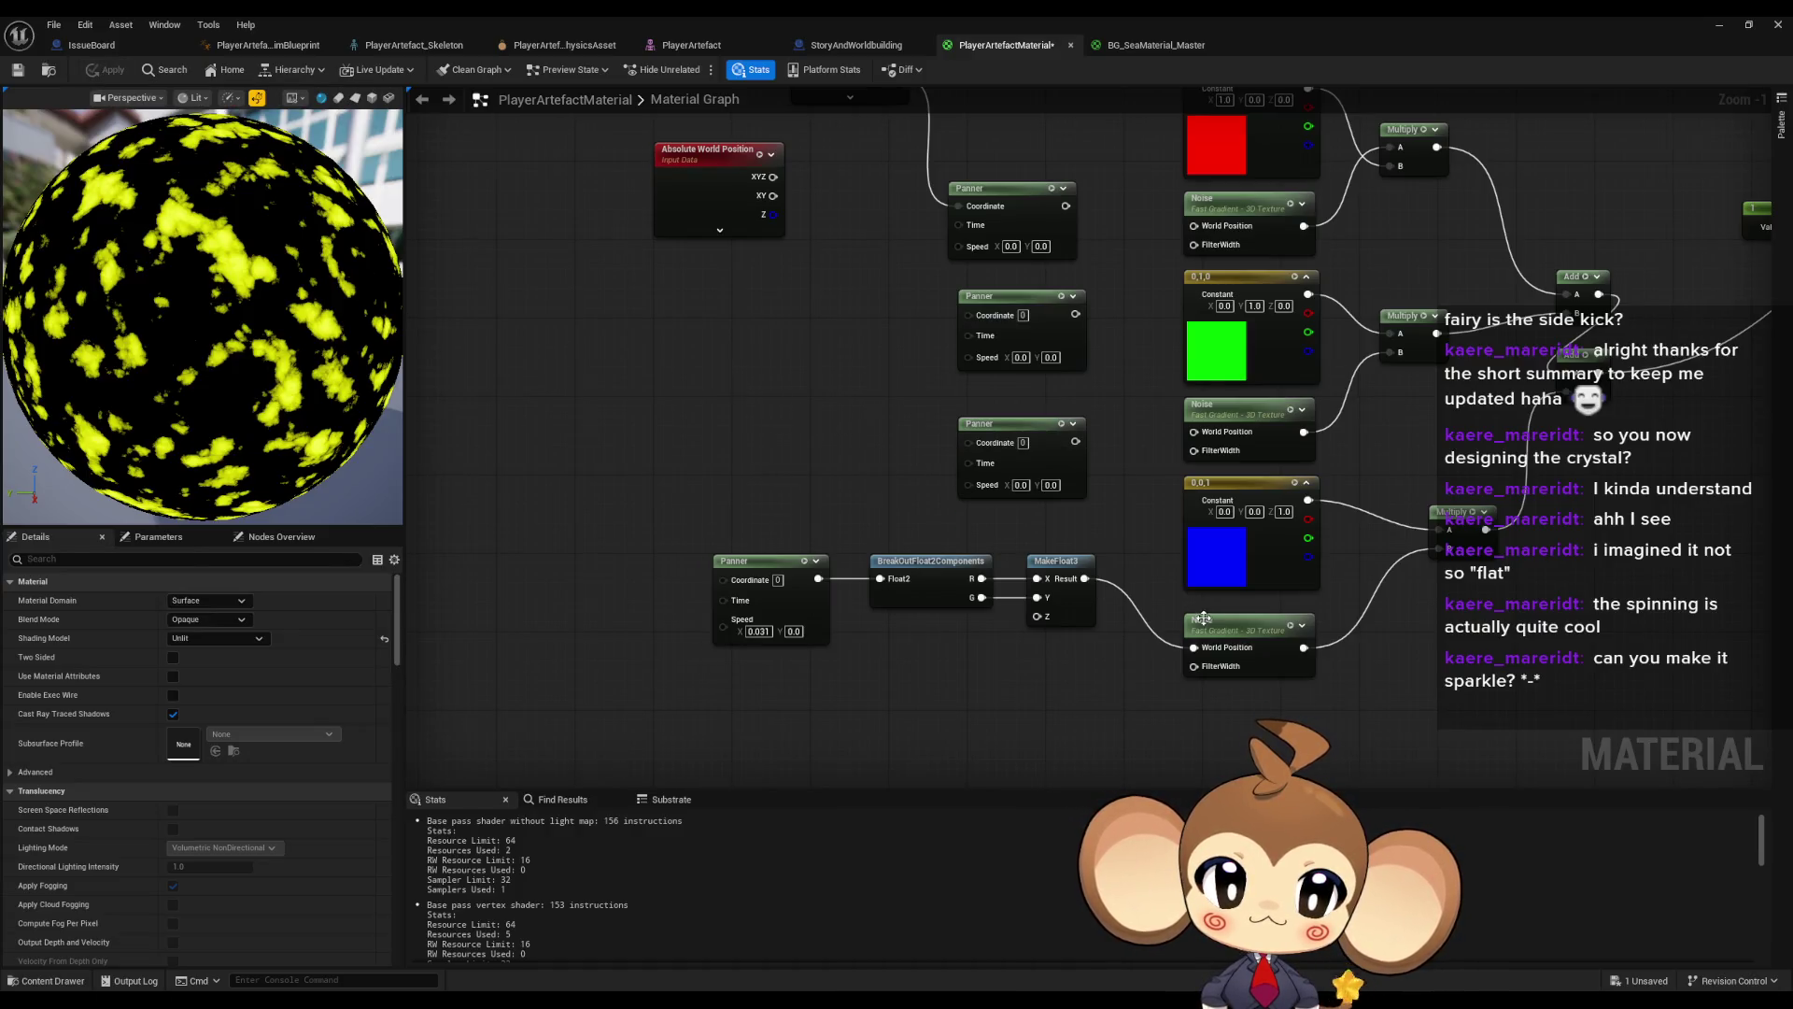
- Wire the Multiply output into Emissive Color, then switch to the BG_SeaMaterial_Master graph
left_click_drag(745, 388, 492, 439)
mouse_move(1262, 456)
left_mouse_down()
mouse_move(1179, 550)
mouse_move(1100, 524)
left_mouse_up()
left_click_drag(1129, 654, 1648, 333)
left_click_drag(755, 229, 904, 33)
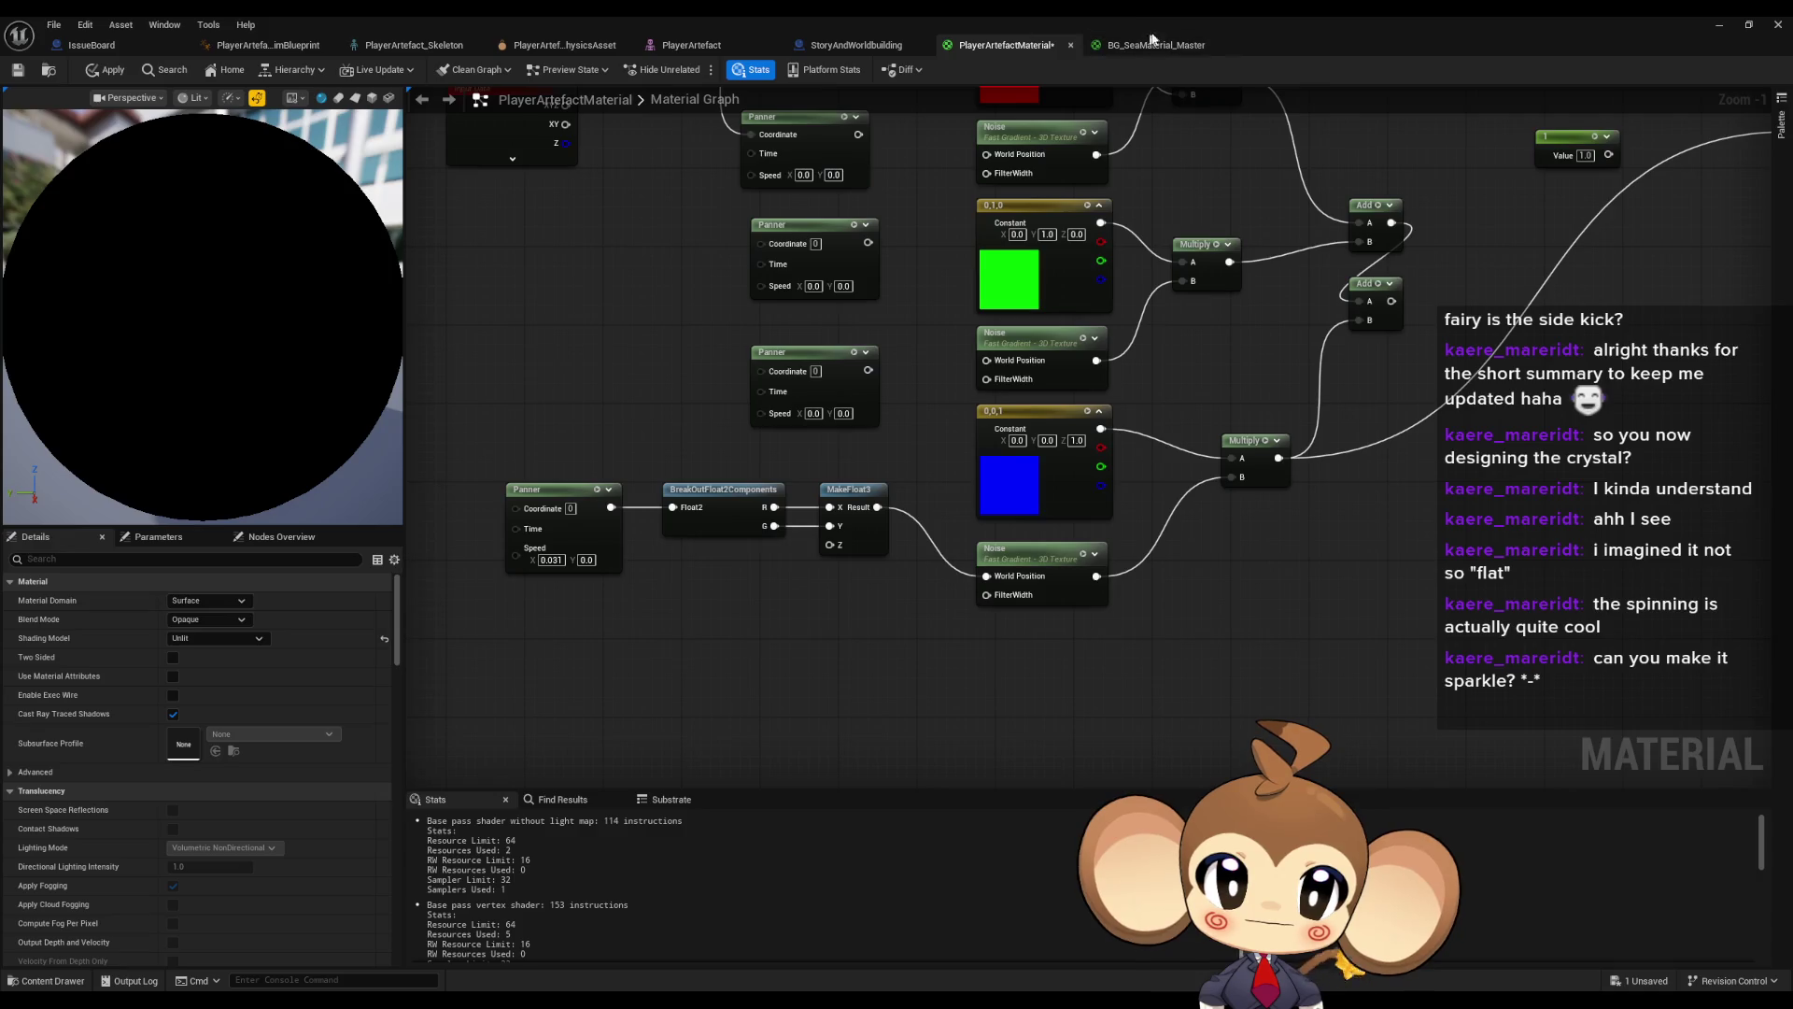
left_click(1145, 45)
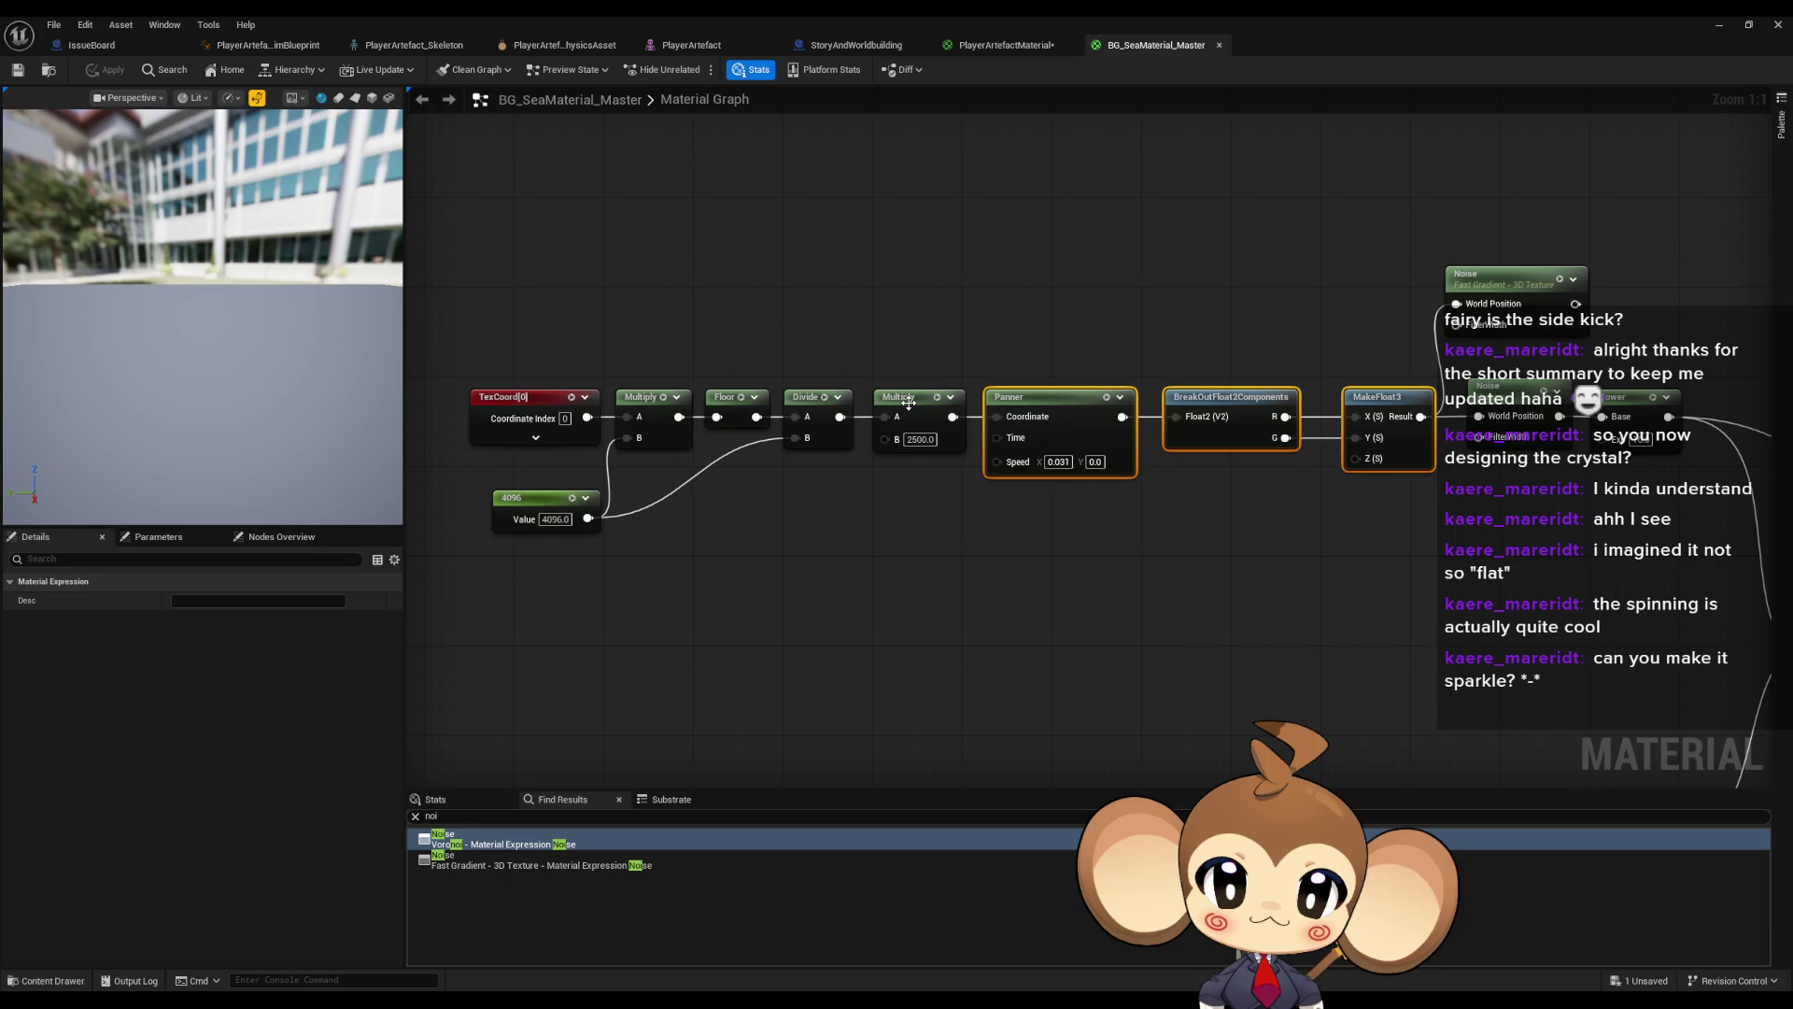
- Copy the sea material's TexCoord[0] into PlayerArtefactMaterial, wire it to Panner Coordinate, and apply
left_click(509, 396)
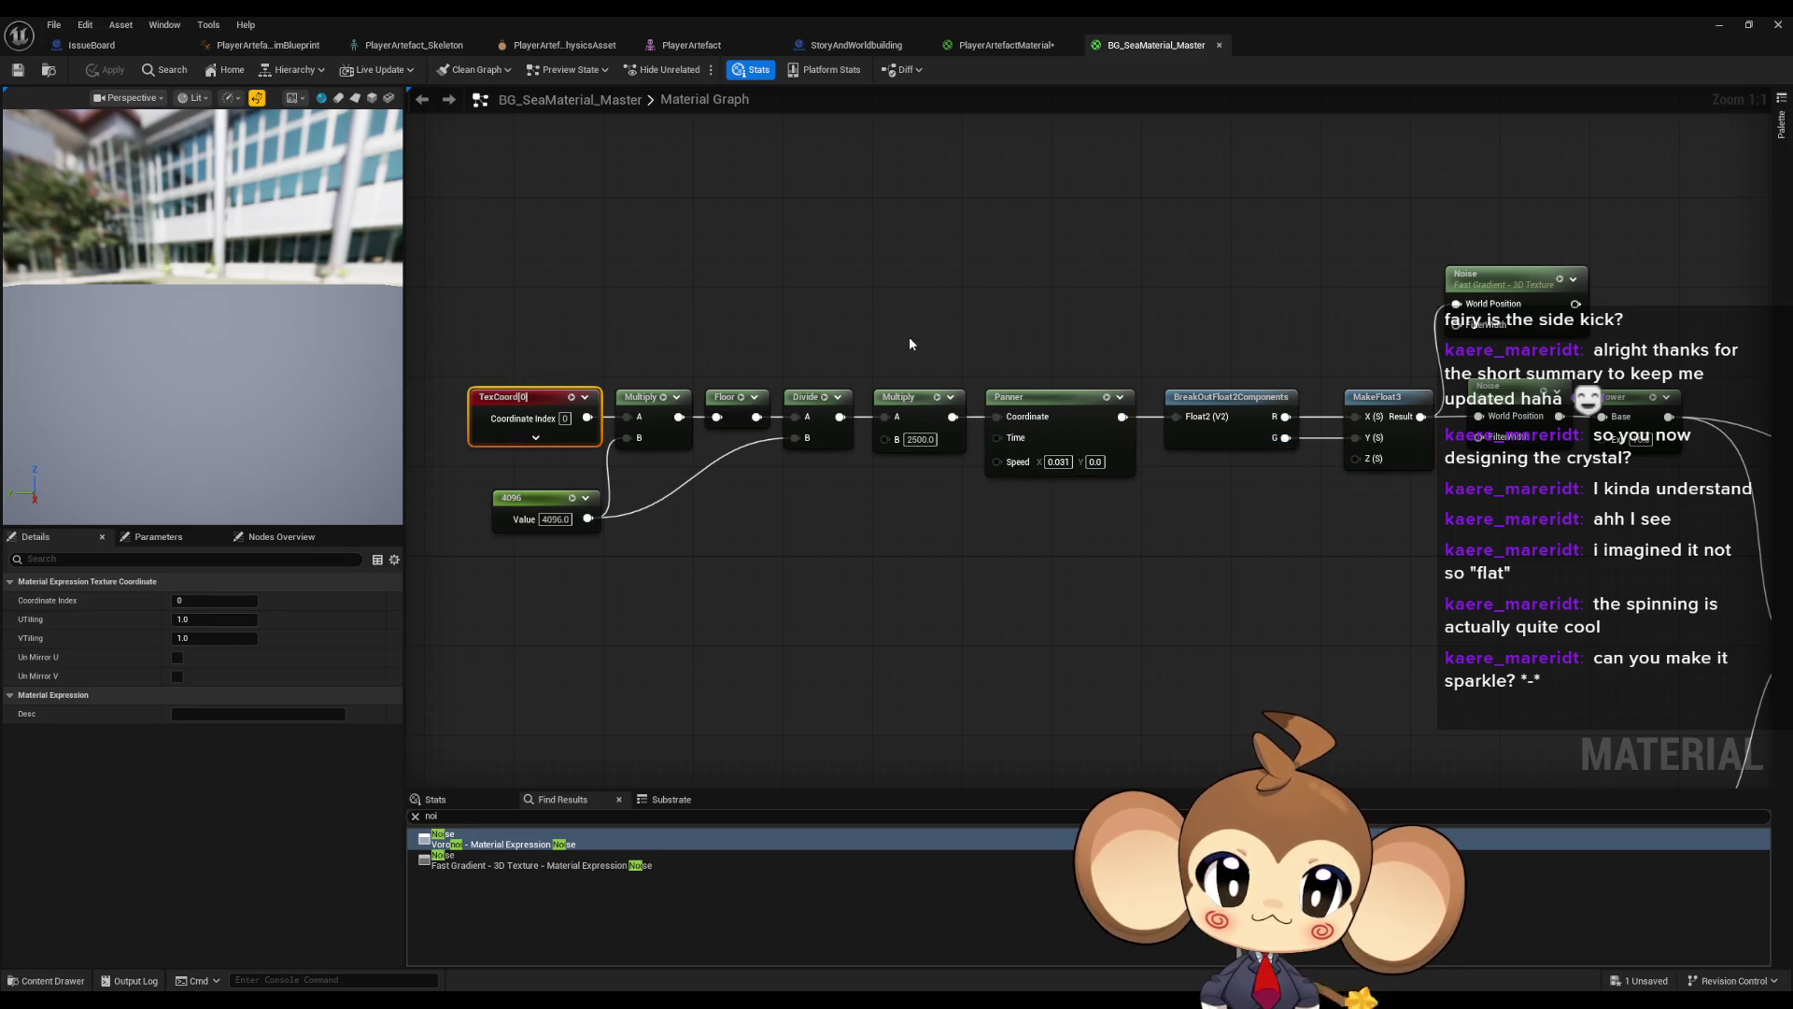
left_click(984, 43)
key("ctrl+v")
left_click_drag(764, 518, 648, 512)
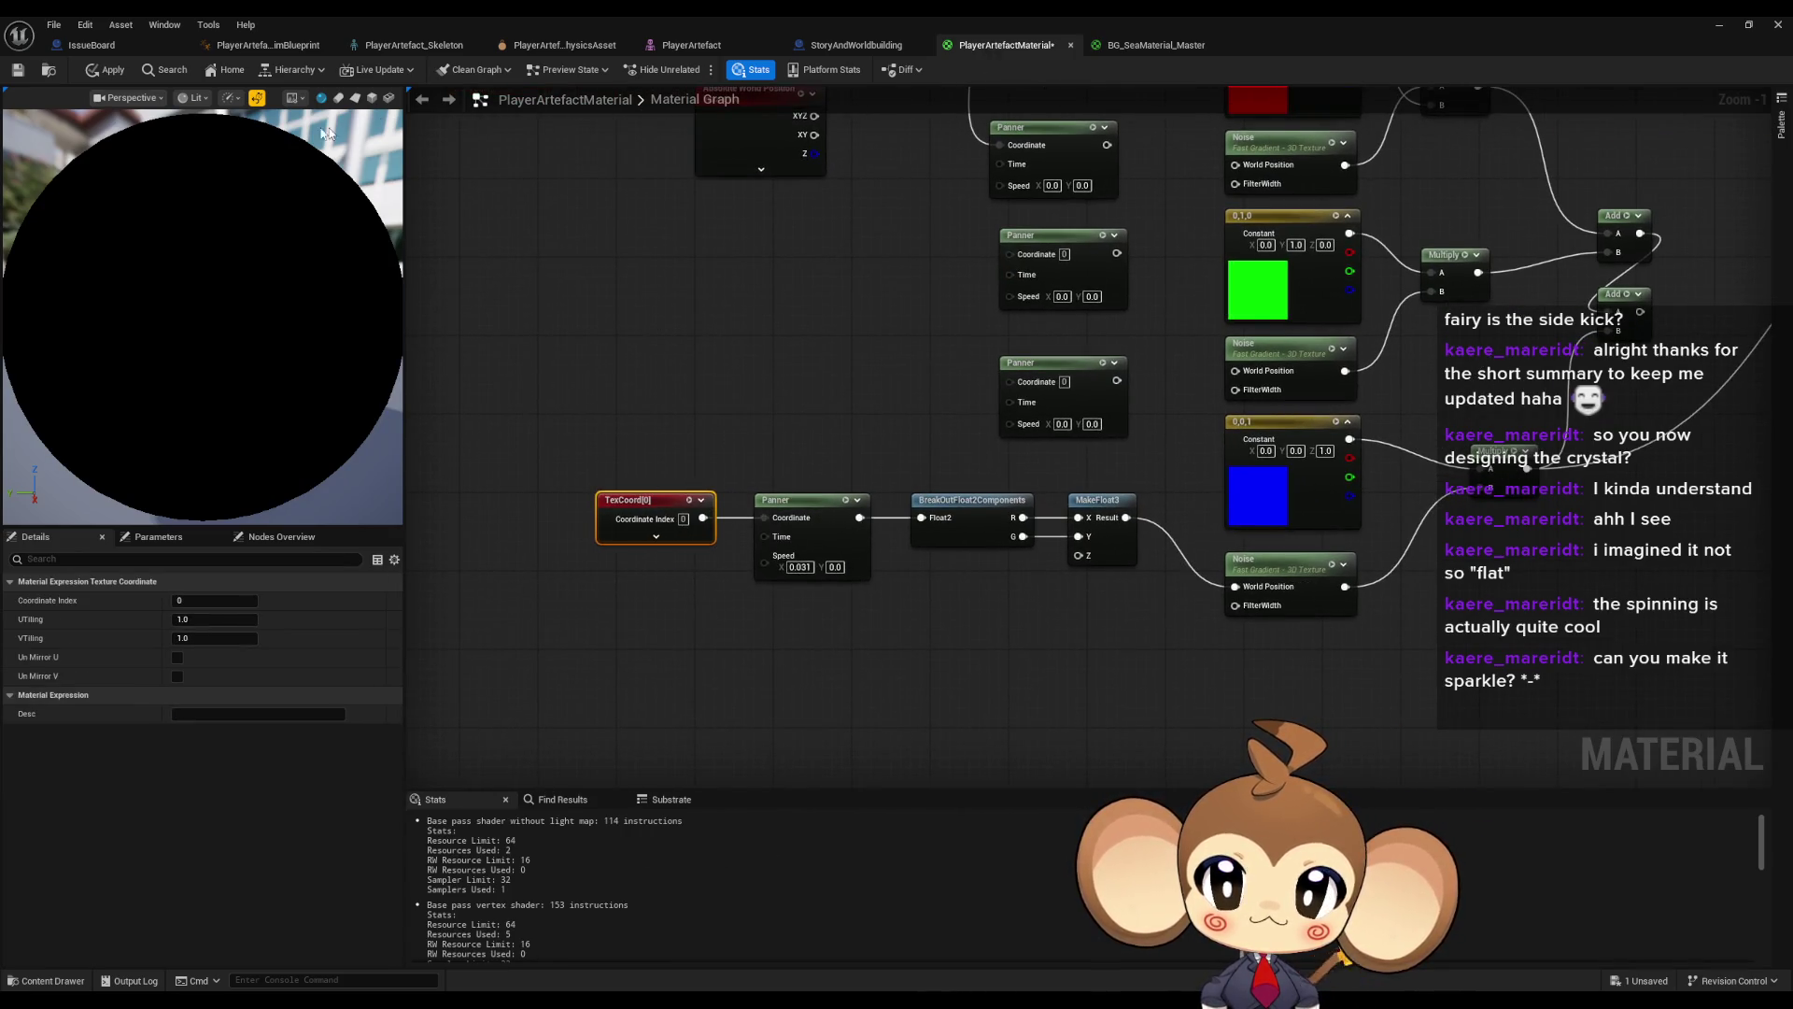
left_click(106, 70)
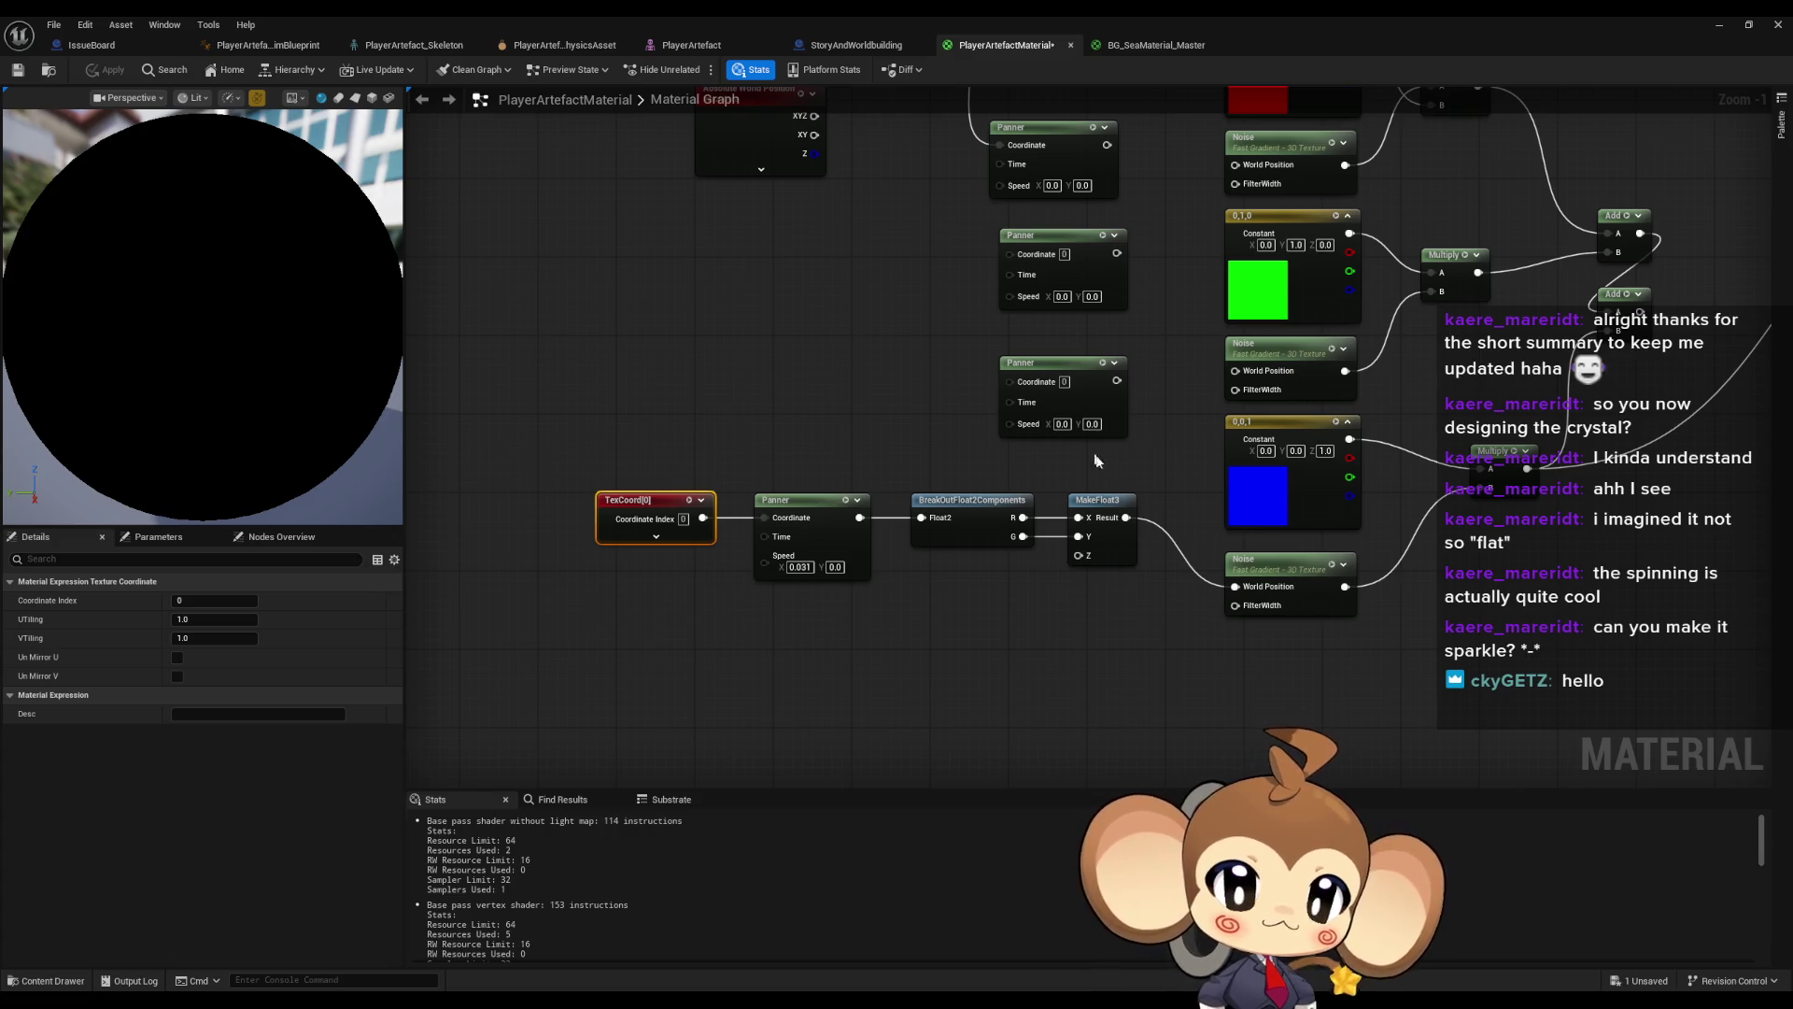
- Deselect the nodes and go back to the BG_SeaMaterial_Master graph
left_click_drag(846, 644, 850, 594)
left_click(855, 615)
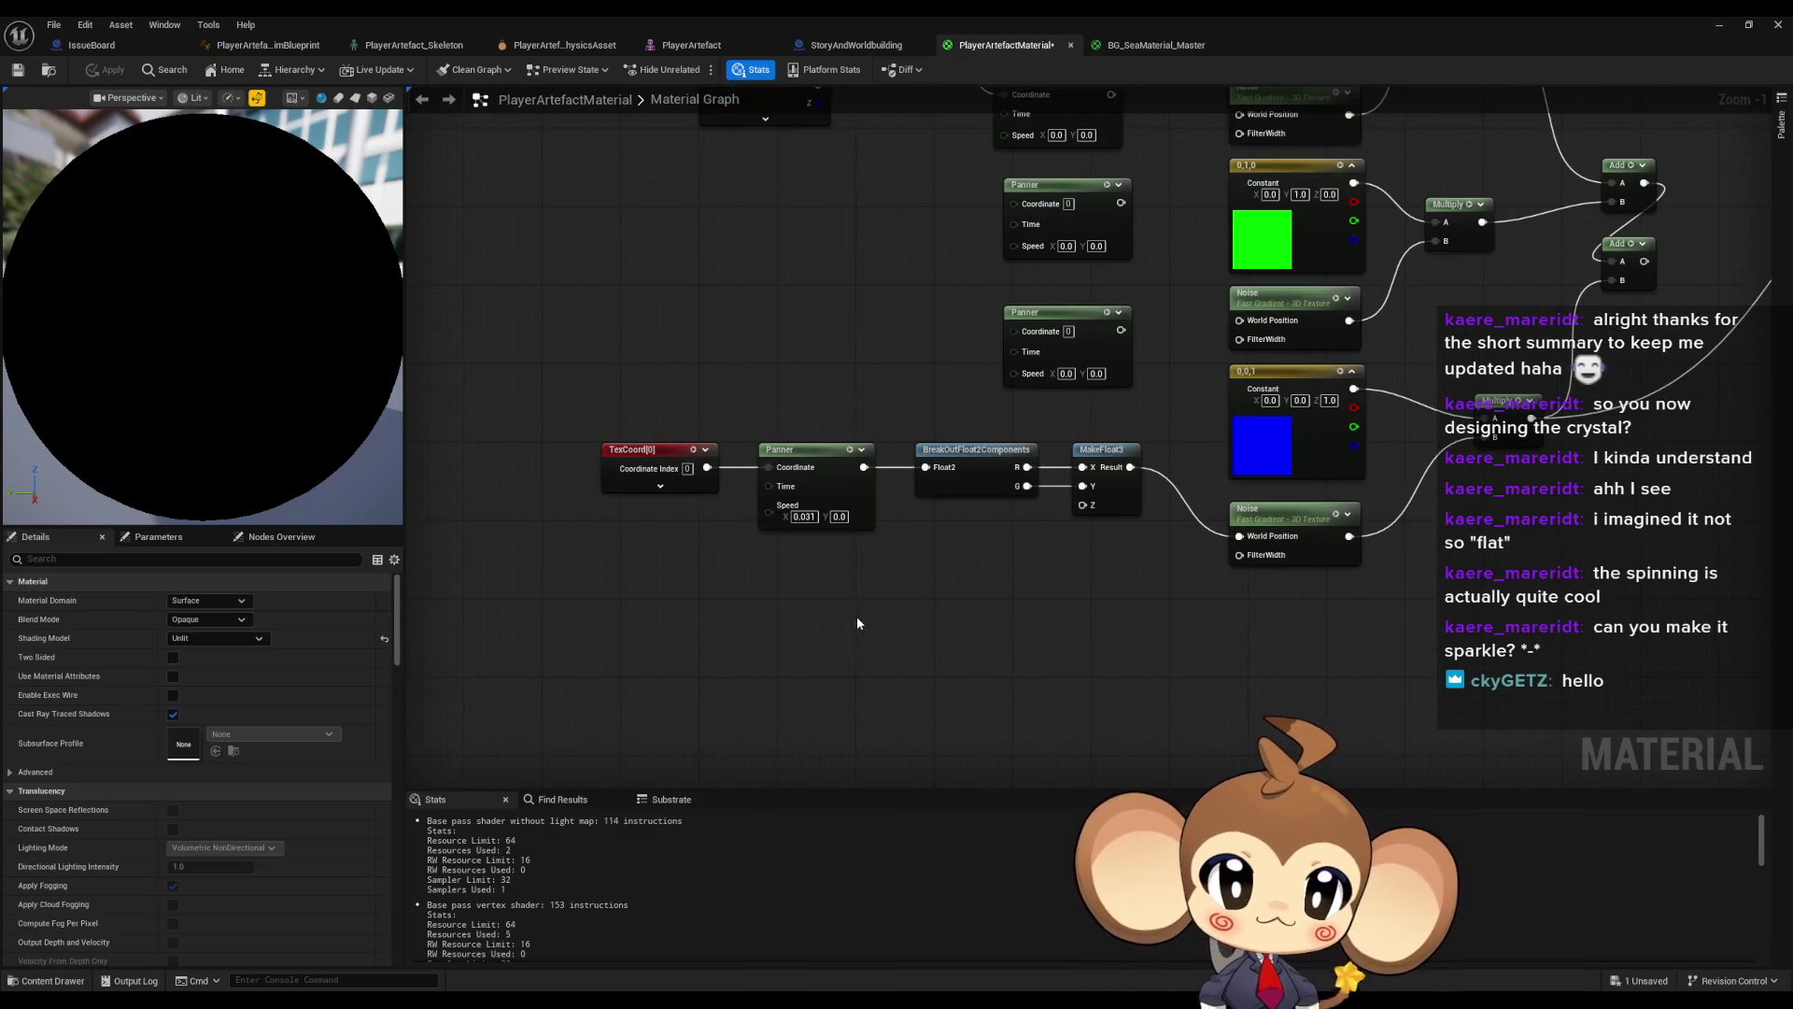
left_click(1121, 52)
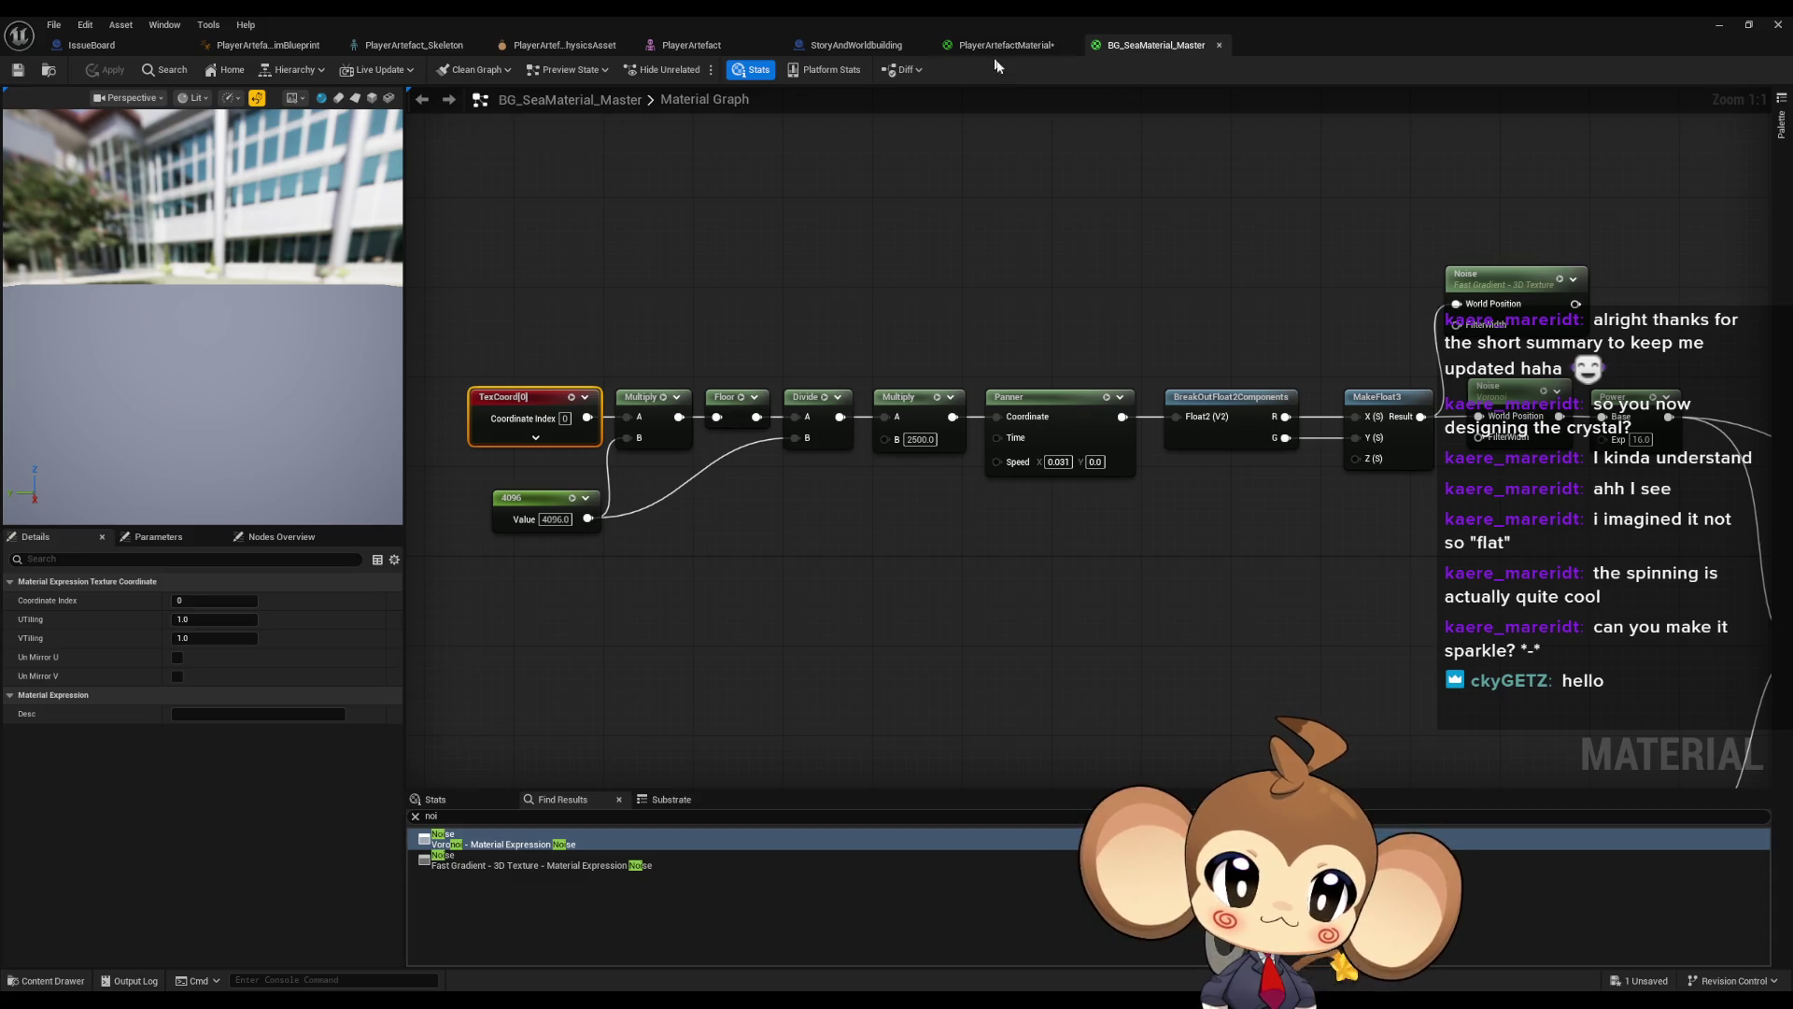
- Inspect the sea material's Fast Gradient and Voronoi Noise nodes, then return to PlayerArtefactMaterial
left_click_drag(1193, 300, 1087, 286)
scroll(1365, 382, "down", 1)
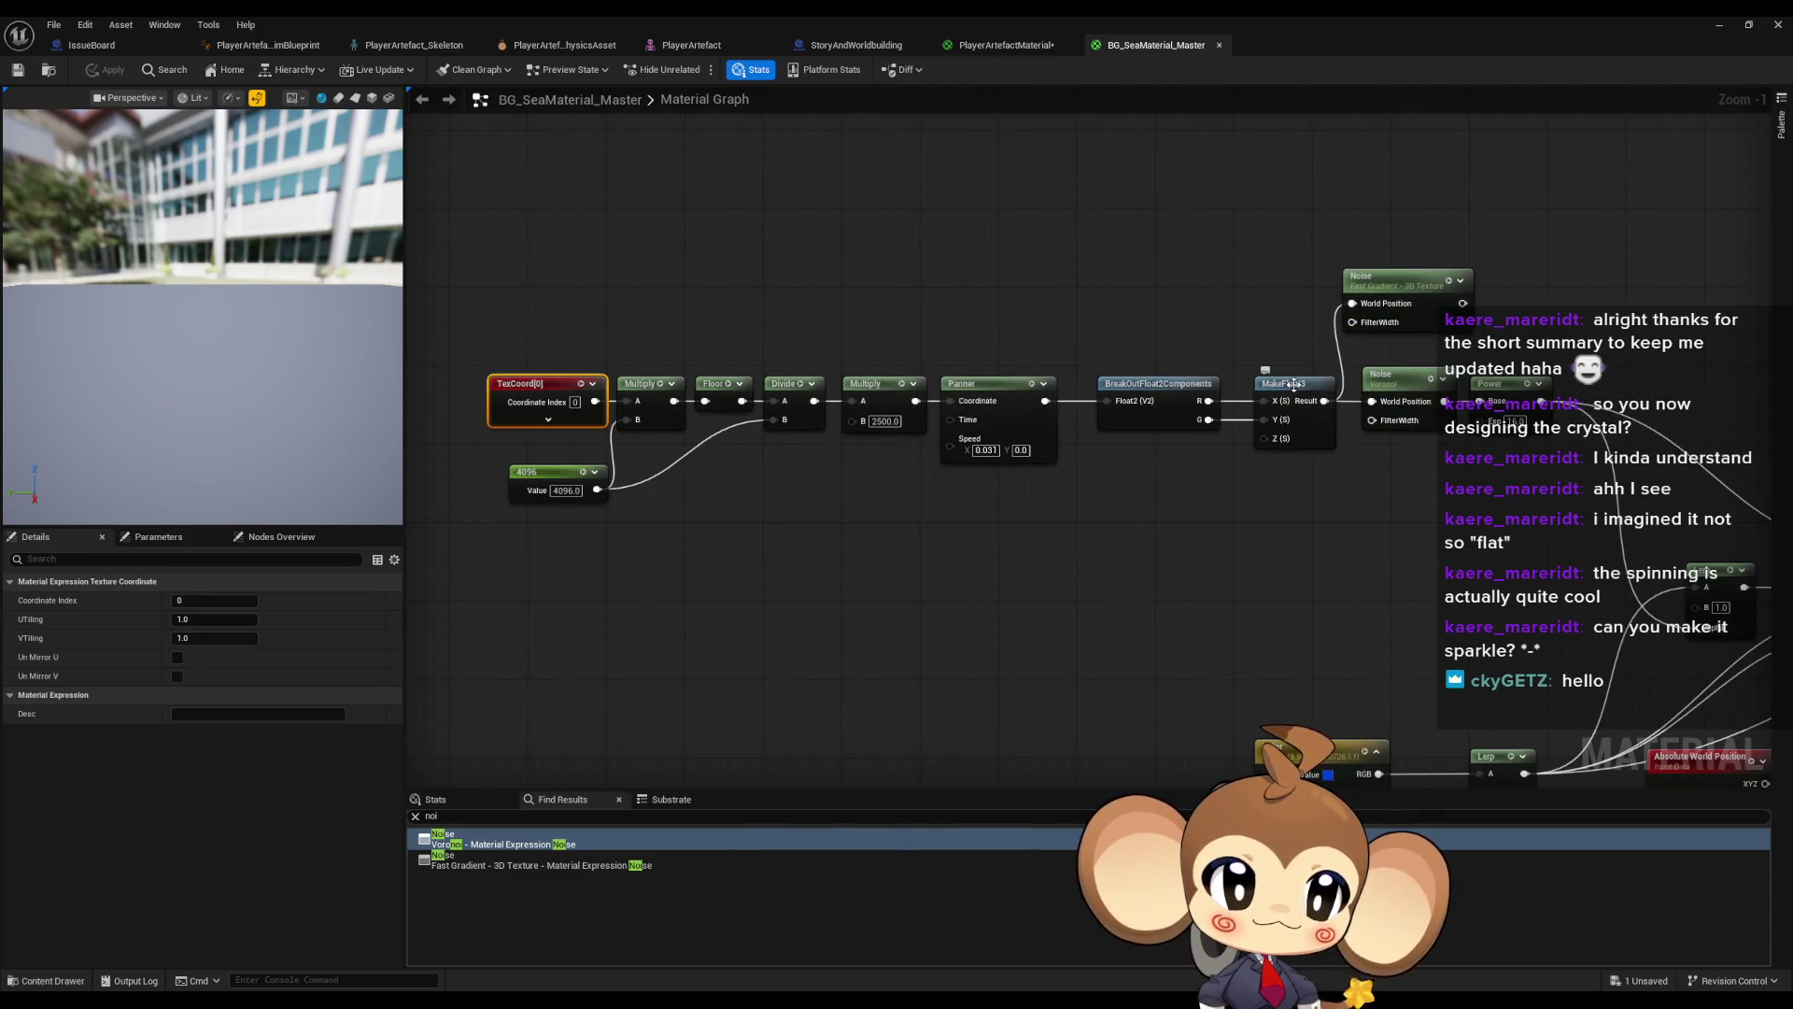
left_click_drag(1560, 388, 1068, 328)
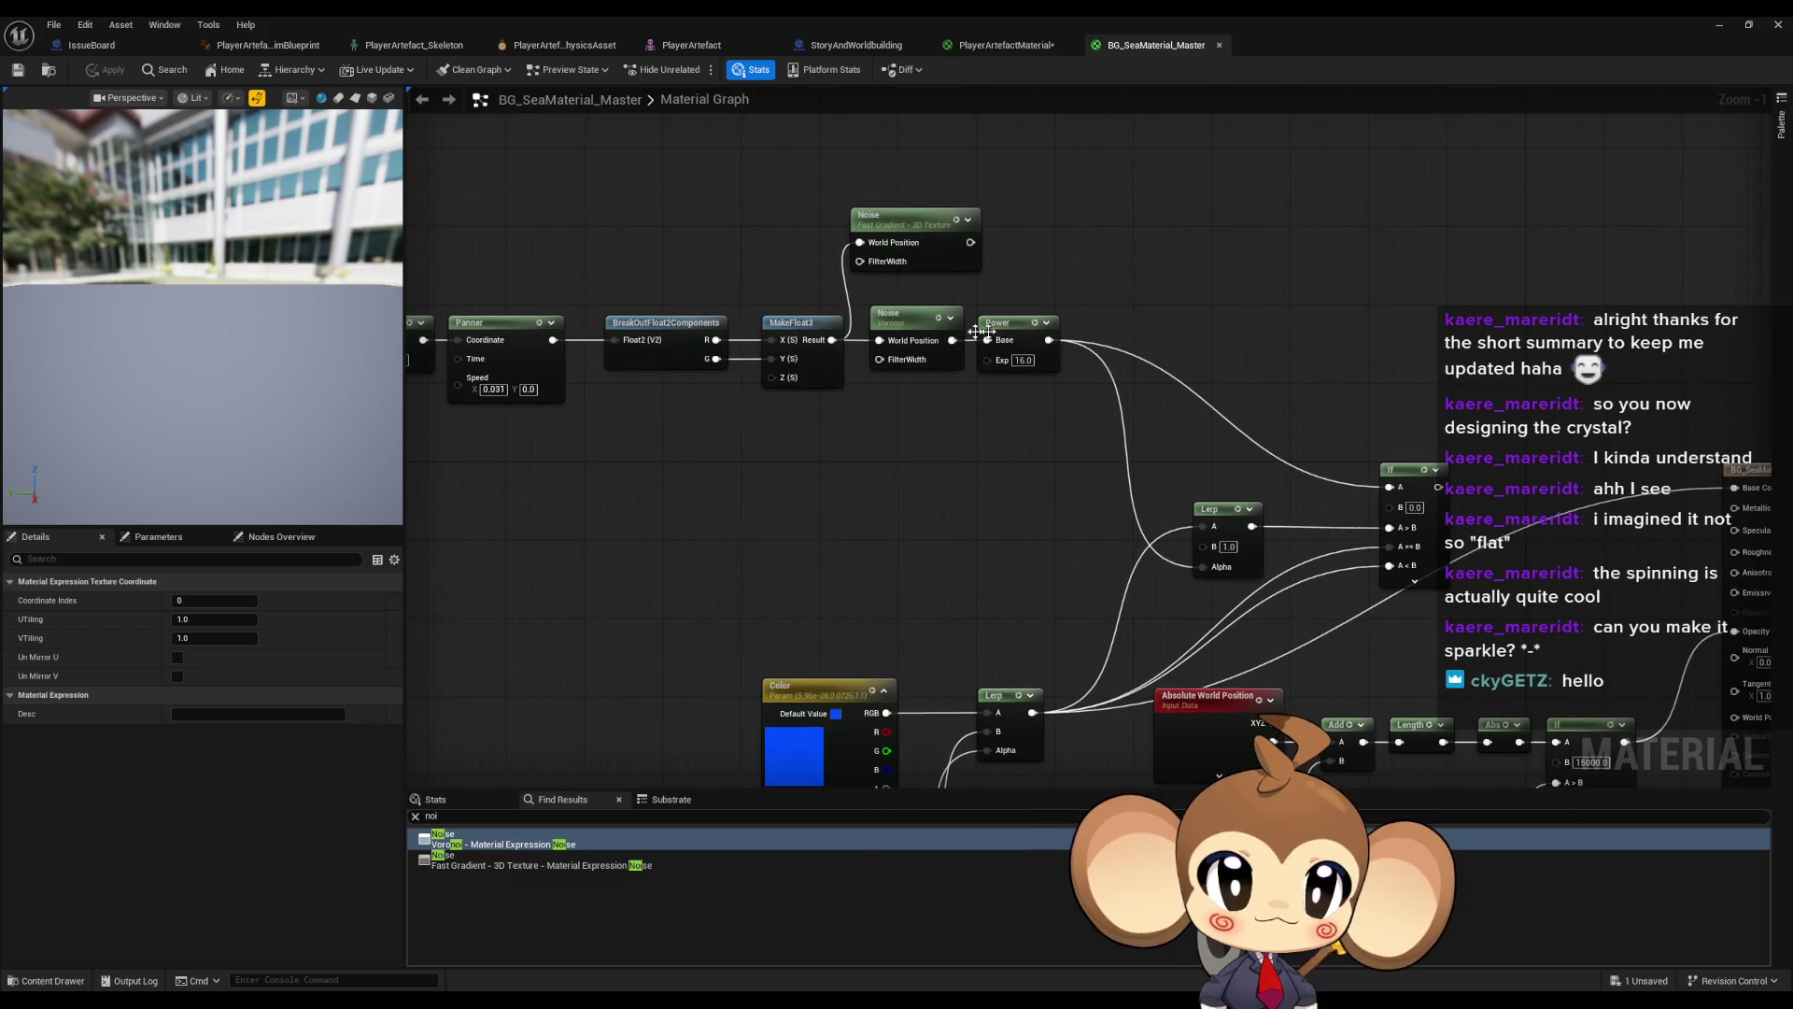
mouse_move(940, 325)
left_mouse_down()
mouse_move(1065, 308)
mouse_move(1056, 217)
mouse_move(1127, 188)
mouse_move(1139, 220)
left_mouse_up()
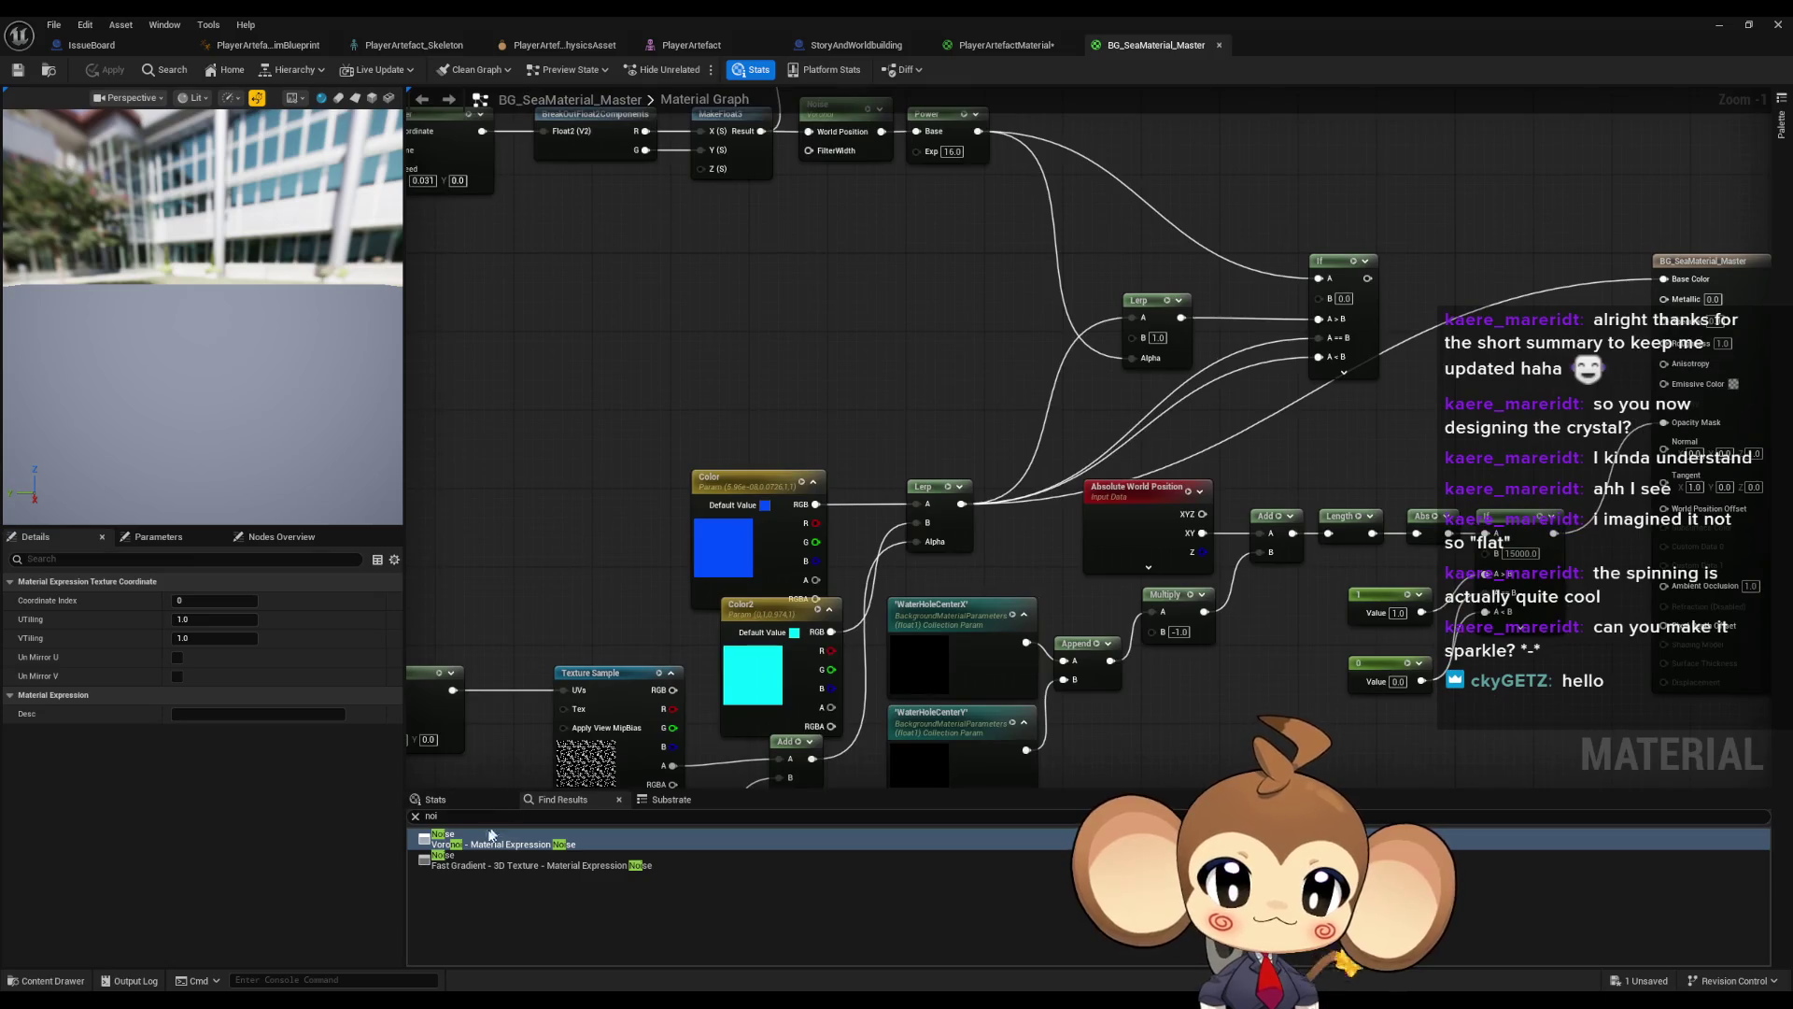
left_click(461, 864)
left_click(462, 843)
scroll(925, 481, "down", 2)
mouse_move(925, 481)
left_mouse_down()
mouse_move(912, 411)
mouse_move(993, 361)
mouse_move(1049, 256)
mouse_move(1004, 261)
left_mouse_up()
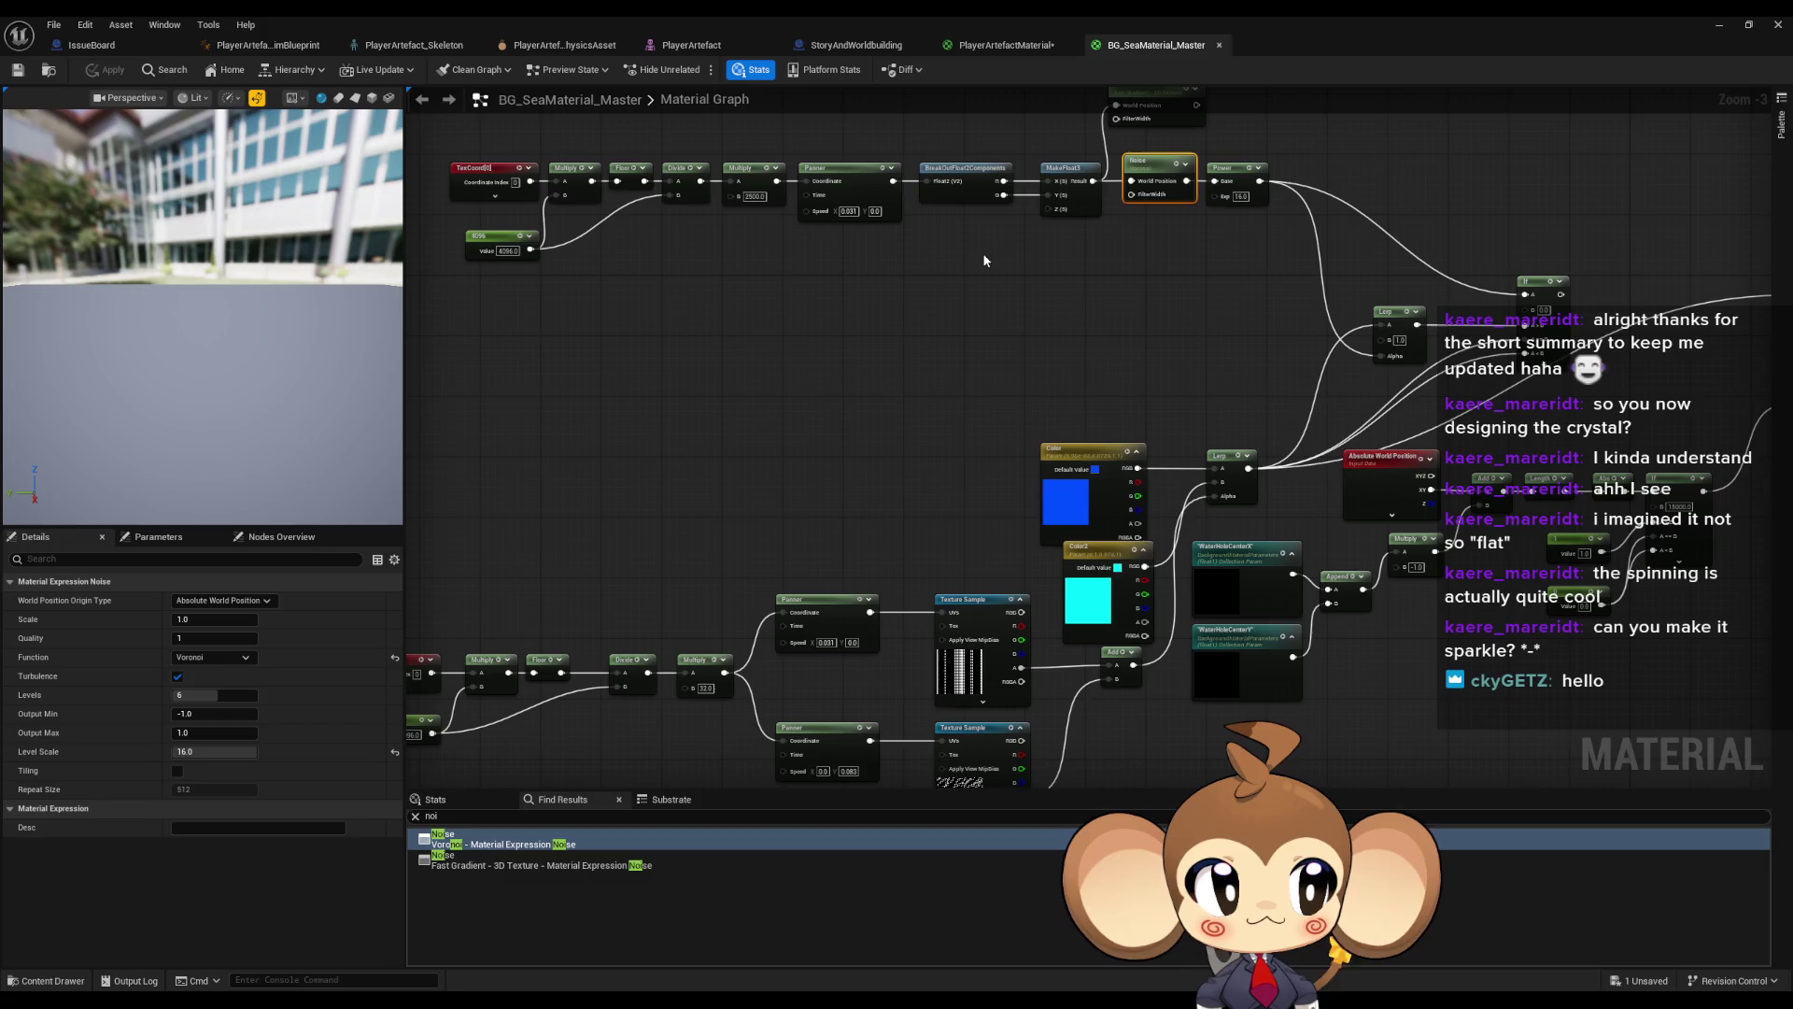
left_click_drag(983, 260, 1004, 308)
left_click(1004, 46)
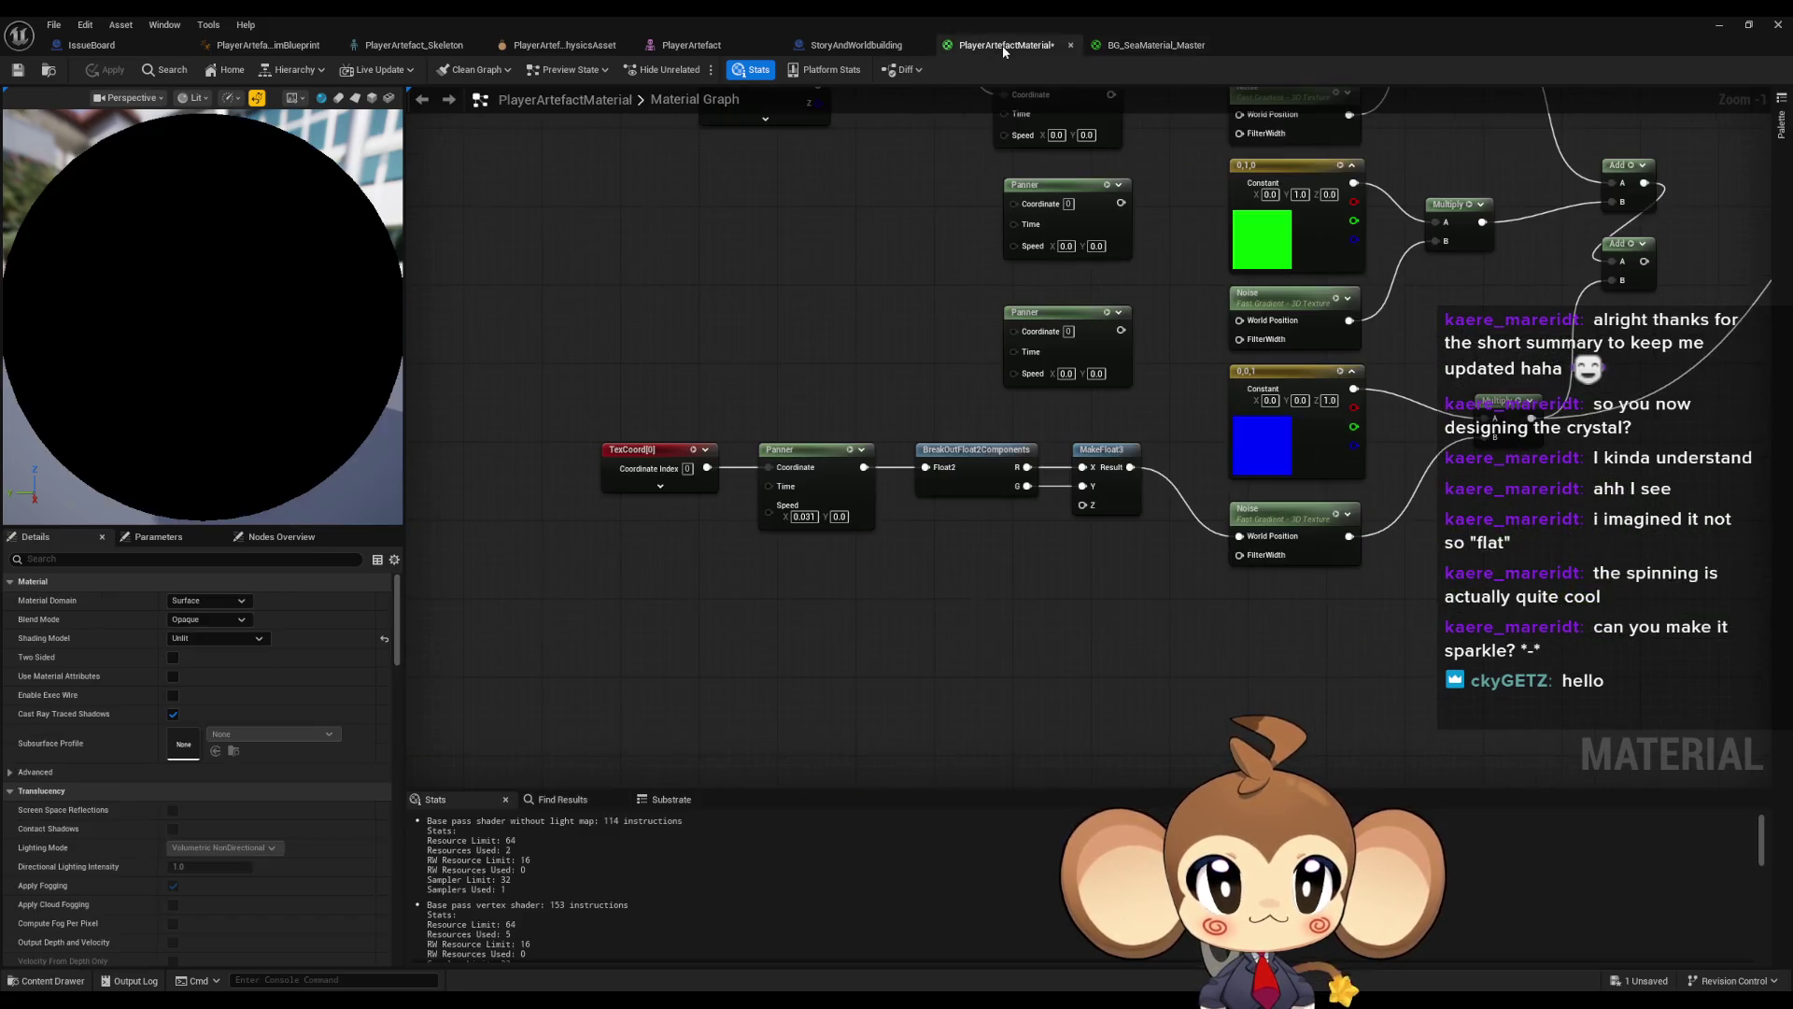
scroll(906, 566, "down", 4)
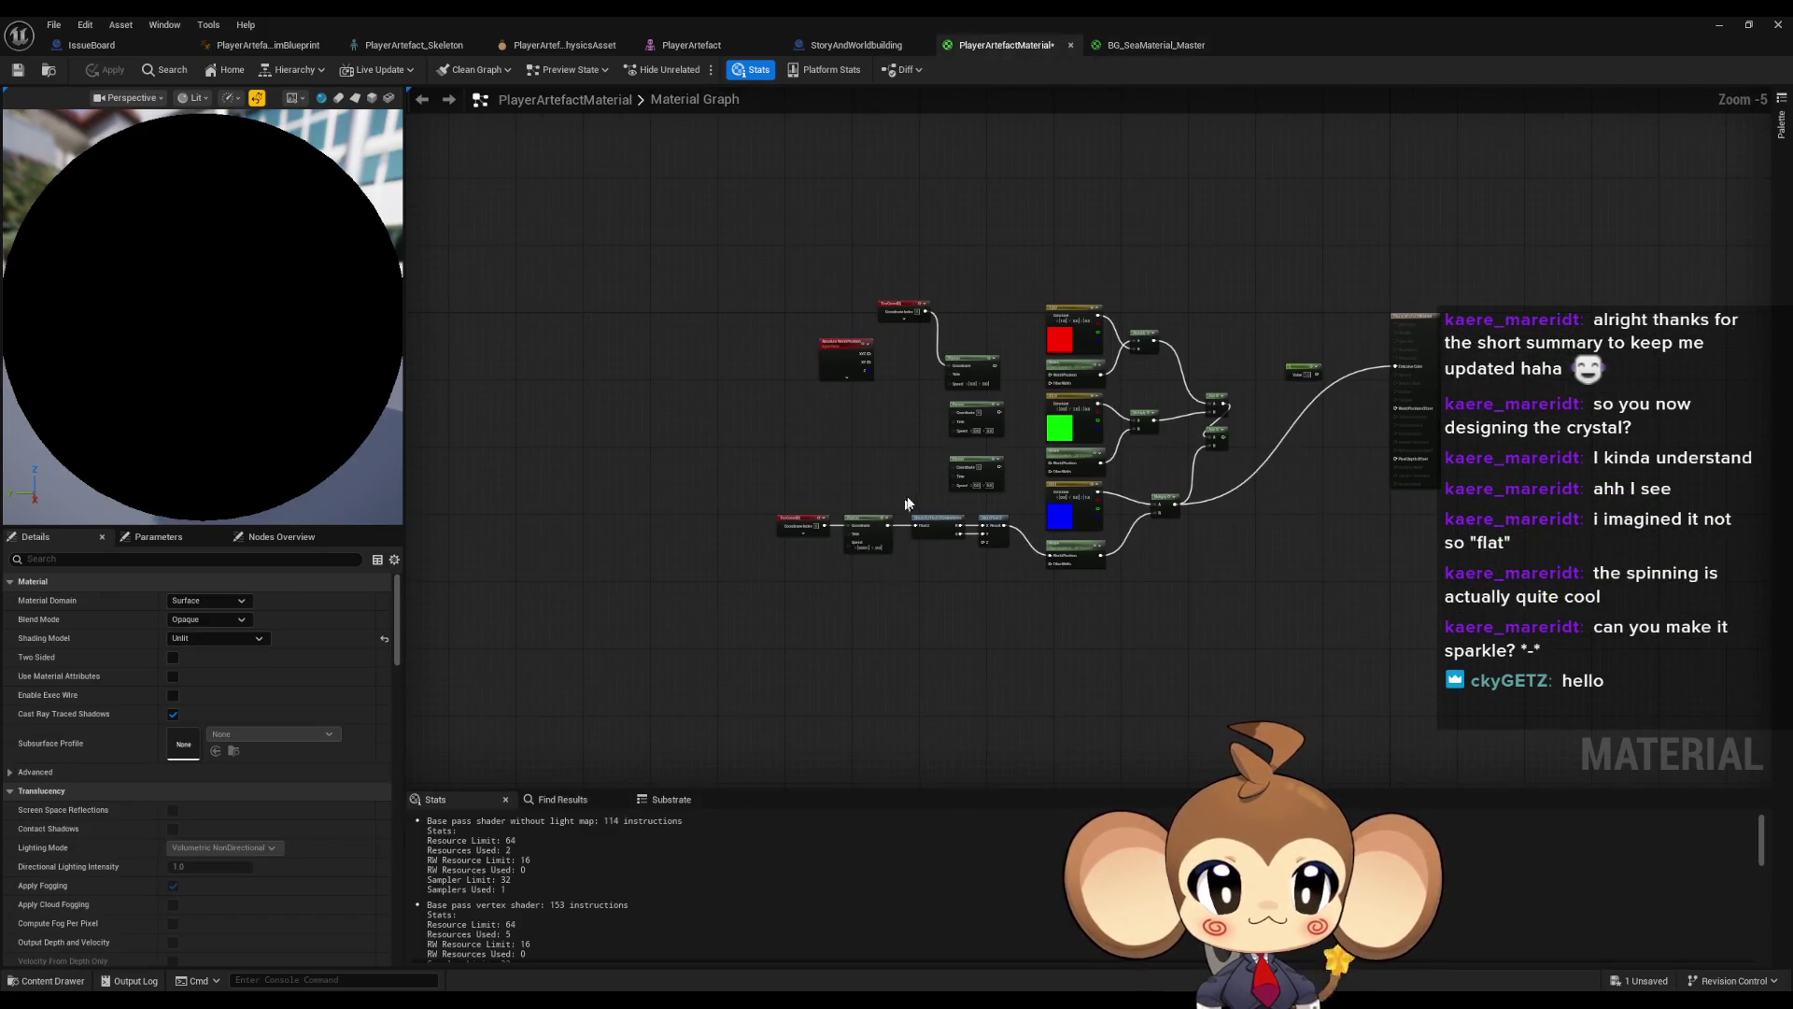
scroll(904, 514, "up", 6)
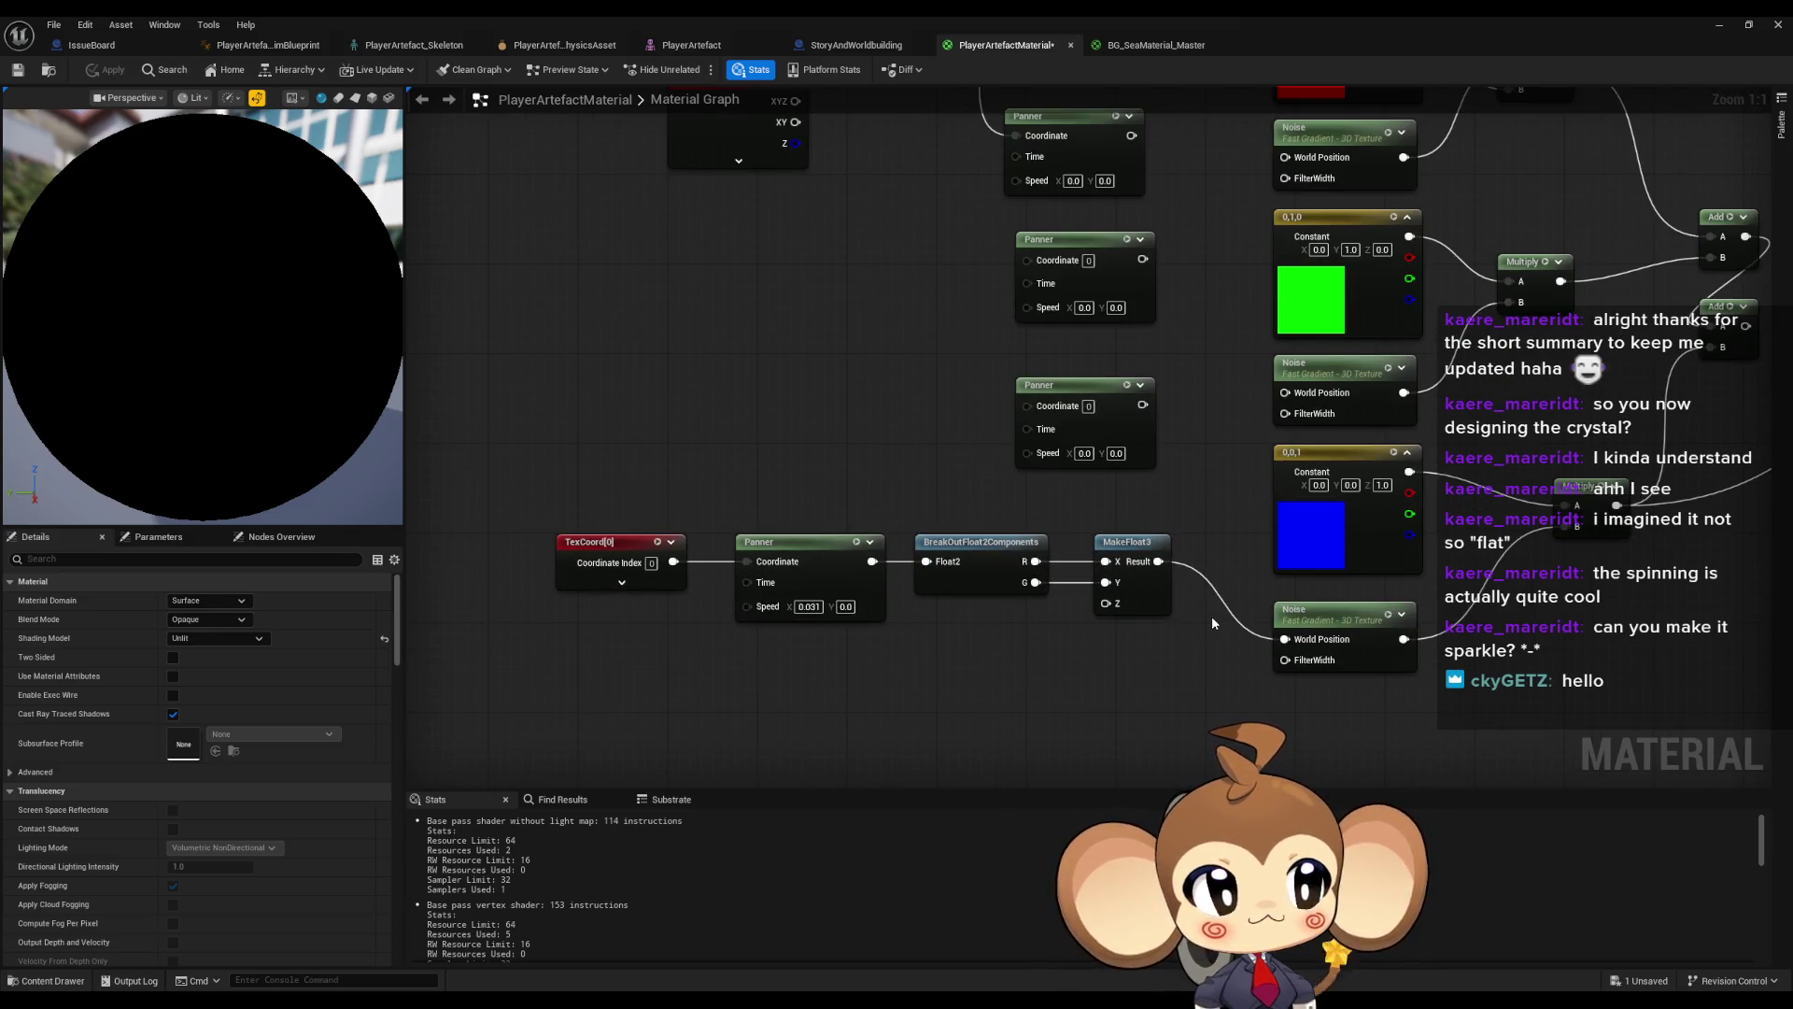
left_click_drag(1207, 615, 1148, 528)
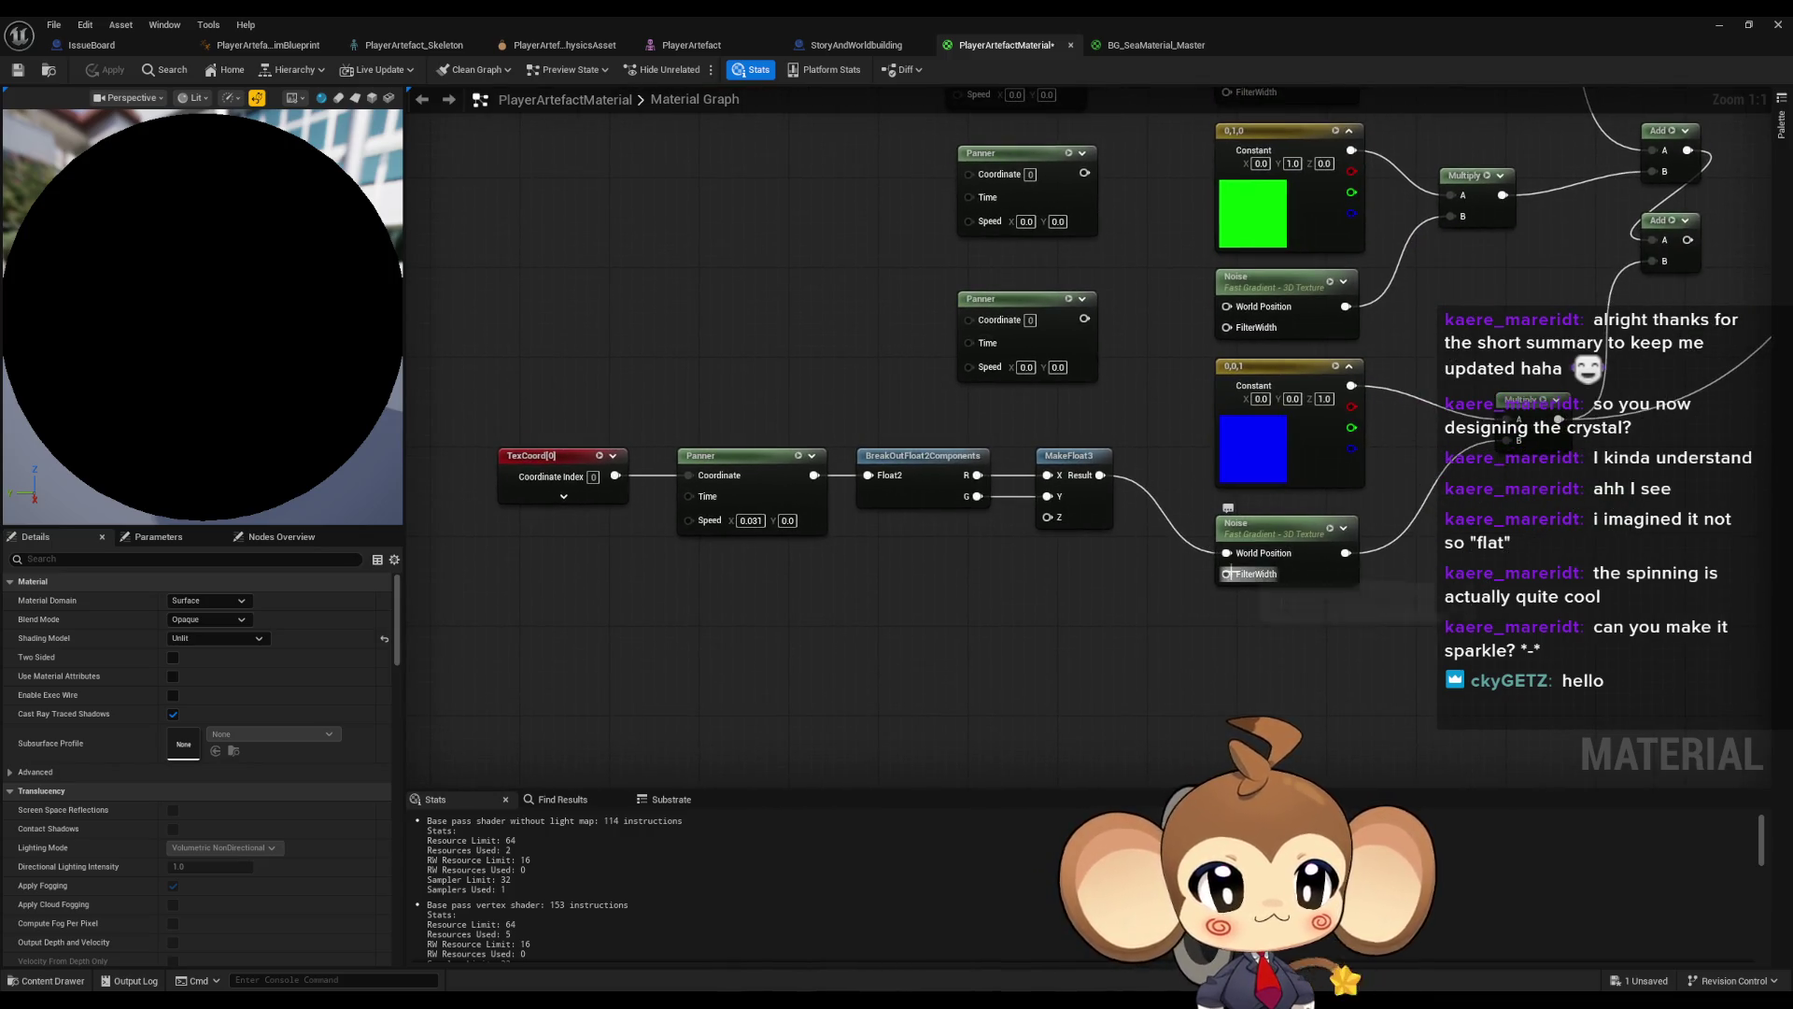
mouse_move(1227, 573)
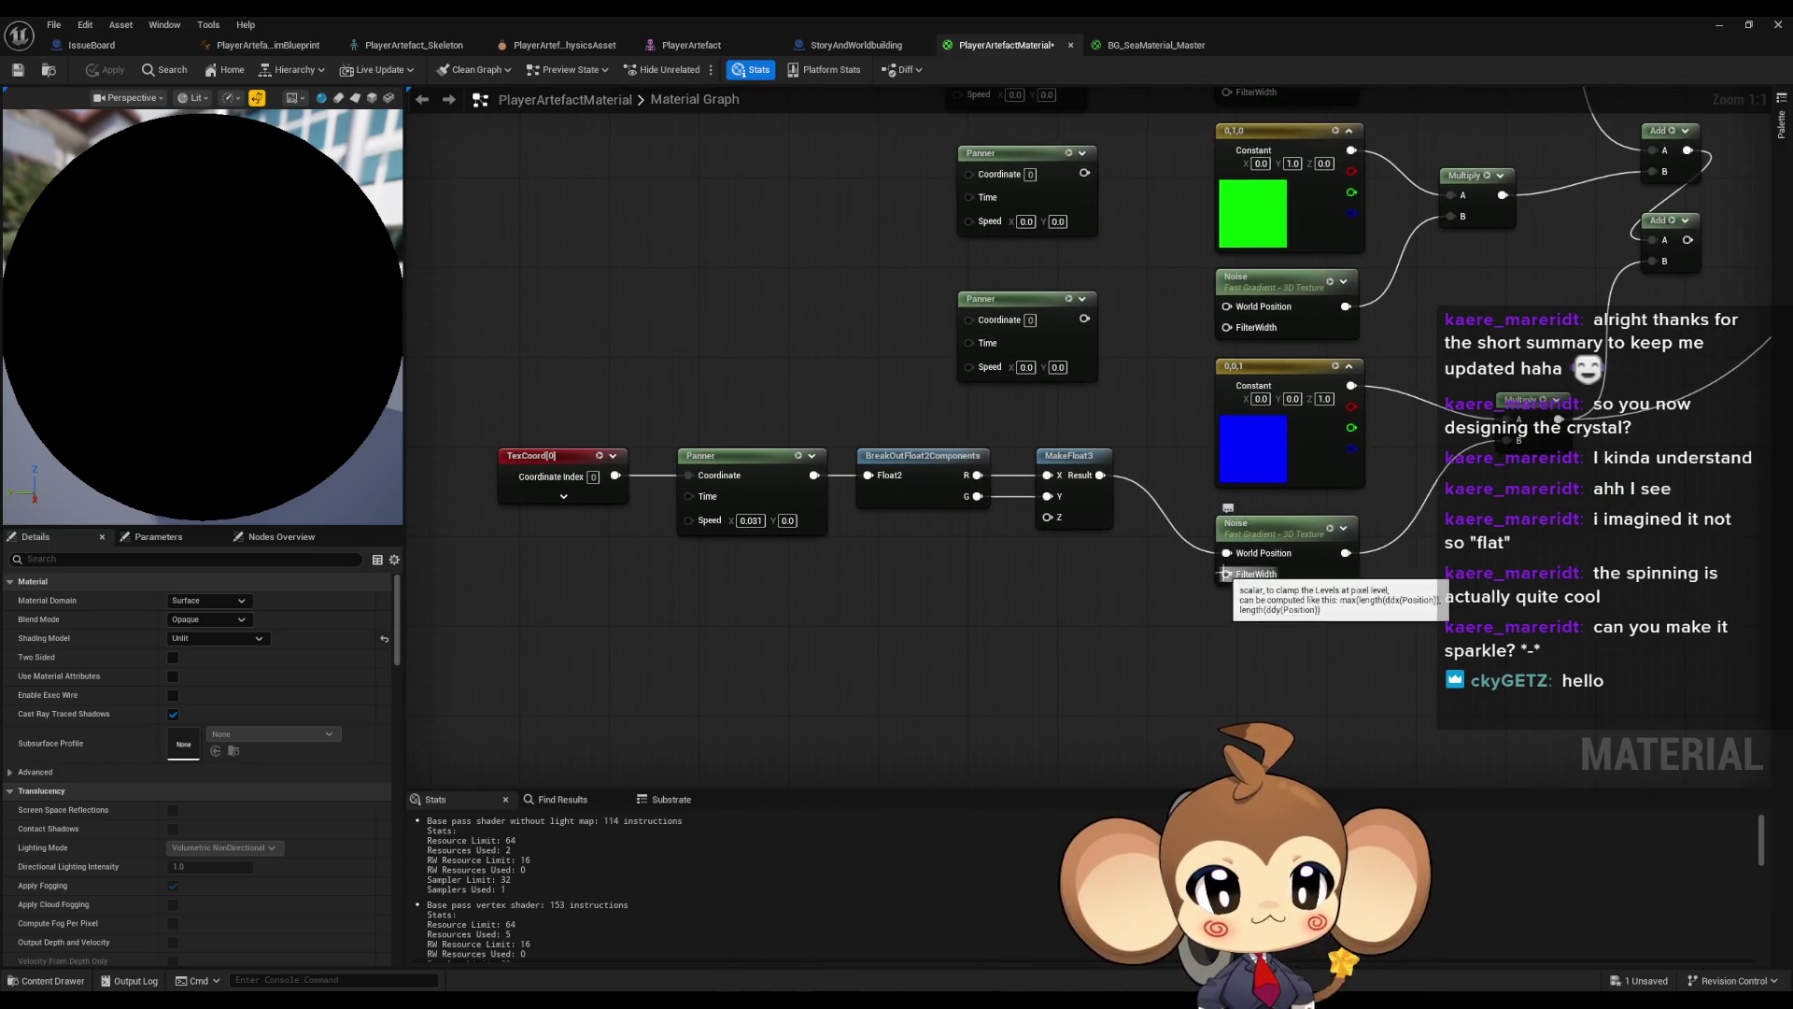
left_click(1093, 504)
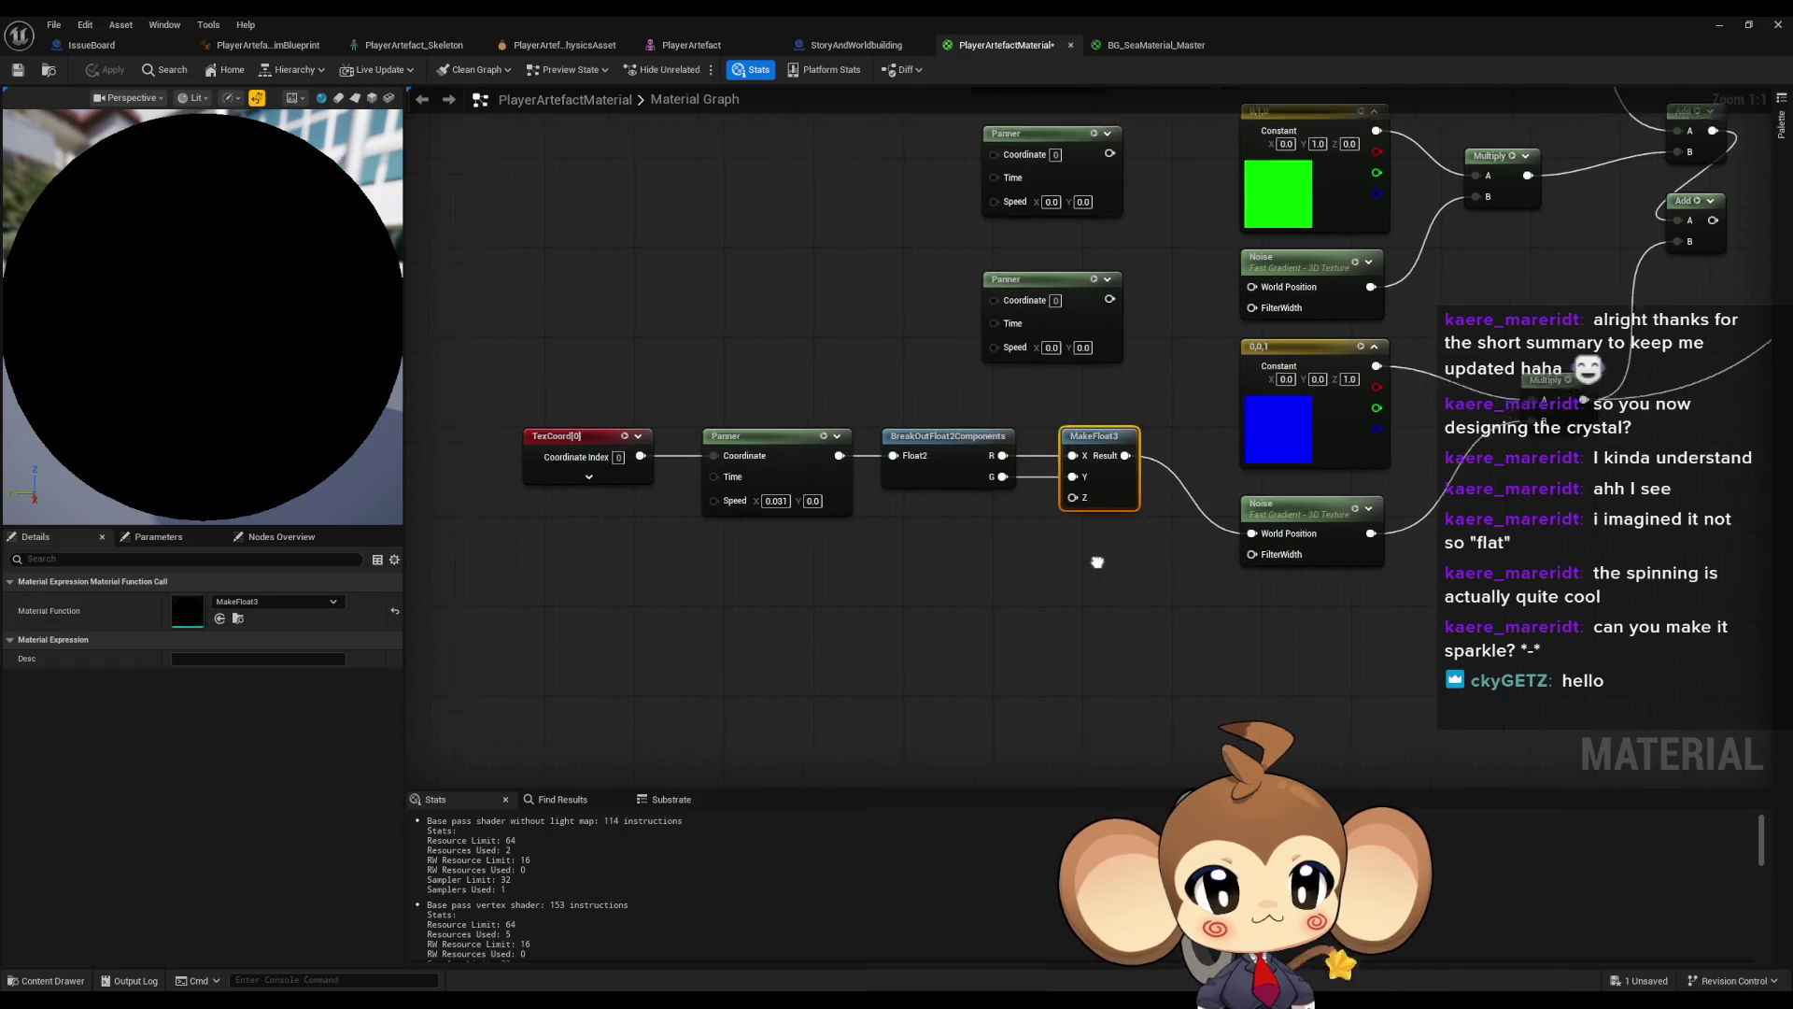
left_click_drag(1092, 565, 1147, 533)
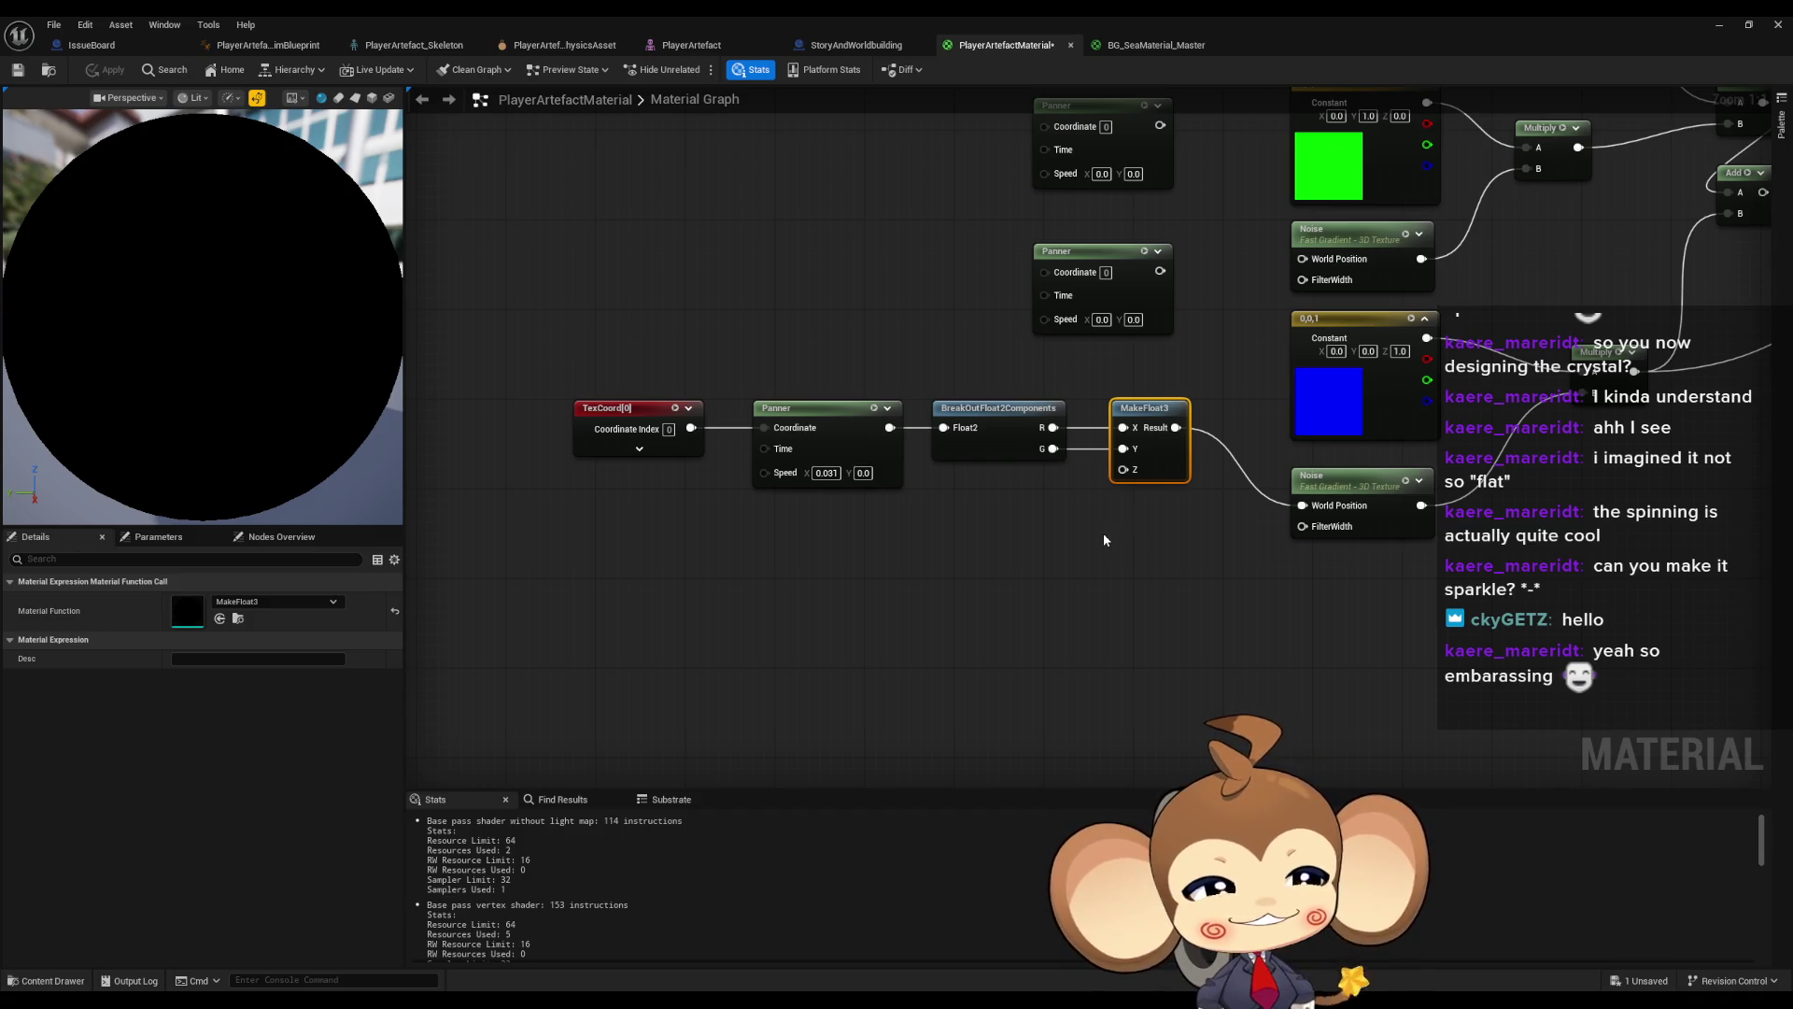
left_click(1104, 540)
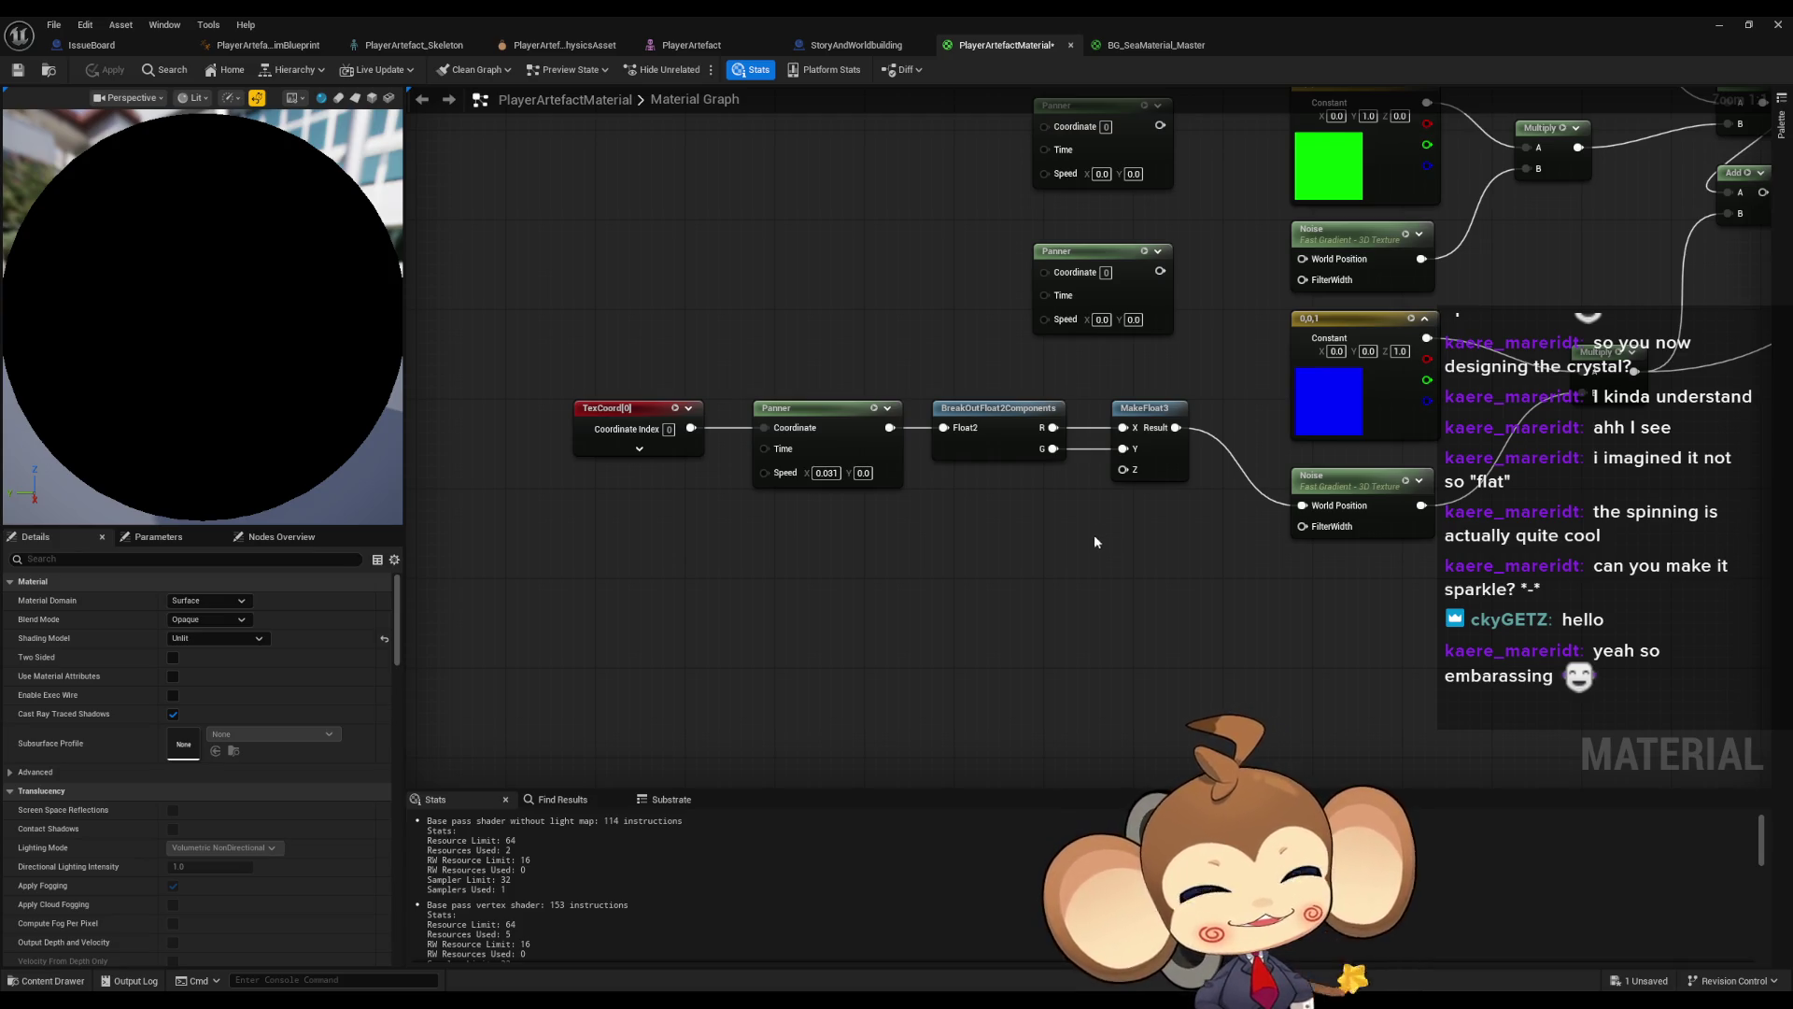
scroll(1095, 534, "down", 1)
scroll(1053, 548, "down", 1)
mouse_move(1046, 590)
left_mouse_down()
mouse_move(995, 712)
mouse_move(962, 651)
left_mouse_up()
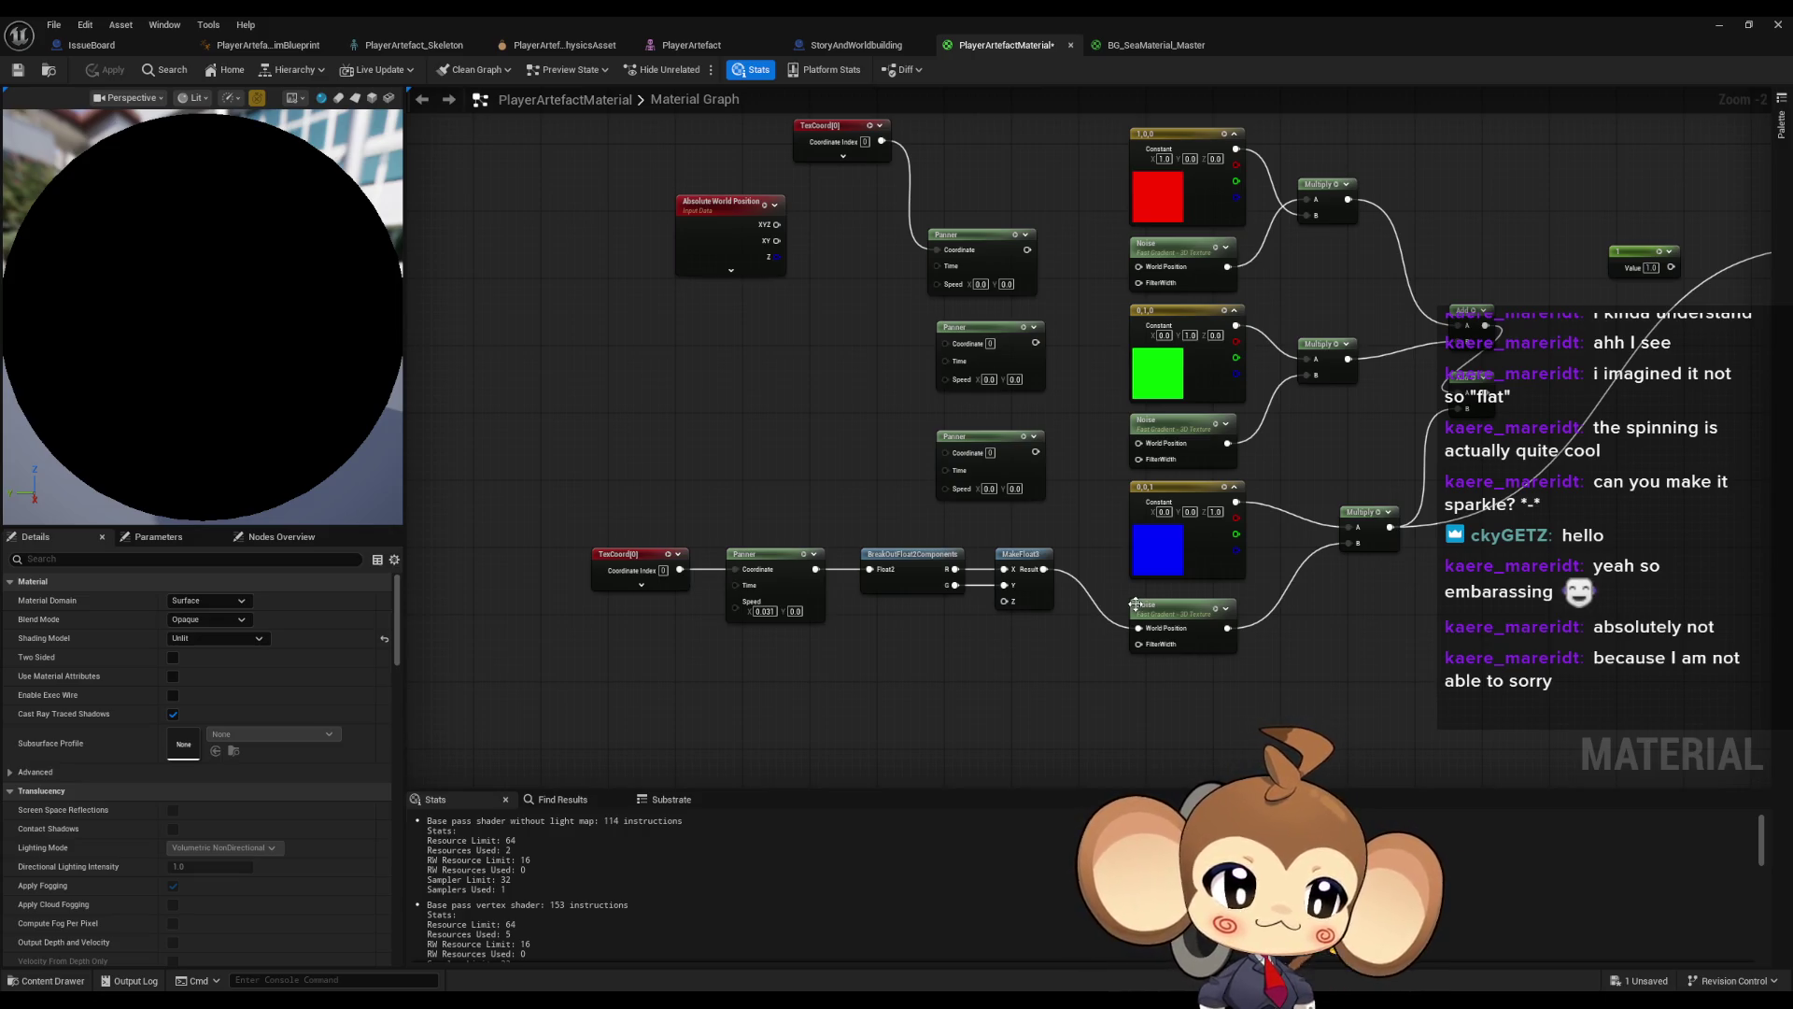
- Add an Absolute World Position node and place it below the TexCoord chain
left_click_drag(646, 721, 705, 682)
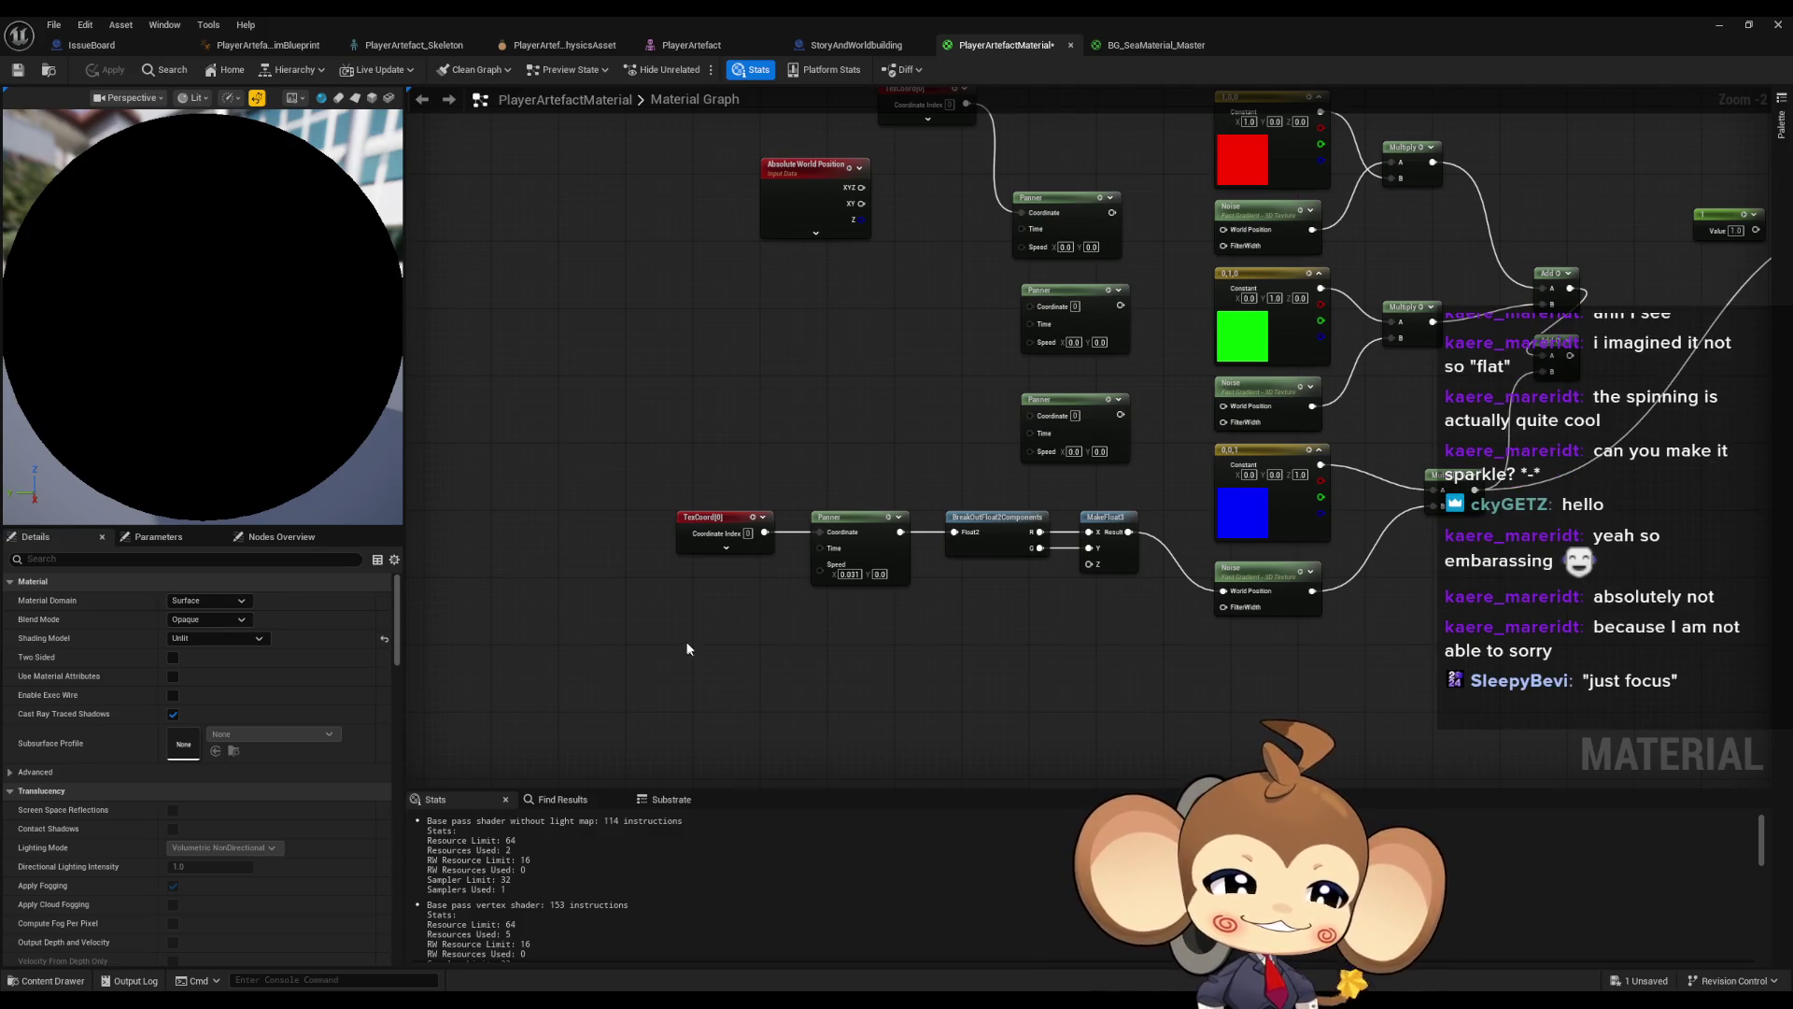
right_click(687, 644)
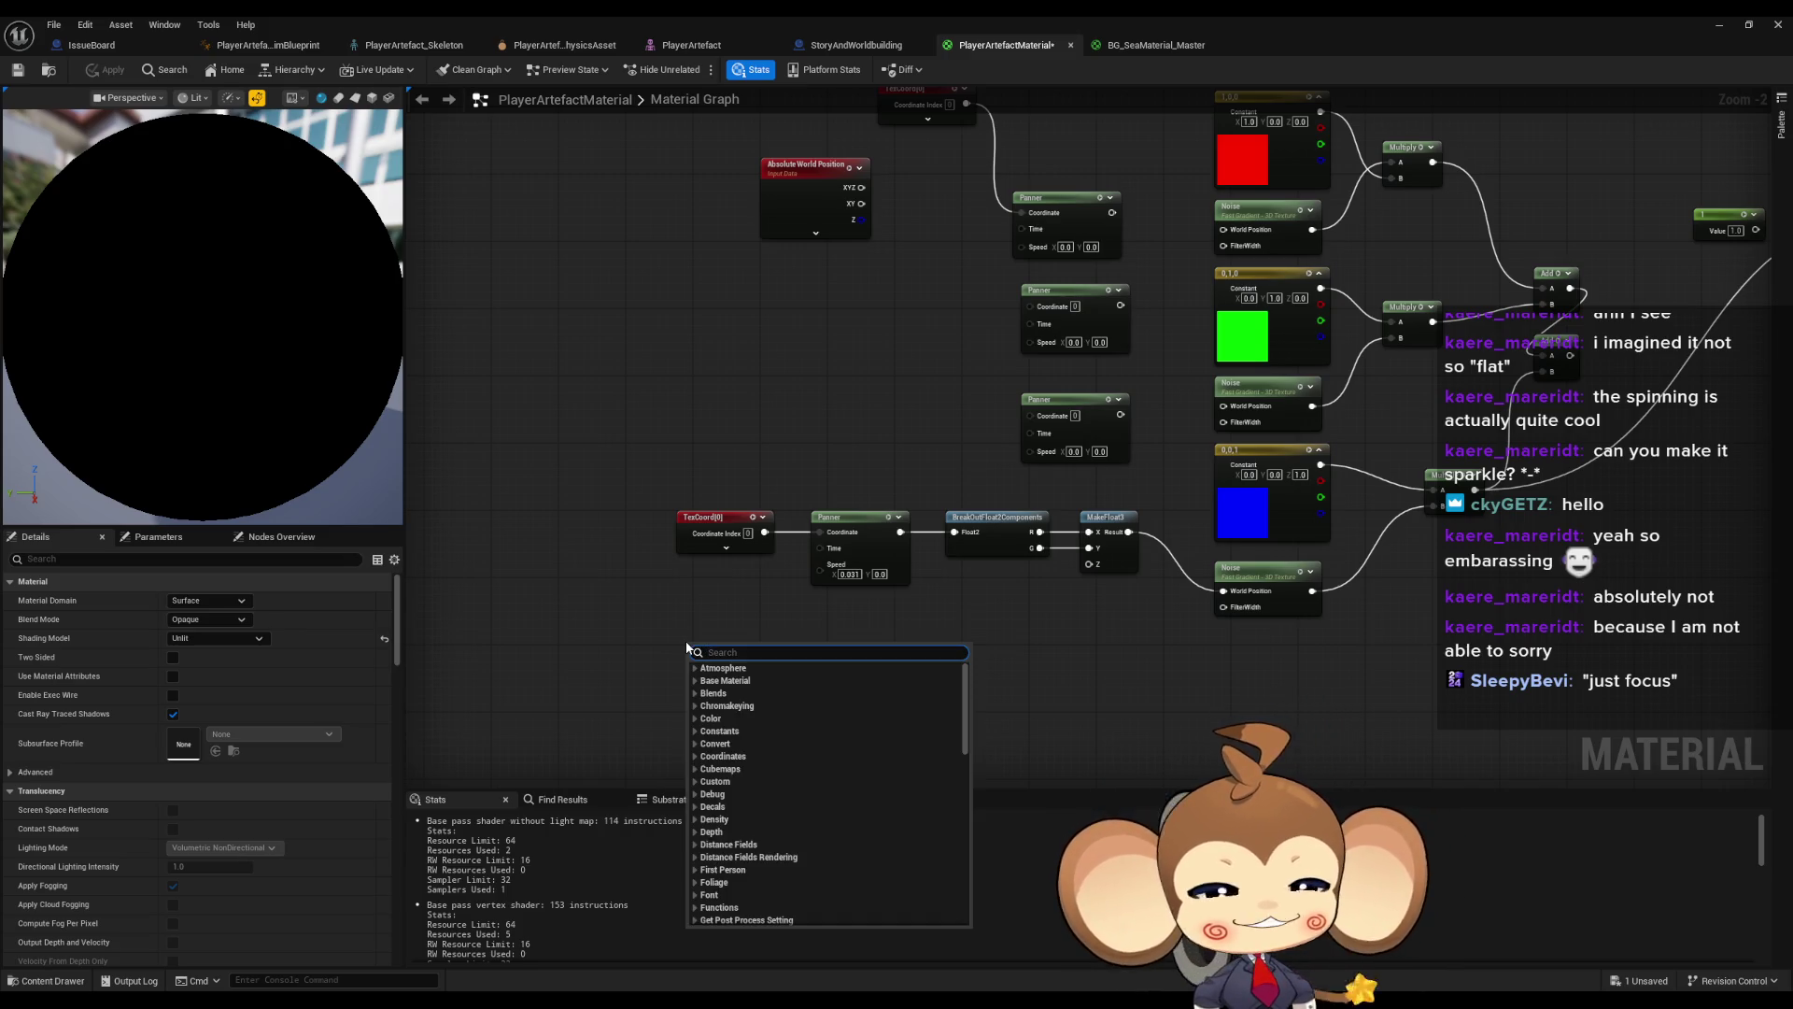
type("wor")
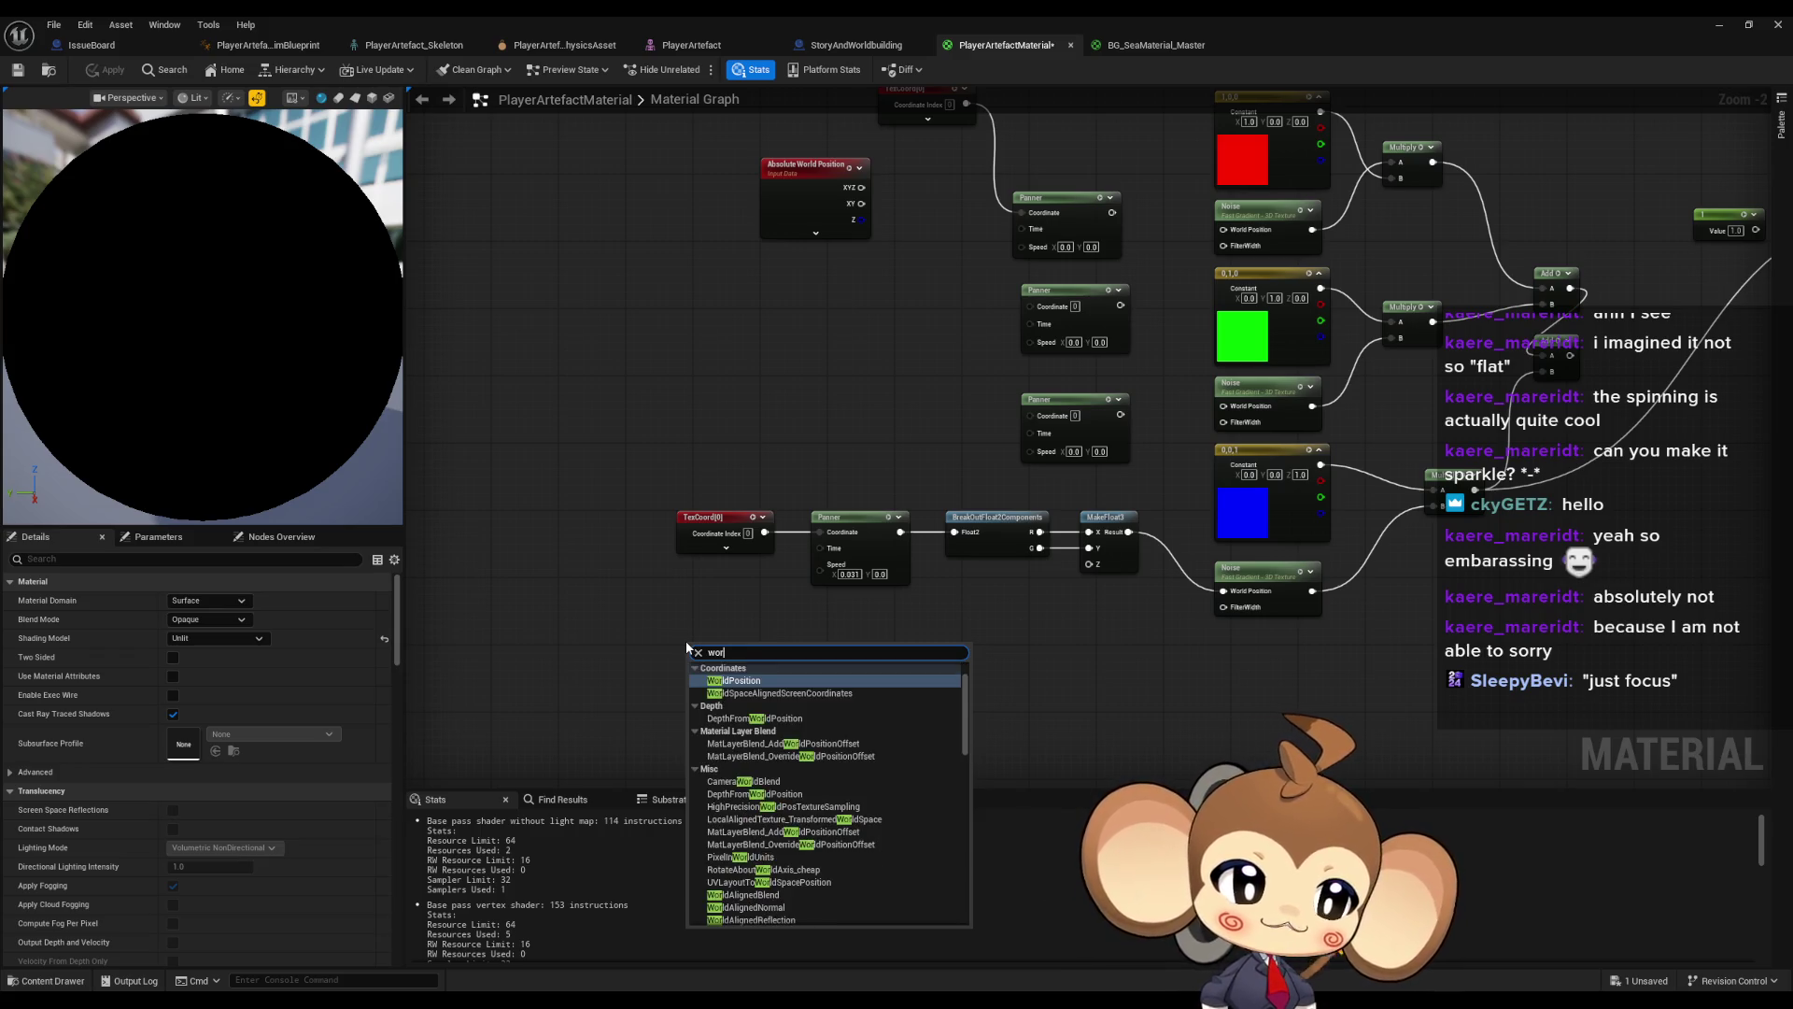
type("ld p")
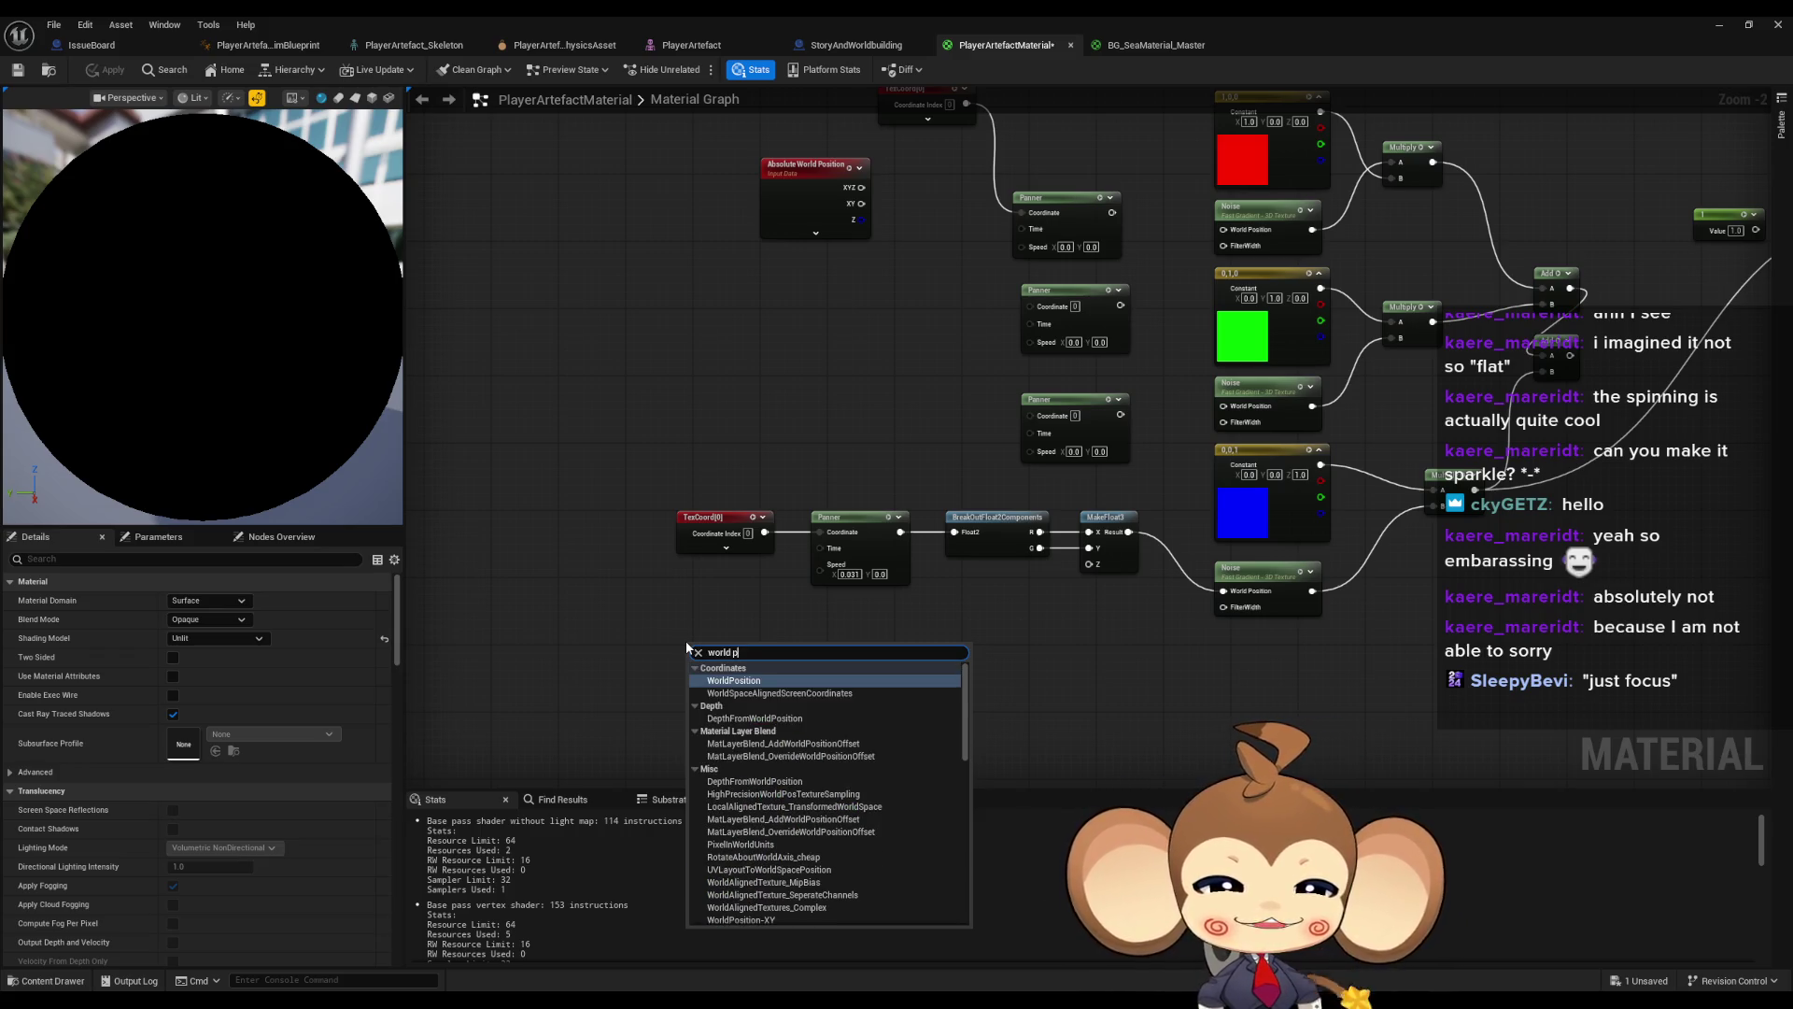
key("Return")
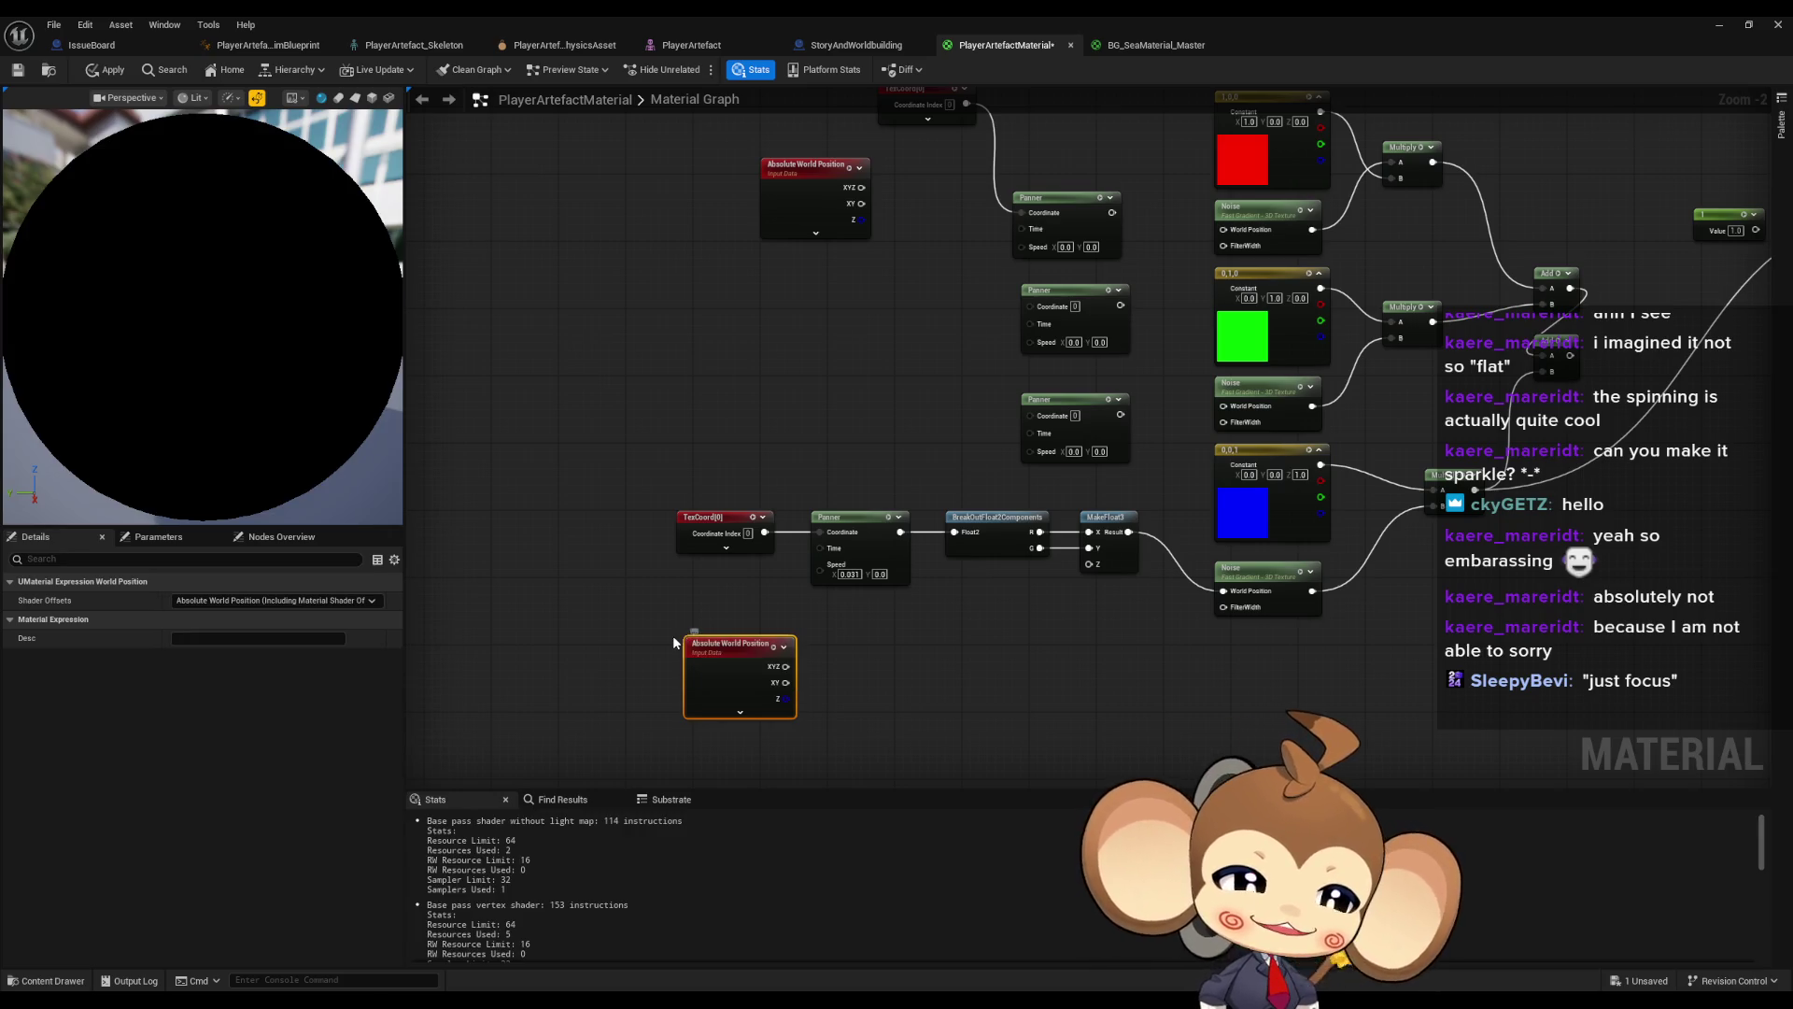
left_click_drag(723, 648, 699, 656)
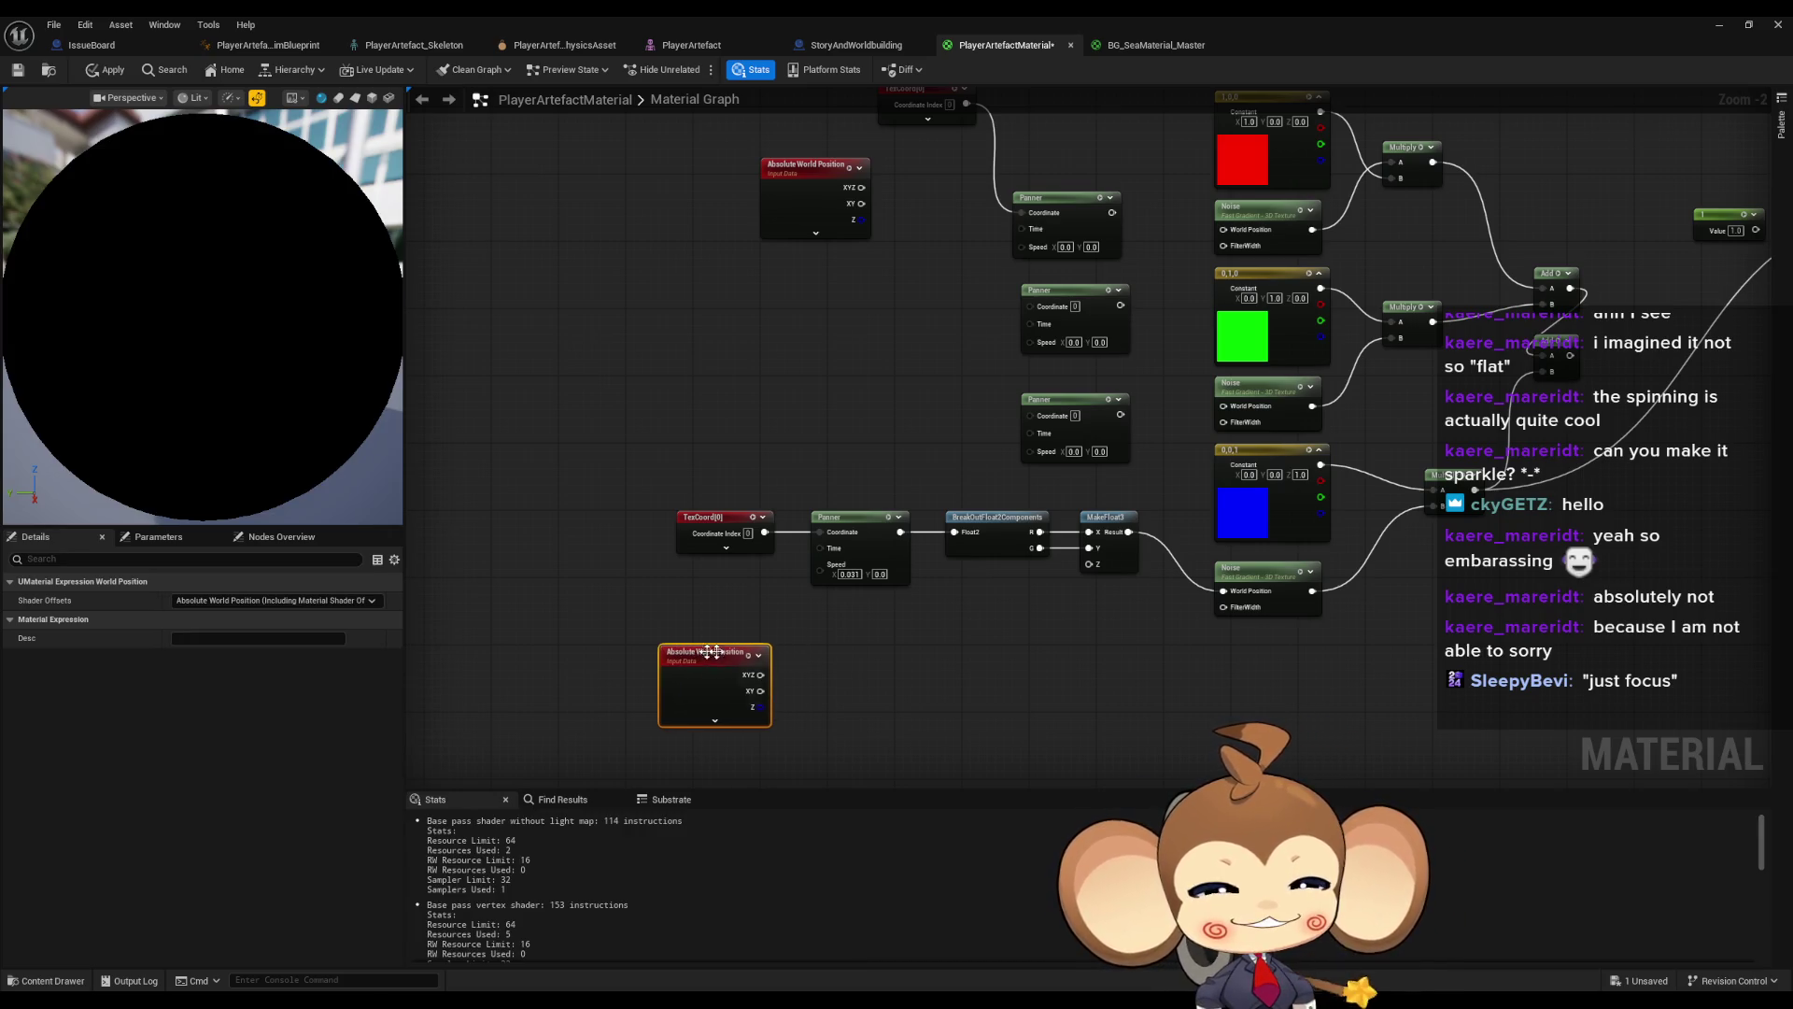
left_click(966, 608)
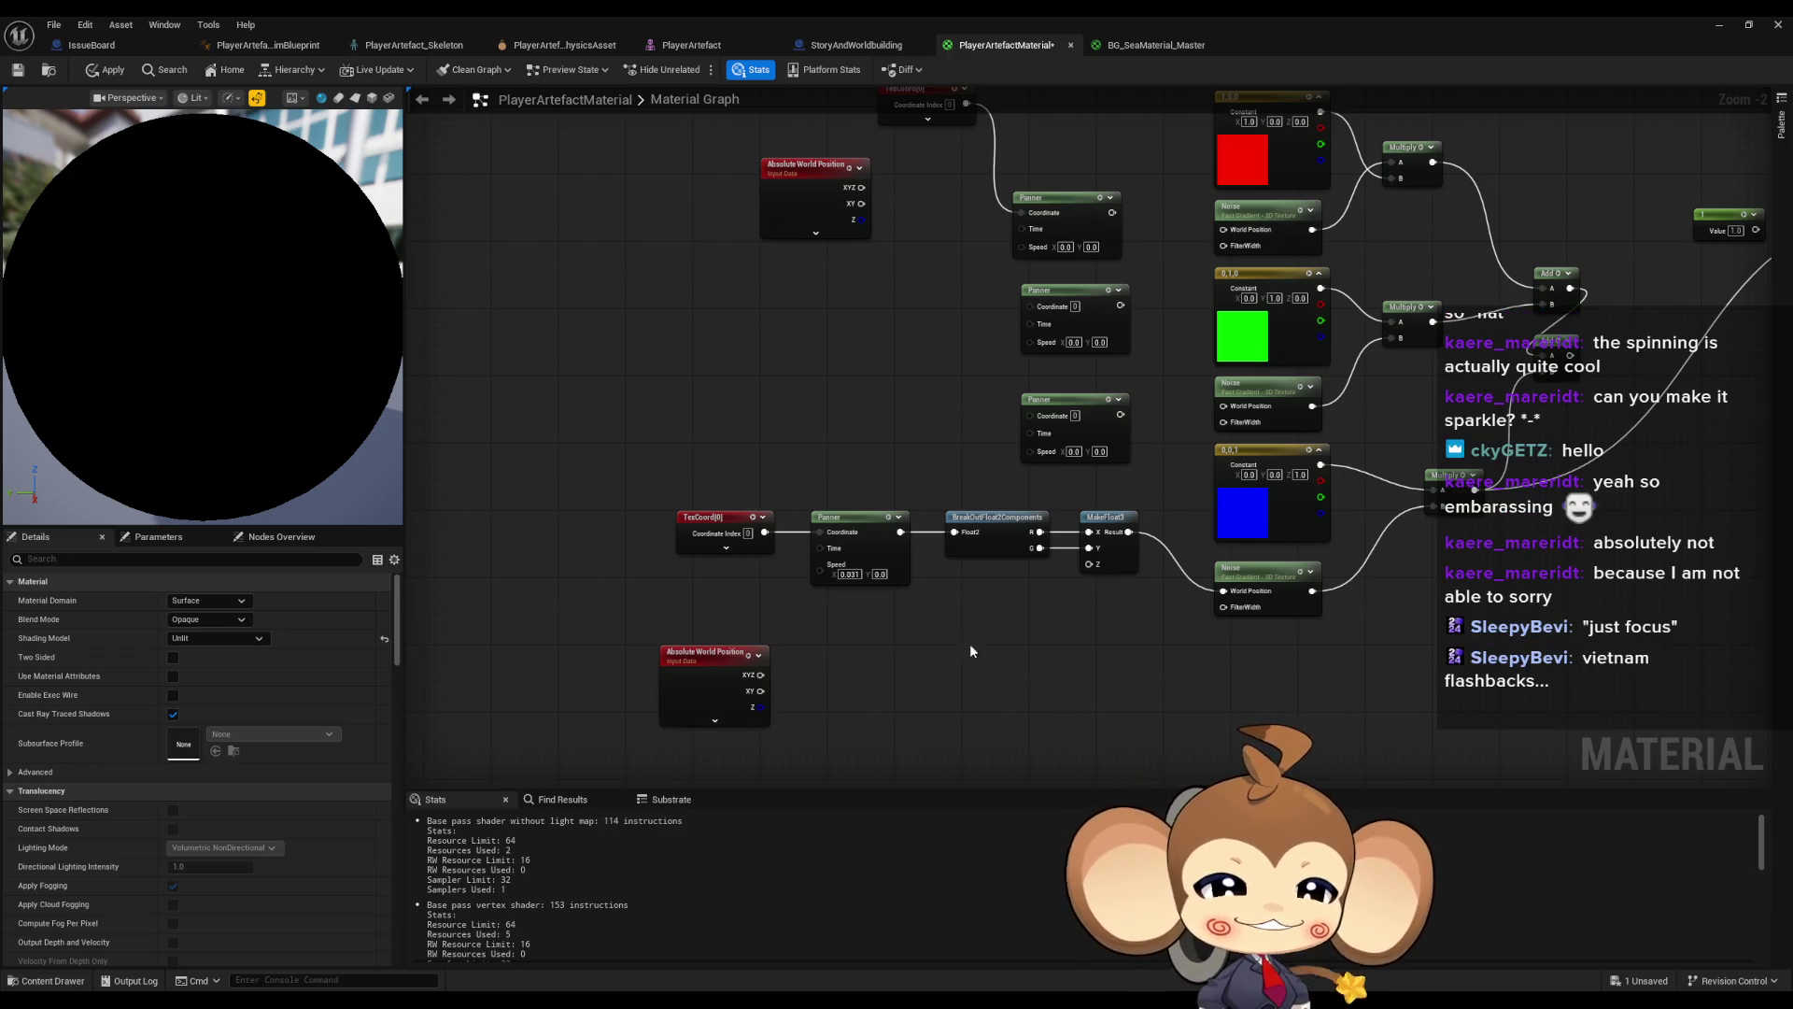
left_click_drag(956, 625, 971, 628)
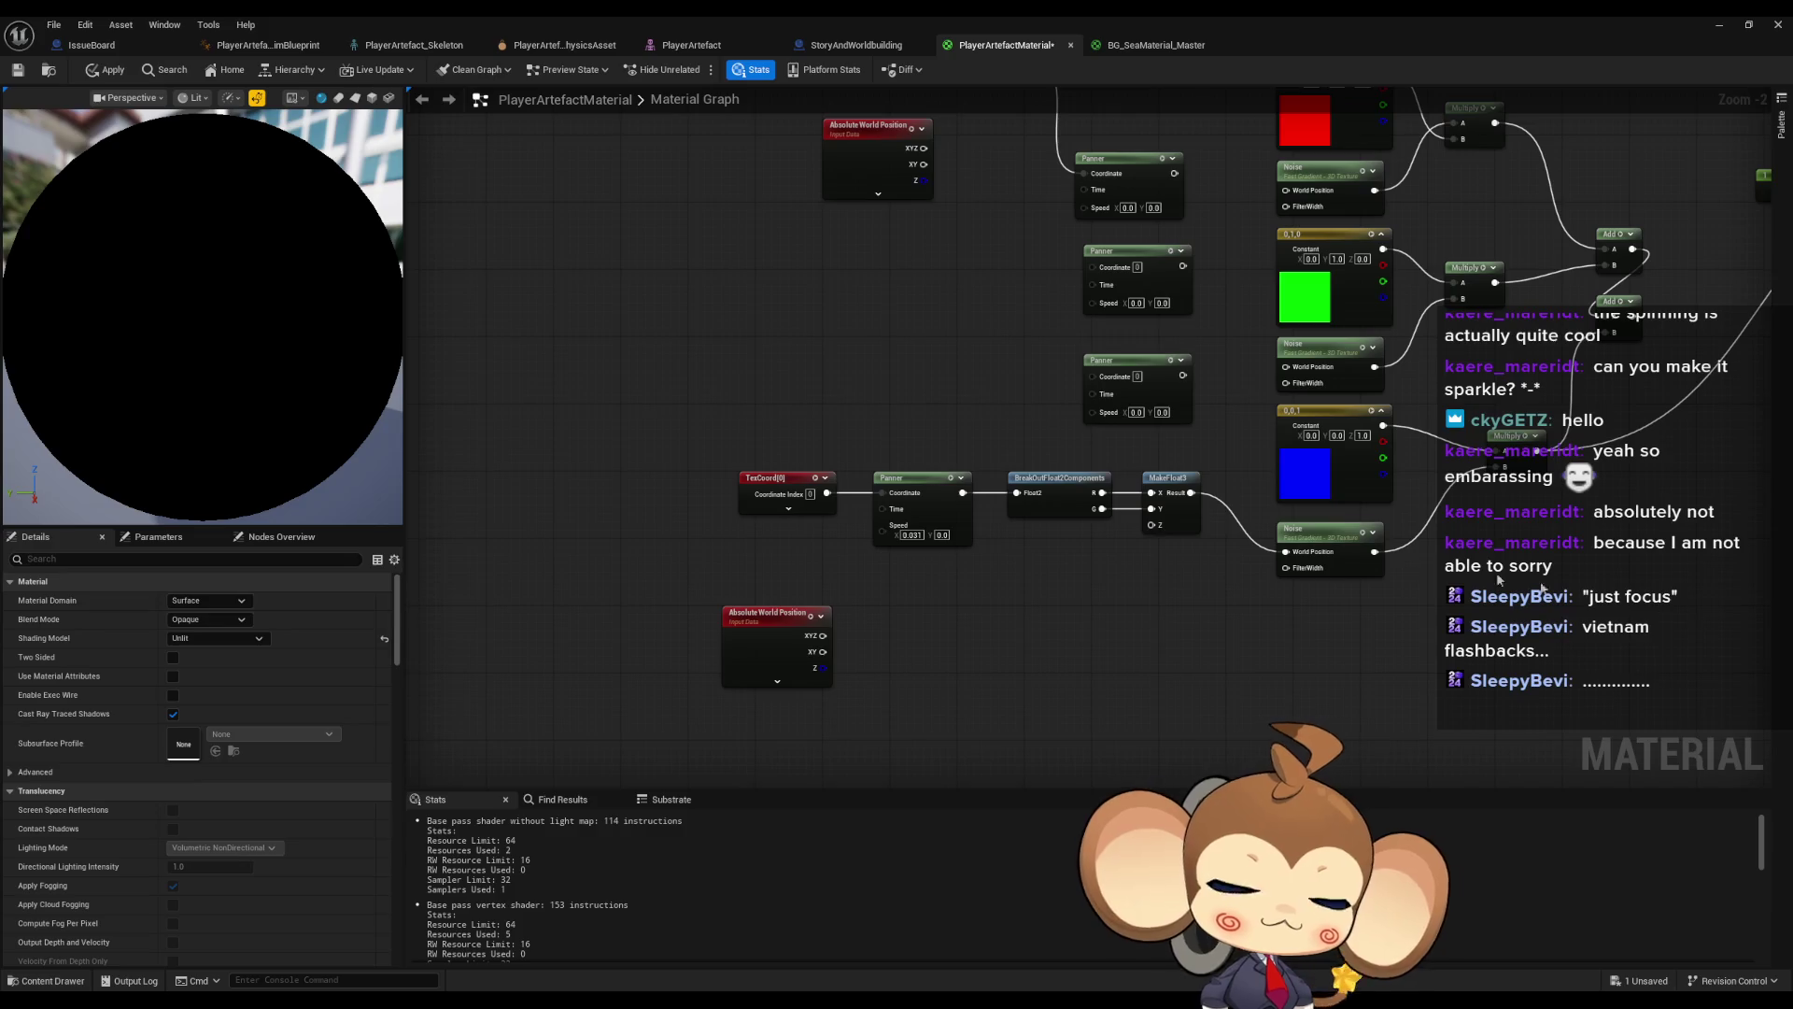
- Create a Multiply node fed by the world position's XY output
left_click_drag(862, 664, 835, 604)
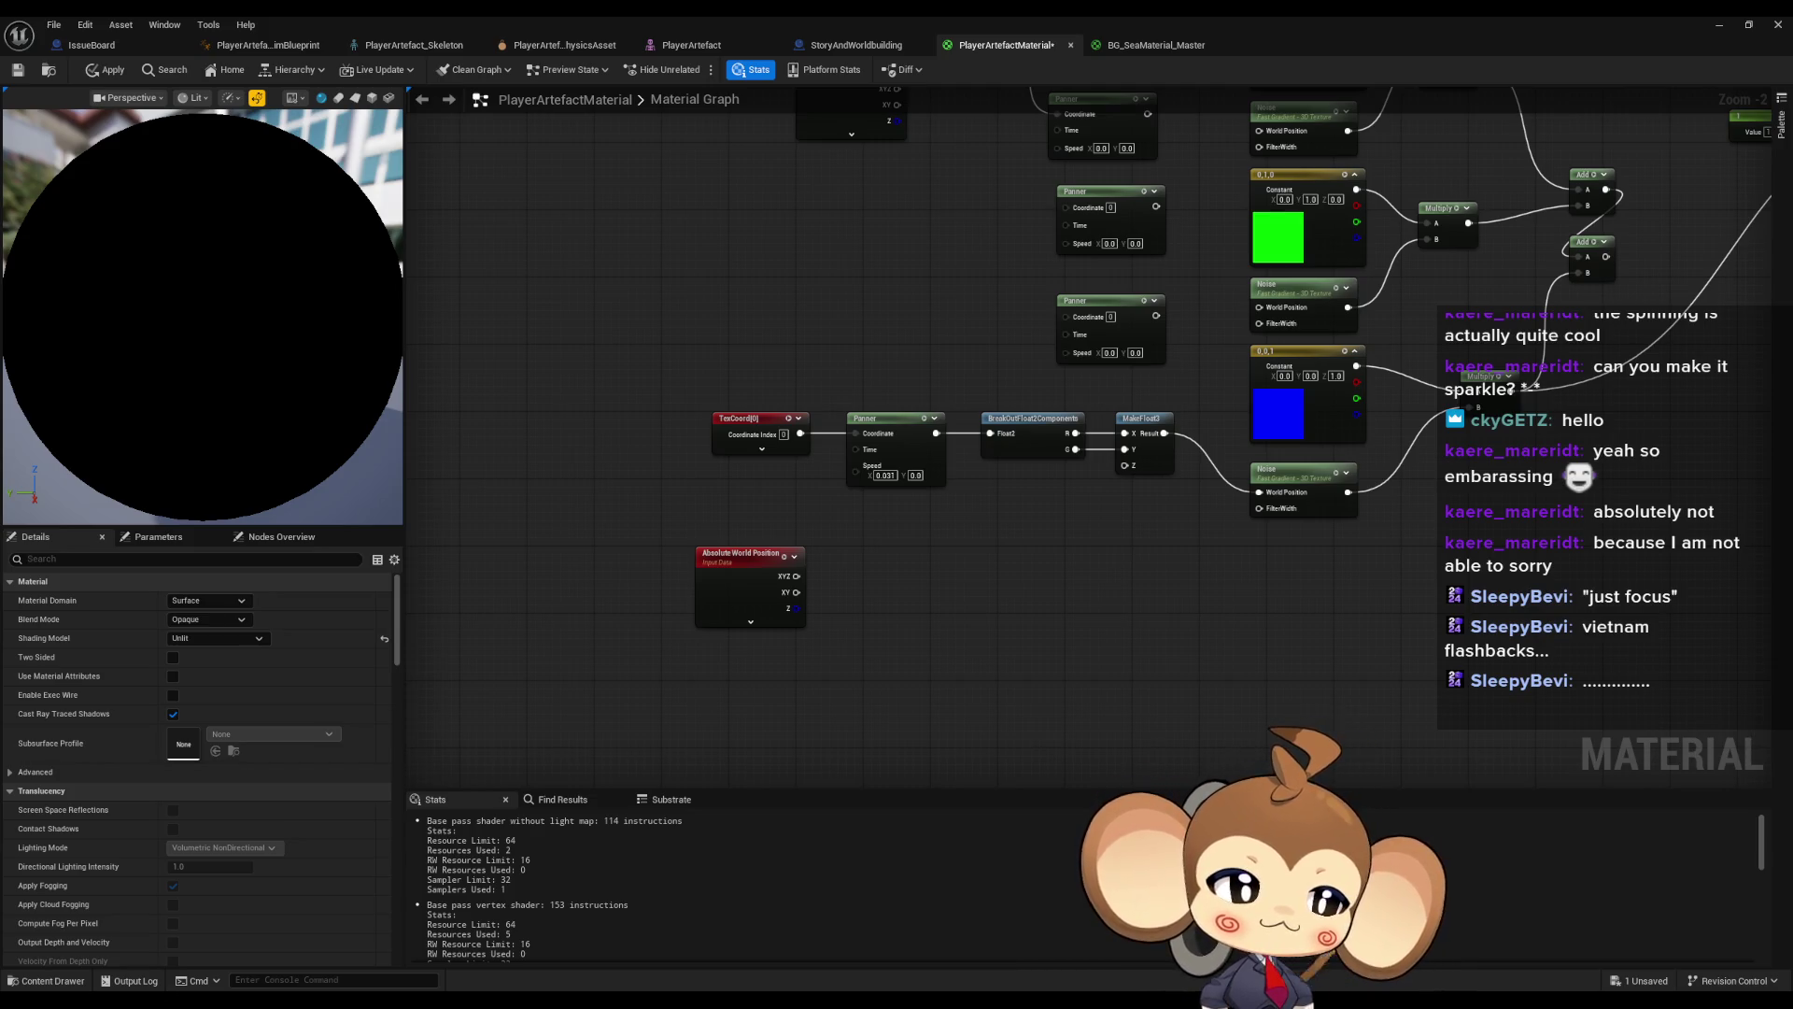
mouse_move(796, 592)
left_mouse_down()
mouse_move(925, 613)
mouse_move(876, 603)
left_mouse_up()
type("multiply")
key("Return")
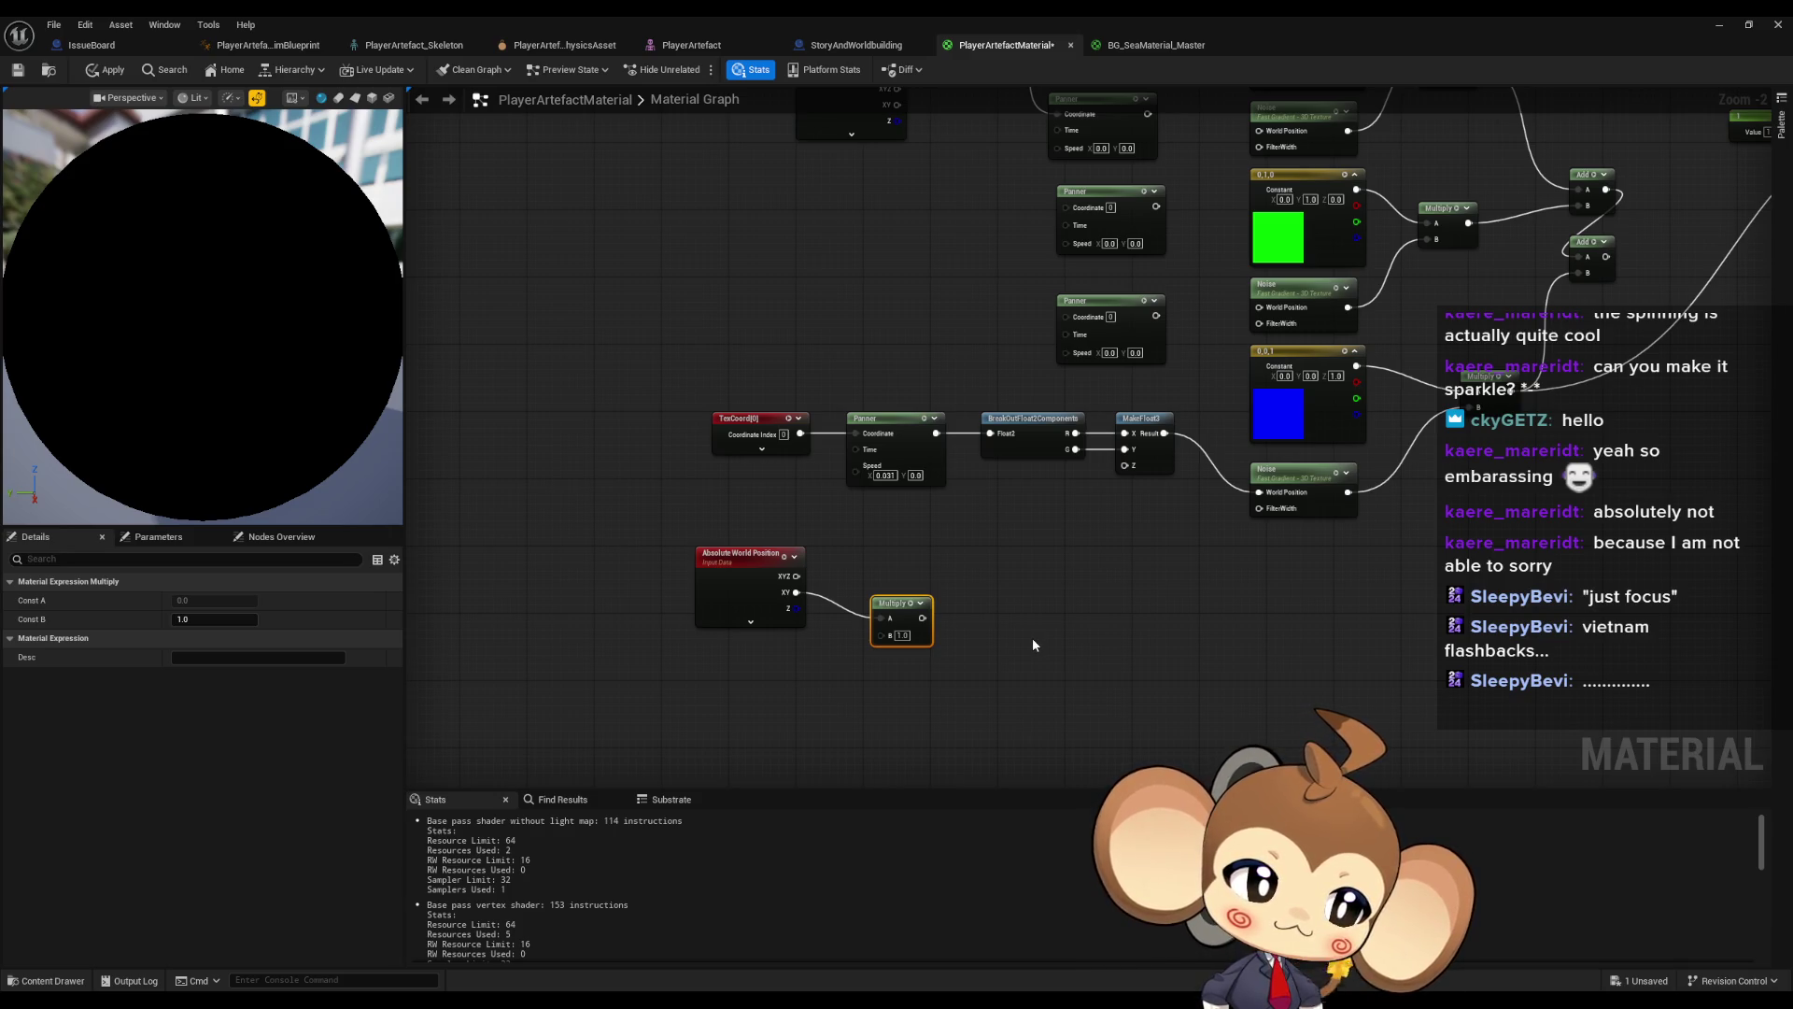
- Add a Constant with value 1 and wire it into the Multiply's B input
left_click(678, 726)
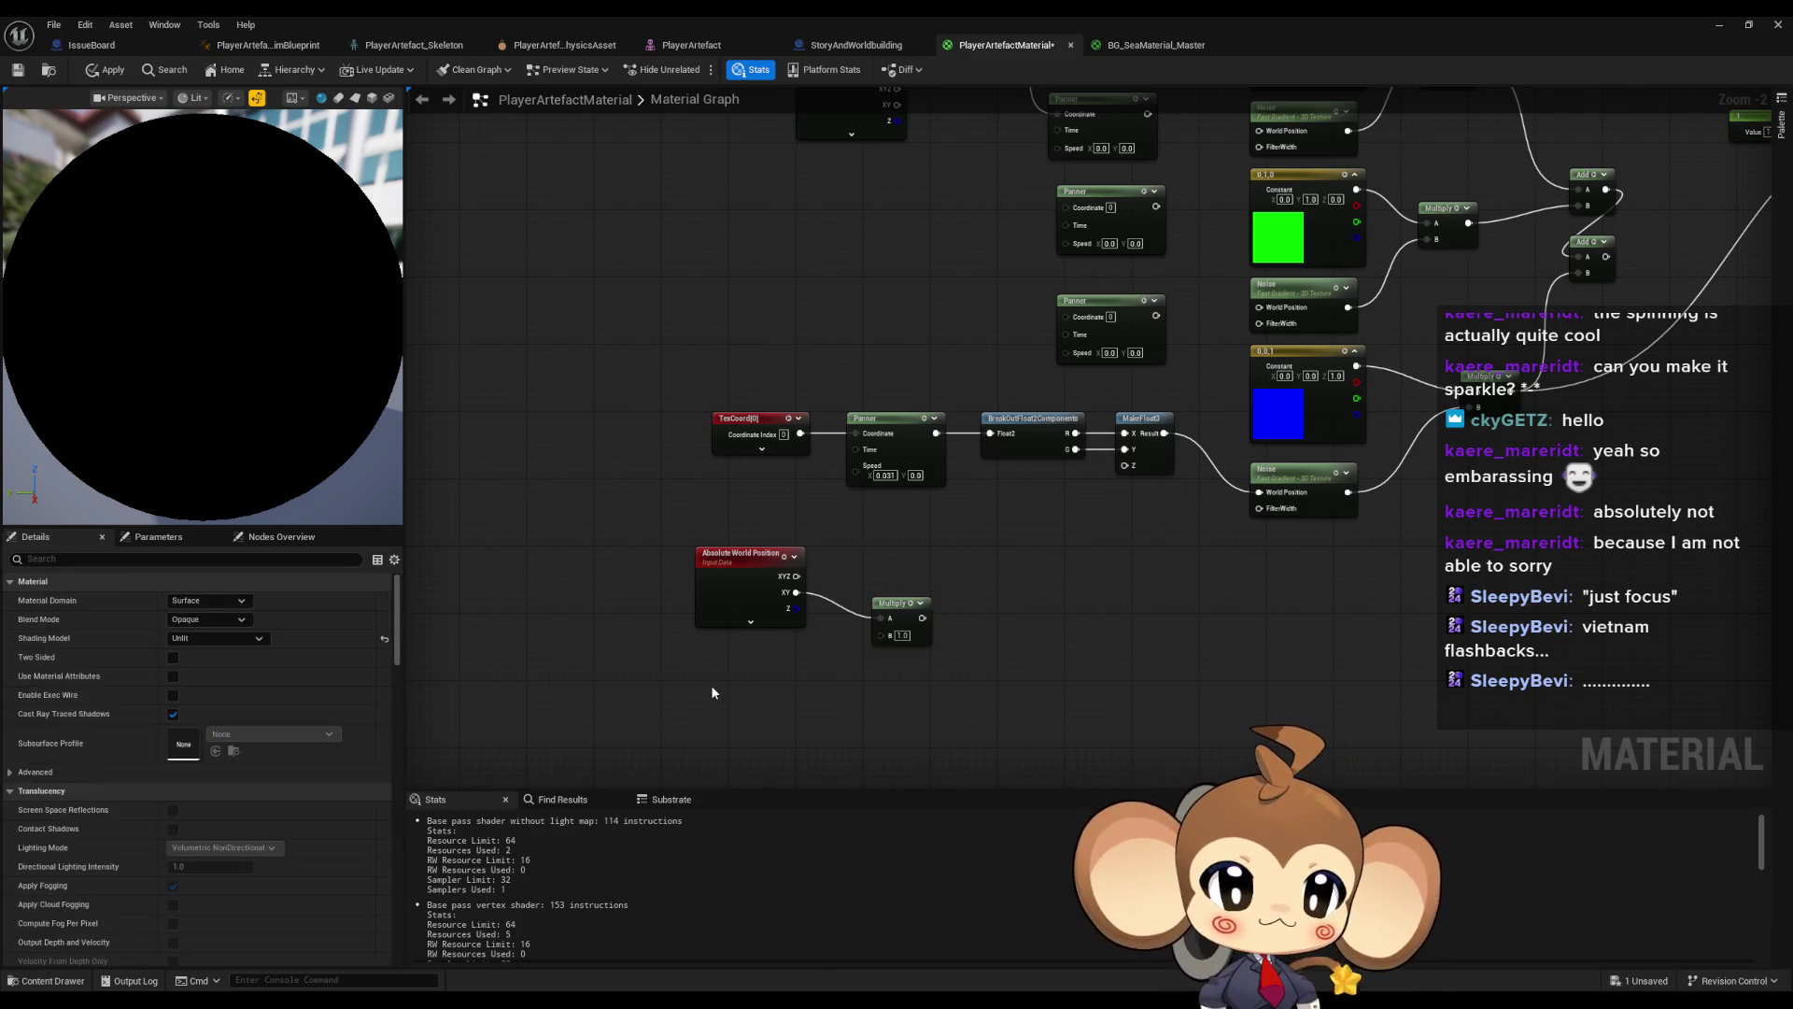
left_click(711, 683)
left_click_drag(881, 636, 774, 702)
left_click(754, 703)
type("1")
key("Return")
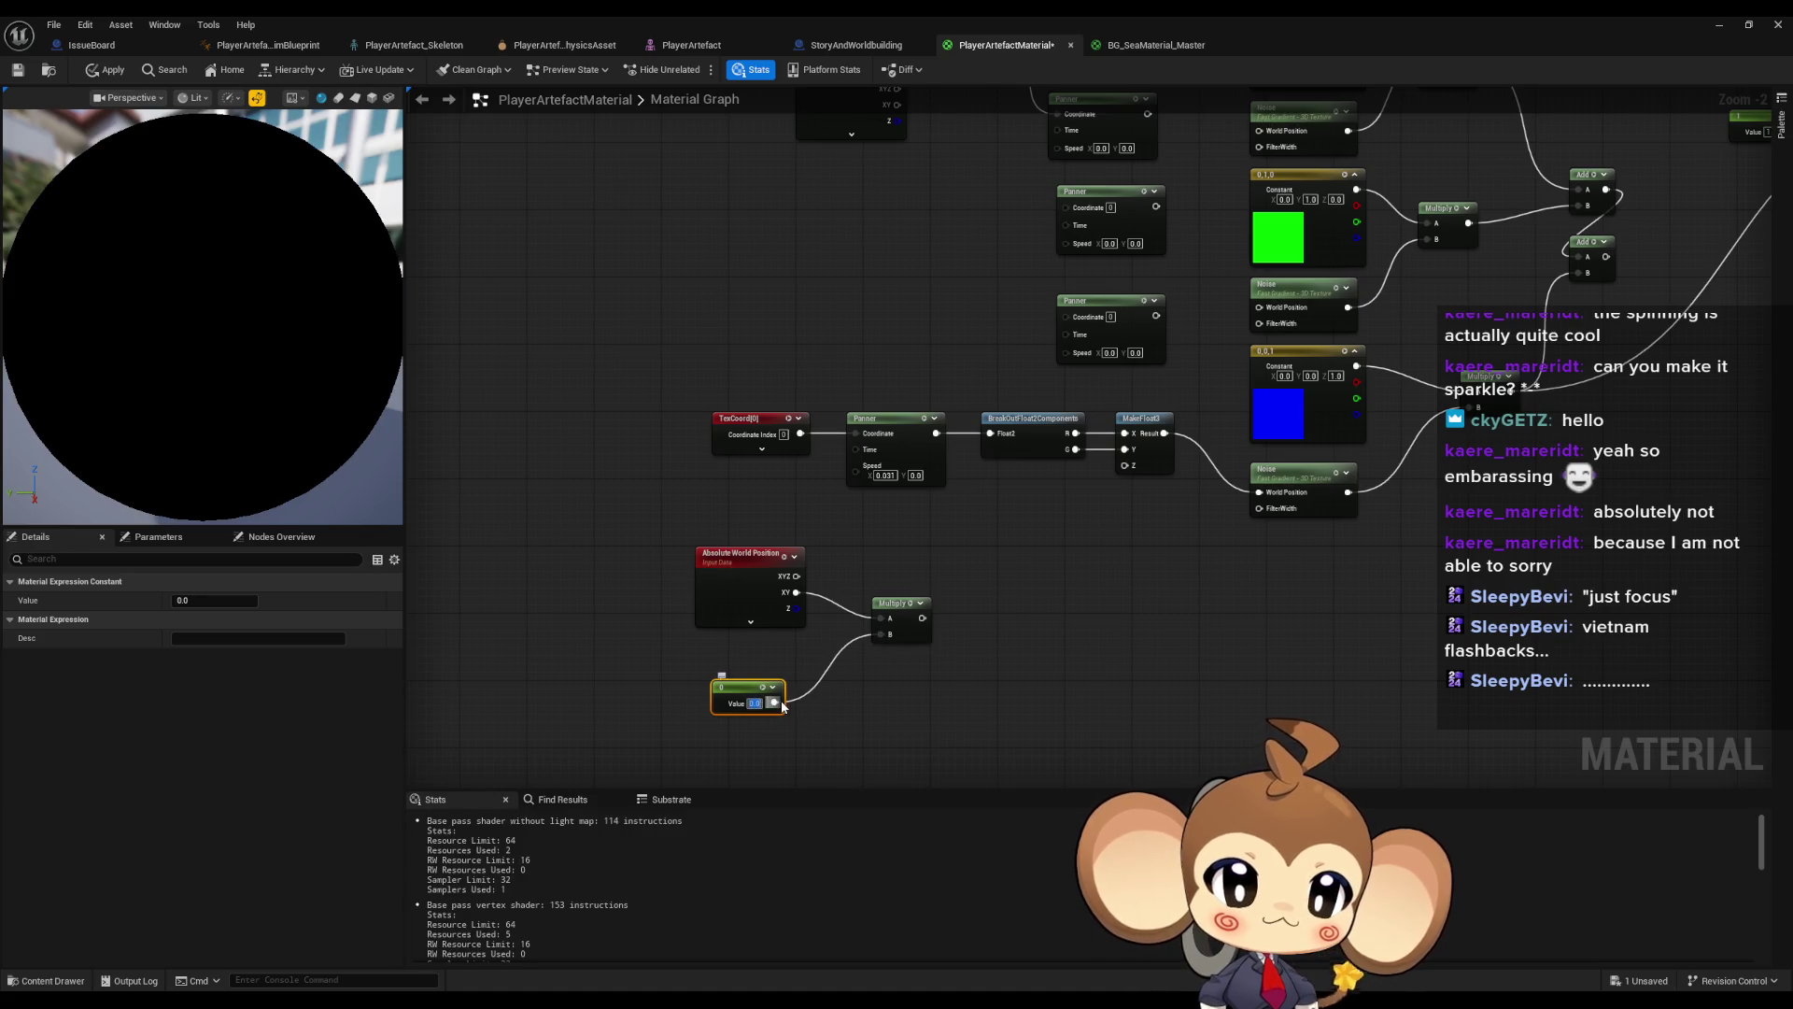
left_click(1094, 626)
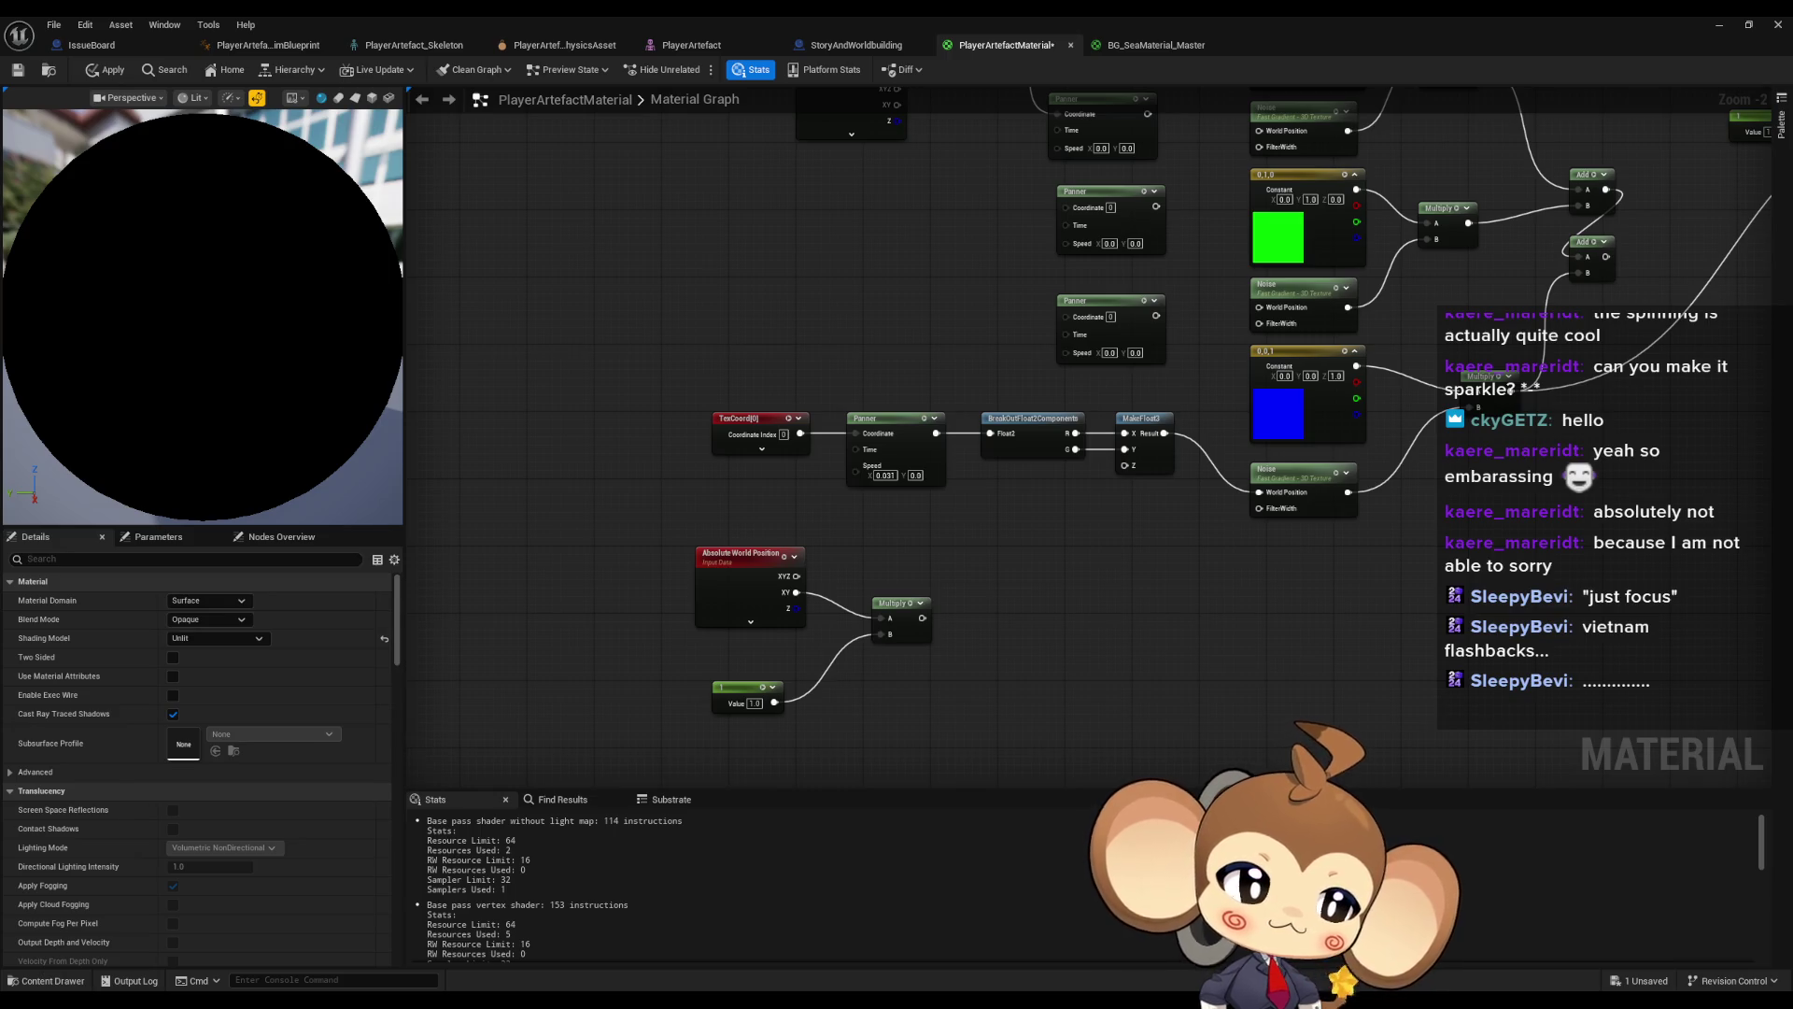
- Duplicate the existing Panner node with copy and paste
left_click(882, 419)
key("ctrl+c")
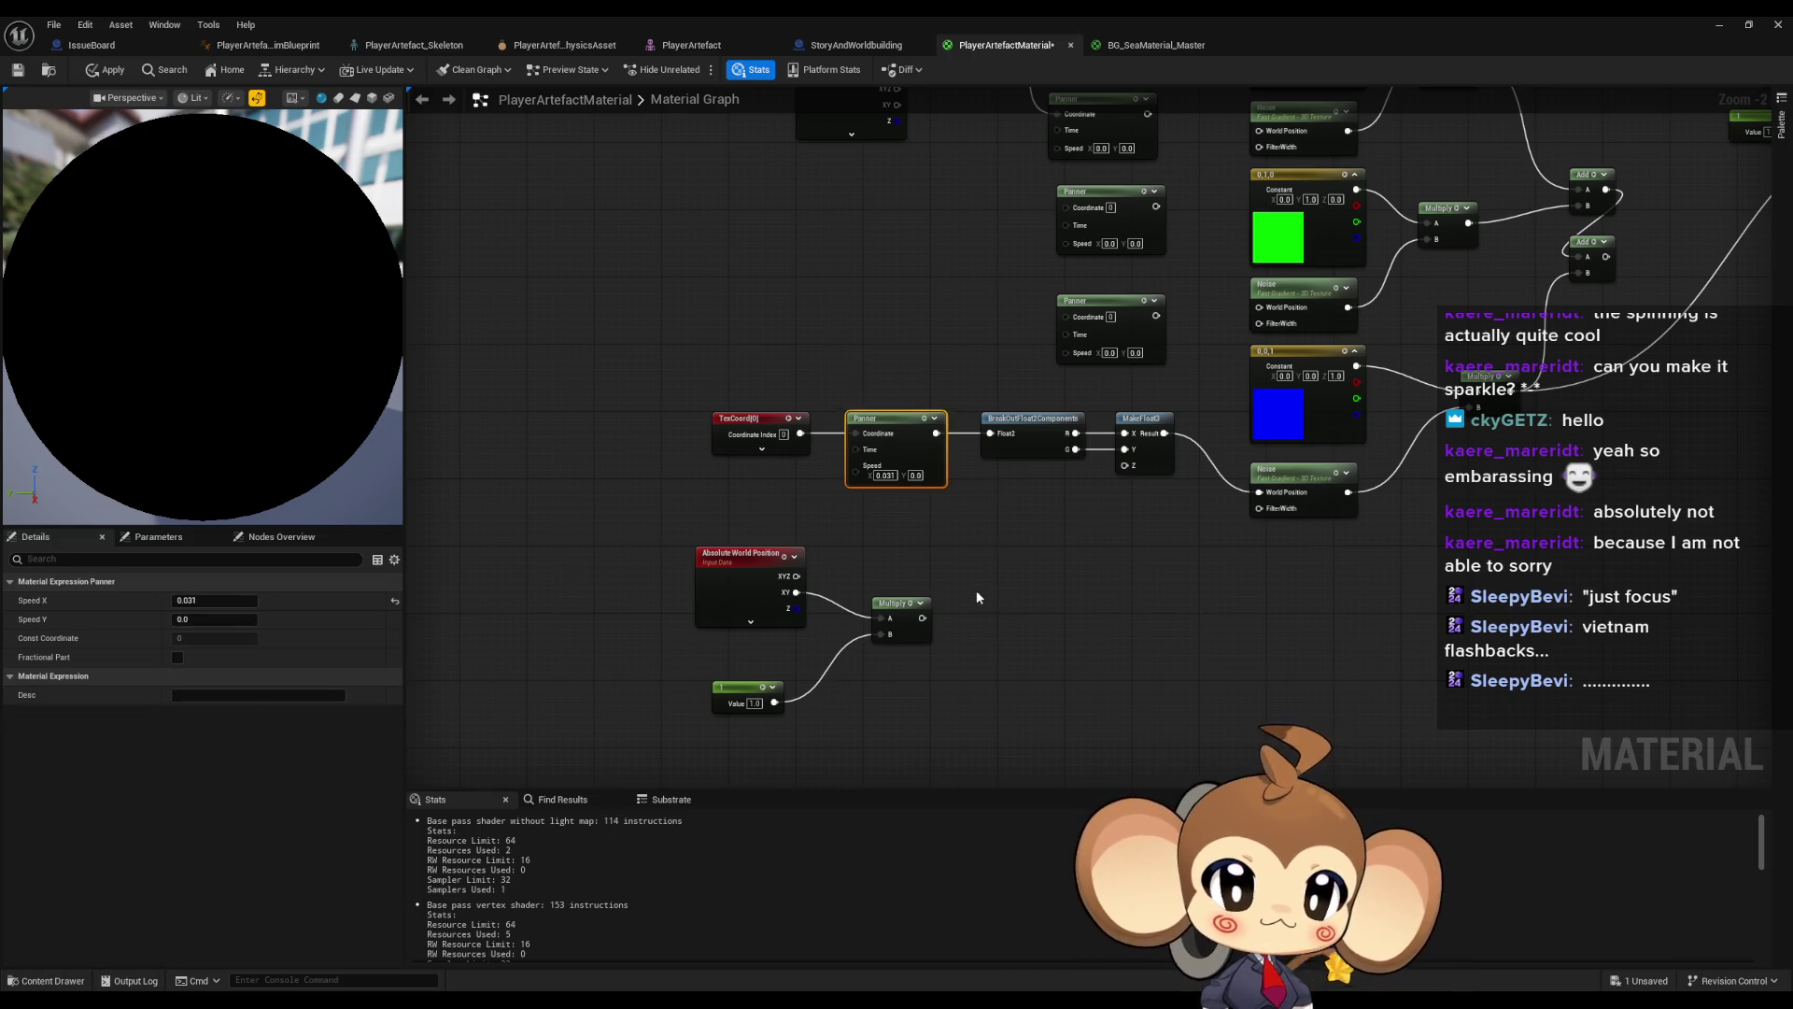
key("ctrl+v")
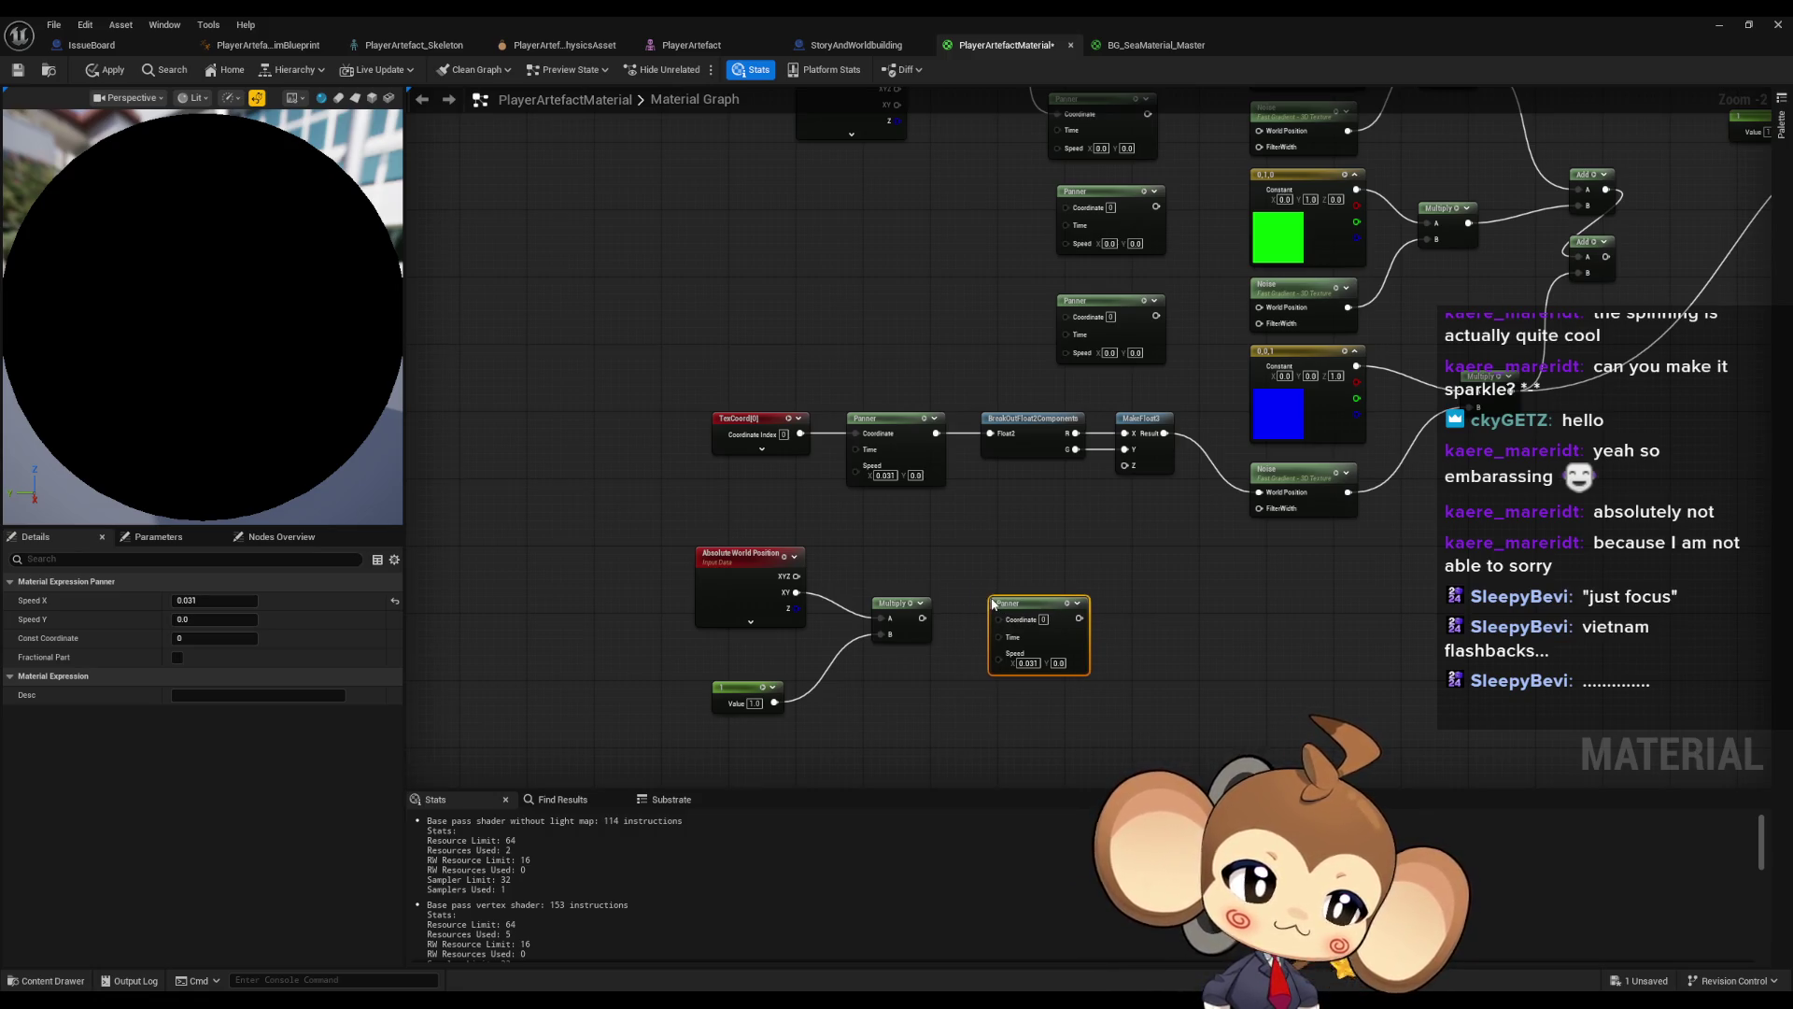
- Add a Time node below the Panner
right_click(830, 737)
type("time")
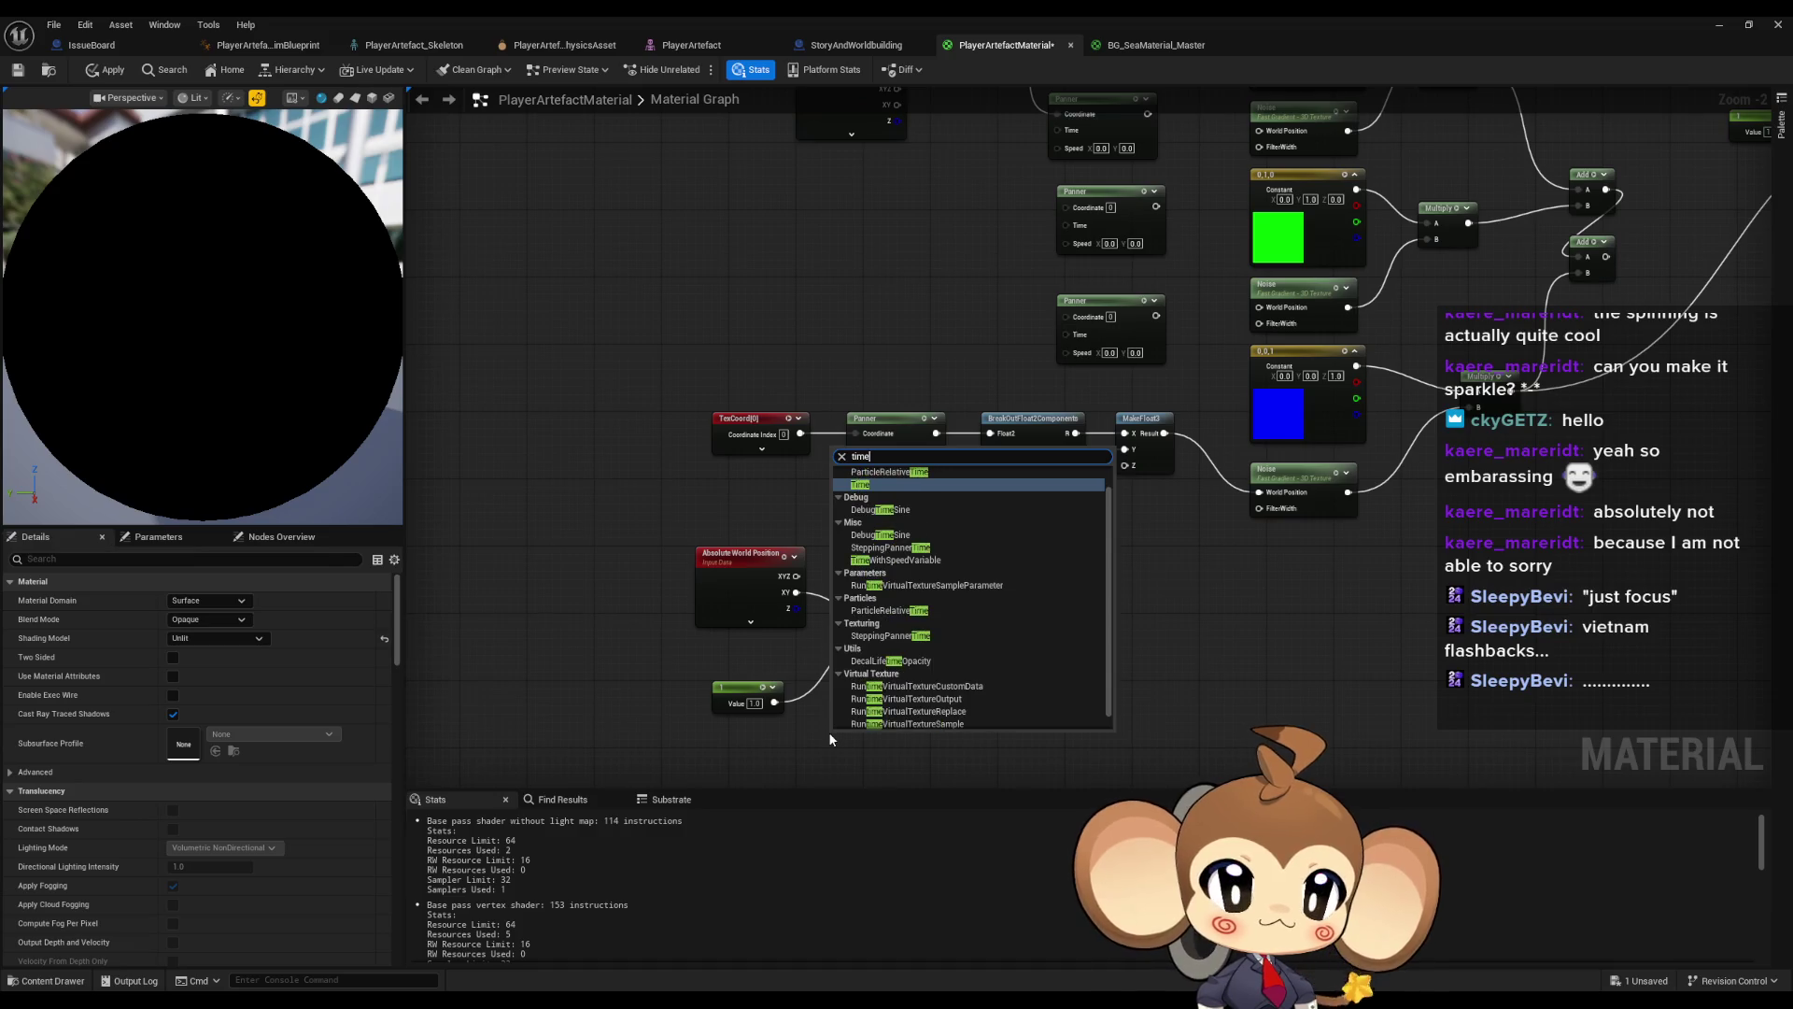
key("Return")
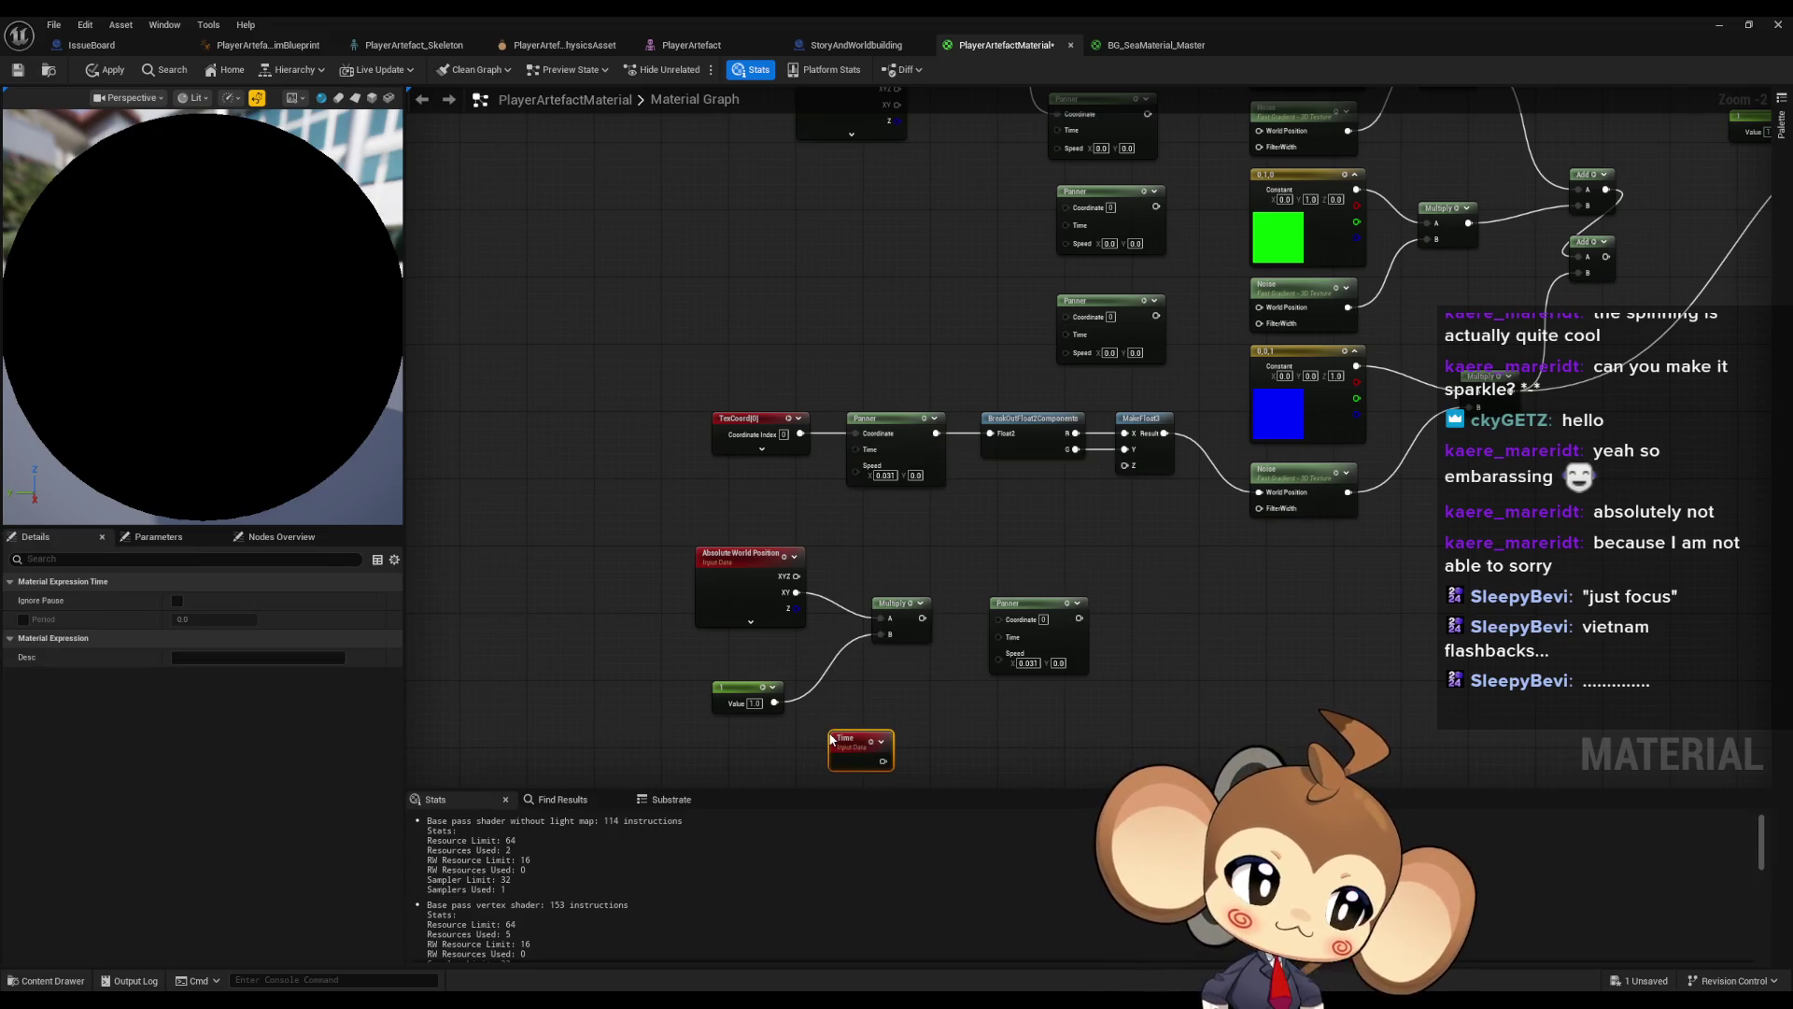
left_click_drag(948, 699, 902, 666)
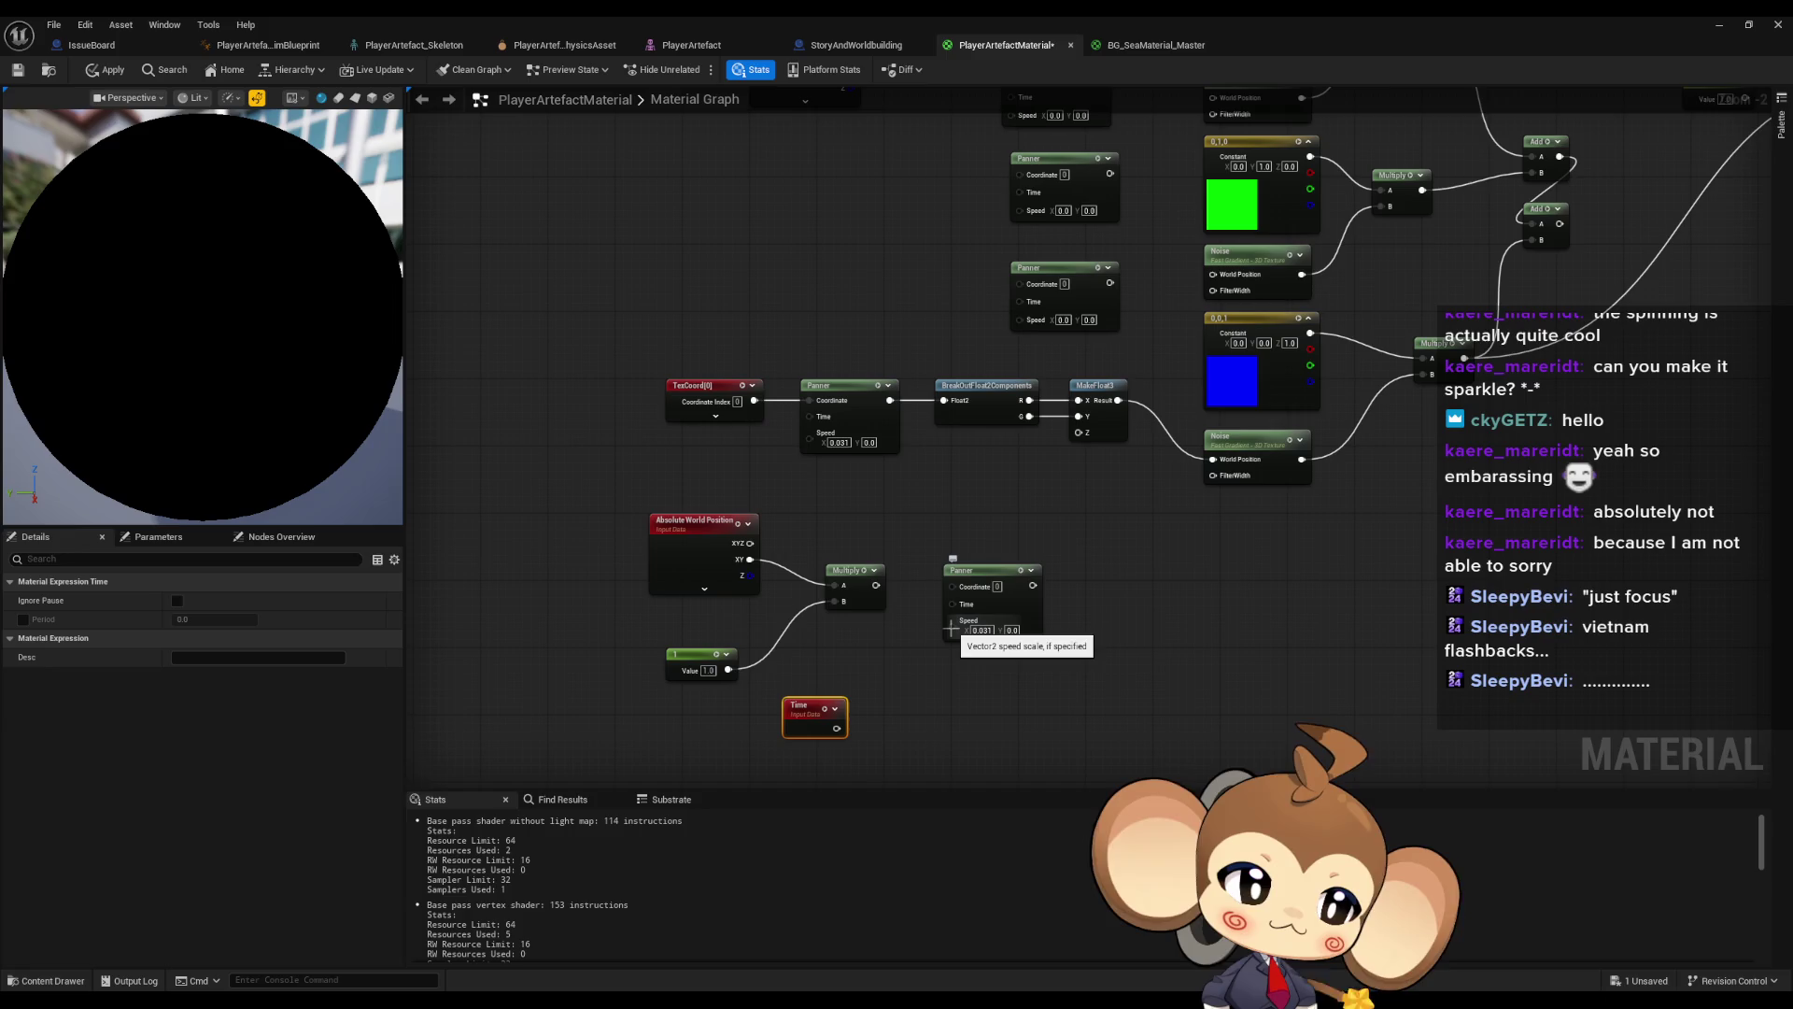
- Discard a mistaken Make Vector2 and place a Constant2Vector below Time
left_click(868, 736)
right_click(878, 726)
type("vector 2")
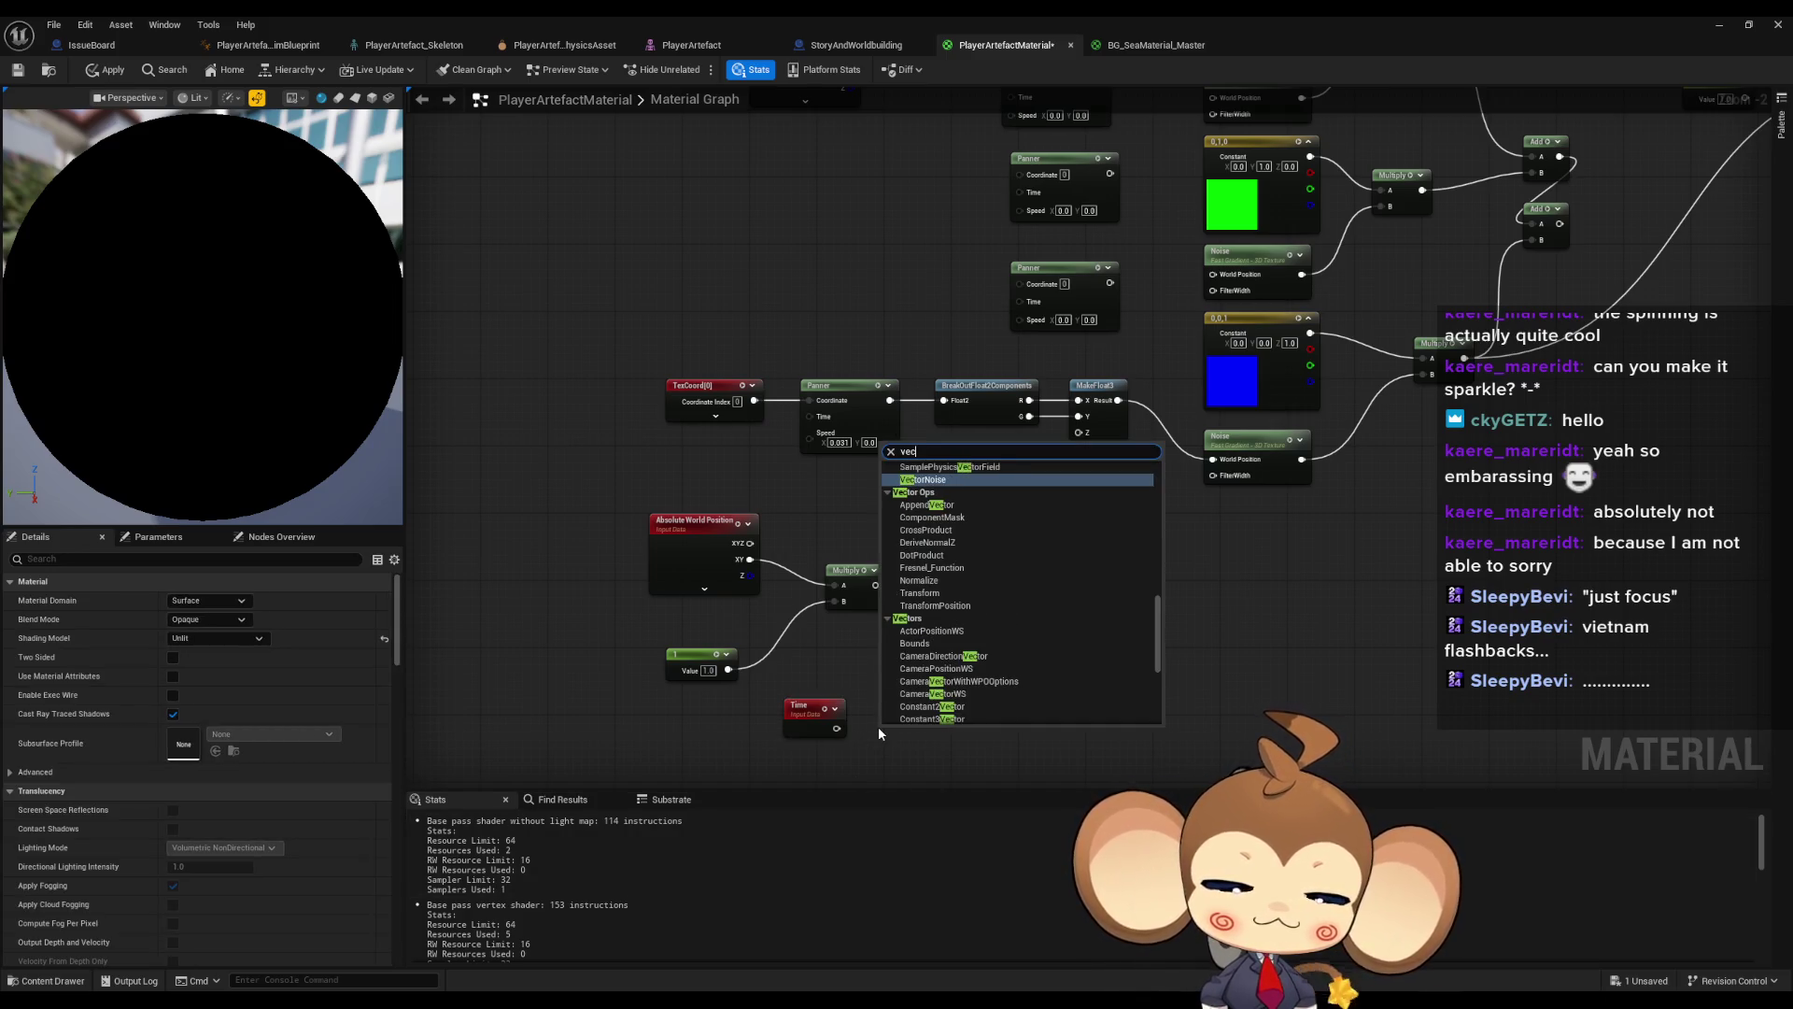
key("Return")
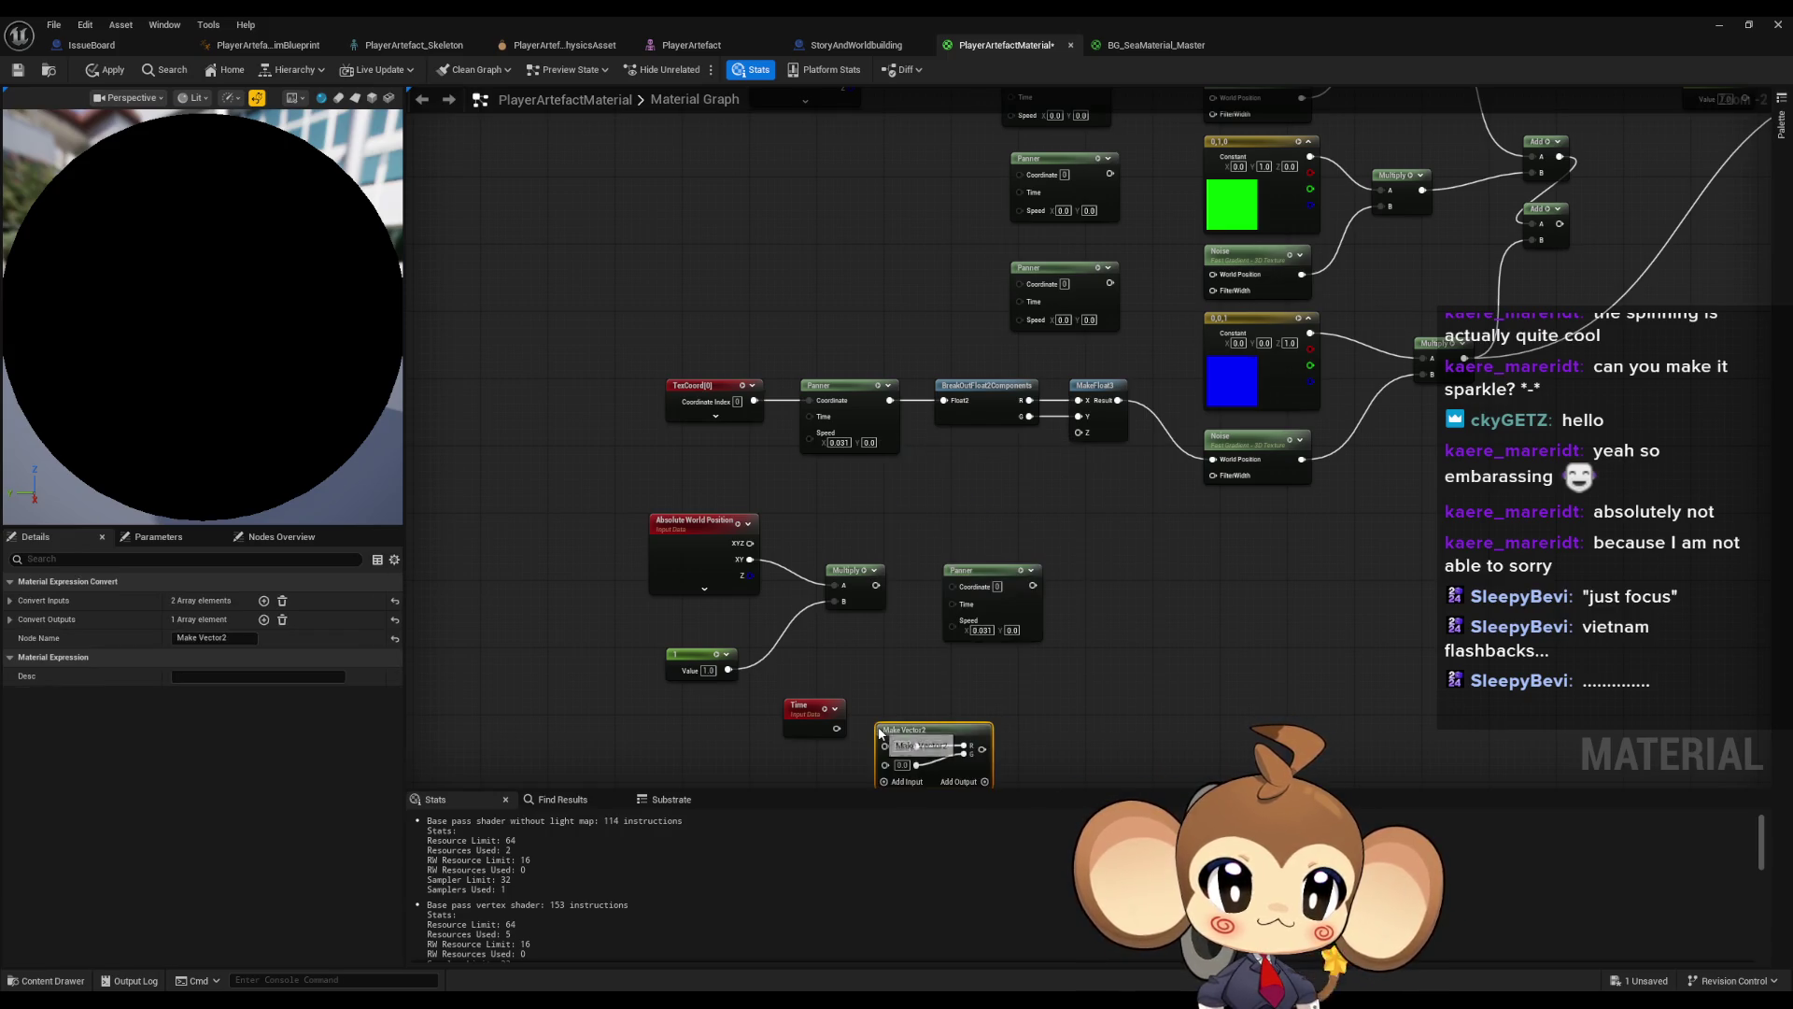
key("Delete")
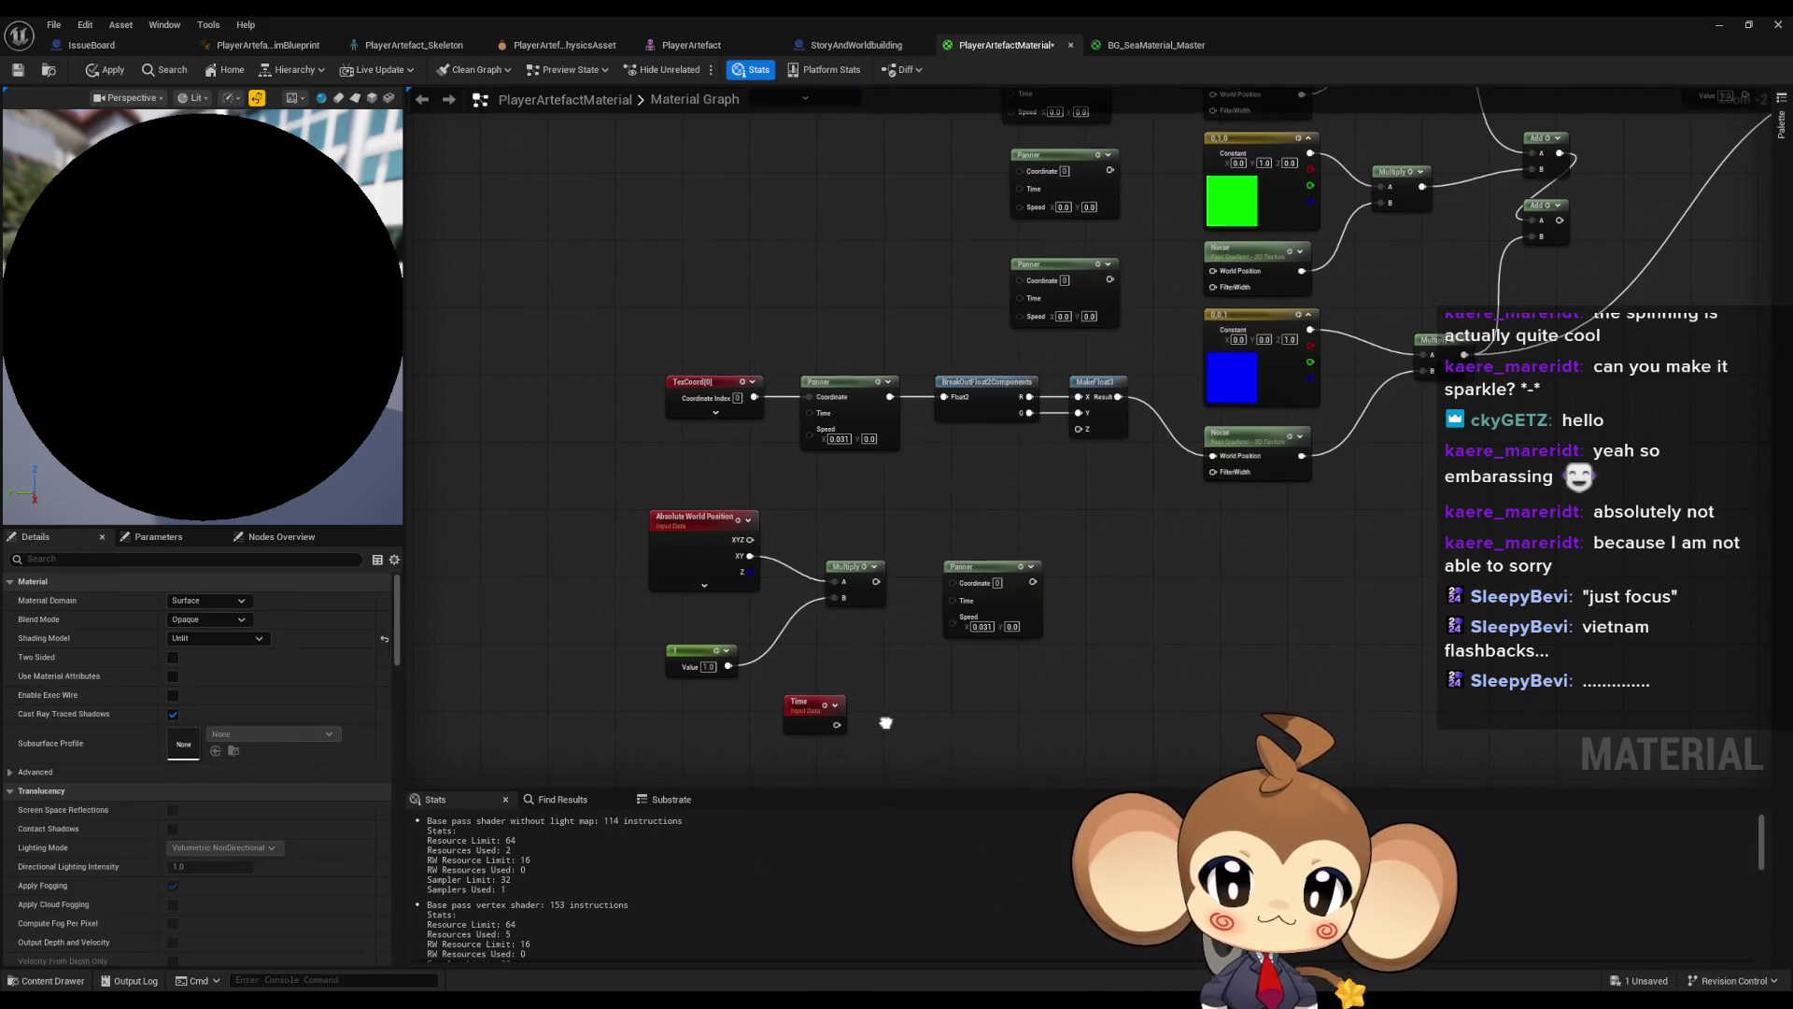
left_click_drag(883, 721, 885, 633)
right_click(885, 632)
type("vector")
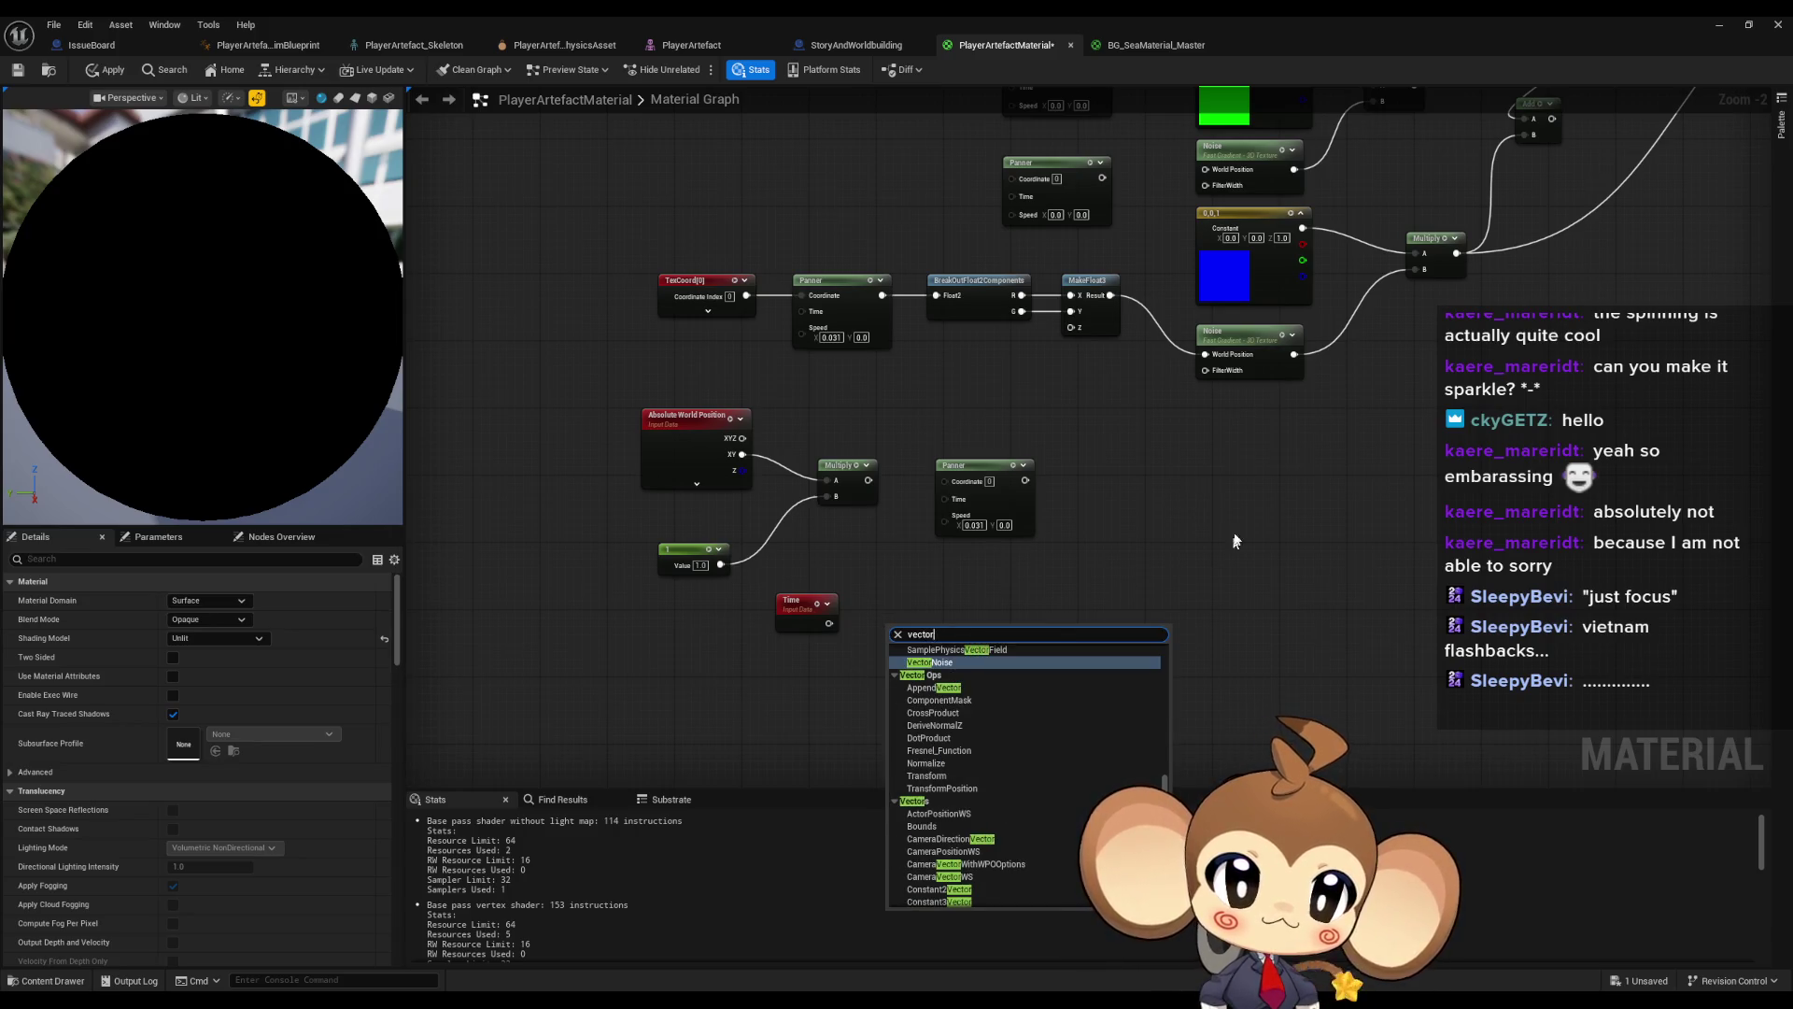
key("Escape")
left_click(761, 687)
- Multiply Time in a new Multiply node and feed the result into an Add node
left_click_drag(828, 623, 869, 624)
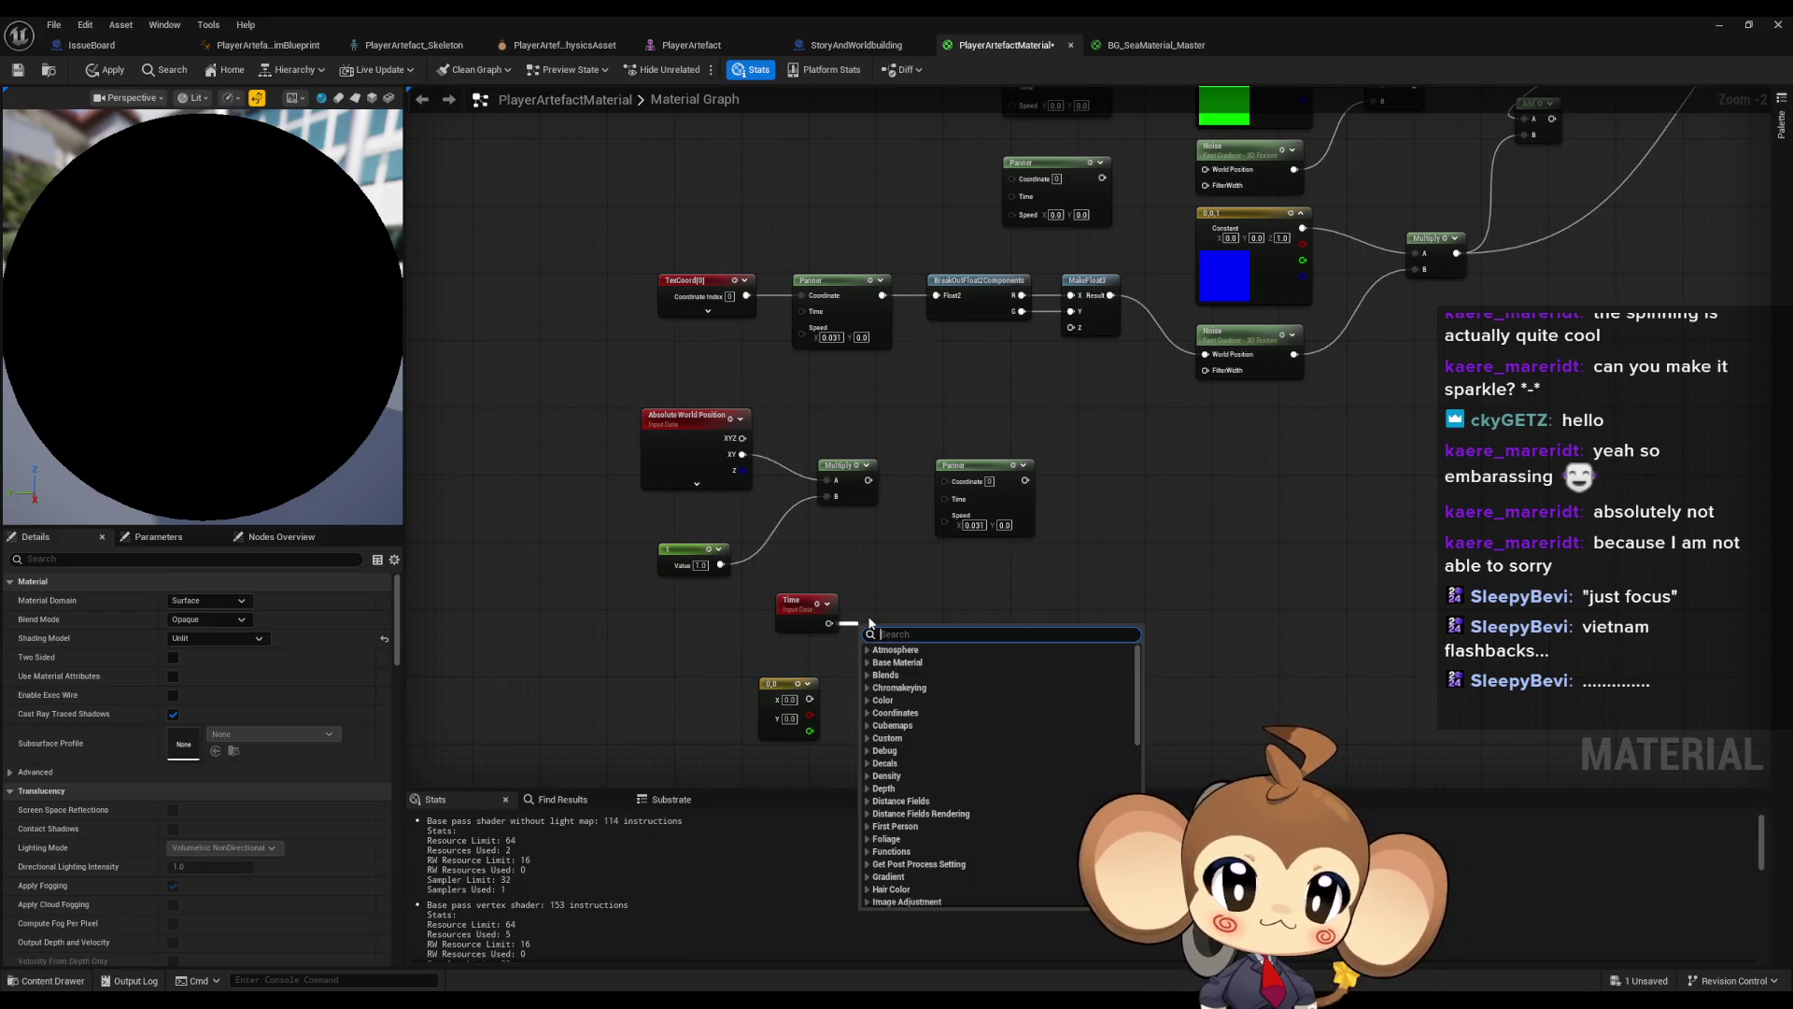
type("multiply")
key("Return")
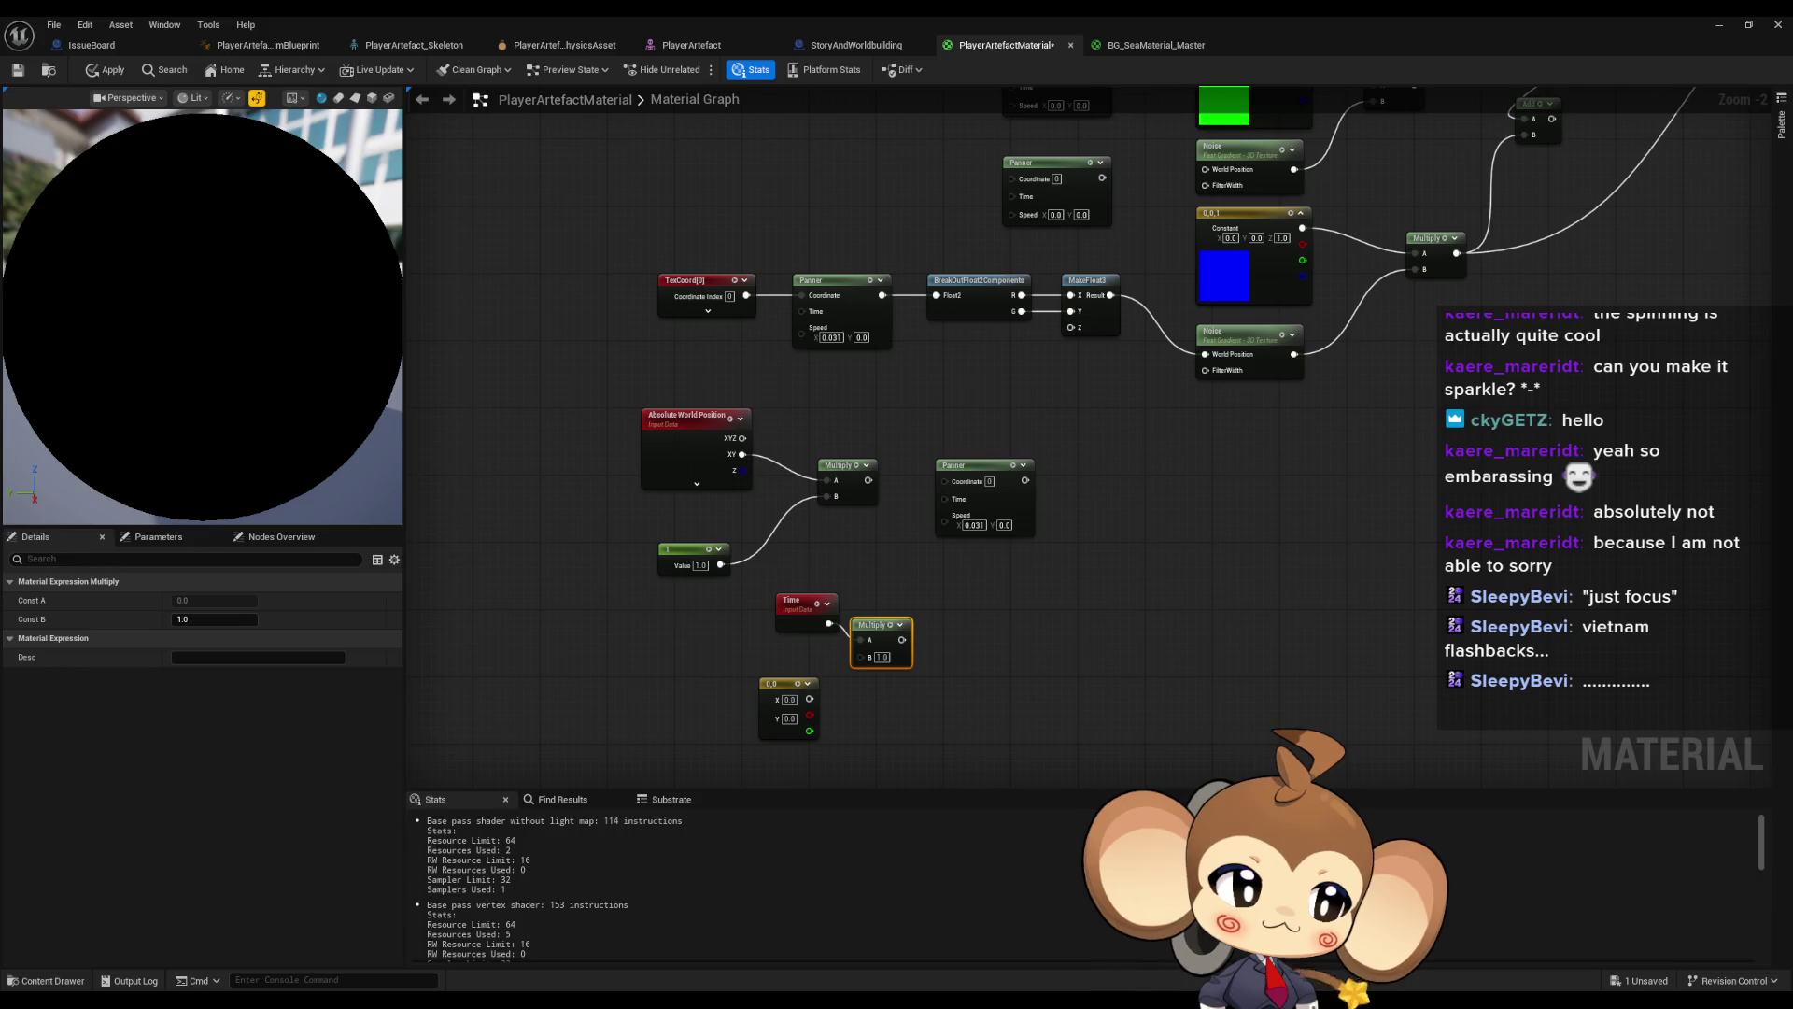
mouse_move(866, 480)
left_mouse_down()
mouse_move(980, 602)
mouse_move(971, 591)
left_mouse_up()
type("add")
key("Return")
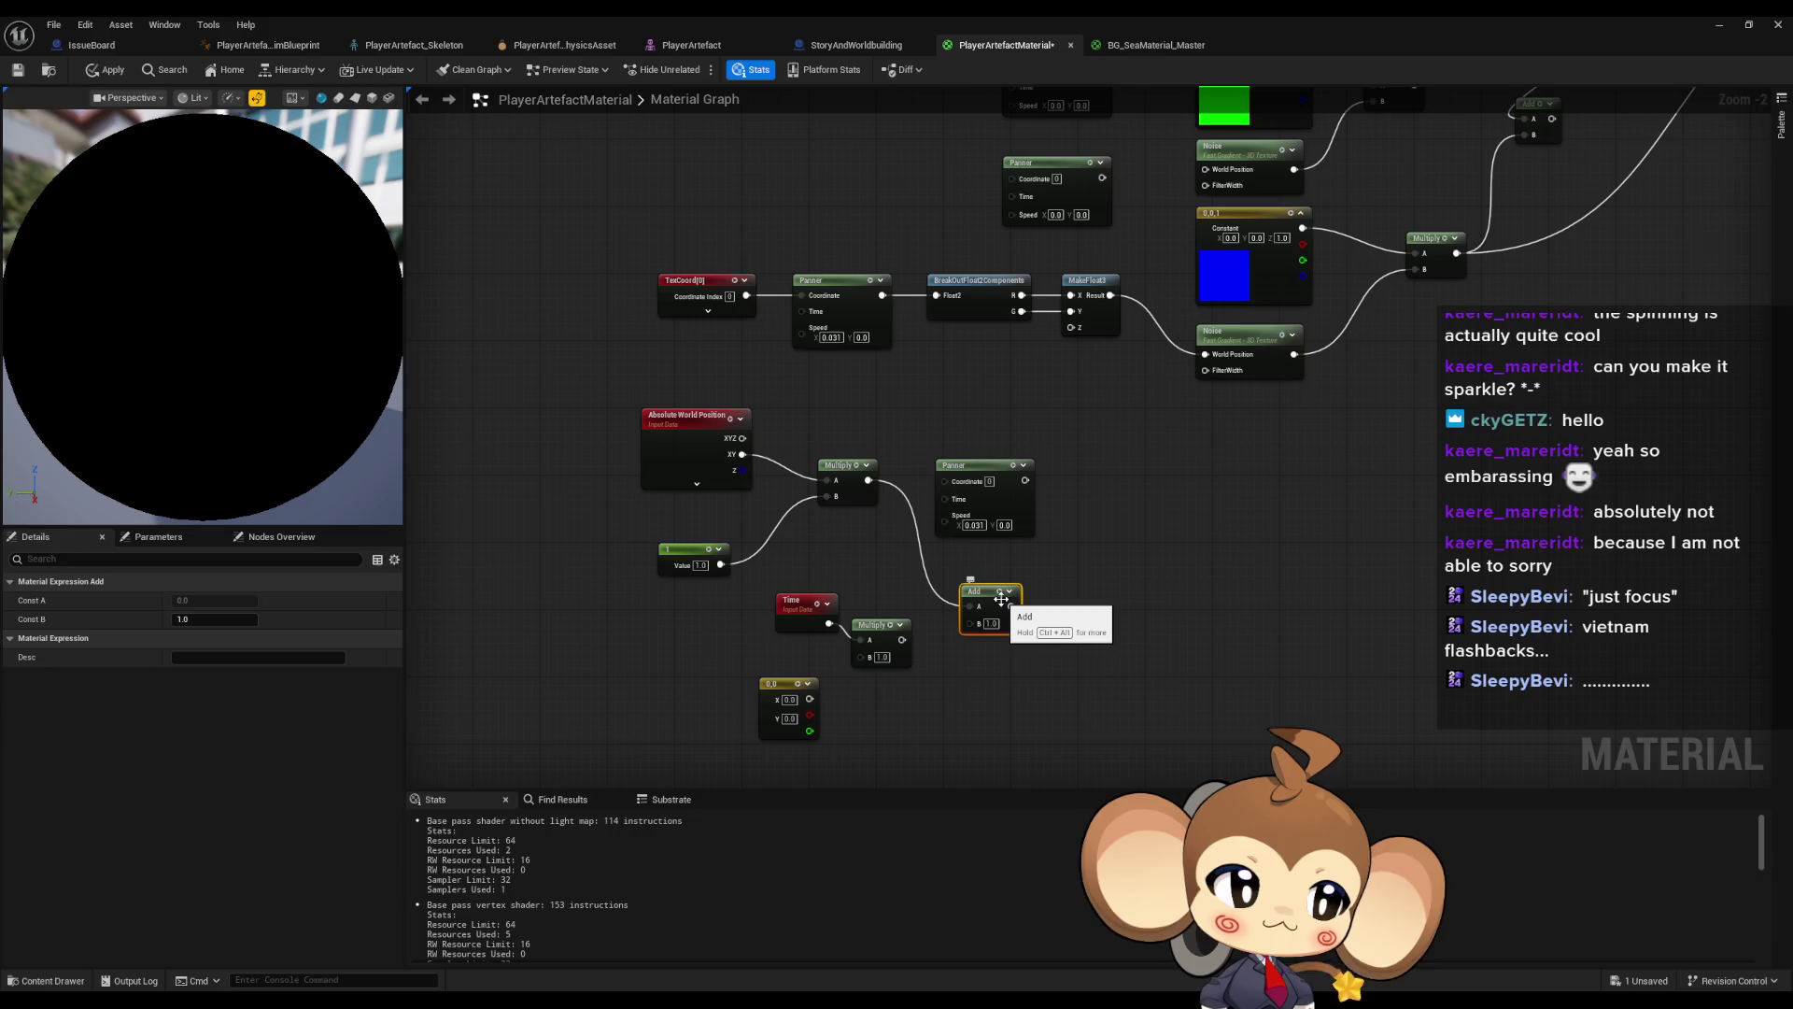
- Set the Constant2Vector to 1, 2 and wire it into Time's Multiply
left_click_drag(1029, 517, 1035, 452)
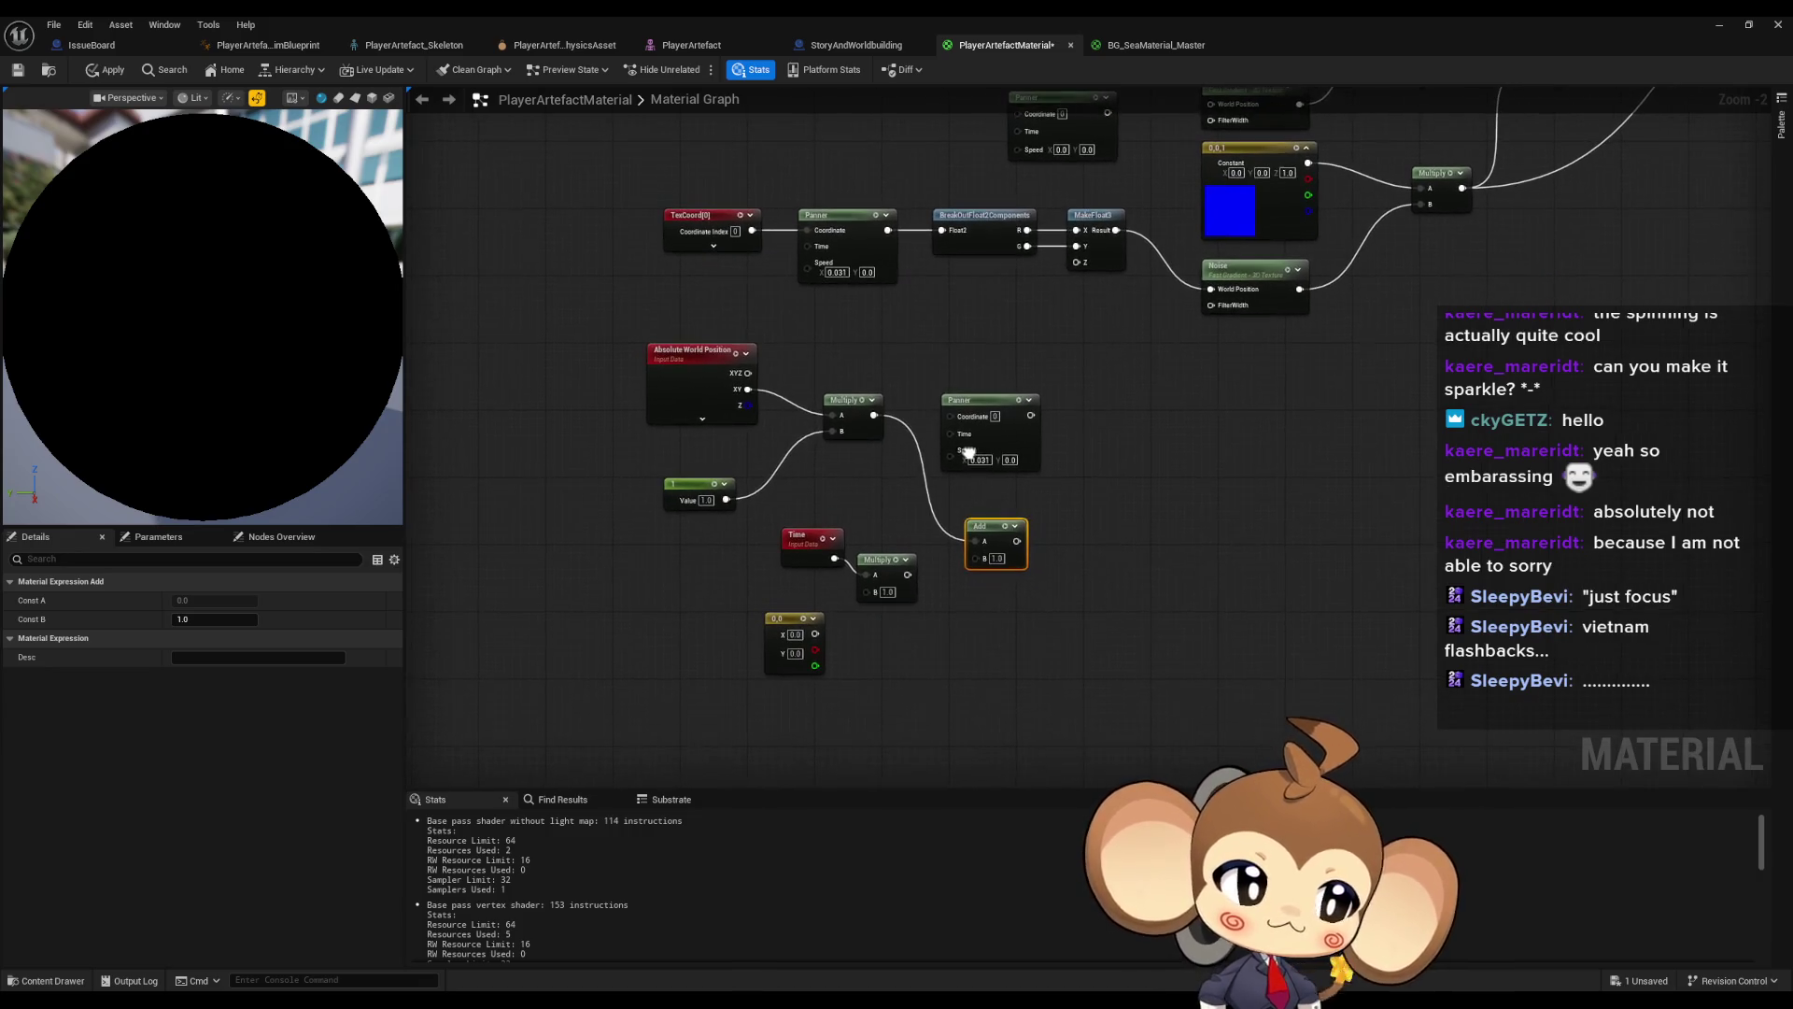
left_click(793, 634)
type("1")
key("Tab")
type("2")
key("Return")
mouse_move(816, 635)
left_mouse_down()
mouse_move(867, 574)
mouse_move(1018, 579)
mouse_move(975, 558)
left_mouse_up()
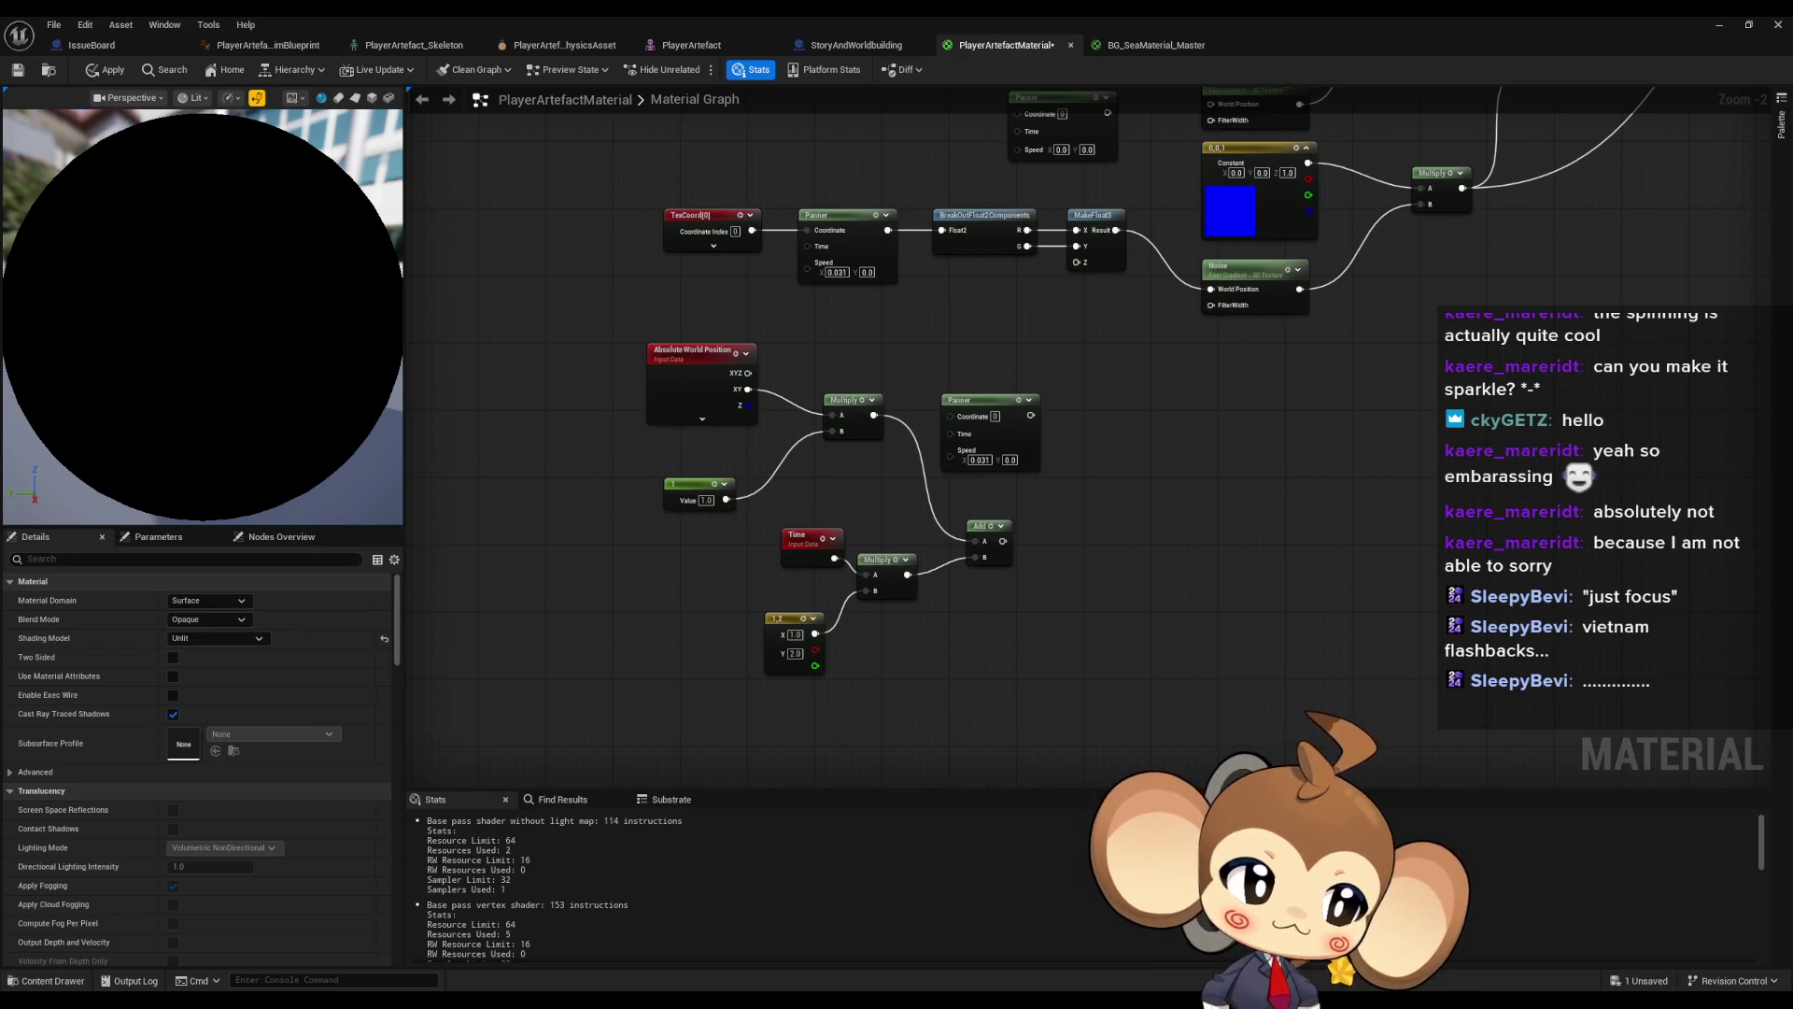
- Route Absolute World Position XYZ through the Multiply into Noise's World Position, keeping constant 1
left_click_drag(973, 403, 1040, 370)
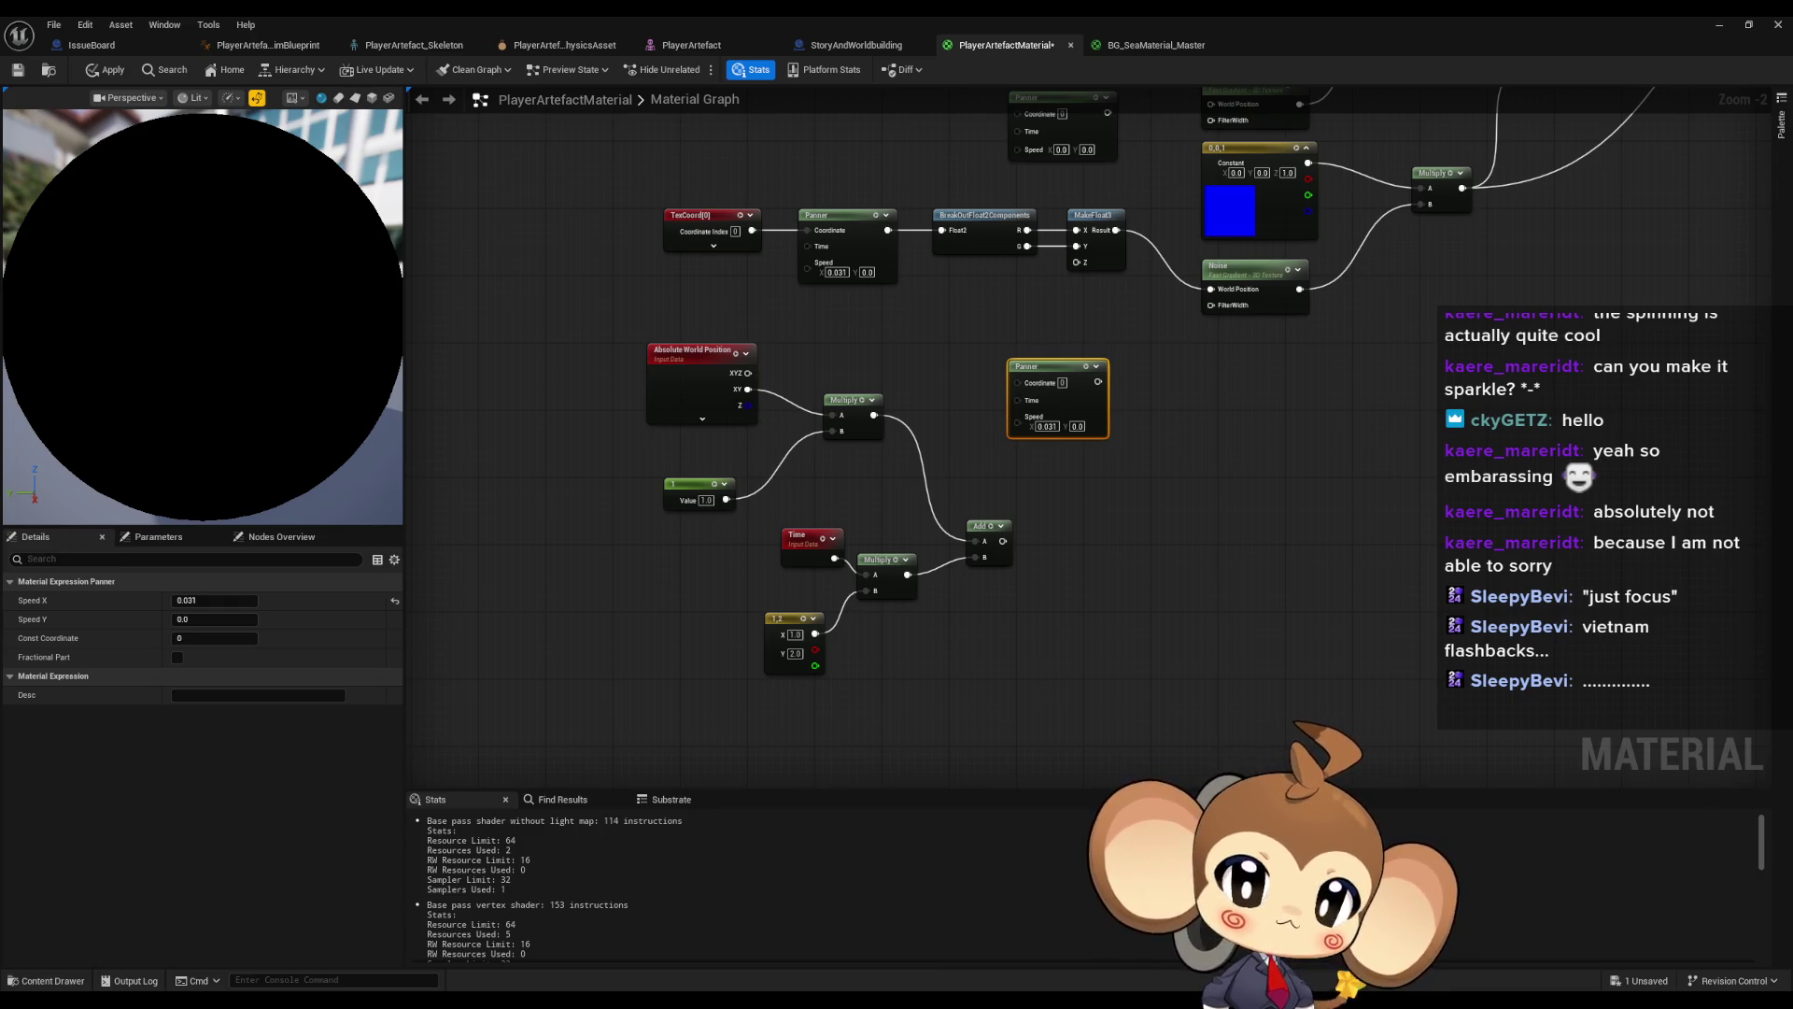
mouse_move(1002, 541)
left_mouse_down()
mouse_move(1177, 407)
mouse_move(1211, 288)
left_mouse_up()
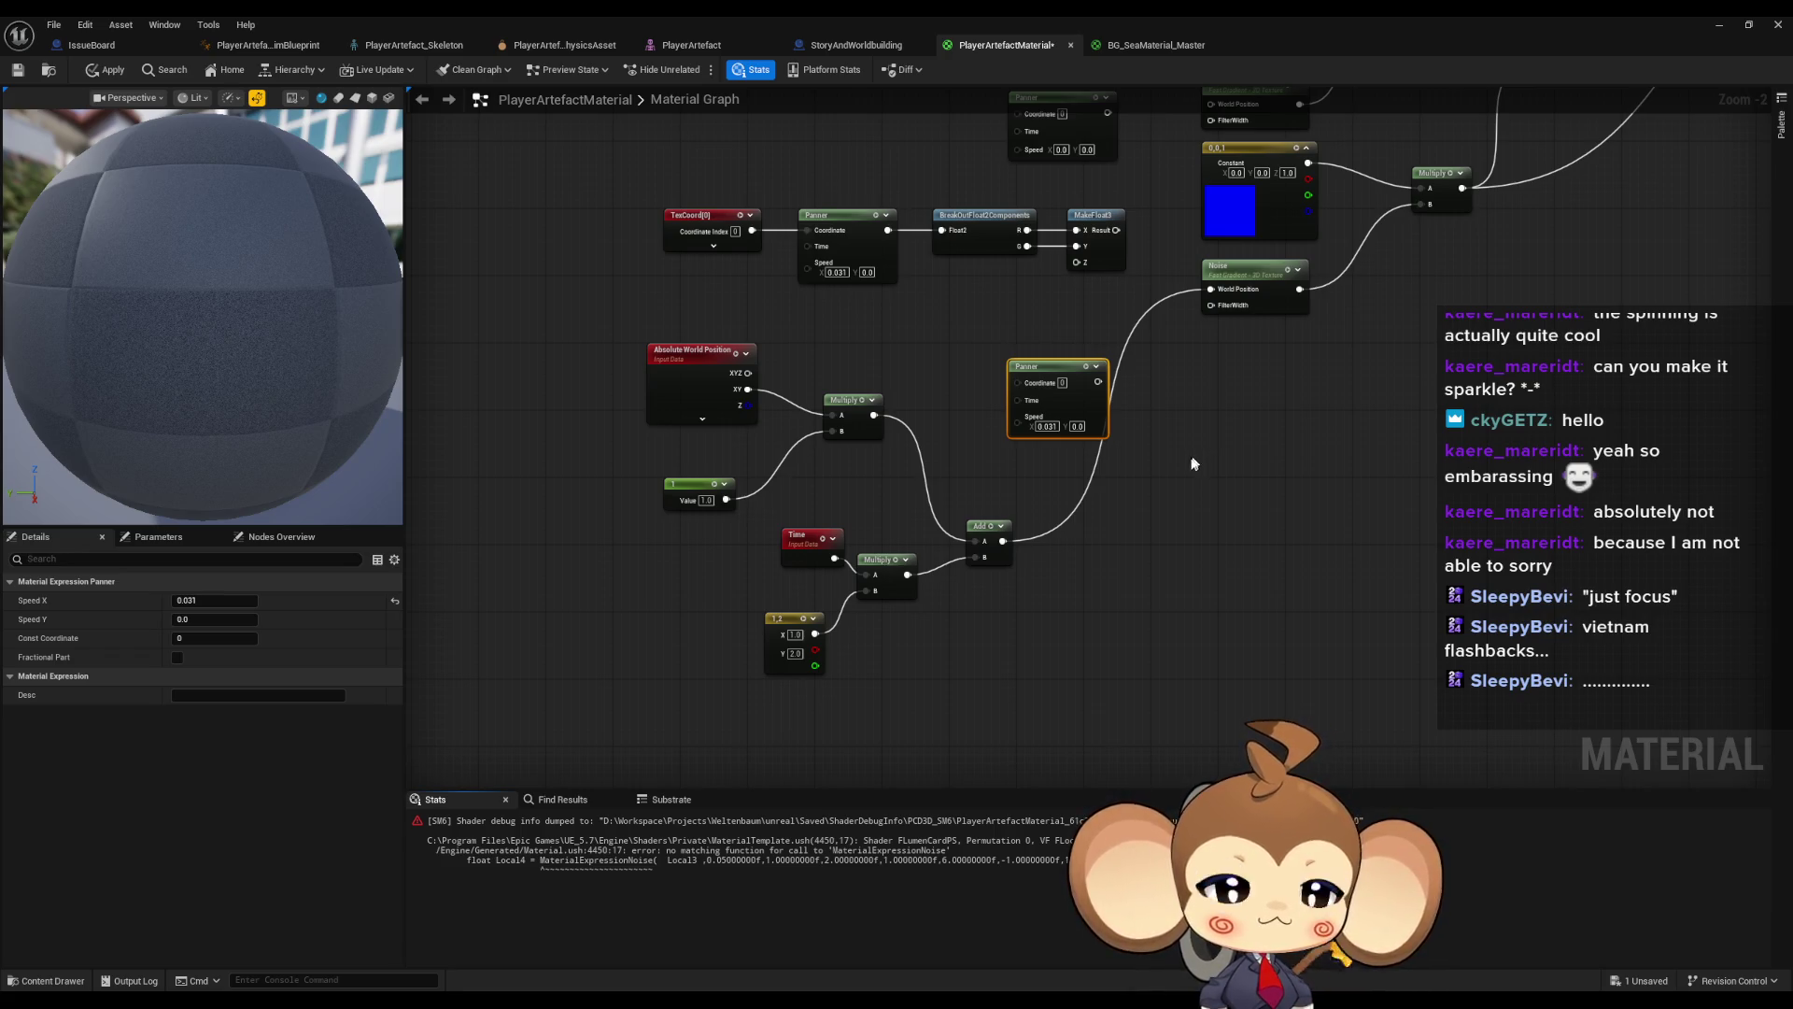
left_click_drag(748, 372, 1211, 288)
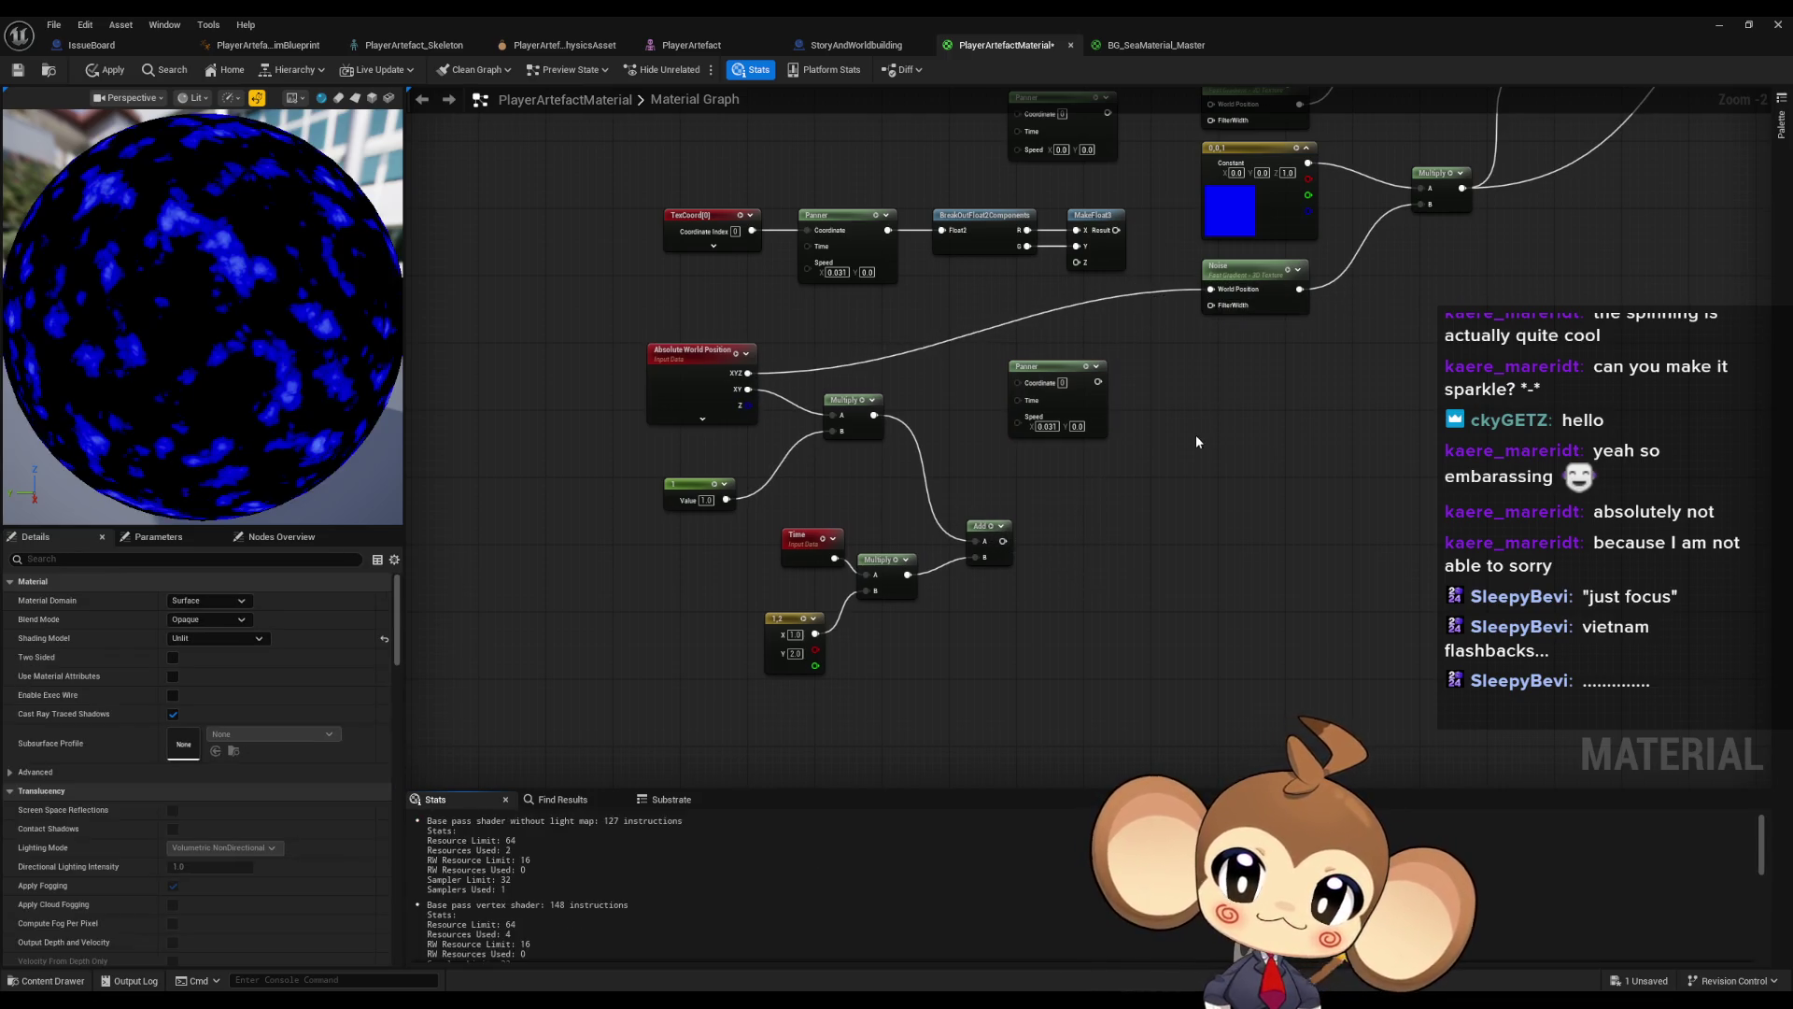
left_click_drag(1196, 434, 1192, 486)
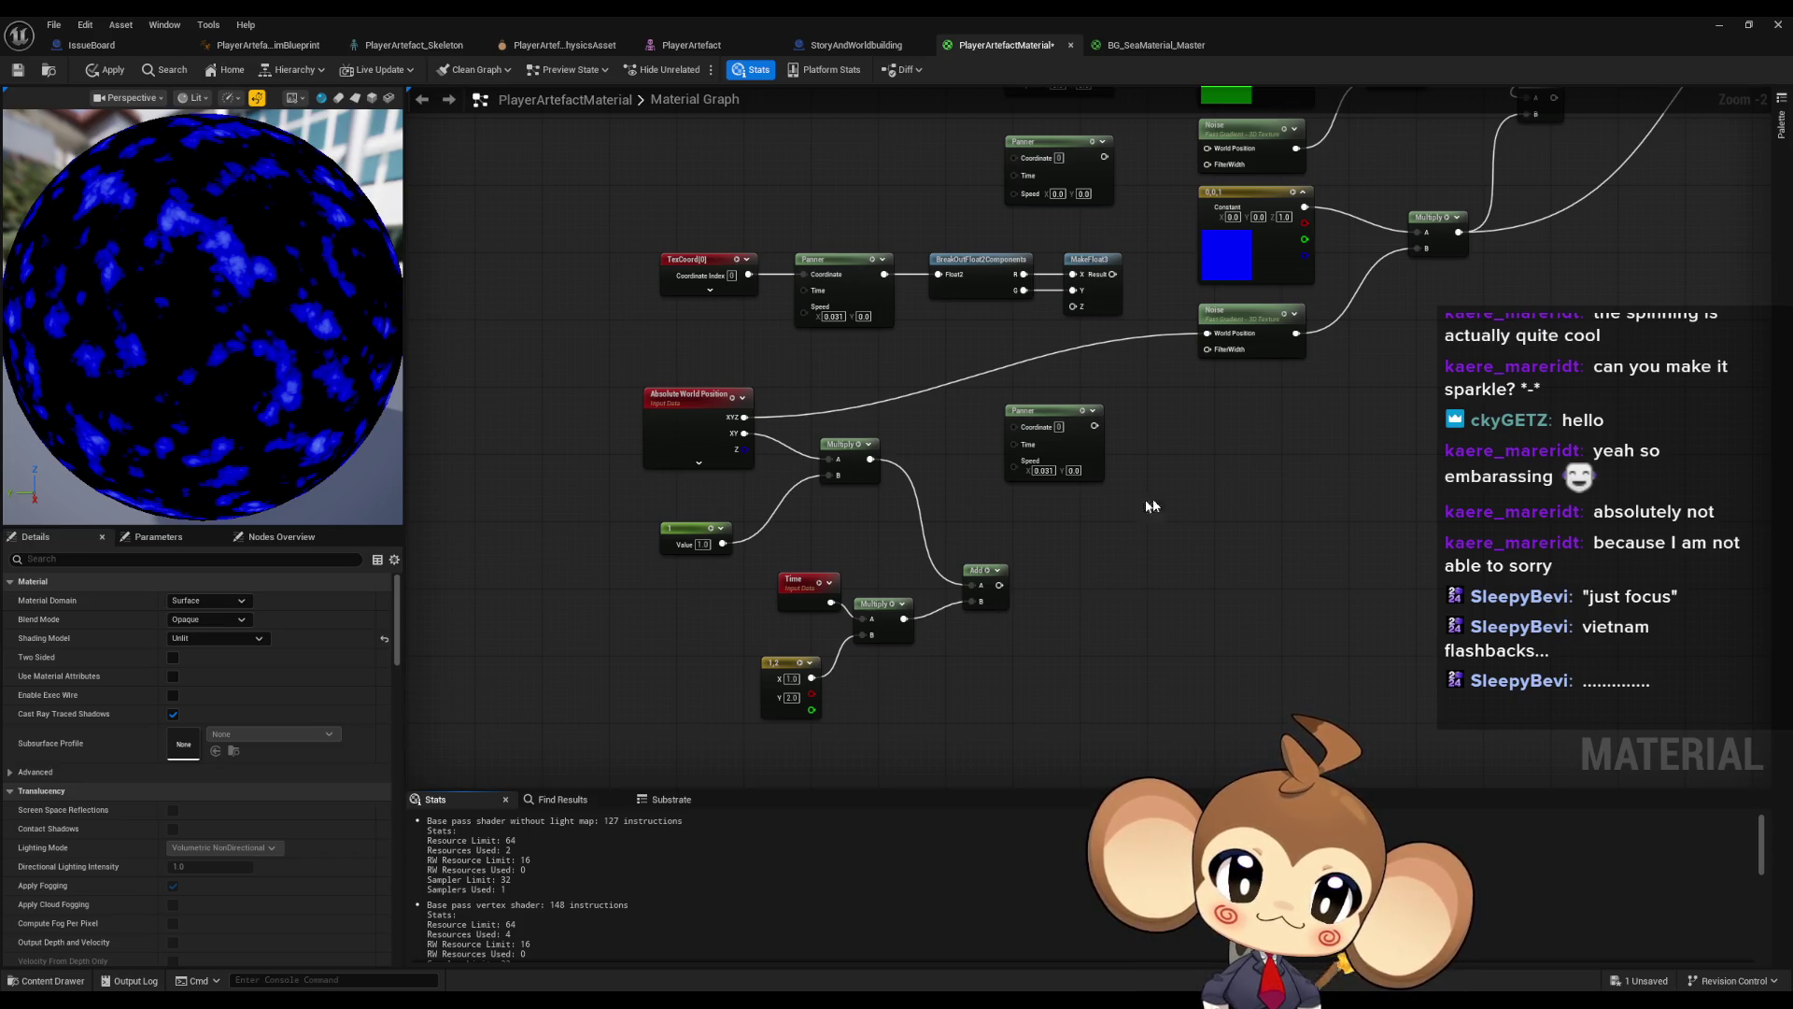
left_click_drag(744, 417, 828, 459)
left_click_drag(1205, 333, 872, 458)
left_click(702, 543)
type("0")
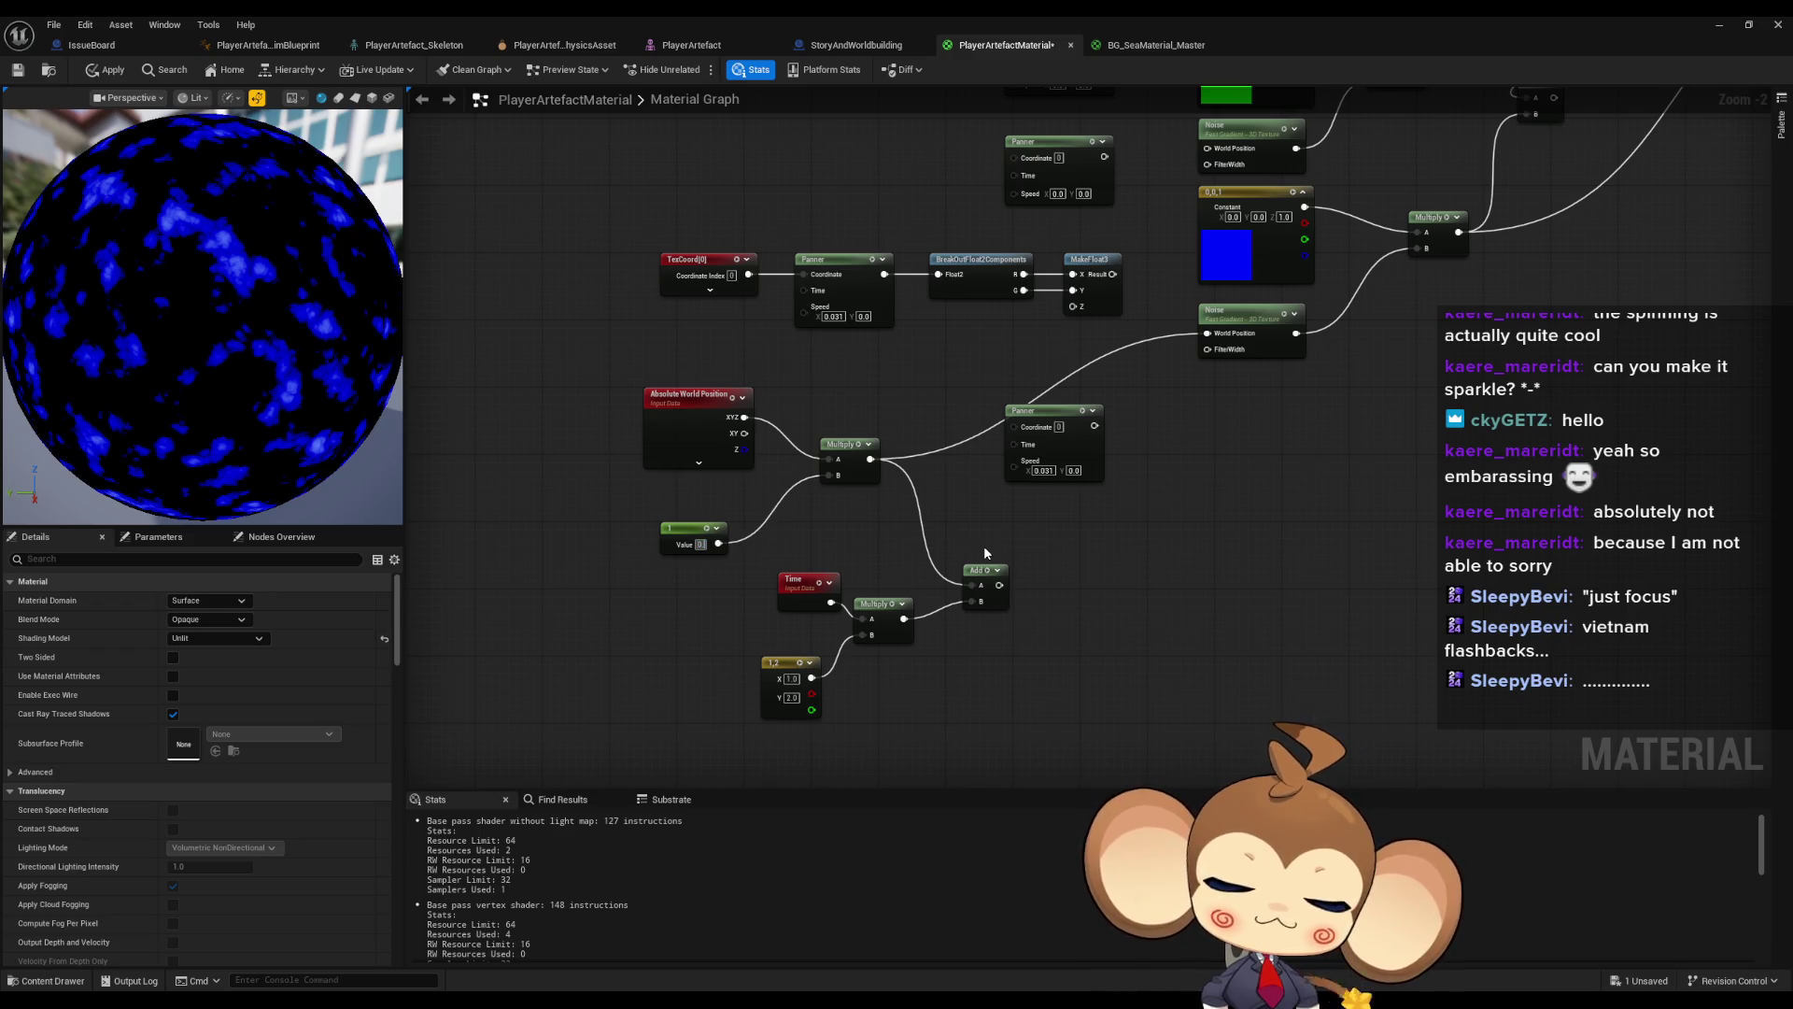
type(".5")
key("Return")
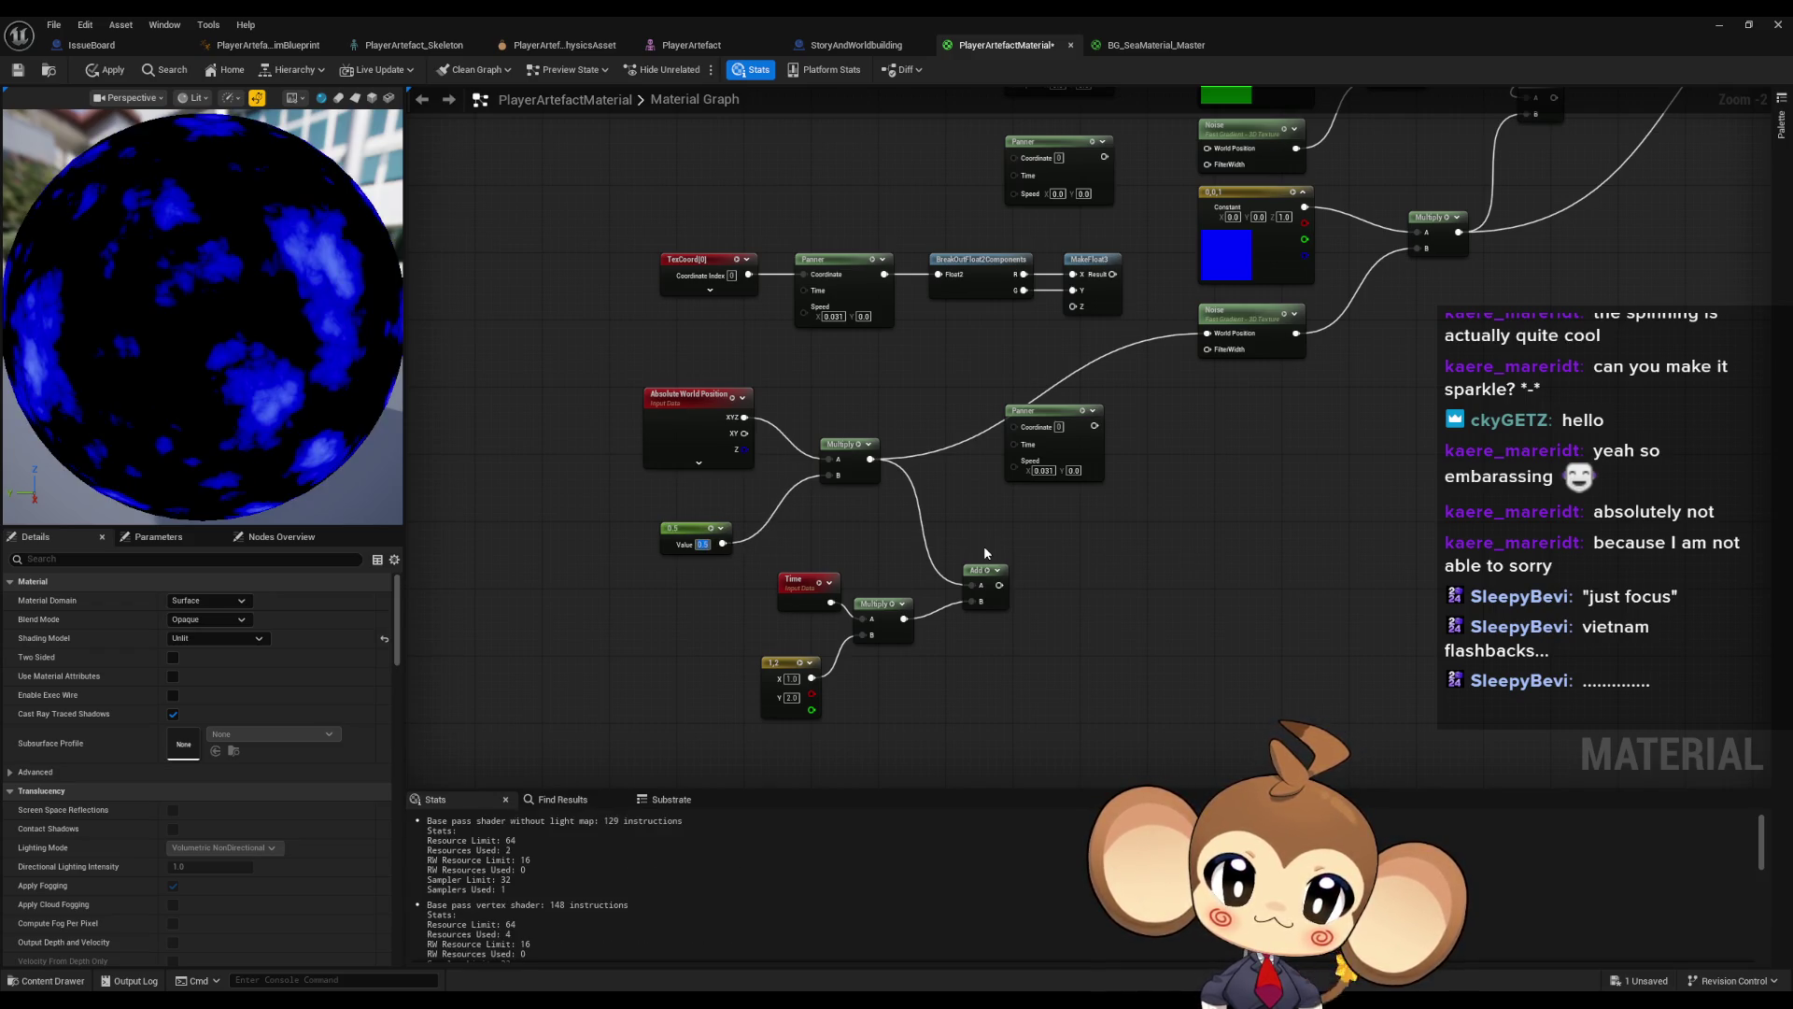
key("ctrl+z")
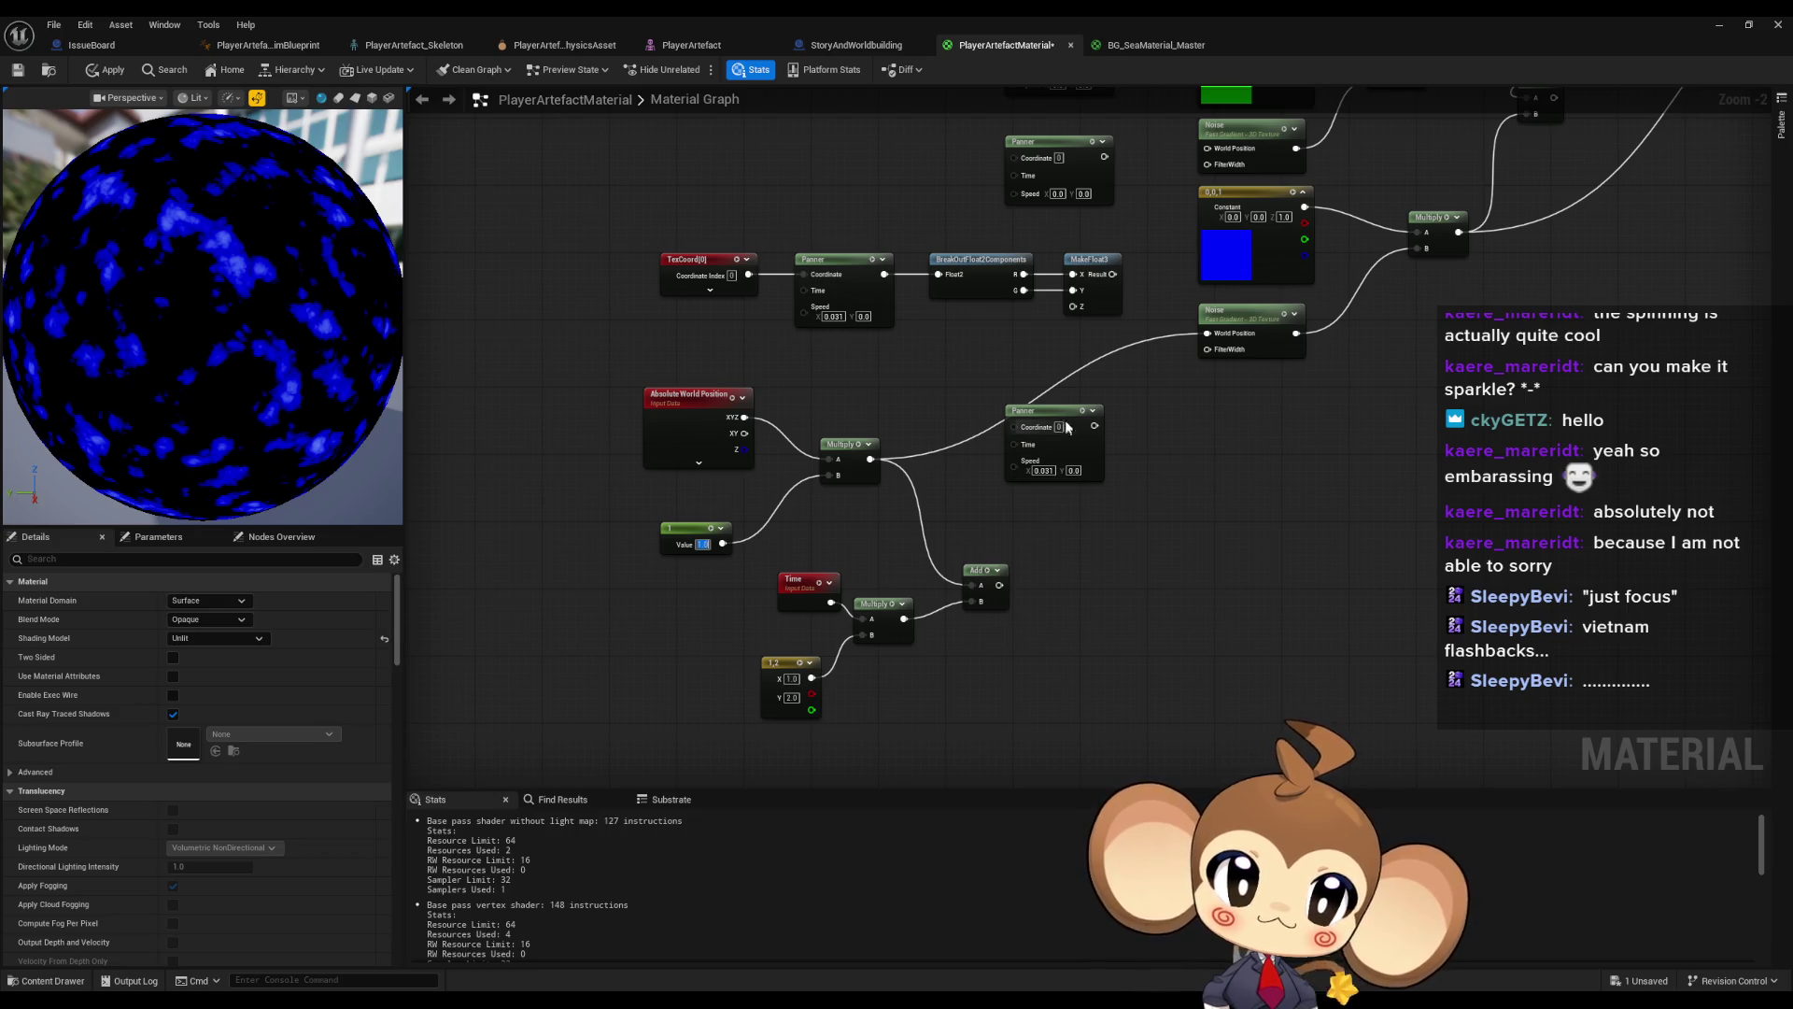
left_click(1049, 416)
- Move the second Panner beside the world-position Multiply
left_click_drag(1048, 417, 1100, 450)
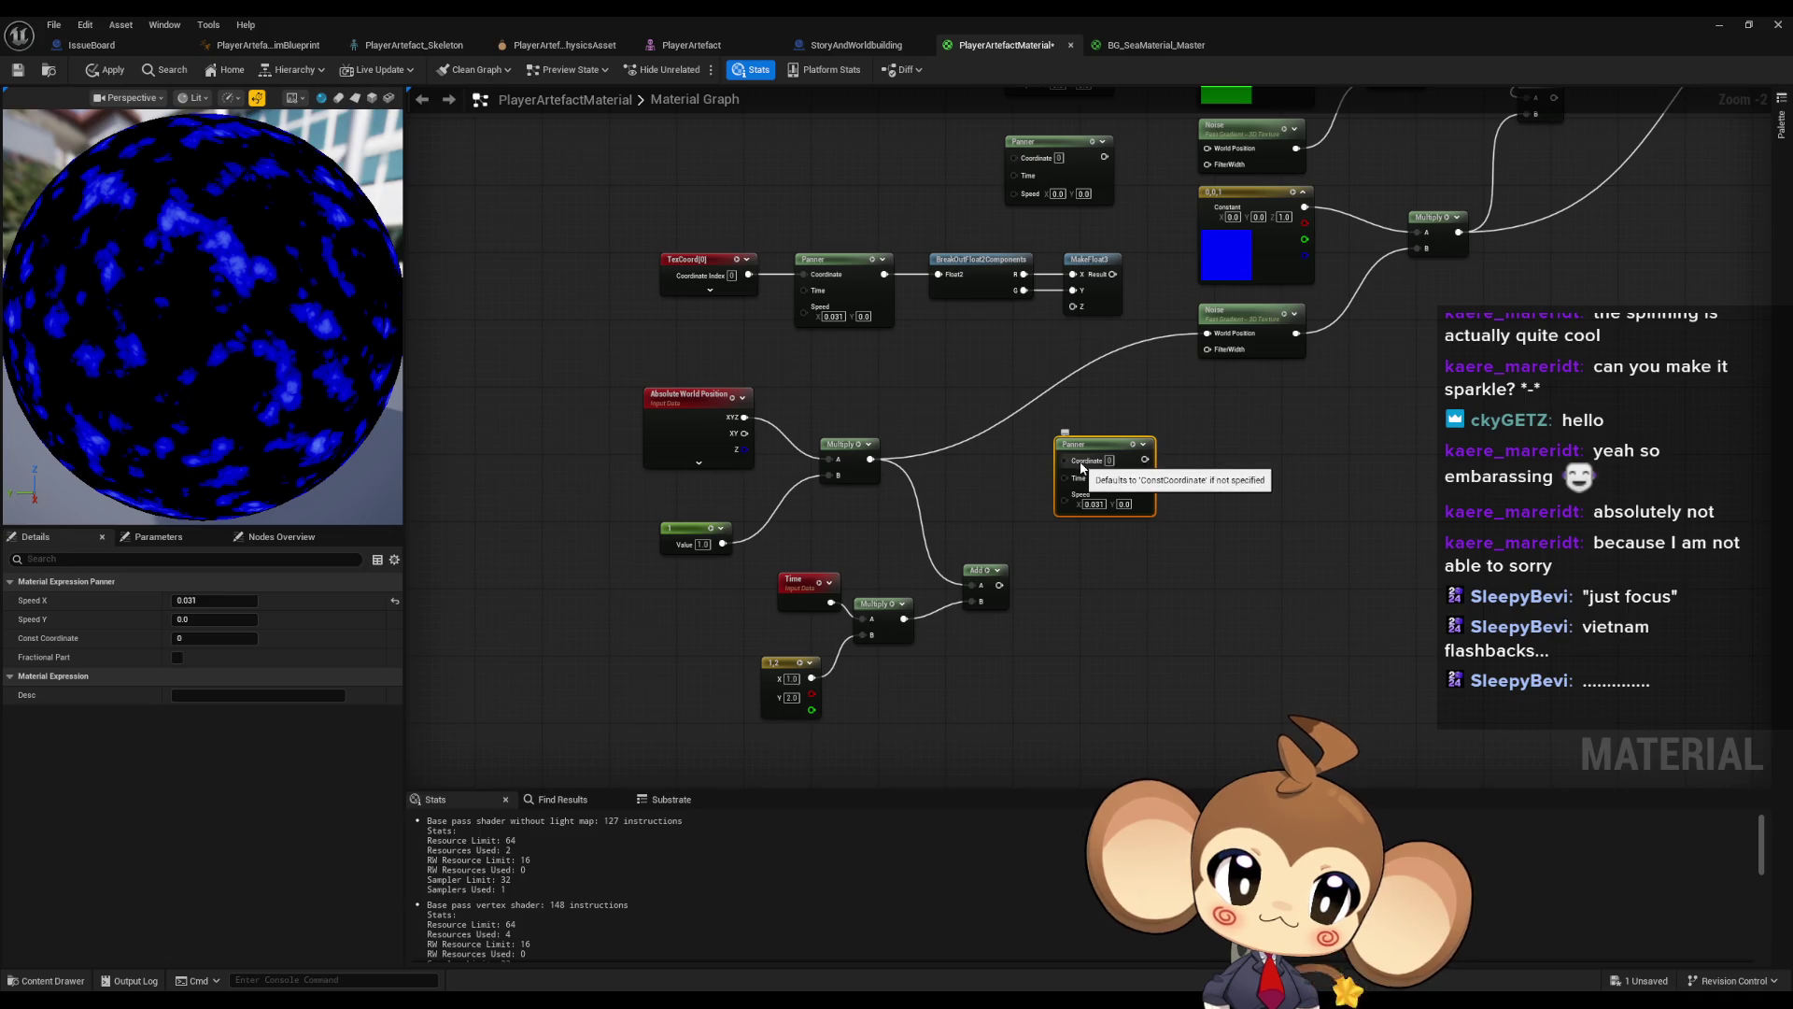
mouse_move(1100, 449)
left_mouse_down()
mouse_move(579, 523)
mouse_move(957, 395)
mouse_move(958, 373)
left_mouse_up()
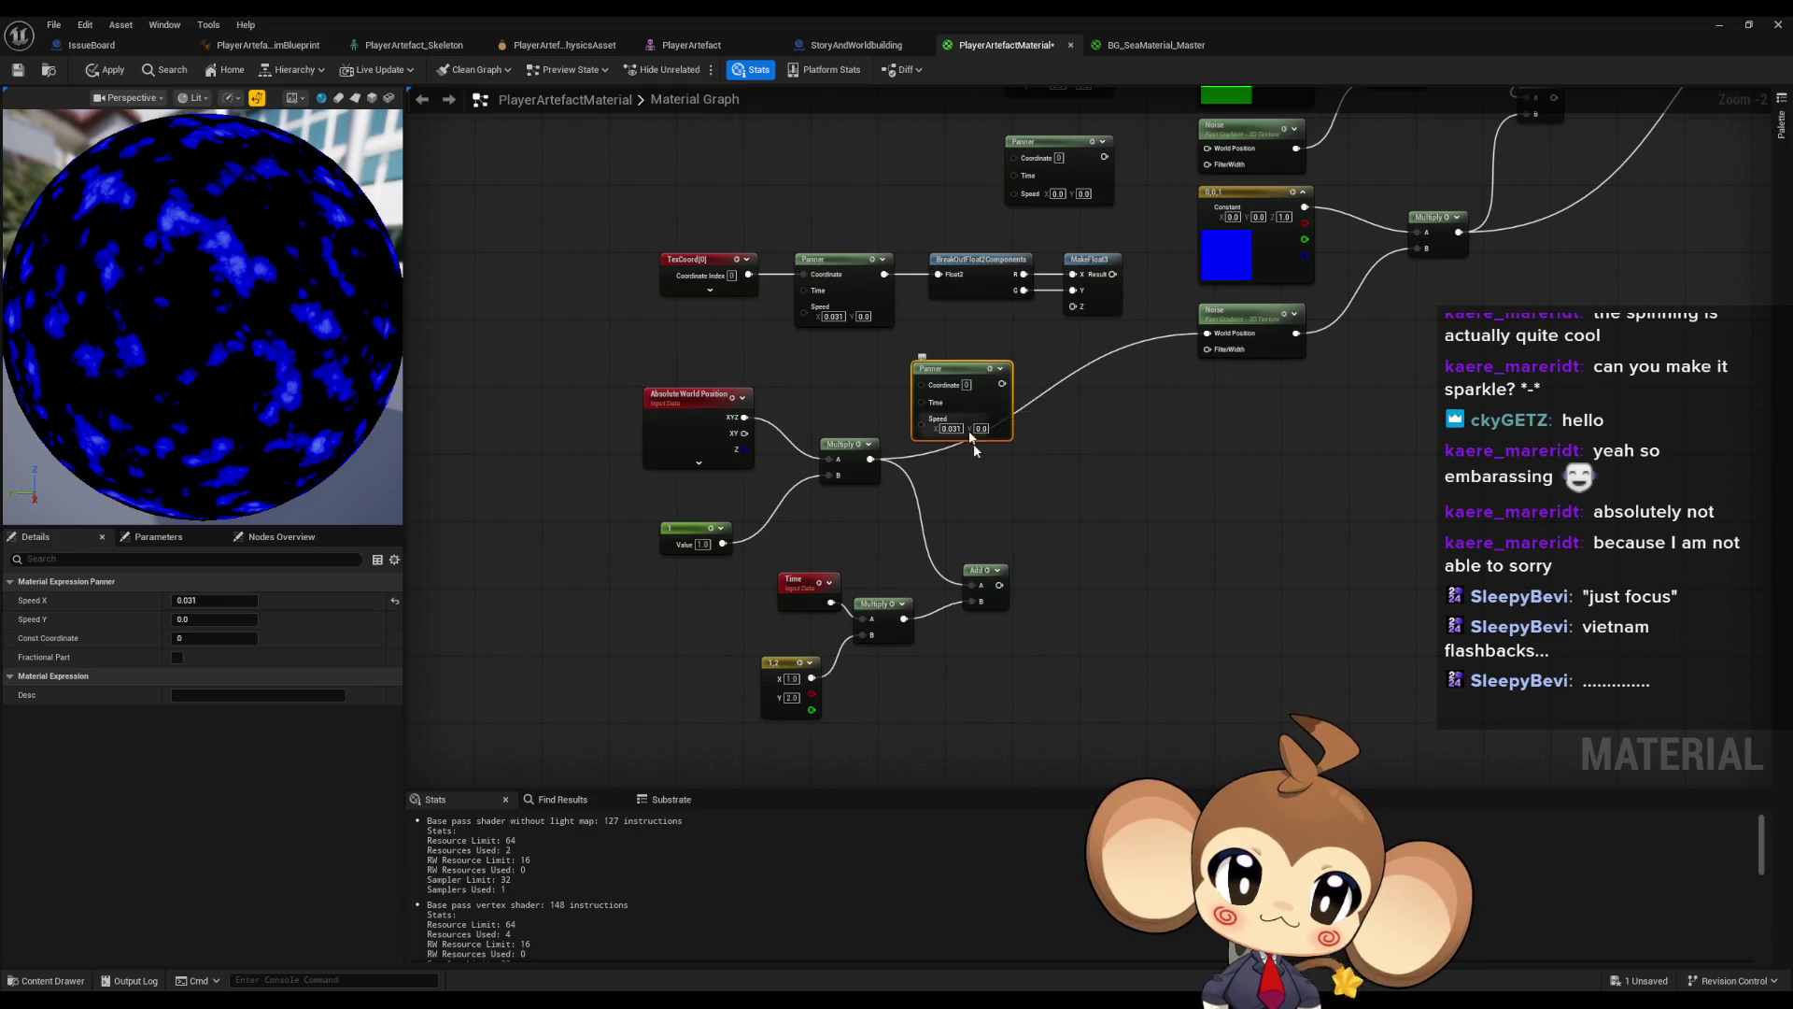
scroll(981, 373, "up", 2)
left_click(962, 338, "ctrl")
mouse_move(969, 336)
left_mouse_down()
mouse_move(843, 314)
mouse_move(962, 381)
mouse_move(830, 460)
left_mouse_up()
- Try a Multiply combining the Panner and world position into Noise, then delete it
type("mult")
key("Return")
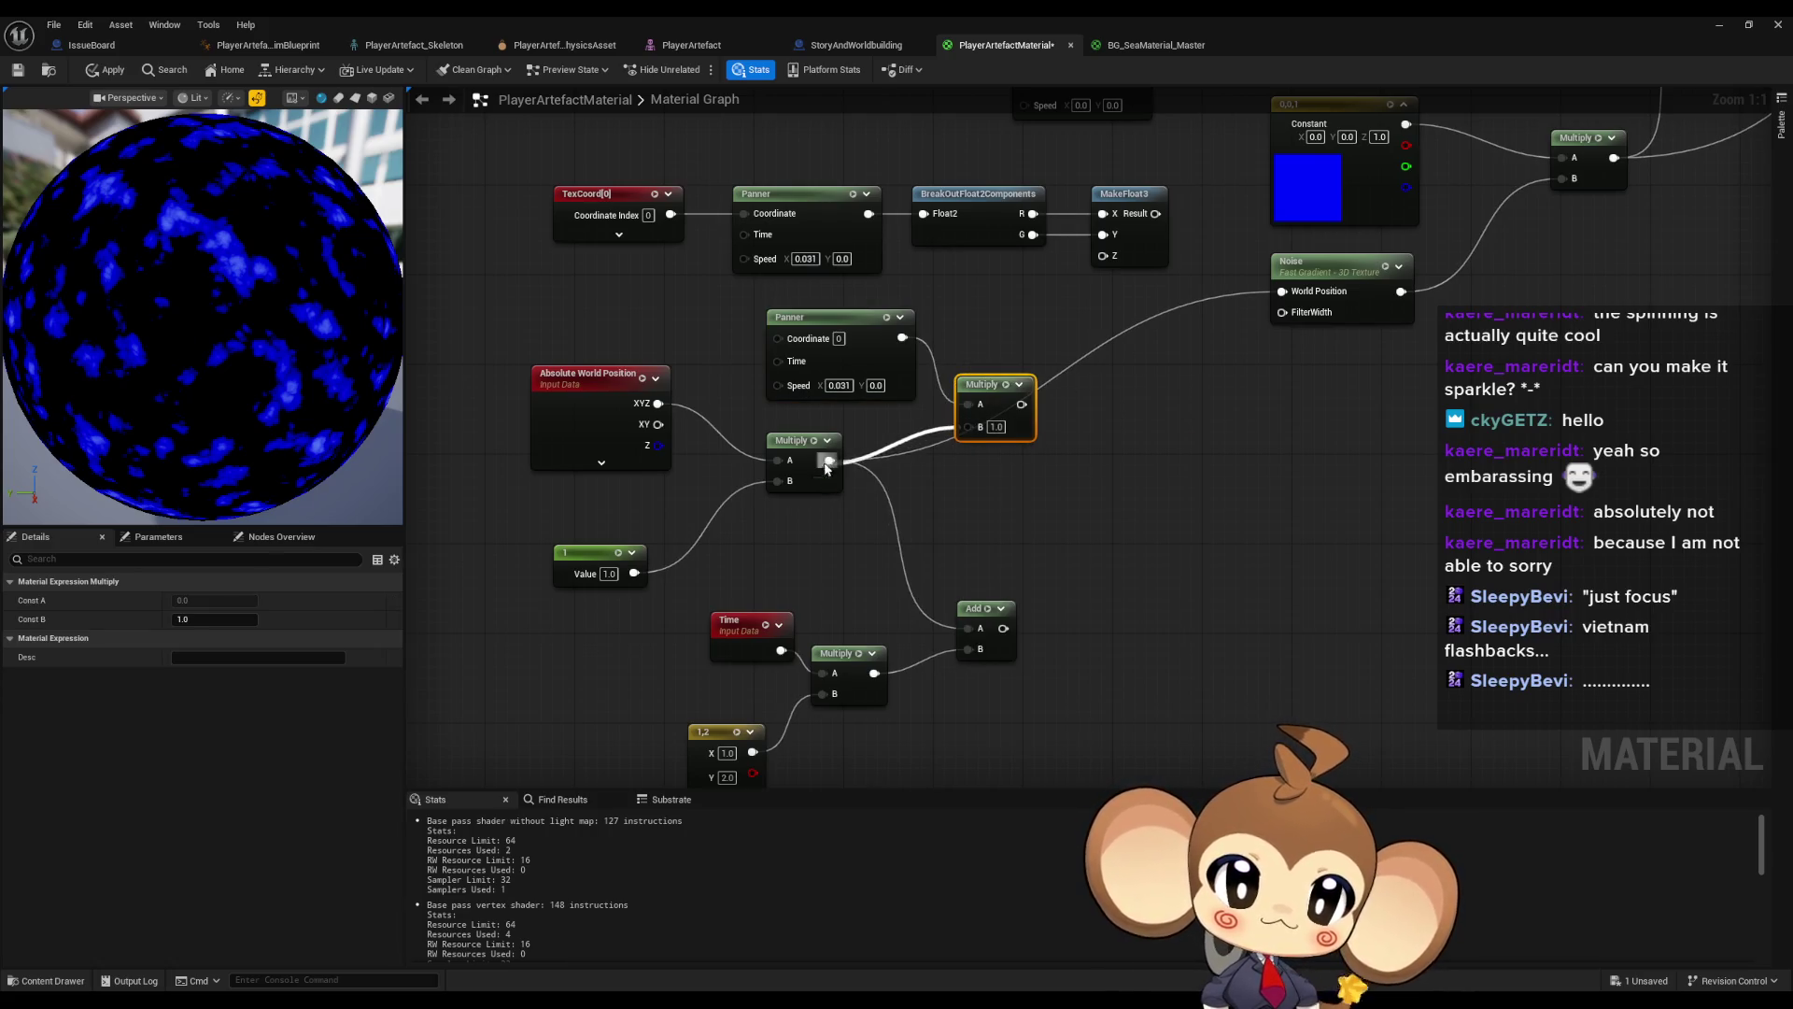
mouse_move(1021, 403)
left_mouse_down()
mouse_move(1278, 298)
mouse_move(1021, 404)
left_mouse_up()
key("Escape")
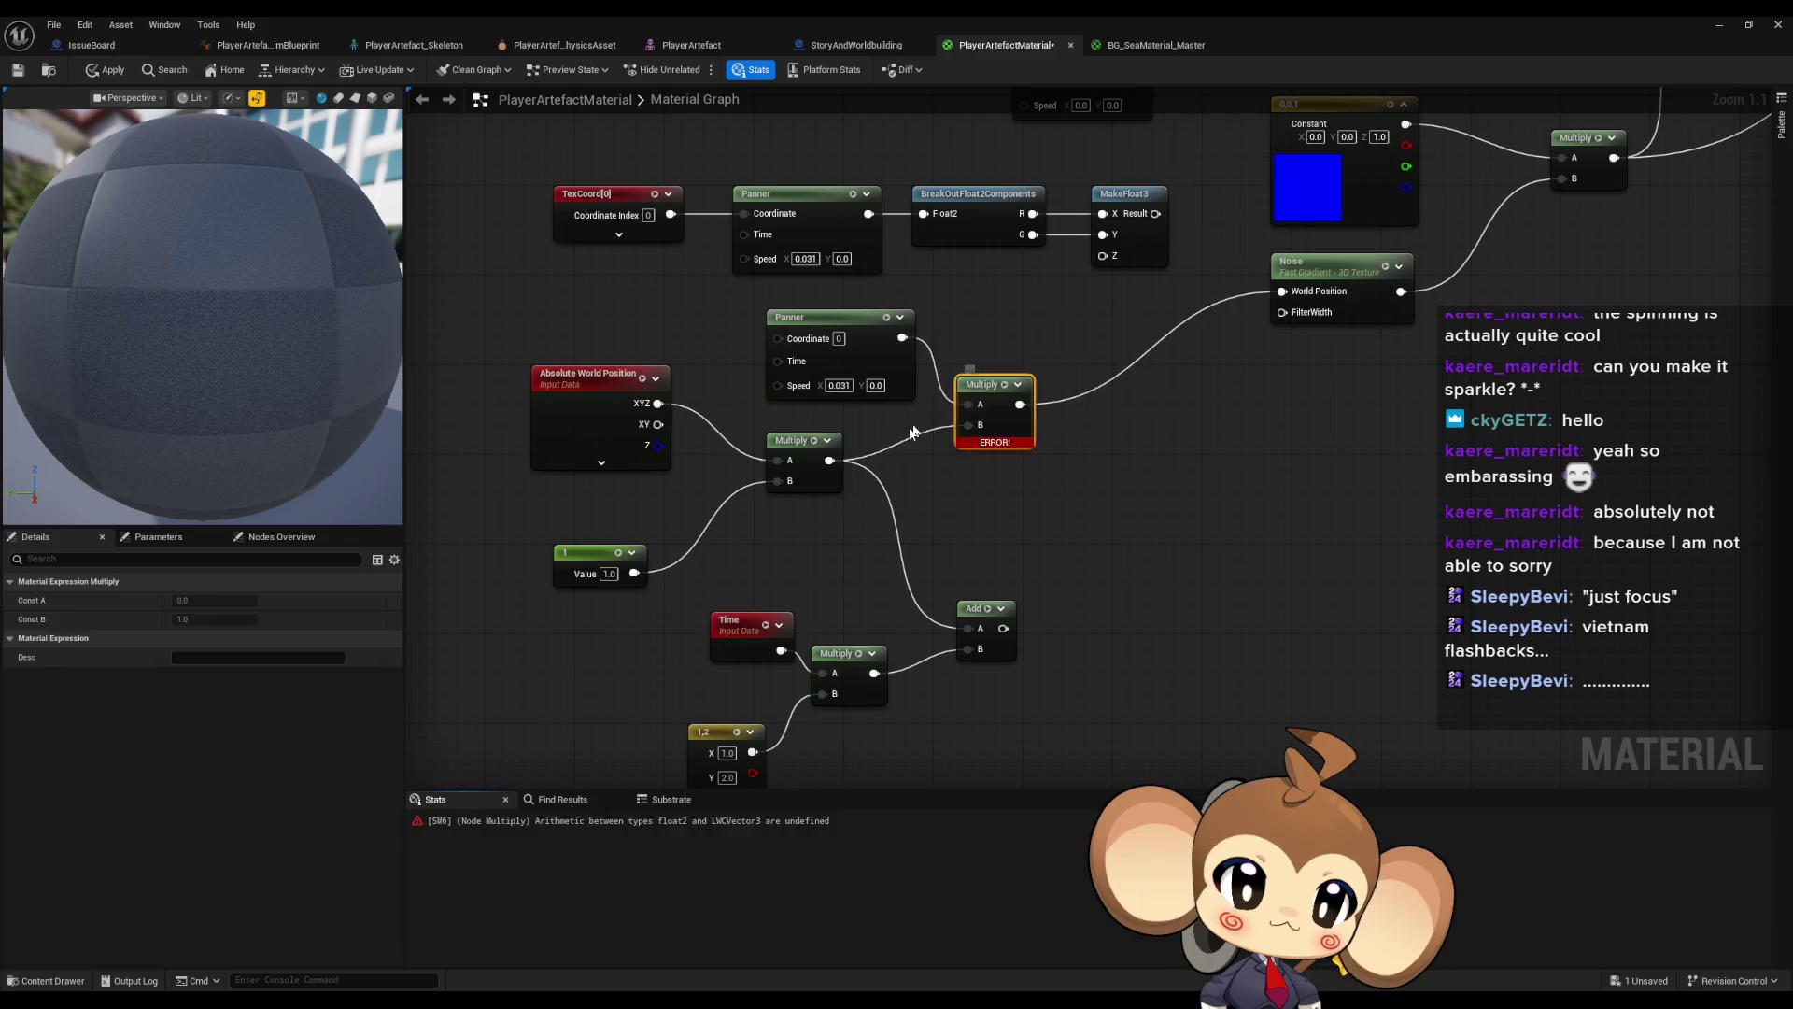
key("Delete")
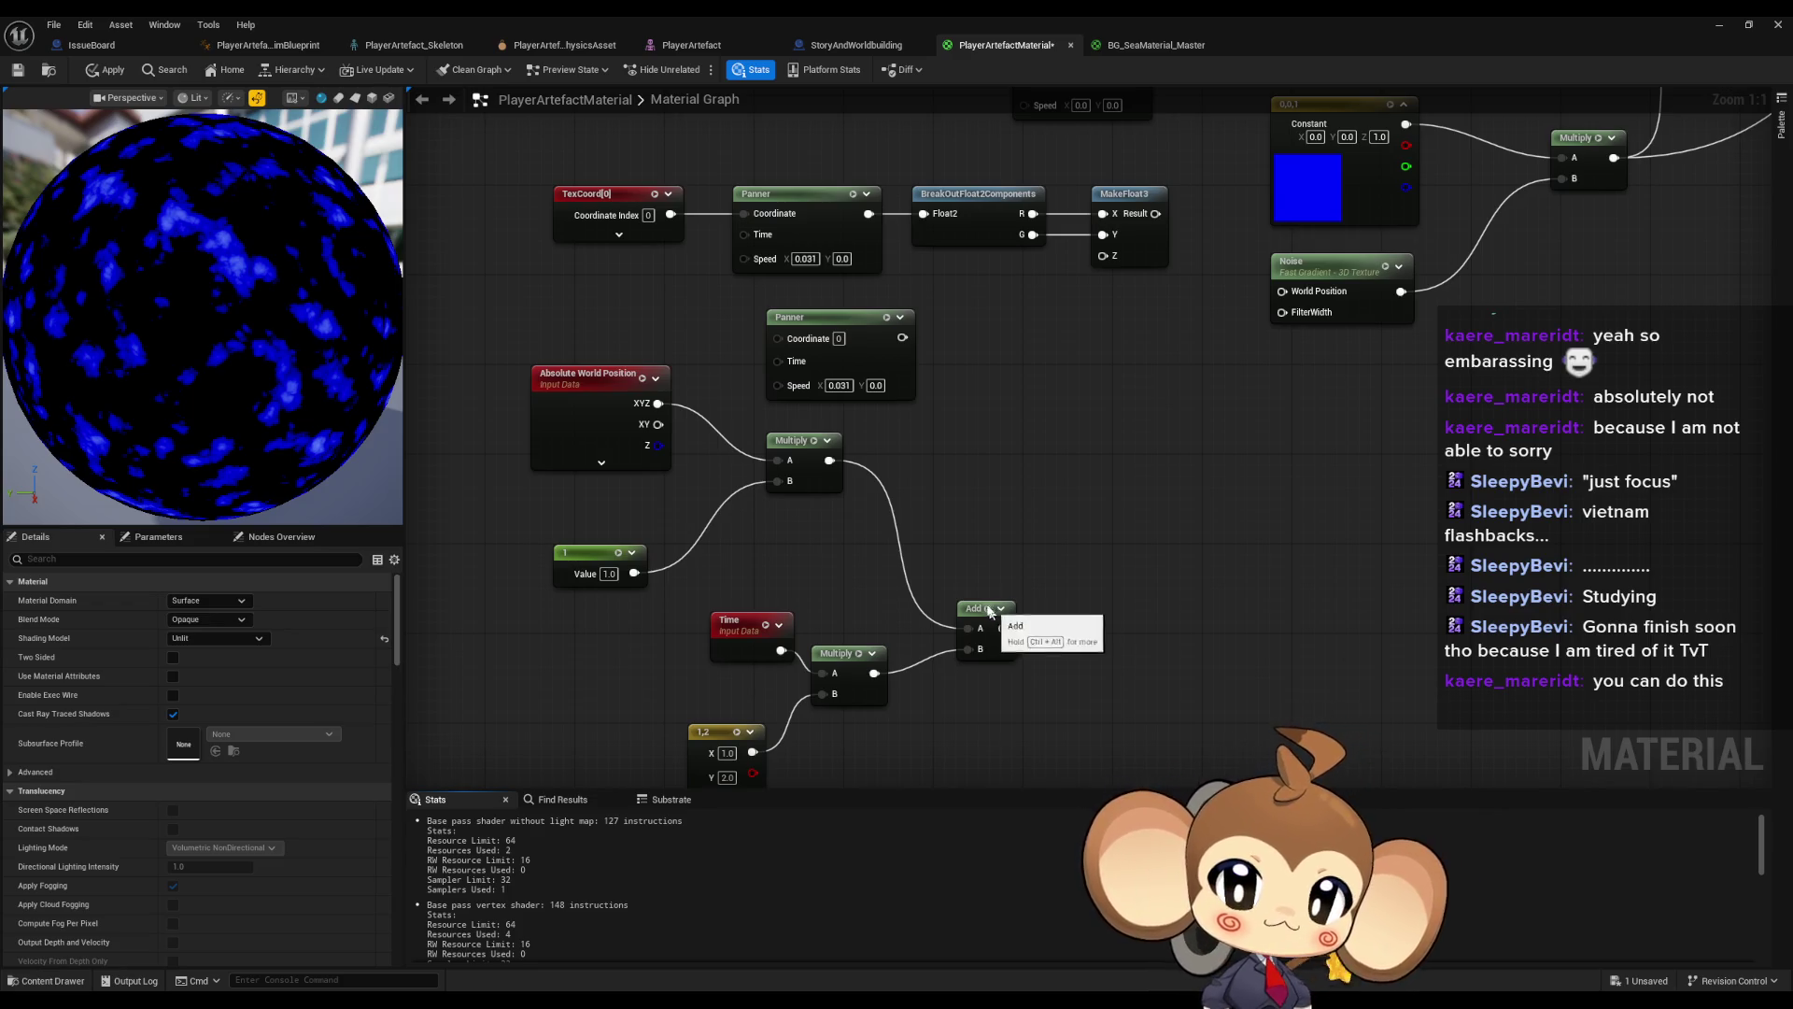
mouse_move(1012, 531)
left_mouse_down()
mouse_move(1025, 584)
mouse_move(867, 408)
mouse_move(812, 400)
left_mouse_up()
- Connect MakeFloat3 Result to the lower Noise's World Position and inspect the compile error
left_click(813, 399)
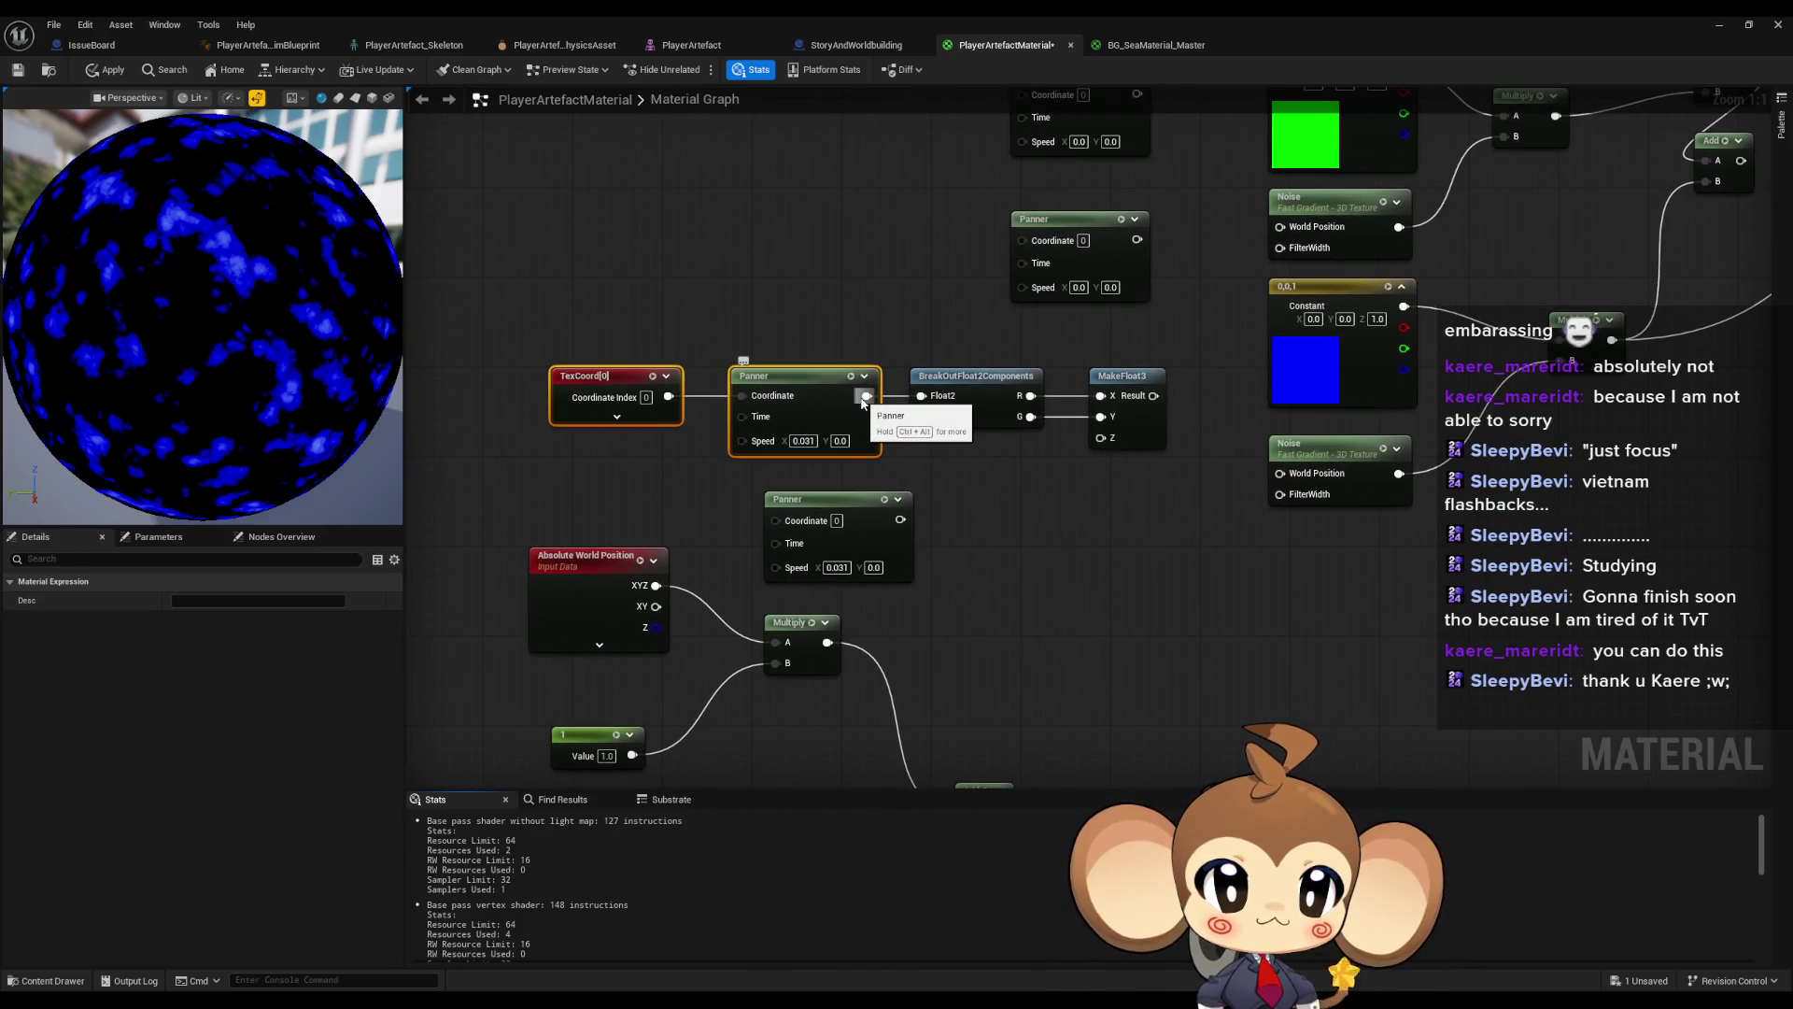
mouse_move(865, 396)
left_mouse_down()
mouse_move(1382, 340)
mouse_move(1322, 546)
mouse_move(801, 576)
mouse_move(971, 523)
left_mouse_up()
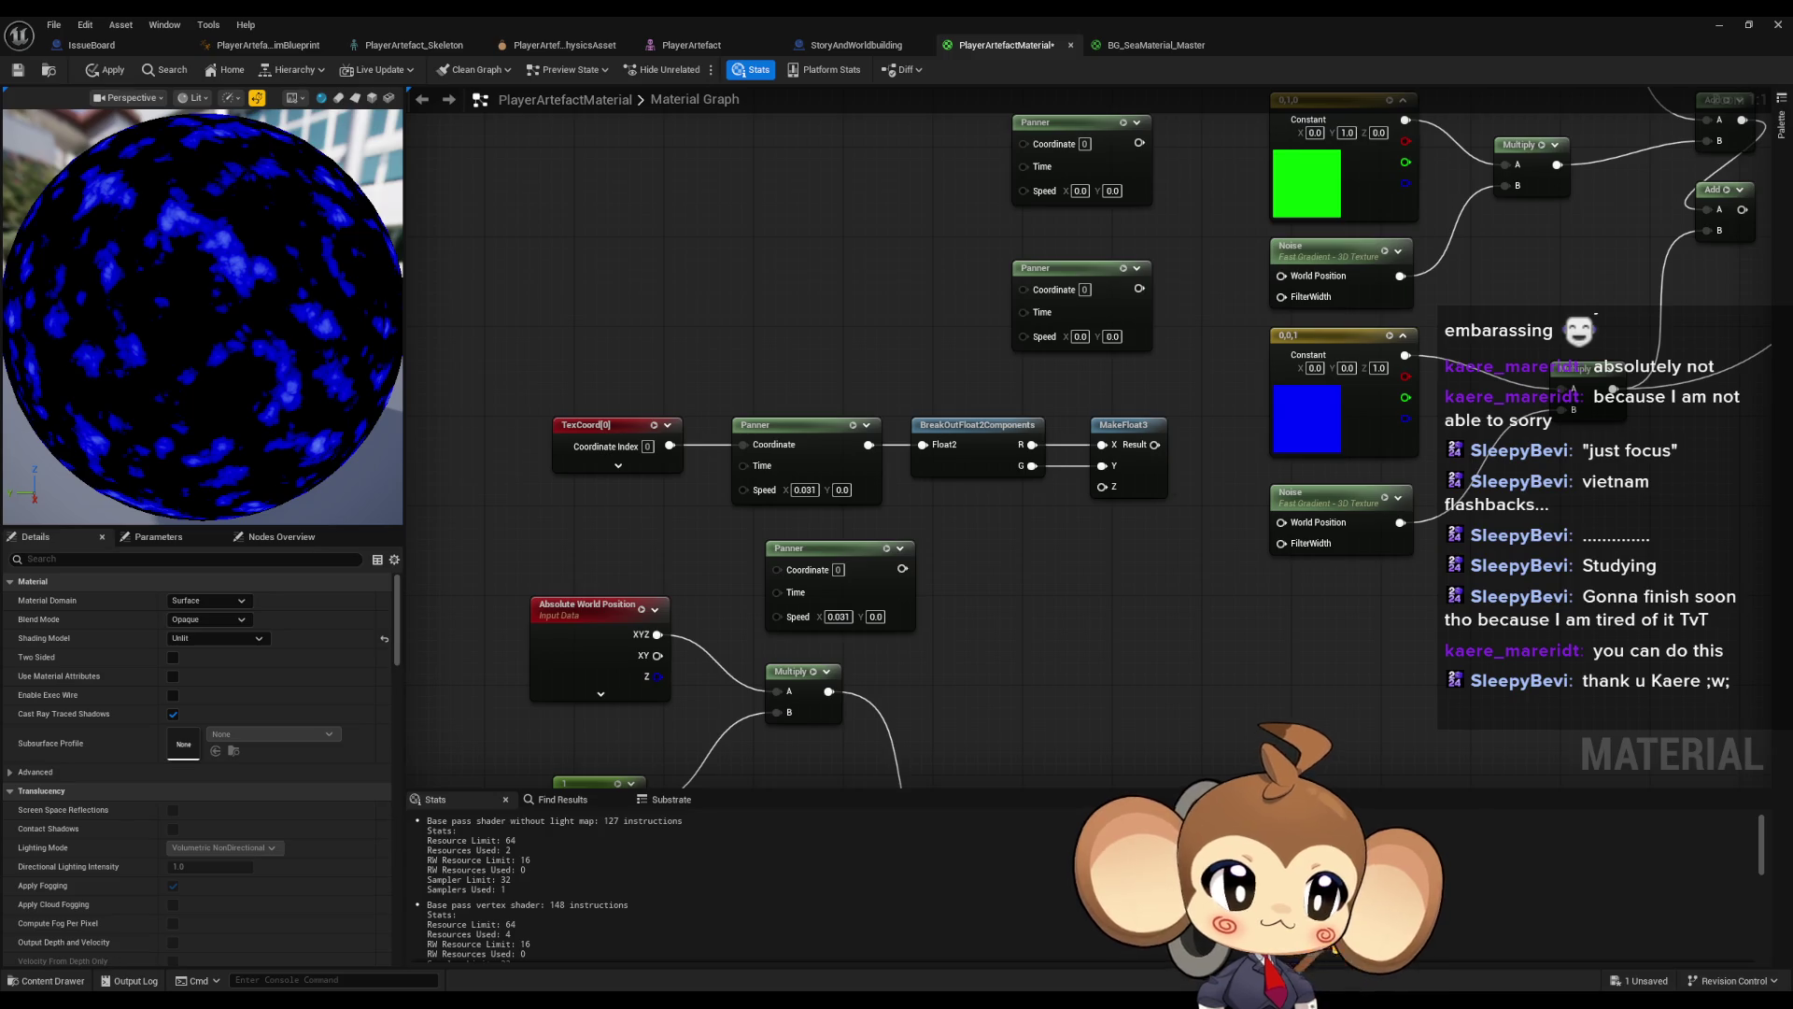
left_click_drag(1281, 522, 805, 444)
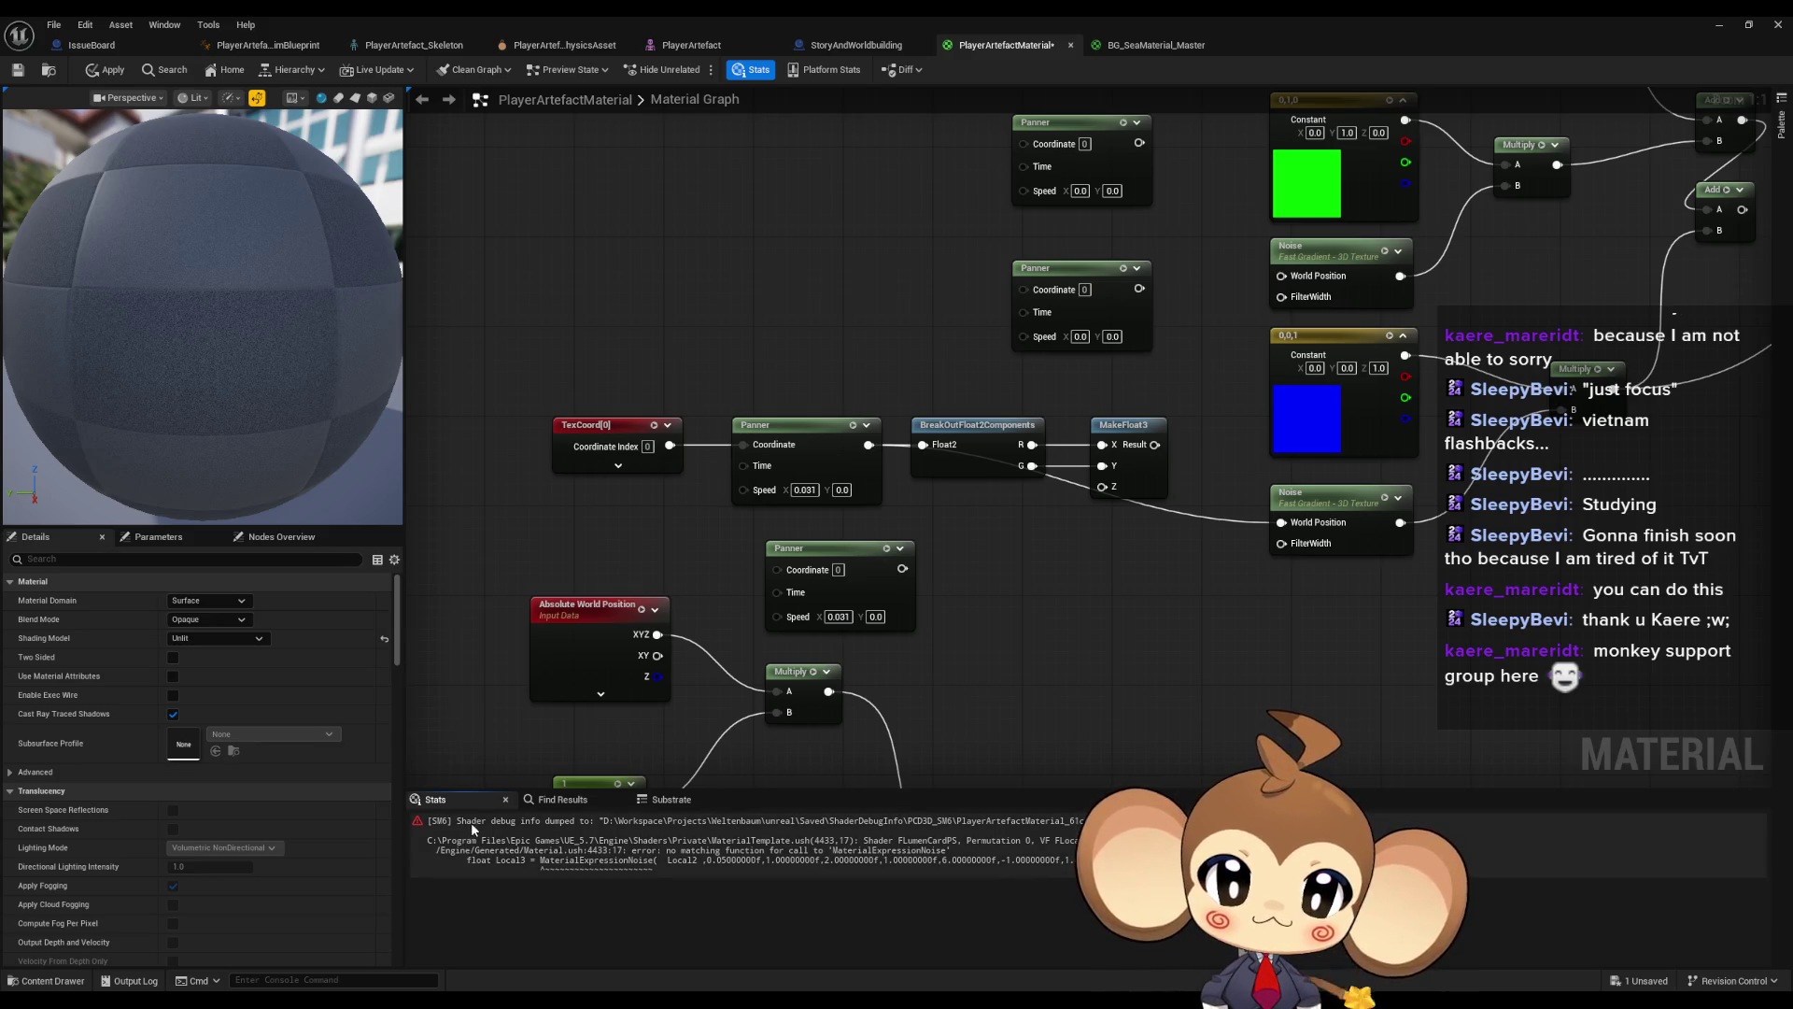
left_click(609, 837)
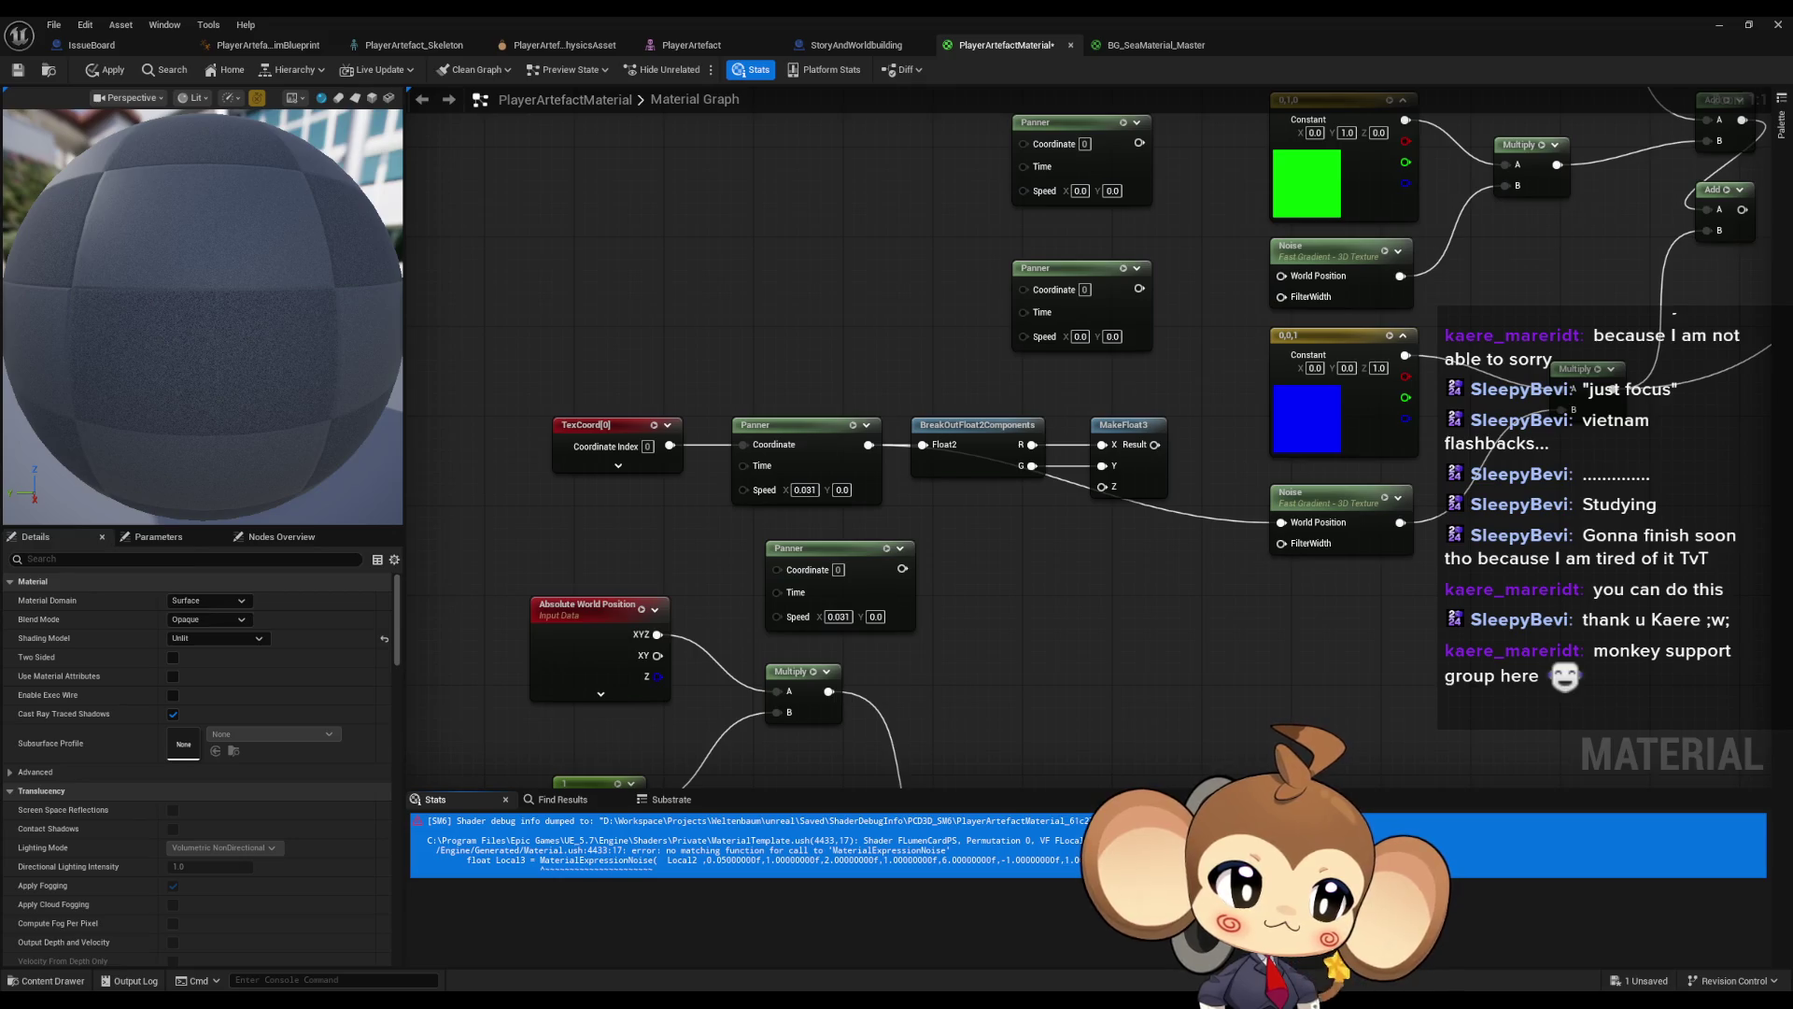
- Reposition the Panner, BreakOutFloat2Components and MakeFloat3 nodes, breaking the old breakout links
left_click(1041, 632)
left_click(840, 586)
left_click(1202, 635)
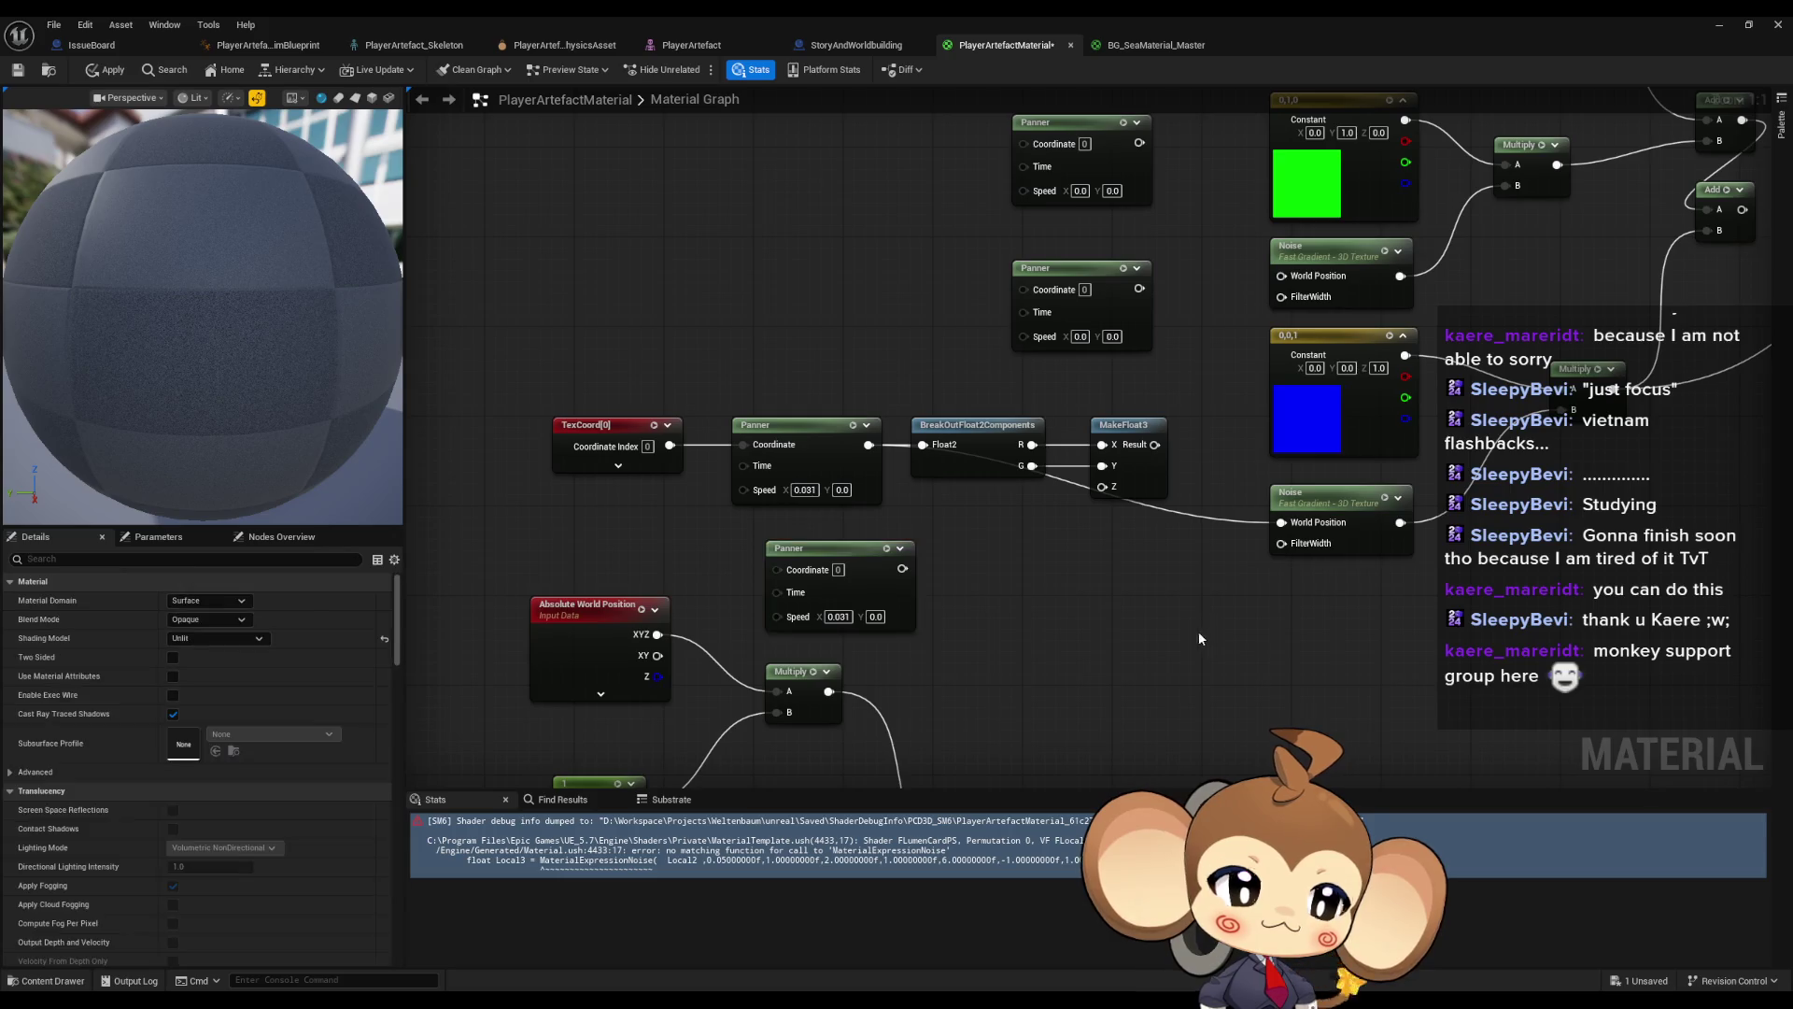
left_click_drag(1201, 630, 850, 474)
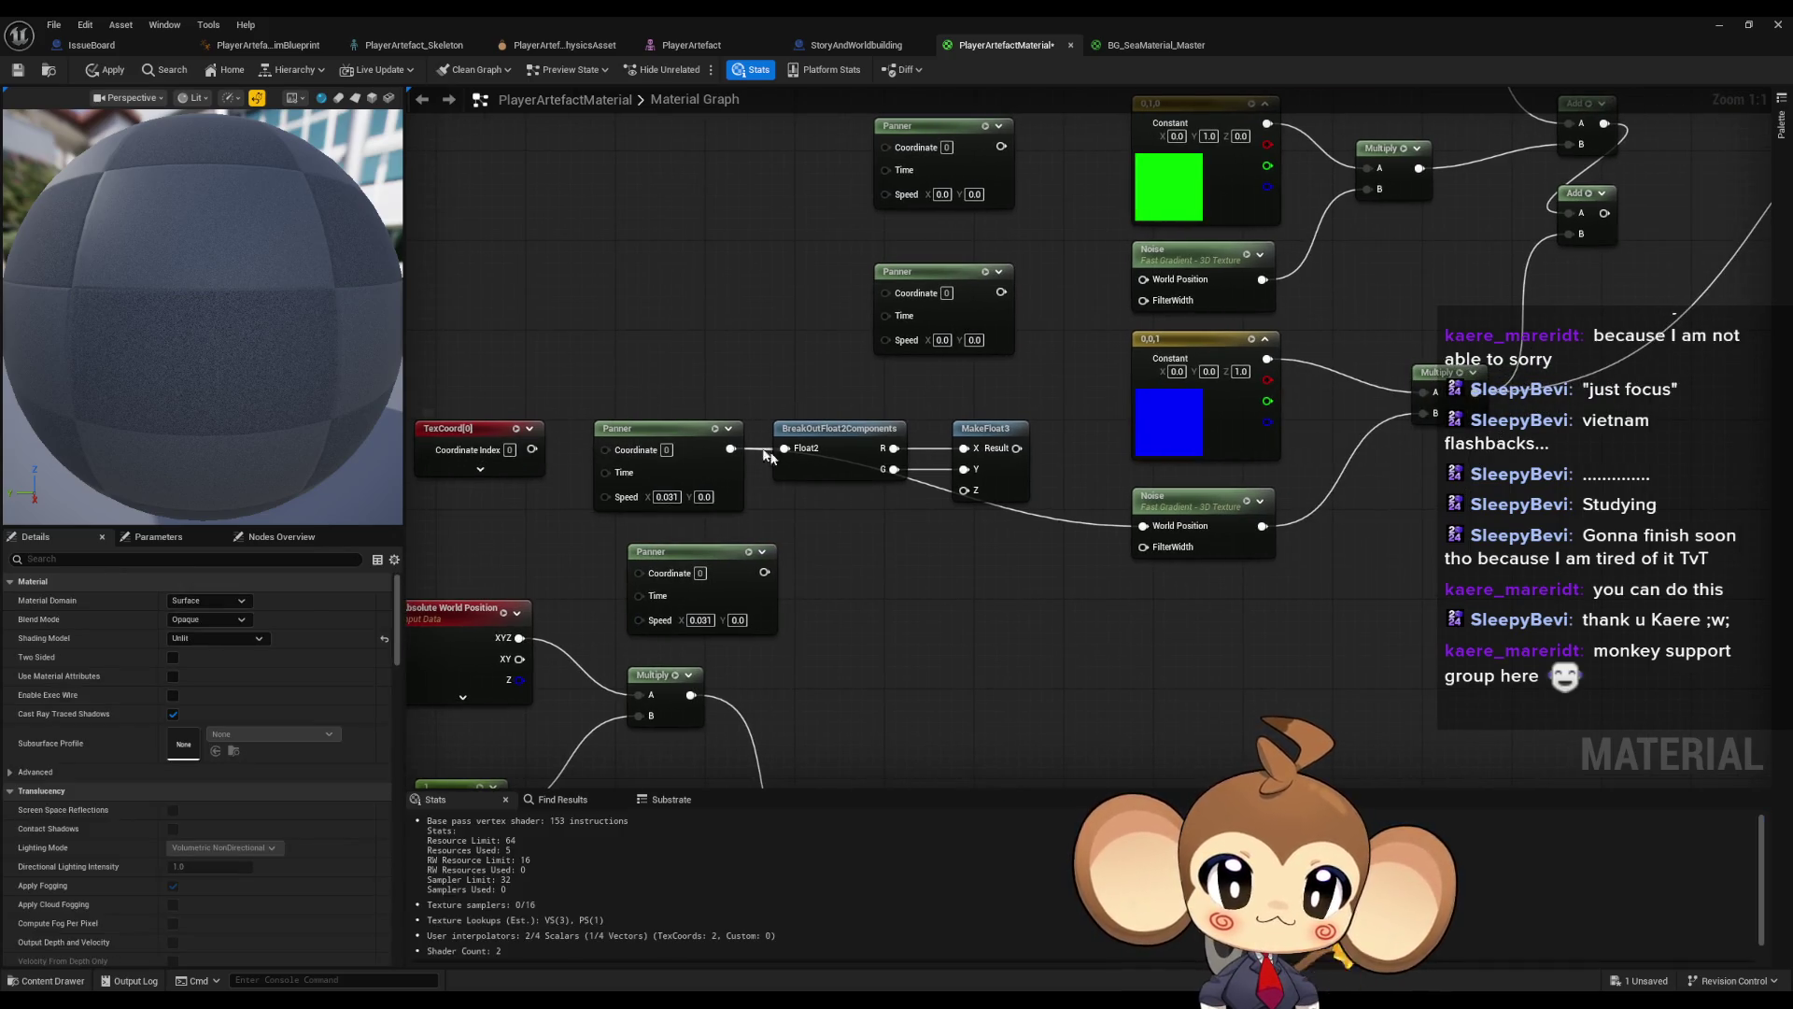
left_click_drag(596, 385, 803, 504)
left_click_drag(831, 428, 1055, 674)
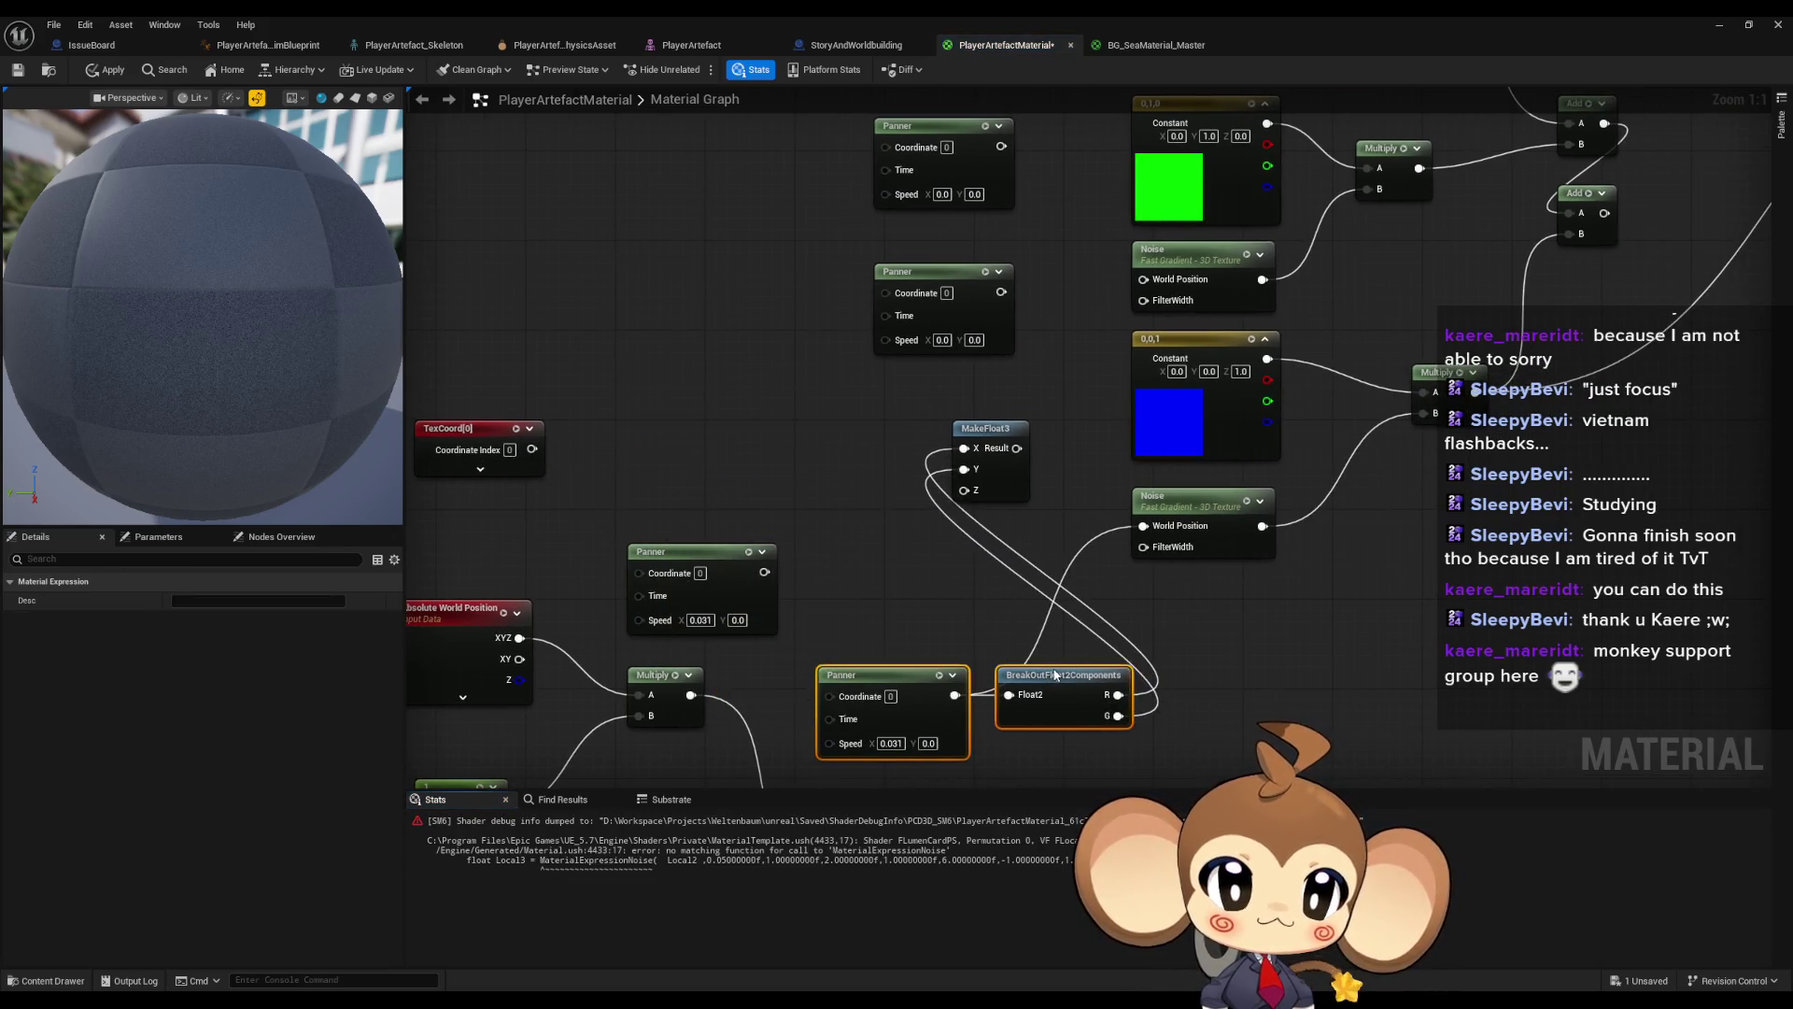
left_click(1121, 694, "alt")
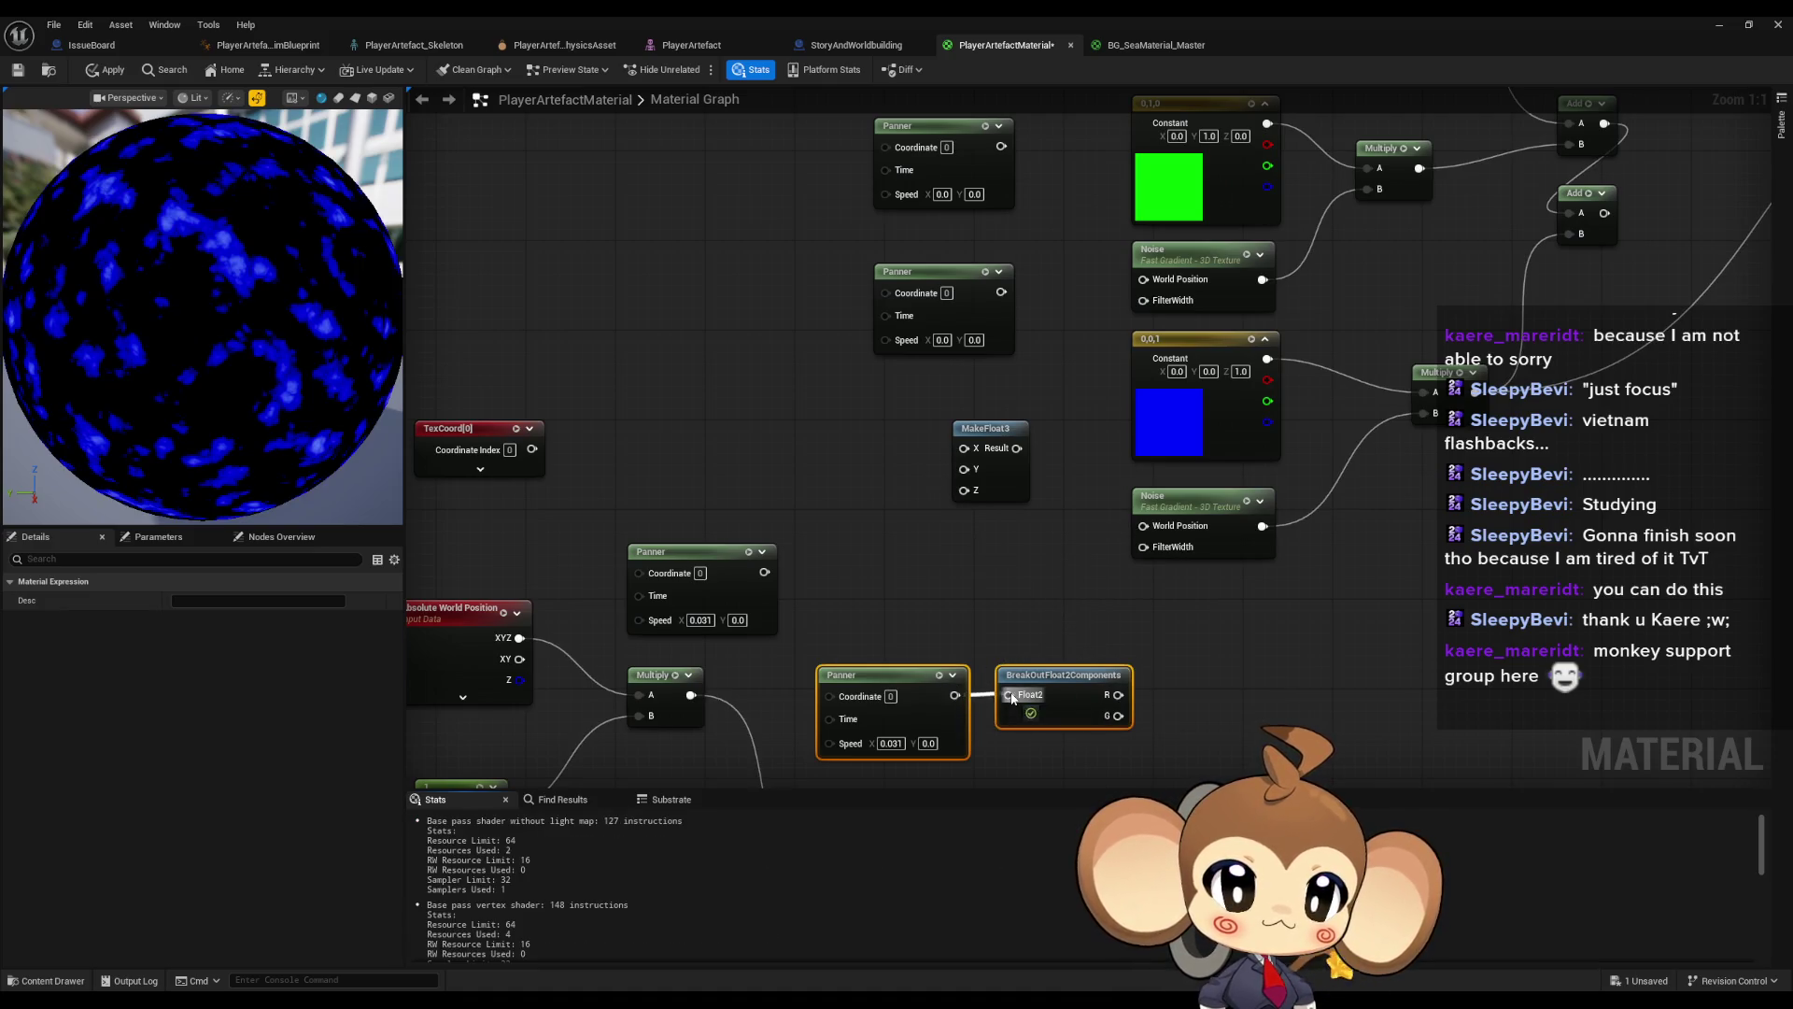
left_click_drag(1245, 641, 1121, 603)
left_click_drag(863, 401, 1076, 613)
- Wire breakout R to X, G to Y, and MakeFloat3 Result into Noise World Position
left_click_drag(988, 653, 1050, 618)
right_click(985, 672)
key("Escape")
left_click_drag(988, 673, 1050, 639)
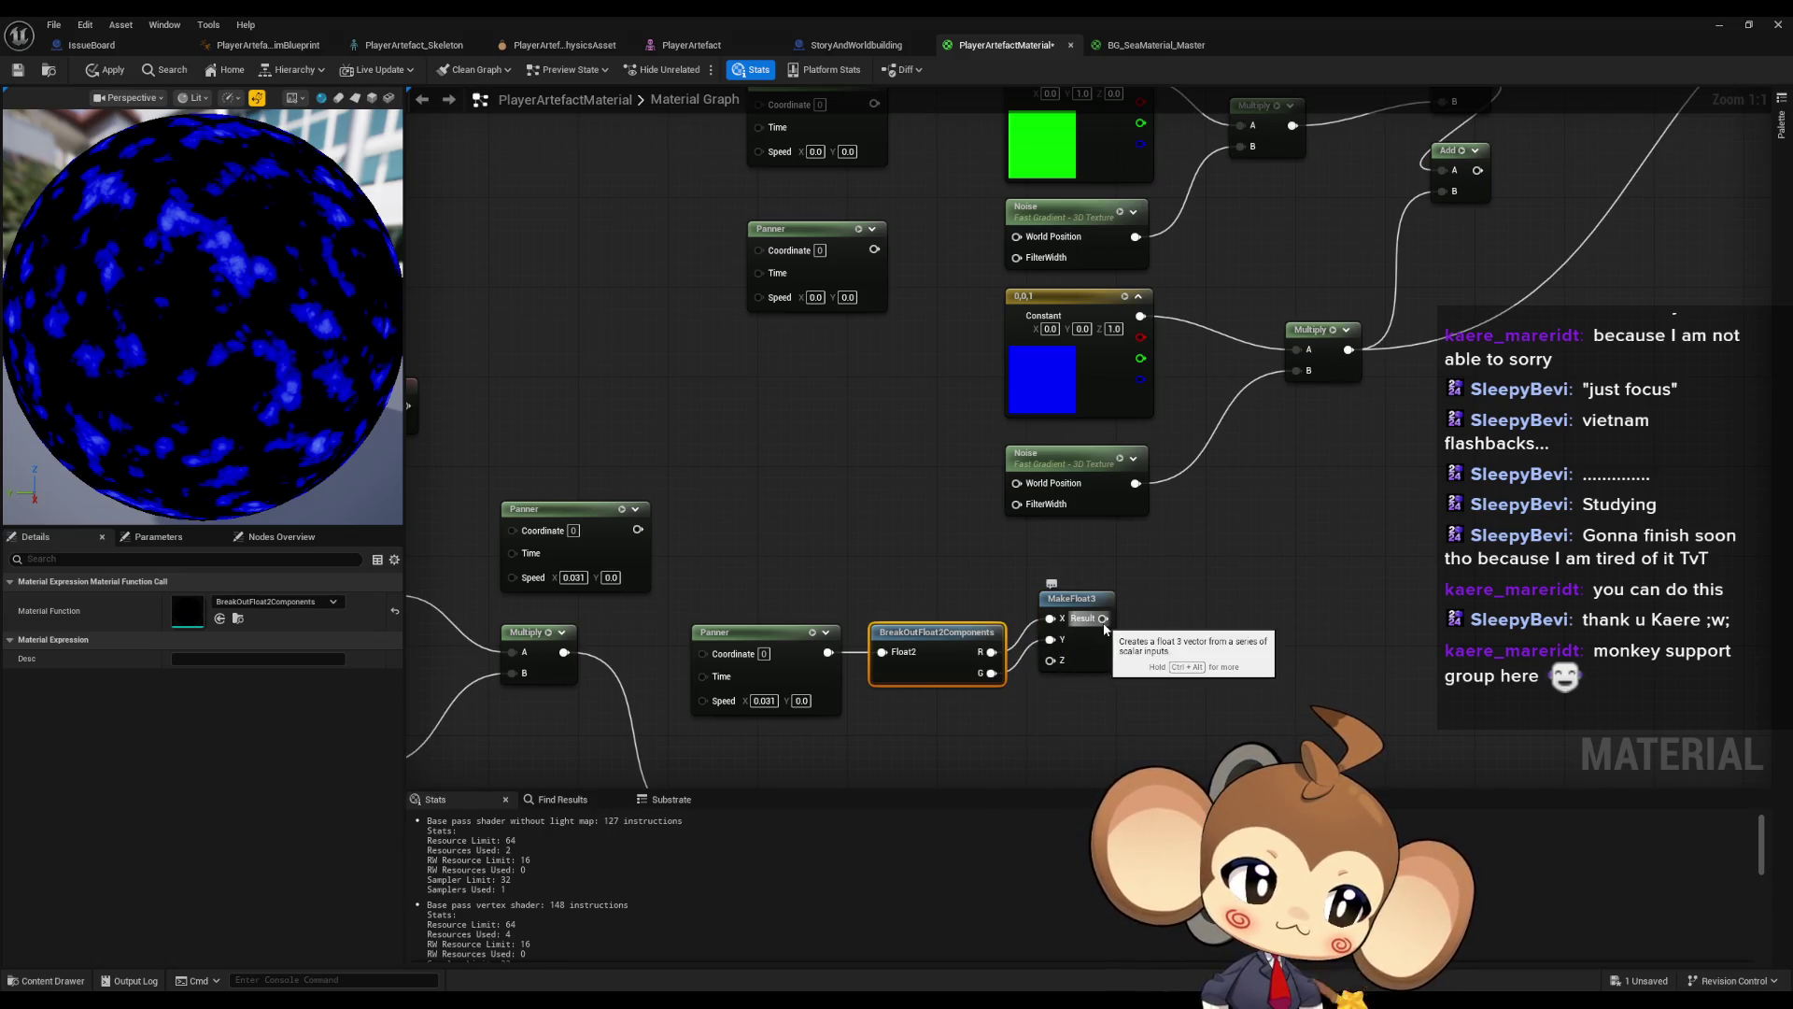
mouse_move(1102, 618)
left_mouse_down()
mouse_move(929, 501)
mouse_move(1017, 483)
left_mouse_up()
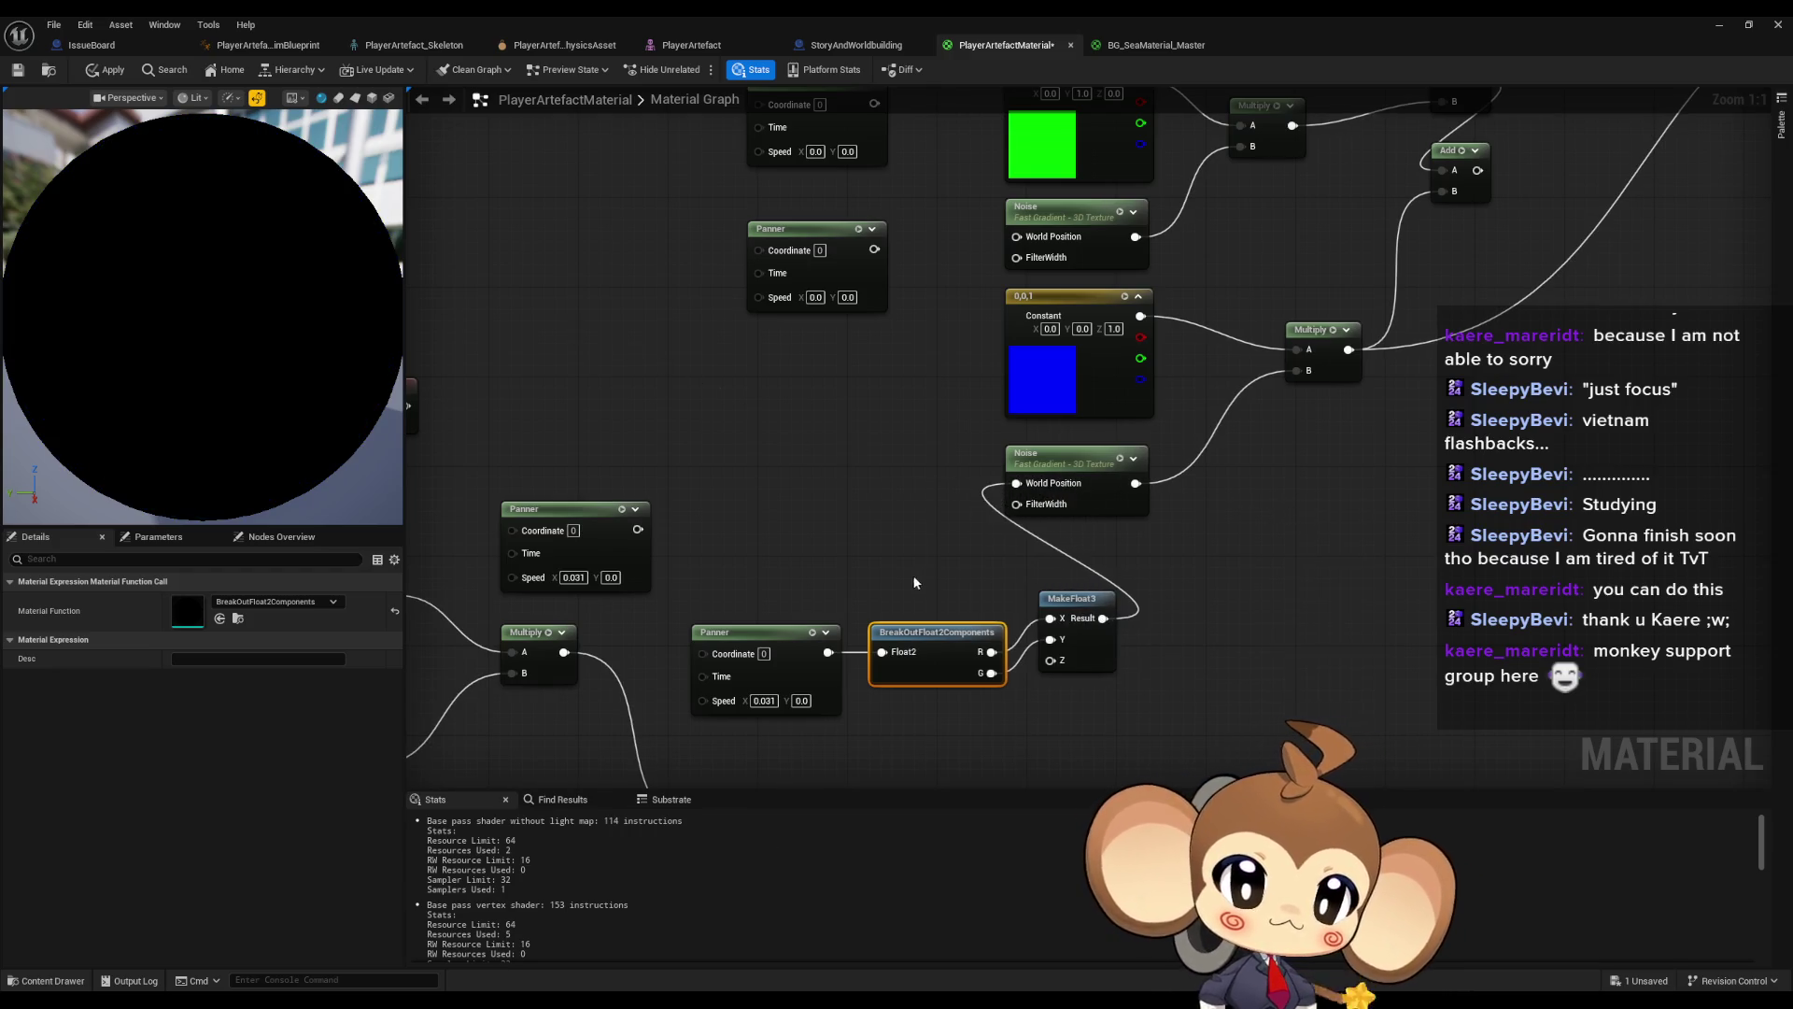
- Align MakeFloat3 with the breakout node and set Panner Speed to 0.0, 1.0
left_click_drag(830, 633, 822, 586)
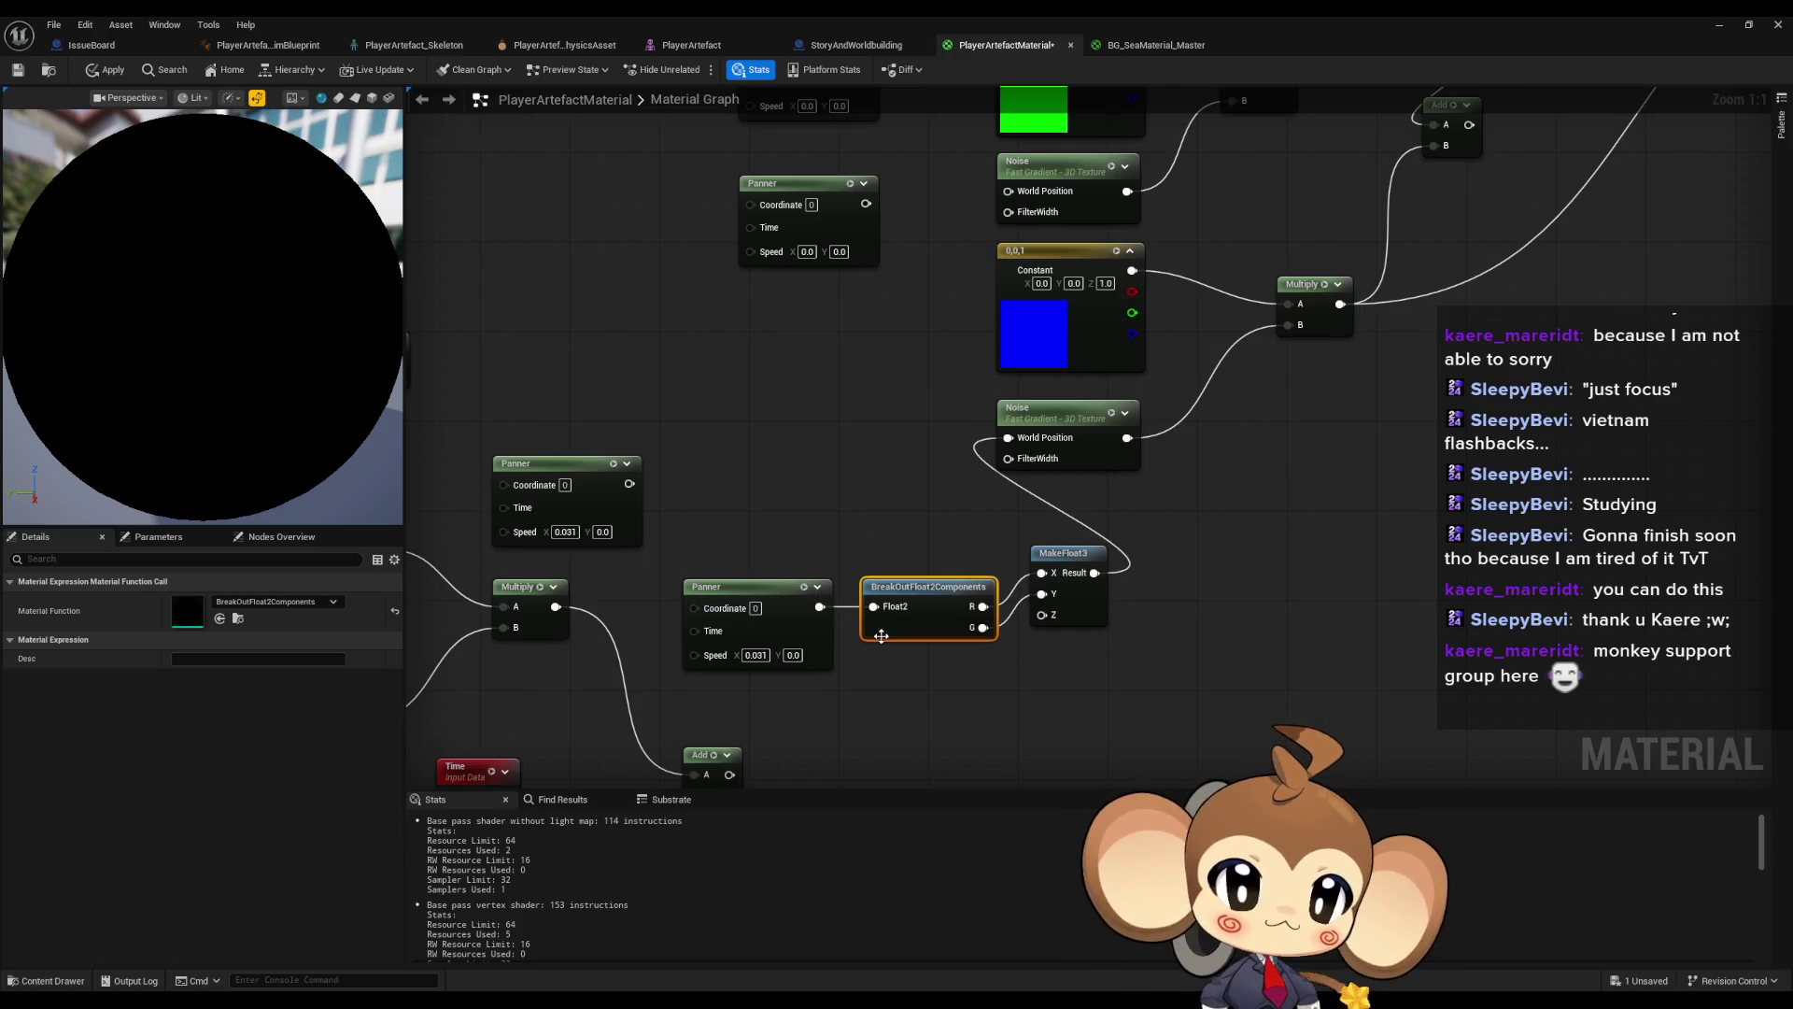
mouse_move(838, 384)
left_mouse_down()
mouse_move(759, 440)
mouse_move(753, 368)
left_mouse_up()
left_click_drag(996, 539, 995, 574)
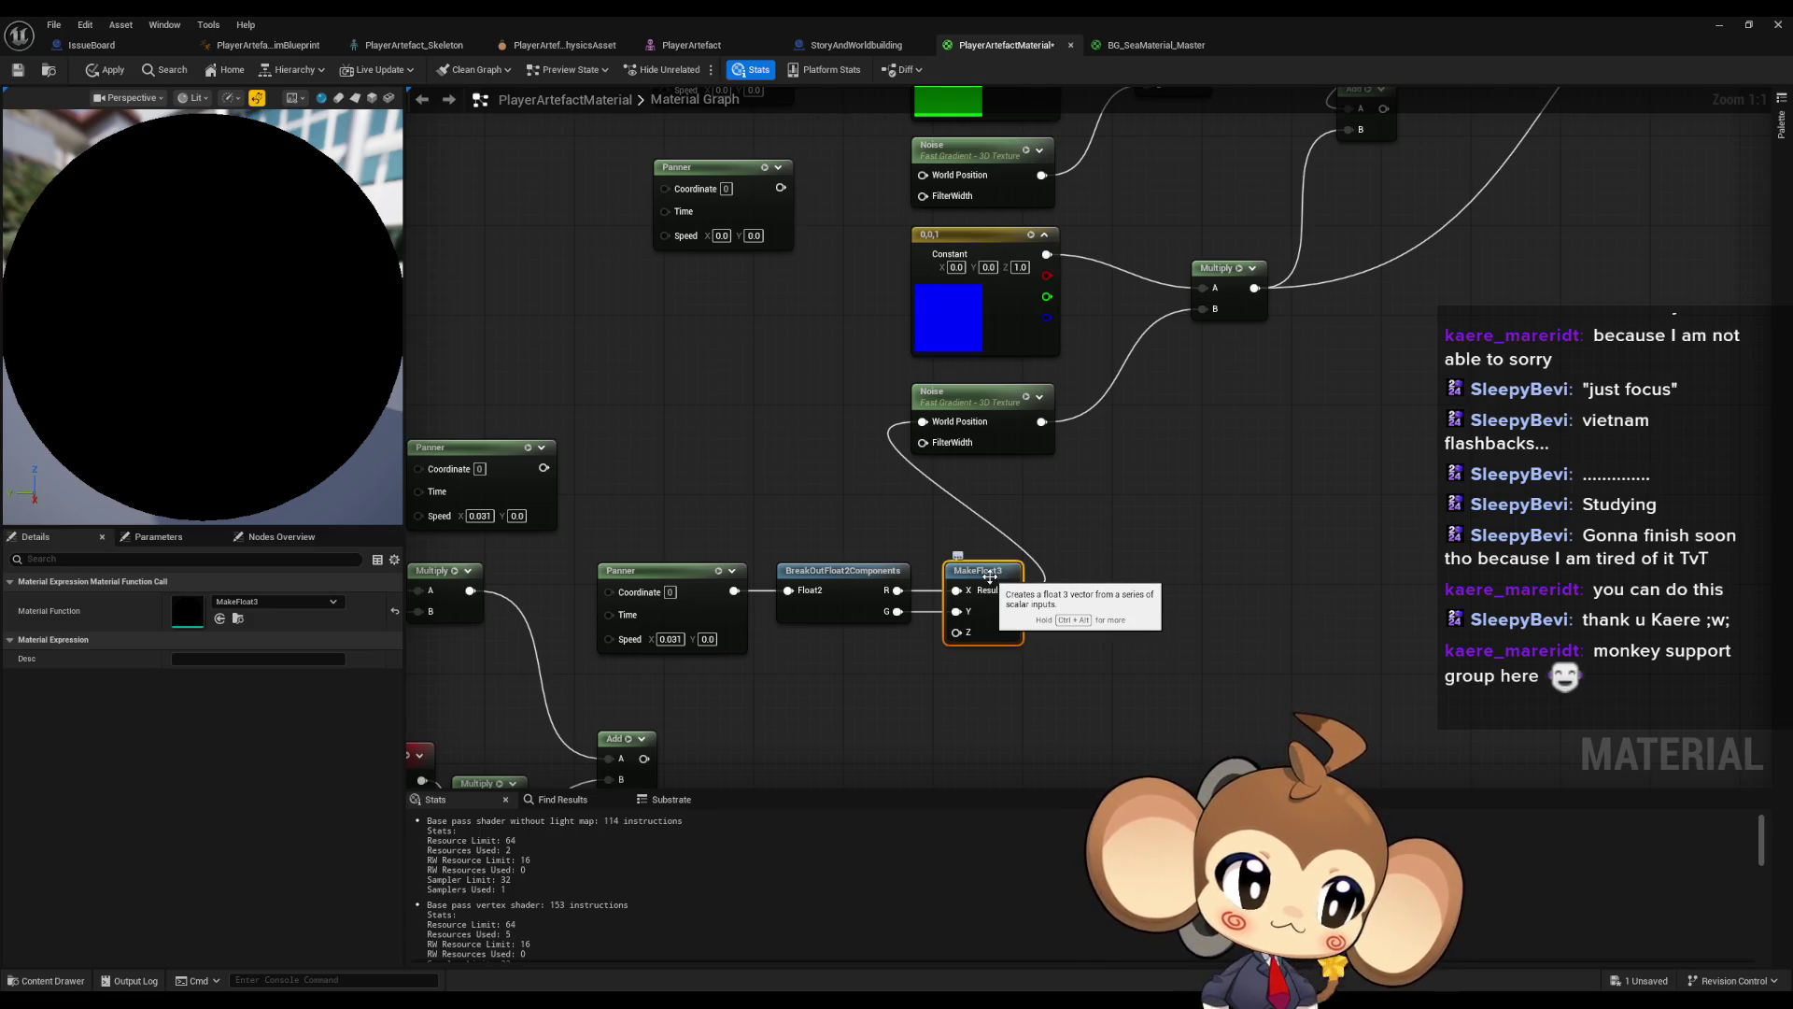
left_click_drag(1039, 421, 1023, 484)
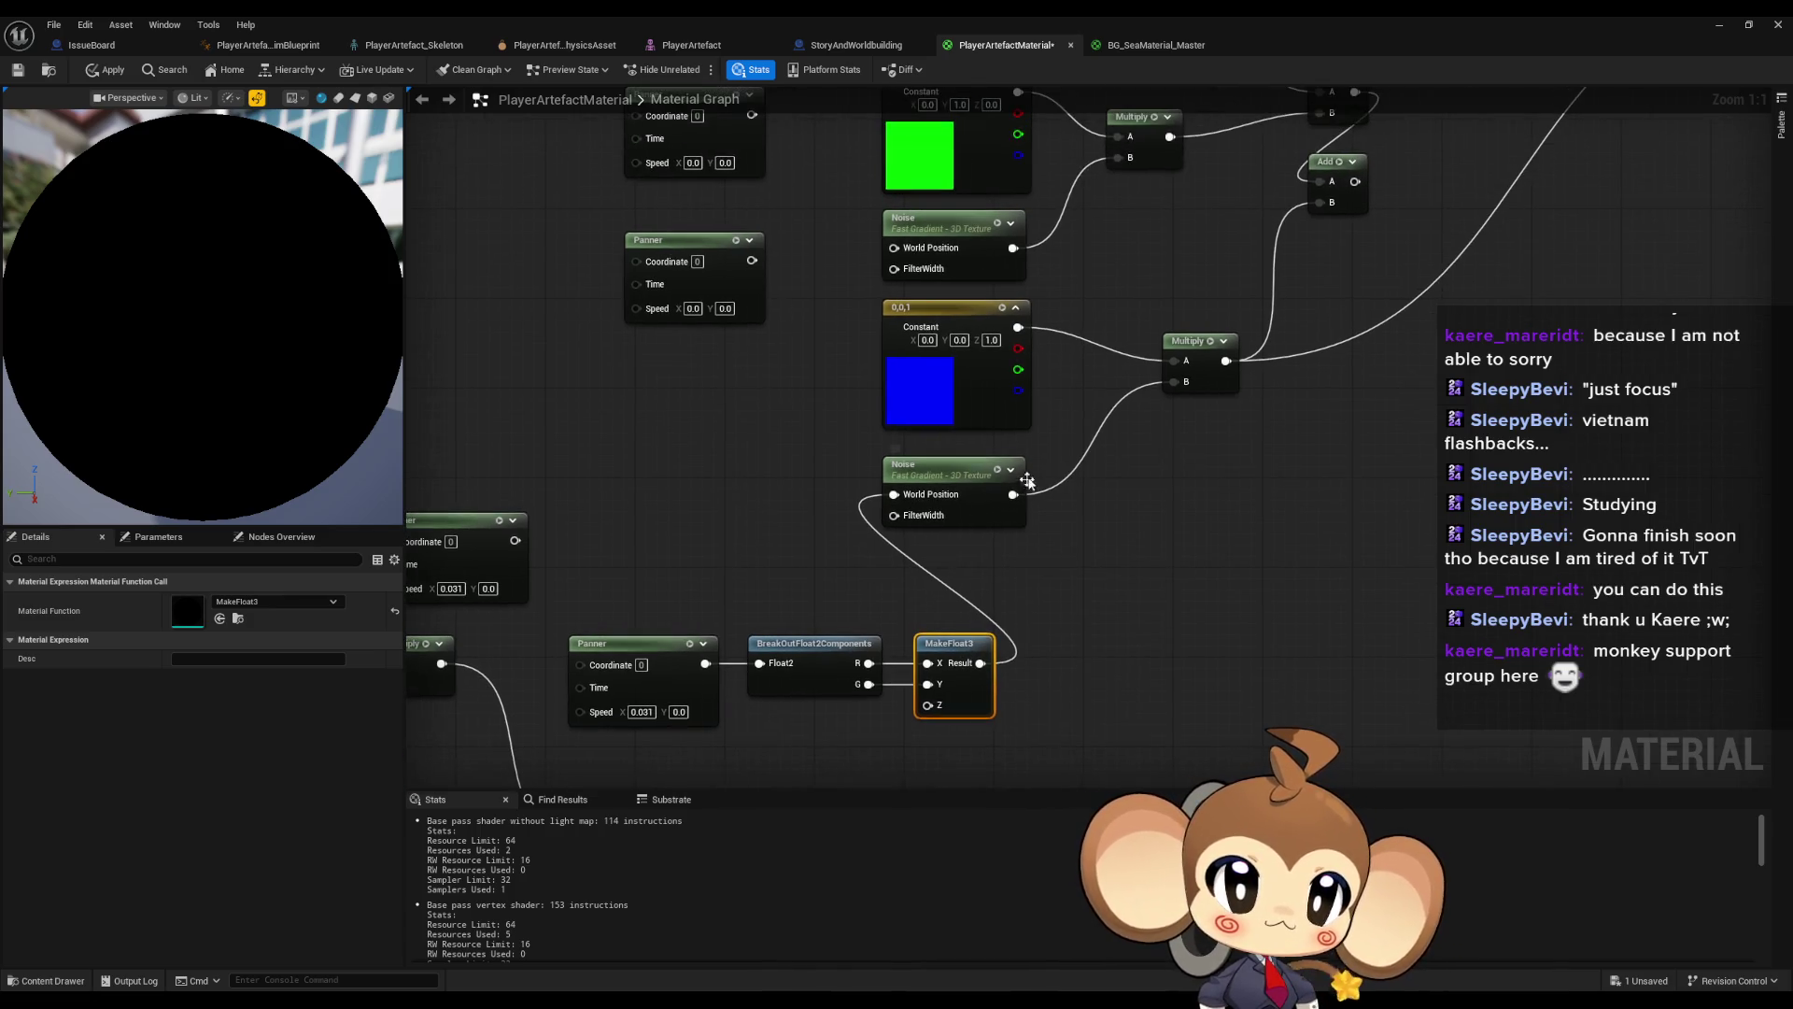
left_click_drag(954, 626, 954, 638)
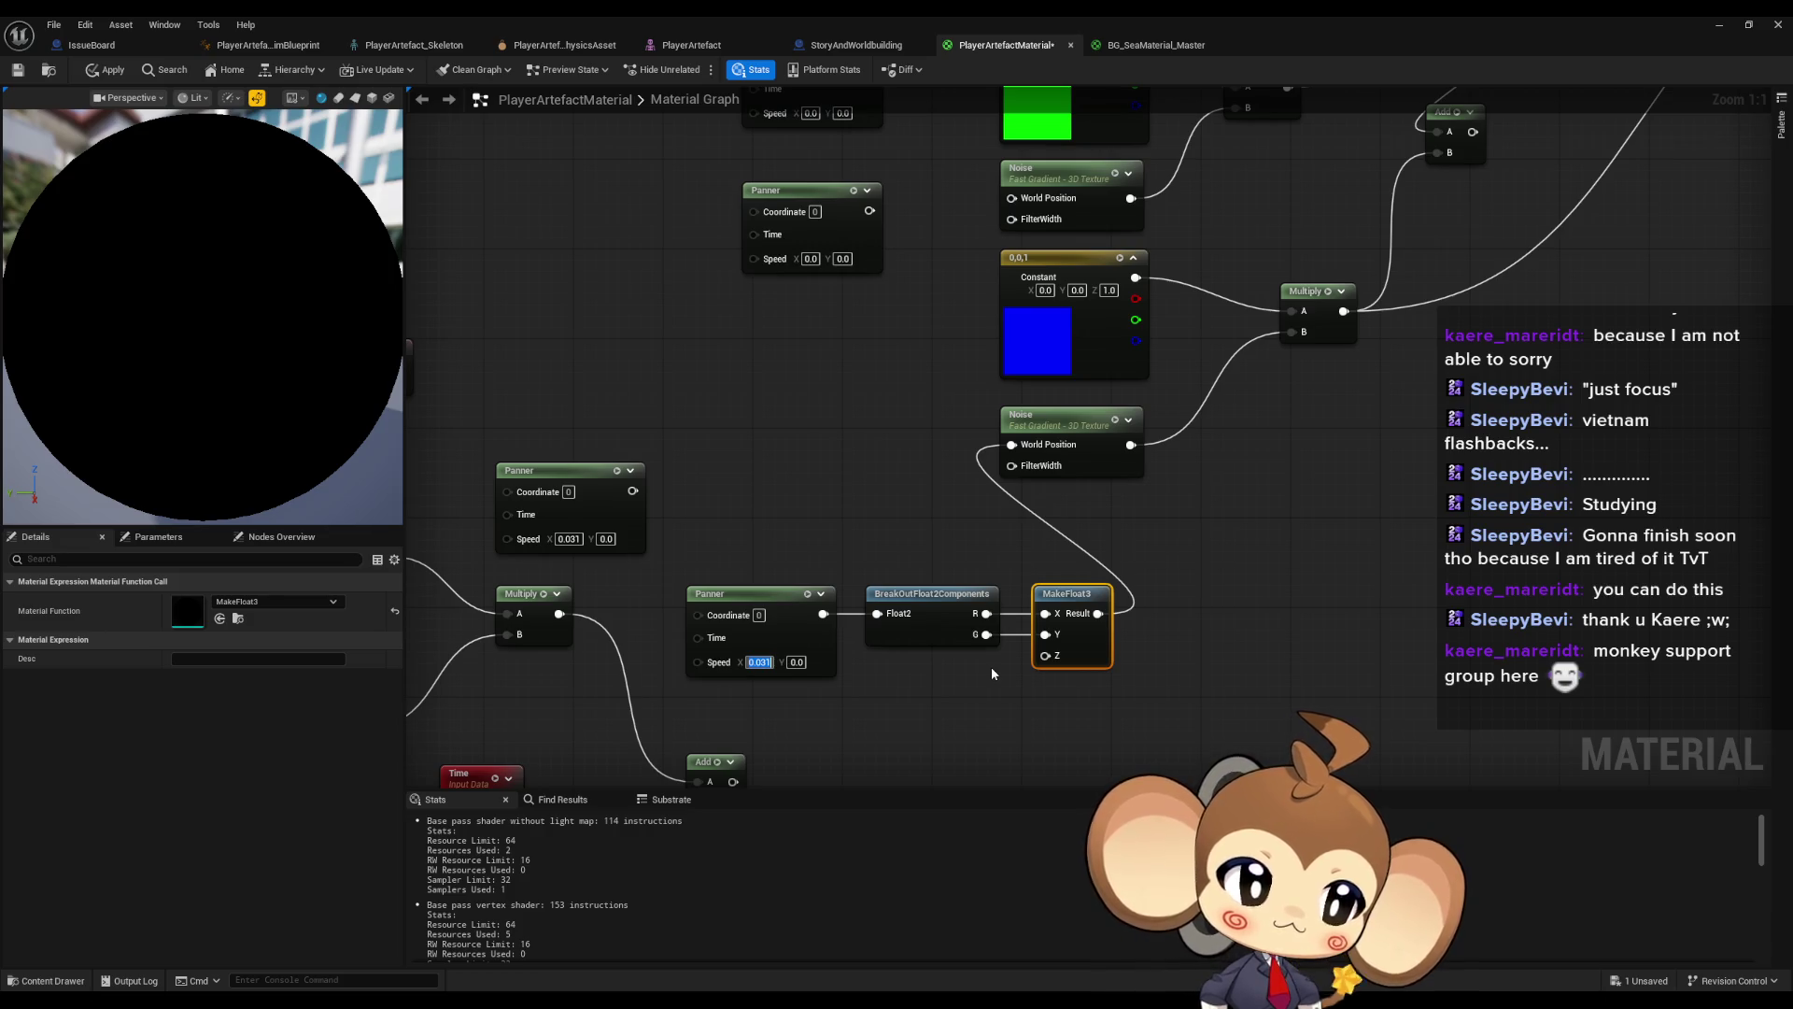
type("0")
key("Return")
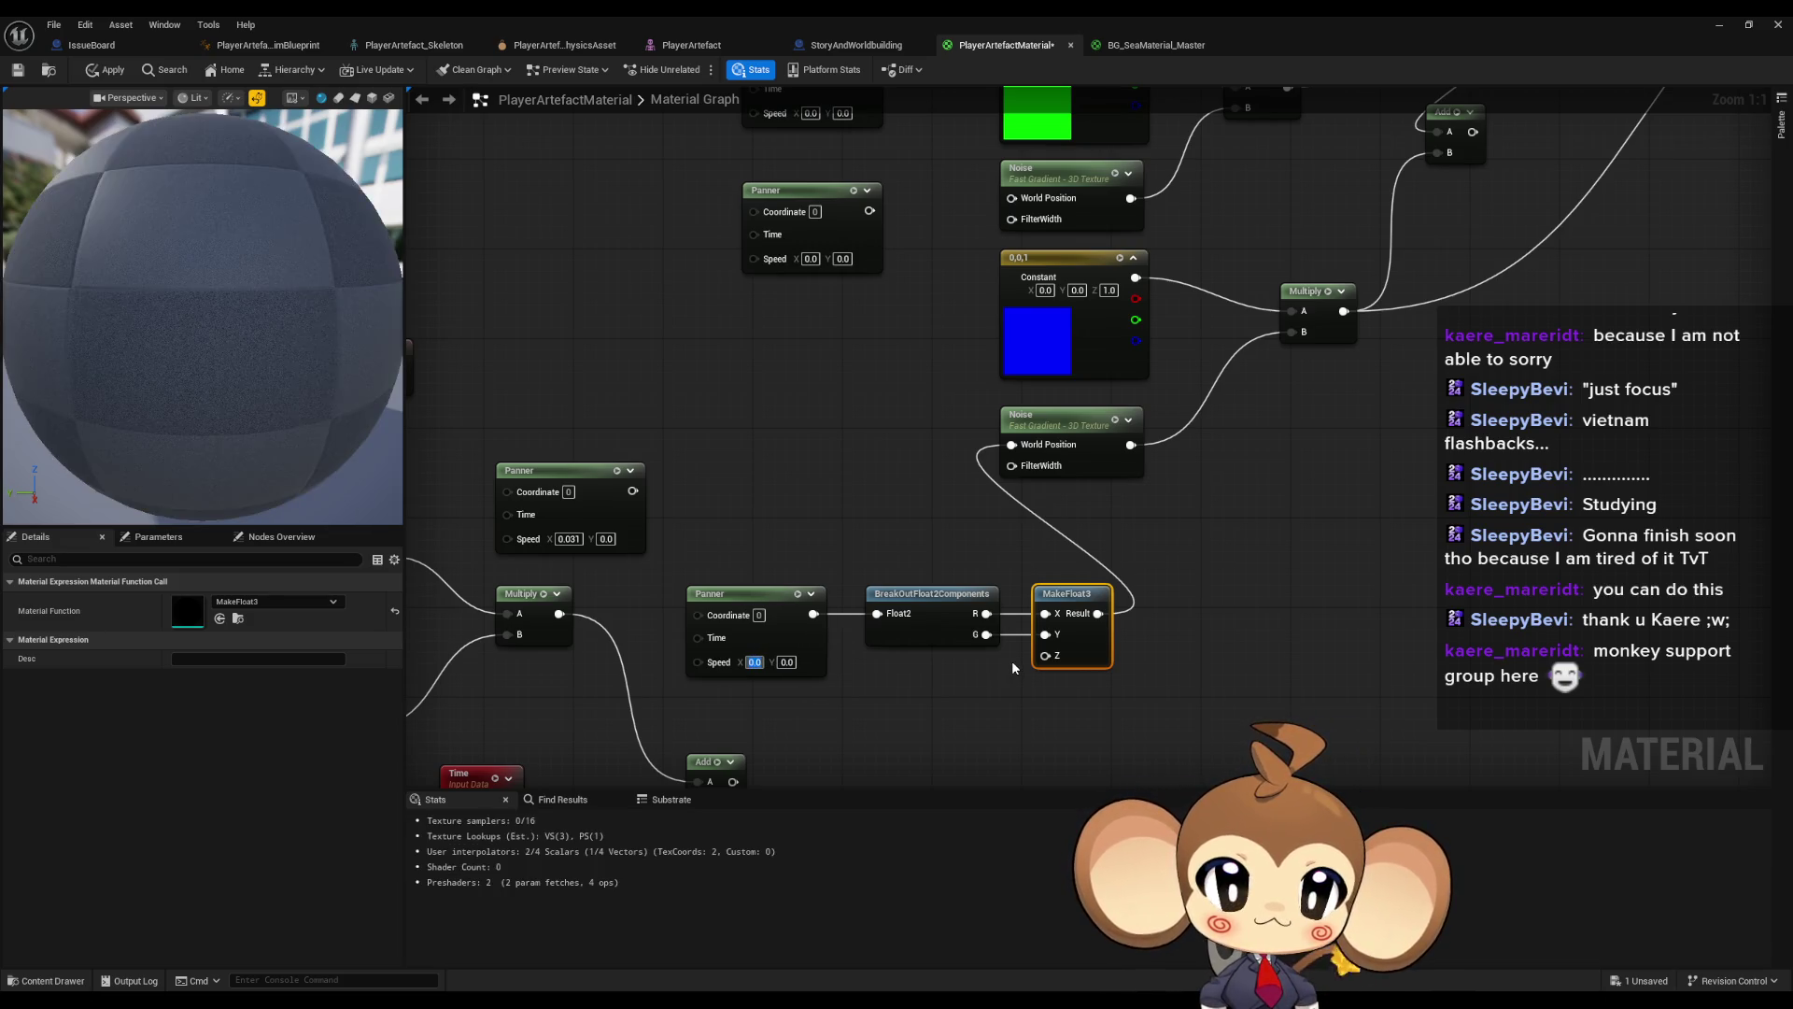
key("Tab")
type("1")
key("Return")
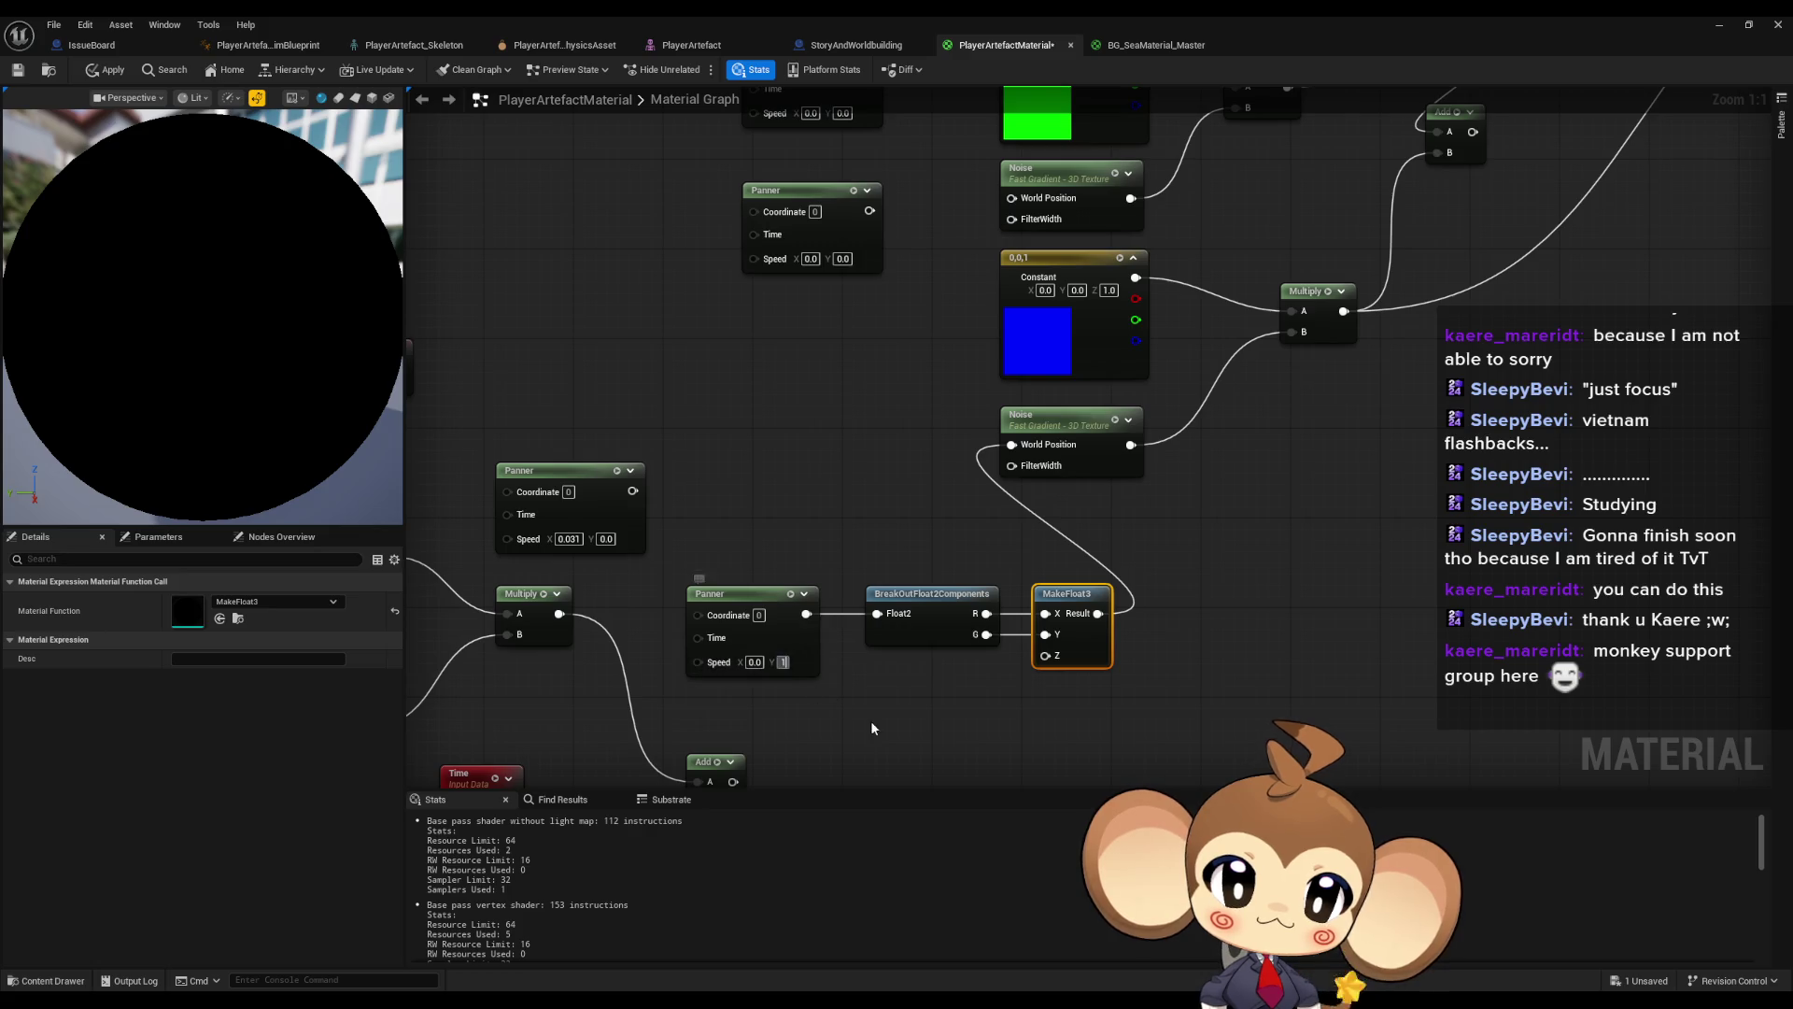
- Set the lower Noise node's Scale to 10.0 in the Details panel
left_click(867, 727)
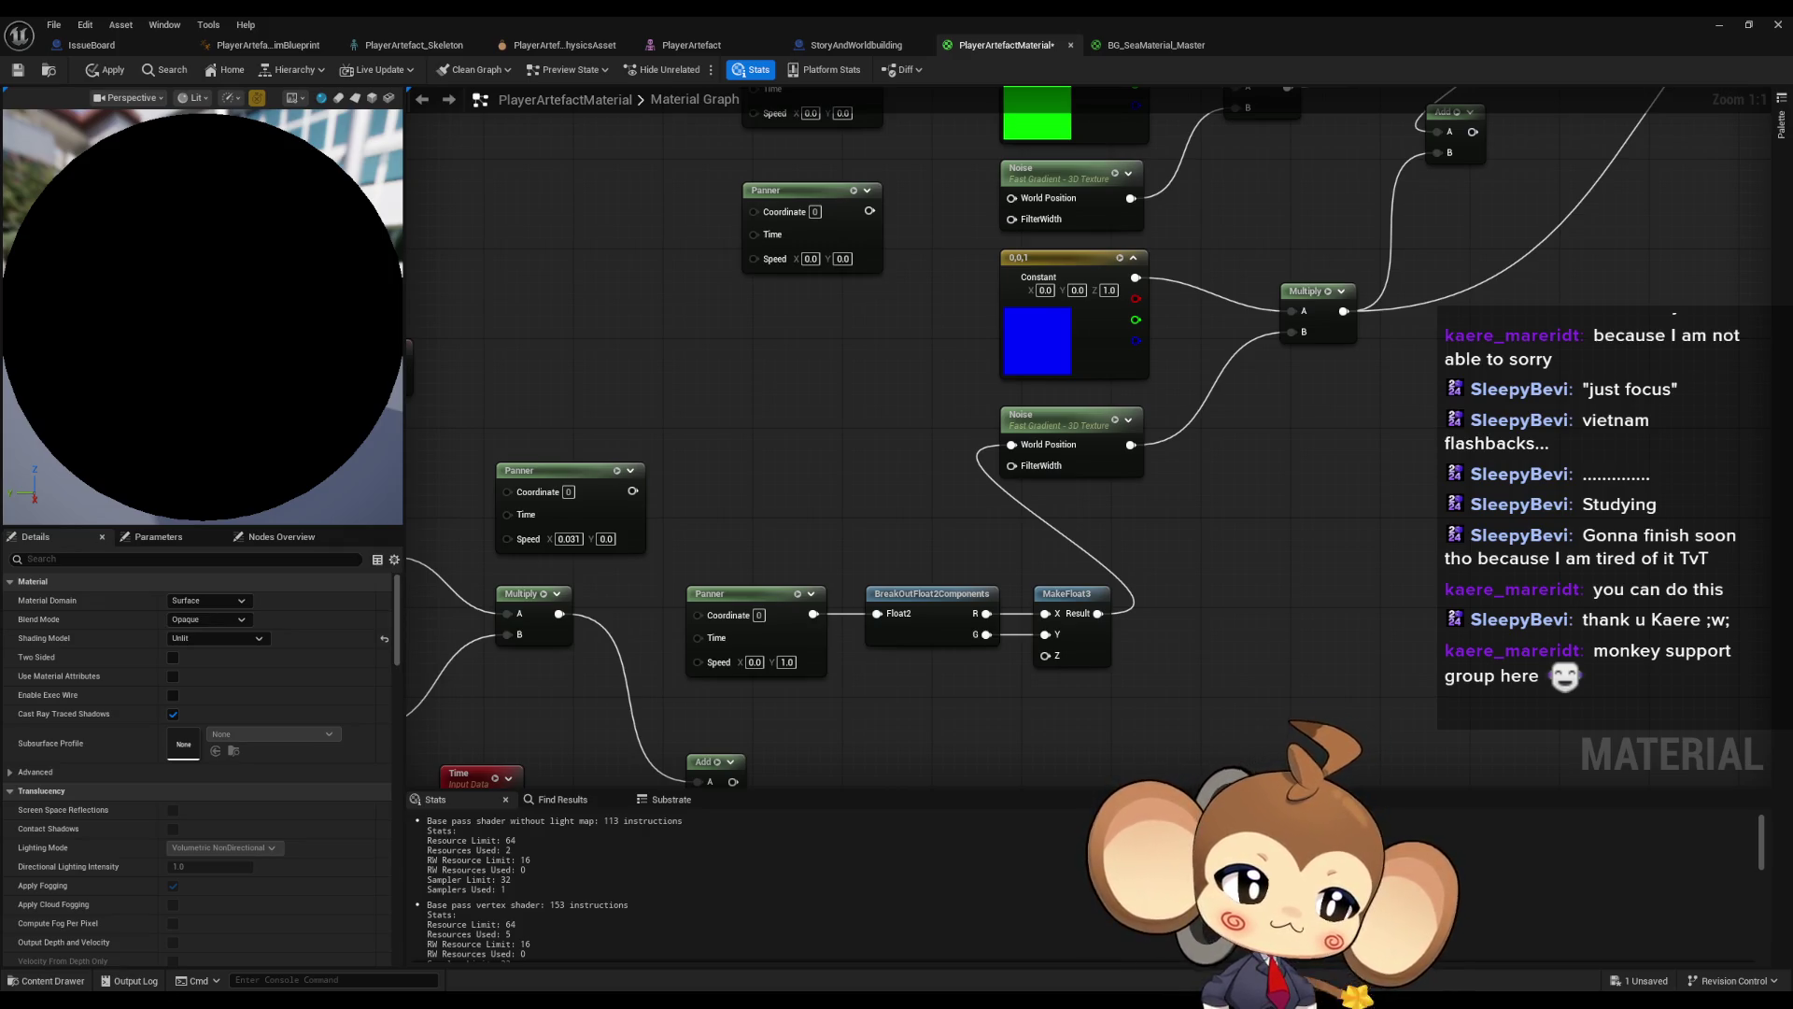
left_click(1091, 467)
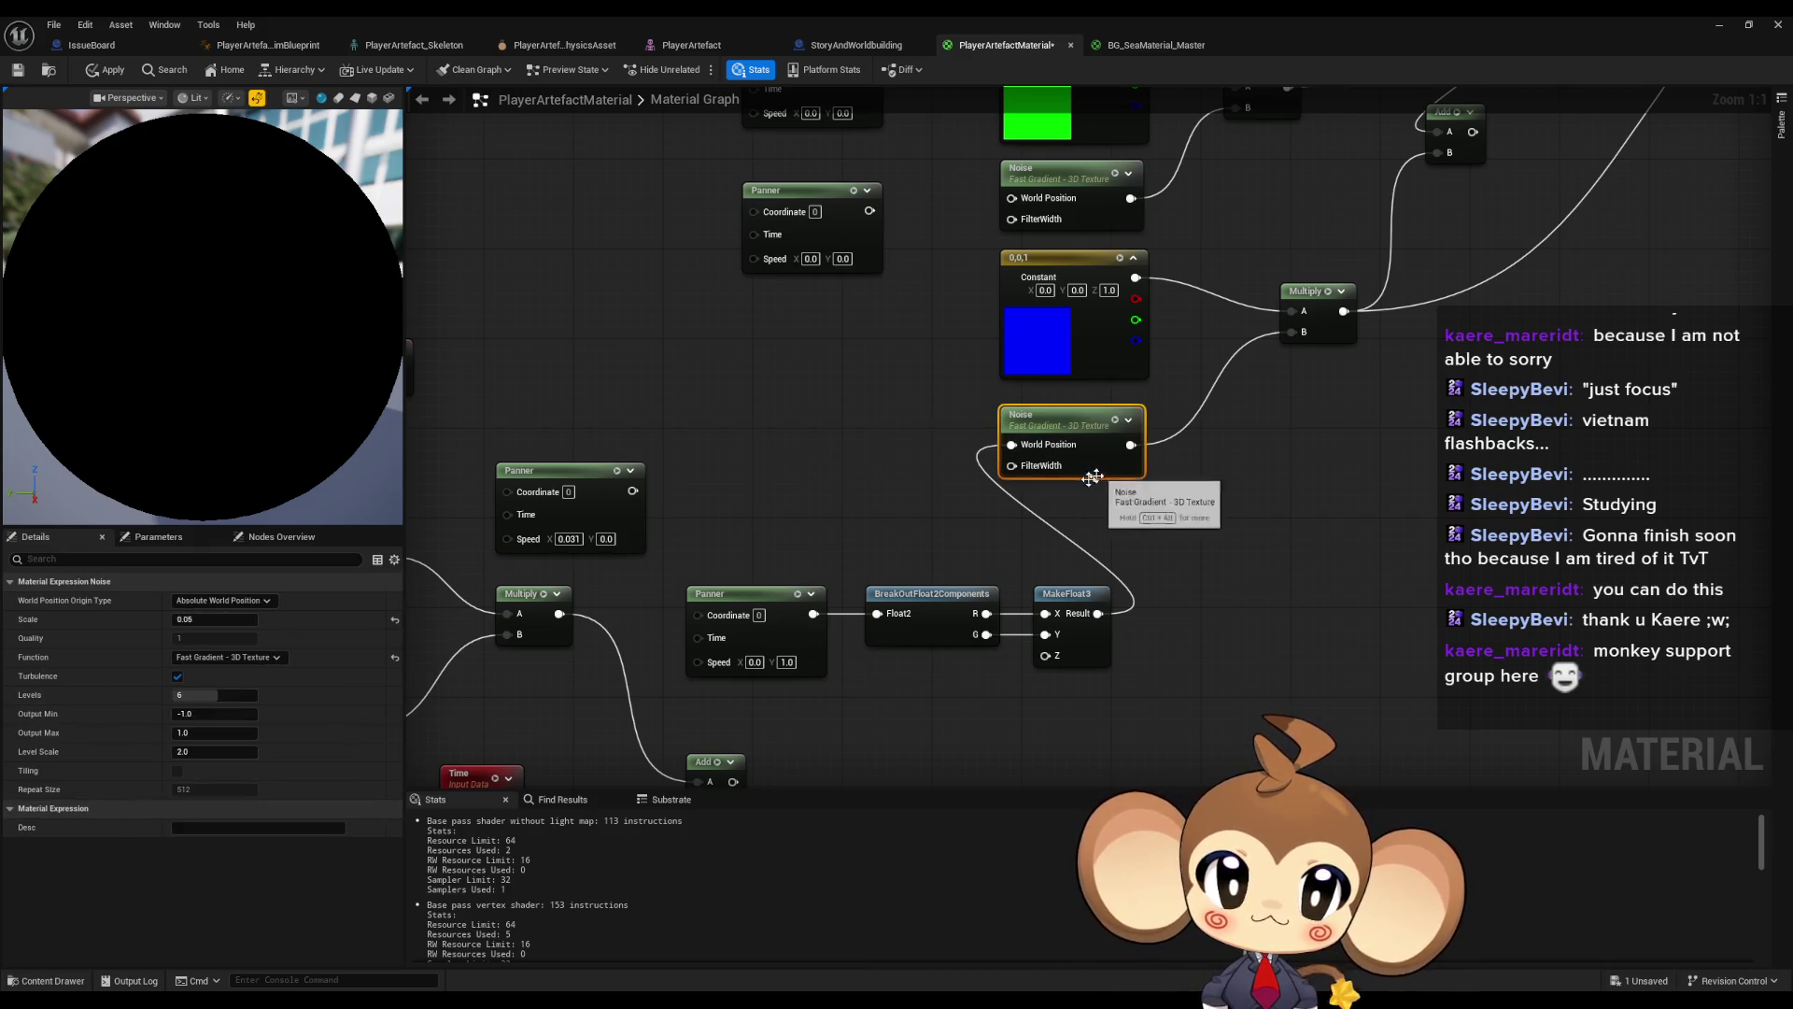
left_click(197, 619)
type("10")
key("Return")
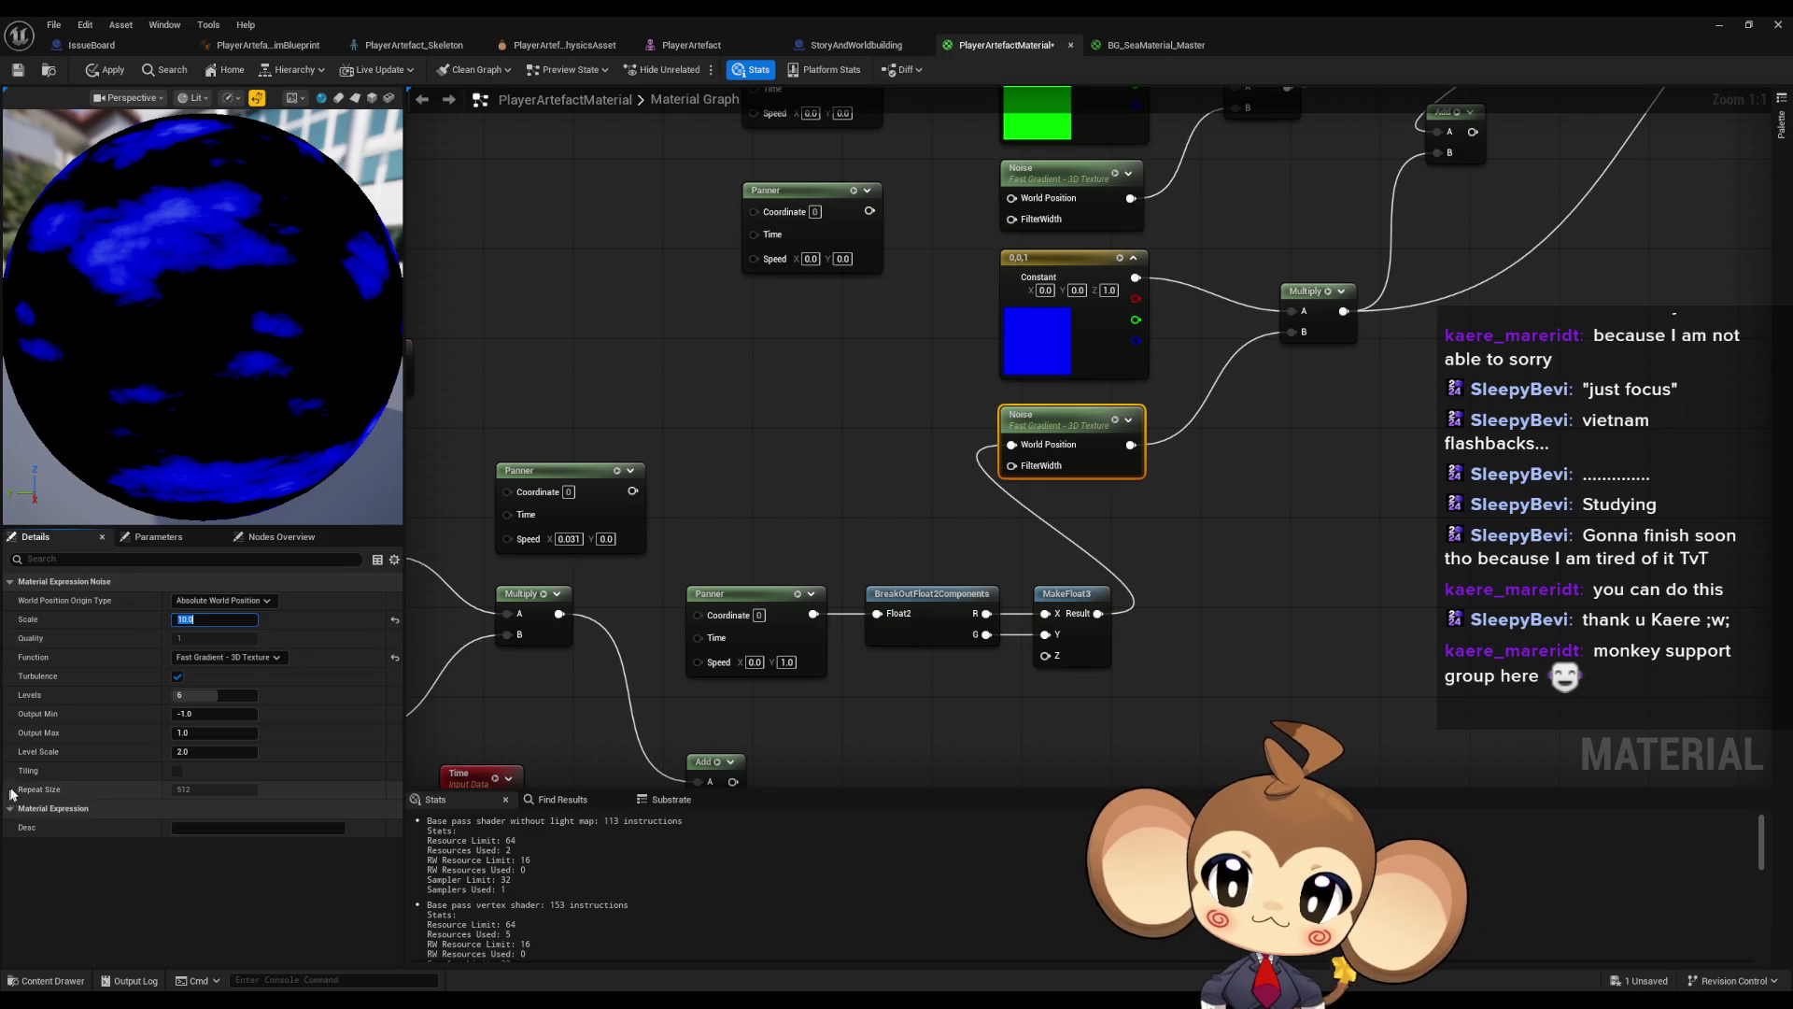
mouse_move(964, 571)
left_mouse_down()
mouse_move(1007, 529)
mouse_move(927, 473)
left_mouse_up()
left_click_drag(905, 609, 889, 521)
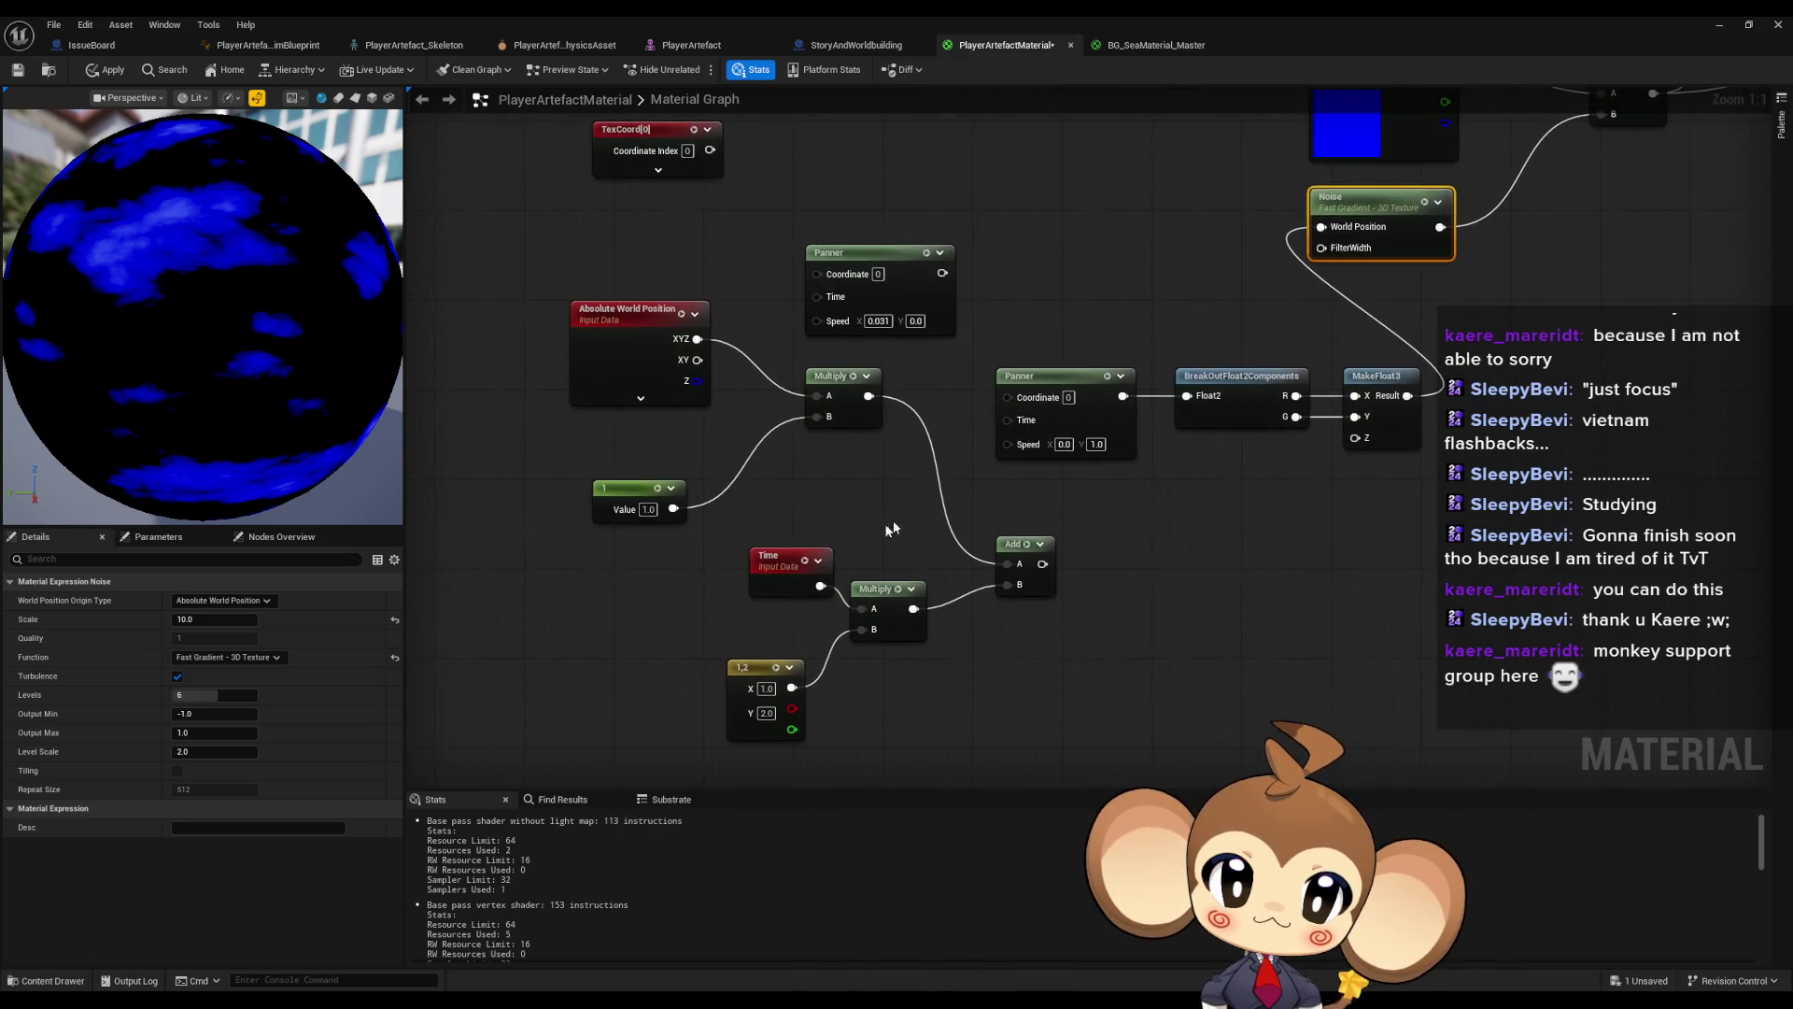
- Add a Time node and drive the Panner's Time input from the Multiply output
key("ctrl+v")
left_click_drag(1019, 426, 876, 518)
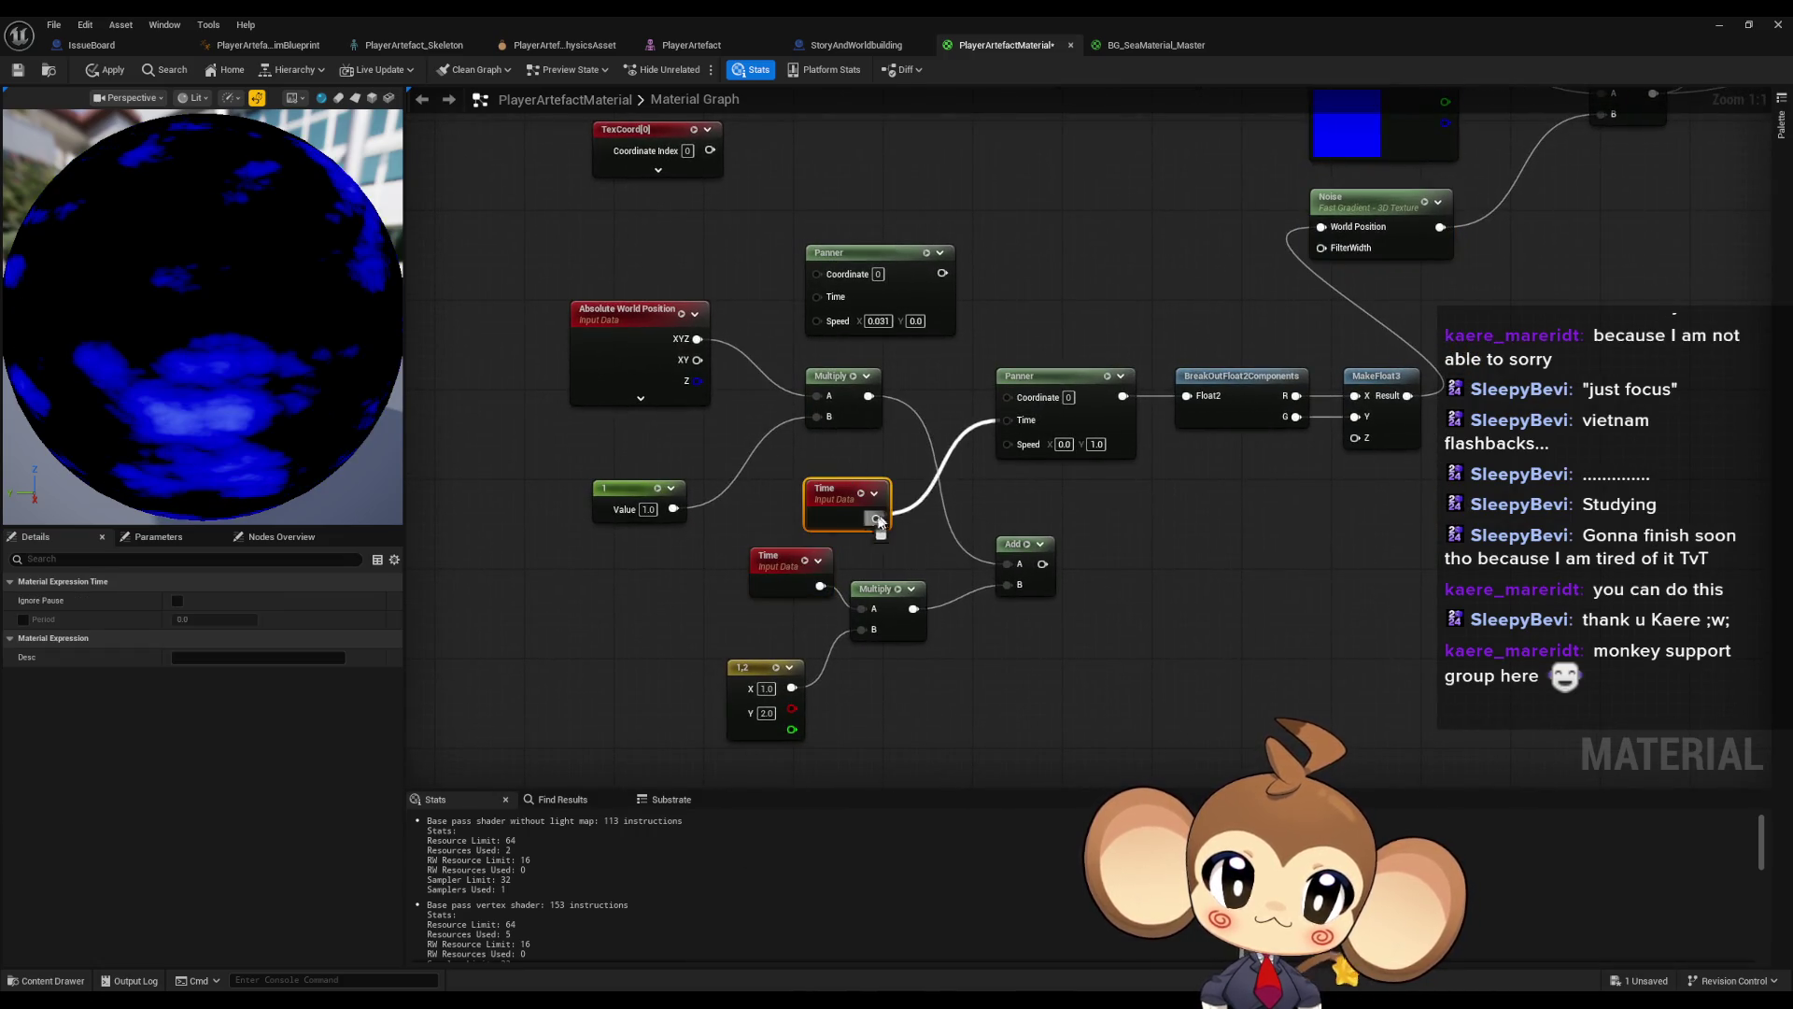
left_click(105, 69)
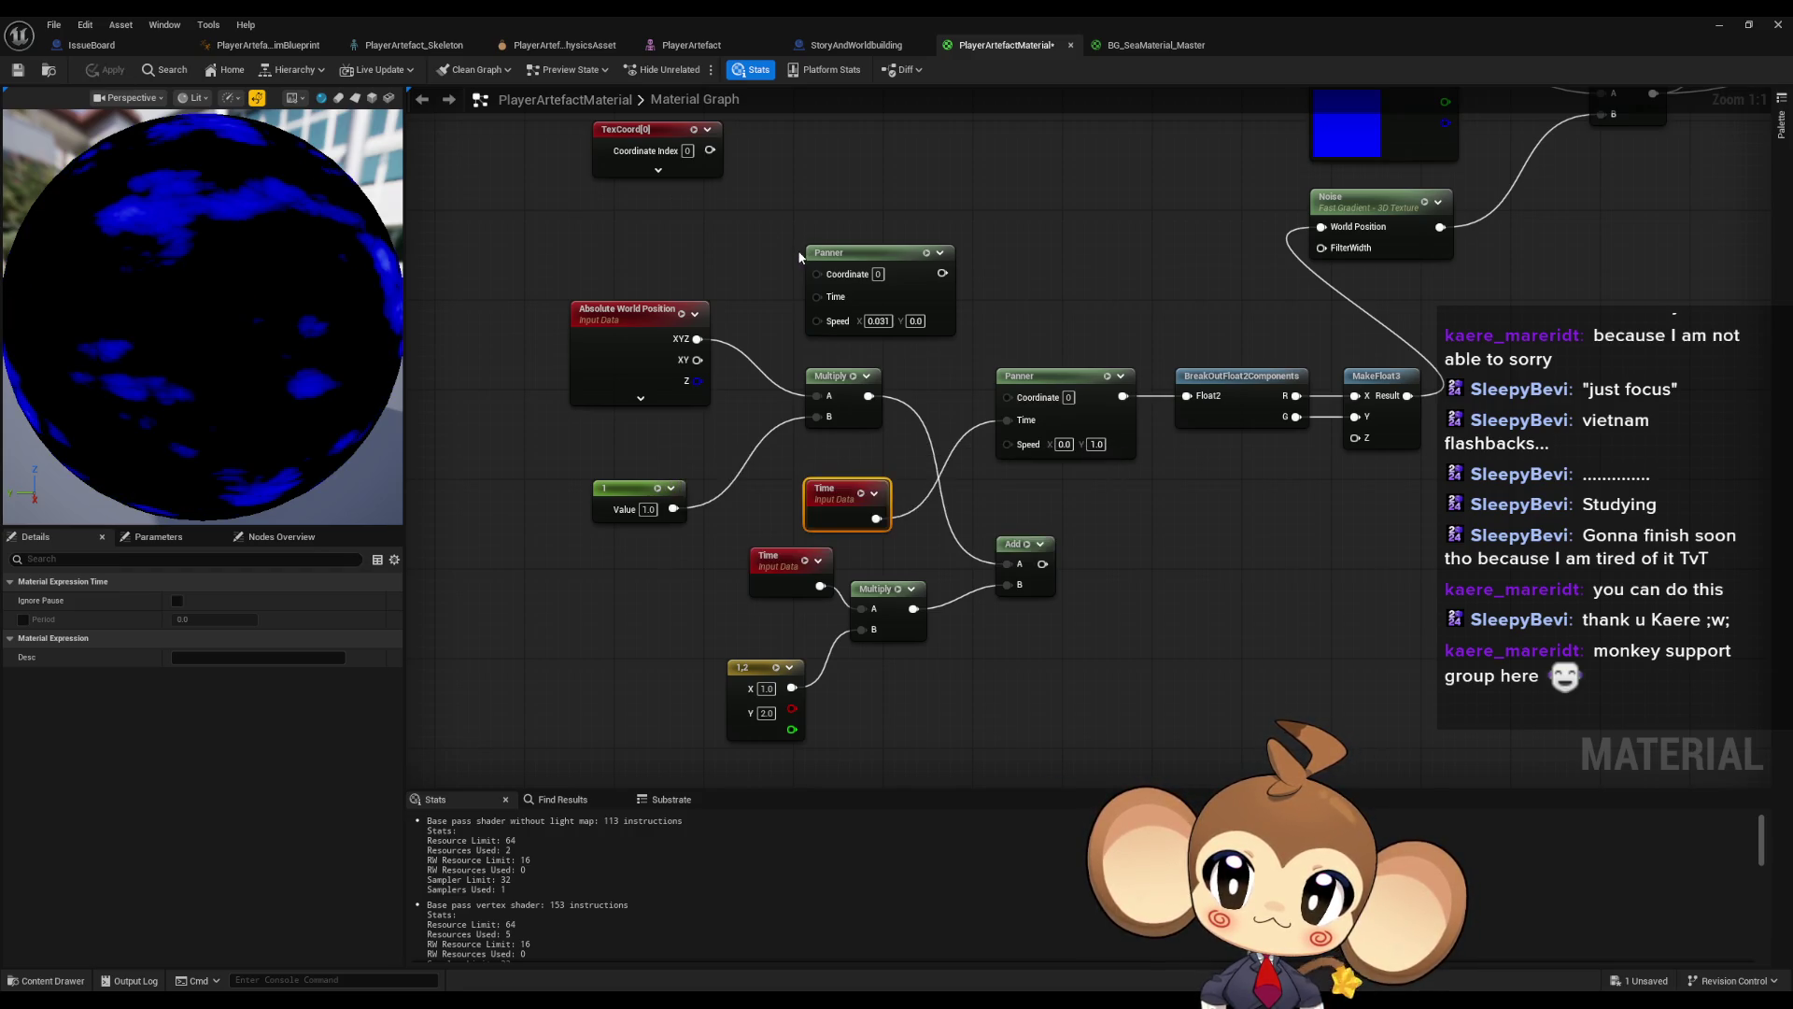
mouse_move(827, 501)
left_mouse_down()
mouse_move(783, 467)
mouse_move(628, 559)
left_mouse_up()
mouse_move(904, 604)
left_mouse_down()
mouse_move(920, 618)
mouse_move(1000, 420)
left_mouse_up()
- Feed a new scalar constant into Multiply B, settling on 1, and turn on realtime preview
left_click(758, 669)
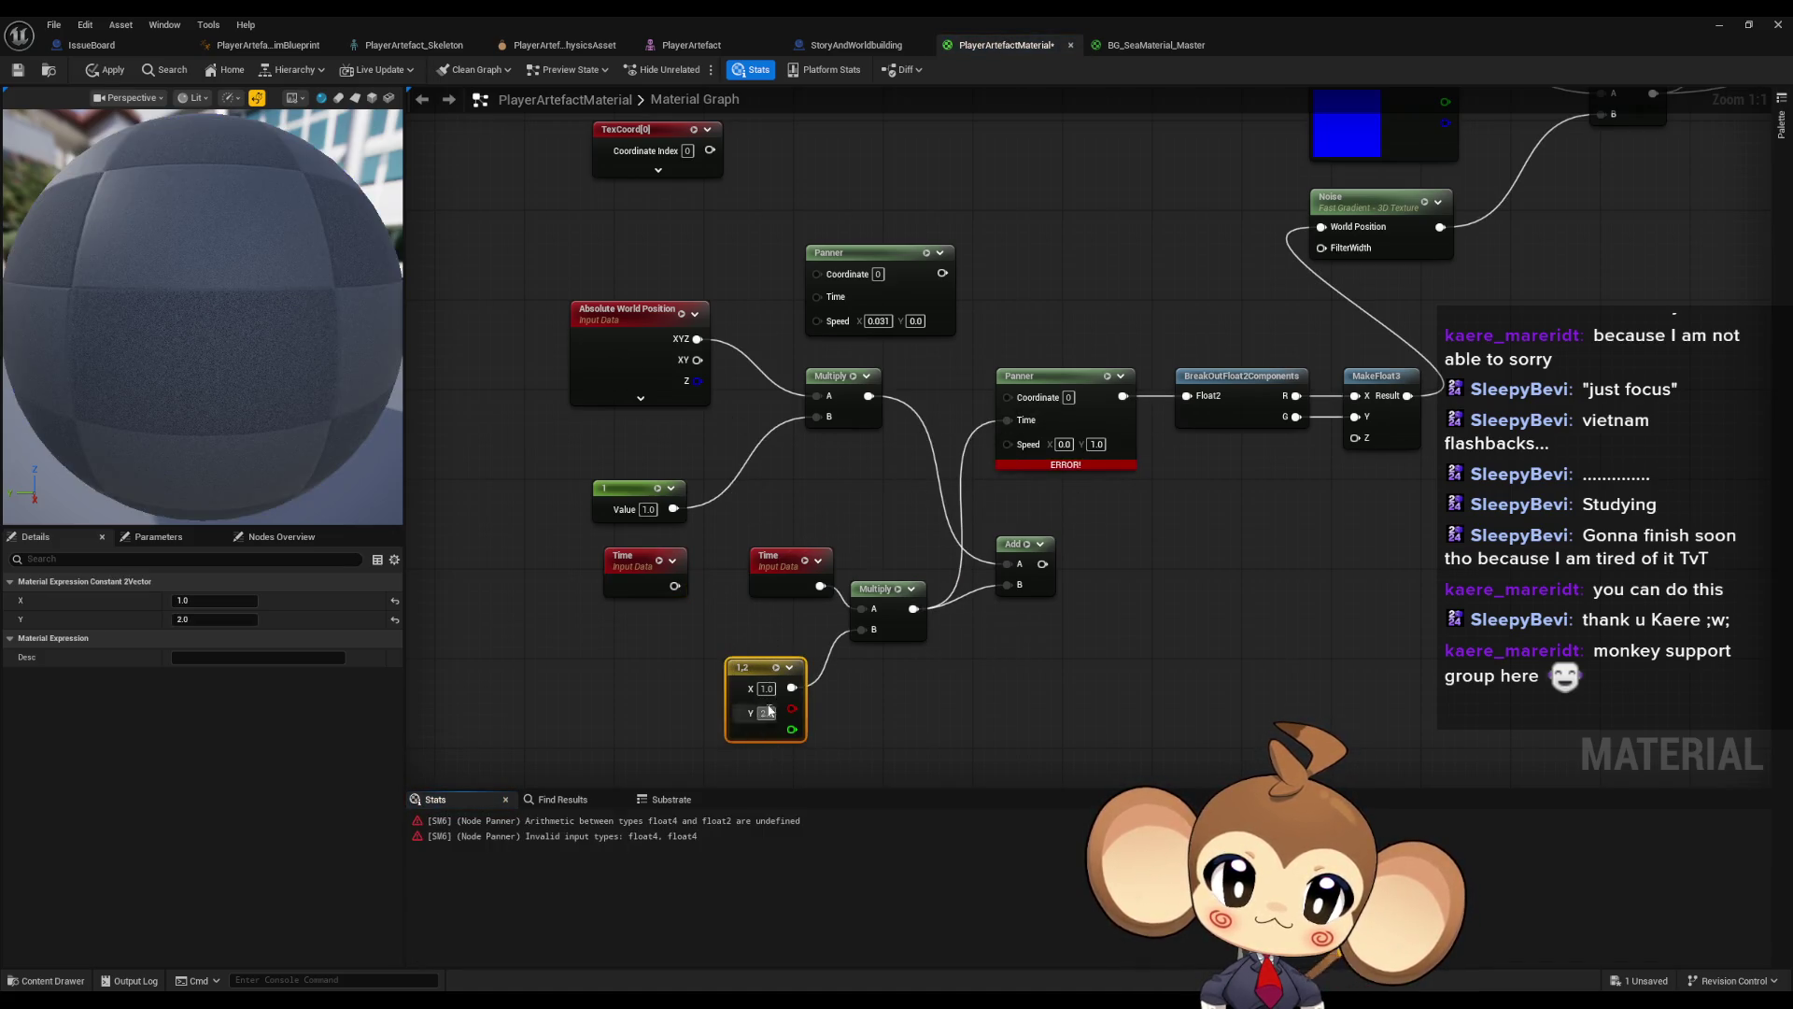
left_click(609, 653)
left_click_drag(686, 676, 860, 630)
type("10")
left_click(453, 401)
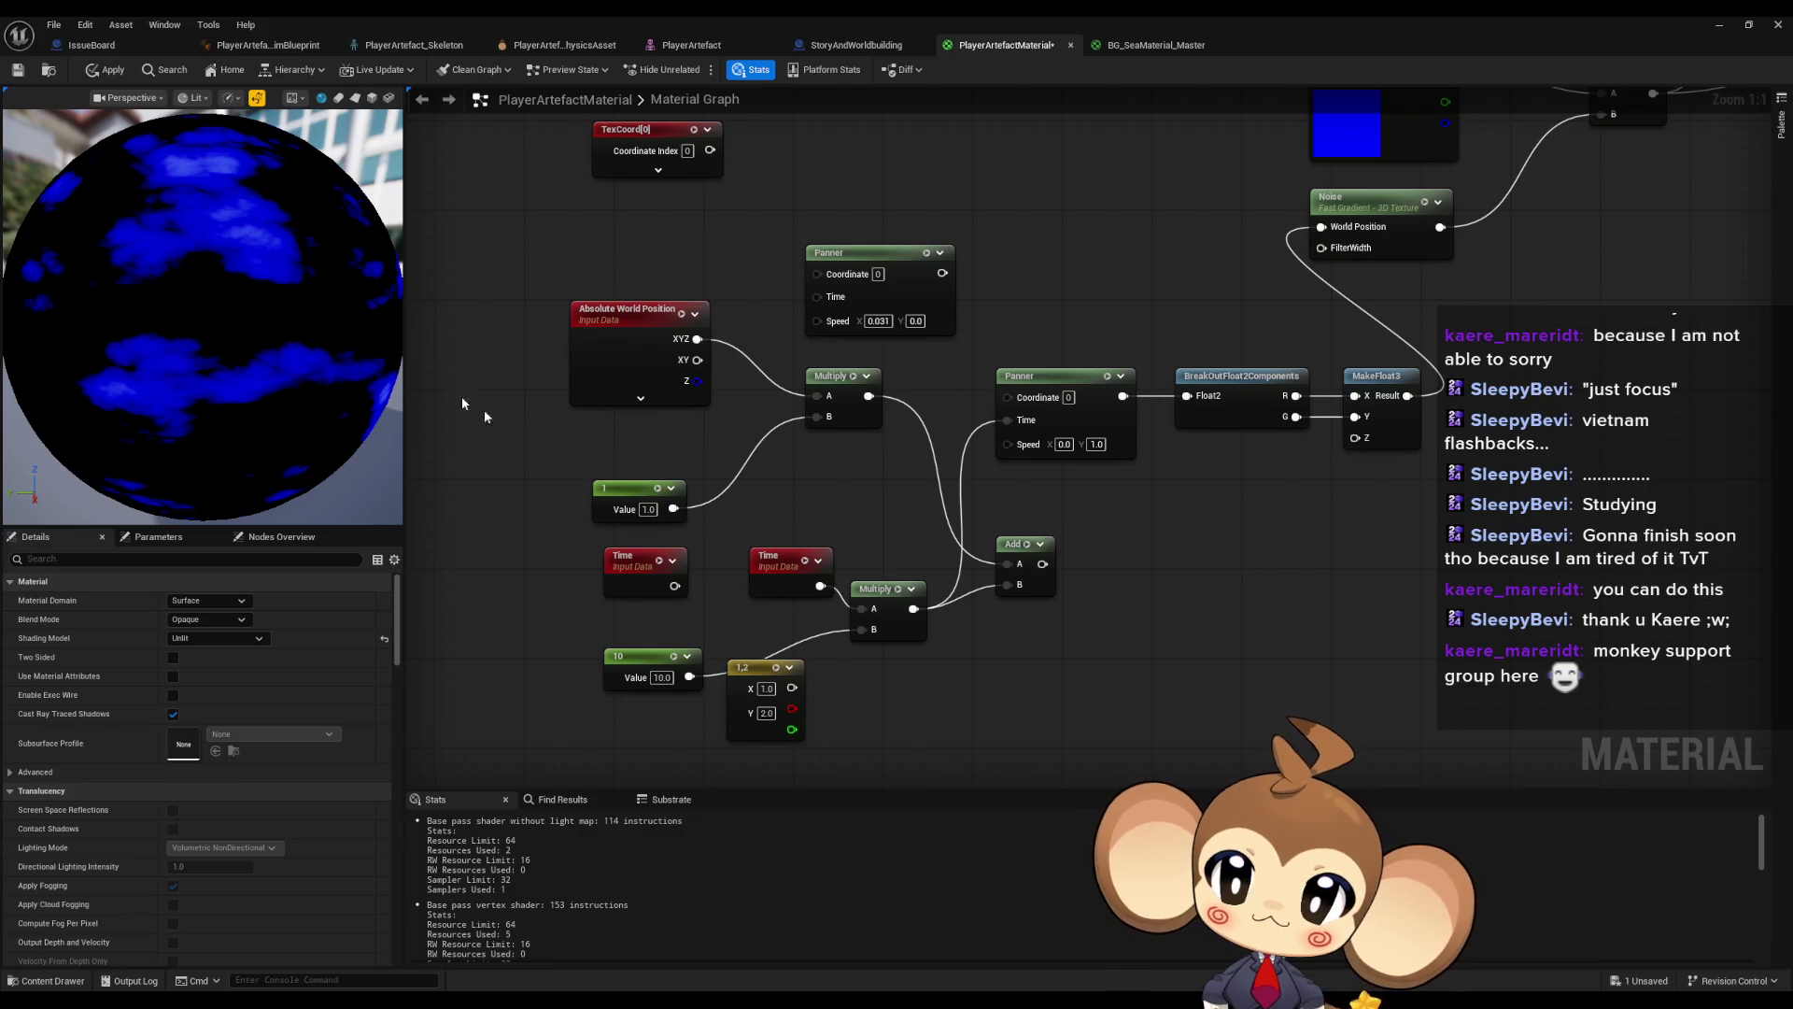
left_click_drag(757, 667, 768, 757)
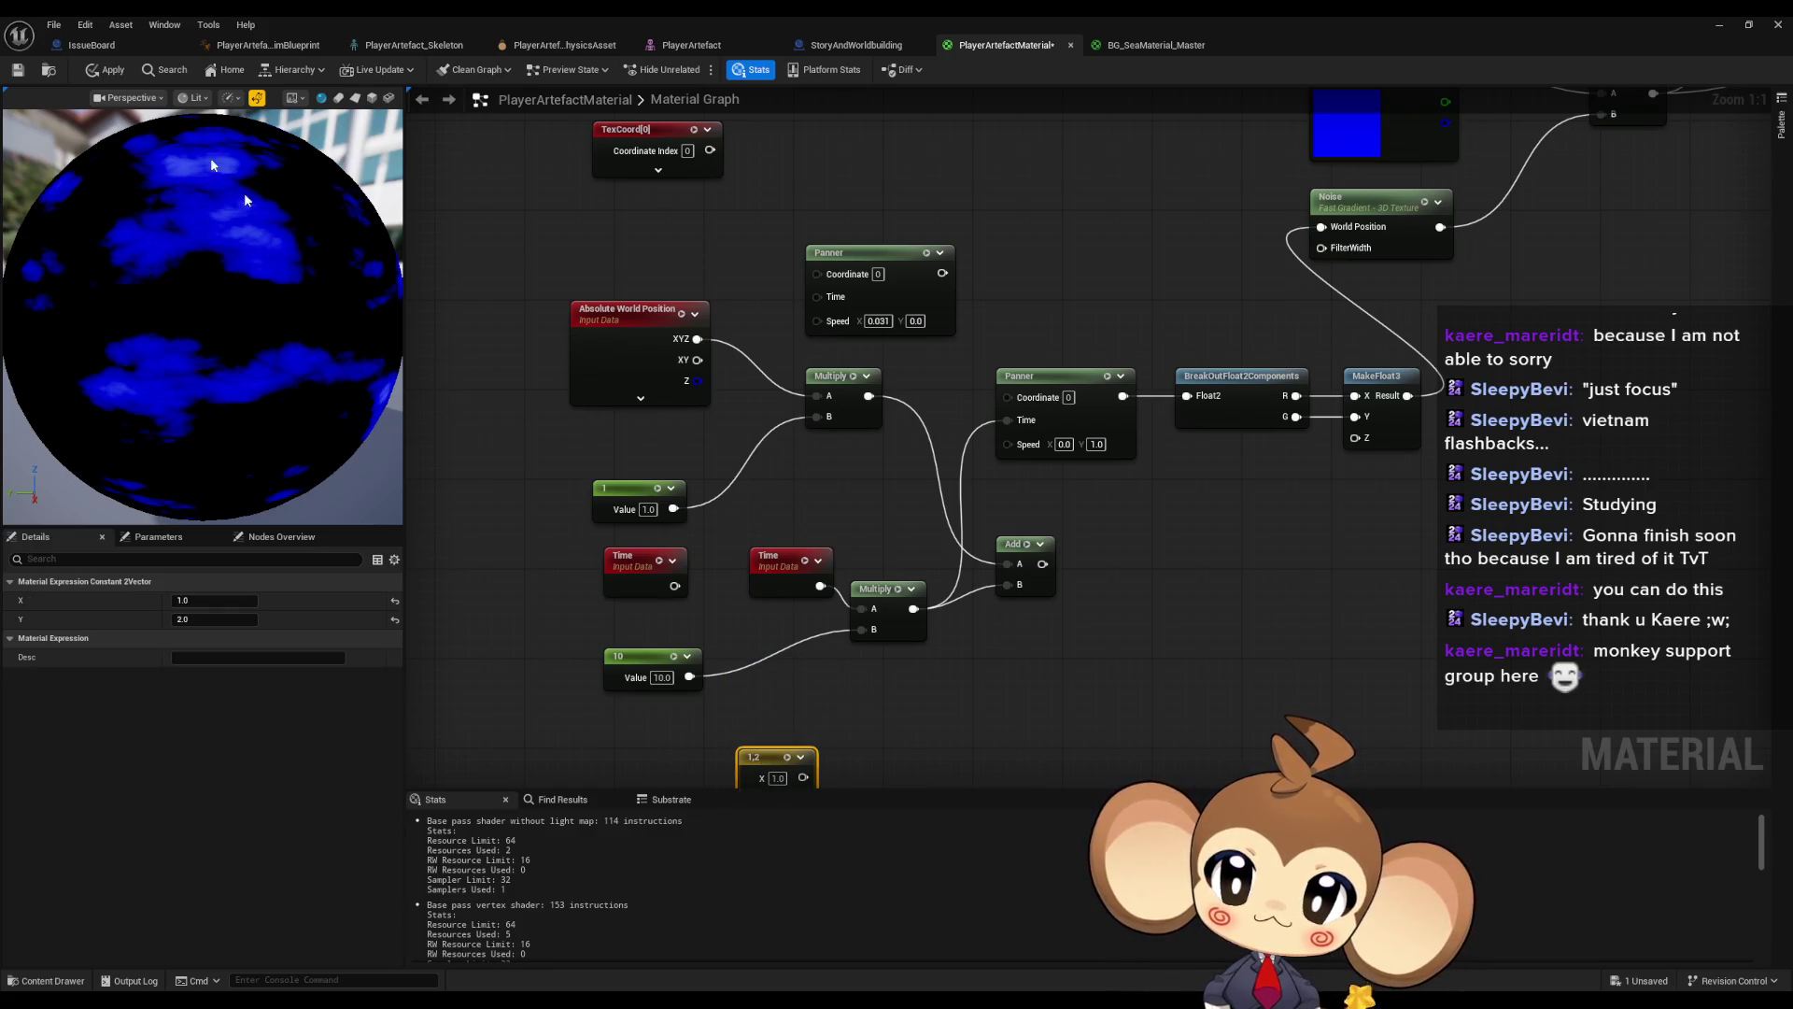
left_click(259, 101)
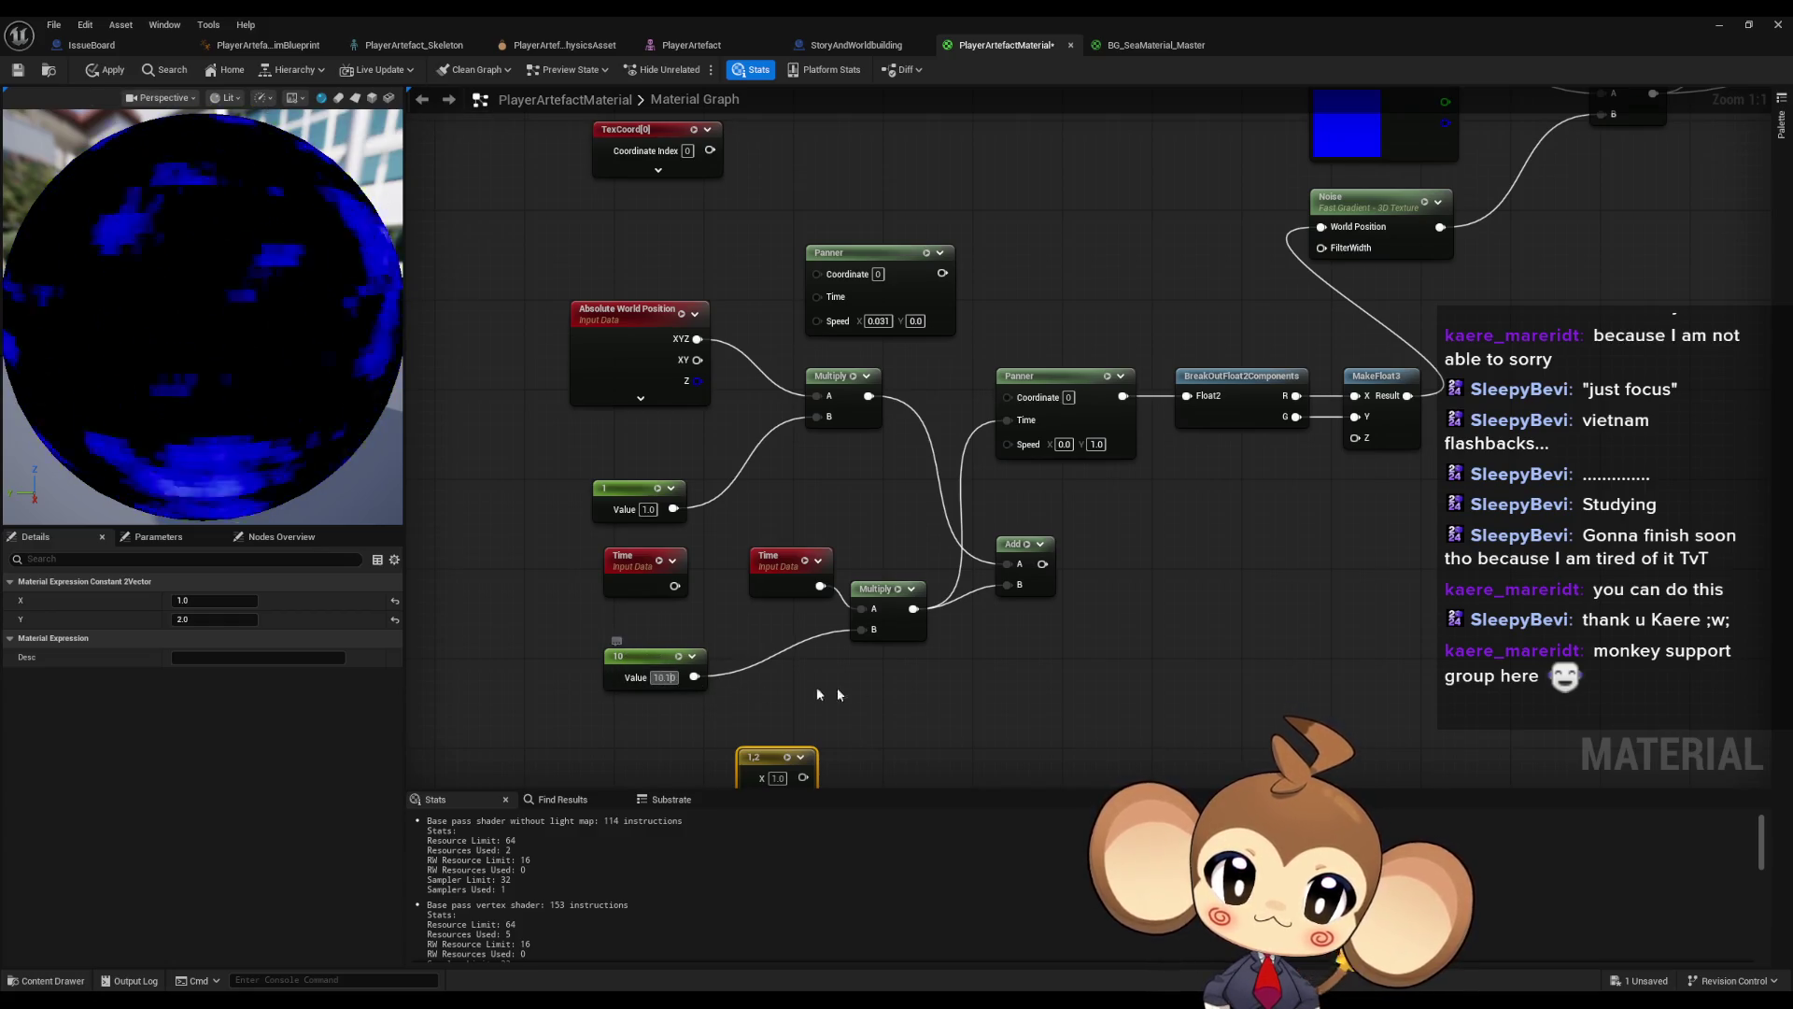
left_click(970, 702)
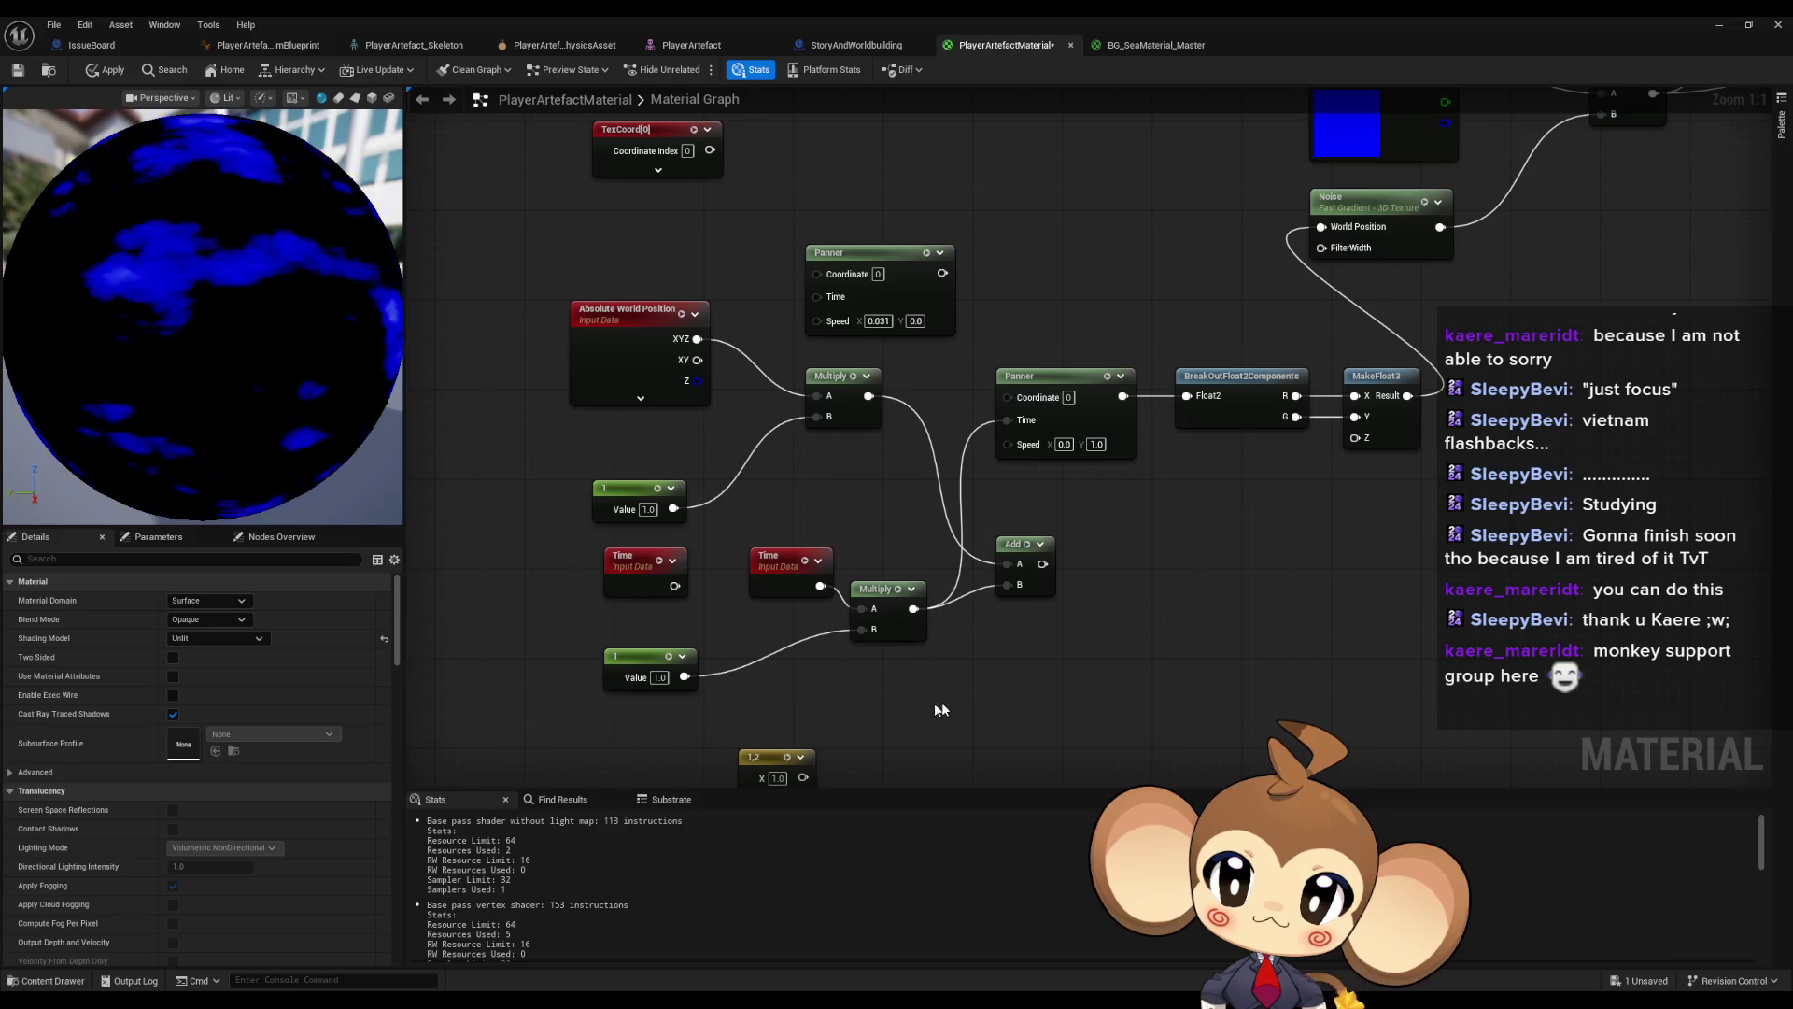
left_click_drag(632, 674, 766, 652)
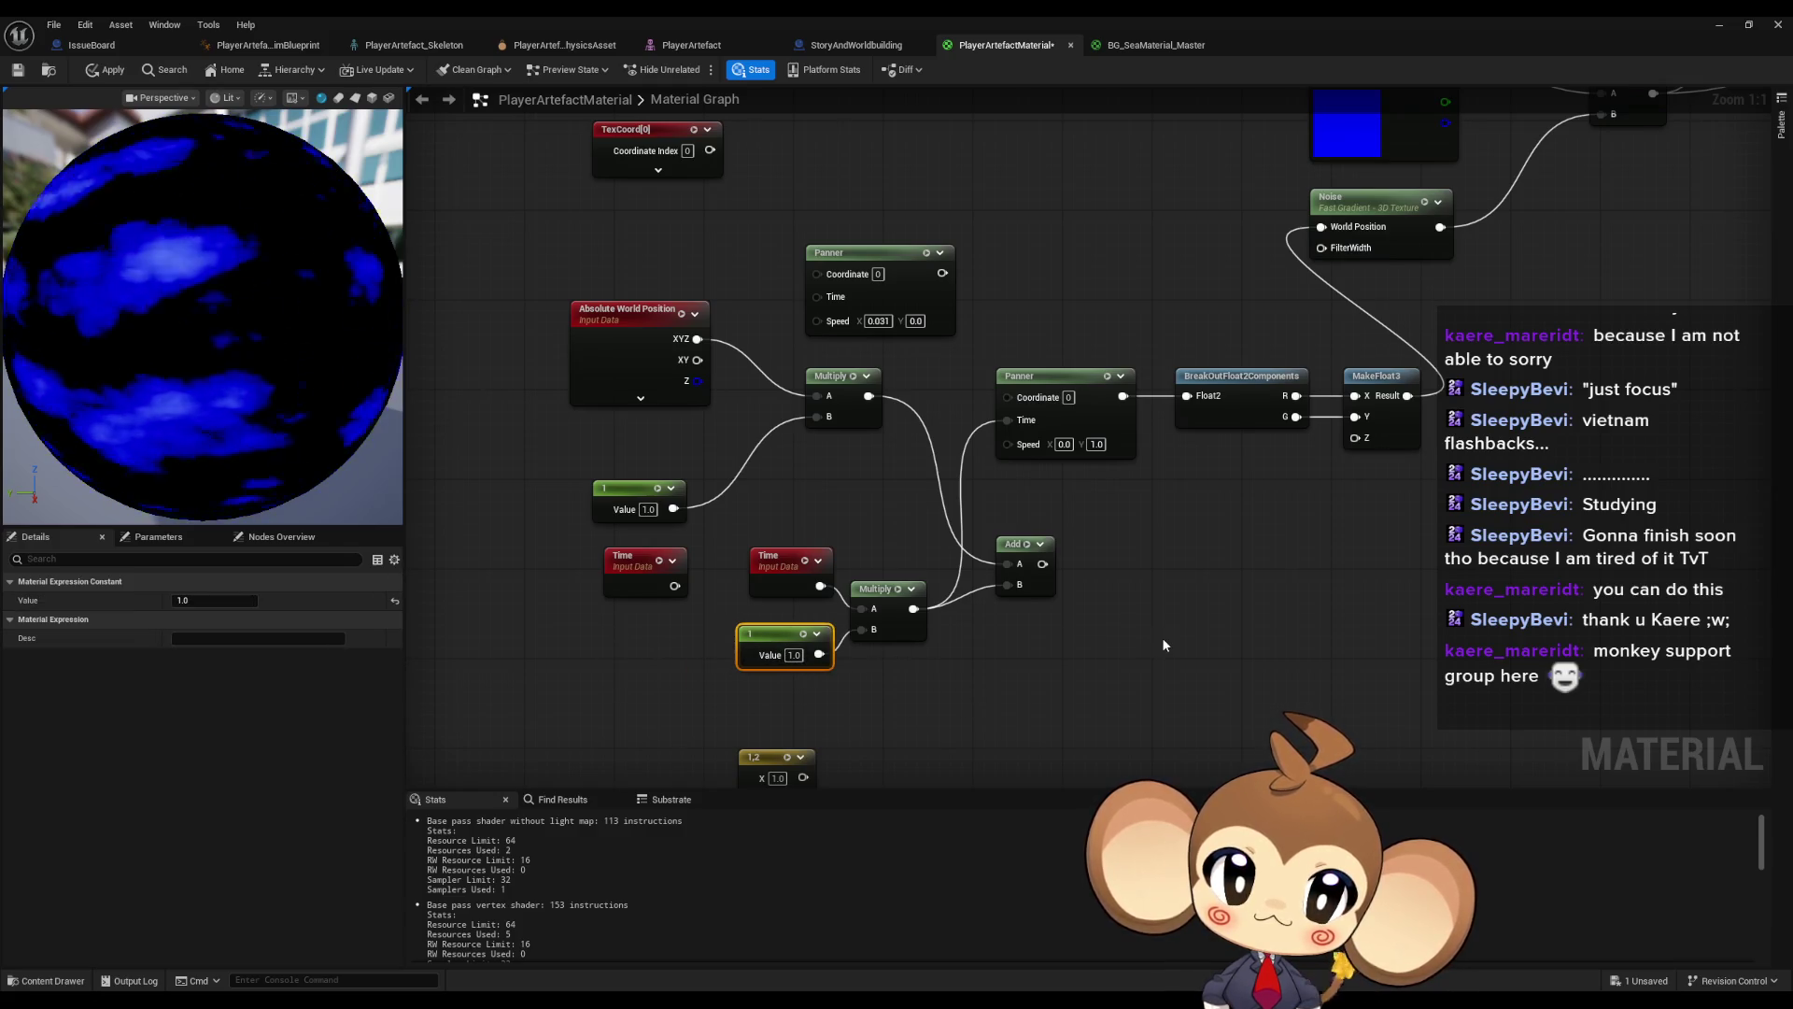
left_click(1162, 637)
- Delete the Add, Absolute World Position, unused constant, TexCoord and upper Panner nodes
left_click(1007, 546)
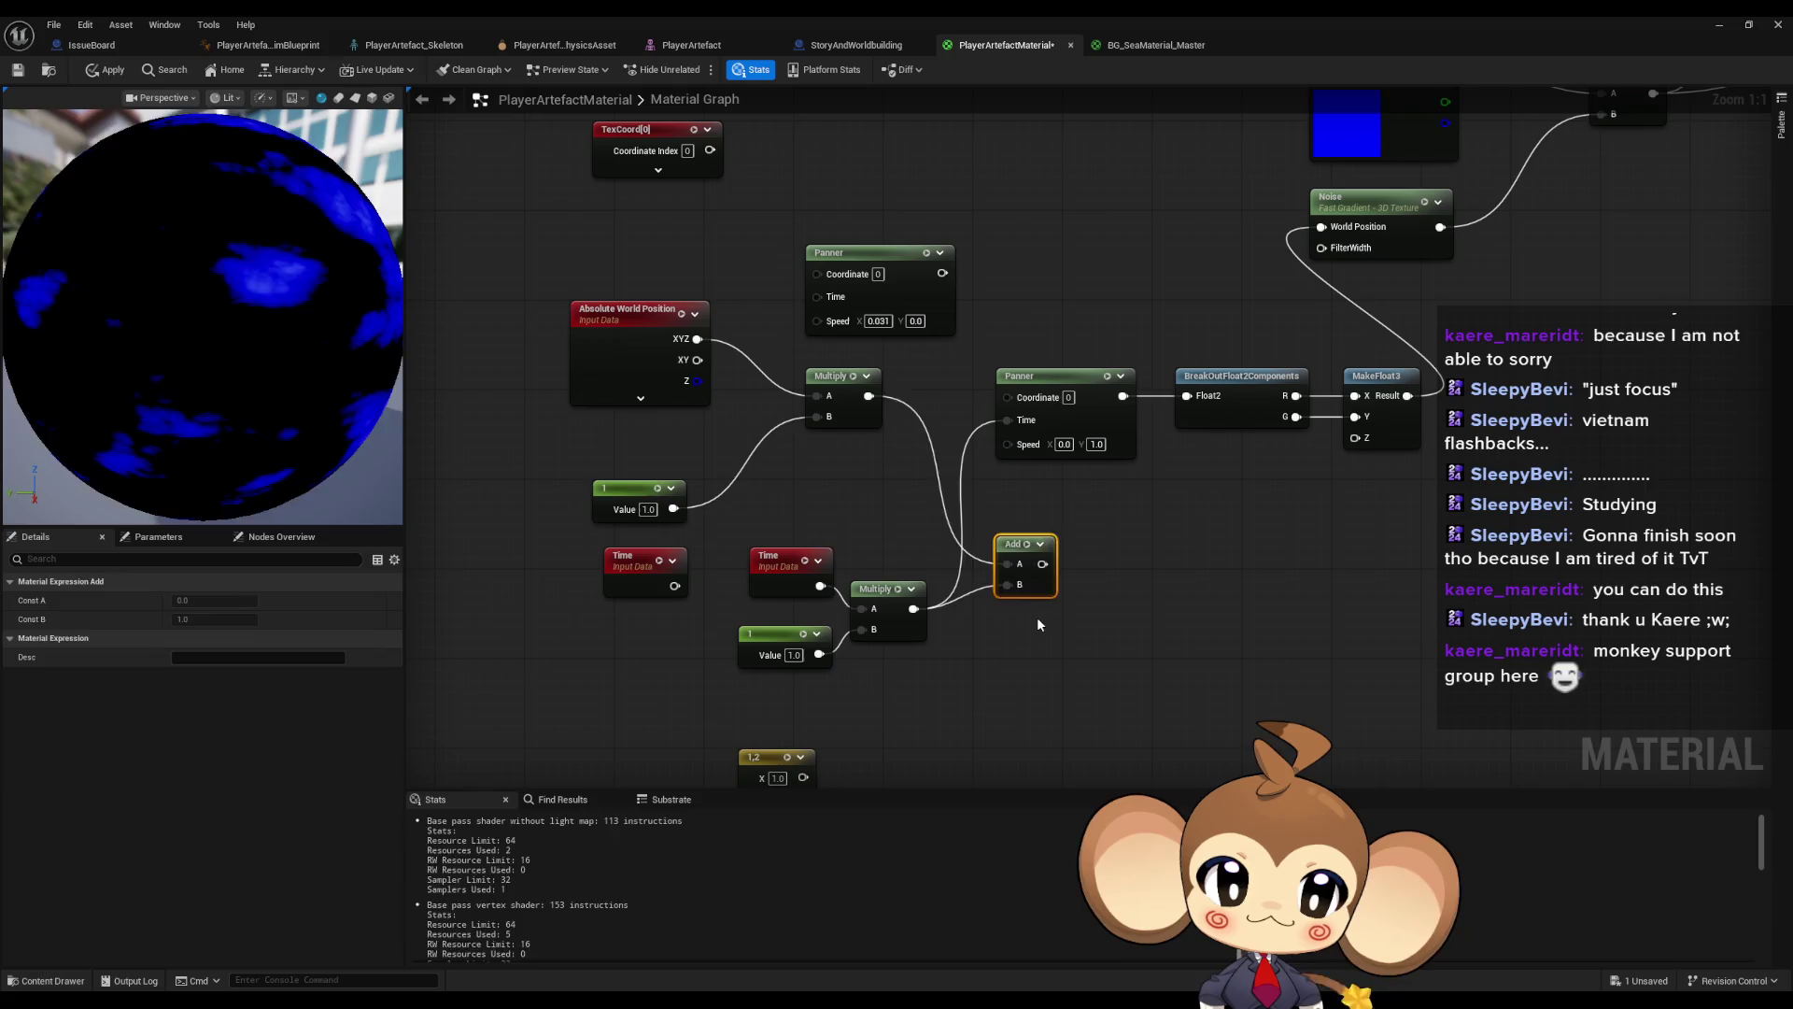
key("Delete")
mouse_move(468, 276)
left_mouse_down()
mouse_move(643, 417)
mouse_move(653, 504)
left_mouse_up()
key("Delete")
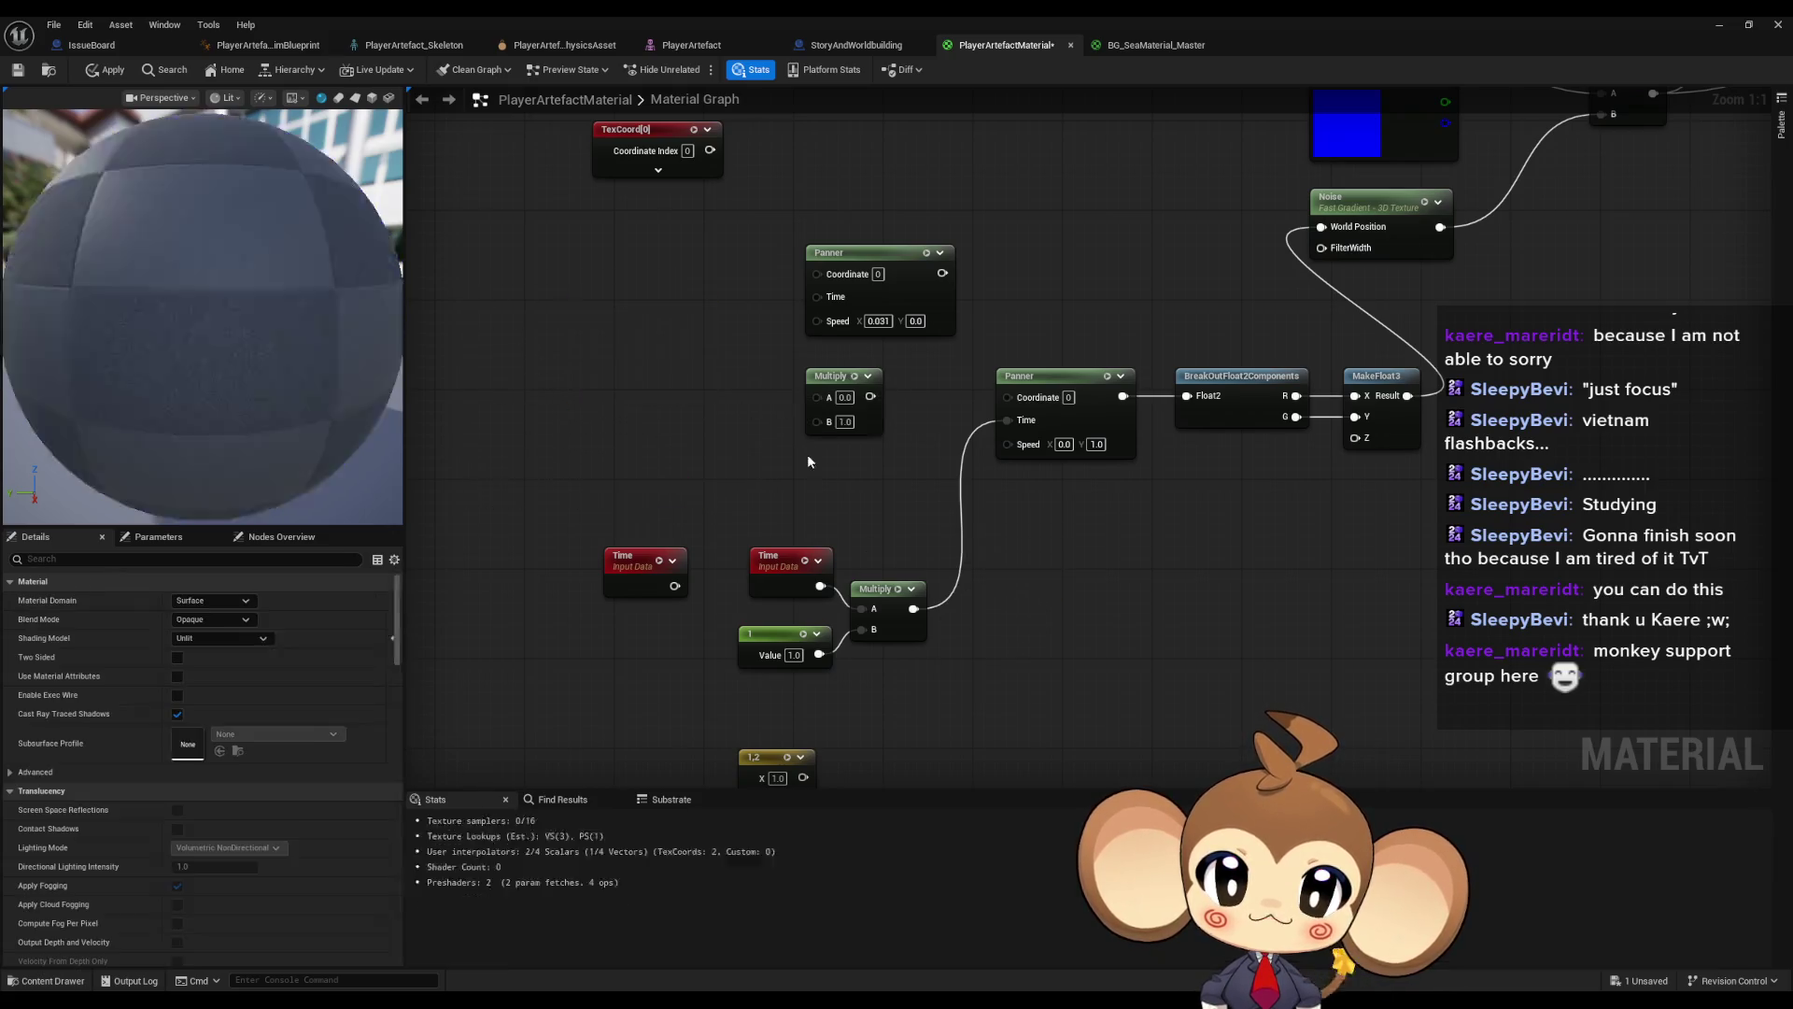
left_click_drag(647, 586, 784, 695)
key("Delete")
left_click_drag(790, 229, 816, 439)
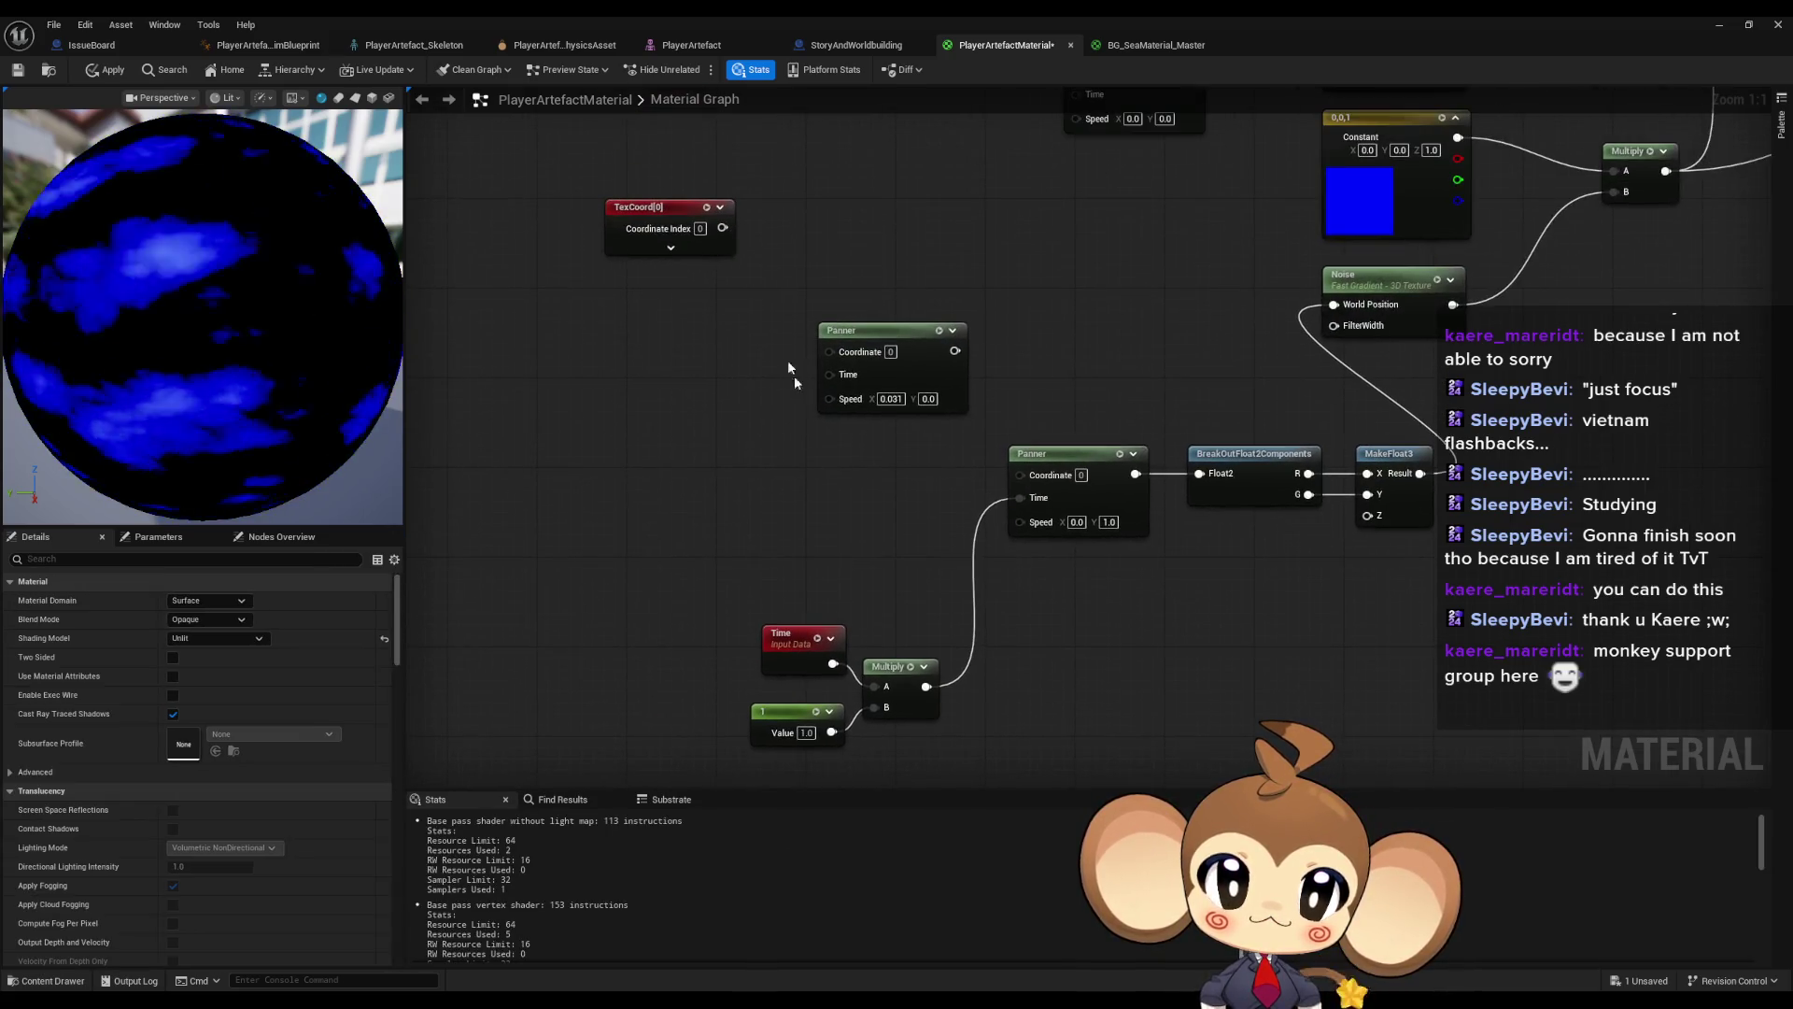
left_click_drag(560, 193, 832, 384)
key("Delete")
mouse_move(850, 687)
left_mouse_down()
mouse_move(943, 737)
mouse_move(916, 477)
left_mouse_up()
left_click(1197, 612)
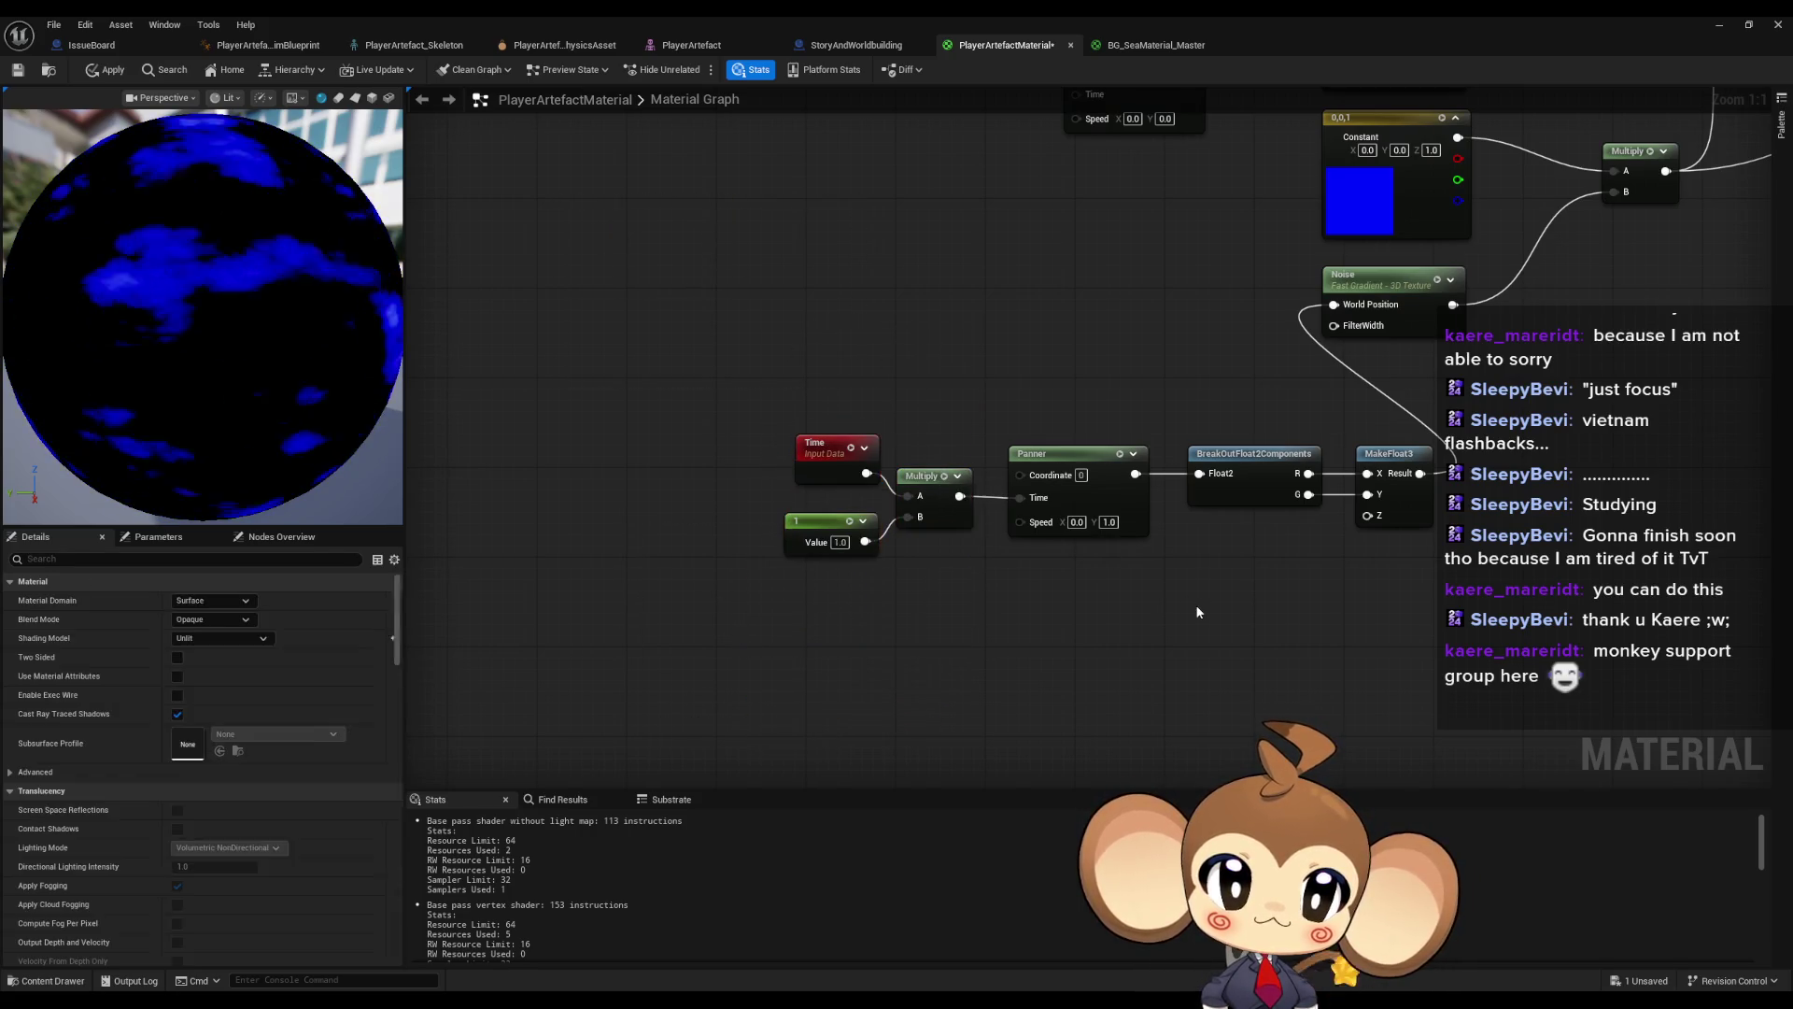
- Set the Panner's Speed X to 1.0
scroll(1193, 602, "down", 1)
left_click_drag(1336, 557, 1144, 686)
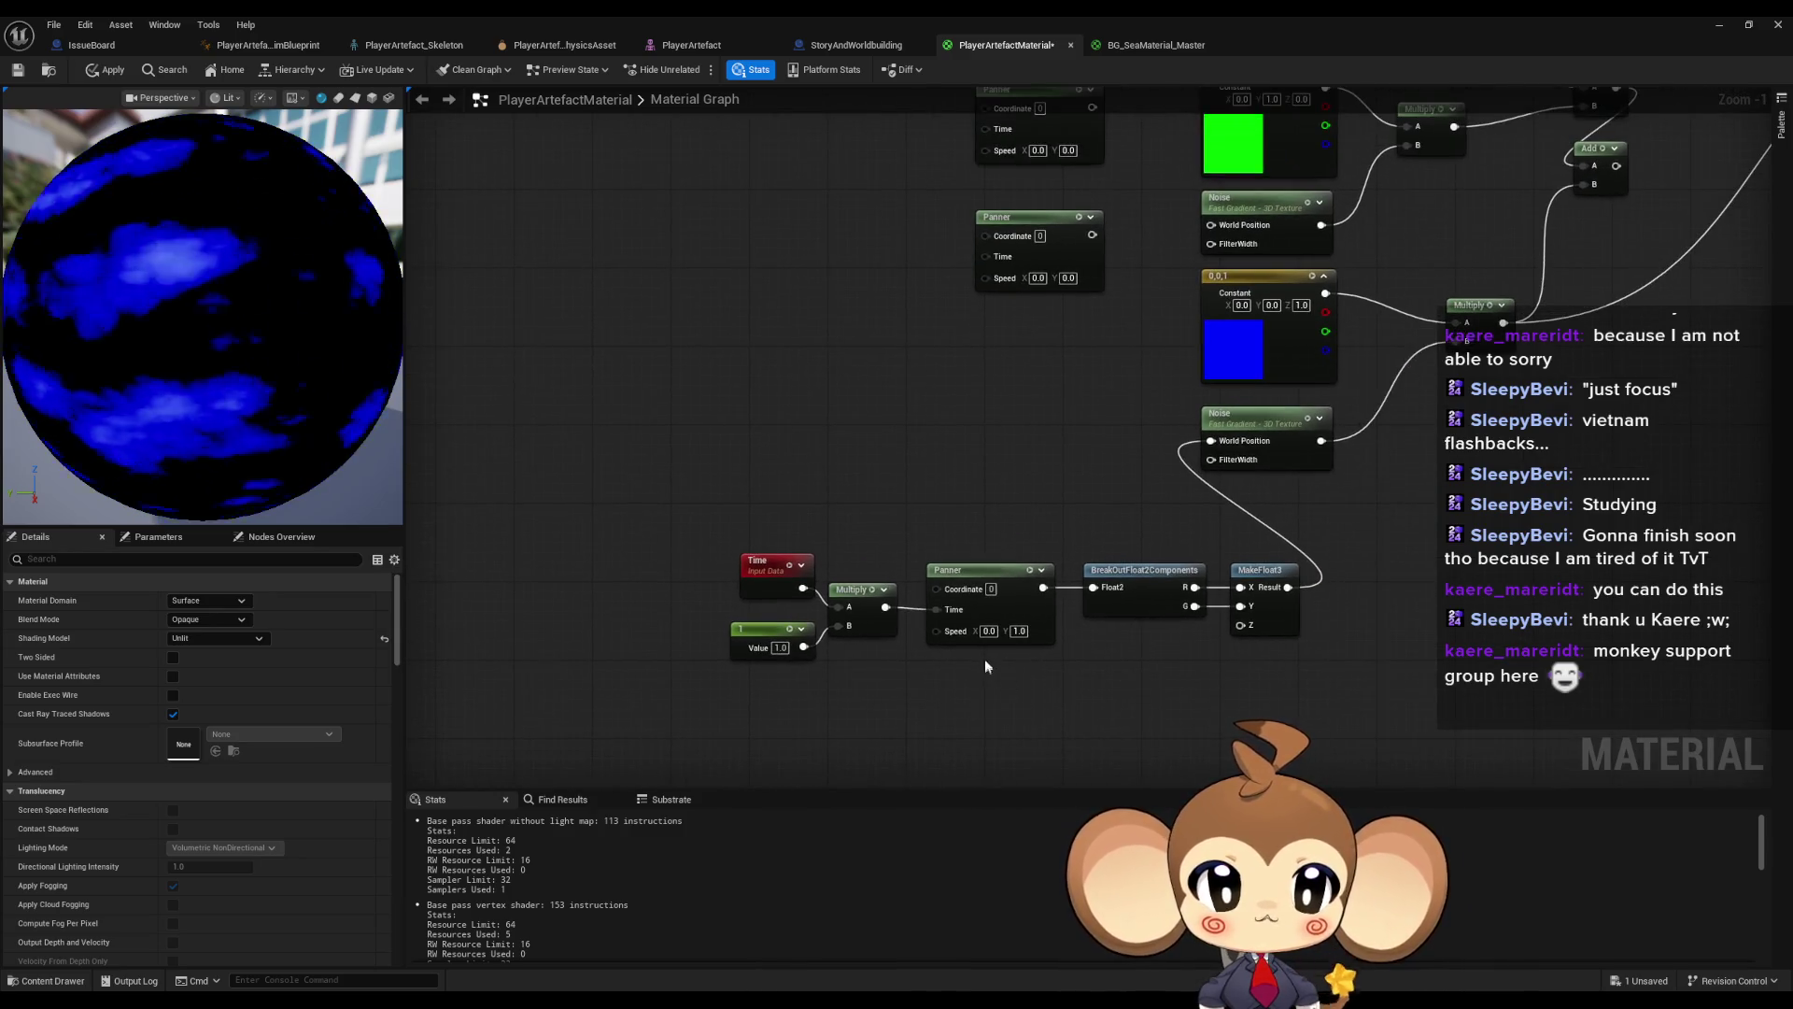
scroll(992, 656, "up", 1)
type("1")
key("Return")
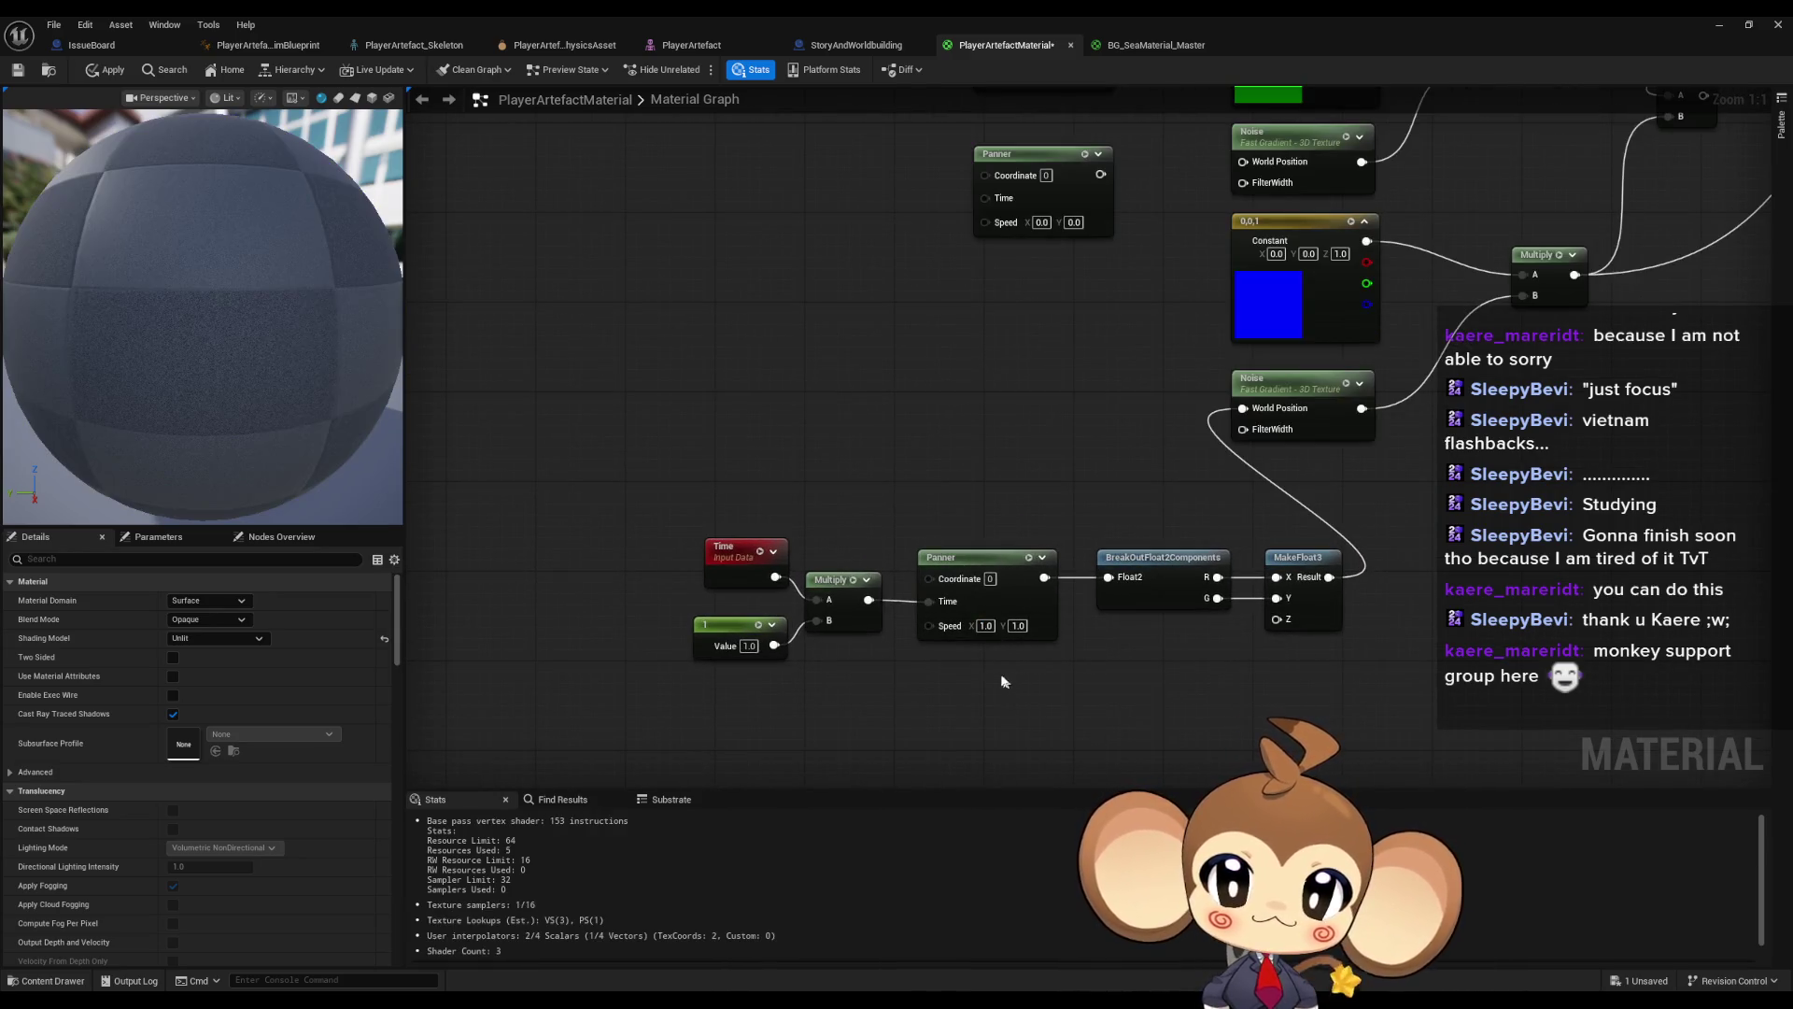
- Move the Time-to-MakeFloat3 chain up to the blue Noise and delete the leftover TexCoord, World Position and Panners
mouse_move(637, 512)
left_mouse_down()
mouse_move(1102, 665)
mouse_move(1307, 665)
left_mouse_up()
left_click_drag(1301, 567, 1057, 402)
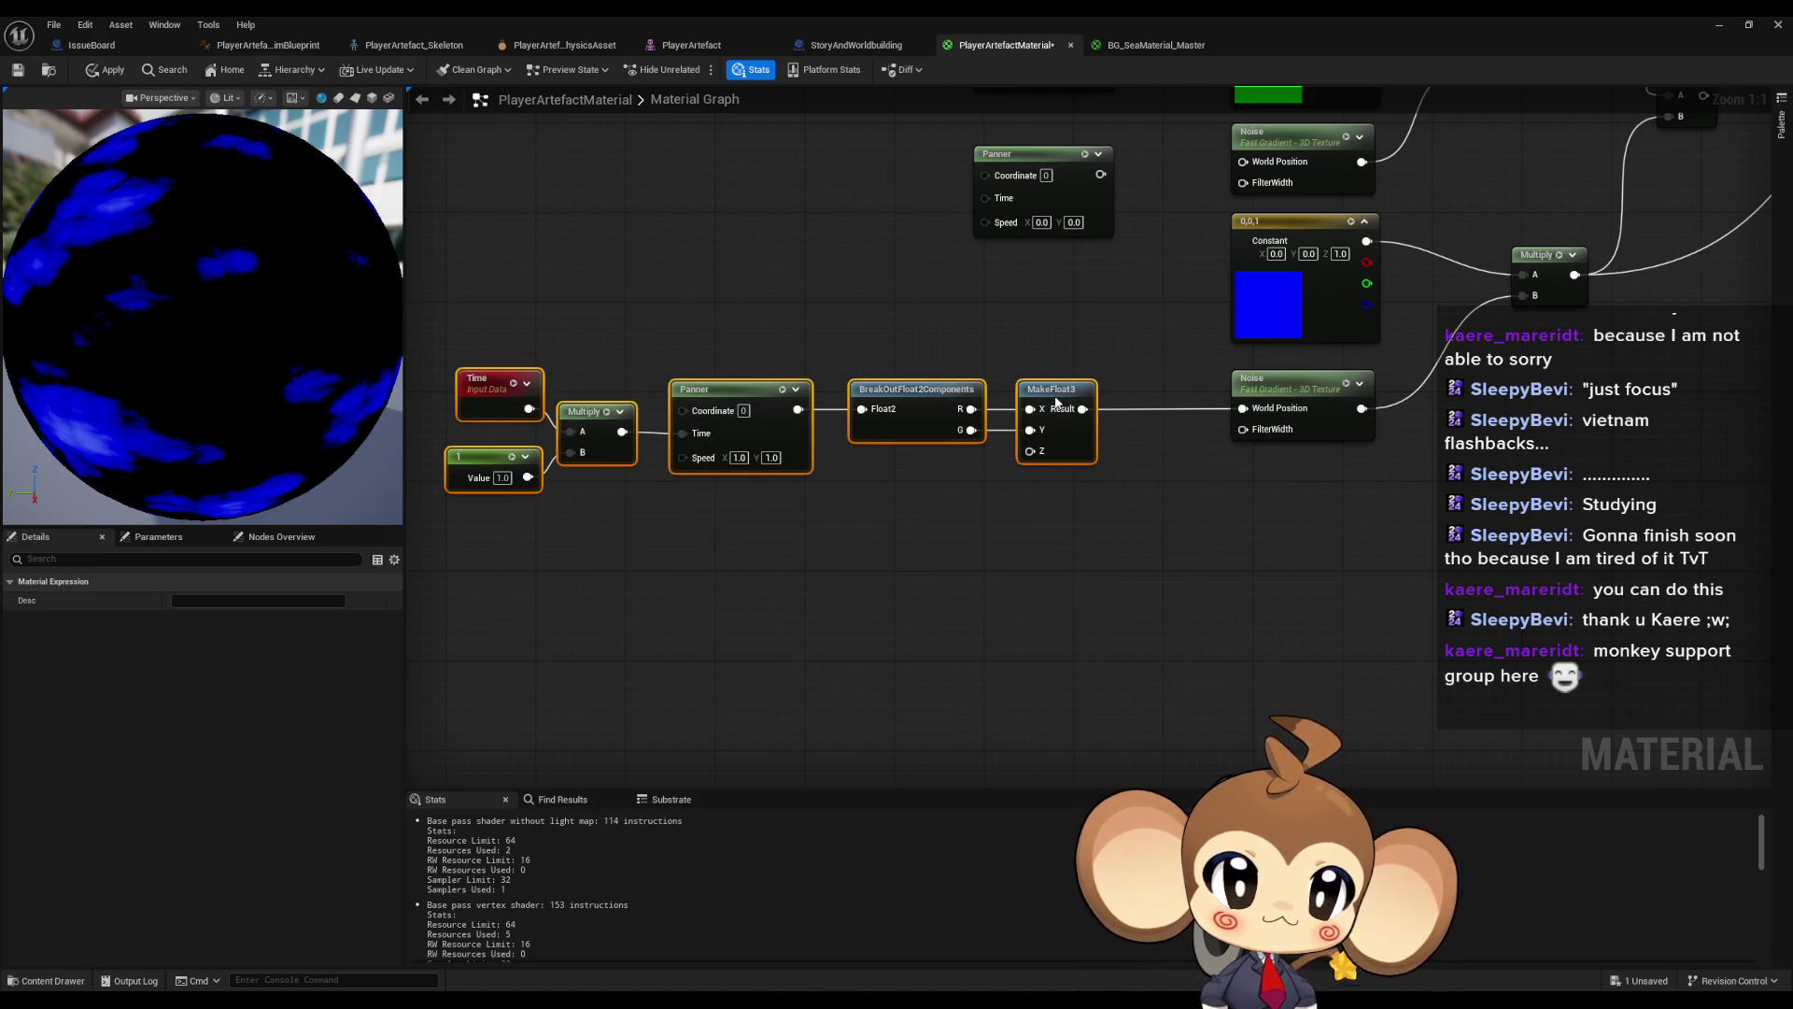
left_click(1011, 335)
mouse_move(1010, 334)
left_mouse_down()
mouse_move(1068, 569)
mouse_move(1050, 609)
left_mouse_up()
scroll(1049, 609, "down", 1)
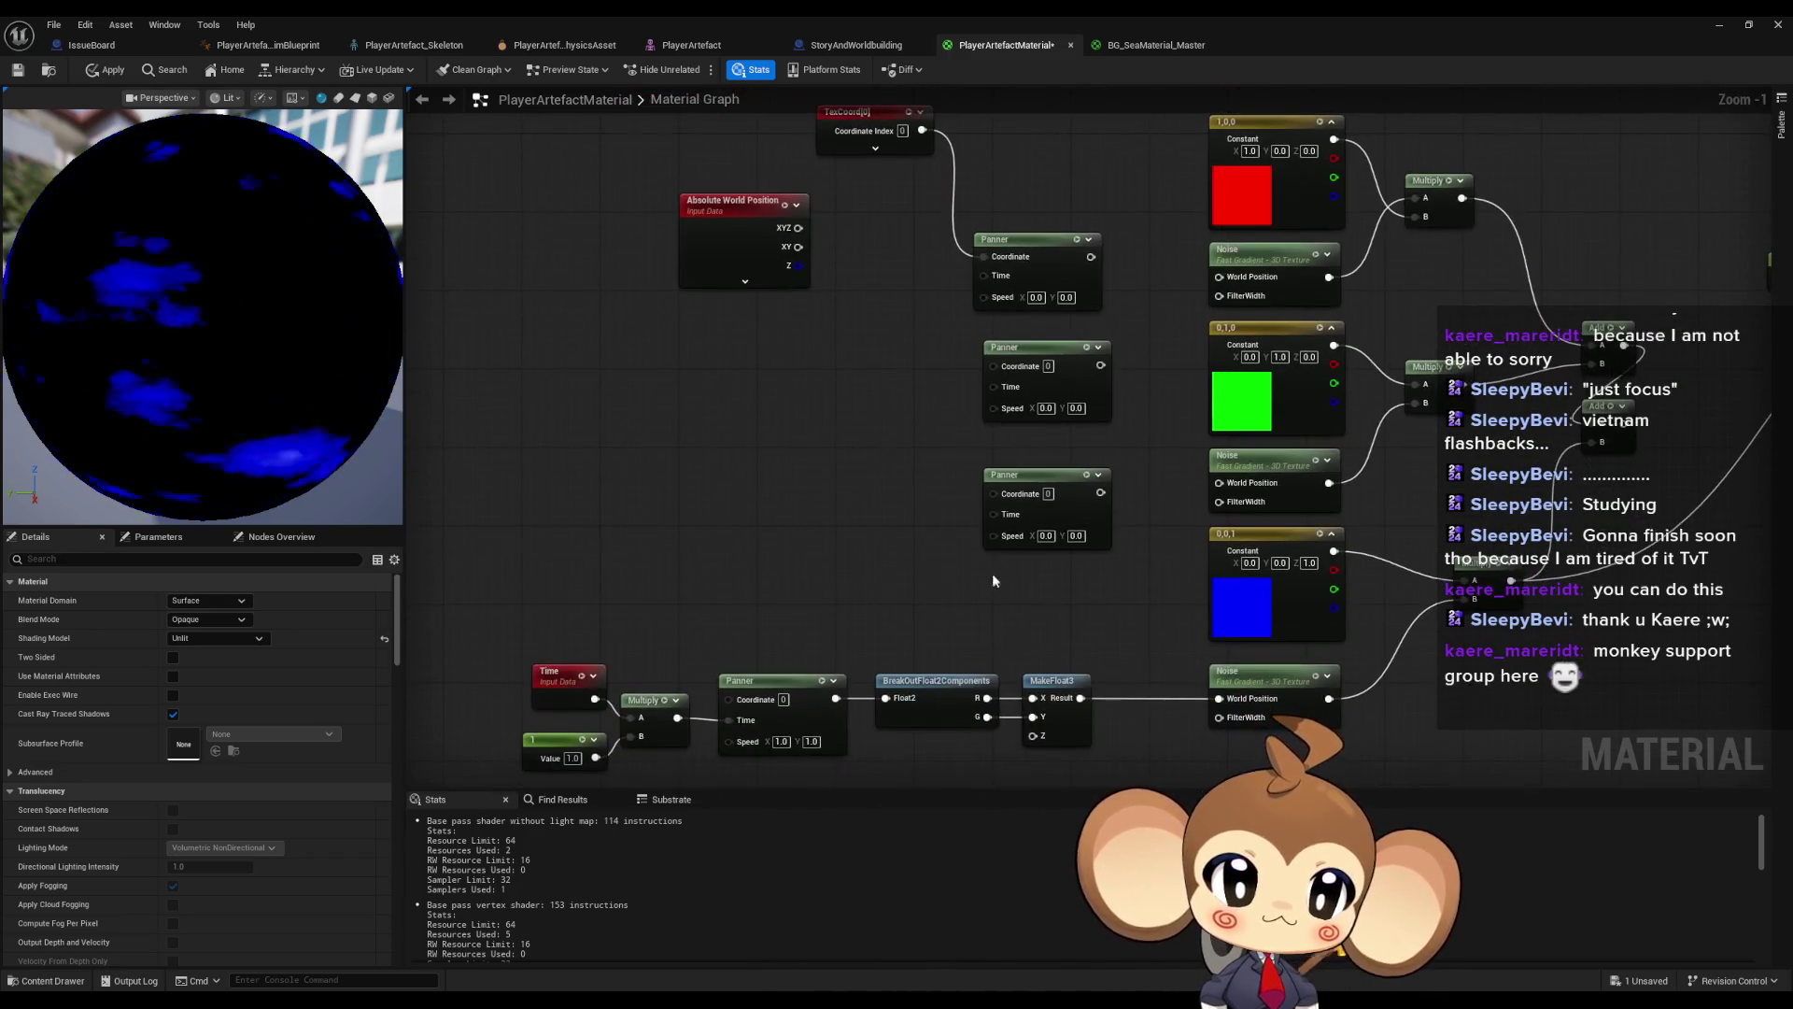
mouse_move(635, 199)
left_mouse_down()
mouse_move(1066, 681)
mouse_move(1030, 489)
left_mouse_up()
key("Delete")
mouse_move(457, 521)
left_mouse_down()
mouse_move(1001, 712)
mouse_move(1074, 717)
left_mouse_up()
- Duplicate the Panner, BreakOutFloat2Components and MakeFloat3 chain twice
left_click(755, 496)
left_click_drag(887, 519, 1073, 684)
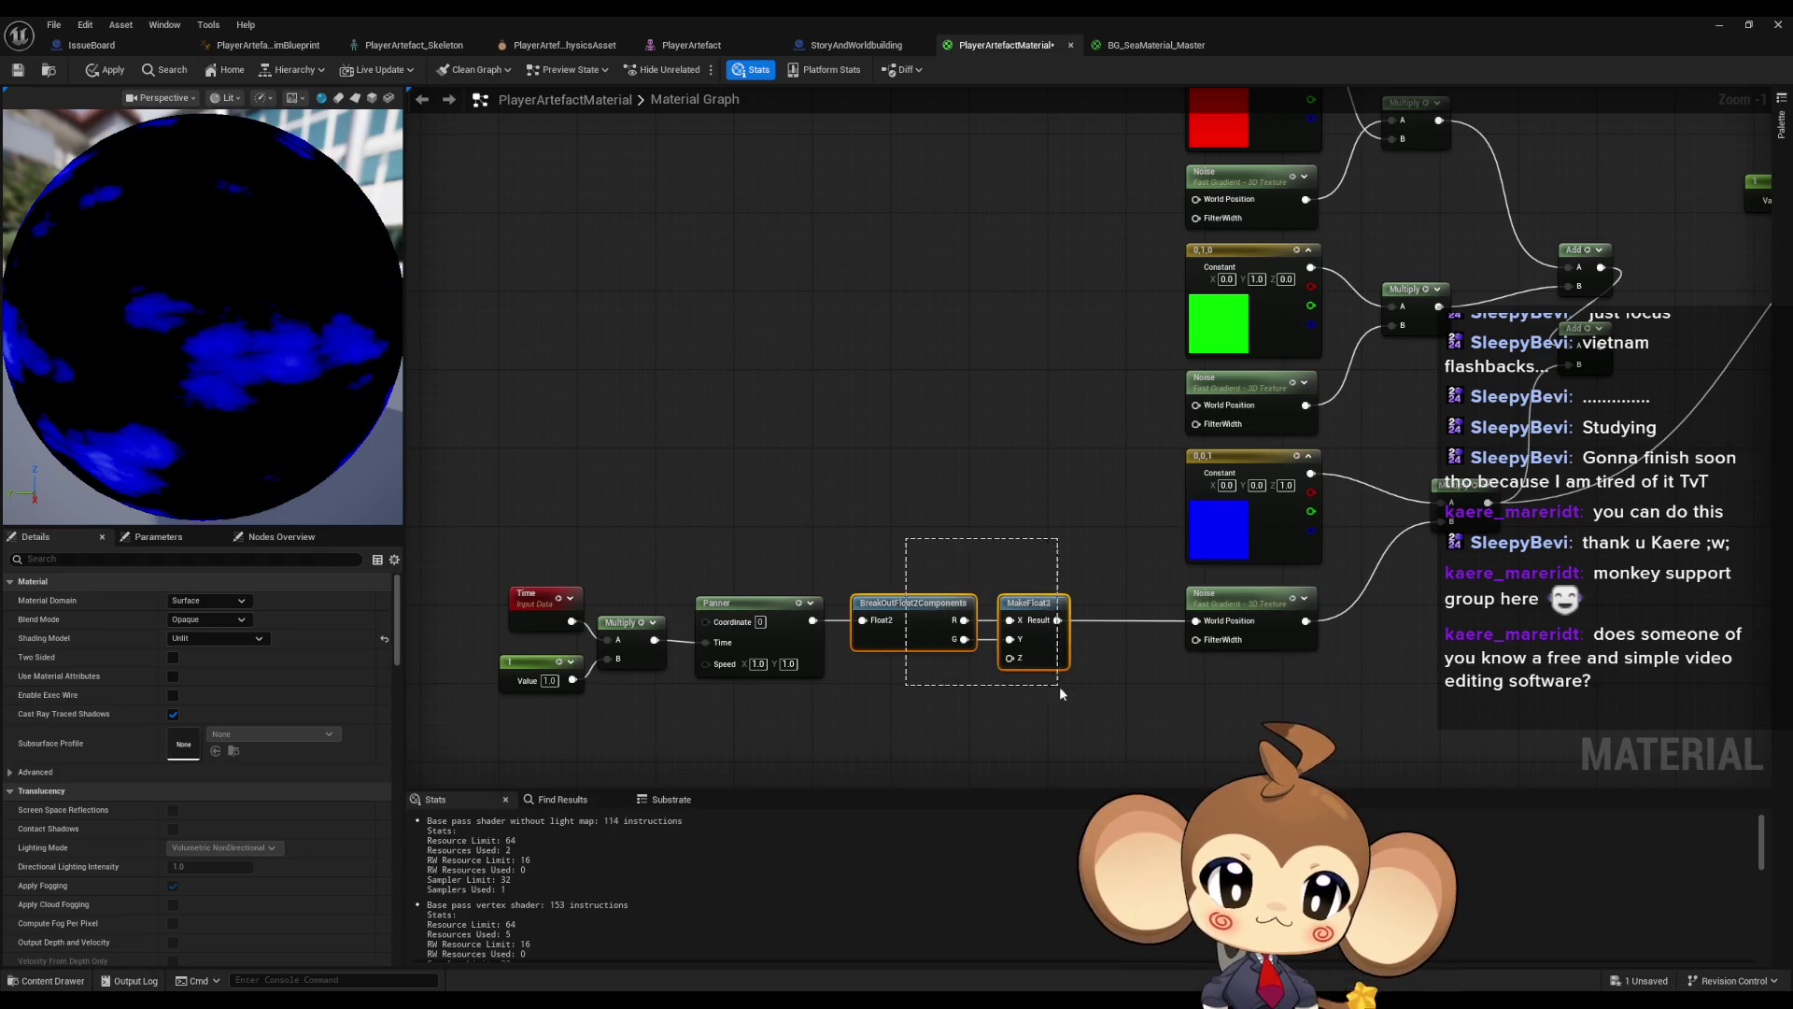
left_click_drag(694, 510, 1023, 674)
key("ctrl+d")
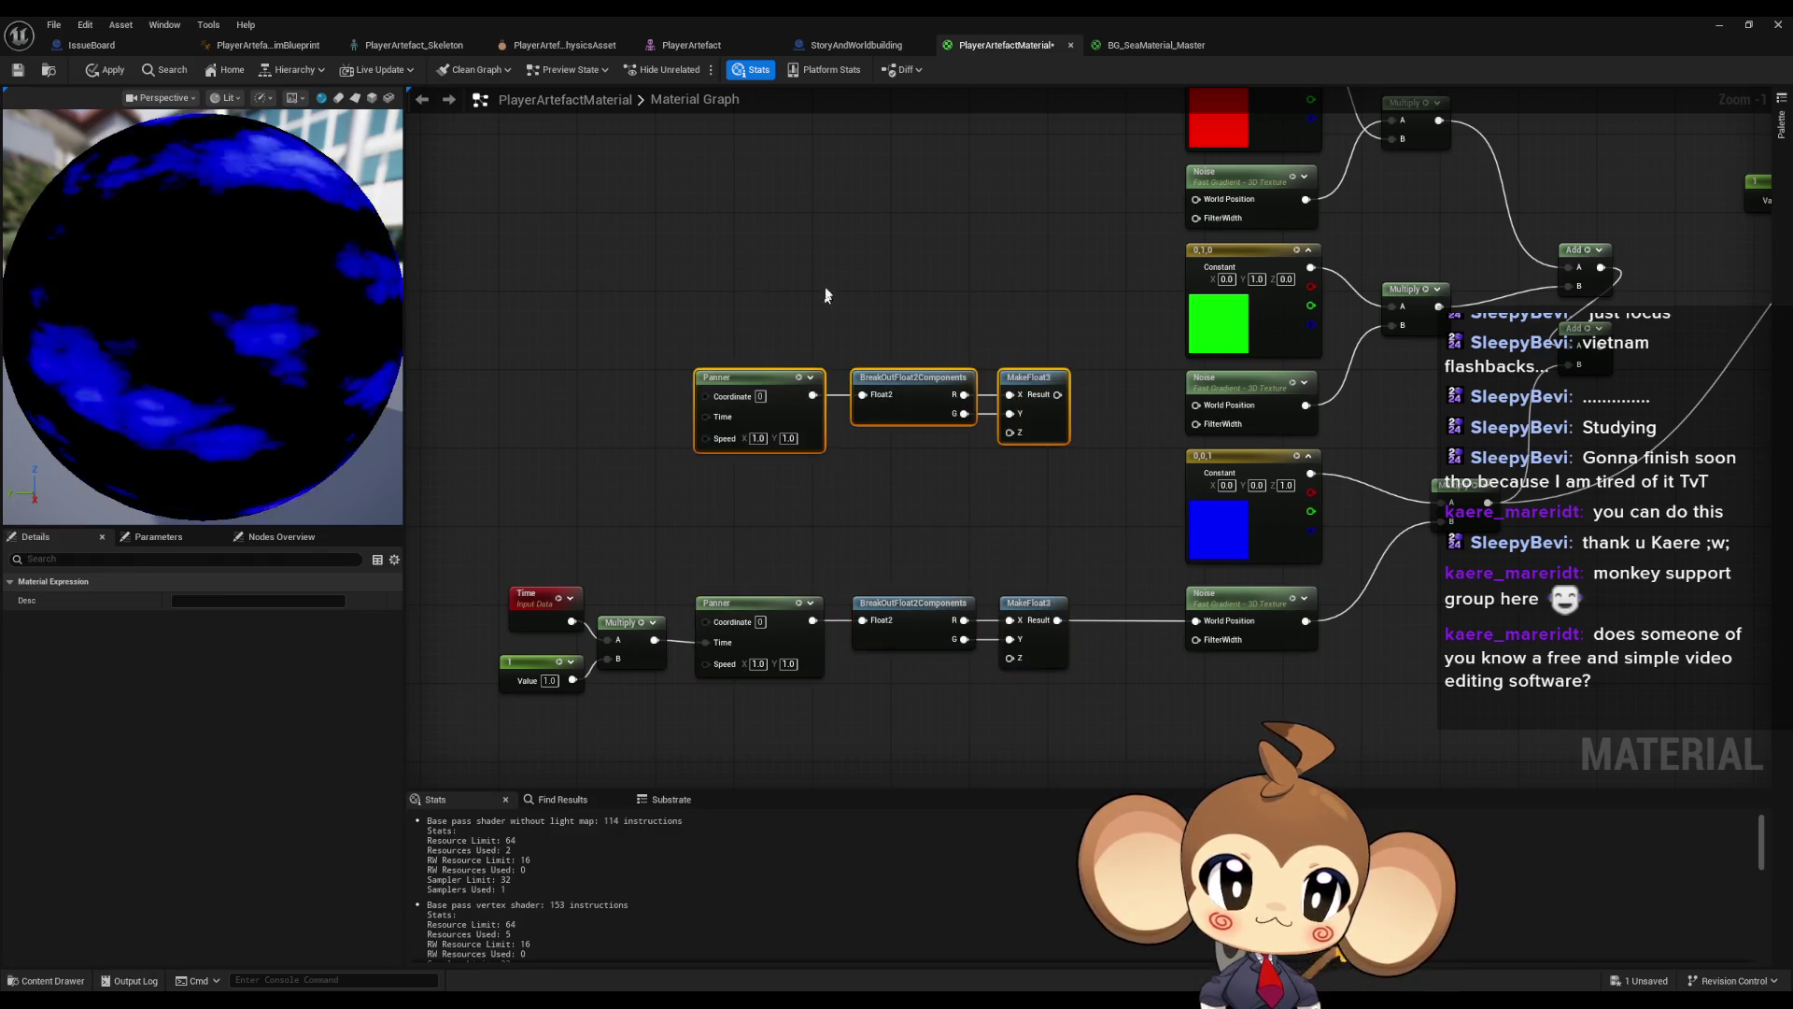
key("ctrl+d")
- Wire Multiply into both copied Panners' Speed and their MakeFloat3 outputs into green and red Noise World Position
left_click_drag(655, 640, 696, 440)
mouse_move(655, 639)
left_mouse_down()
mouse_move(689, 598)
mouse_move(698, 248)
left_mouse_up()
left_click_drag(490, 574, 673, 700)
left_click_drag(627, 622, 537, 372)
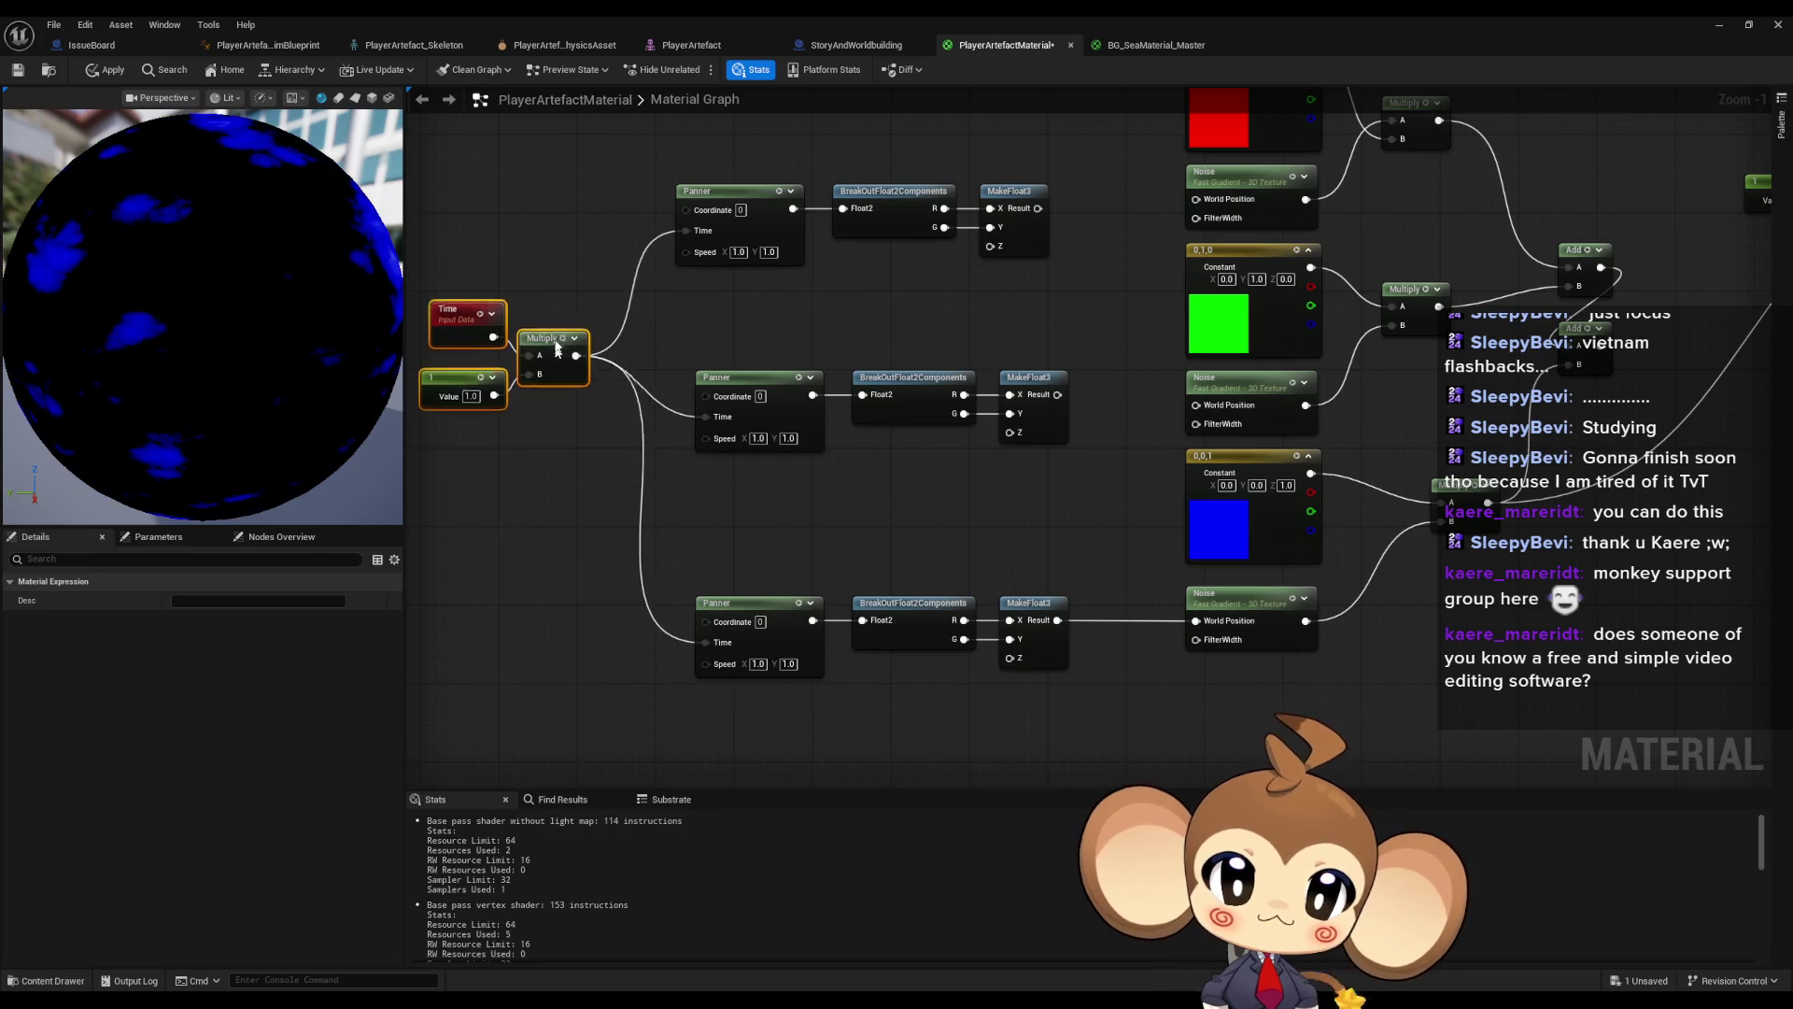
left_click_drag(980, 396, 958, 492)
left_click_drag(1026, 543, 1162, 554)
mouse_move(1163, 348)
left_mouse_down()
mouse_move(1018, 394)
mouse_move(1006, 357)
left_mouse_up()
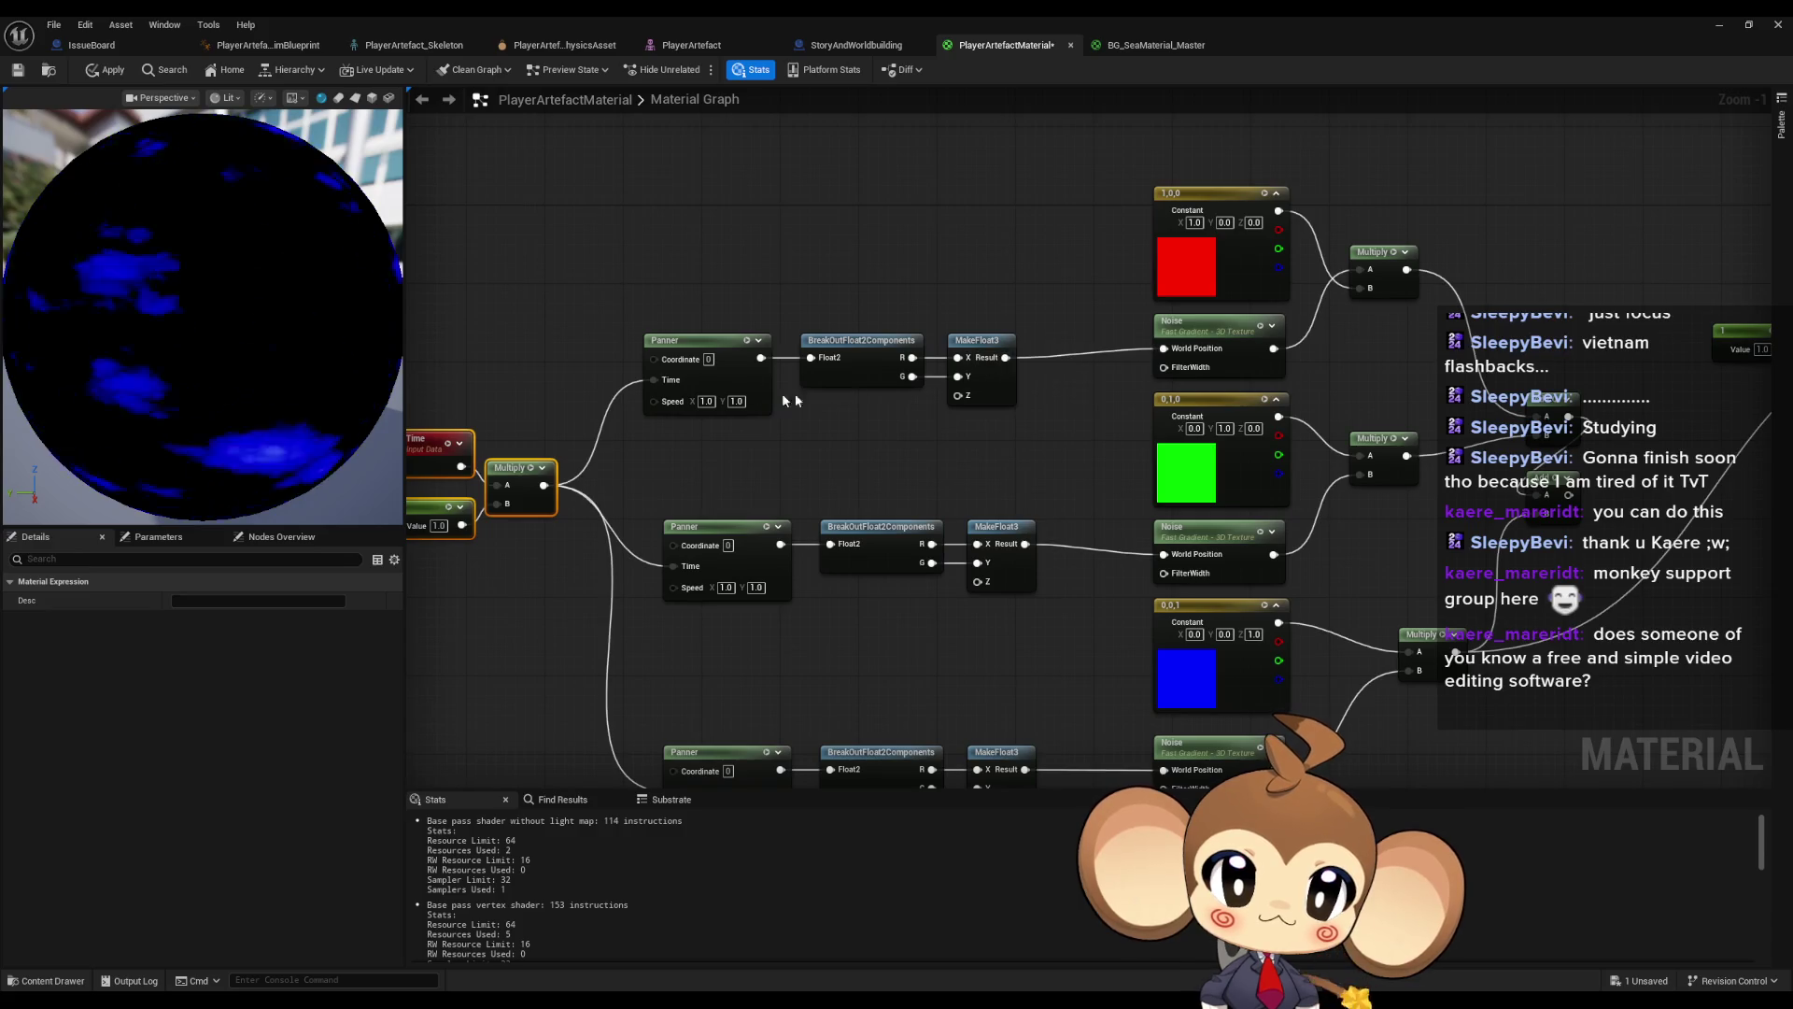
- Set the top Panner's Speed Y and the middle Panner's Speed X to 0, then apply
type("0")
key("Return")
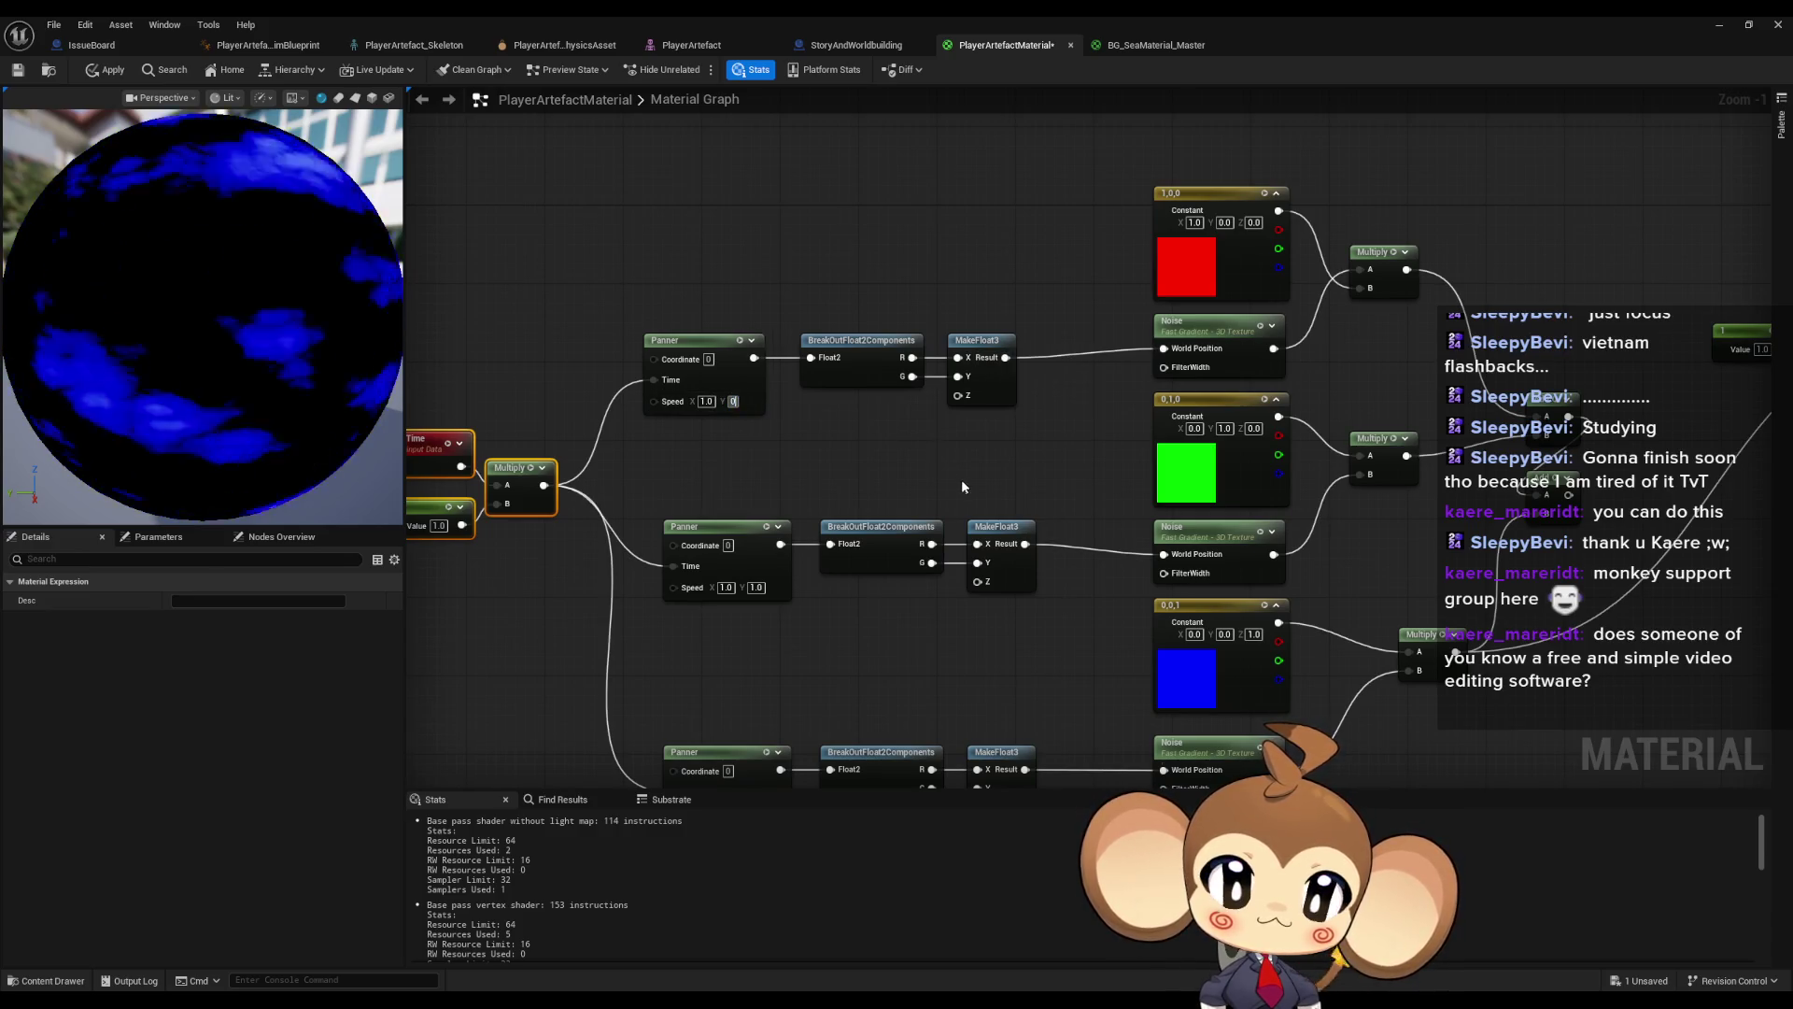
left_click(960, 479)
type("0")
key("Return")
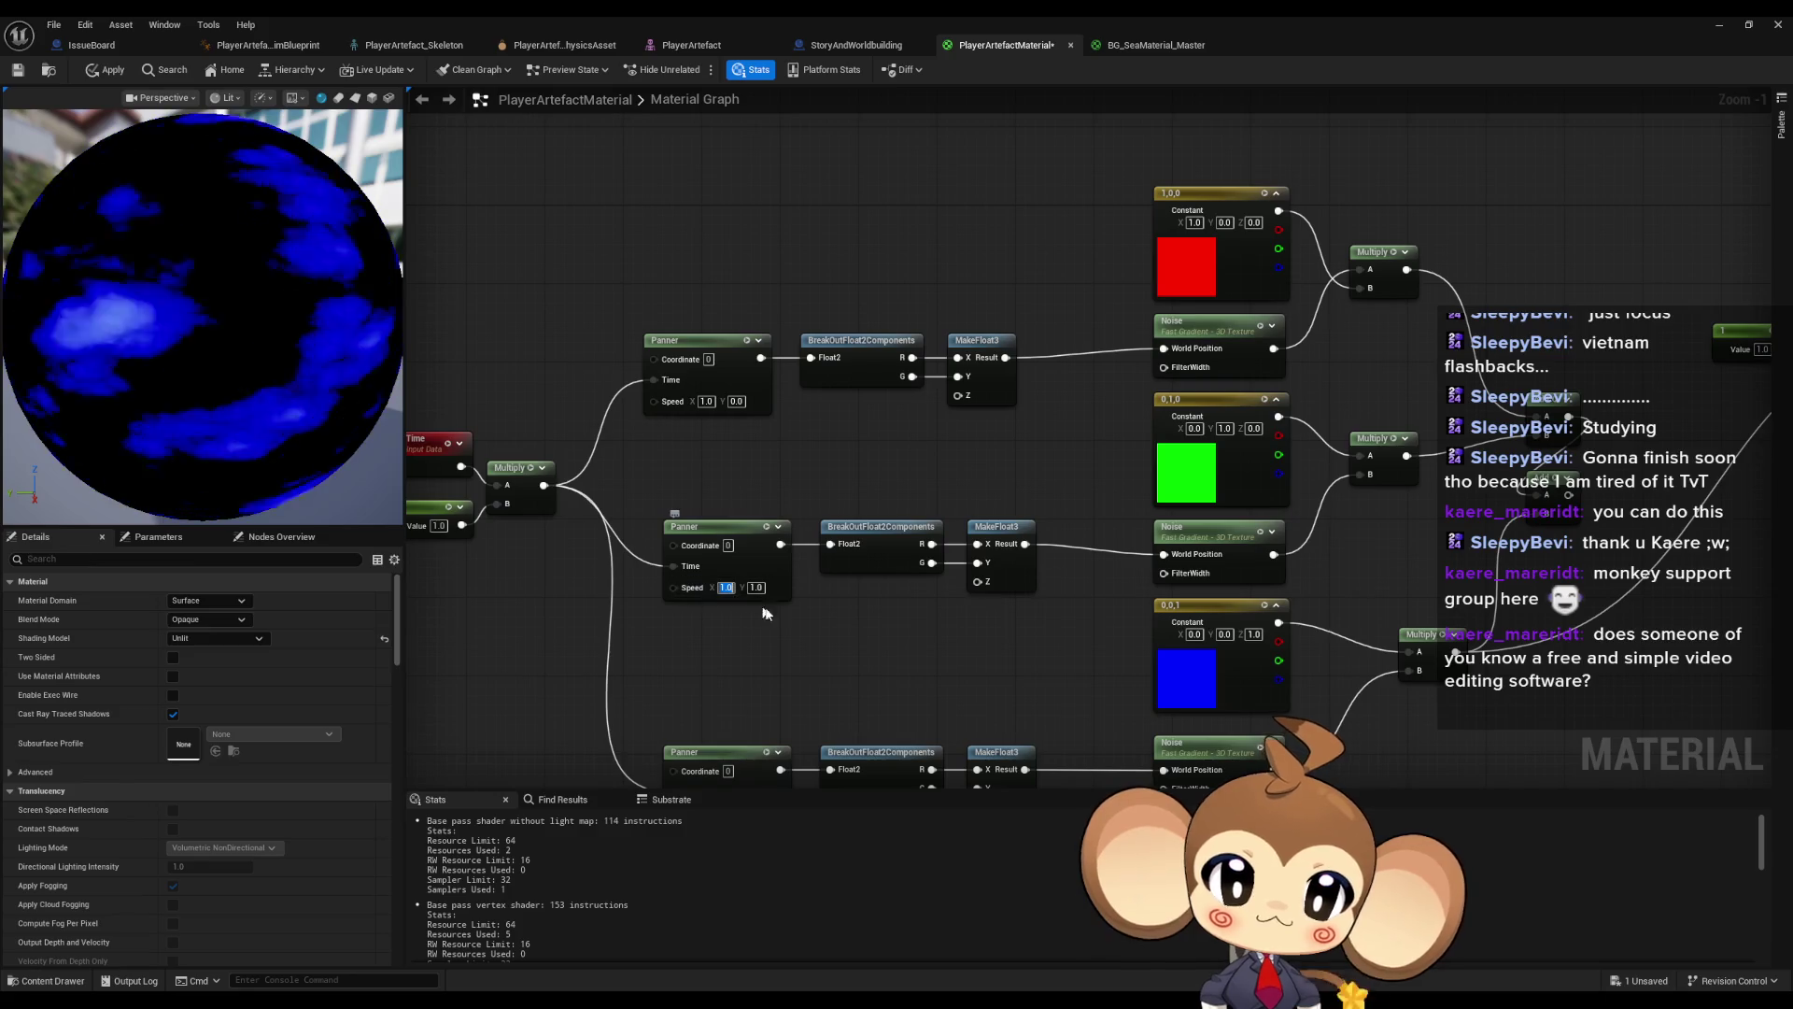
left_click(108, 70)
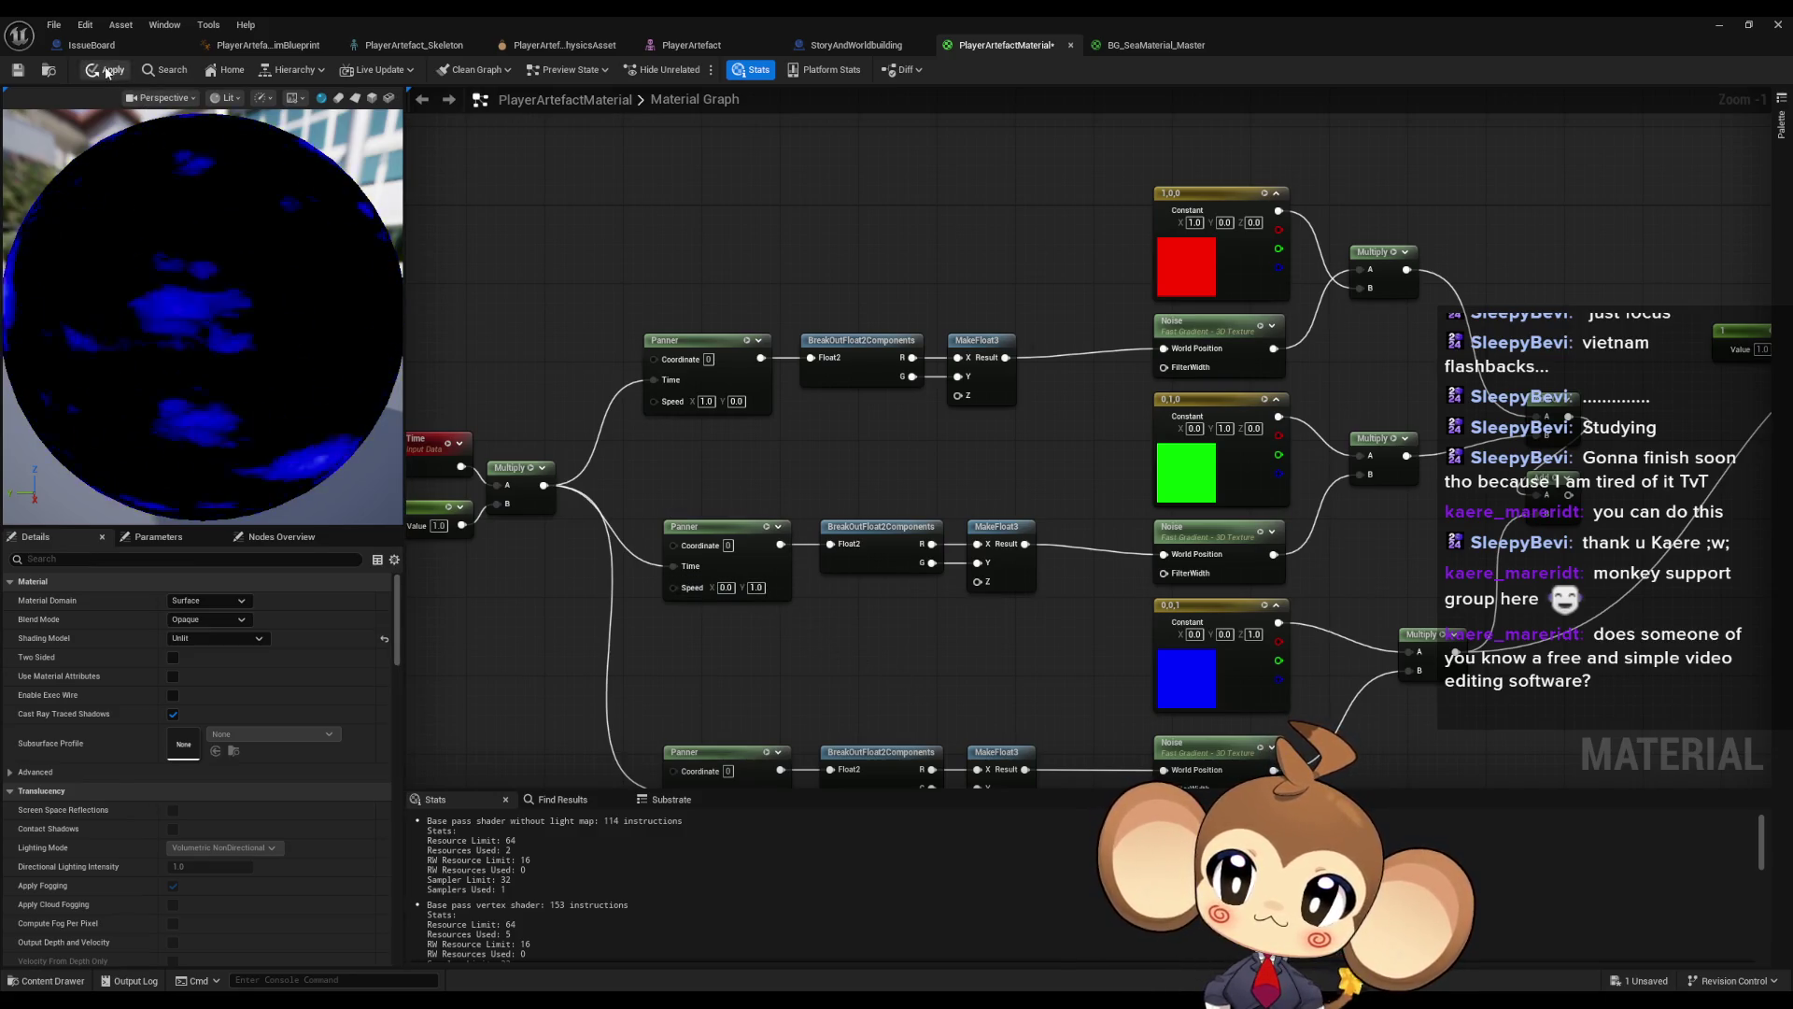
- Connect the Add result to Emissive Color and apply the material
mouse_move(839, 443)
left_mouse_down()
mouse_move(788, 417)
mouse_move(1411, 469)
mouse_move(1196, 469)
mouse_move(1539, 314)
left_mouse_up()
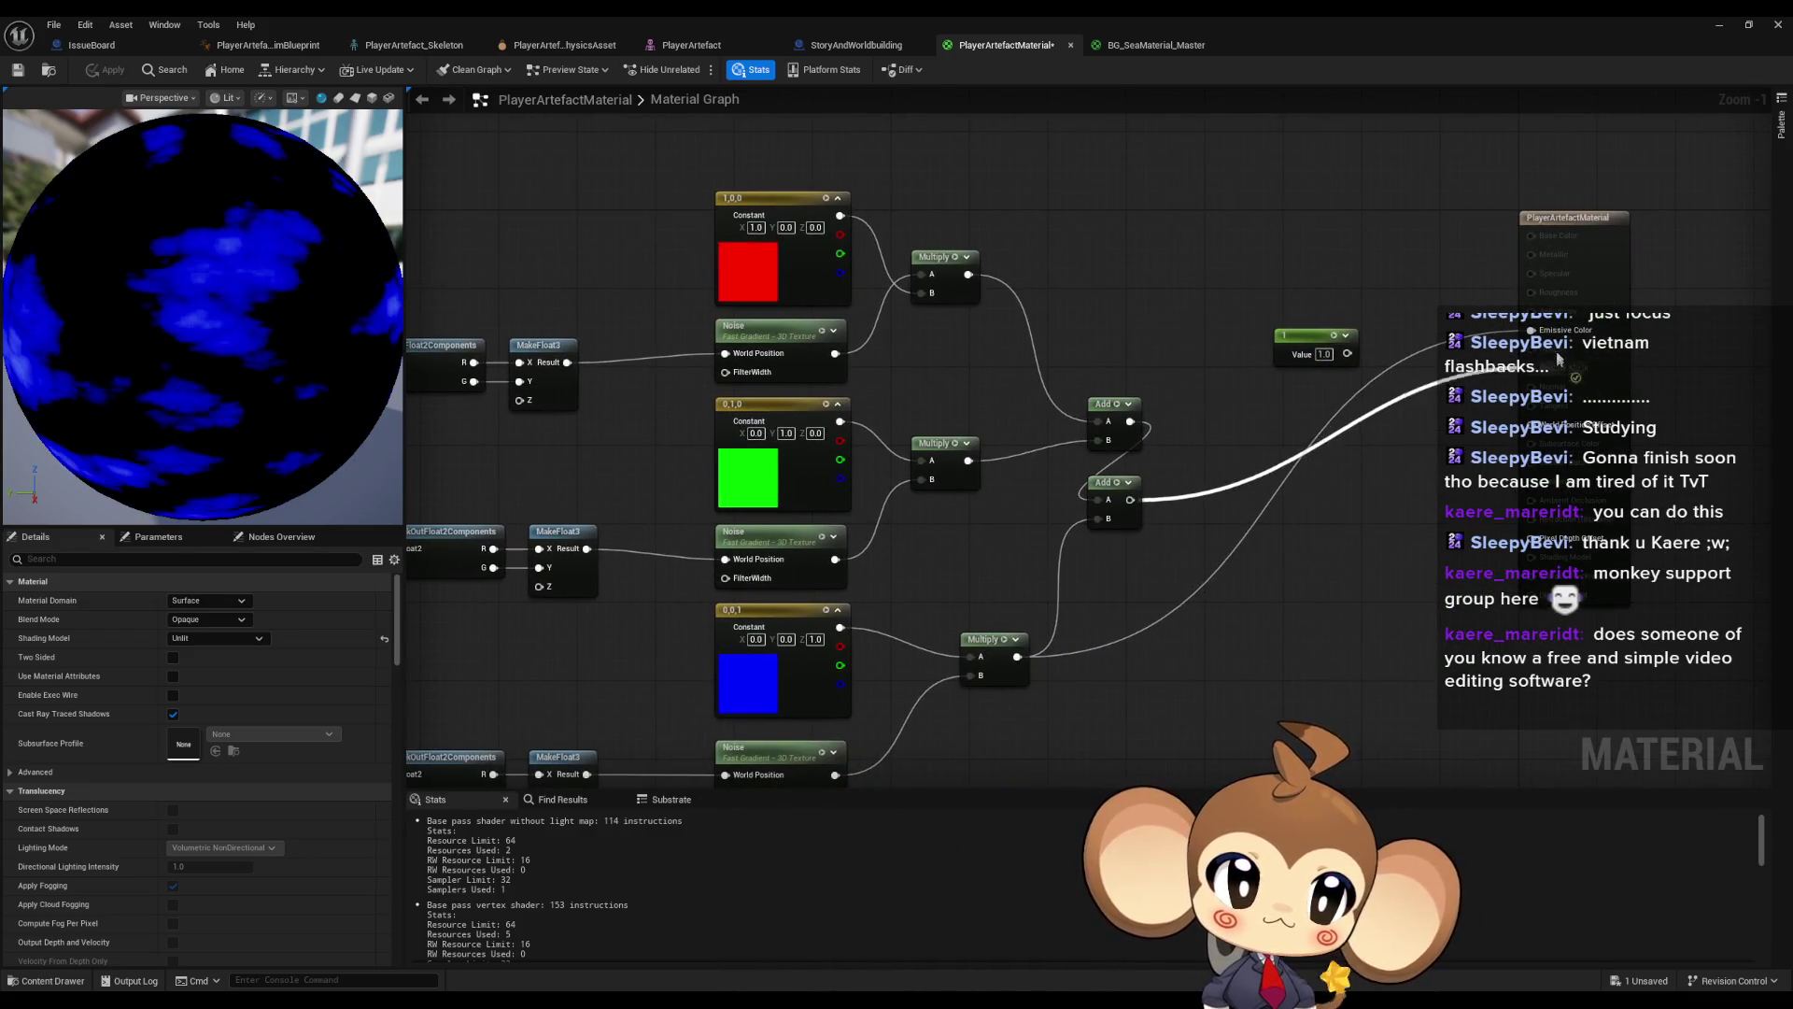
left_click_drag(877, 480, 1399, 457)
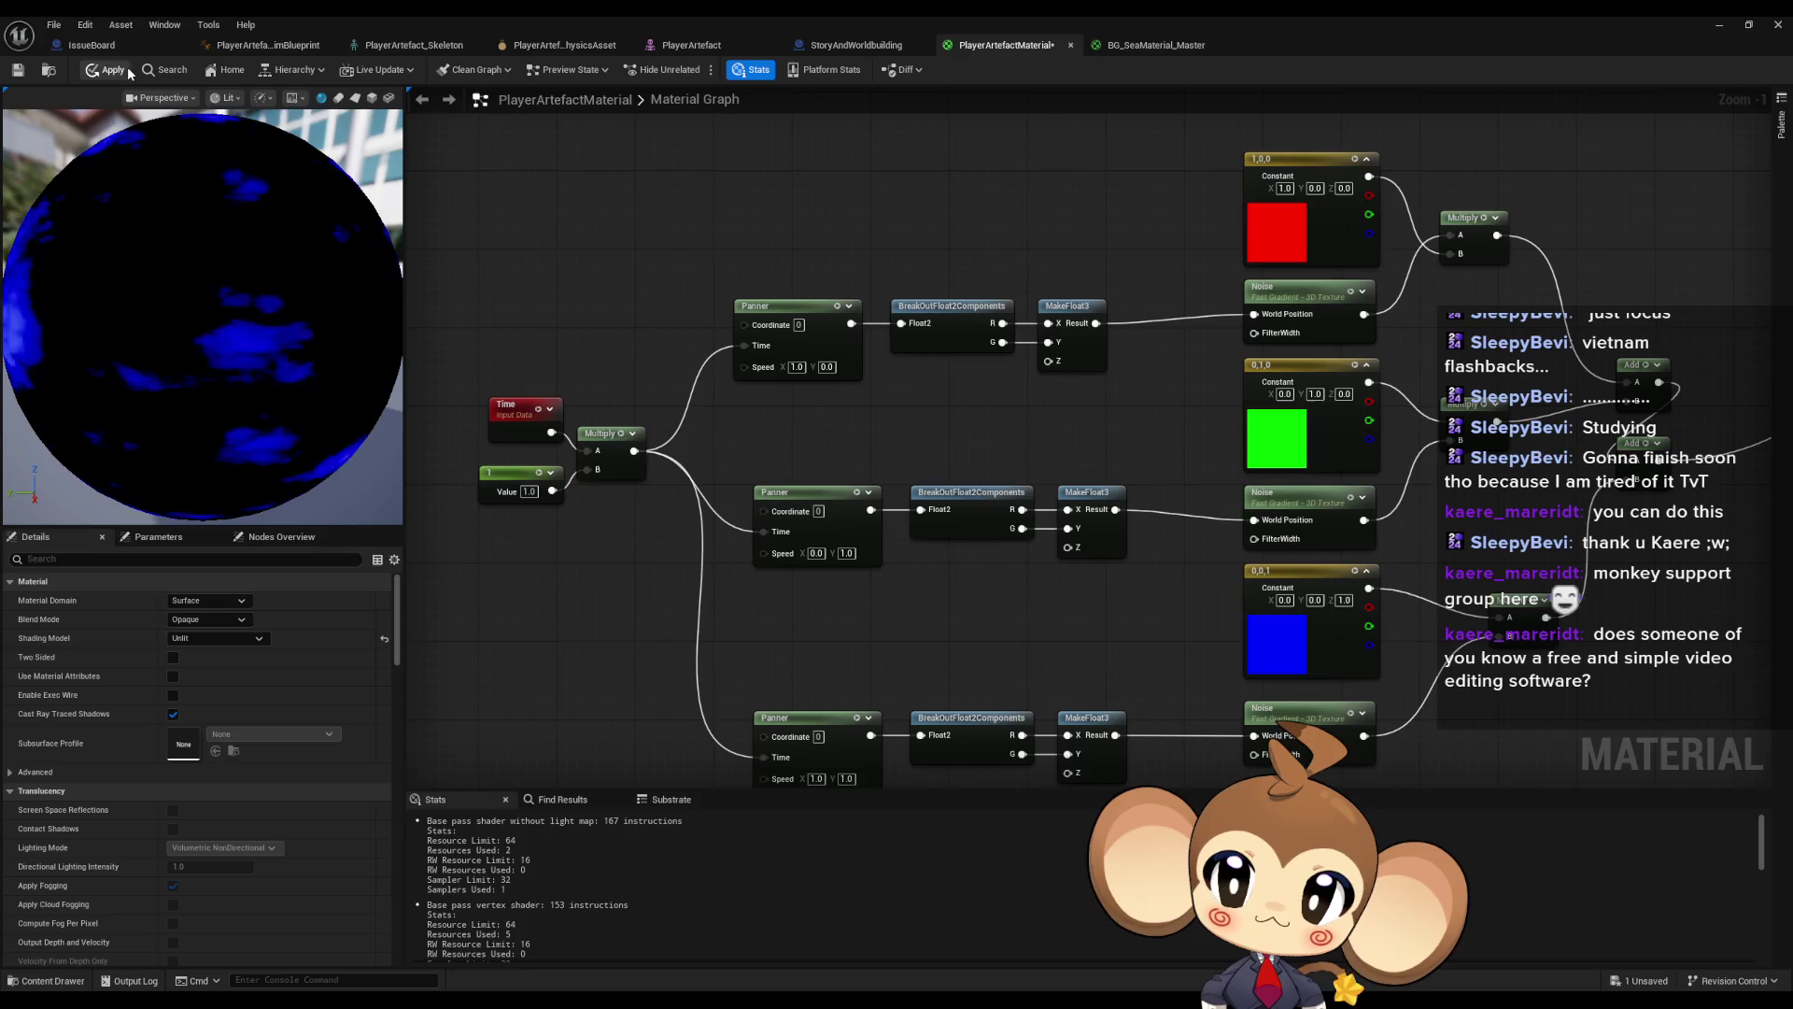
left_click(107, 70)
- Preview only the red Multiply in Emissive Color, then reconnect the lower Add to it
left_click_drag(1609, 623, 1264, 619)
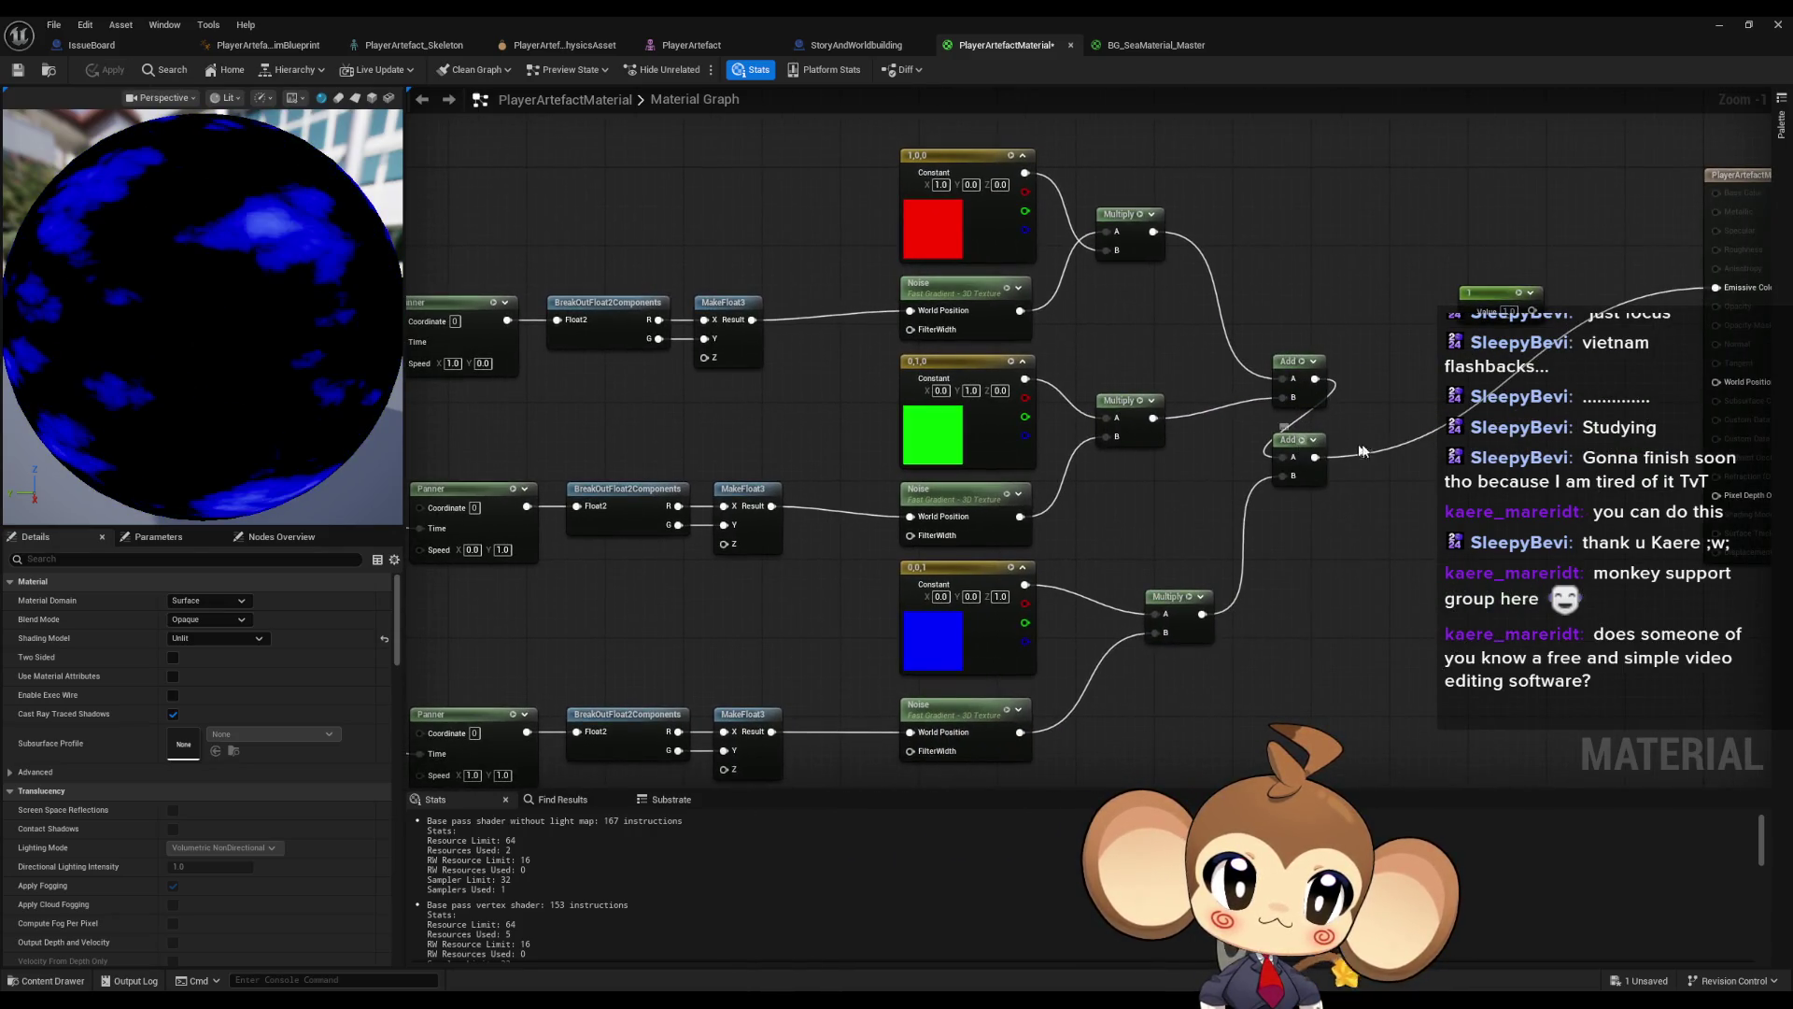
left_click_drag(1290, 439, 1397, 414)
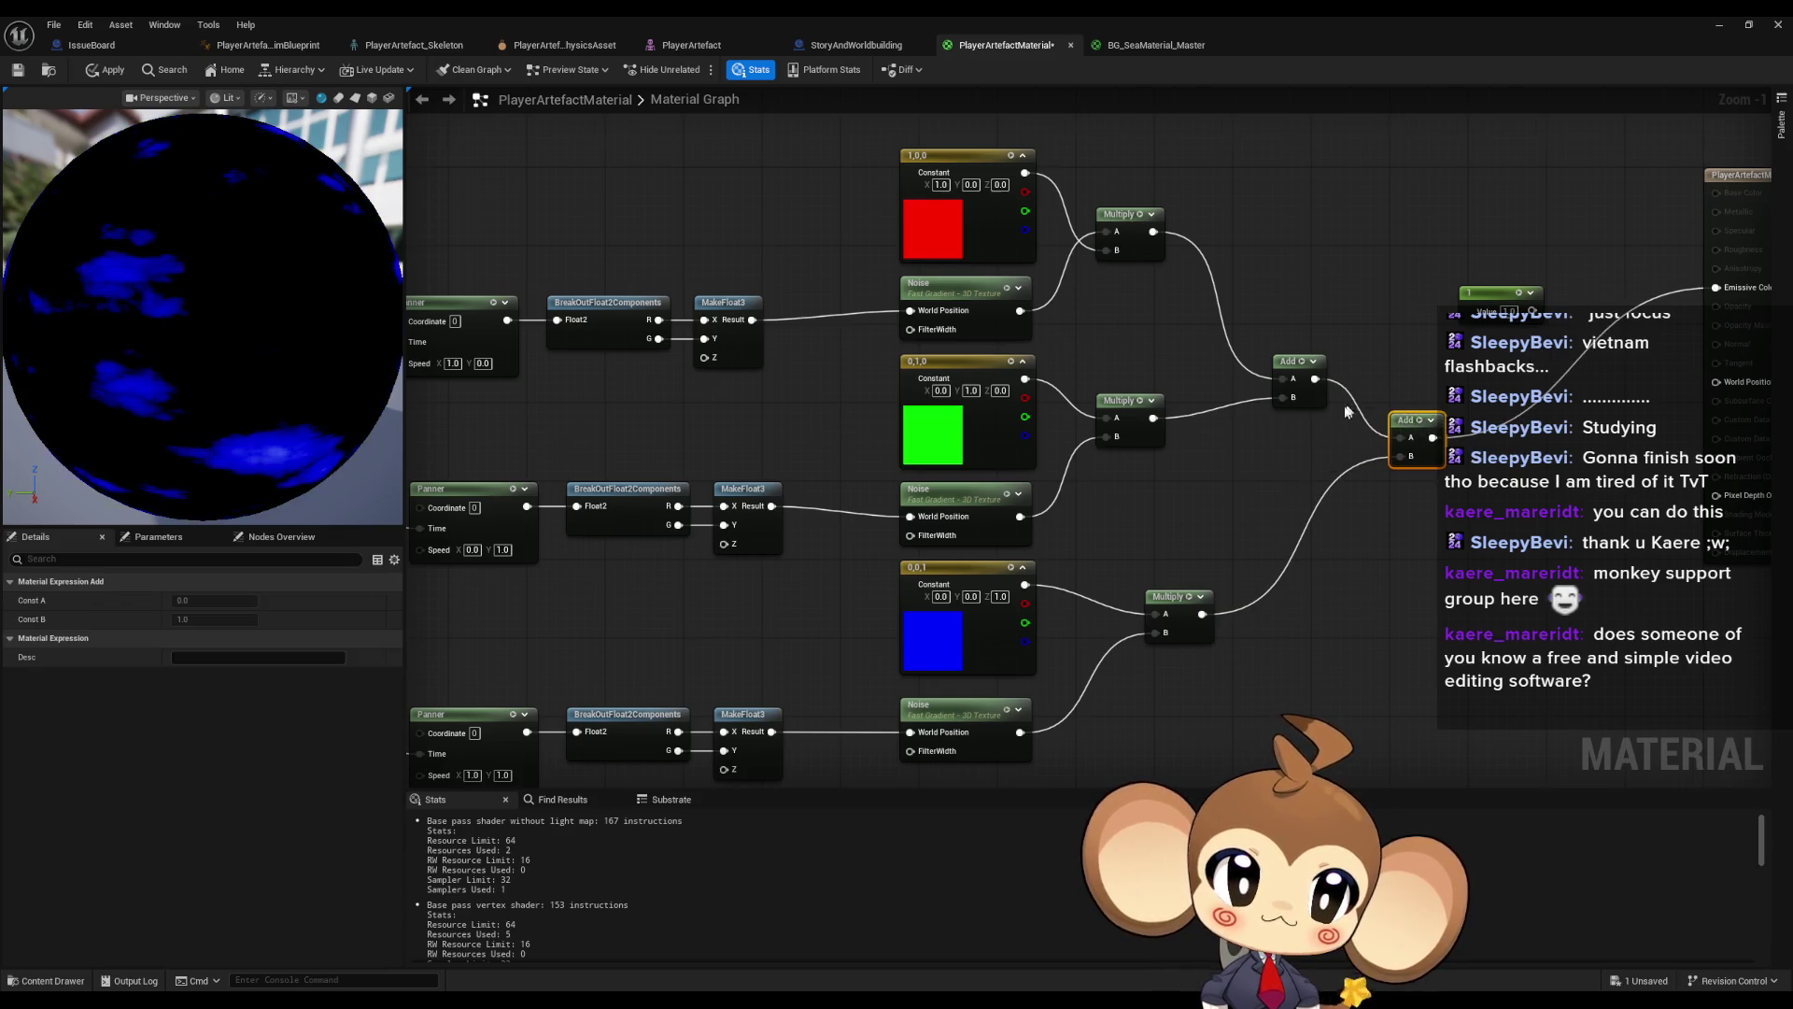
left_click_drag(1120, 293, 1014, 367)
left_click_drag(1047, 305, 1609, 361)
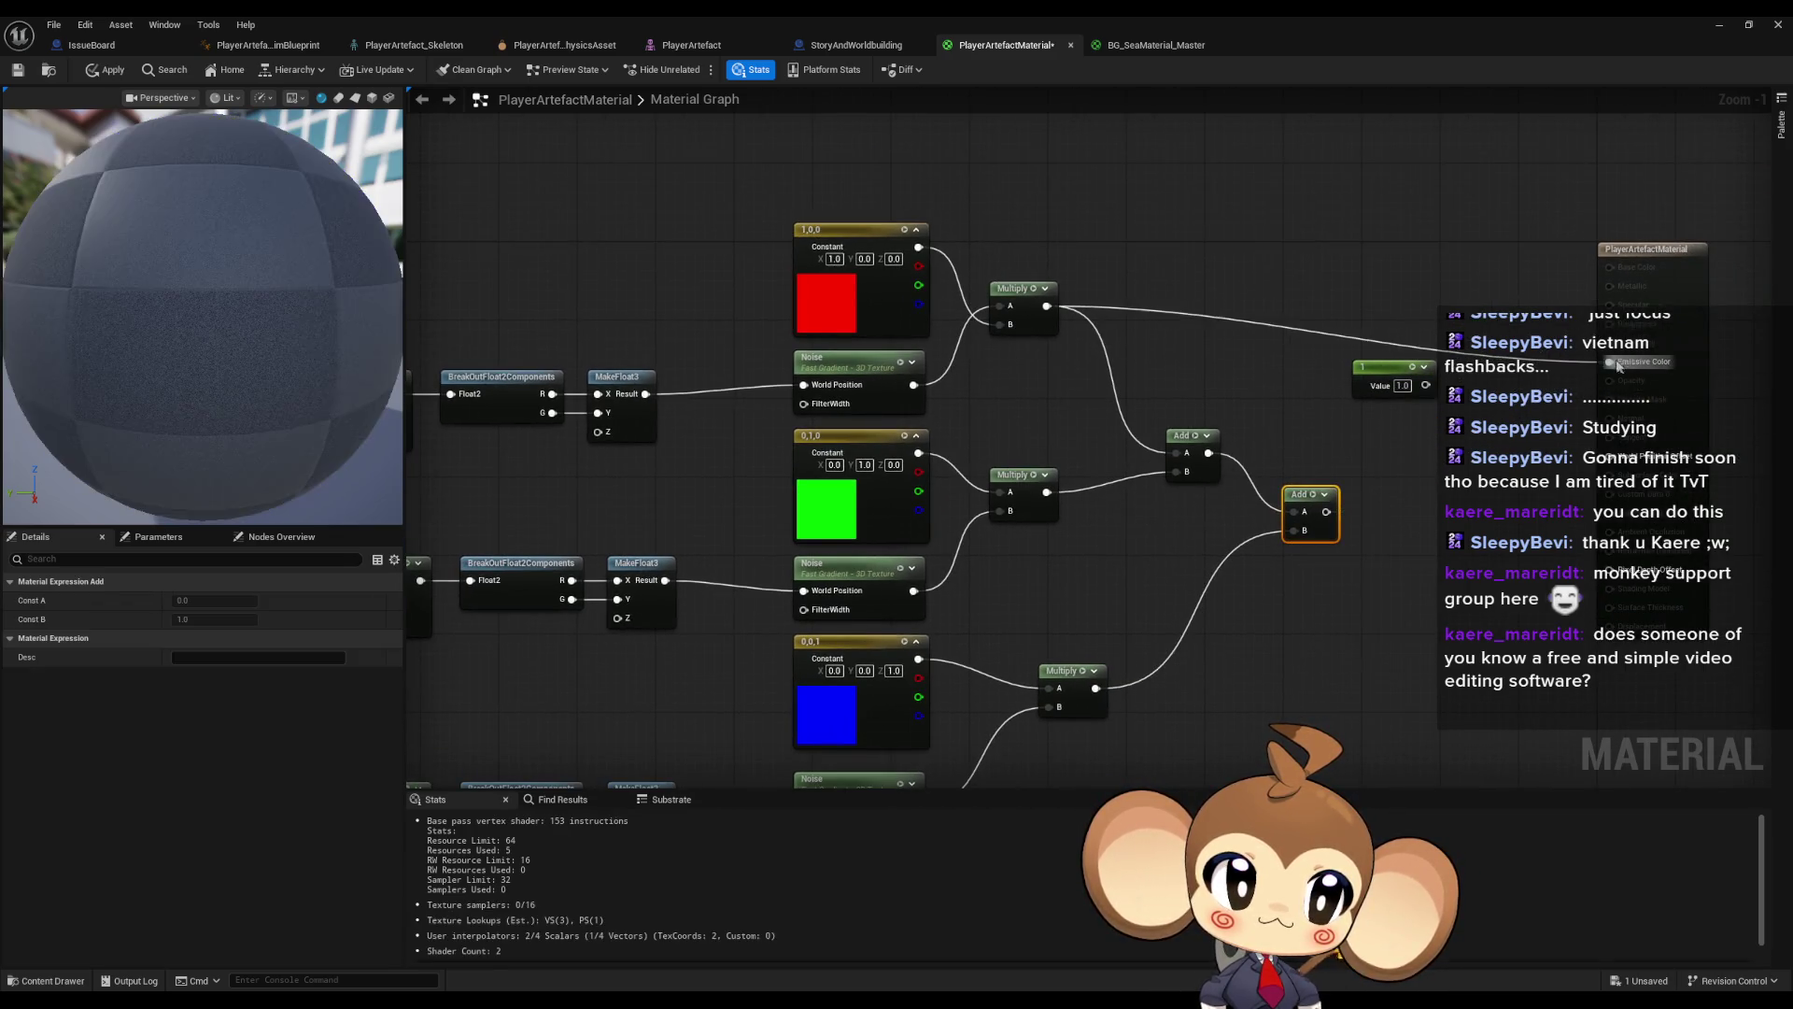
left_click(104, 71)
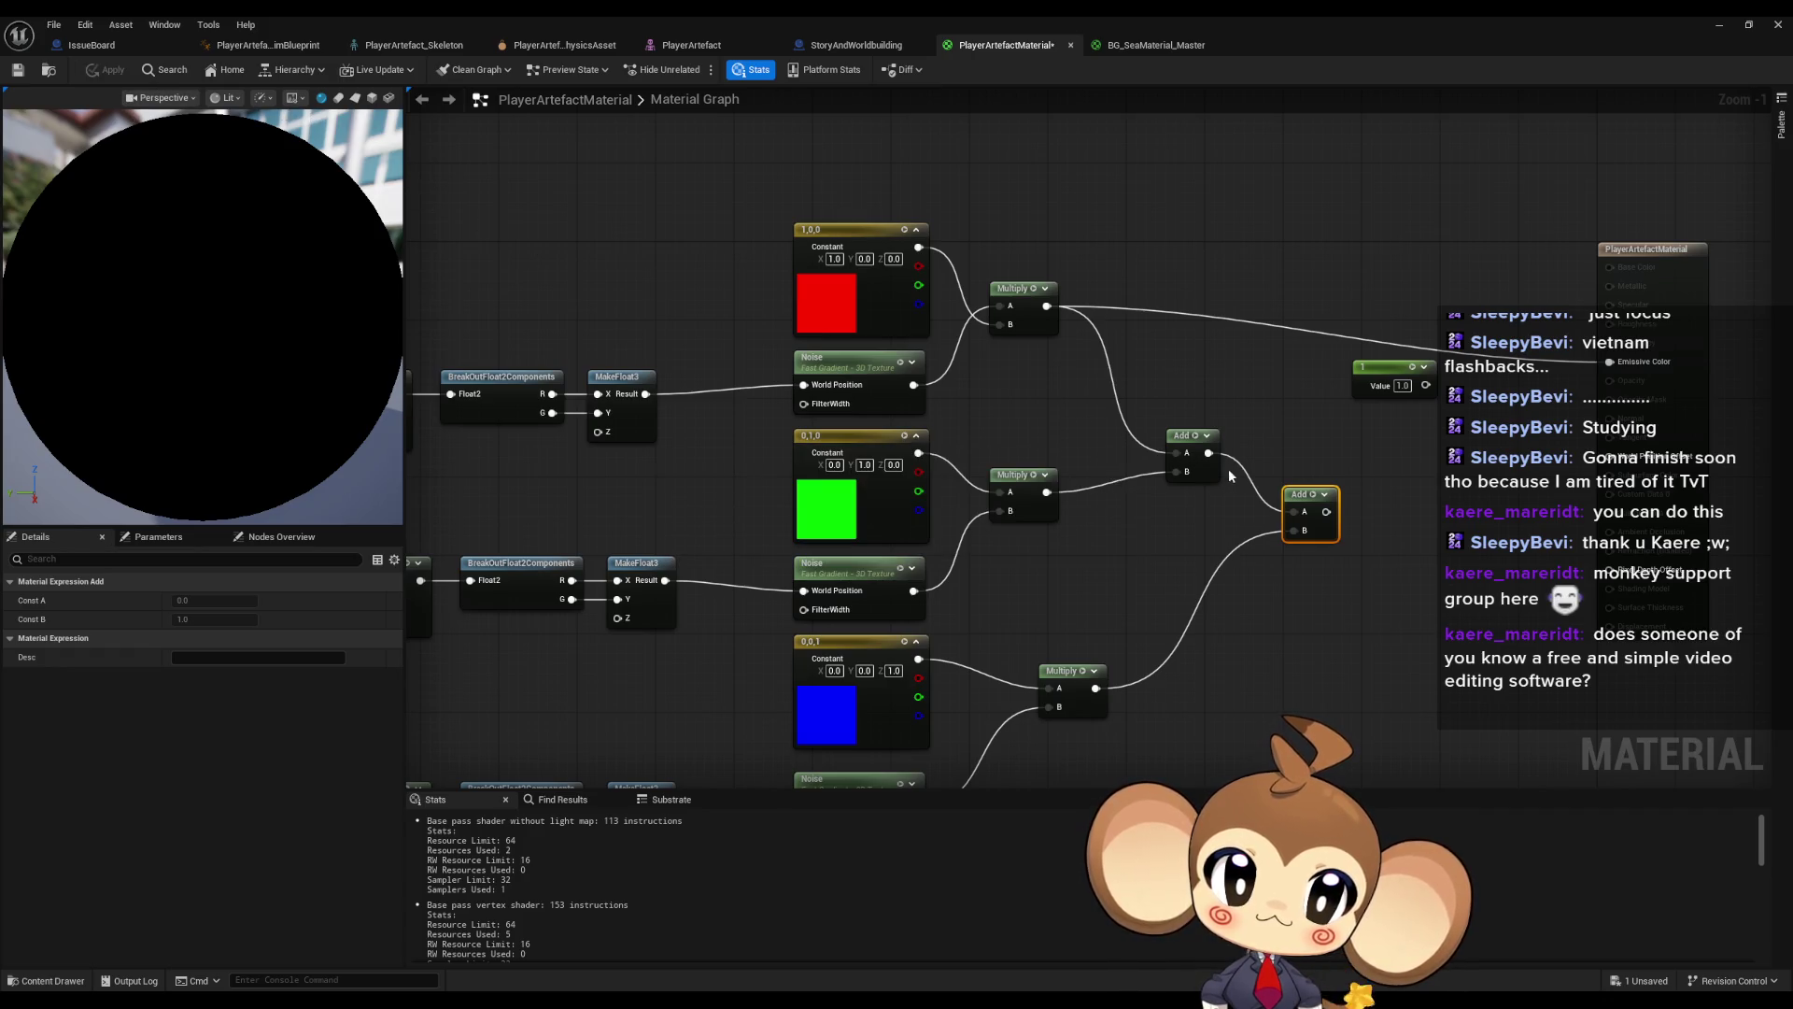
mouse_move(1326, 512)
left_mouse_down()
mouse_move(1457, 421)
mouse_move(1609, 361)
left_mouse_up()
left_click(857, 234)
left_click_drag(663, 597, 678, 528)
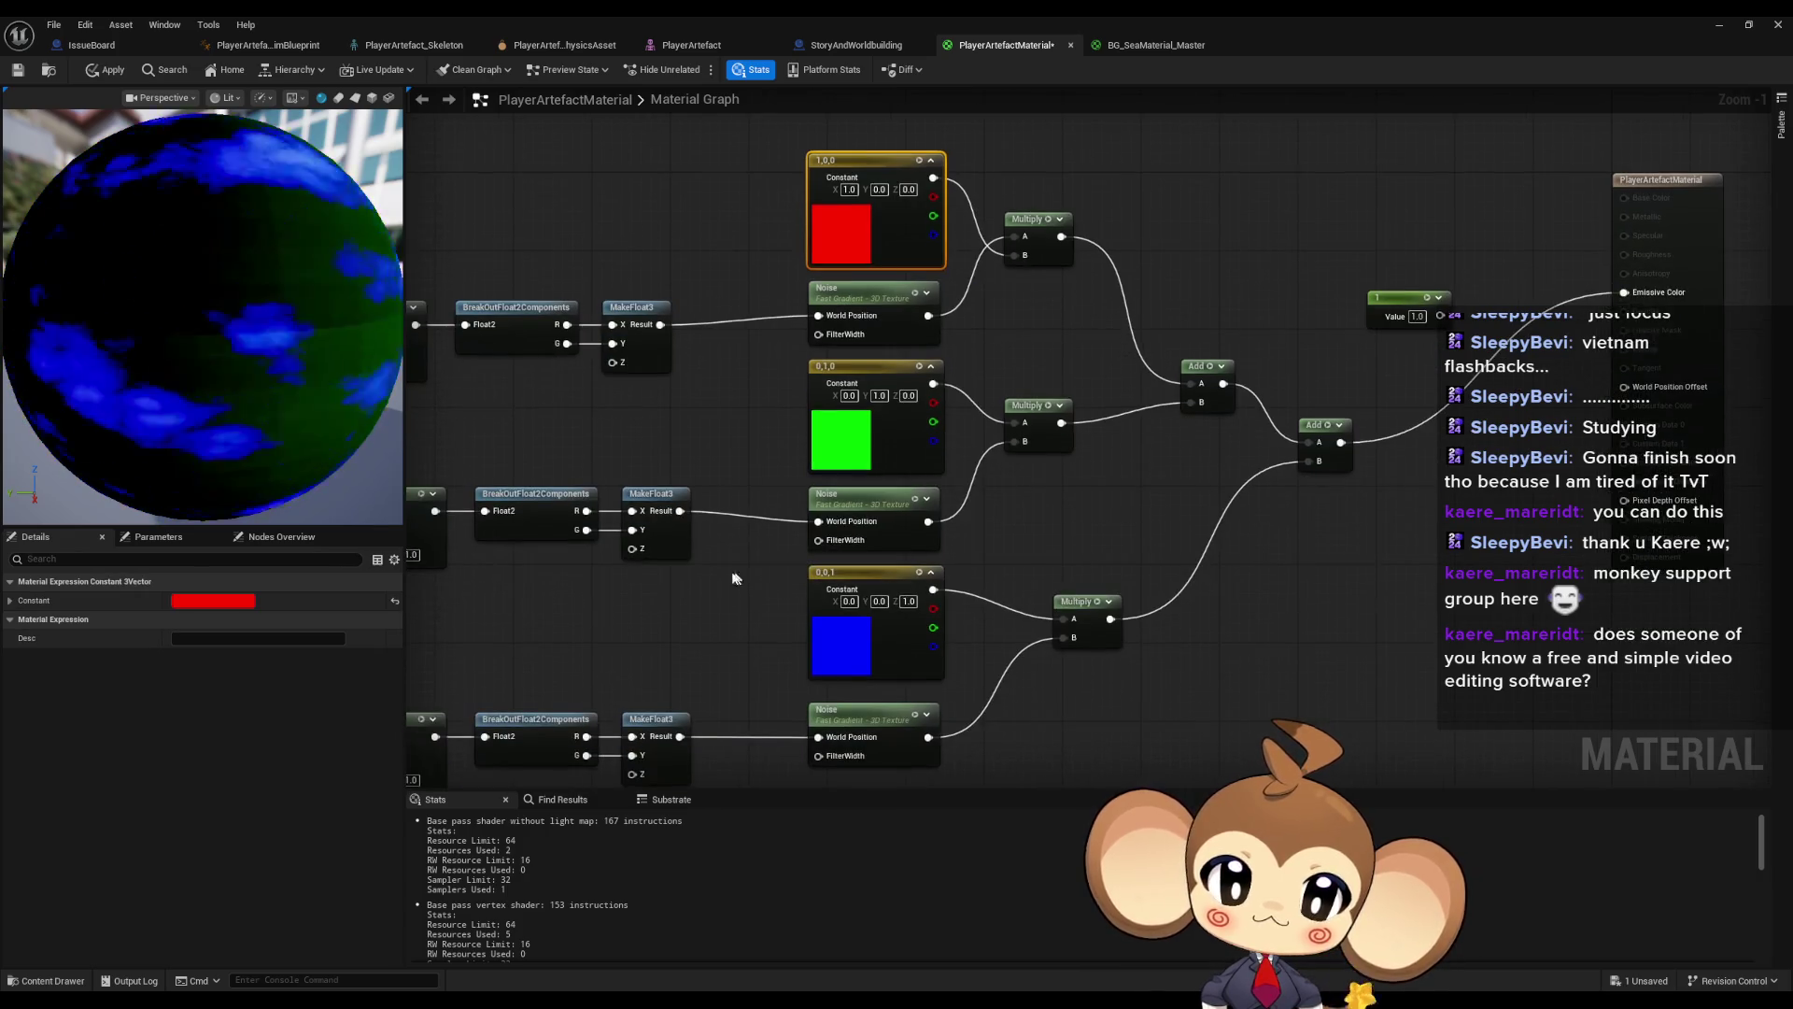
- Set the green Noise Scale to 1 and the red Noise Scale to 10
left_click_drag(791, 707, 863, 761)
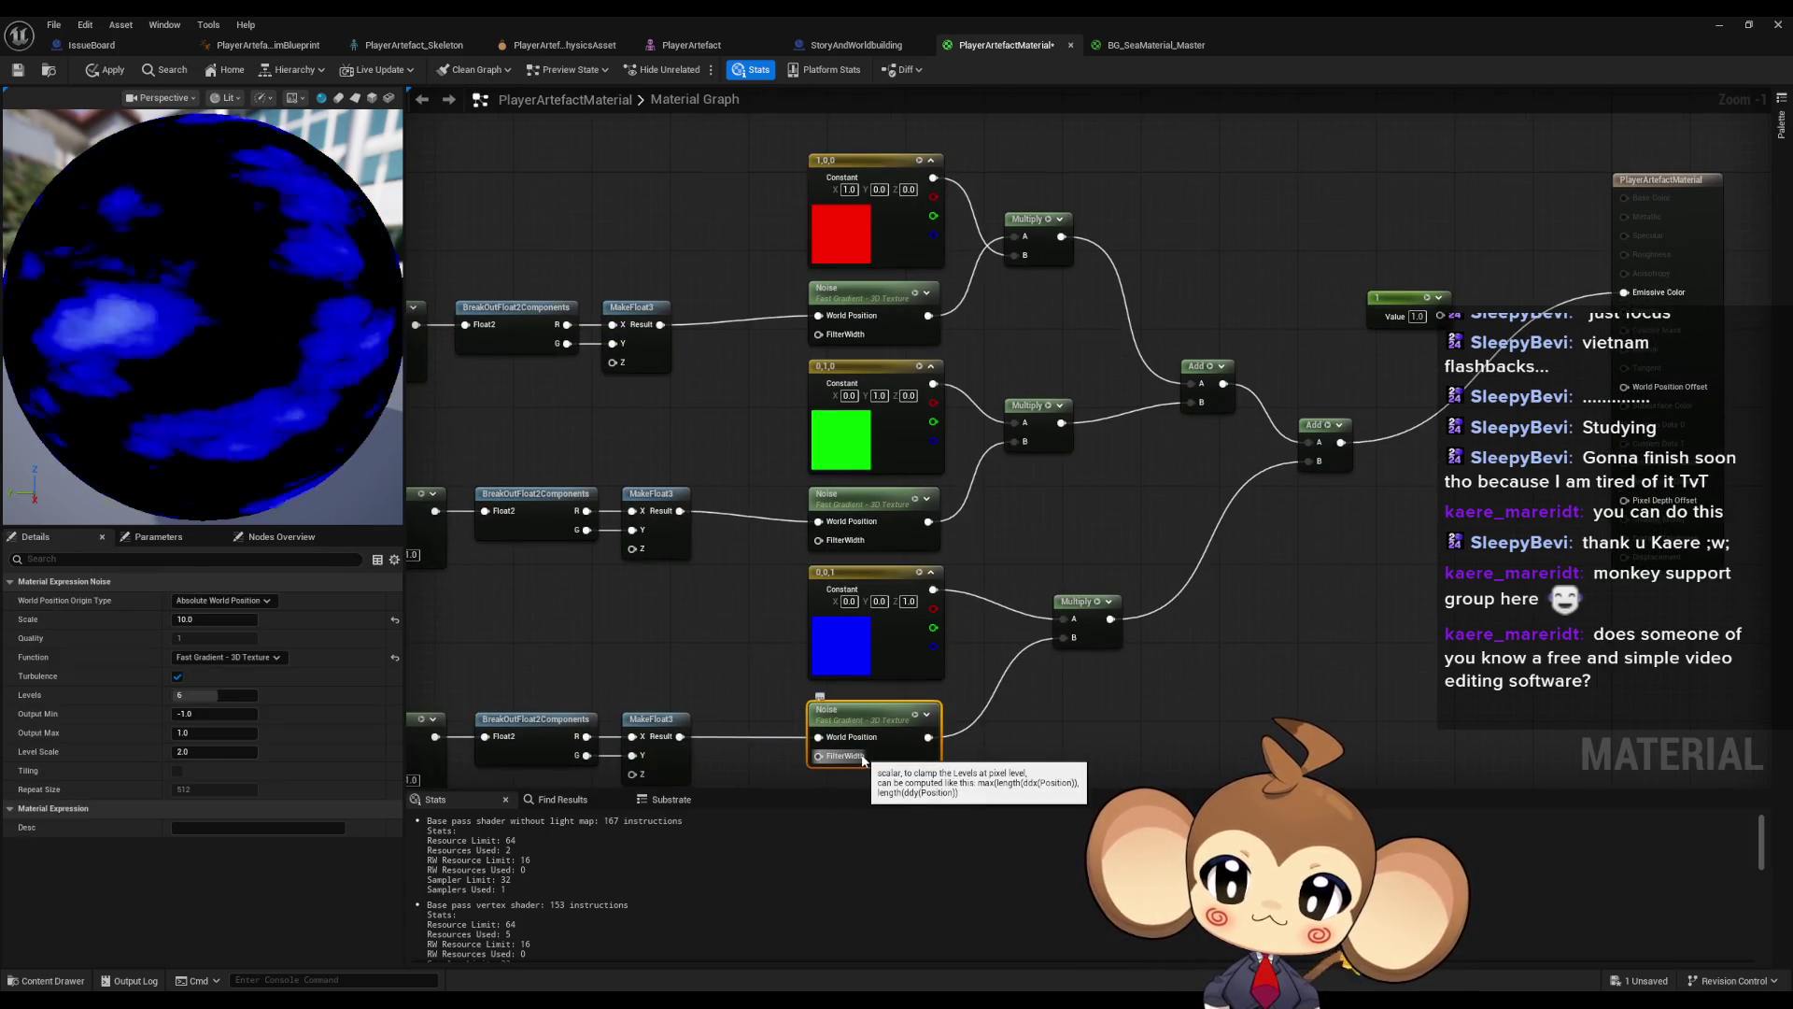
left_click_drag(761, 485, 815, 527)
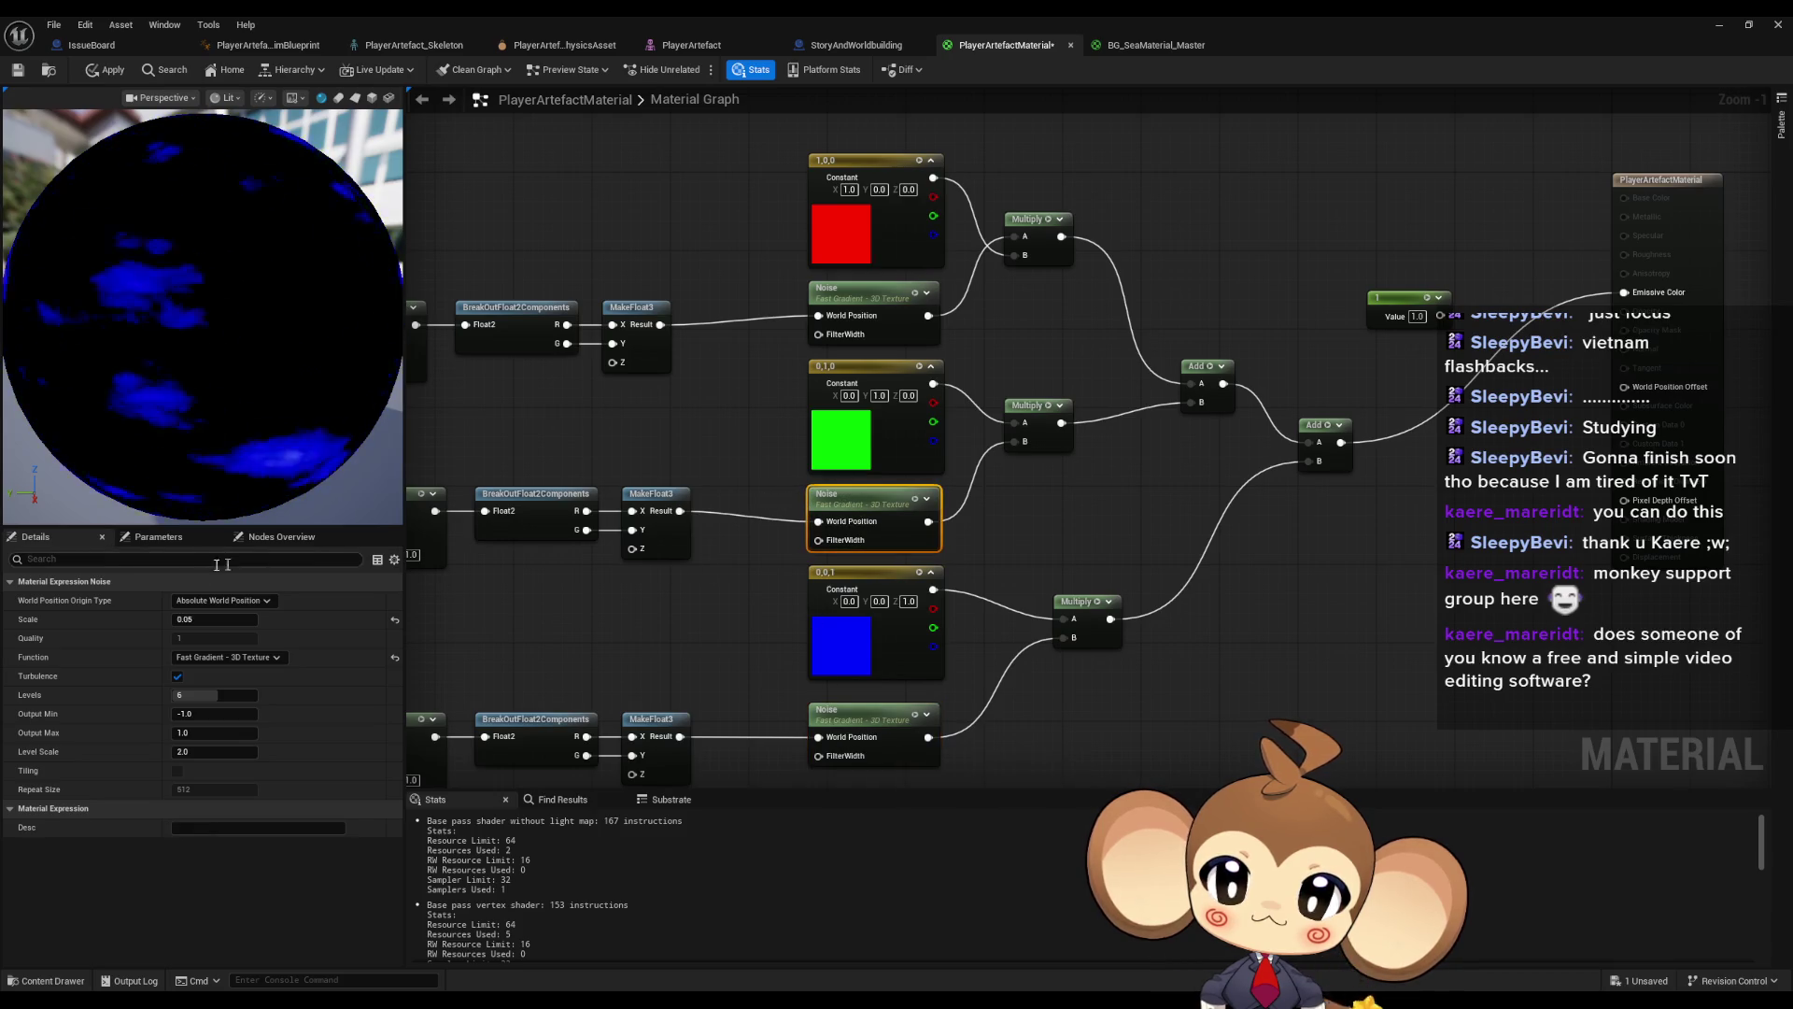
left_click(214, 619)
type("1")
left_click(831, 334)
left_click(215, 619)
type("10")
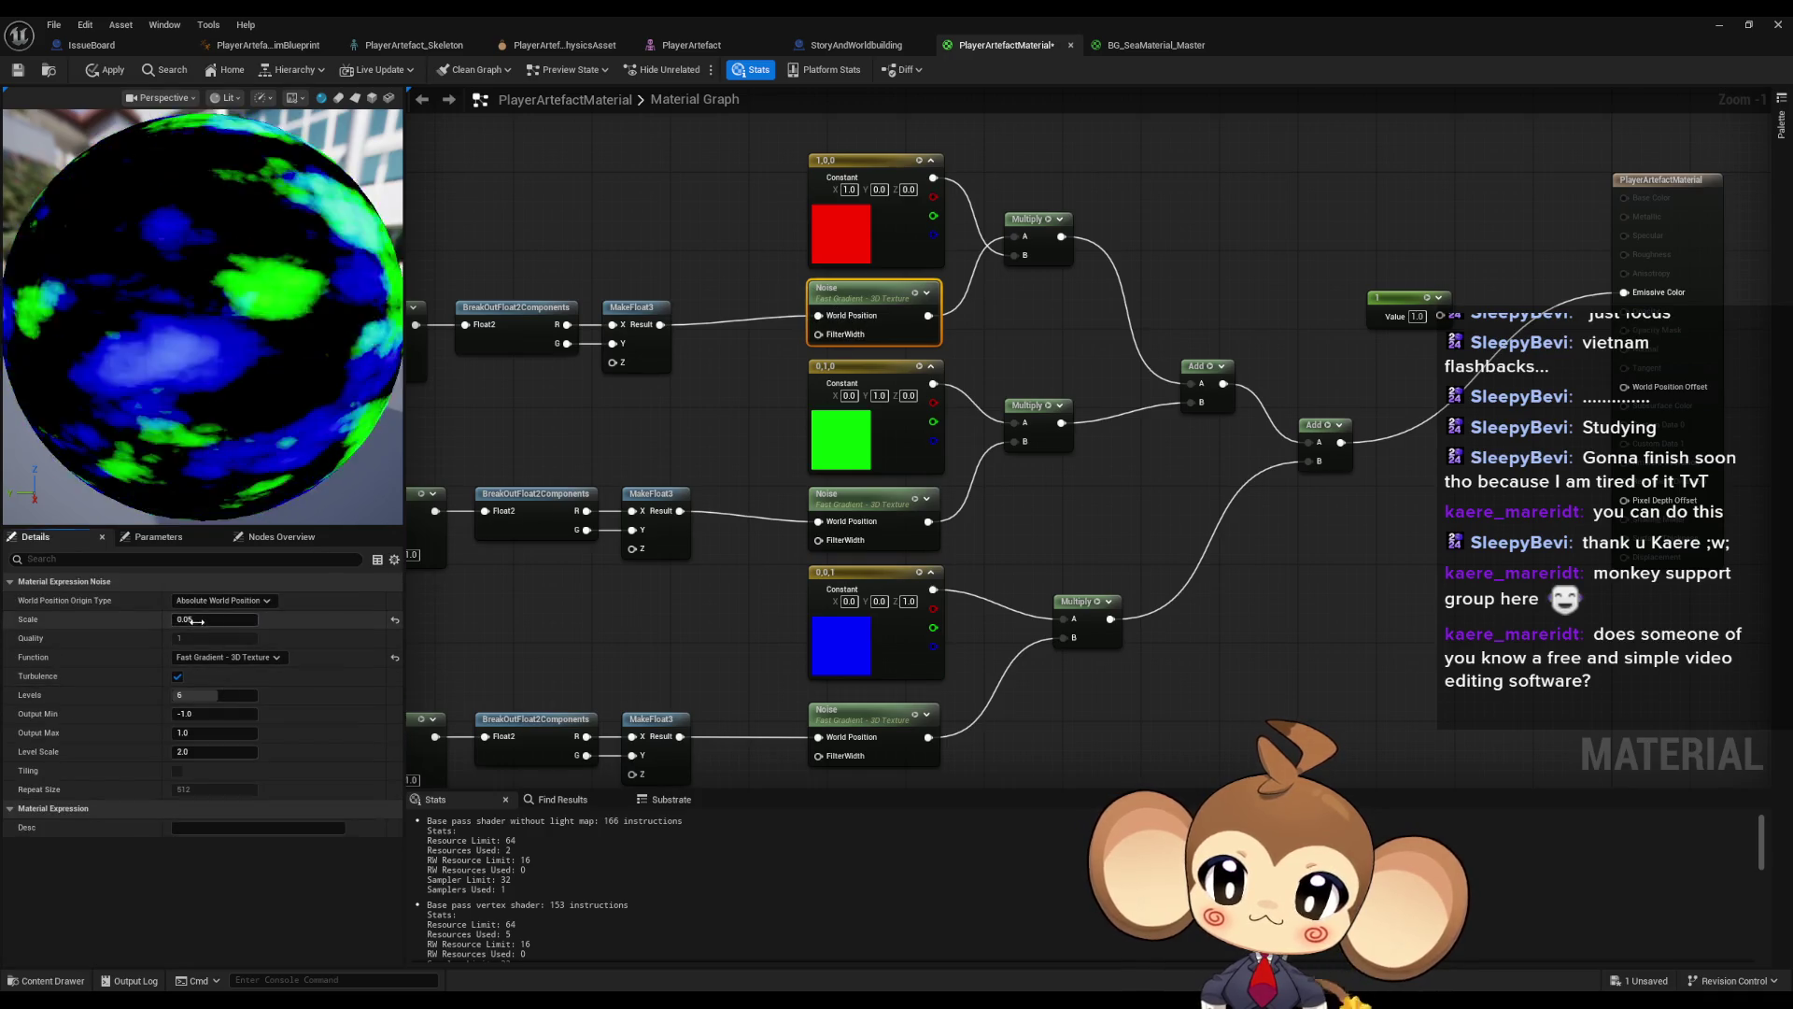
left_click(509, 420)
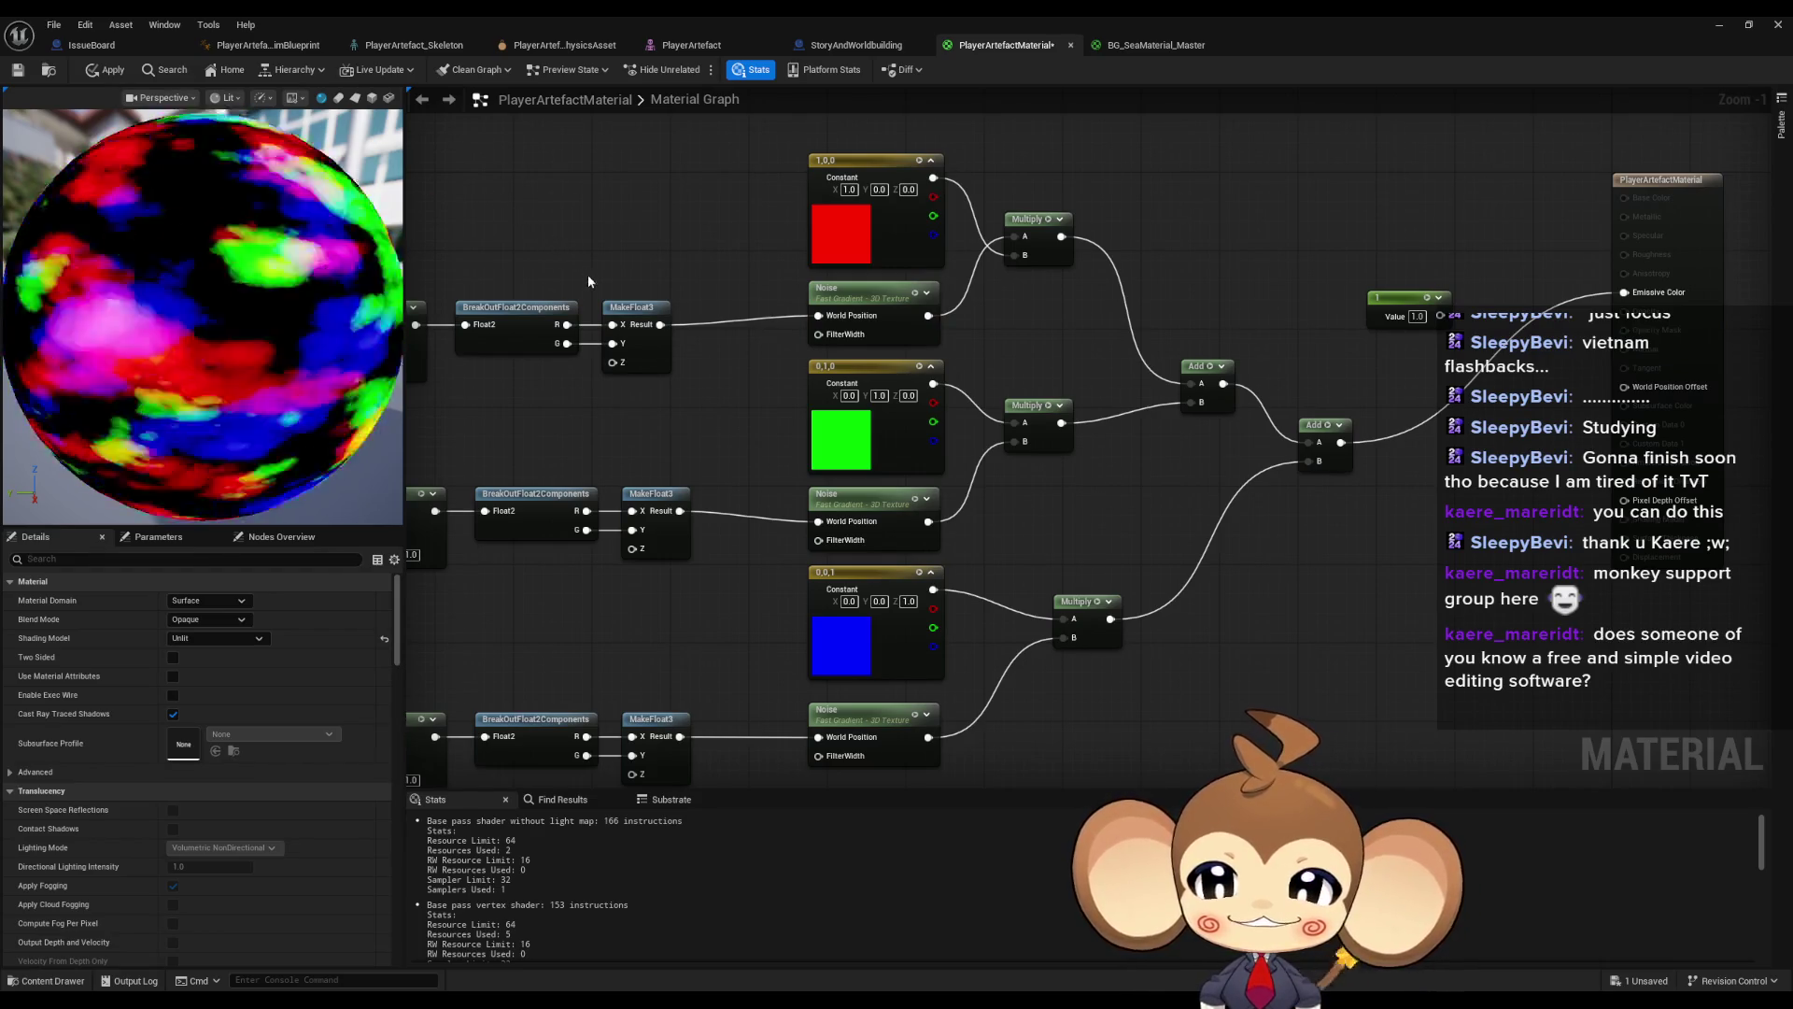
- Set the Time multiplier constant to 0.1
left_click_drag(584, 317, 809, 283)
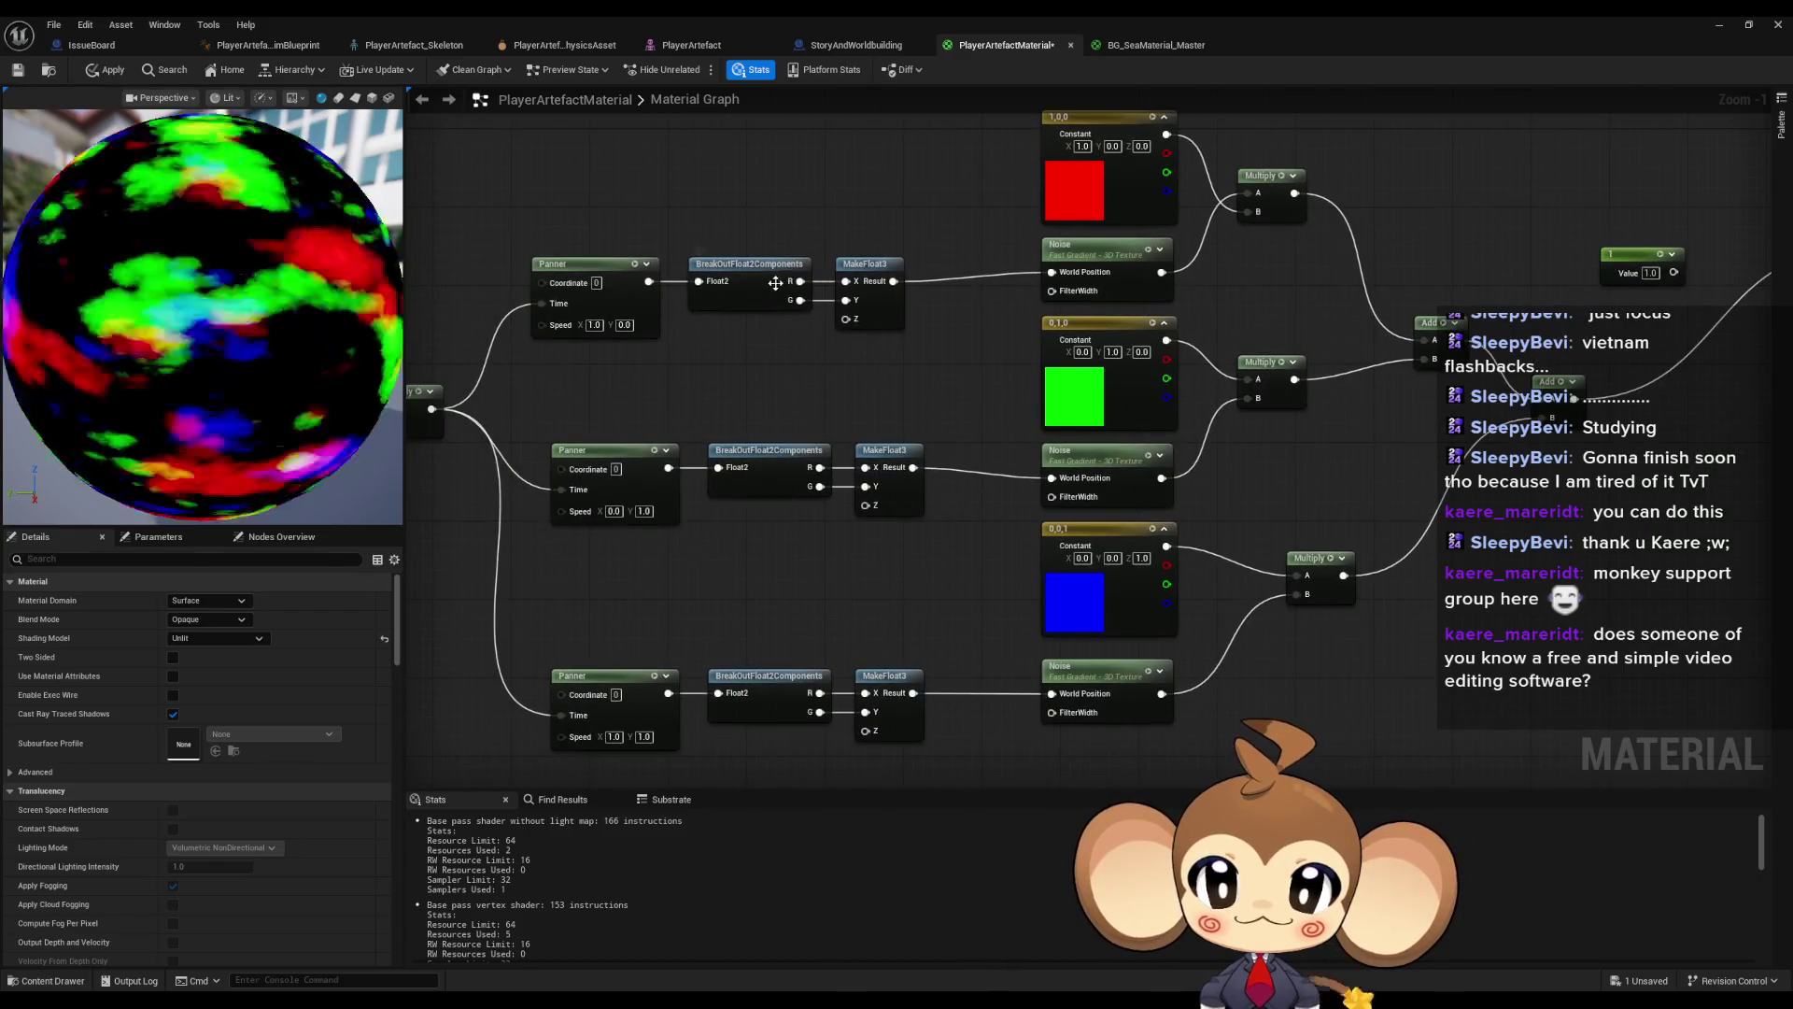
left_click_drag(448, 449, 743, 448)
left_click(577, 464)
type("0.1")
key("Return")
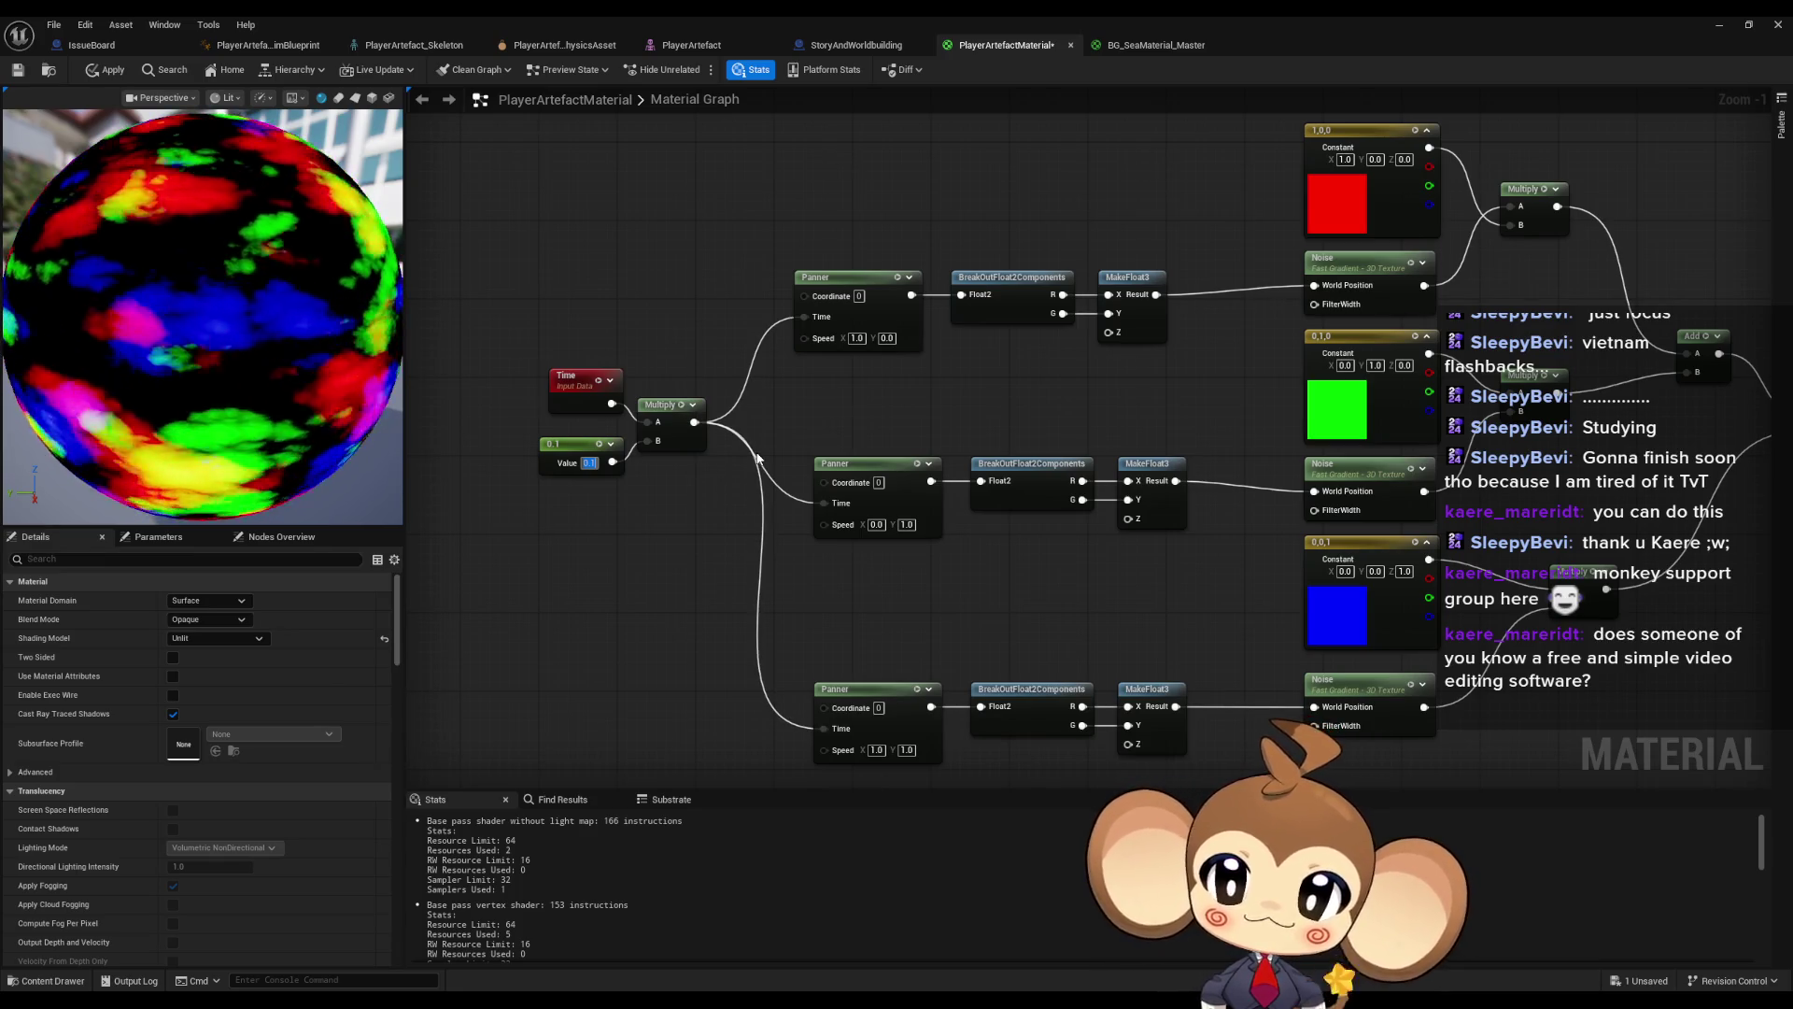
- Try blue Noise Scale values of 20 and 100, settling on 1.0
left_click_drag(1163, 585, 1085, 536)
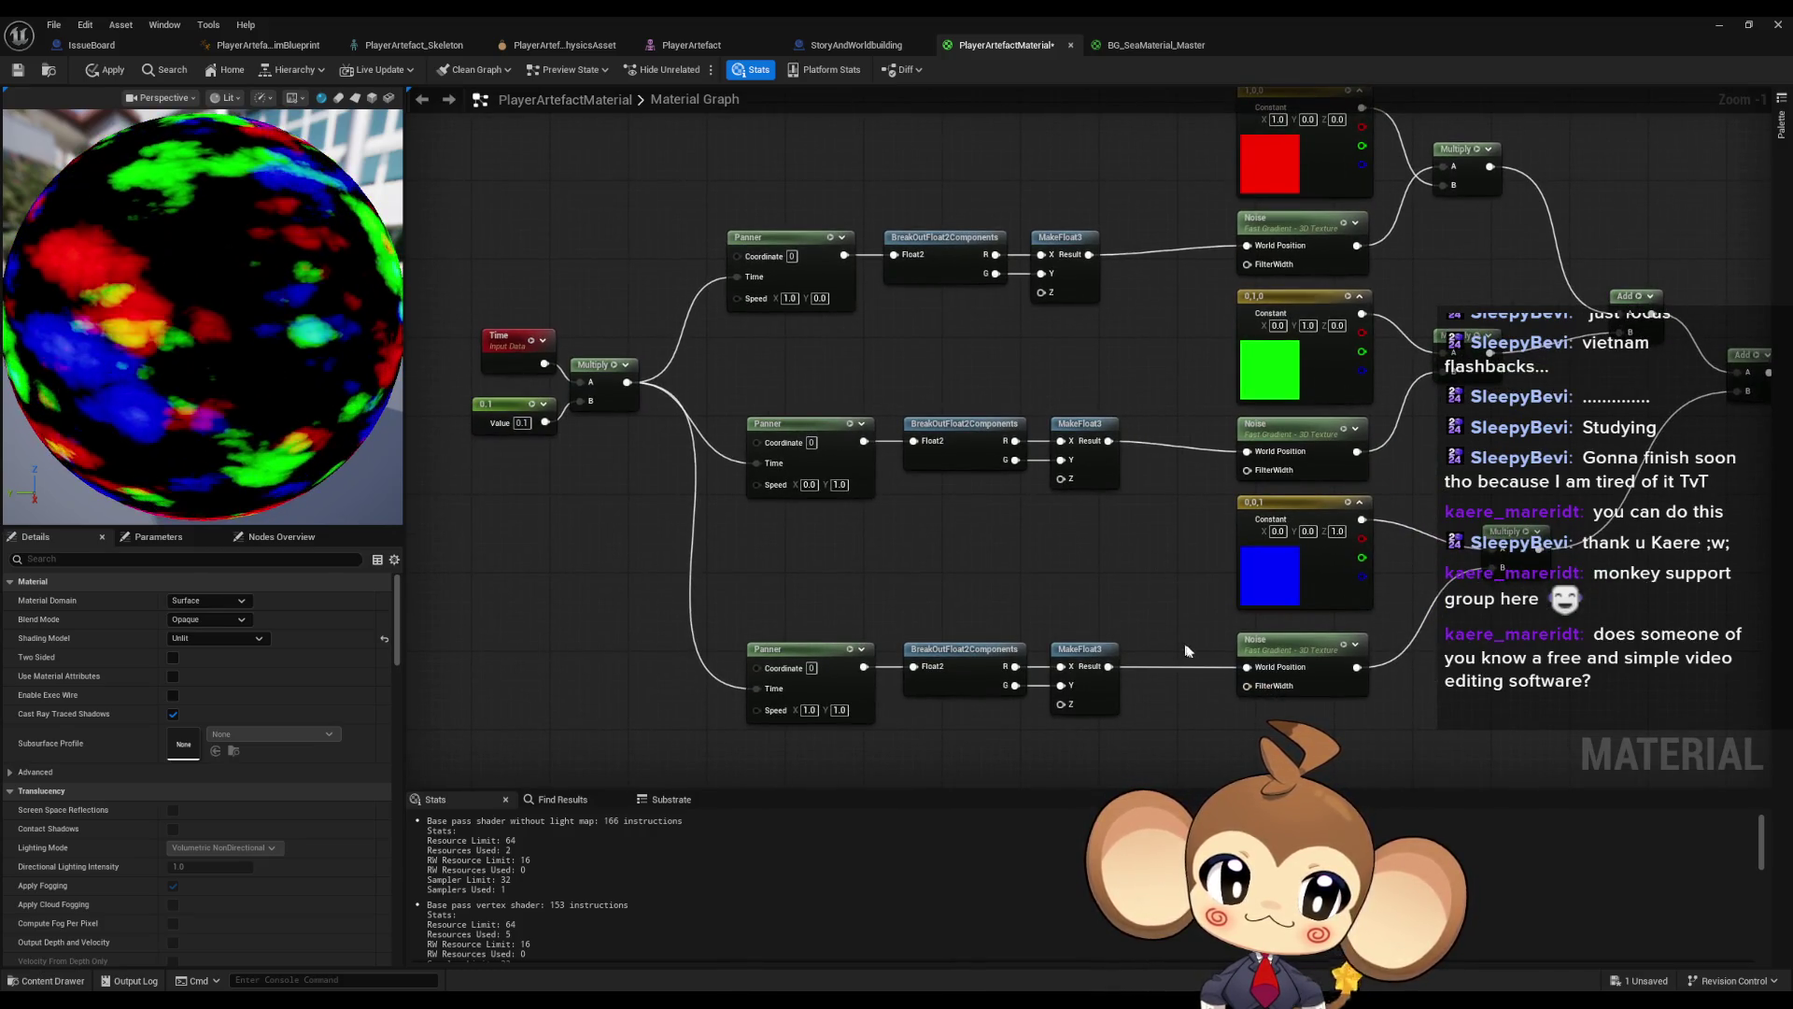
left_click(1289, 644)
left_click(200, 620)
type("20")
key("Return")
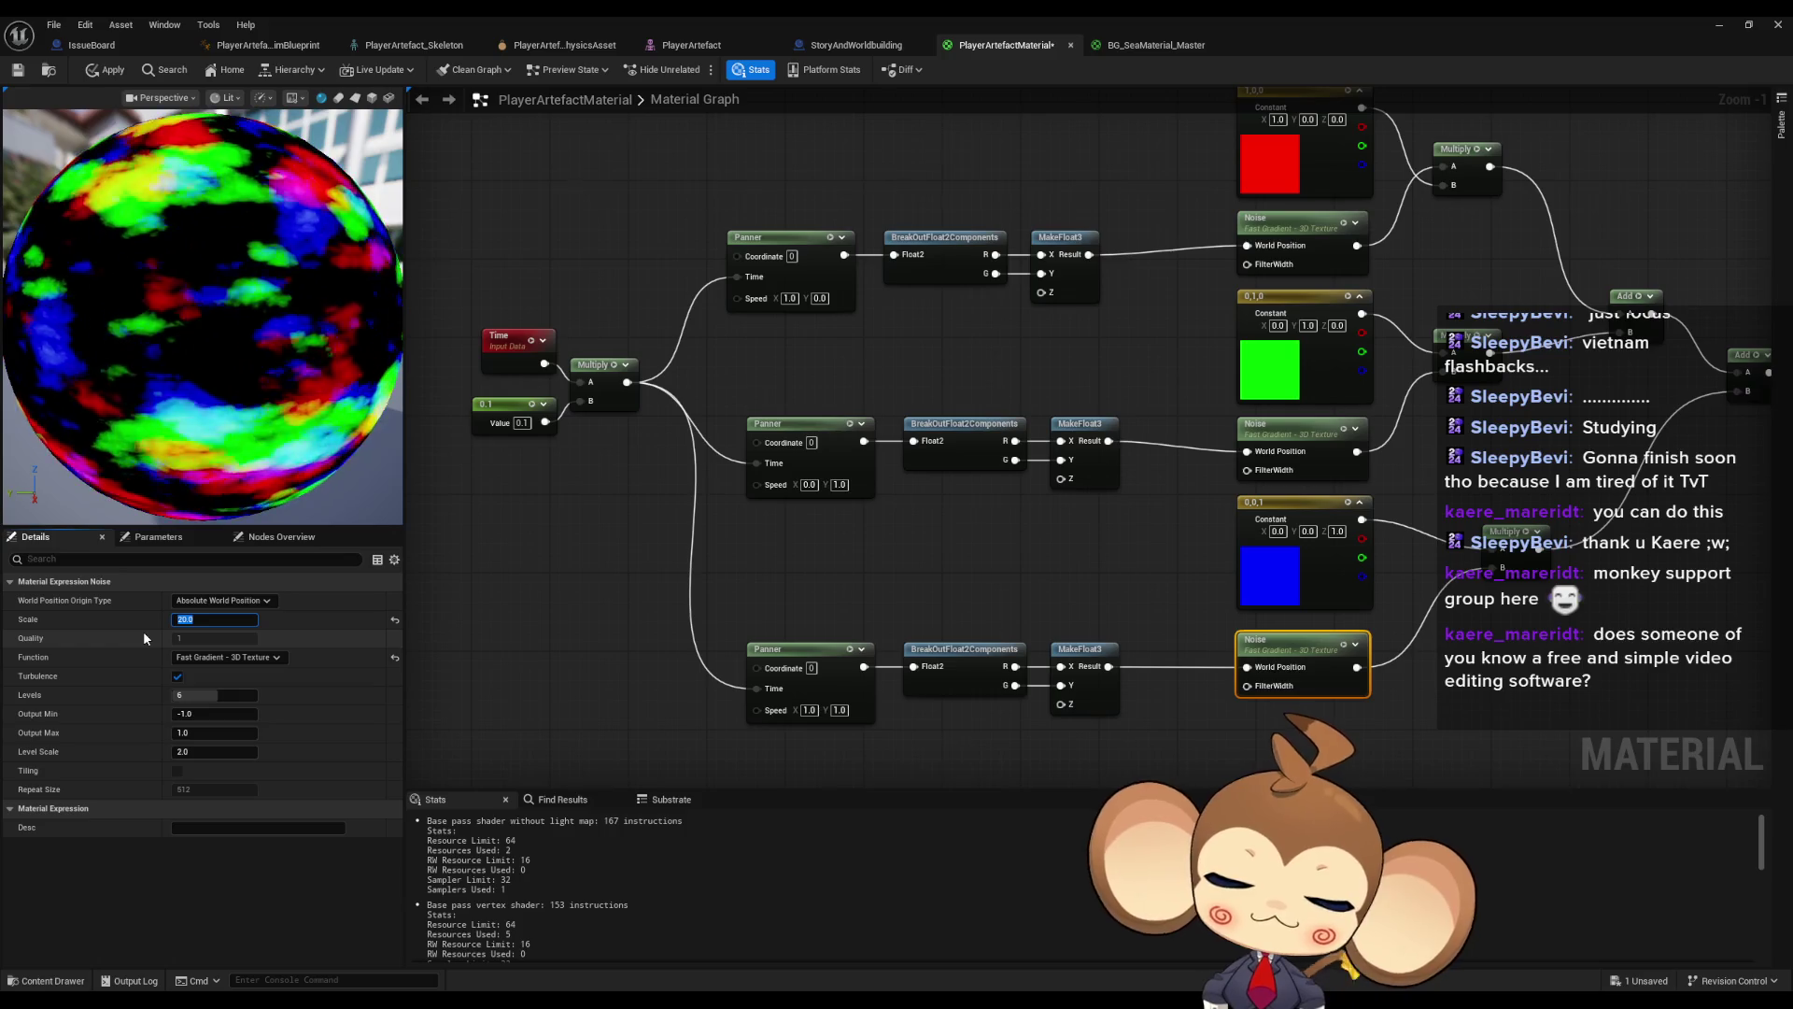
type("100")
key("Return")
type("1")
key("Return")
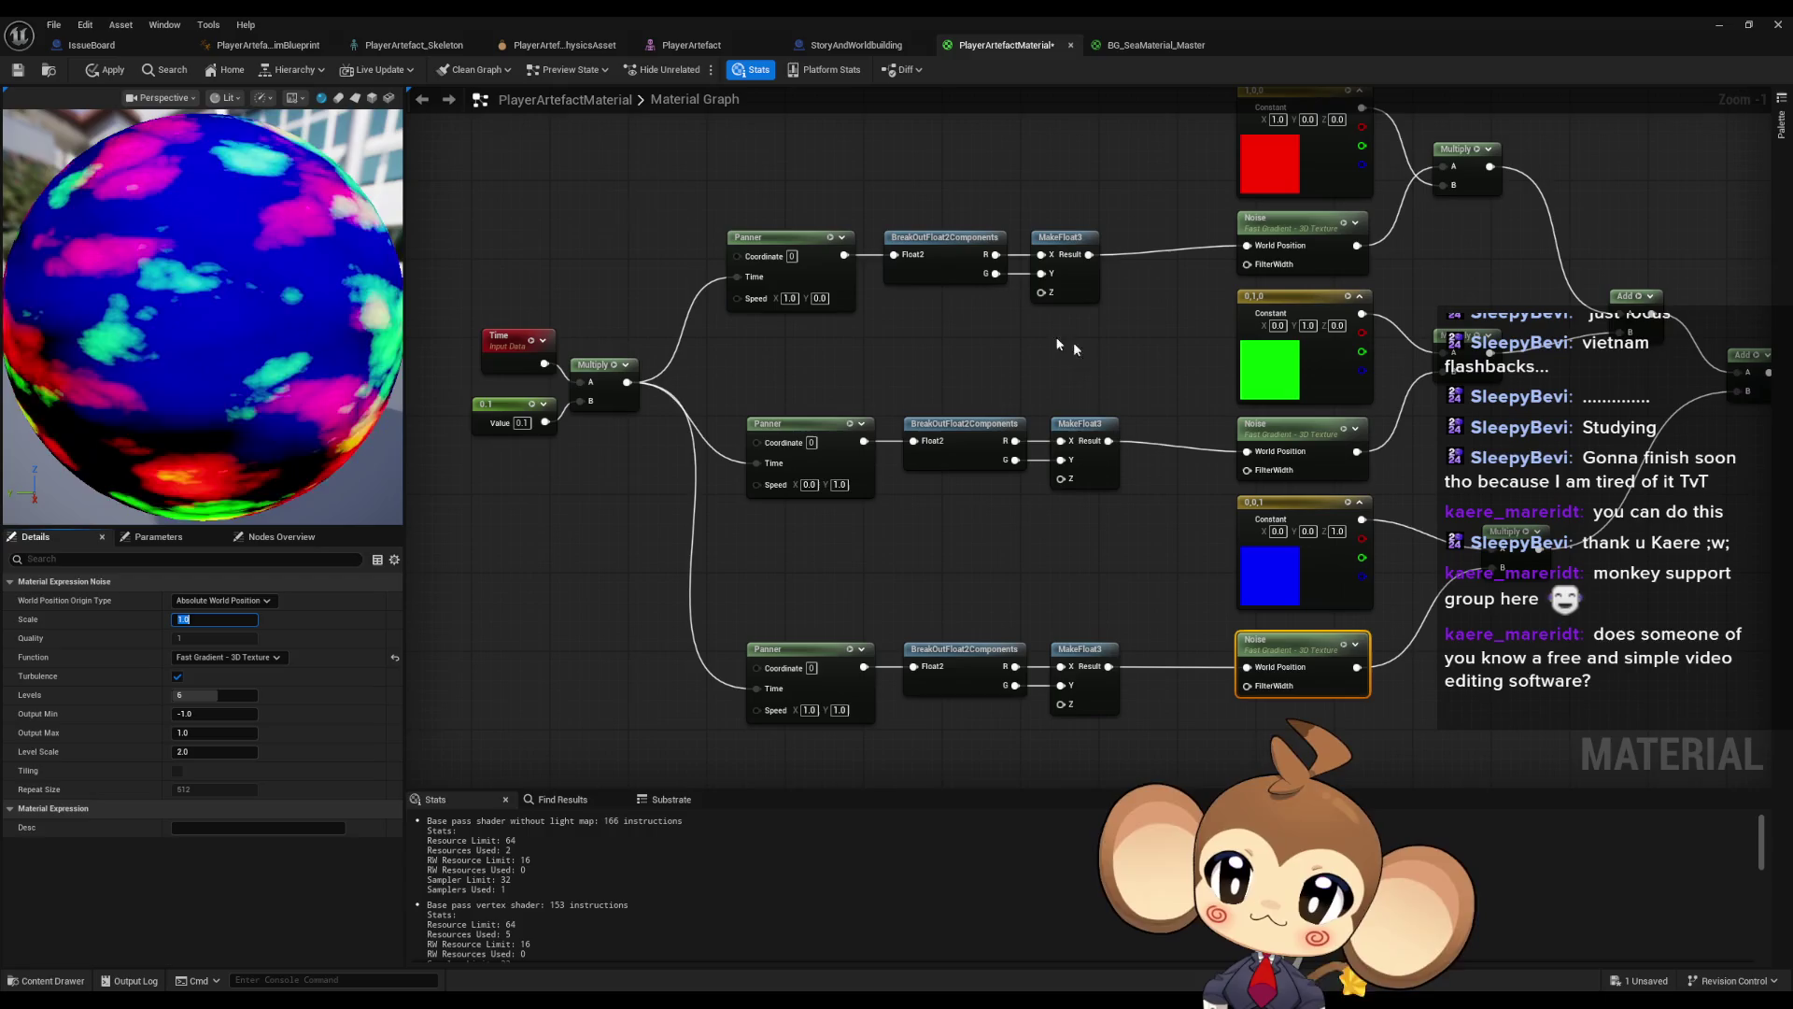
mouse_move(1184, 350)
left_mouse_down()
mouse_move(1161, 392)
mouse_move(1050, 463)
left_mouse_up()
left_click(201, 619)
type("10")
key("Return")
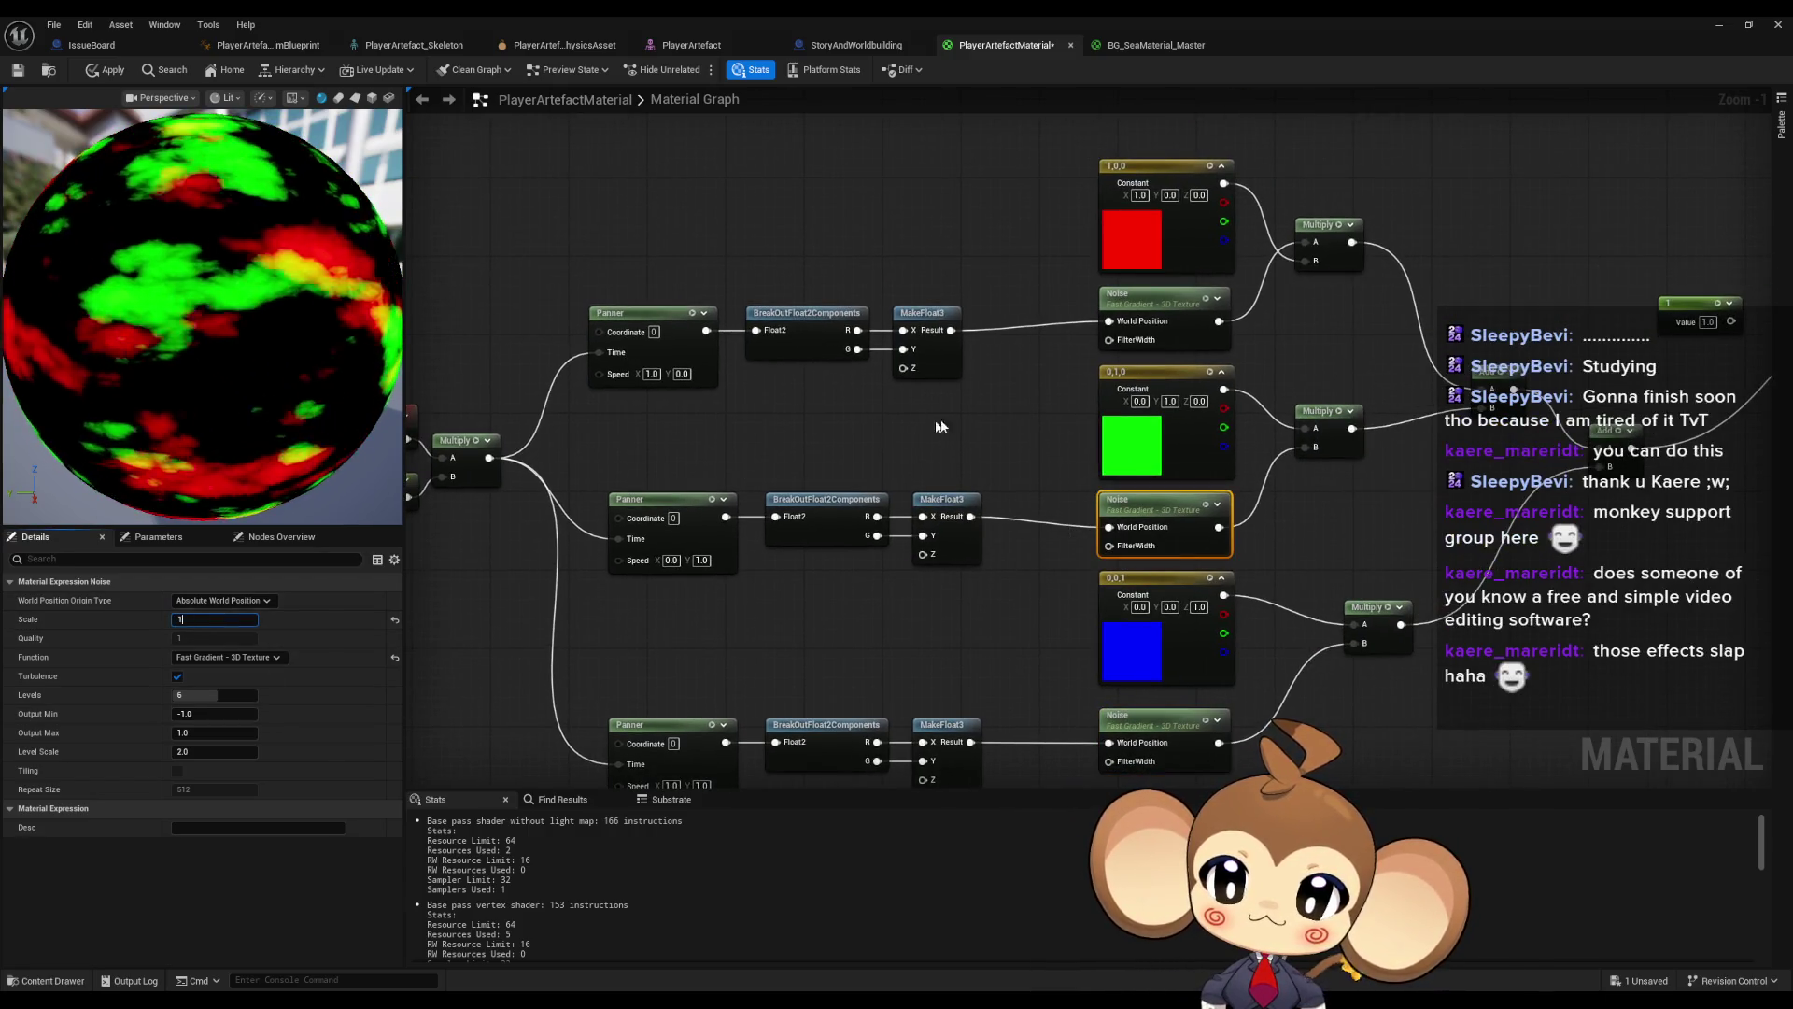
left_click(1130, 304)
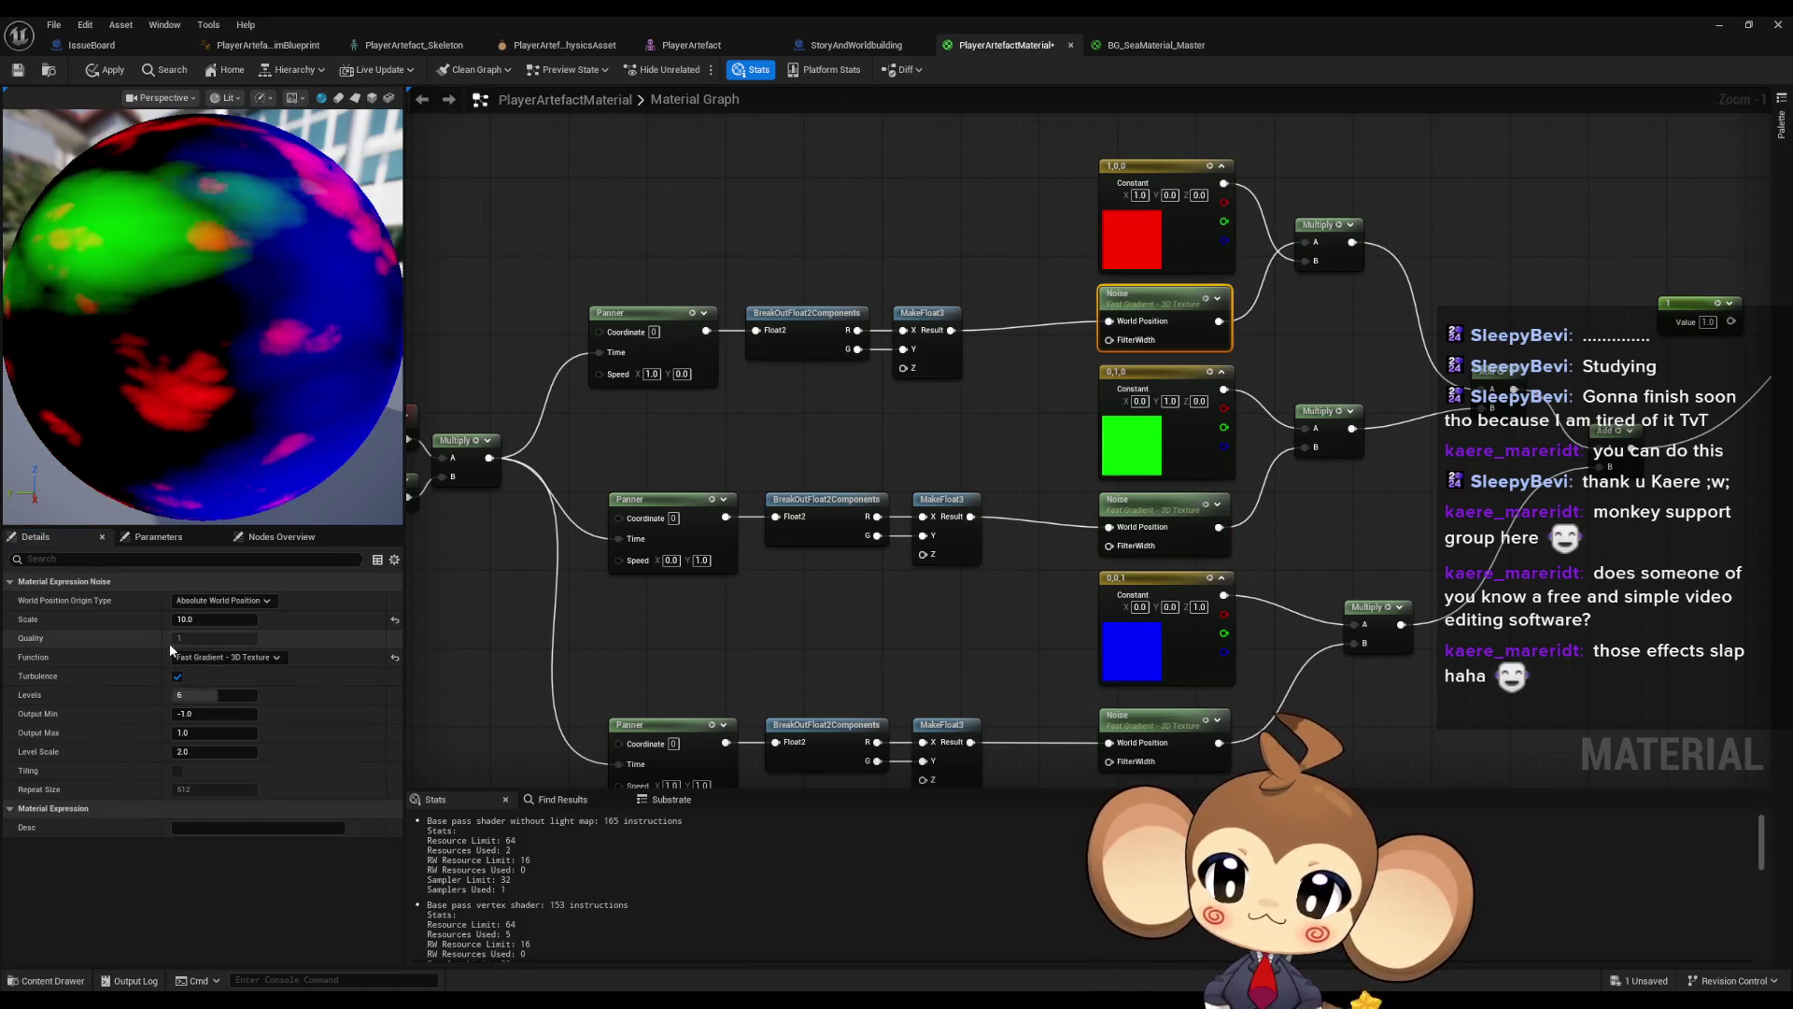
left_click(941, 502)
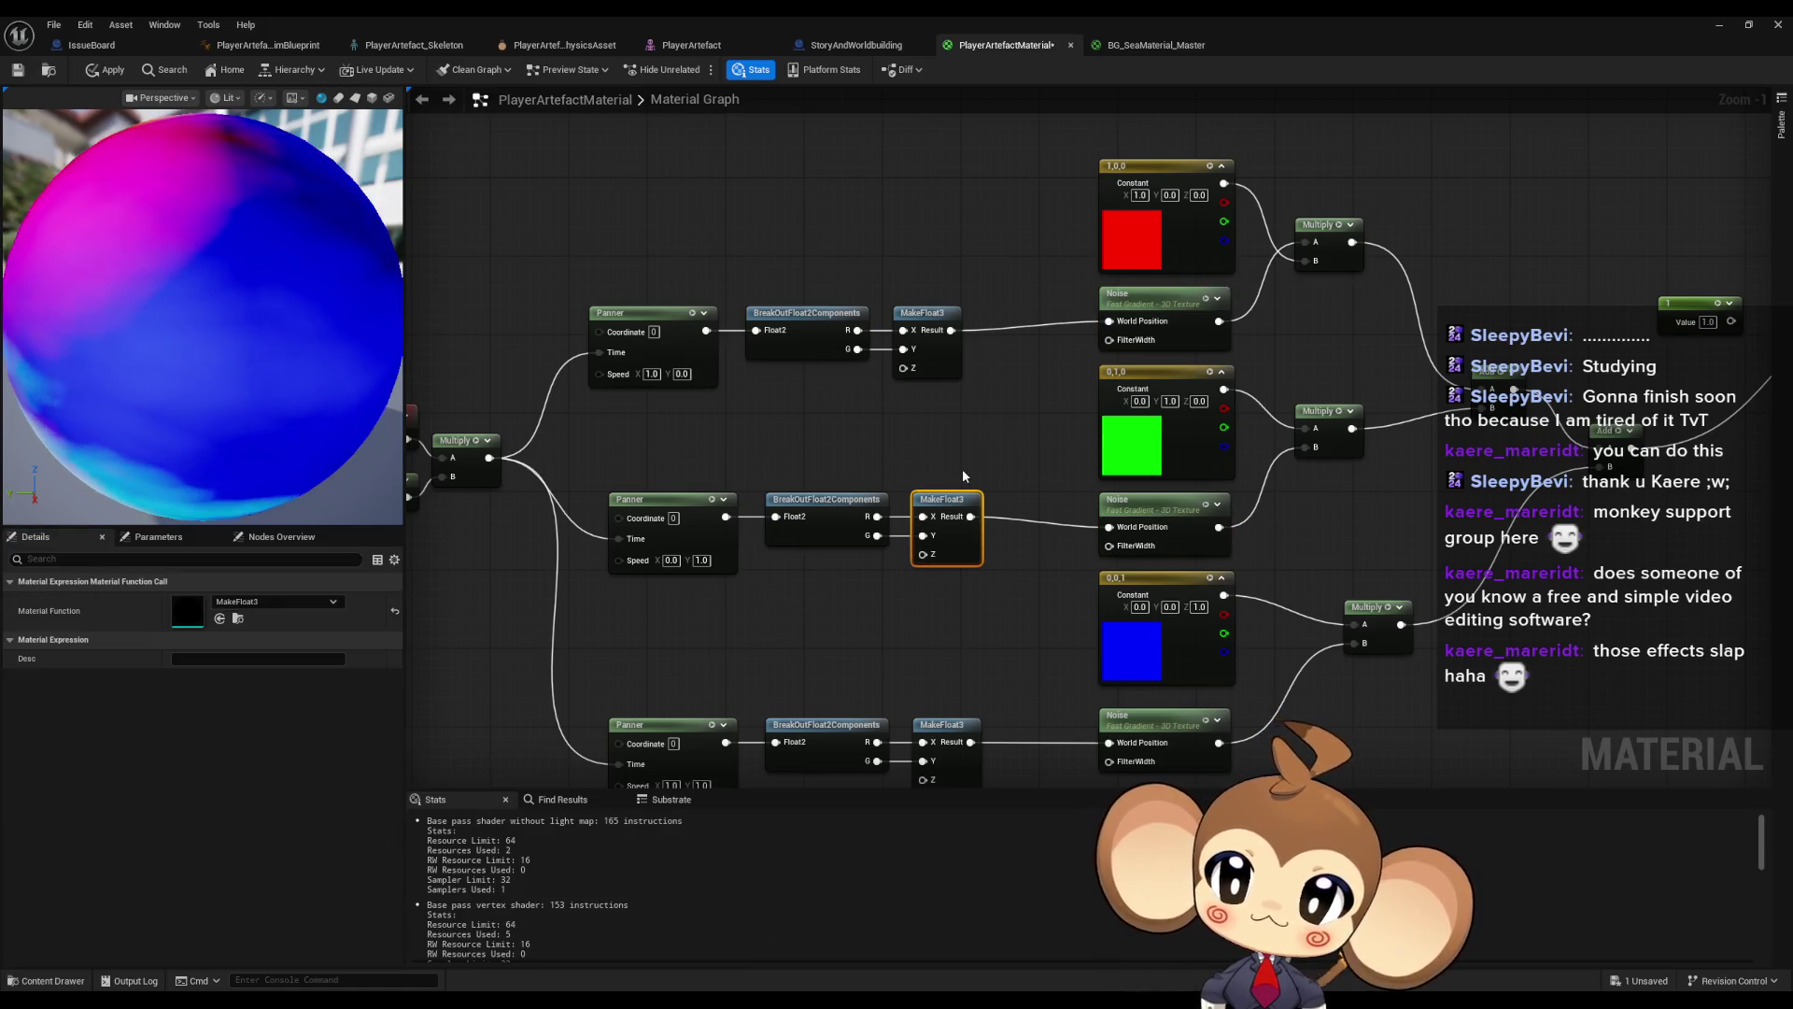
left_click(954, 469)
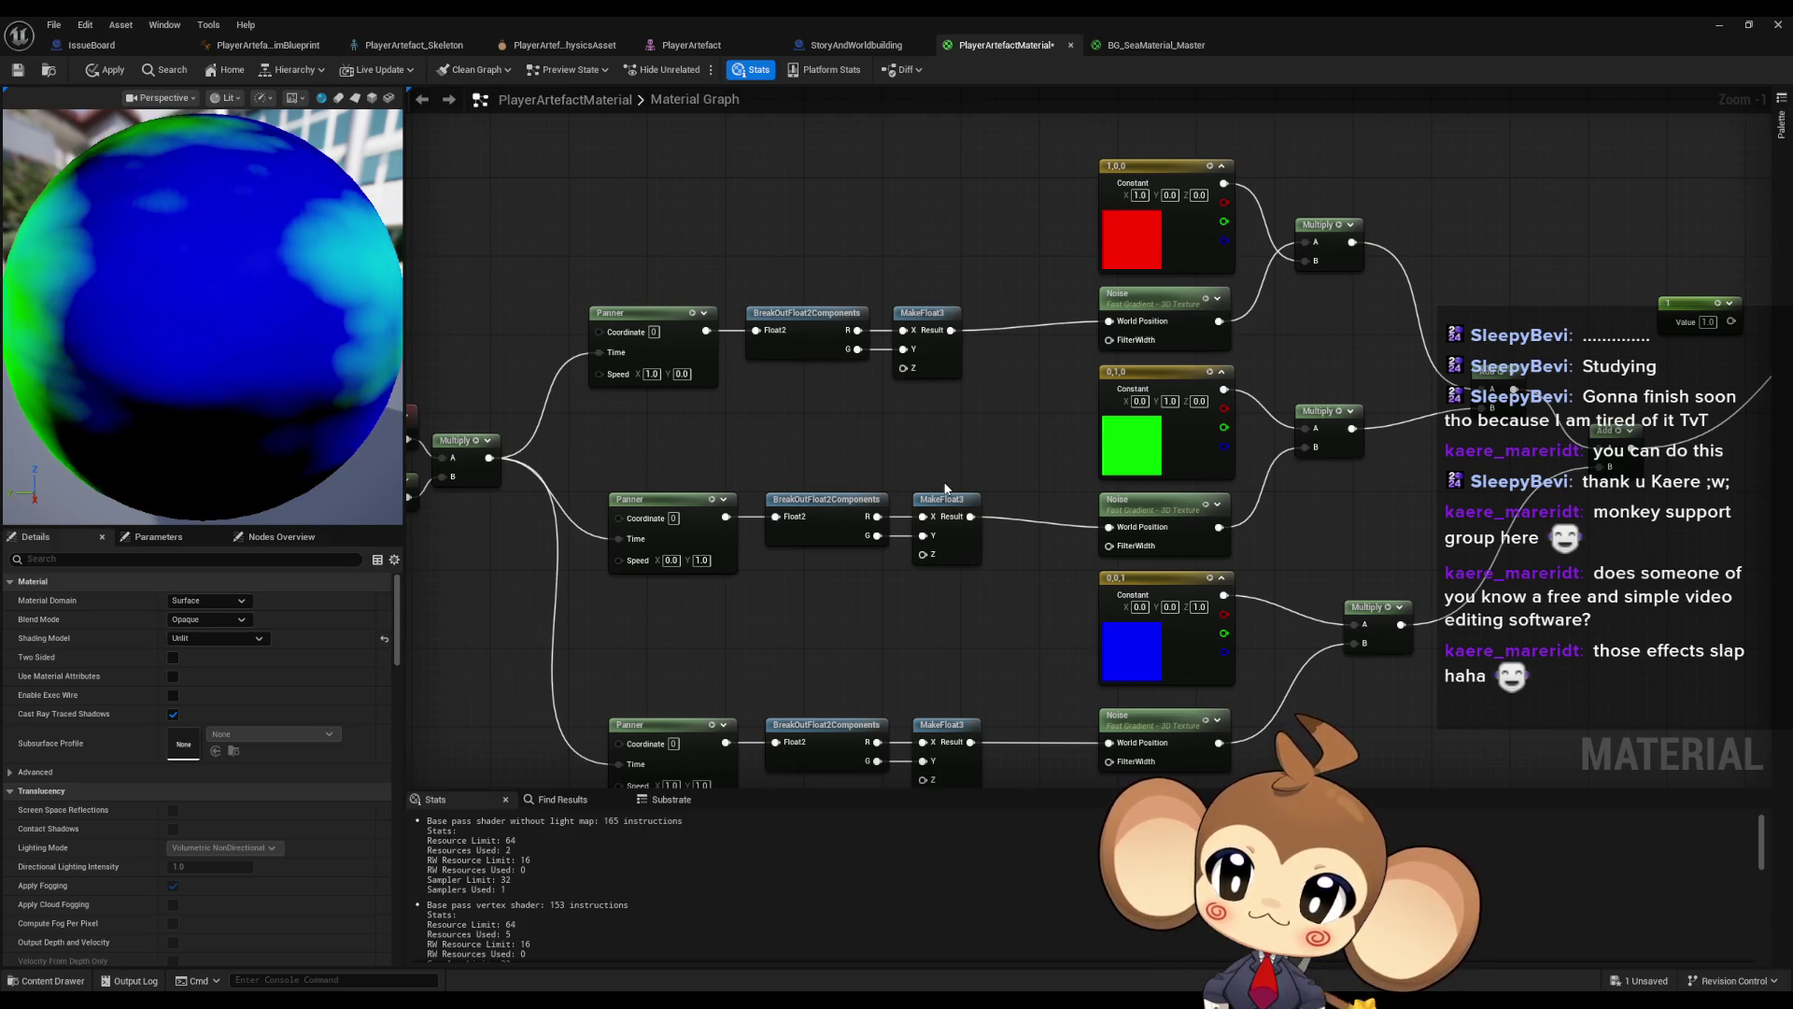
left_click_drag(940, 493, 807, 551)
left_click(879, 590)
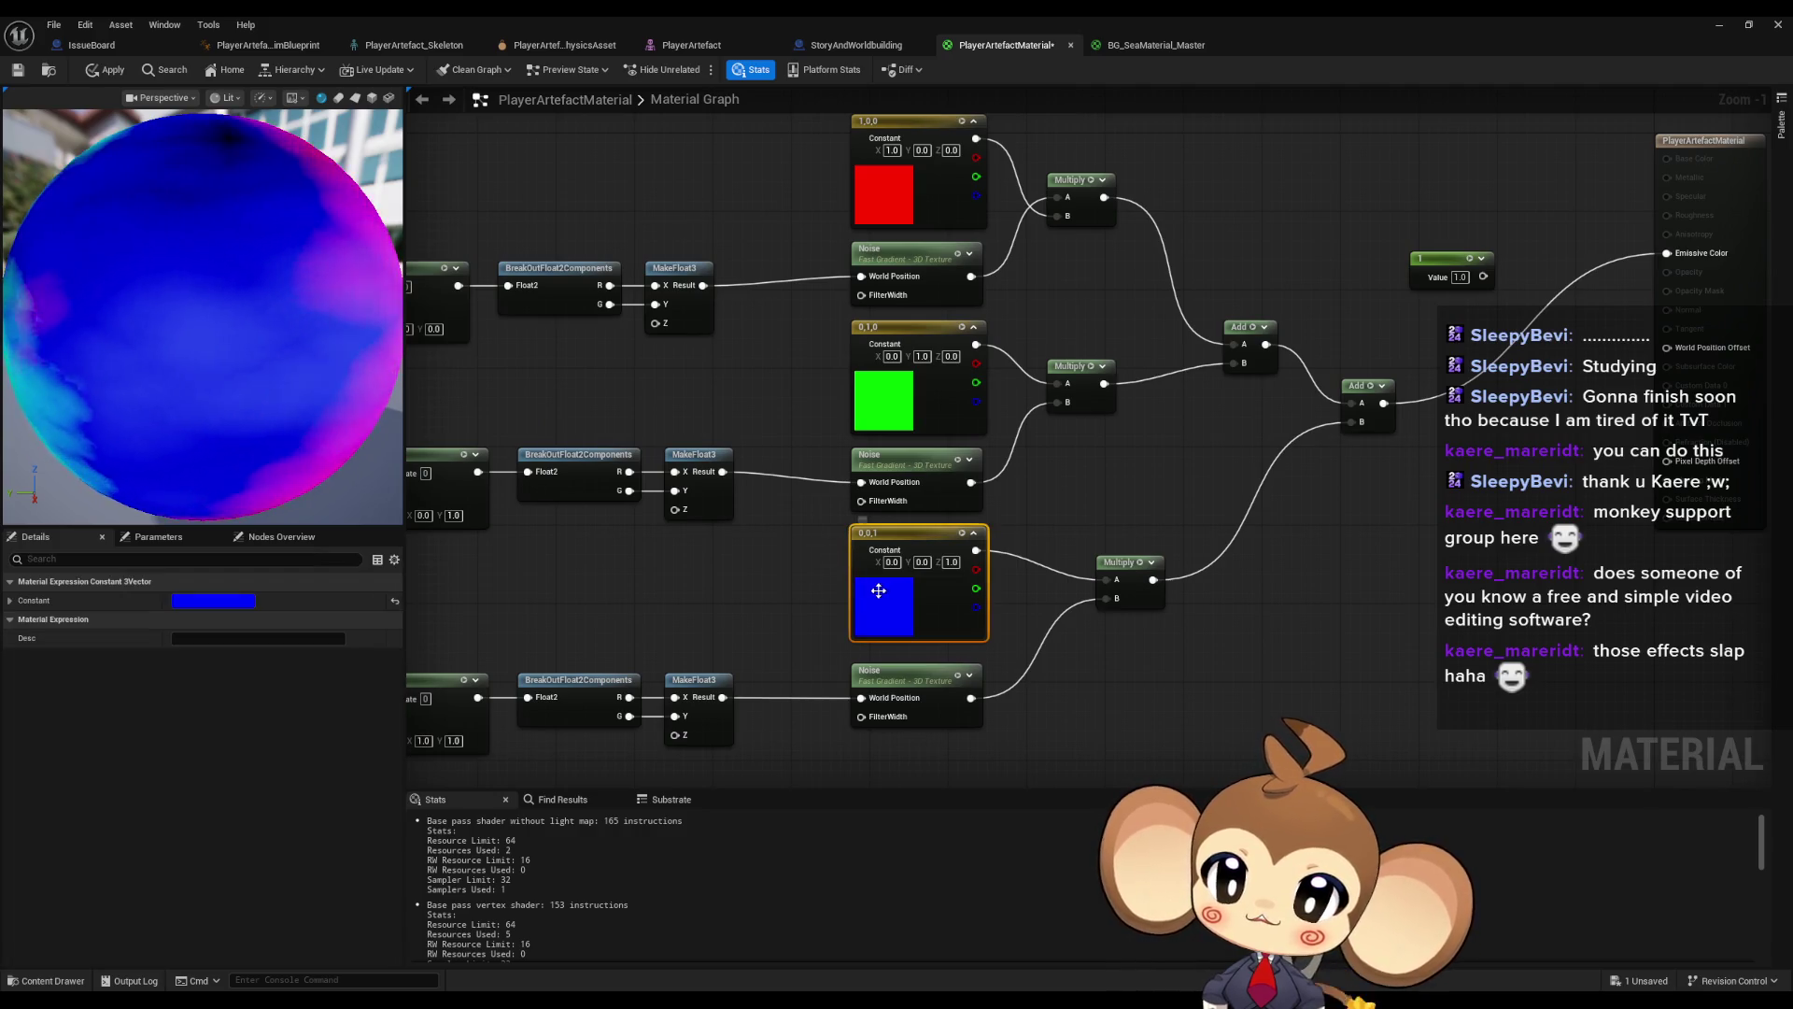
left_click(878, 719)
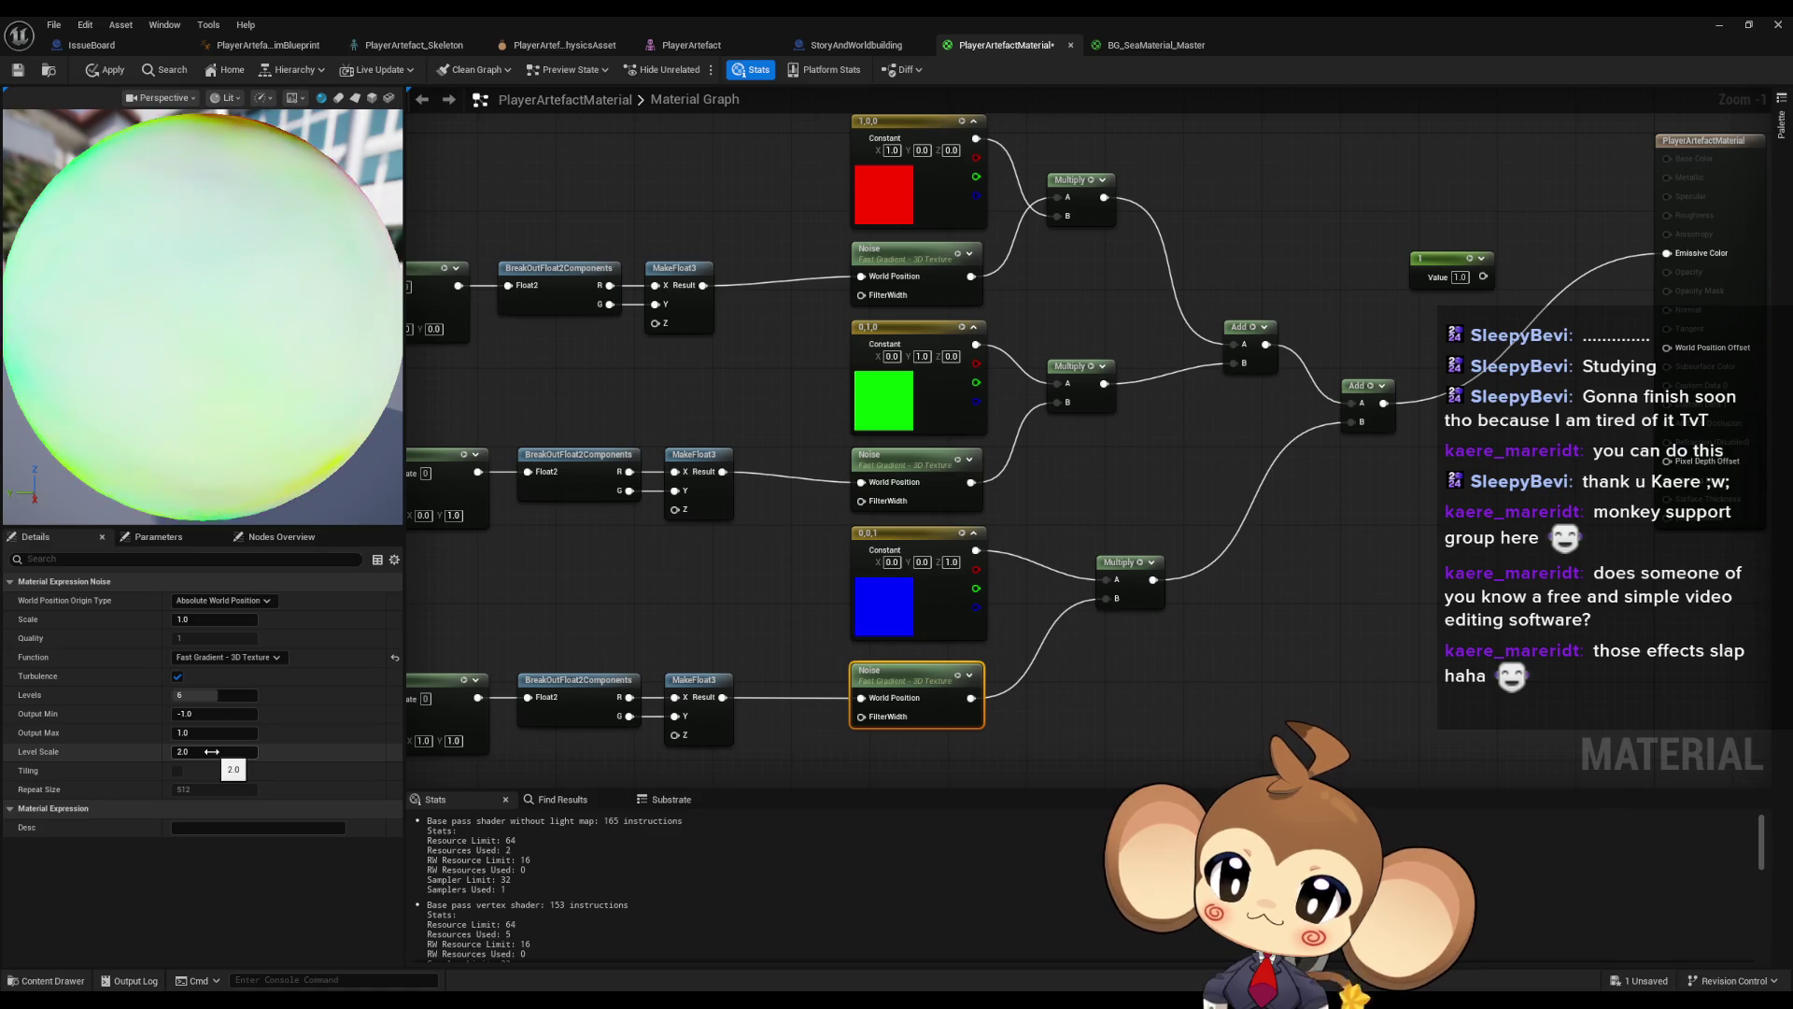
- Paste a new Noise node and wire a pasted Panner copy into its position input
left_click_drag(981, 687, 854, 637)
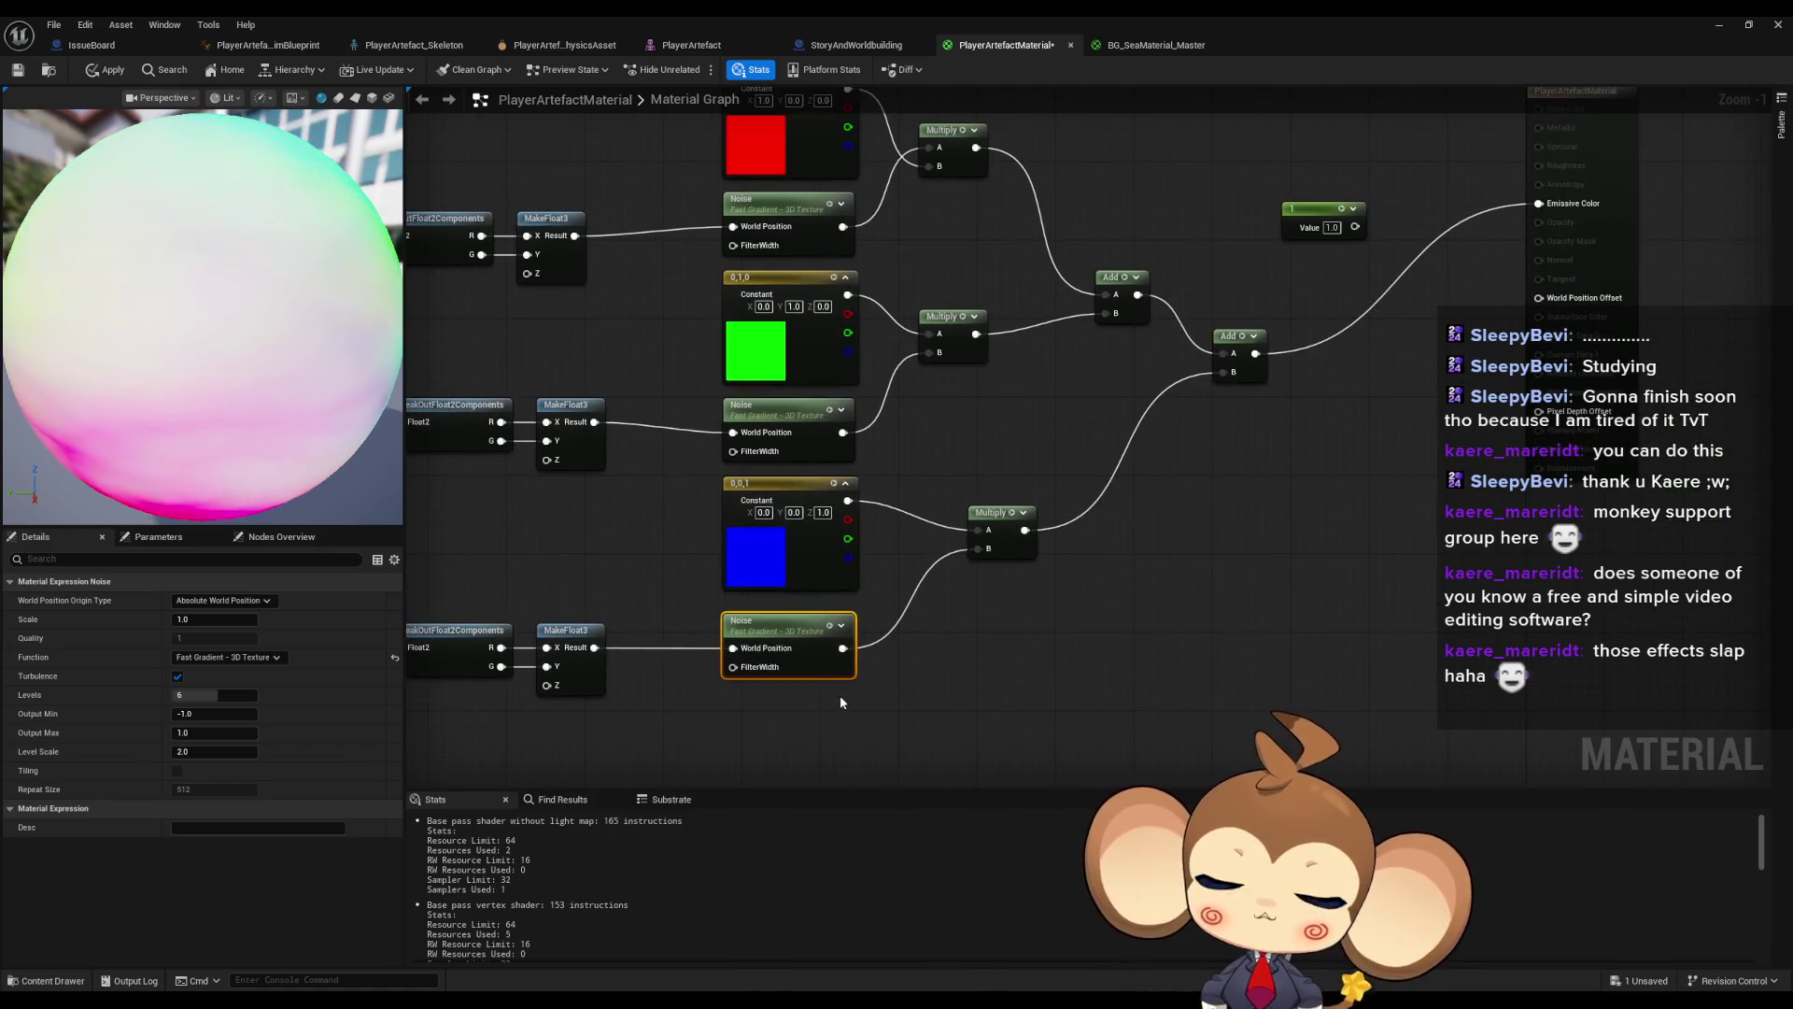
key("ctrl+v")
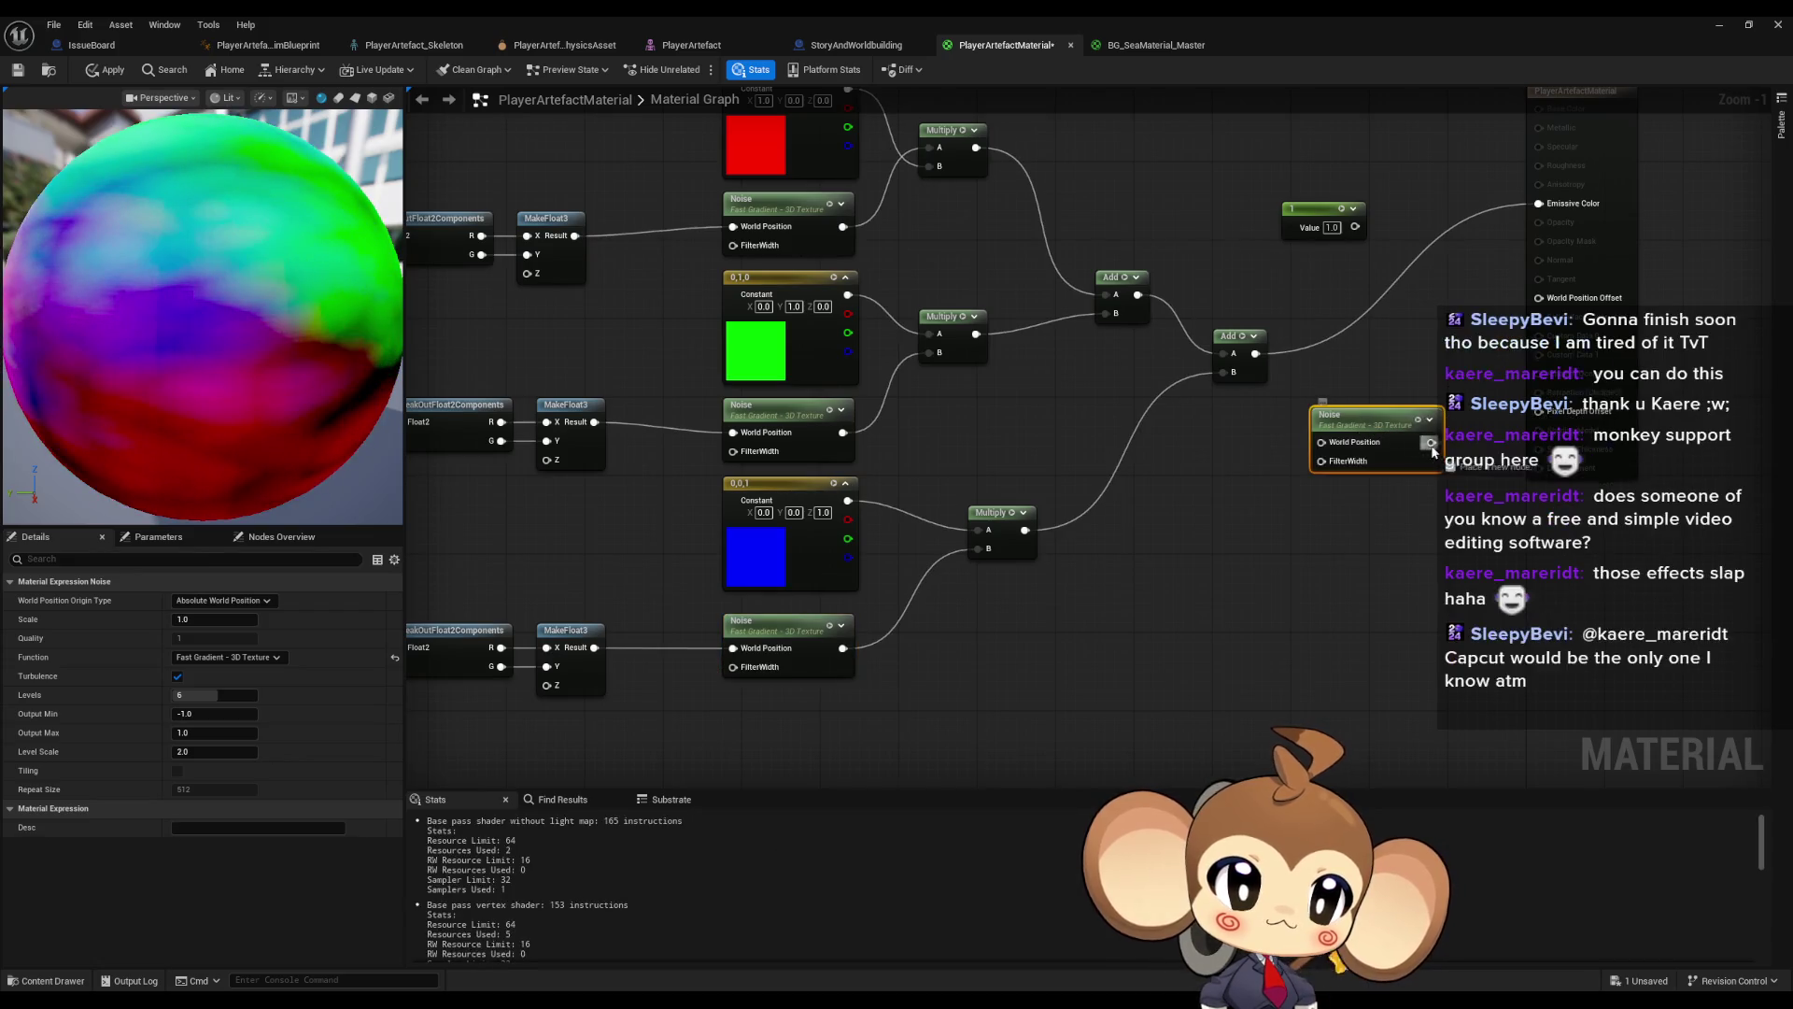
mouse_move(1337, 369)
left_mouse_down()
mouse_move(1313, 395)
mouse_move(896, 448)
left_mouse_up()
scroll(1008, 425, "up", 1)
mouse_move(411, 776)
left_mouse_down()
mouse_move(957, 632)
mouse_move(1258, 618)
left_mouse_up()
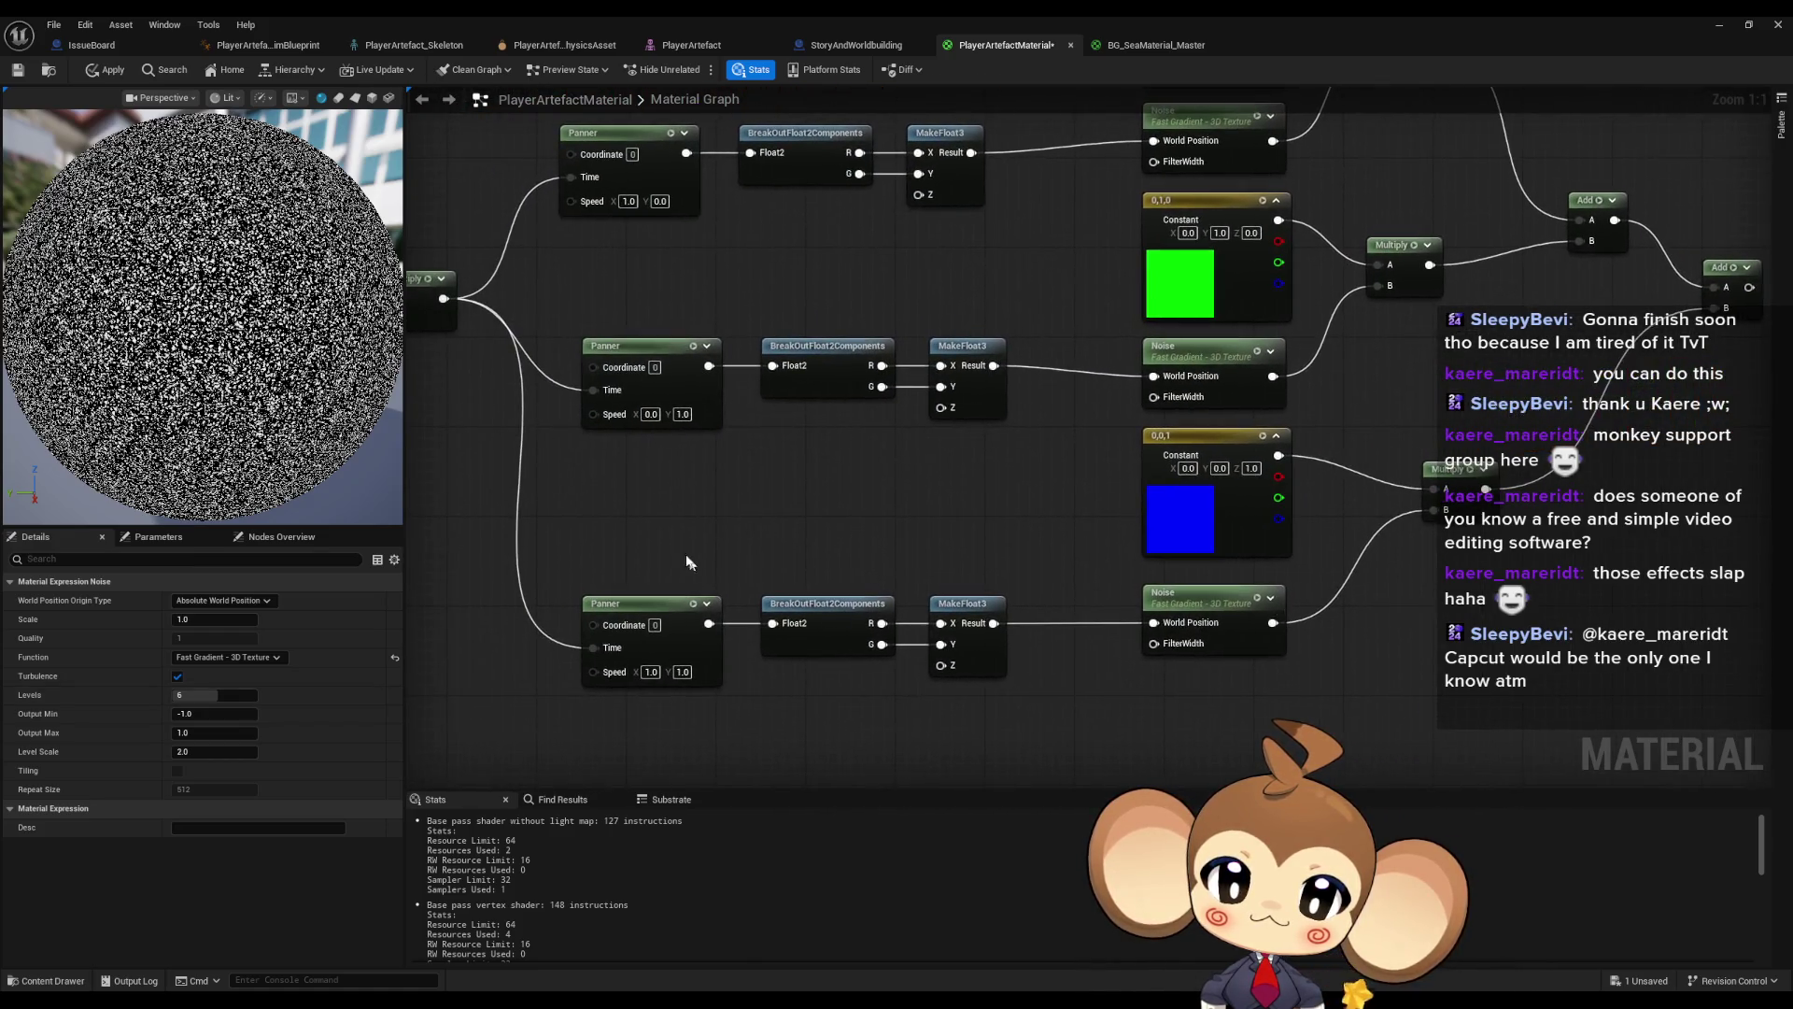
left_click(607, 609)
mouse_move(1655, 519)
left_mouse_down()
mouse_move(1050, 601)
mouse_move(1173, 541)
mouse_move(1196, 473)
left_mouse_up()
key("ctrl+x")
key("ctrl+v")
left_click_drag(841, 486, 1653, 414)
mouse_move(1181, 627)
left_mouse_down()
mouse_move(1339, 635)
mouse_move(844, 663)
left_mouse_up()
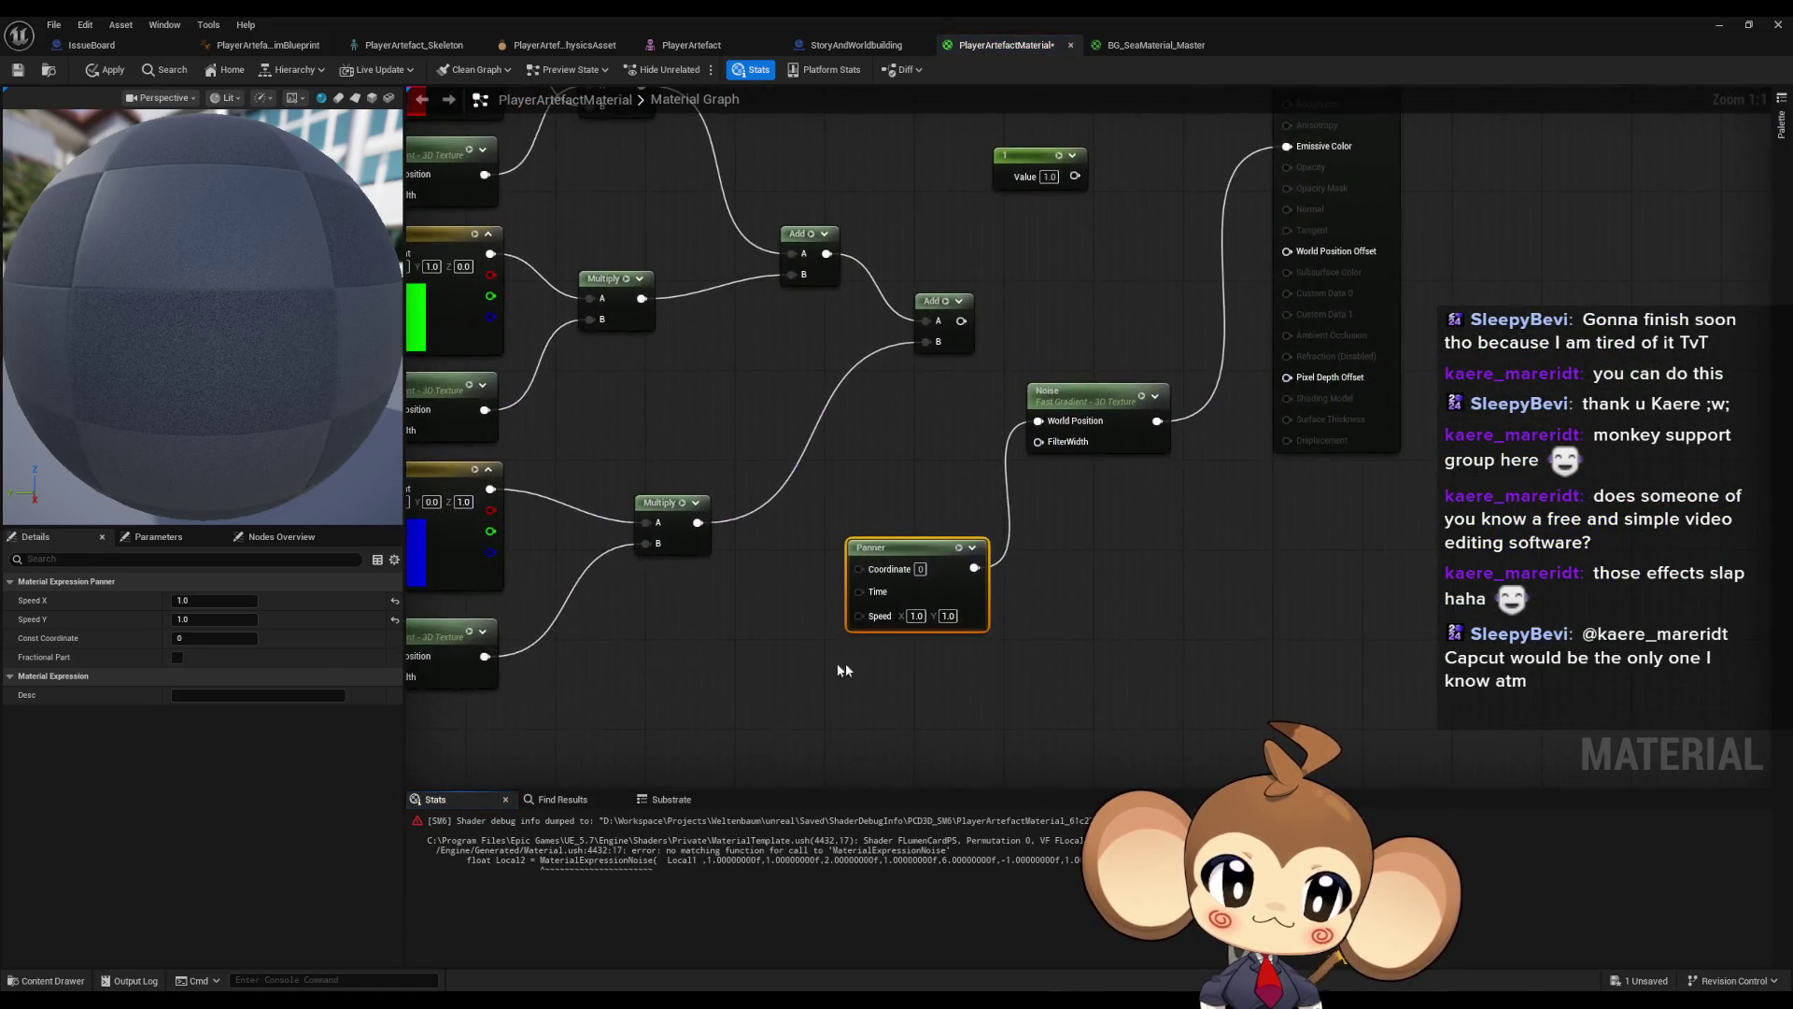
- Apply the material and dismiss the resulting compilation error
left_click(103, 72)
left_click(1023, 455)
mouse_move(1023, 467)
left_mouse_down()
mouse_move(1536, 586)
mouse_move(1756, 586)
mouse_move(1545, 567)
left_mouse_up()
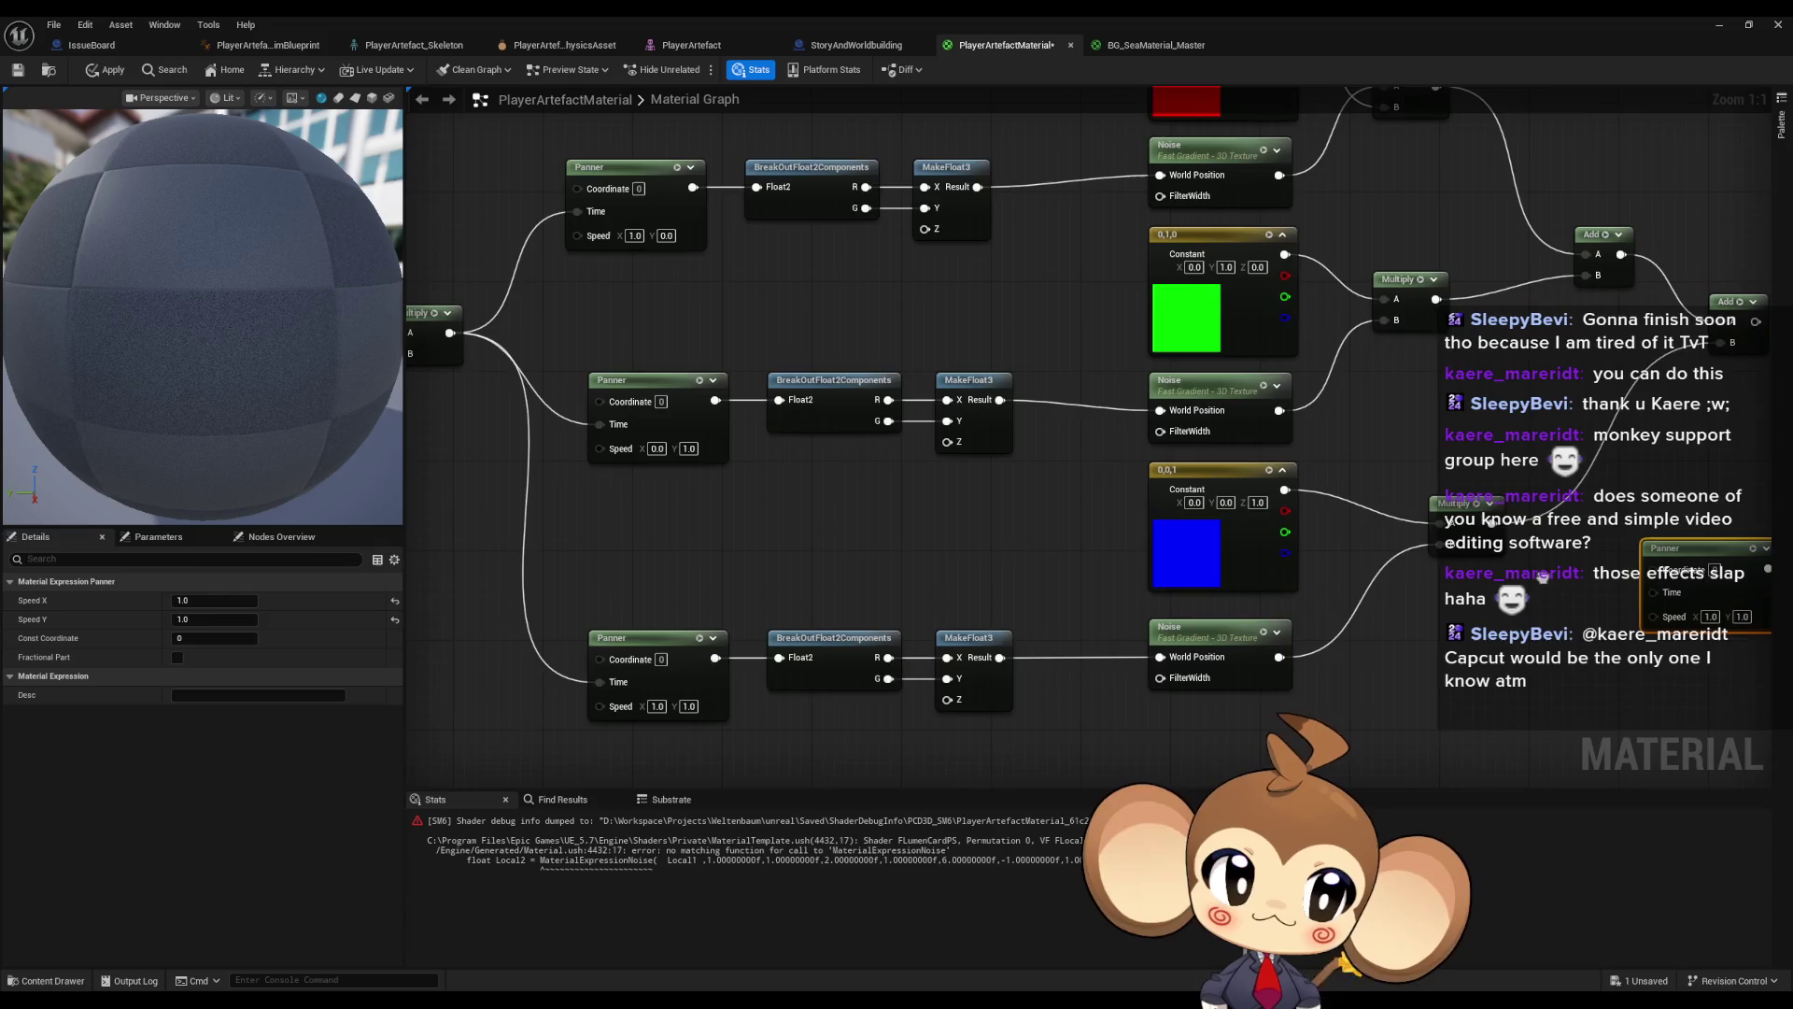
scroll(710, 579, "down", 2)
- Replace the lone Panner with a copied Panner→BreakOutFloat2Components→MakeFloat3 chain feeding the new Noise World Position
left_click_drag(709, 571, 934, 691)
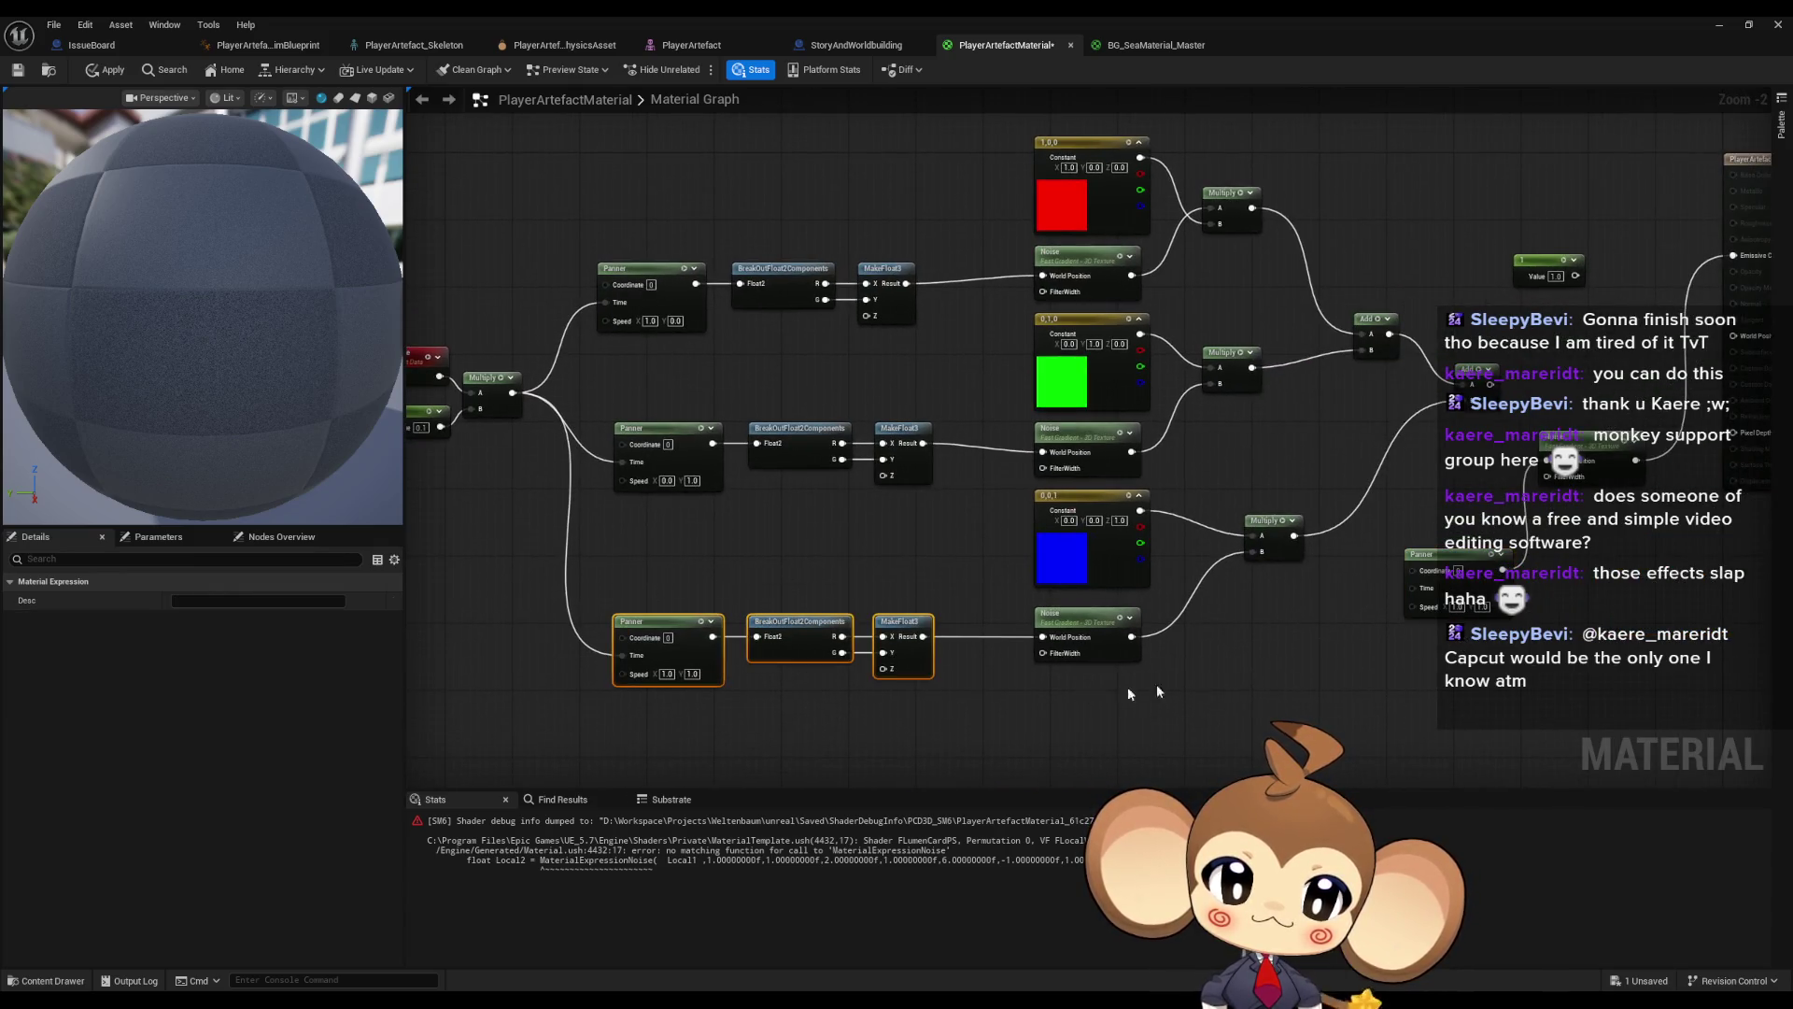
left_click_drag(1089, 689, 878, 671)
key("ctrl+c")
key("ctrl+v")
key("Delete")
left_click_drag(1301, 670, 1337, 443)
left_click_drag(1360, 580, 1174, 529)
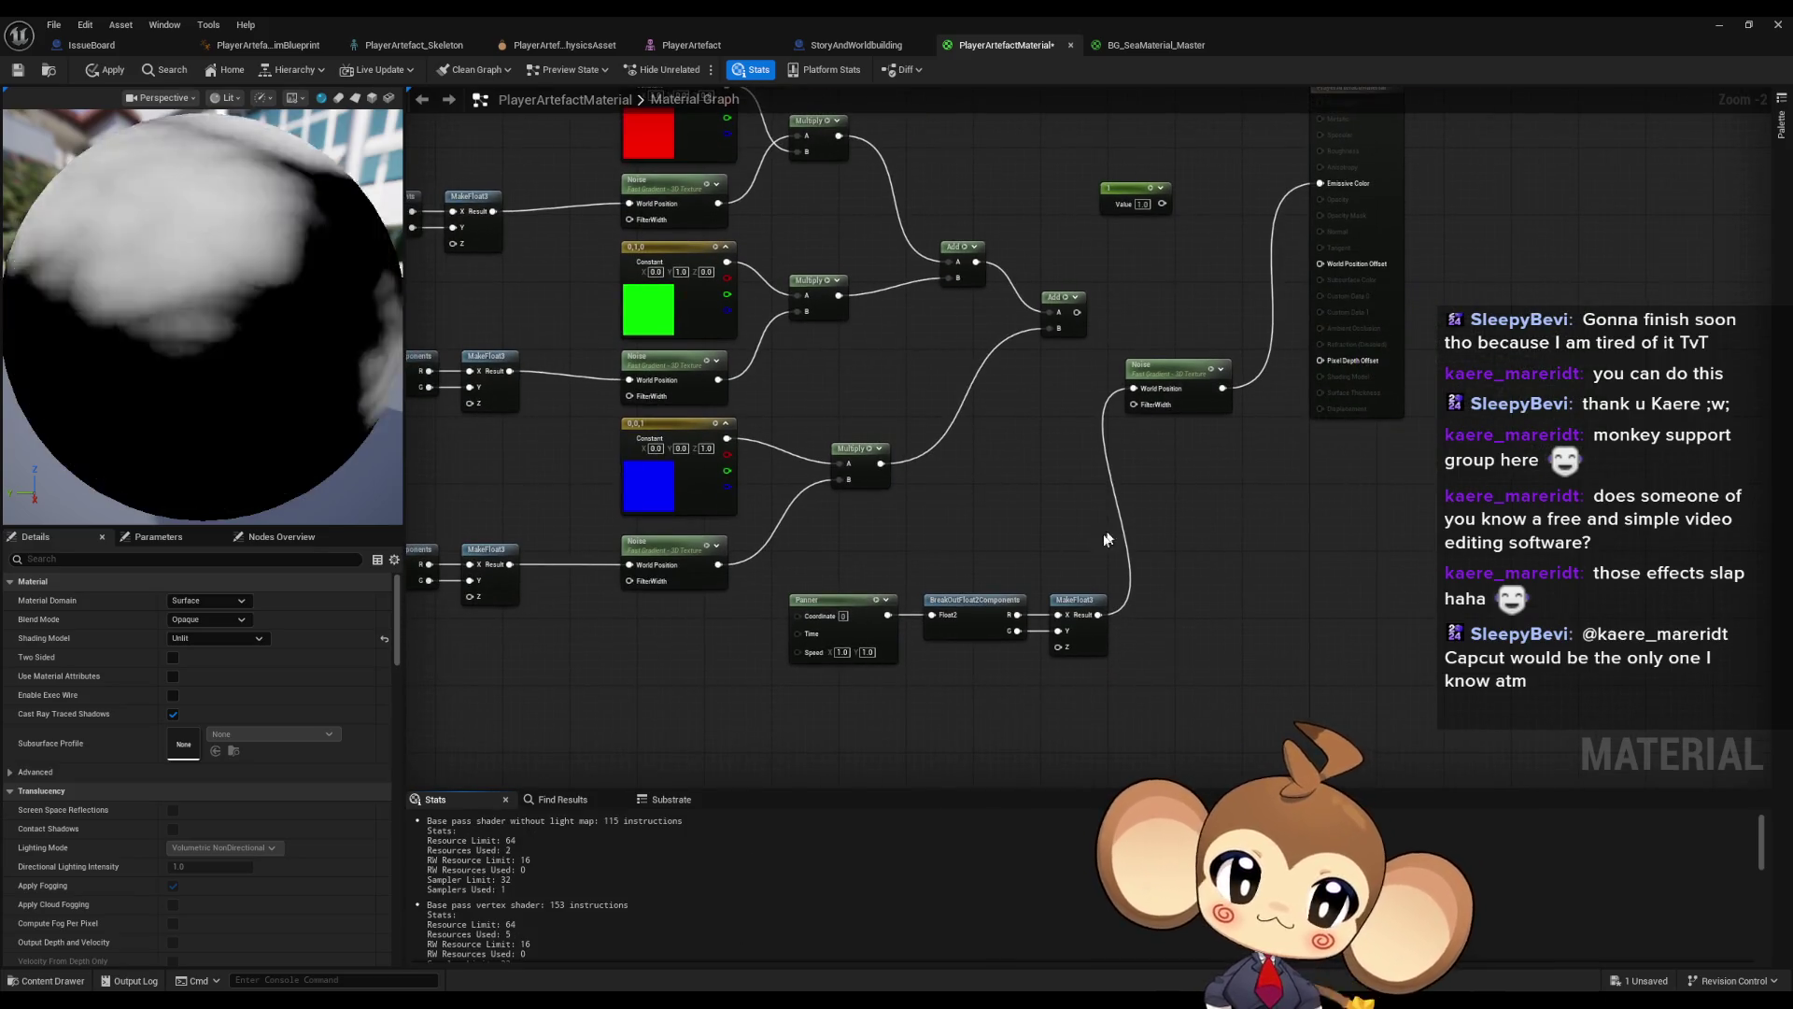
left_click_drag(843, 689, 904, 639)
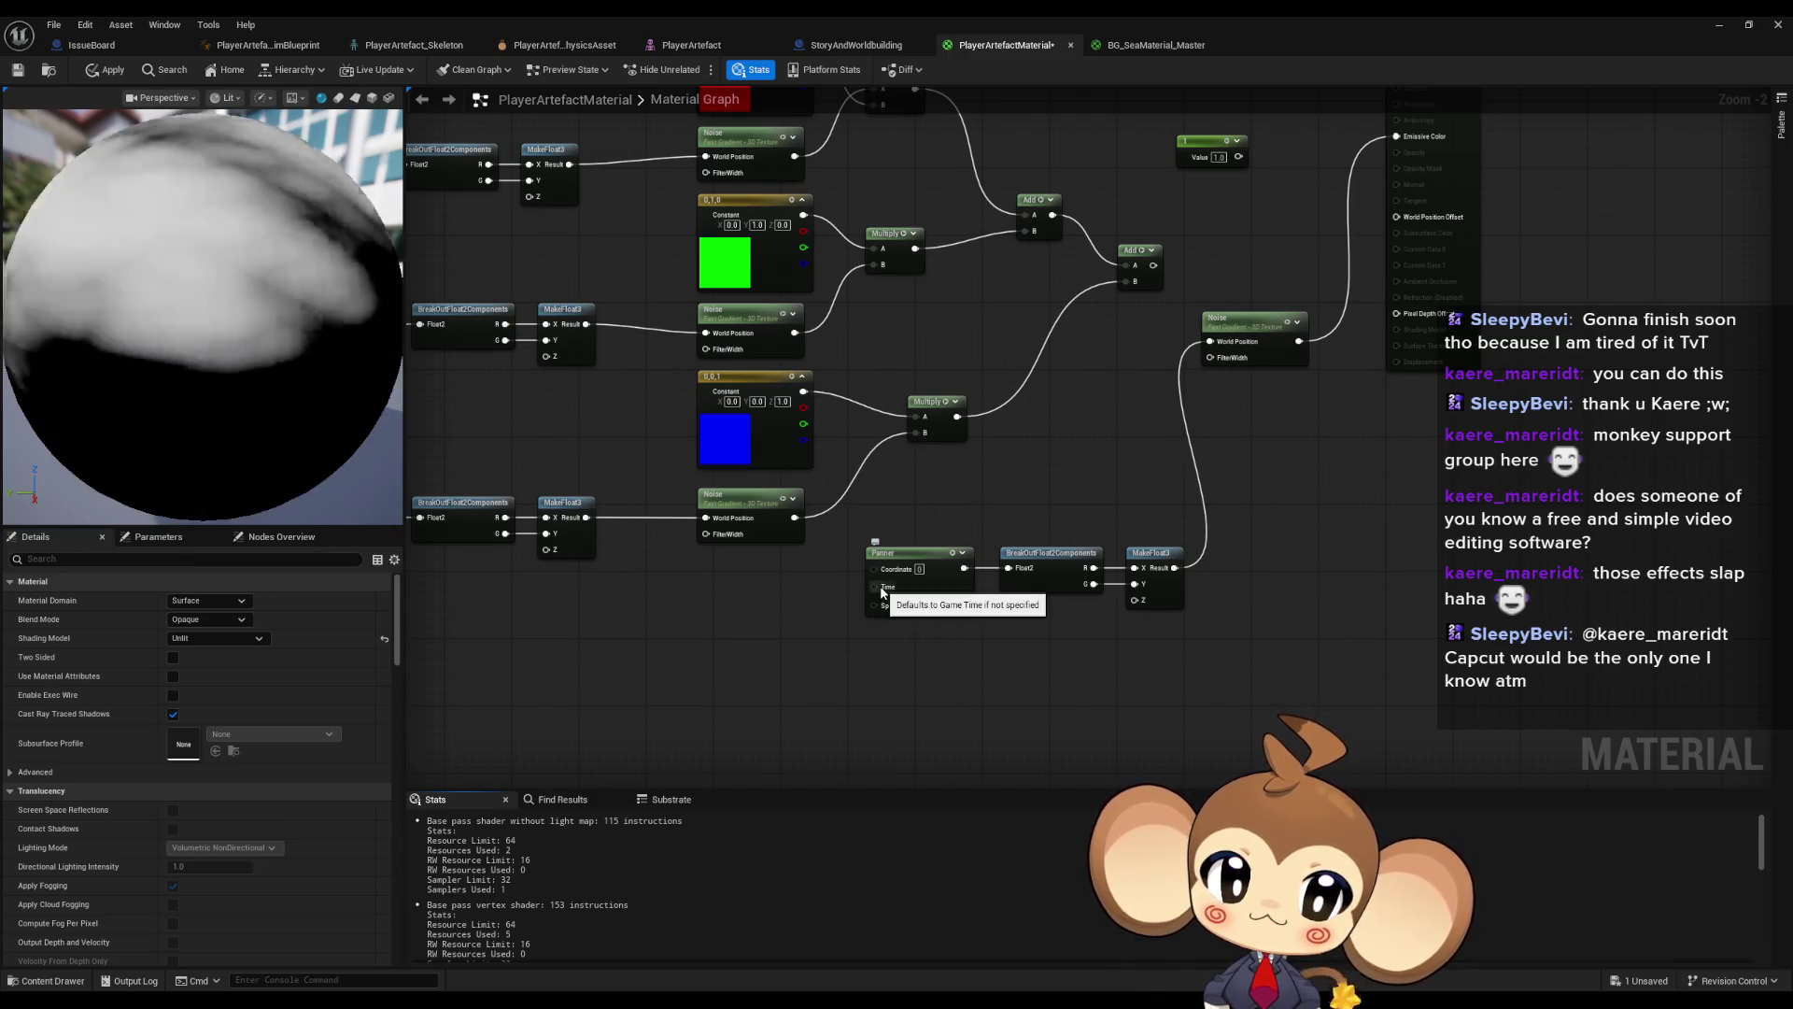
- Stop the new Panner by setting its Speed to 0, 0
scroll(881, 591, "up", 2)
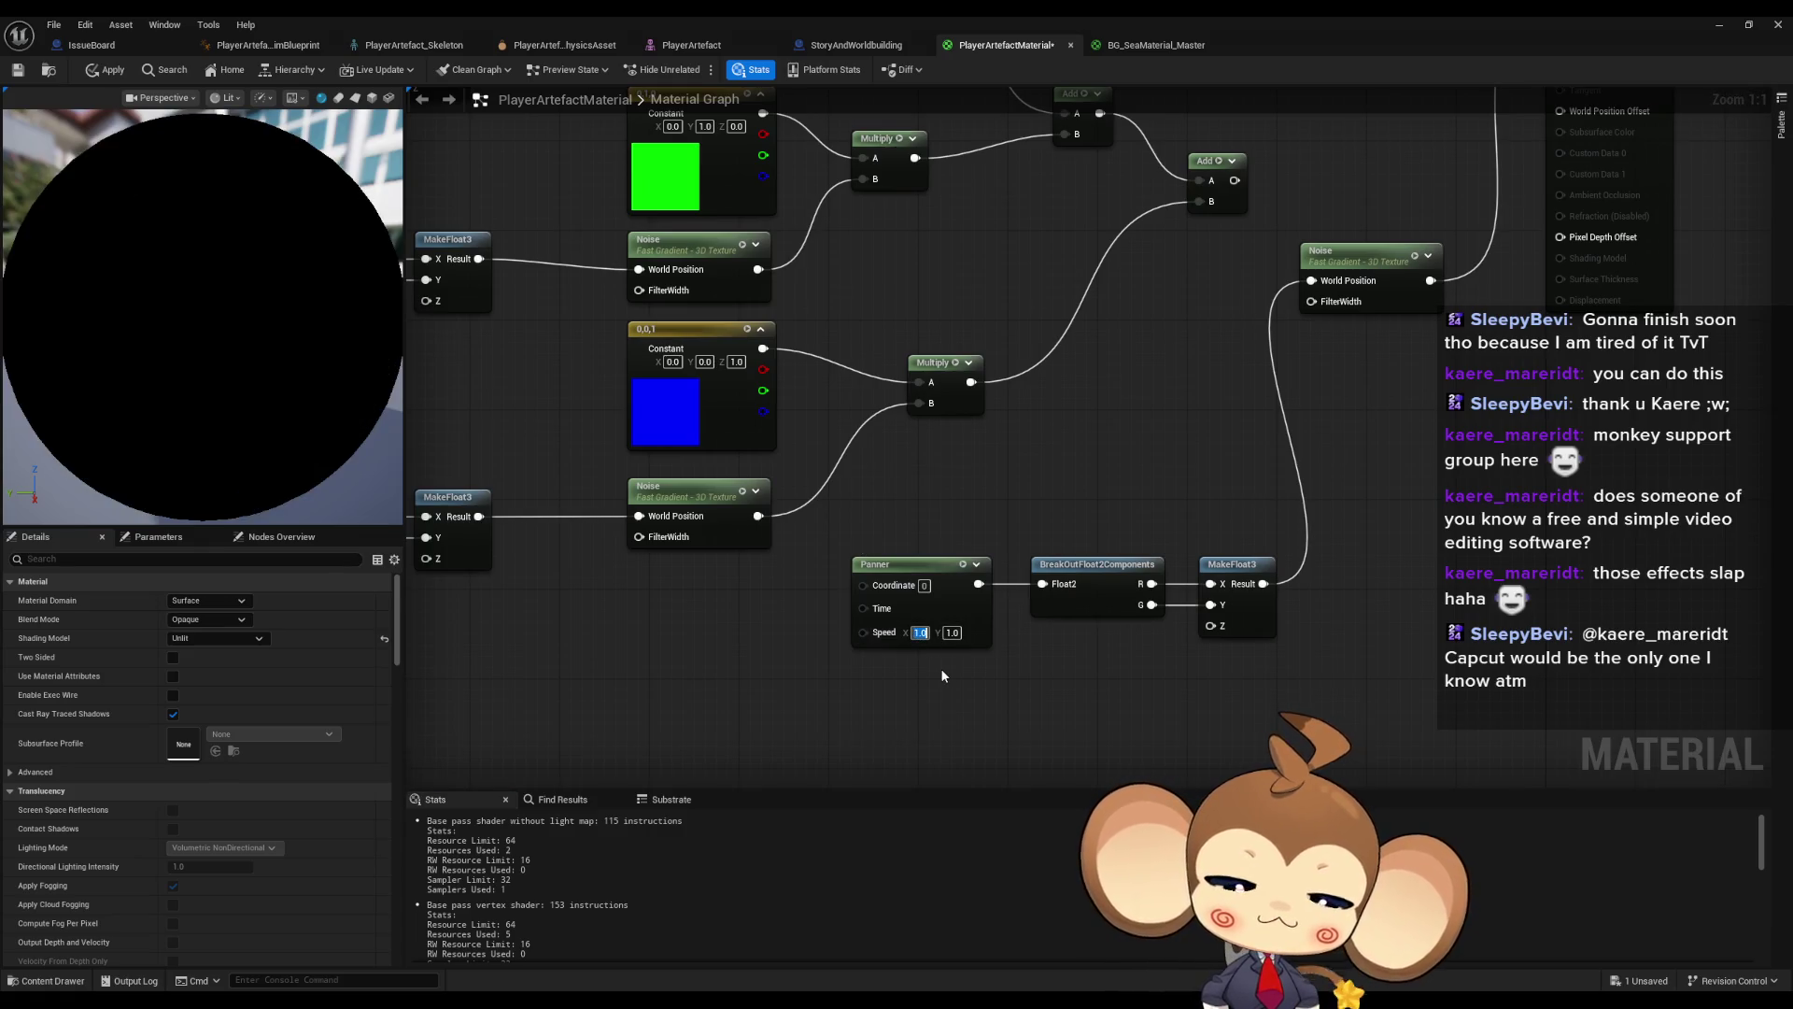
type("0")
key("Tab")
type("0")
key("Return")
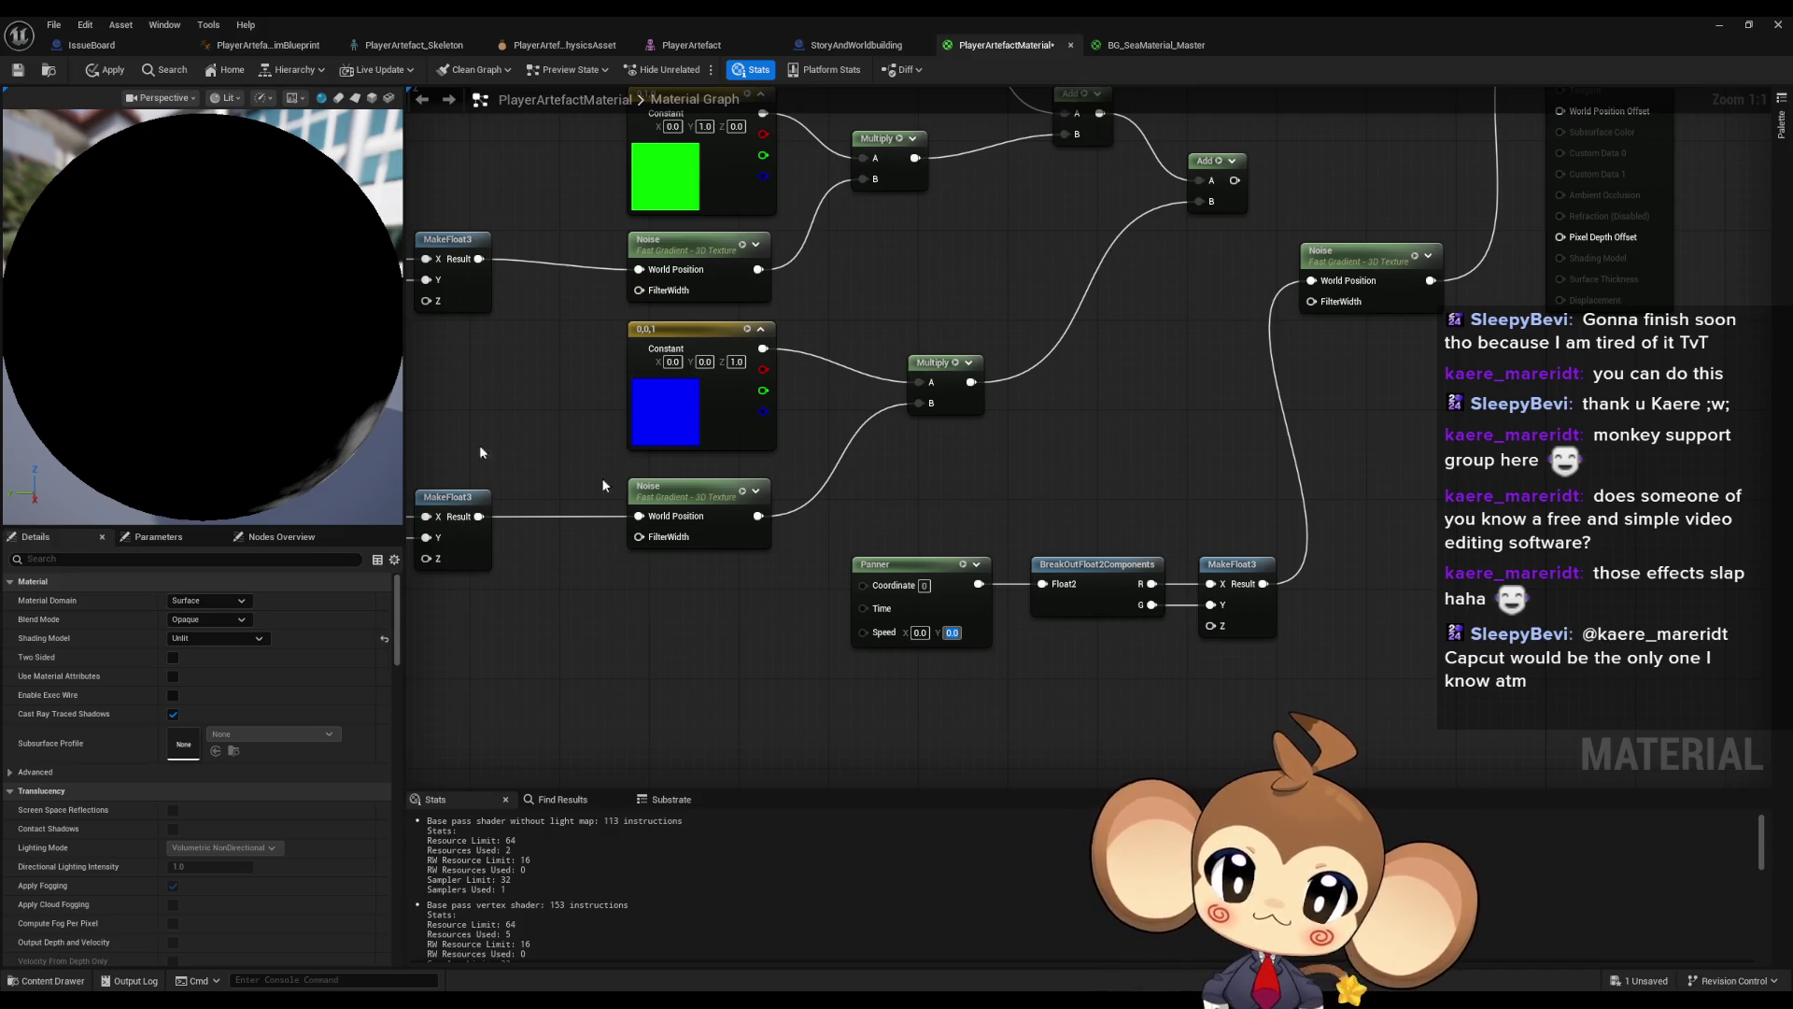
- Set the new Noise node's Scale to 10.0 and try Level Scale values from 1.5 to 2.0
left_click(1242, 266)
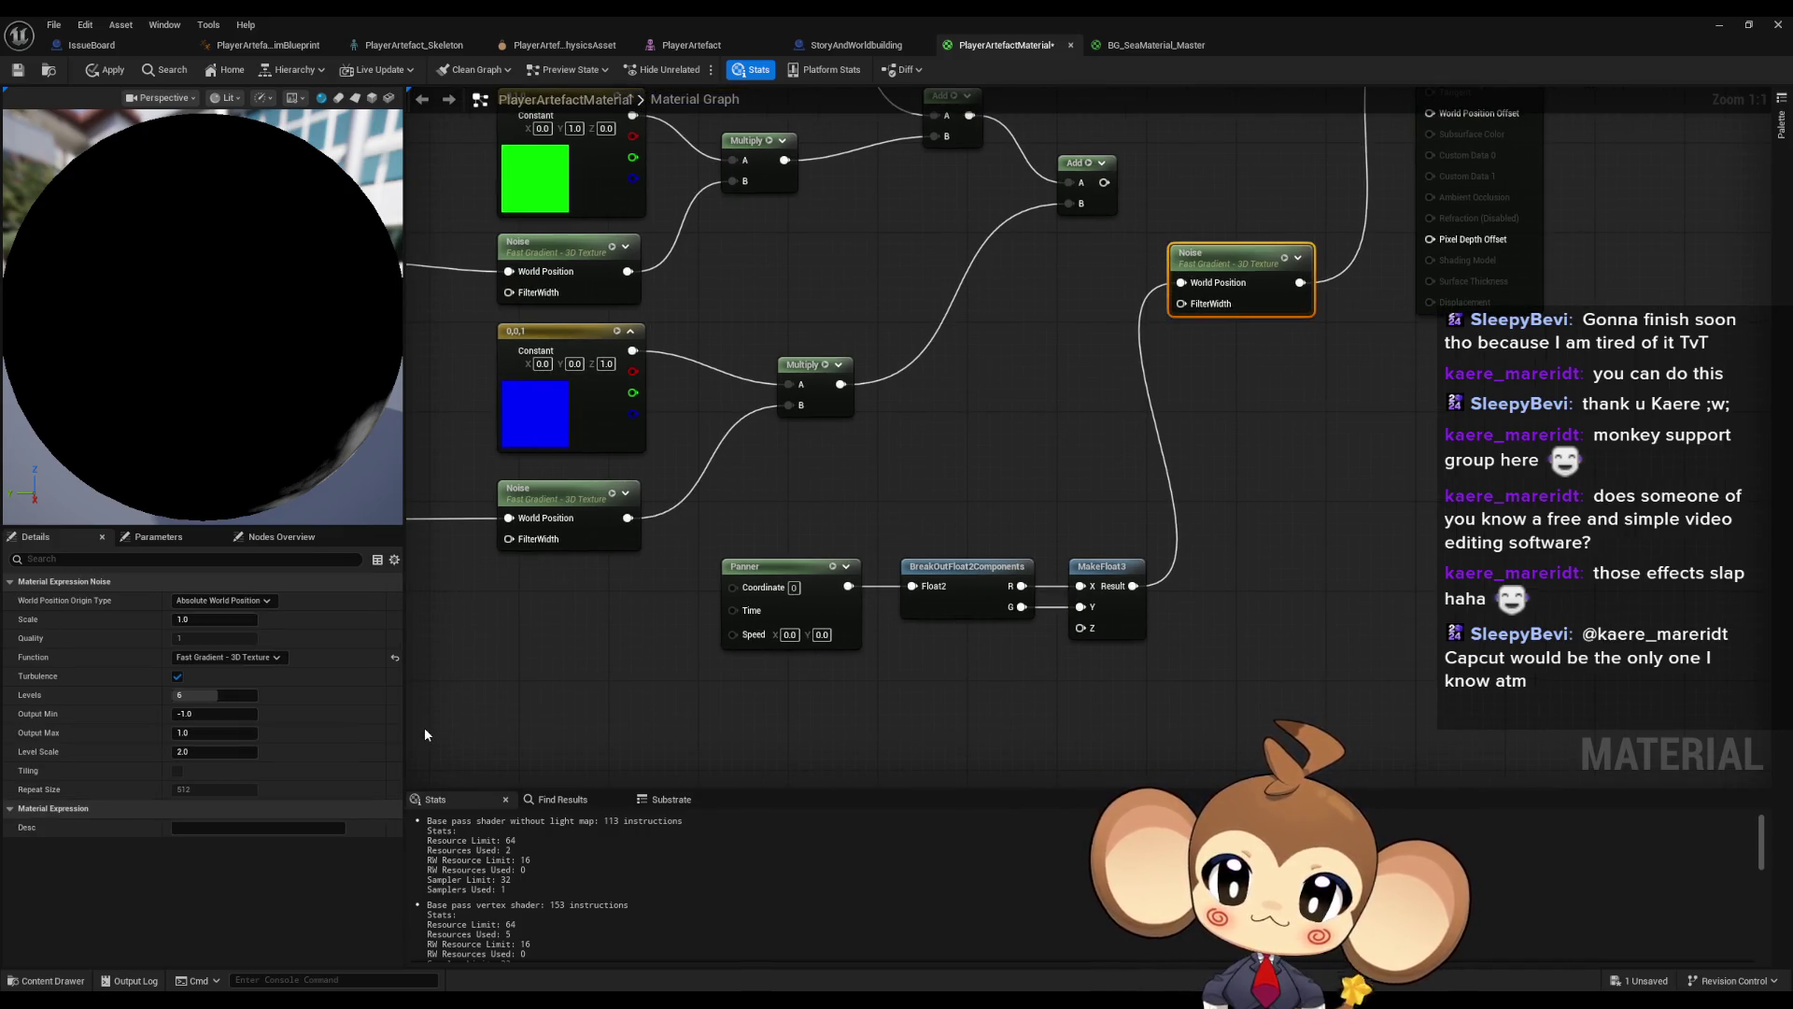
left_click(207, 621)
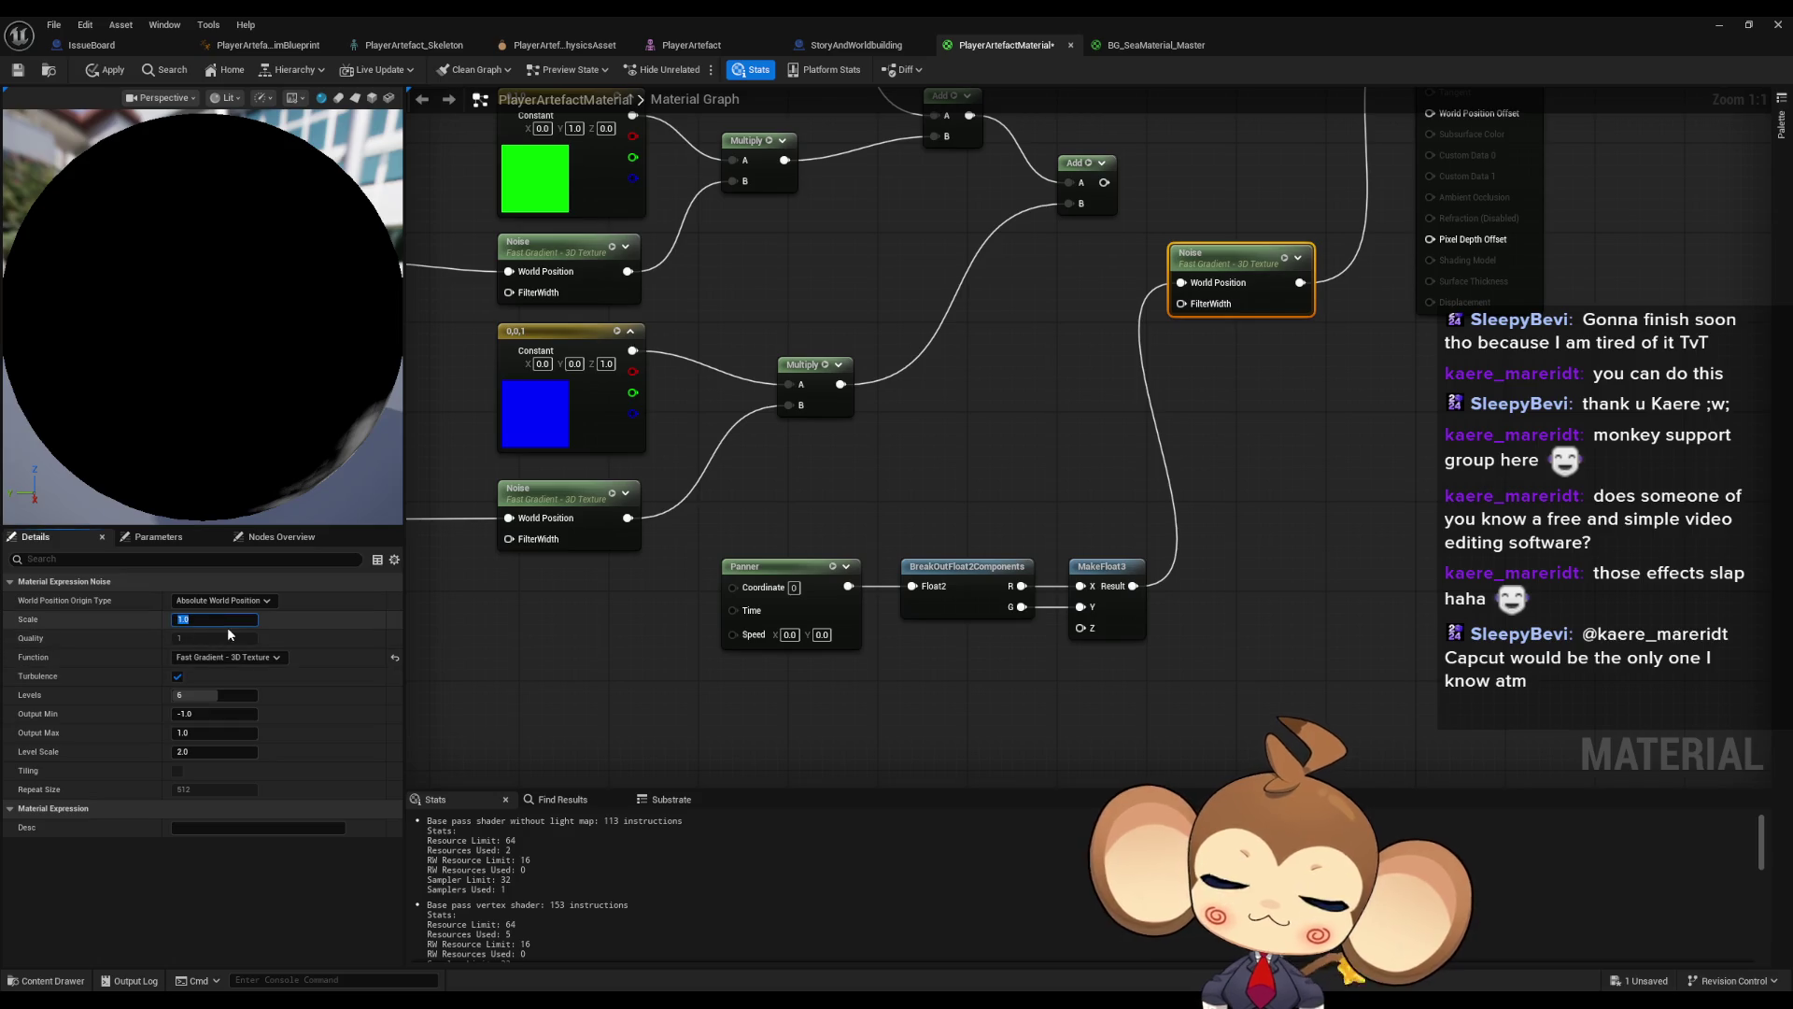
type("0")
key("Return")
left_click(215, 752)
type("1.5")
key("Return")
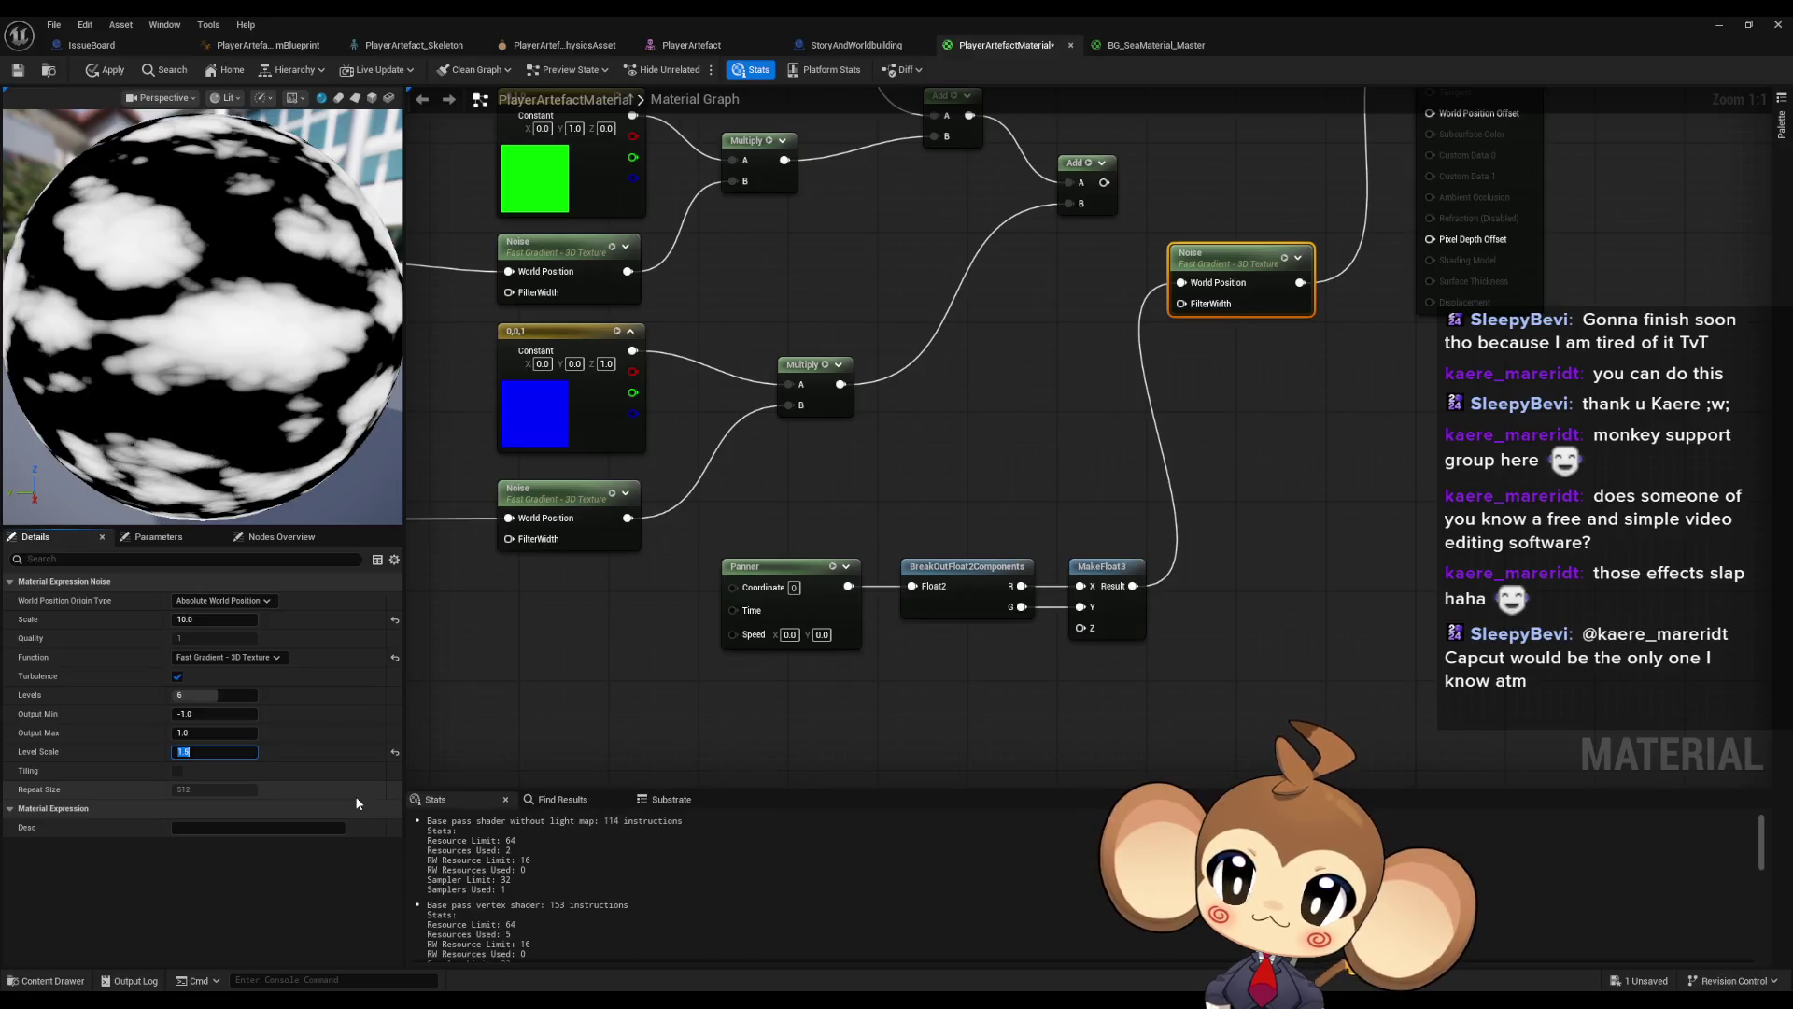
type("1.75")
key("Return")
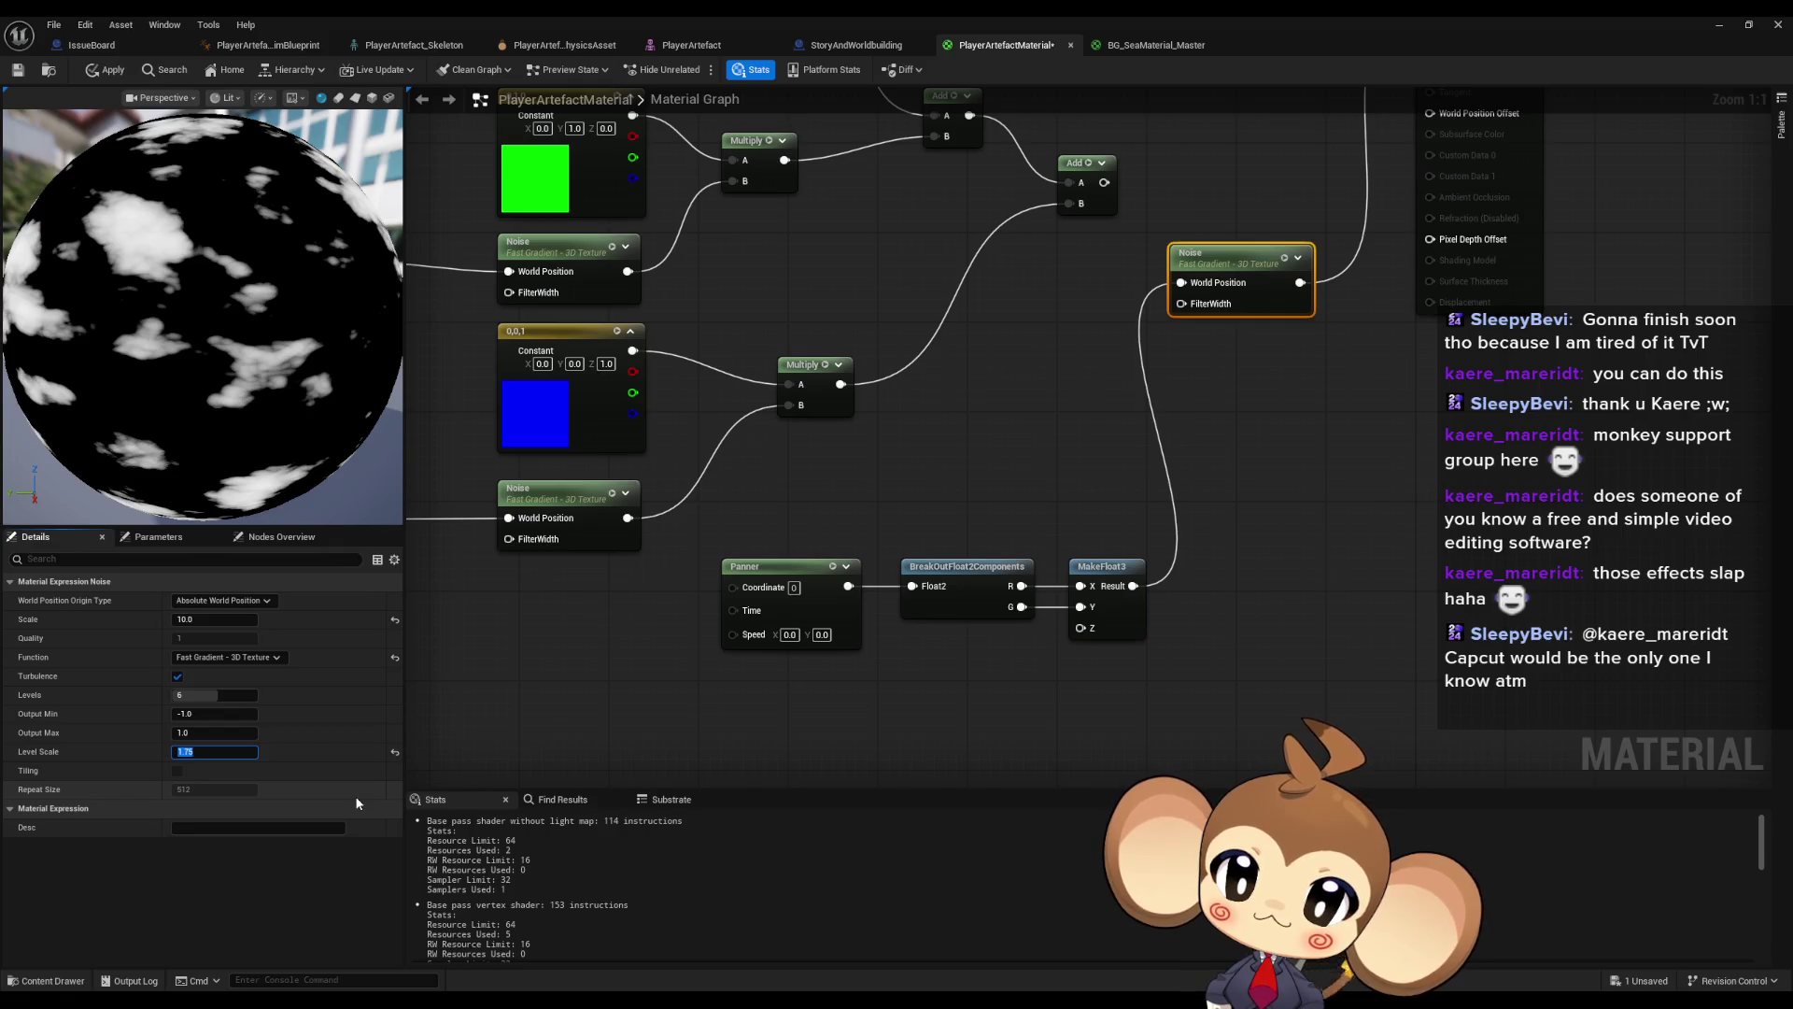
type(".5")
key("Return")
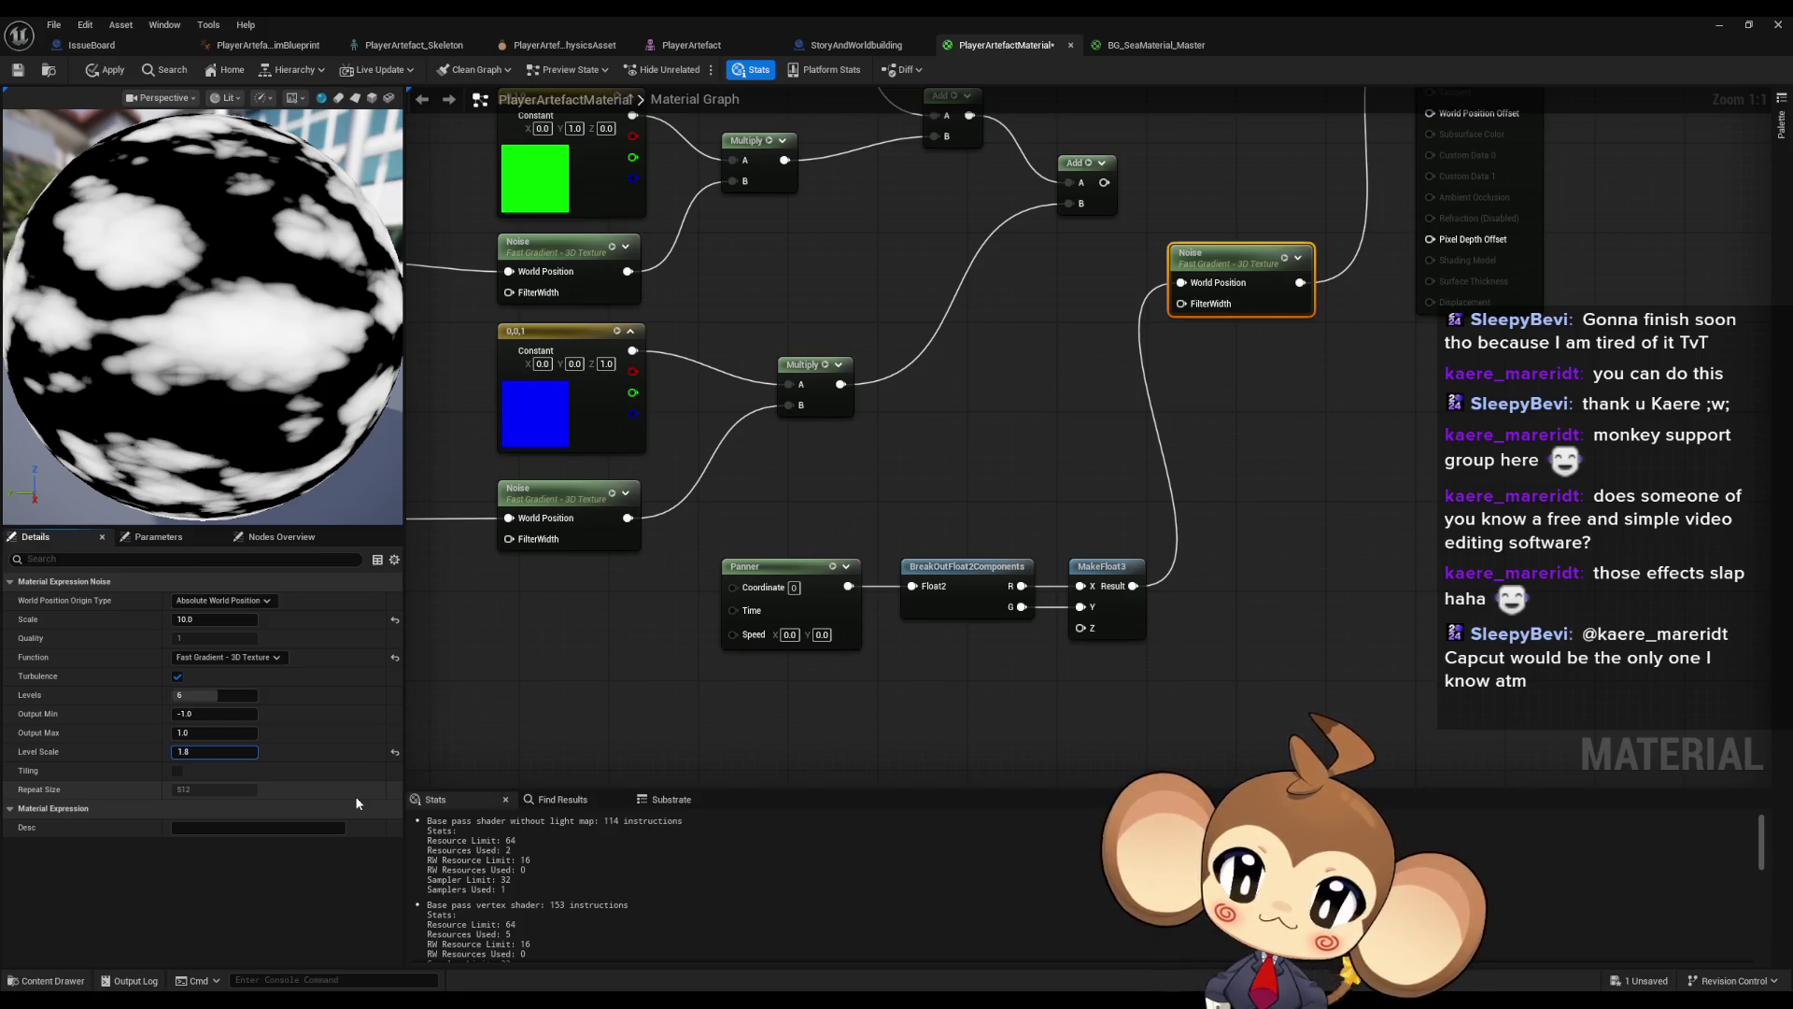
key("Return")
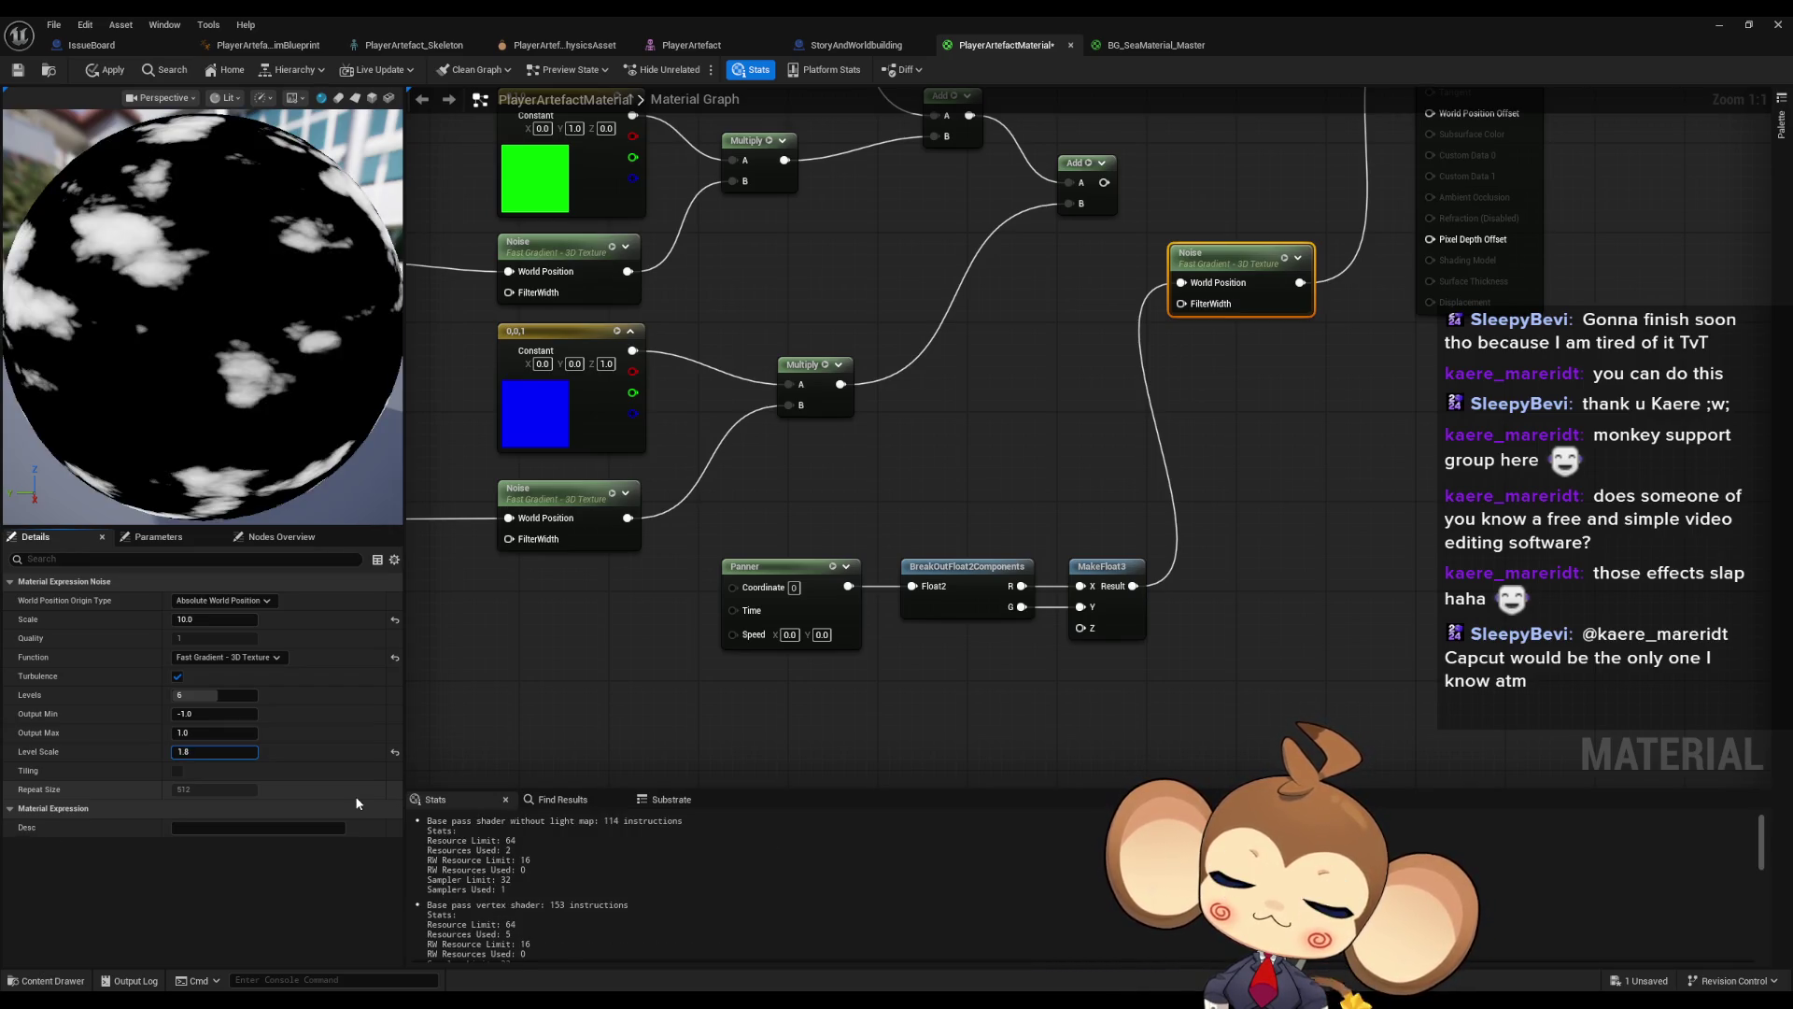
key("Return")
type("2.0")
key("Return")
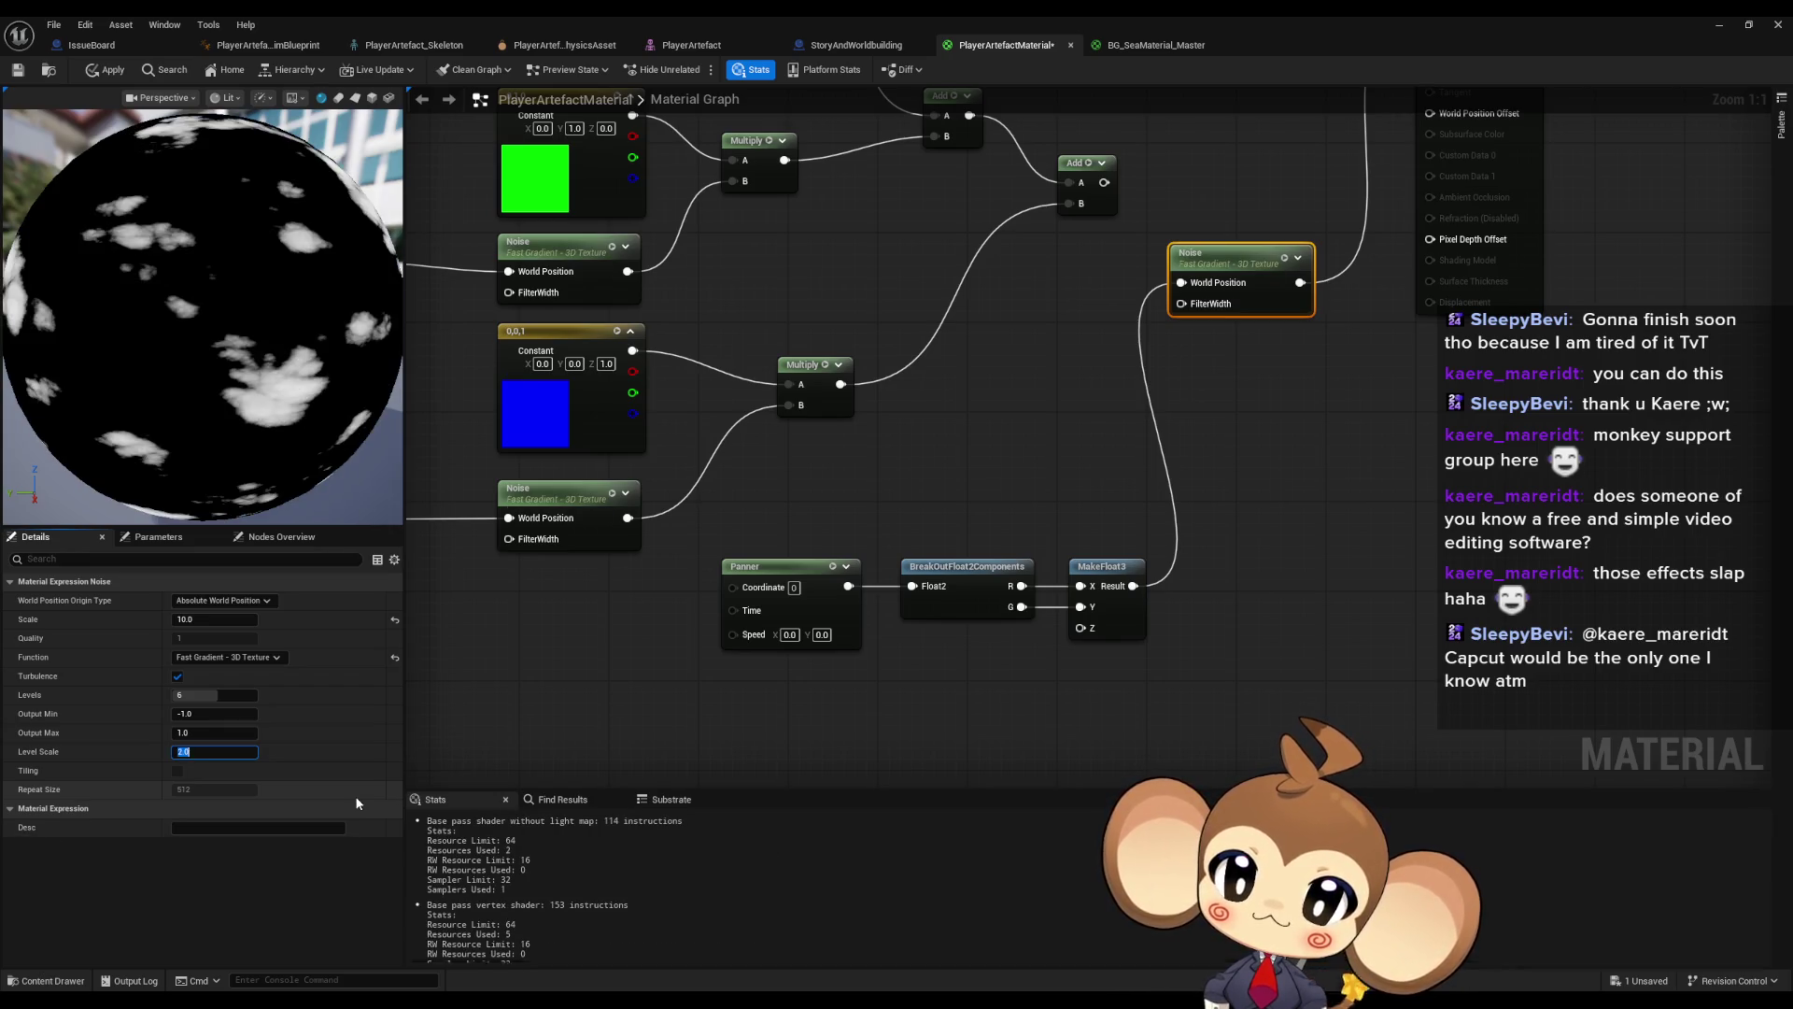
- Settle the Noise Level Scale at 1.35 after trying values between 1.0 and 1.4
type("5")
key("Return")
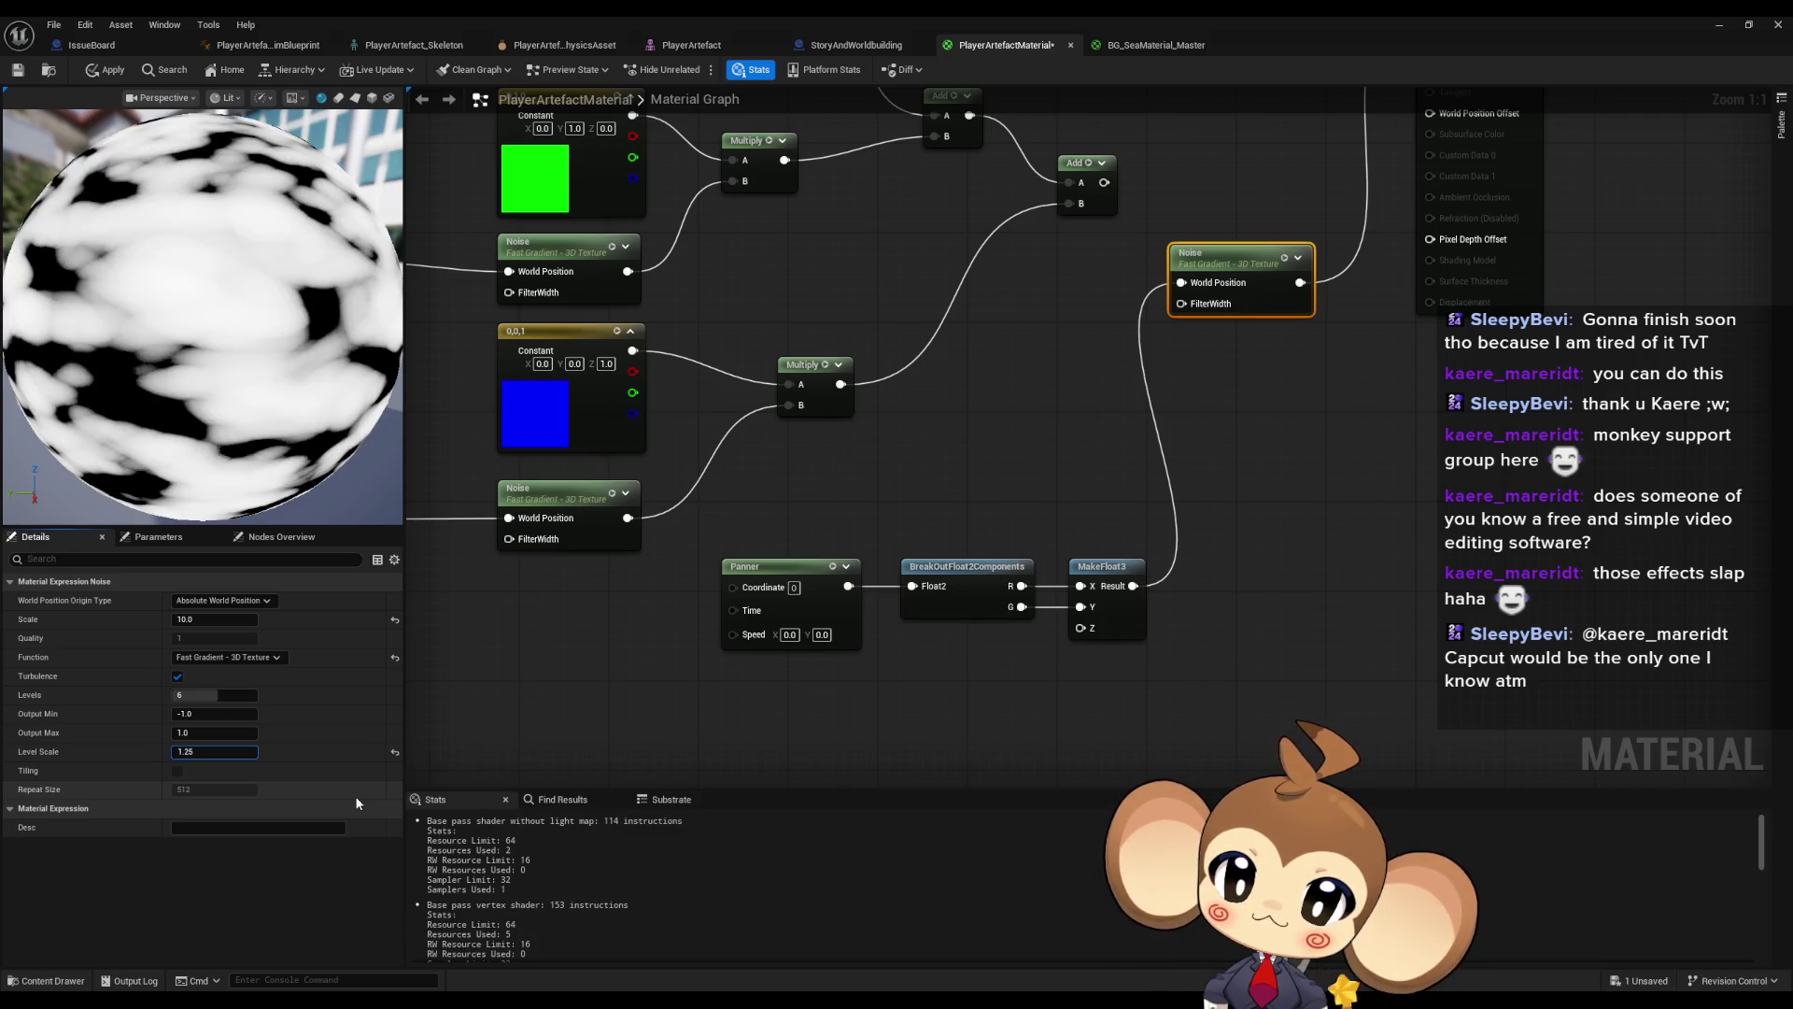
key("Return")
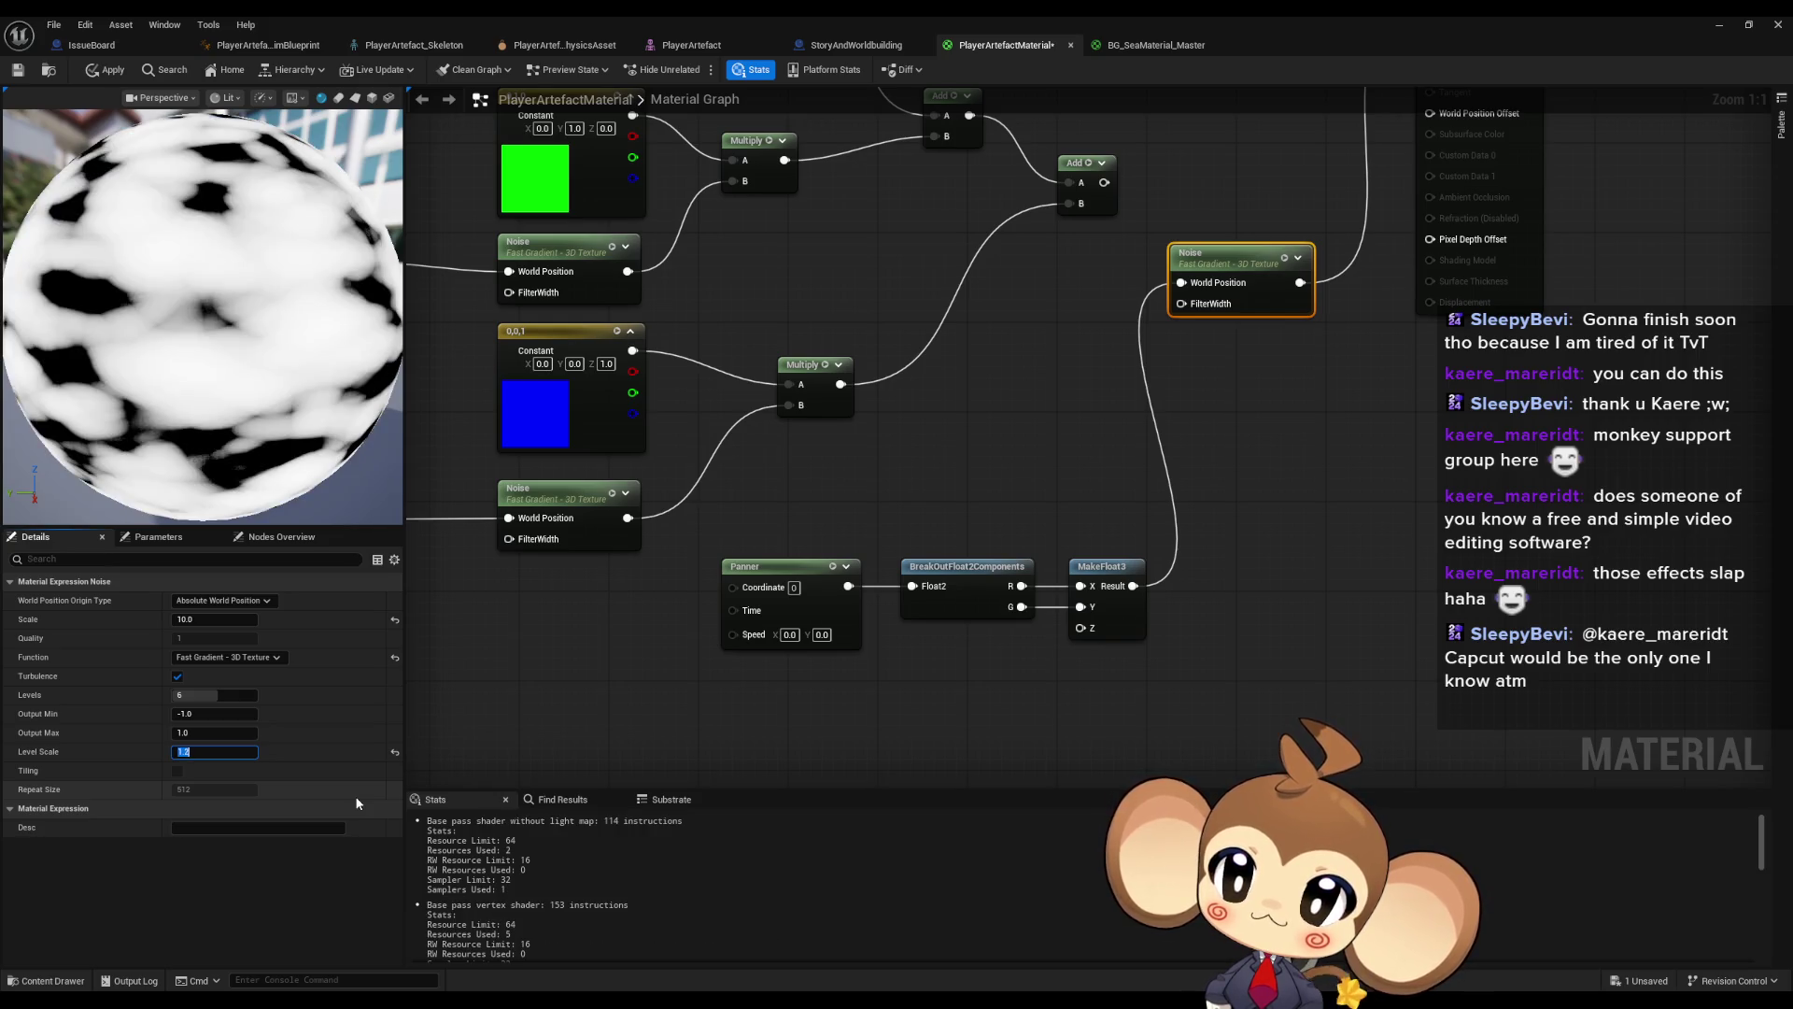
key("BackSpace")
type("0")
key("Return")
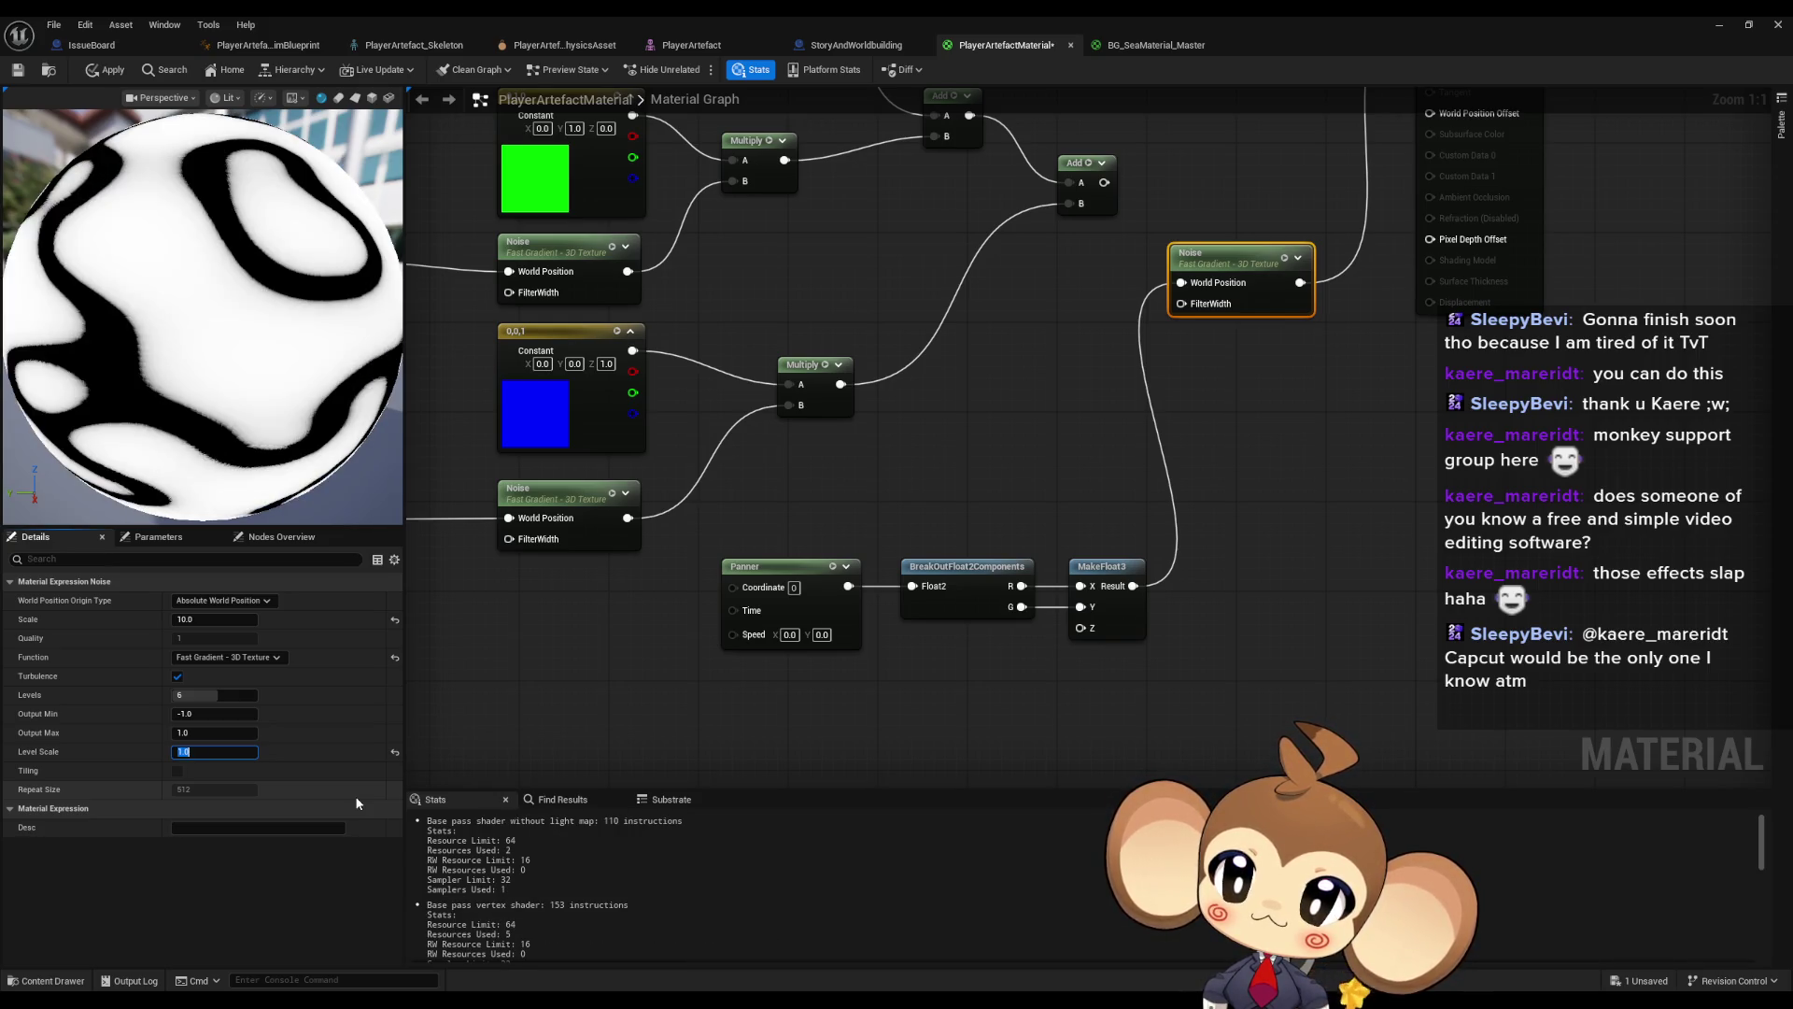
type(".1")
key("Return")
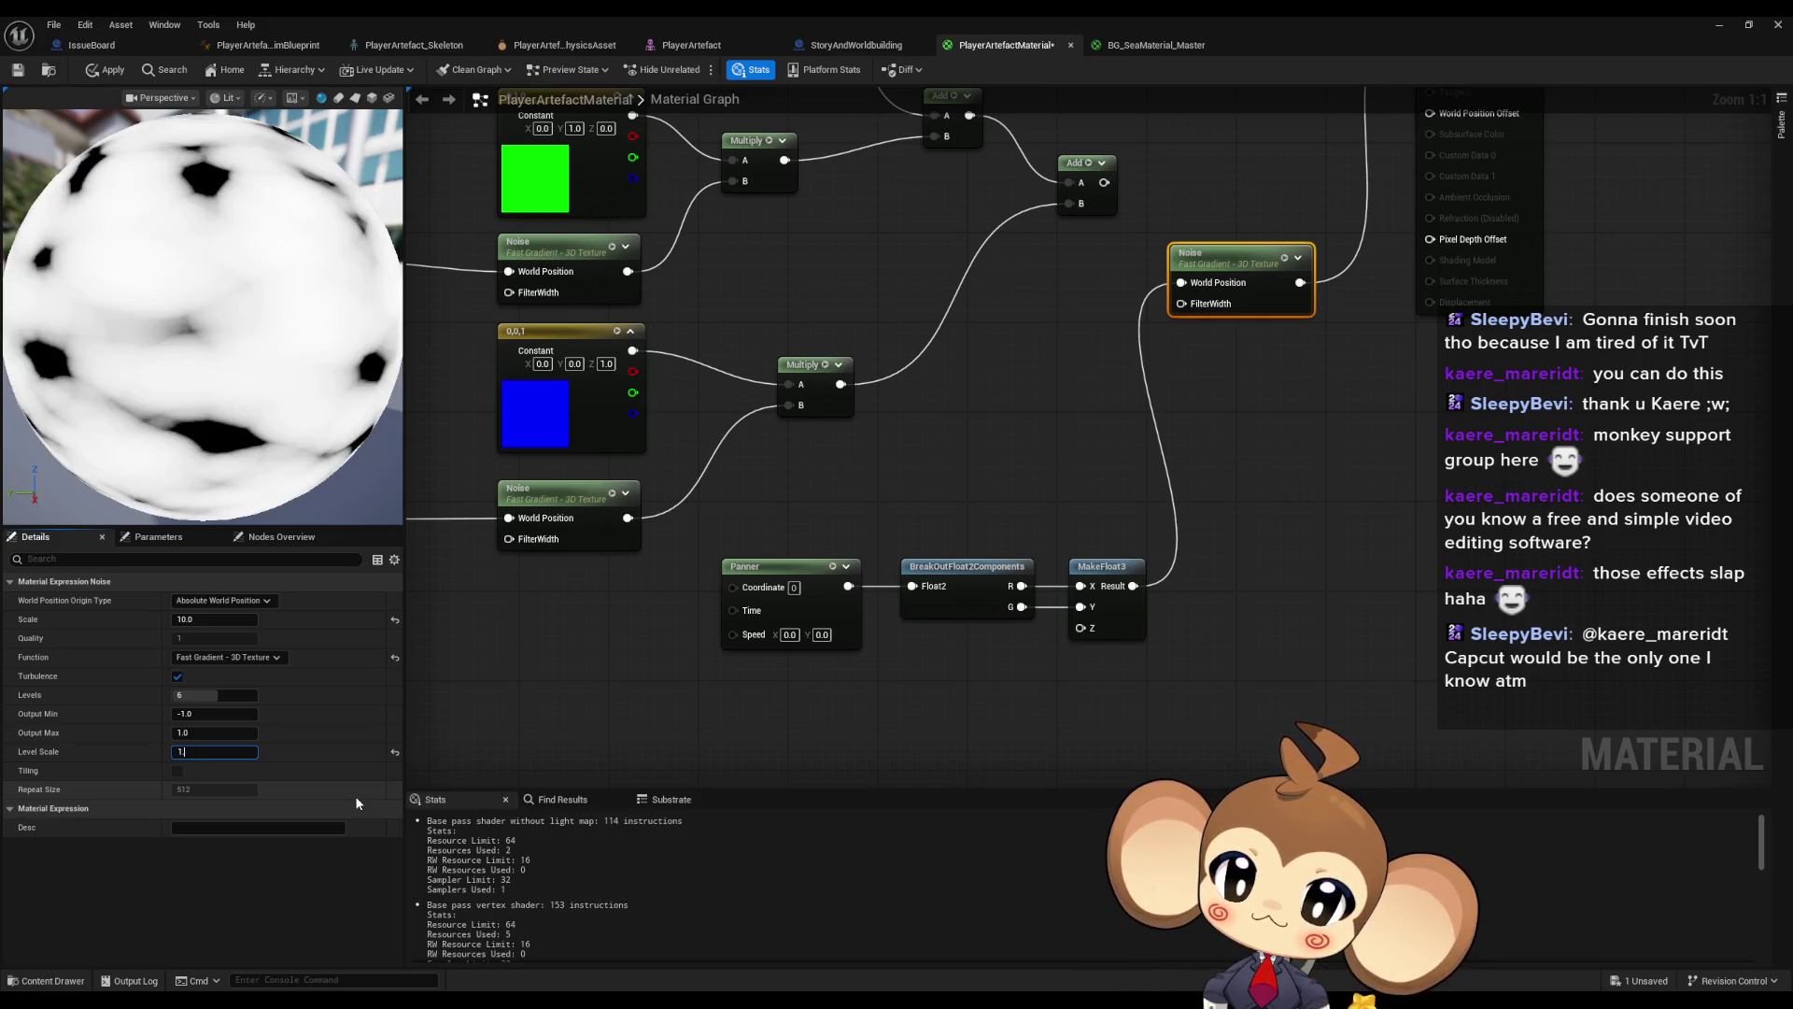
type(".2")
key("Return")
type(".3")
key("Return")
key("BackSpace")
type("4")
key("Return")
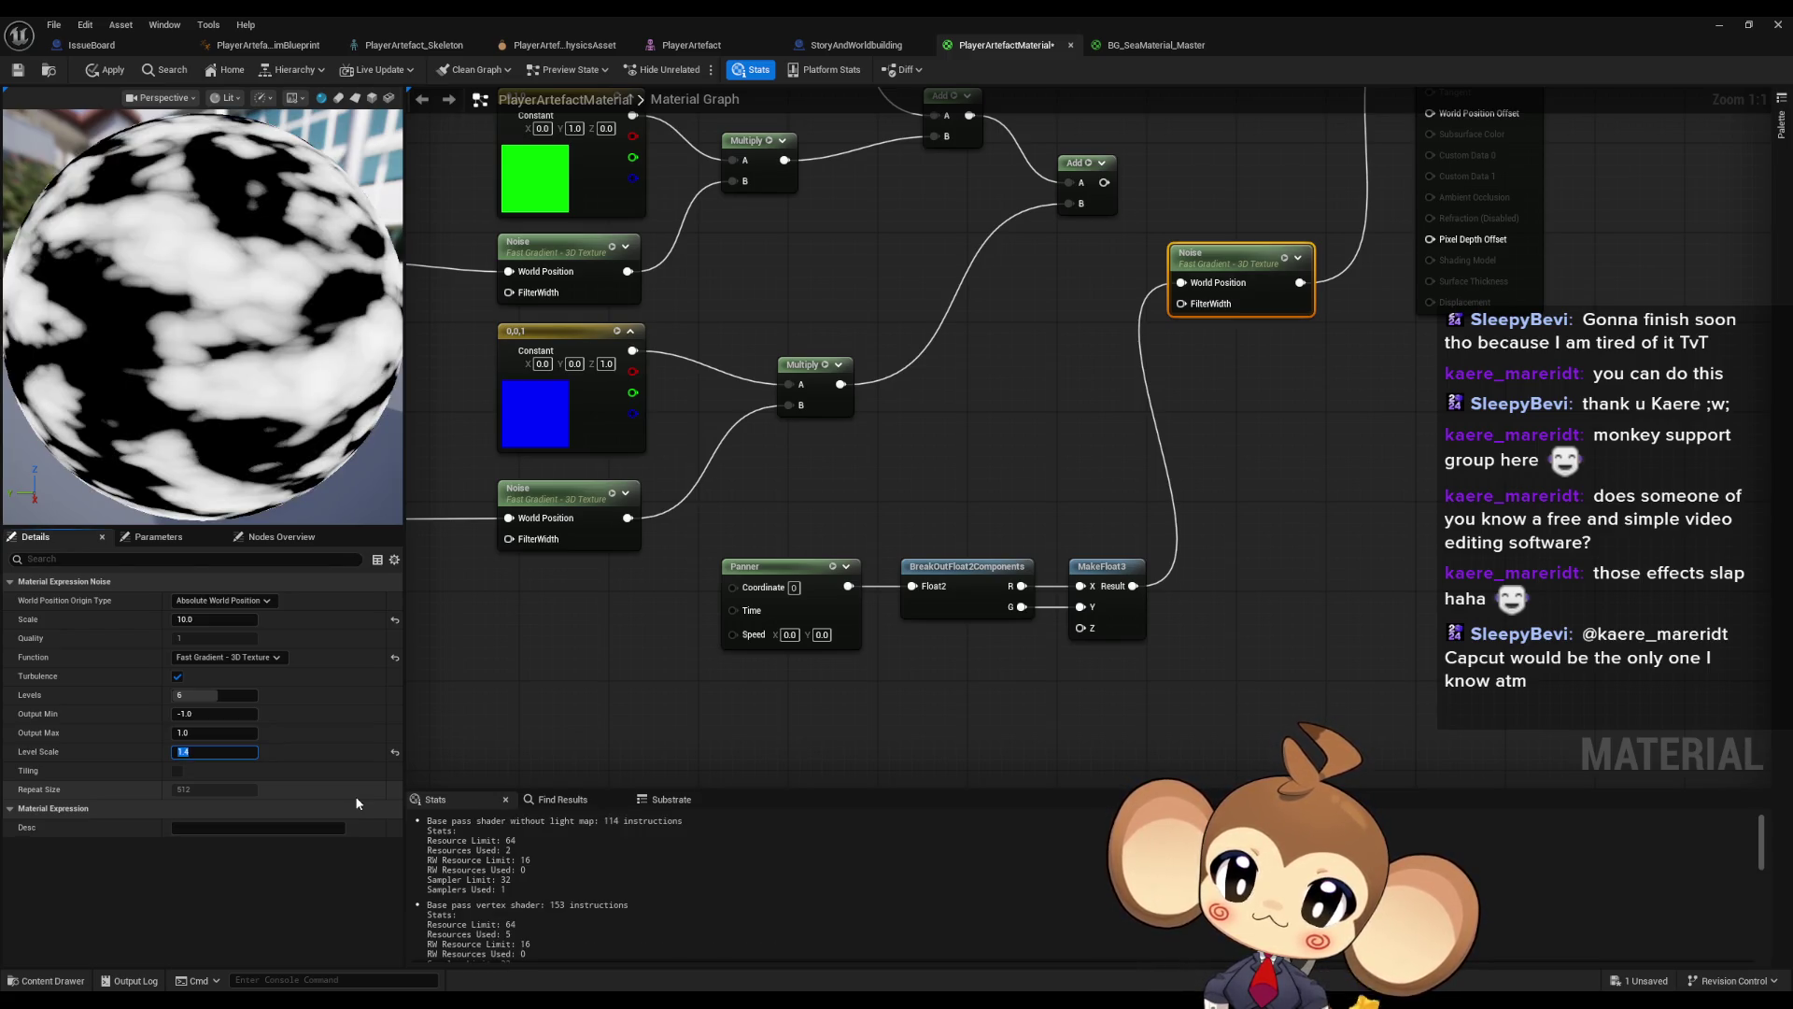
key("BackSpace")
type("35")
key("Return")
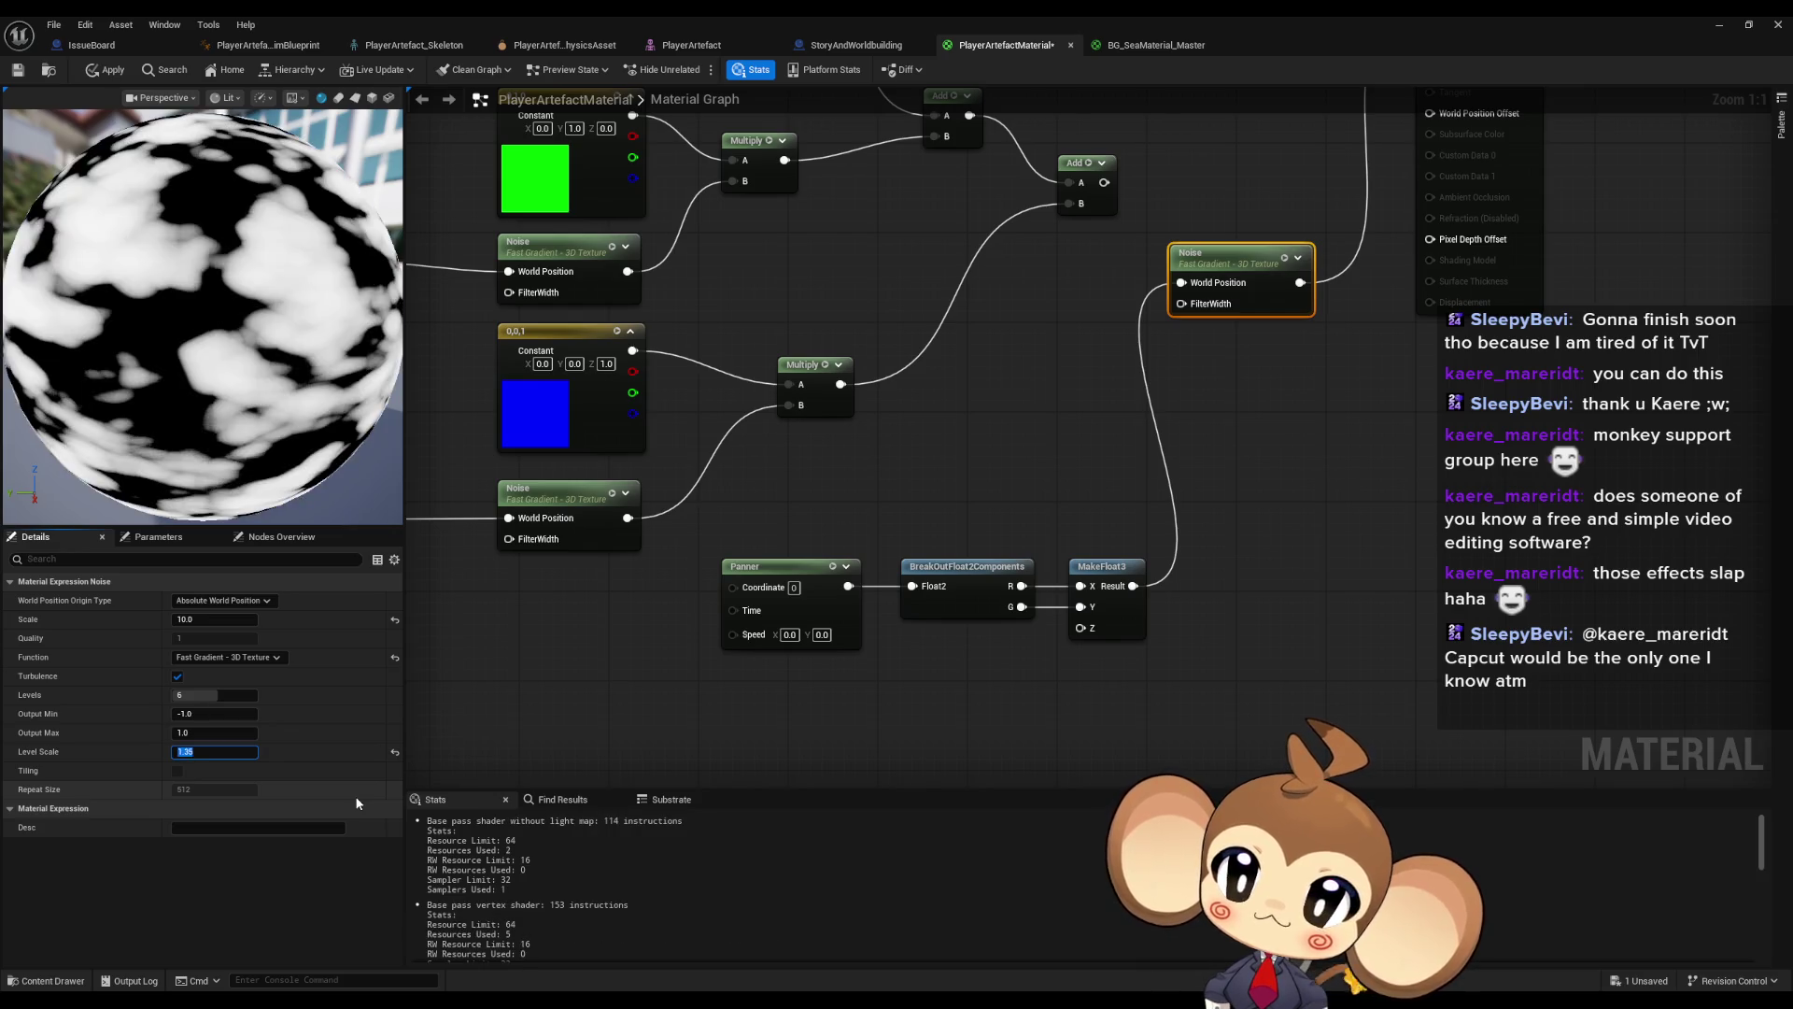
left_click_drag(564, 519, 691, 691)
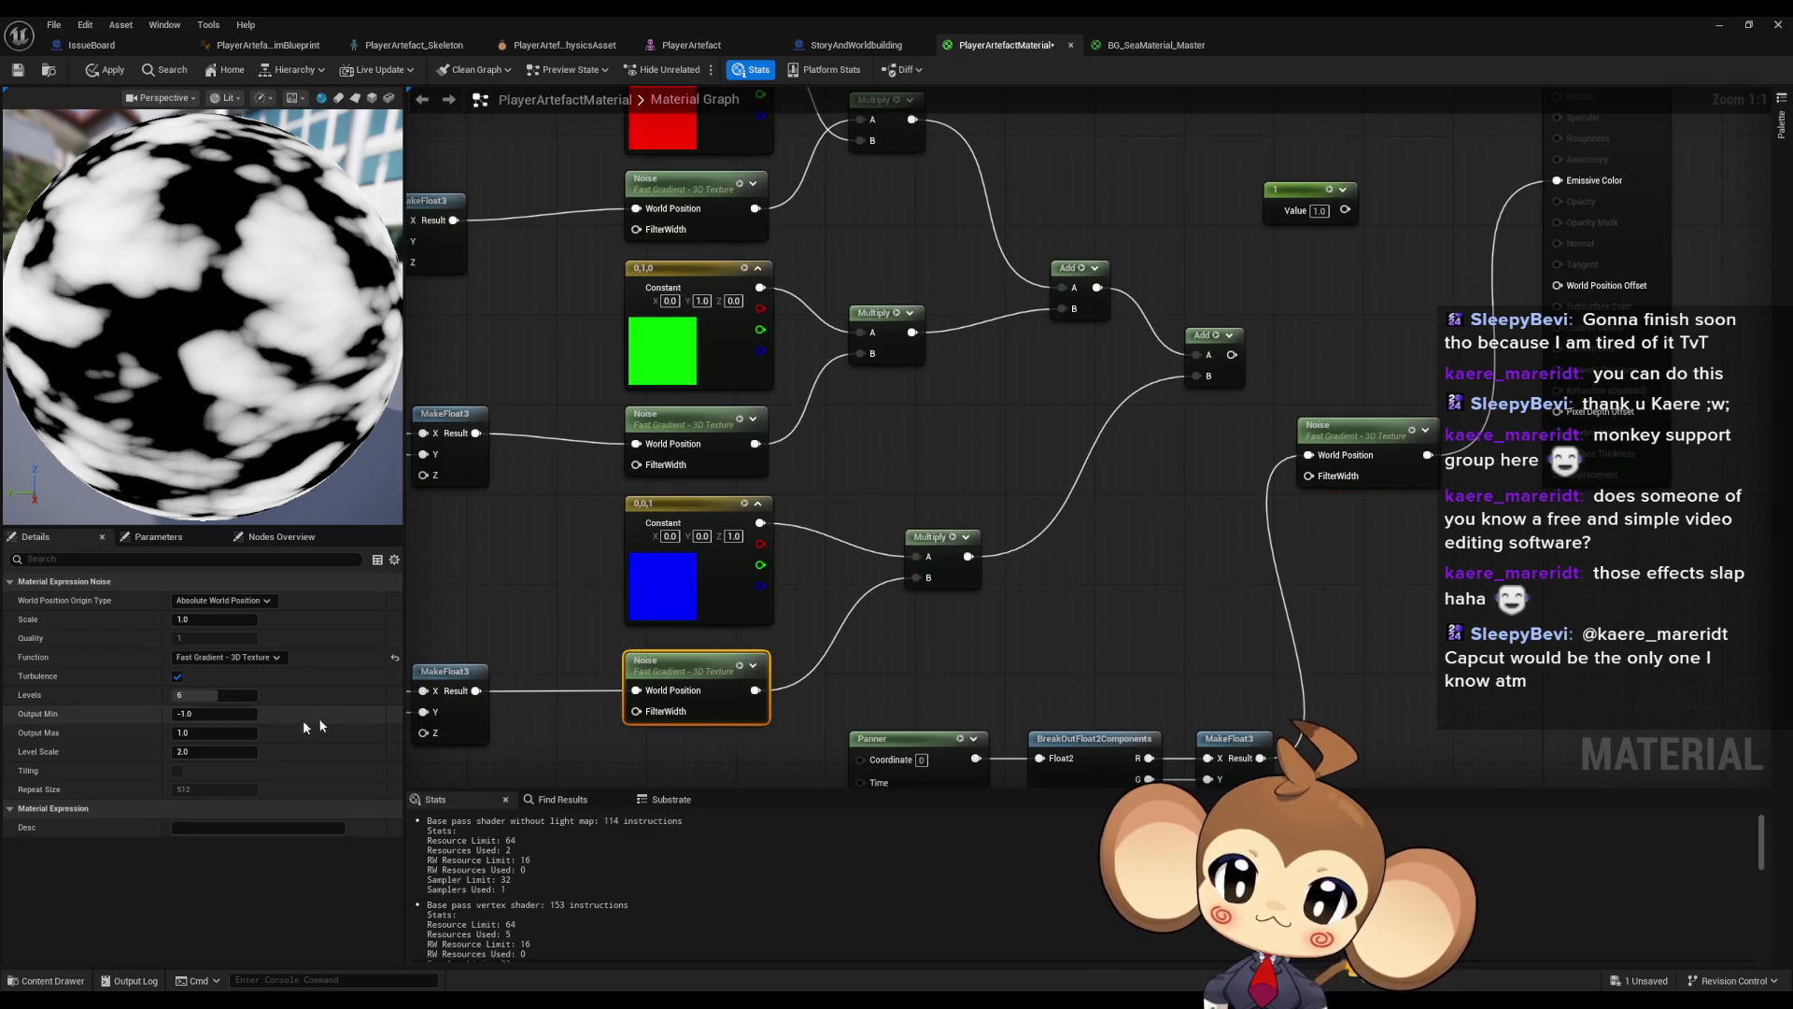
- Wire the final Add result into the material's Emissive Color
left_click(783, 463)
left_click(684, 443)
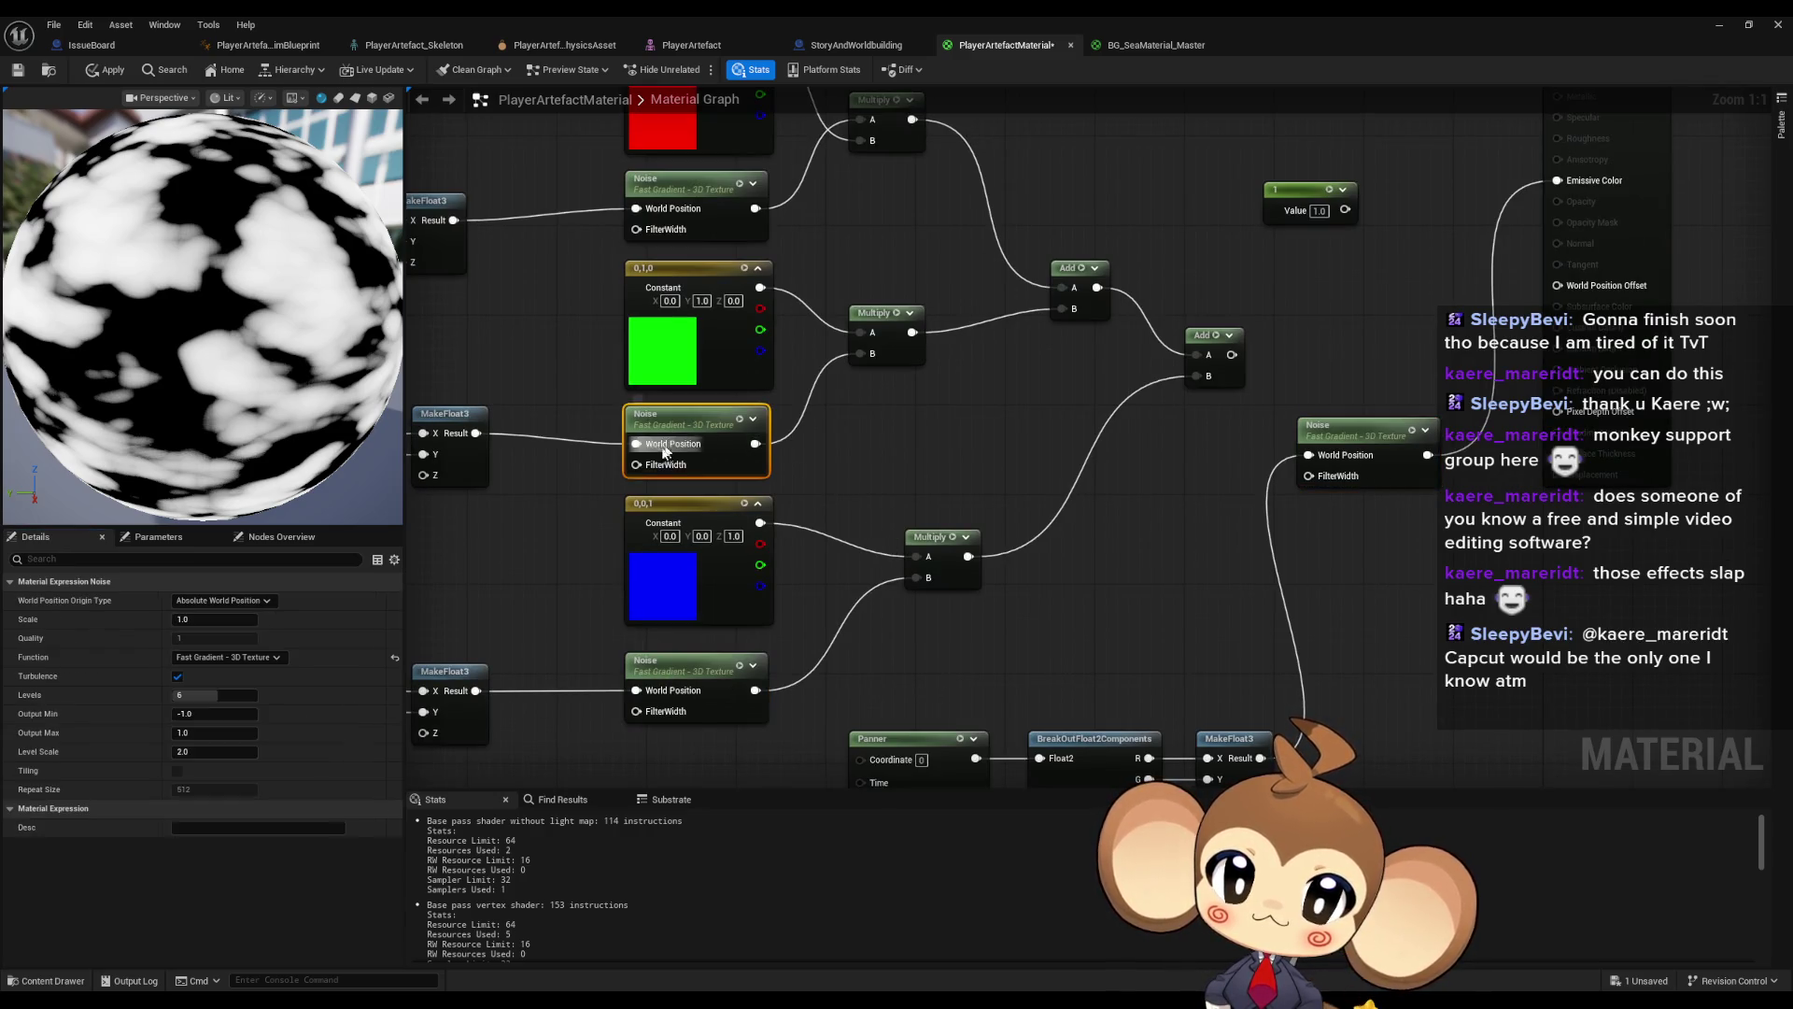
key("ctrl+z")
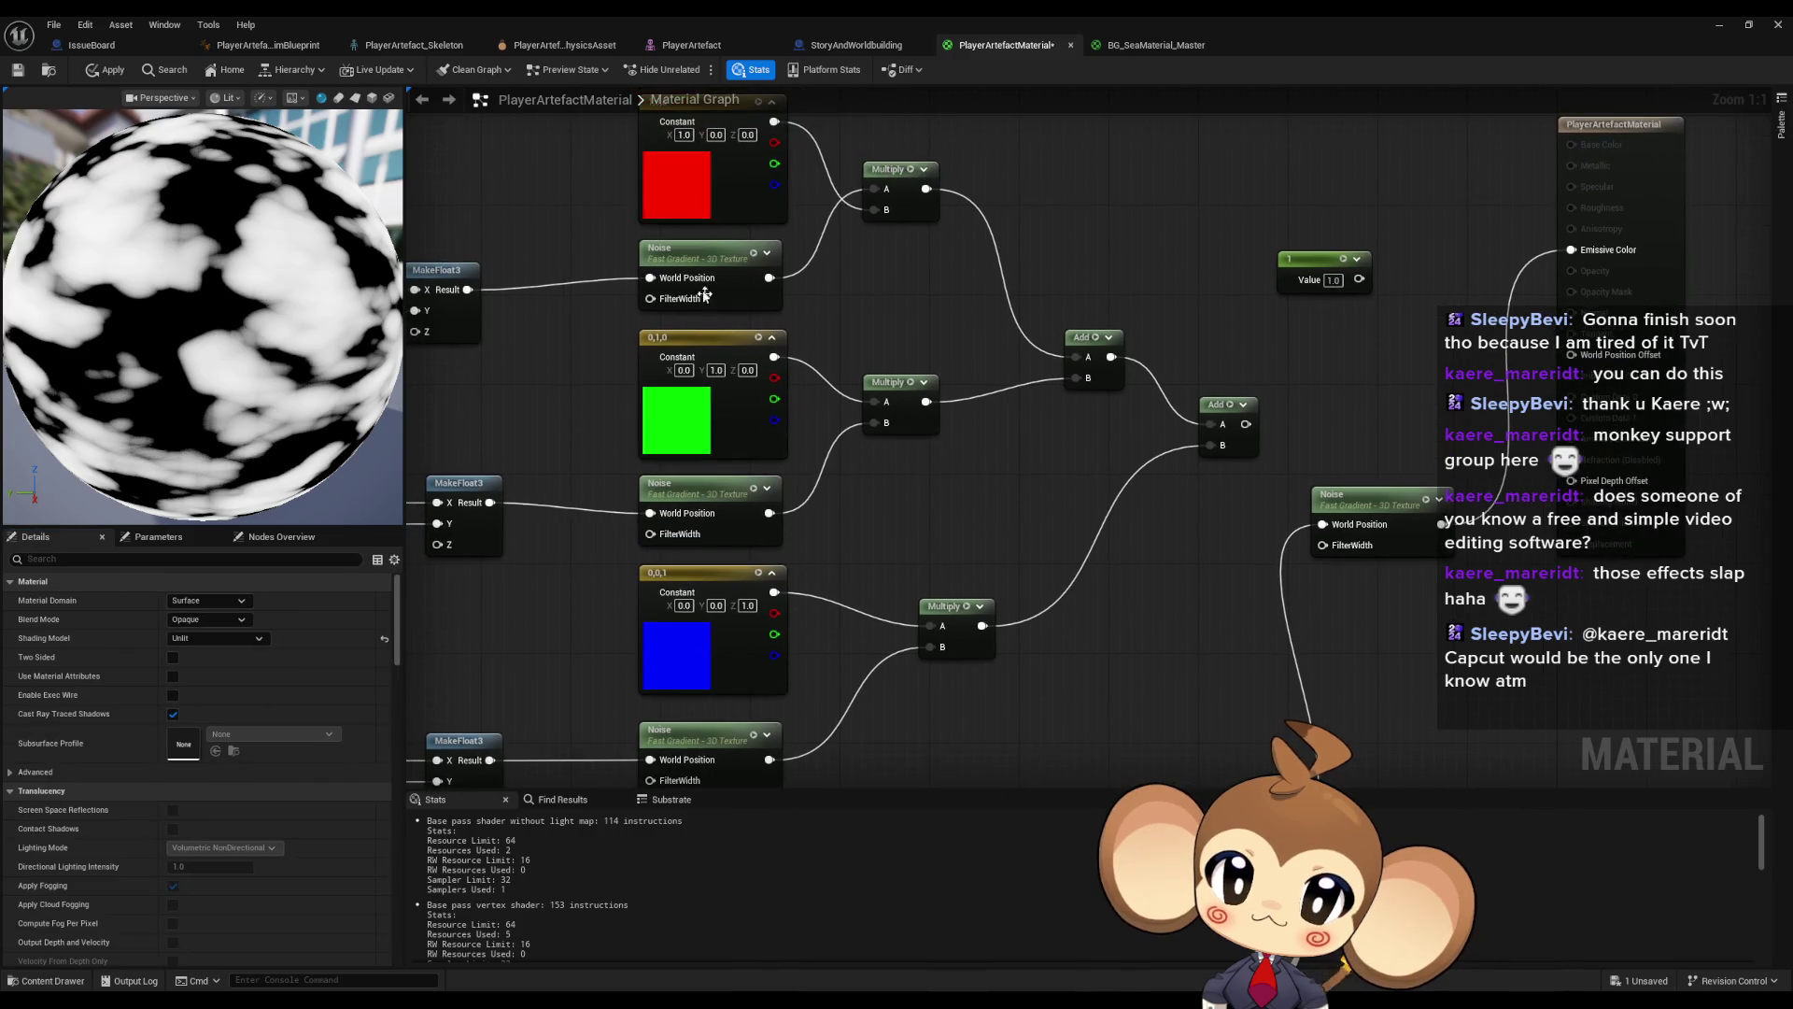
left_click(1066, 553)
left_click_drag(1246, 424, 1571, 250)
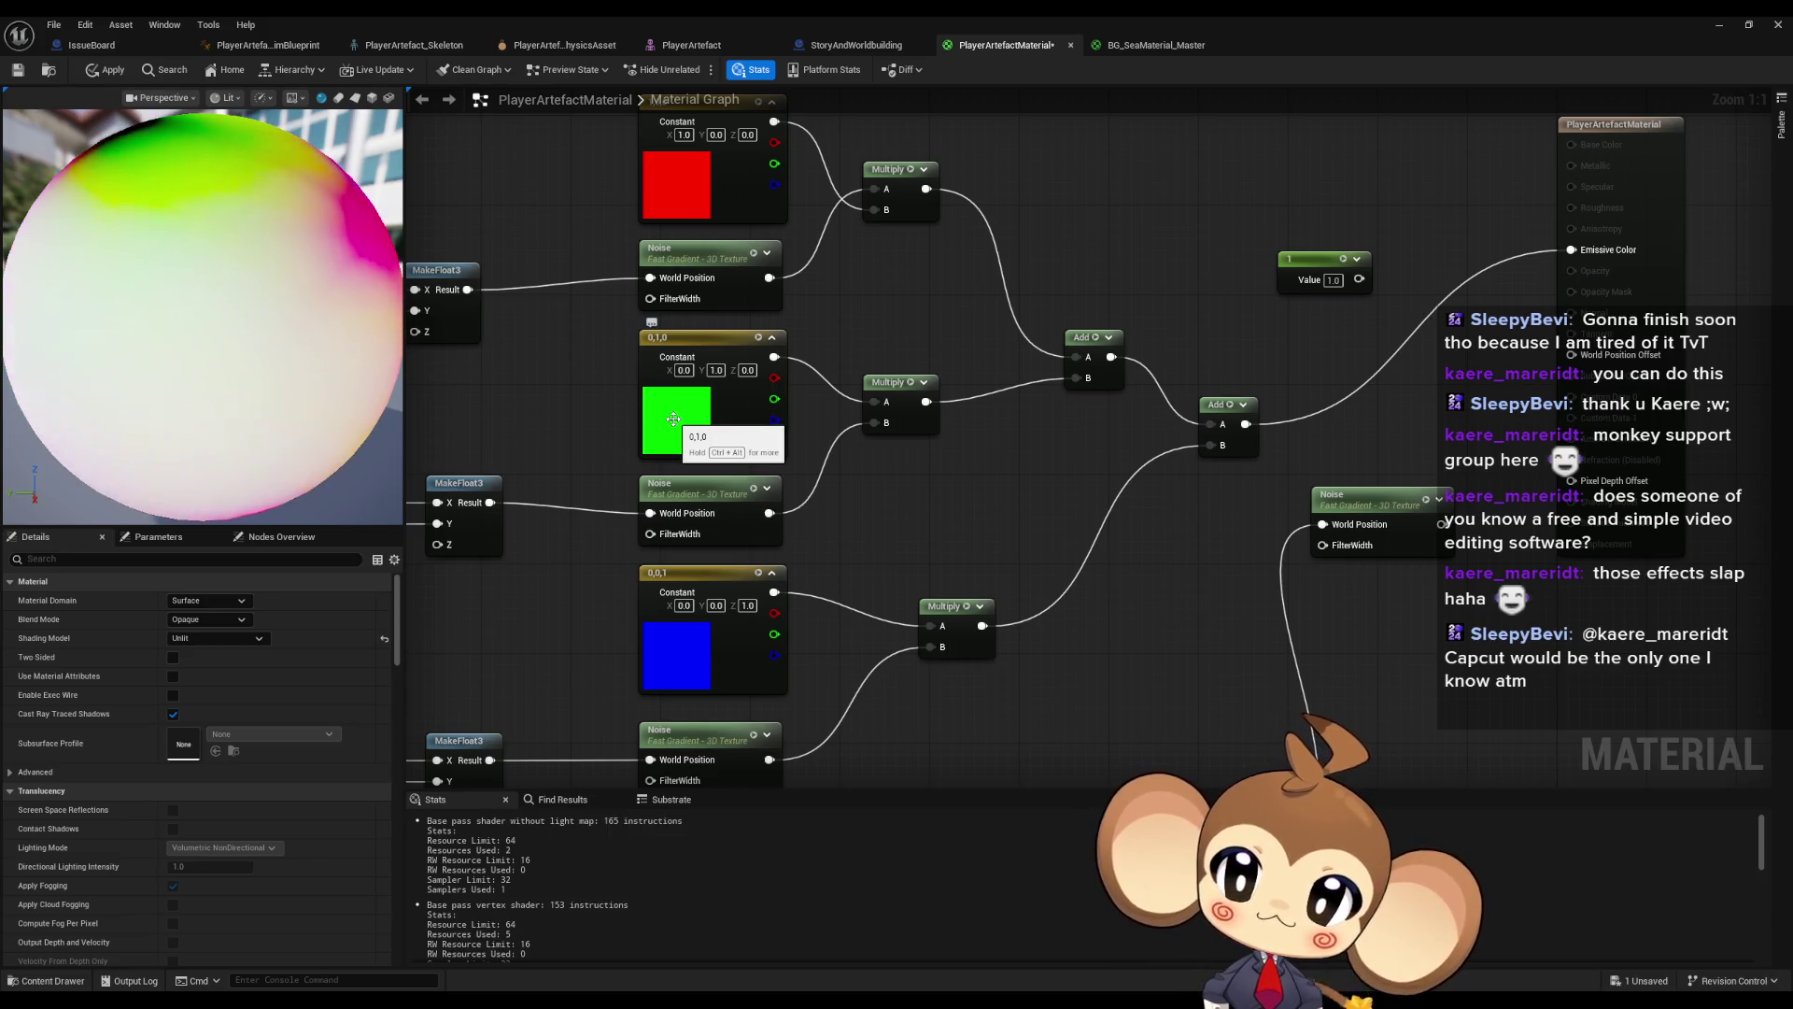
- Set the Noise node's Scale to 10 after trying 2, 3 and 5
scroll(948, 528, "down", 1)
scroll(949, 529, "down", 1)
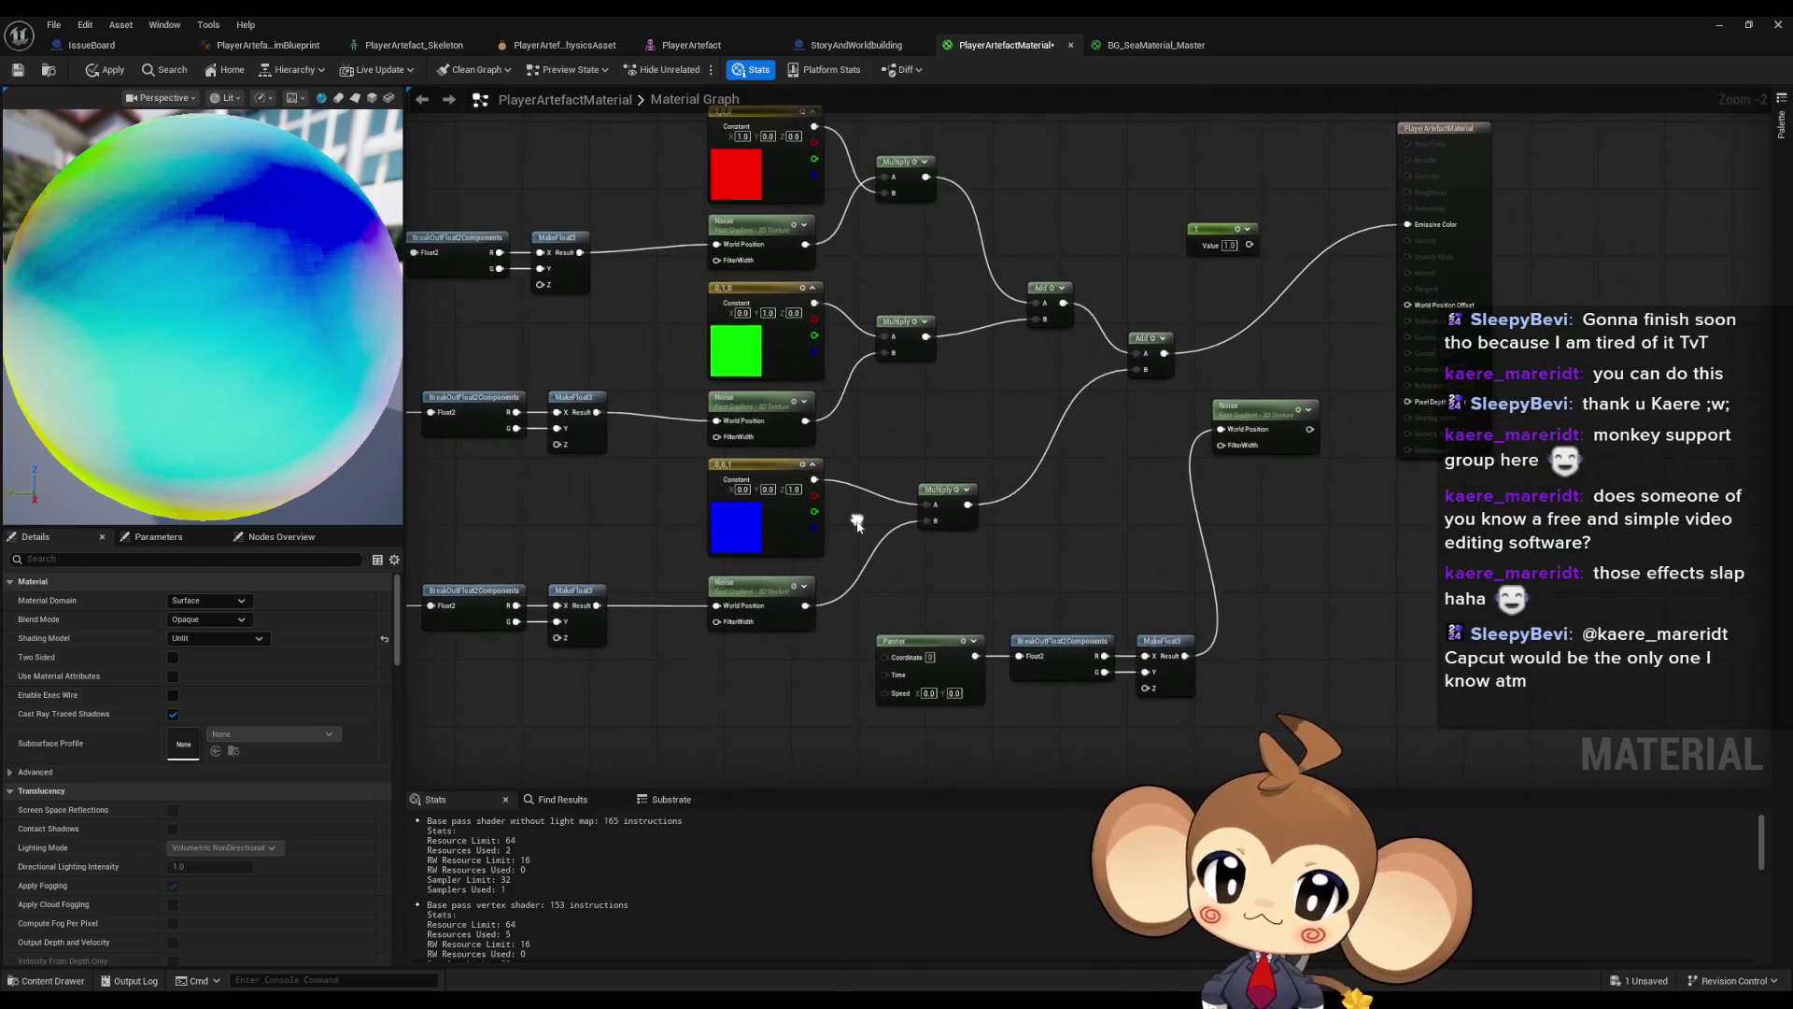
left_click(739, 580)
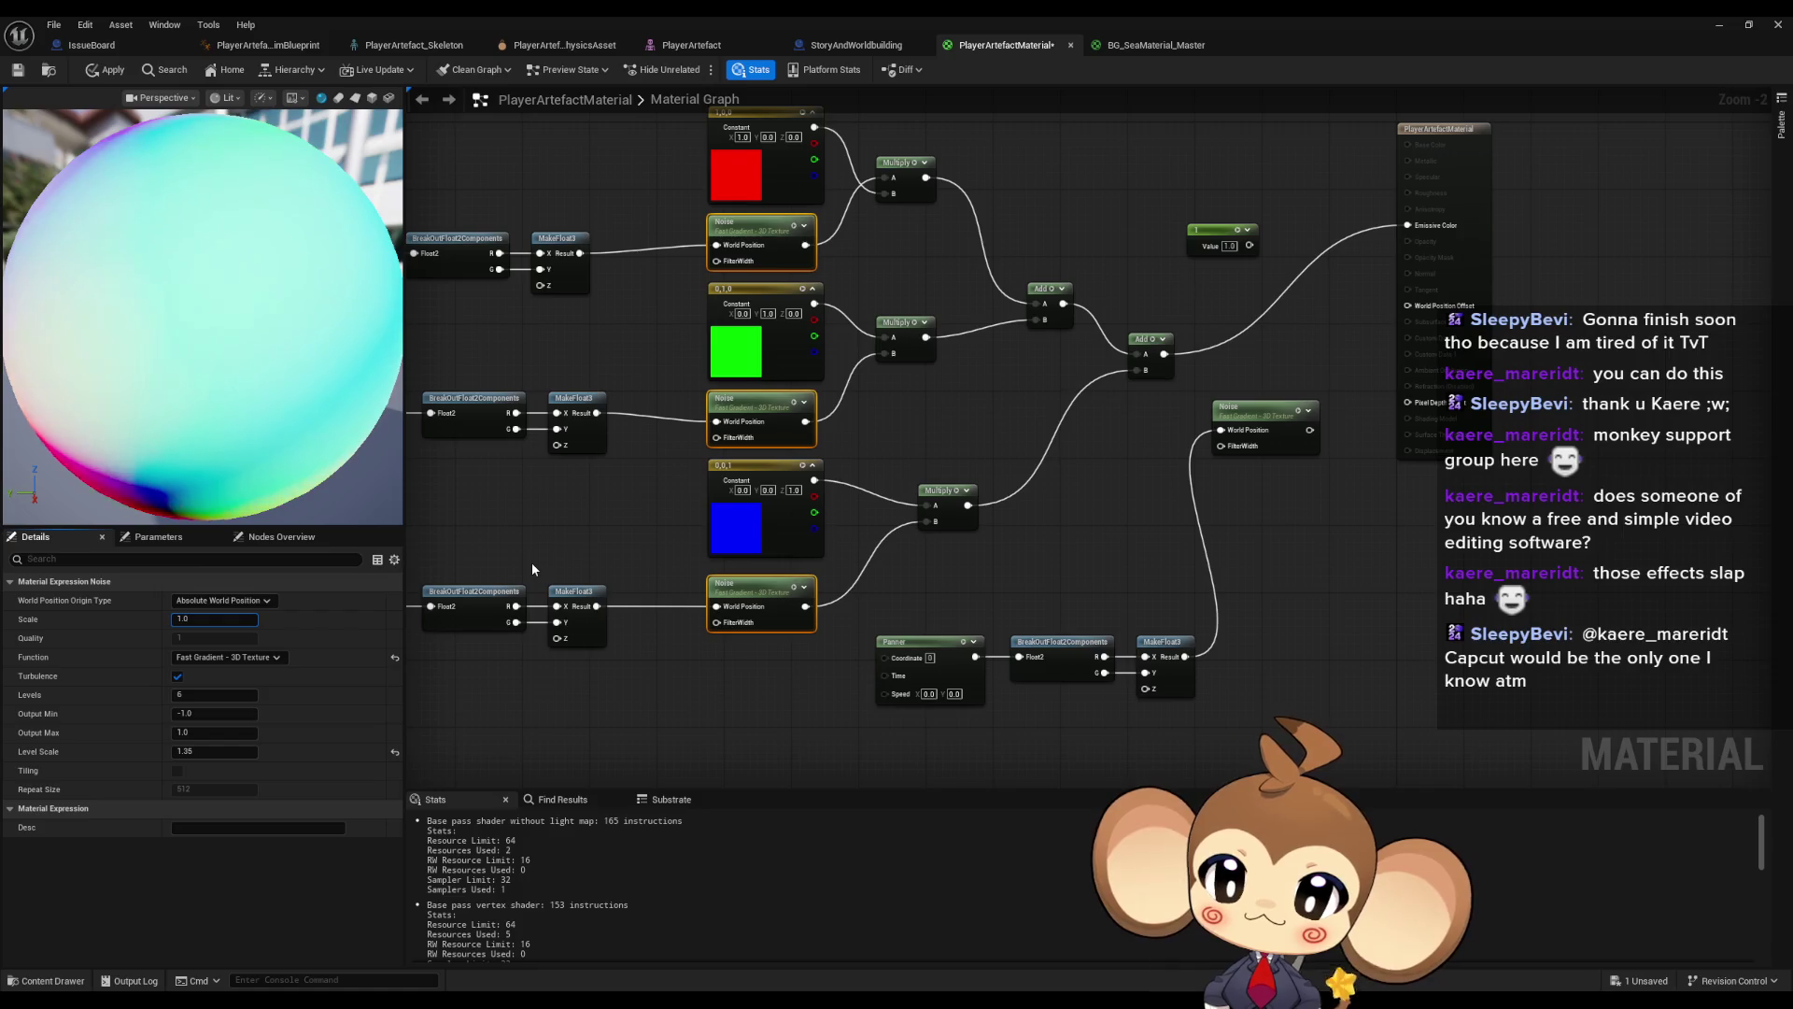
key("ctrl+a")
type("2")
key("Return")
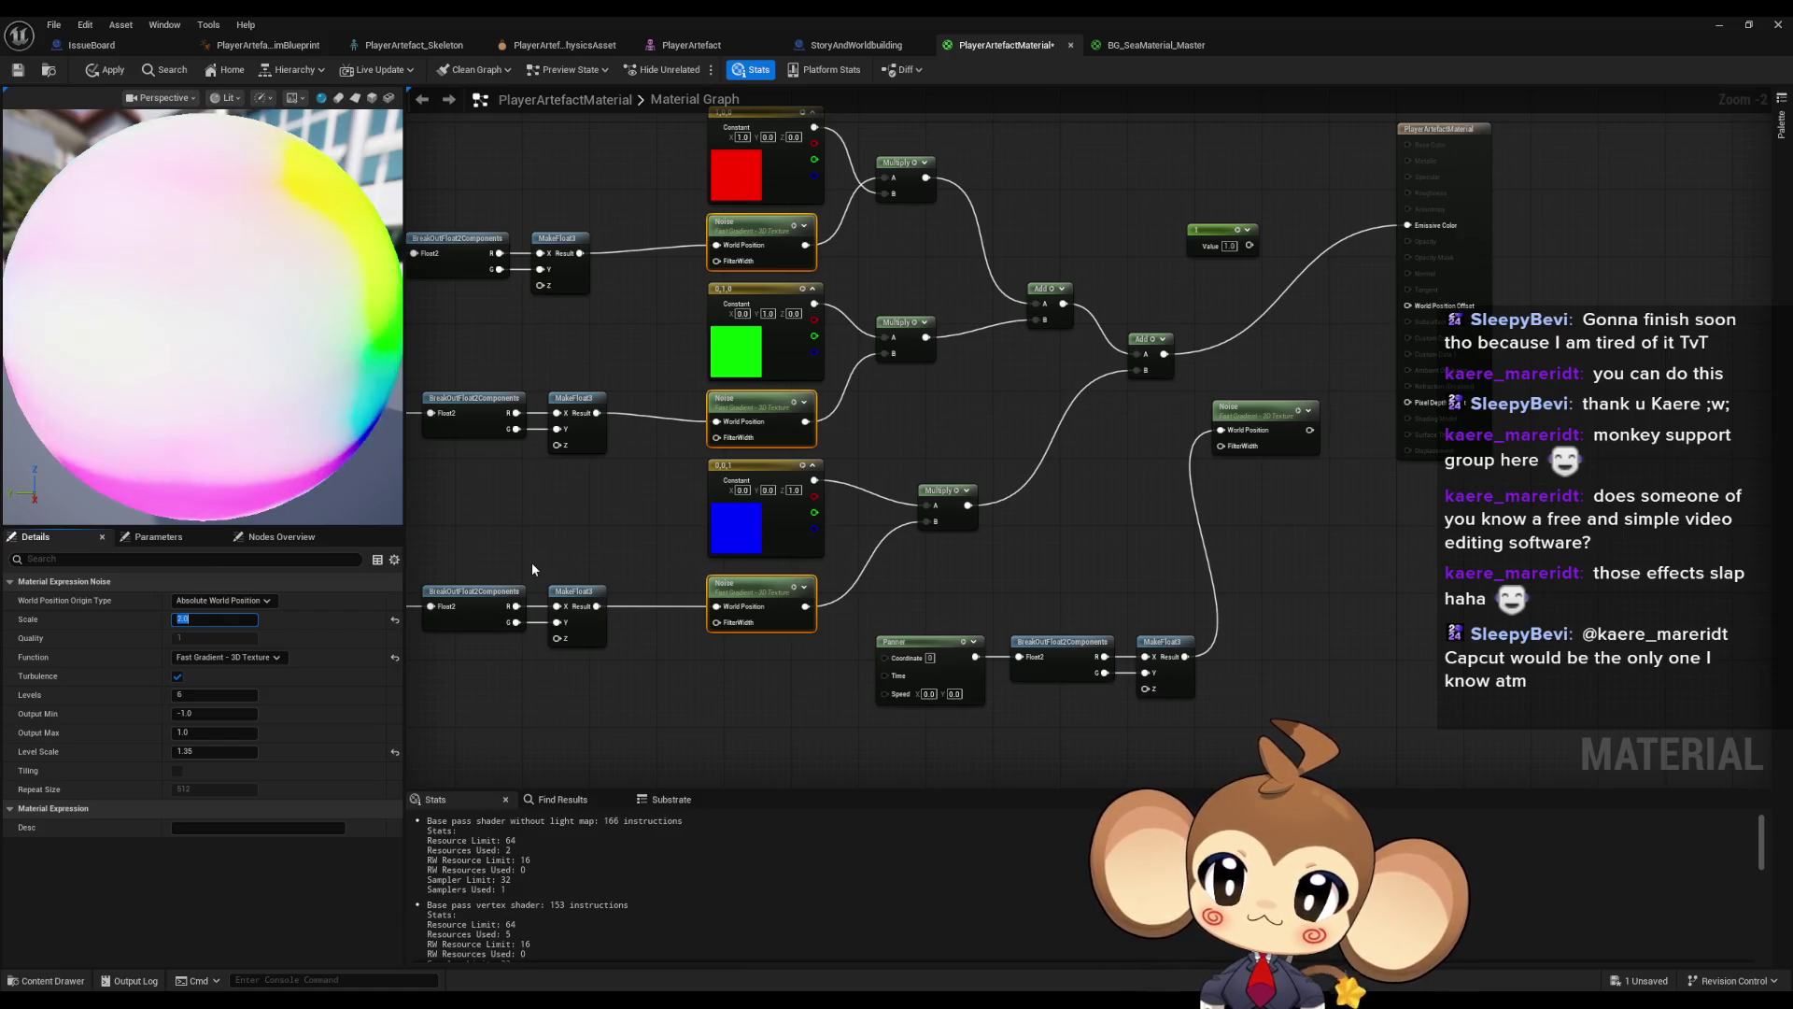
type("3")
key("Return")
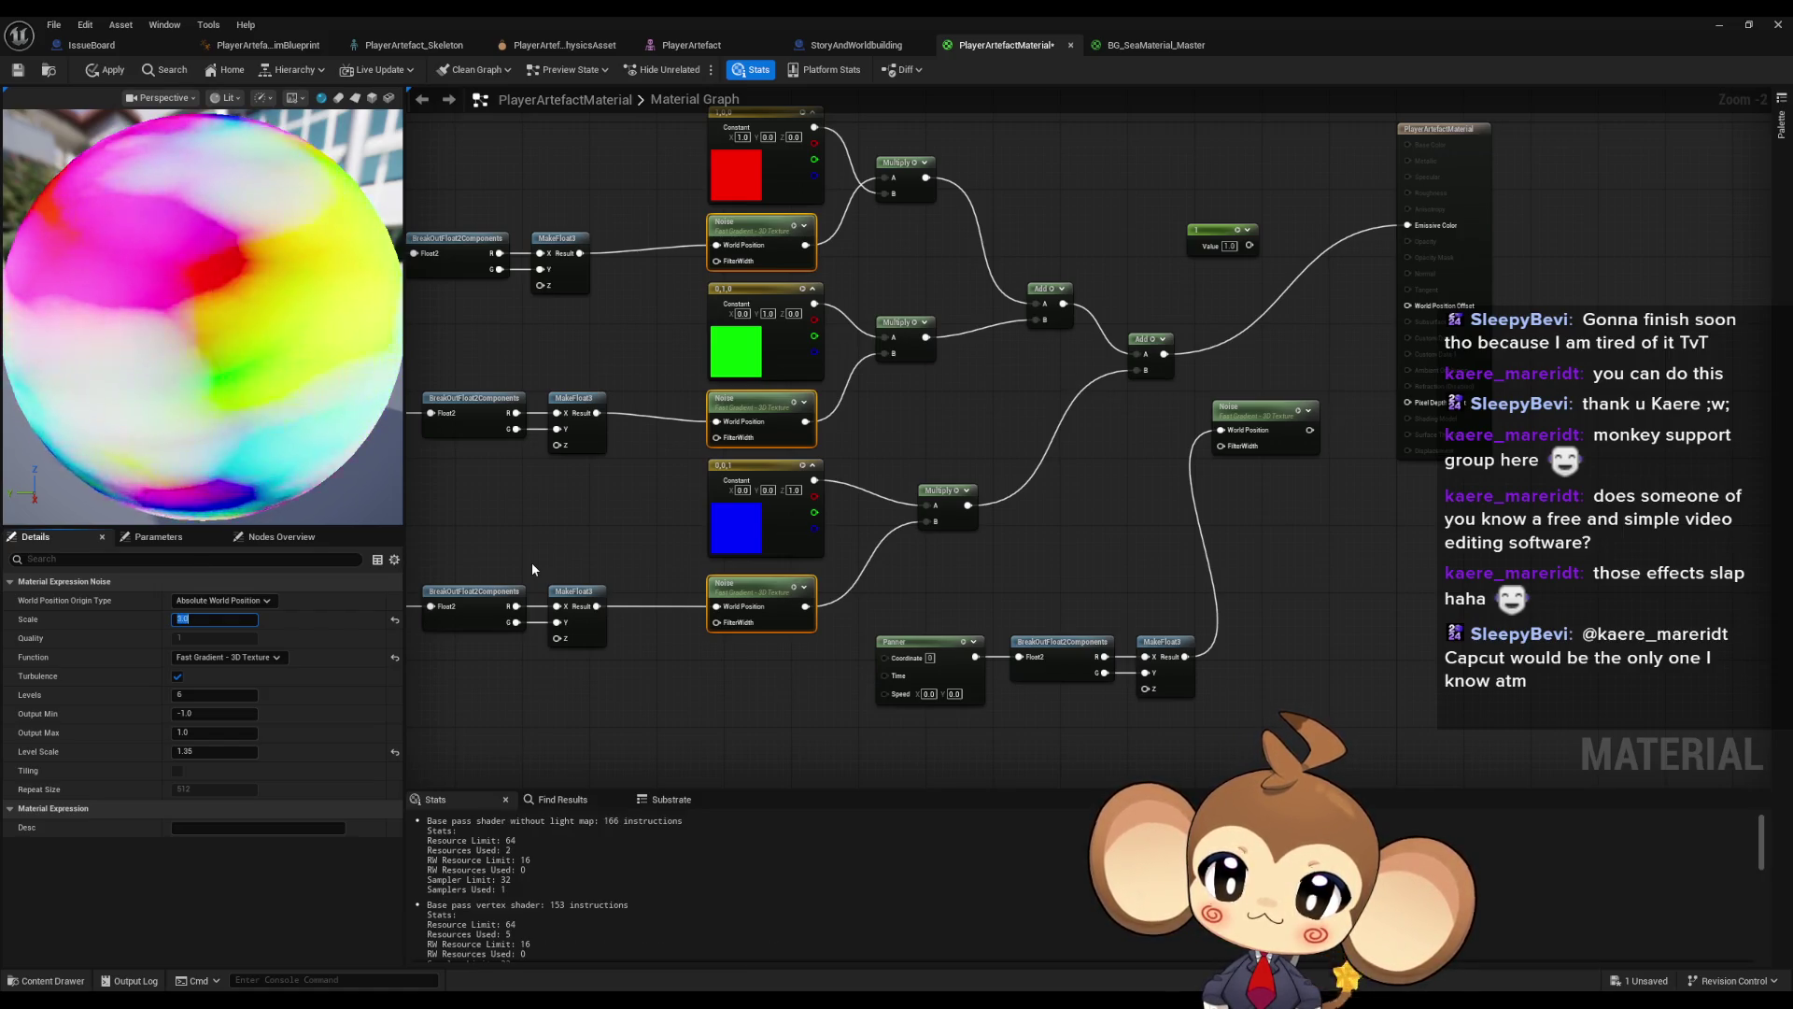
type("5")
key("Return")
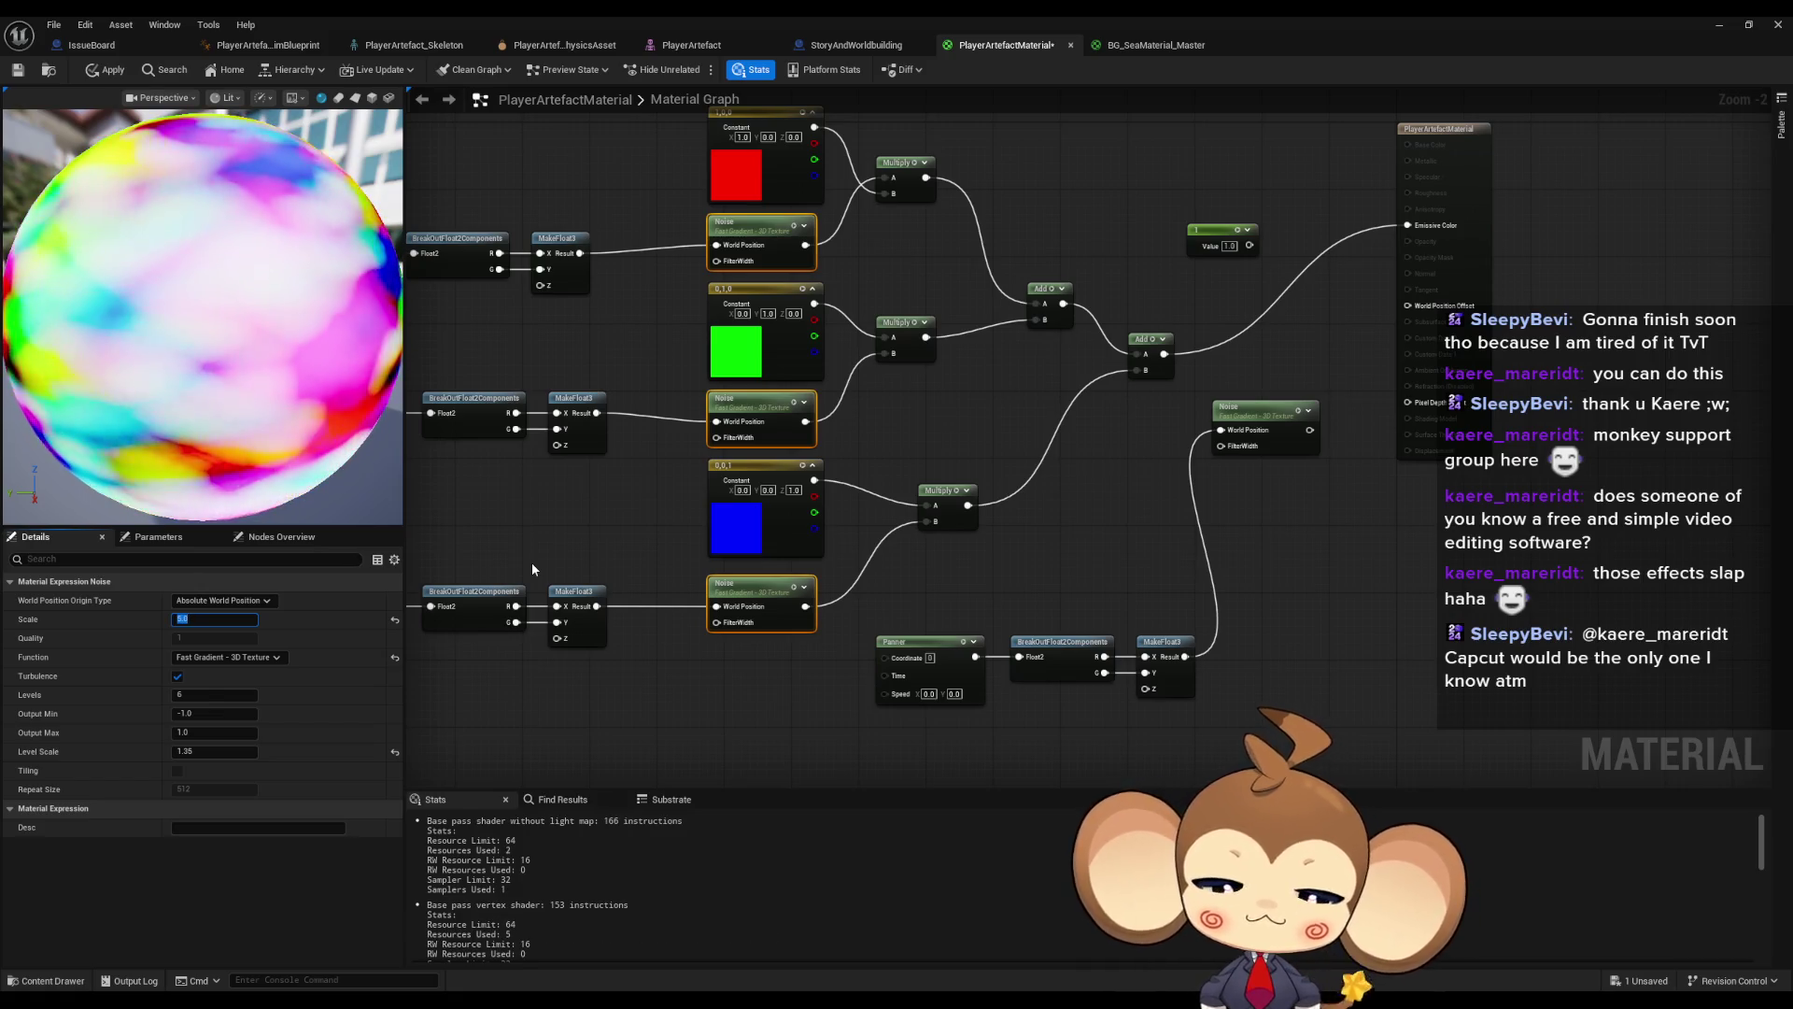
type("10")
key("Return")
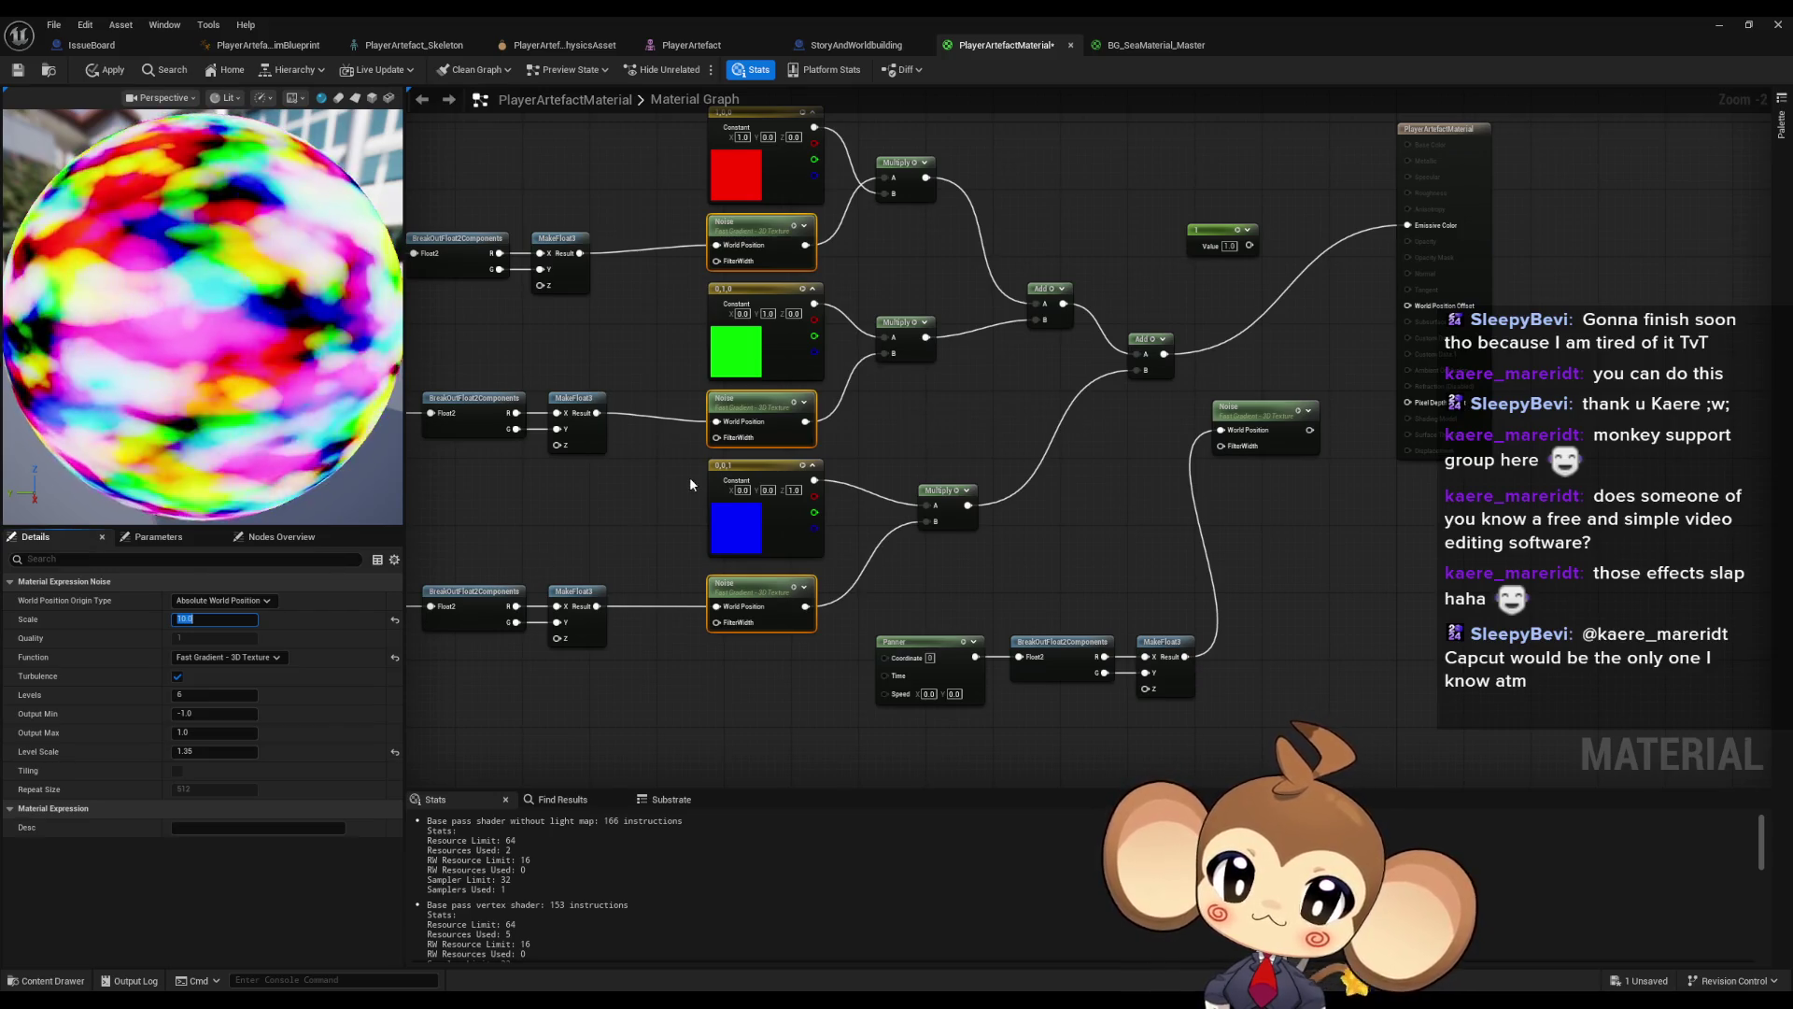
scroll(531, 538, "up", 2)
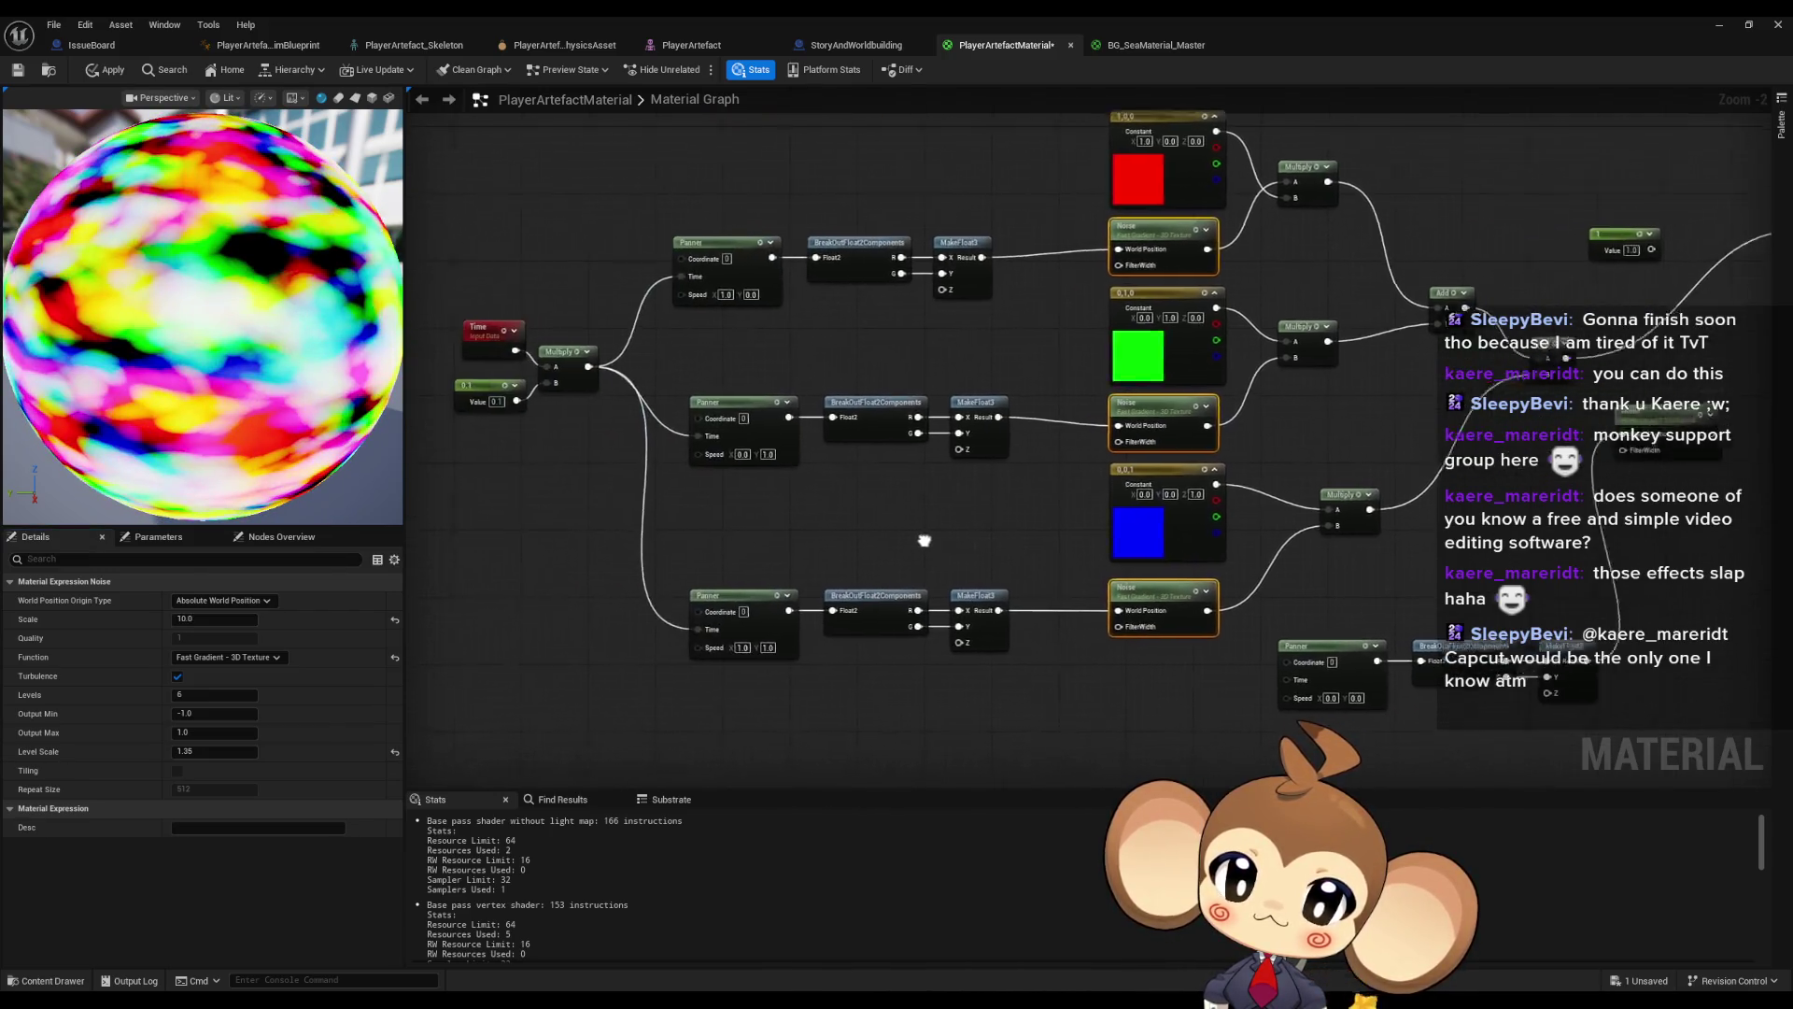
- Set the top Panner's Speed Y to 0.2
key("Tab")
type("0.2")
key("Return")
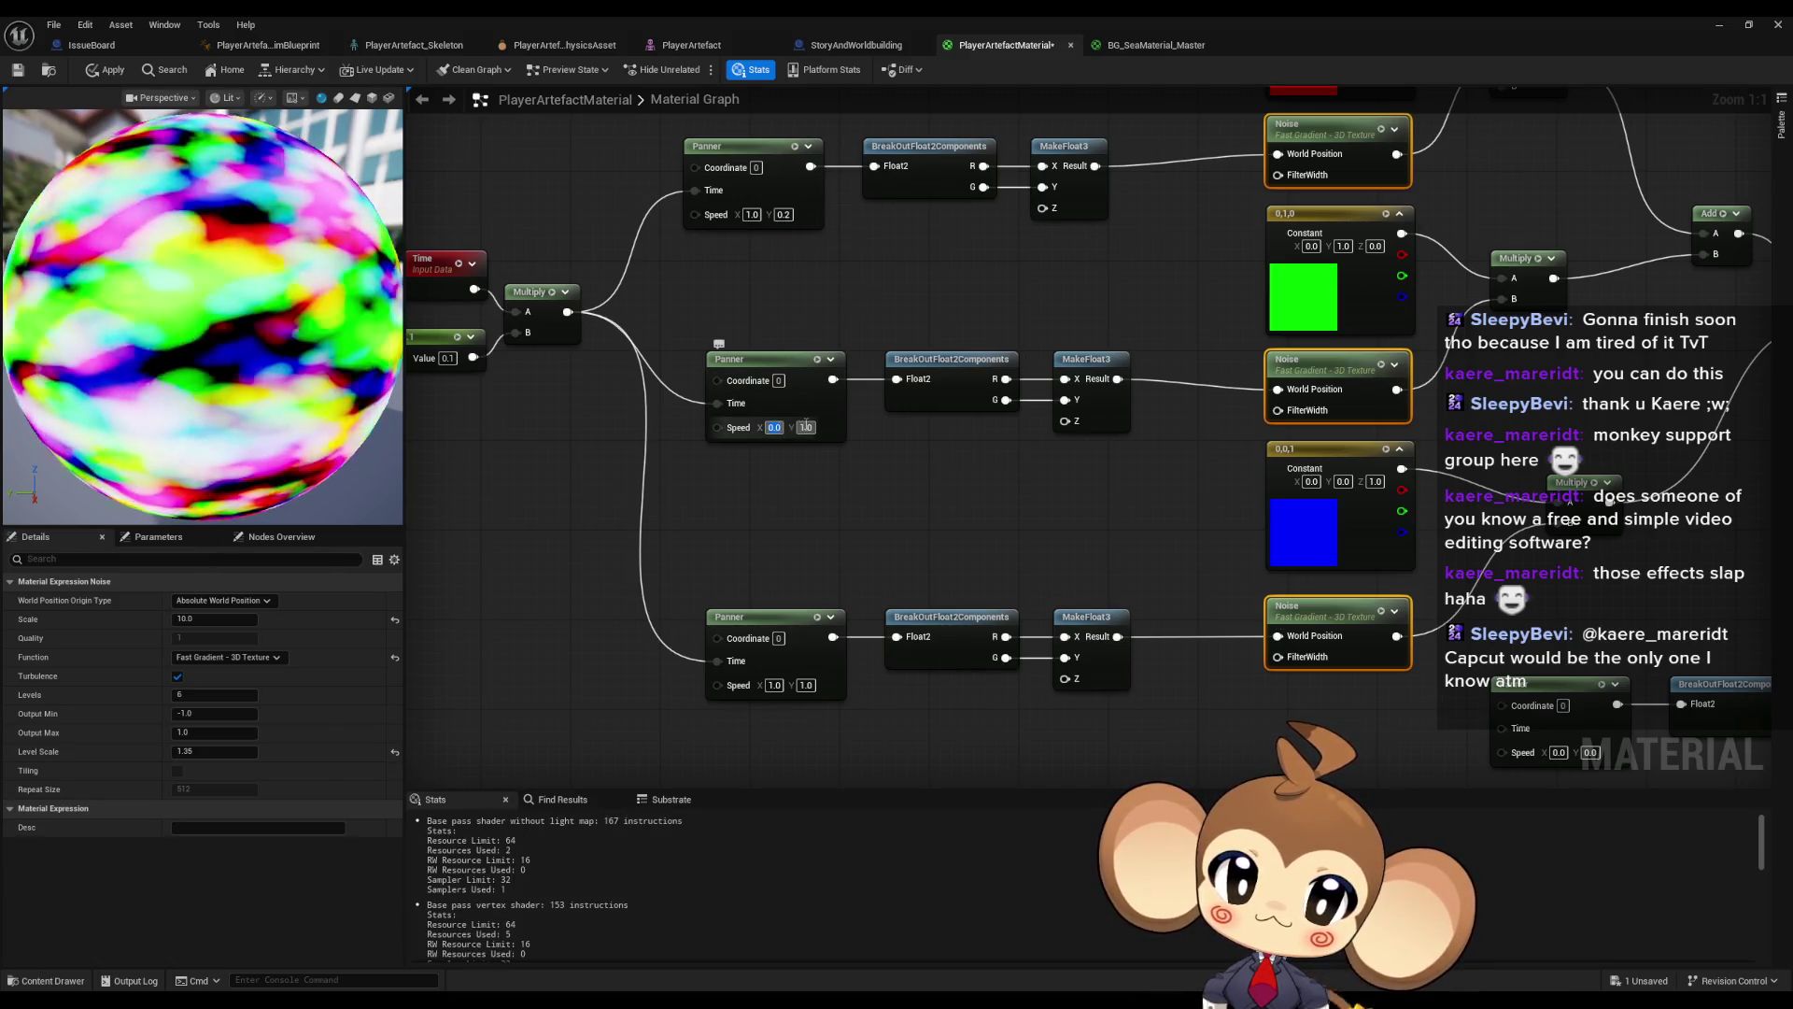
- Add a Sine node wired from the Time output, found by searching 'math sin'
right_click(823, 508)
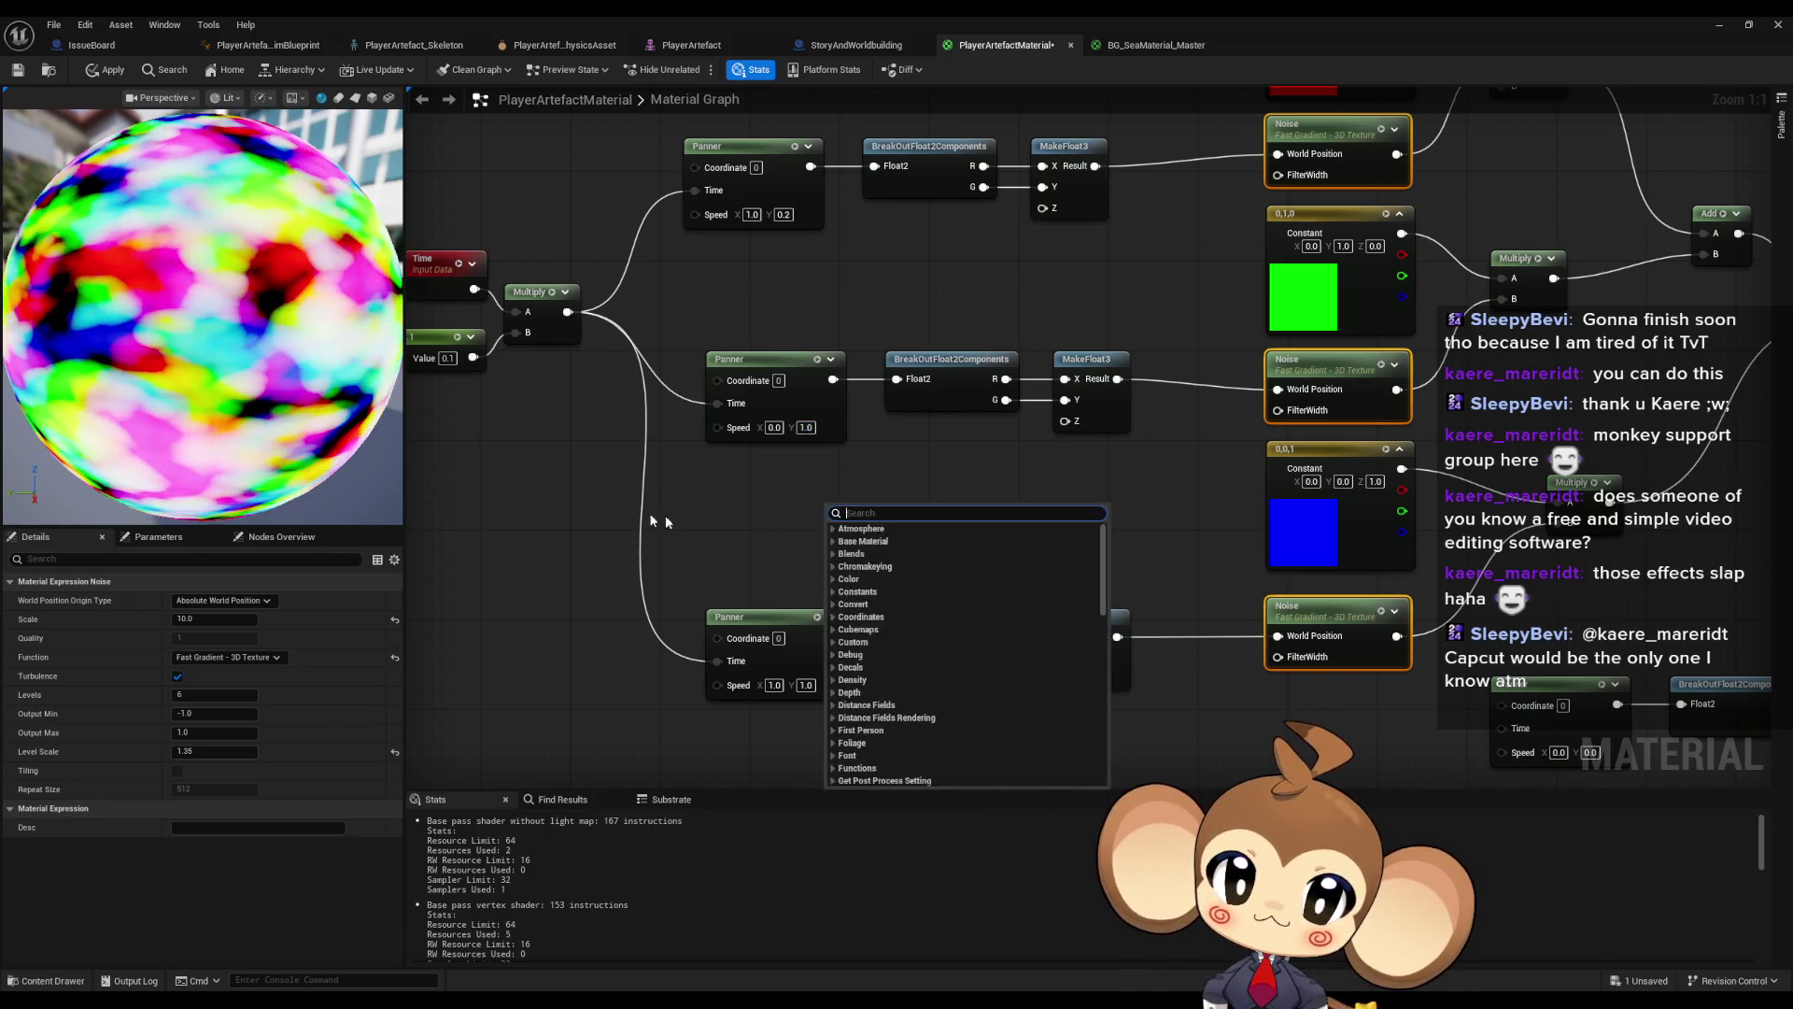
left_click_drag(788, 510, 635, 500)
left_click_drag(635, 335, 665, 435)
type("sion")
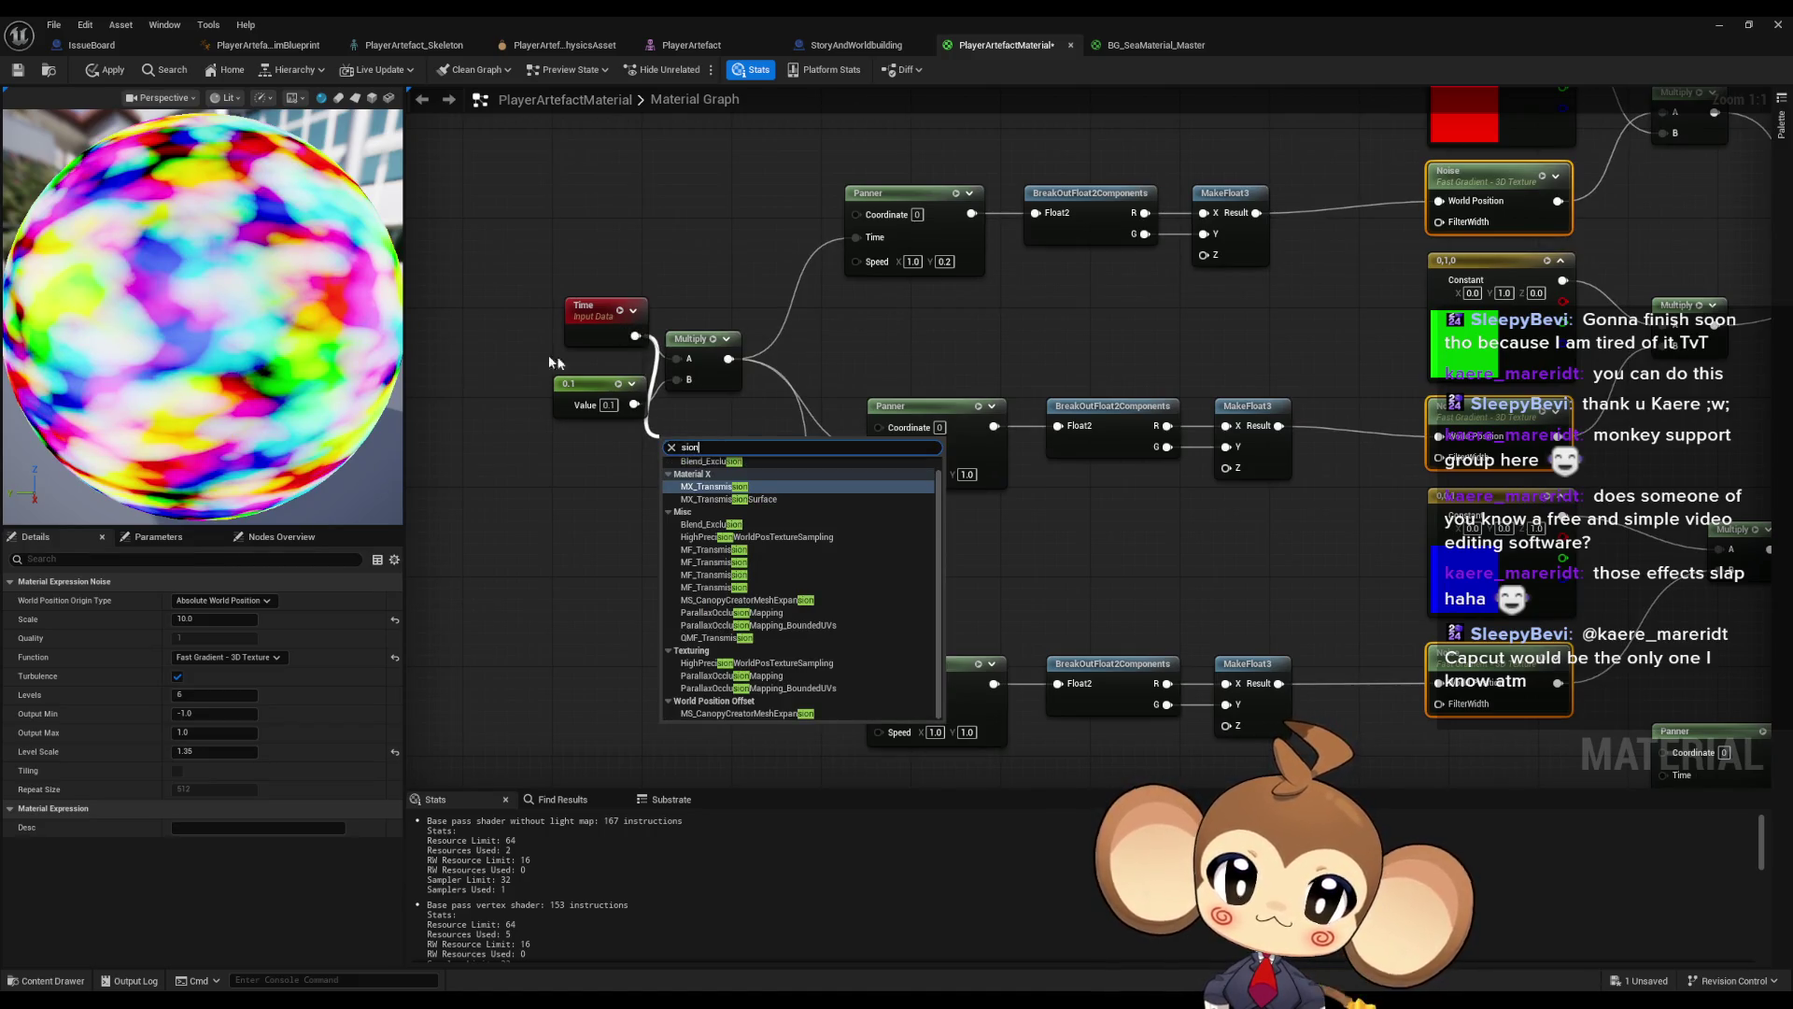
key("ctrl+a")
type("math sin")
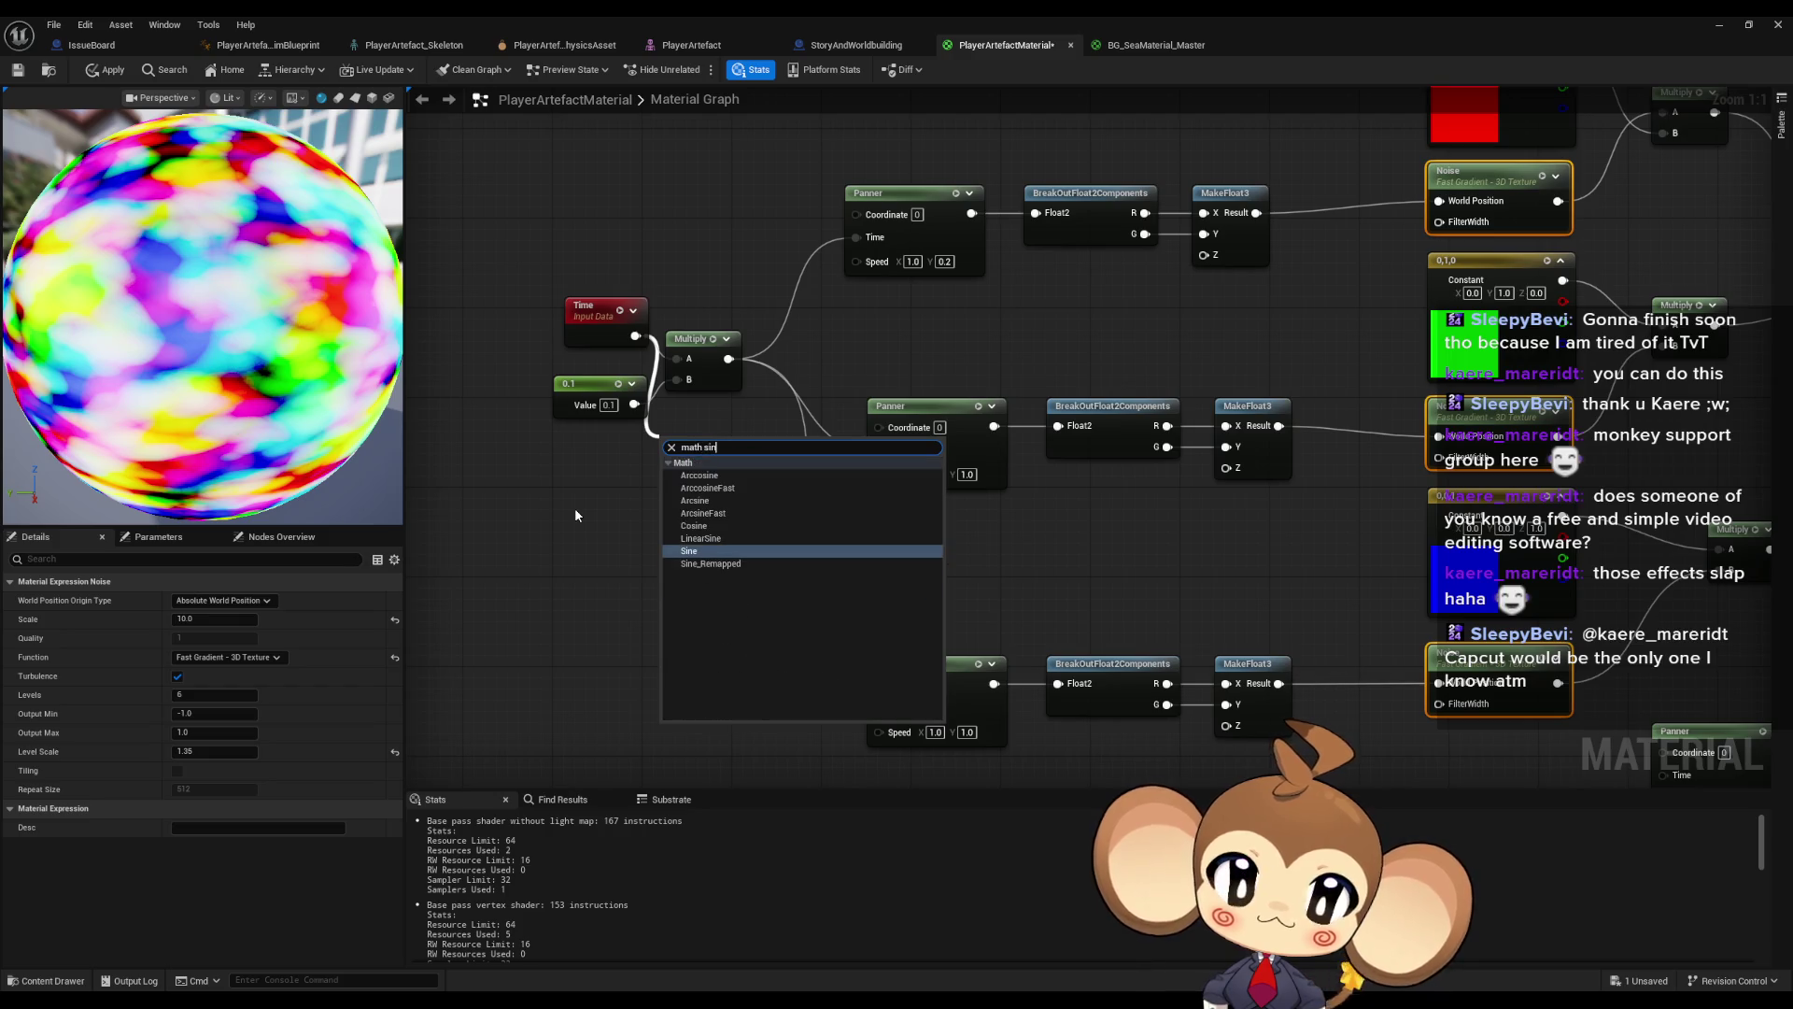
key("Return")
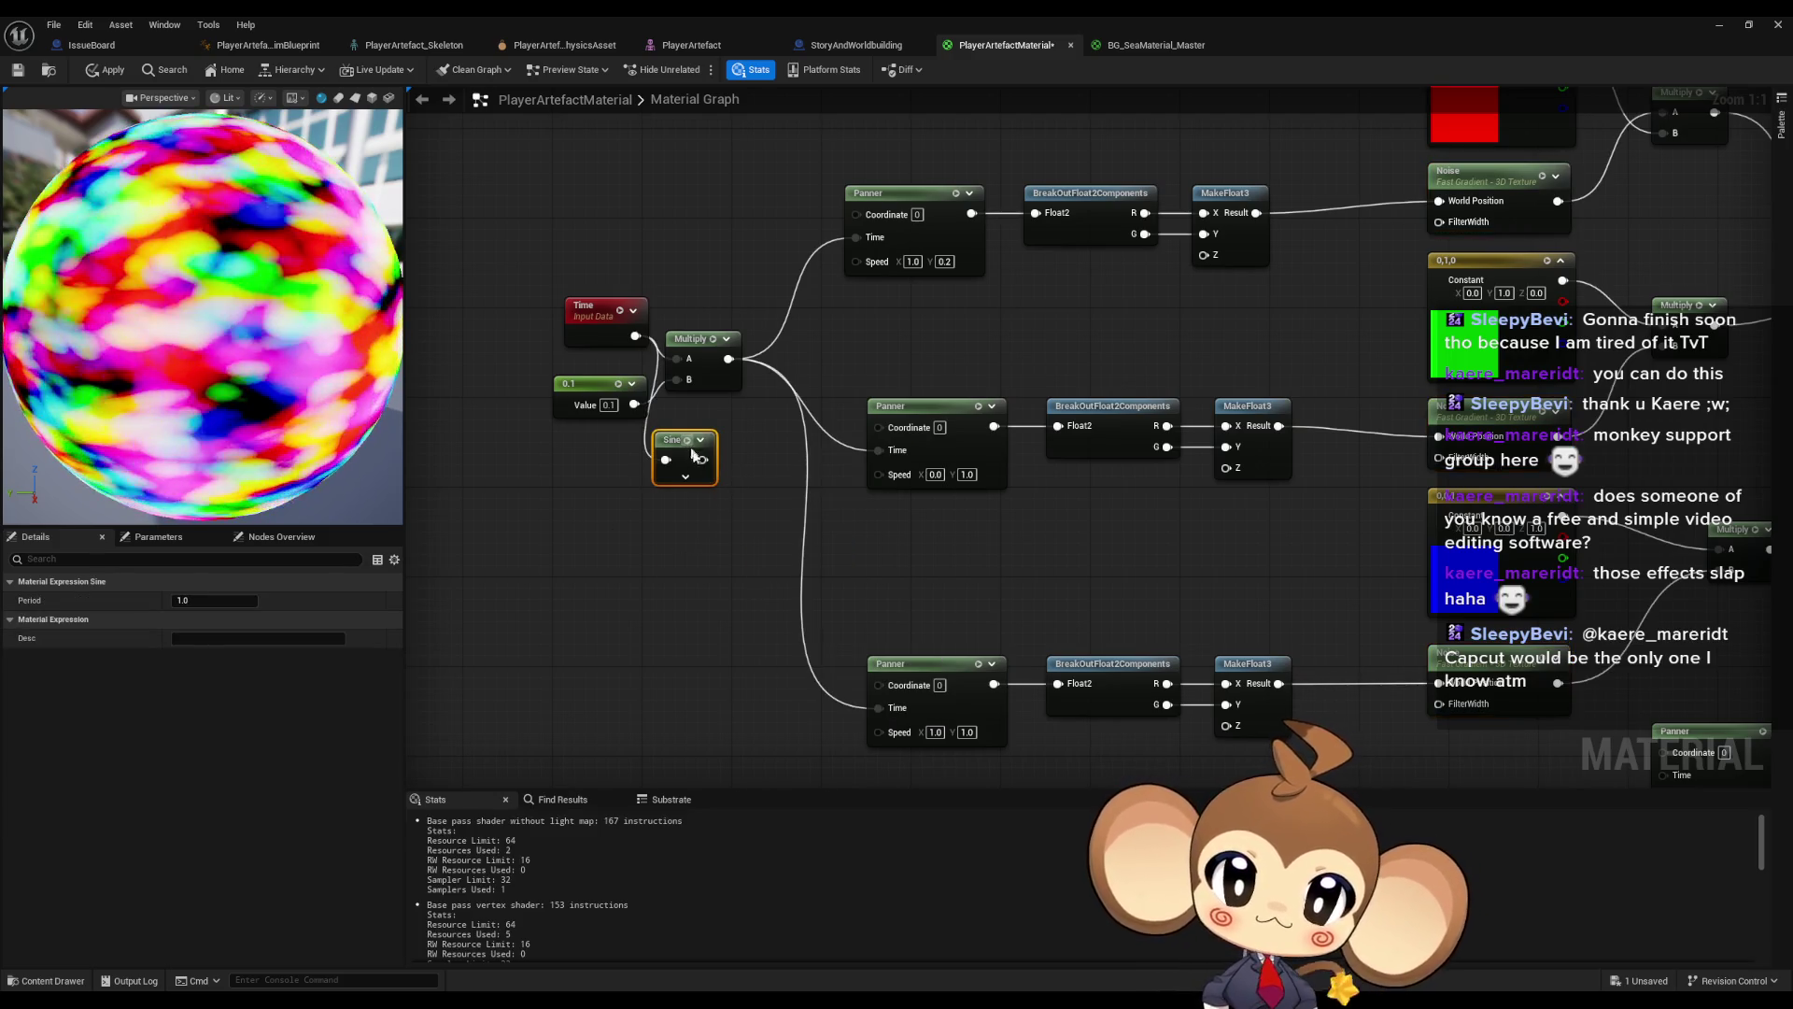
left_click_drag(678, 443, 677, 511)
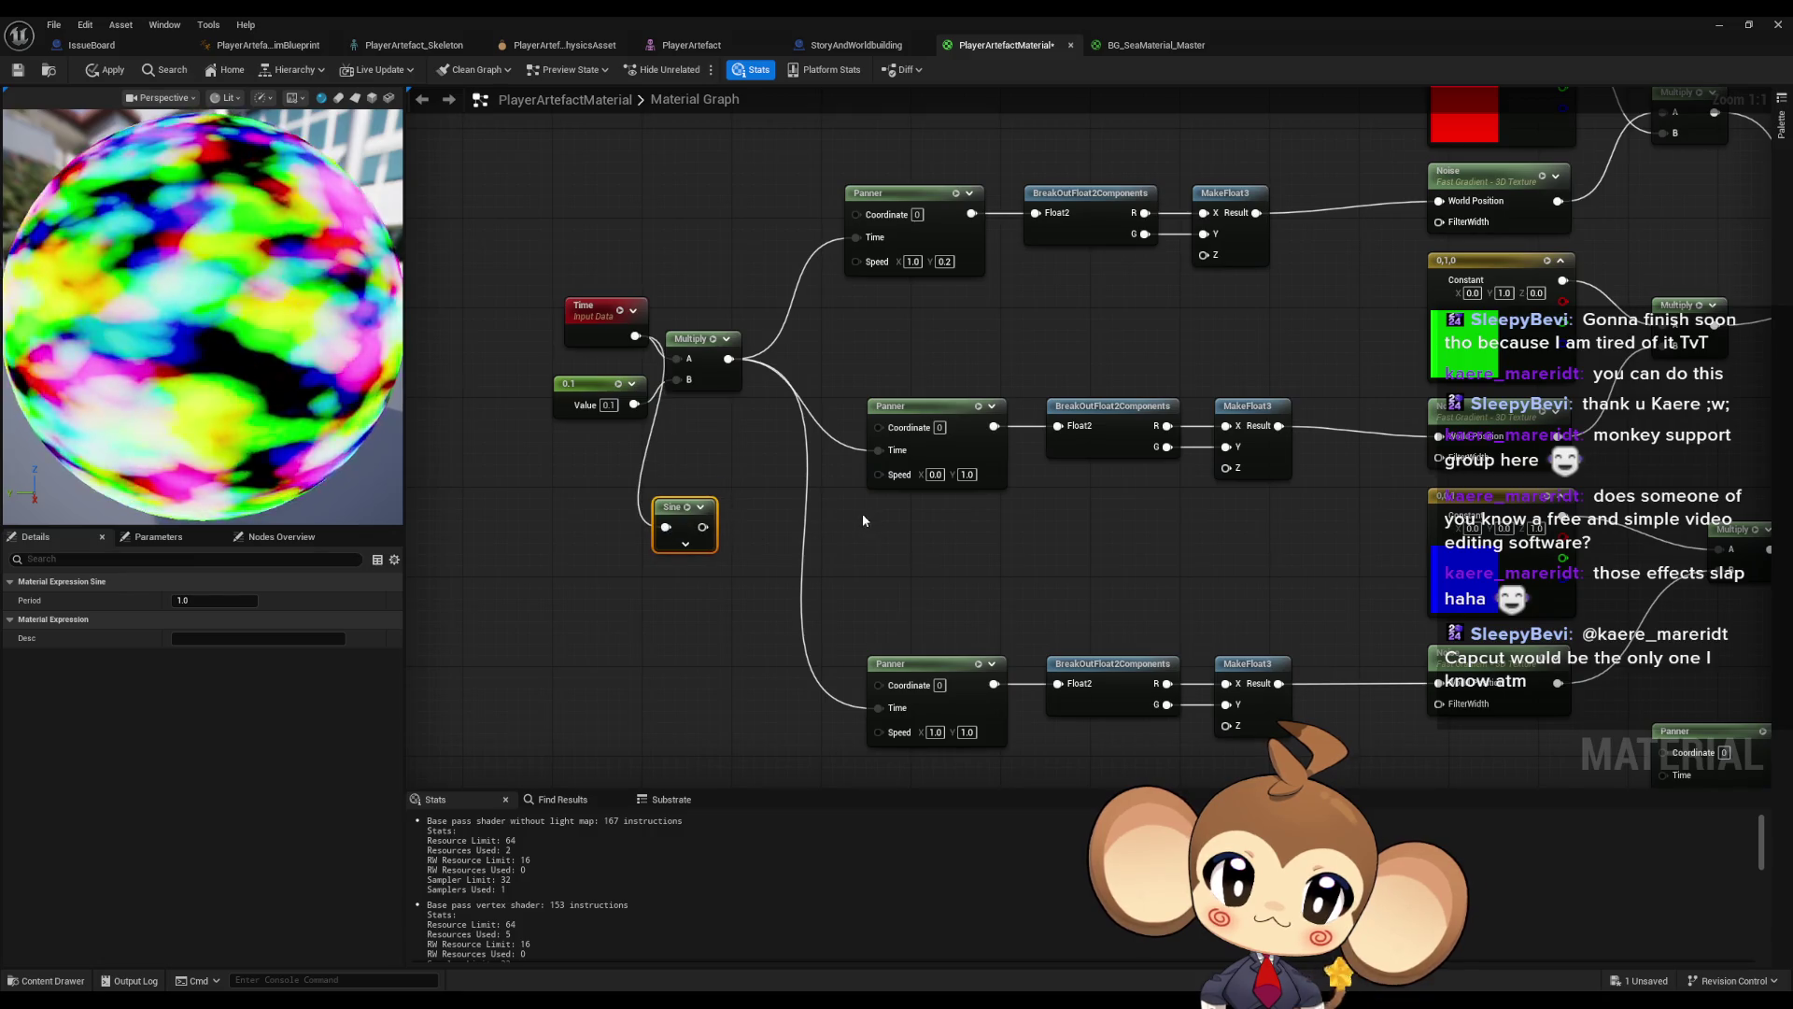
left_click_drag(878, 475, 814, 525)
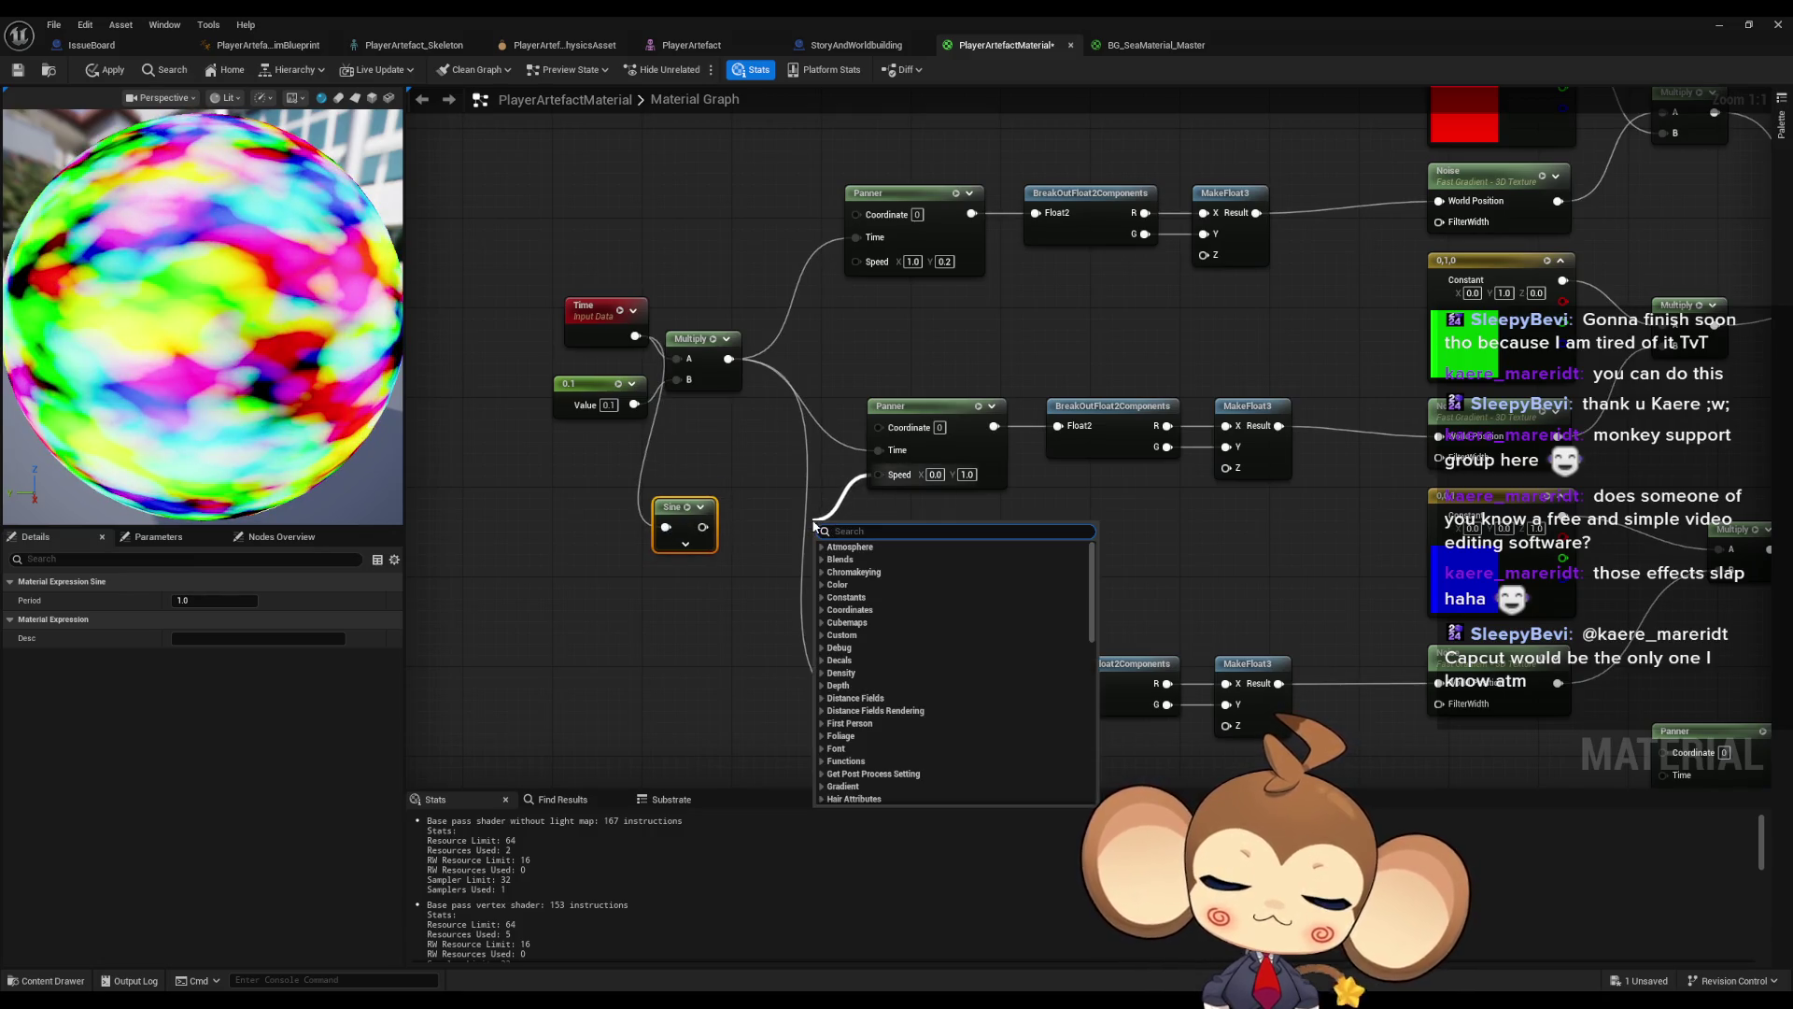
type("2")
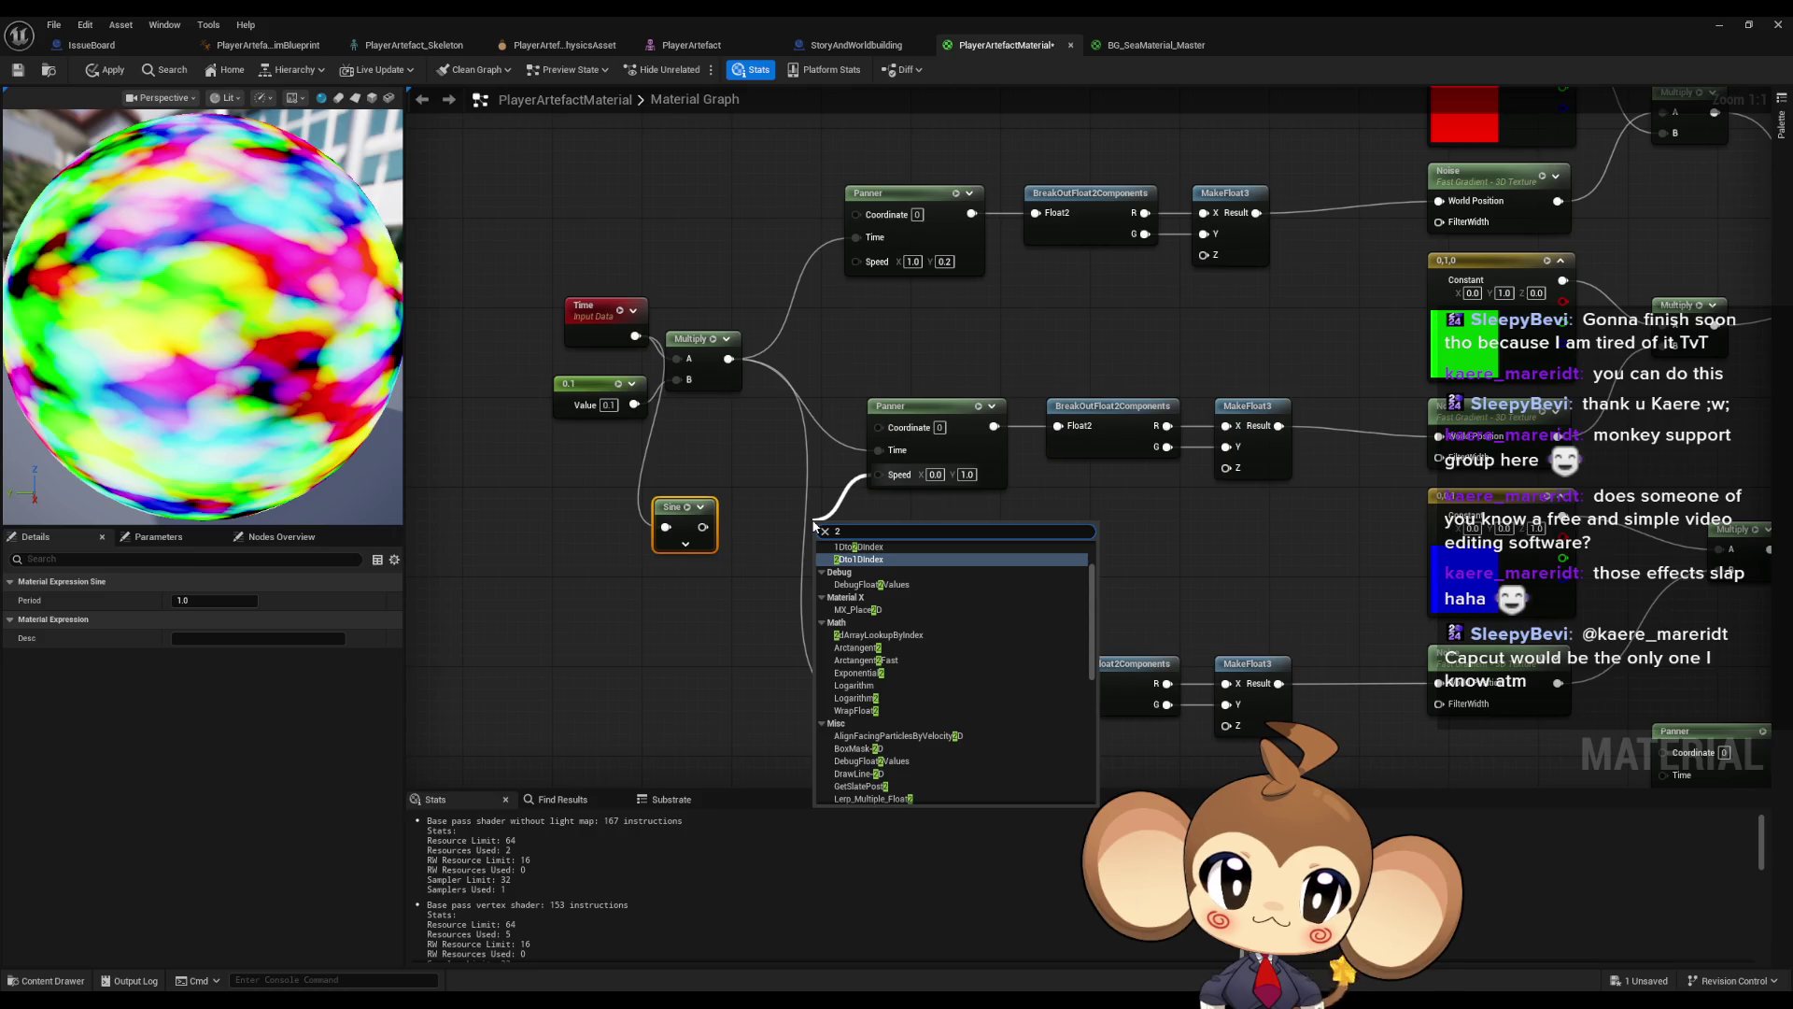
key("BackSpace")
left_click(1222, 334)
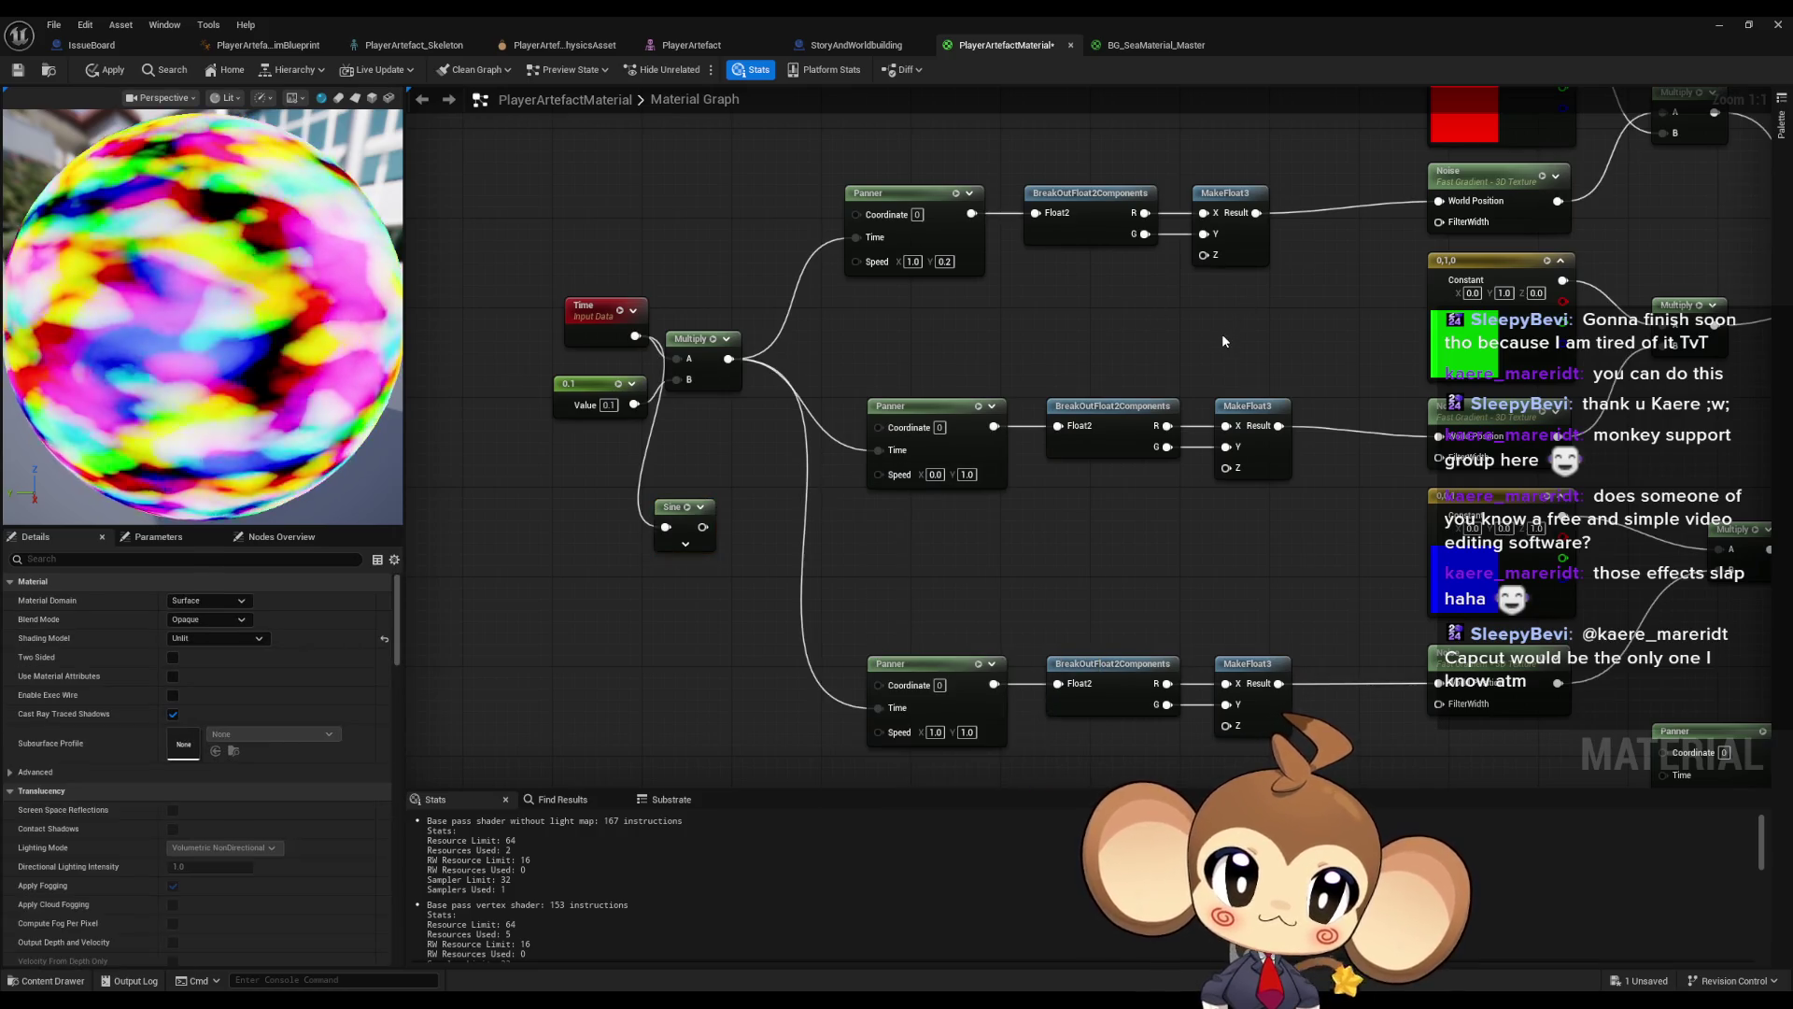
left_click_drag(729, 359, 802, 572)
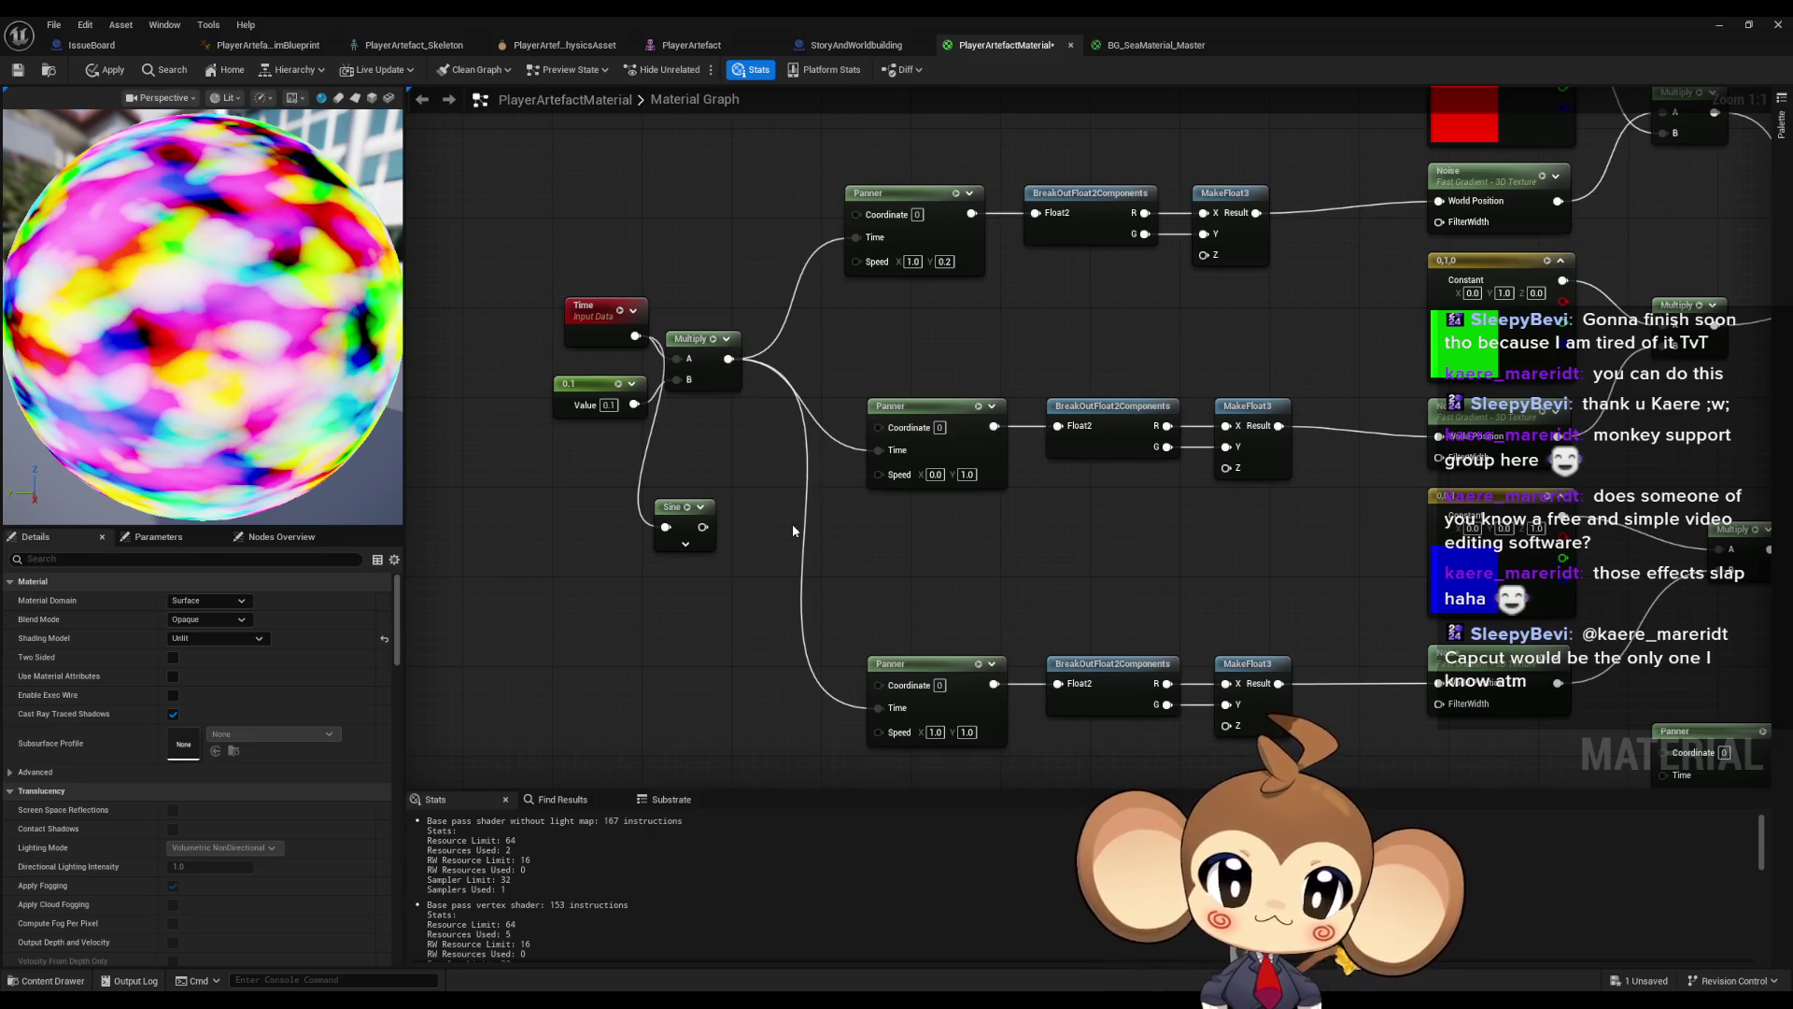
type("make floa")
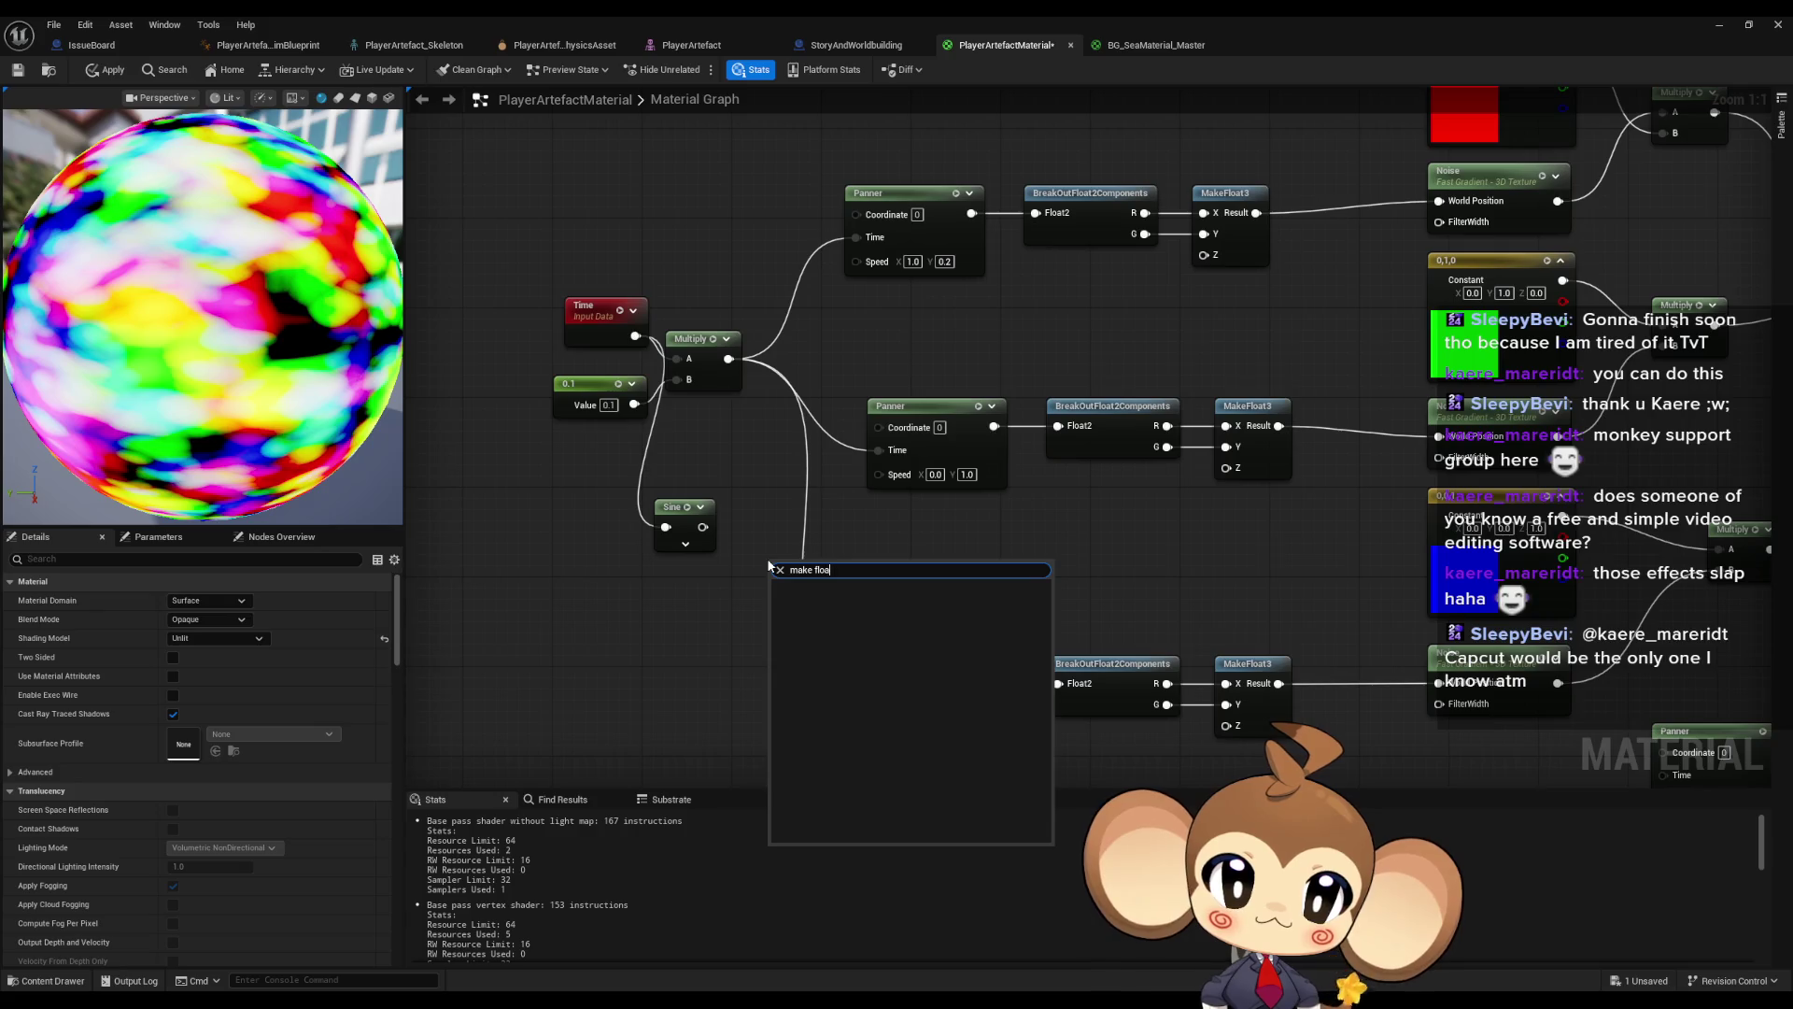
key("BackSpace")
key("BackSpace")
key("BackSpace")
key("BackSpace")
type("2")
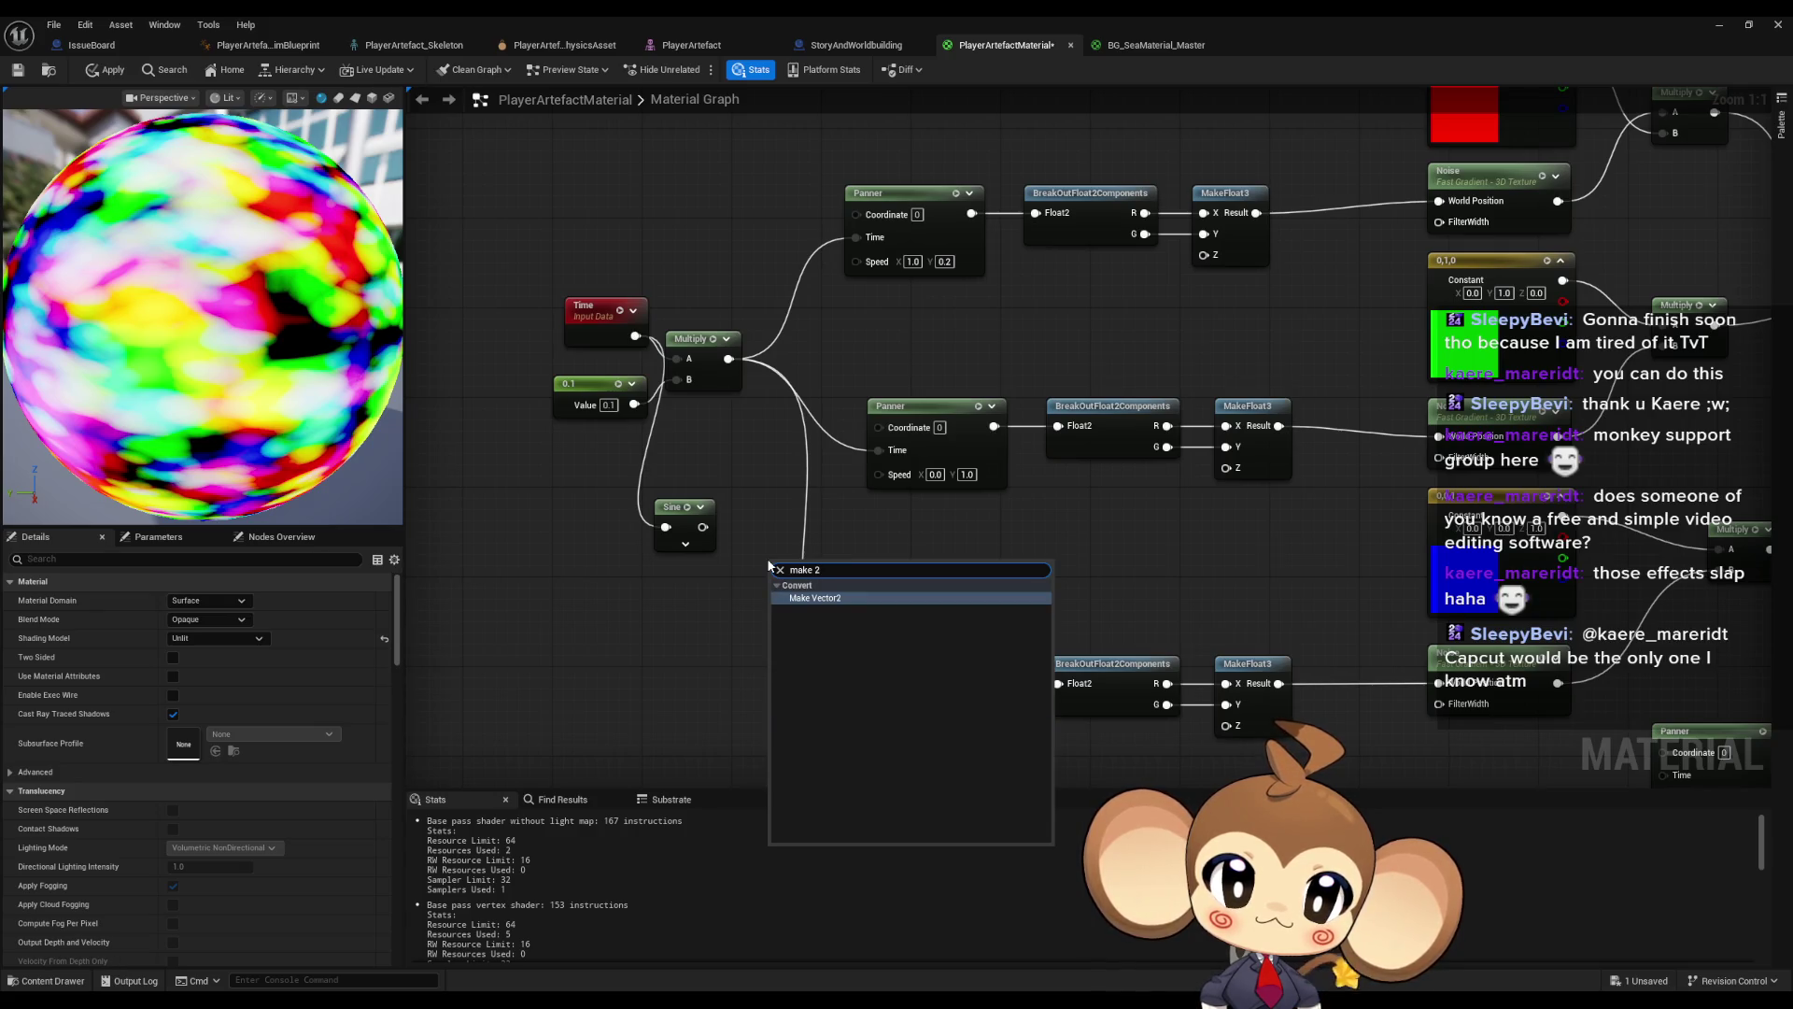
key("Return")
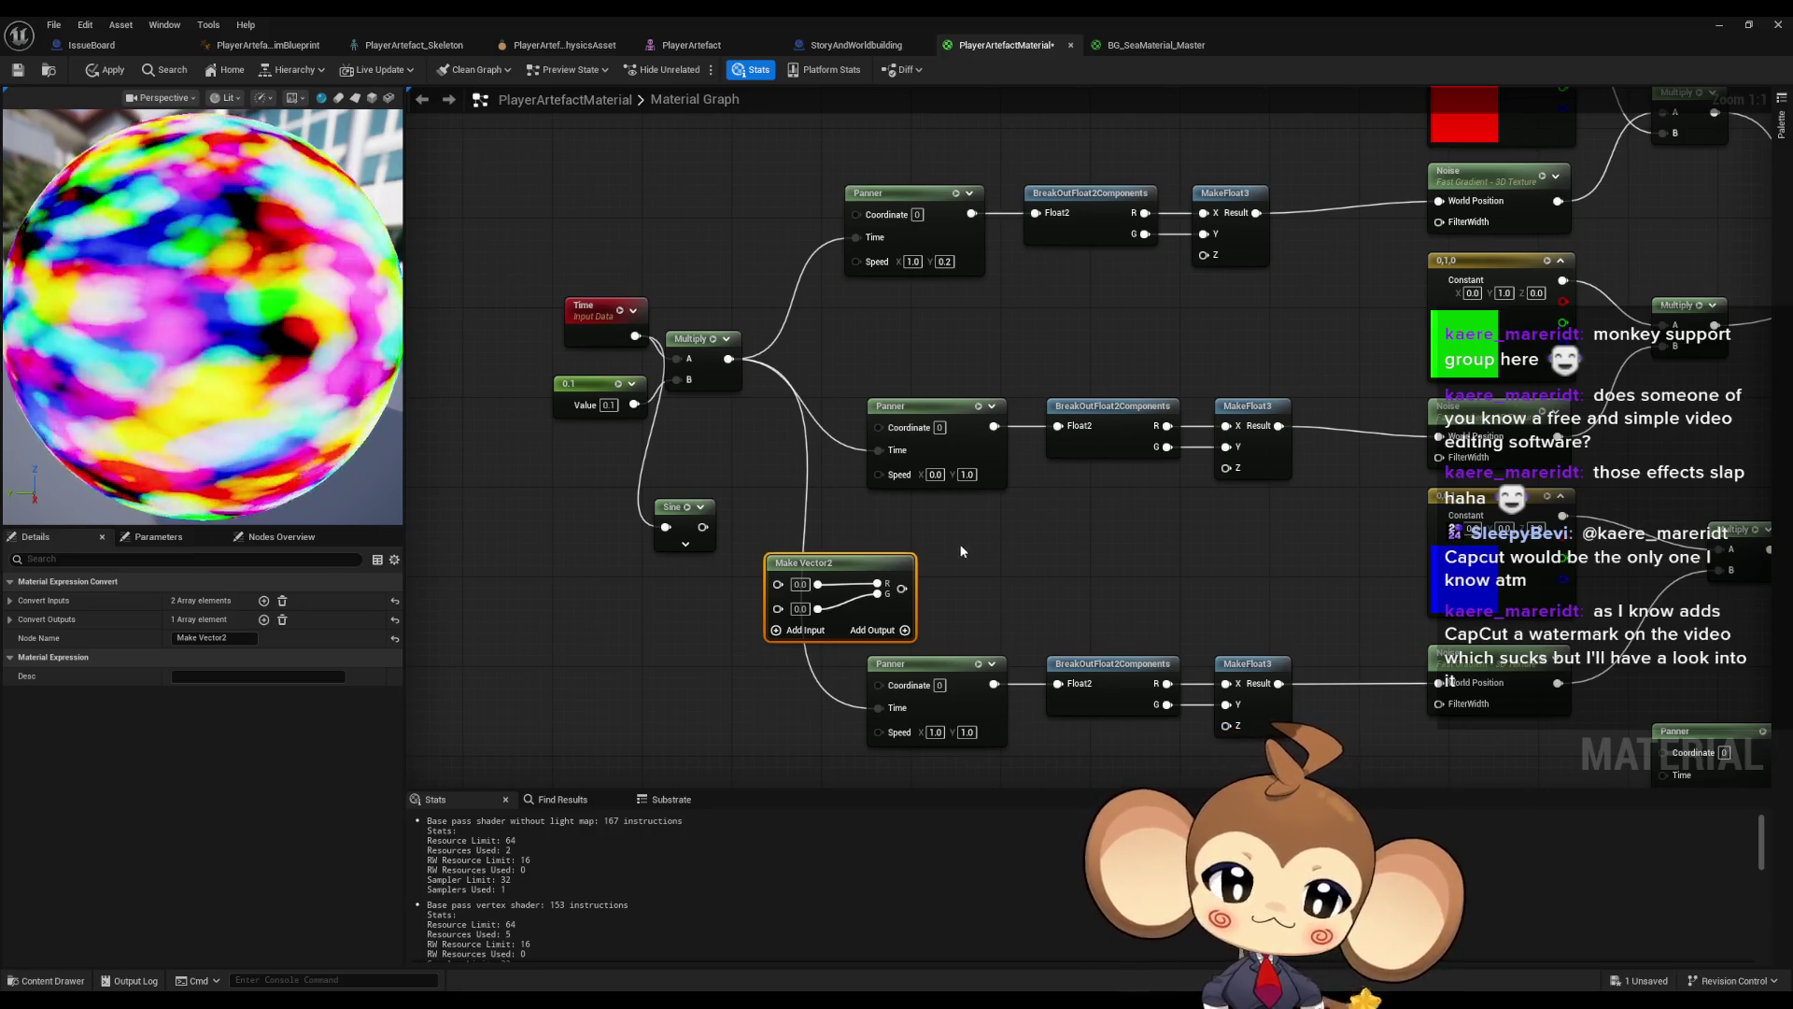
key("Delete")
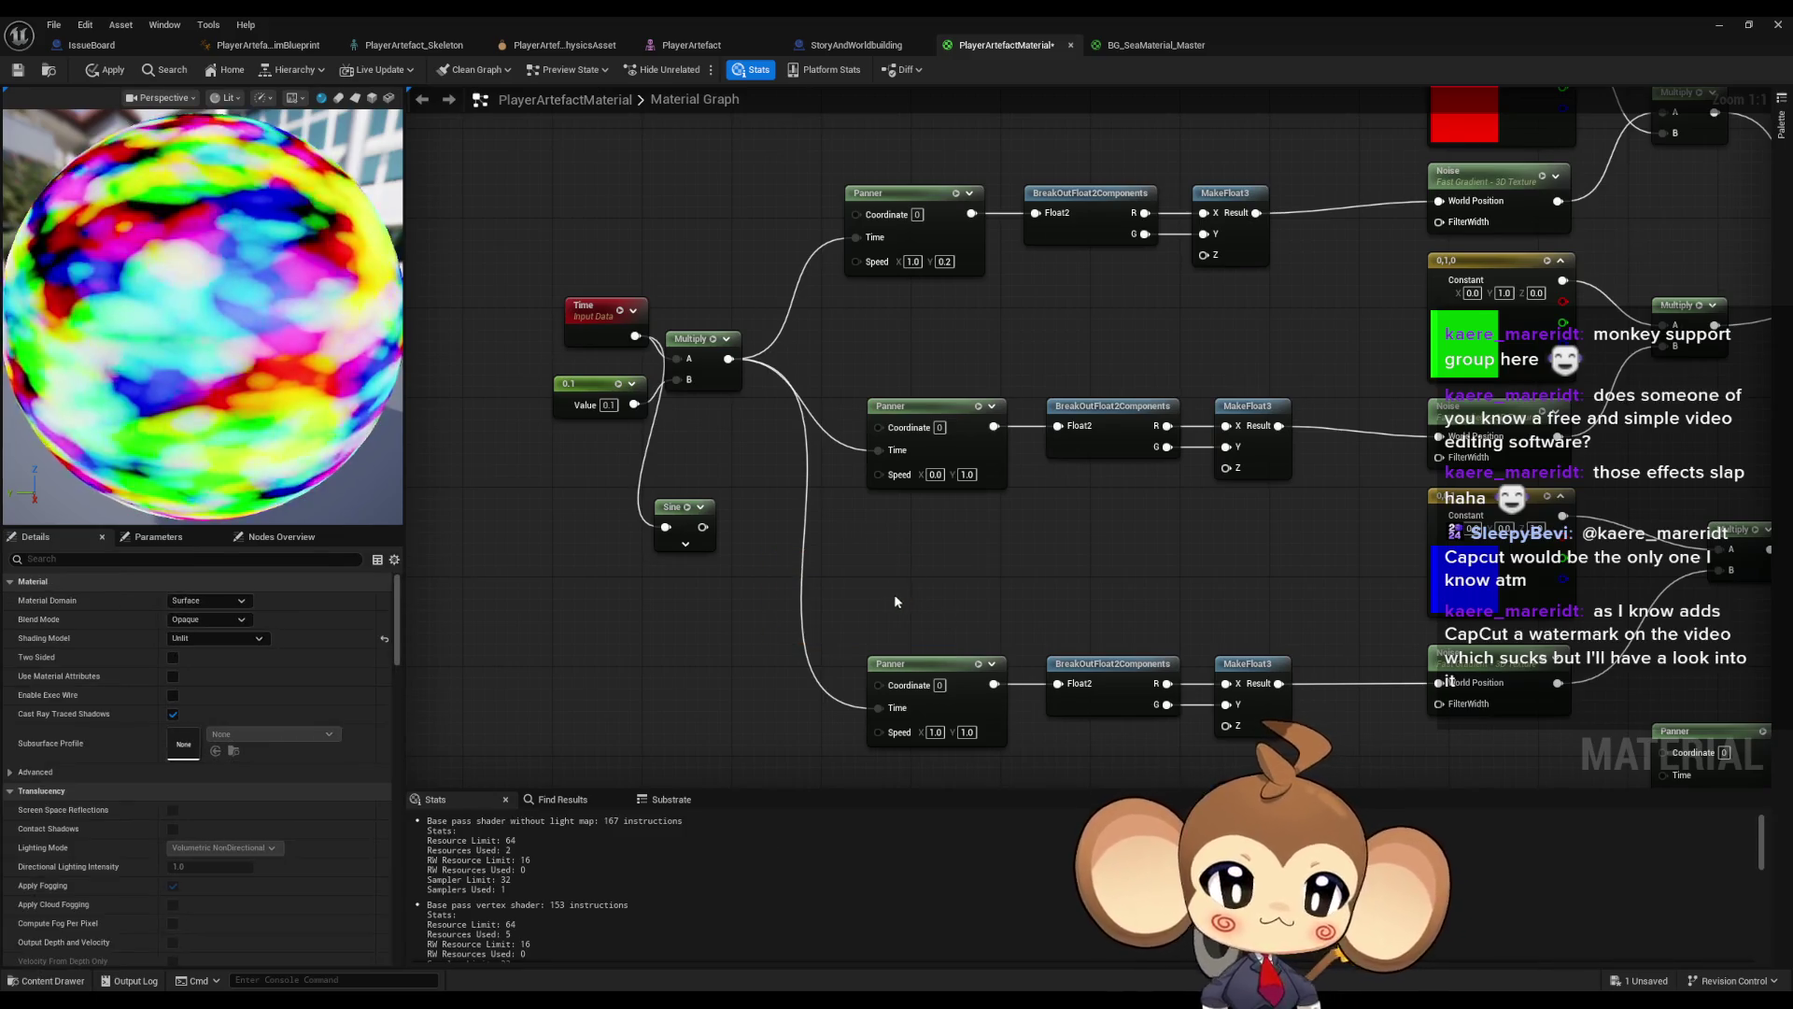
- Add a Make Vector2 node to the graph via the 'vector 2' node search
left_click_drag(636, 512, 706, 571)
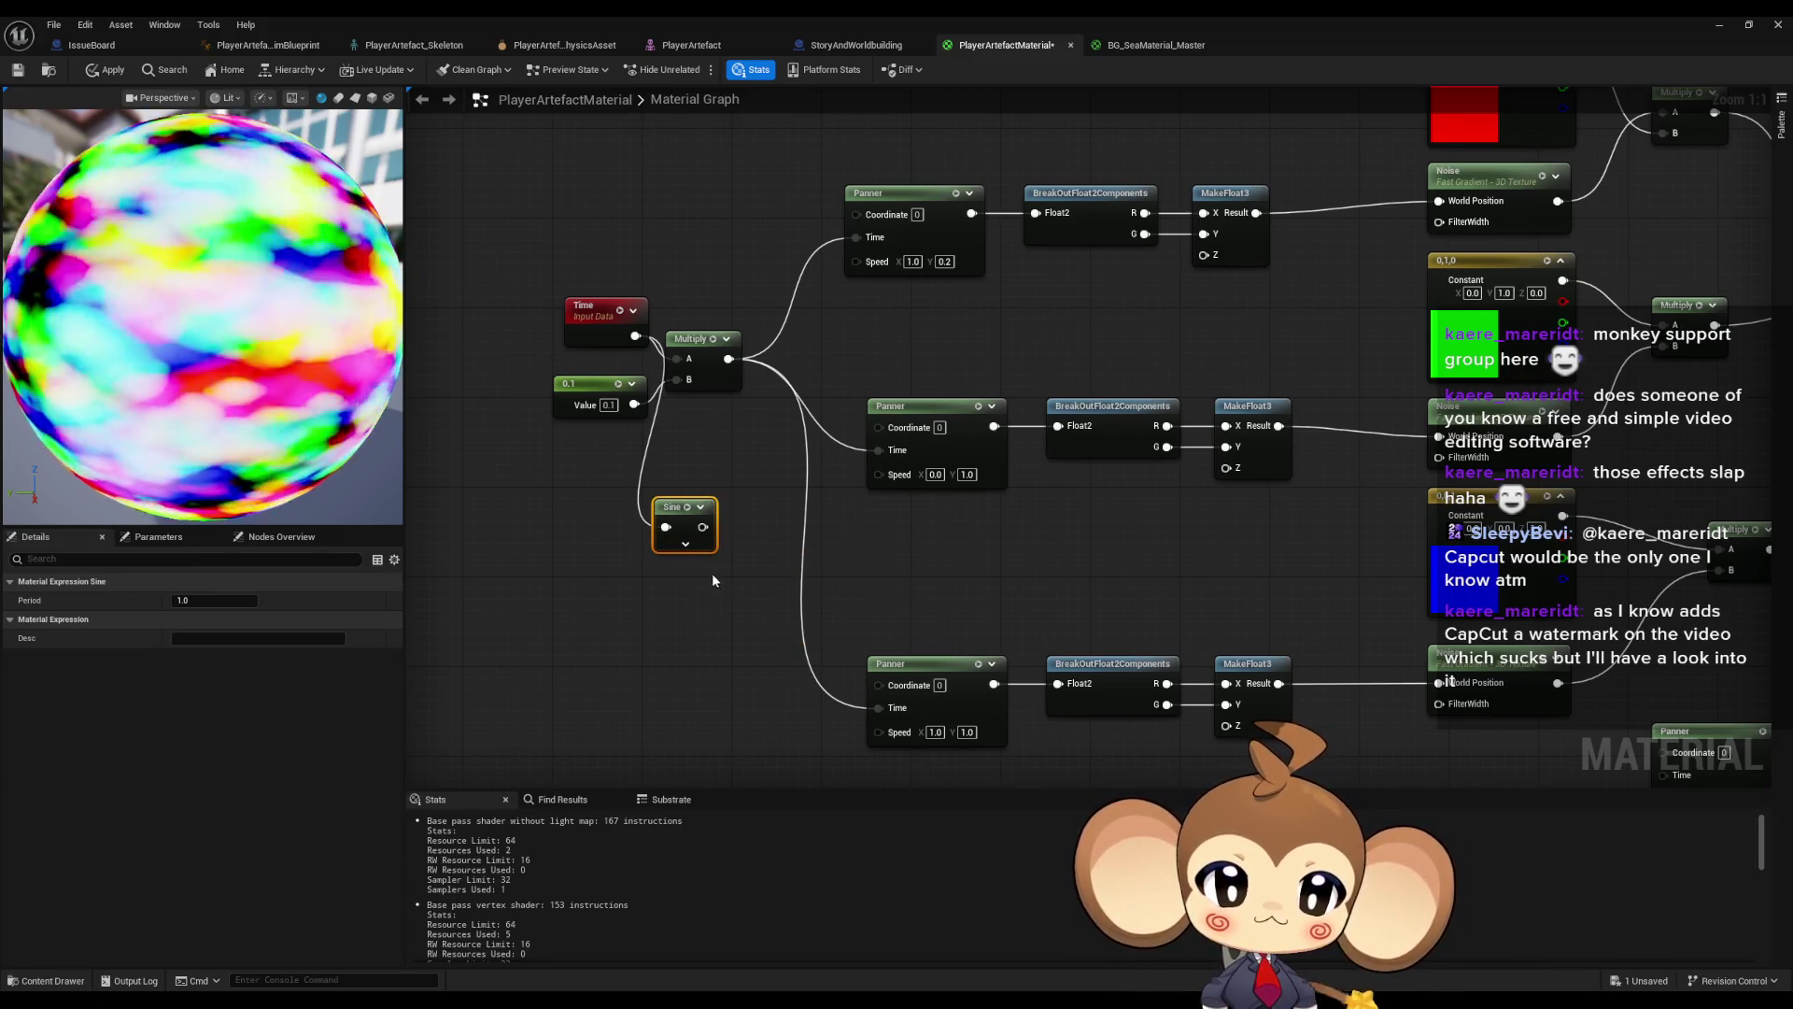
right_click(820, 551)
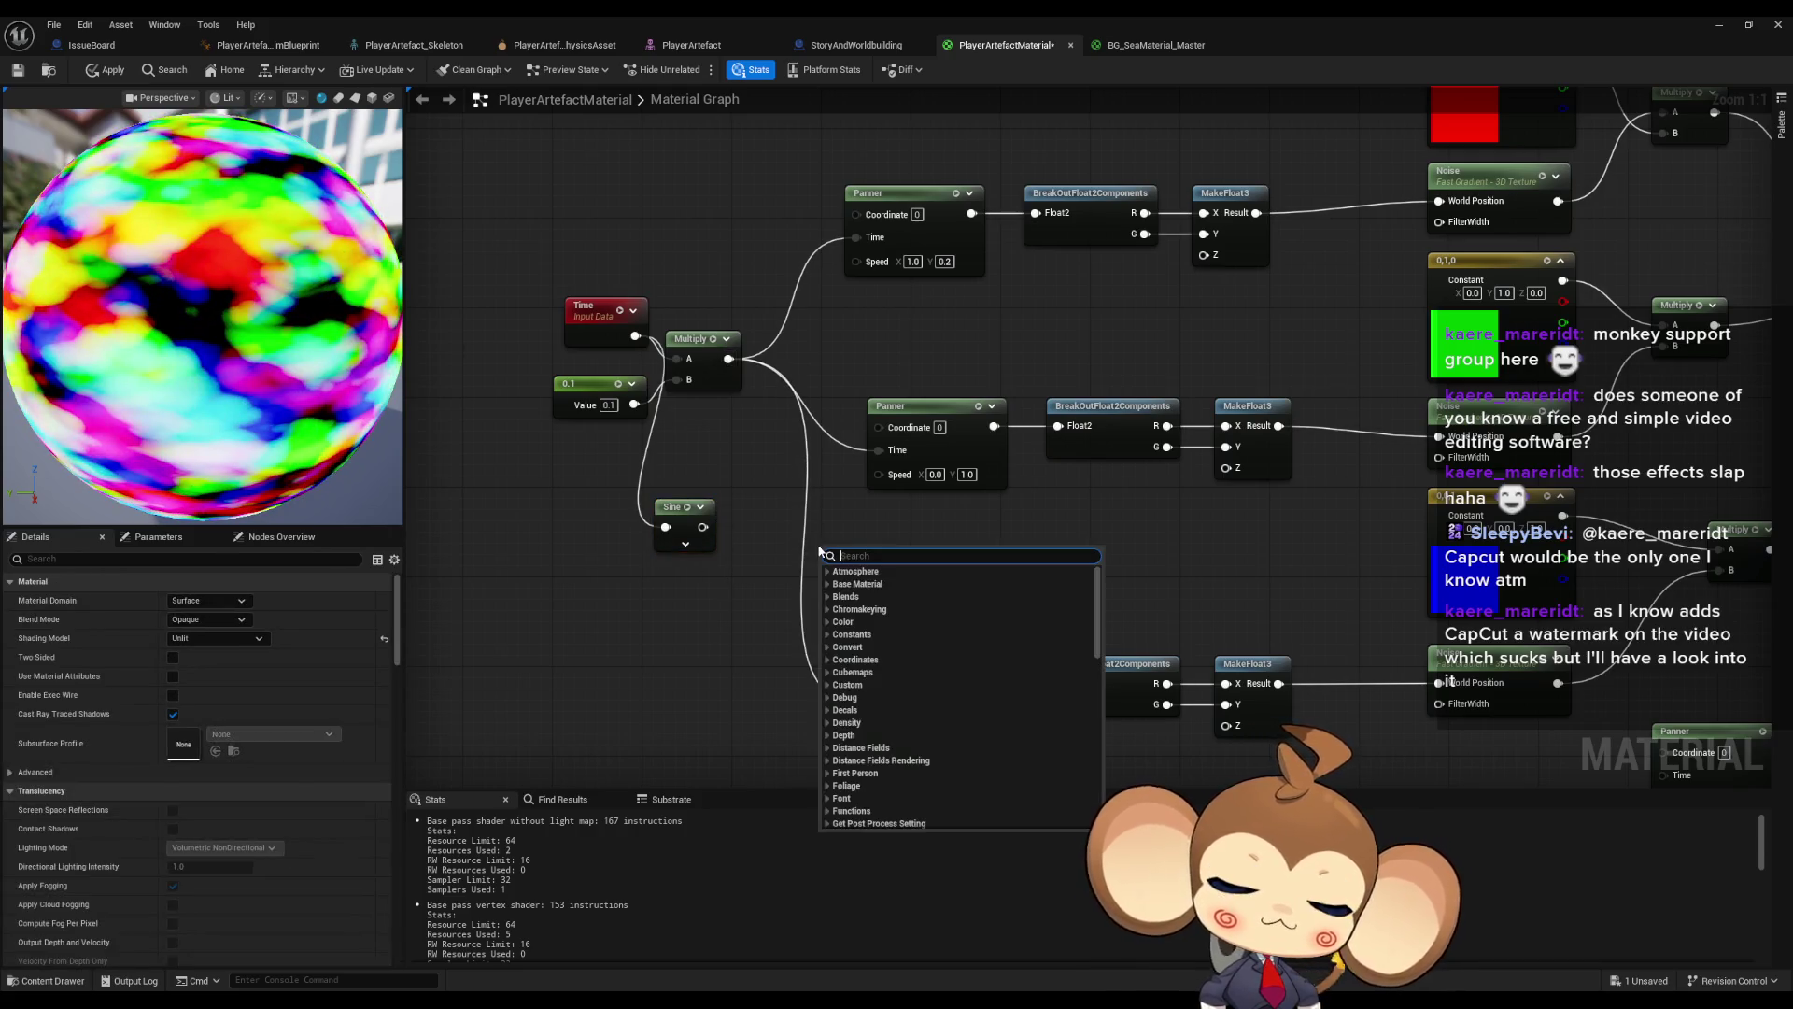
type("make")
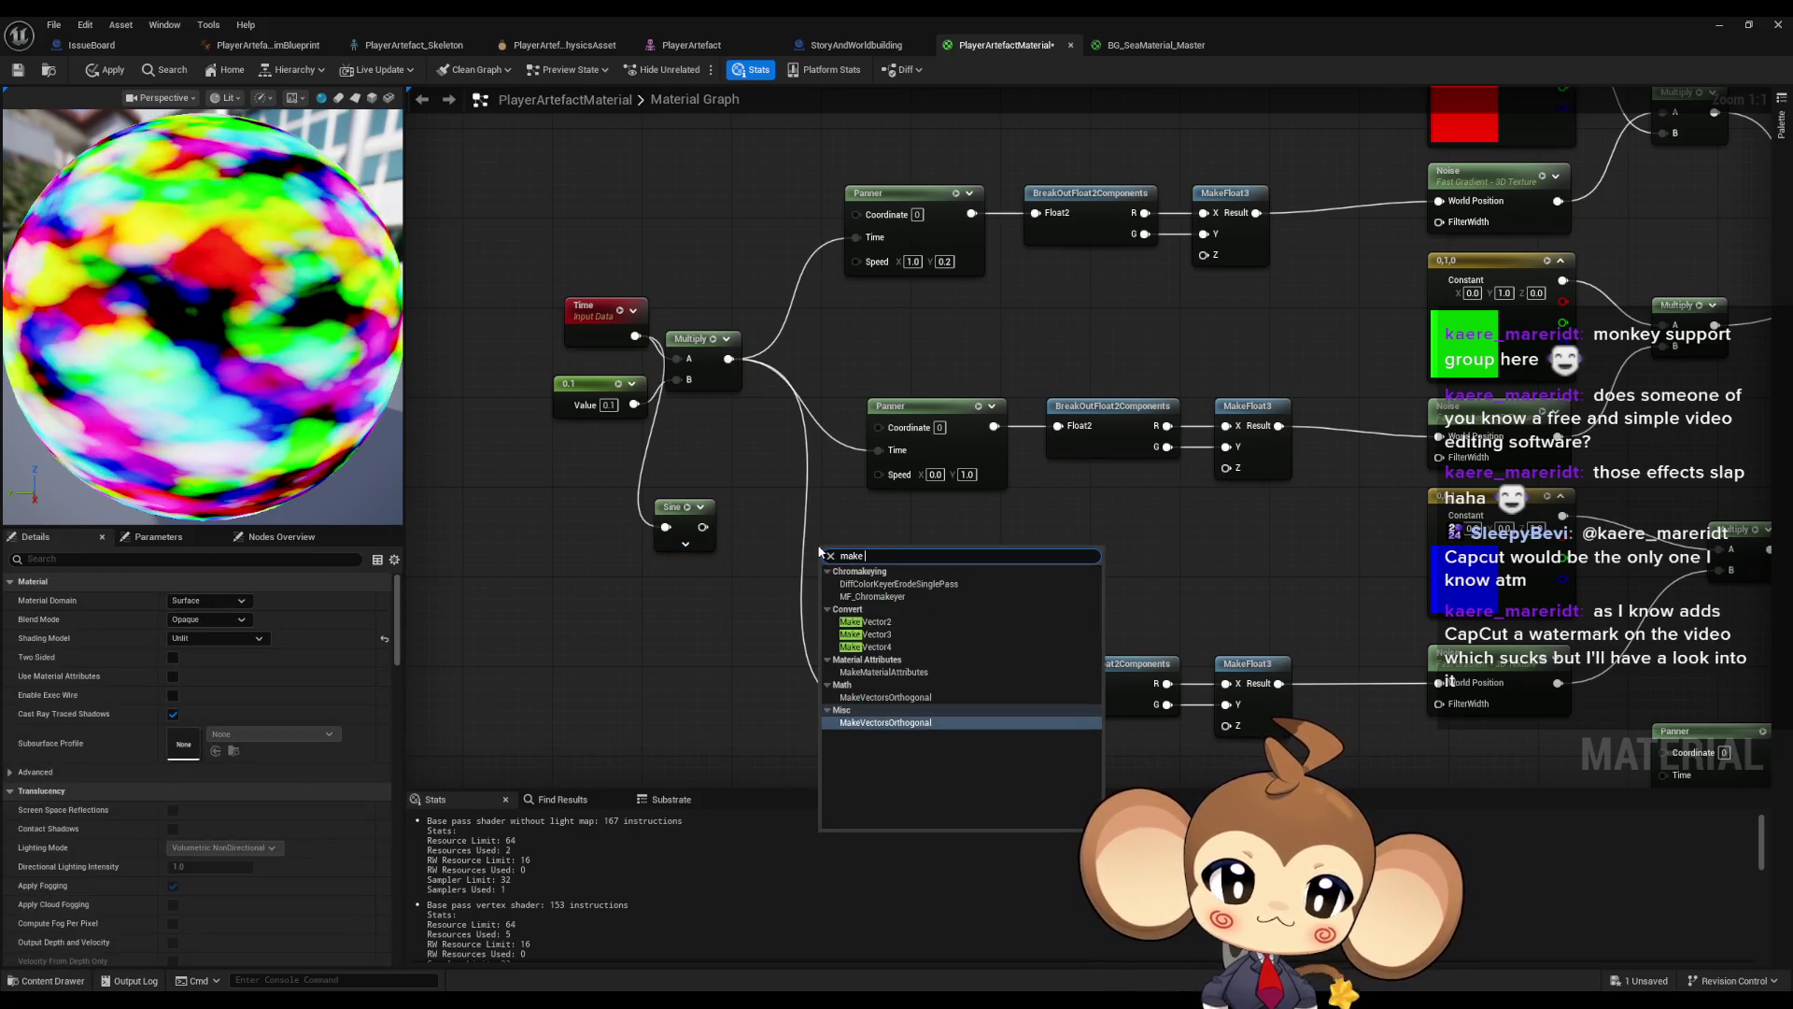
key("Up")
key("Up")
key("Up")
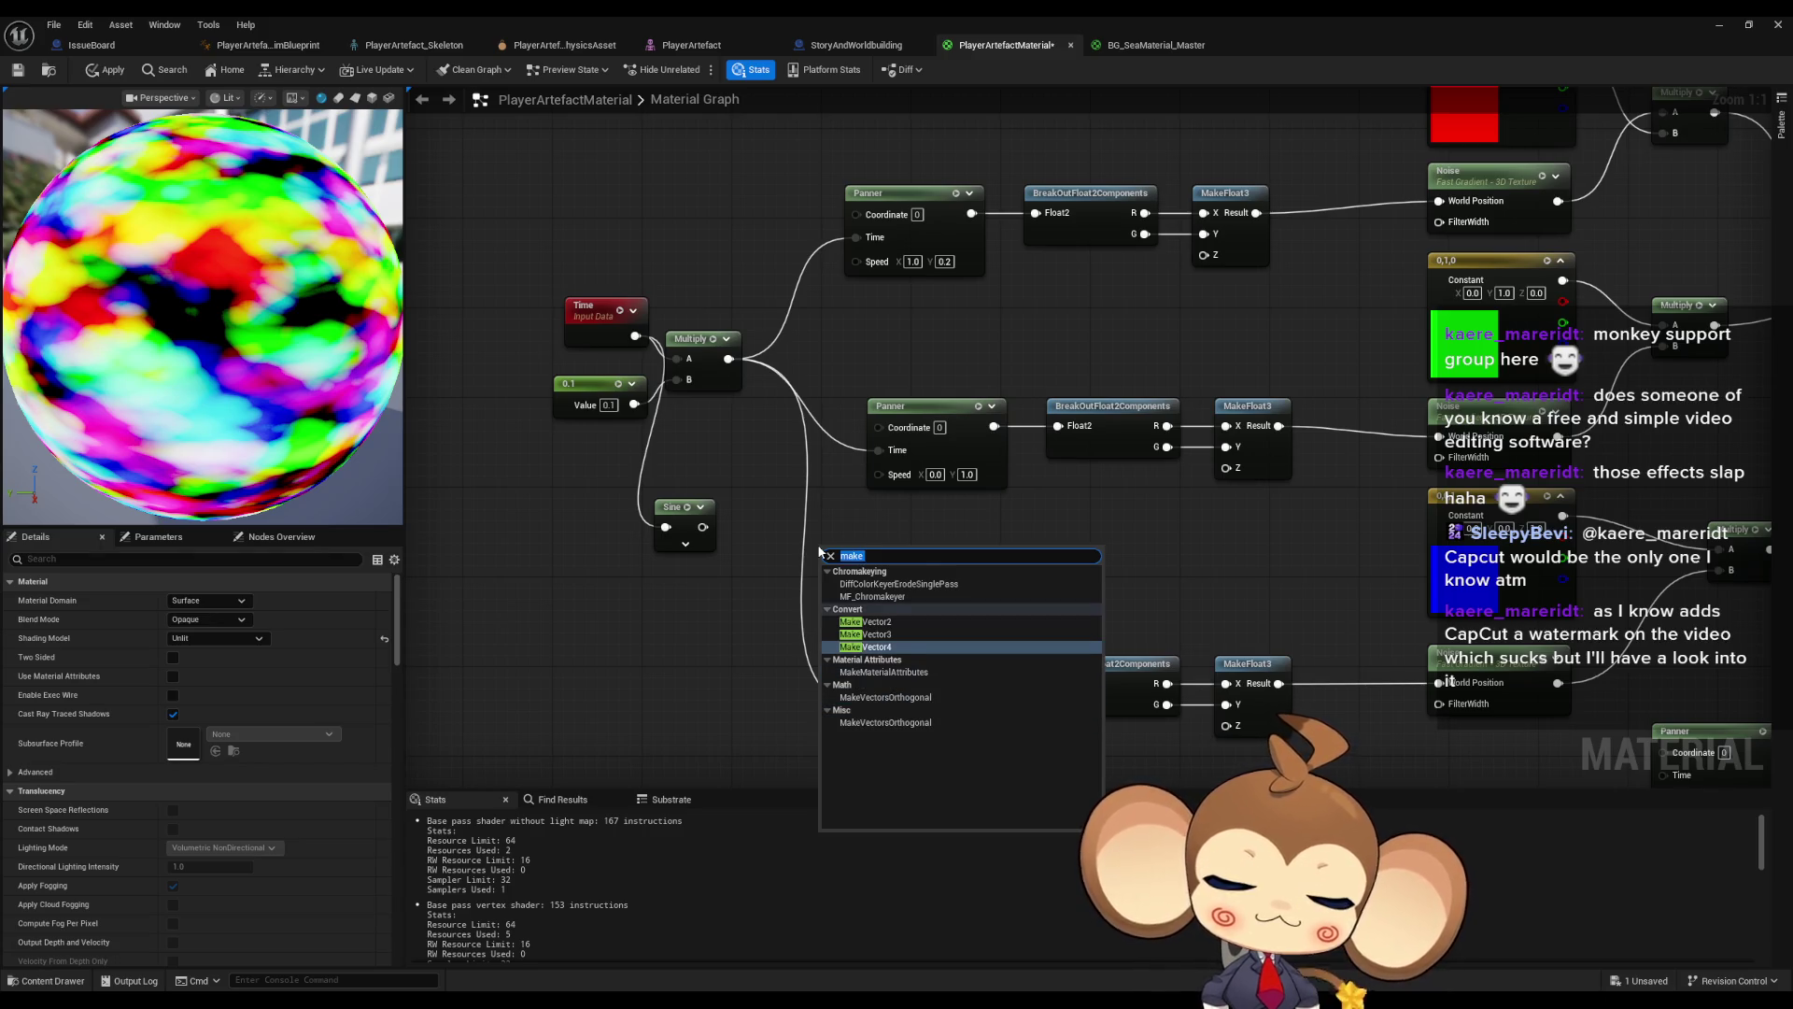
type("float 2")
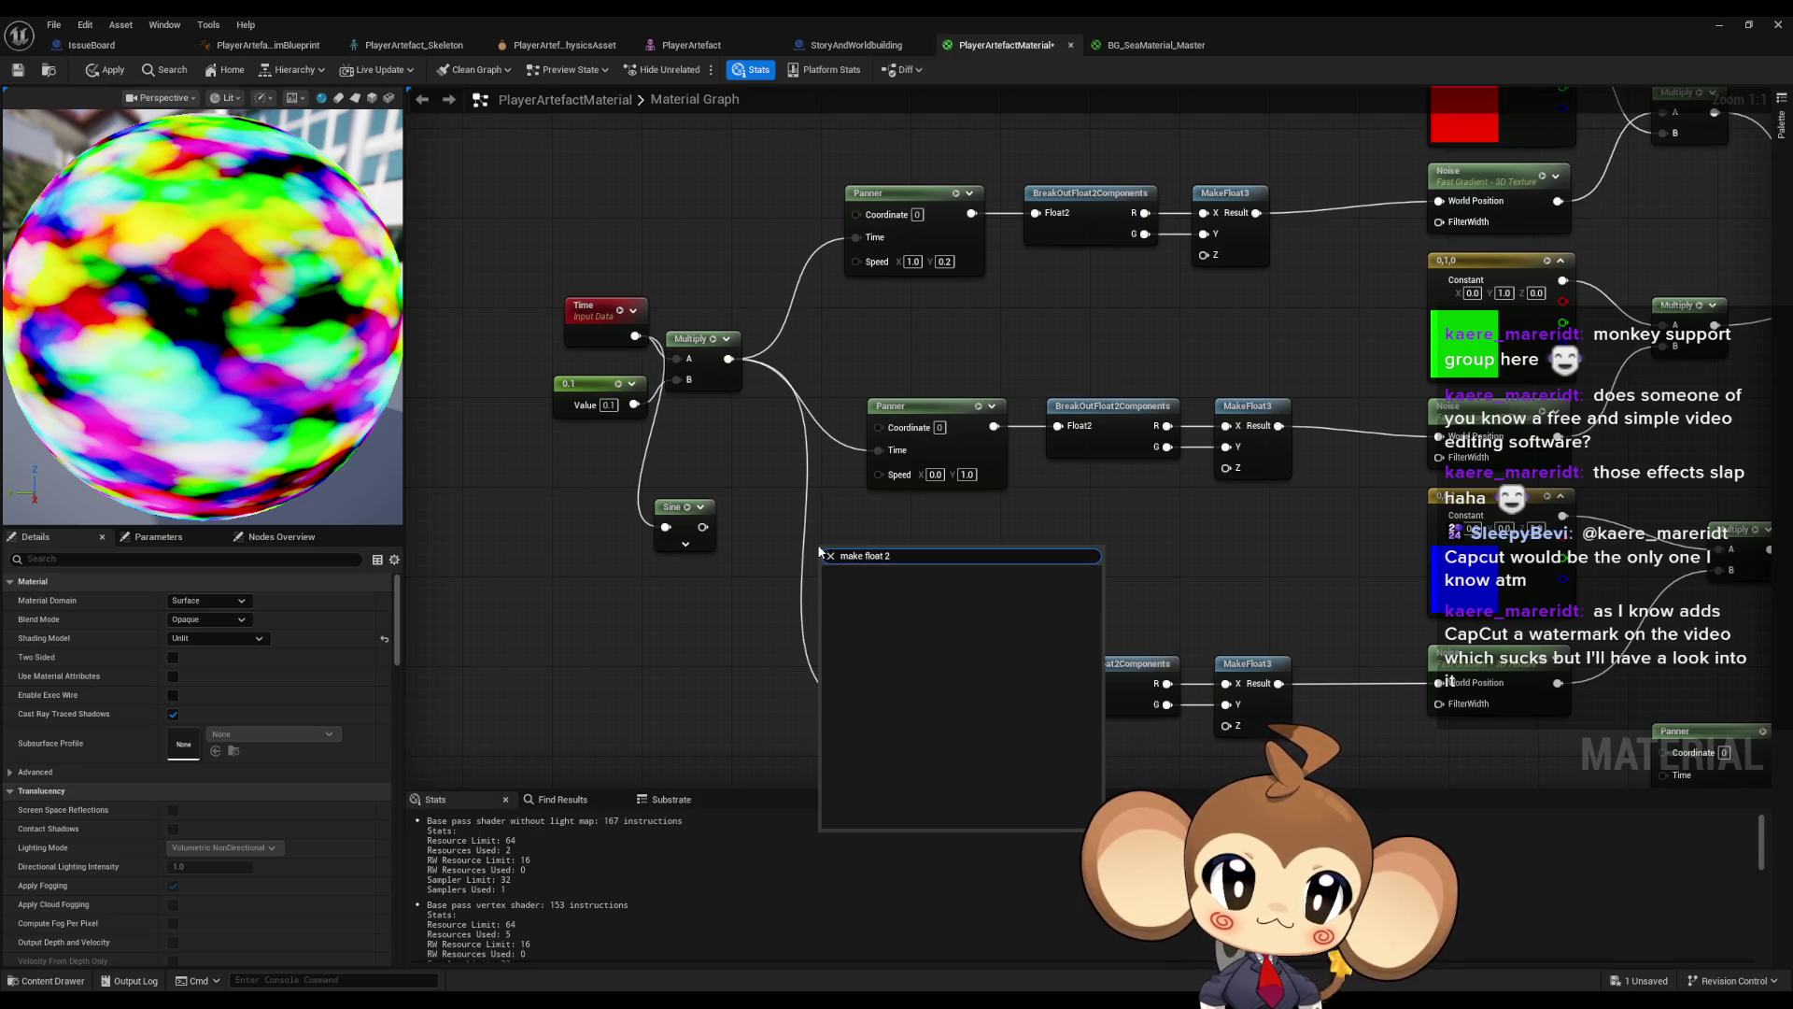
left_click(1239, 411)
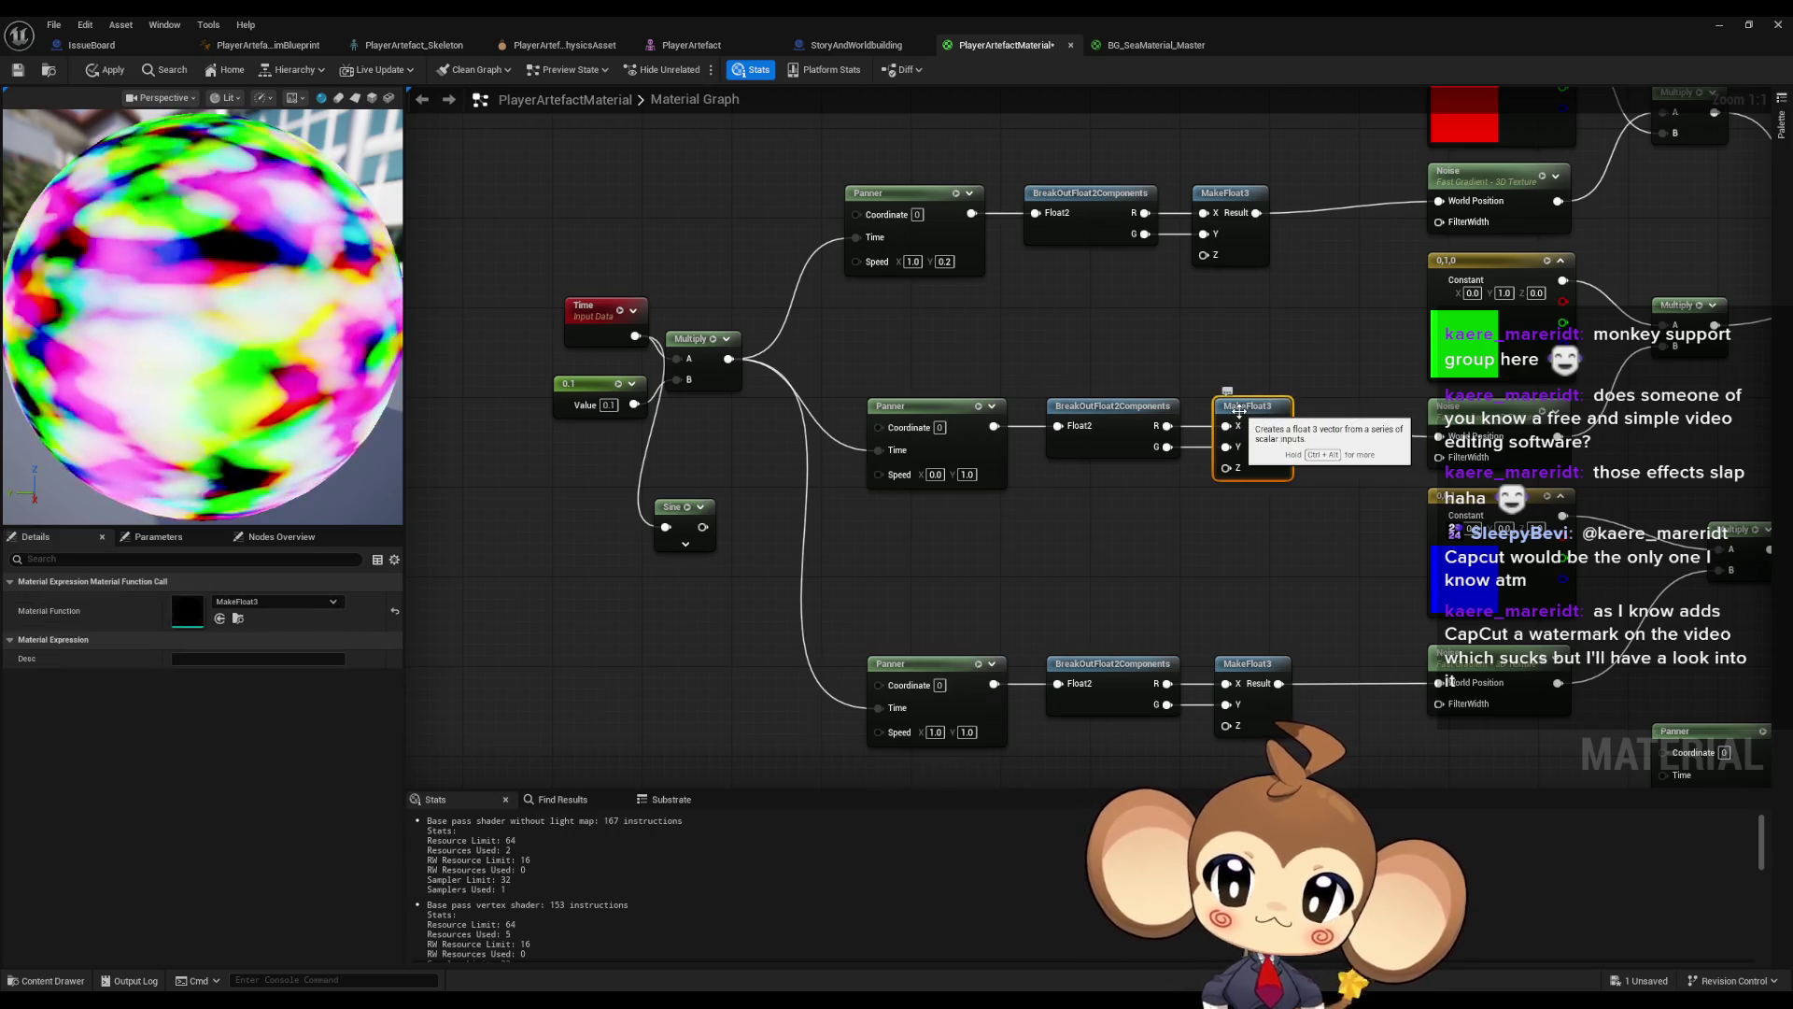
left_click(977, 557)
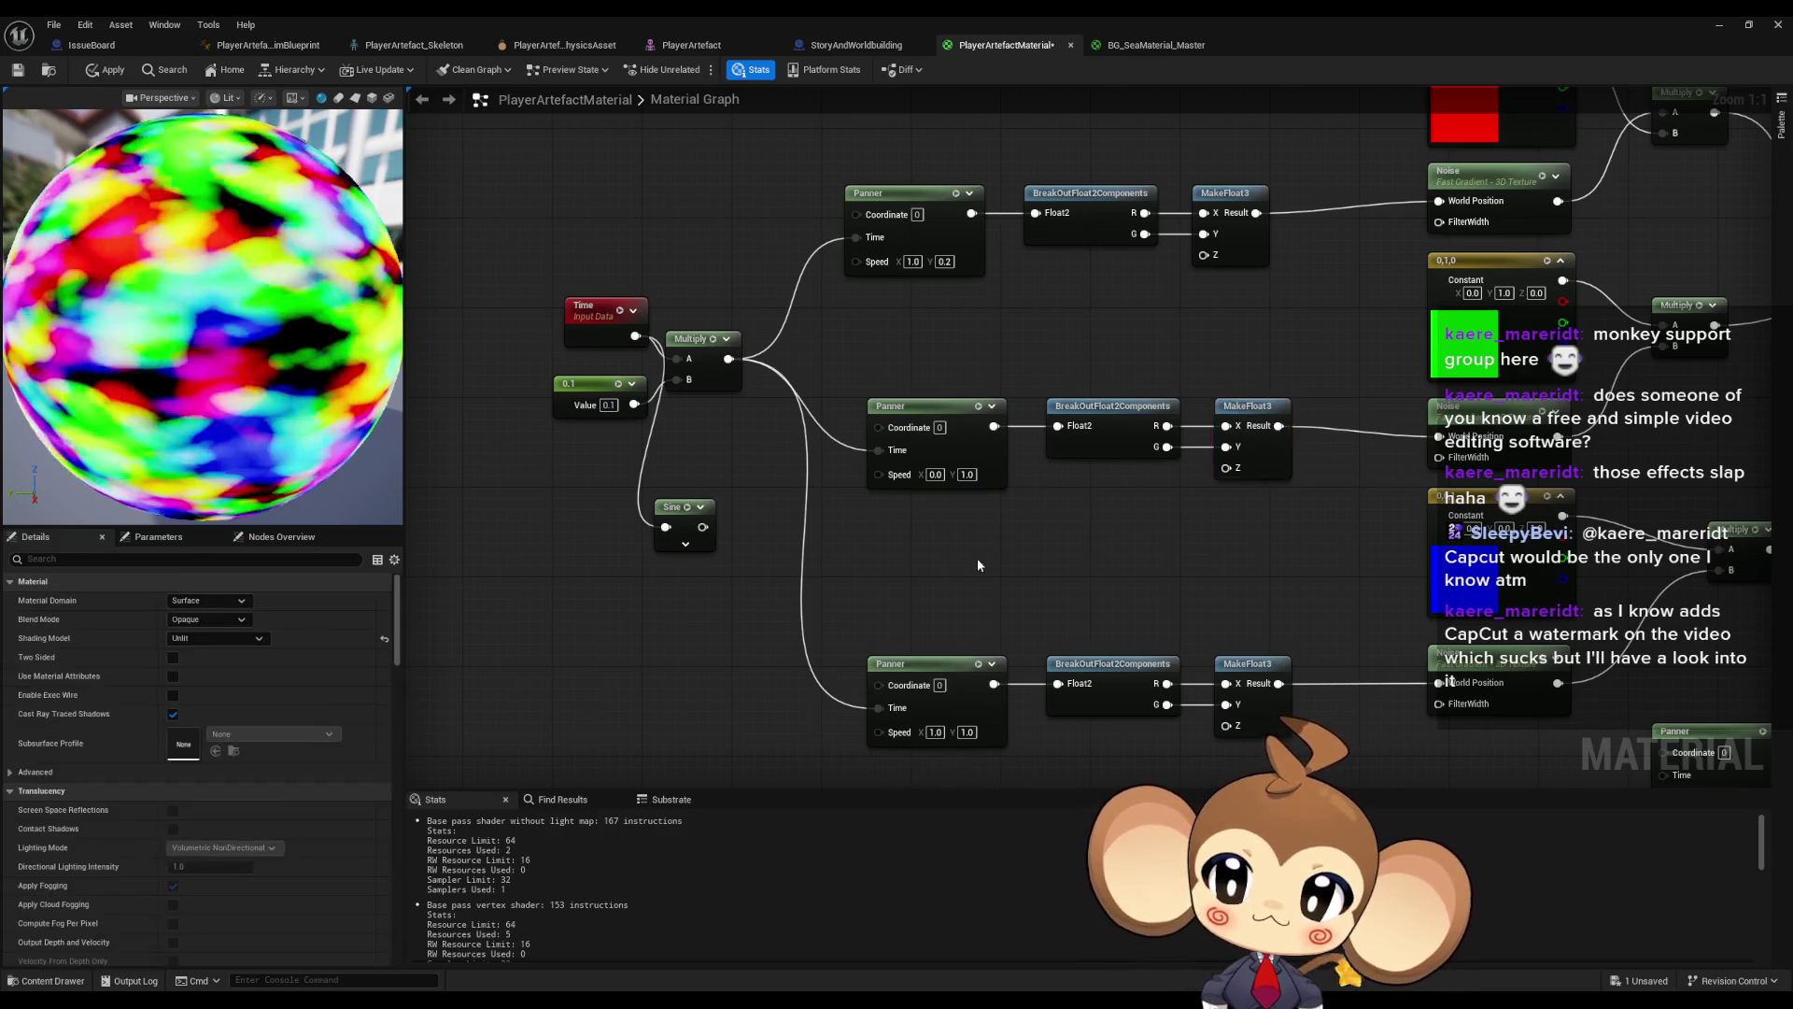
right_click(977, 558)
type("make f")
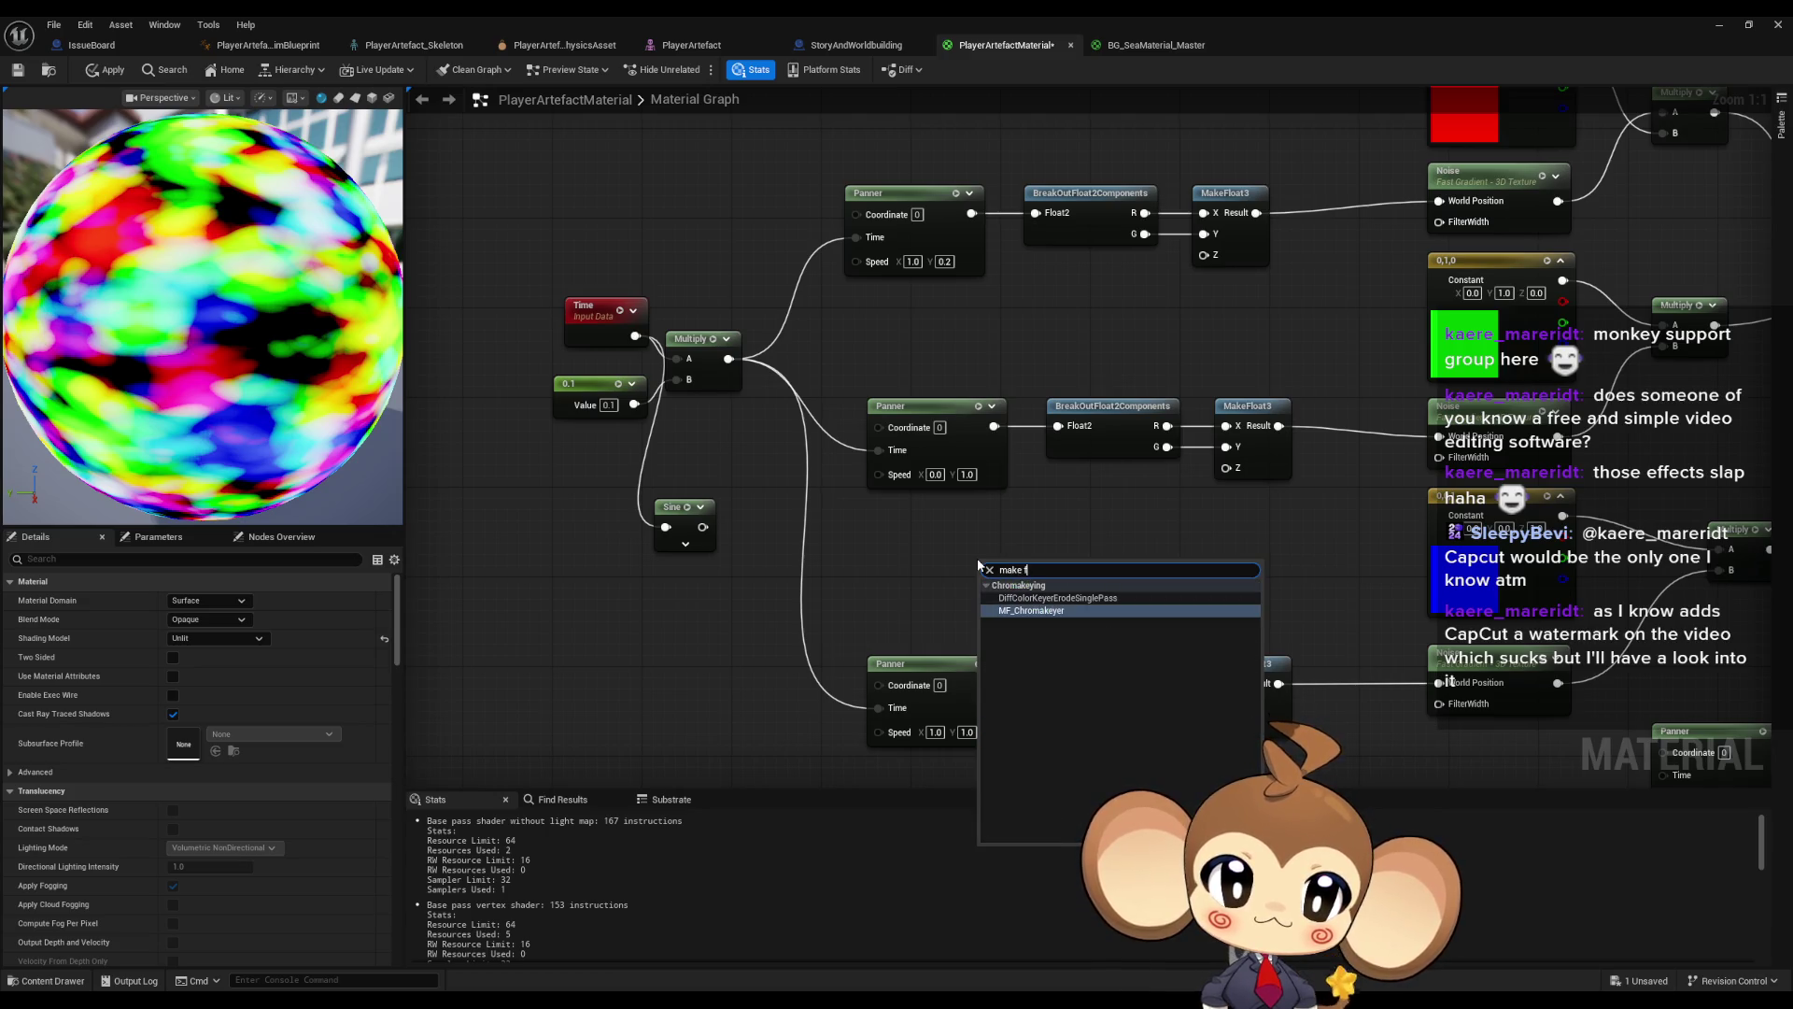
key("BackSpace")
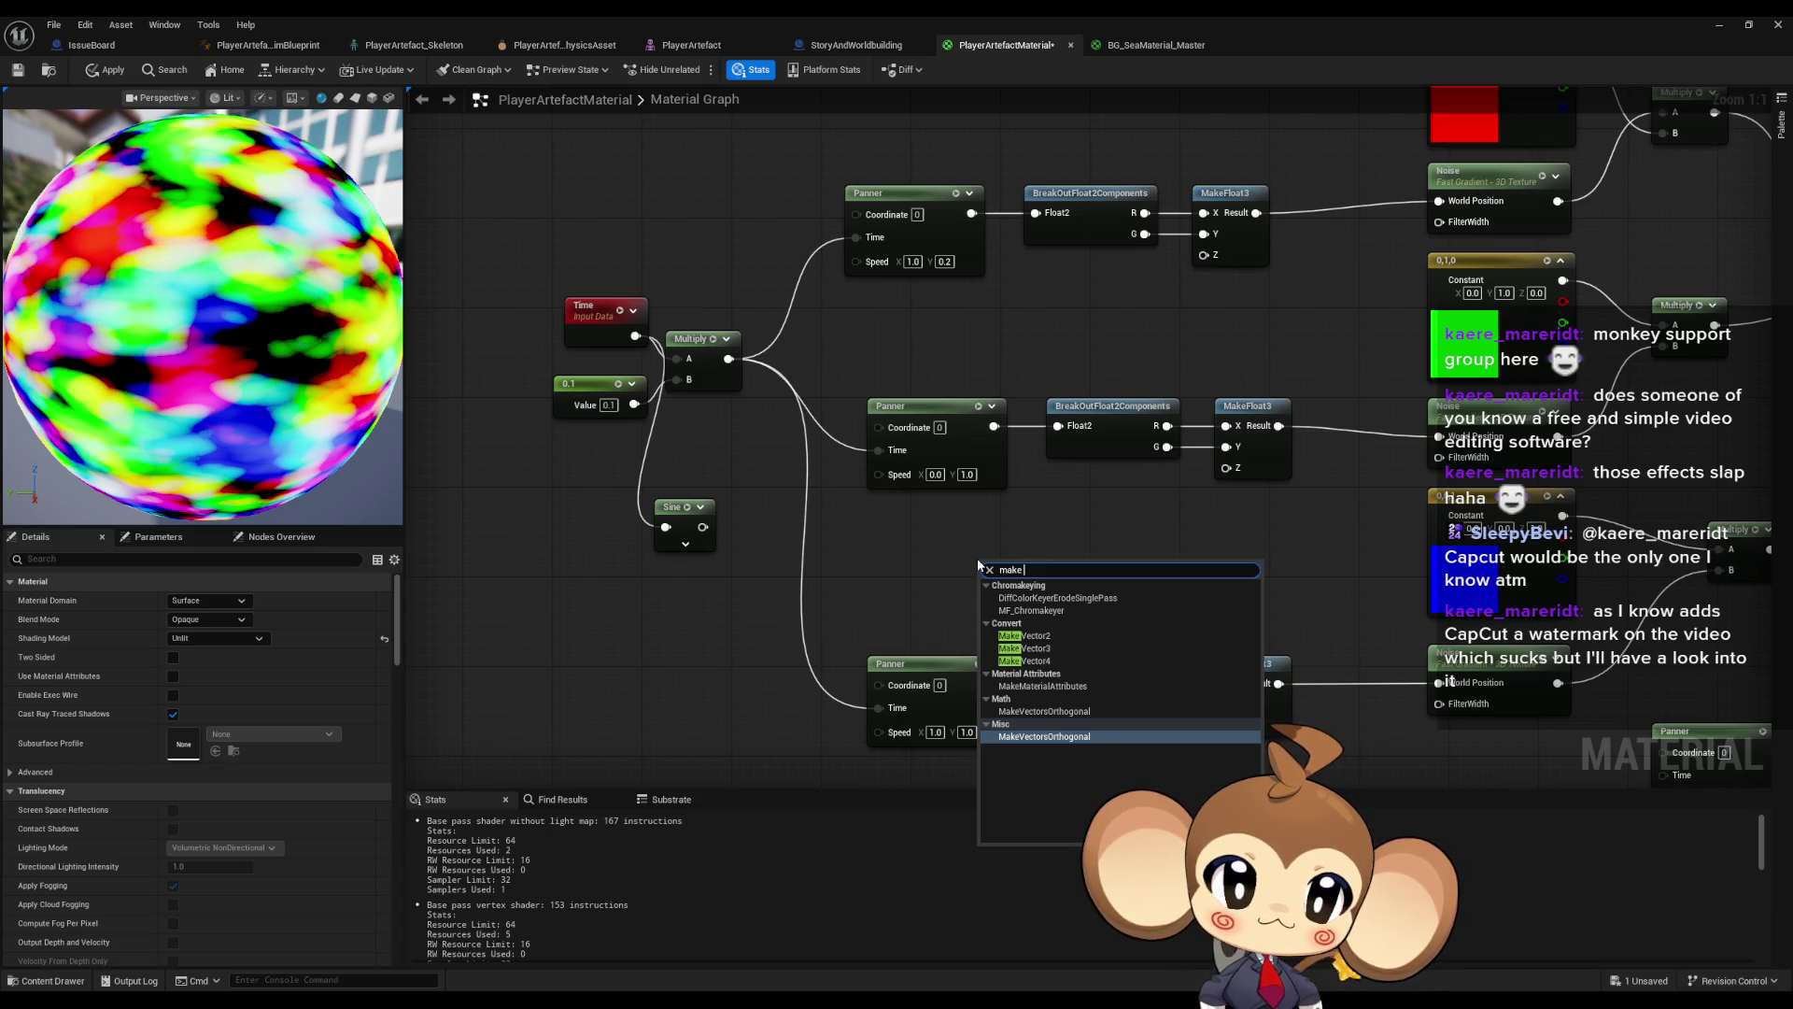
key("Up")
key("Up")
key("Up")
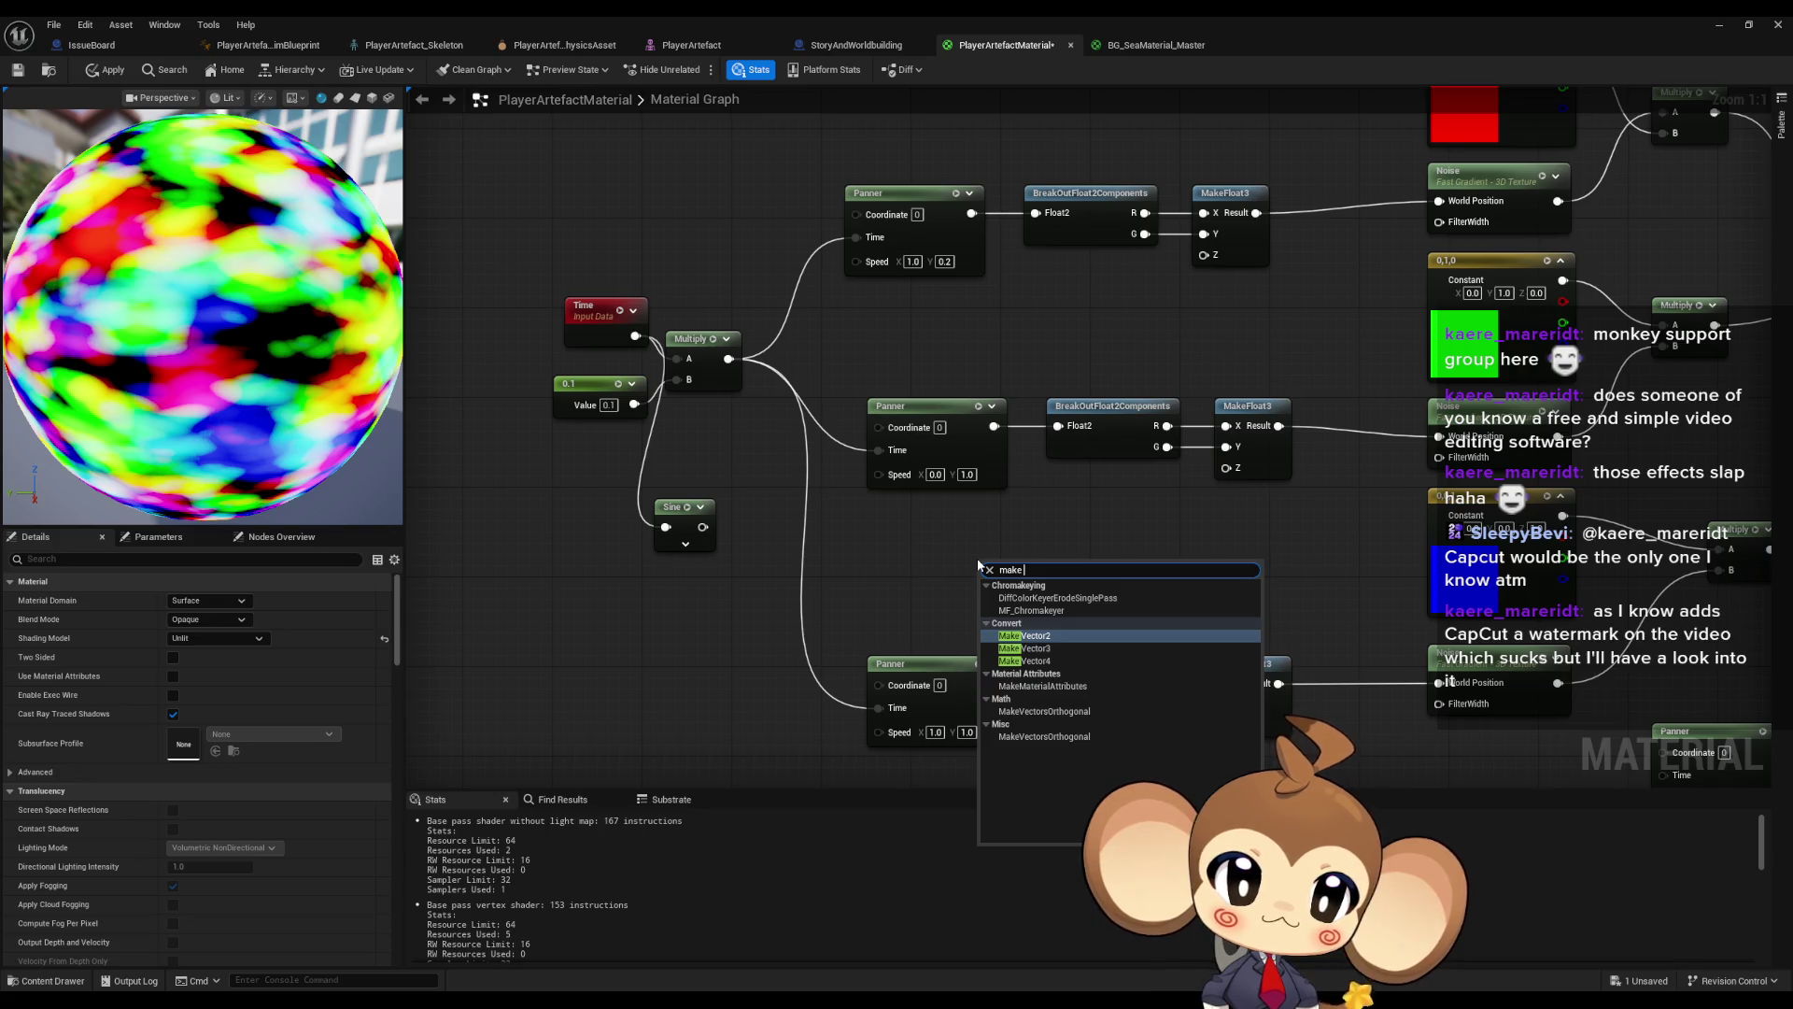
key("ctrl+a")
type("com")
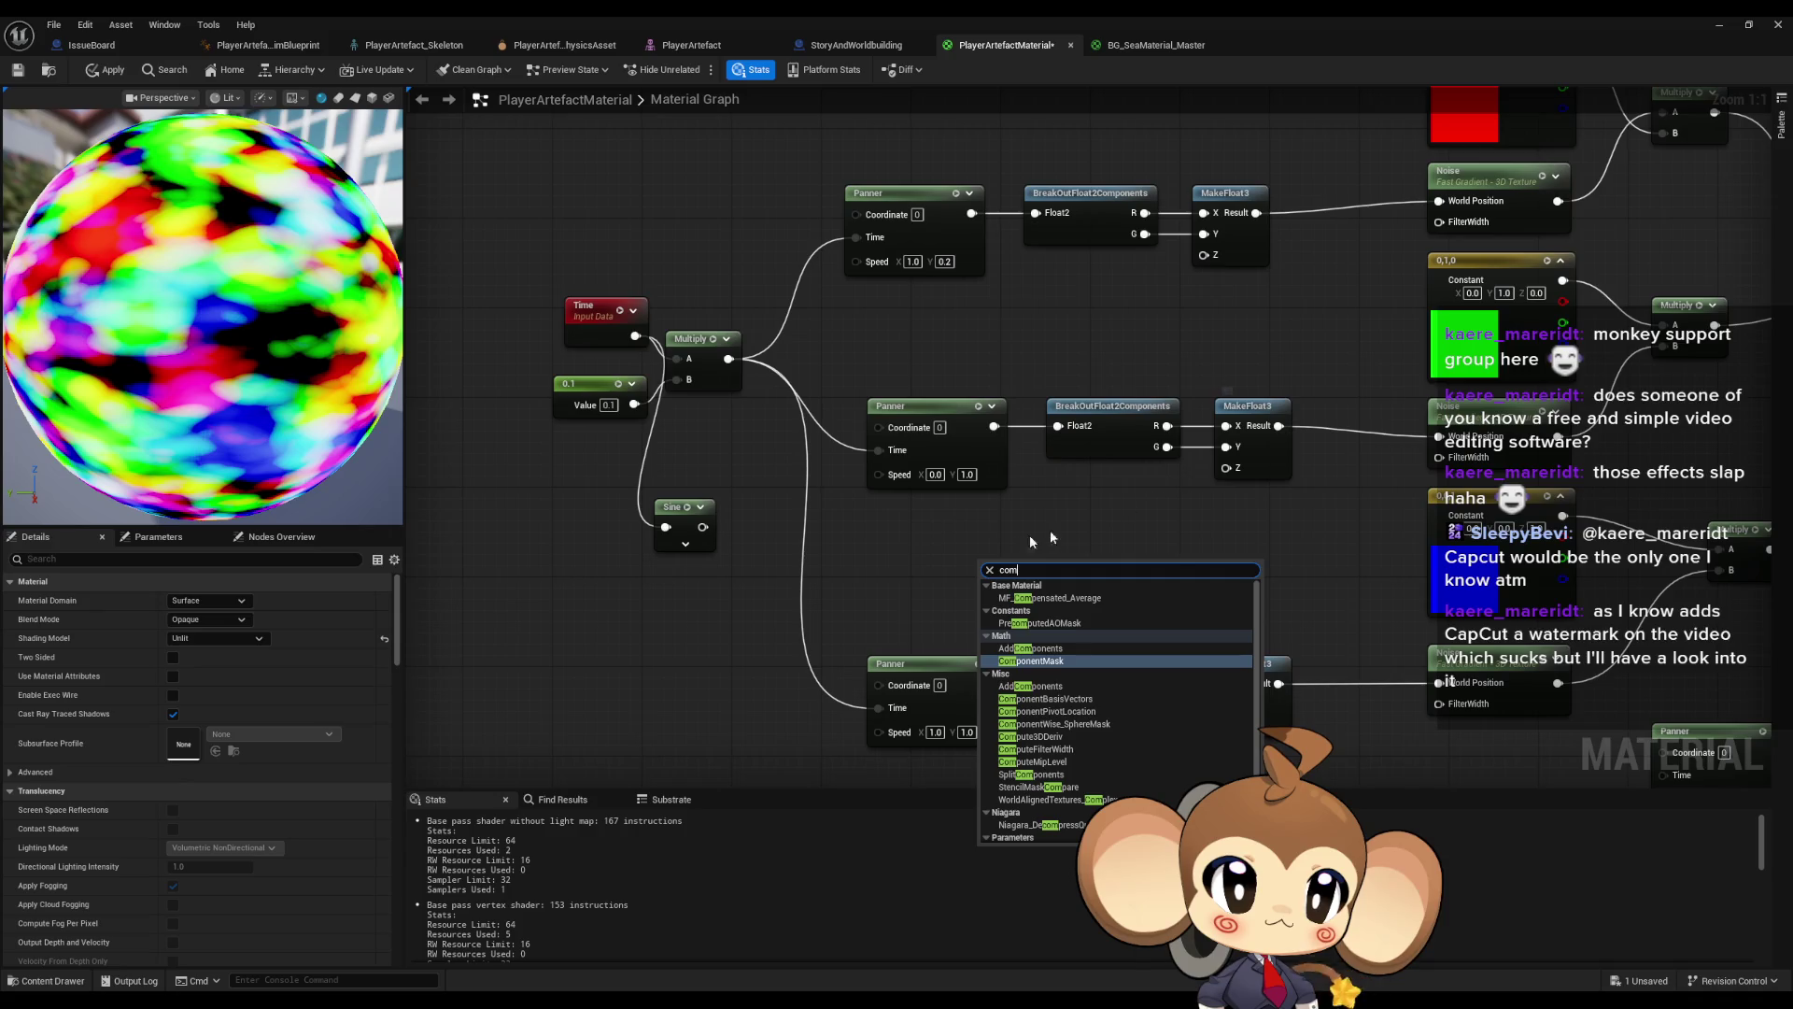
left_click(1033, 568)
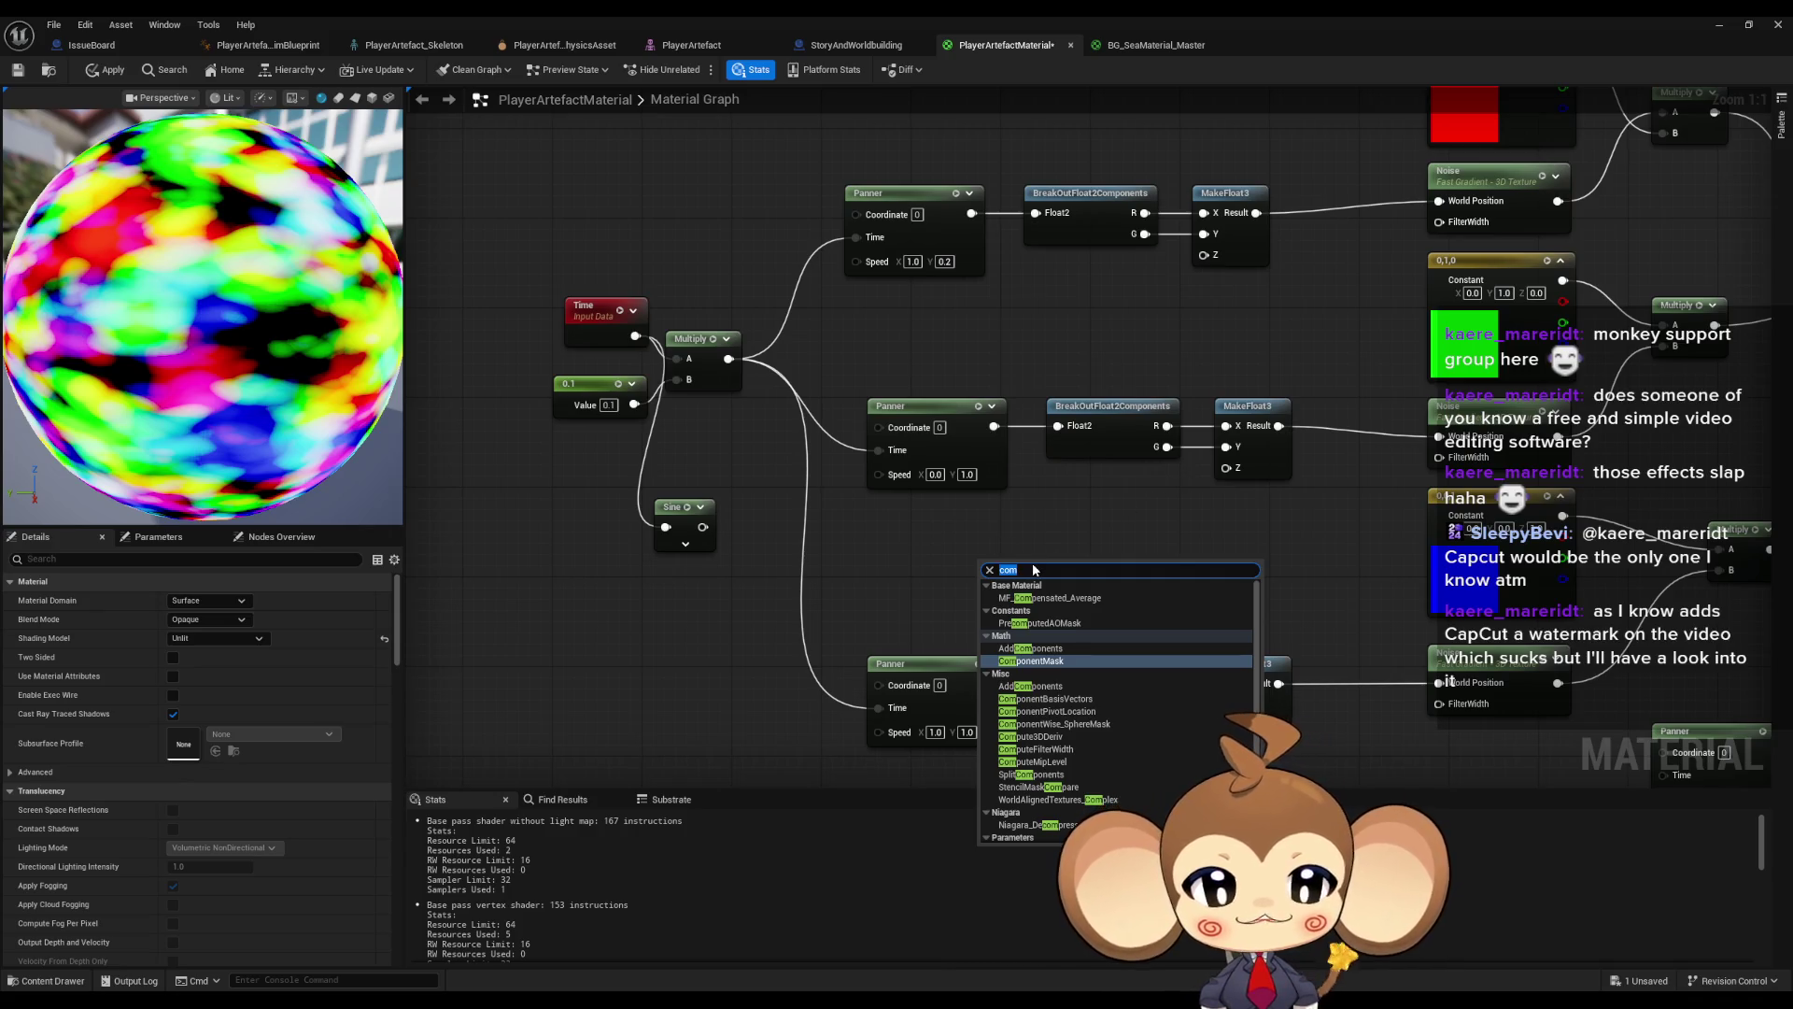
type("m")
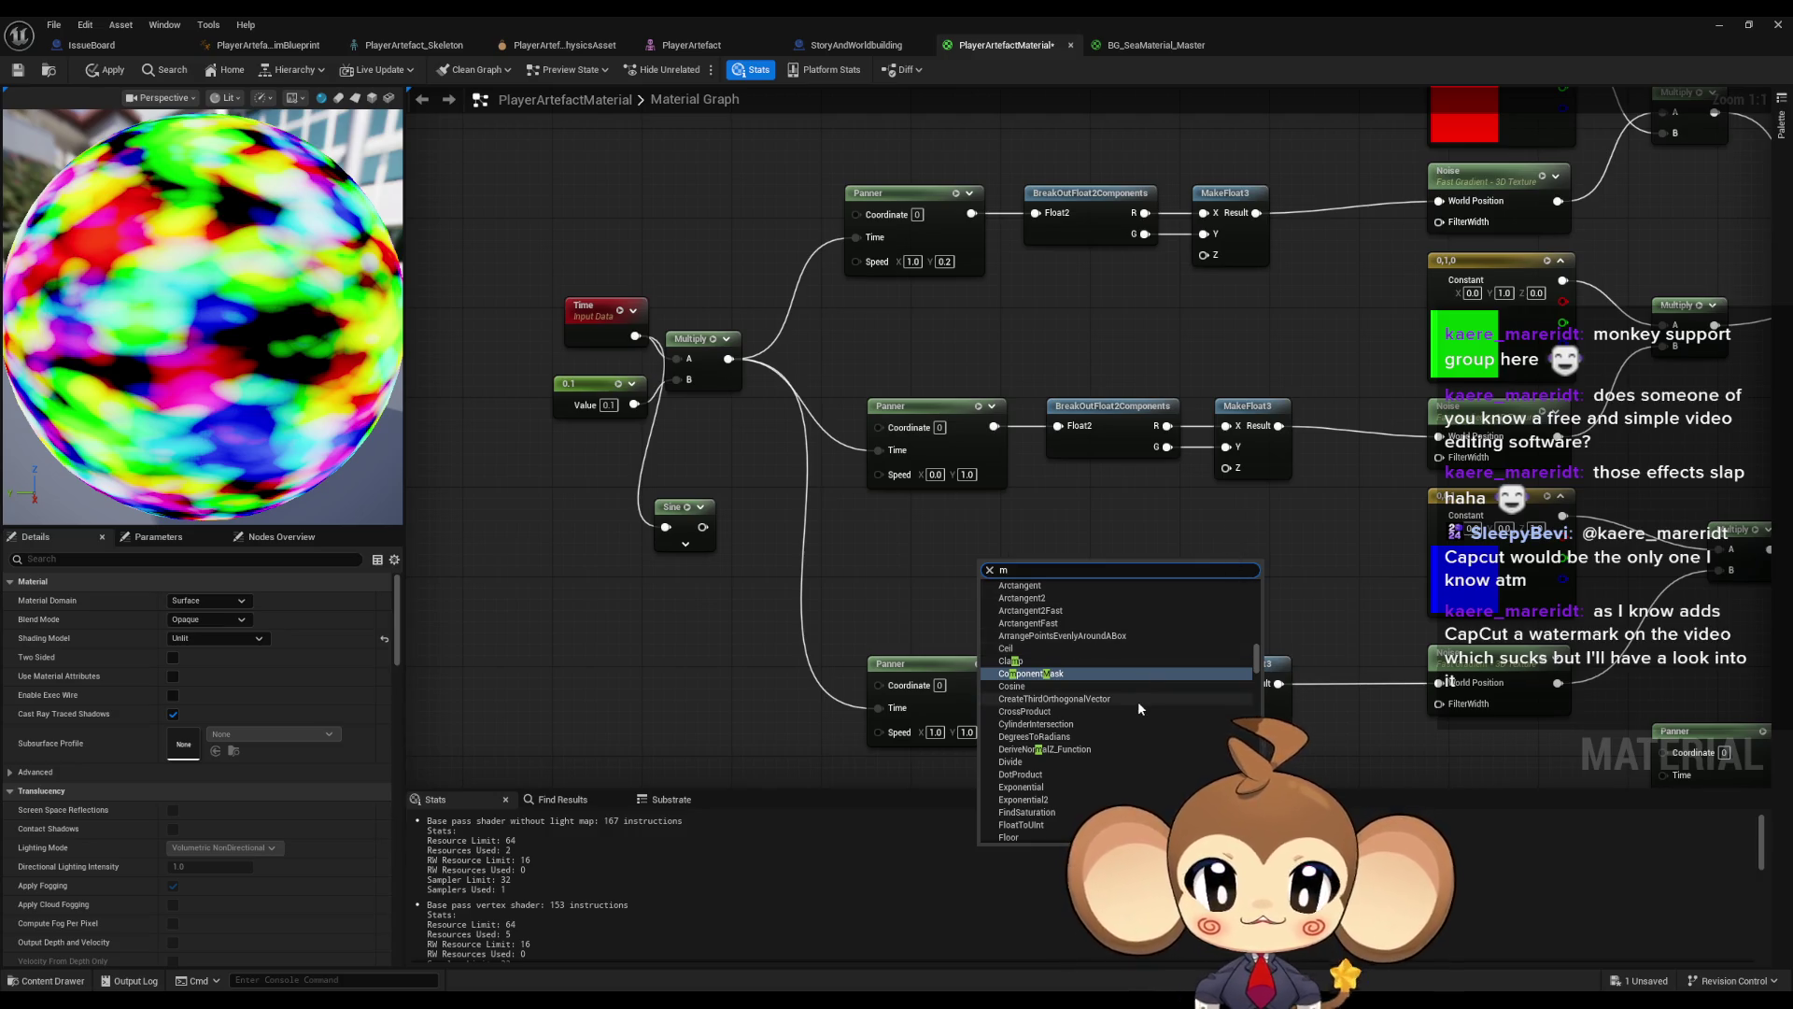
scroll(1136, 700, "down", 1)
scroll(1138, 702, "down", 6)
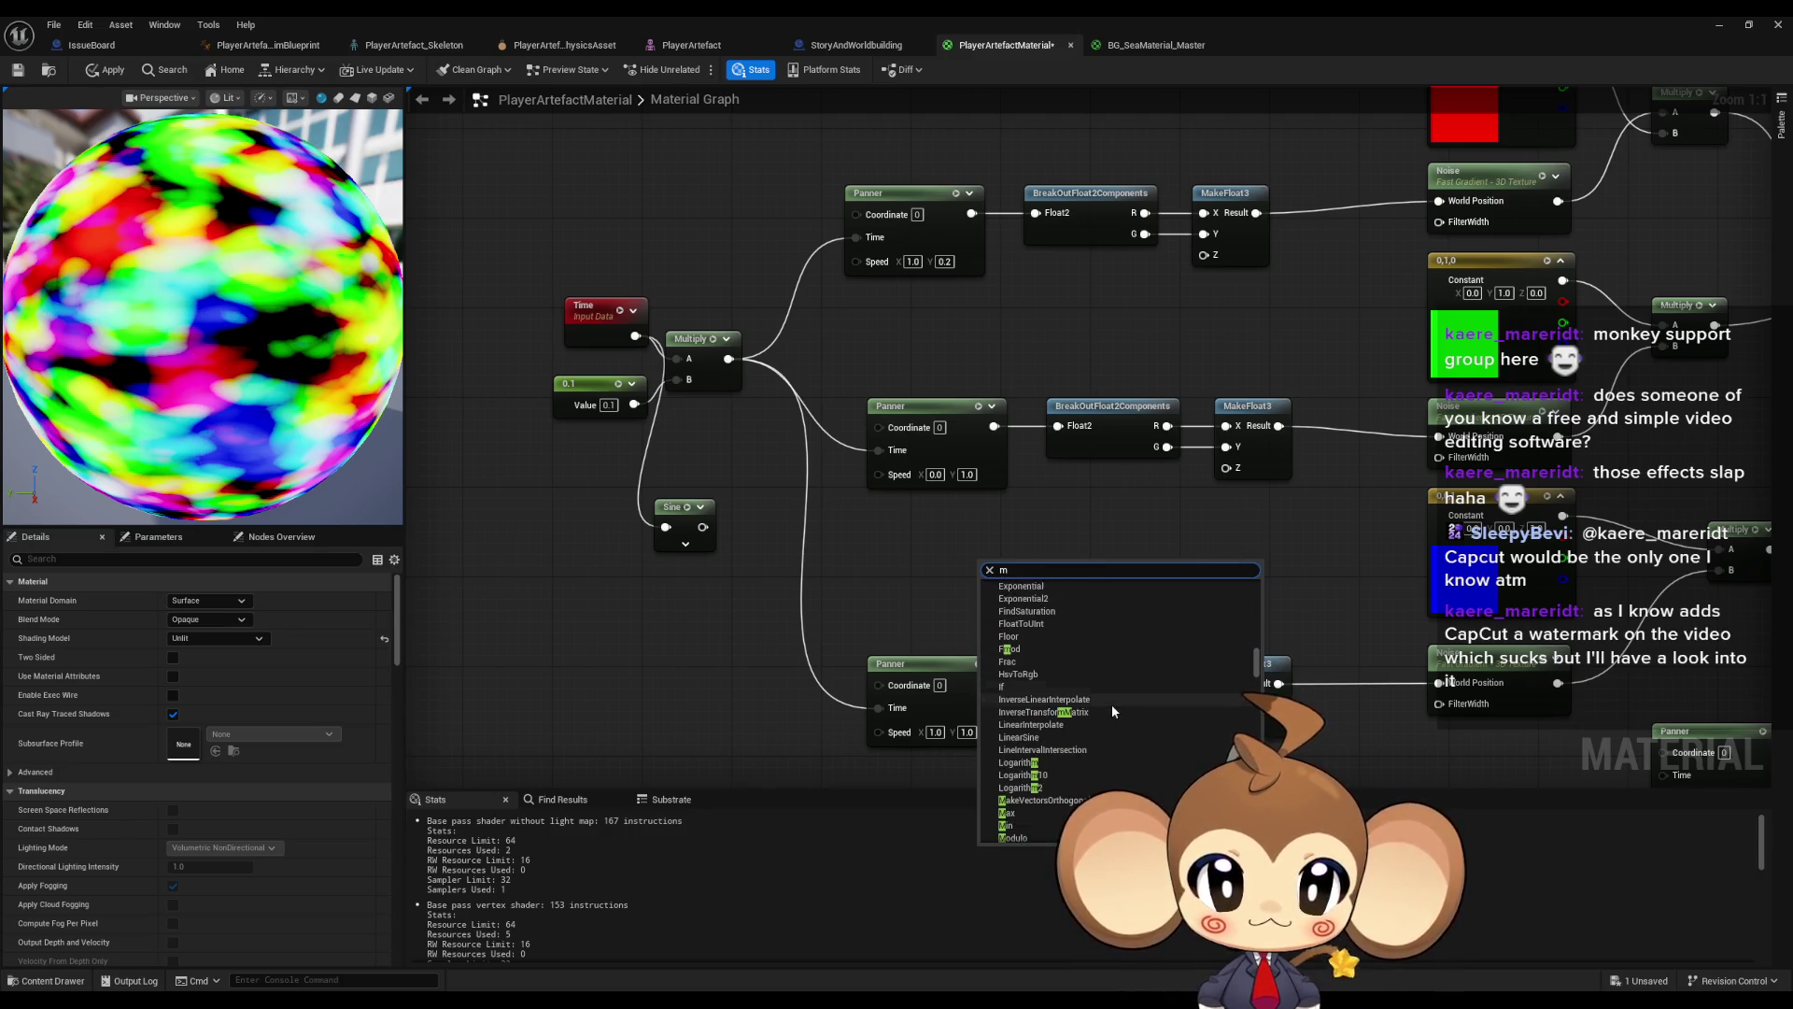
scroll(1110, 705, "down", 2)
scroll(1107, 712, "down", 2)
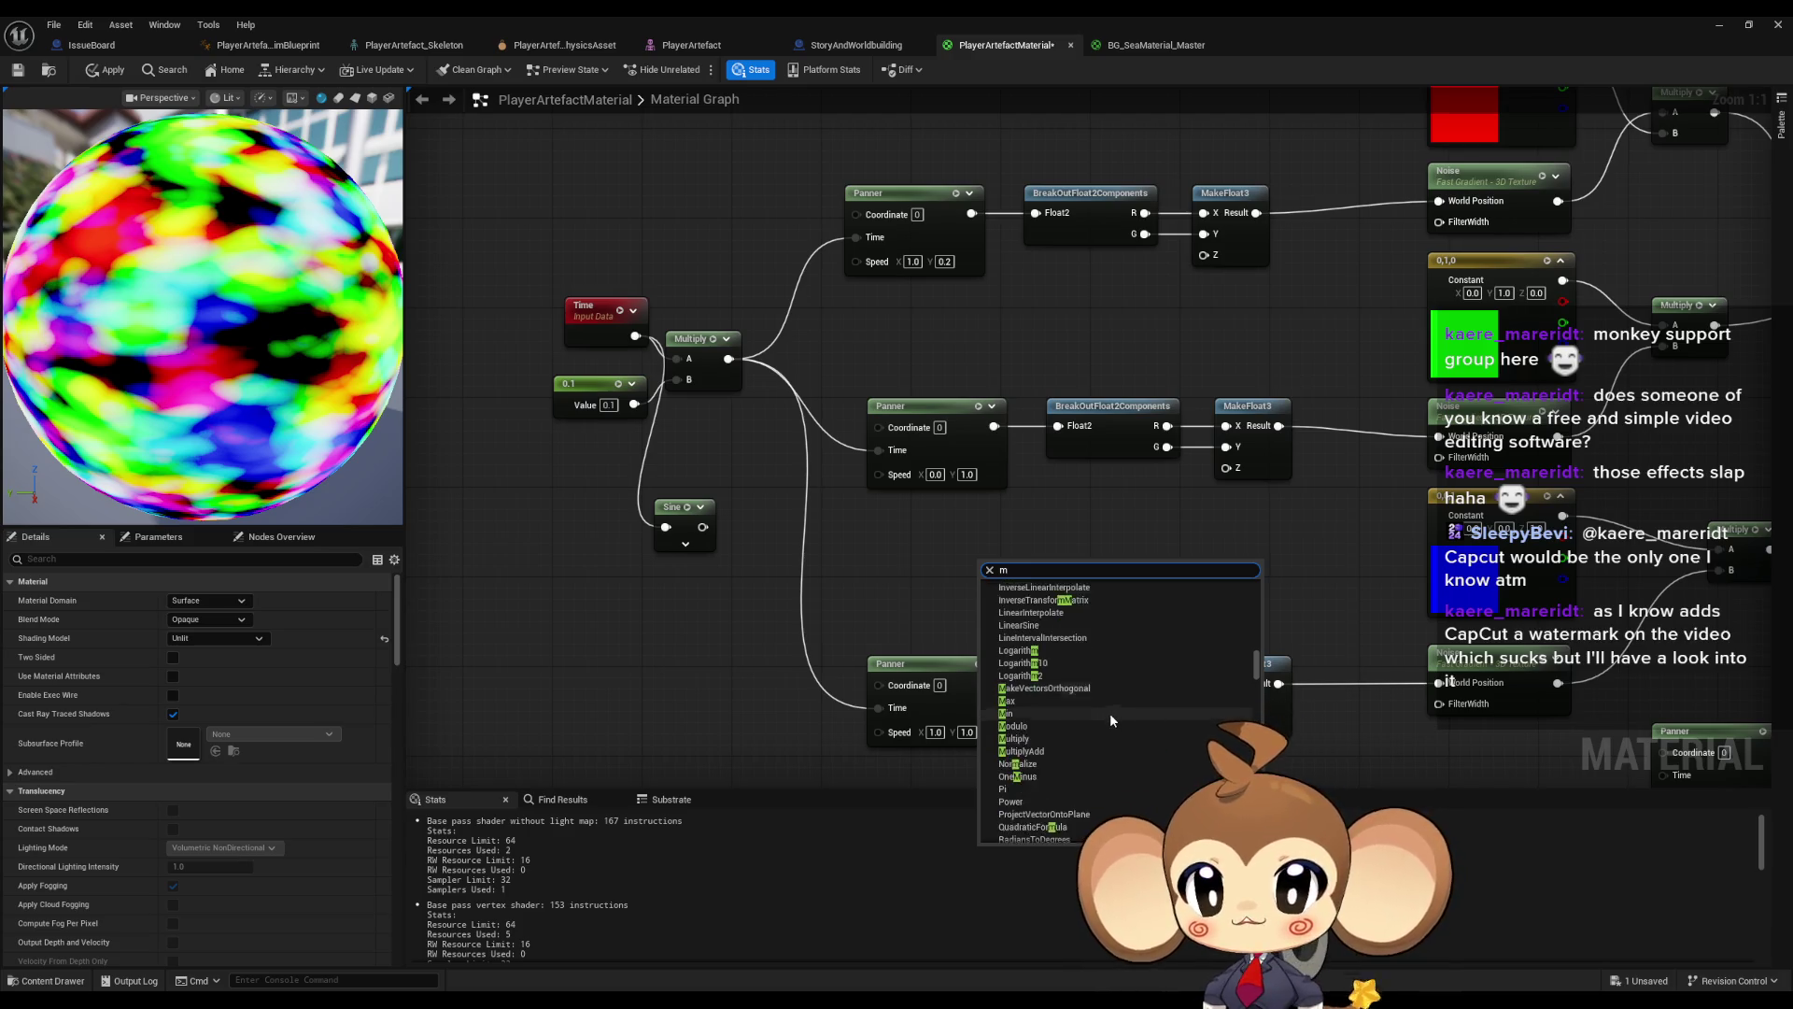
scroll(1107, 721, "down", 3)
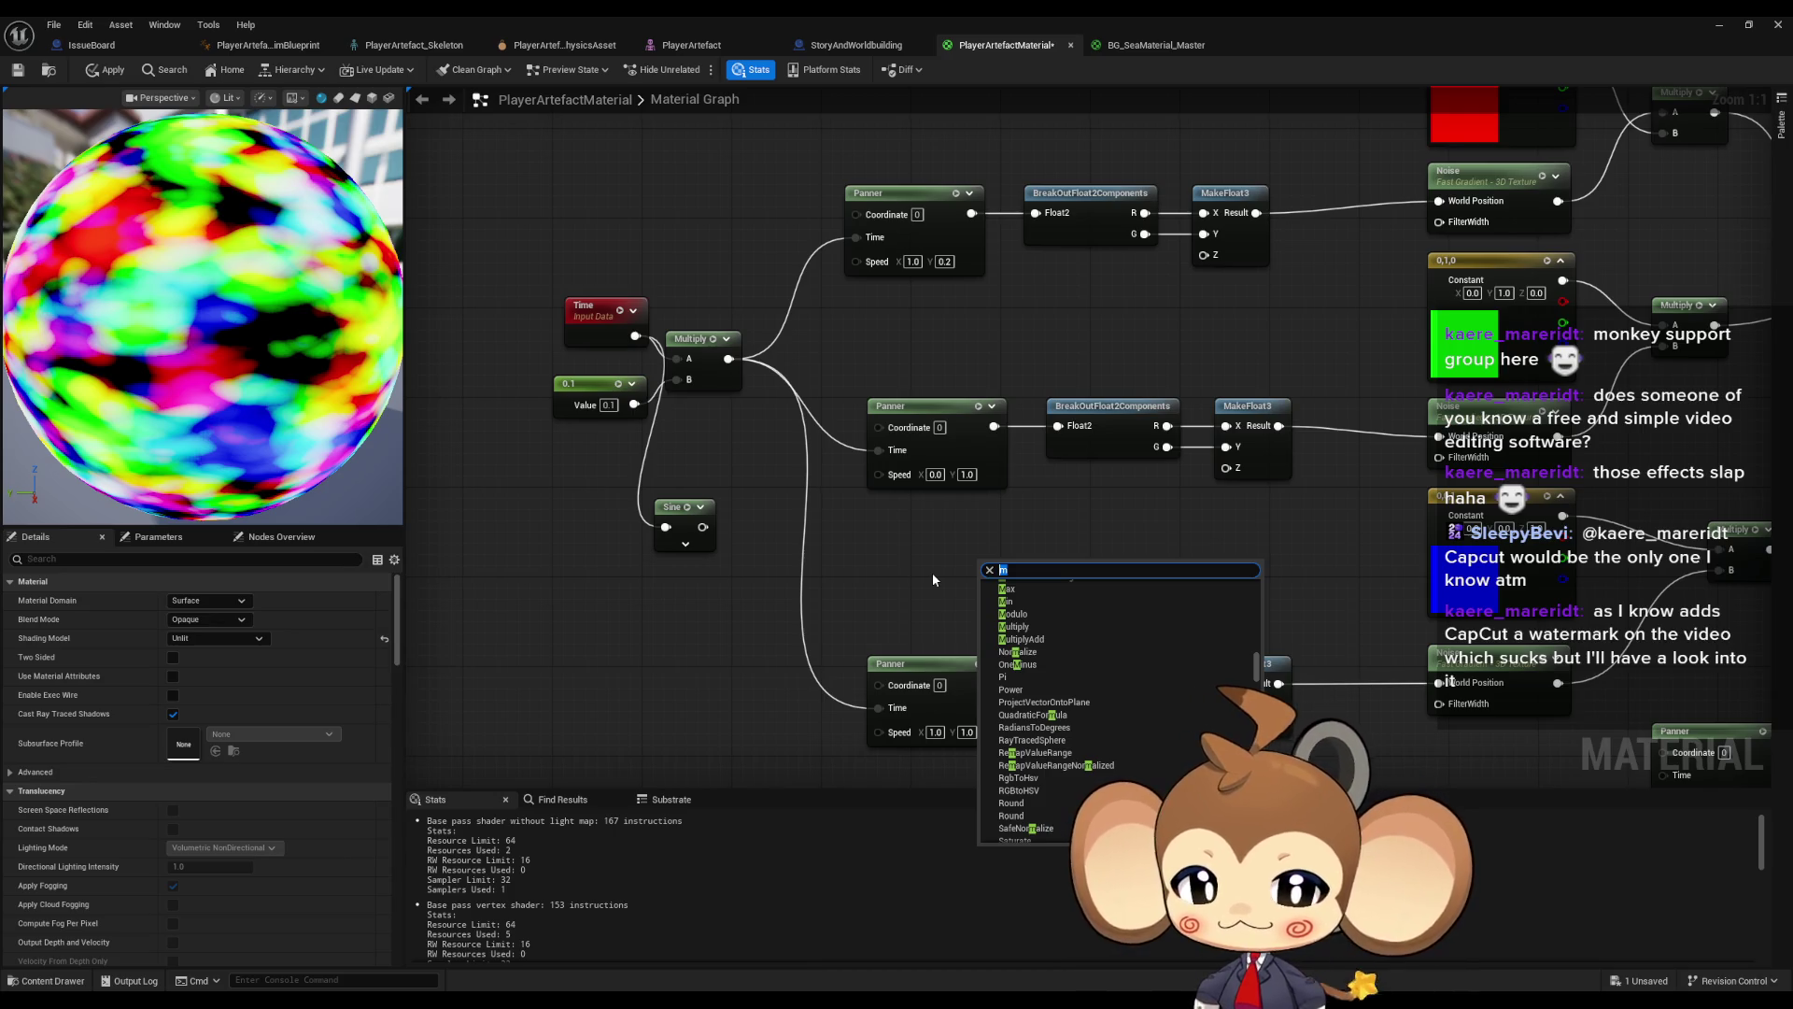
type("compo")
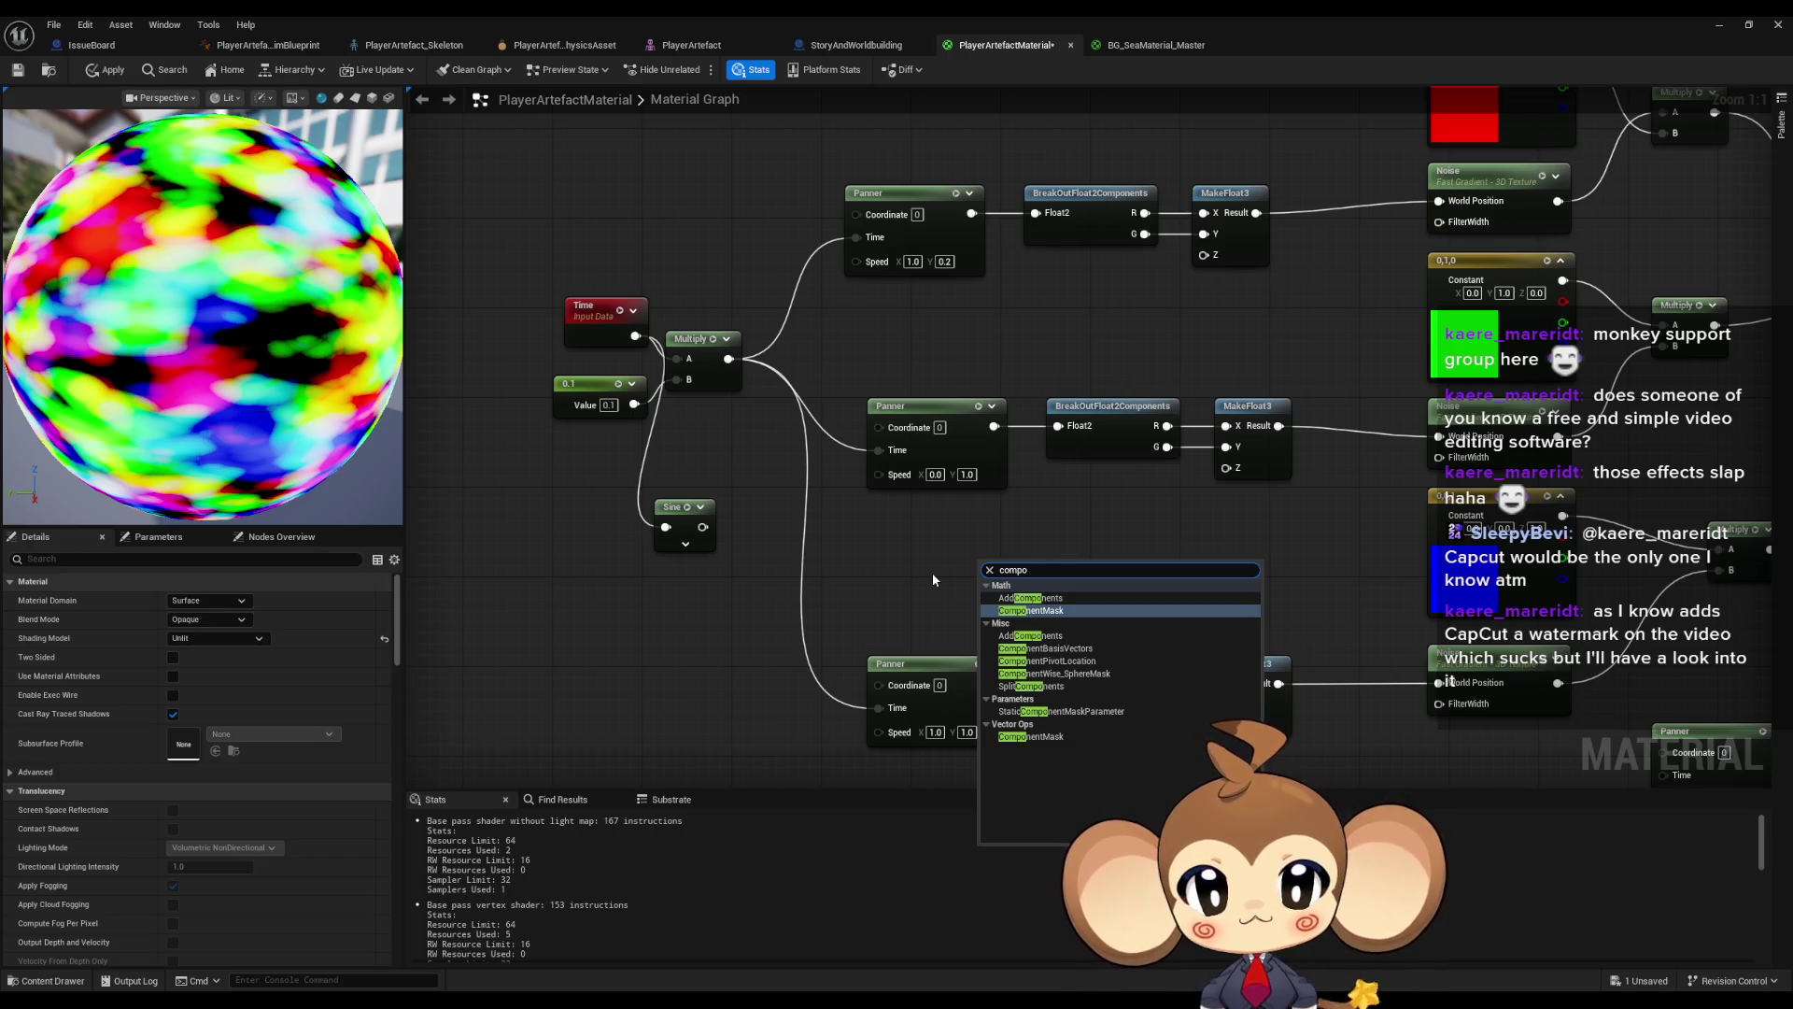
scroll(932, 579, "down", 1)
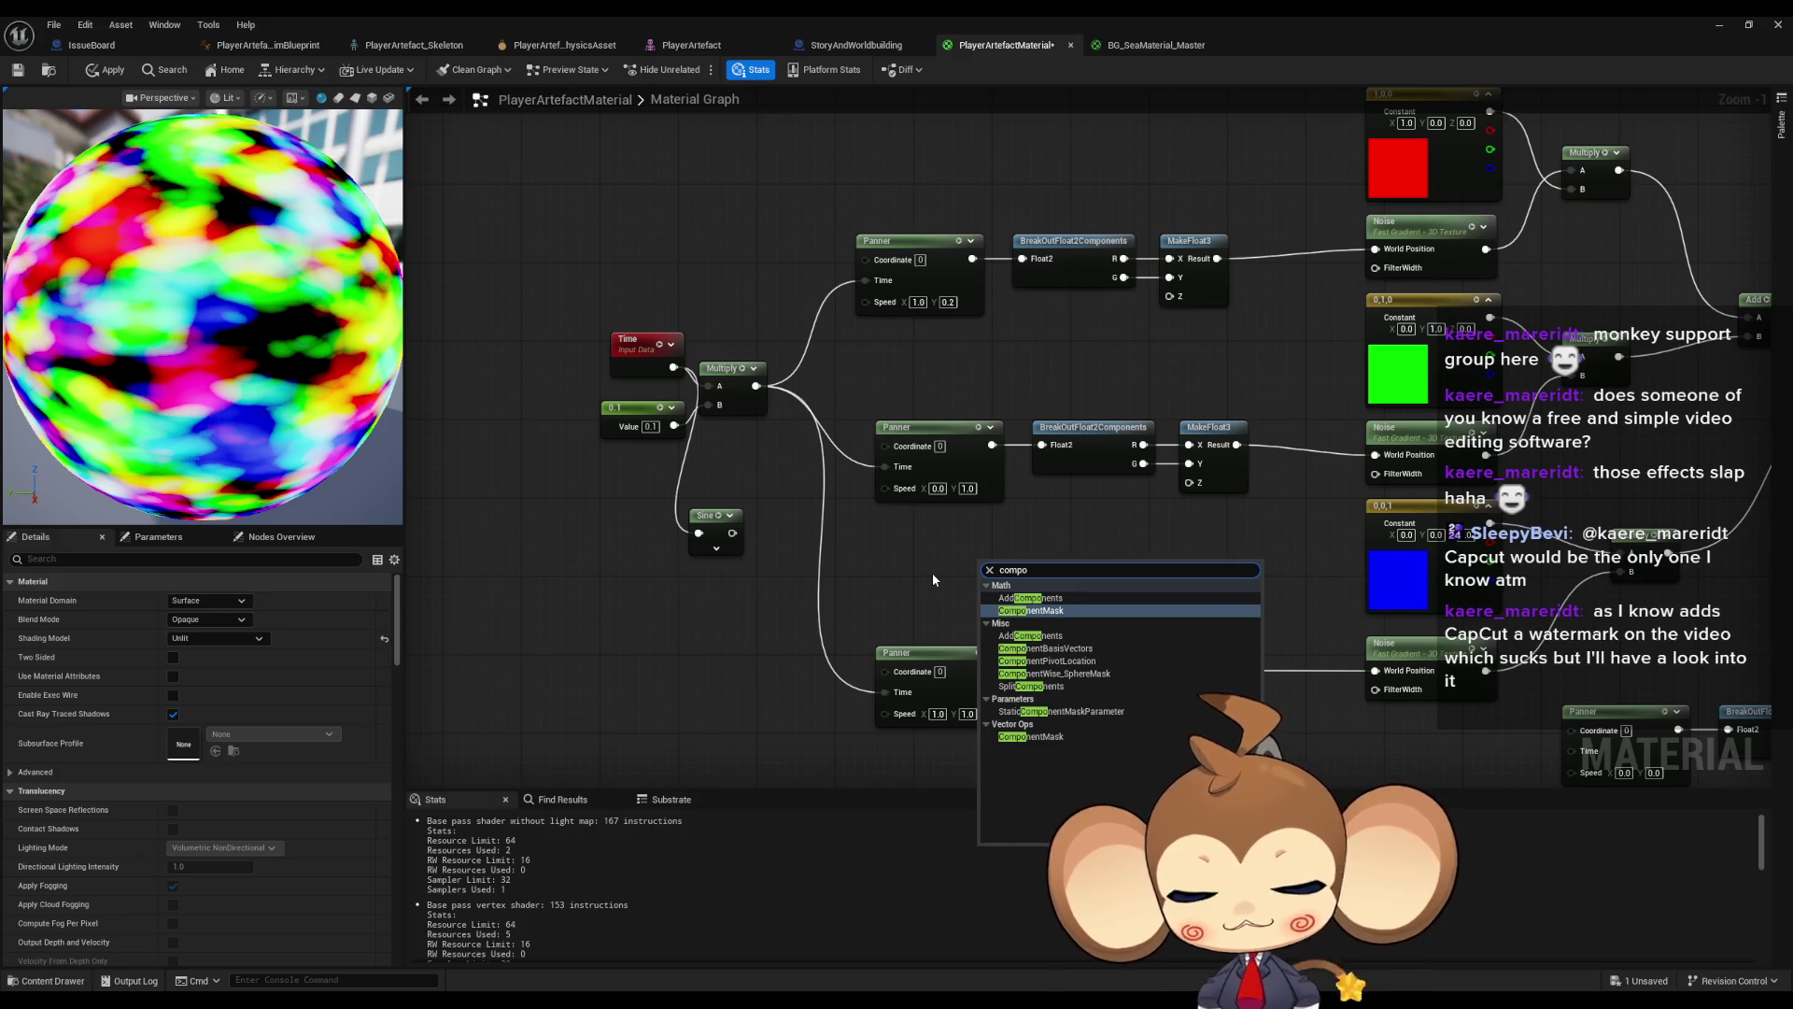
key("ctrl+a")
type("vect")
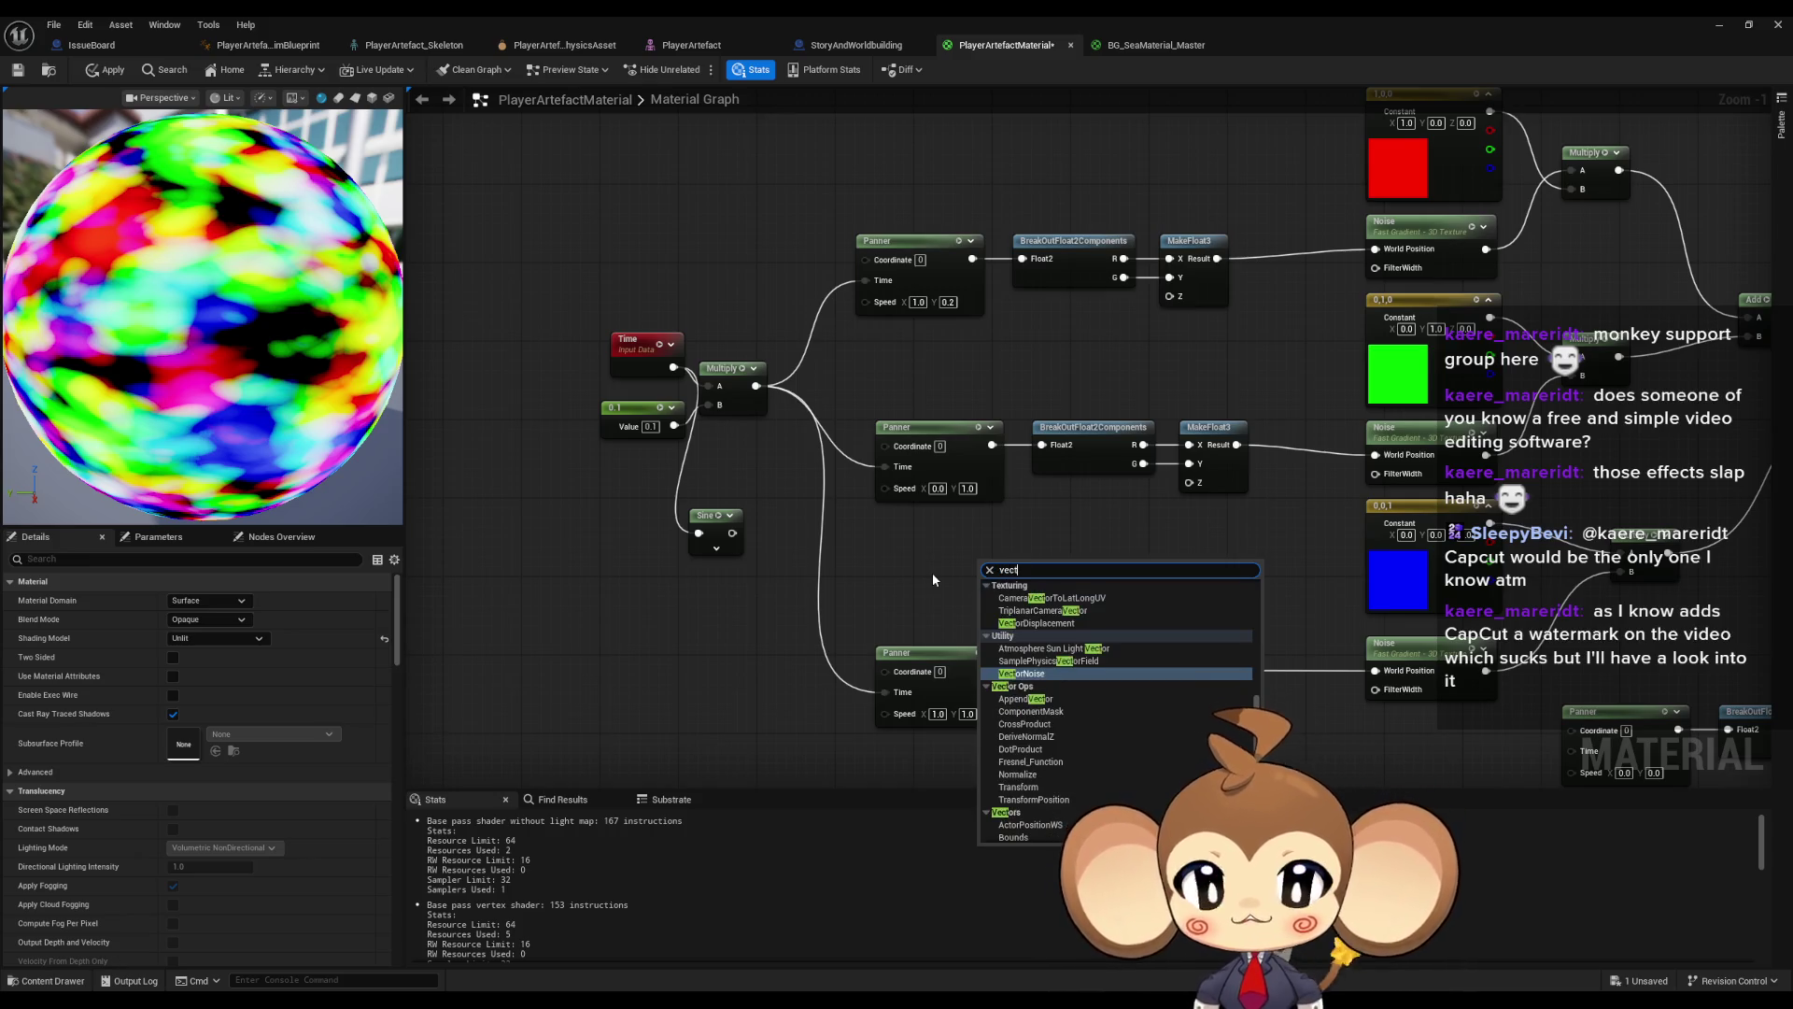
type("or 2")
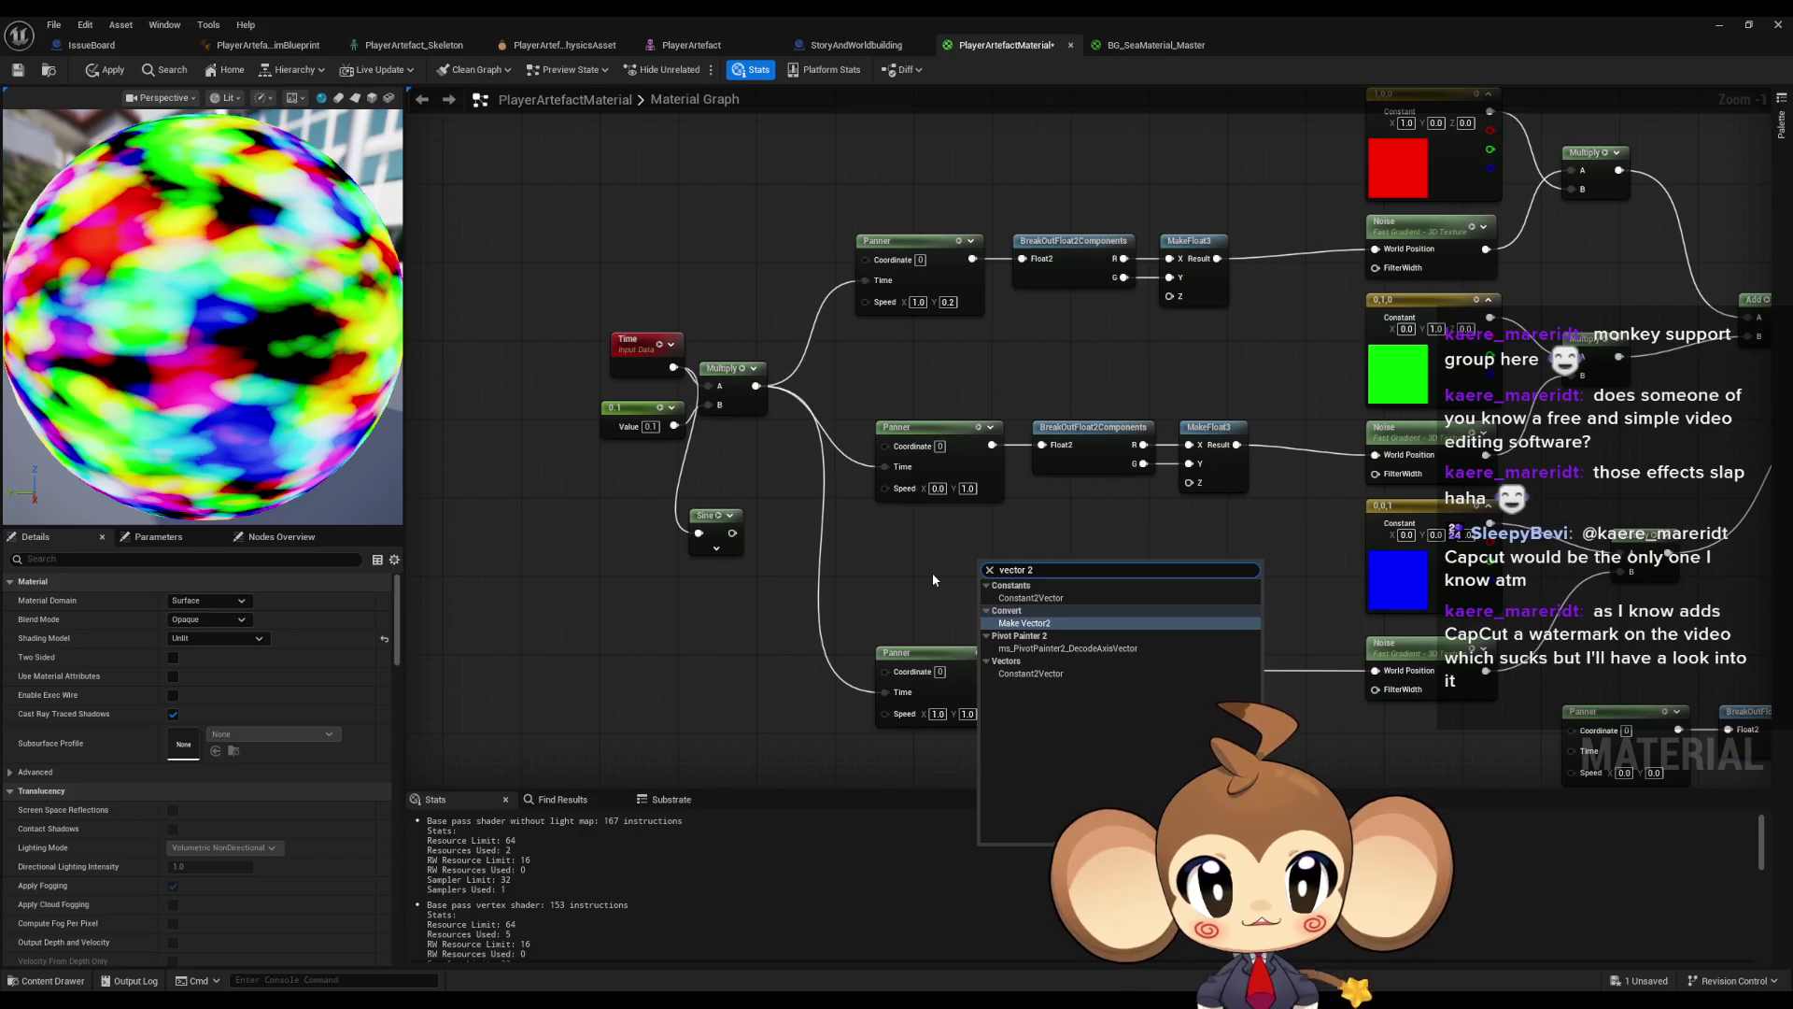
key("Return")
- Wire the Sine output into Make Vector2's first input and set its second value to 1.0
scroll(971, 579, "up", 1)
mouse_move(1014, 584)
left_mouse_down()
mouse_move(733, 549)
mouse_move(699, 527)
left_mouse_up()
mouse_move(980, 581)
left_mouse_down()
mouse_move(891, 592)
mouse_move(976, 570)
mouse_move(955, 452)
left_mouse_up()
left_click(867, 576)
type("1")
key("Return")
left_click(1069, 553)
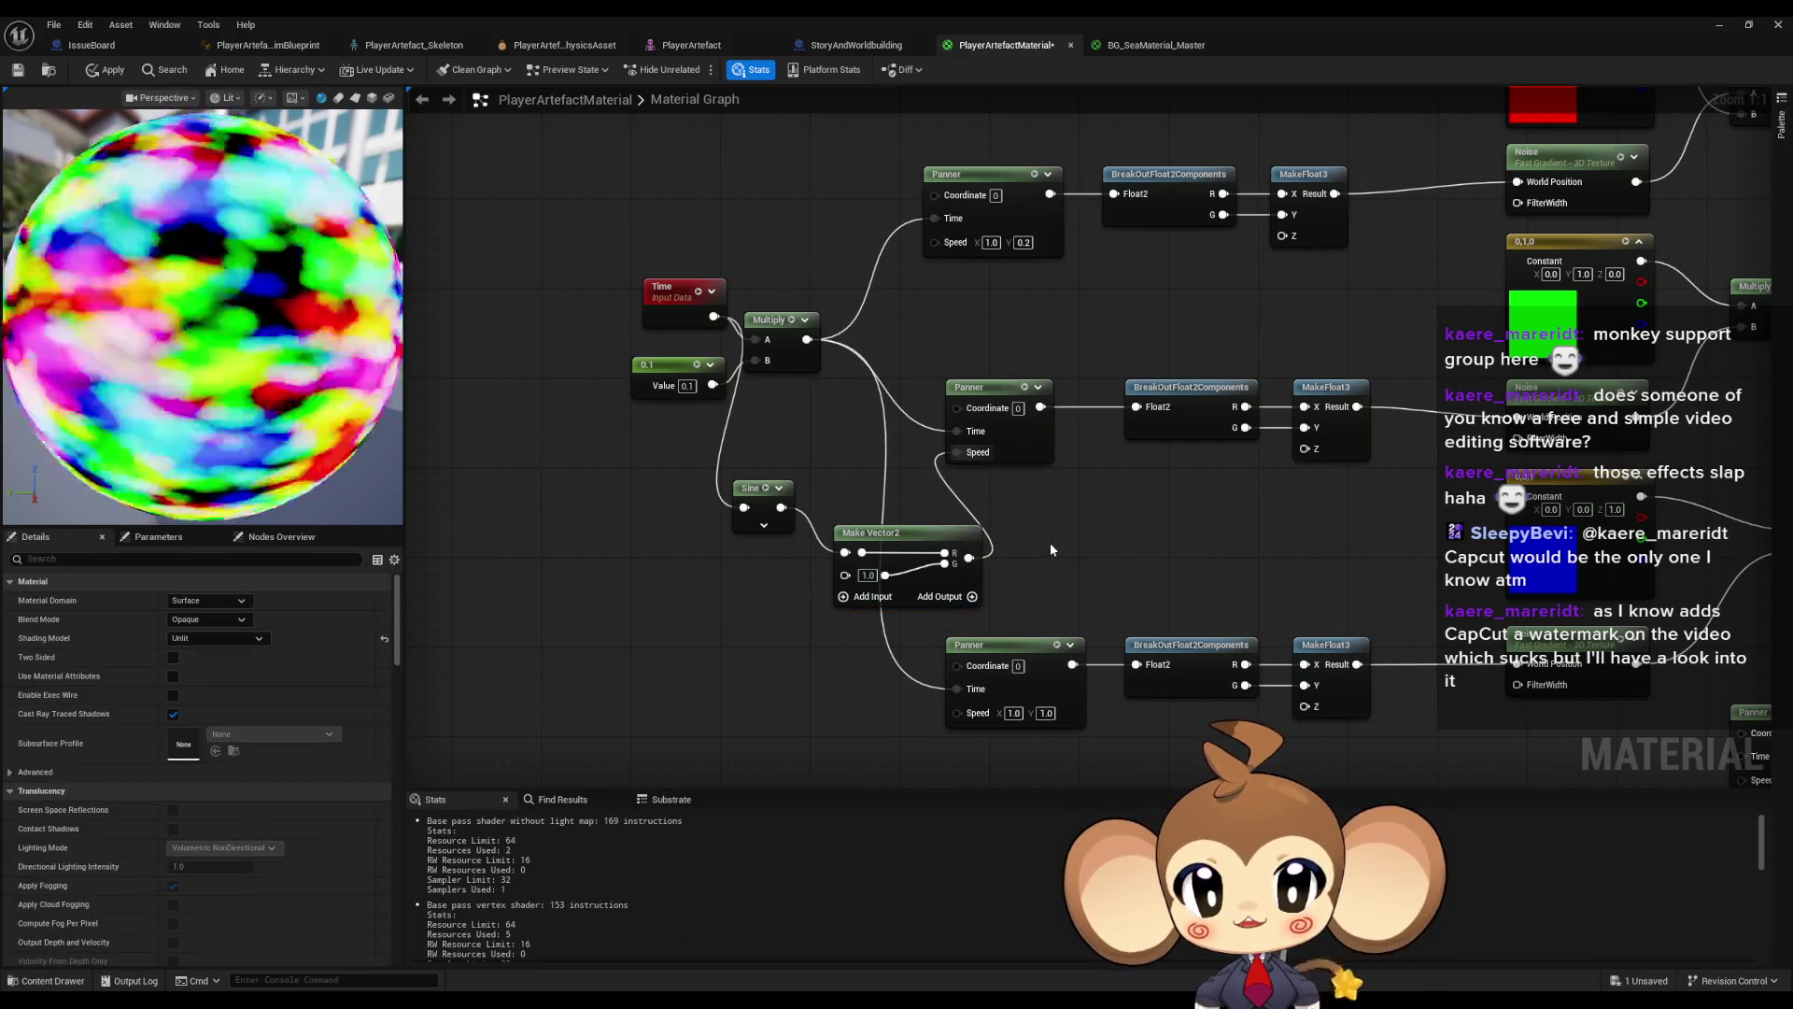
- Add a Multiply node off the Sine output with B set to 0.1
left_click_drag(920, 579, 987, 579)
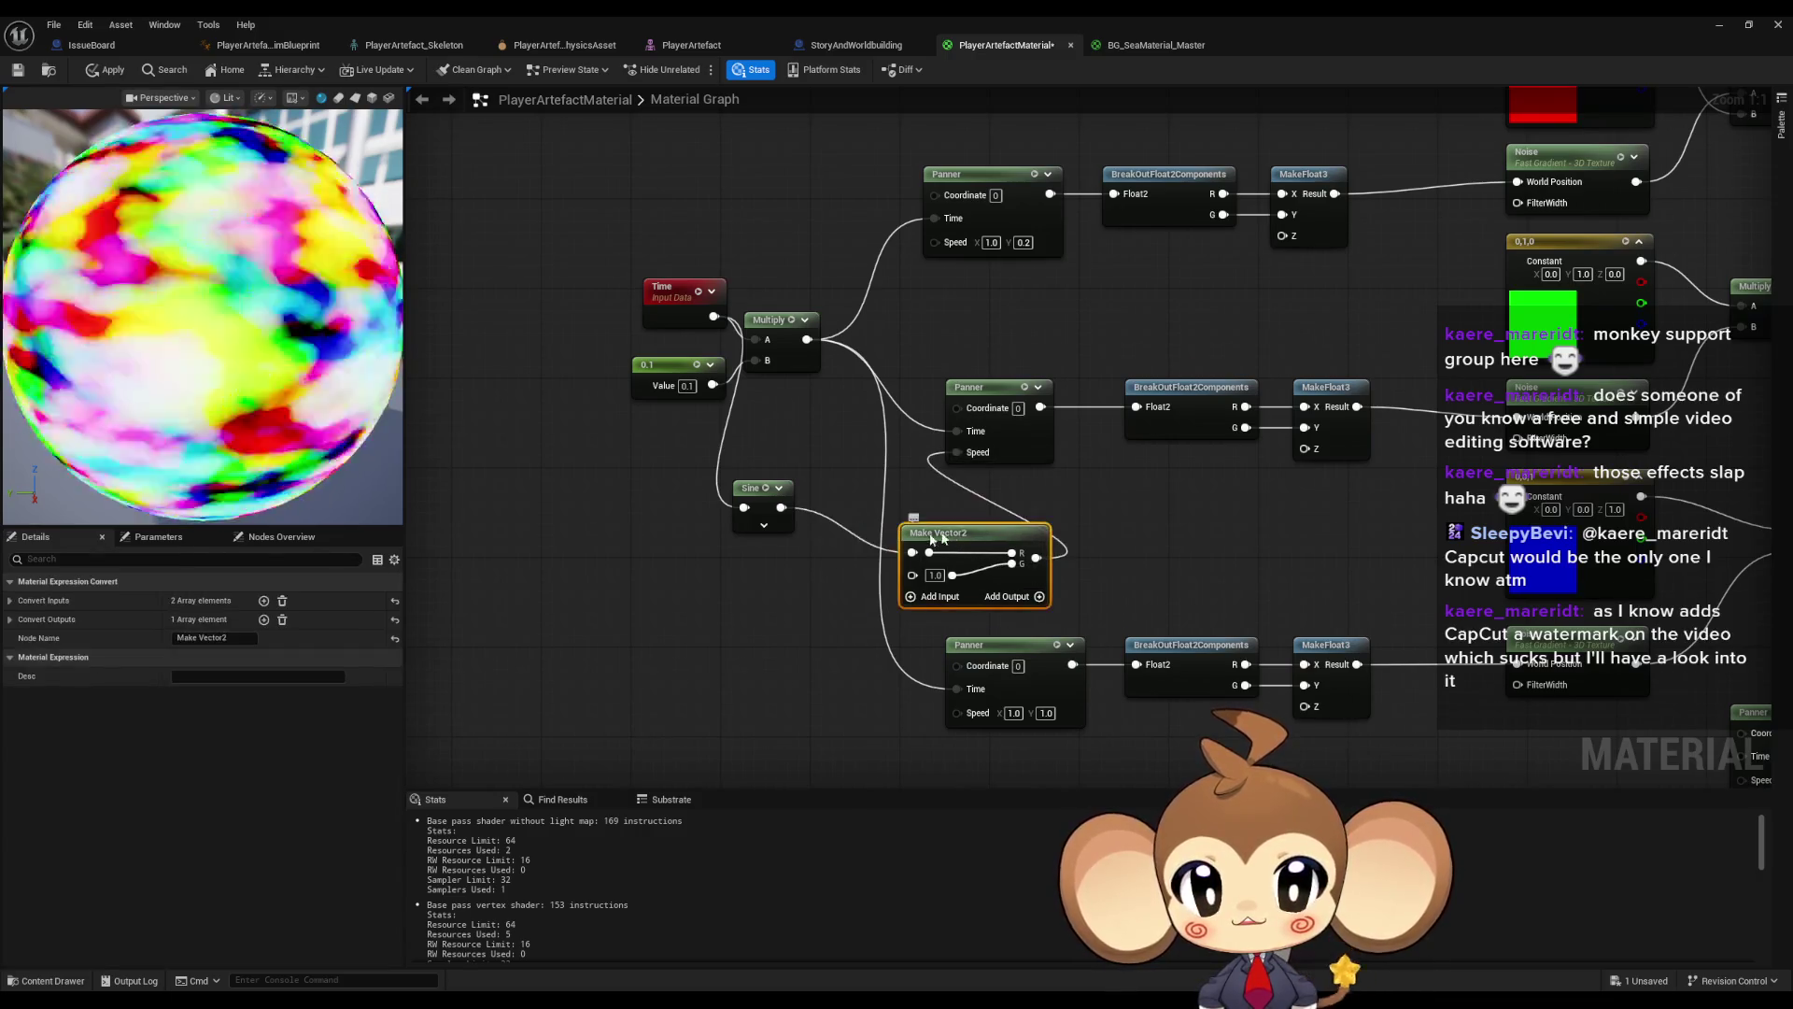
mouse_move(780, 507)
left_mouse_down()
mouse_move(823, 504)
mouse_move(912, 551)
left_mouse_up()
type("multiply")
key("Return")
left_click(861, 552)
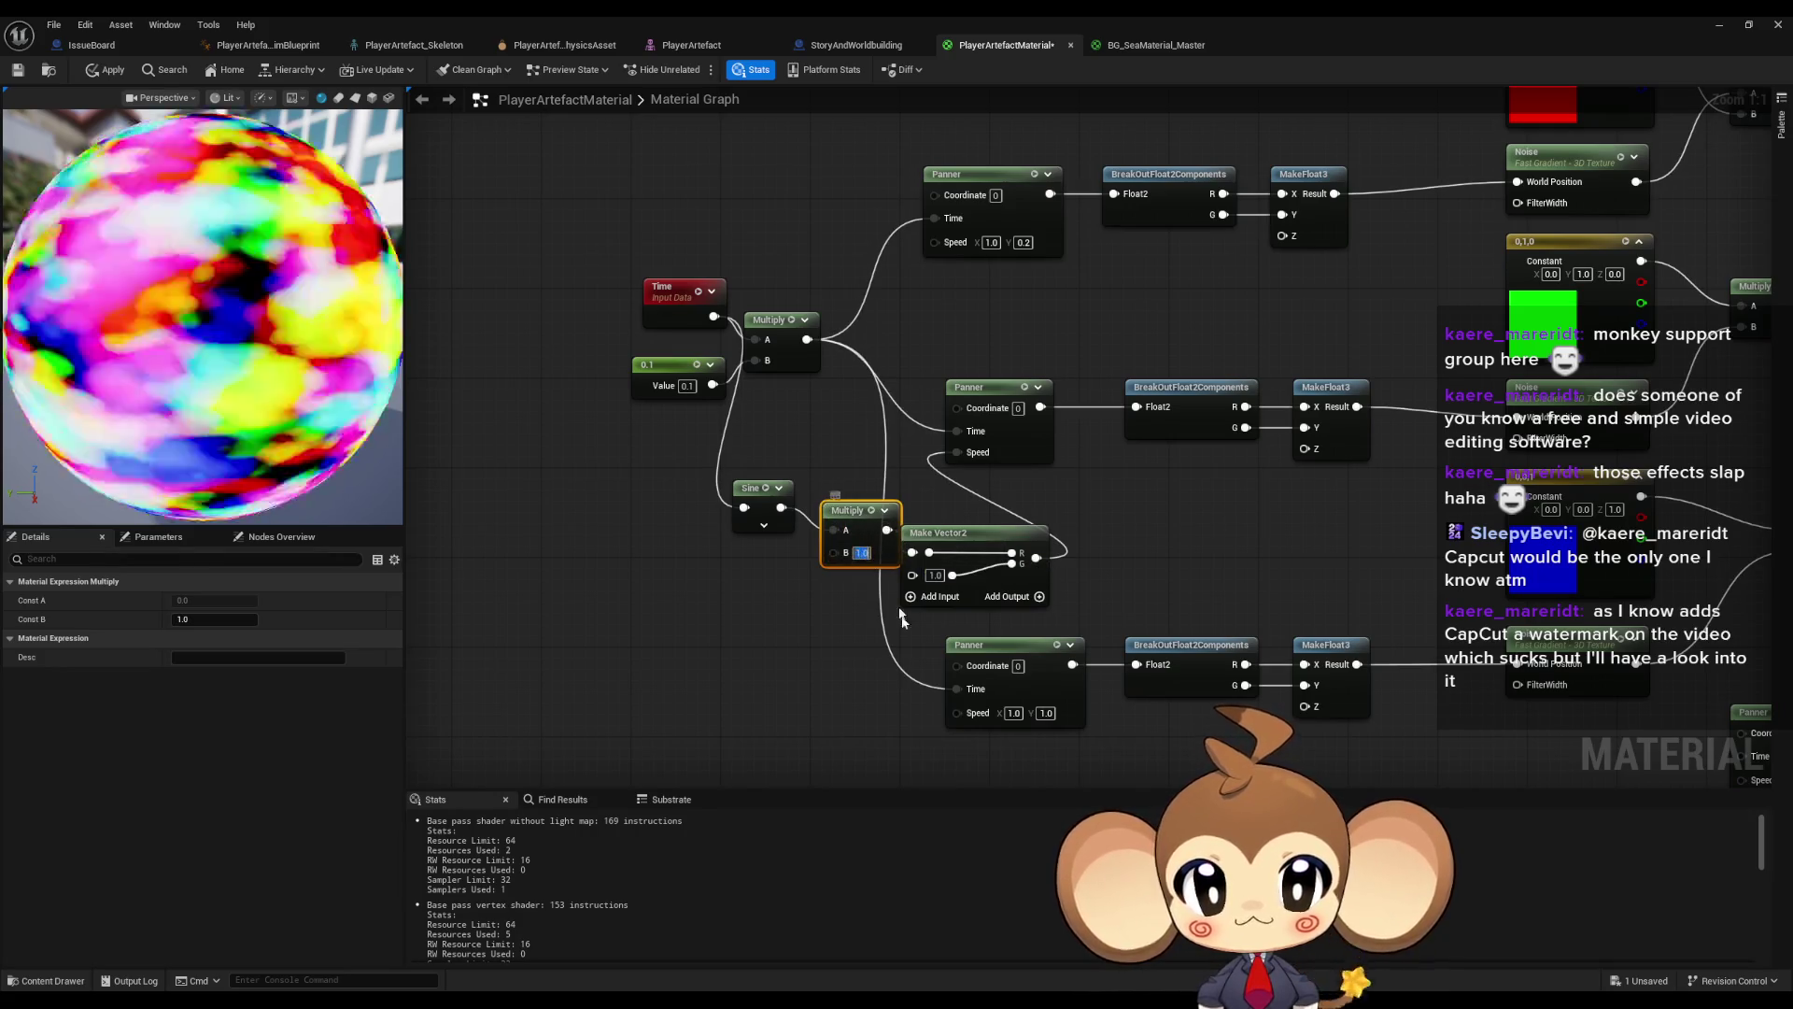
type("0.1")
key("Return")
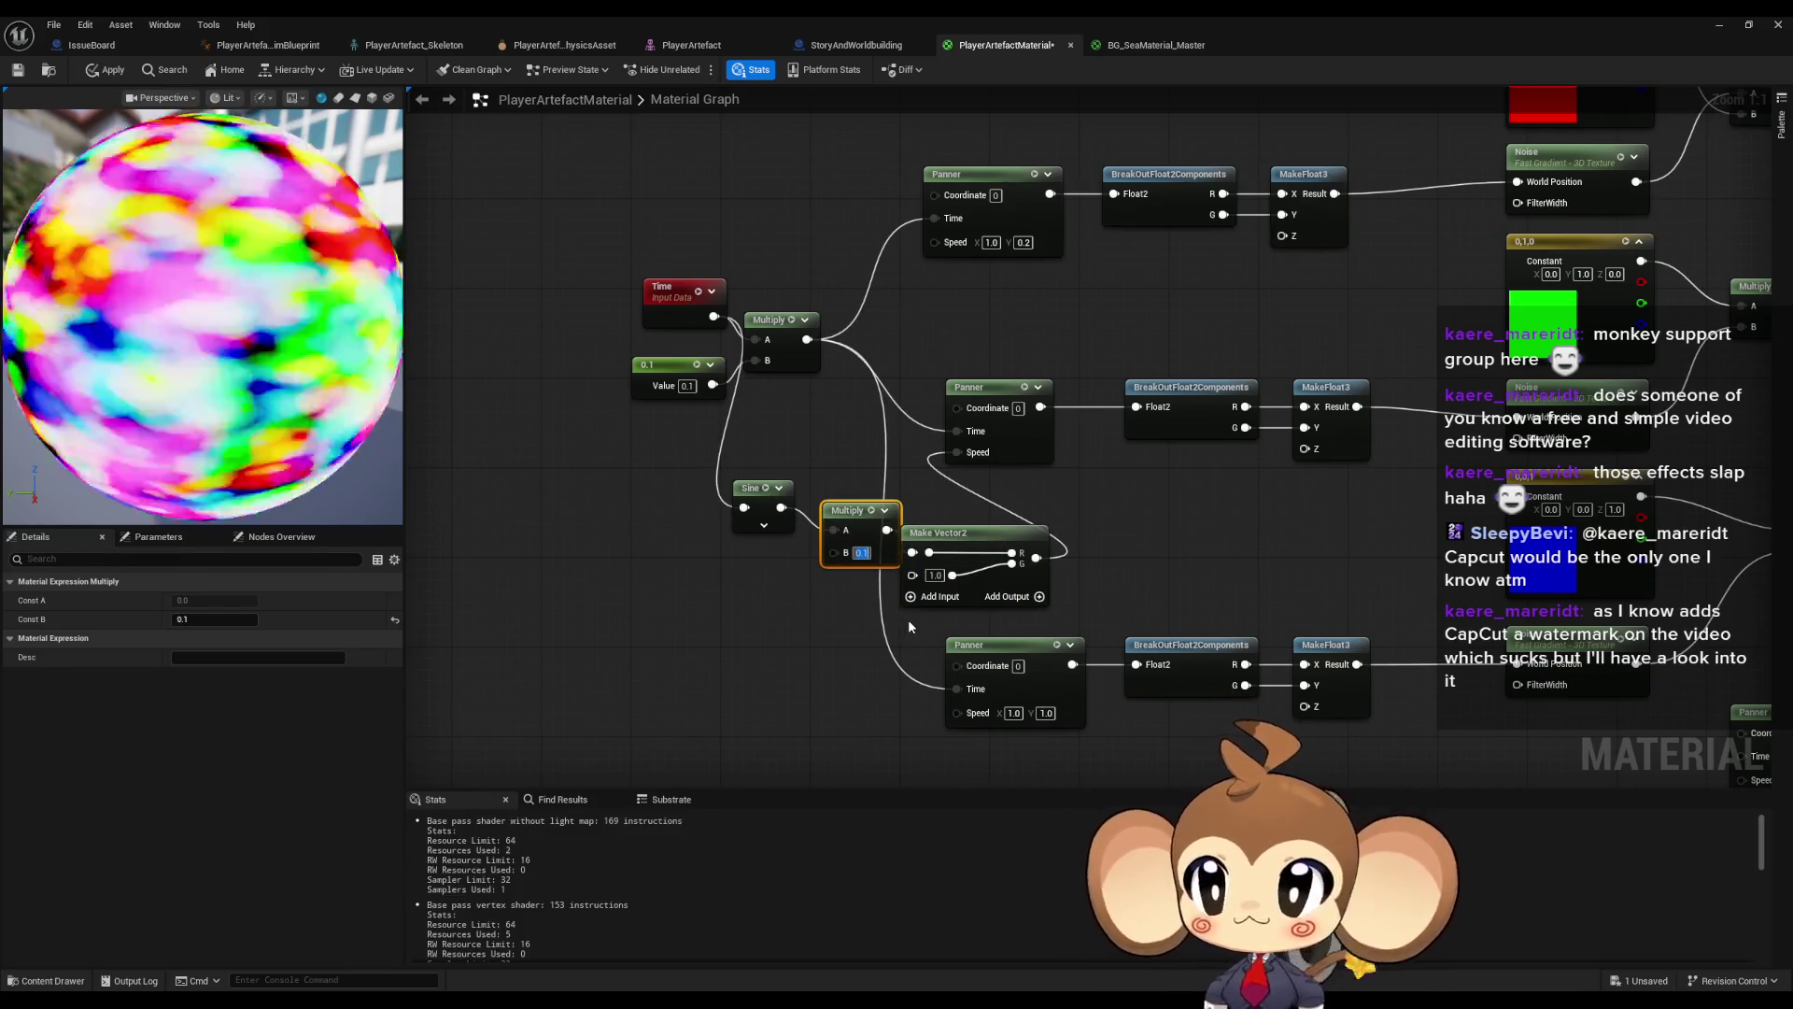
left_click_drag(855, 510, 639, 522)
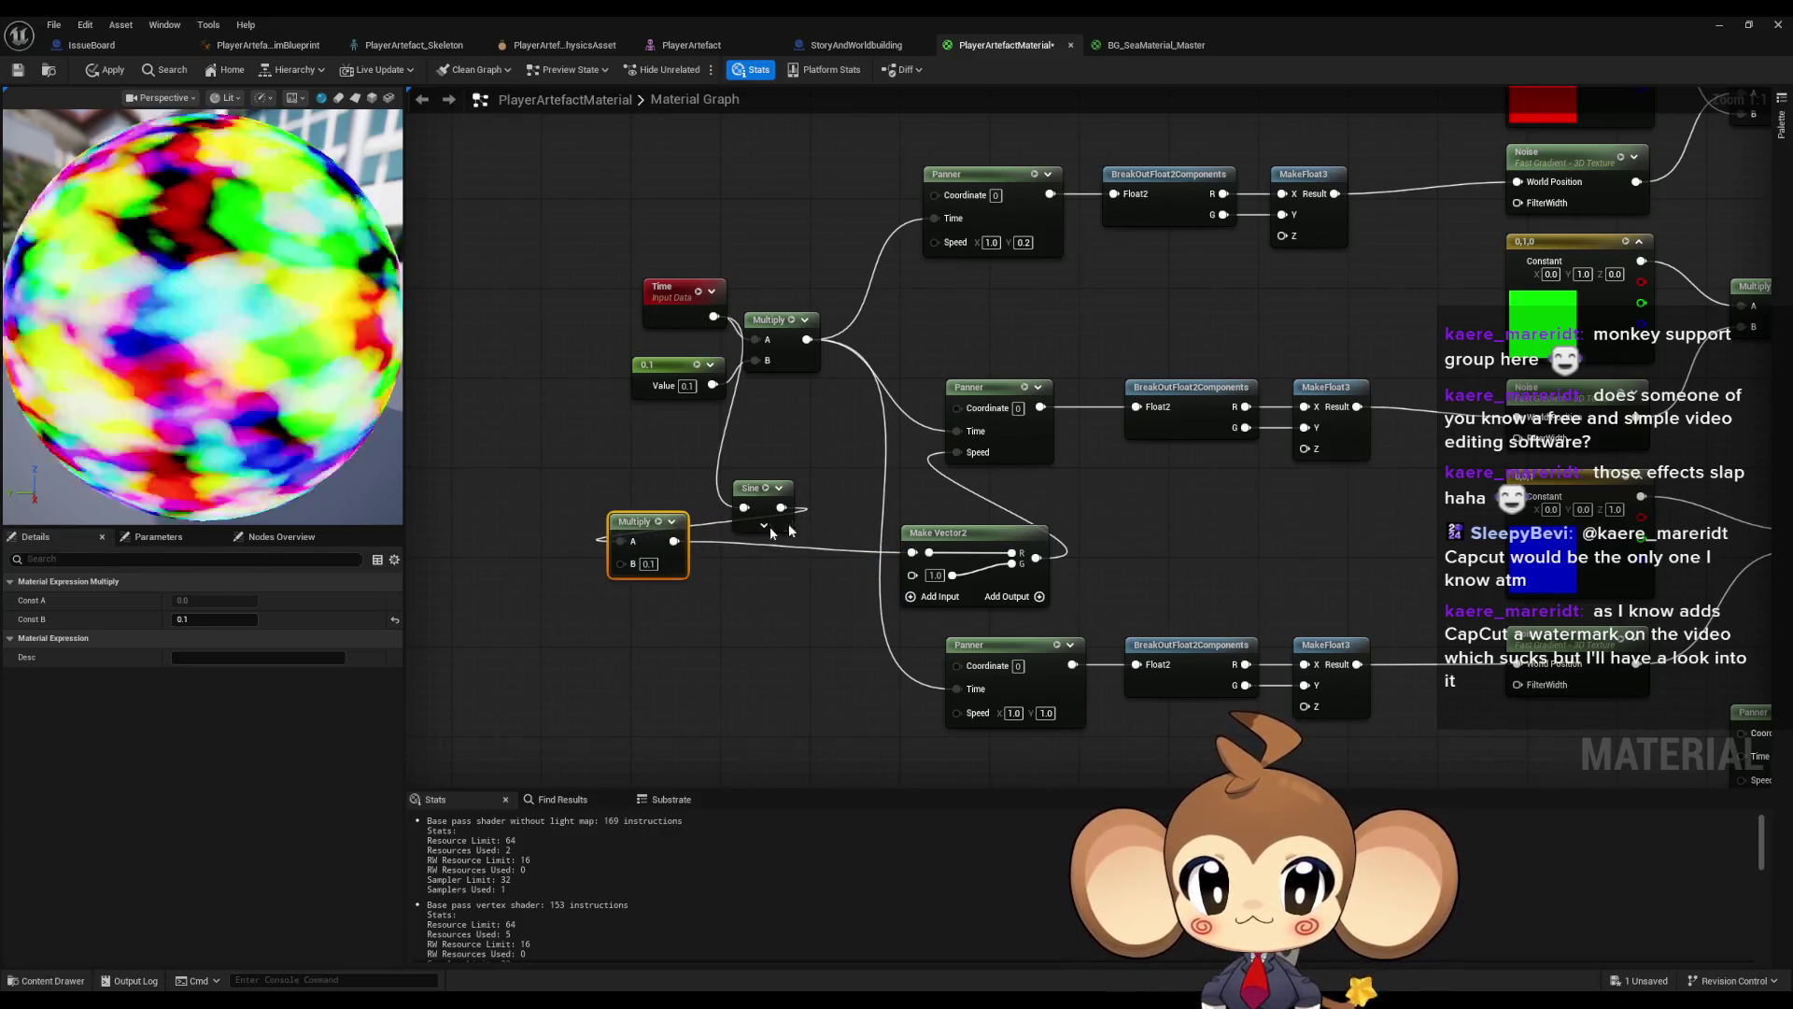
- Rewire Sine directly into Make Vector2 and add a second Multiply fed by Time
left_click_drag(781, 507, 913, 552)
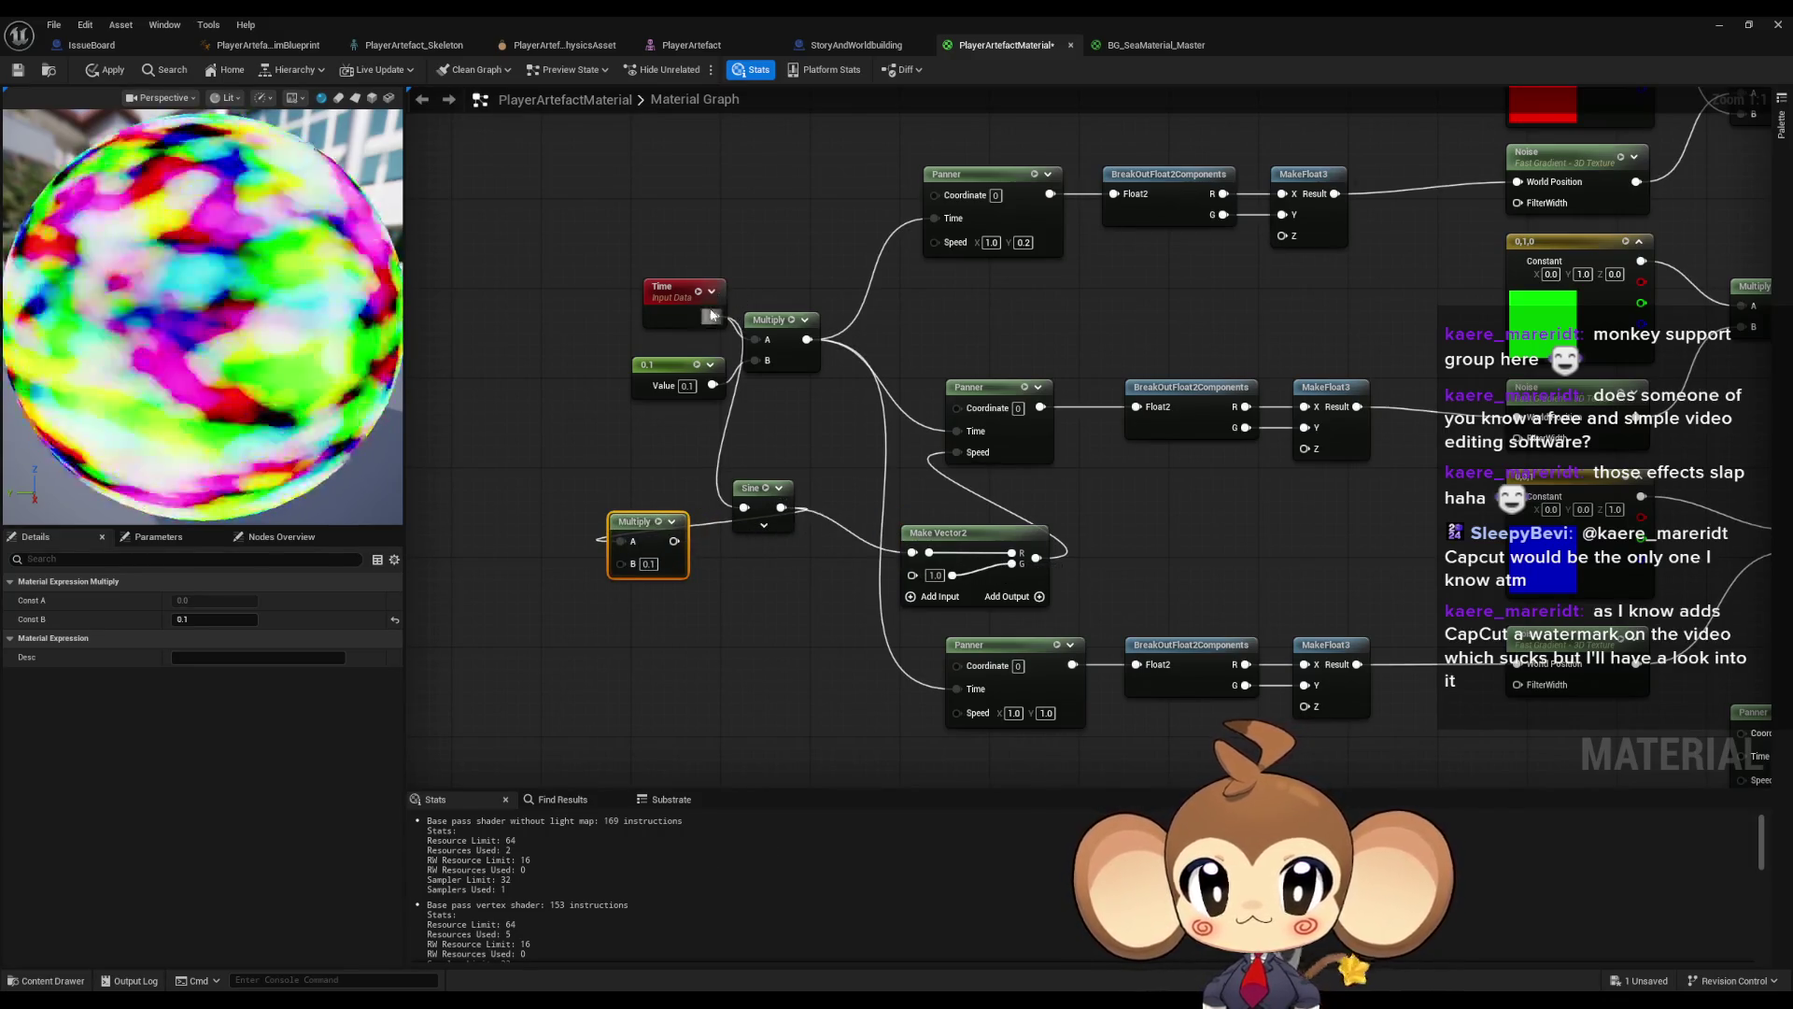
left_click_drag(712, 315, 645, 434)
left_click(676, 504)
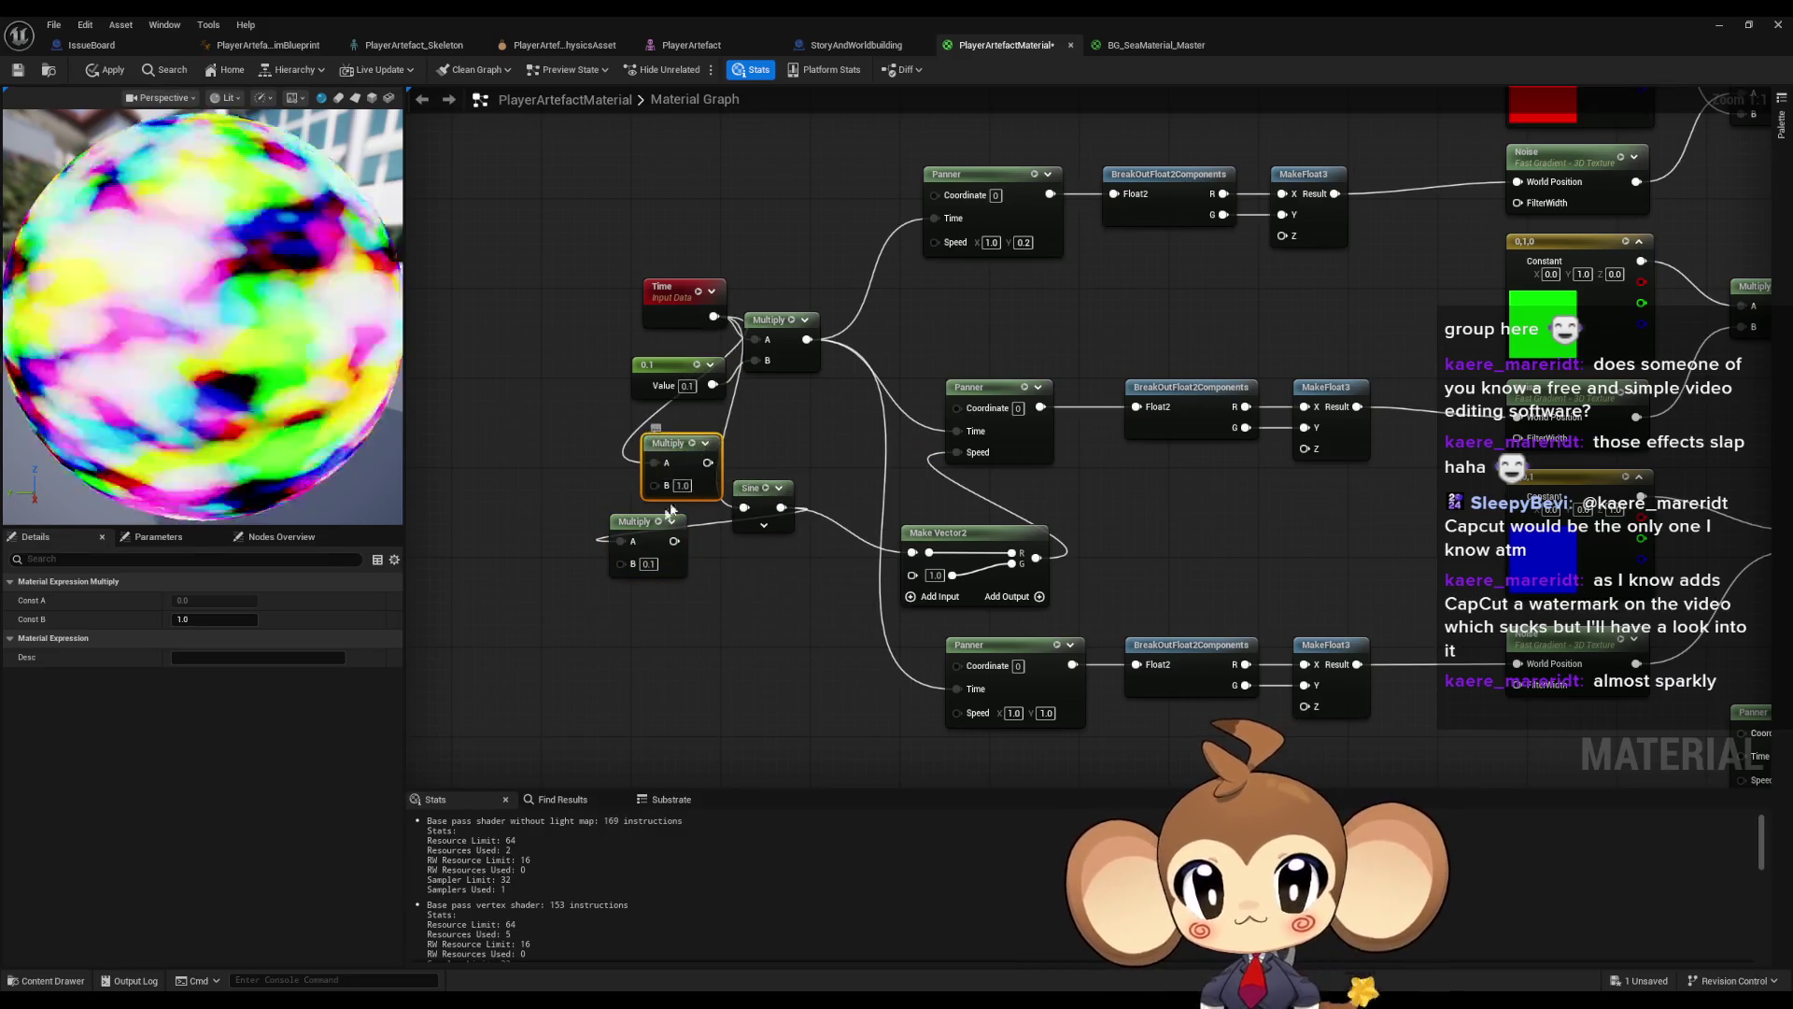
left_click_drag(781, 507, 913, 552)
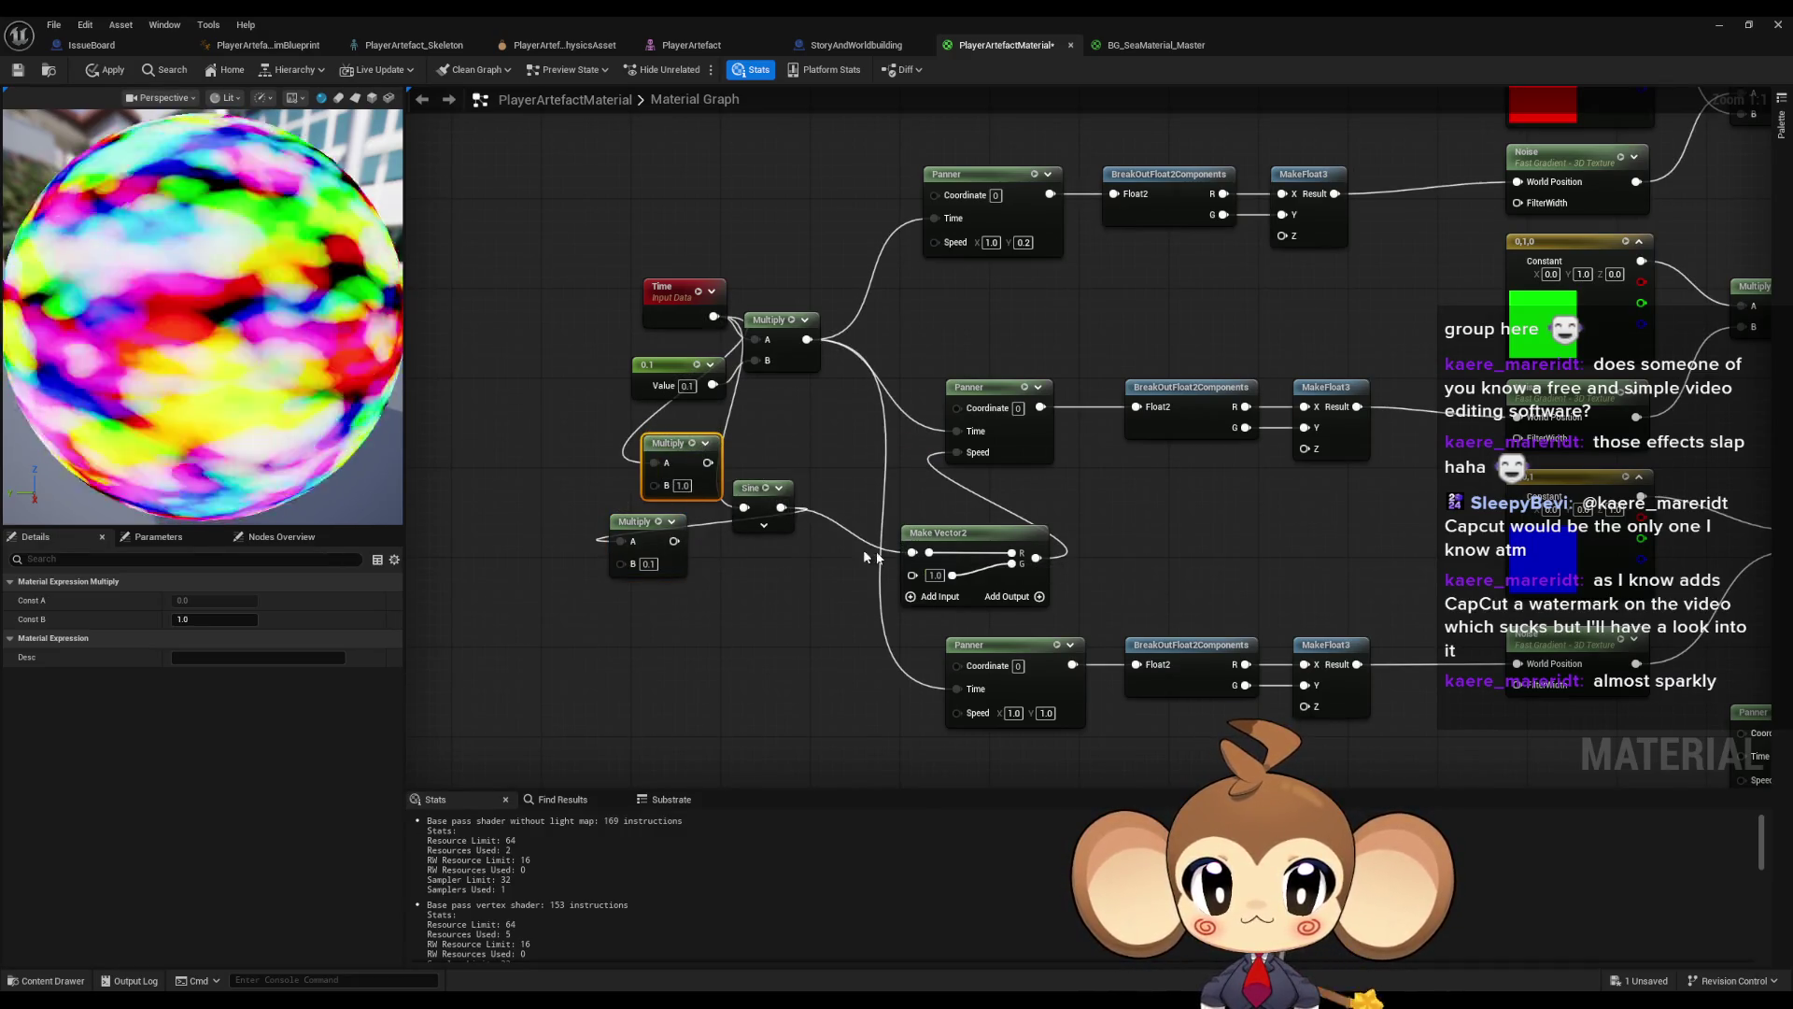
left_click(644, 523)
- Delete the extra Multiply and wire the remaining Multiply into the Sine input
key("Delete")
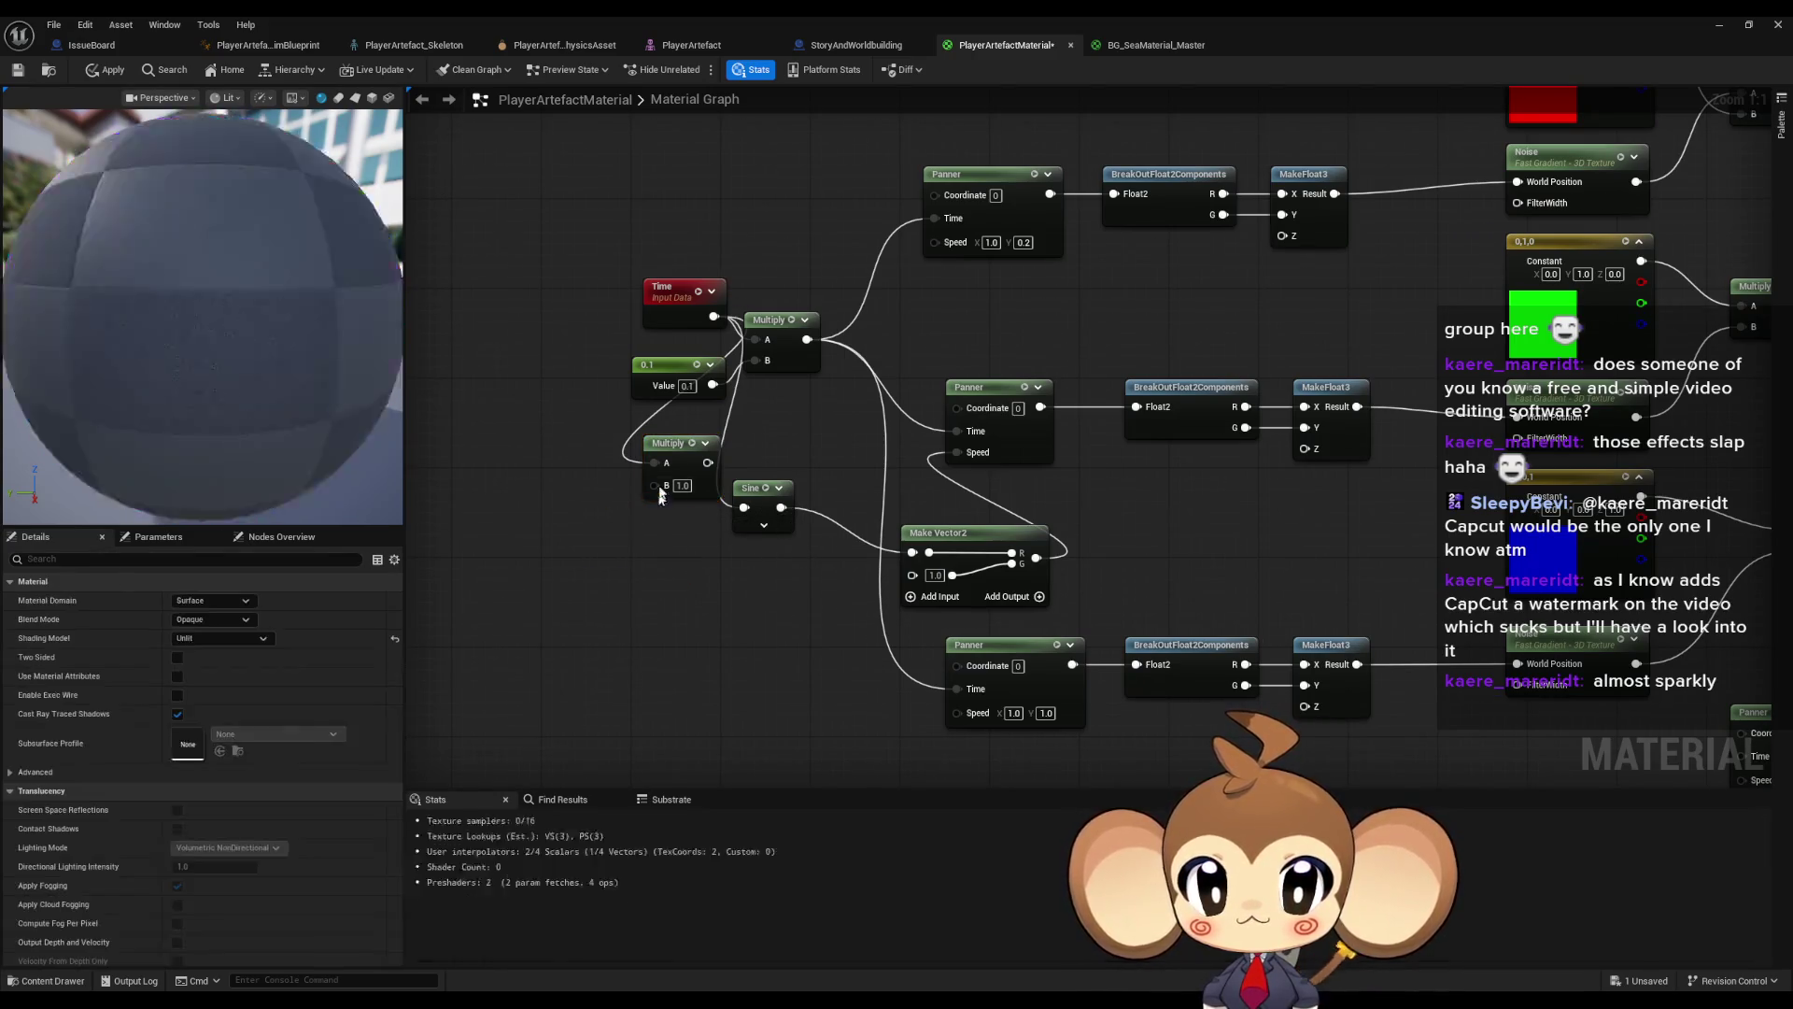
left_click_drag(669, 443, 620, 485)
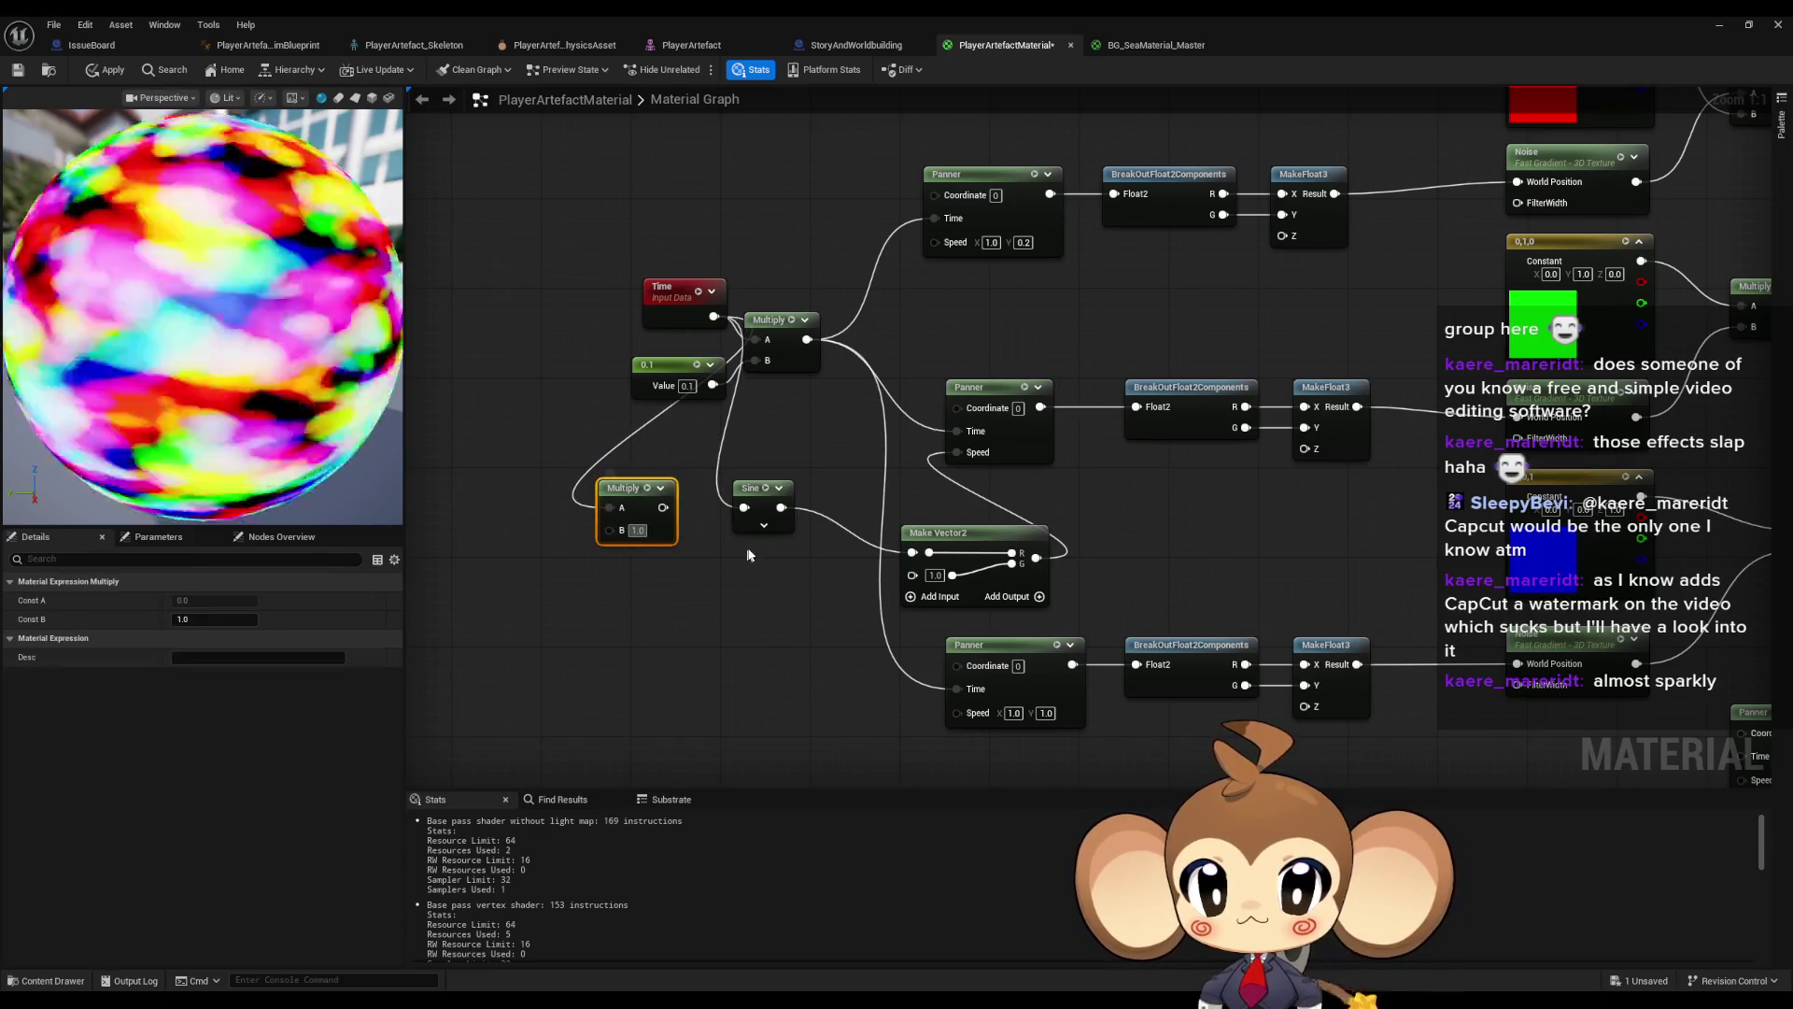
type("0.1")
key("Return")
type("0.0001")
key("Return")
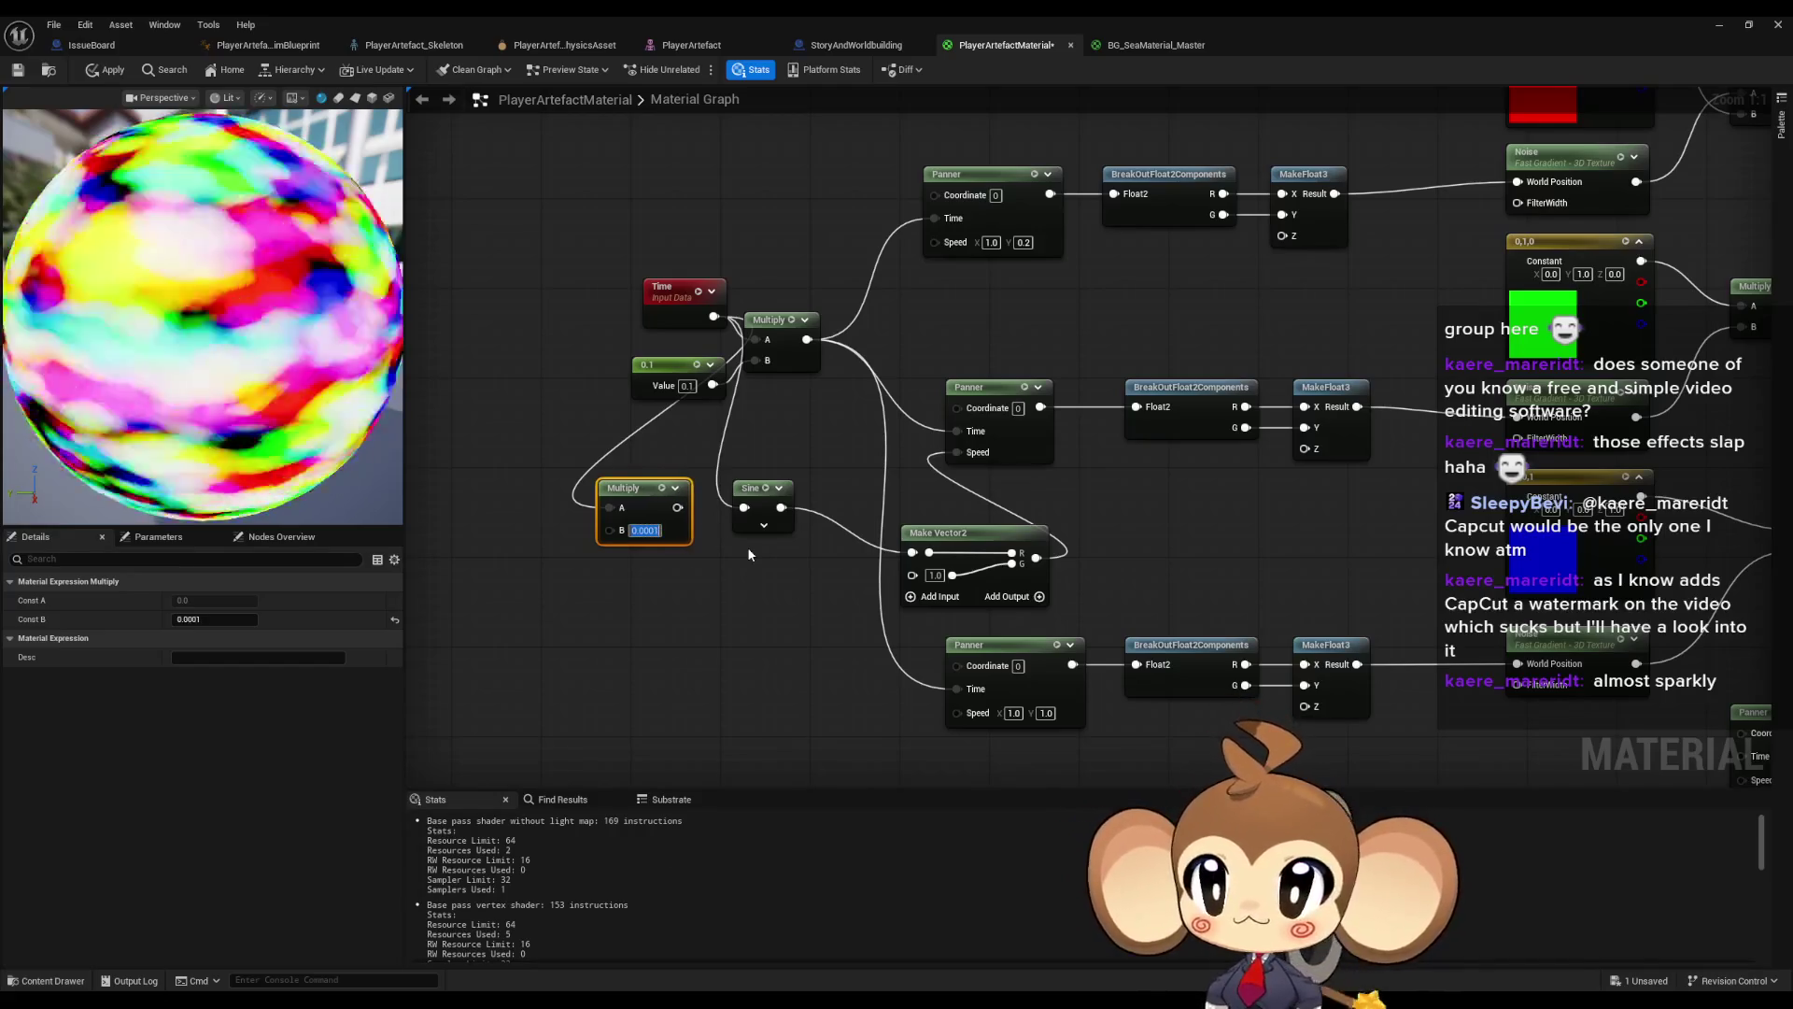
type("0.0000000")
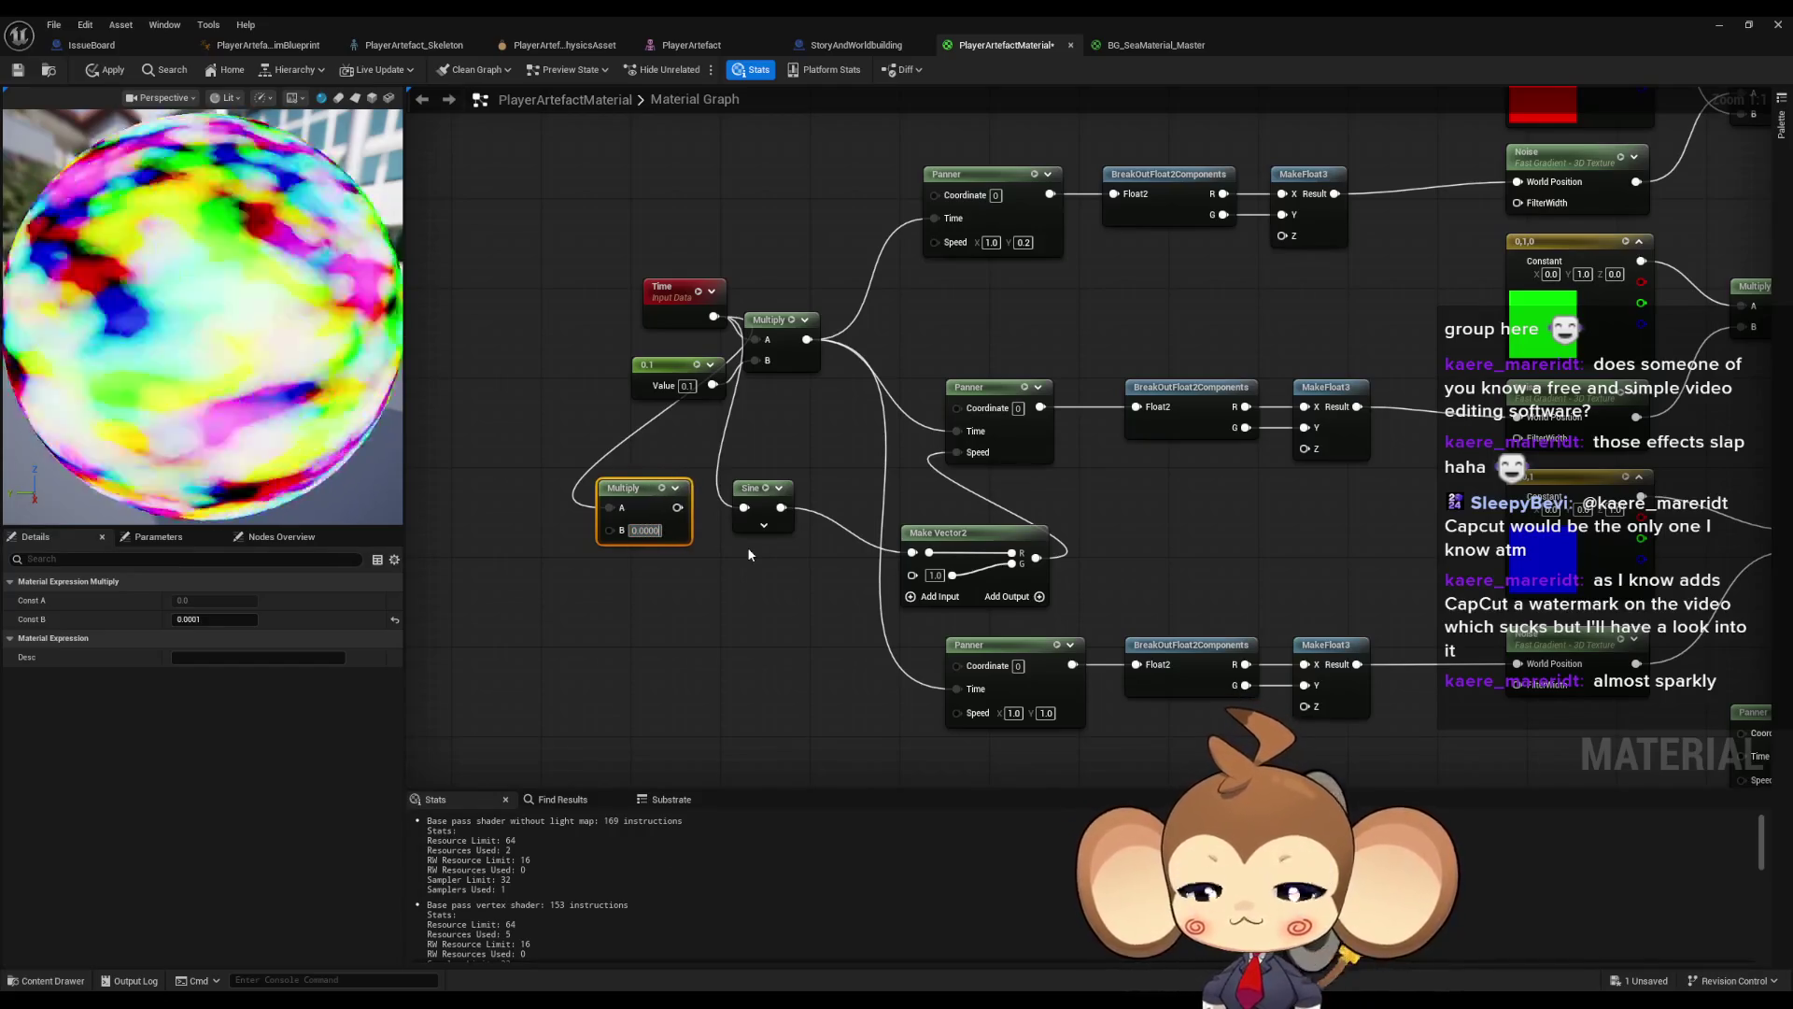
key("Return")
left_click_drag(744, 507, 663, 507)
- Set the top Multiply's B to 0.001 and connect it to the bottom Panner's Time
left_click(637, 530)
type("0.1")
left_click_drag(807, 339, 894, 661)
type("0.010.00001")
key("Return")
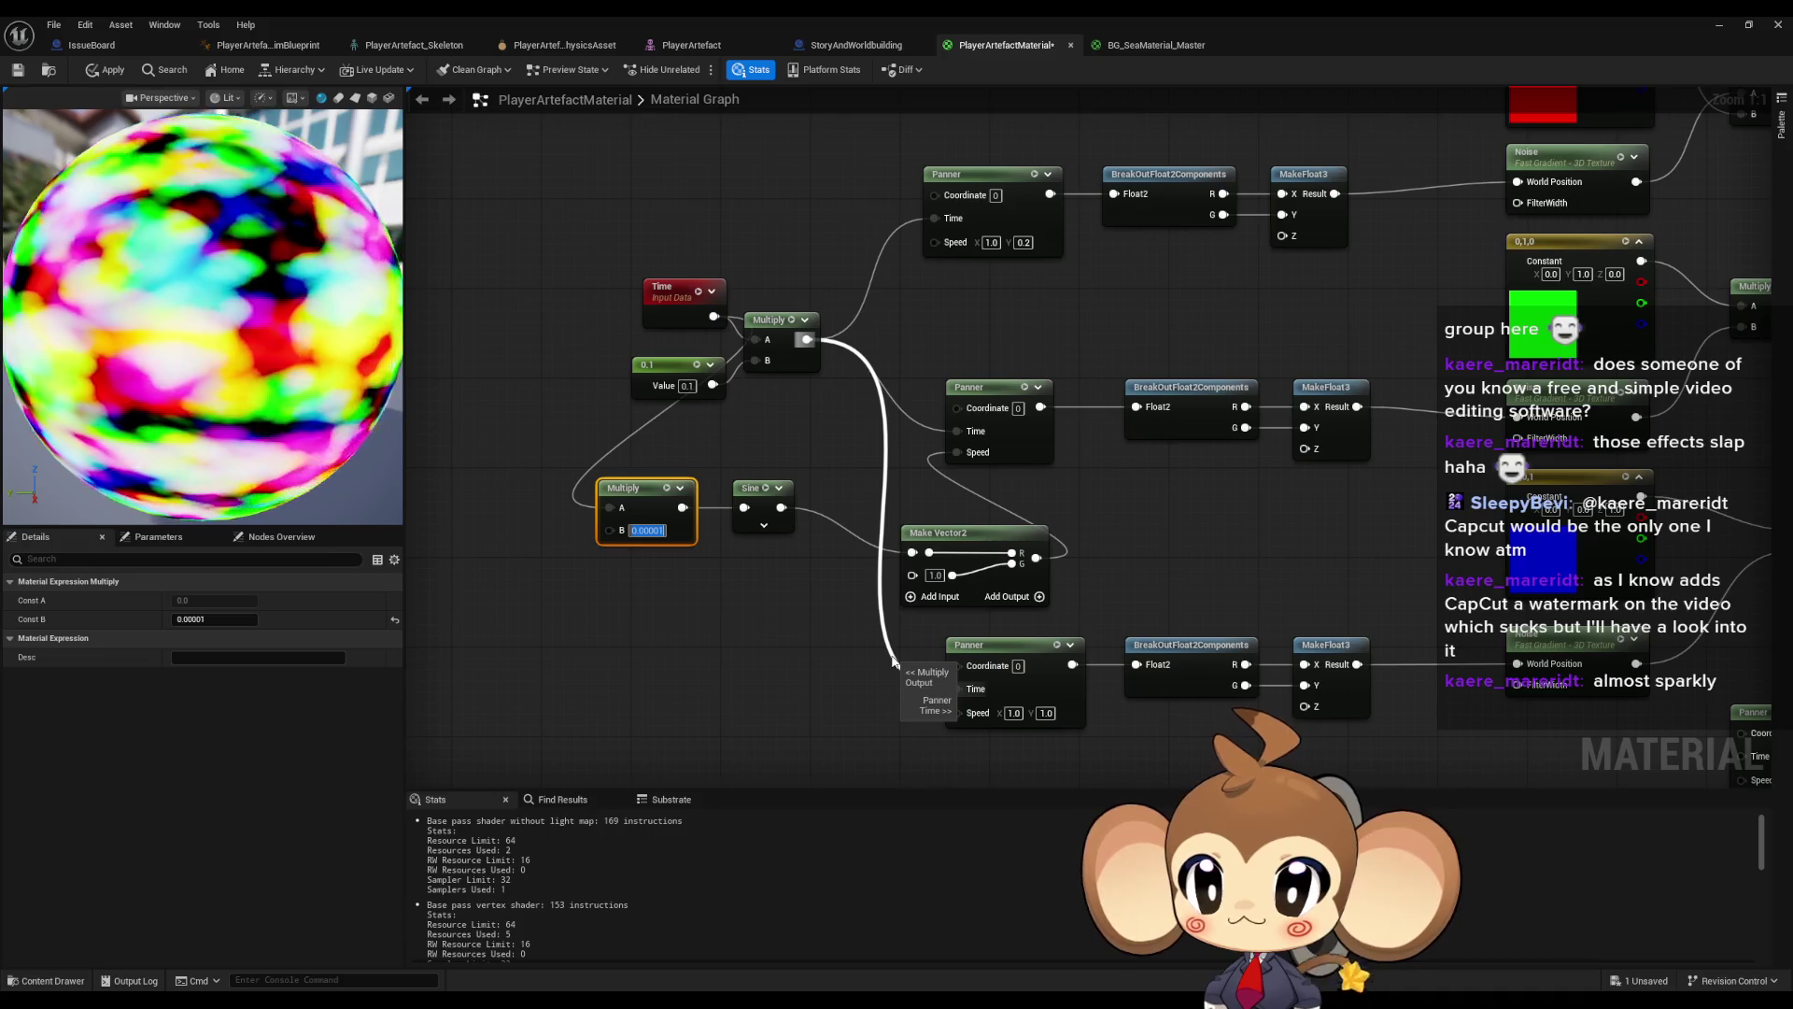
left_click_drag(894, 660, 894, 660)
type("0.0001")
key("Return")
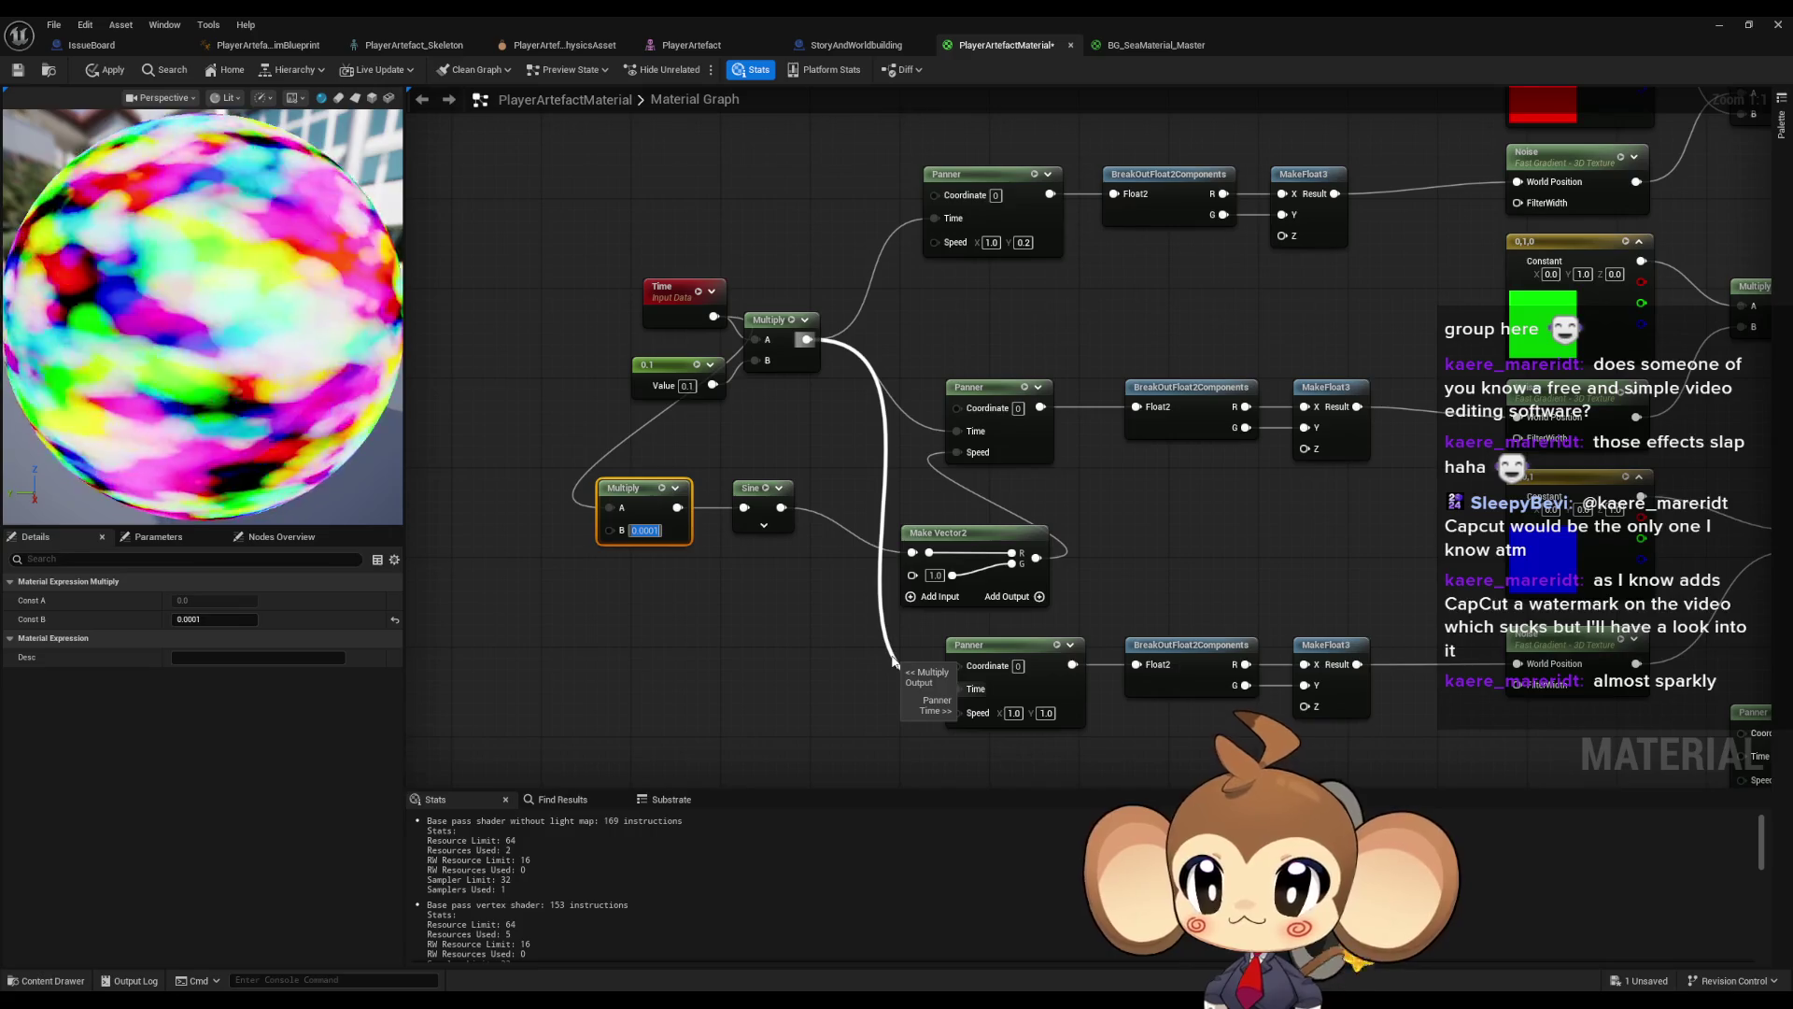
type("0.001")
key("Return")
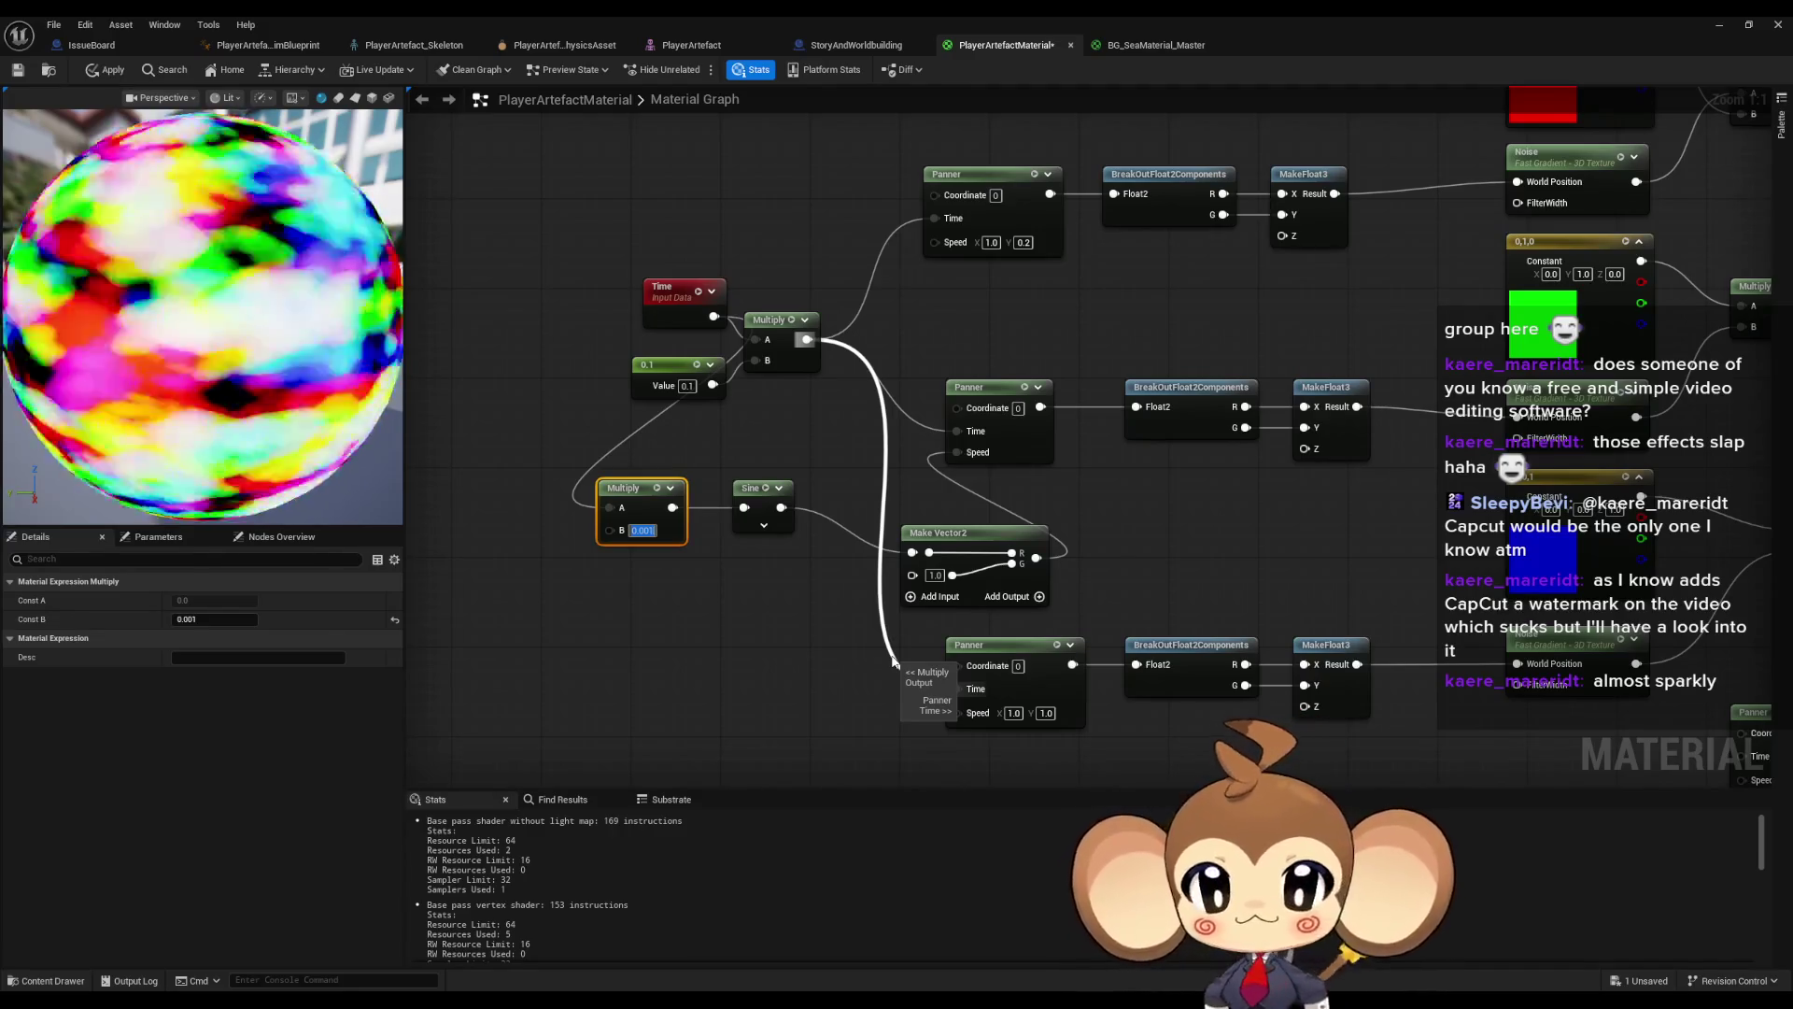
left_click_drag(892, 661, 957, 688)
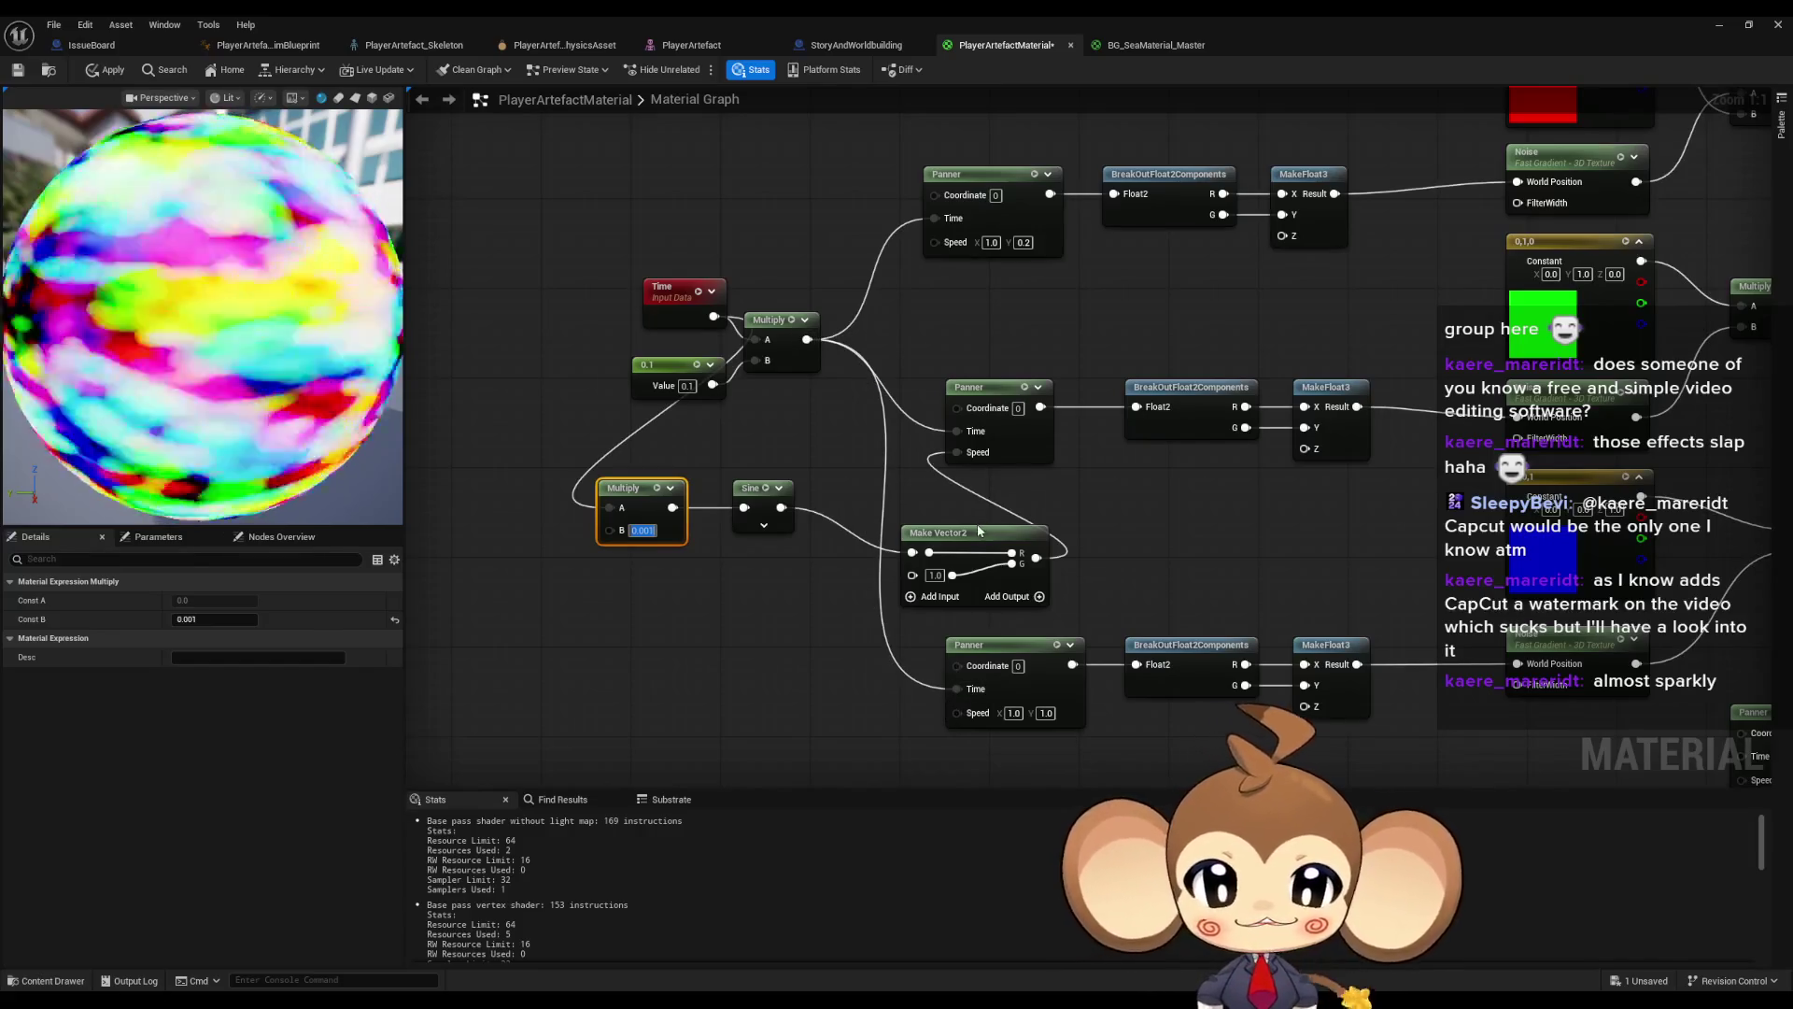
- Connect the Time output directly into the Sine input
left_click_drag(958, 534, 913, 510)
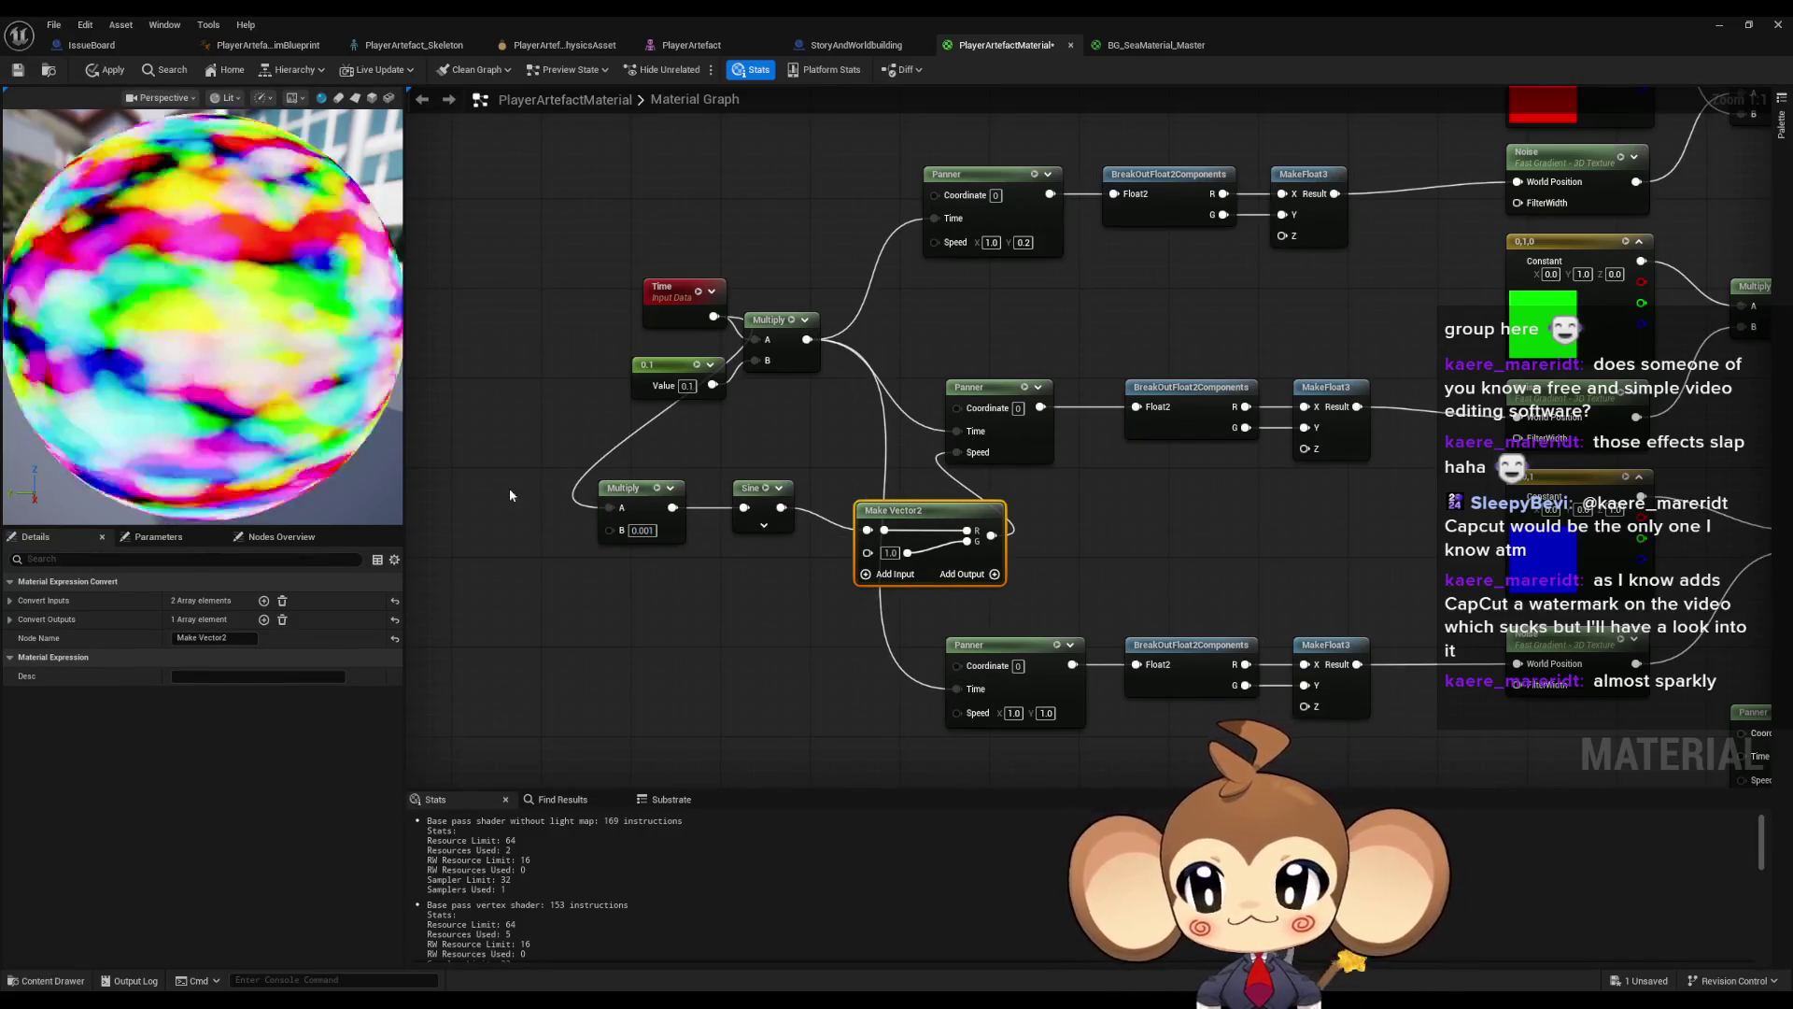
left_click(665, 591)
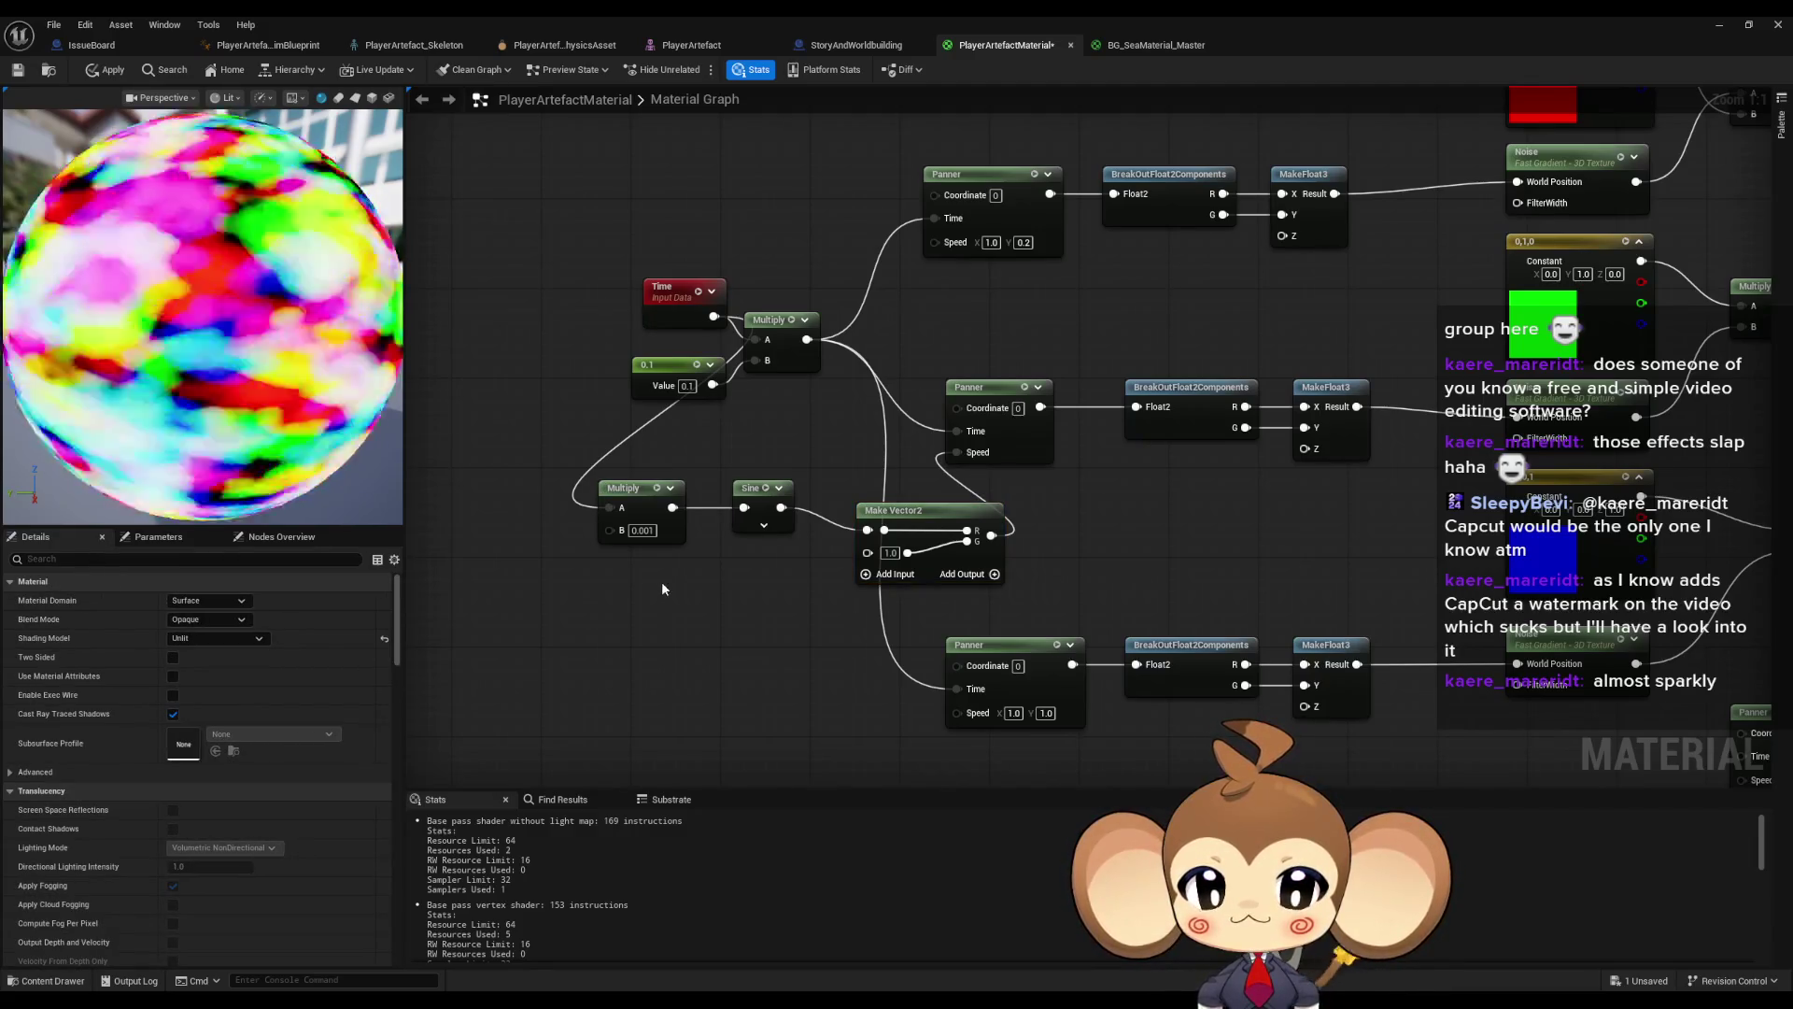
mouse_move(749, 446)
left_mouse_down()
mouse_move(707, 579)
mouse_move(687, 589)
left_mouse_up()
left_click_drag(671, 449, 702, 640)
scroll(702, 640, "down", 3)
mouse_move(544, 604)
left_mouse_down()
mouse_move(1409, 426)
mouse_move(1431, 485)
mouse_move(532, 596)
mouse_move(926, 591)
left_mouse_up()
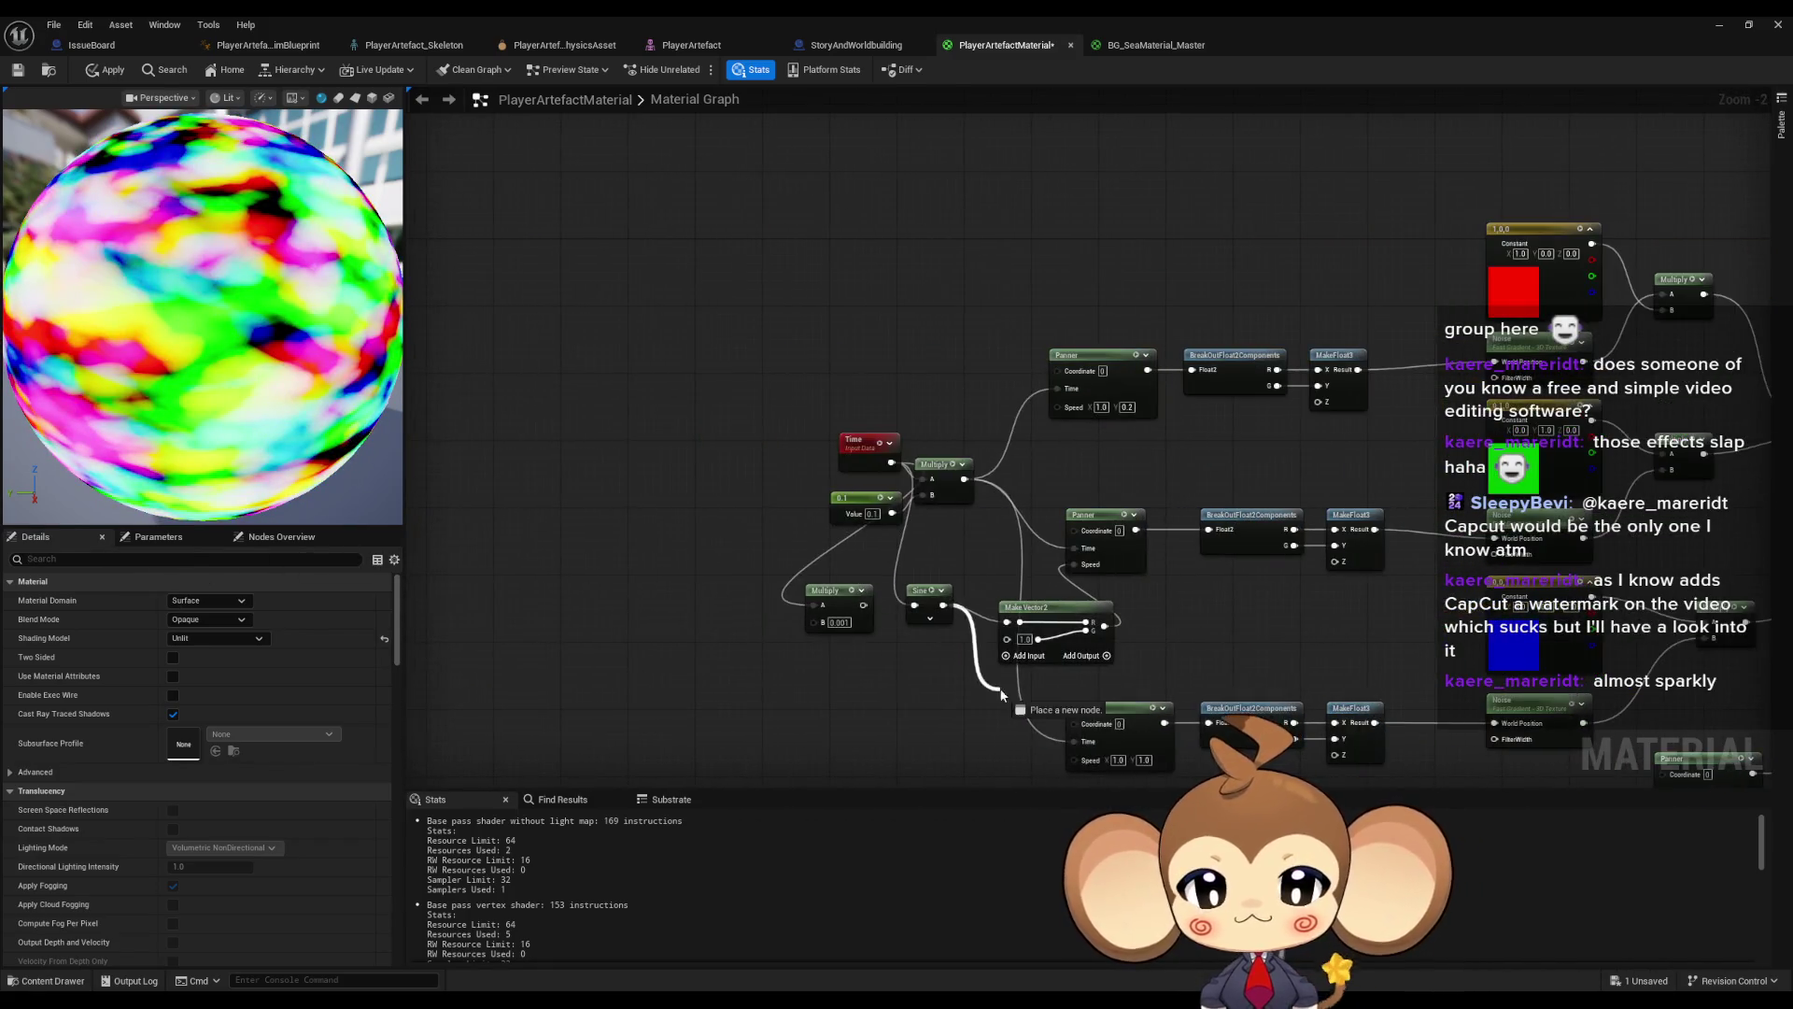
- Preview the Sine node's output on the sphere and reposition the Make Vector2 node
left_click(926, 590)
key("space")
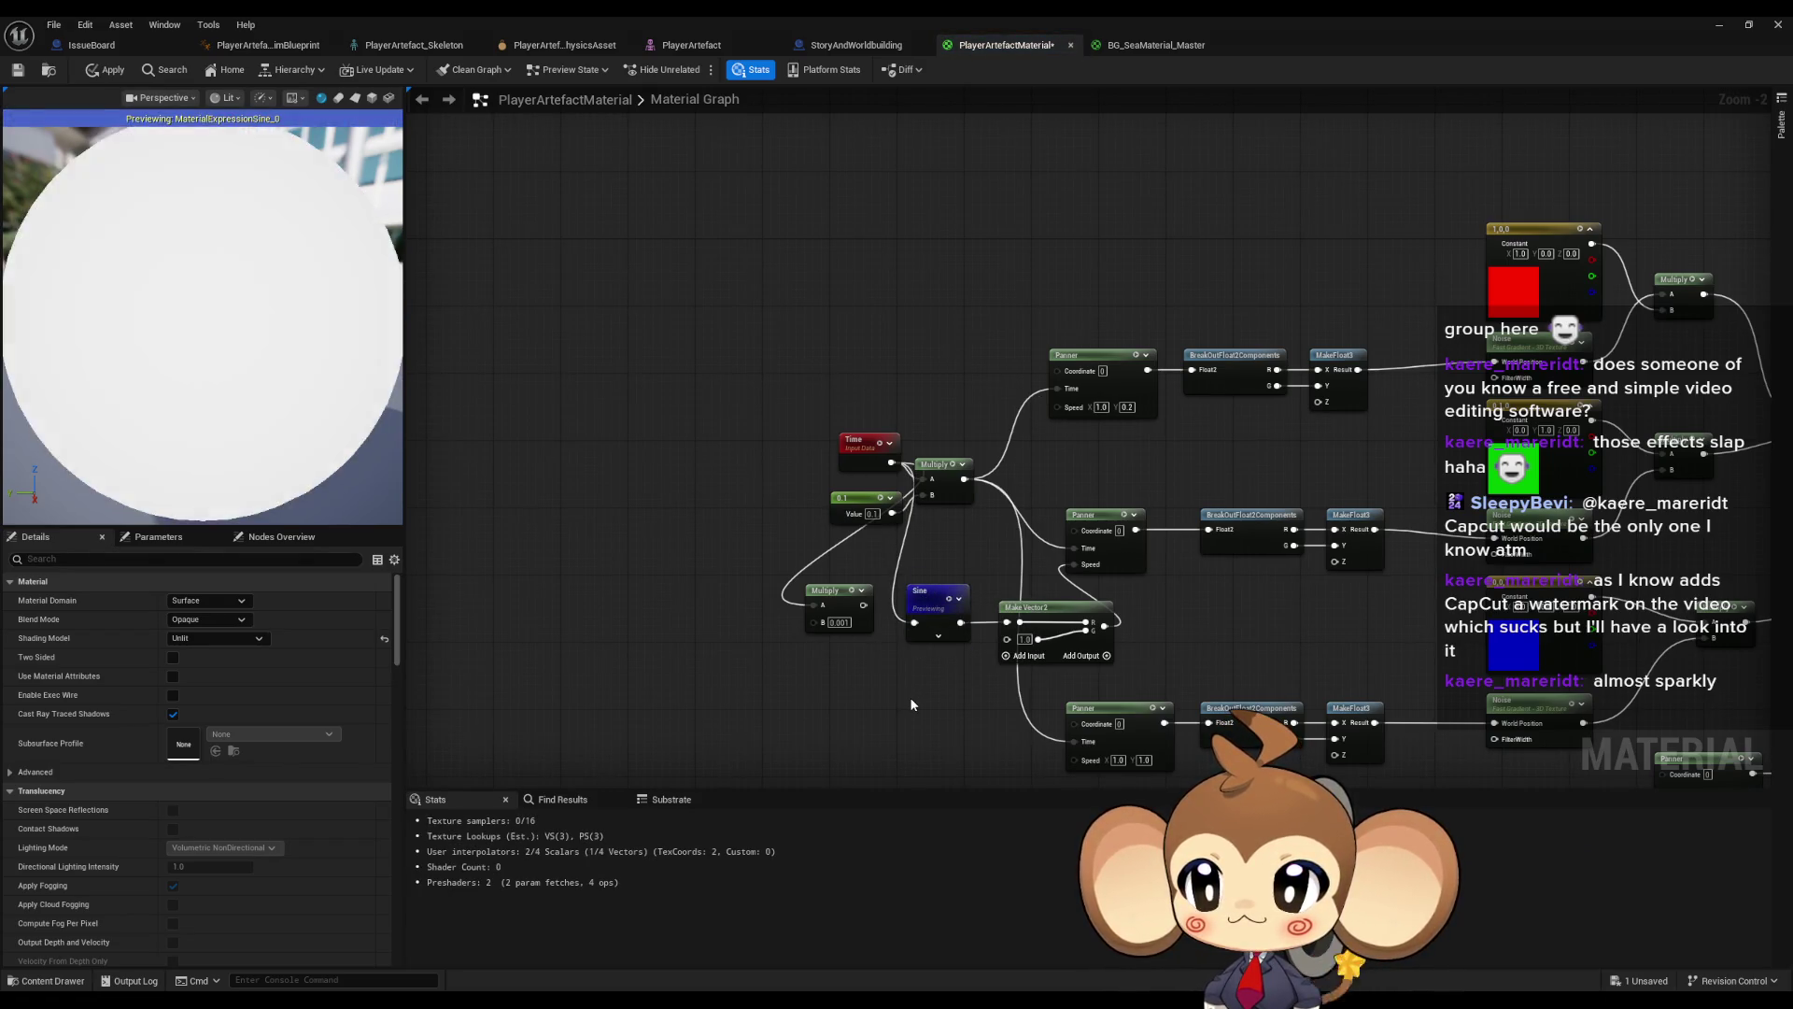
scroll(934, 697, "up", 2)
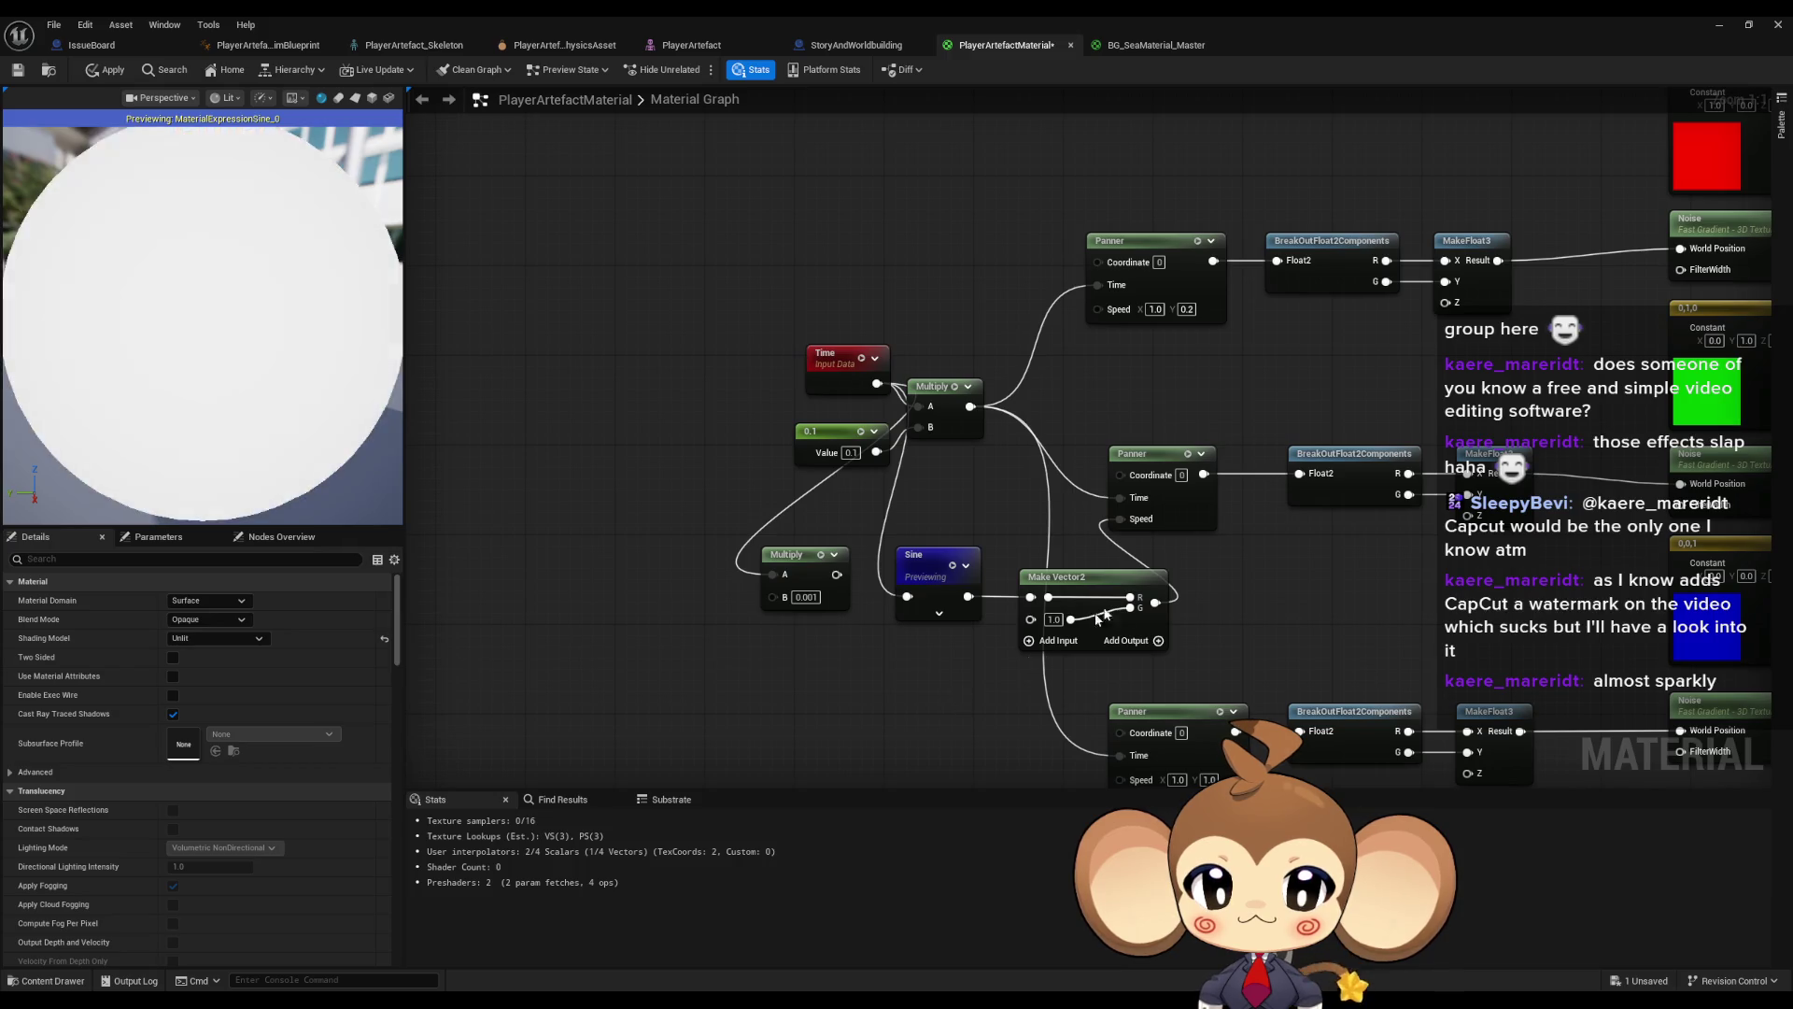
left_click_drag(1102, 577, 1146, 575)
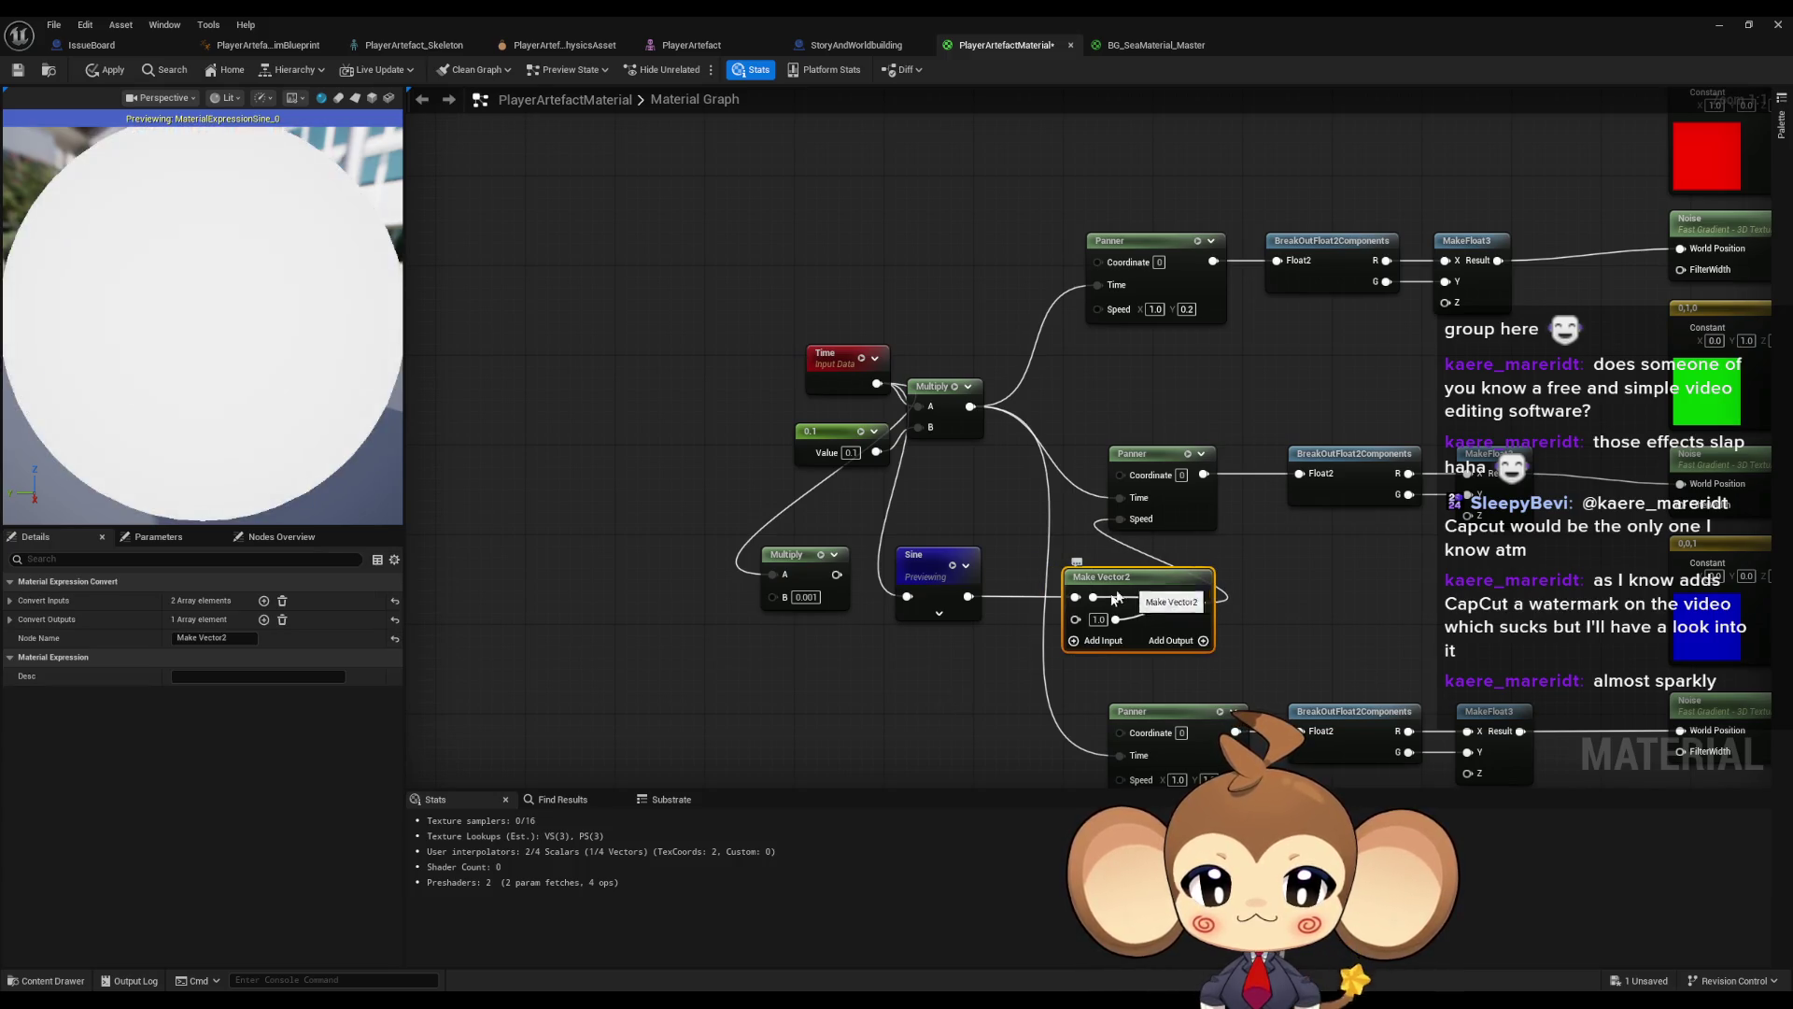
left_click_drag(978, 650, 979, 577)
mouse_move(1145, 504)
left_mouse_down()
mouse_move(1100, 504)
mouse_move(1201, 529)
left_mouse_up()
- Add a Multiply with B 0.1 after Make Vector2, wired into the middle Panner's Speed
type("multiply")
key("Return")
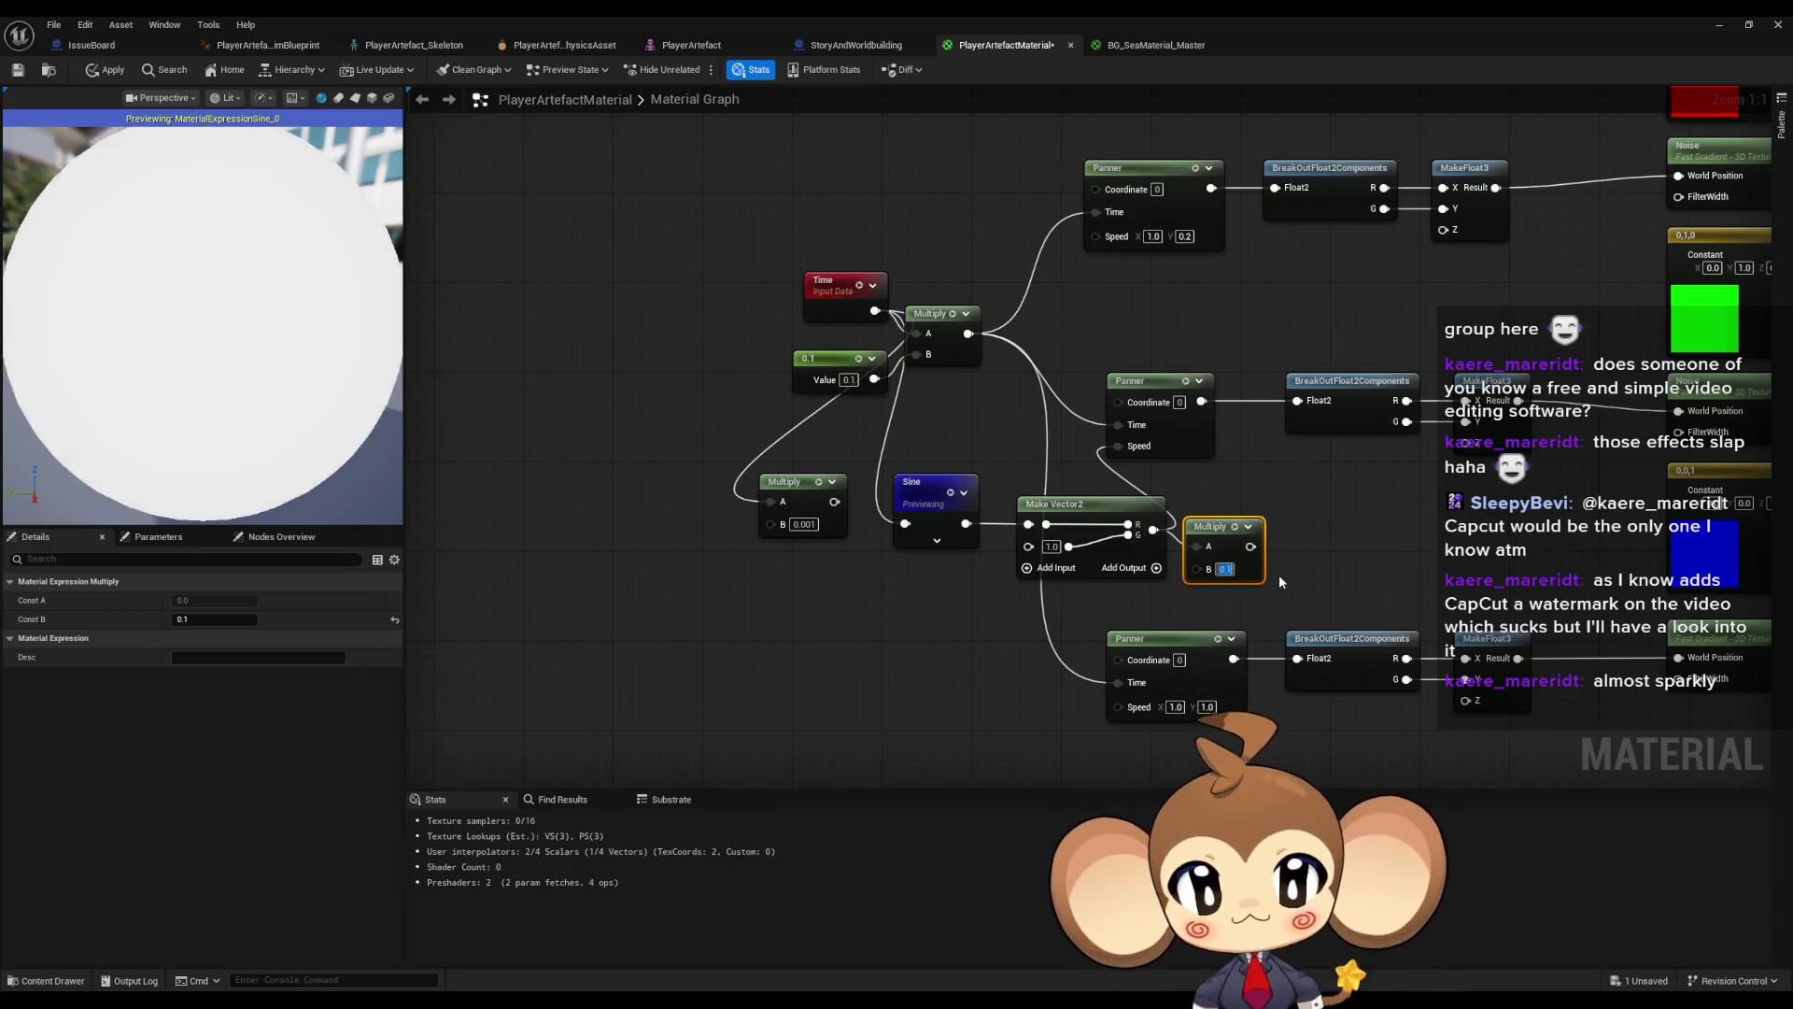
type("0.1")
key("Return")
mouse_move(1248, 547)
left_mouse_down()
mouse_move(1233, 500)
mouse_move(1118, 446)
left_mouse_up()
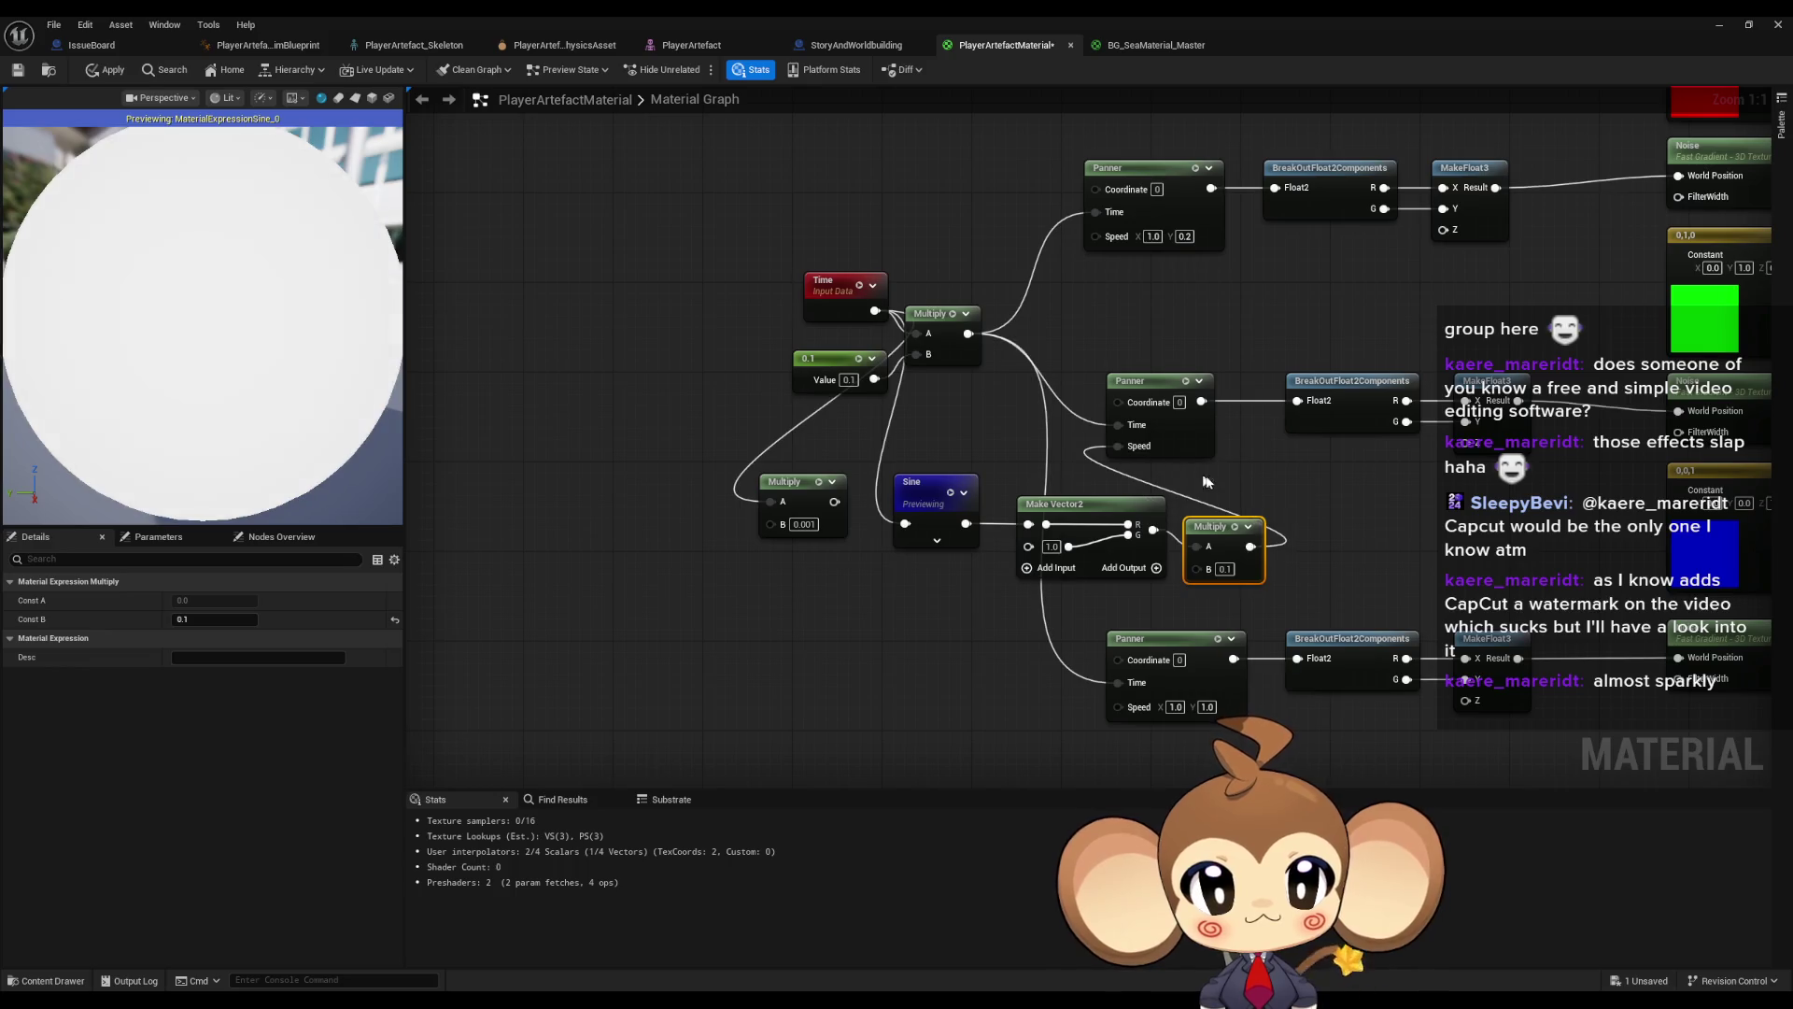
- Preview the new Multiply's output on the sphere and reframe the nodes
left_click(1182, 379)
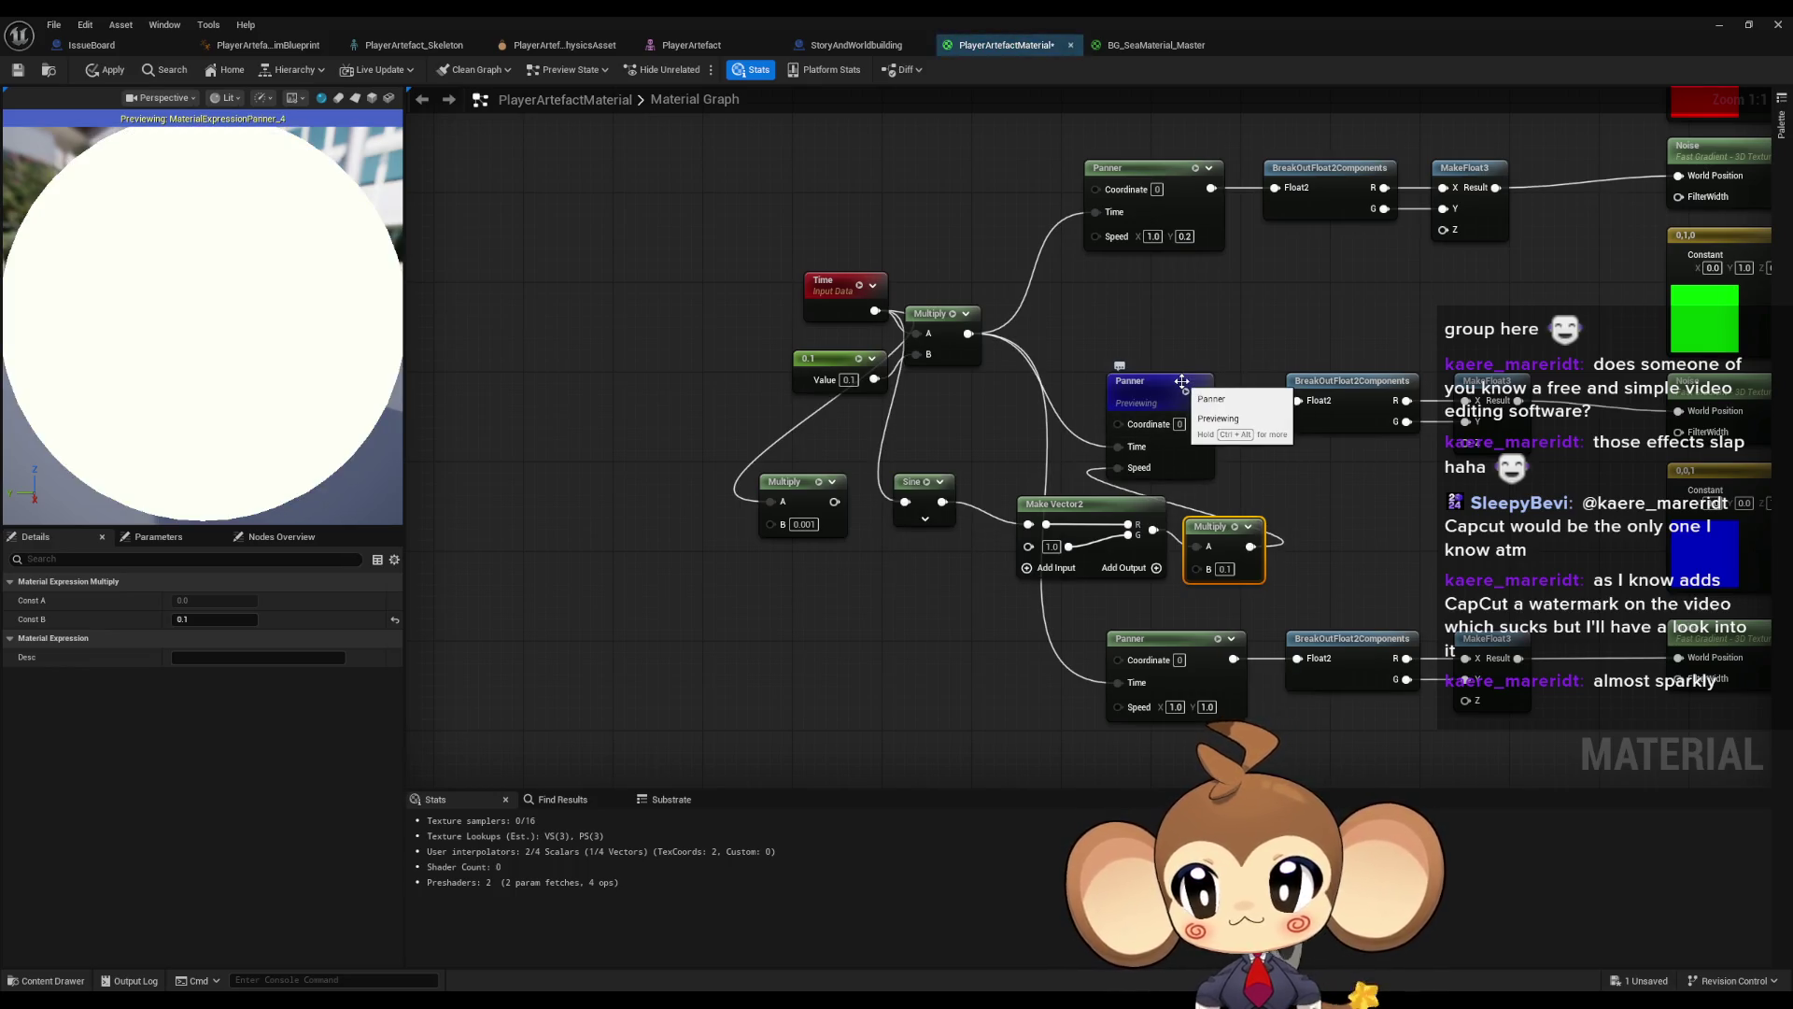
left_click(1182, 381)
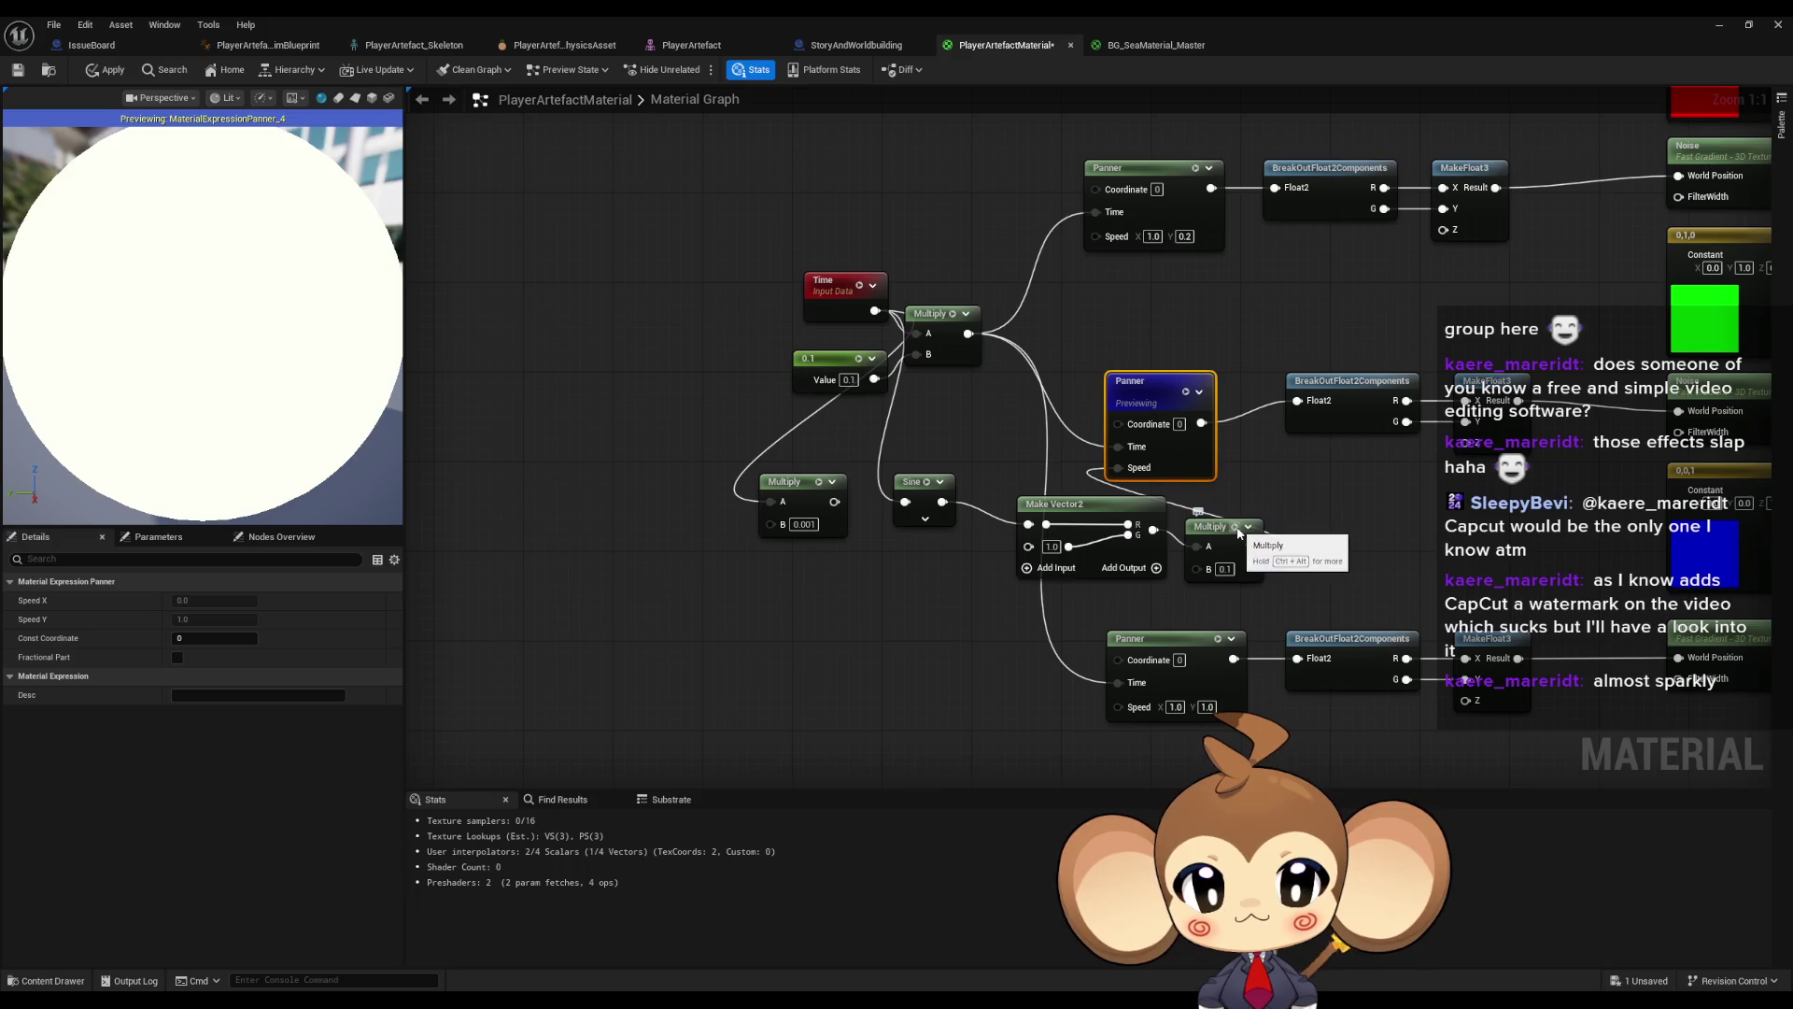
key("space")
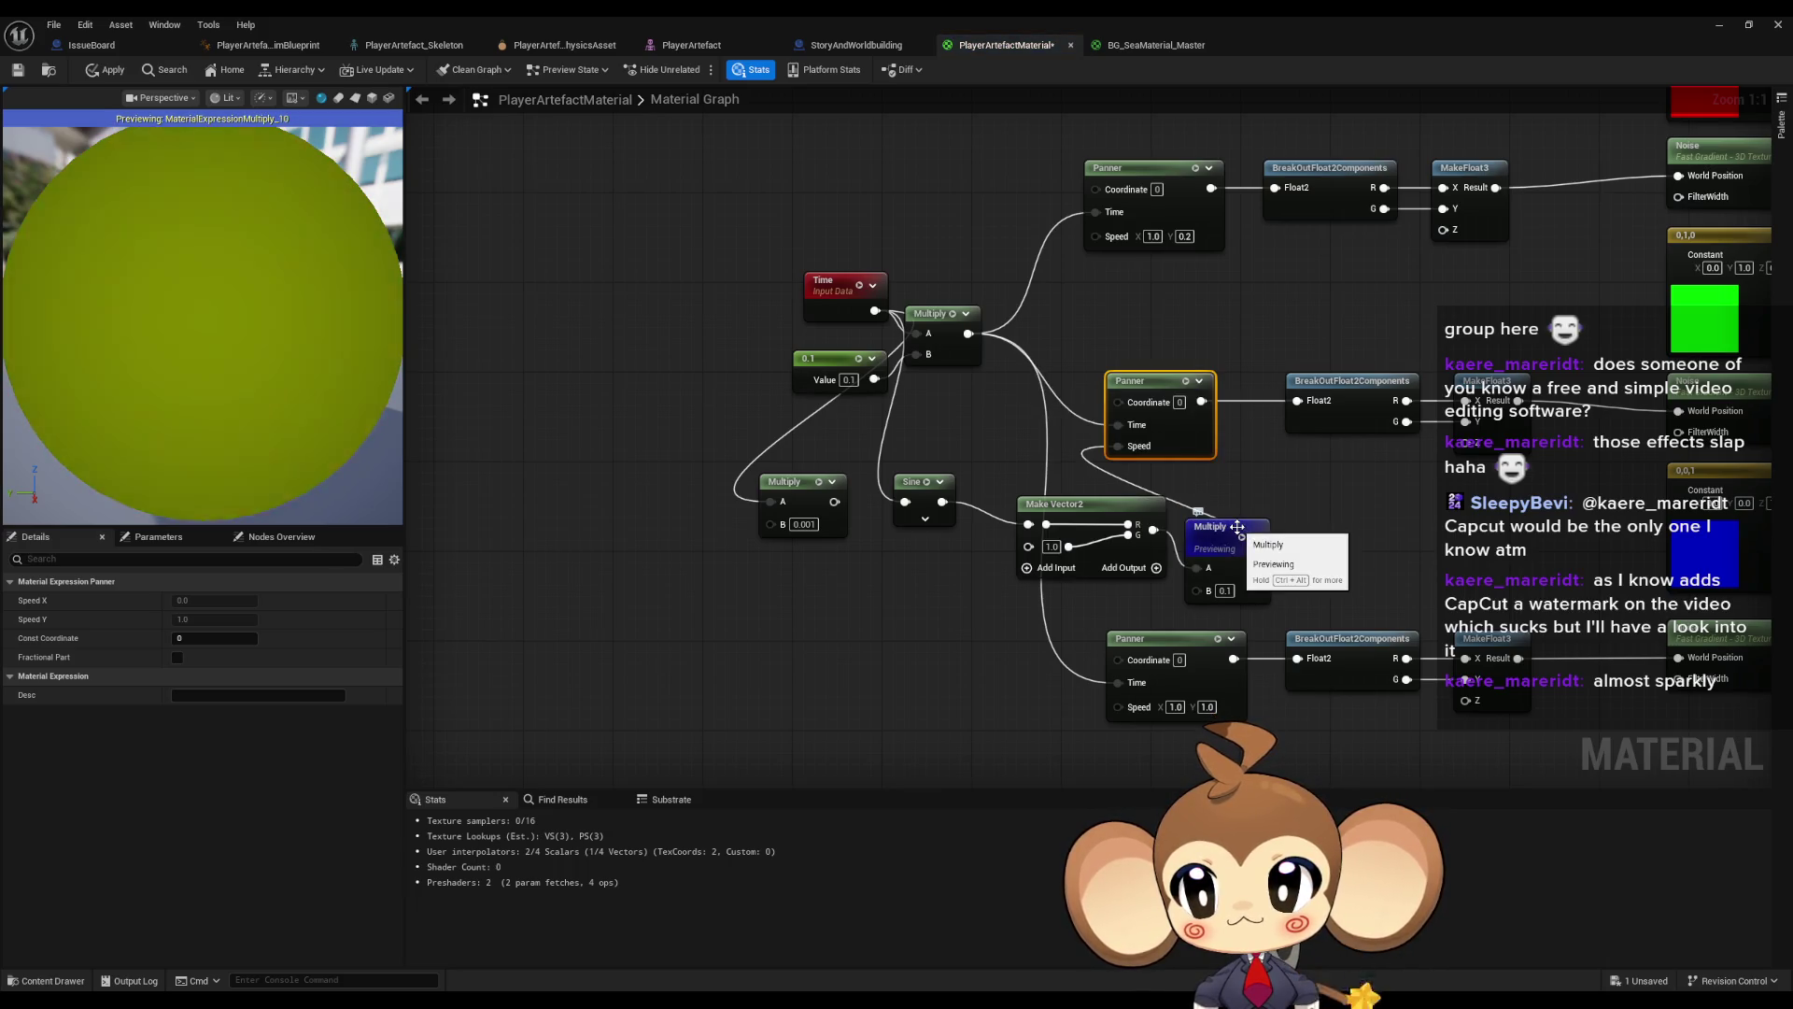
left_click_drag(1285, 576, 1217, 567)
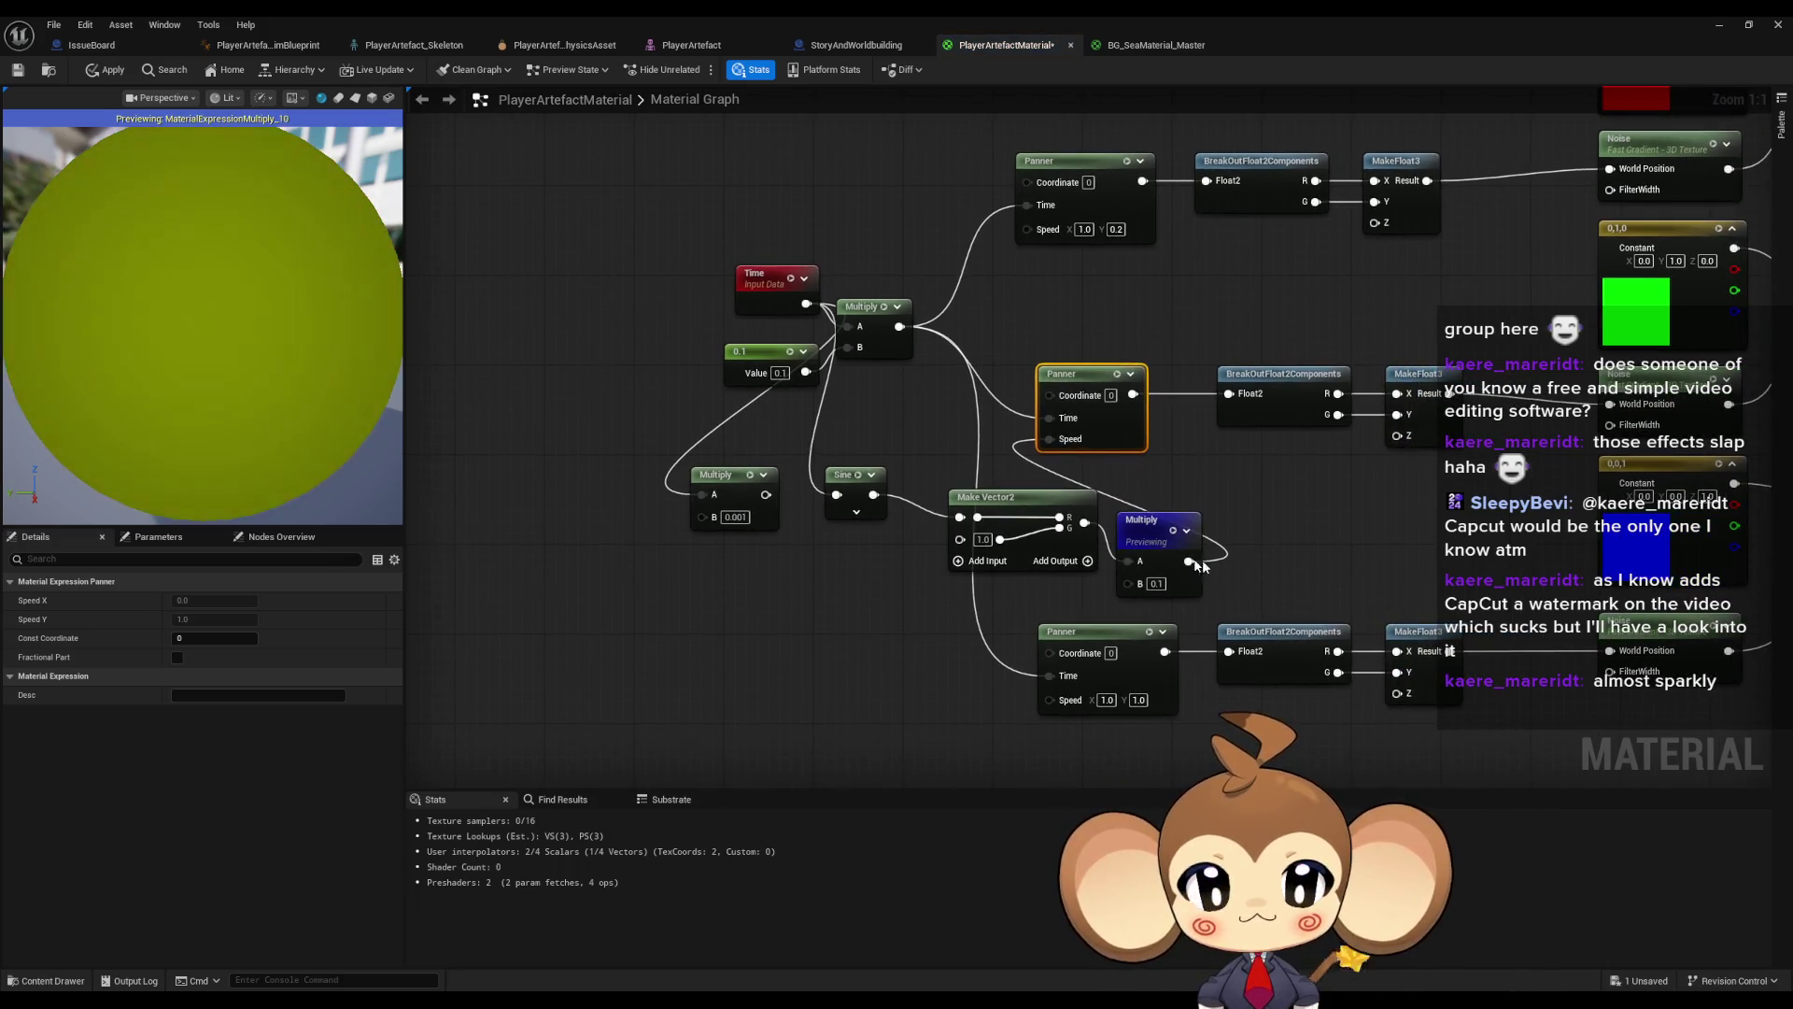
mouse_move(981, 502)
left_mouse_down()
mouse_move(976, 518)
mouse_move(934, 517)
mouse_move(1010, 469)
left_mouse_up()
left_click_drag(813, 477, 850, 543)
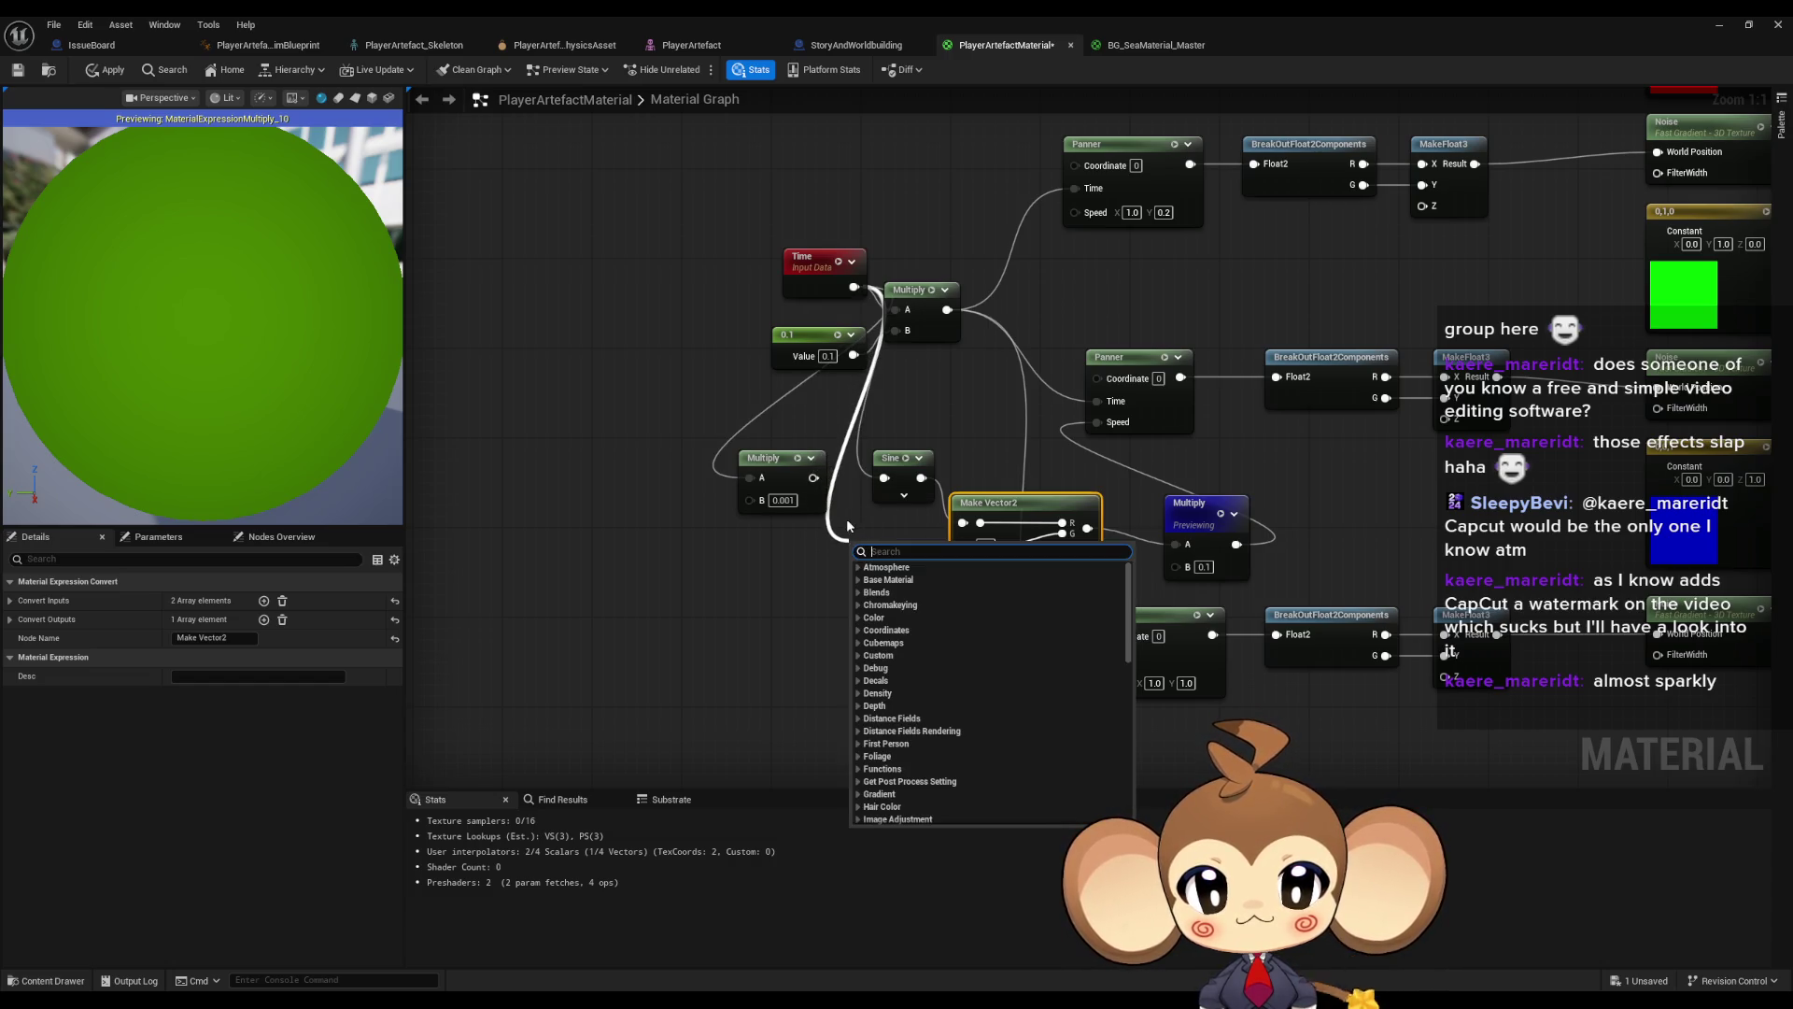
- Duplicate the Sine node and feed Time into the copy
left_click(857, 497)
left_click(892, 459)
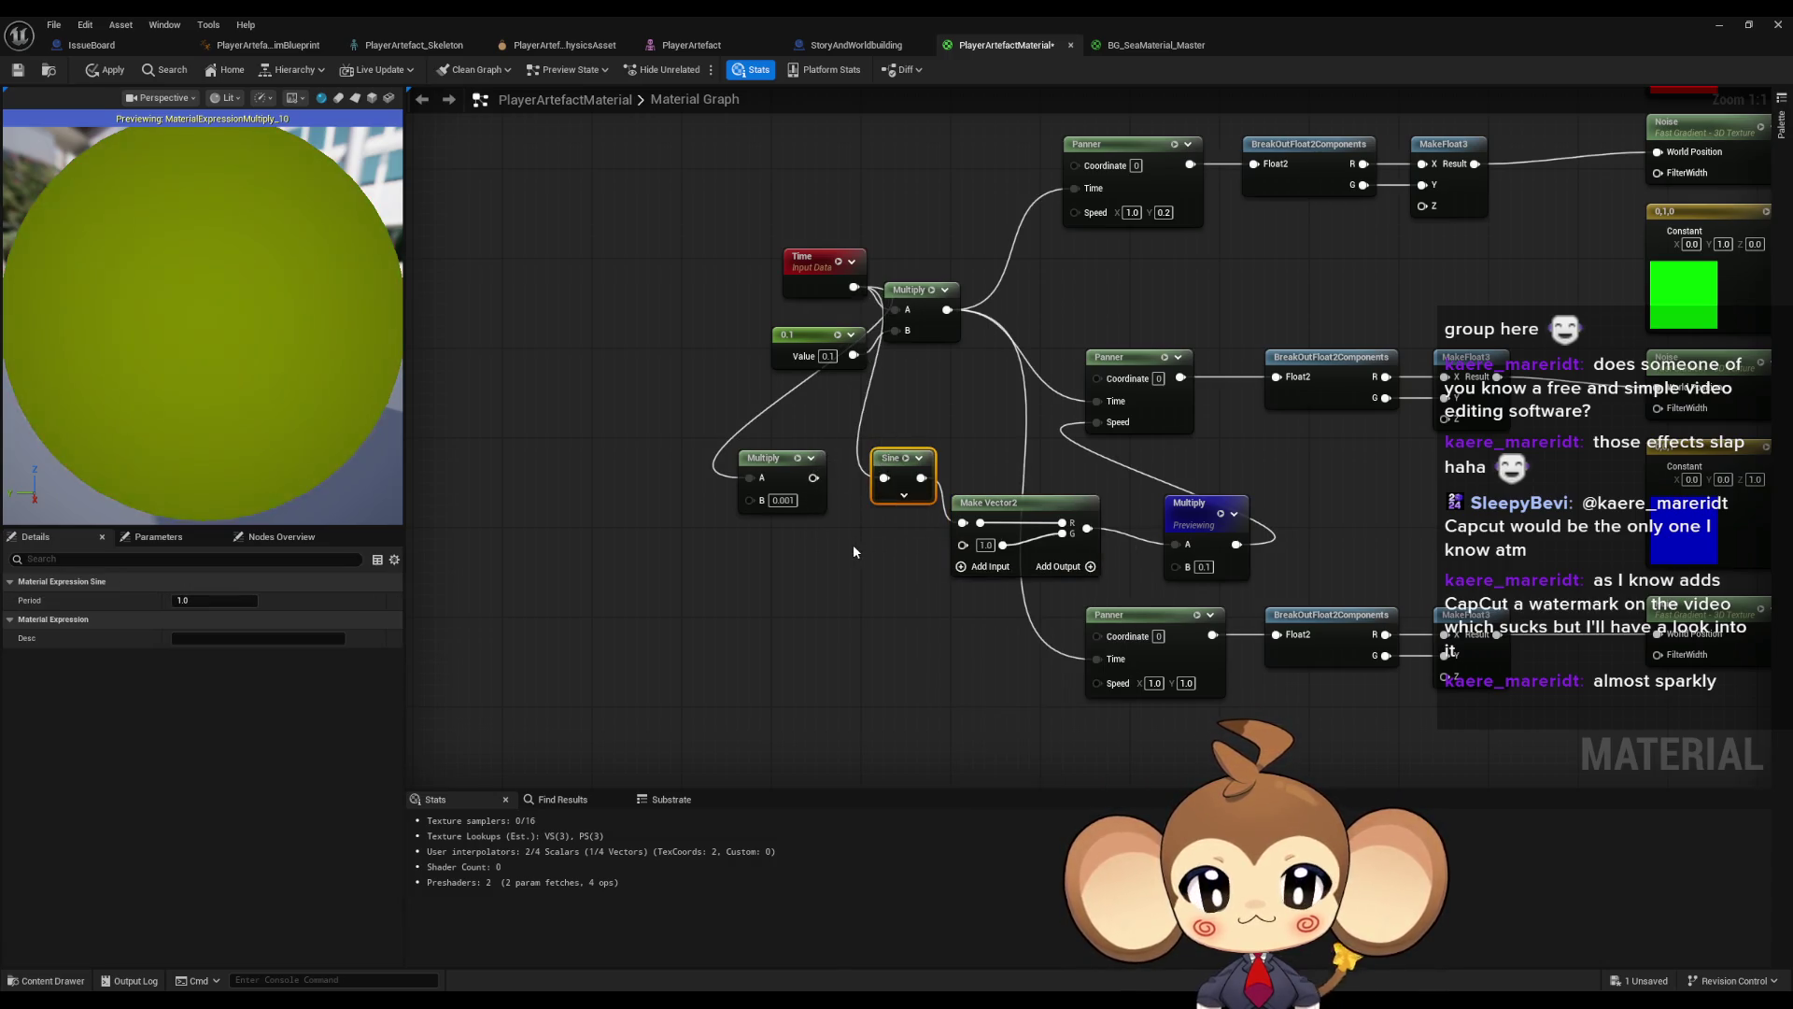
key("ctrl+c")
key("ctrl+v")
left_click_drag(839, 567, 854, 299)
- Negate the new Sine with a Multiply of -1 and wire it into Make Vector2's second input
left_click_drag(876, 567, 926, 596)
type("multiply")
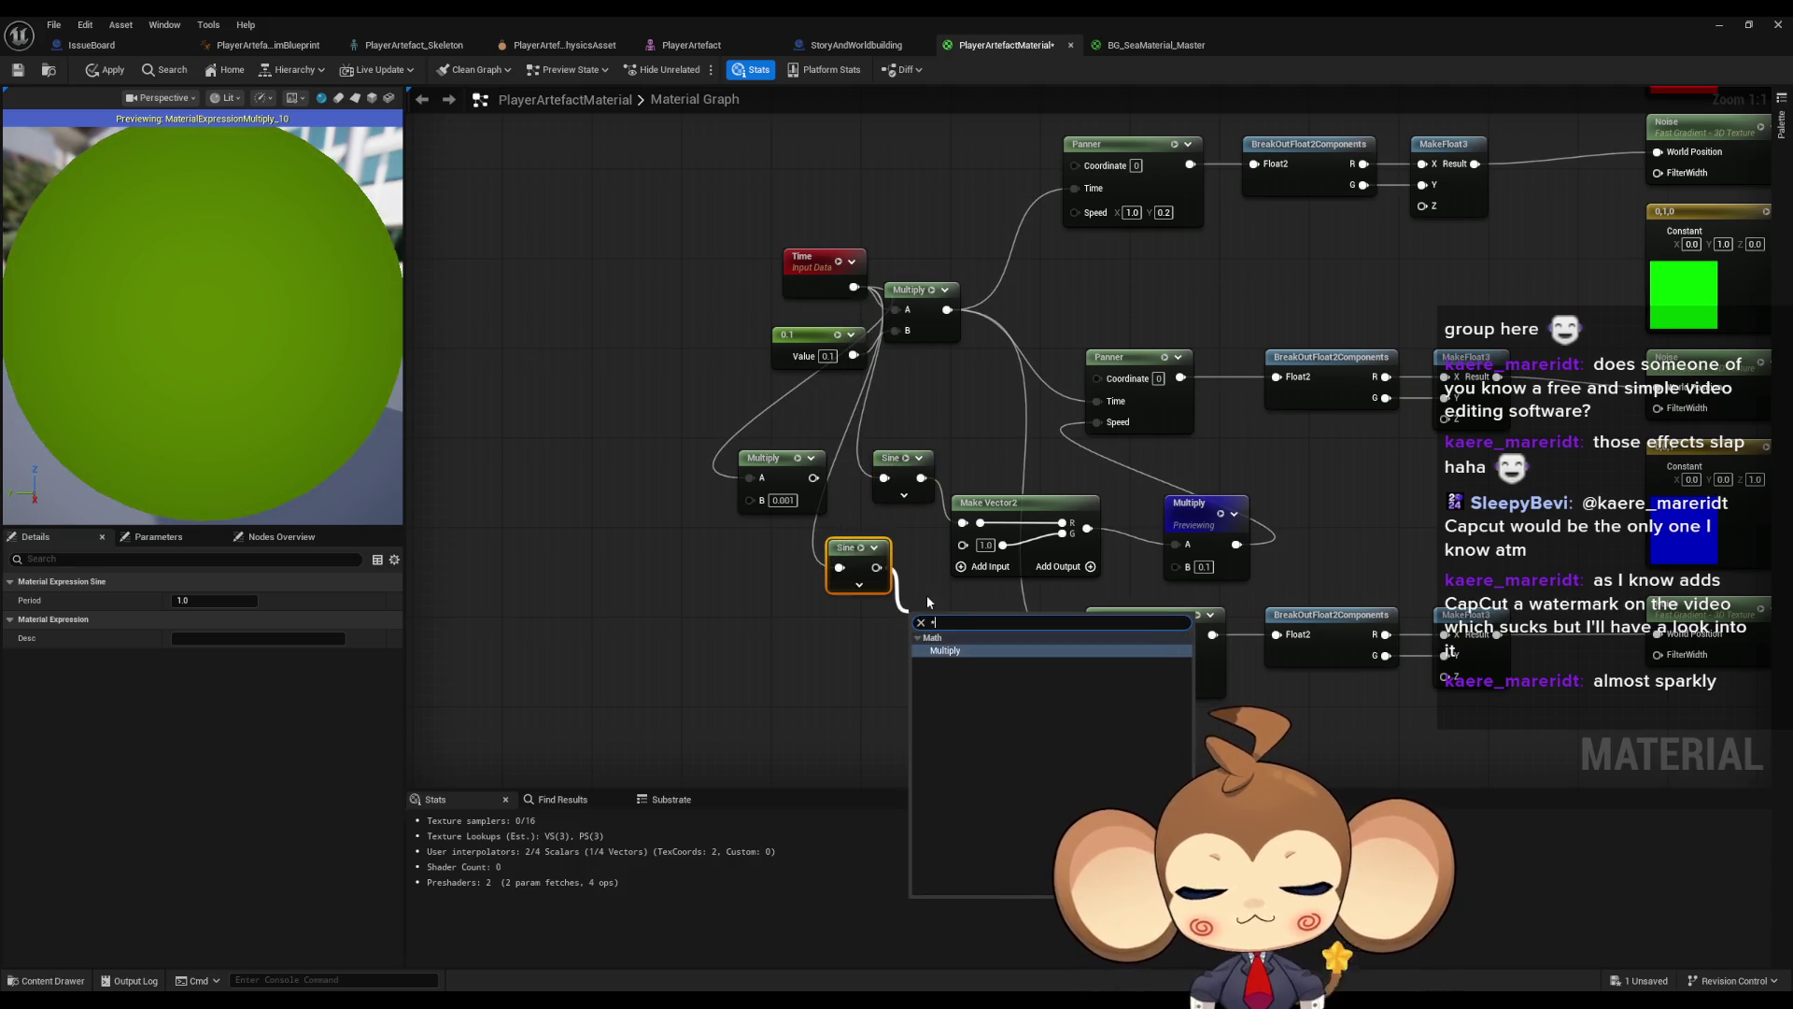
key("Return")
left_click(946, 657)
type("-1")
key("Return")
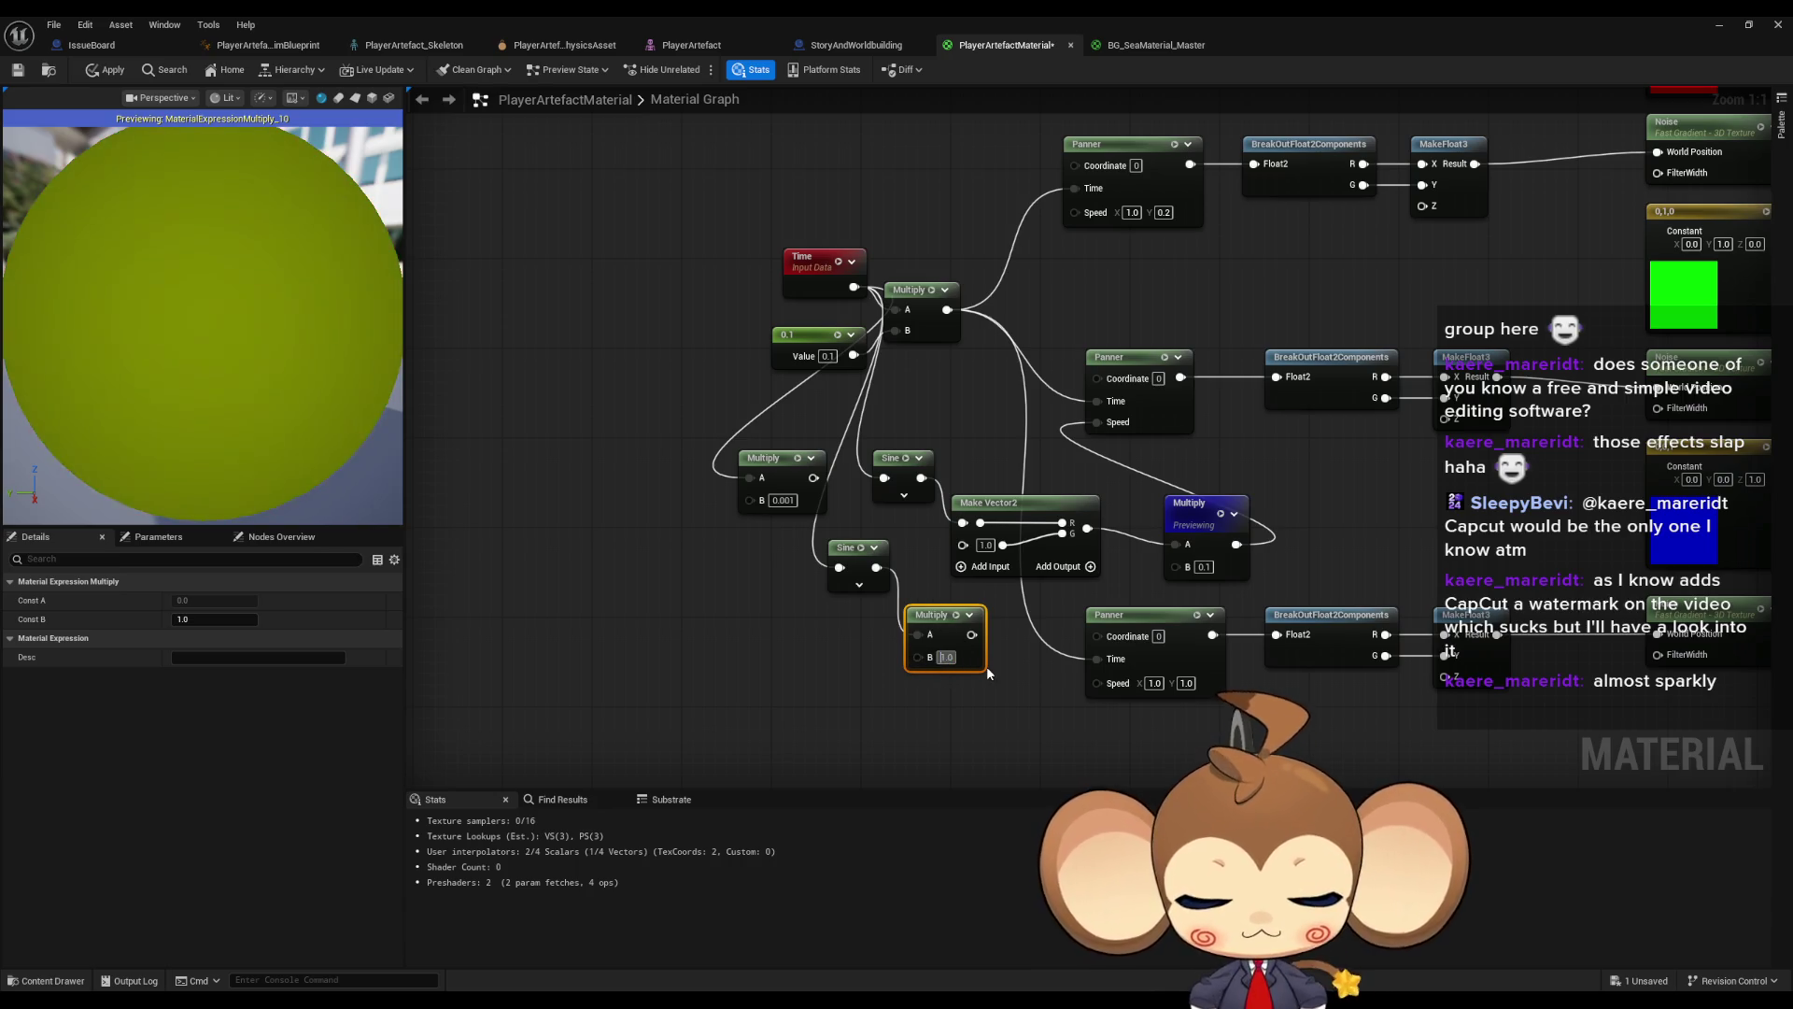
left_click_drag(976, 634, 963, 544)
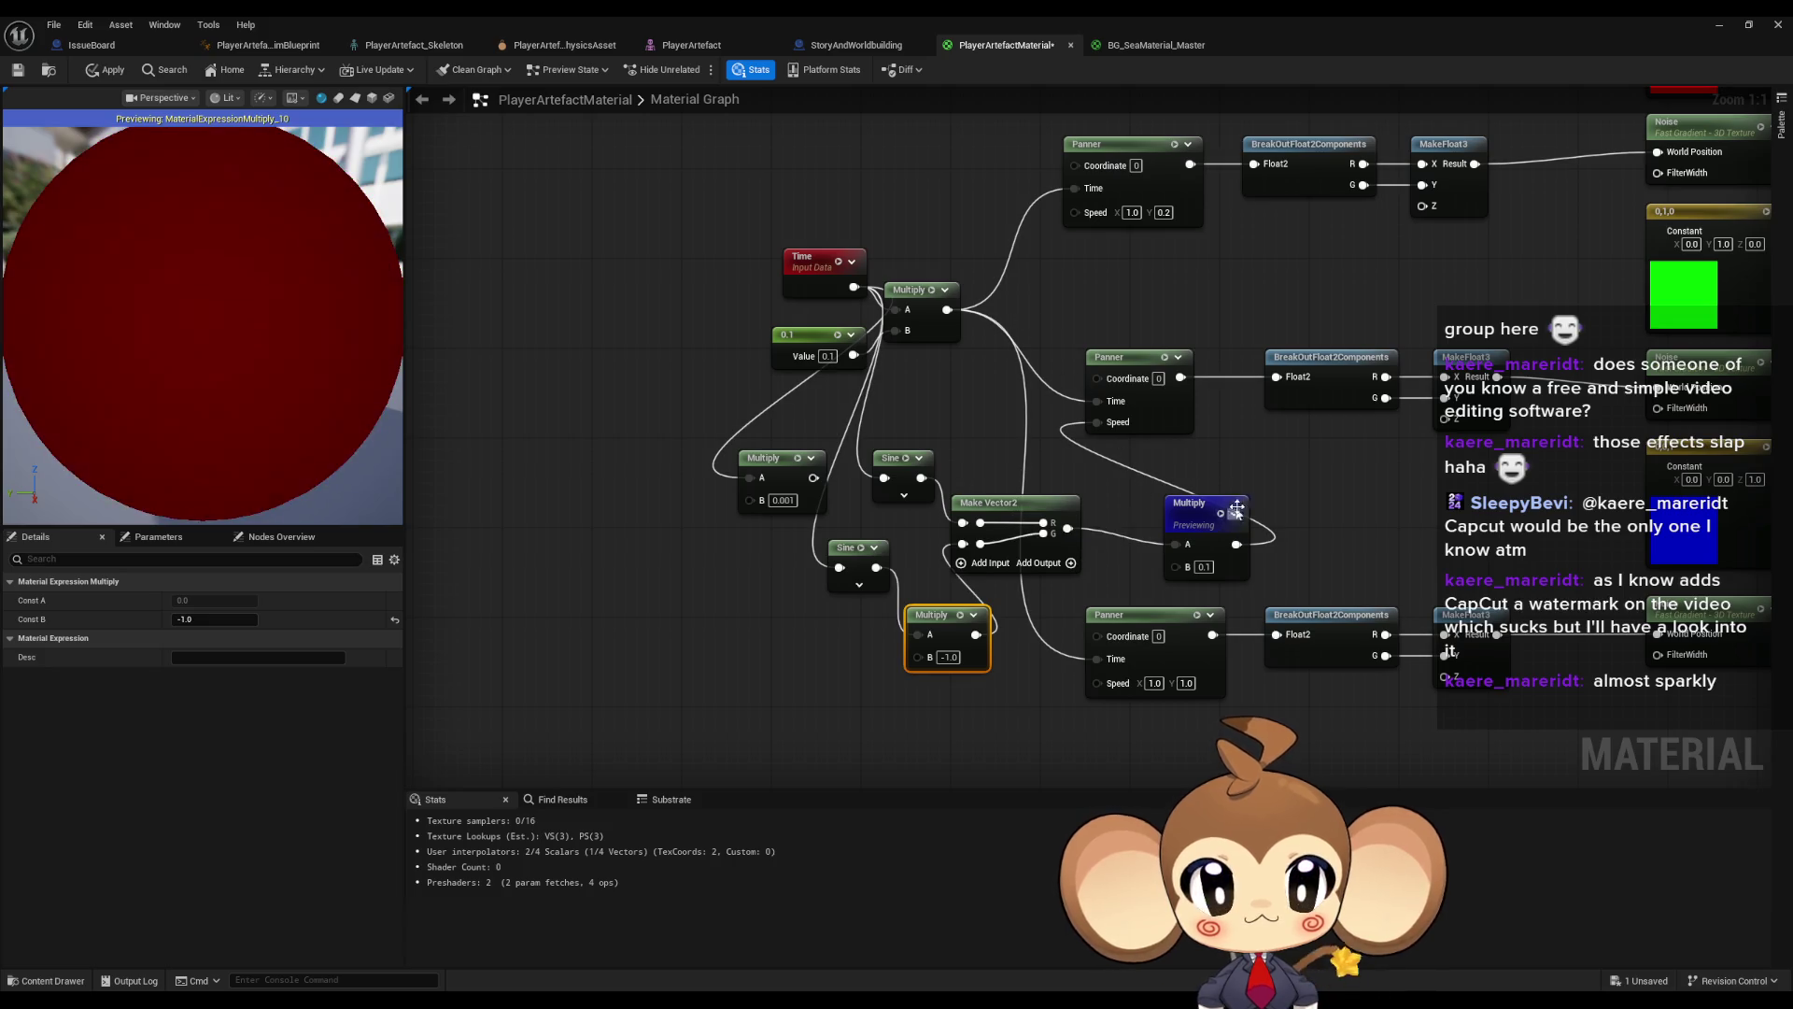
scroll(1243, 482, "down", 4)
scroll(1371, 476, "up", 1)
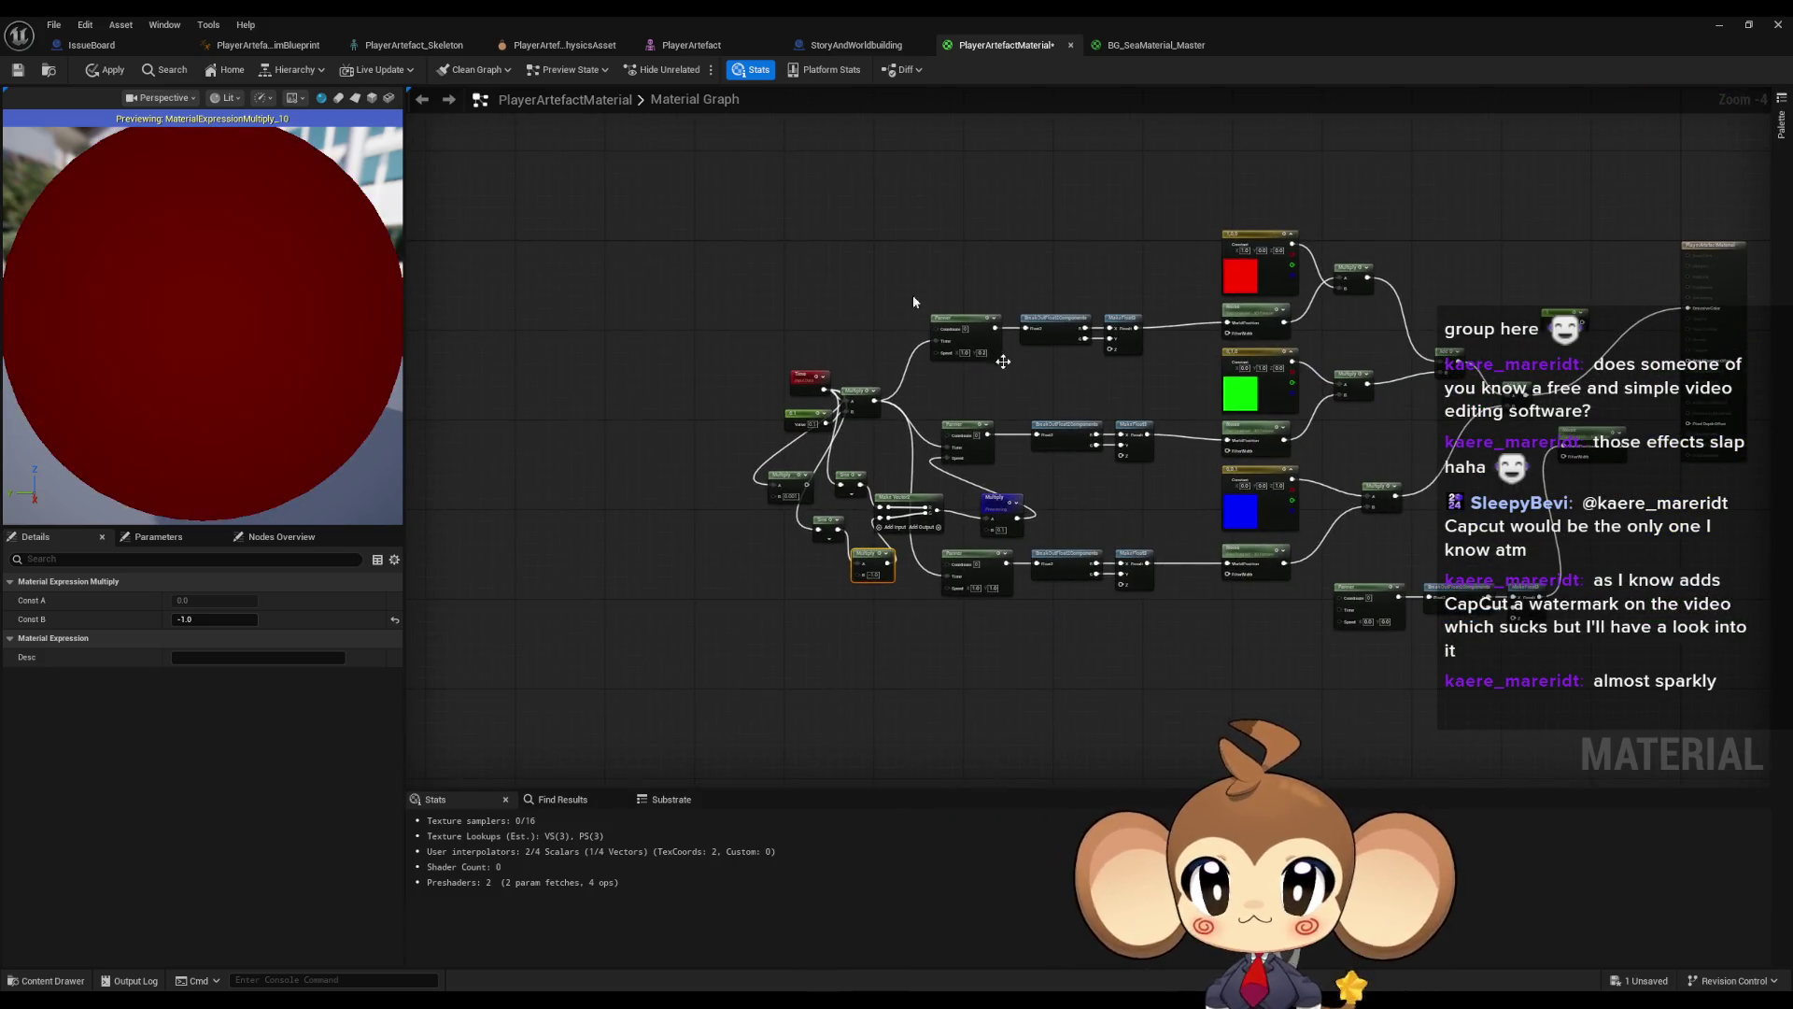
scroll(912, 295, "up", 3)
right_click(989, 500)
- Stop previewing the Multiply and settle its B value at 0.001 after trying 0.0001 and 0.000001
left_click(1046, 598)
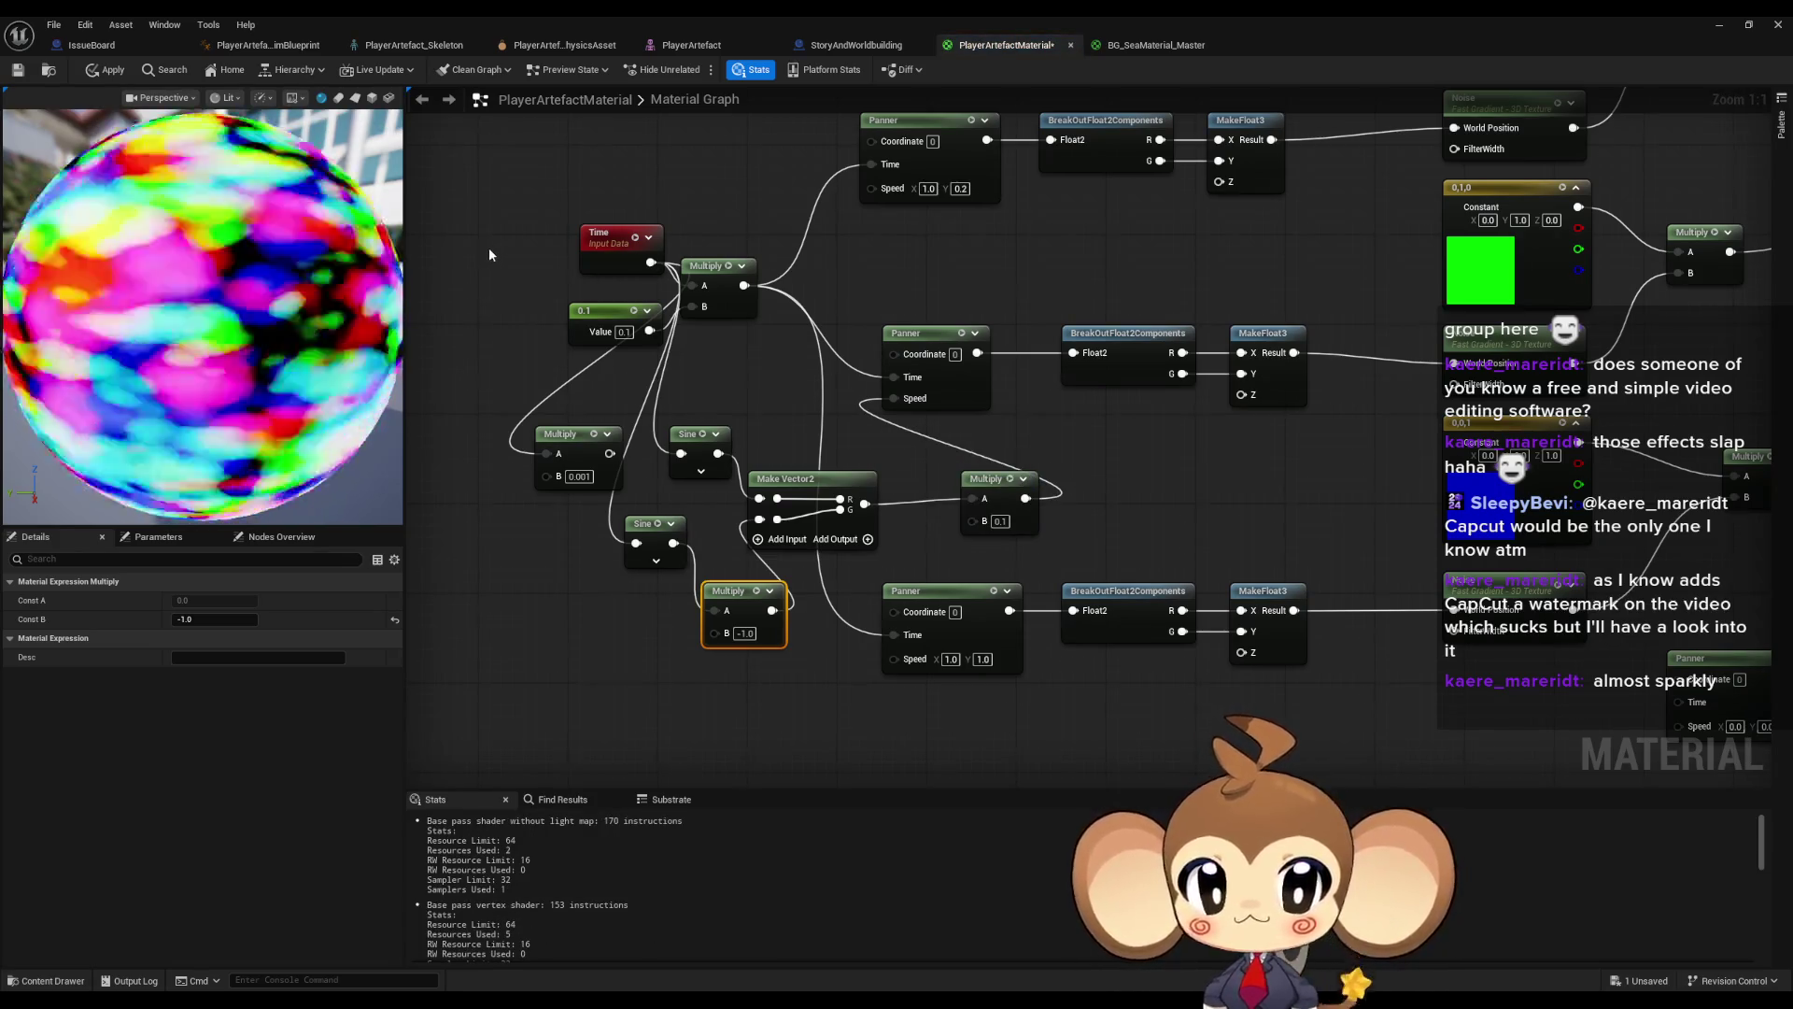
left_click_drag(1004, 478, 946, 489)
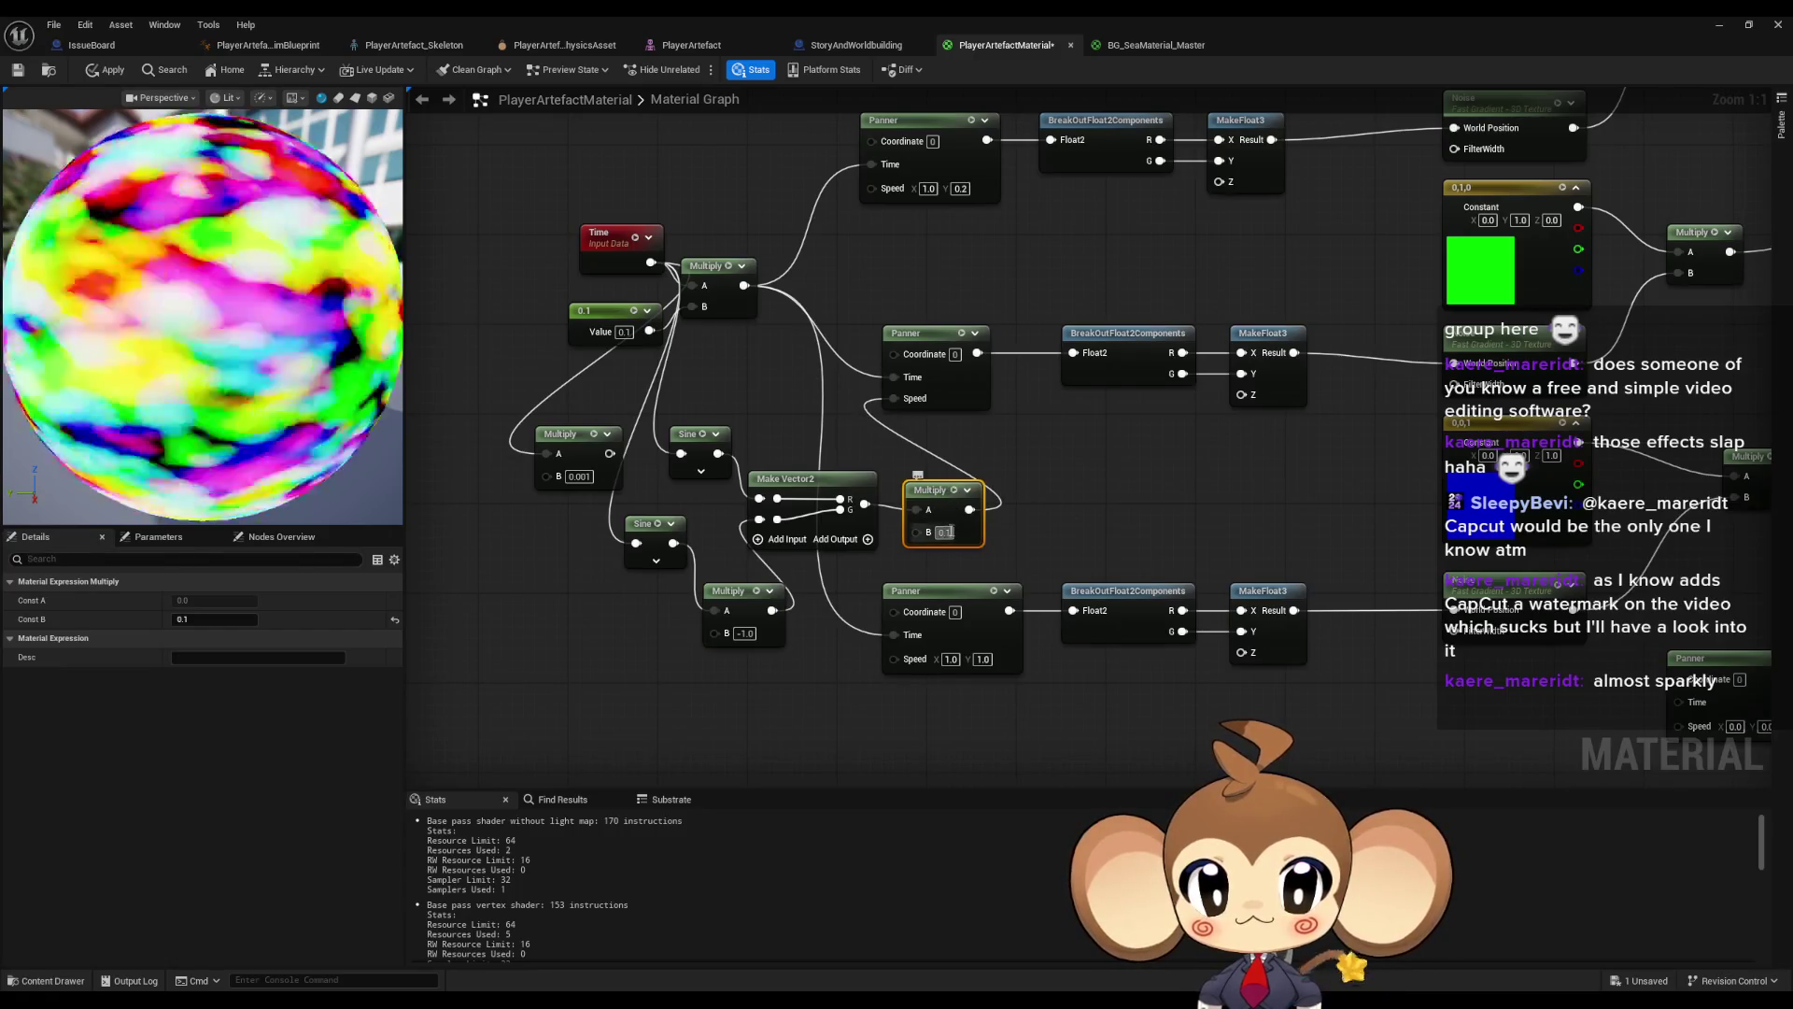
type("0.0001")
key("Return")
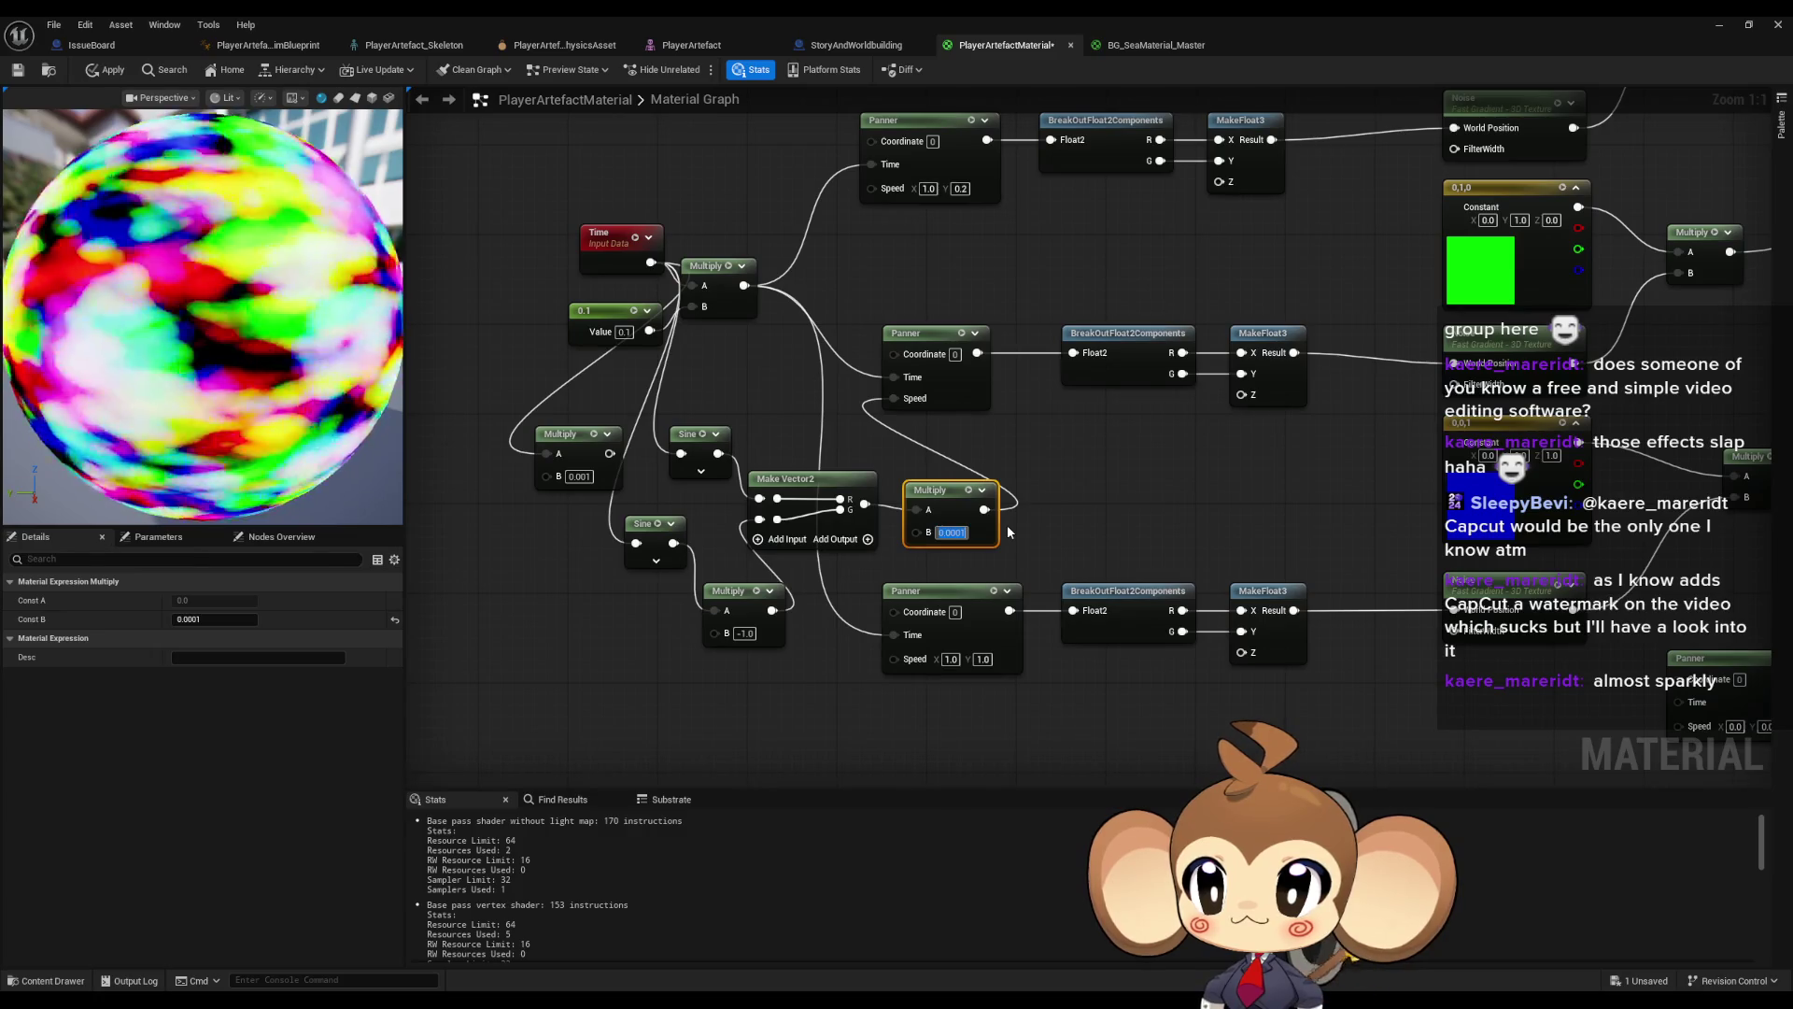
type("0.000001")
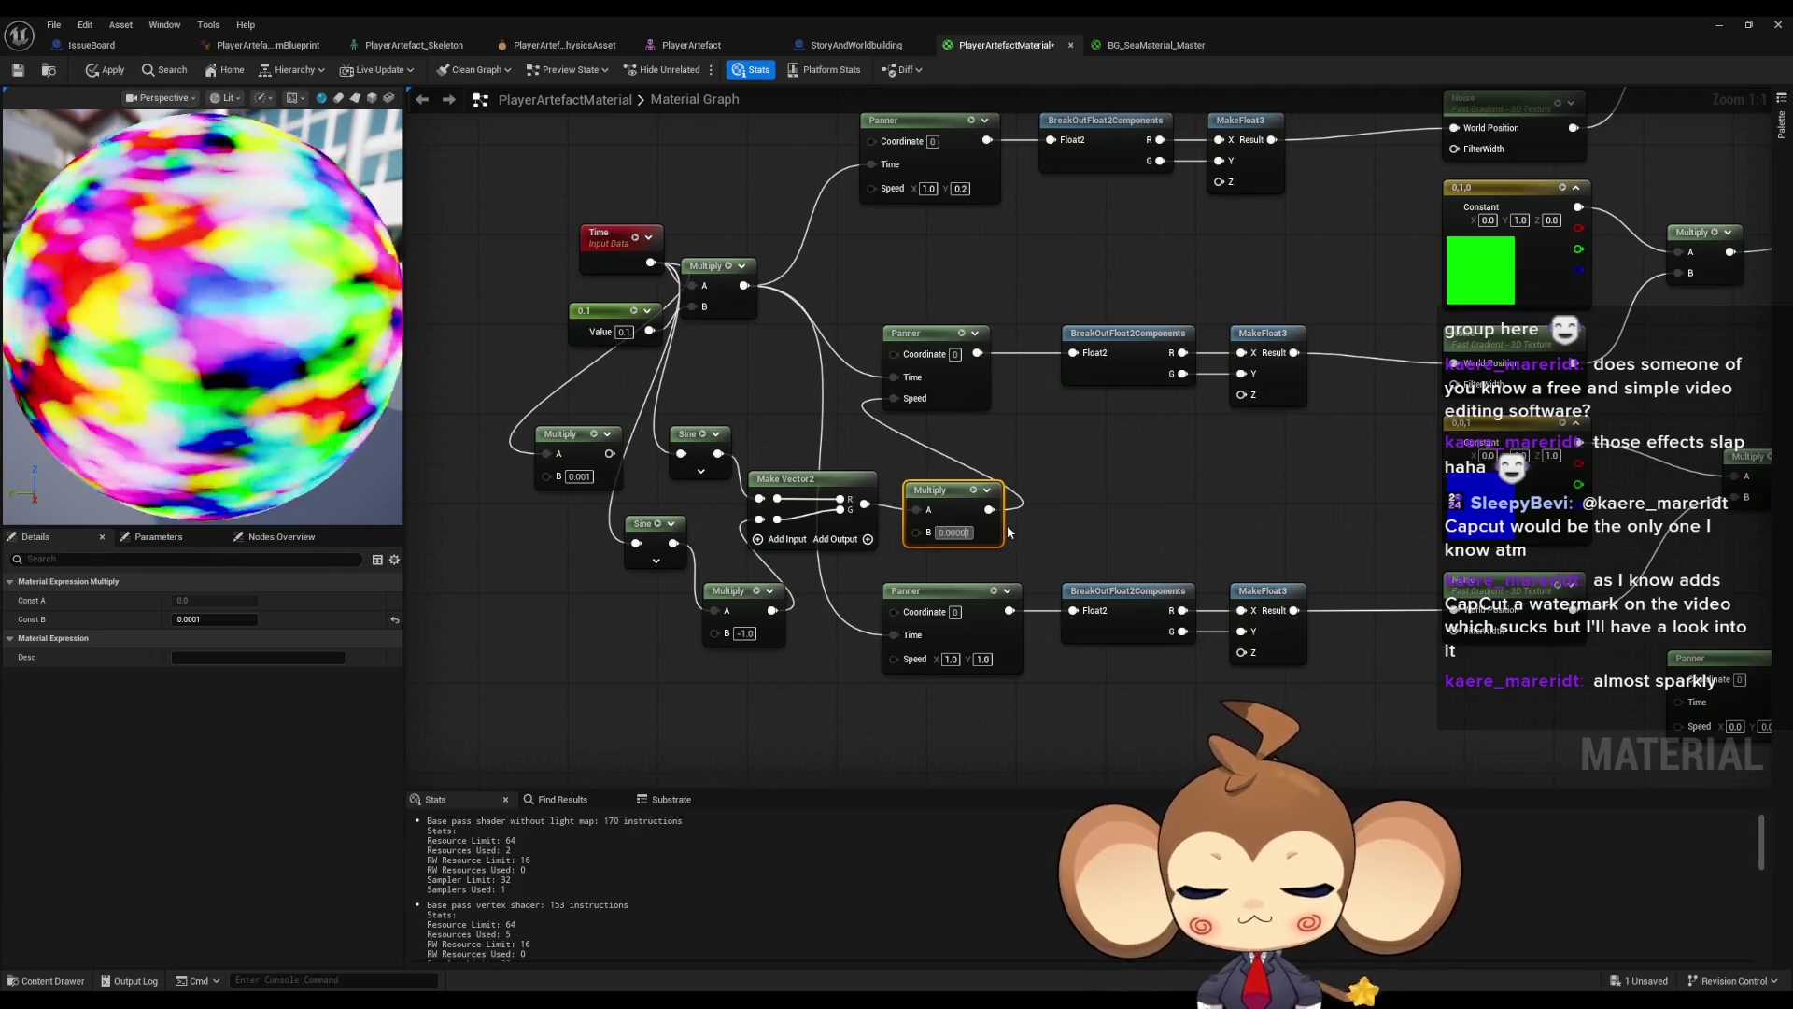
key("Return")
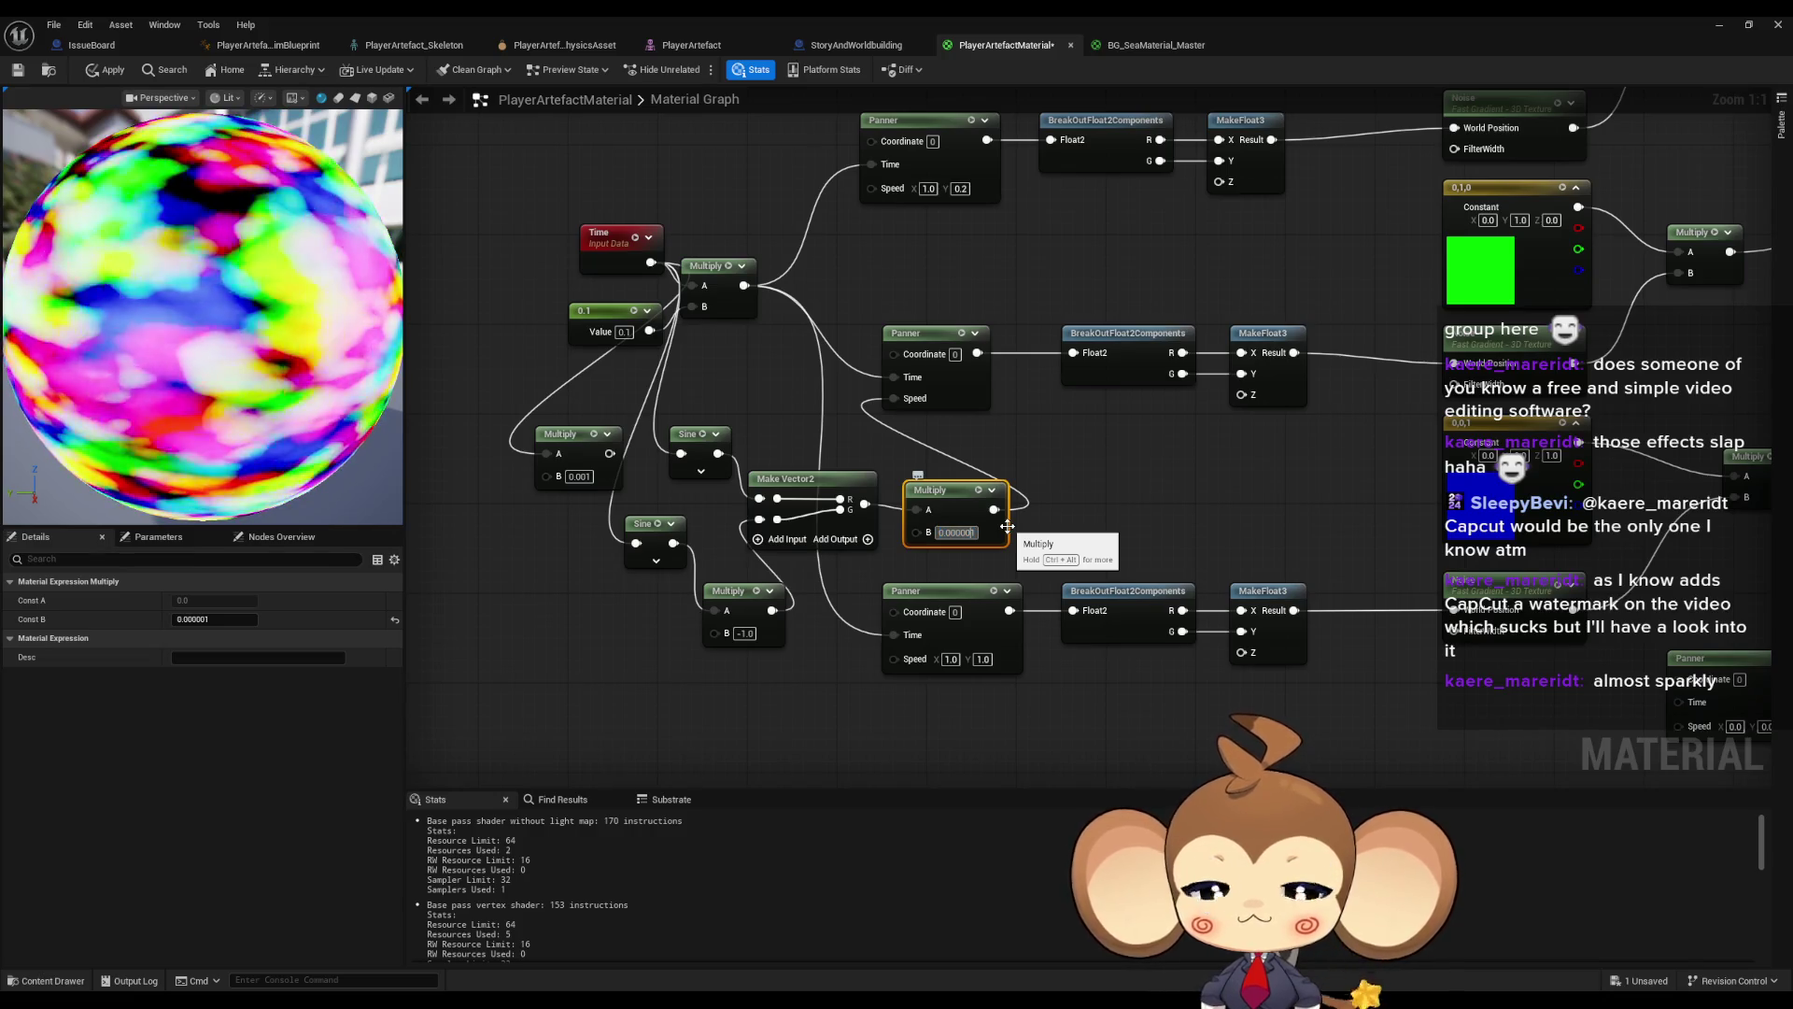
type("0.001")
key("Return")
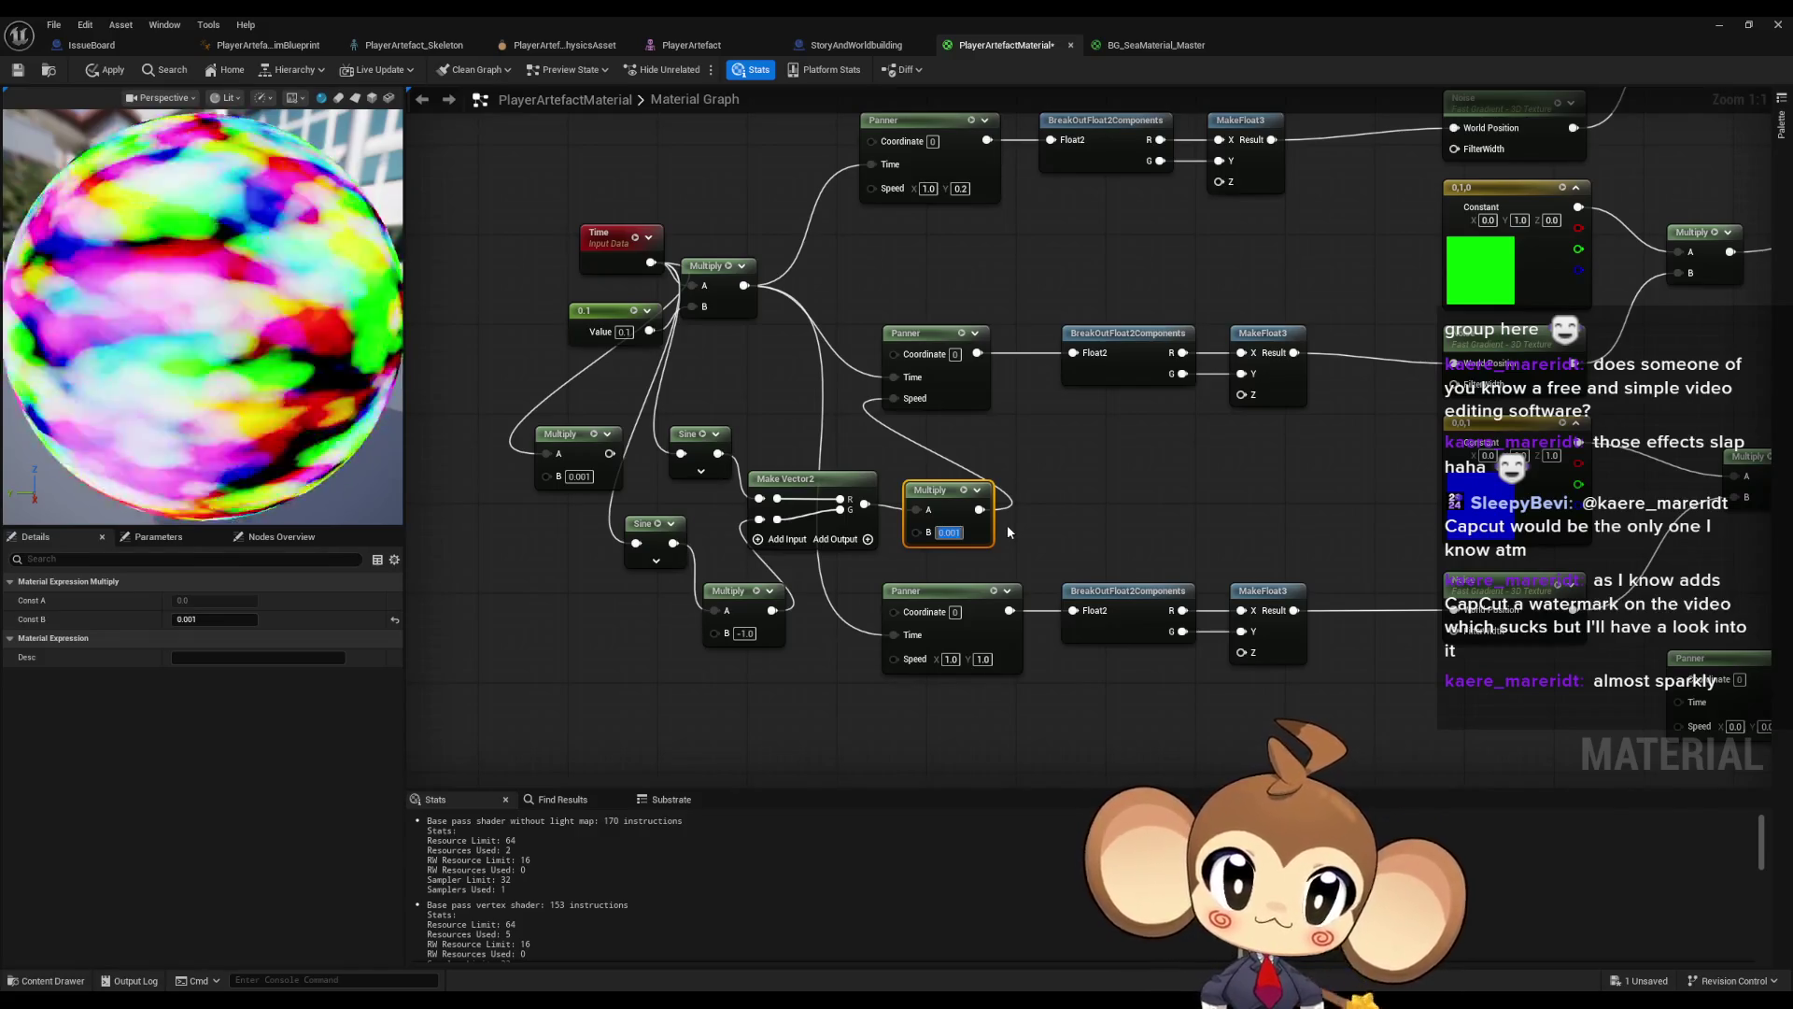
- Wire the left Multiply into the Sine input and set its B to 0.1
mouse_move(563, 433)
left_mouse_down()
mouse_move(507, 432)
mouse_move(681, 453)
left_mouse_up()
left_click_drag(636, 543, 554, 454)
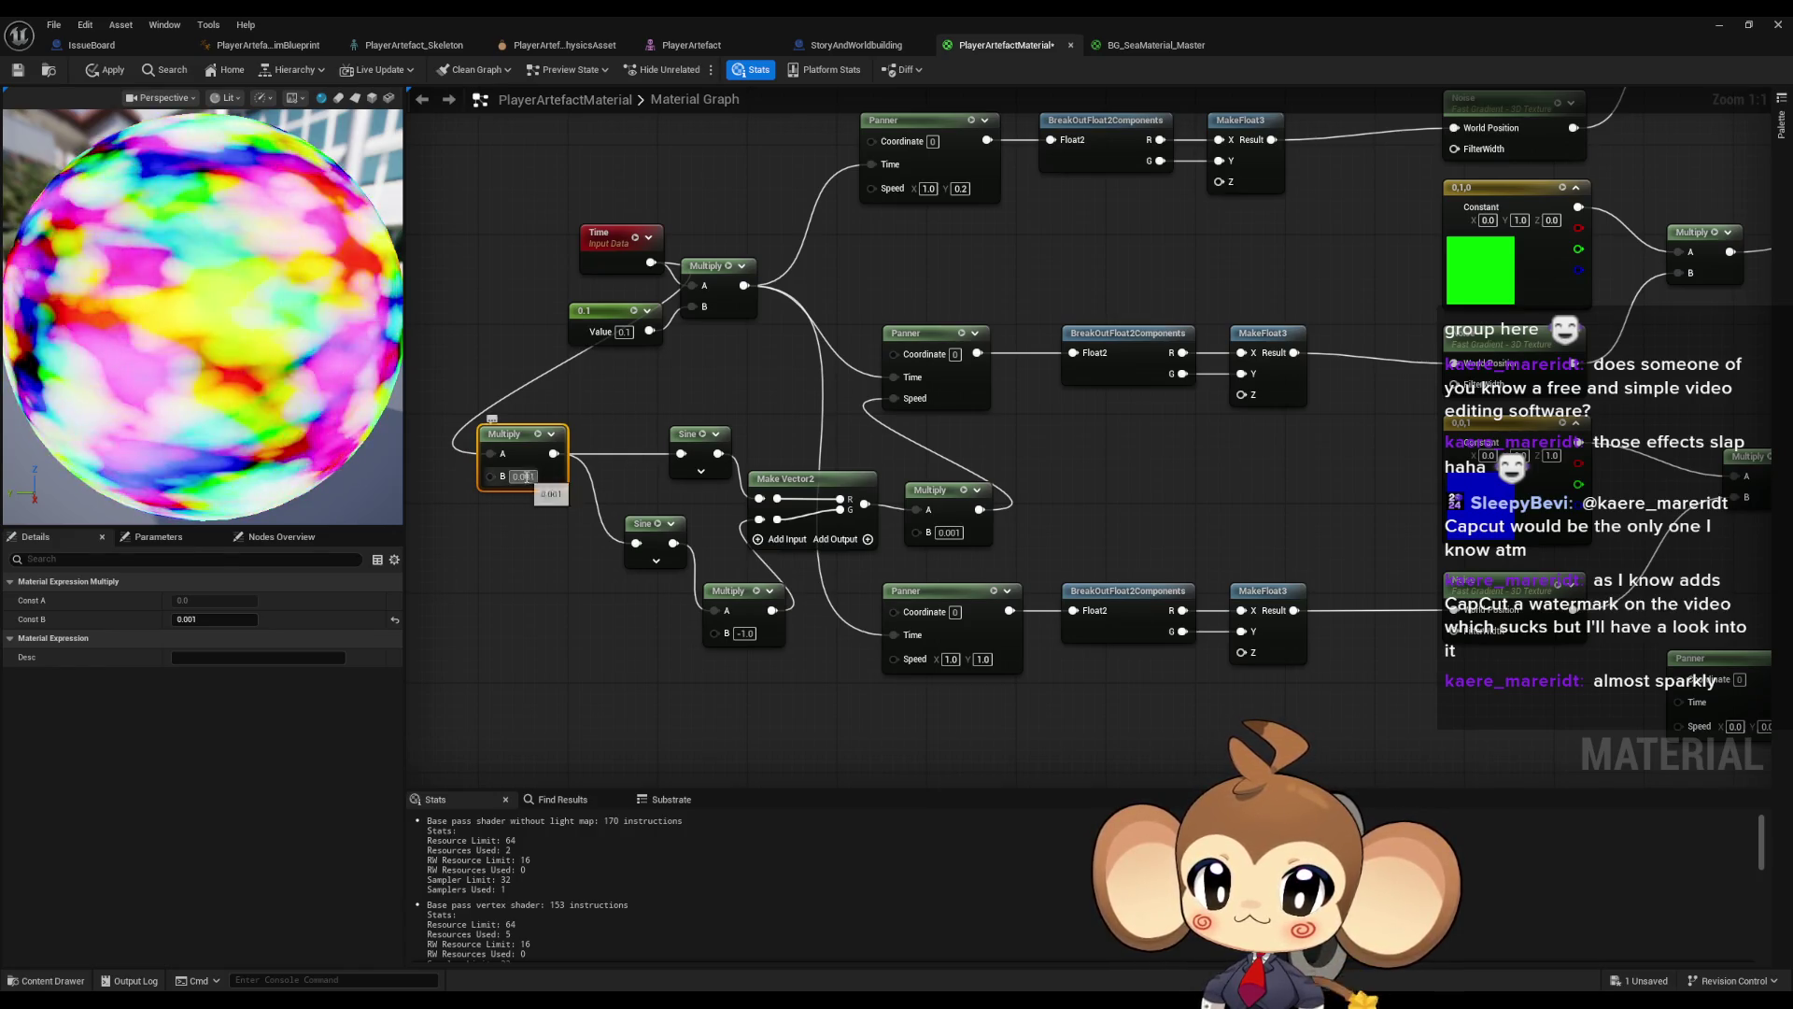
type("0.01")
key("Return")
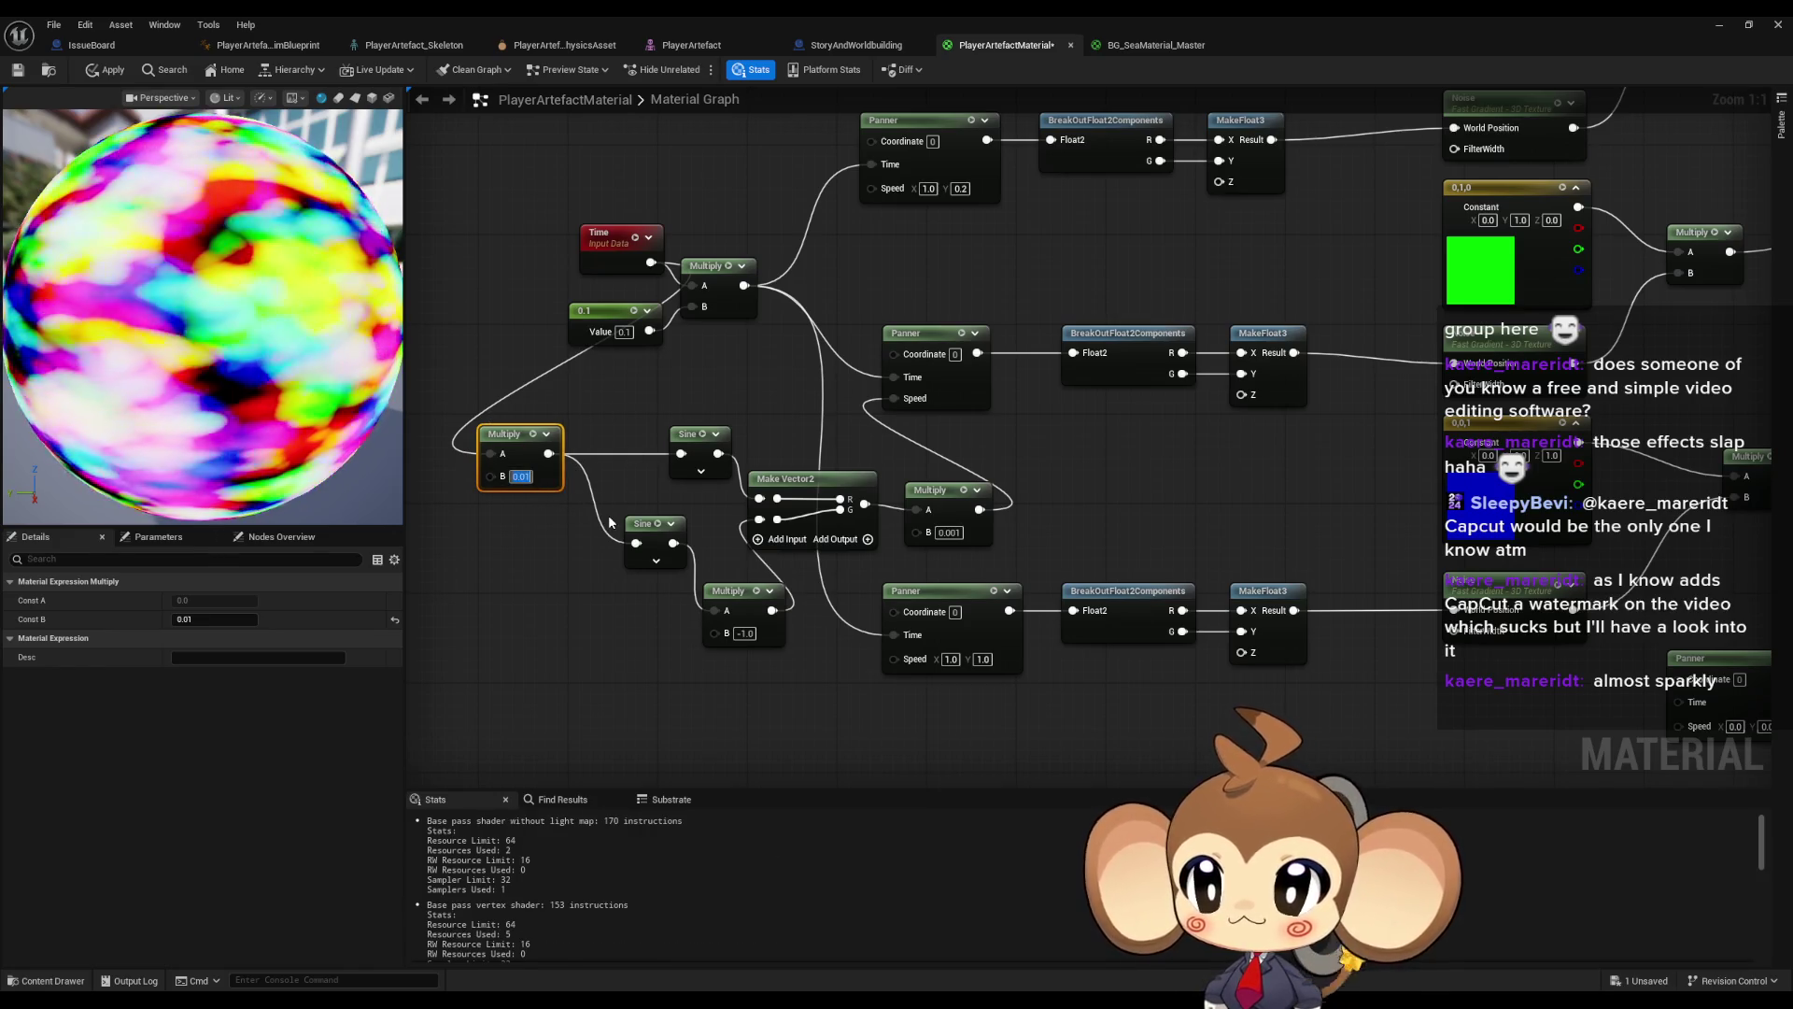
type("0.1")
key("Return")
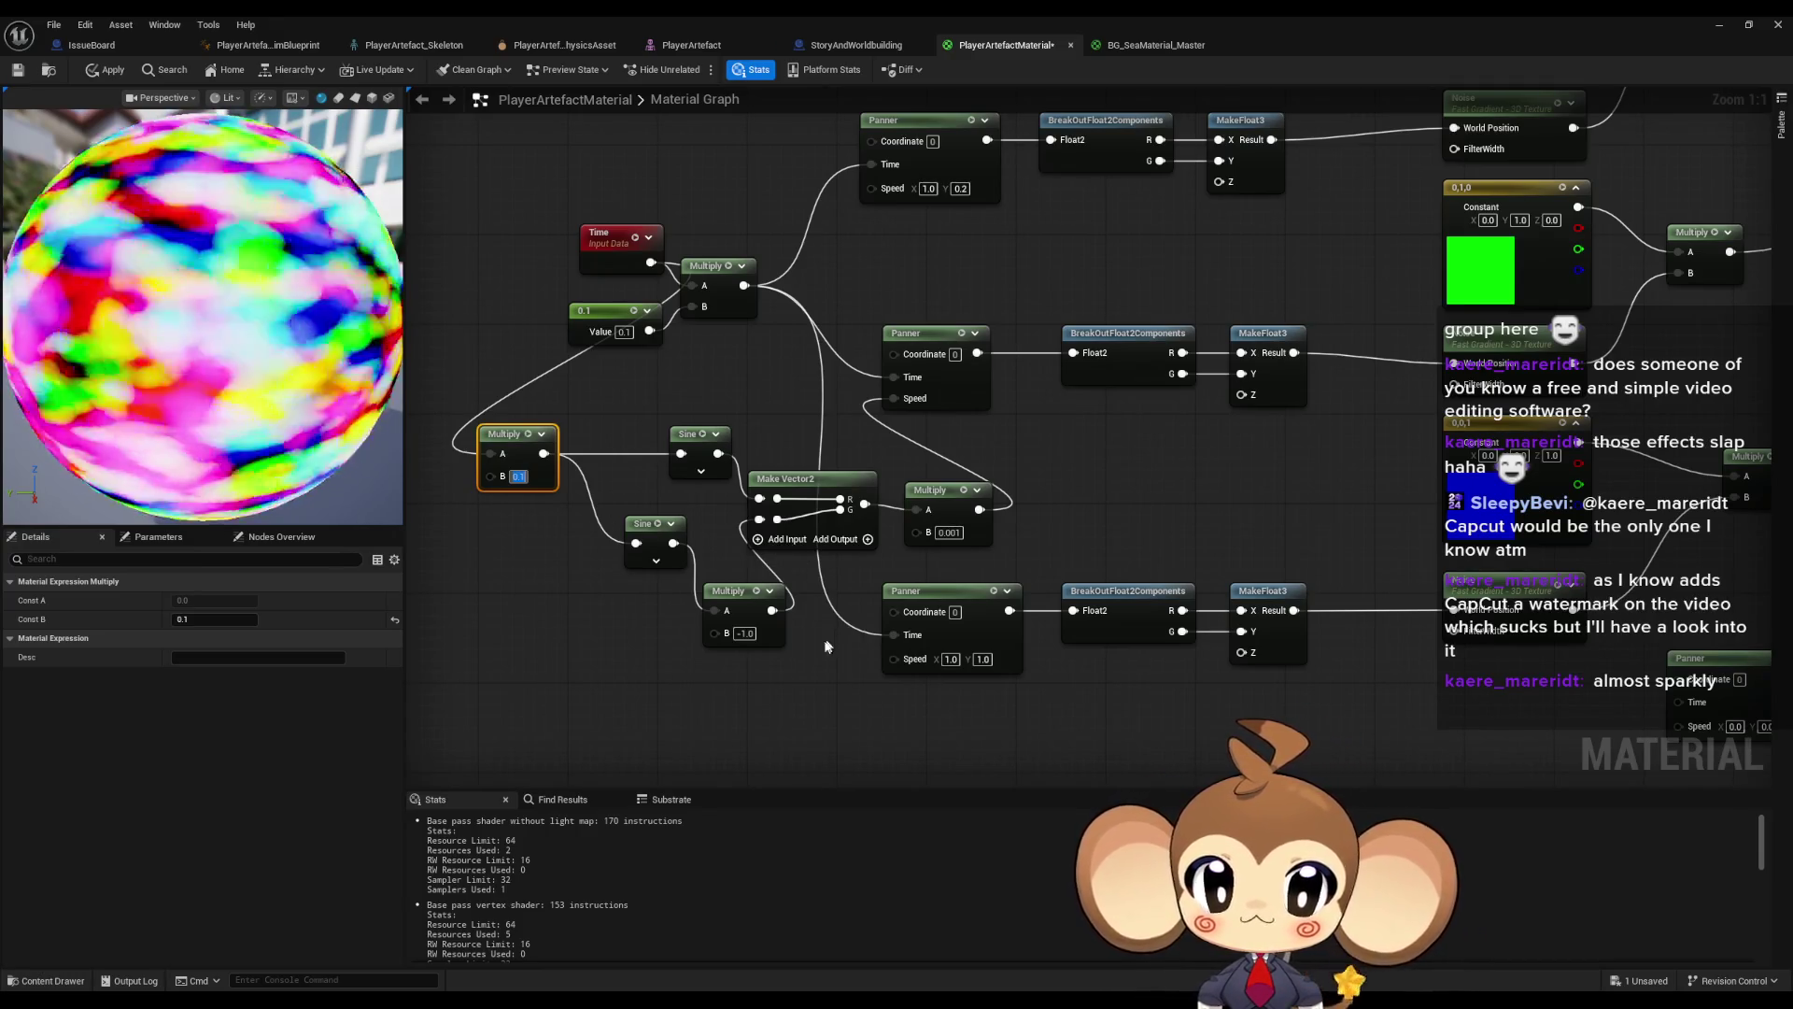
- Arrange the two Sine nodes and the -1.0 Multiply neatly together
left_click(724, 536)
left_click_drag(645, 524, 622, 569)
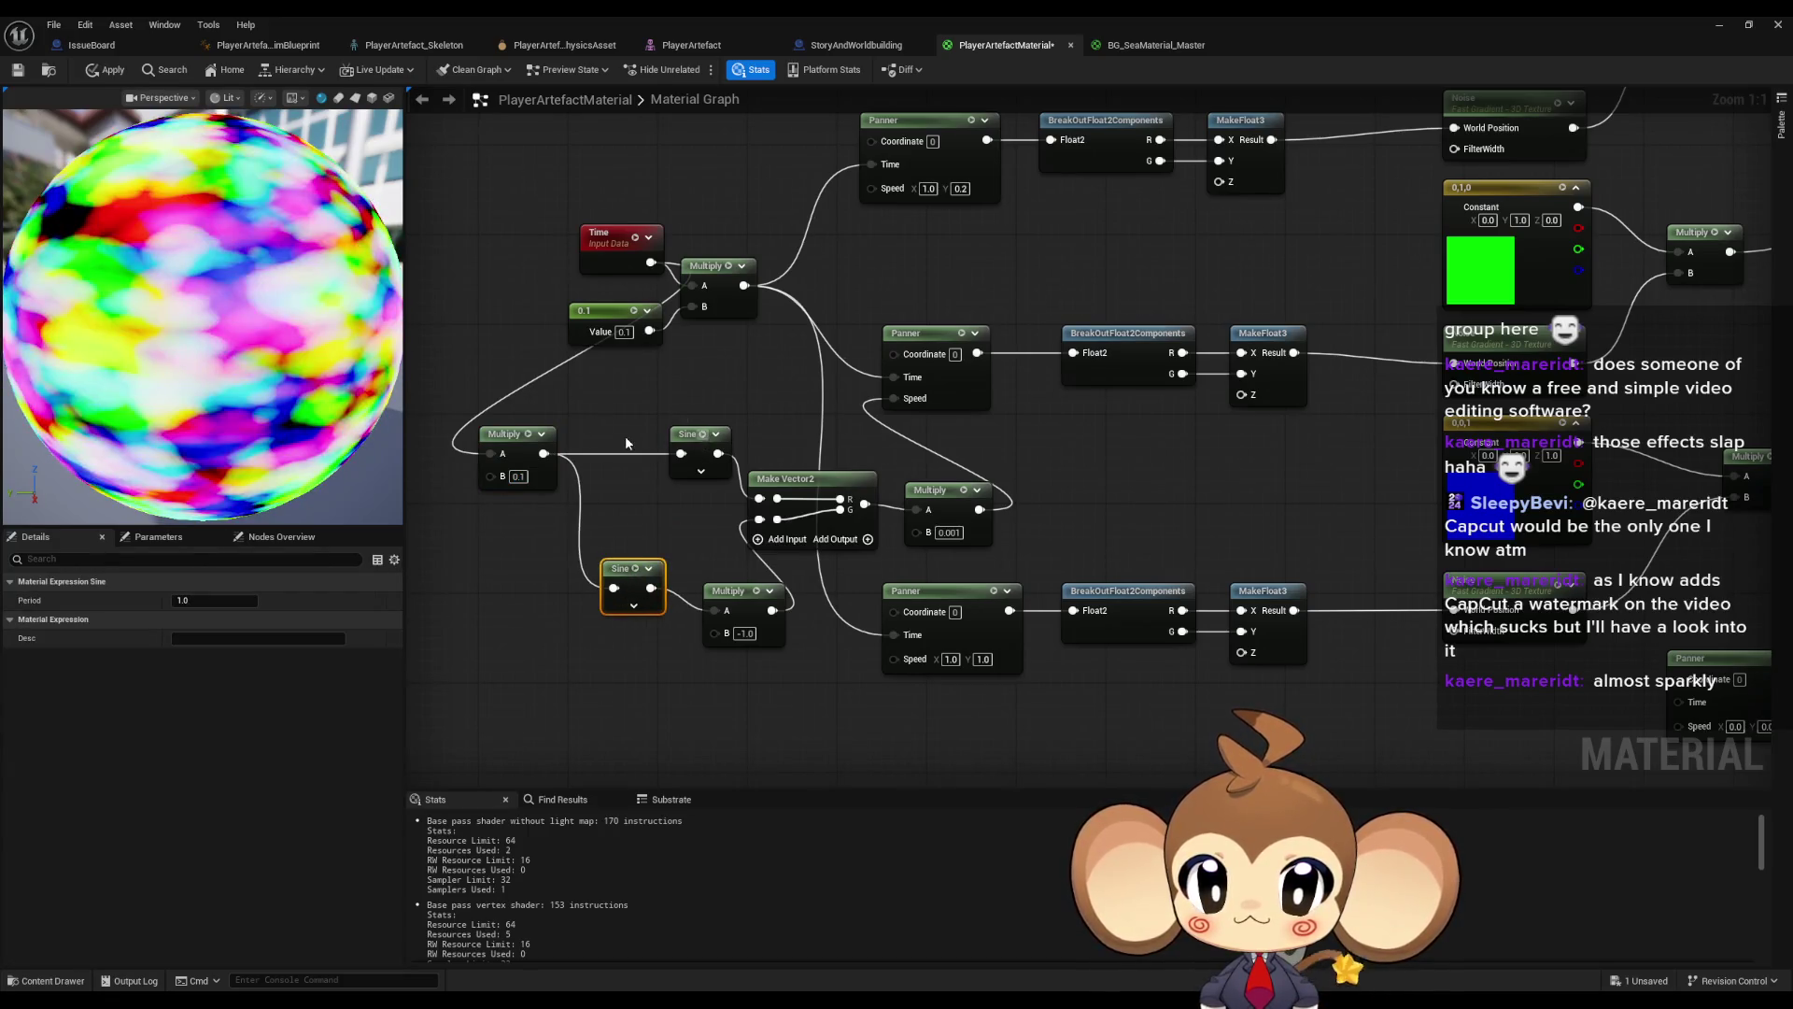
left_click_drag(686, 444, 618, 445)
left_click_drag(738, 597, 713, 575)
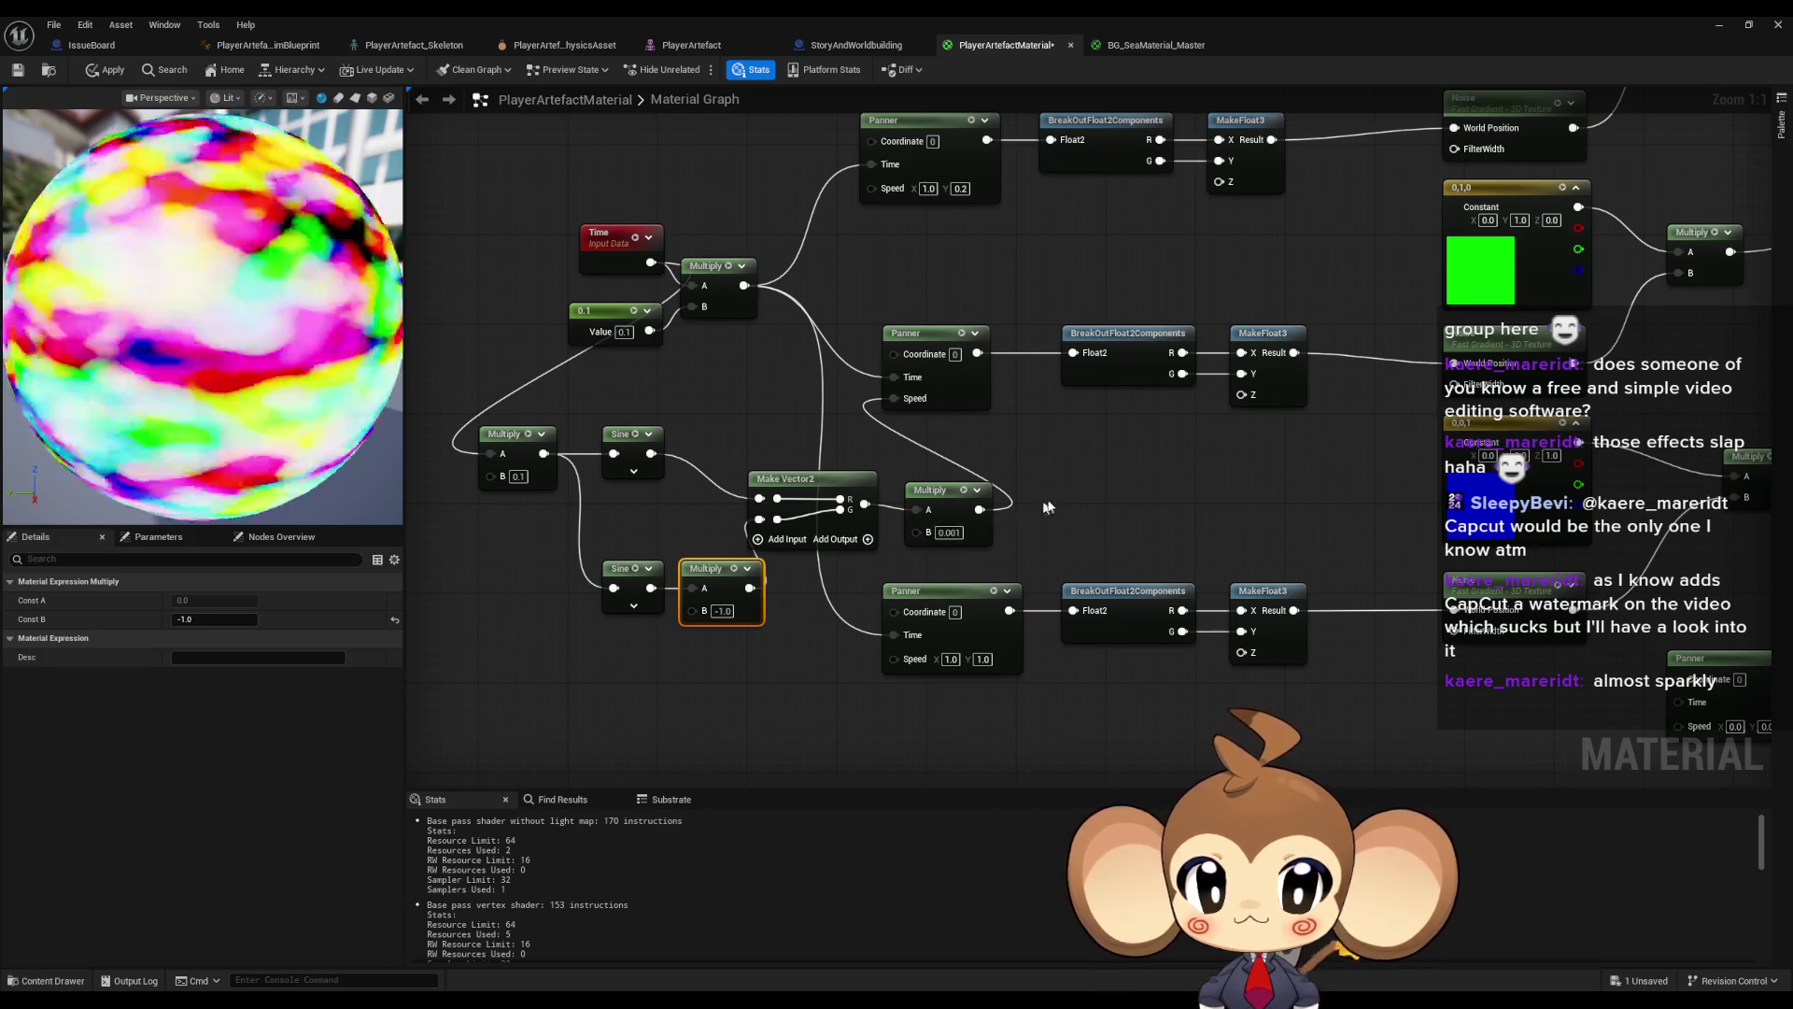
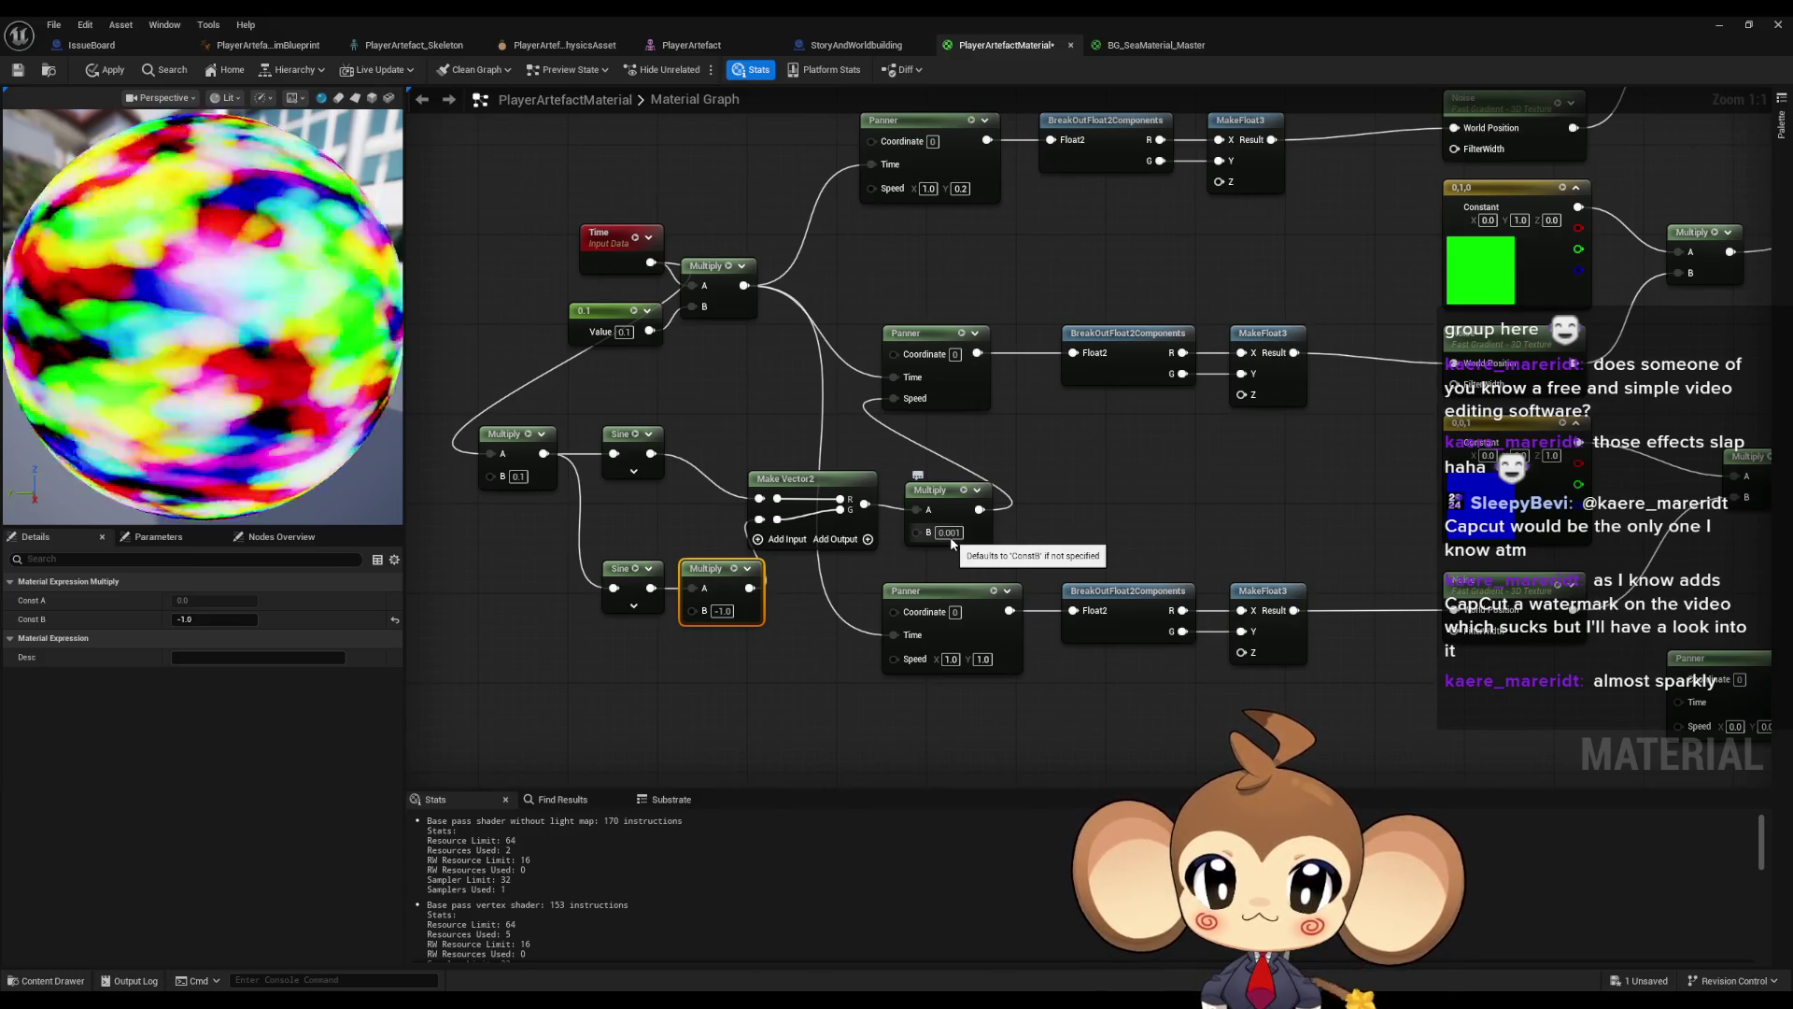
- Tidy the Time and 0.1 constant nodes, then break the lower Multiply's wire into Make Vector2's G input
left_click_drag(586, 308, 529, 285)
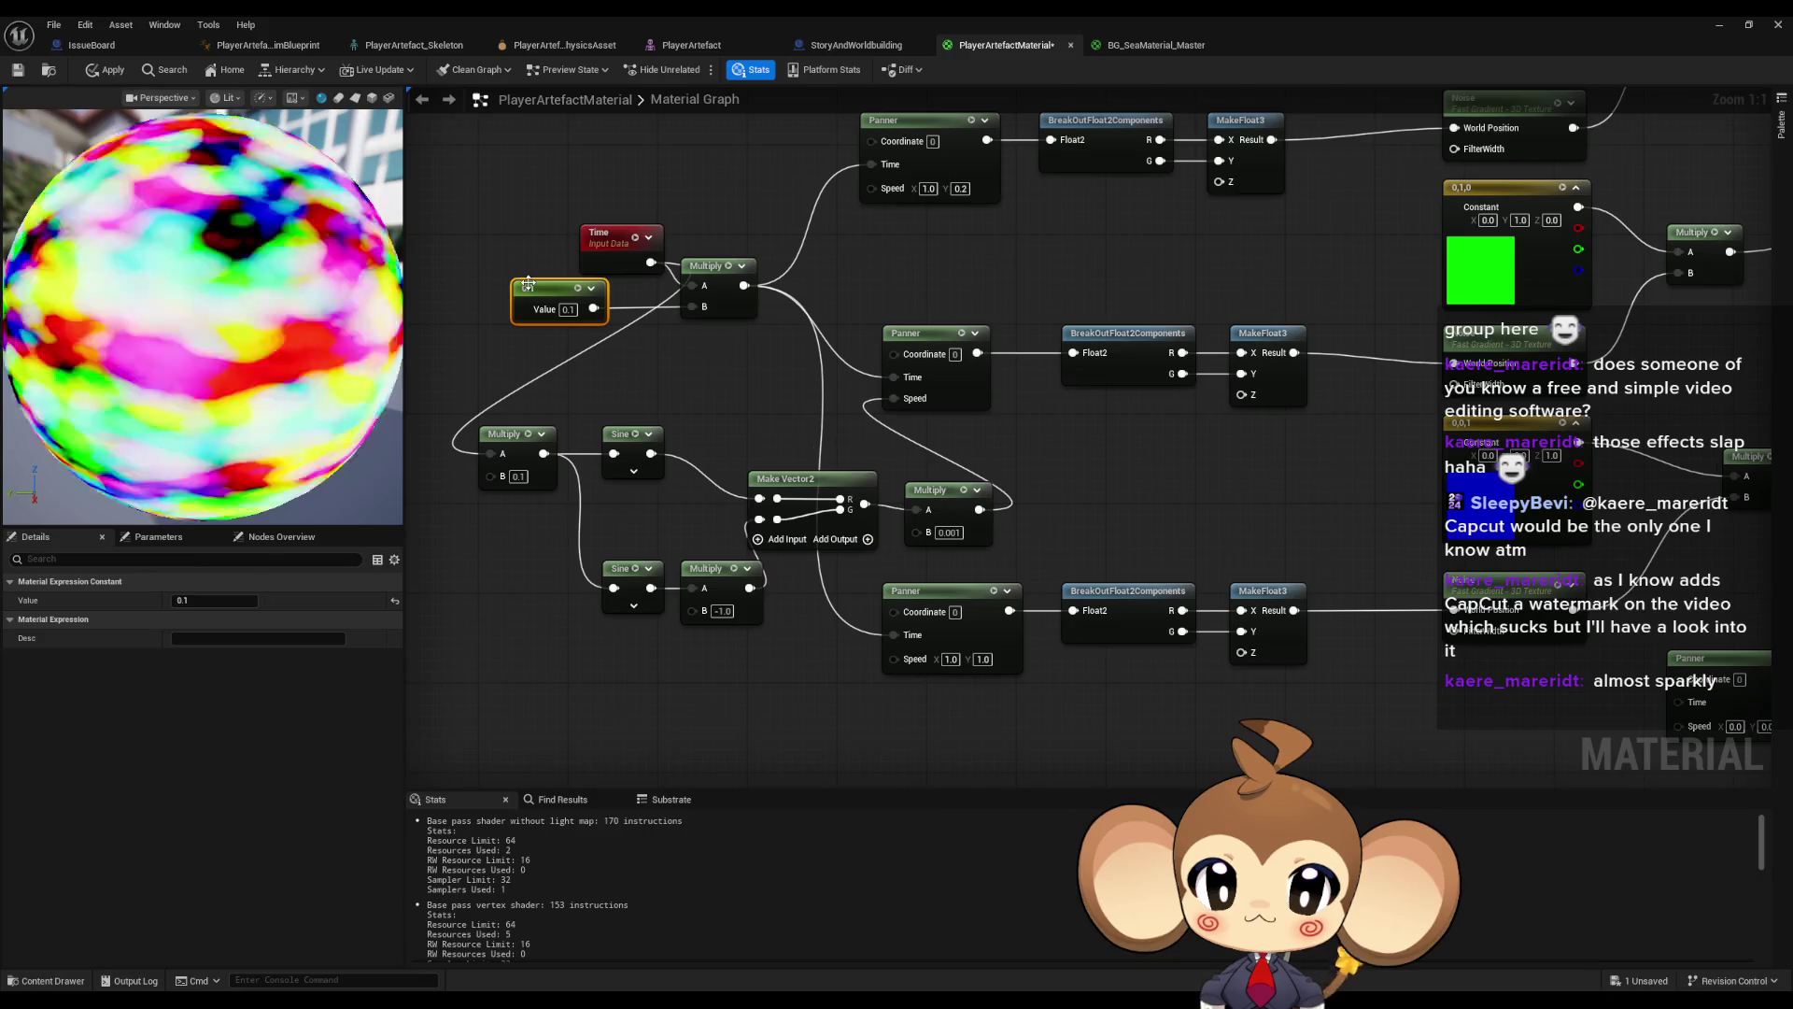
mouse_move(617, 236)
left_mouse_down()
mouse_move(492, 235)
mouse_move(444, 259)
left_mouse_up()
mouse_move(548, 296)
left_mouse_down()
mouse_move(579, 343)
mouse_move(592, 332)
left_mouse_up()
left_click(618, 220)
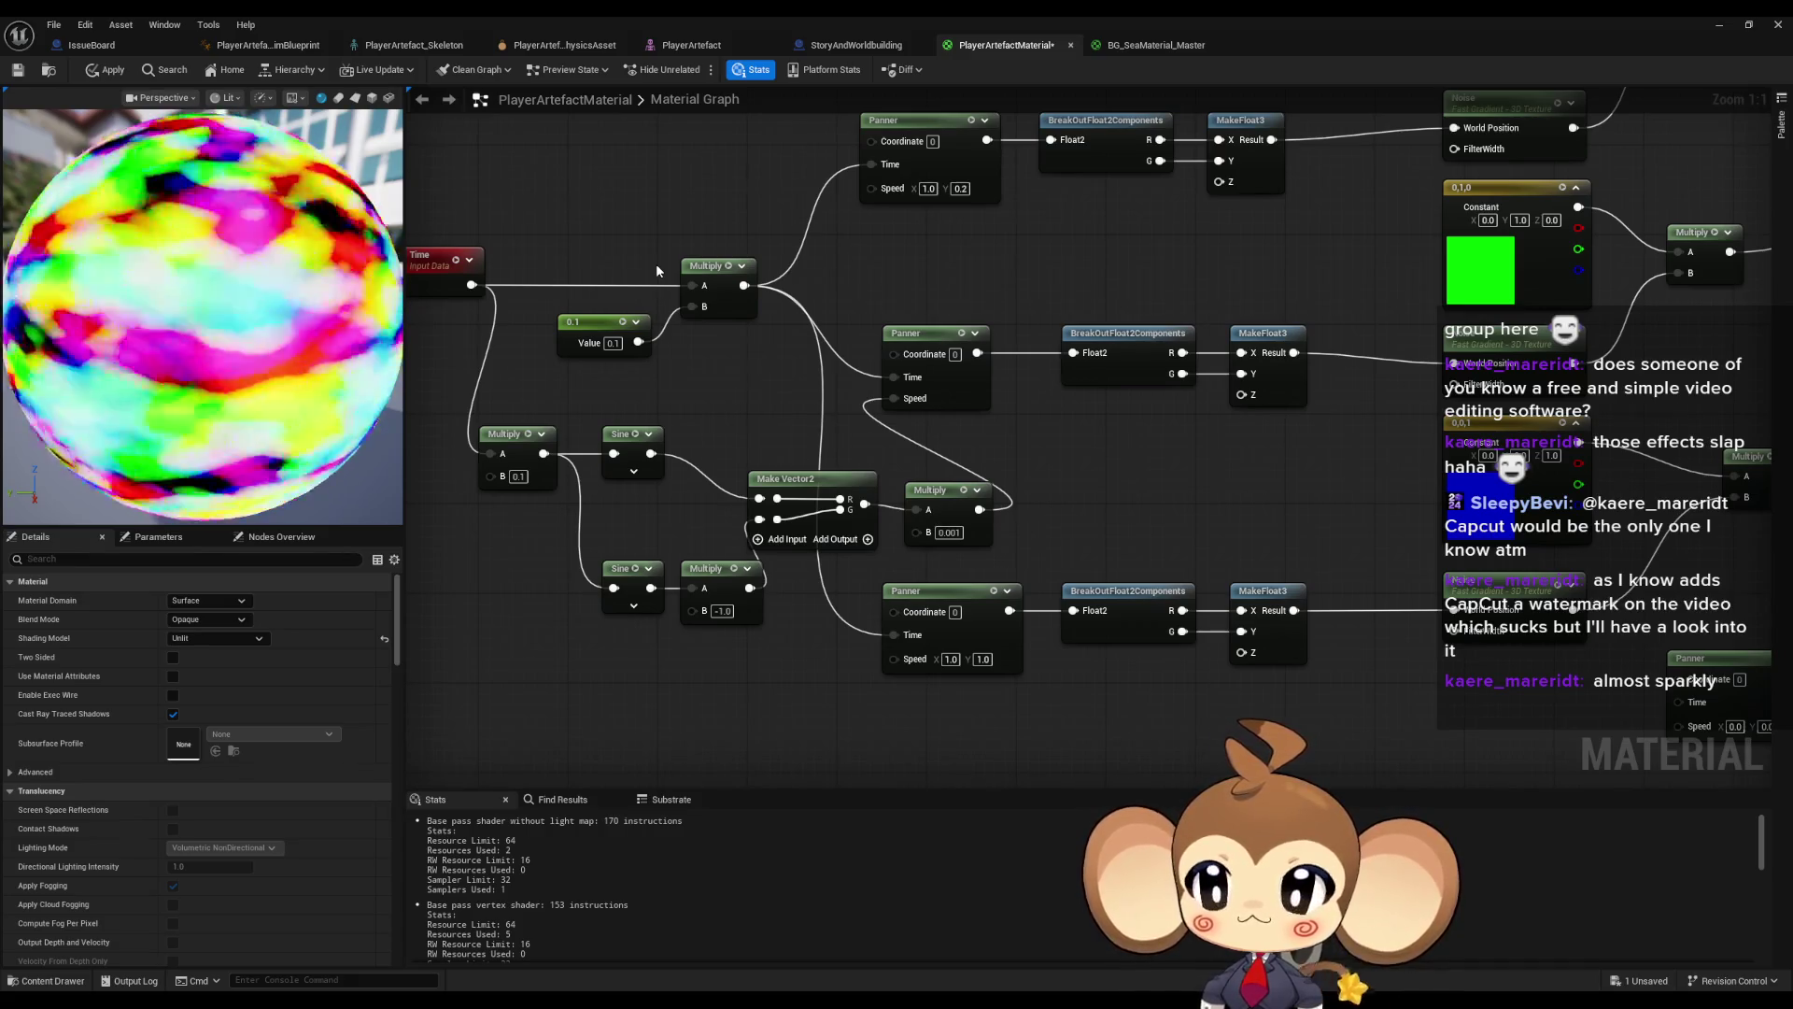
left_click_drag(809, 598, 899, 594)
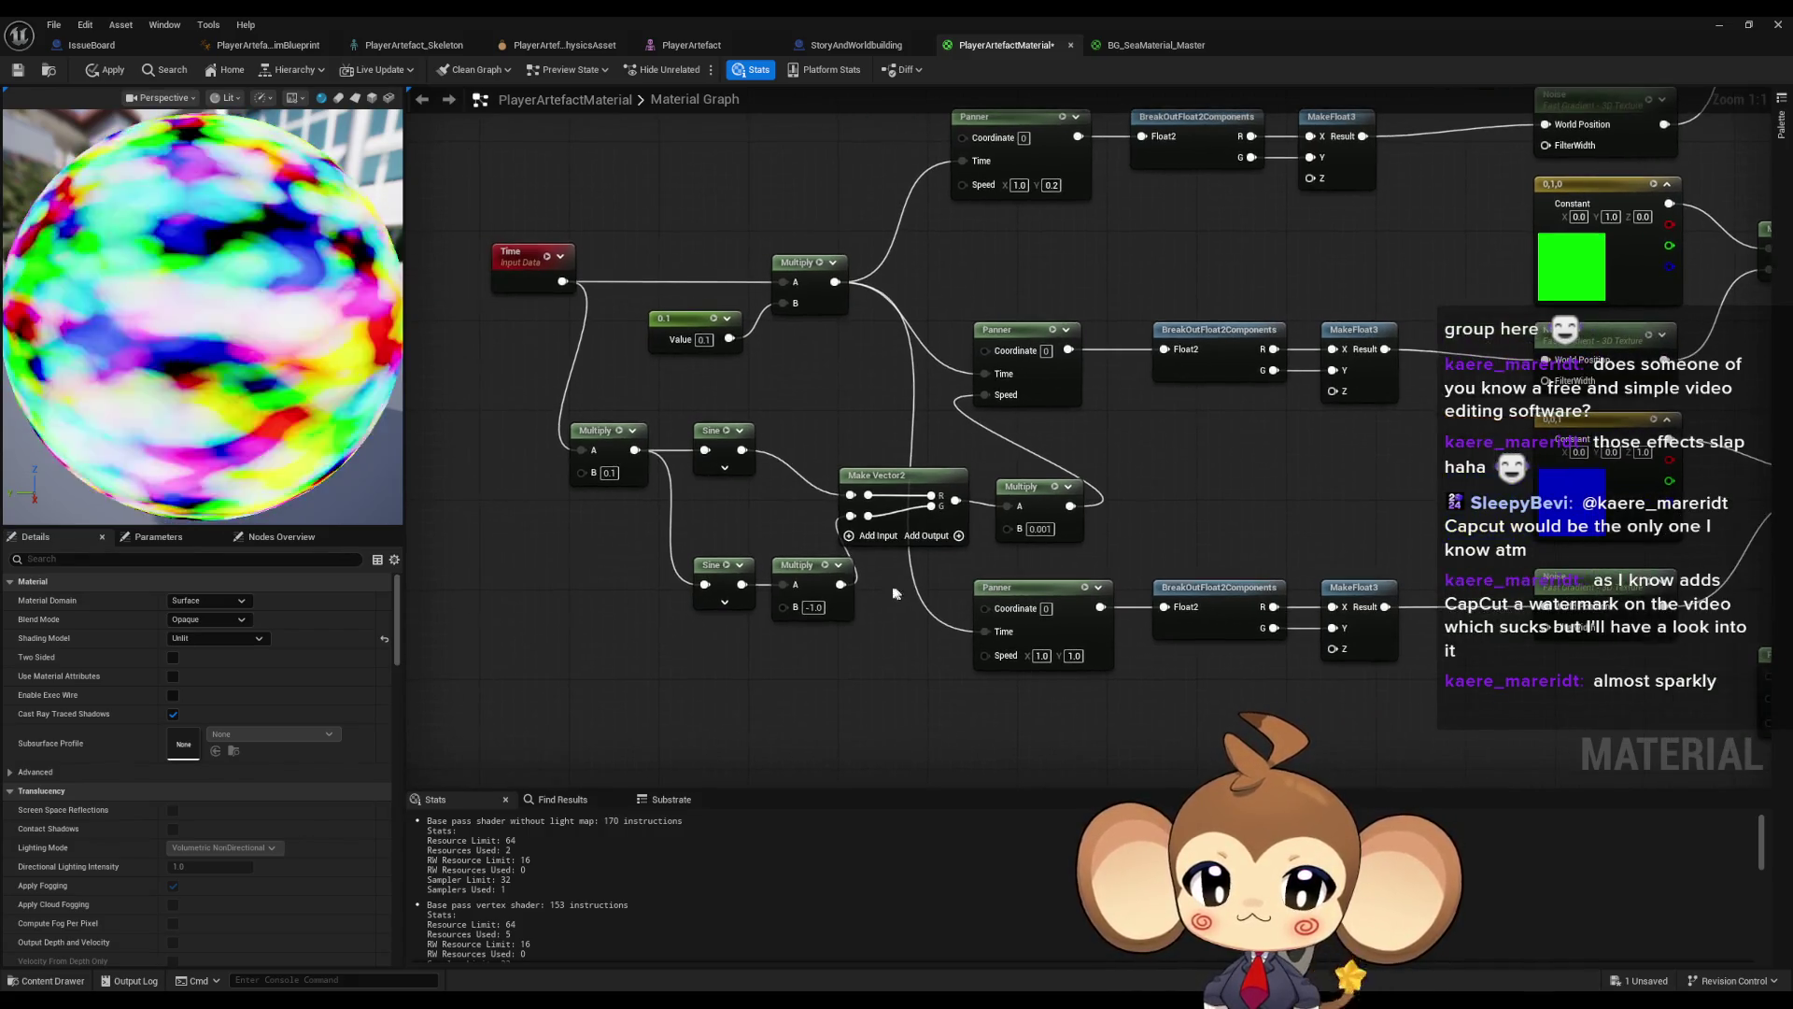
left_click(841, 584, "alt")
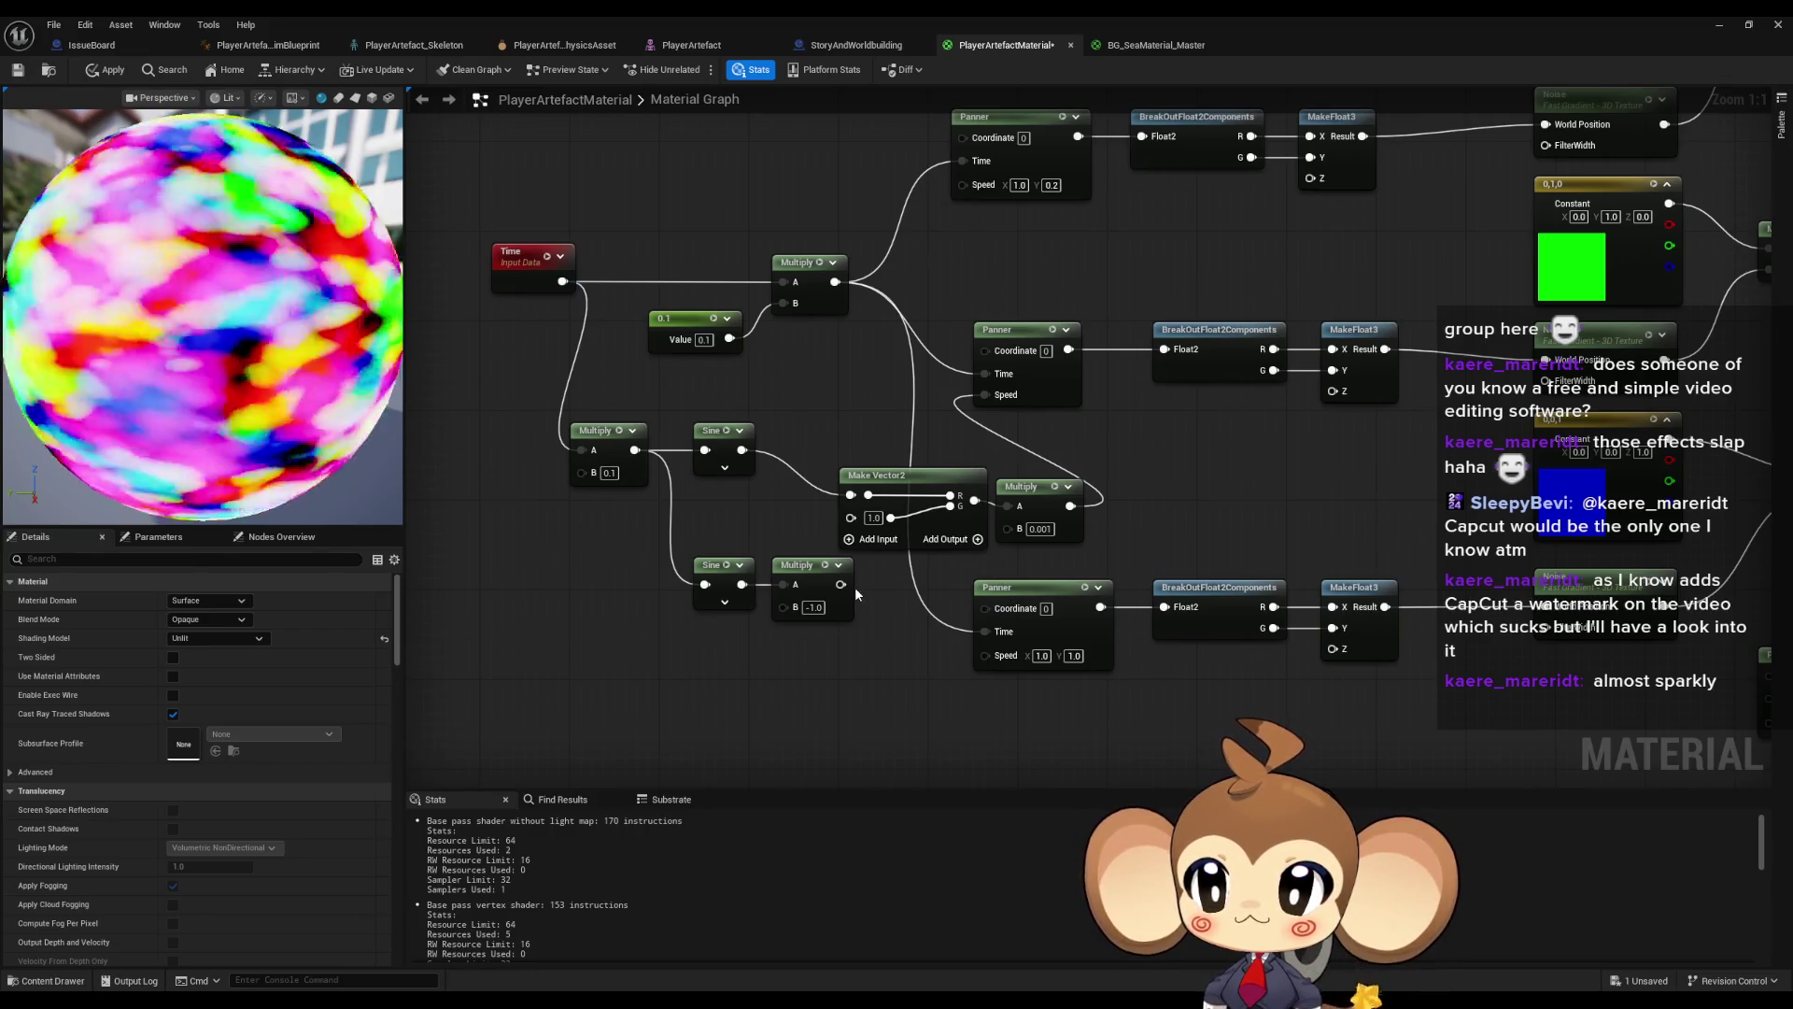
- Test middle Panner Speed X values of -1.0 and 1.0, then reconnect Make Vector2's output to Speed
left_click(987, 396, "alt")
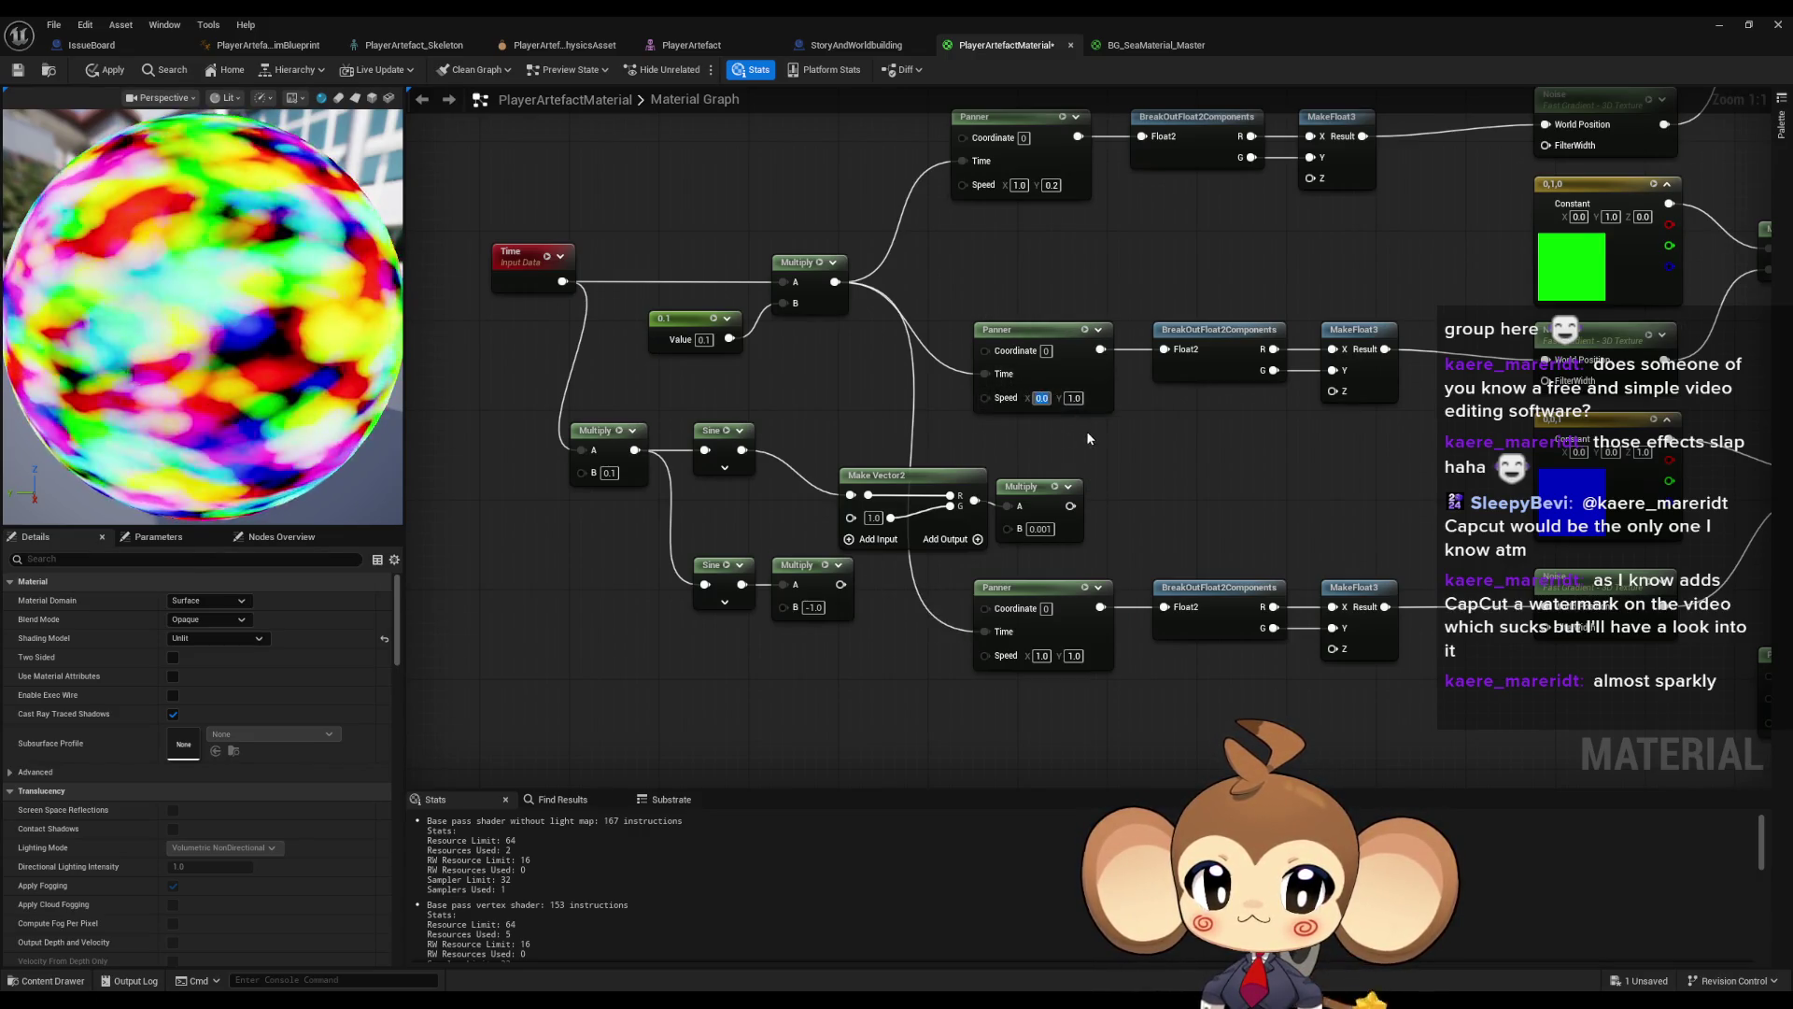
type("-1")
key("Return")
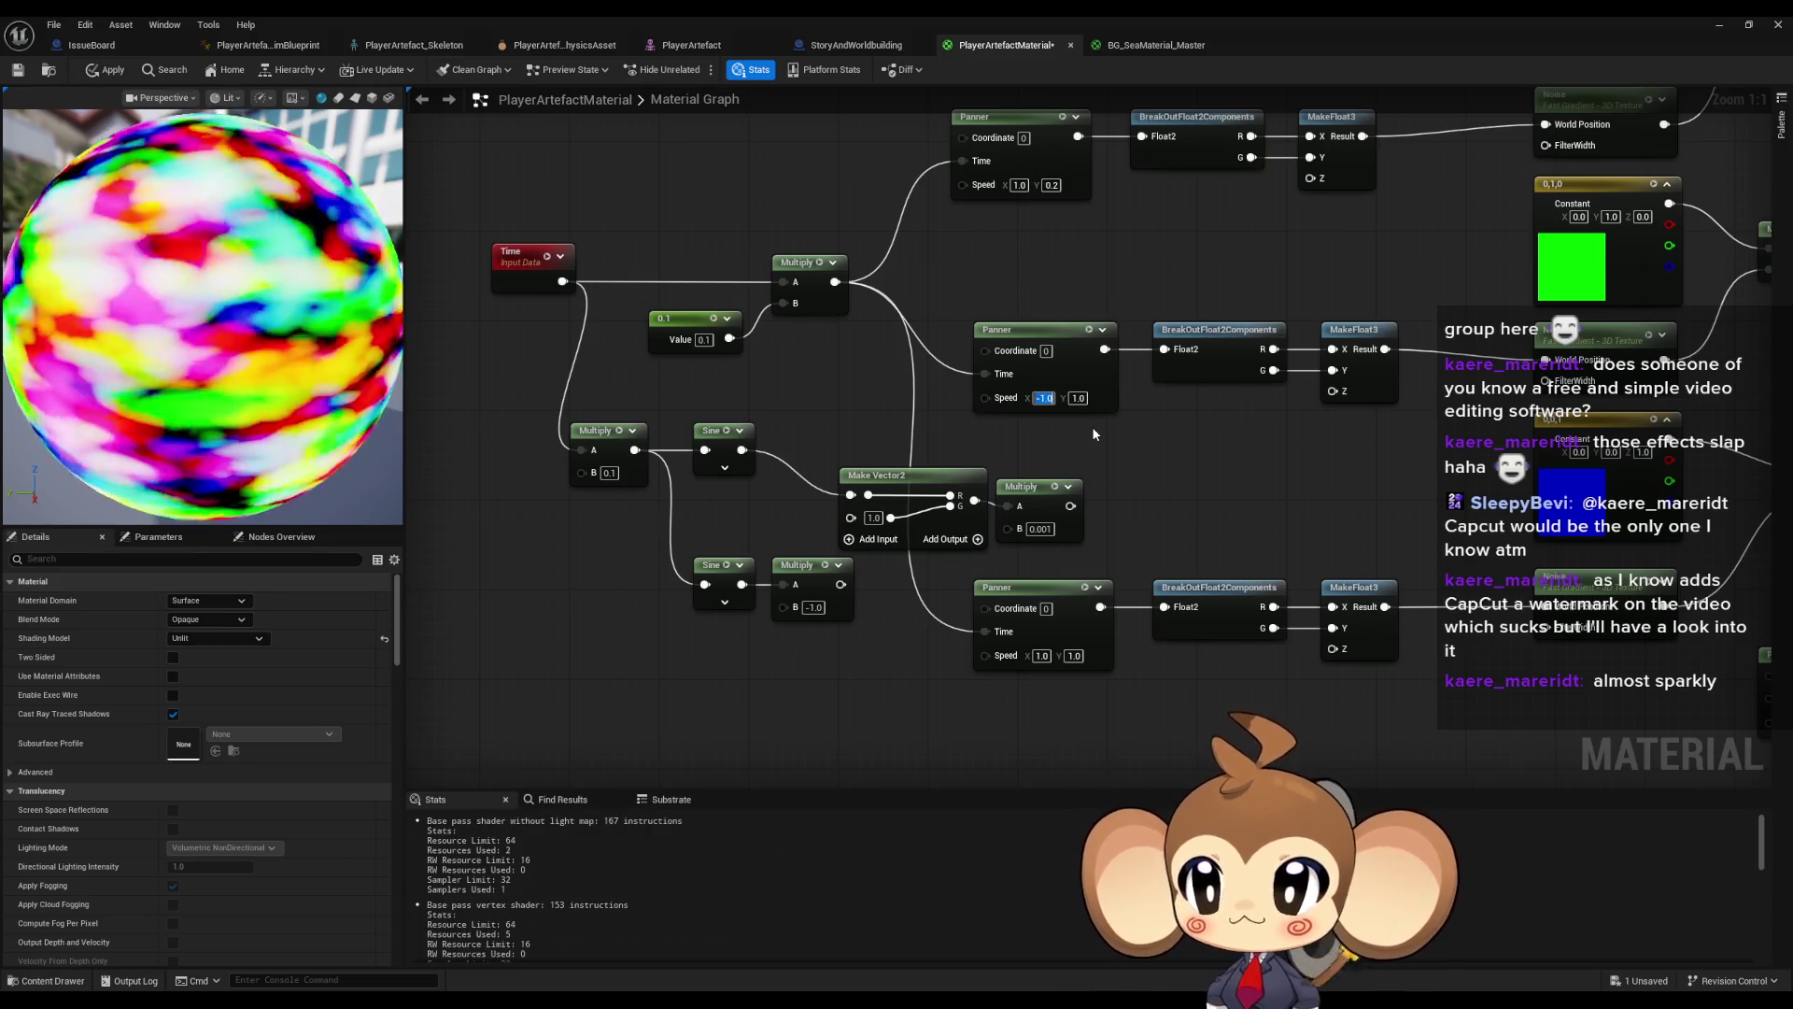
type("1")
key("Return")
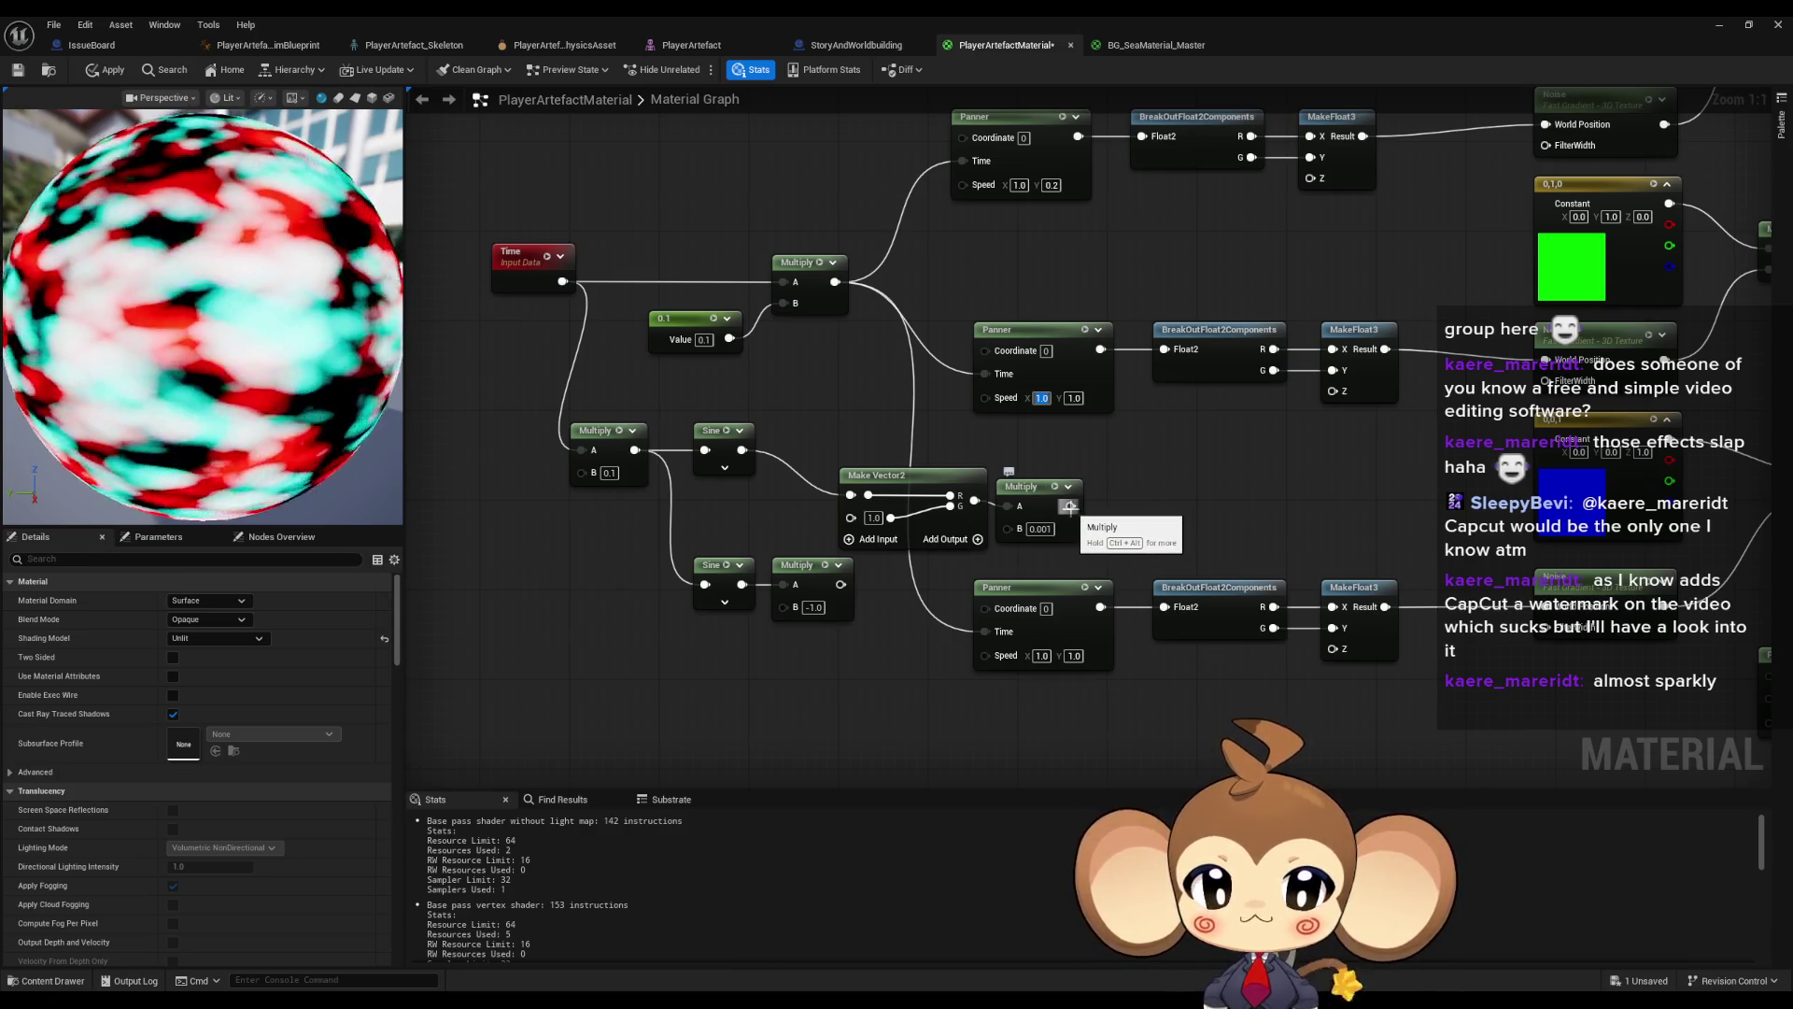
left_click_drag(1069, 505, 1125, 505)
left_click_drag(975, 501, 985, 396)
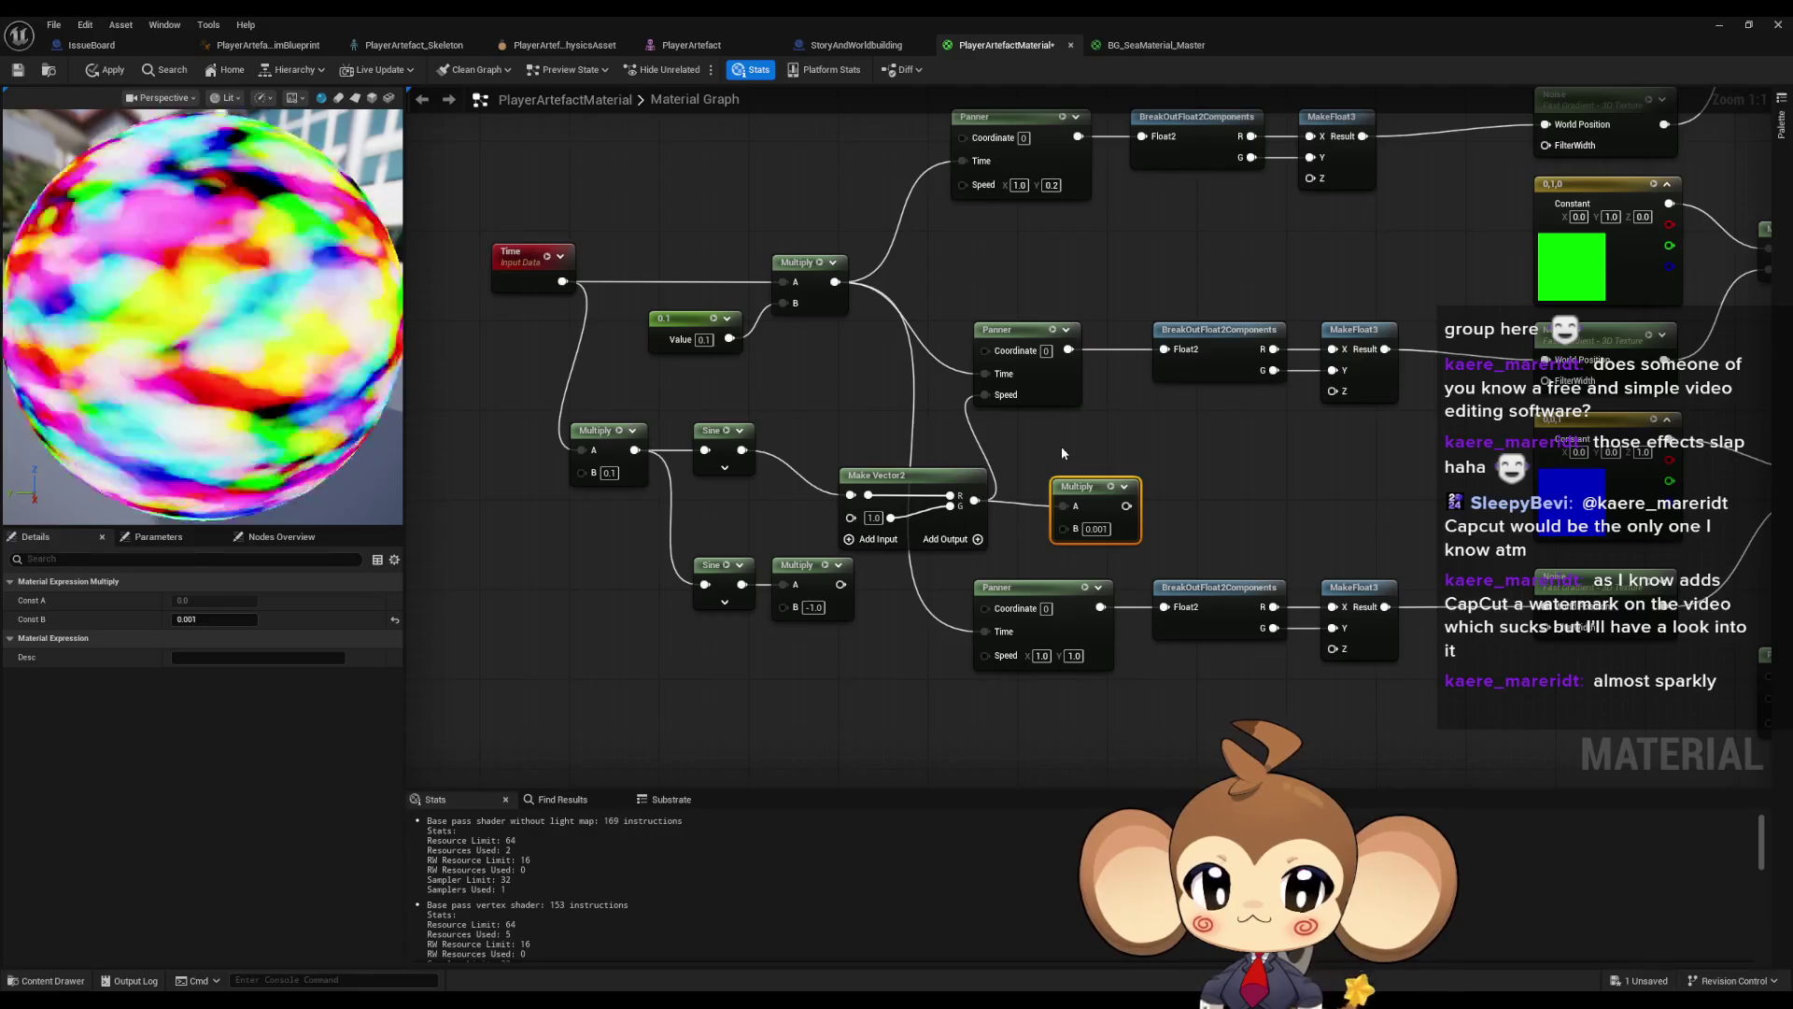
- Route Sine through the 0.001 Multiply into R, and a duplicate for the -1.0 branch into G
left_click(1063, 505, "alt")
left_click_drag(1083, 494, 812, 390)
left_click_drag(765, 444, 742, 450)
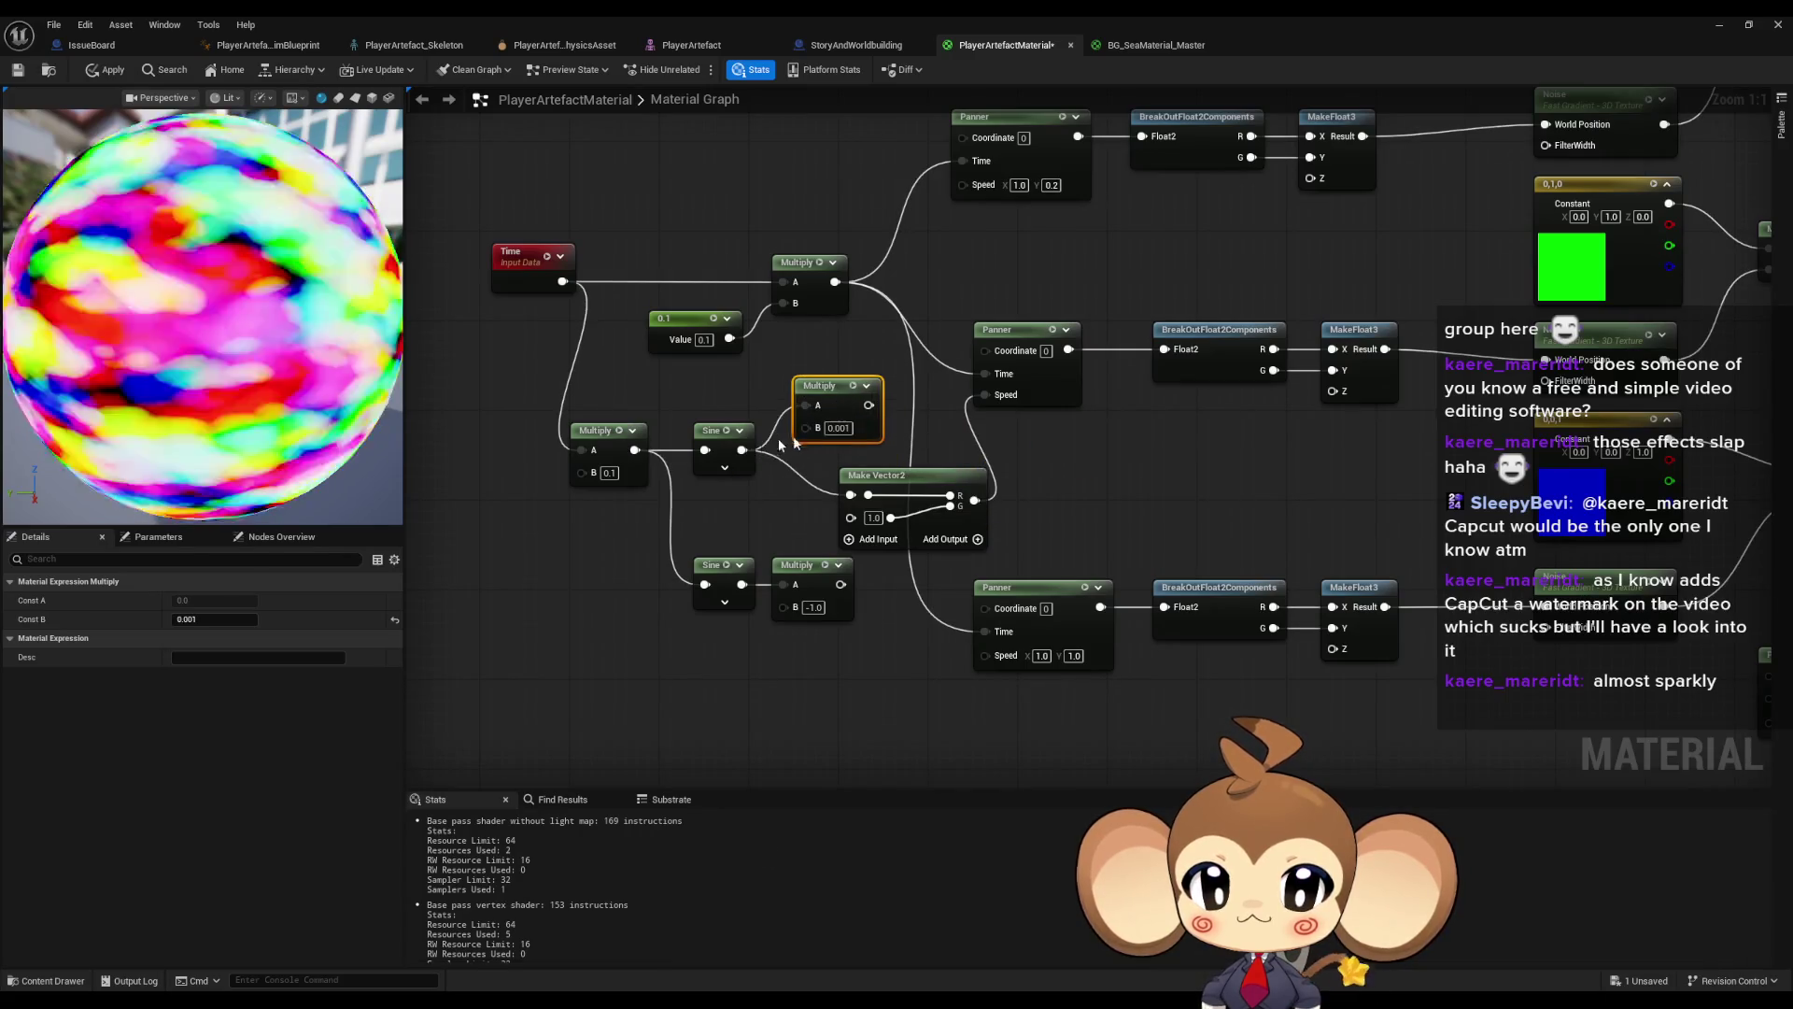
left_click_drag(869, 406, 851, 495)
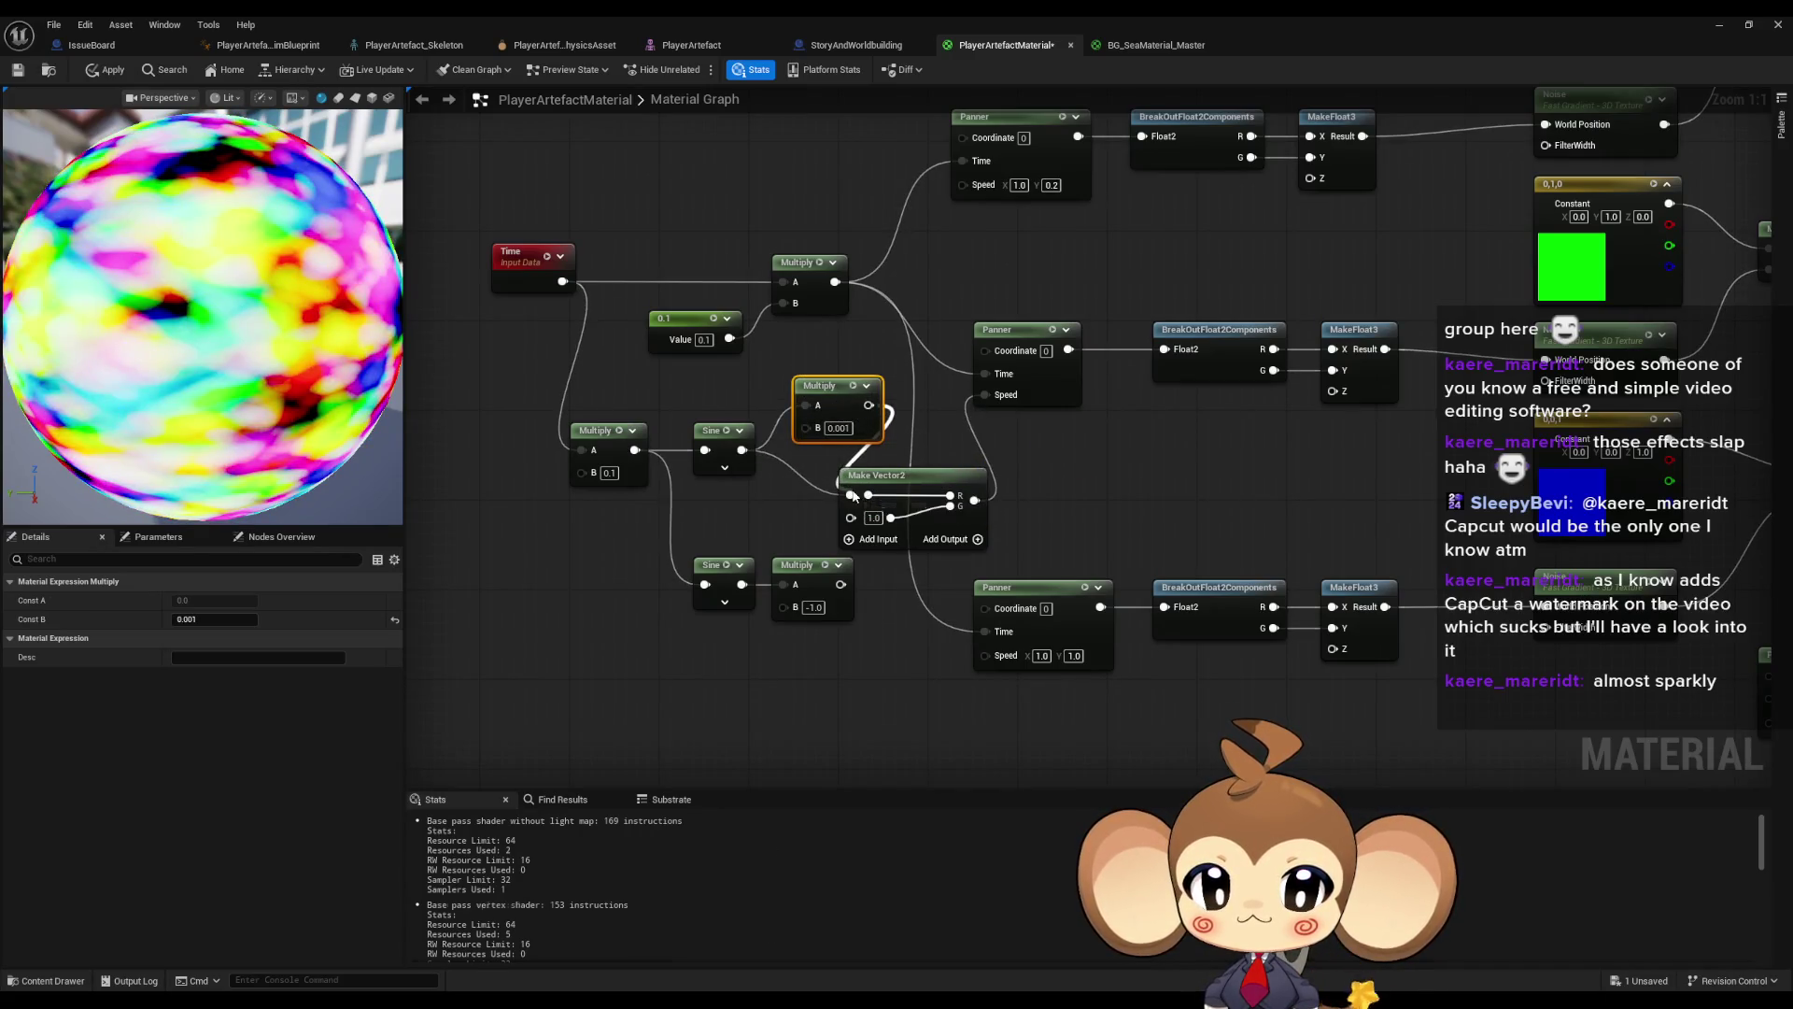
key("ctrl+d")
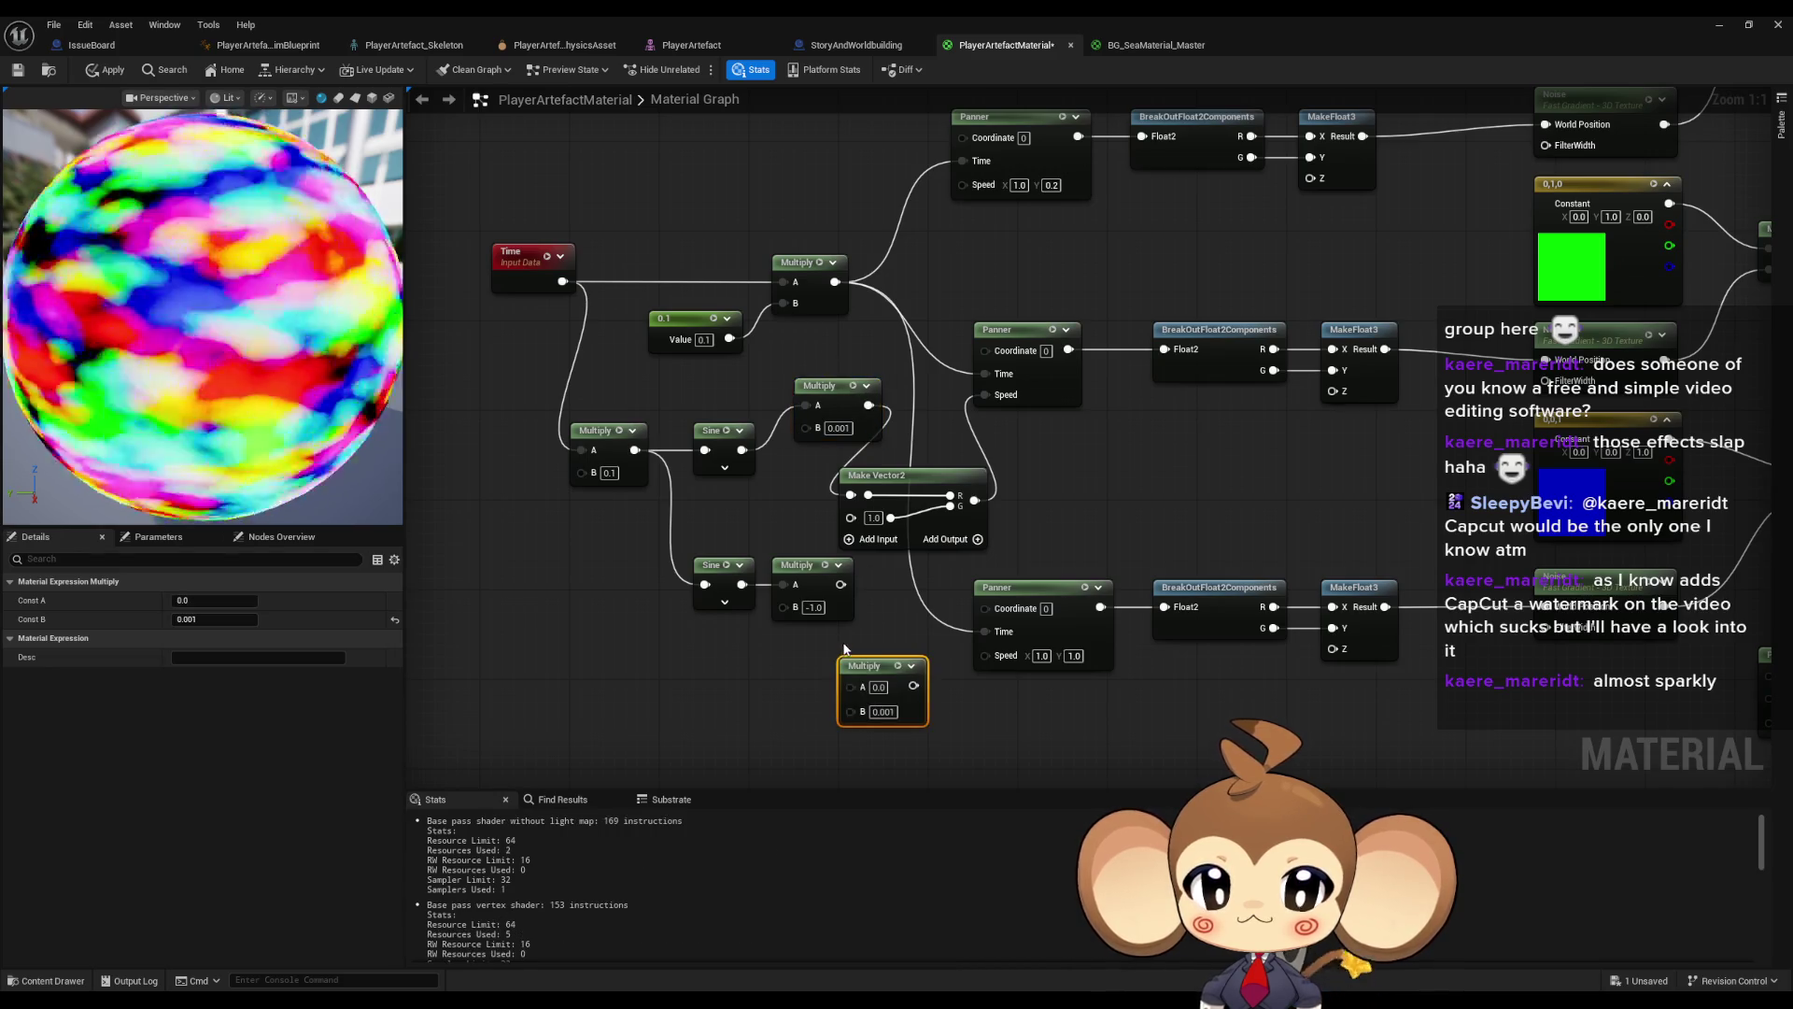
left_click_drag(850, 686, 840, 585)
left_click_drag(901, 661, 850, 519)
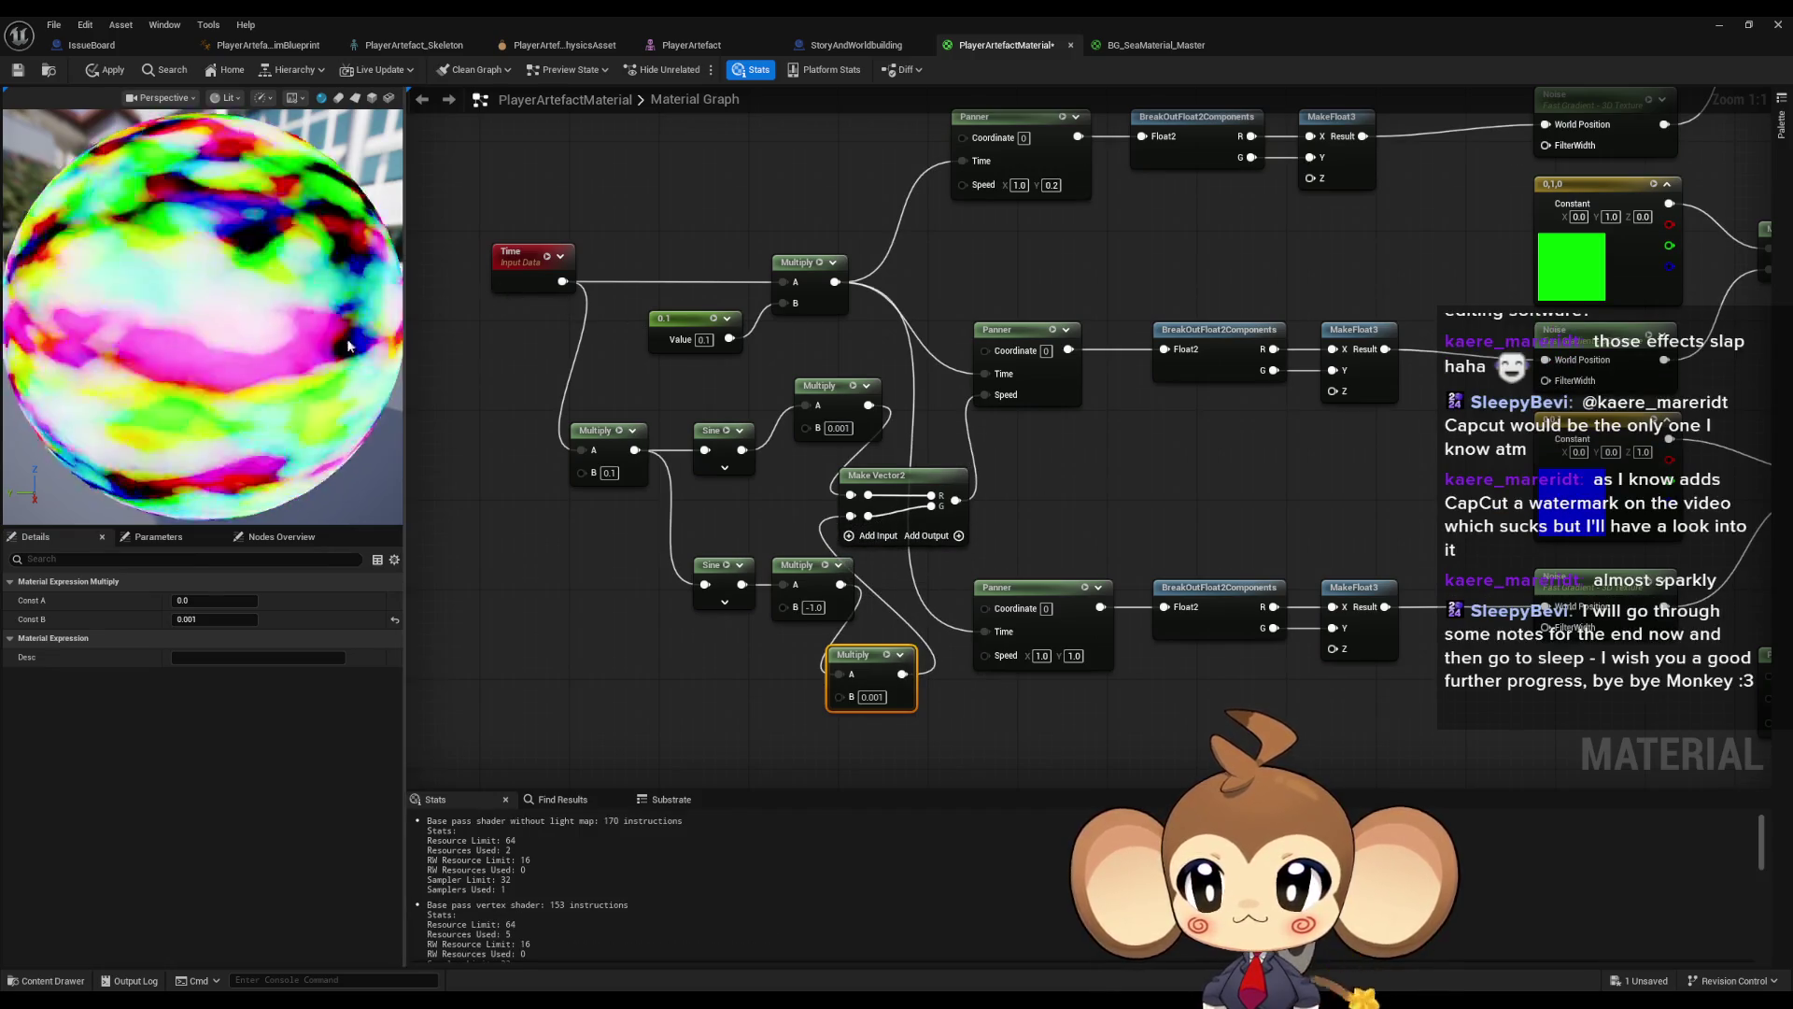
- Change the lower negating multiplier from -1.0 to -0.5
mouse_move(660, 560)
left_mouse_down()
mouse_move(822, 611)
mouse_move(767, 618)
left_mouse_up()
left_click(768, 618)
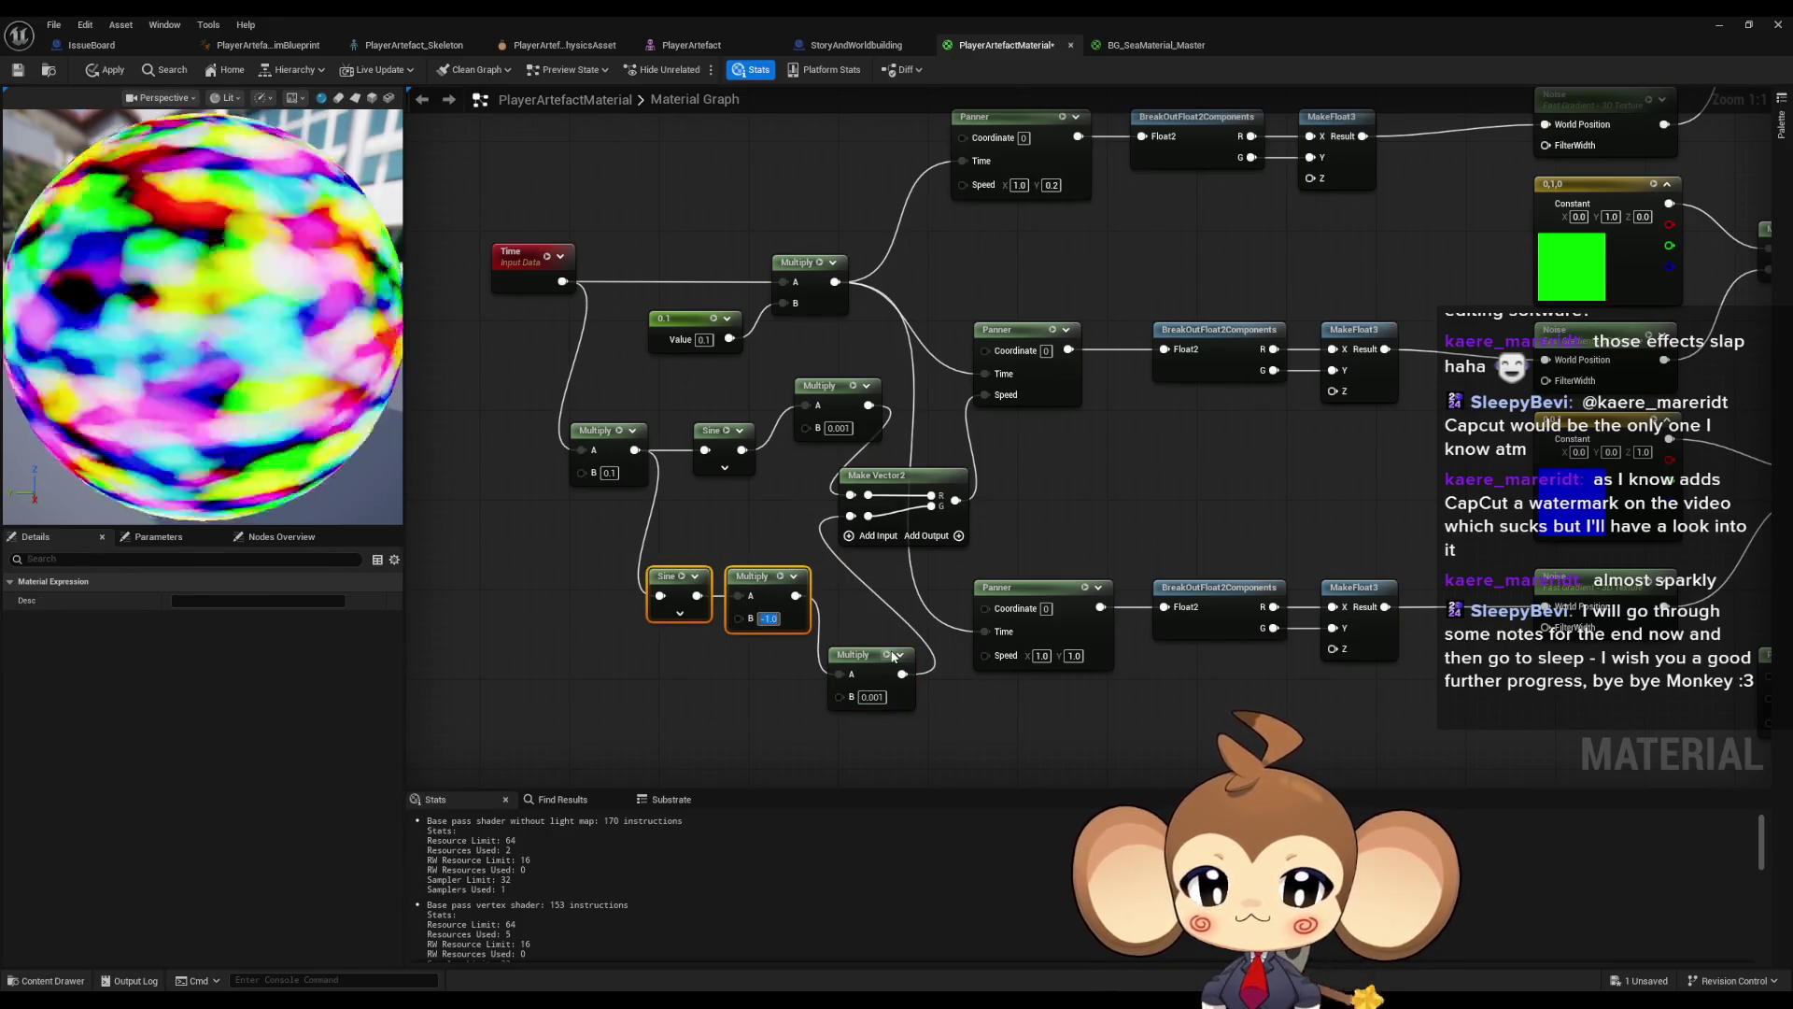
key("Return")
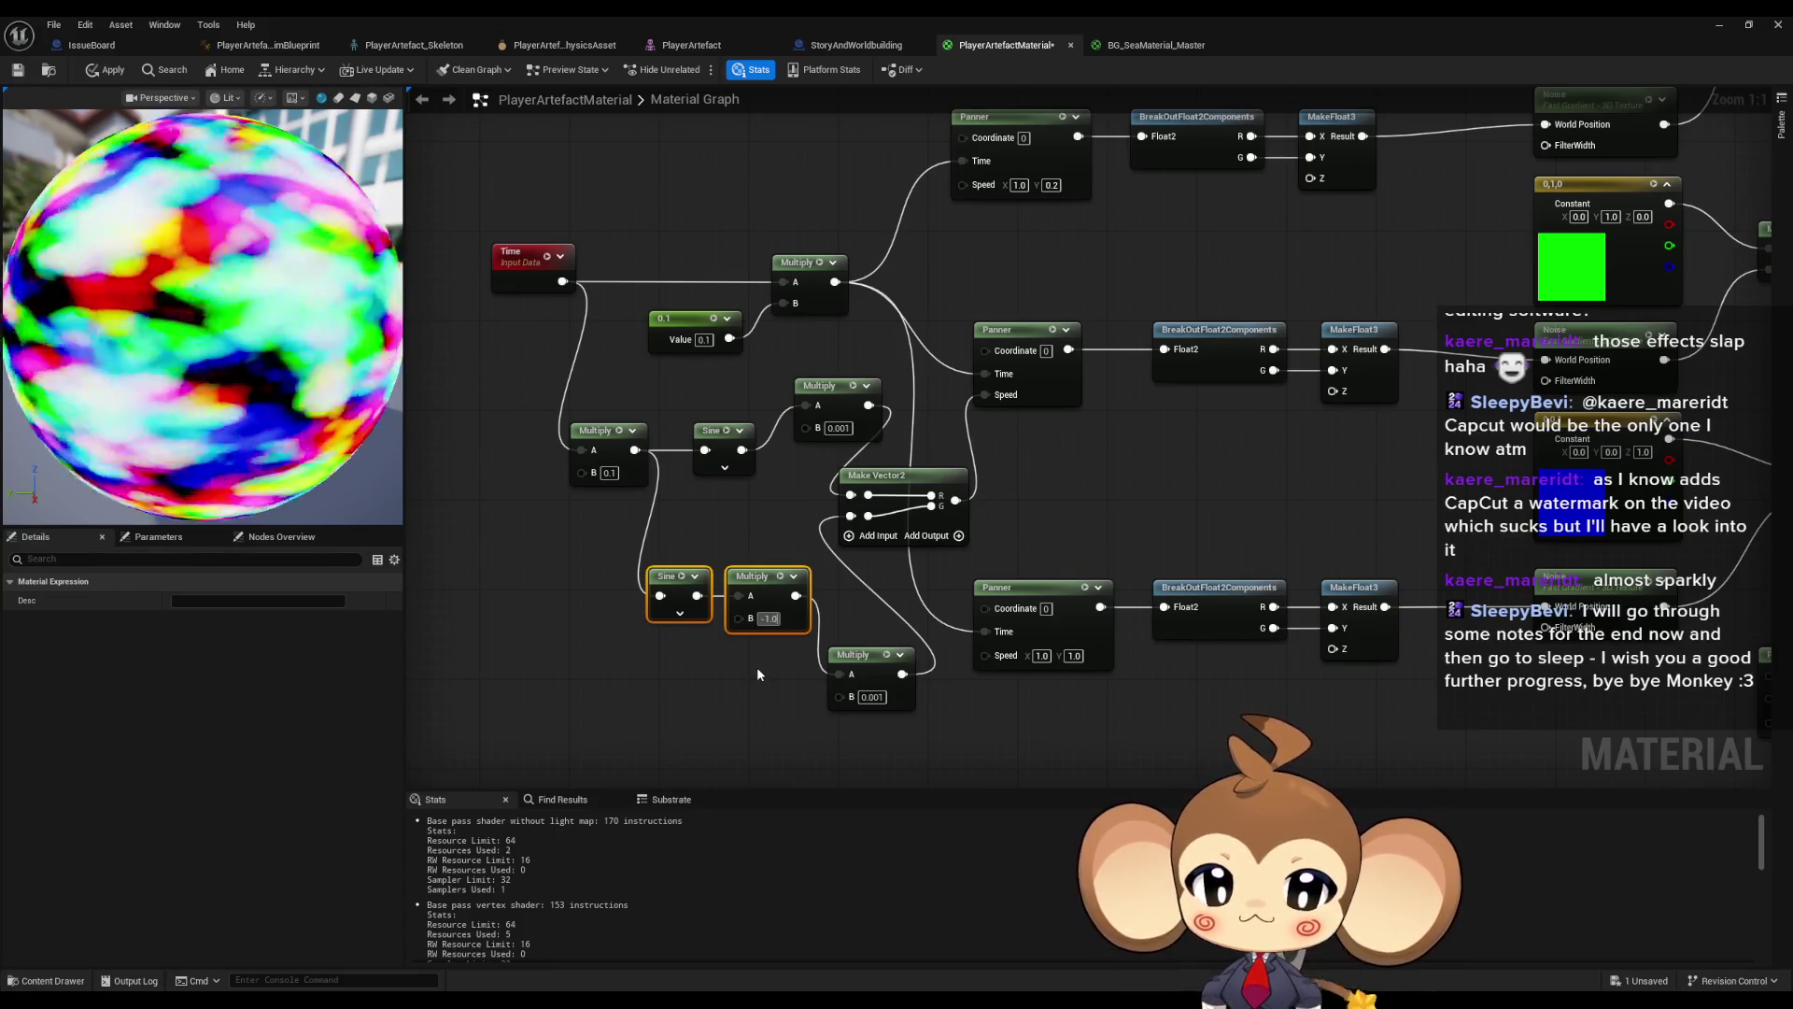
key("BackSpace")
key("BackSpace")
key("BackSpace")
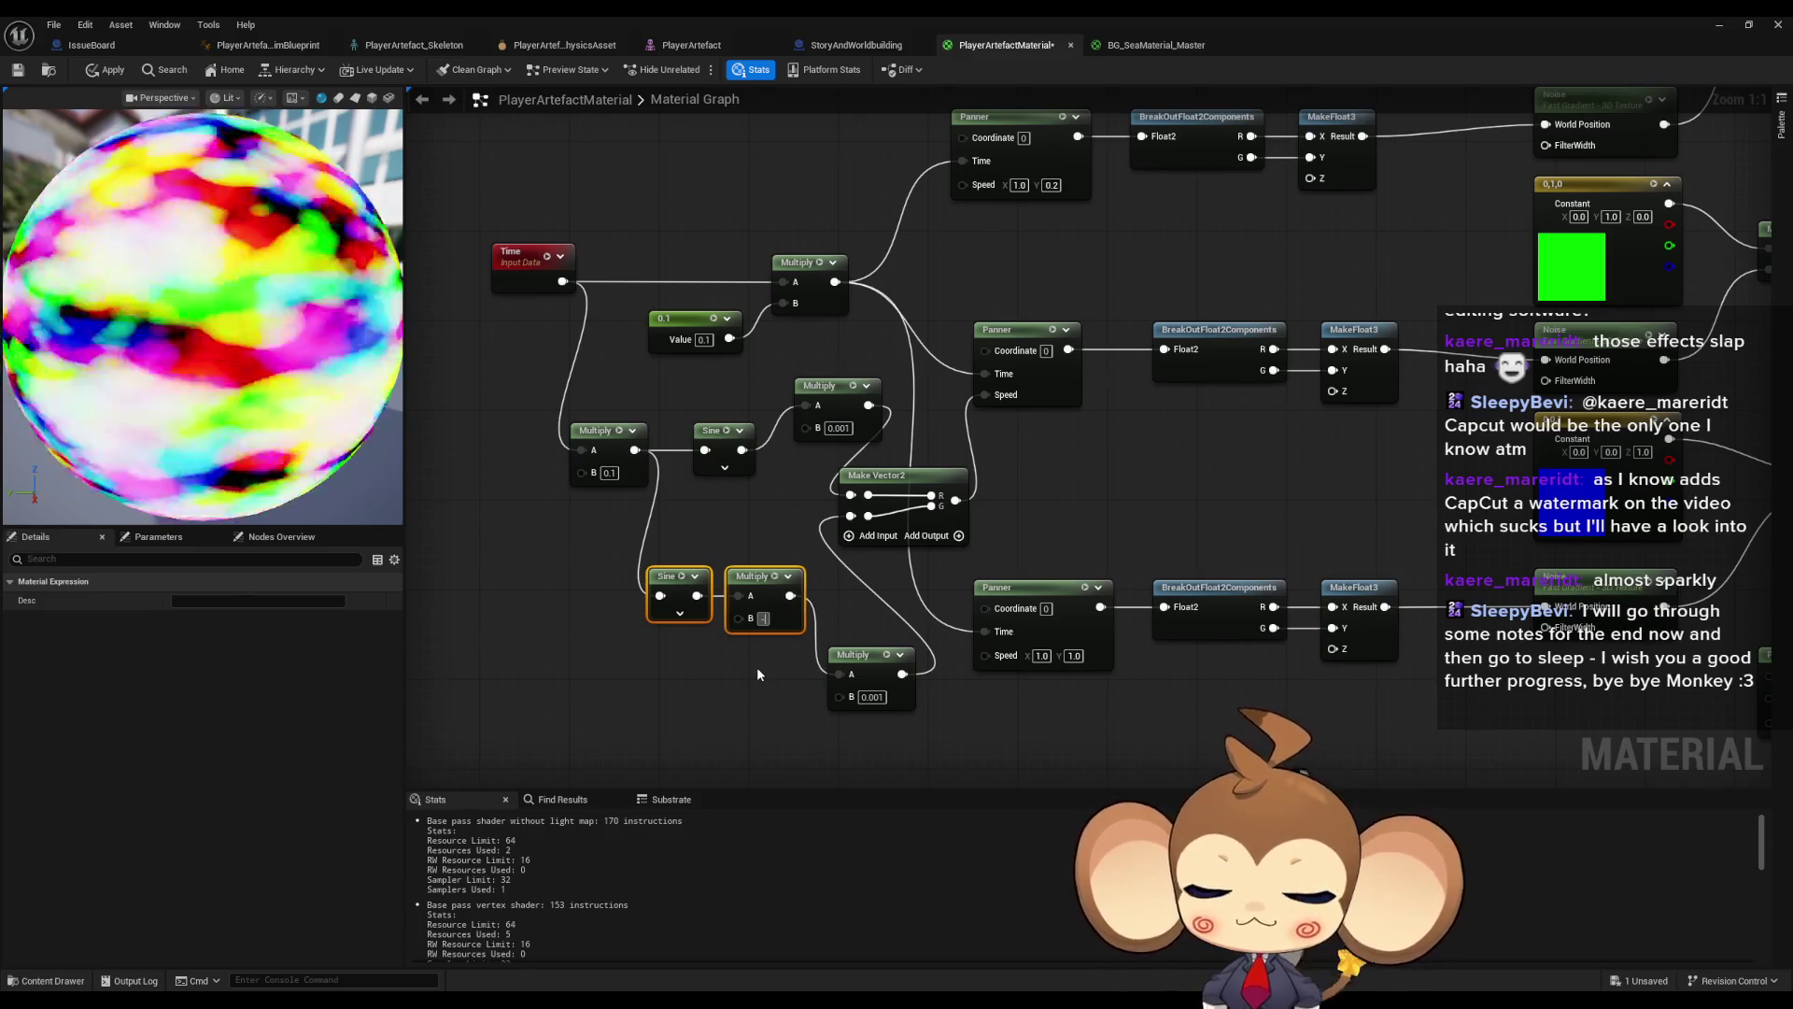
type("0,5")
key("Return")
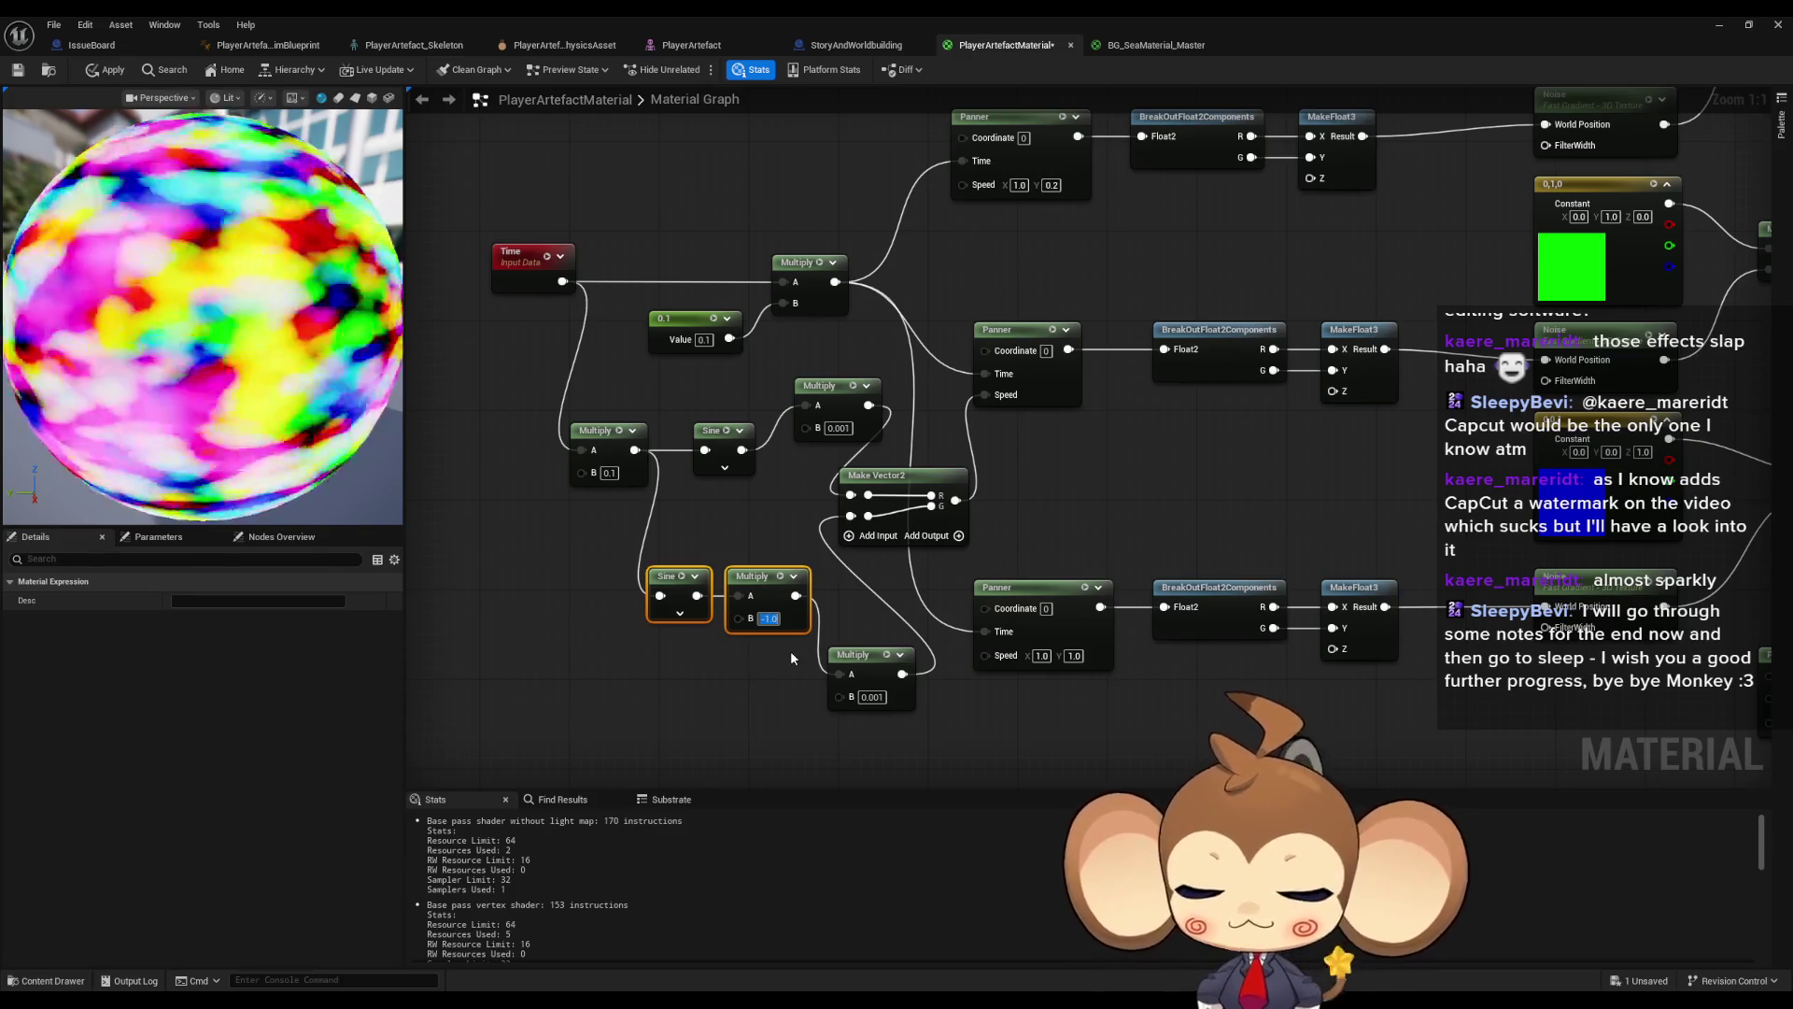
type("-0")
type(".5")
key("Return")
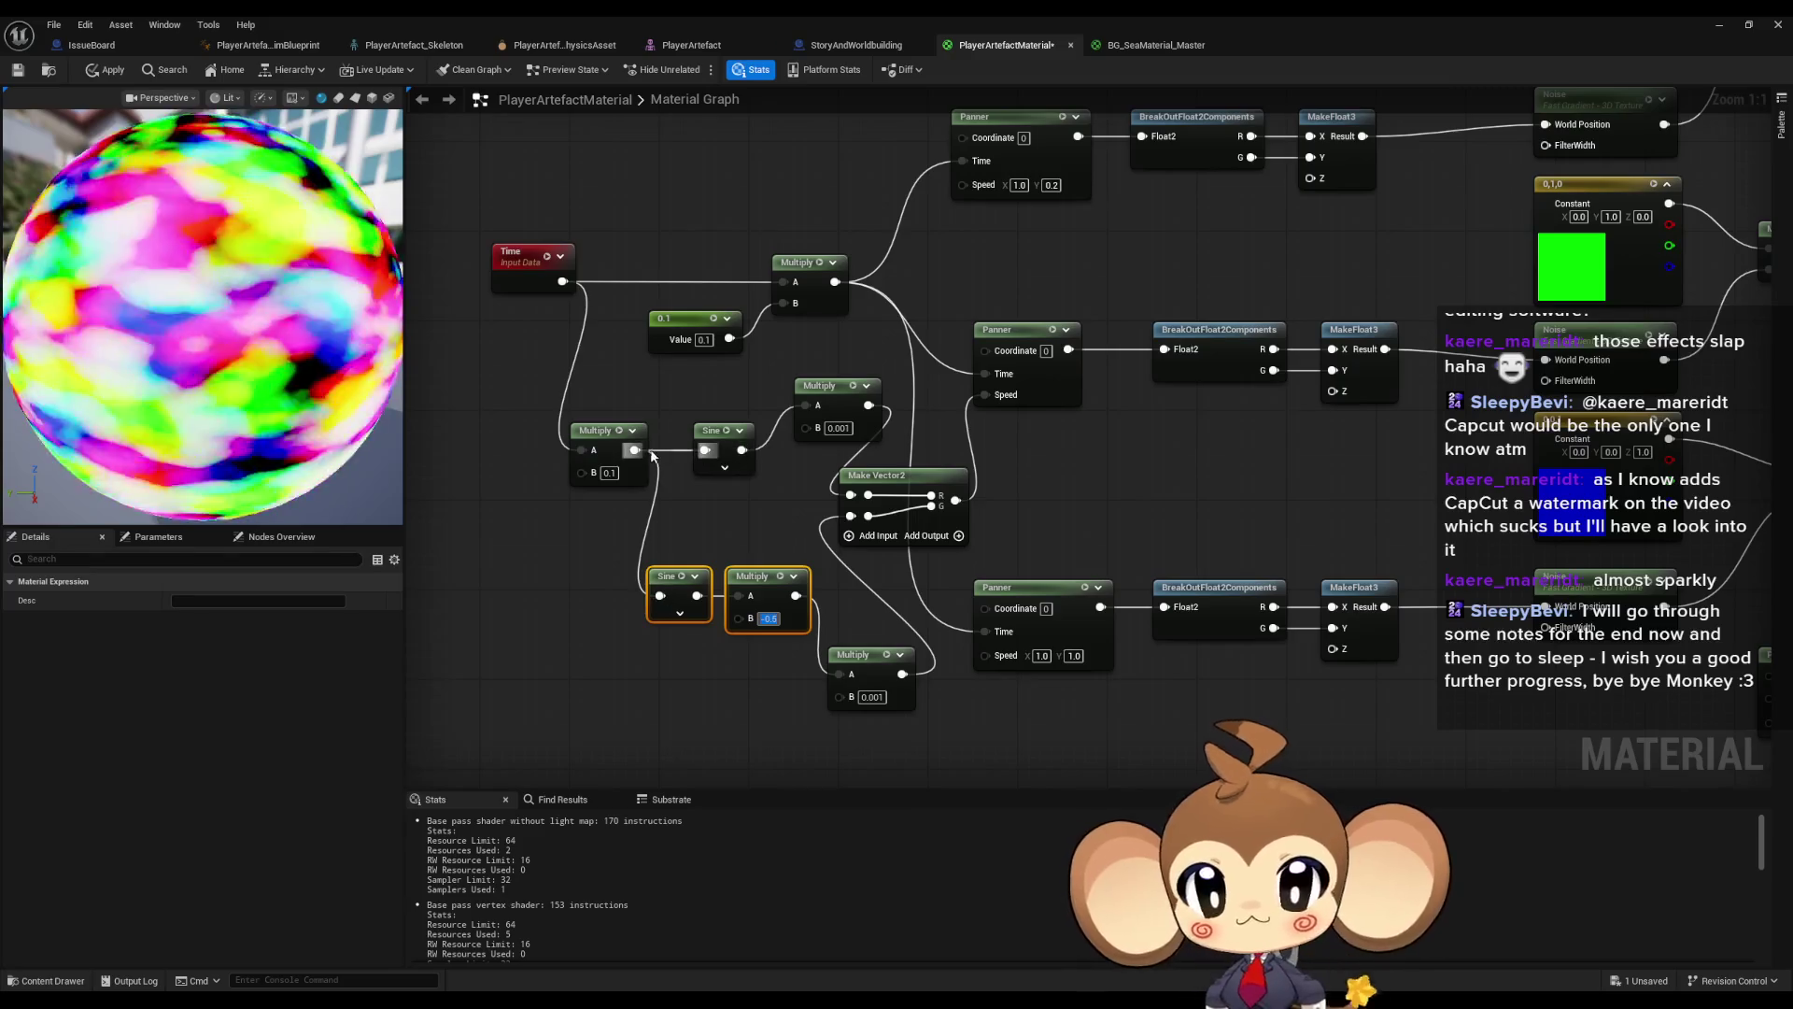
- Add a Cosine node from the 0.1 Multiply output and wire it into the lower 0.001 Multiply's A
left_click_drag(635, 451, 539, 618)
type("cosi")
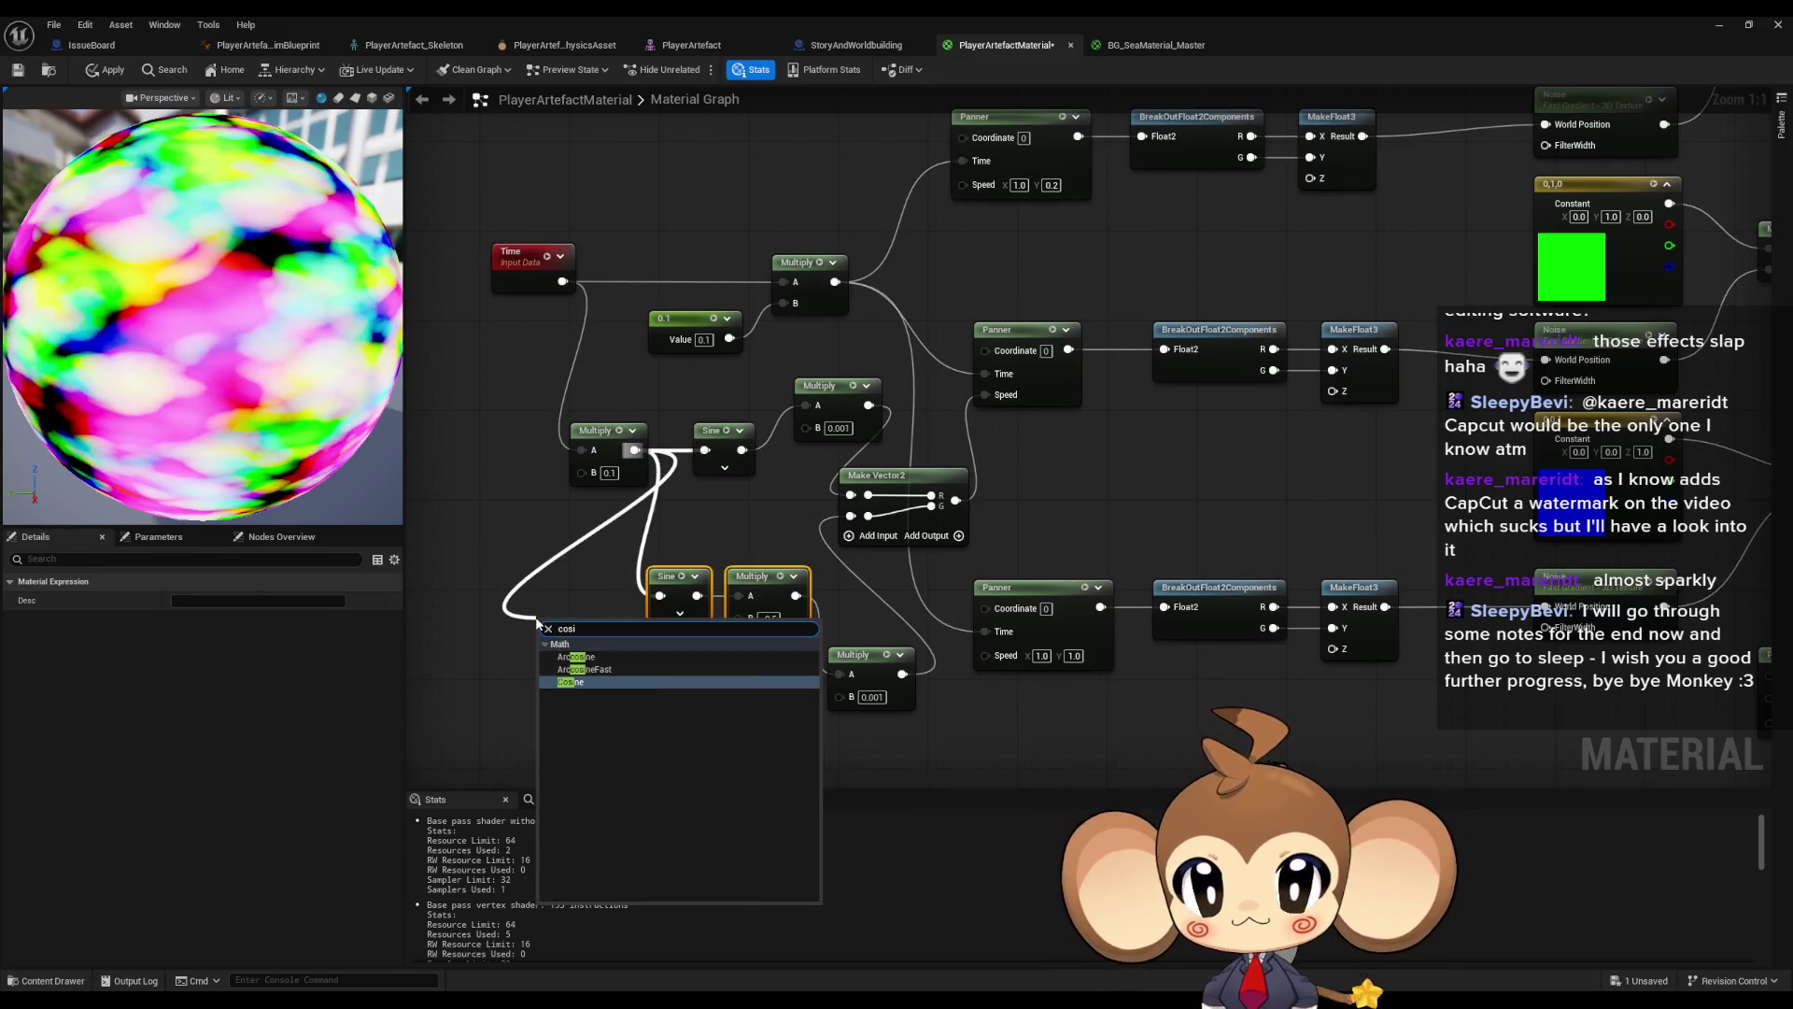
key("Return")
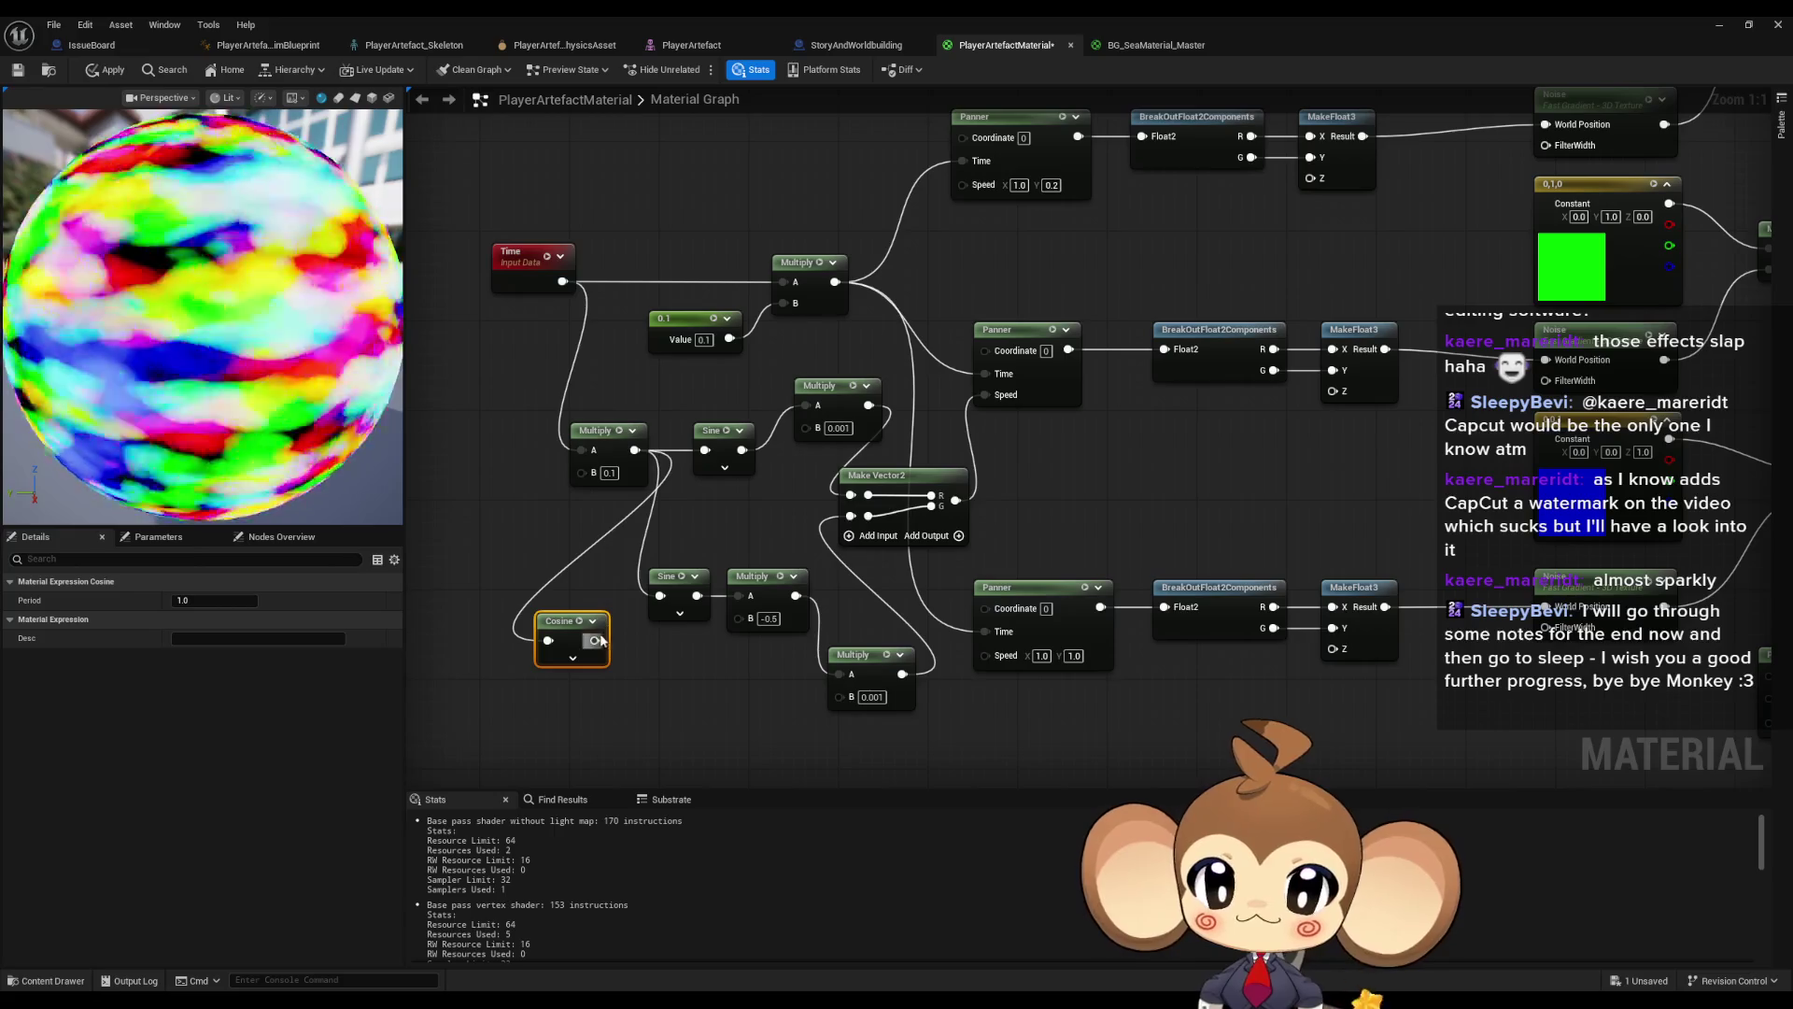
left_click(762, 618)
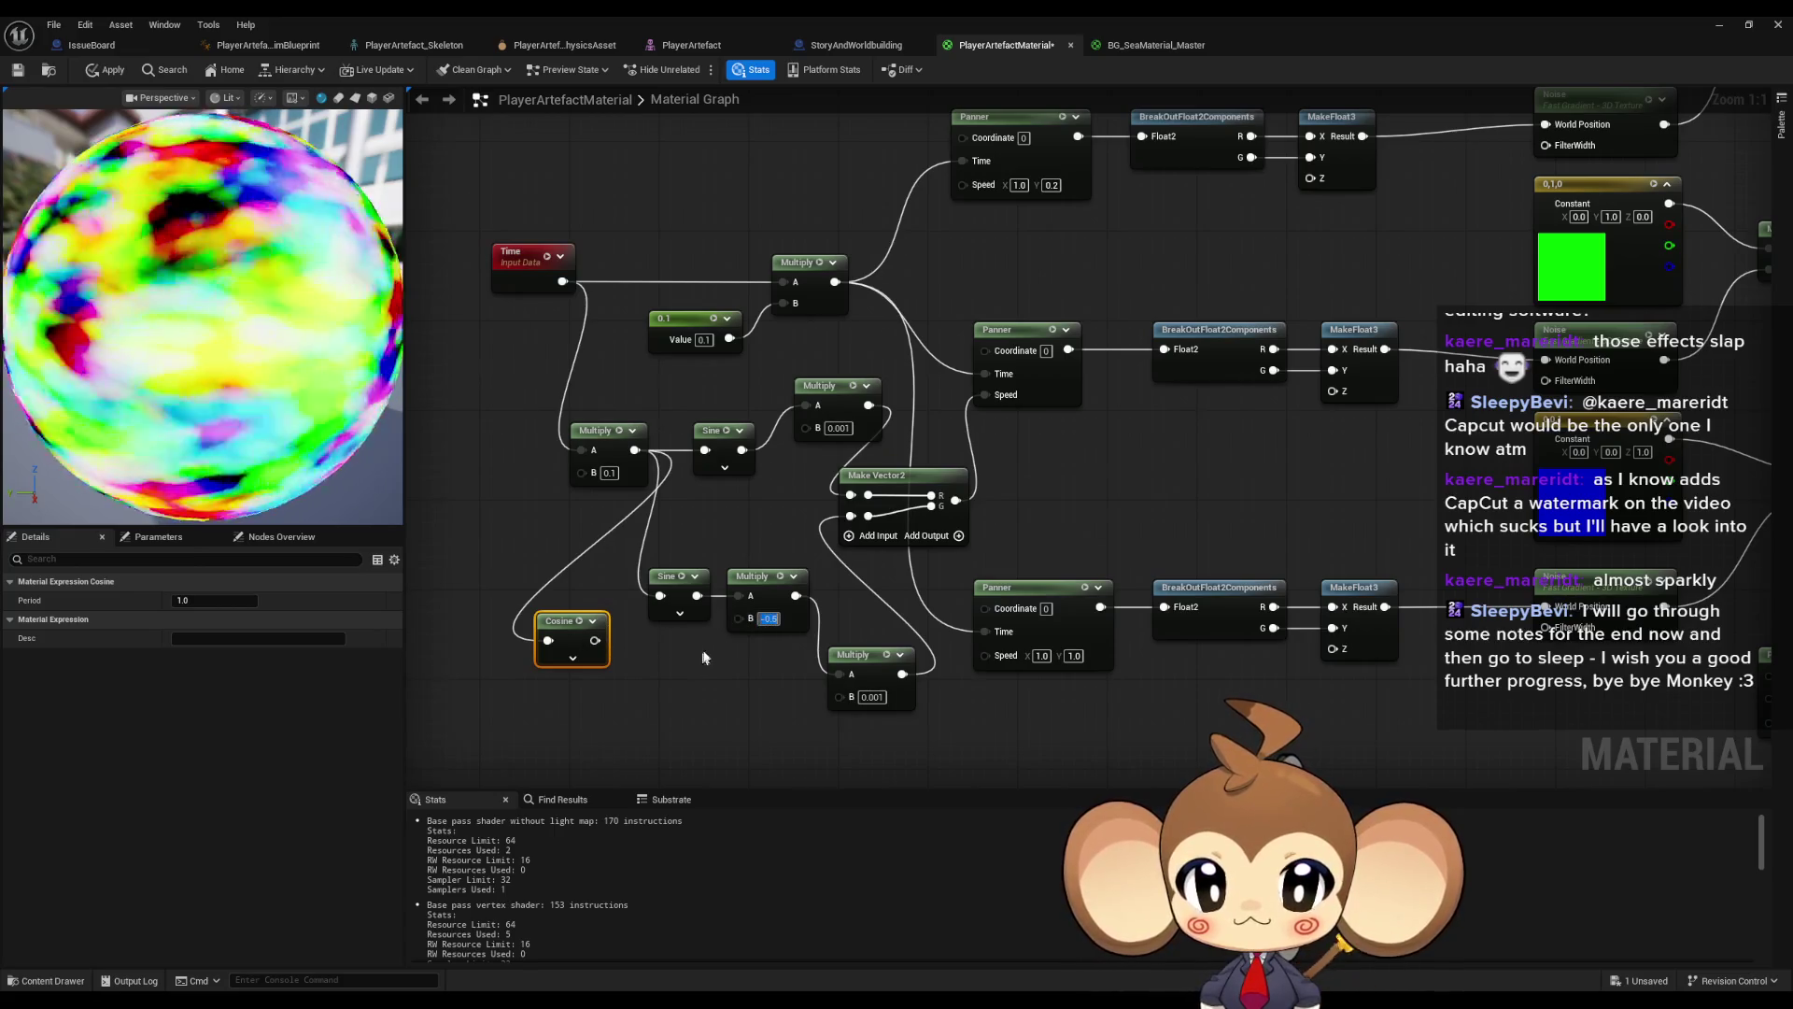
left_click_drag(594, 640, 839, 674)
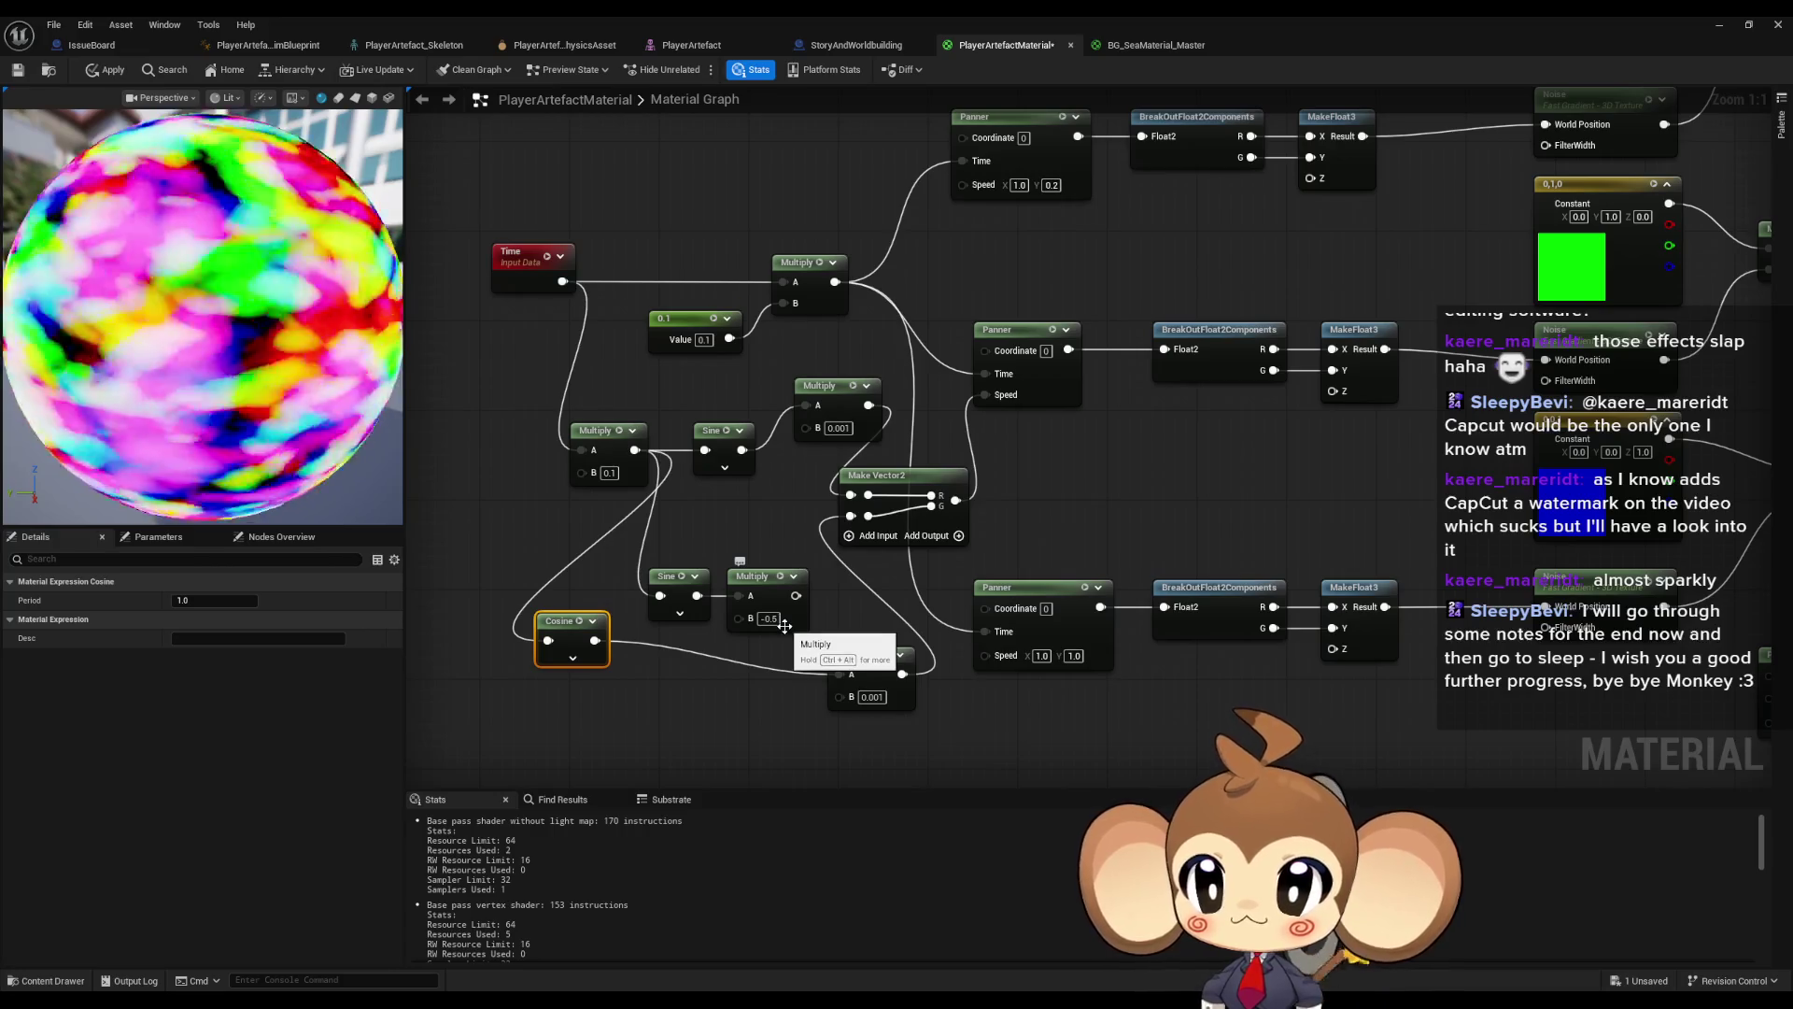
- Clear out the old lower Sine and Multiply nodes and tuck Cosine beside its Multiply
left_click_drag(729, 644, 654, 558)
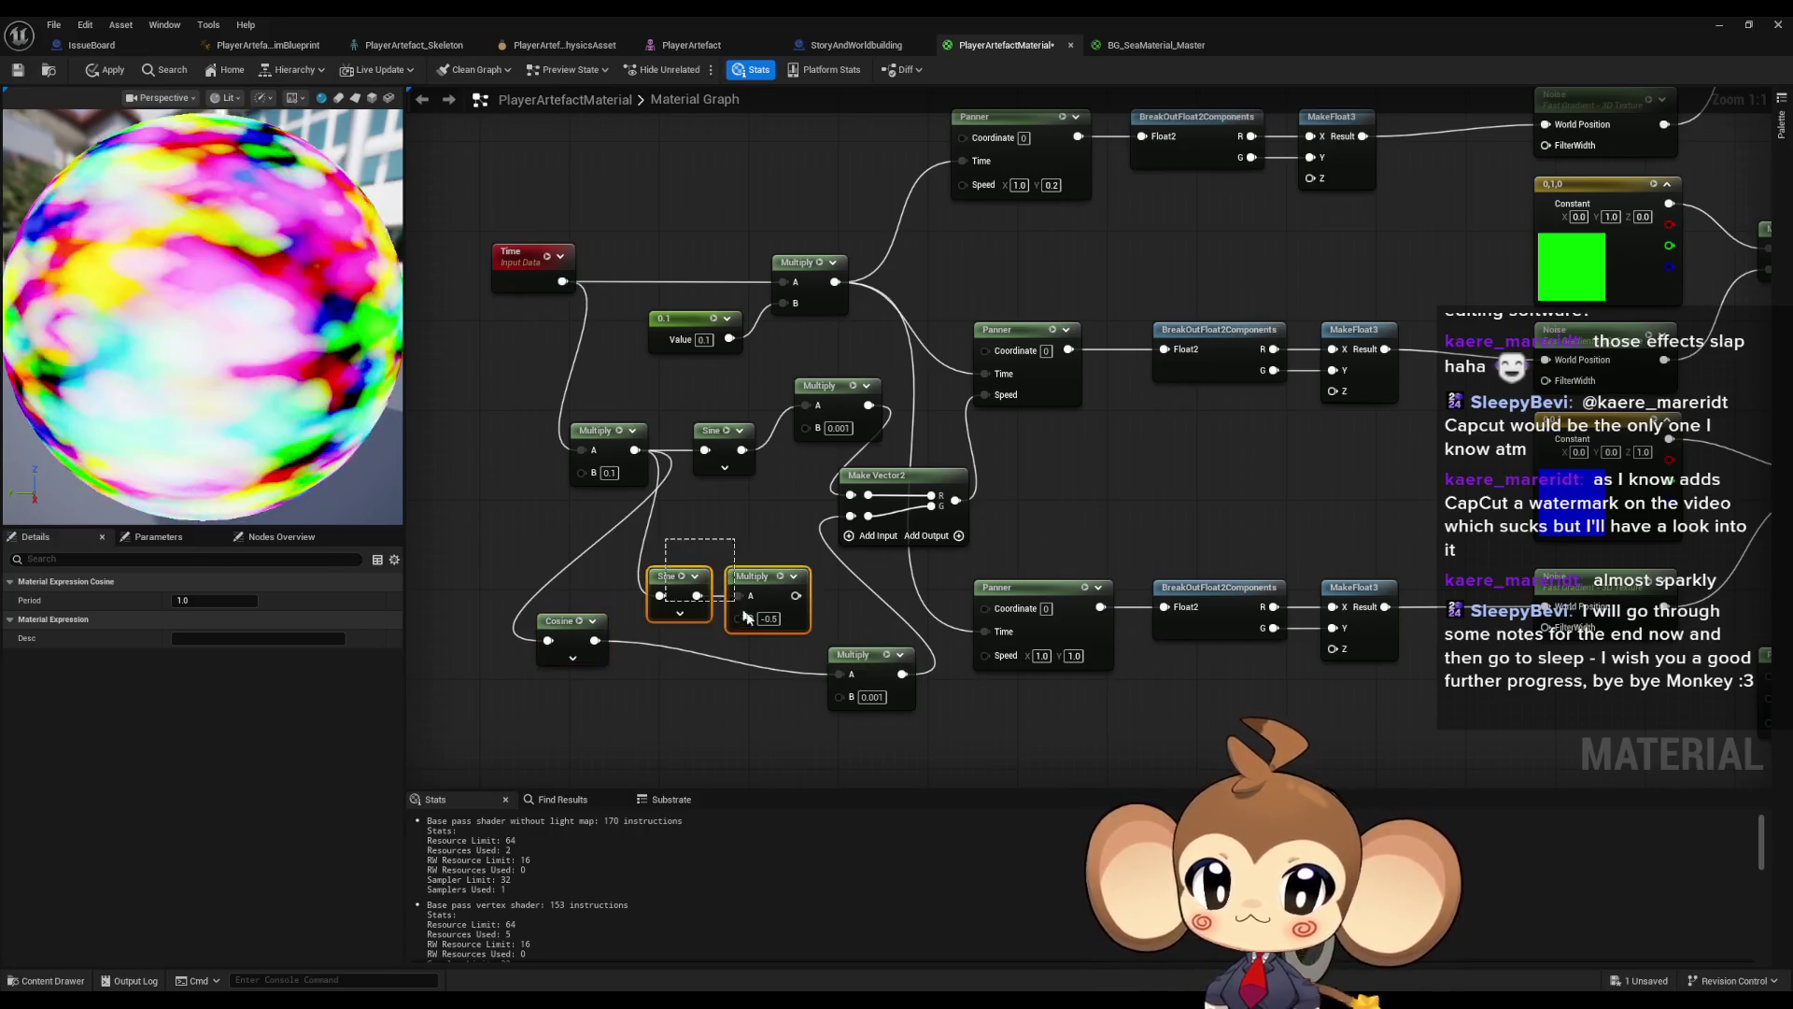
left_click(721, 670)
mouse_move(873, 665)
left_mouse_down()
mouse_move(831, 626)
mouse_move(770, 631)
left_mouse_up()
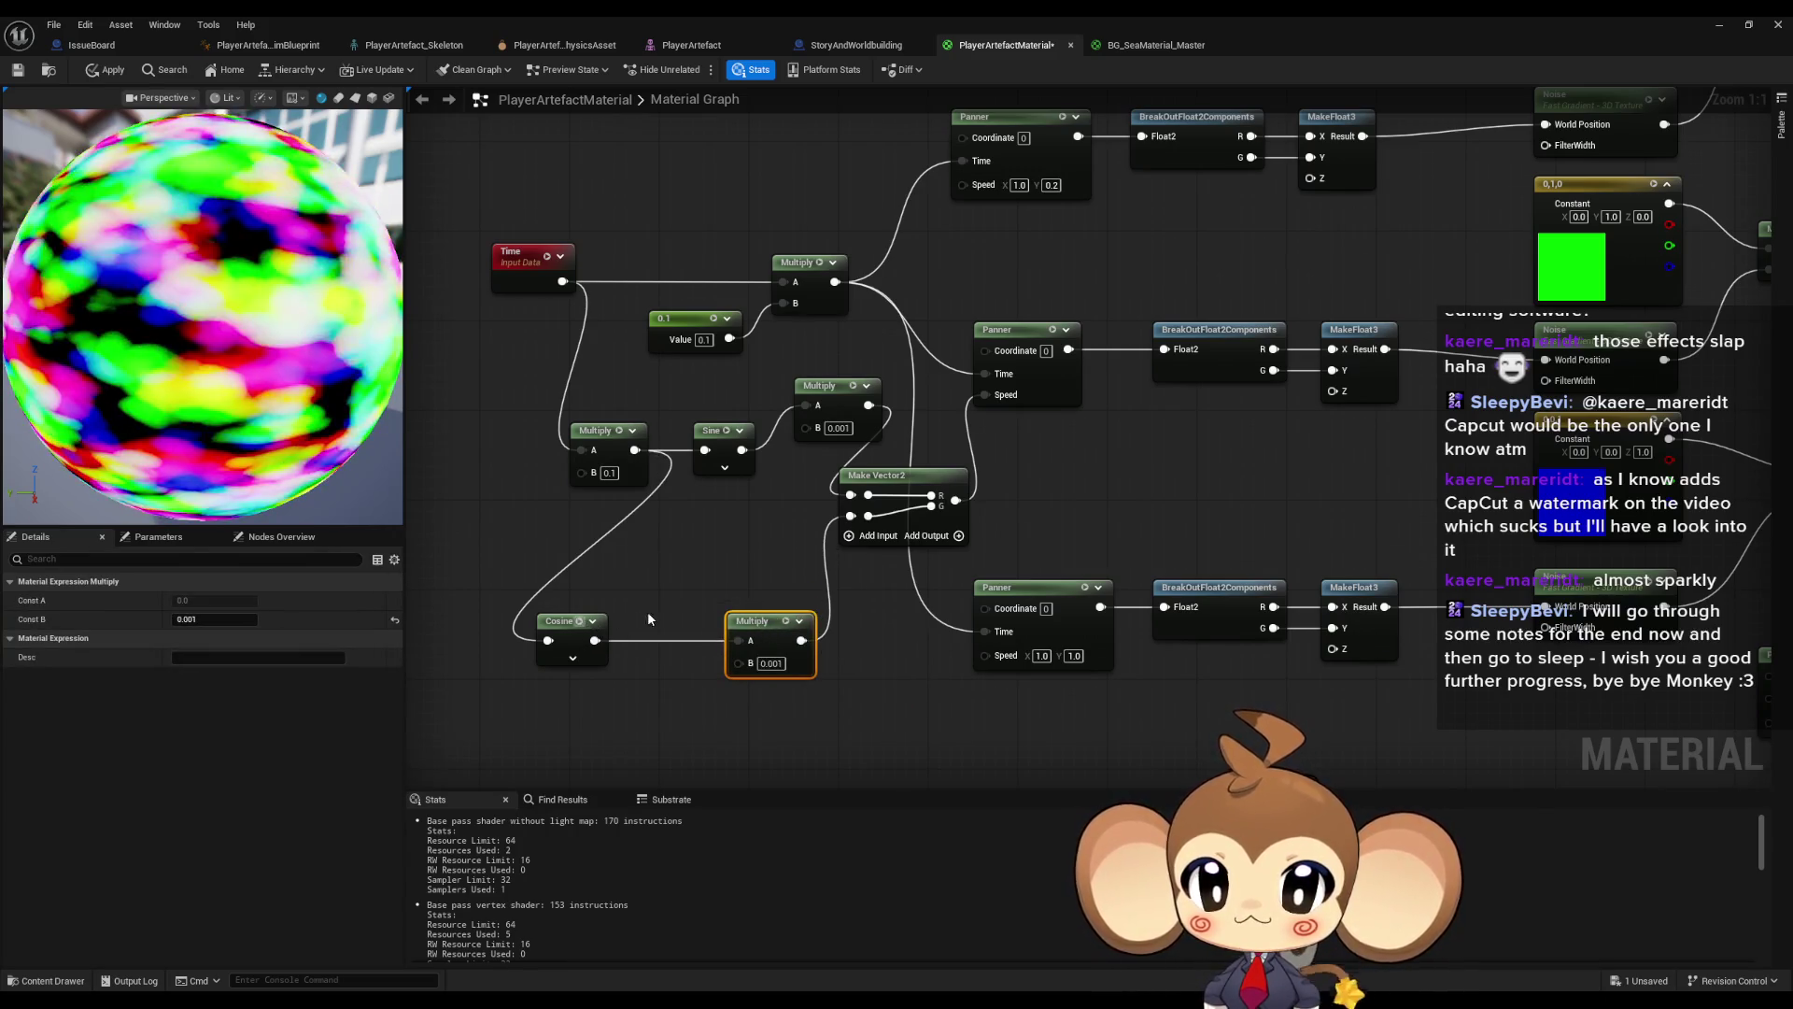
left_click_drag(582, 623, 670, 611)
left_click(680, 557)
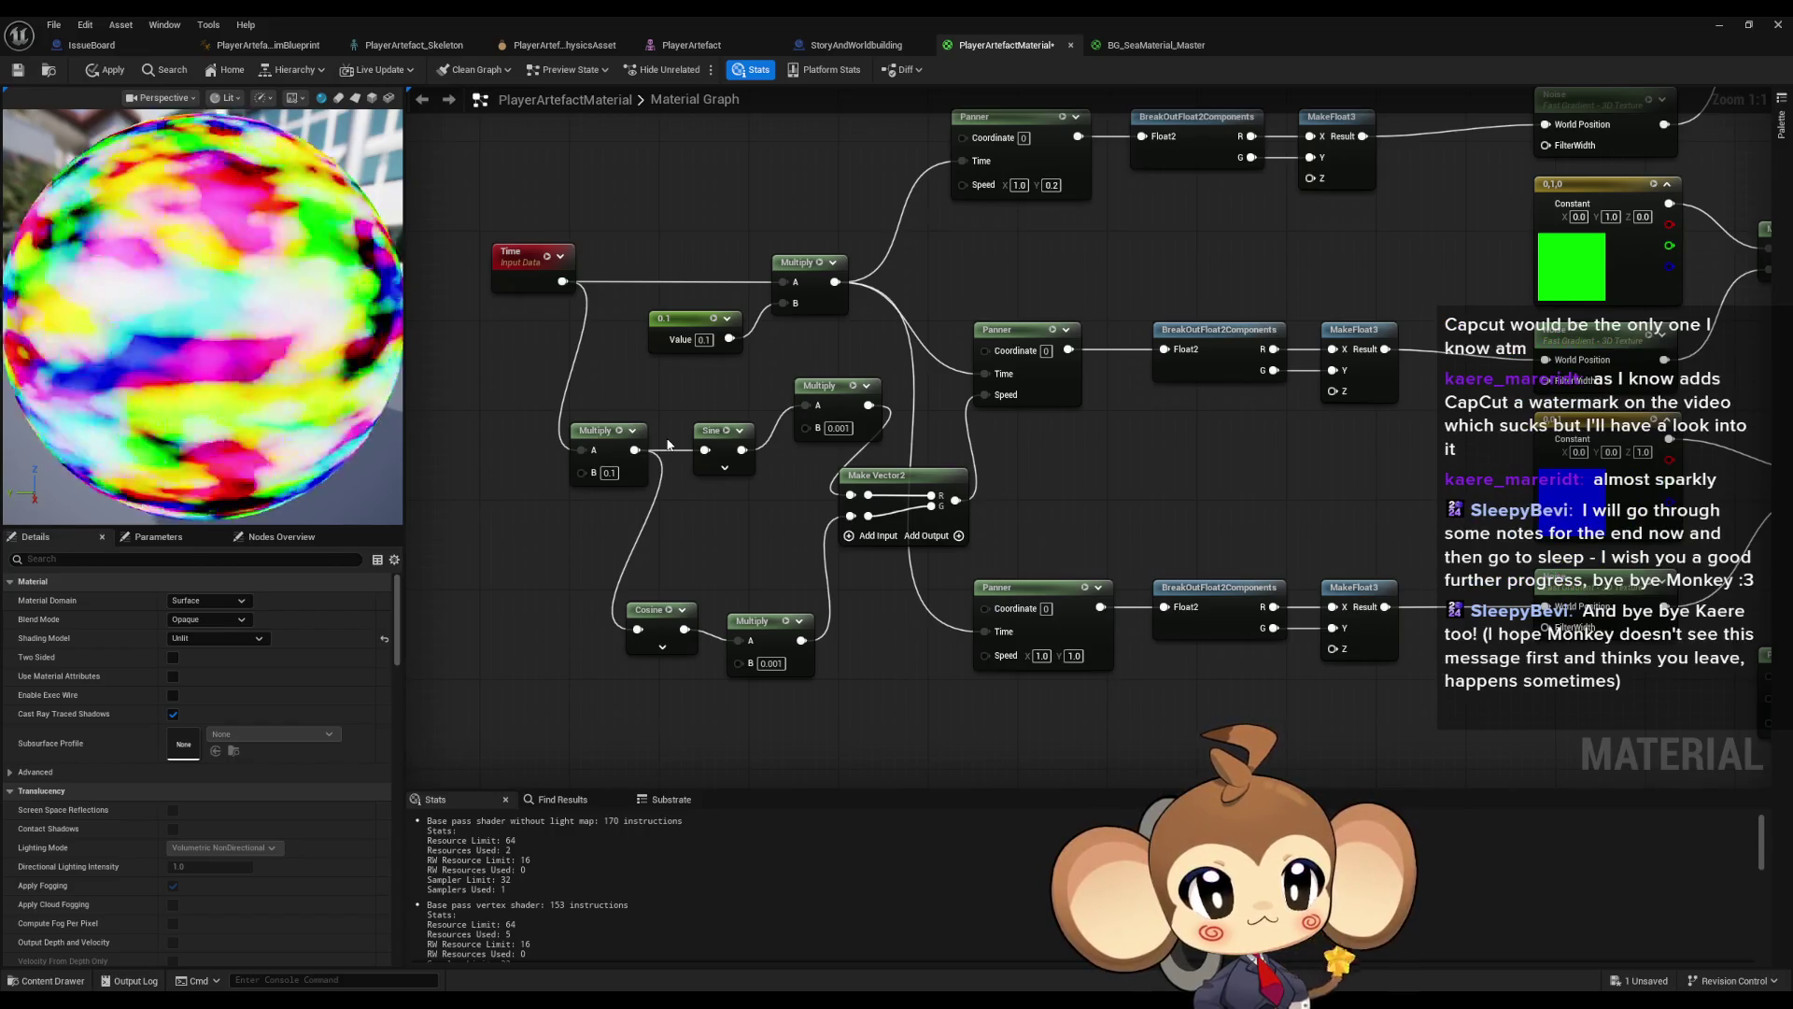
left_click_drag(702, 521, 789, 526)
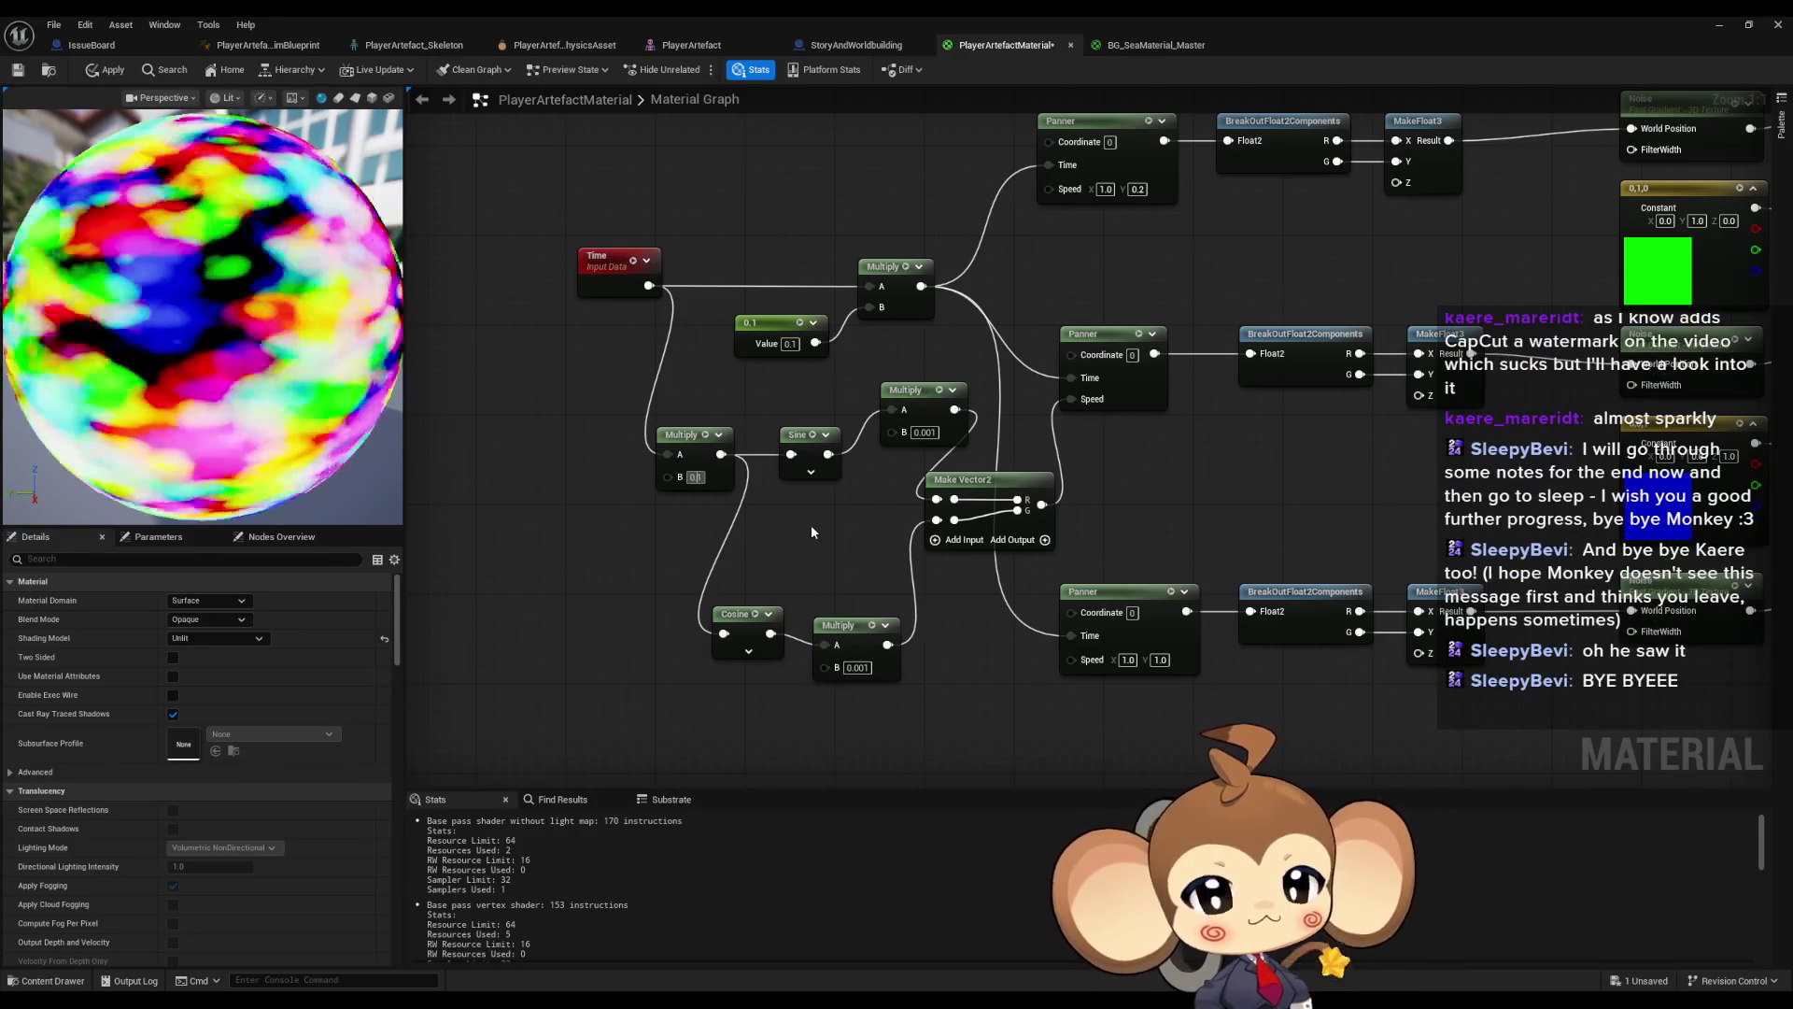
- Try a time multiplier of 0.01, then restore it to 0.1
type("0")
key("Return")
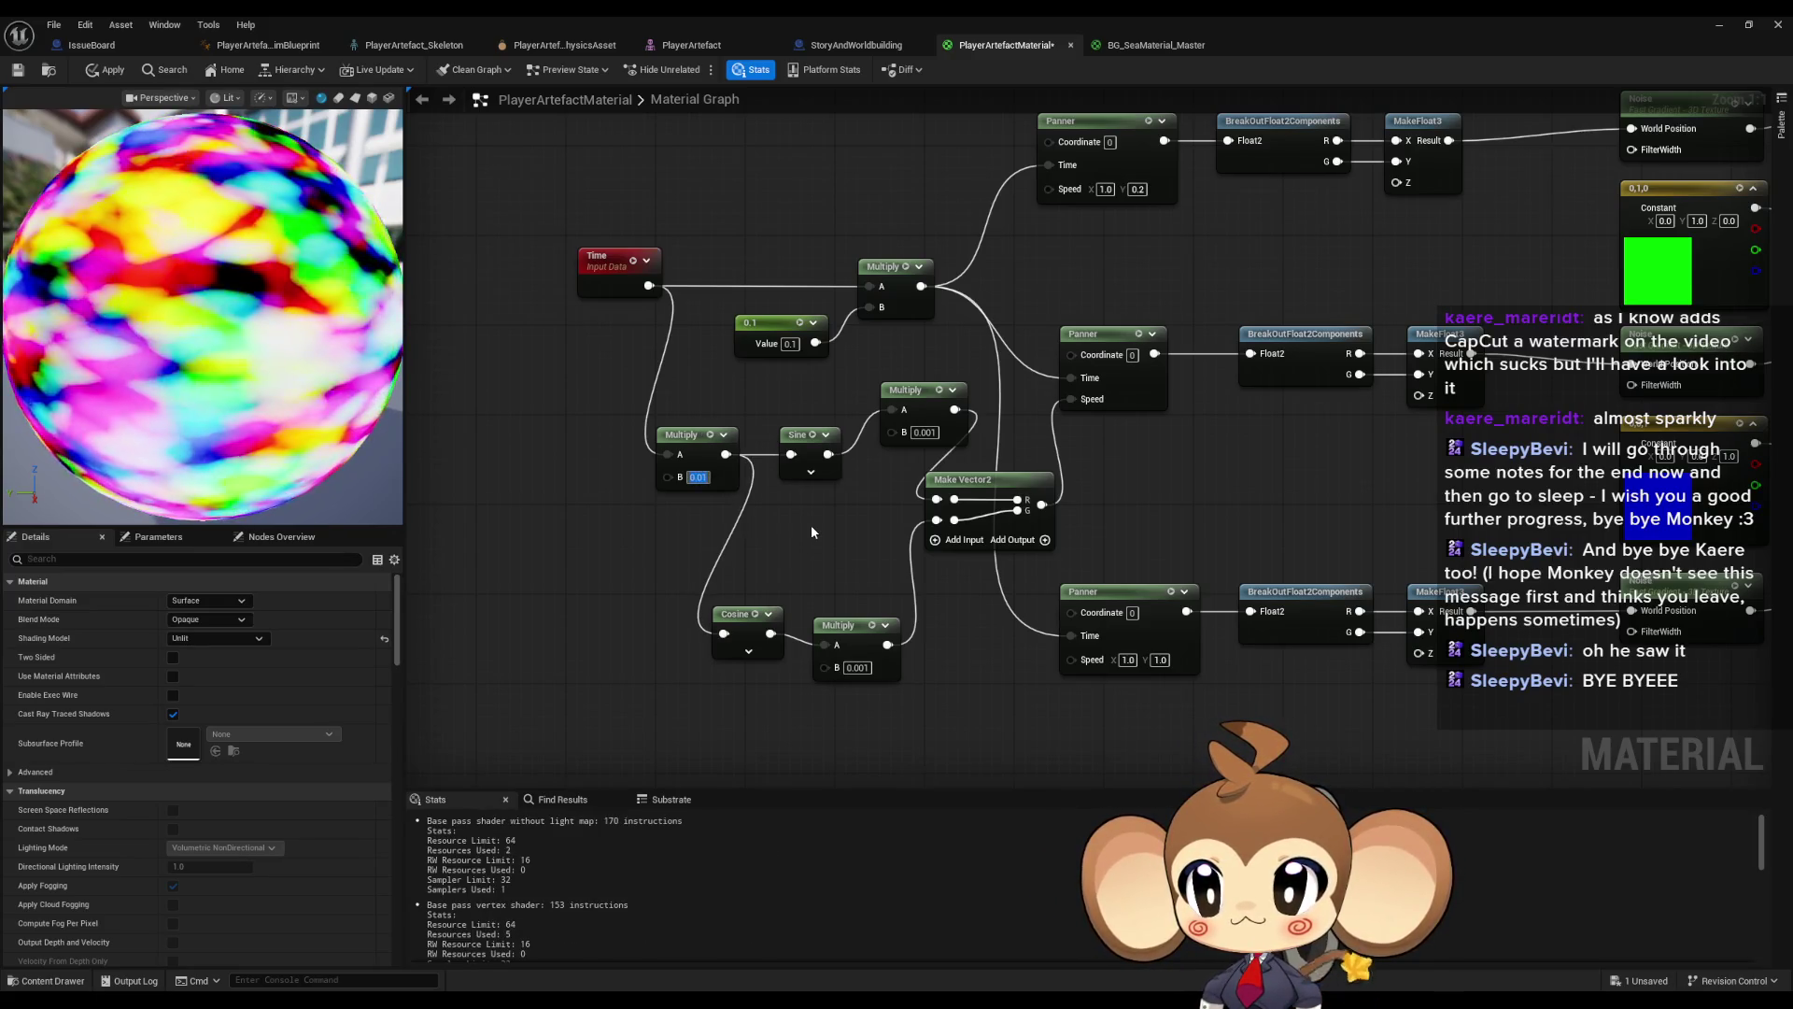
type("0.1")
key("Return")
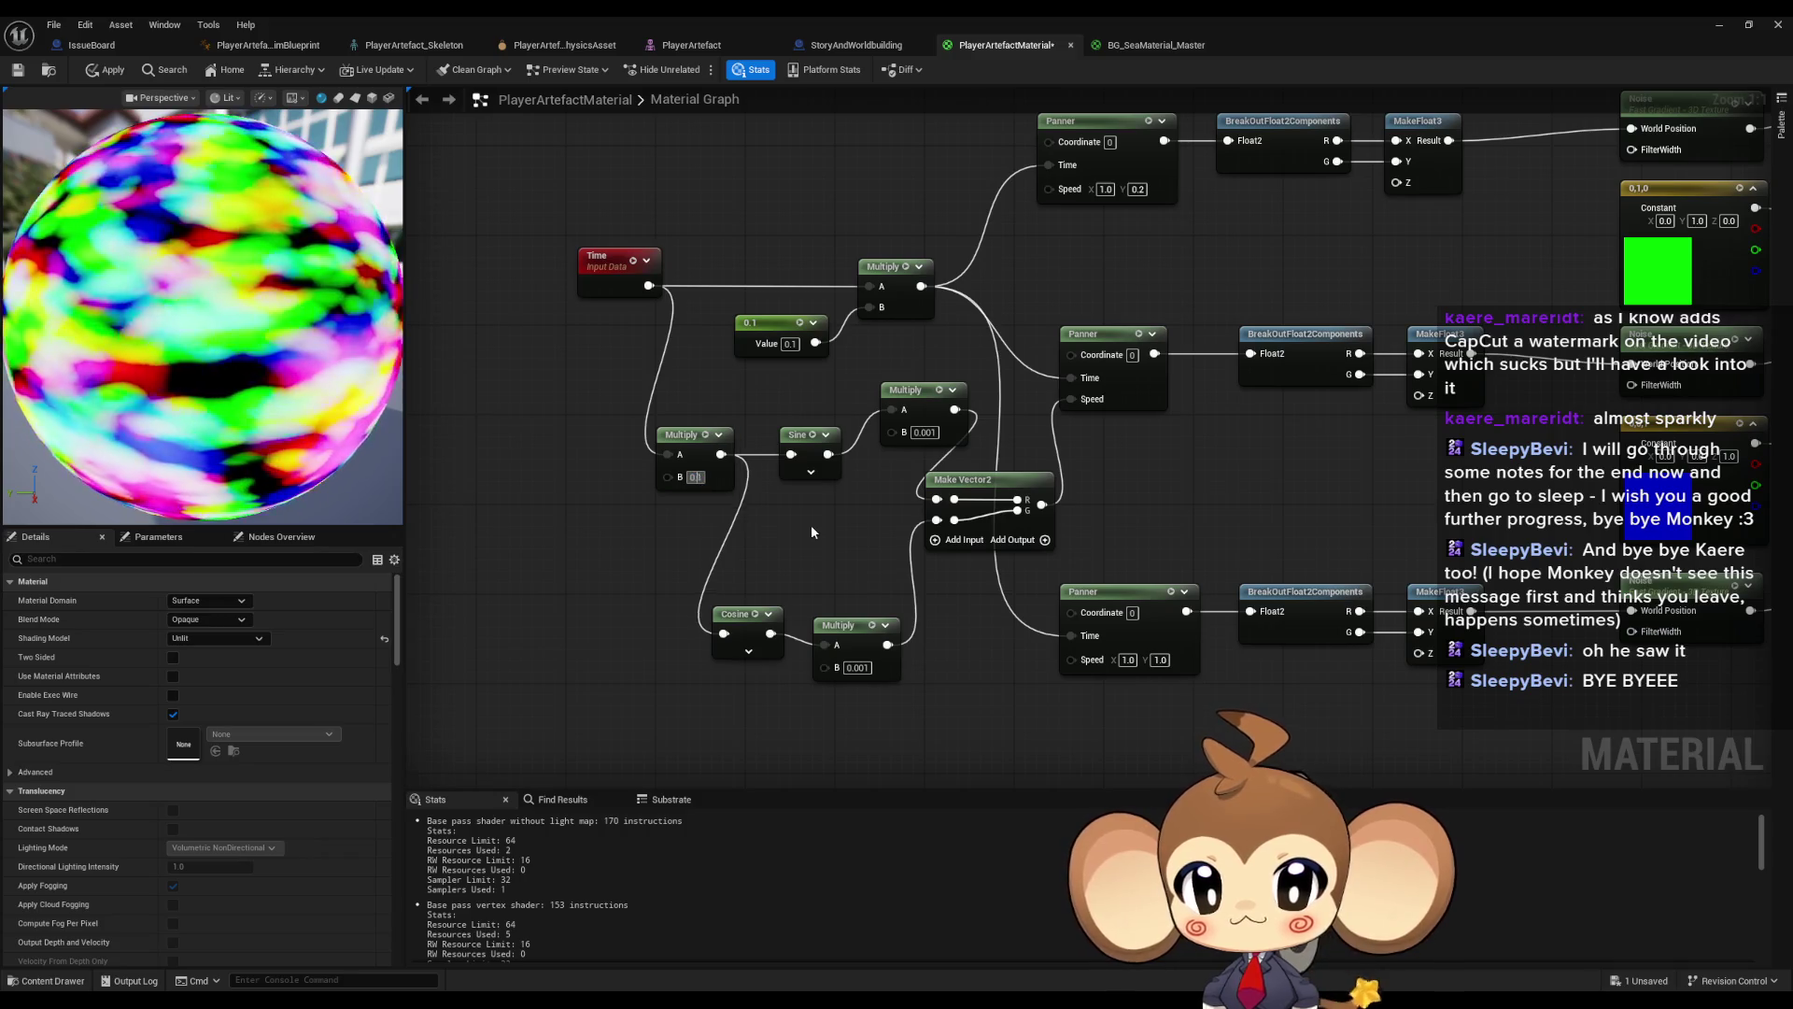
- Set the sine and cosine Multiply factors to 0.0005, after trying 0.01 and 0.0001
double_click(921, 431)
type("0.01")
key("Return")
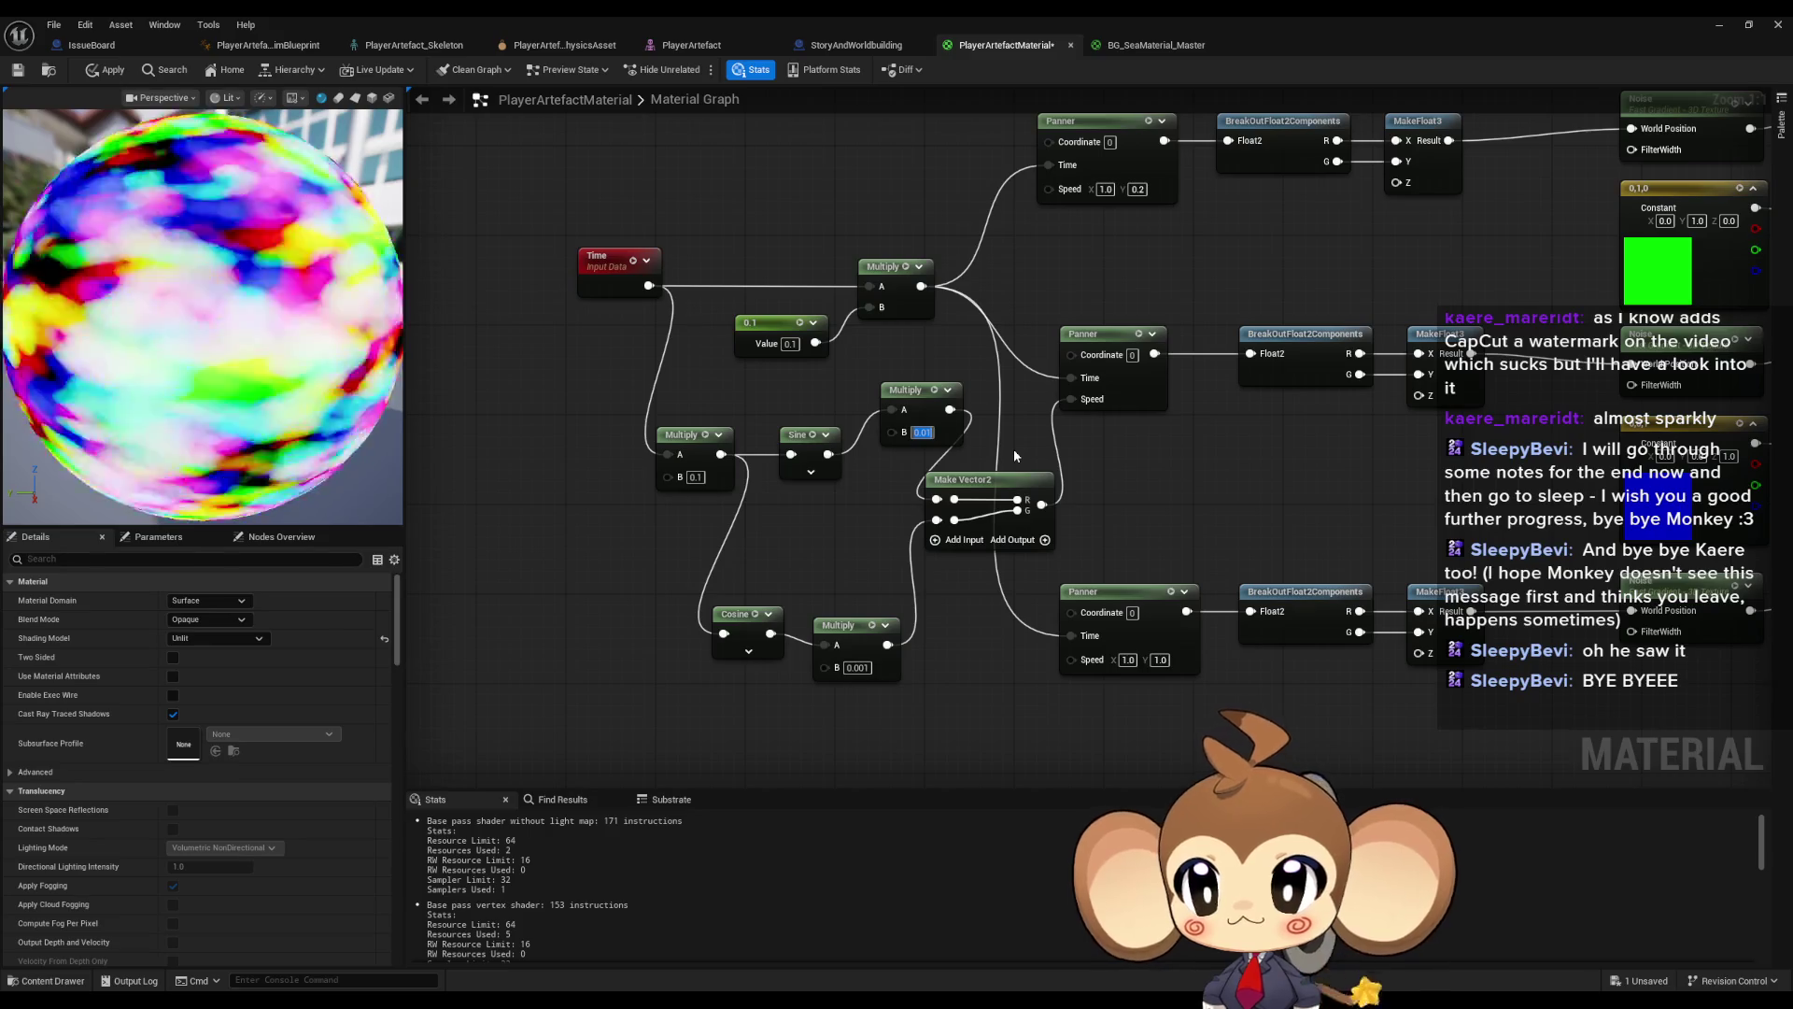
type("0.0001")
key("Return")
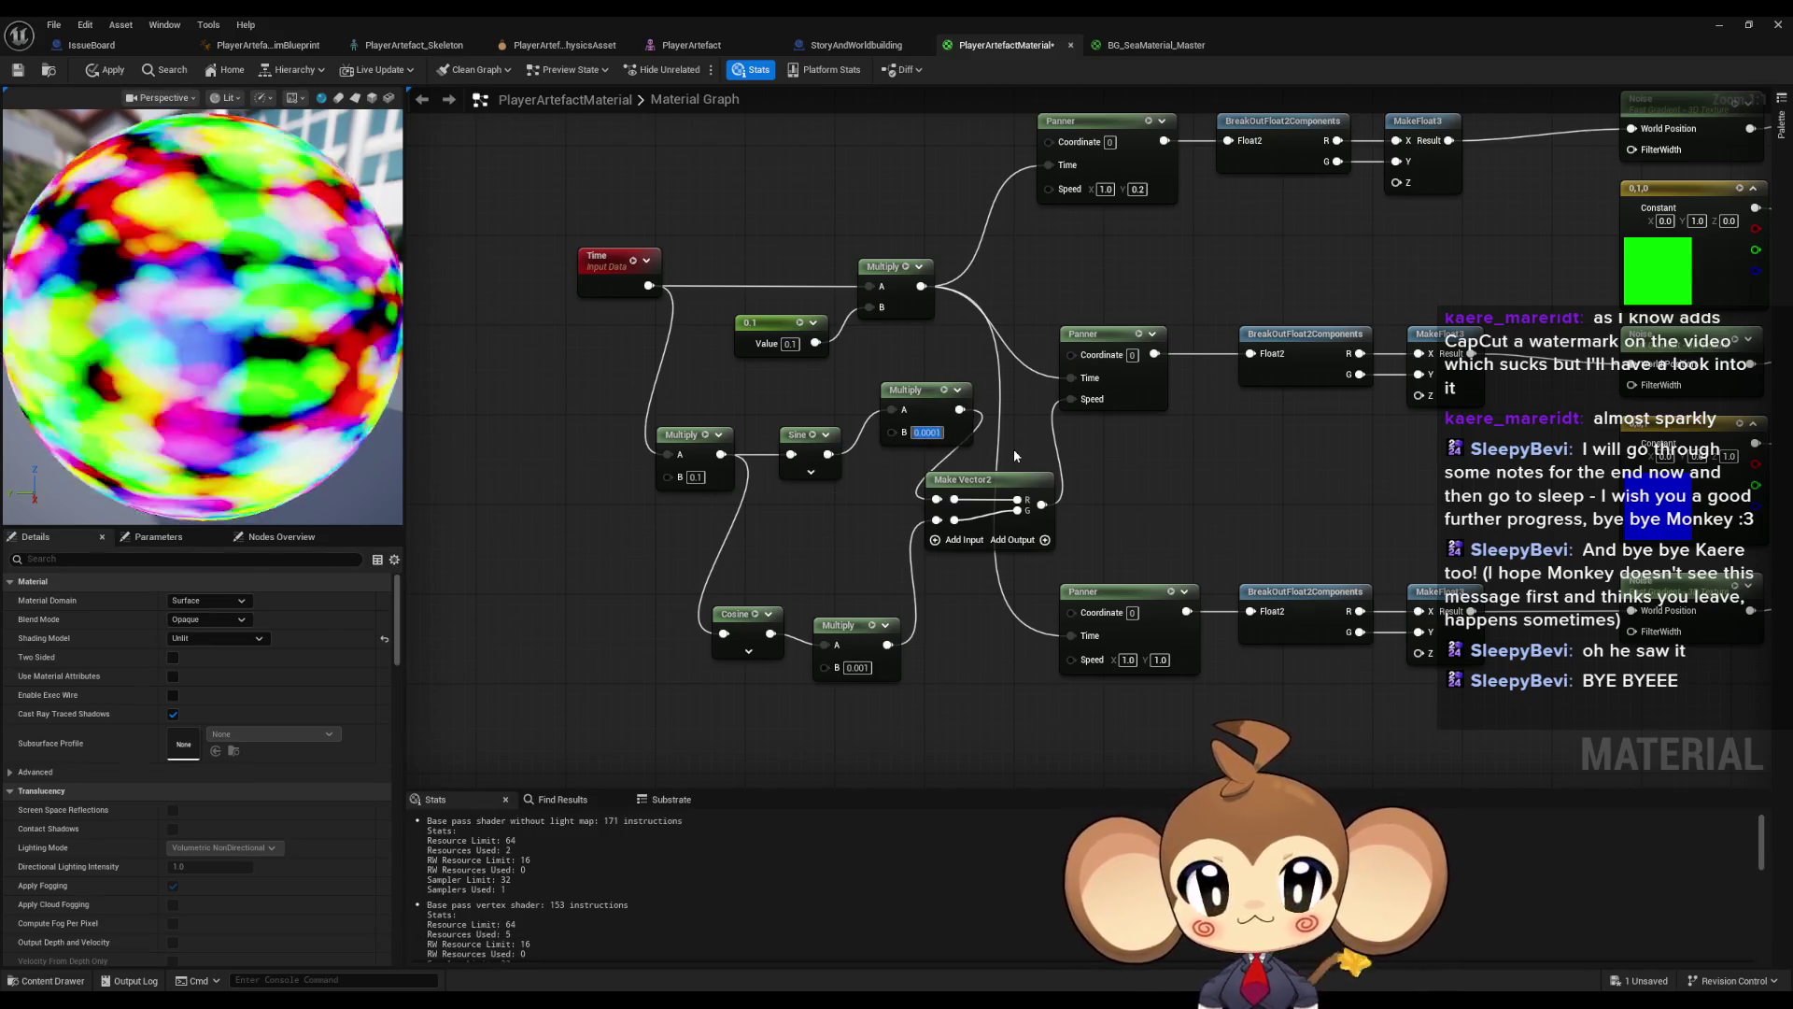
double_click(858, 667)
type("01")
key("Return")
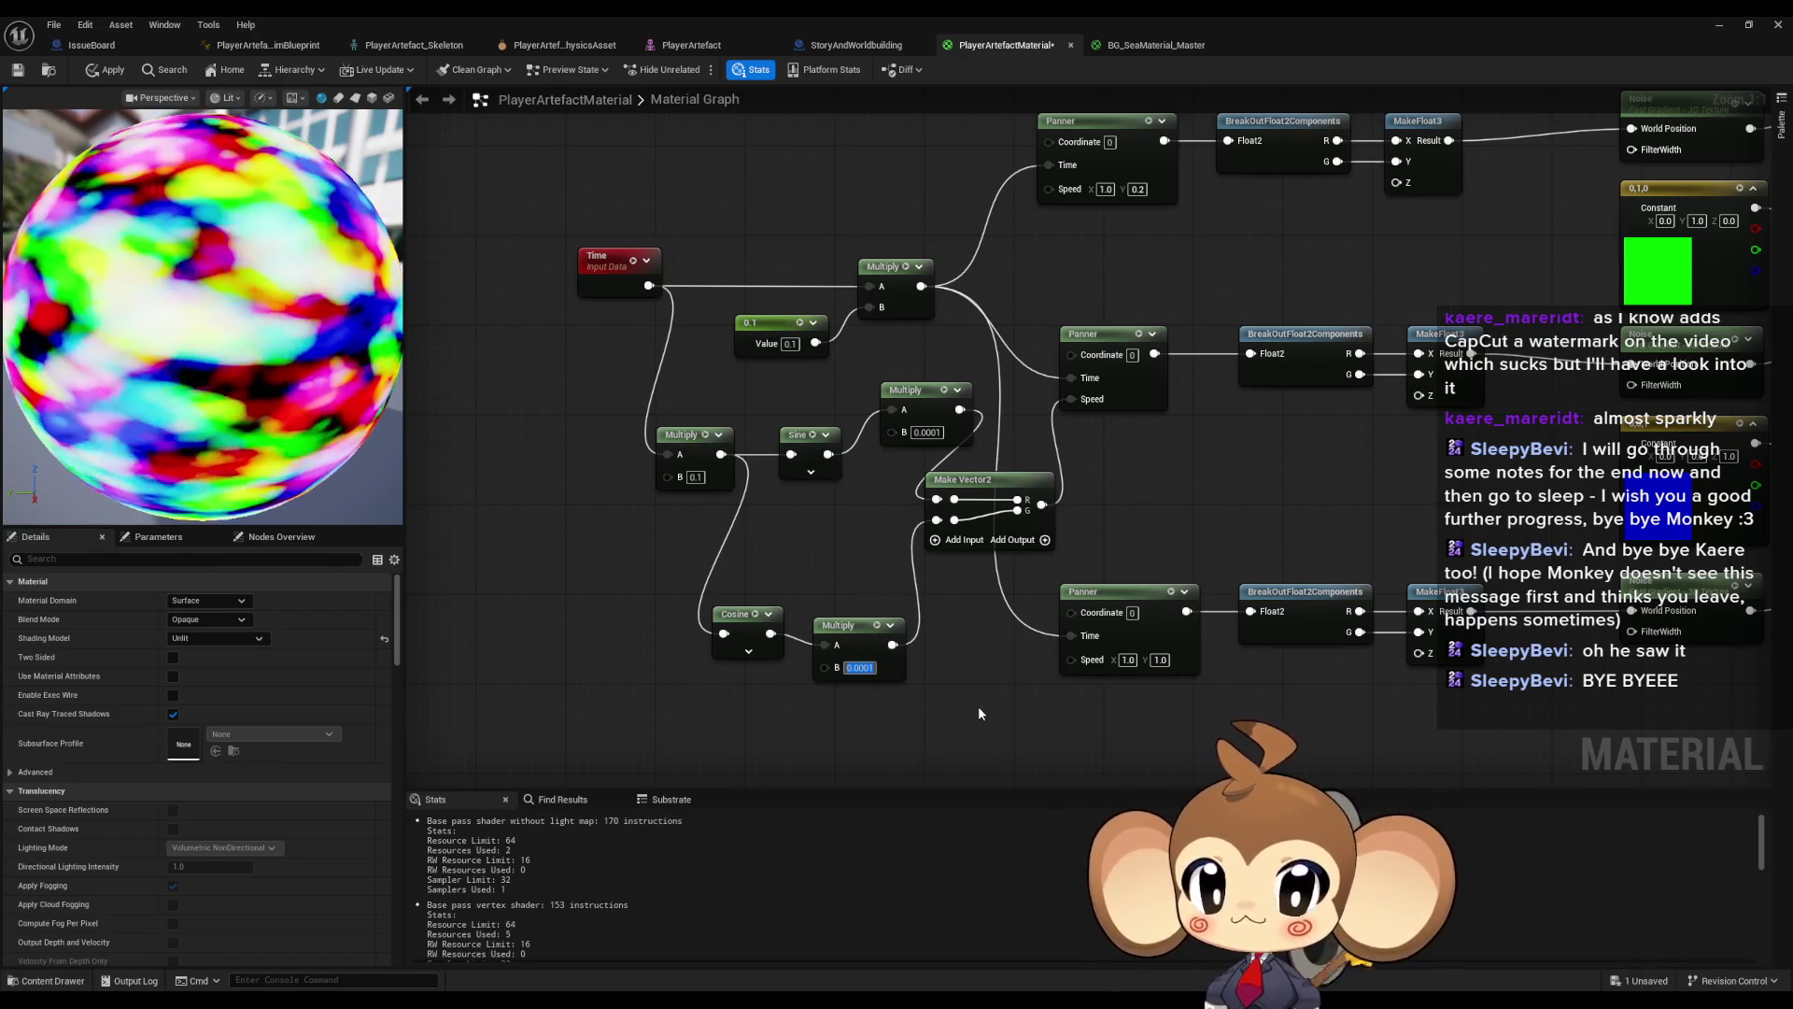
type("0.0005")
key("Return")
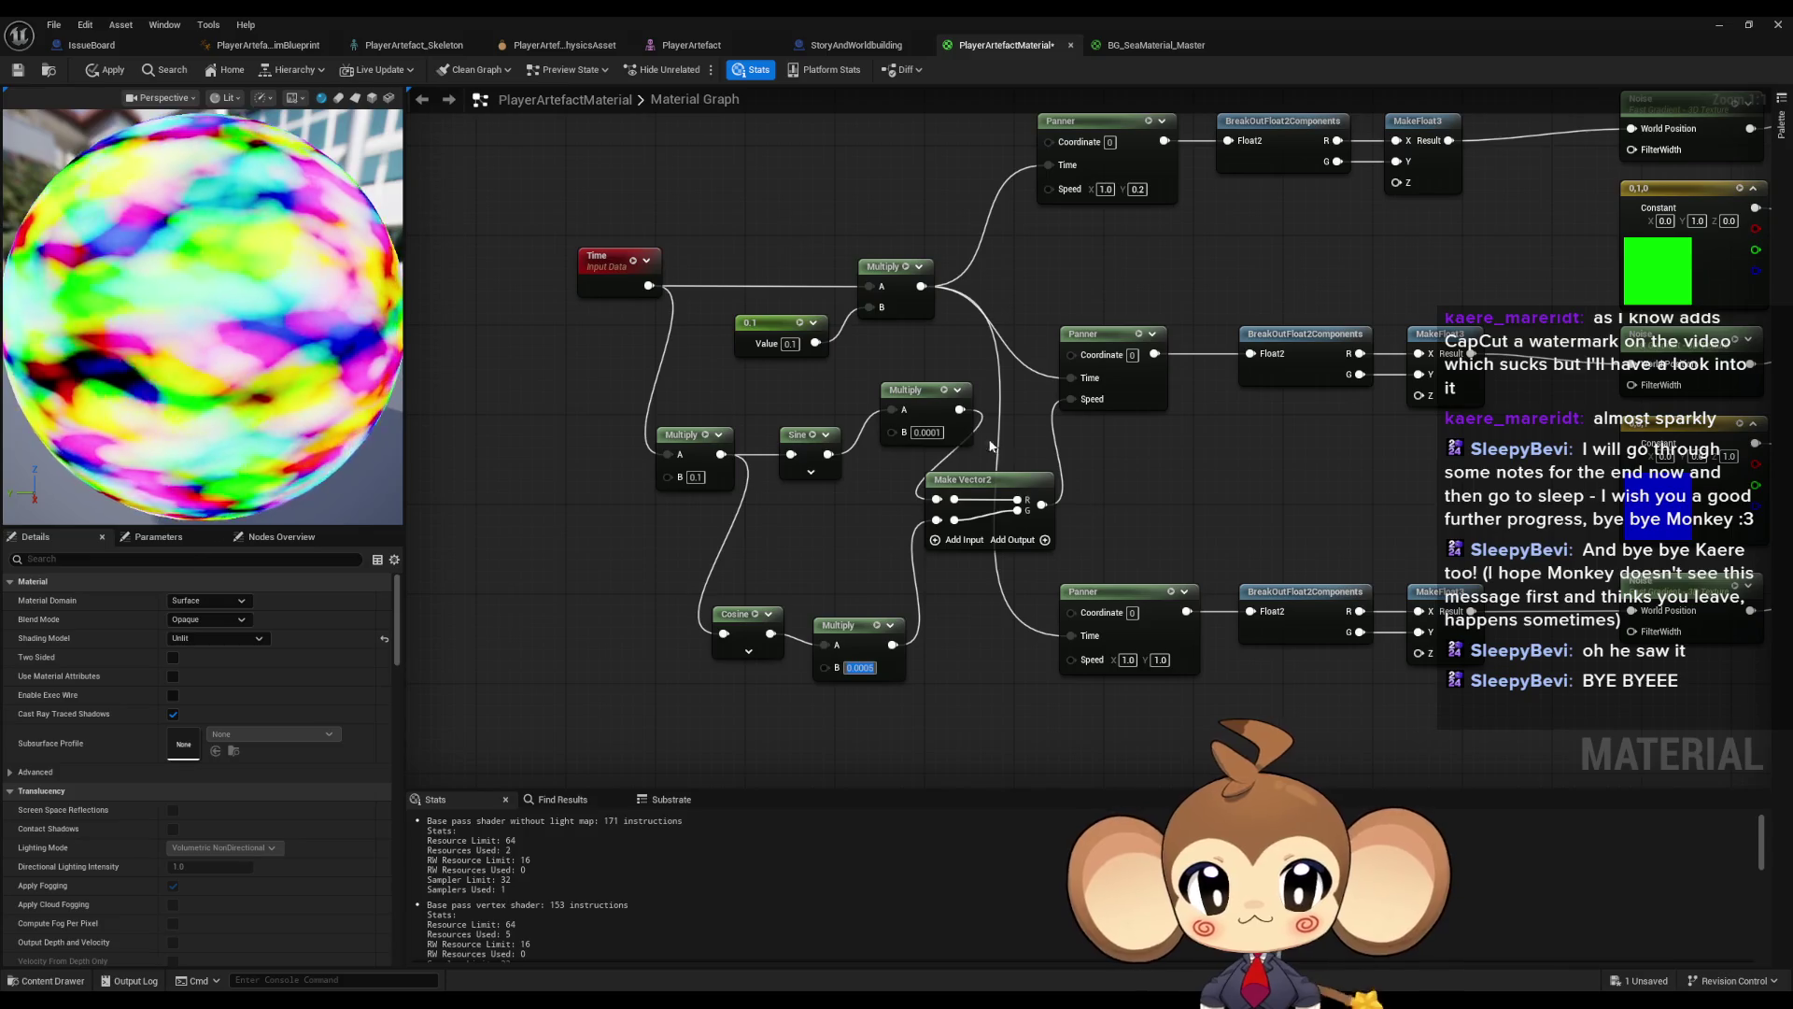
key("BackSpace")
type("5")
key("Return")
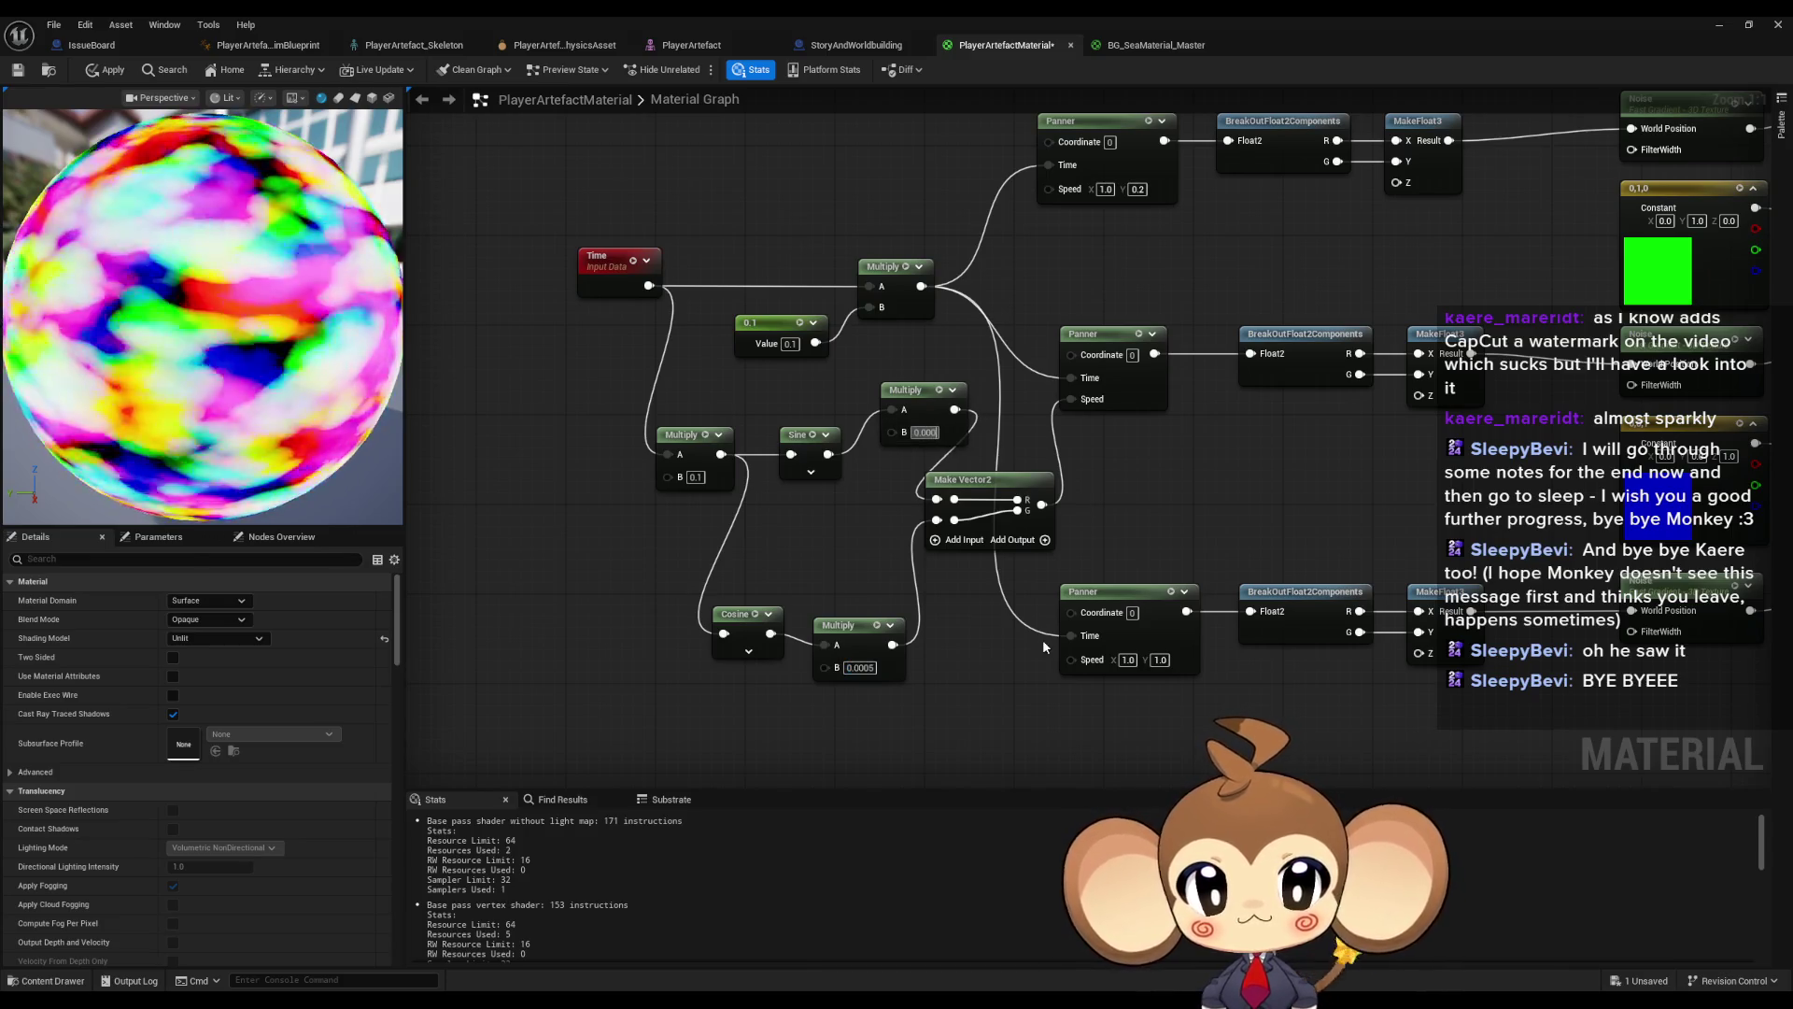
- Wire Sine and Cosine directly into Make Vector2 and the 0.0005 Multiply into a Panner's Speed
left_click_drag(829, 454, 936, 498)
left_click_drag(771, 633, 937, 520)
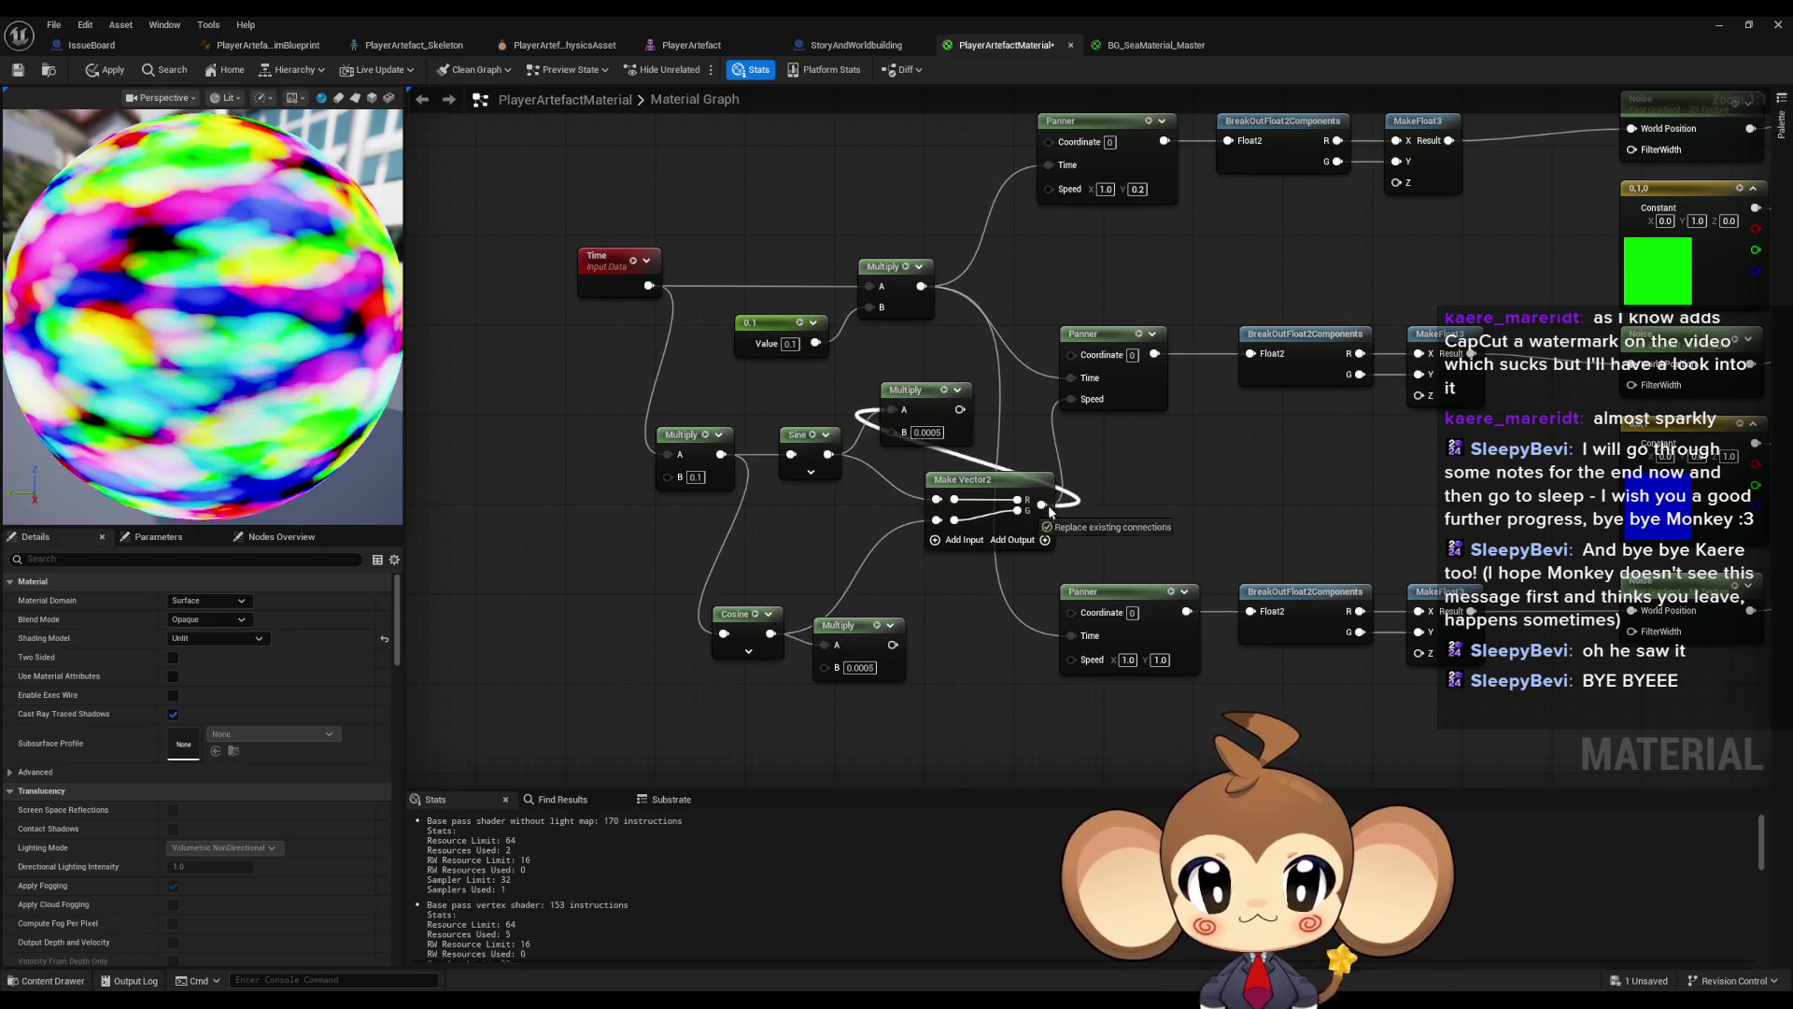
left_click_drag(960, 409, 1070, 399)
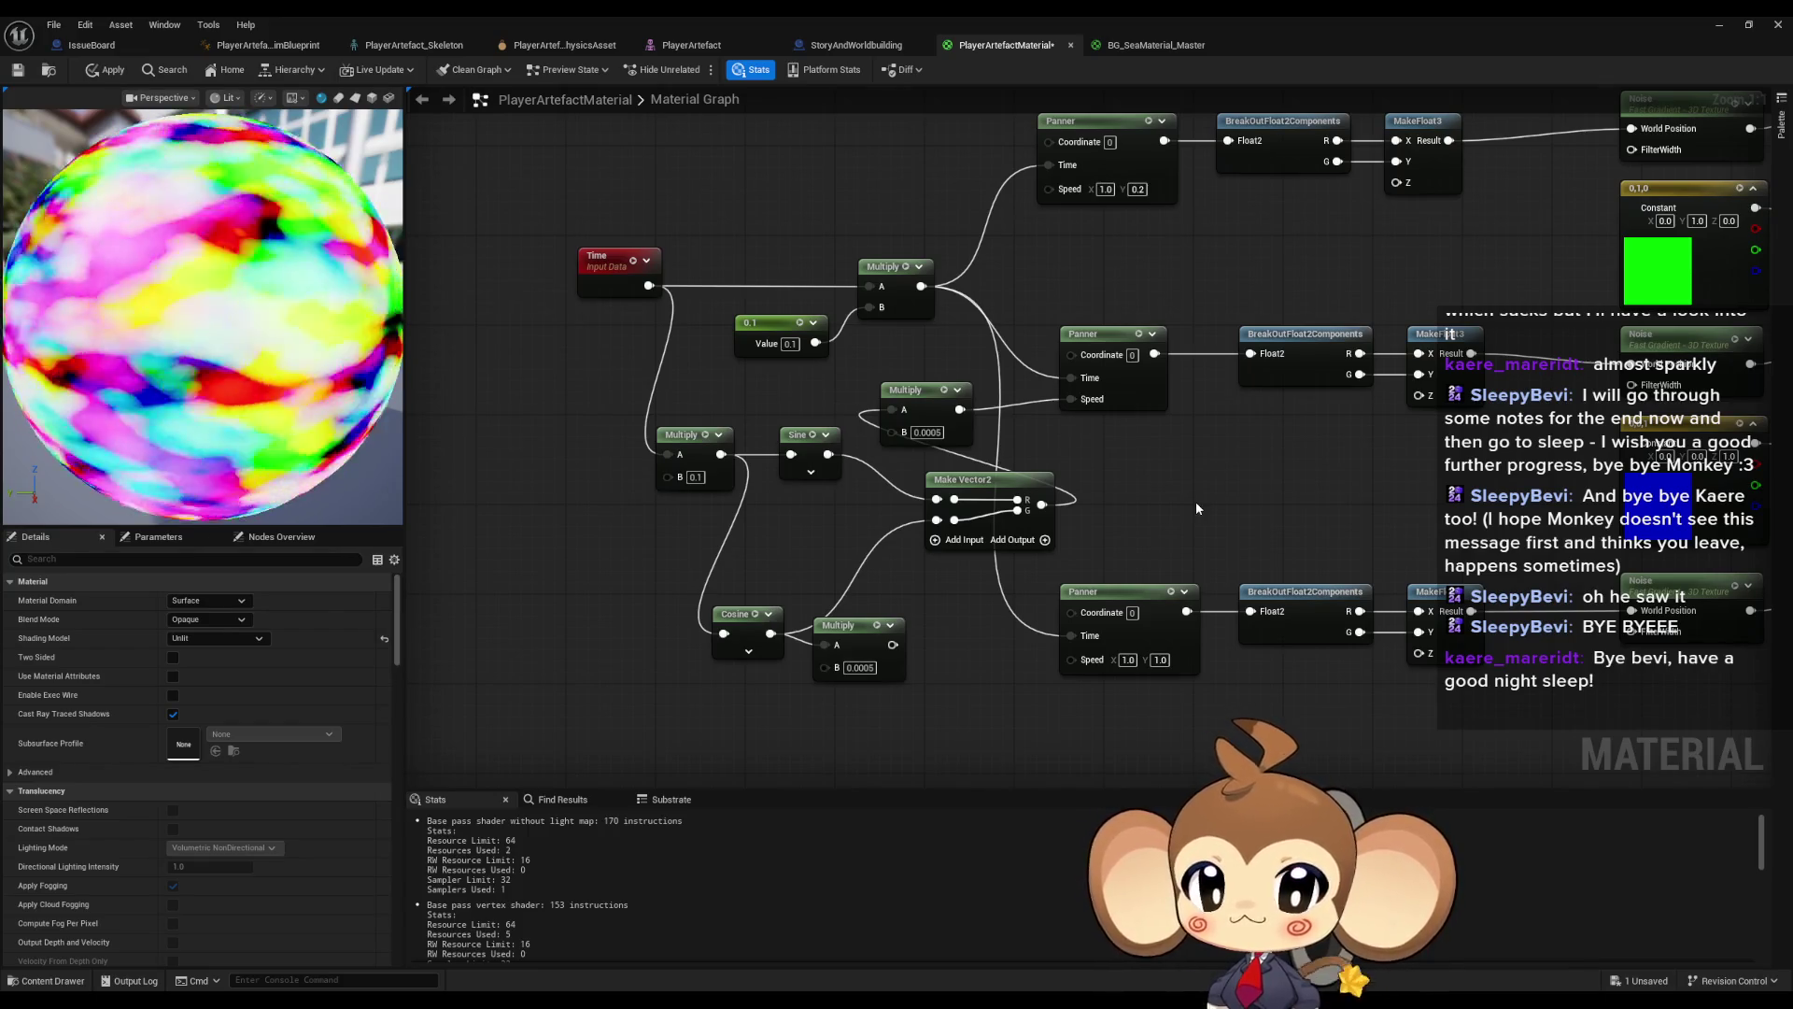
- Delete the leftover 0.0005 Multiply and shift Time and the 0.1 Multiply left
left_click(883, 644)
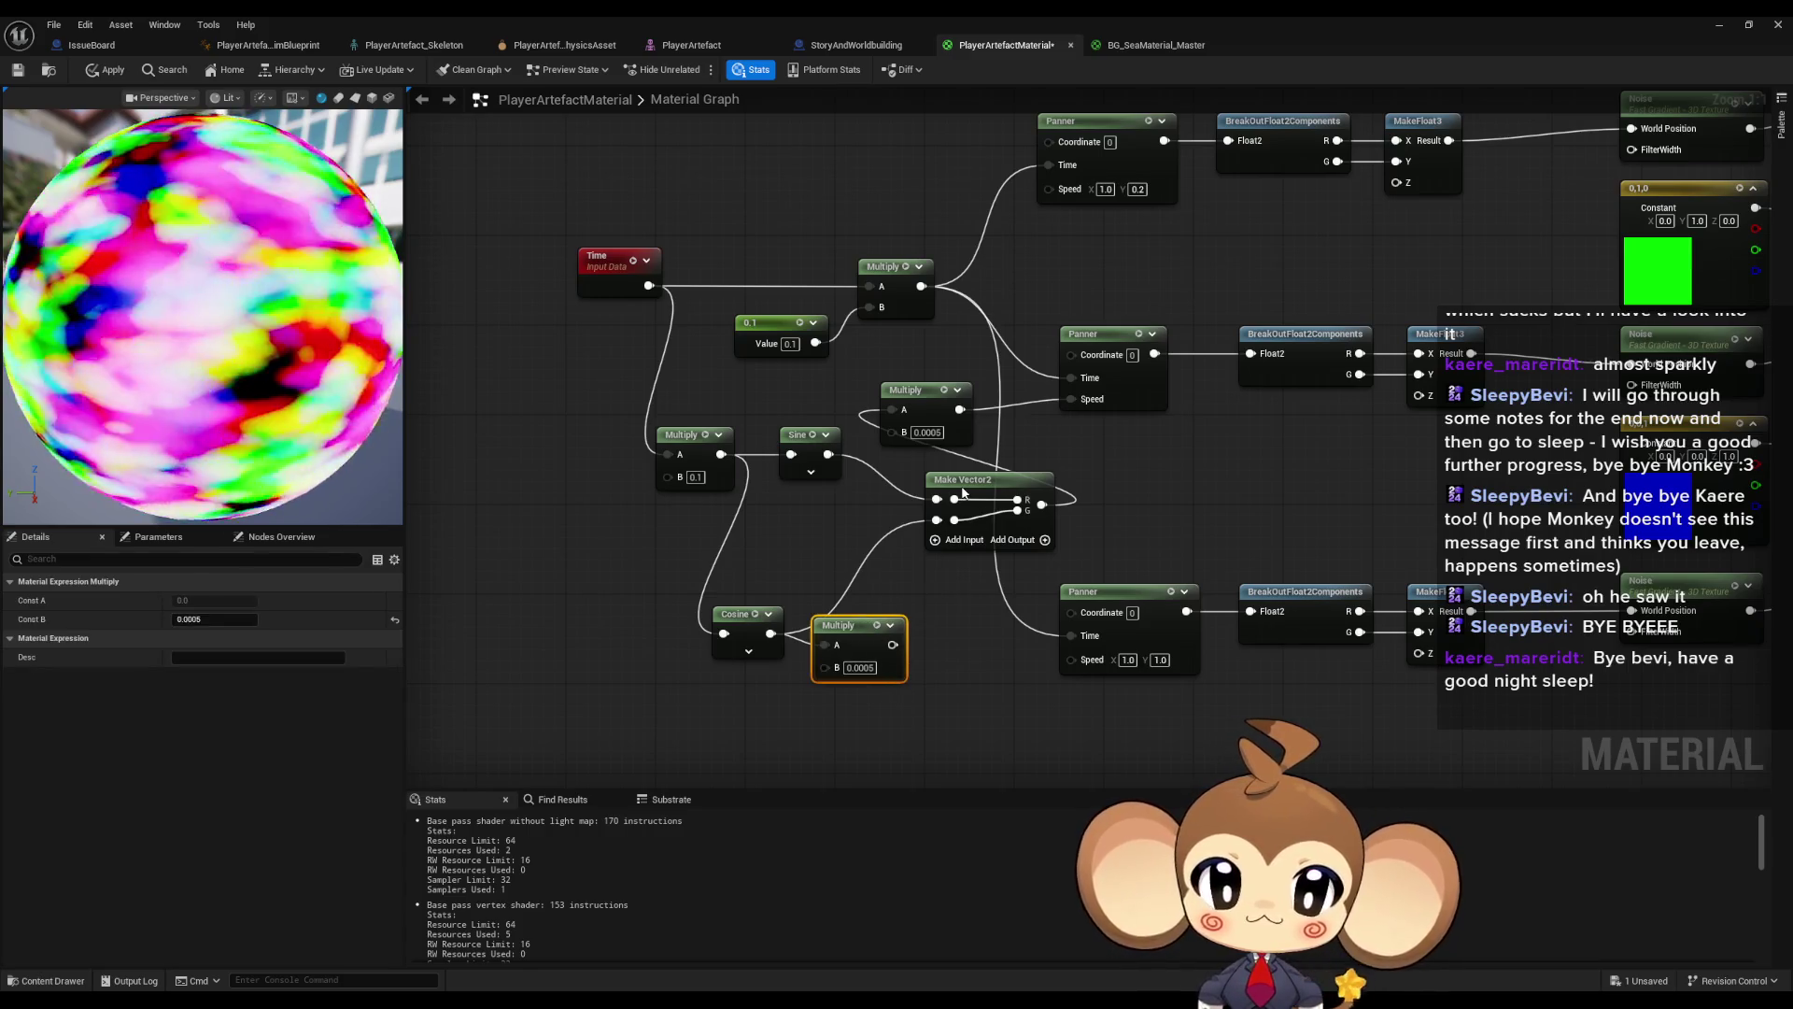
key("Delete")
left_click_drag(888, 373, 639, 374)
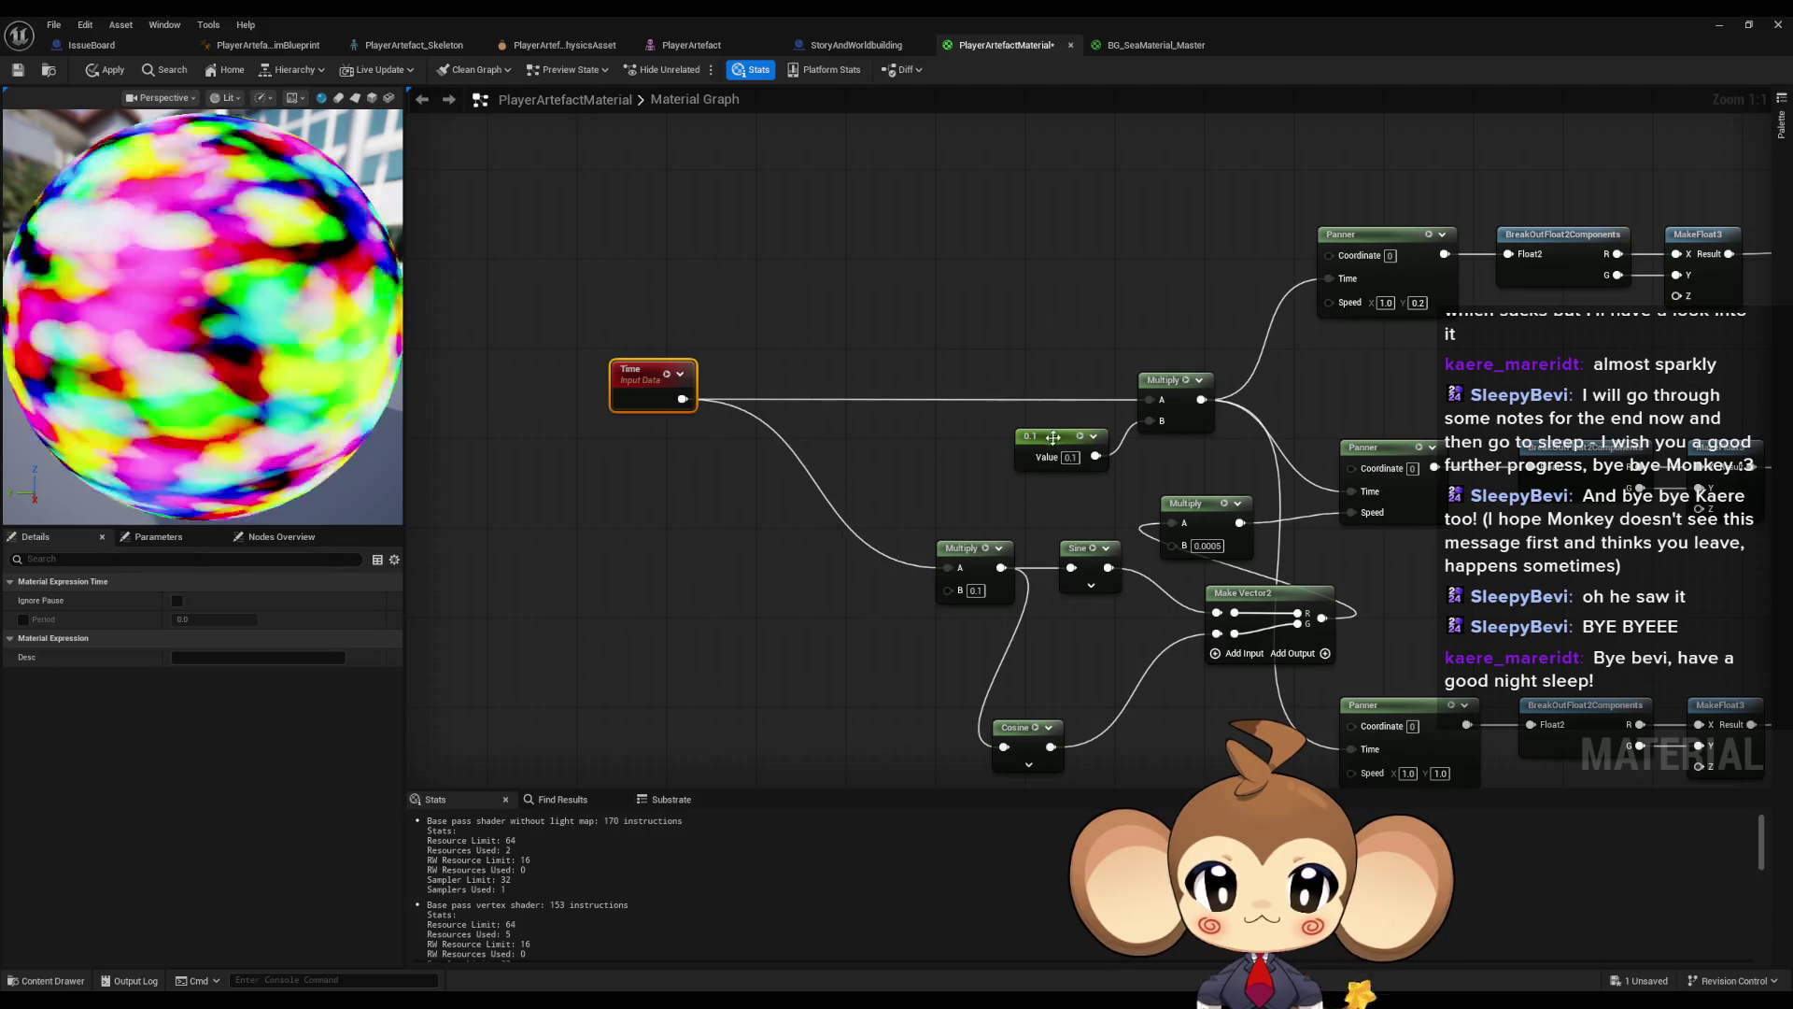
left_click(967, 548)
left_click_drag(982, 551, 870, 551)
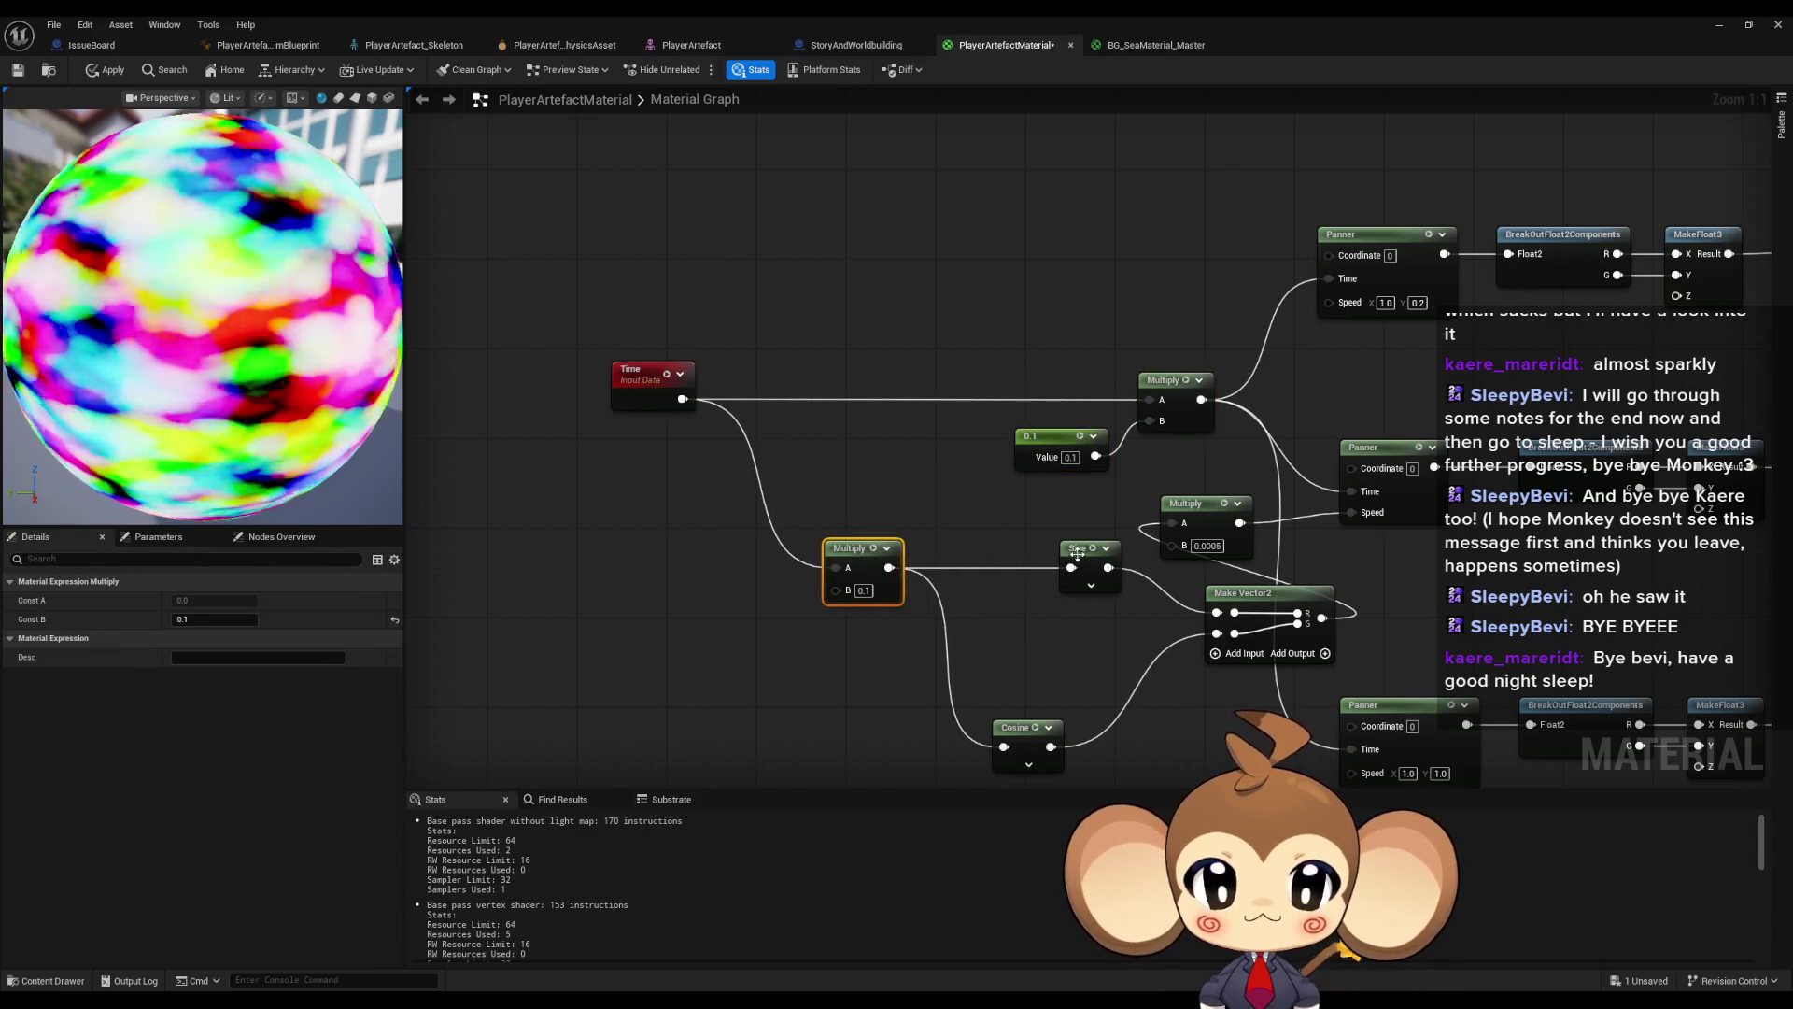
- Line up Sine, Cosine, Make Vector2 and the 0.0005 Multiply in a compact row
left_click_drag(1081, 549, 974, 553)
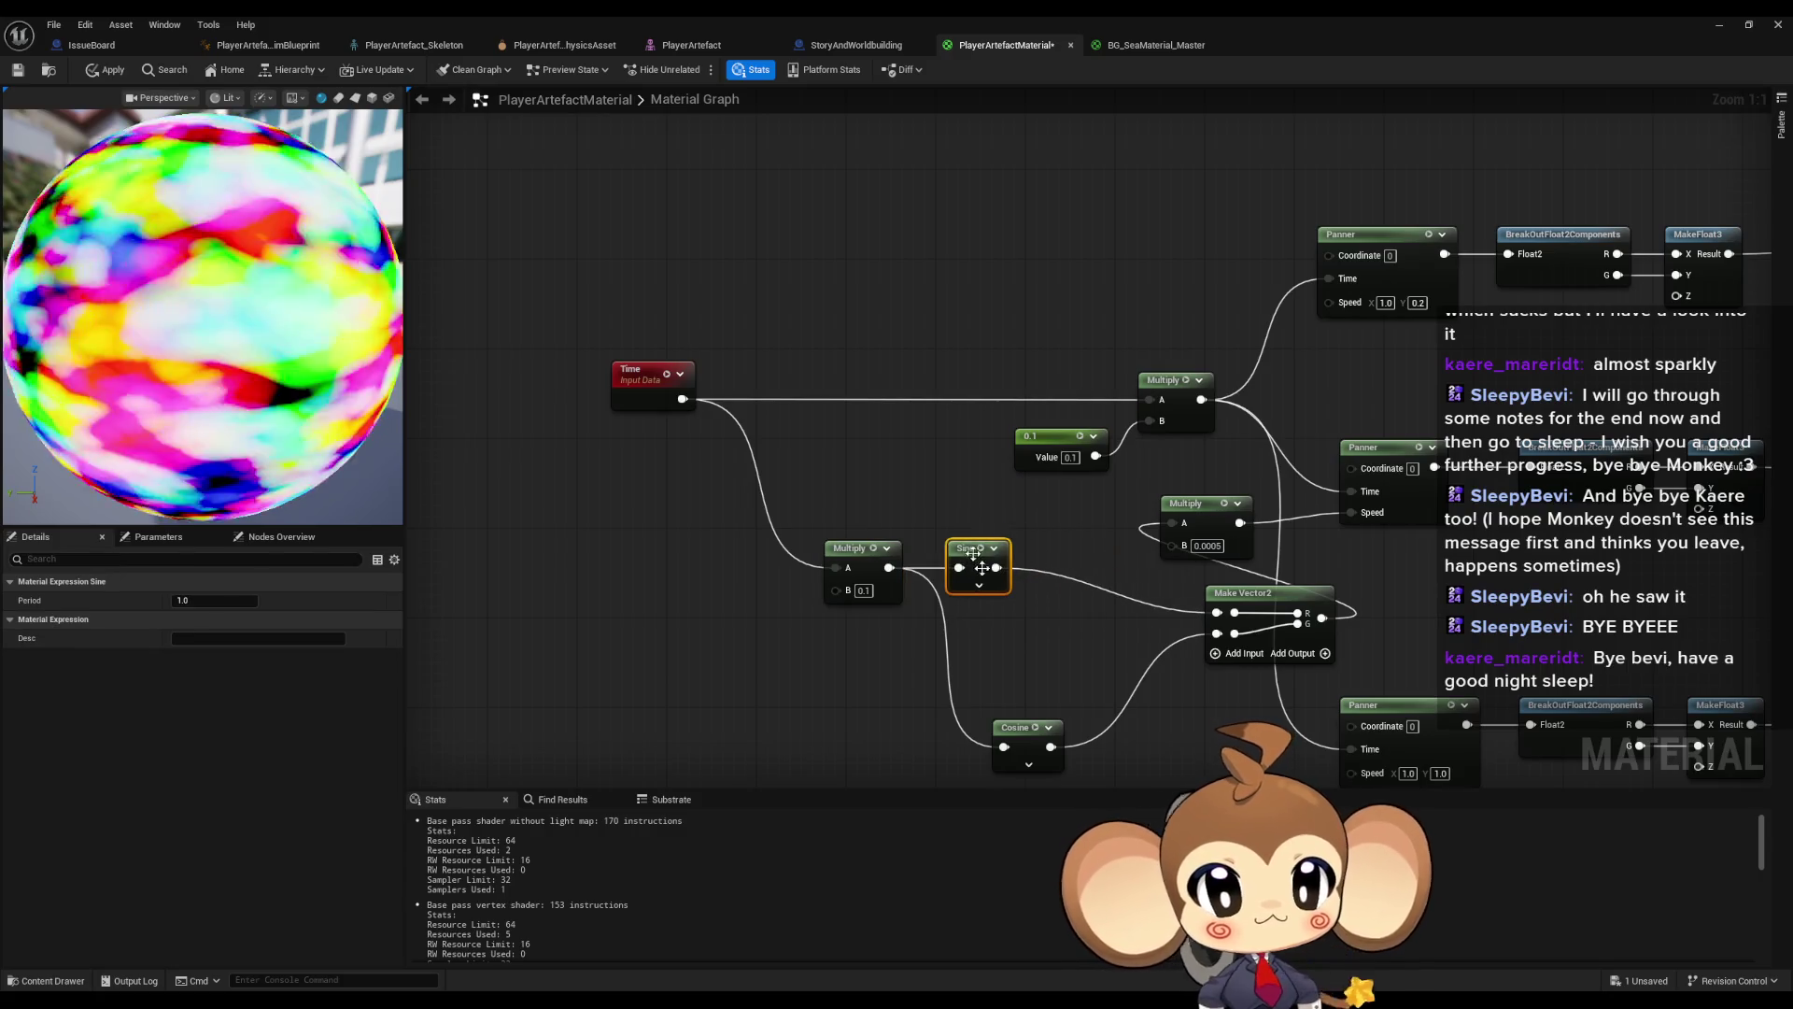
left_click_drag(1022, 735, 970, 632)
mouse_move(1242, 594)
left_mouse_down()
mouse_move(1102, 584)
mouse_move(1054, 559)
left_mouse_up()
left_click_drag(1198, 509, 1199, 577)
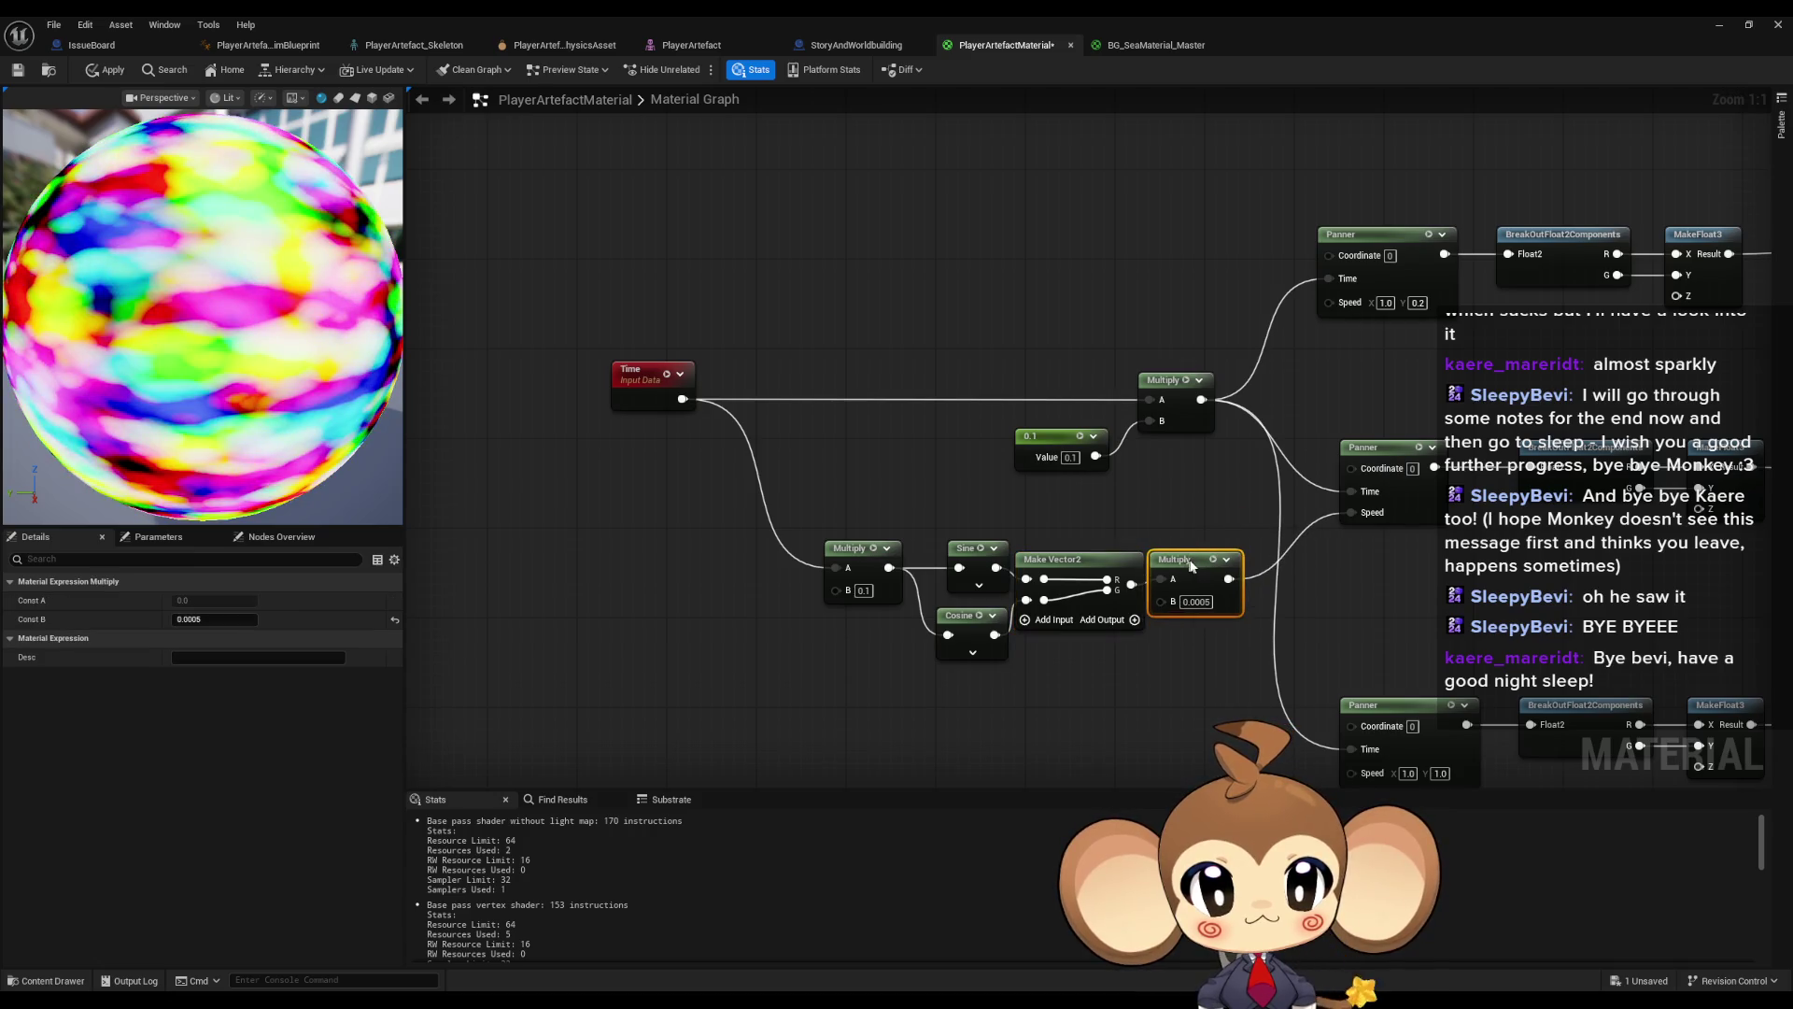
mouse_move(1373, 598)
left_mouse_down()
mouse_move(1102, 564)
mouse_move(1173, 560)
mouse_move(1100, 572)
left_mouse_up()
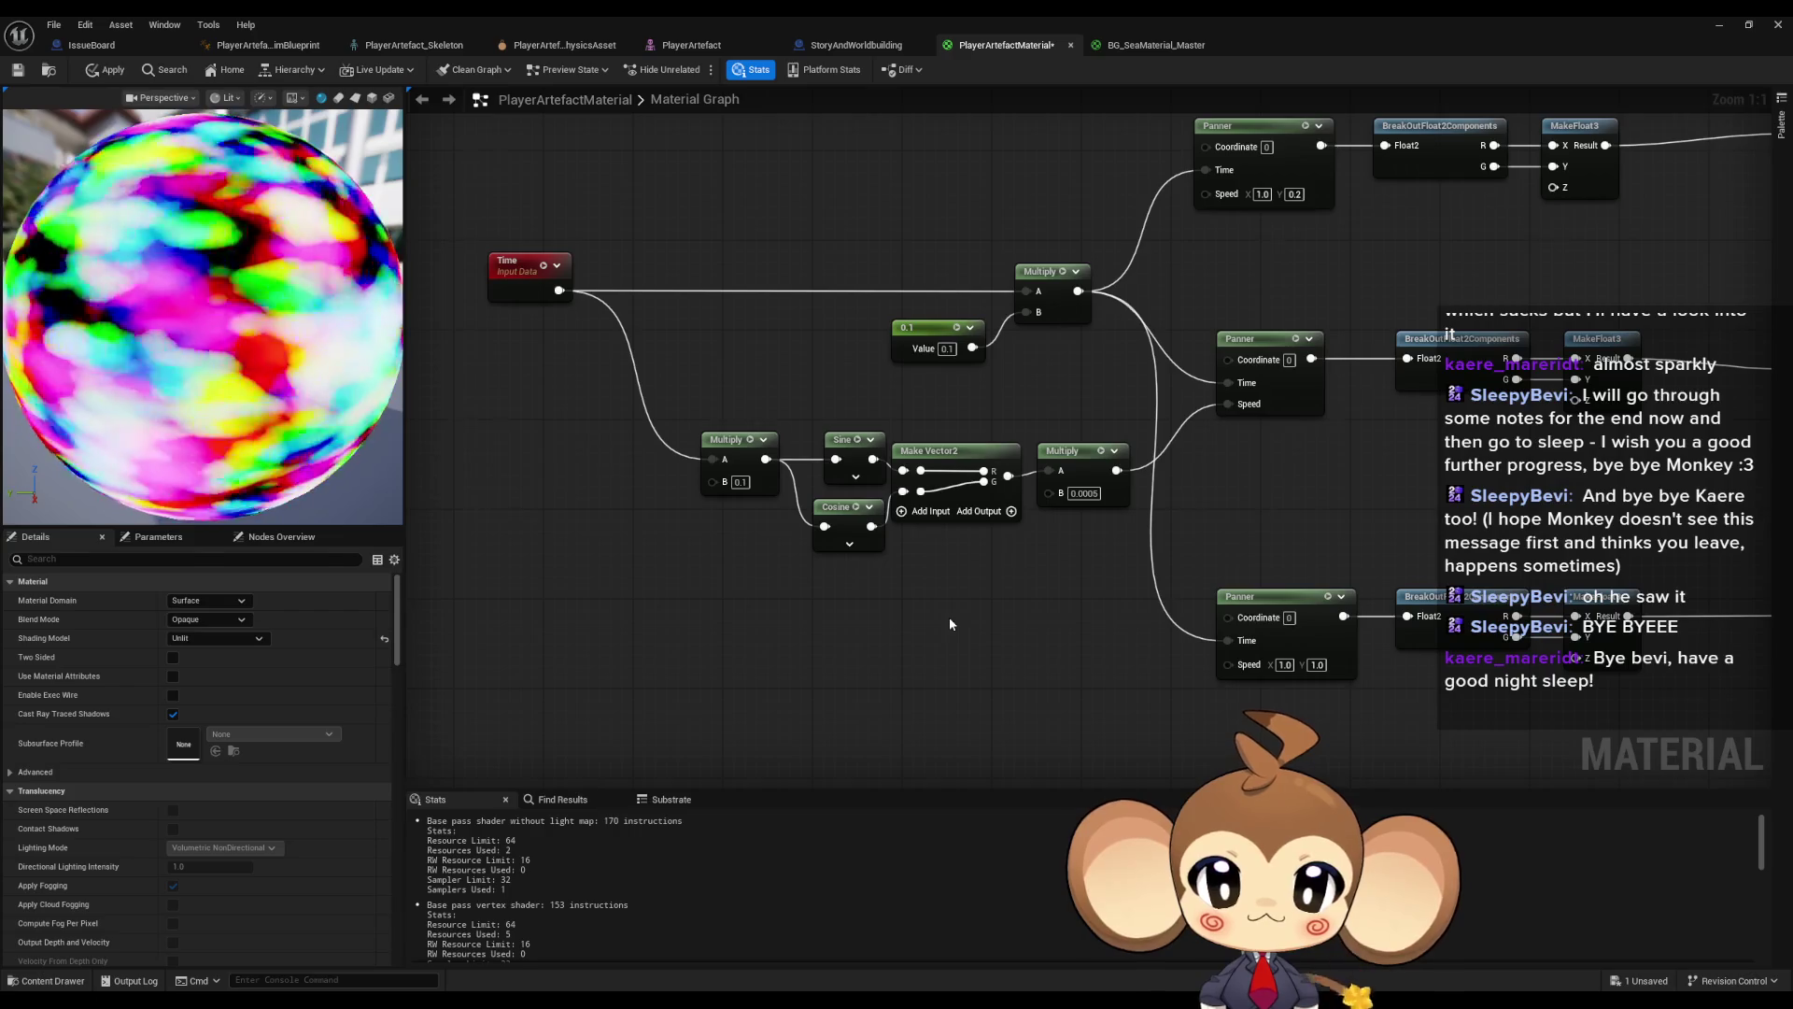
left_click_drag(949, 617, 1075, 609)
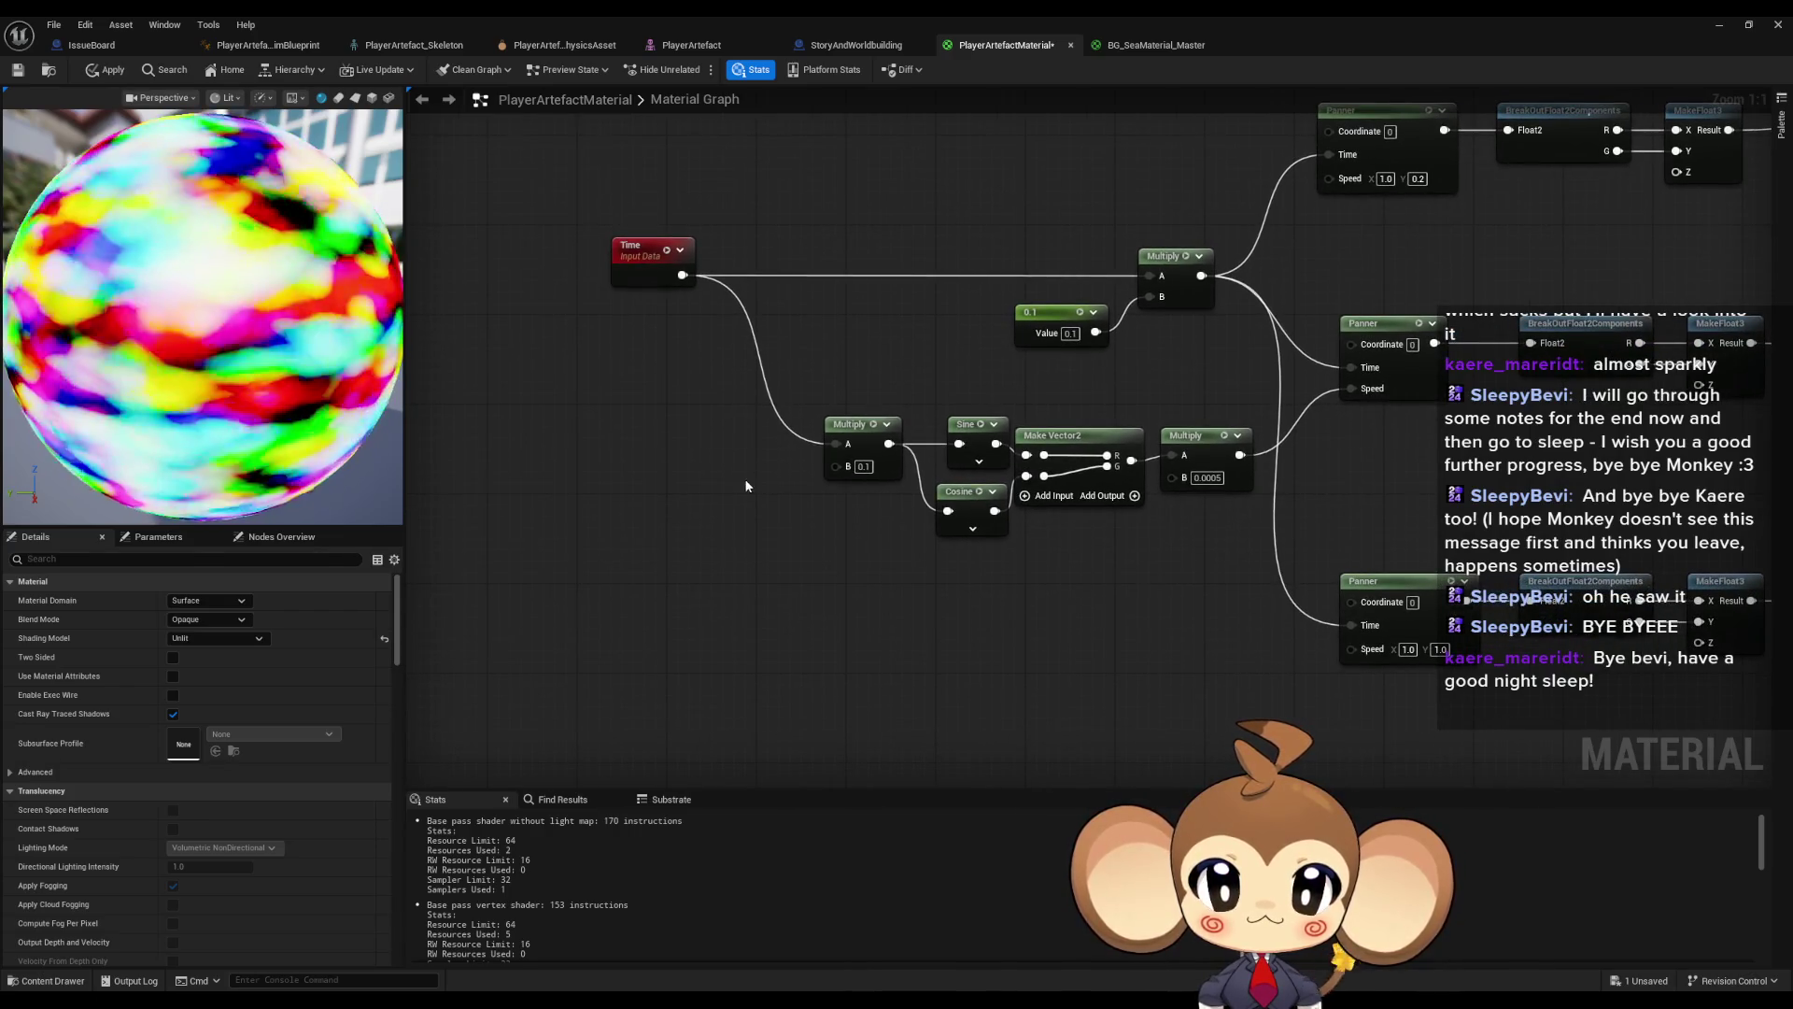
- Copy and paste the speed chain below the original and feed Time into its Multiply
left_click_drag(812, 455, 1257, 542)
key("ctrl+c")
key("ctrl+v")
left_click_drag(854, 579, 969, 579)
left_click(908, 623)
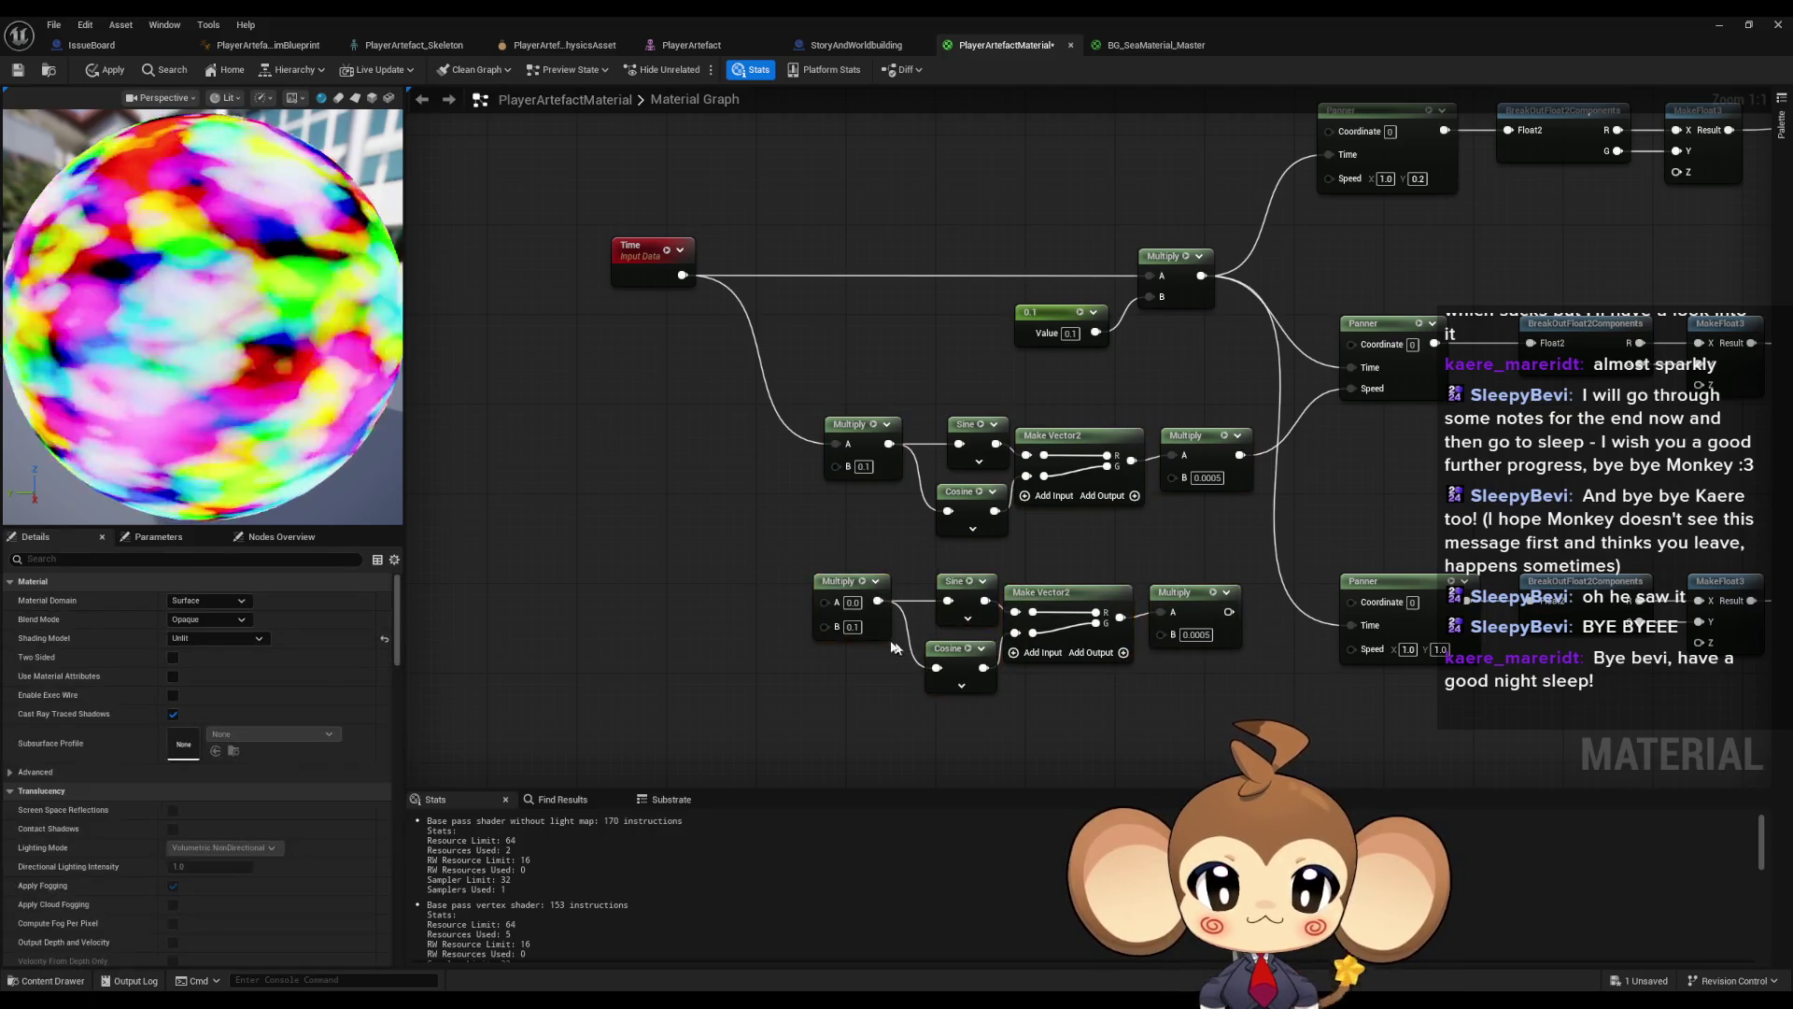
left_click_drag(824, 601, 683, 275)
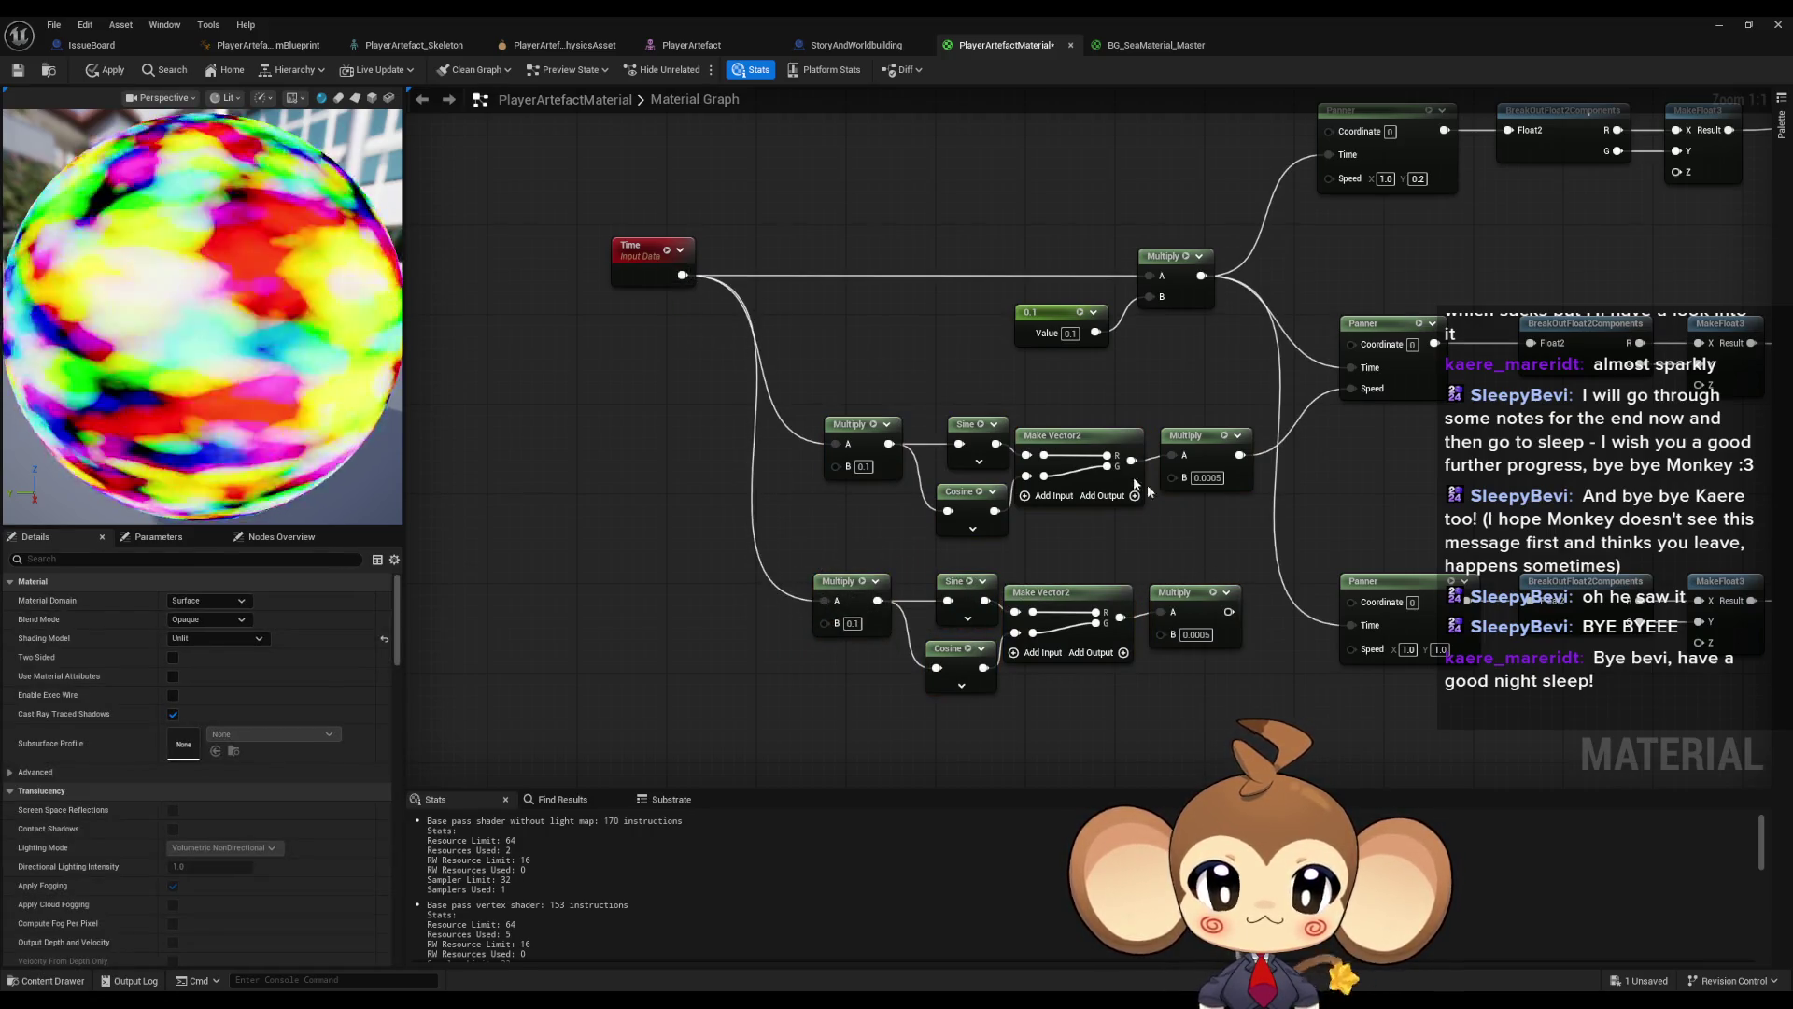
left_click_drag(1257, 547, 1215, 514)
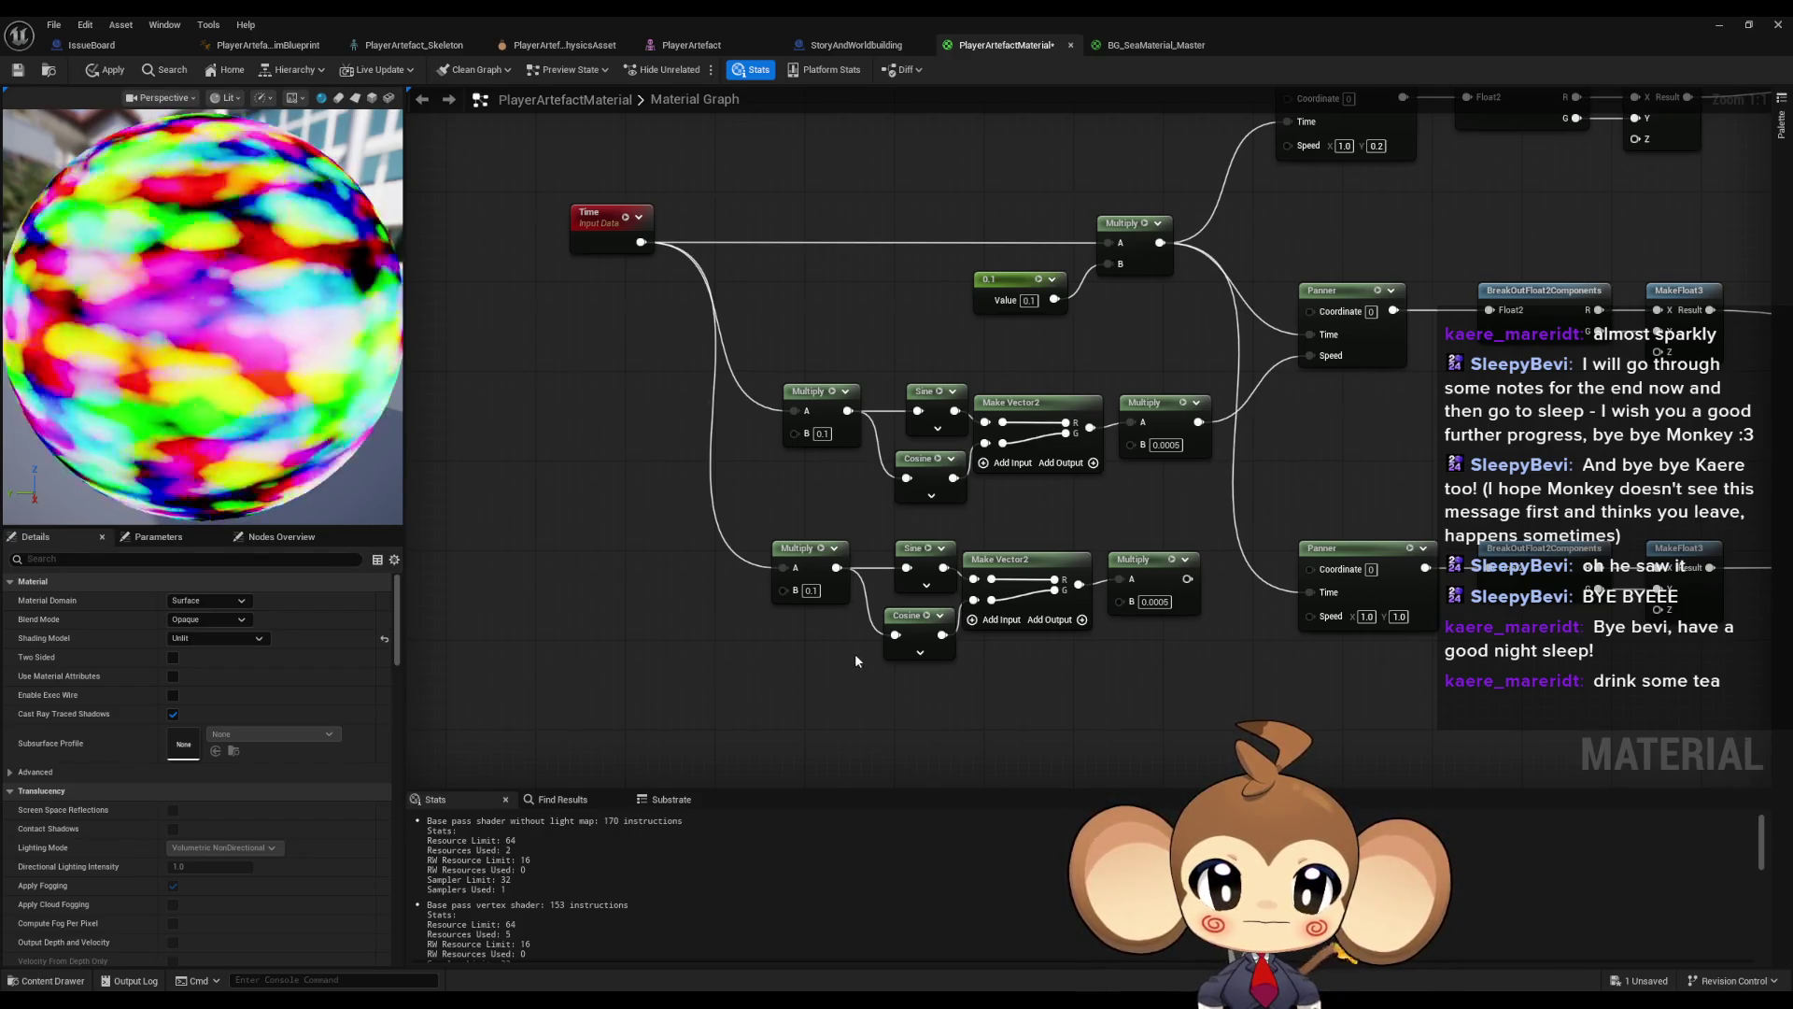
- Swap the copy's Sine and Cosine inputs and drive the lower Panner's Speed with it
mouse_move(918, 551)
left_mouse_down()
mouse_move(899, 684)
mouse_move(976, 602)
mouse_move(906, 560)
left_mouse_up()
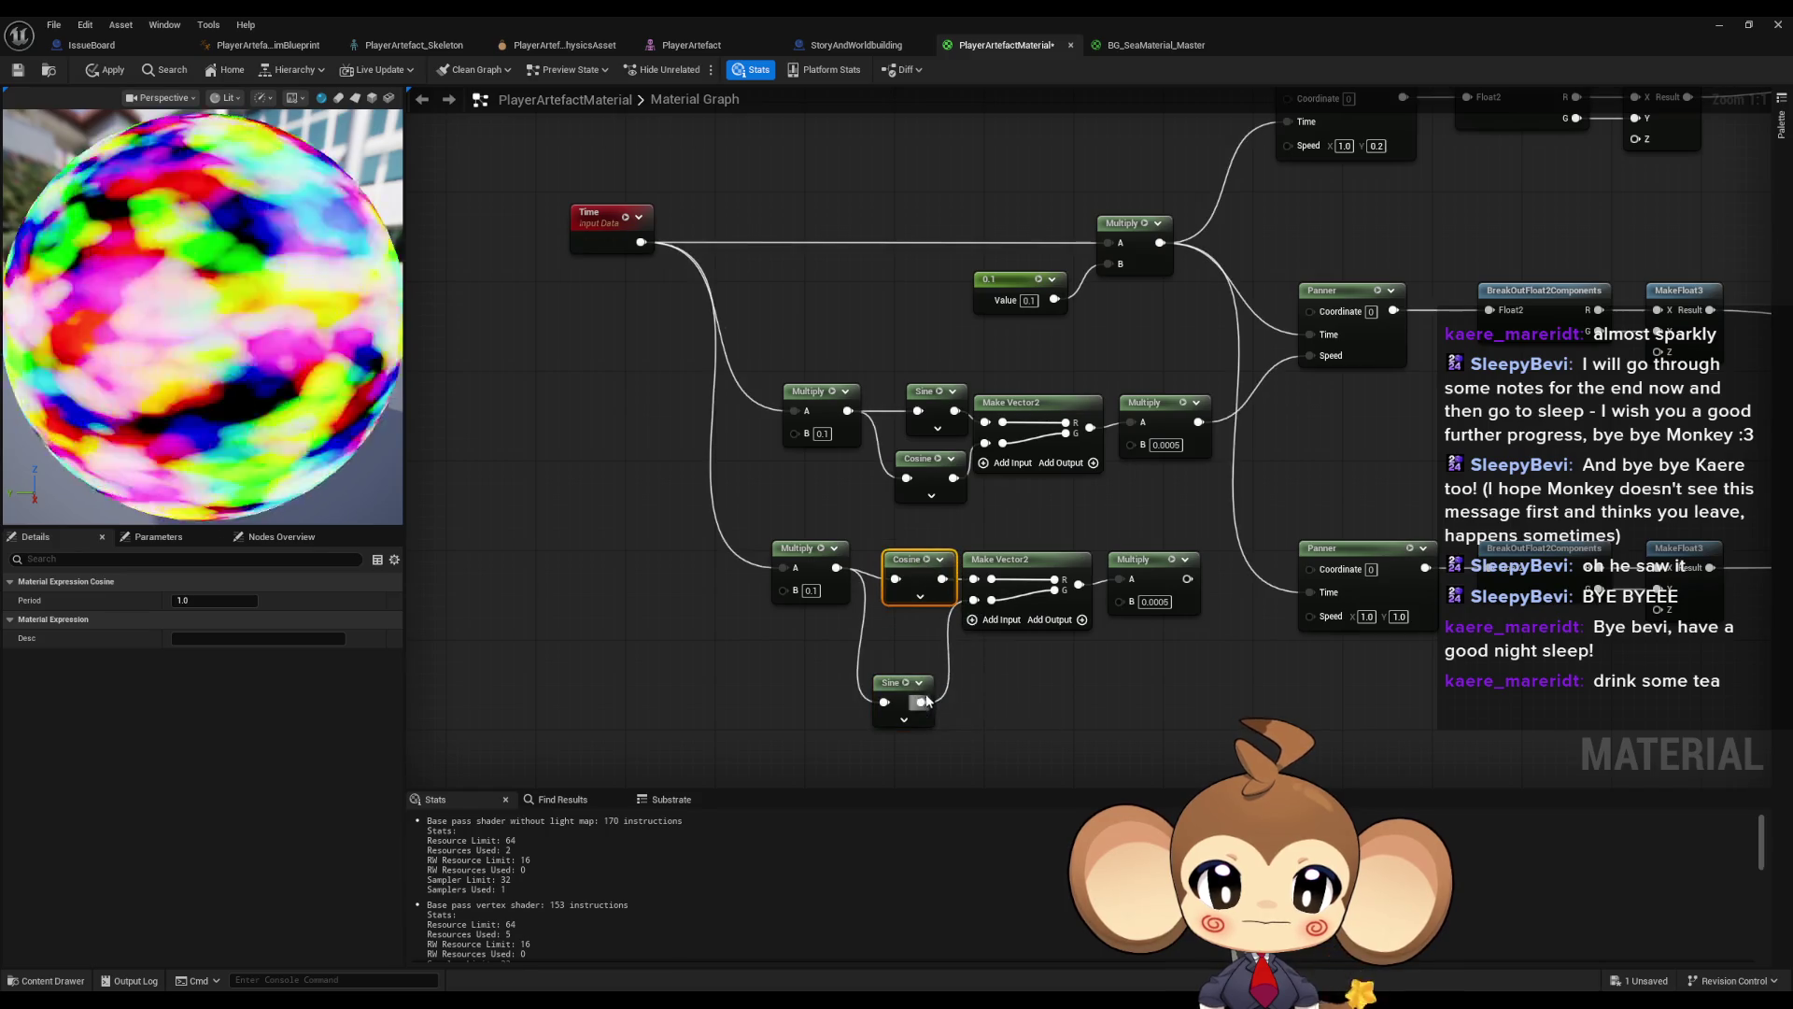
left_click_drag(892, 683, 903, 626)
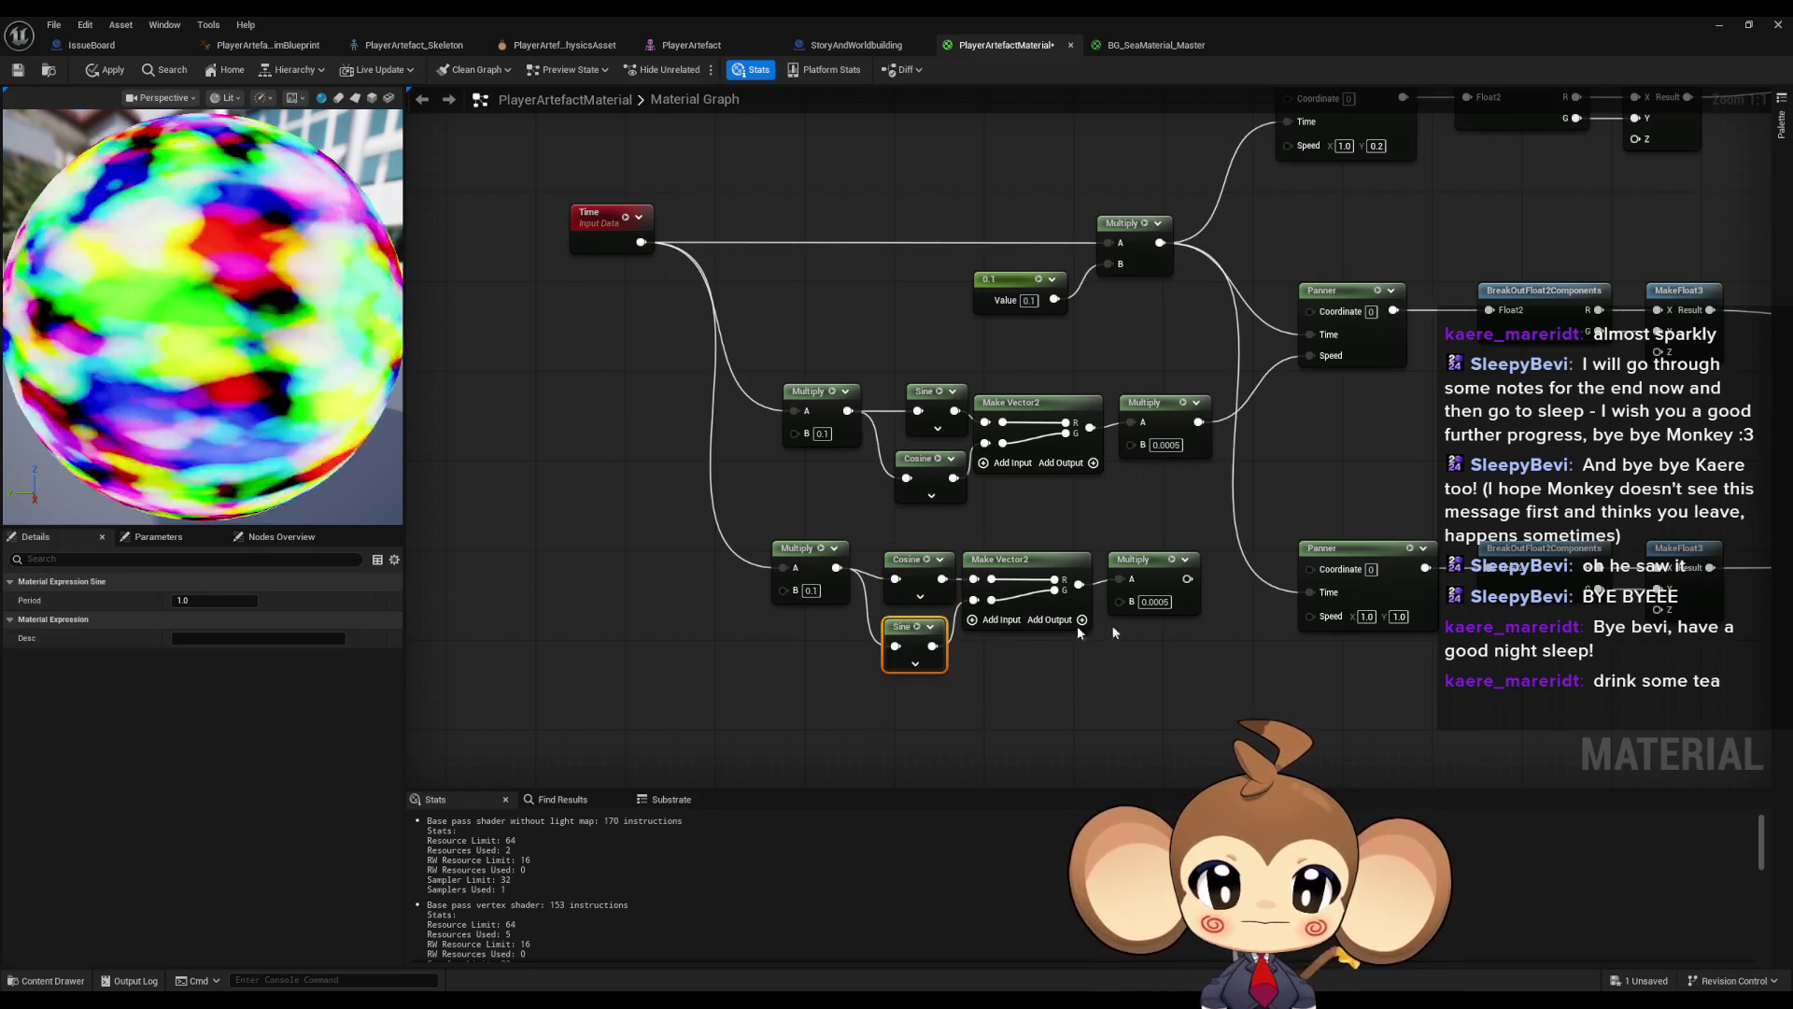
mouse_move(1187, 579)
left_mouse_down()
mouse_move(1314, 594)
mouse_move(1307, 612)
left_mouse_up()
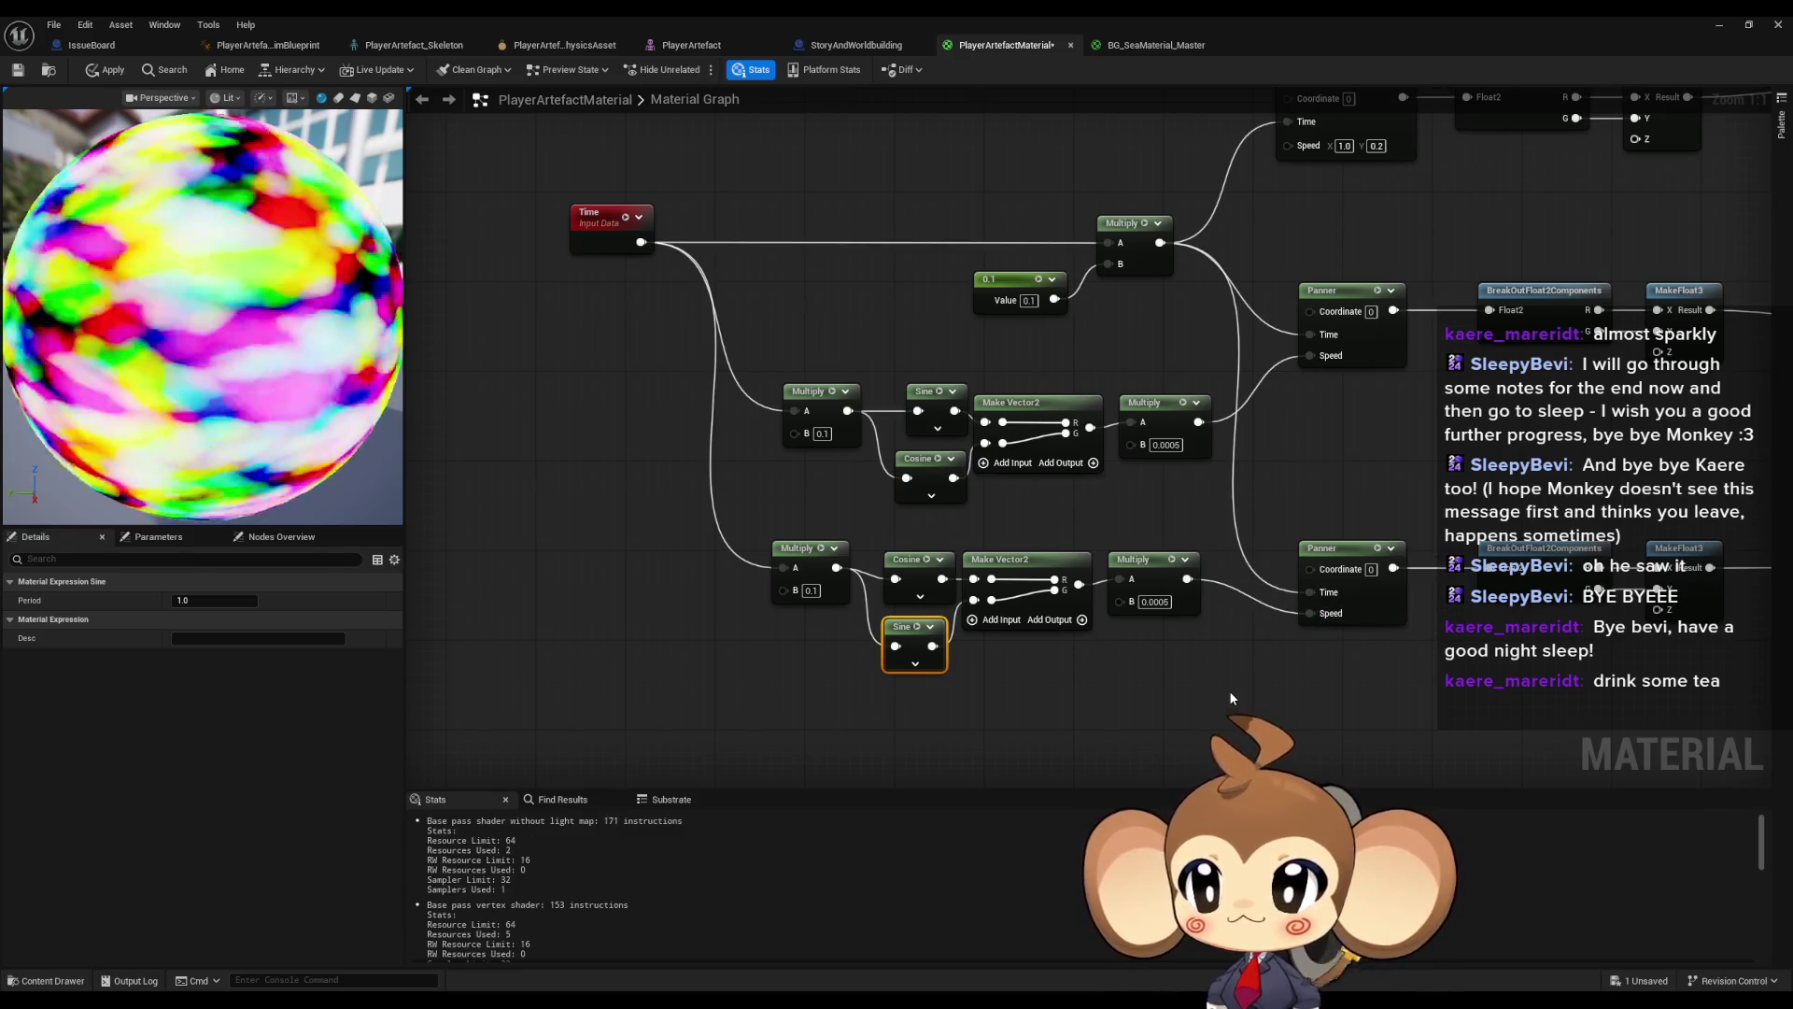
- Reconnect the summed colours to Emissive Color
left_click_drag(1251, 667, 1102, 619)
scroll(1101, 619, "down", 3)
mouse_move(1161, 548)
left_mouse_down()
mouse_move(1616, 294)
mouse_move(1603, 269)
left_mouse_up()
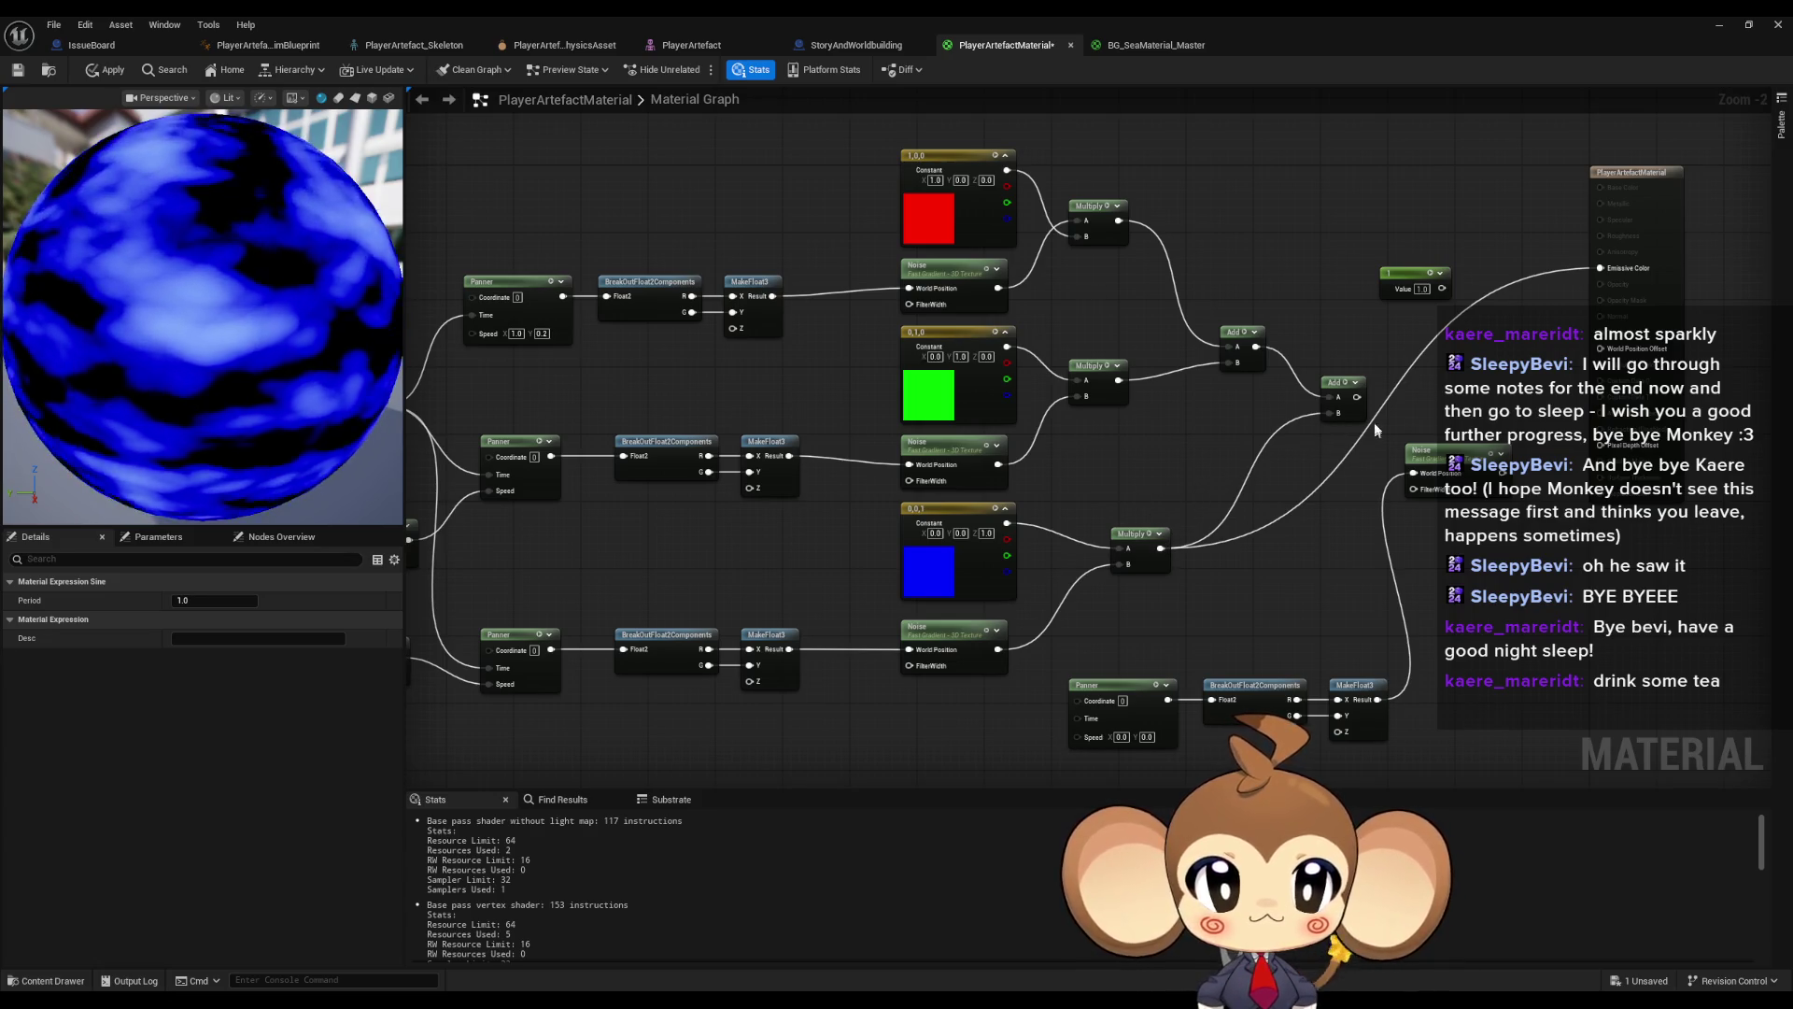
left_click_drag(1357, 396, 1601, 269)
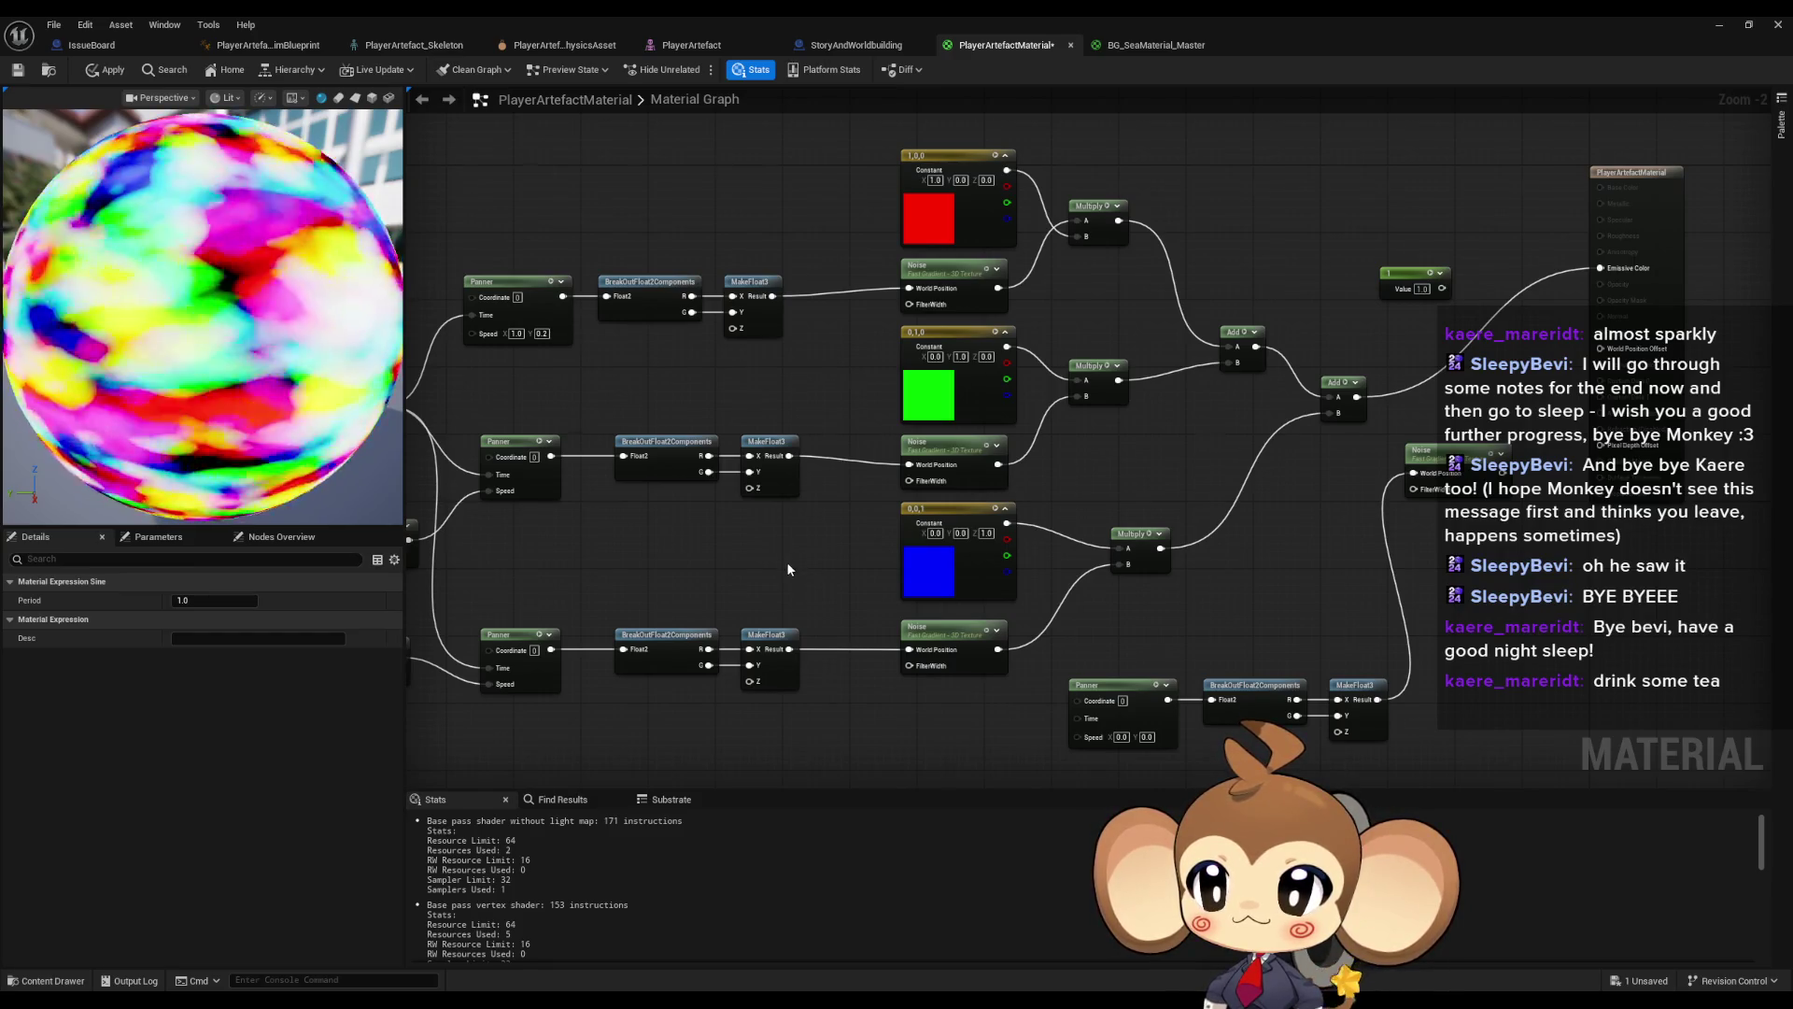
- Set the copied chain's Multiply B to 0.12
key("Home")
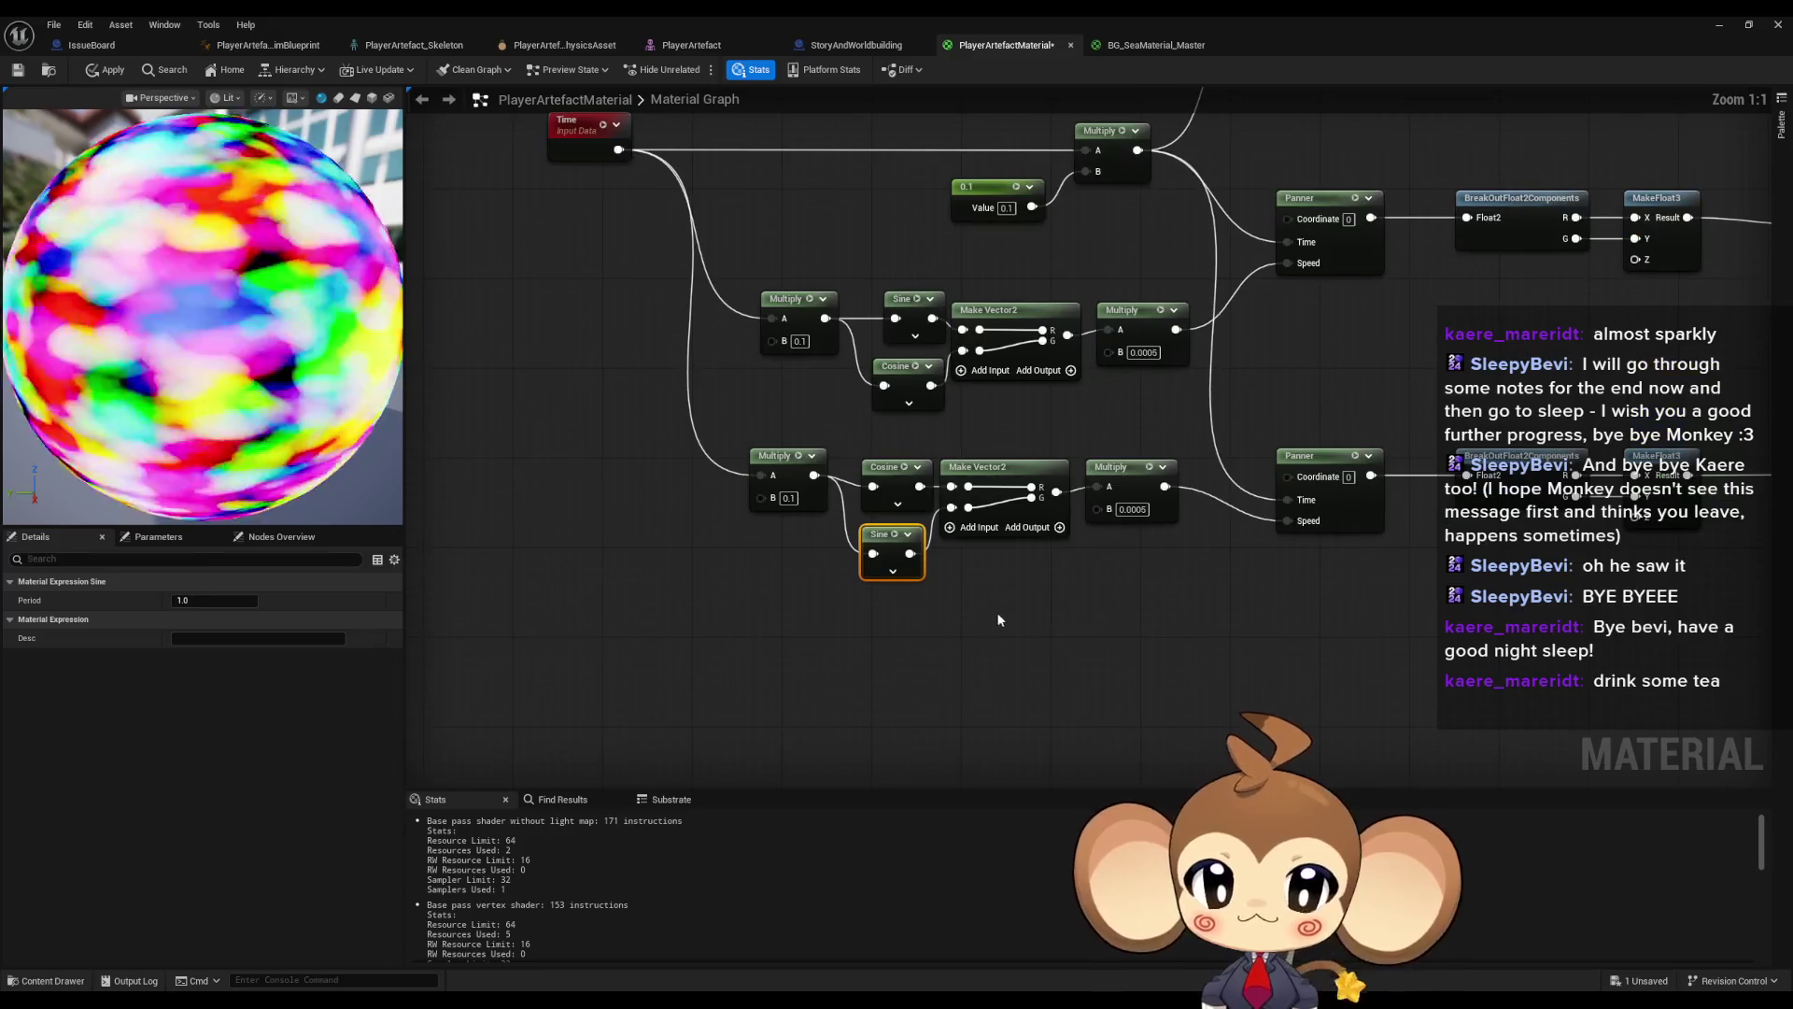
key("Home")
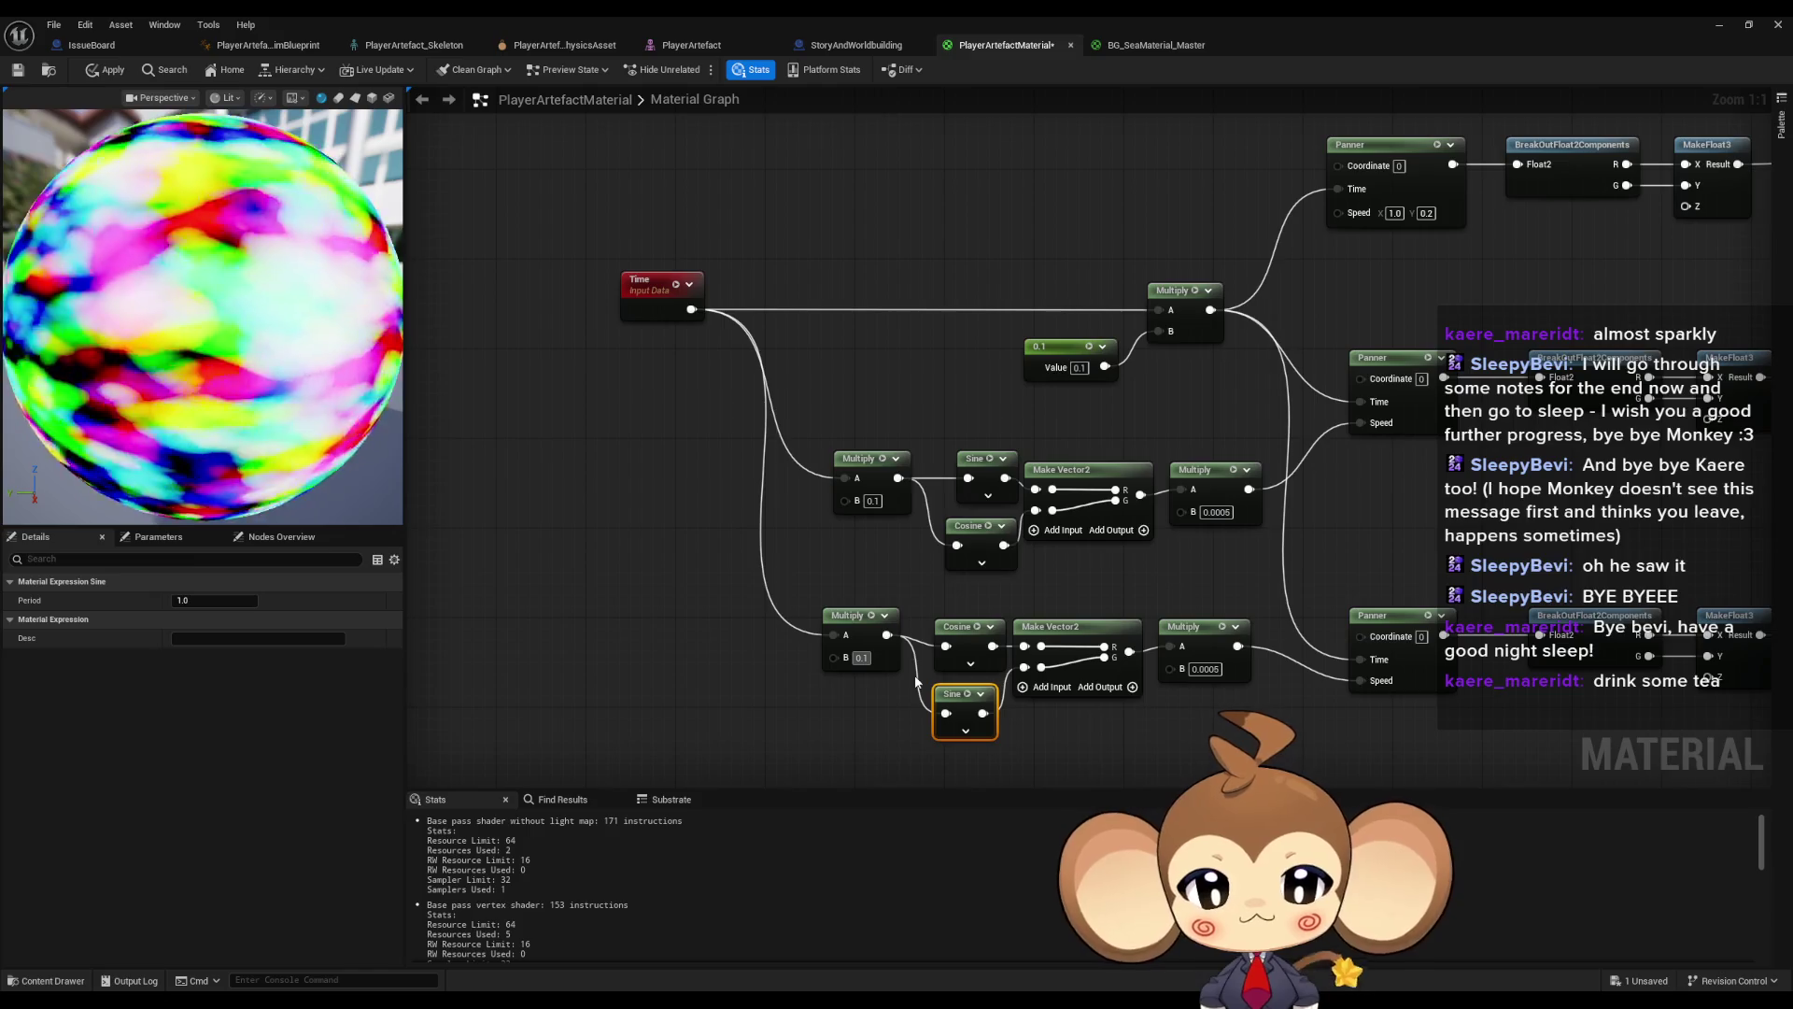
type("2")
key("Return")
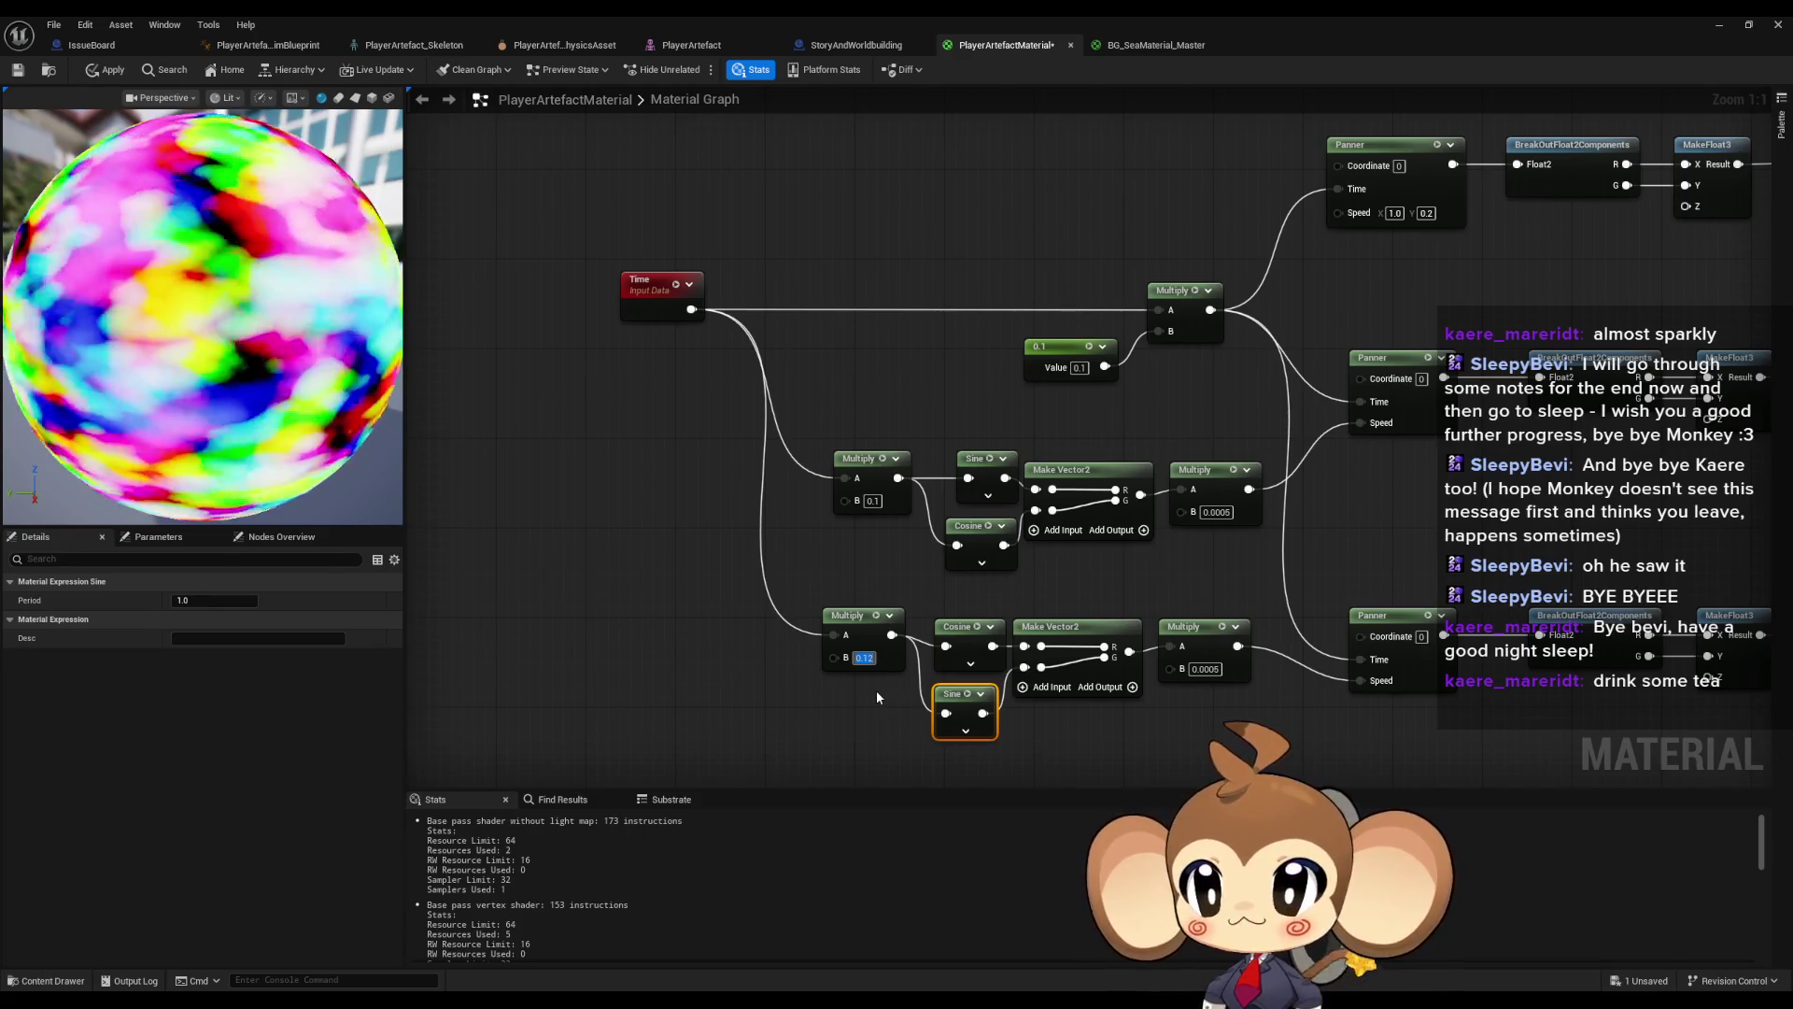
scroll(877, 696, "down", 1)
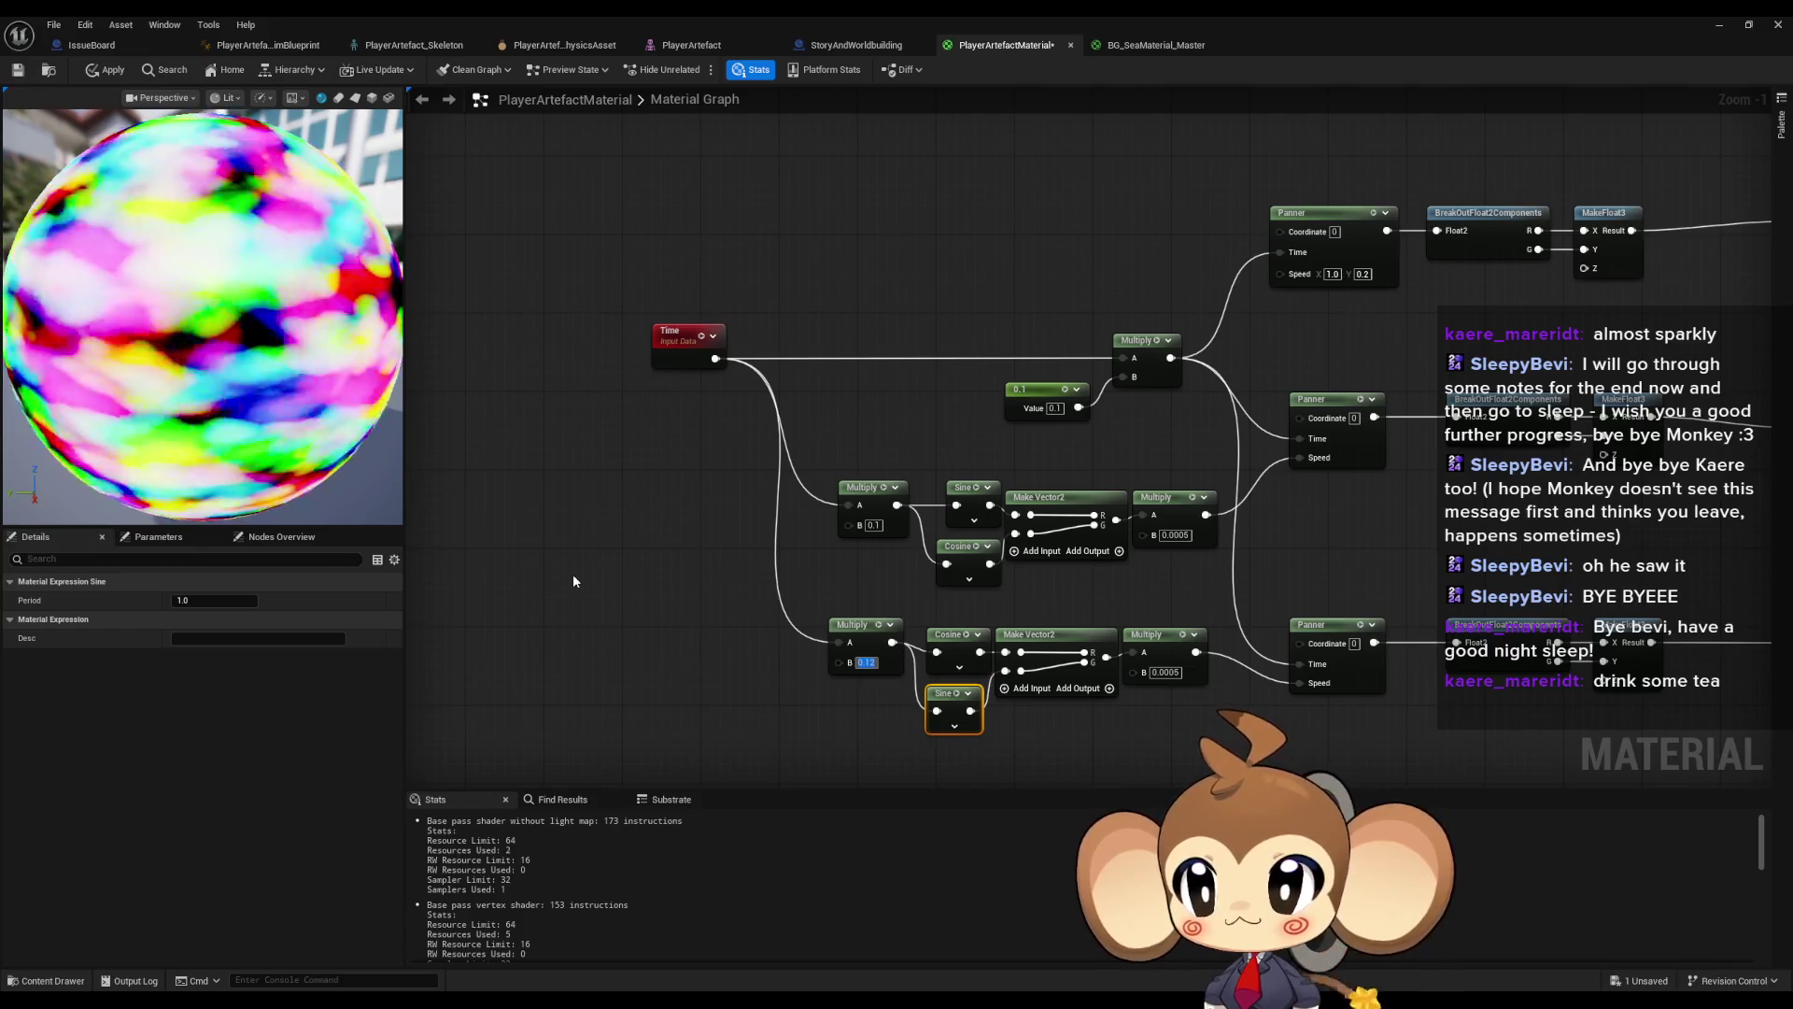
left_click(1716, 28)
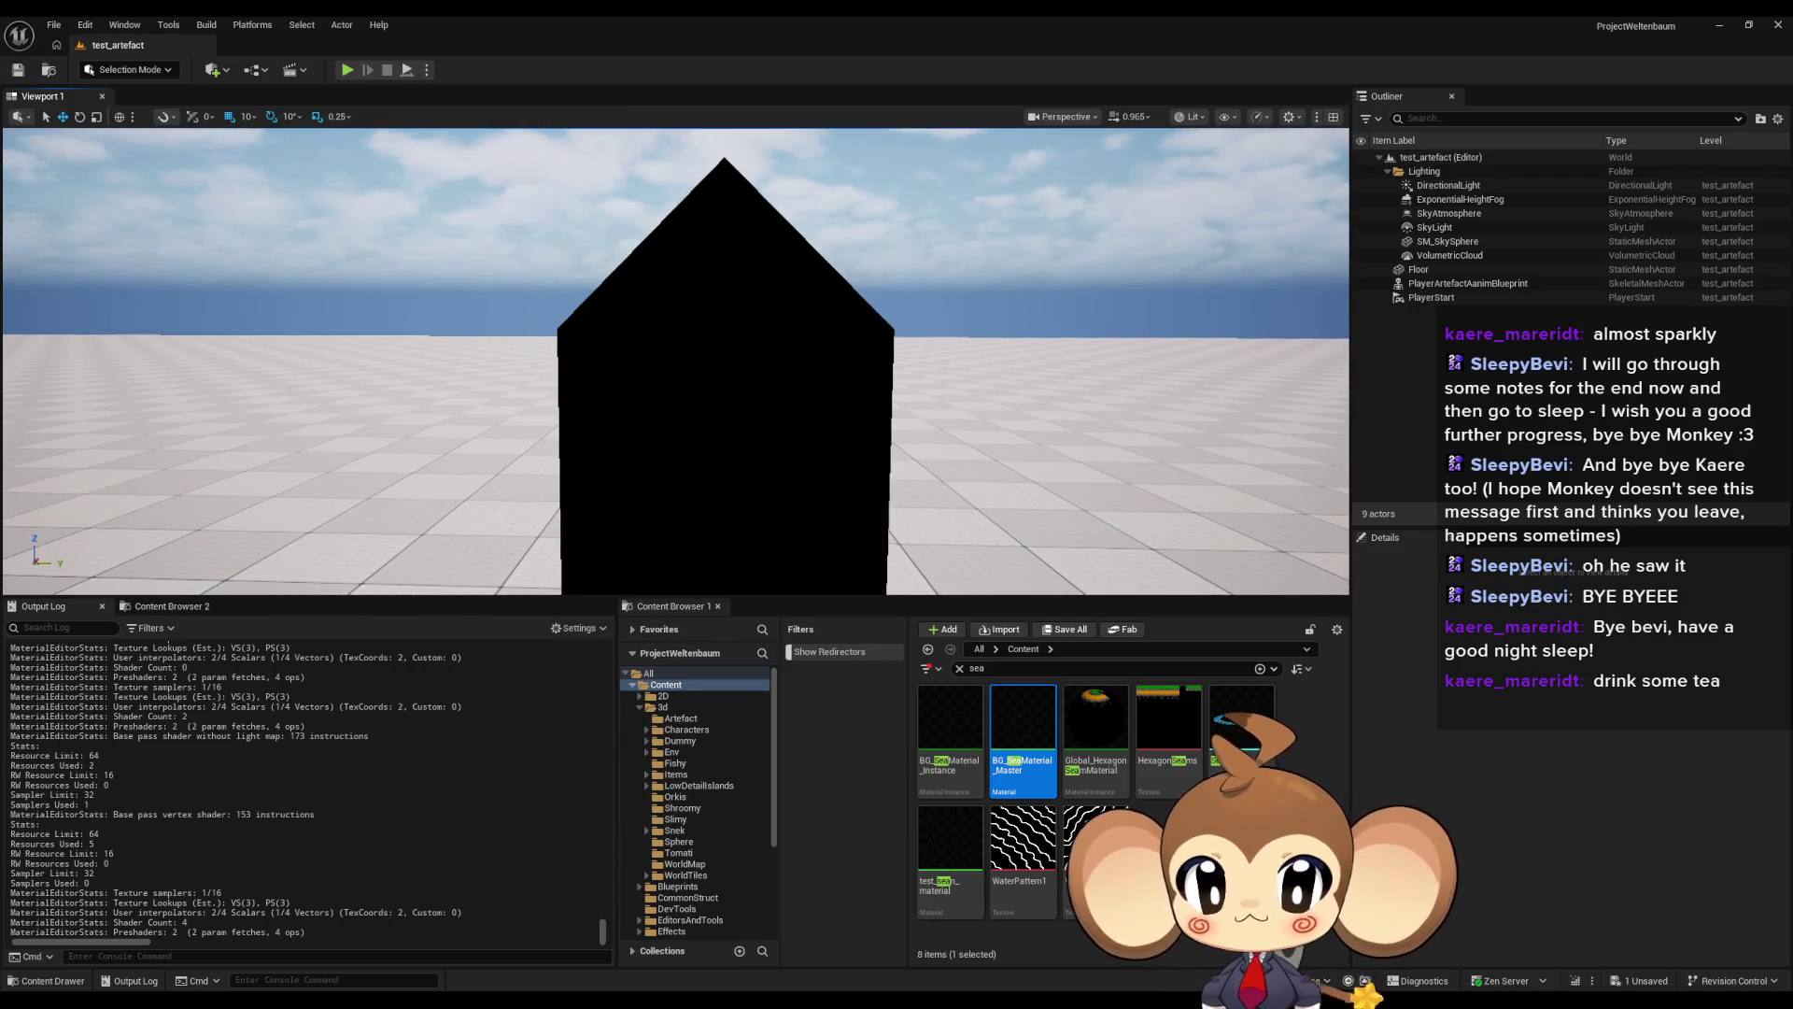
- Select the artefact in the level and return to the PlayerArtefactMaterial editor
left_click(724, 448)
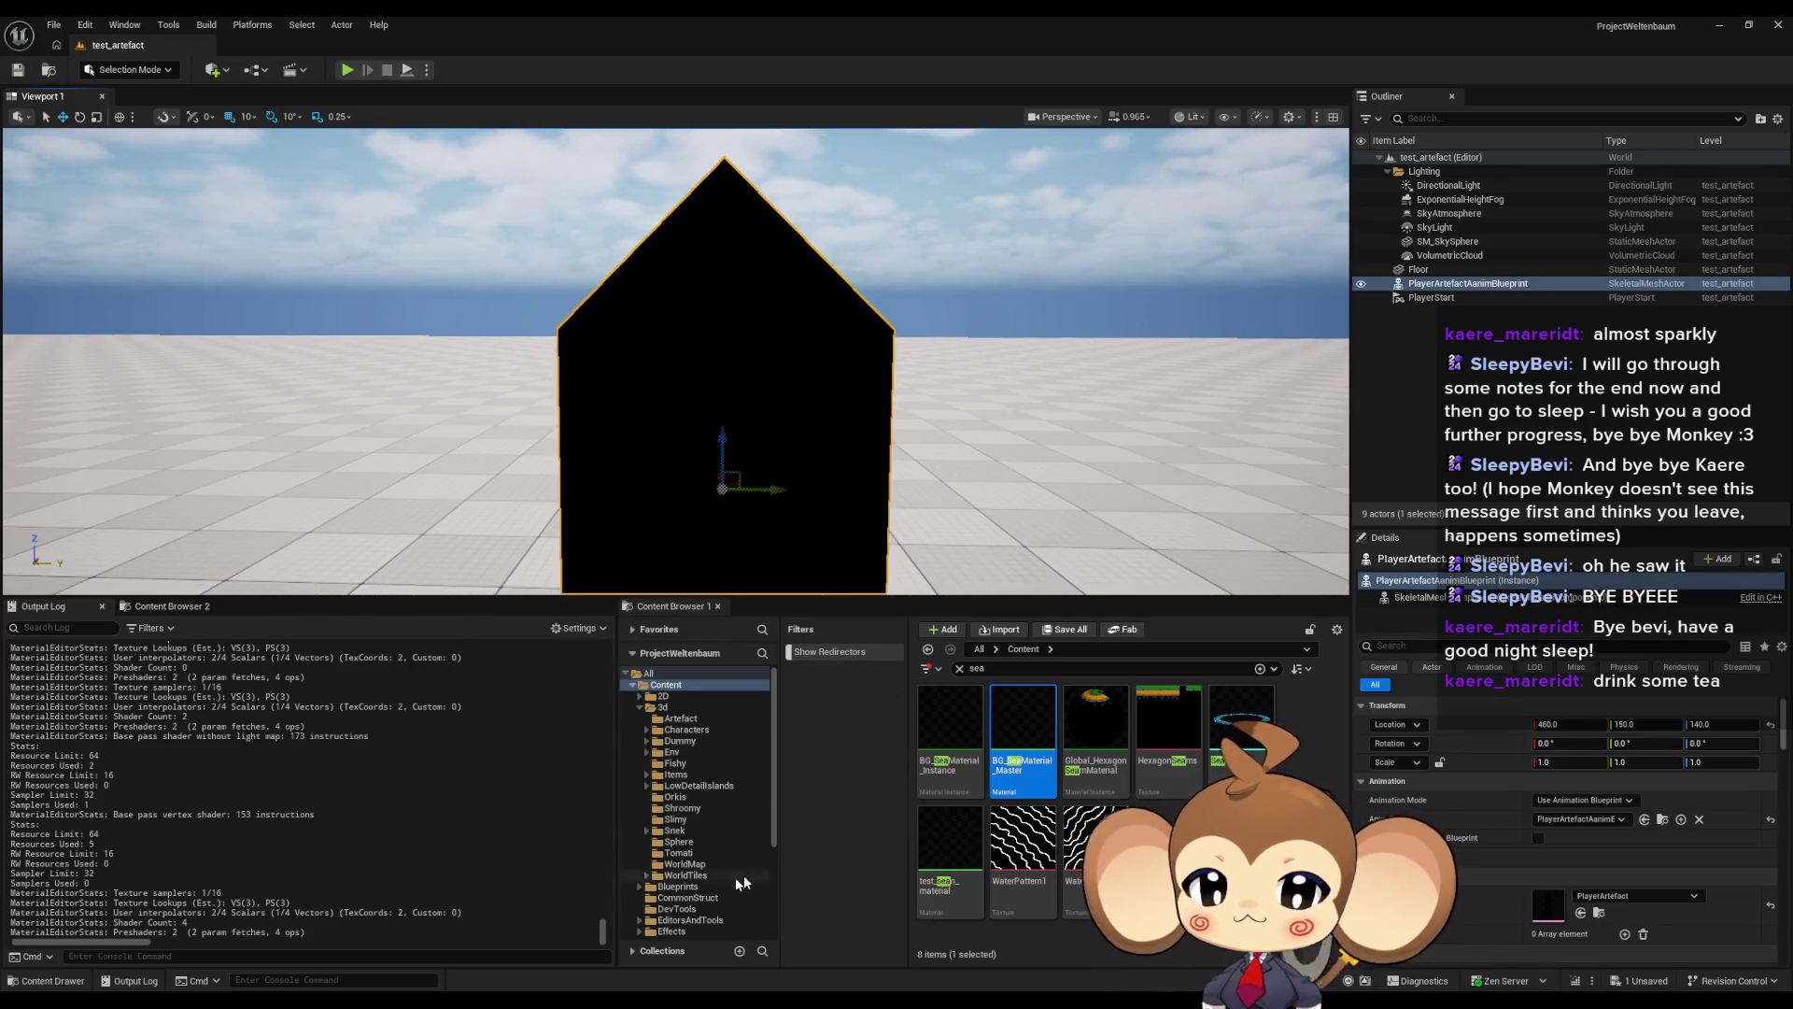
left_click(672, 934)
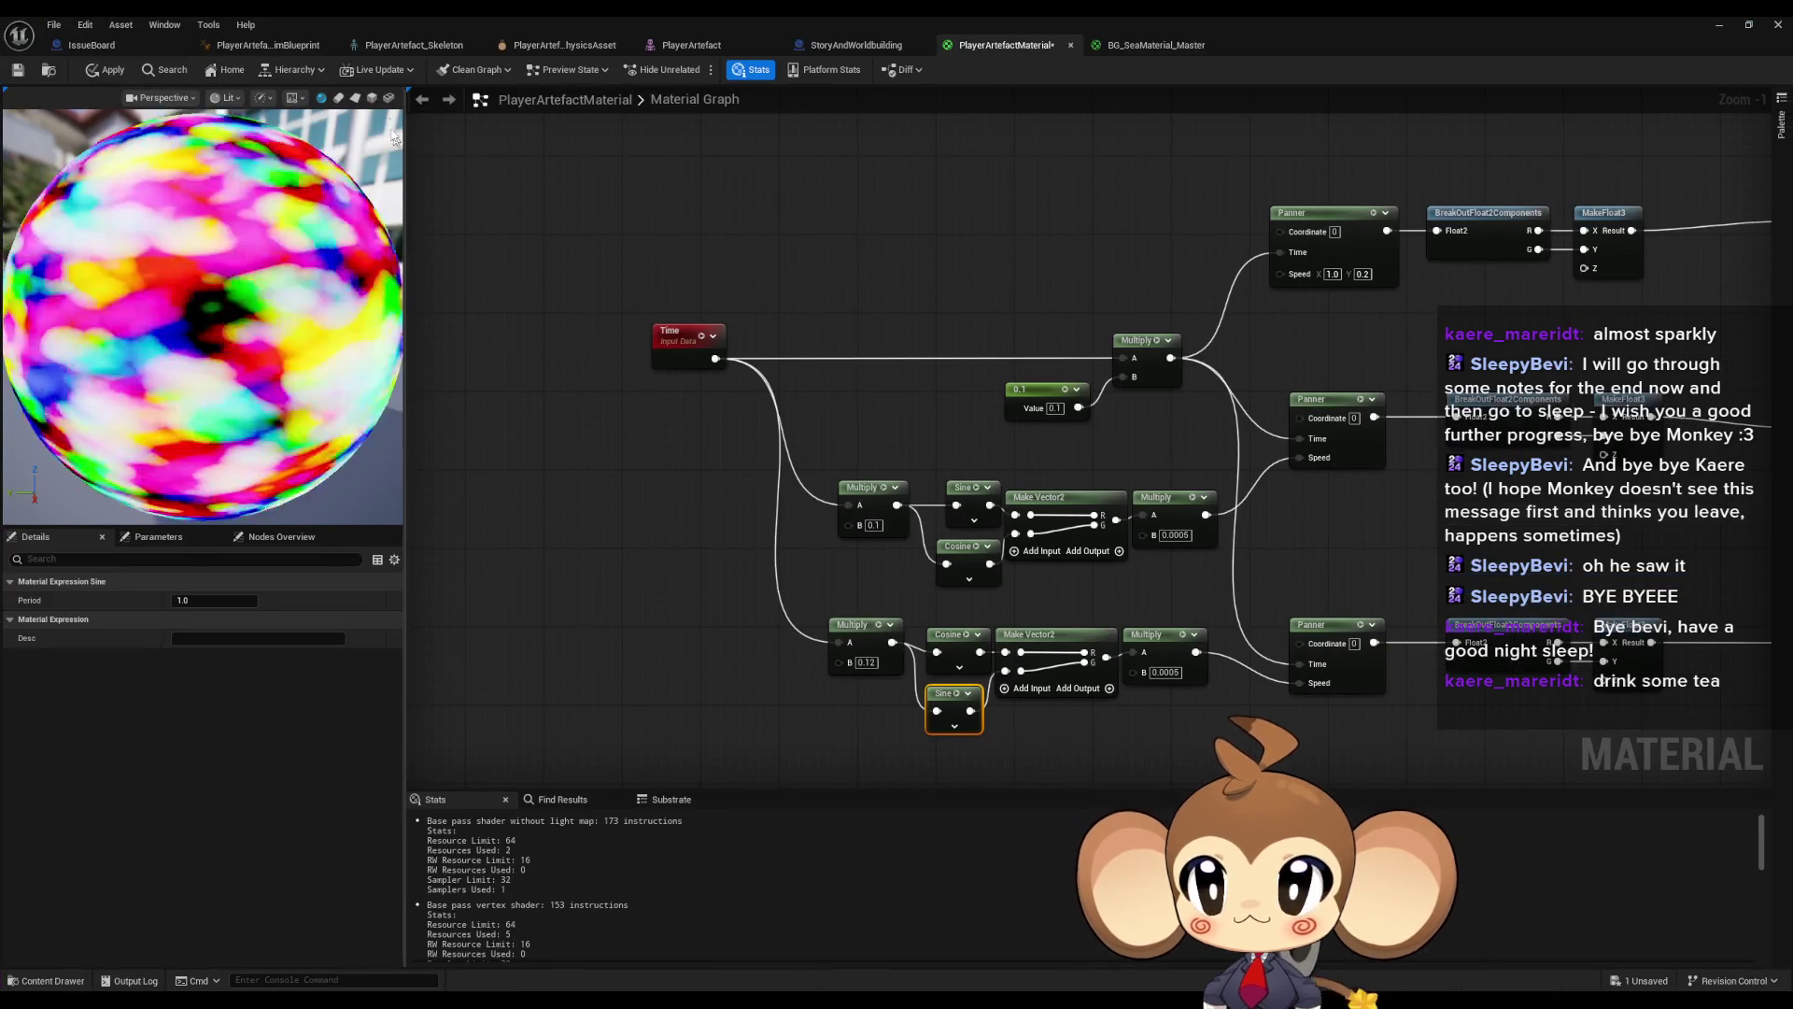
left_click(425, 47)
left_click(564, 46)
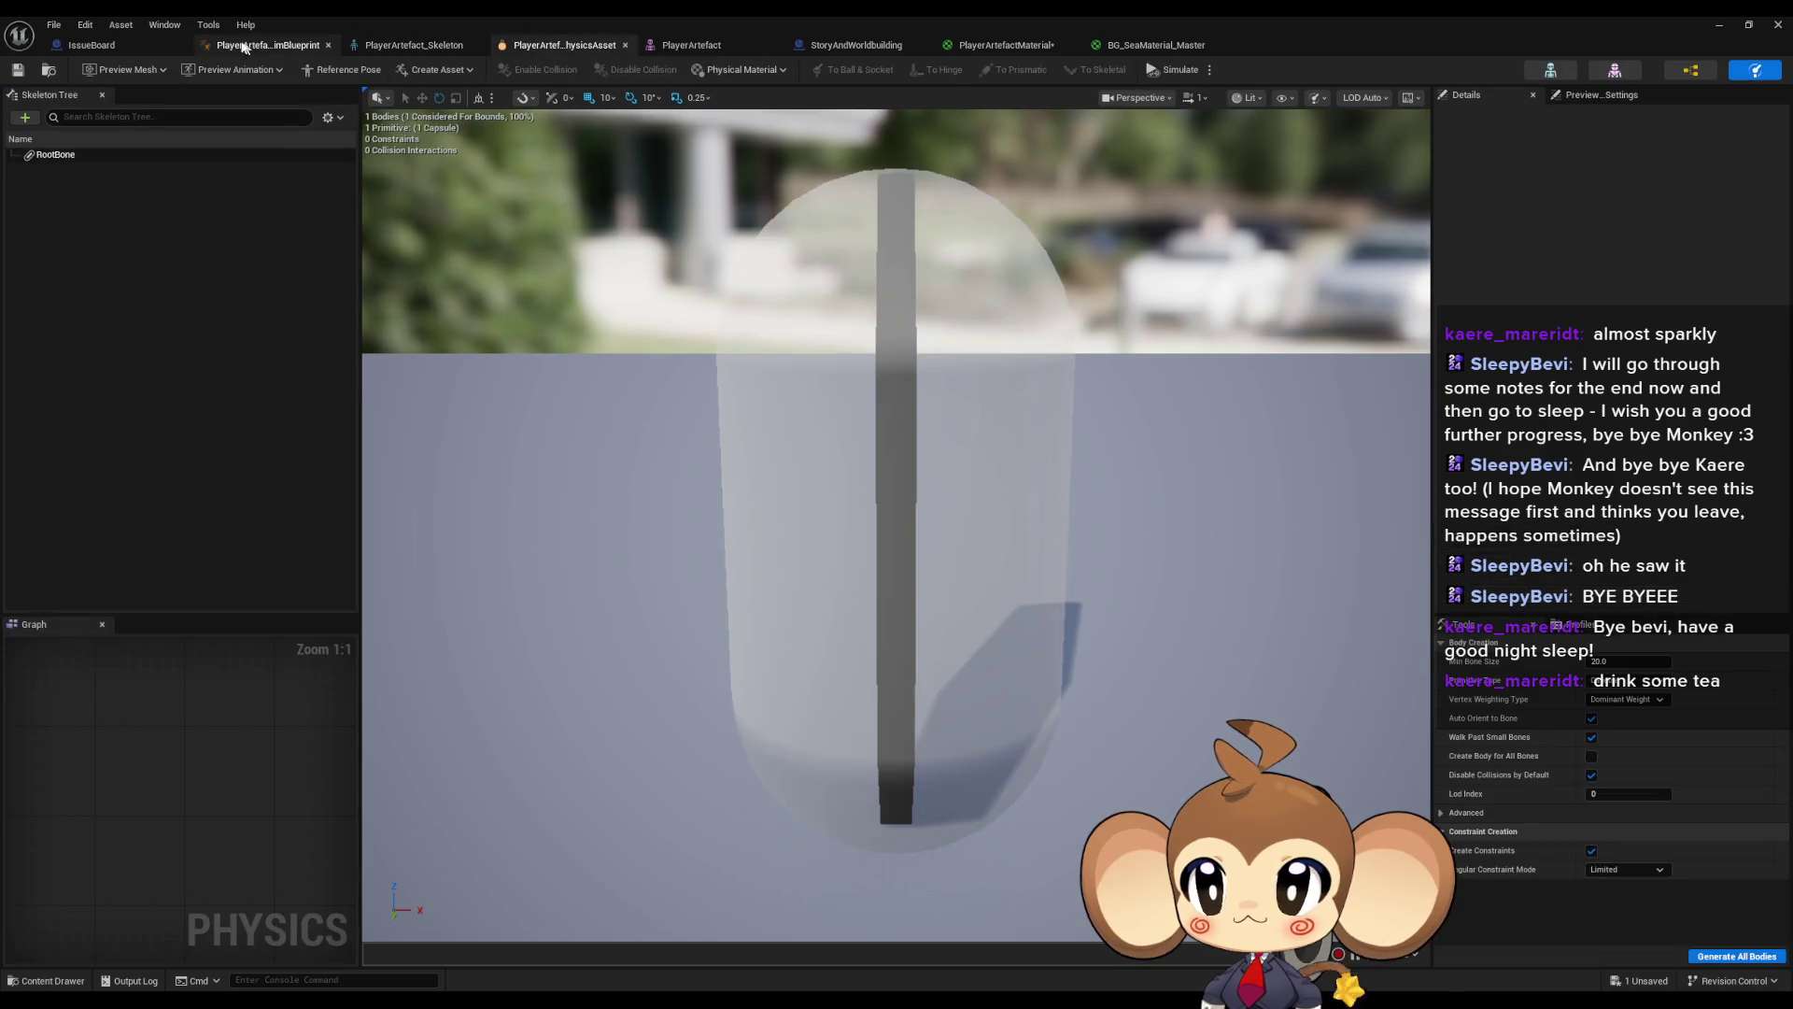
left_click(241, 45)
left_click(603, 47)
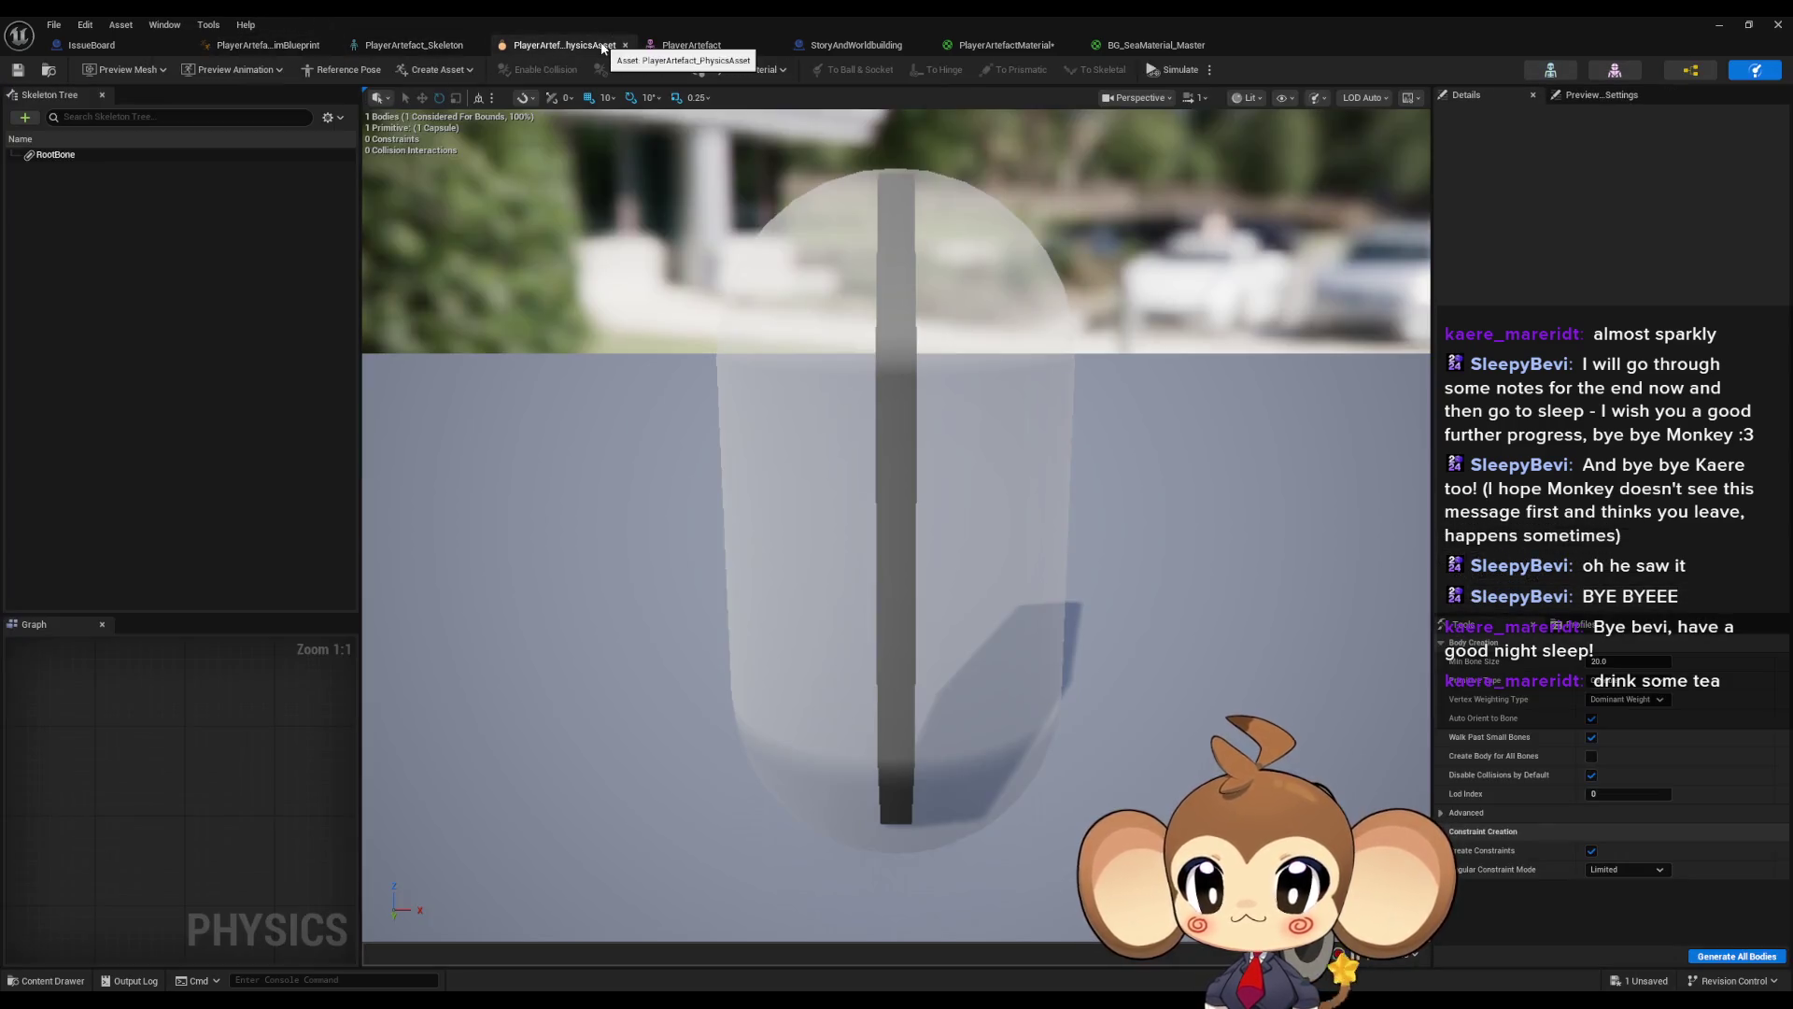
left_click(699, 44)
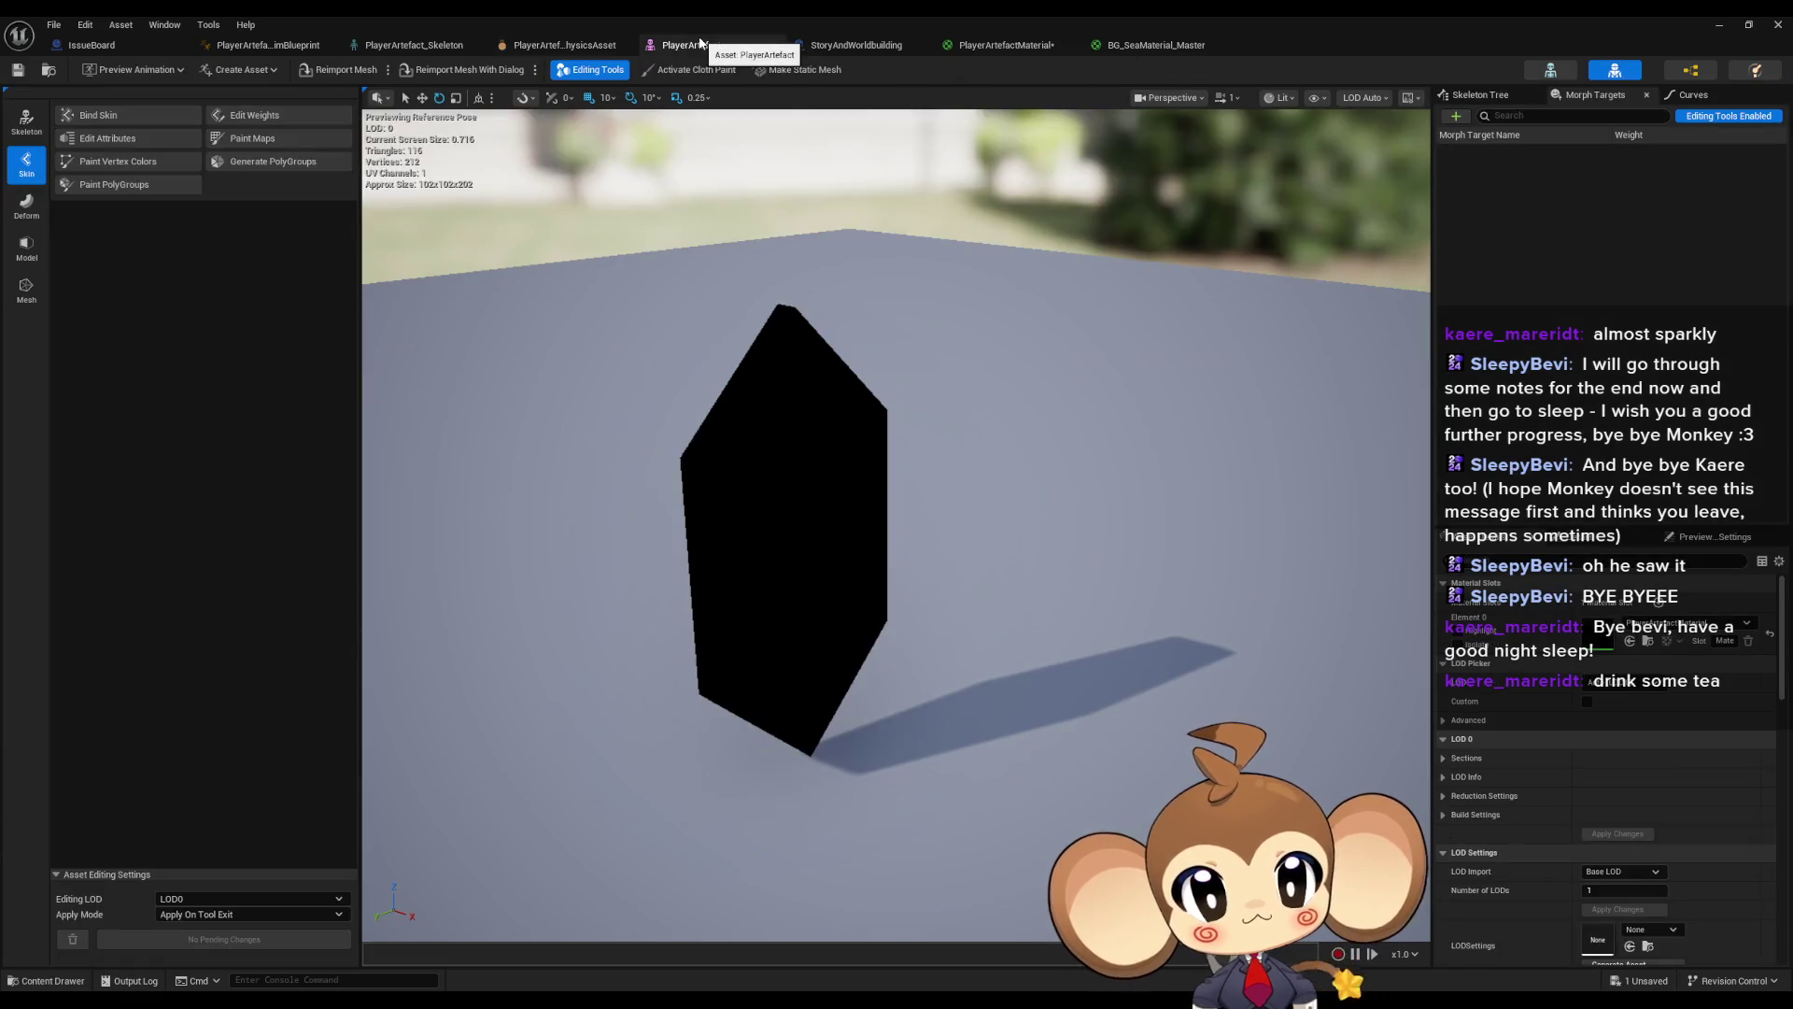
left_click(1006, 45)
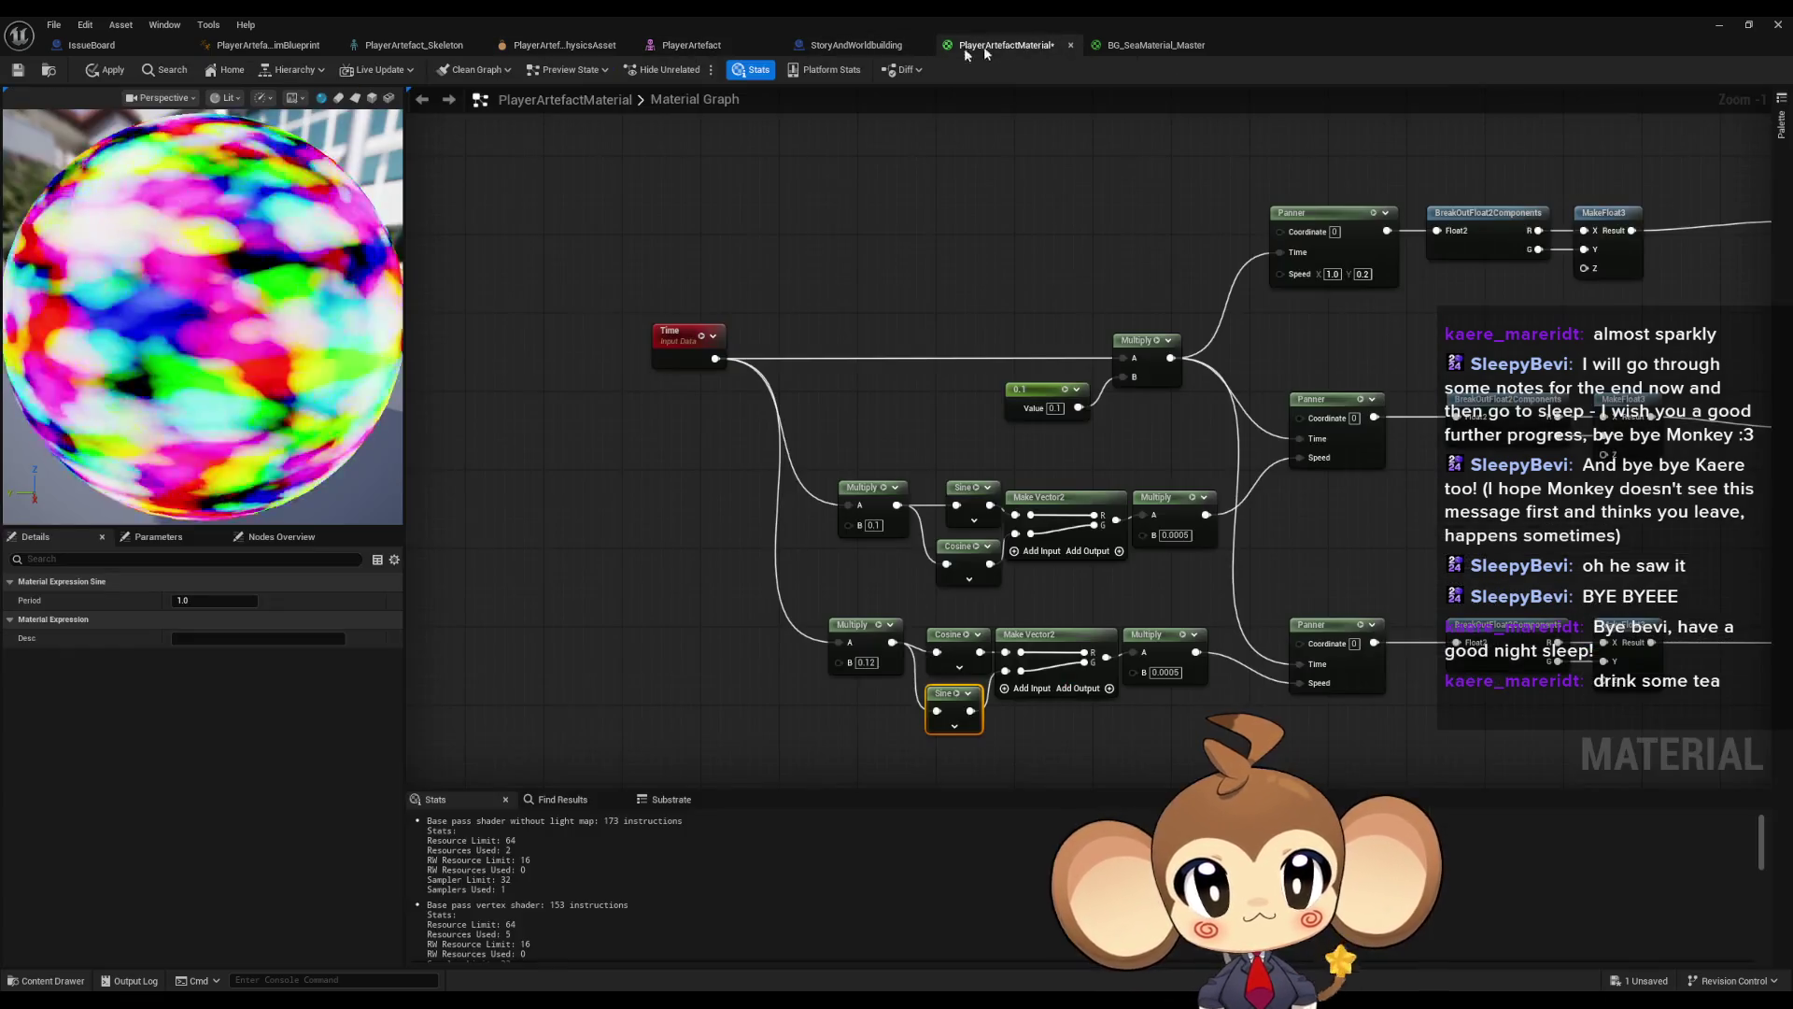
- Apply the material changes, check the level, then reopen the graph at the colour and noise nodes
left_click(106, 70)
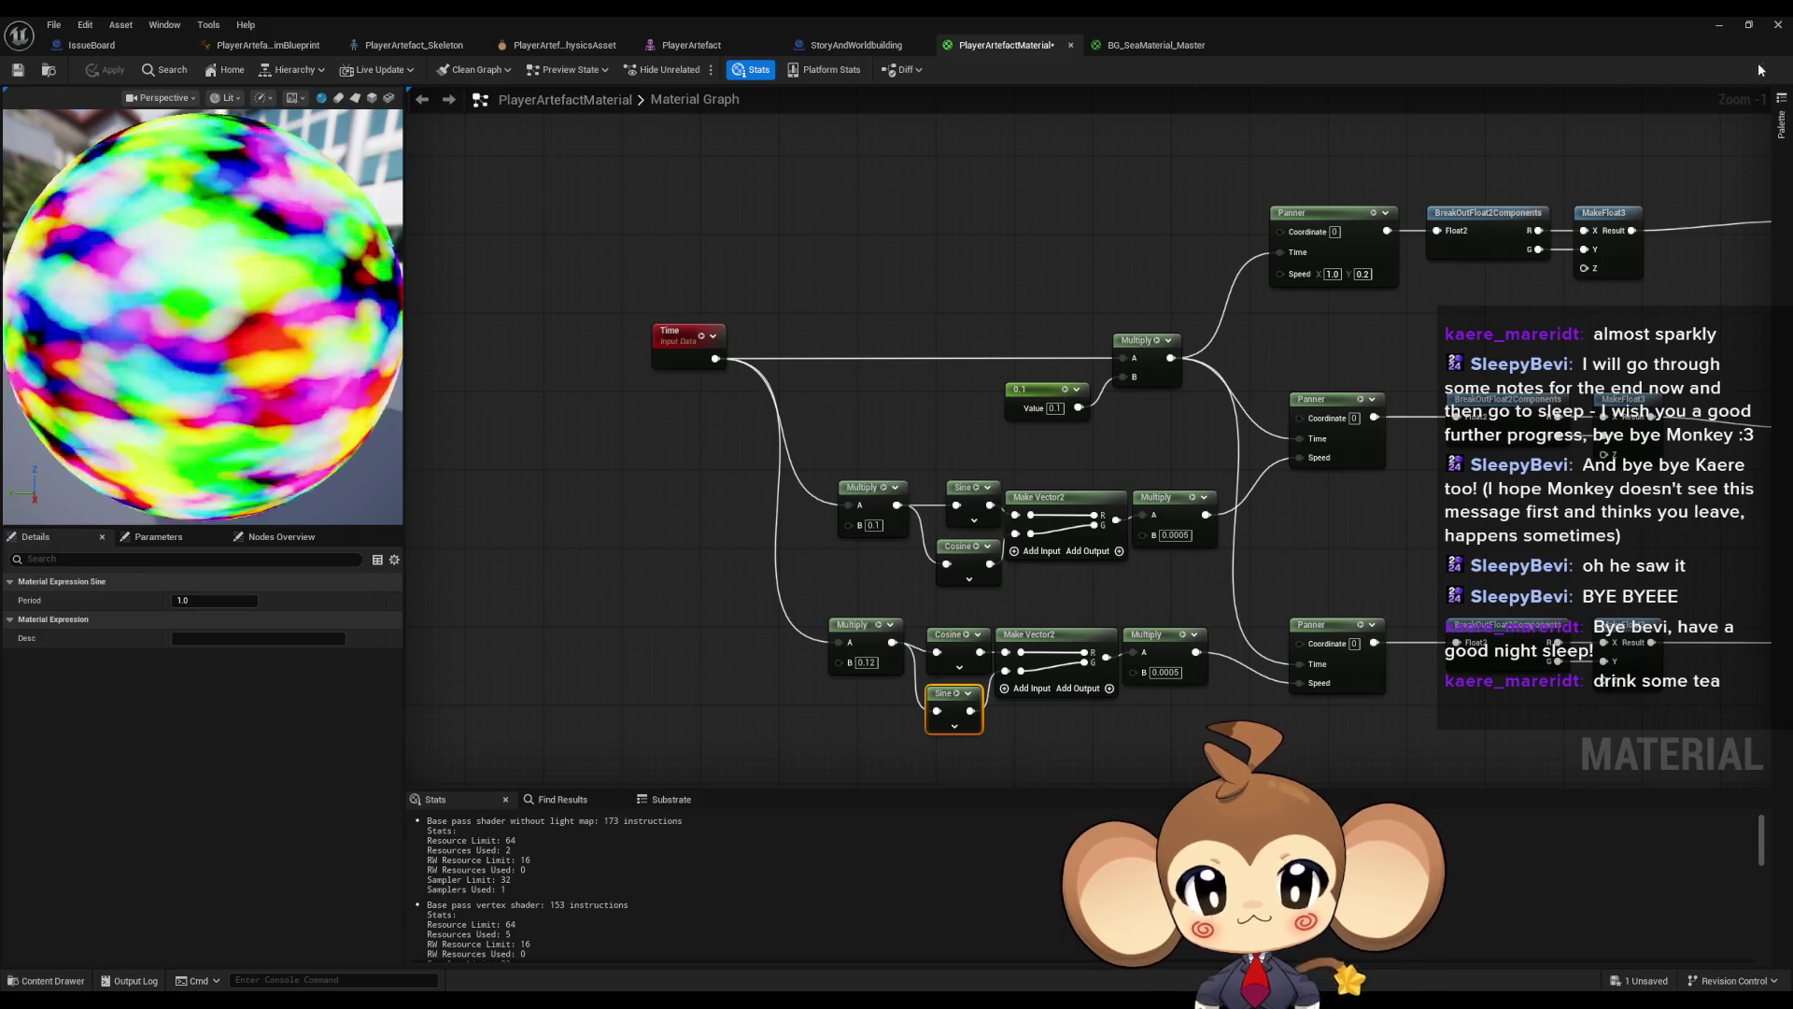
left_click(1724, 28)
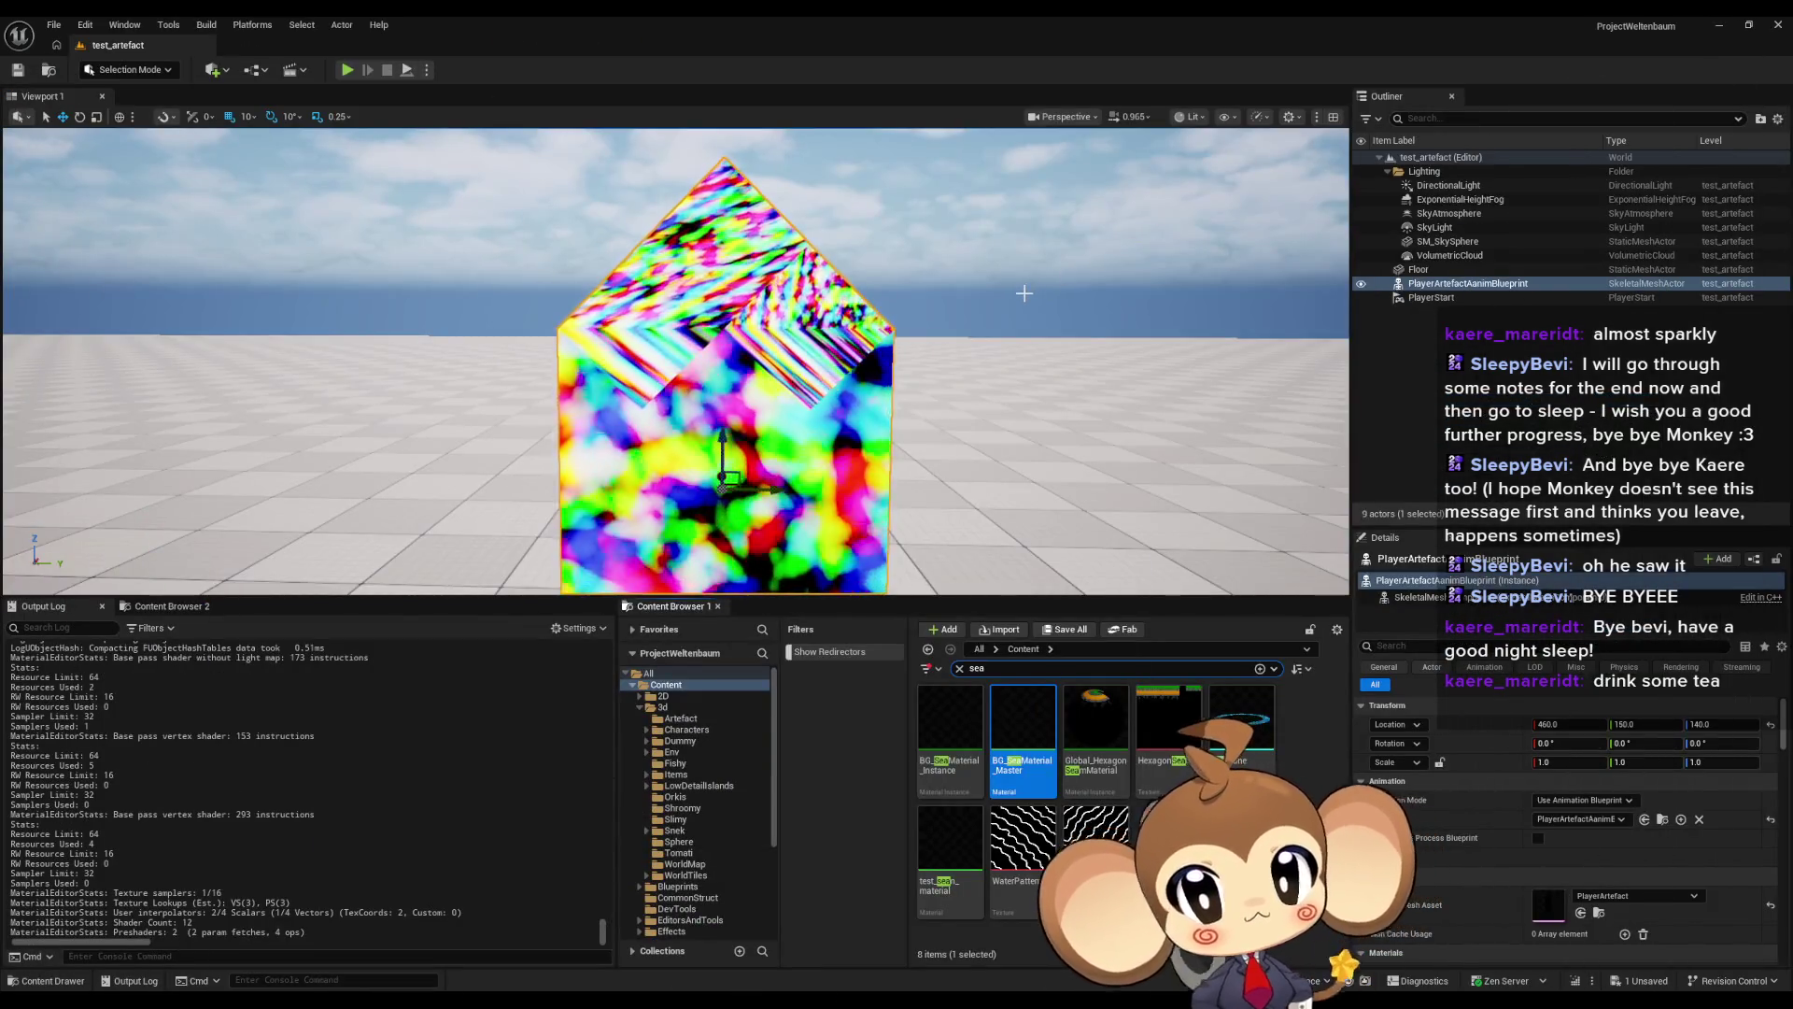
mouse_move(673, 999)
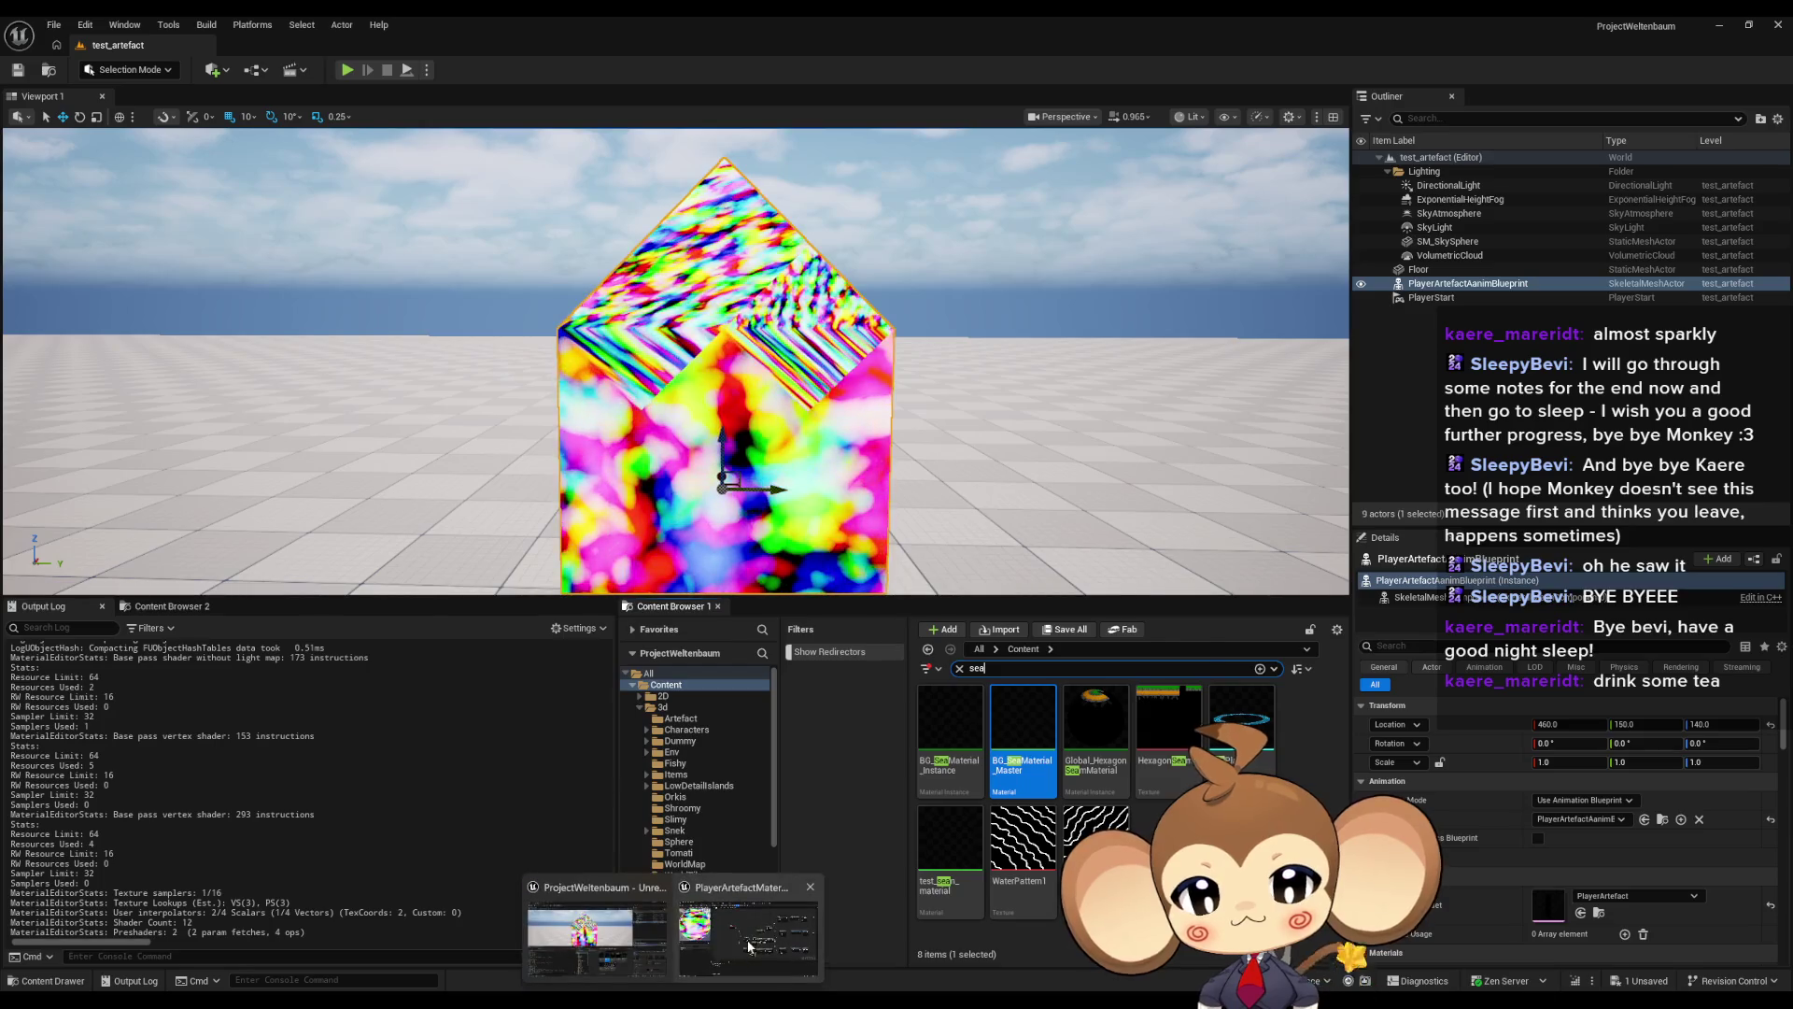
left_click(749, 946)
mouse_move(1681, 439)
left_mouse_down()
mouse_move(1287, 483)
mouse_move(1168, 450)
mouse_move(805, 425)
left_mouse_up()
scroll(1168, 450, "down", 1)
scroll(1168, 450, "down", 1)
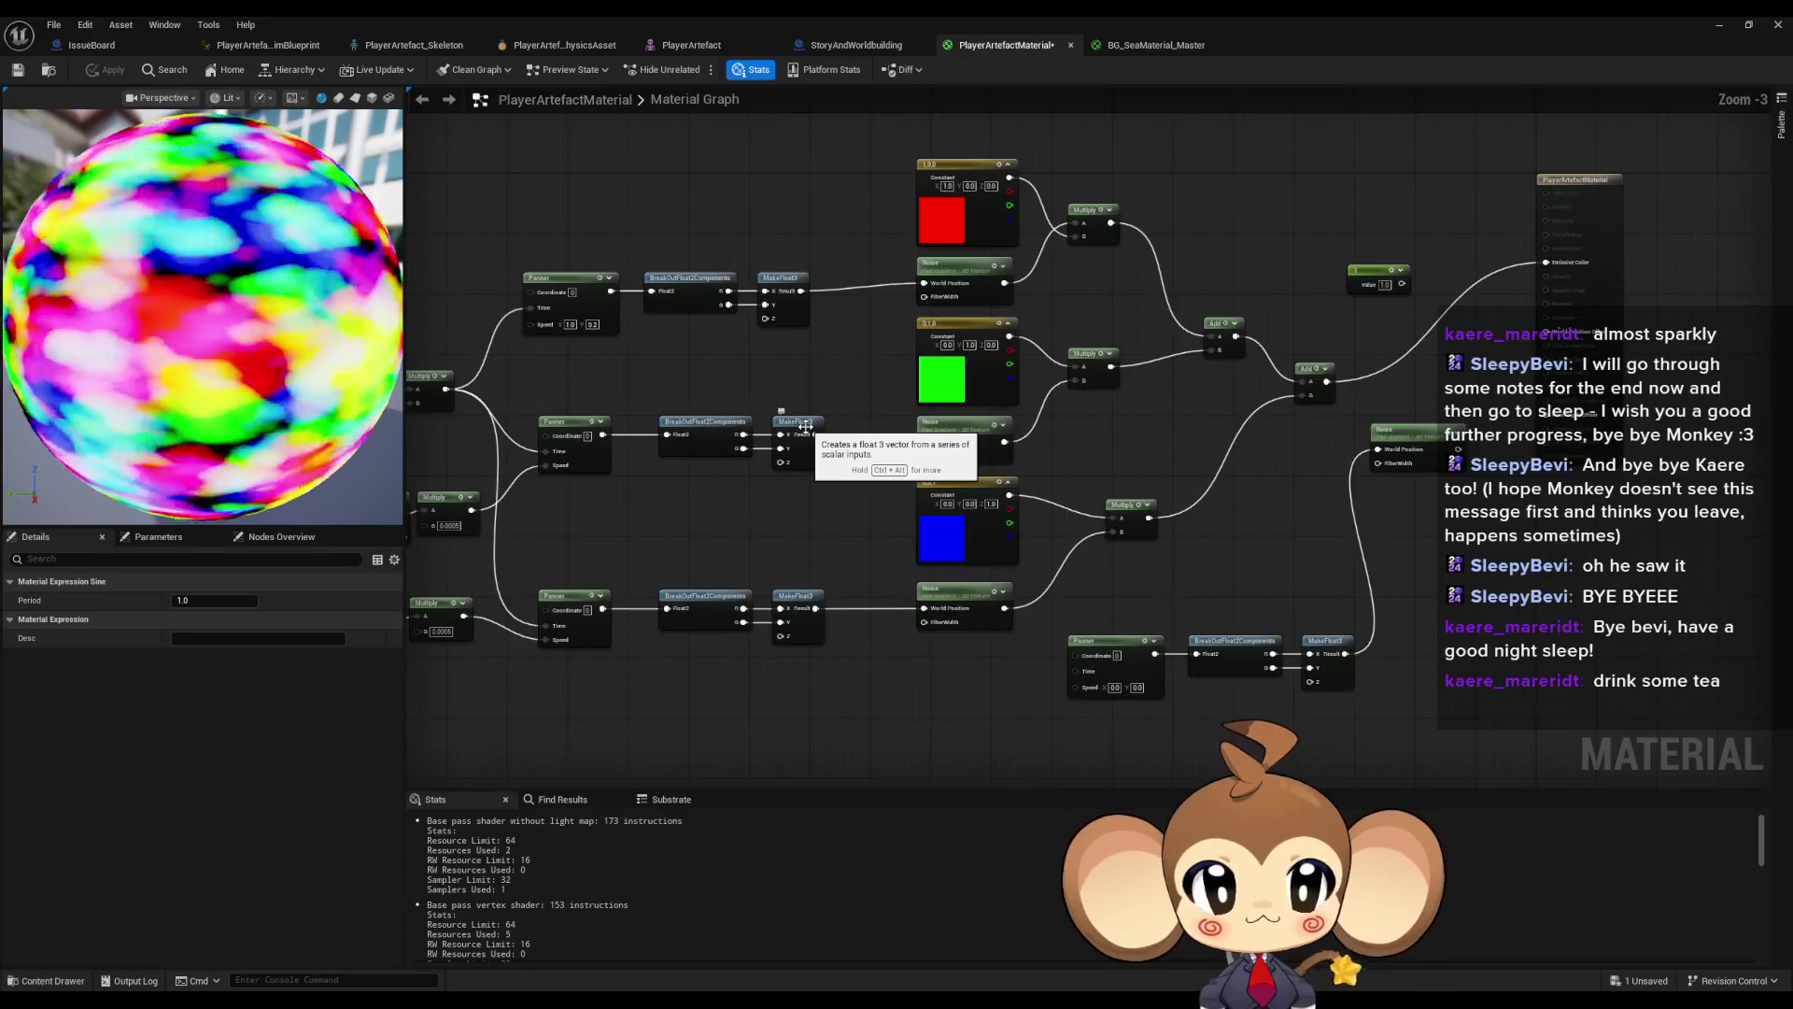
left_click_drag(612, 359, 952, 396)
scroll(953, 396, "up", 1)
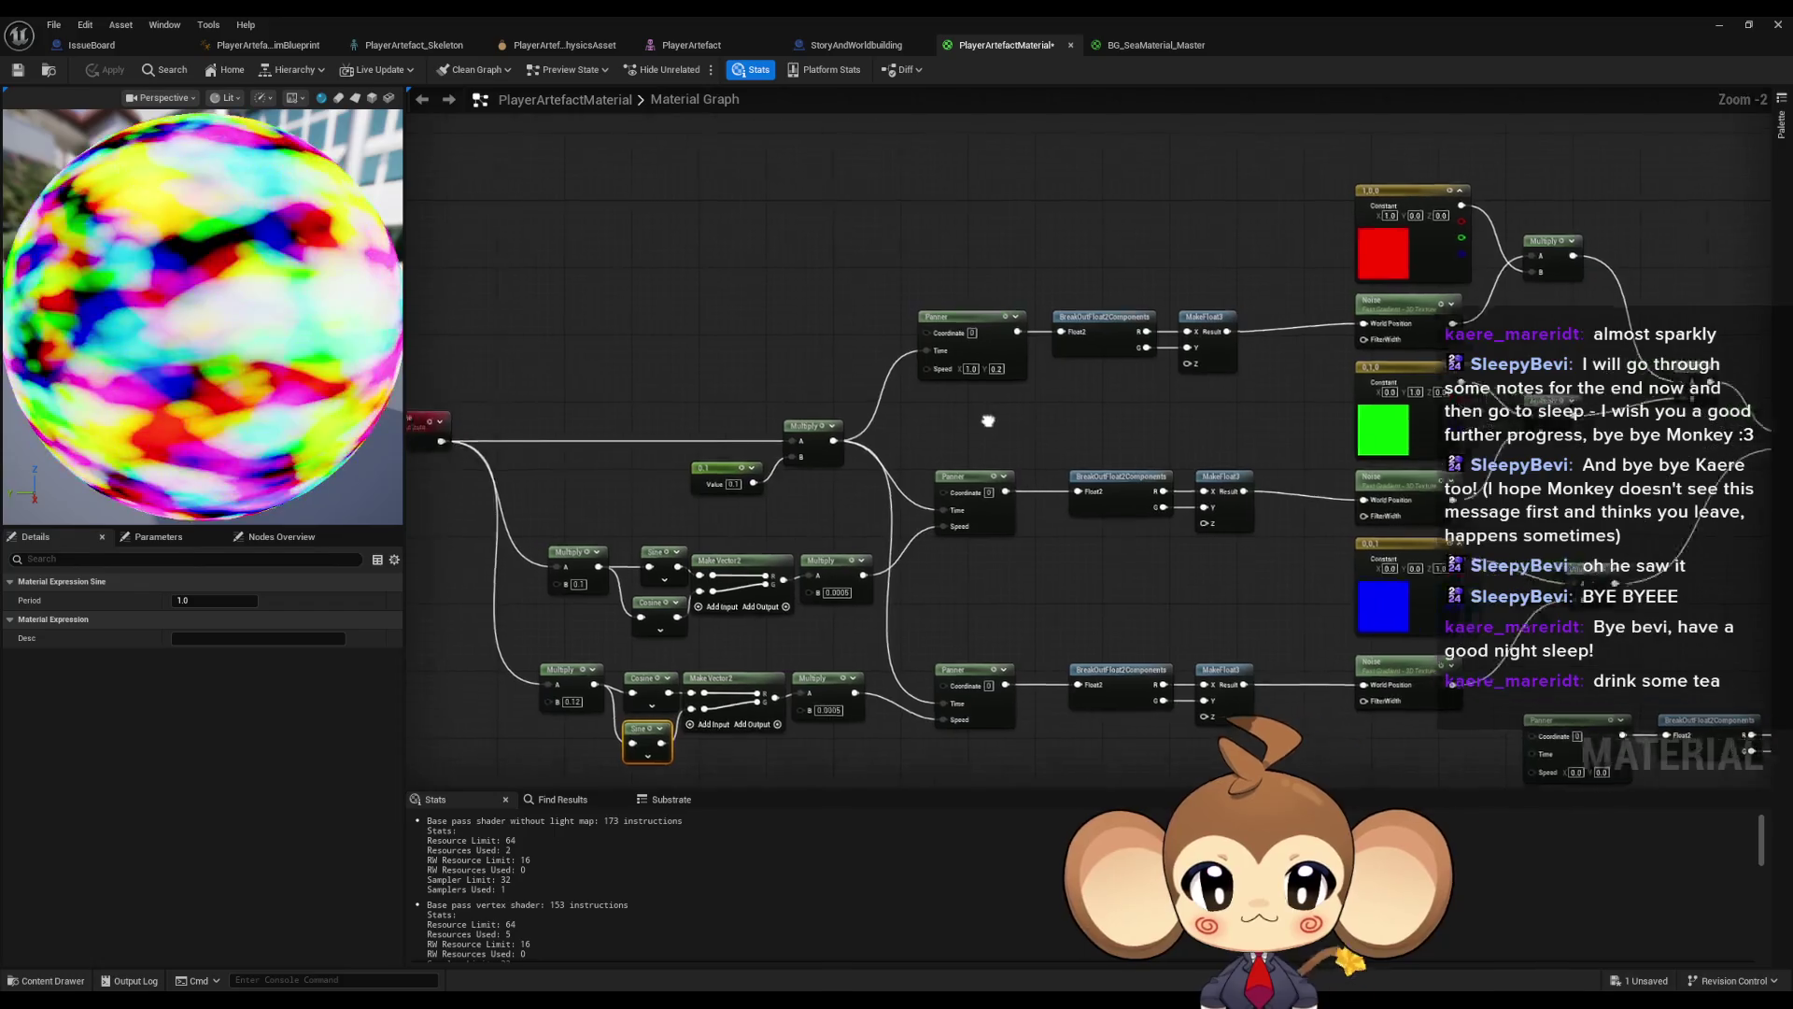
left_click(866, 343)
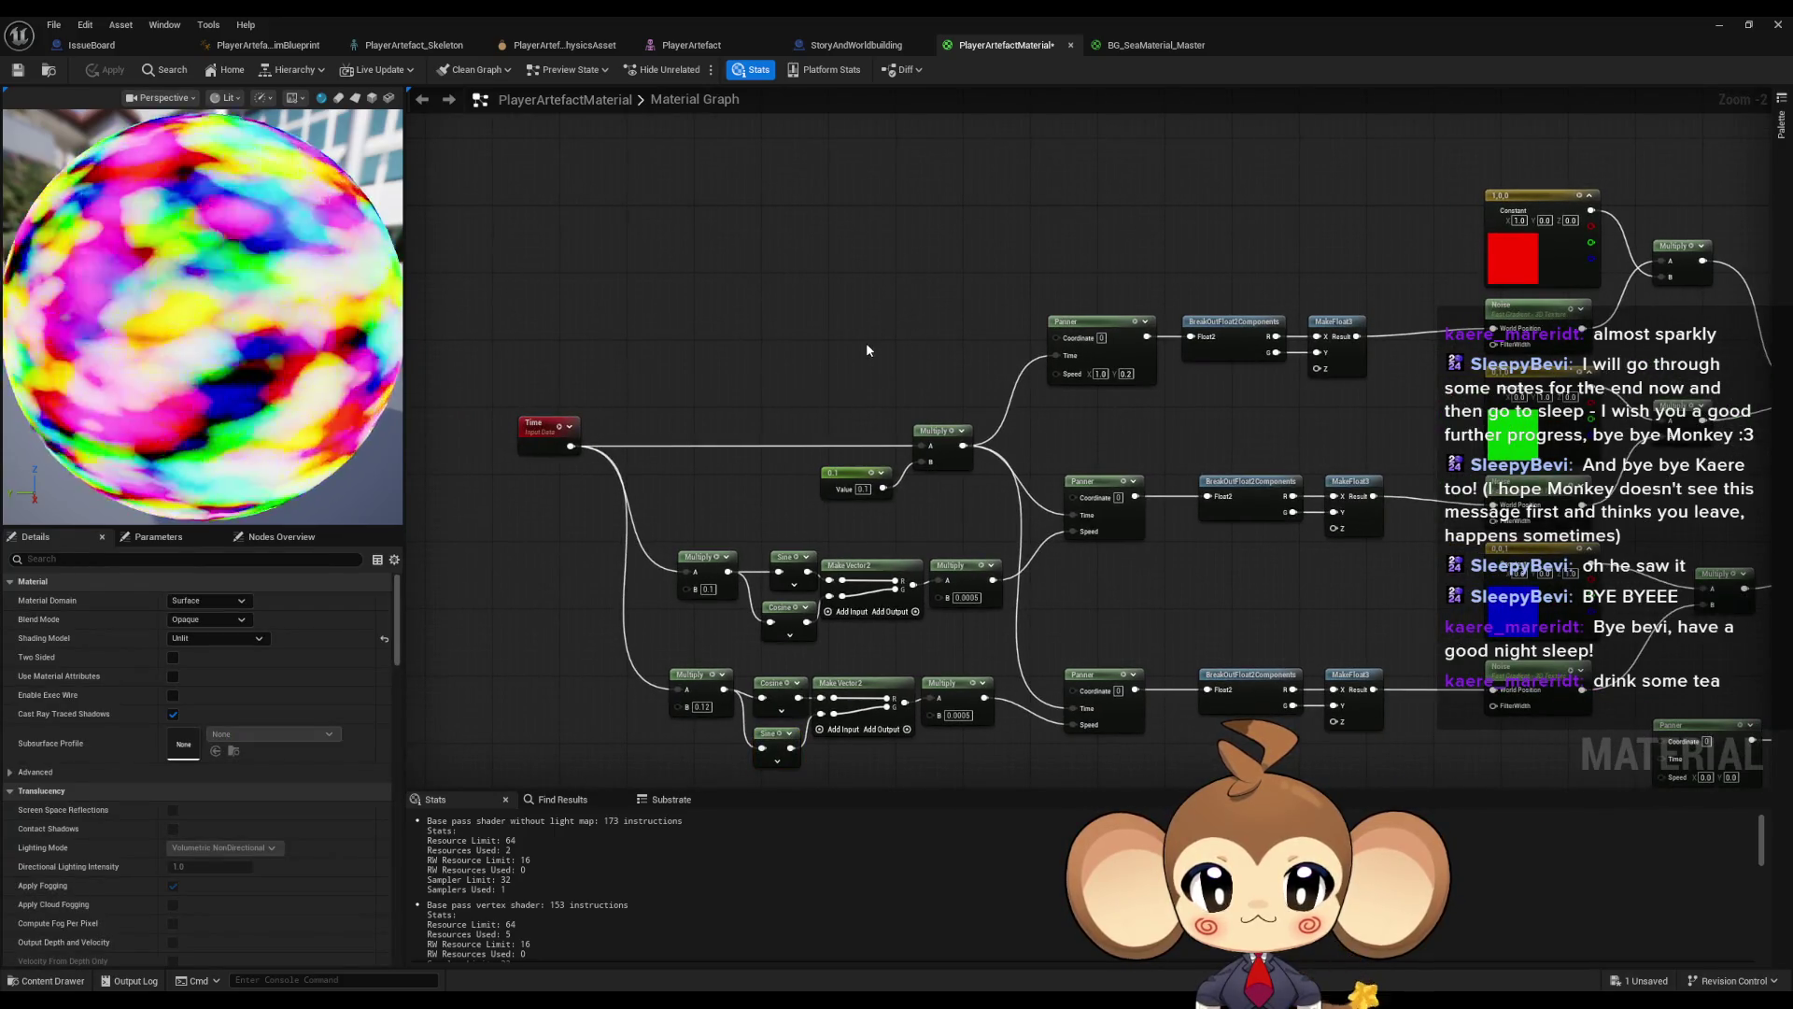
left_click_drag(866, 342, 783, 313)
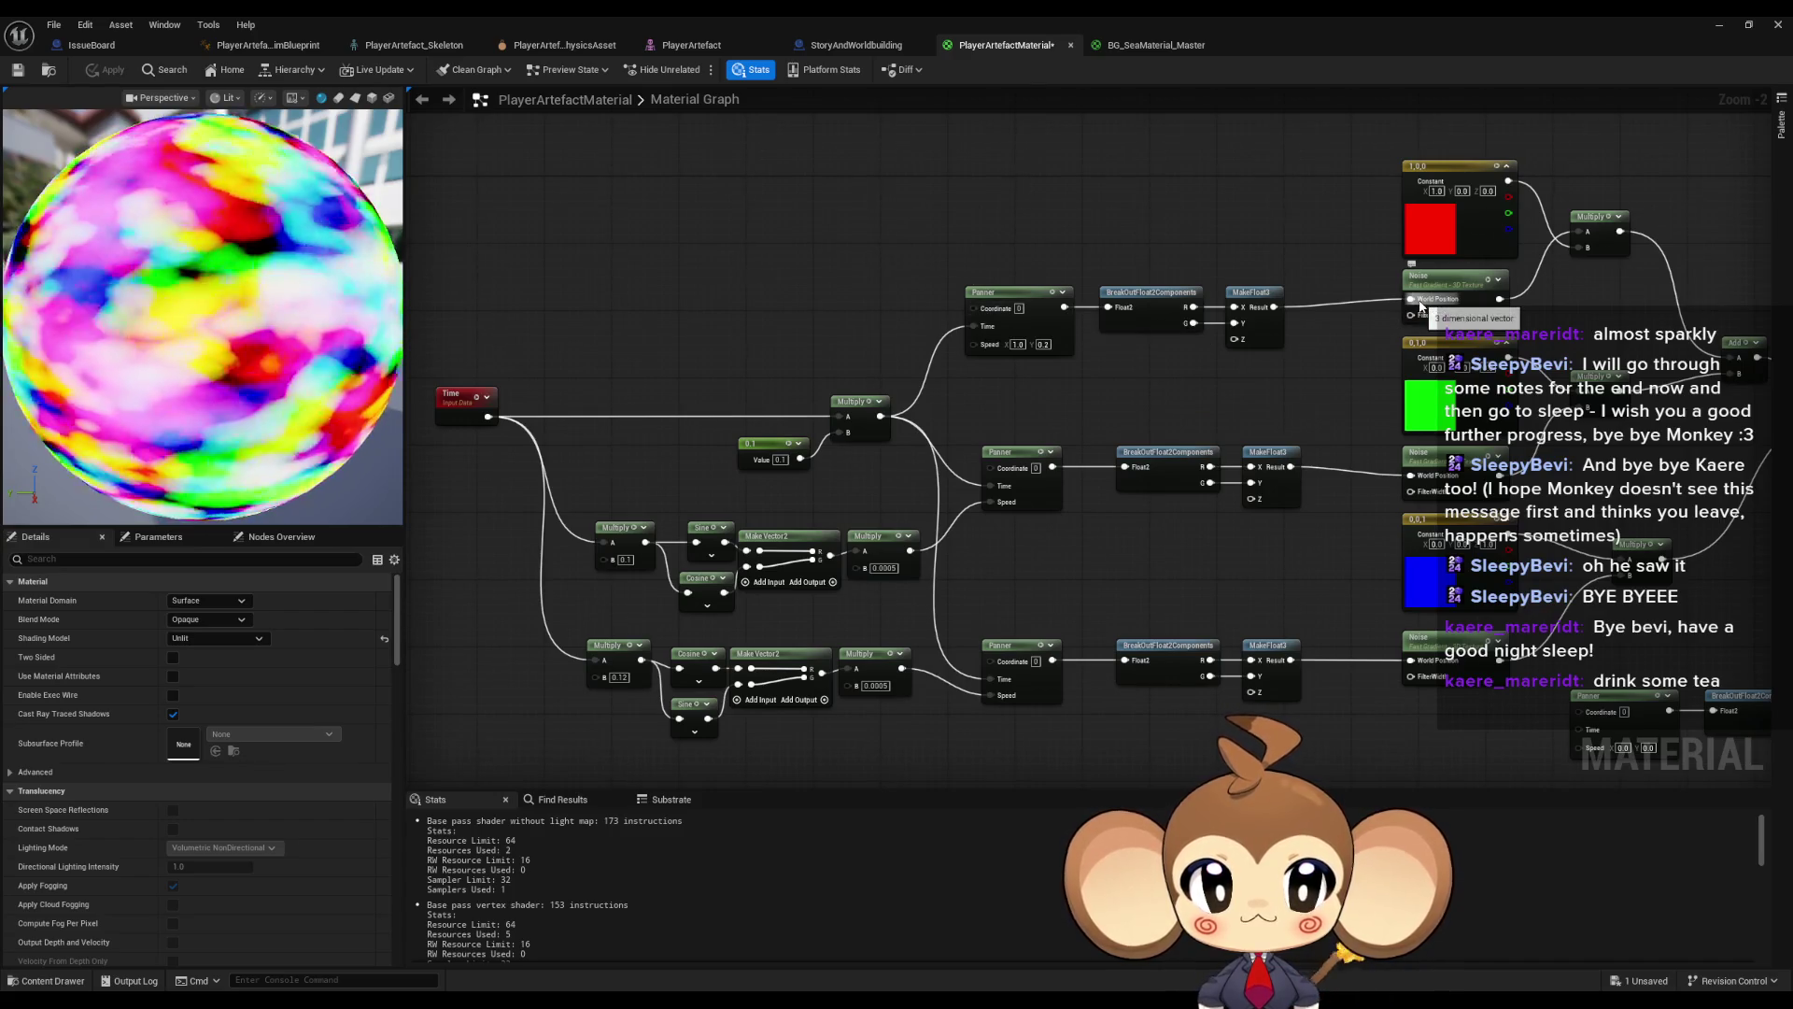
mouse_move(1420, 304)
left_mouse_down()
mouse_move(832, 369)
mouse_move(1035, 375)
left_mouse_up()
scroll(981, 355, "down", 1)
scroll(910, 347, "up", 1)
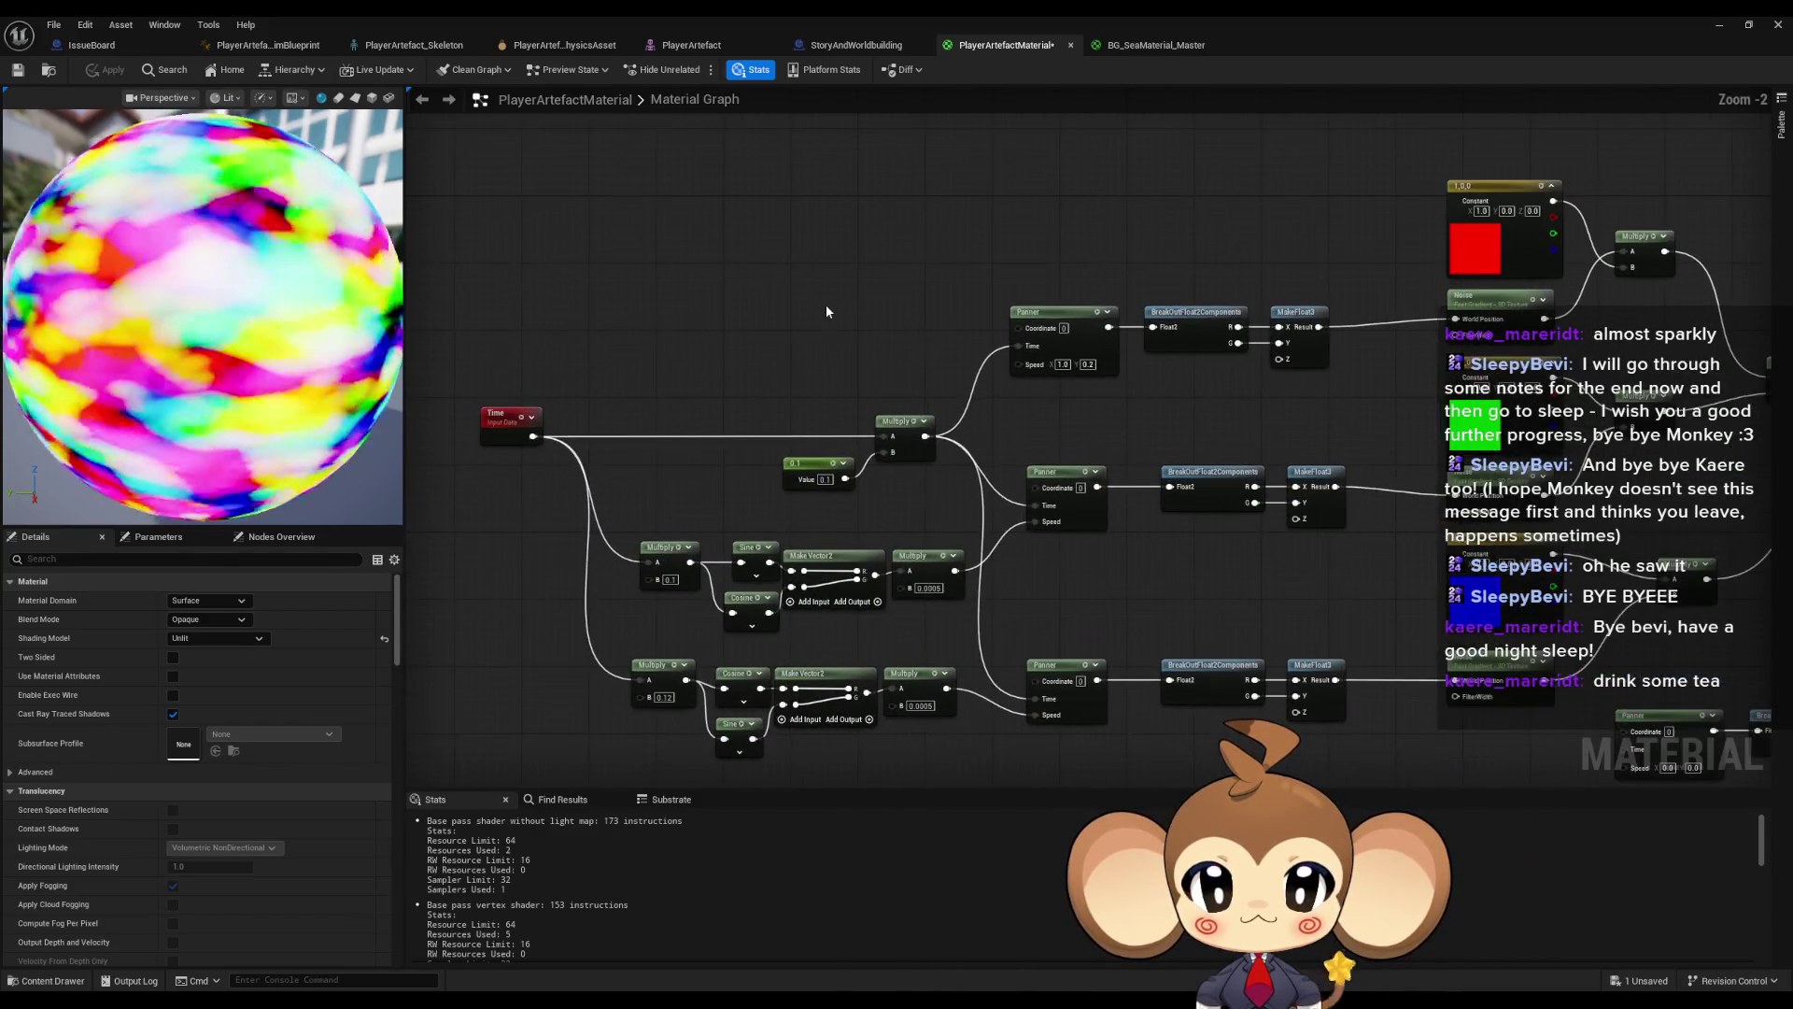
right_click(818, 303)
- Add an Absolute World Position node and wire its XY into all three Panners' Coordinate inputs
type("world")
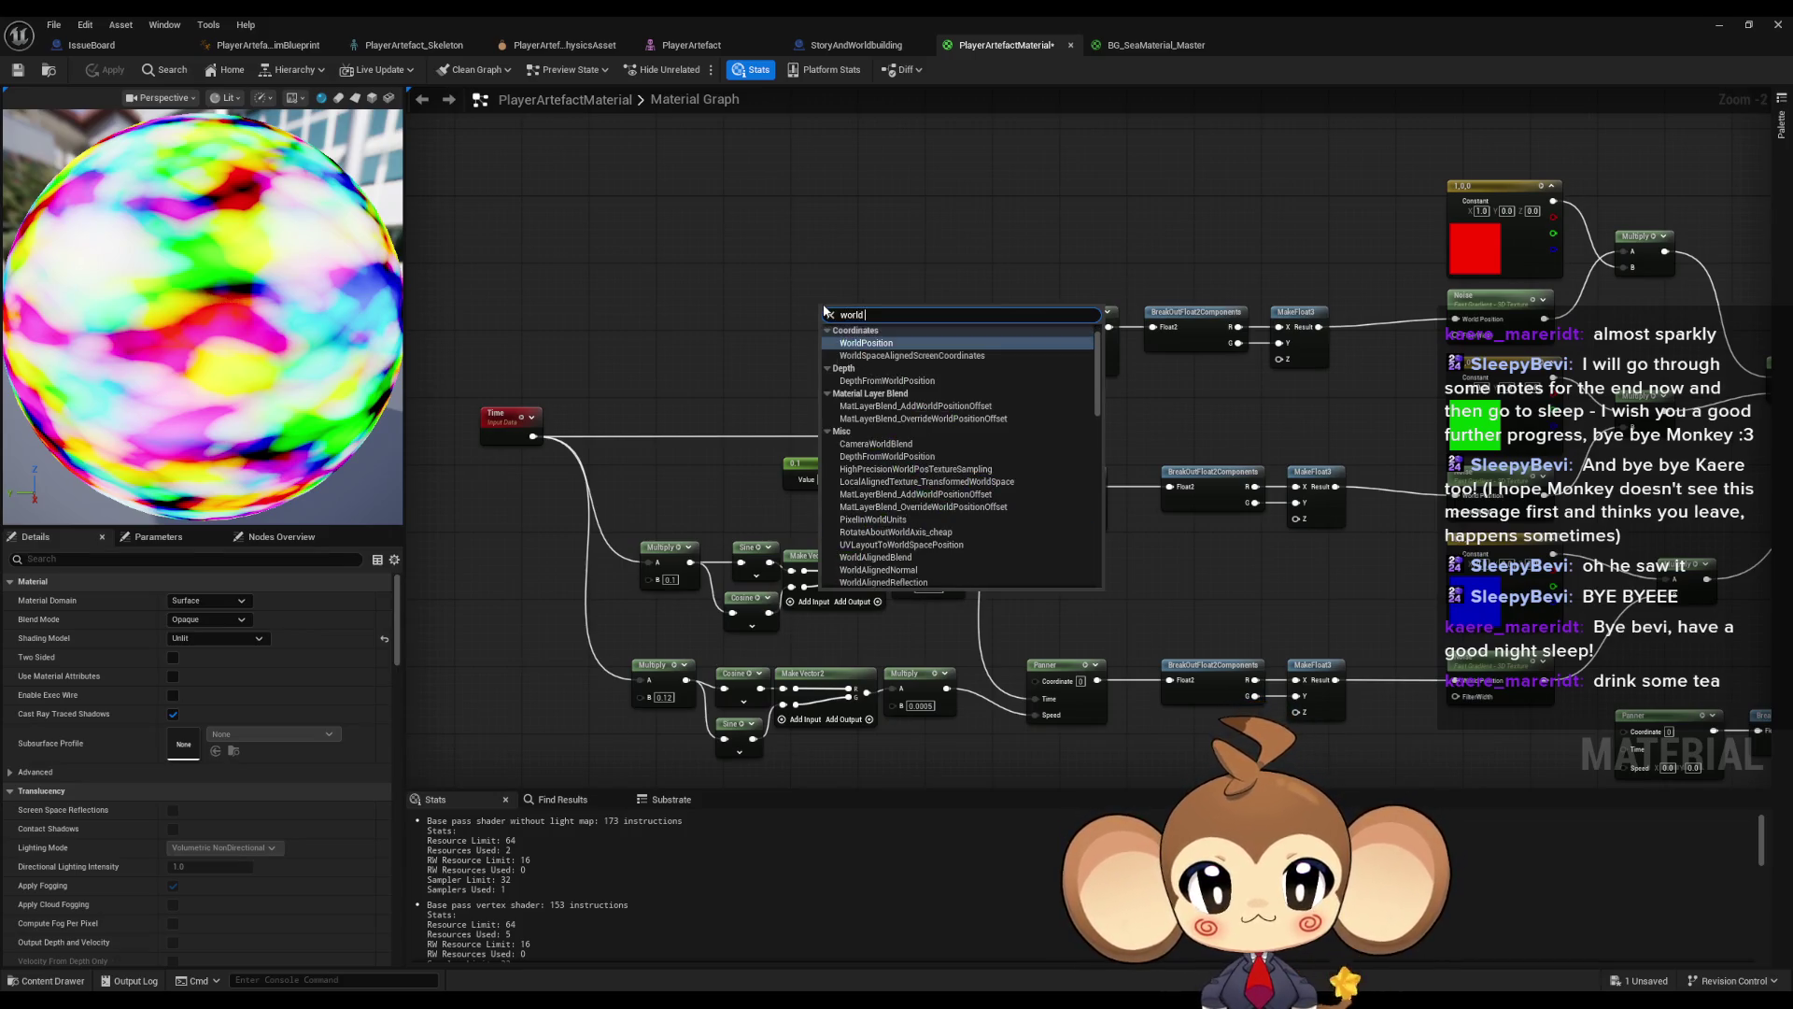
key("Return")
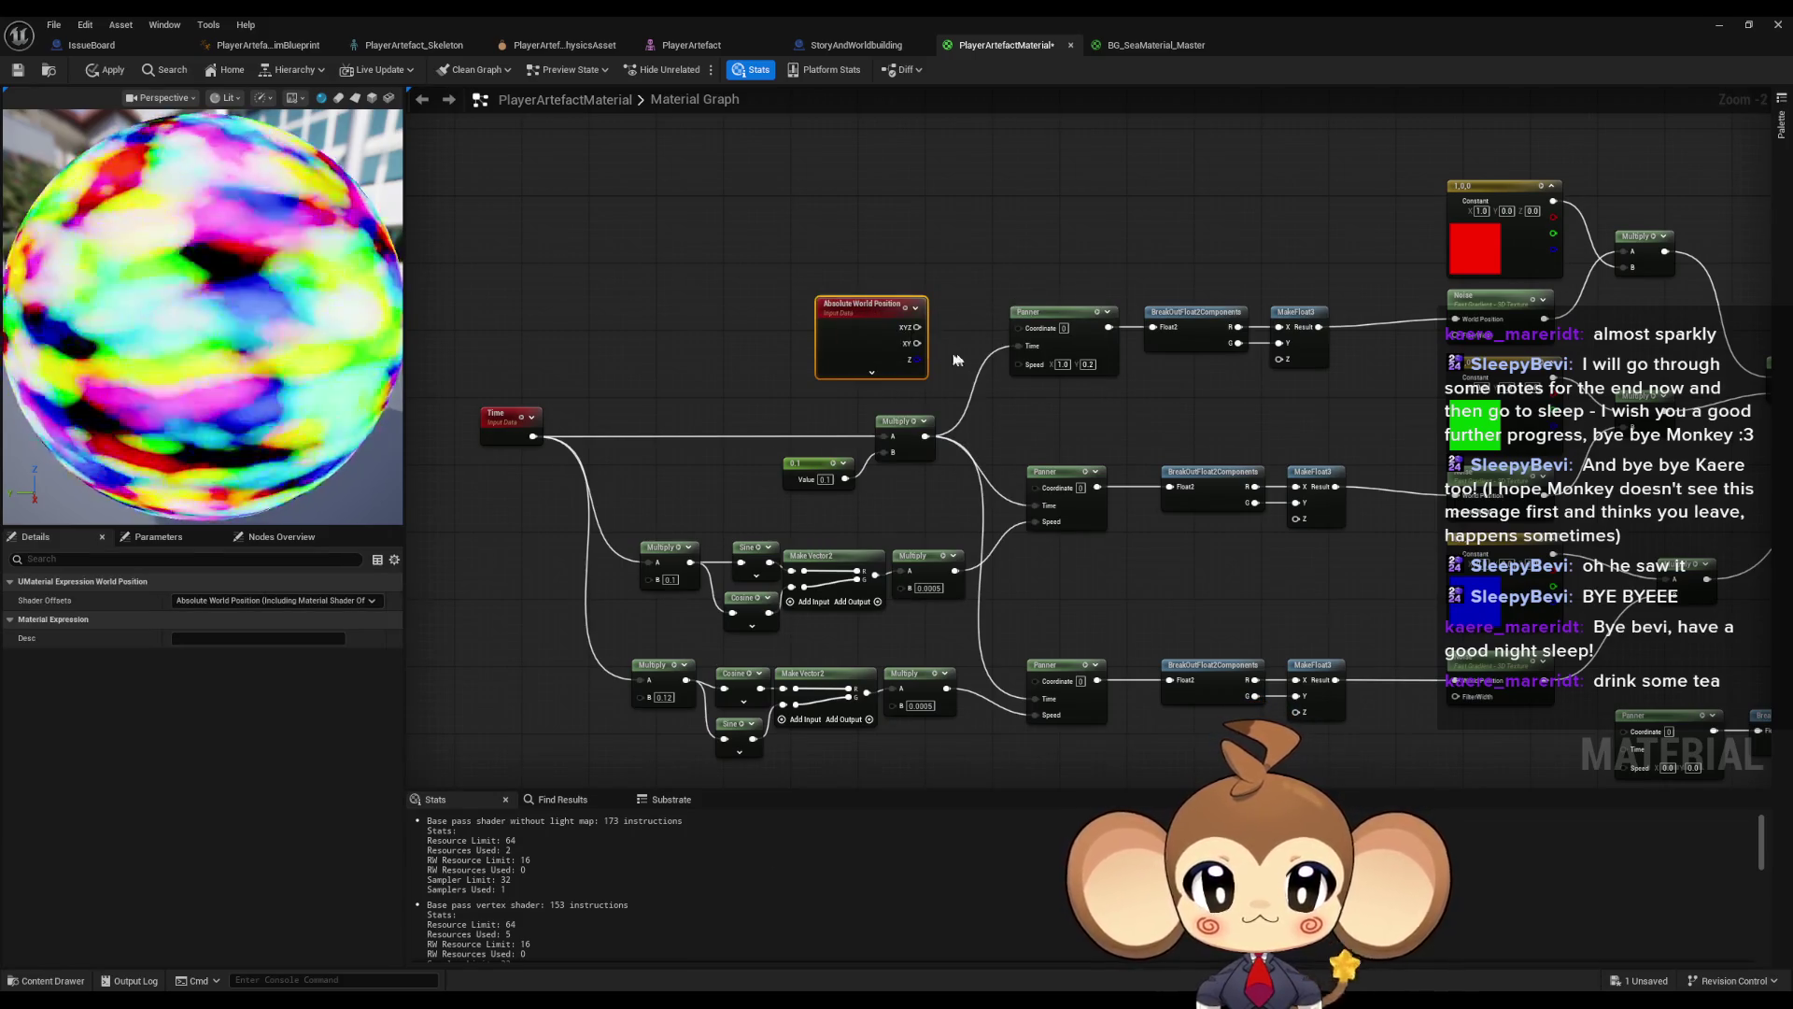
left_click_drag(911, 342, 1018, 327)
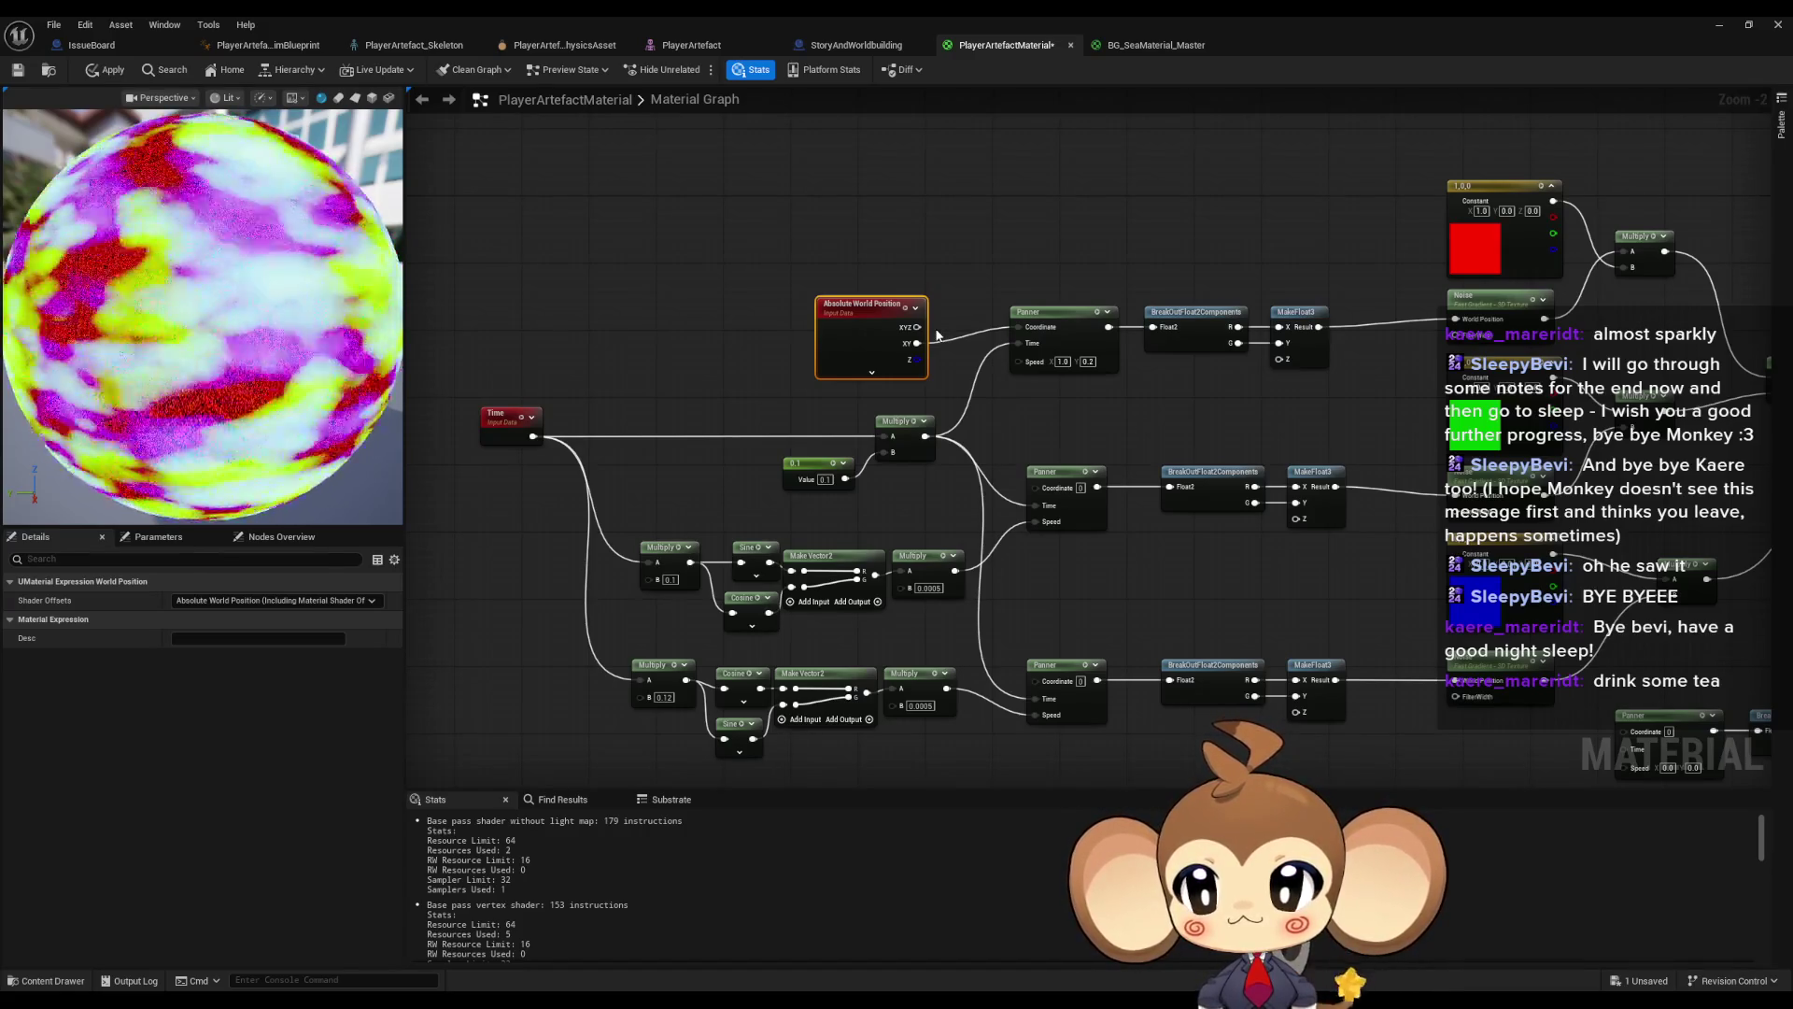
mouse_move(920, 338)
left_mouse_down()
mouse_move(1046, 476)
mouse_move(895, 341)
mouse_move(1032, 485)
left_mouse_up()
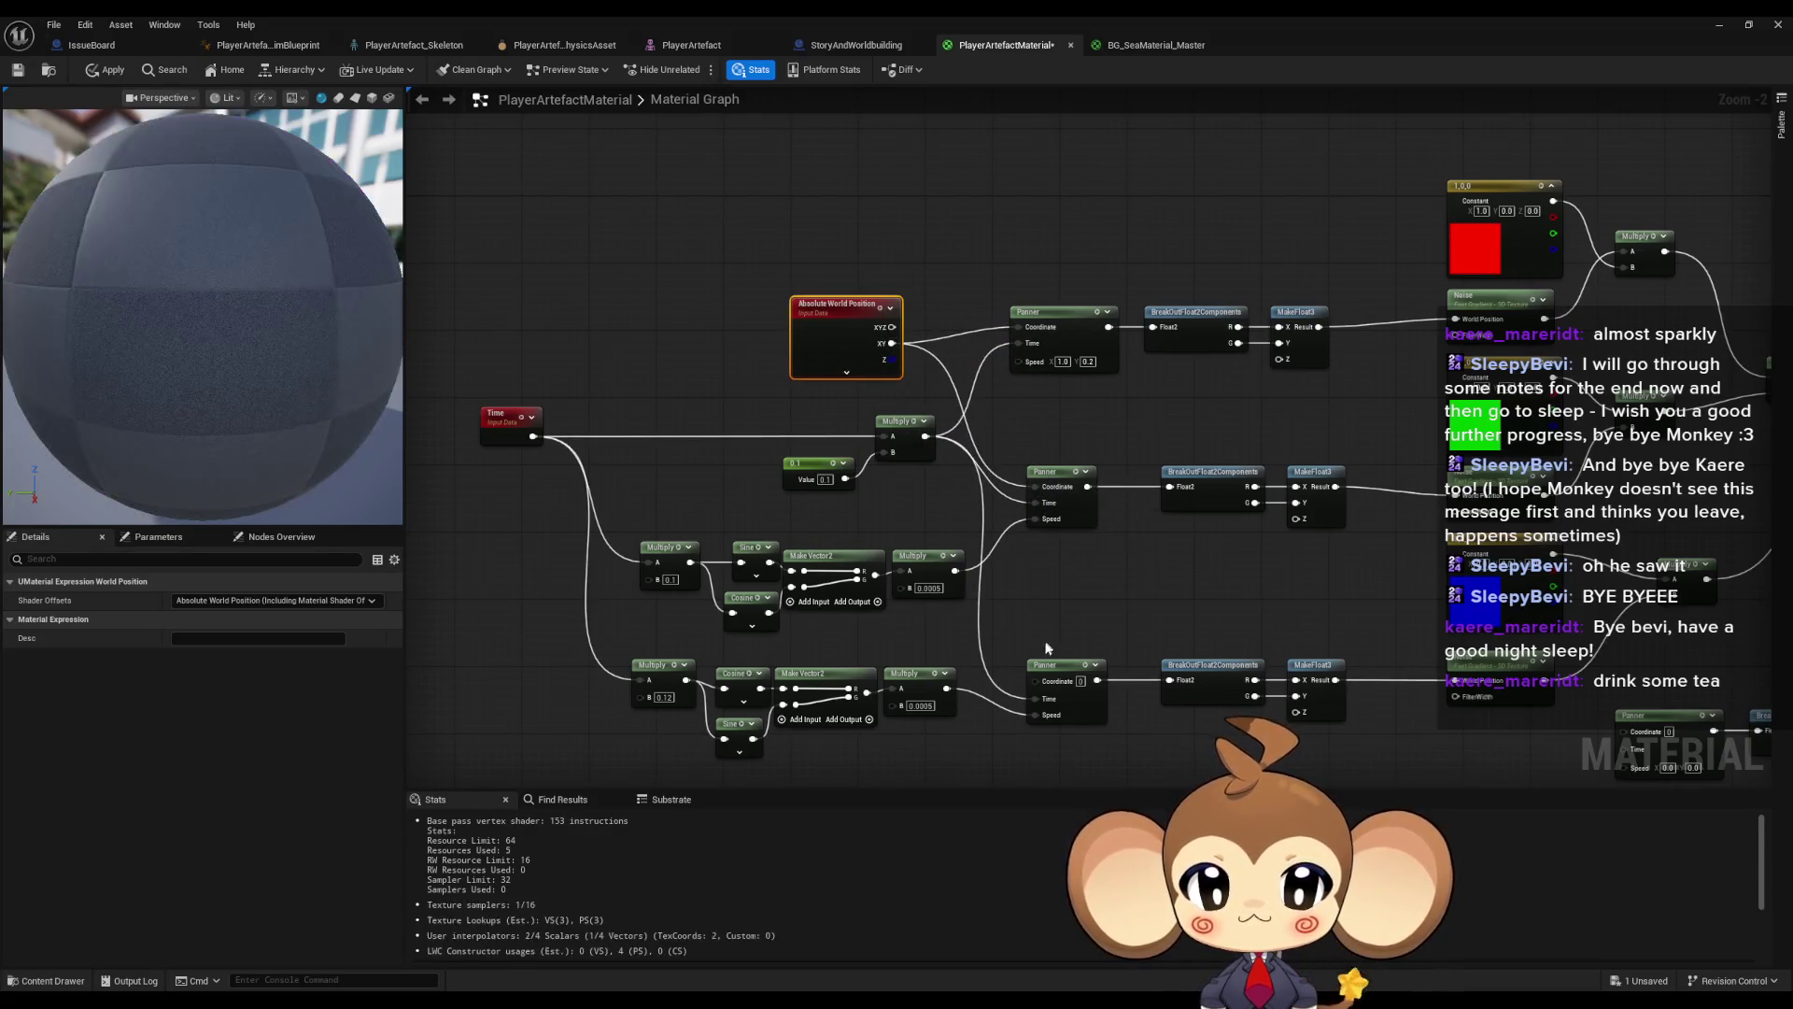
left_click_drag(1034, 683, 892, 343)
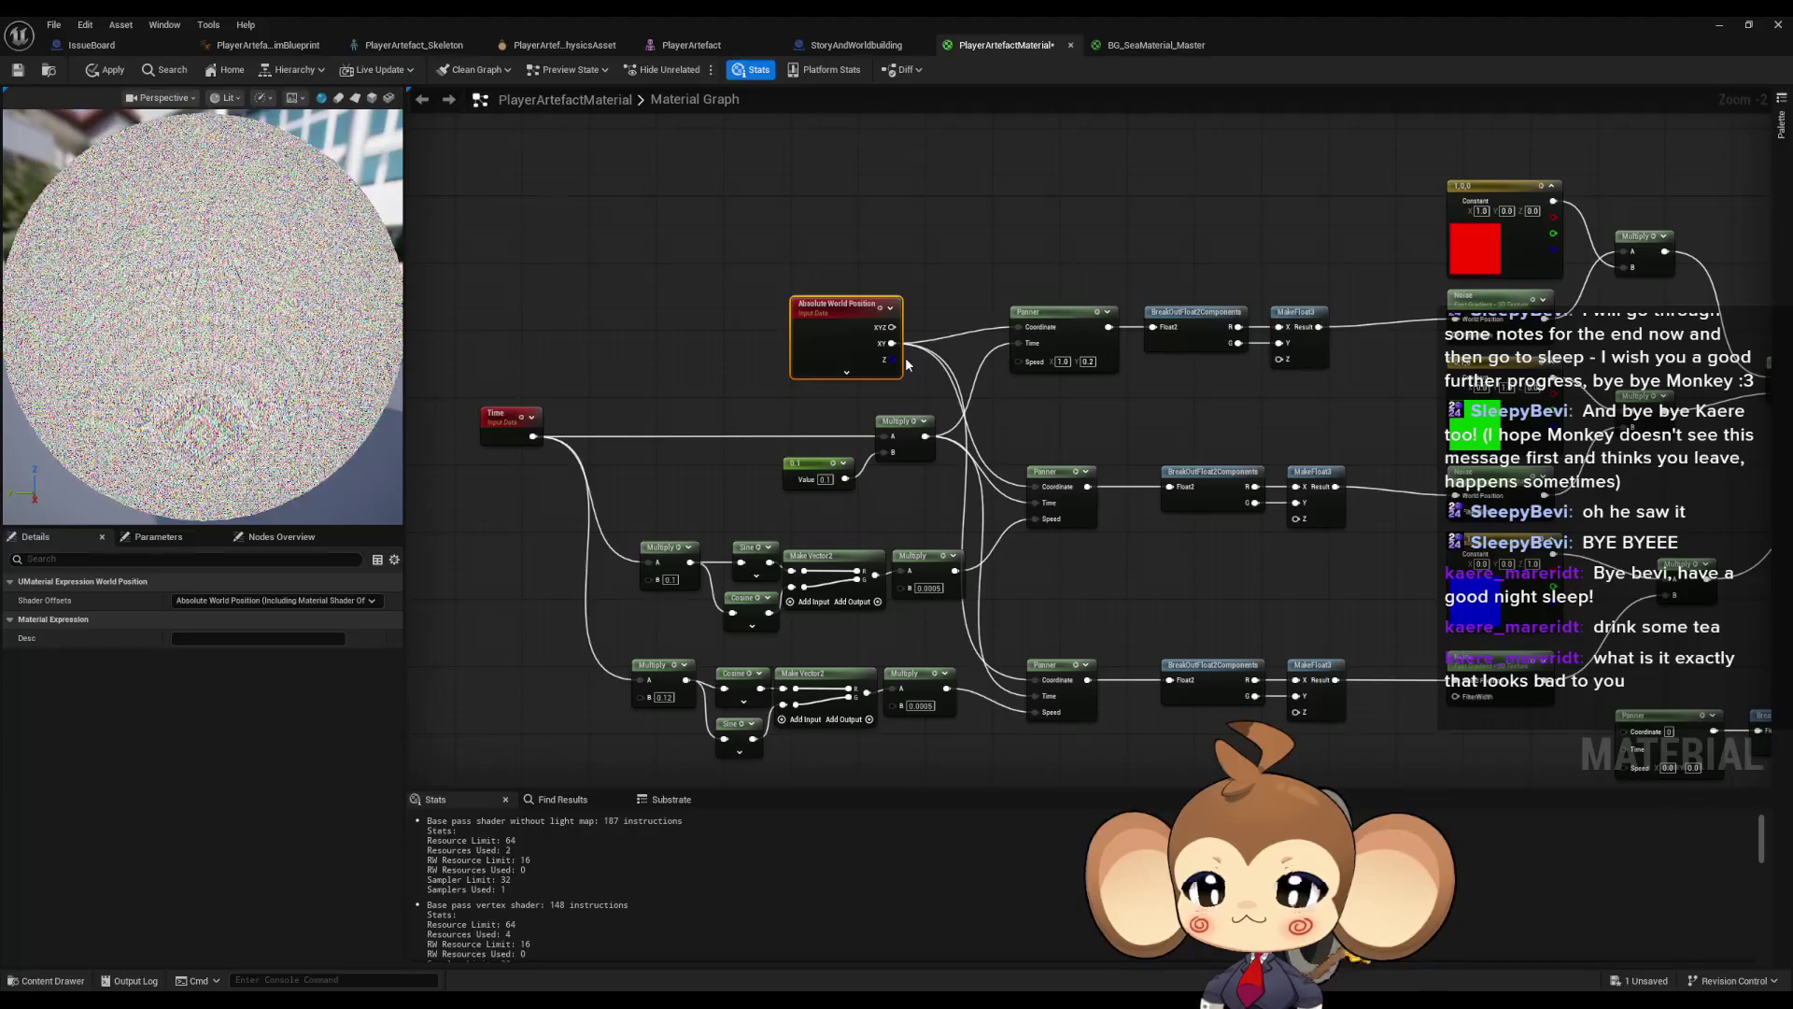
mouse_move(981, 384)
left_mouse_down()
mouse_move(1072, 416)
mouse_move(1348, 341)
left_mouse_up()
left_click(1347, 341)
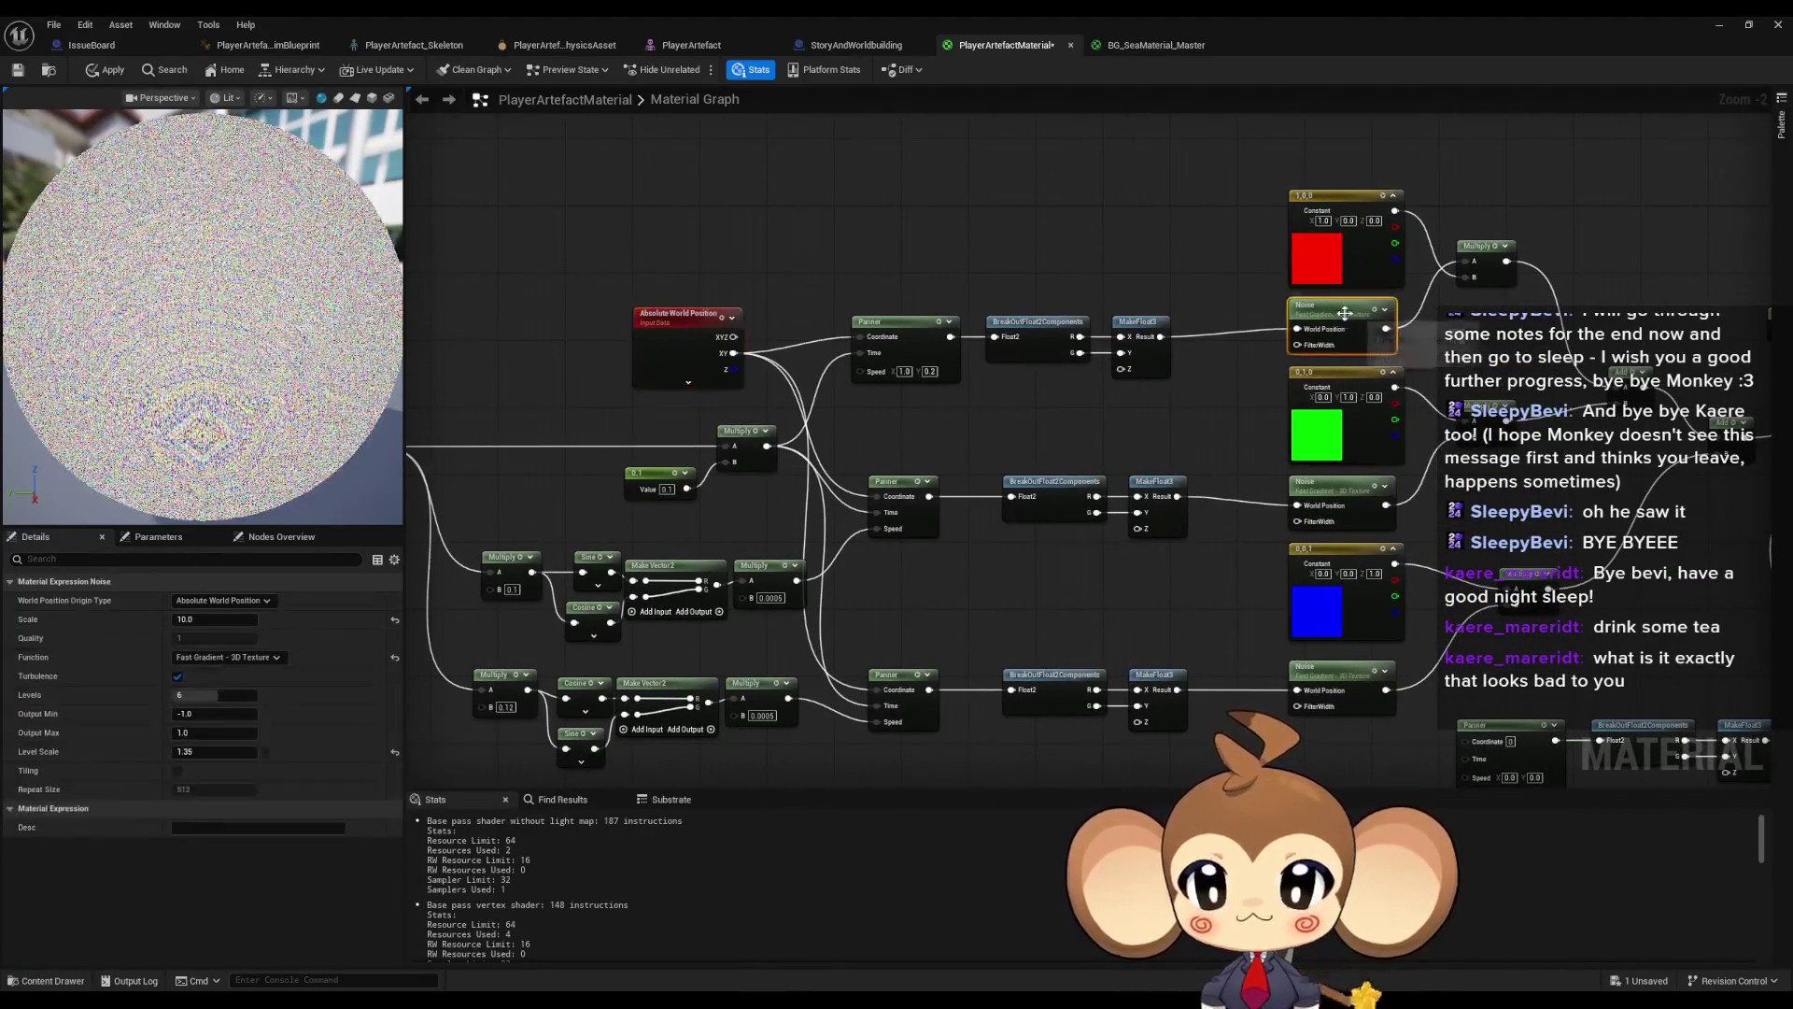
- Set the top Noise Scale to 0.1, after trying 100, 1000 and 0.01
left_click(198, 619)
type("100")
key("Return")
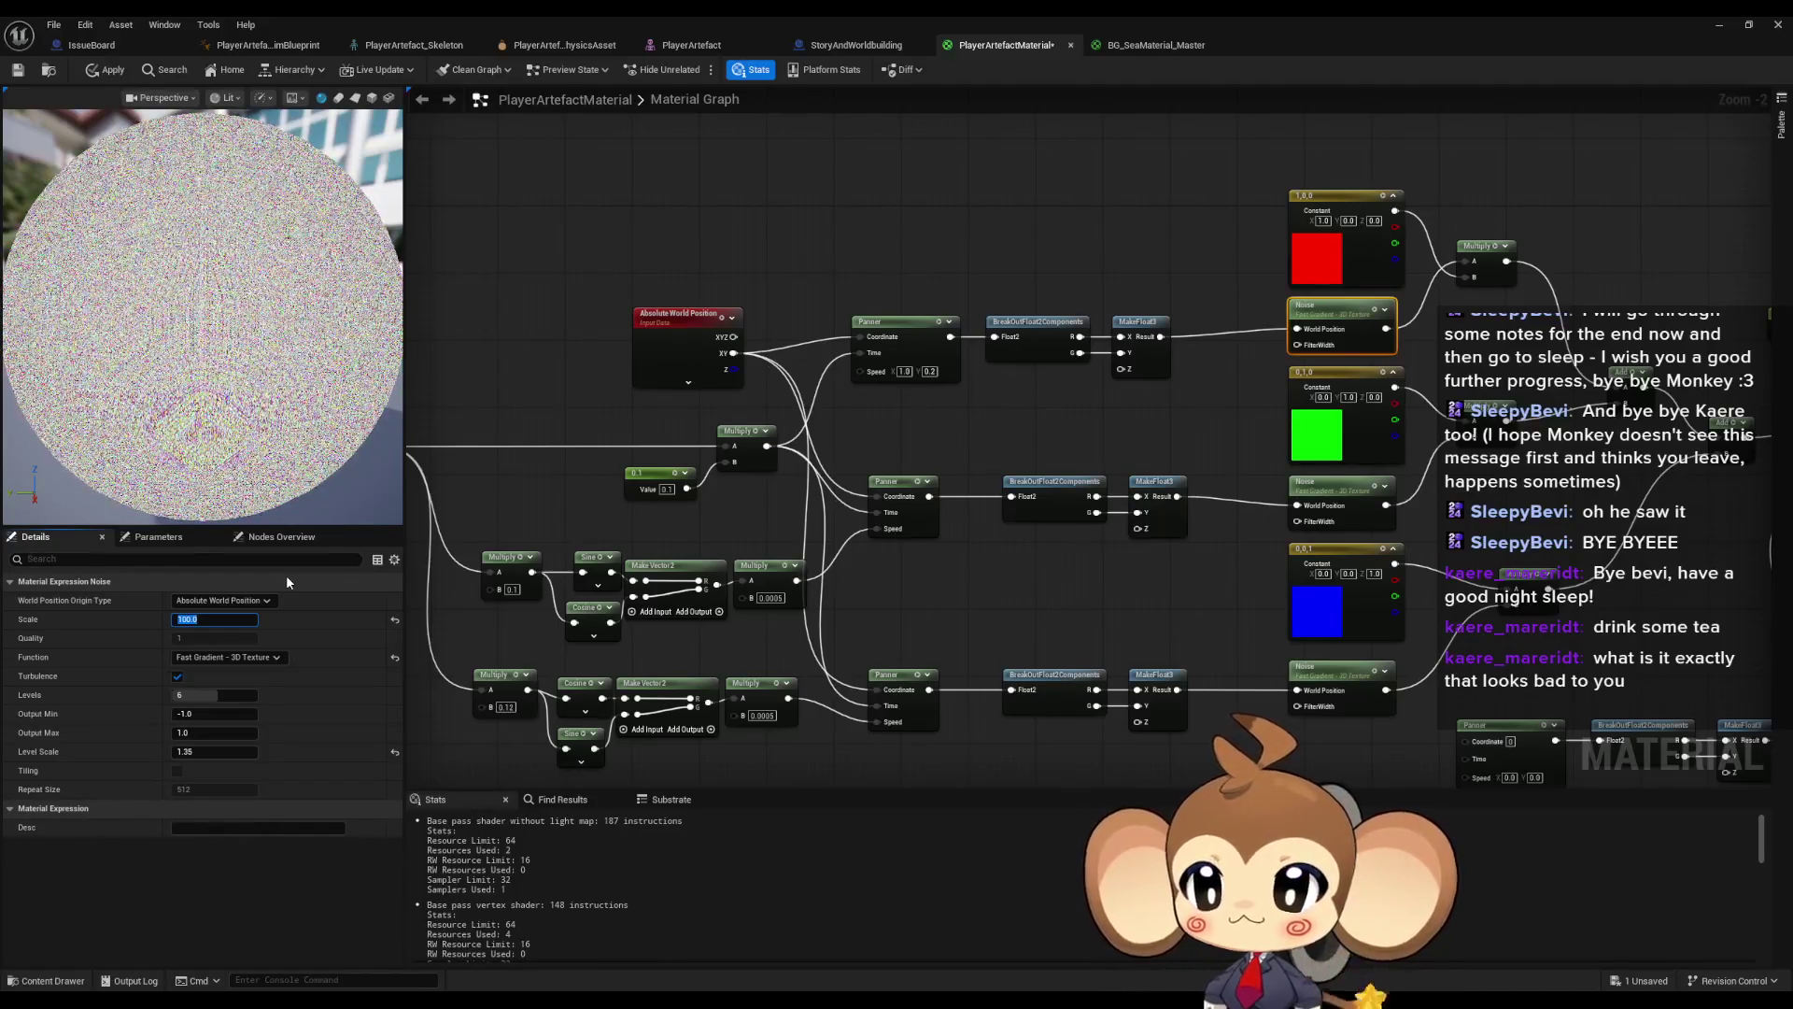
type("1000")
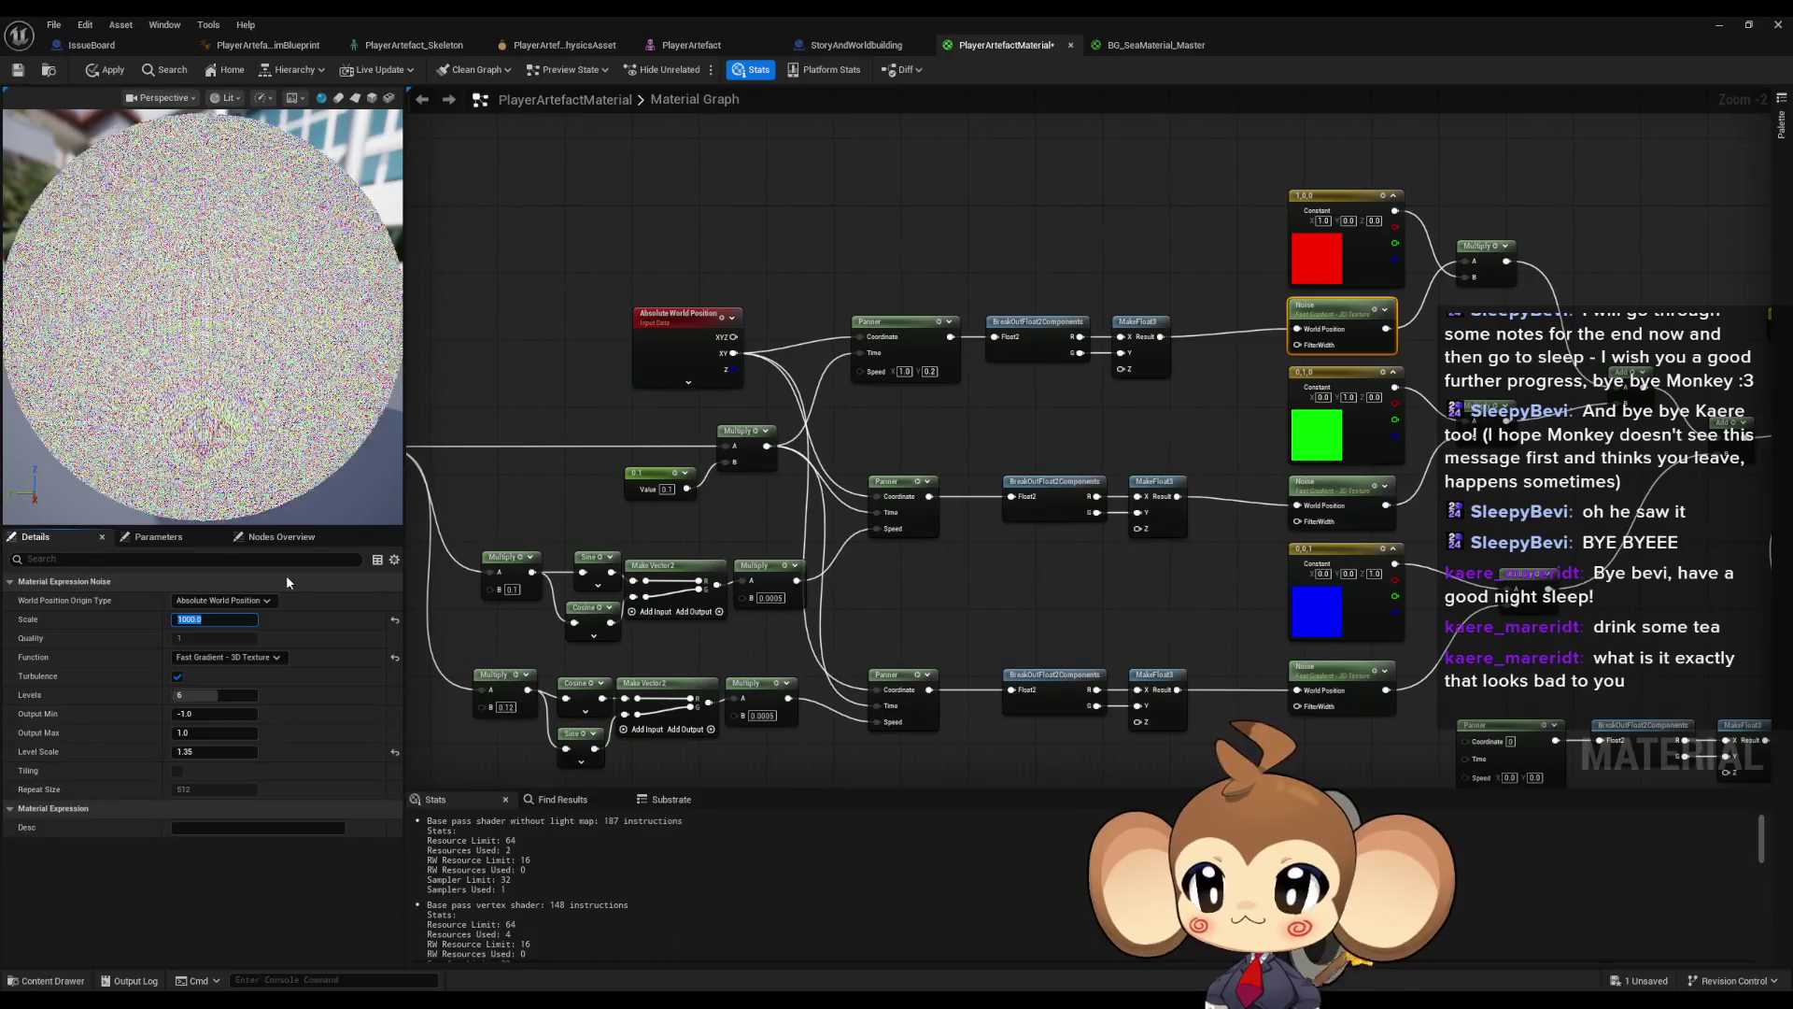
key("BackSpace")
key("BackSpace")
key("Return")
type("0")
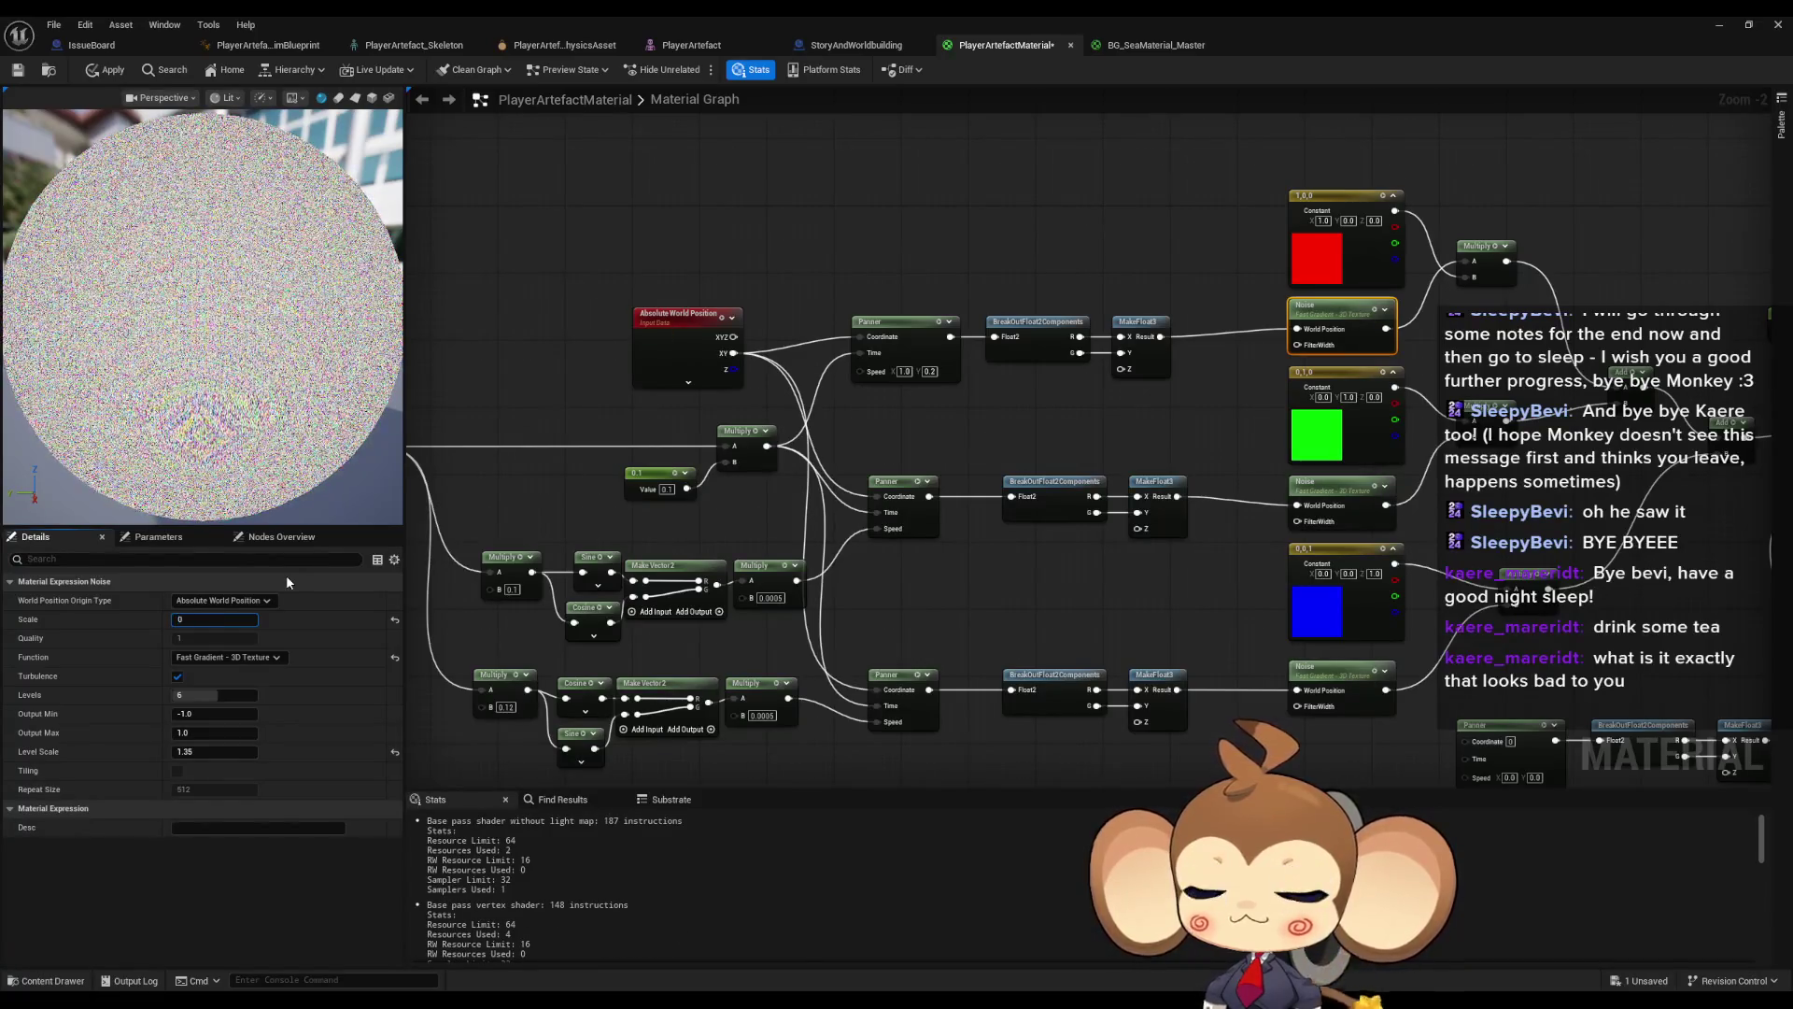
type(".01")
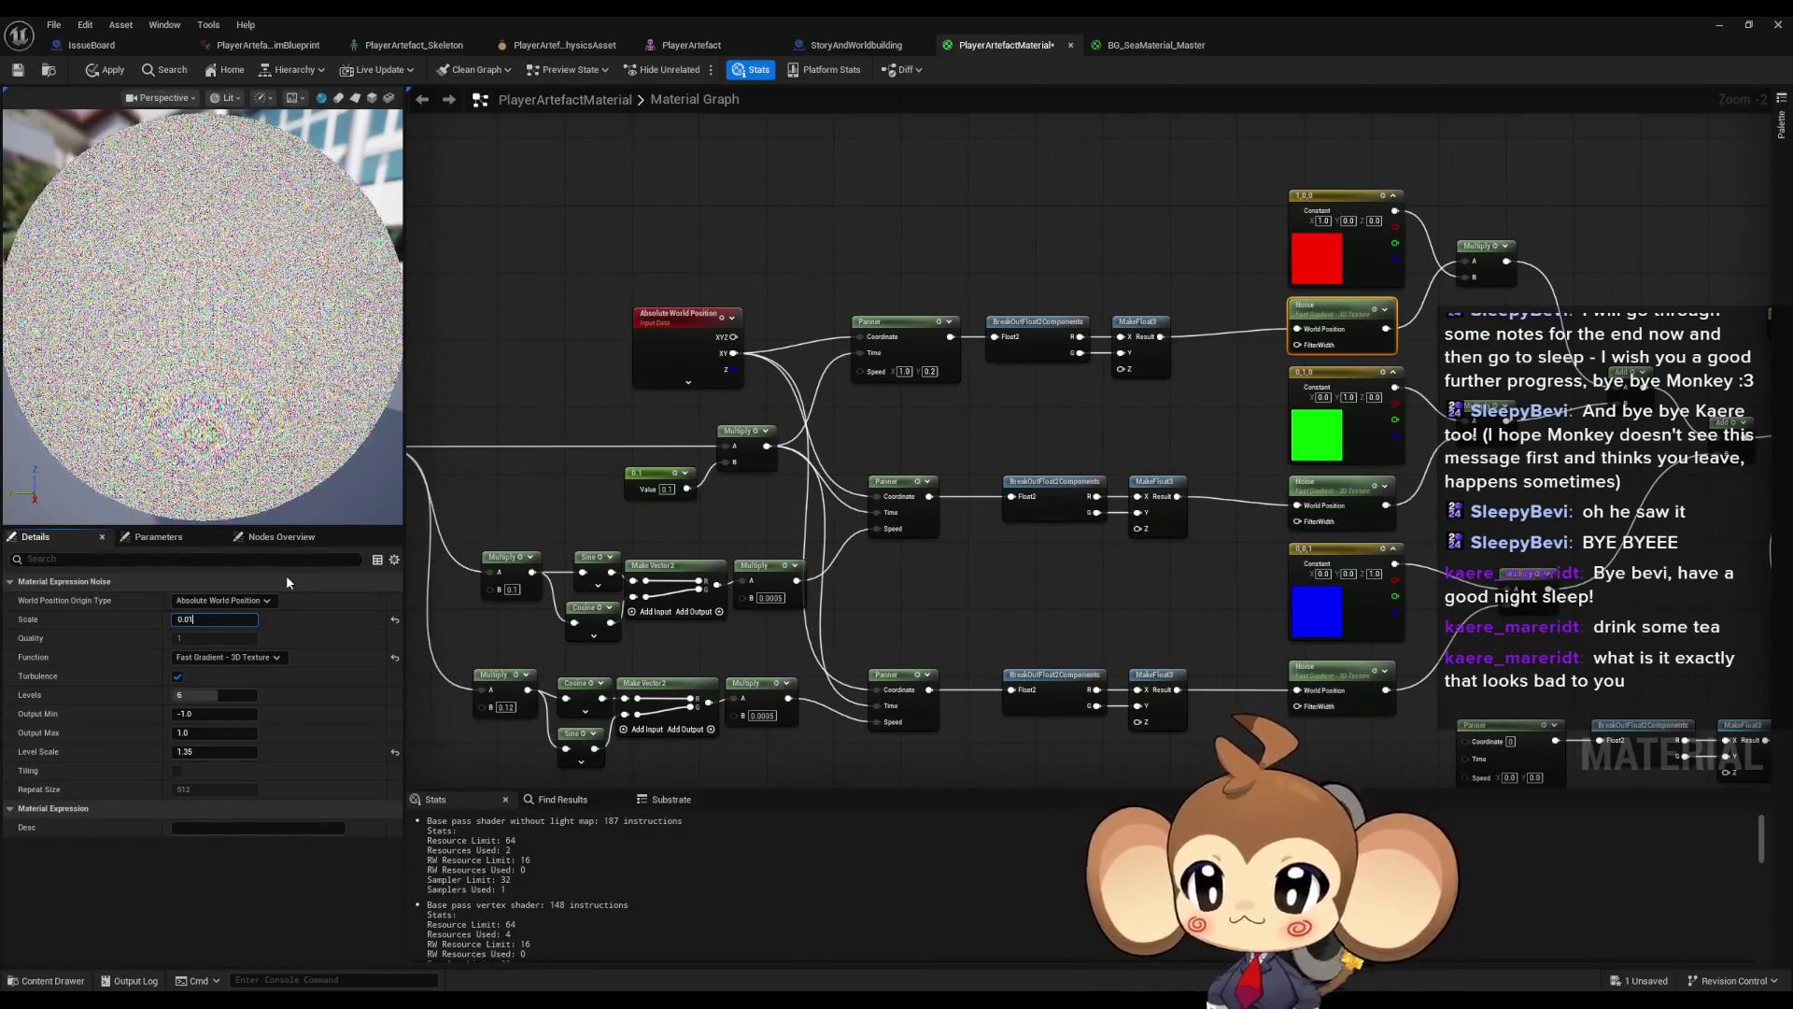
key("Return")
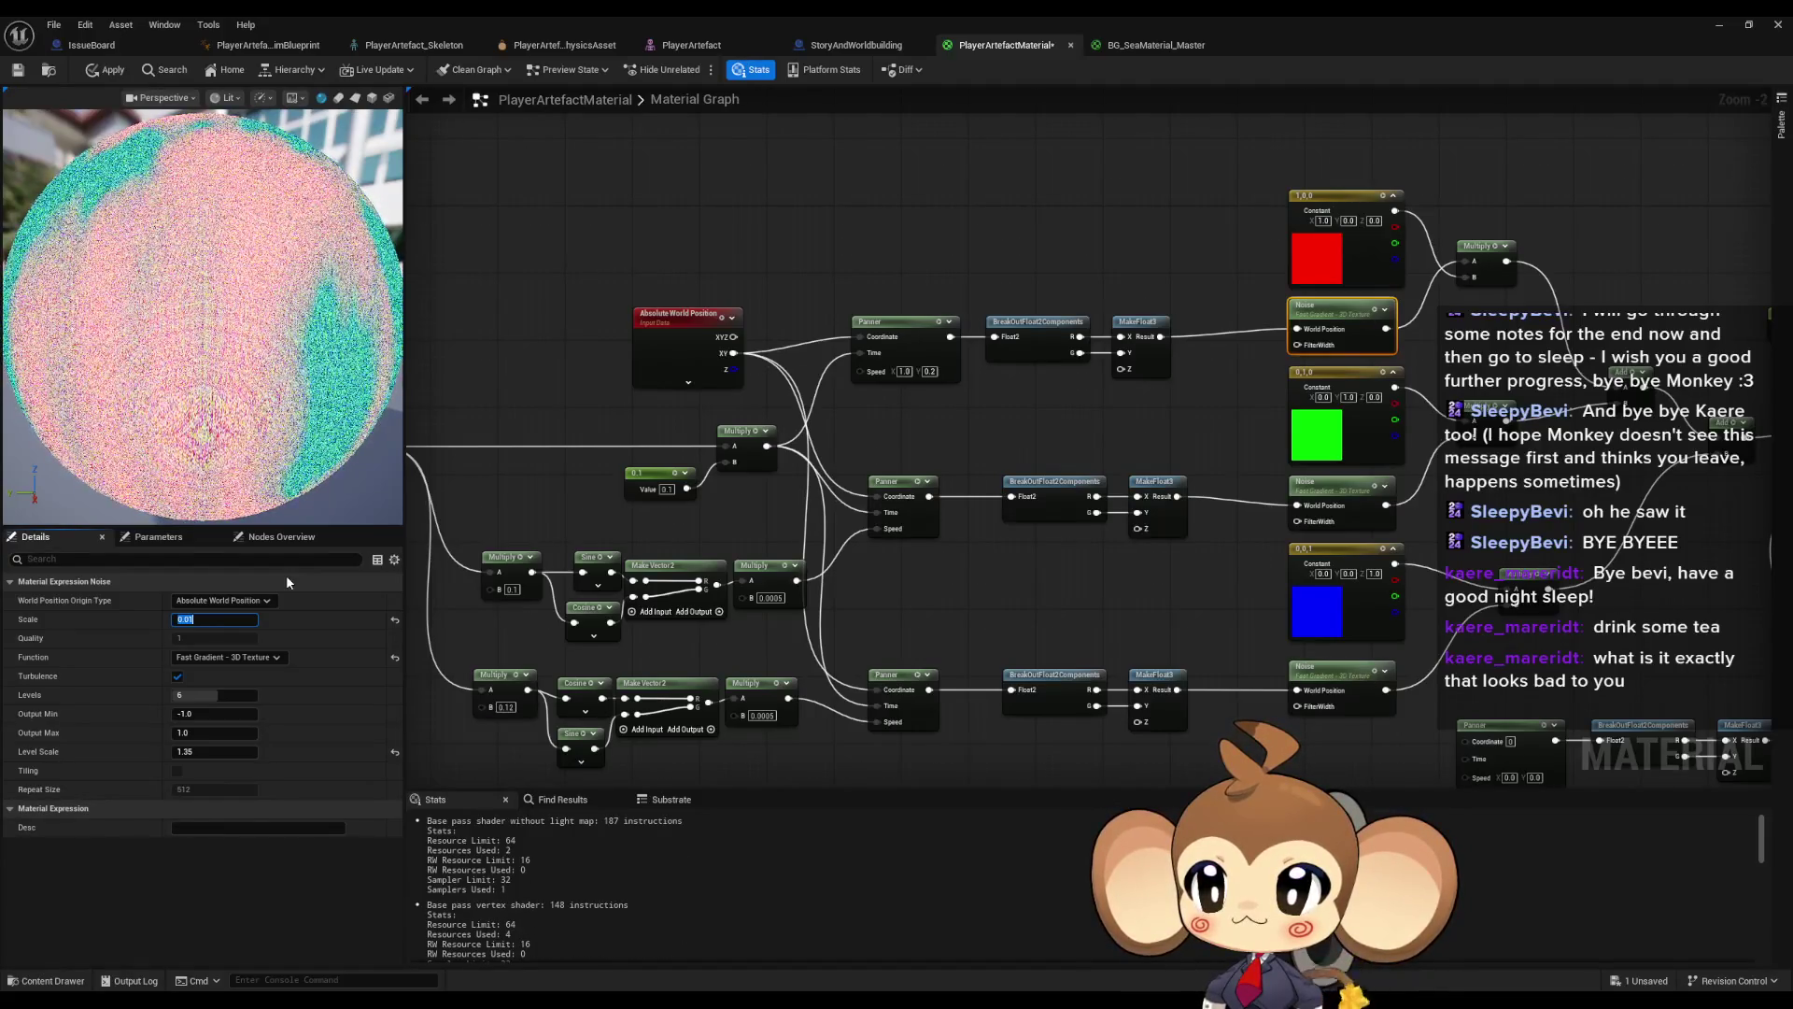
key("End")
key("BackSpace")
type("1")
key("Return")
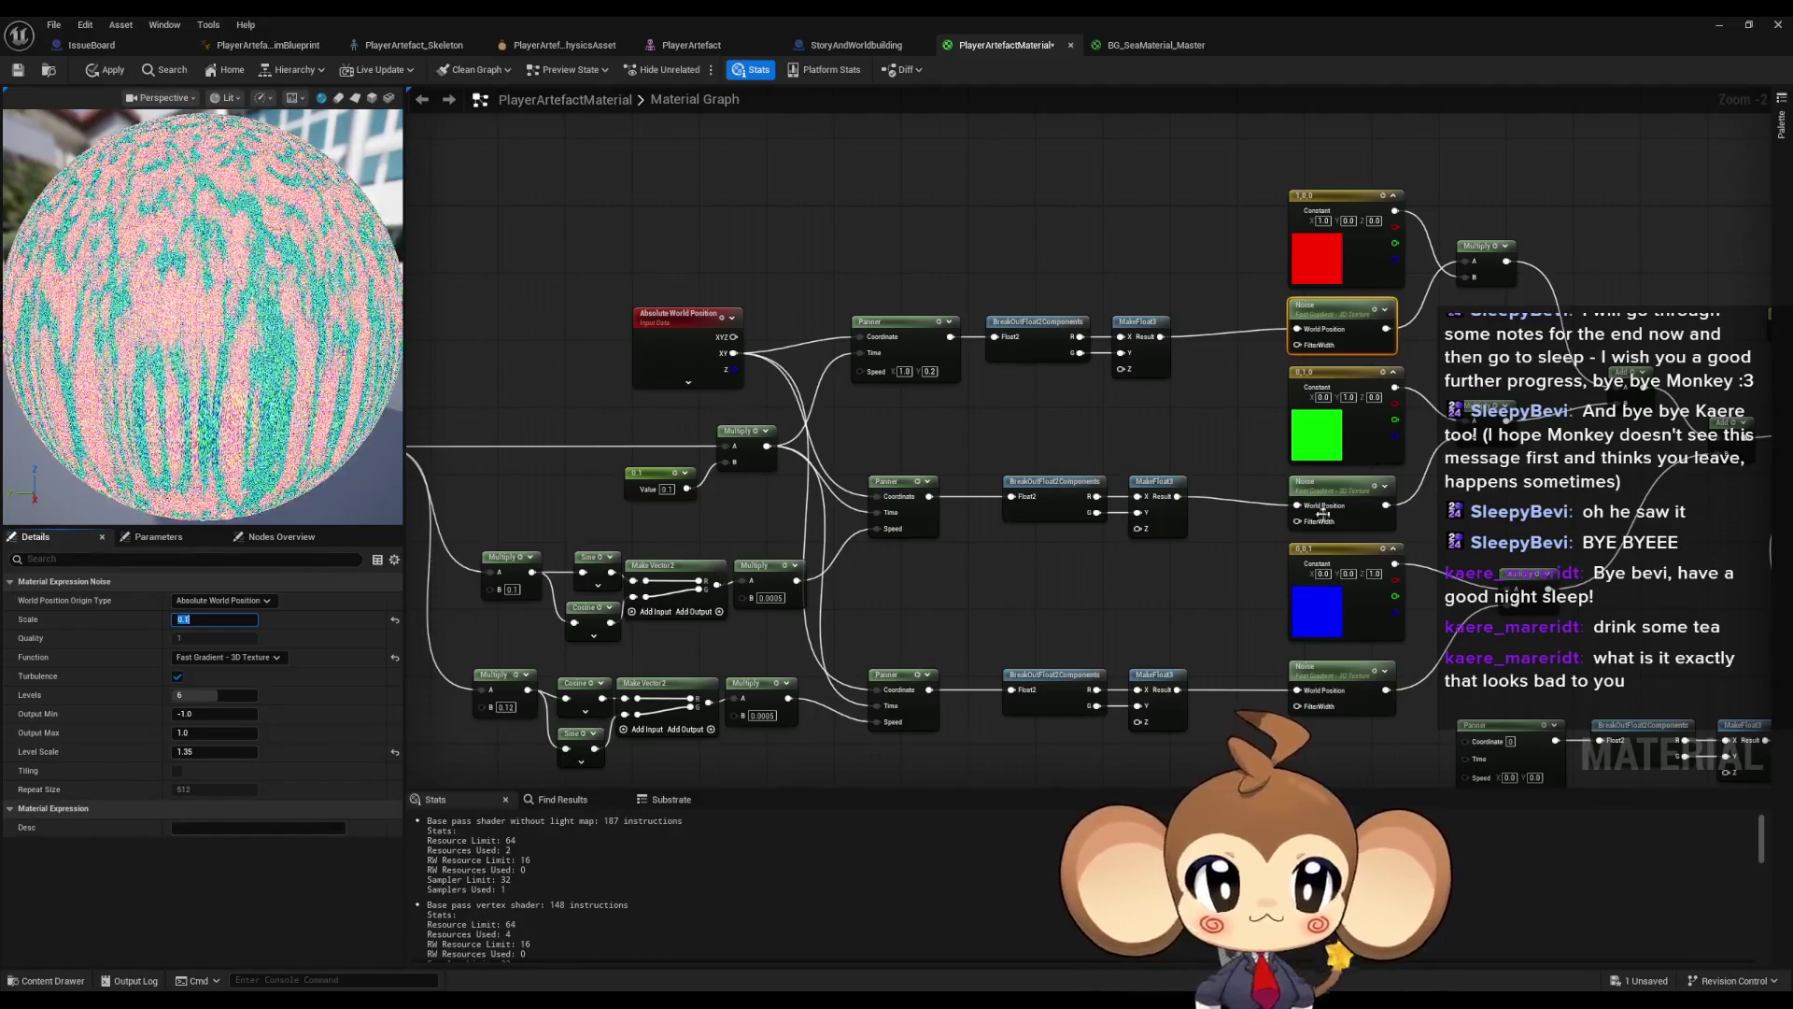
- Set the middle and bottom Noise nodes' Scale to 0.1
left_click(1300, 505)
type("0.1")
key("Return")
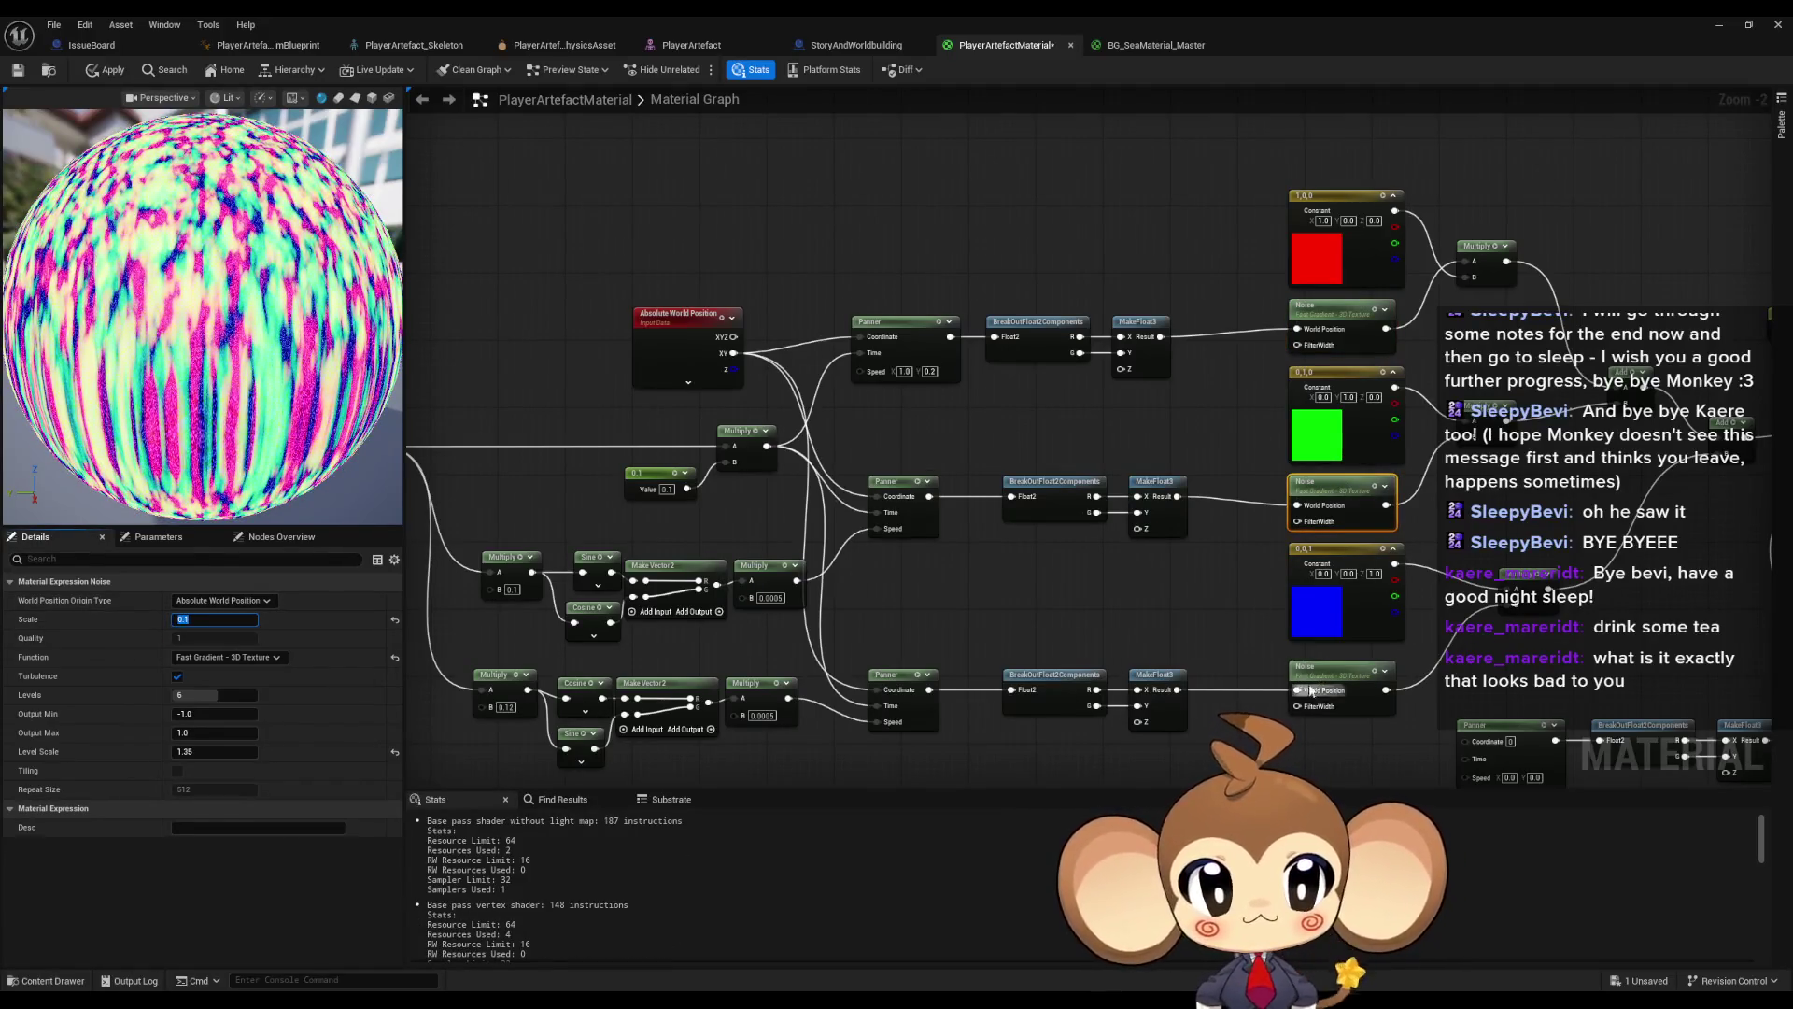
left_click(1323, 669)
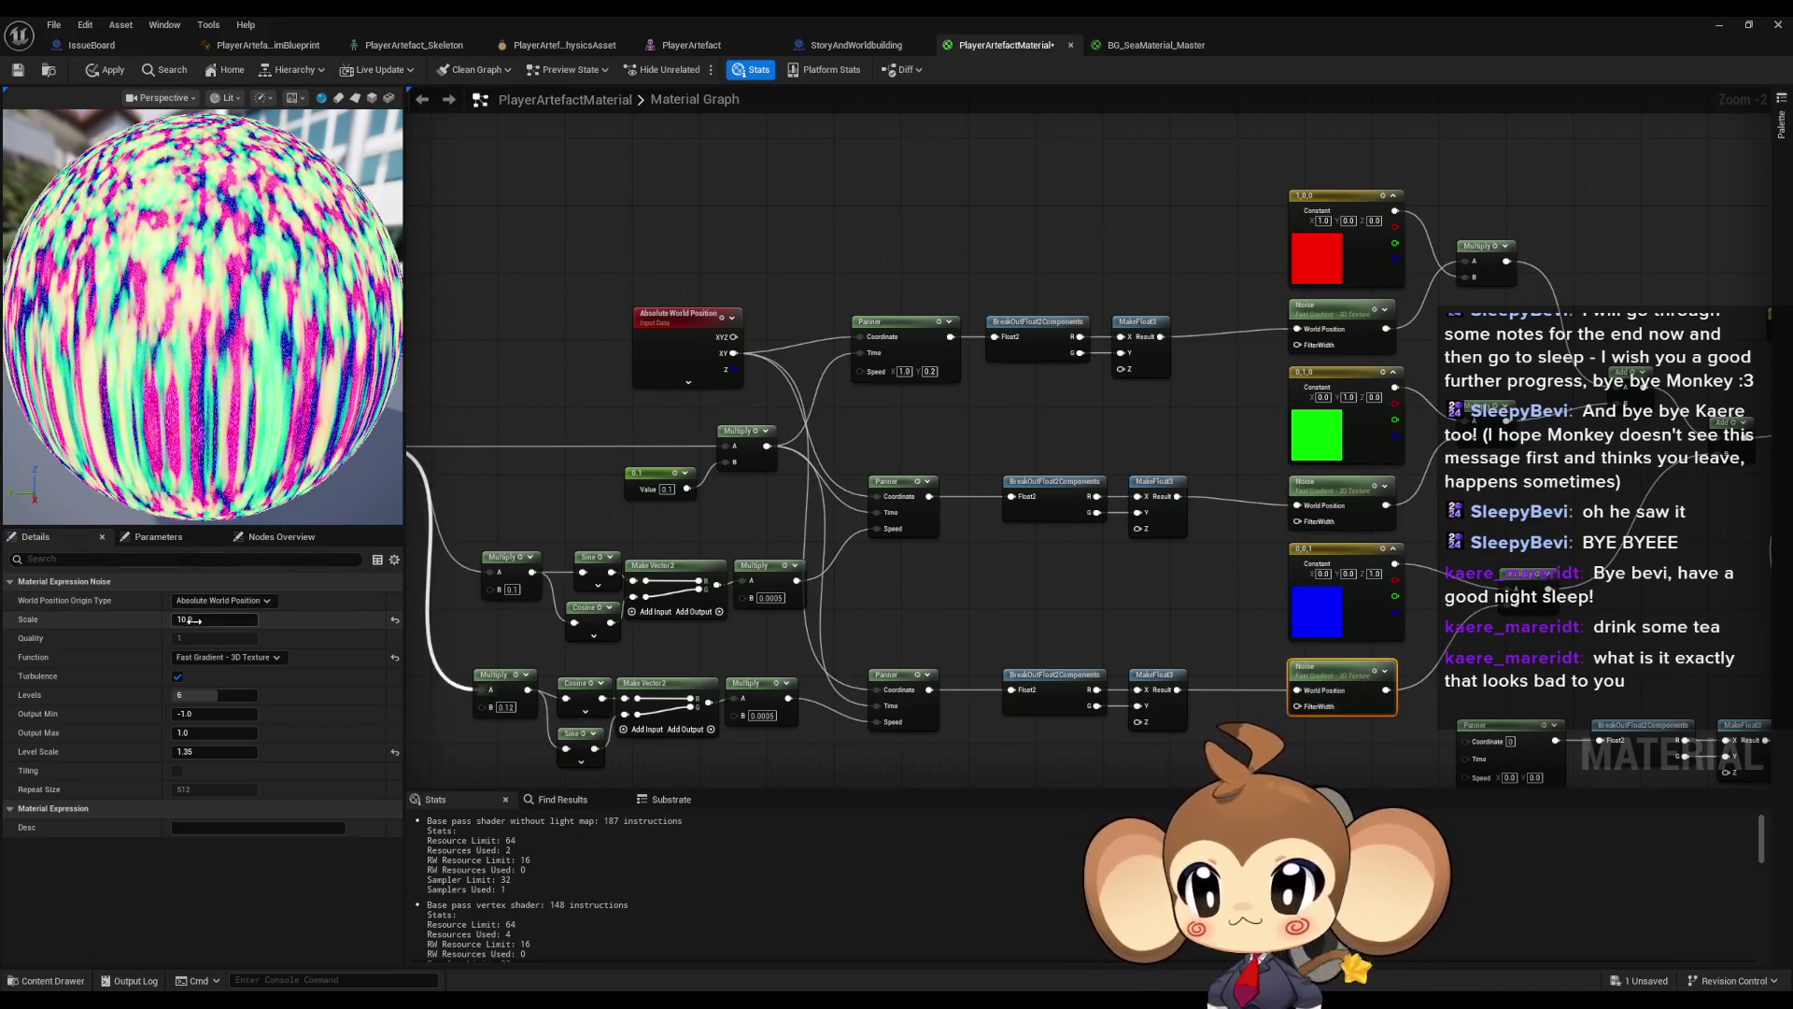
type(".1")
key("Return")
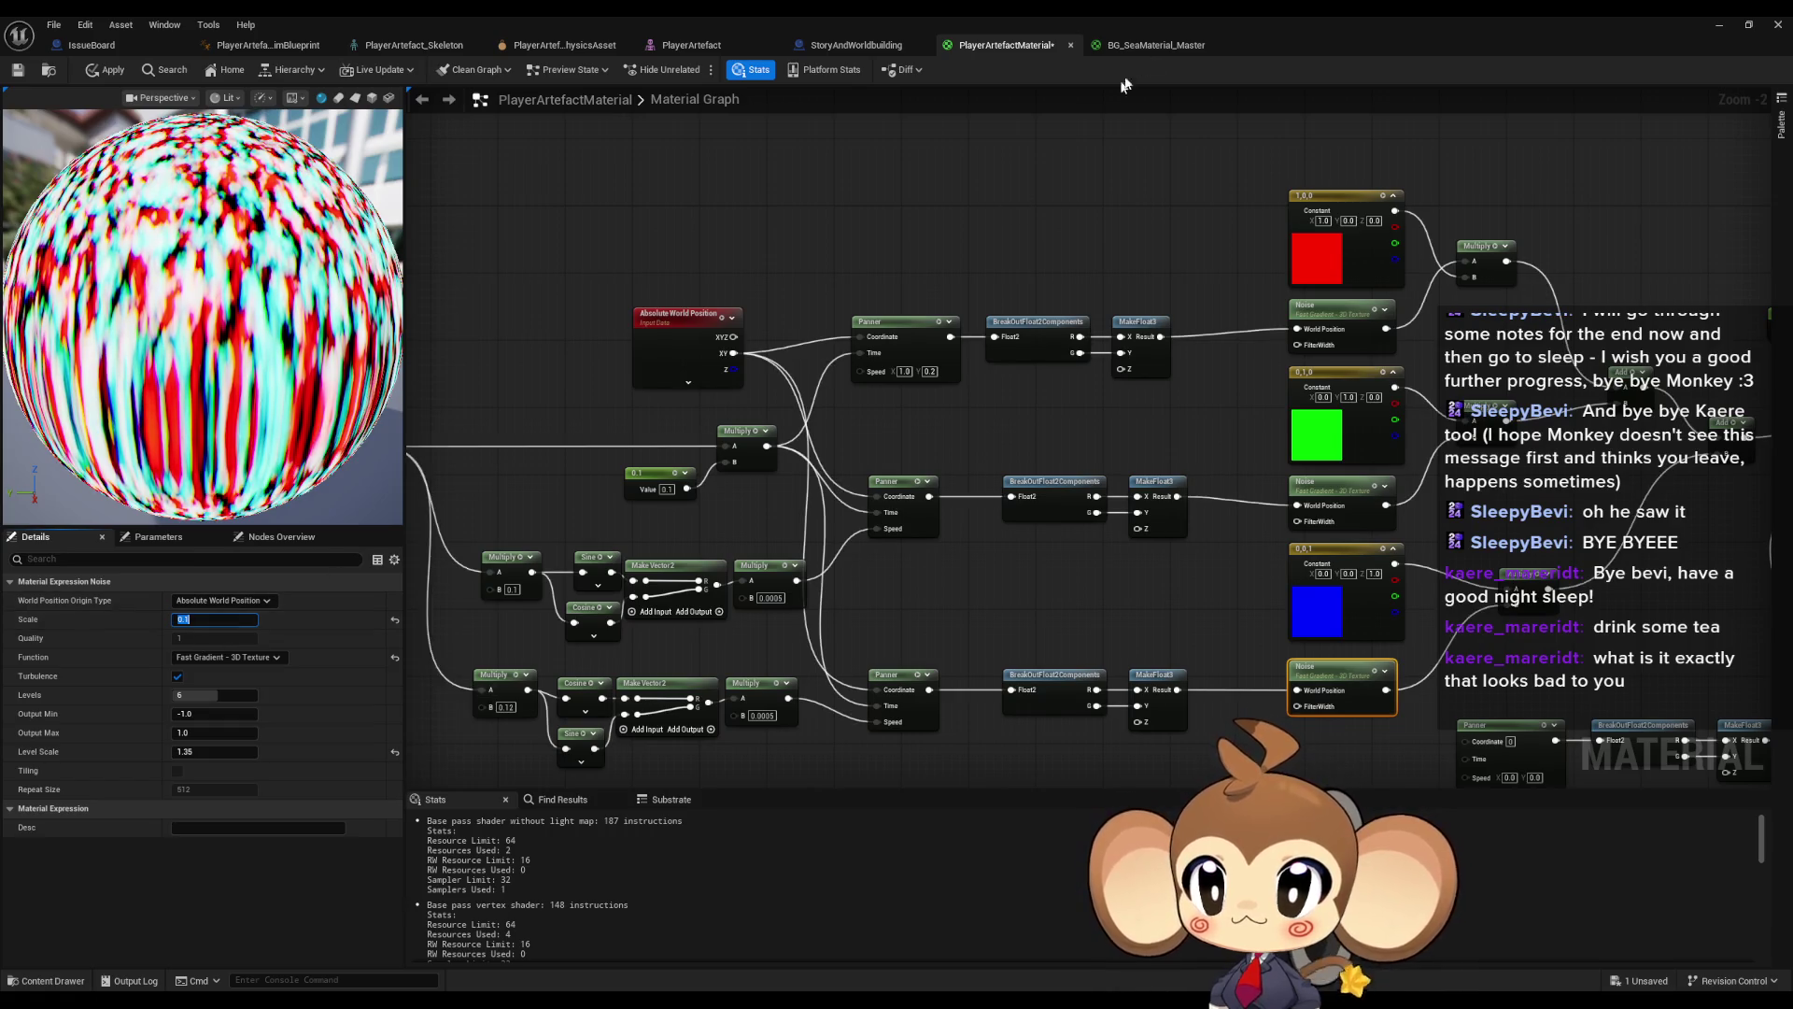
- Apply the material changes and inspect the framed crystal artefact in the level from another angle
left_click(1720, 27)
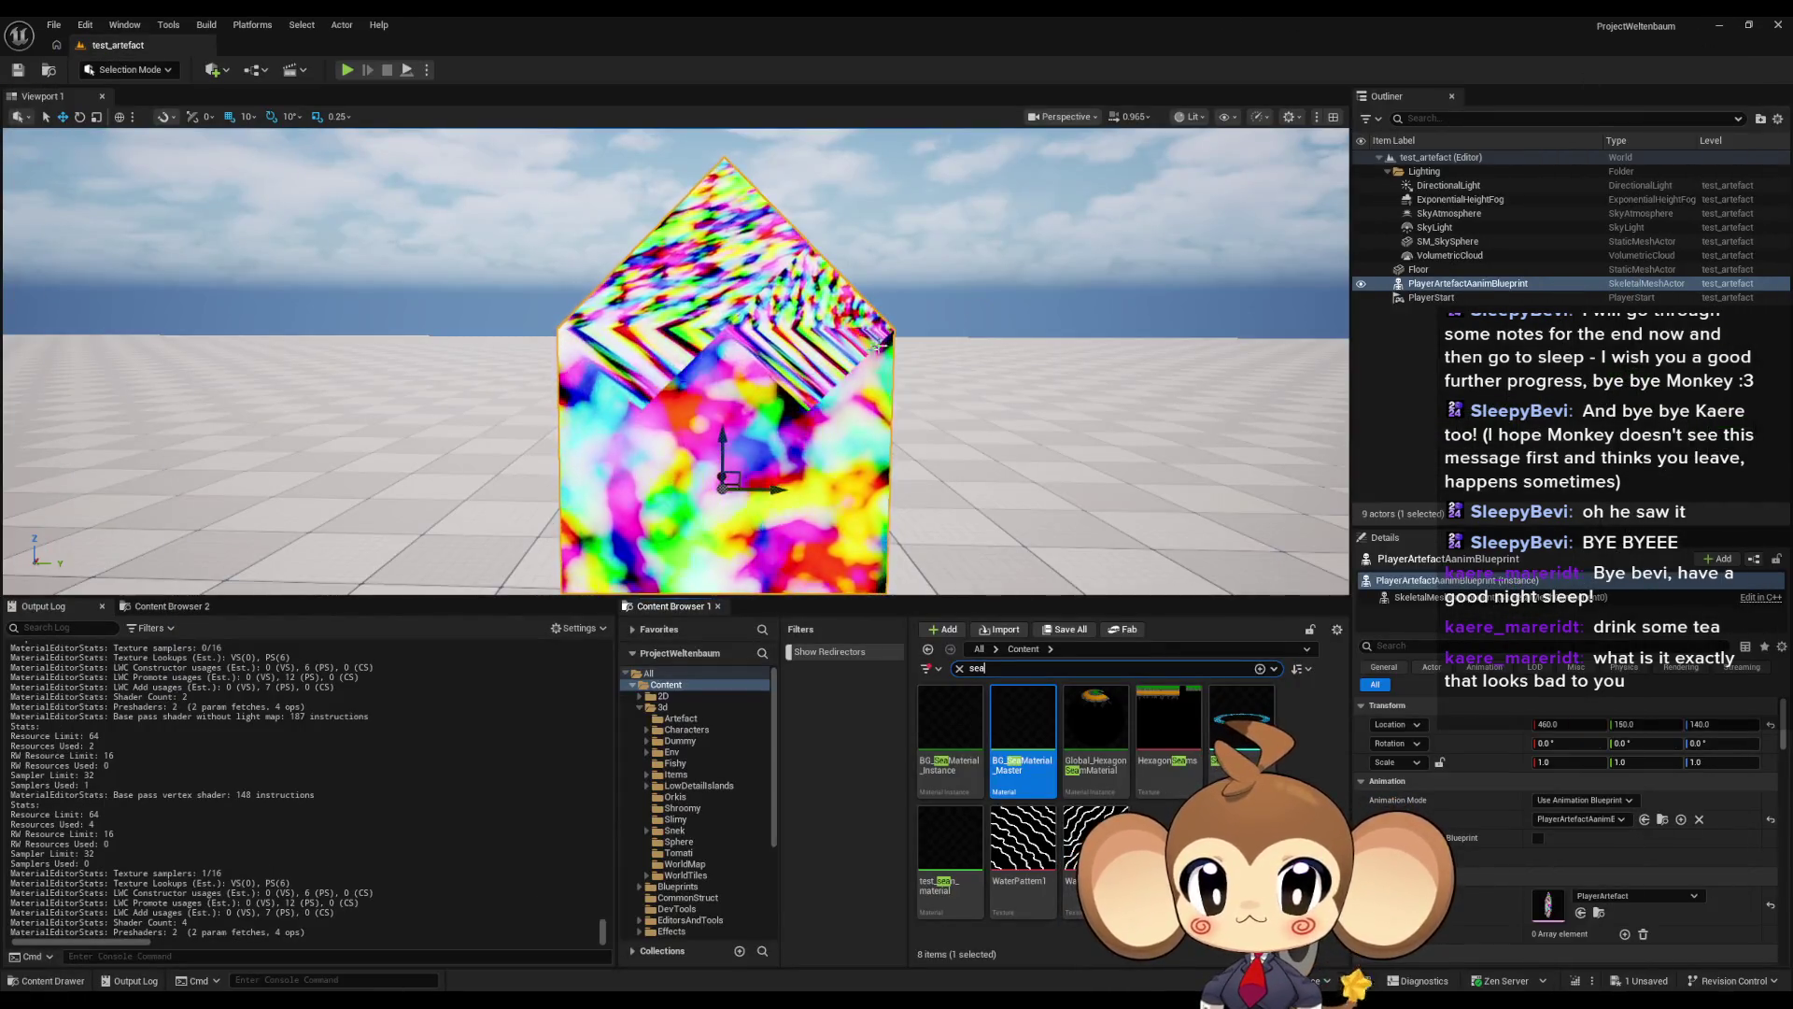
key("f")
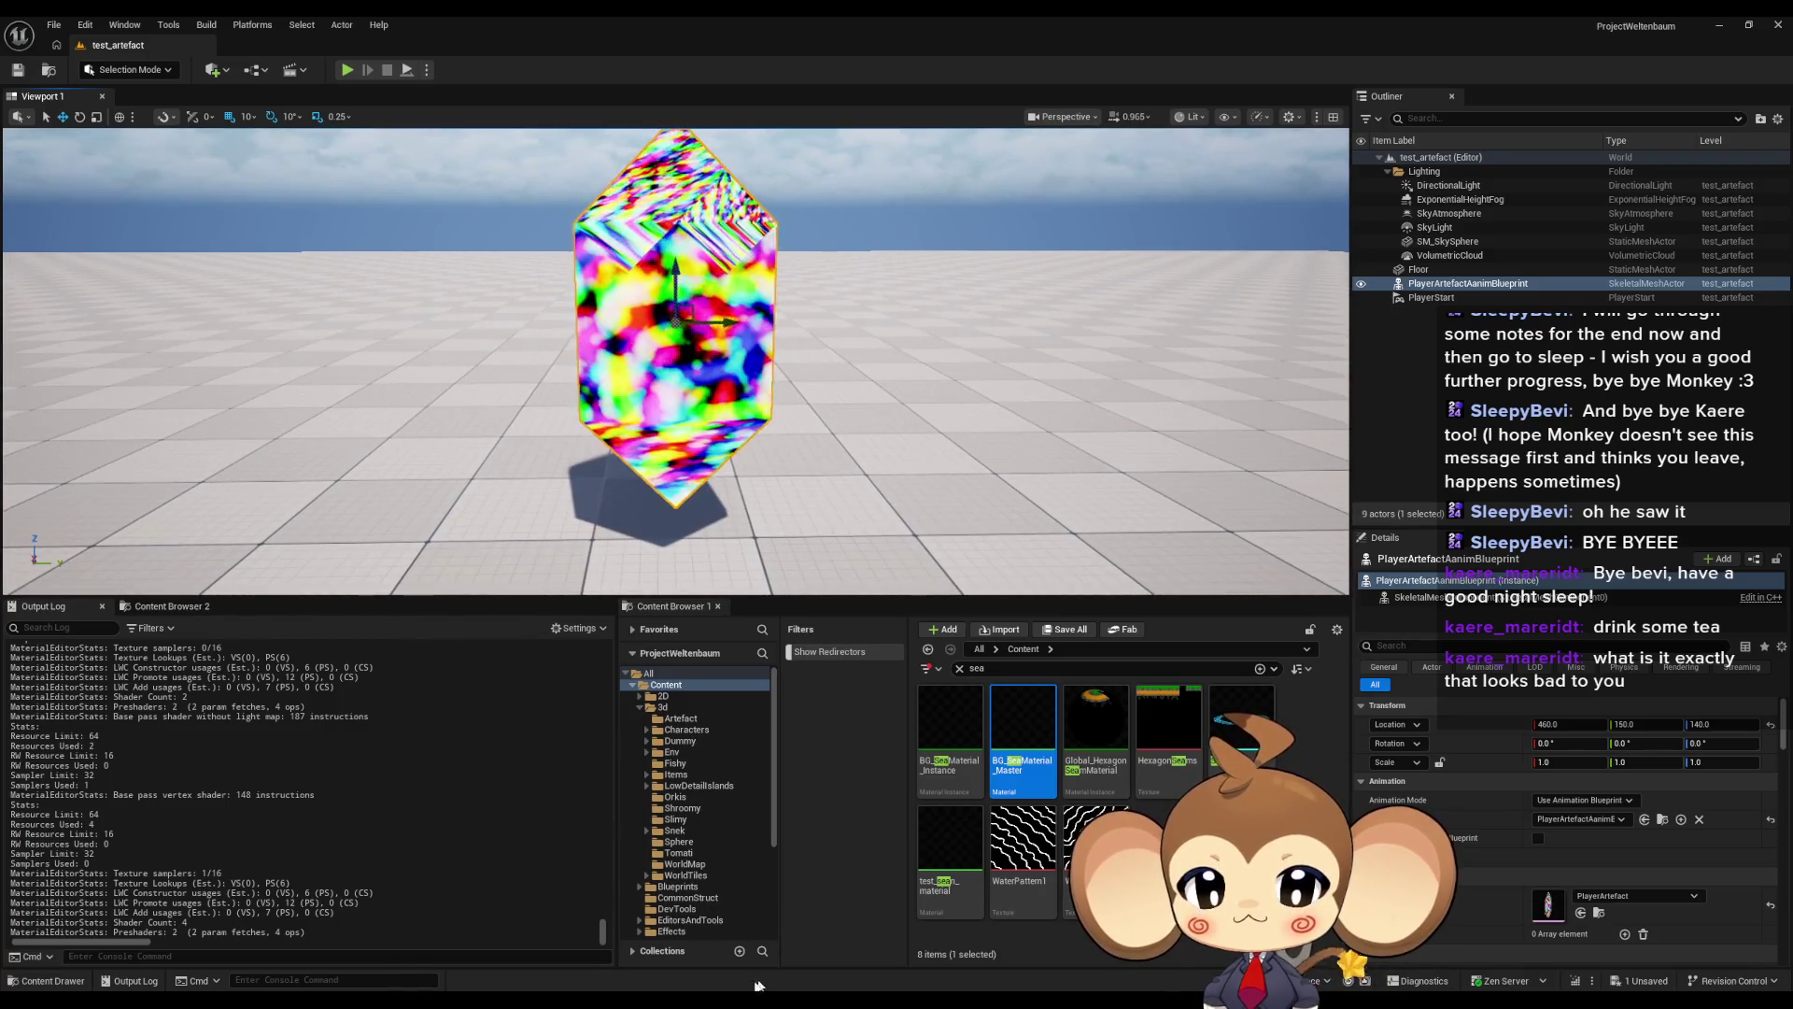
key("alt+Tab")
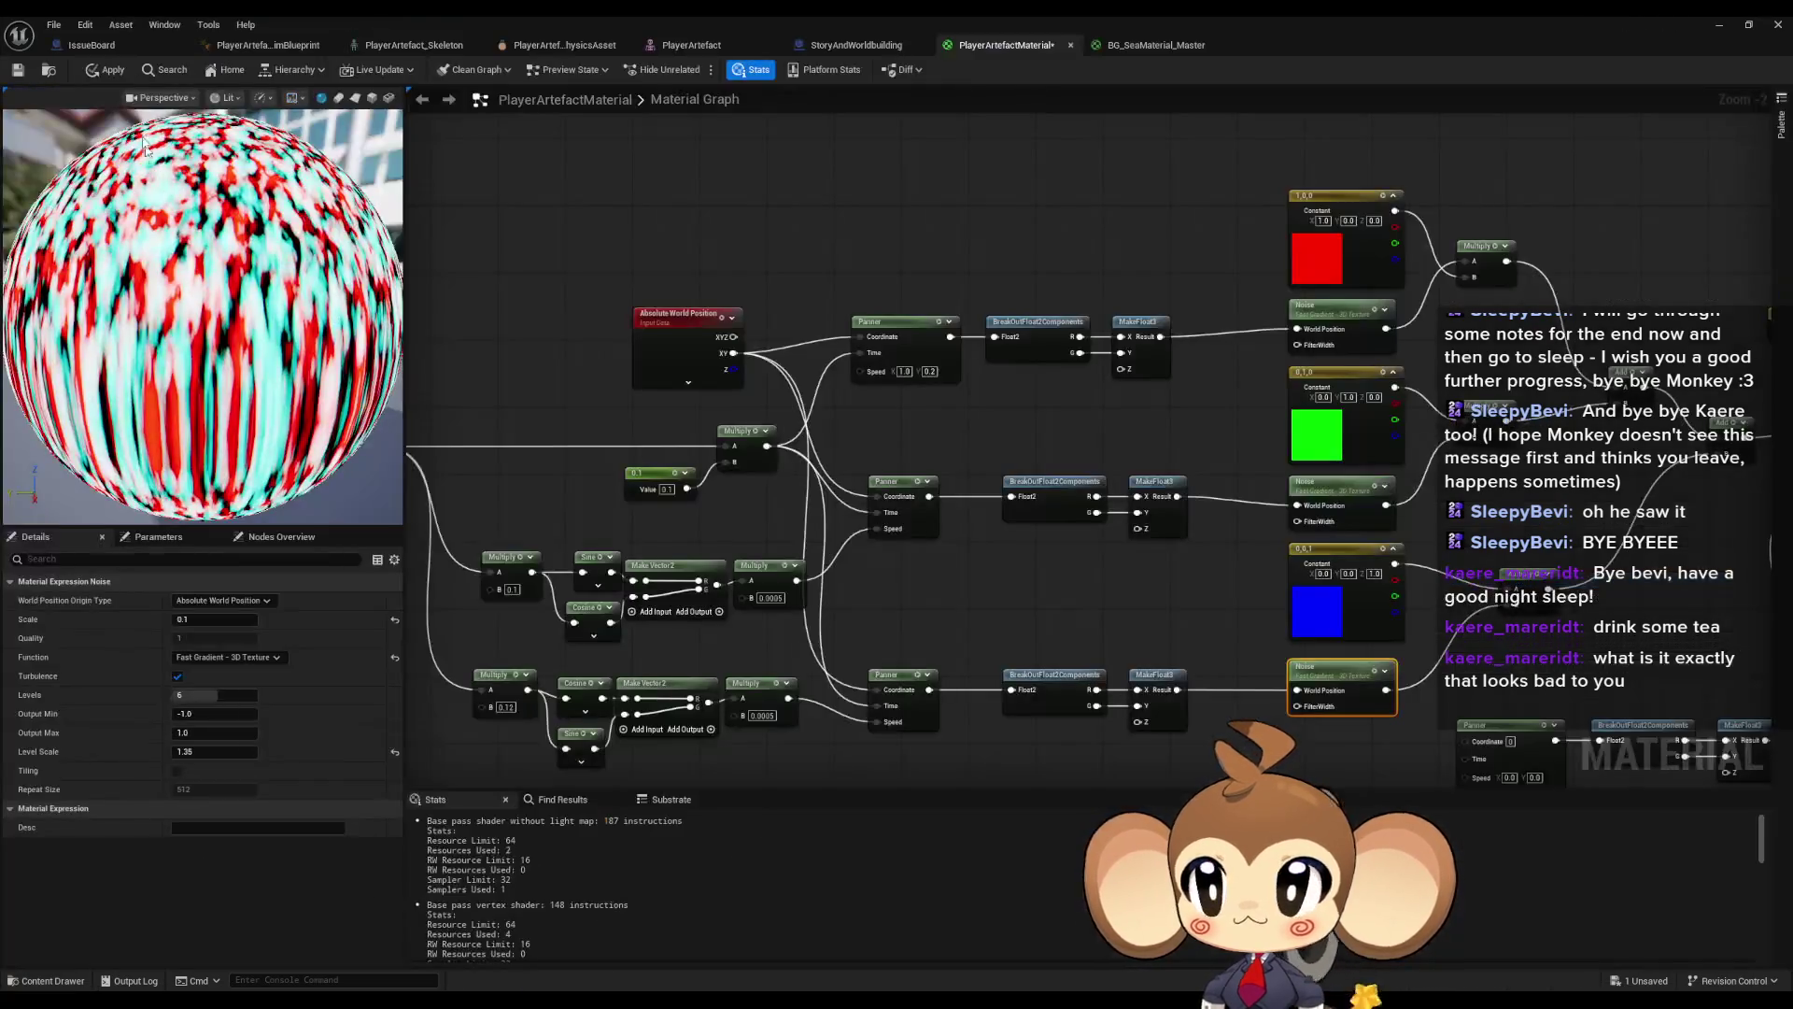
left_click(114, 76)
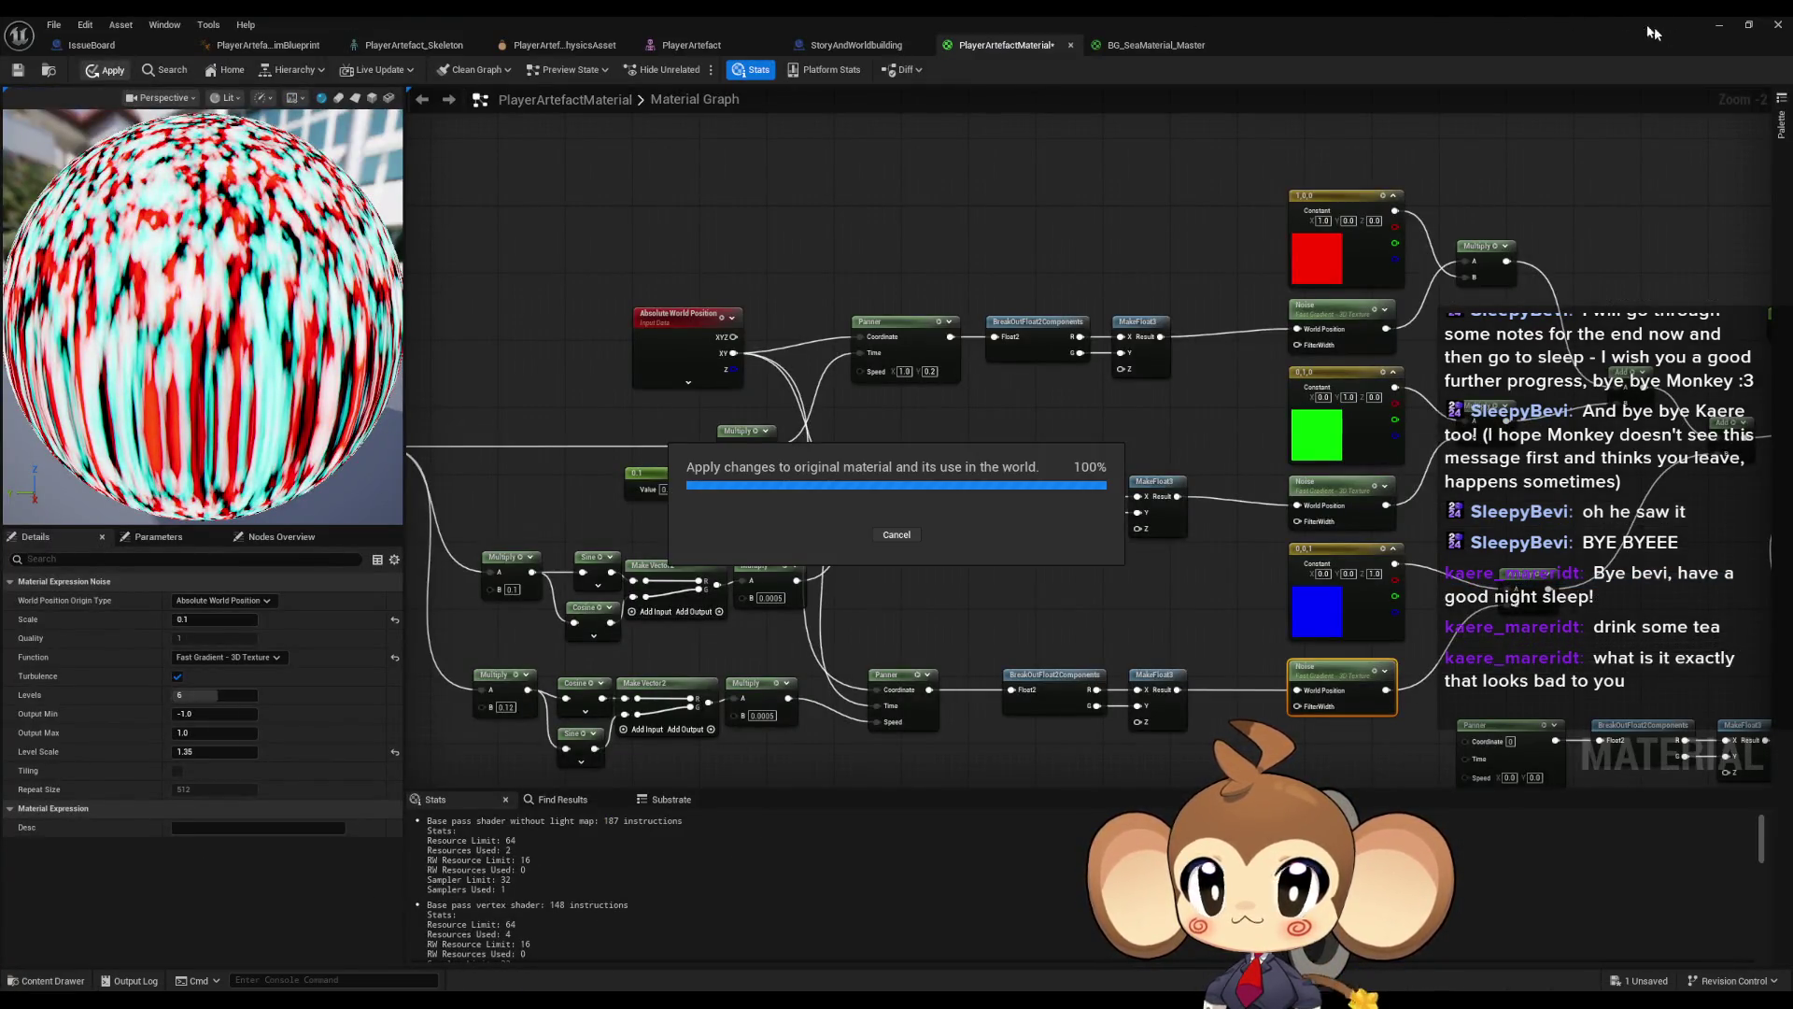
left_click(1722, 26)
mouse_move(847, 409)
left_mouse_down()
mouse_move(761, 394)
mouse_move(752, 439)
left_mouse_up()
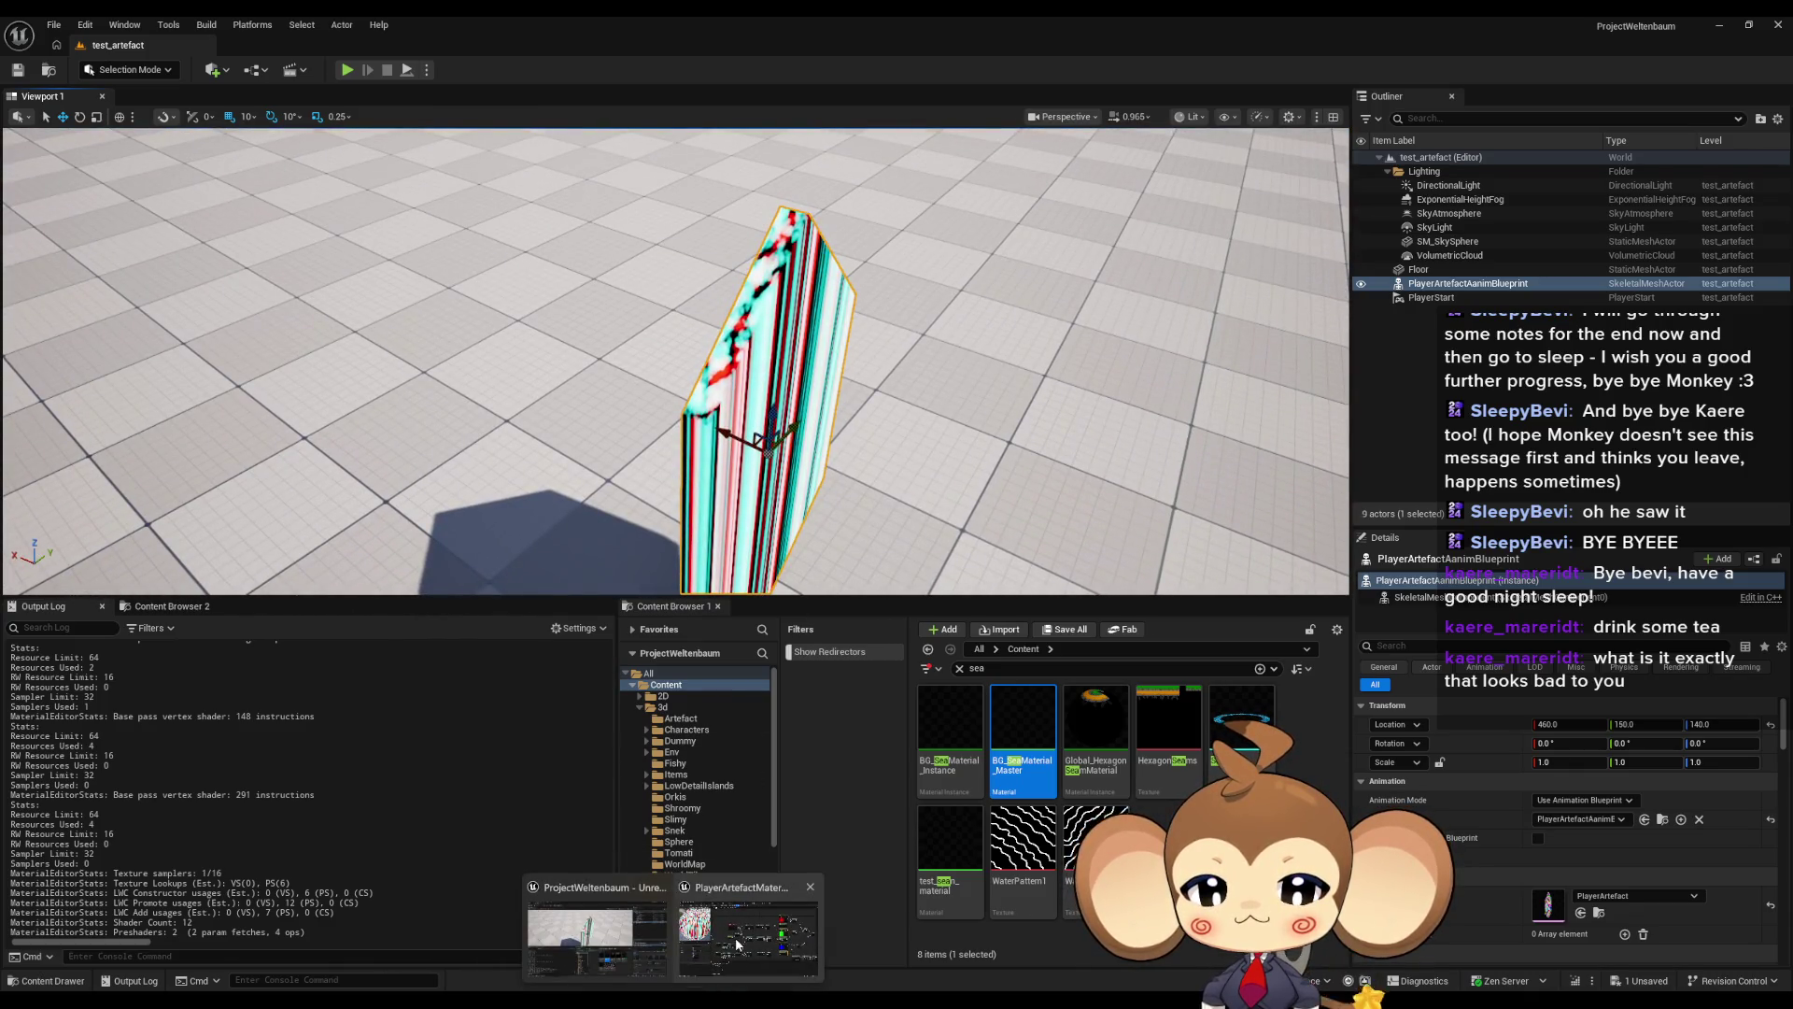
- Try feeding full XYZ position into the Panner, revert to XY, and apply again
left_click(736, 938)
left_click_drag(735, 337, 861, 334)
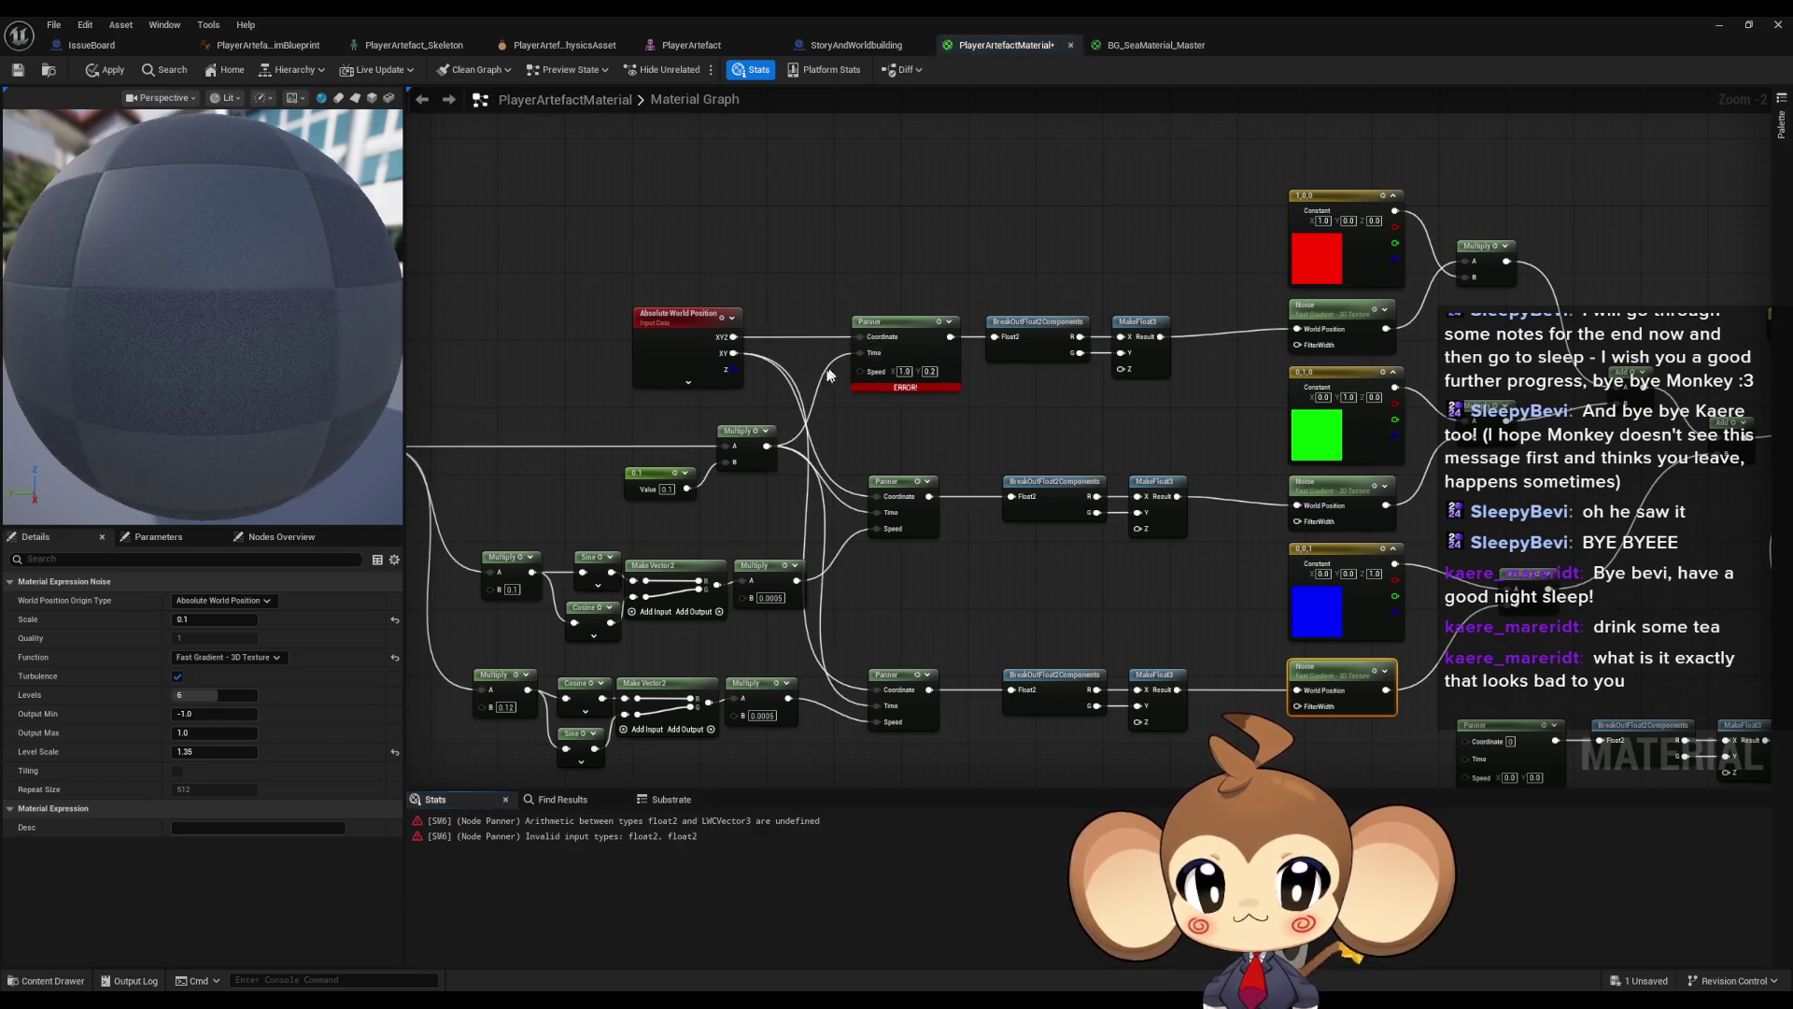
left_click(734, 336, "alt")
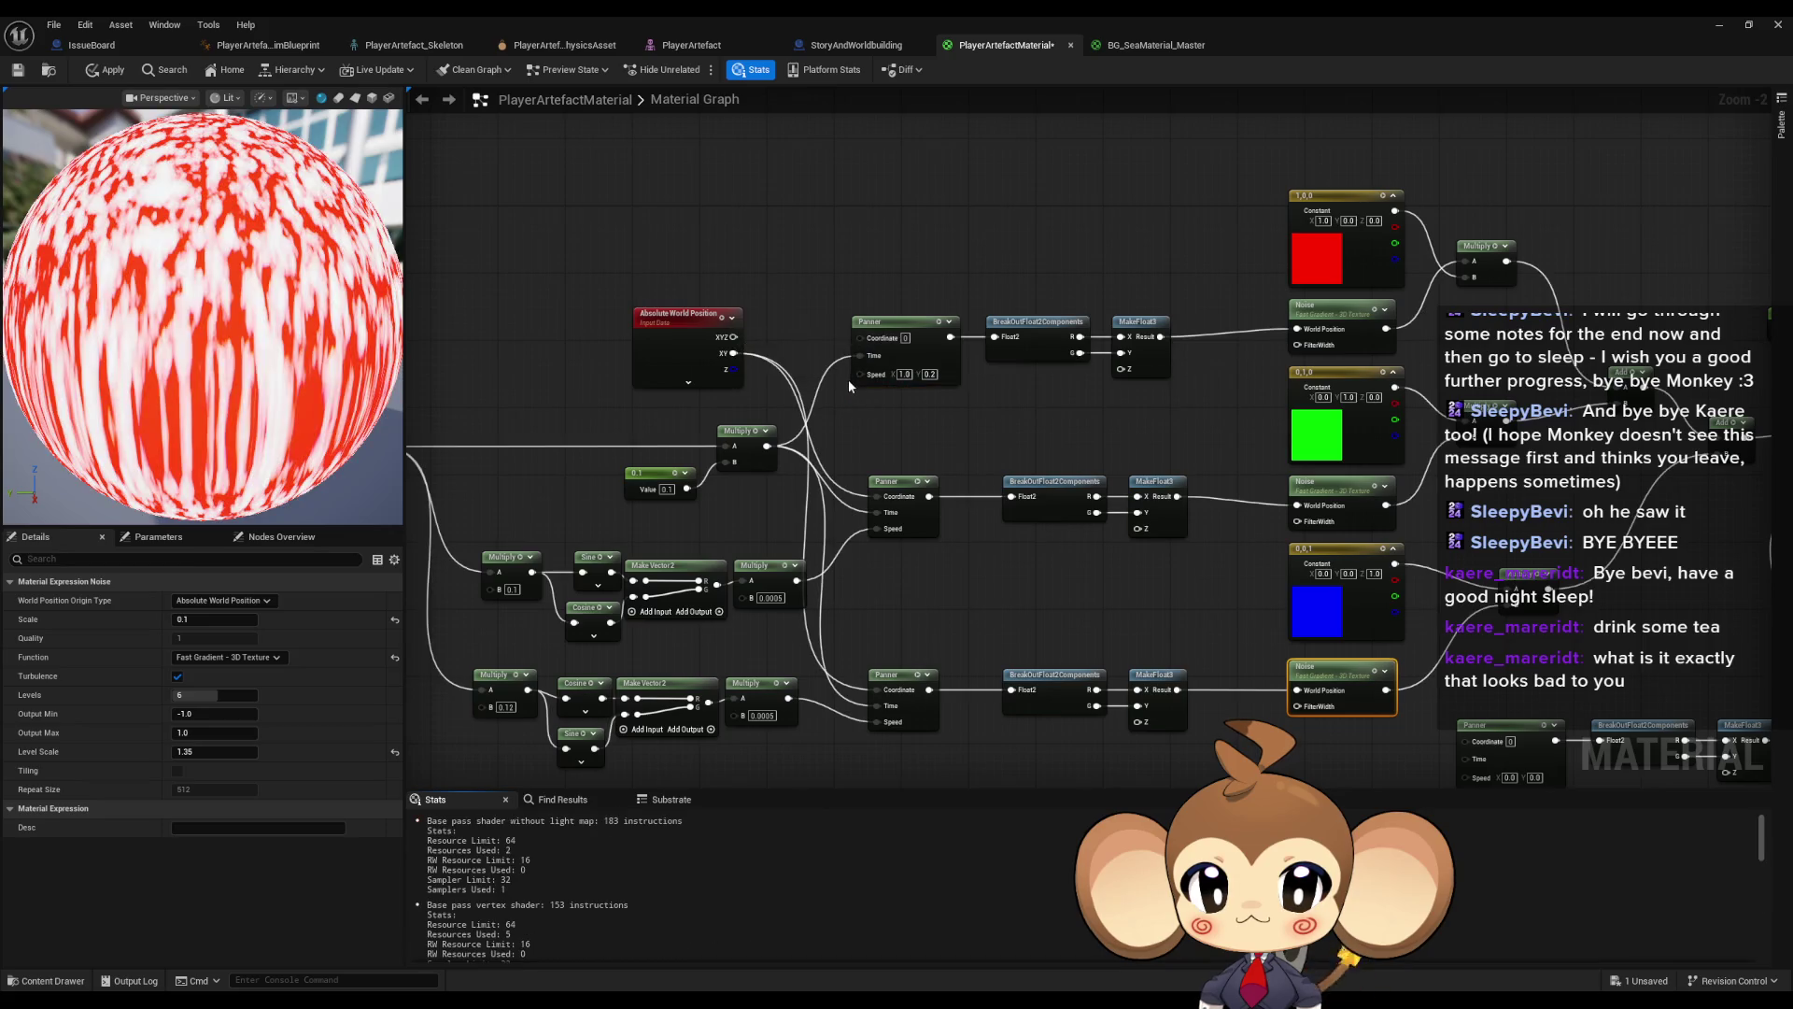
left_click_drag(738, 356, 861, 336)
left_click(796, 265)
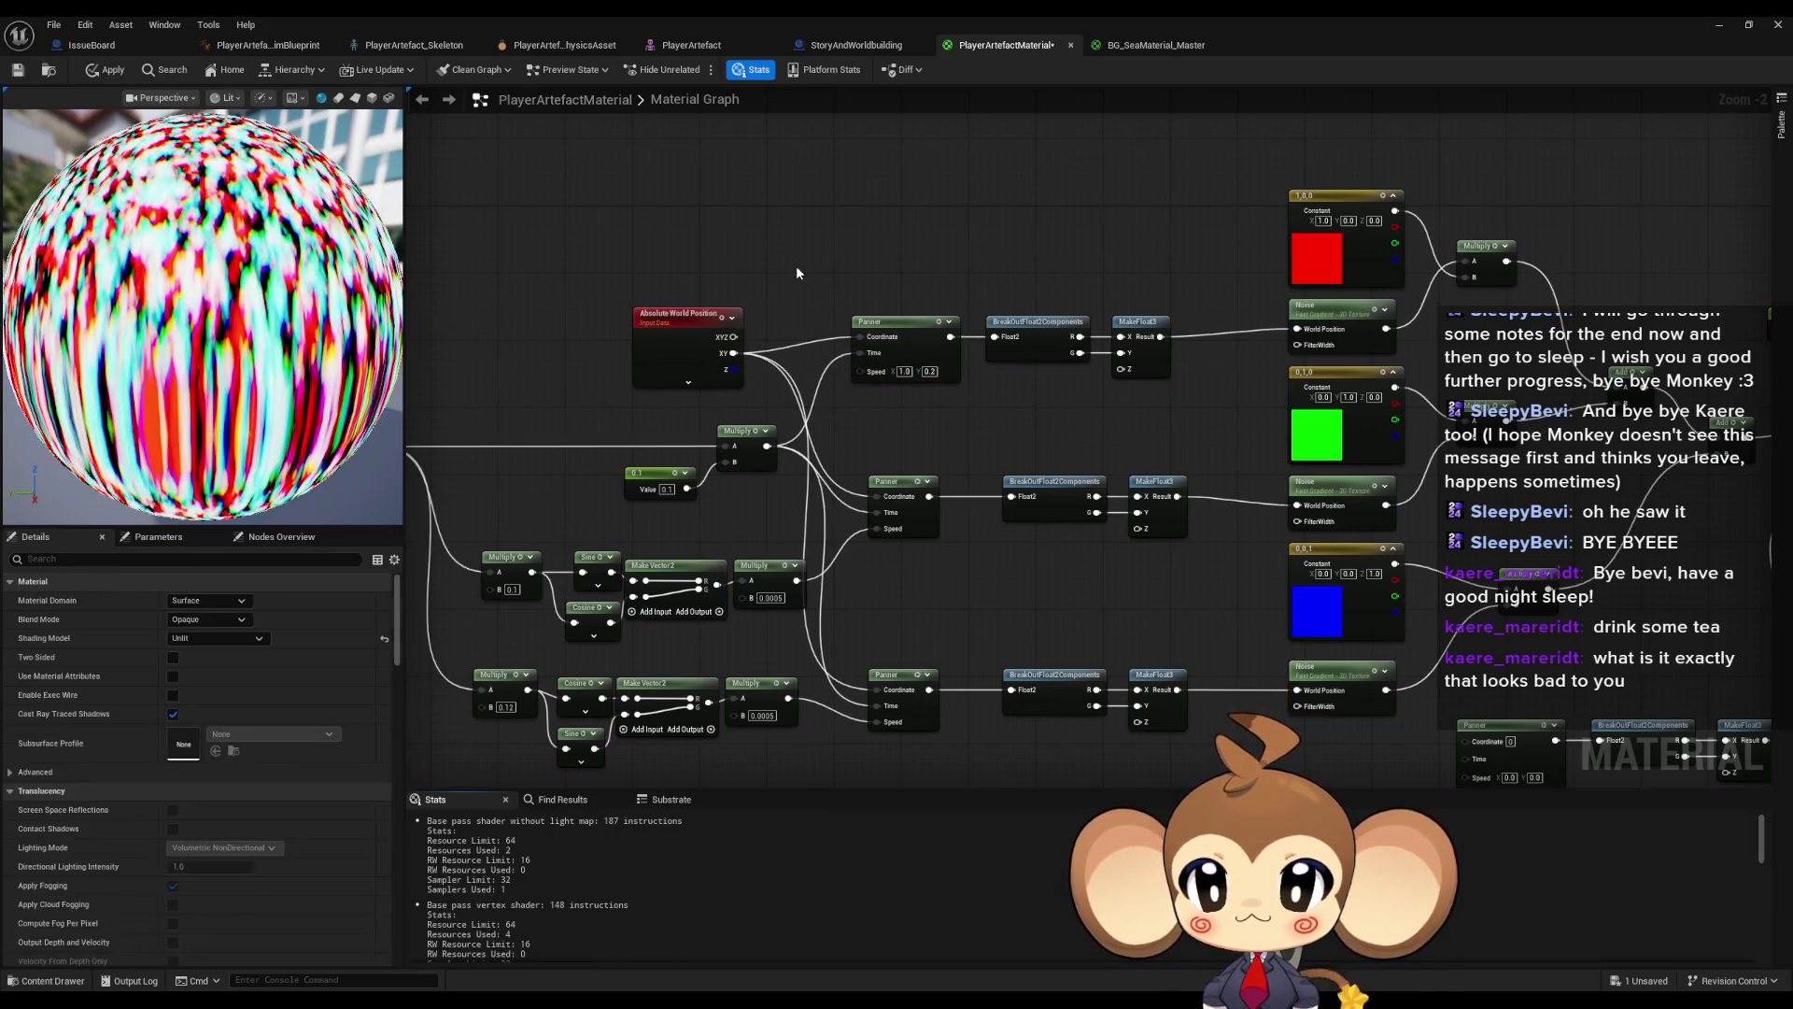
scroll(809, 323, "down", 2)
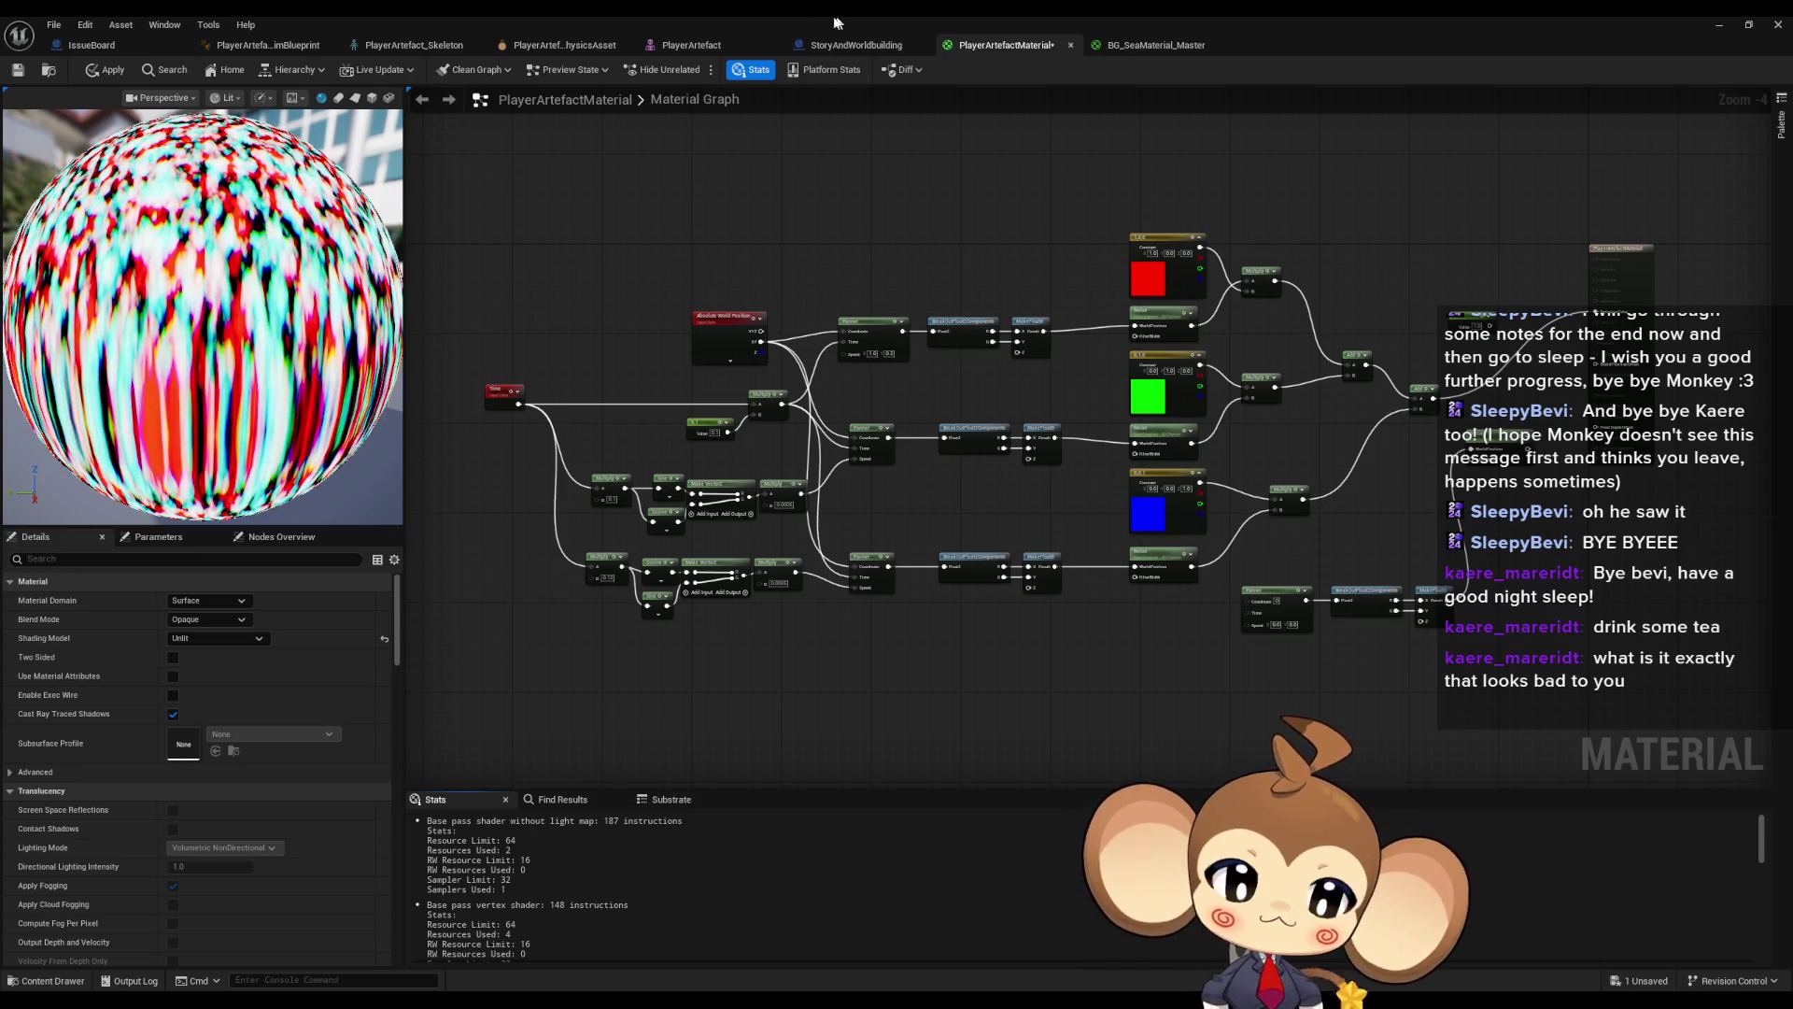
left_click(101, 70)
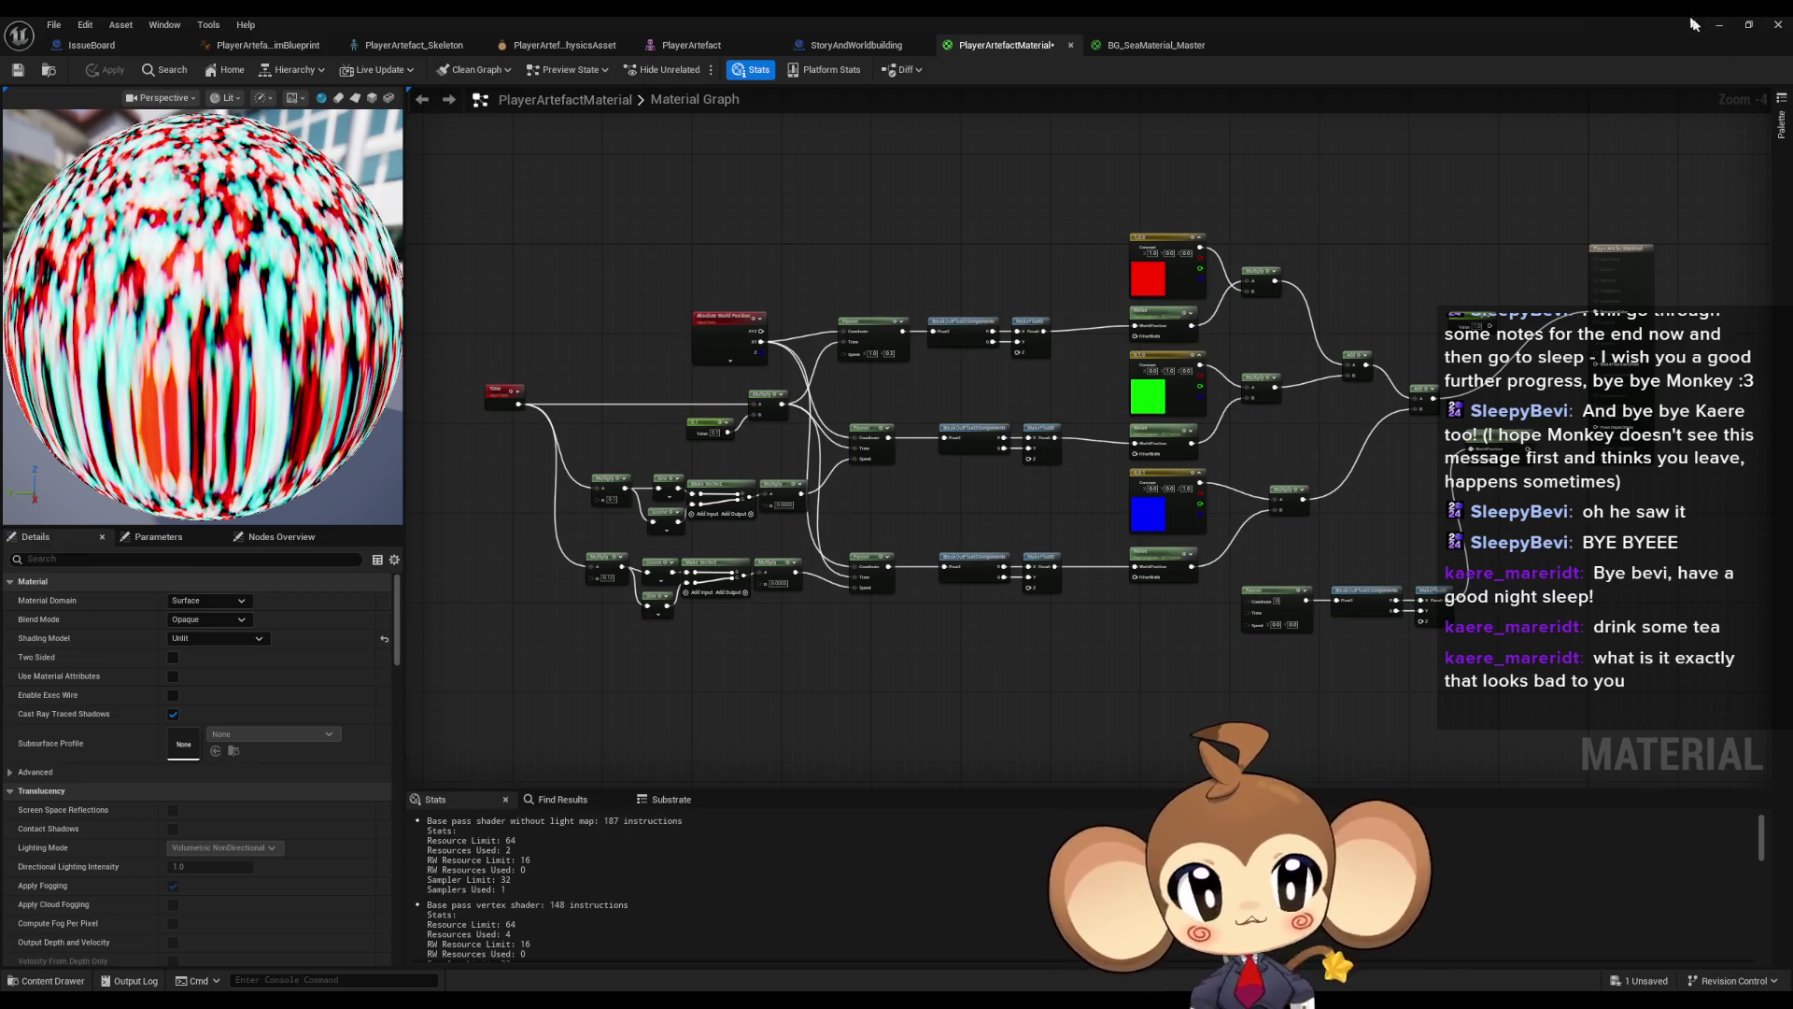
scroll(764, 351, "up", 2)
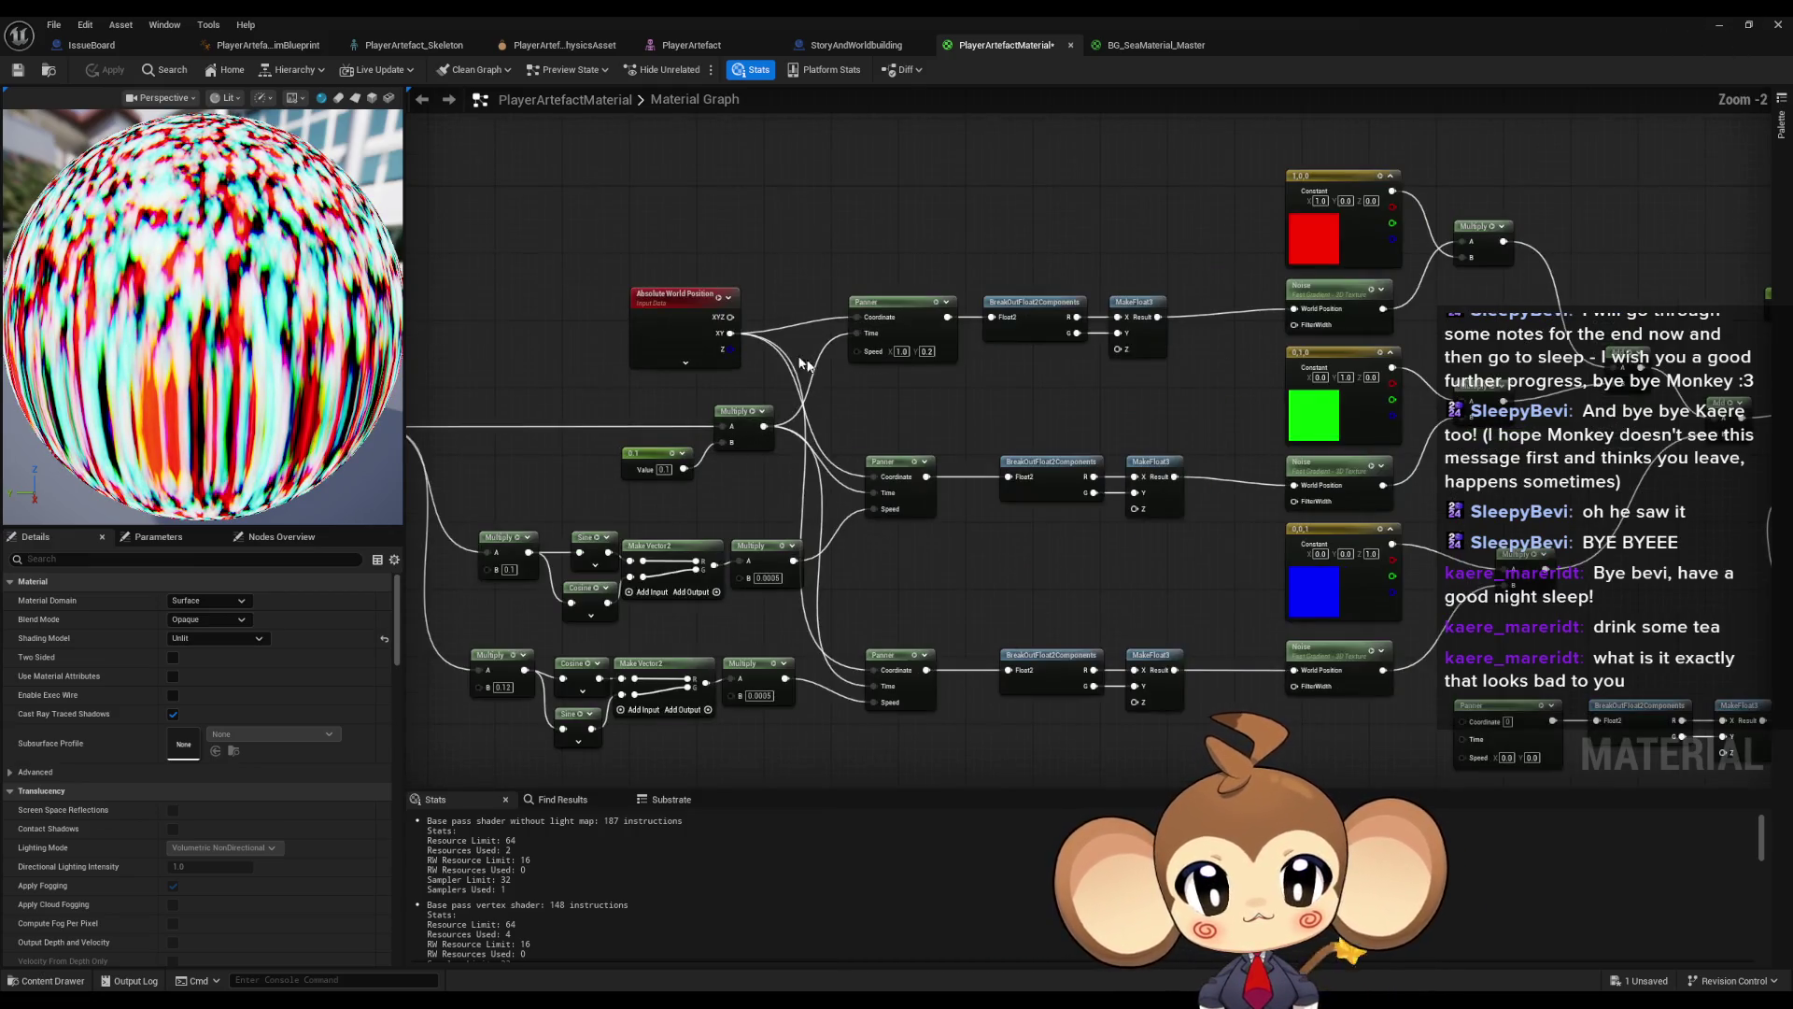
- Disconnect the XY position from the Panners and set the top Noise Scale to 10, then 1.0
left_click(725, 334, "alt")
left_click(1382, 280)
left_click(215, 620)
type("10")
key("Return")
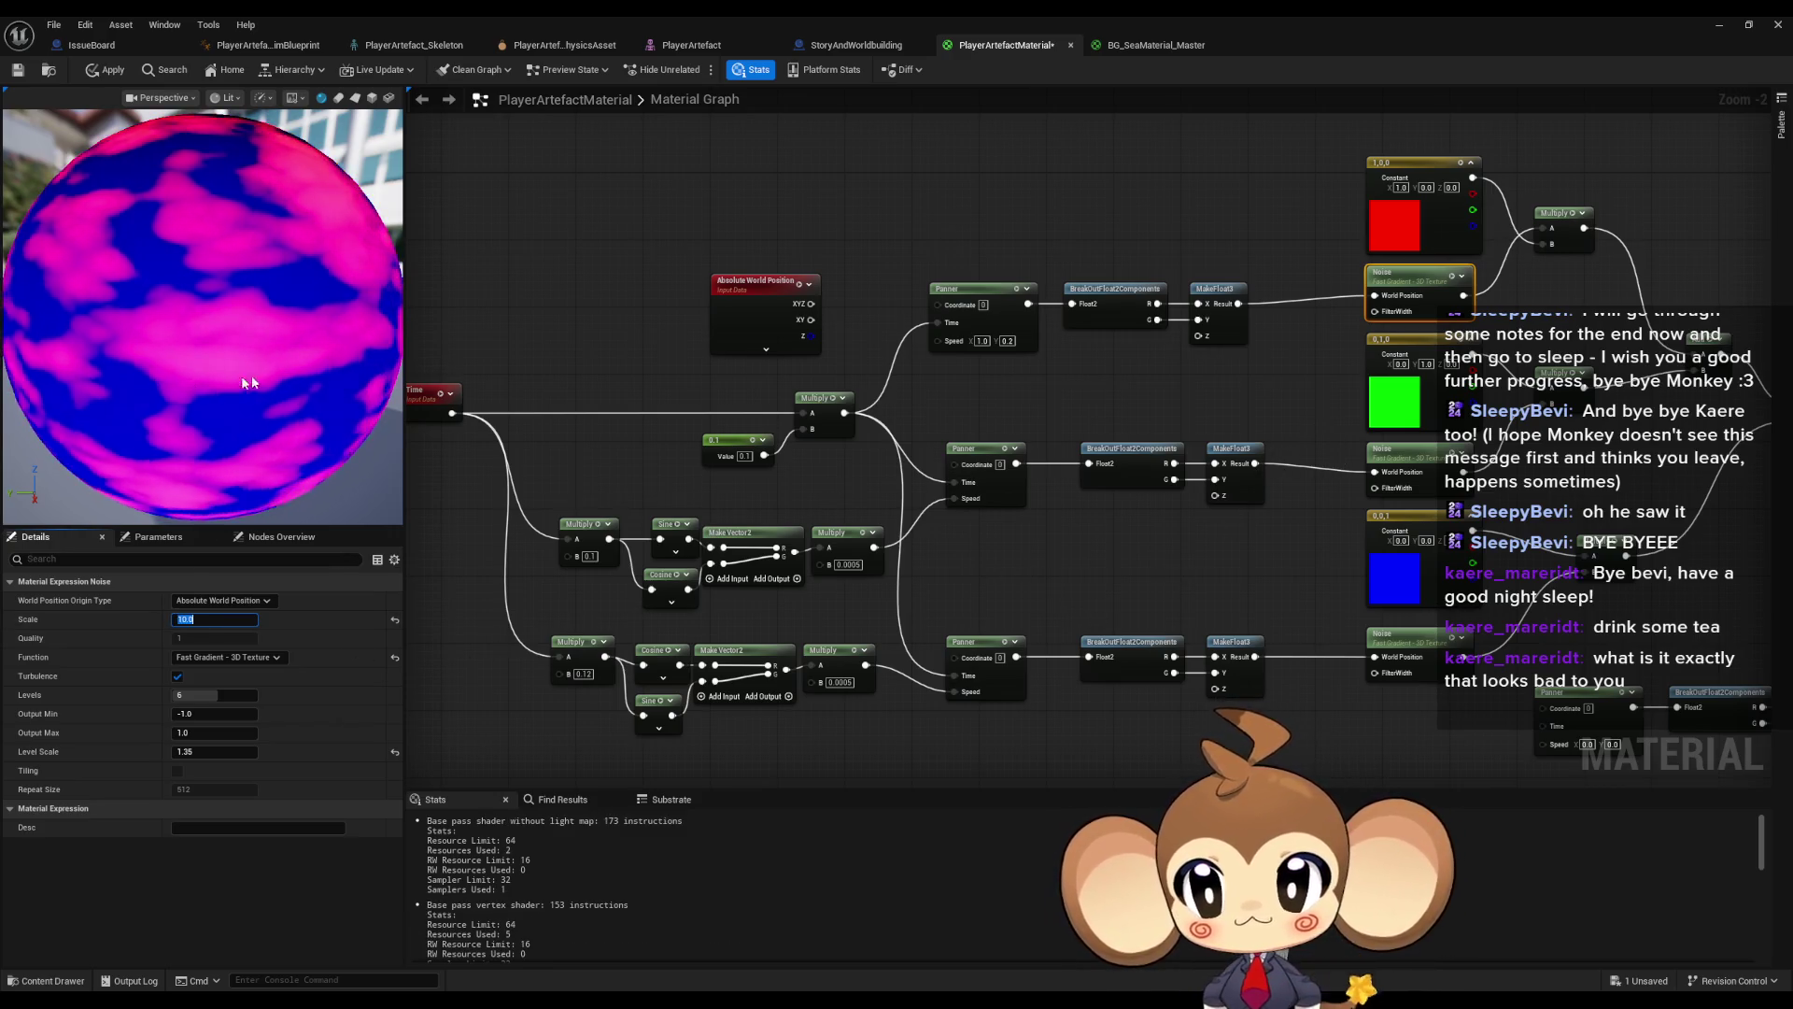
type("1.0")
key("Return")
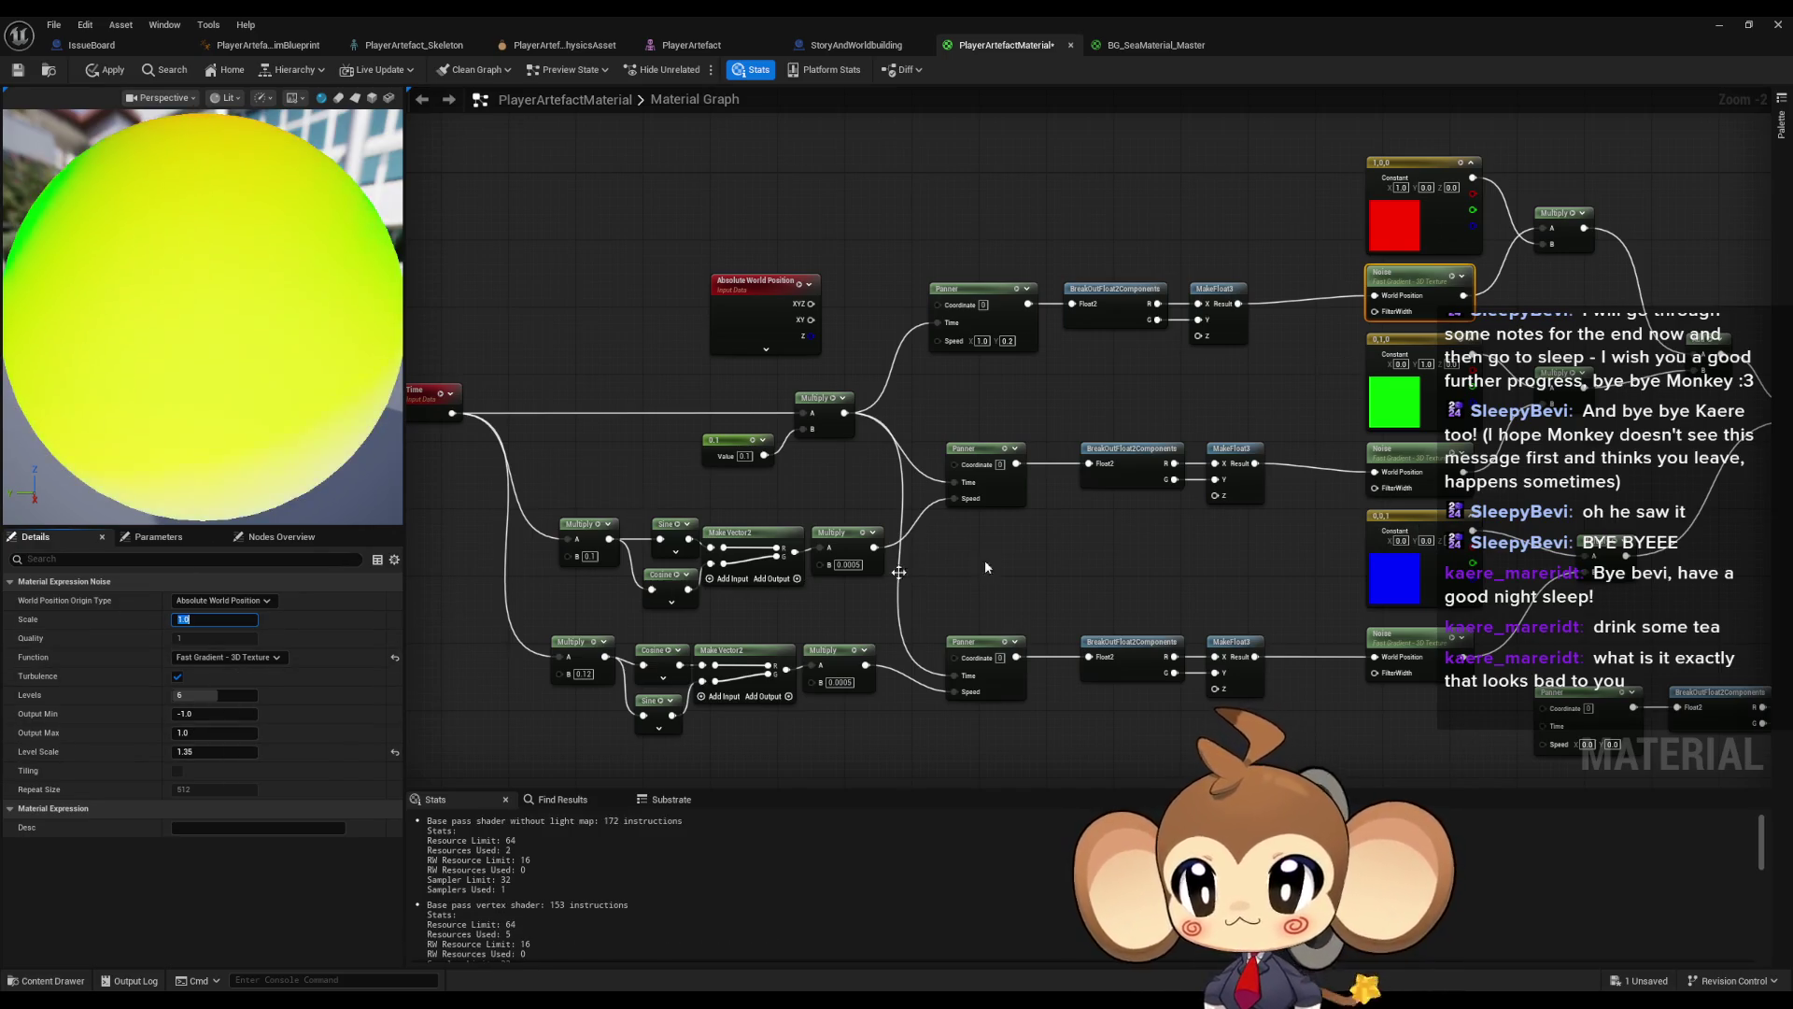
- Apply the material, close the material editor, and frame the crystal artefact in the level
left_click(1286, 686)
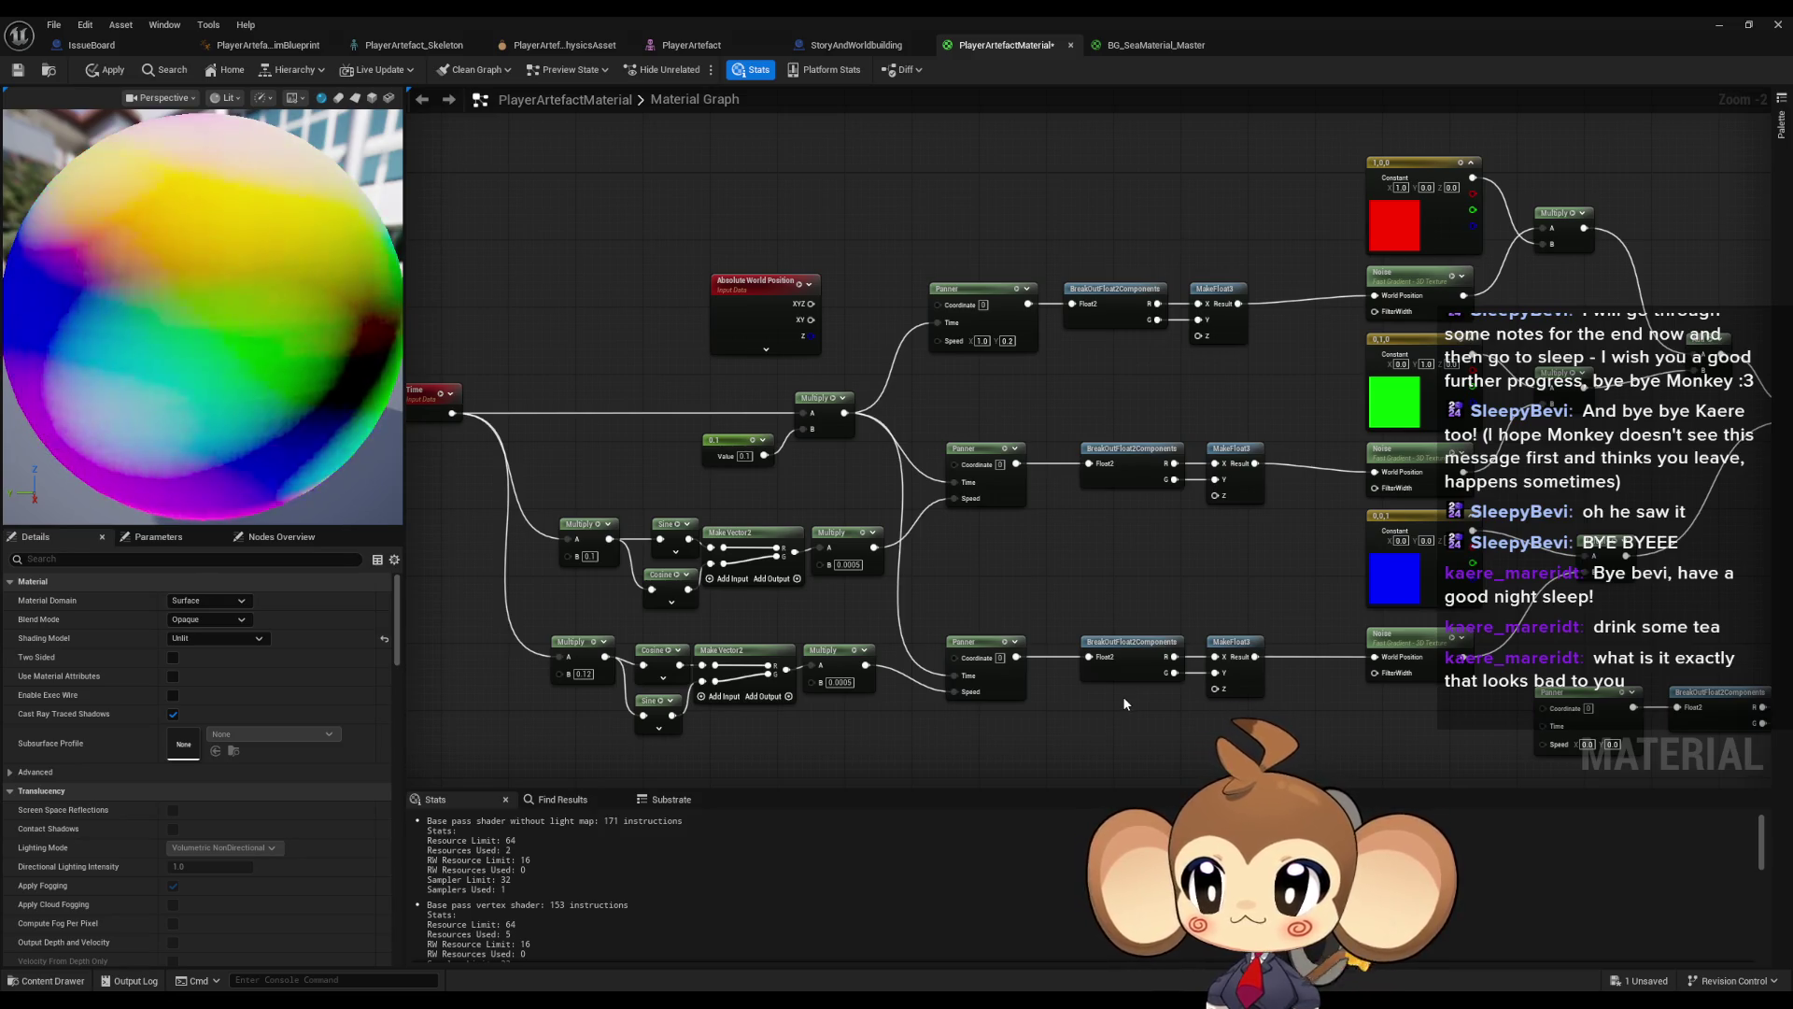
left_click(108, 70)
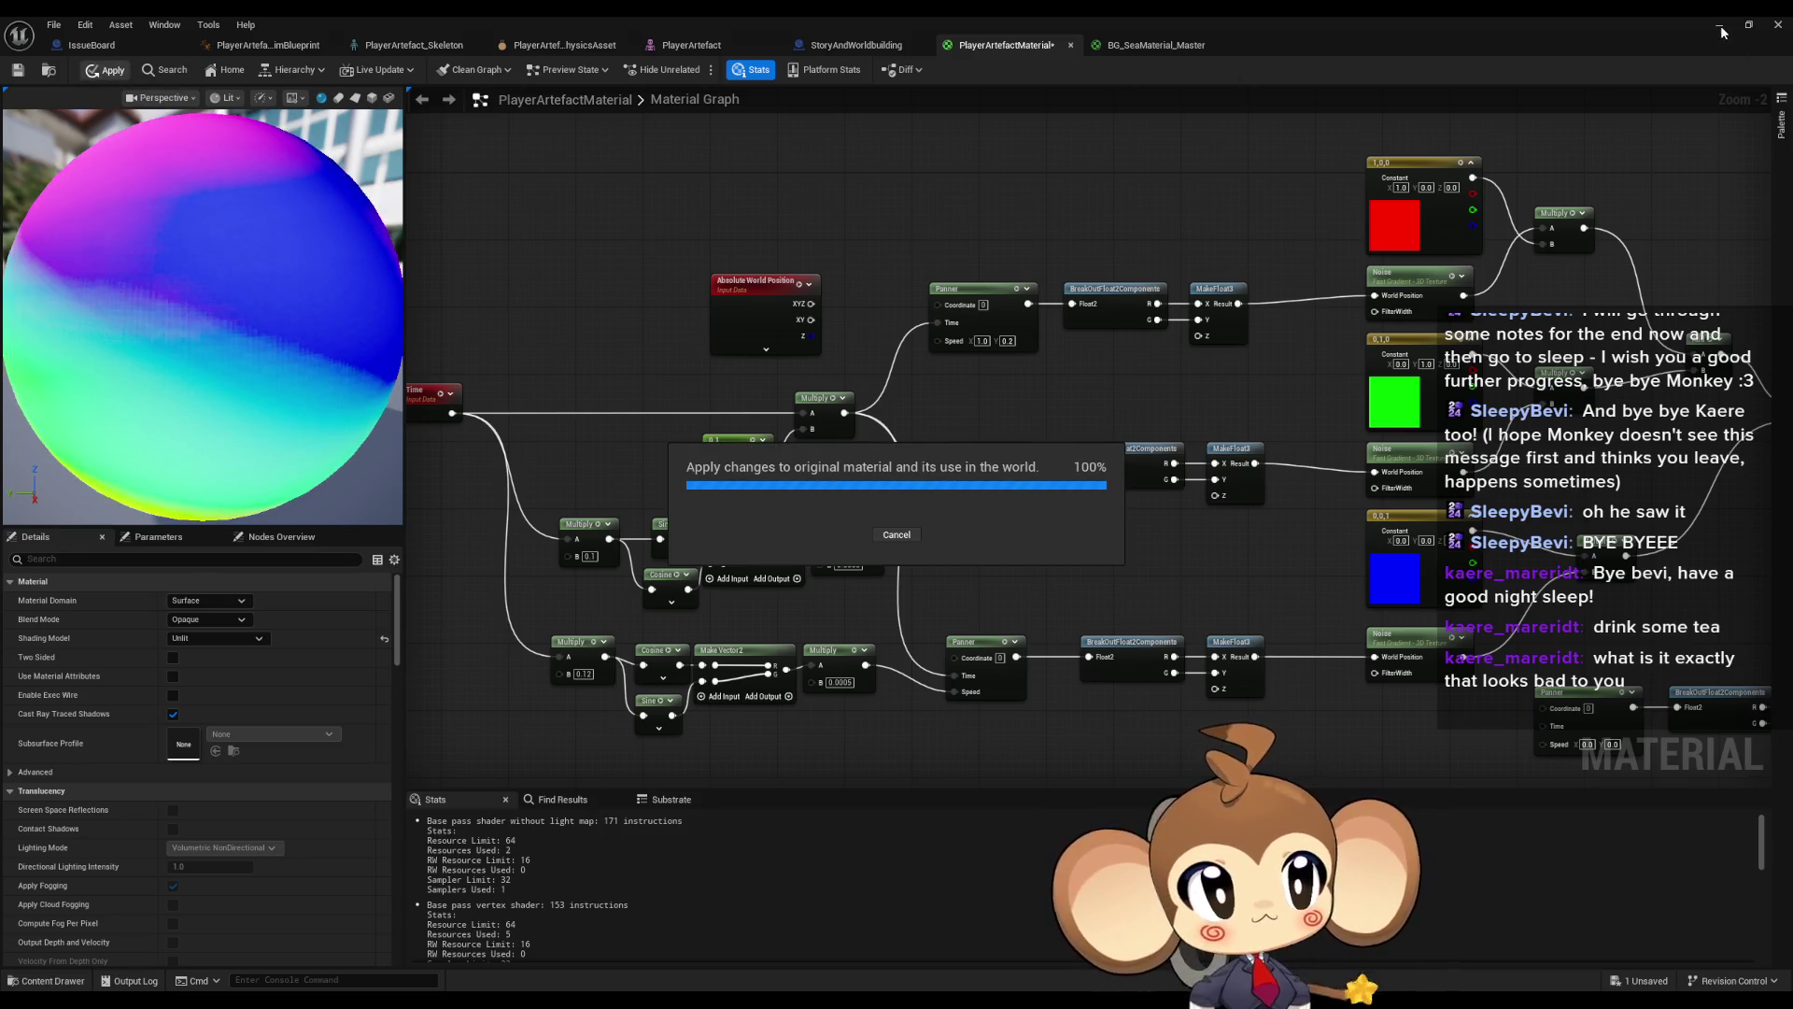
left_click(1723, 31)
key("f")
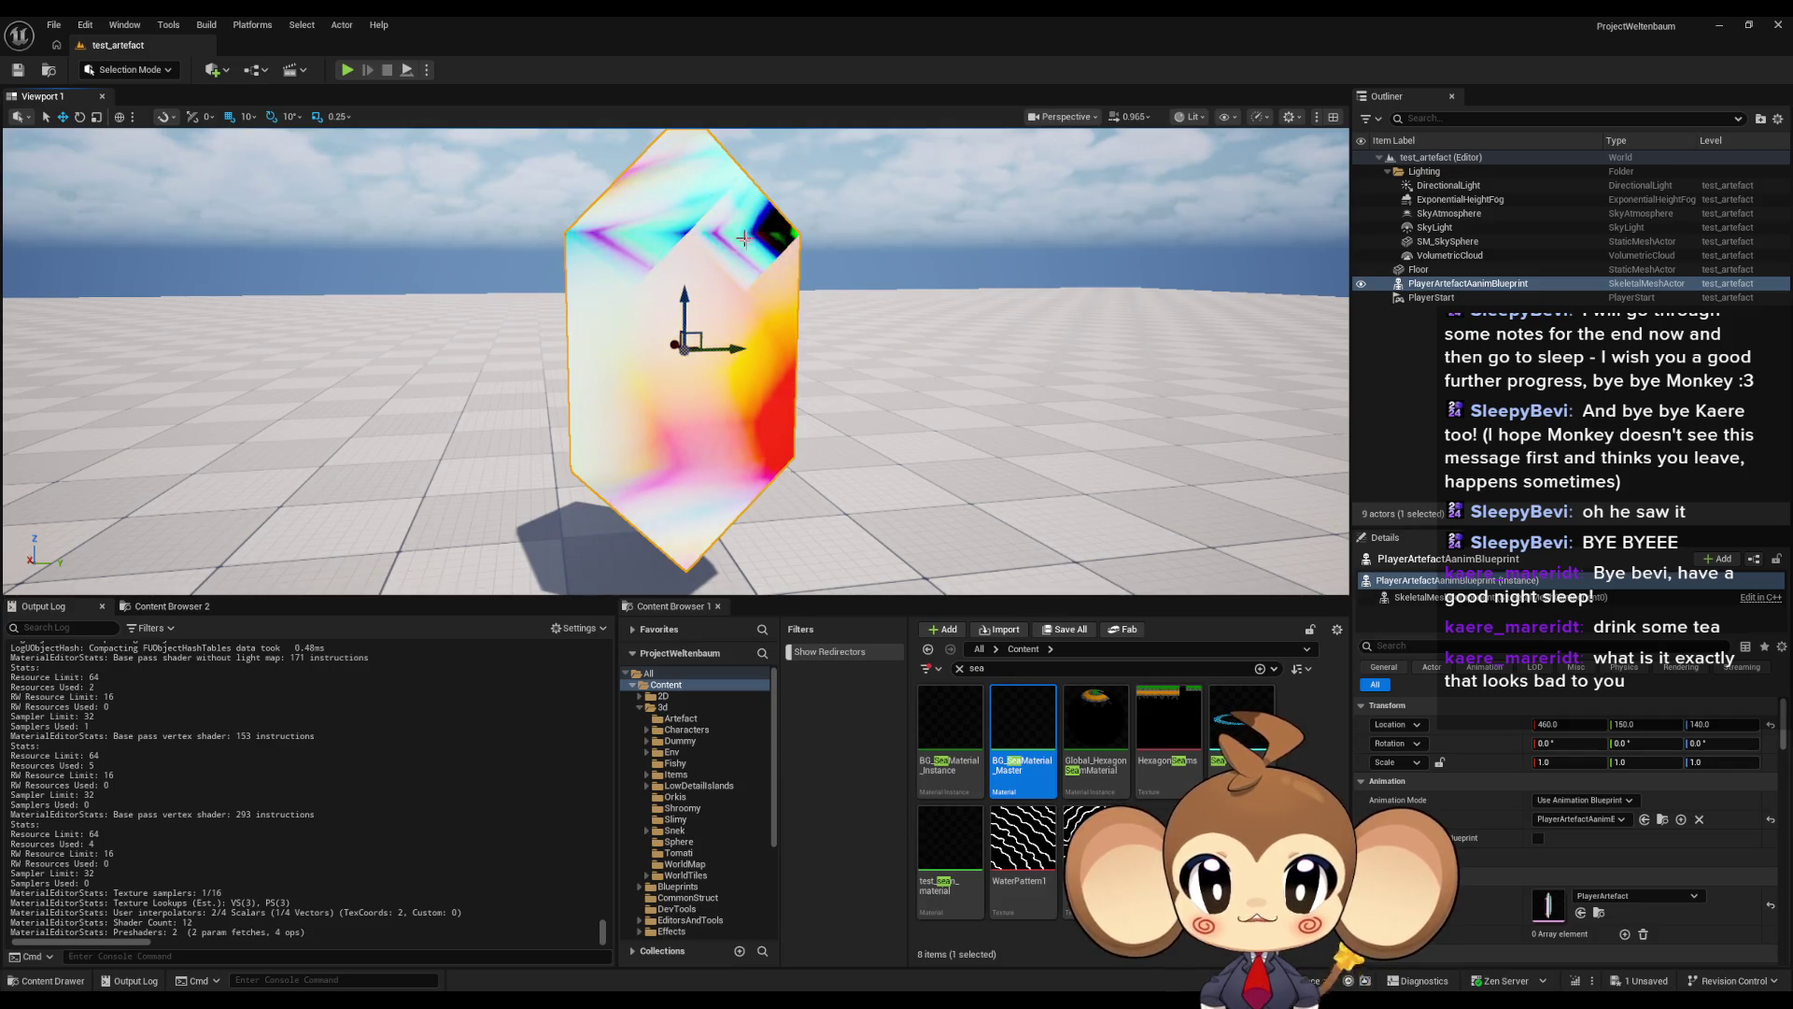
left_click_drag(878, 457, 879, 457)
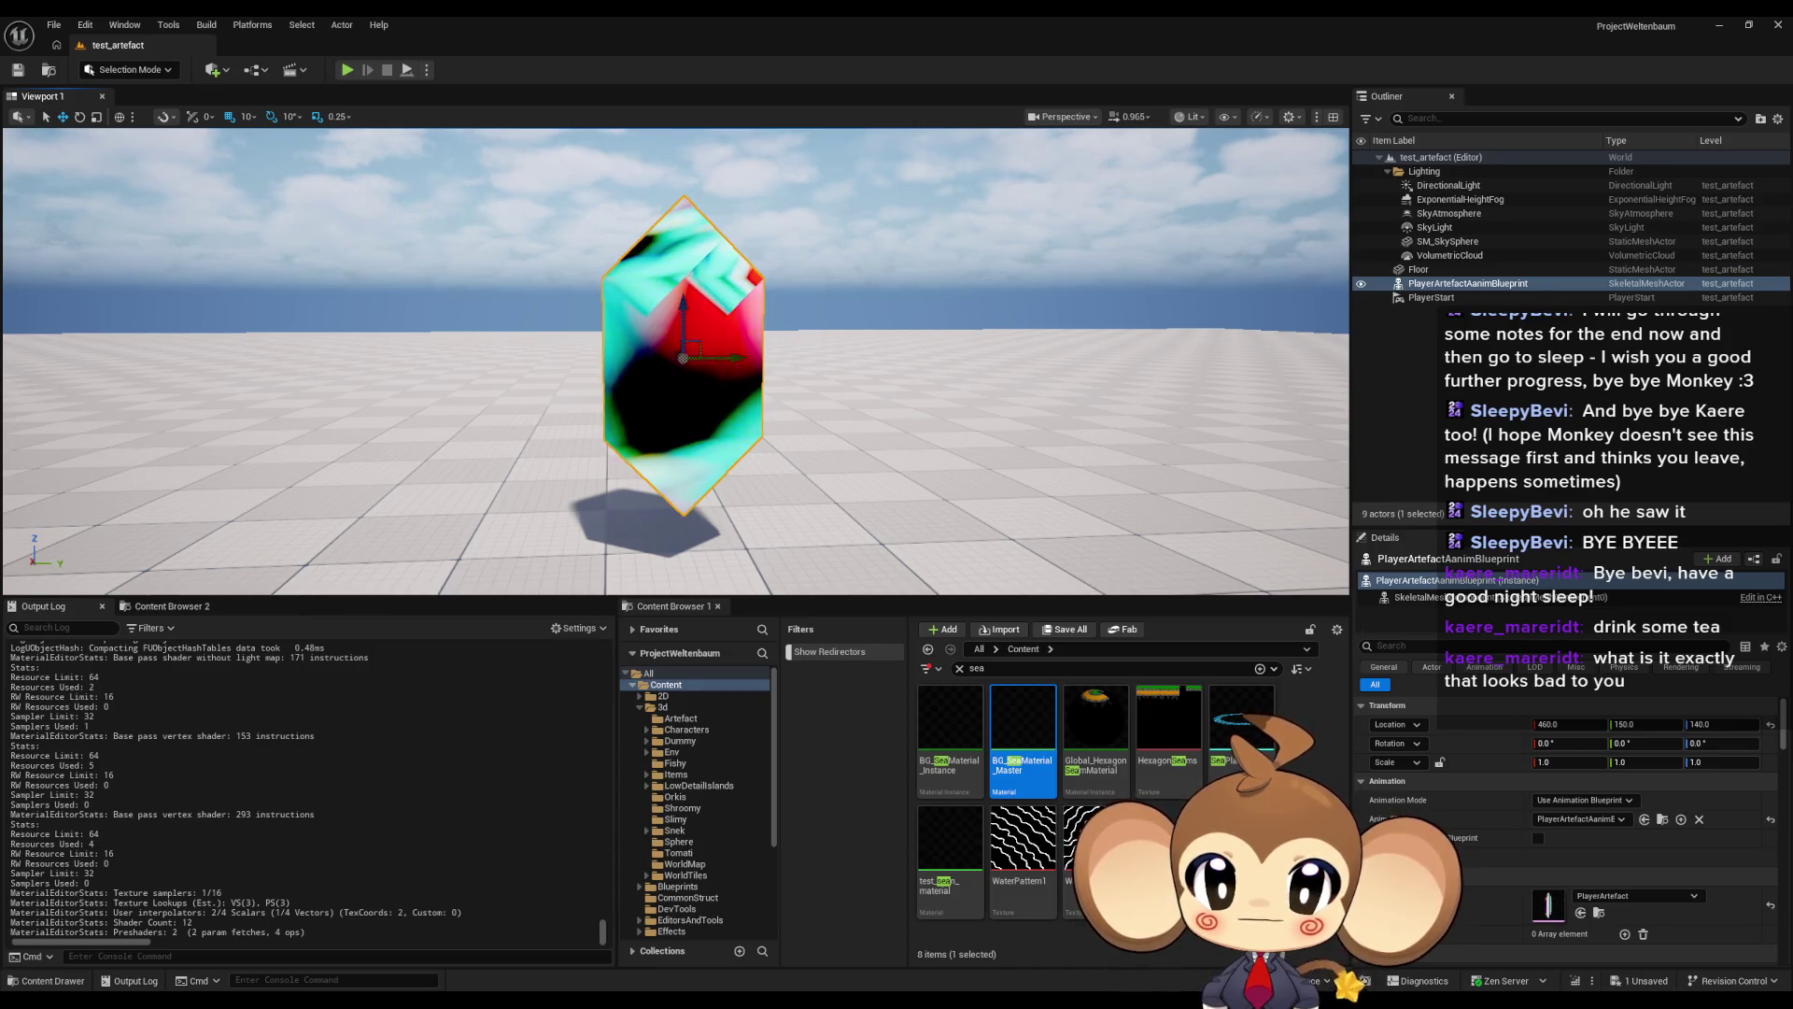
left_click_drag(879, 457, 876, 462)
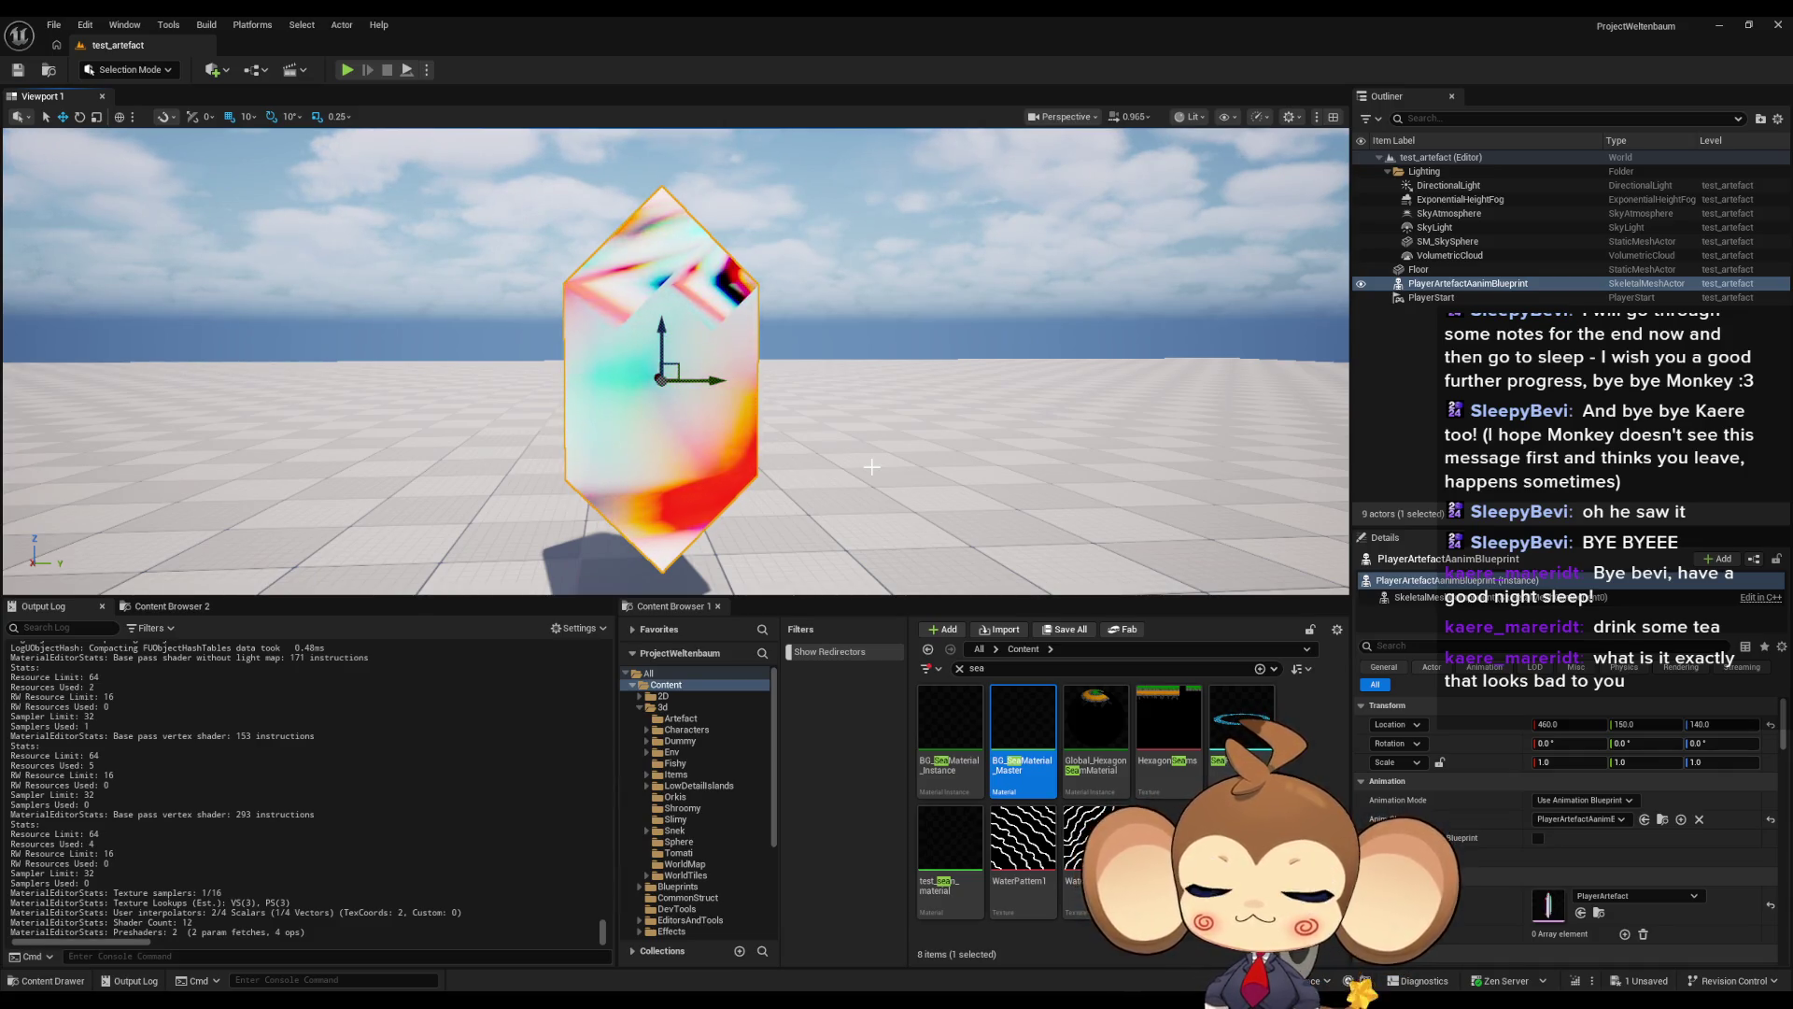
mouse_move(672, 1001)
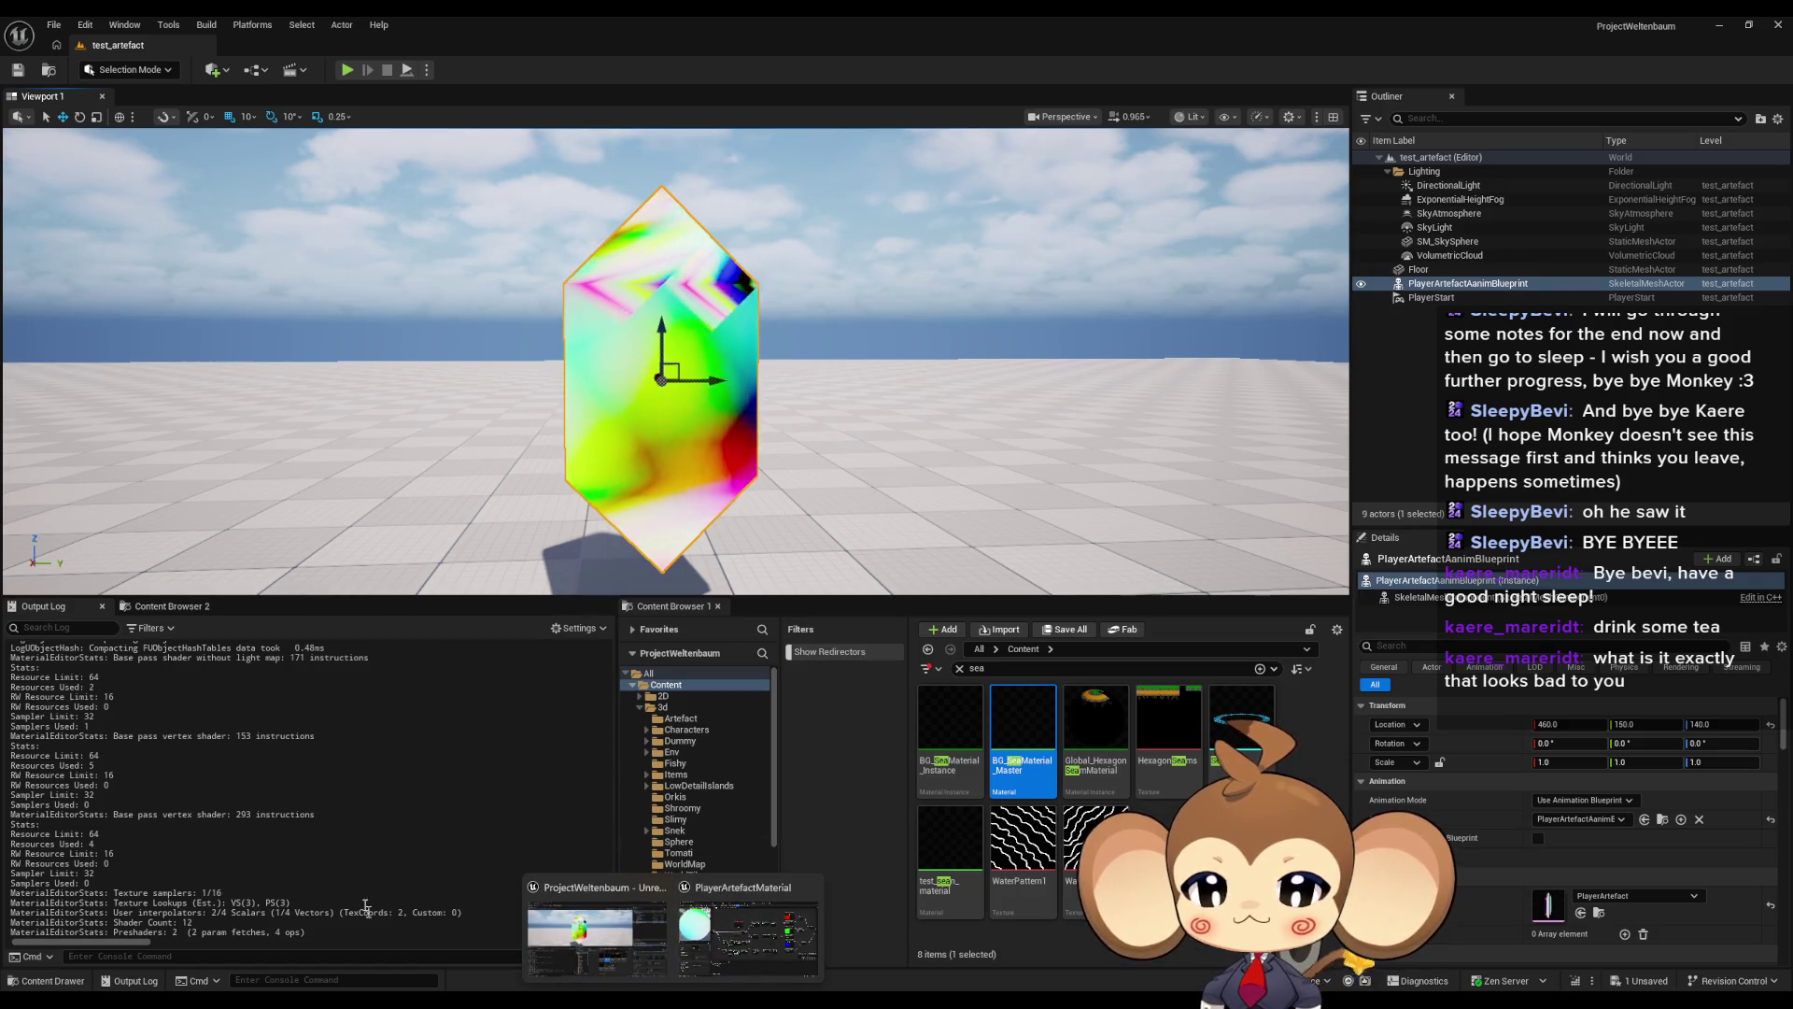
key("alt+Tab")
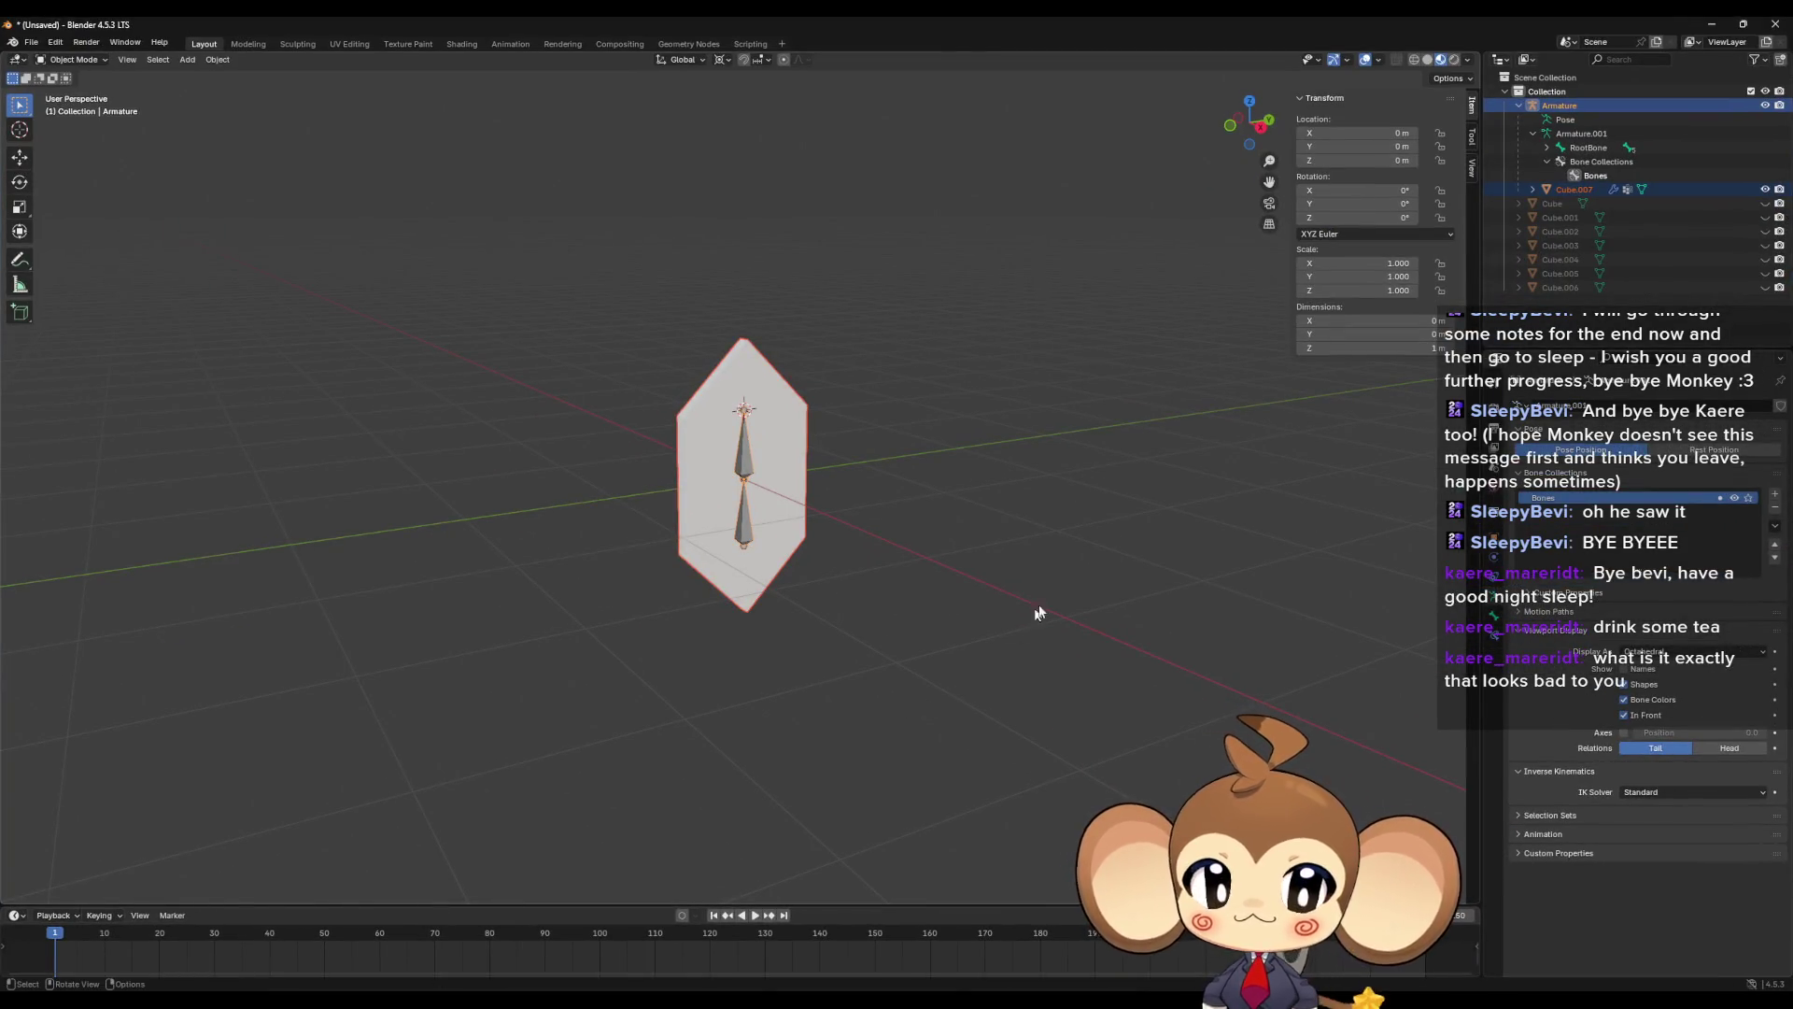
- Make Cube.007 active, enter its Edit Mode, and select one face's linked island
key("Tab")
left_click(1568, 260)
left_click(1569, 260)
key("Tab")
scroll(812, 543, "up", 3)
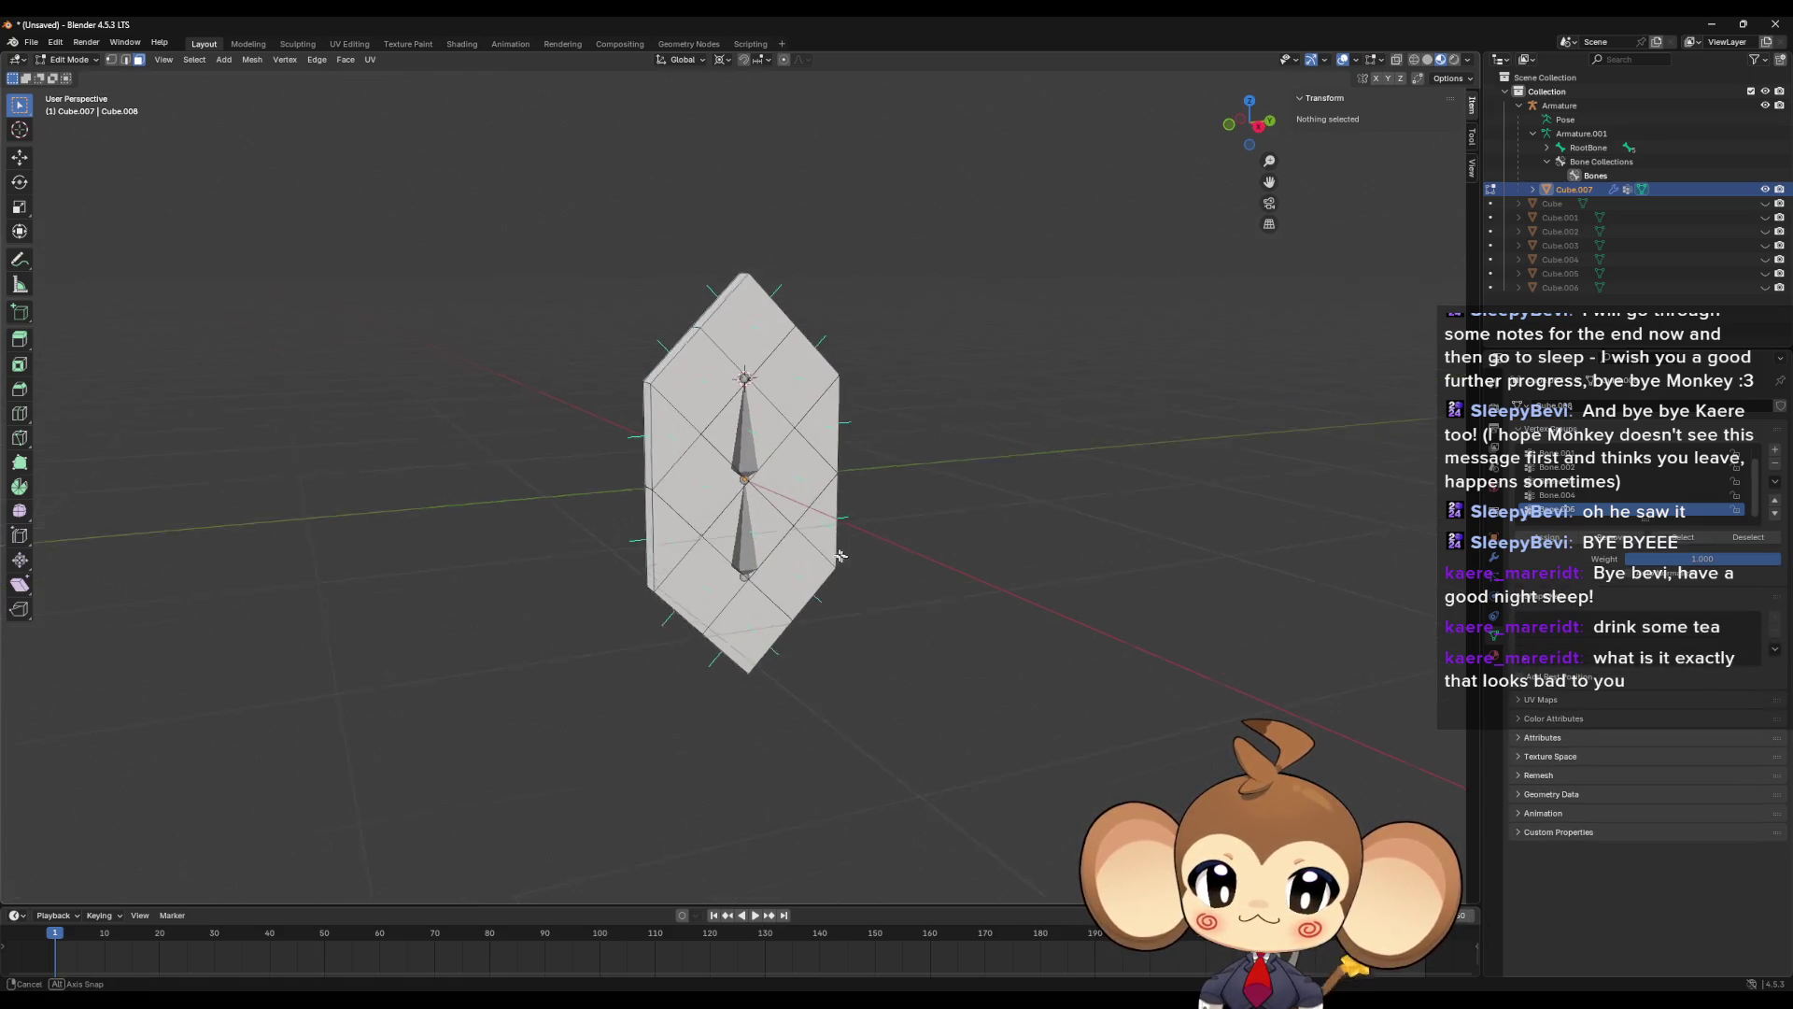
key("a")
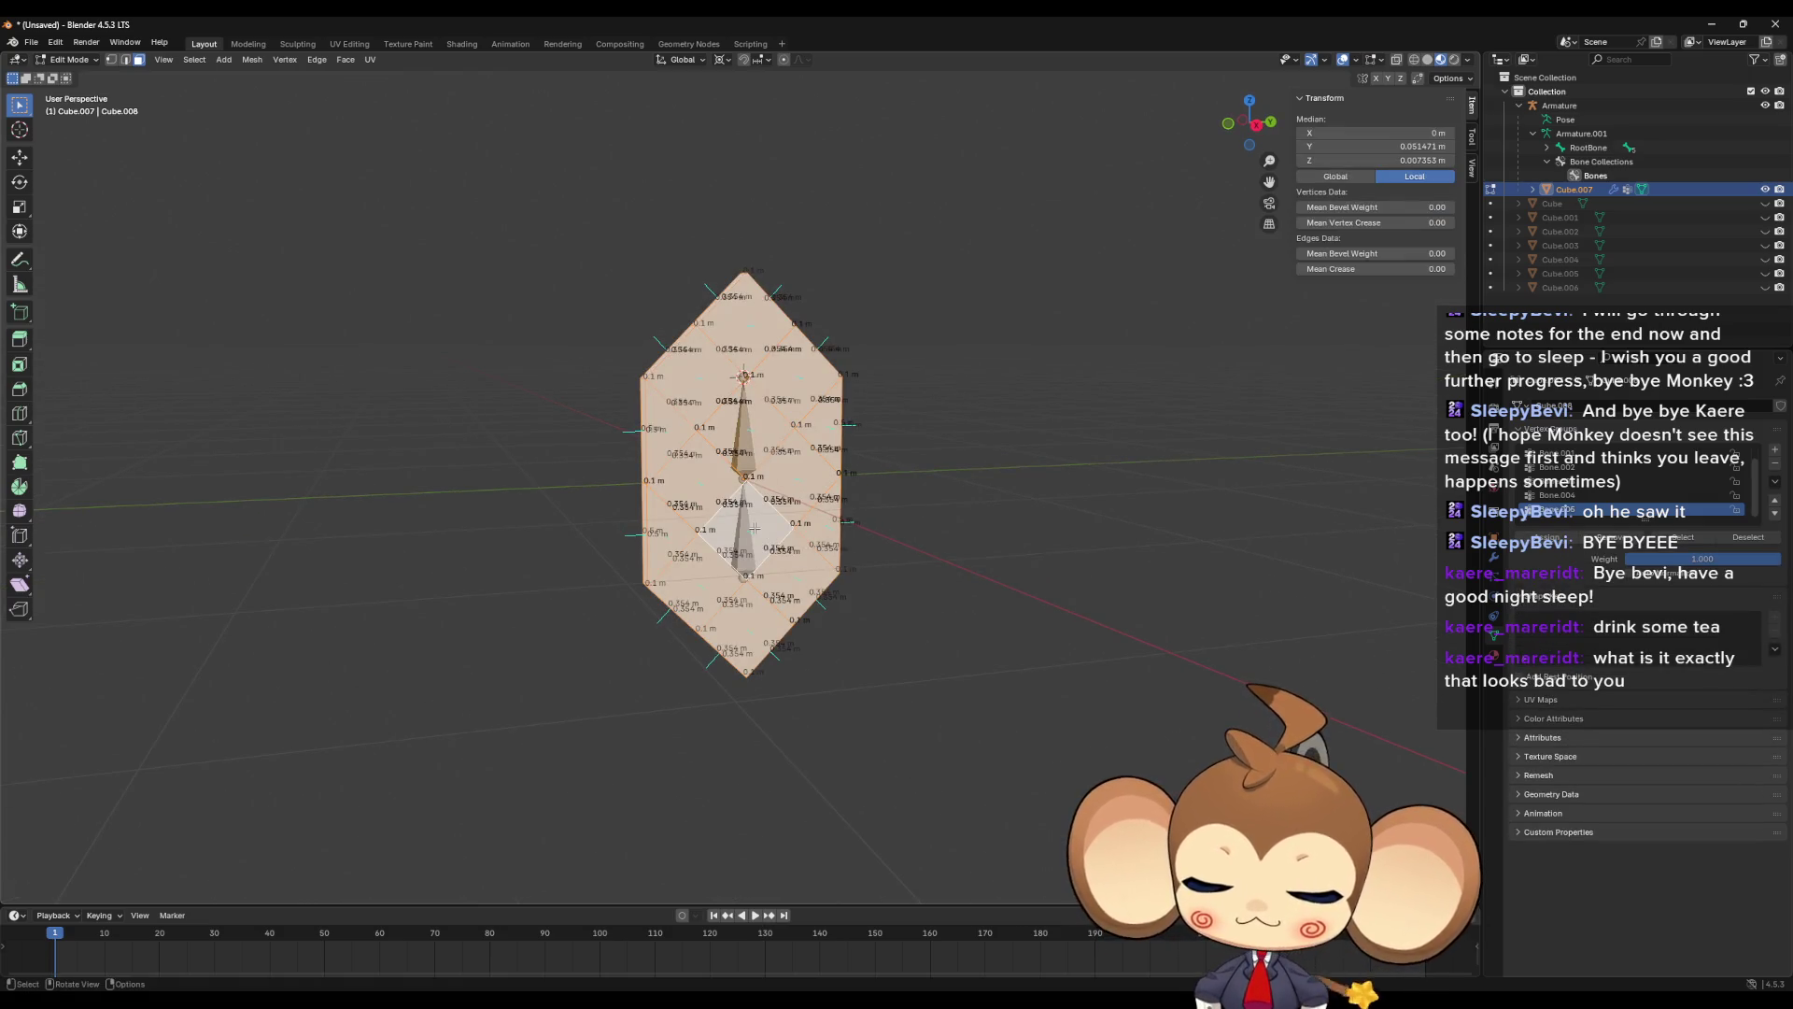
key("u")
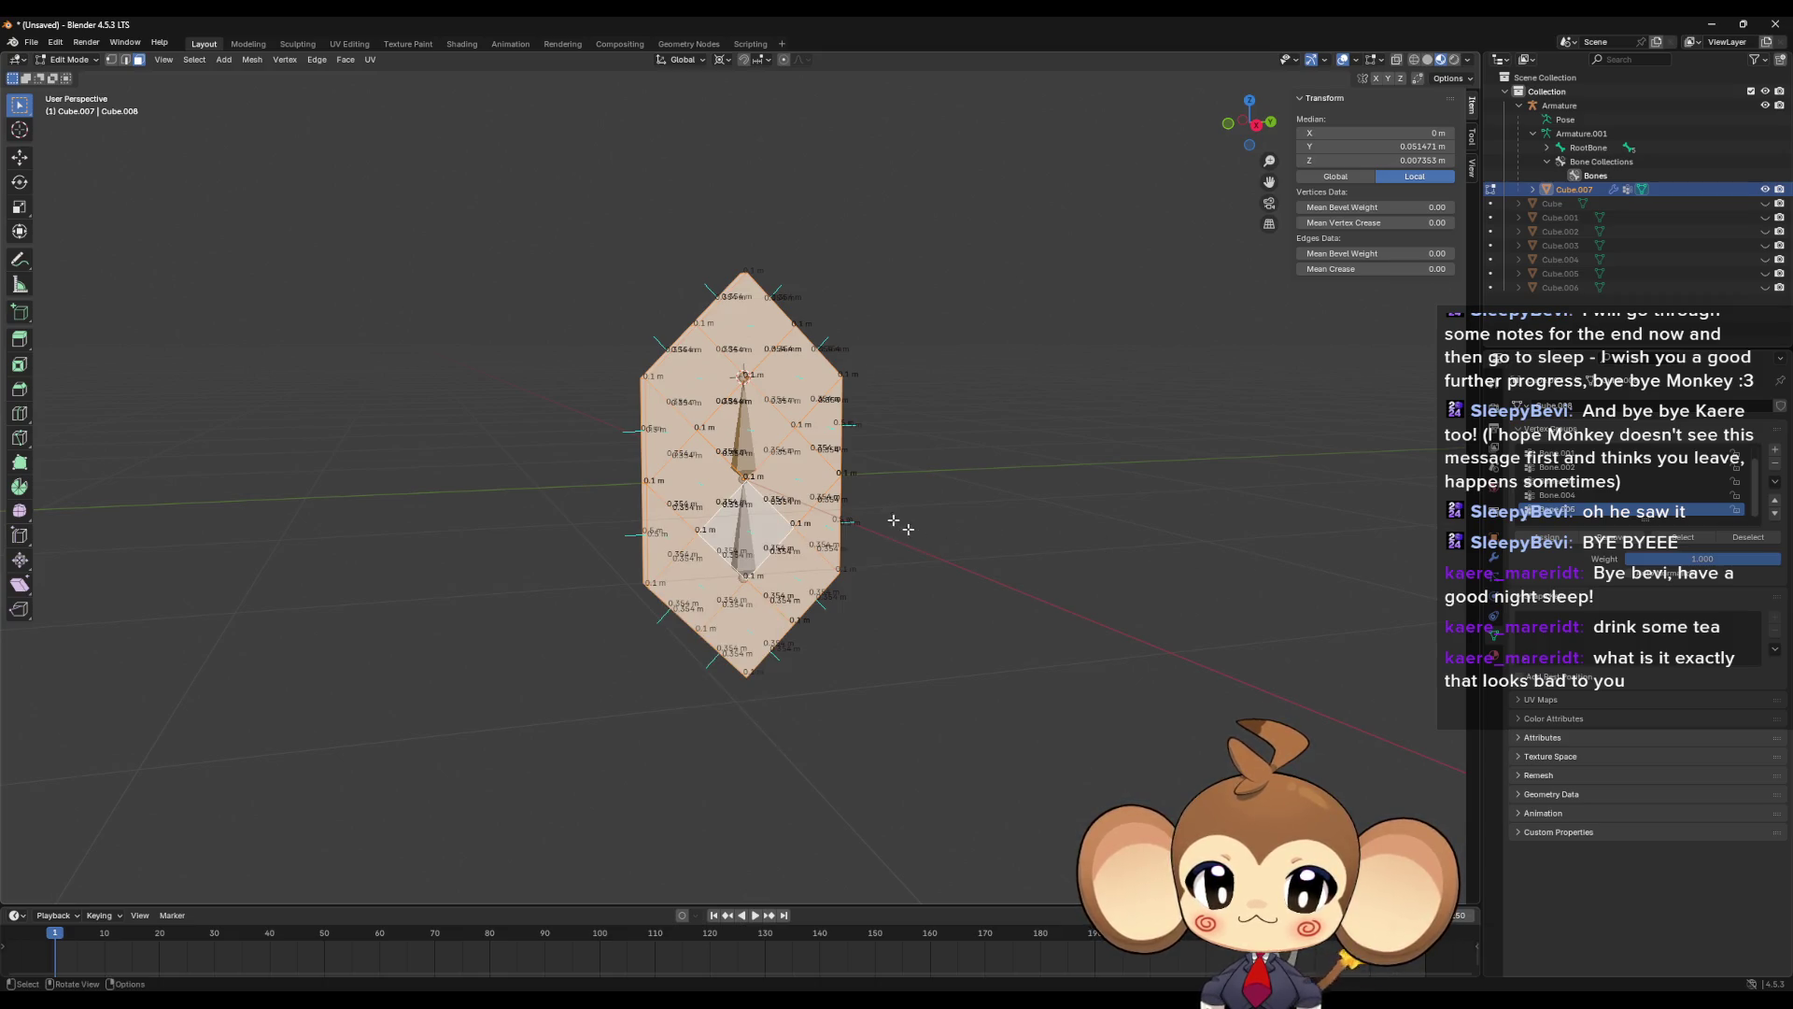
left_click(710, 382)
key("ctrl+l")
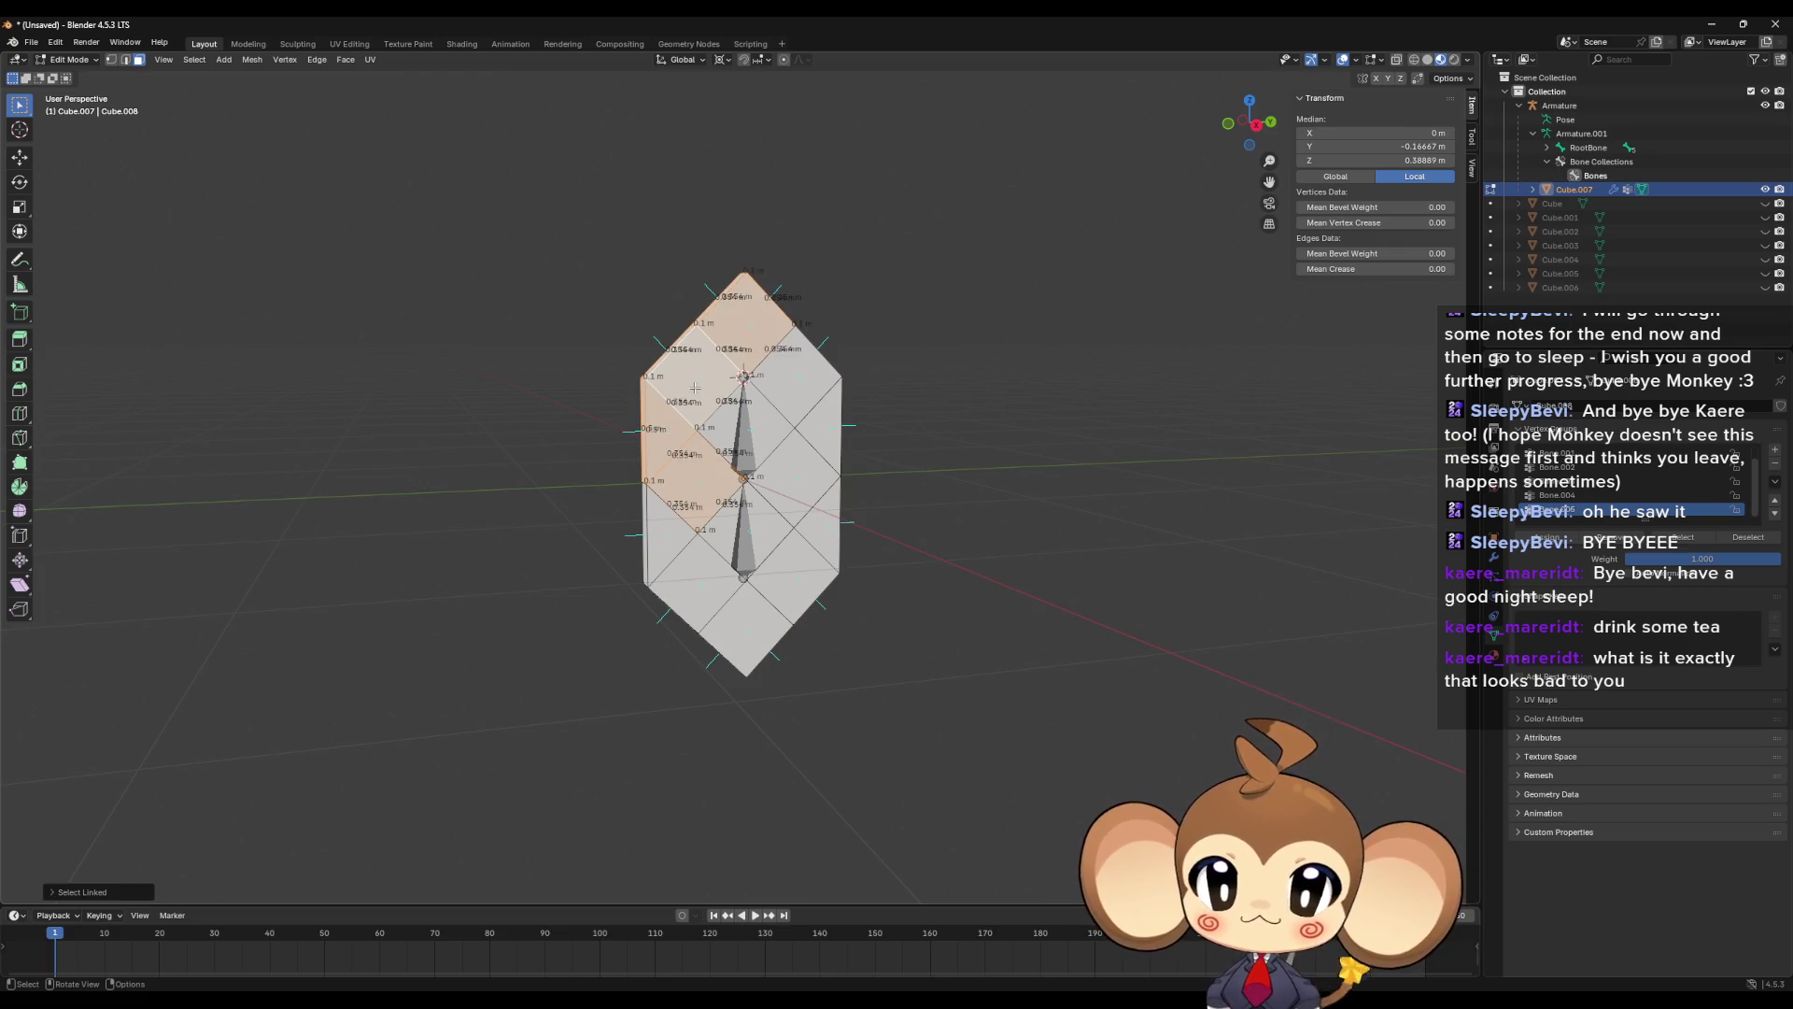
- Isolate the crystal in local view and test linked selection from its edge triangular faces
scroll(925, 429, "up", 3)
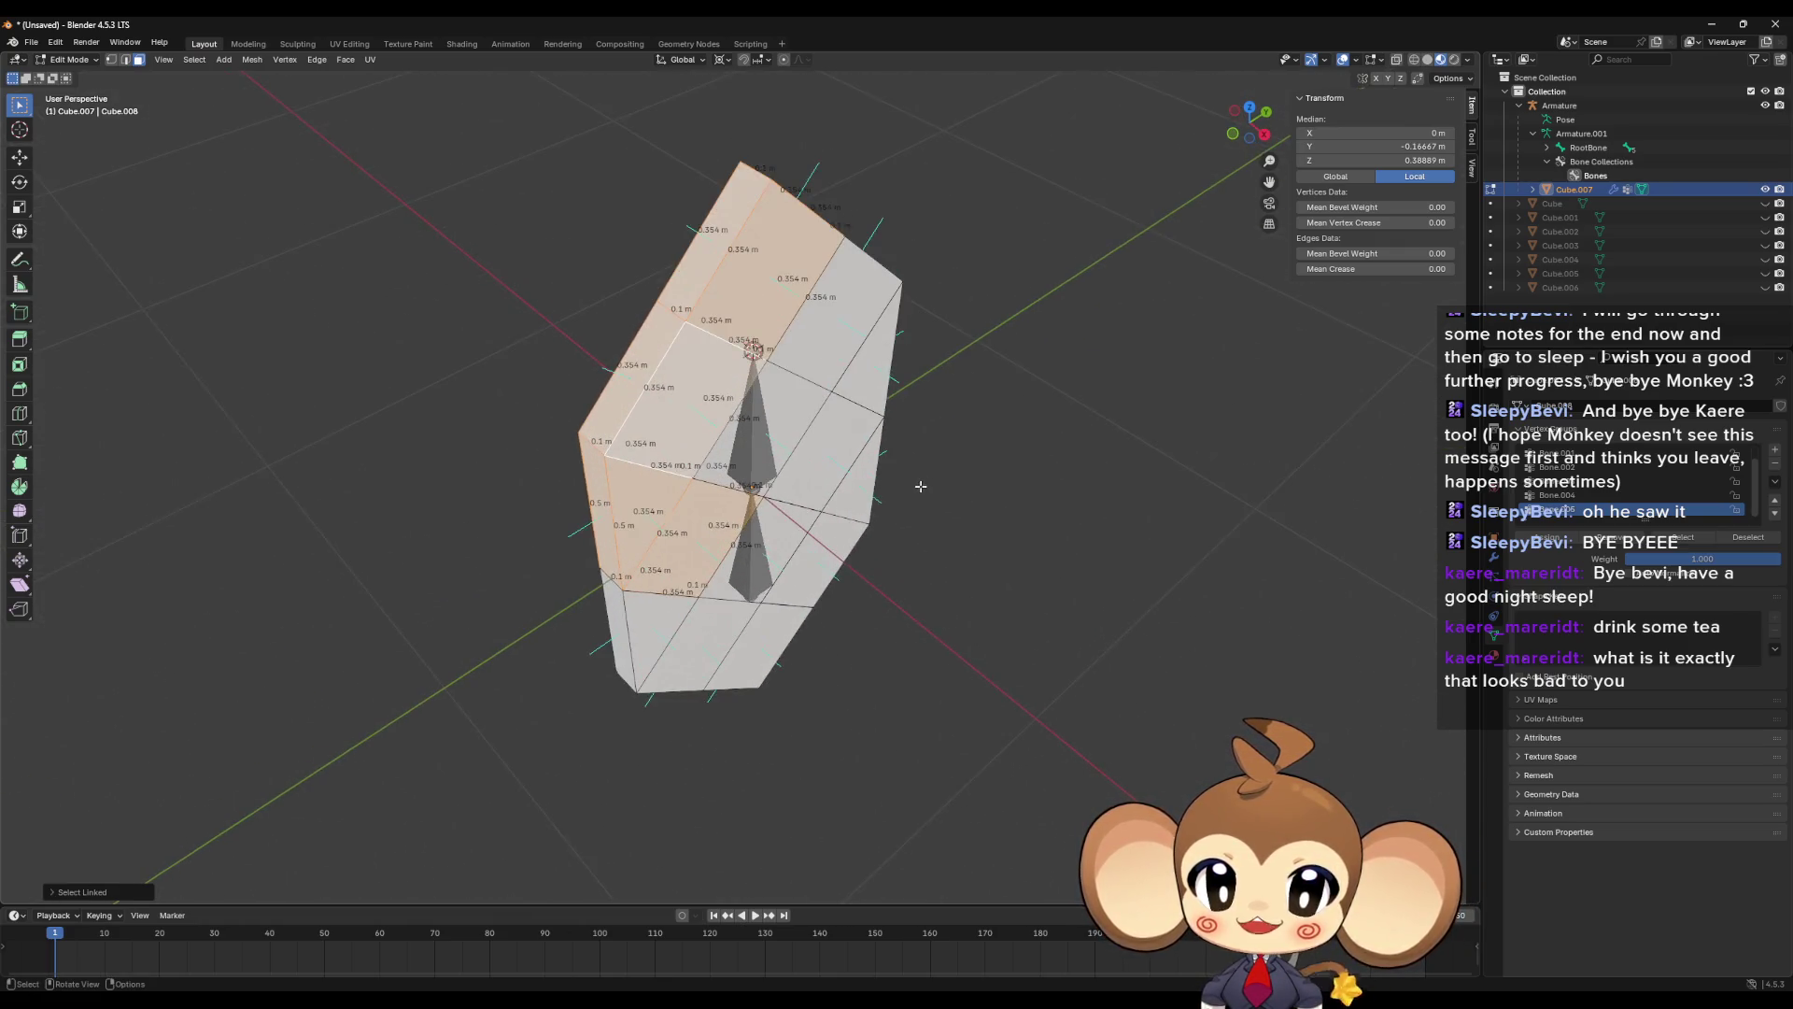
left_click_drag(925, 454, 1121, 328)
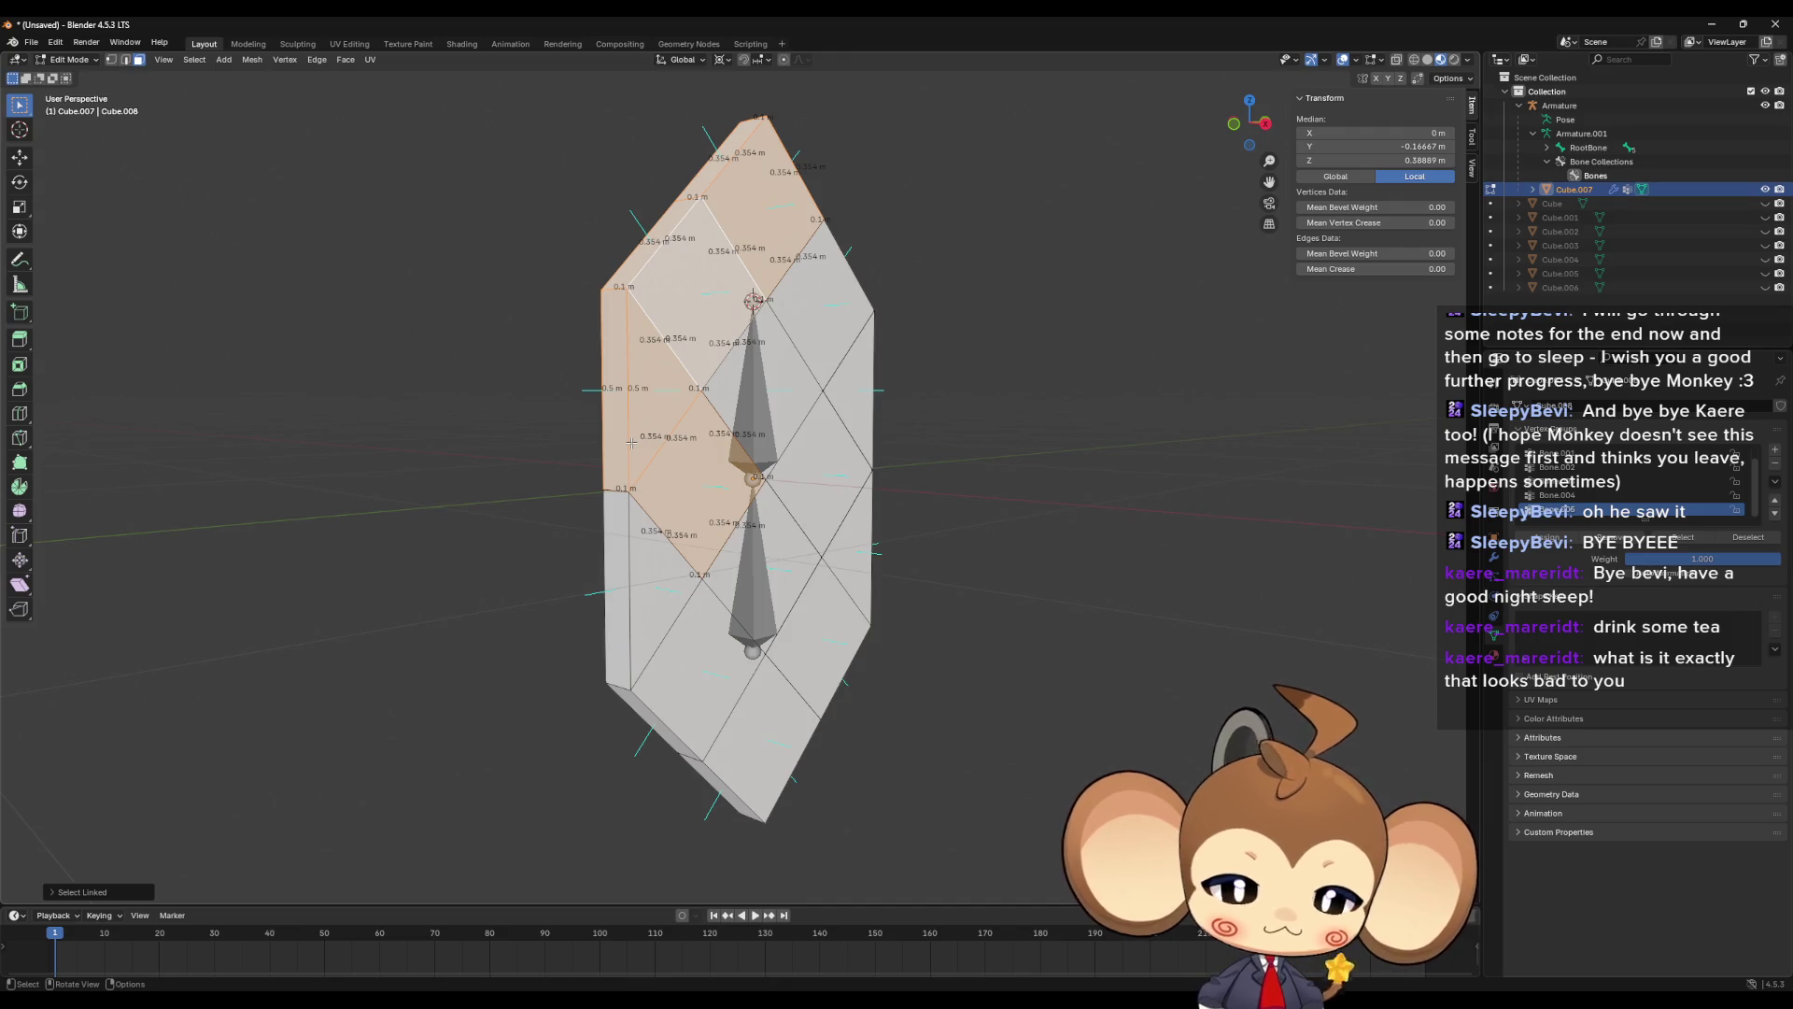
key("KP_Divide")
key("KP_Divide")
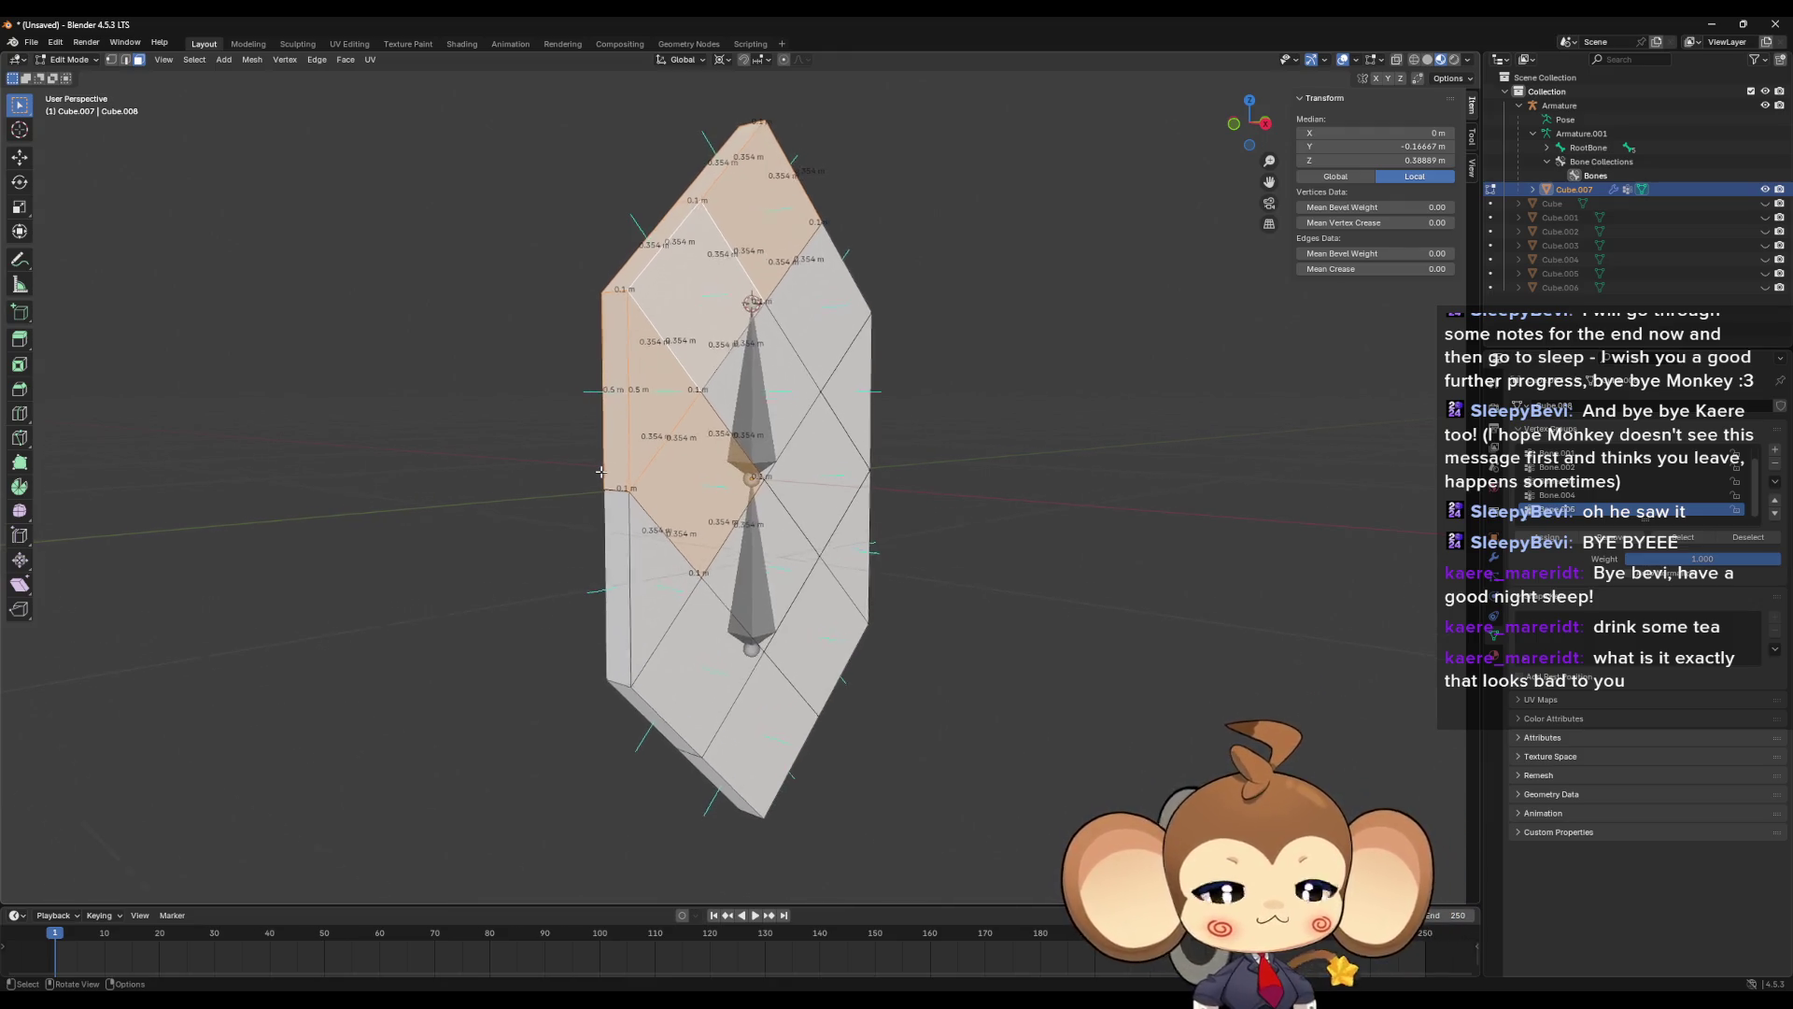
key("a")
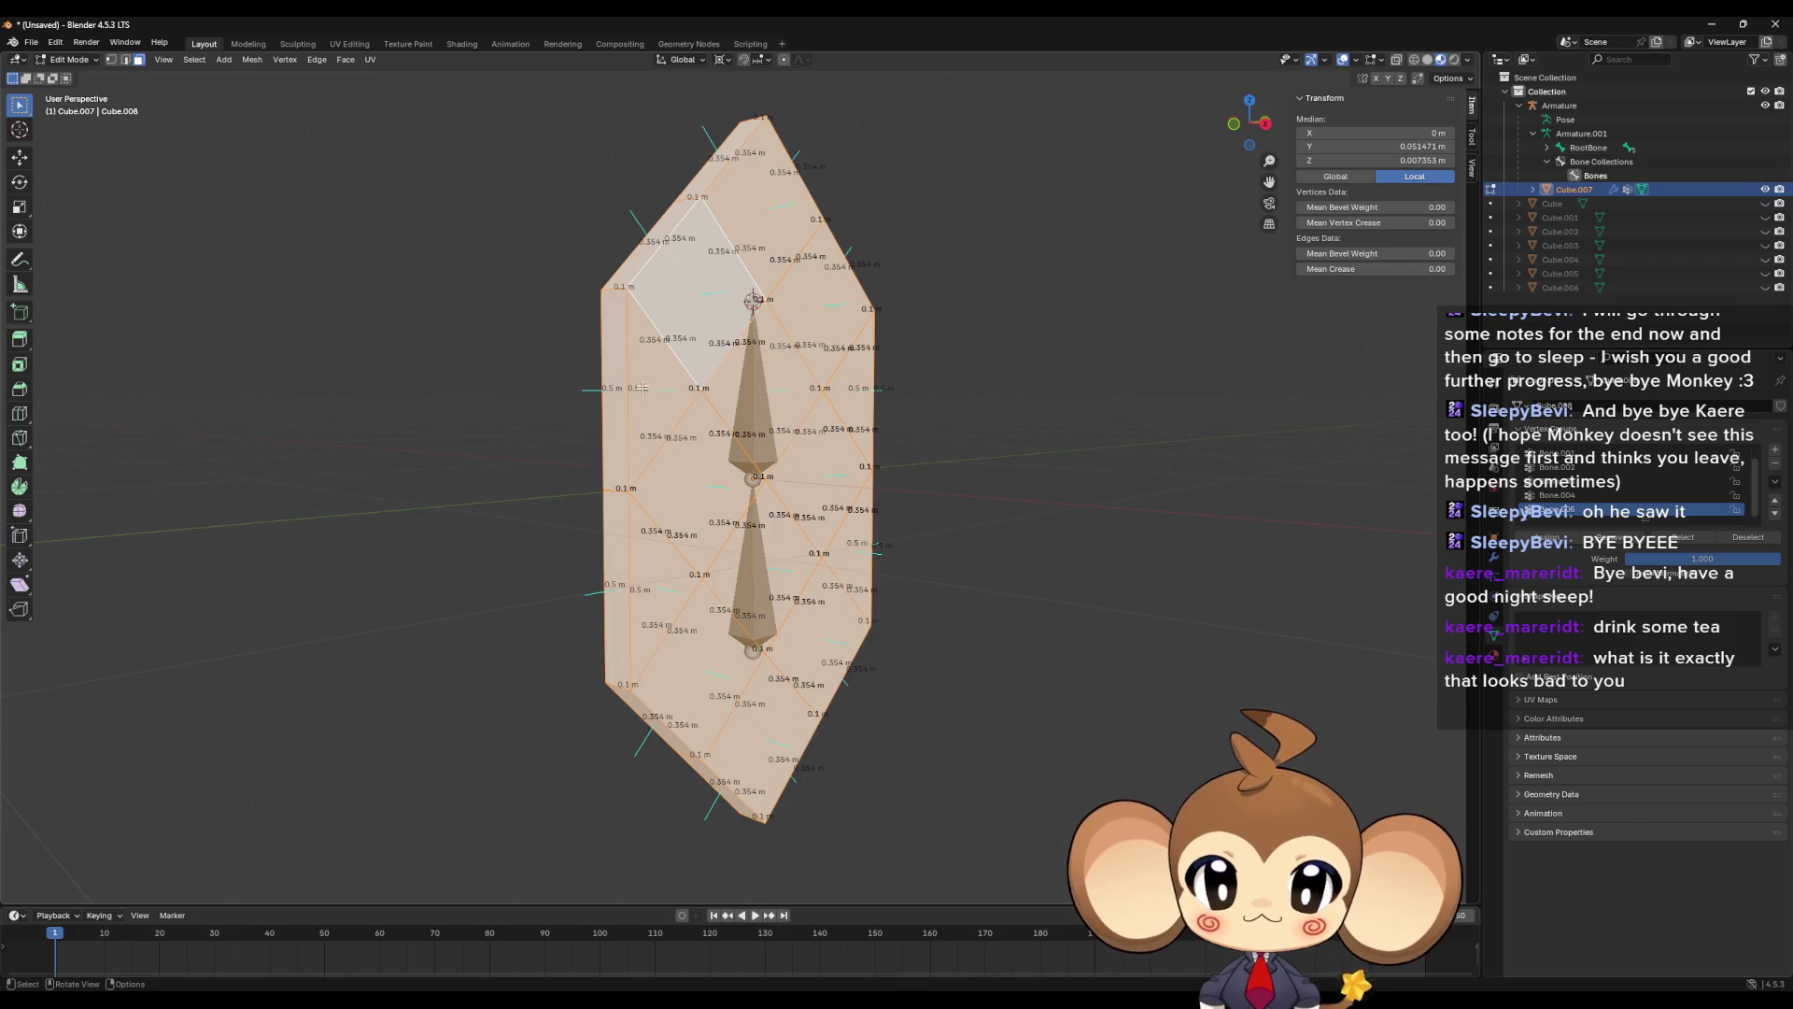
left_click(644, 385)
key("alt+z")
key("alt+z")
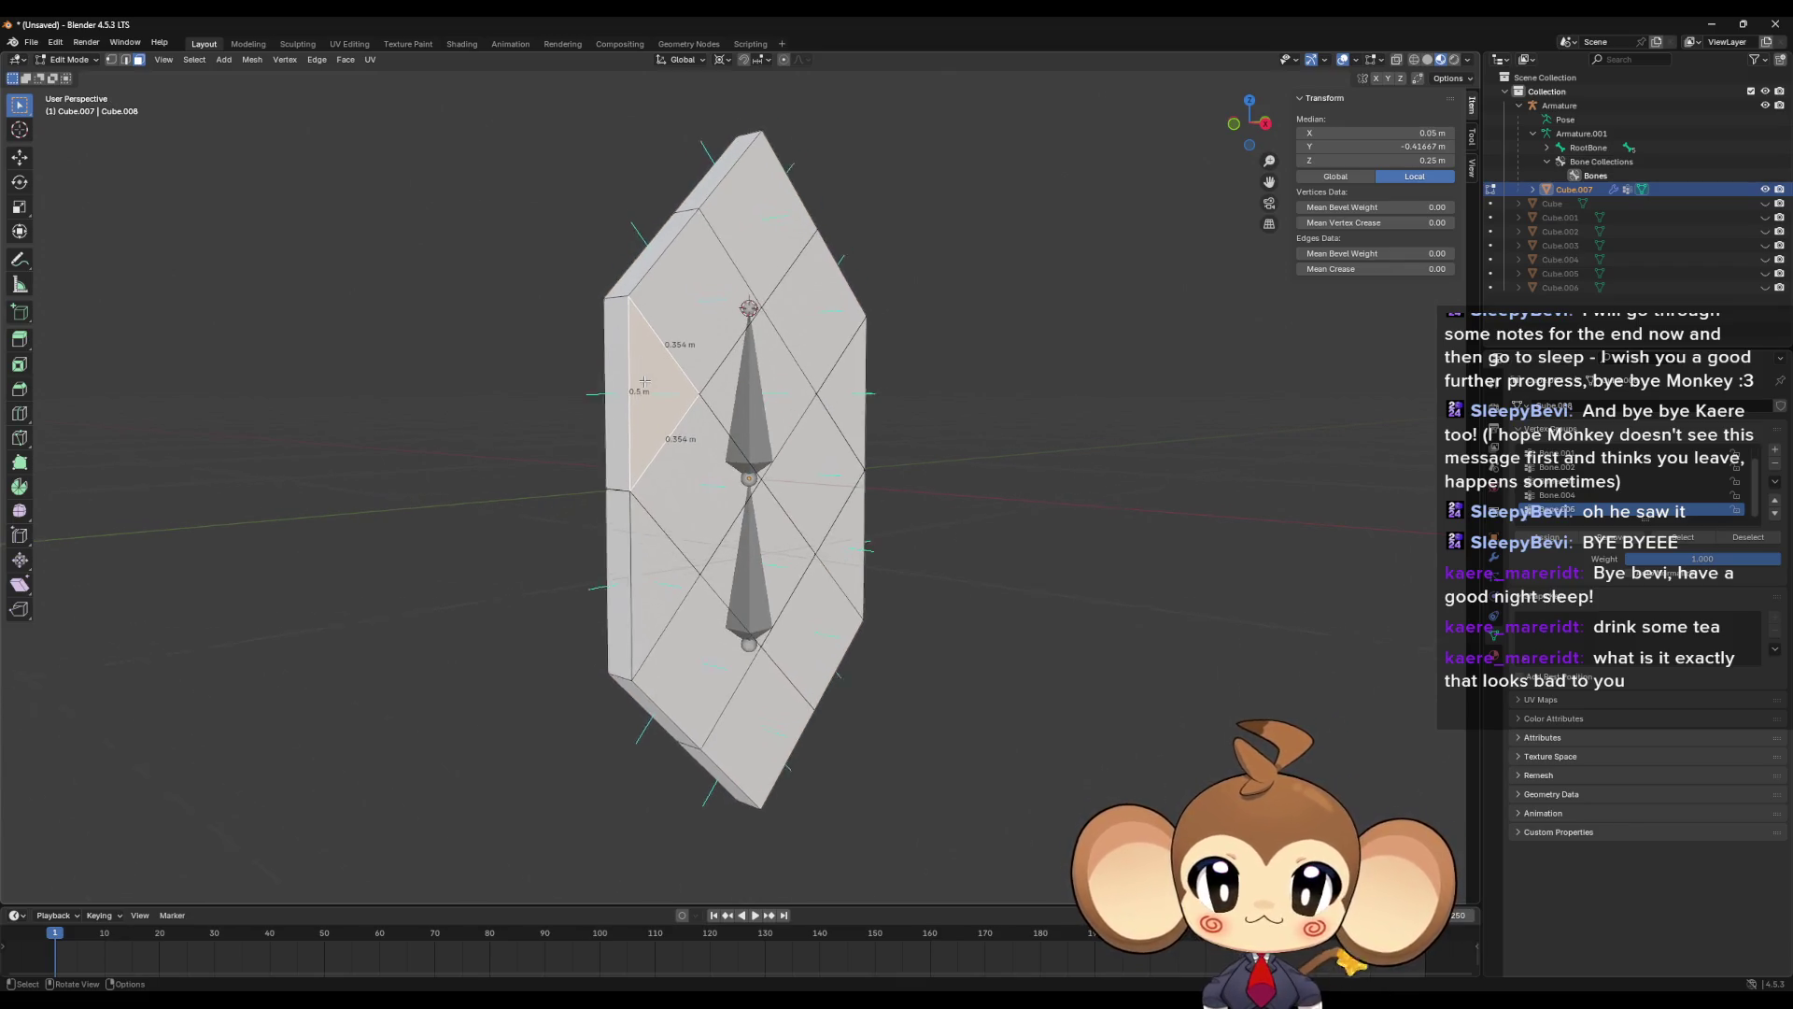
left_click(837, 429)
left_click(708, 306)
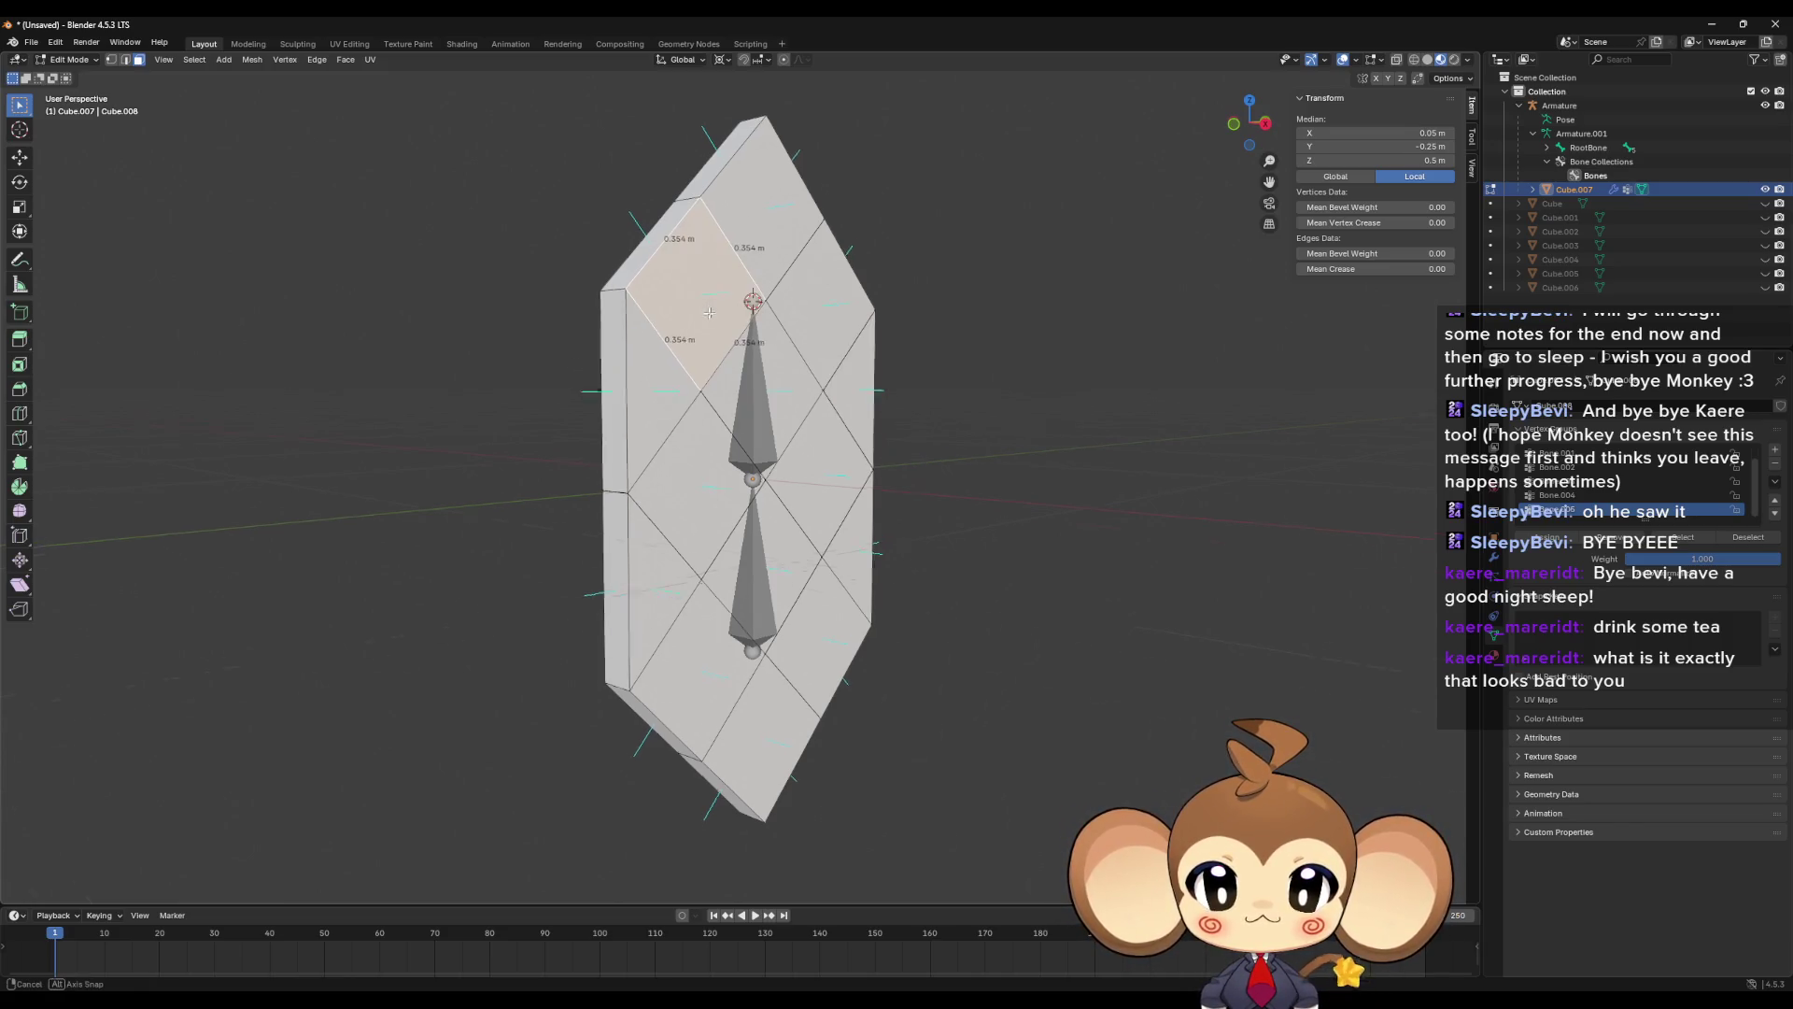
left_click(631, 408)
key("ctrl+l")
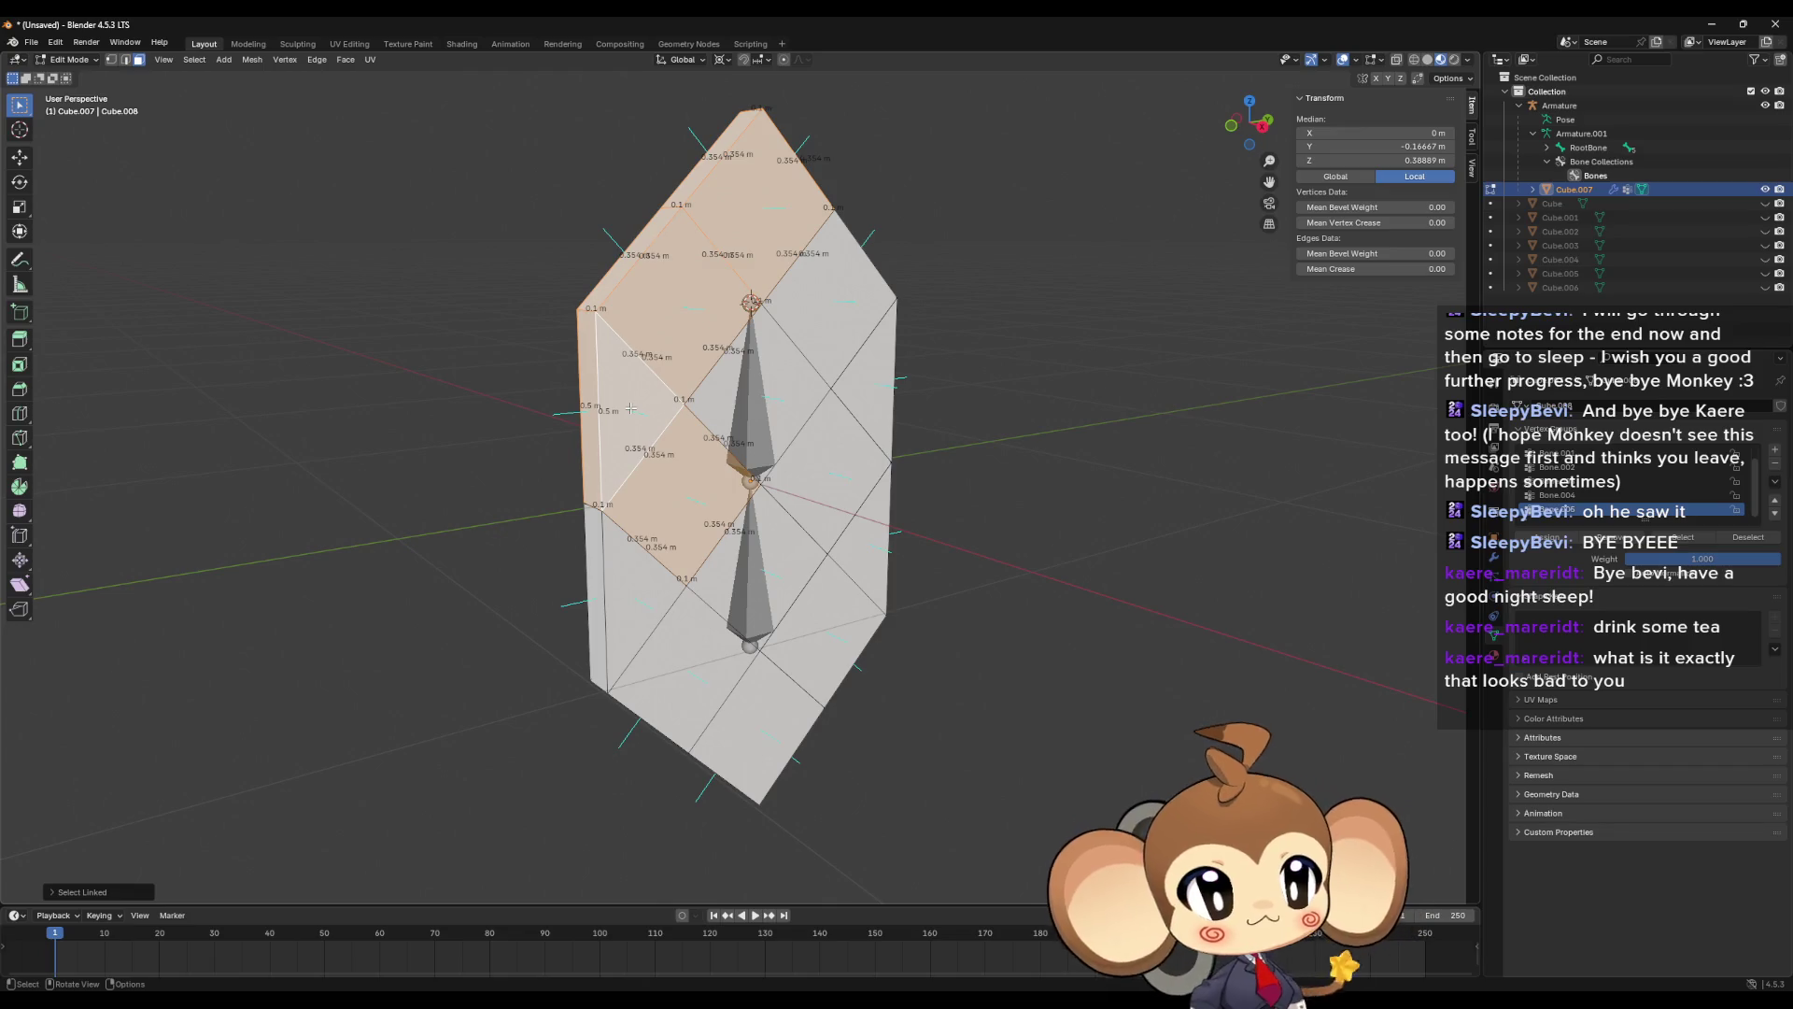
- Select the linked upper-left face island from a single edge, then clear the selection
mouse_move(632, 408)
left_mouse_down()
mouse_move(803, 409)
mouse_move(607, 408)
mouse_move(607, 434)
mouse_move(654, 432)
mouse_move(605, 392)
mouse_move(682, 445)
left_mouse_up()
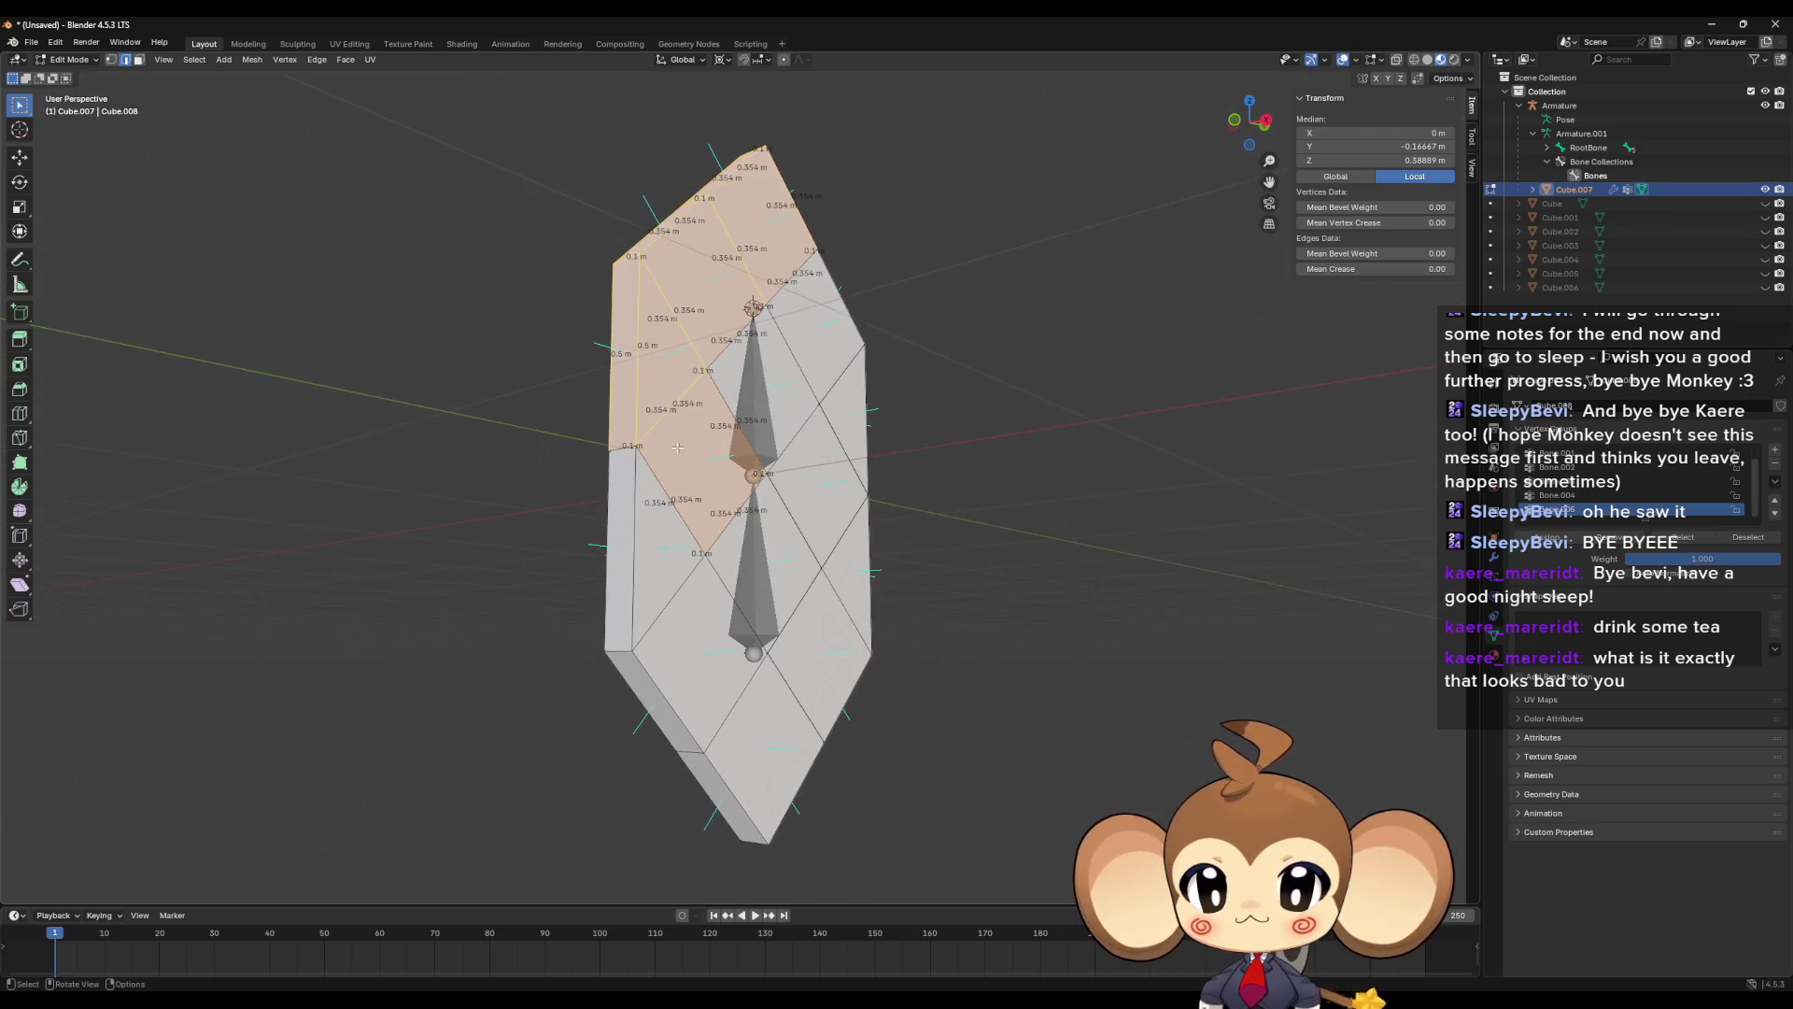
left_click(611, 446)
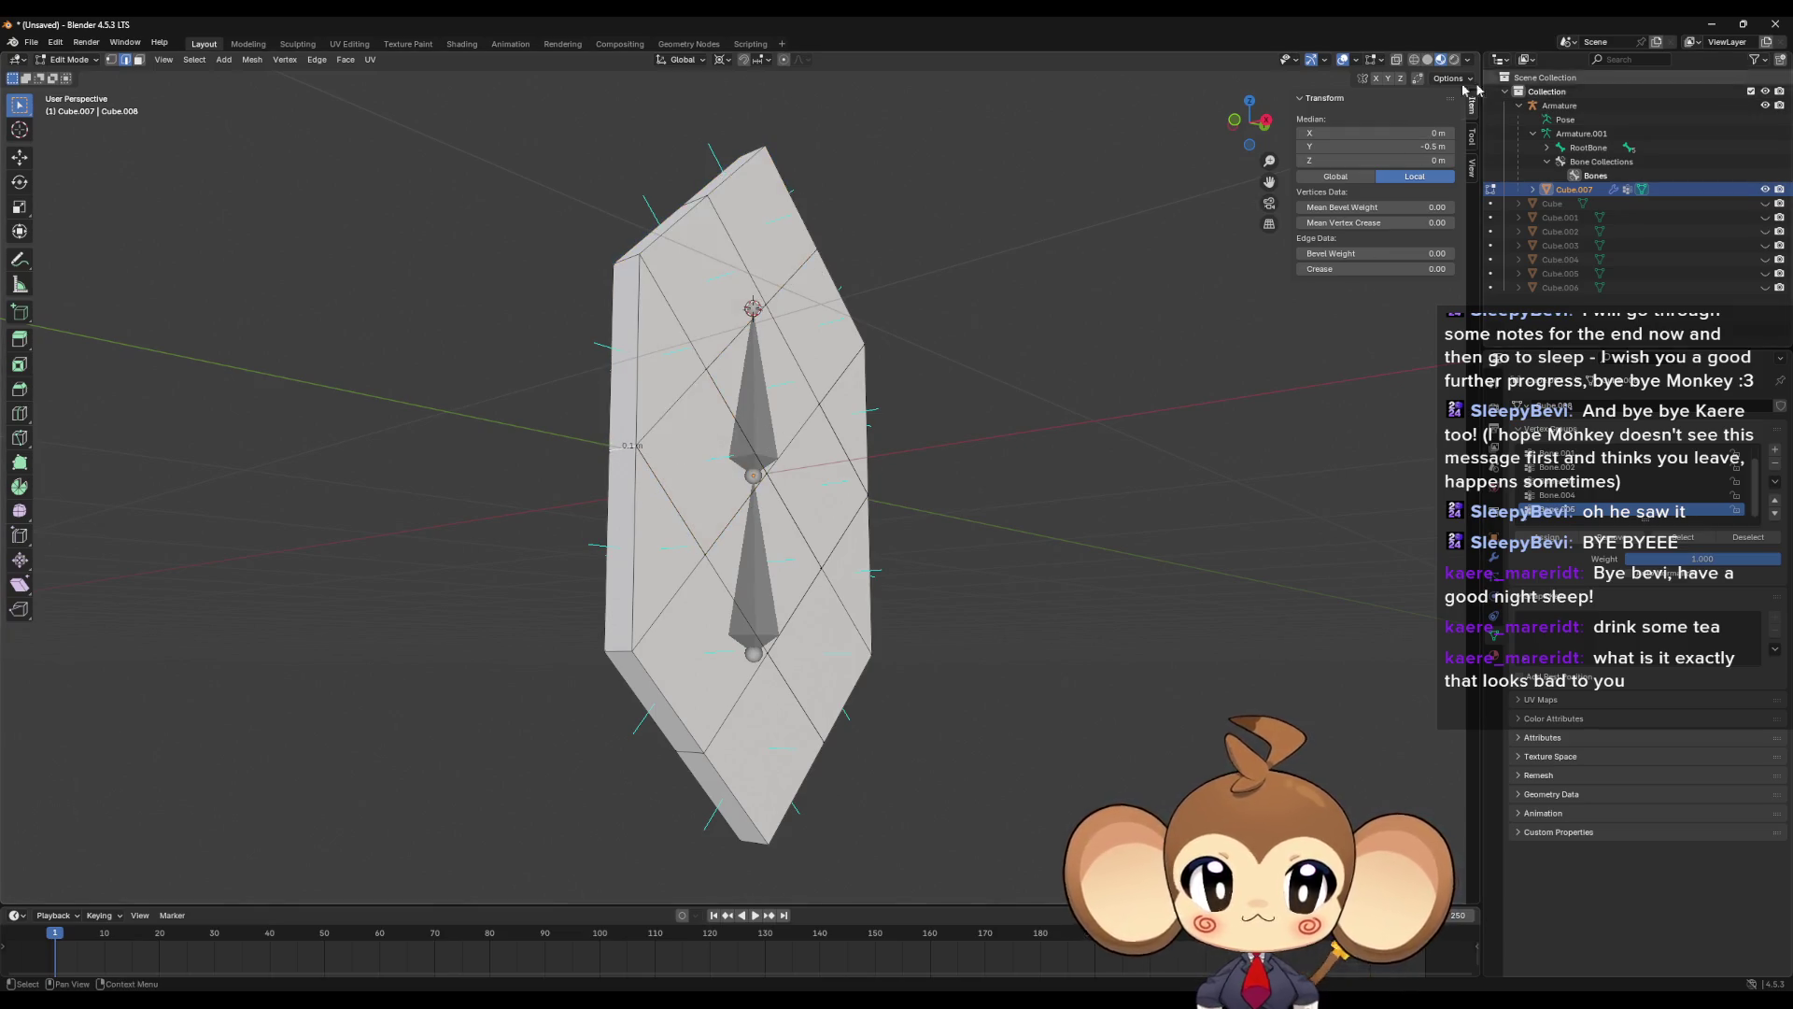
left_click_drag(682, 450, 654, 475)
key("a")
left_click(653, 475)
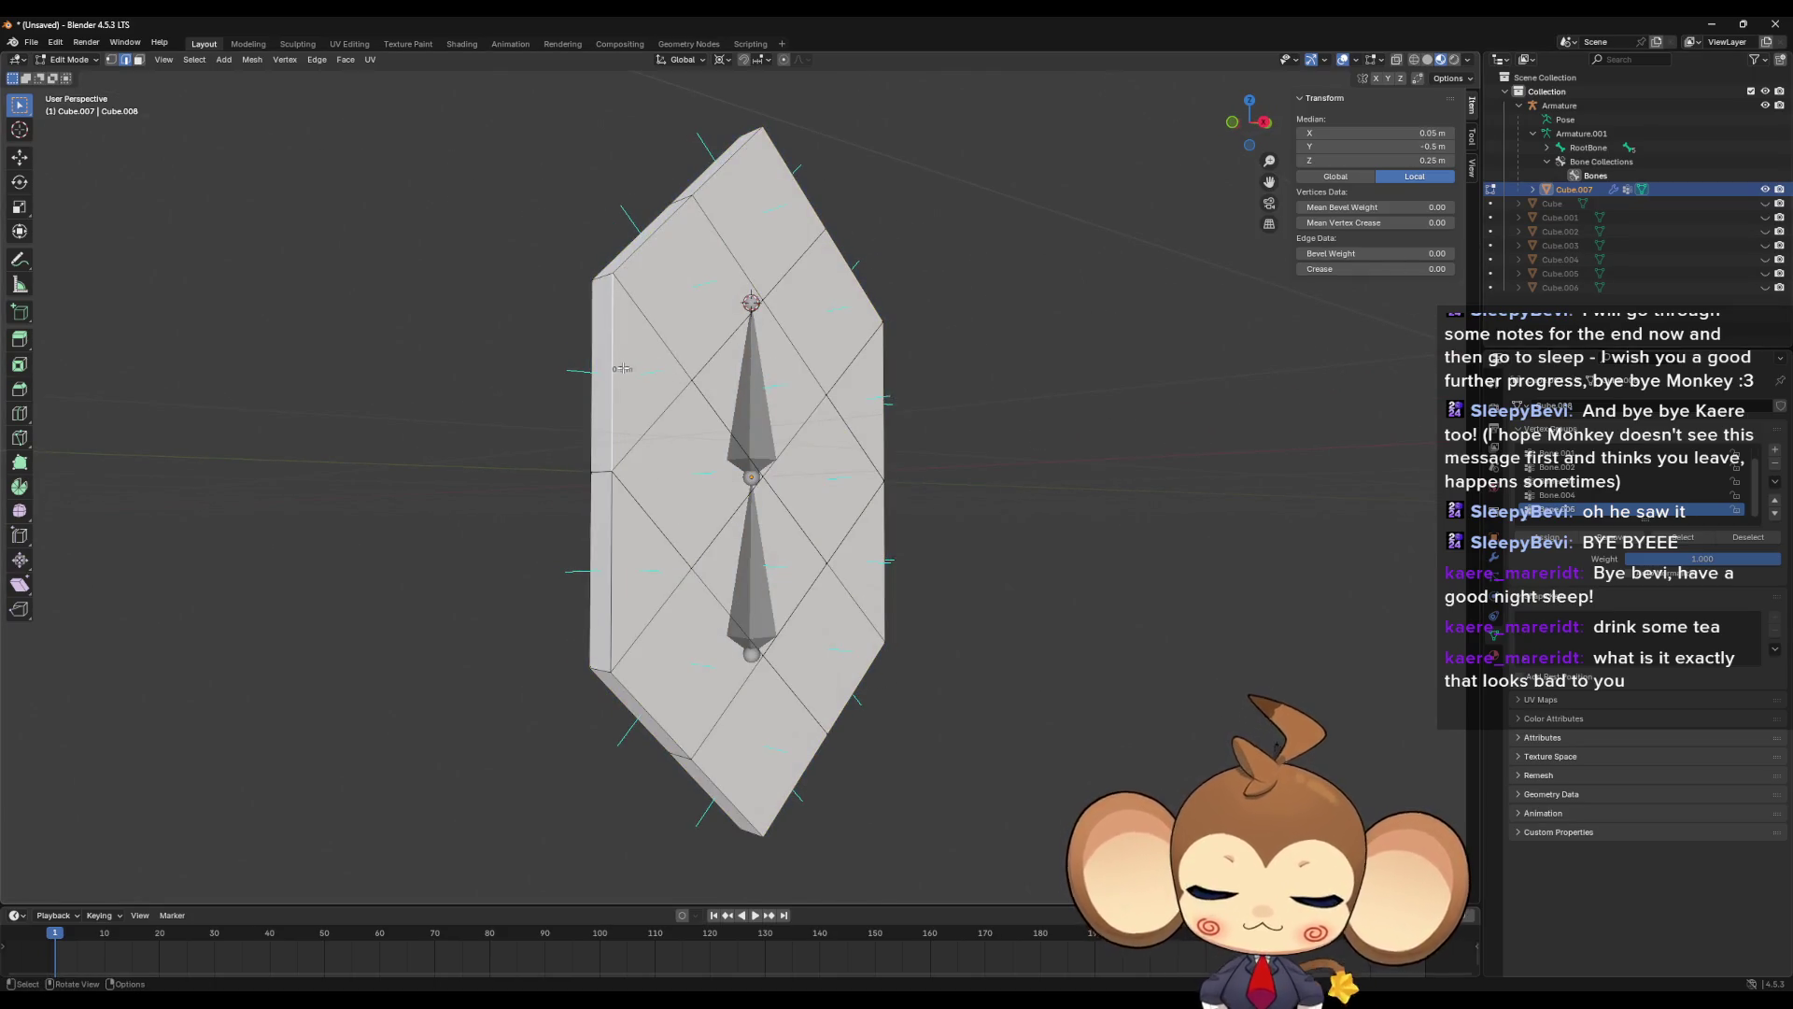
key("ctrl+l")
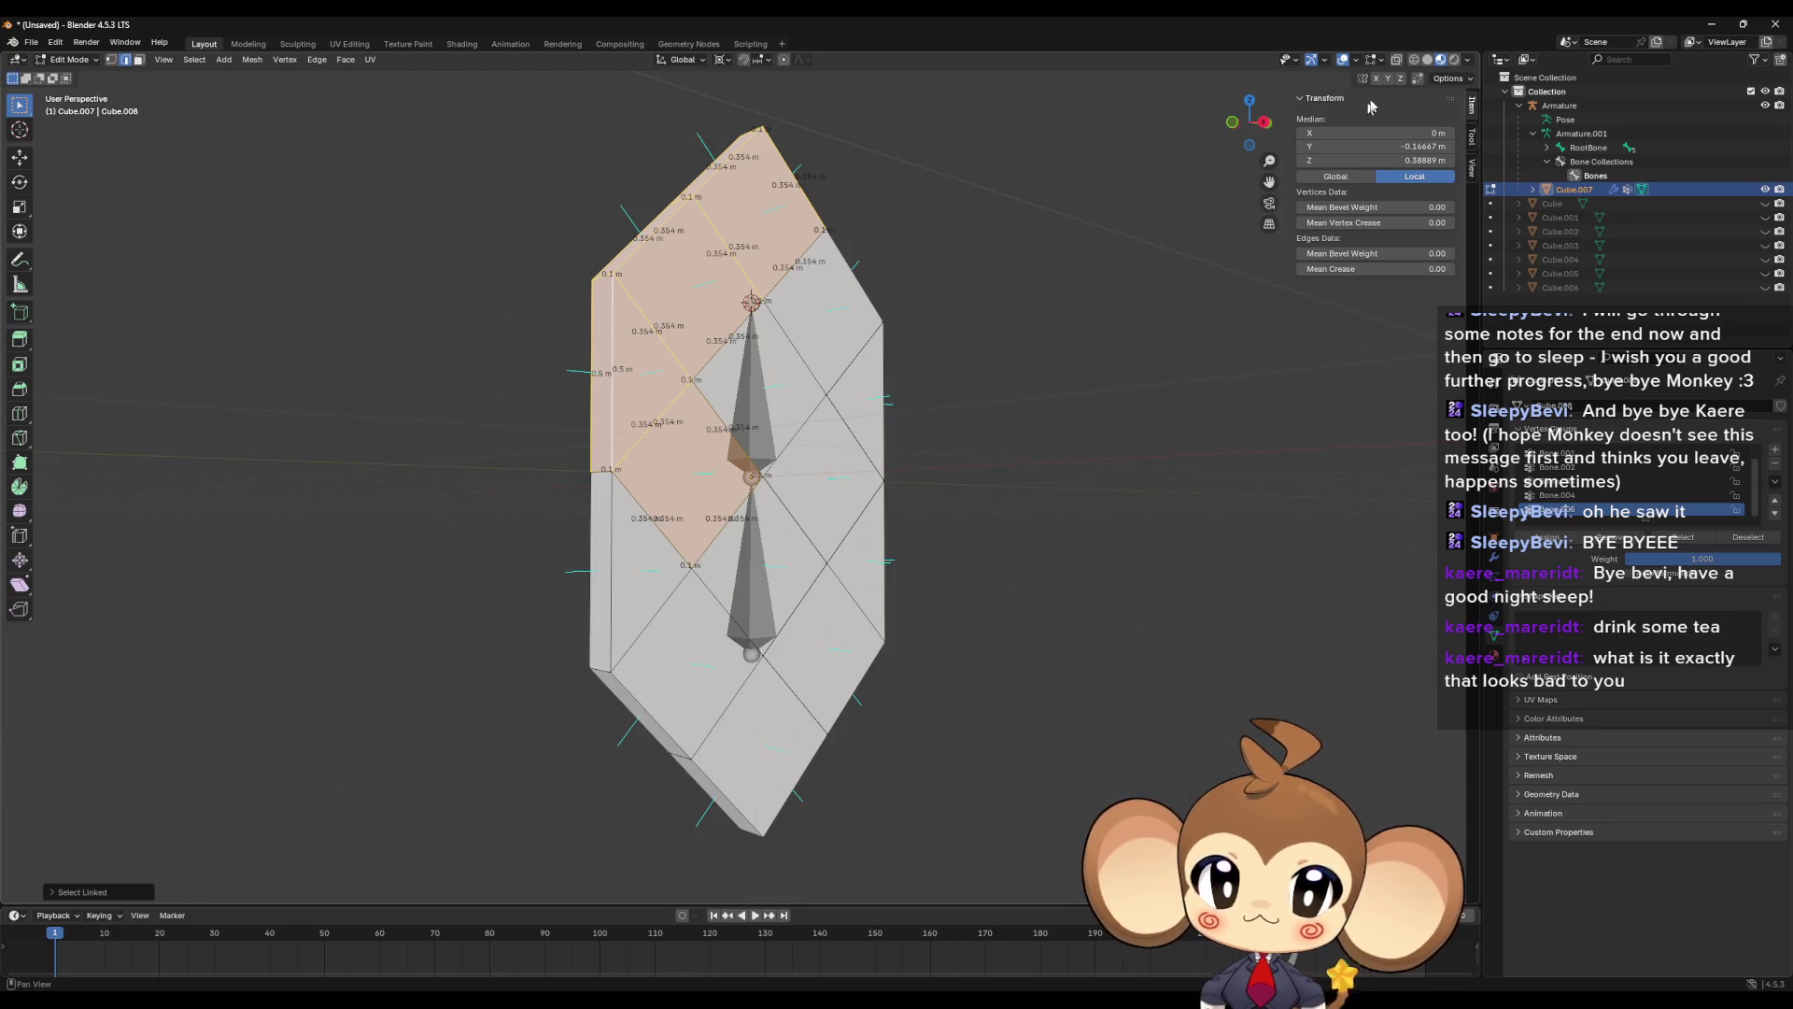
mouse_move(1045, 343)
left_mouse_down()
mouse_move(951, 382)
mouse_move(979, 378)
mouse_move(945, 413)
left_mouse_up()
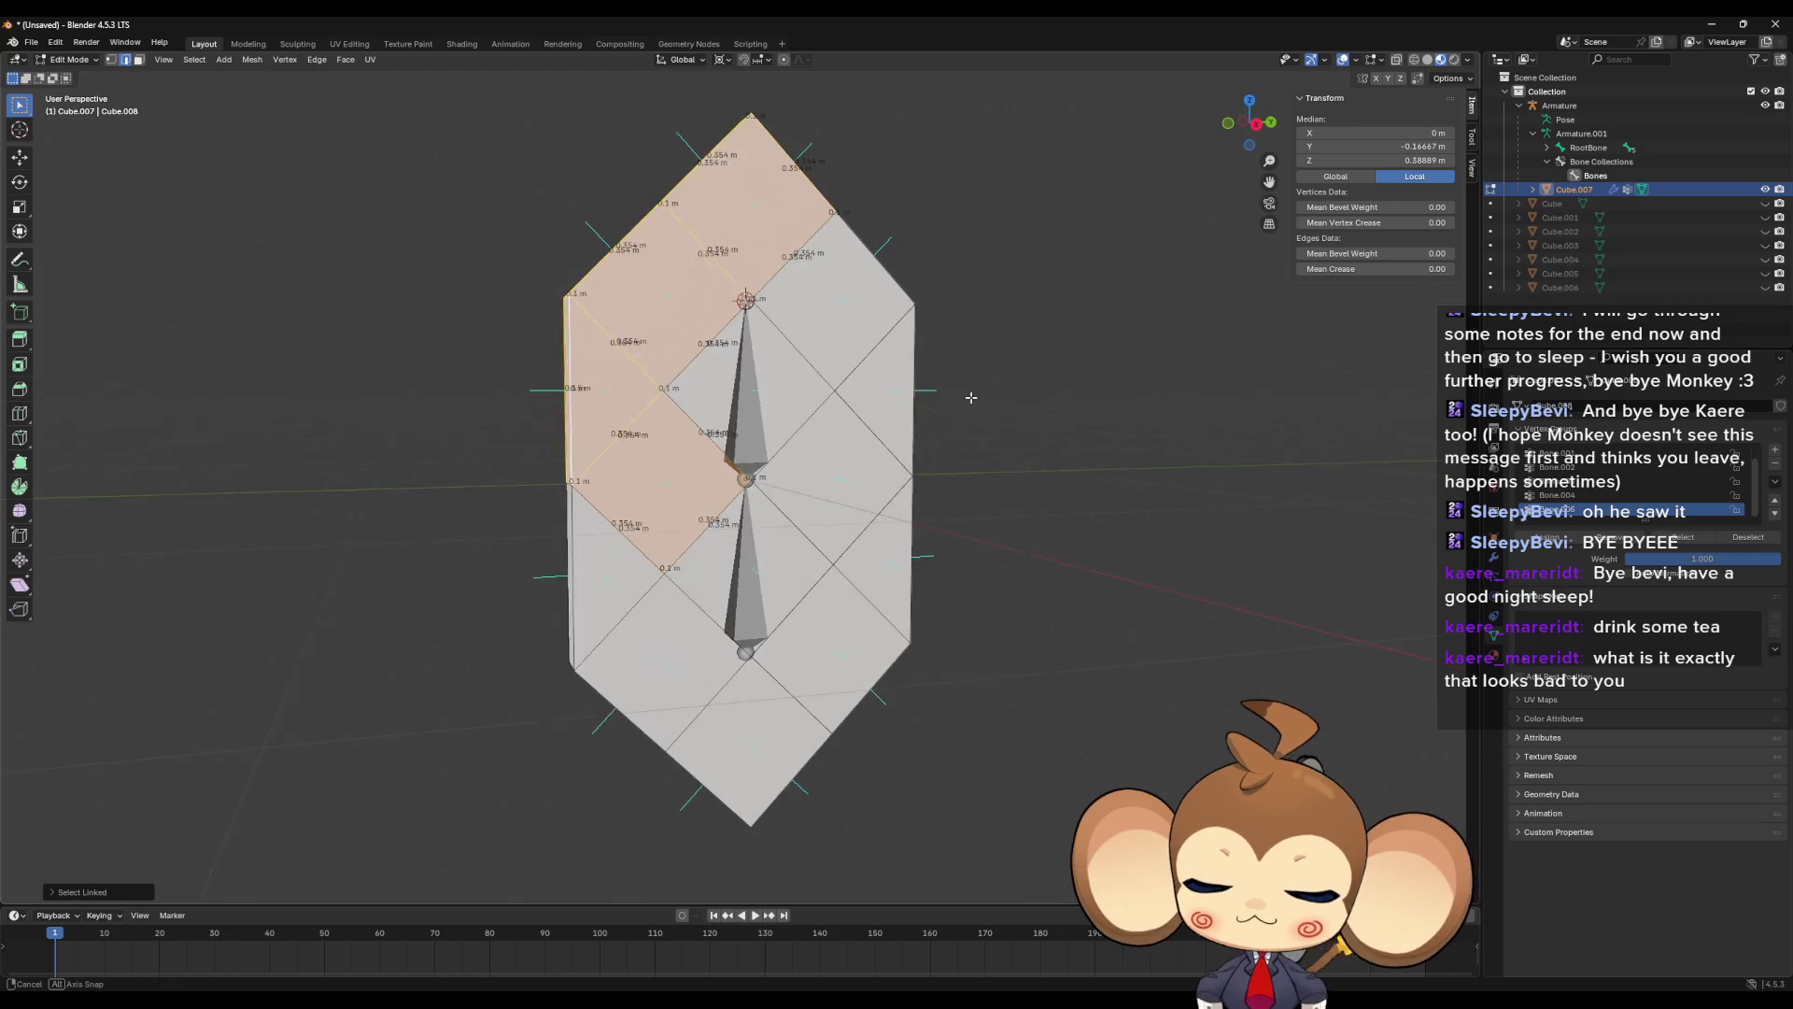
left_click(1009, 432)
- Delete the middle and lower linked face islands of the crystal
key("l")
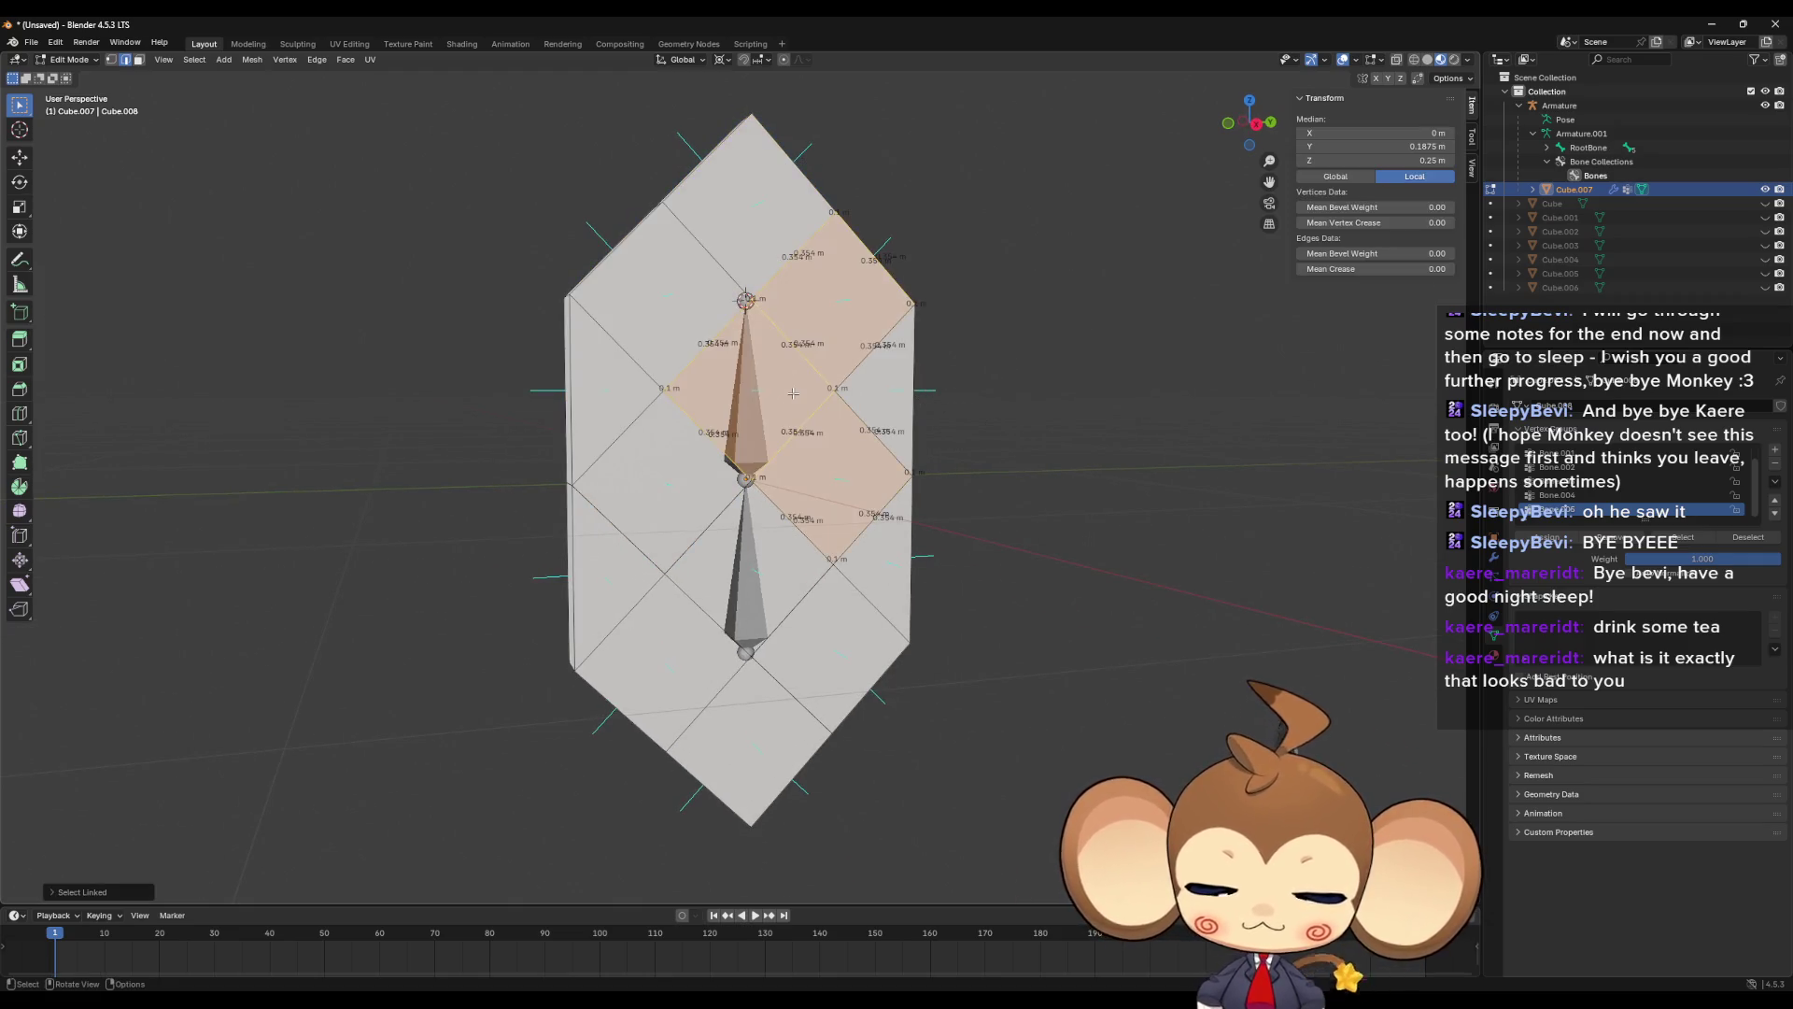
key("x")
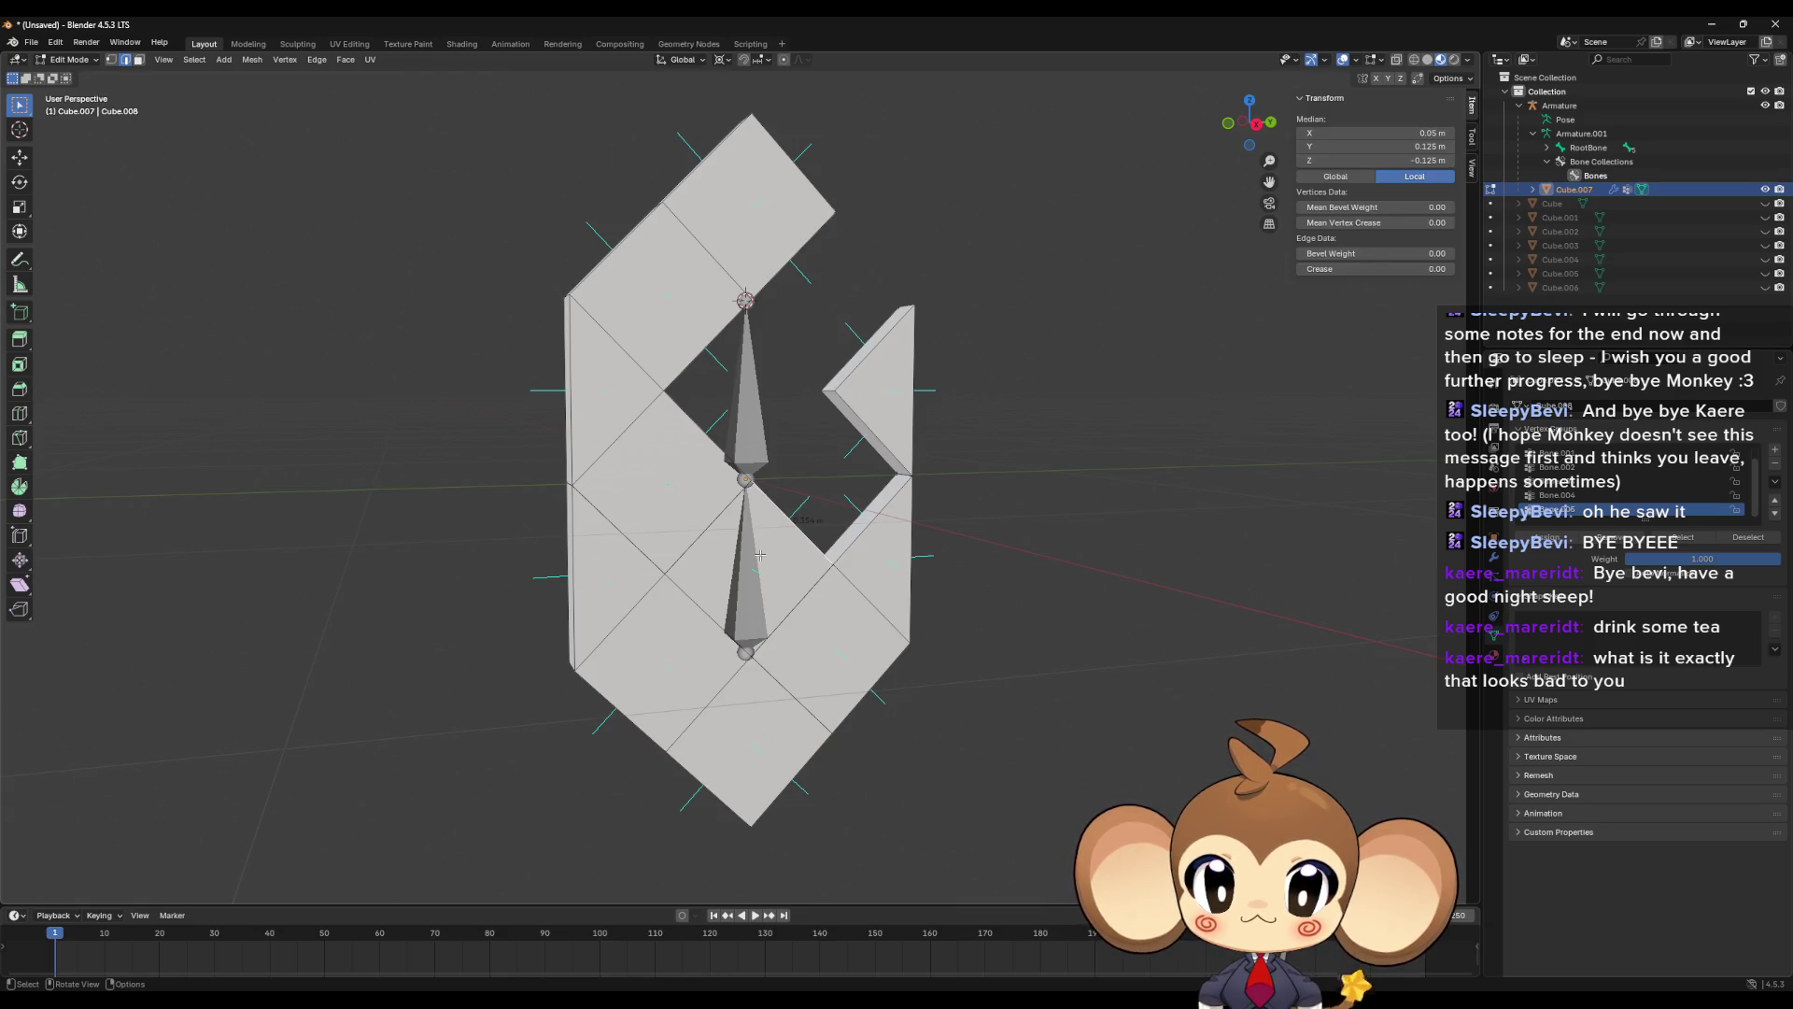
key("l")
key("x")
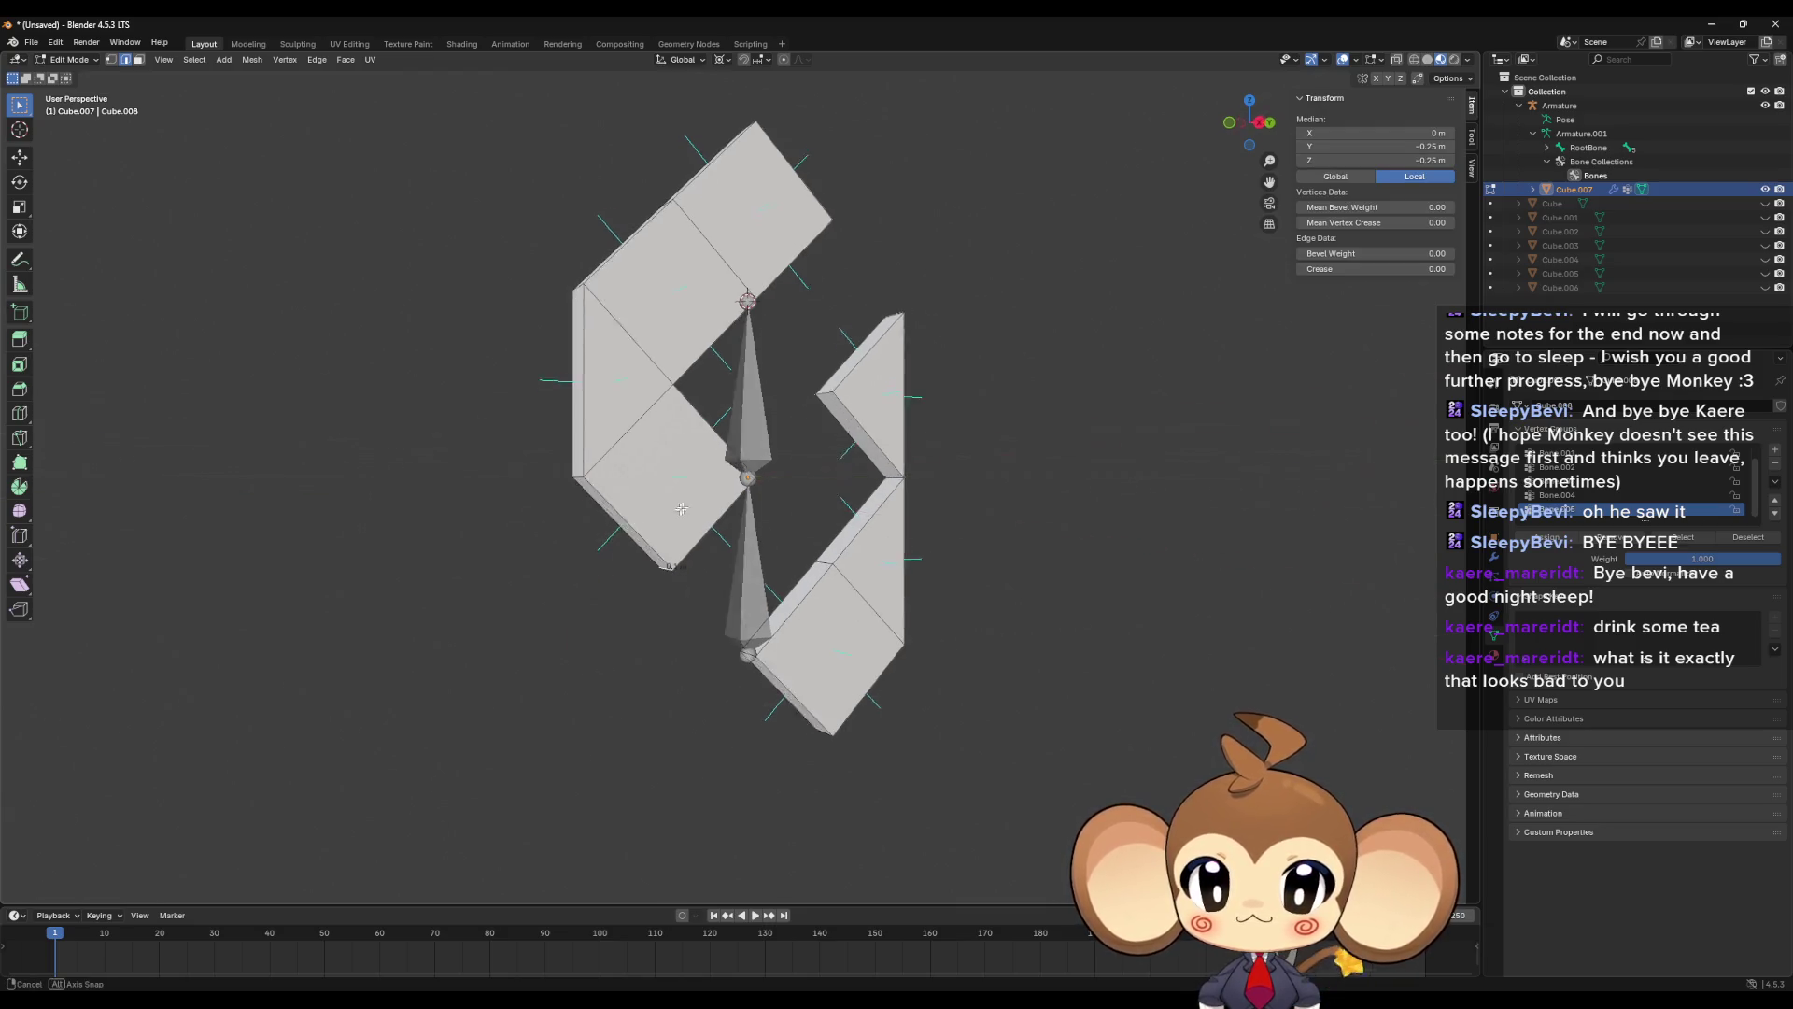
- Select a set of edges on the top, centre, sides and bottom of the remaining crystal pieces
left_click(686, 497)
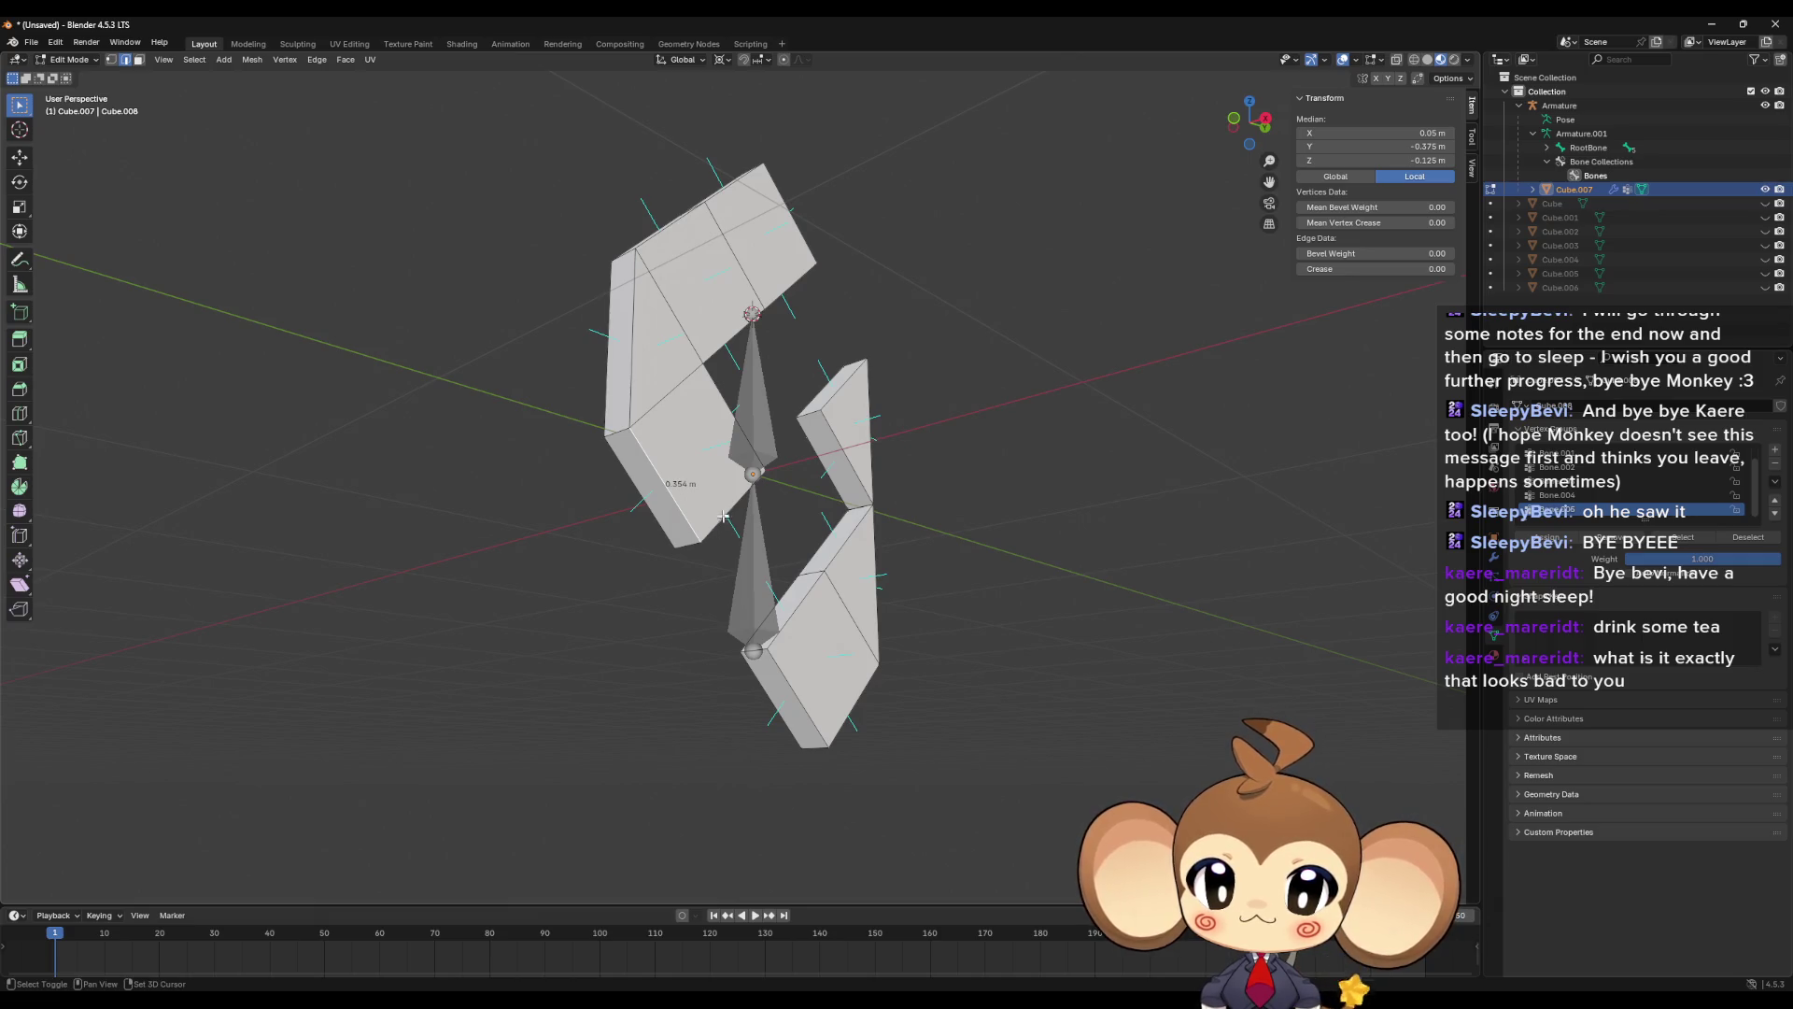
left_click(695, 504, "shift")
left_click(692, 457, "shift")
left_click_drag(692, 457, 636, 371)
left_click(649, 340, "shift")
left_click(747, 327, "shift")
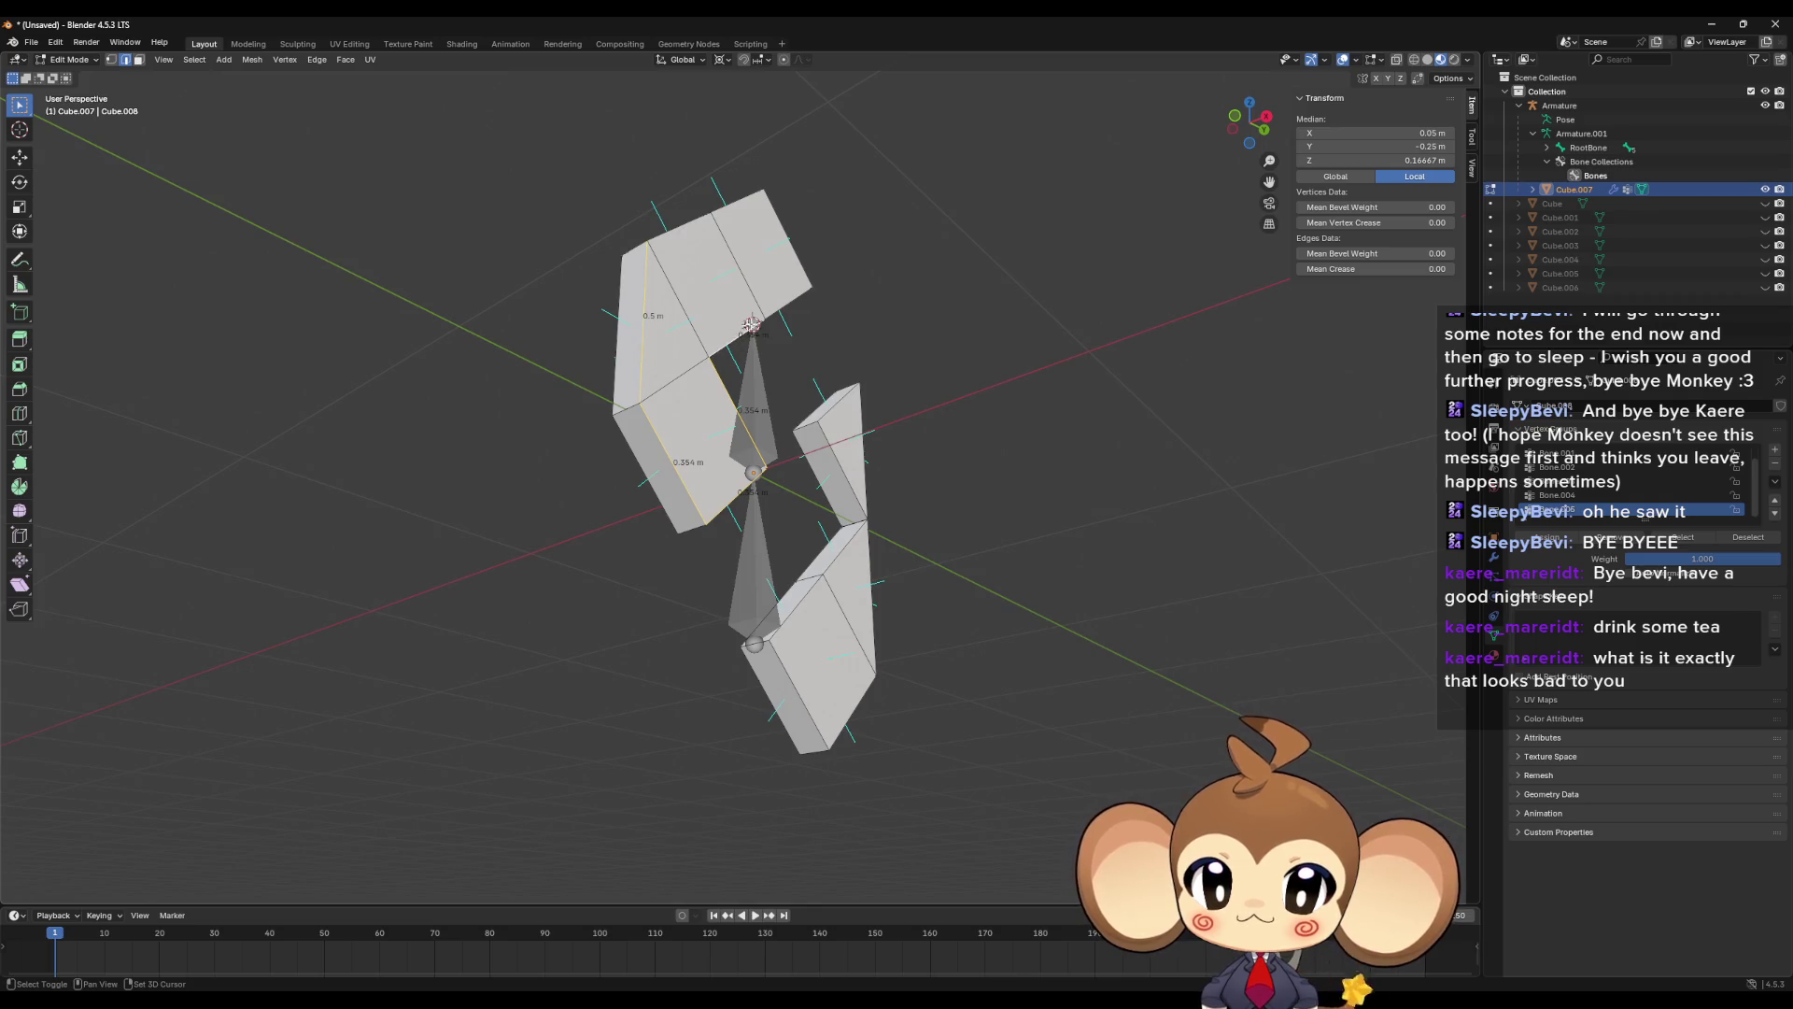
left_click(789, 297, "shift")
left_click(788, 238, "shift")
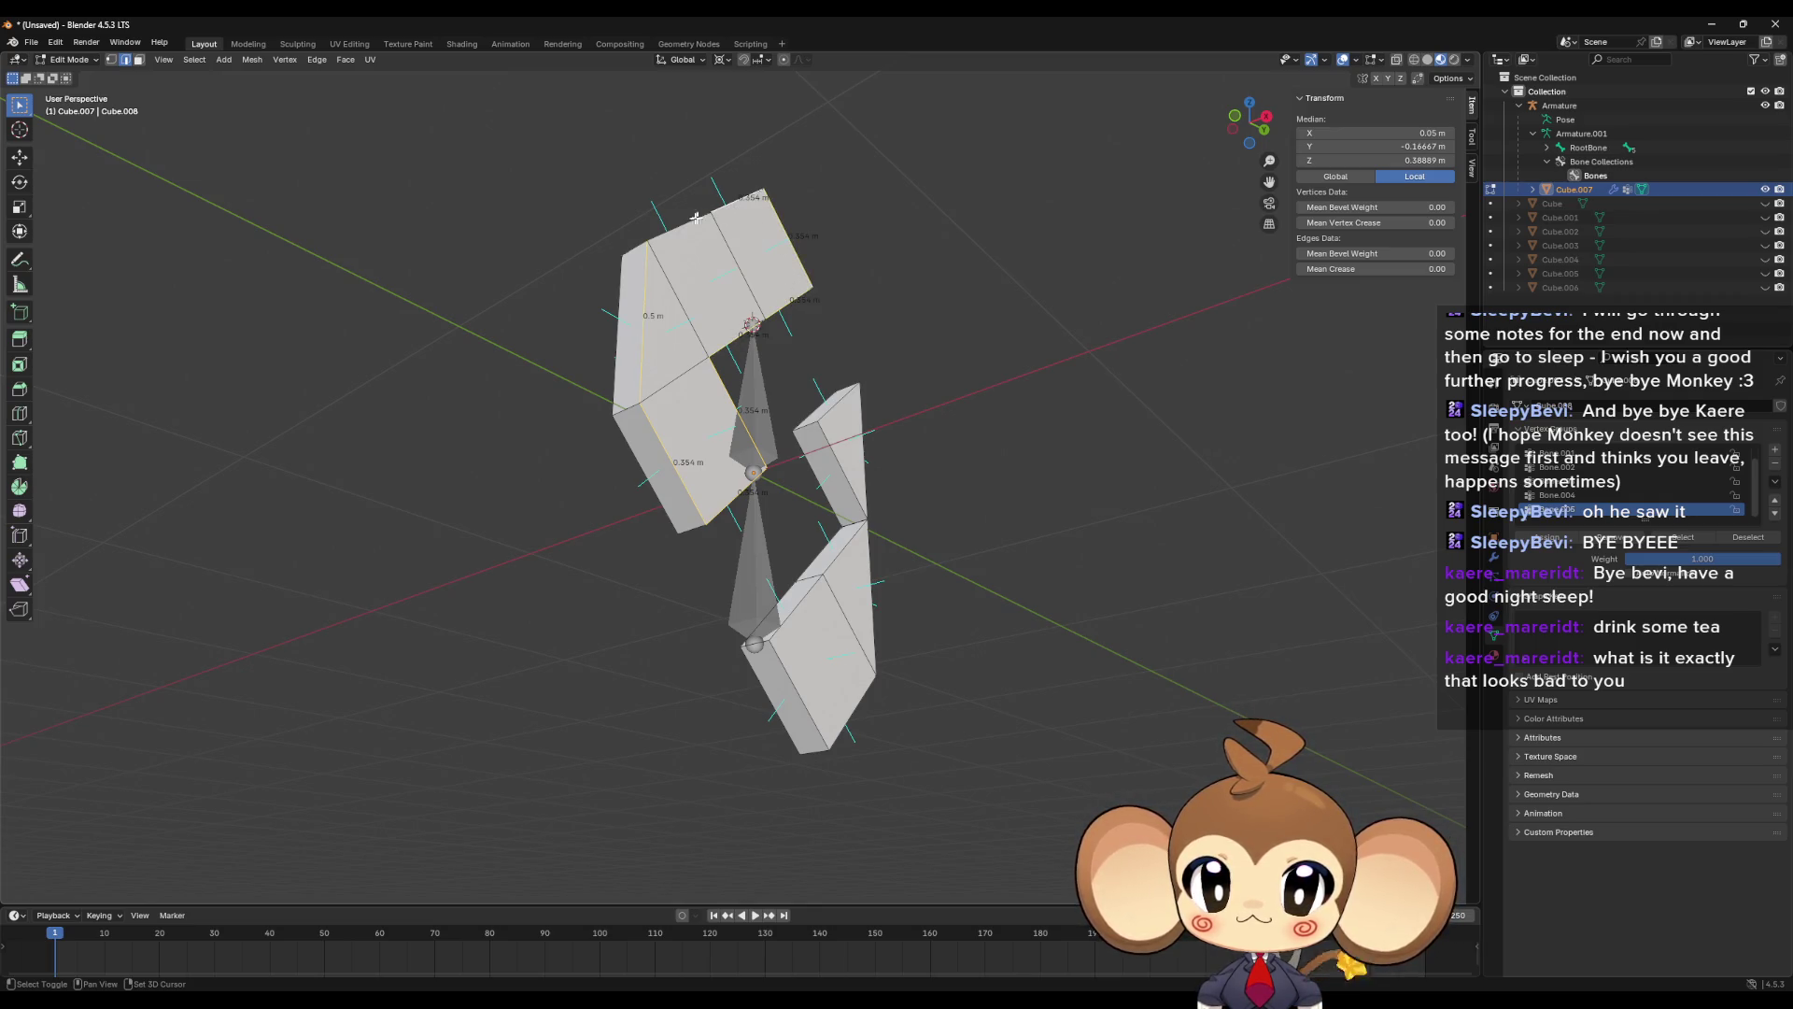
mouse_move(692, 235)
left_mouse_down()
mouse_move(787, 359)
mouse_move(775, 280)
mouse_move(873, 340)
mouse_move(842, 257)
left_mouse_up()
left_click(787, 358, "shift")
left_click(841, 256, "shift")
left_click(783, 170, "shift")
left_click(707, 166, "shift")
left_click(712, 233, "shift")
left_click(794, 365, "shift")
left_click(787, 431, "shift")
left_click(779, 526, "shift")
left_click(843, 542, "shift")
left_click(885, 425, "shift")
left_click_drag(926, 433, 692, 417)
- Unwrap the mesh angle-based, then split off a left area and make it a UV Editor
key("u")
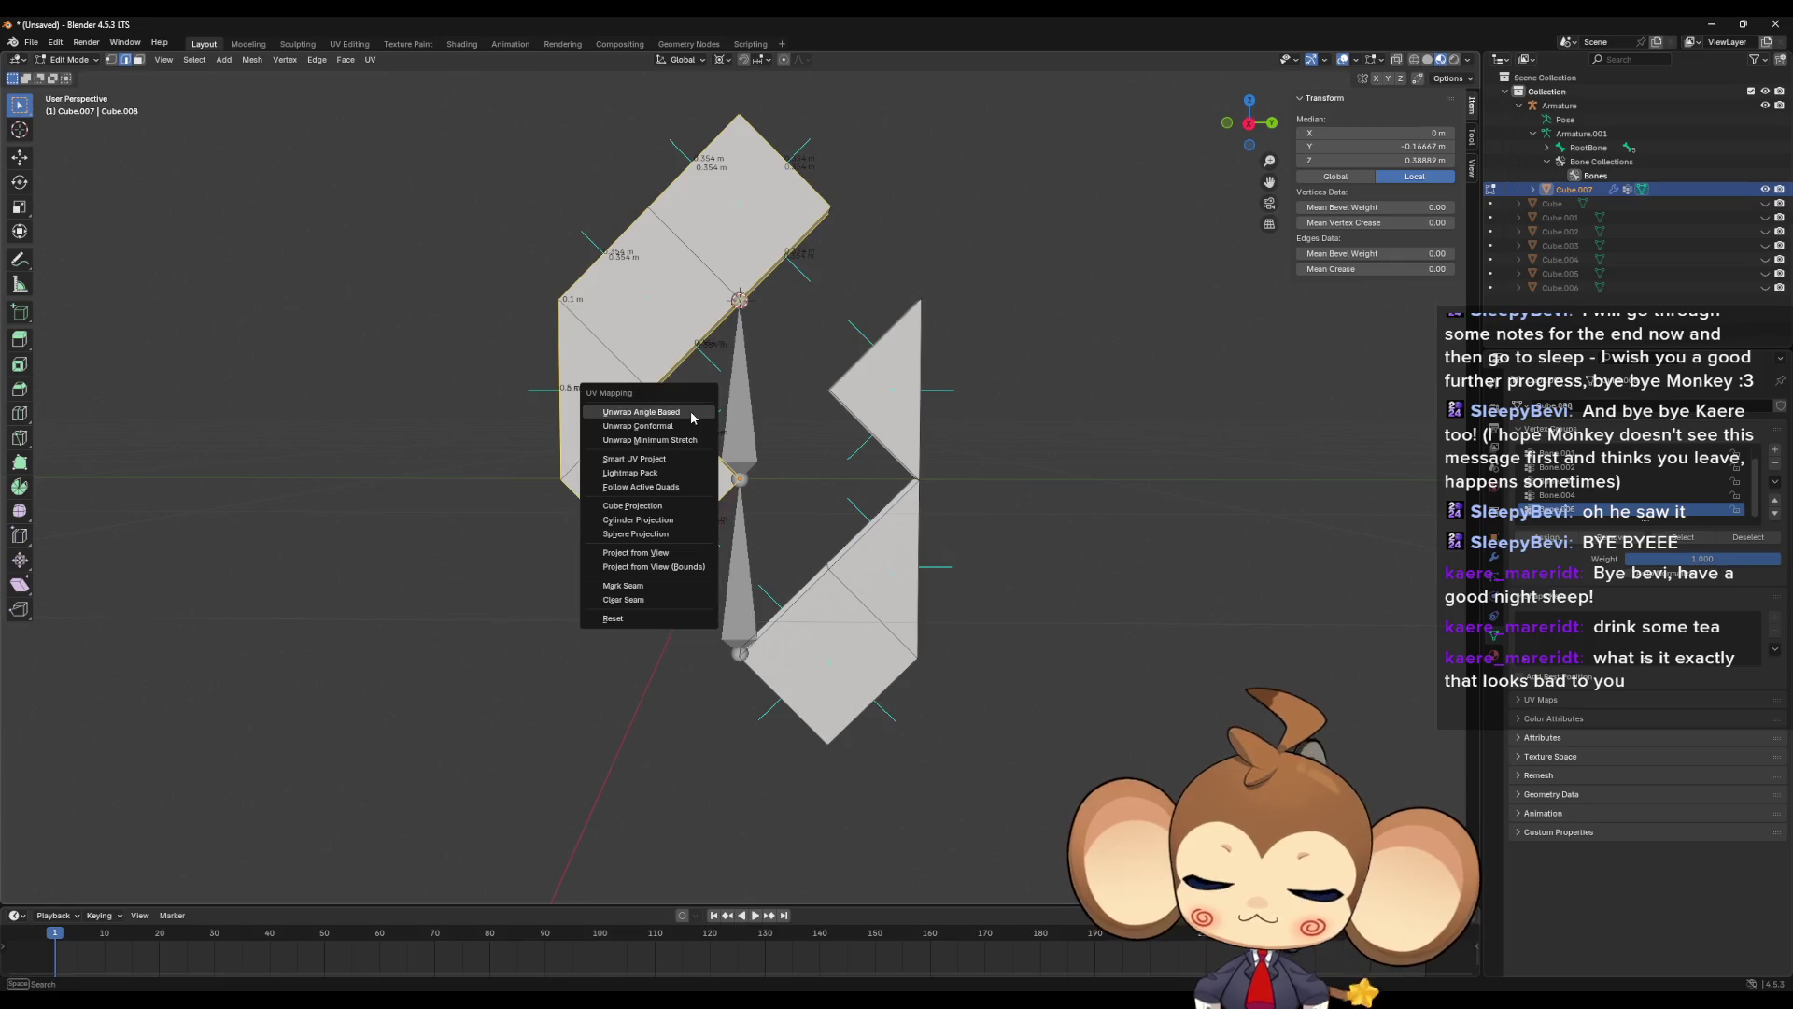
left_click(692, 418)
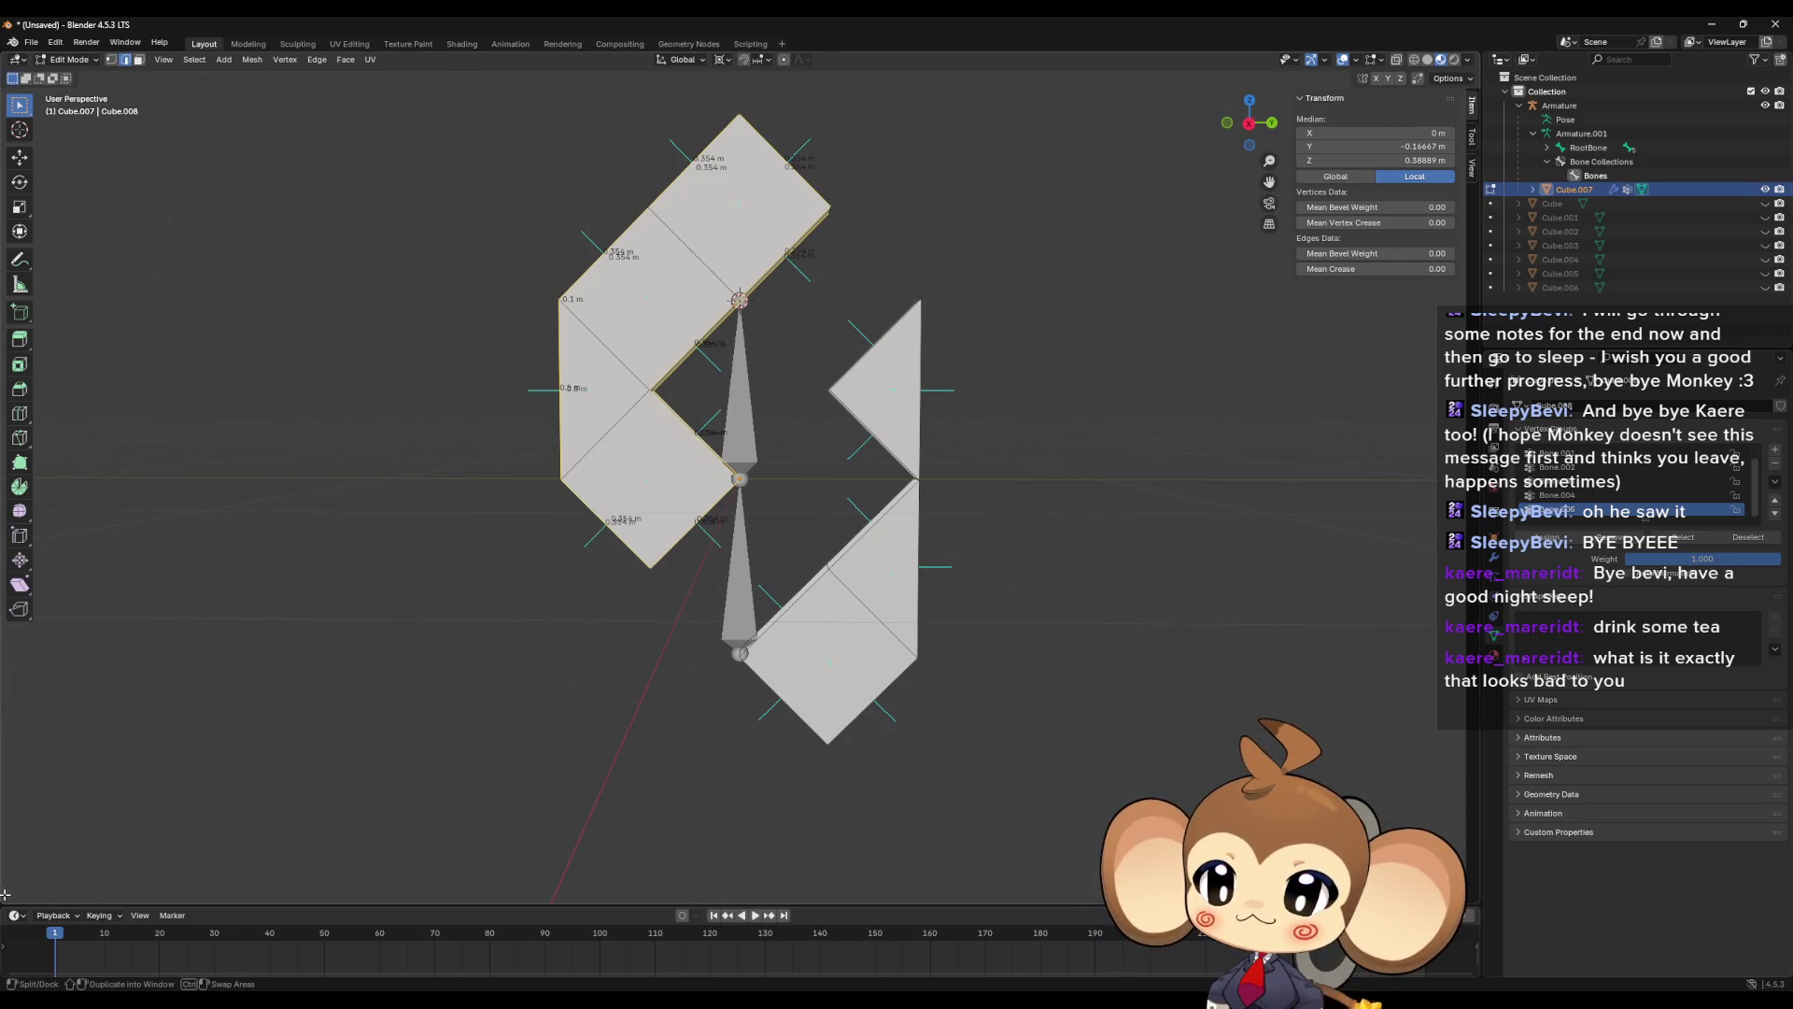
left_click_drag(2, 901, 605, 855)
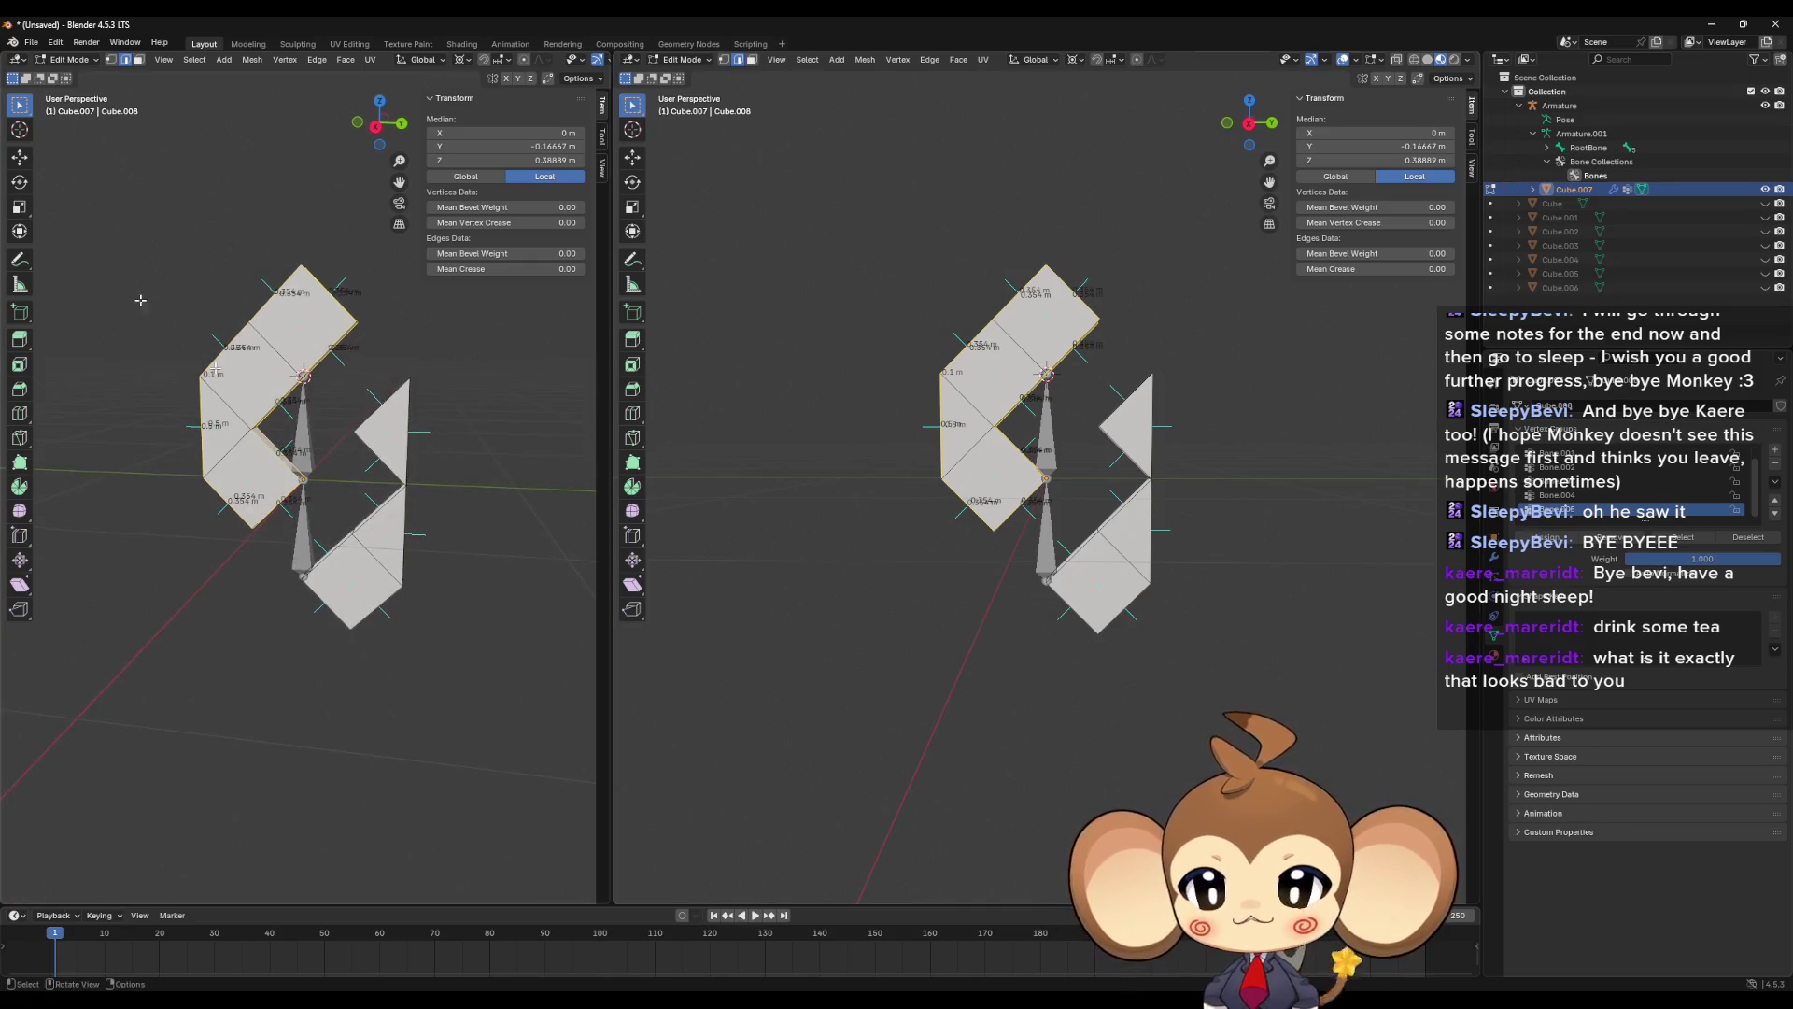
left_click(17, 61)
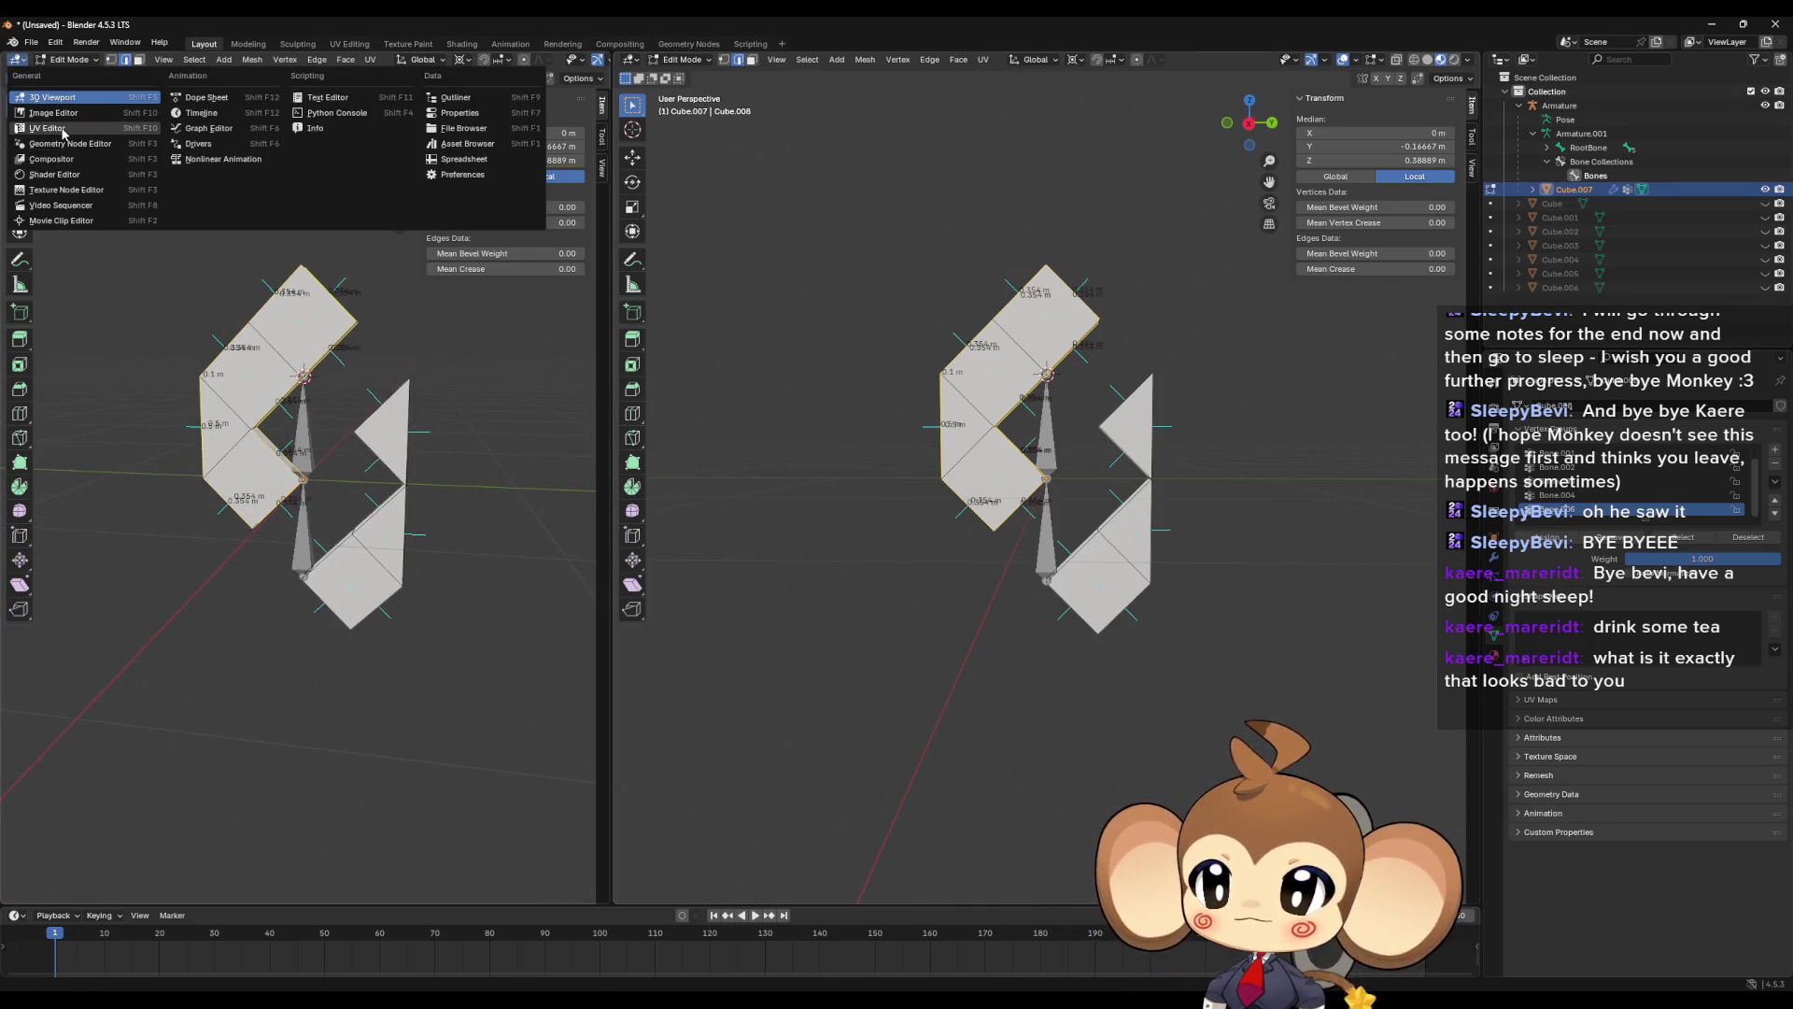
left_click(52, 128)
- Select a connected crystal piece to view its UVs, then clear the selection
scroll(308, 533, "up", 3)
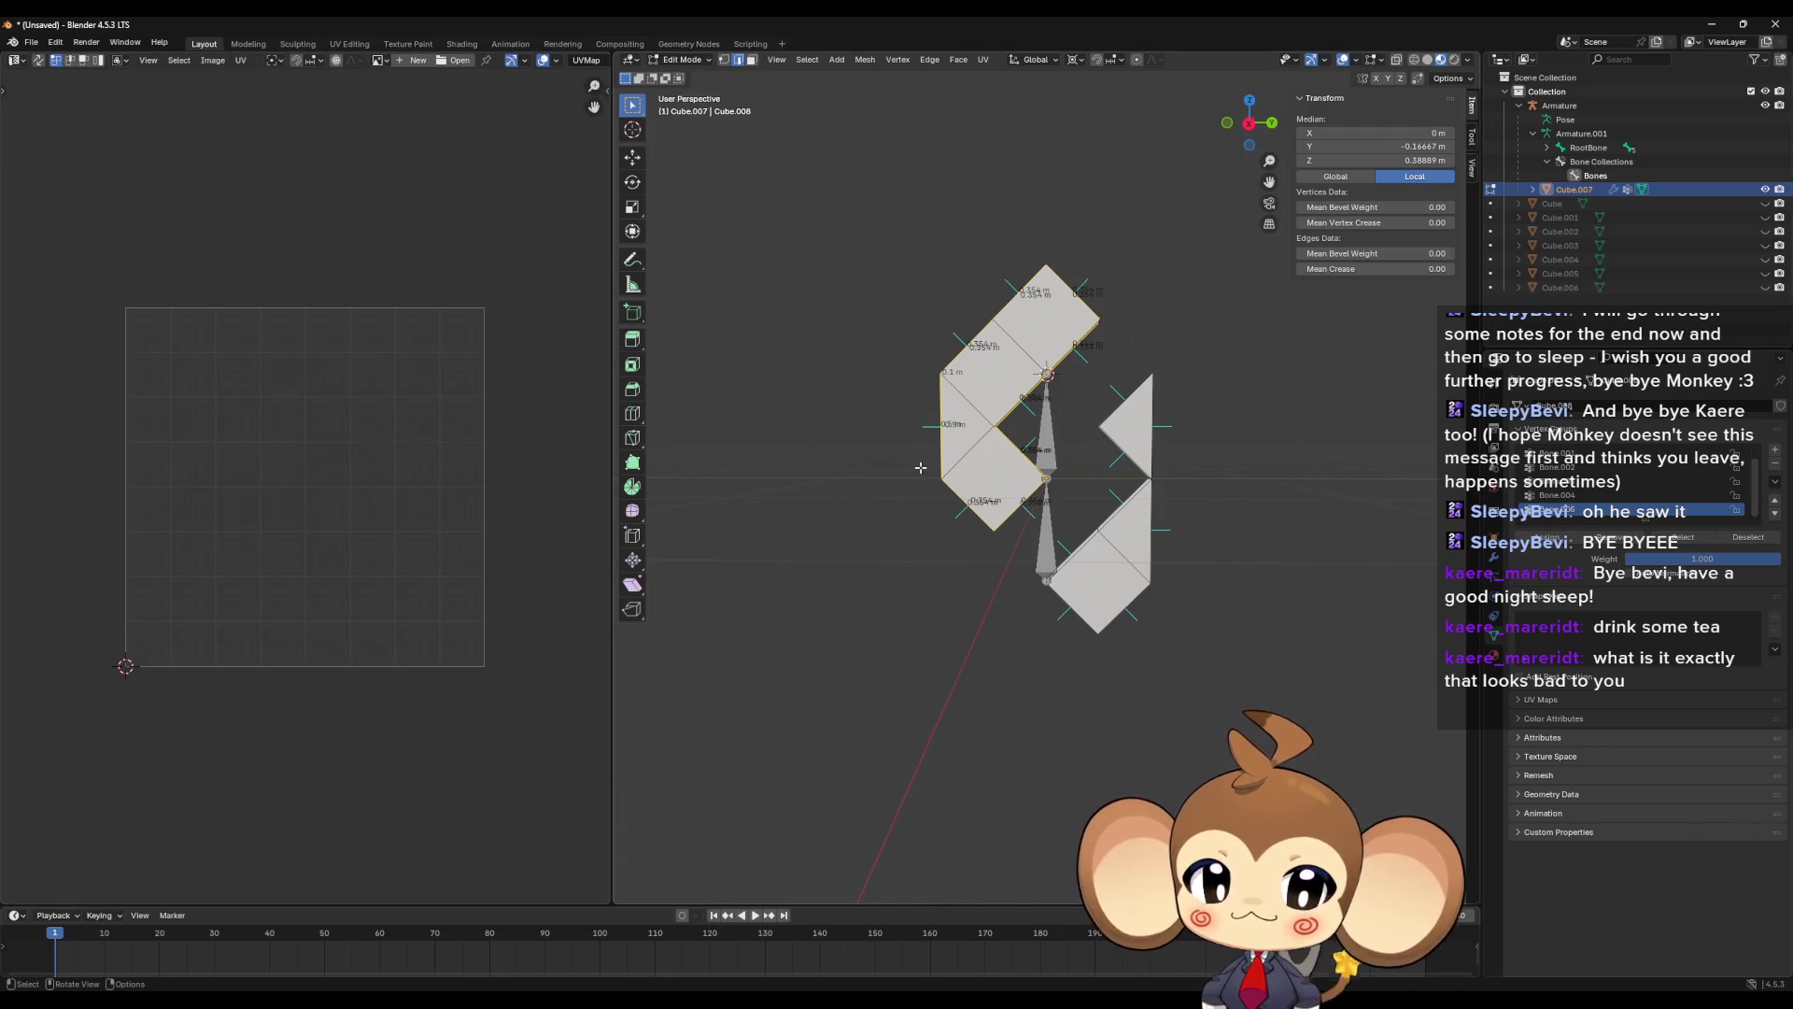
scroll(961, 458, "up", 2)
key("ctrl+l")
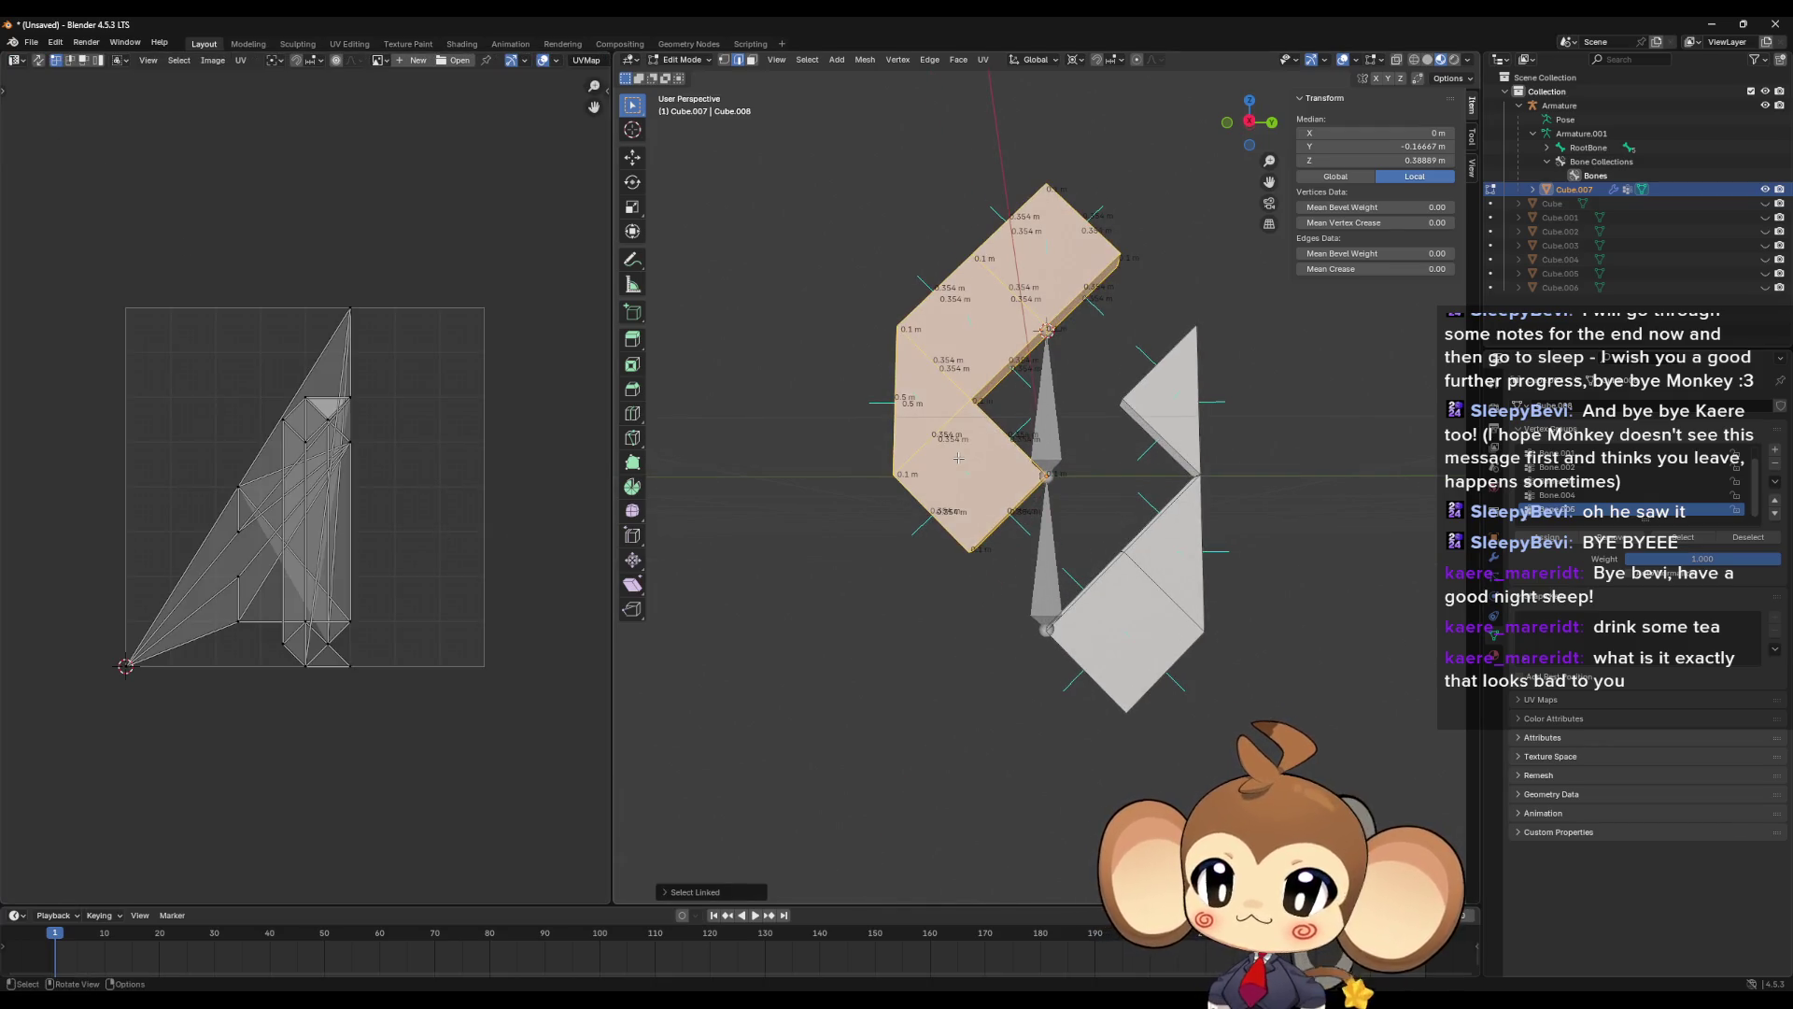
left_click_drag(959, 459, 946, 492)
key("alt+a")
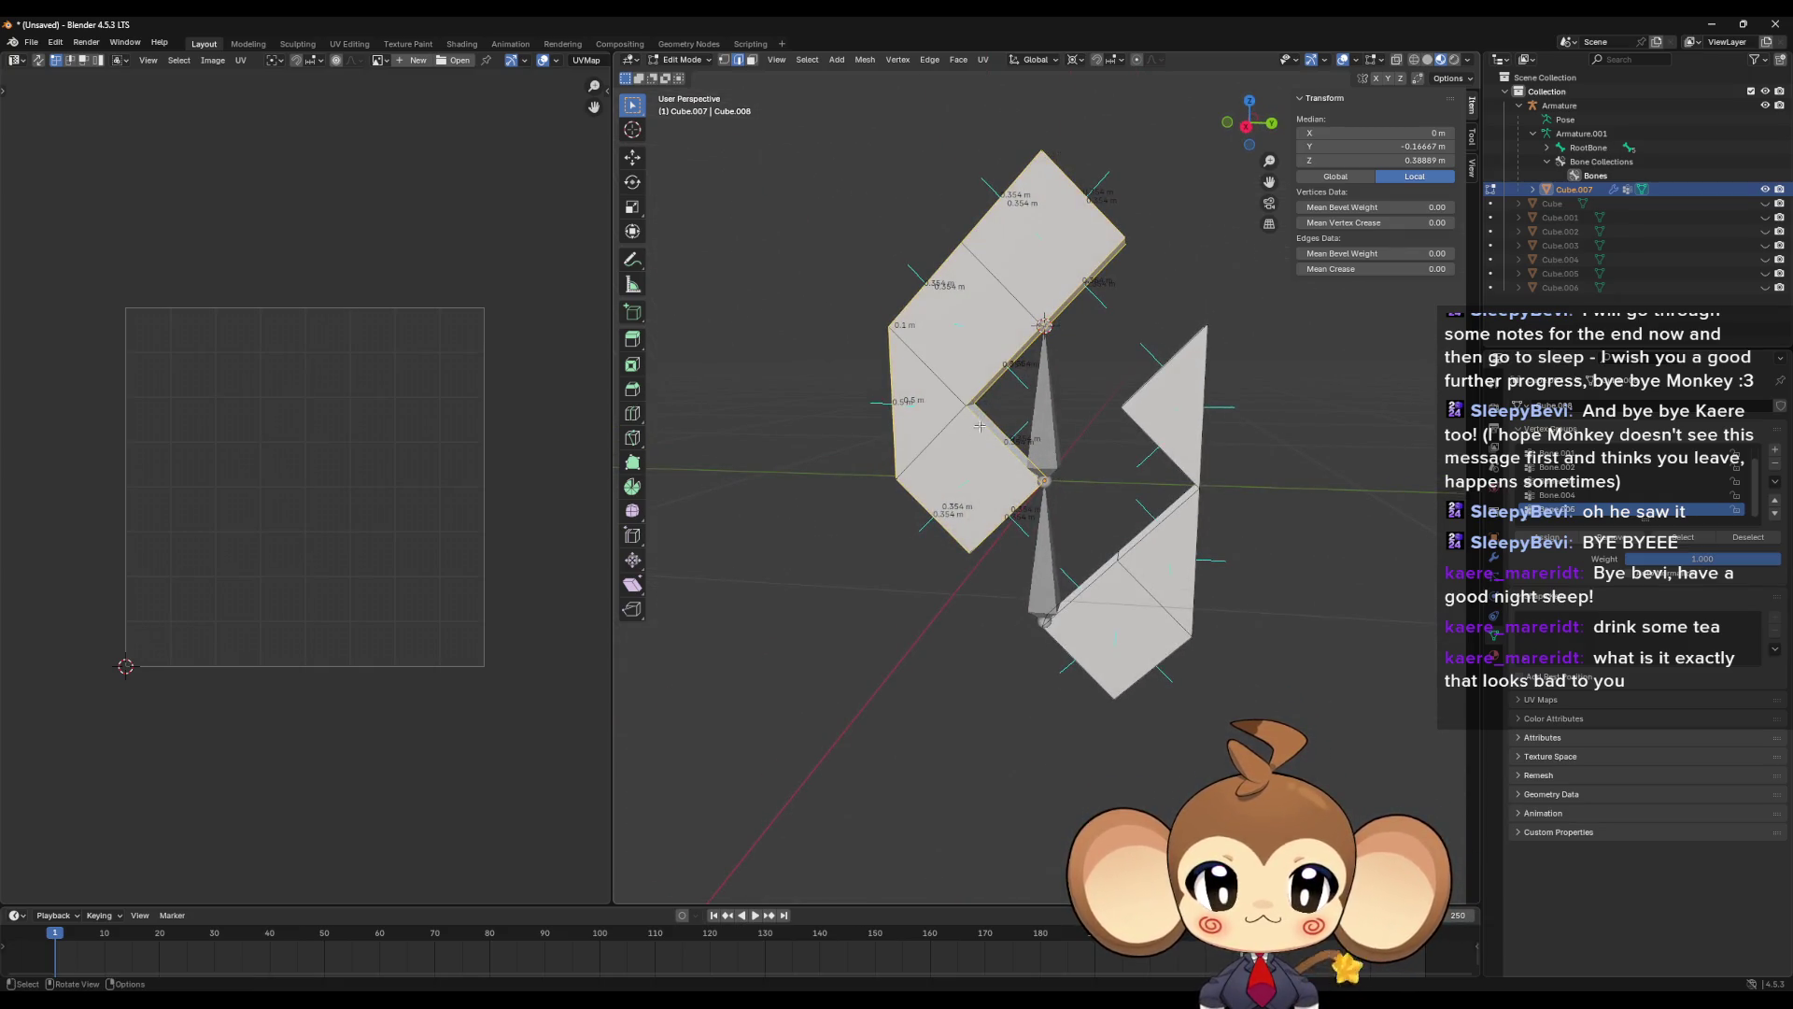
key("ctrl+e")
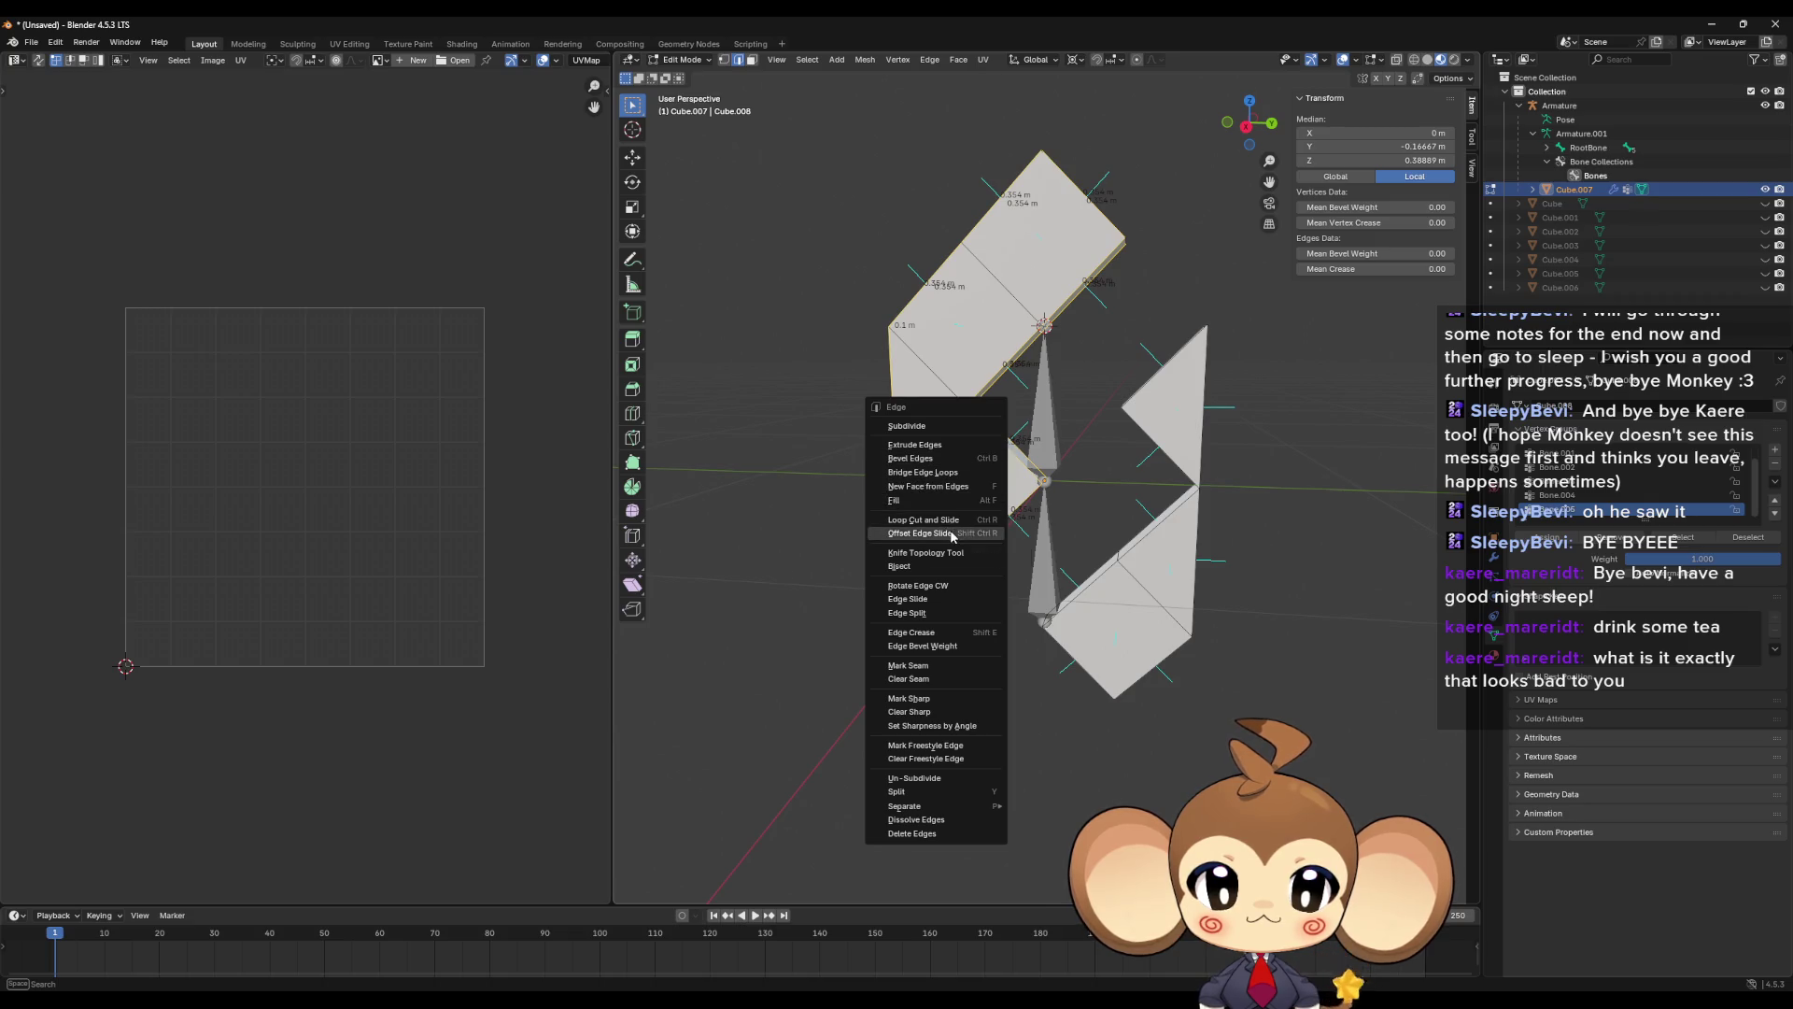
- Mark the selected edges as seams and unwrap the upper piece into flat UVs
left_click(930, 671)
key("alt+a")
key("a")
key("u")
left_click(955, 478)
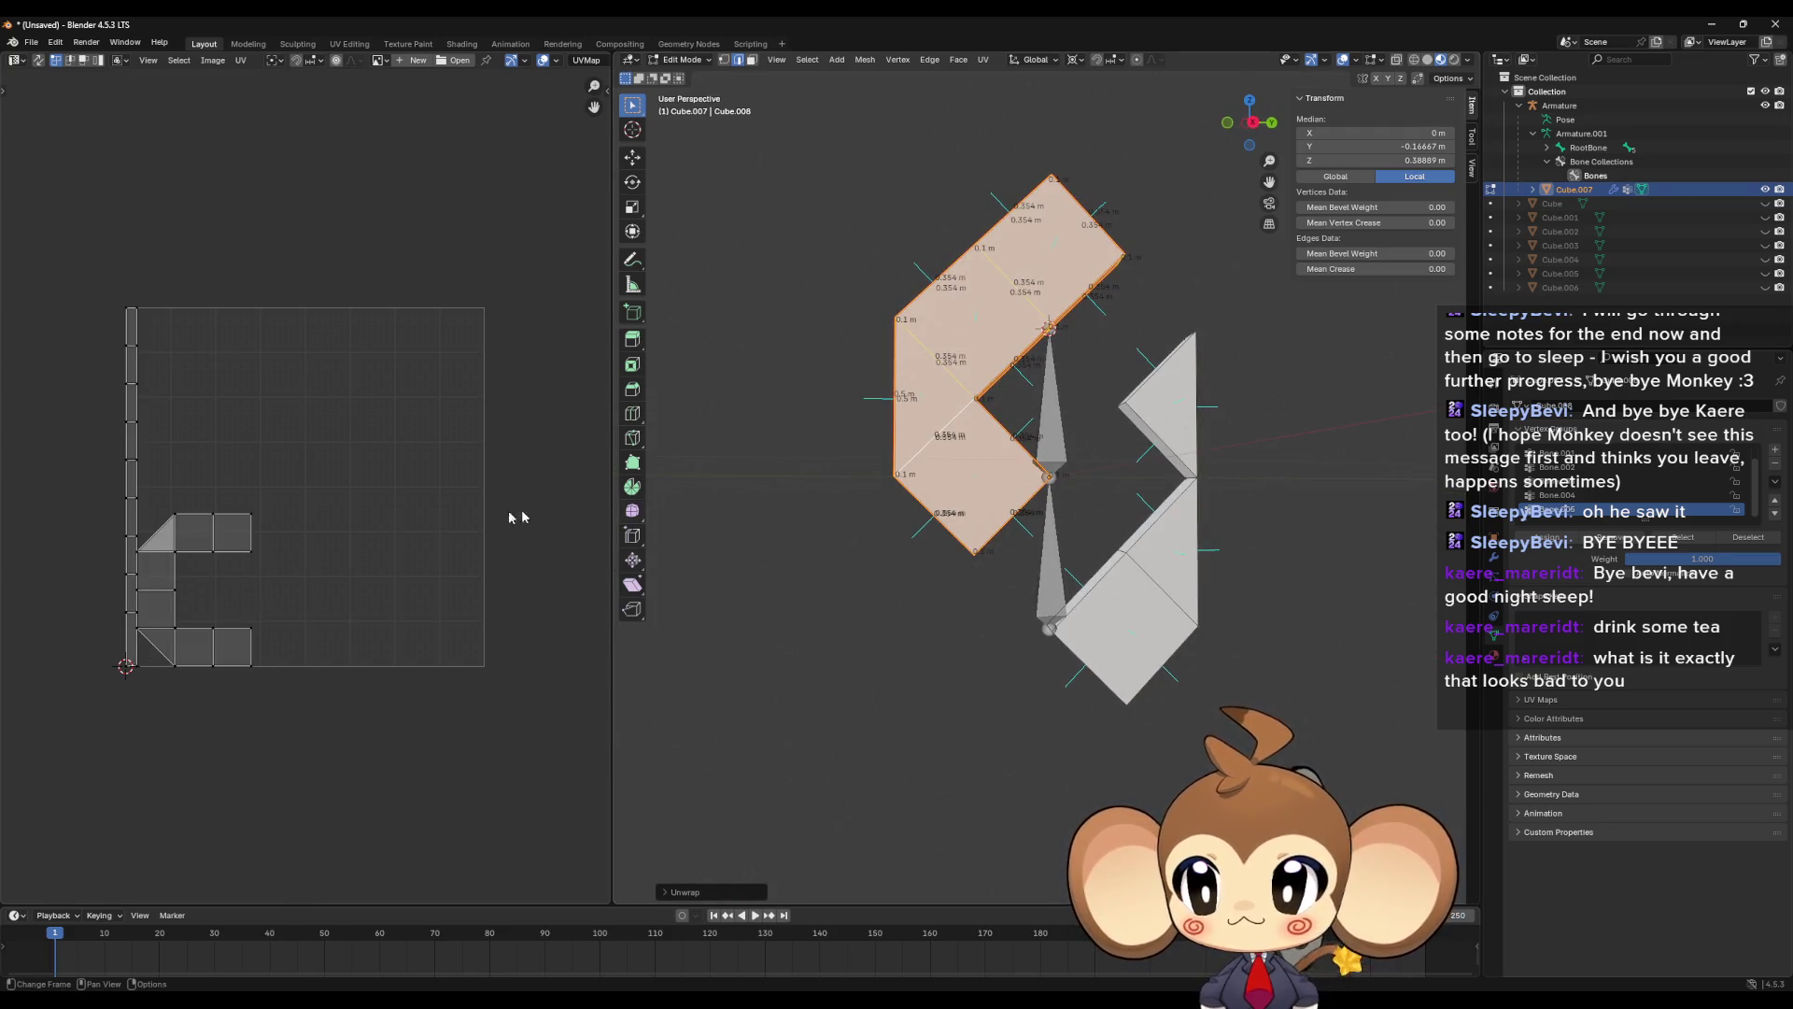
- Mark seams along the chosen edges of the right and left crystal pieces
mouse_move(980, 542)
left_mouse_down()
mouse_move(1178, 485)
mouse_move(1126, 403)
left_mouse_up()
left_click(1119, 408)
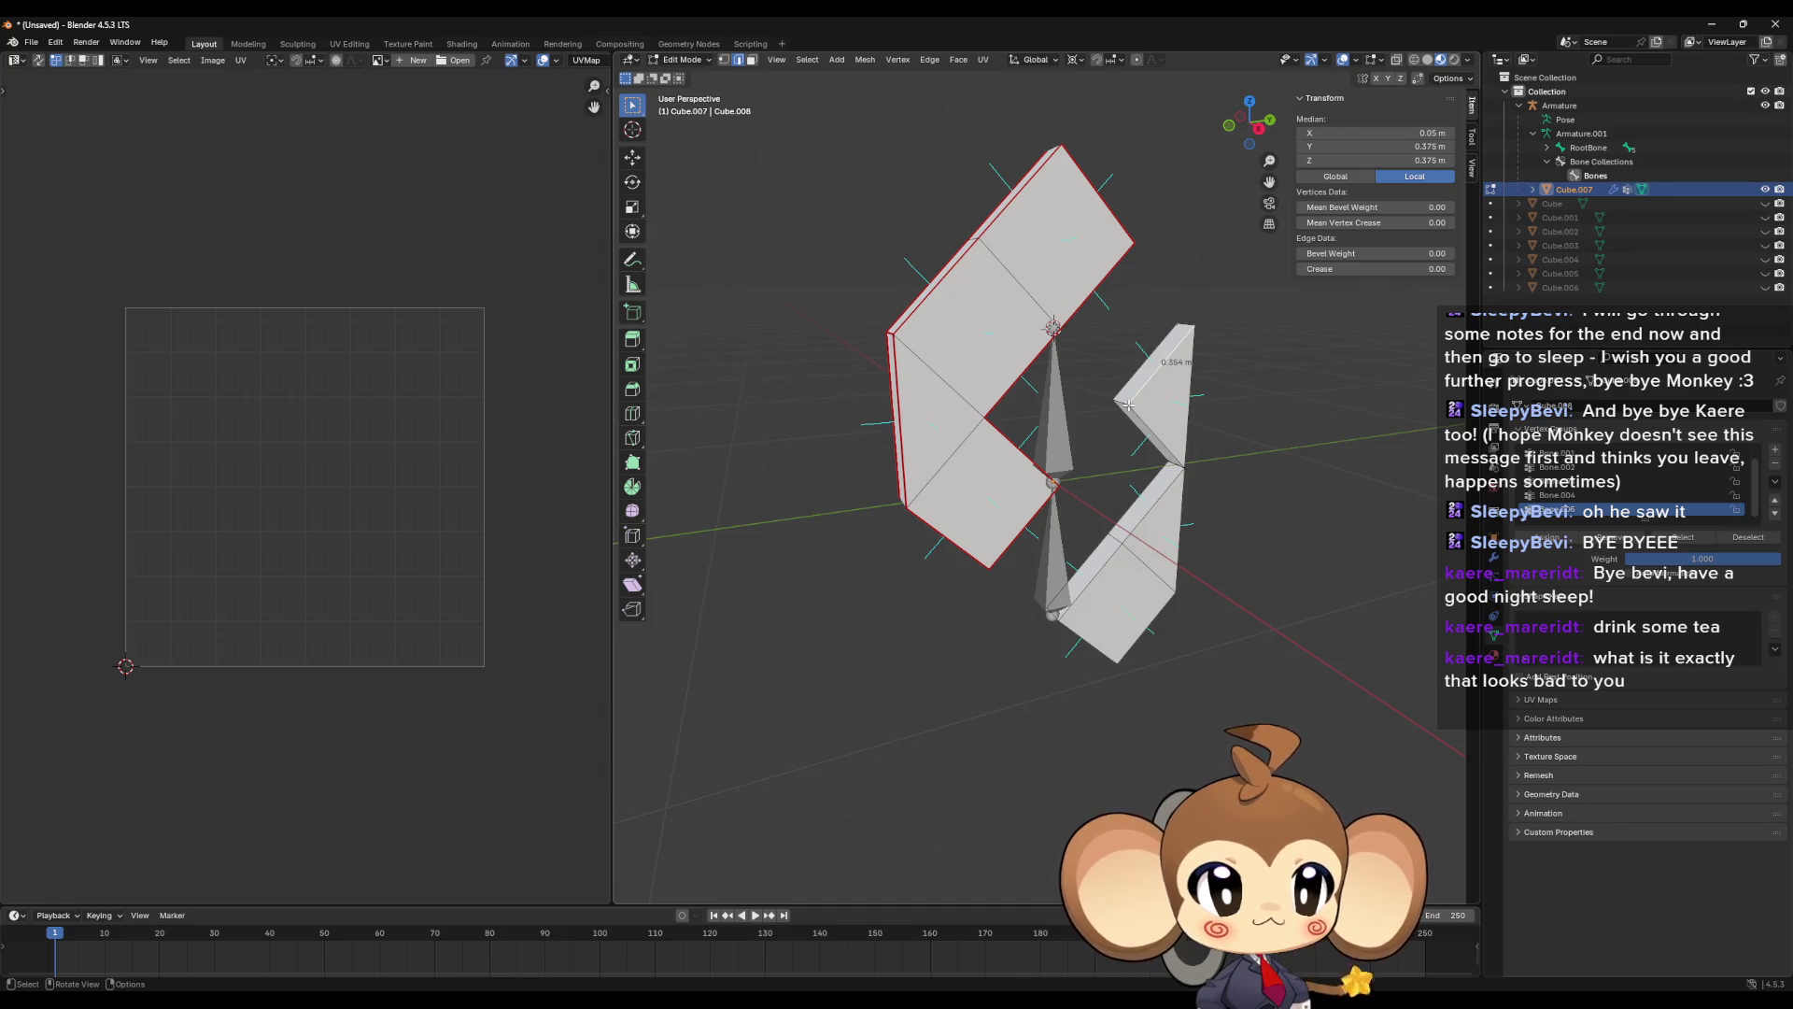
left_click(1180, 417, "shift")
left_click(1186, 392, "shift")
left_click_drag(1158, 402, 949, 369)
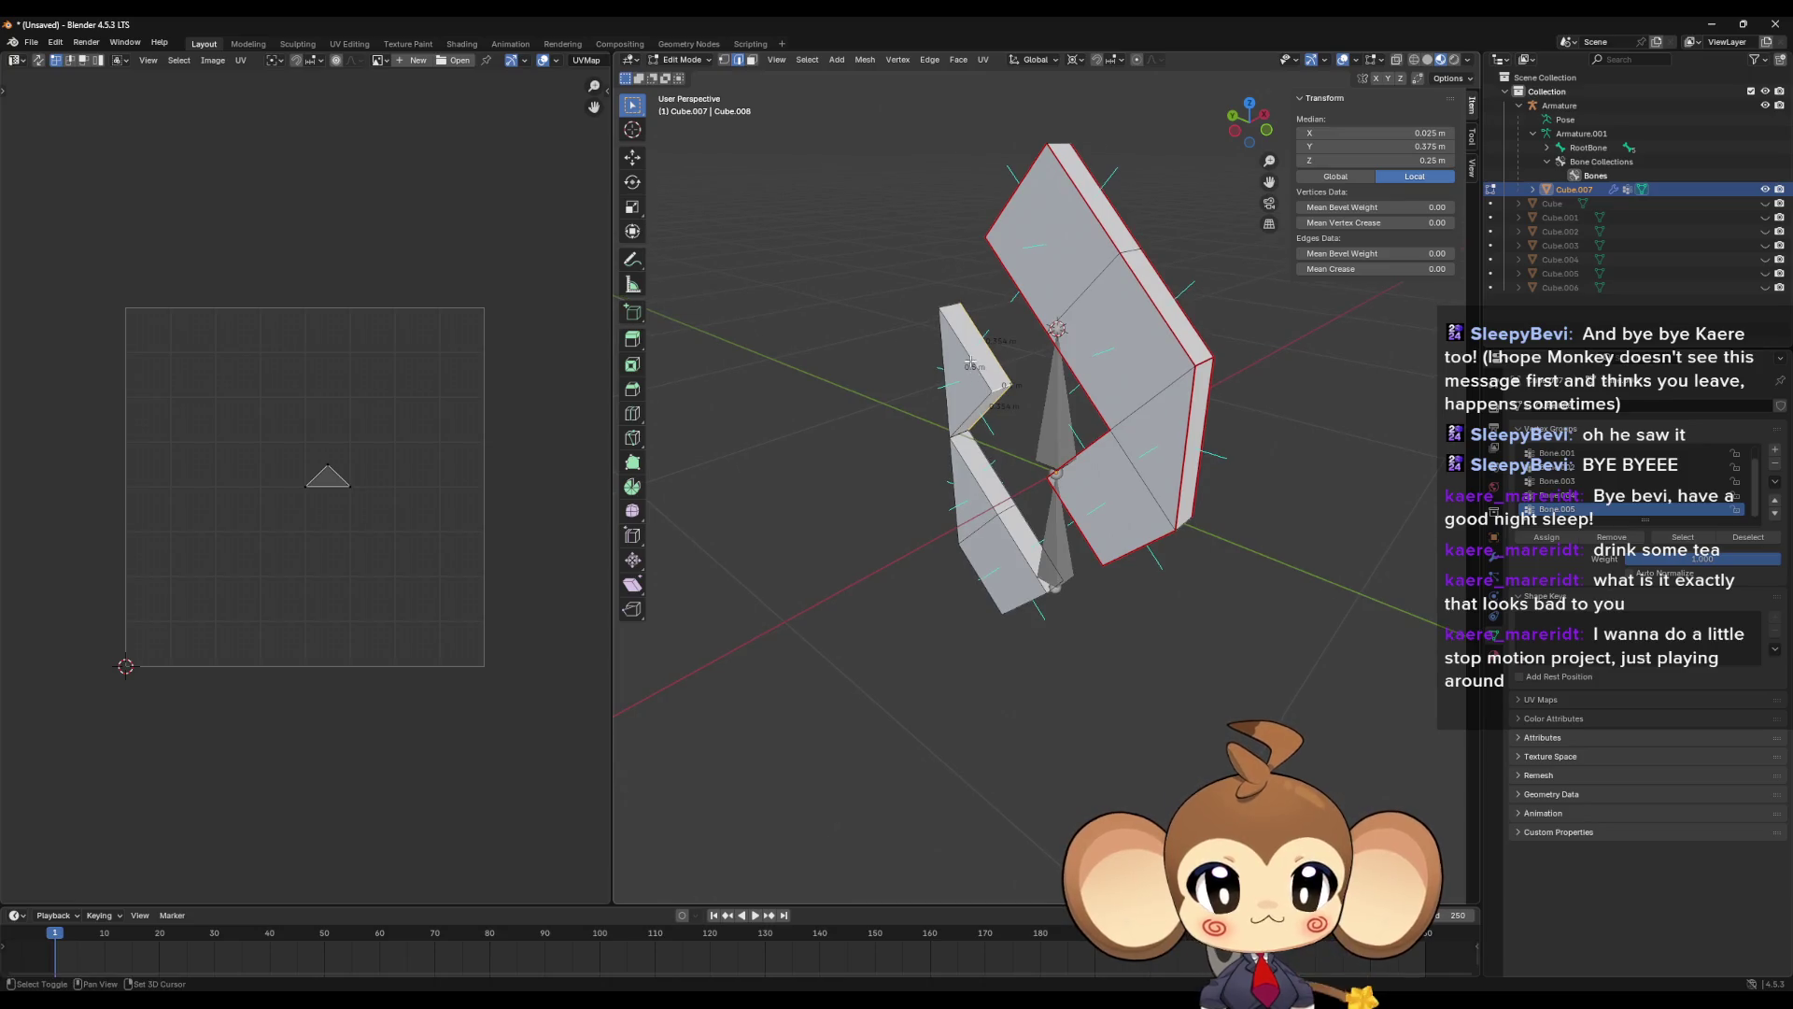
left_click(969, 412, "shift")
key("u")
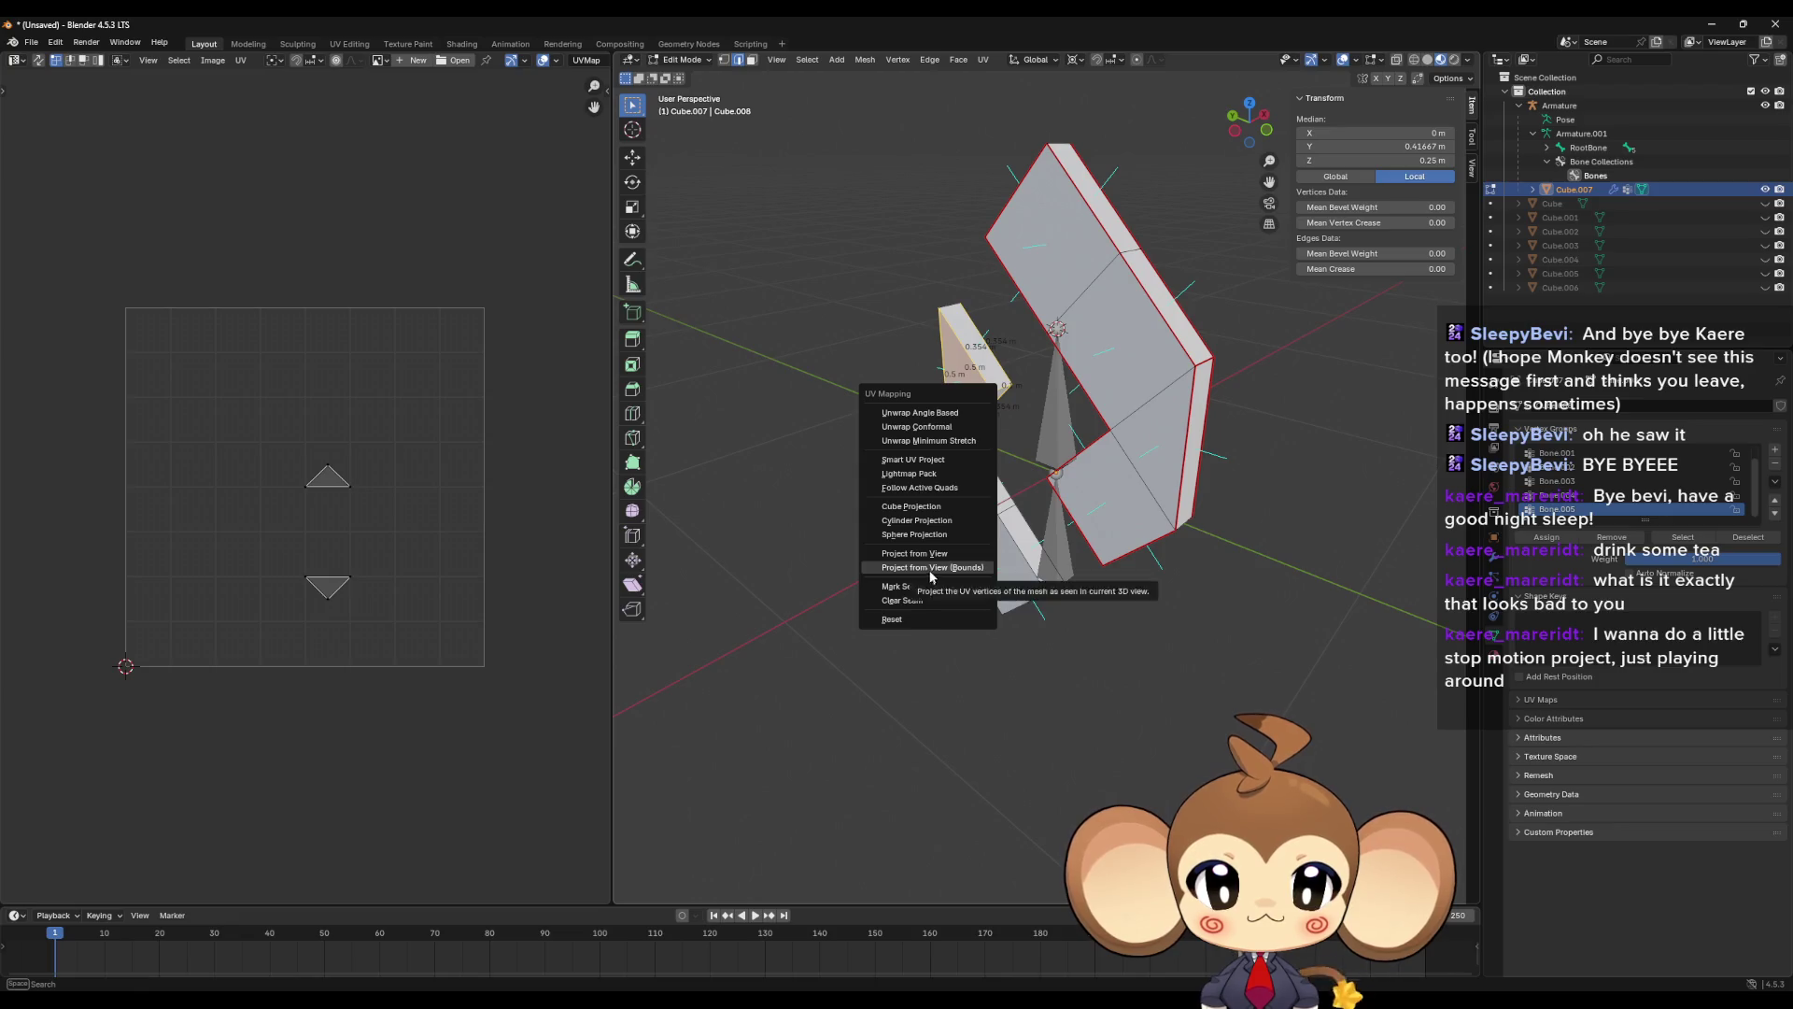
left_click(929, 585)
key("u")
key("Escape")
right_click(937, 408)
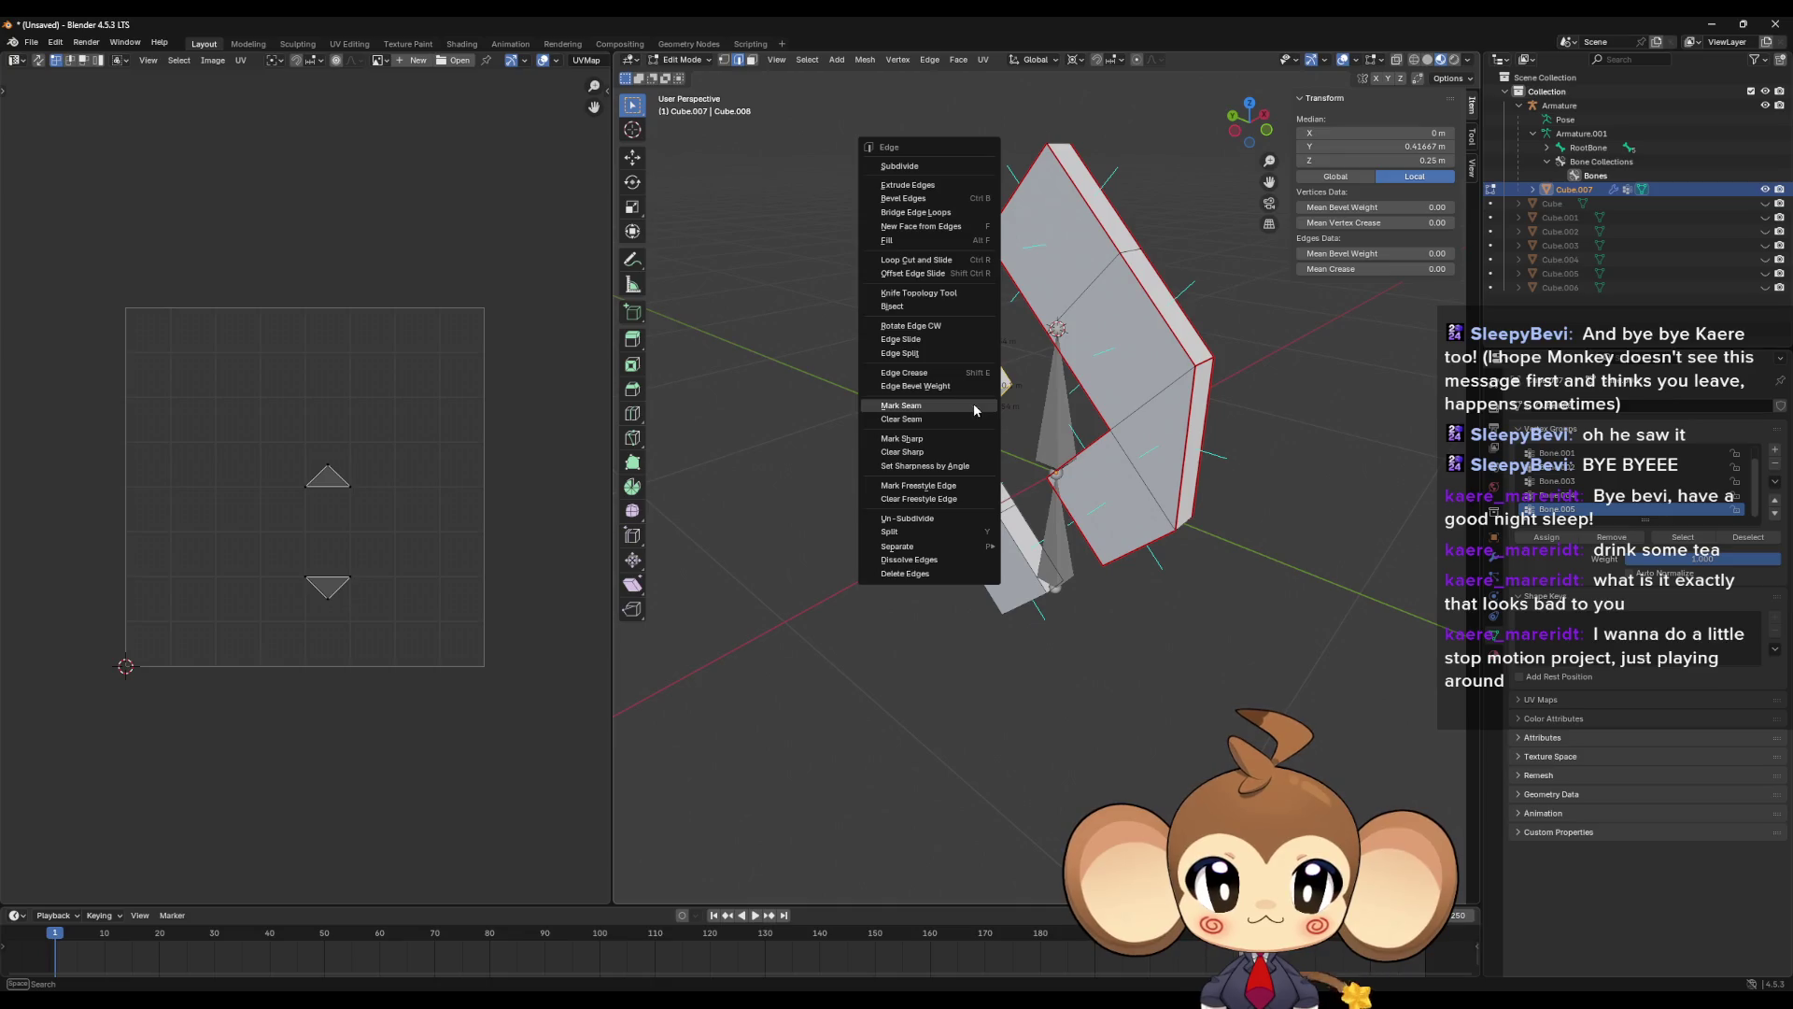
left_click(973, 402)
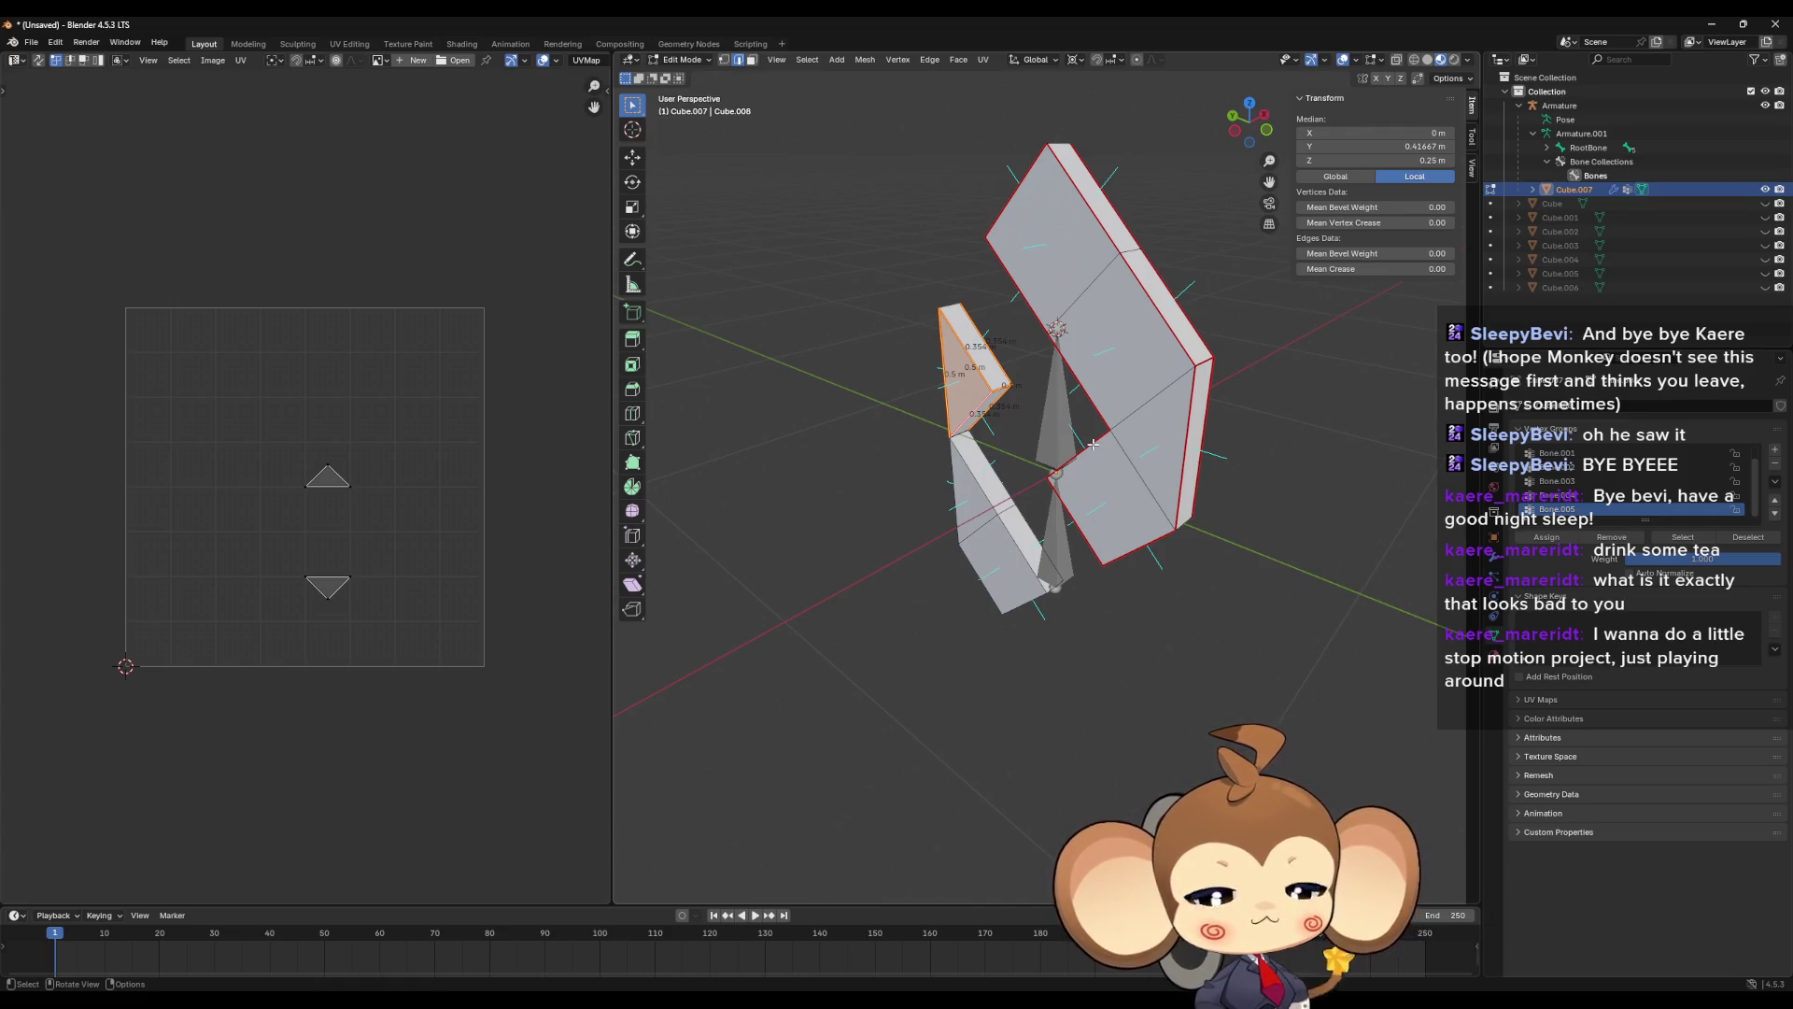
- Mark seams along the edges of the lower-right and lower pieces
left_click_drag(1048, 469, 1131, 624)
left_click(1093, 660)
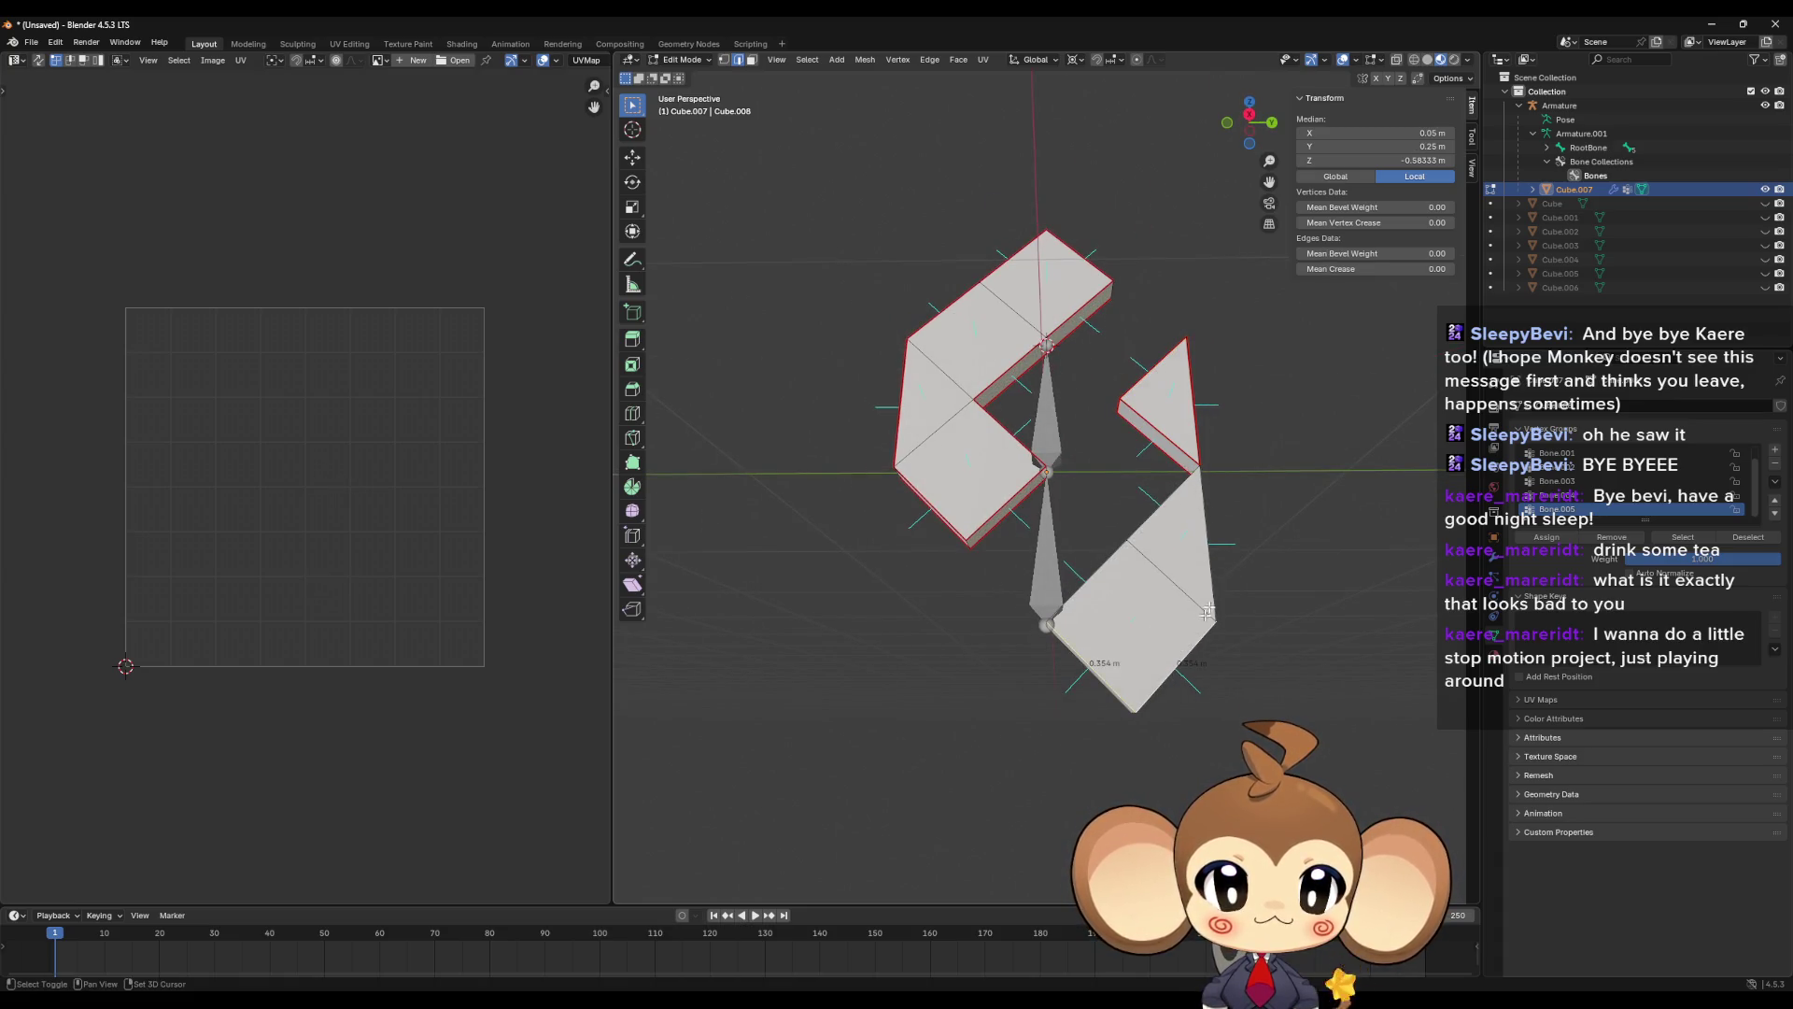
left_click(1204, 548, "shift")
mouse_move(1205, 549)
left_mouse_down()
mouse_move(1226, 567)
mouse_move(1016, 652)
mouse_move(976, 691)
mouse_move(981, 747)
mouse_move(965, 601)
mouse_move(840, 607)
mouse_move(873, 675)
mouse_move(1070, 663)
mouse_move(1146, 589)
mouse_move(1044, 618)
mouse_move(1149, 643)
left_mouse_up()
left_click(1073, 617, "shift")
left_click(1023, 593, "shift")
left_click(966, 523, "shift")
left_click(942, 593, "shift")
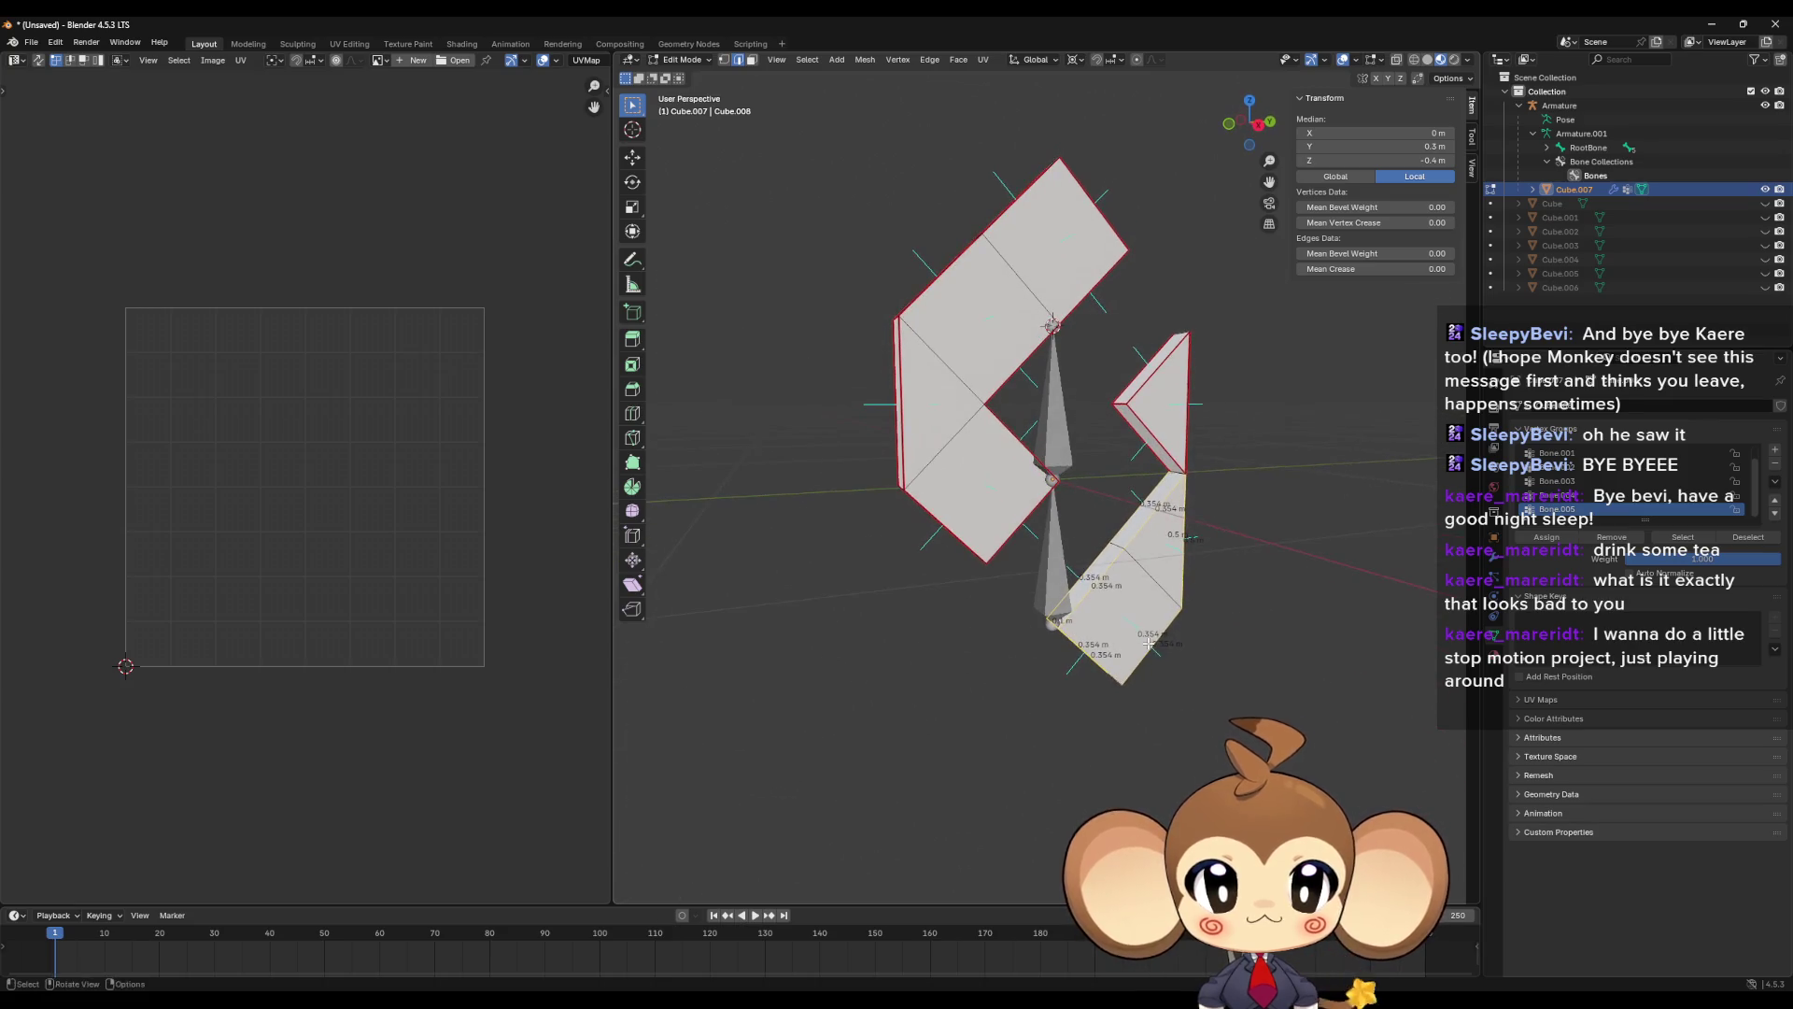
key("u")
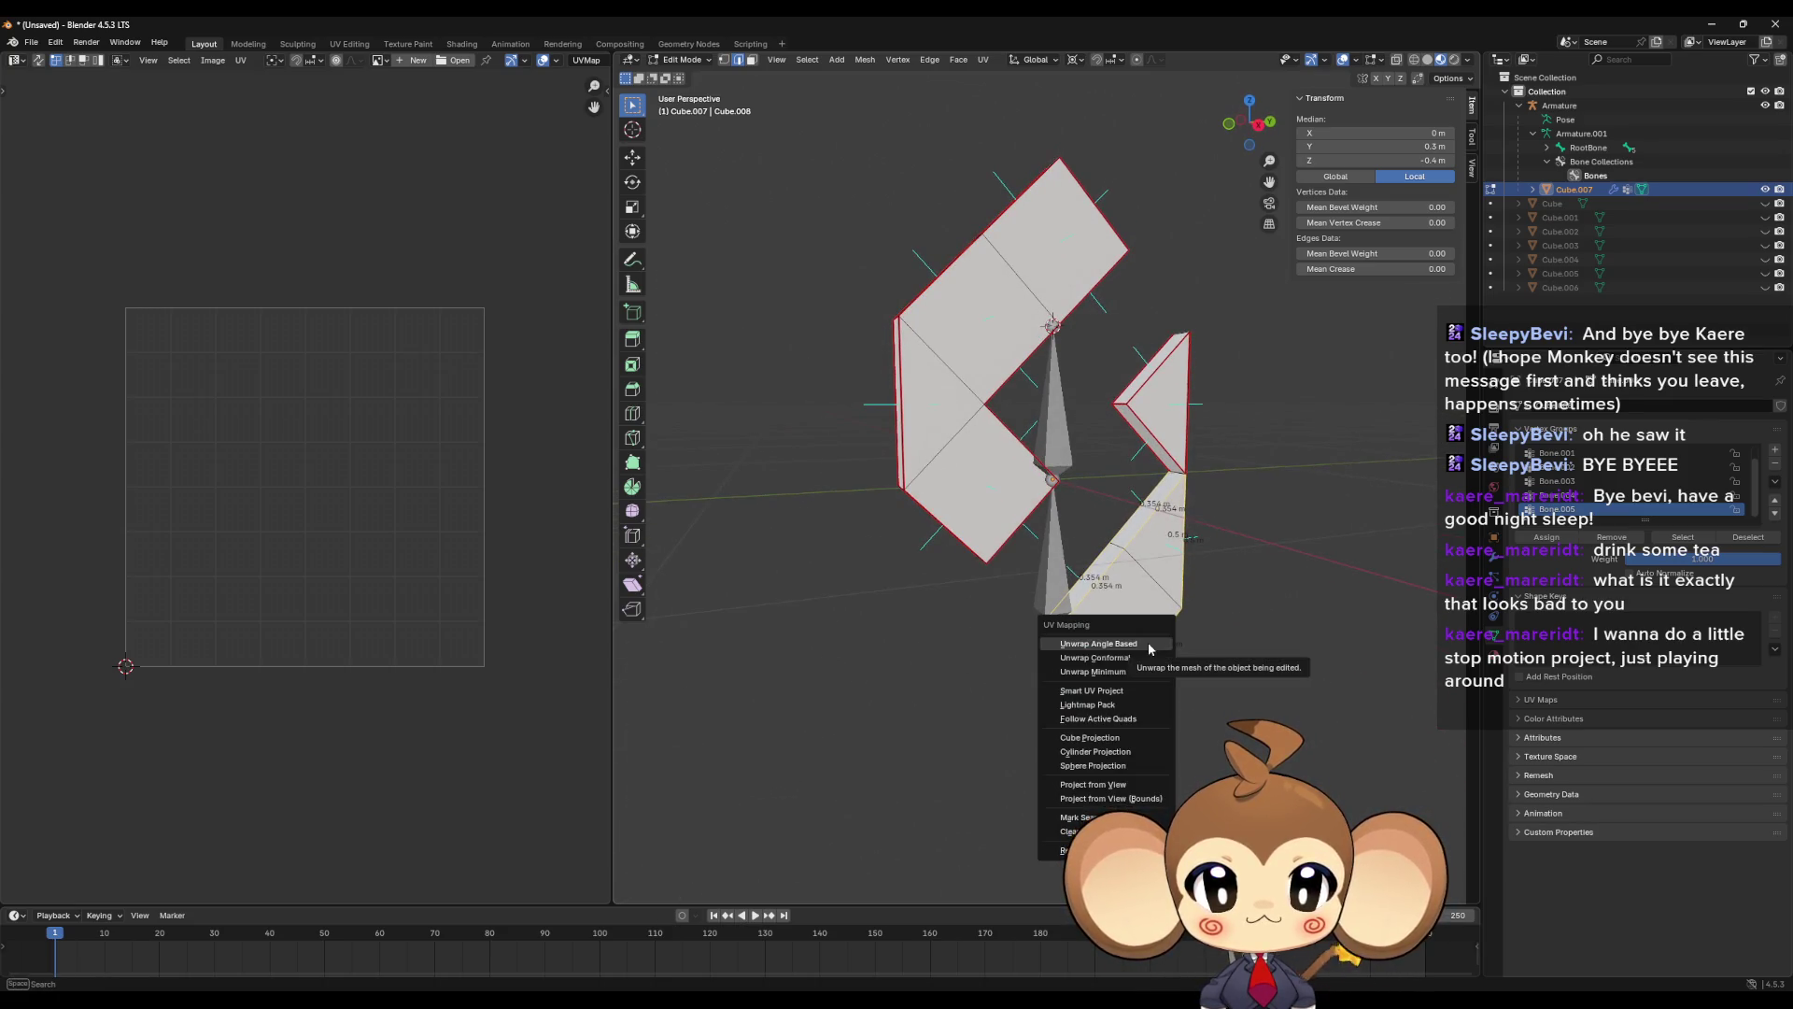
right_click(1130, 540)
left_click(1130, 540)
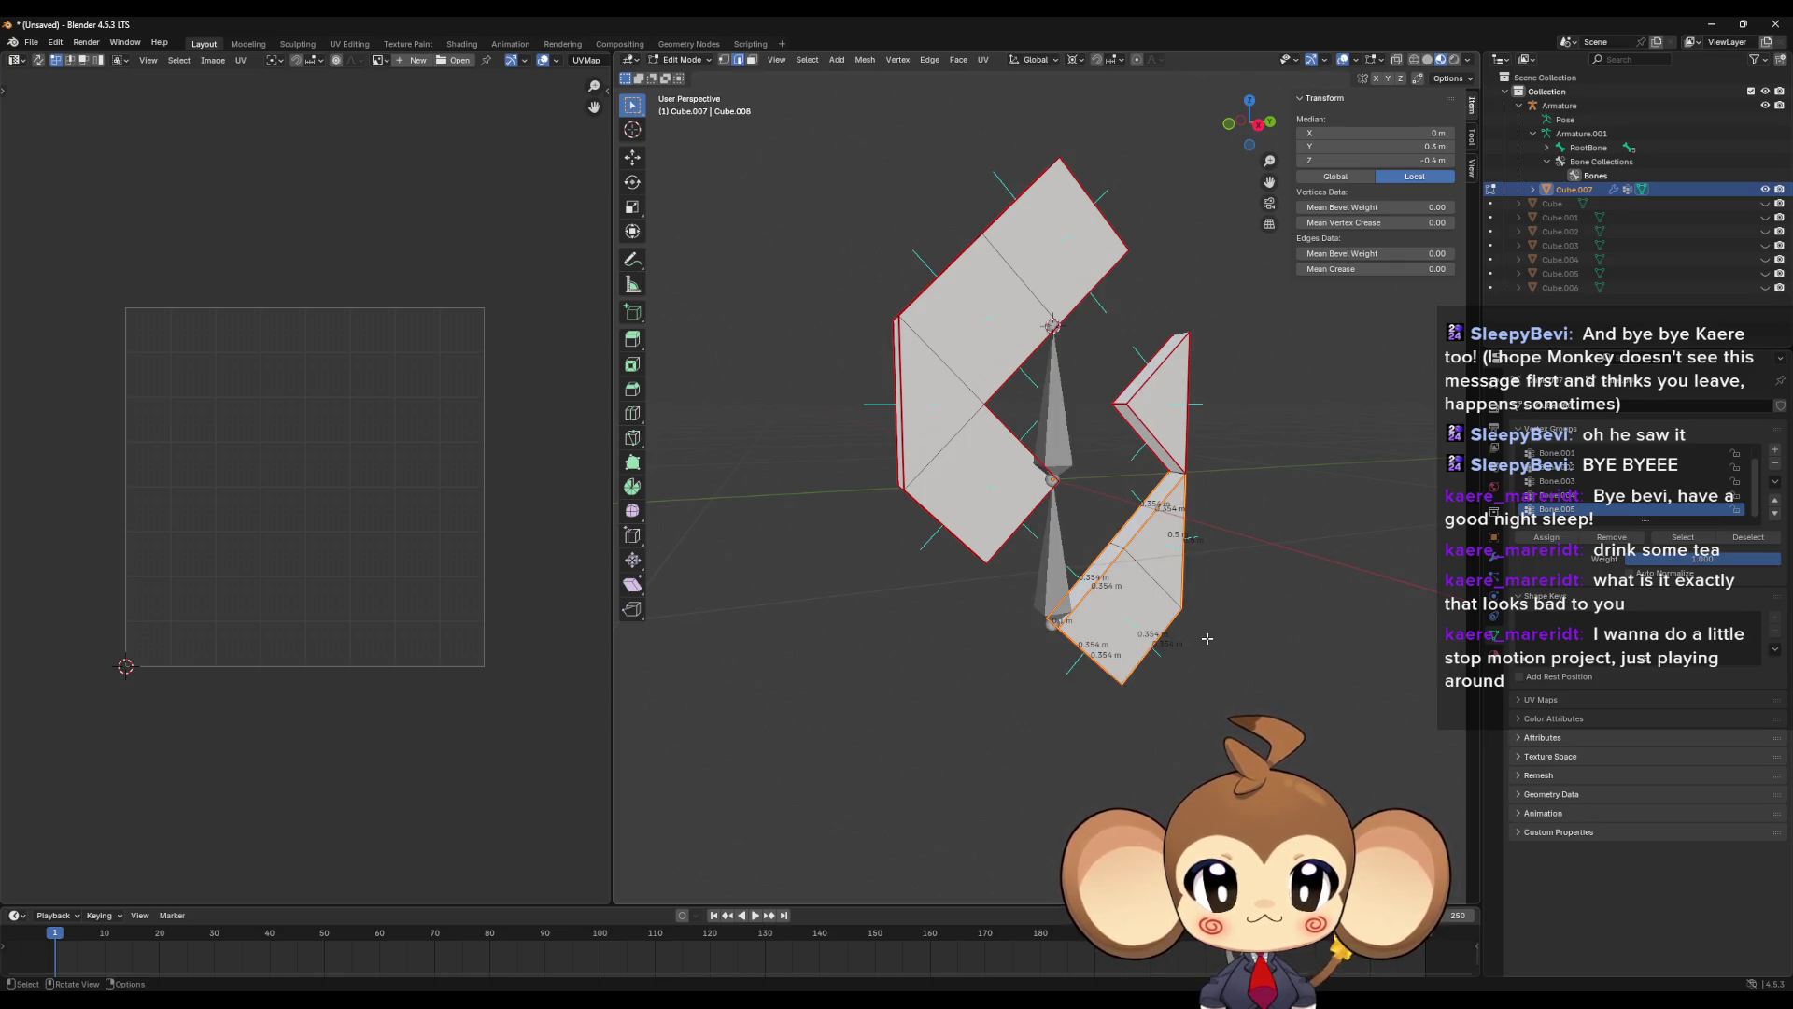
- Reveal all crystal faces, then hide the connected lower-right strip
key("alt+a")
key("alt+h")
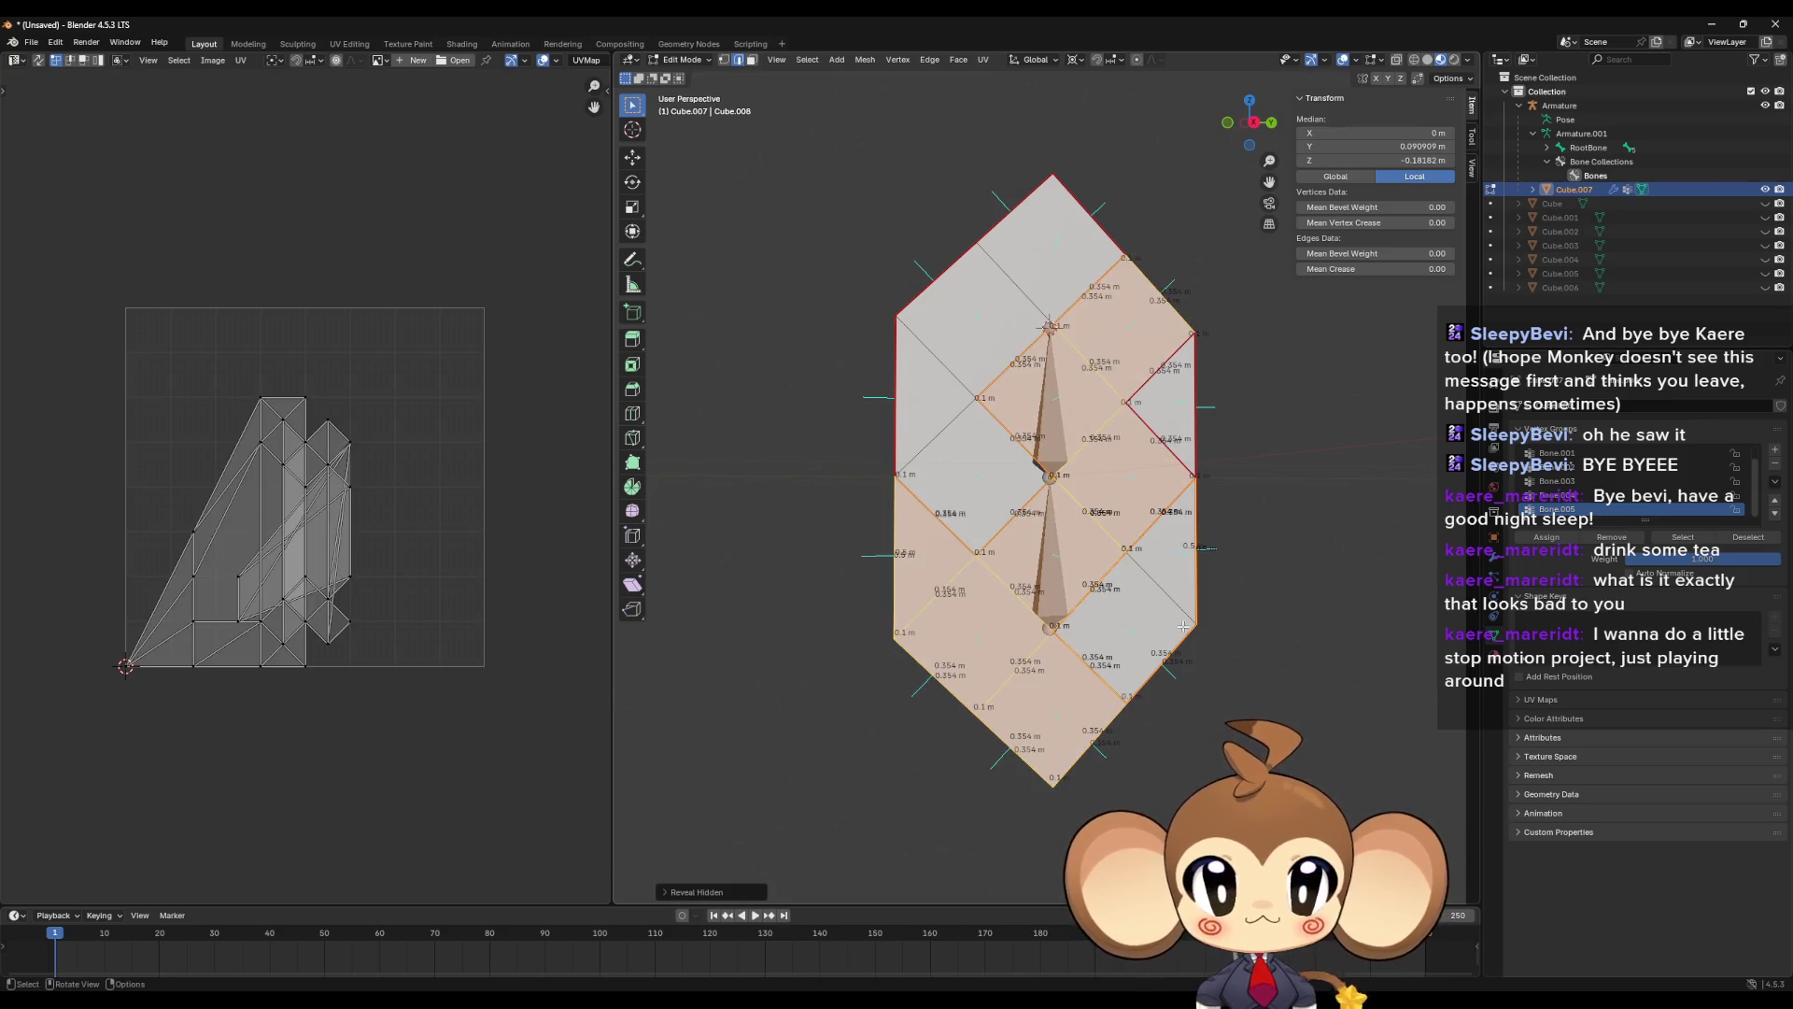
key("alt+a")
key("ctrl+z")
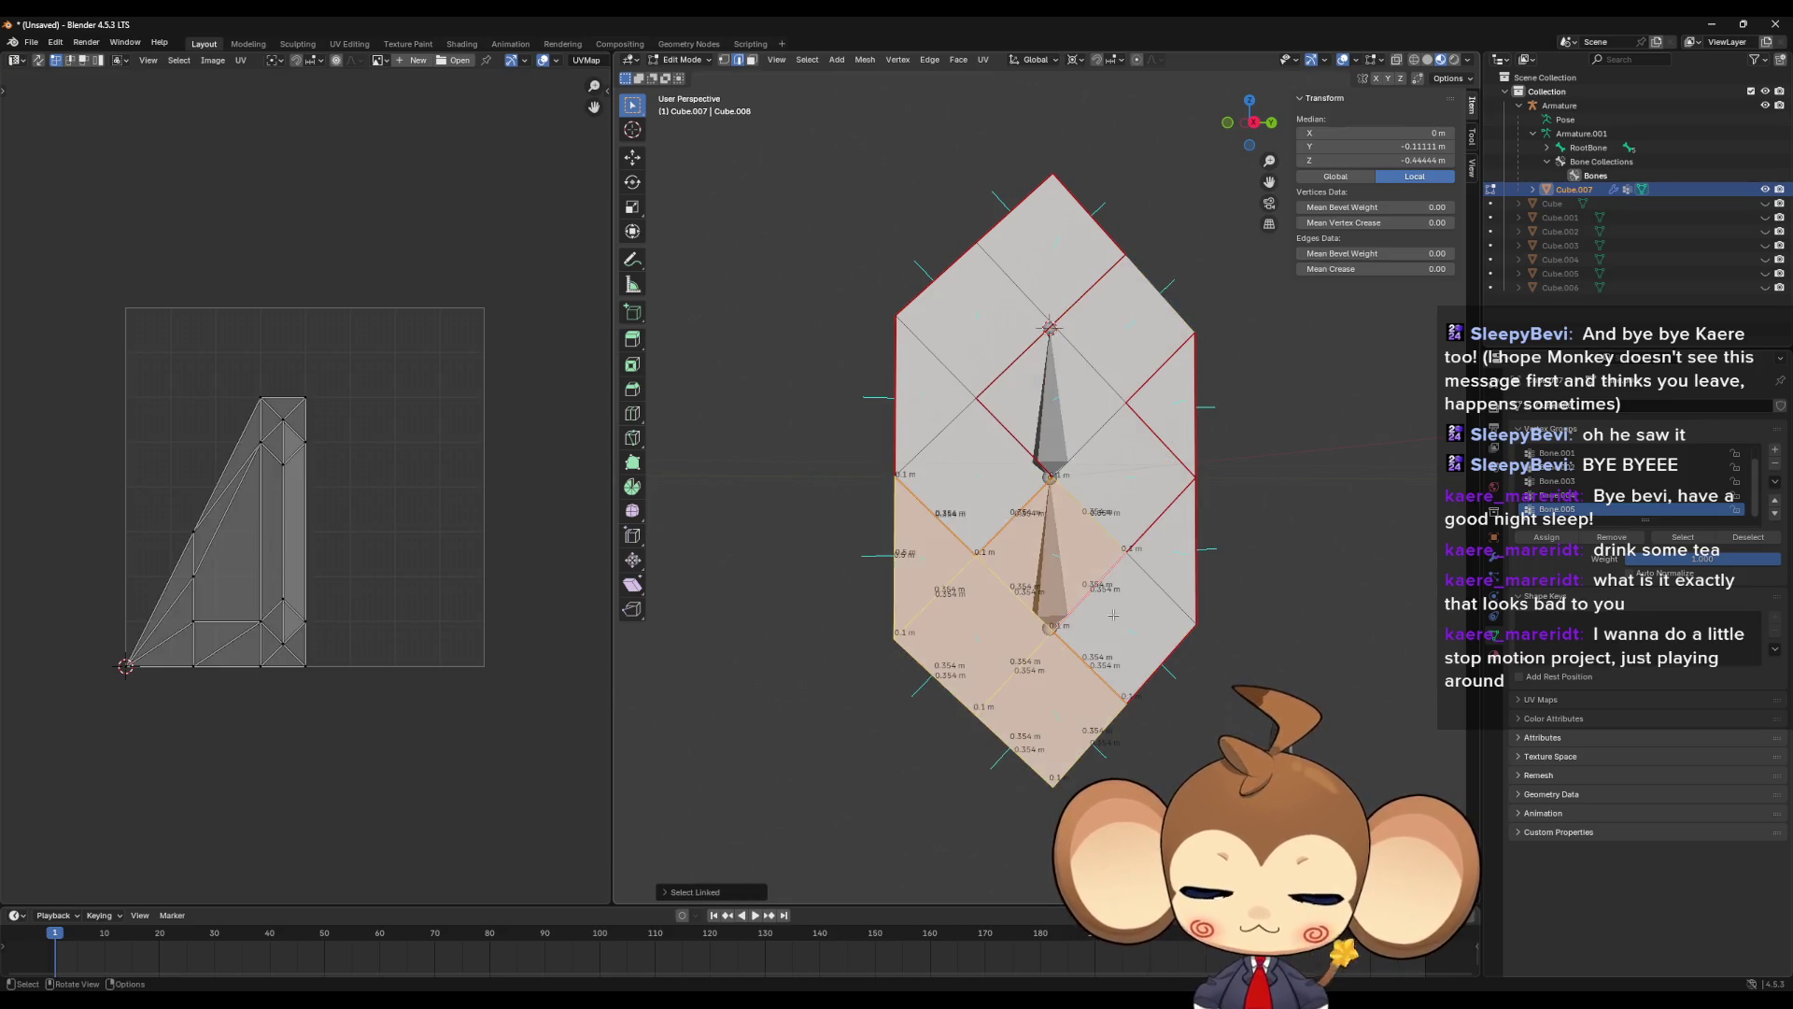
key("h")
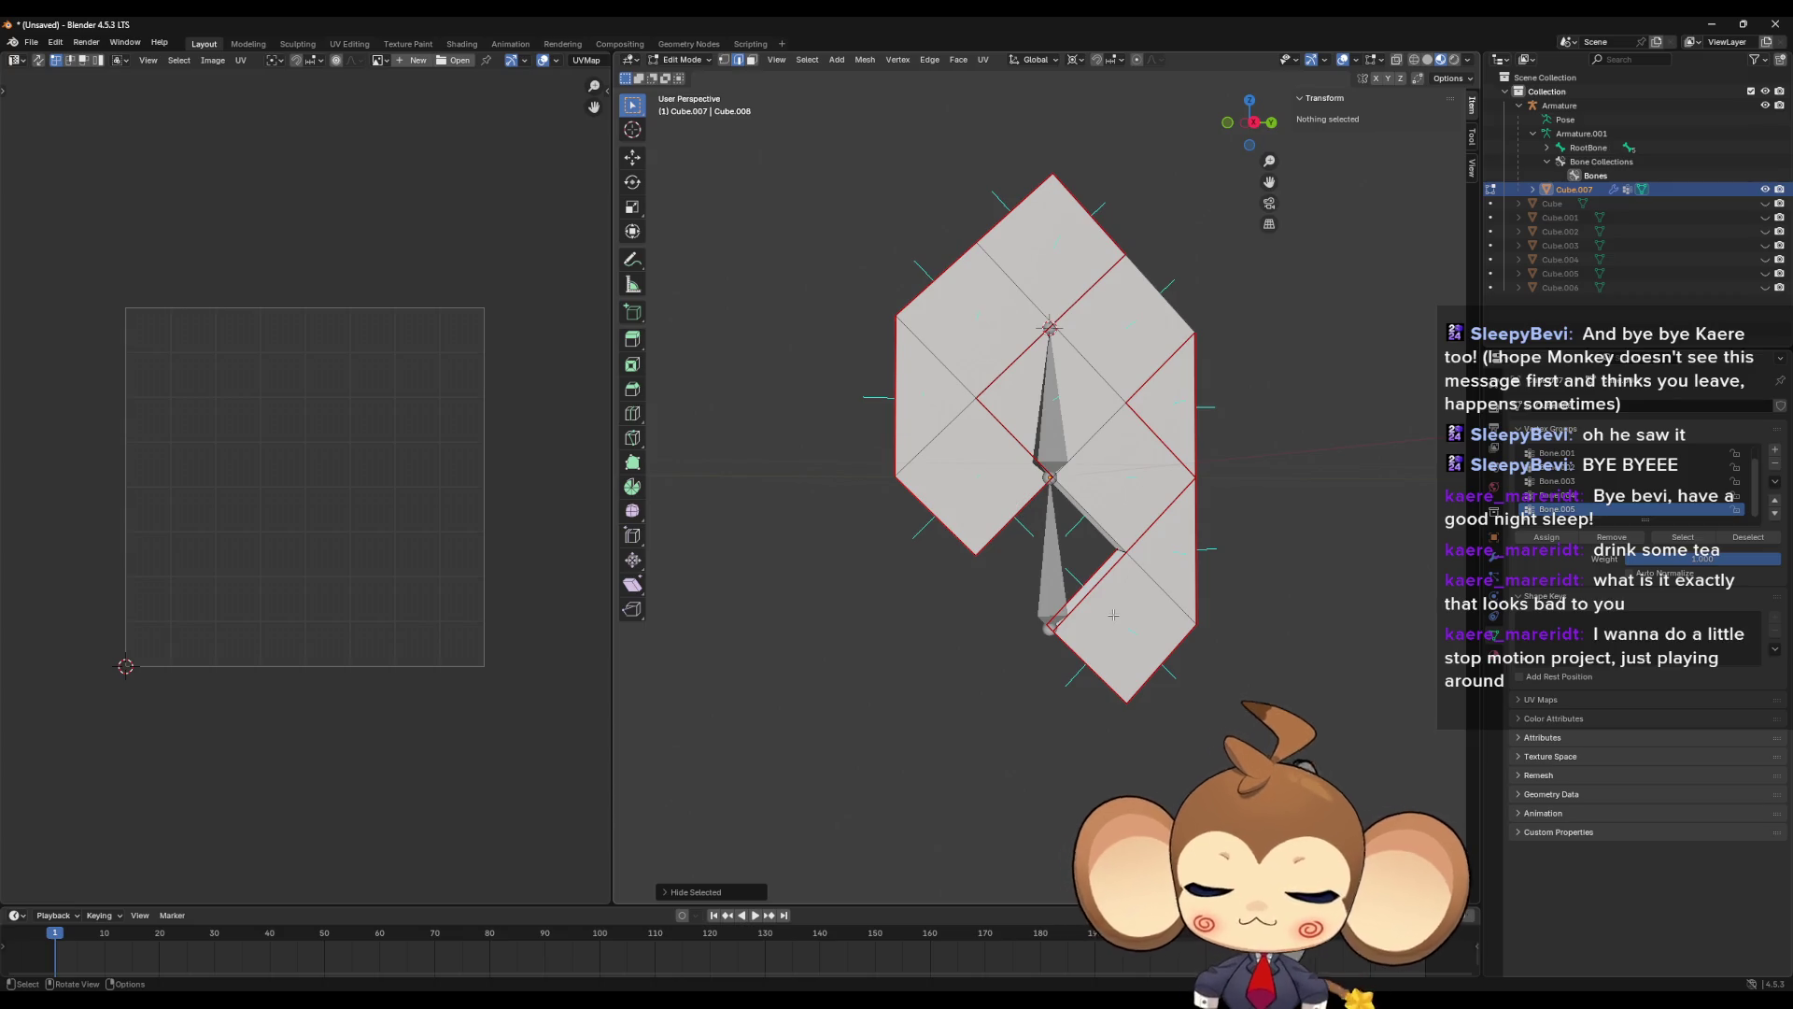
key("ctrl+z")
key("alt+a")
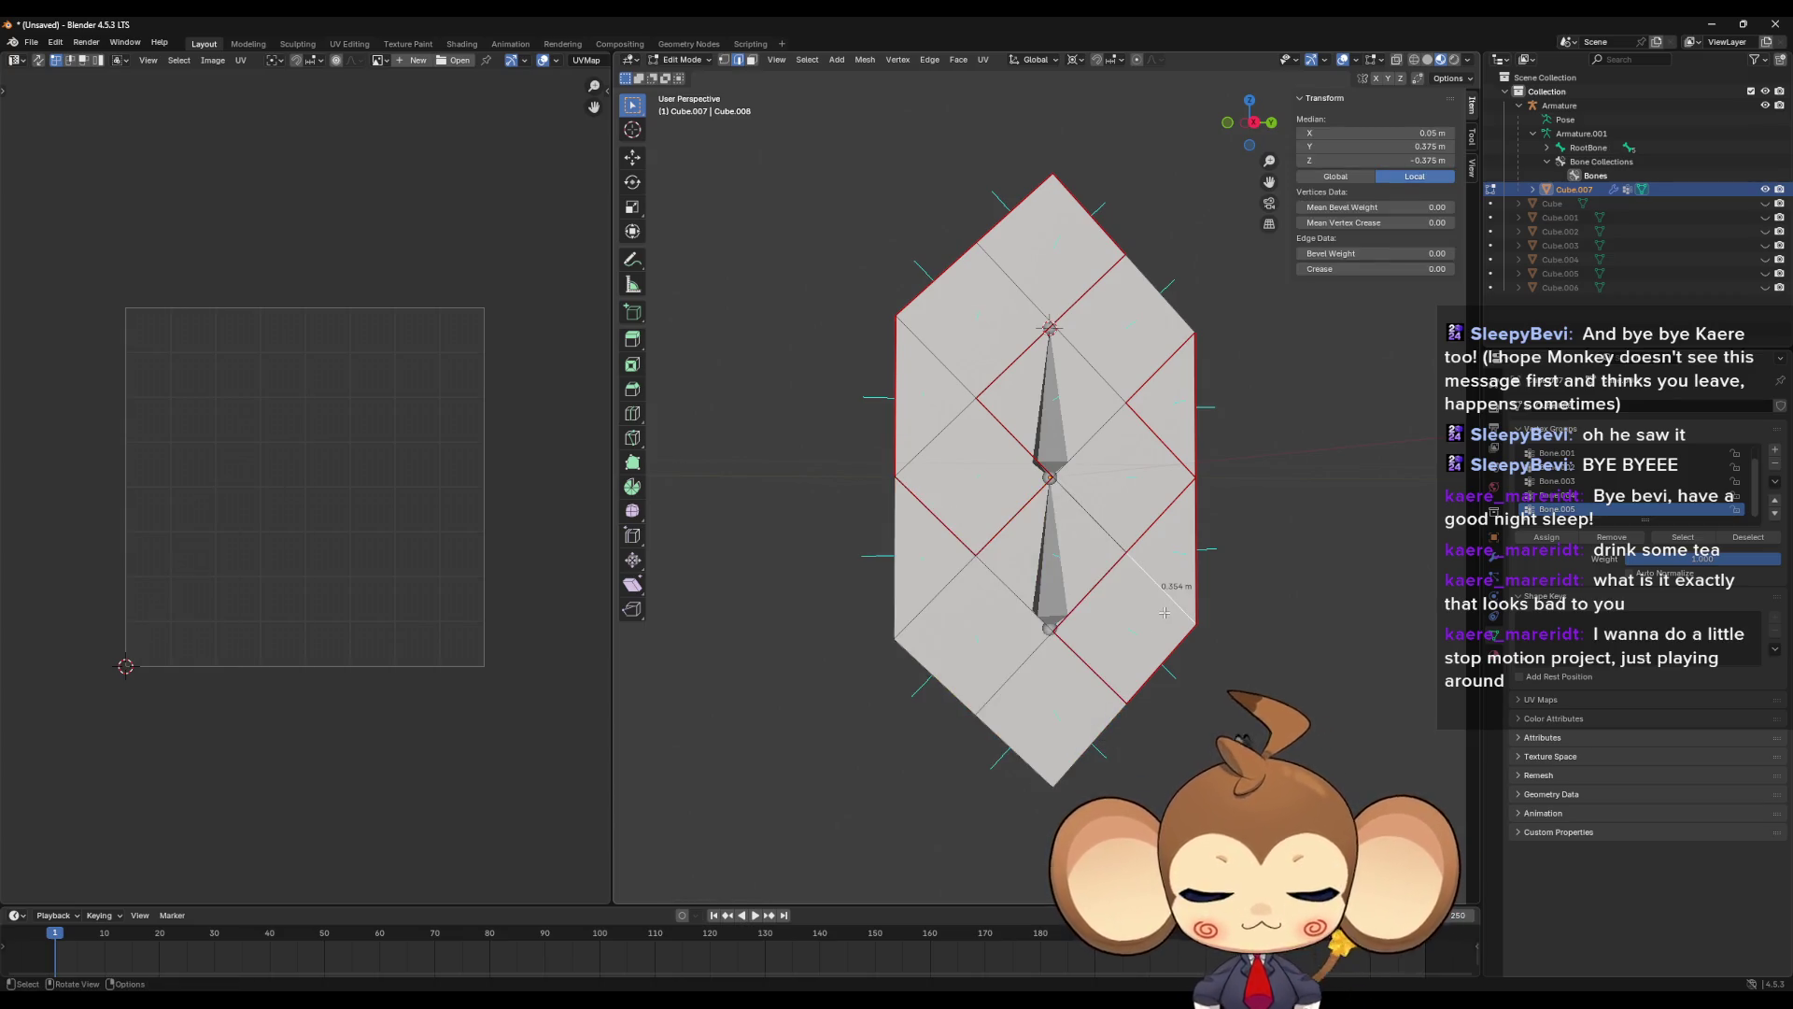
key("l")
key("h")
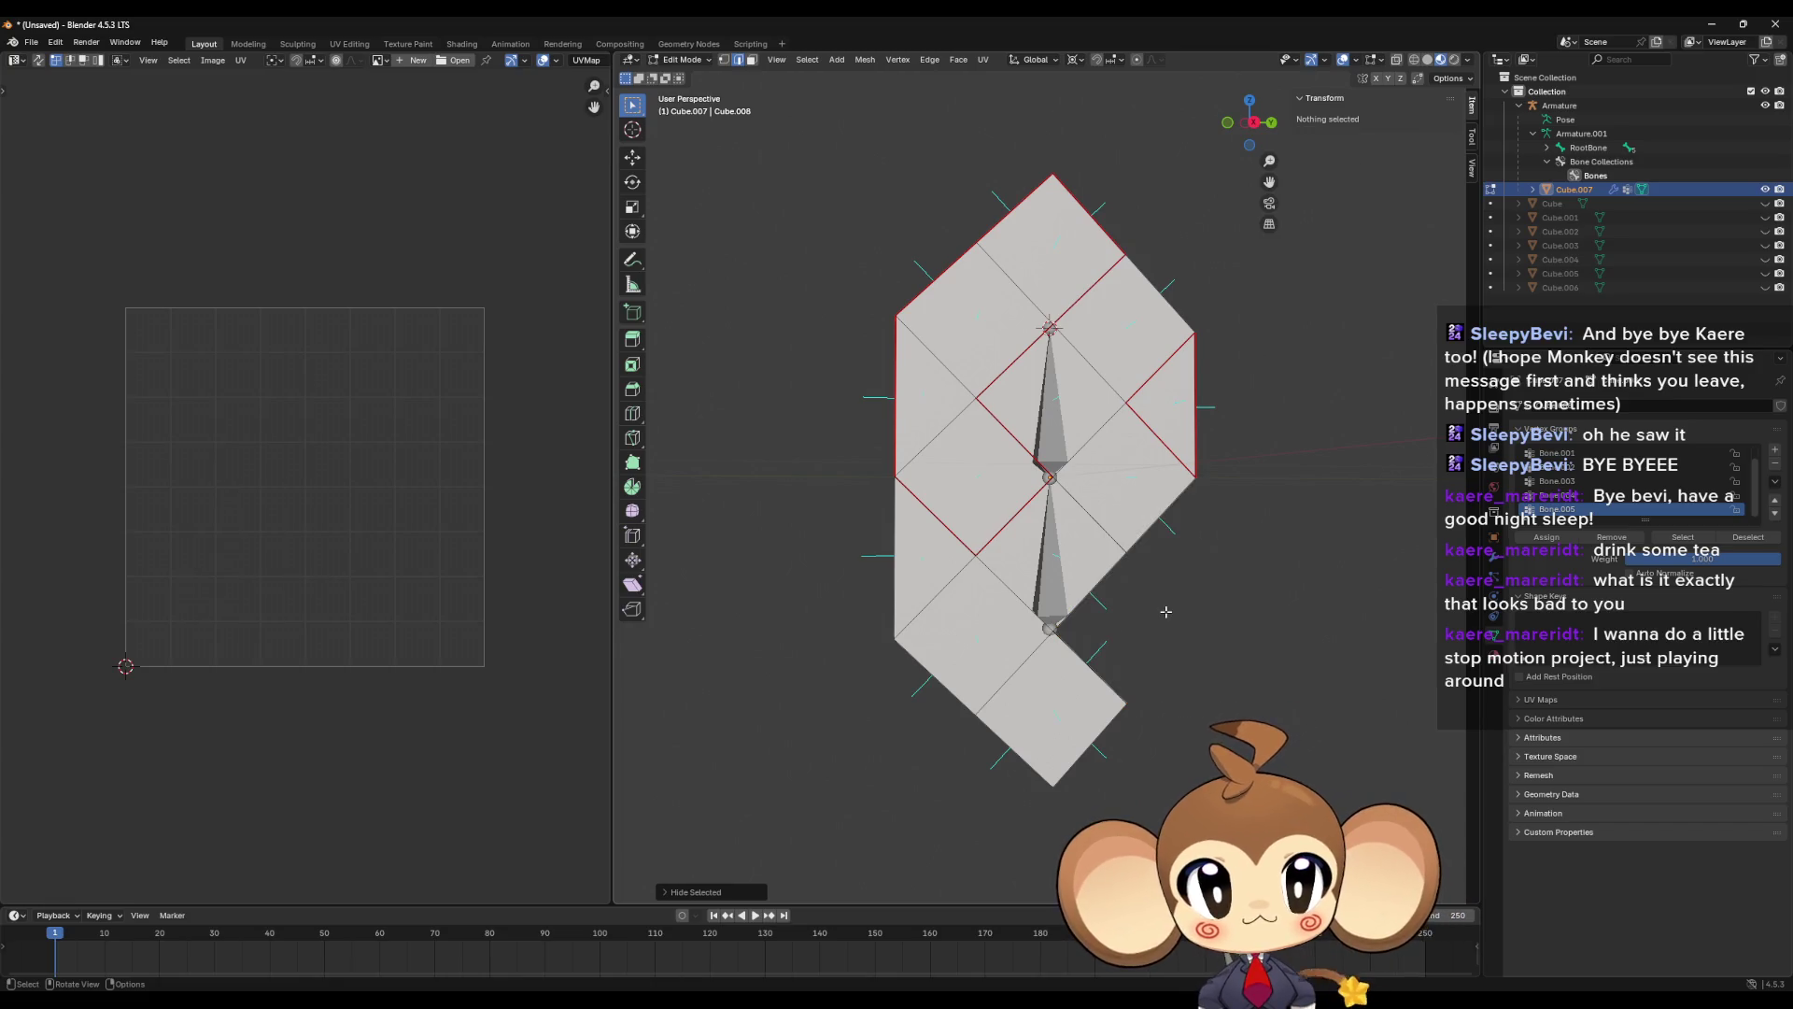
- Hide the right-edge, lower and left pieces so only one piece remains visible
left_click(1196, 420)
key("l")
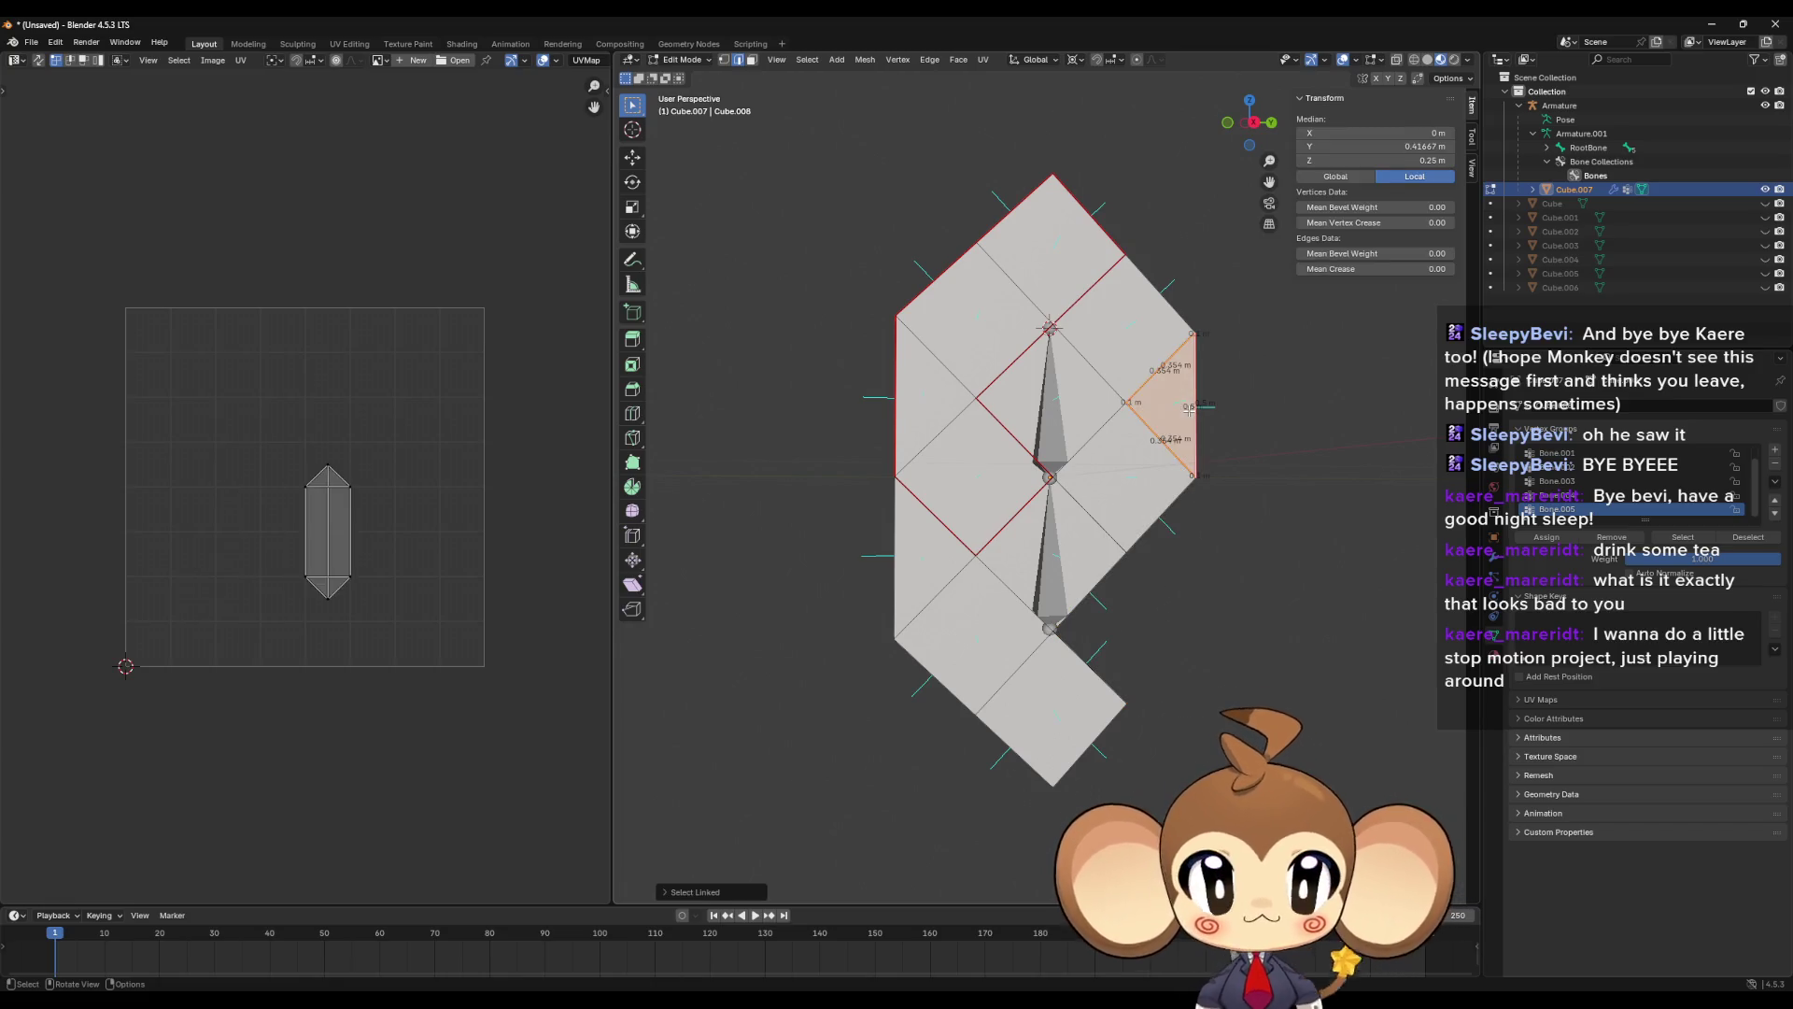
key("h")
left_click(1108, 591)
key("l")
key("h")
left_click(1001, 517)
key("l")
key("h")
- Select the side and top edges of the remaining piece and play the animation to check the rig
left_click(1091, 501)
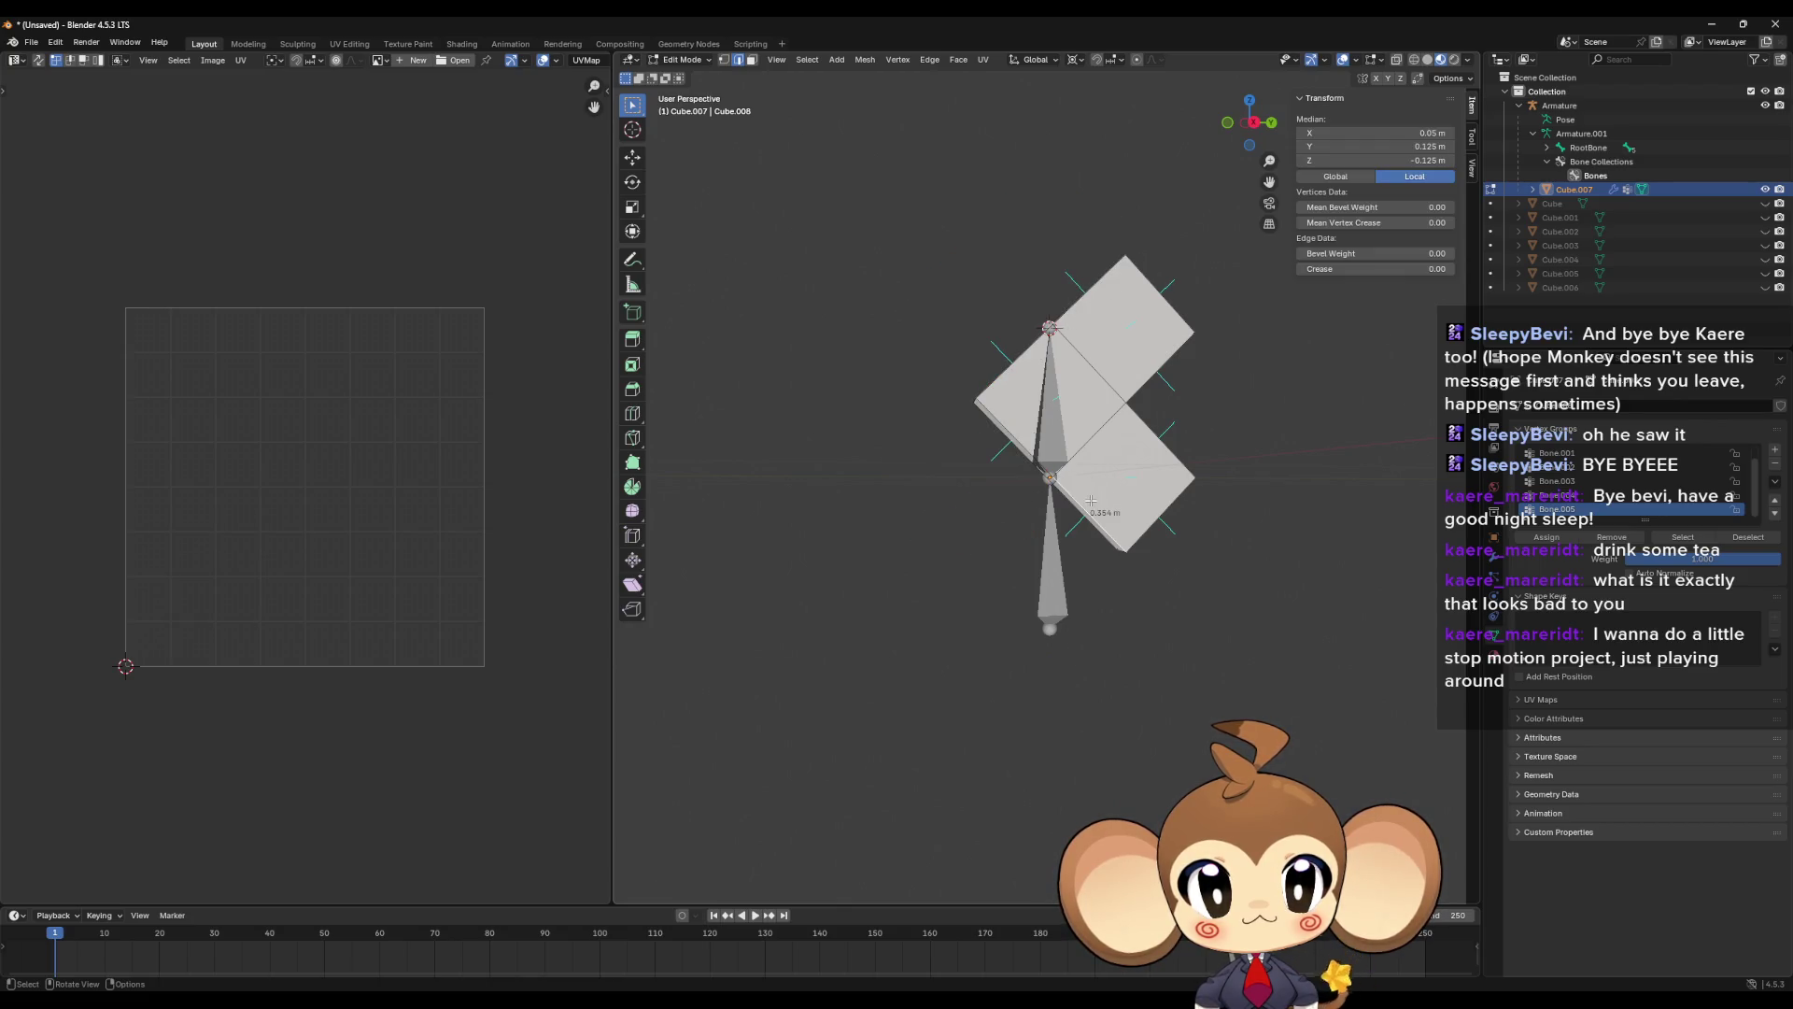
left_click(1161, 514, "shift")
left_click(1143, 424, "shift")
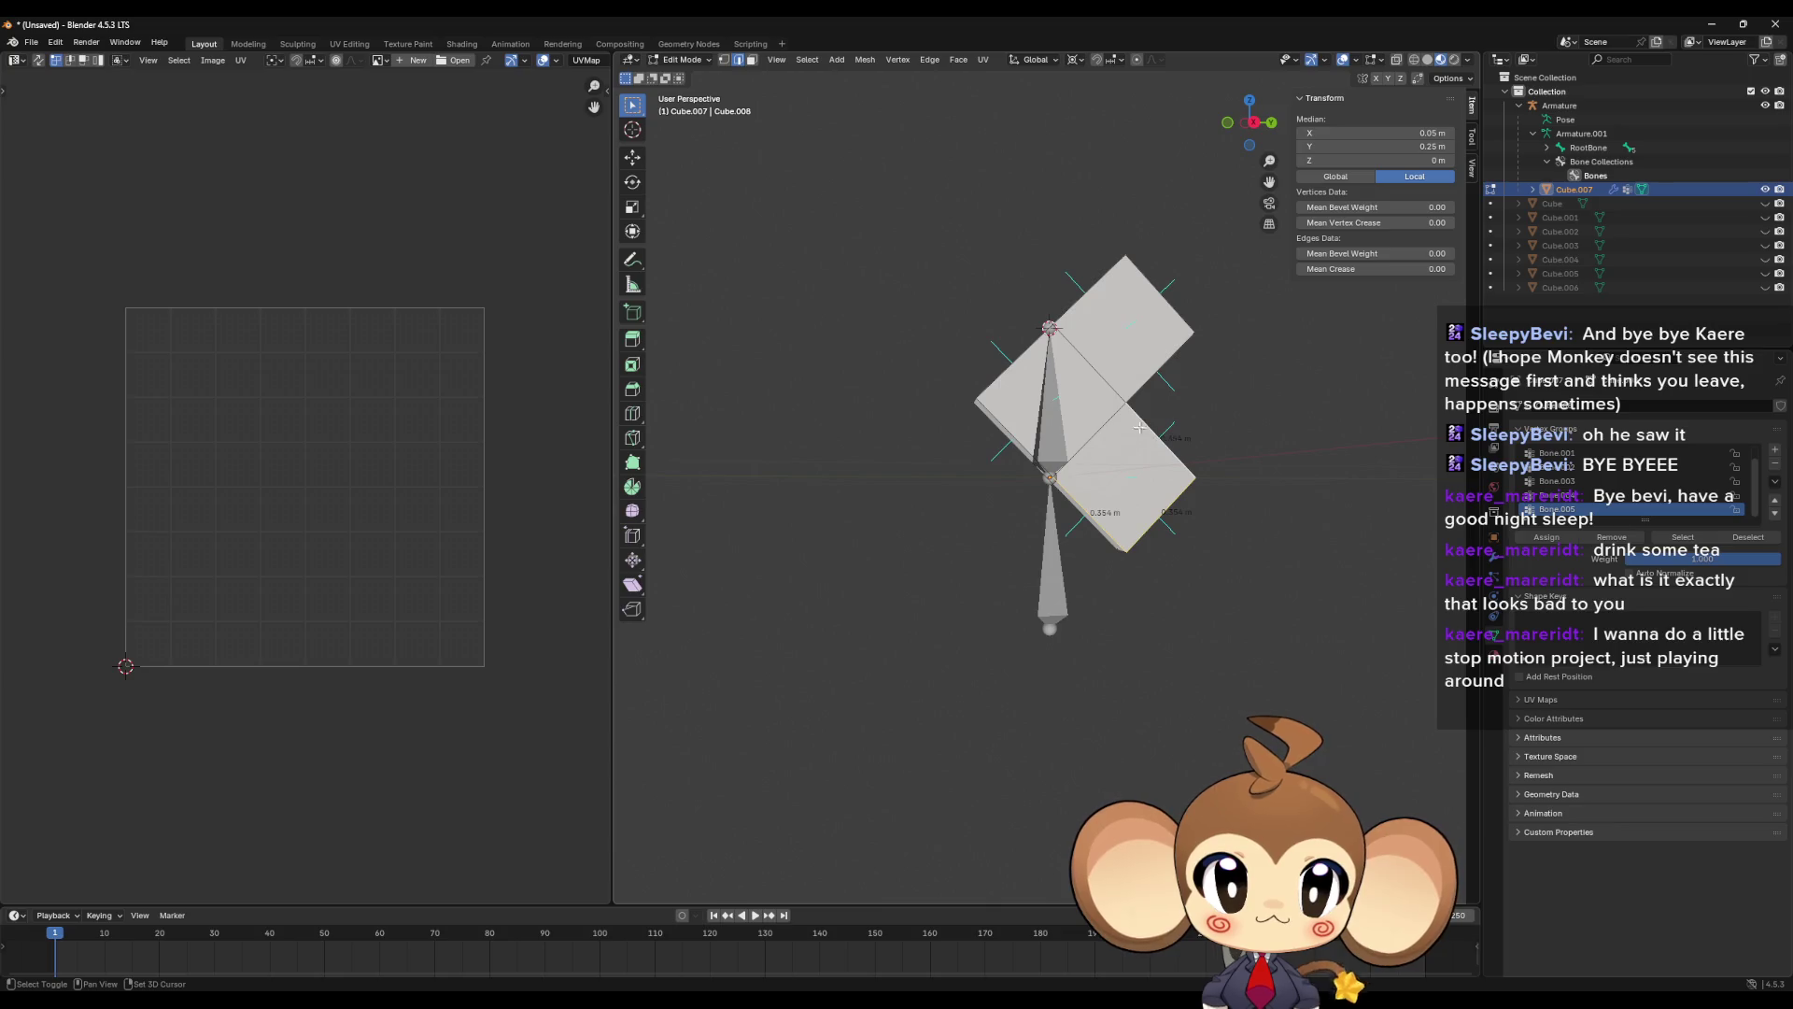
left_click(1161, 294, "shift")
left_click(1091, 305, "shift")
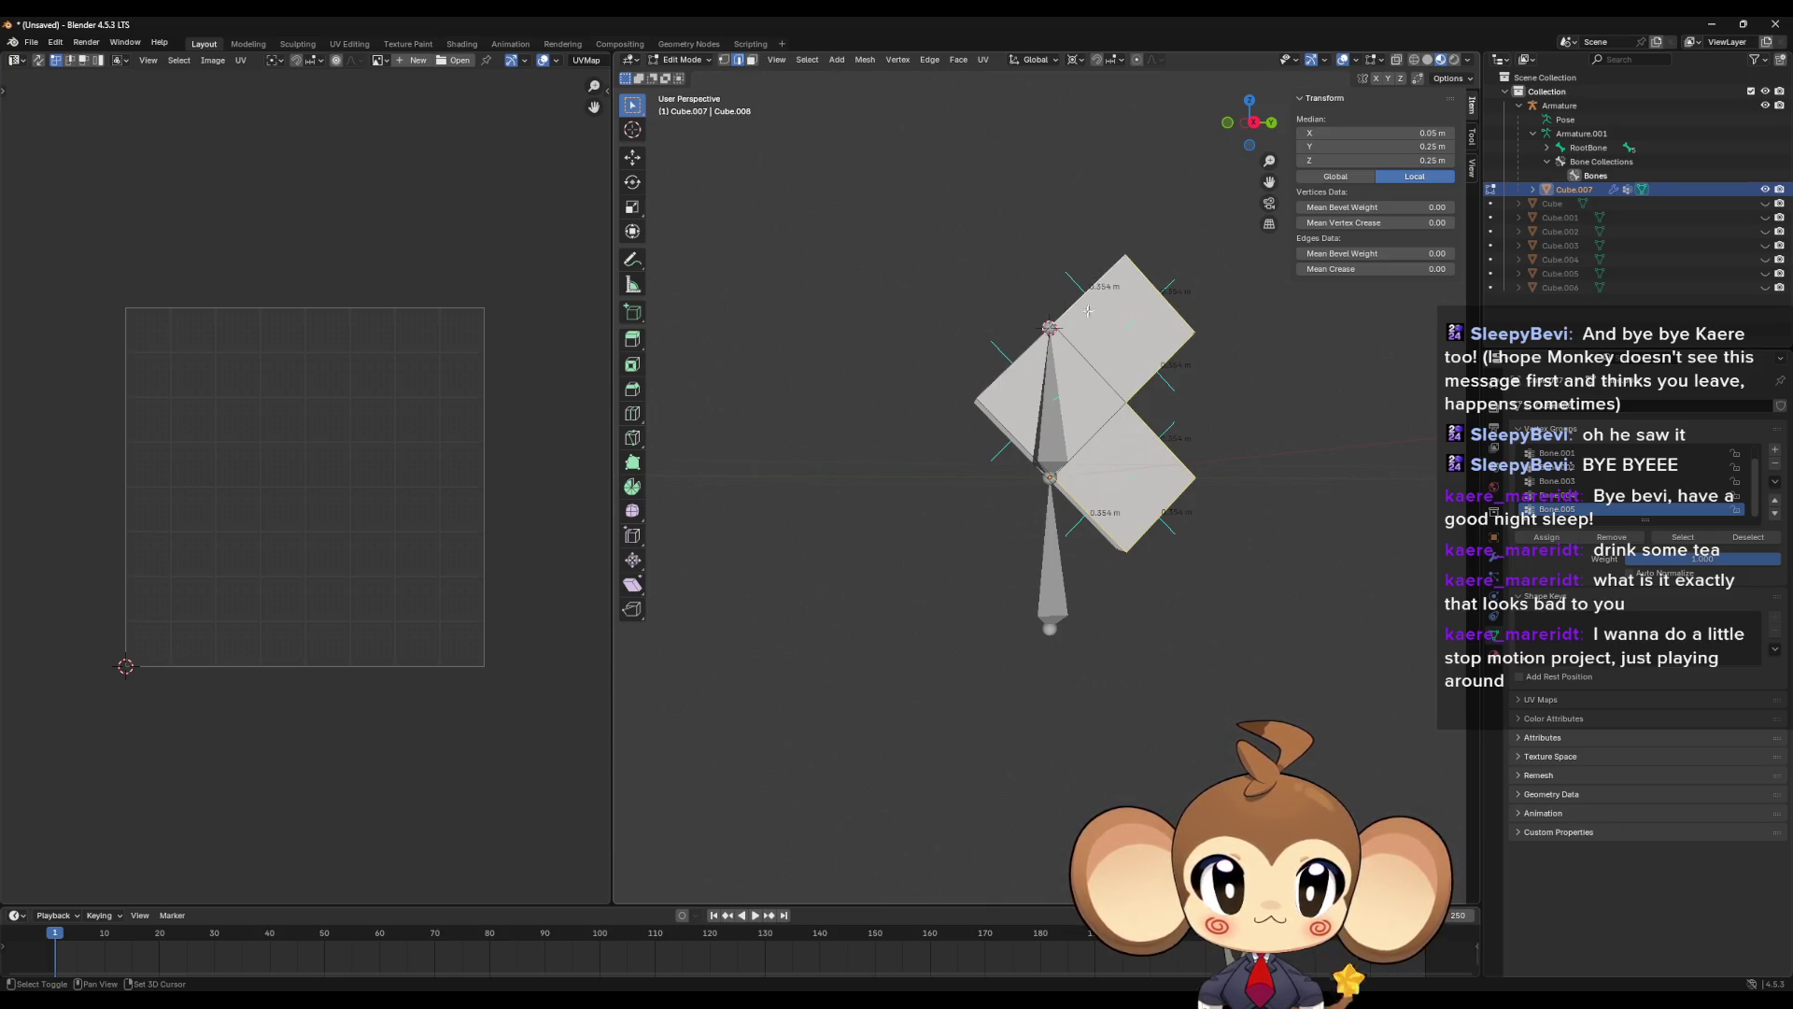
left_click(1009, 385, "shift")
left_click(1004, 438, "shift")
left_click(1034, 409, "shift")
left_click_drag(1035, 409, 1130, 435)
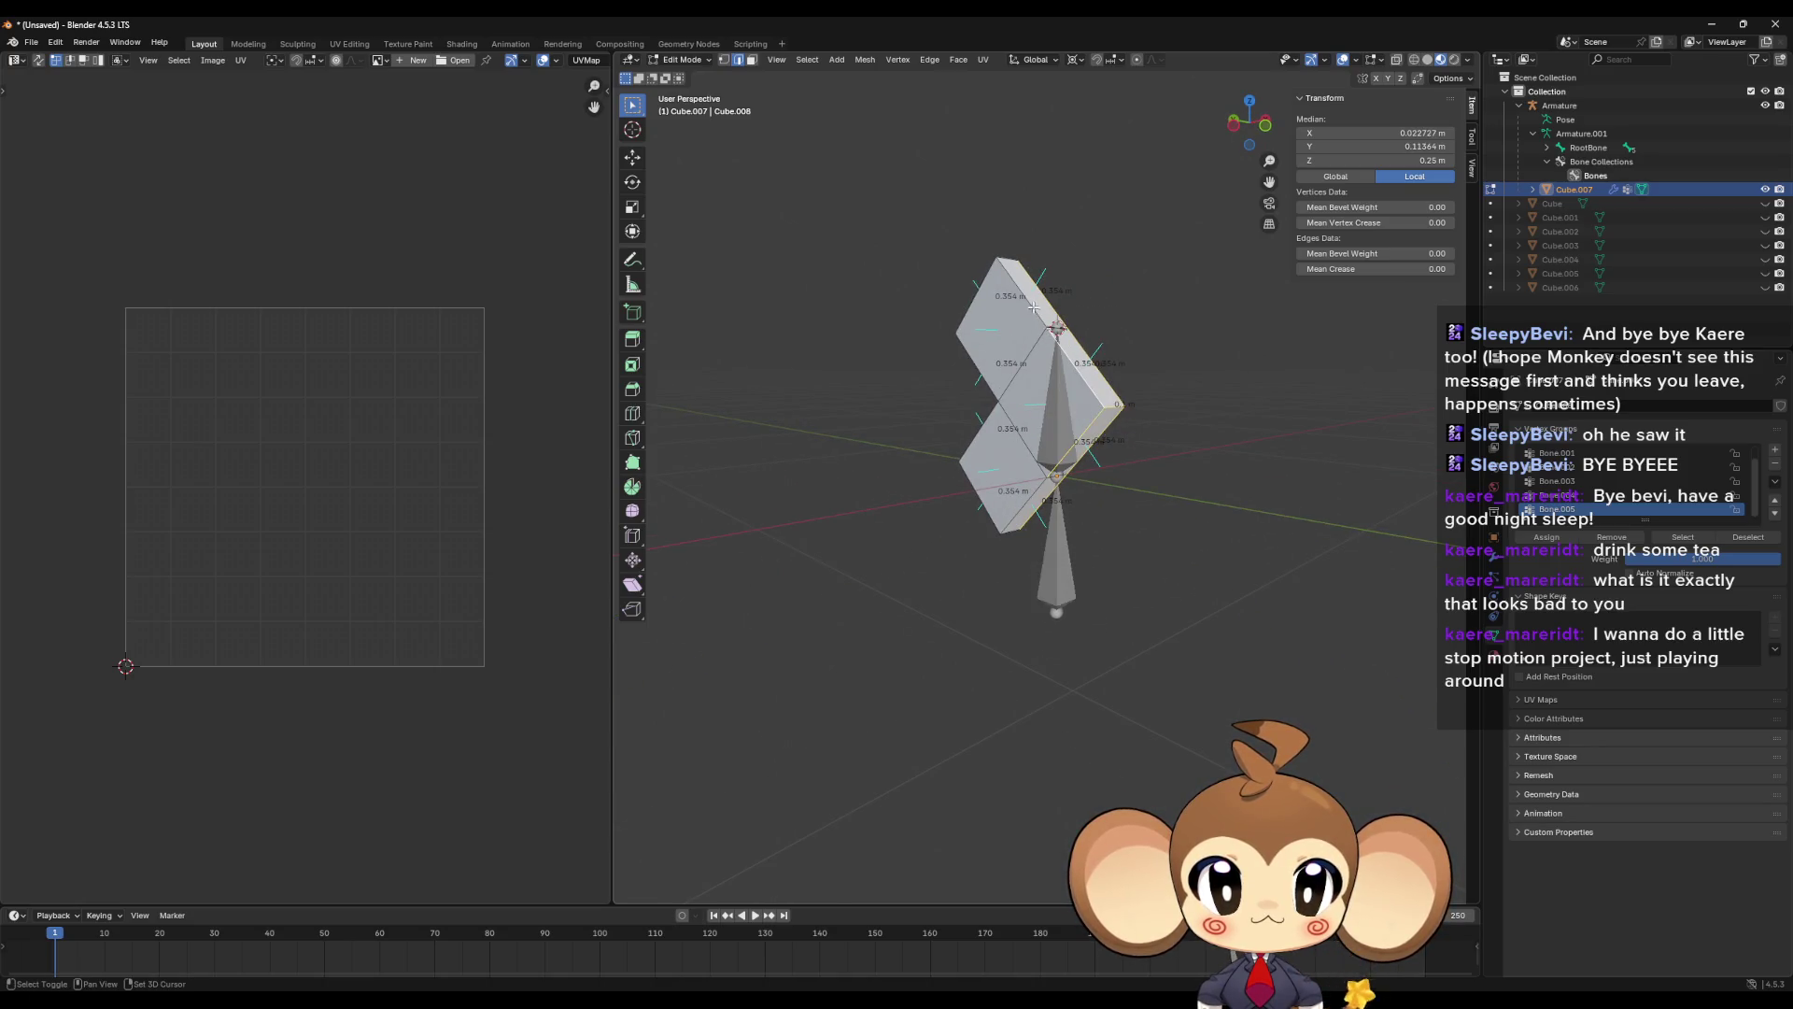
key("space")
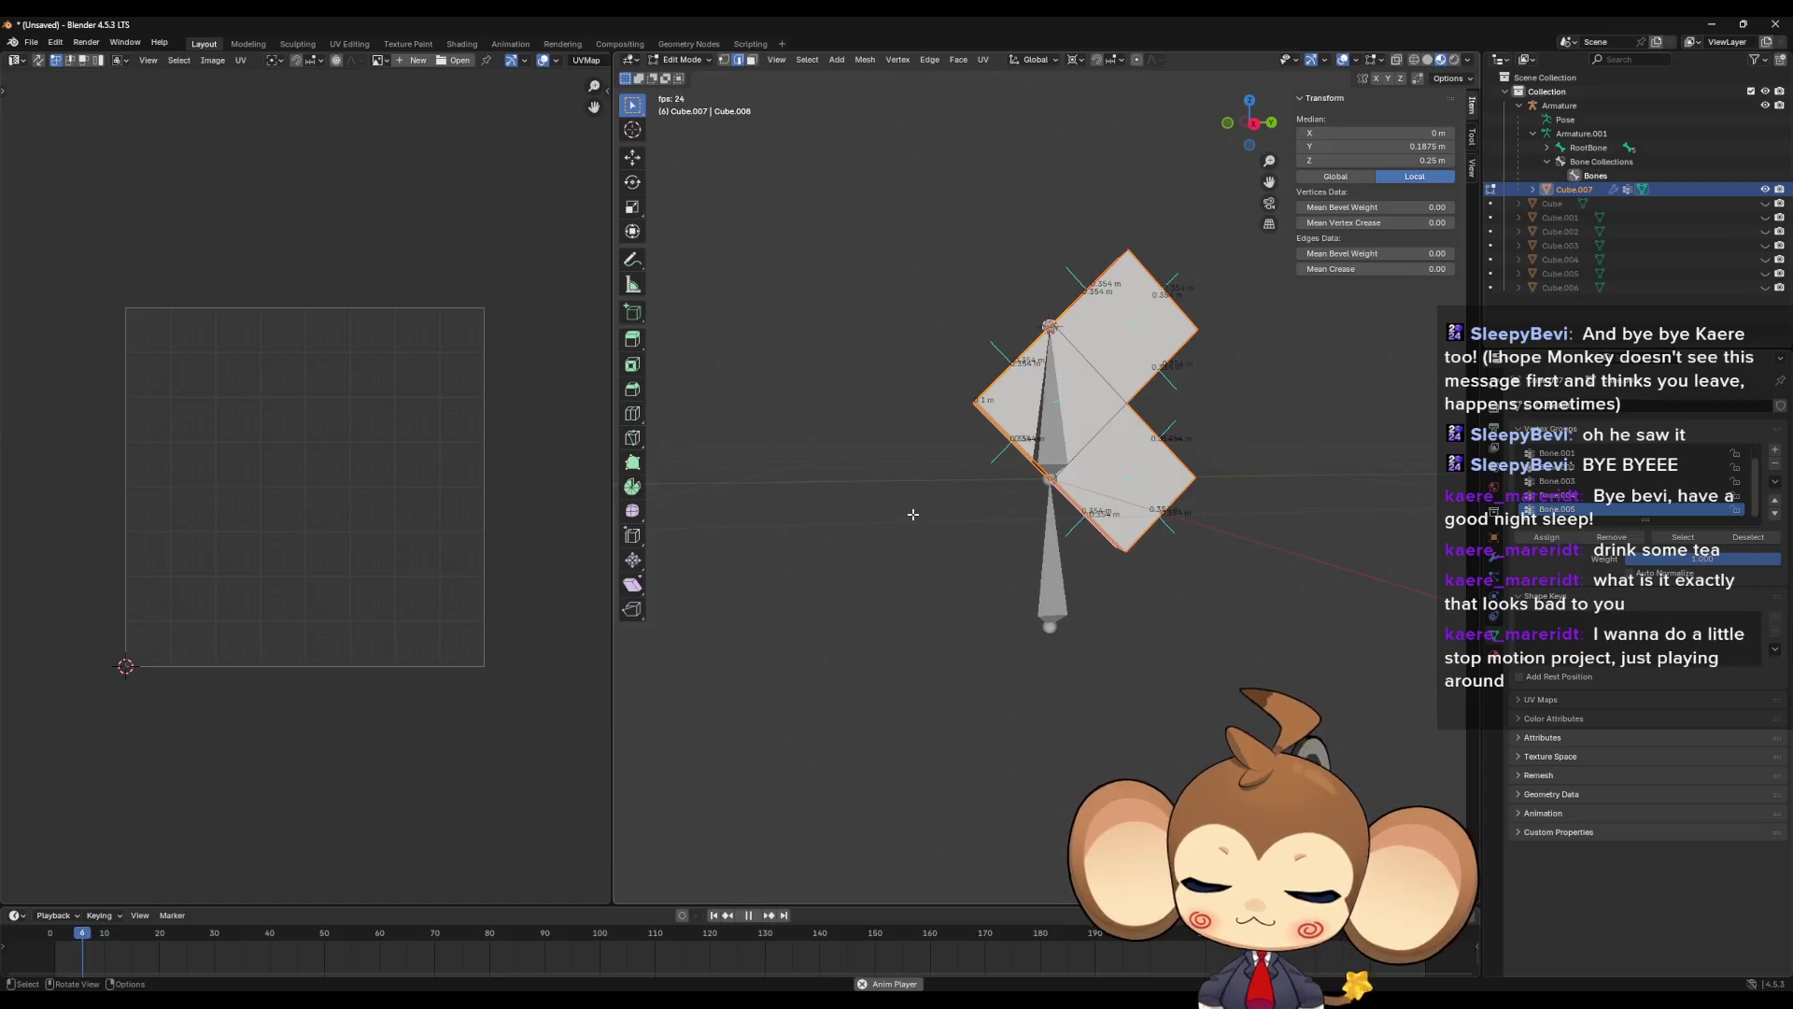
- Stop playback, reveal all faces, and unwrap the lower and upper seam regions to preview their islands
key("space")
key("alt+h")
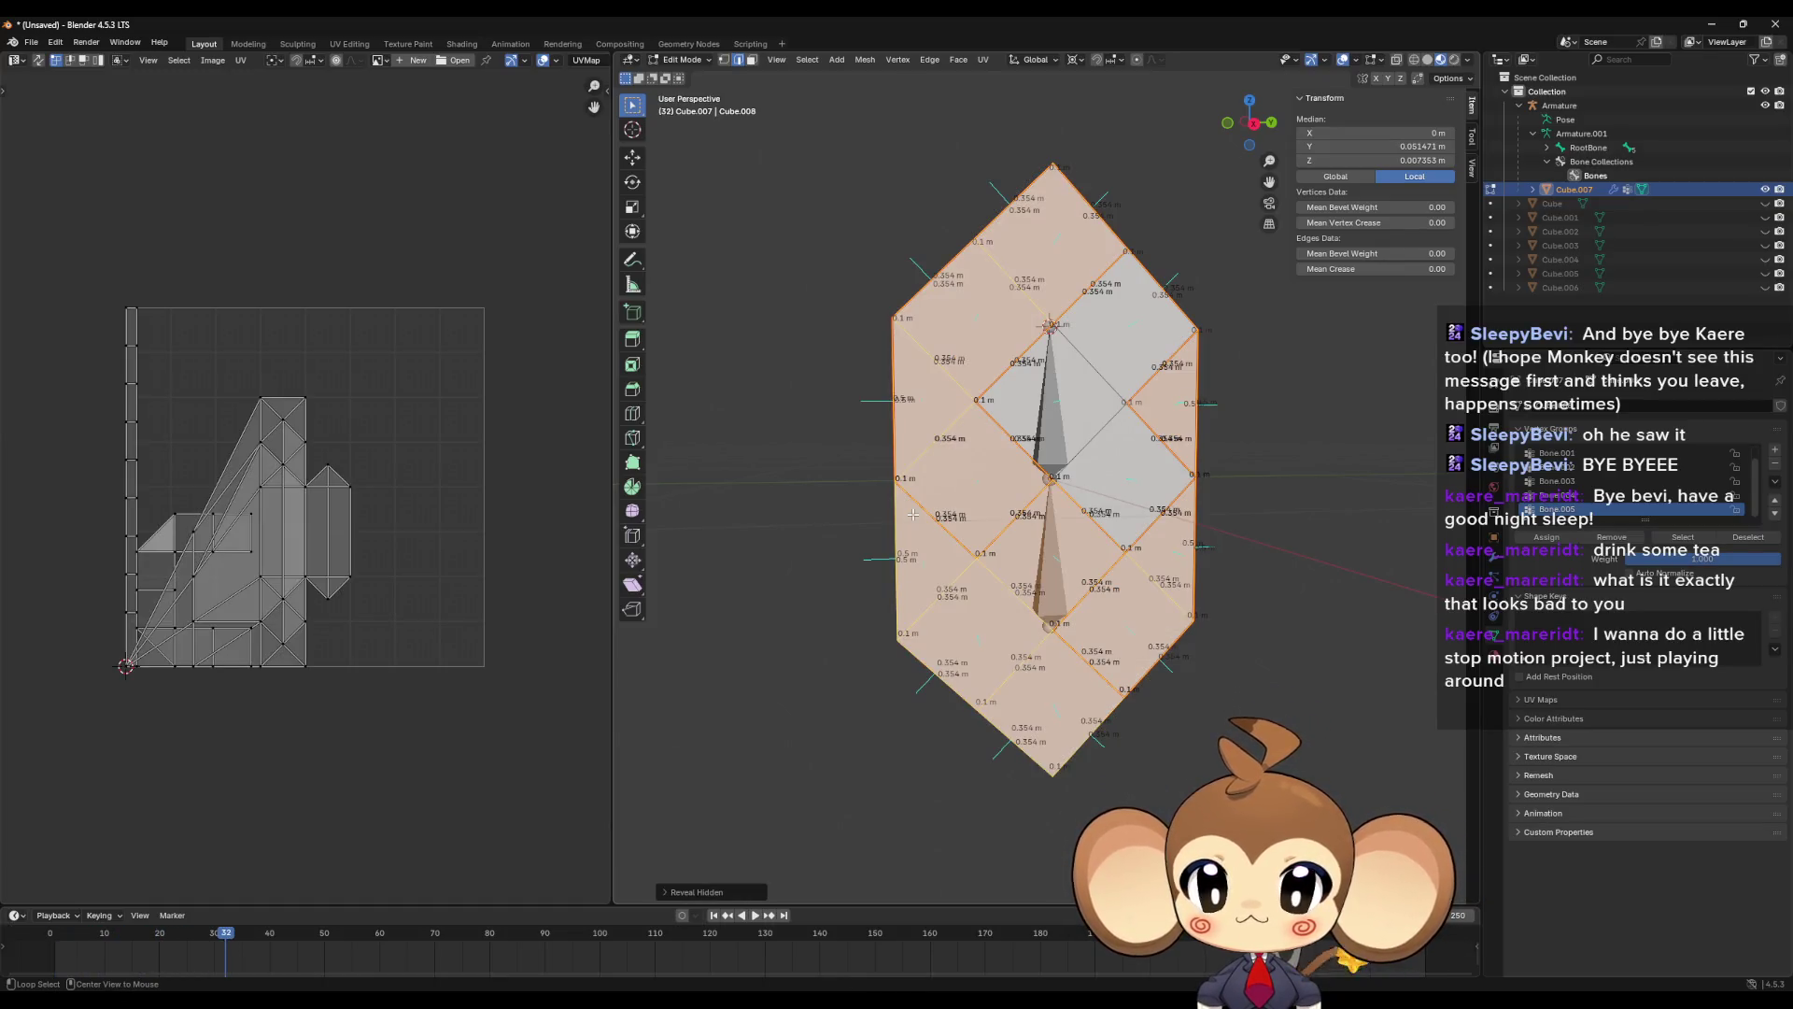
left_click(1071, 632)
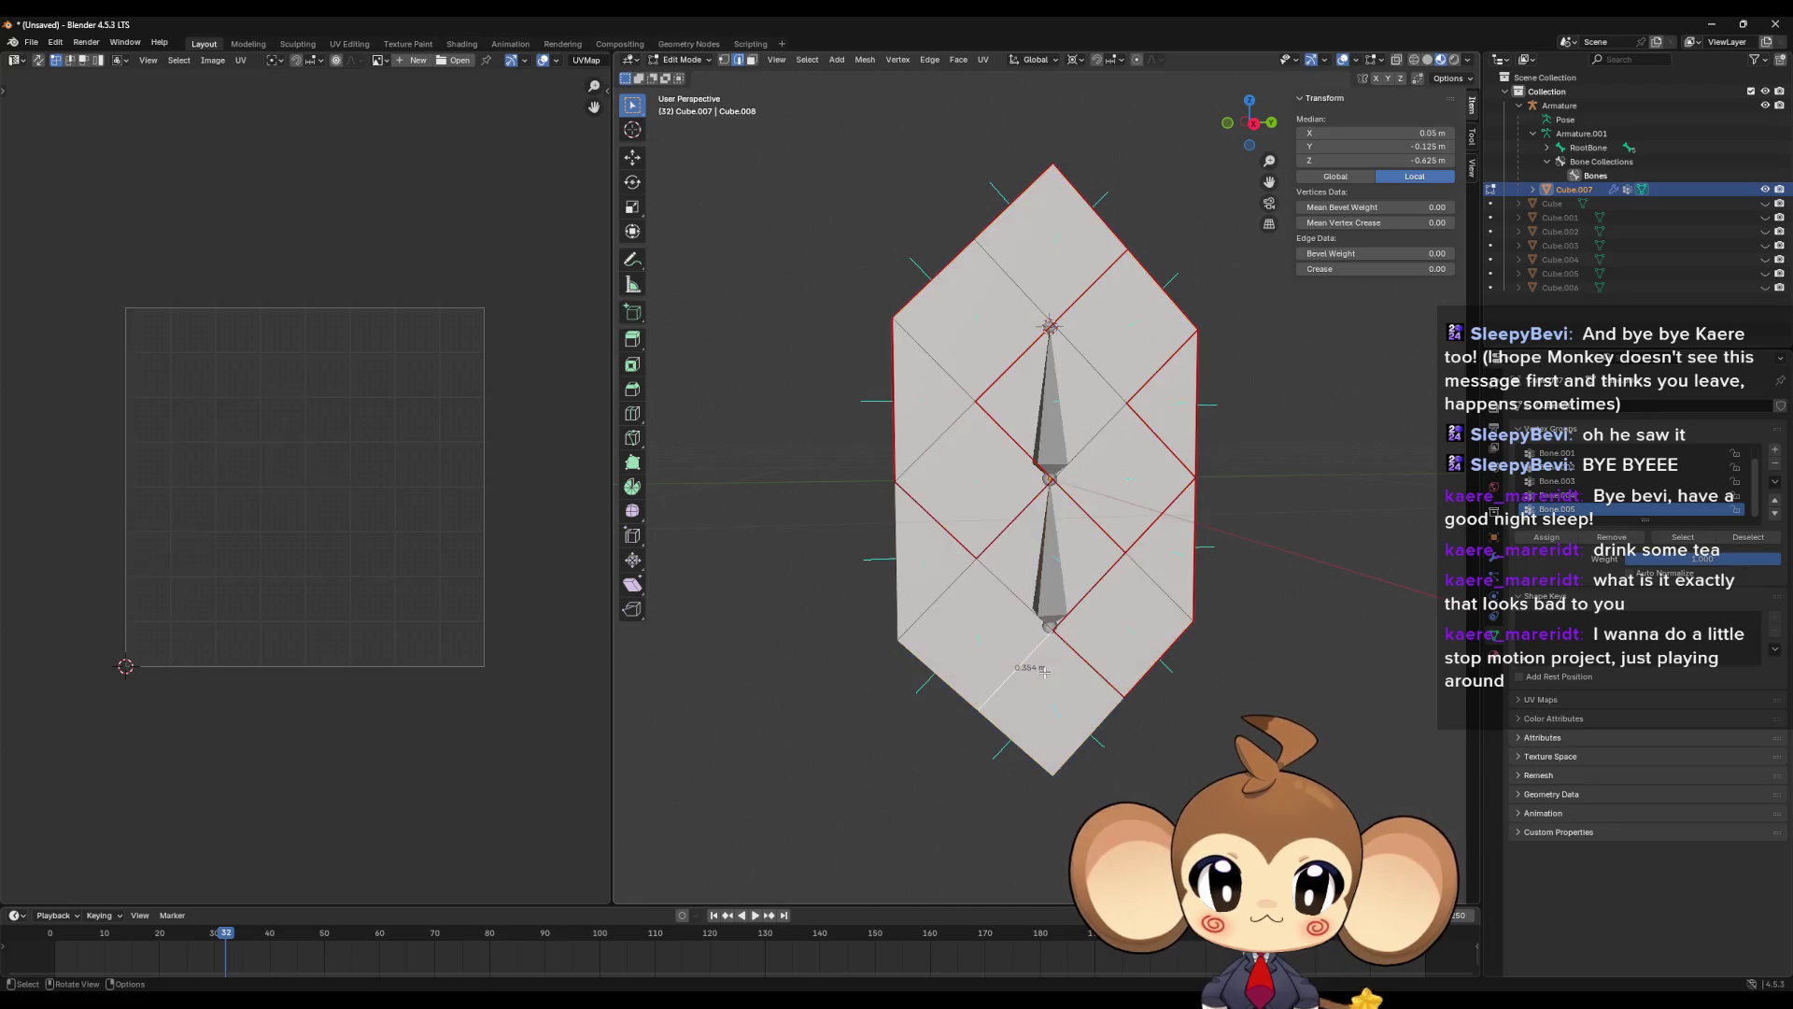
key("ctrl+l")
key("u")
left_click(1090, 458)
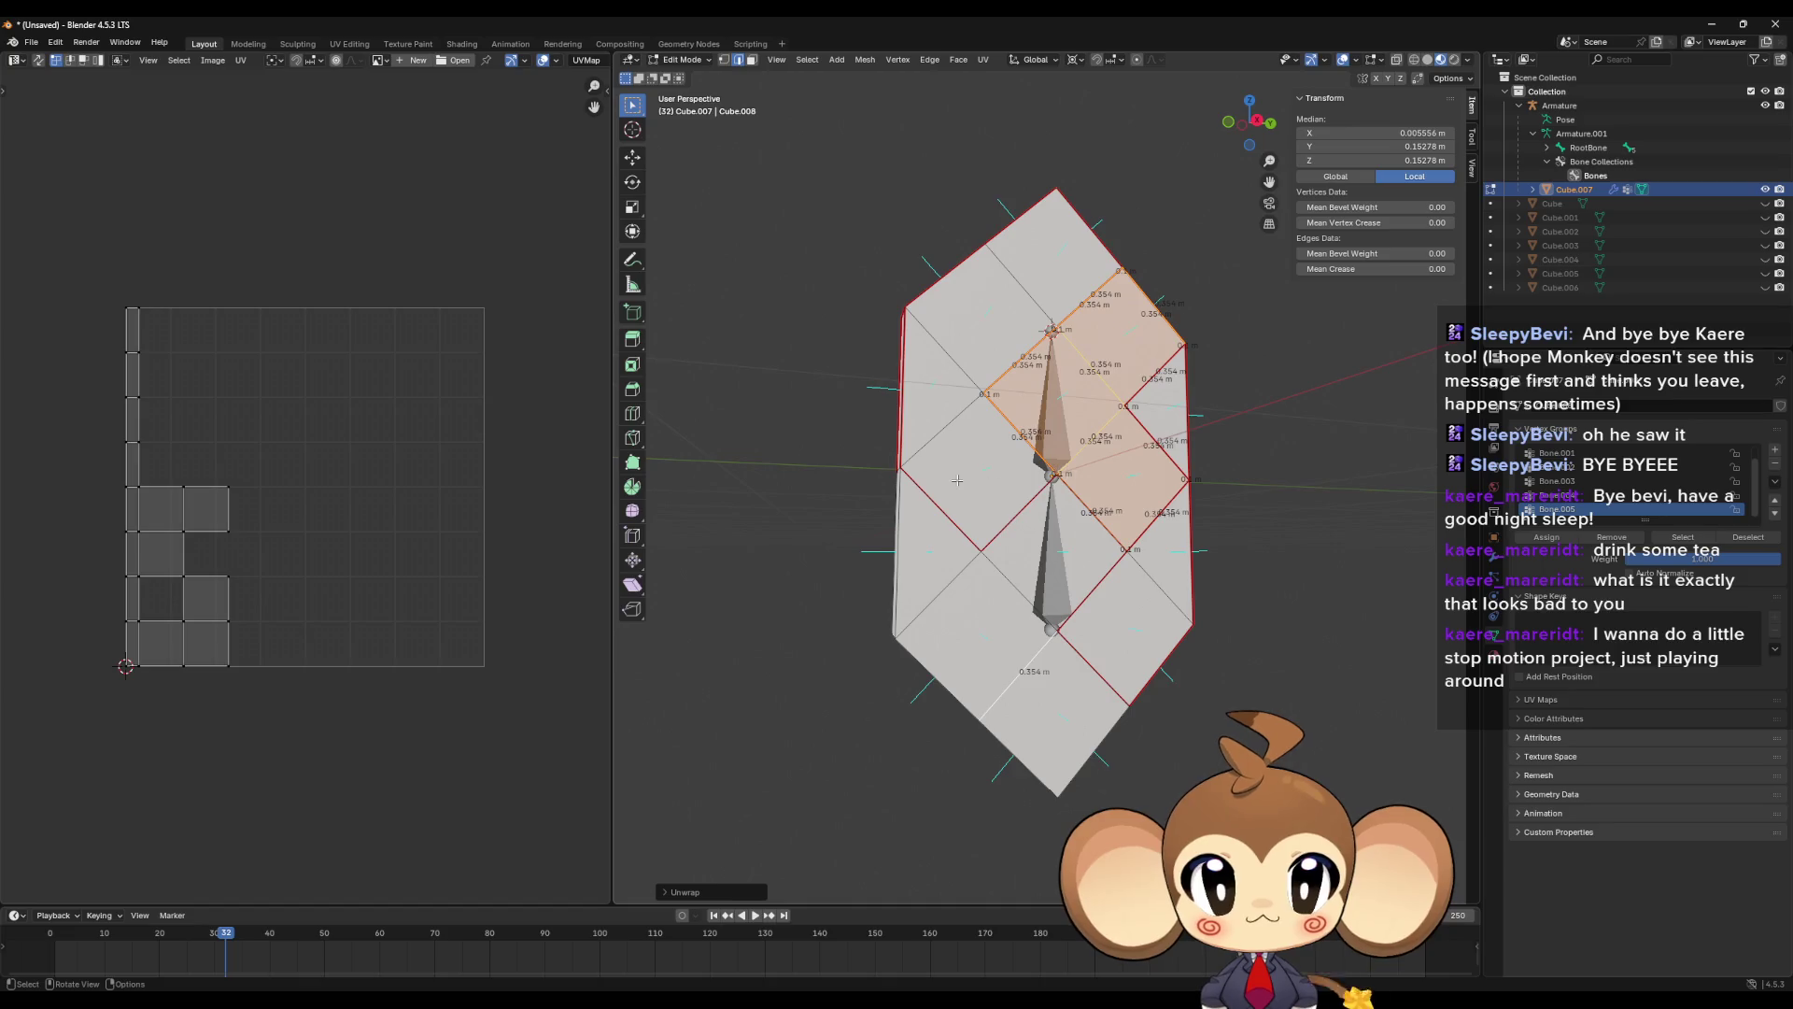
left_click(957, 479)
key("ctrl+l")
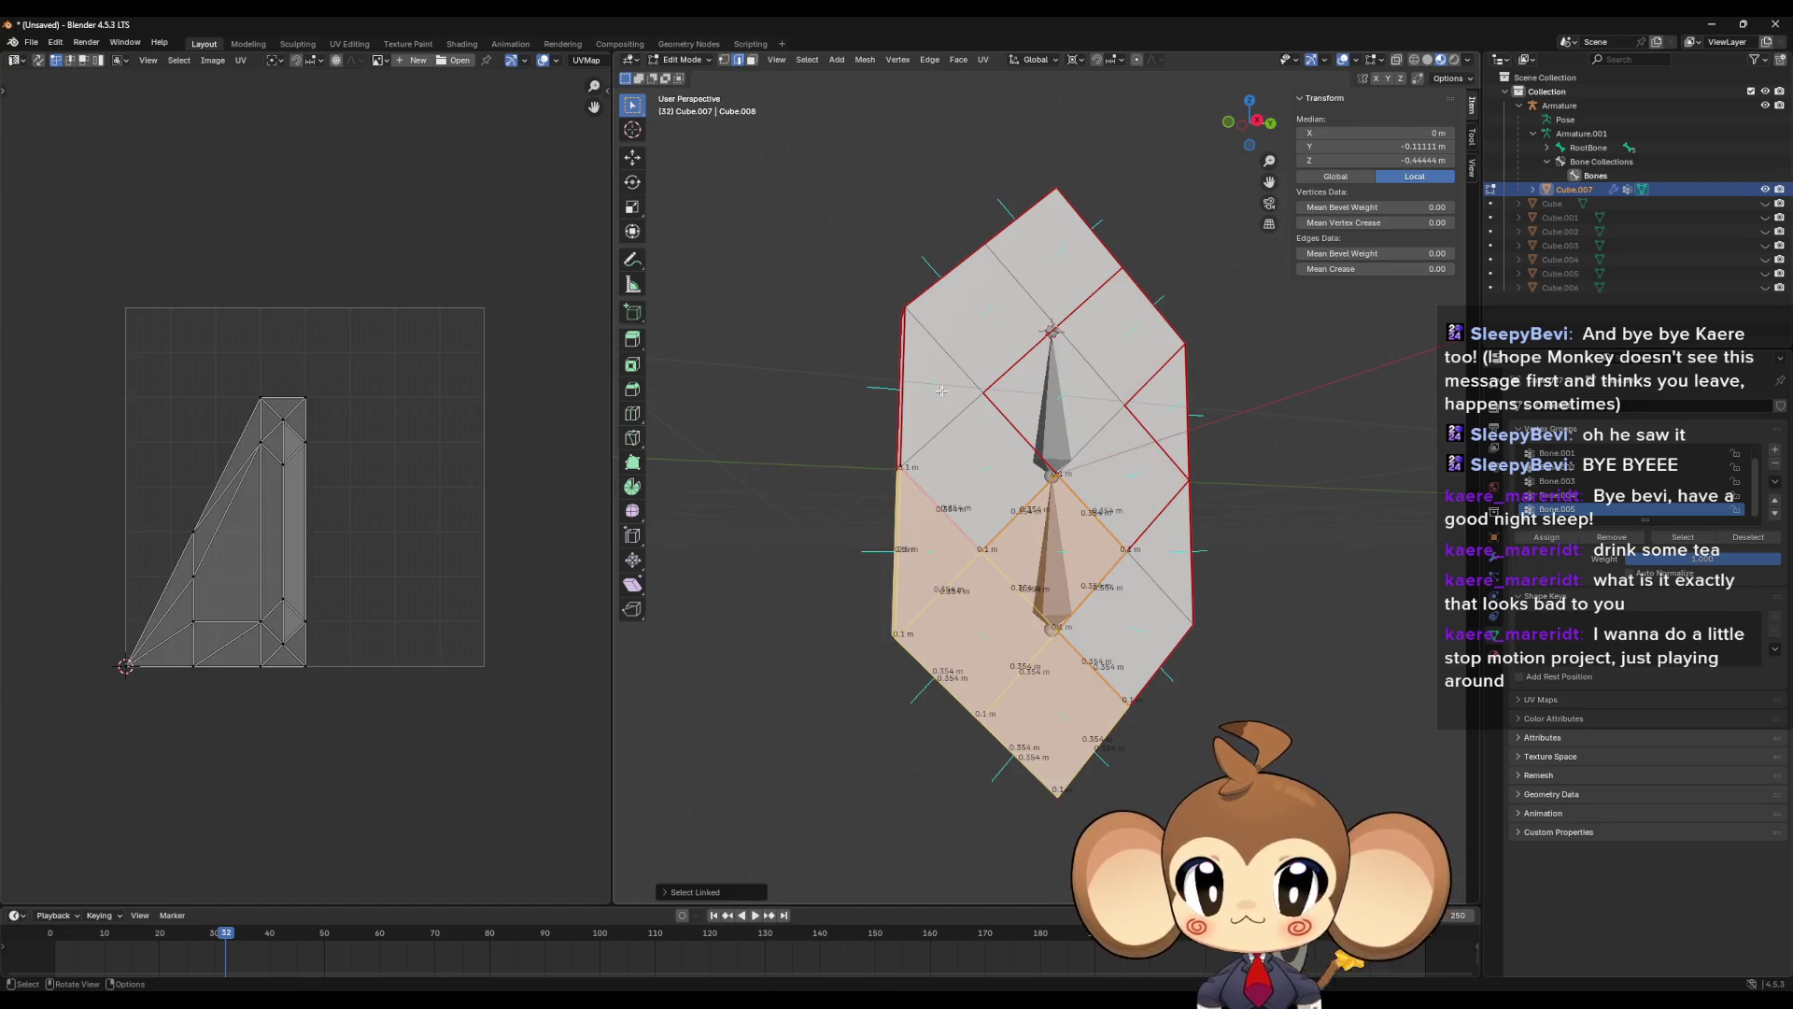
left_click(938, 390)
key("ctrl+l")
key("u")
left_click(943, 357)
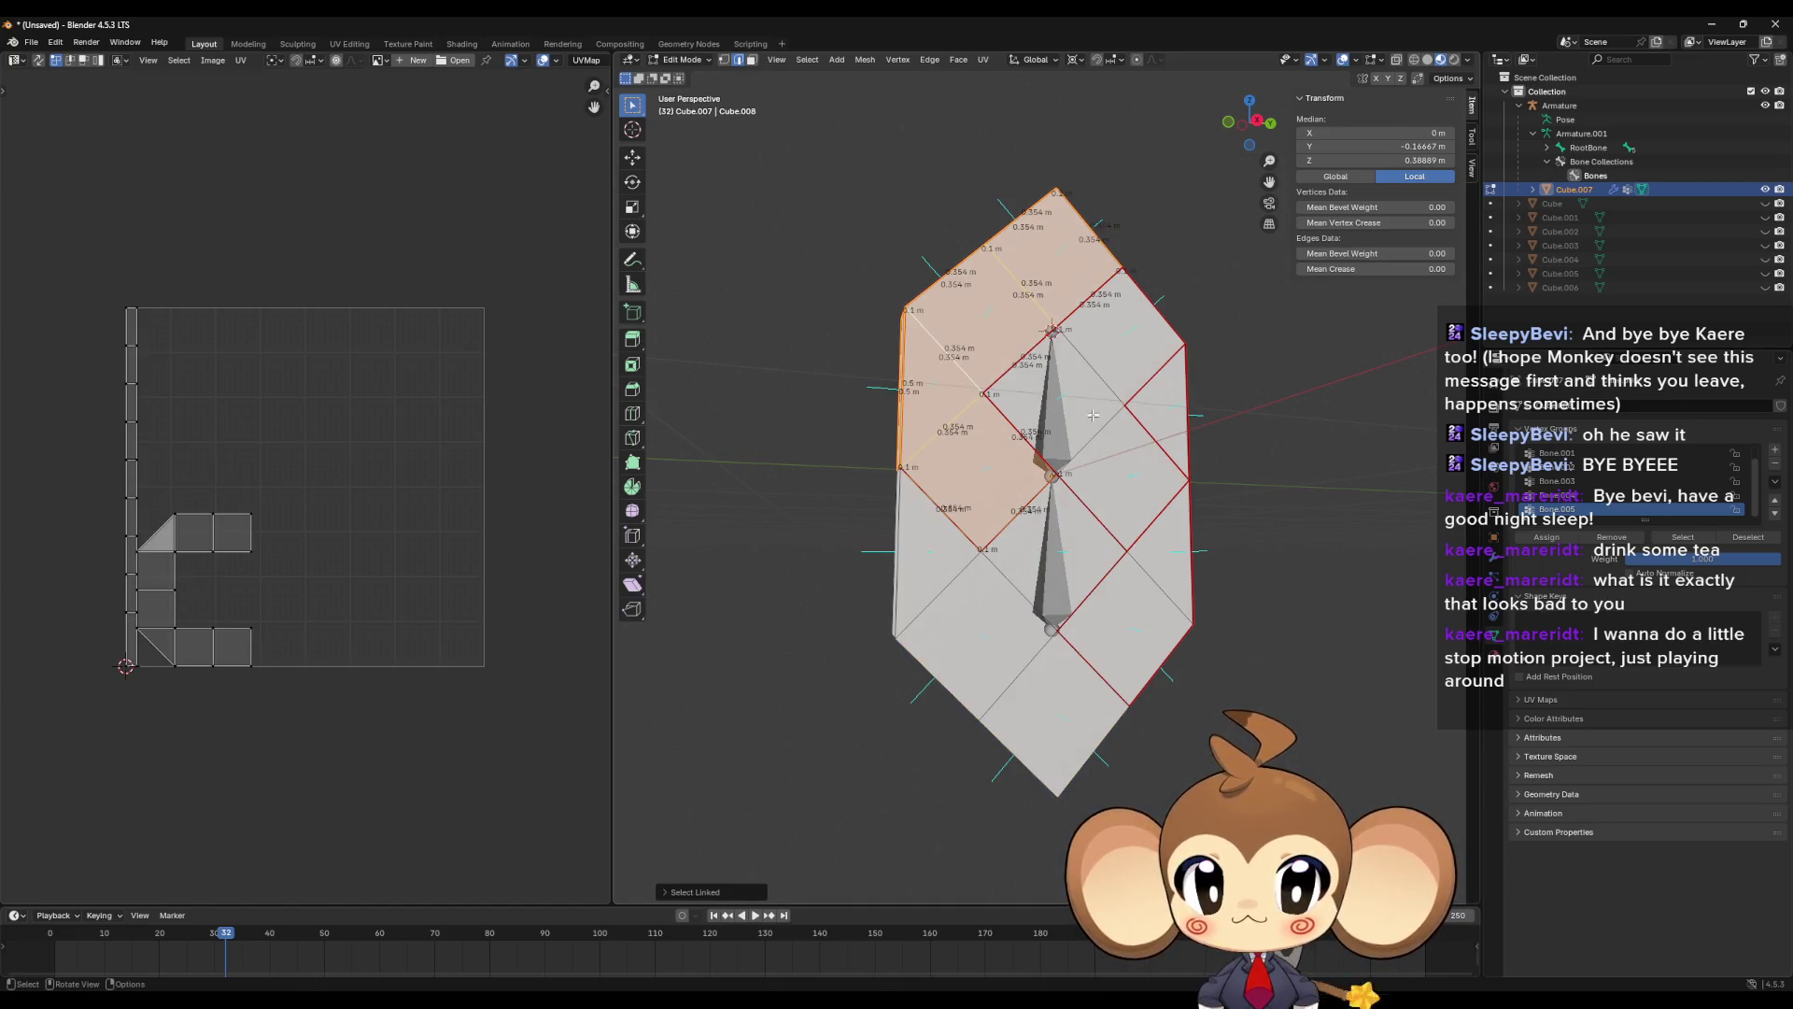
- Preview the lower-right, upper-right and lower-left seam regions one at a time
left_click(1096, 431)
key("ctrl+l")
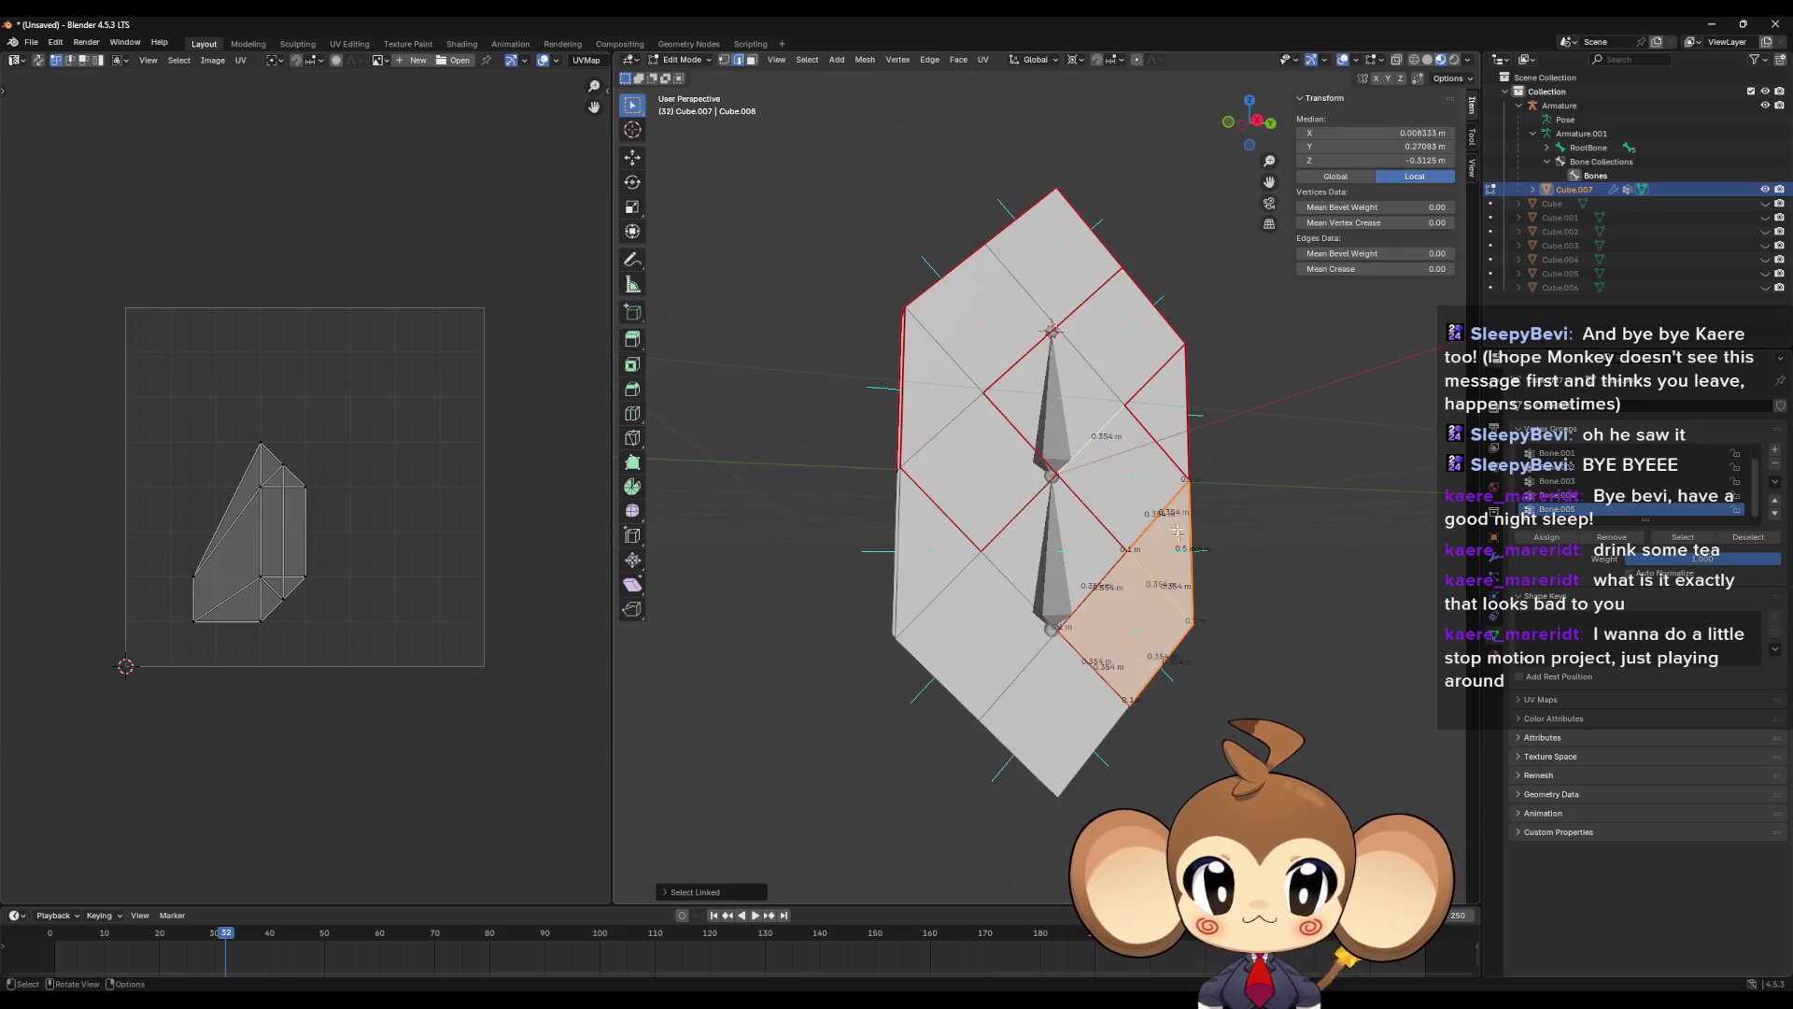
key("l")
left_click(1165, 547)
key("l")
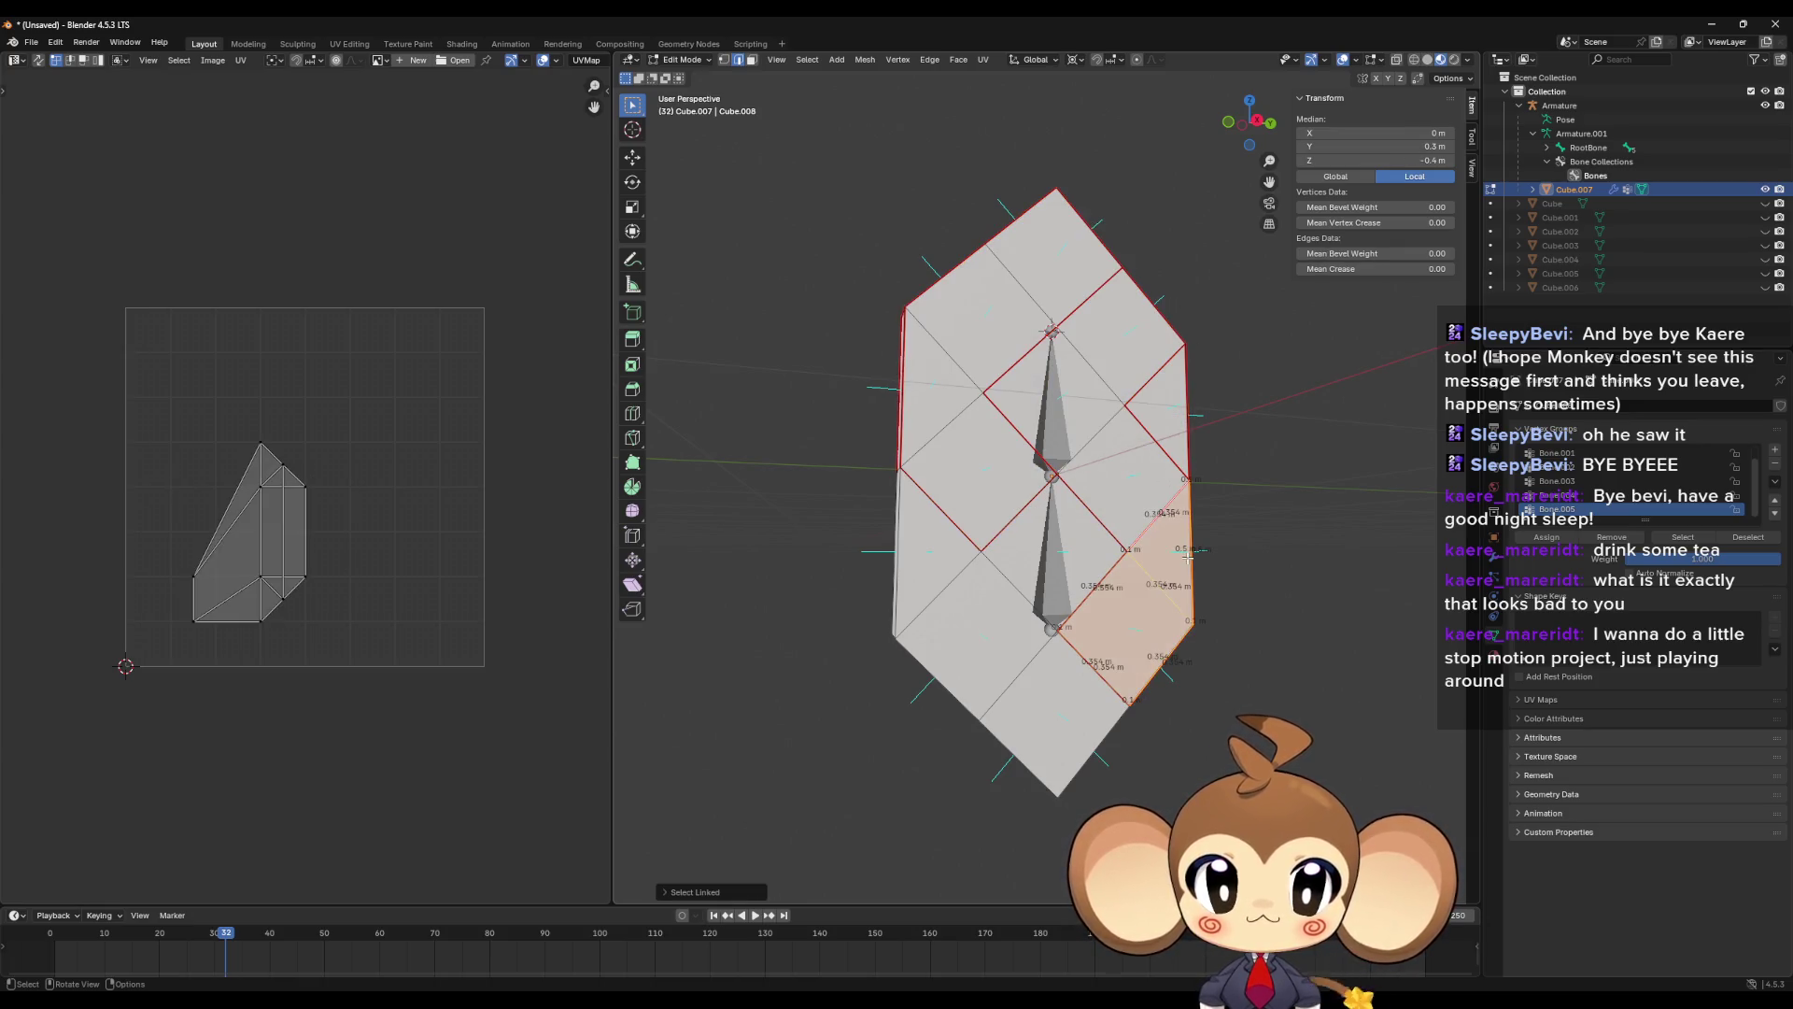
key("u")
left_click(1189, 555)
left_click(1180, 425)
key("l")
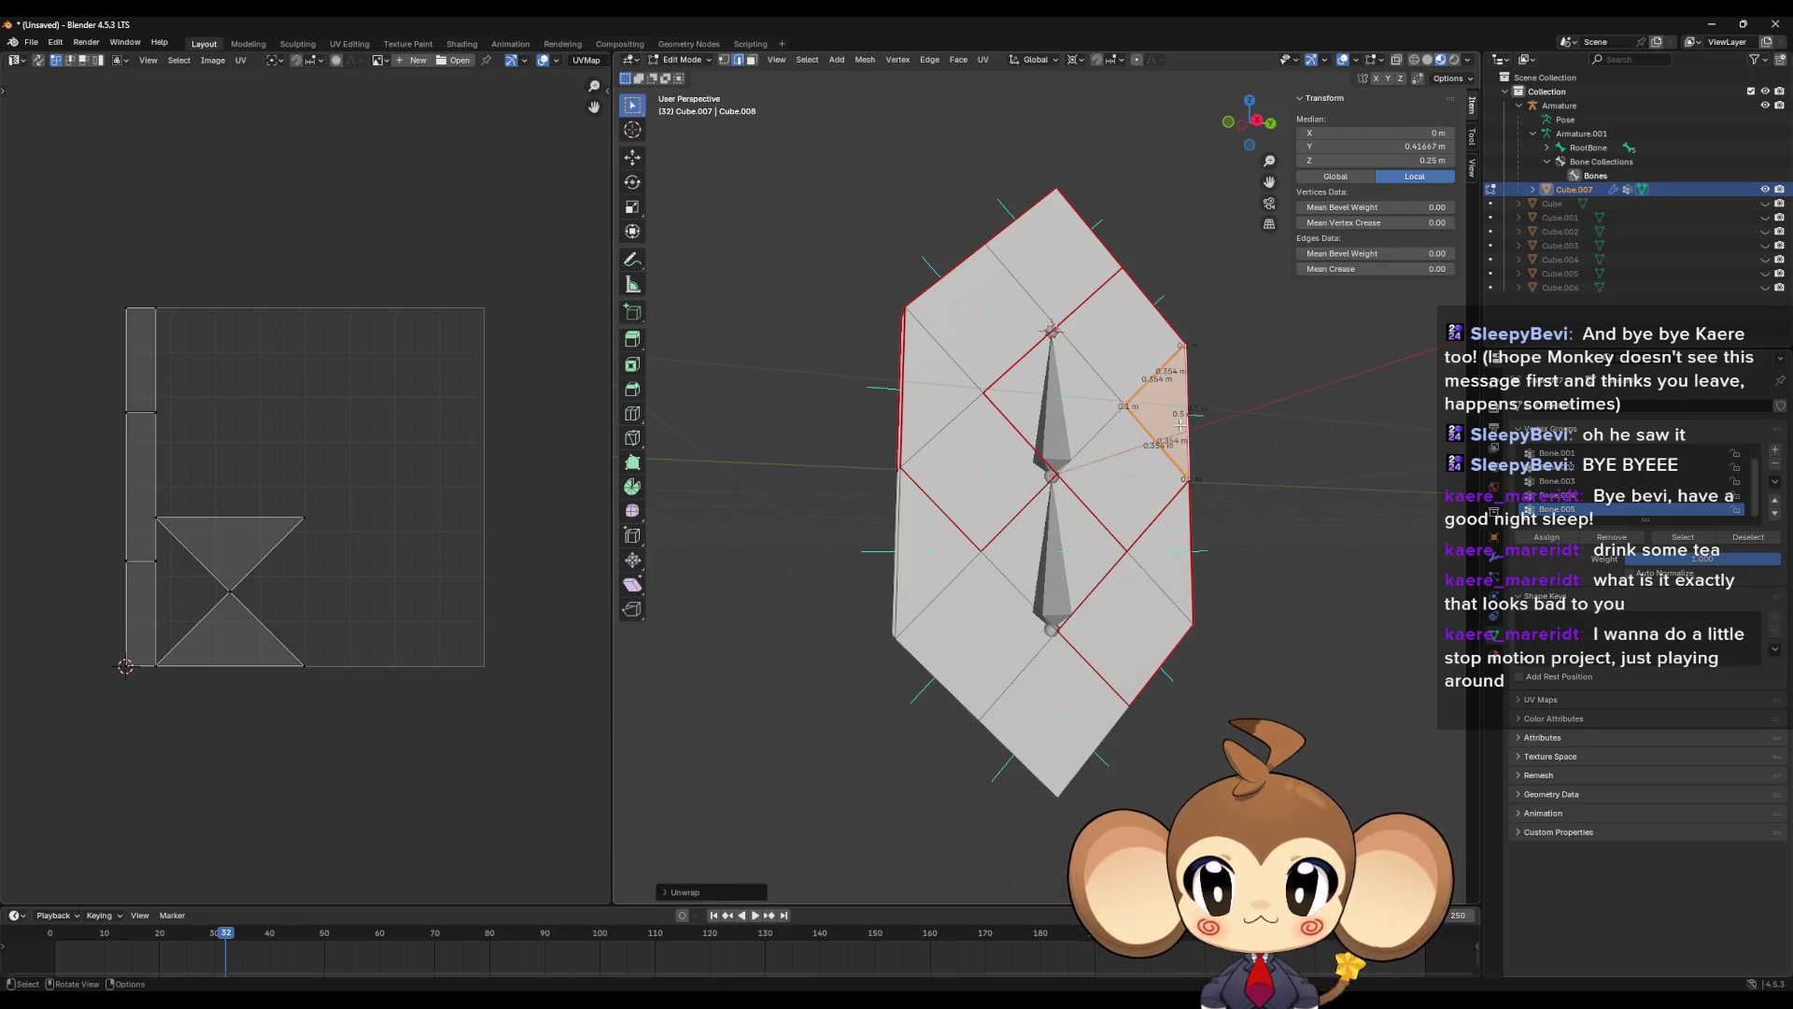
left_click(1038, 757)
key("l")
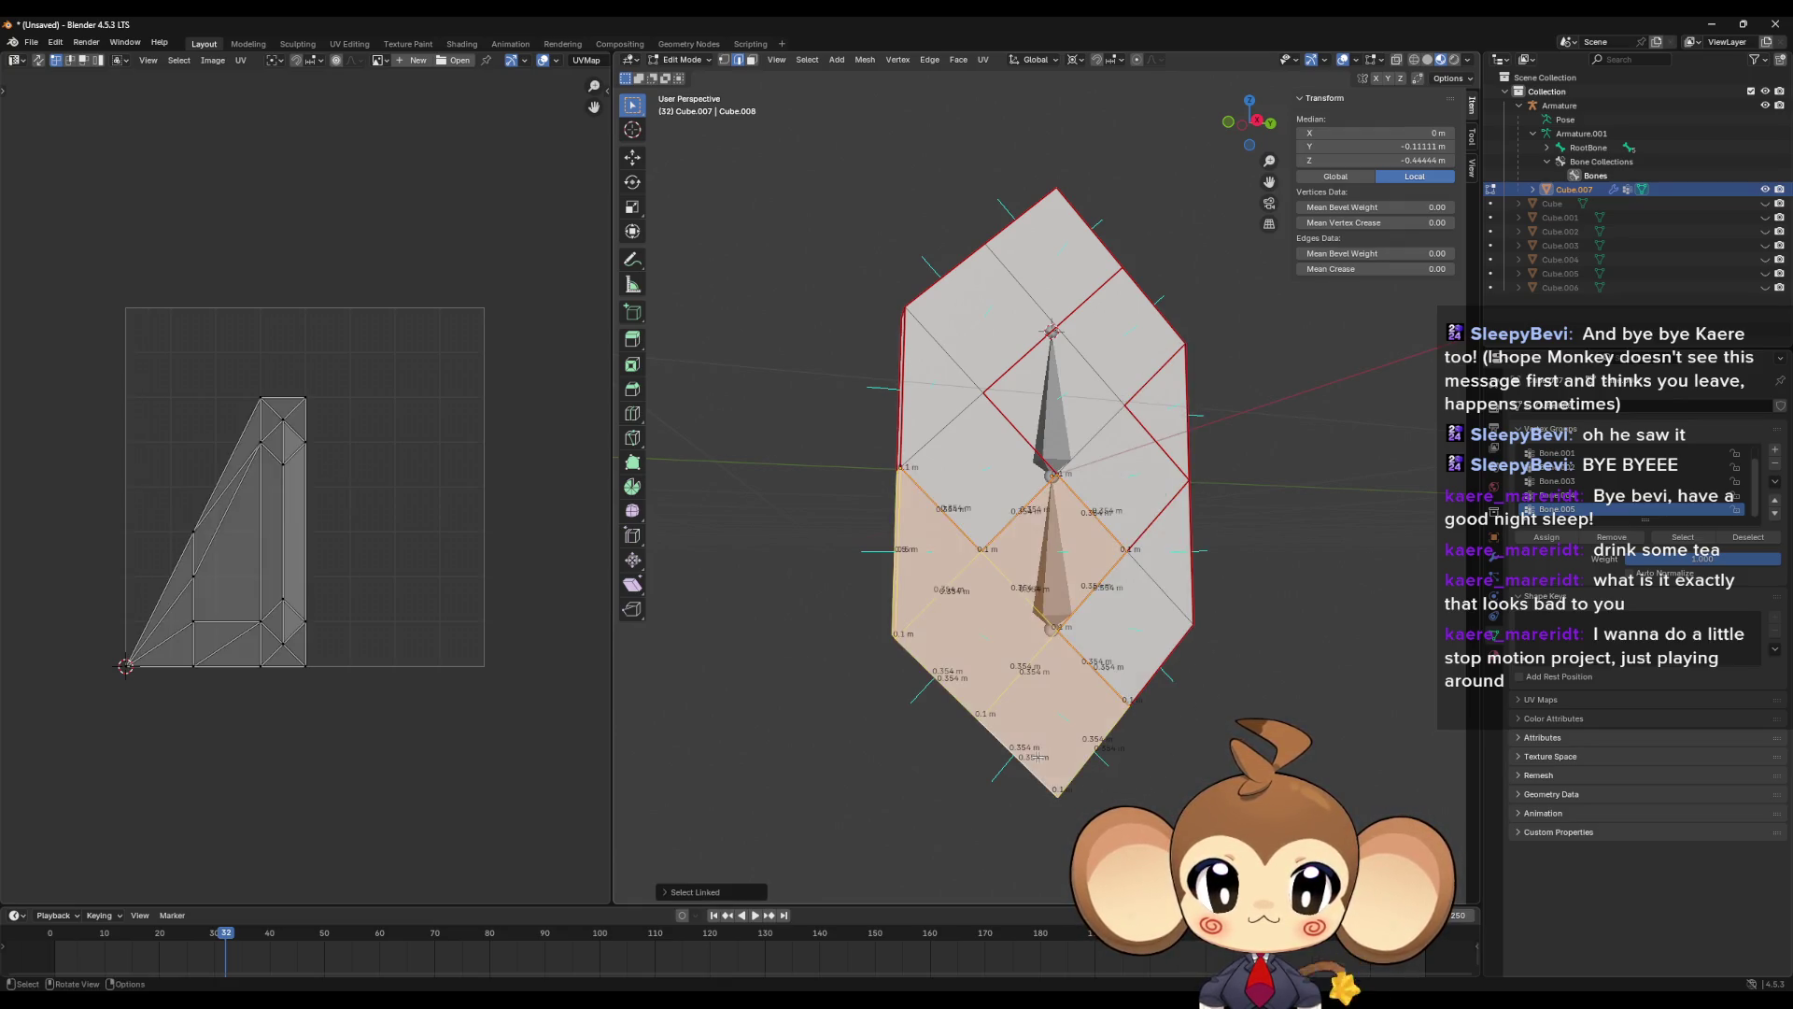
- Select the lower-right flap, try rotating it, and cancel the rotation
left_click_drag(1036, 757, 1066, 705)
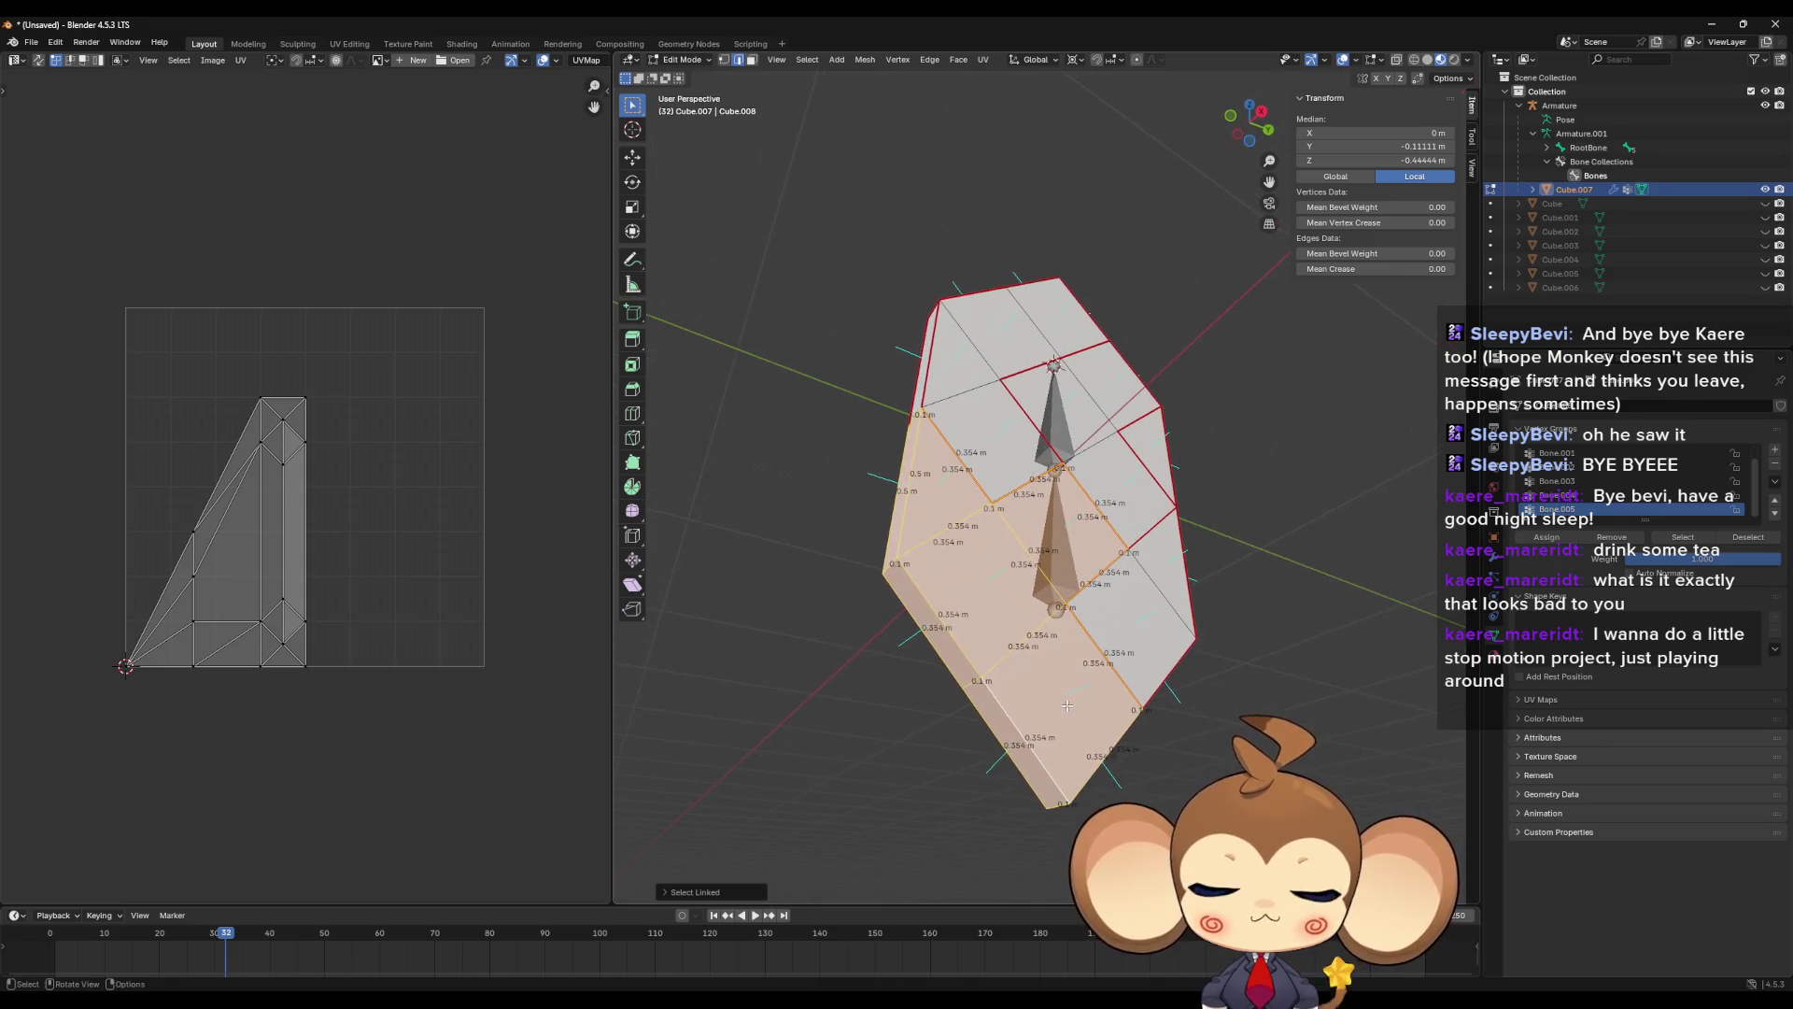
left_click(1158, 615)
key("l")
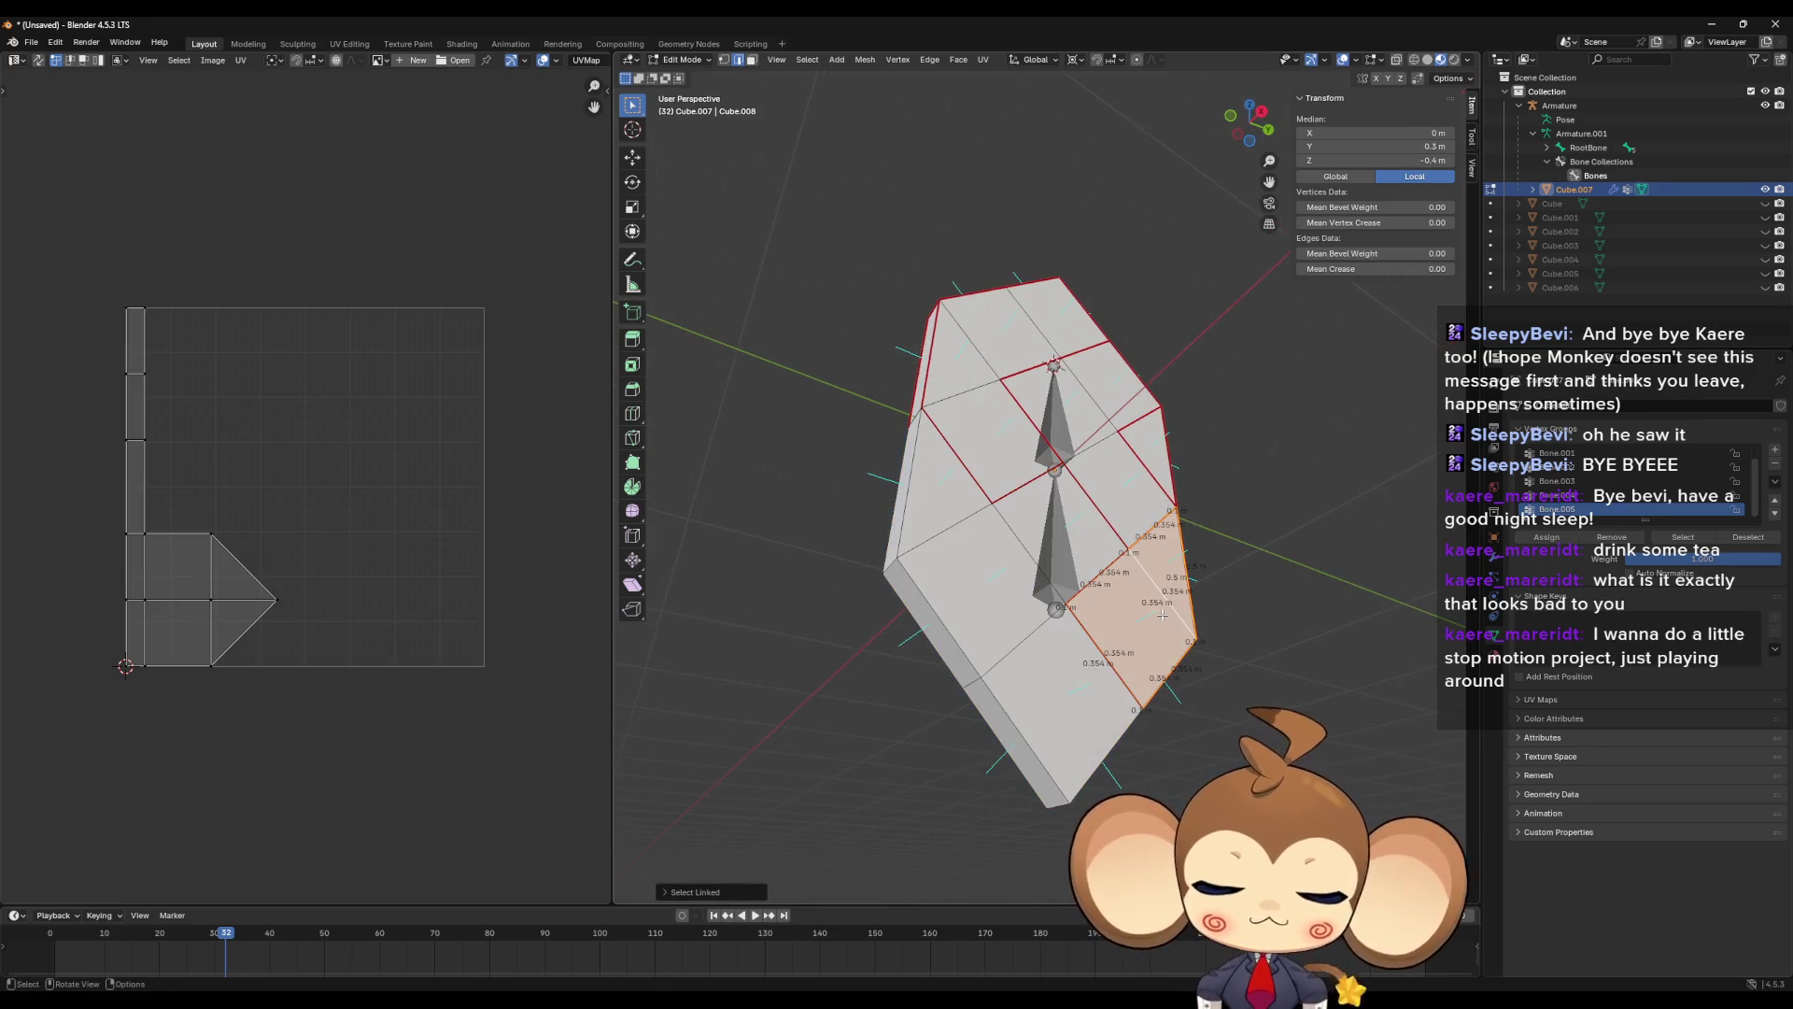
key("r")
right_click(1154, 475)
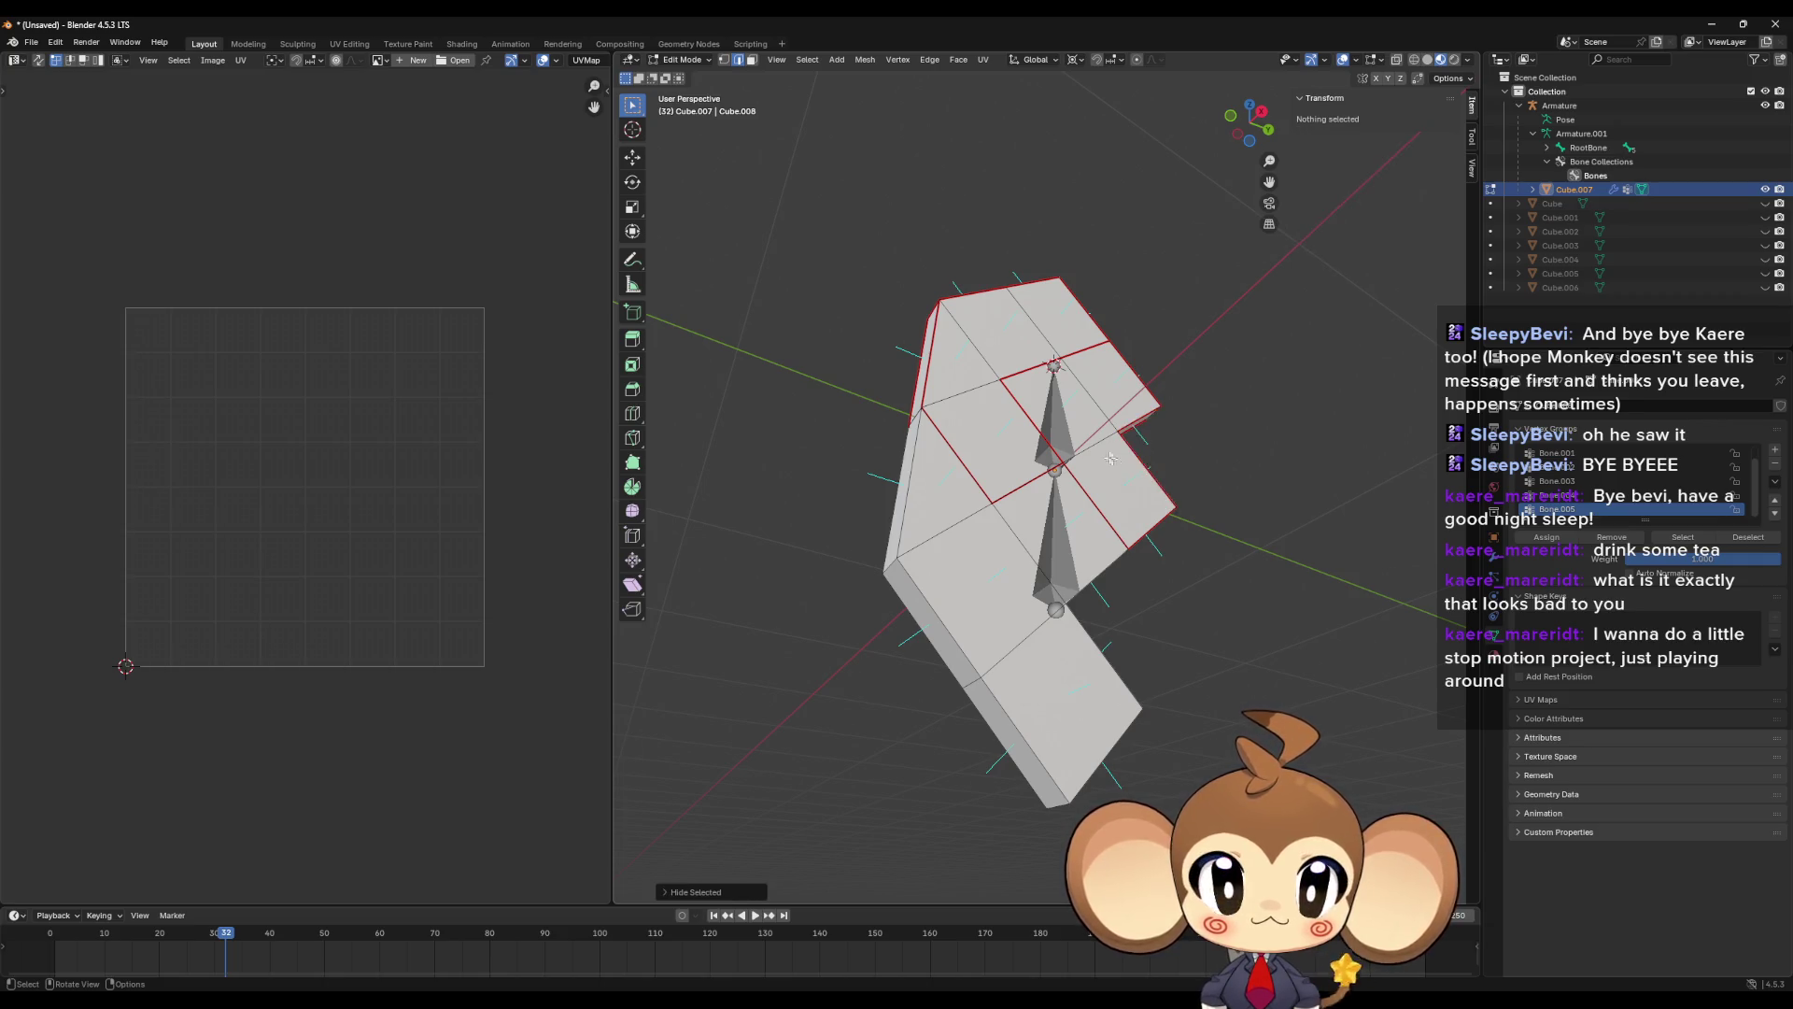
- Hide the upper region and select the remaining right, lower-left and upper-left faces
left_click(1017, 423)
key("l")
key("h")
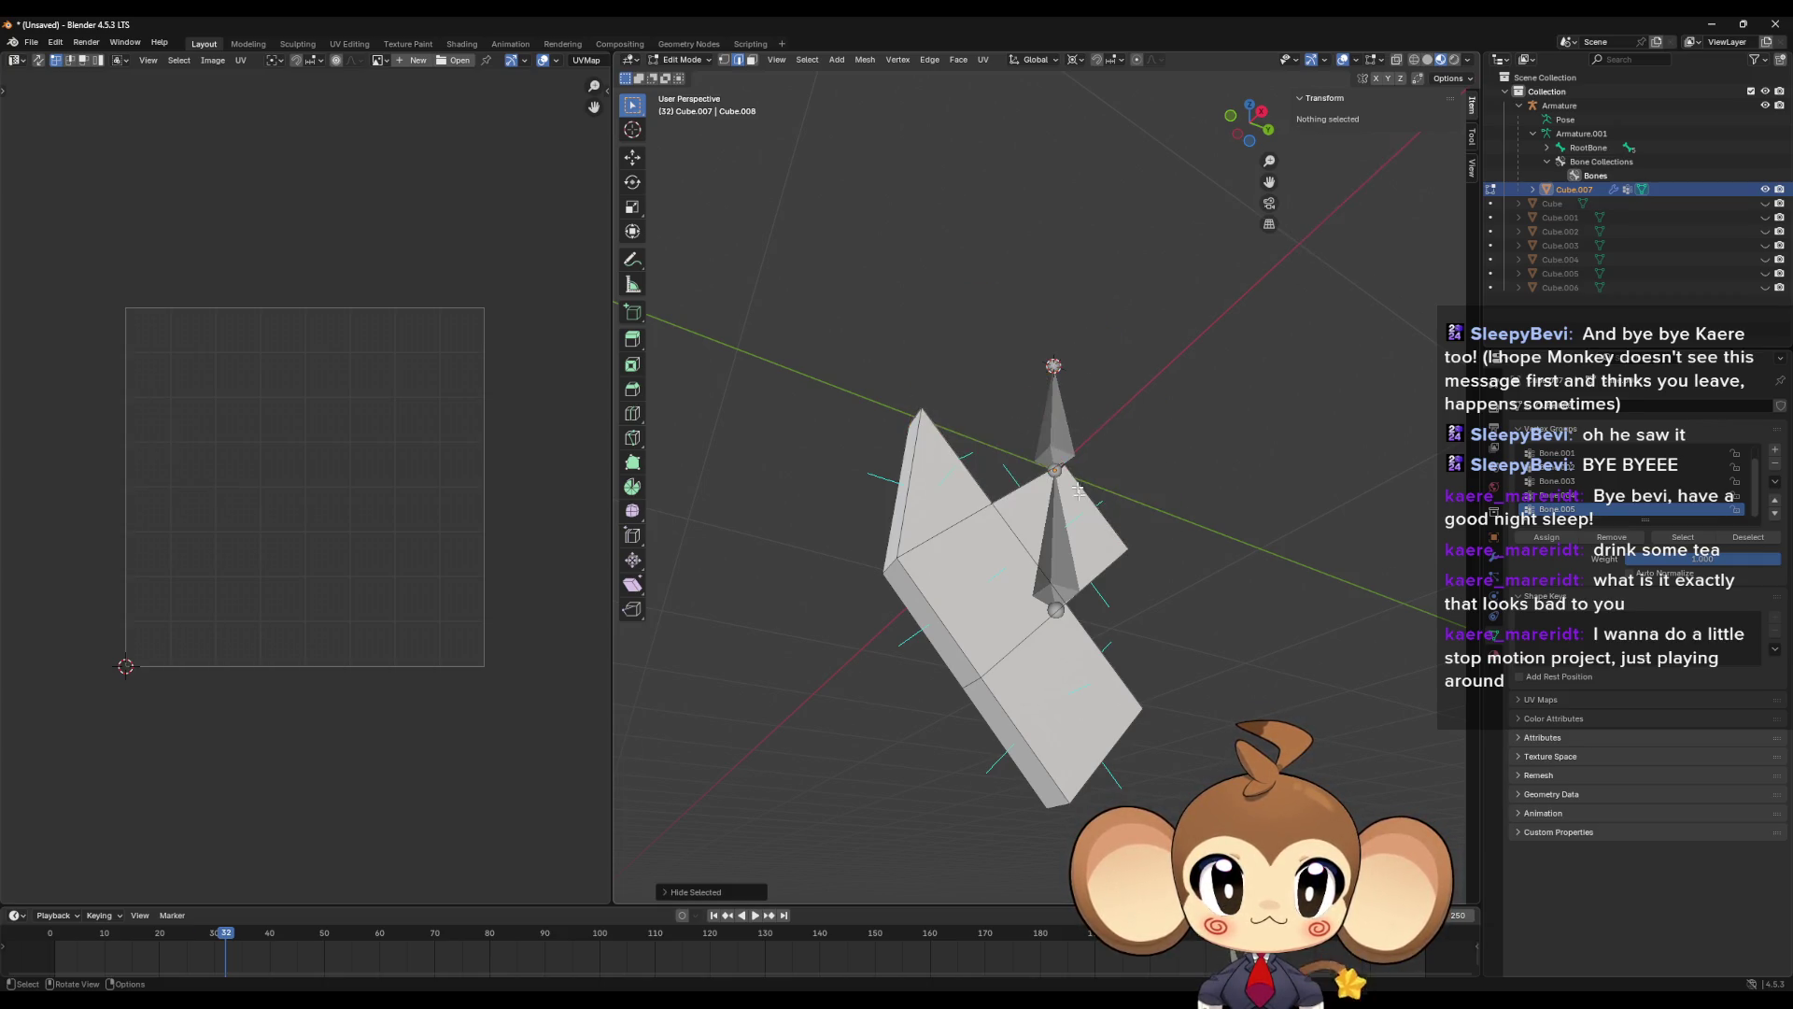
left_click(1114, 532)
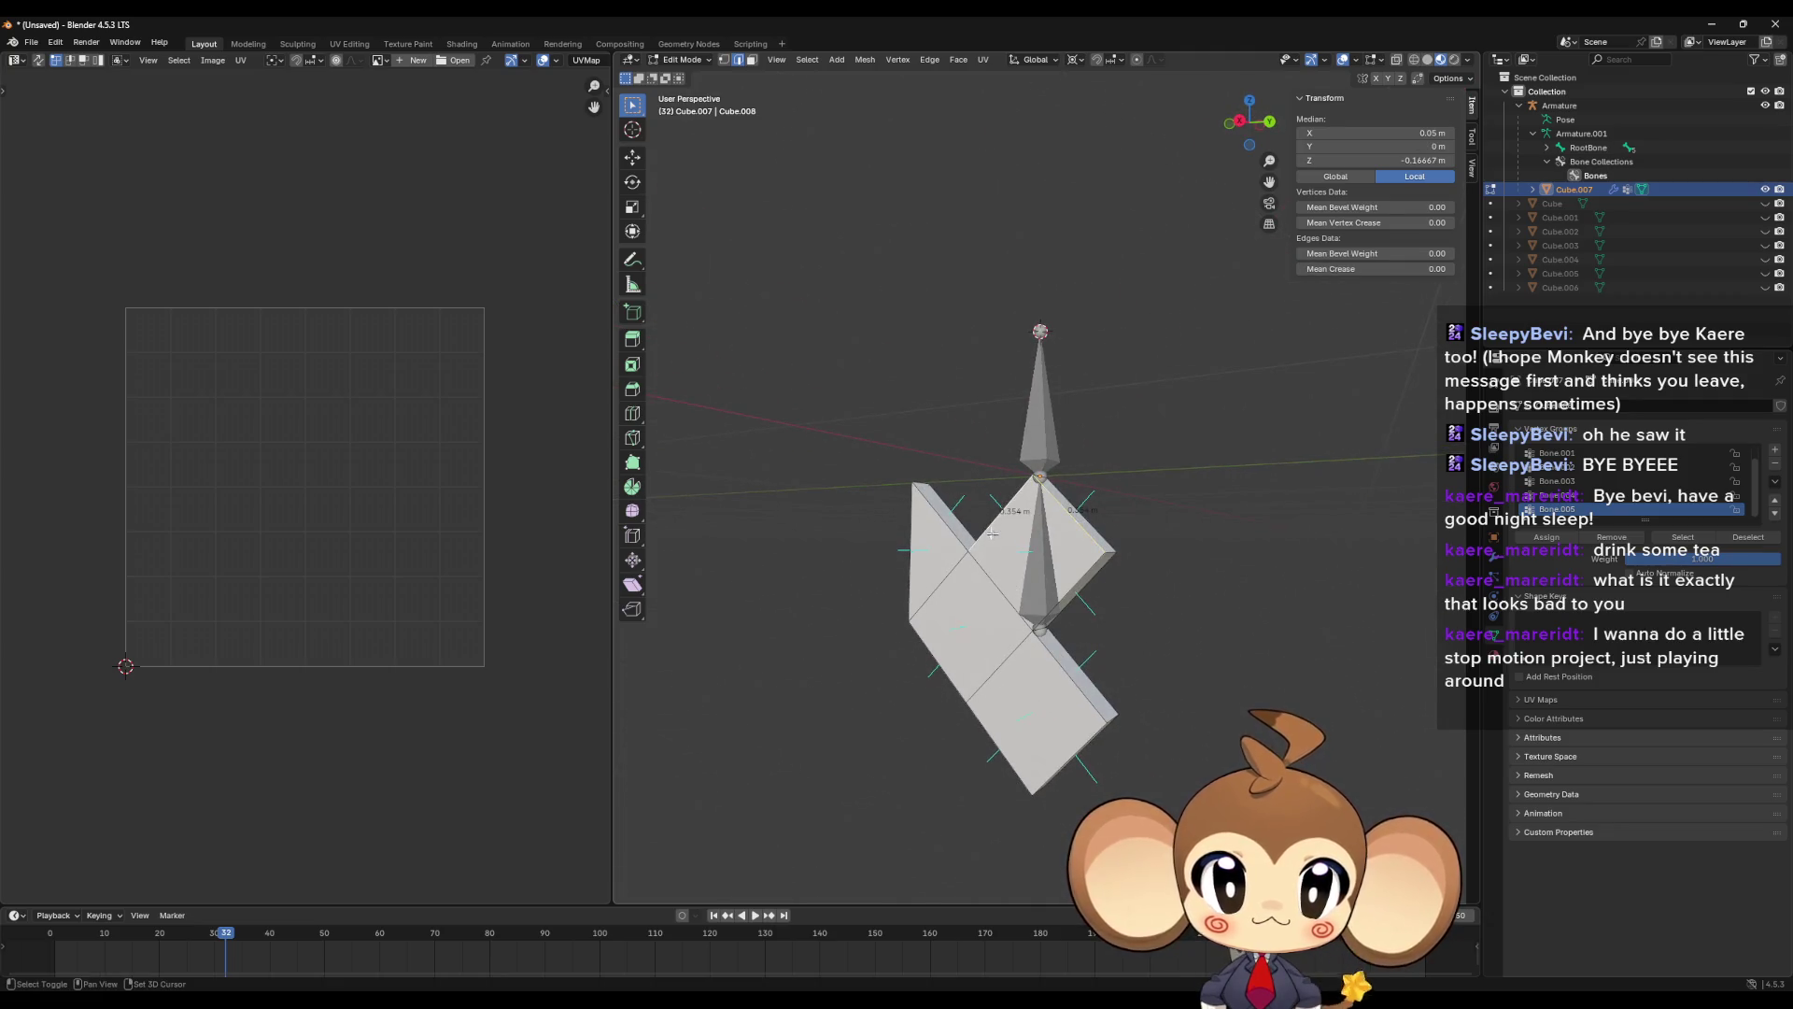
left_click(979, 705, "shift")
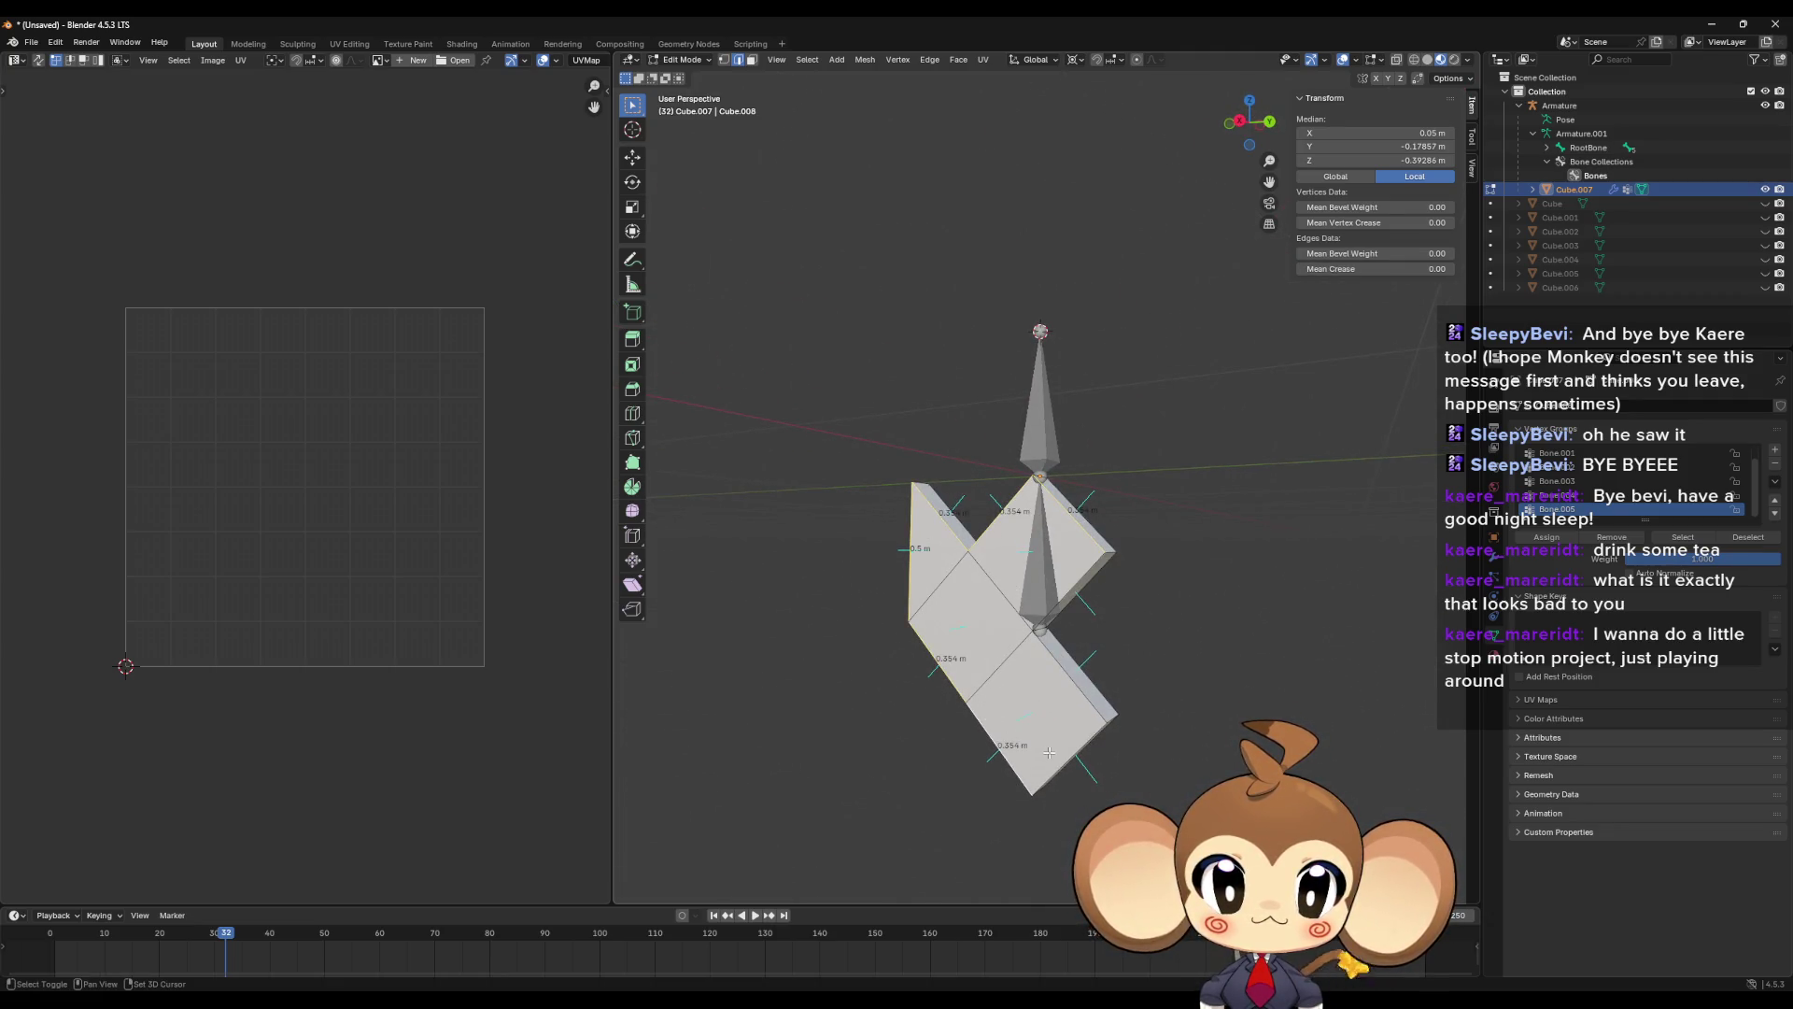
left_click_drag(1066, 673, 984, 587)
left_click(975, 544, "shift")
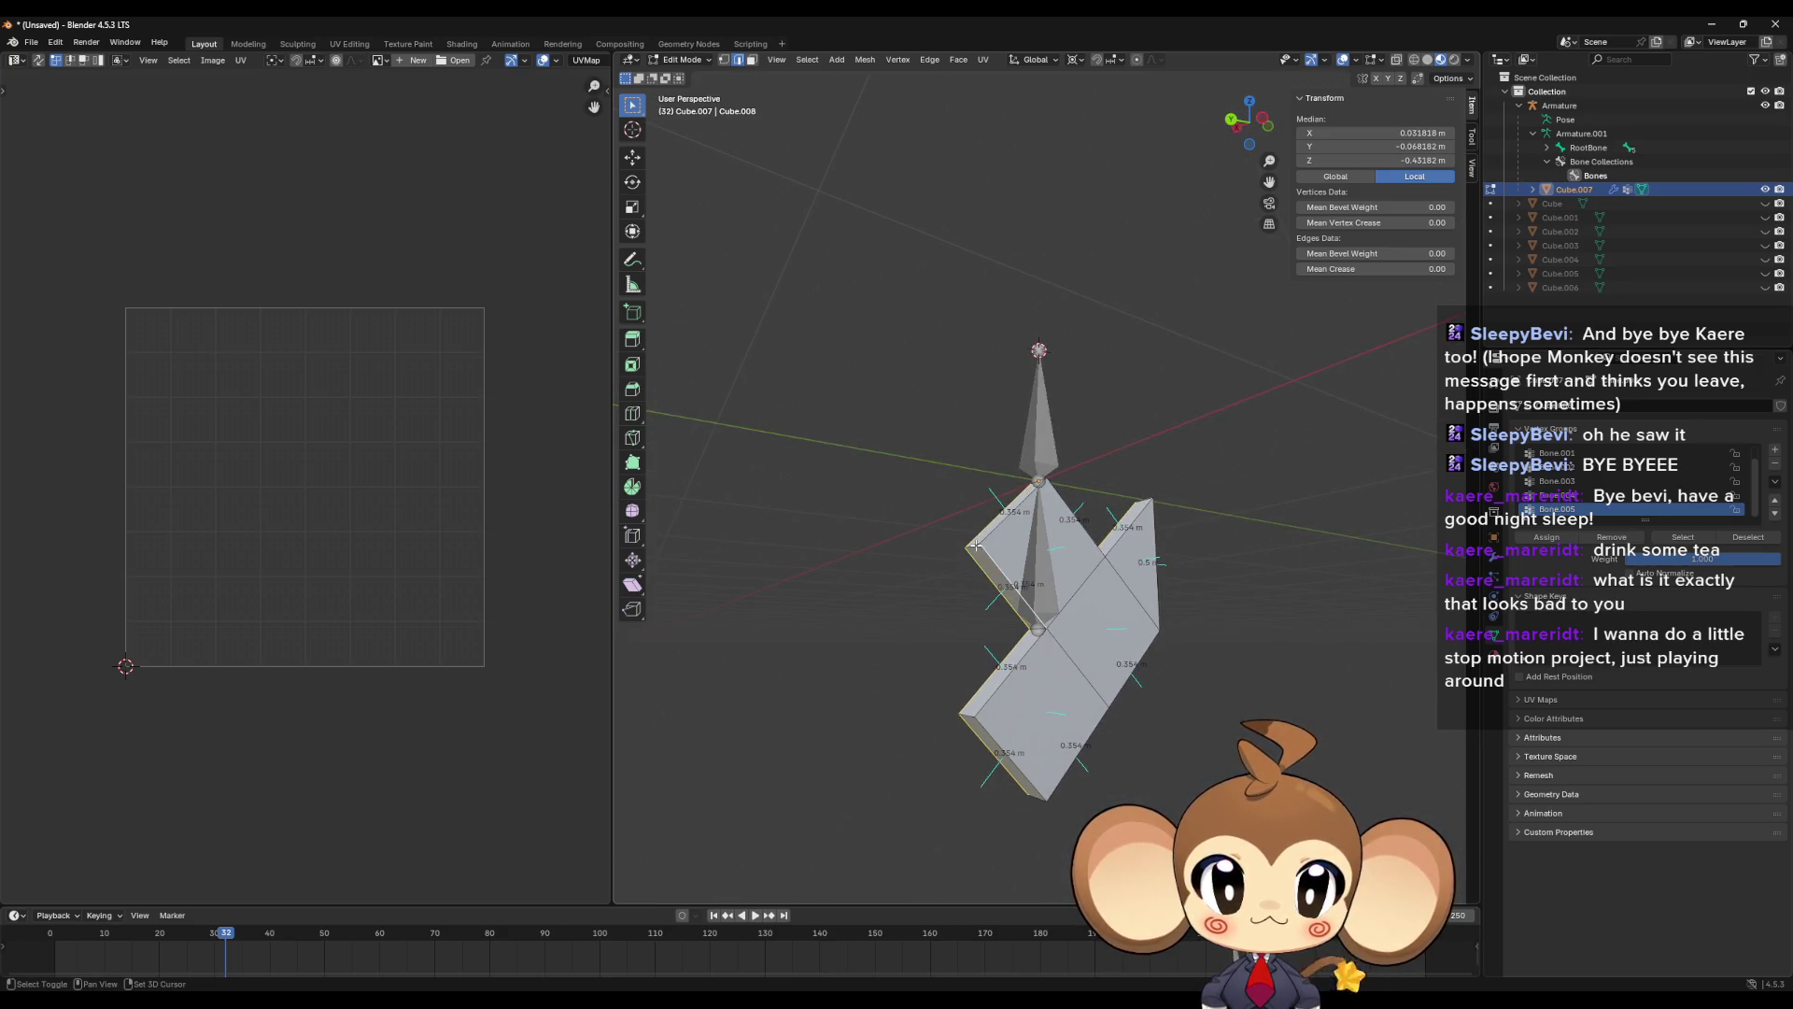
left_click(1145, 538, "shift")
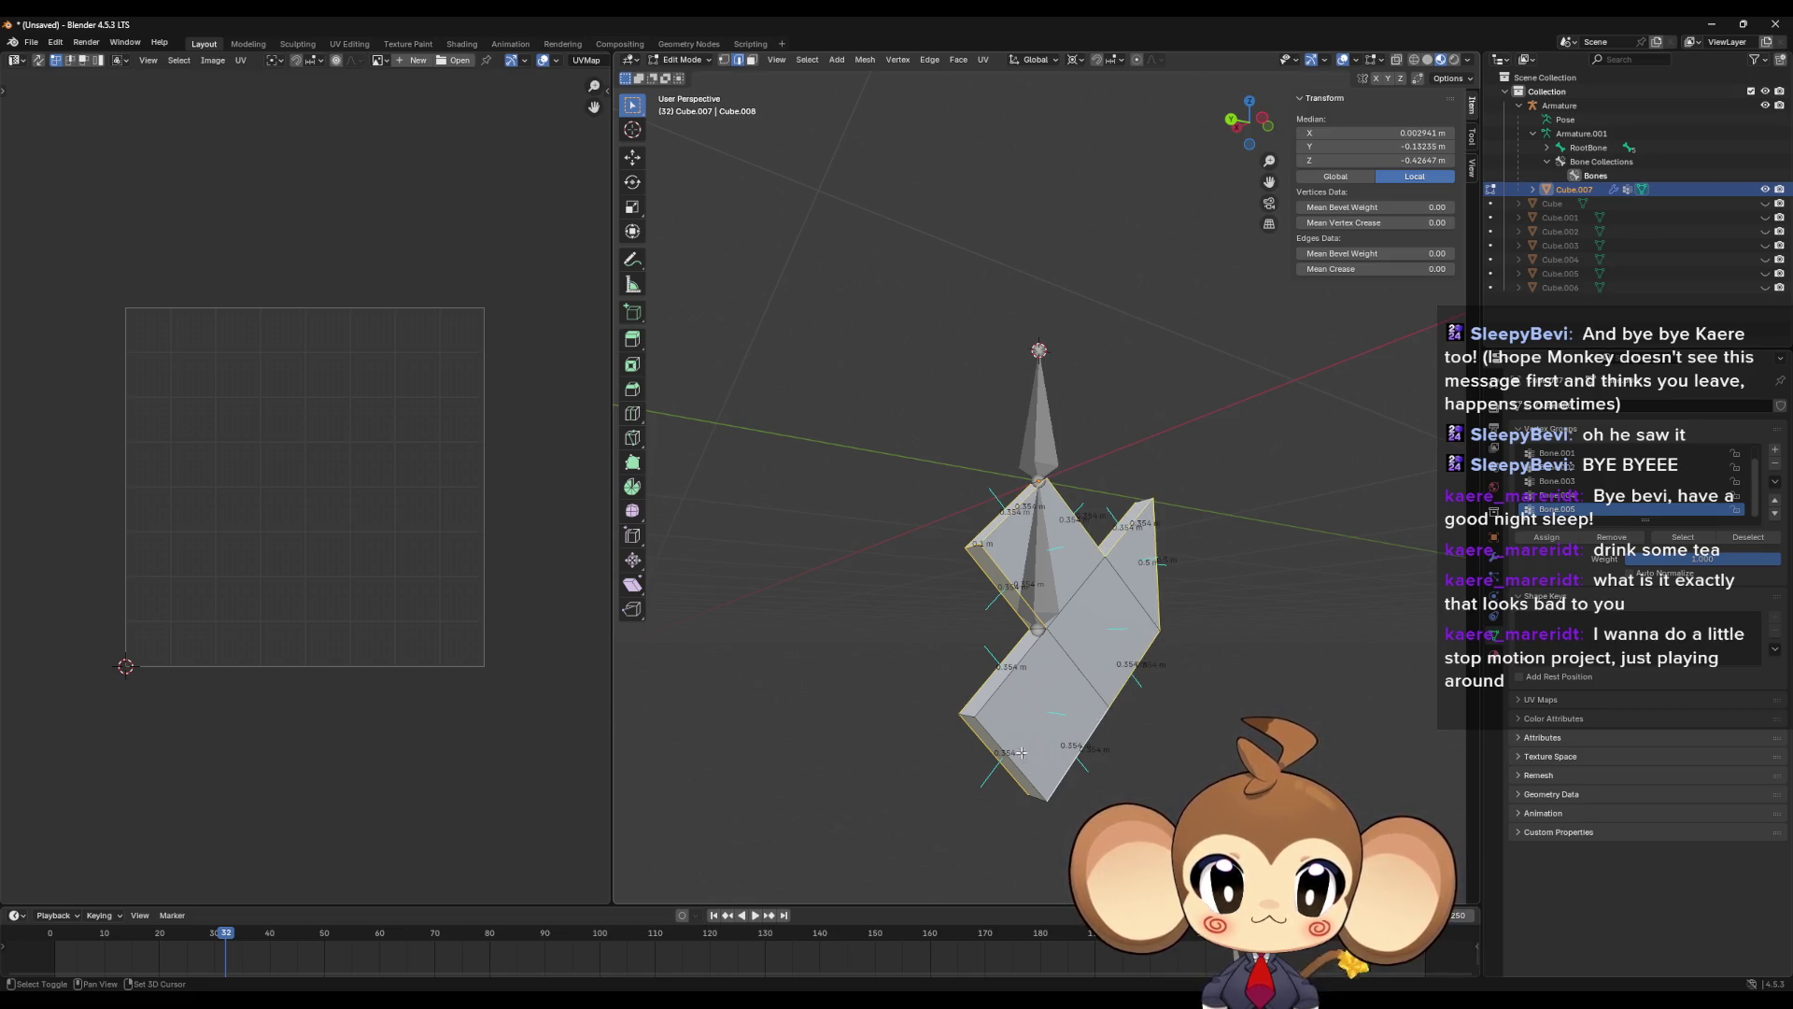
right_click(1056, 696)
left_click(1055, 697)
mouse_move(1065, 698)
left_mouse_down()
mouse_move(1212, 713)
mouse_move(1149, 713)
mouse_move(1171, 703)
left_mouse_up()
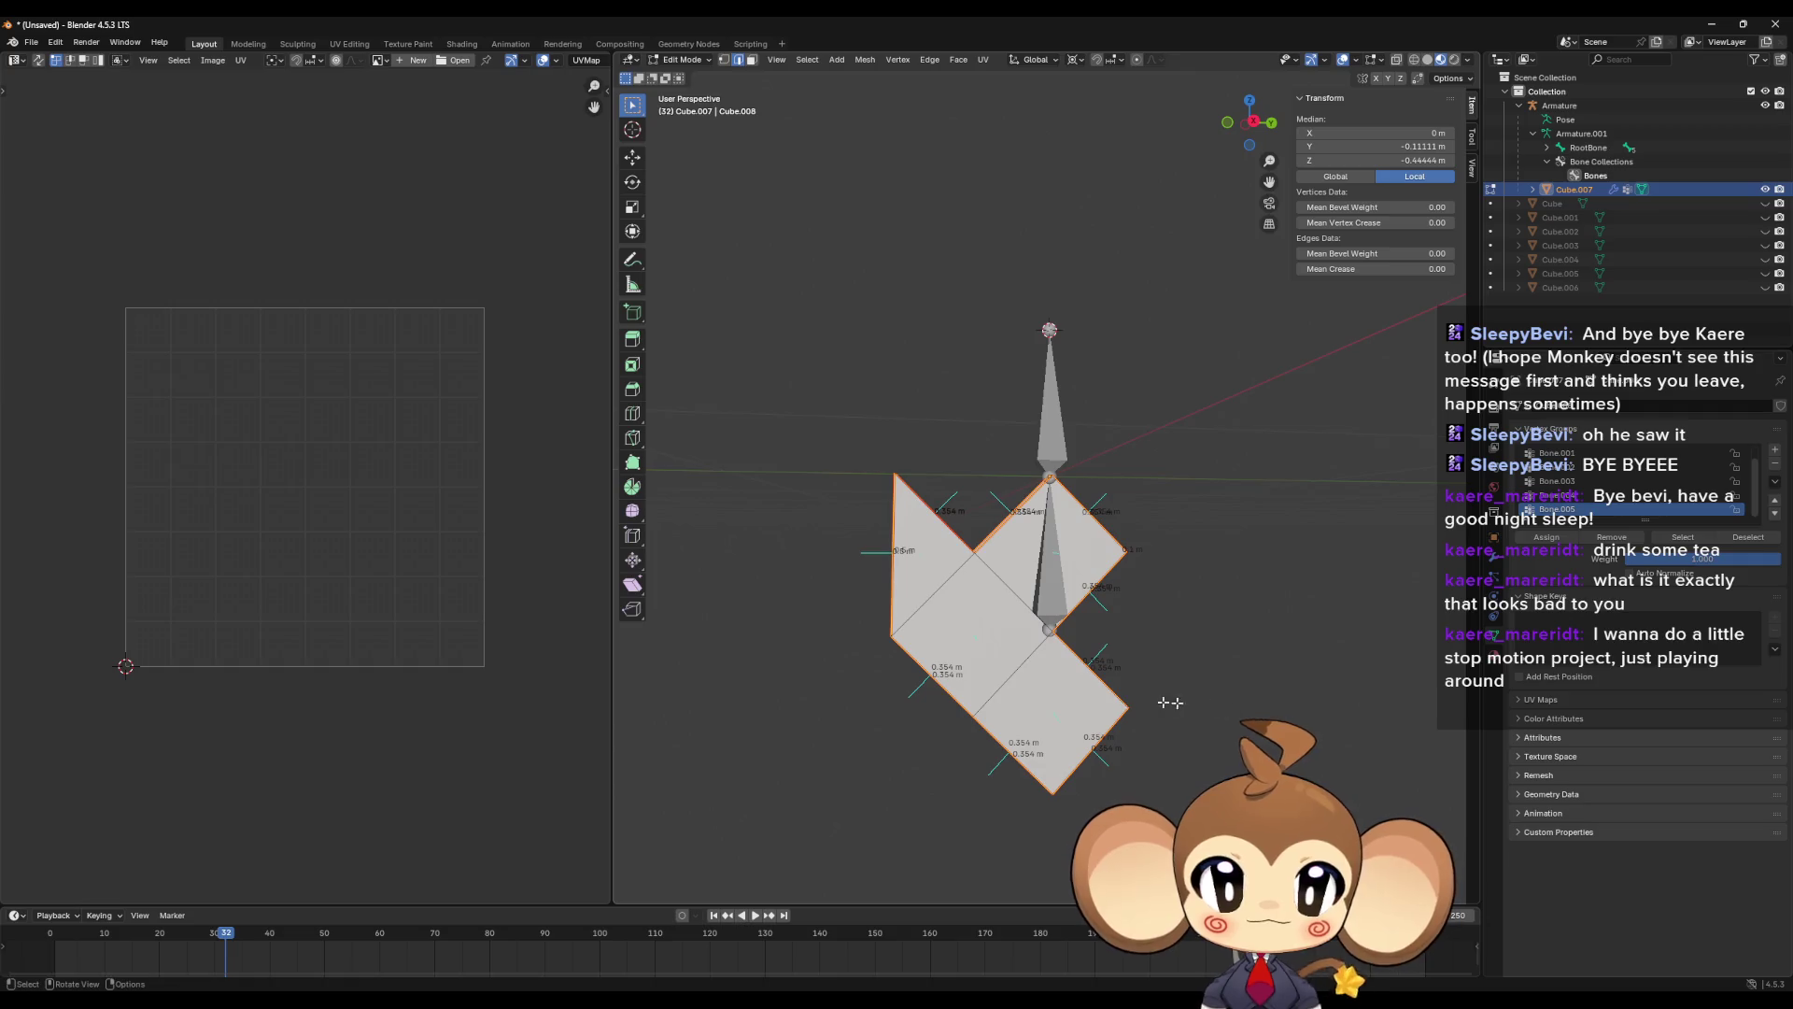
- Unwrap all visible faces Angle Based, then reveal the hidden faces
key("a")
key("u")
left_click(1098, 697)
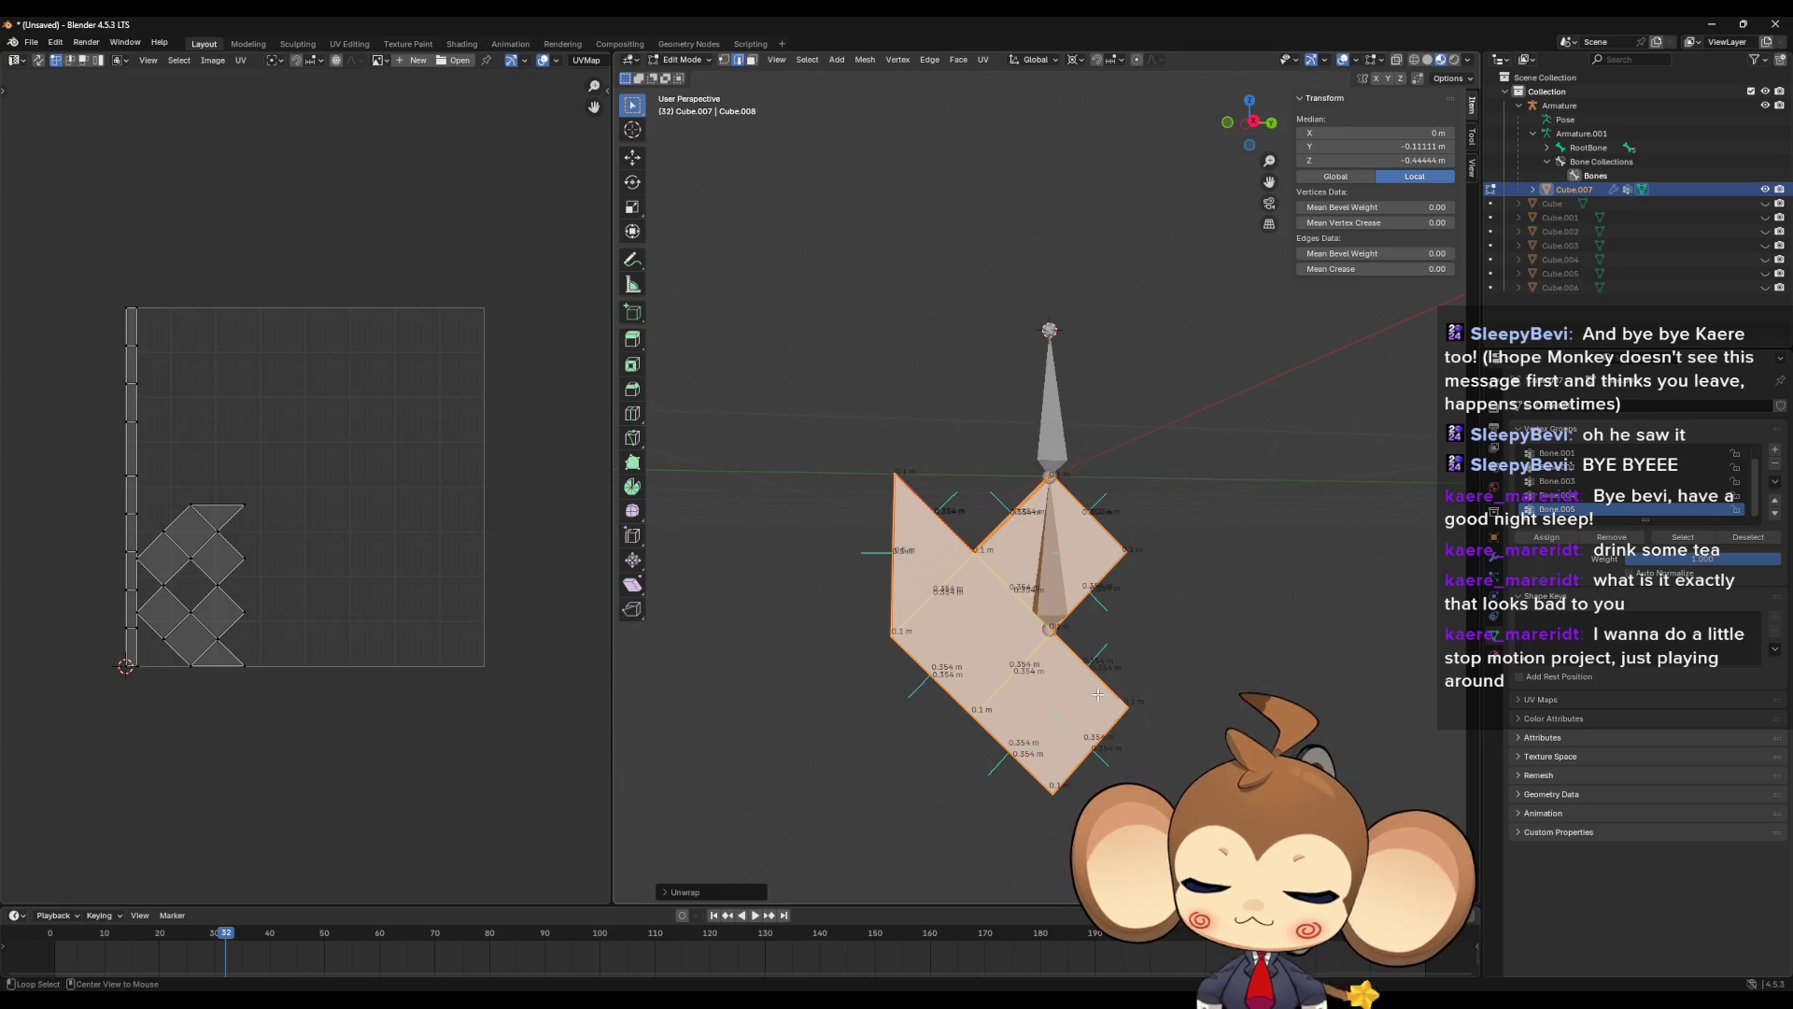
key("alt+h")
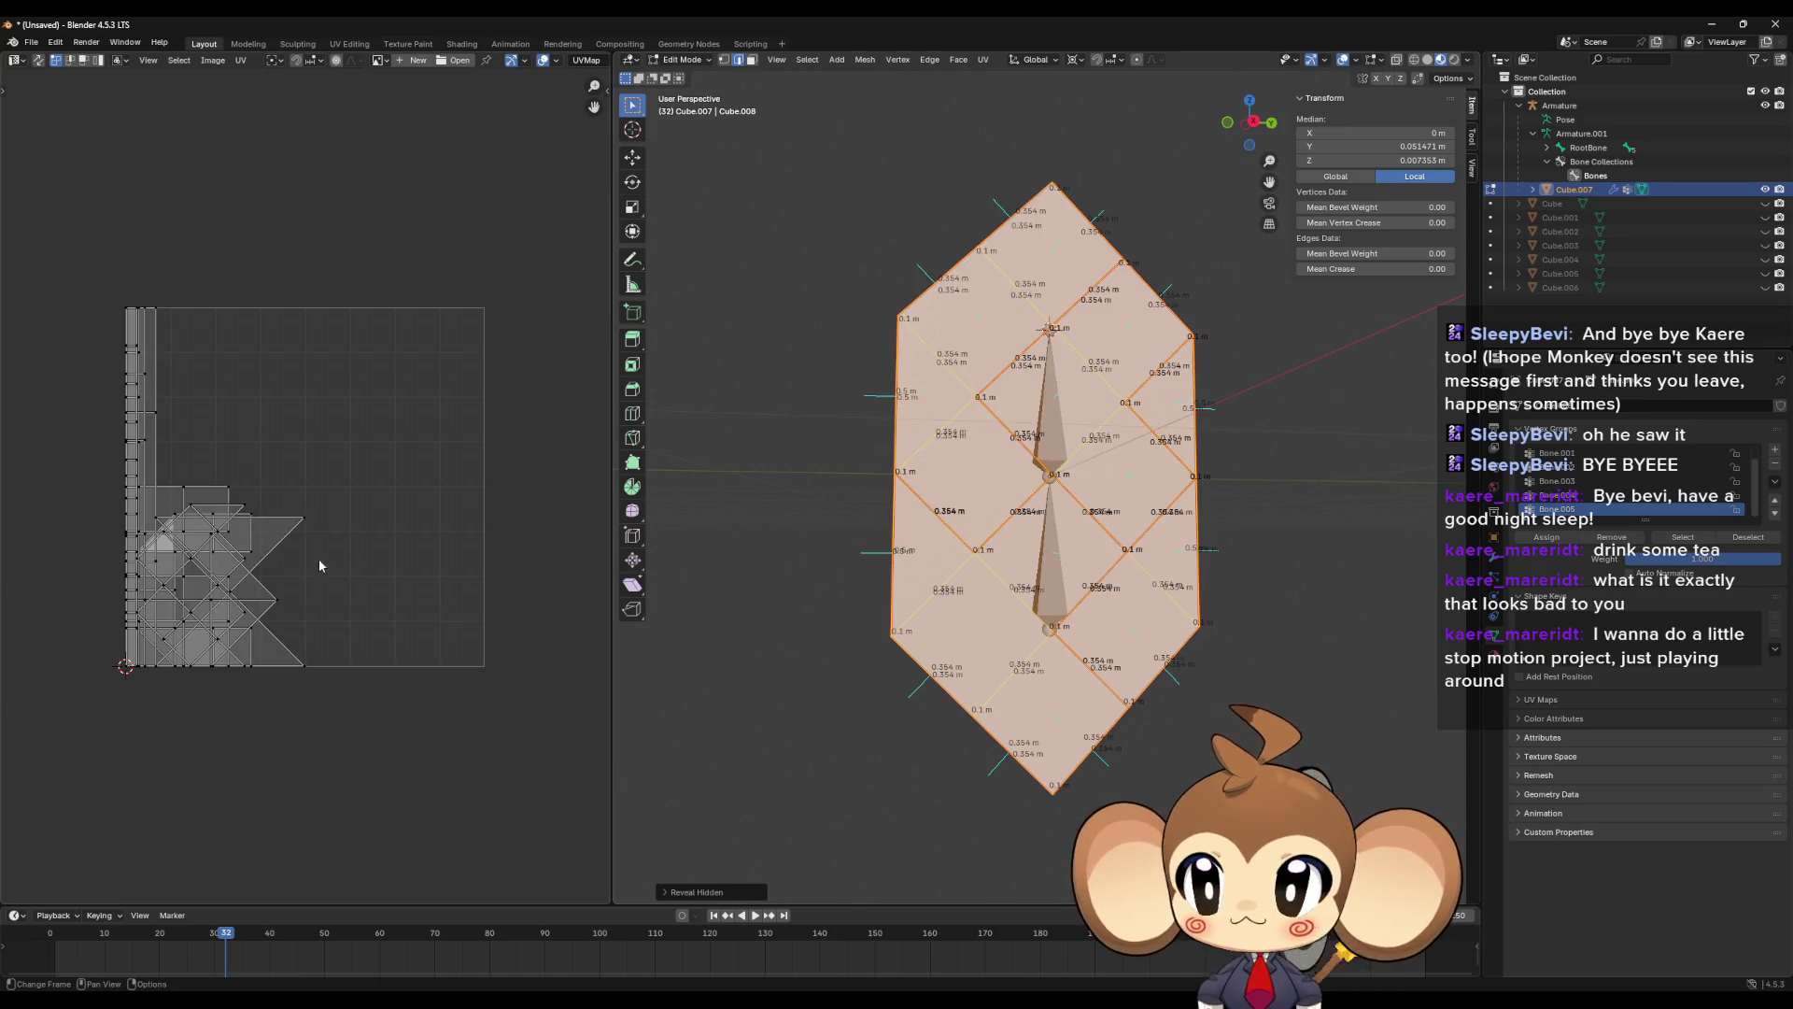
- In Object Mode, select the Armature and export it over PlayerArtefact.fbx as FBX
scroll(290, 569, "up", 3)
mouse_move(264, 654)
left_mouse_down()
mouse_move(392, 564)
mouse_move(379, 593)
left_mouse_up()
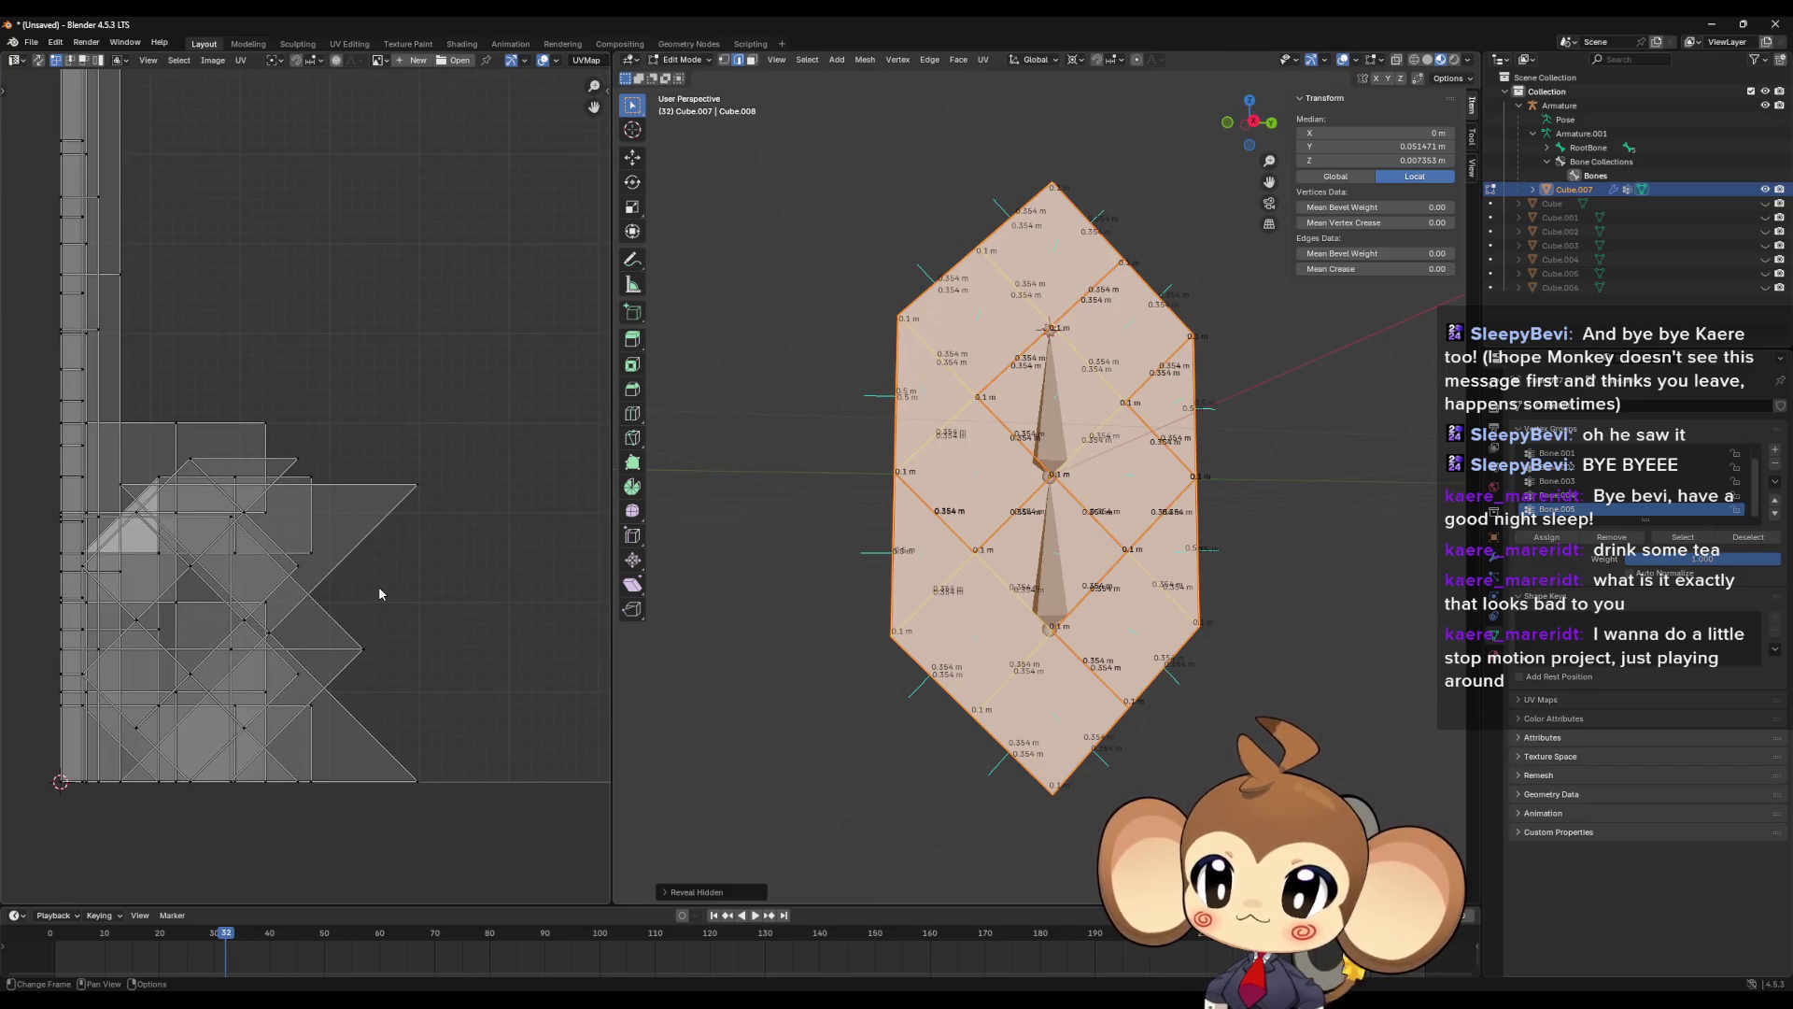
scroll(401, 473, "down", 2)
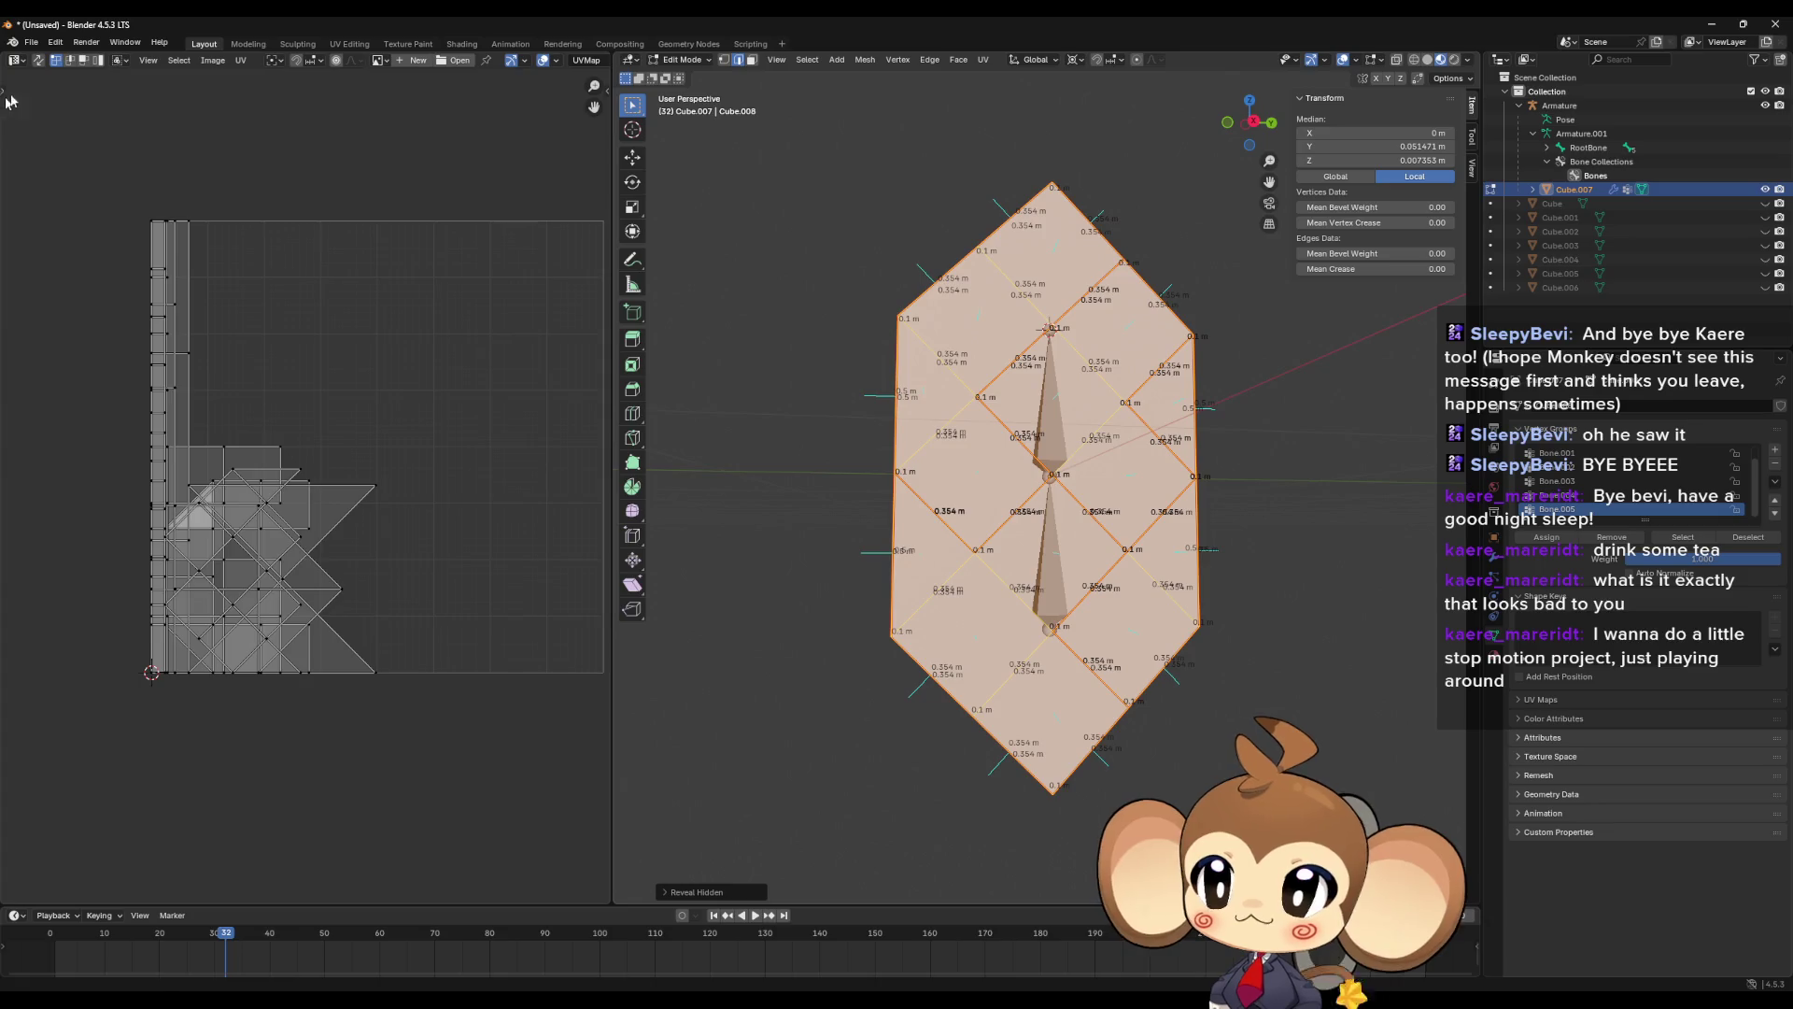
left_click(32, 44)
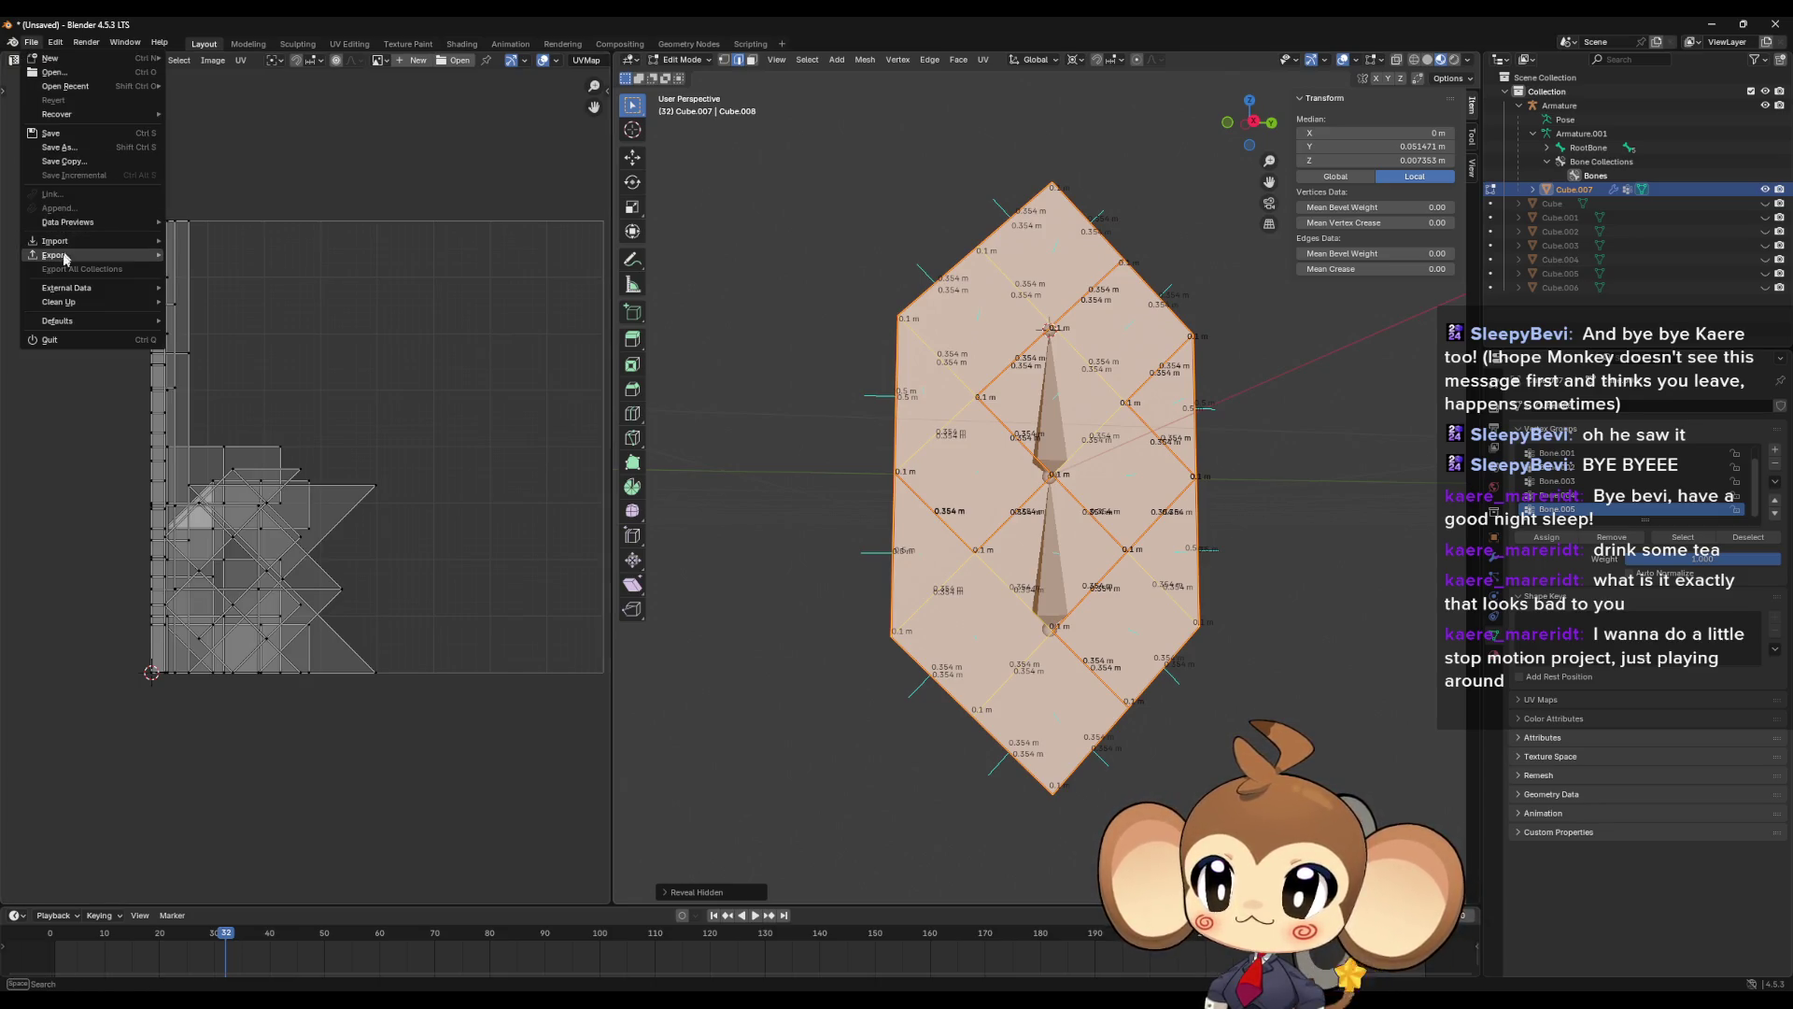
key("Tab")
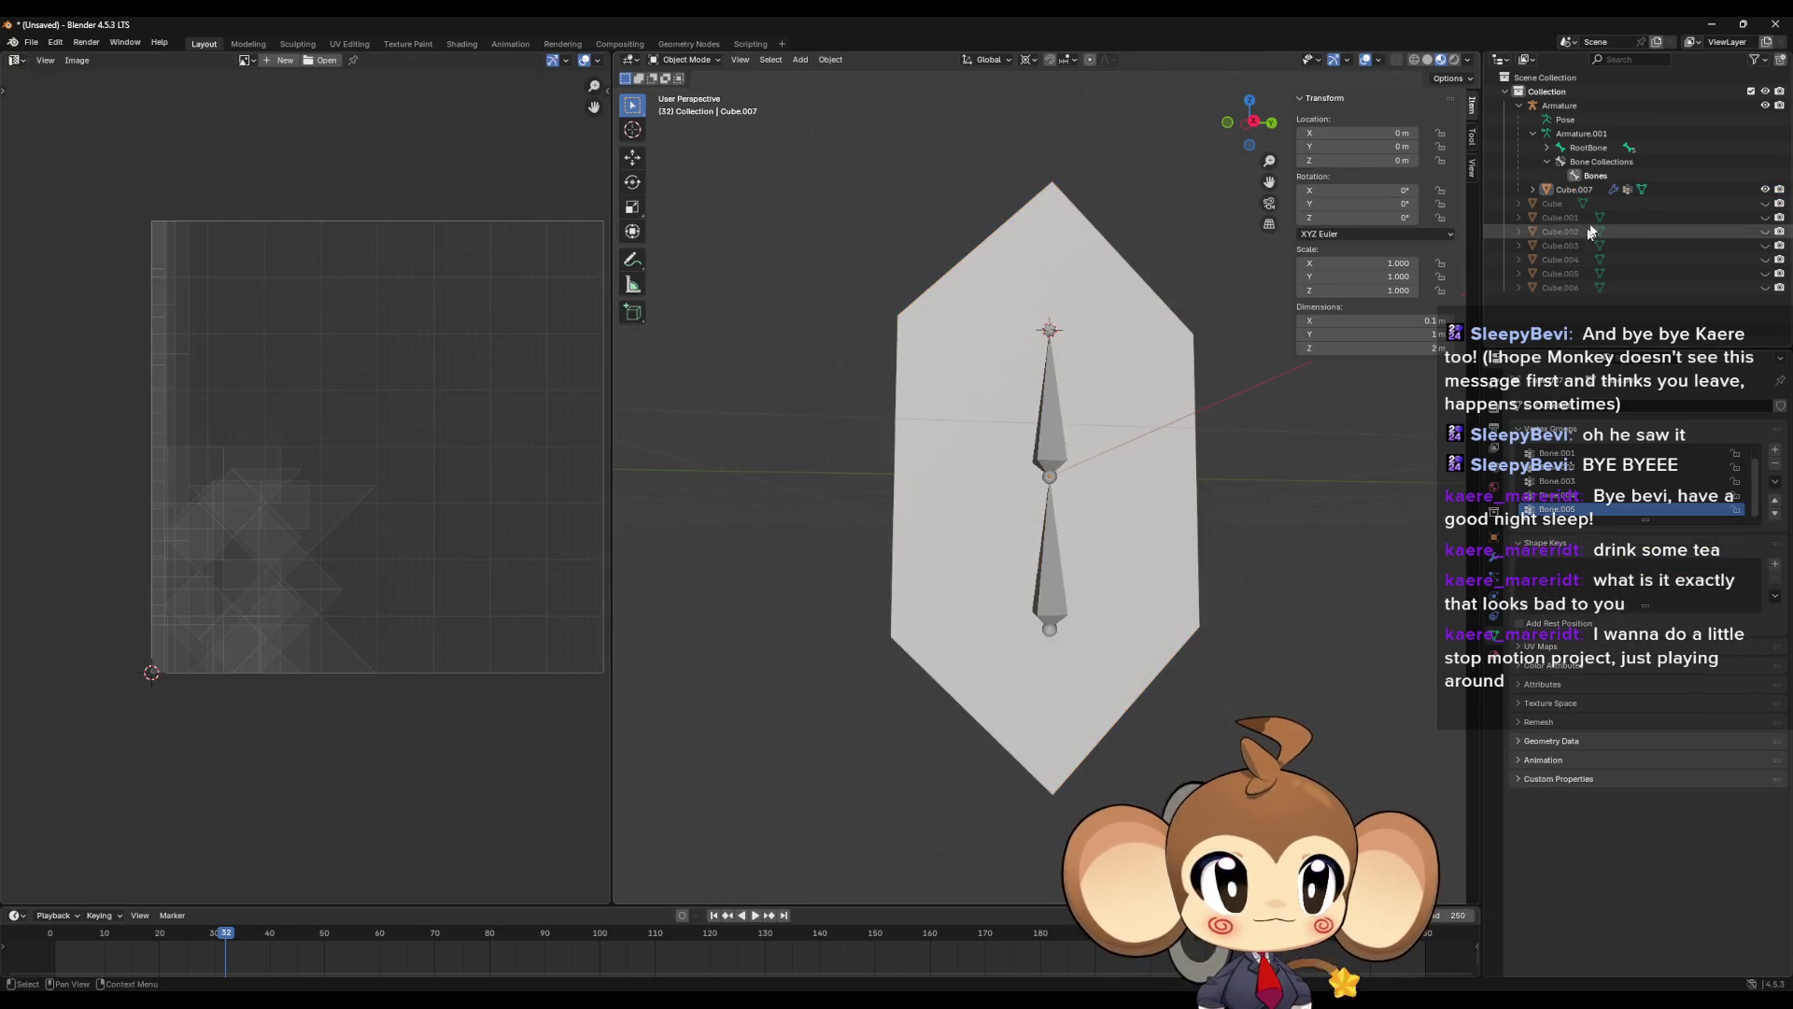
left_click(1560, 106)
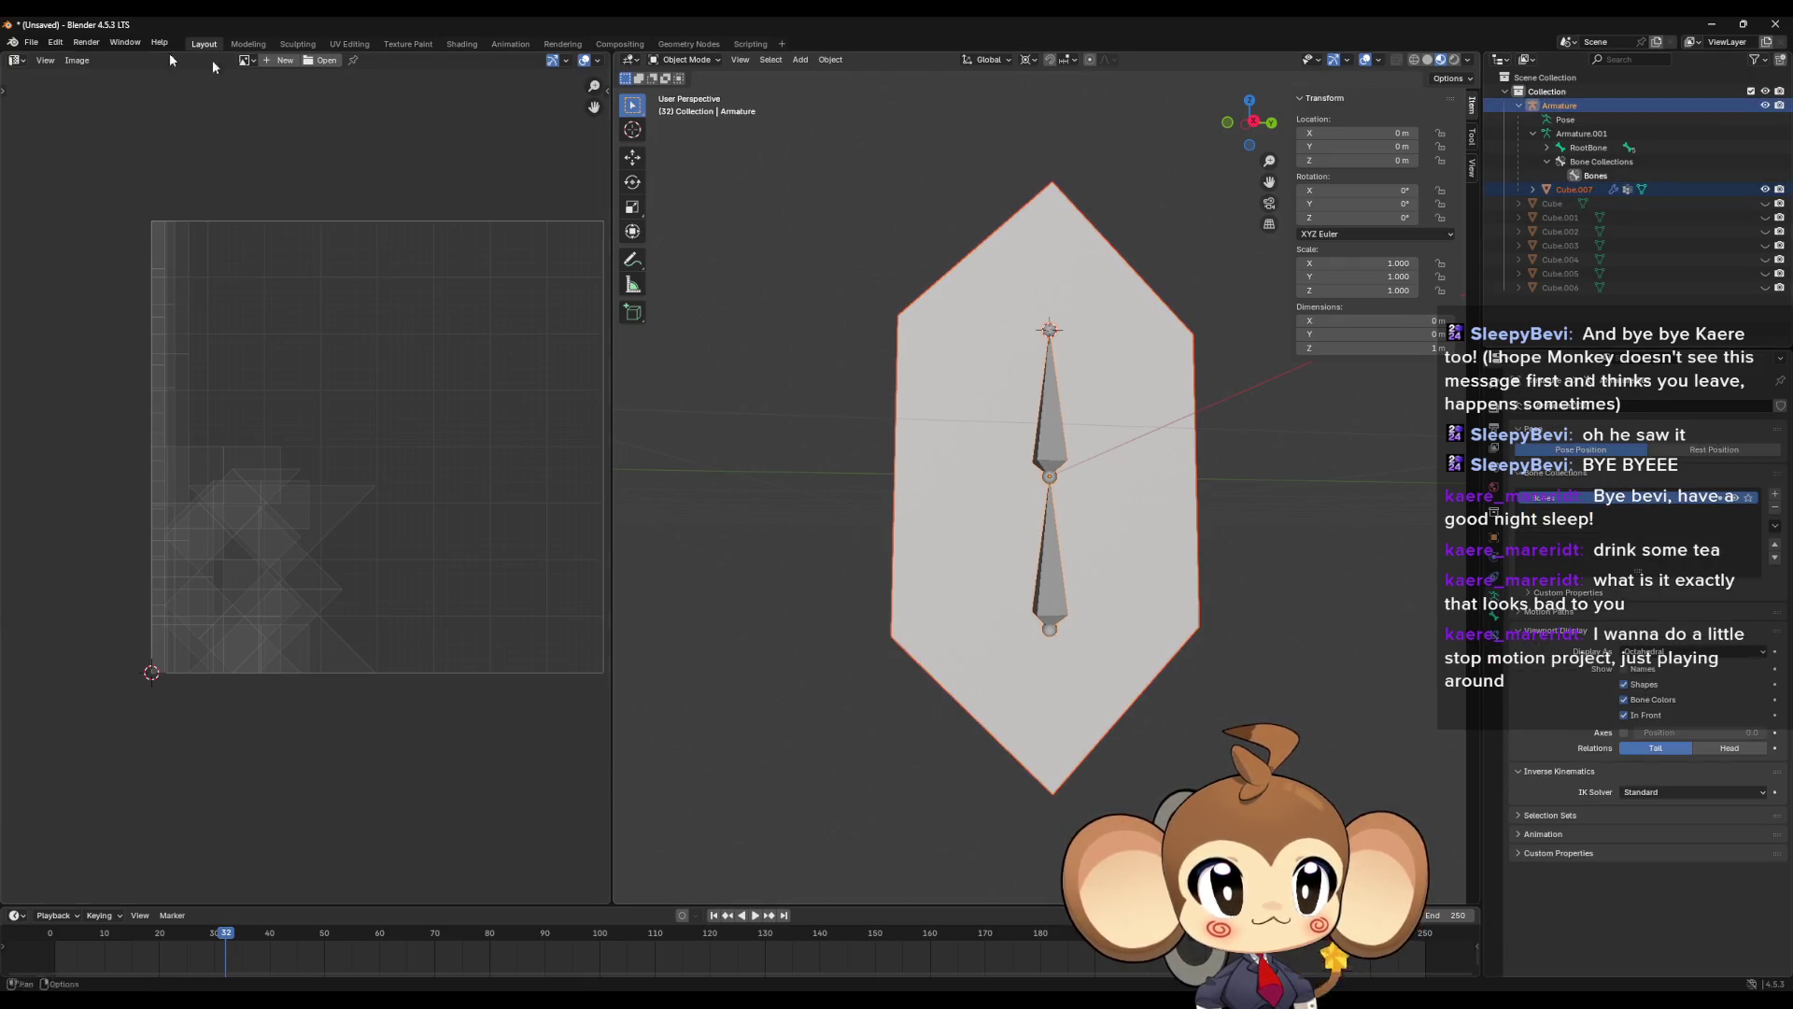
left_click(31, 42)
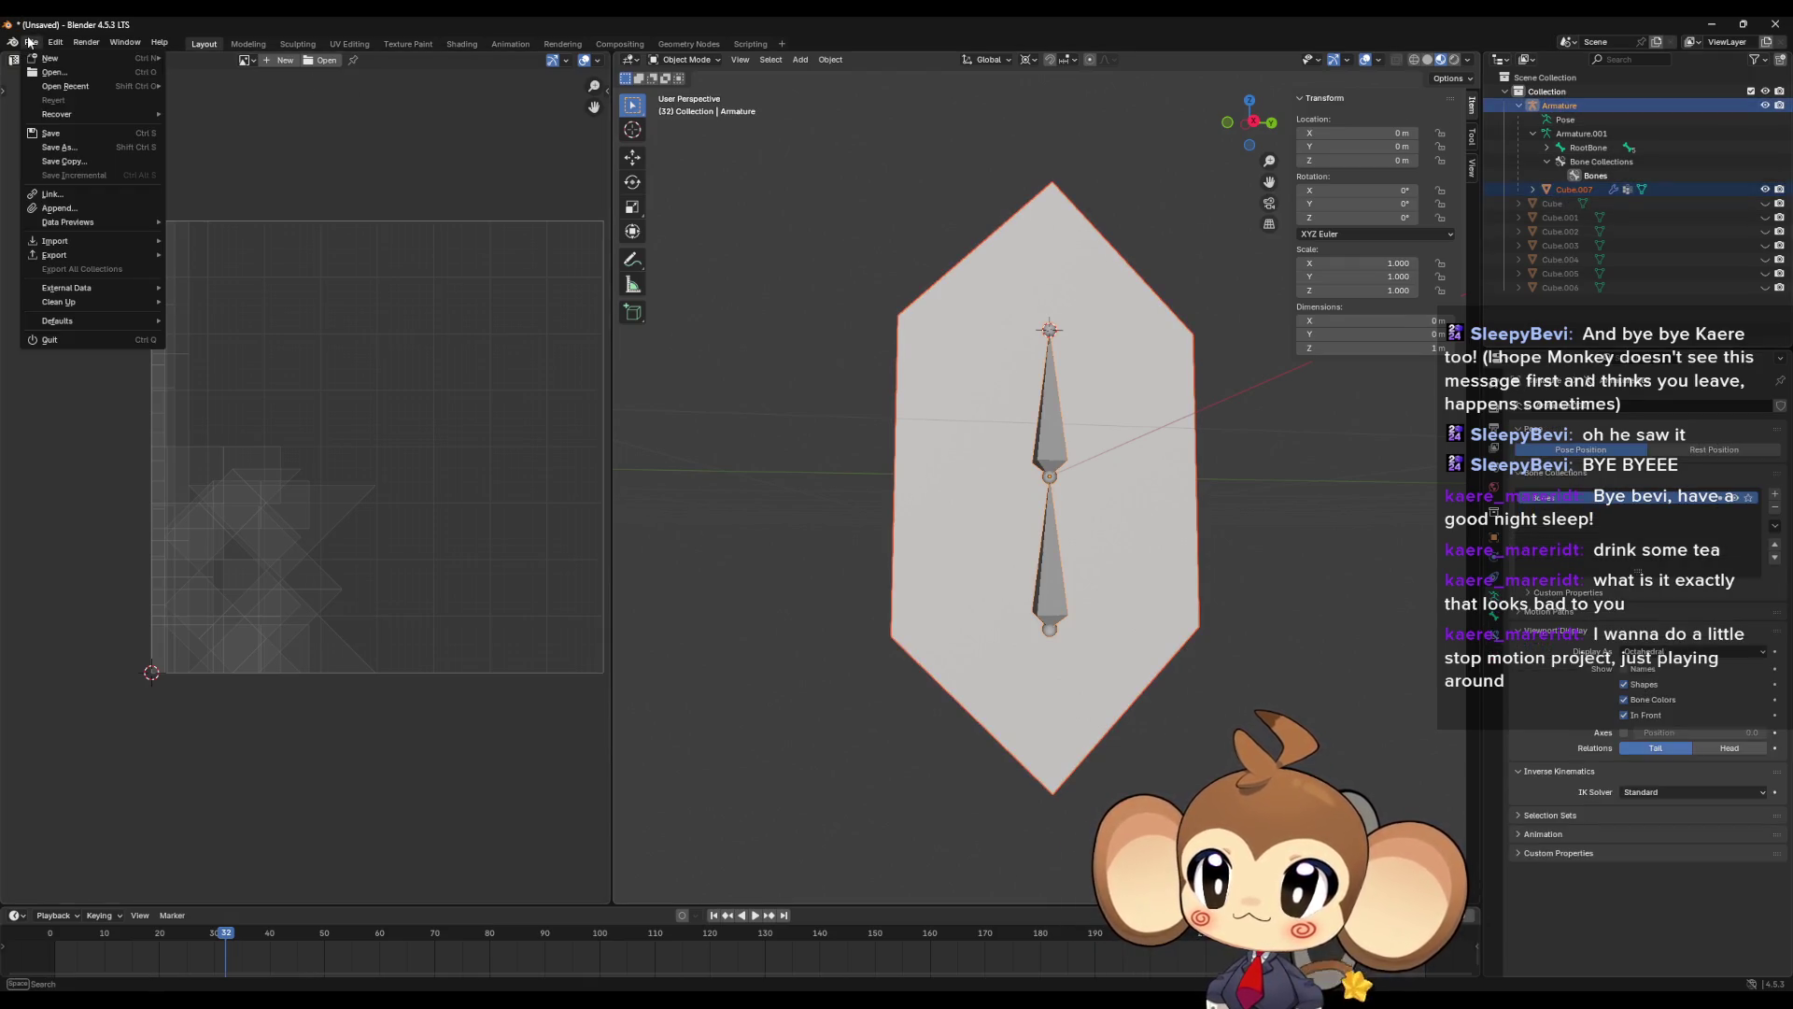
mouse_move(94, 256)
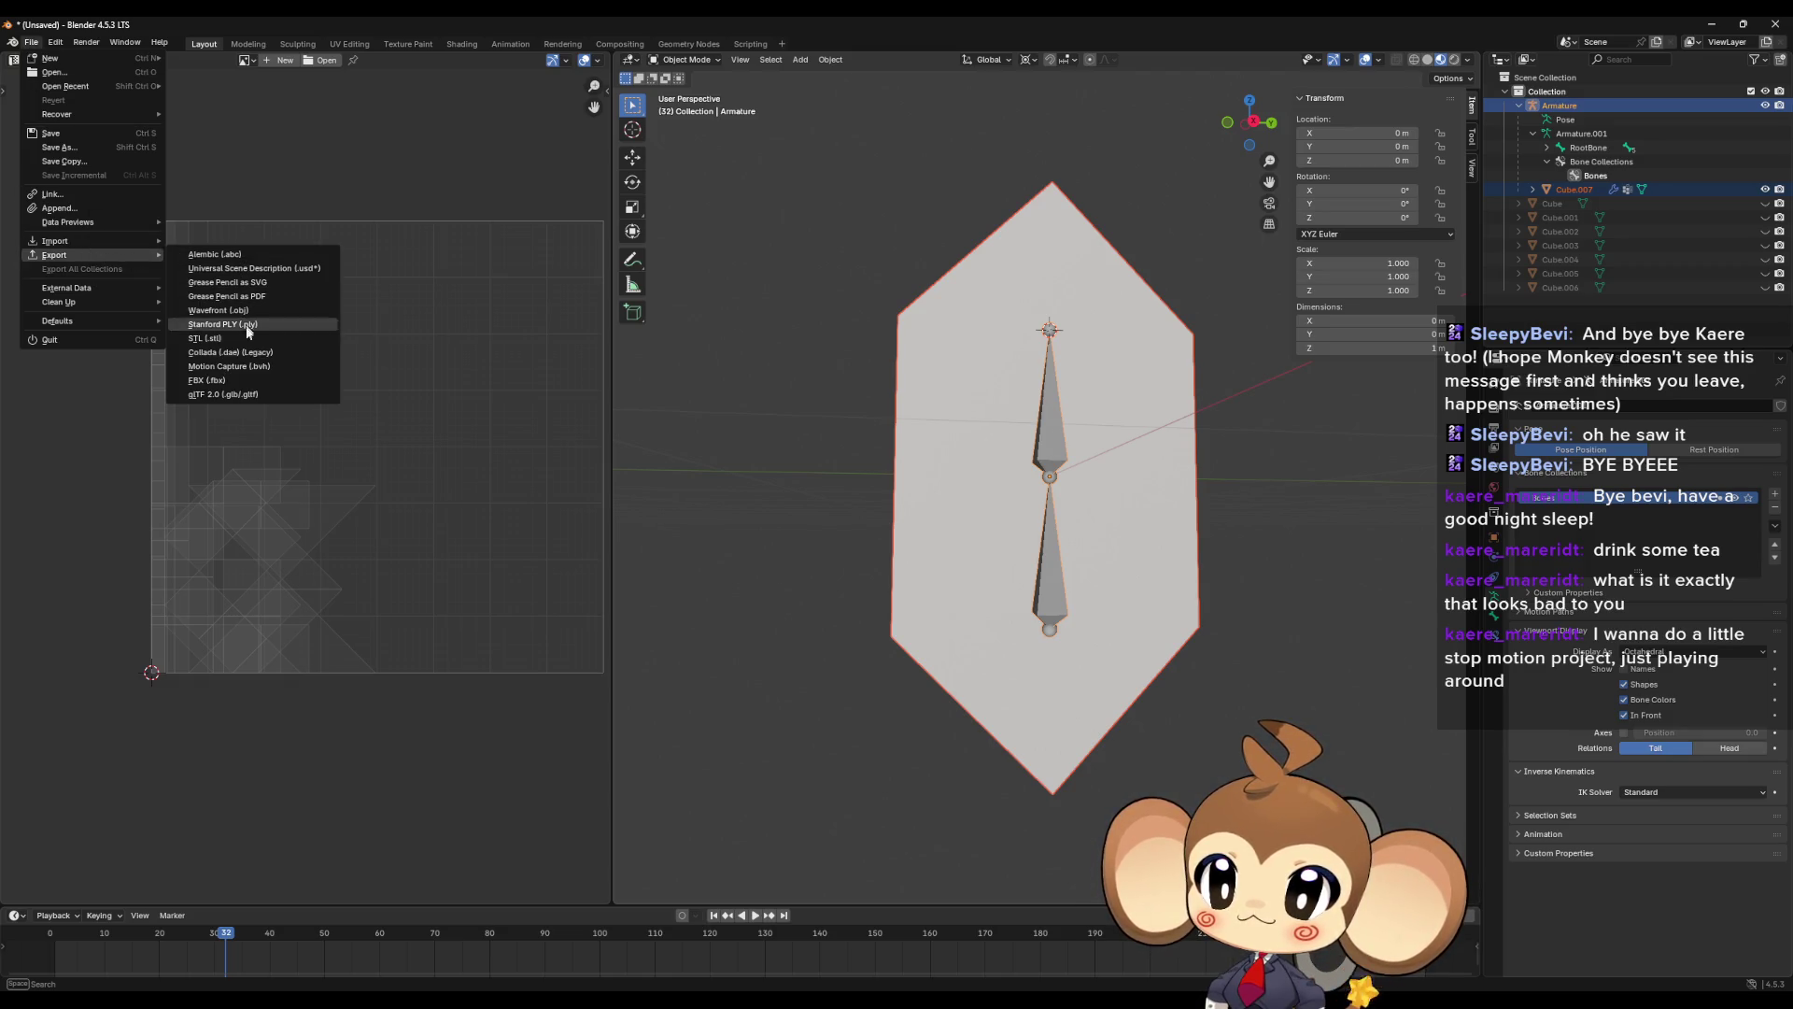
left_click(243, 379)
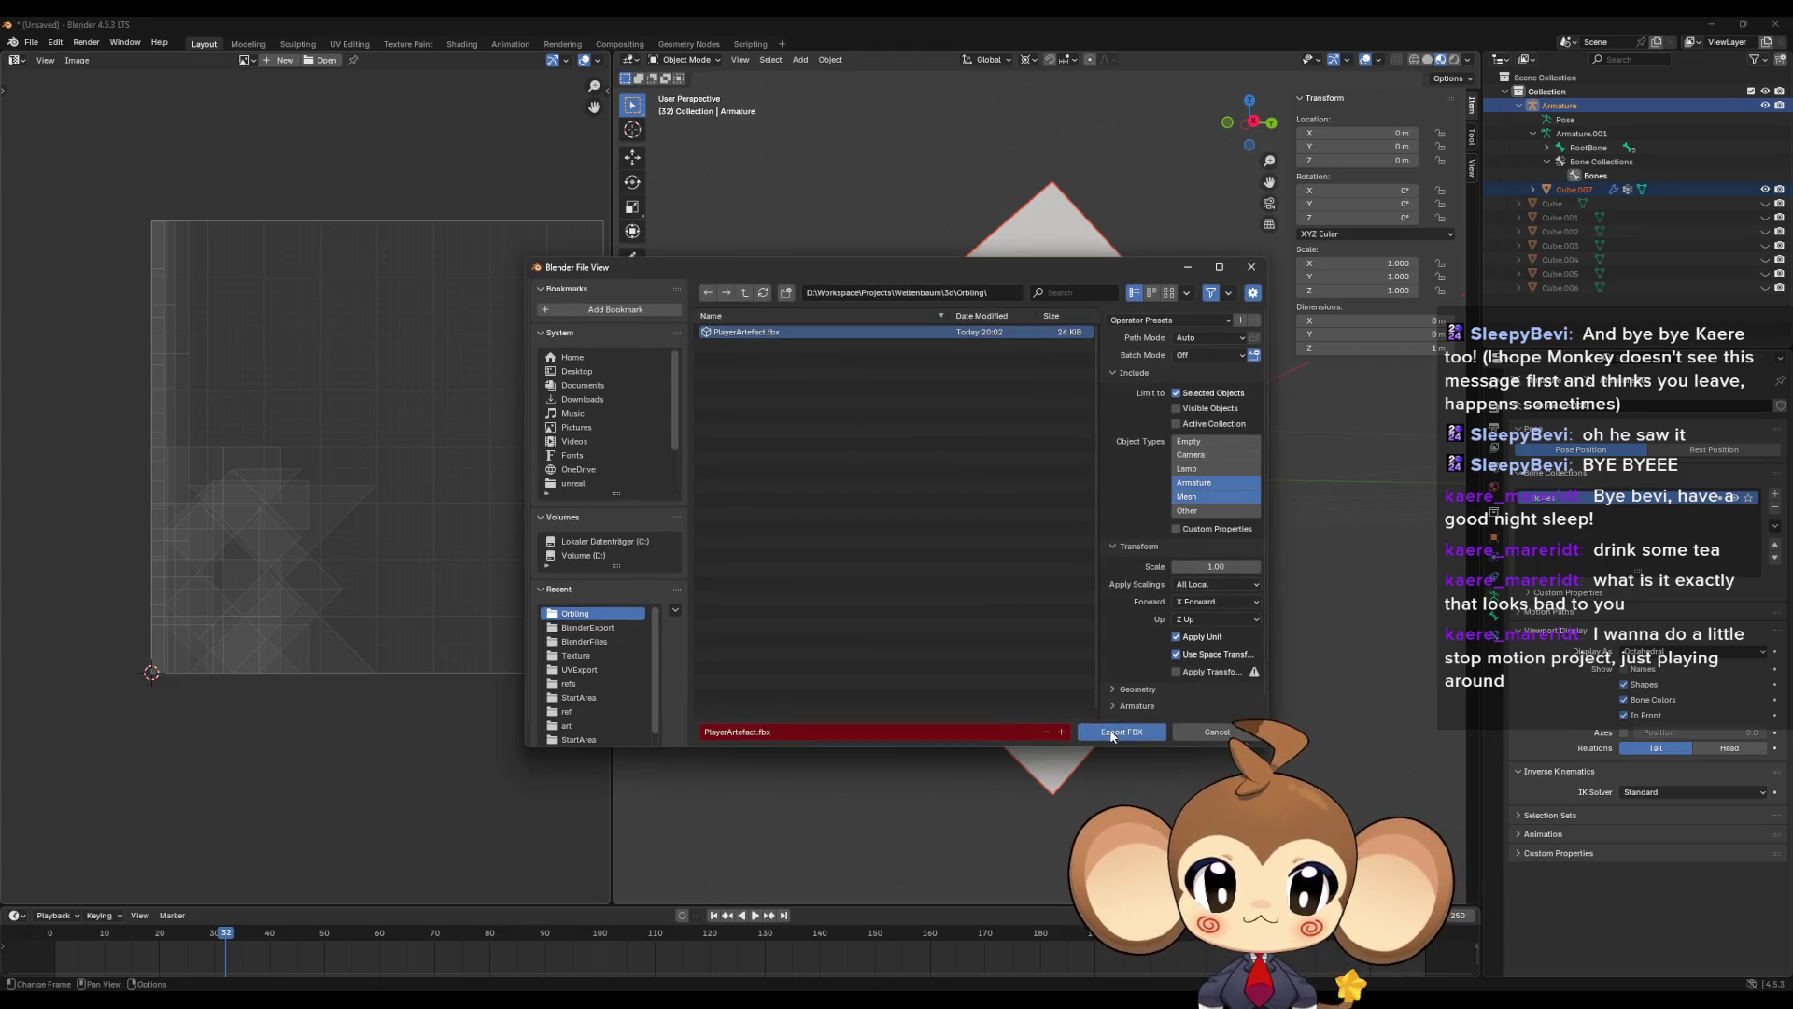
key("Return")
key("alt+Tab")
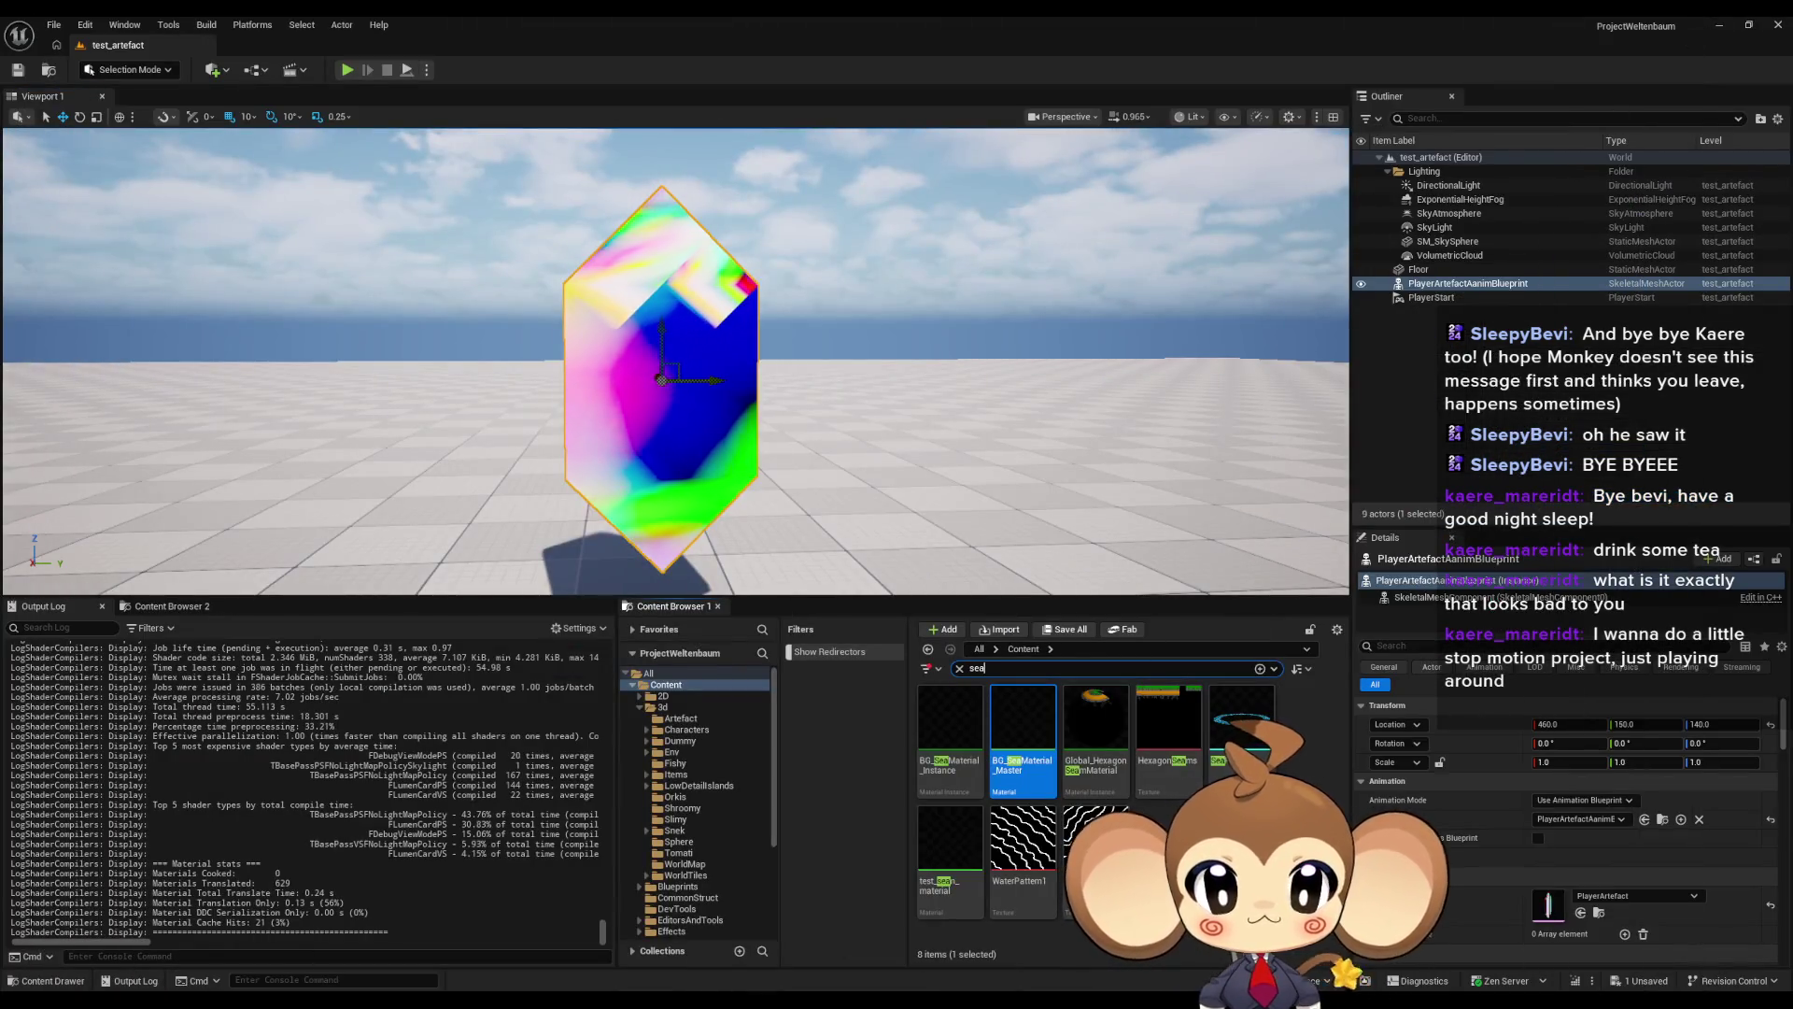
- Open the PlayerArtefact mesh editor and browse to the 3d/Artefact folder in the Content Browser
double_click(1548, 906)
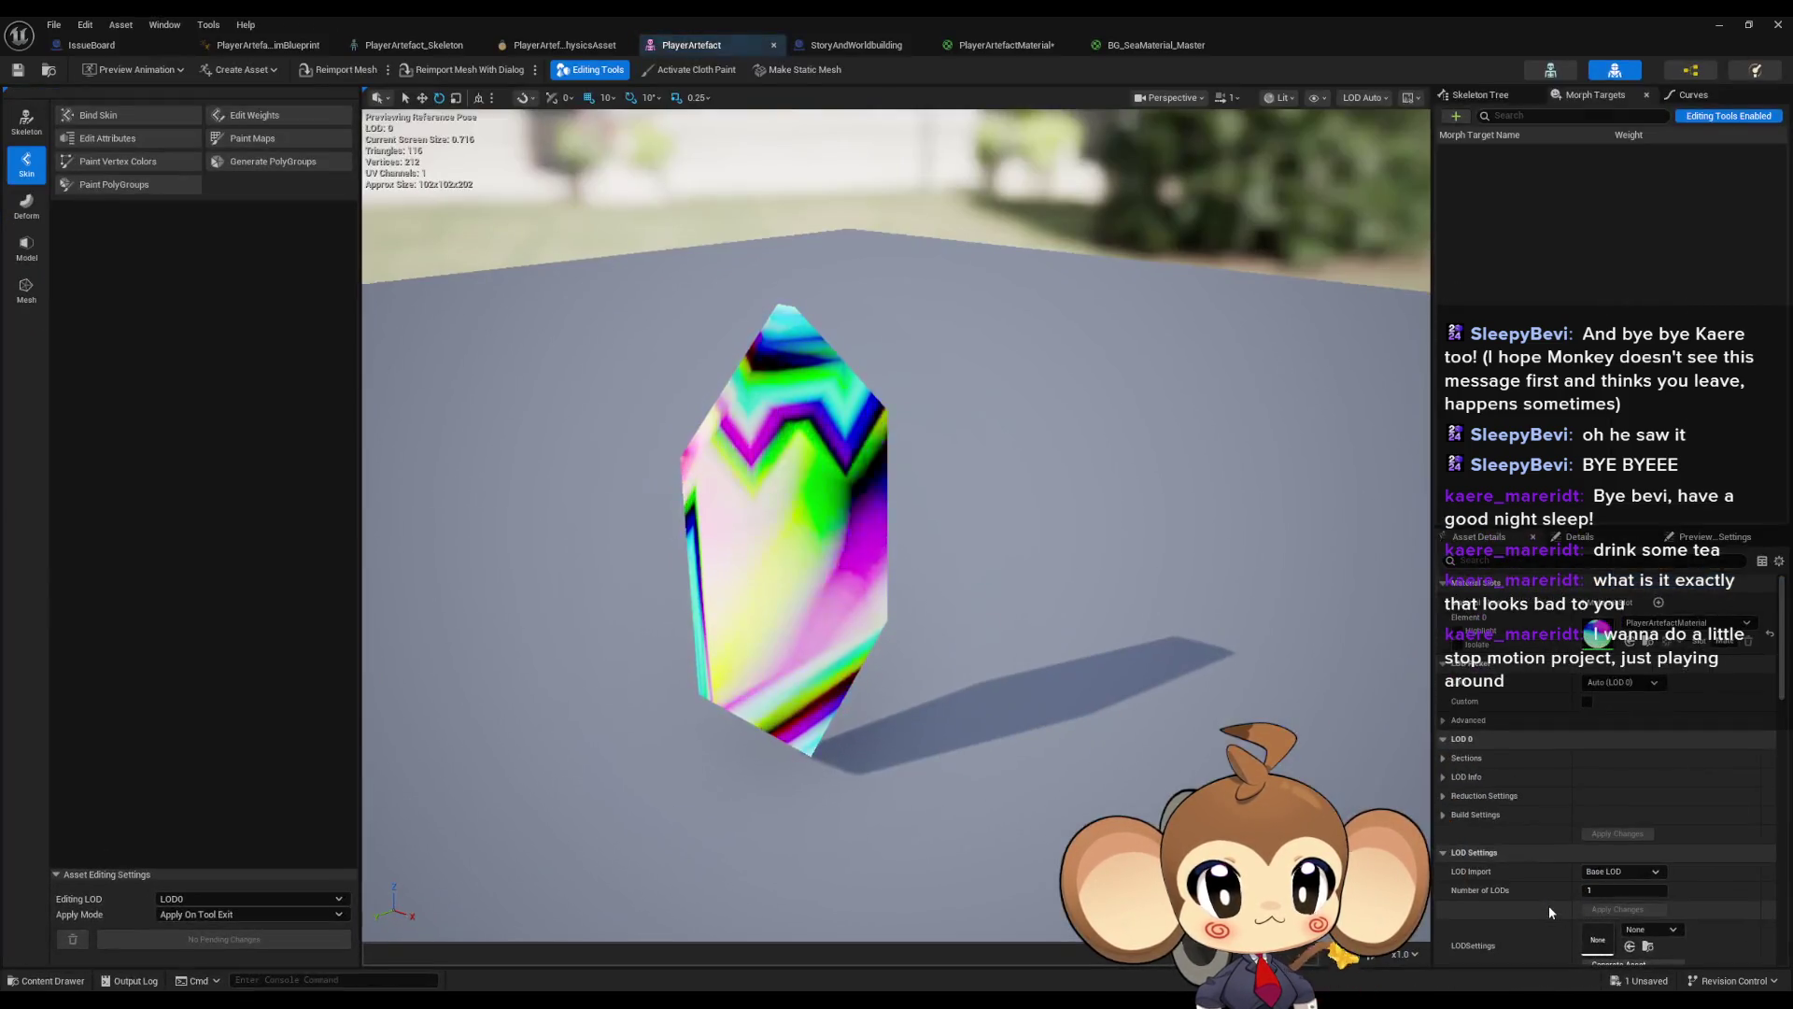
left_click(1745, 25)
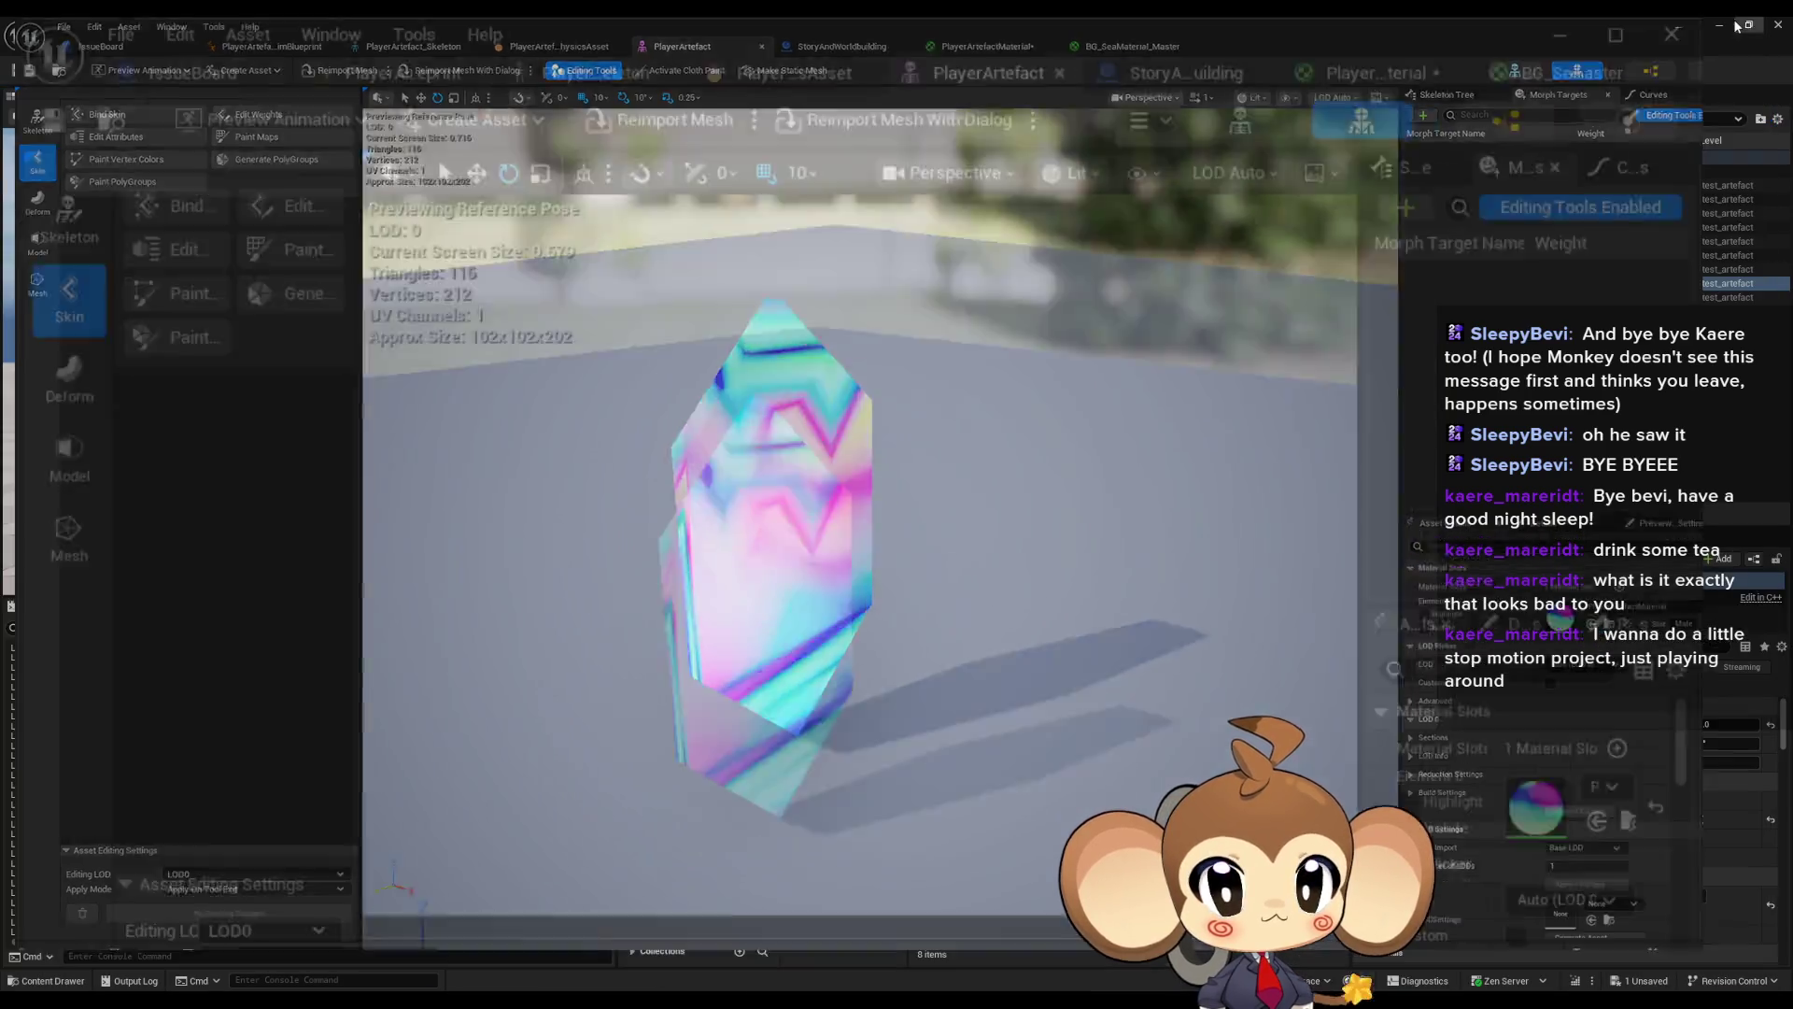
left_click(959, 668)
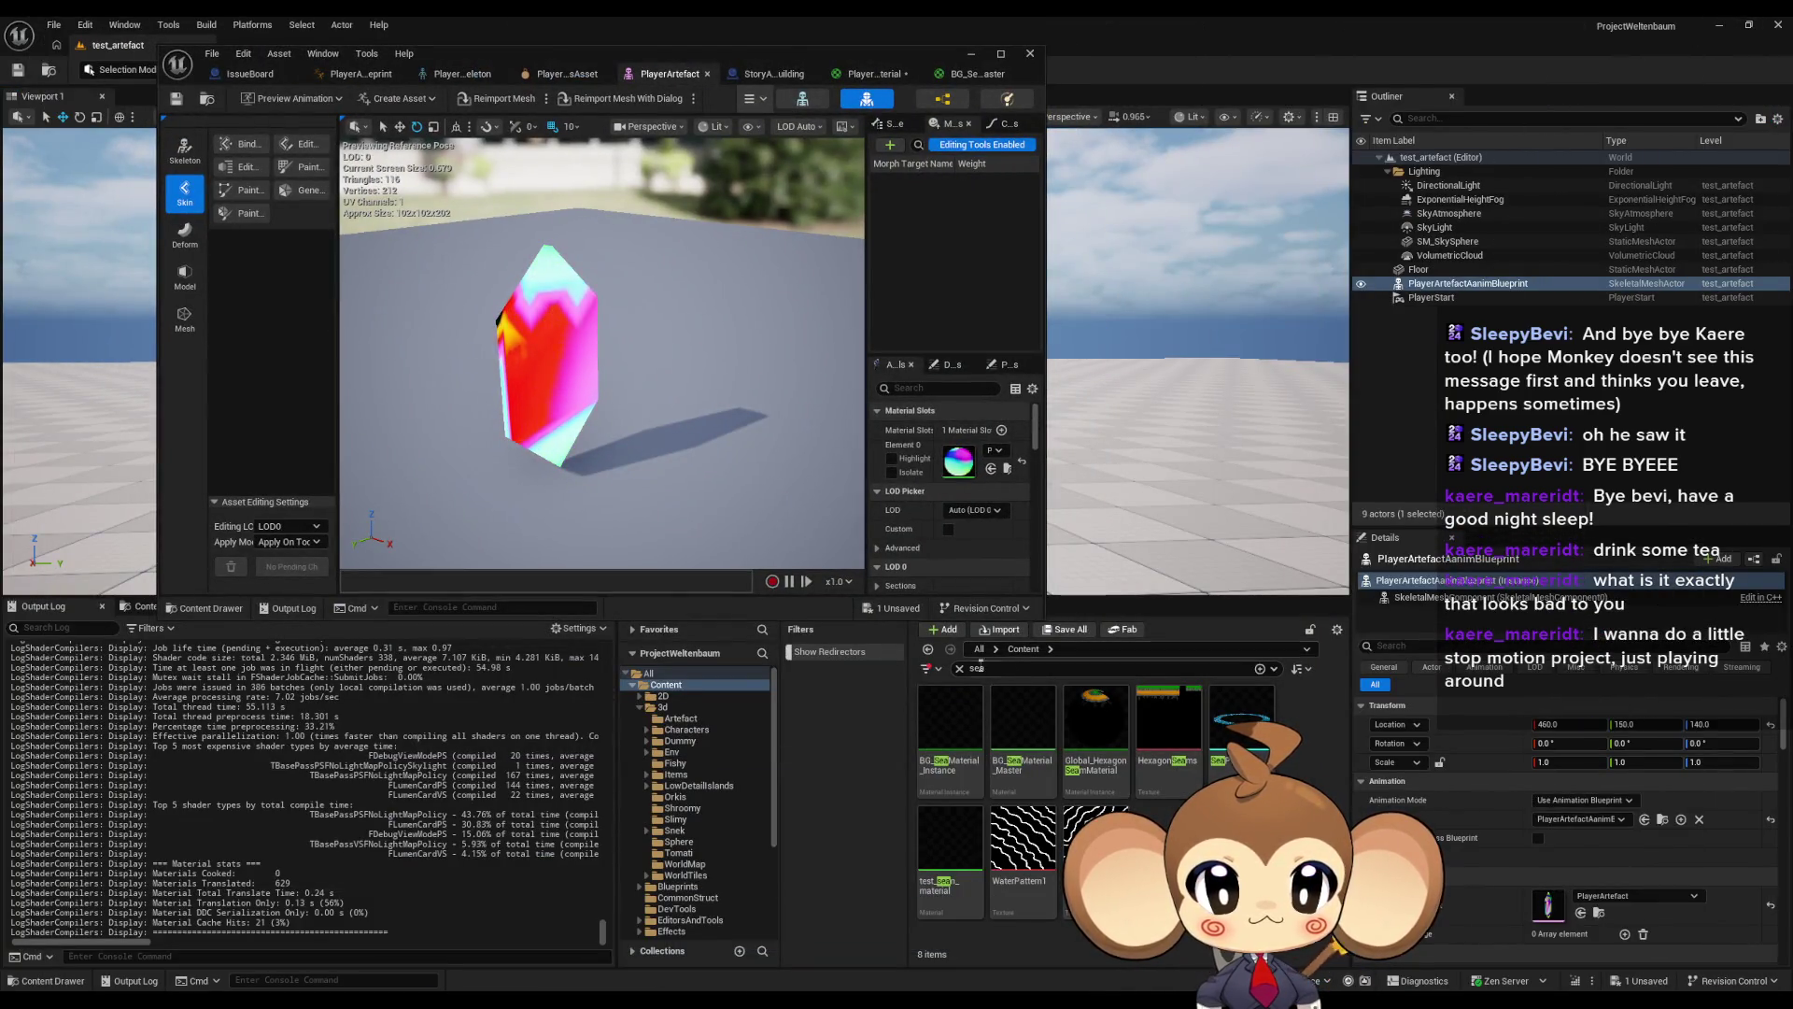
double_click(1024, 737)
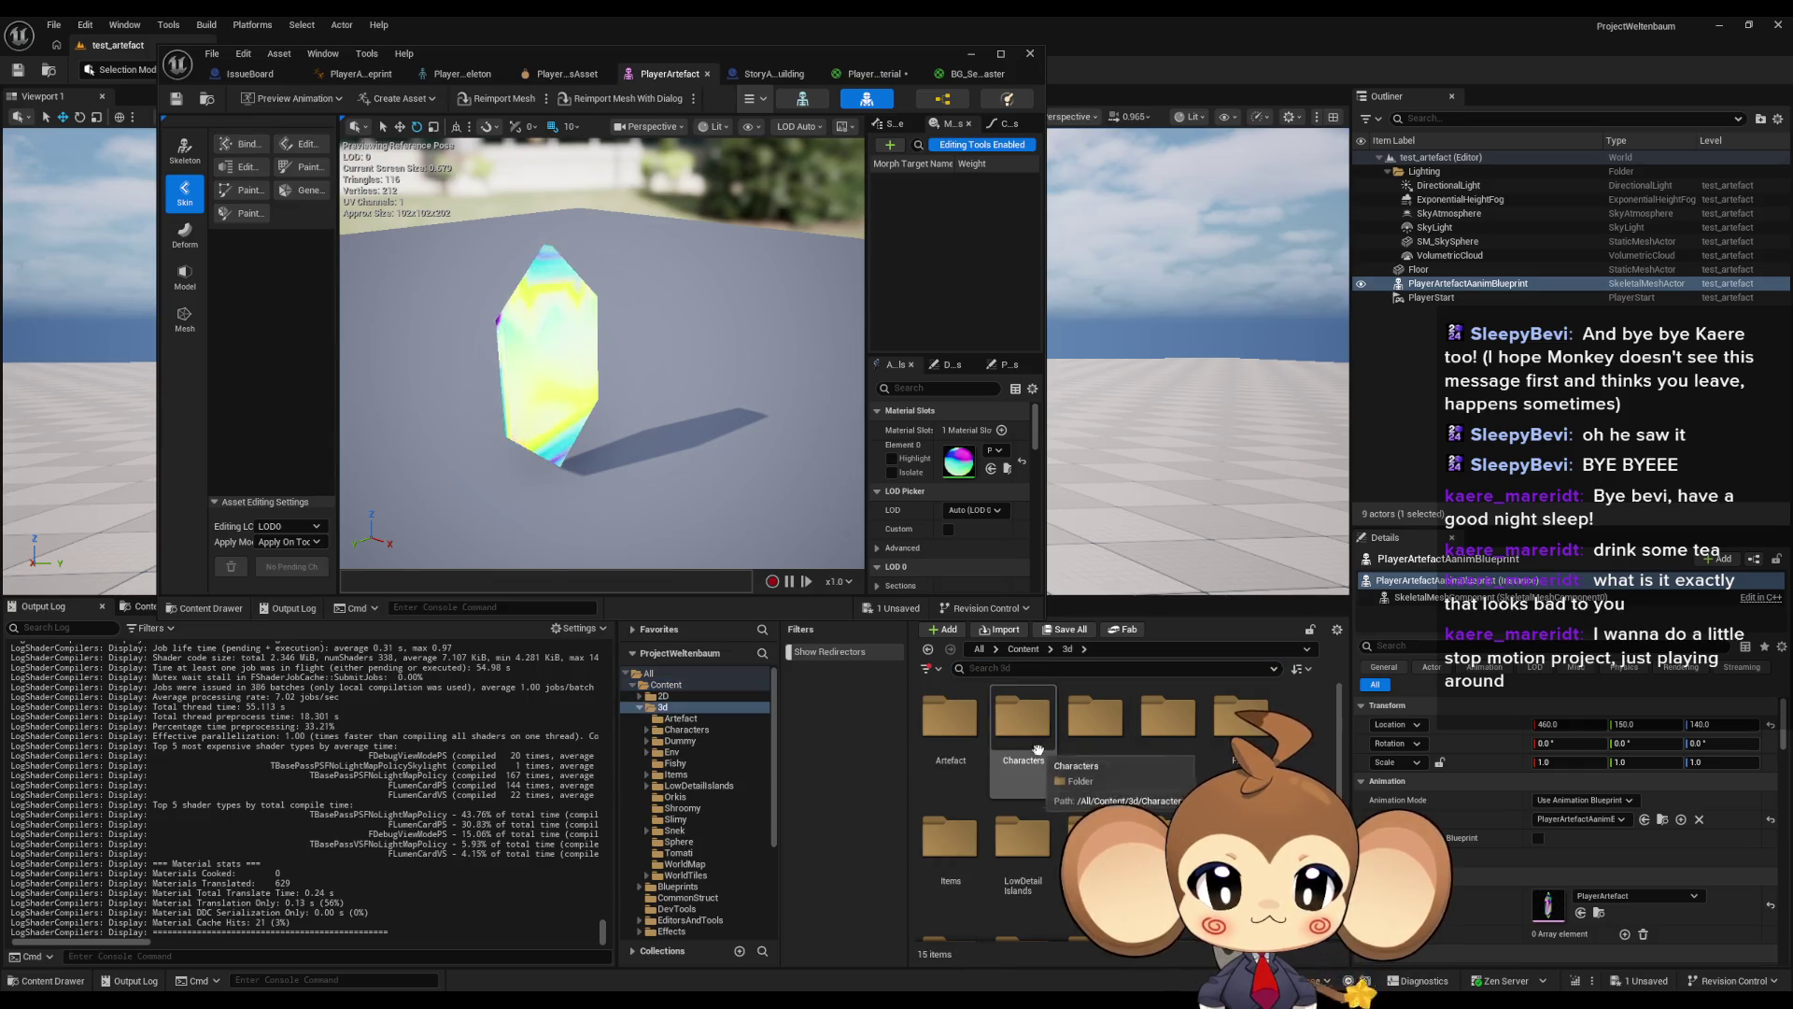
double_click(950, 723)
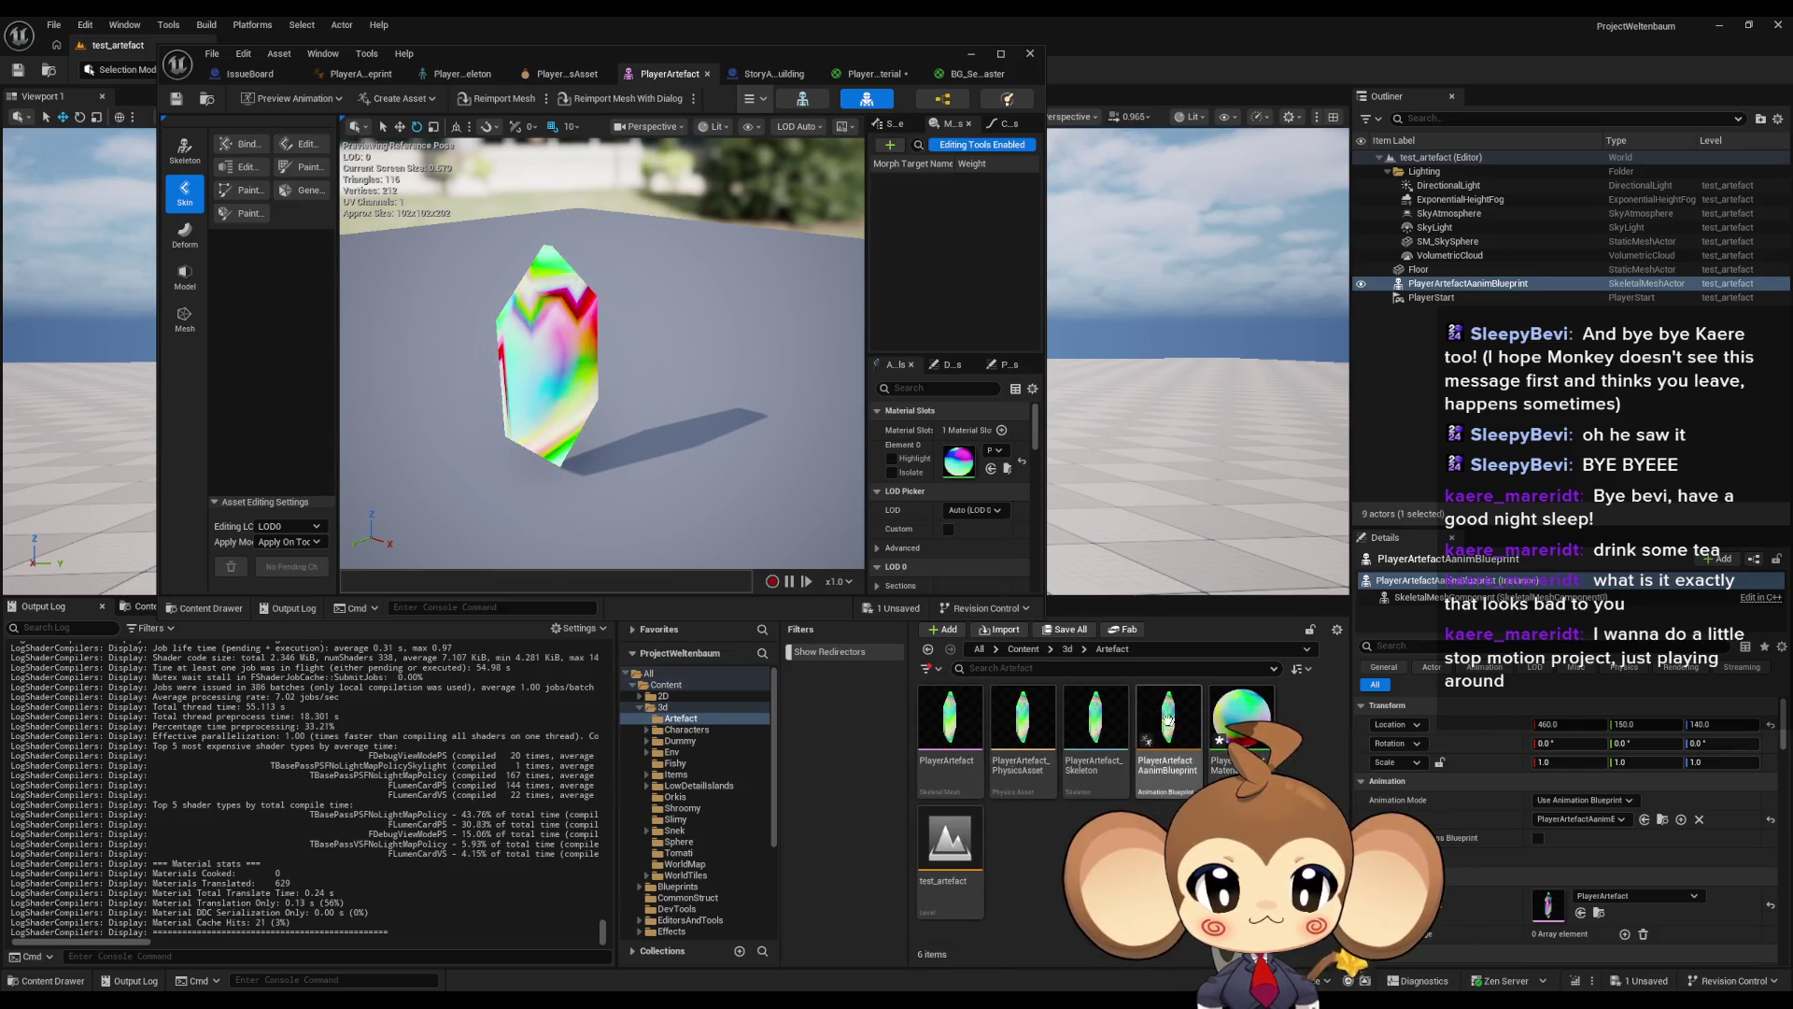
right_click(1094, 719)
mouse_move(1167, 327)
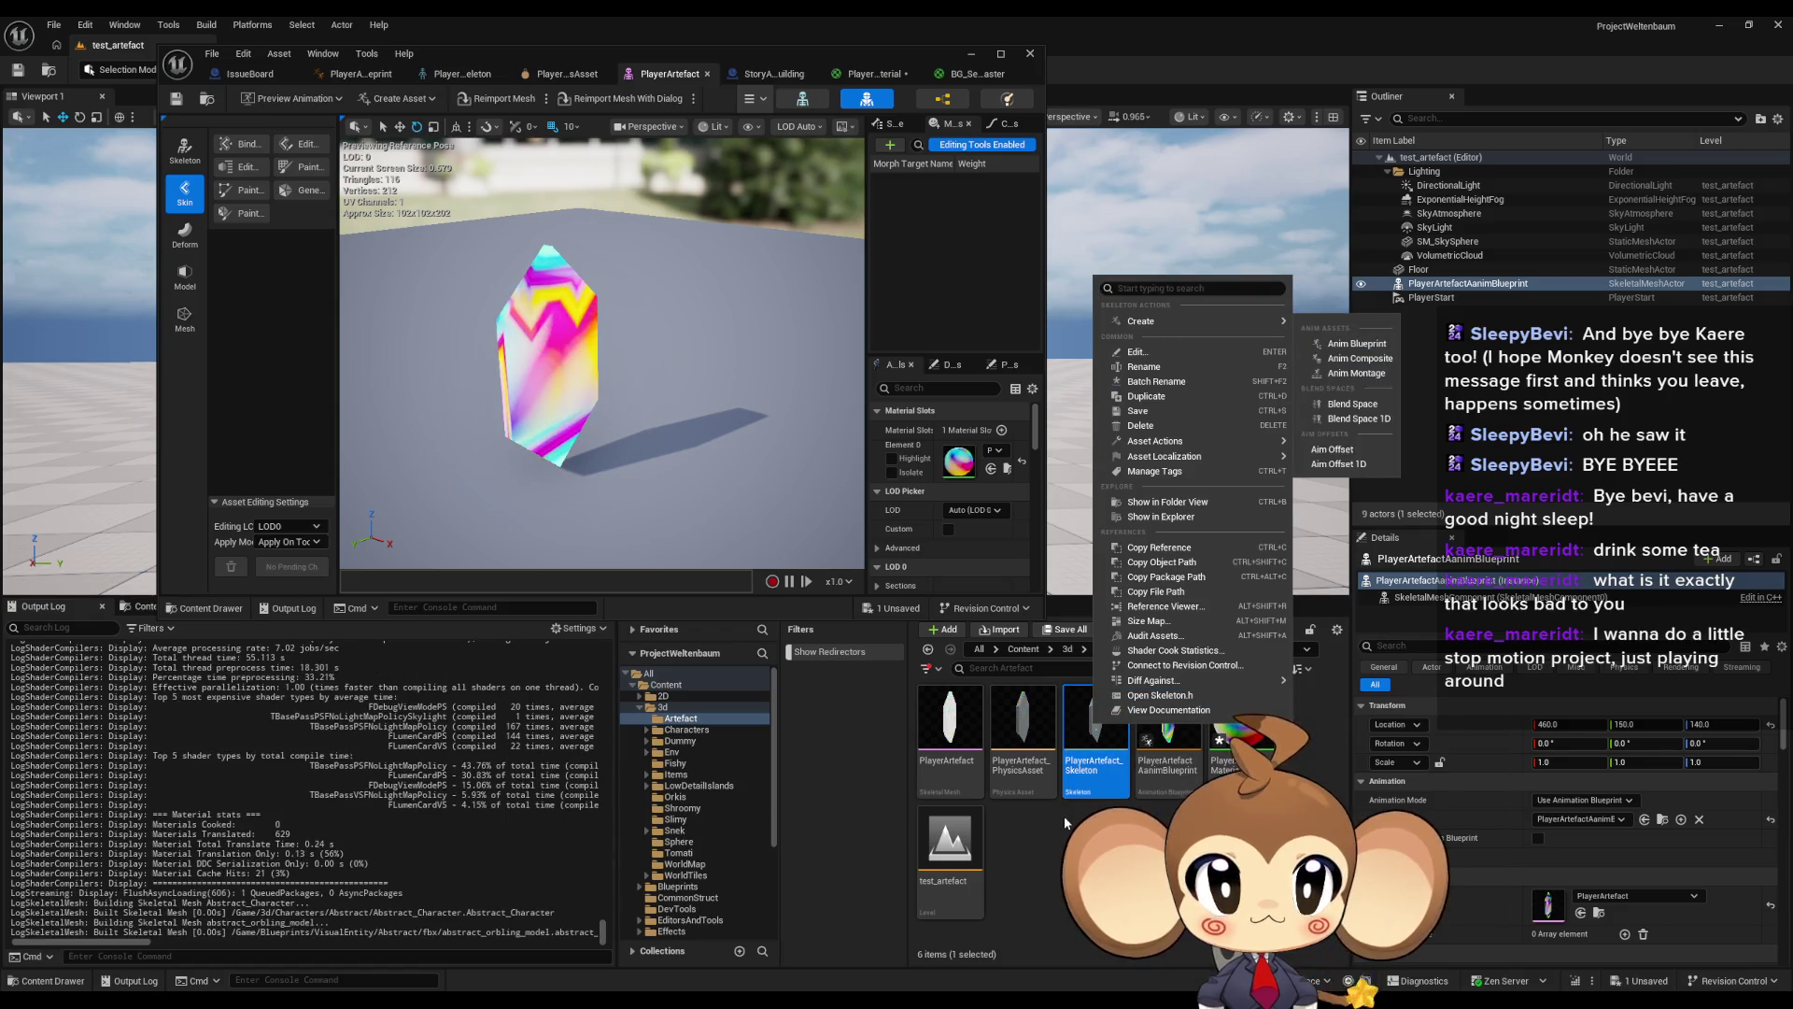
left_click(1018, 726)
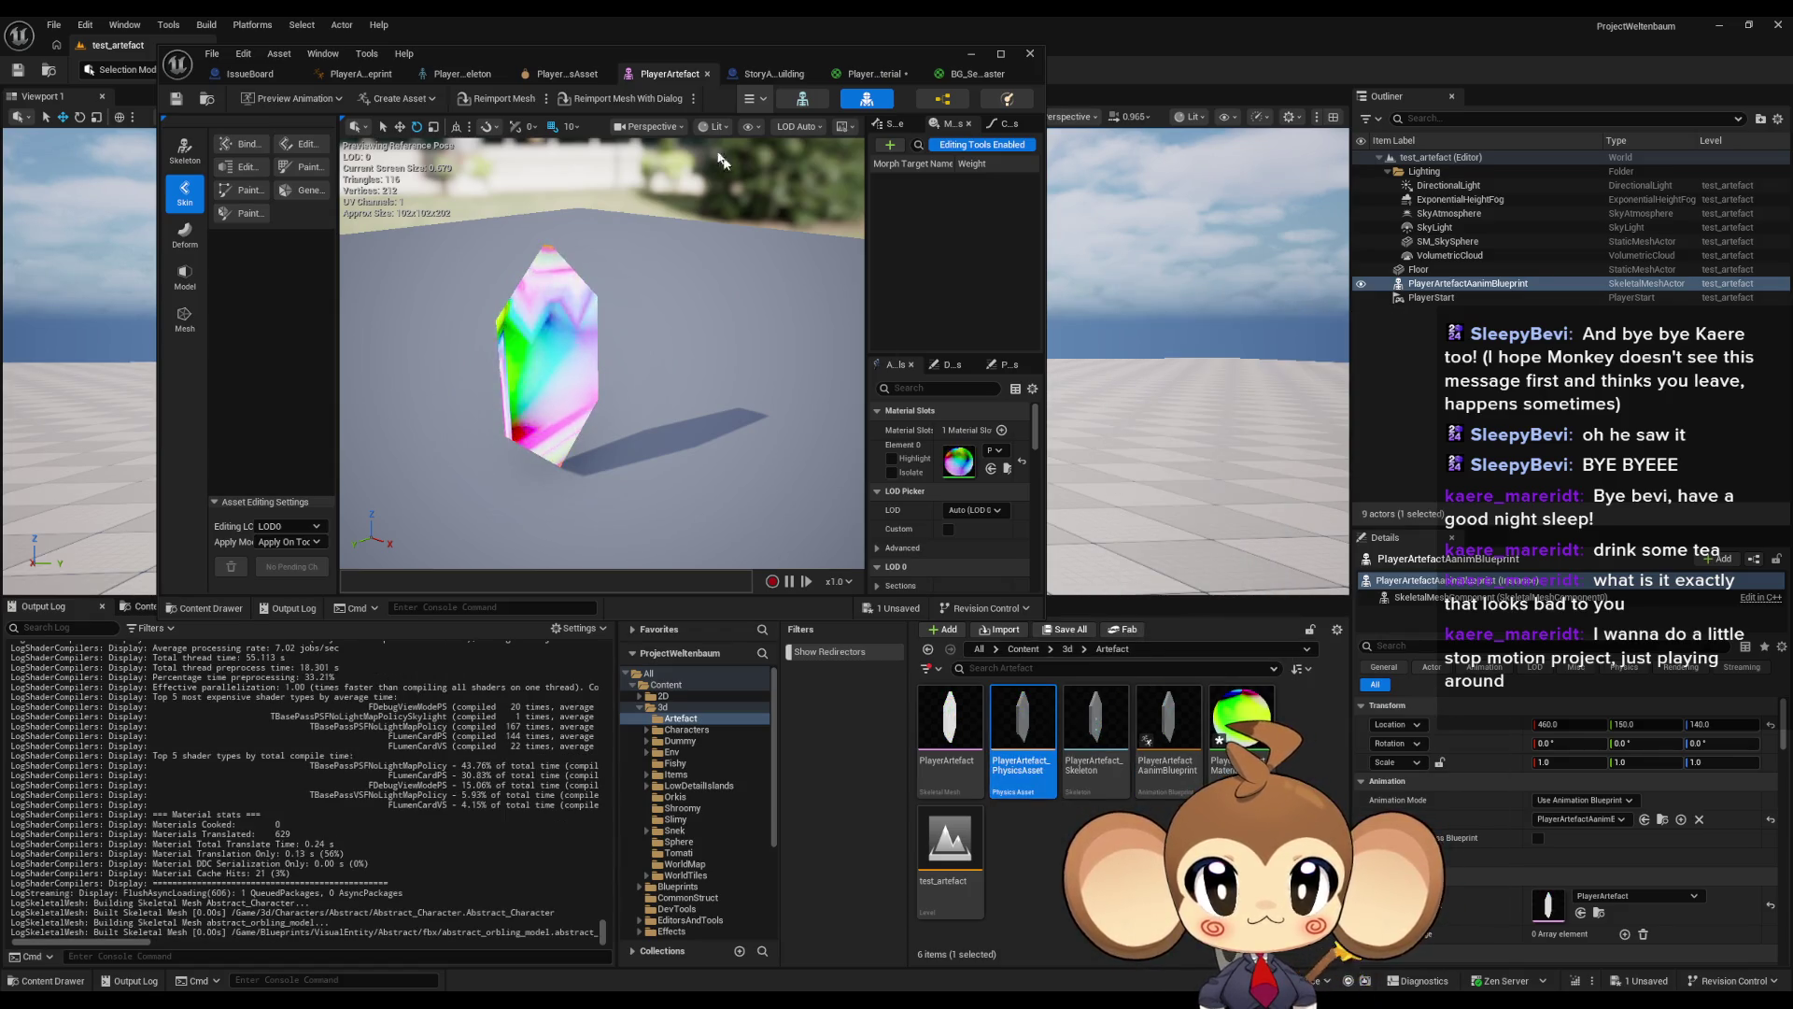
mouse_move(676, 54)
left_mouse_down()
mouse_move(616, 299)
mouse_move(580, 194)
left_mouse_up()
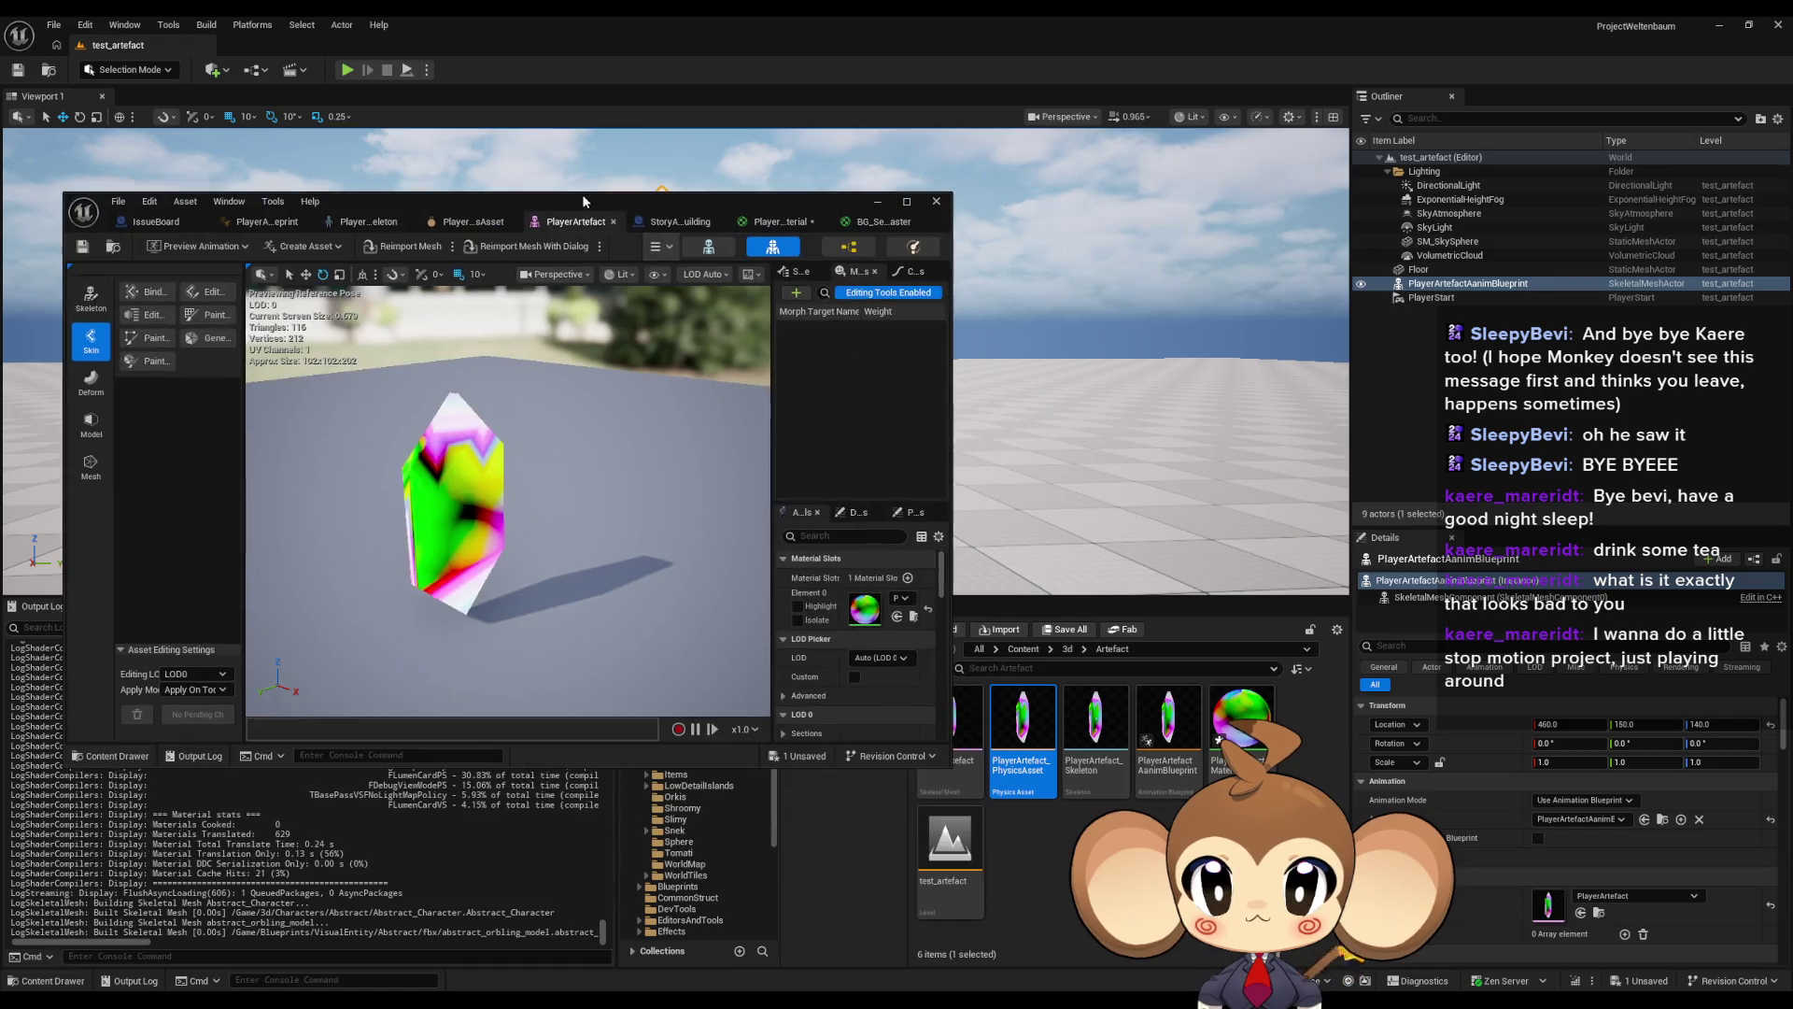
right_click(1038, 725)
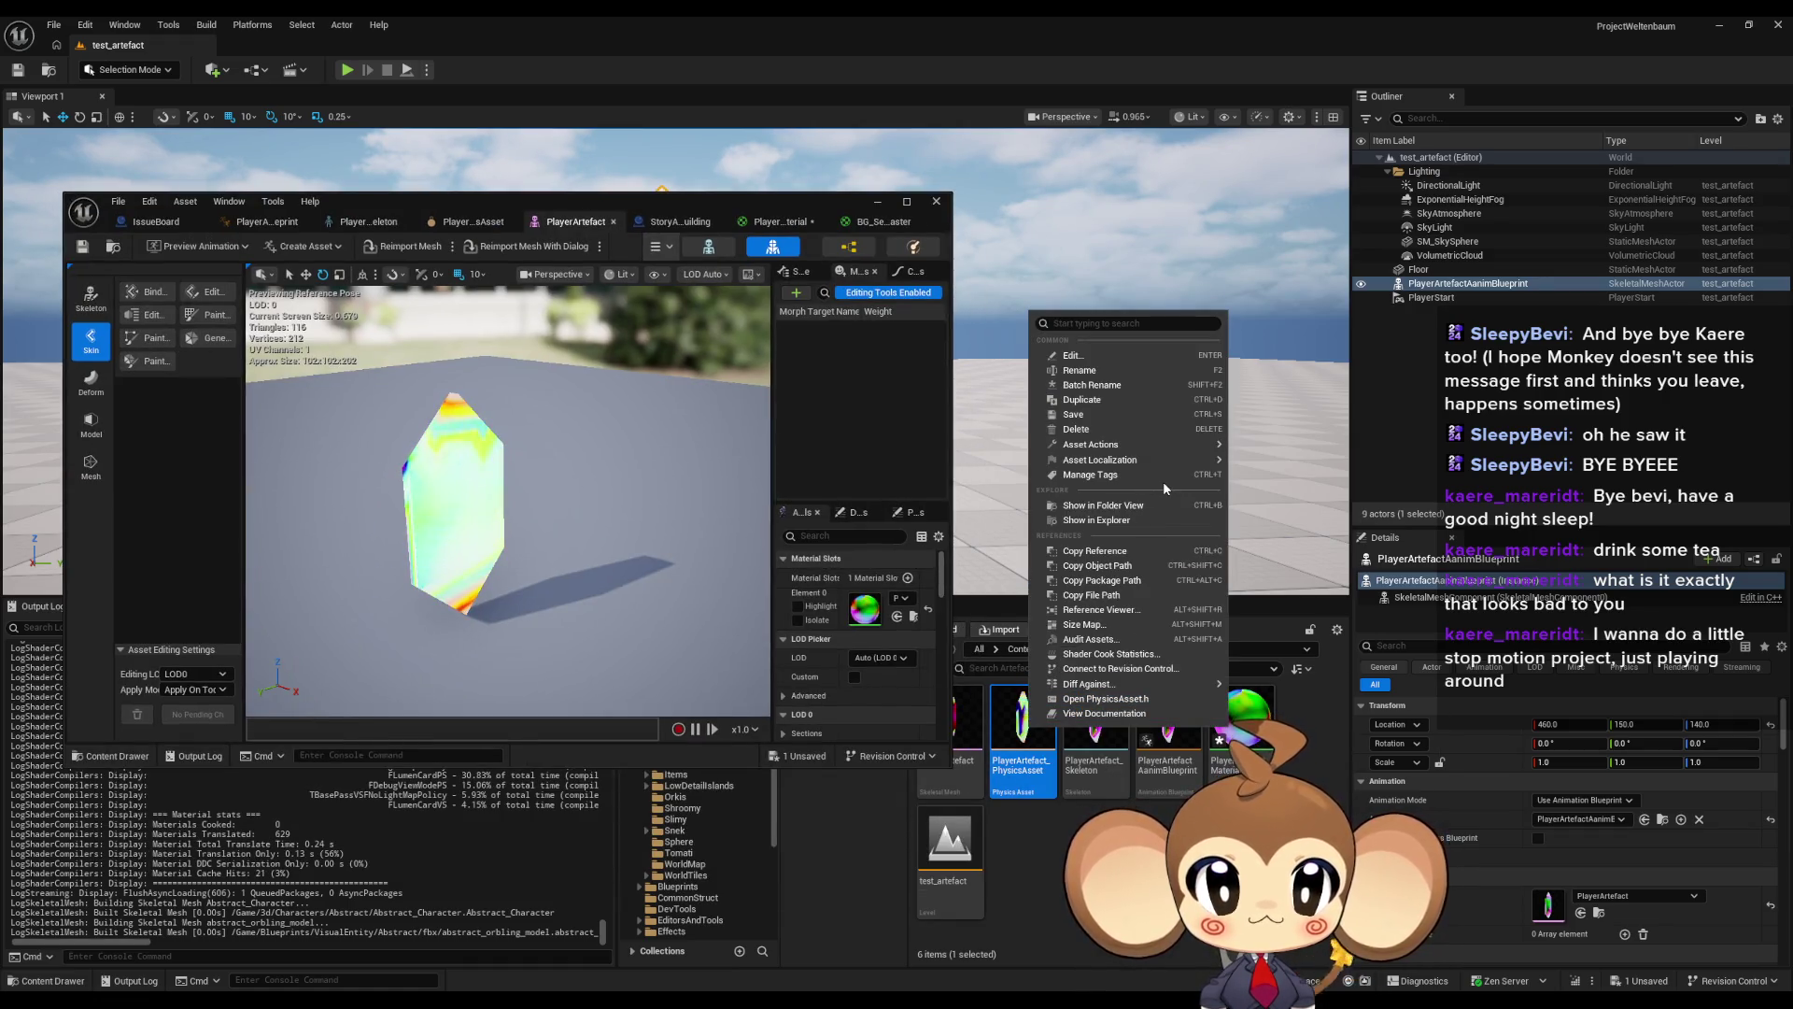
- Reimport the PlayerArtefact skeletal mesh and inspect the crystal's new noise in the preview
left_click(971, 721)
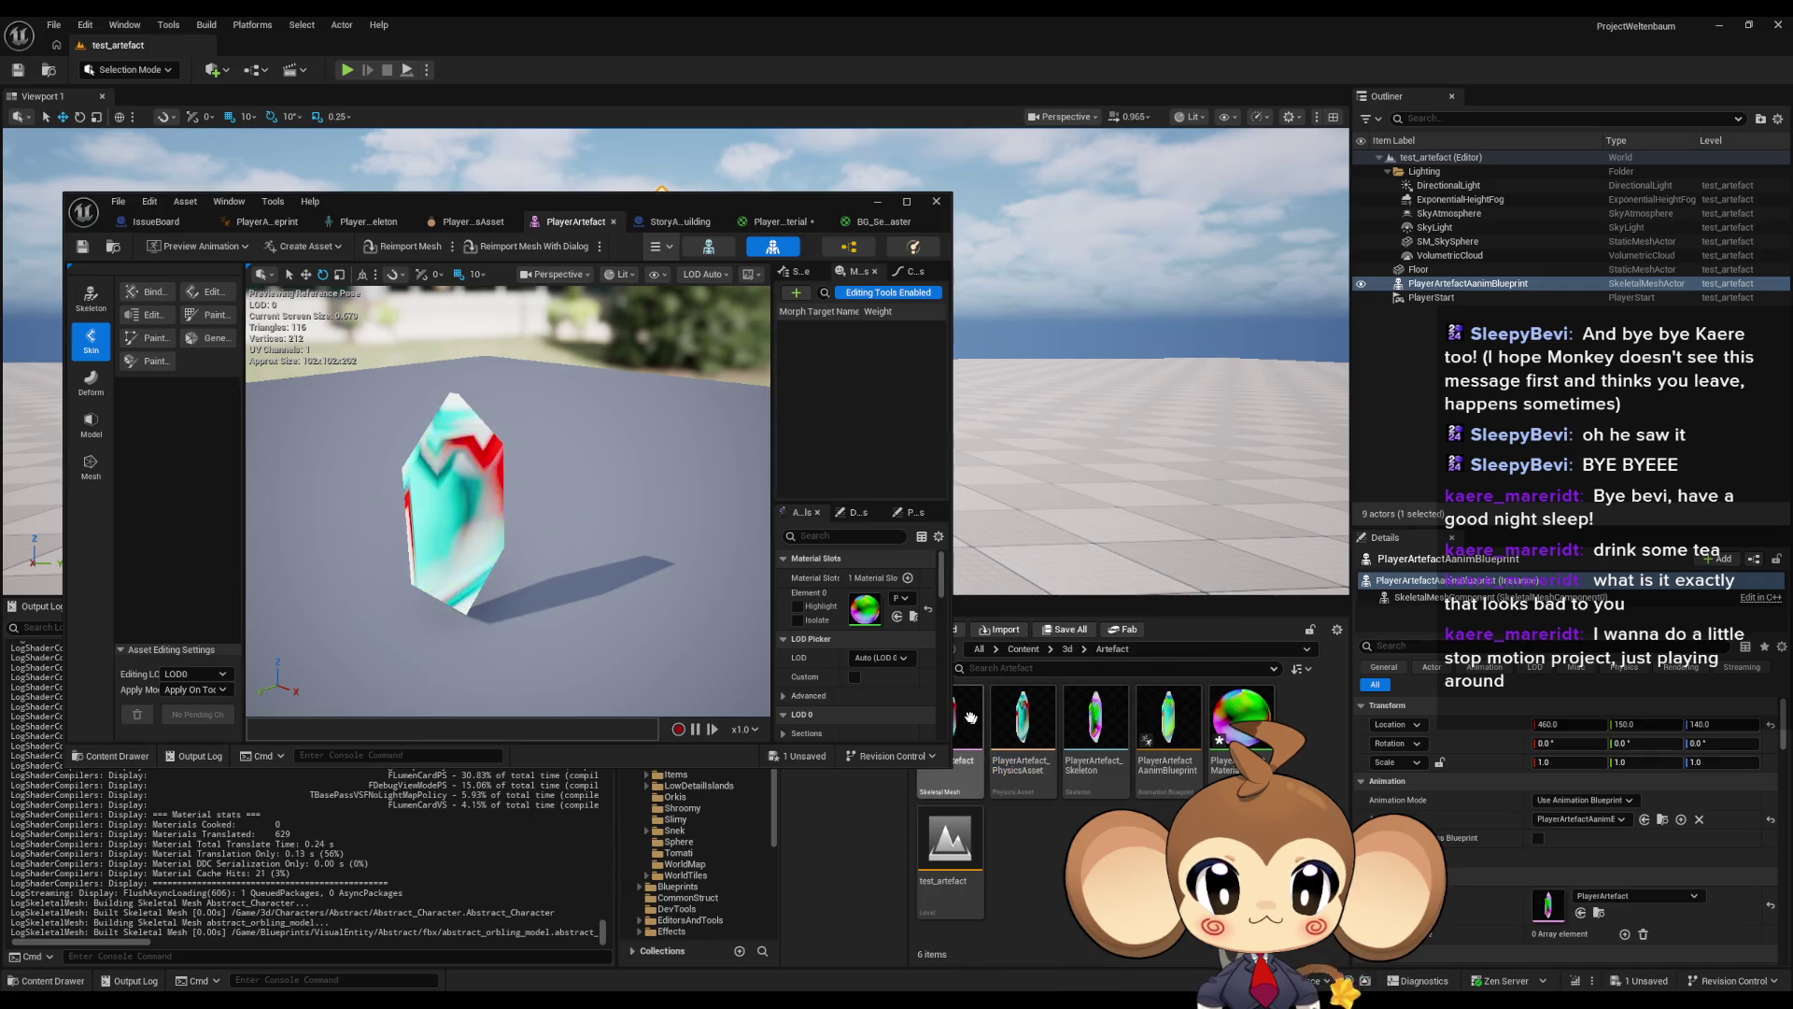
right_click(976, 717)
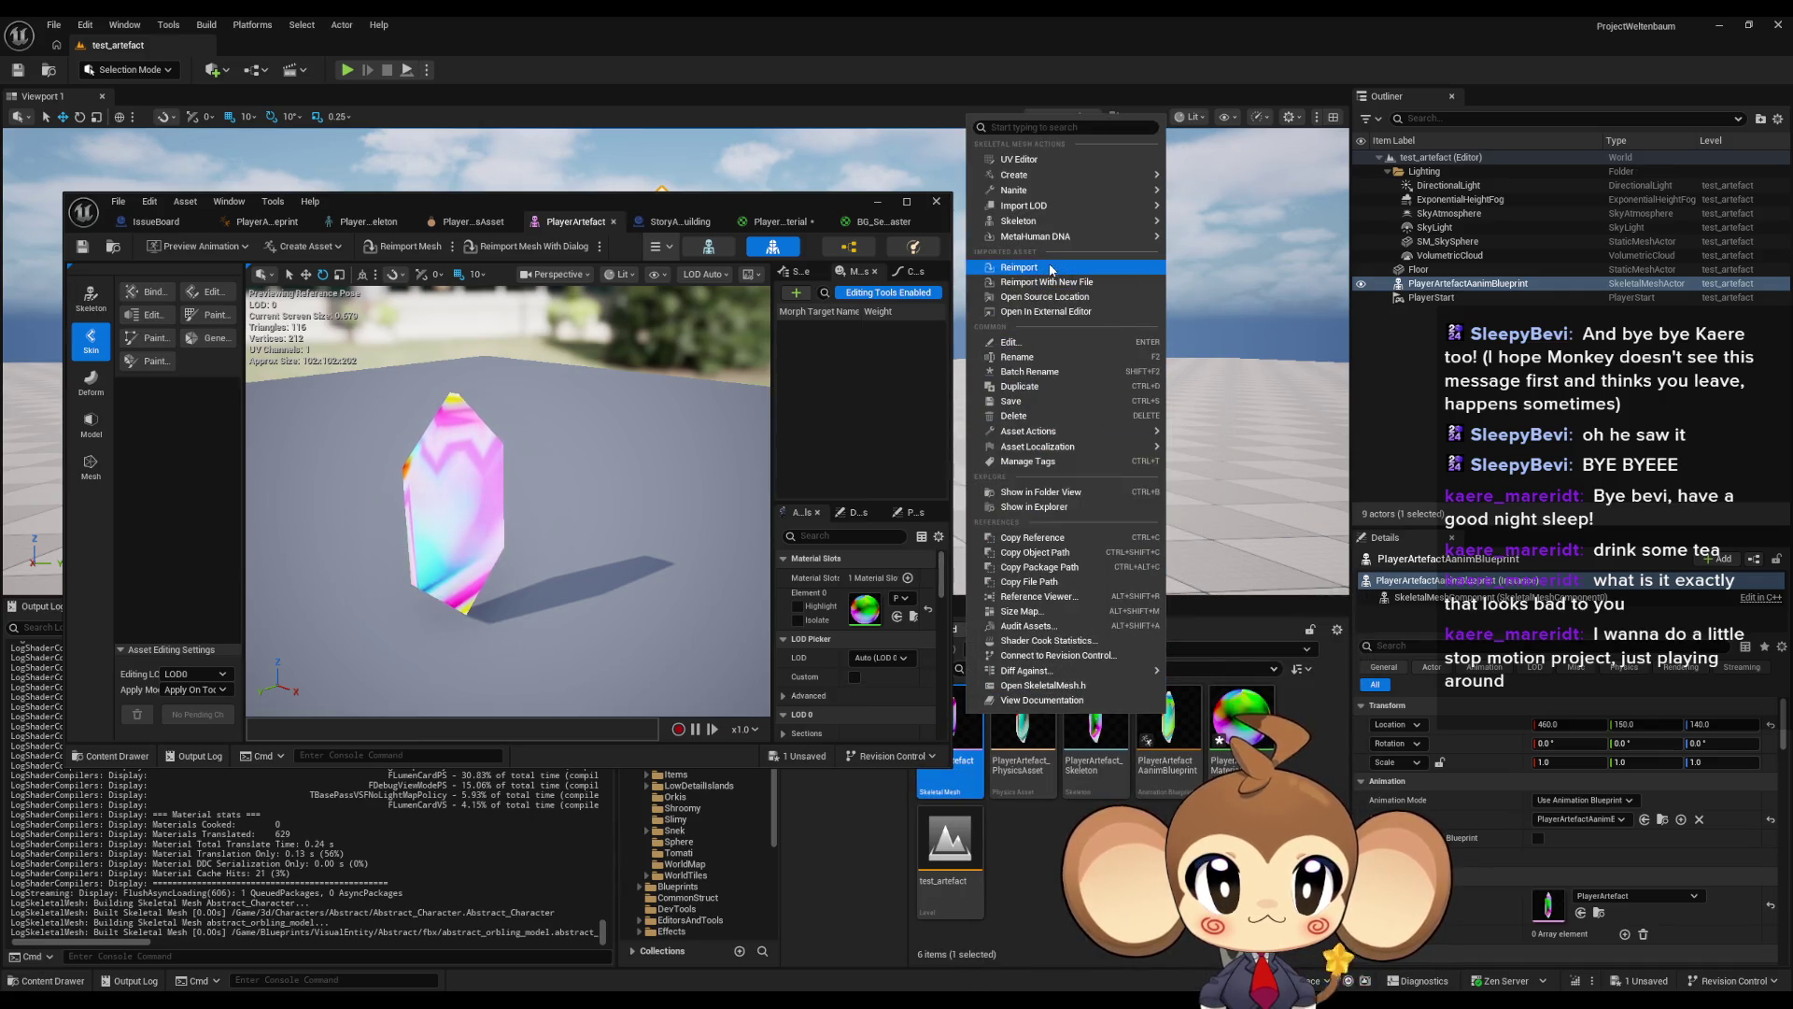
left_click(1018, 268)
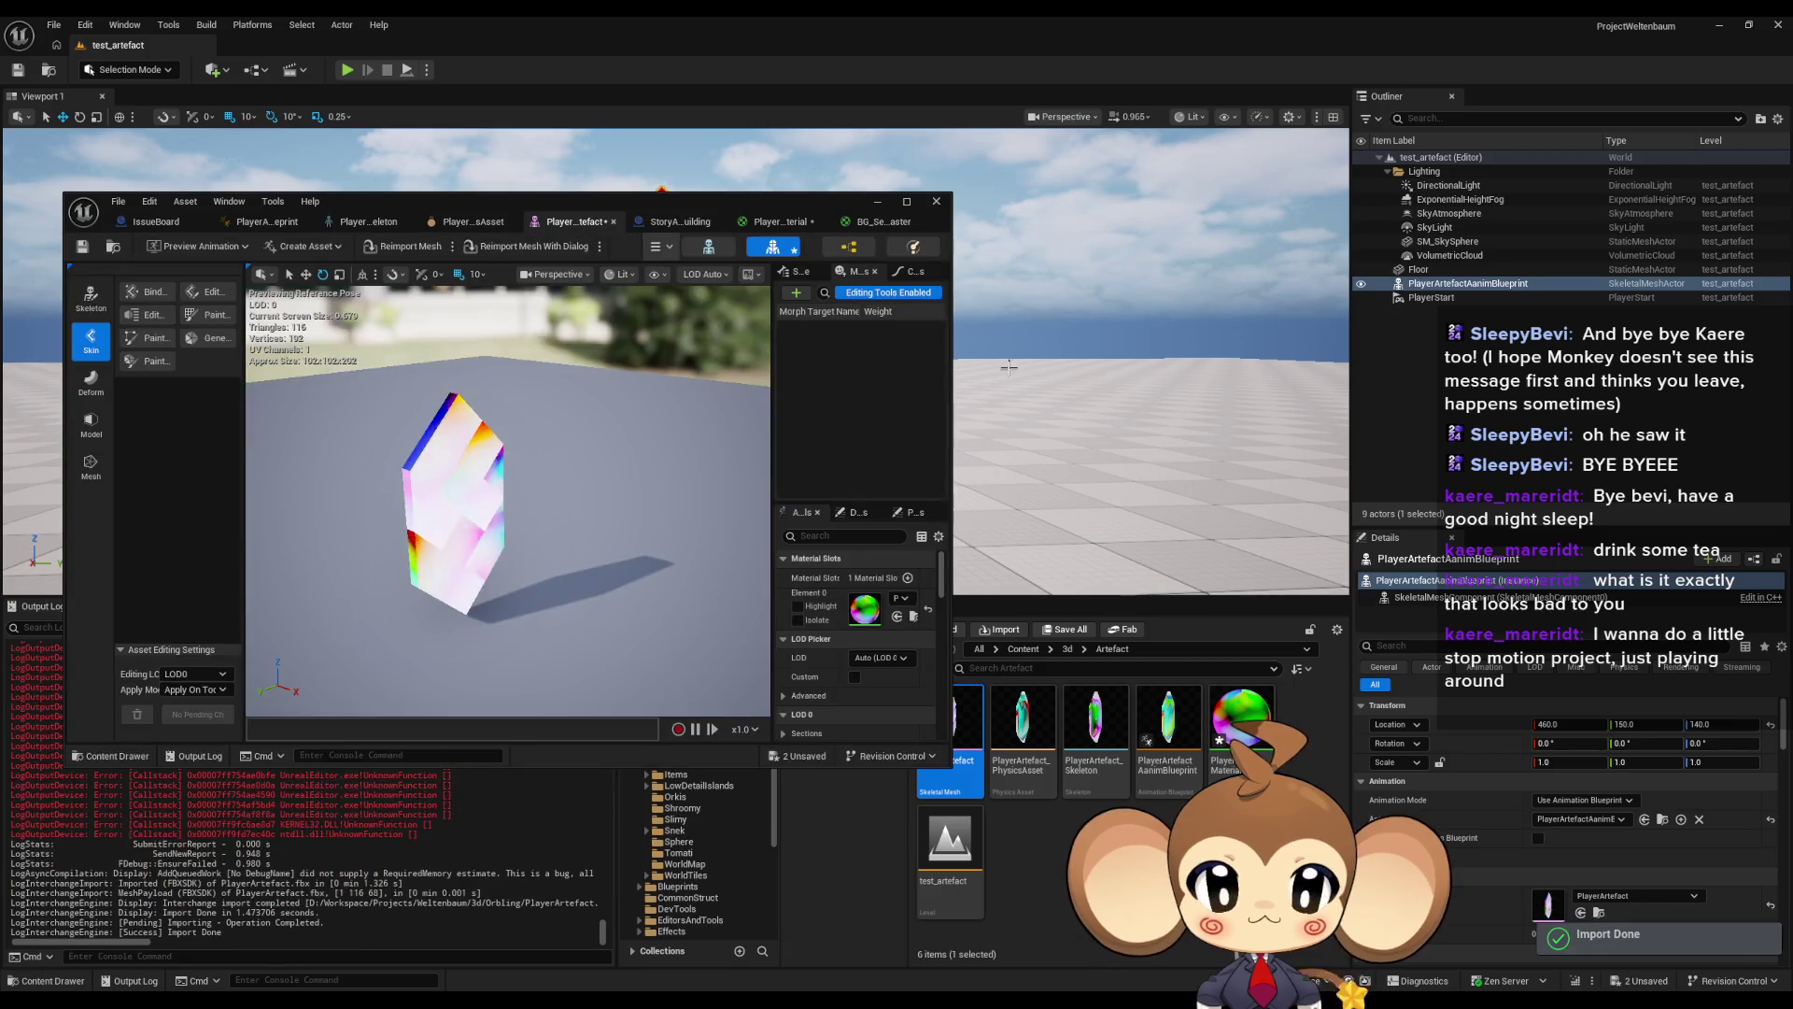
mouse_move(666, 469)
left_mouse_down()
mouse_move(574, 454)
mouse_move(669, 486)
left_mouse_up()
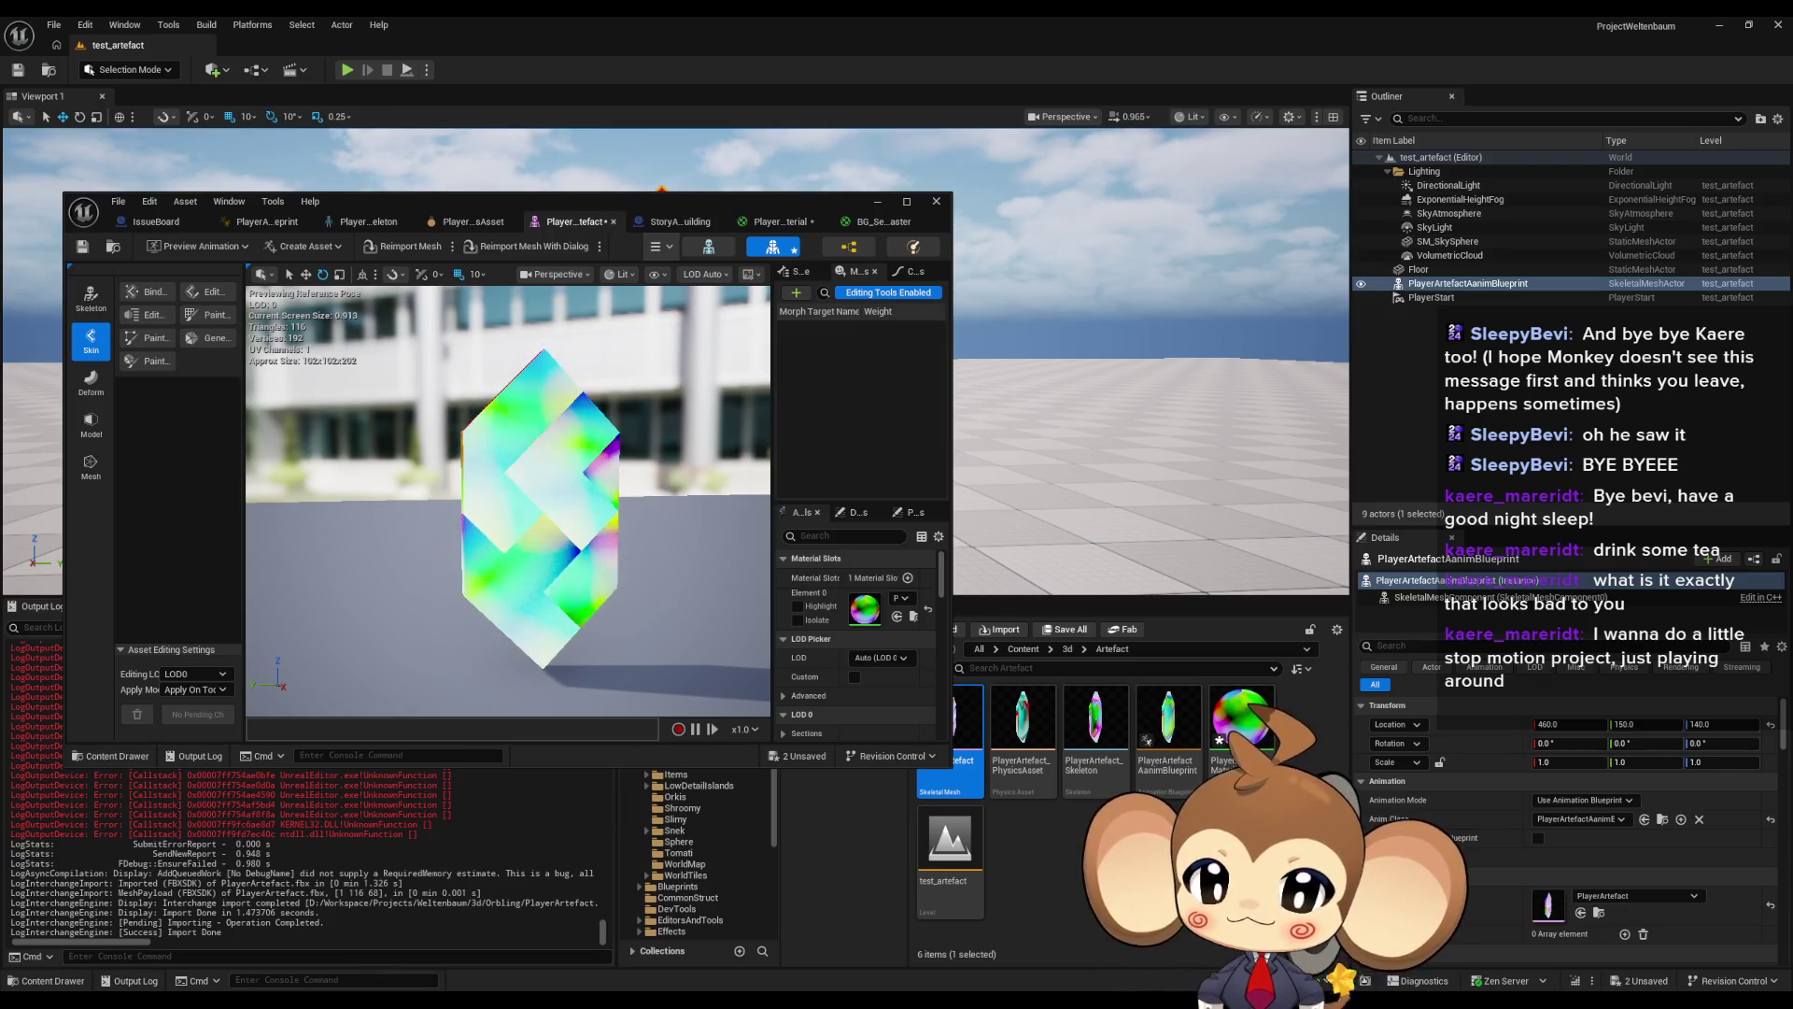
key("alt+Tab")
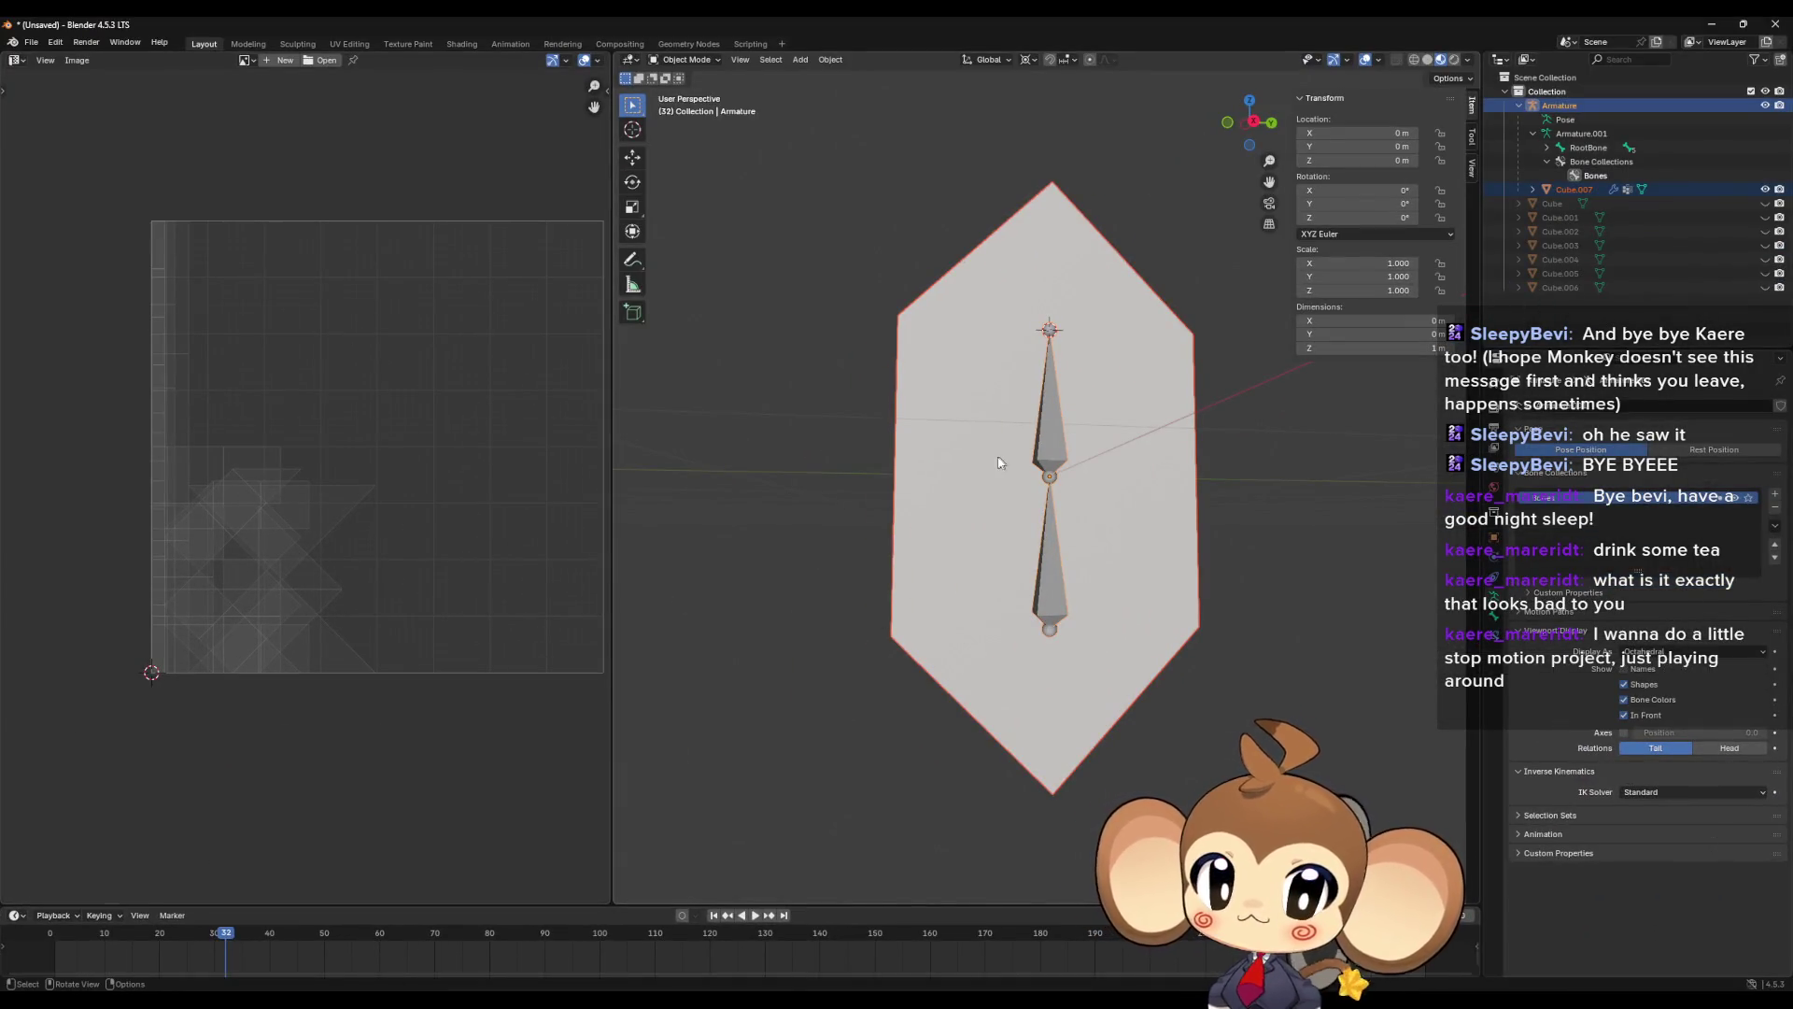
- Enter Edit Mode on Cube.007 and select the island on the crystal's upper half
left_click(1043, 537)
key("Tab")
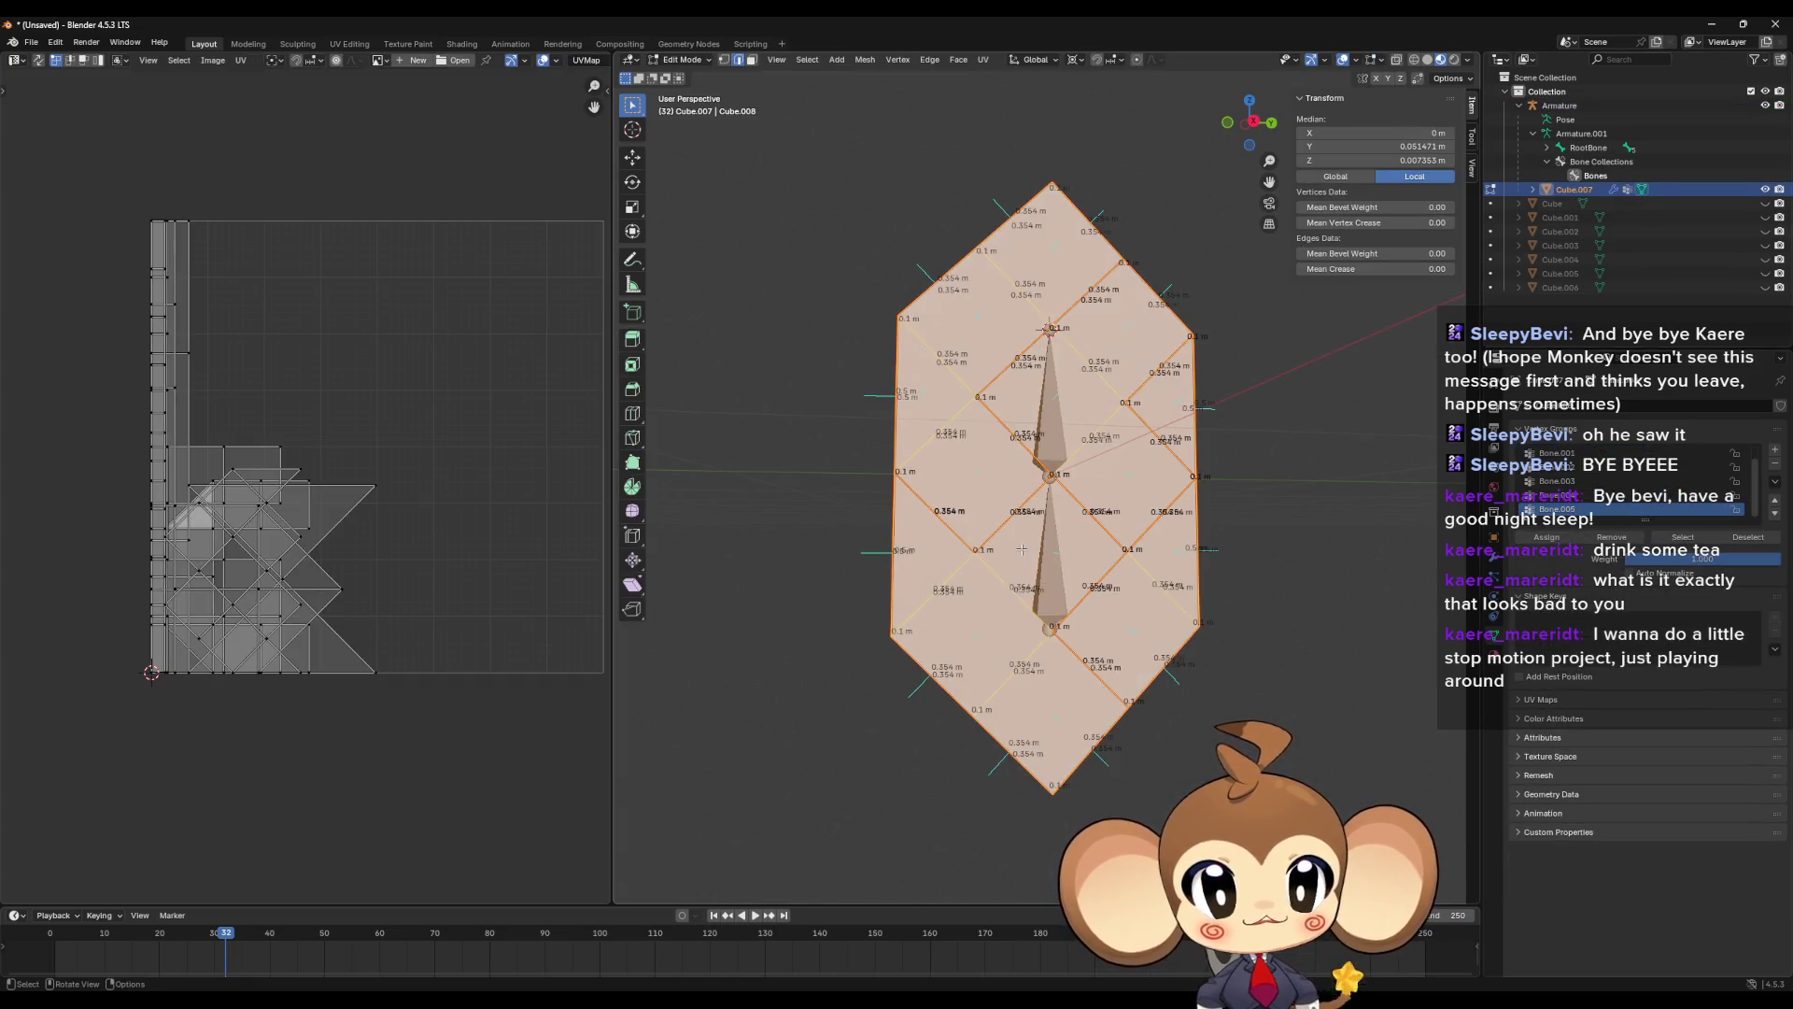
key("alt+a")
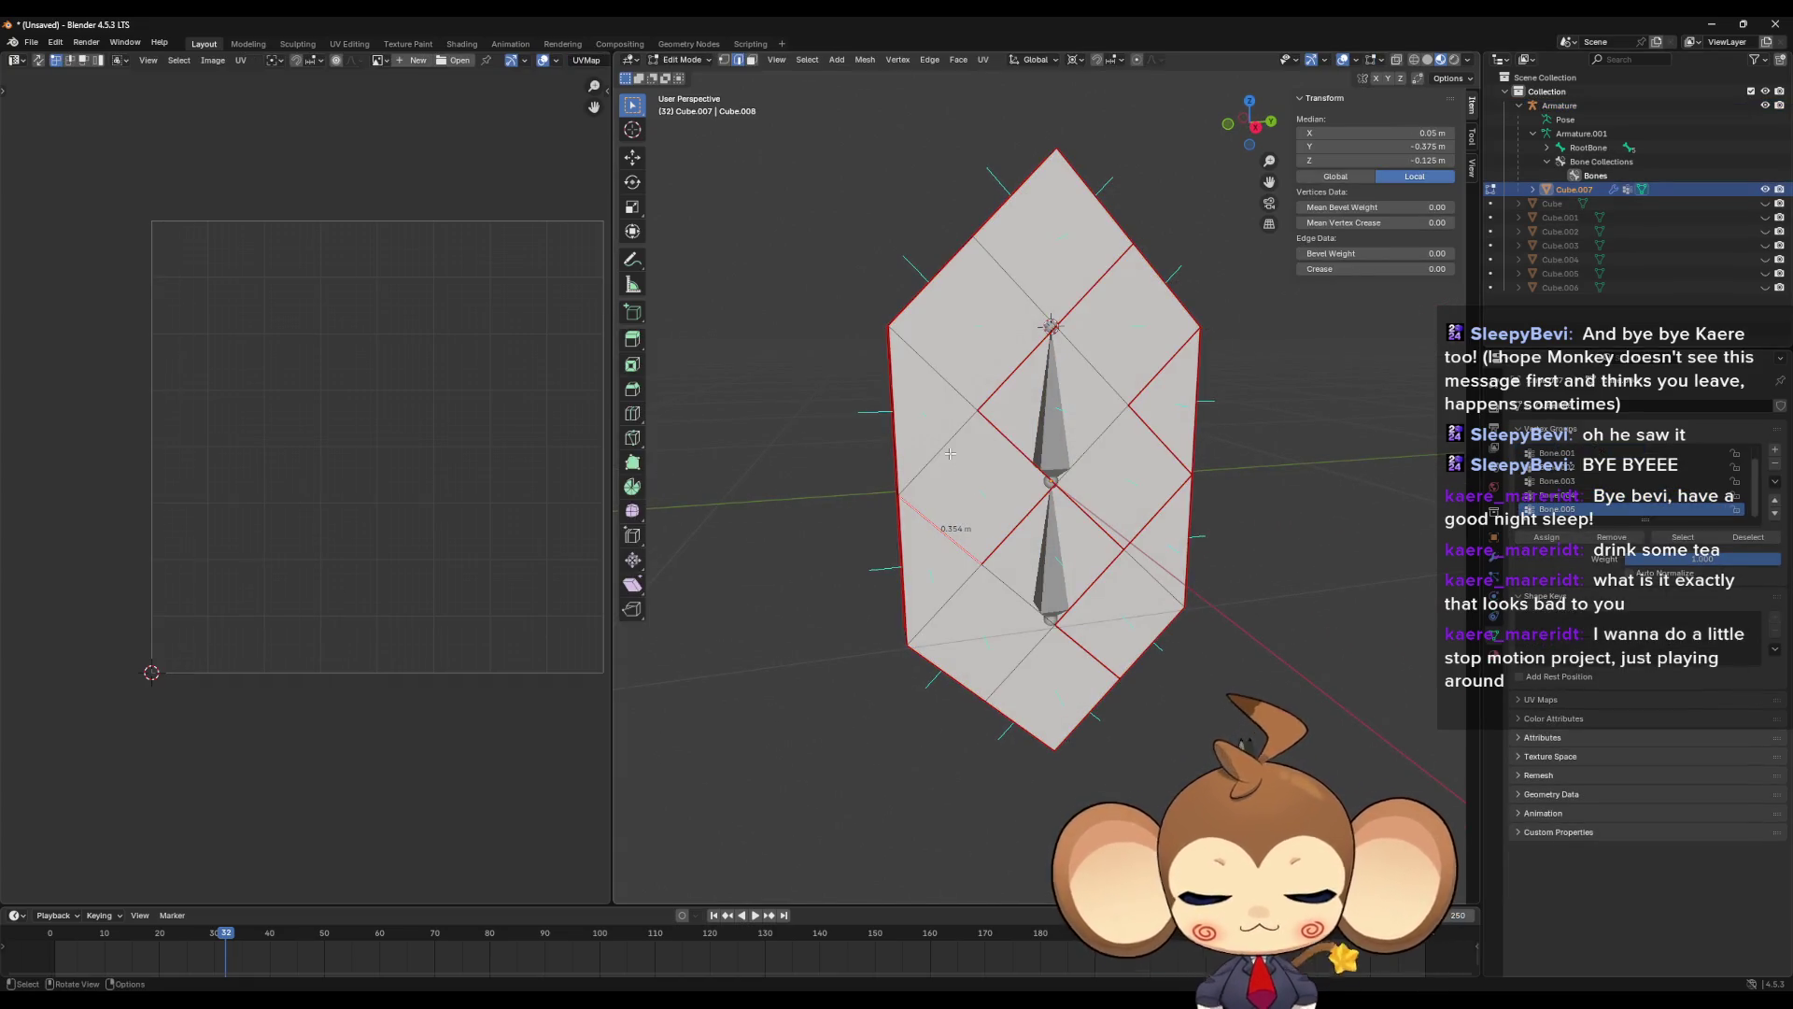
left_click(753, 59)
left_click(985, 388)
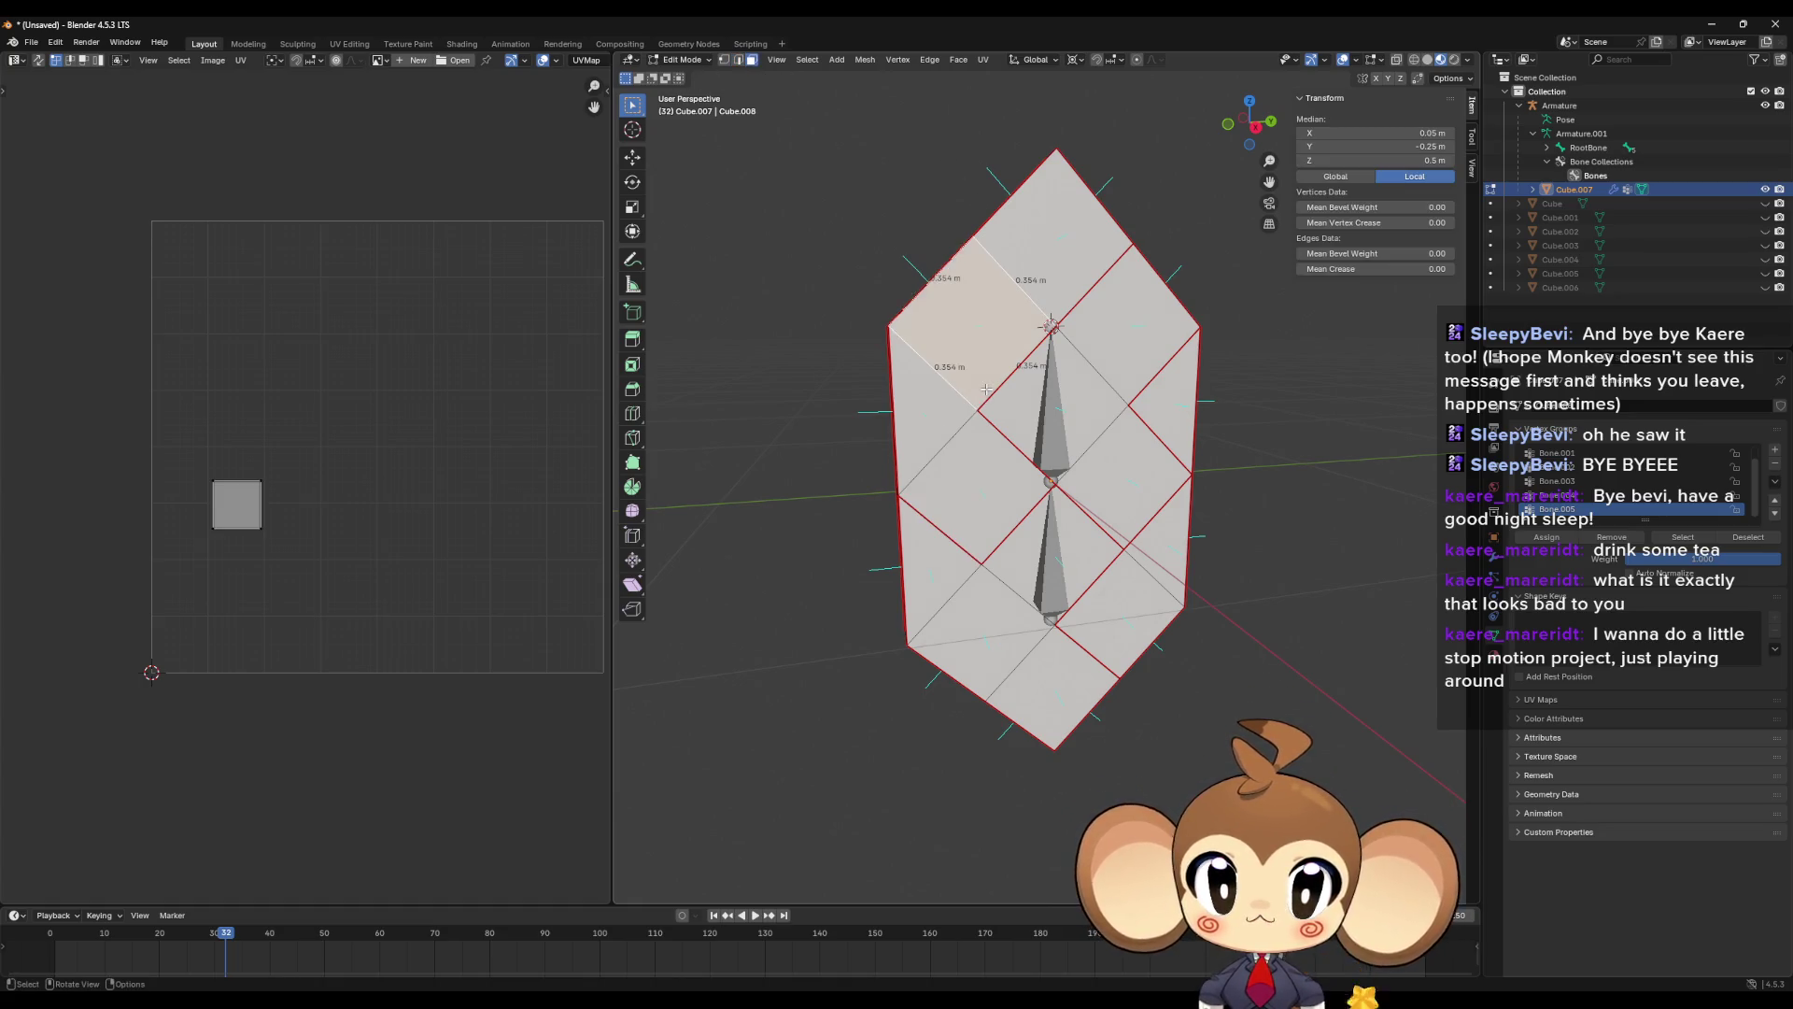
key("l")
left_click_drag(1000, 480, 971, 480)
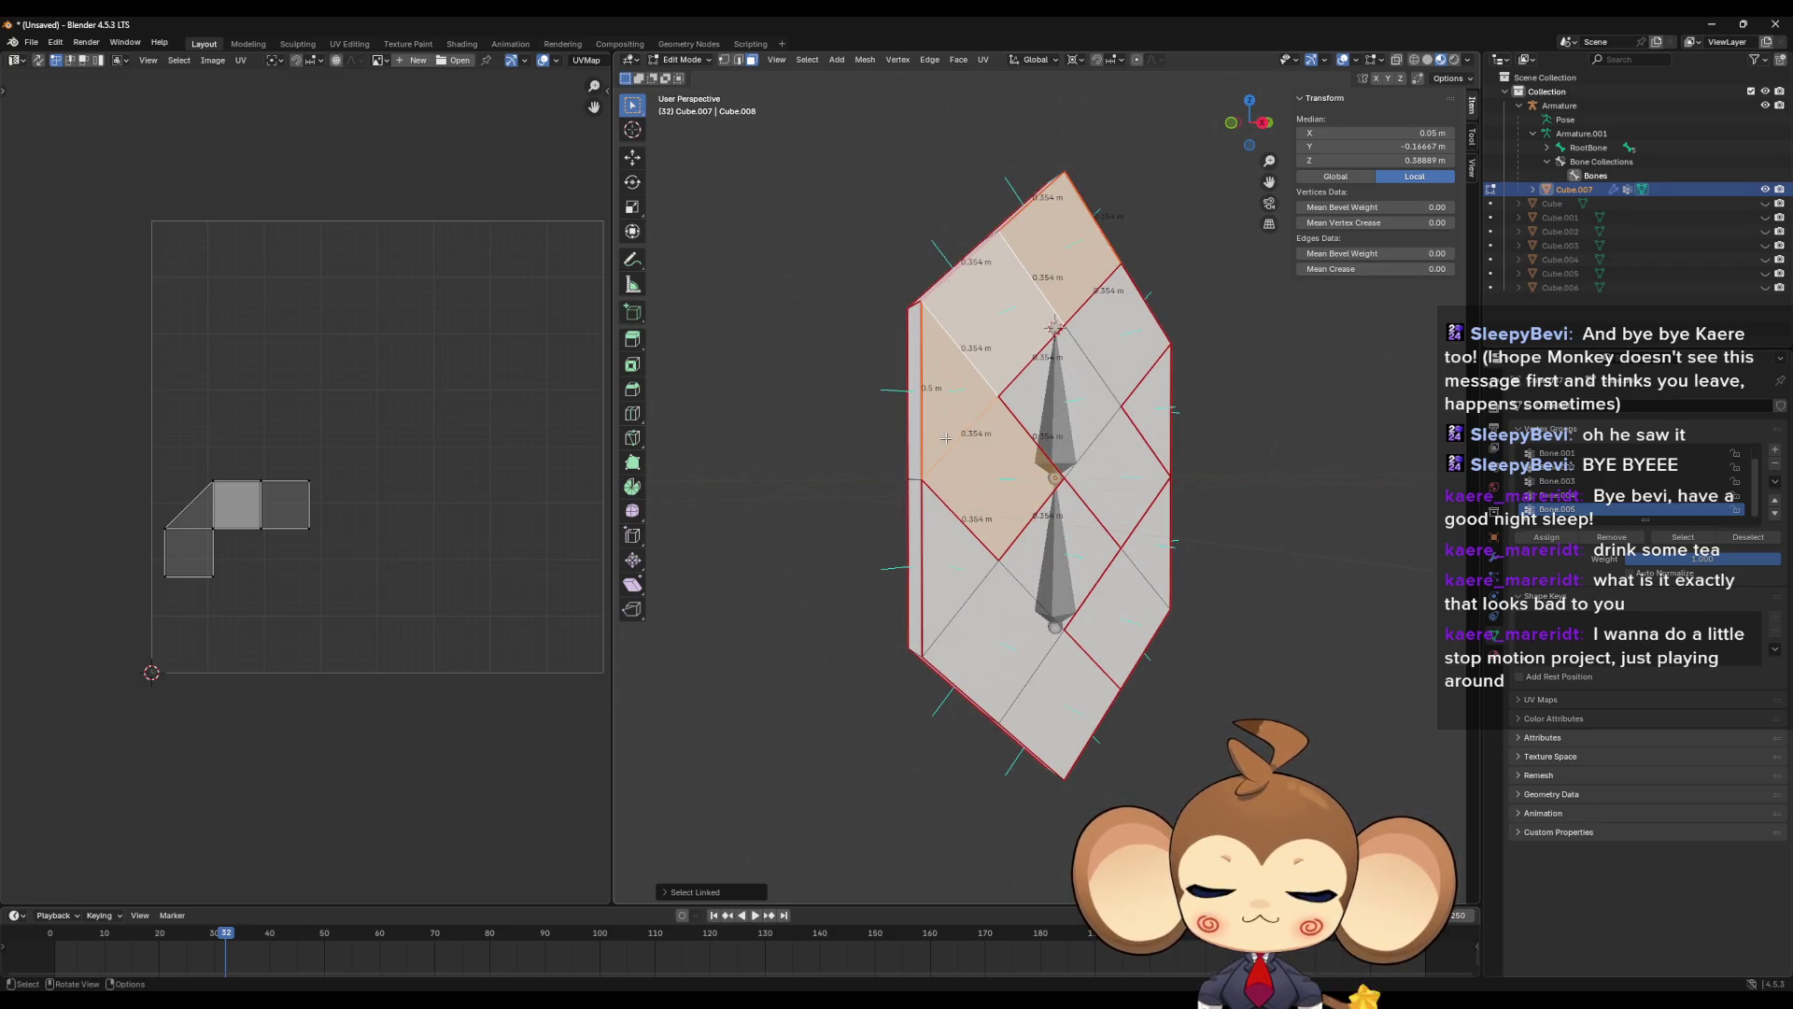
- Select the upper half's island by edge and shift its UVs right along X
key("2")
left_click(971, 331)
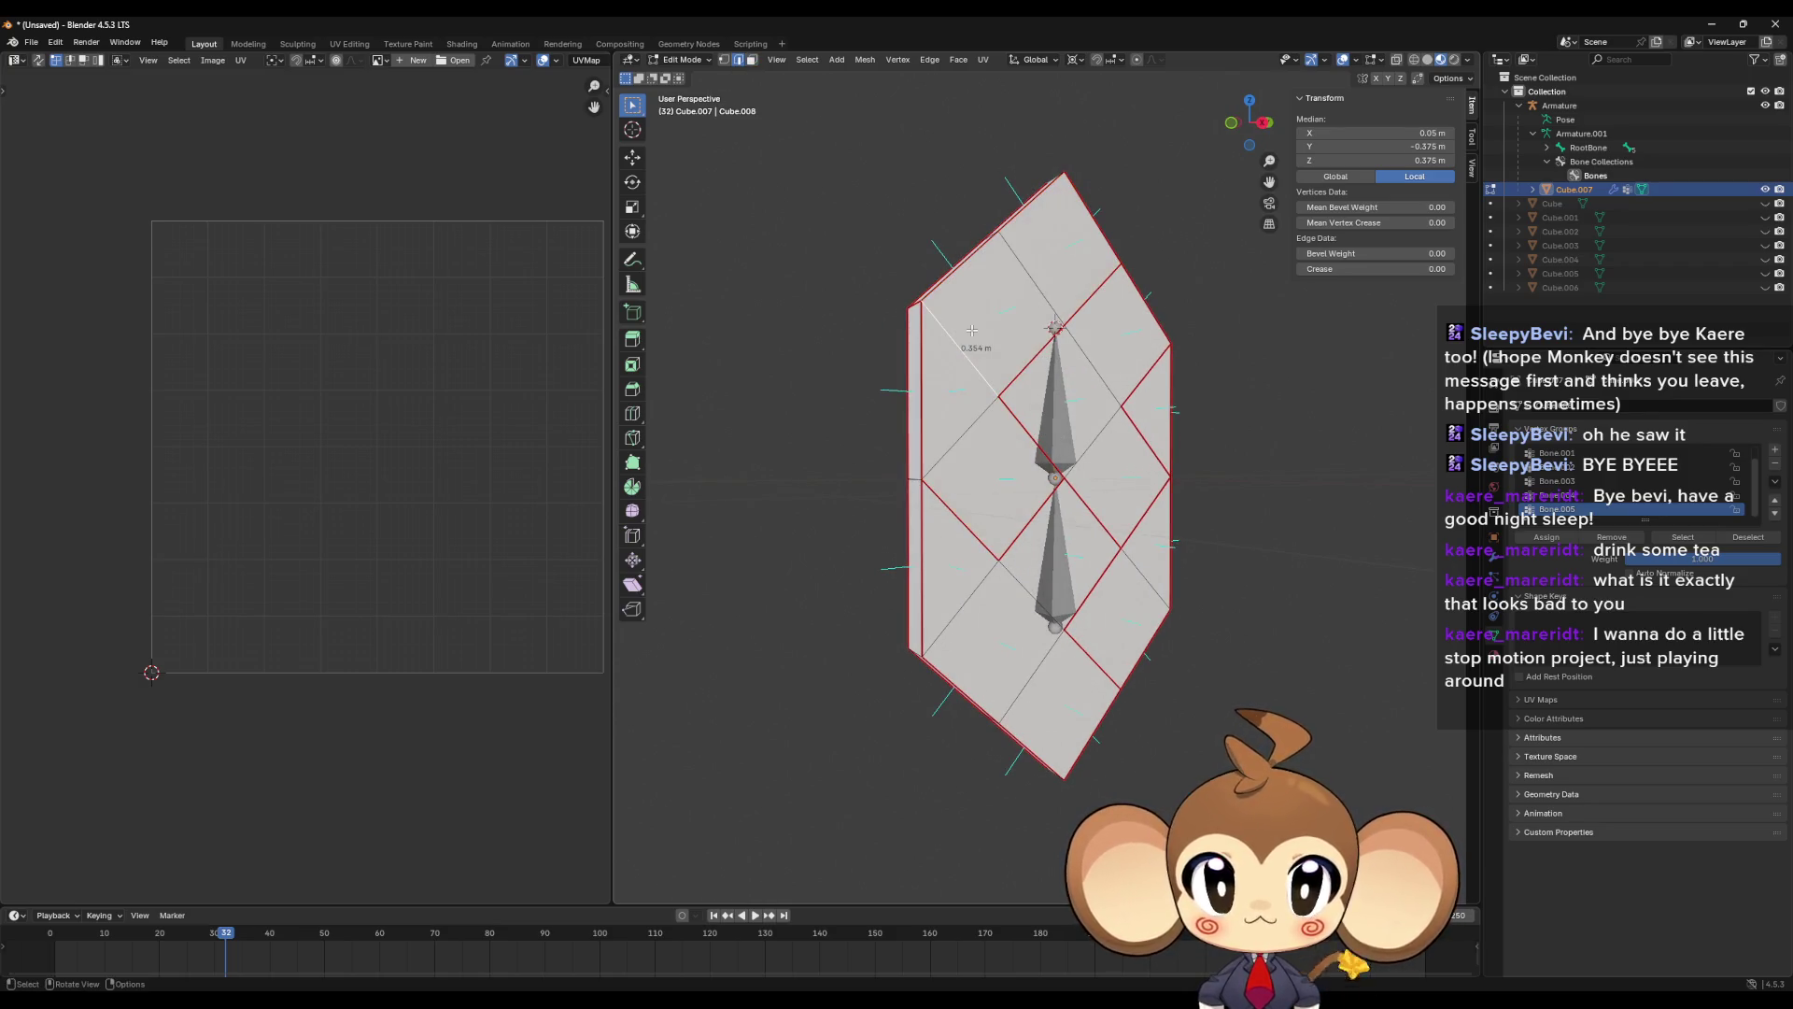
key("l")
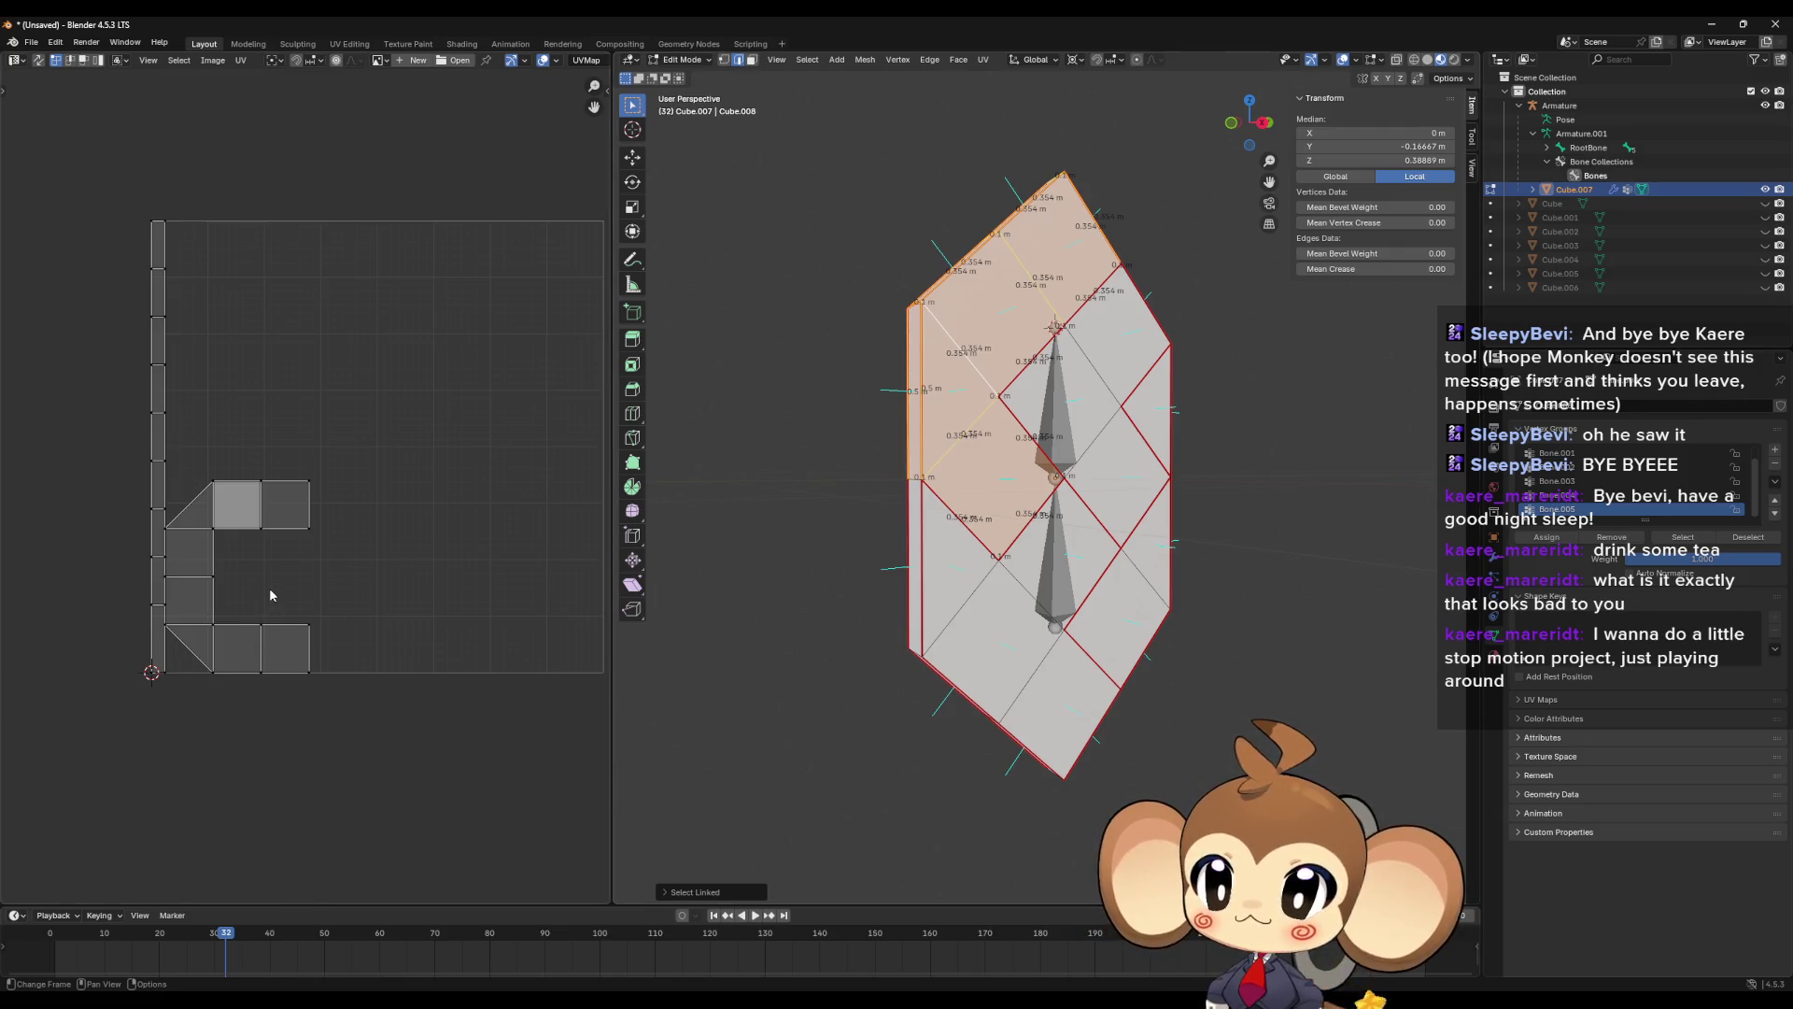
key("a")
key("g")
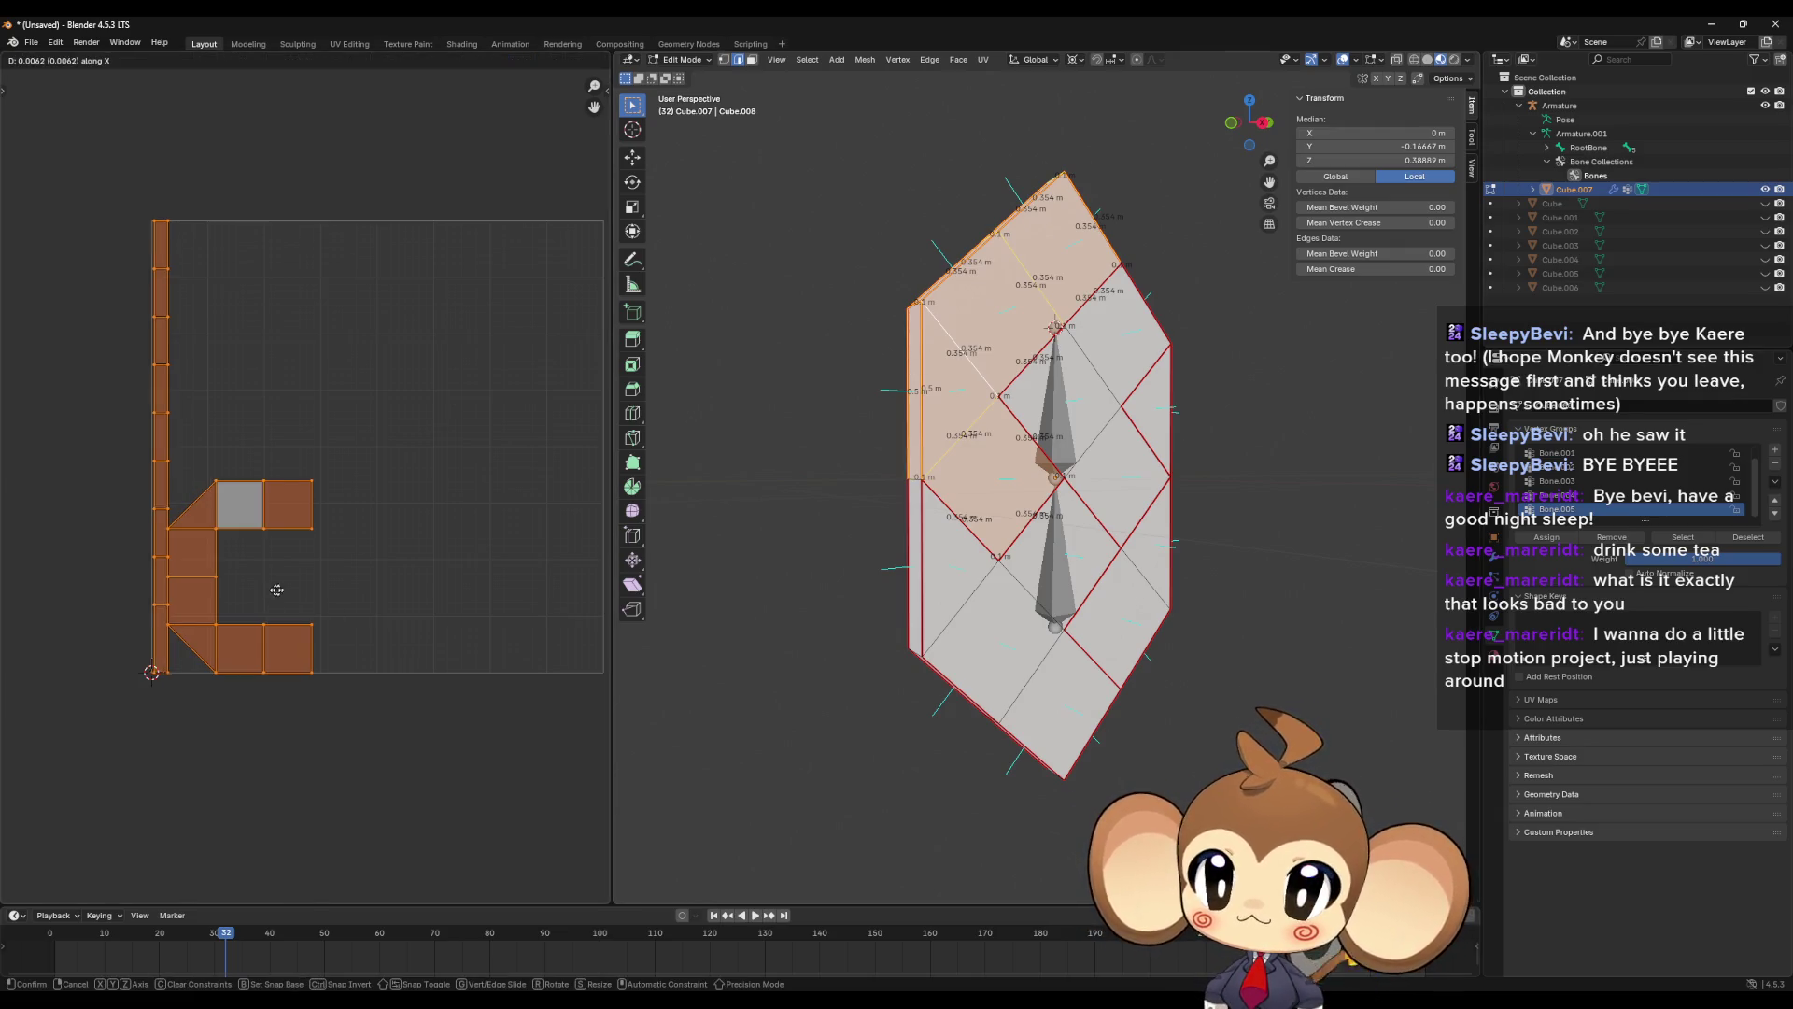
key("x")
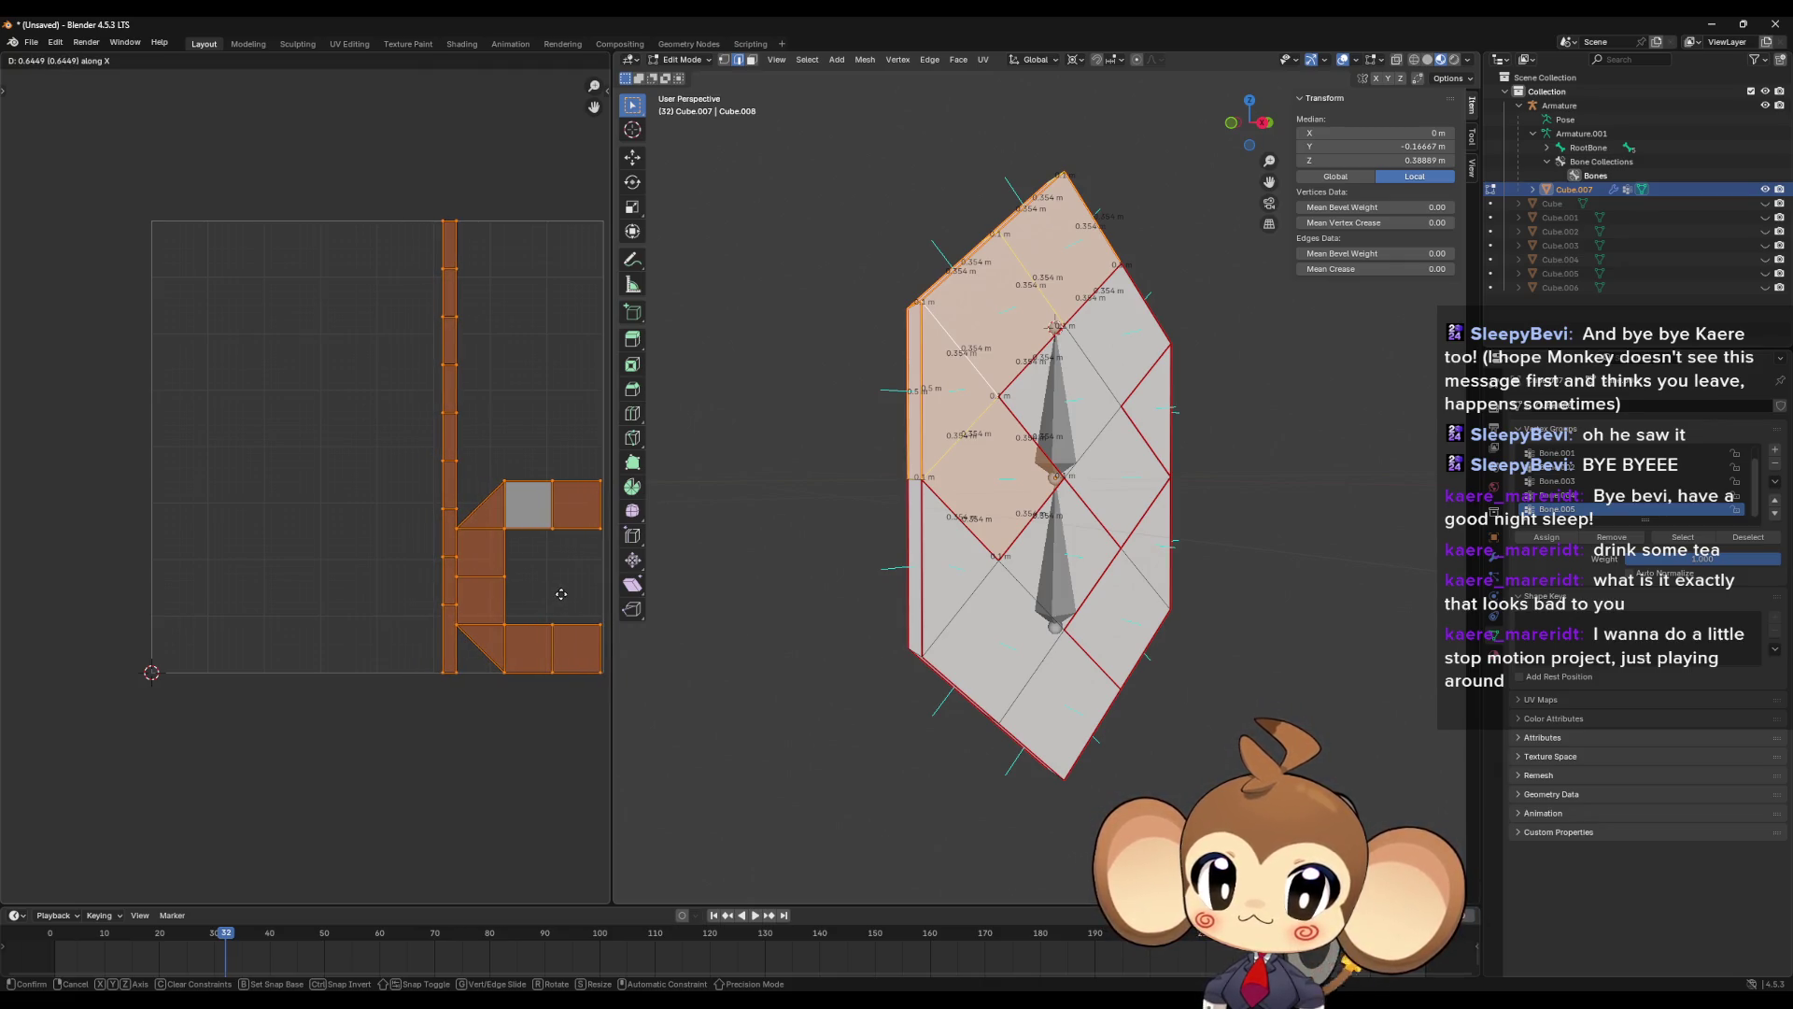
left_click(560, 594)
- Select the lower half's island and shift its UVs right along X
left_click(1005, 632)
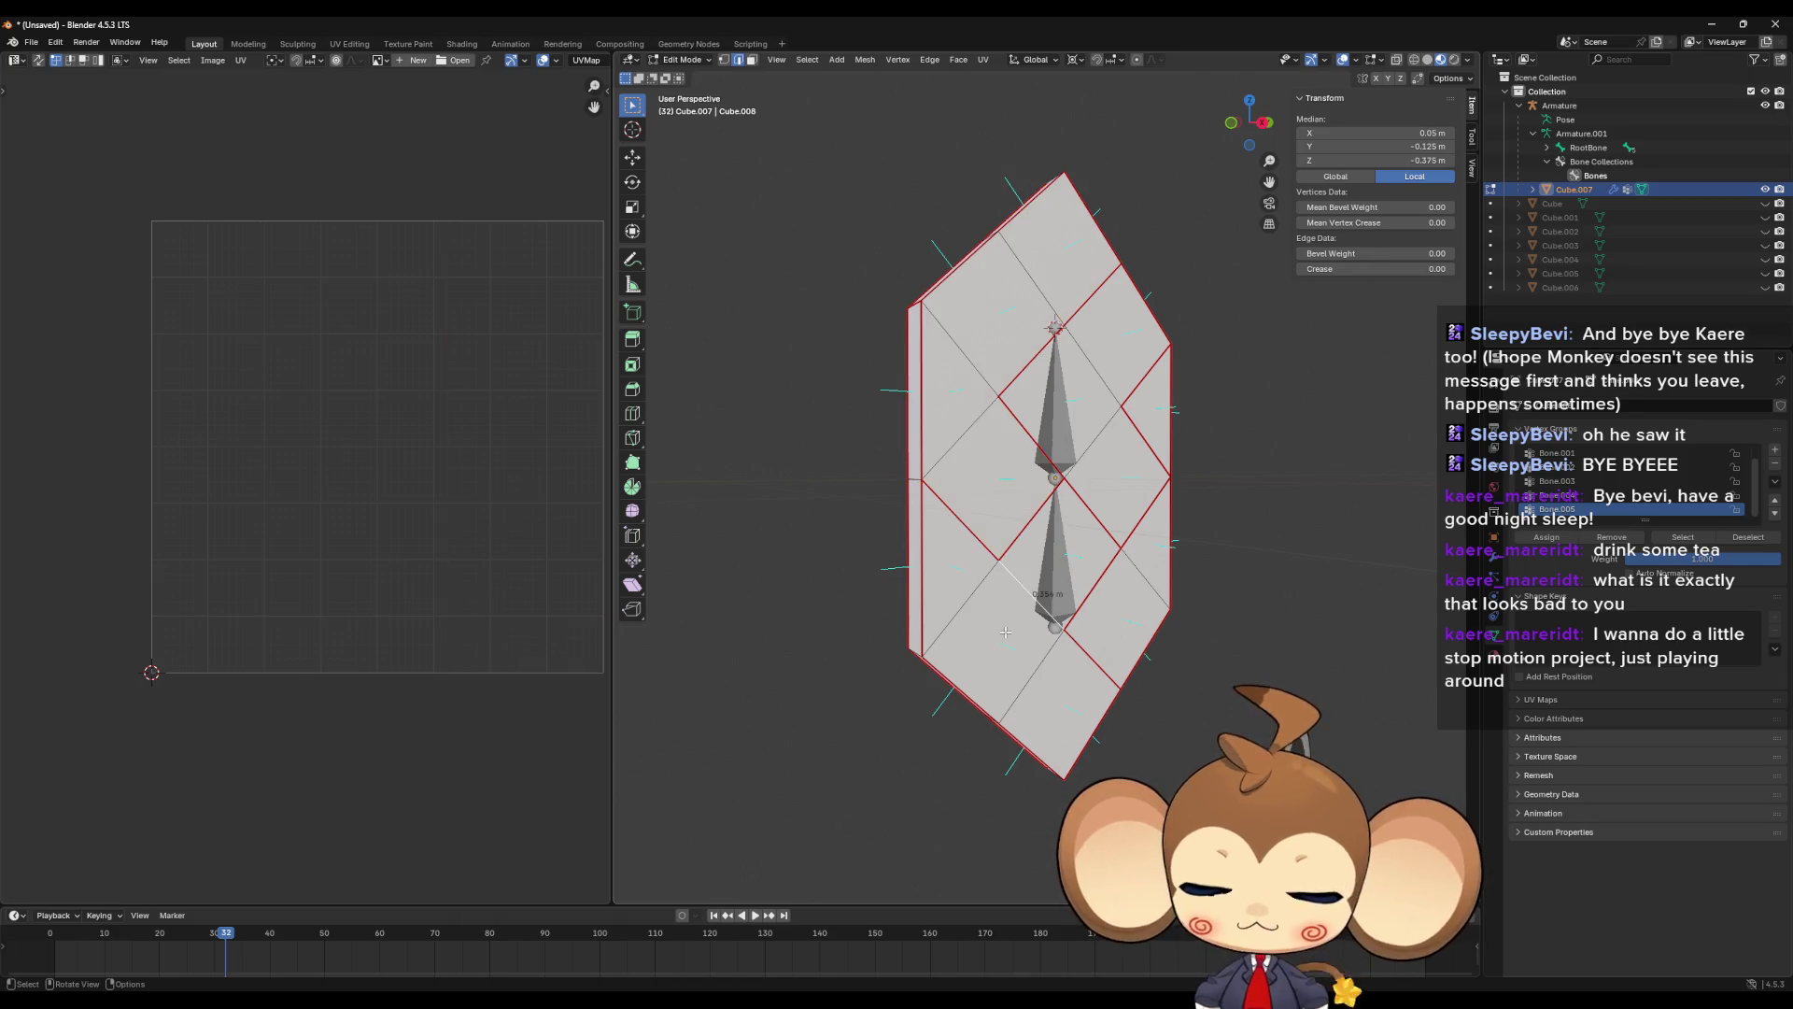
key("ctrl+l")
key("a")
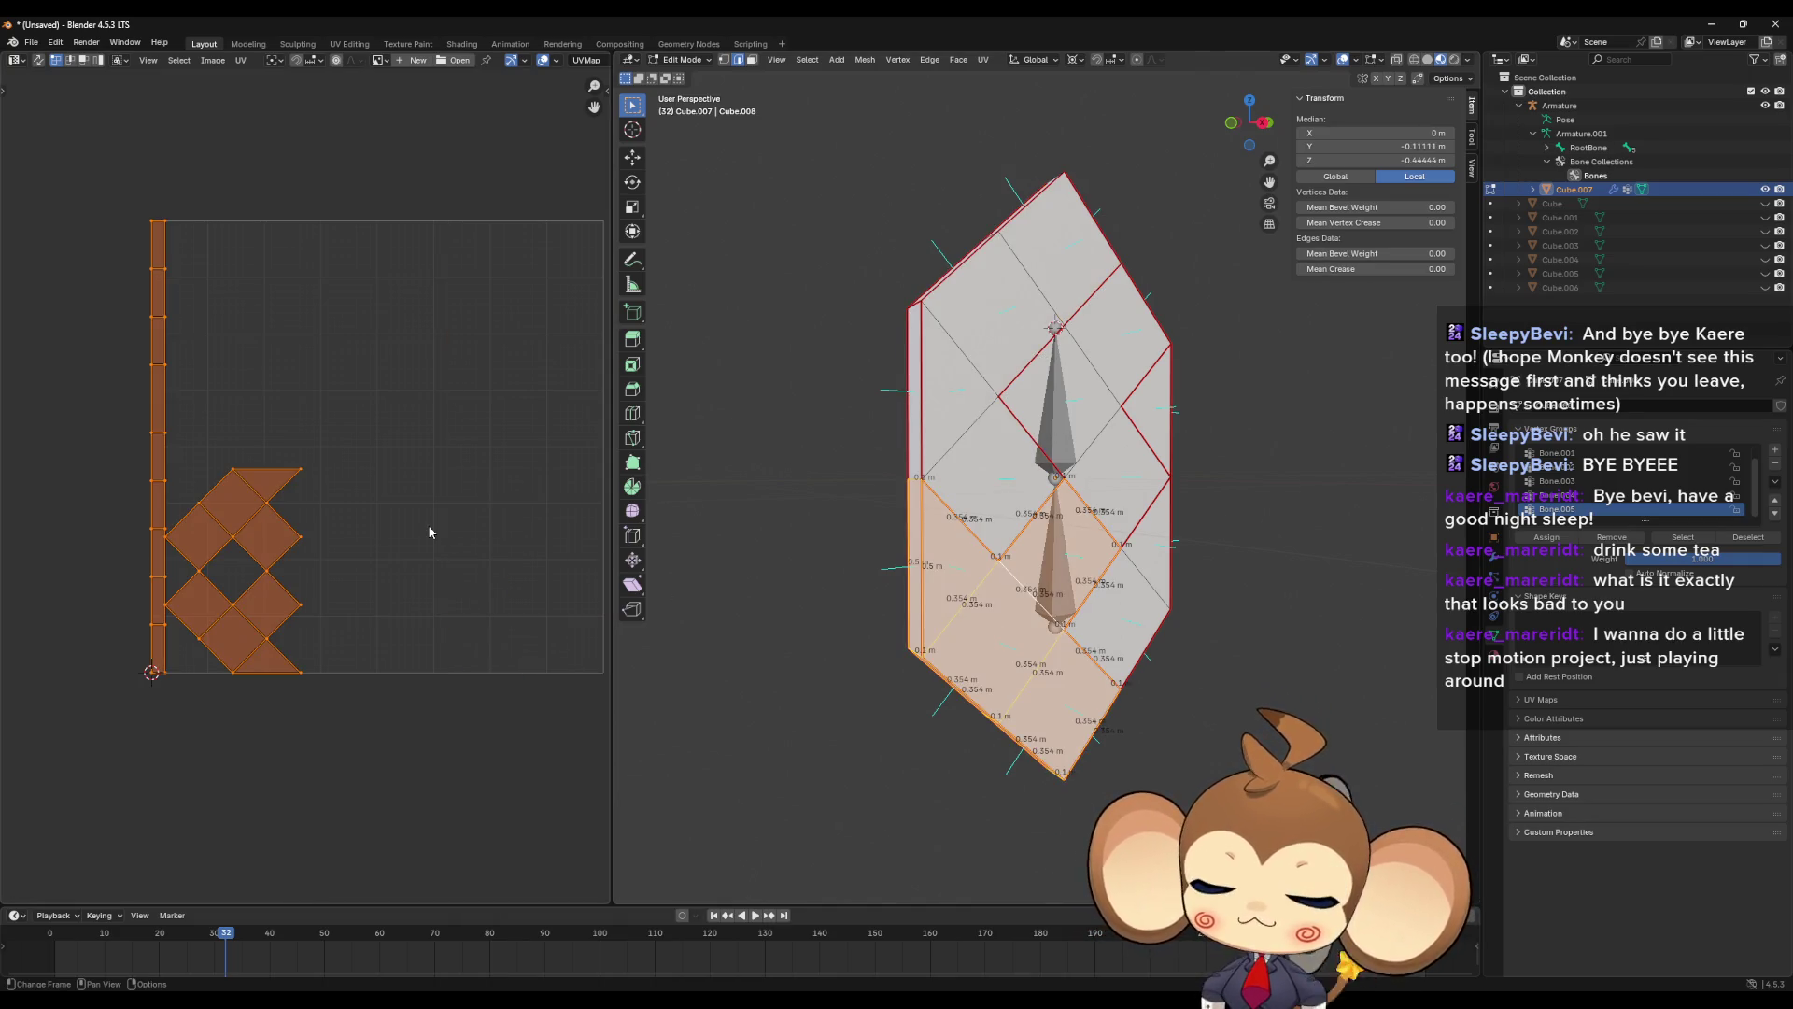
key("g")
key("x")
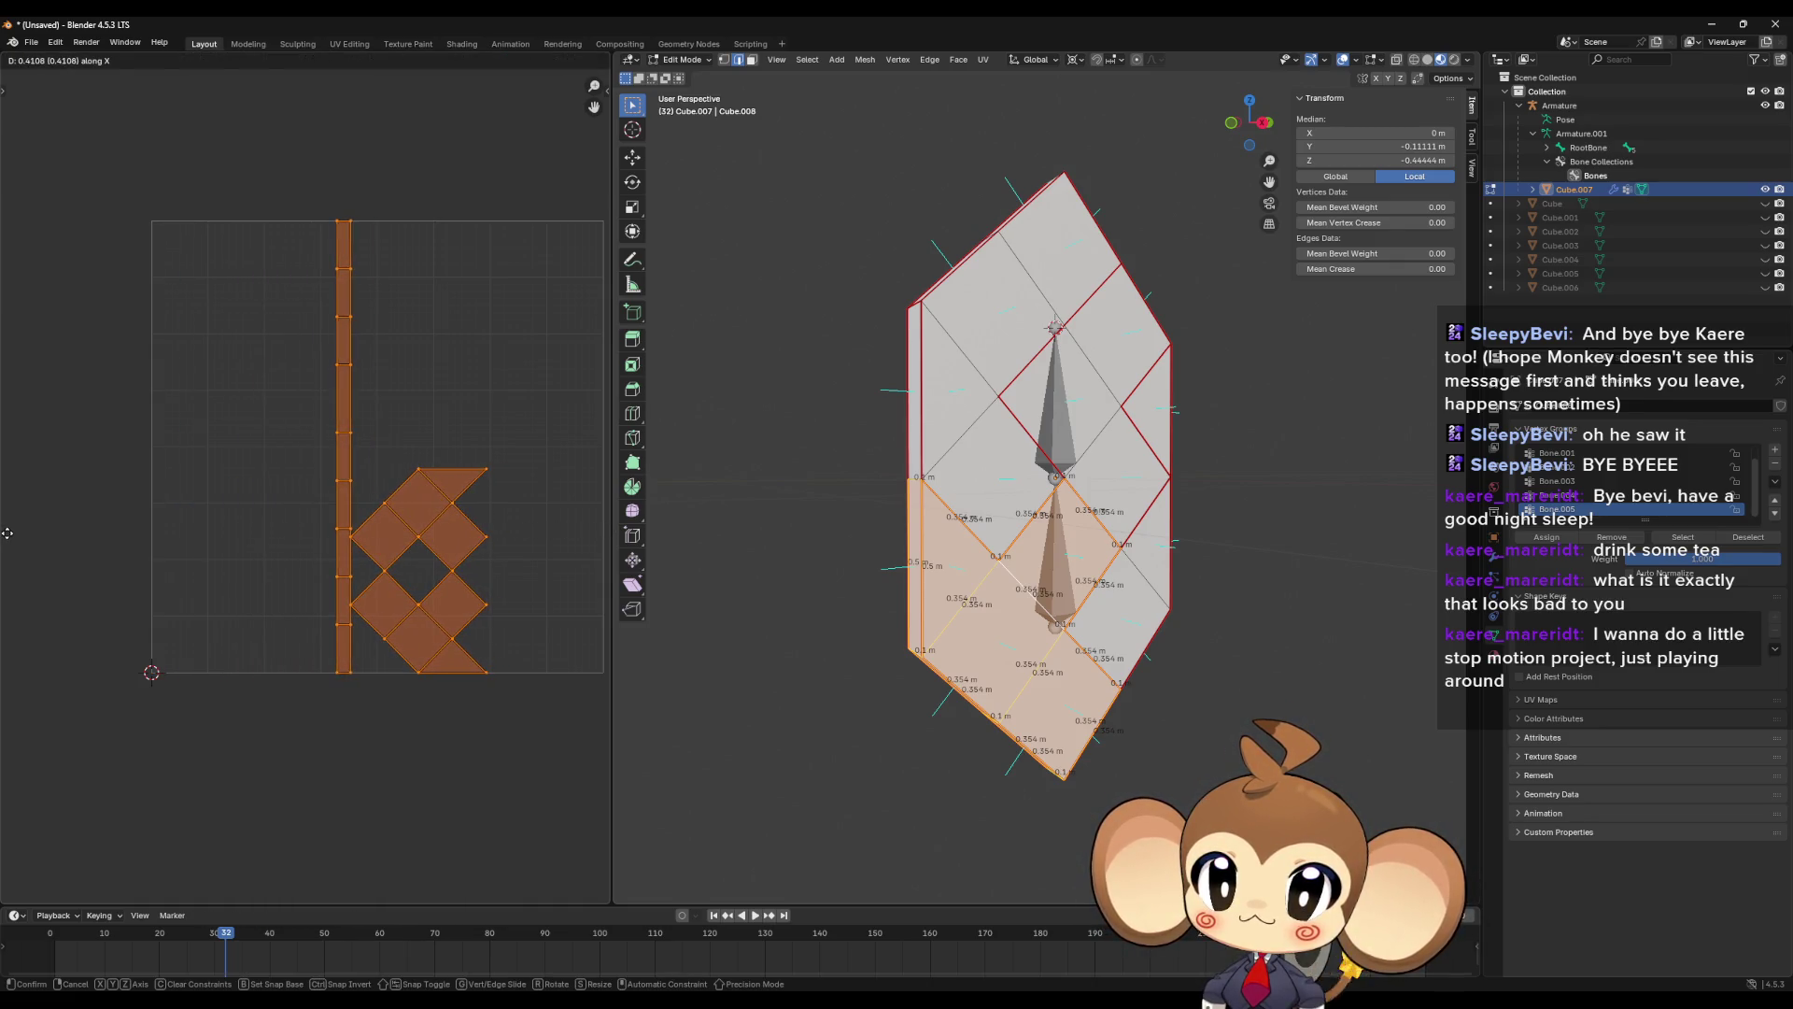
left_click(9, 539)
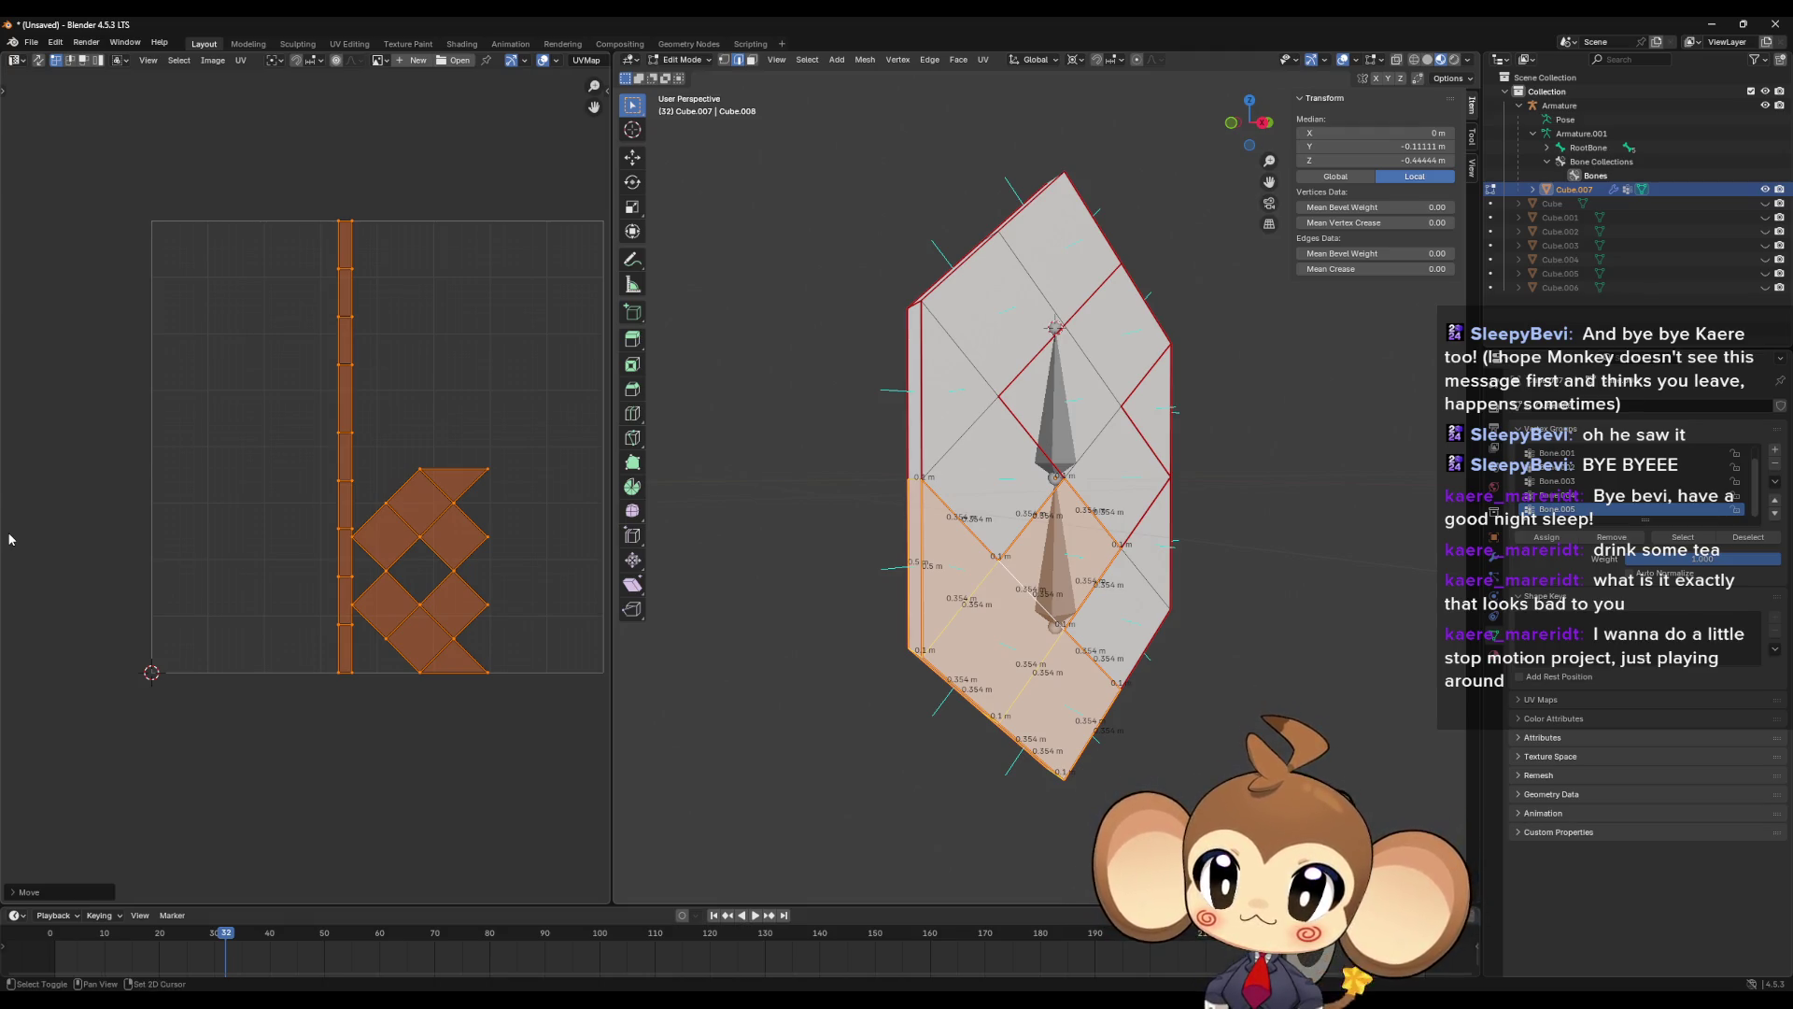
- Flip the lower UV island vertically with a Y scale of -1 around its centre
key("shift+s")
left_click(194, 613)
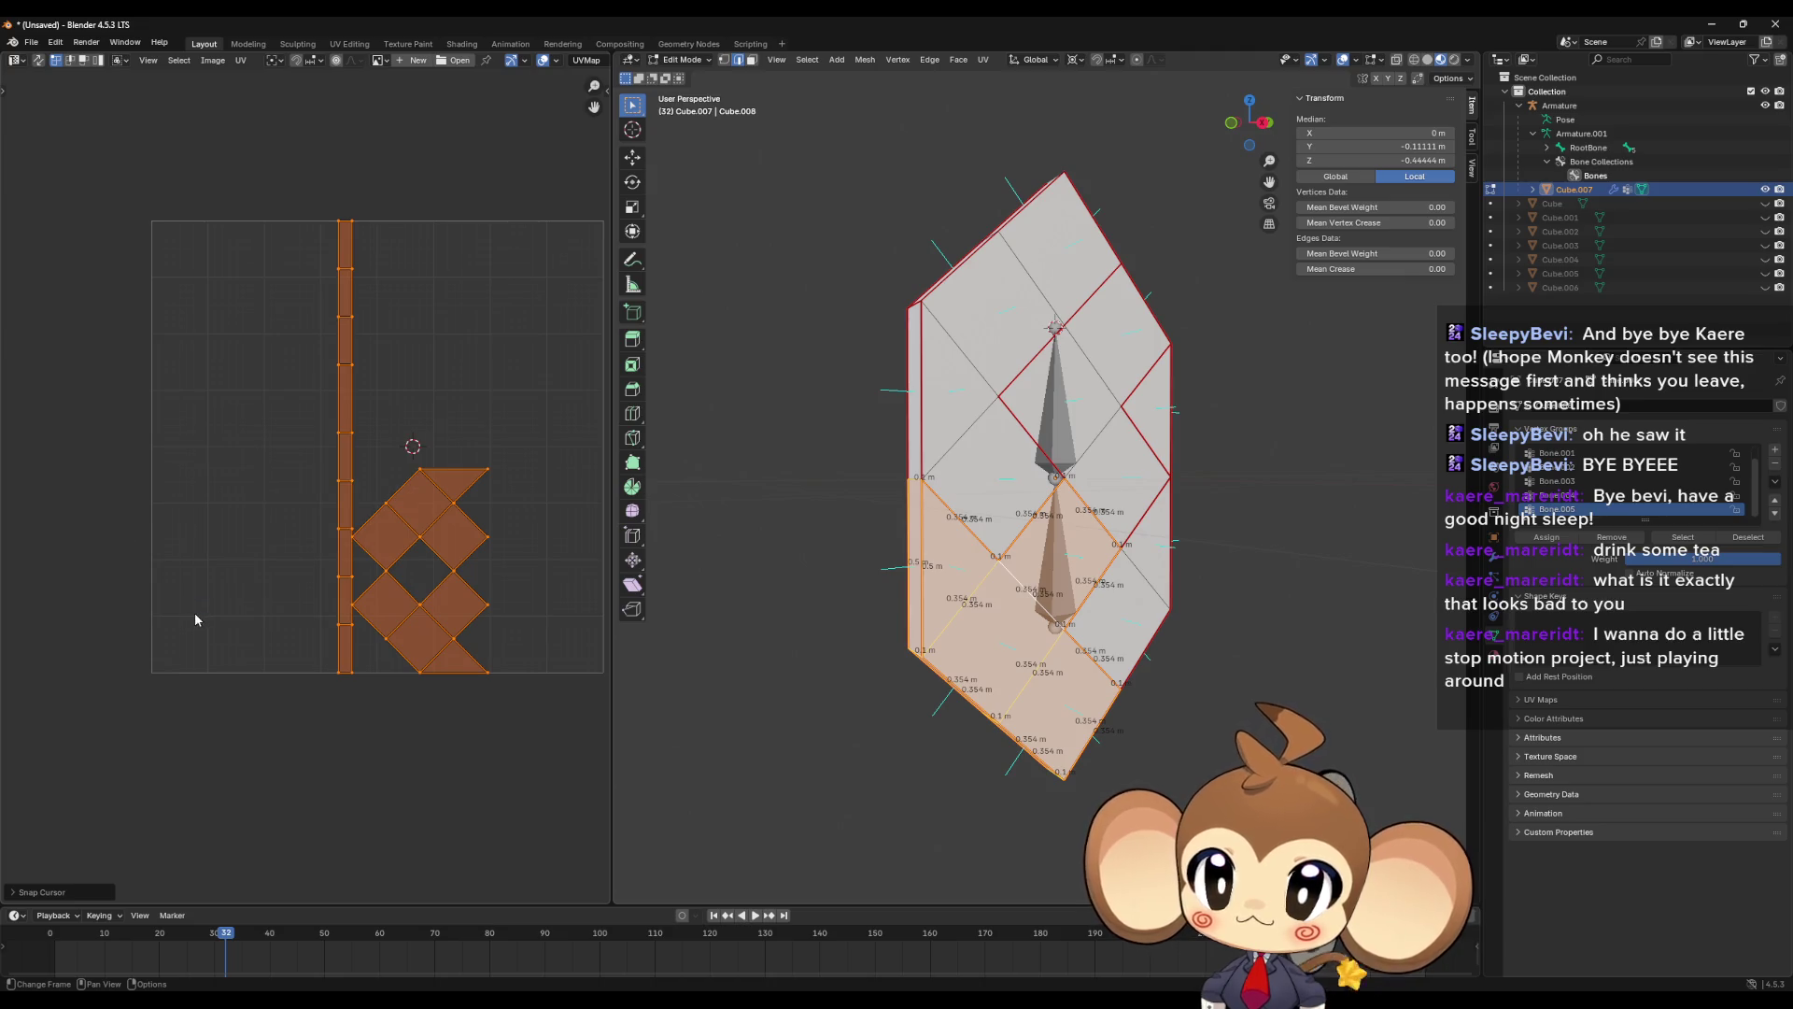
key("s")
type("y")
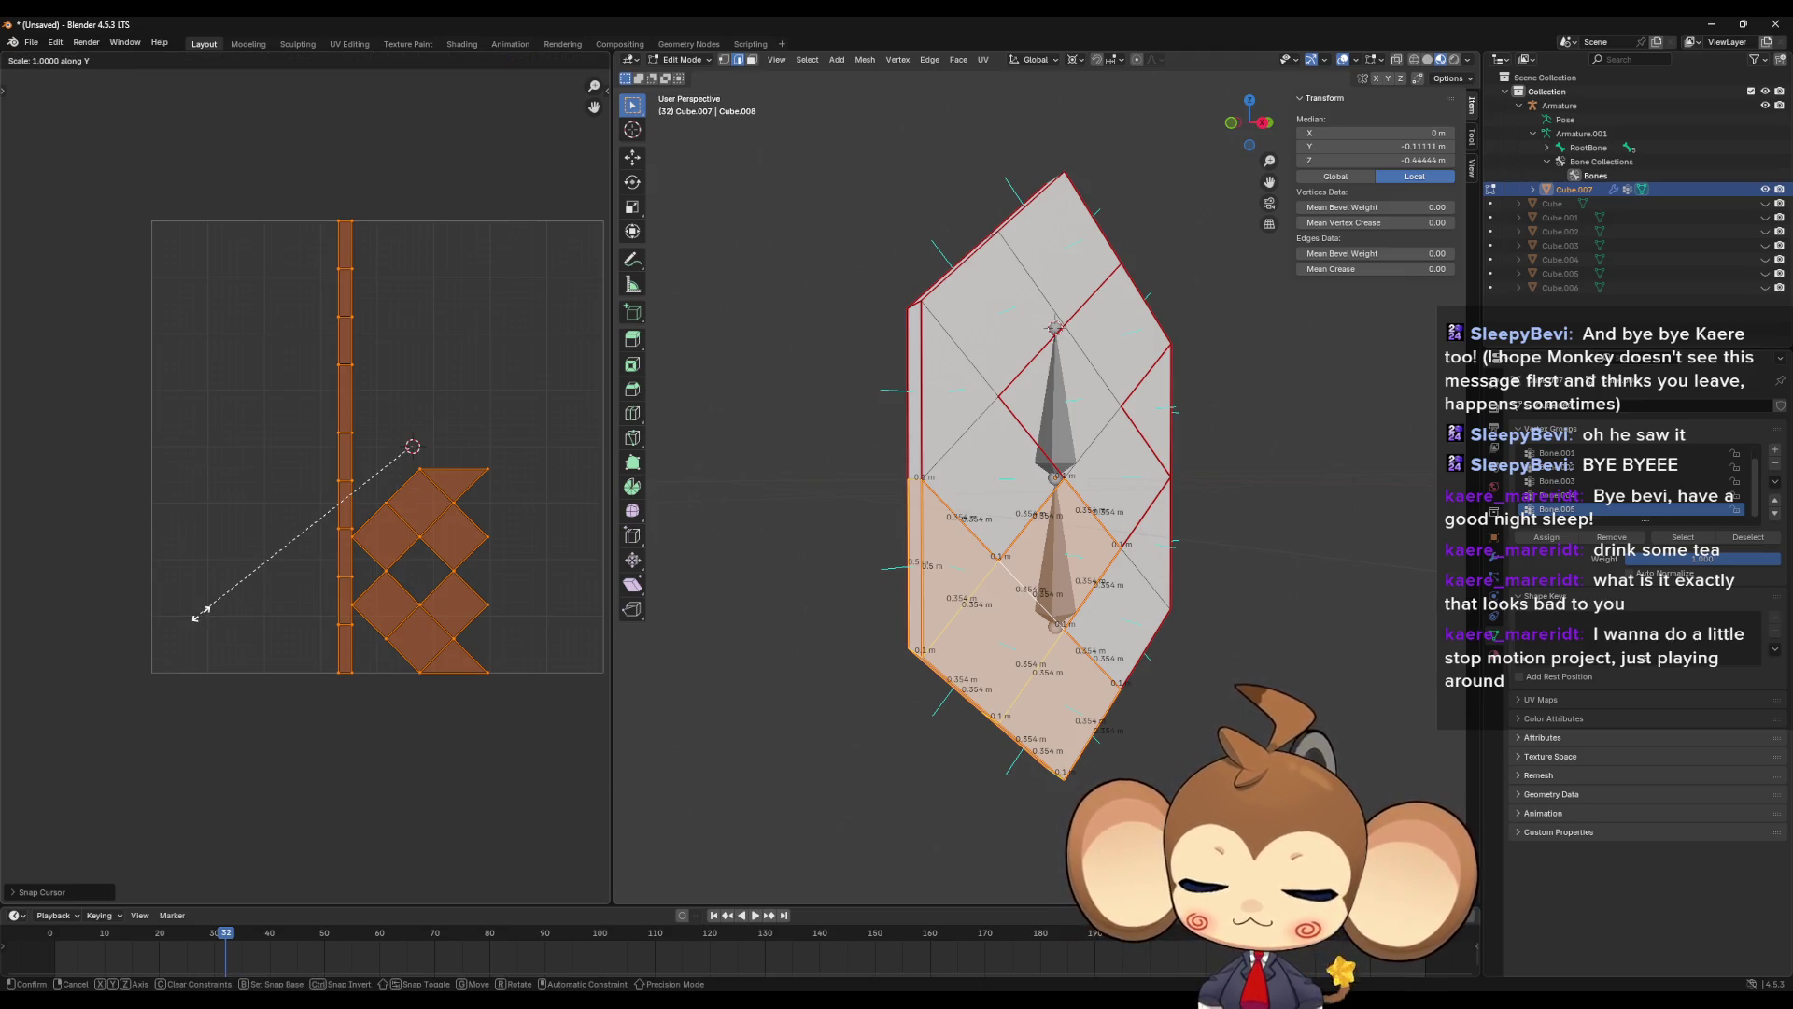
type("-1")
key("Return")
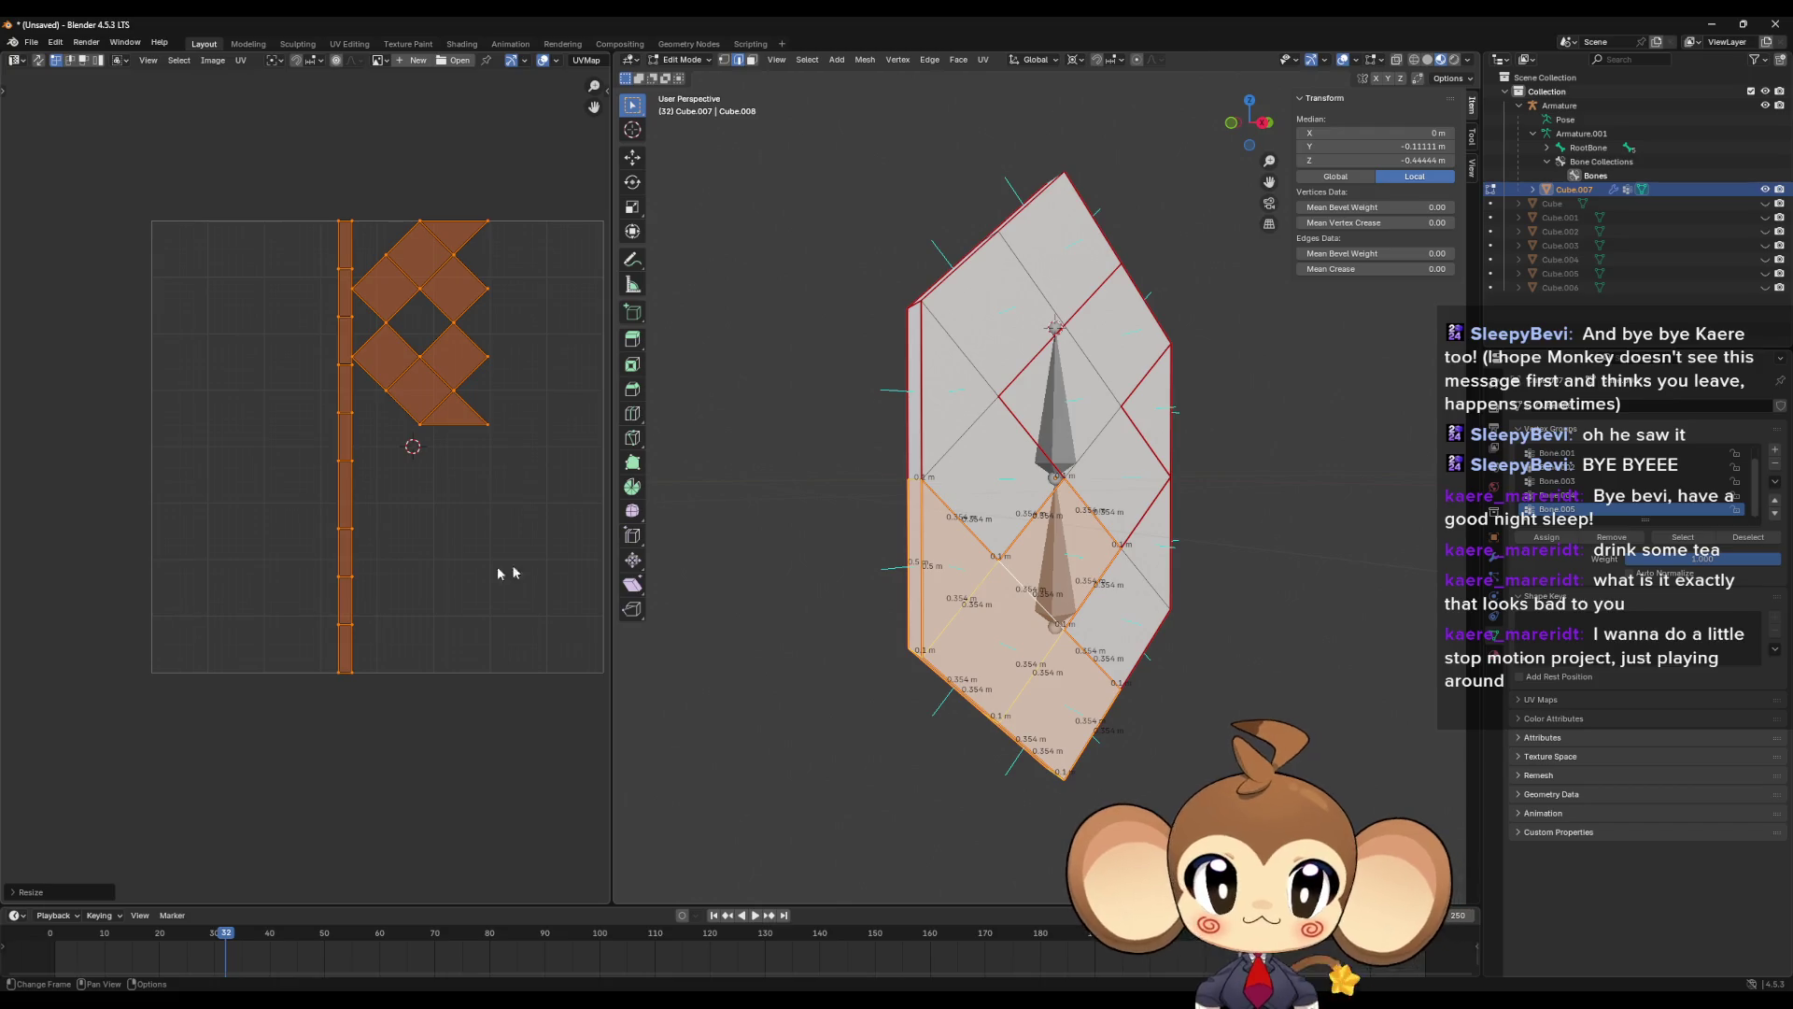
left_click(1152, 576)
- Mirror the side island horizontally with an X scale of -1 and slide it left
key("l")
key("a")
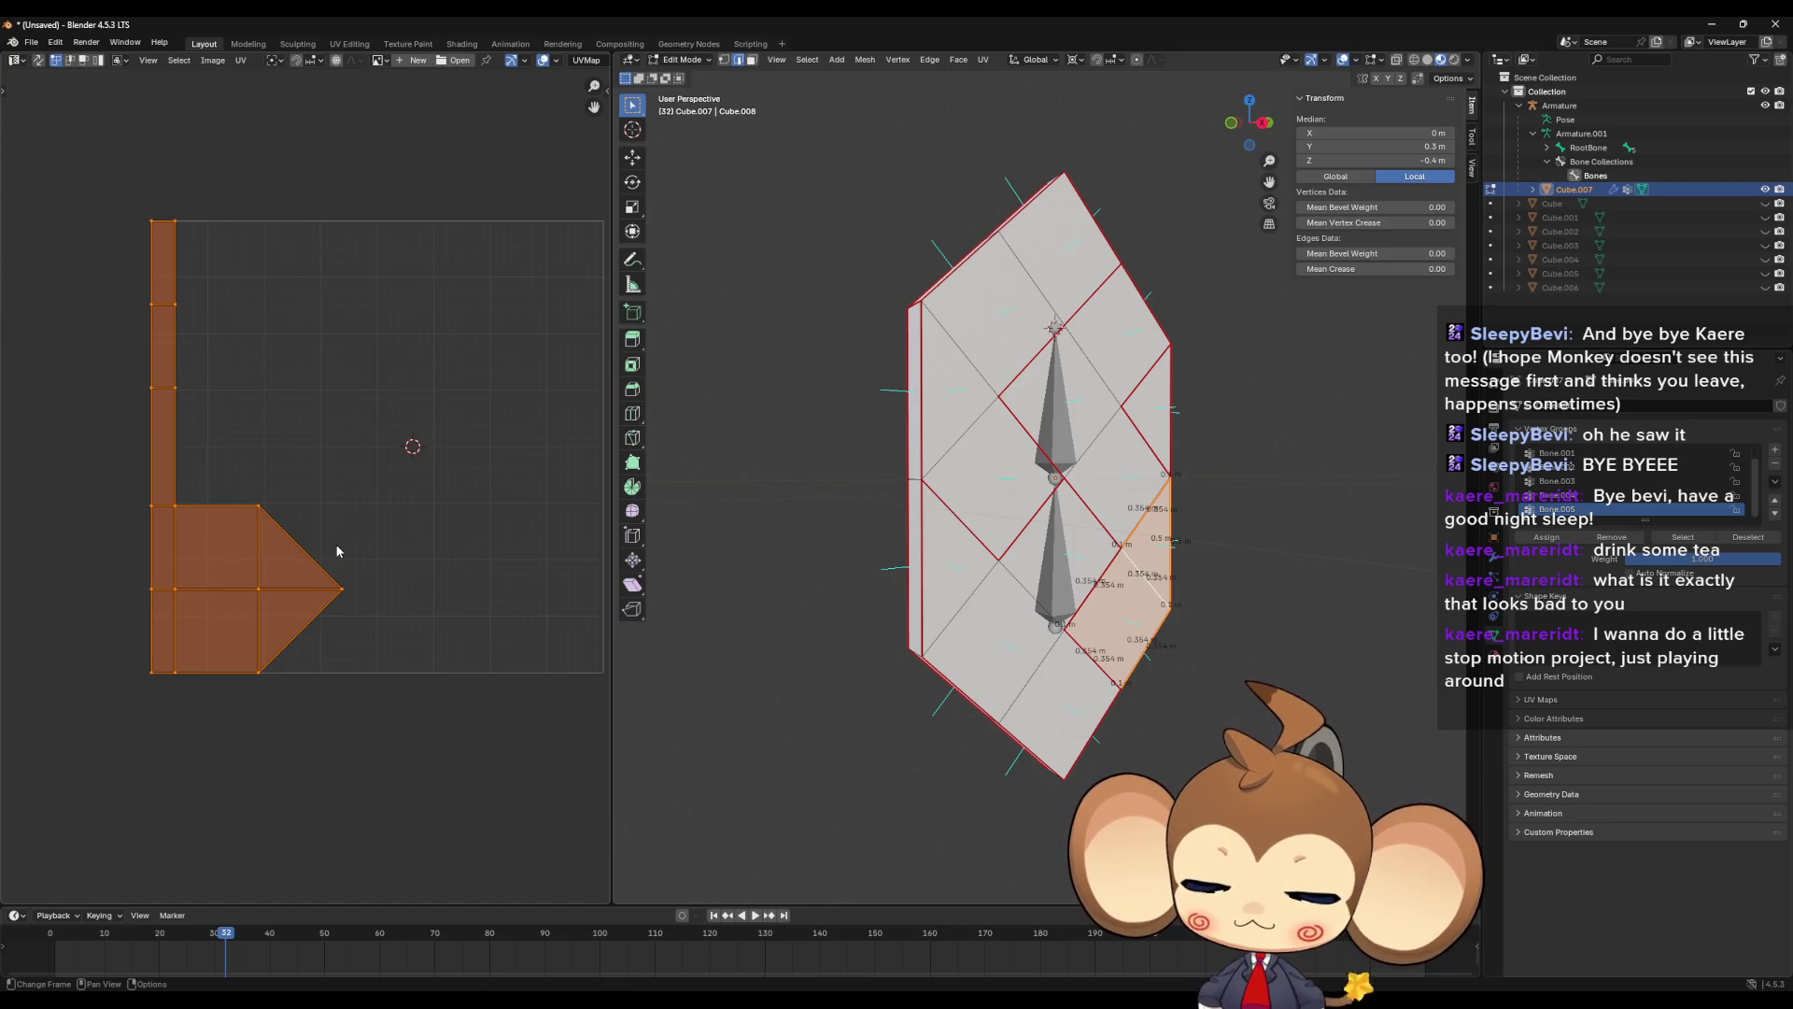
type("s")
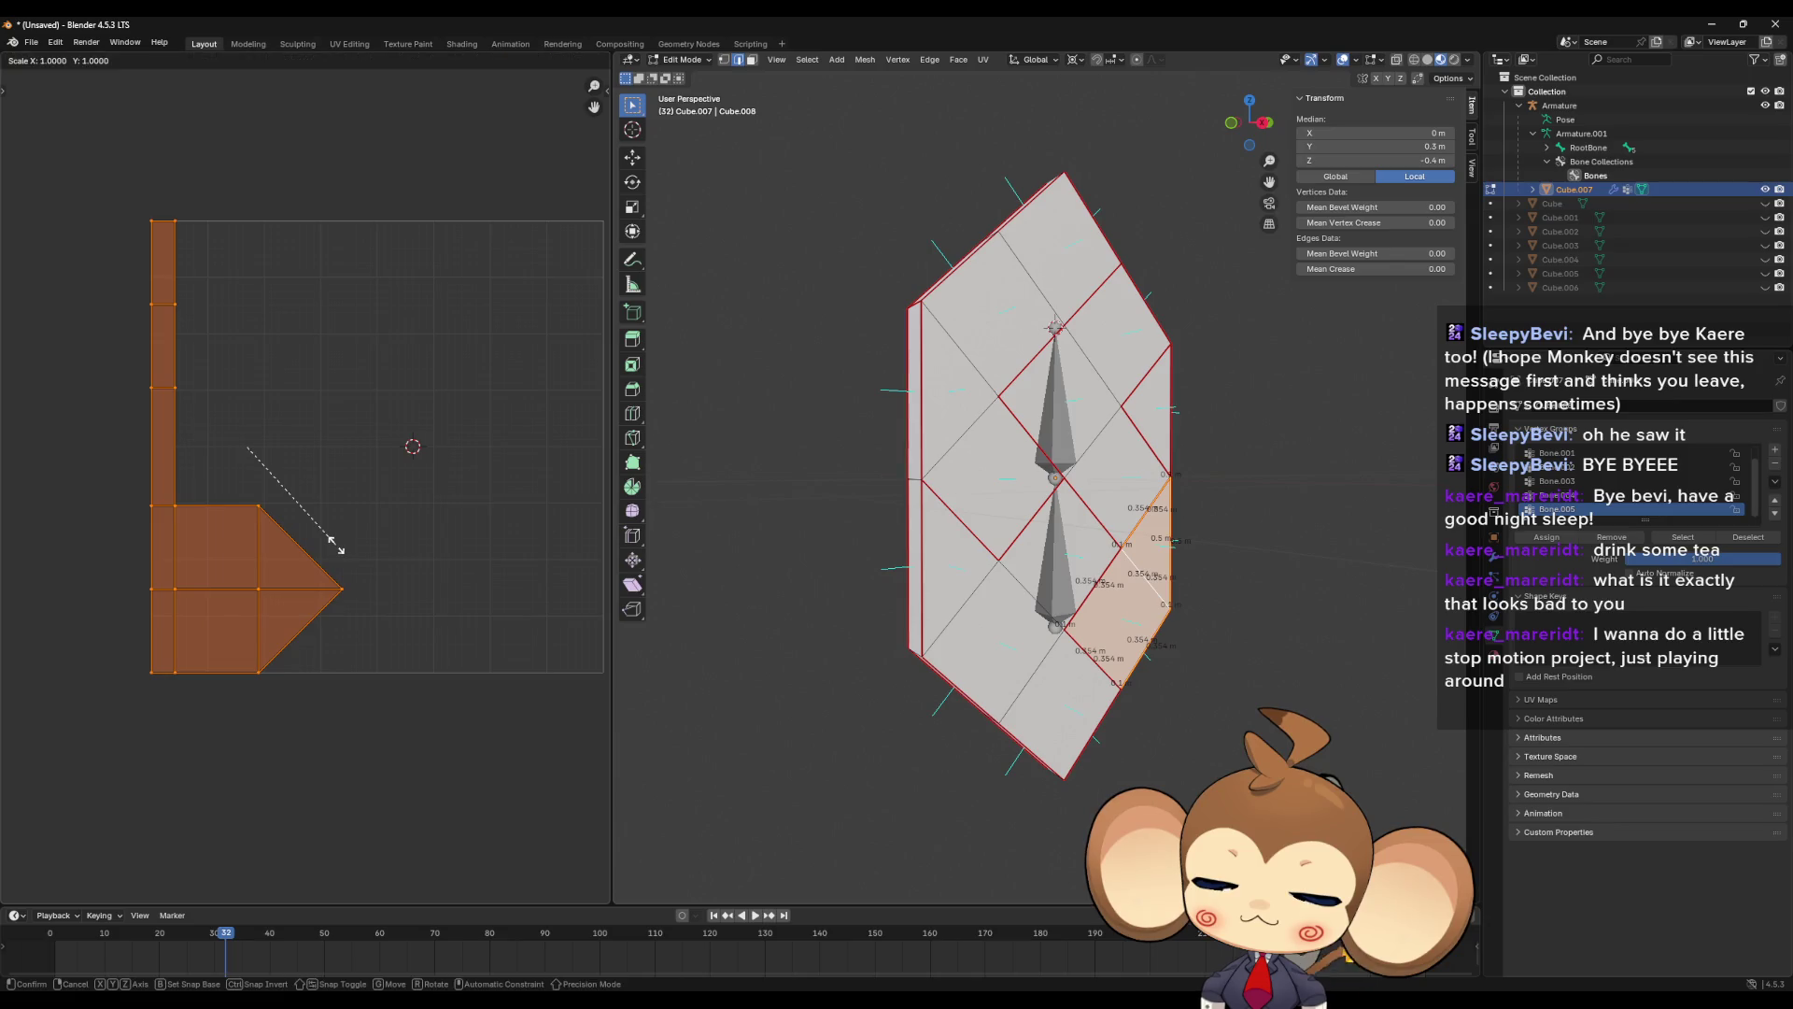
type("x-1")
key("Return")
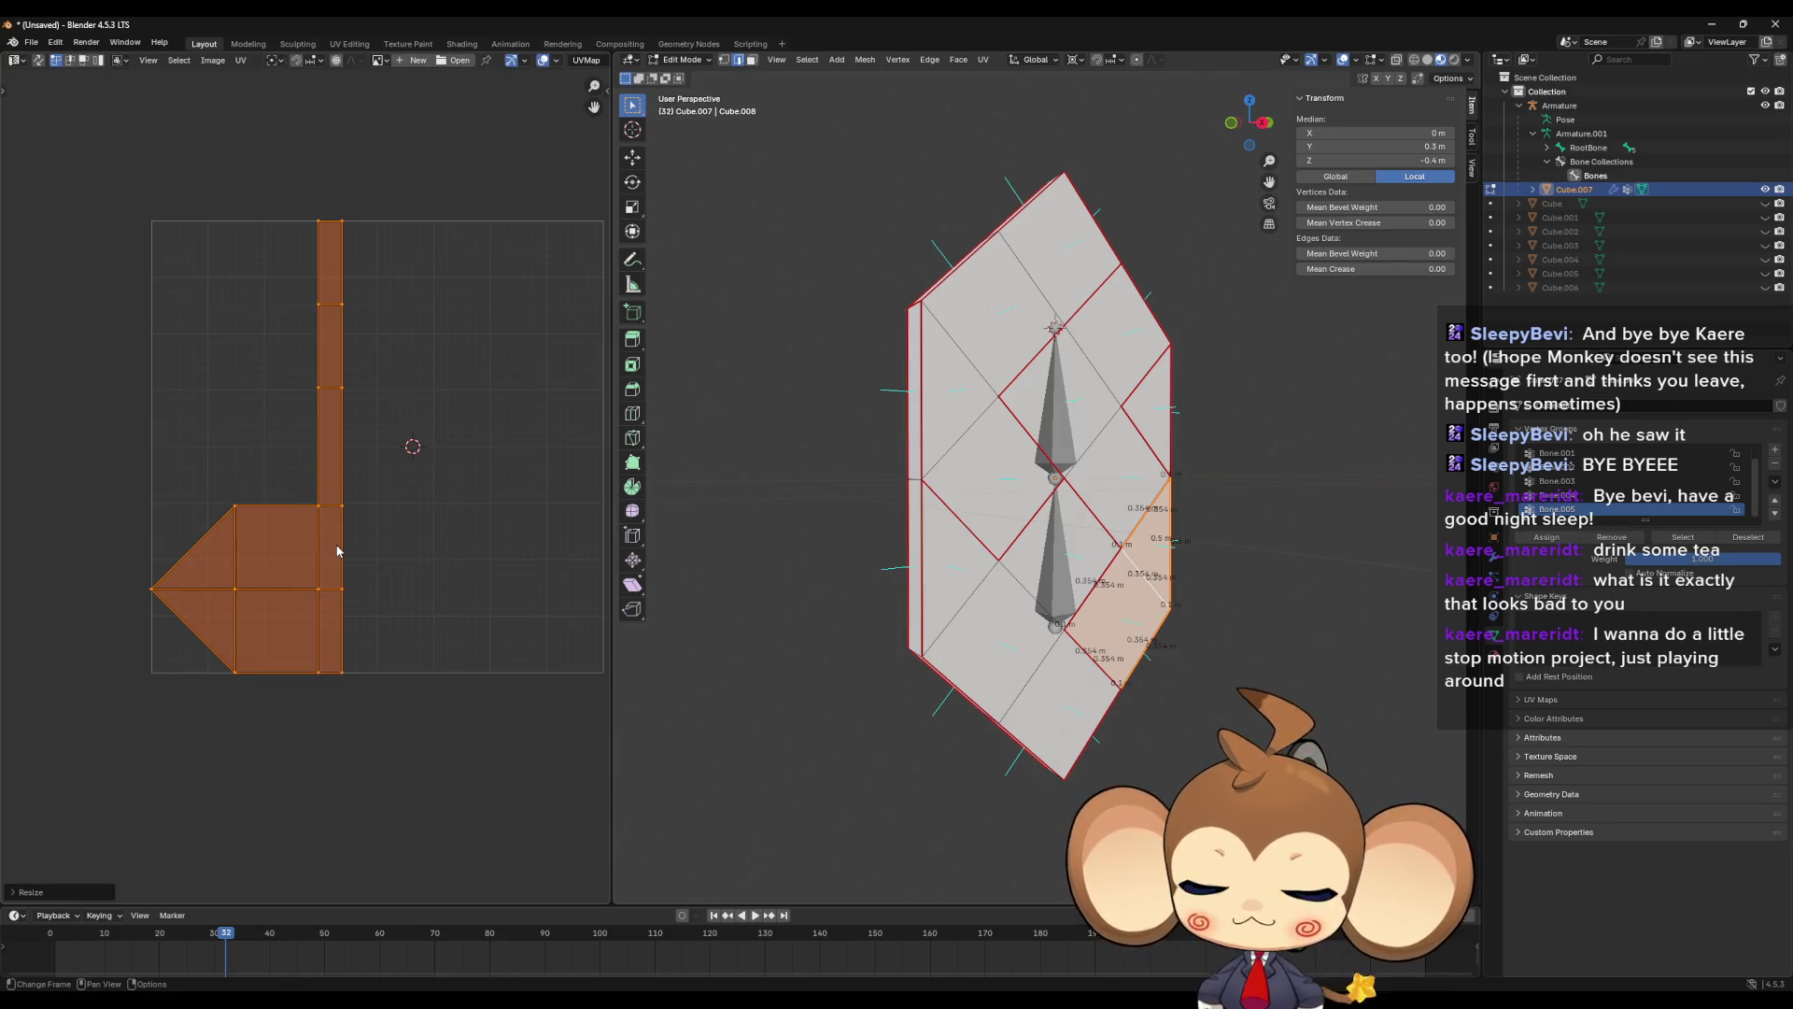
key("g")
key("x")
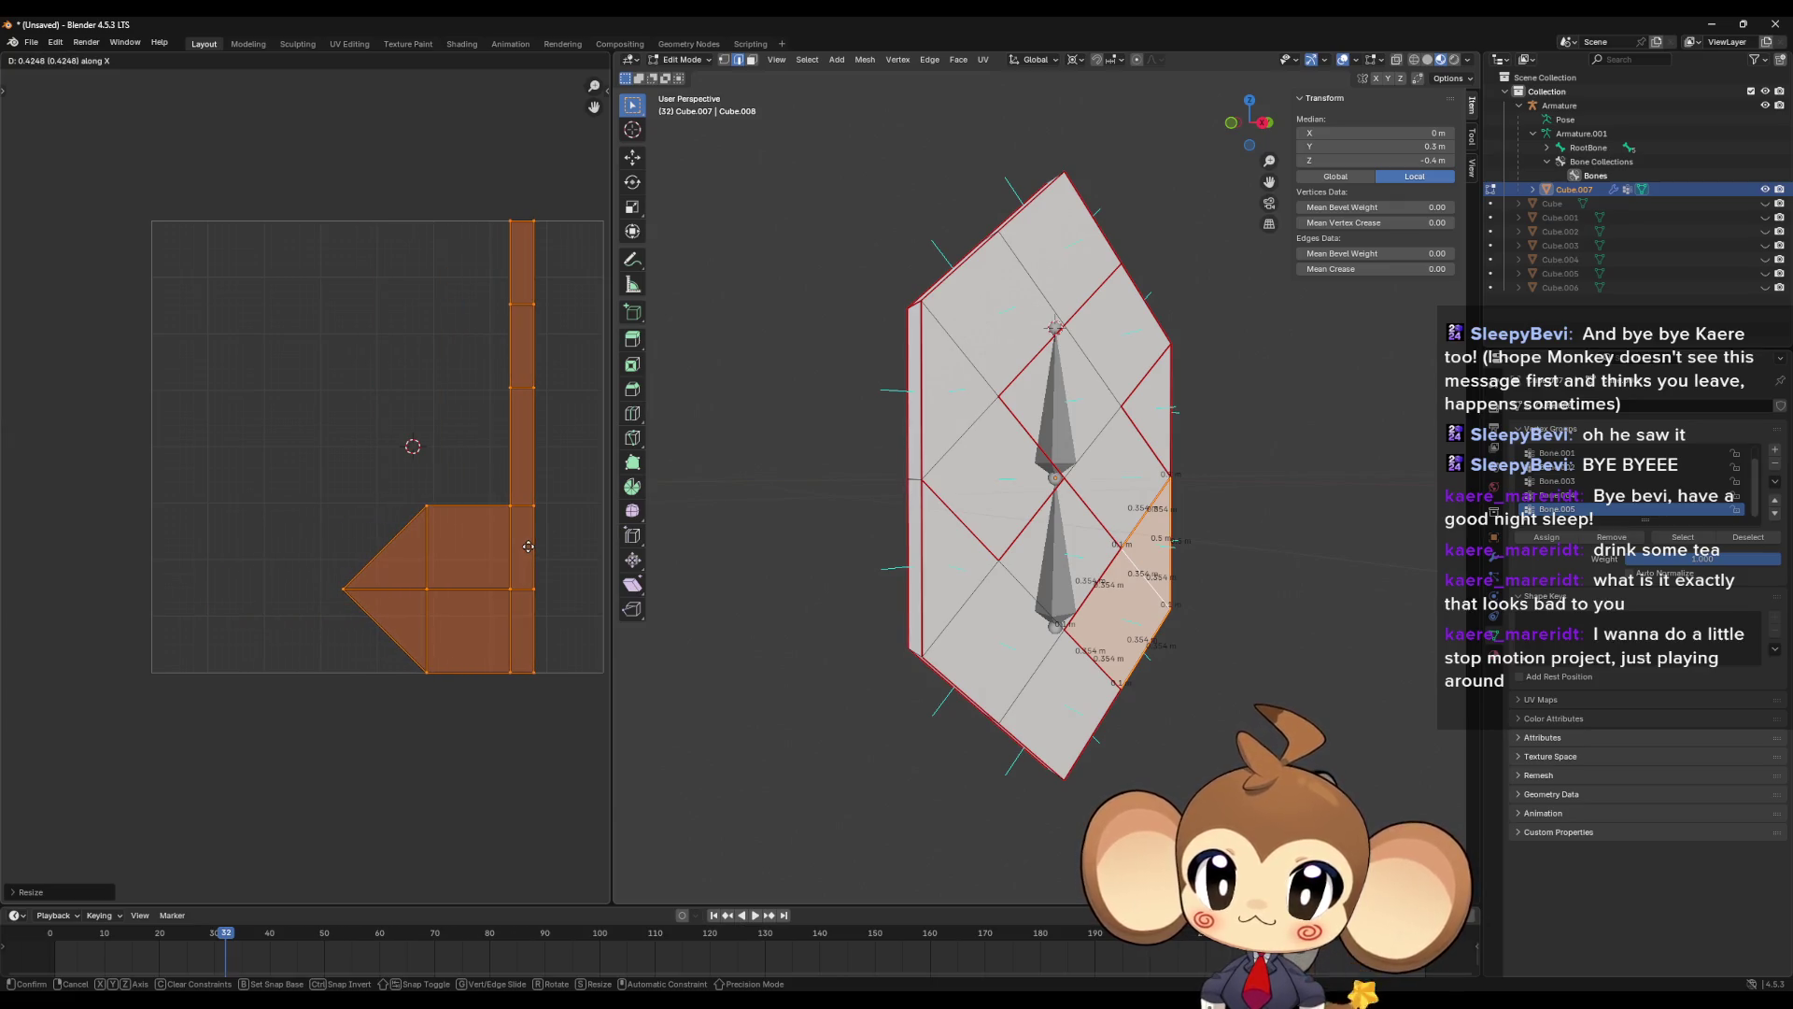
left_click(528, 551)
- Select the hourglass island and flip it vertically with a Y scale of -1
key("a")
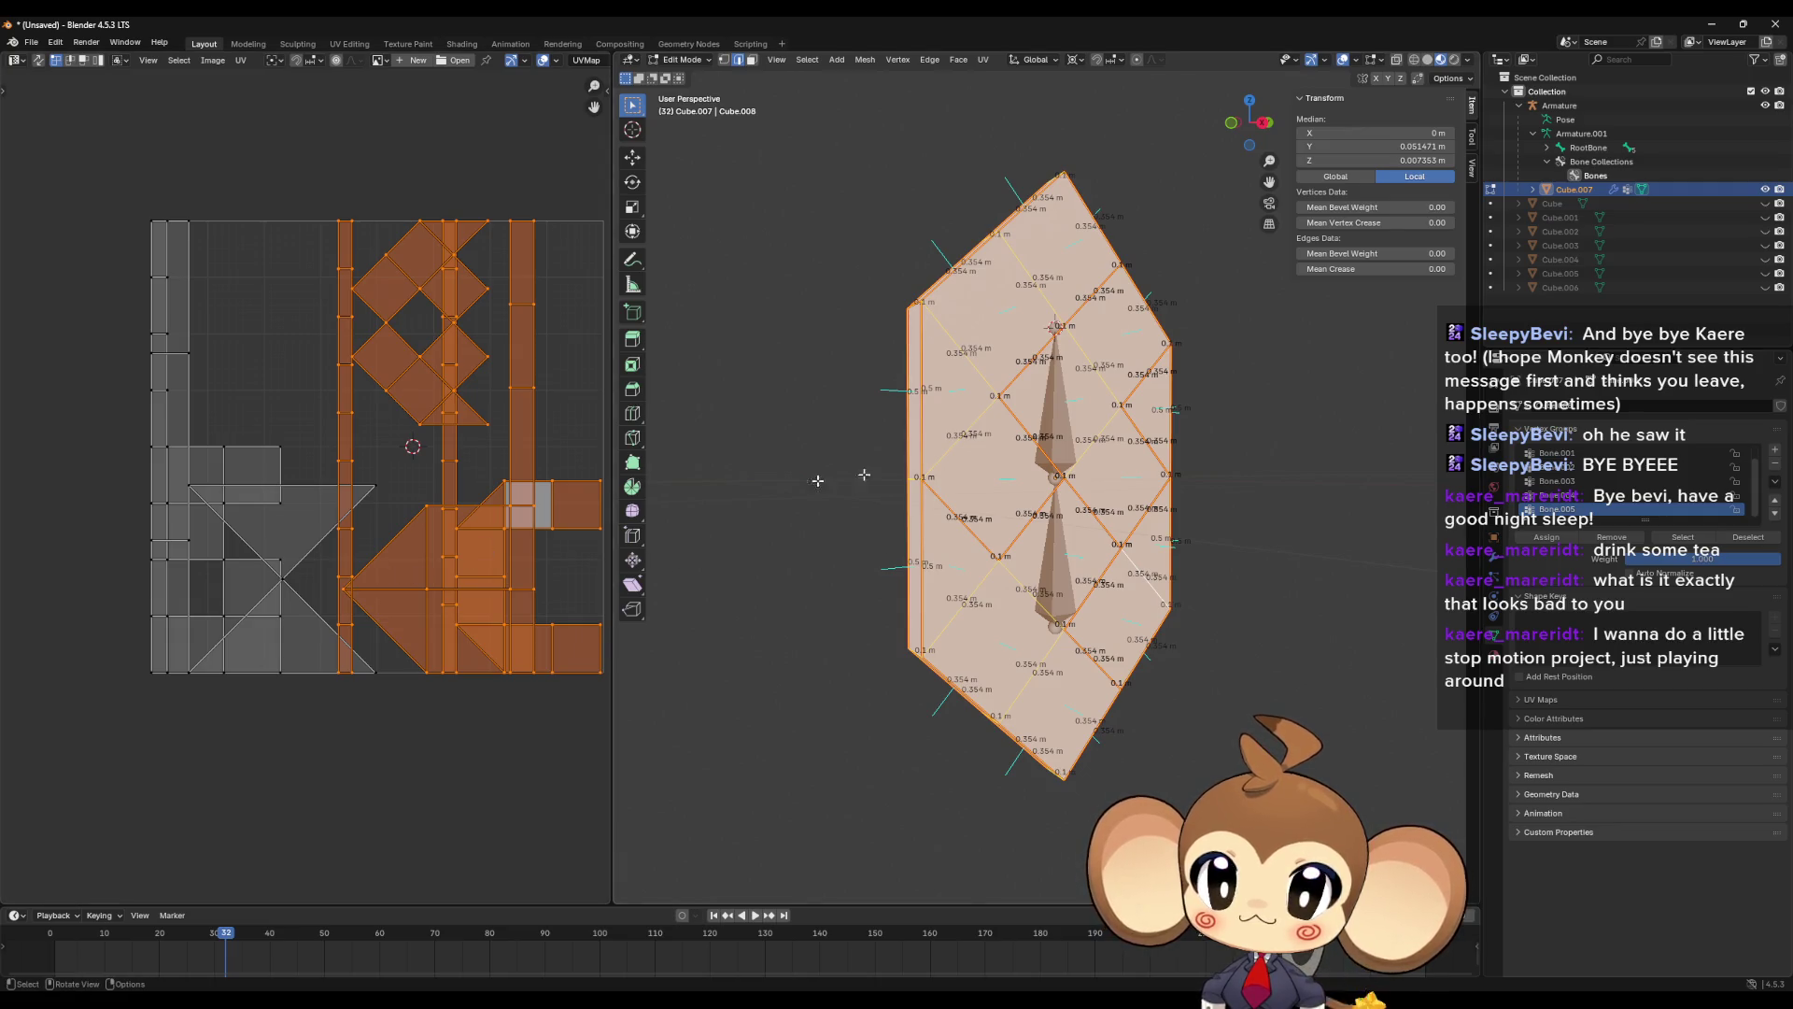
left_click(1166, 411)
key("ctrl+l")
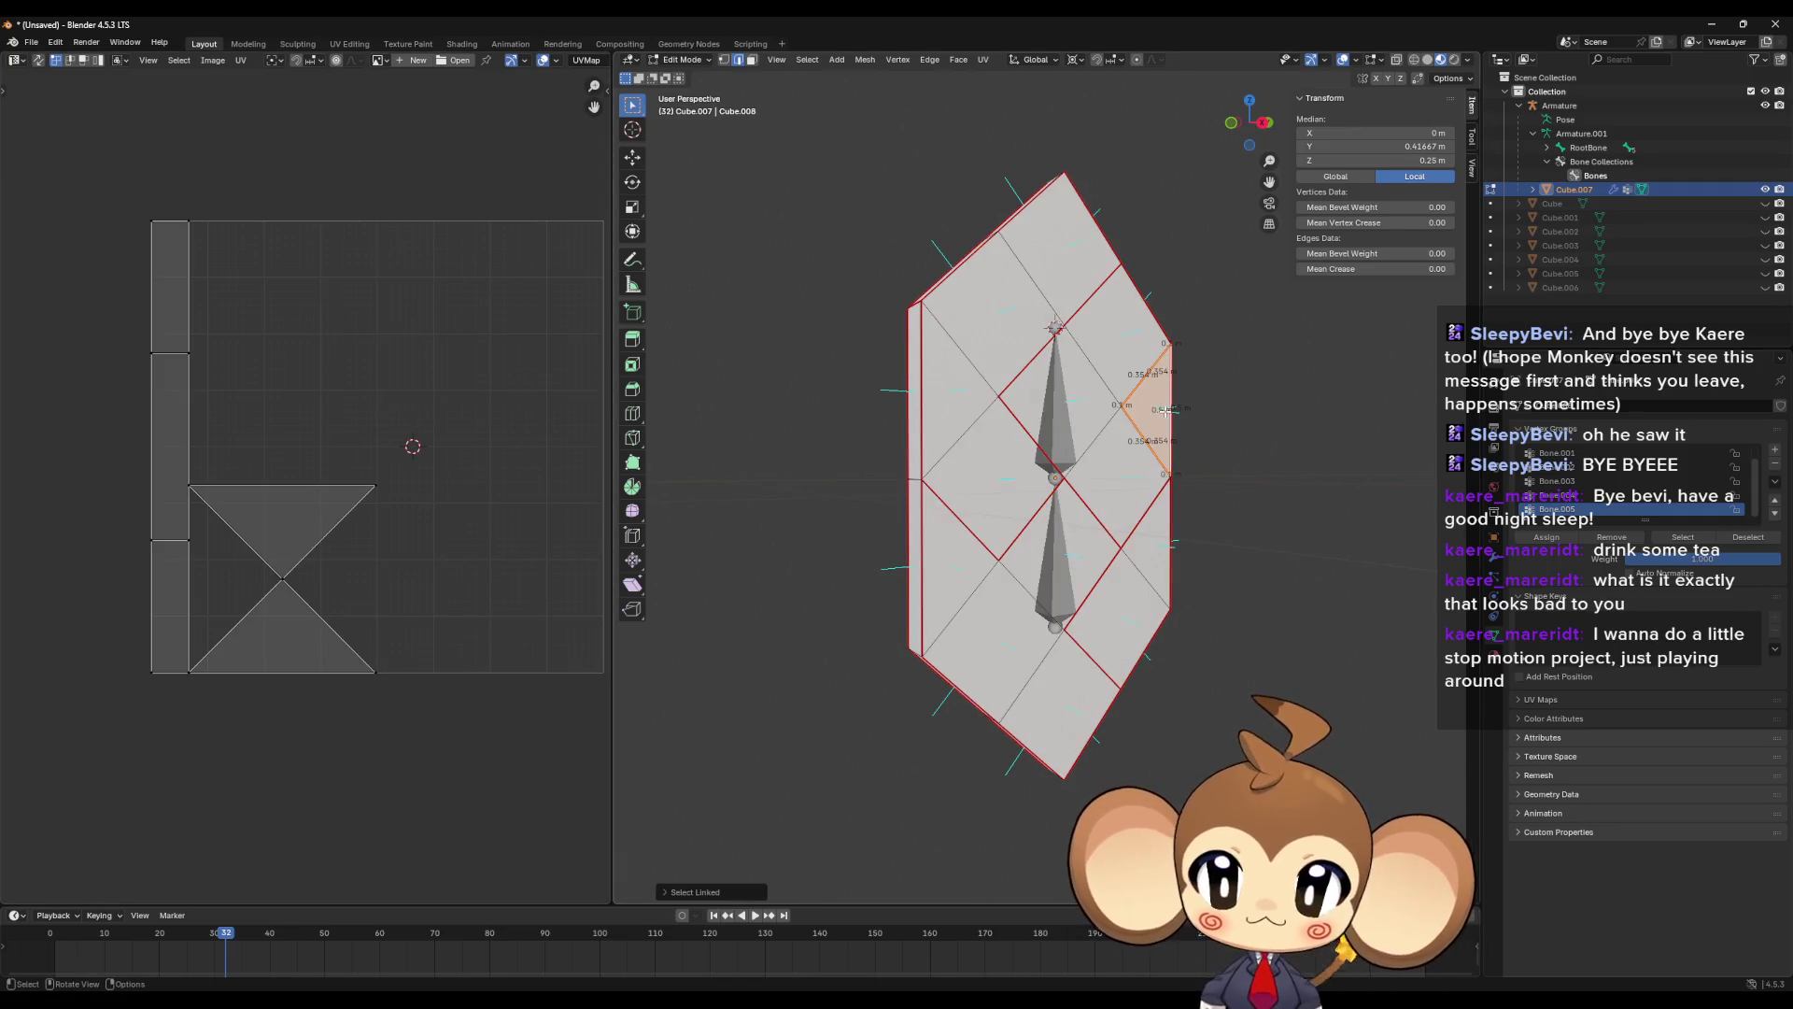
key("a")
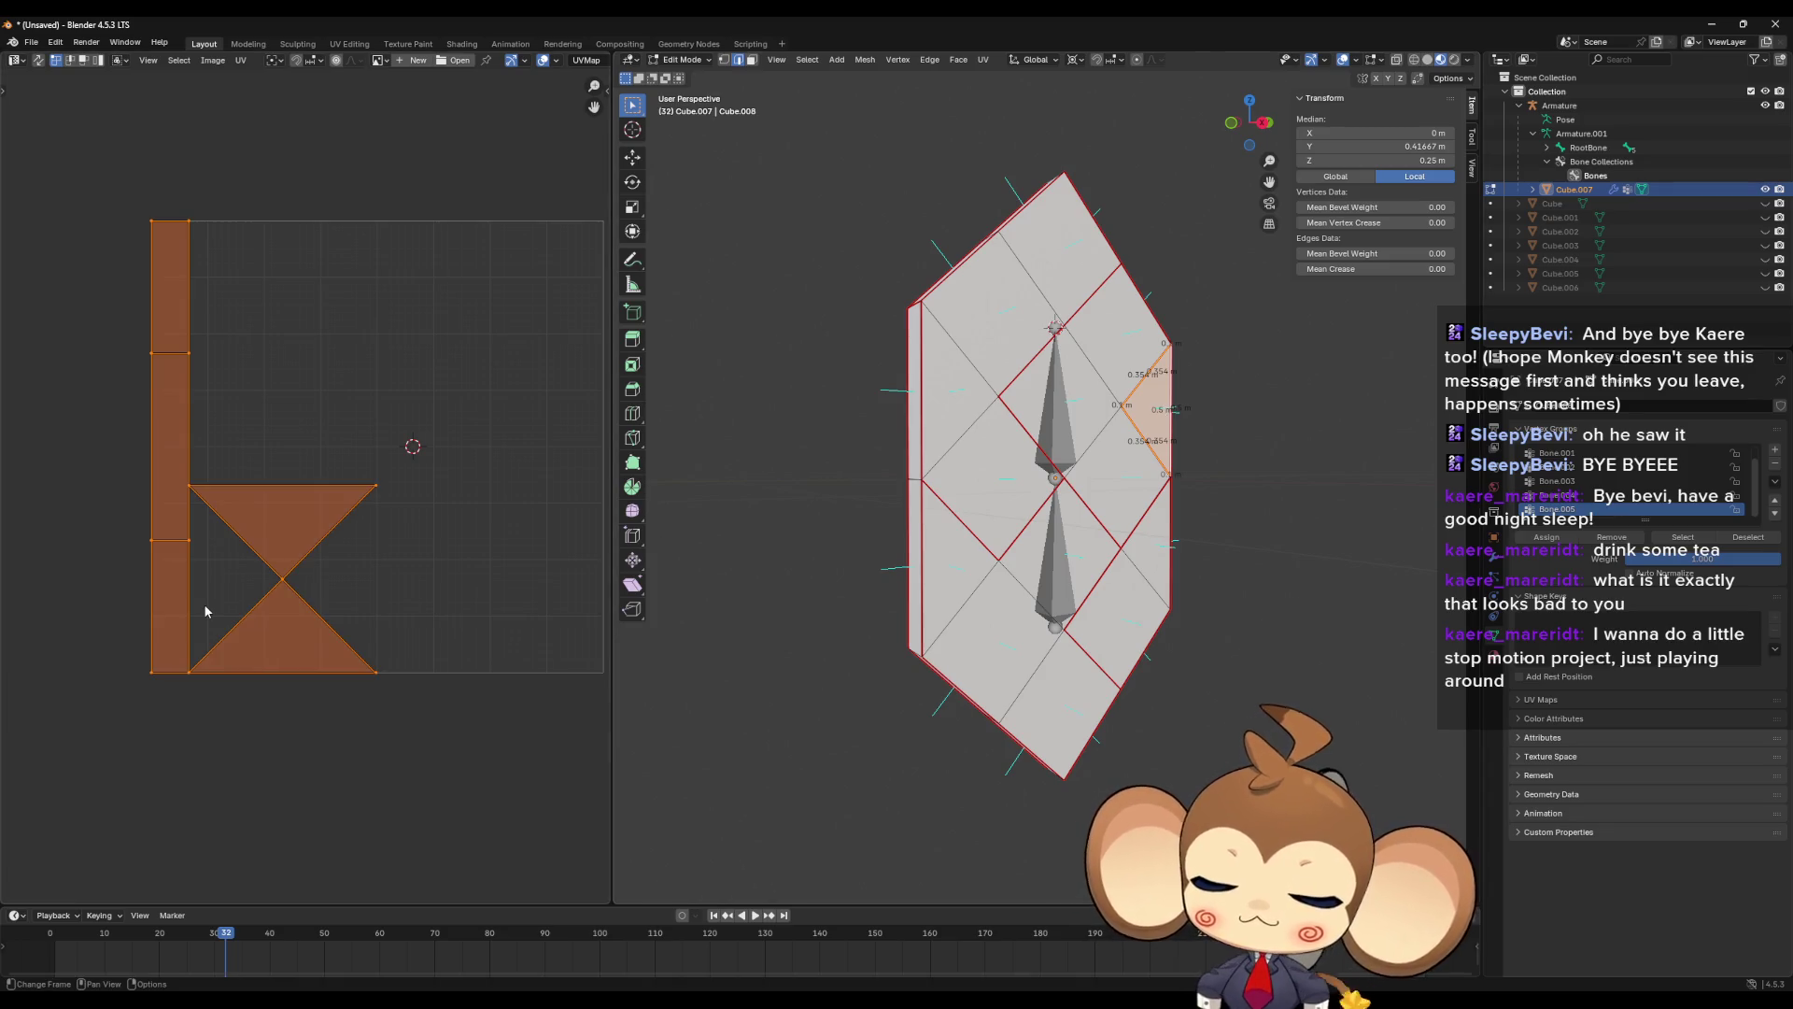
key("s")
key("y")
key("minus")
key("1")
key("Return")
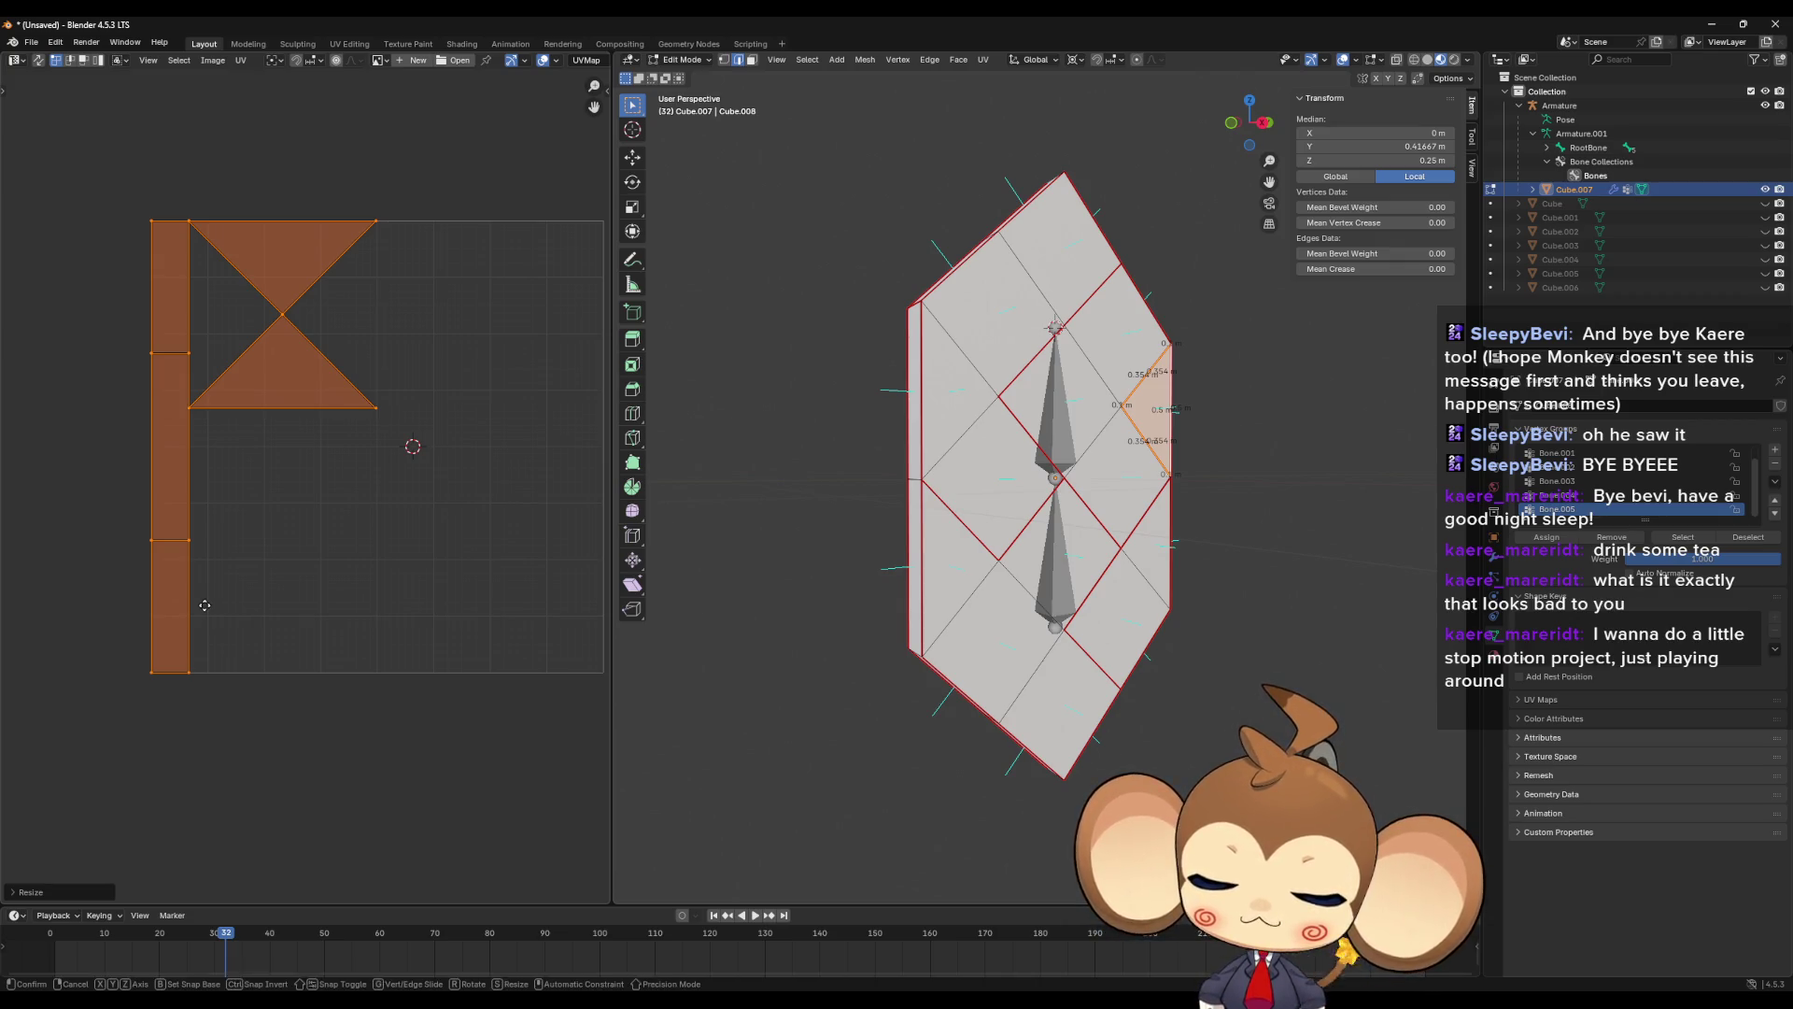
- Select the bowtie island and flip it vertically with a Y scale of -1
key("a")
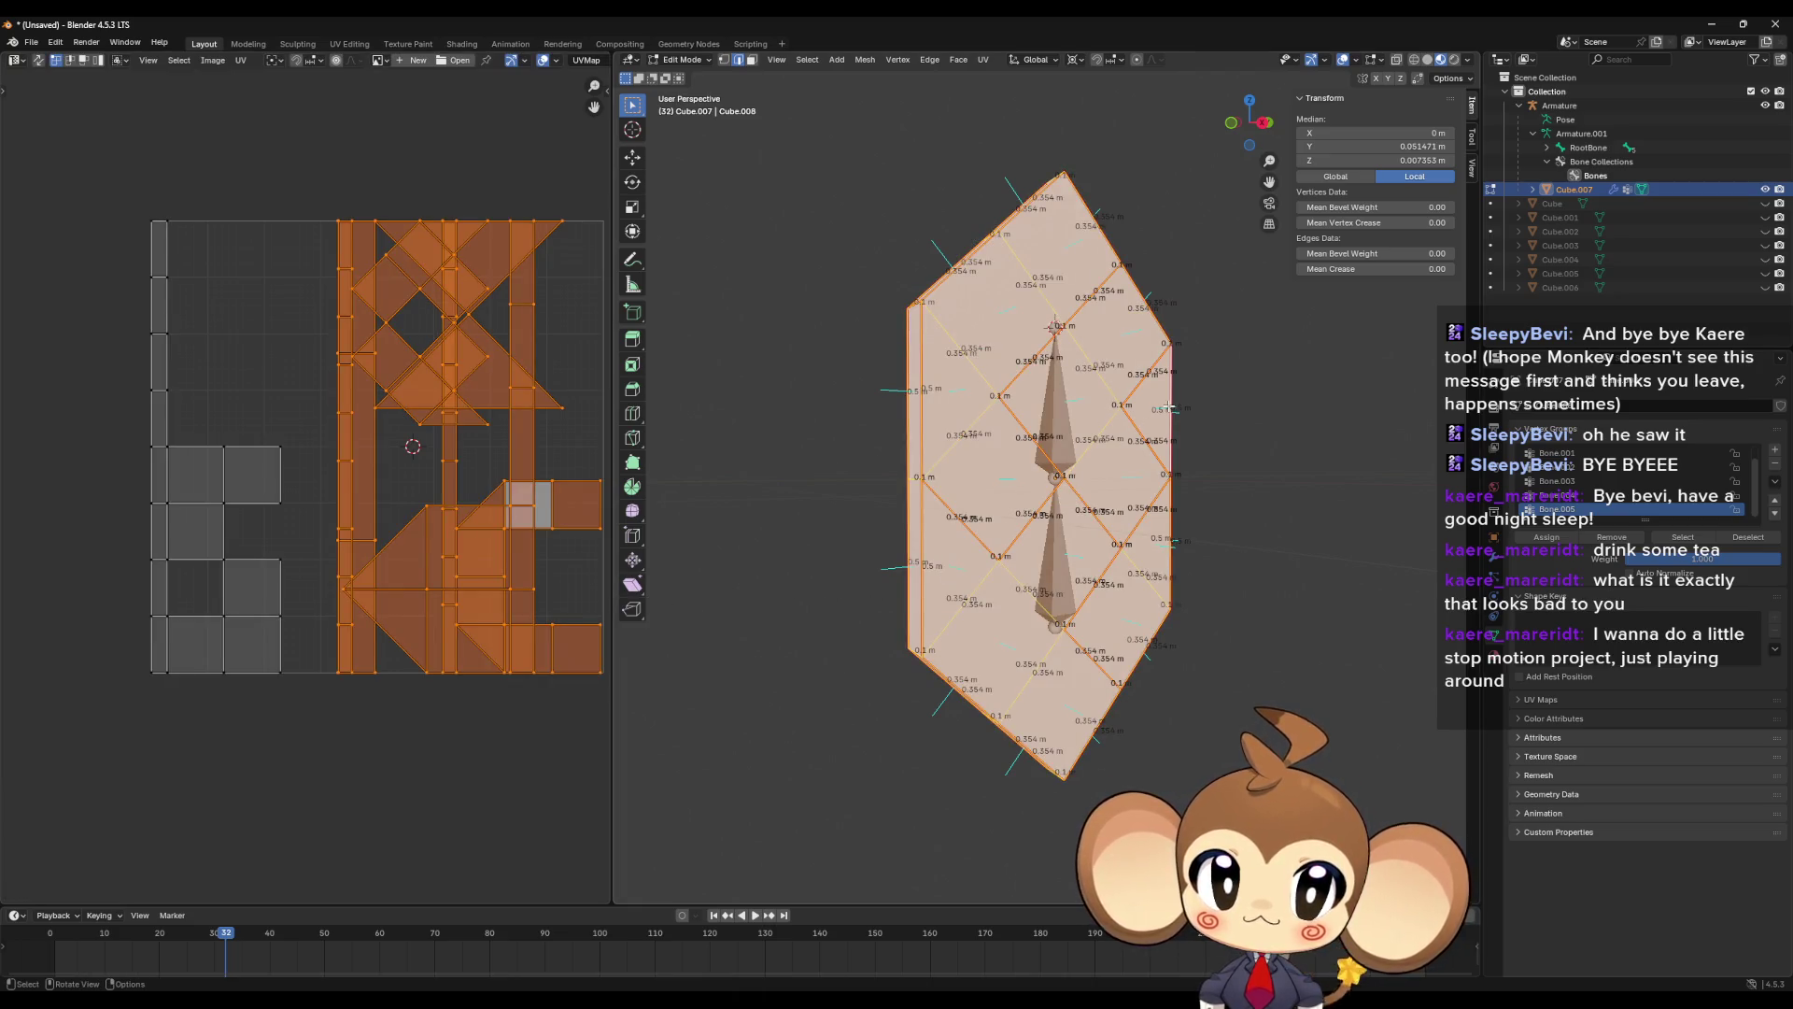
key("alt+a")
key("l")
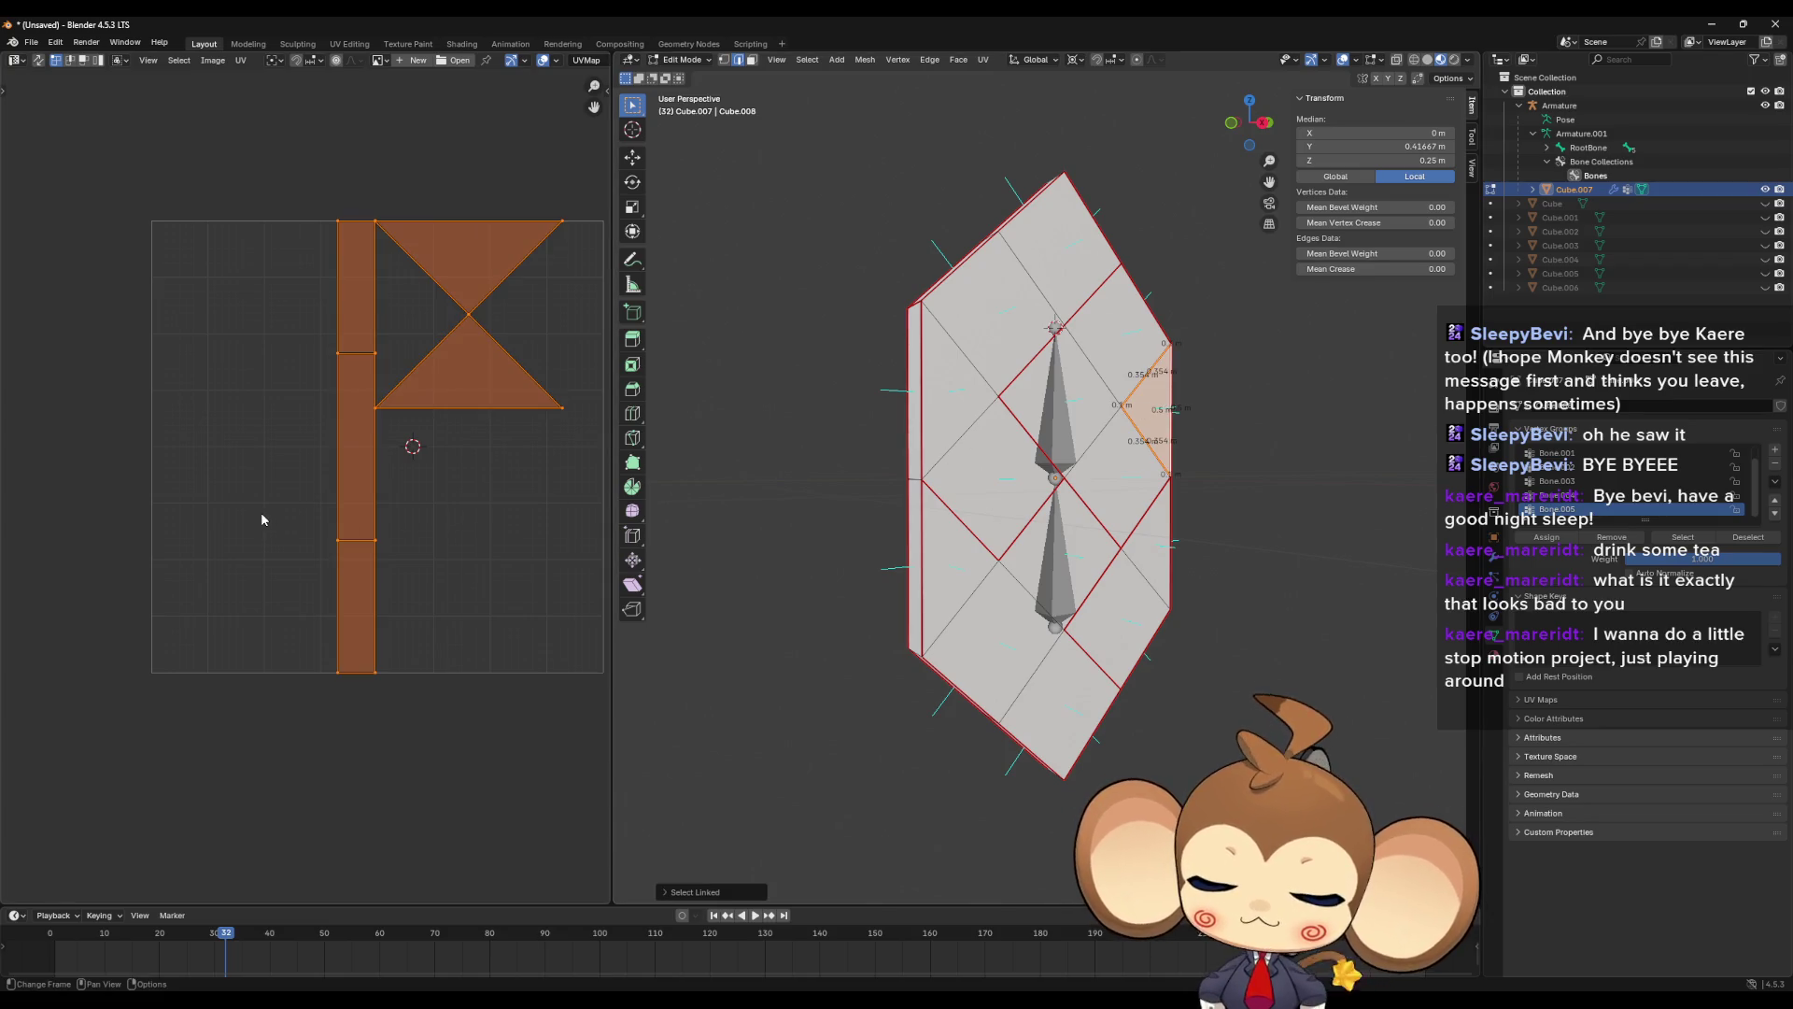
key("s")
key("y")
key("minus")
key("1")
key("Return")
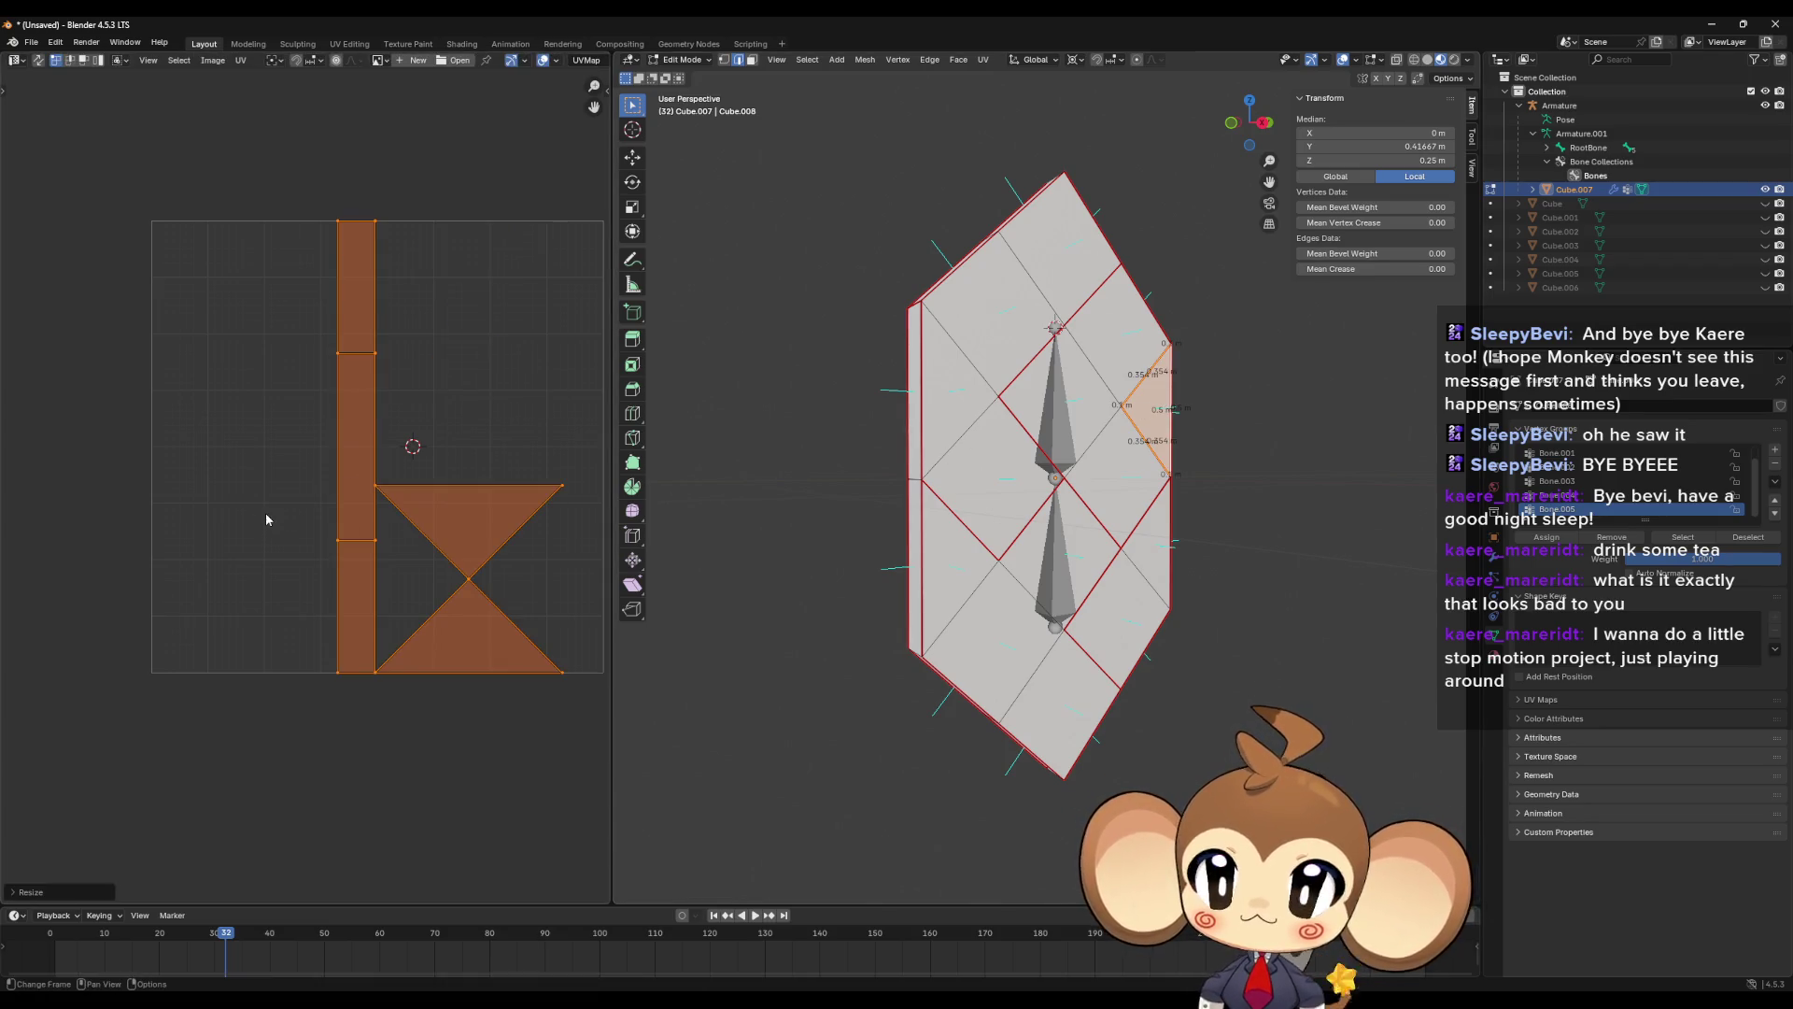
- Flip the bowtie island back vertically and mirror it horizontally with an X scale of -1
key("s")
key("y")
key("minus")
key("1")
key("Return")
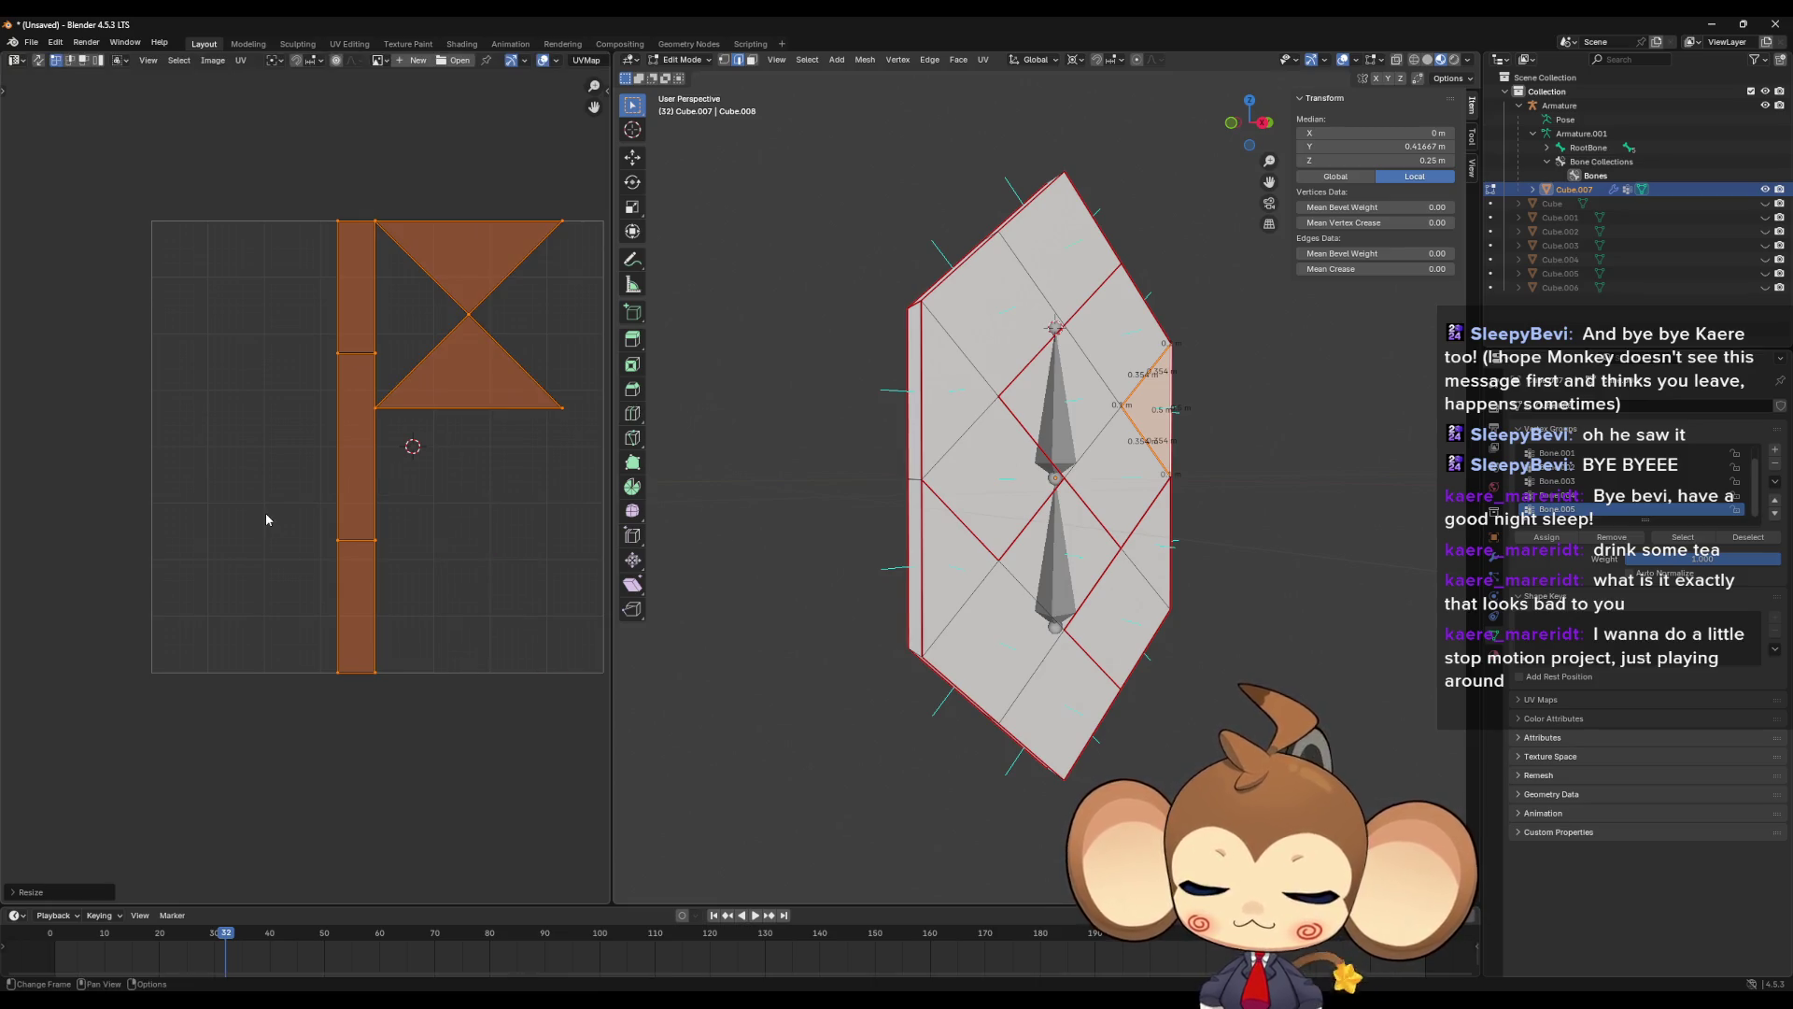
key("s")
key("x")
key("minus")
key("1")
key("Return")
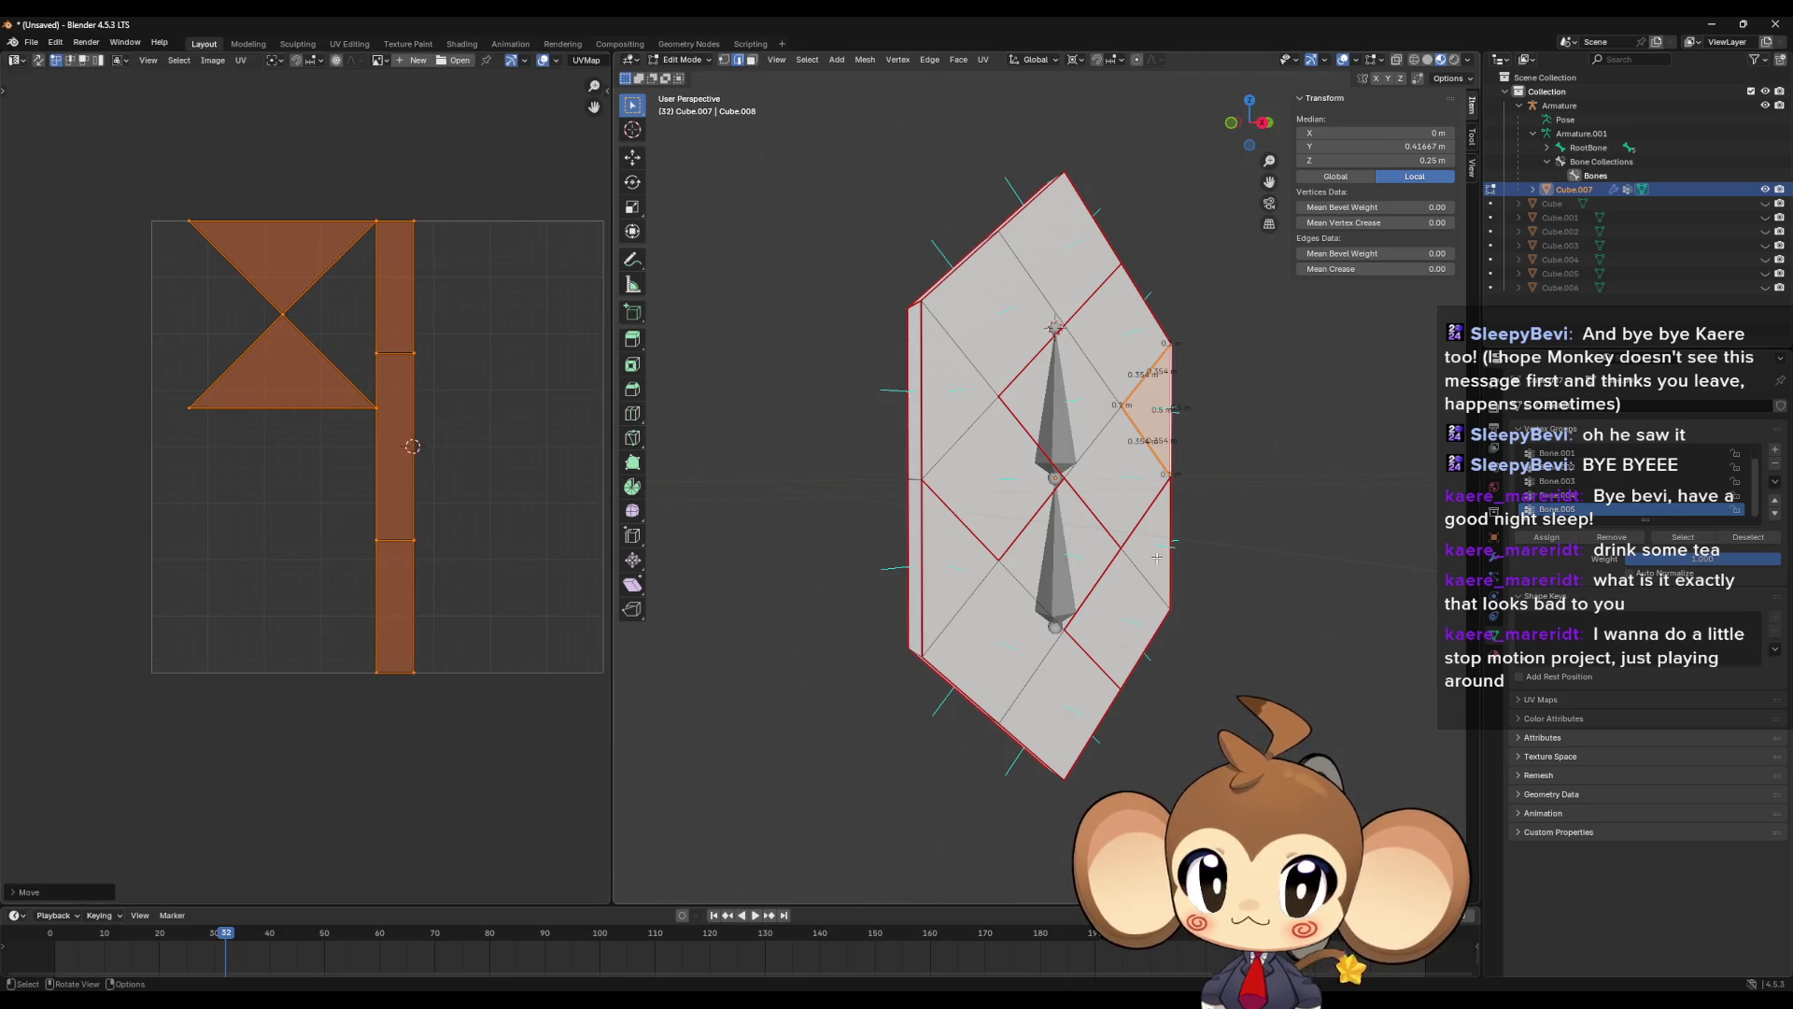
key("a")
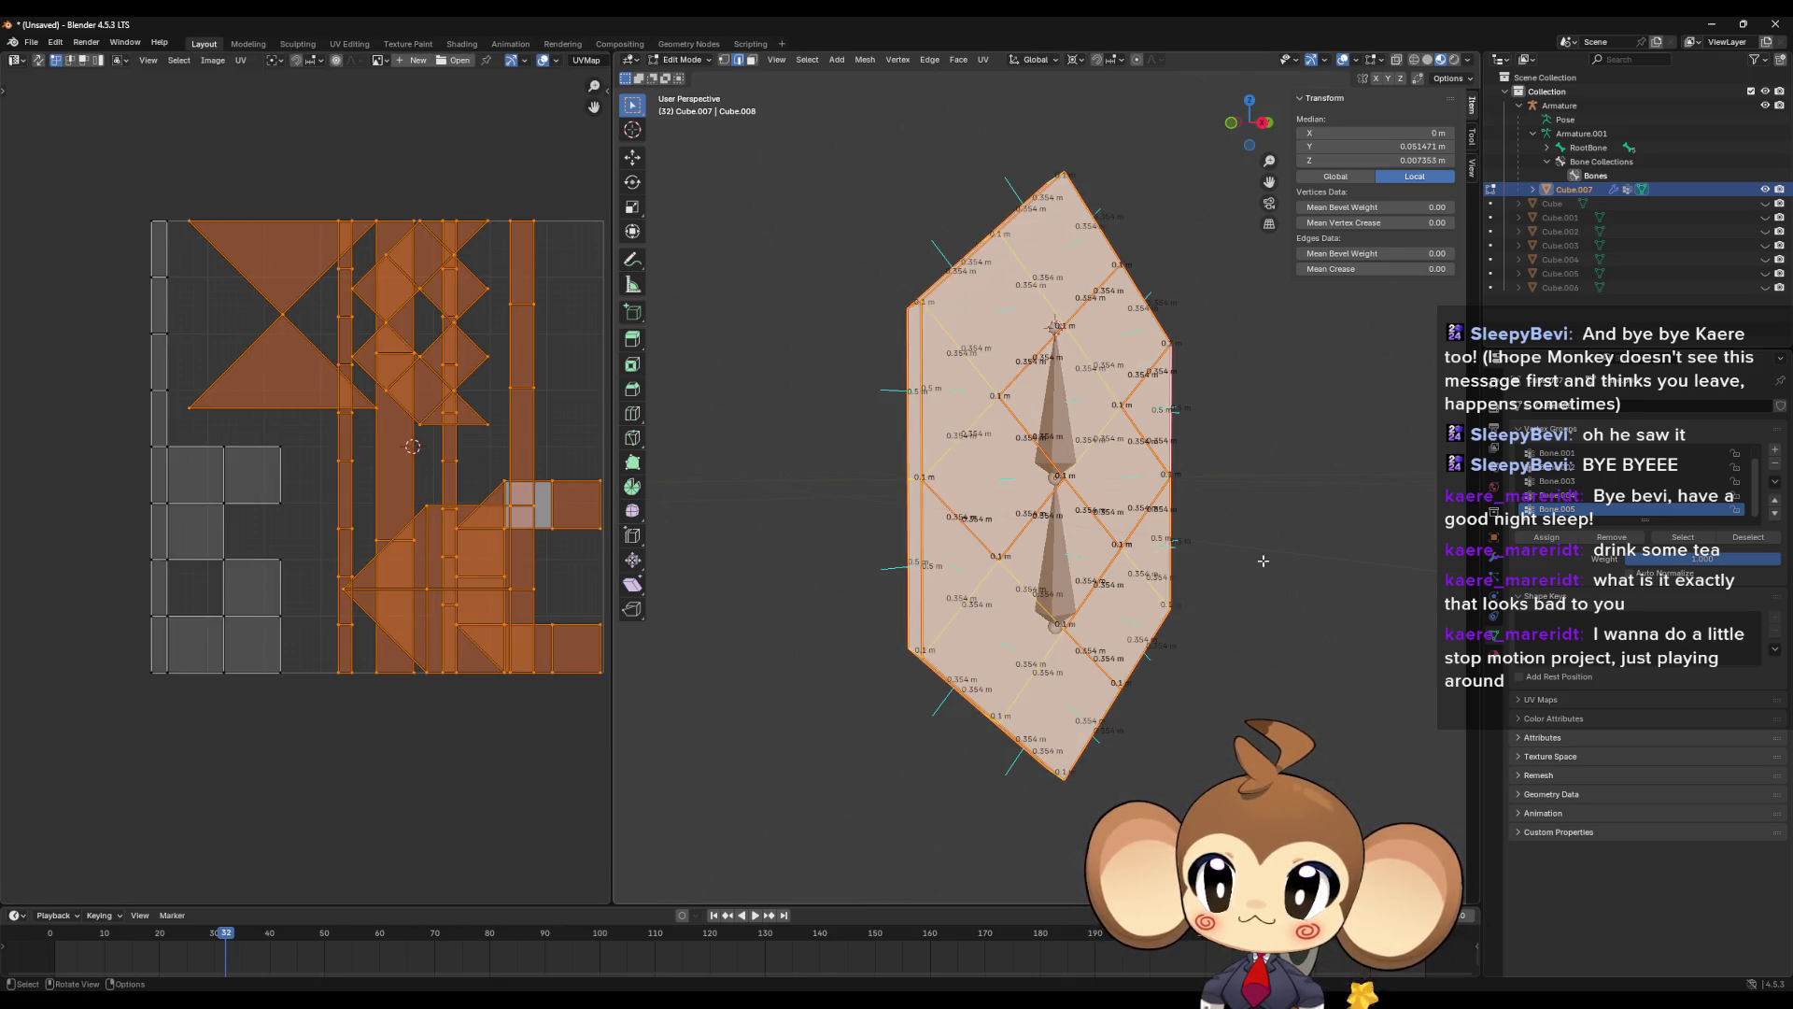
key("alt+a")
- Export the crystal as FBX over PlayerArtefact.fbx and minimise Blender
left_click(31, 43)
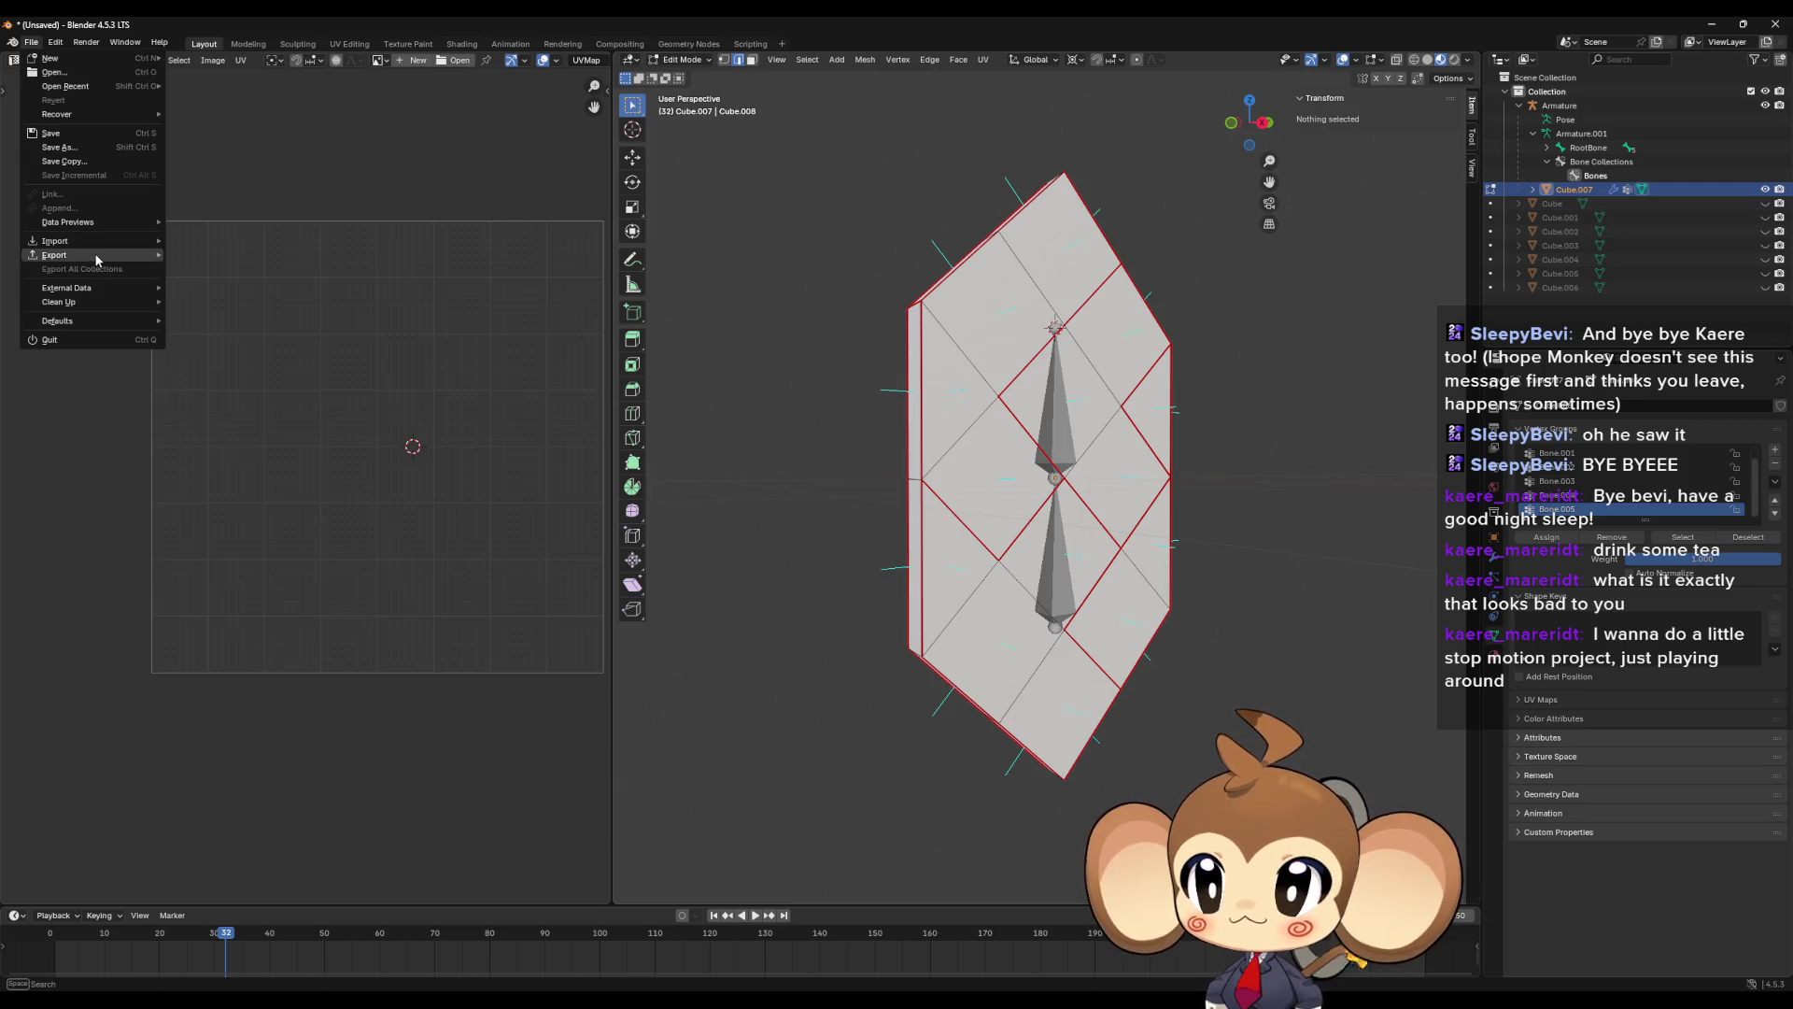
mouse_move(111, 250)
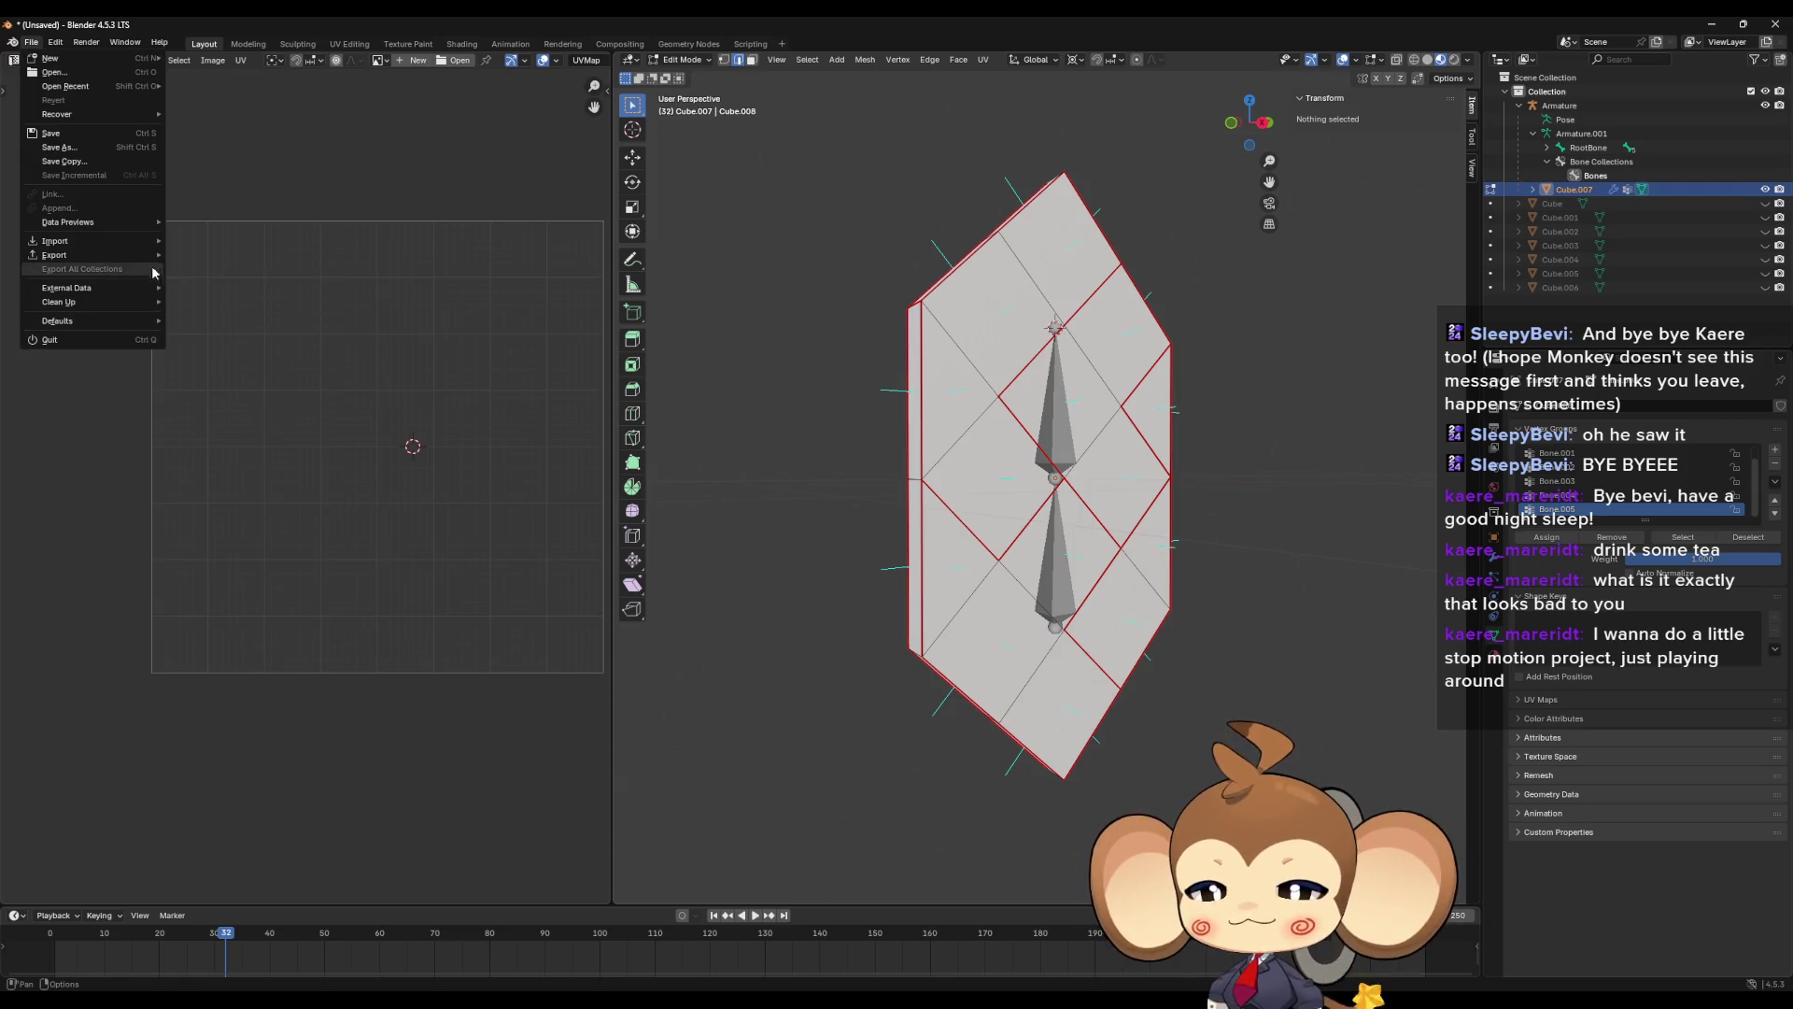
mouse_move(131, 260)
left_click(248, 383)
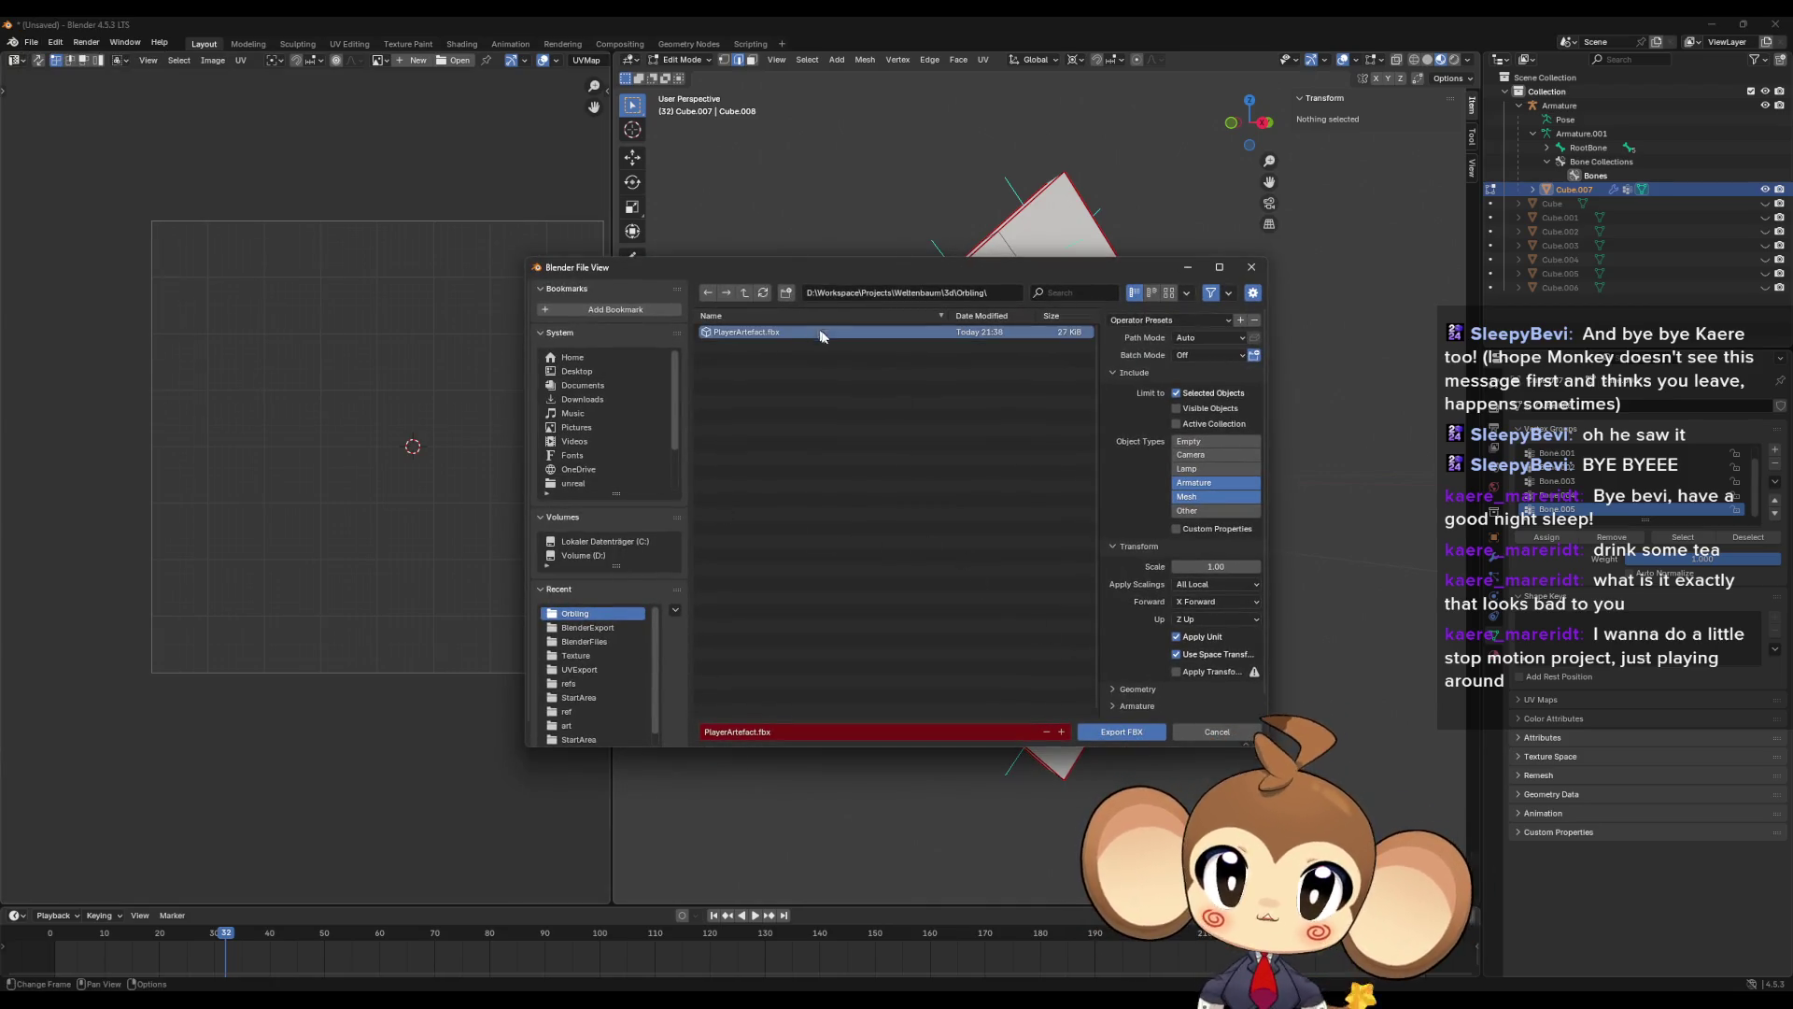
left_click(1125, 731)
left_click(1721, 22)
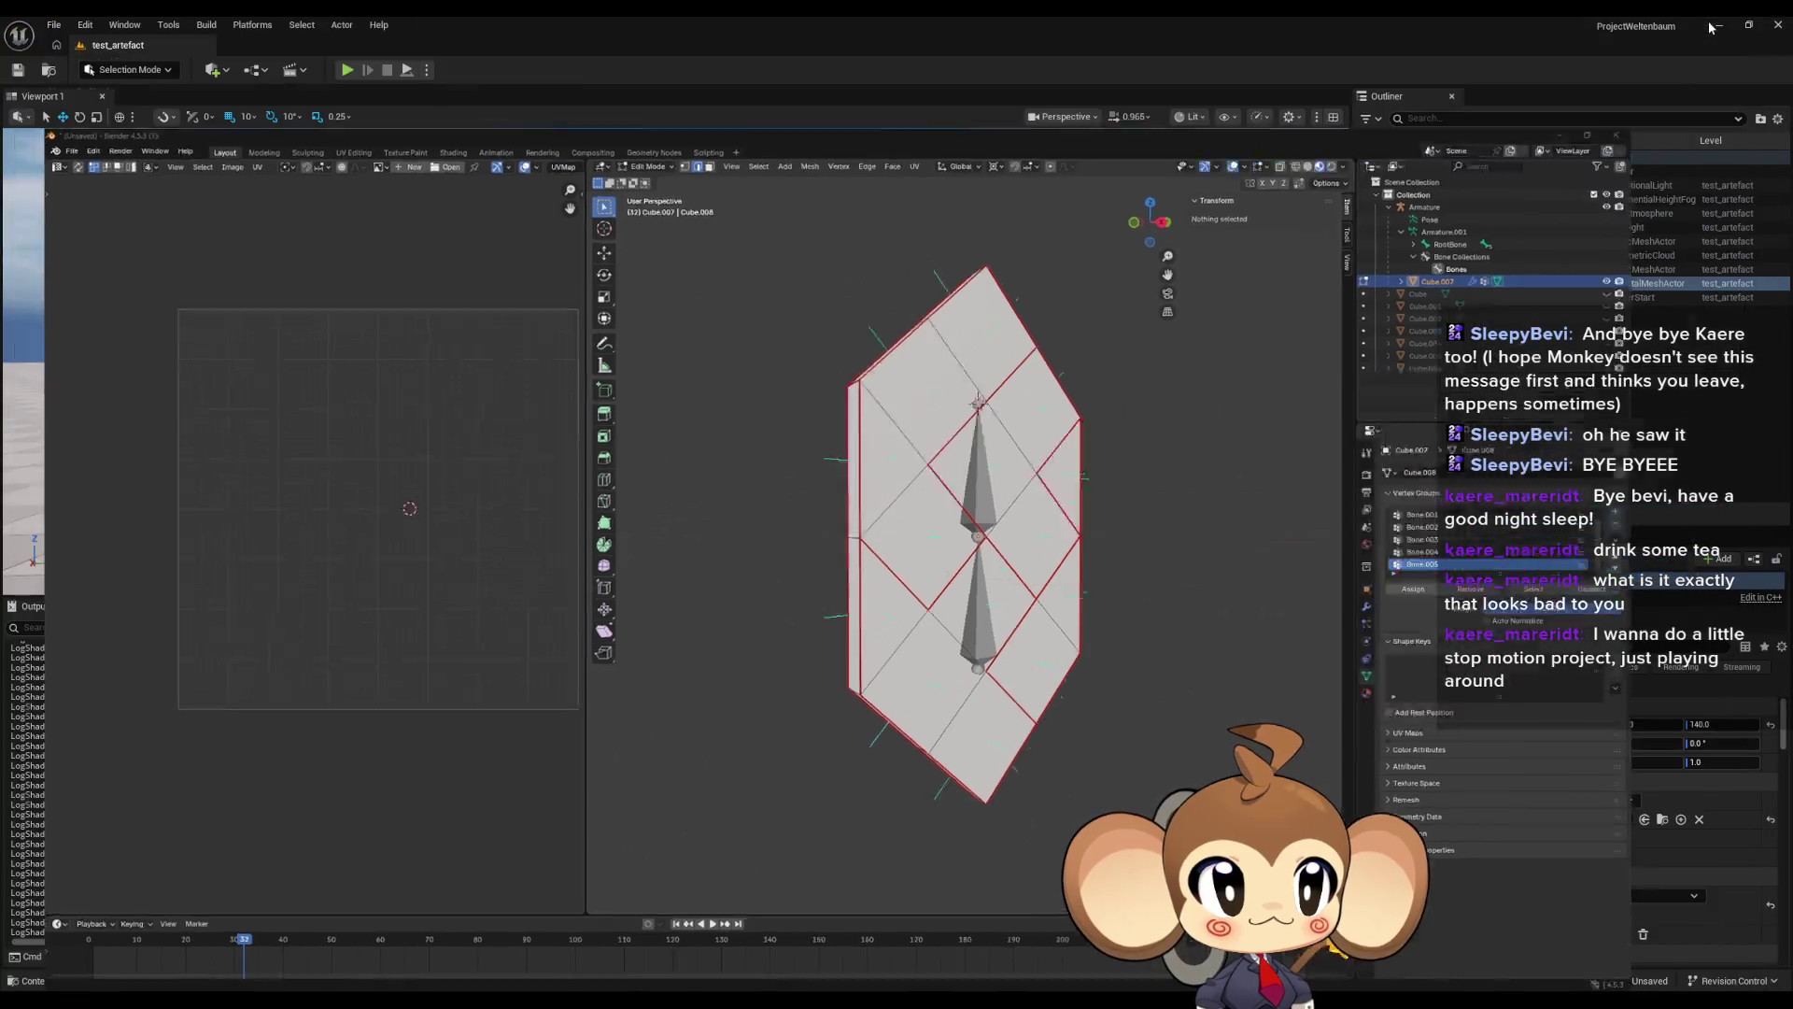
- Reimport the PlayerArtefact mesh, accept the failed bone merge prompt, and switch to Blender
right_click(973, 733)
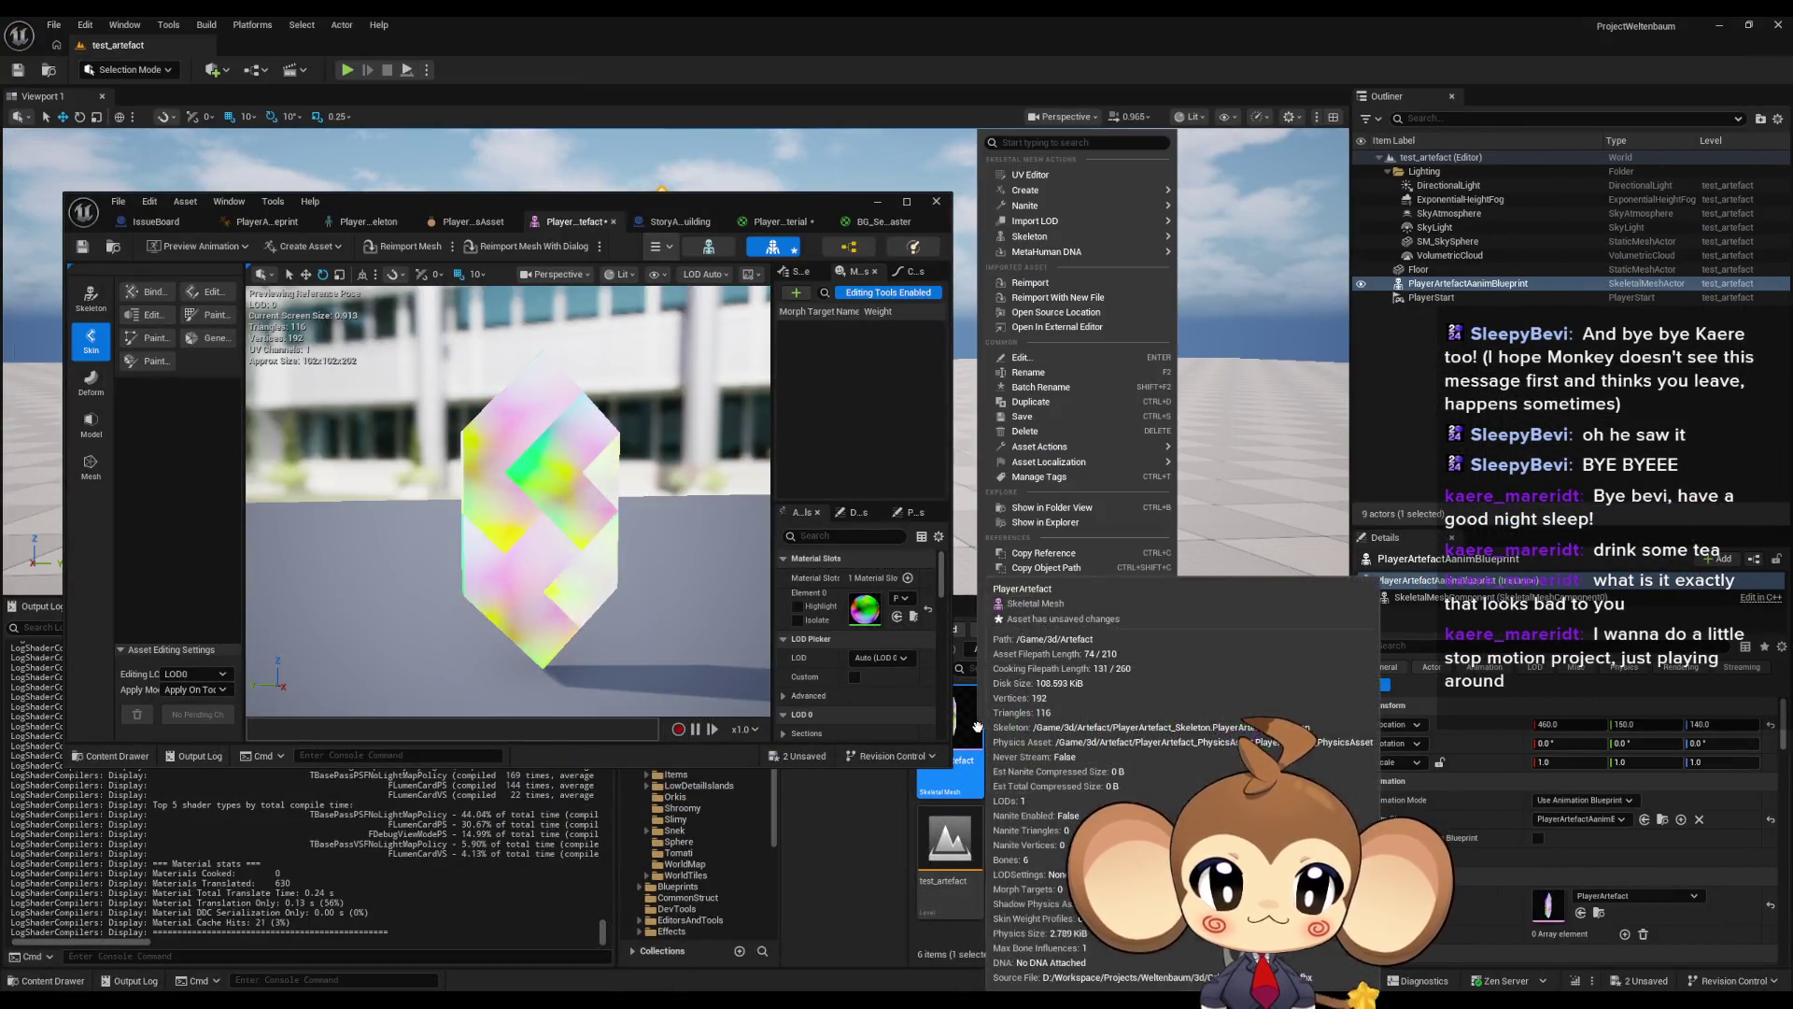
left_click(1033, 283)
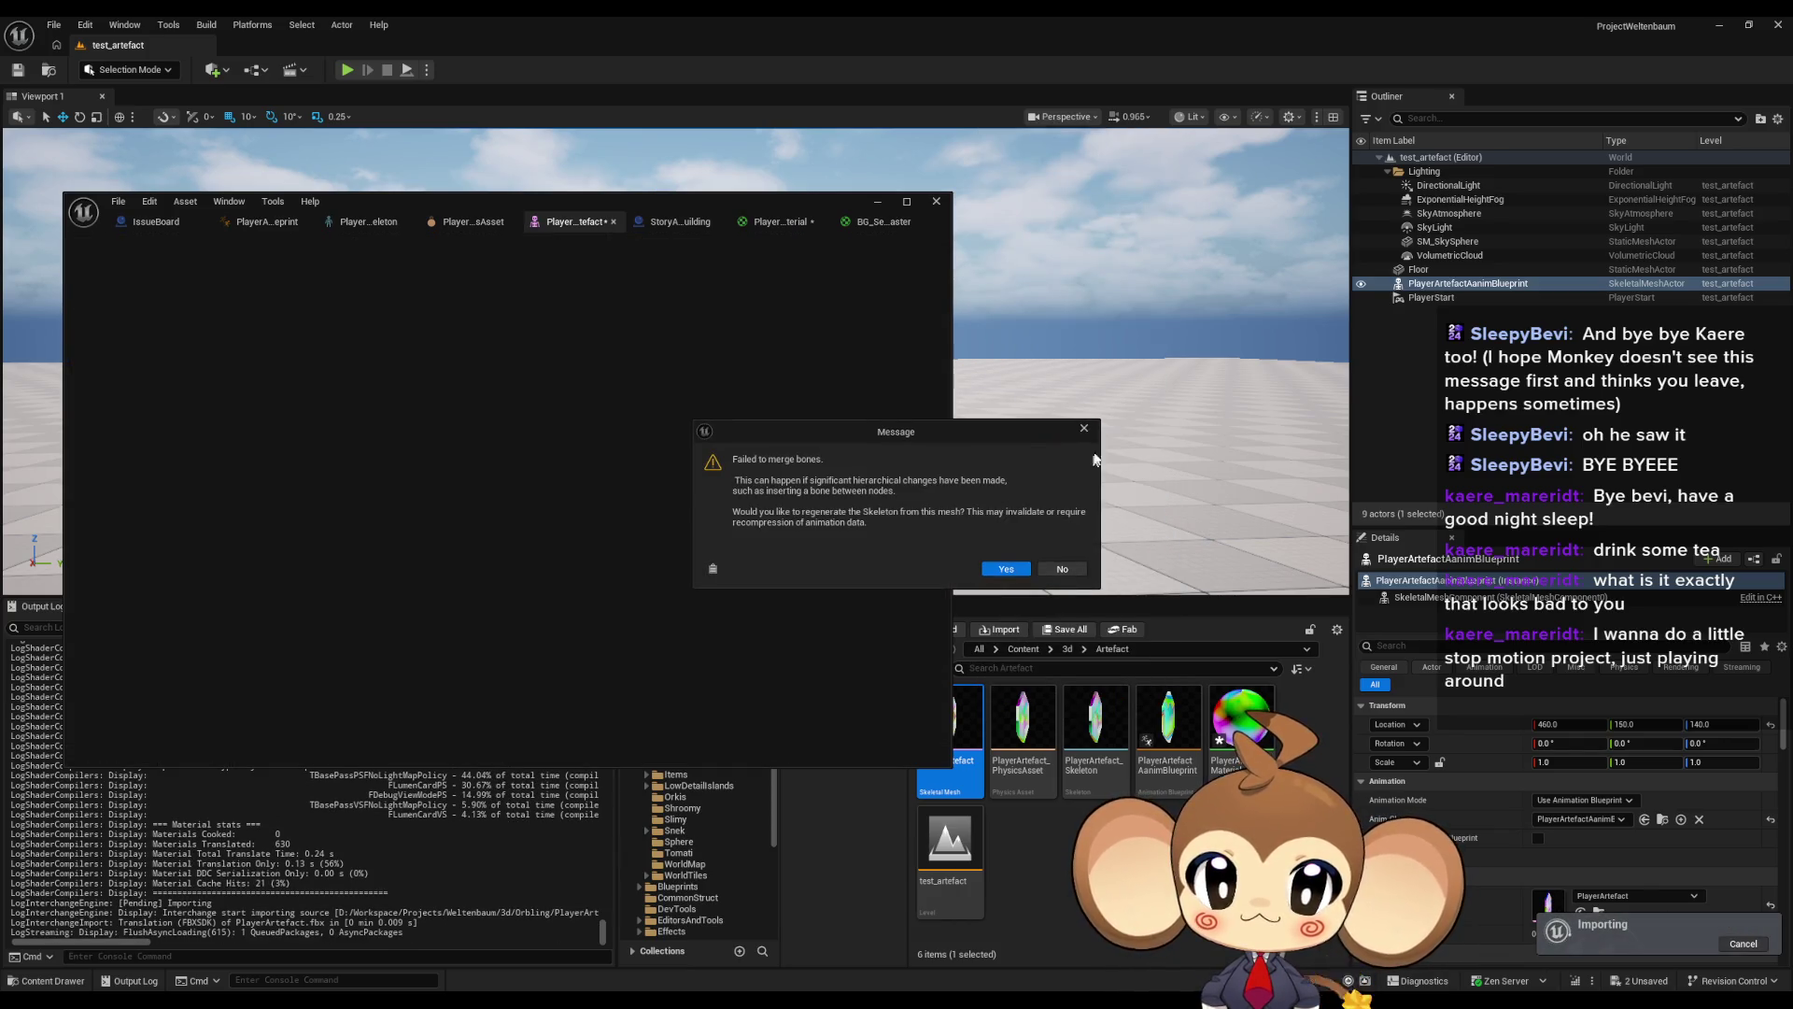
left_click(1006, 569)
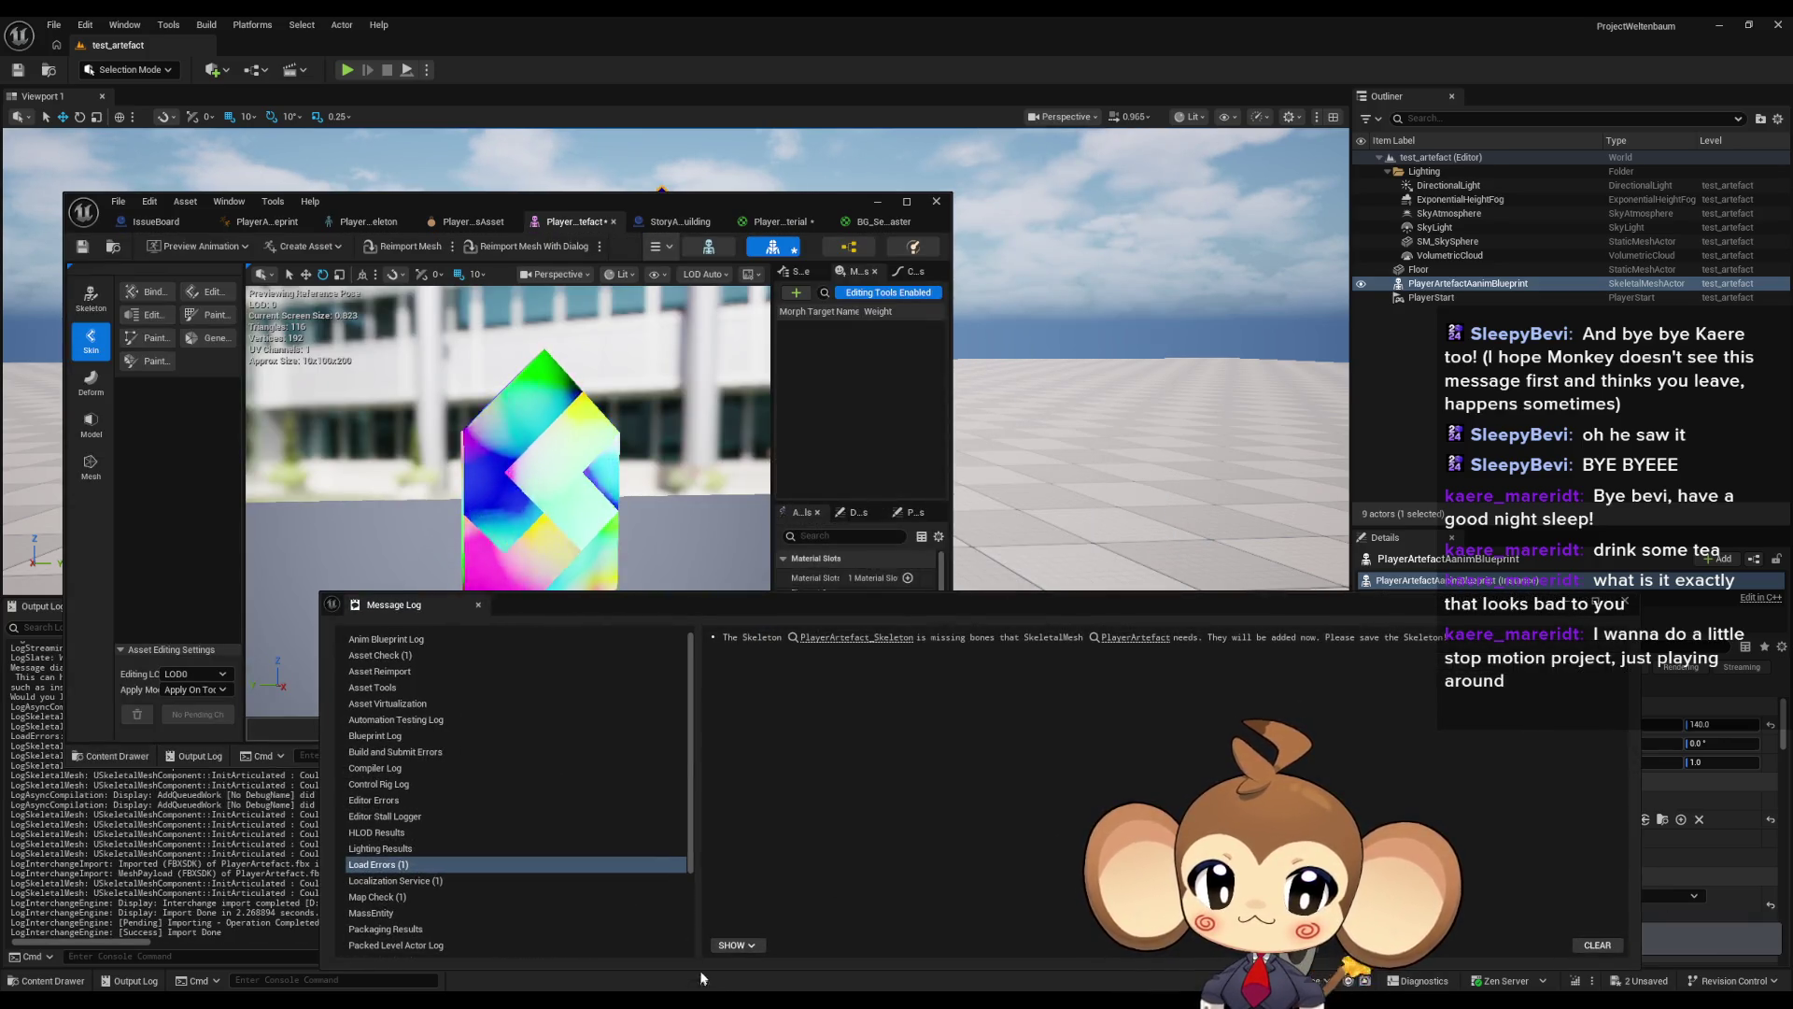
key("alt+Tab")
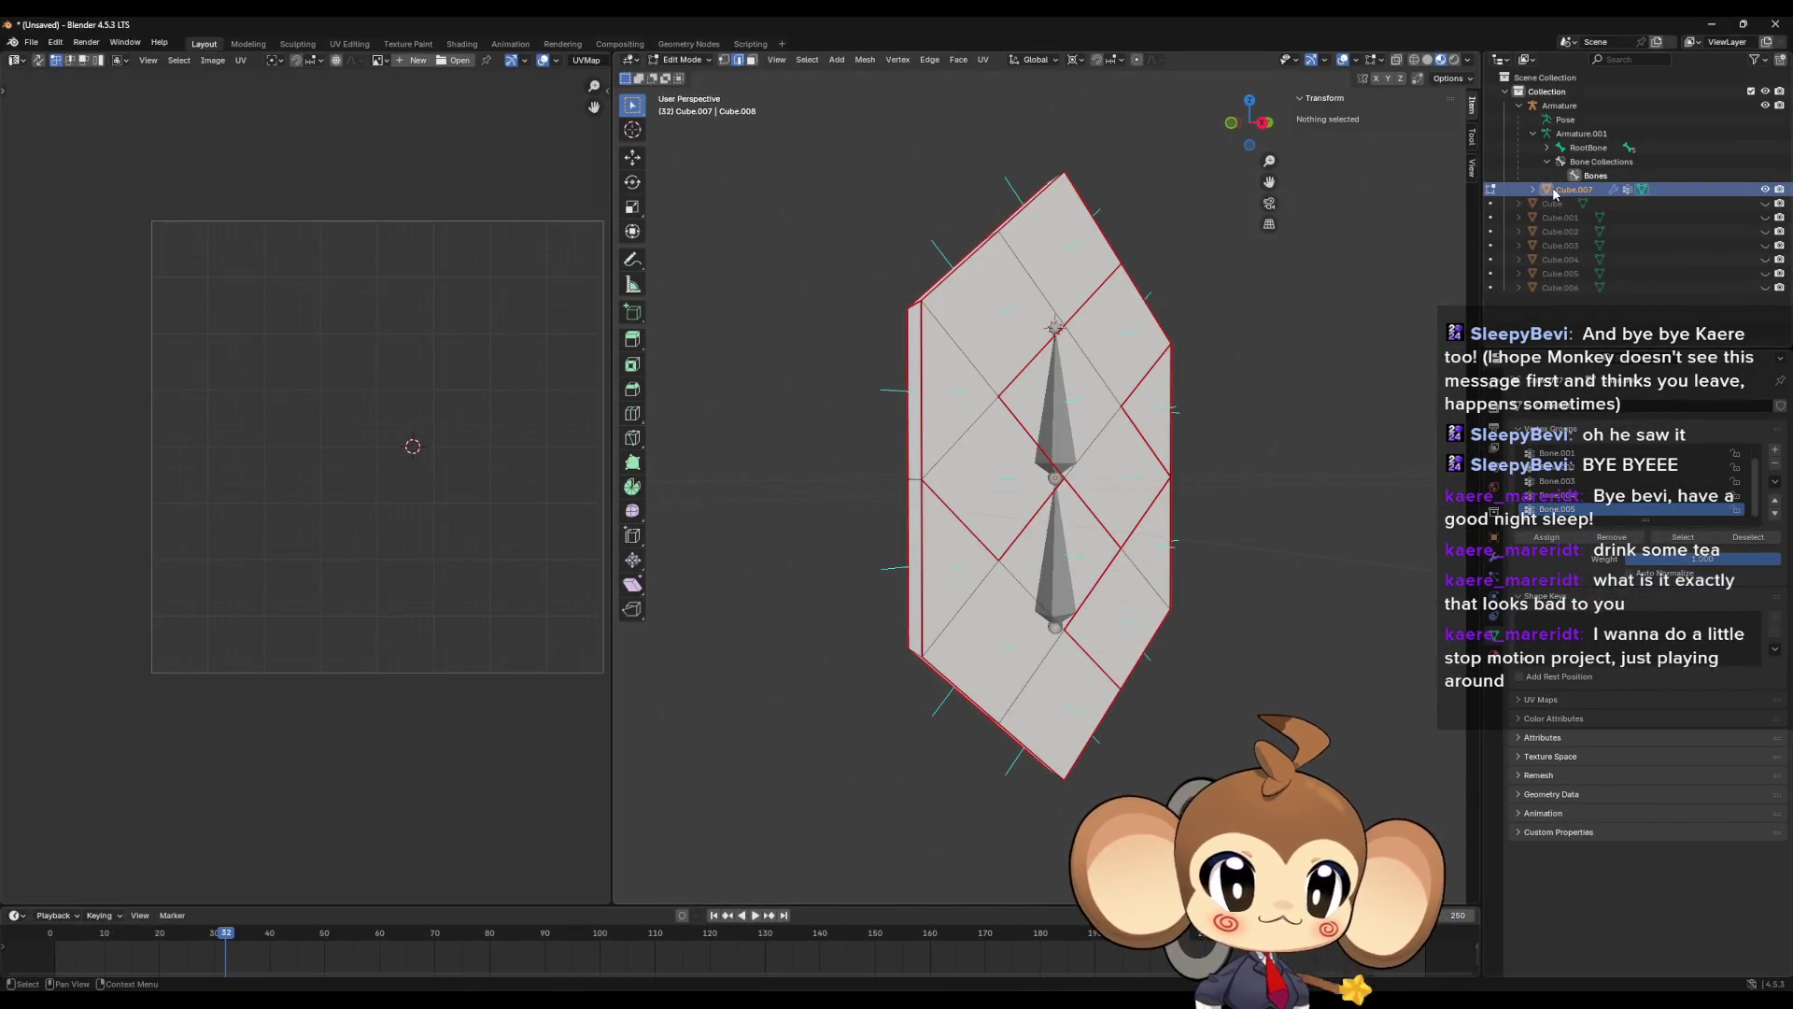
- Return to Object Mode and select both the Armature and Cube.007
left_click(1566, 109)
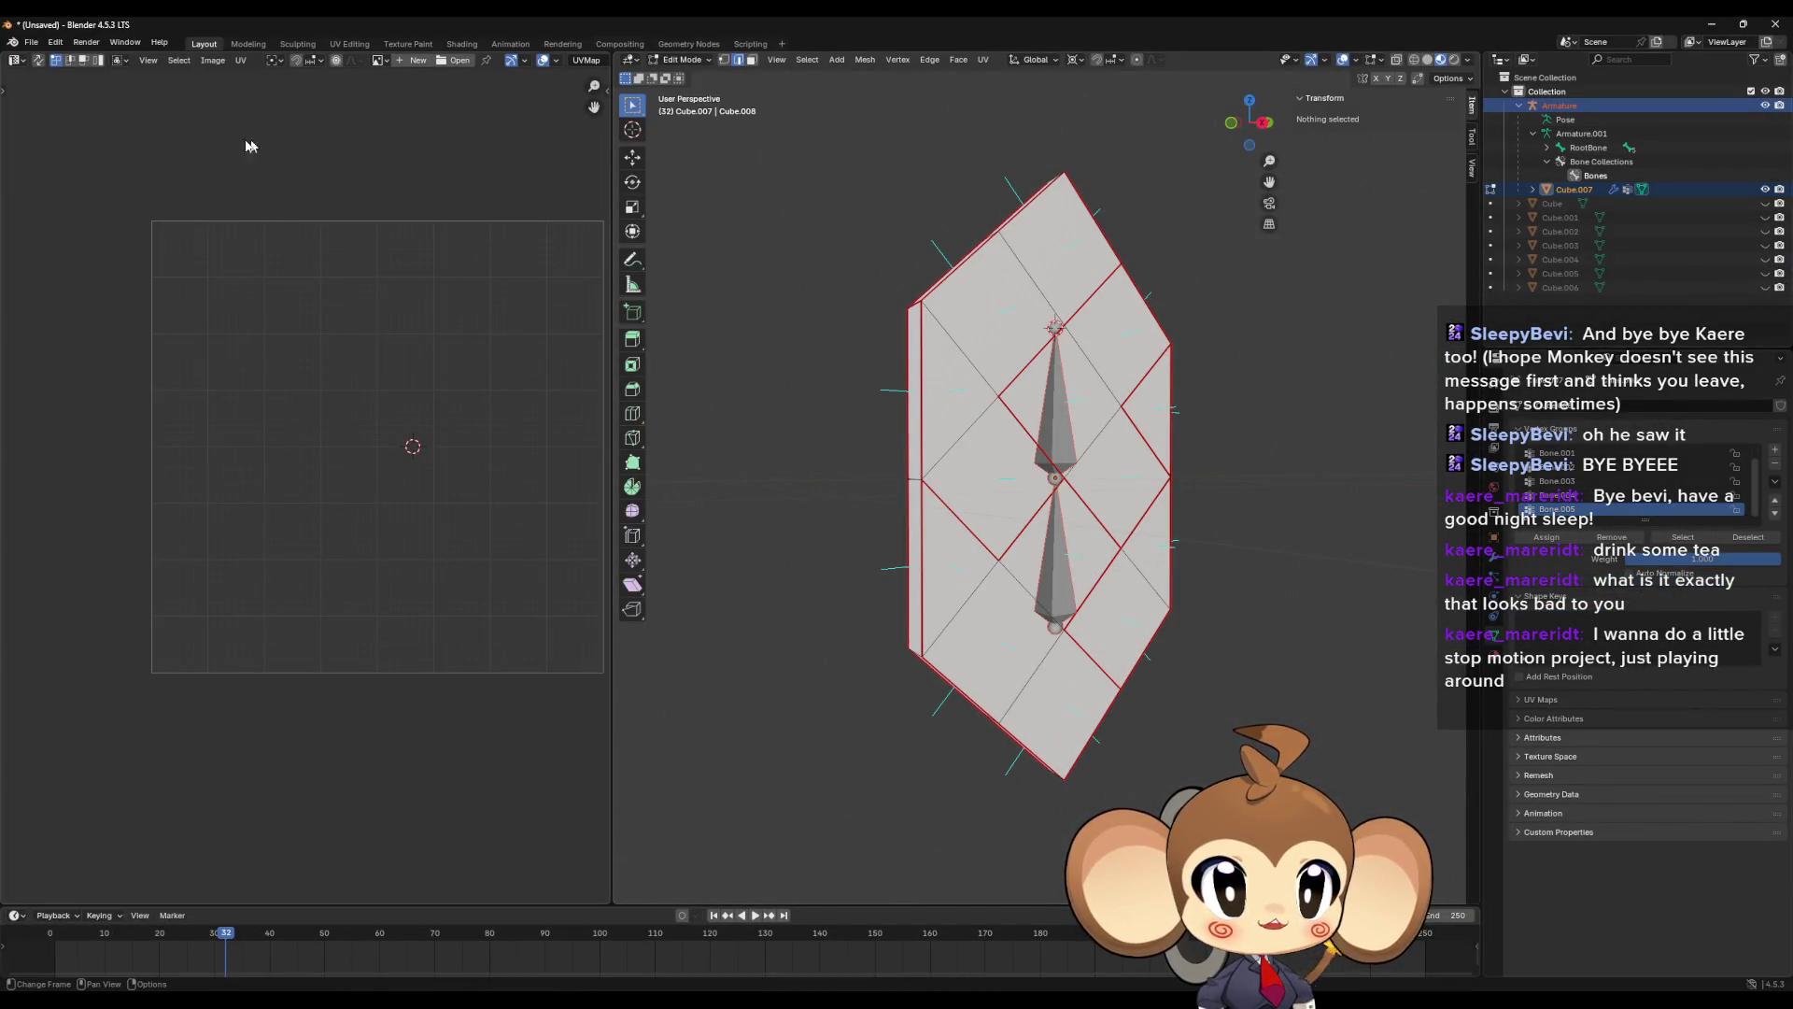
key("Tab")
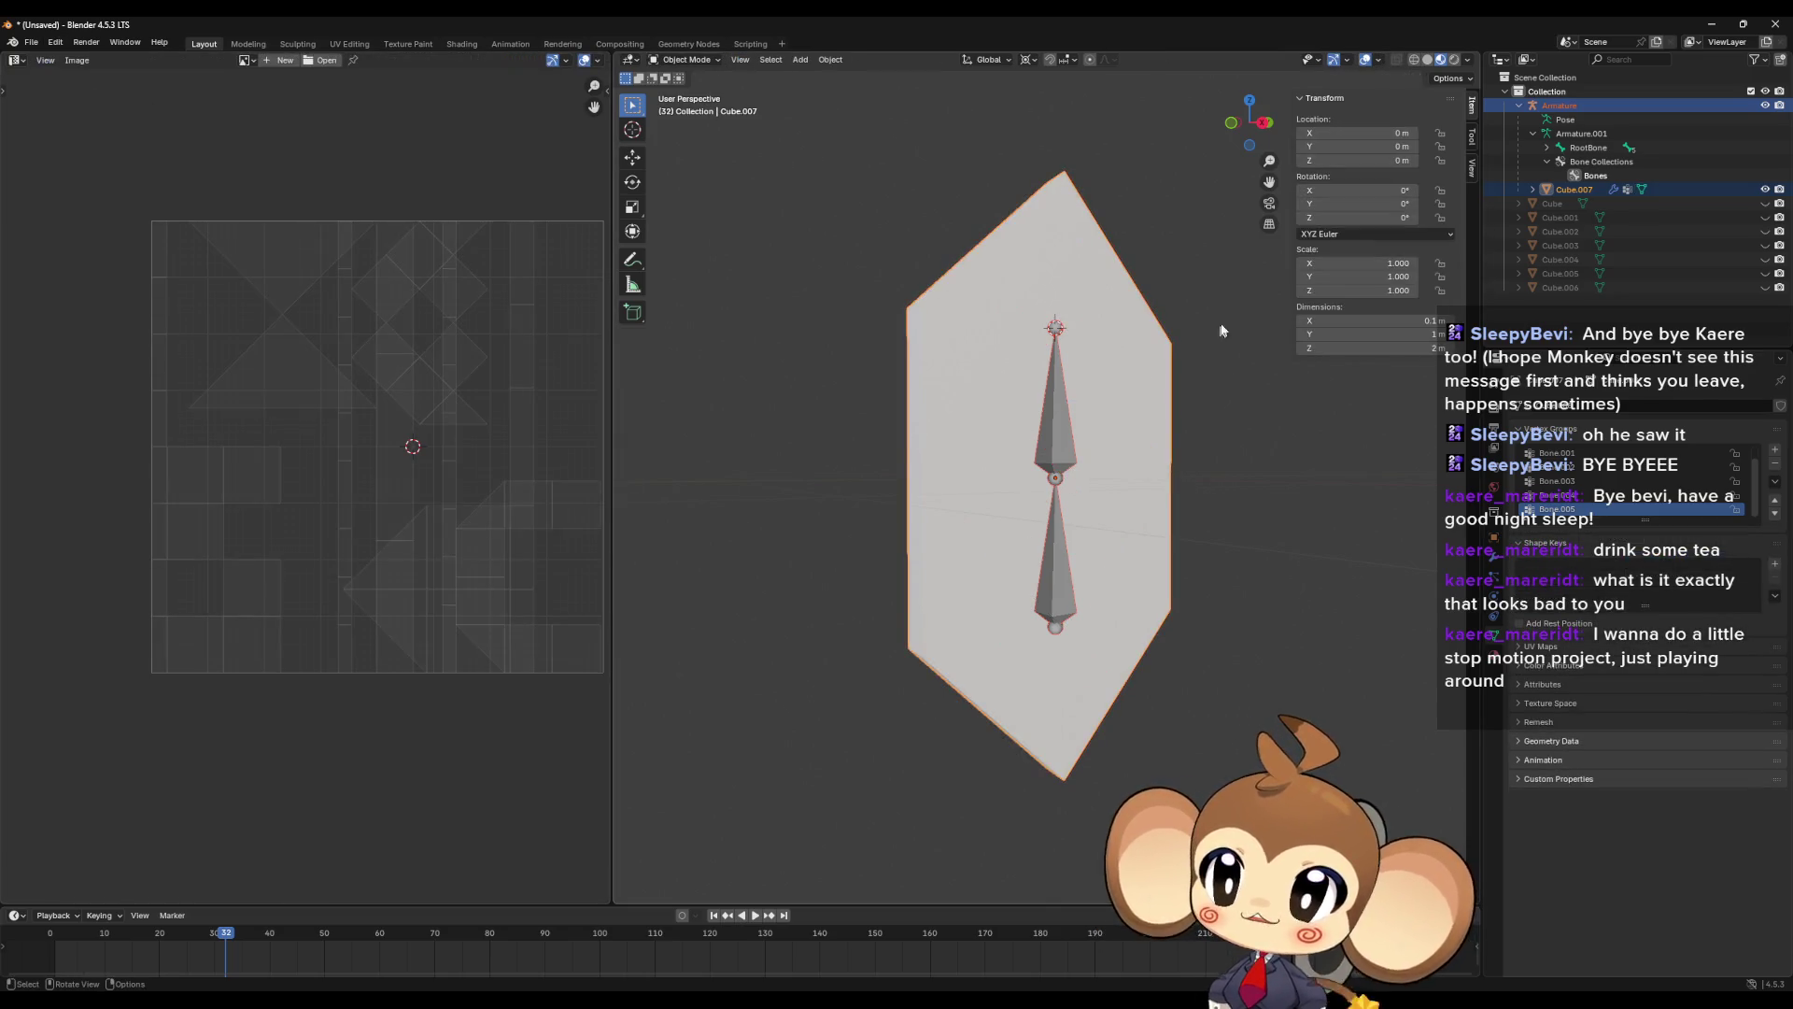
left_click(1585, 176)
left_click(1566, 191)
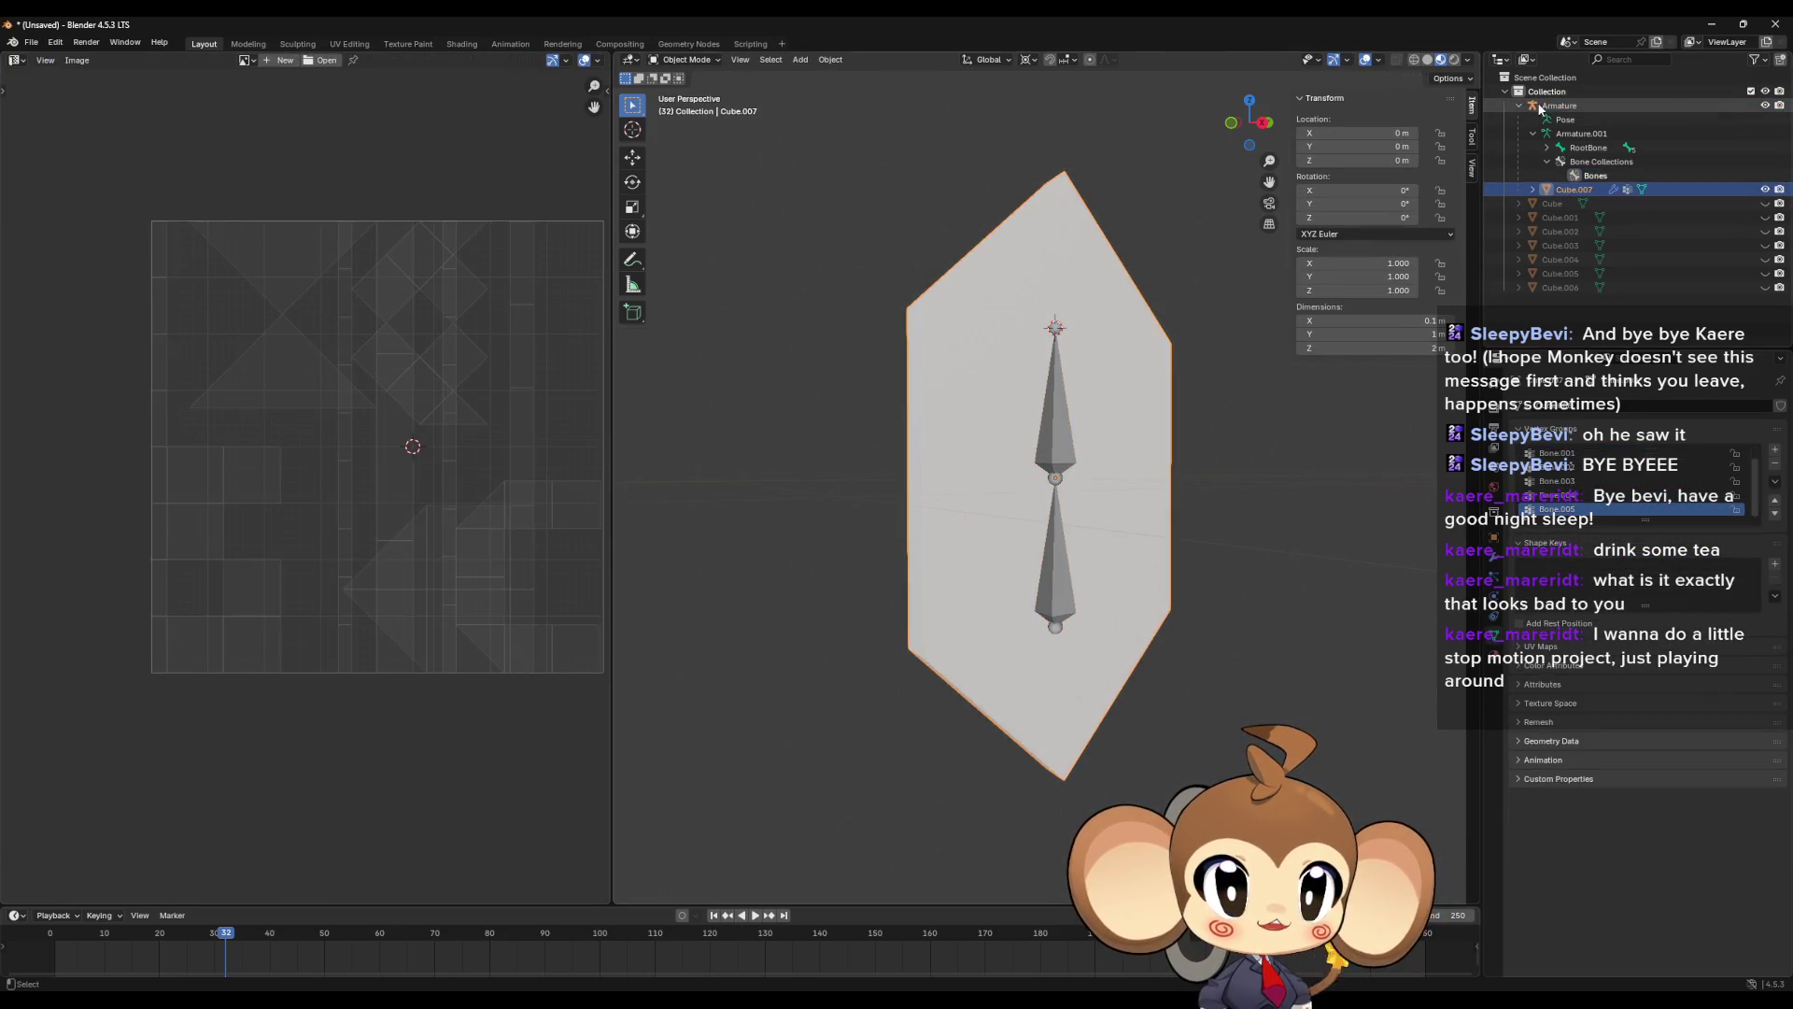
- Export the selection as FBX over PlayerArtefact.fbx and minimise Blender
left_click(35, 43)
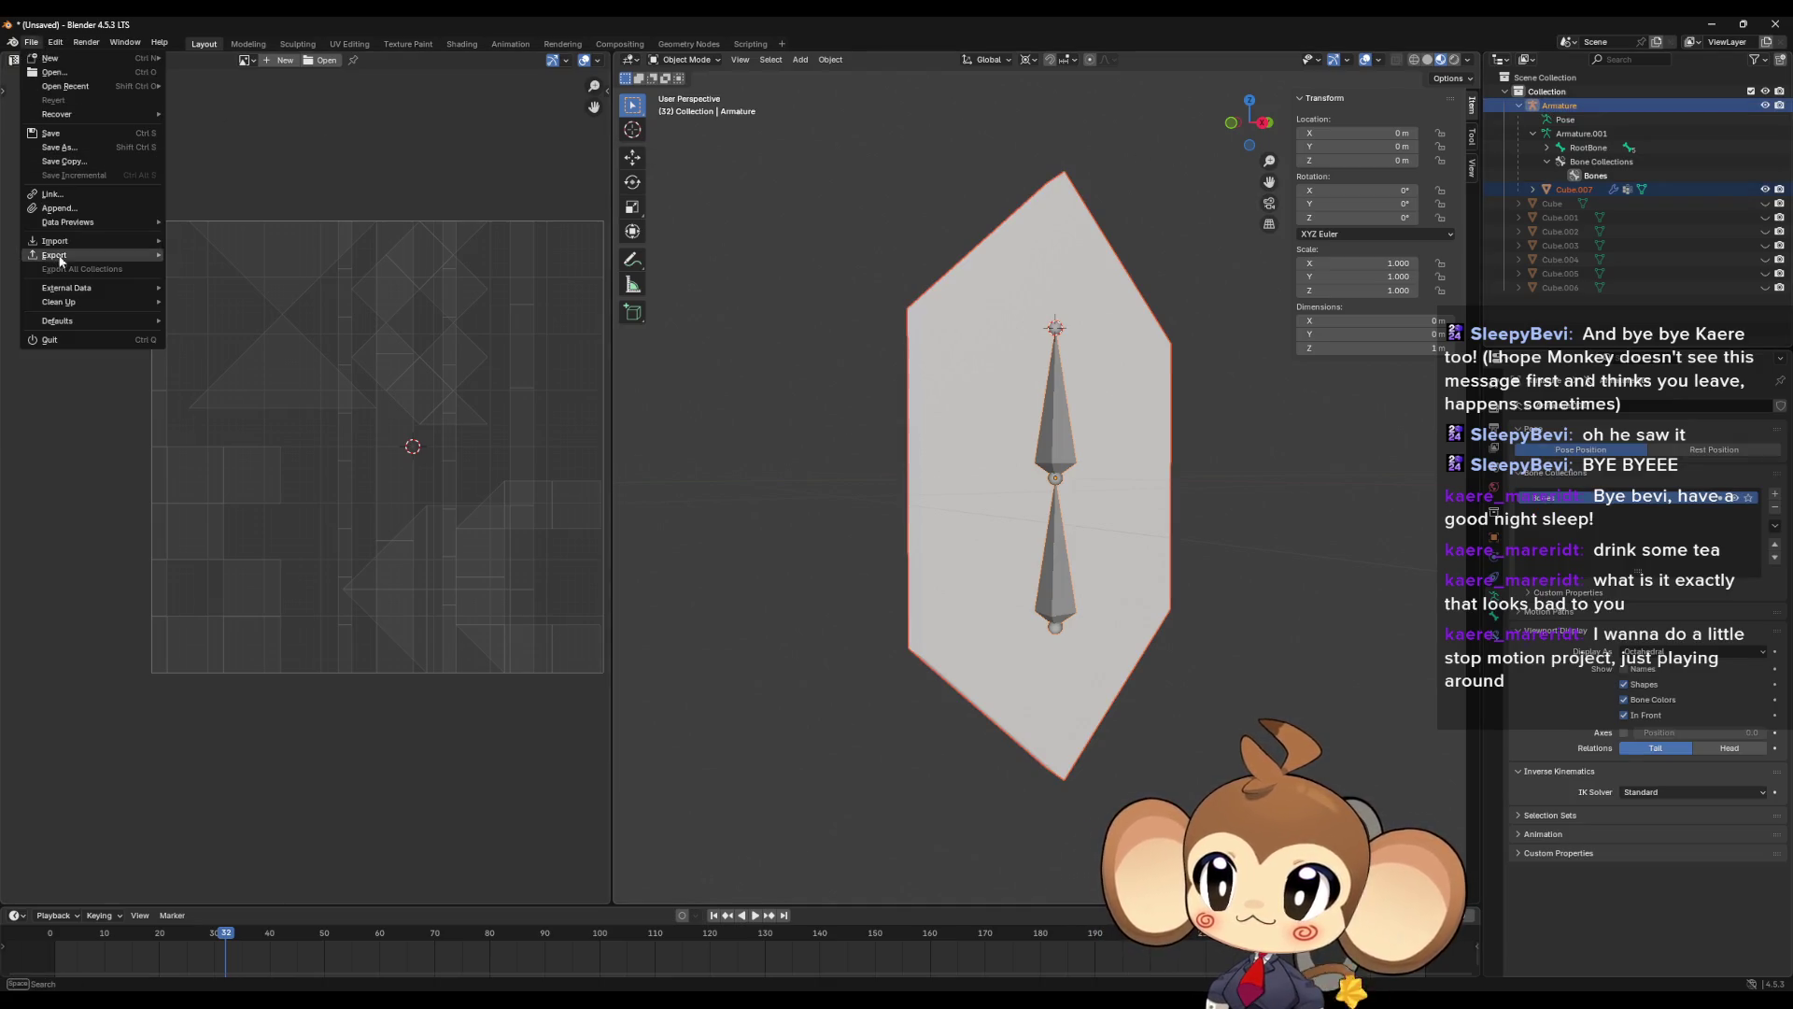
mouse_move(74, 254)
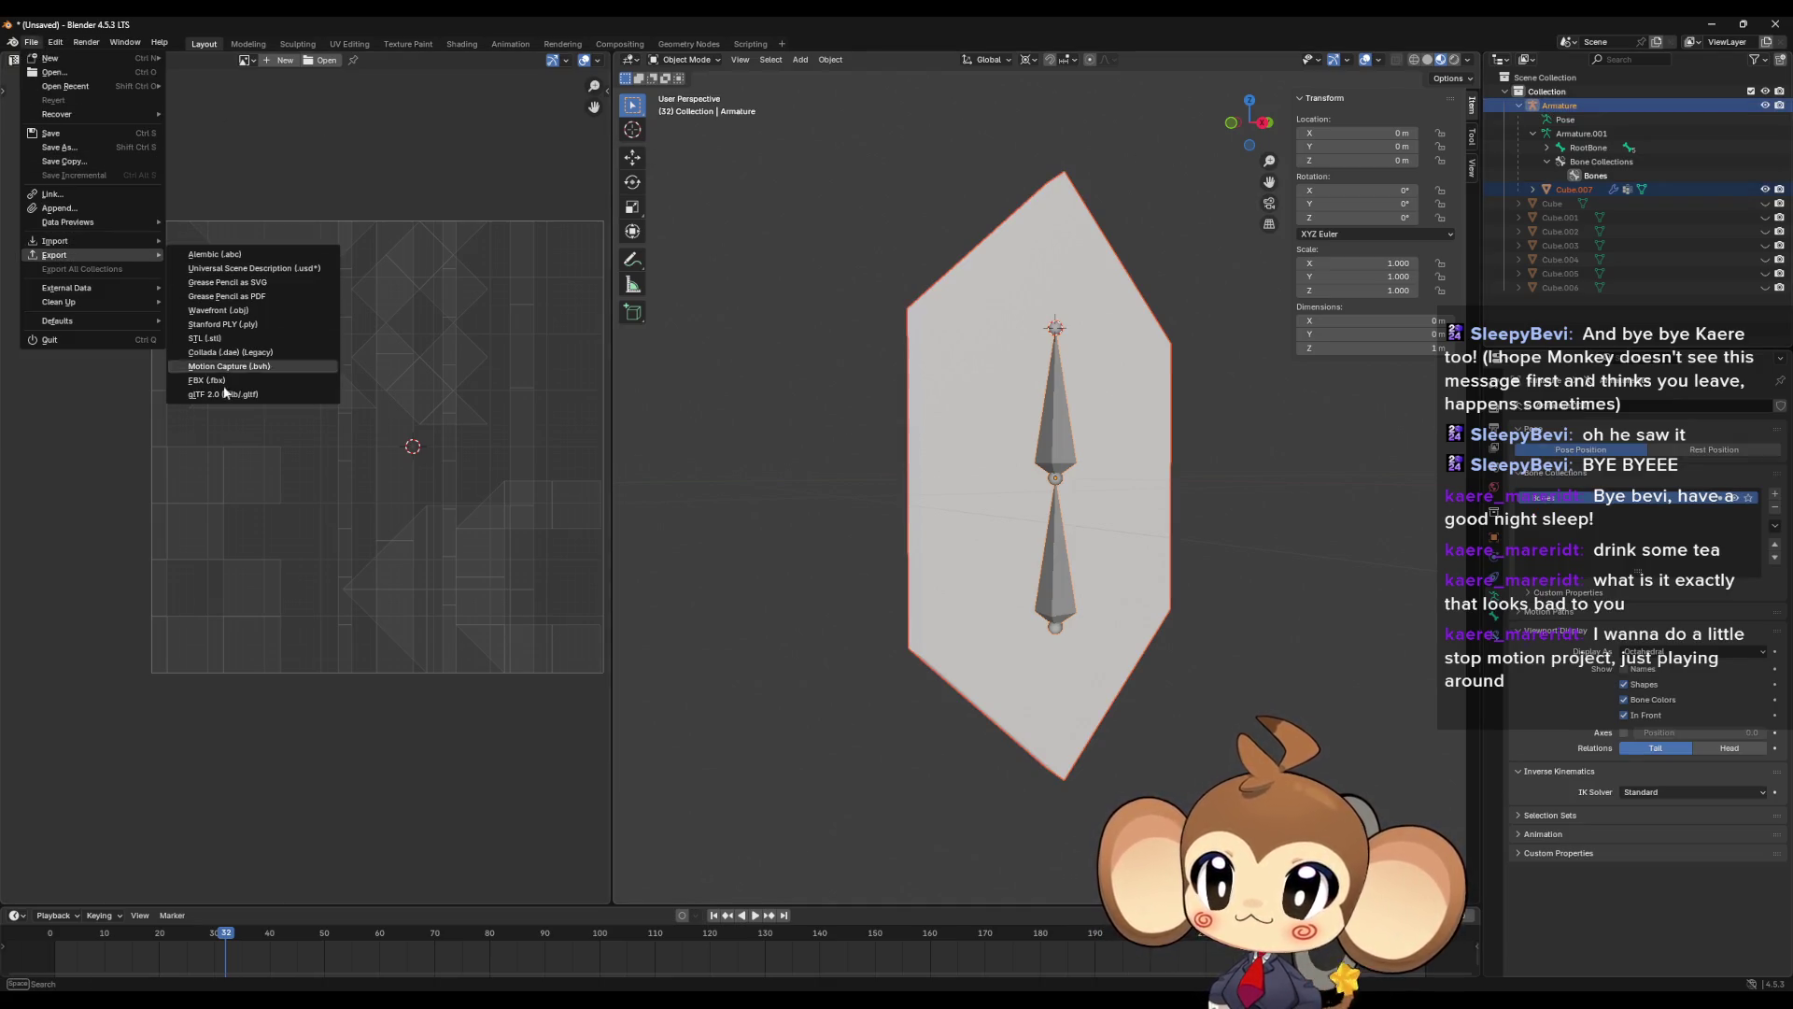
left_click(207, 381)
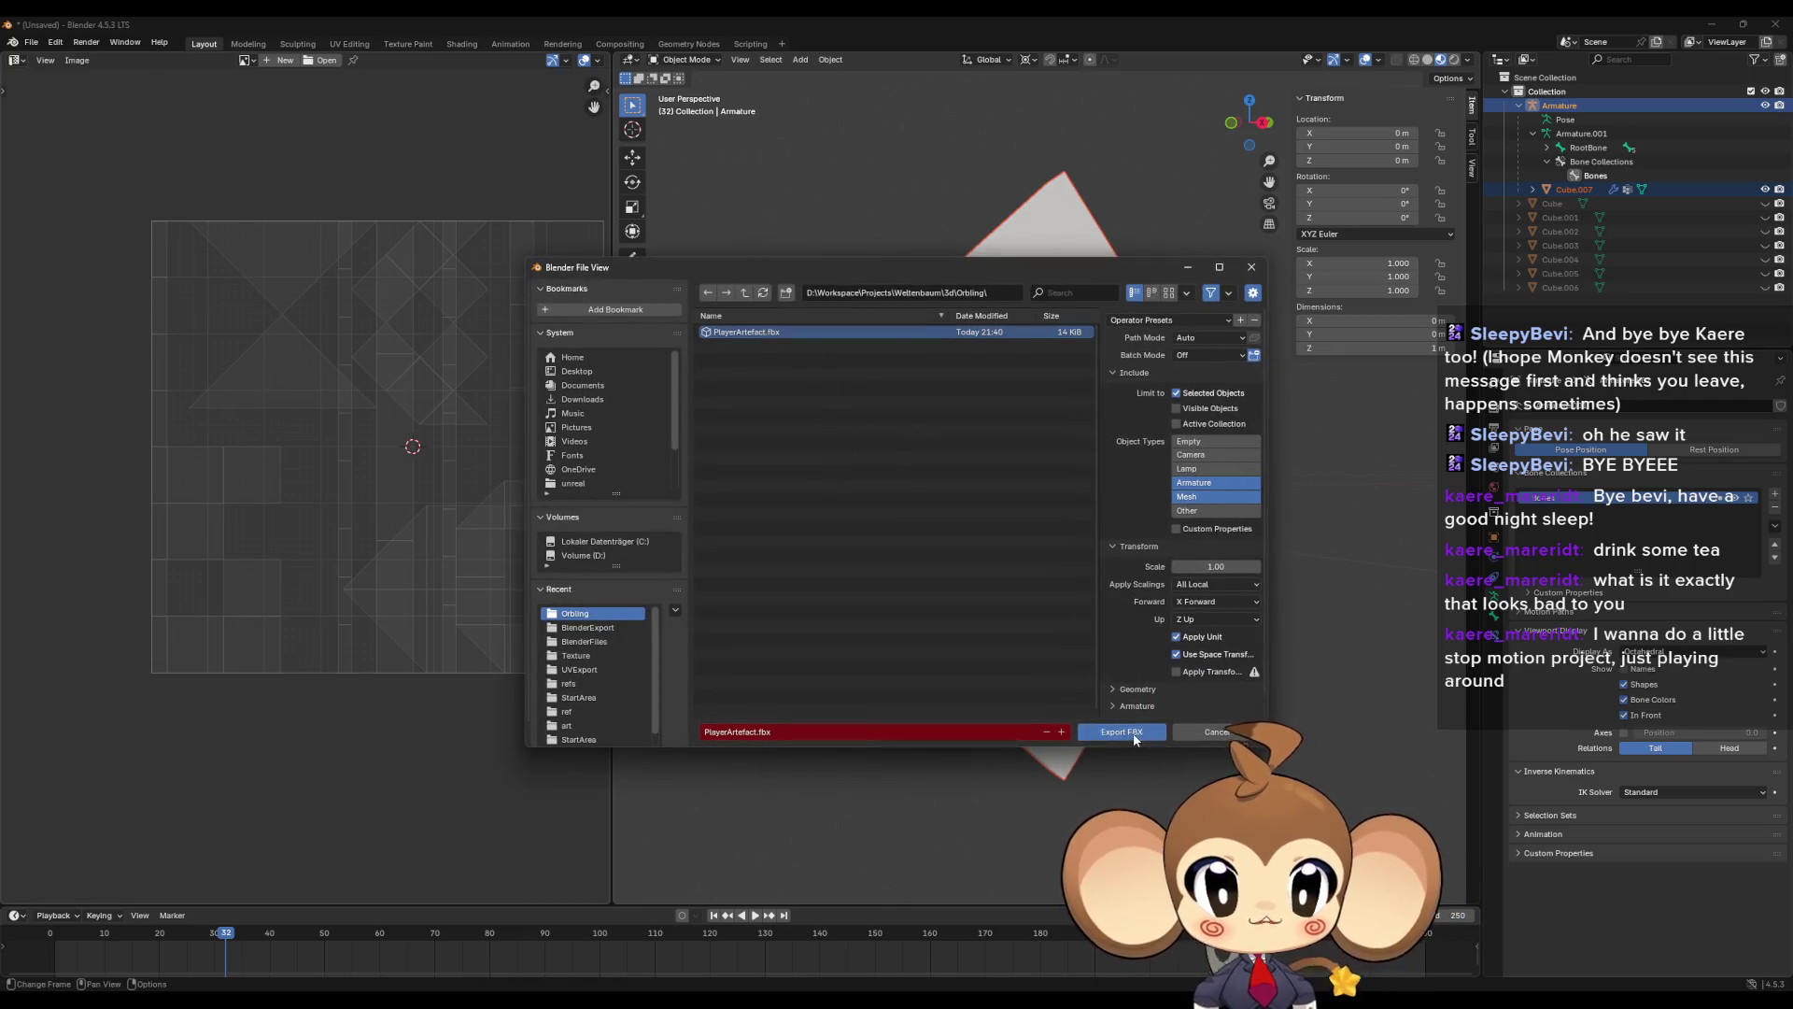
left_click(1134, 735)
left_click(1711, 23)
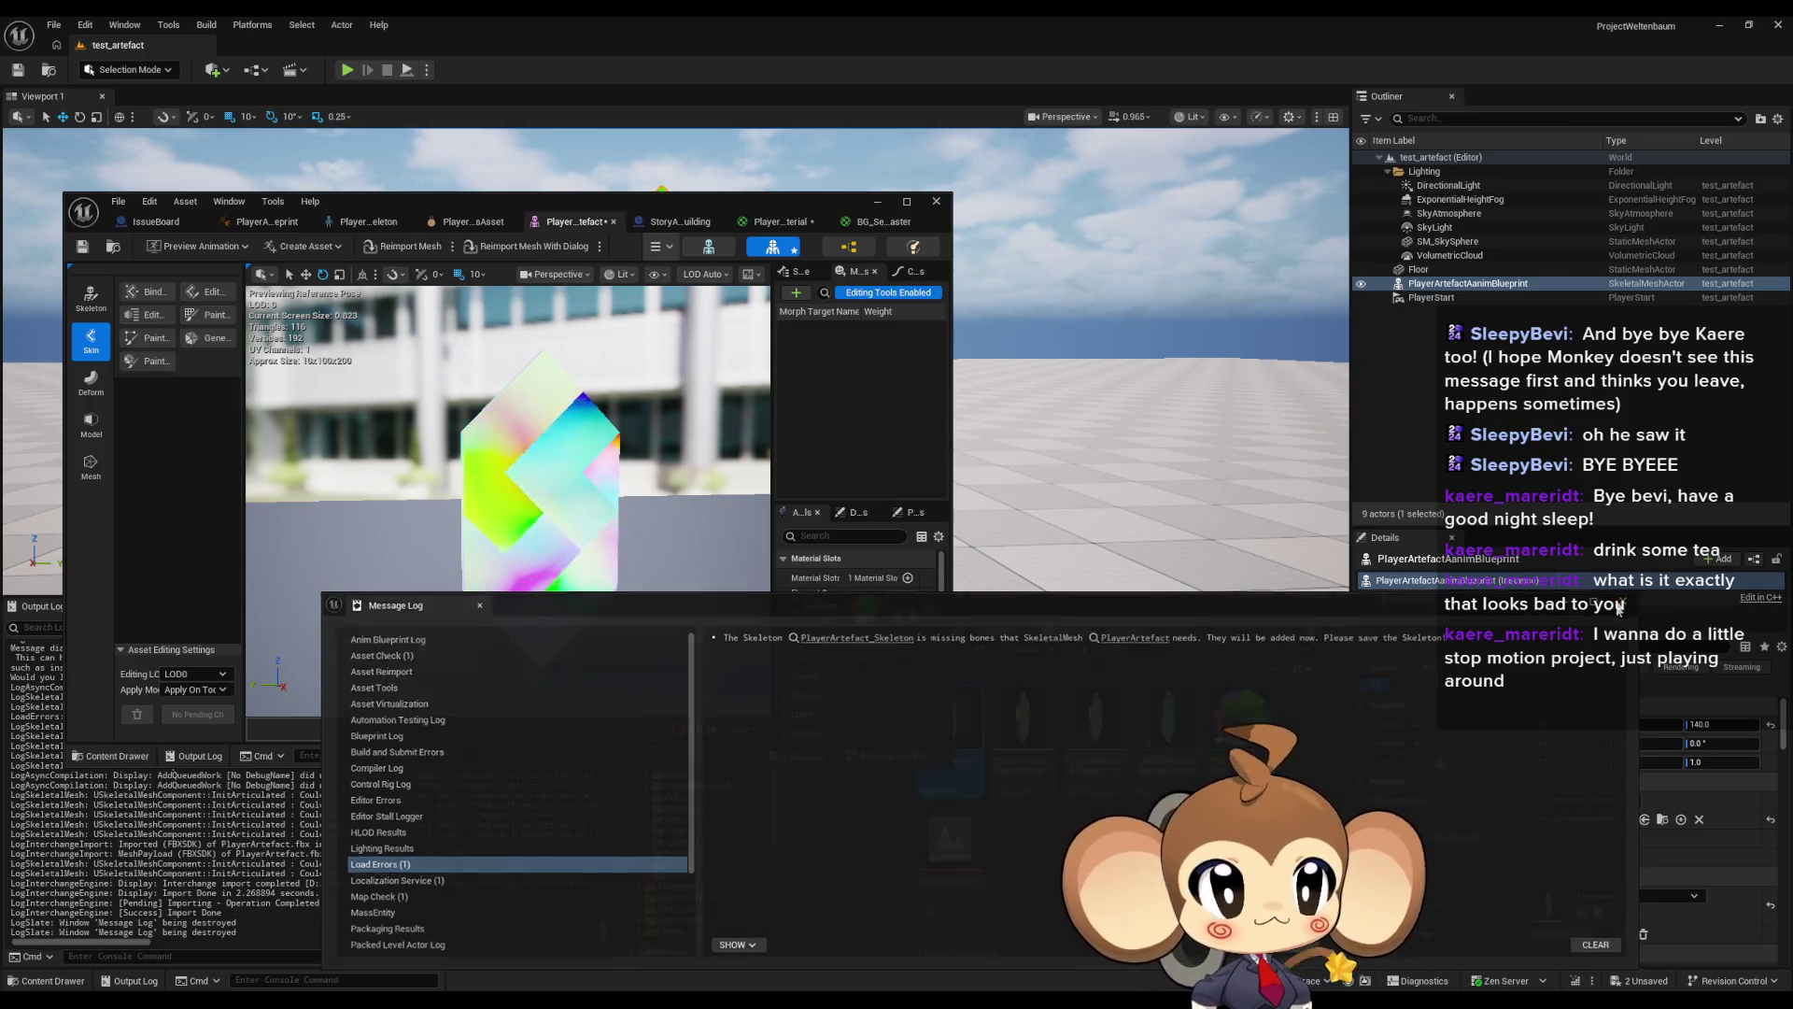
- Close the Message Log and reimport the PlayerArtefact mesh from the new FBX
left_click(478, 605)
right_click(967, 738)
mouse_move(1044, 452)
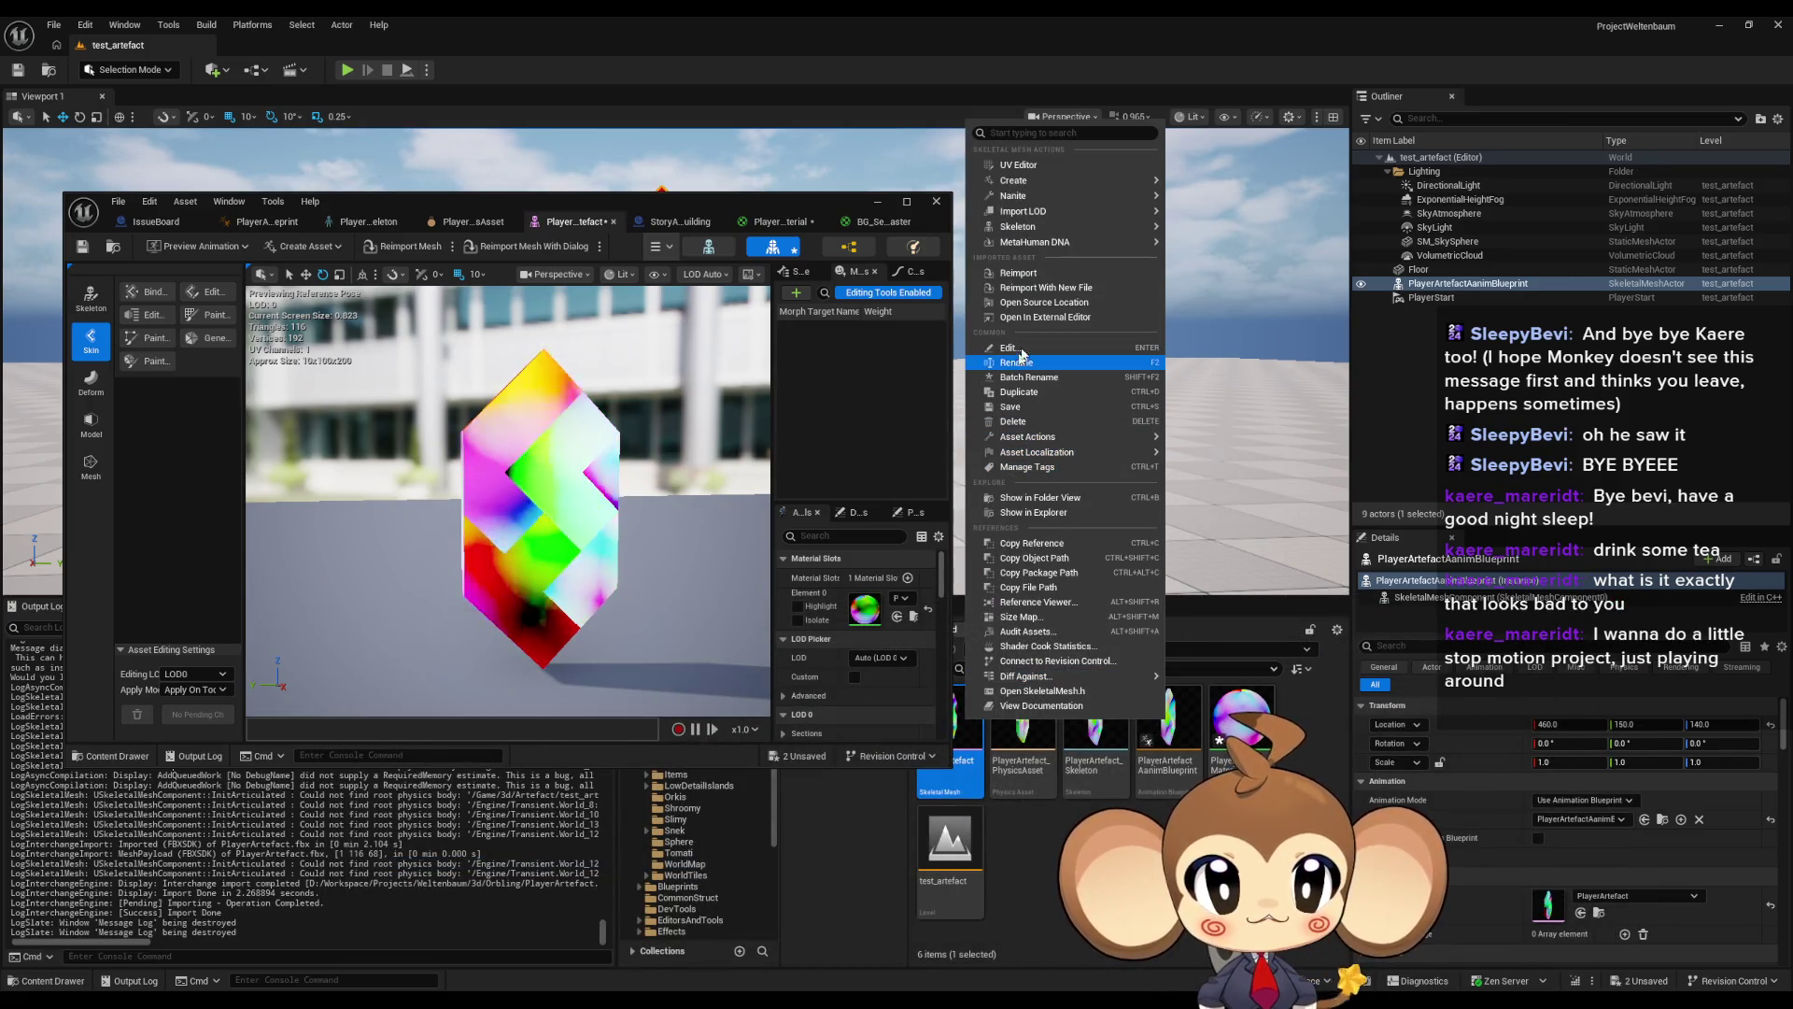
left_click(1018, 273)
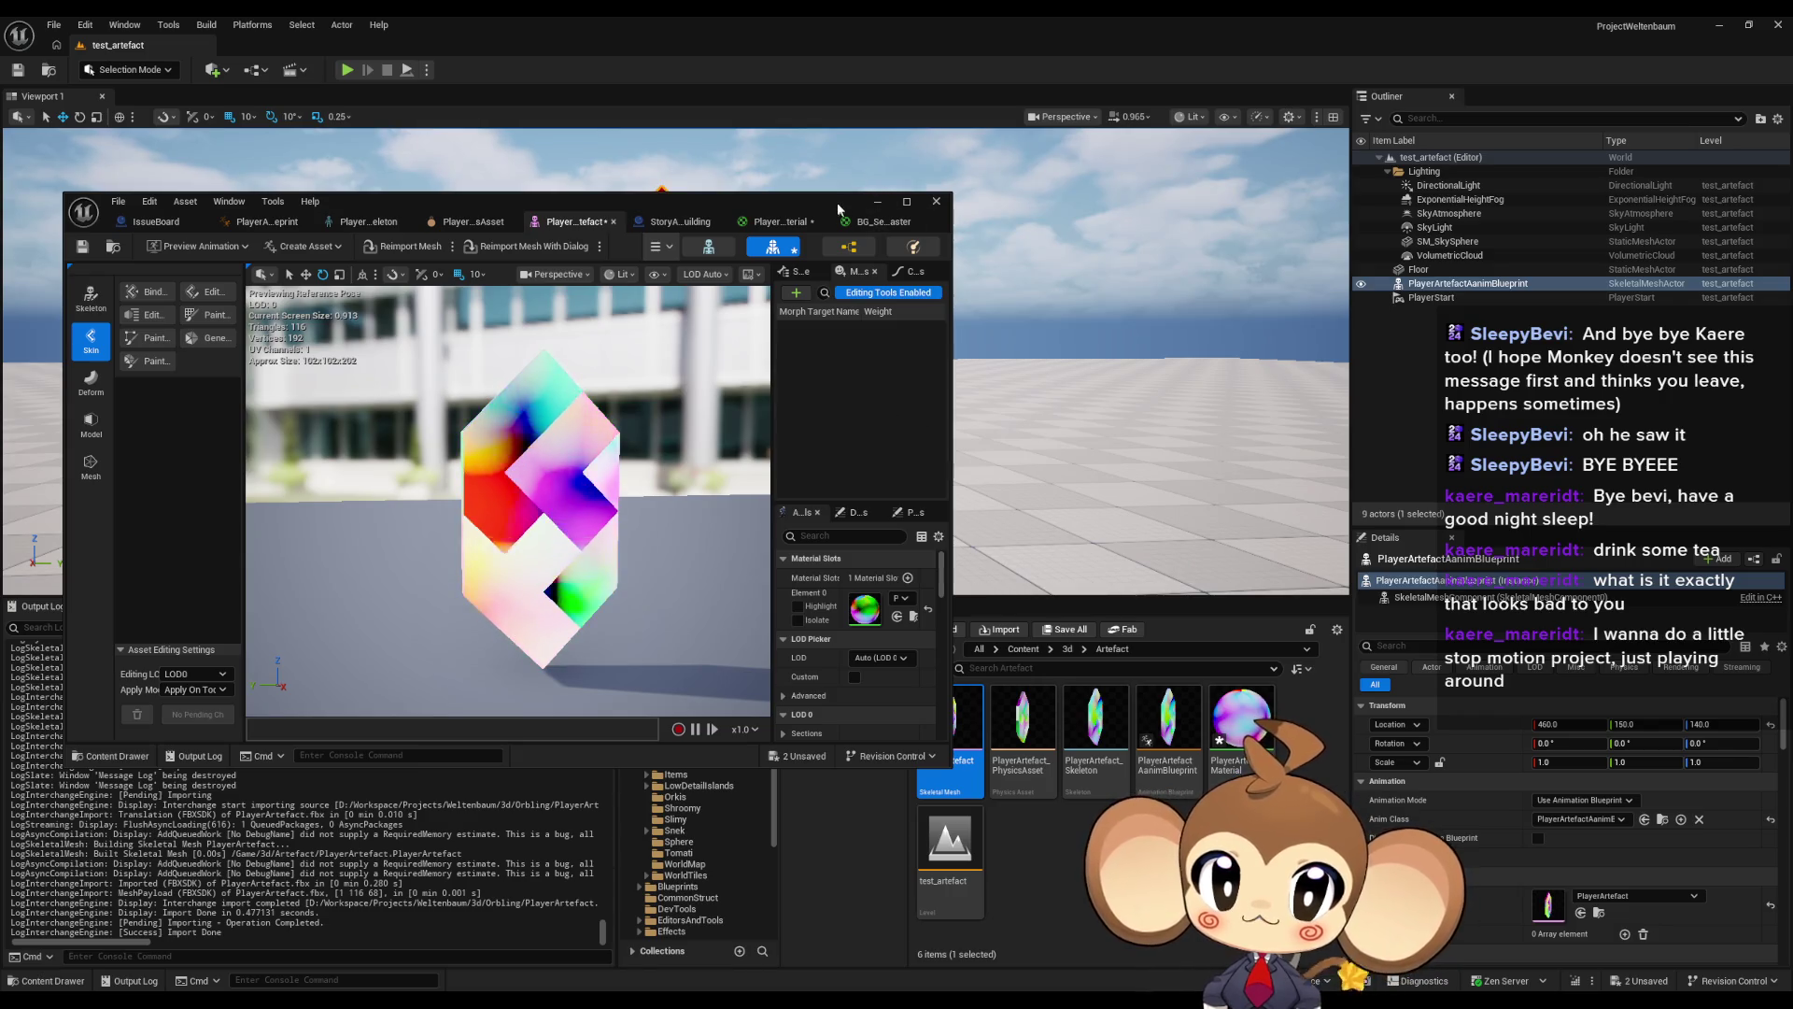
left_click(869, 200)
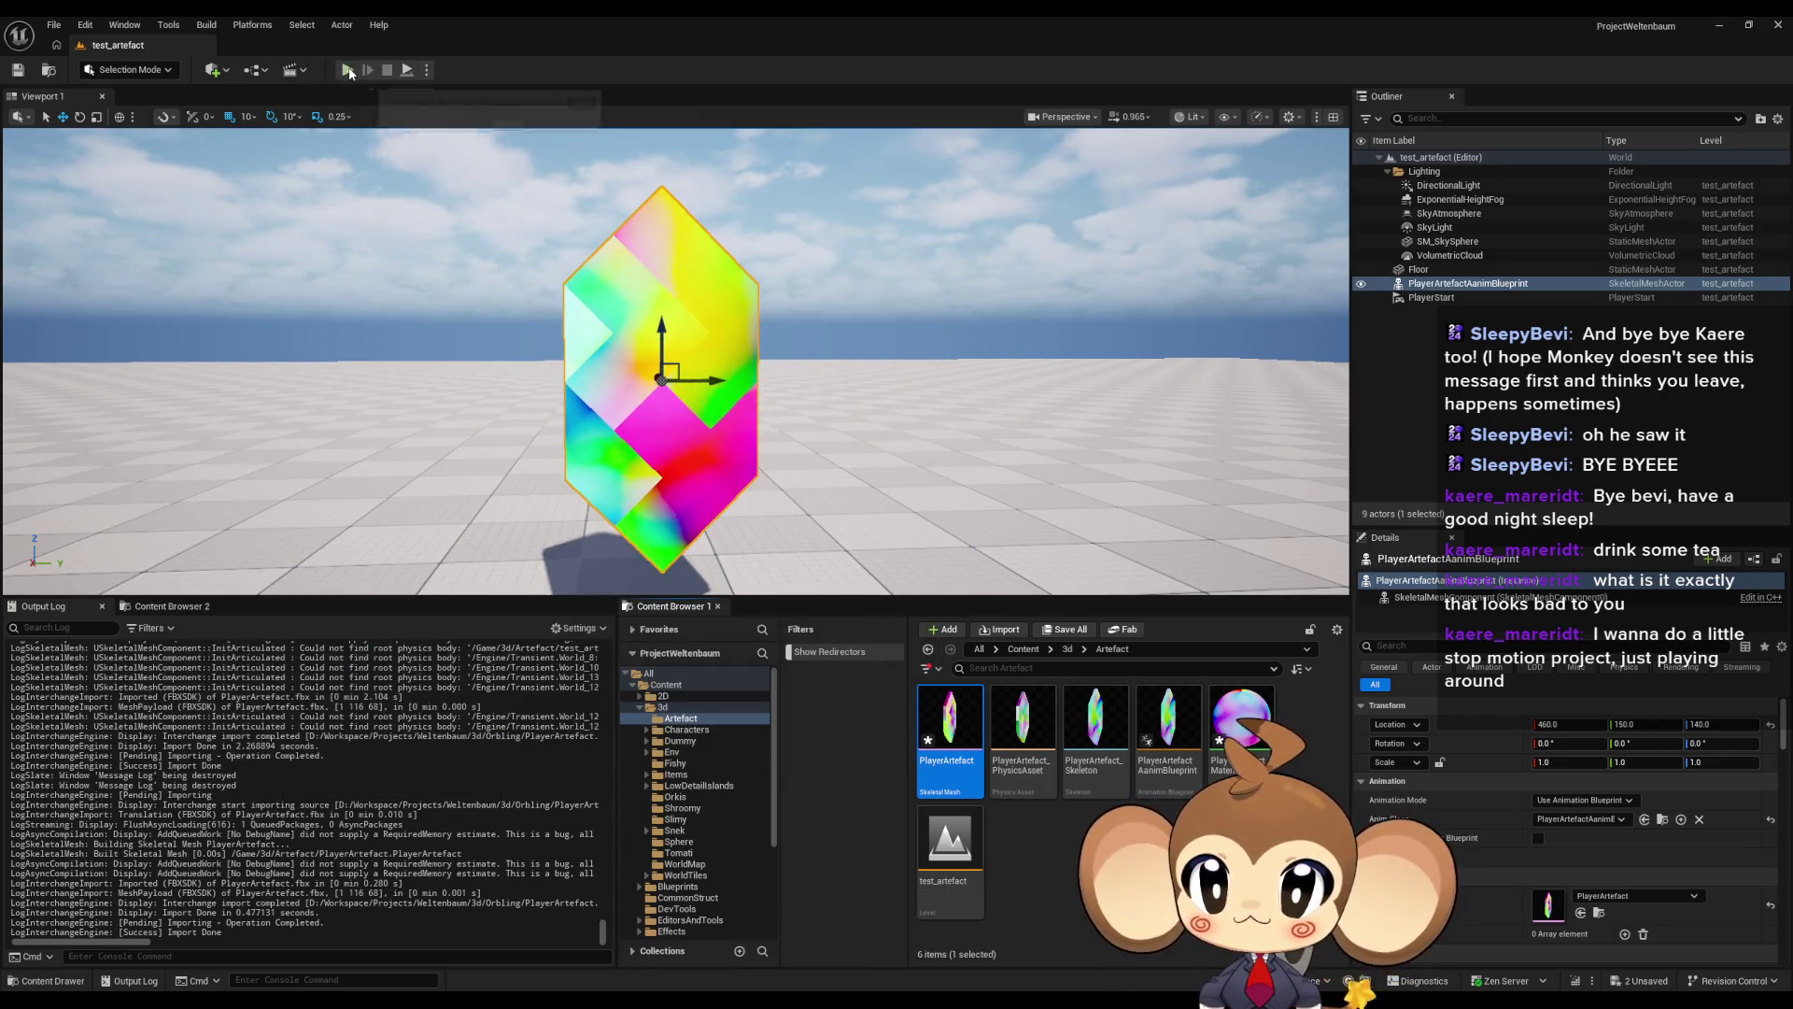
- Play-test the level, then stop and focus the view on the crystal
left_click(349, 70)
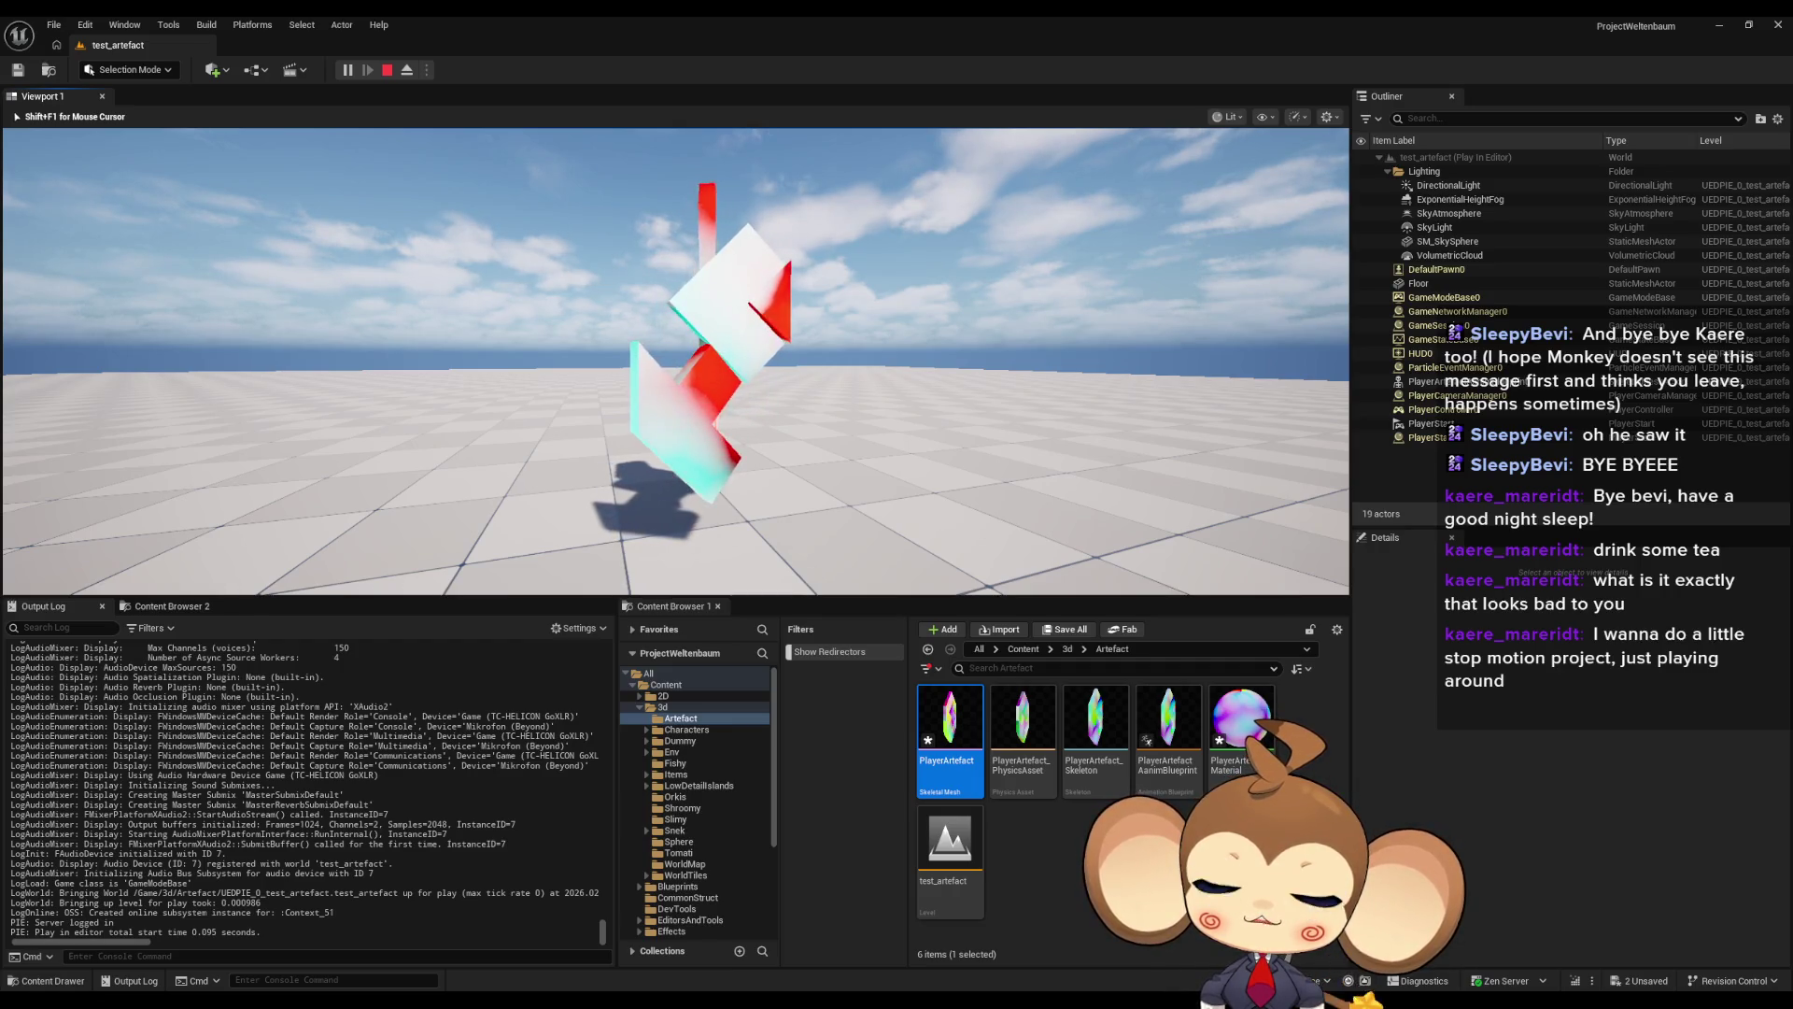
key("Left")
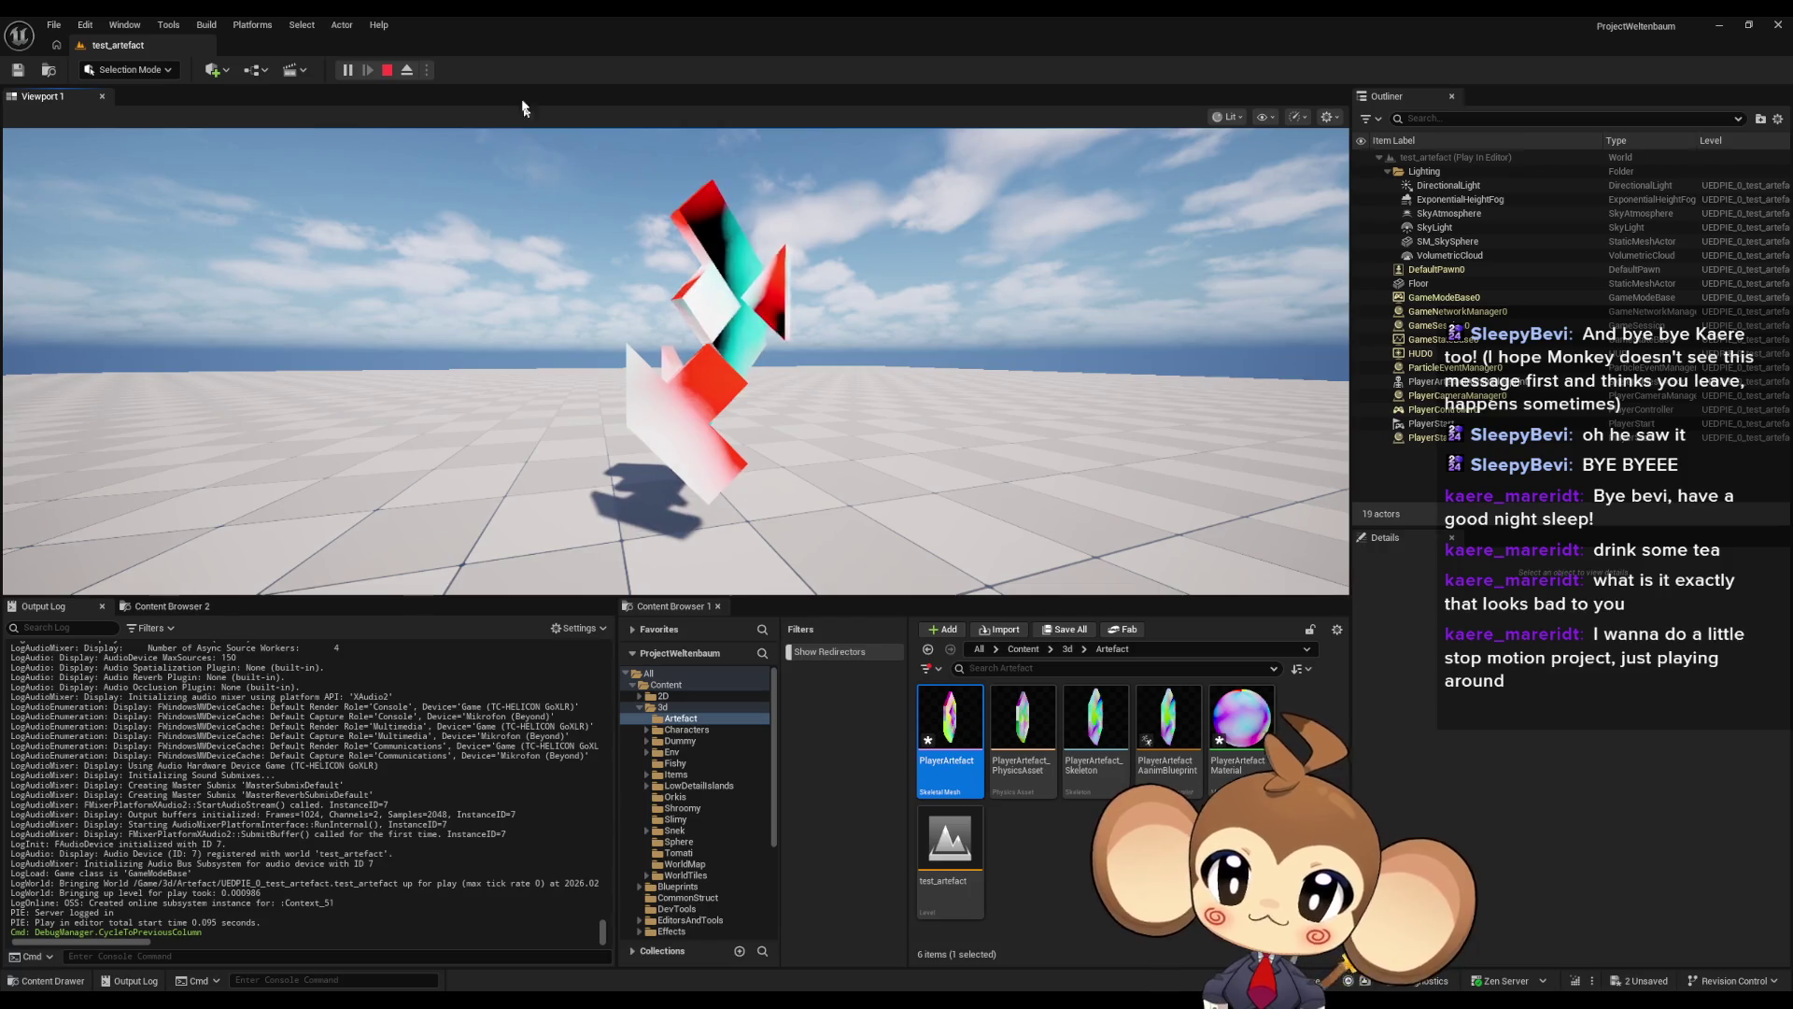
key("Escape")
scroll(783, 382, "down", 10)
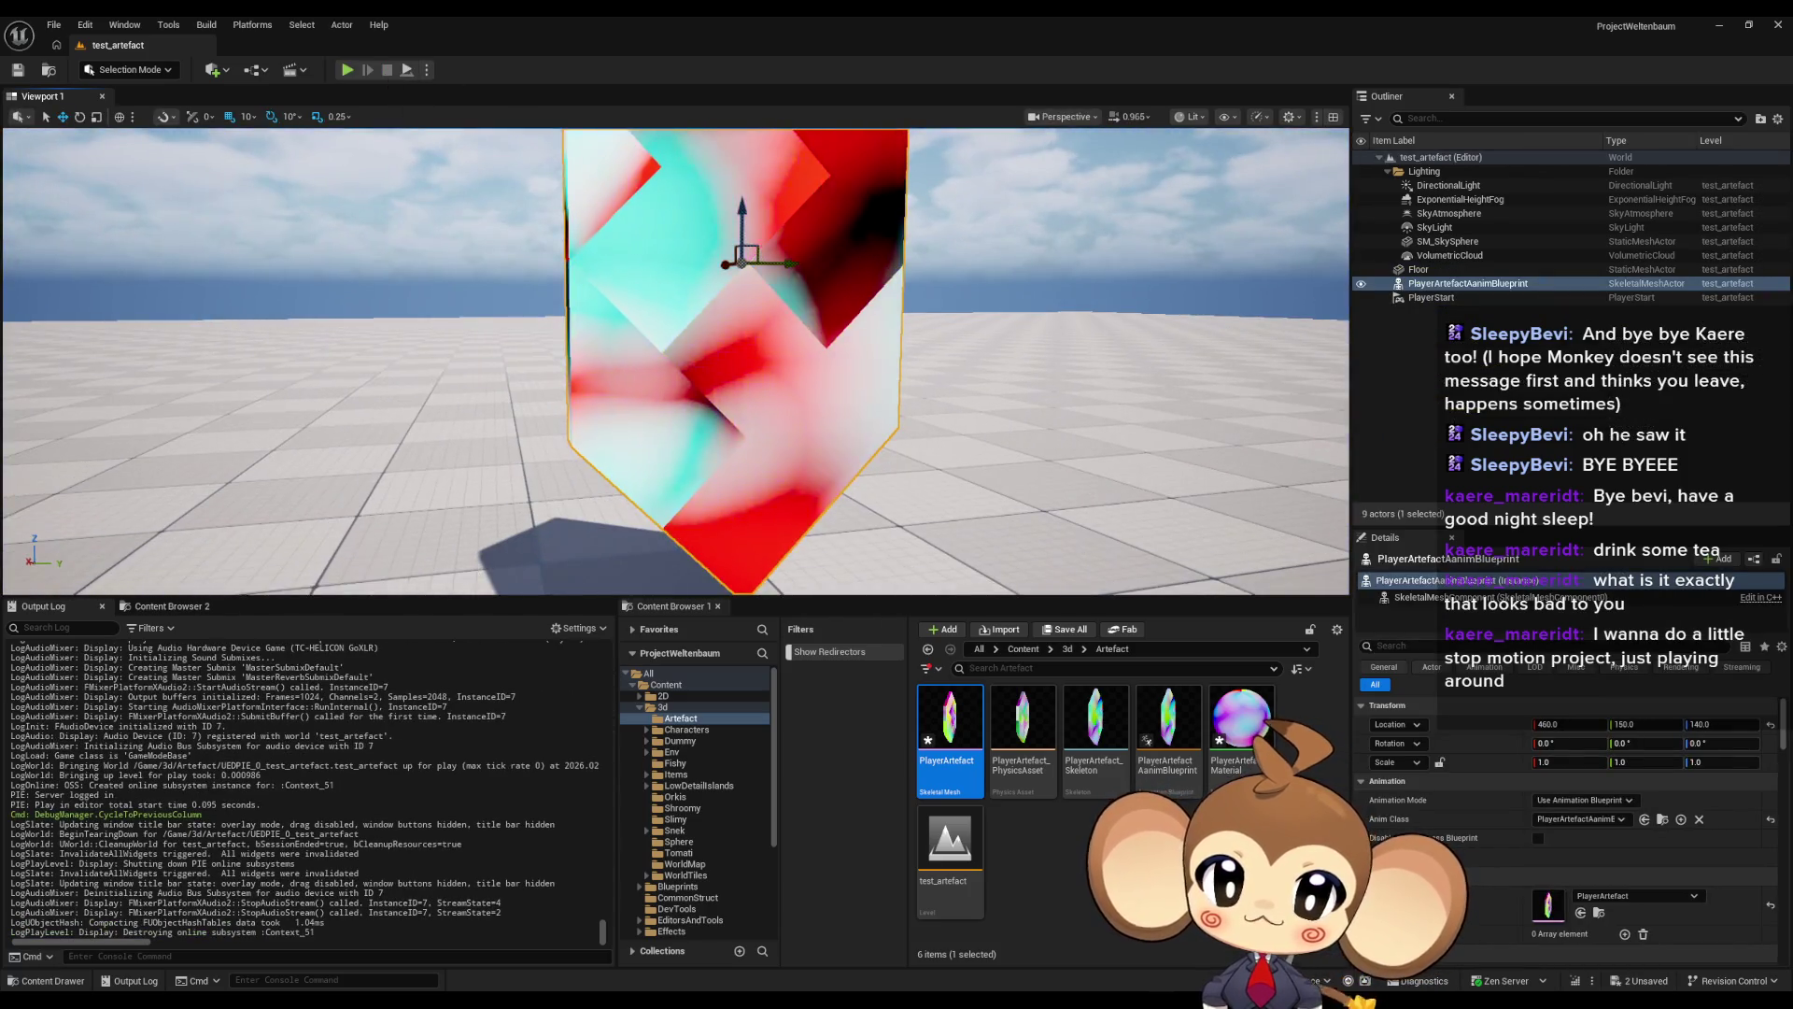
key("f")
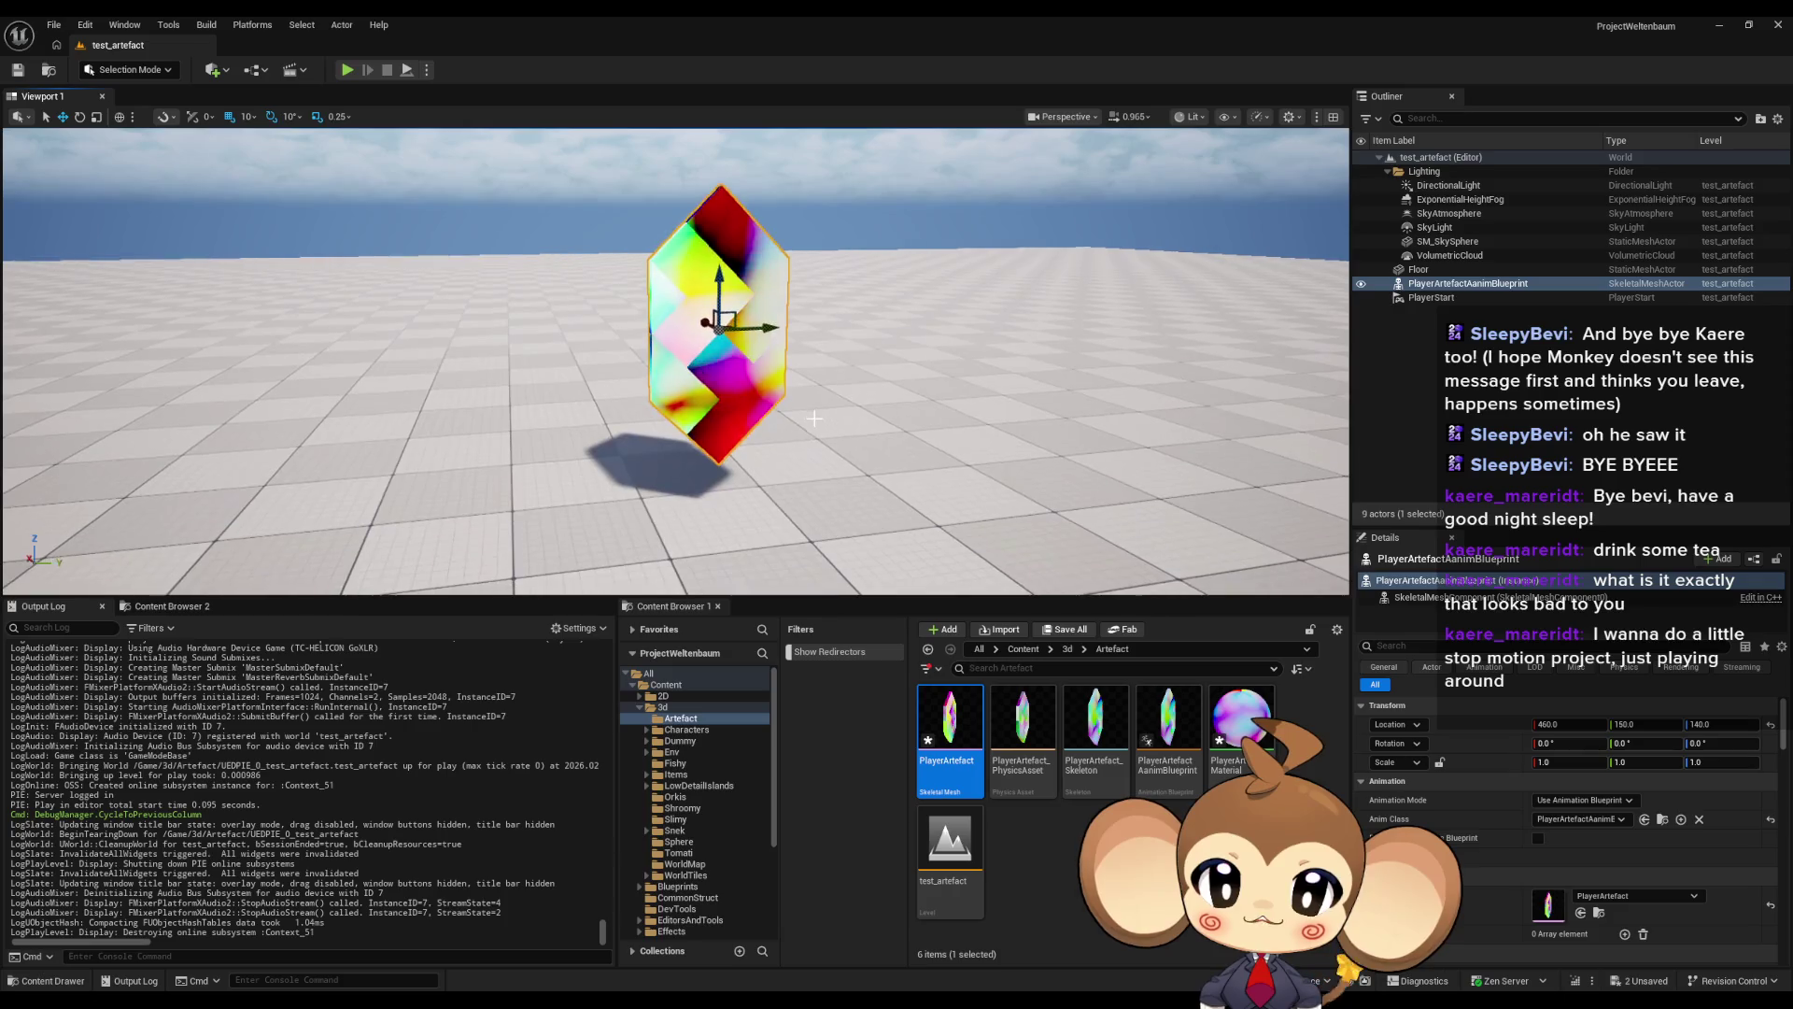
mouse_move(673, 1007)
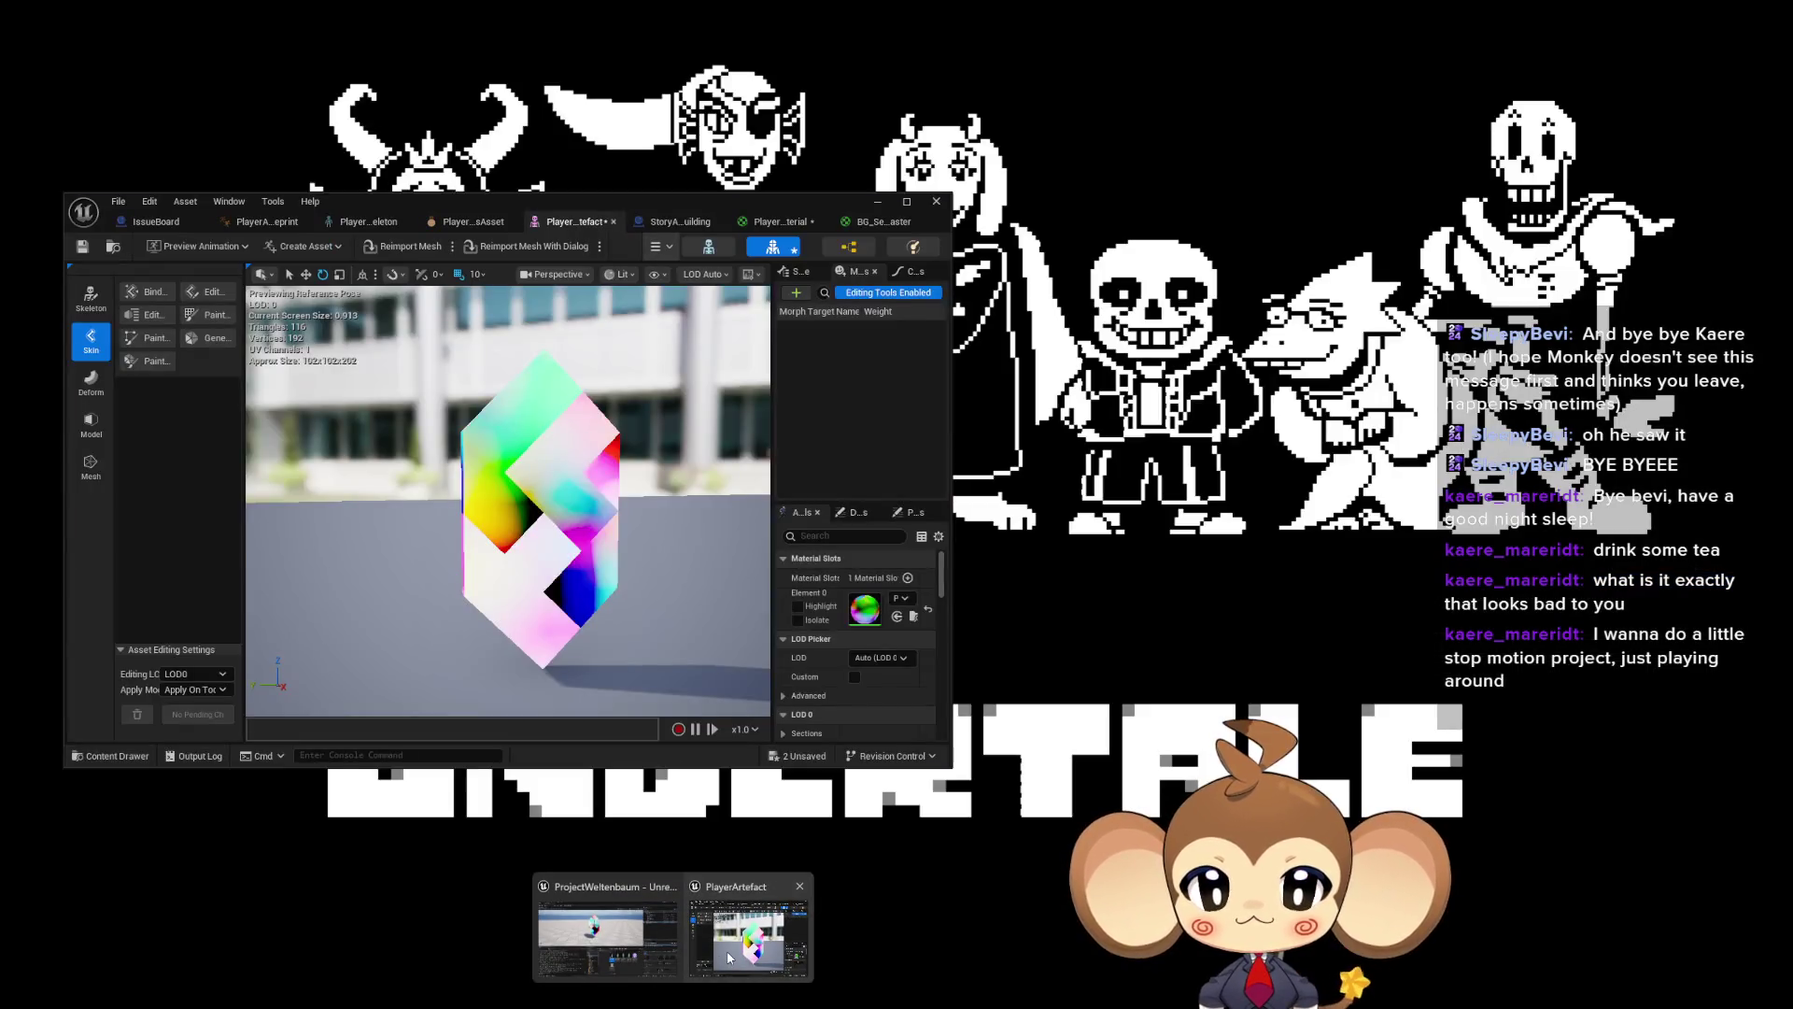
left_click(749, 950)
- Open PlayerArtefactMaterial full-screen and disconnect the middle and bottom Panners' Speed wires
left_click(861, 225)
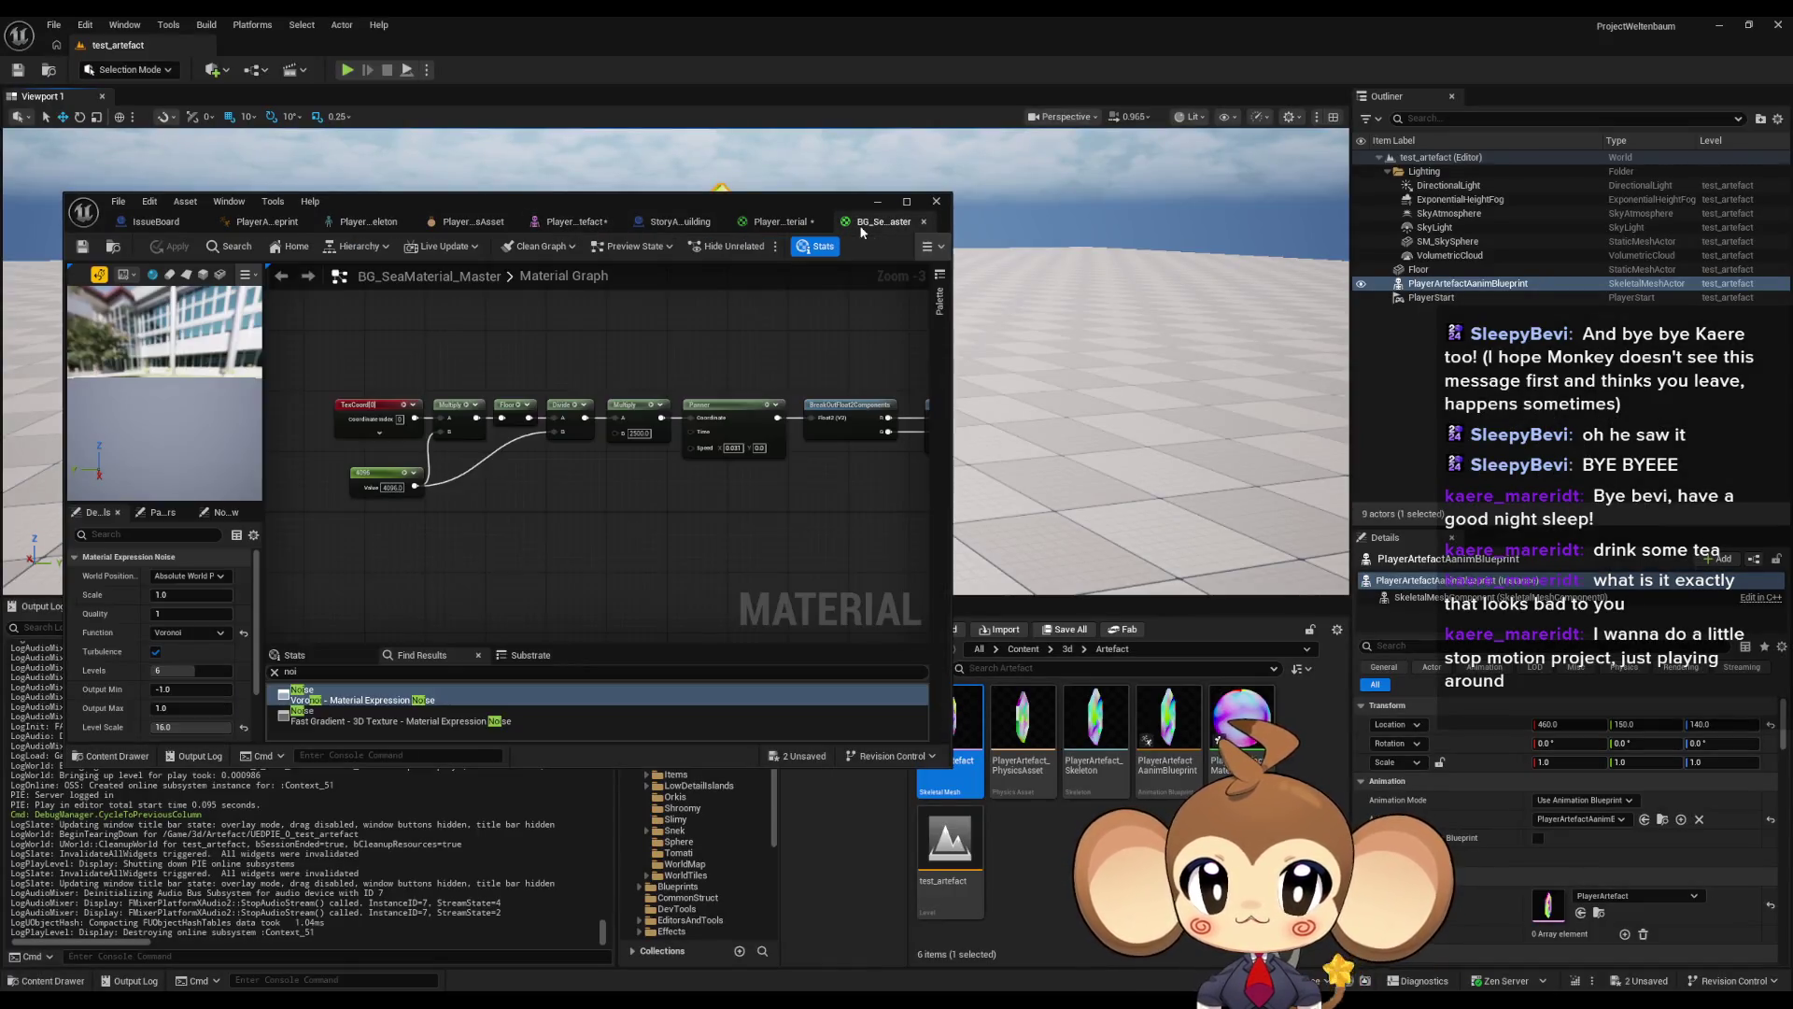
scroll(735, 526, "down", 3)
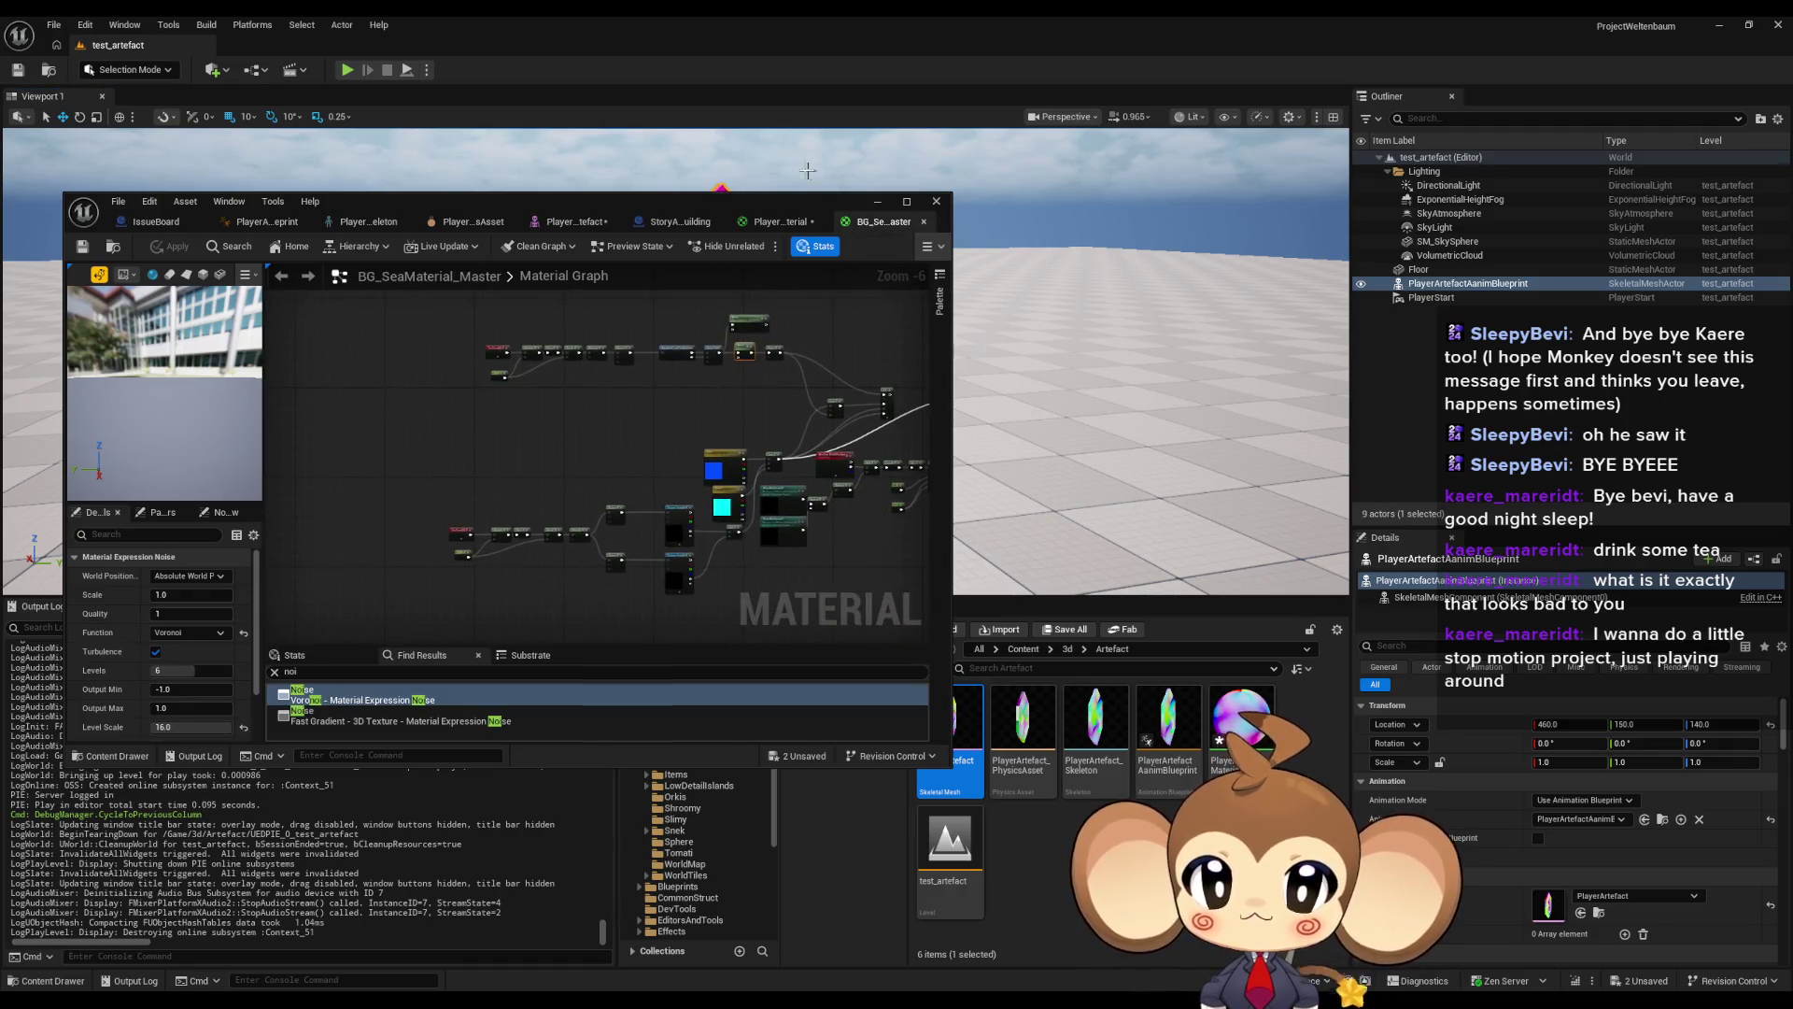
left_click(775, 222)
double_click(805, 198)
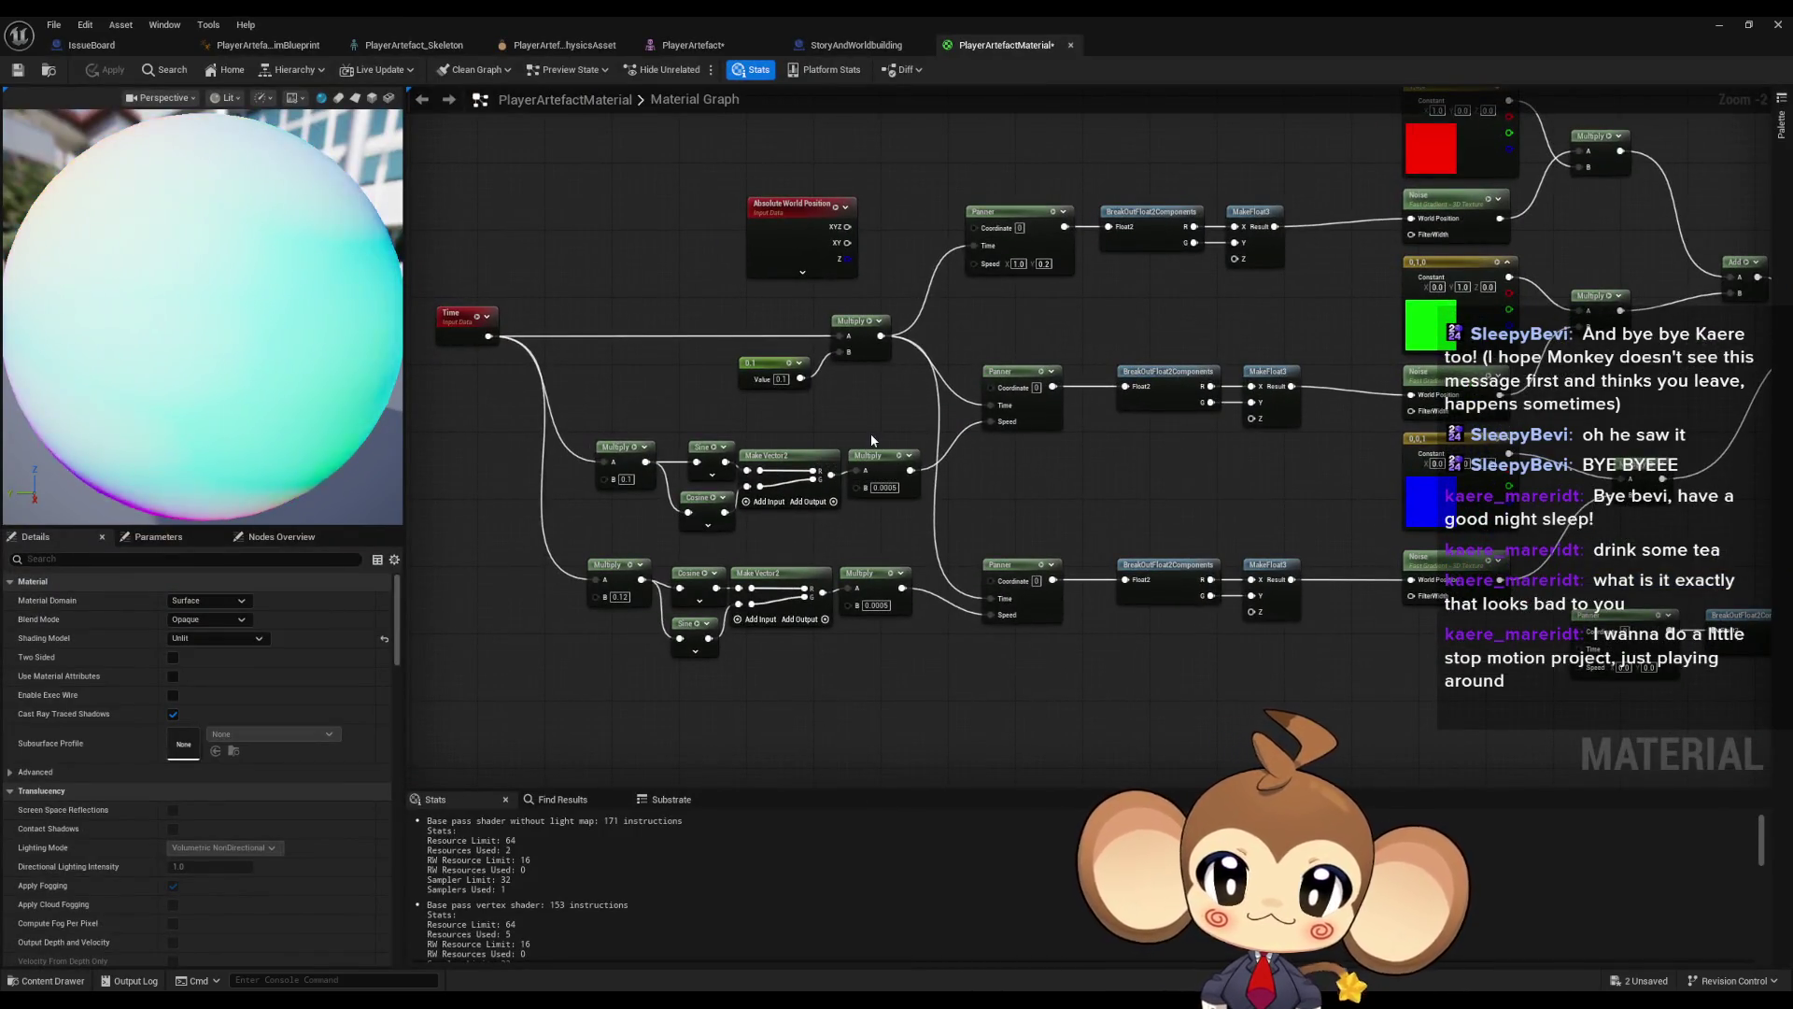
scroll(943, 397, "down", 1)
left_click_drag(993, 391, 987, 468)
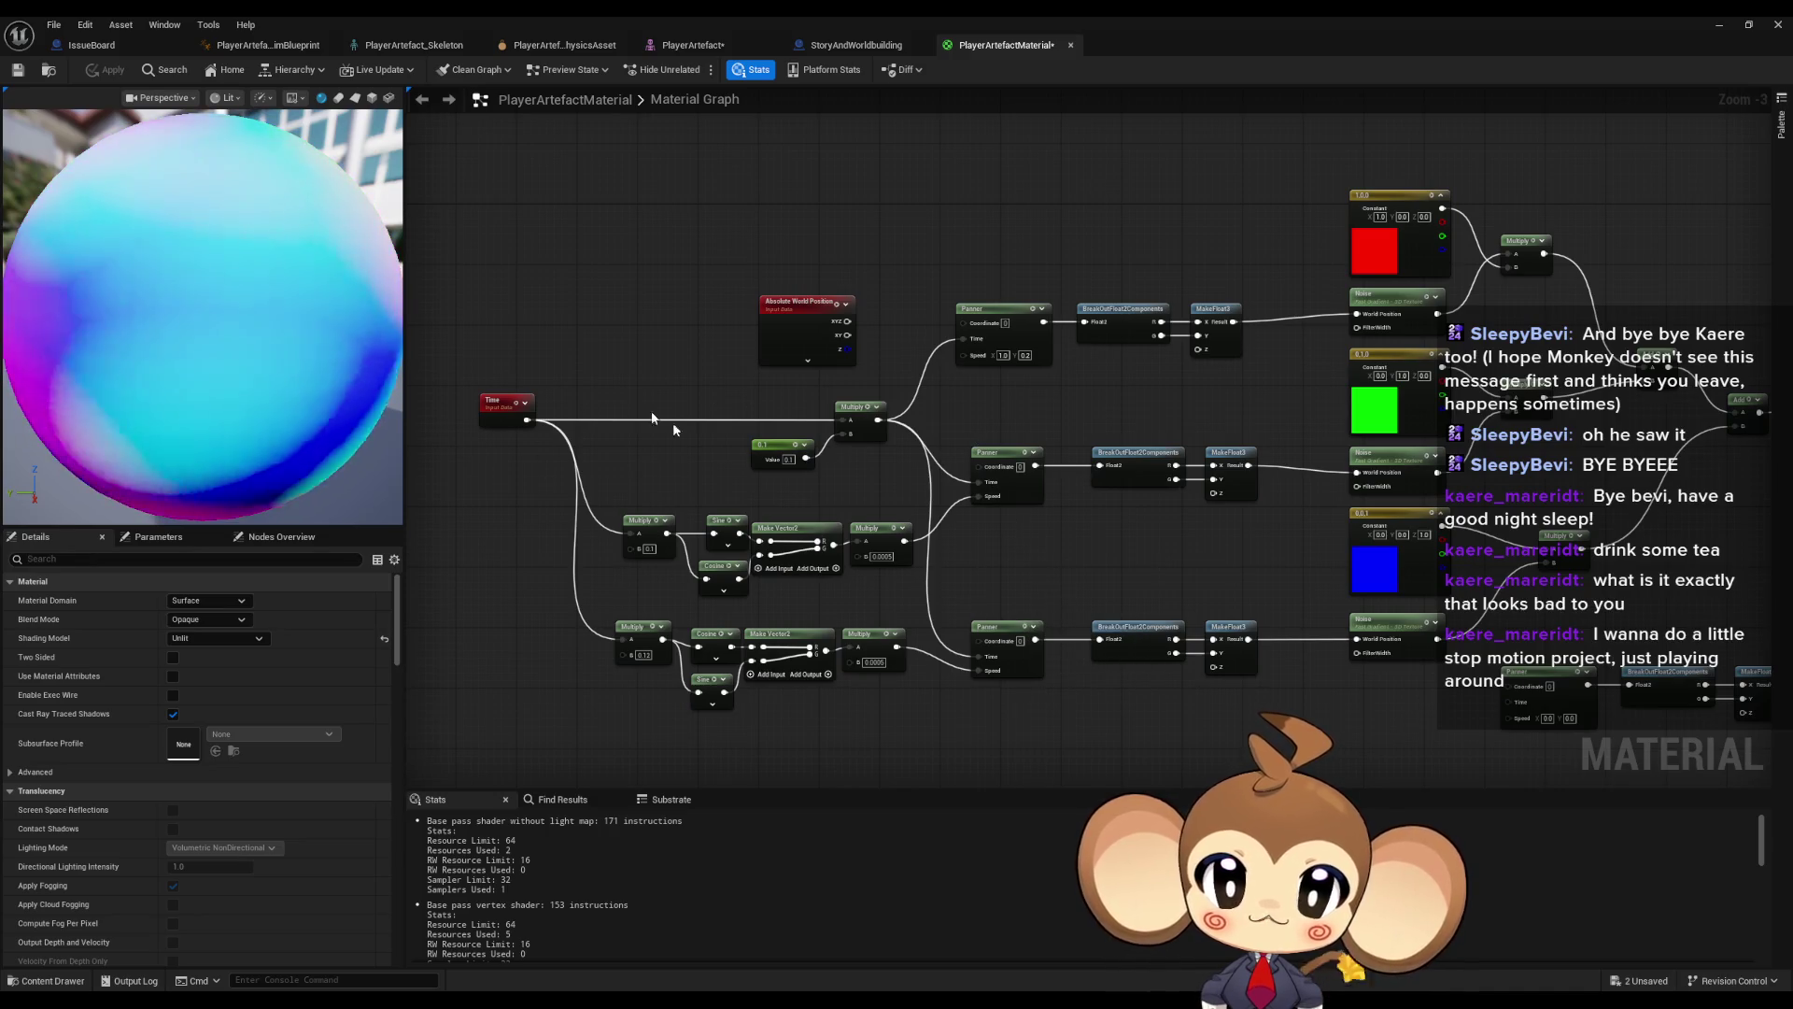
scroll(916, 548, "up", 2)
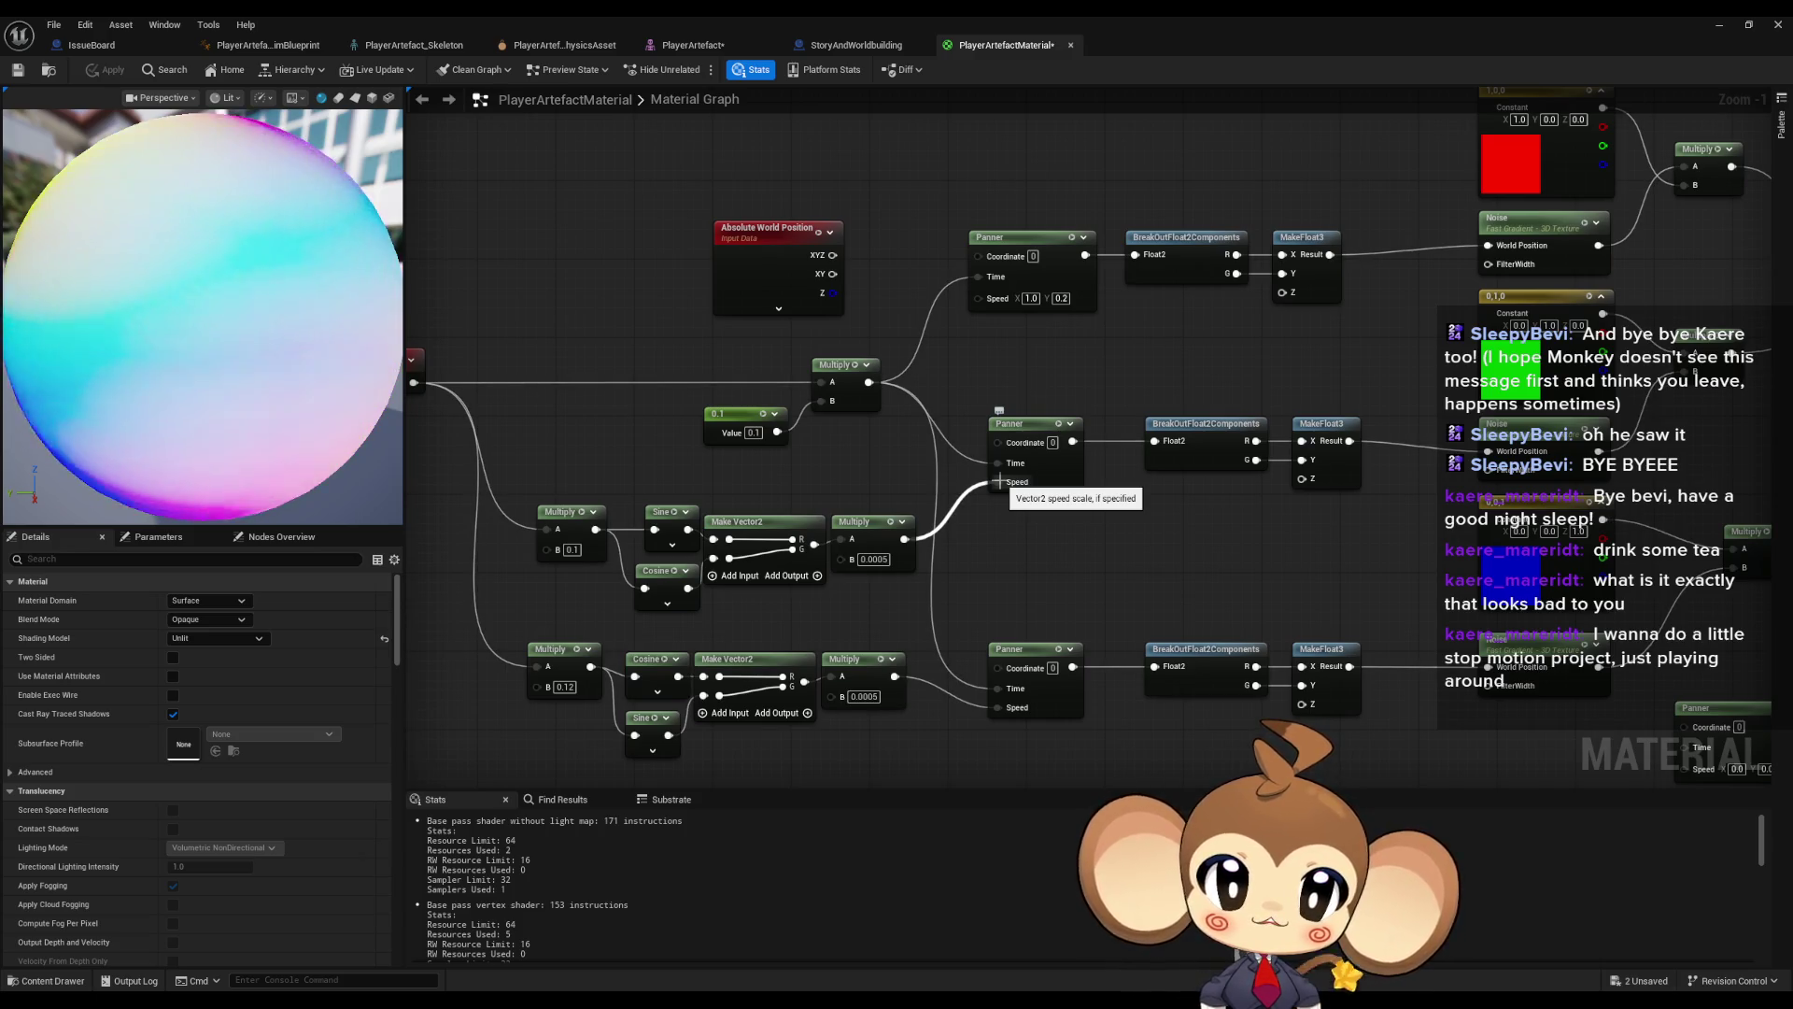
left_click(996, 482, "alt")
left_click(997, 707, "alt")
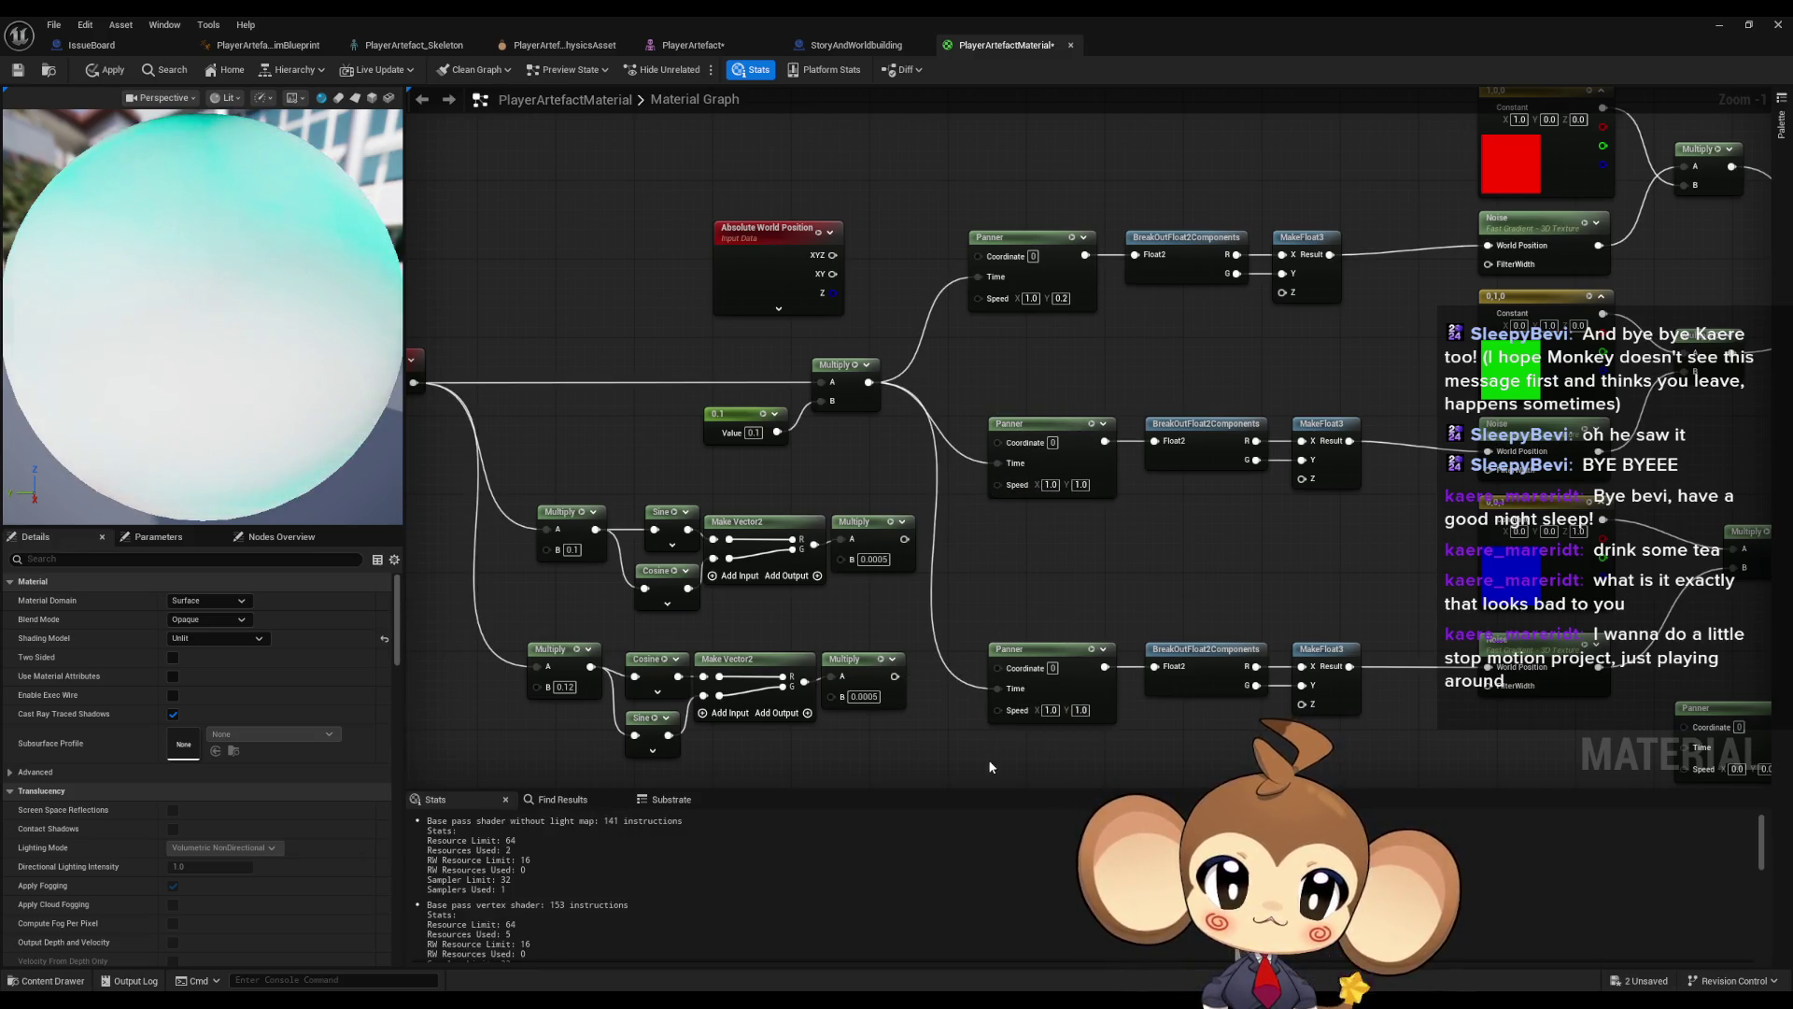
left_click_drag(1069, 316, 1015, 308)
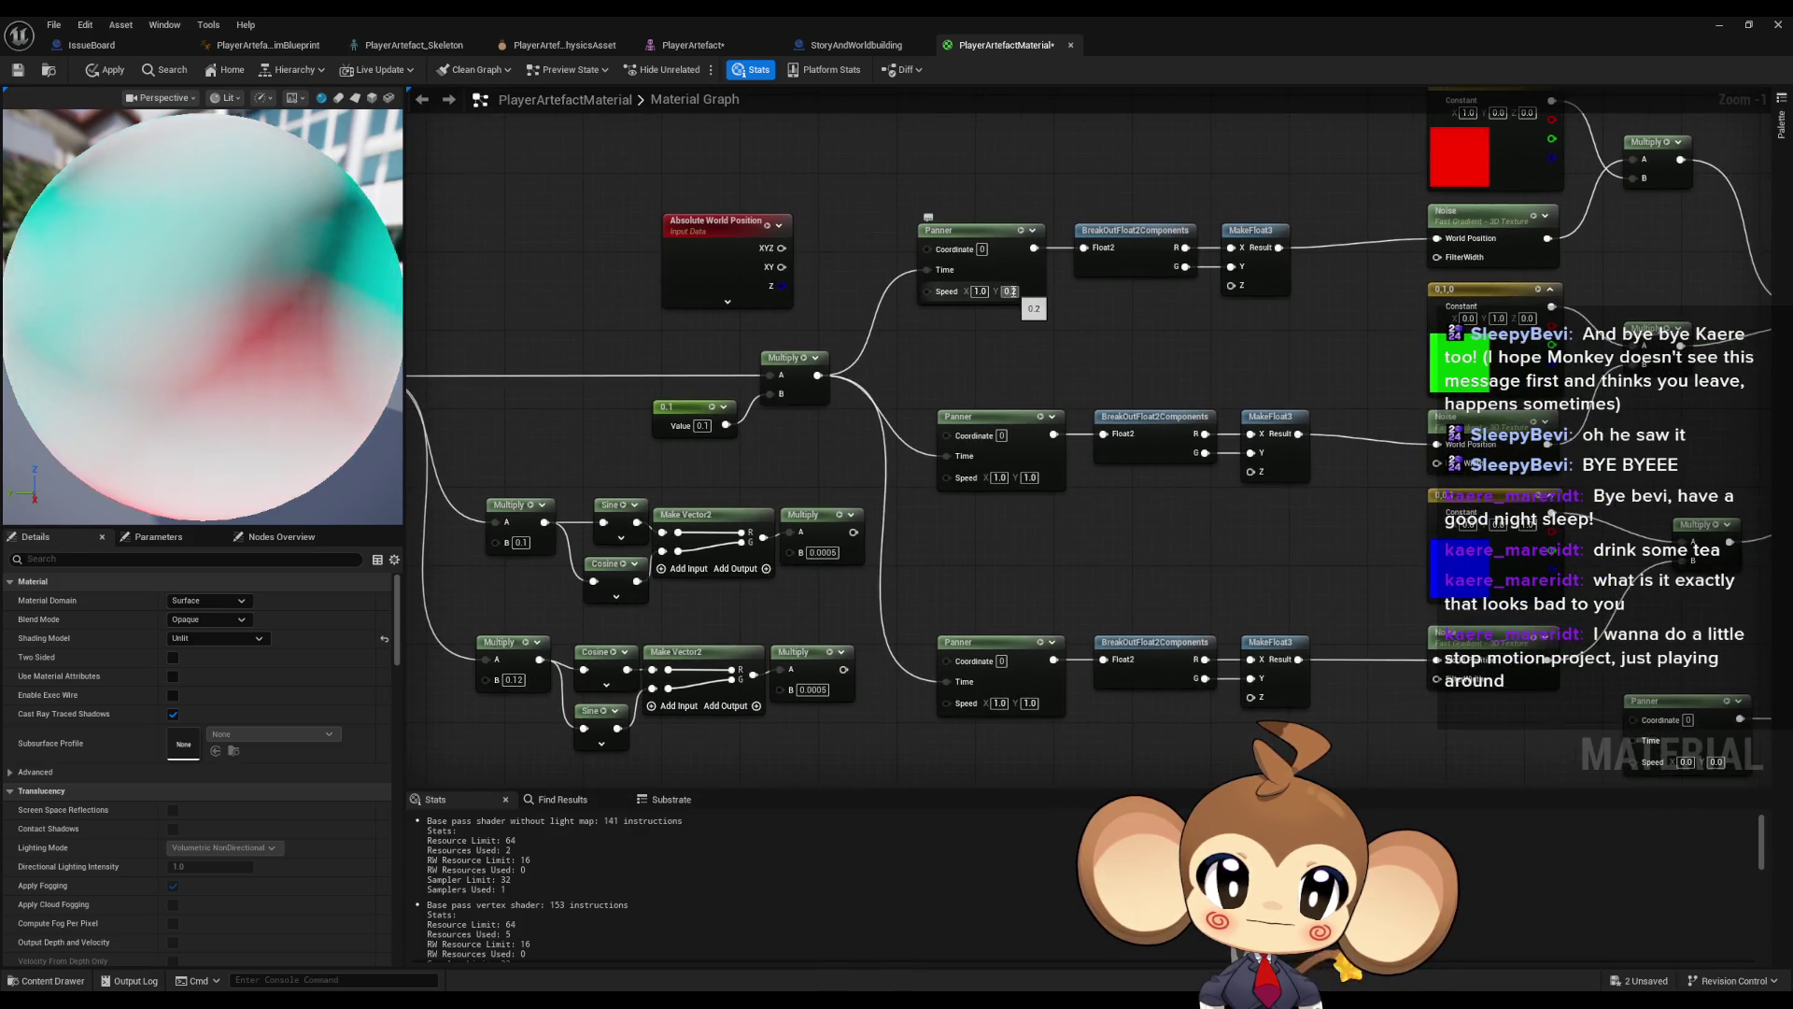
- Set the middle Panner's Speed X to -0.2 and apply the material
left_click(999, 477)
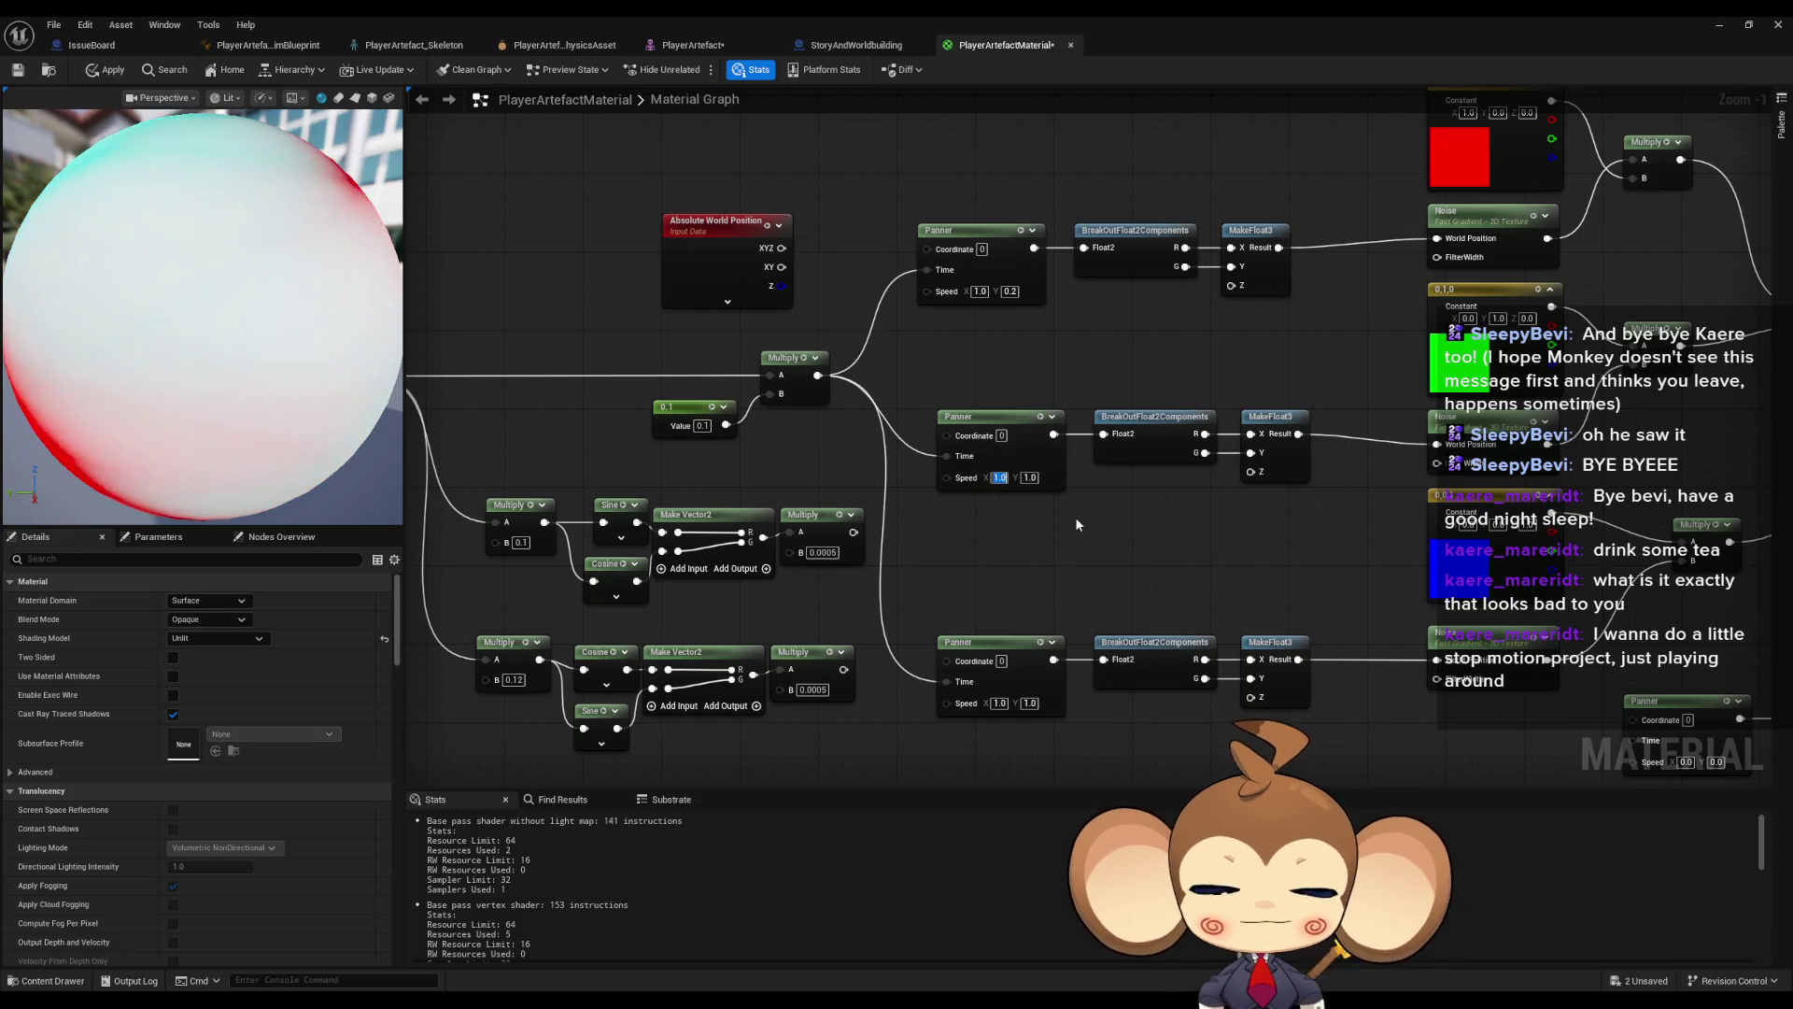
type("-")
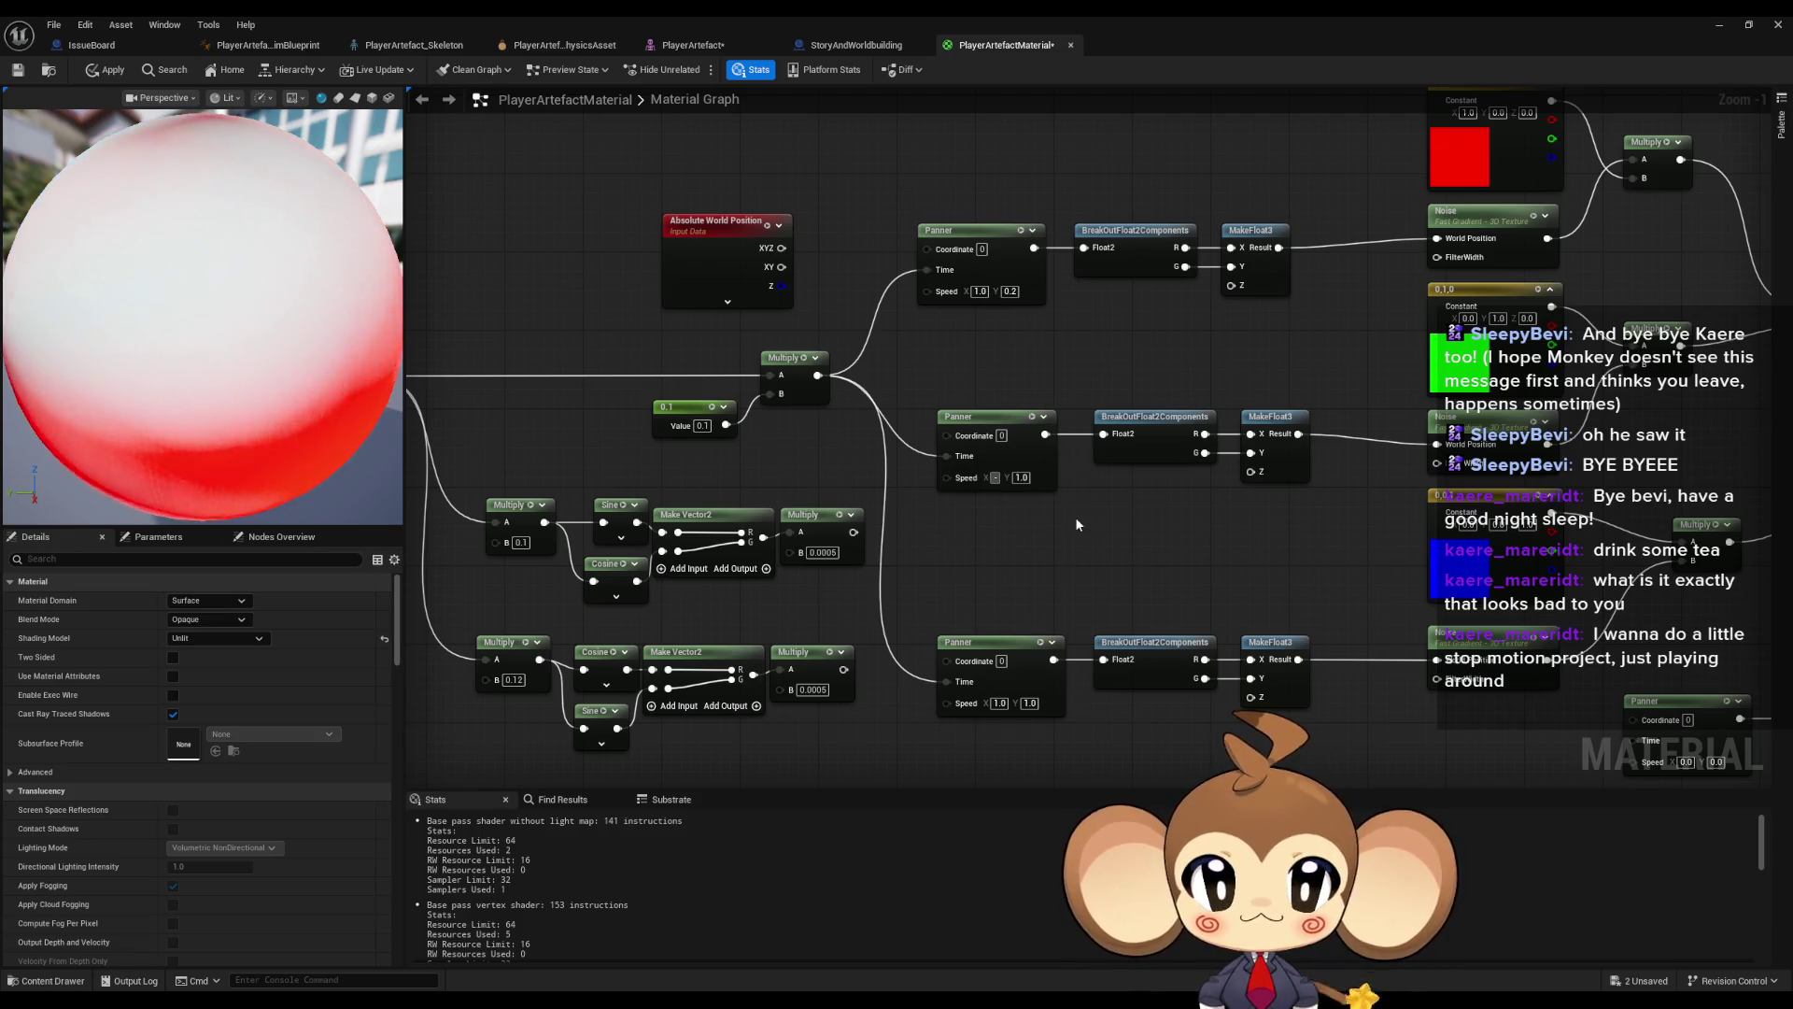
type("0.2")
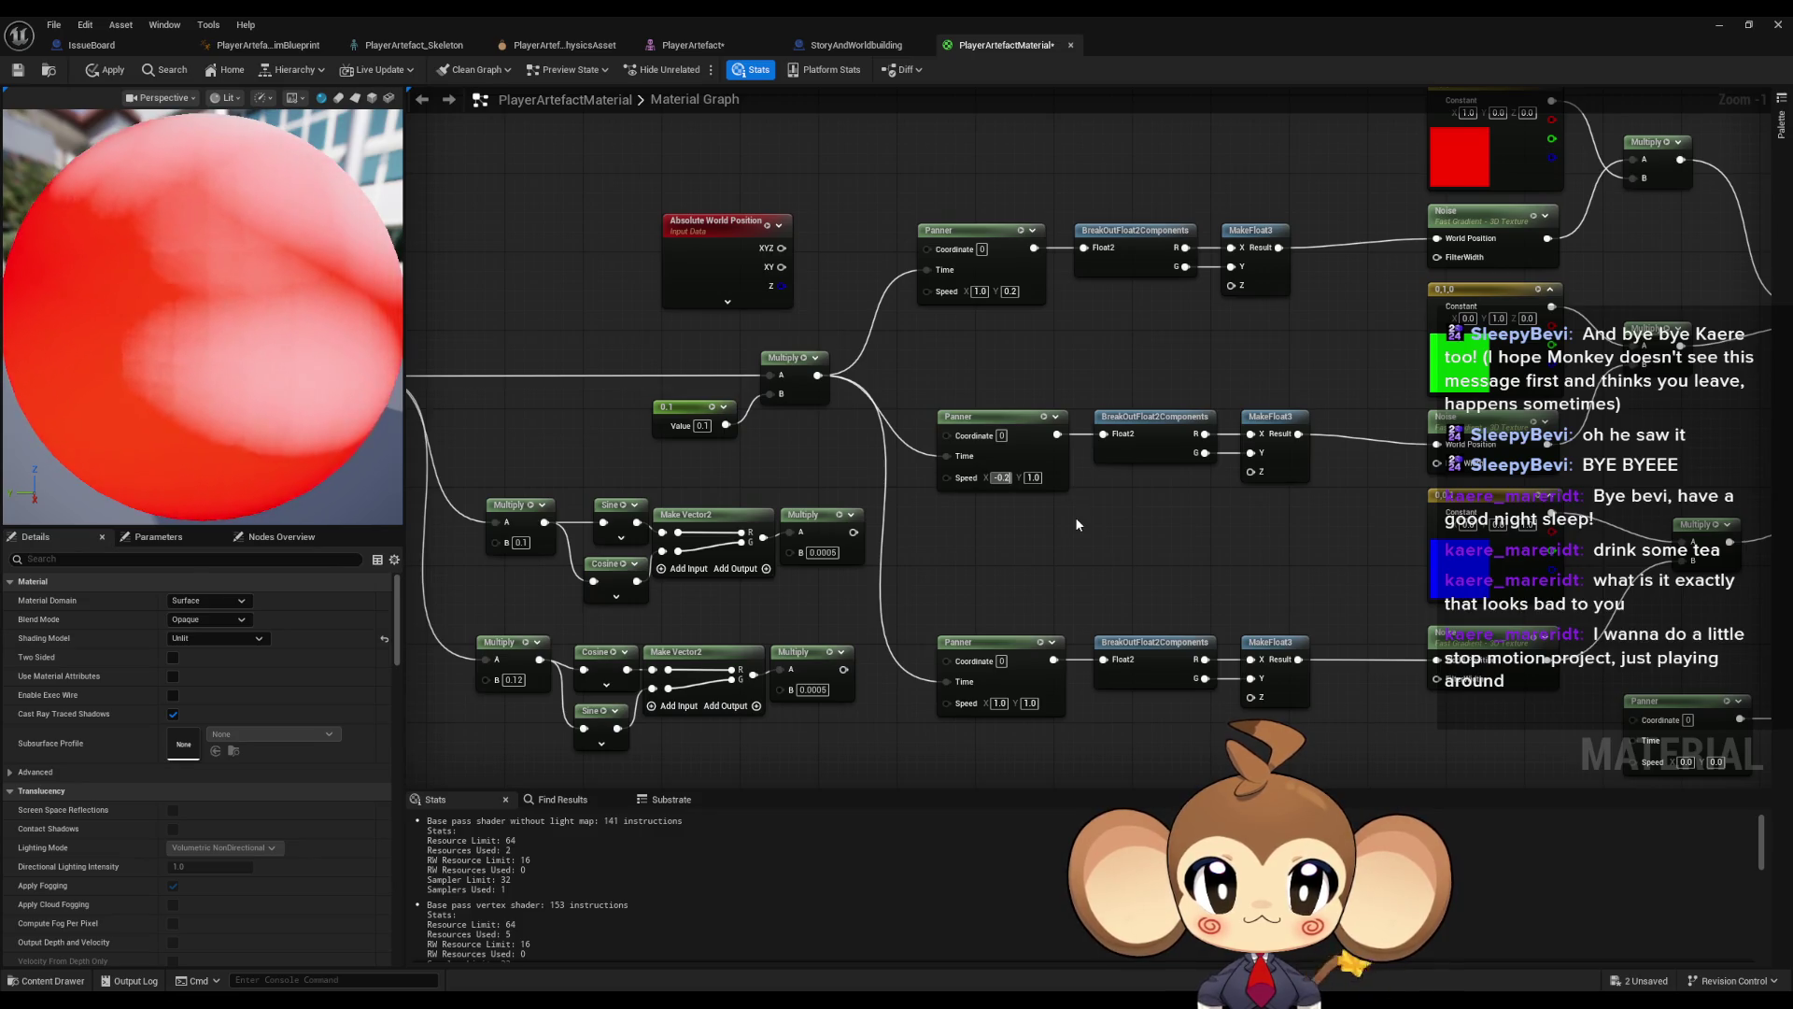
key("Return")
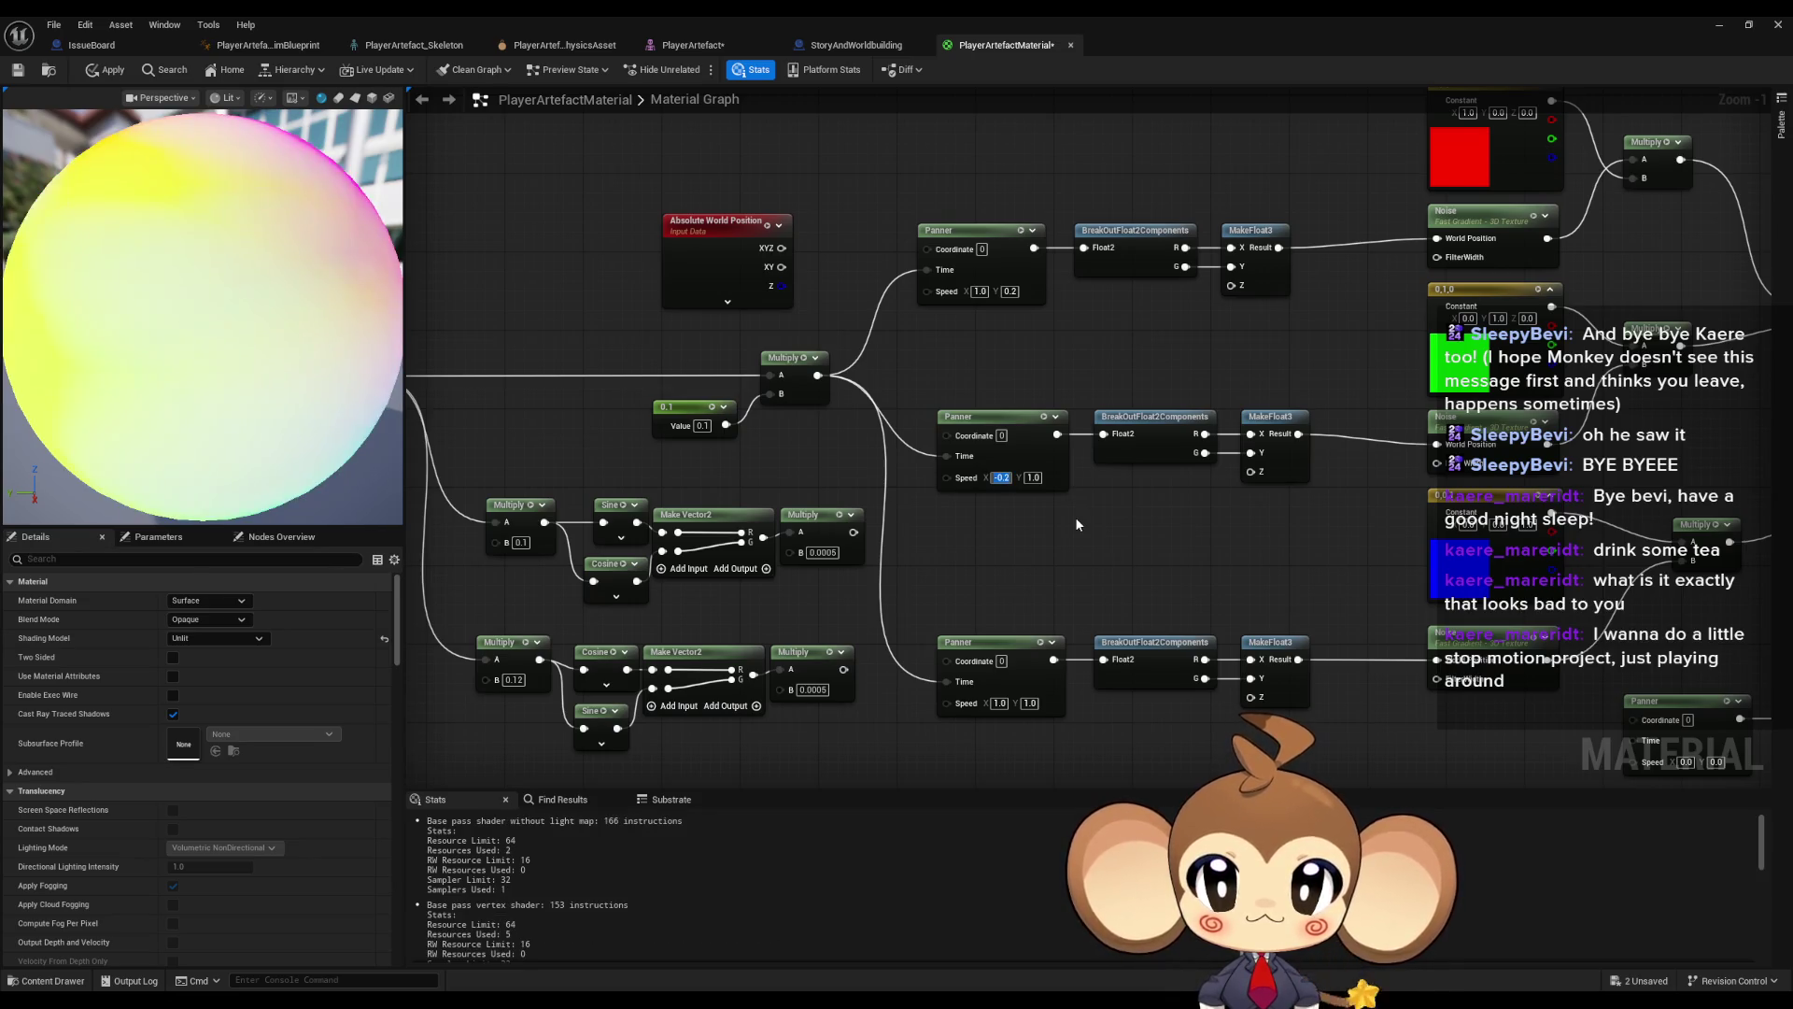
left_click(101, 73)
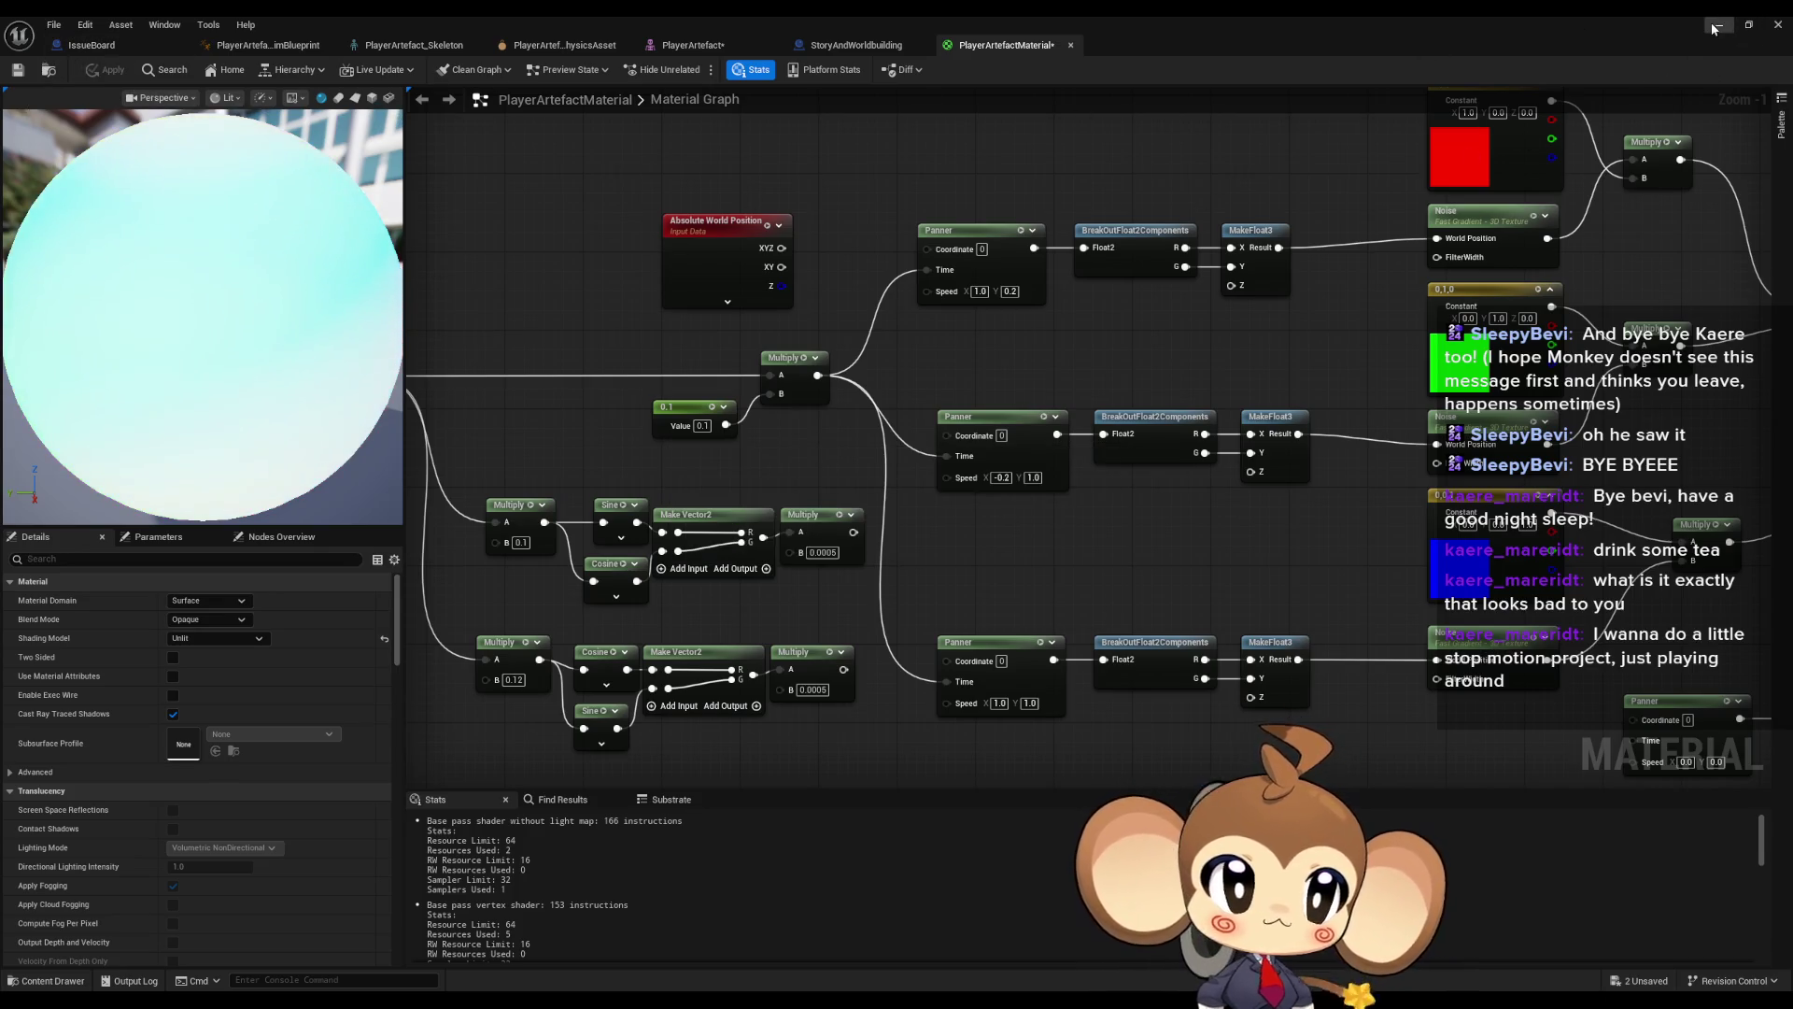
left_click(1716, 26)
- Play the level and walk toward the artefact, then stop and frame it
left_click(347, 71)
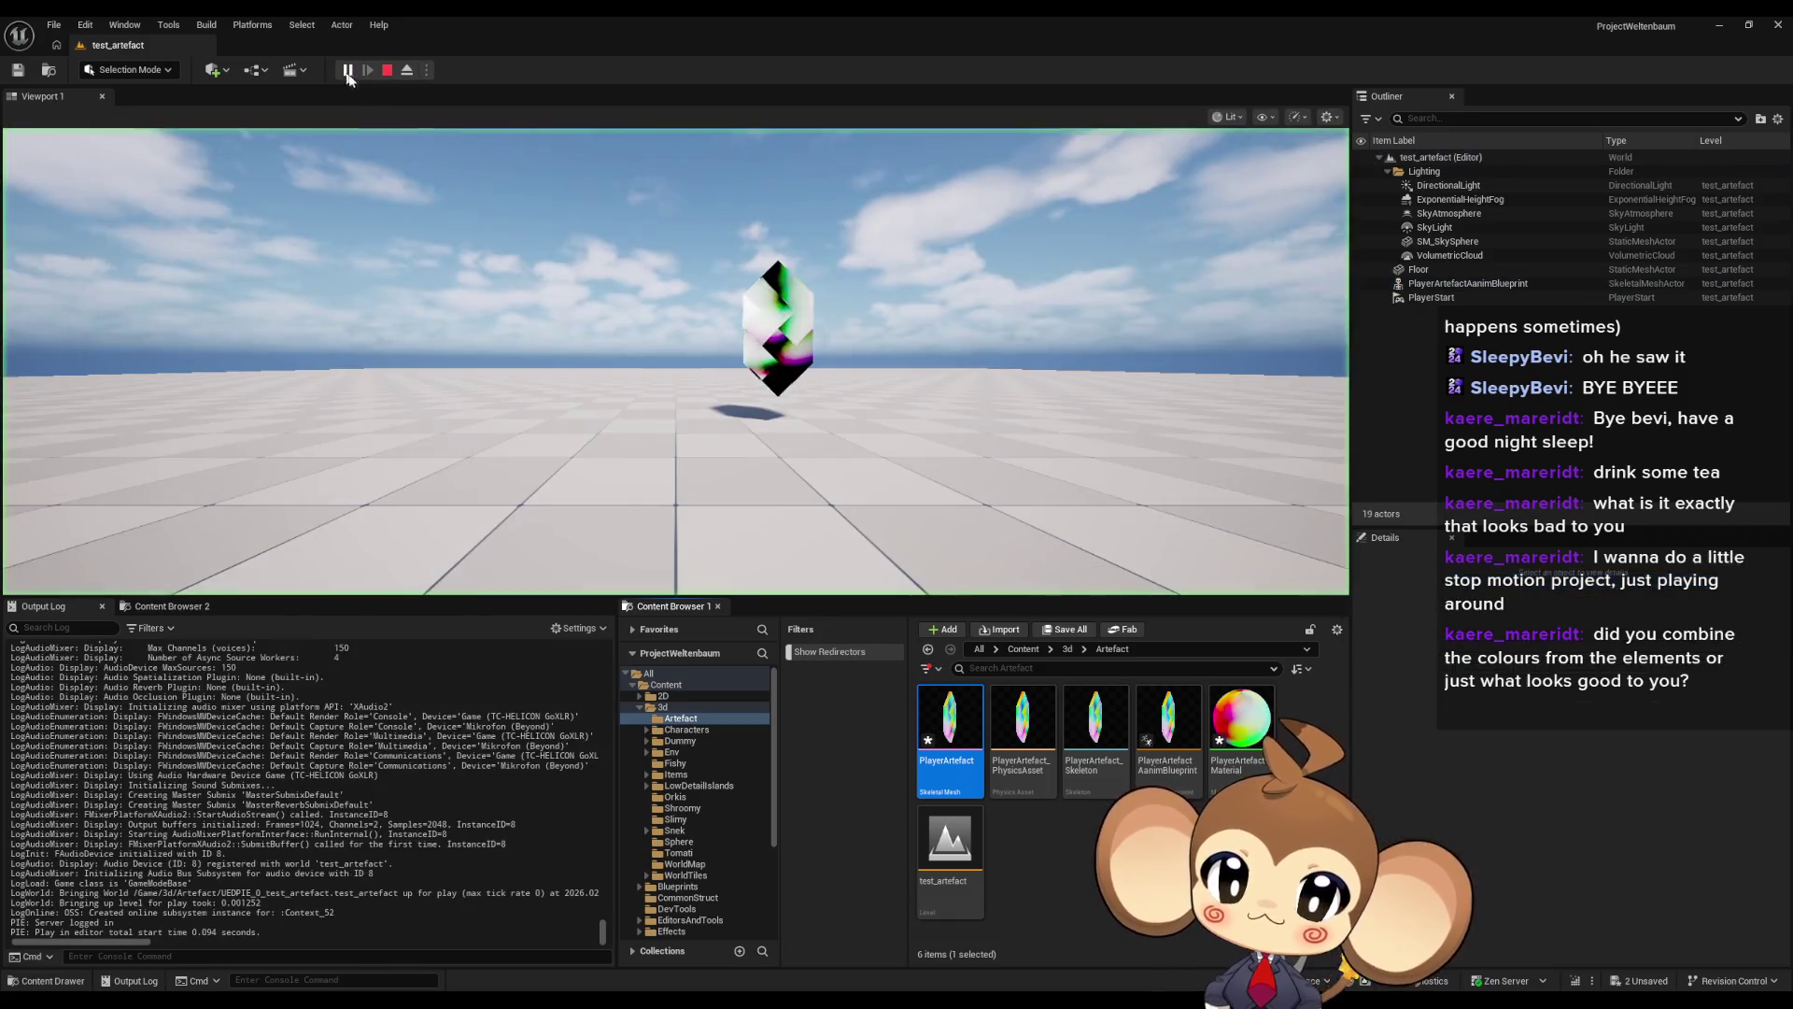
left_click(996, 327)
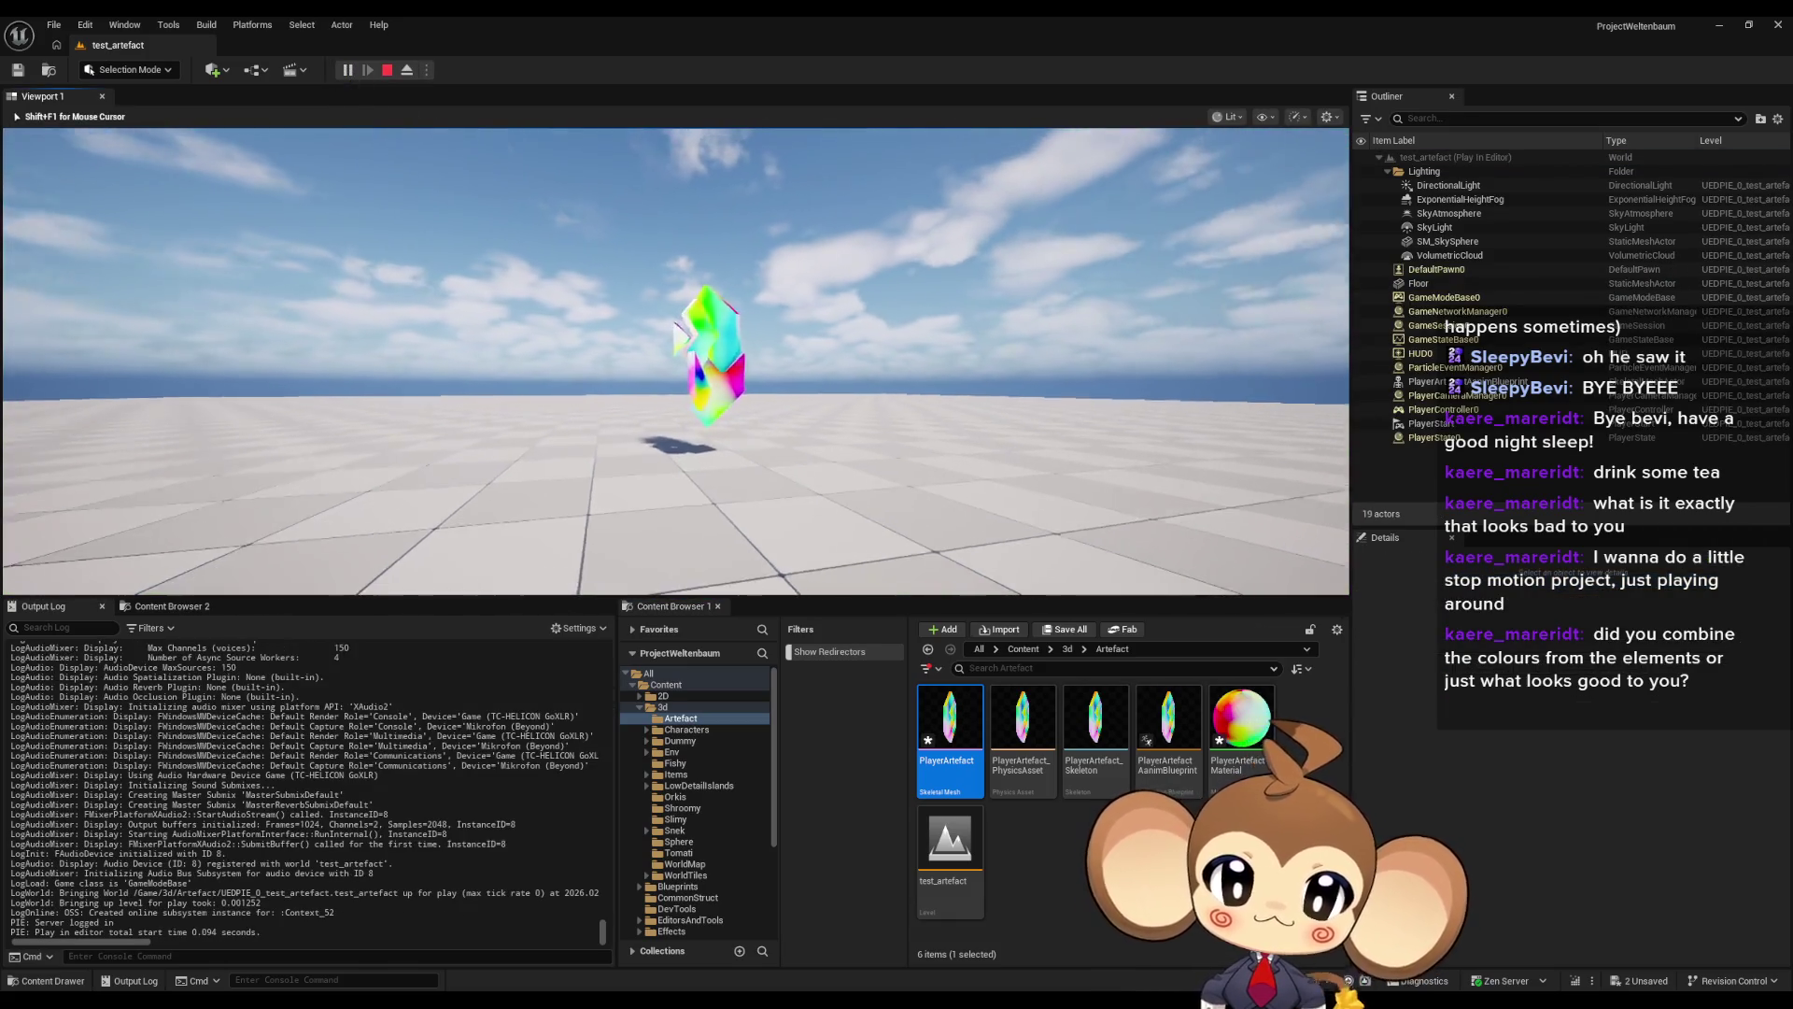
key("w")
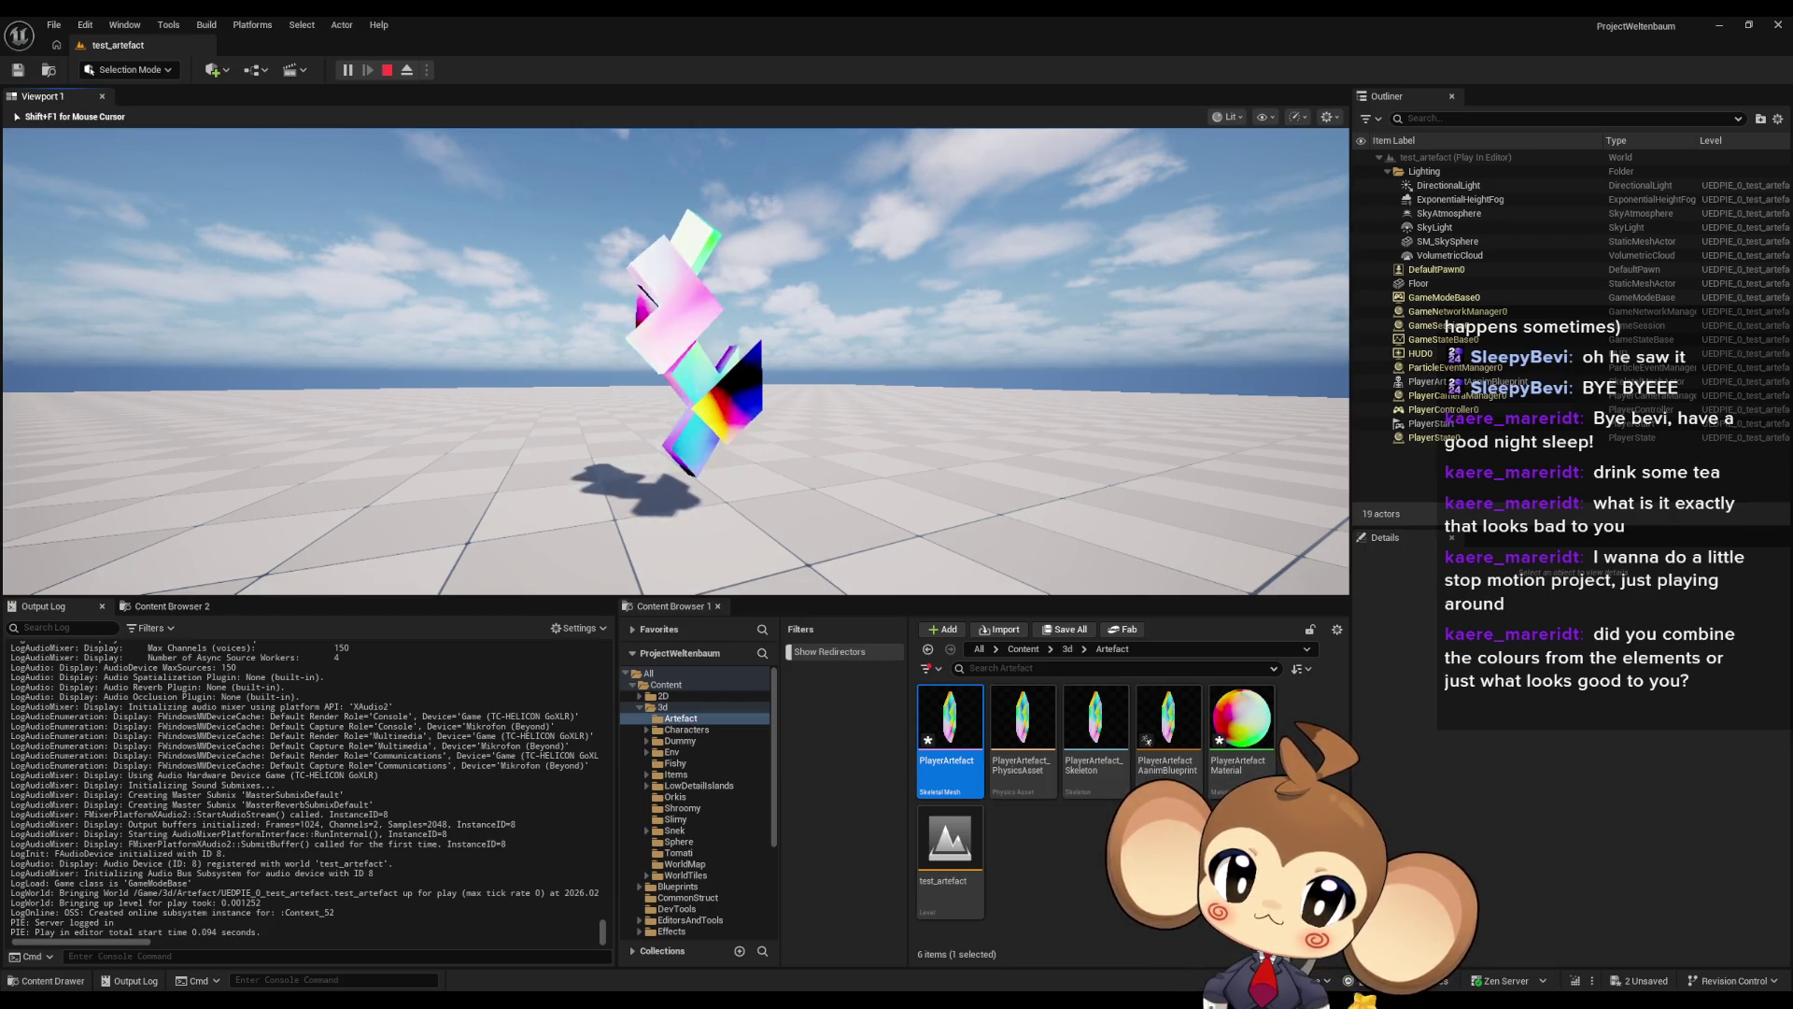
key("Left")
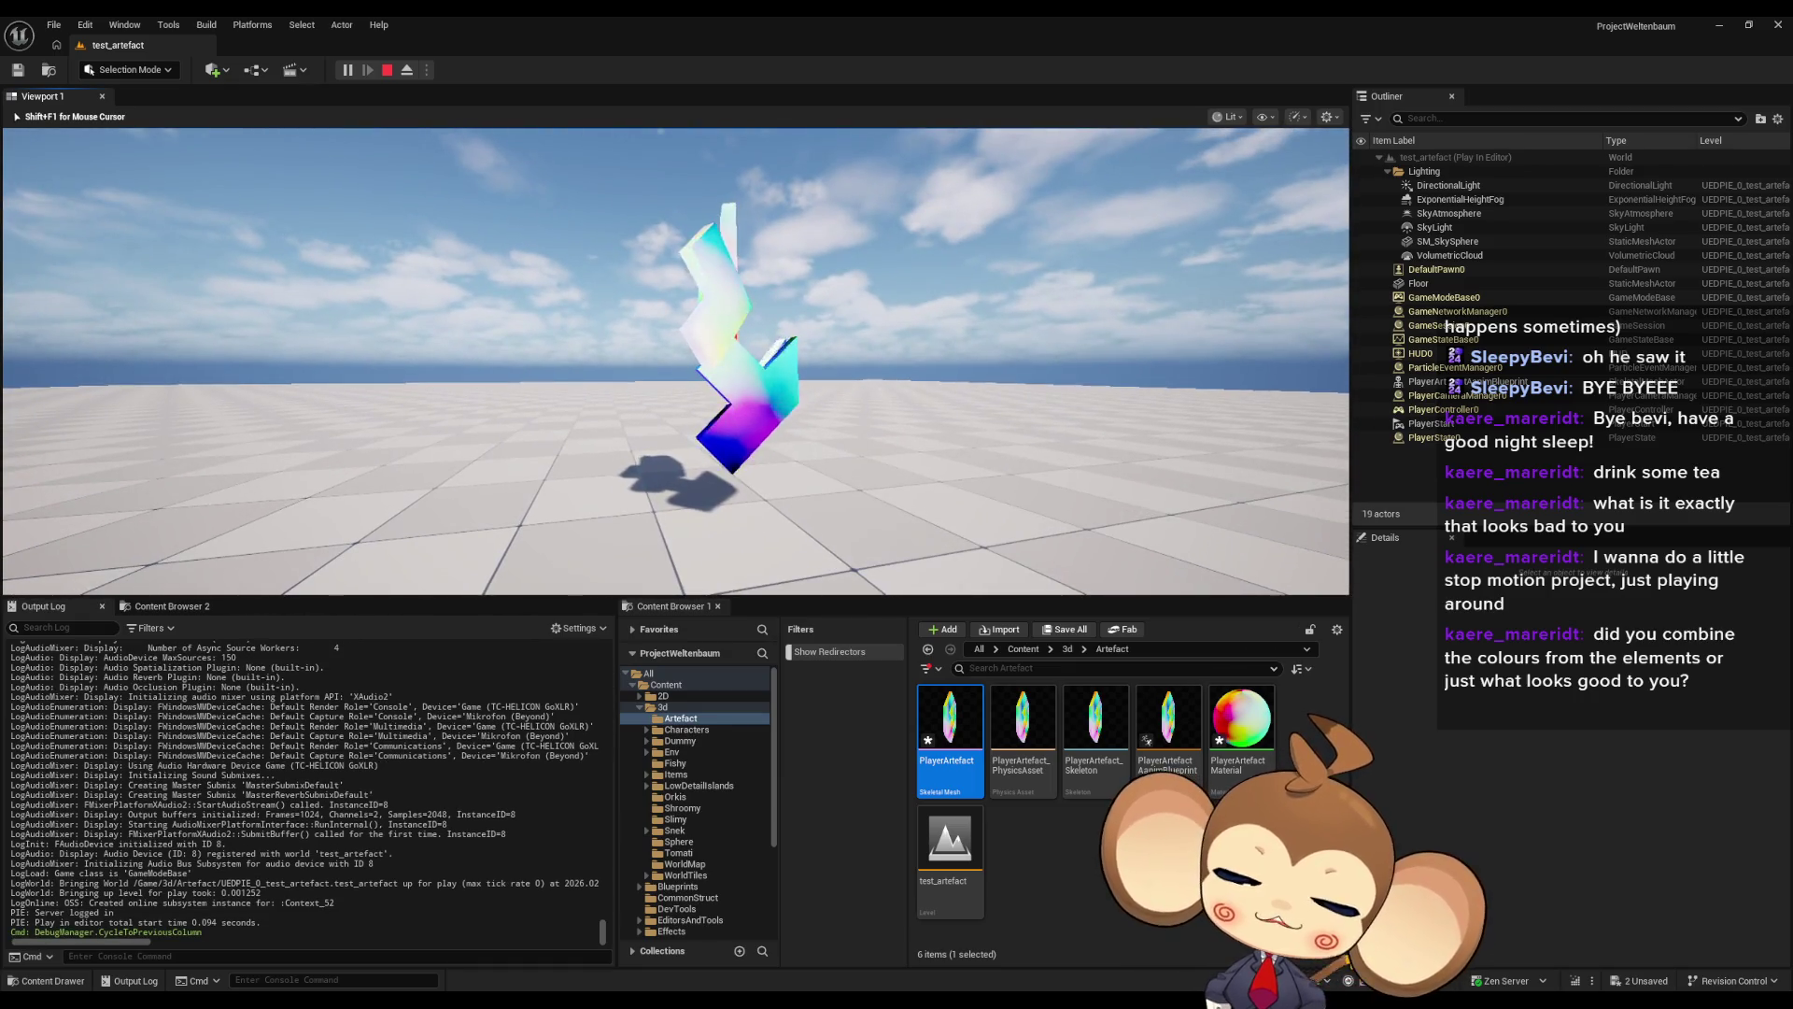
key("Escape")
key("f")
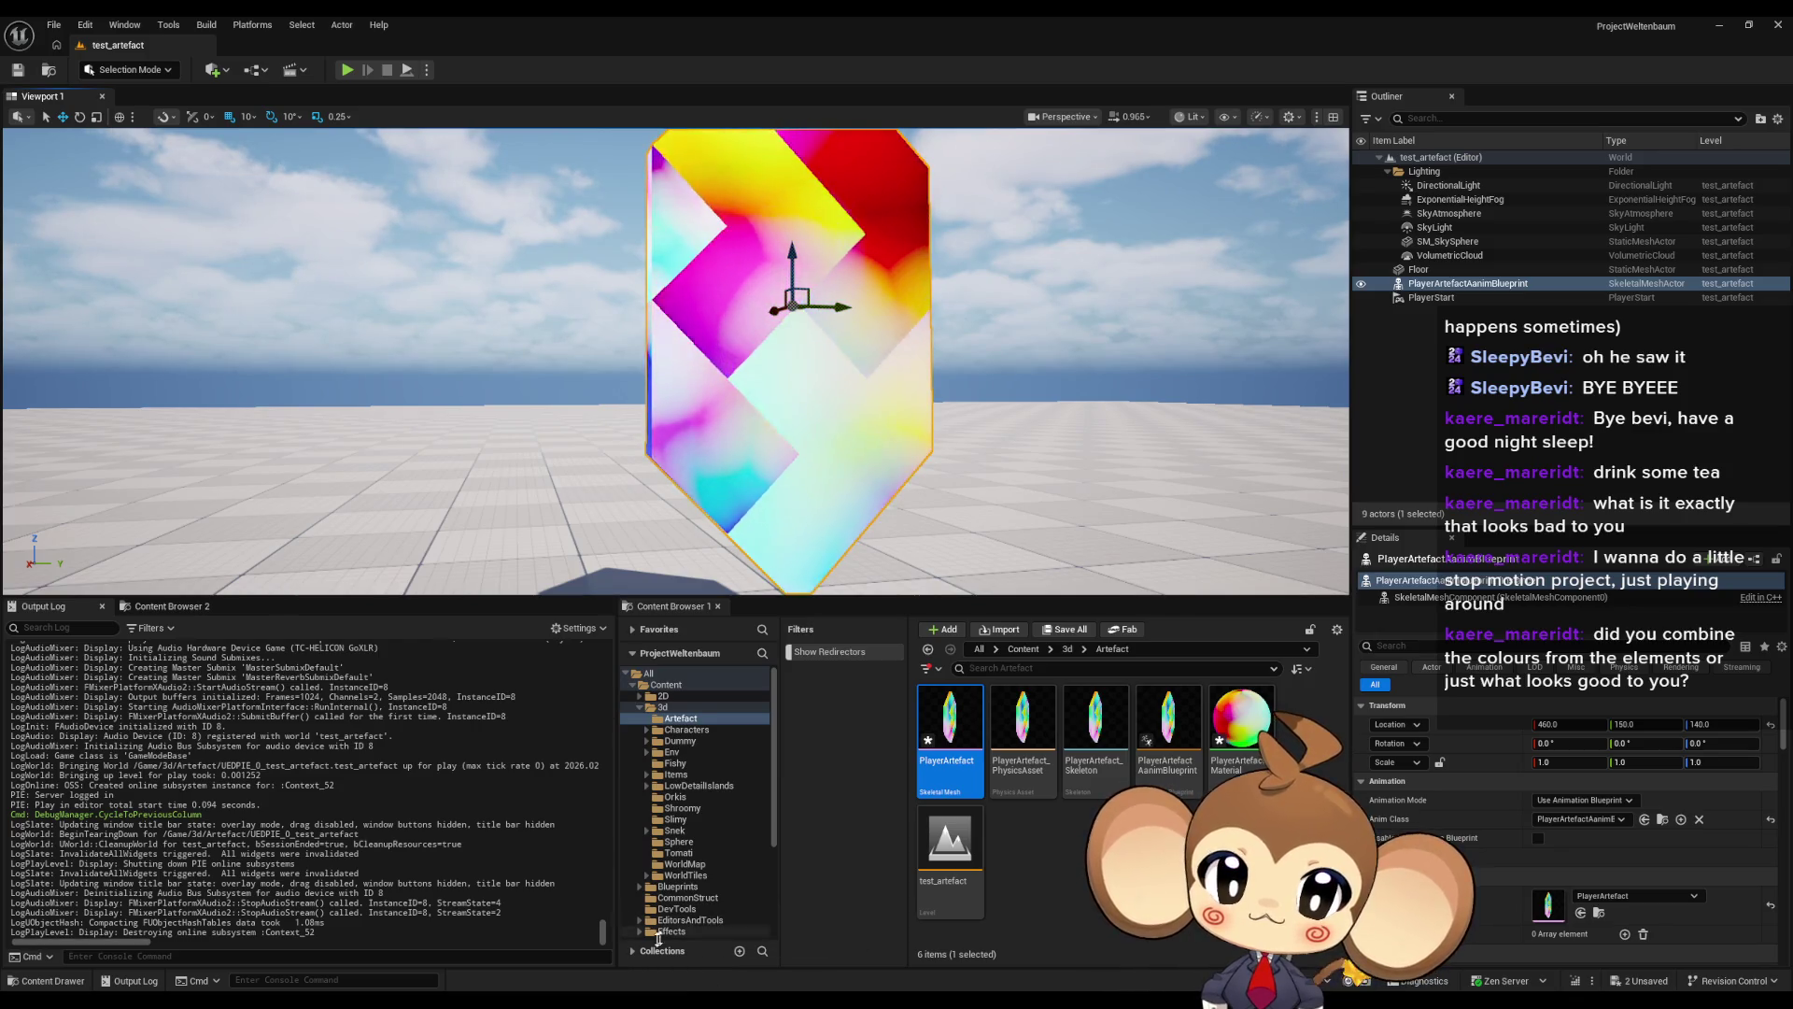
- Preview the top Noise node on its own and adjust its settings in Details
mouse_move(672, 999)
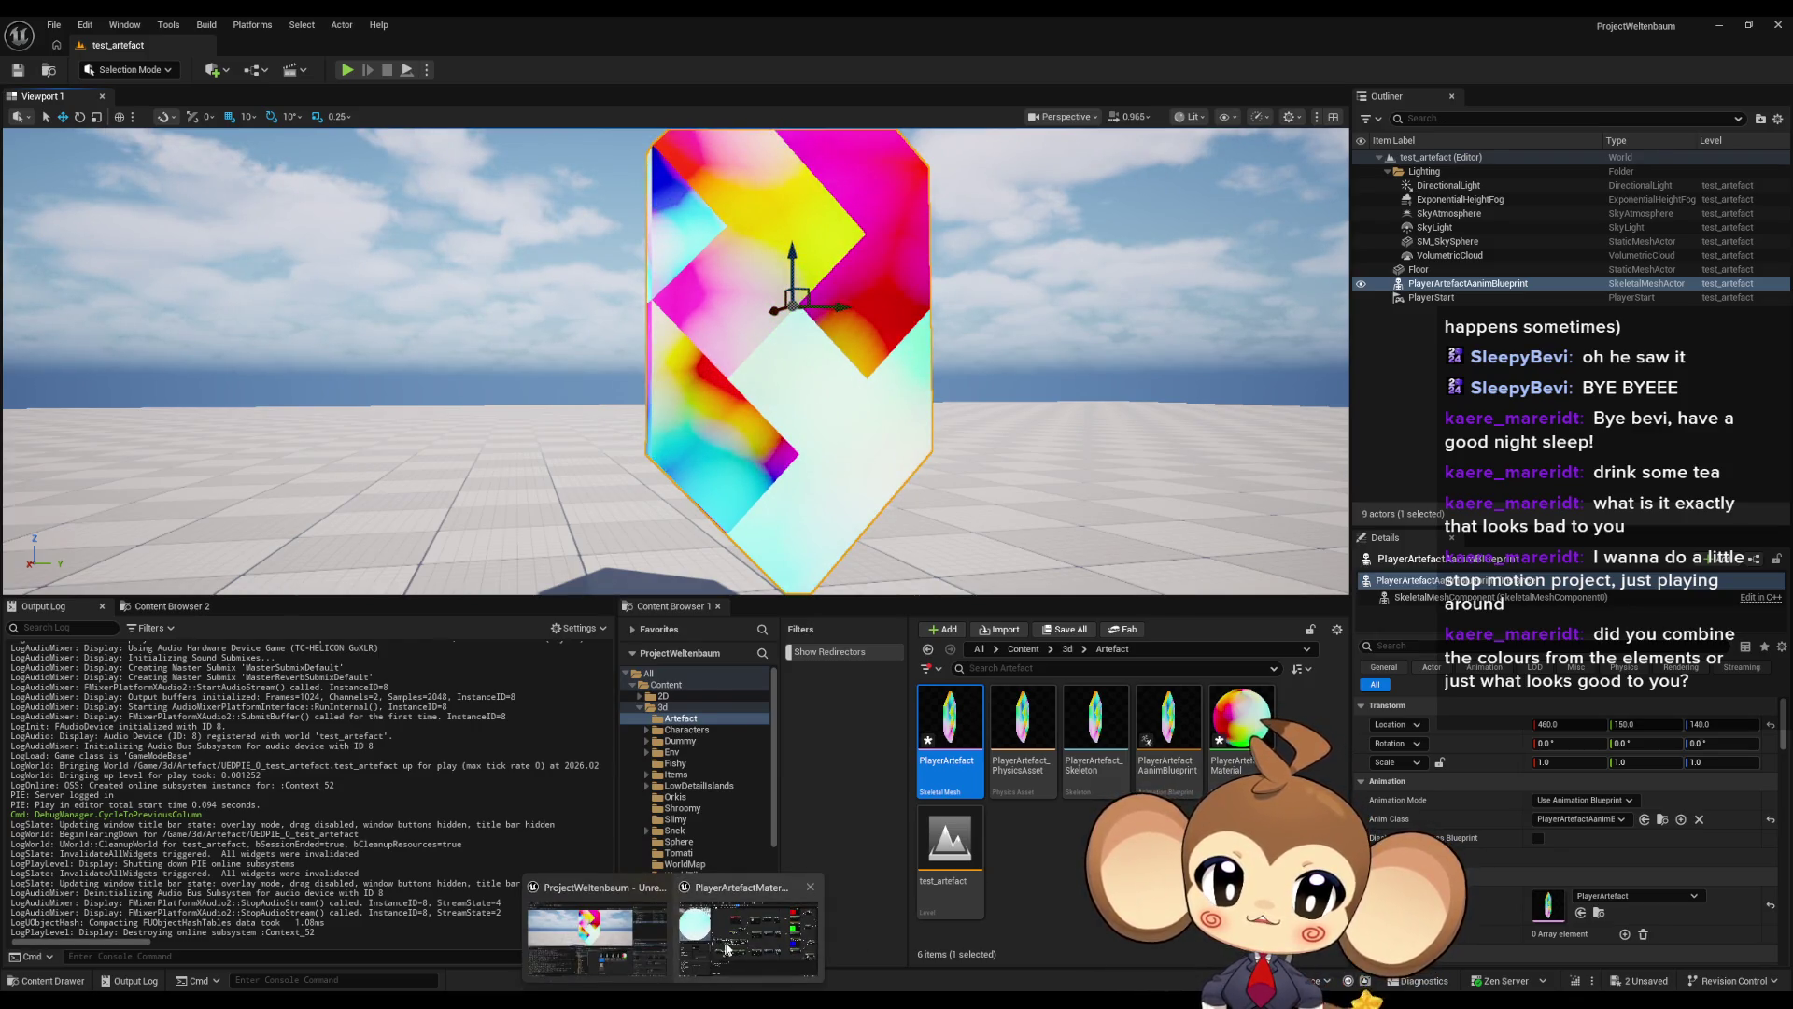
left_click(724, 950)
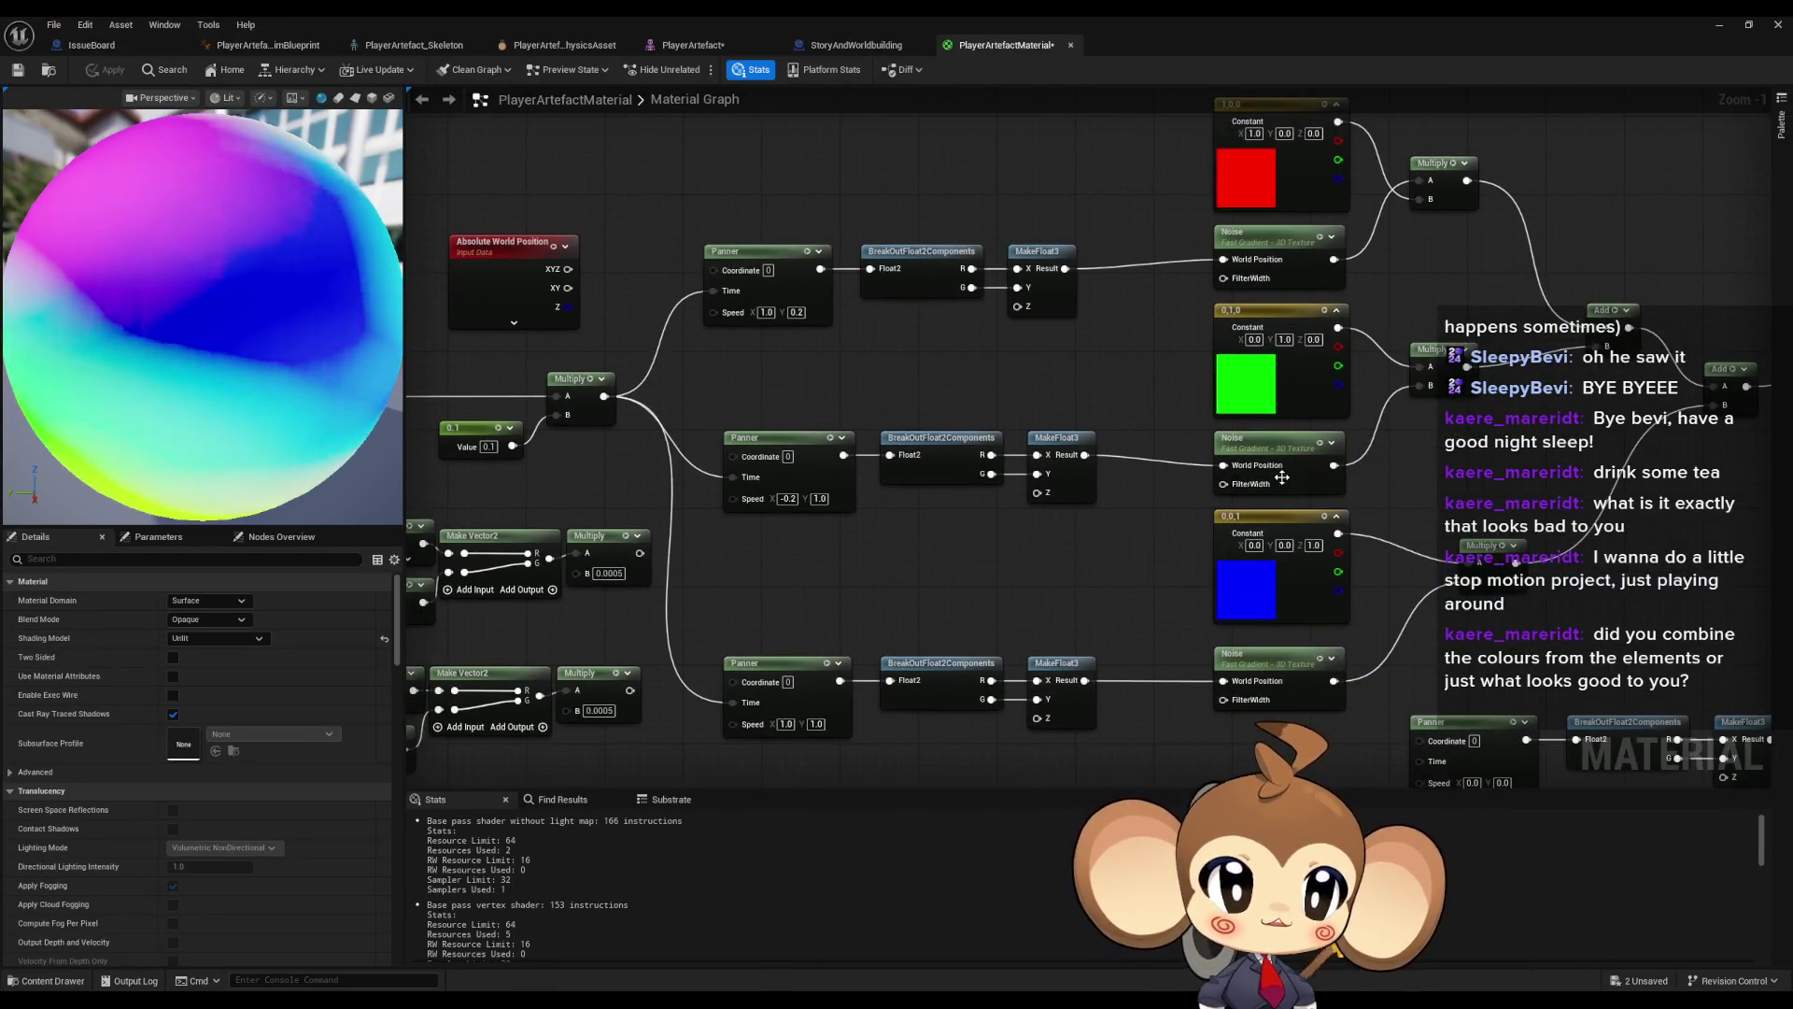
left_click(1267, 454)
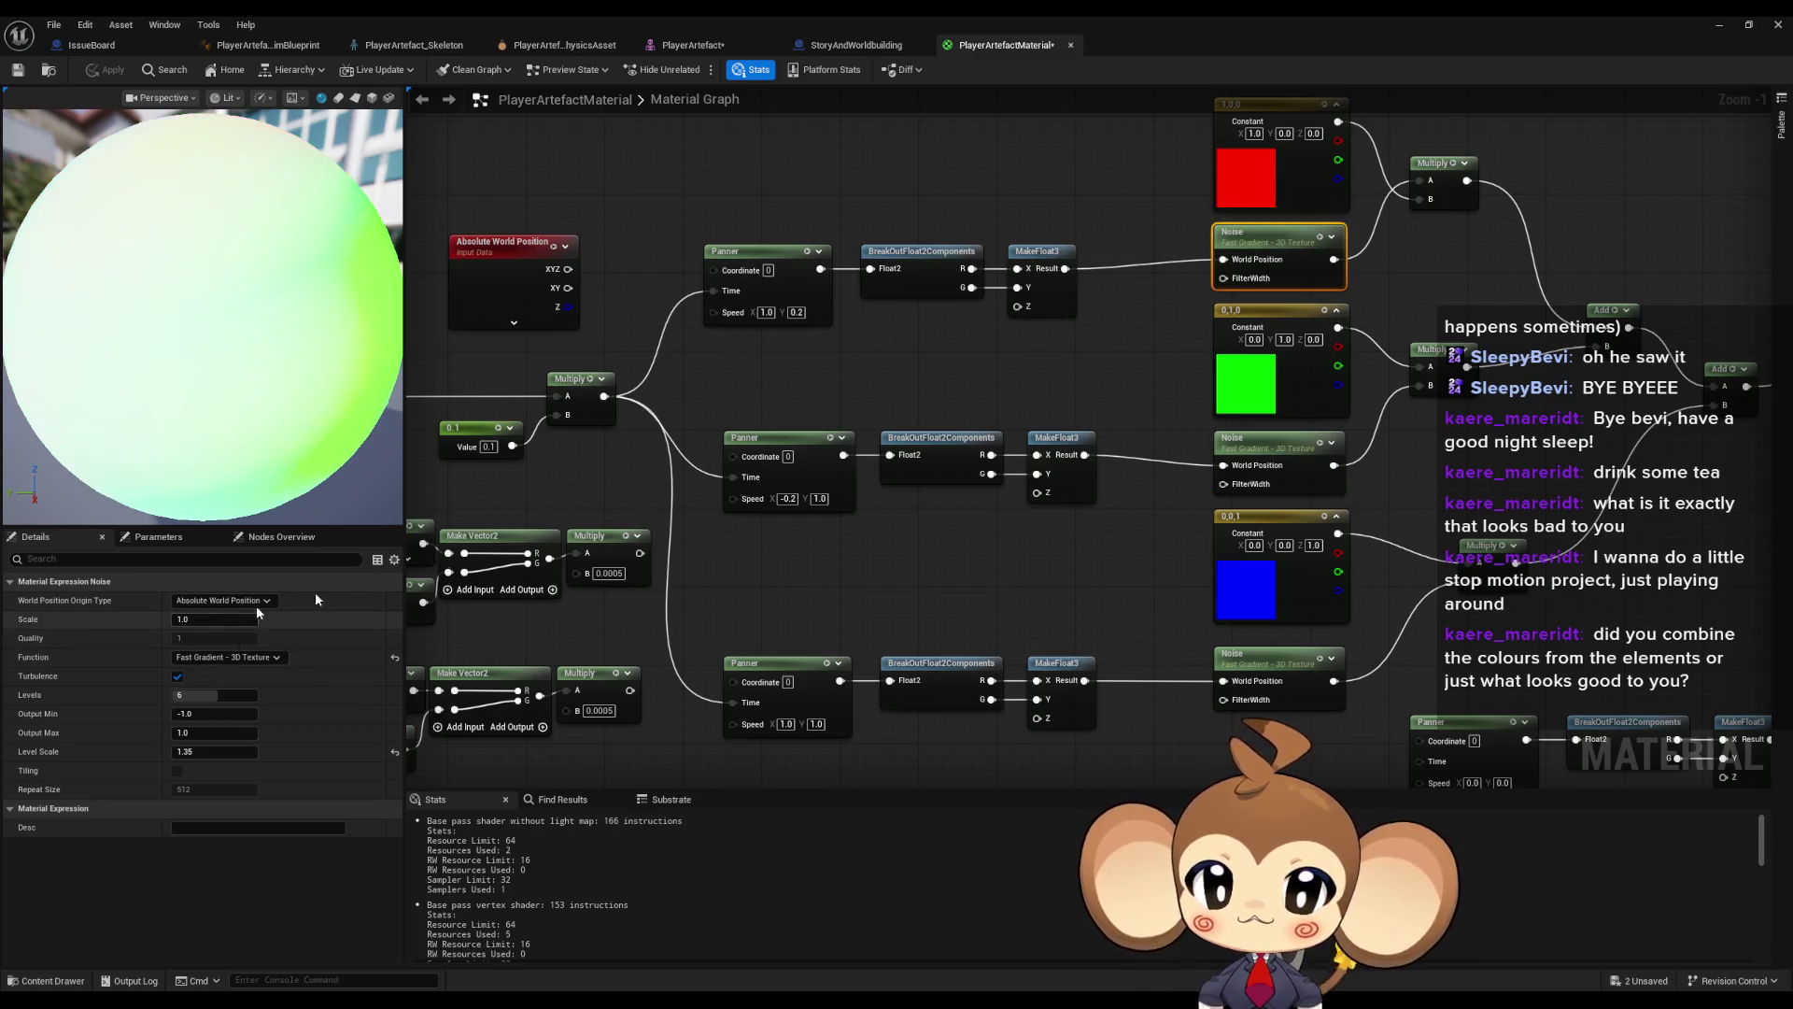
left_click_drag(1249, 259, 887, 356)
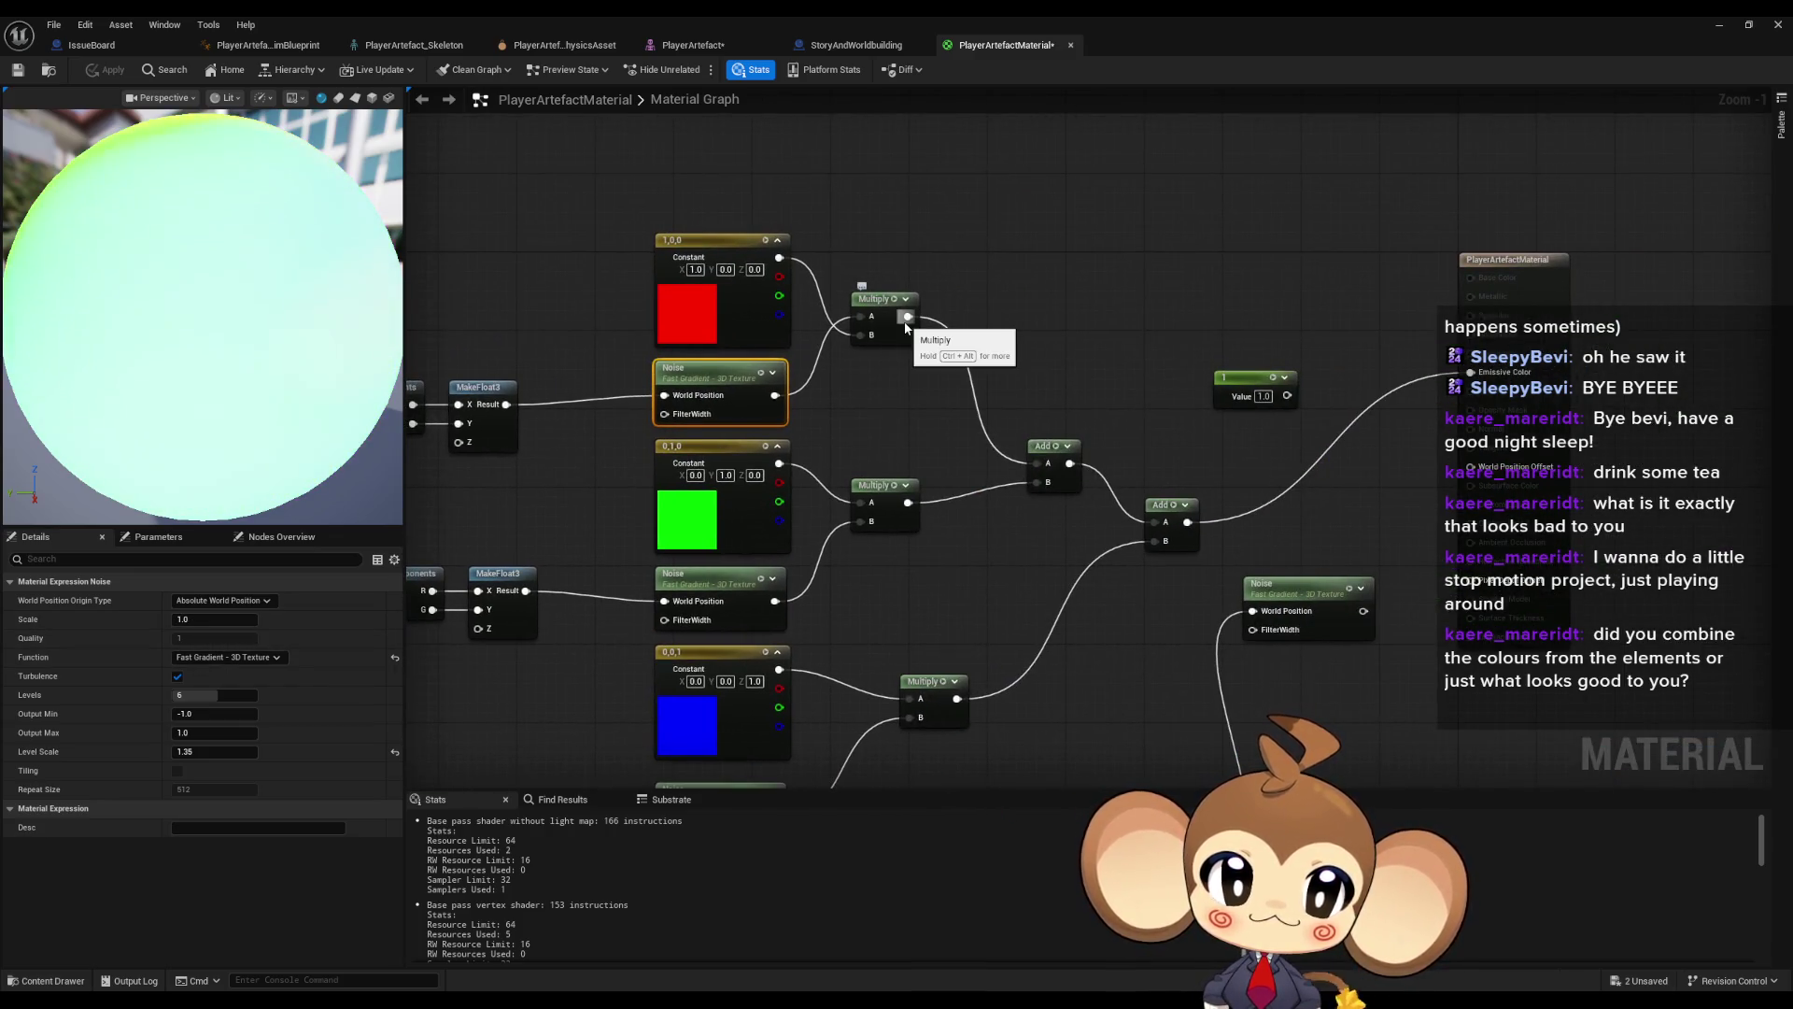
mouse_move(775, 395)
left_mouse_down()
mouse_move(1484, 346)
mouse_move(1027, 378)
left_mouse_up()
left_click(980, 393)
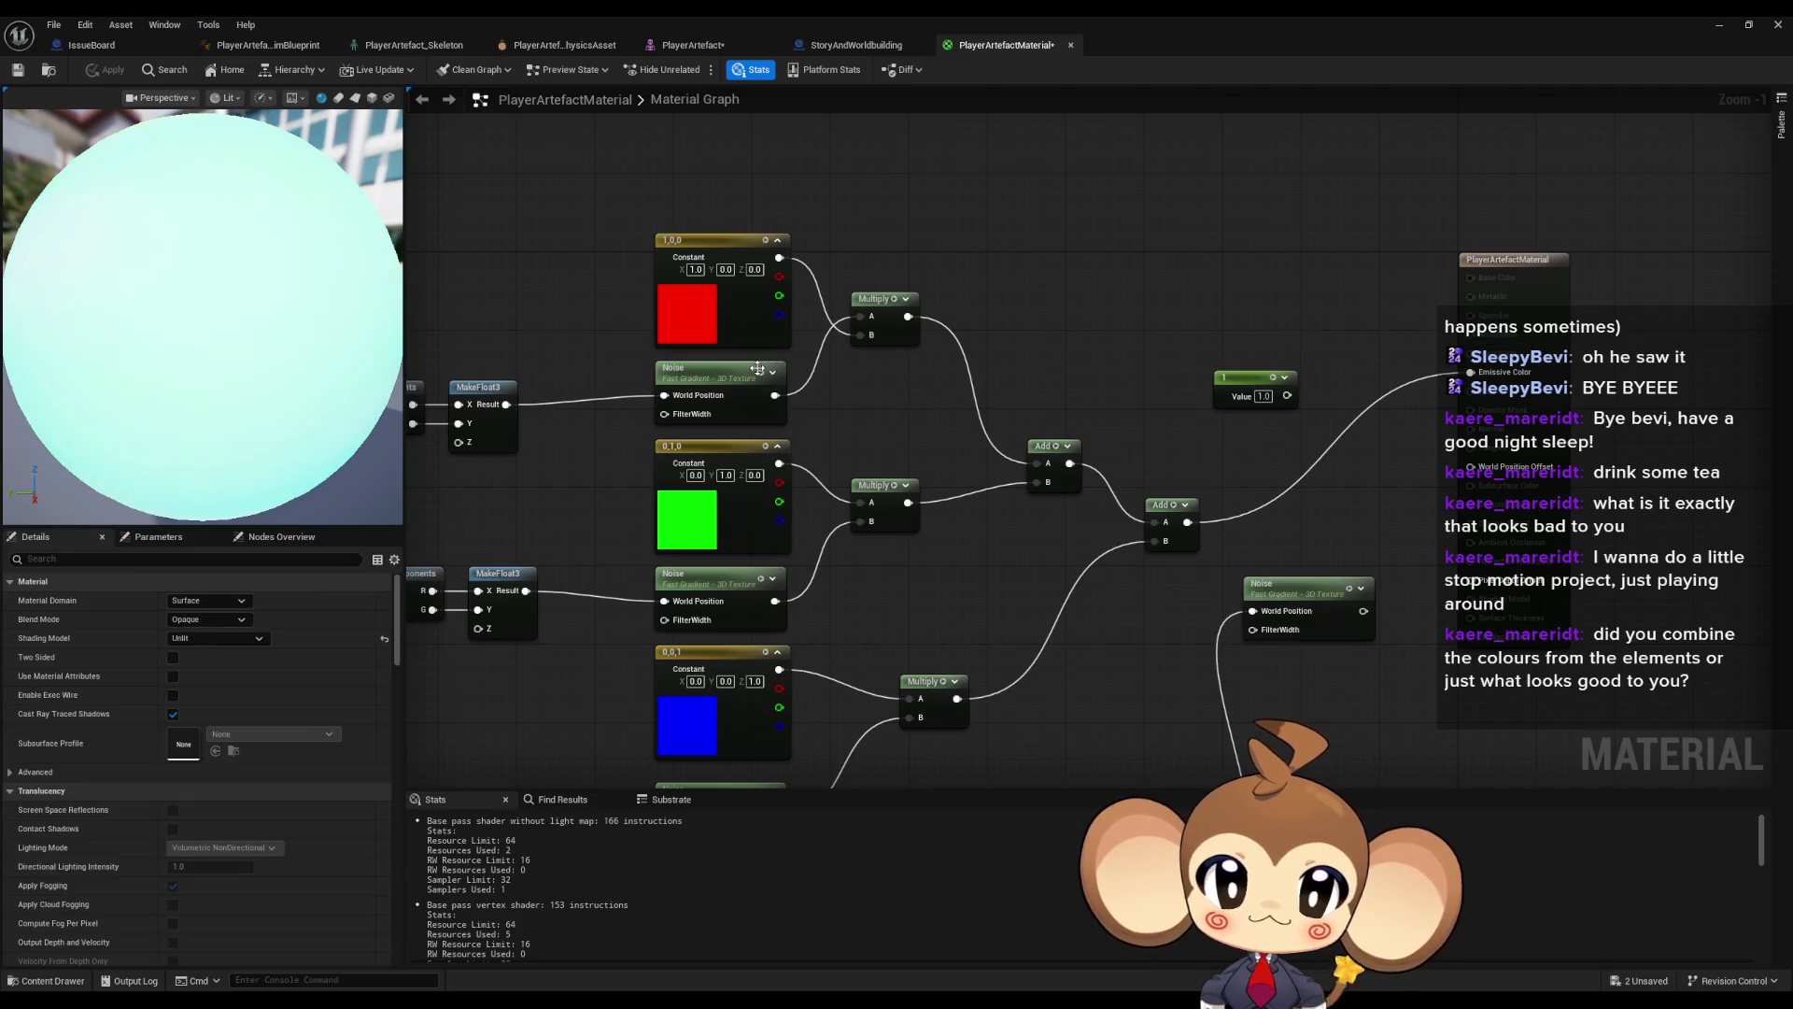
left_click(761, 375)
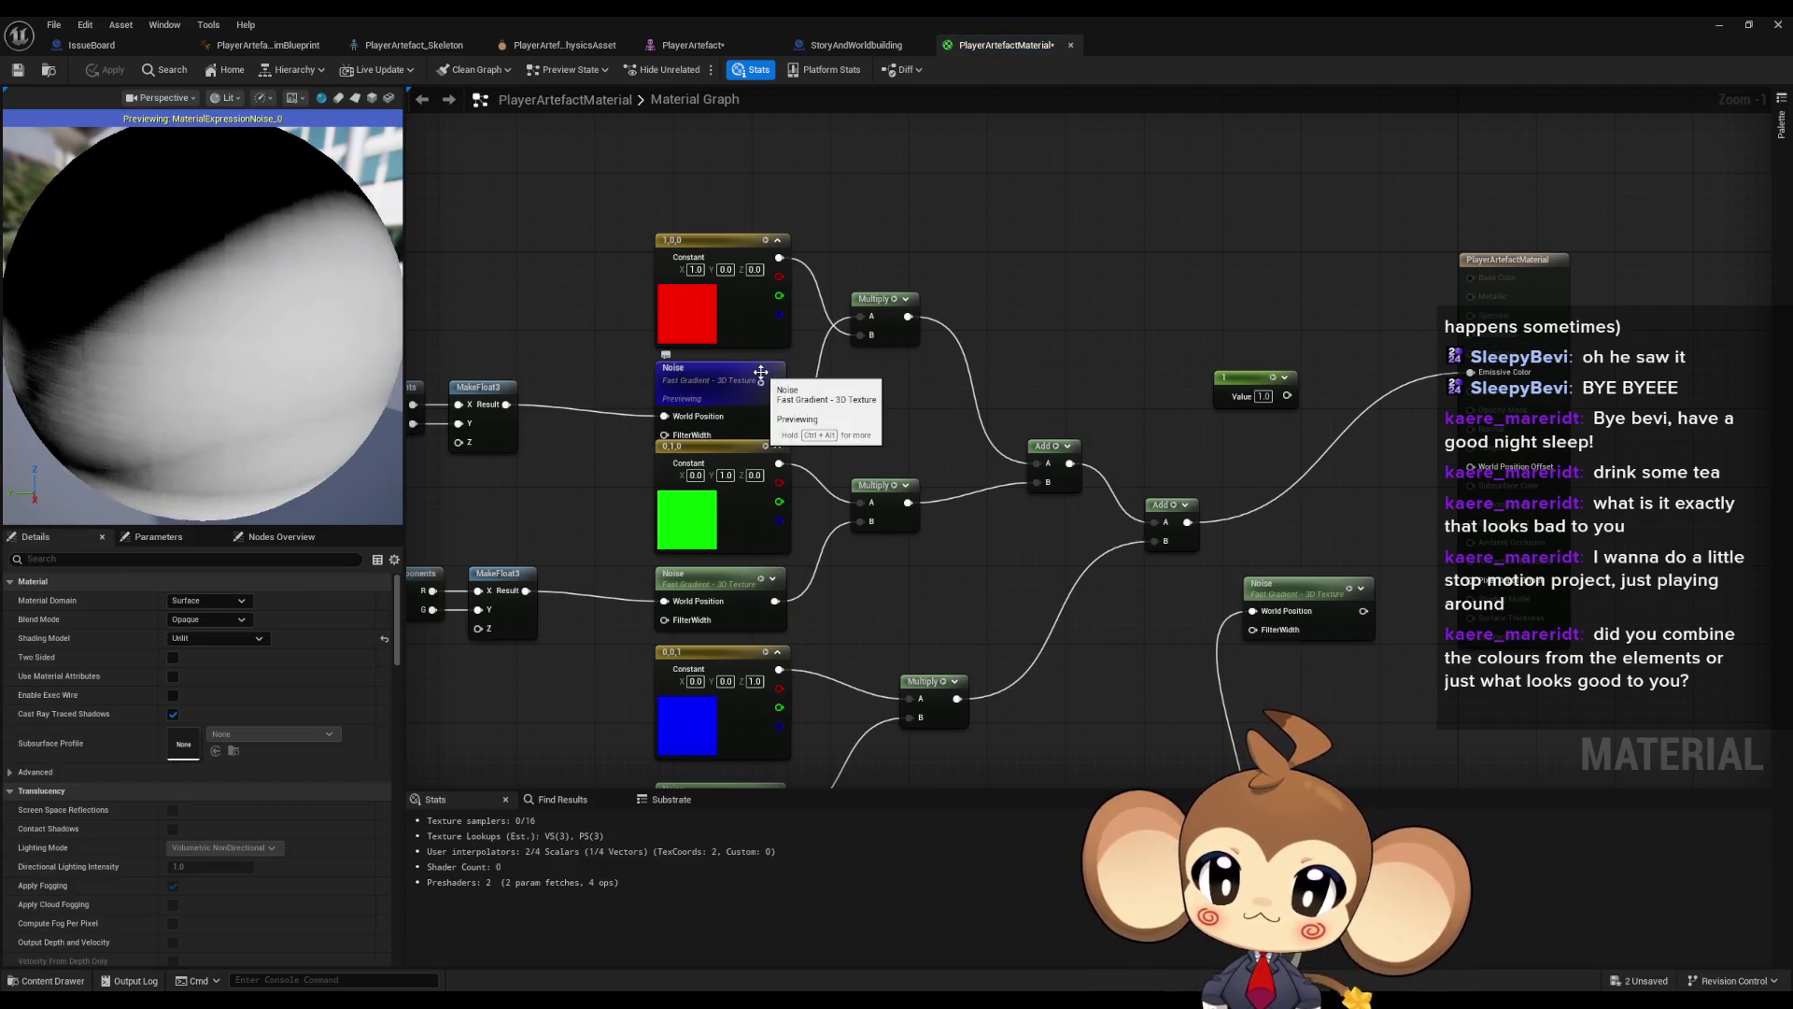
left_click(725, 370)
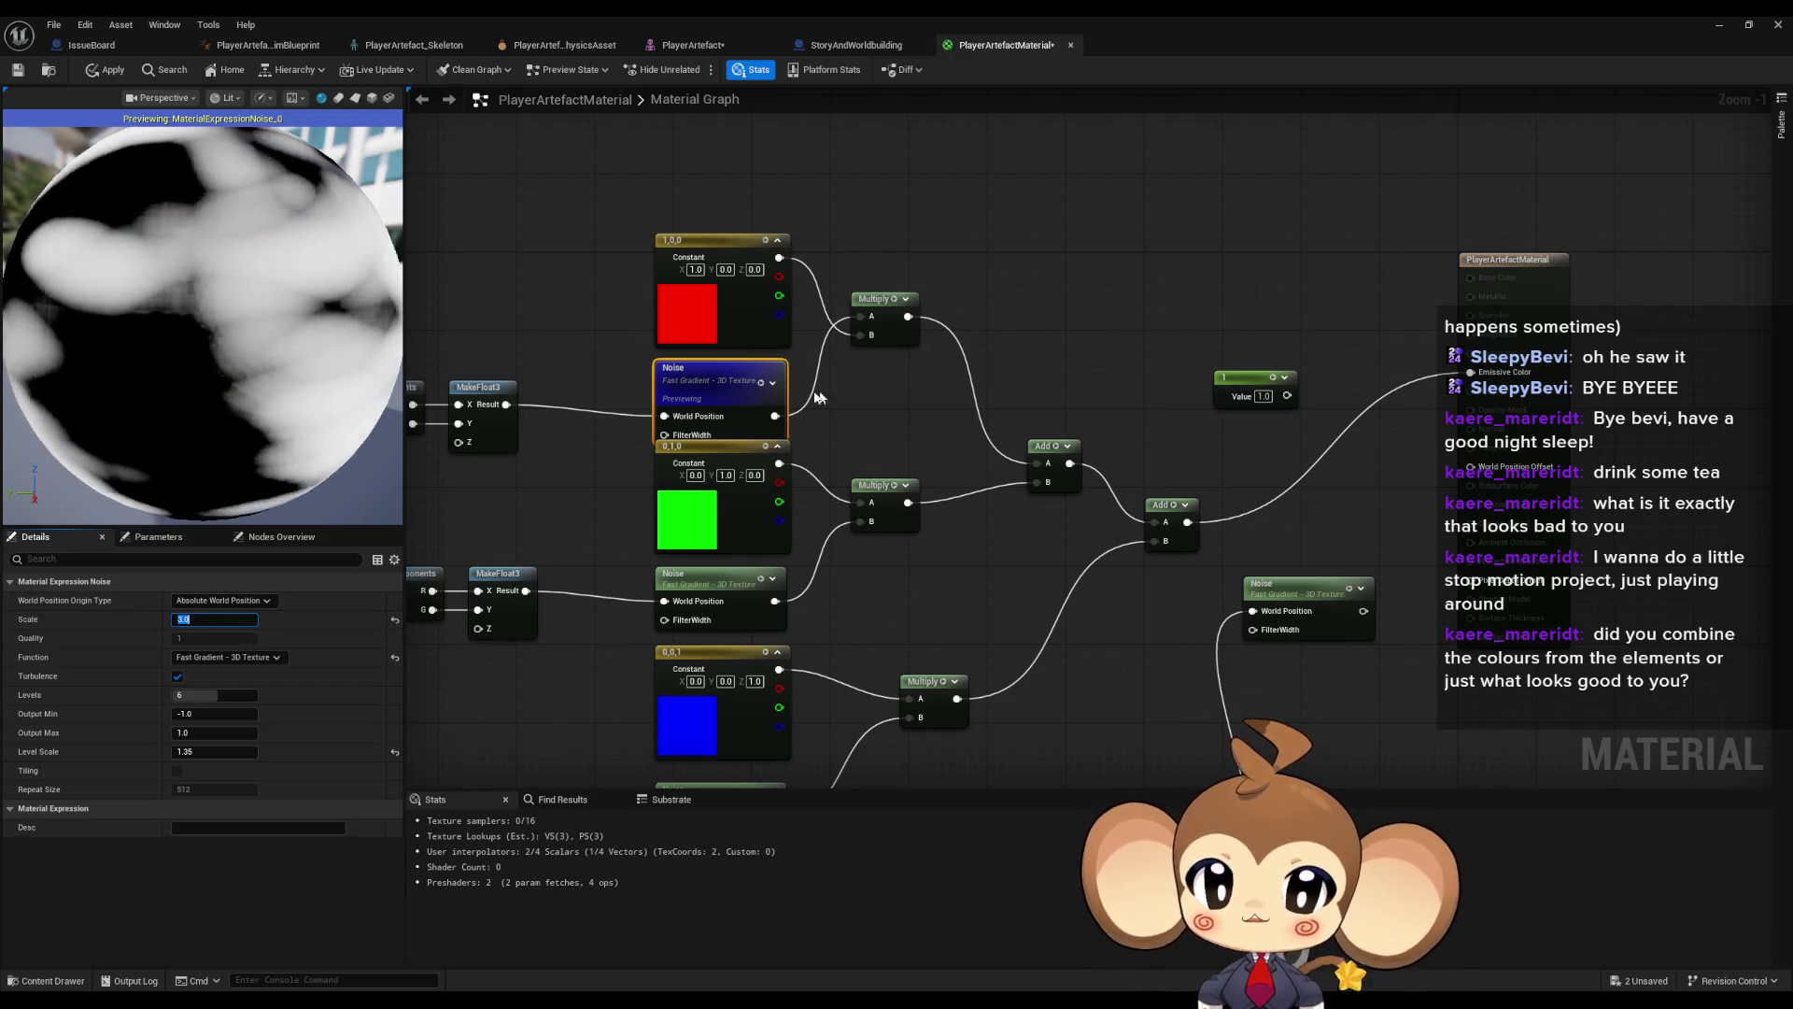
left_click(760, 383)
- Set the next Noise node's Scale to 3, clear the selection, and return to the level
left_click(710, 575)
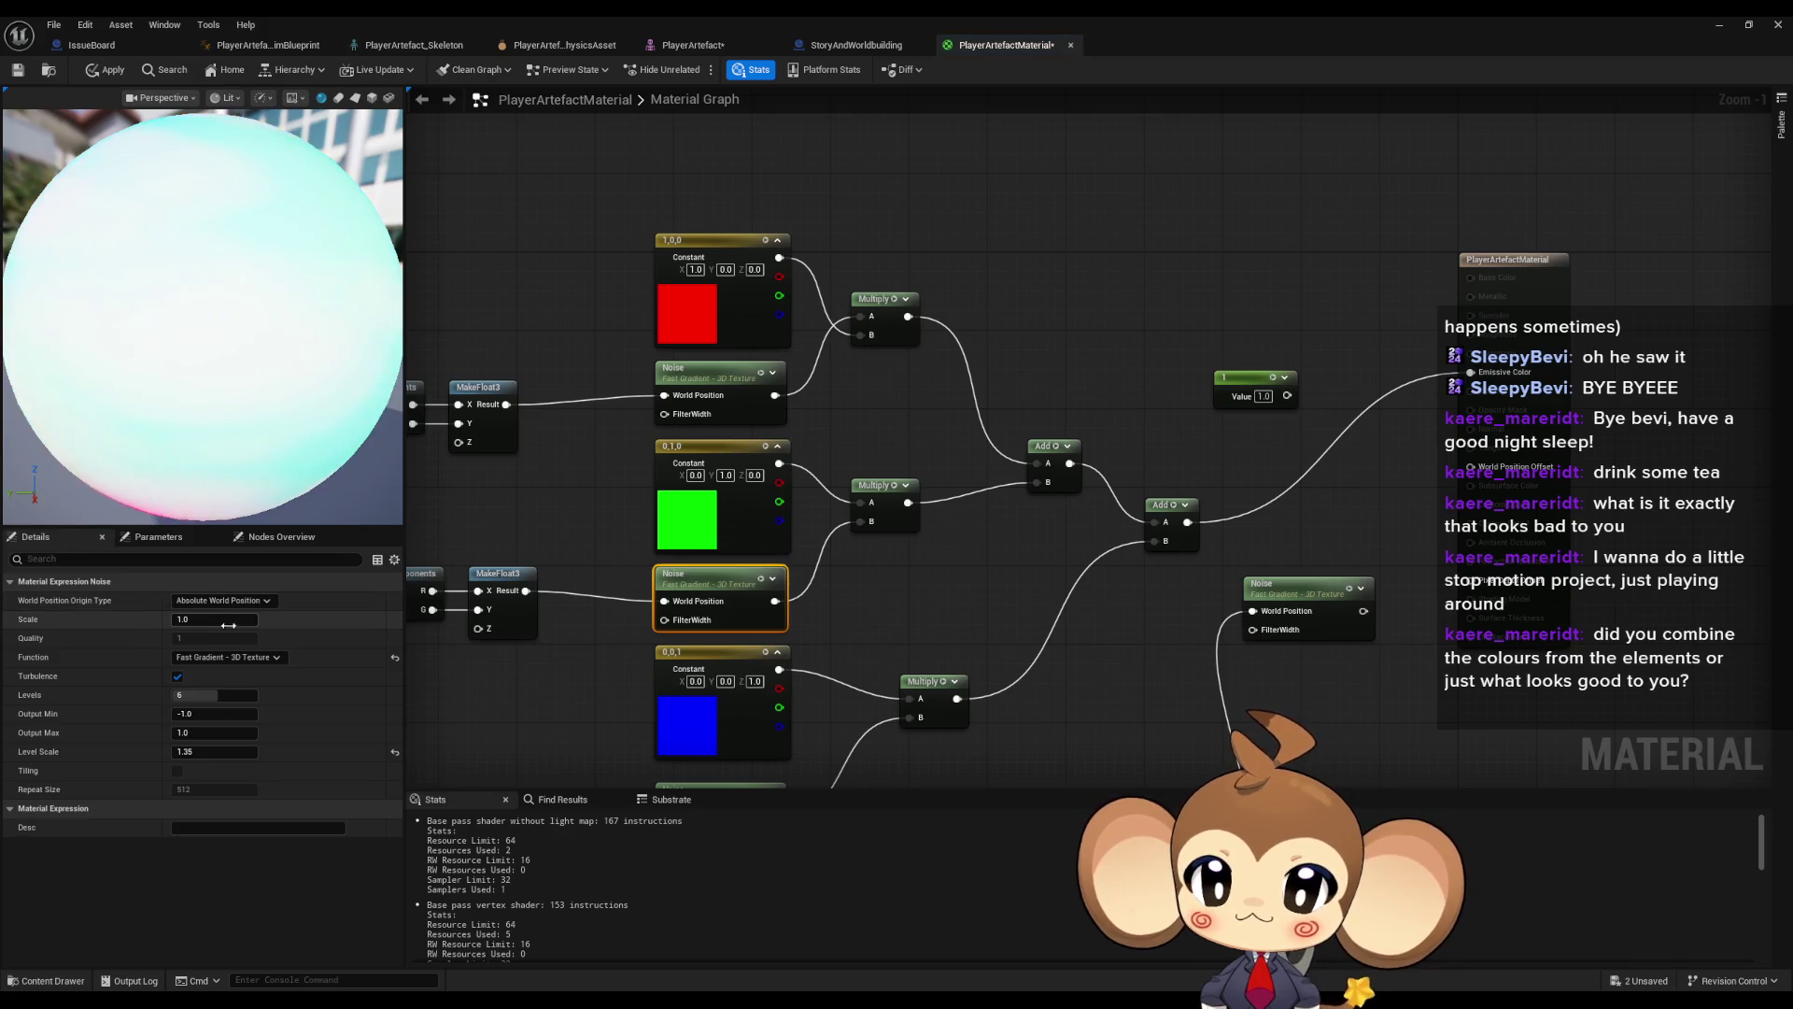
key("Return")
left_click(710, 643)
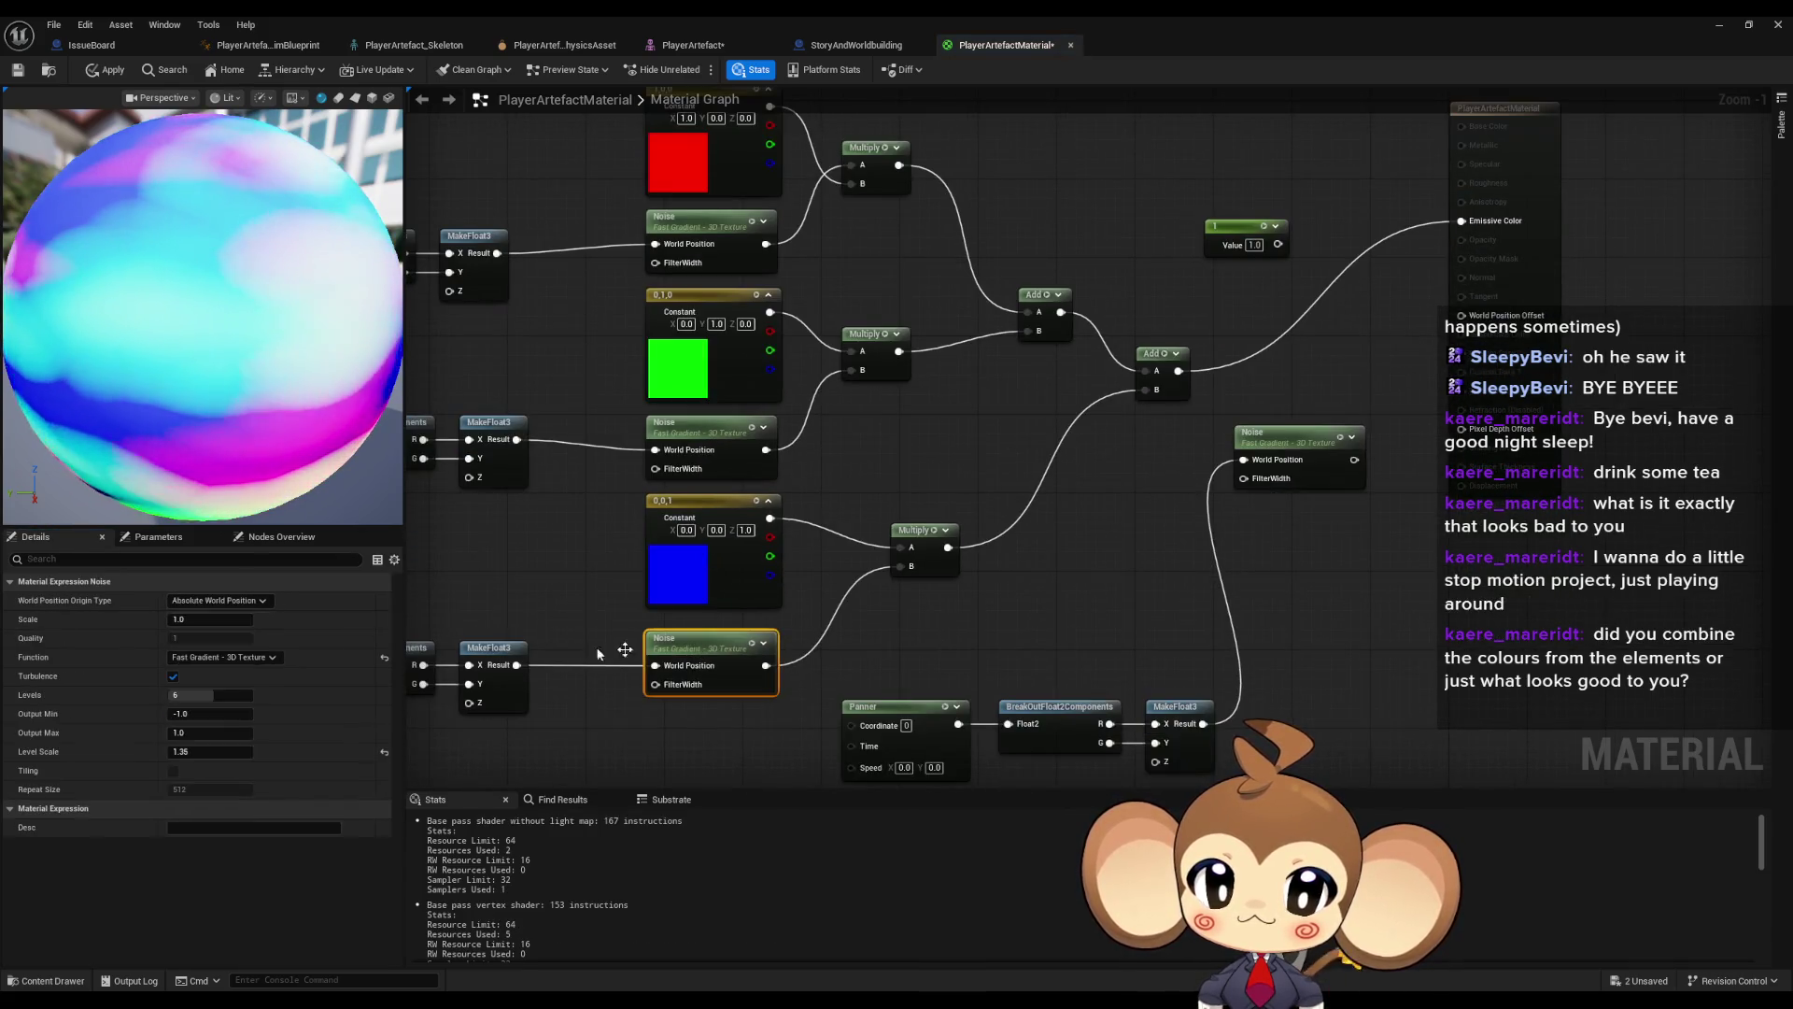
type("3")
left_click(997, 556)
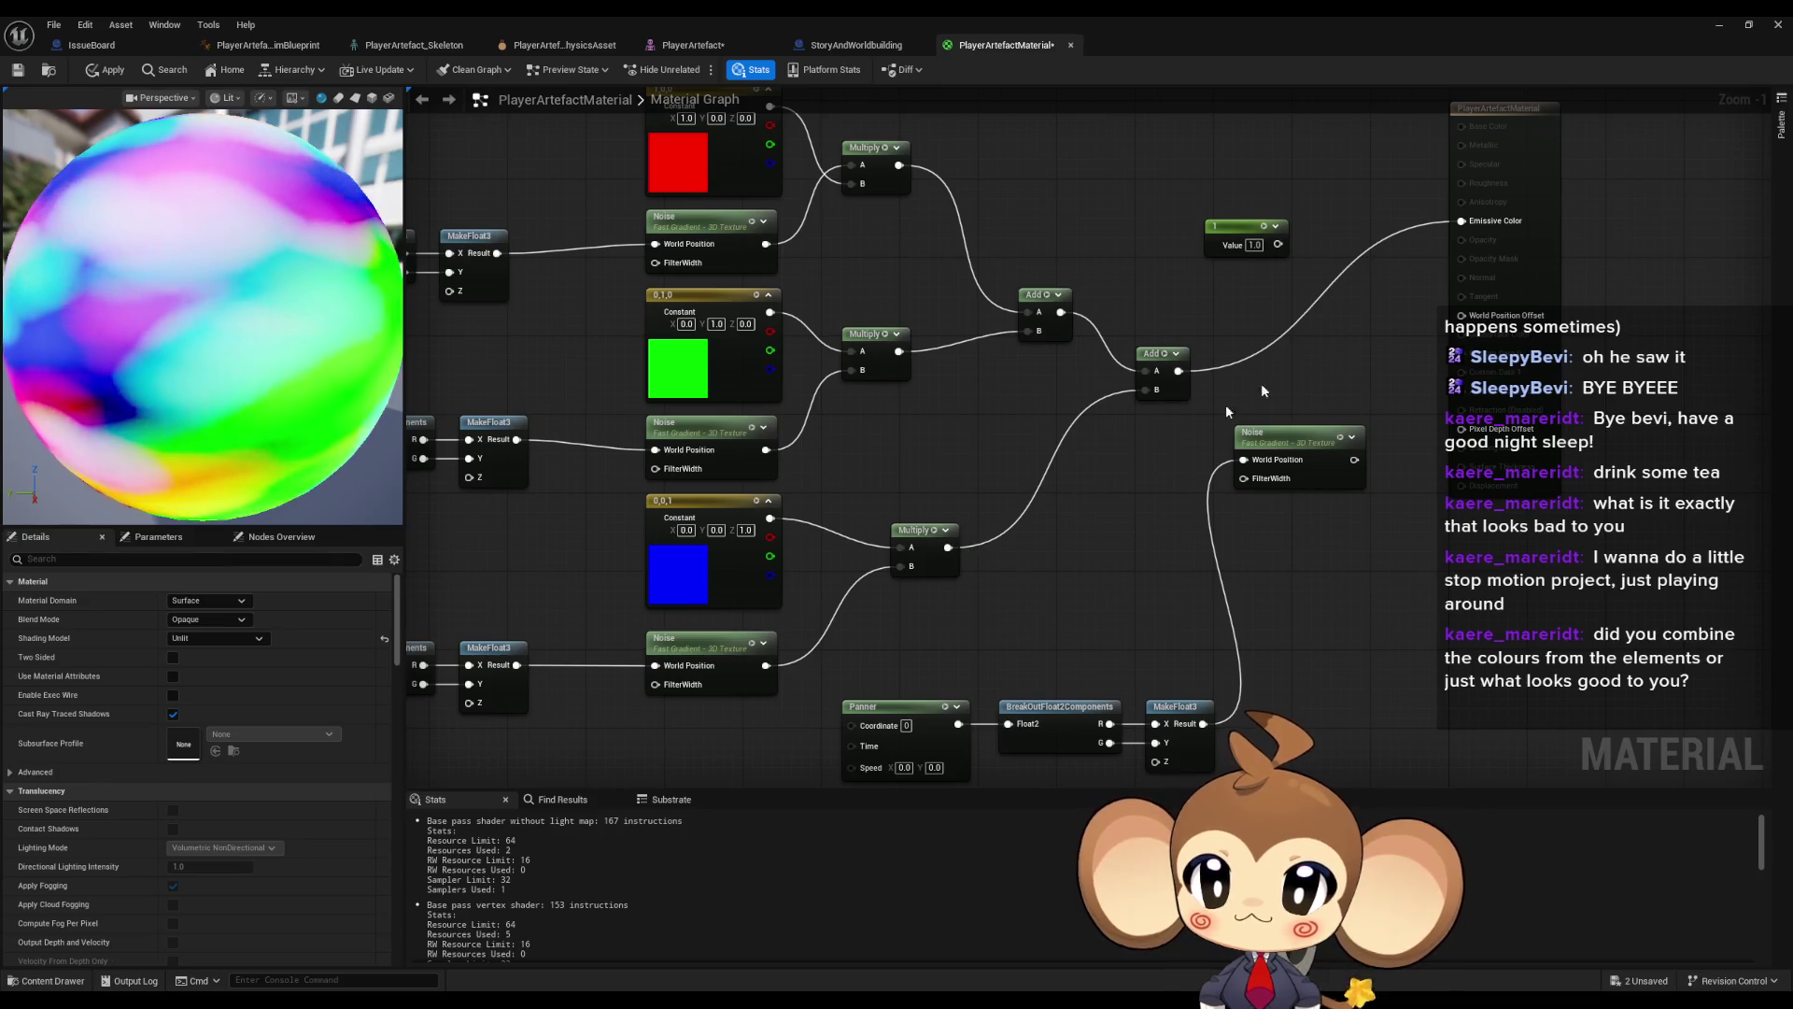
left_click(1730, 25)
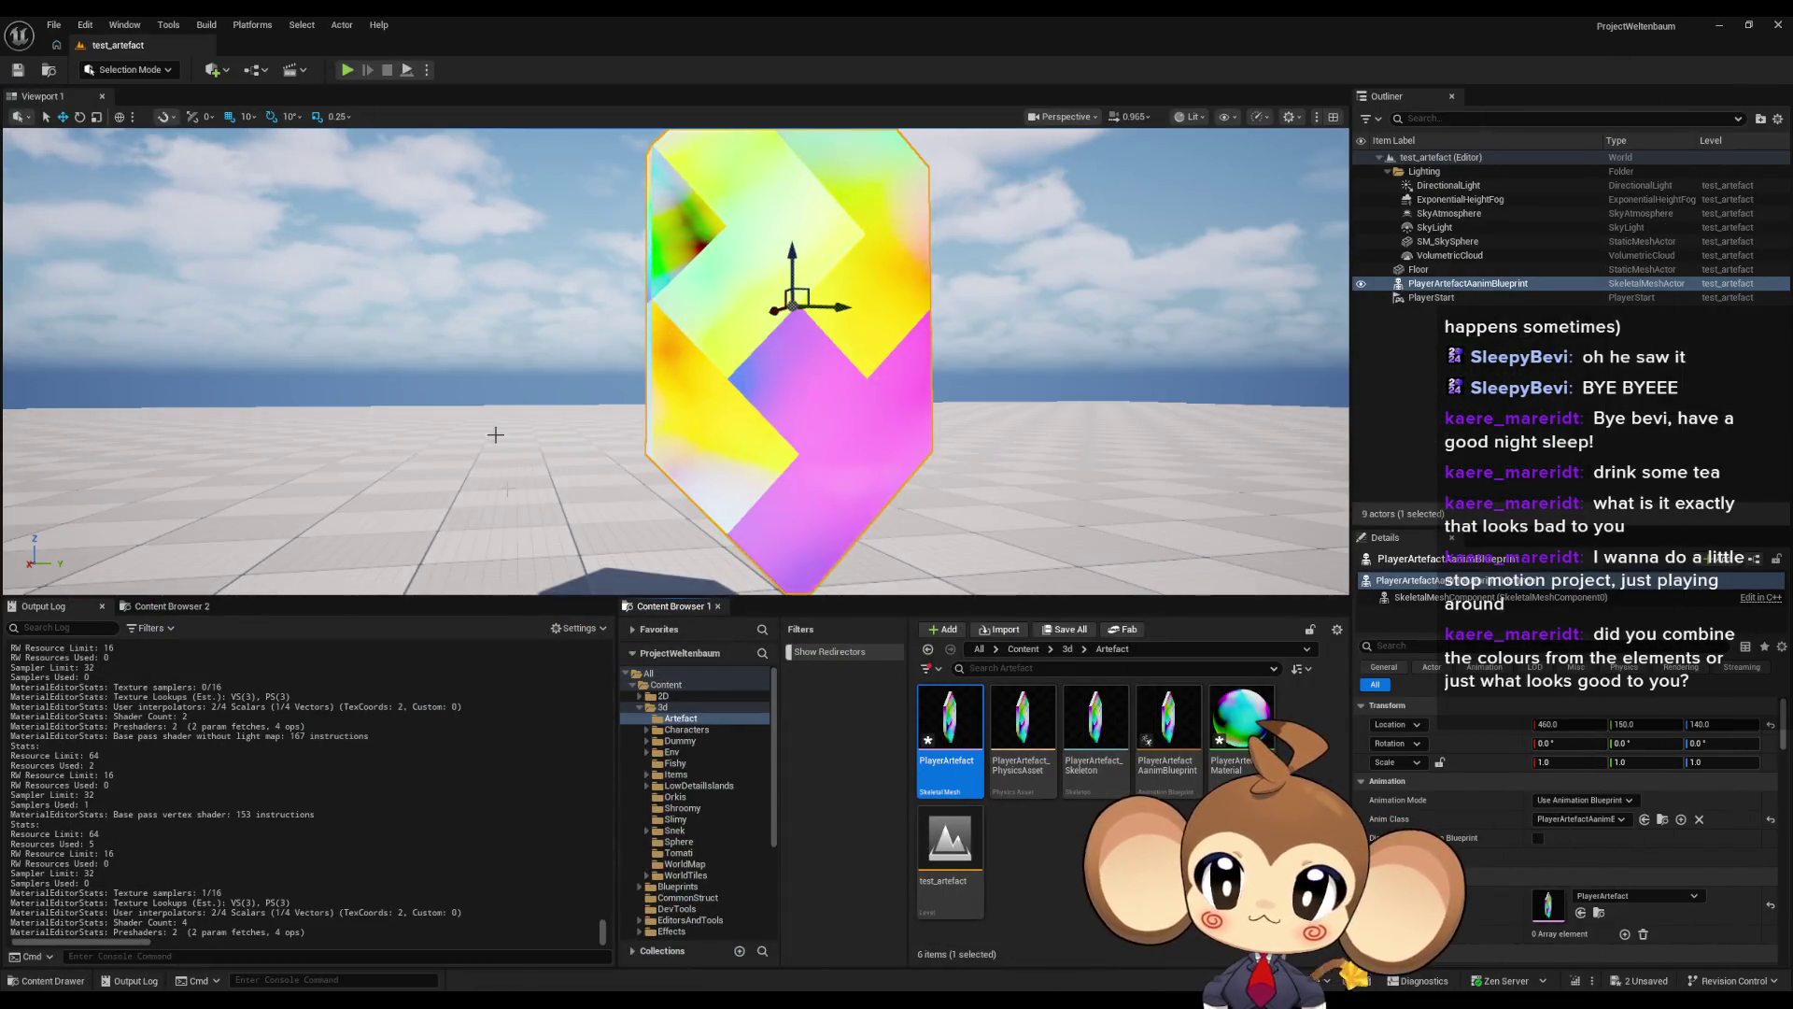
- Start Play, briefly check the material editor, then resume the game to view the crystal
left_click(345, 71)
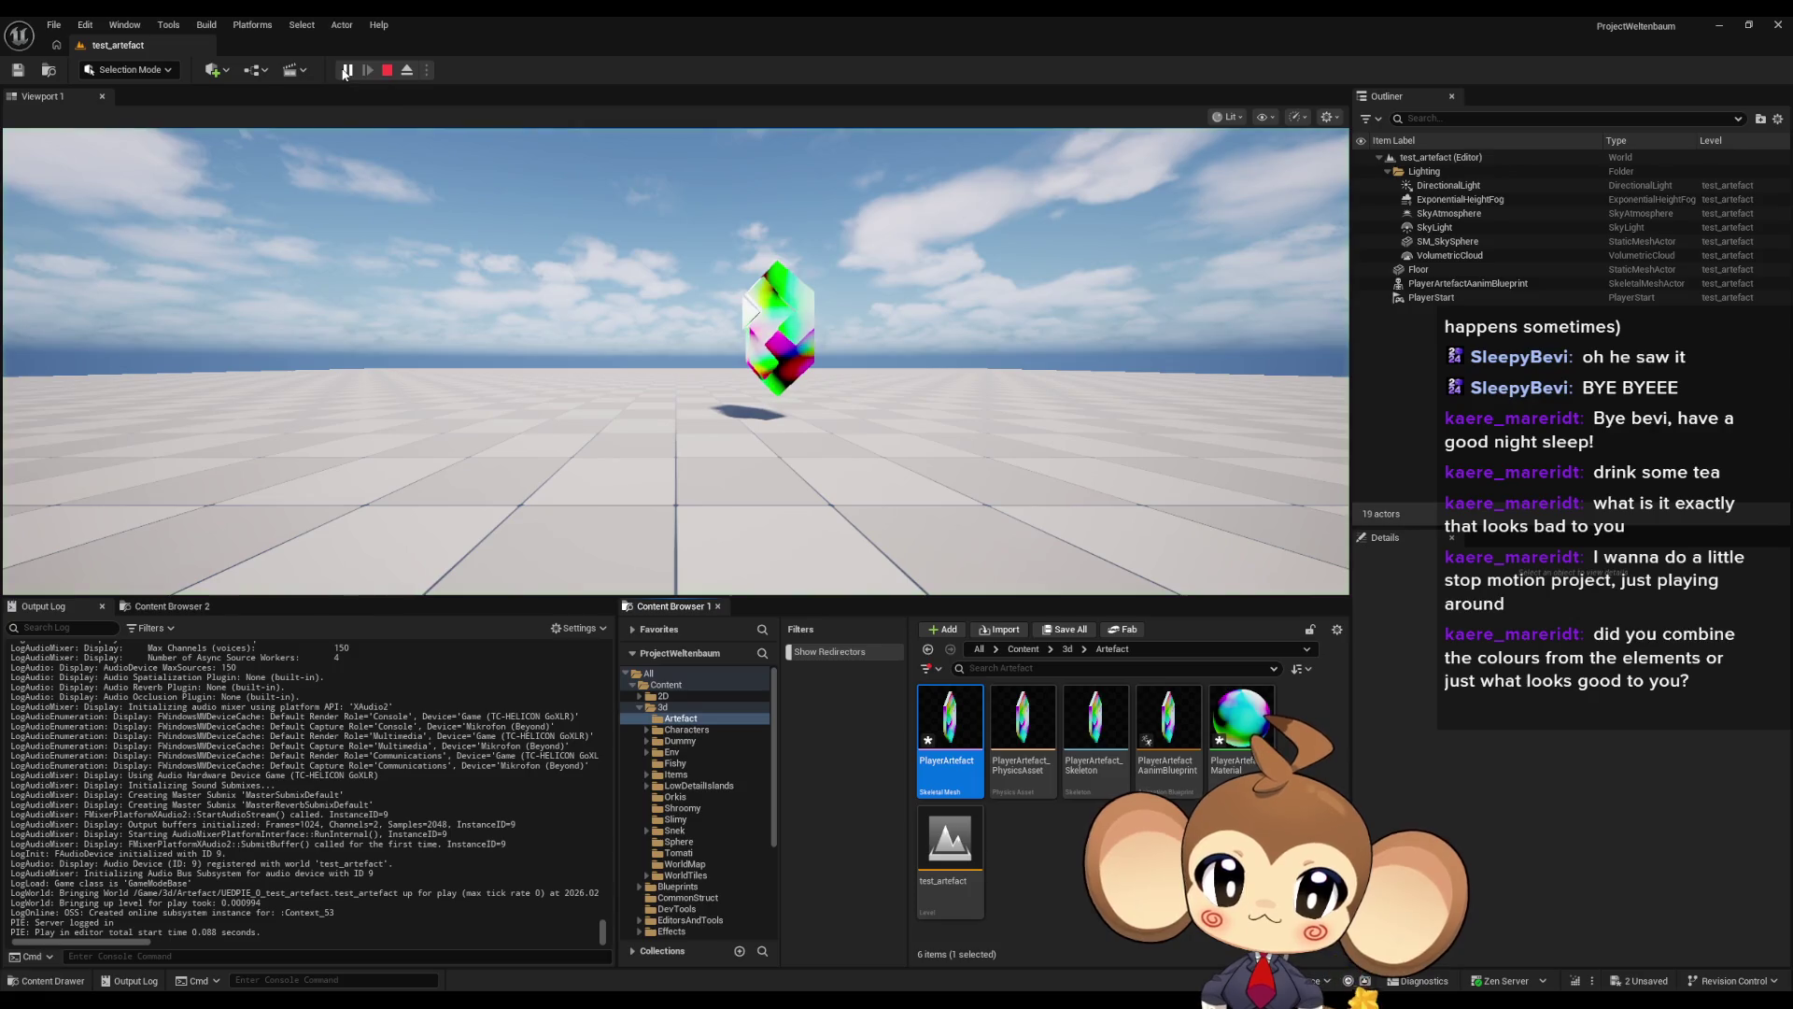
left_click(346, 71)
left_click(673, 927)
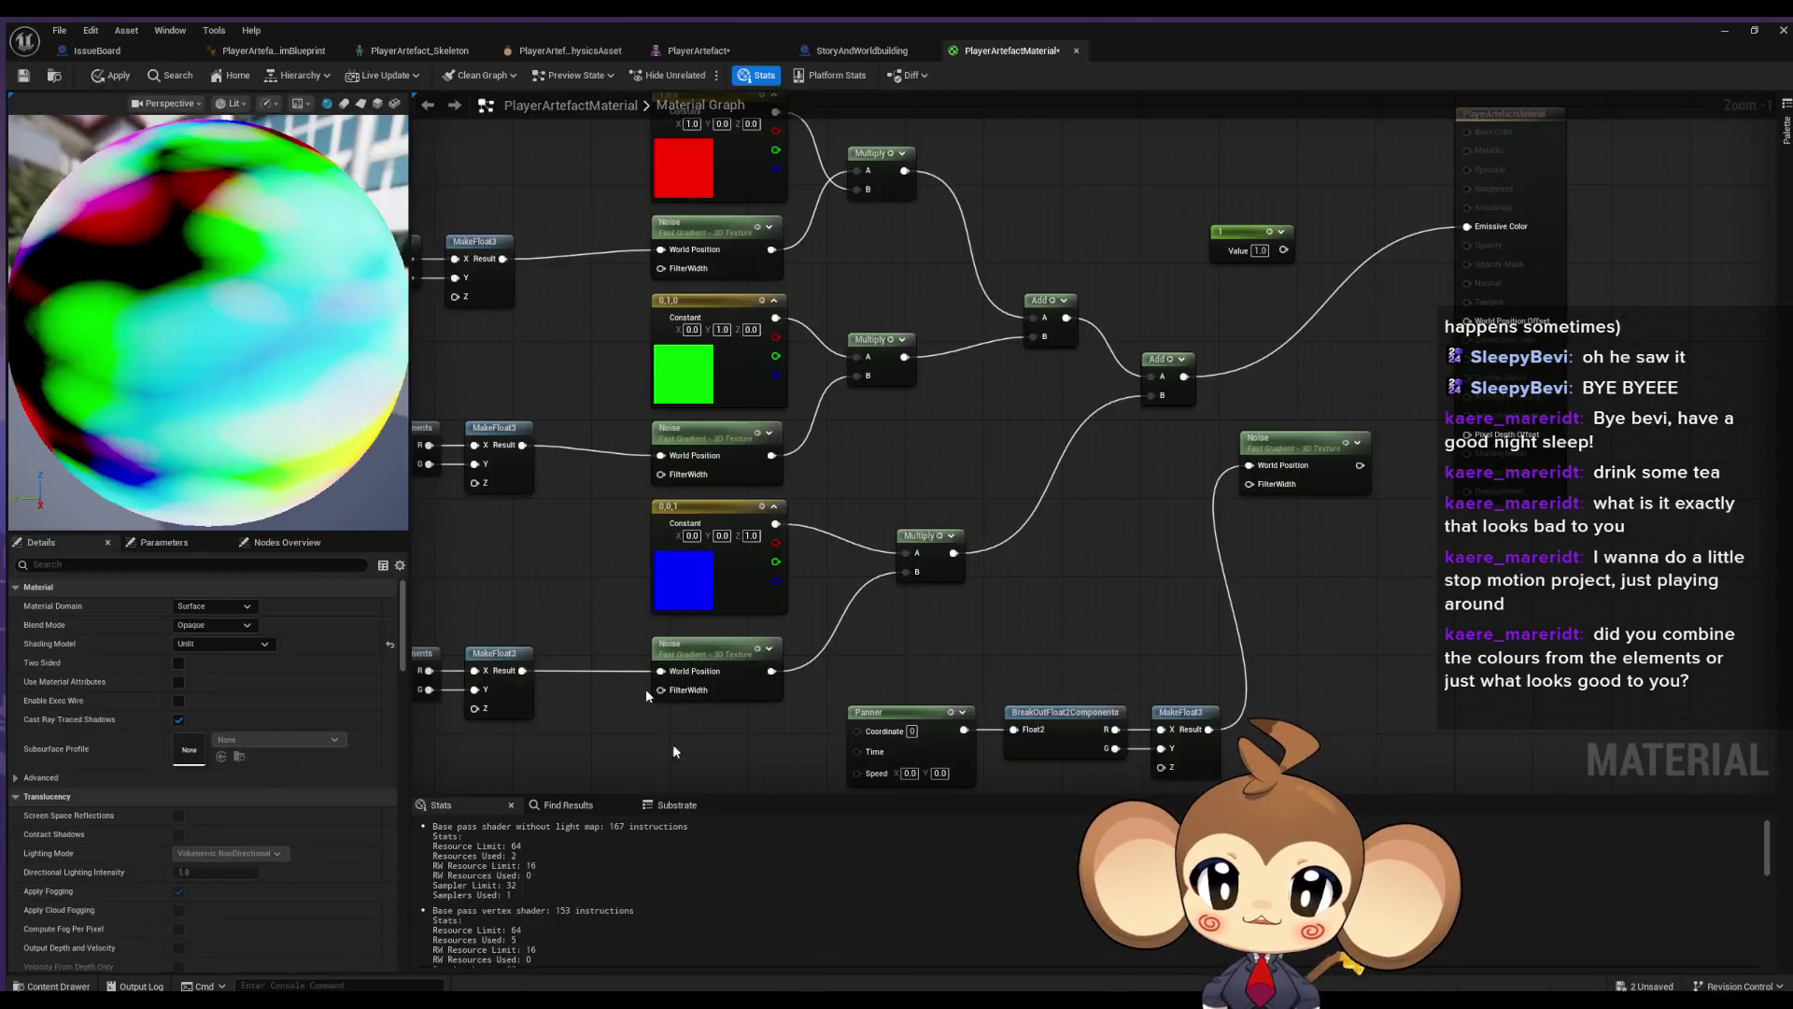
left_click(1718, 28)
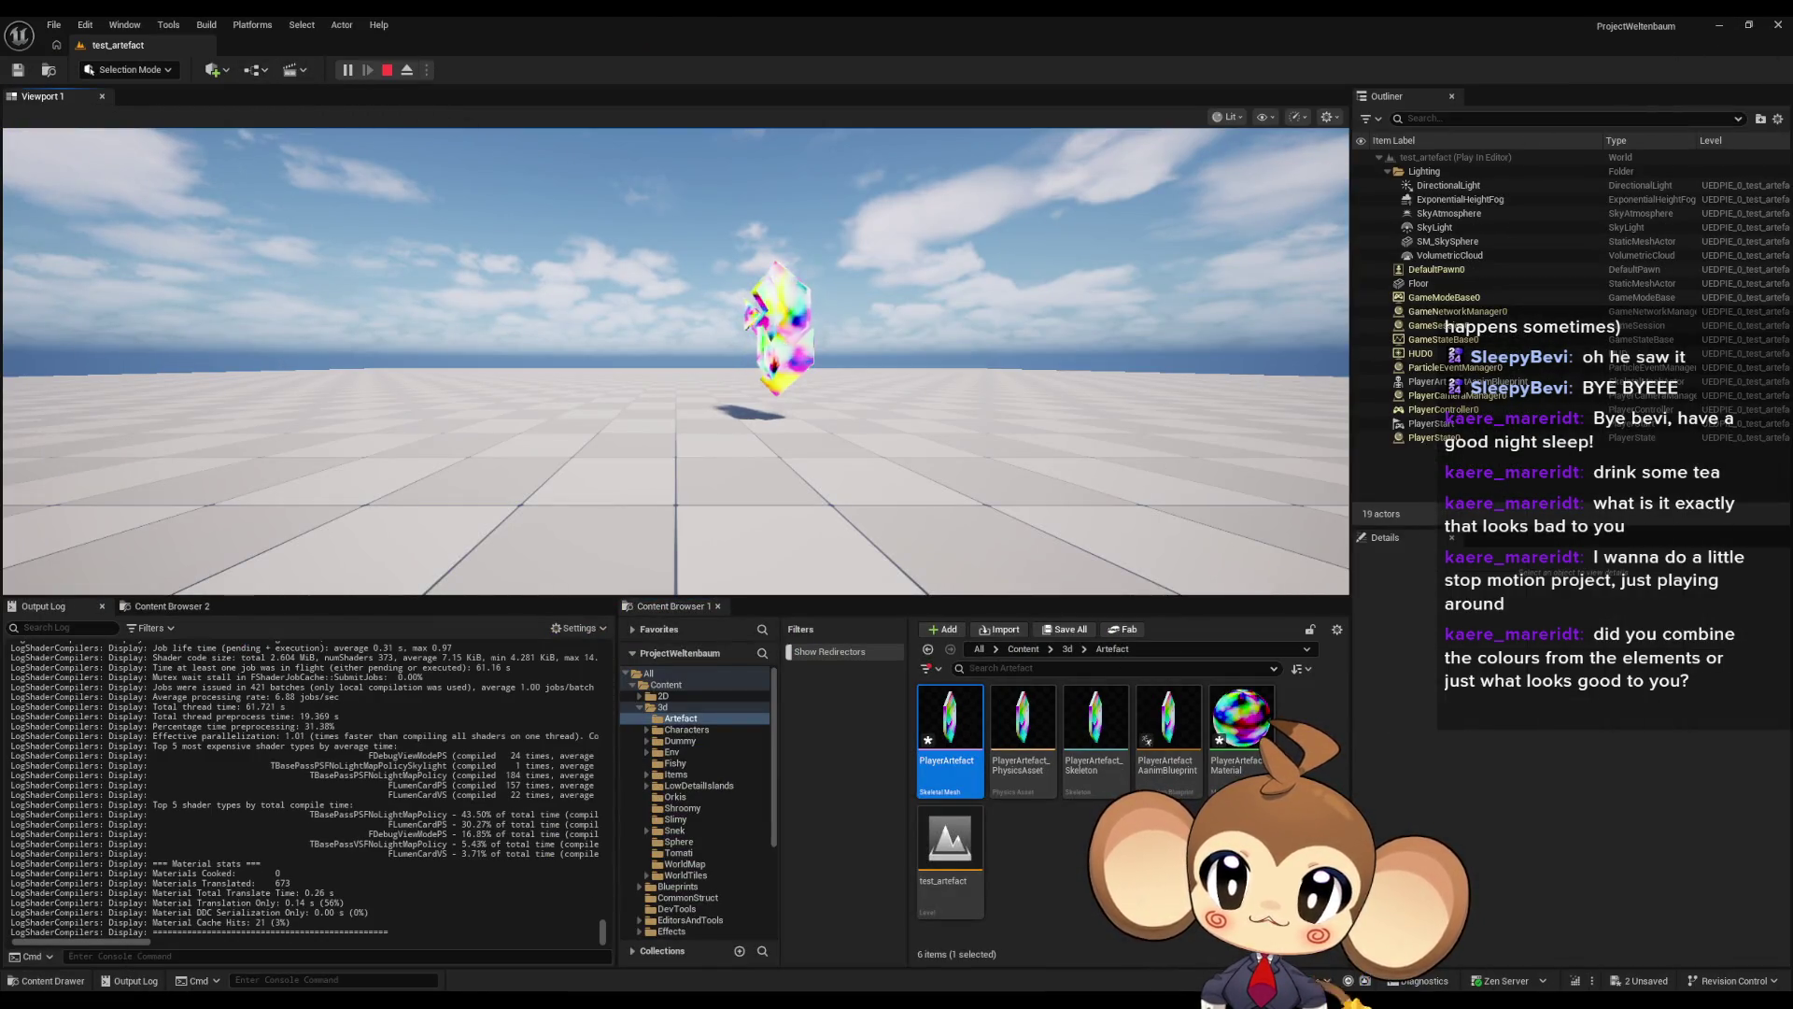
left_click(676, 362)
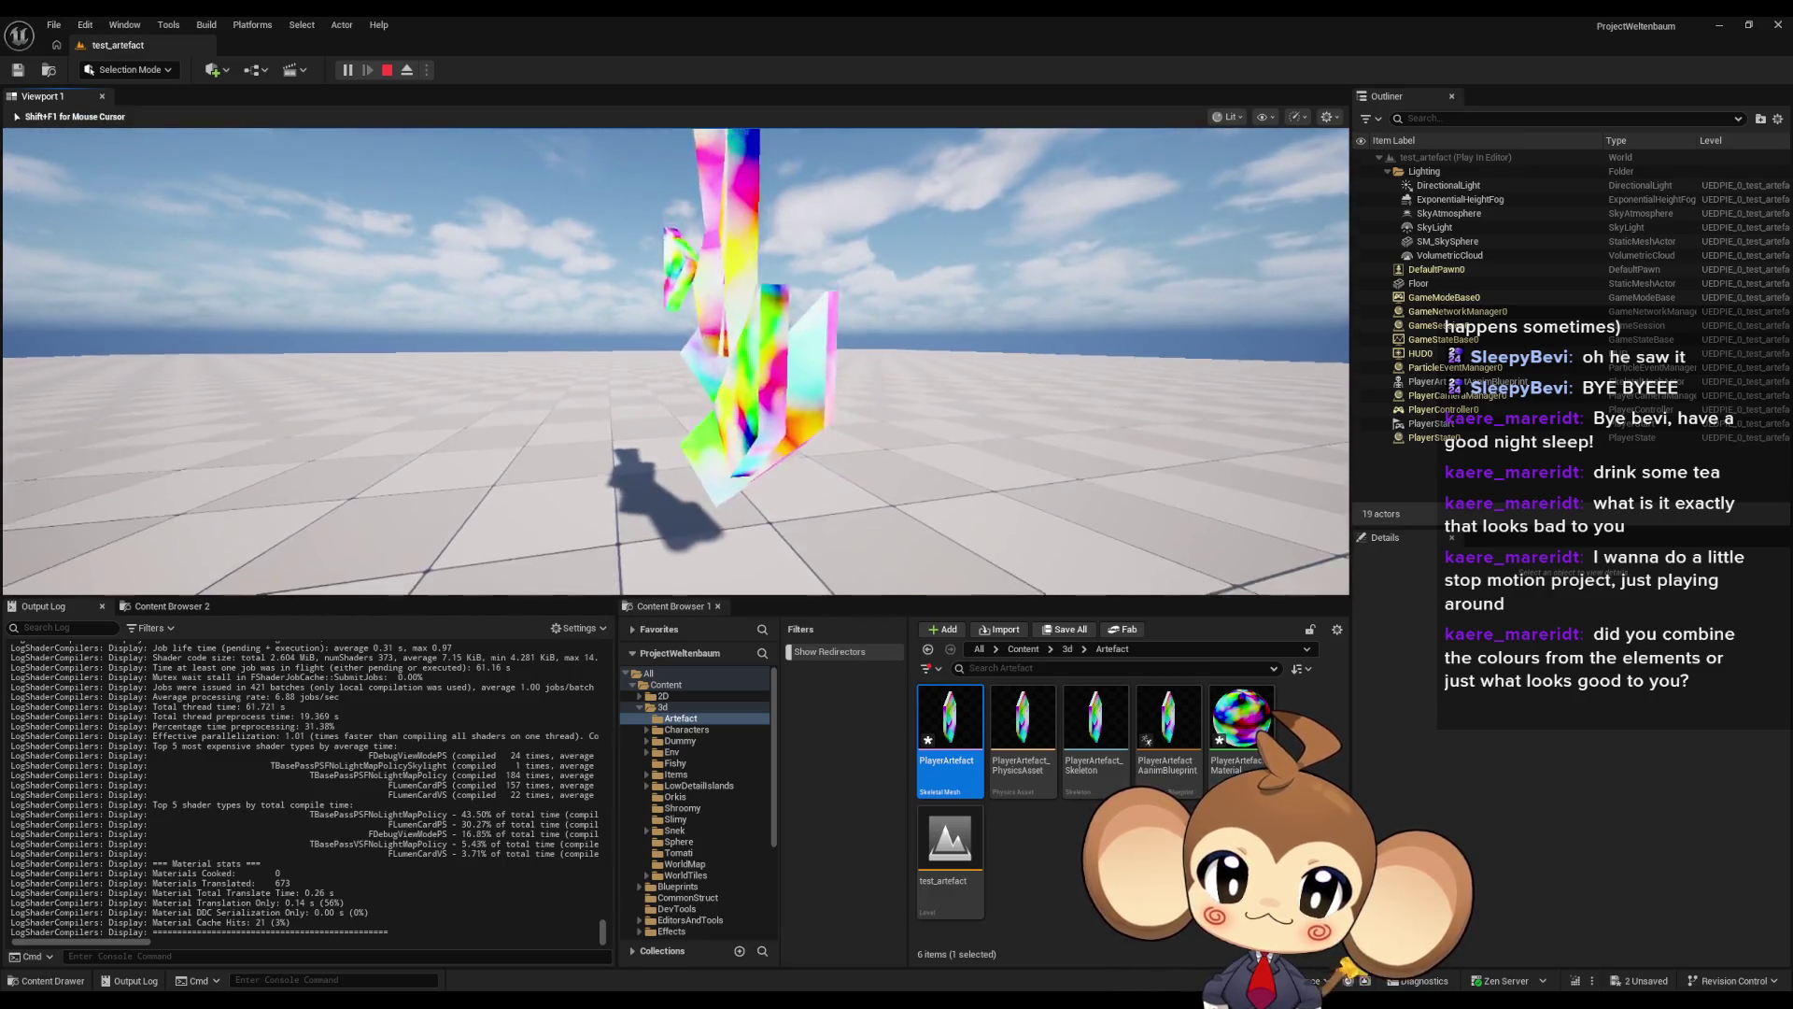
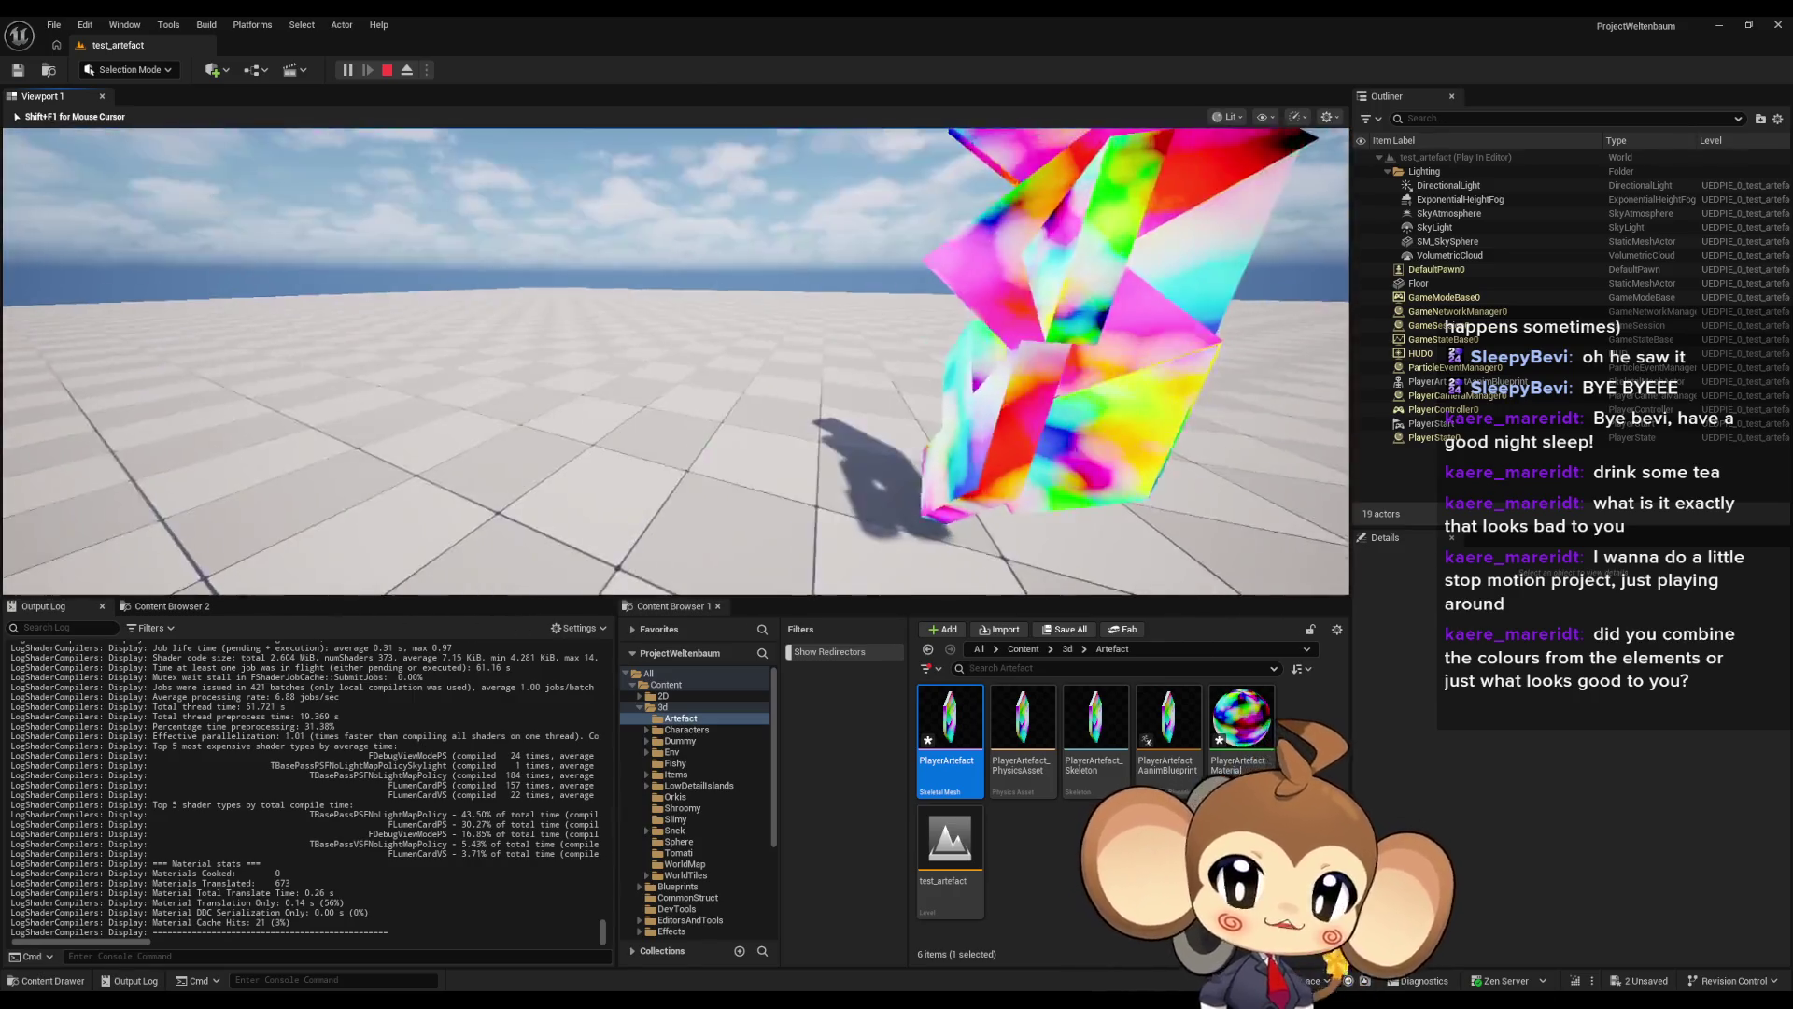
- Face the rainbow crystal in the running play test, then switch to the Paint concept sketches
key("Page_Up")
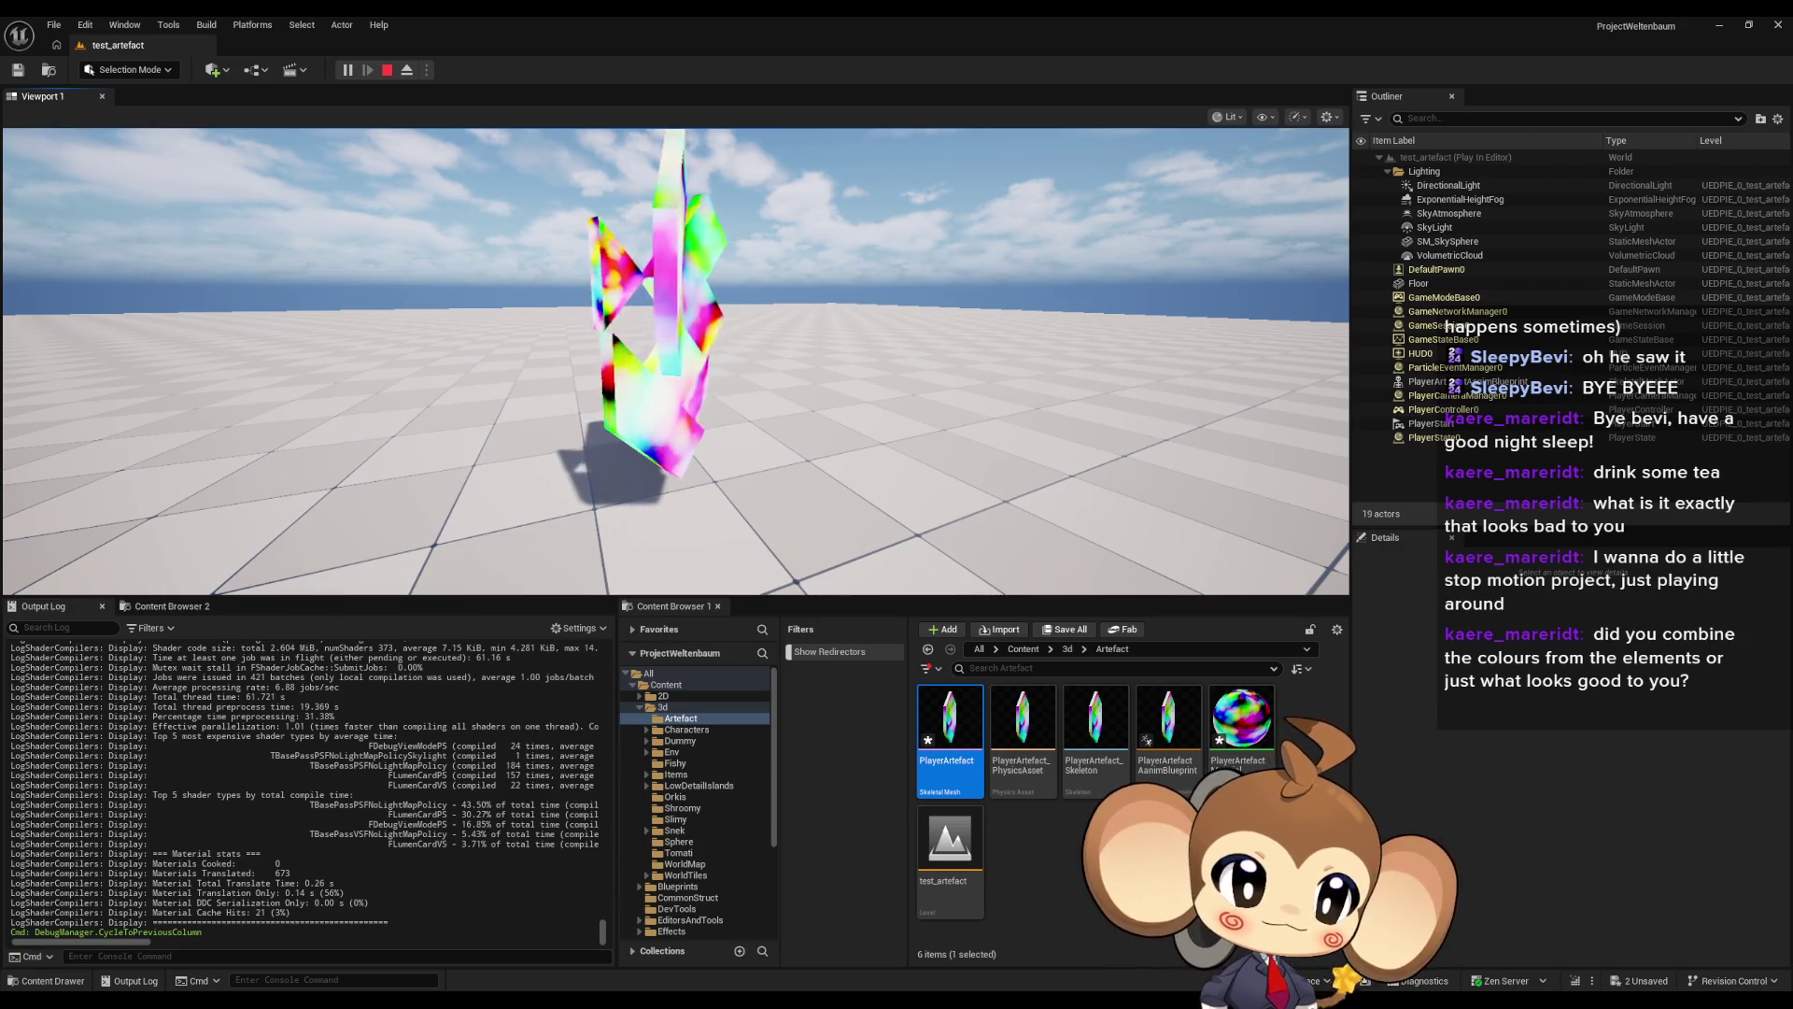
key("alt+Tab")
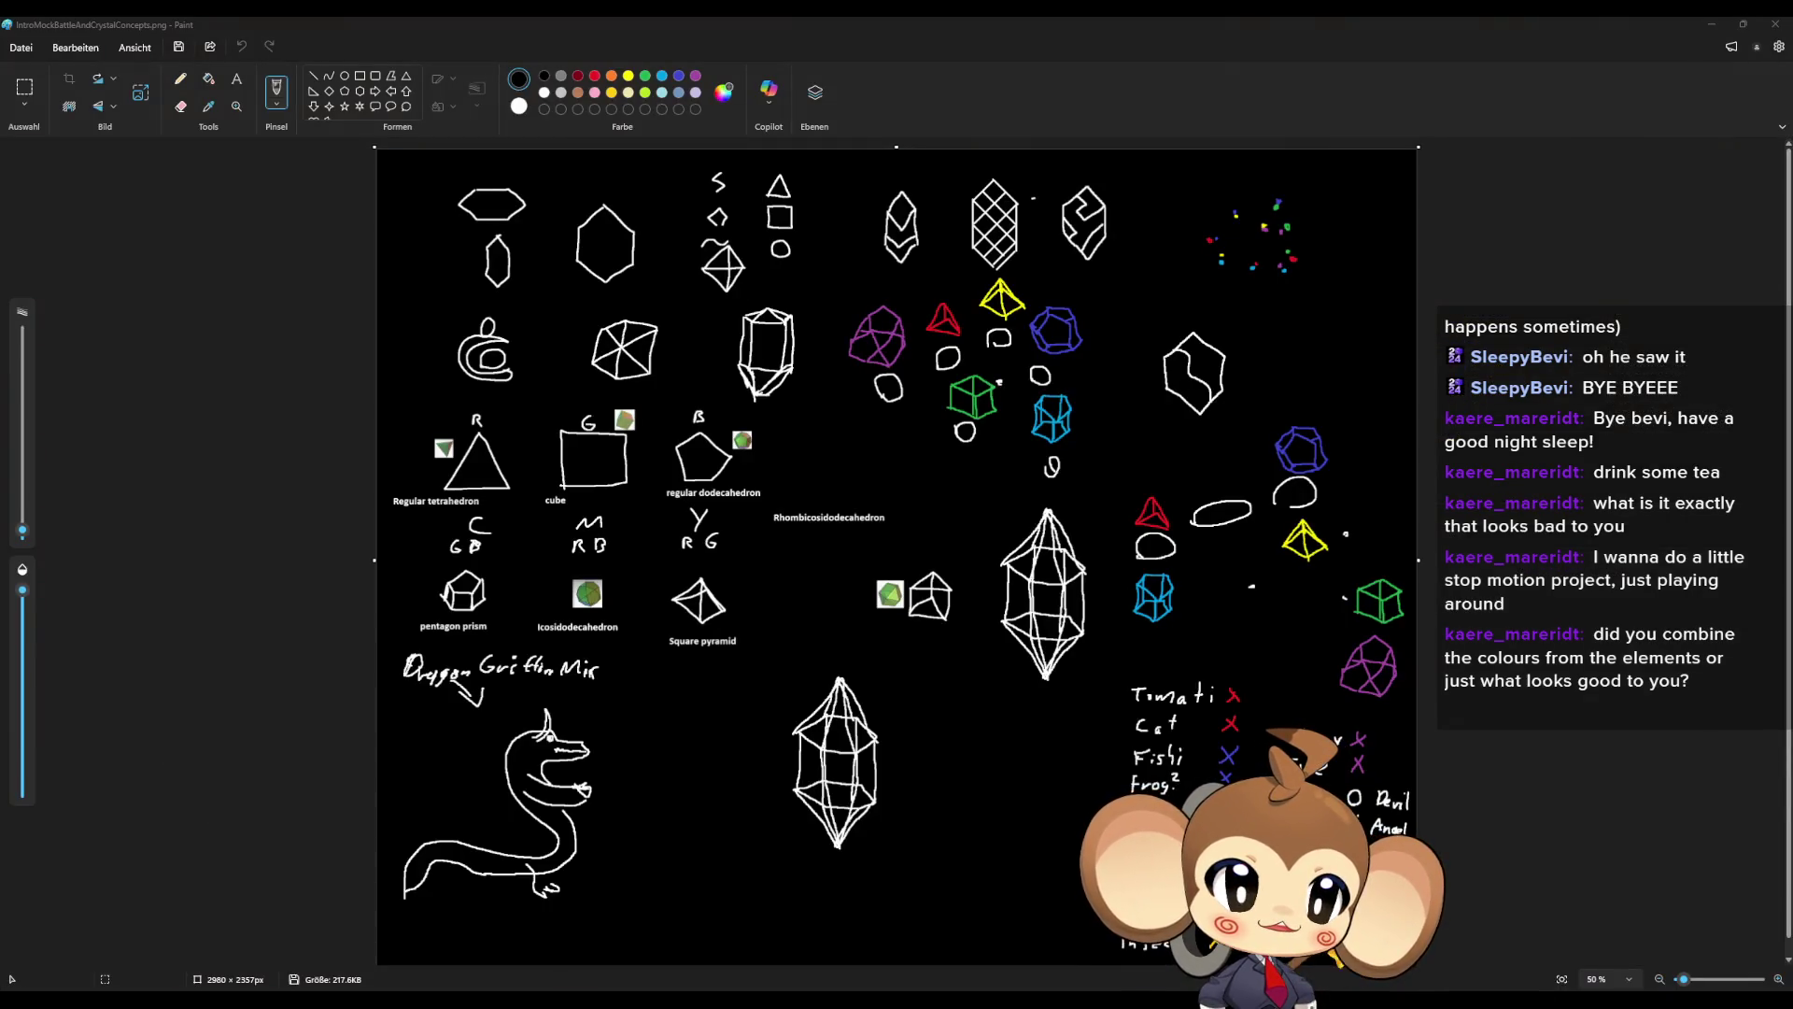
- Start a fresh Paint canvas filled black and set a slightly thicker pencil stroke
key("alt+Tab")
left_click(624, 239)
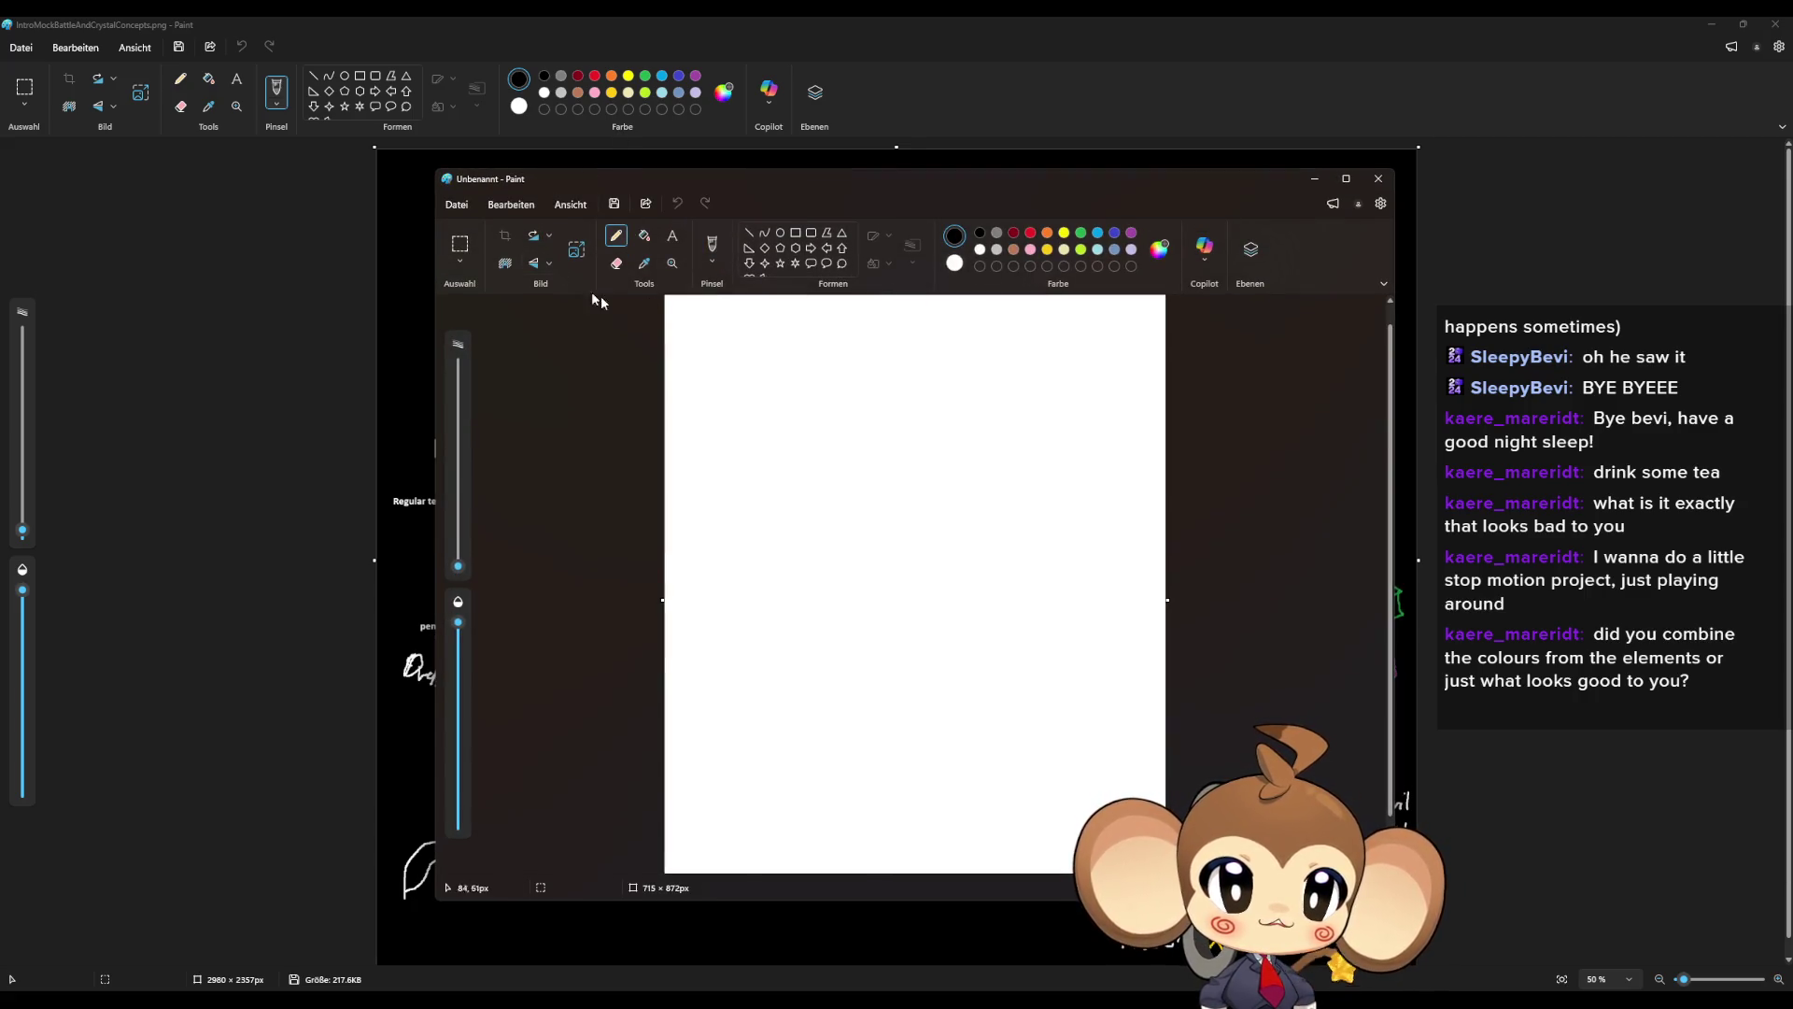
left_click(644, 235)
left_click(855, 416)
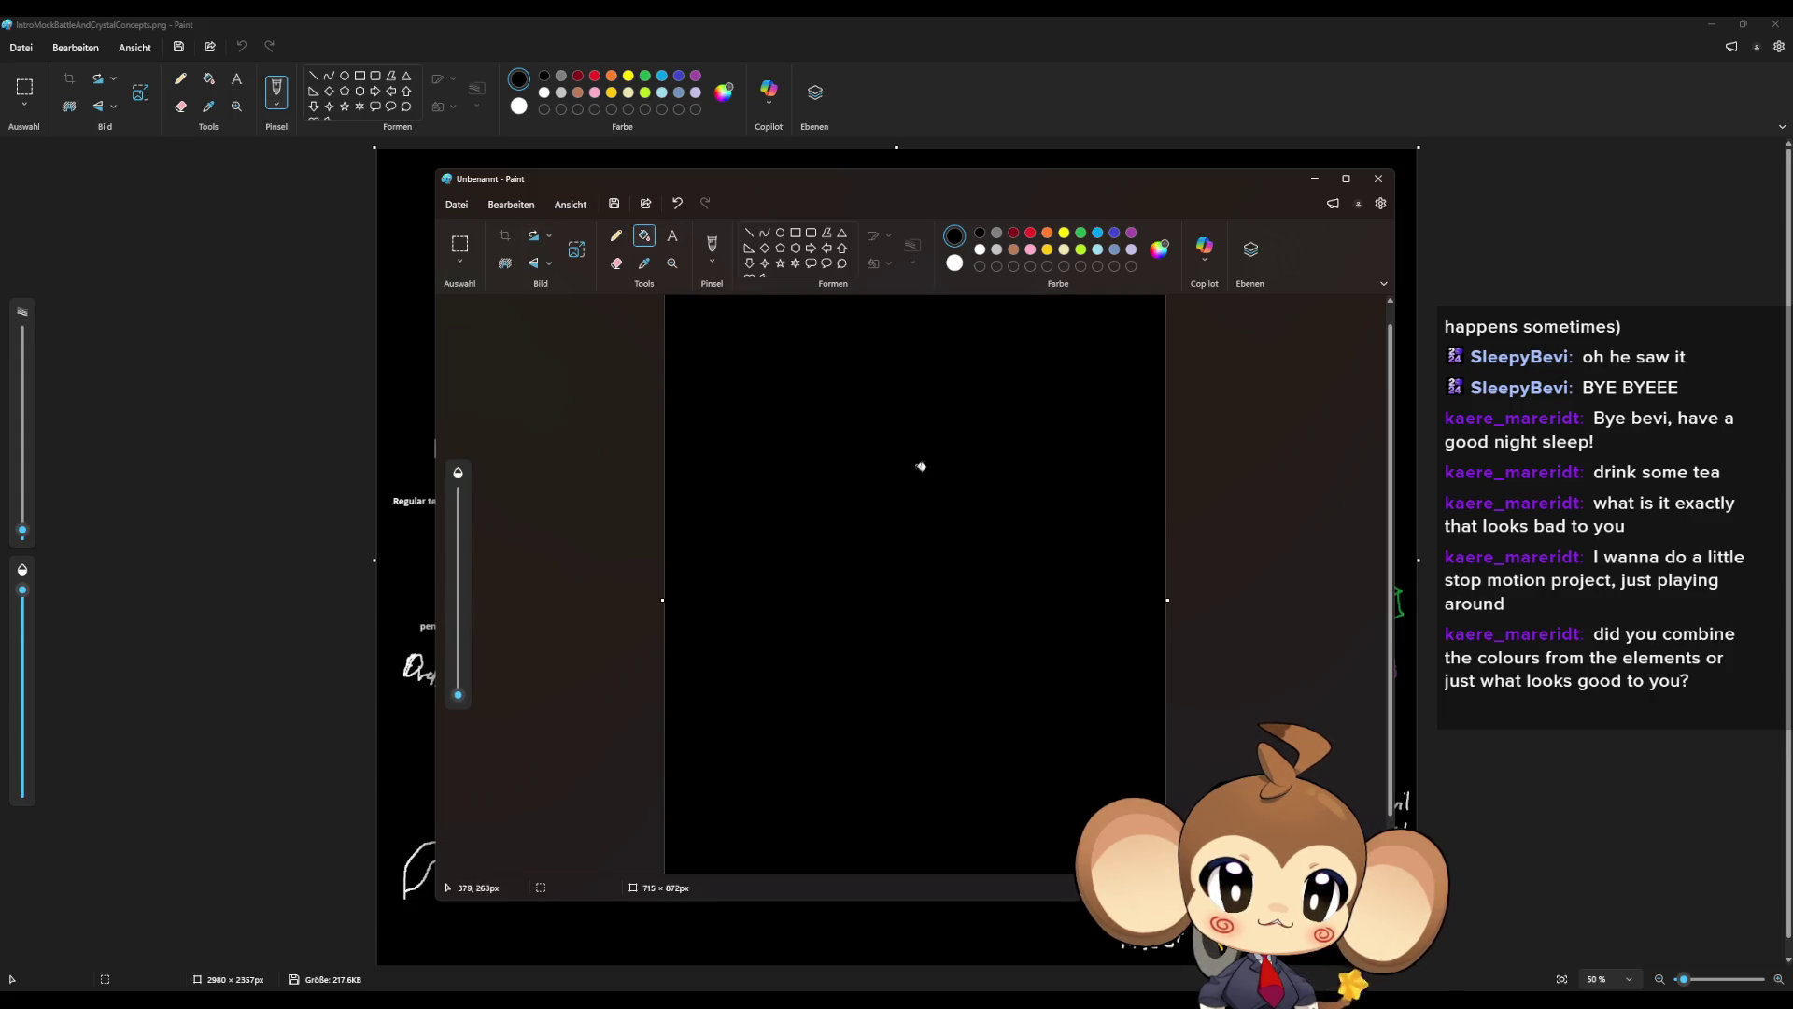
left_click(615, 237)
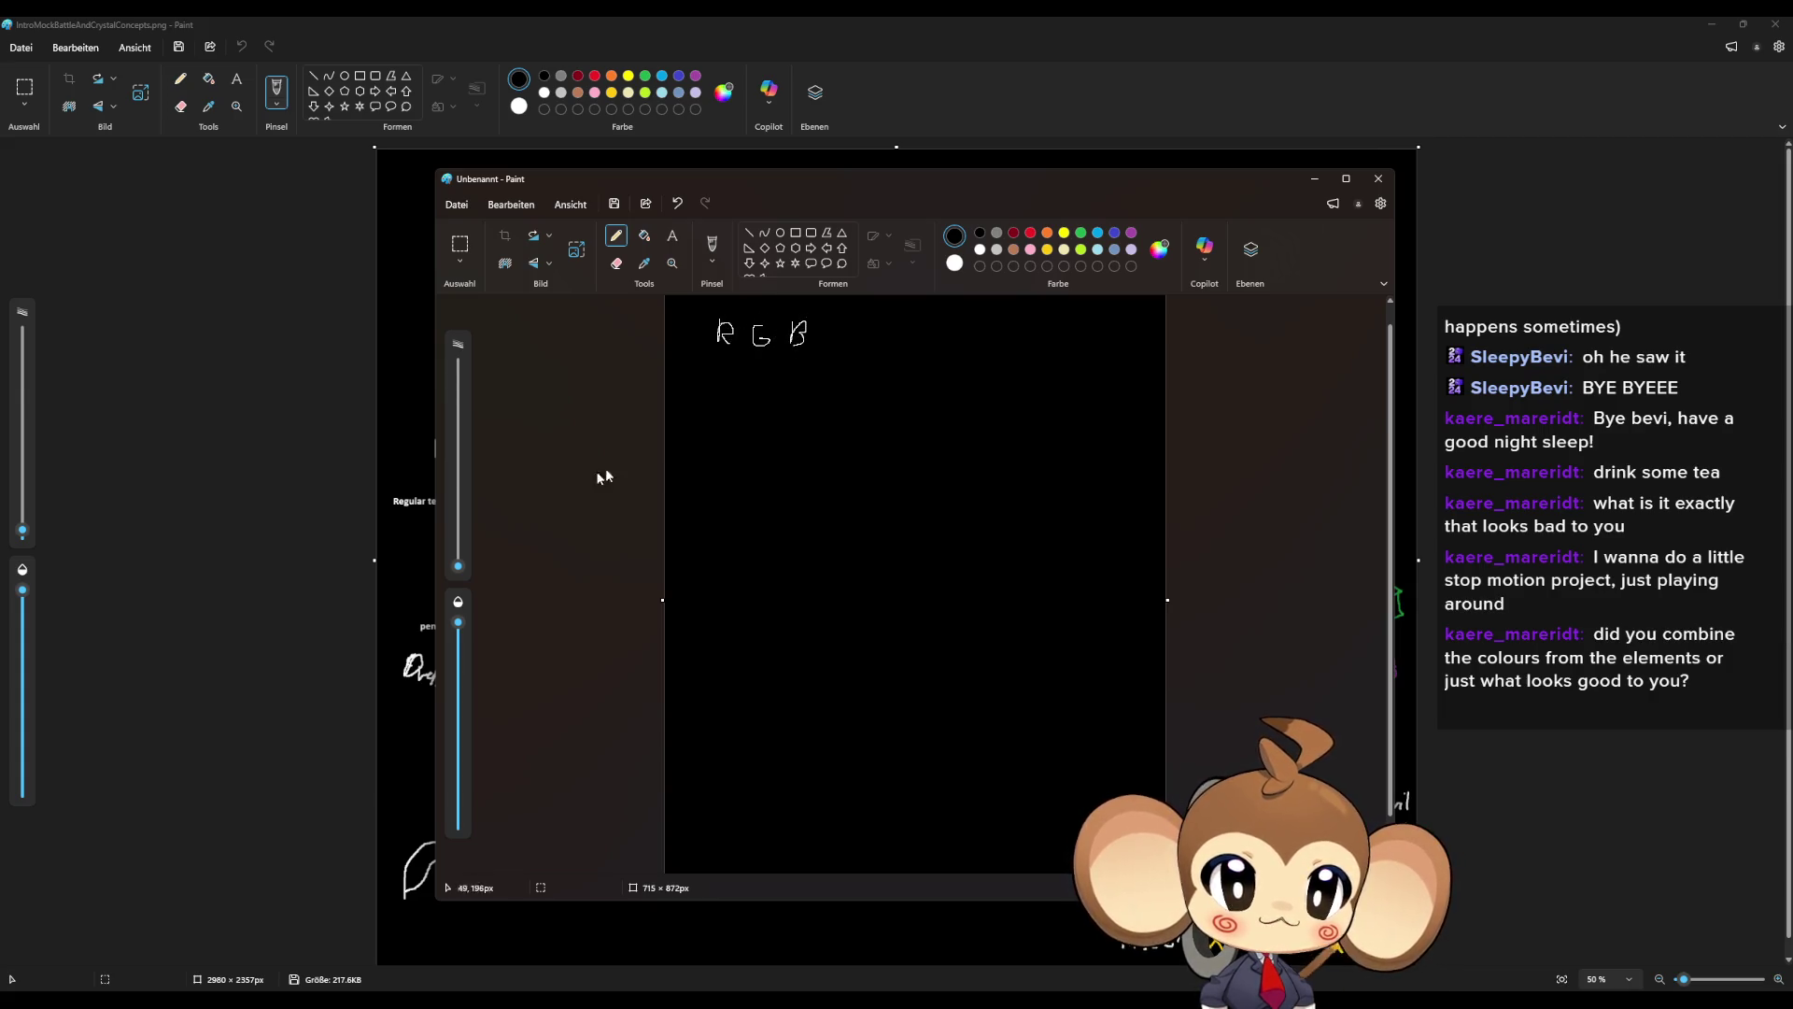
left_click_drag(460, 563, 459, 555)
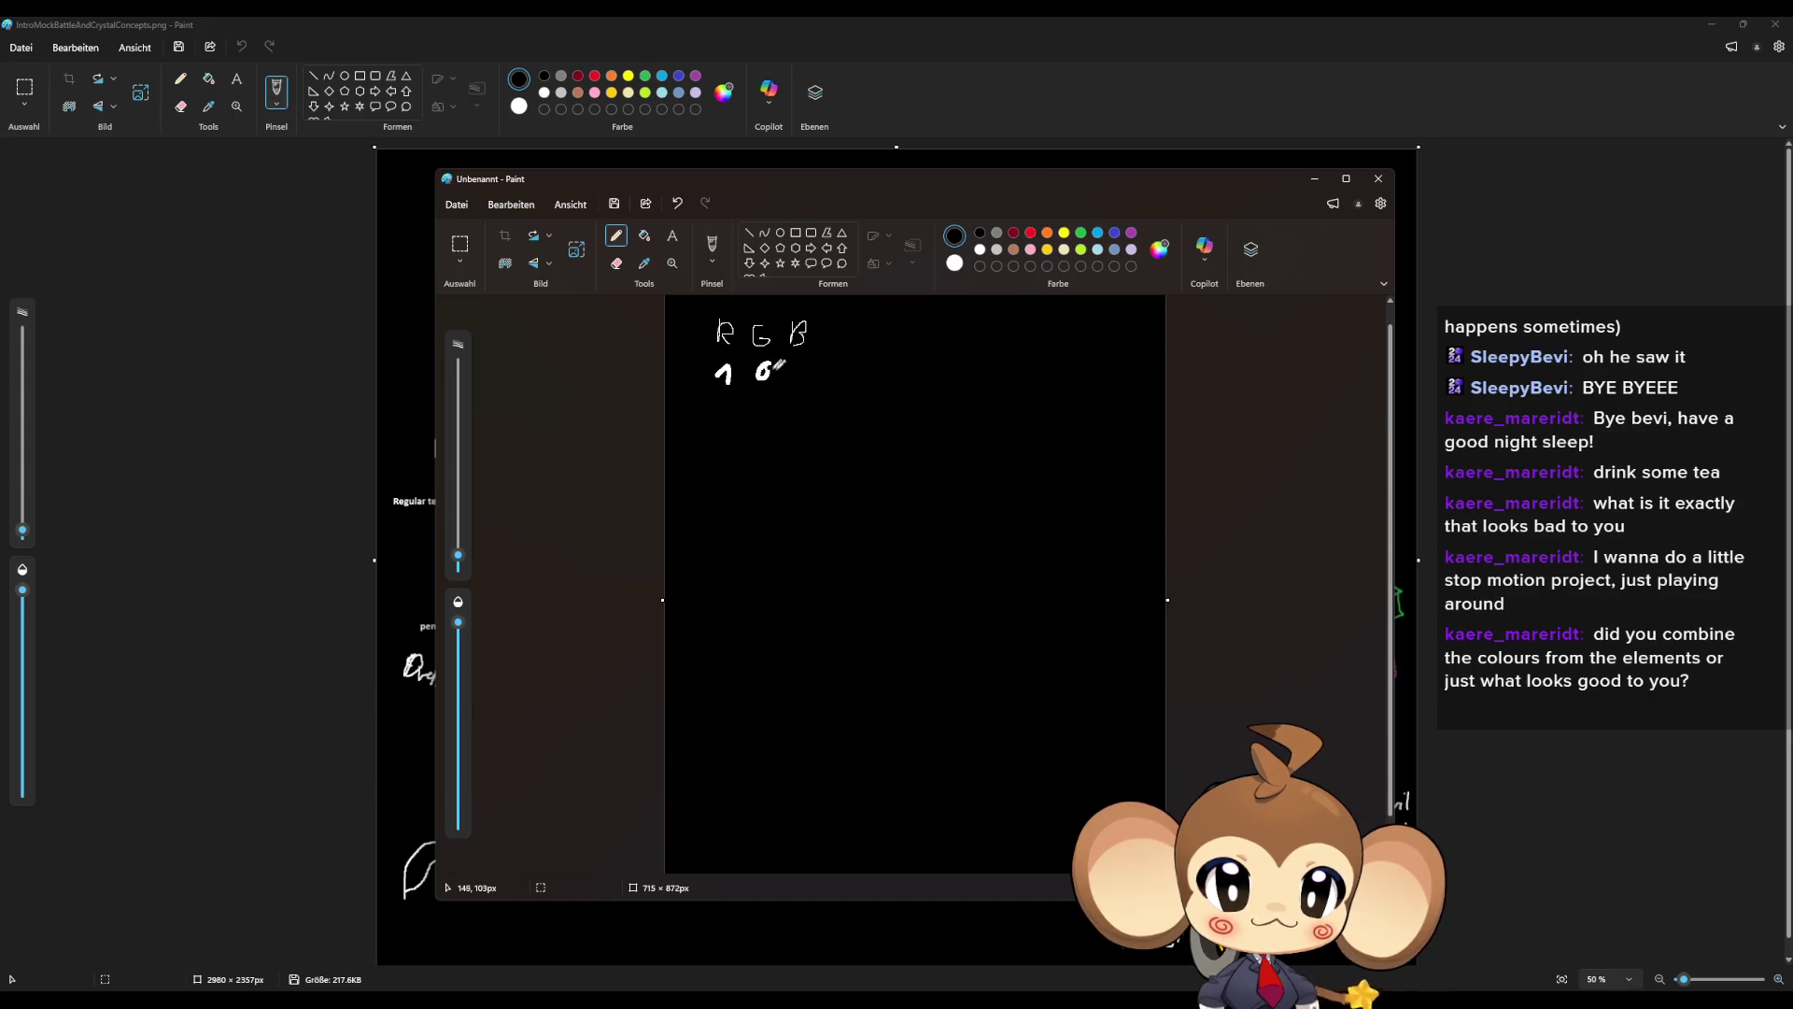
- Write the 1 0 0, 0 1 0 and 0 0 1 rows with red, green and blue dots
left_click(1030, 235)
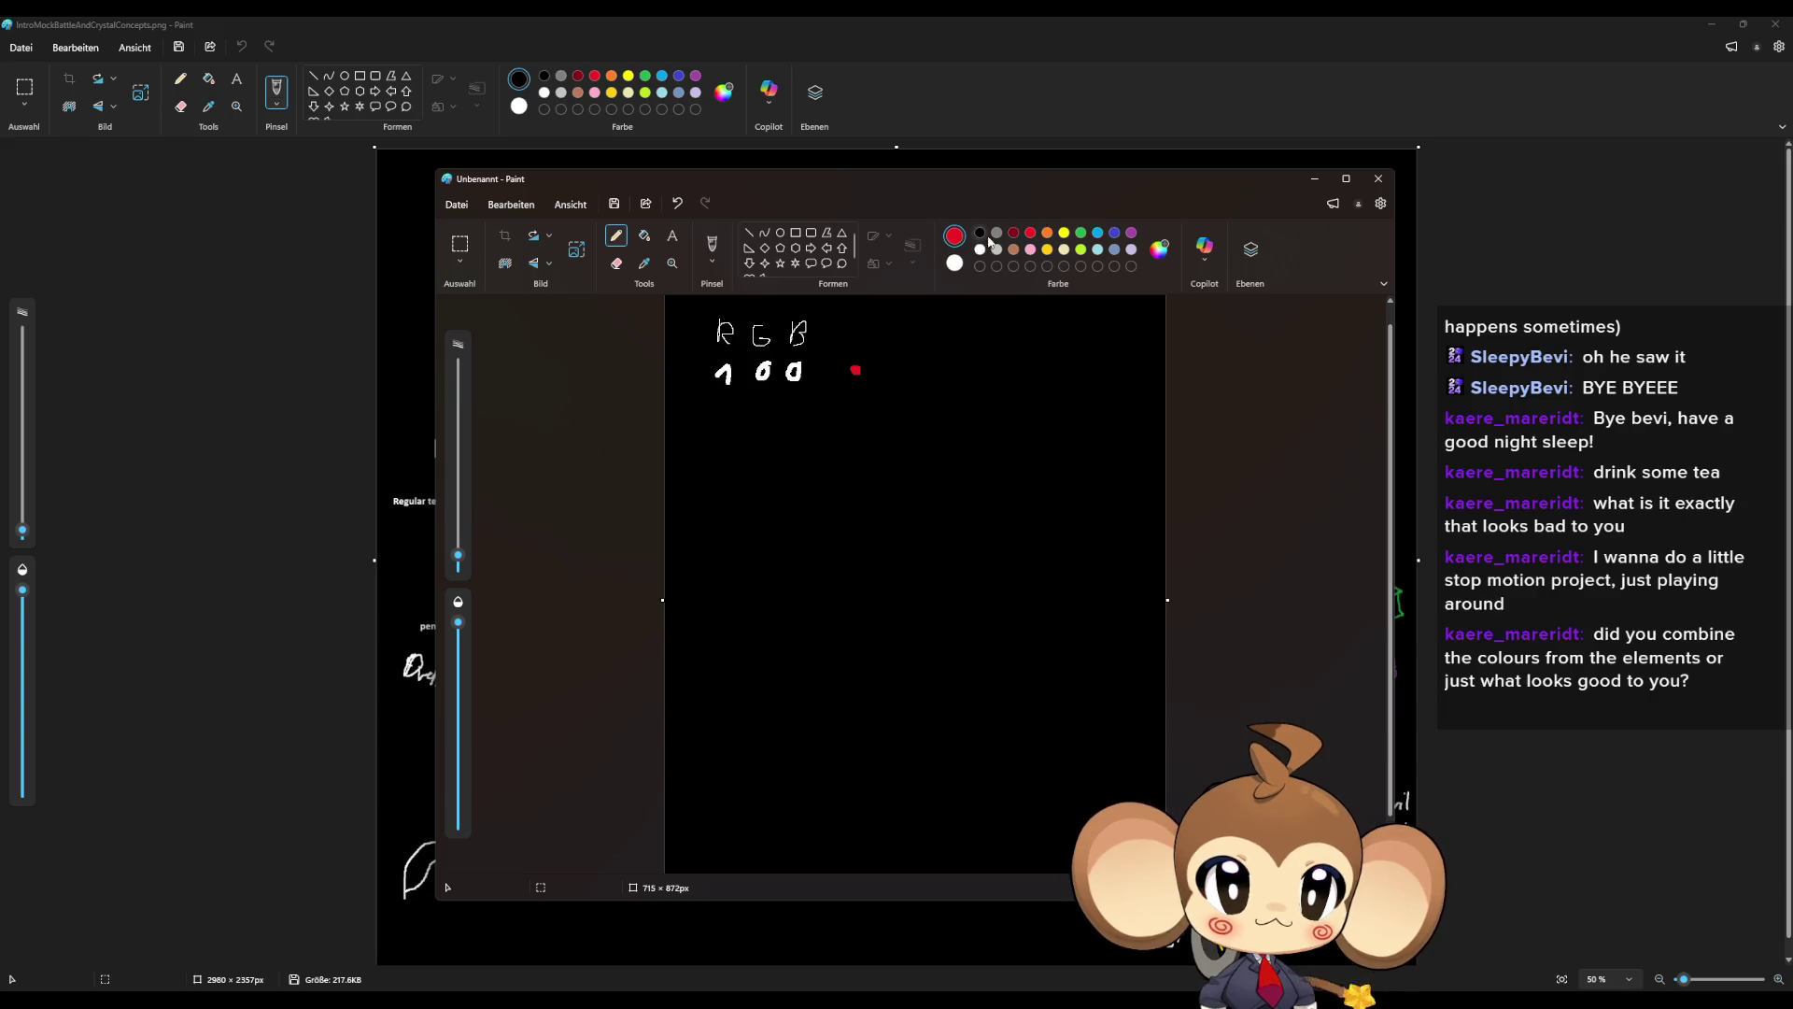
mouse_move(720, 415)
left_mouse_down()
mouse_move(772, 424)
mouse_move(802, 406)
left_mouse_up()
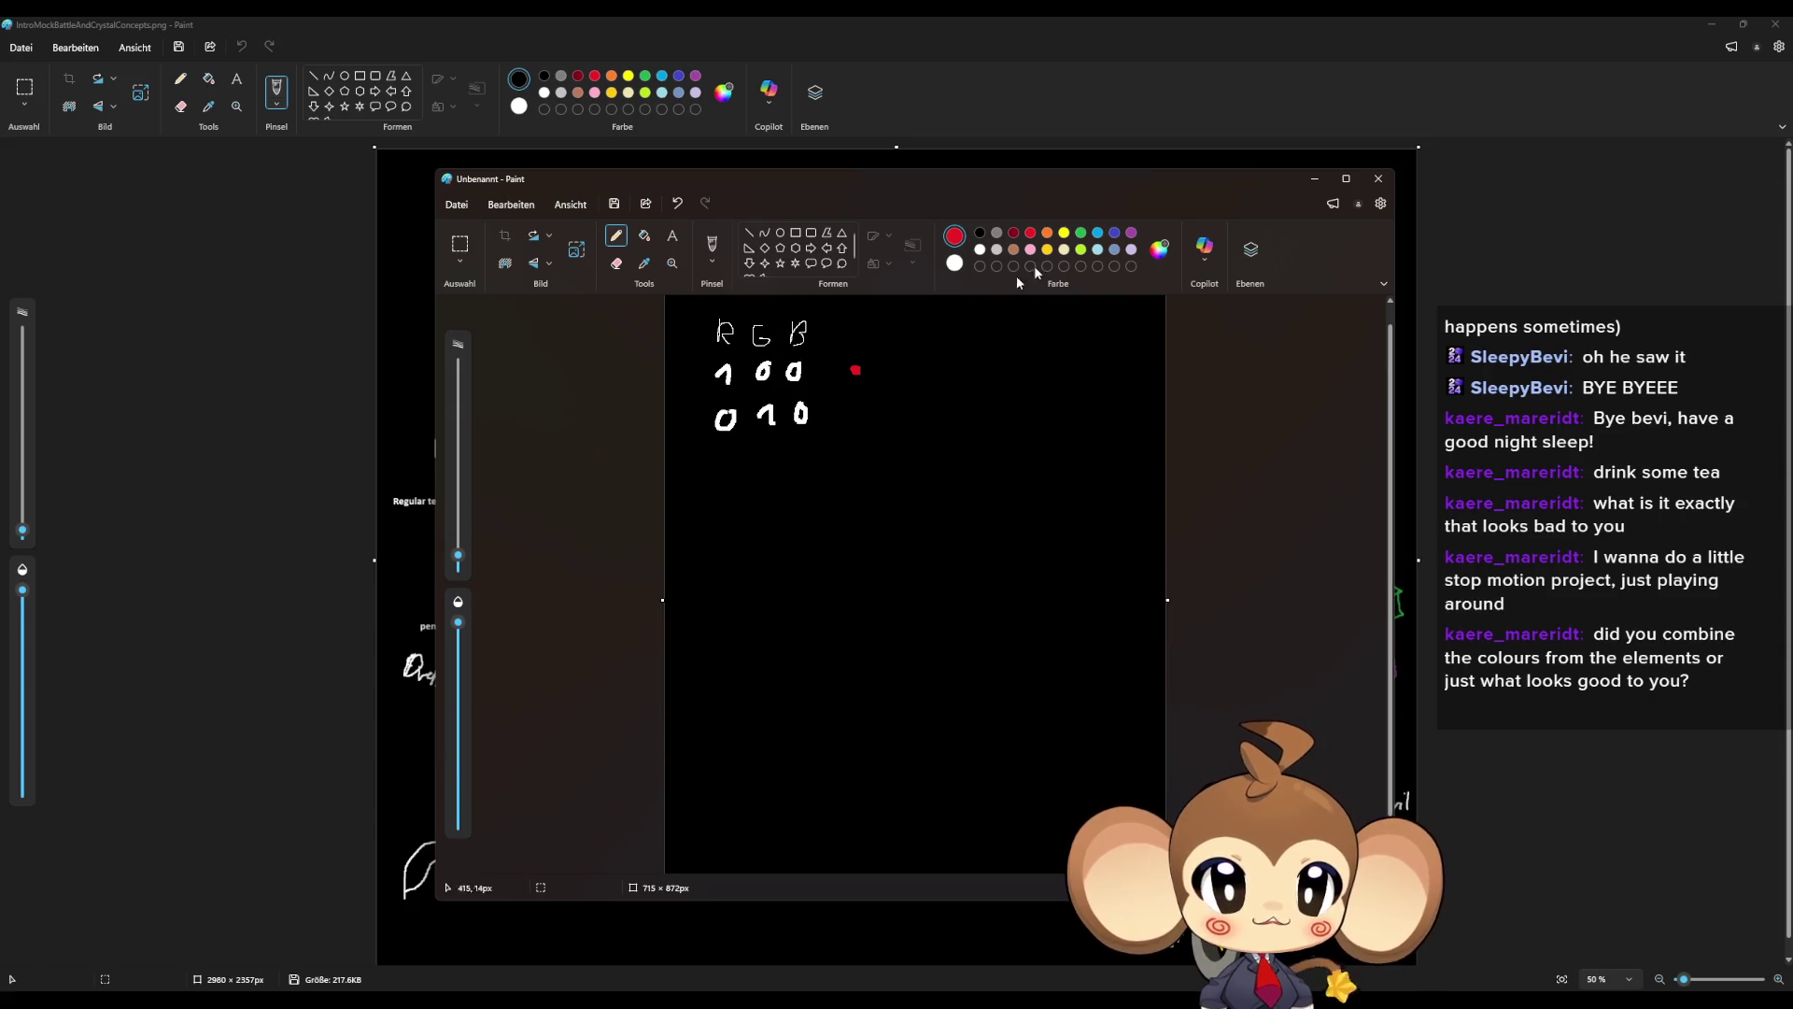
left_click(1079, 233)
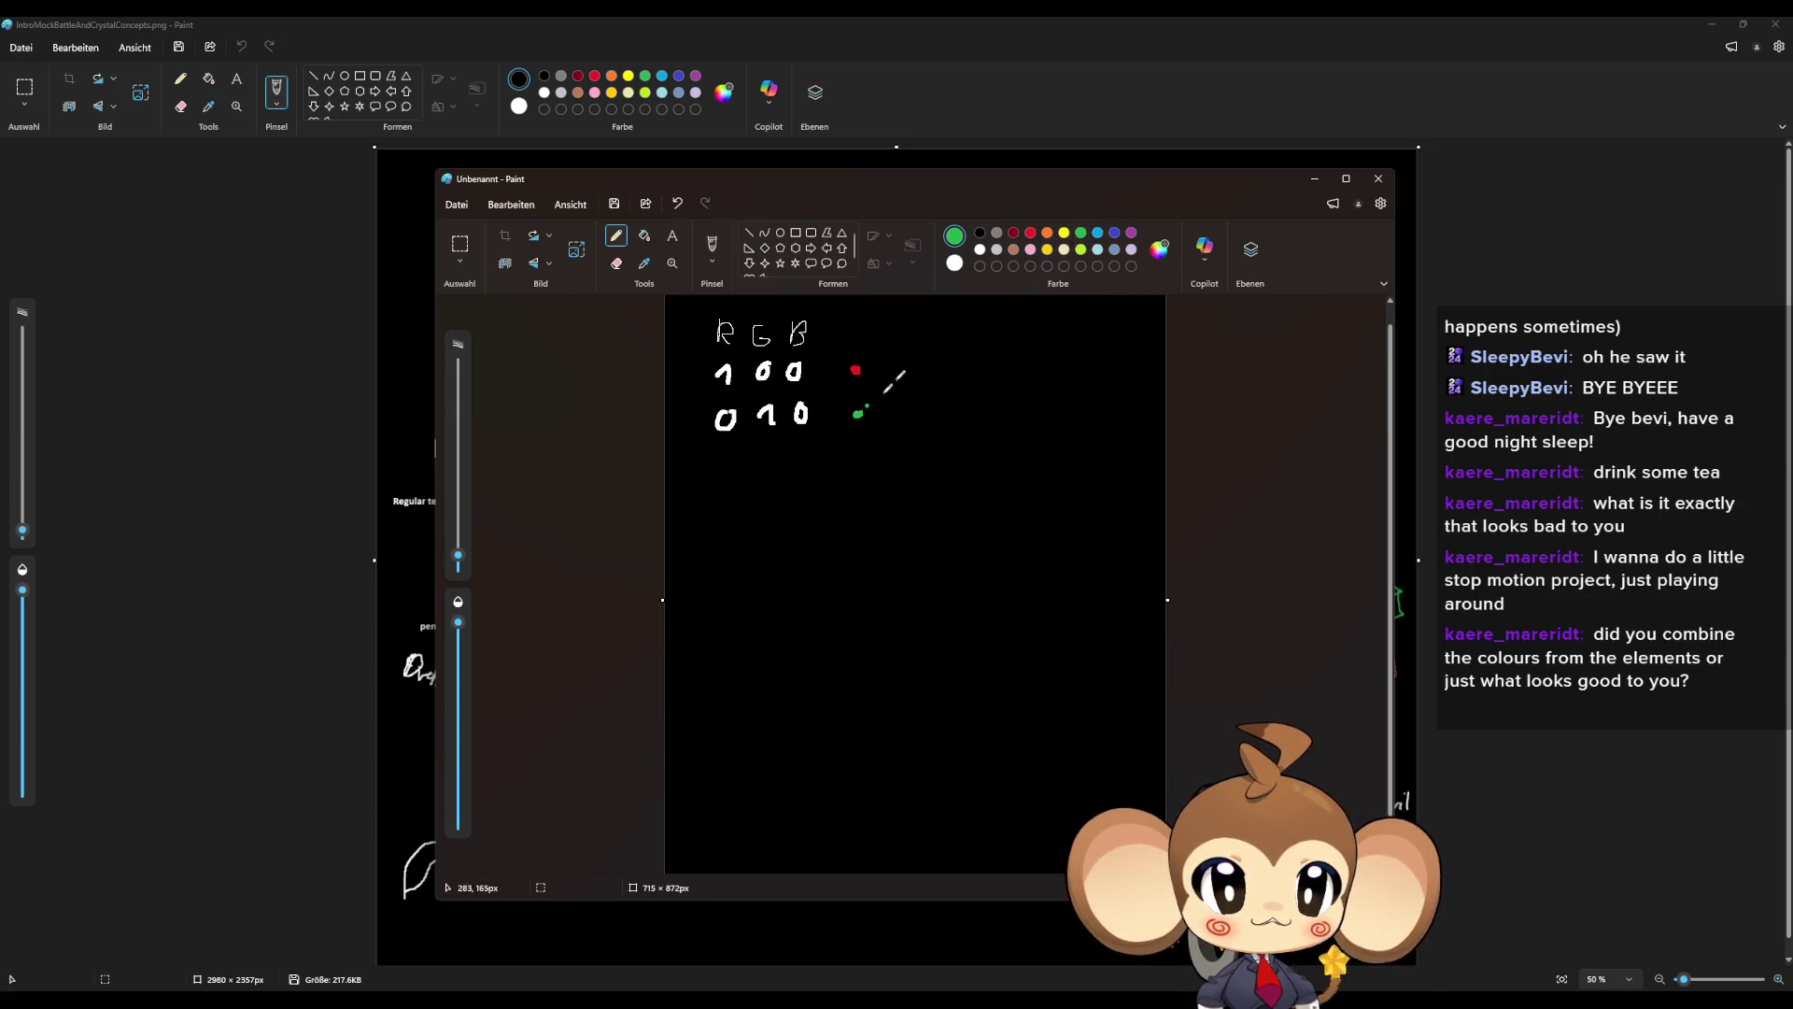
left_click_drag(728, 455, 784, 449)
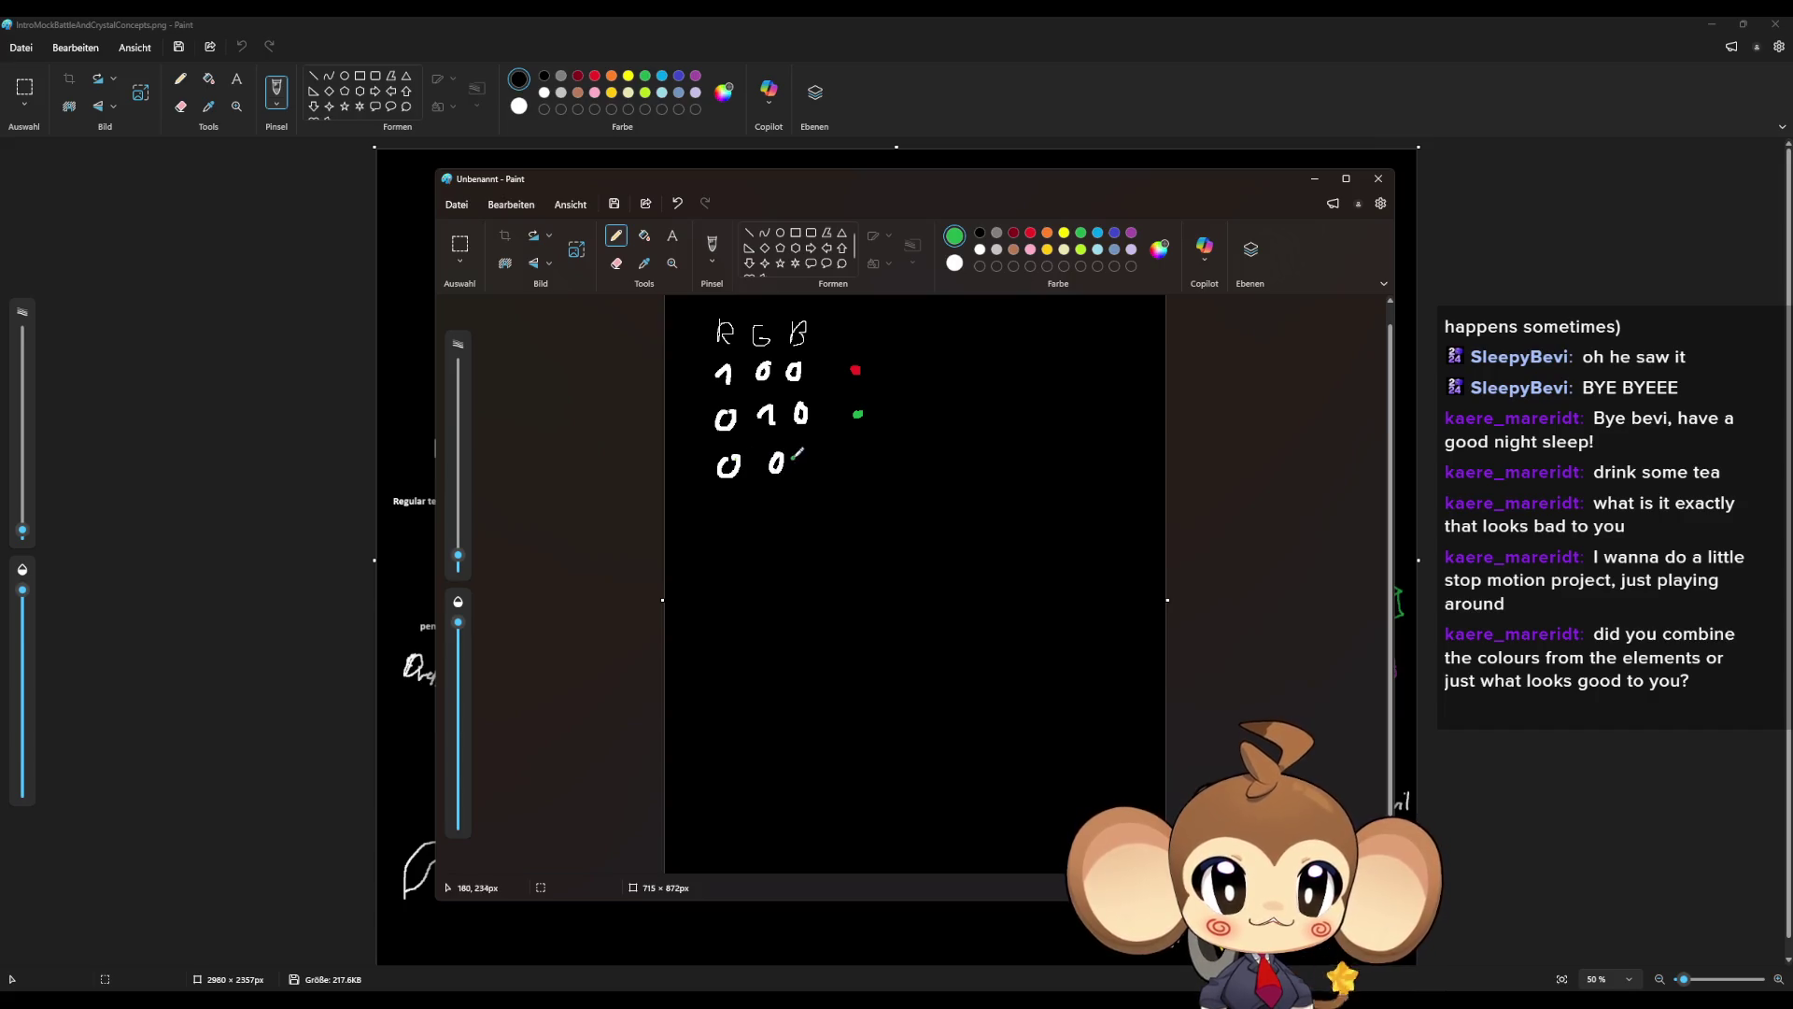
left_click(1115, 233)
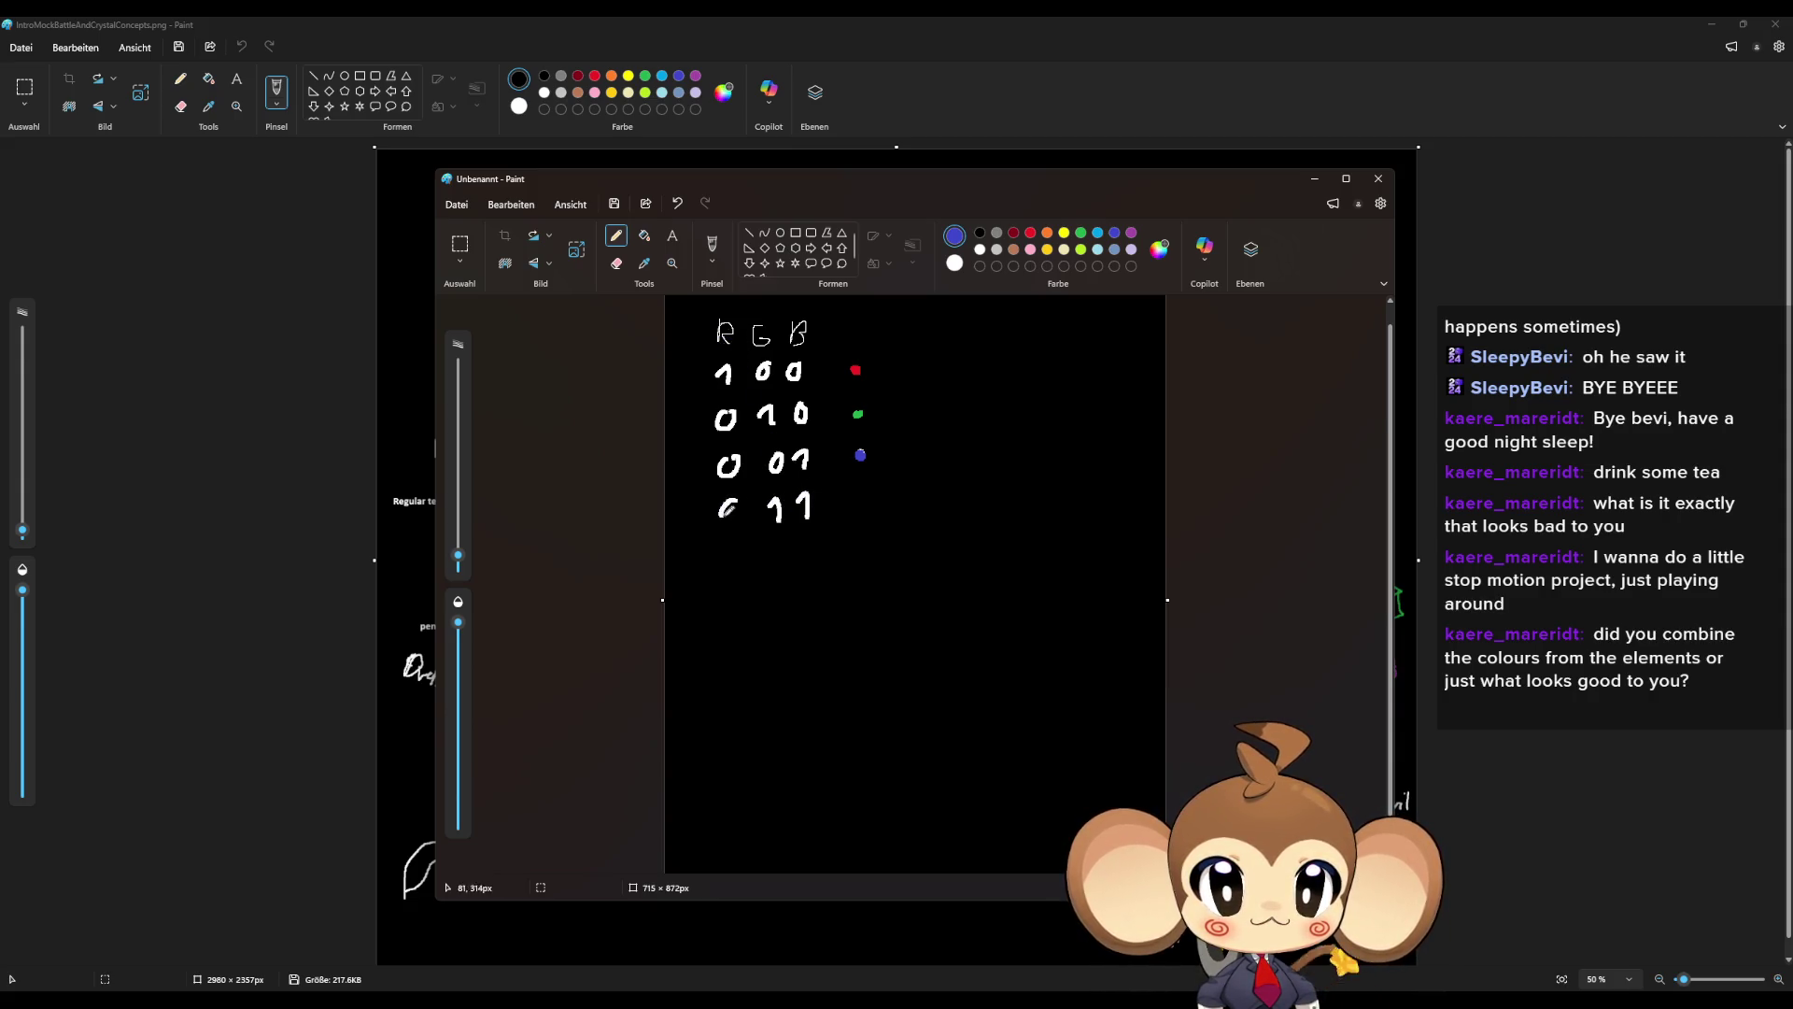
- Add rows 0 1 1 through 0 0 0 in light blue, purple, yellow and grey, then minimise the table
left_click(1097, 235)
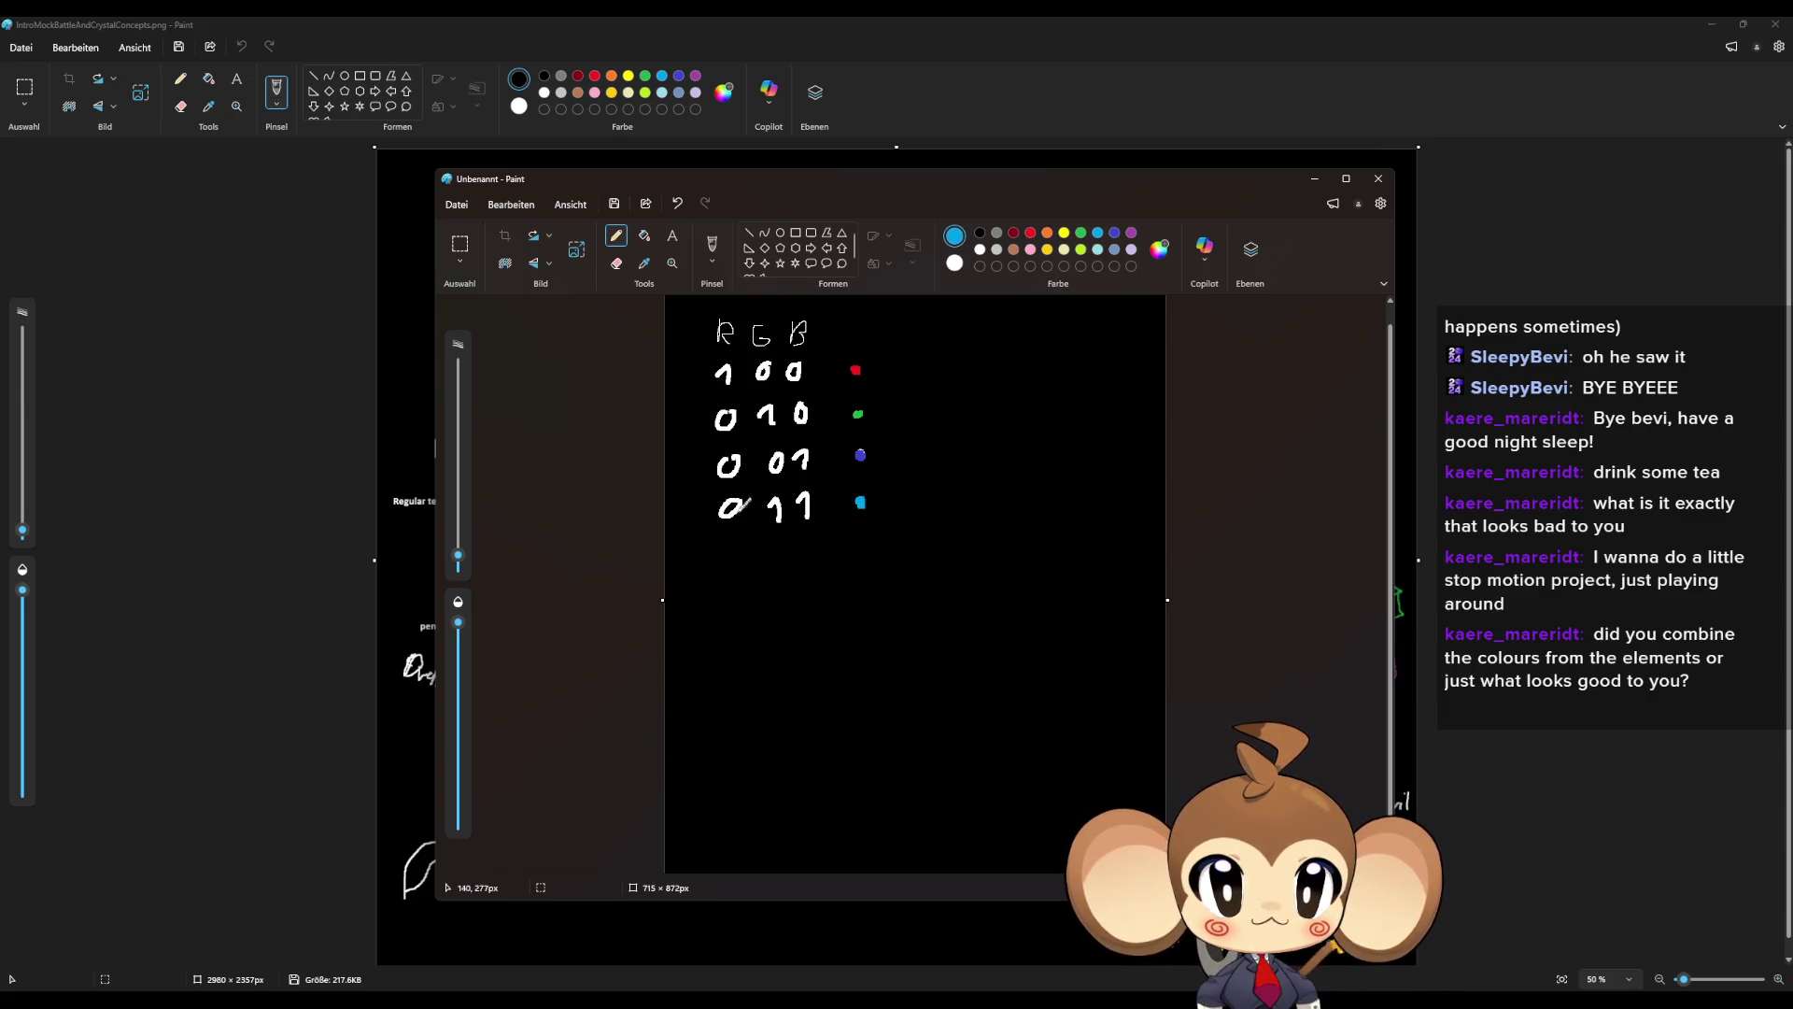
left_click_drag(776, 558, 764, 571)
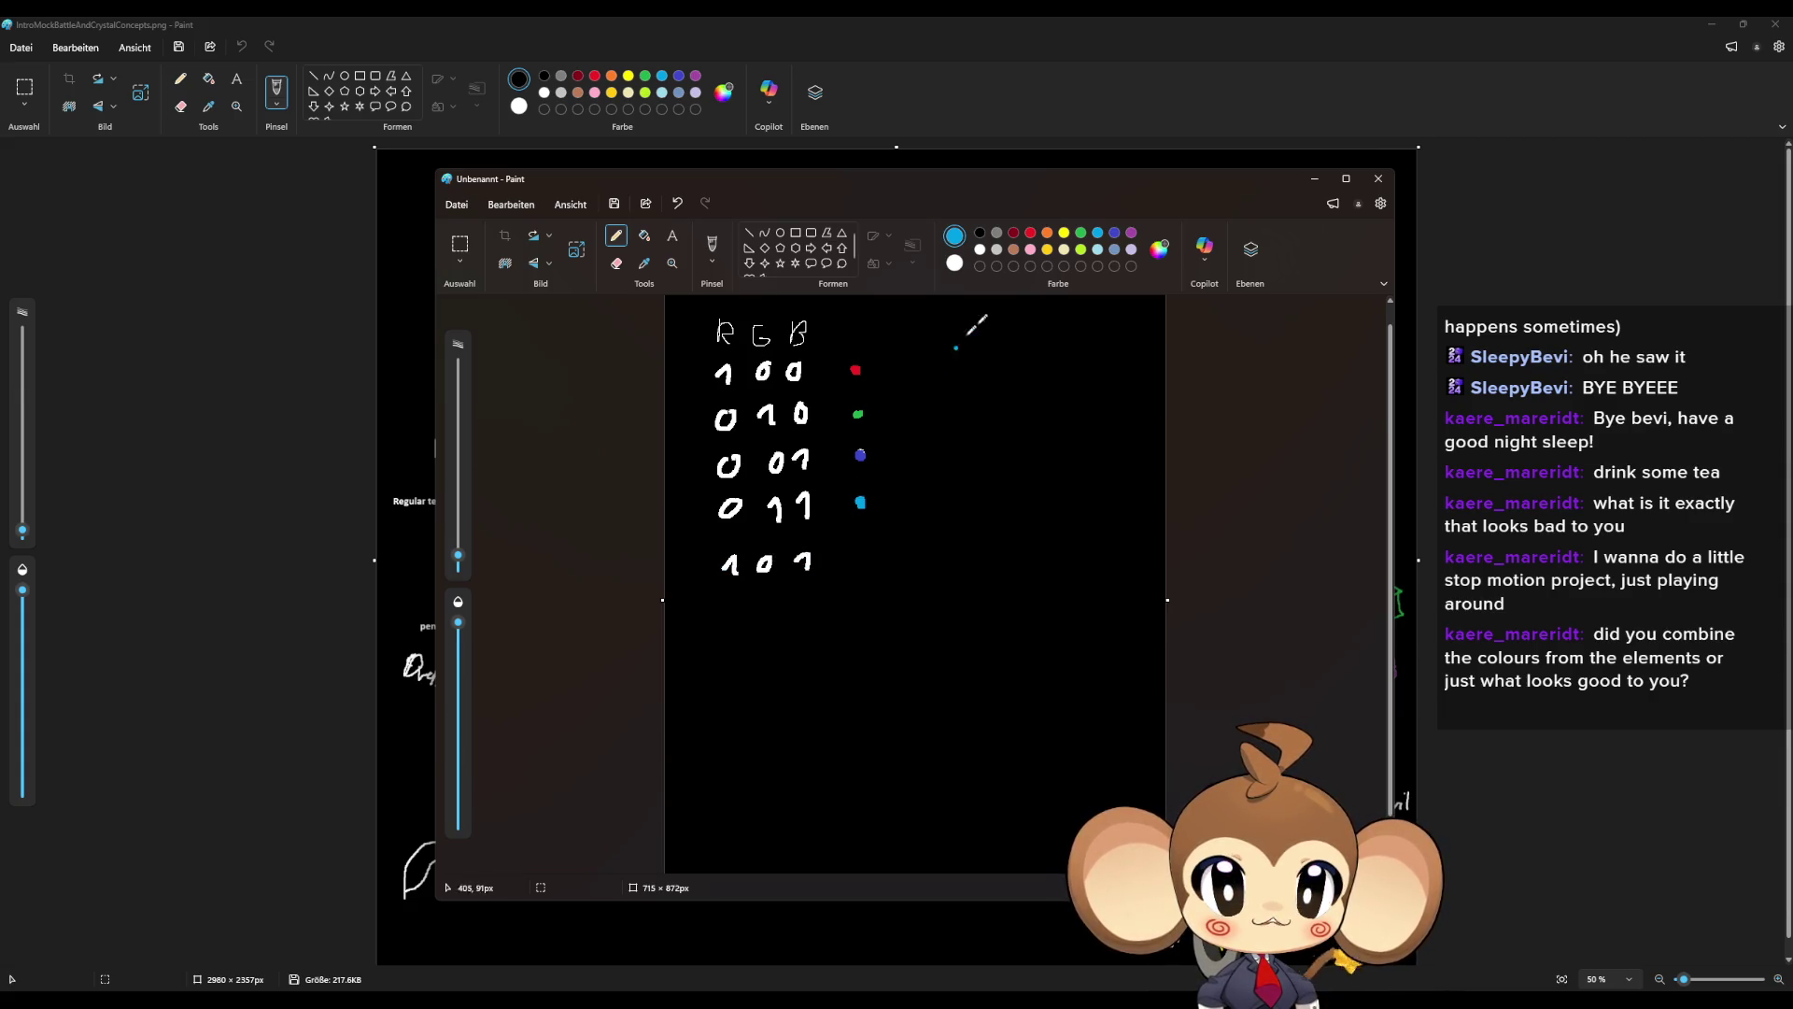
left_click(1131, 234)
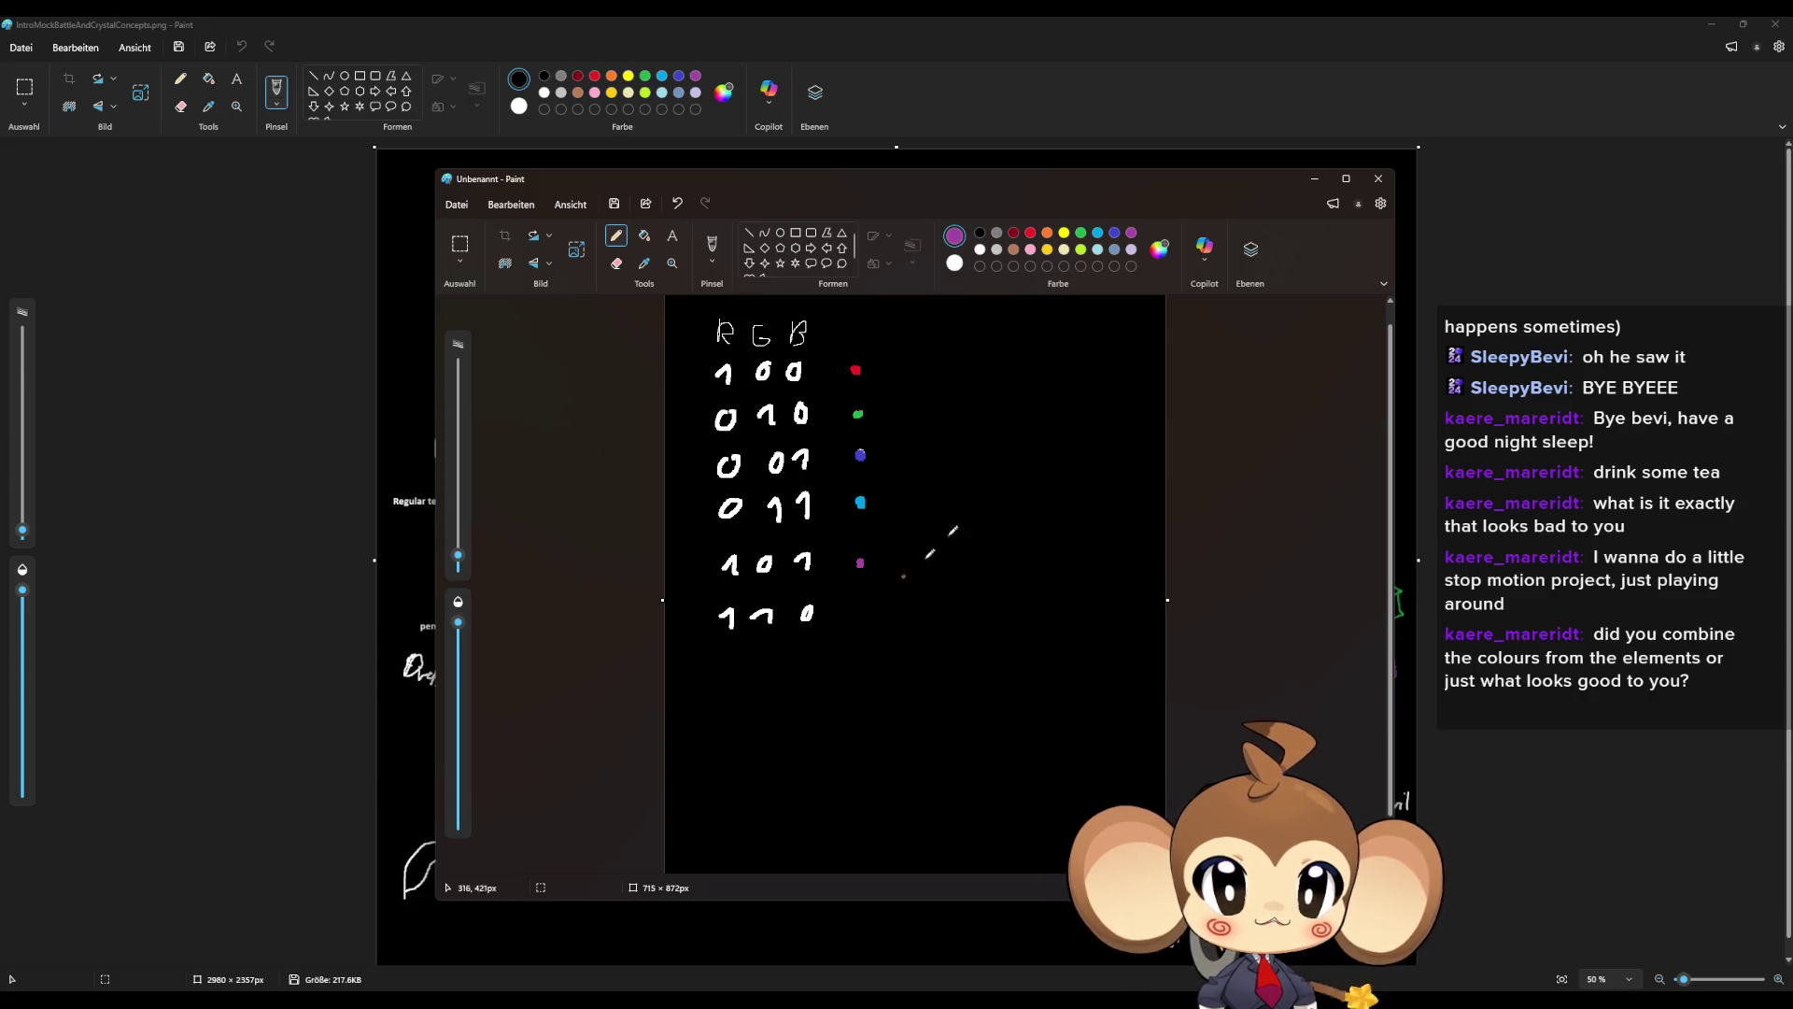
left_click(1064, 235)
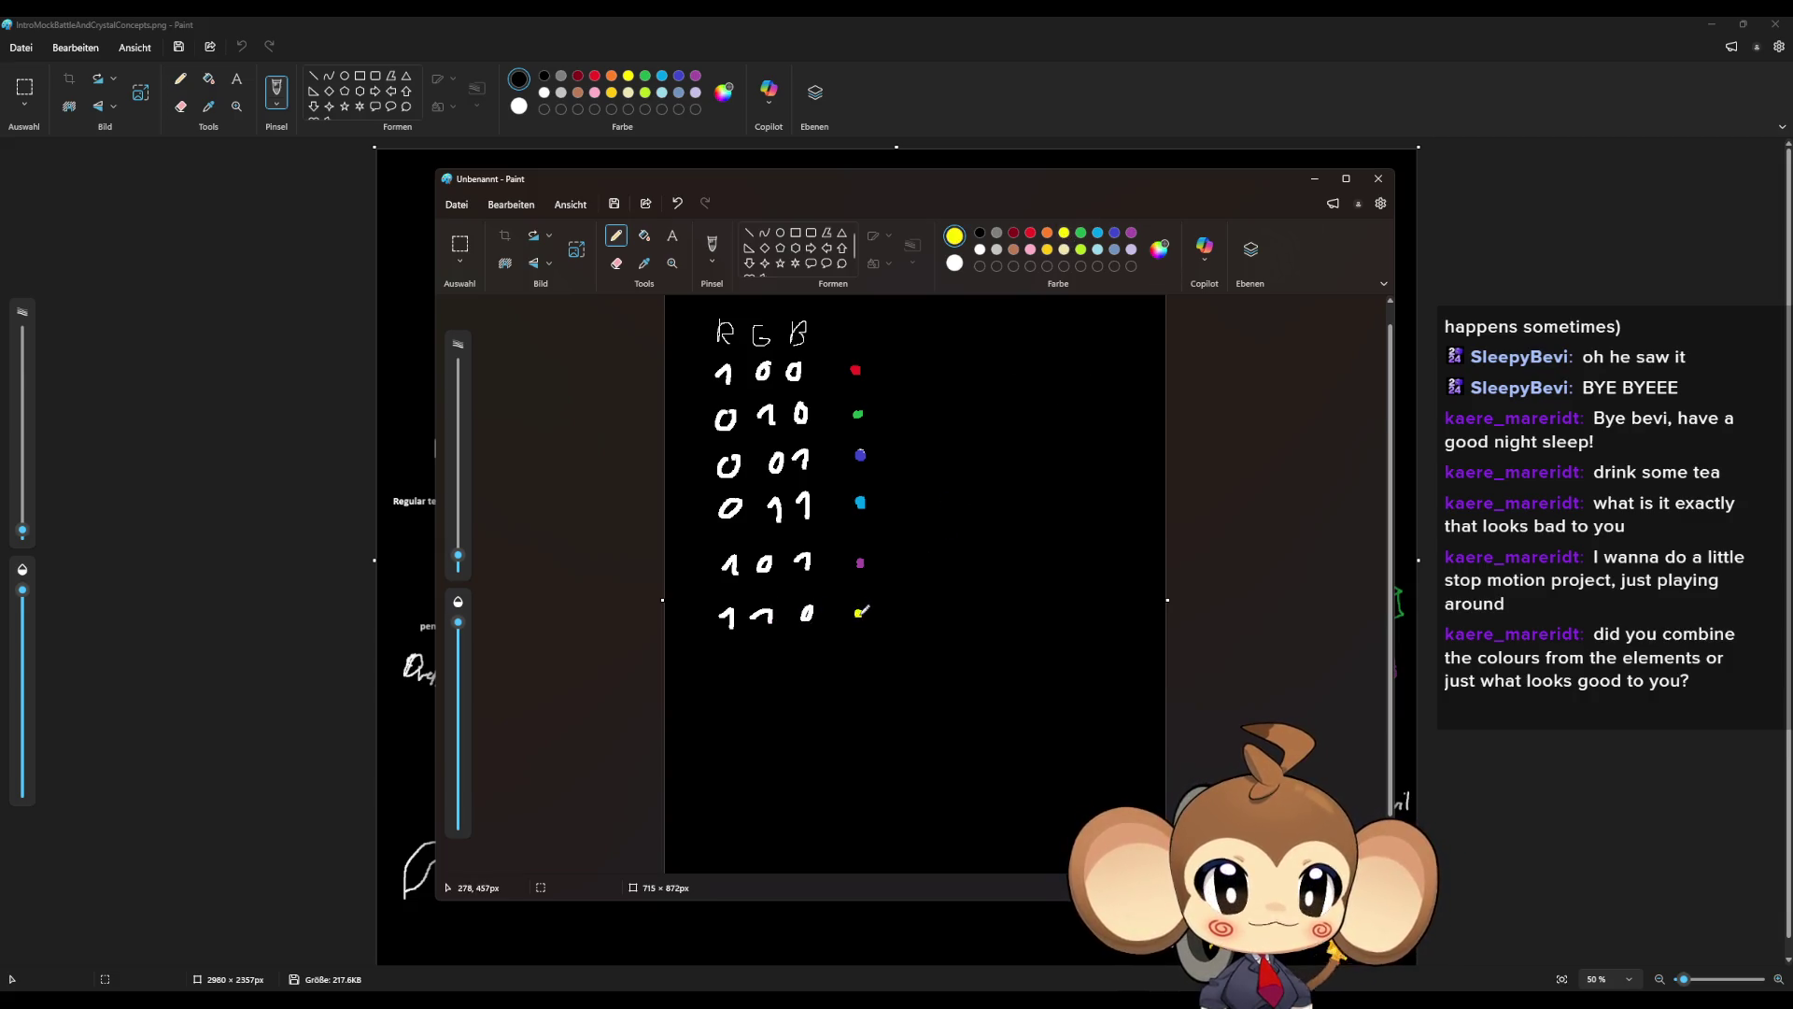
left_click(995, 233)
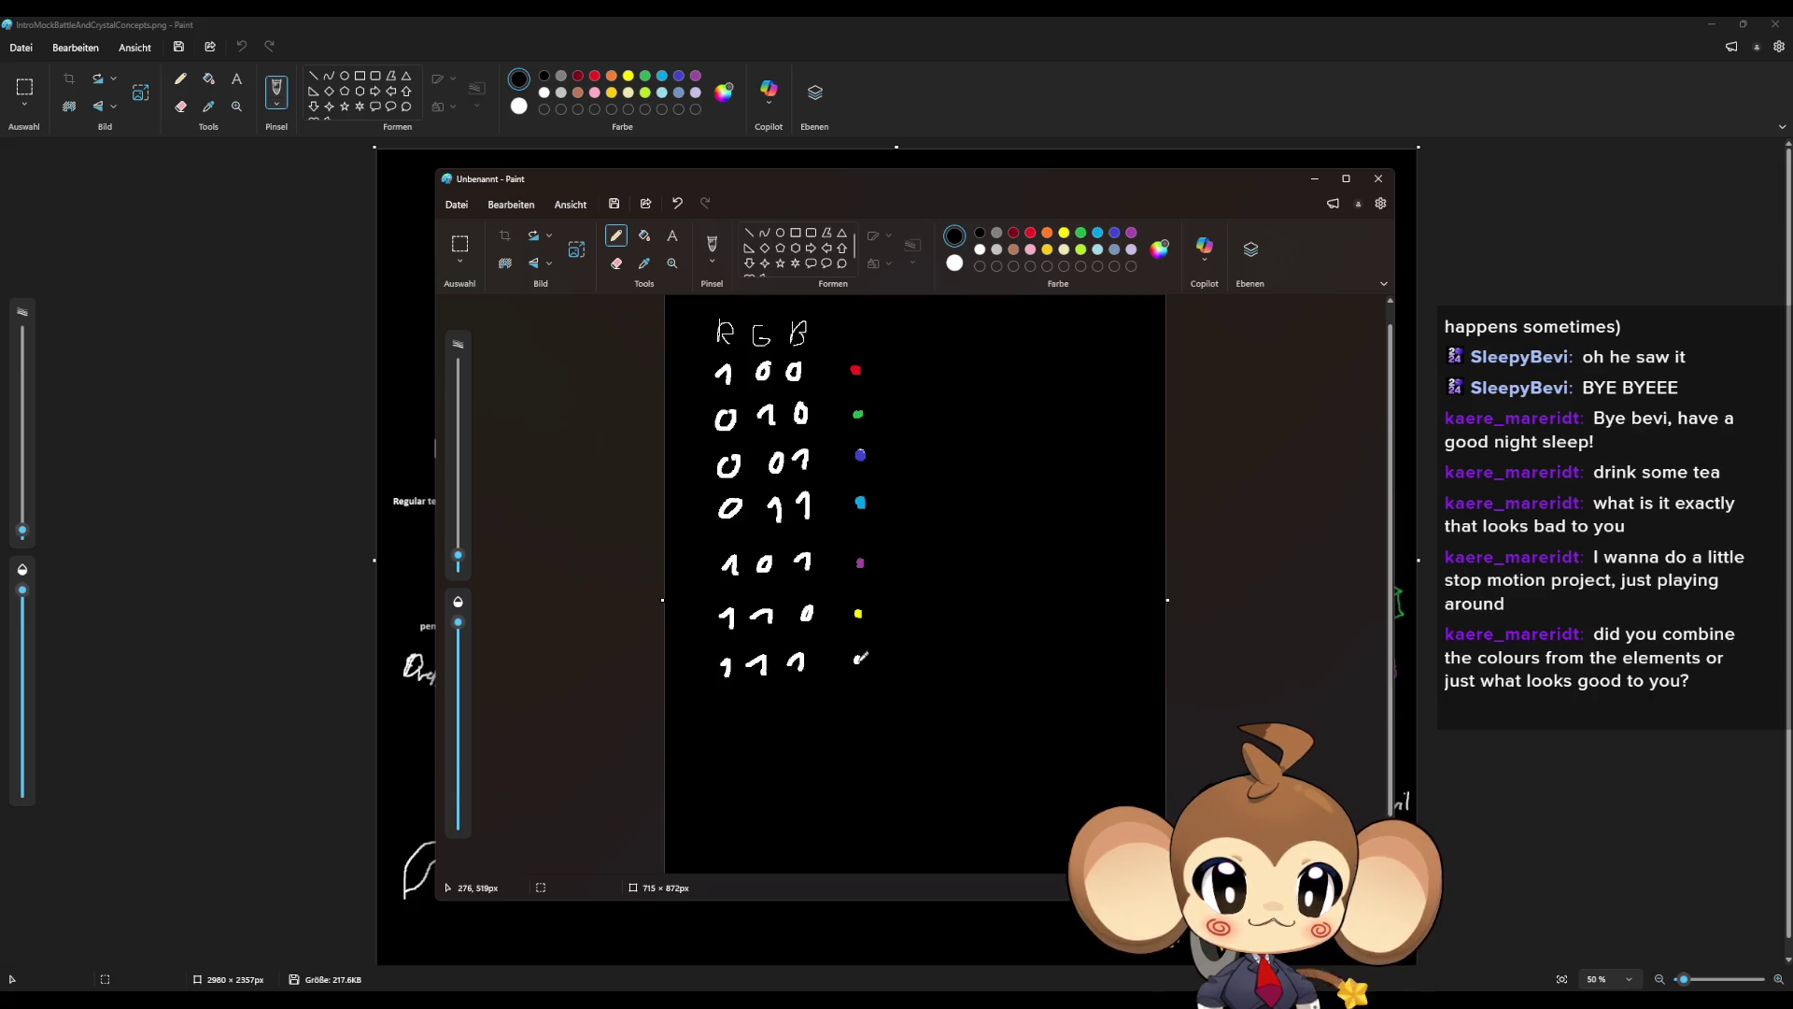
left_click_drag(726, 697, 797, 700)
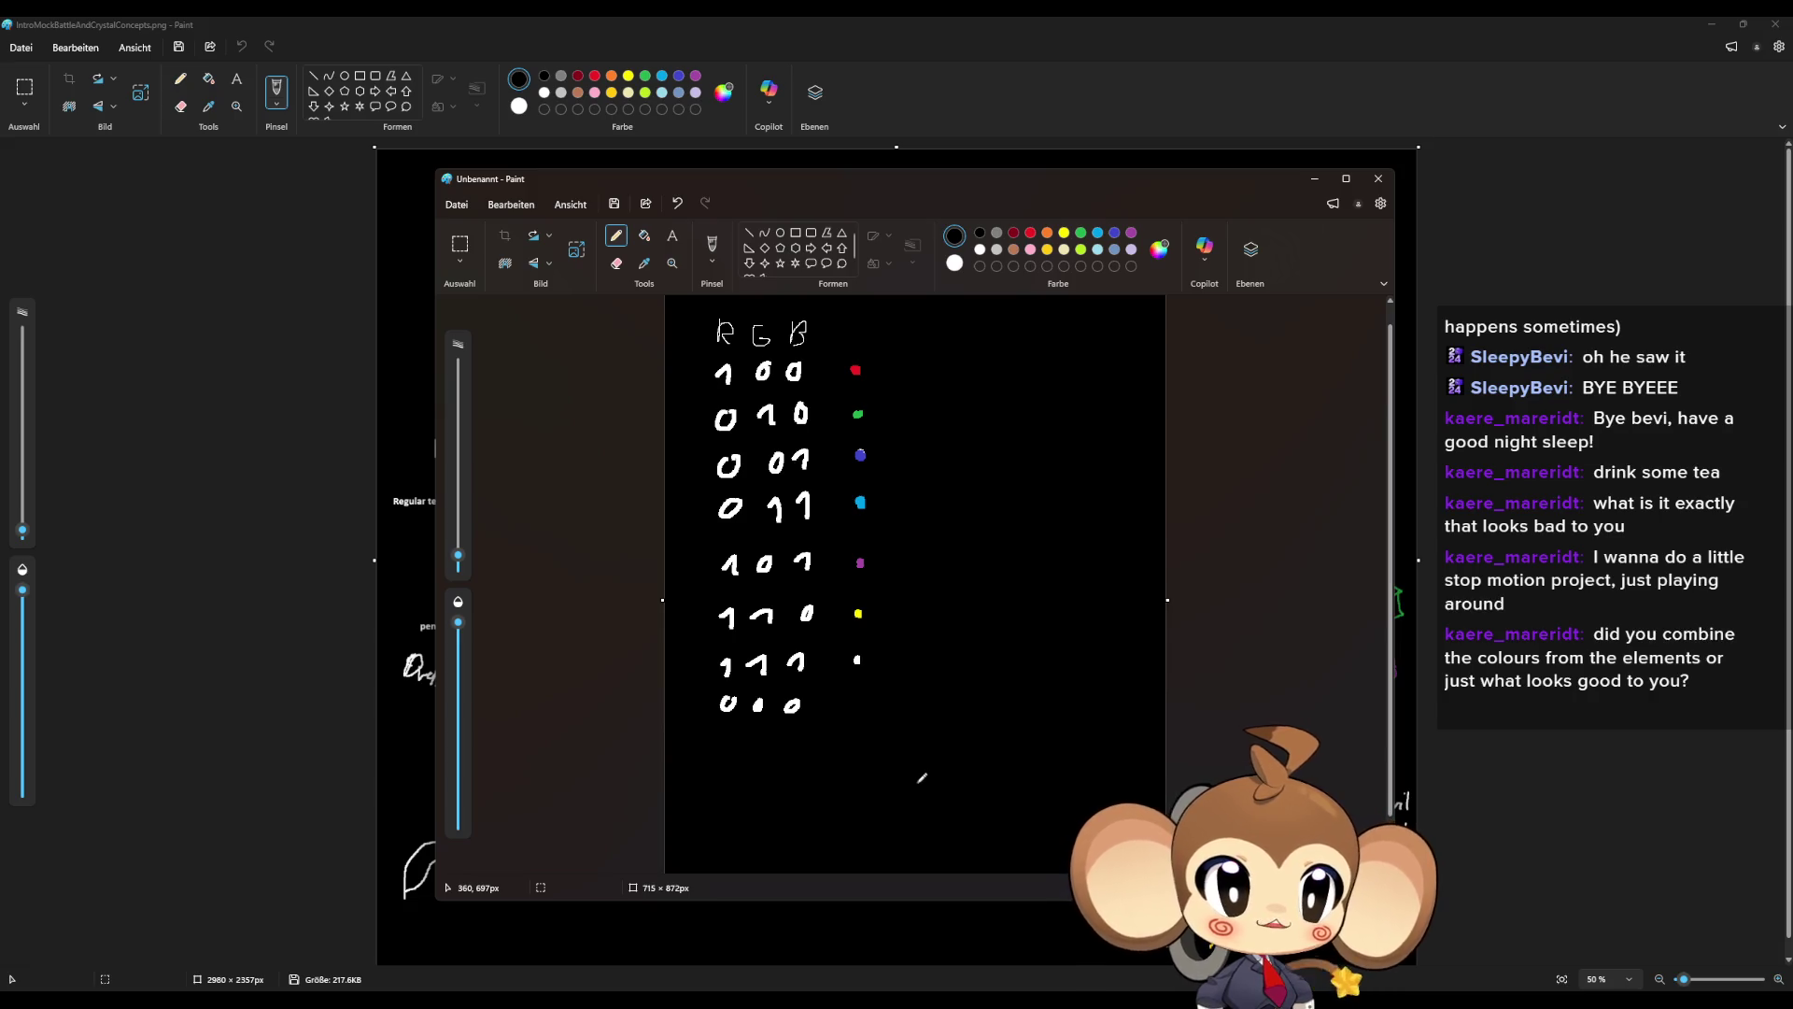
left_click_drag(728, 416, 717, 429)
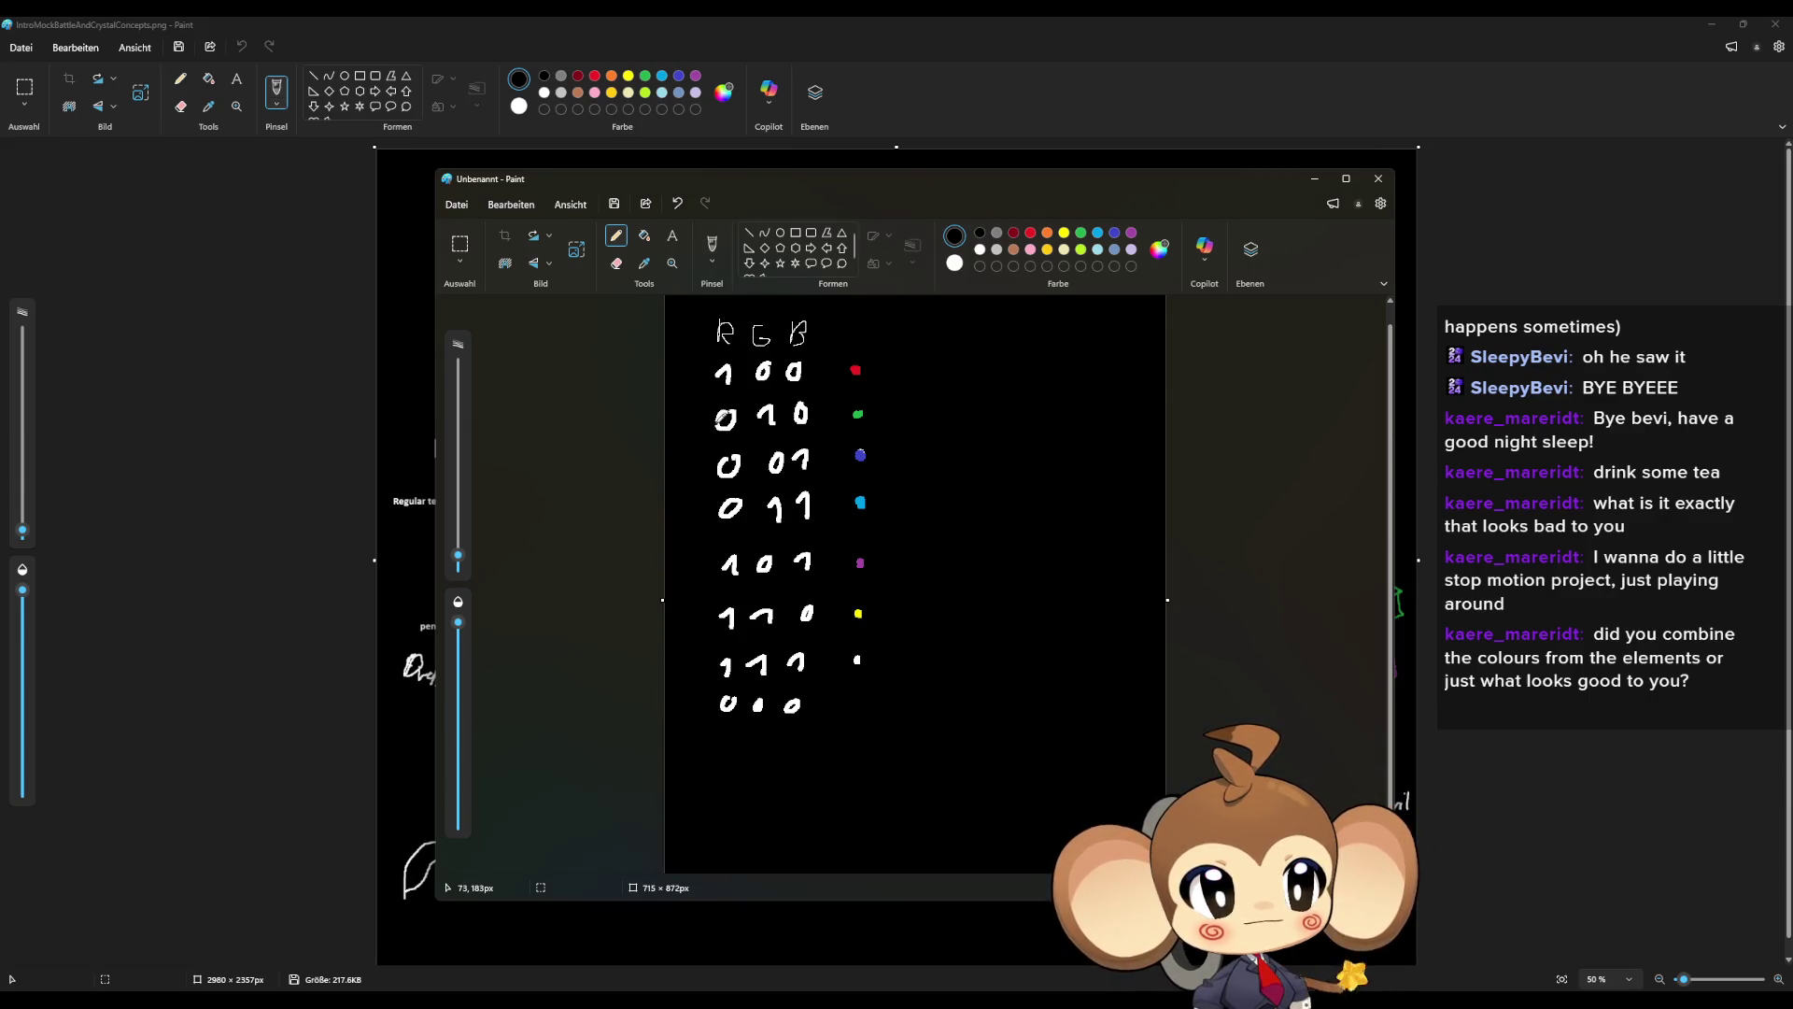
left_click(1715, 27)
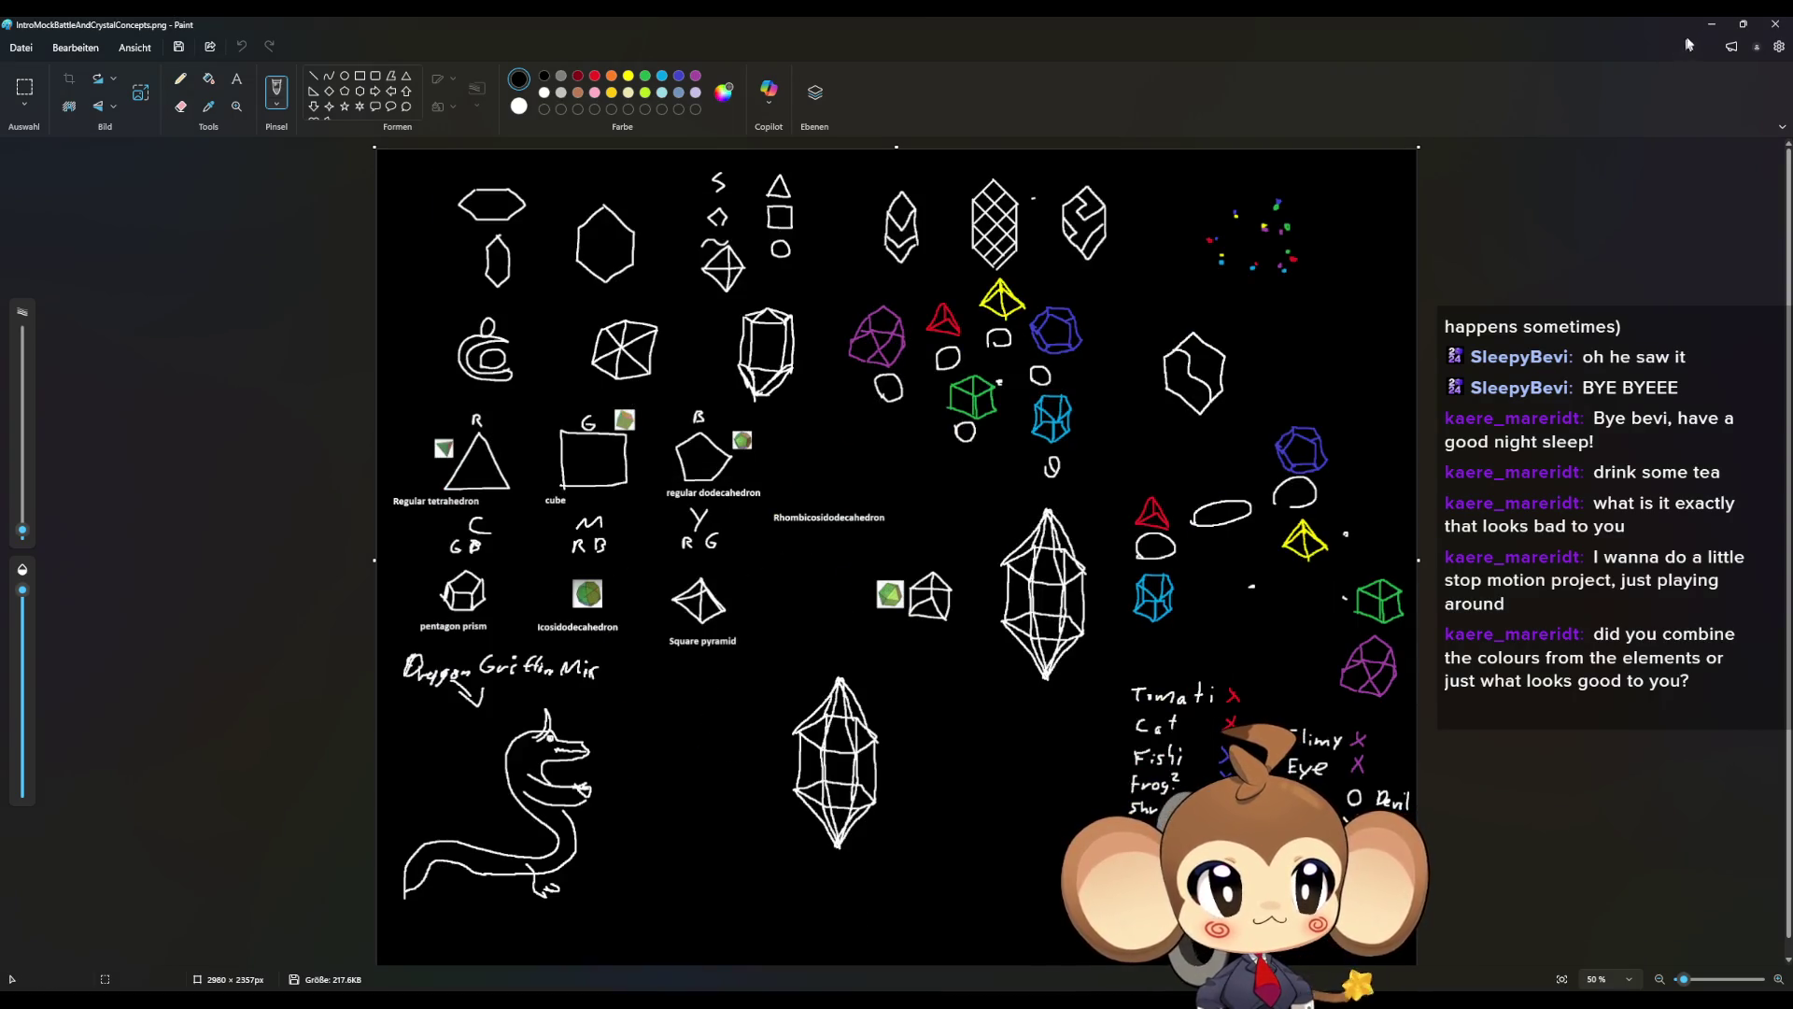
- Minimise Paint, free the mouse with Shift+F1, and bring up the PlayerArtefactMaterial graph
left_click(1712, 25)
key("shift+F1")
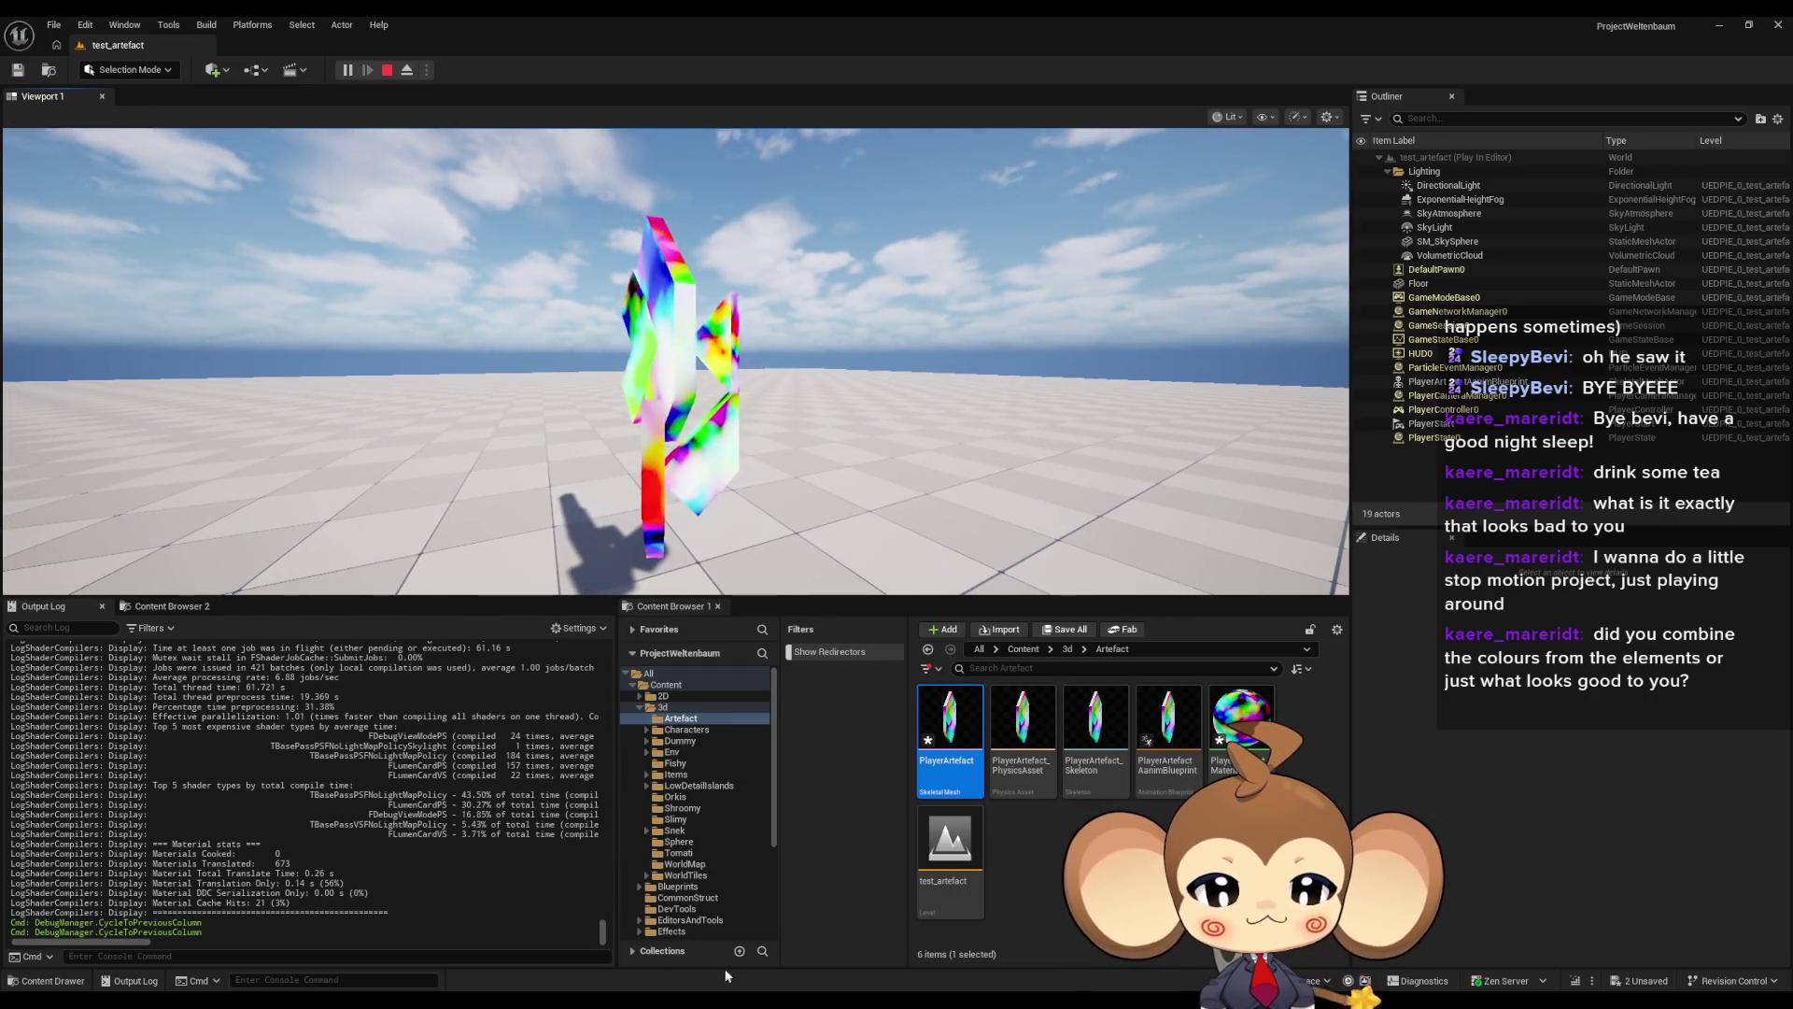
mouse_move(727, 976)
left_click(747, 925)
mouse_move(861, 502)
left_mouse_down()
mouse_move(973, 554)
mouse_move(951, 585)
left_mouse_up()
left_click(794, 344)
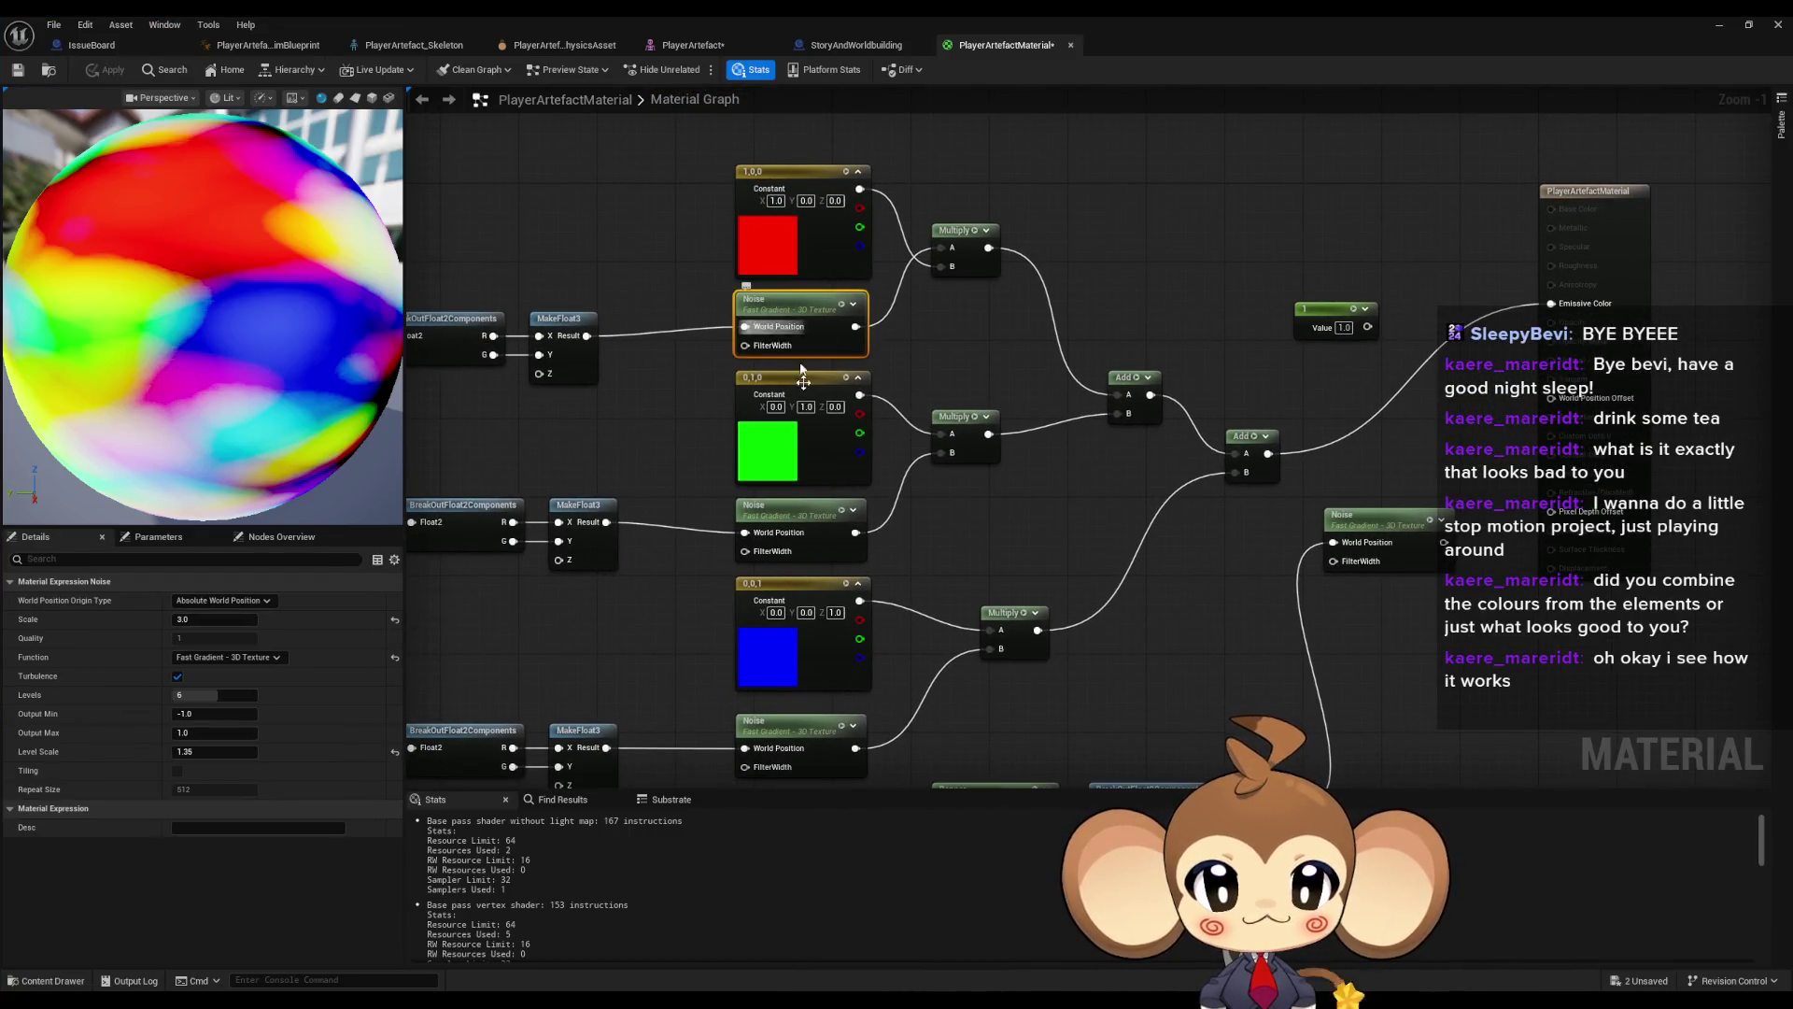
- Select the three noise nodes and preview the red layer's Multiply on the sphere
left_click(770, 509)
left_click(801, 733)
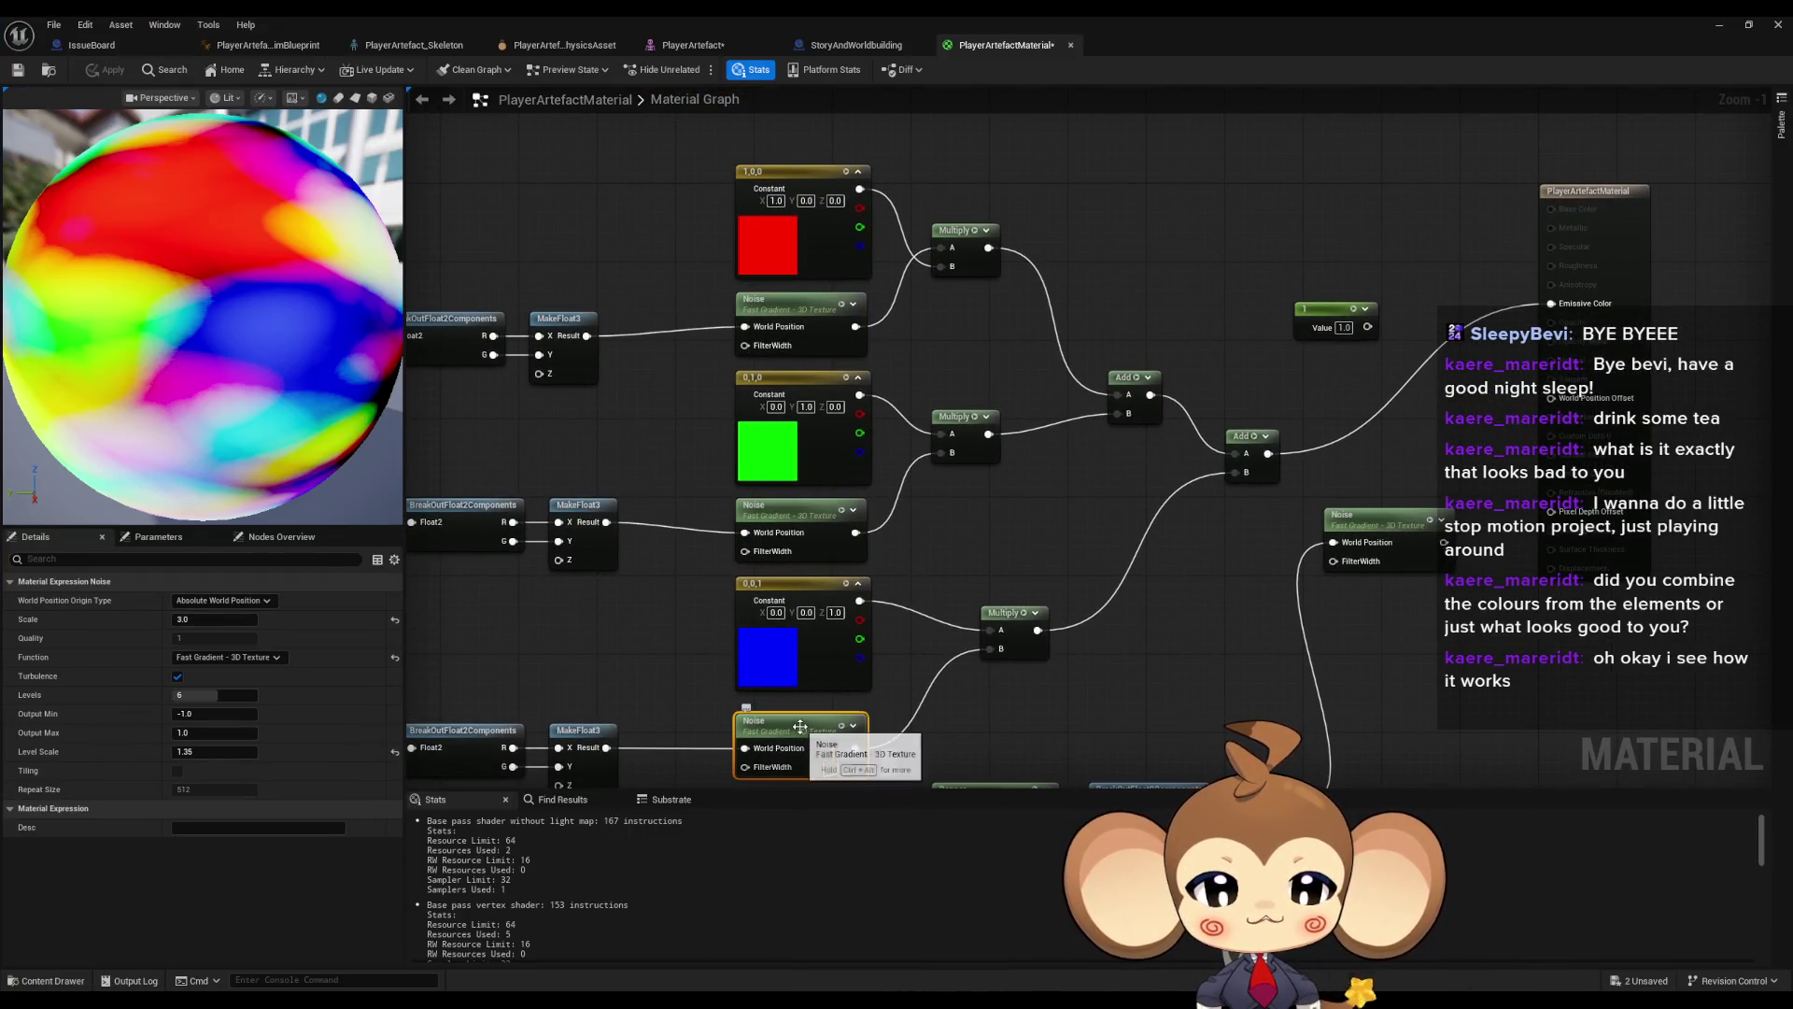
left_click(943, 327)
key("space")
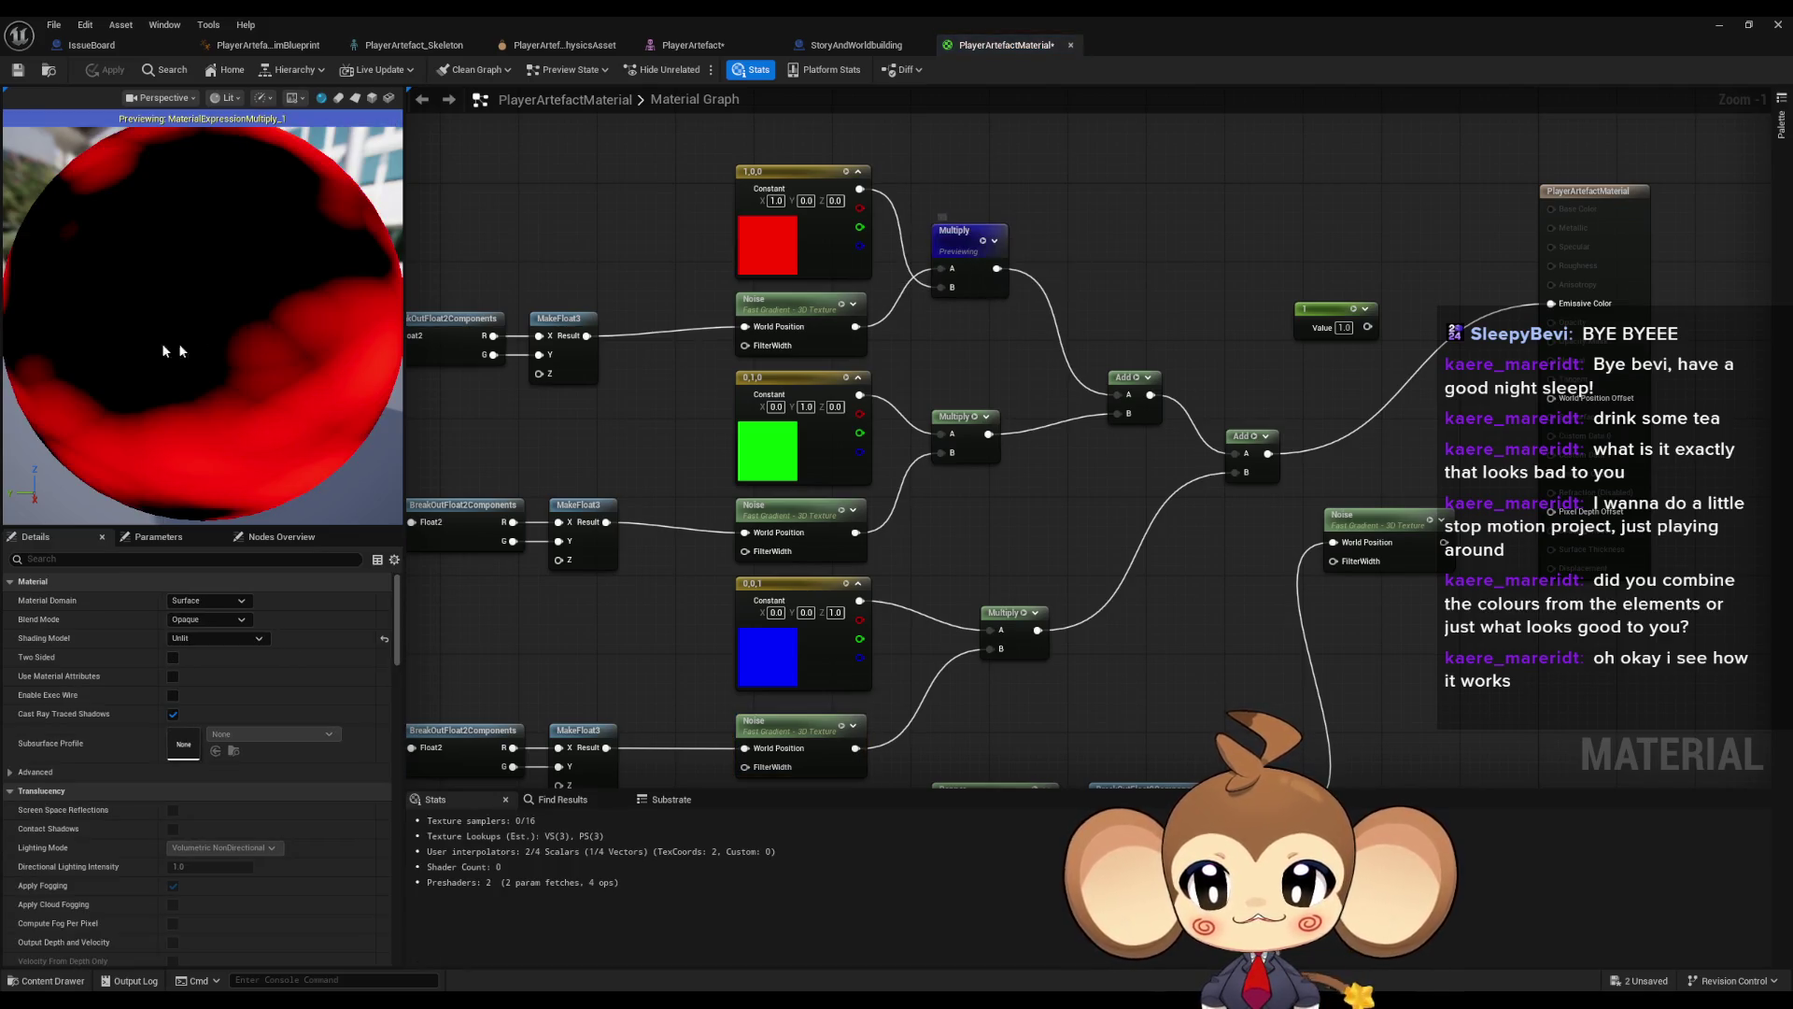
mouse_move(537, 143)
left_mouse_down()
mouse_move(953, 180)
mouse_move(1301, 149)
mouse_move(664, 140)
left_mouse_up()
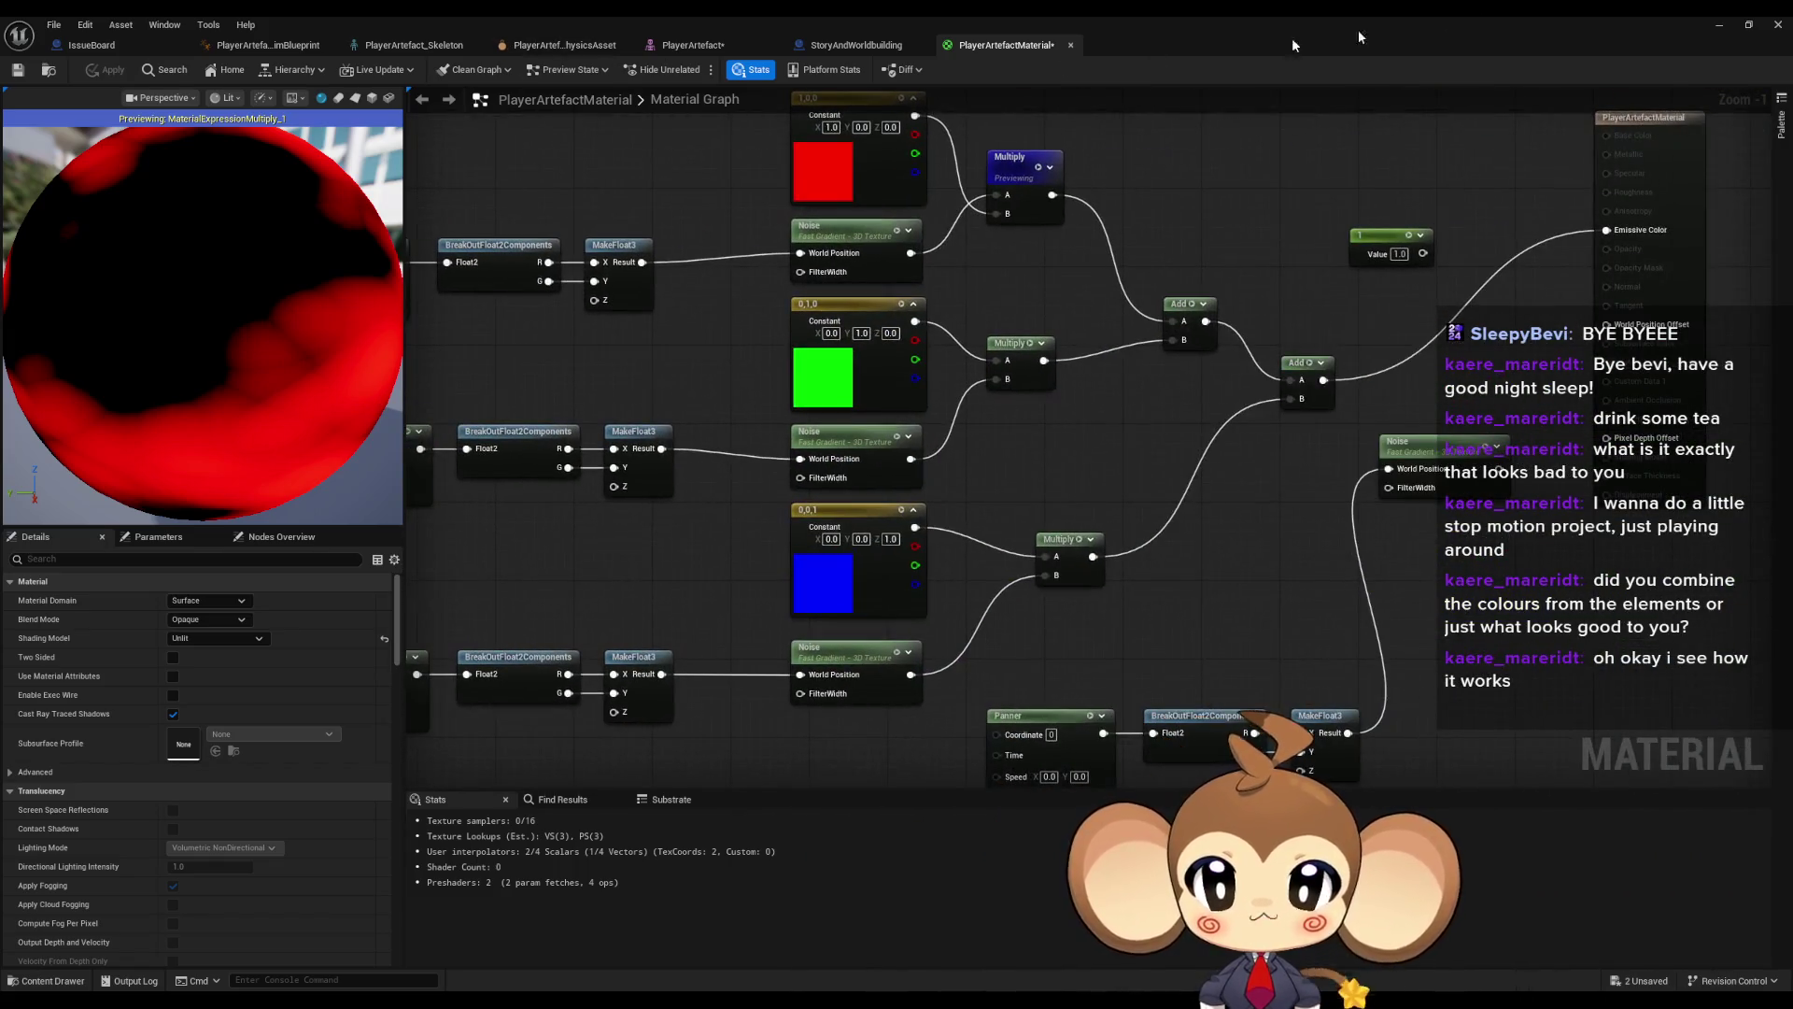
- Stop the play test, then preview the green and blue layers' Multiply nodes
left_click(1720, 25)
left_click(387, 71)
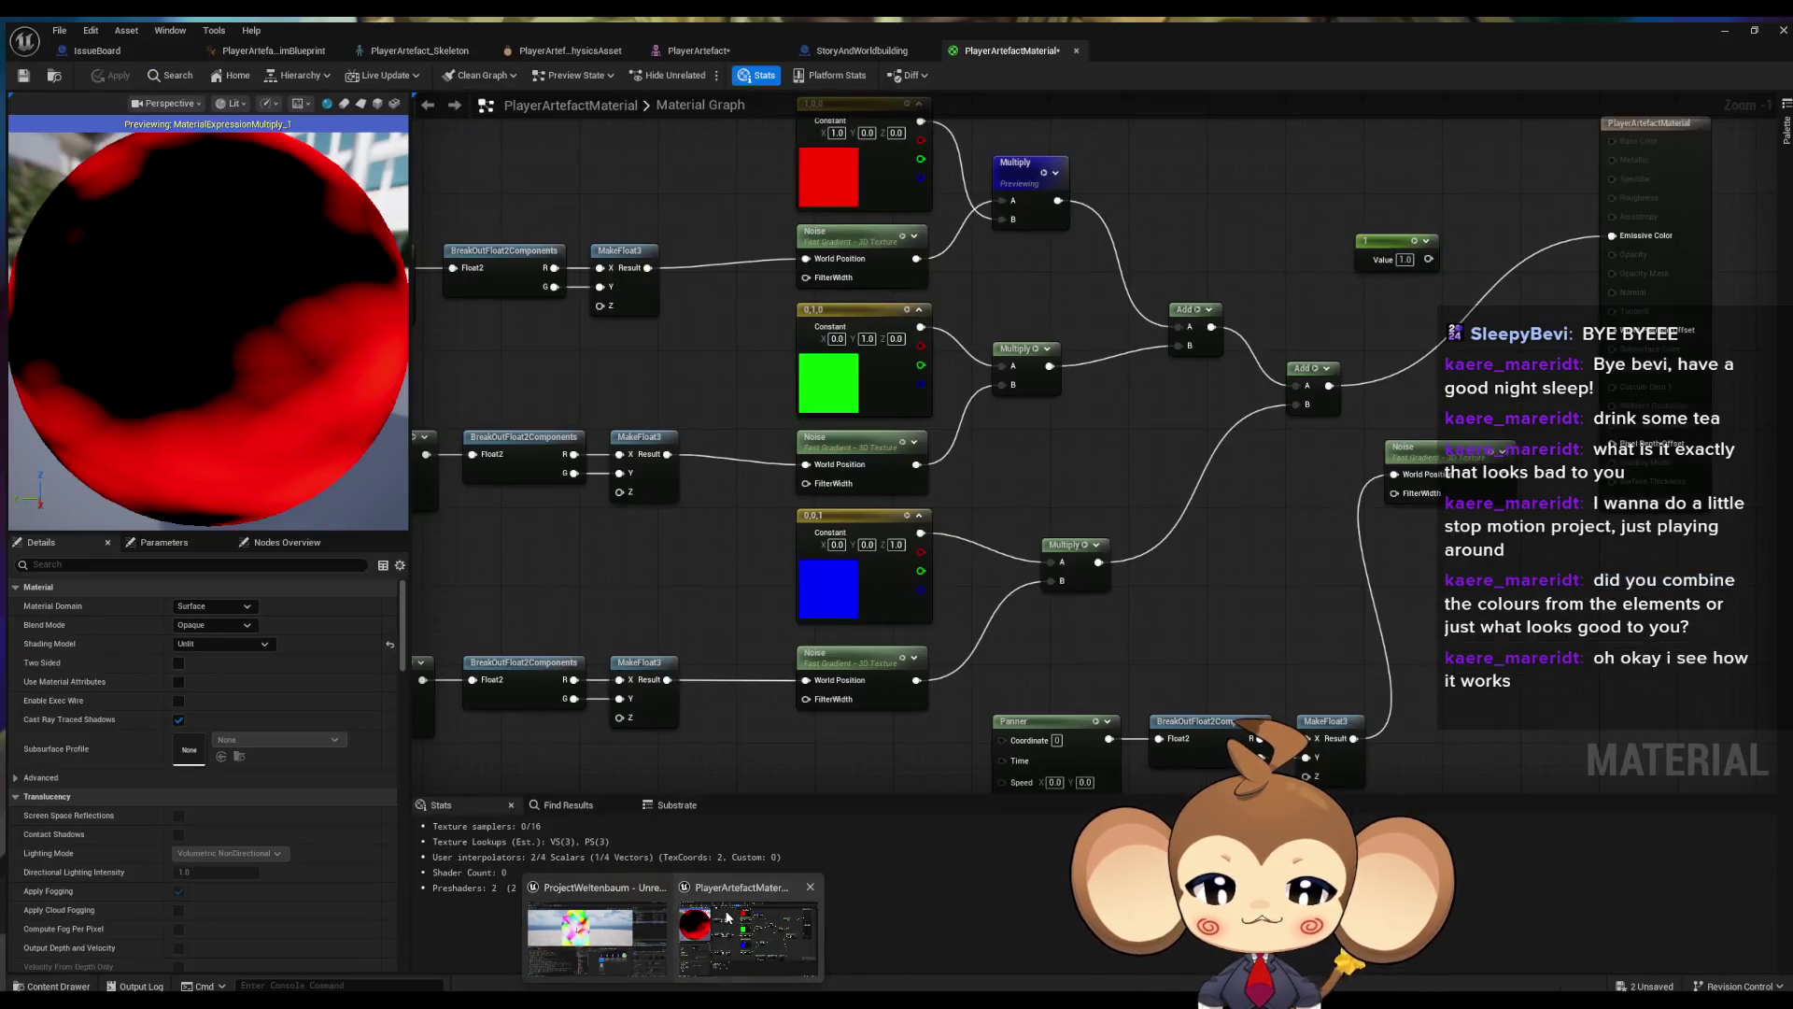
left_click(727, 918)
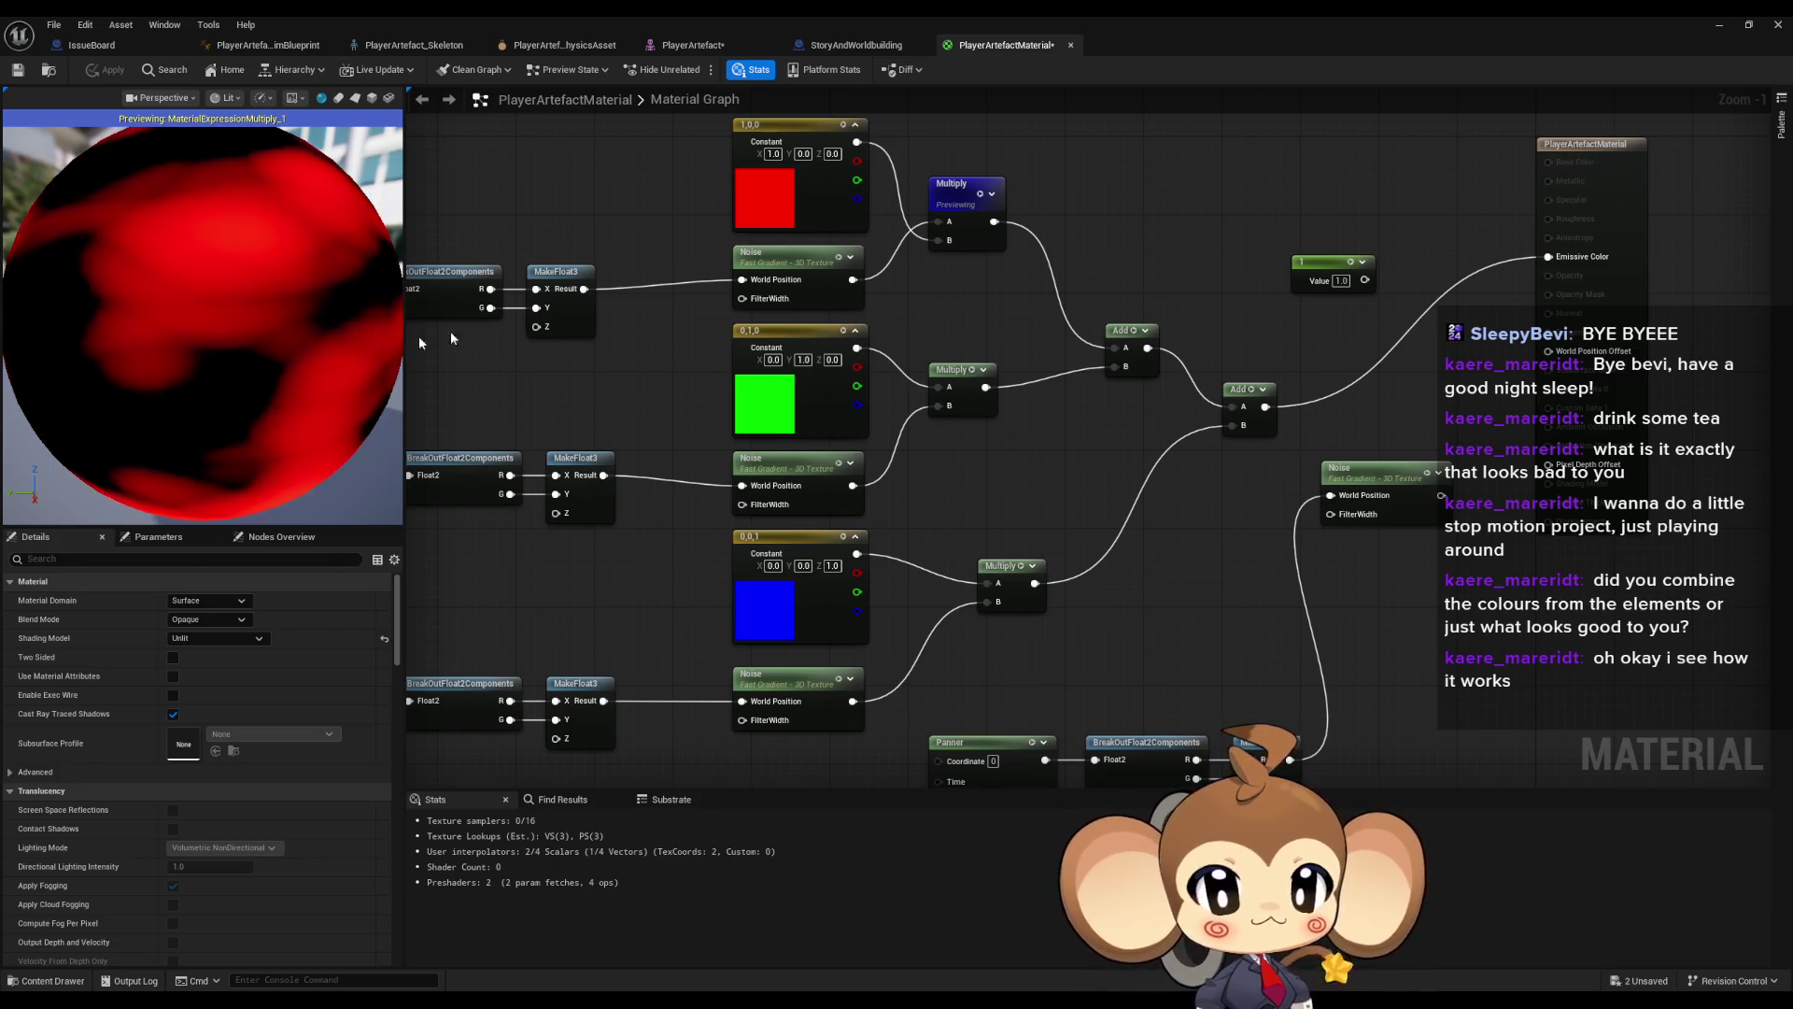
left_click(972, 373)
key("space")
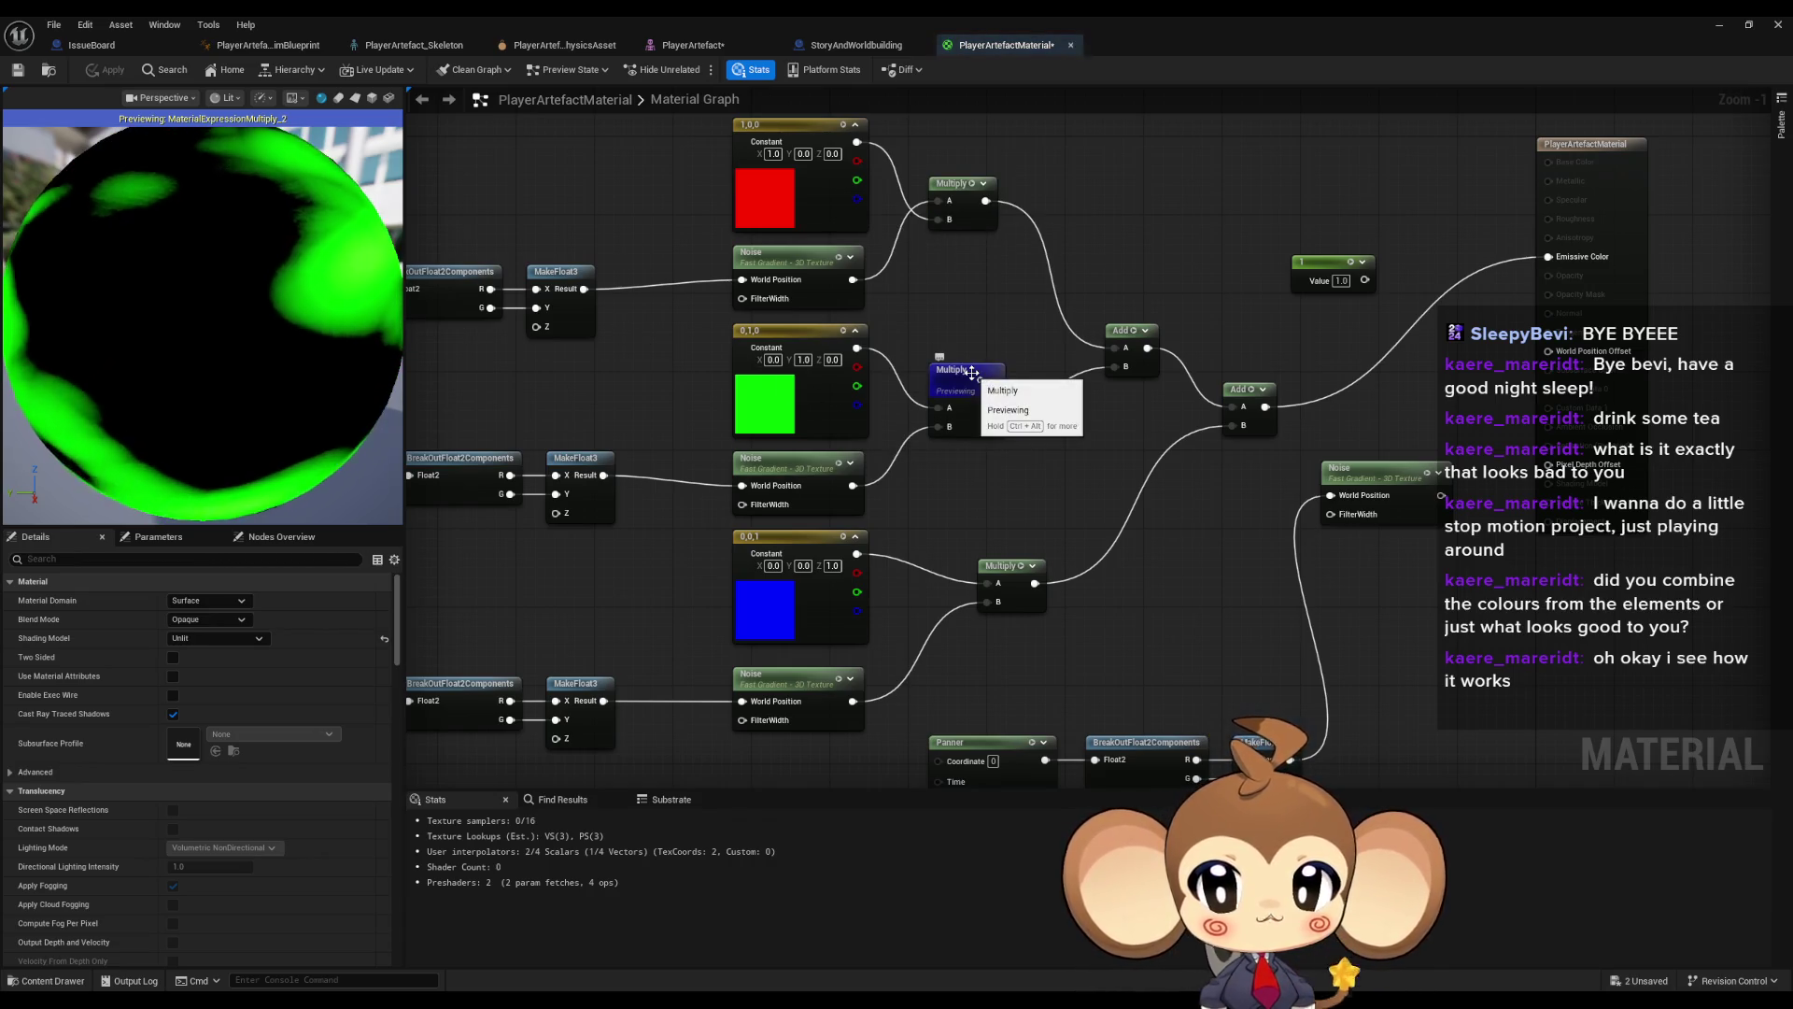
left_click(1021, 576)
key("space")
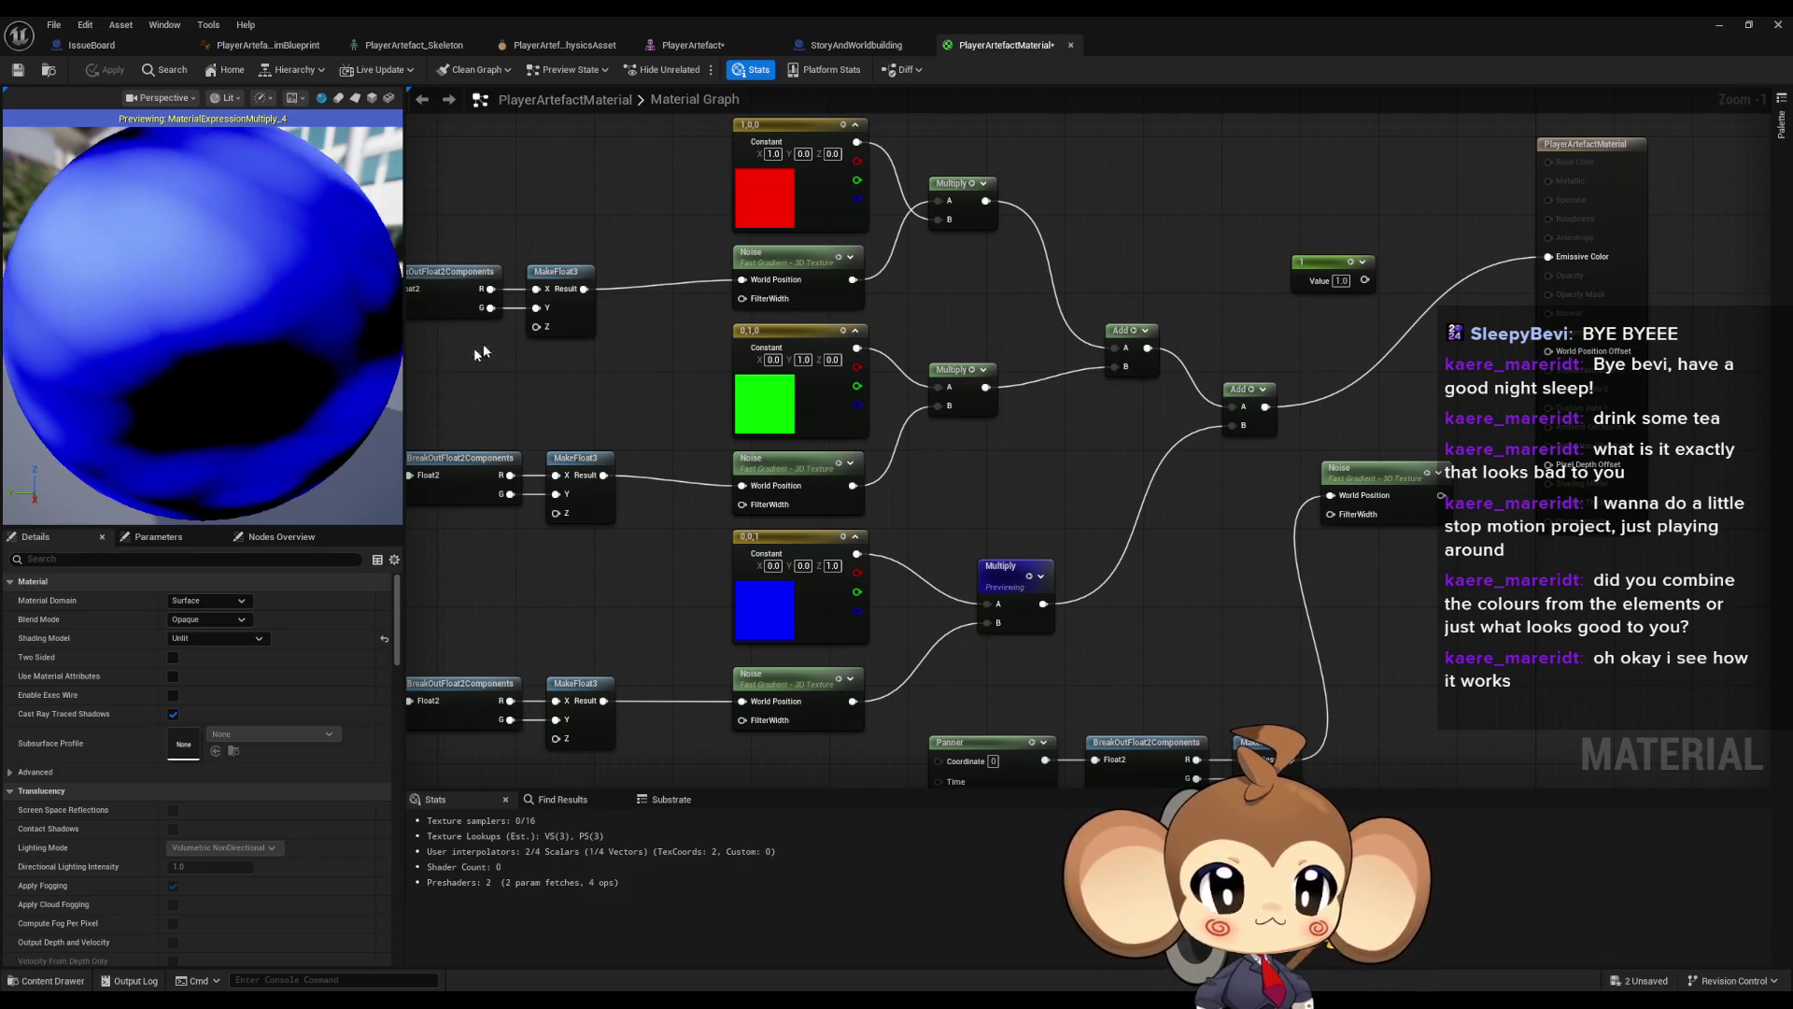
- Preview the combined colour Adds, then return to the level view zoomed out on the crystal
left_click(1134, 331)
key("space")
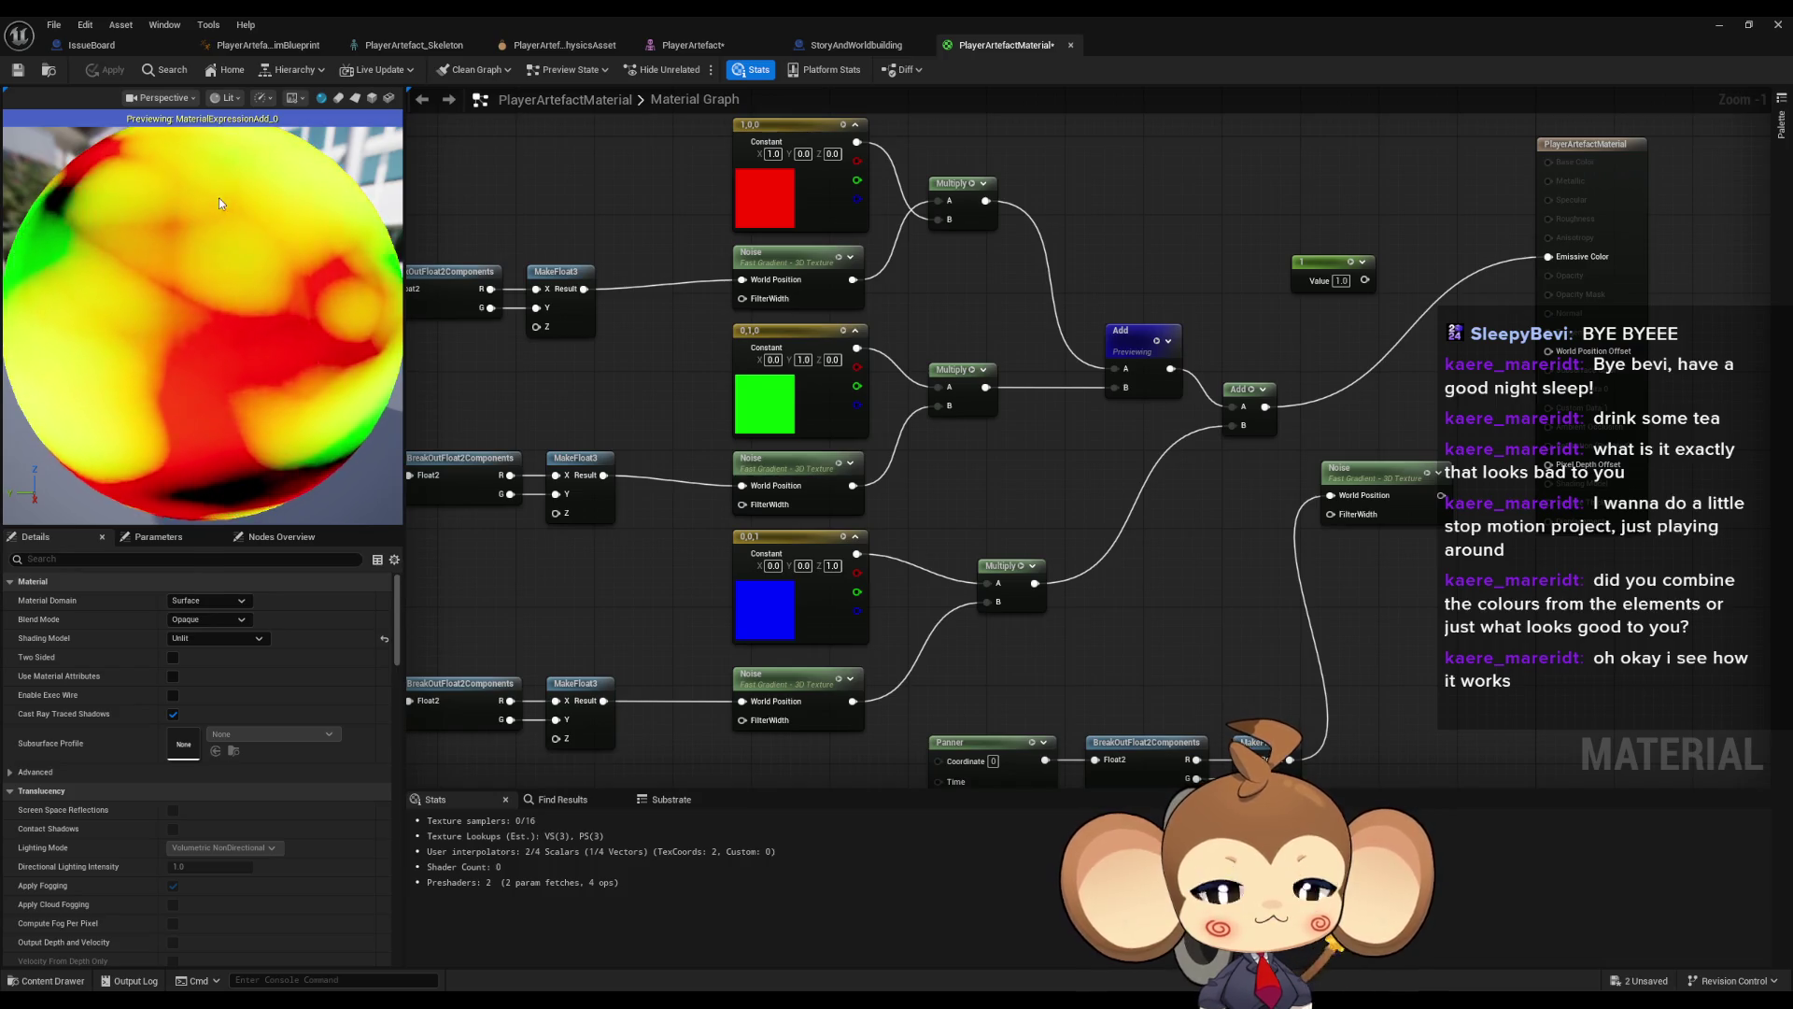
key("space")
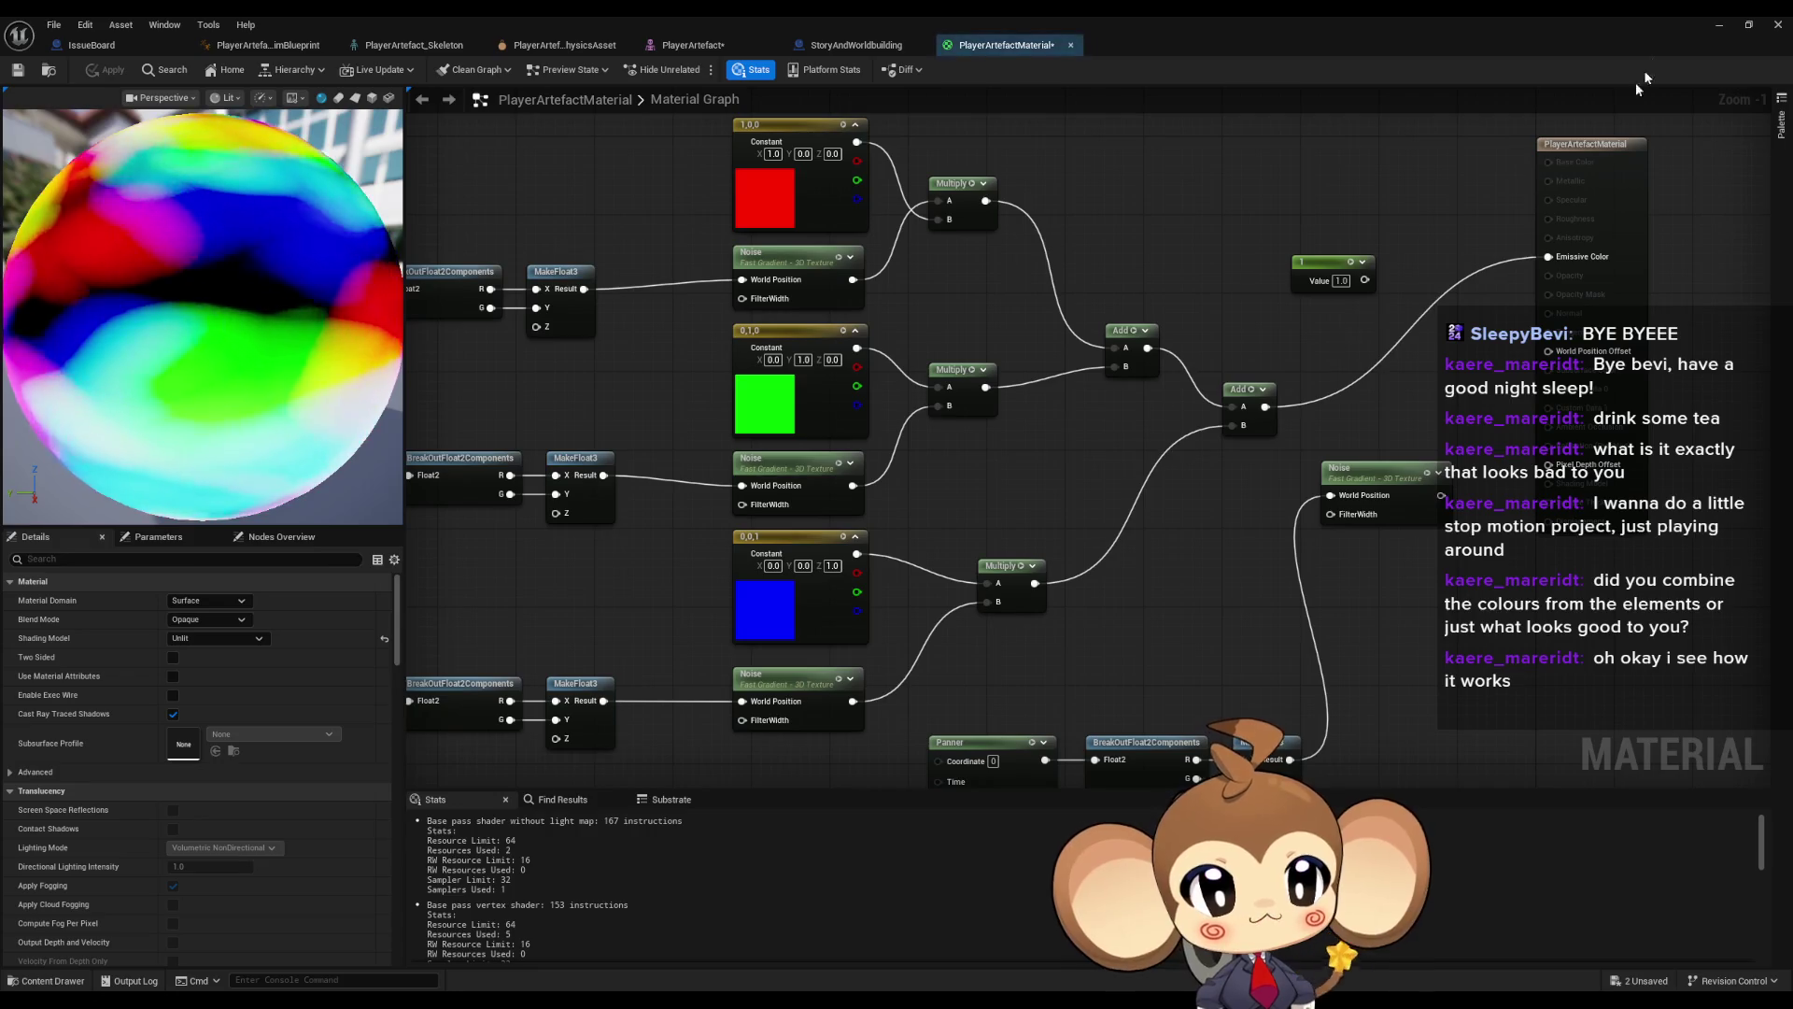
key("alt+Tab")
left_click_drag(765, 321, 766, 411)
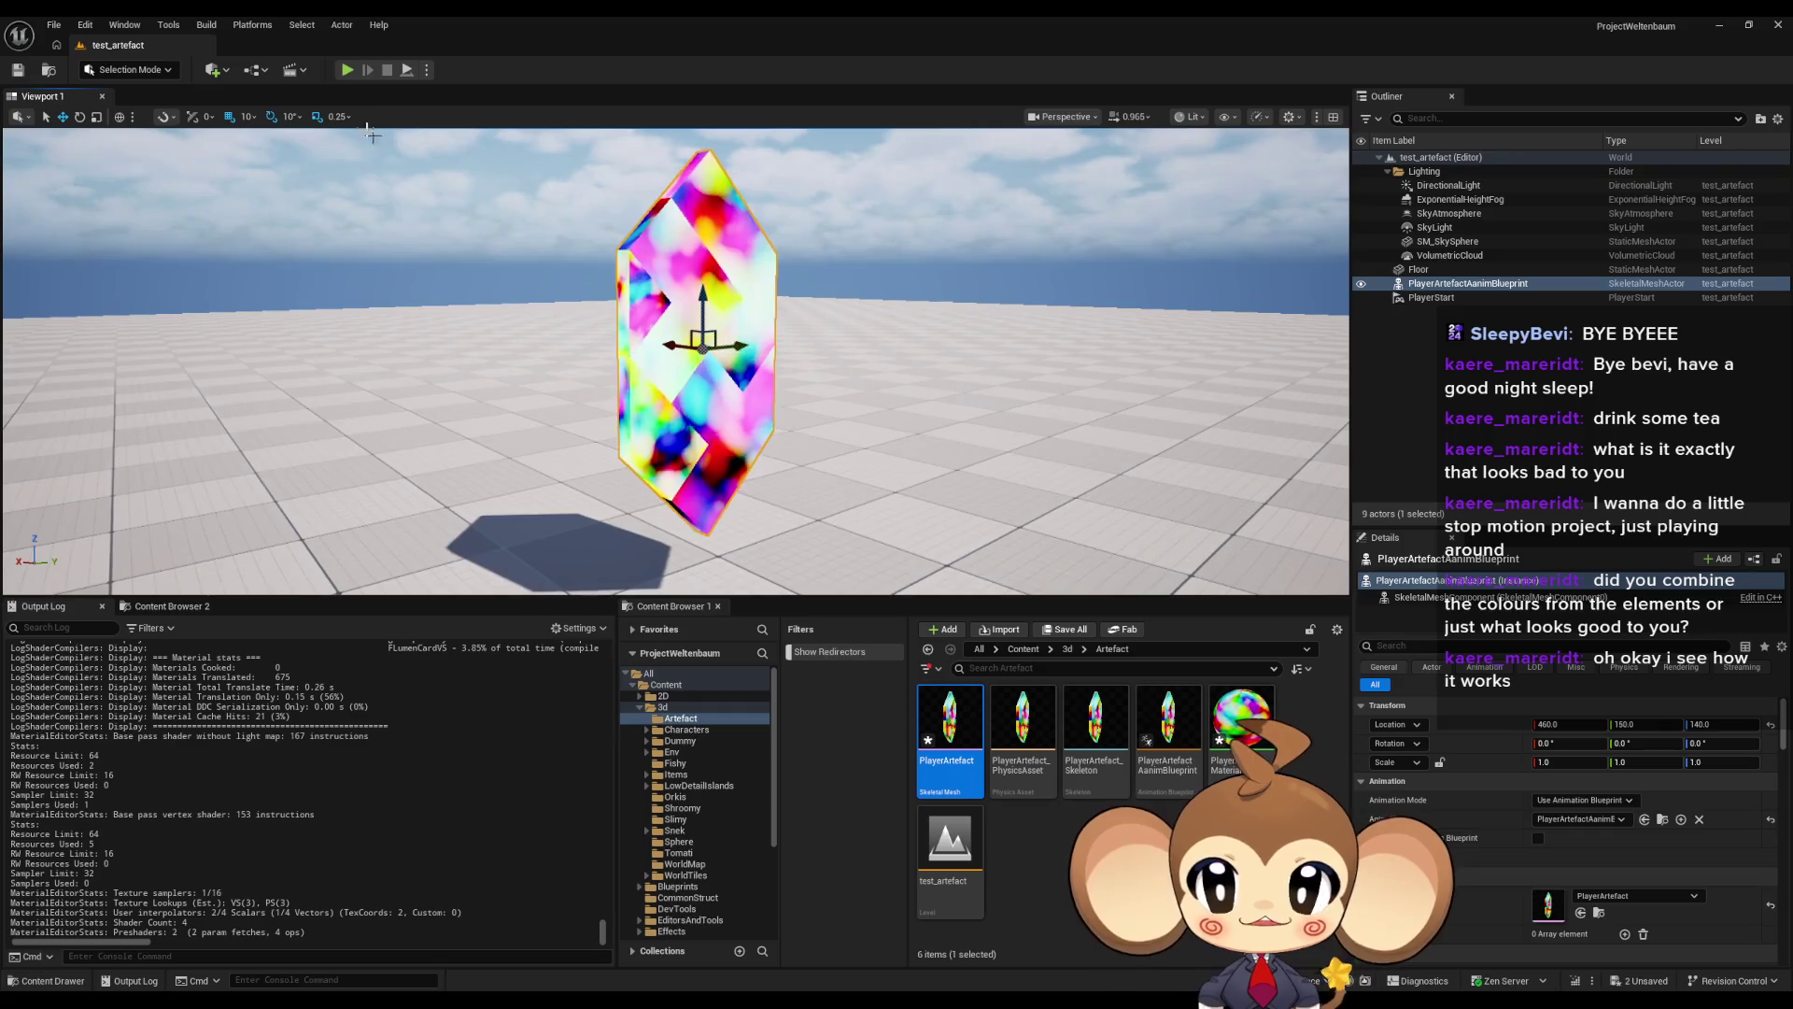
- Start a play session, fly around the animated rainbow crystal, then release the mouse
key("alt+p")
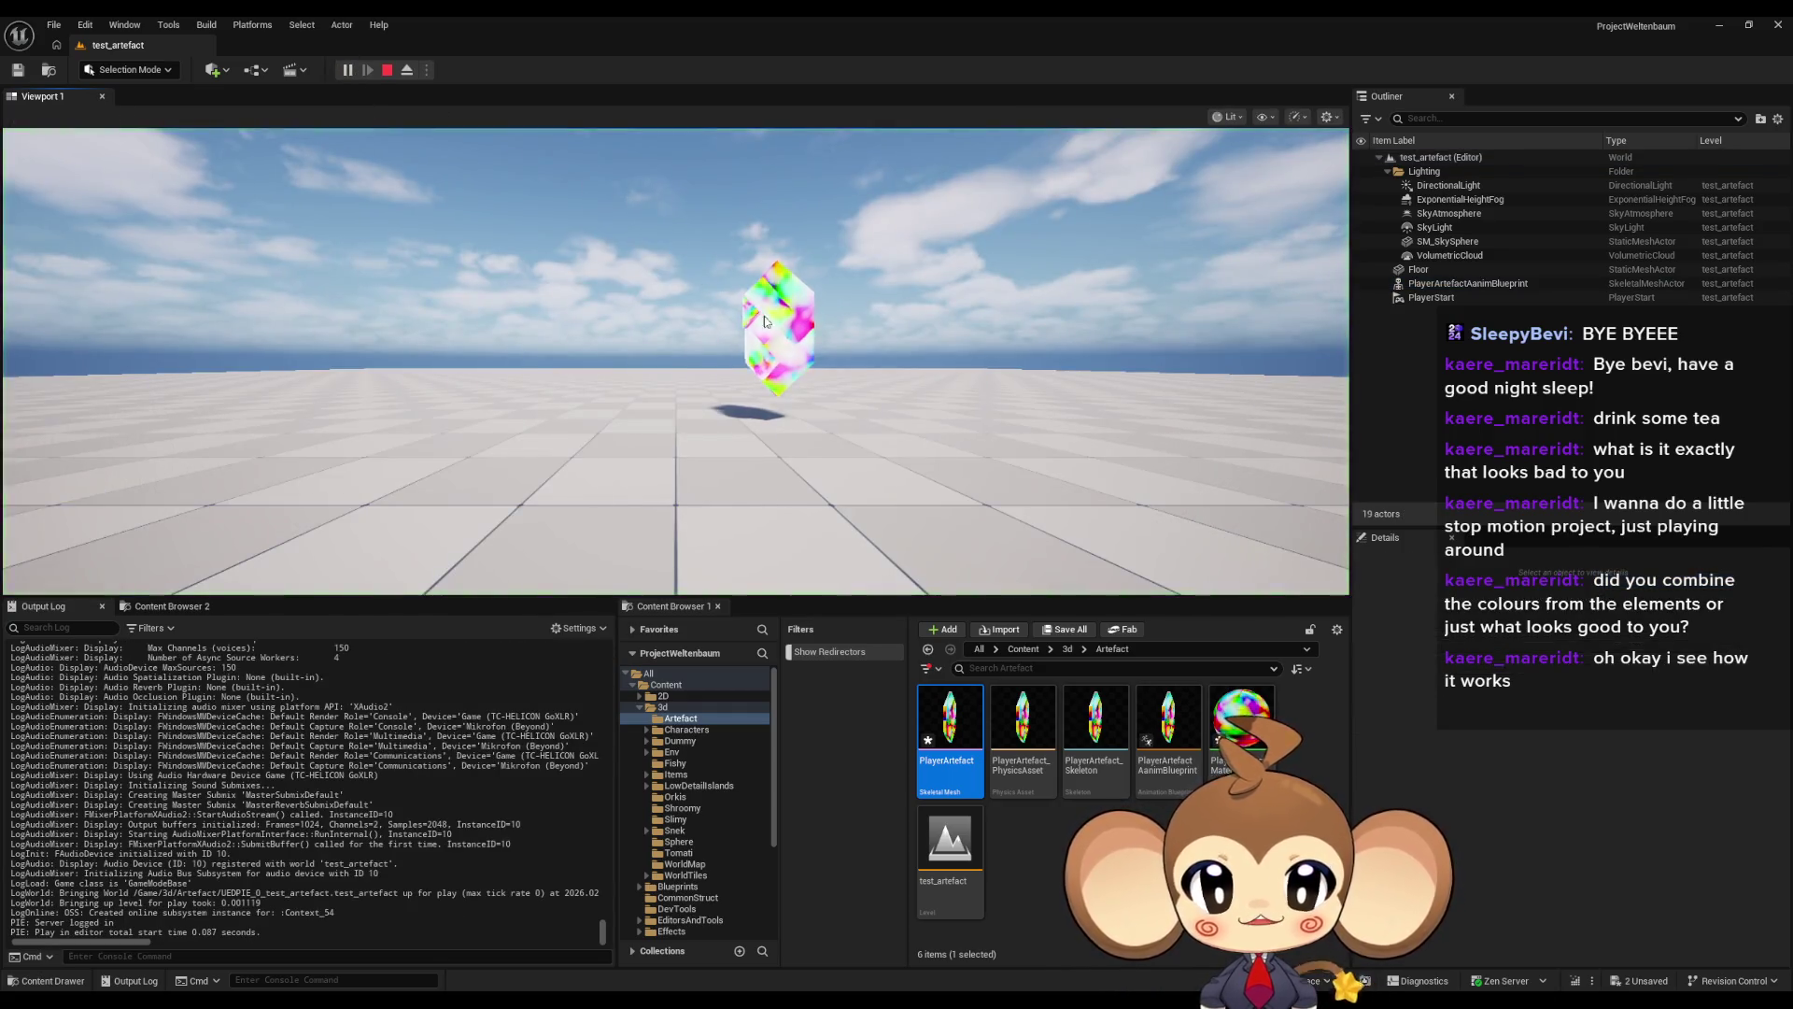
left_click(498, 140)
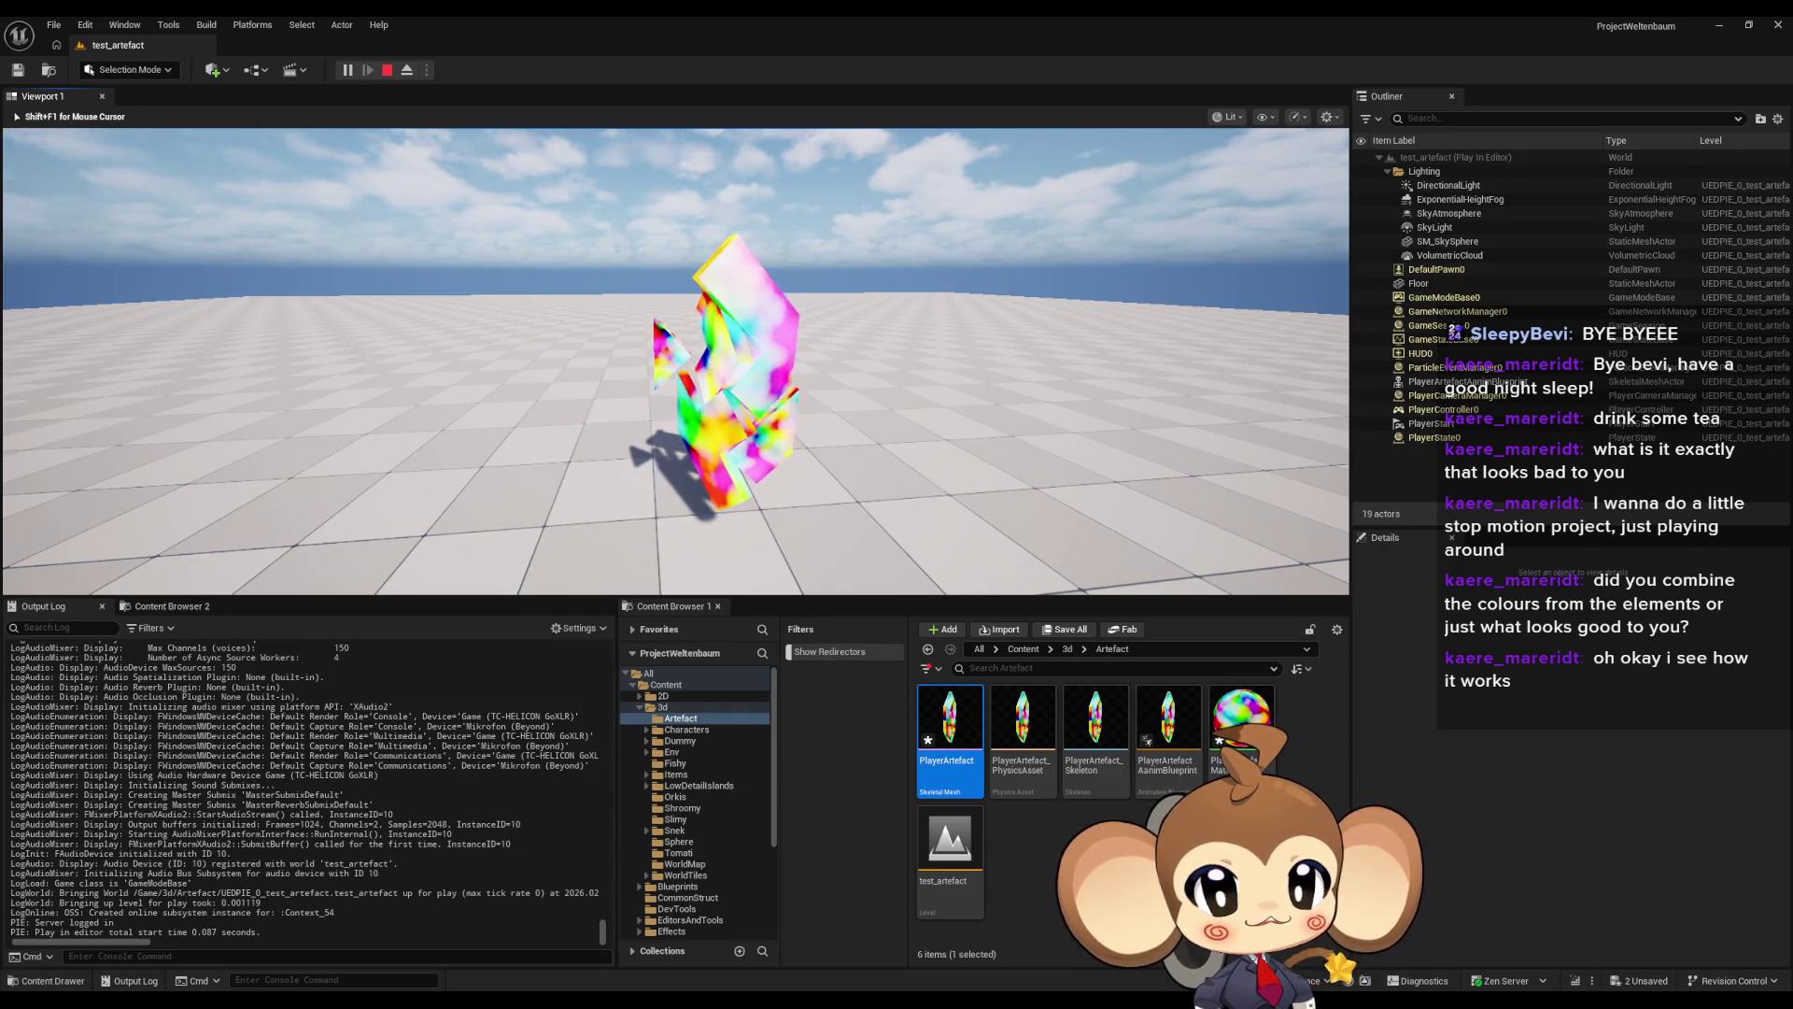
key("shift+F1")
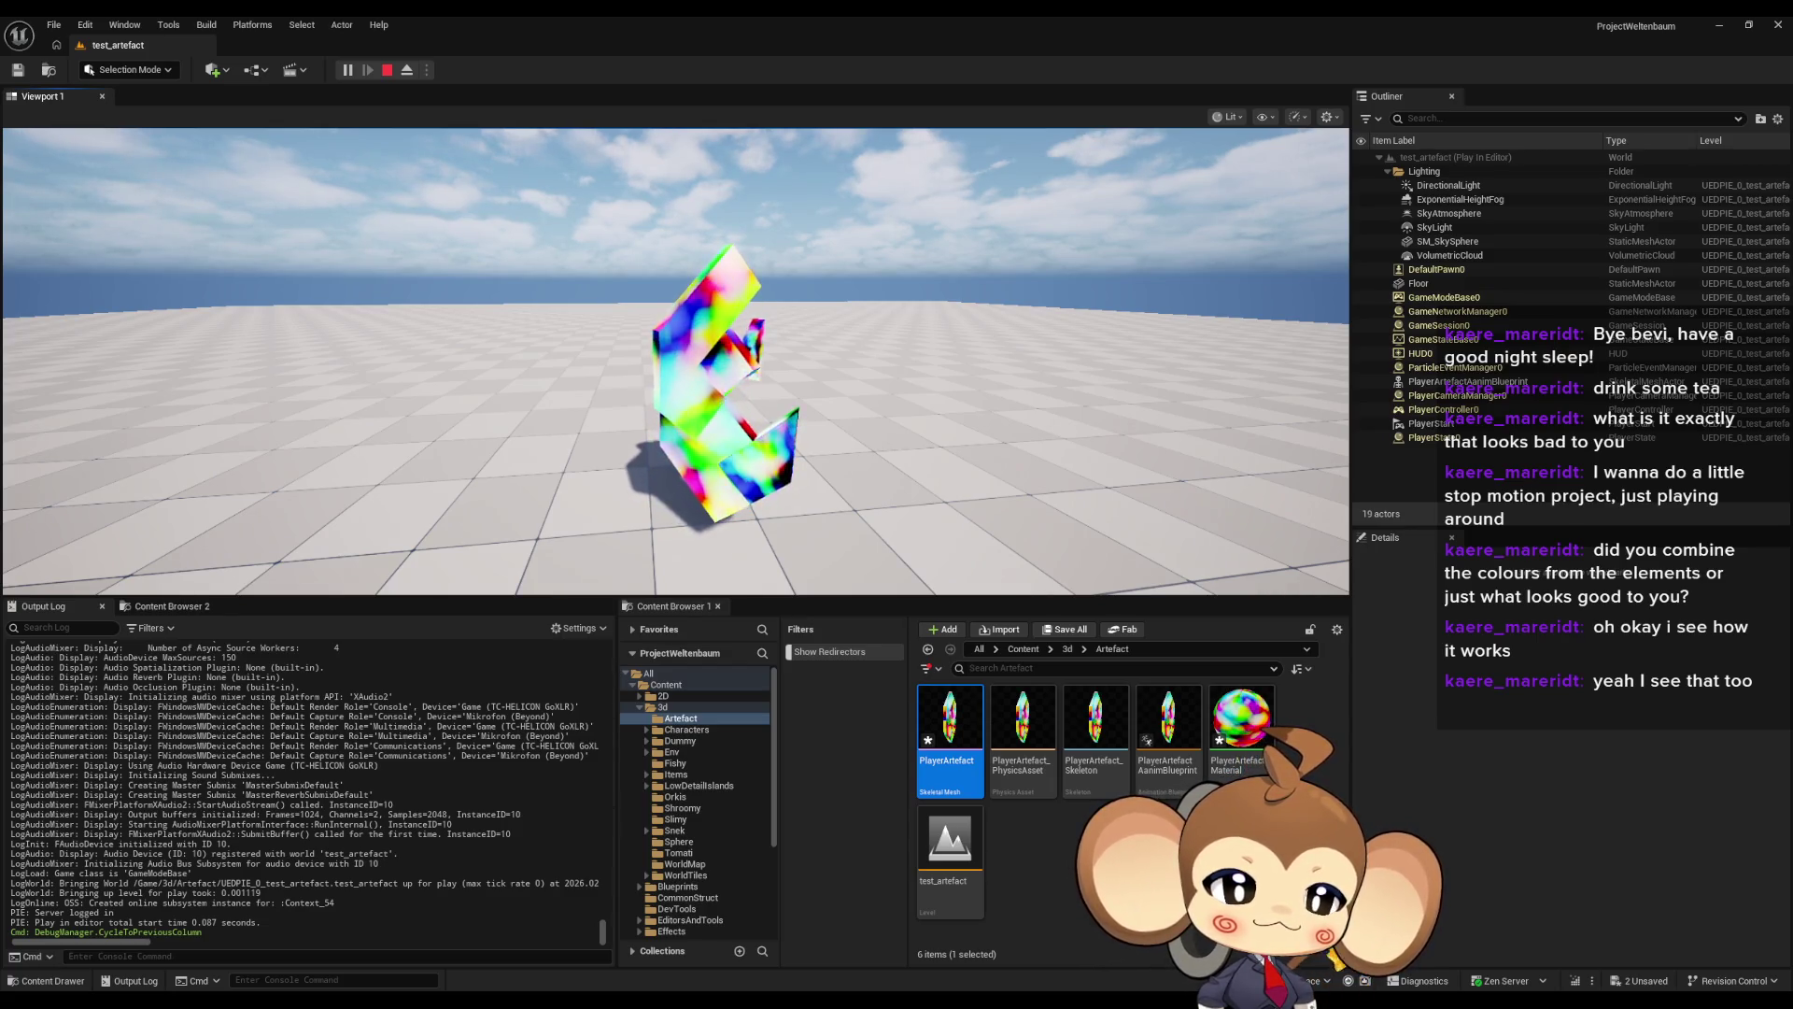
- End the Play In Editor session with the toolbar Stop button
left_click(392, 71)
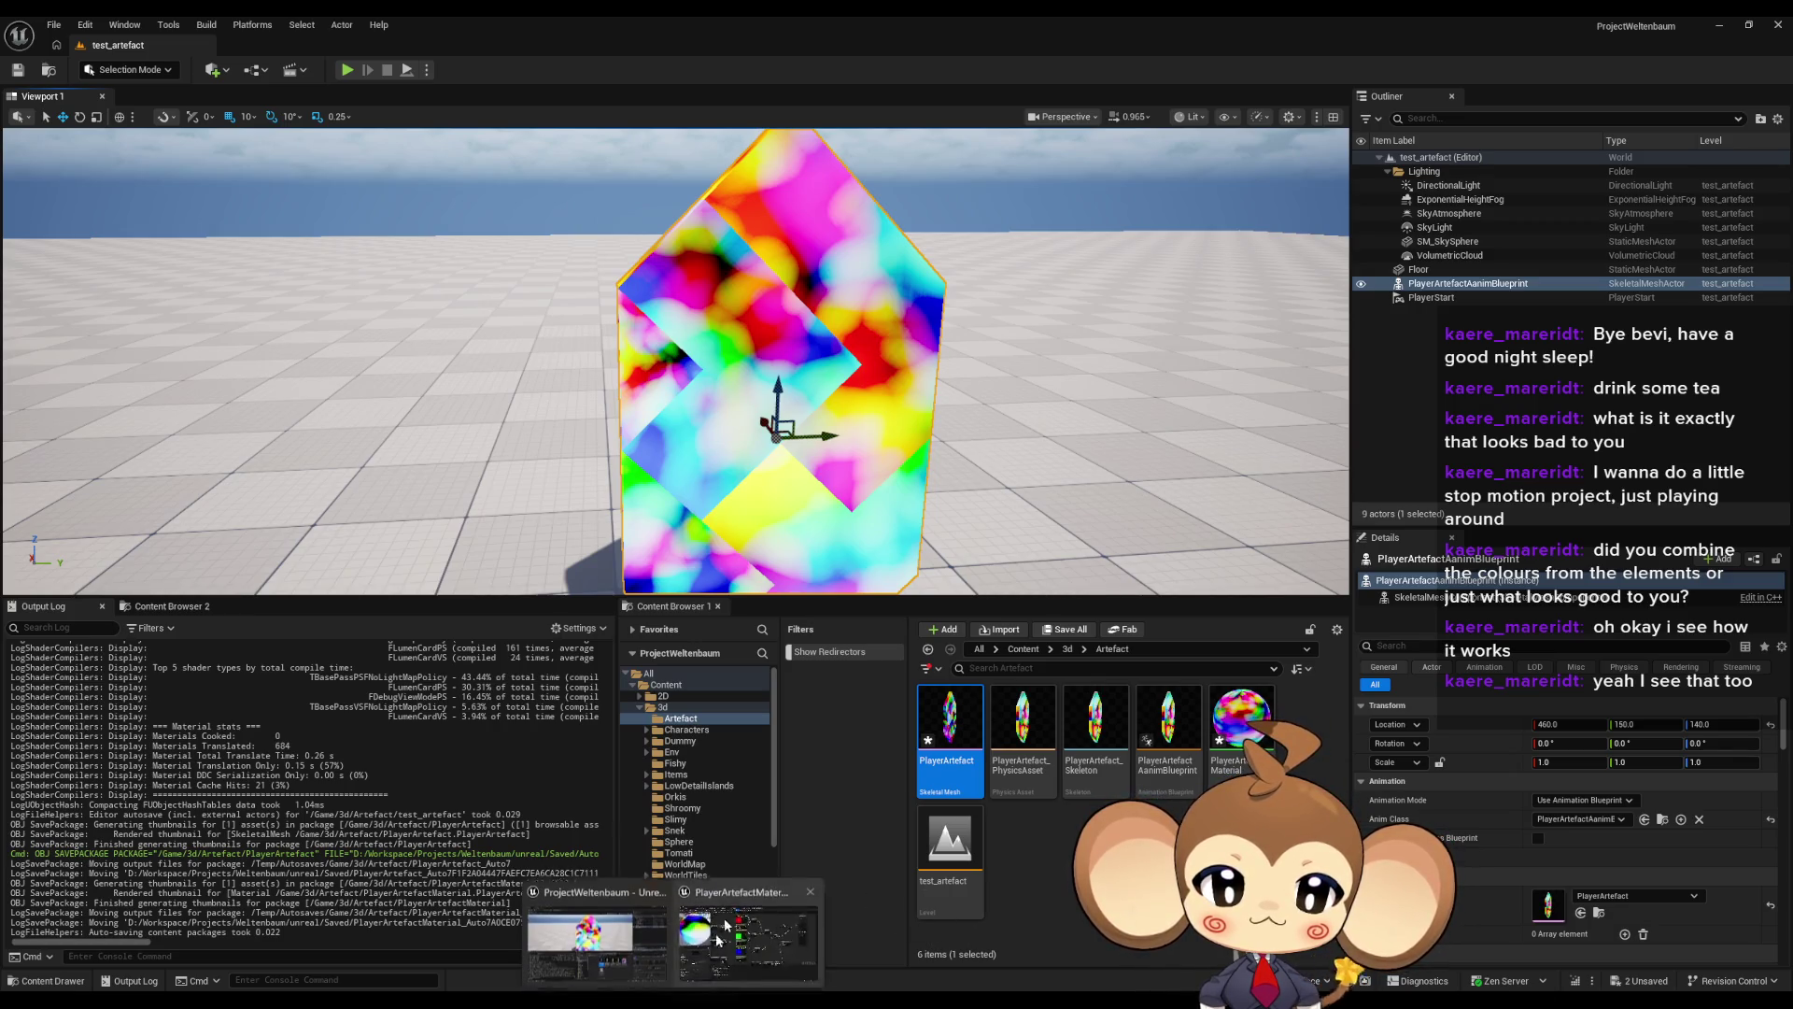
- Multiply the Absolute World Position by a B value of 0.1
left_click(748, 899)
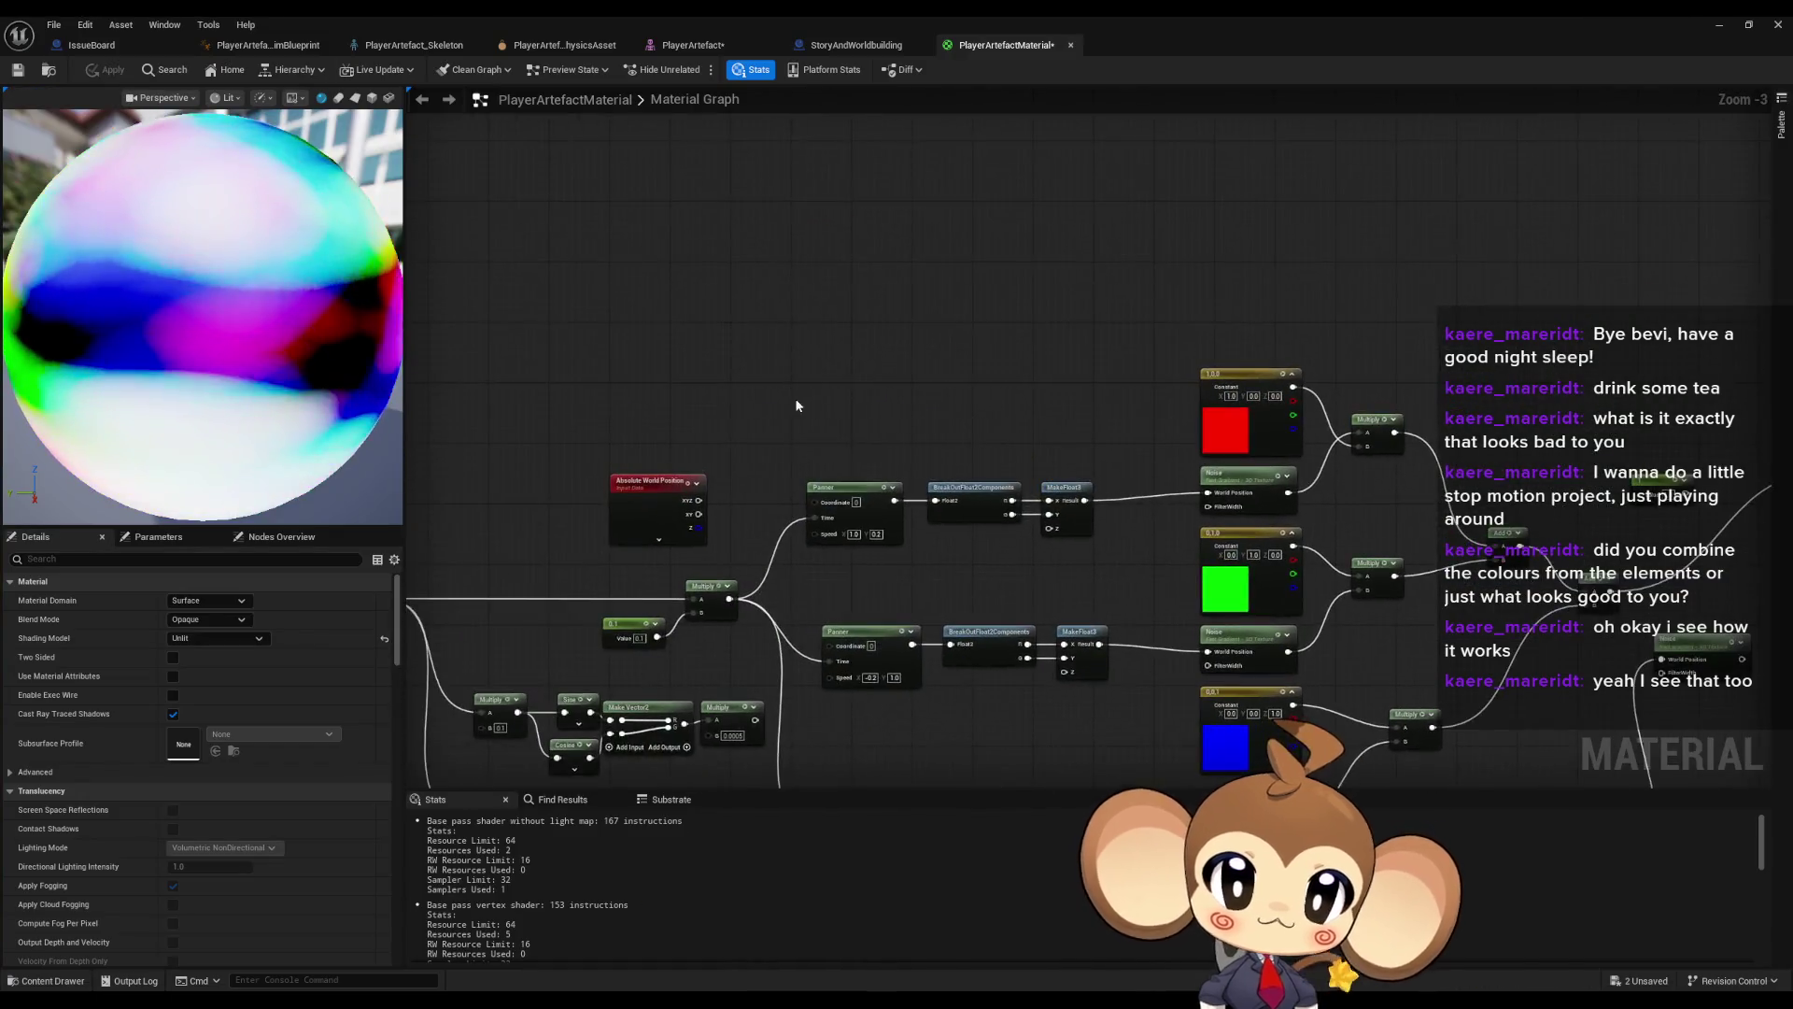
left_click(878, 409)
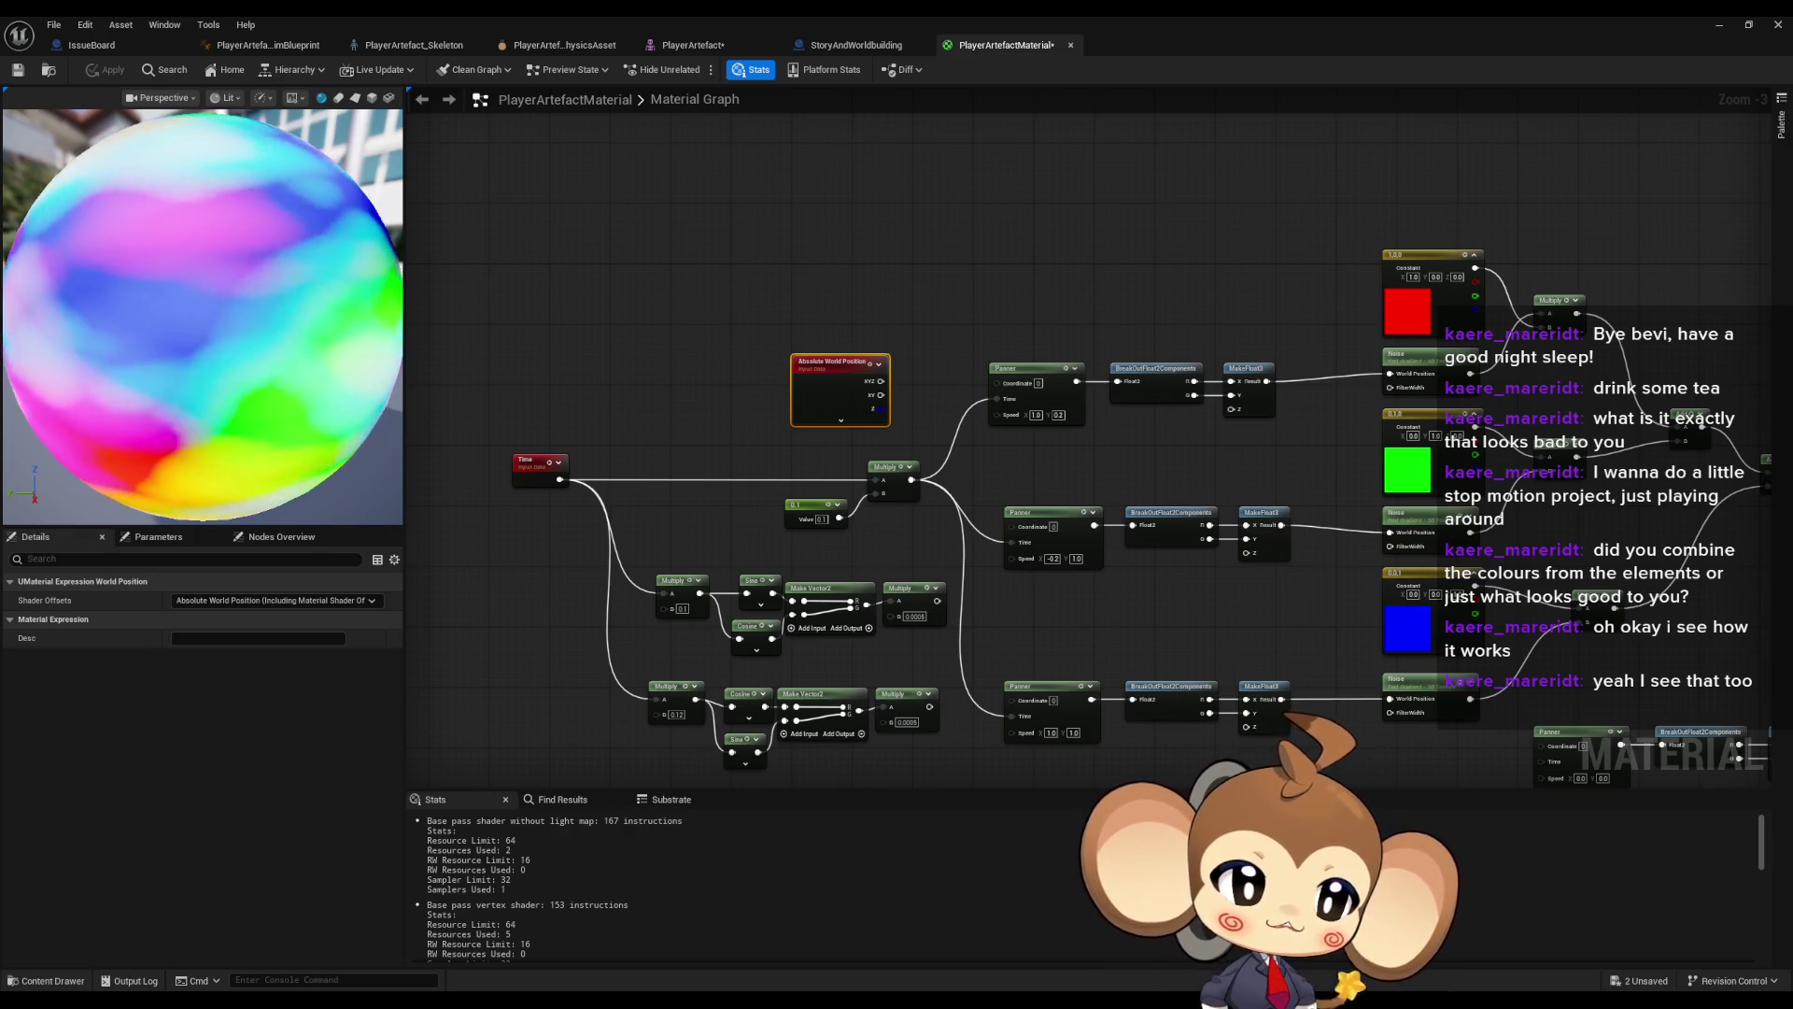
mouse_move(816, 370)
left_mouse_down()
mouse_move(1579, 122)
mouse_move(997, 312)
mouse_move(1045, 413)
left_mouse_up()
type("multiply")
key("Return")
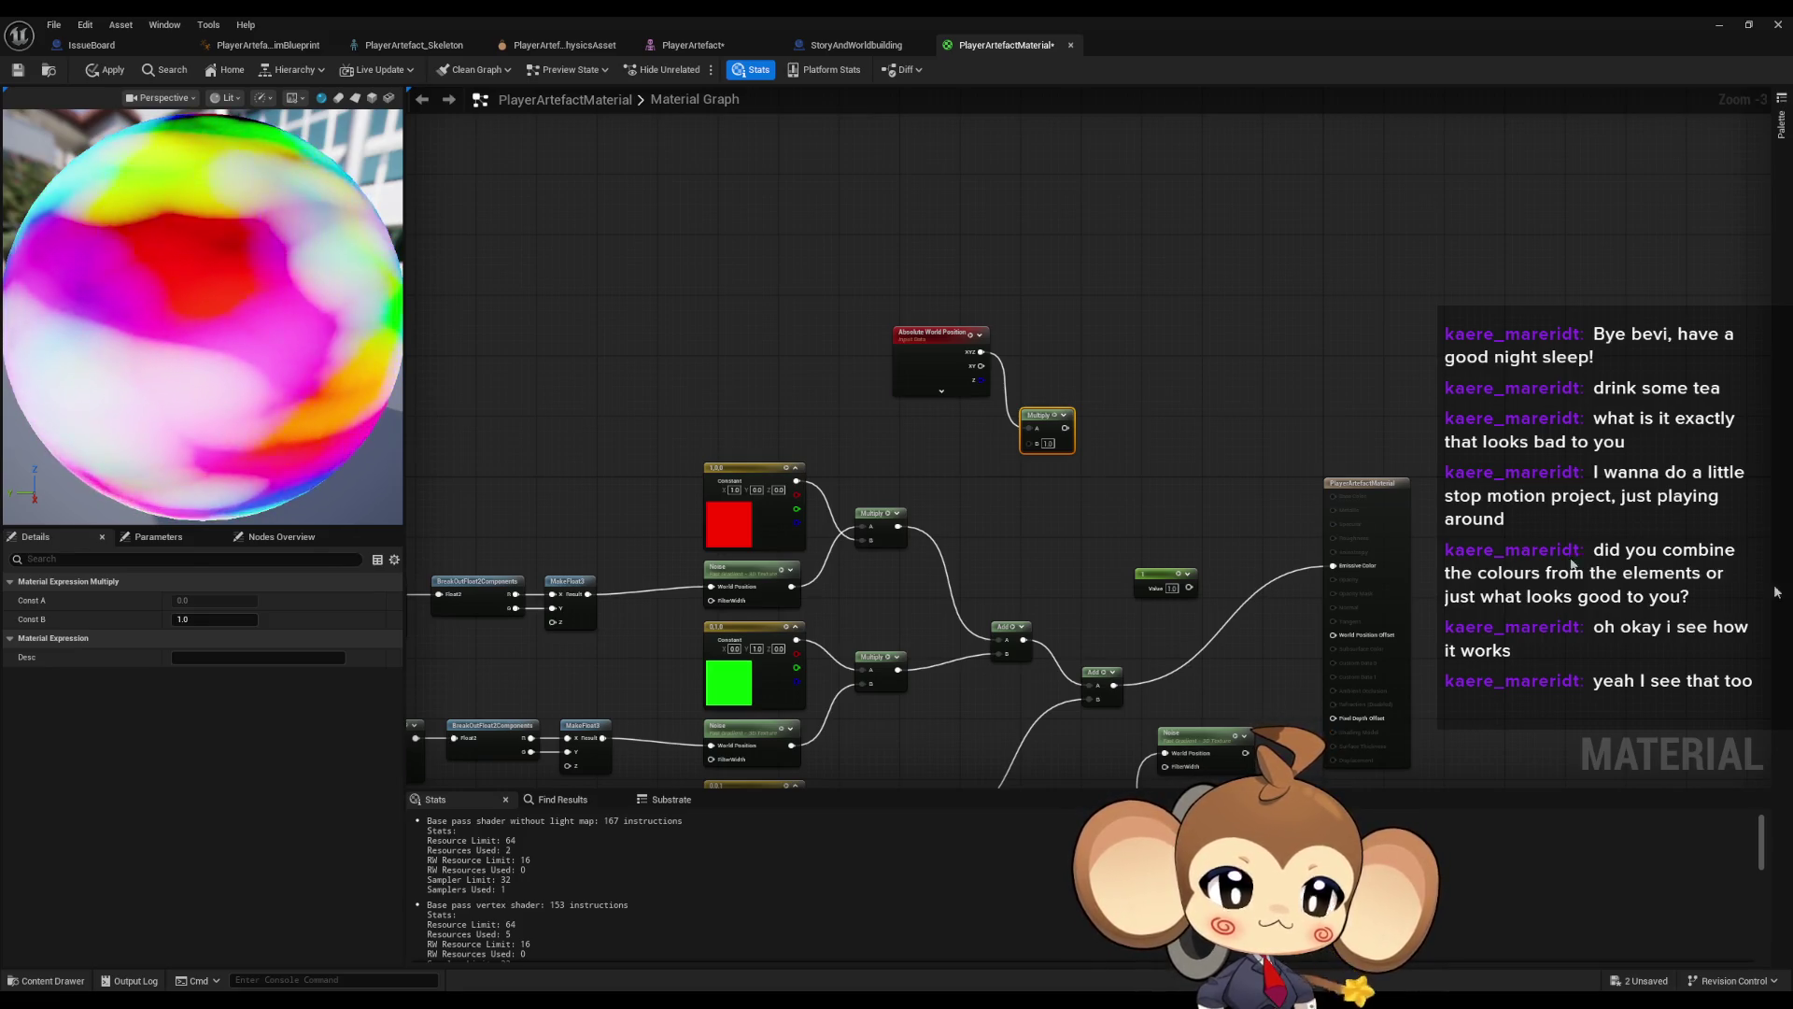
left_click(1047, 443)
type("0.1")
key("Return")
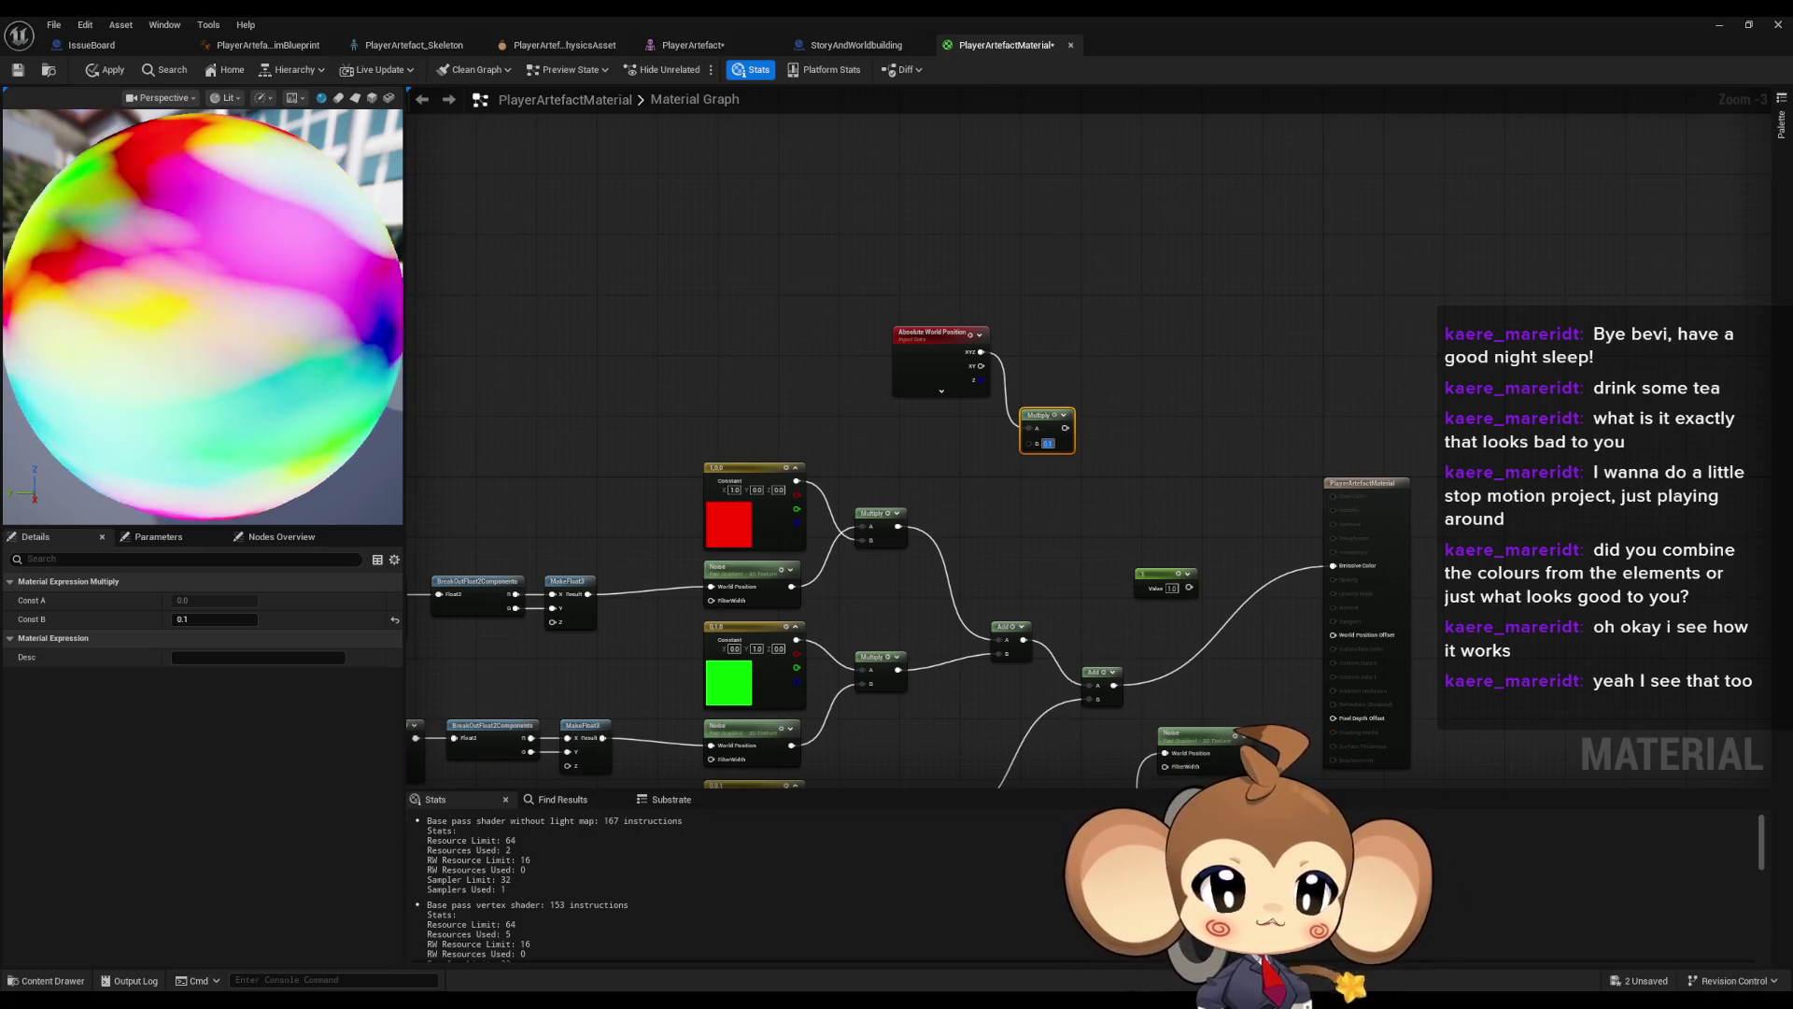
- Duplicate the Noise node and move the copy up near the Multiply node
left_click_drag(657, 560, 726, 606)
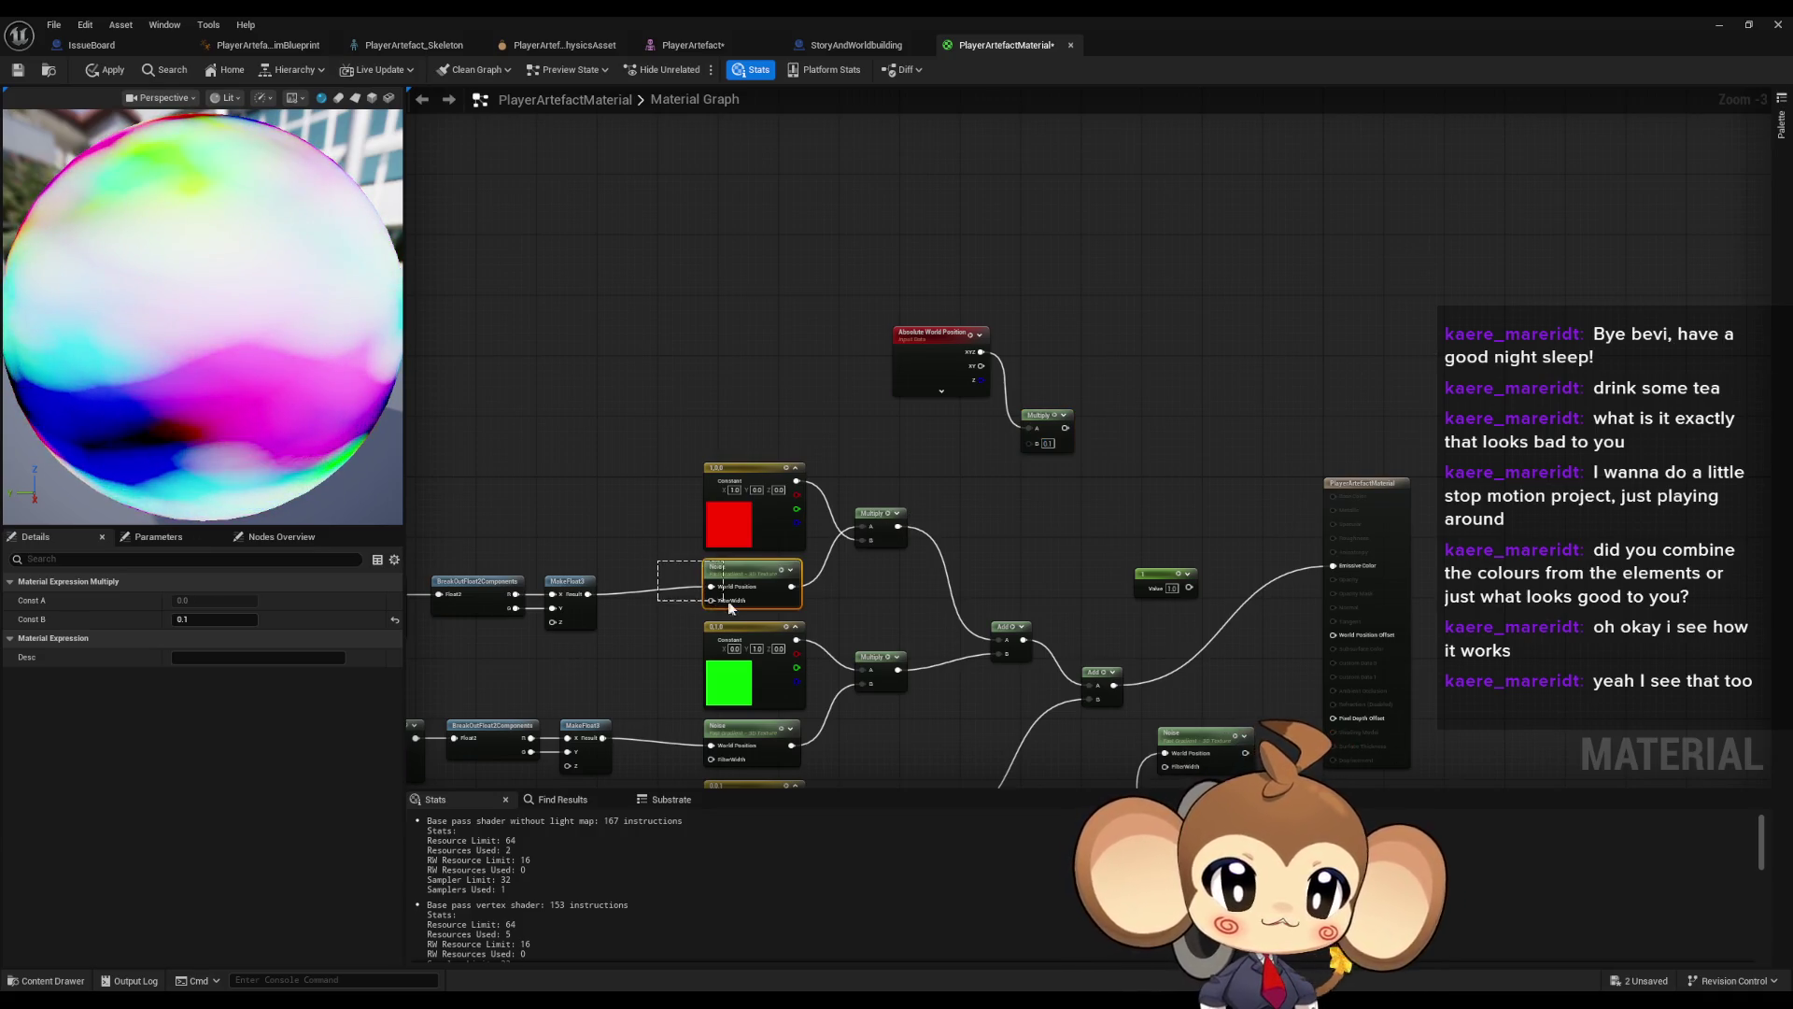
key("ctrl+c")
key("ctrl+v")
left_click_drag(923, 449, 1190, 323)
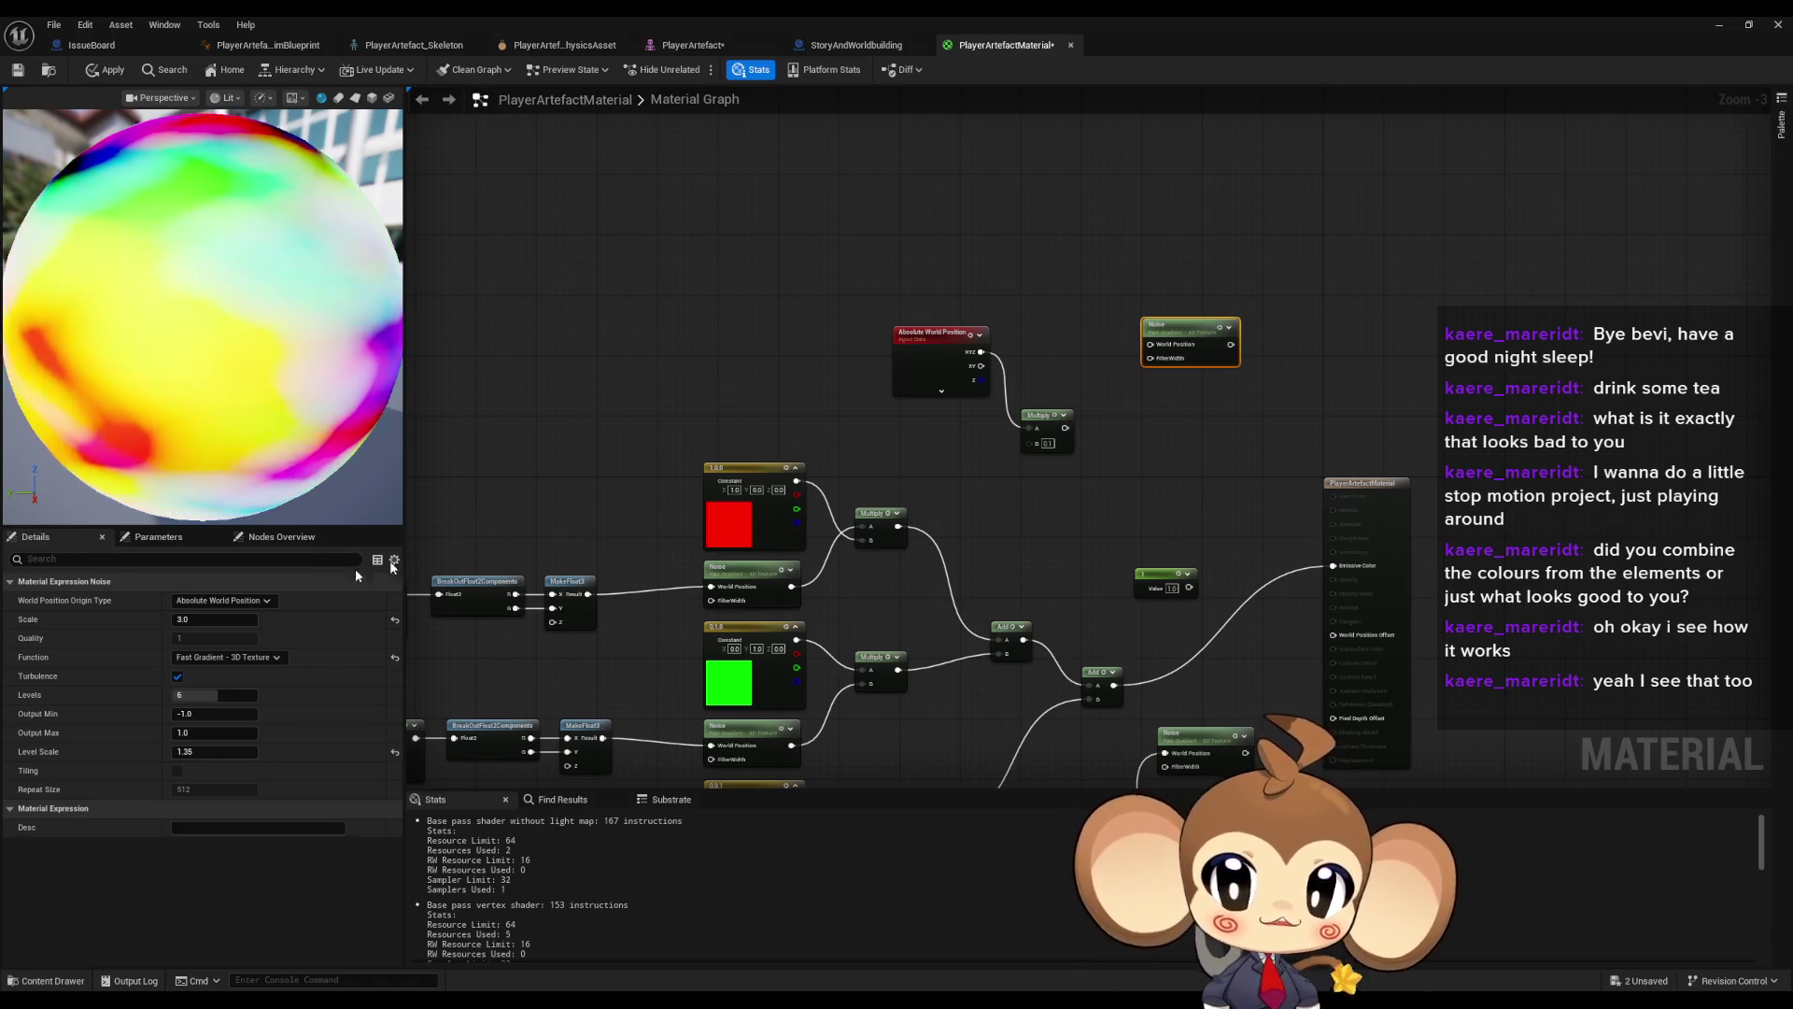
- Position the new Noise node beside Multiply and wire Multiply's output into its World Position
left_click(241, 657)
left_click(1173, 512)
left_click_drag(1157, 275, 1237, 402)
left_click_drag(1178, 331, 1163, 407)
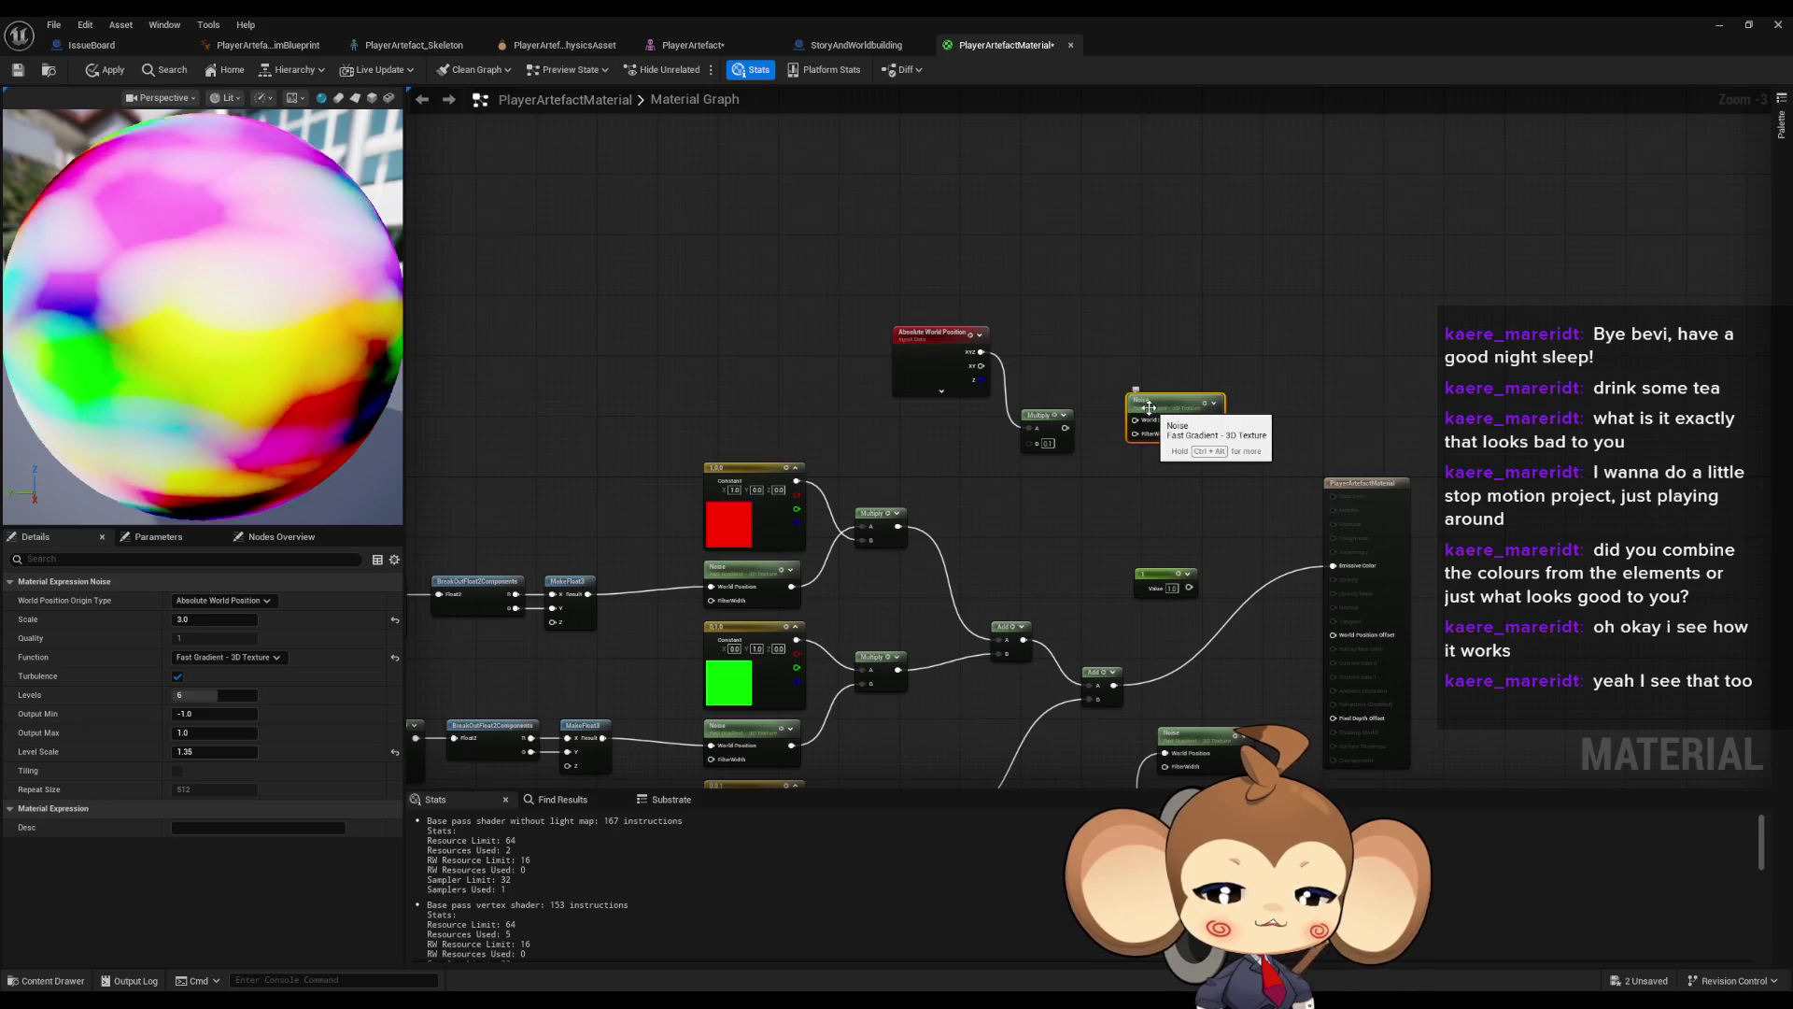
scroll(1167, 407, "up", 3)
left_click_drag(1016, 449, 912, 462)
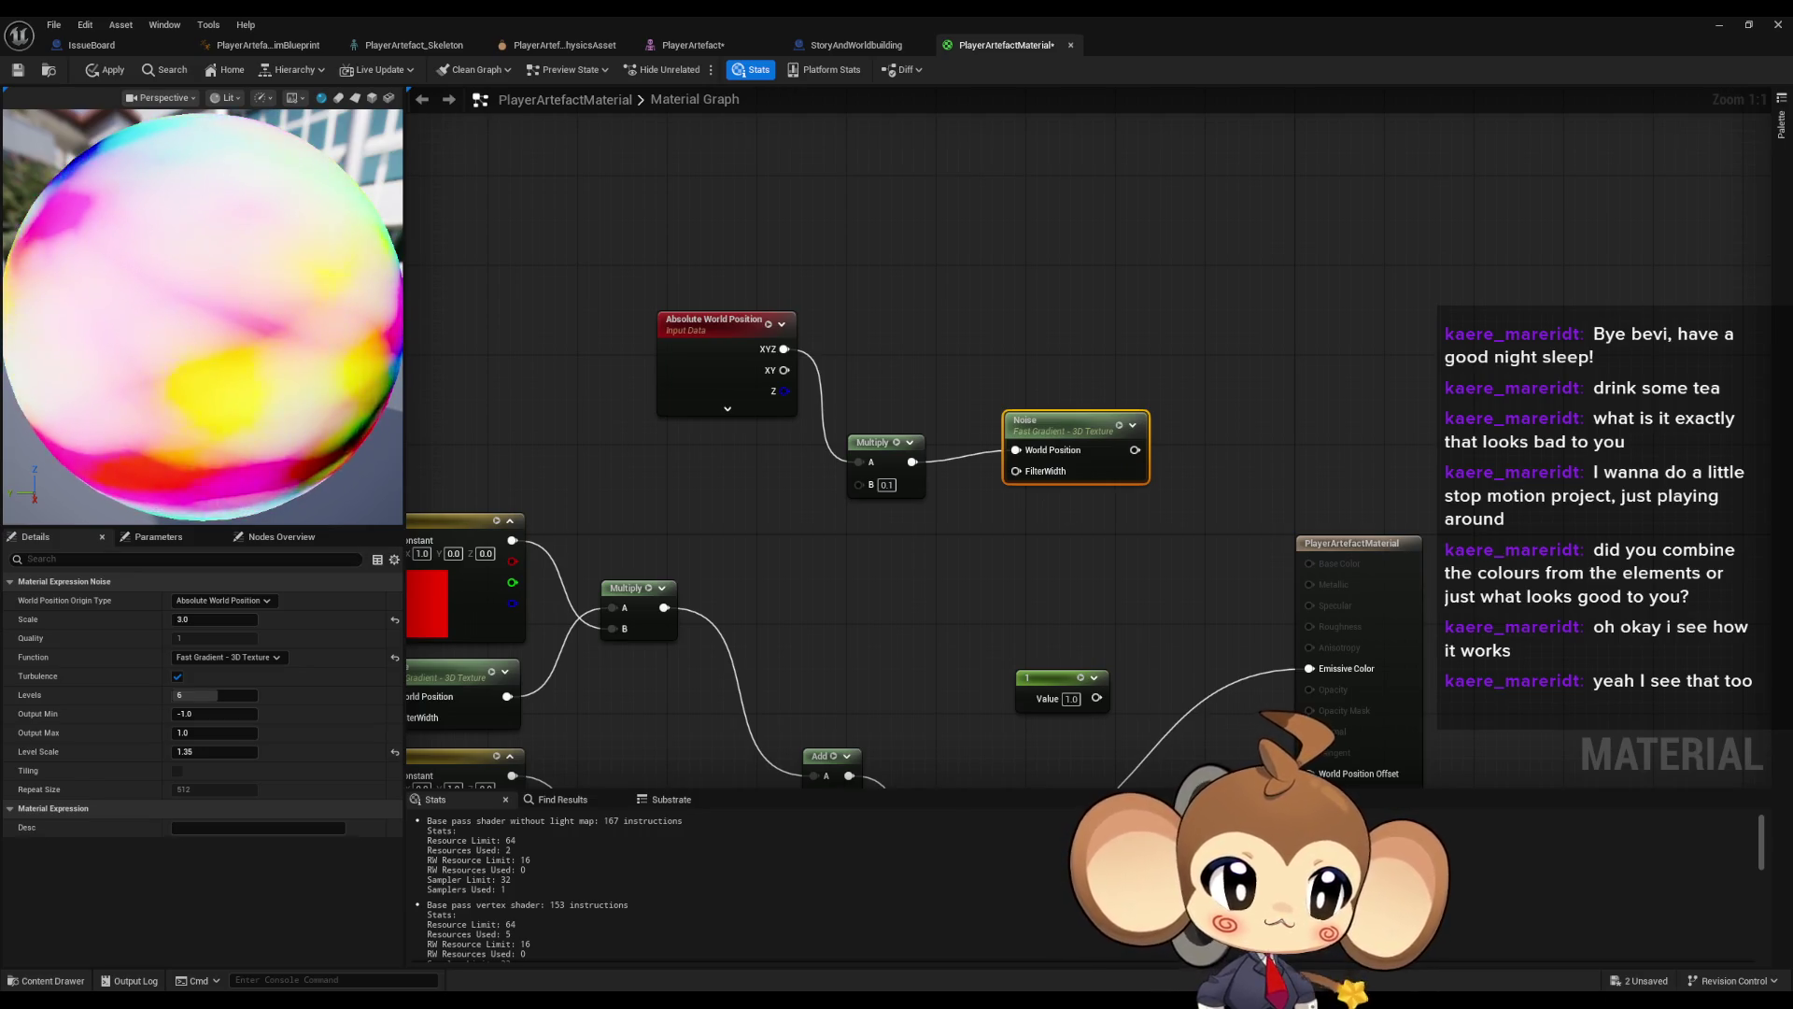
- Wire the new Noise output into Emissive Color, tidy the nodes, and apply the material
mouse_move(1134, 449)
left_mouse_down()
mouse_move(1368, 669)
mouse_move(1310, 667)
left_mouse_up()
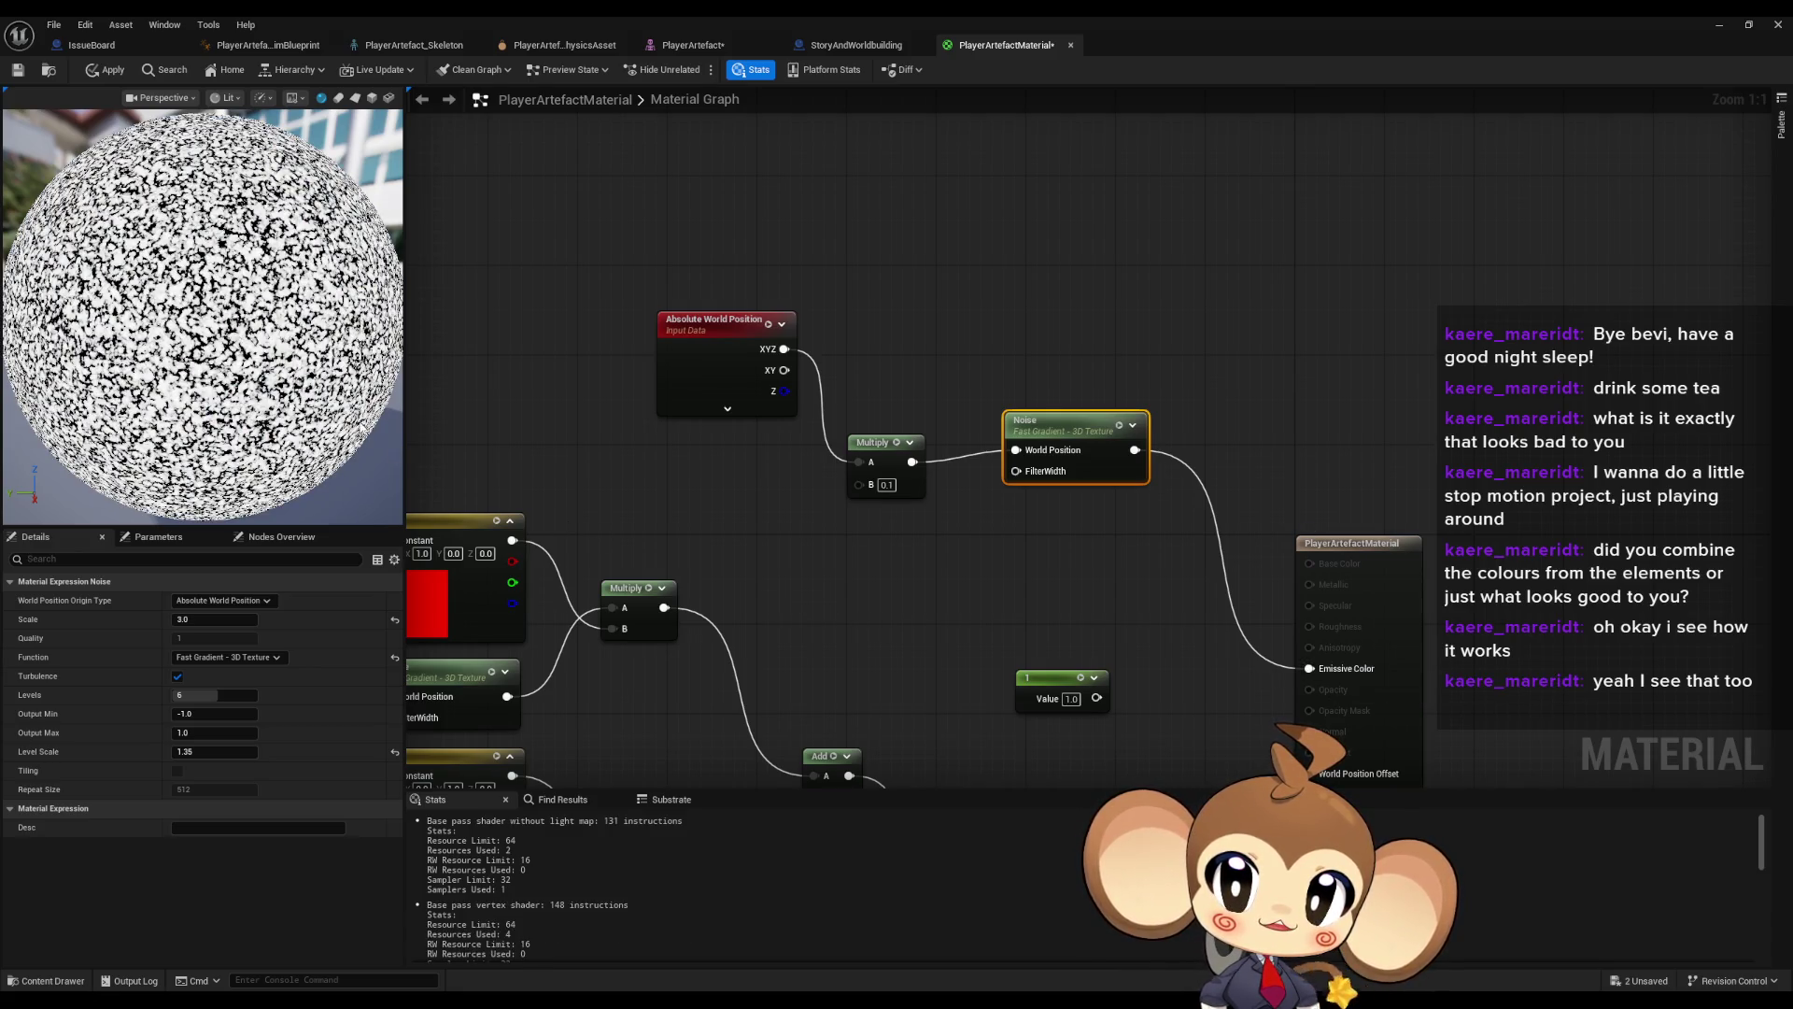
left_click_drag(654, 530, 762, 494)
left_click(560, 642)
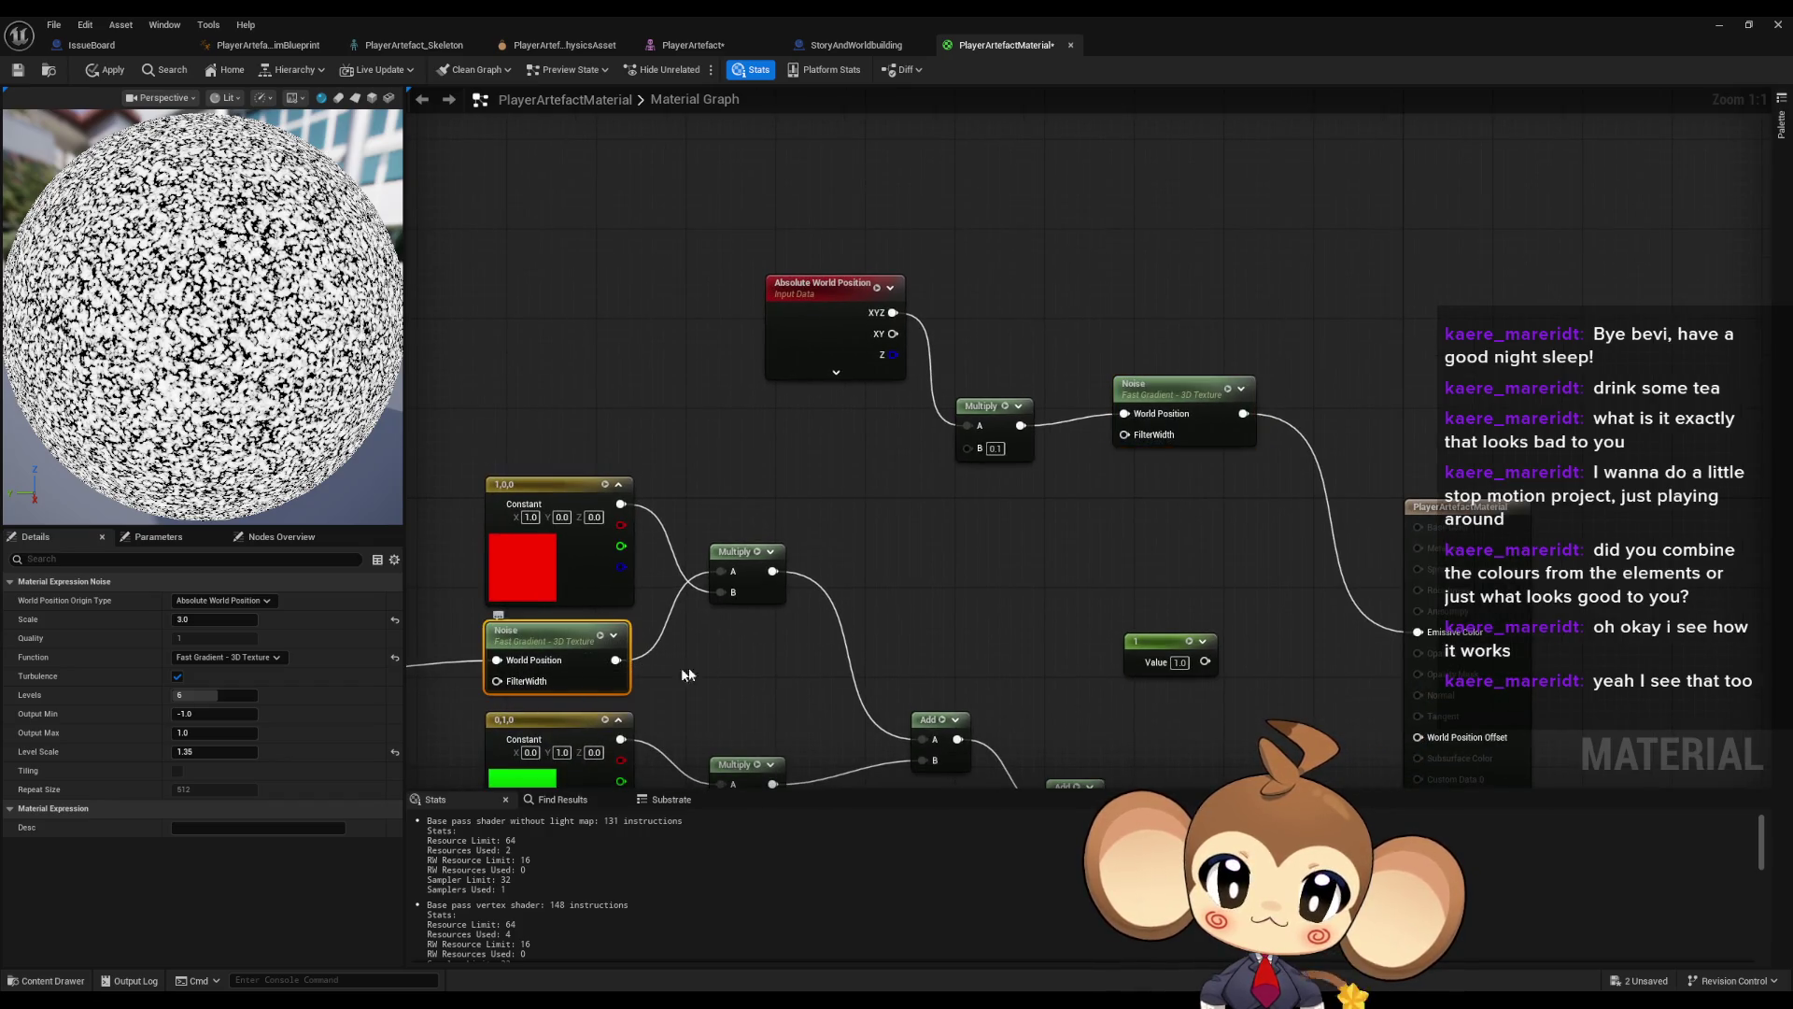
left_click(1162, 390)
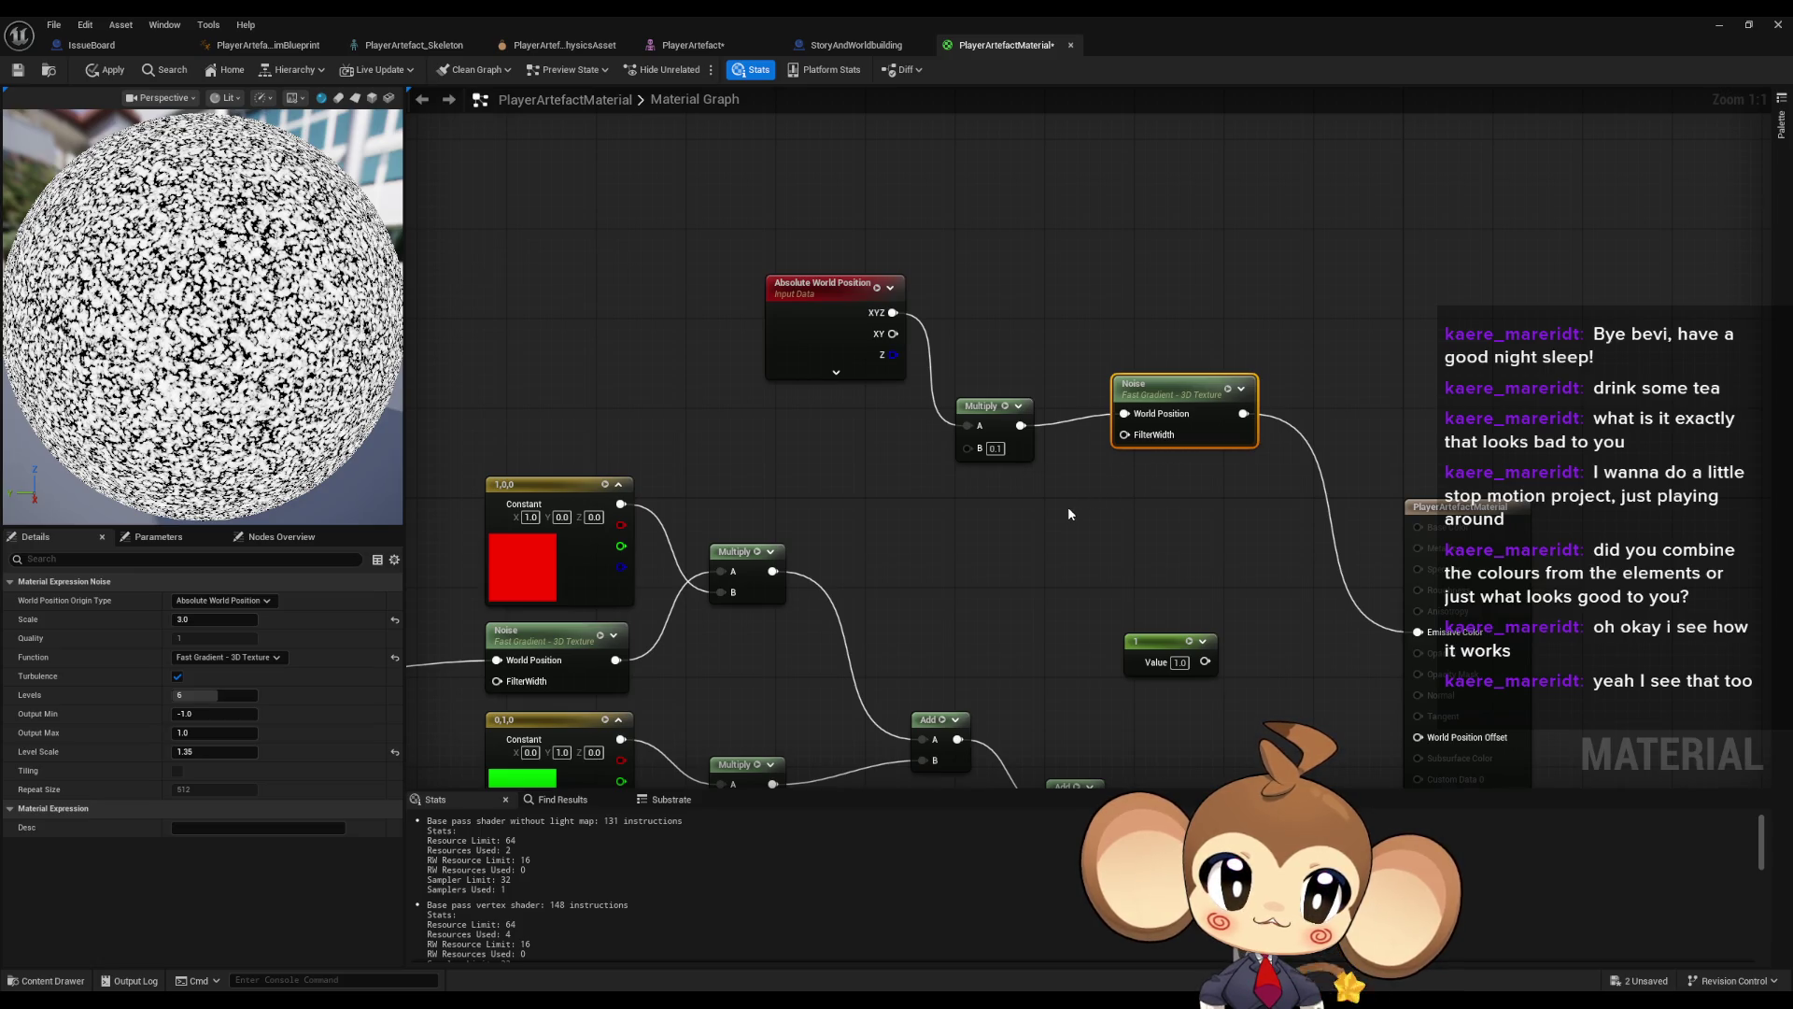
left_click_drag(994, 412, 1004, 401)
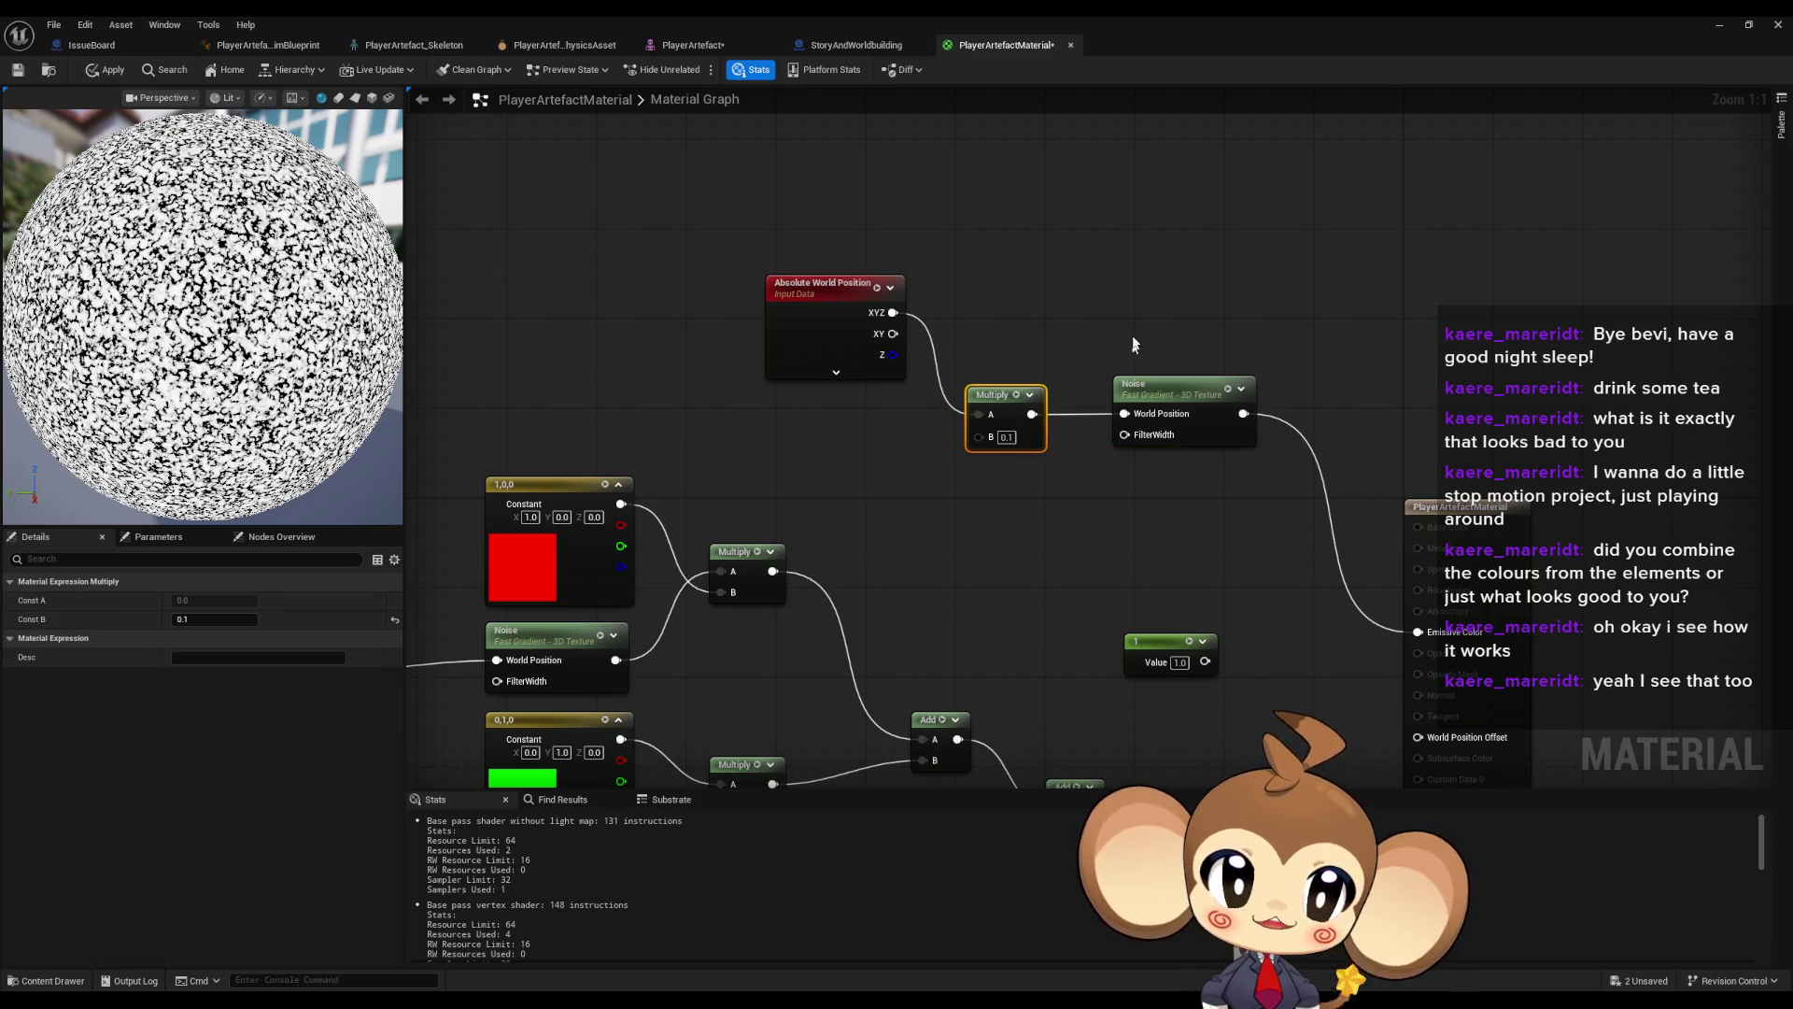
left_click(1145, 392)
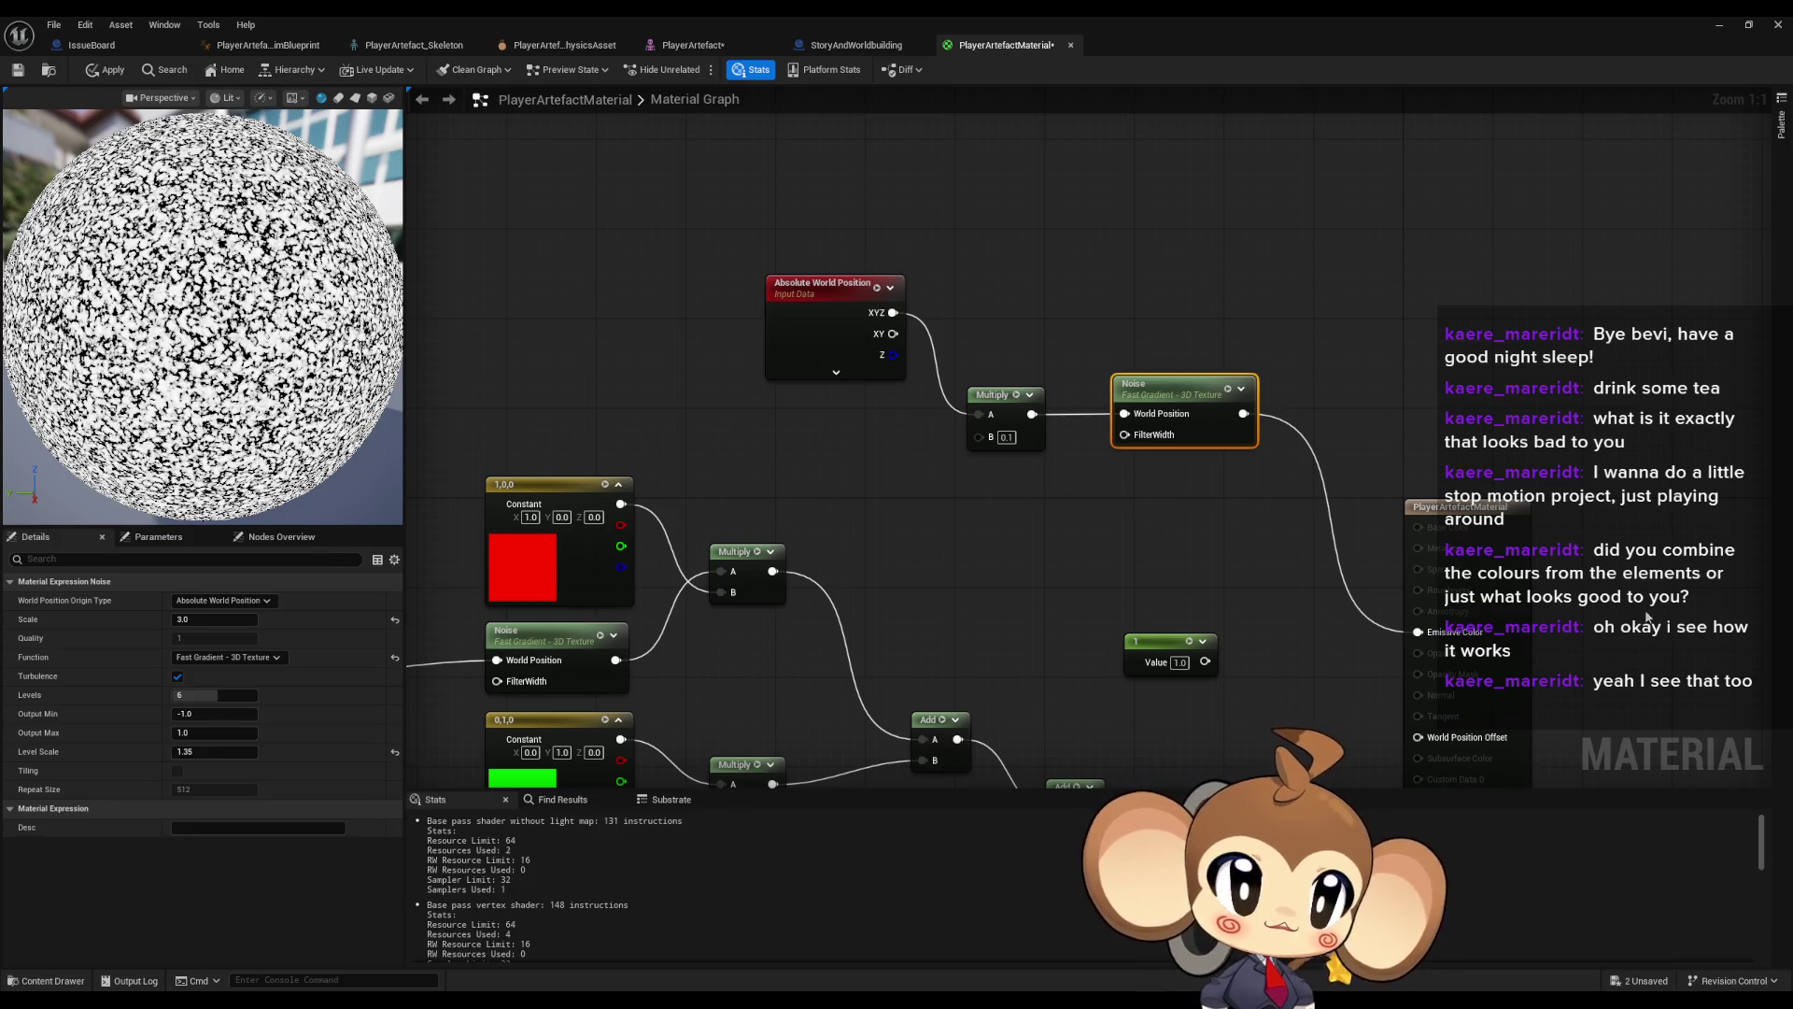
left_click(105, 72)
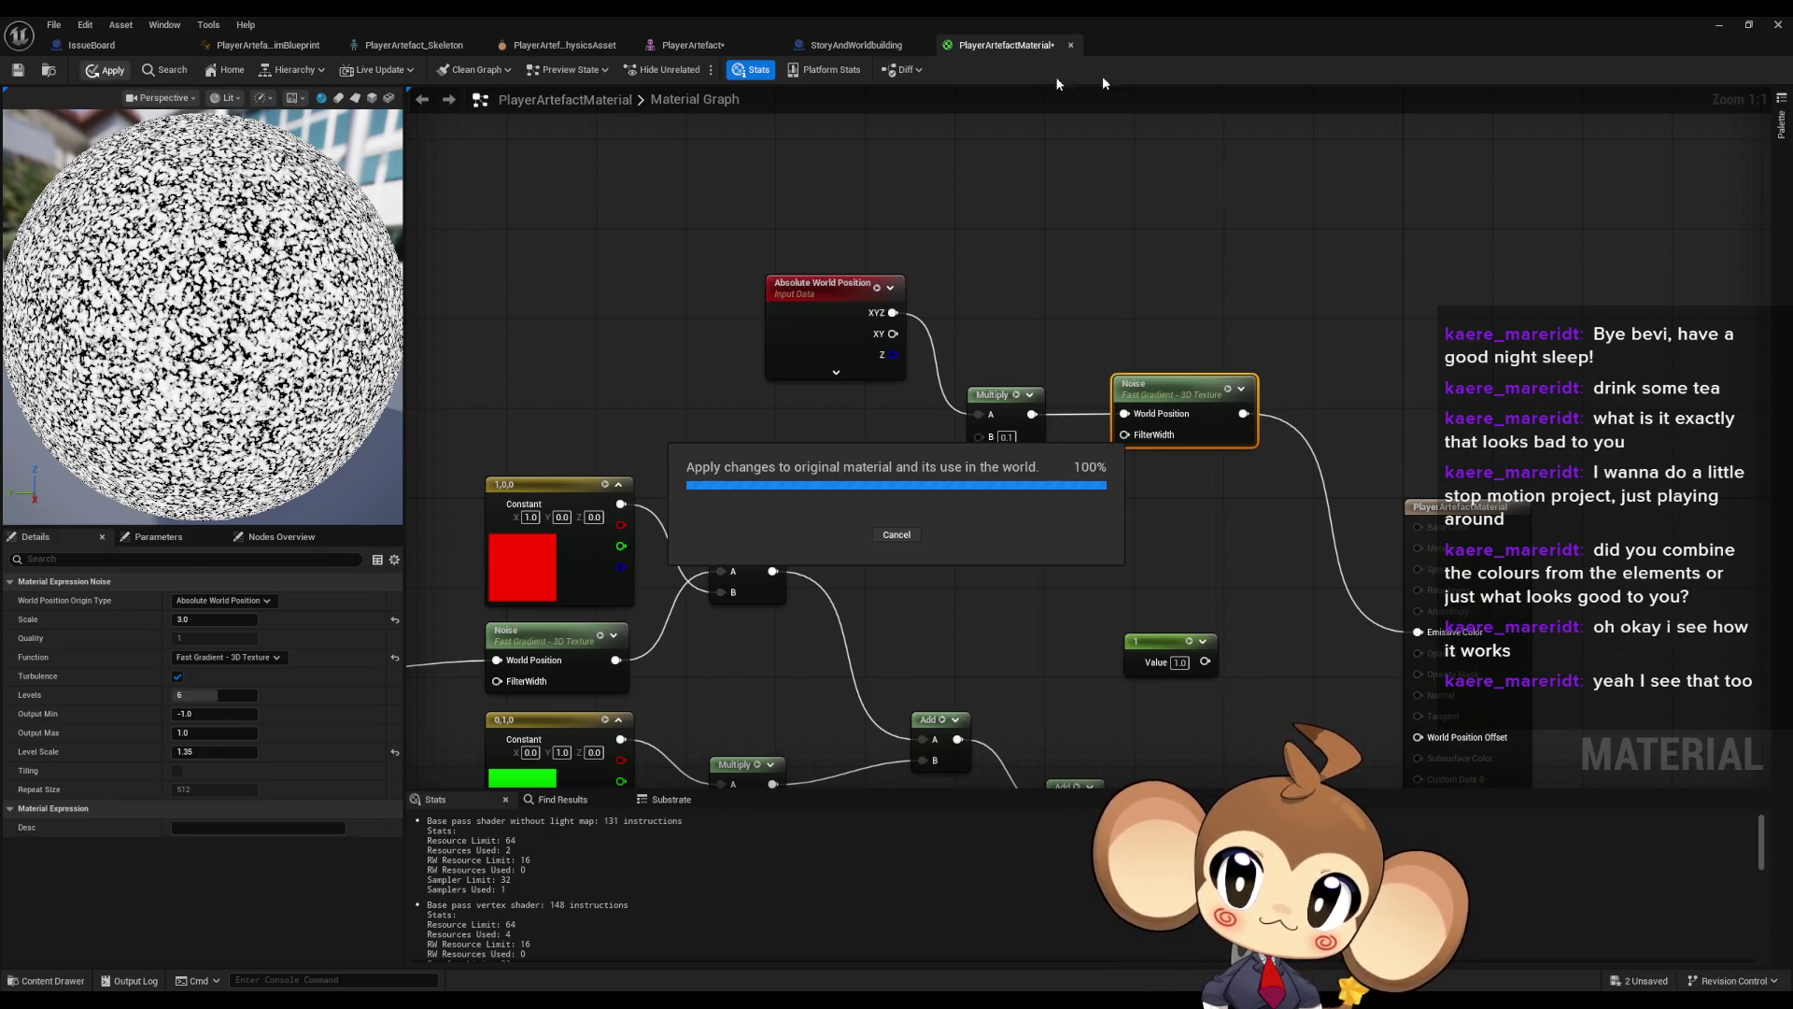
- Play-test the level, moving the camera close around the crystal, then stop the session
left_click(1720, 25)
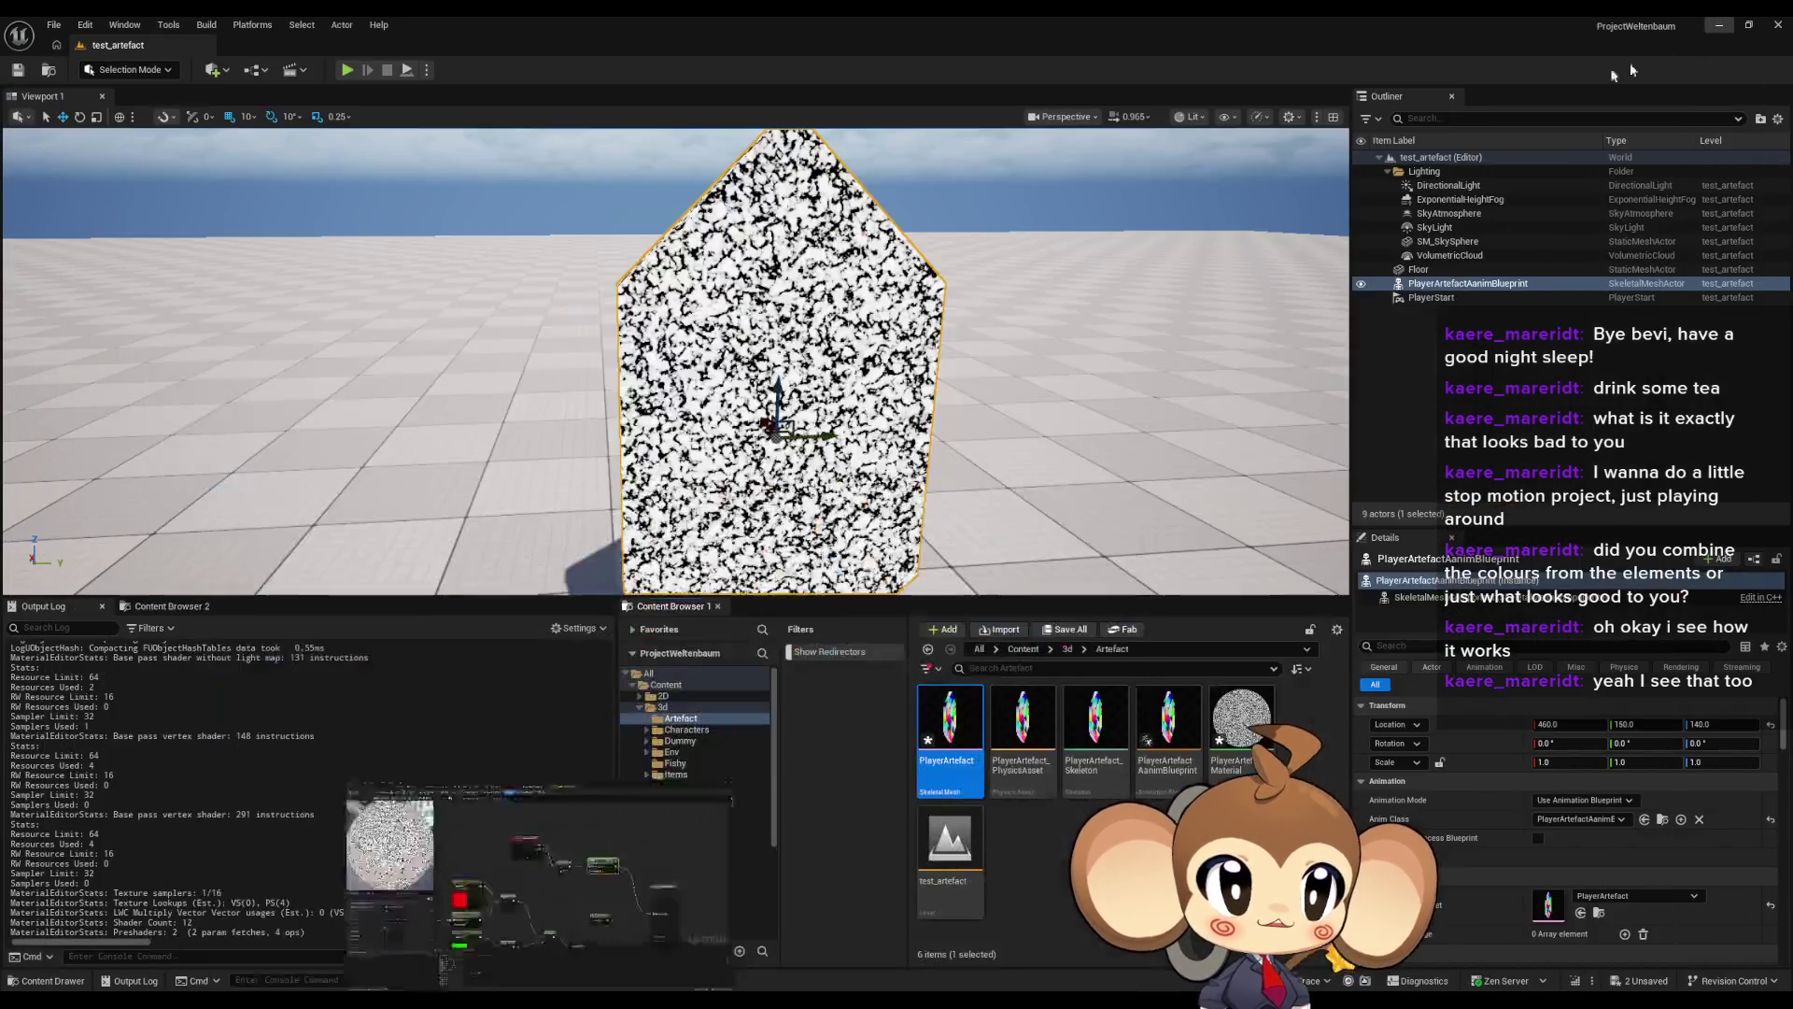
left_click(347, 70)
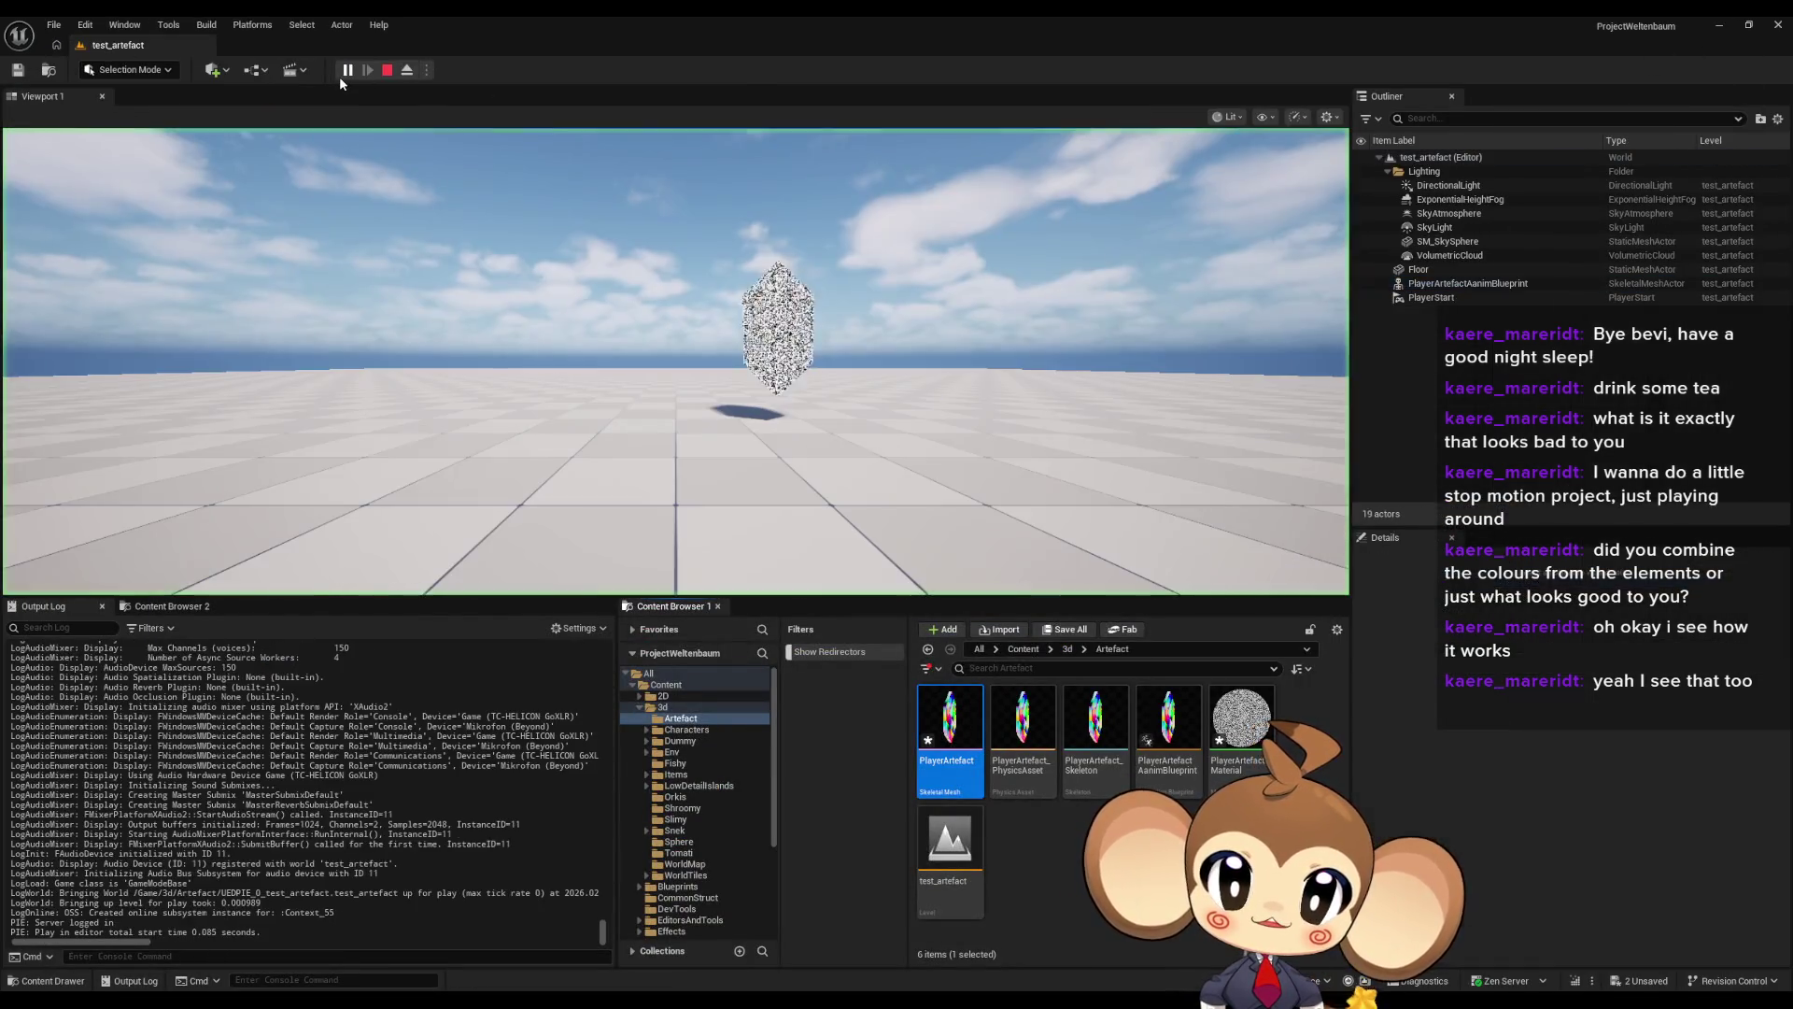
key("w")
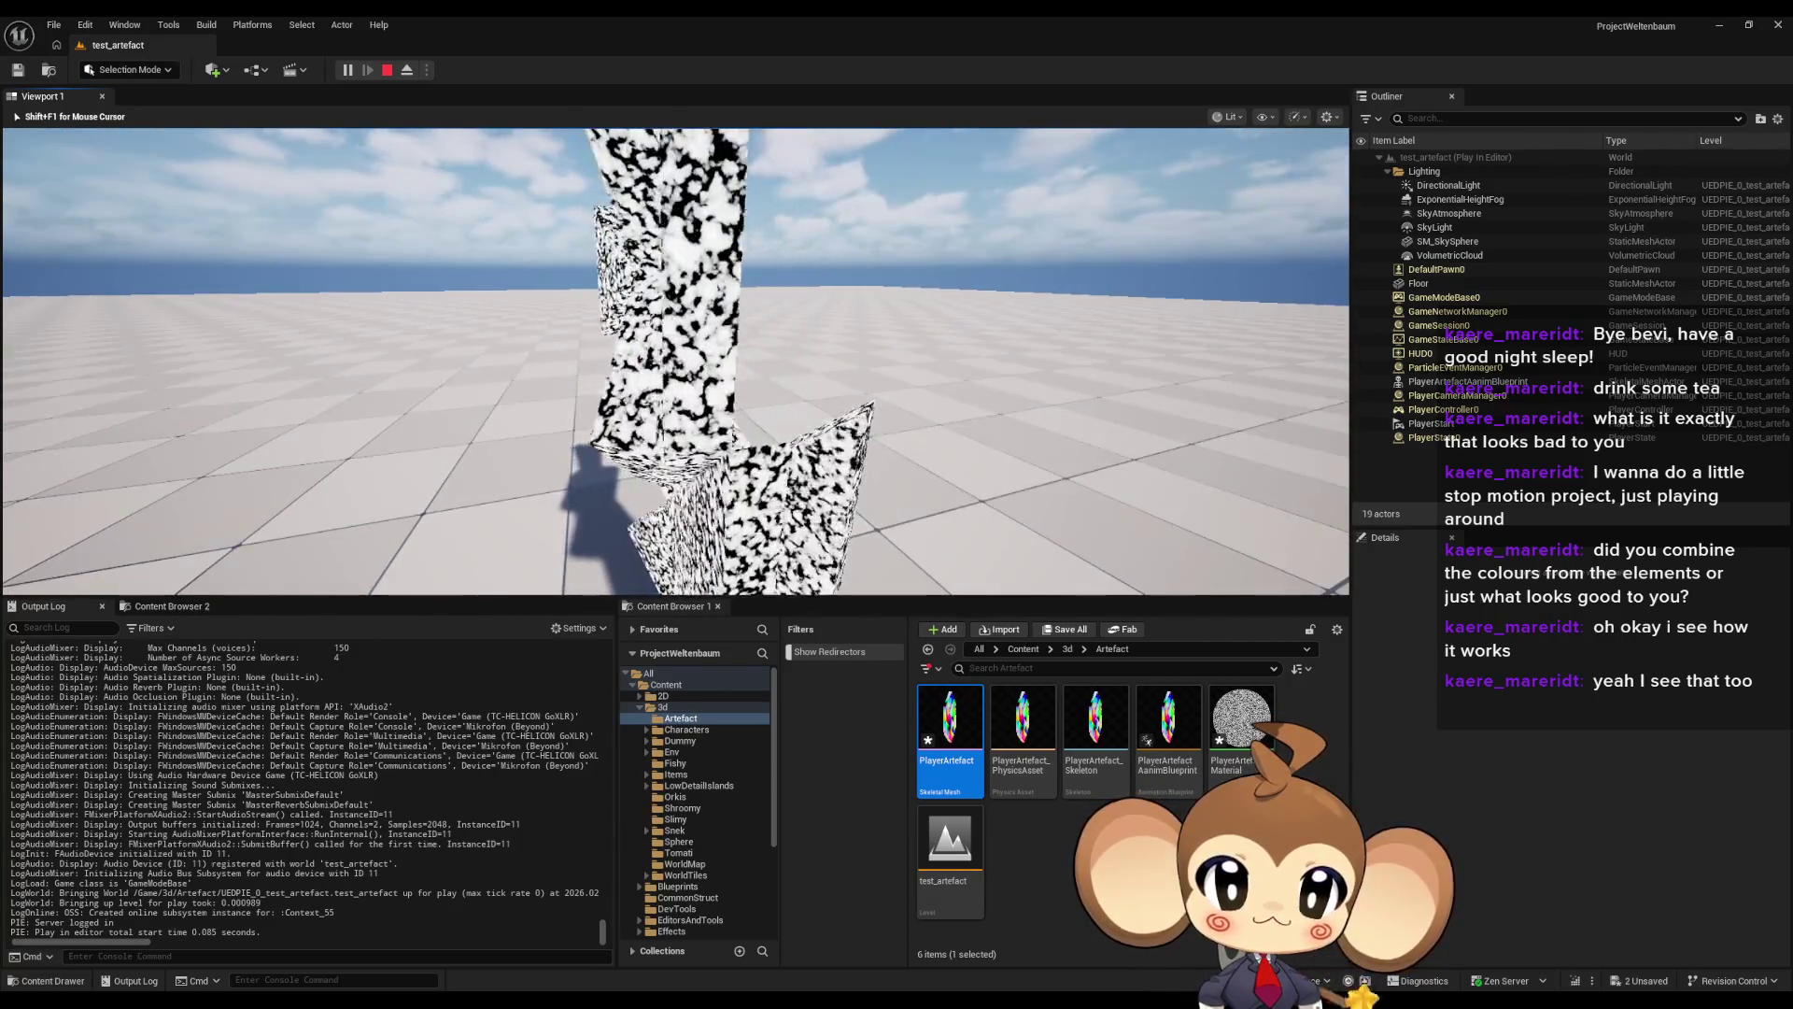
key("w")
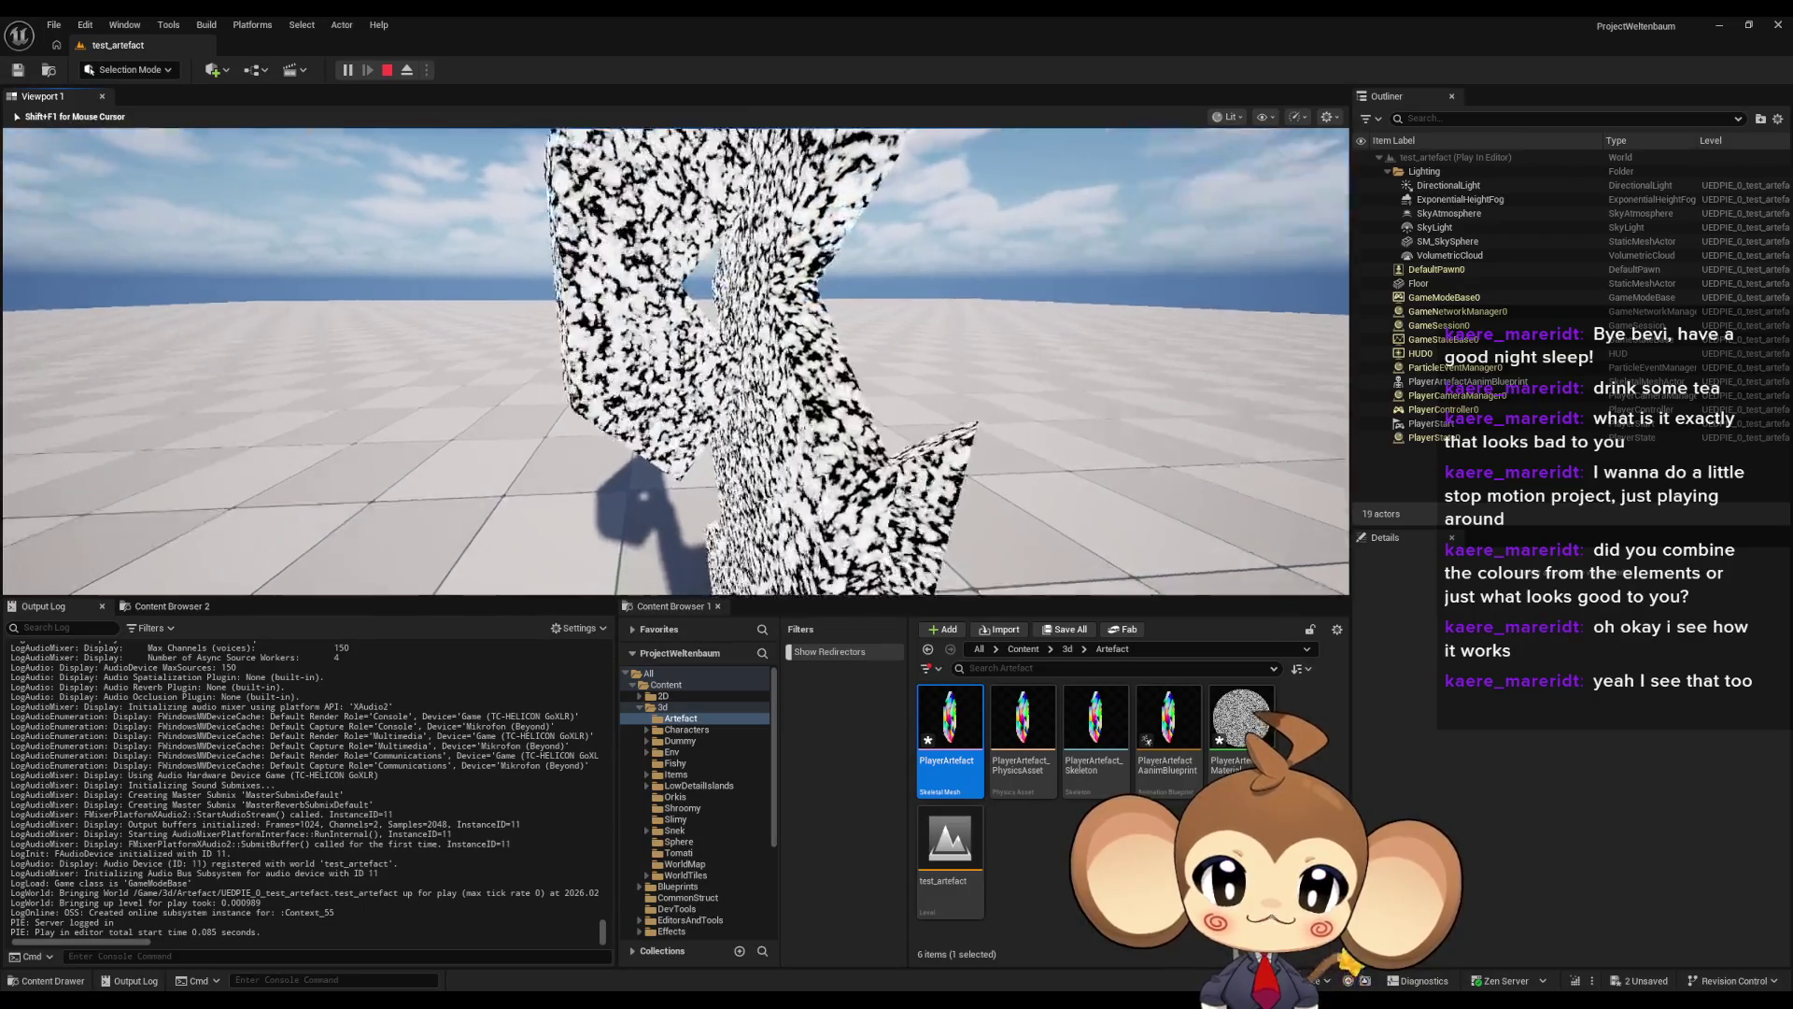
key("w")
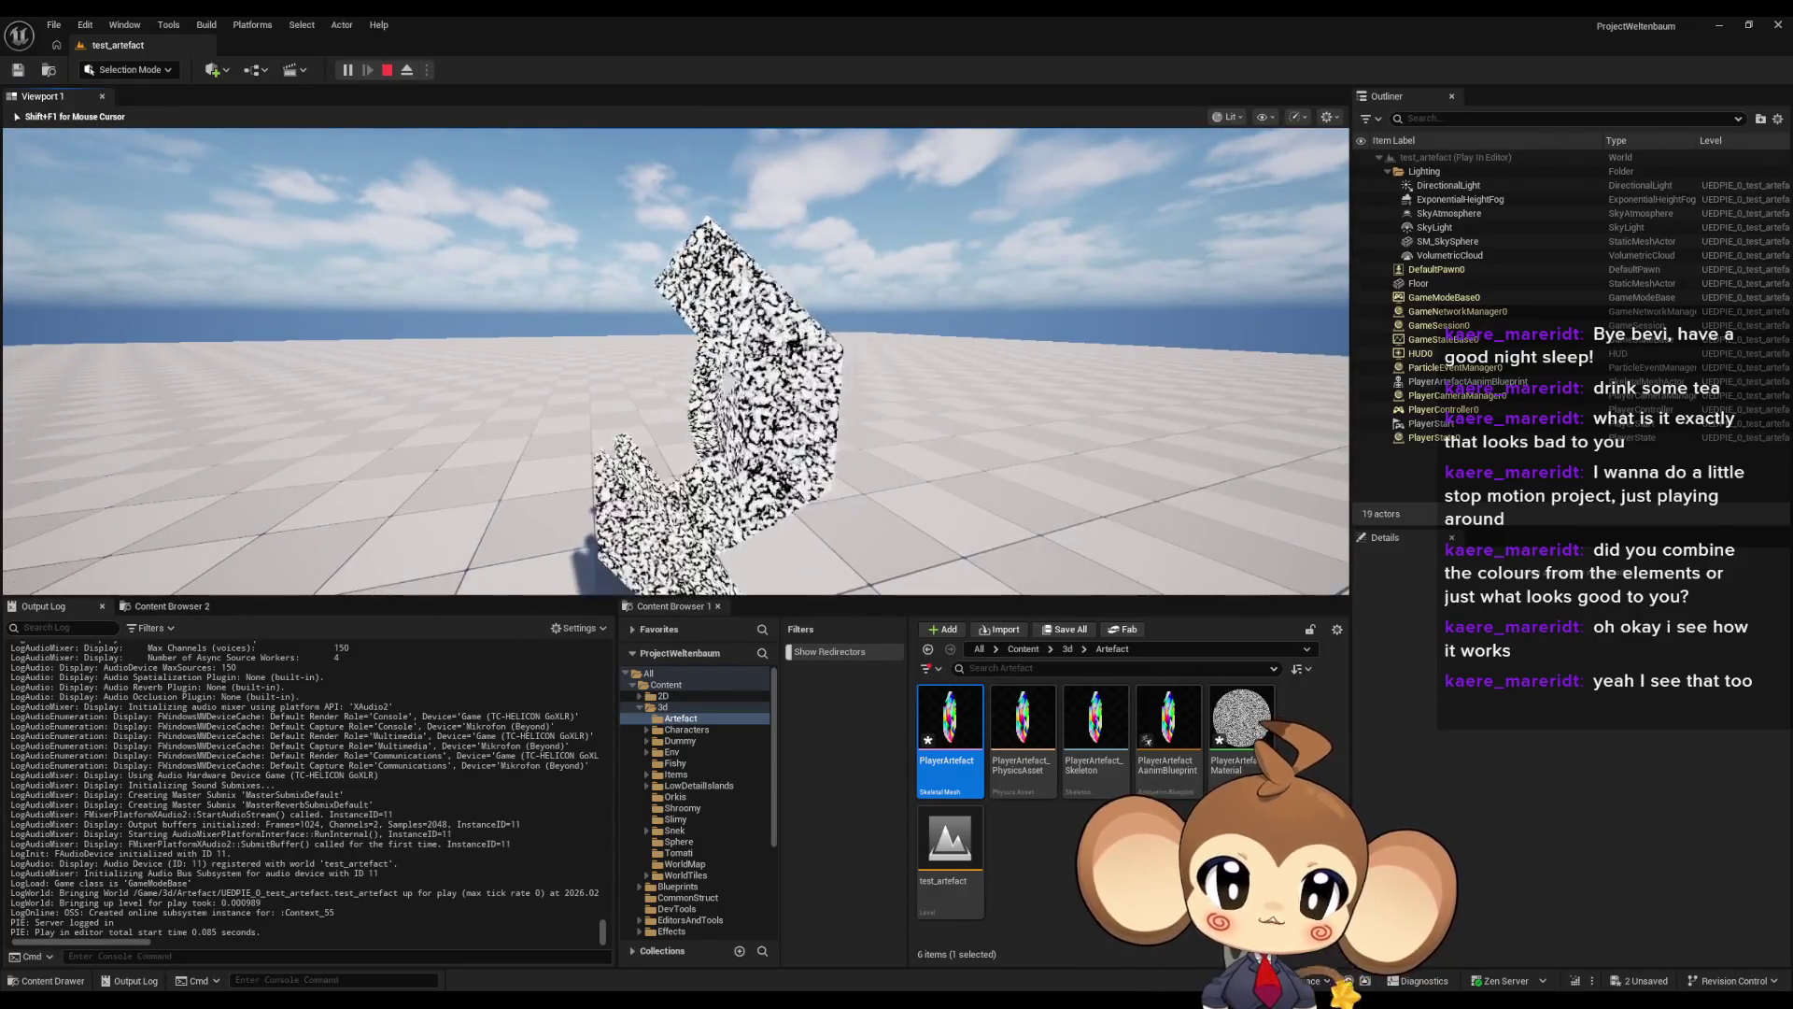
key("Left")
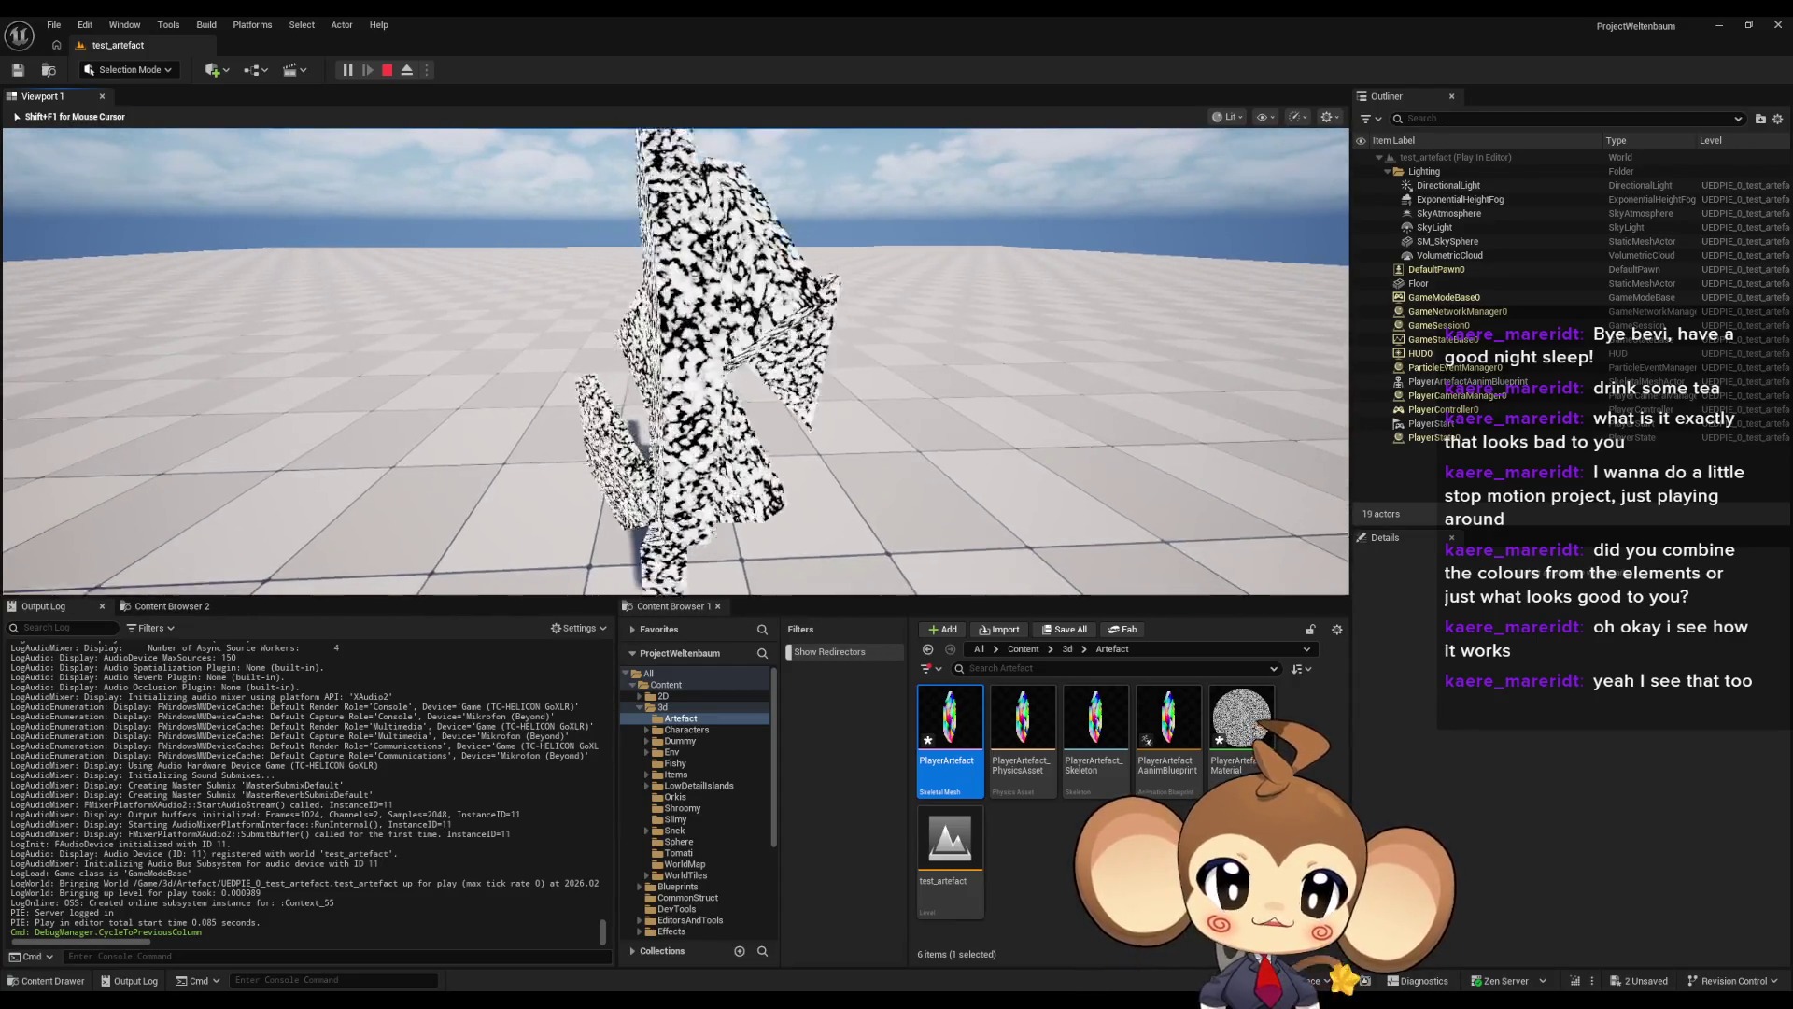
key("shift+F1")
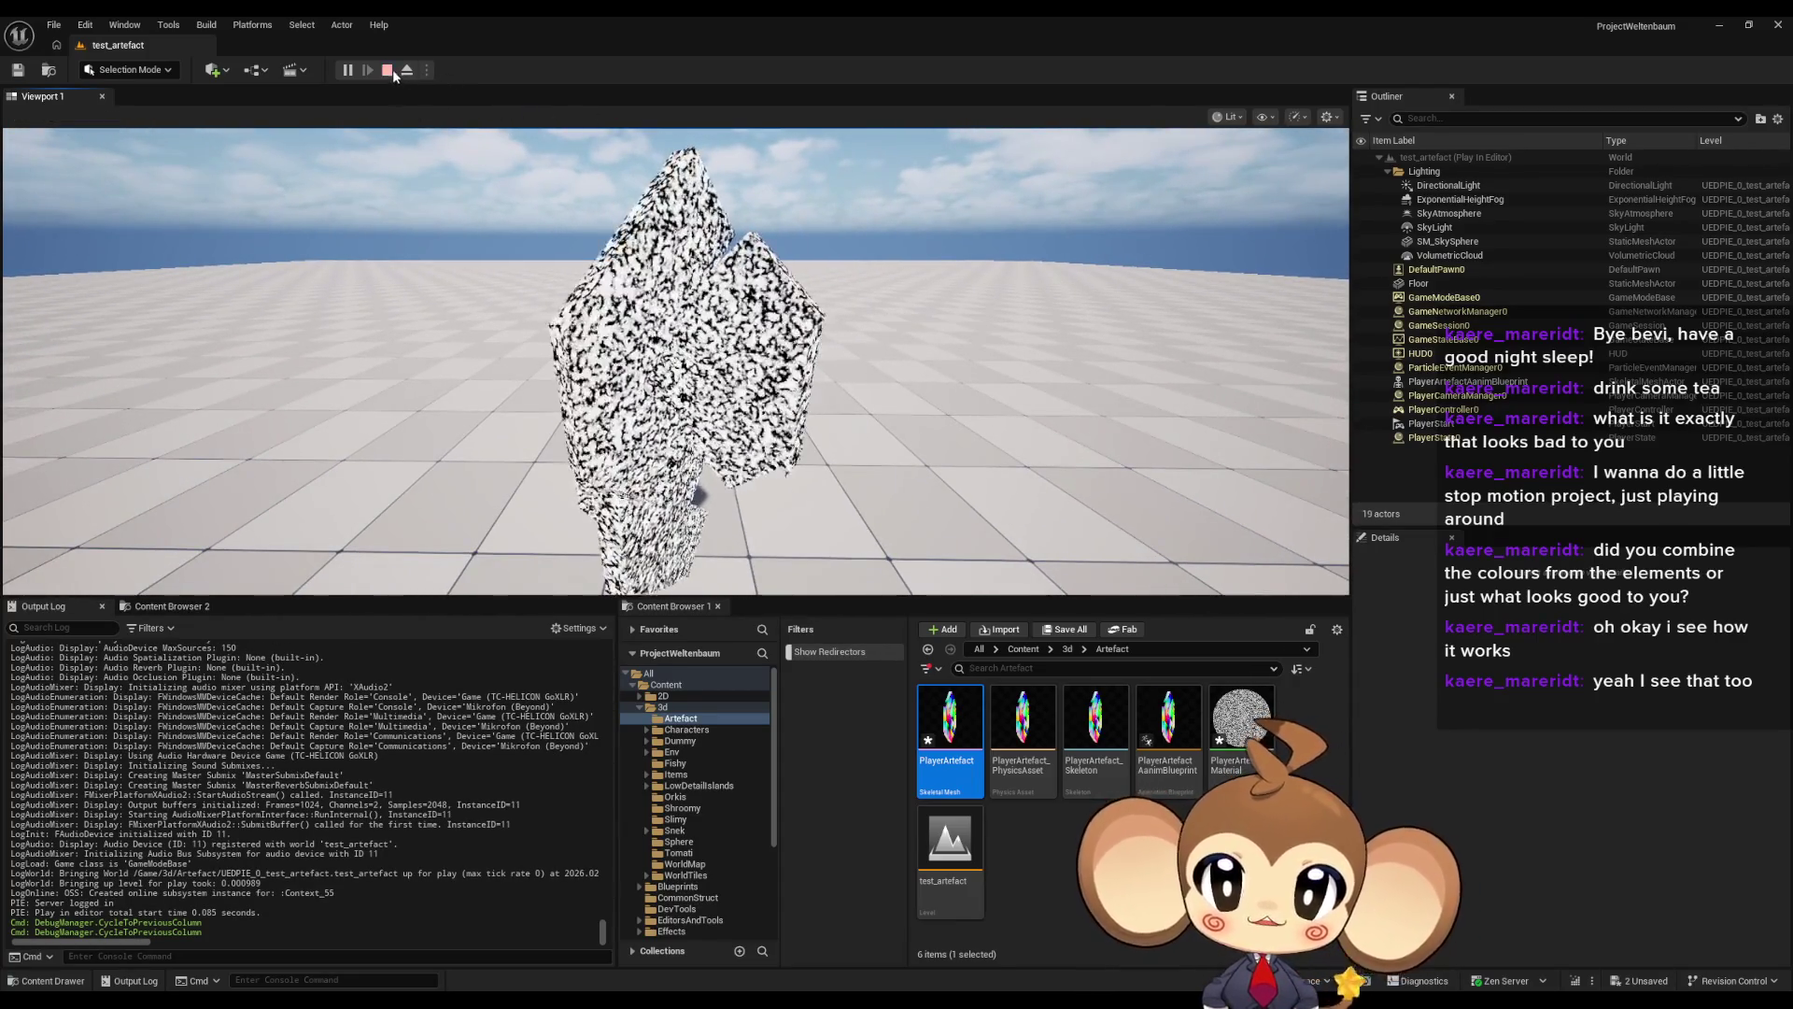
left_click(388, 70)
- Return to the artifact material graph and paste in a new Time node
mouse_move(654, 999)
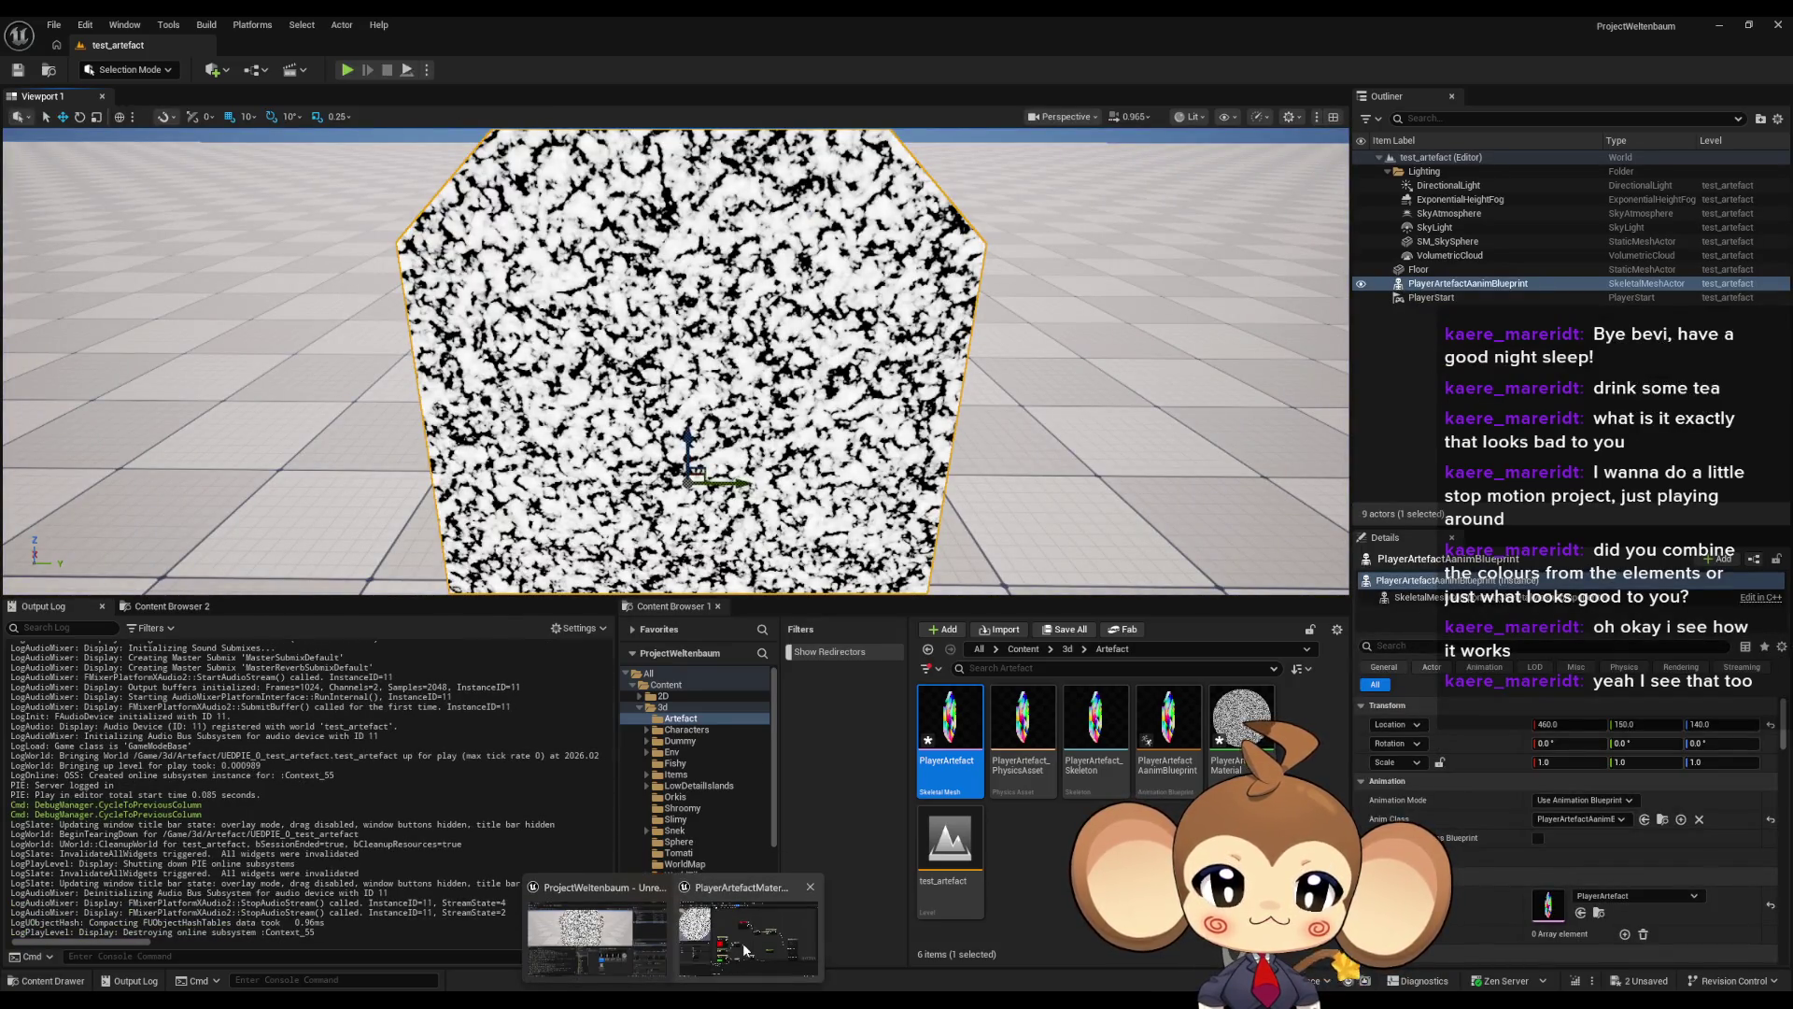
left_click(598, 920)
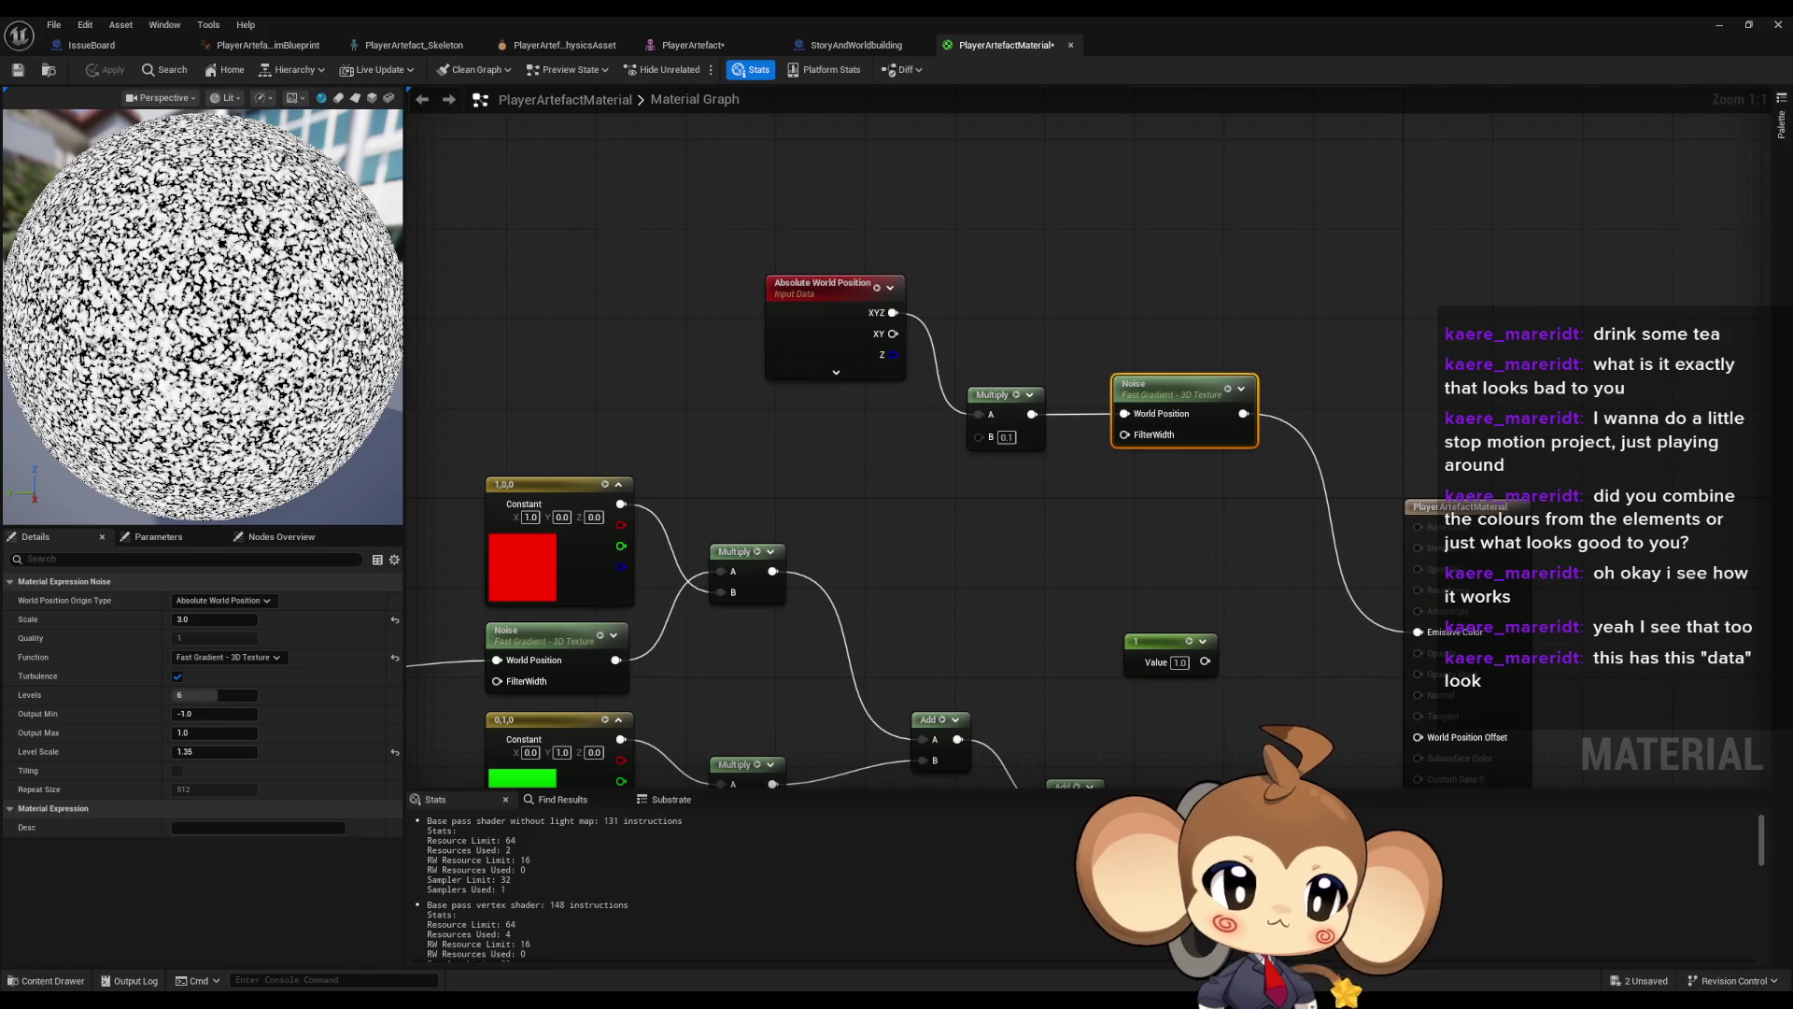
scroll(926, 568, "down", 2)
mouse_move(927, 569)
left_mouse_down()
mouse_move(956, 508)
mouse_move(1423, 422)
left_mouse_up()
left_click(1031, 561)
scroll(592, 480, "up", 3)
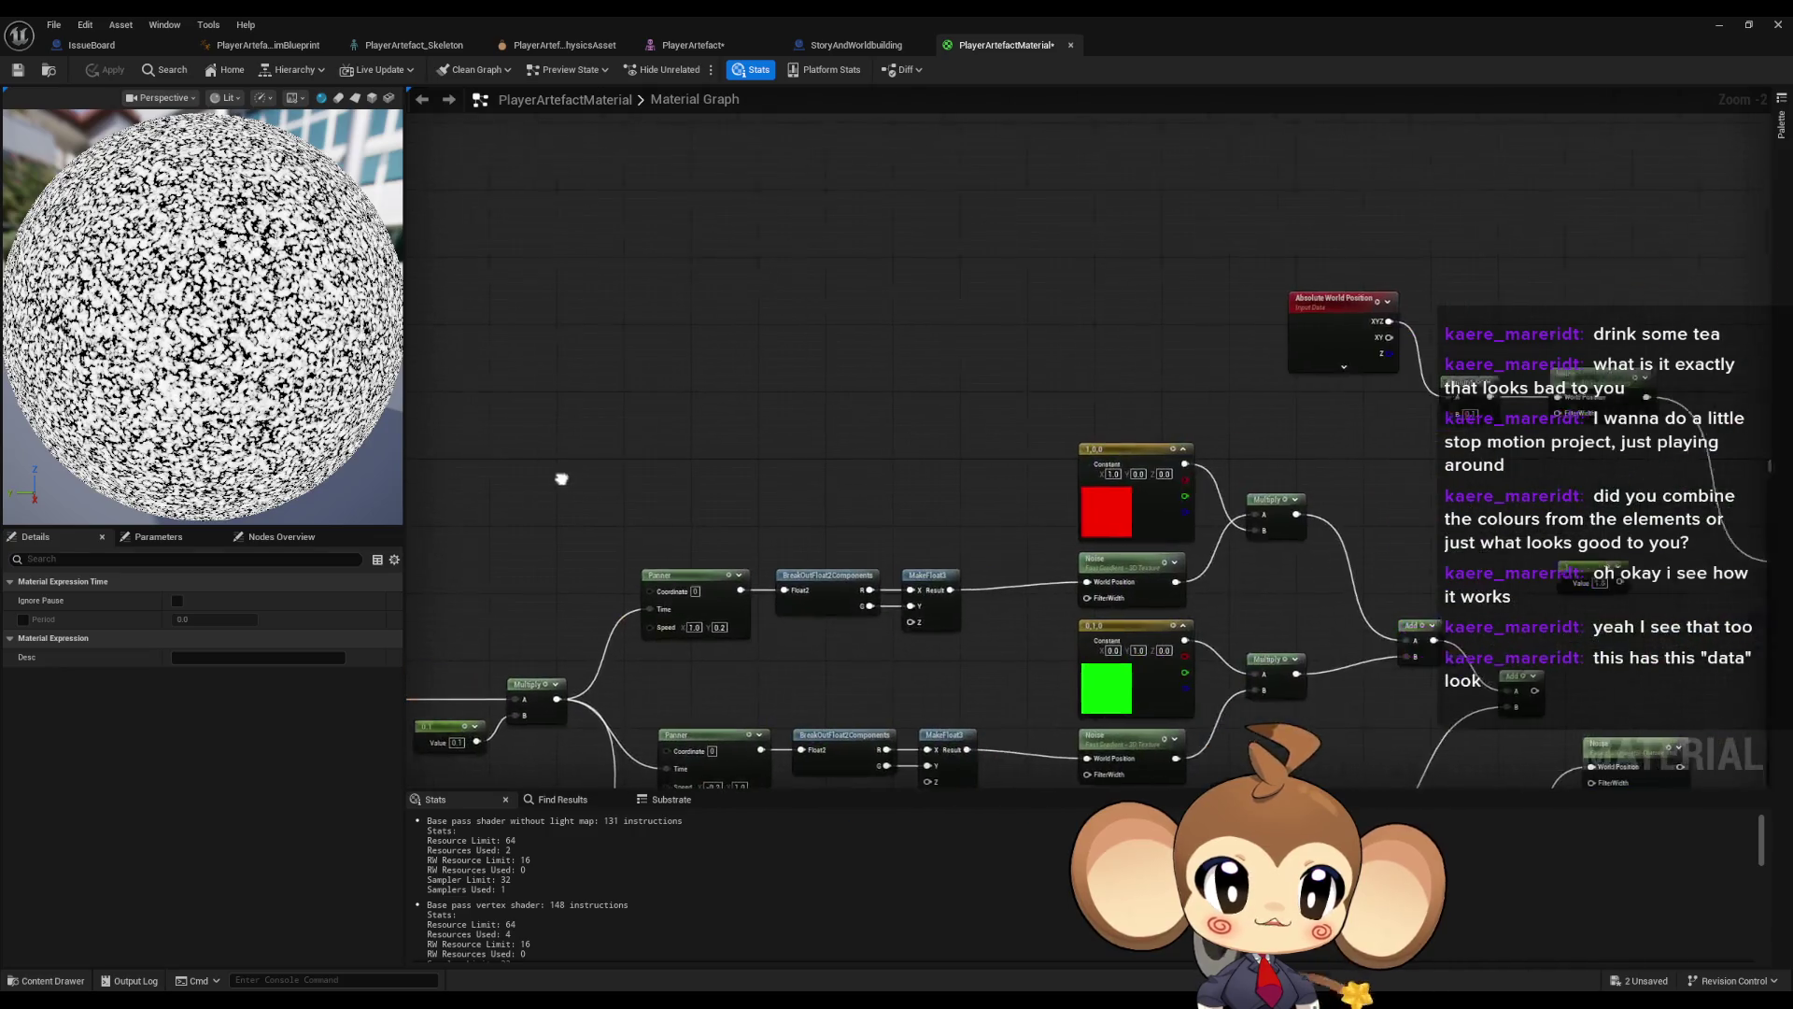
key("ctrl+v")
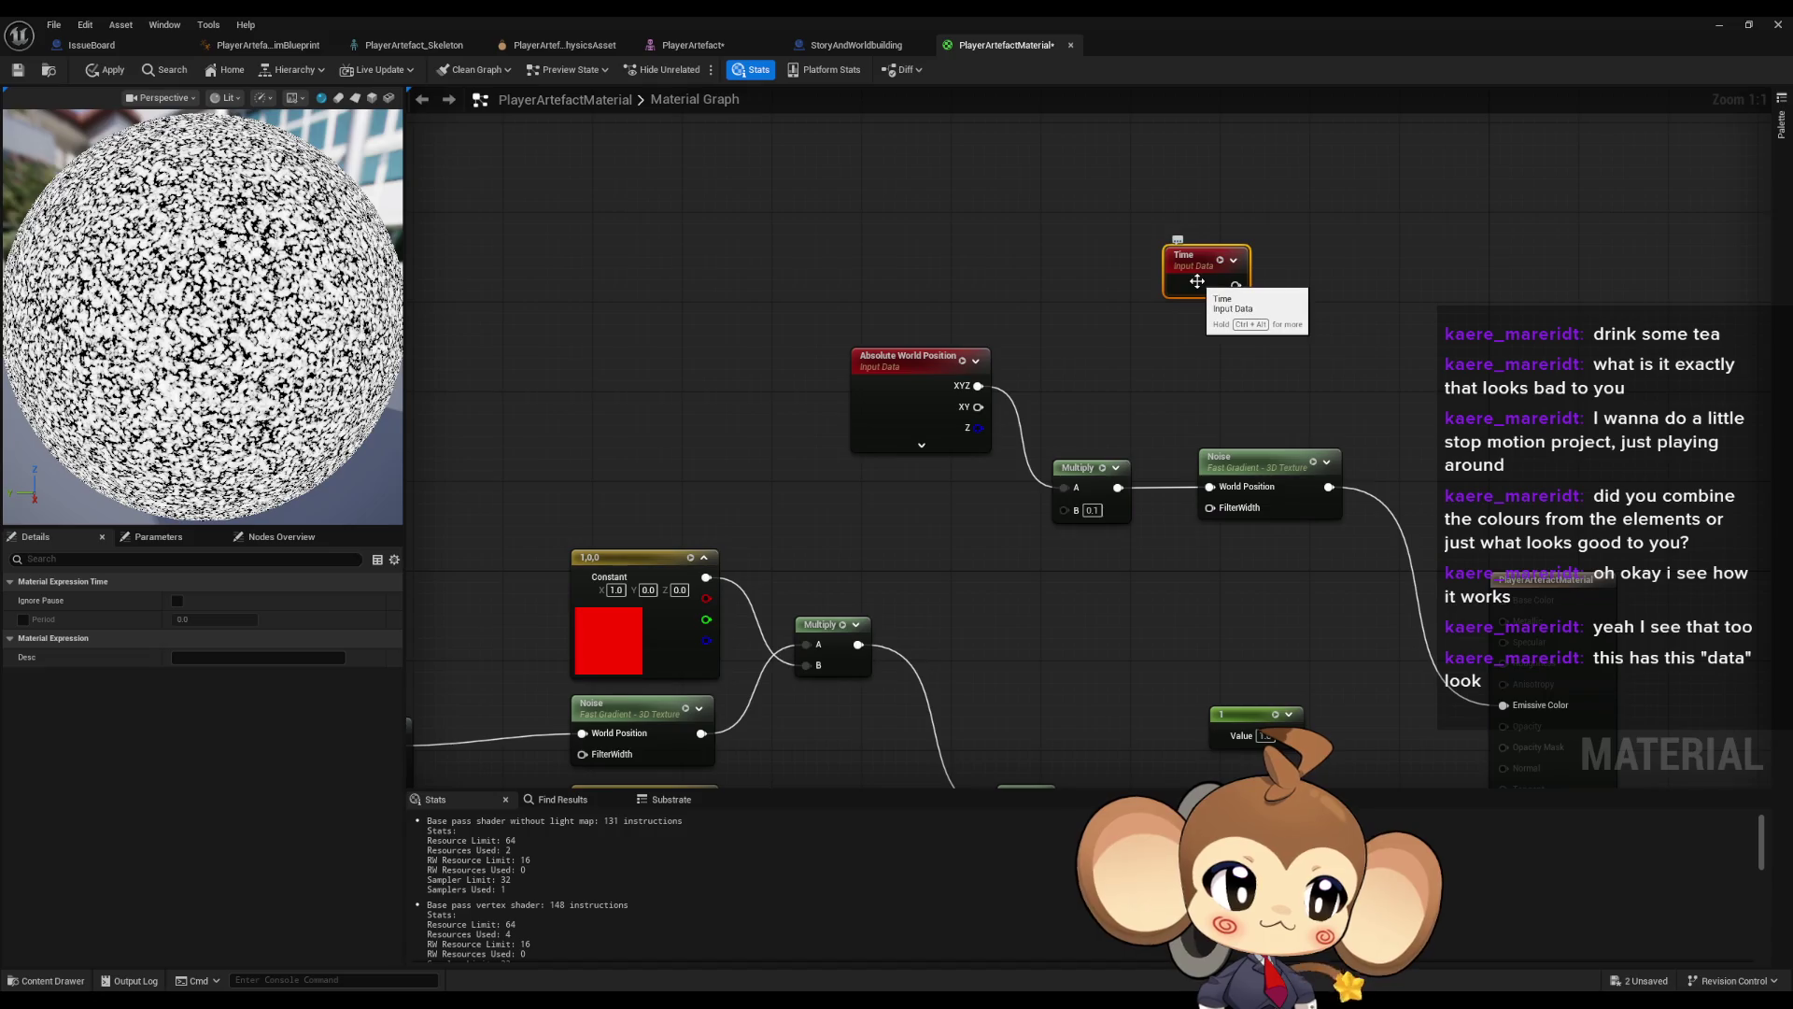
left_click_drag(1316, 308, 1225, 350)
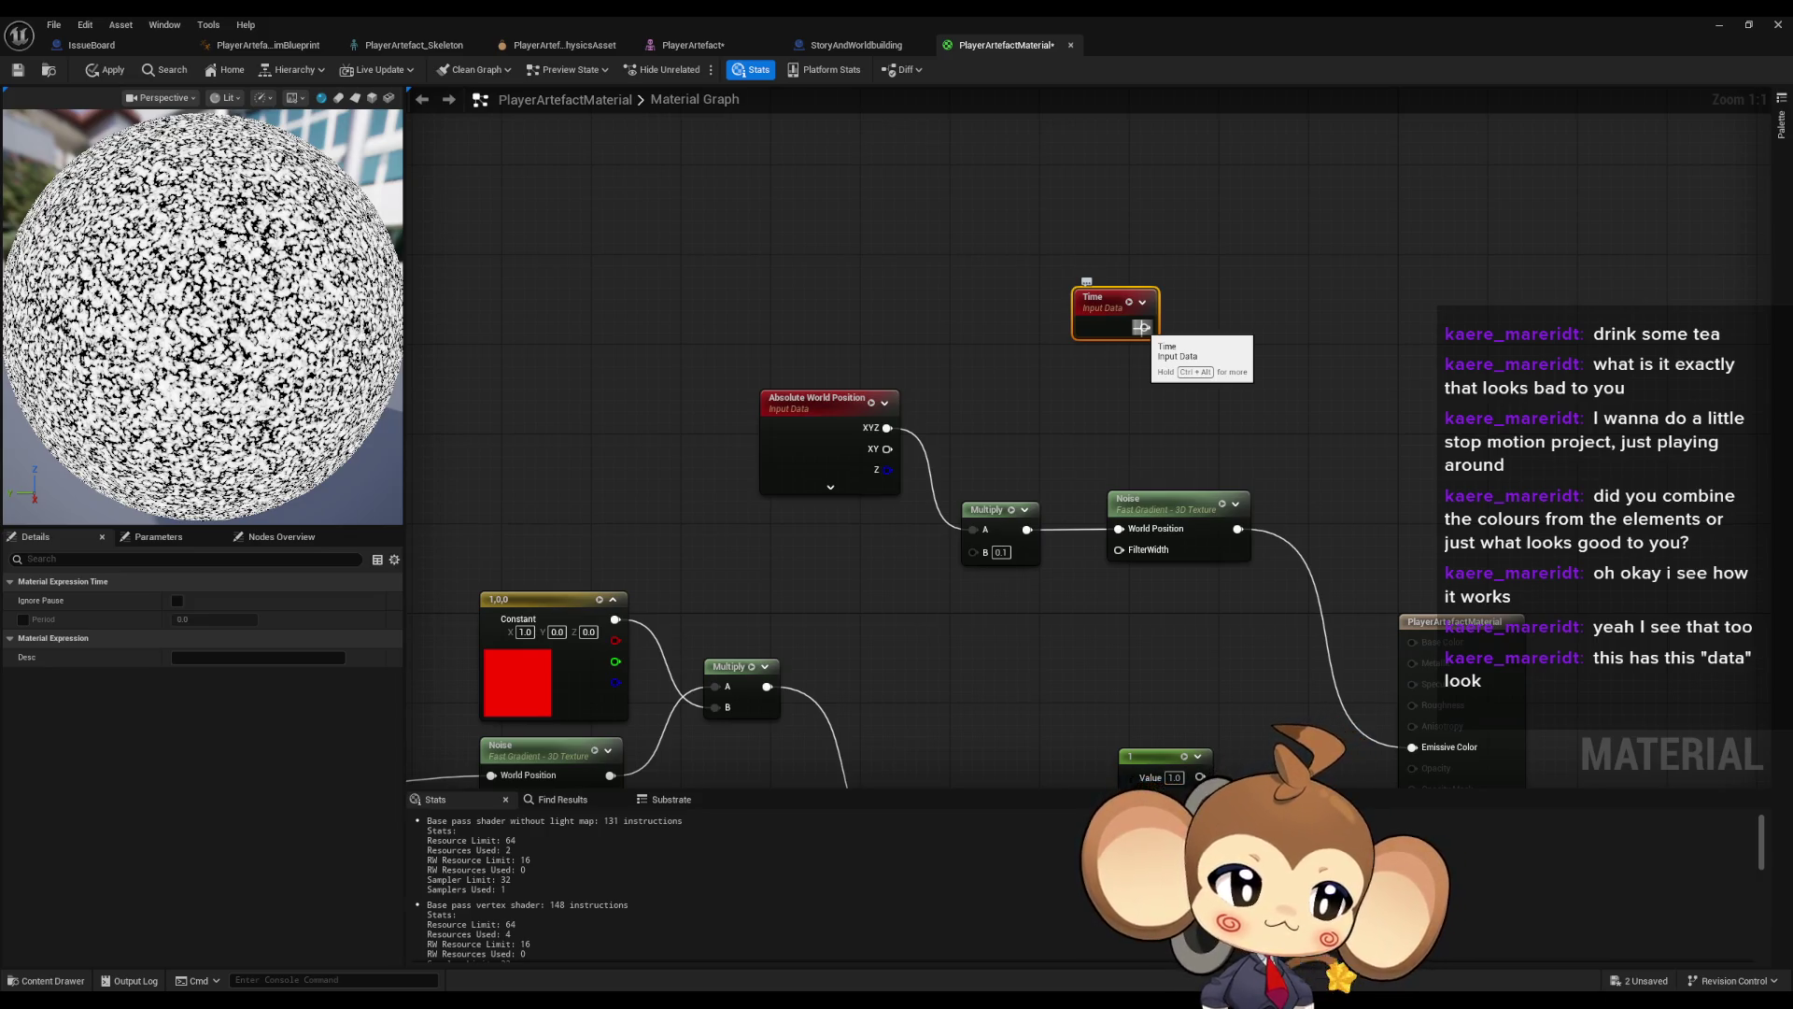
- Wire the new Time node's output into a new Multiply node
left_click_drag(1141, 327, 1245, 342)
type("multiply")
key("Return")
left_click(1120, 409)
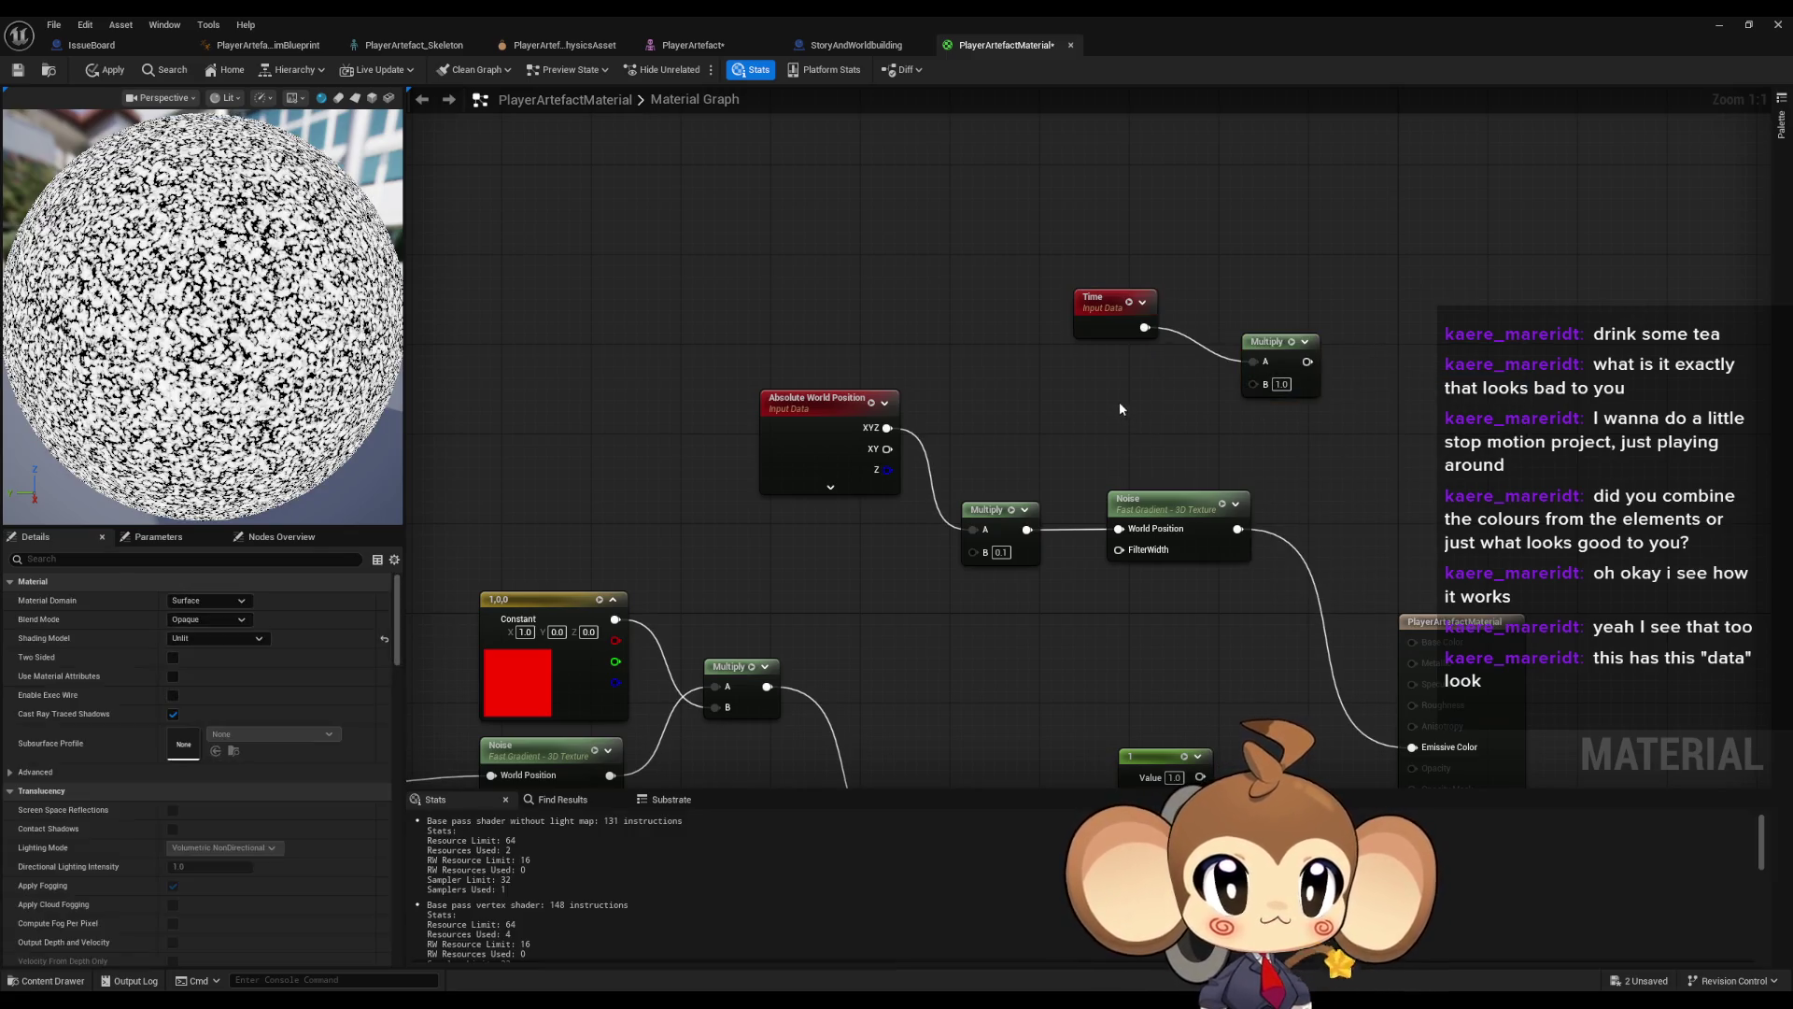
- Connect a Constant3Vector to Multiply's B input and move the Time group up-left
left_click(1120, 409)
mouse_move(1254, 428)
left_mouse_down()
mouse_move(1322, 439)
mouse_move(1254, 384)
left_mouse_up()
left_click_drag(1149, 409, 1077, 410)
left_click_drag(1041, 268, 1326, 392)
mouse_move(1261, 341)
left_mouse_down()
mouse_move(1044, 252)
mouse_move(867, 224)
left_mouse_up()
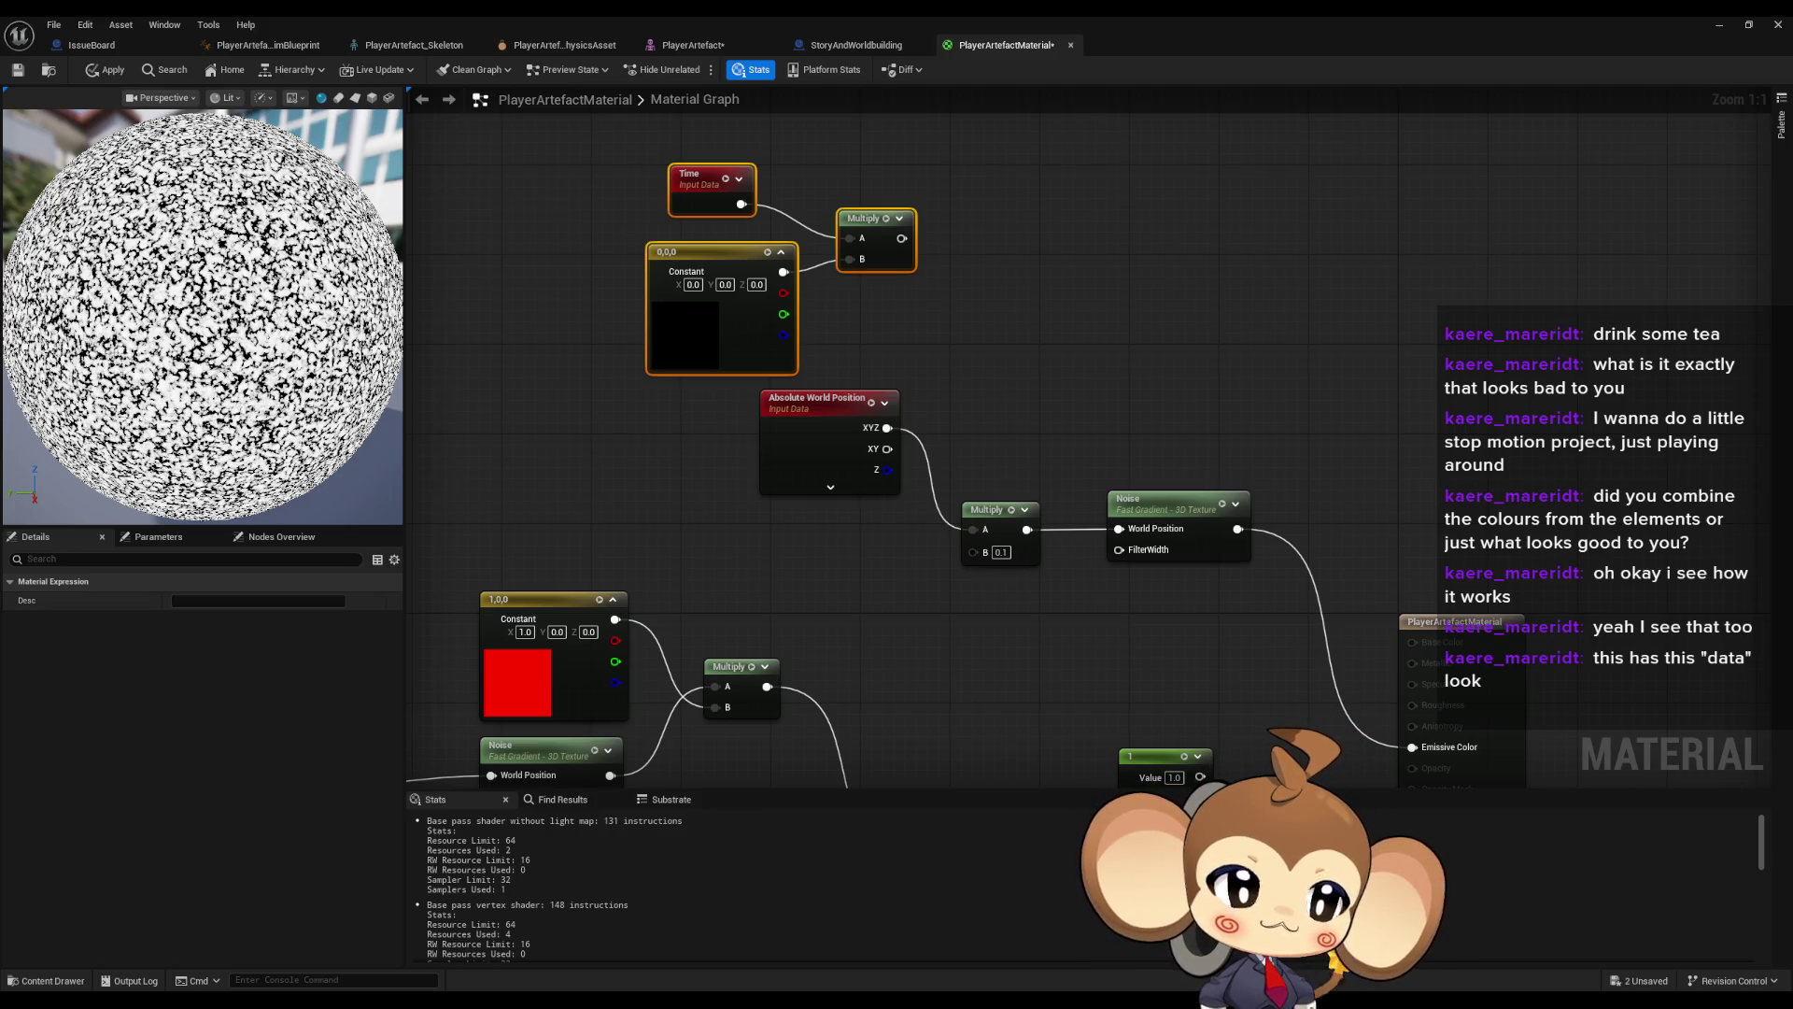
- Create an Add node from the Multiply output and wire Absolute World Position XYZ into it
left_click_drag(981, 389, 980, 452)
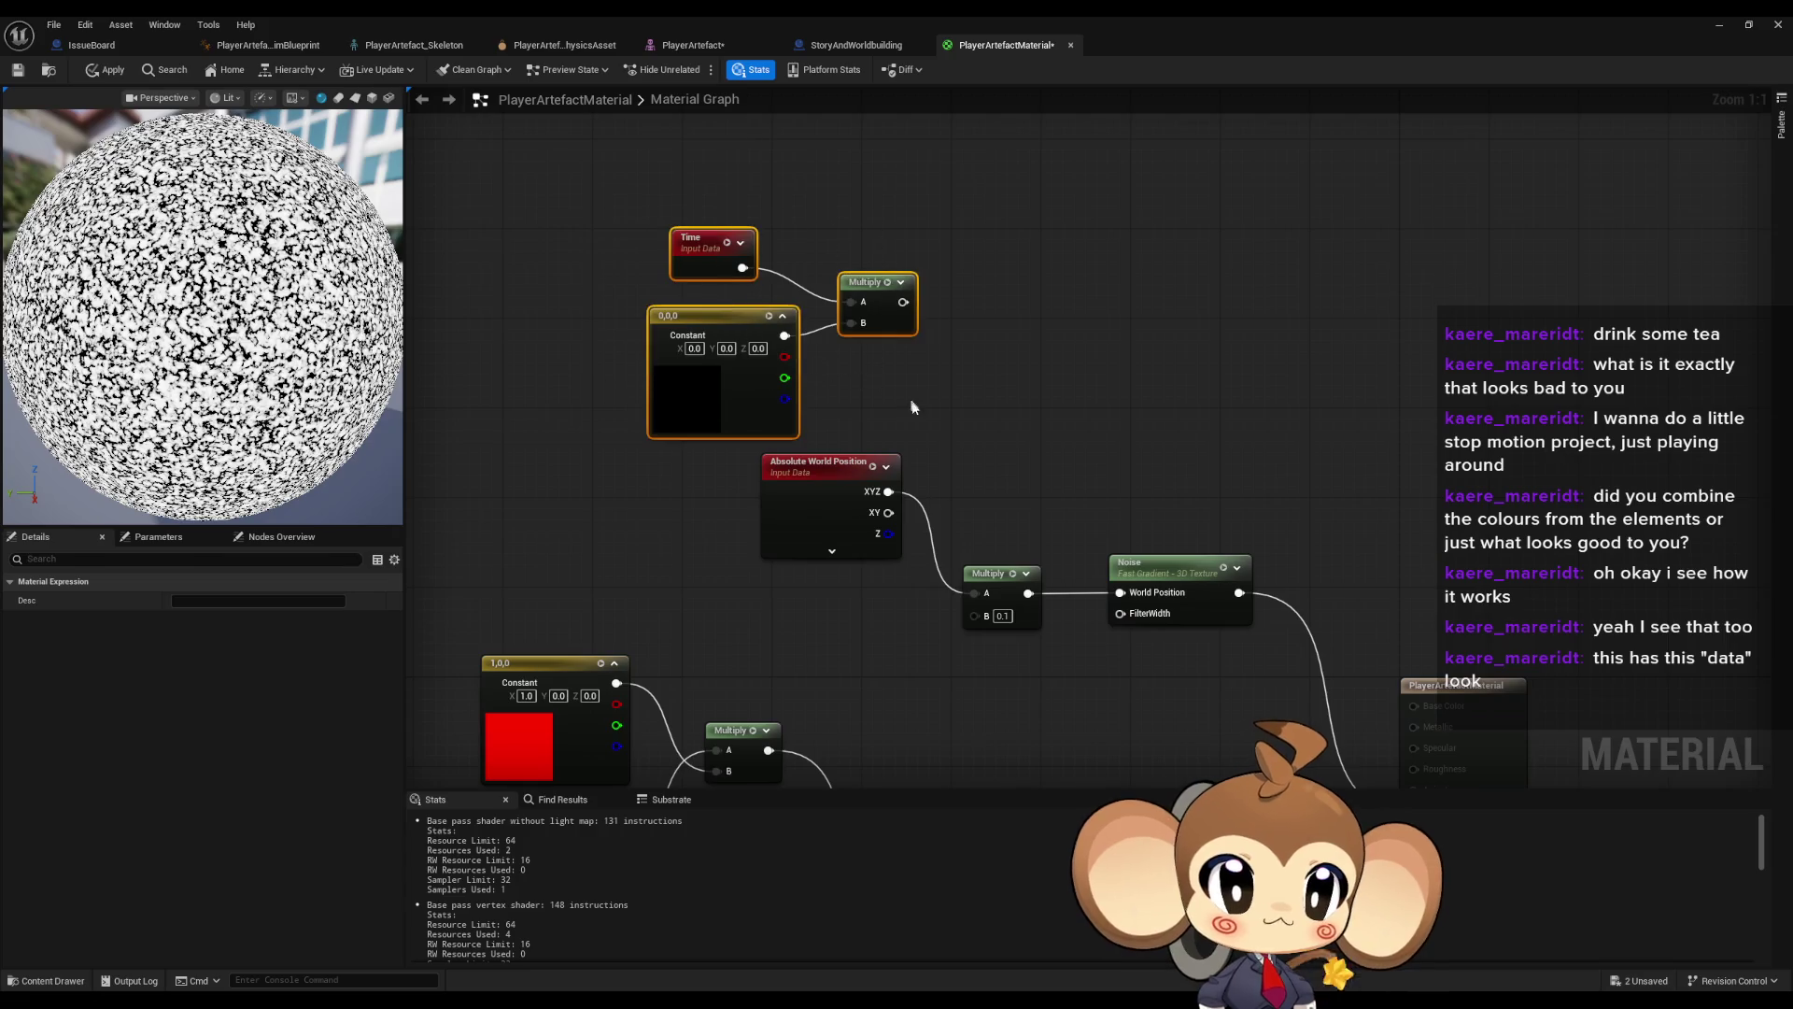
mouse_move(903, 301)
left_mouse_down()
mouse_move(999, 313)
mouse_move(912, 491)
mouse_move(888, 492)
left_mouse_up()
type("add")
key("Return")
left_click_drag(1043, 335, 1119, 592)
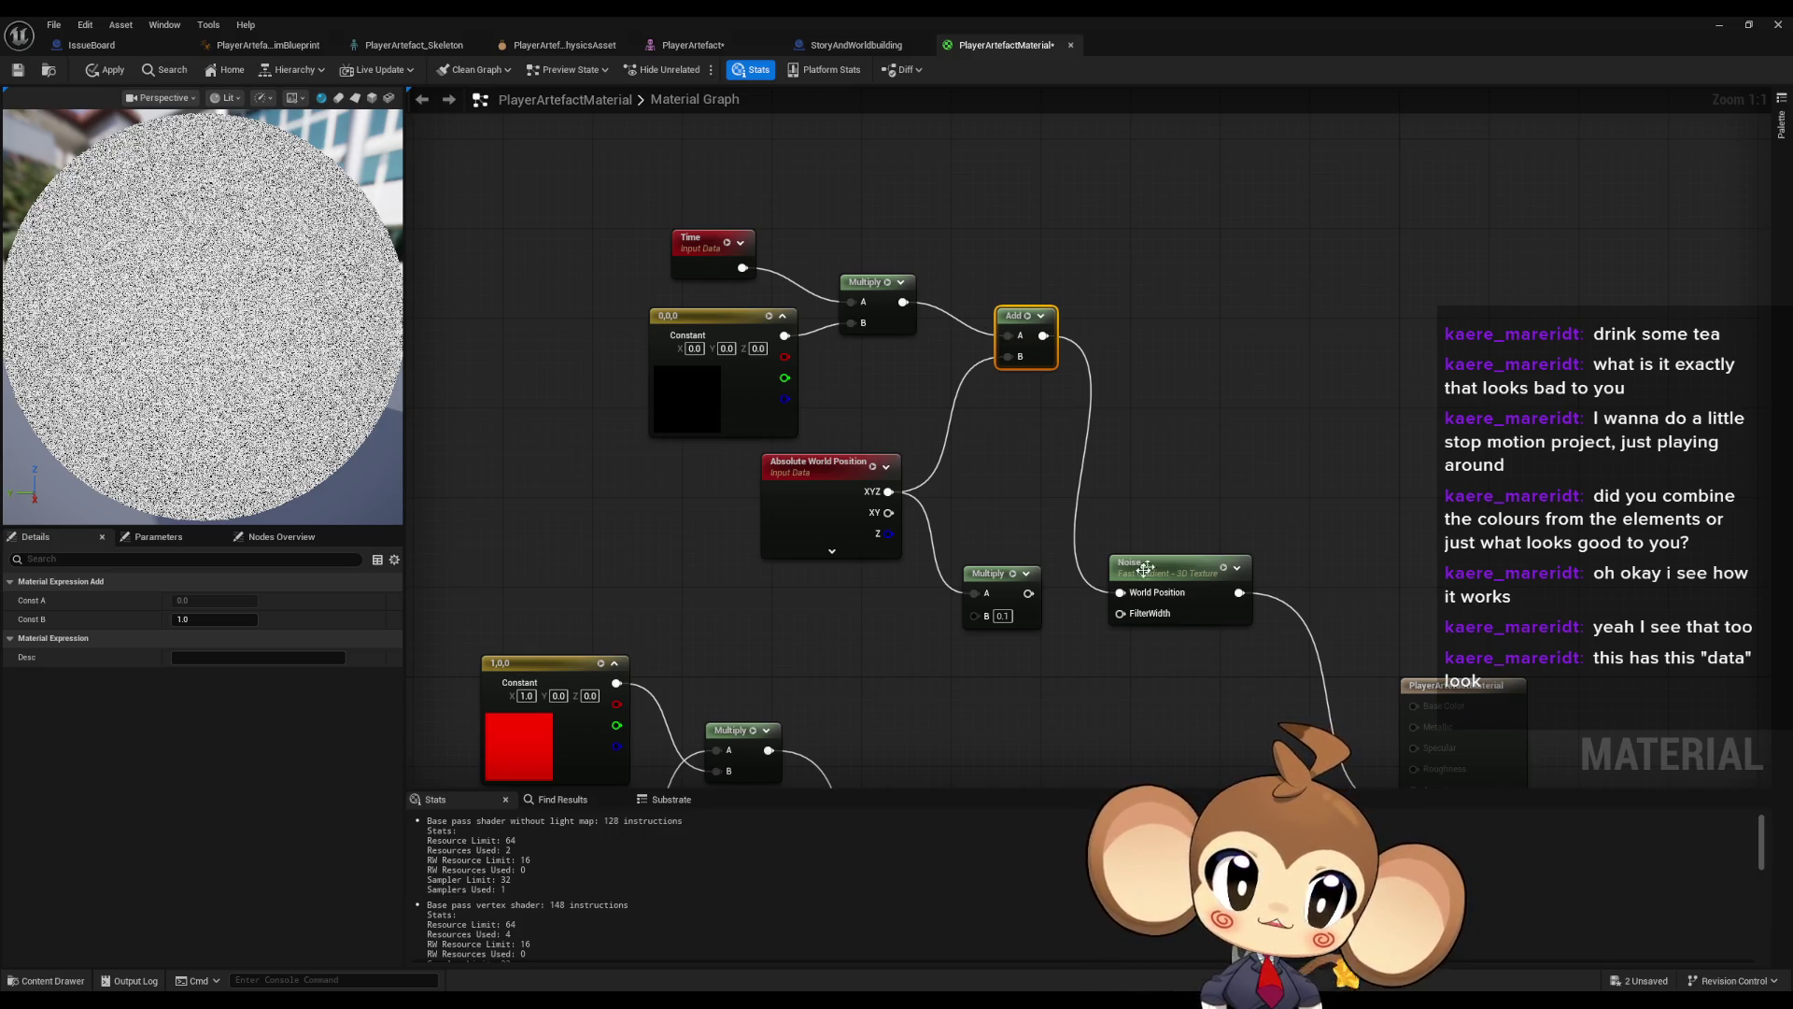
- Feed the scaled world position into the Add node's second input
left_click_drag(1104, 566, 1012, 500)
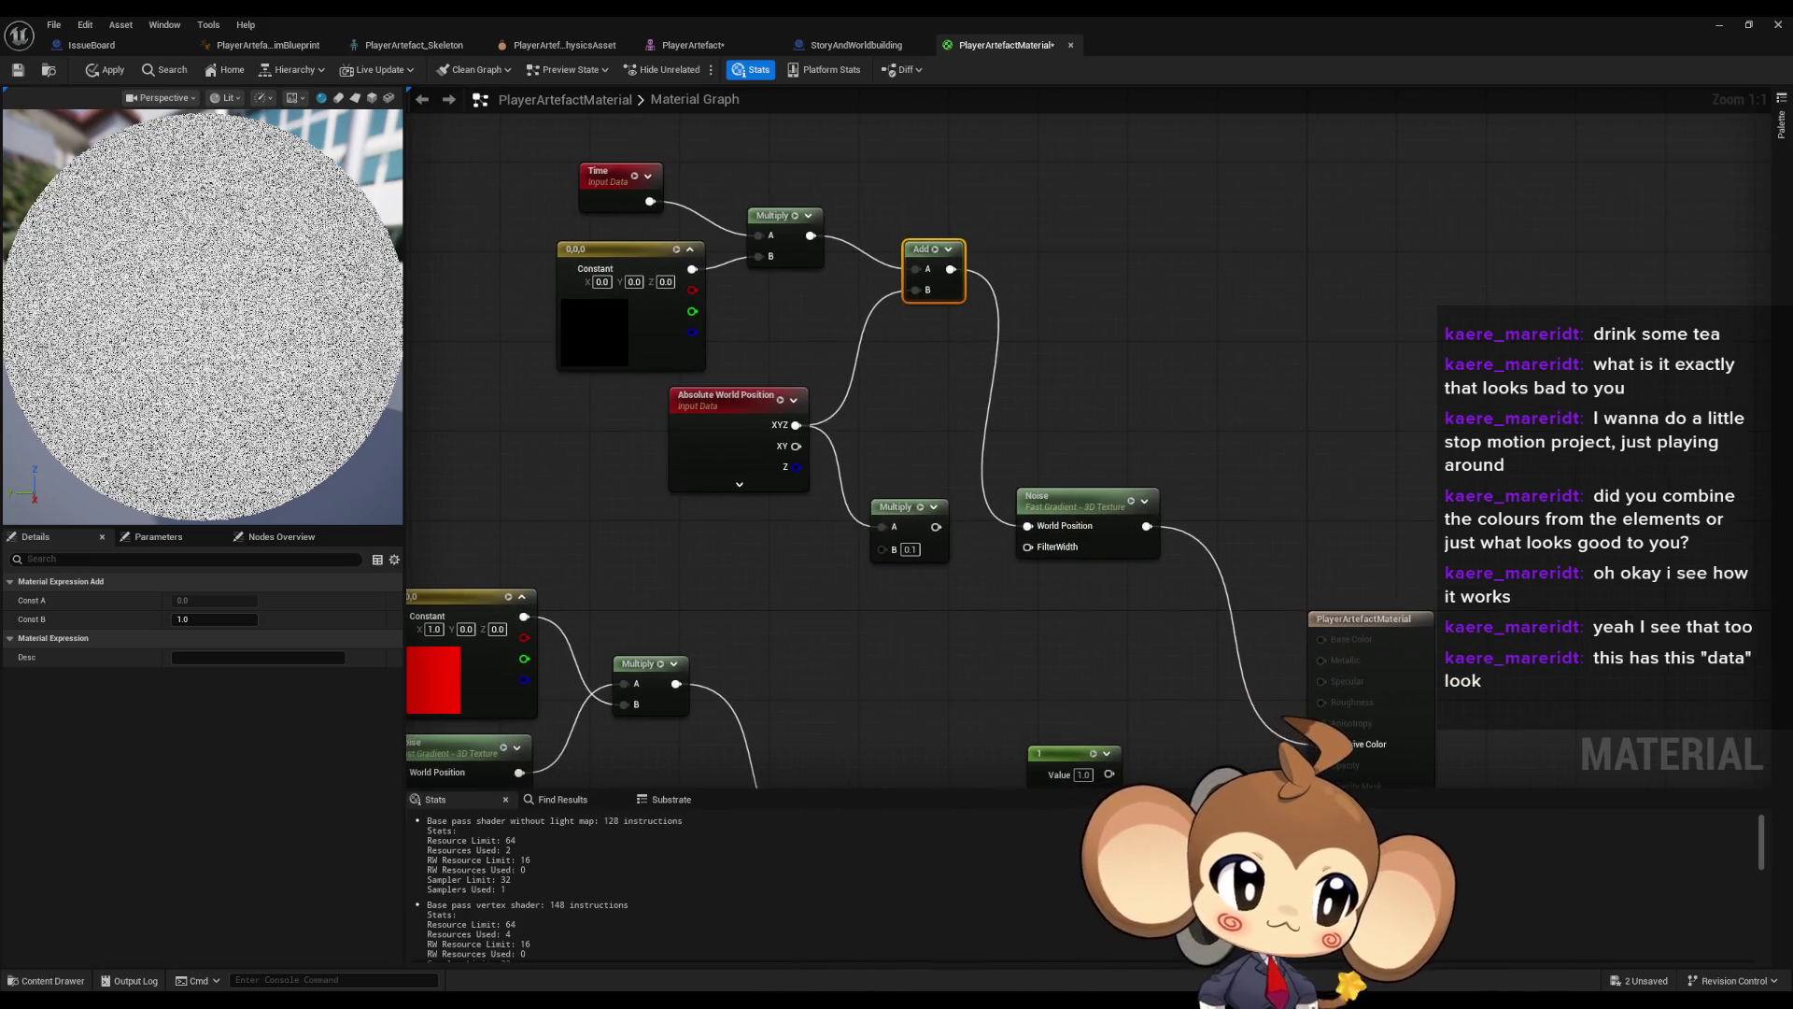
left_click_drag(920, 290, 936, 526)
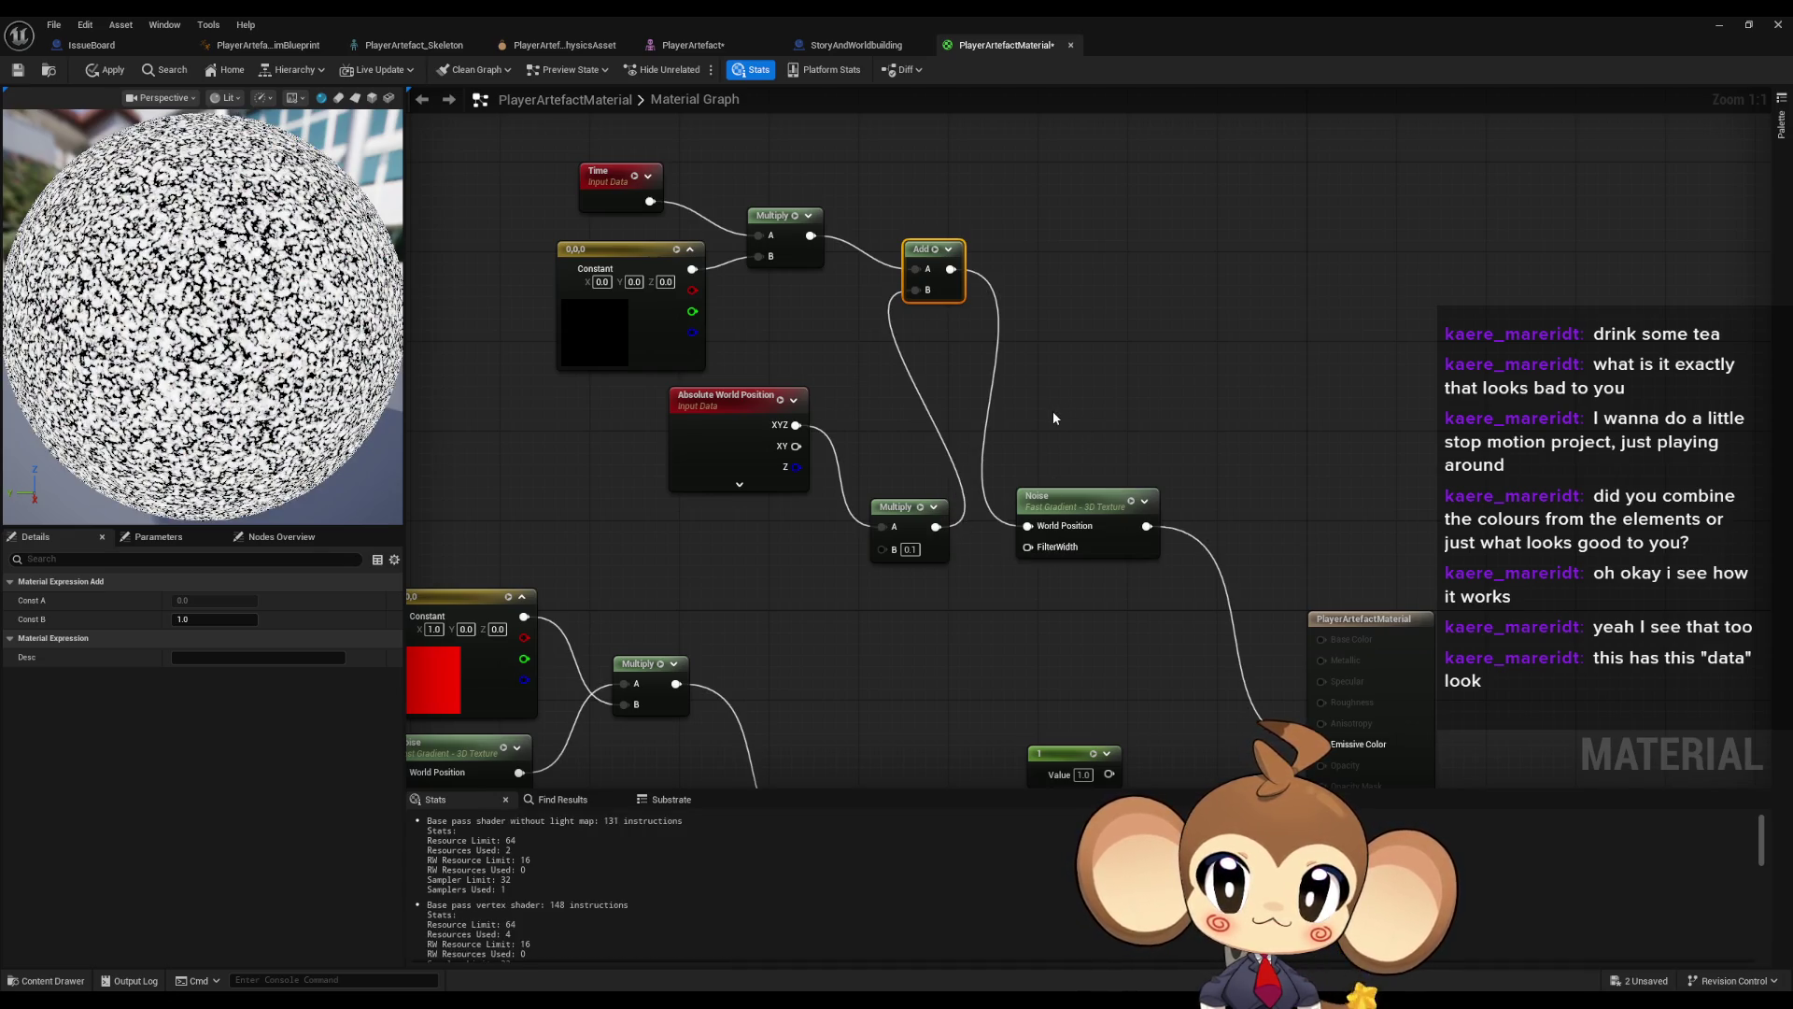
left_click(600, 191)
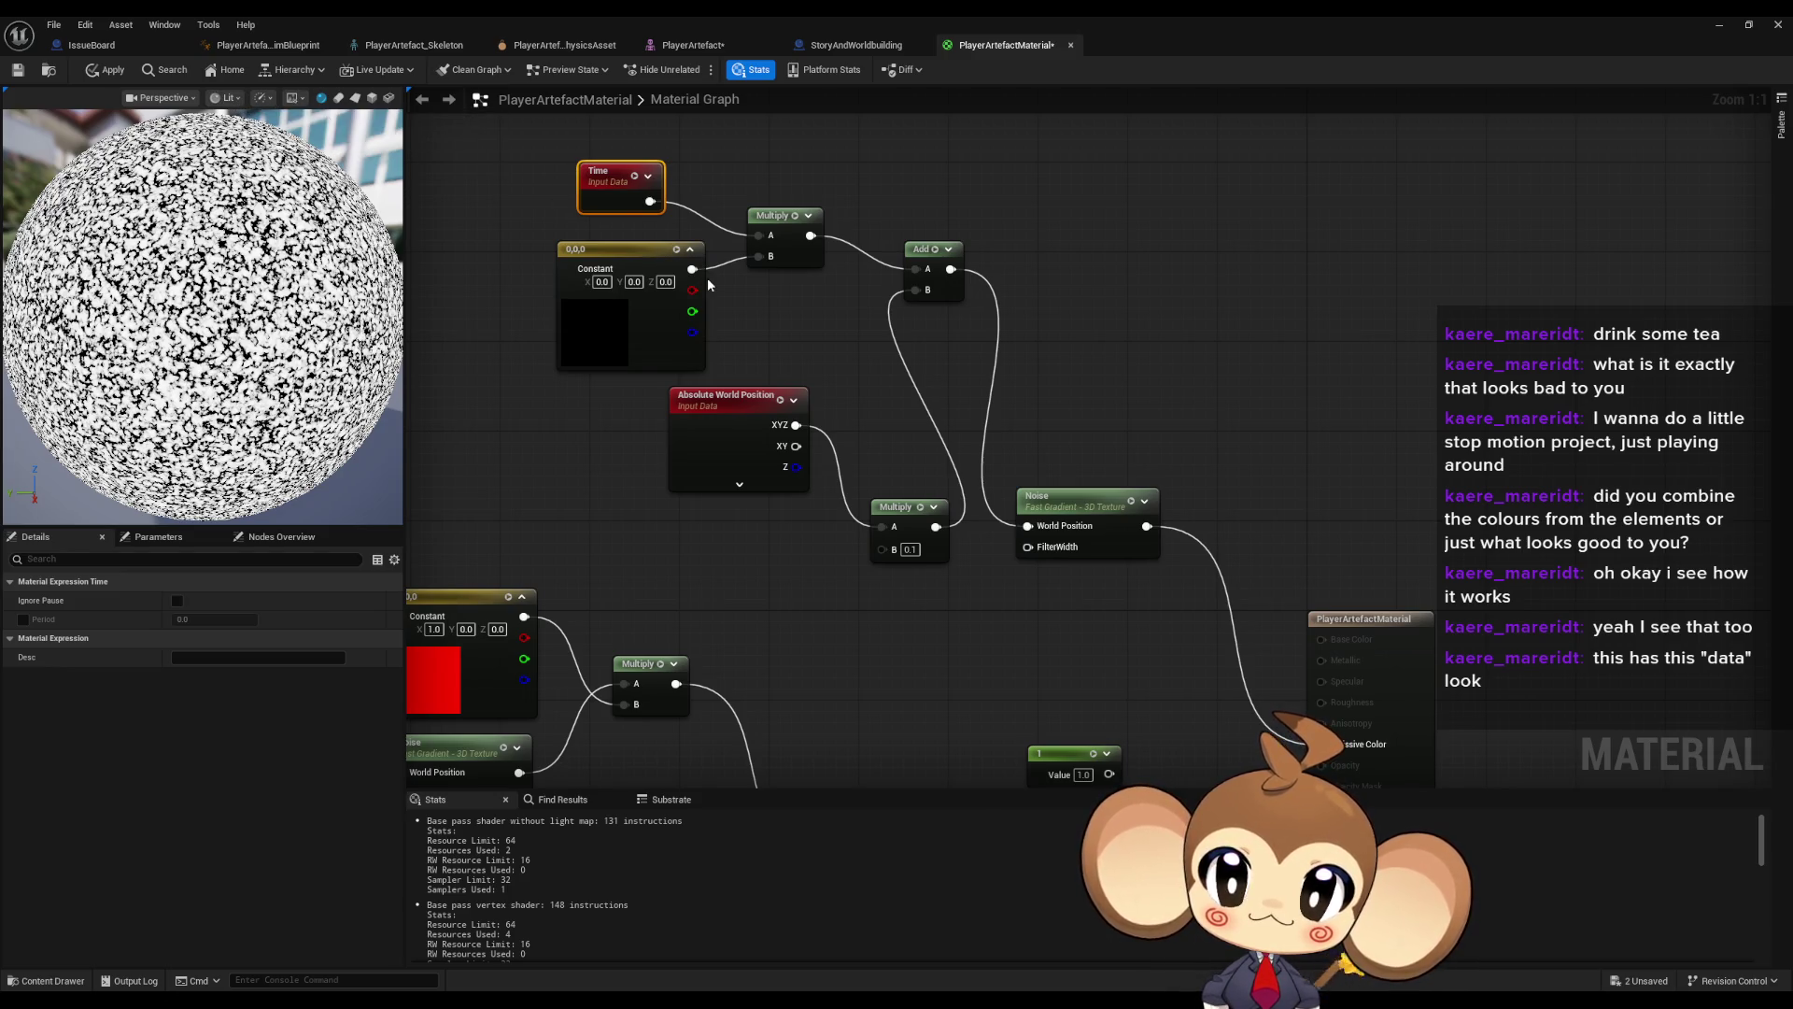
left_click_drag(845, 310, 866, 338)
- Set the offset Constant's X, Y, Z to 0.1, 0.1, 0.2
left_click(621, 310)
key("ctrl+a")
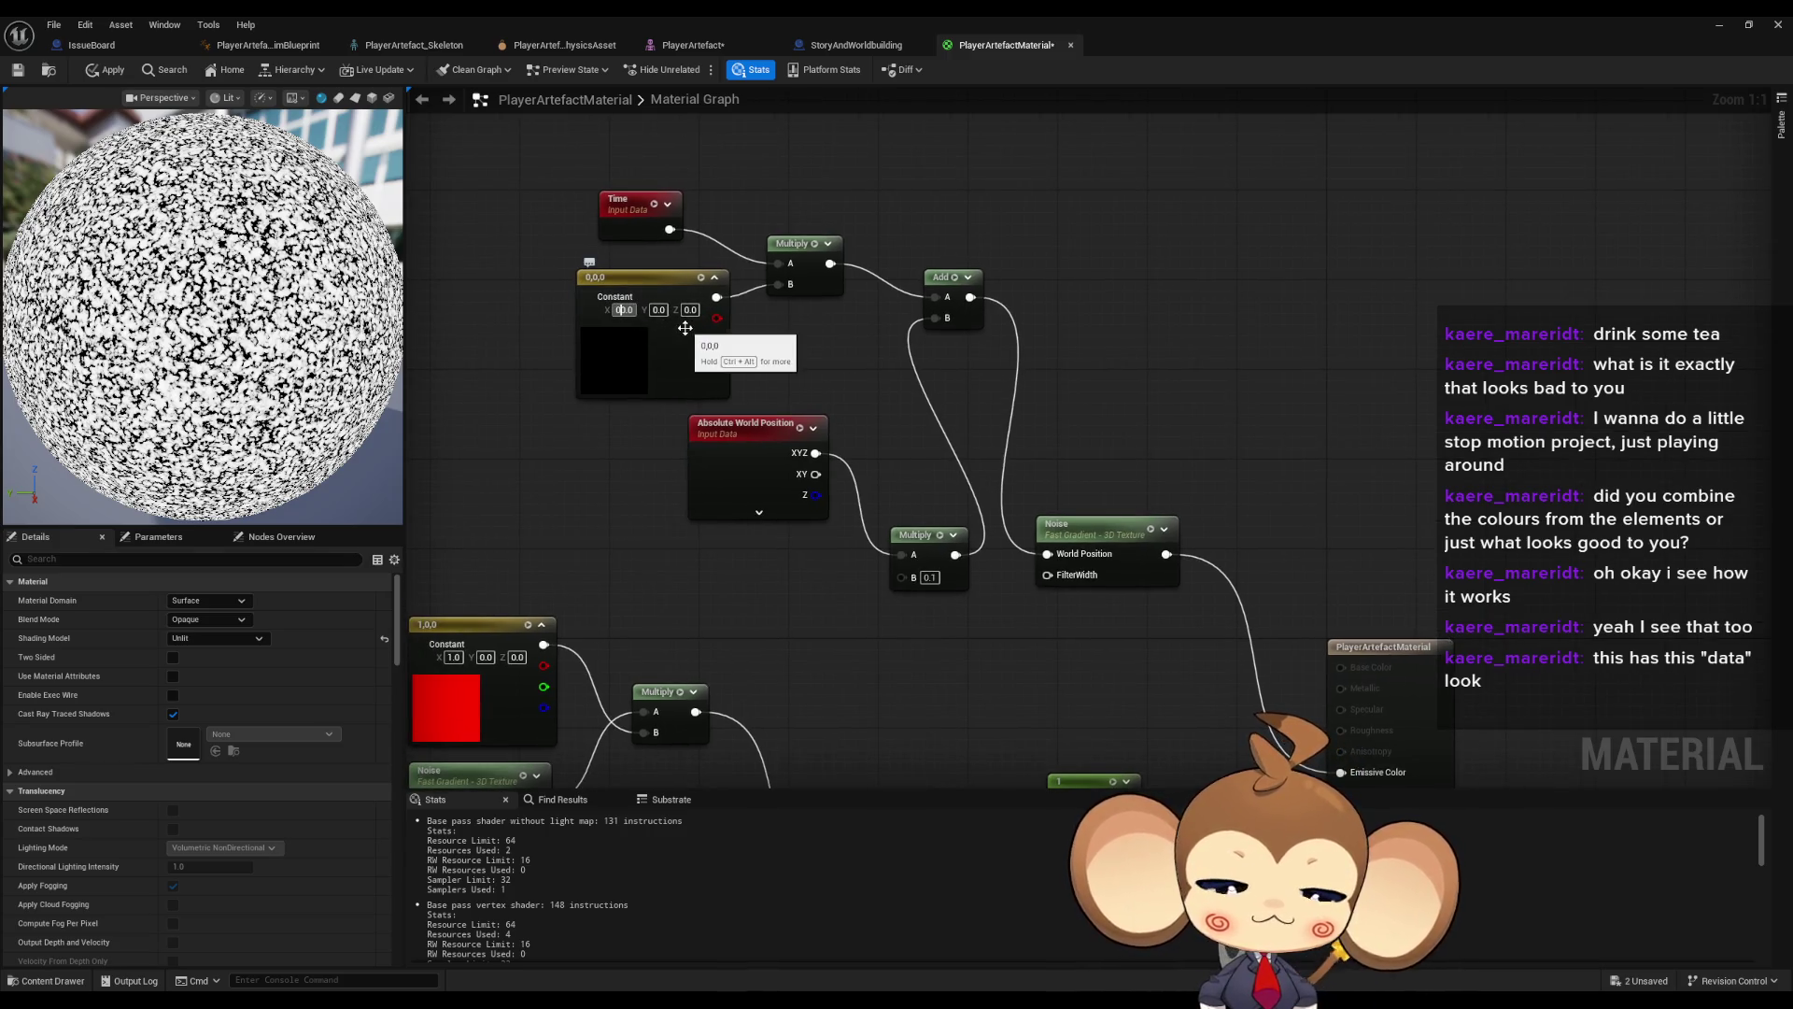
type("0.1")
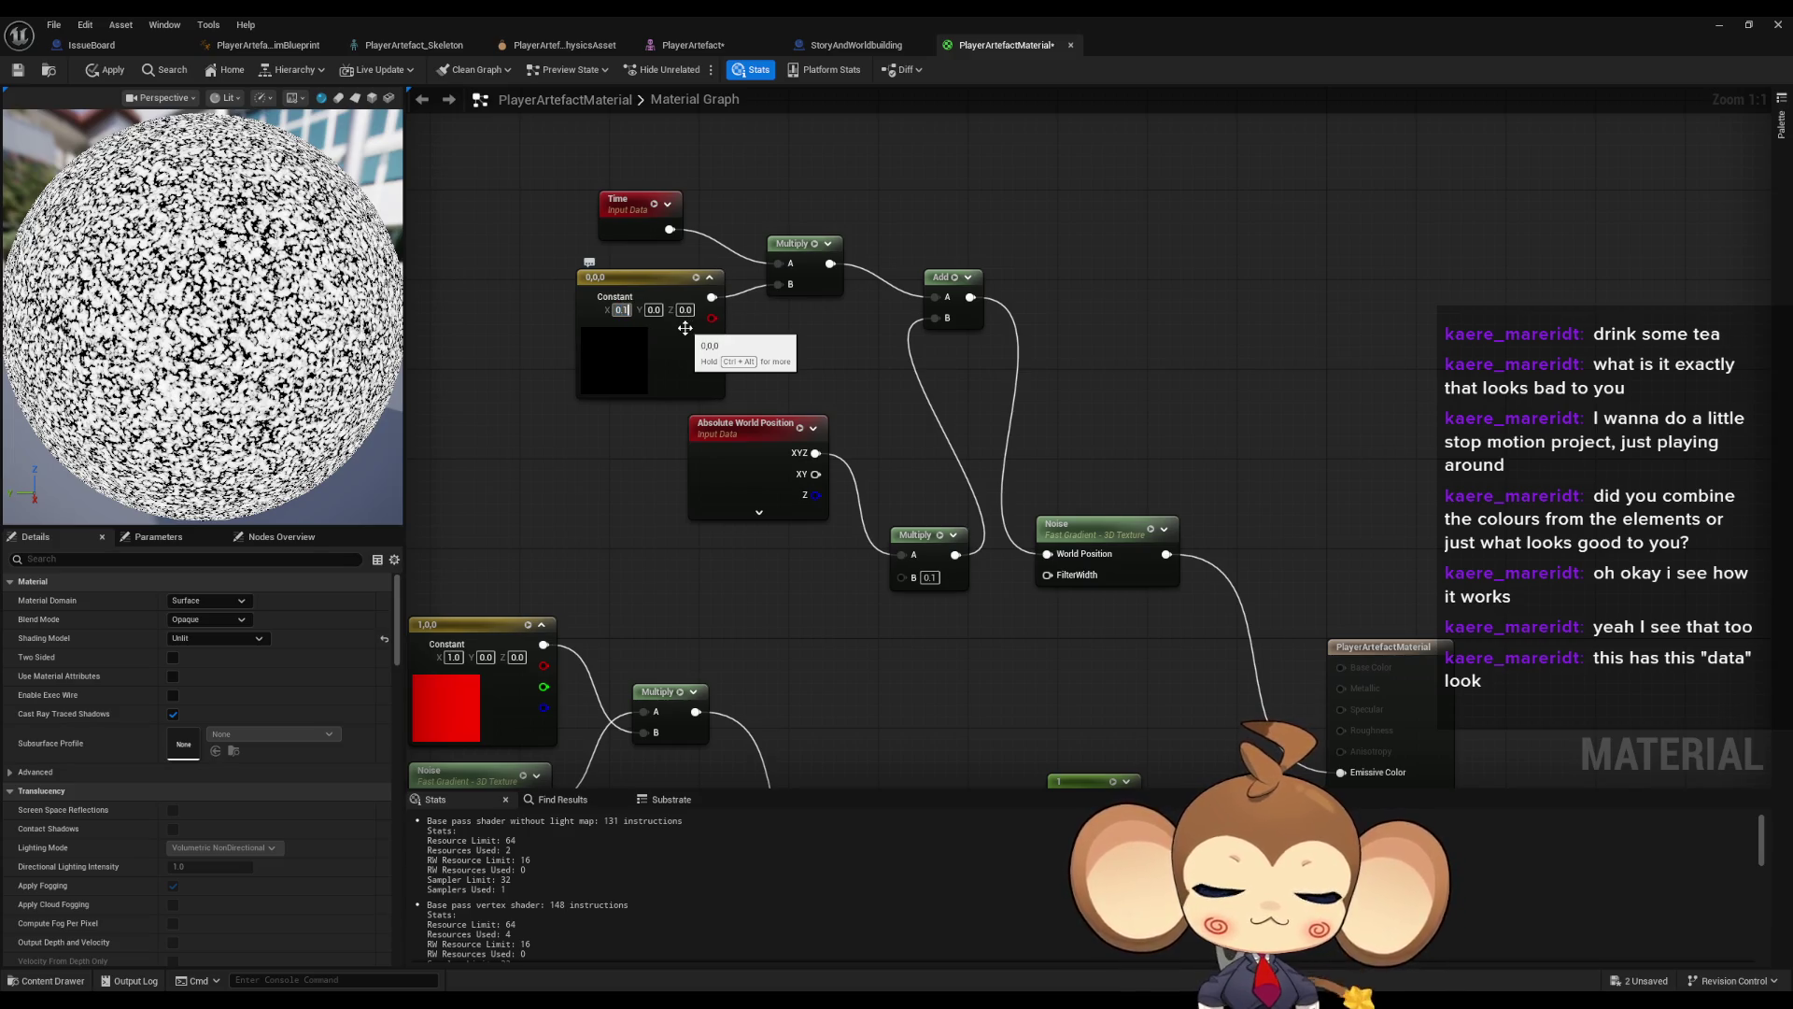
key("Return")
key("Tab")
type("0.1")
key("Return")
key("Tab")
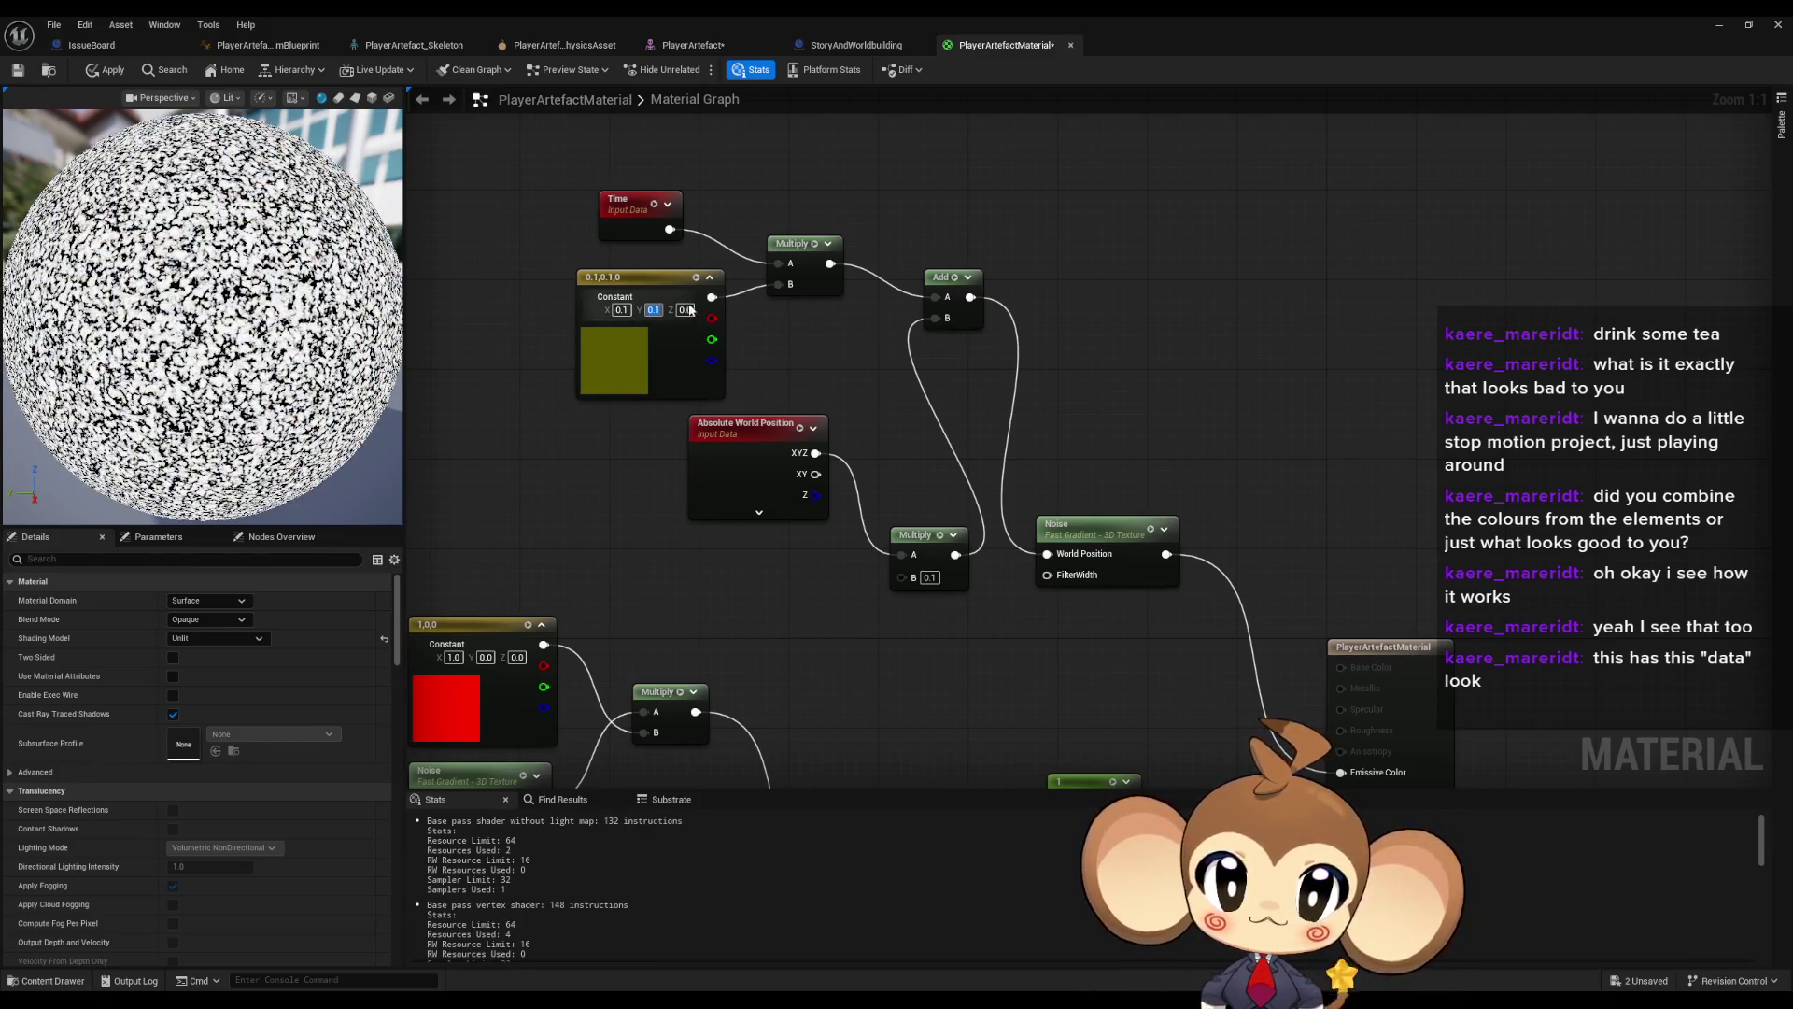
type("0.2")
key("Return")
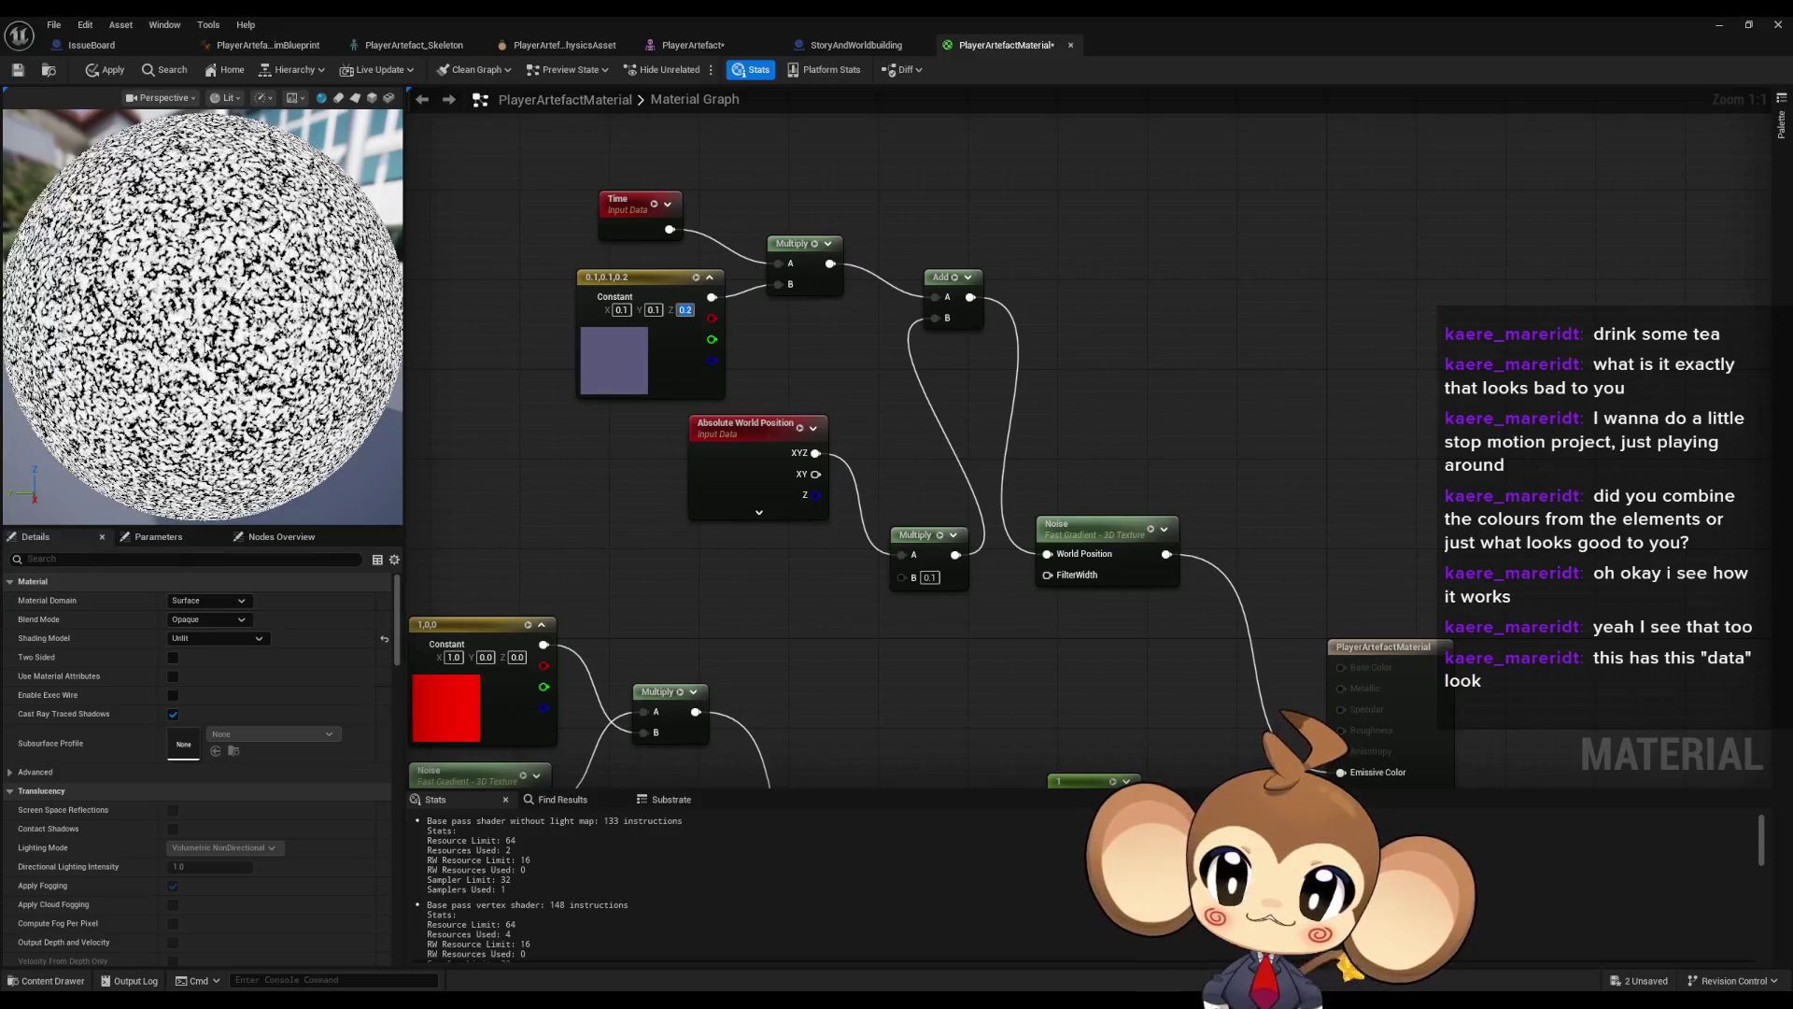
mouse_move(864, 605)
left_mouse_down()
mouse_move(961, 632)
mouse_move(1150, 626)
left_mouse_up()
- Paste a copy of the time-offset node group and wire its Add into the red Noise's World Position
scroll(1151, 625, "down", 2)
mouse_move(1098, 543)
left_mouse_down()
mouse_move(1176, 347)
mouse_move(1185, 480)
mouse_move(1320, 429)
mouse_move(1503, 278)
left_mouse_up()
scroll(934, 439, "down", 3)
left_click_drag(486, 273, 1019, 632)
scroll(1121, 523, "up", 3)
left_click_drag(1517, 369, 1260, 740)
left_click_drag(925, 341, 887, 394)
left_click_drag(813, 159, 1209, 513)
left_click_drag(1048, 532, 1301, 413)
left_click(702, 373)
key("ctrl+v")
mouse_move(843, 477)
left_mouse_down()
mouse_move(1076, 306)
mouse_move(1048, 457)
mouse_move(1078, 414)
left_mouse_up()
left_click(1037, 308)
left_click_drag(934, 349, 949, 416)
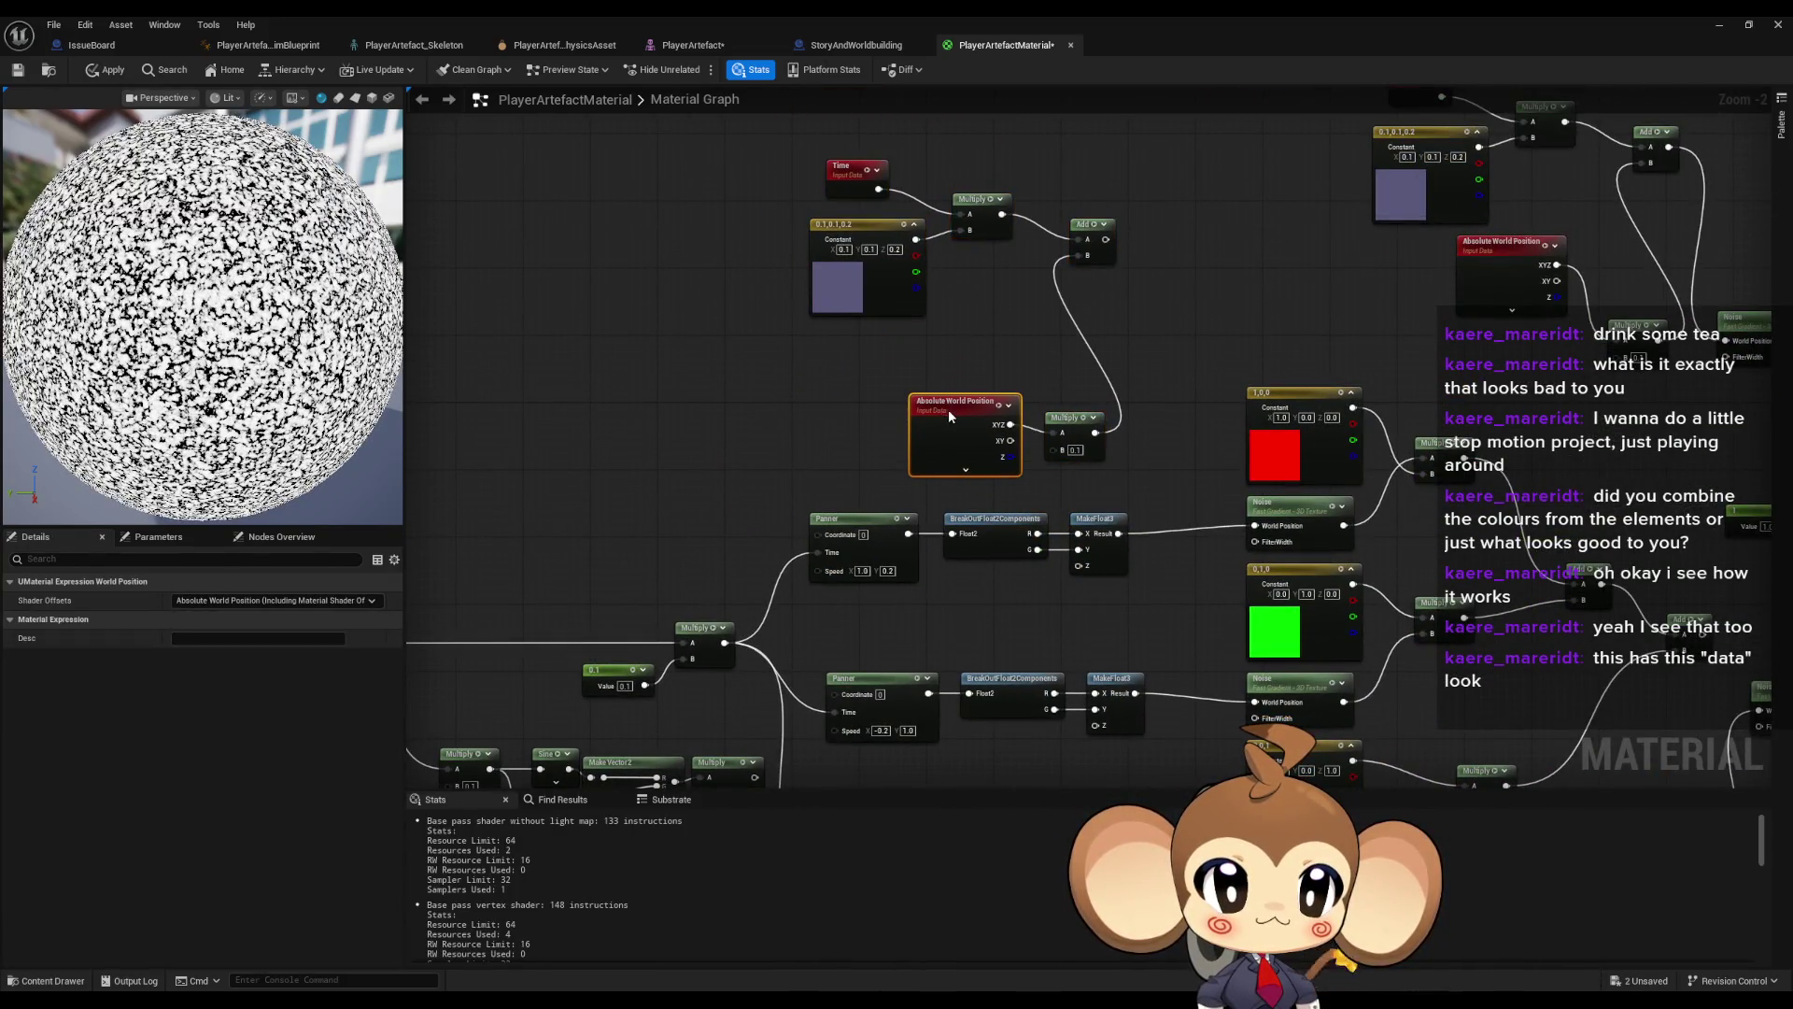
left_click_drag(1106, 239, 1254, 526)
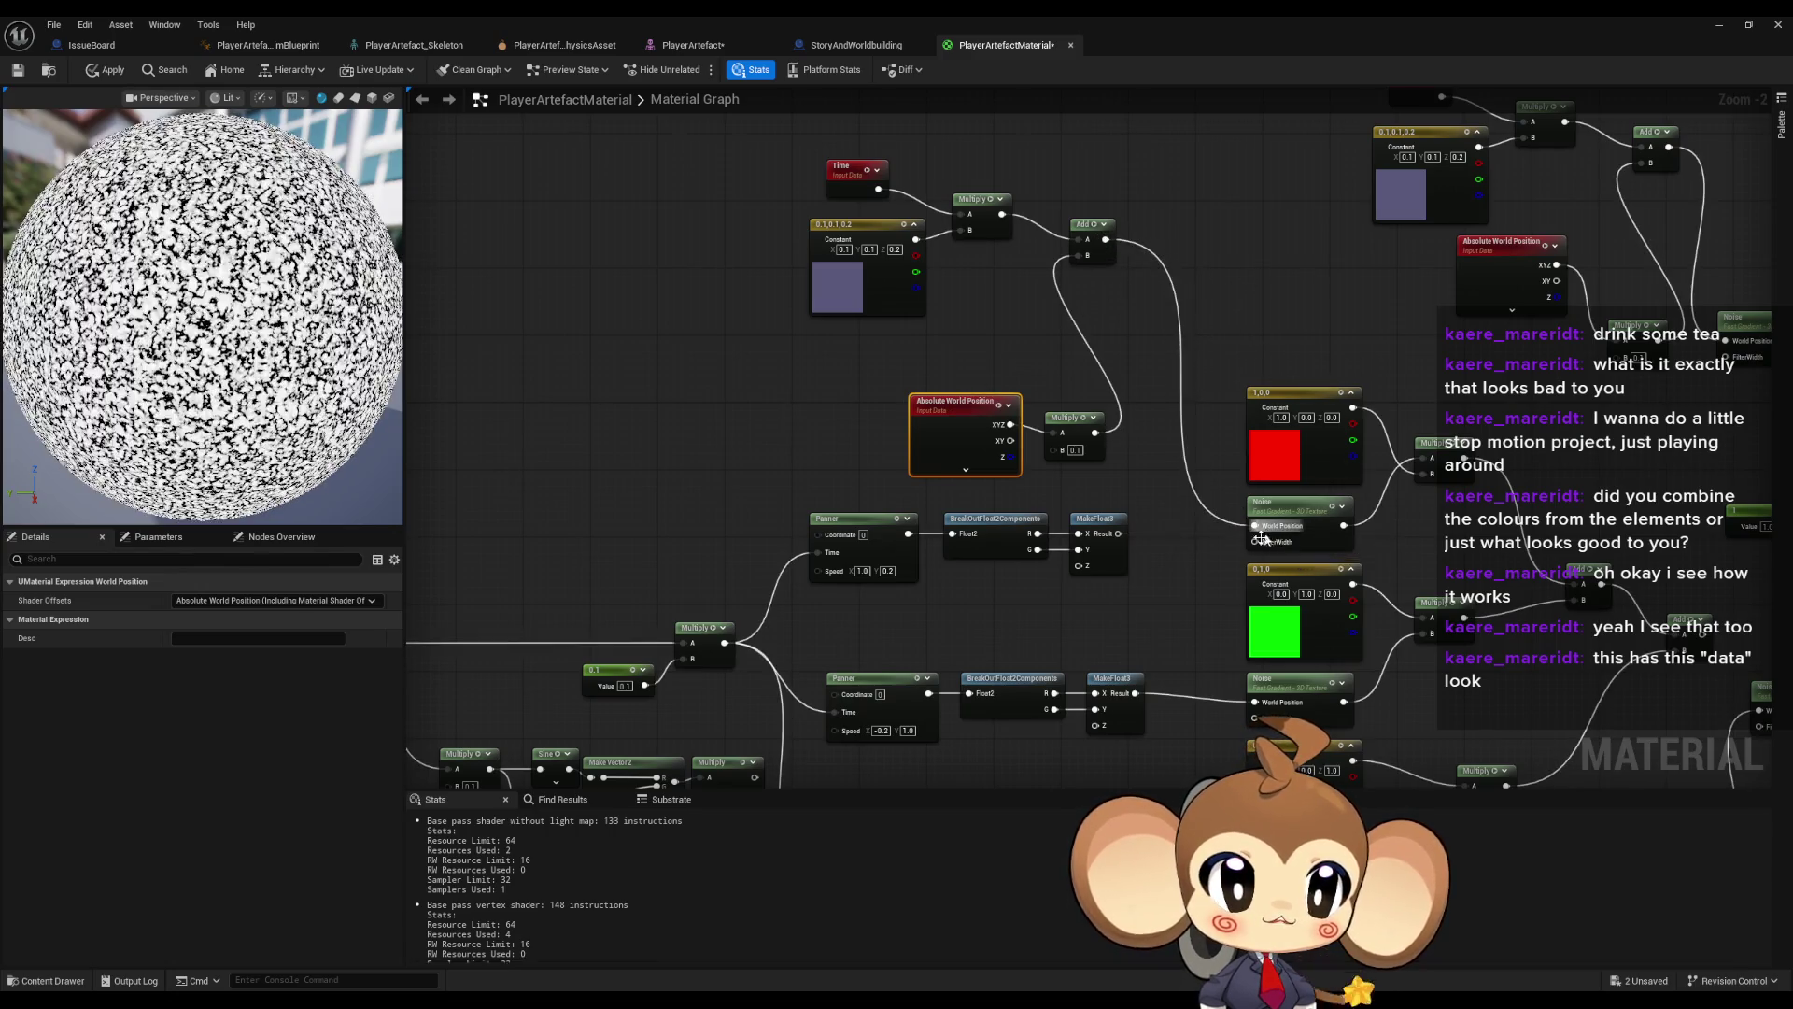
- Paste a second copy and wire the Adds into the lowest and middle Noise World Positions
scroll(1103, 602, "down", 1)
scroll(1103, 602, "down", 2)
mouse_move(1219, 397)
left_mouse_down()
mouse_move(900, 612)
mouse_move(768, 646)
left_mouse_up()
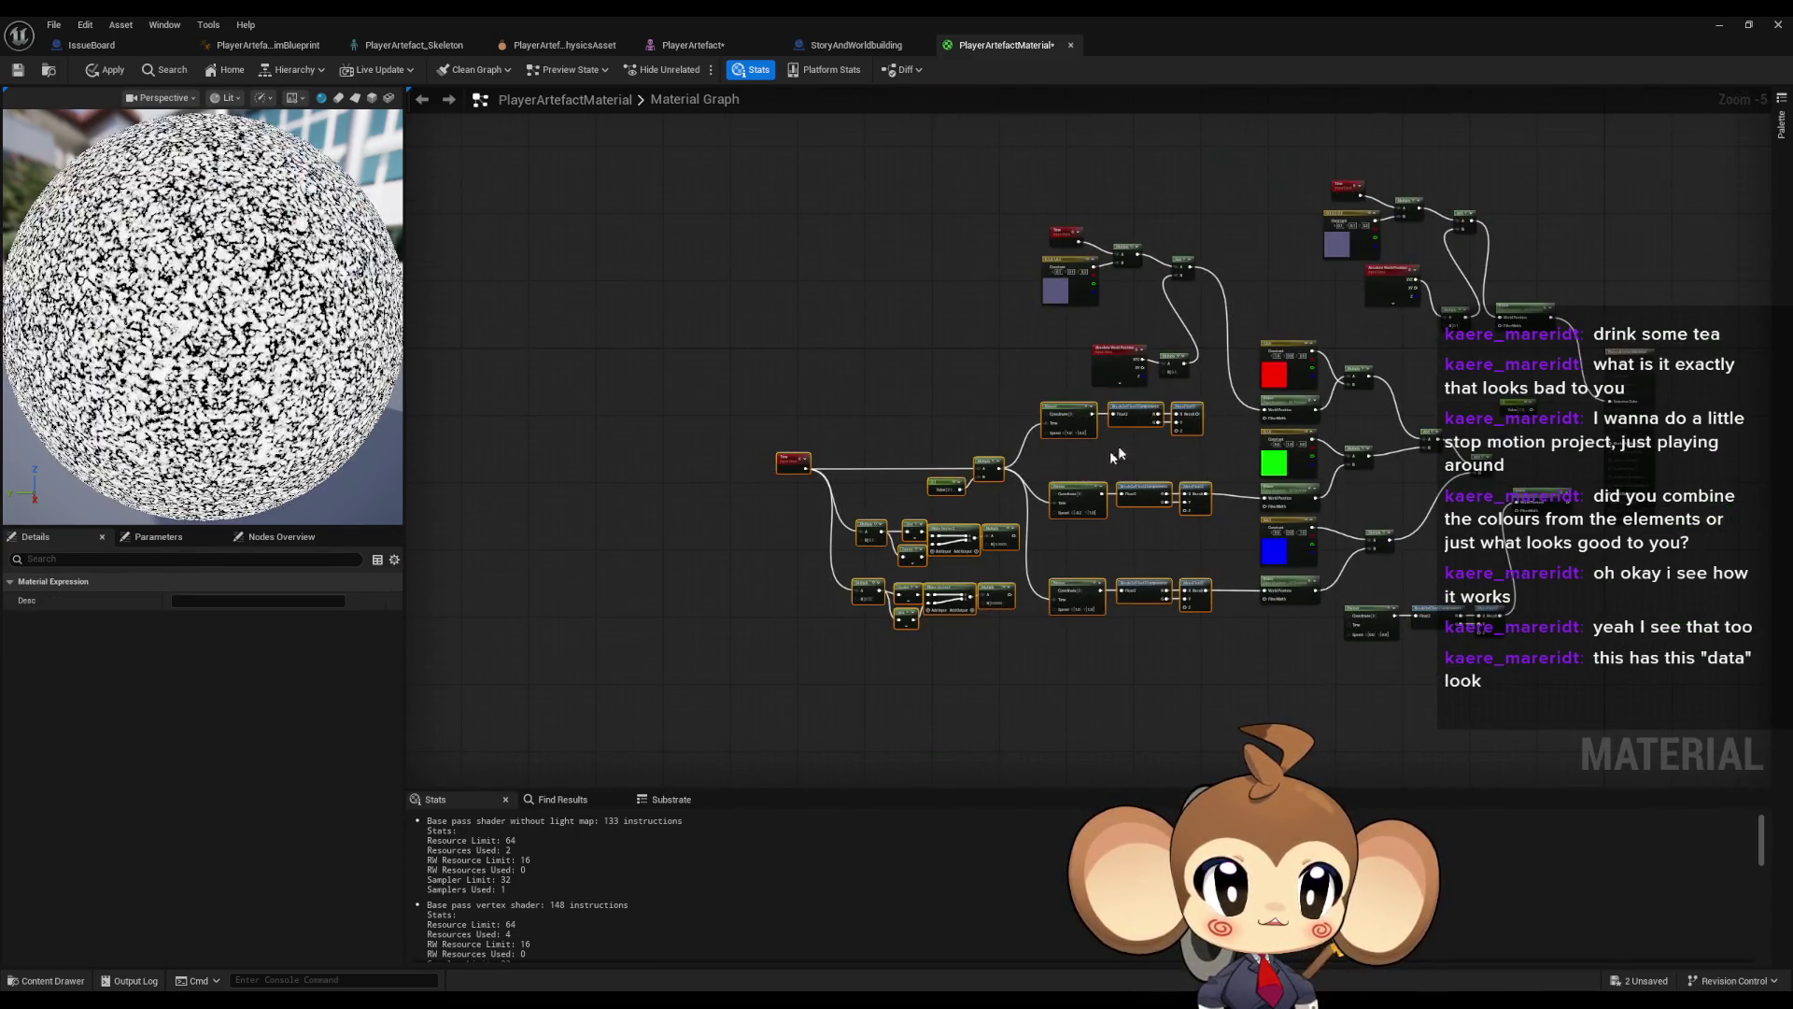
left_click_drag(1189, 409, 843, 446)
left_click_drag(1000, 200, 1196, 416)
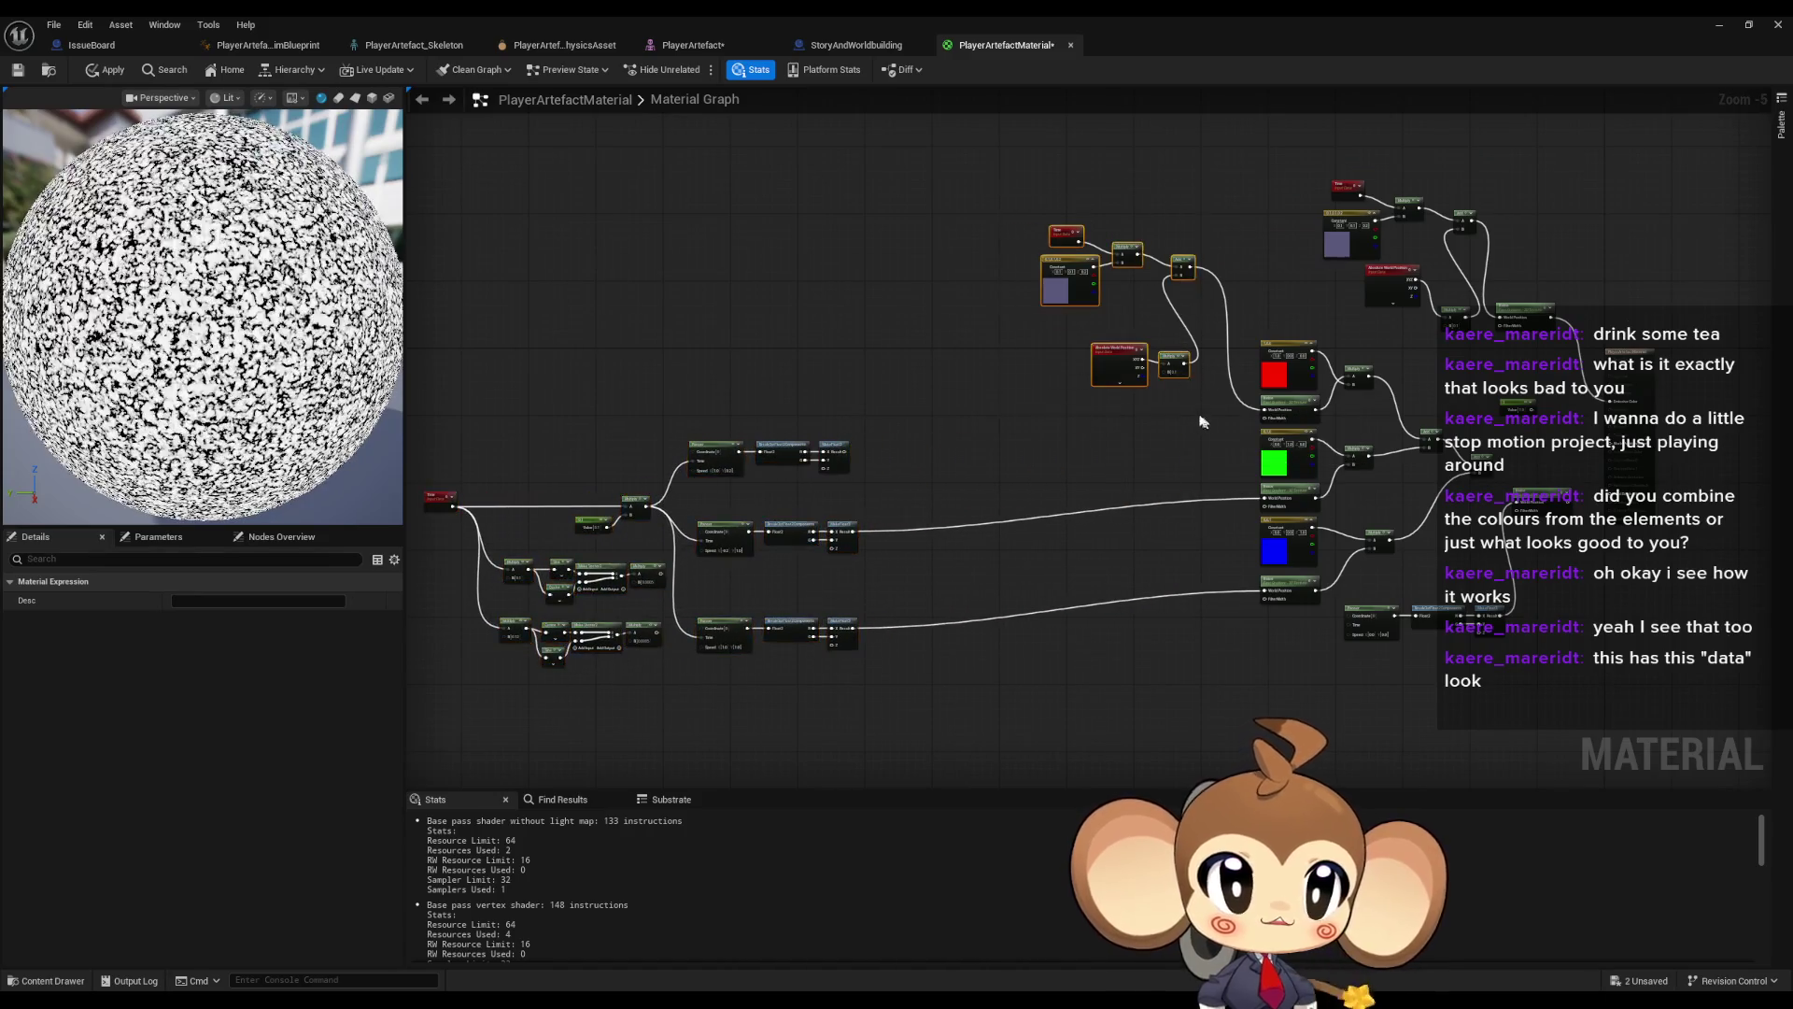
scroll(1193, 413, "up", 3)
mouse_move(1081, 449)
left_mouse_down()
mouse_move(1000, 500)
mouse_move(1086, 464)
left_mouse_up()
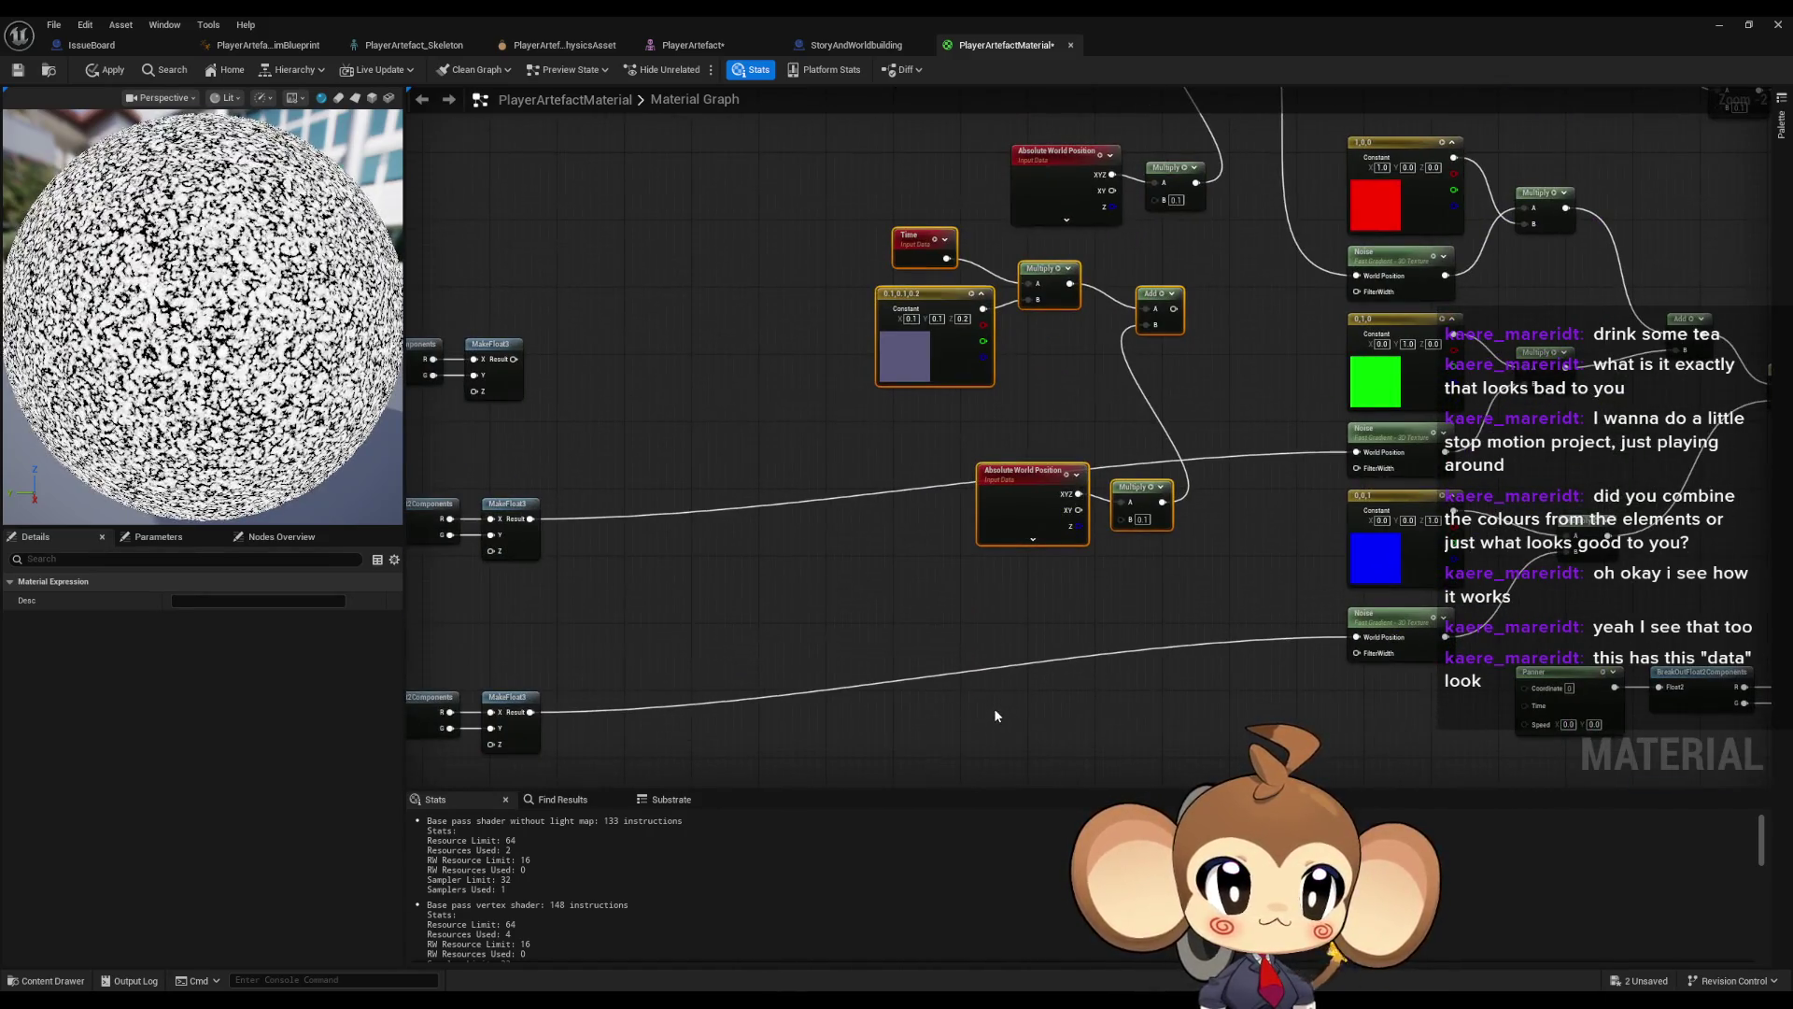
key("ctrl+v")
left_click_drag(1164, 684, 1355, 637)
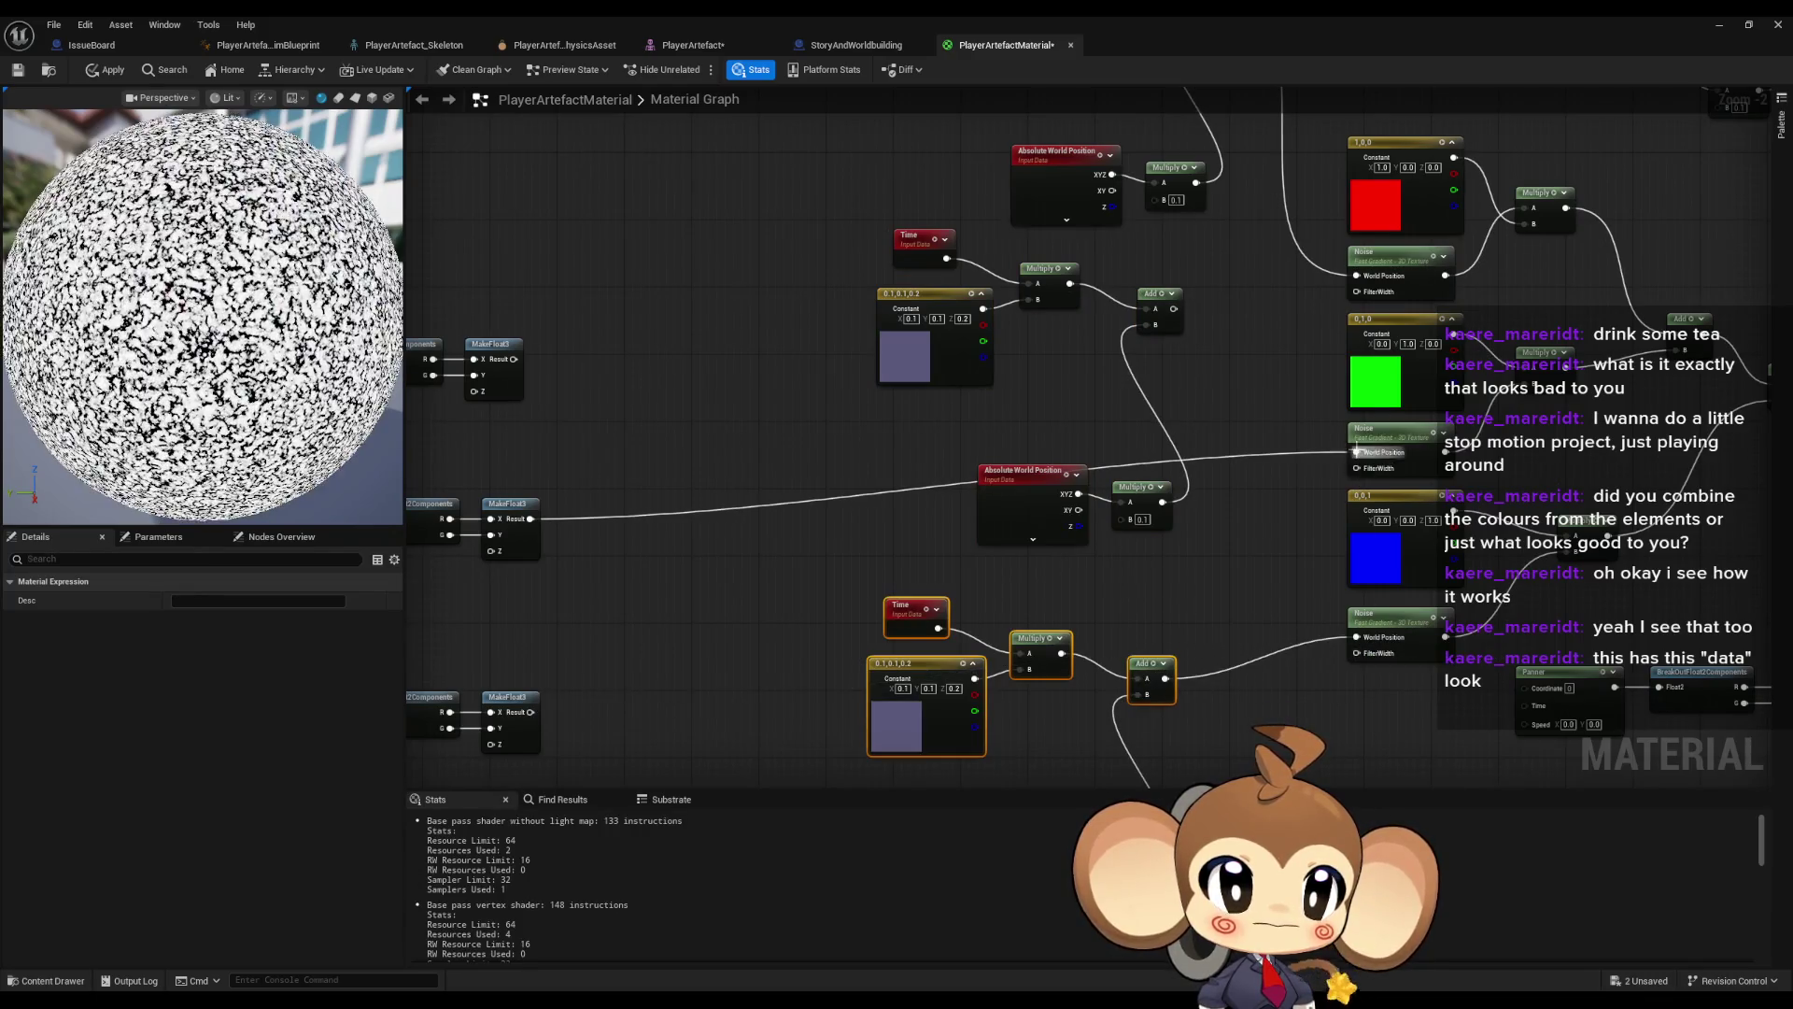
left_click_drag(1355, 452, 1173, 313)
left_click_drag(1174, 374, 1173, 618)
left_click(893, 549)
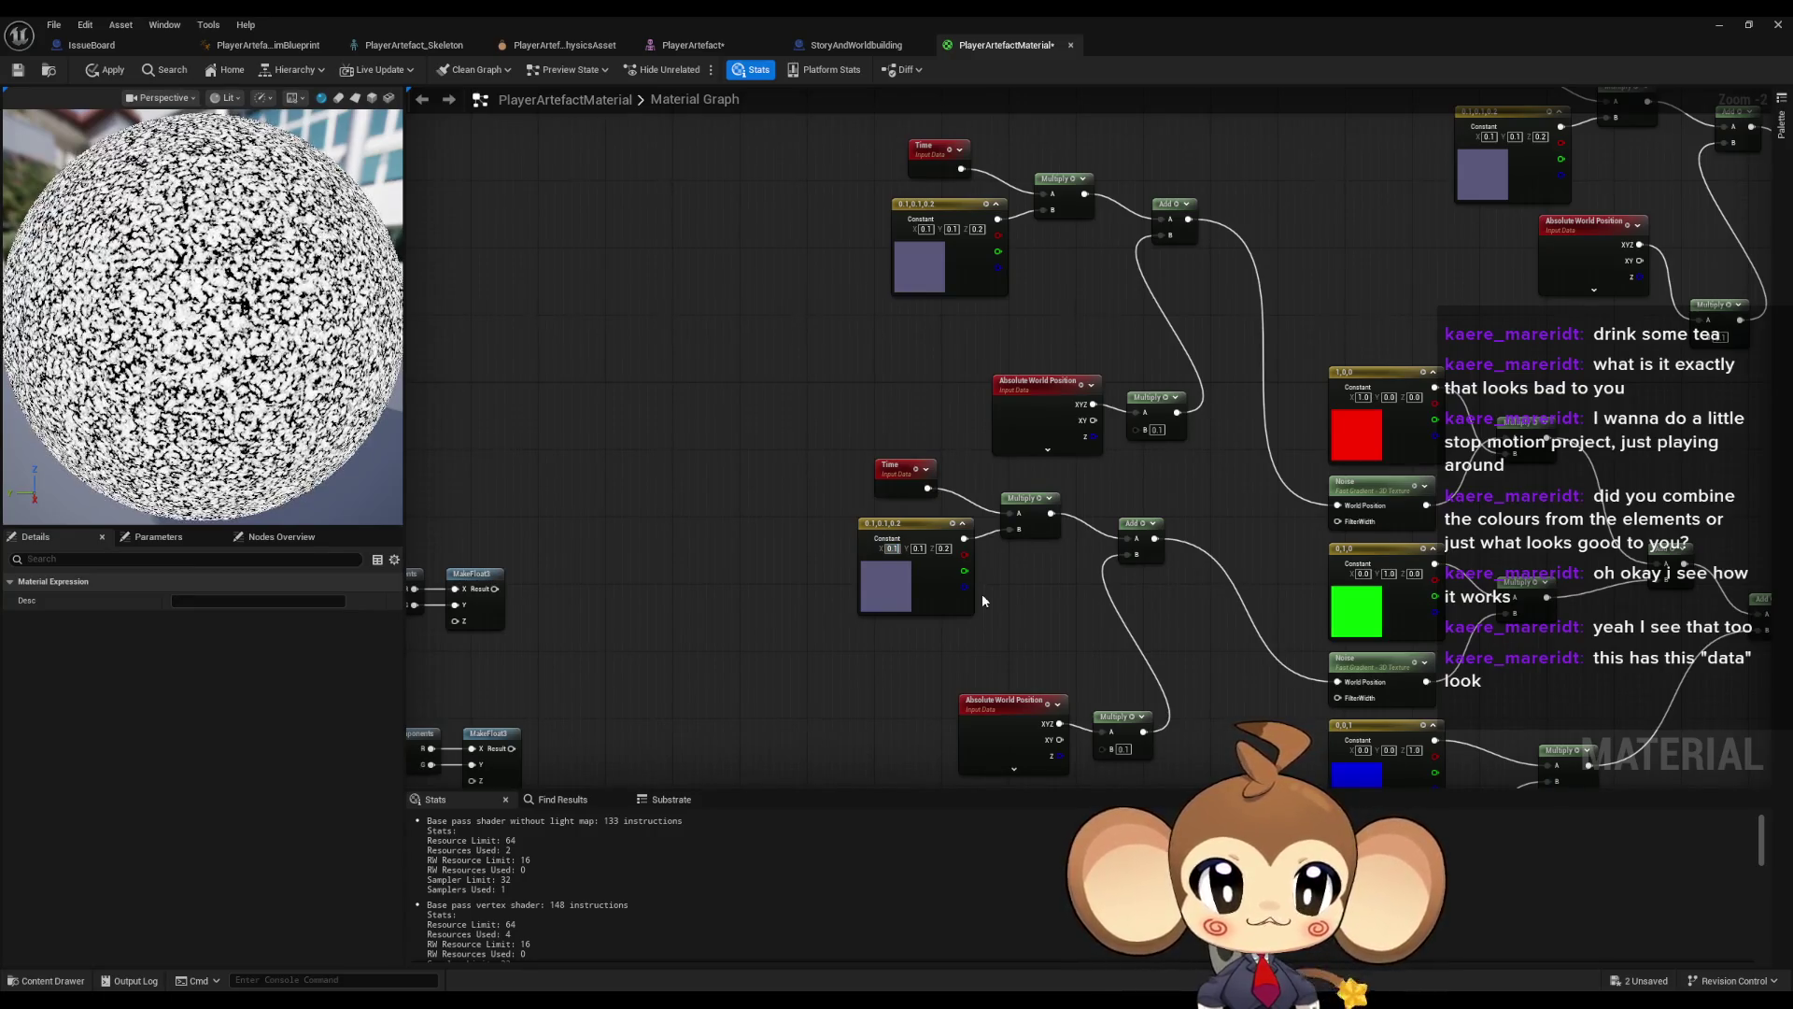
- Set the first copied Constant to -0.1, 0.1, -0.1
type("-0.1")
key("Return")
key("Tab")
key("Tab")
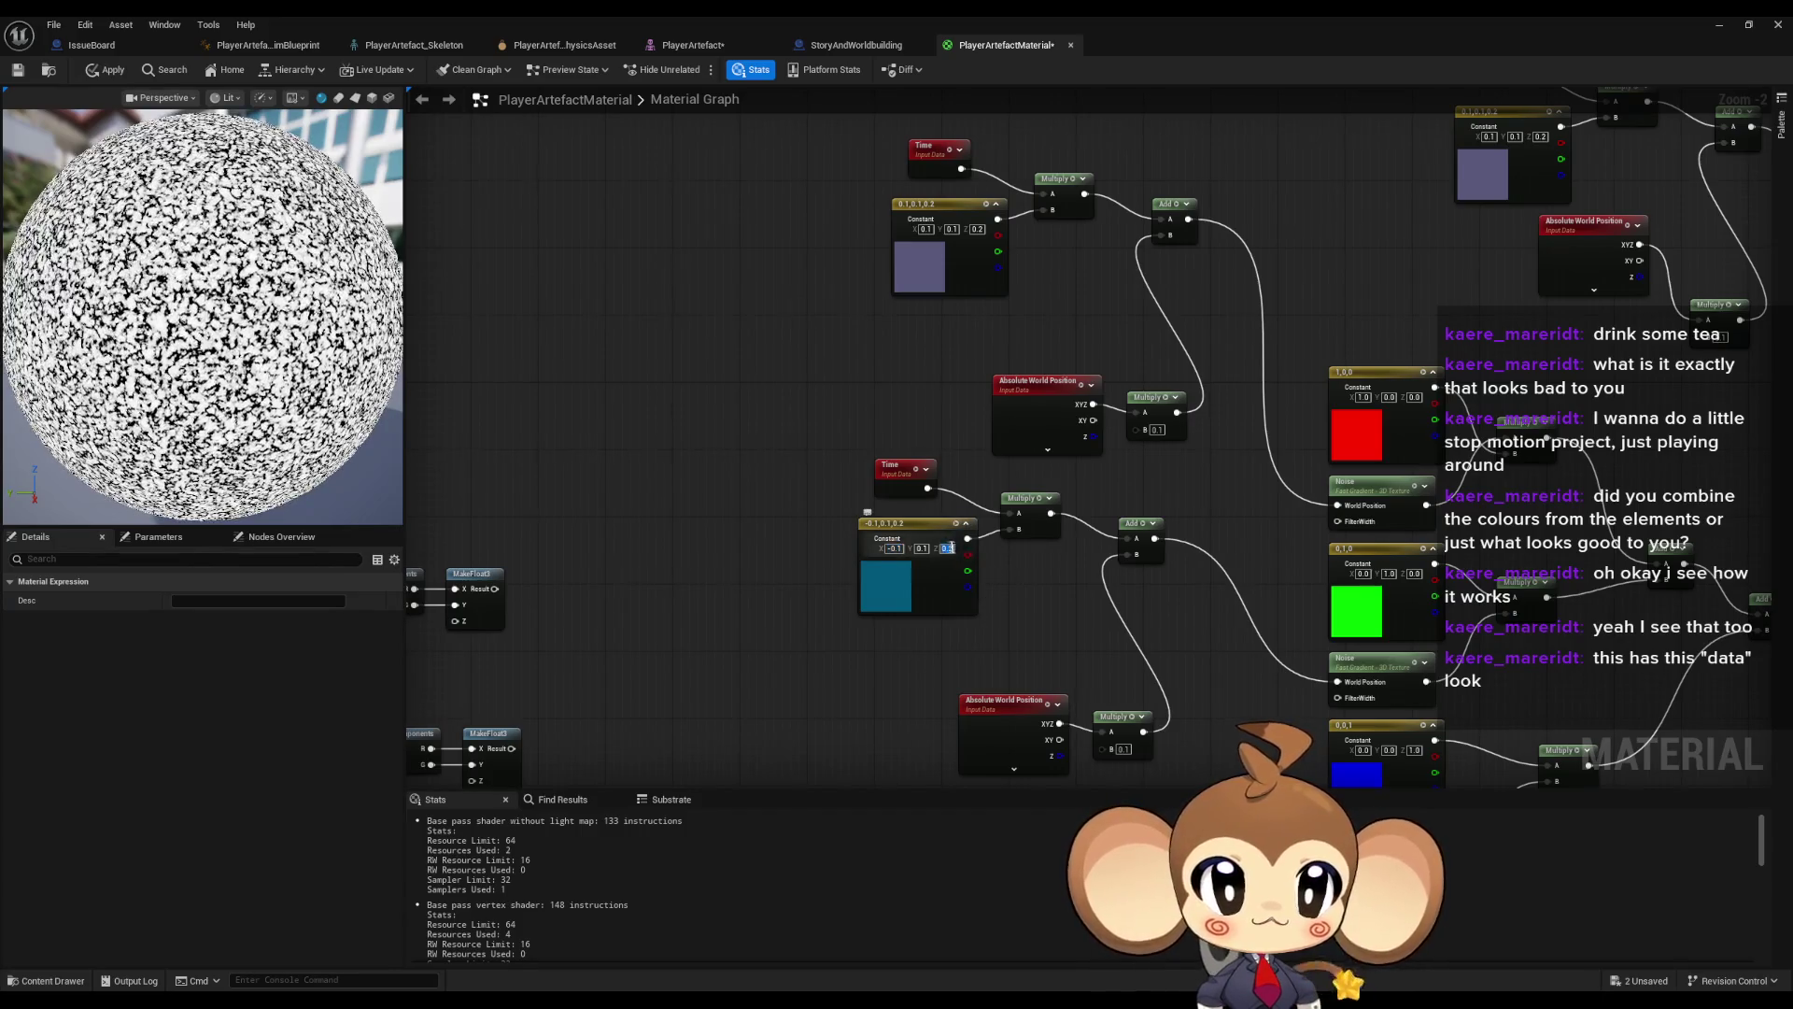
type("-0.1")
key("Return")
- Set the lower copied Constant to 0.1, -0.1, -0.1 and apply the material
mouse_move(1056, 546)
left_mouse_down()
mouse_move(952, 346)
mouse_move(984, 551)
left_mouse_up()
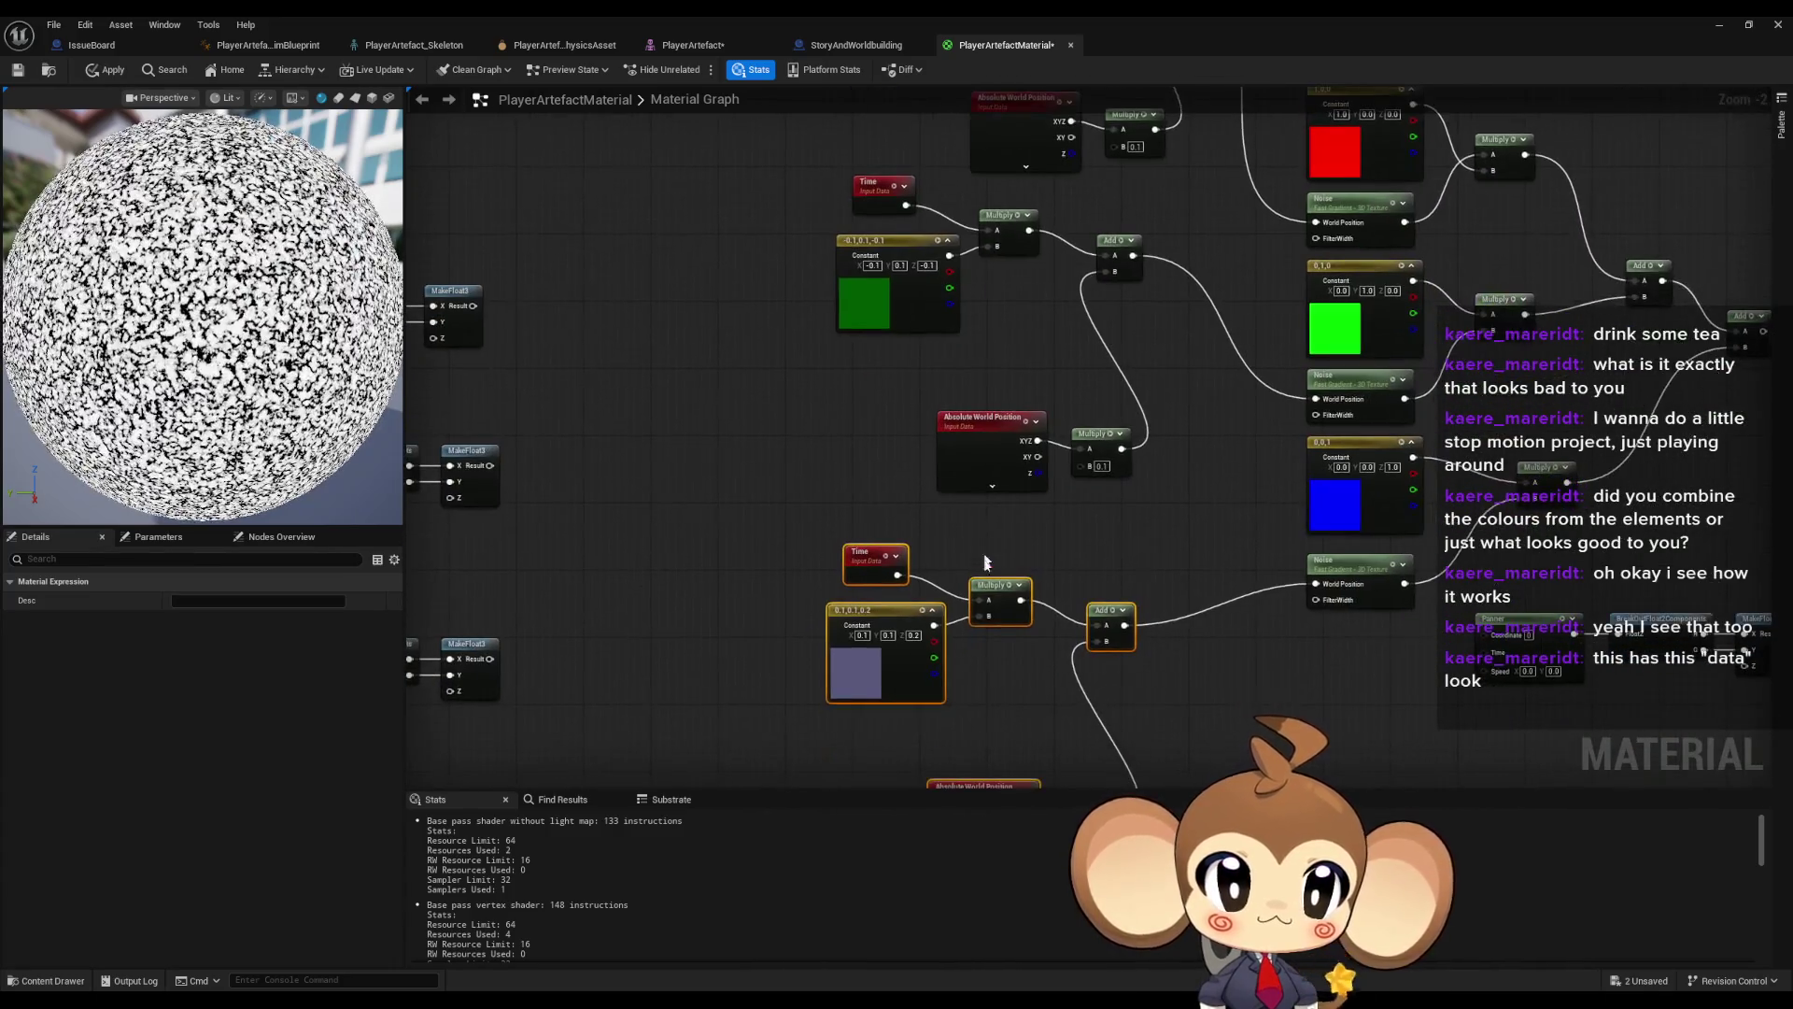
left_click(861, 635)
type("-0.1")
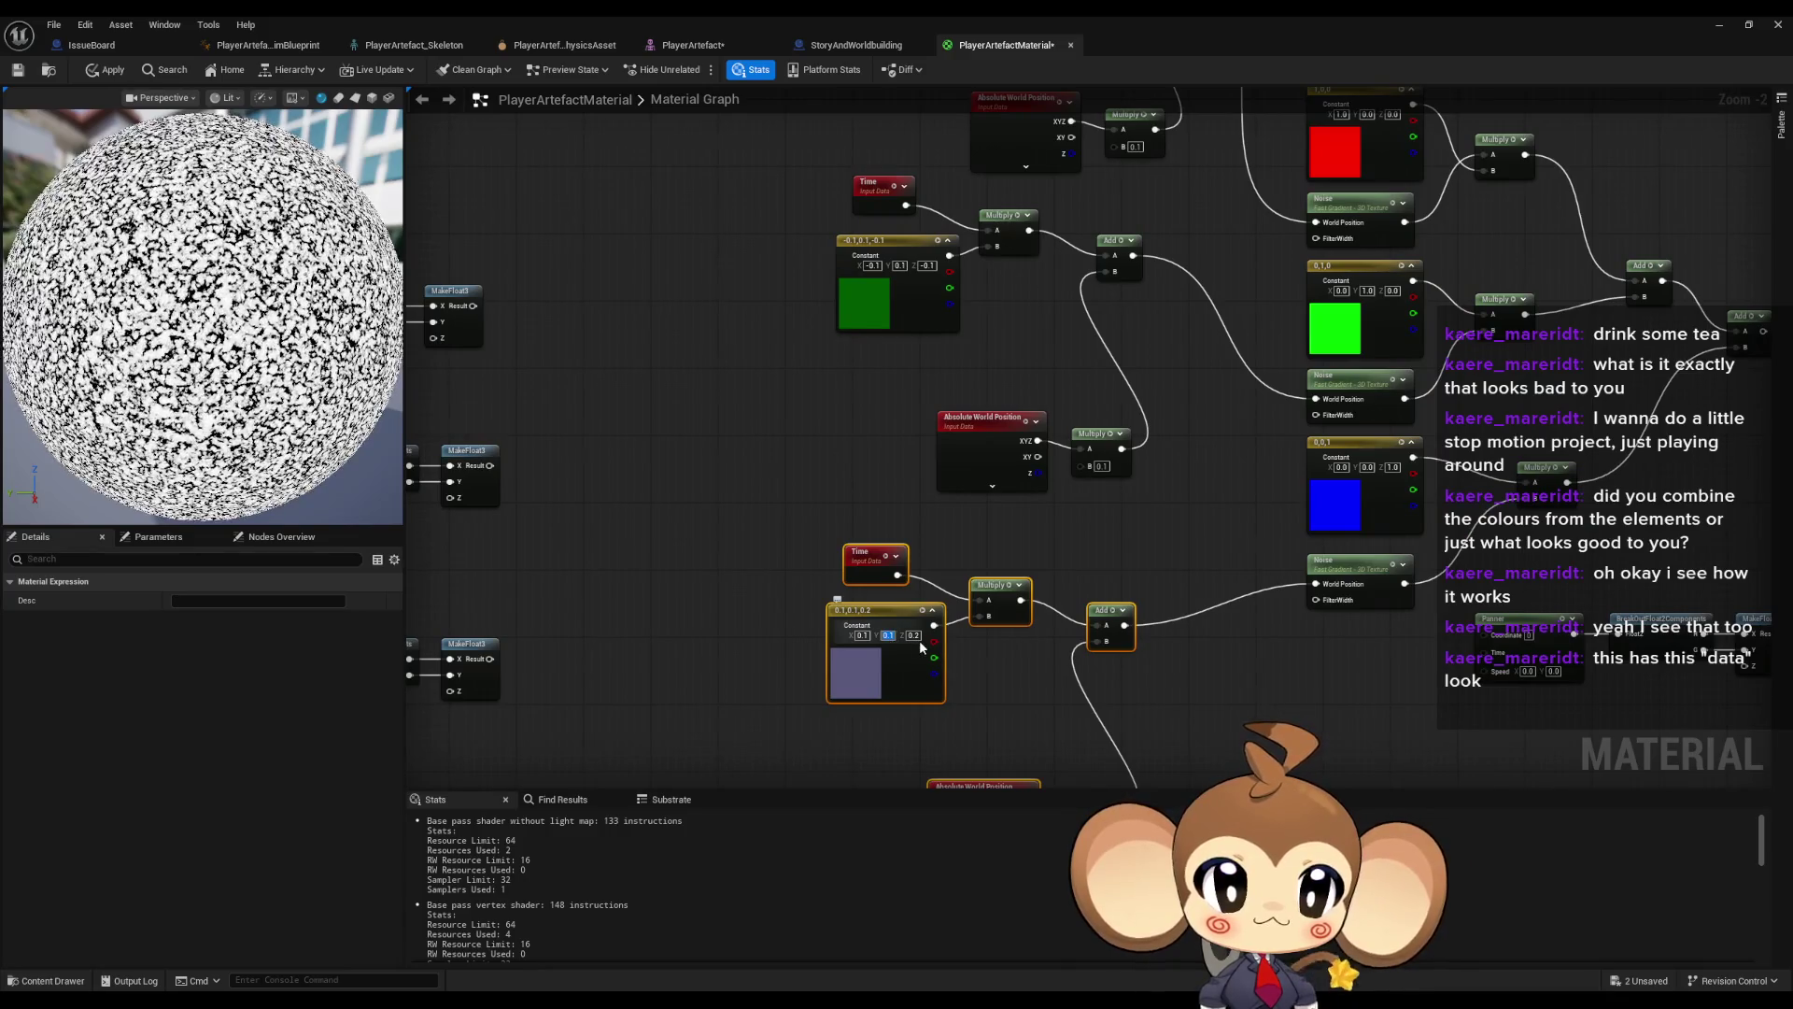
key("Return")
left_click(916, 636)
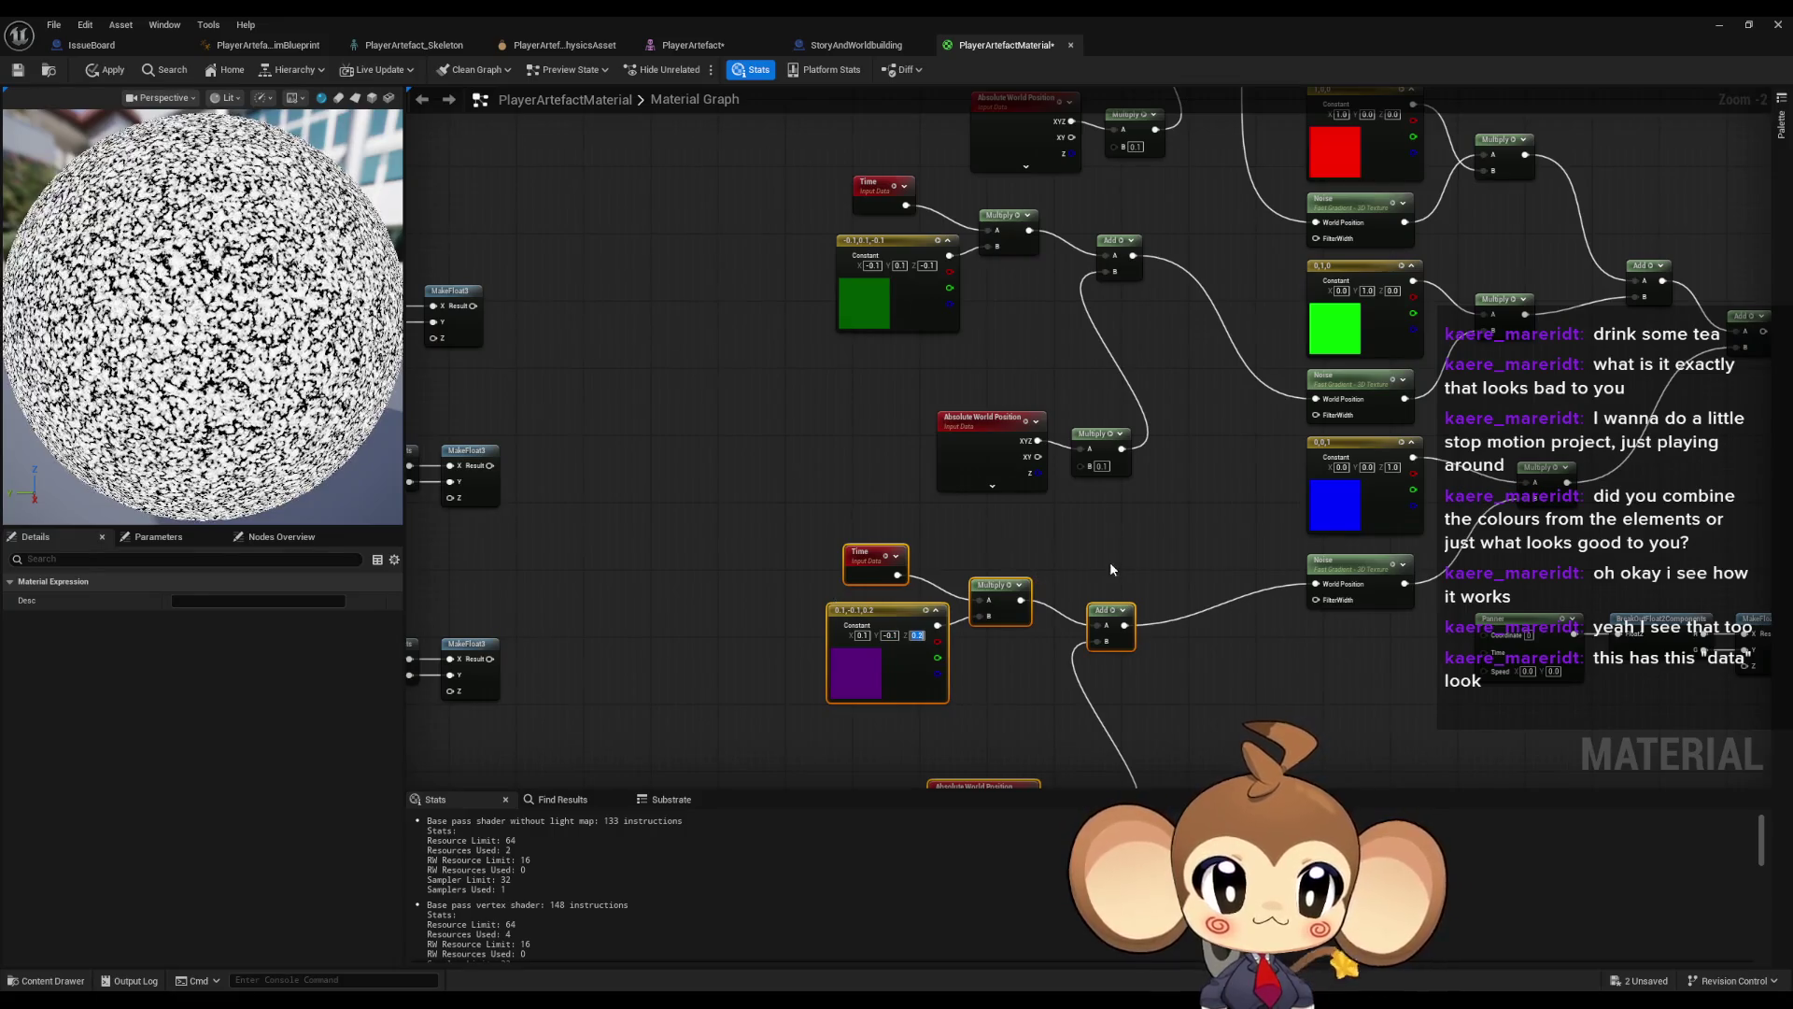
type("0")
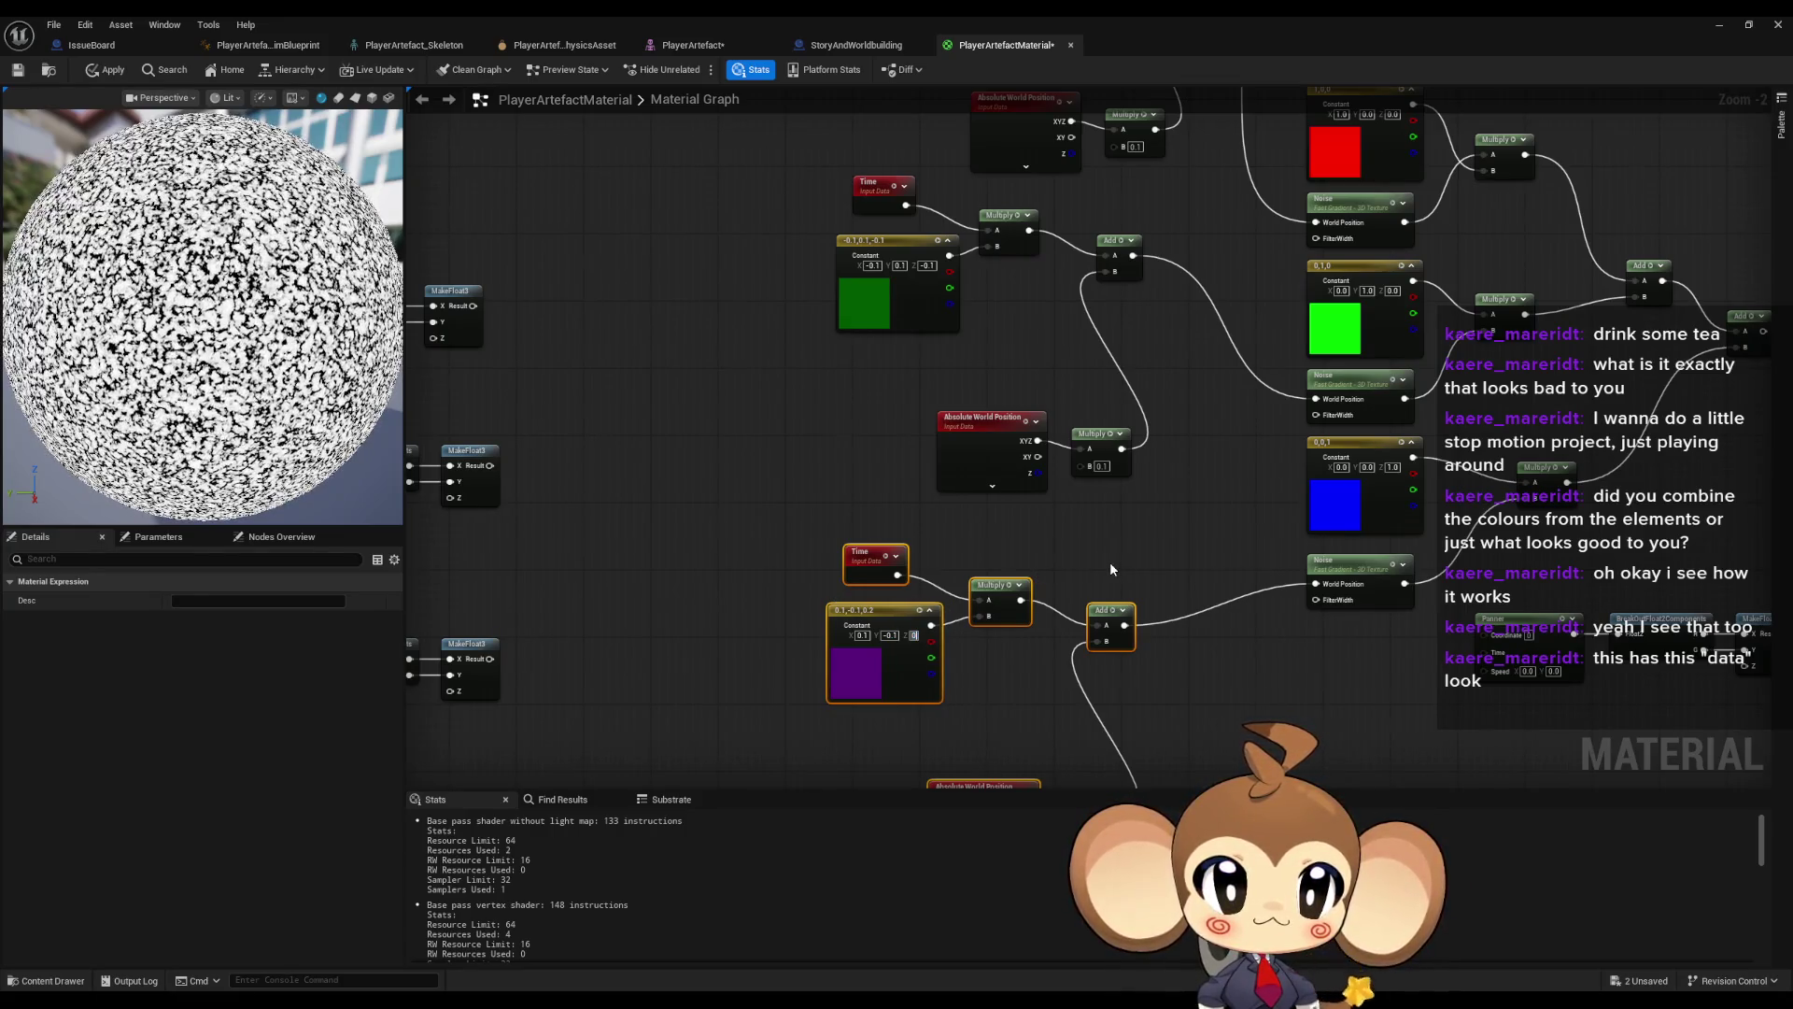
key("BackSpace")
type("-0.1")
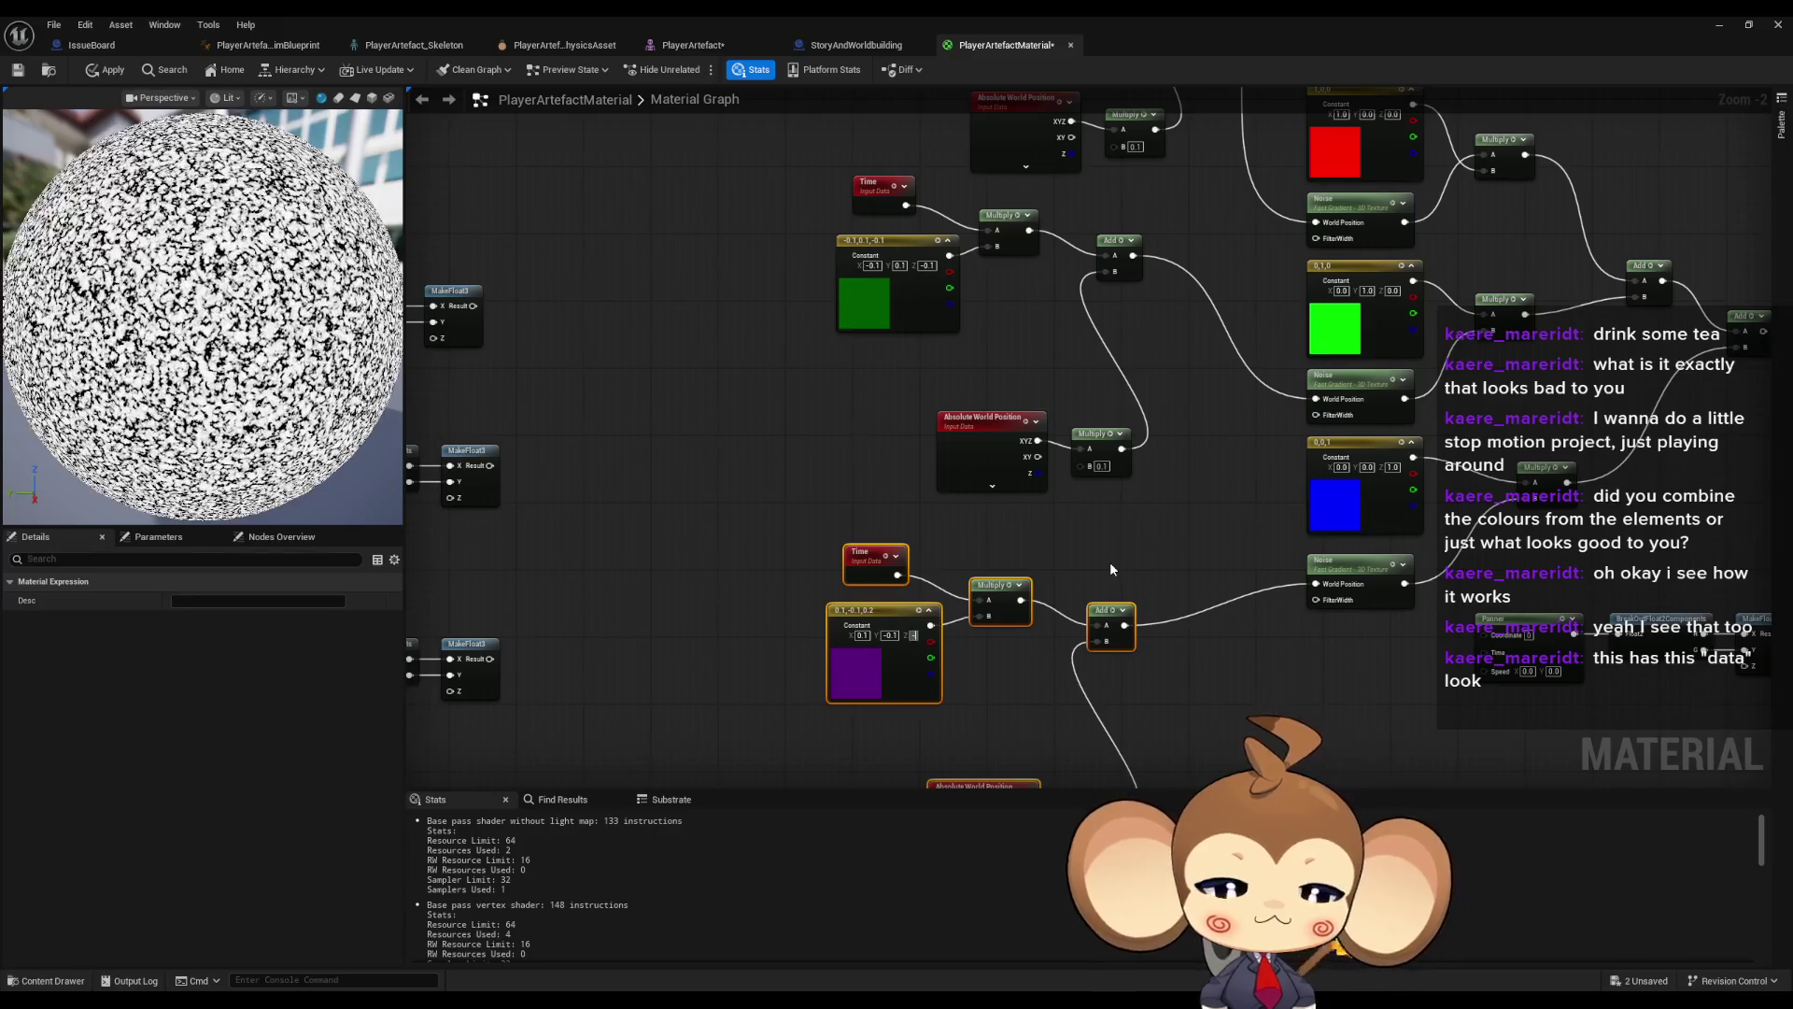
key("Return")
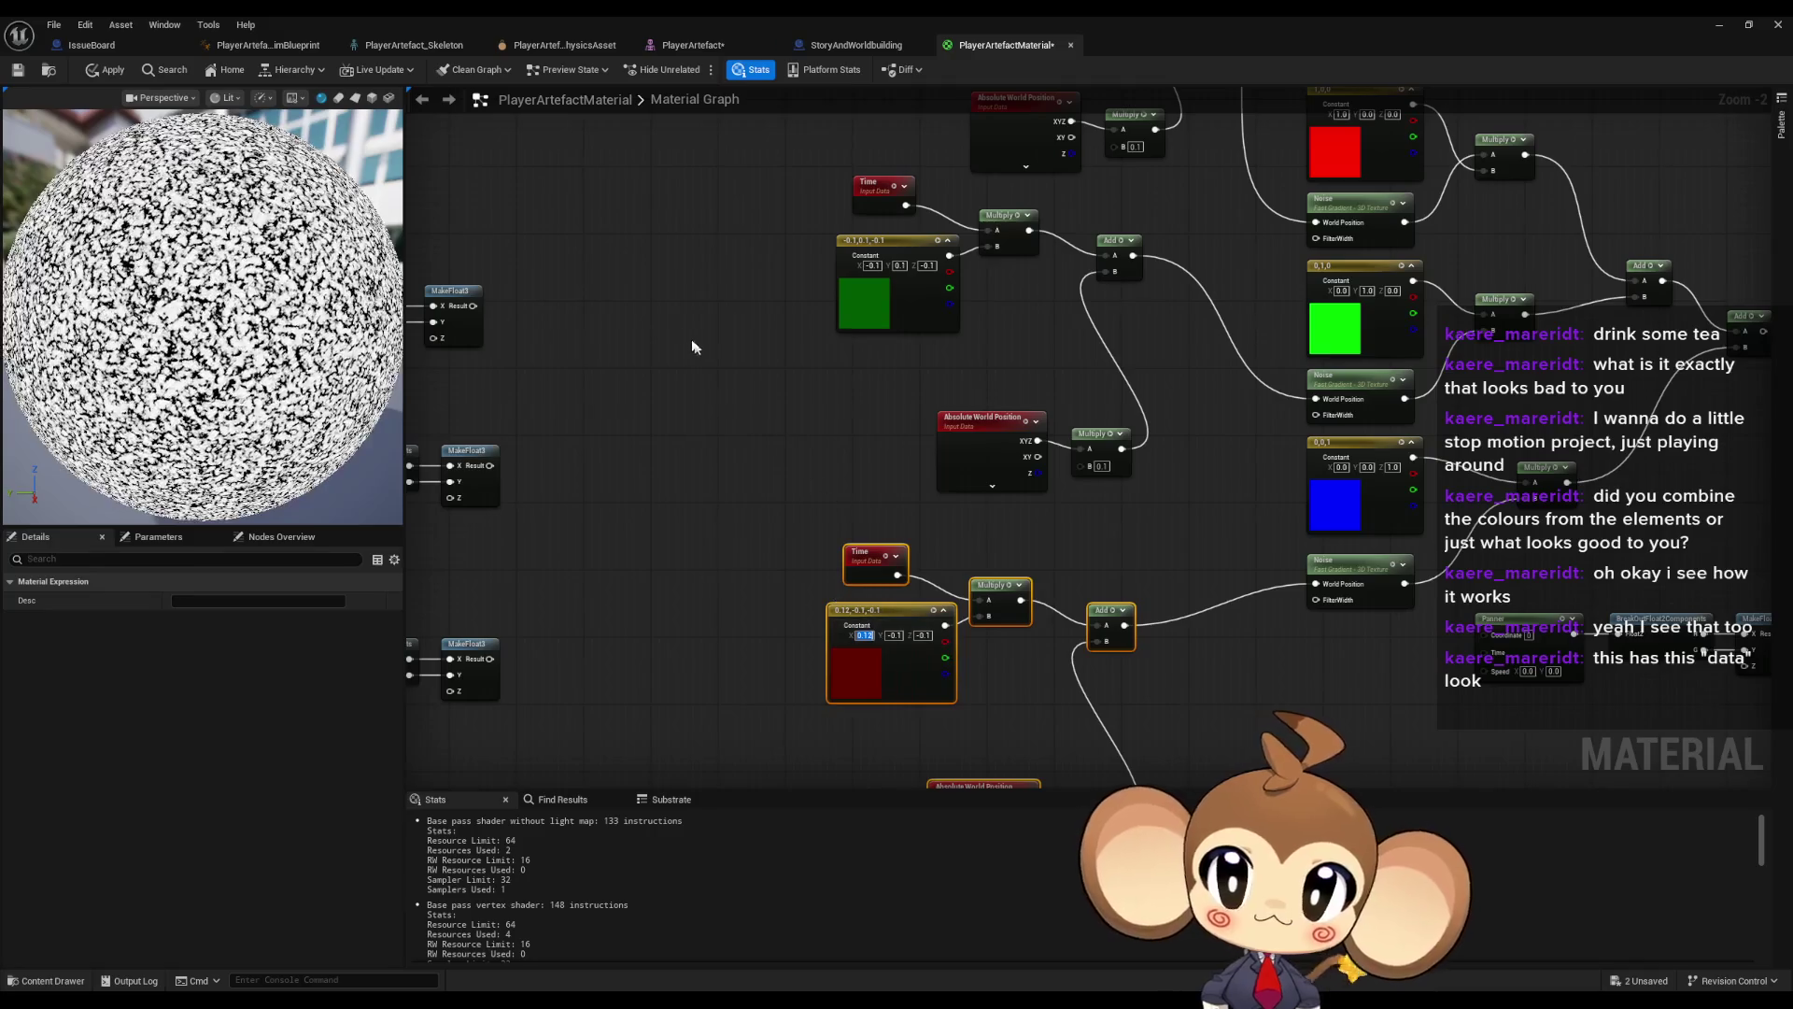
left_click(107, 70)
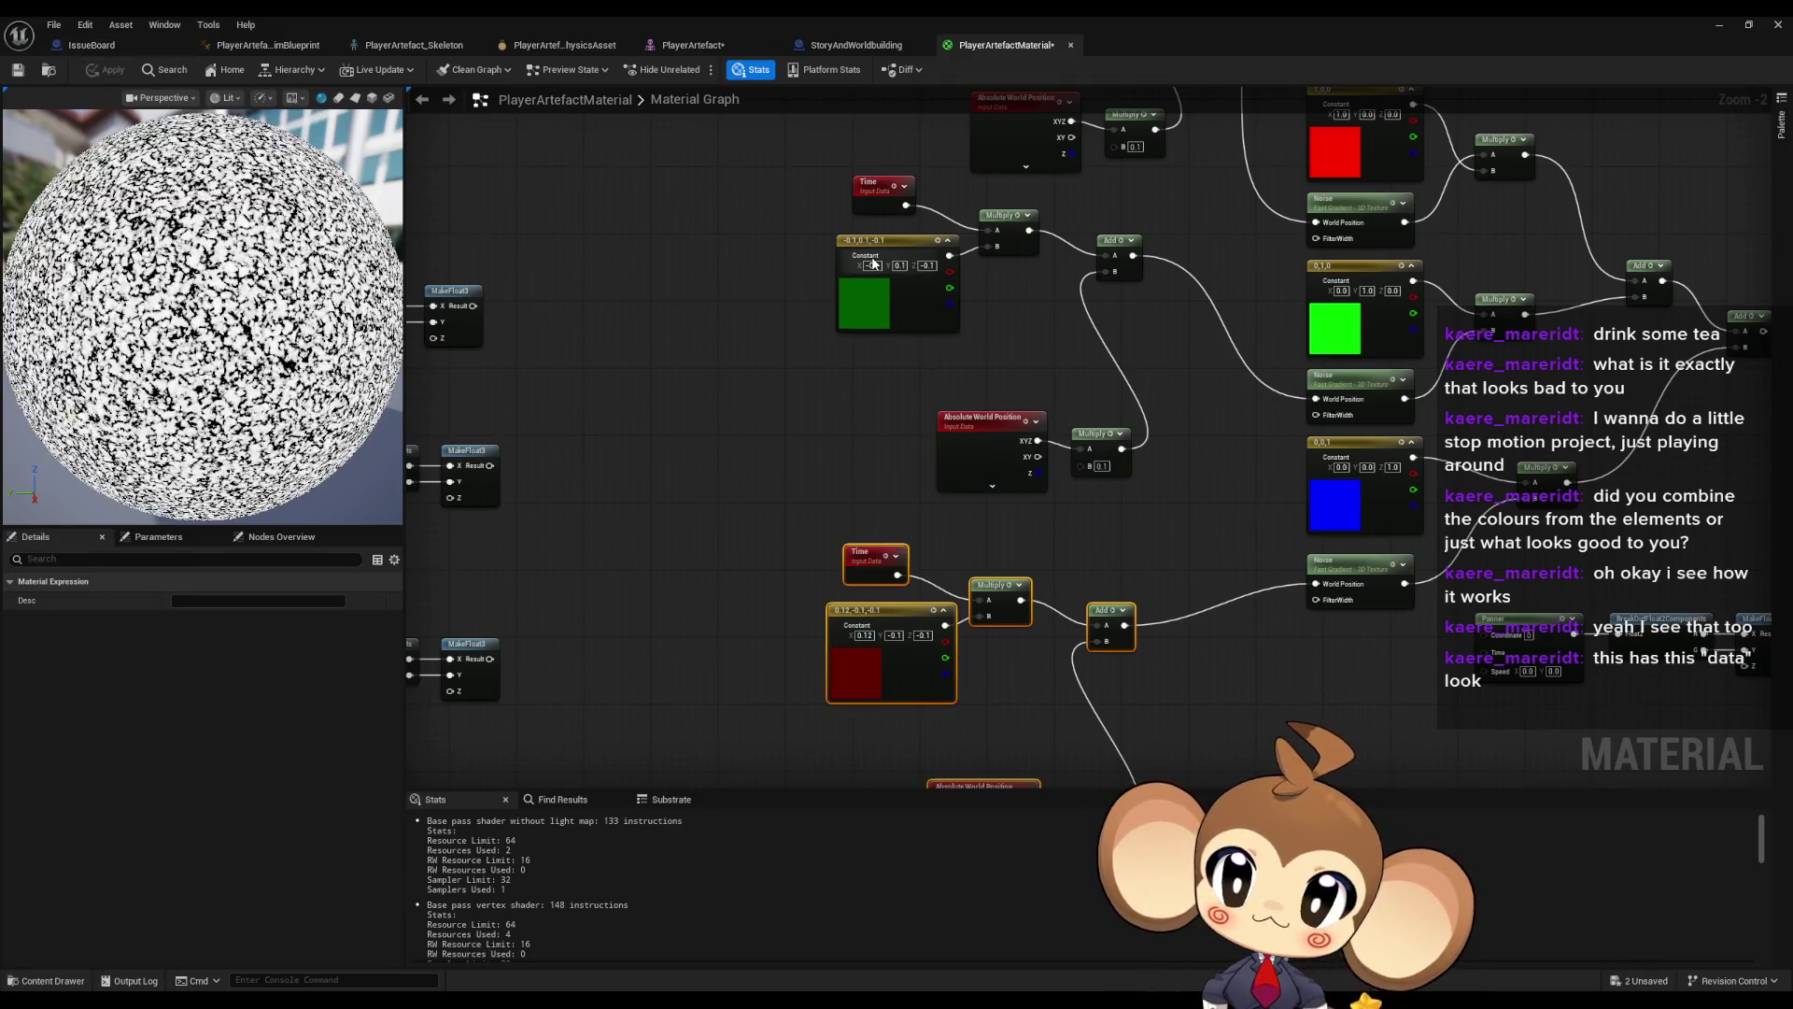
mouse_move(994, 328)
left_mouse_down()
mouse_move(932, 427)
mouse_move(796, 459)
mouse_move(1210, 425)
mouse_move(1369, 325)
left_mouse_up()
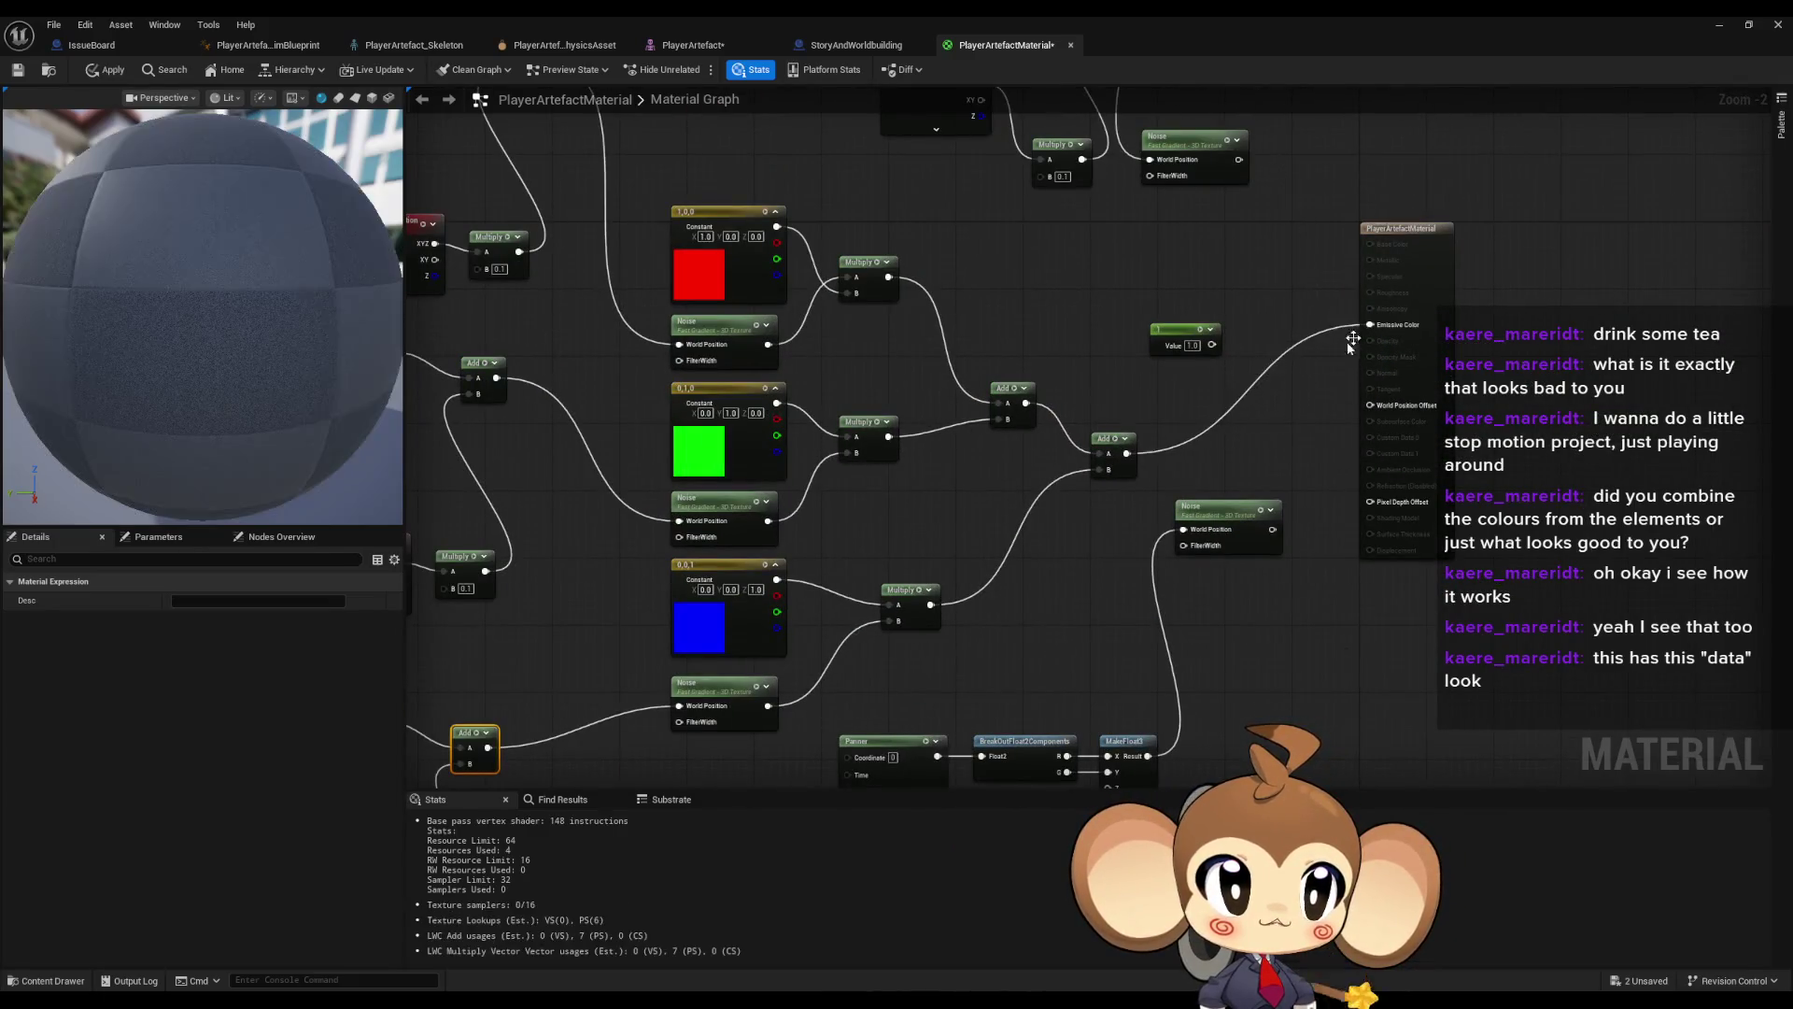
- Re-apply the material and preview the red Noise alone through Emissive Color
left_click(109, 75)
scroll(738, 391, "up", 2)
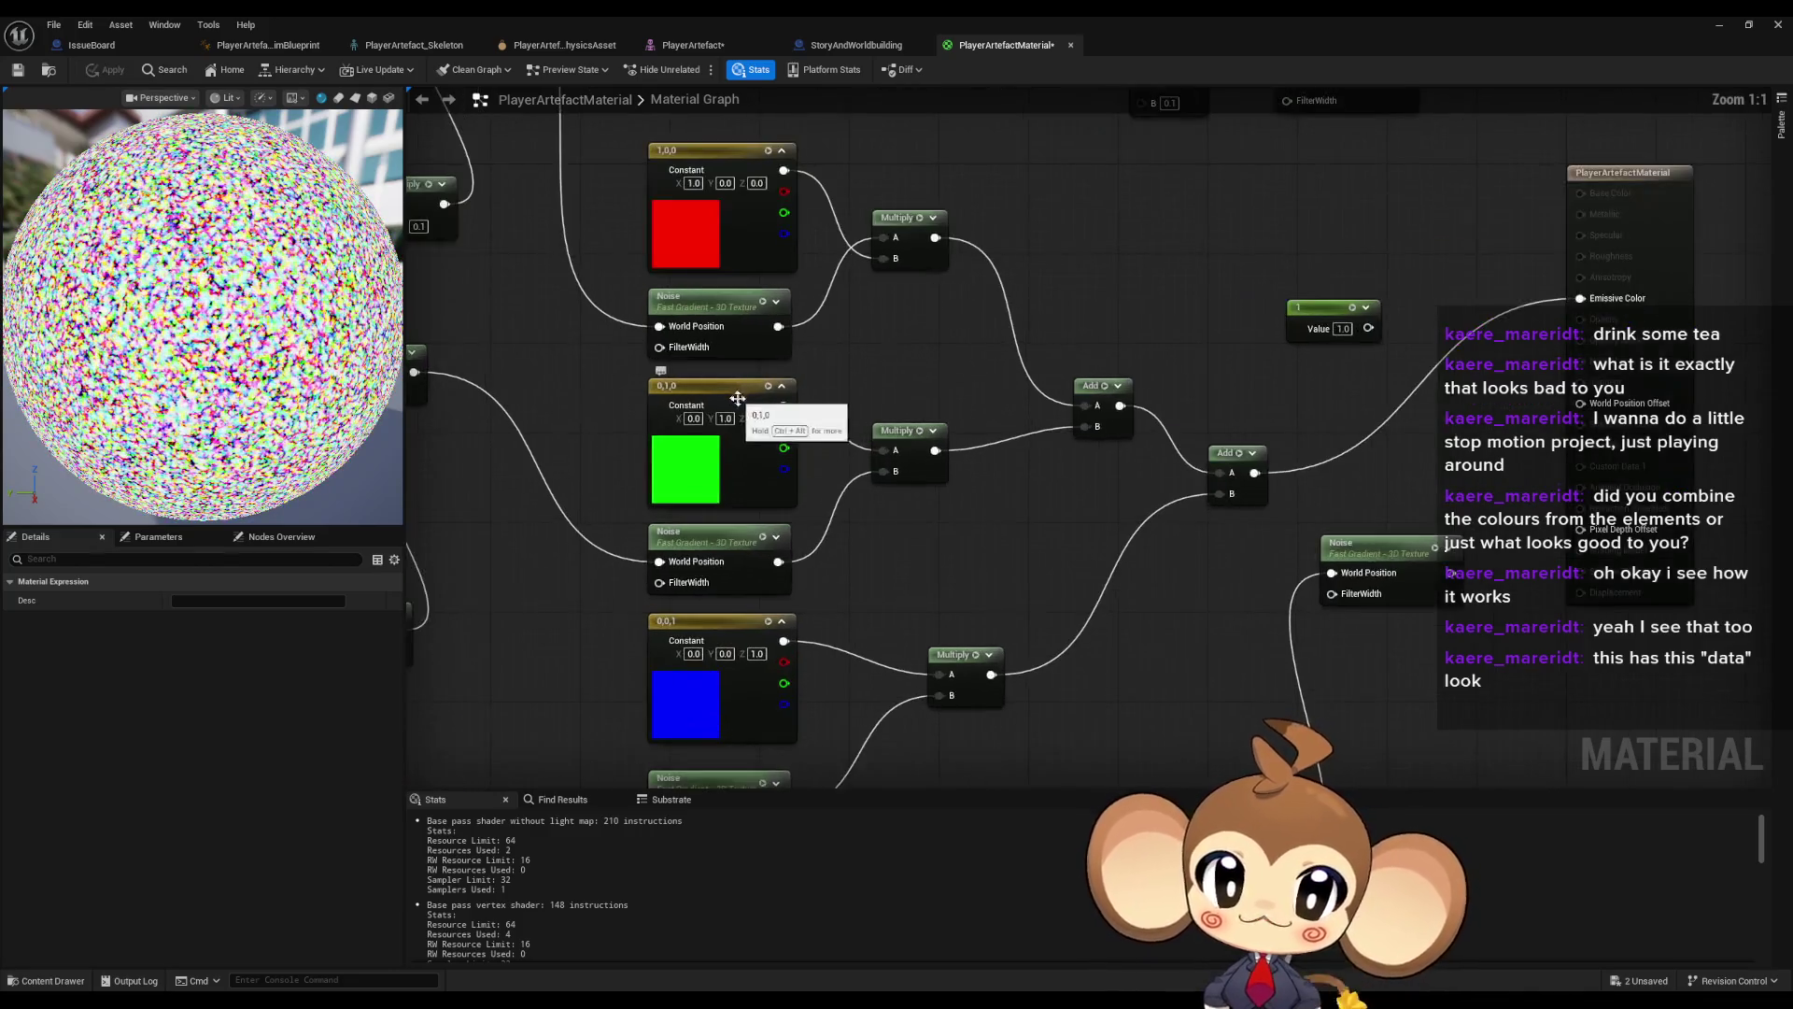
left_click_drag(736, 397, 902, 467)
left_click(868, 369)
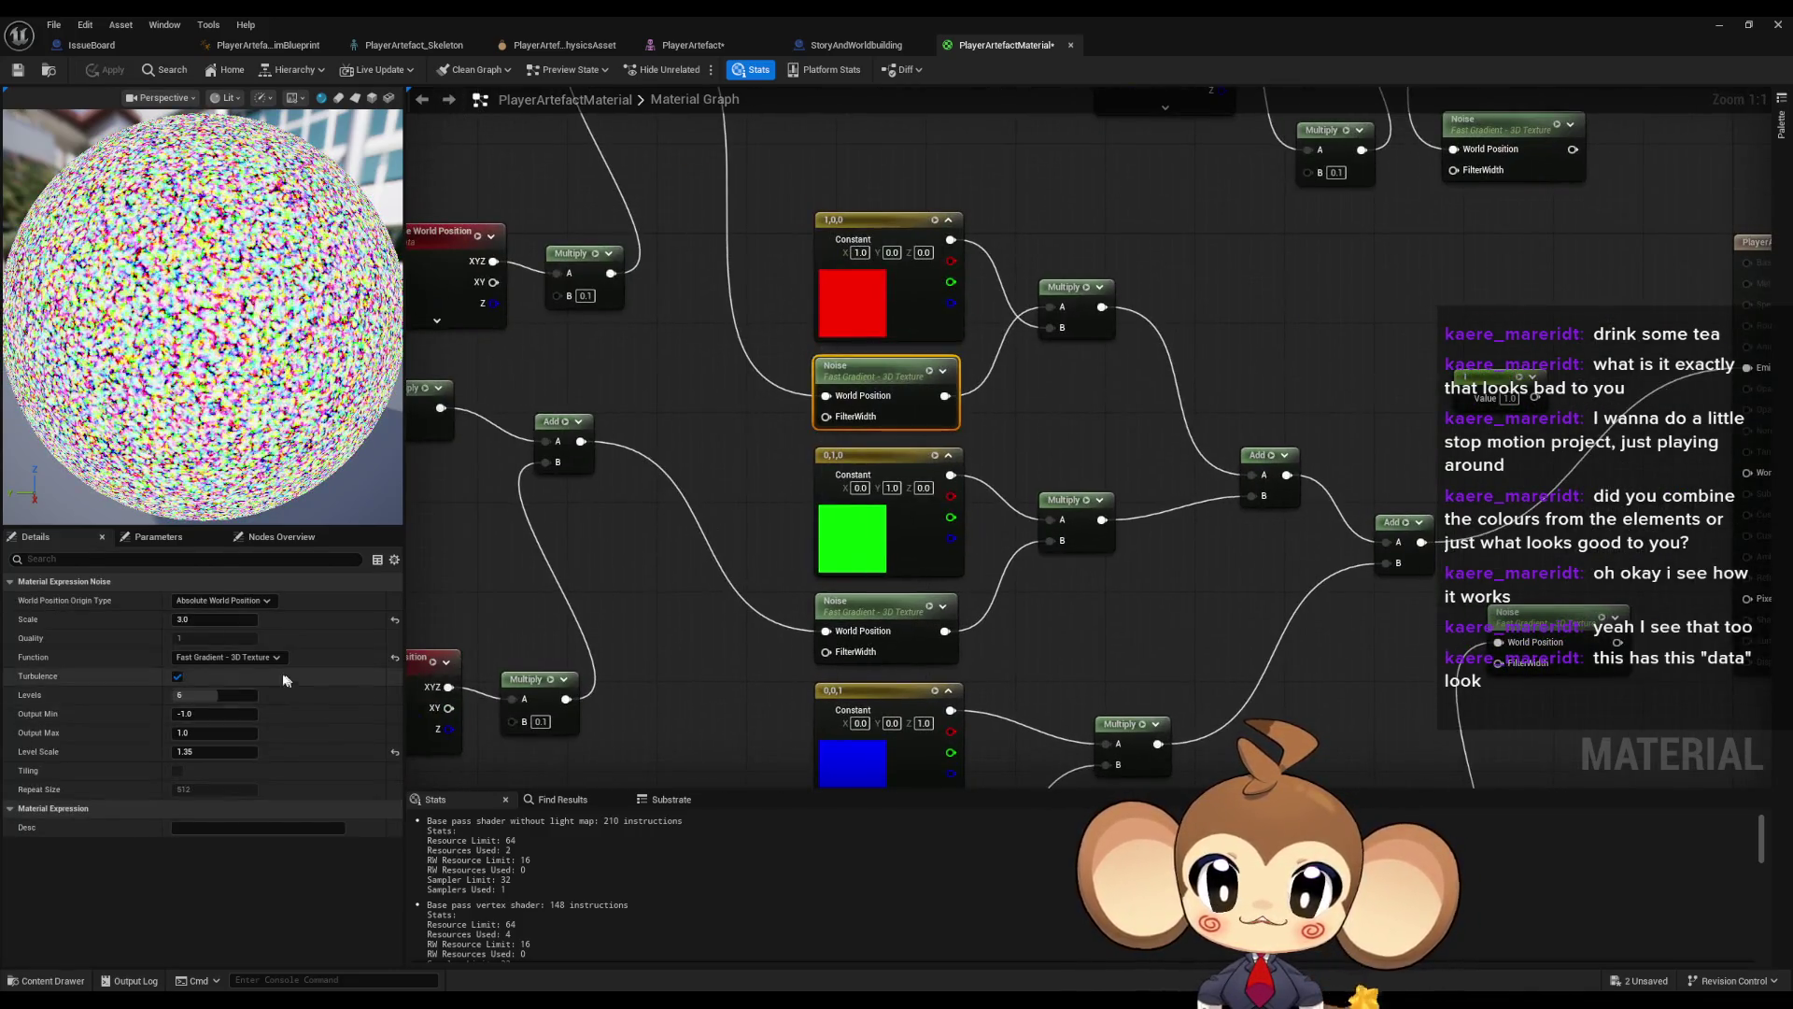
left_click_drag(1051, 417, 780, 473)
mouse_move(672, 453)
left_mouse_down()
mouse_move(1466, 448)
mouse_move(1477, 423)
left_mouse_up()
- Set the red Noise's Scale to 0.1 and reconnect the final Add to Emissive Color
left_click(215, 620)
type("1")
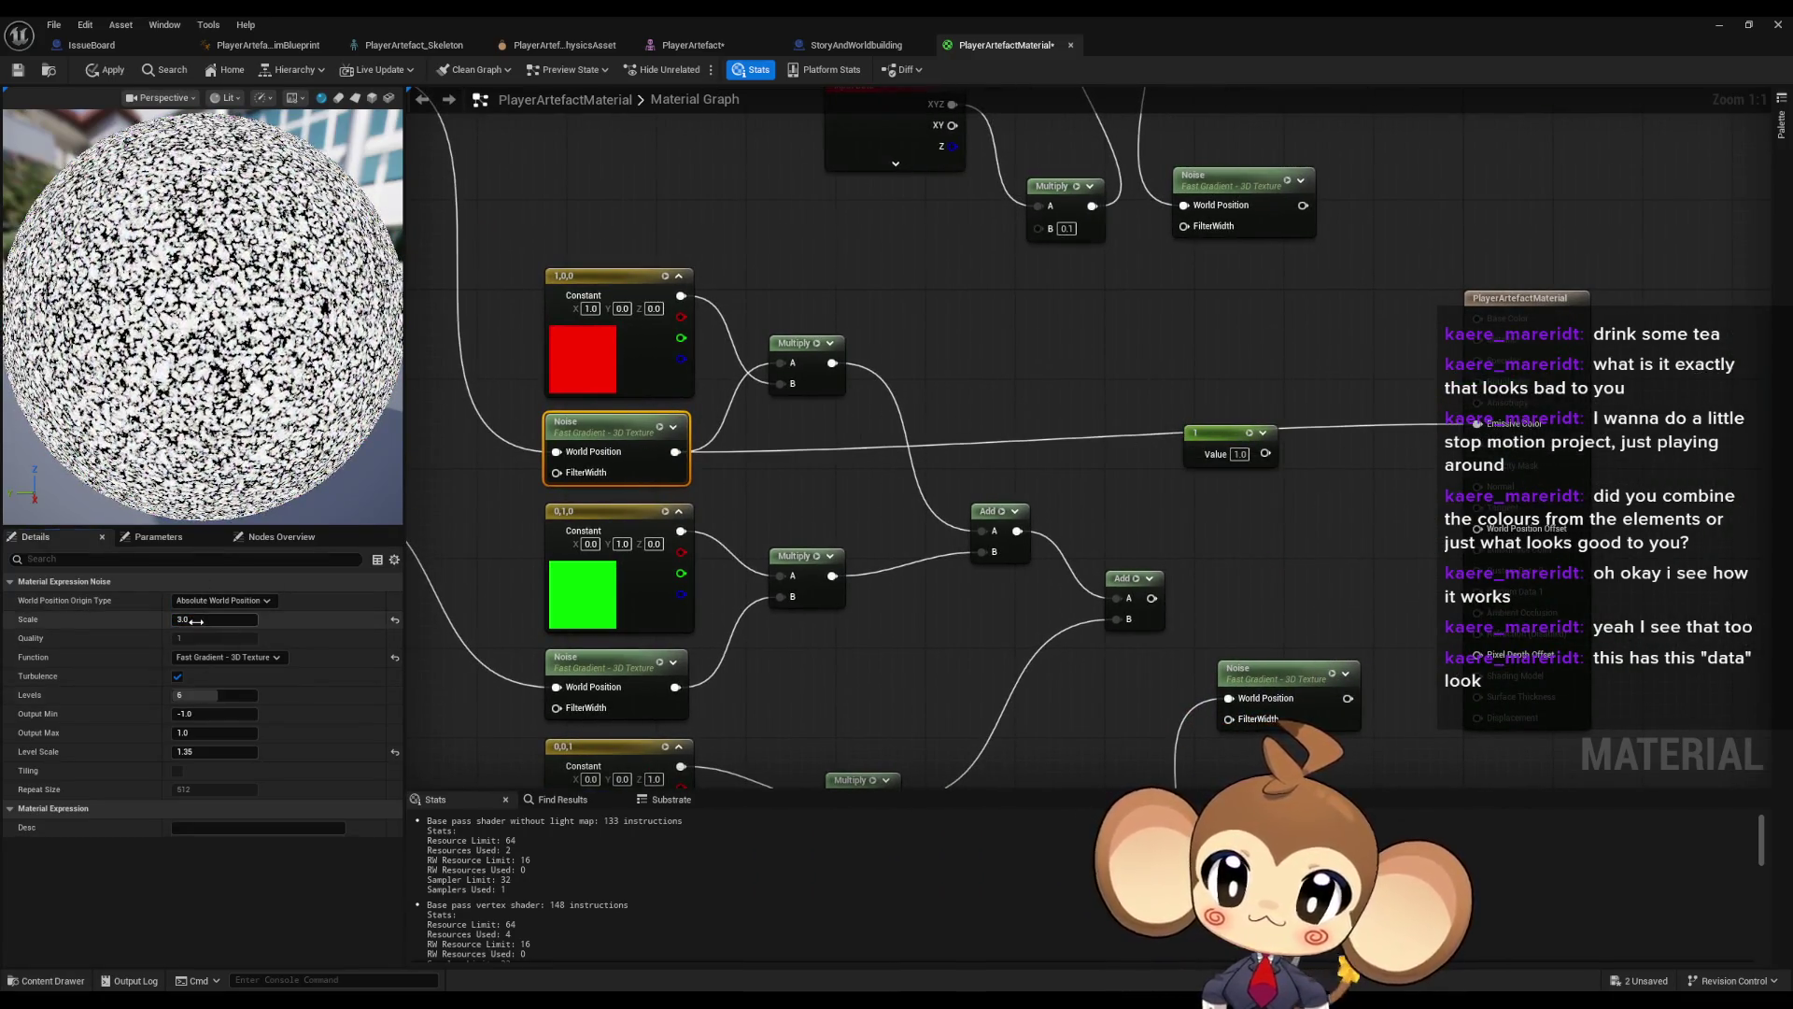
type("0")
key("Return")
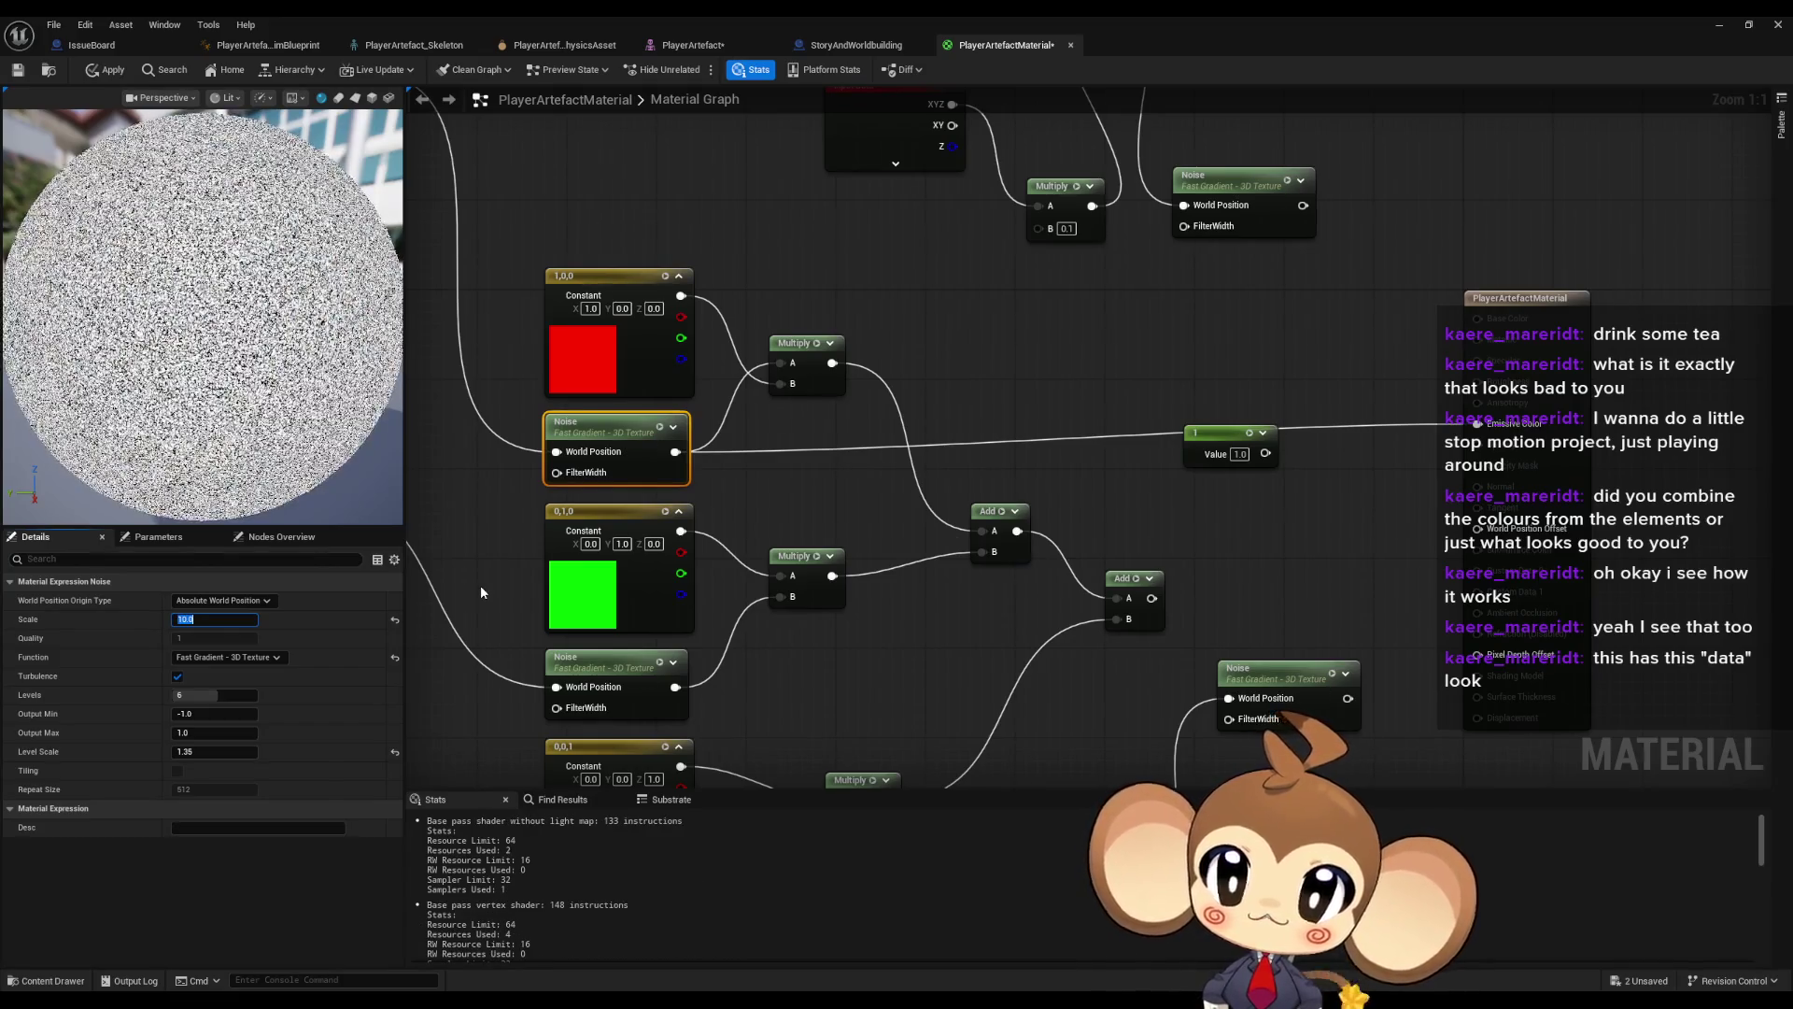
type(".1")
key("Return")
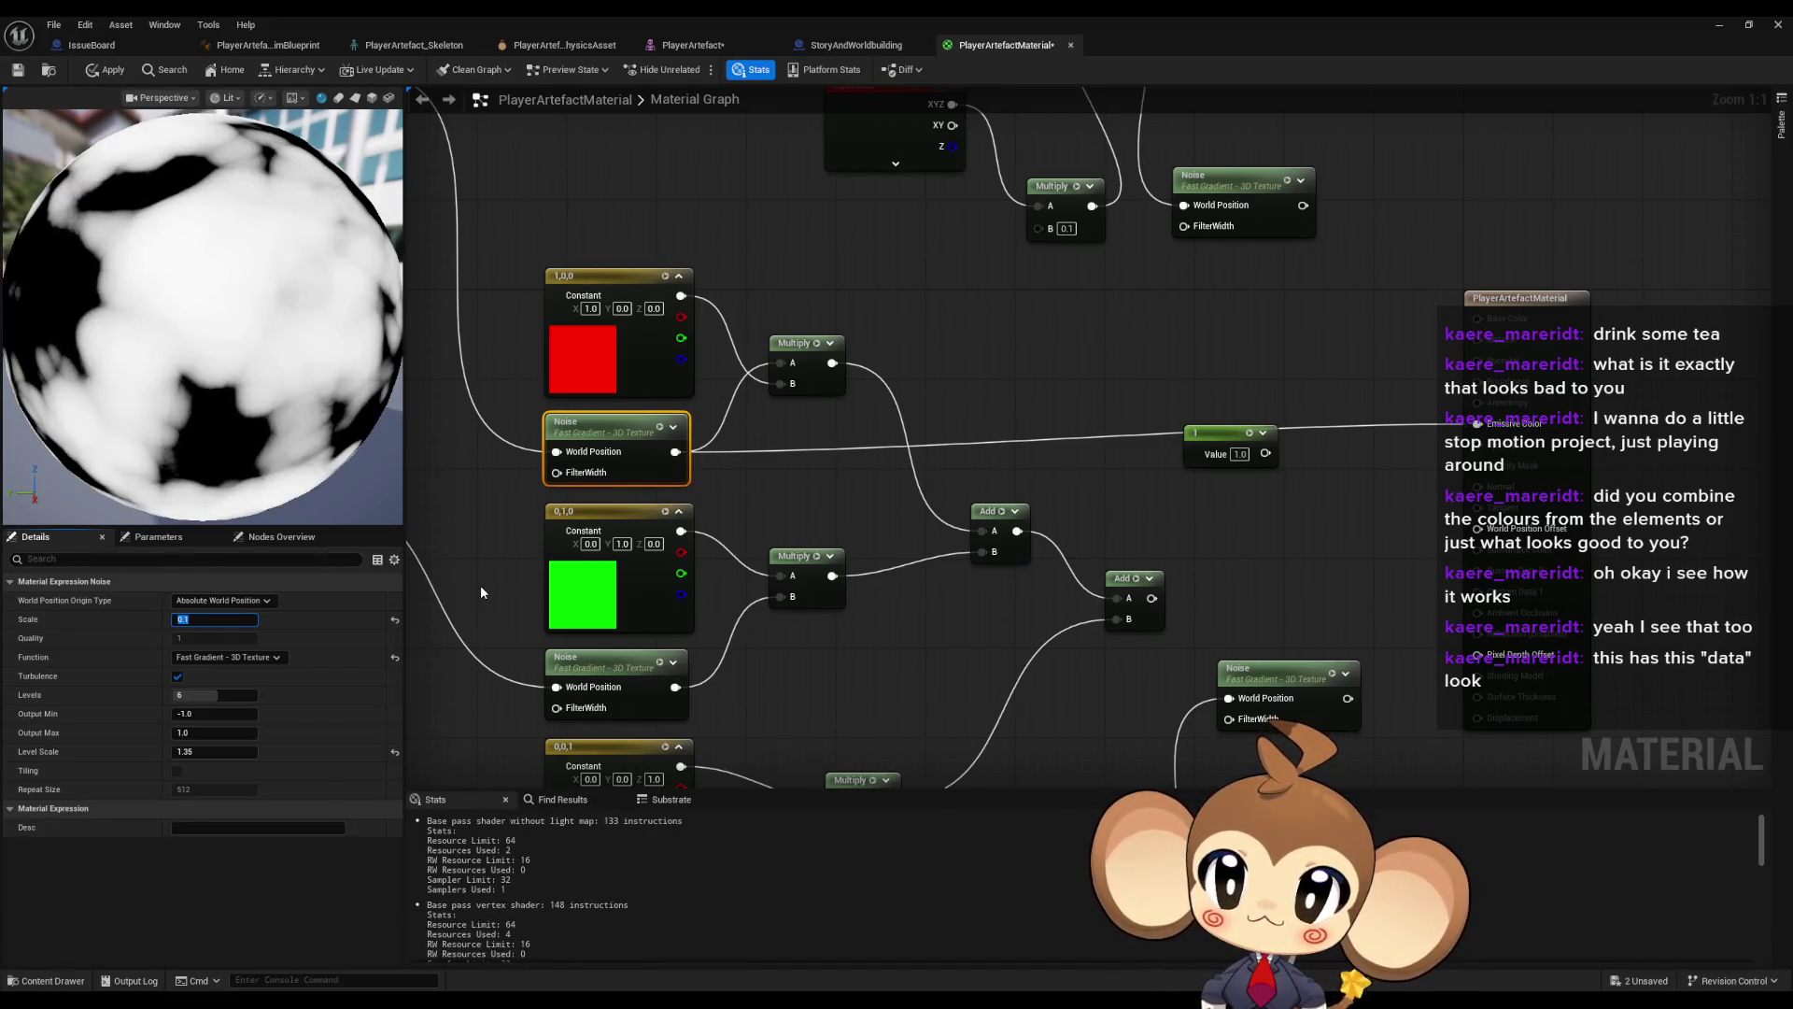
left_click_drag(620, 663, 837, 508)
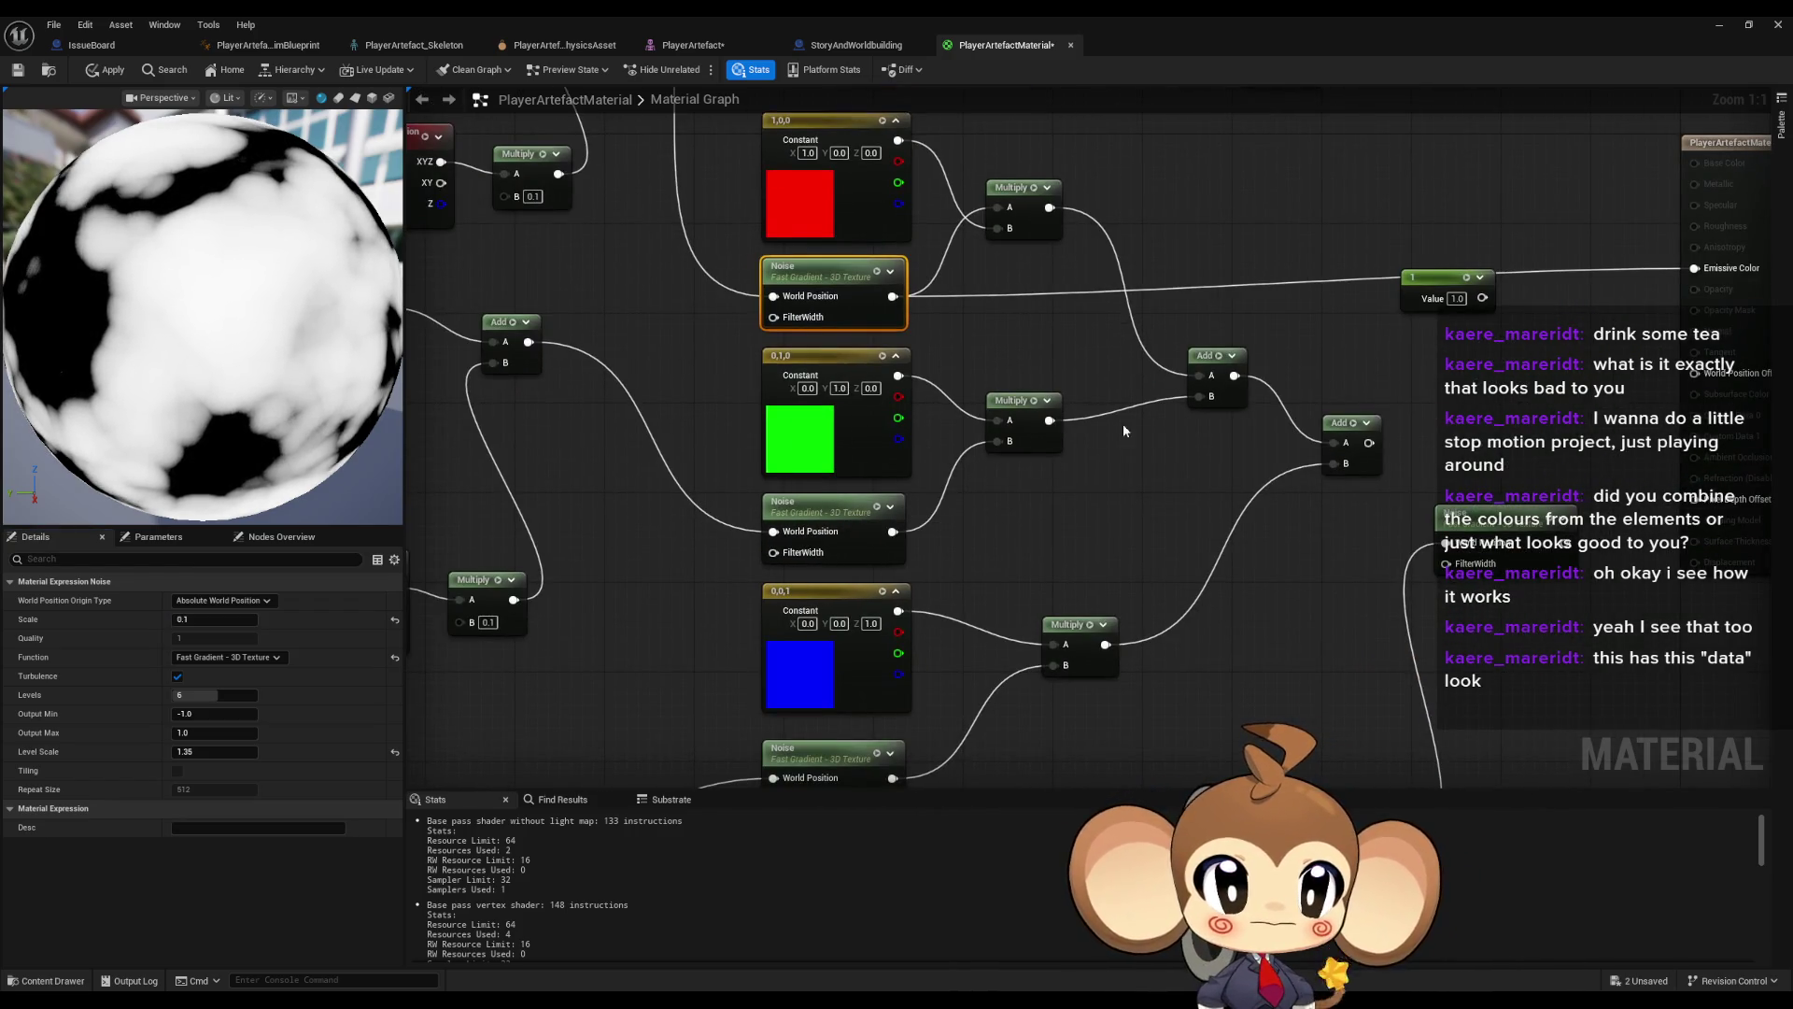
left_click_drag(1369, 442, 1694, 268)
- Set the green and blue Noise Scales to 0.1 and apply the material
left_click(855, 408)
left_click(247, 620)
type("0.1")
key("Return")
left_click(845, 651)
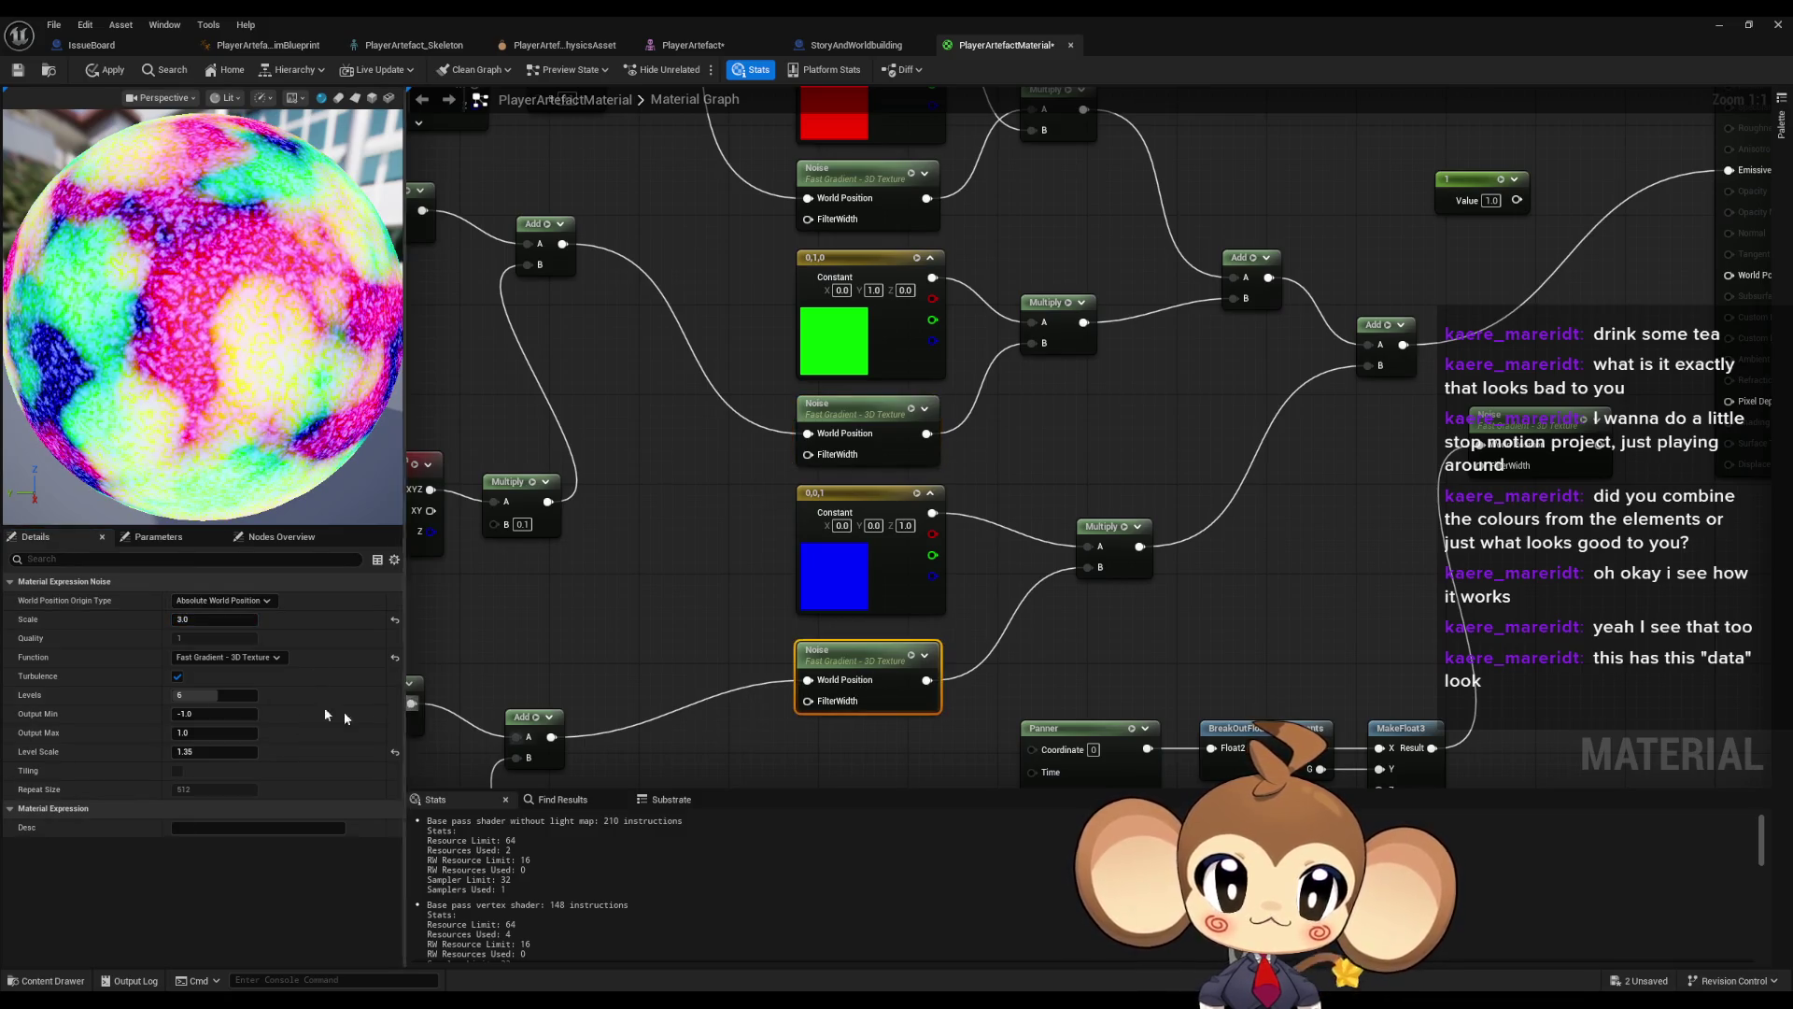
type(".1")
key("Return")
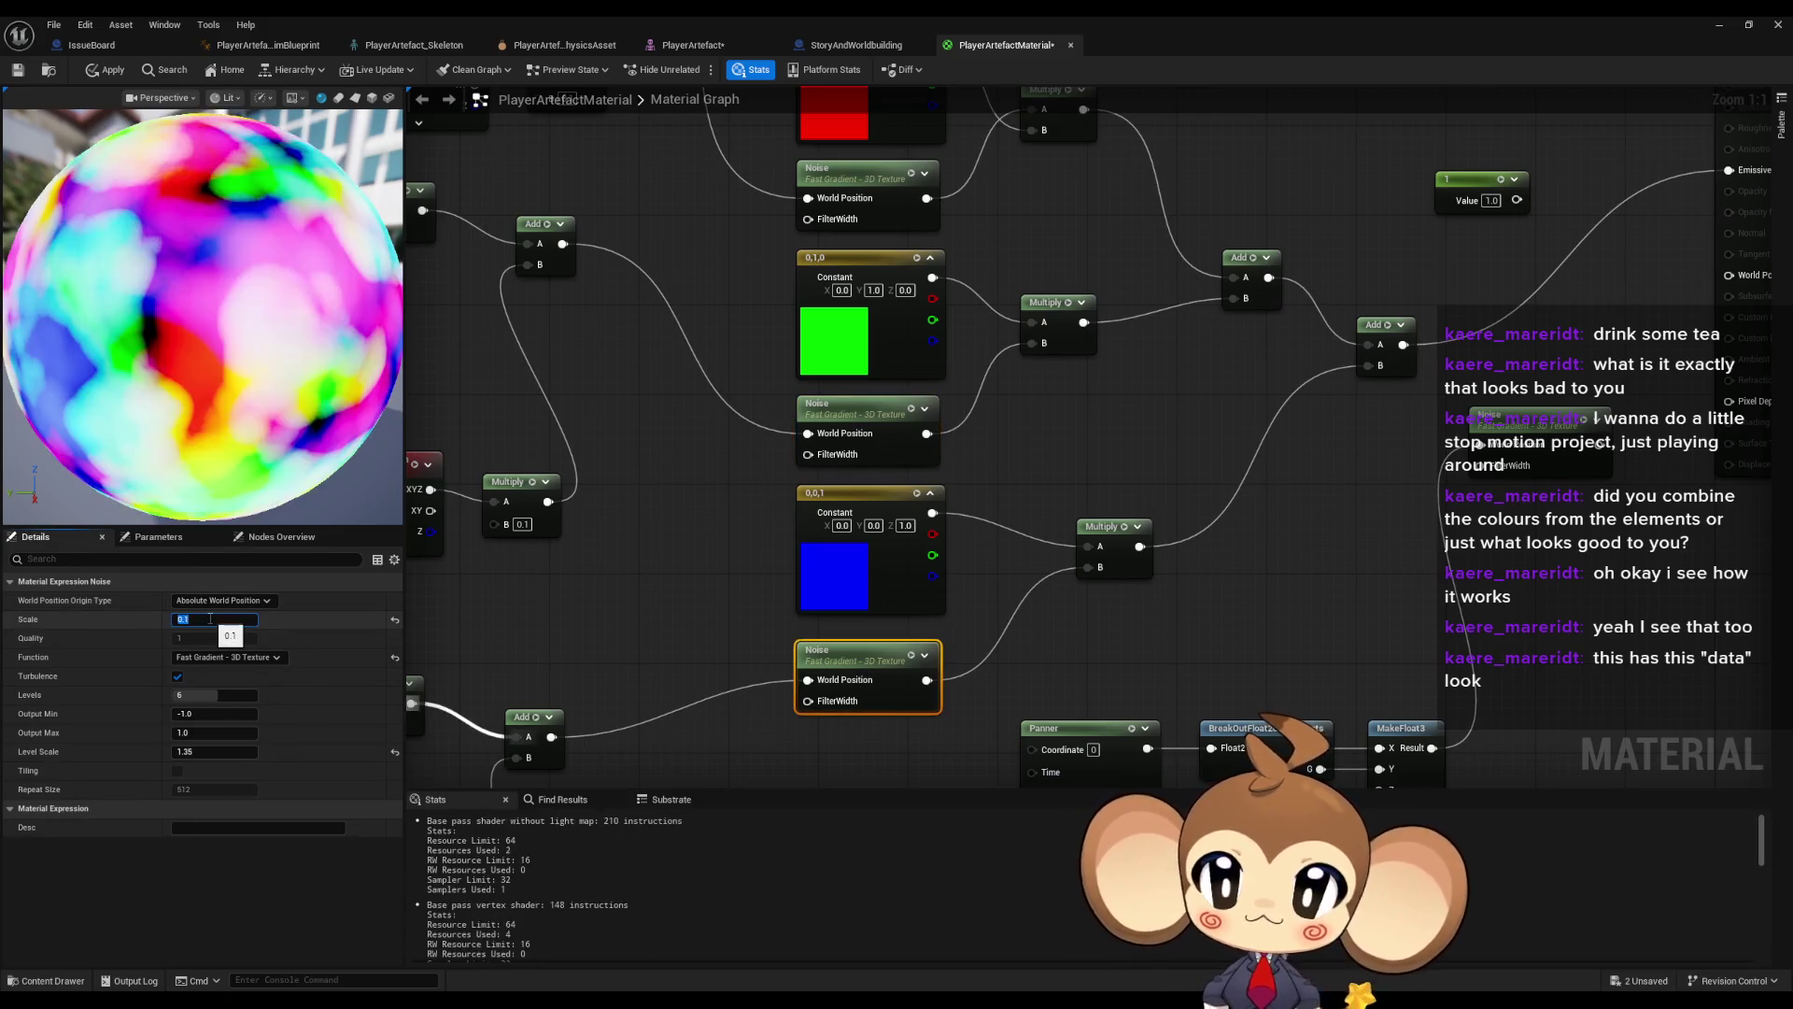
left_click(588, 431)
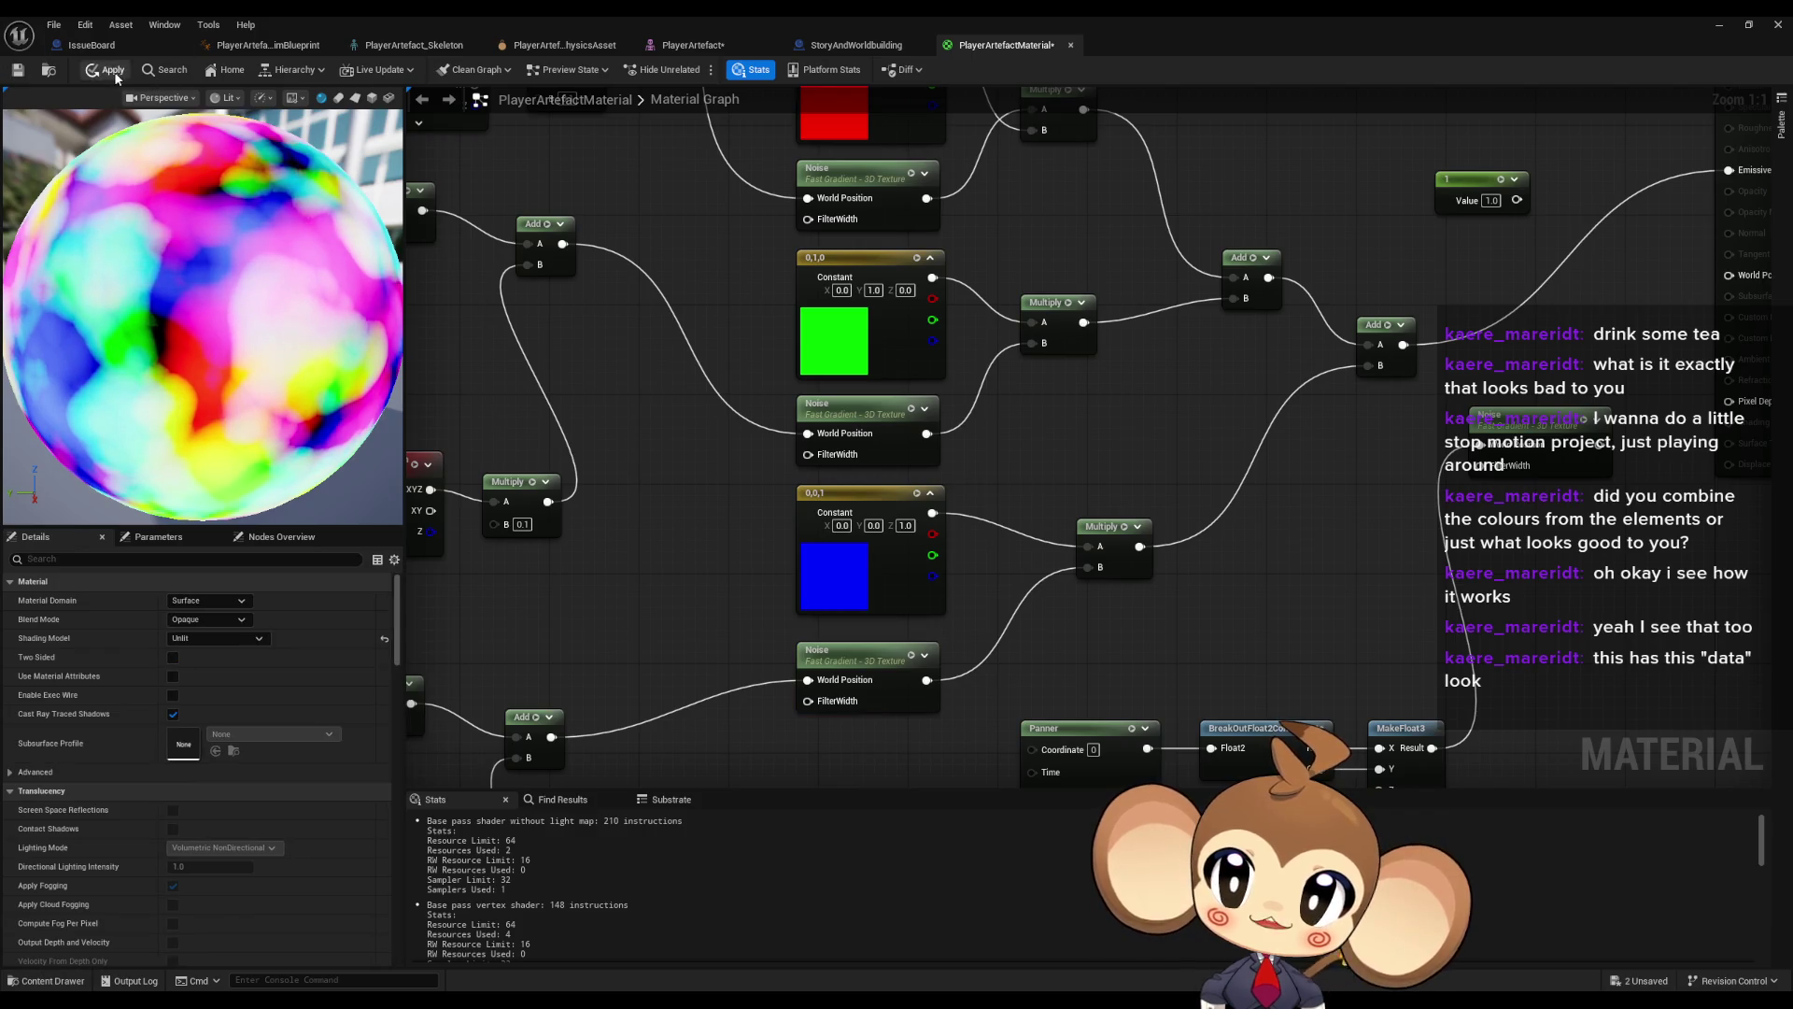
left_click(108, 70)
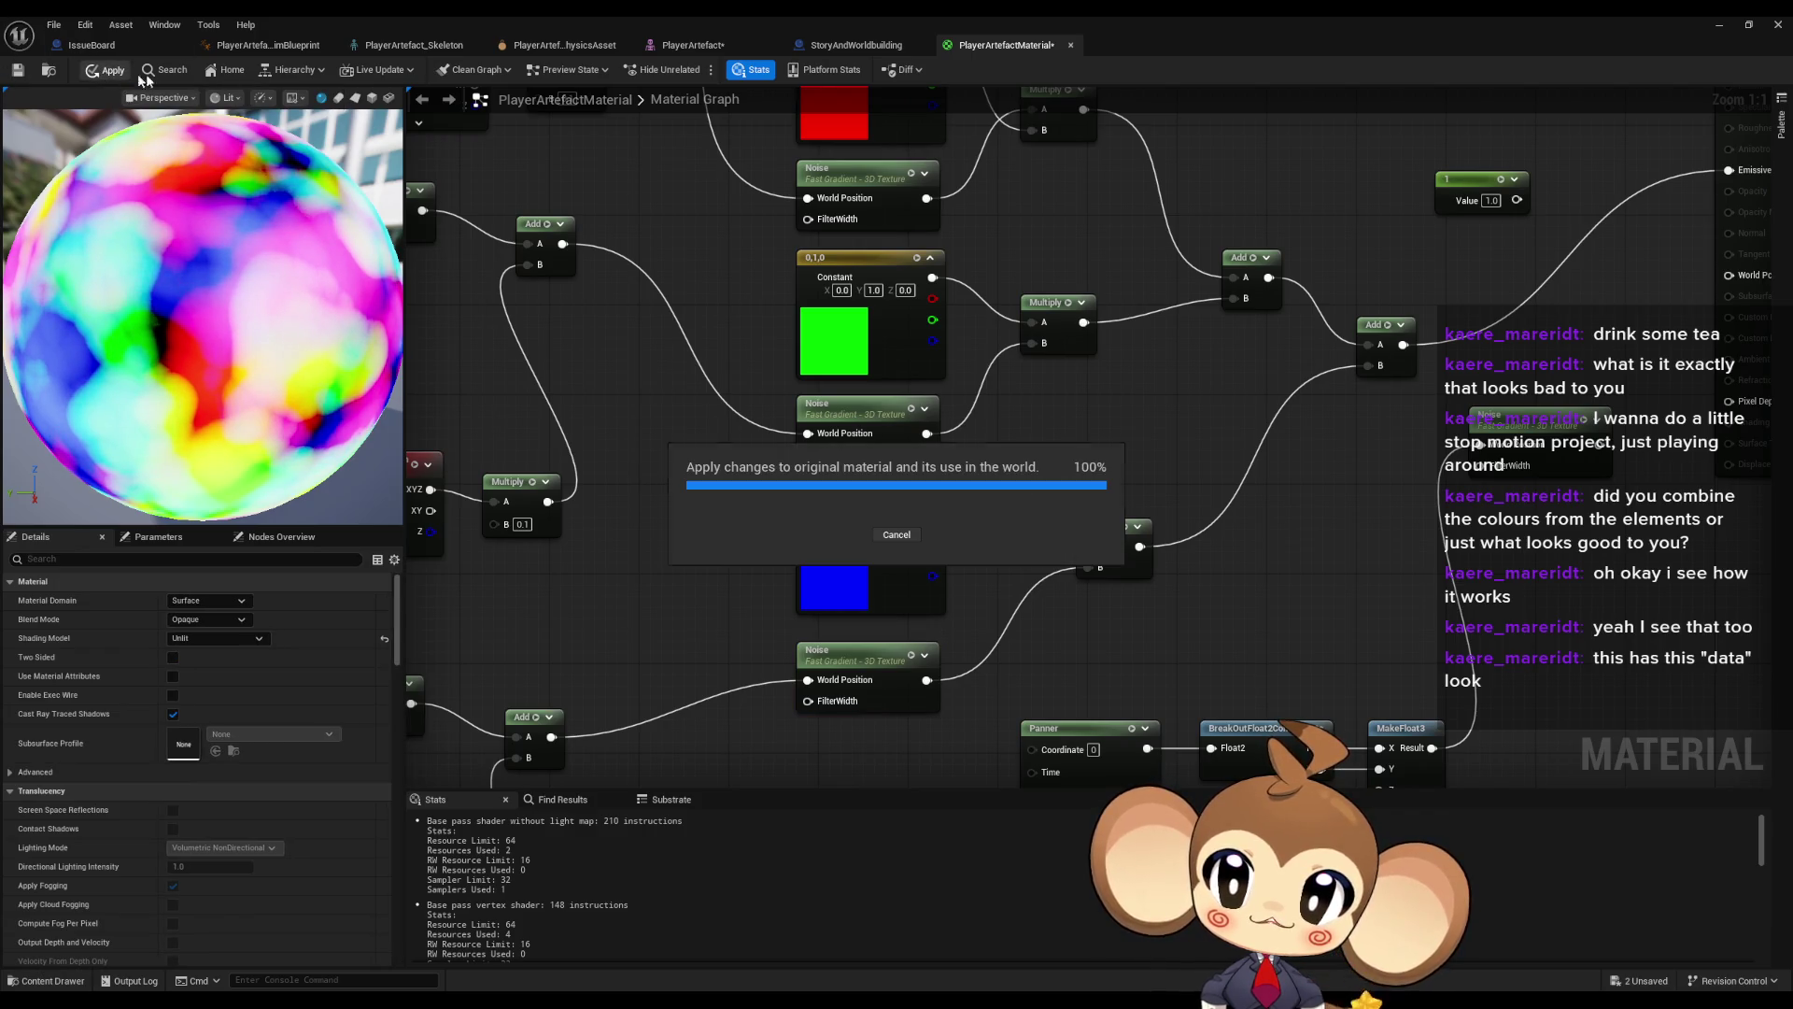
left_click(1716, 25)
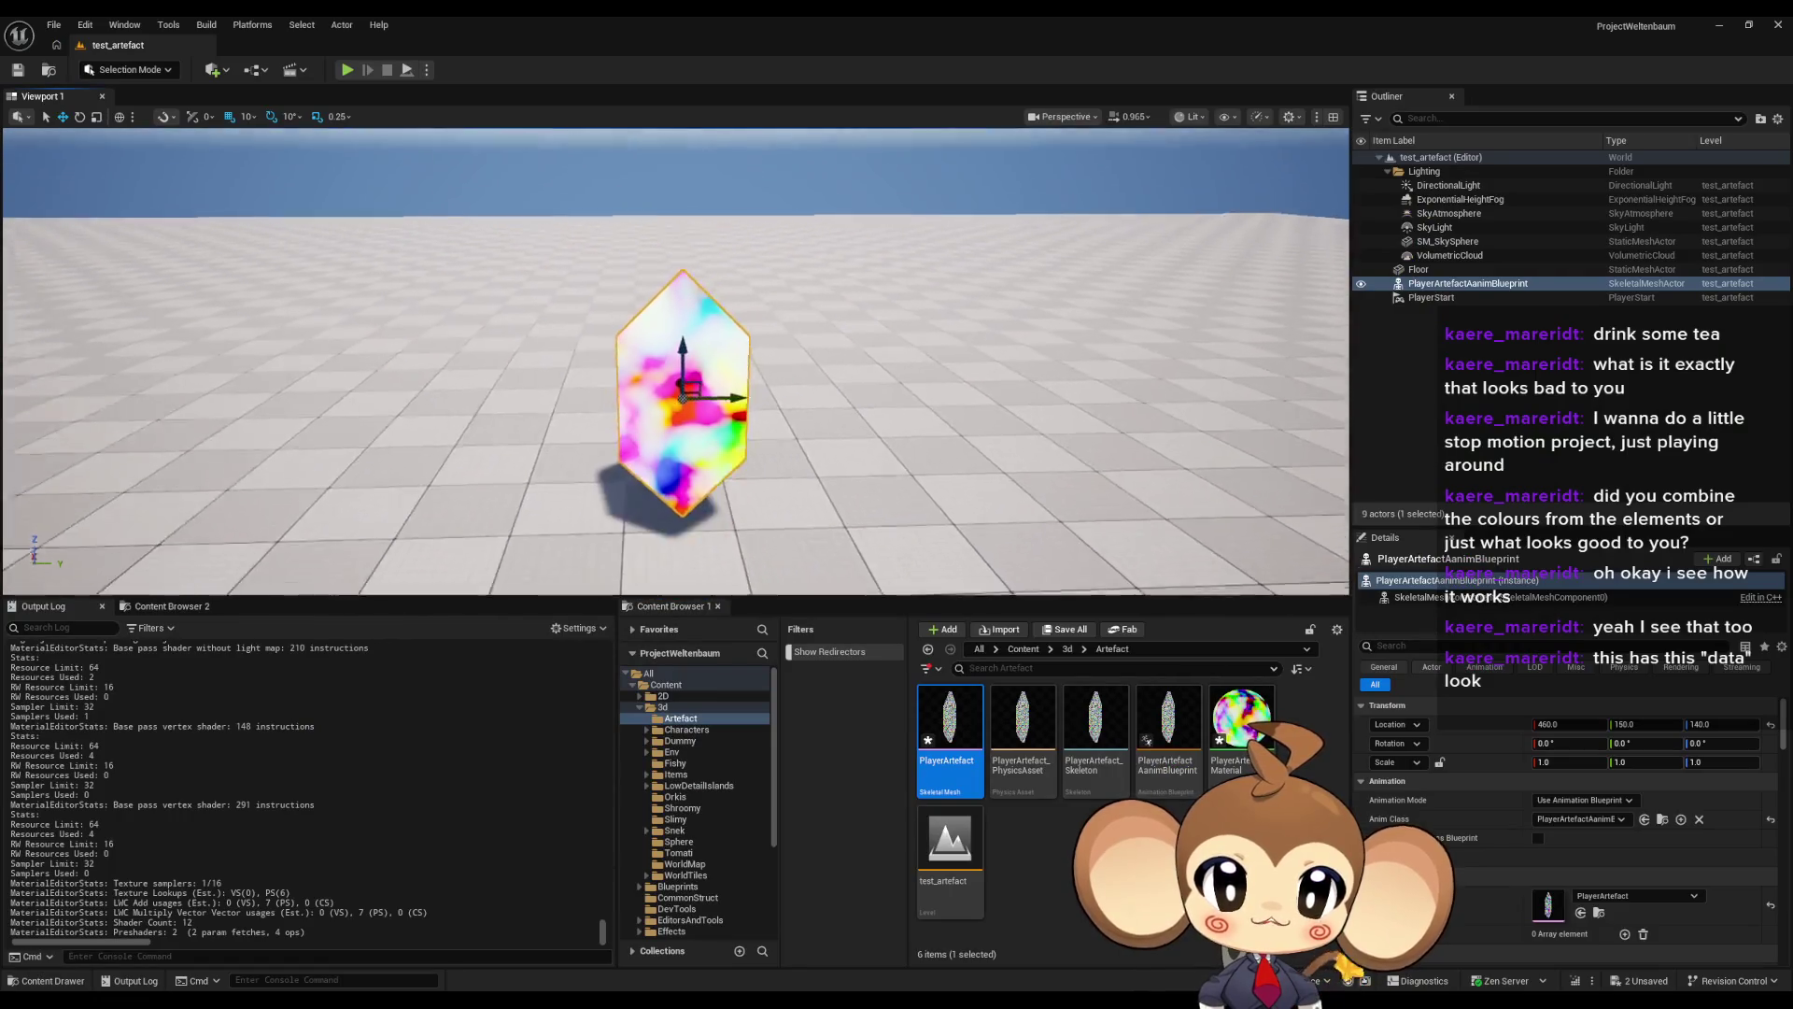
- Play-test the level to view the soft rainbow crystal, then stop the session
left_click(342, 72)
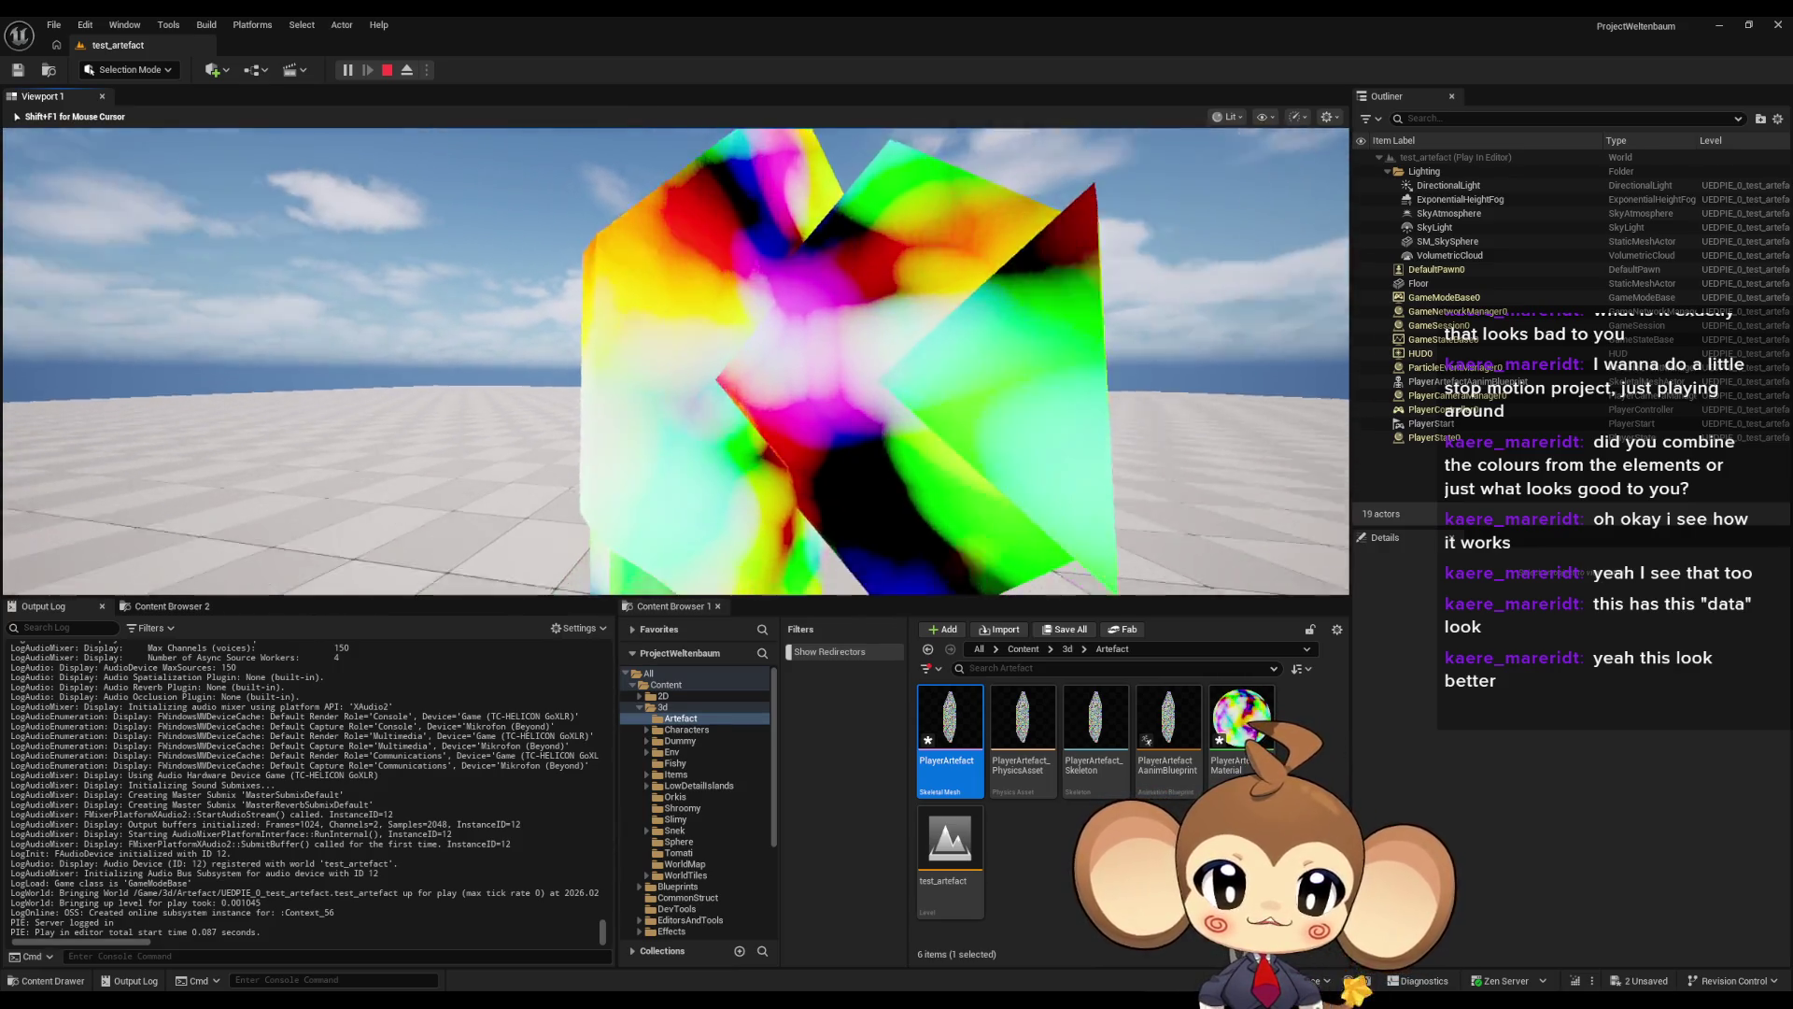
key("shift+F1")
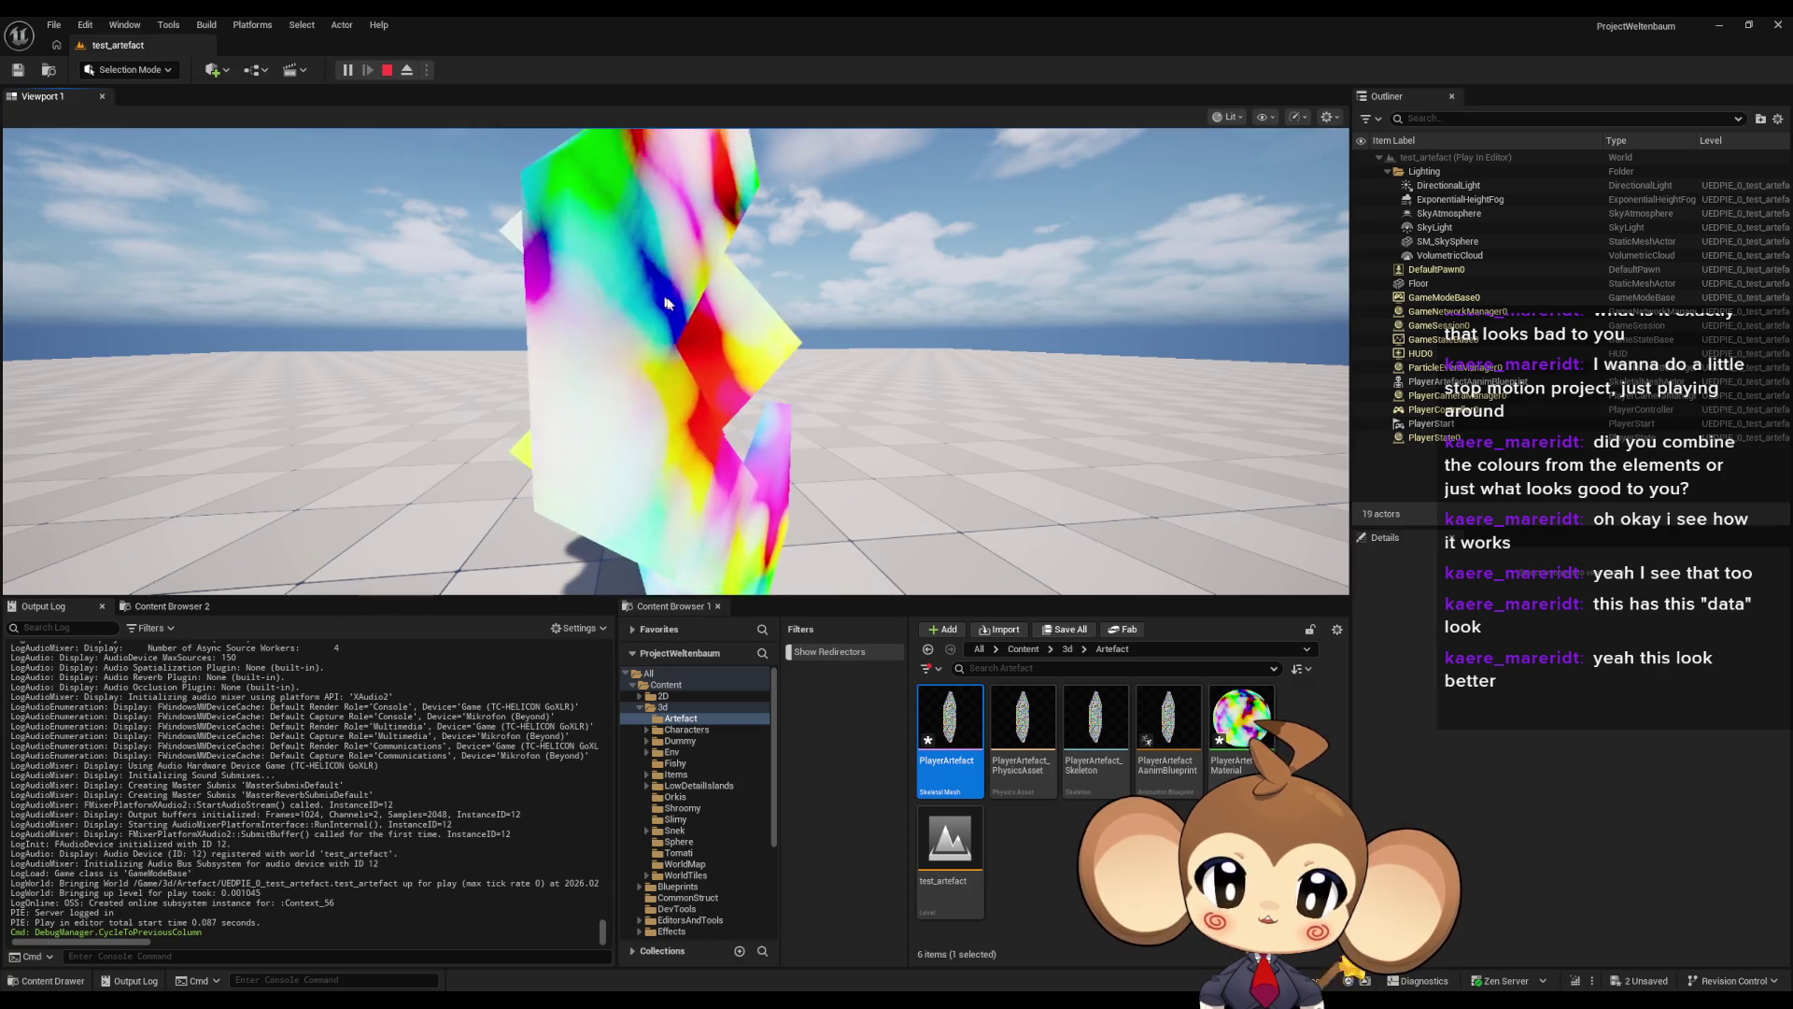
left_click(387, 70)
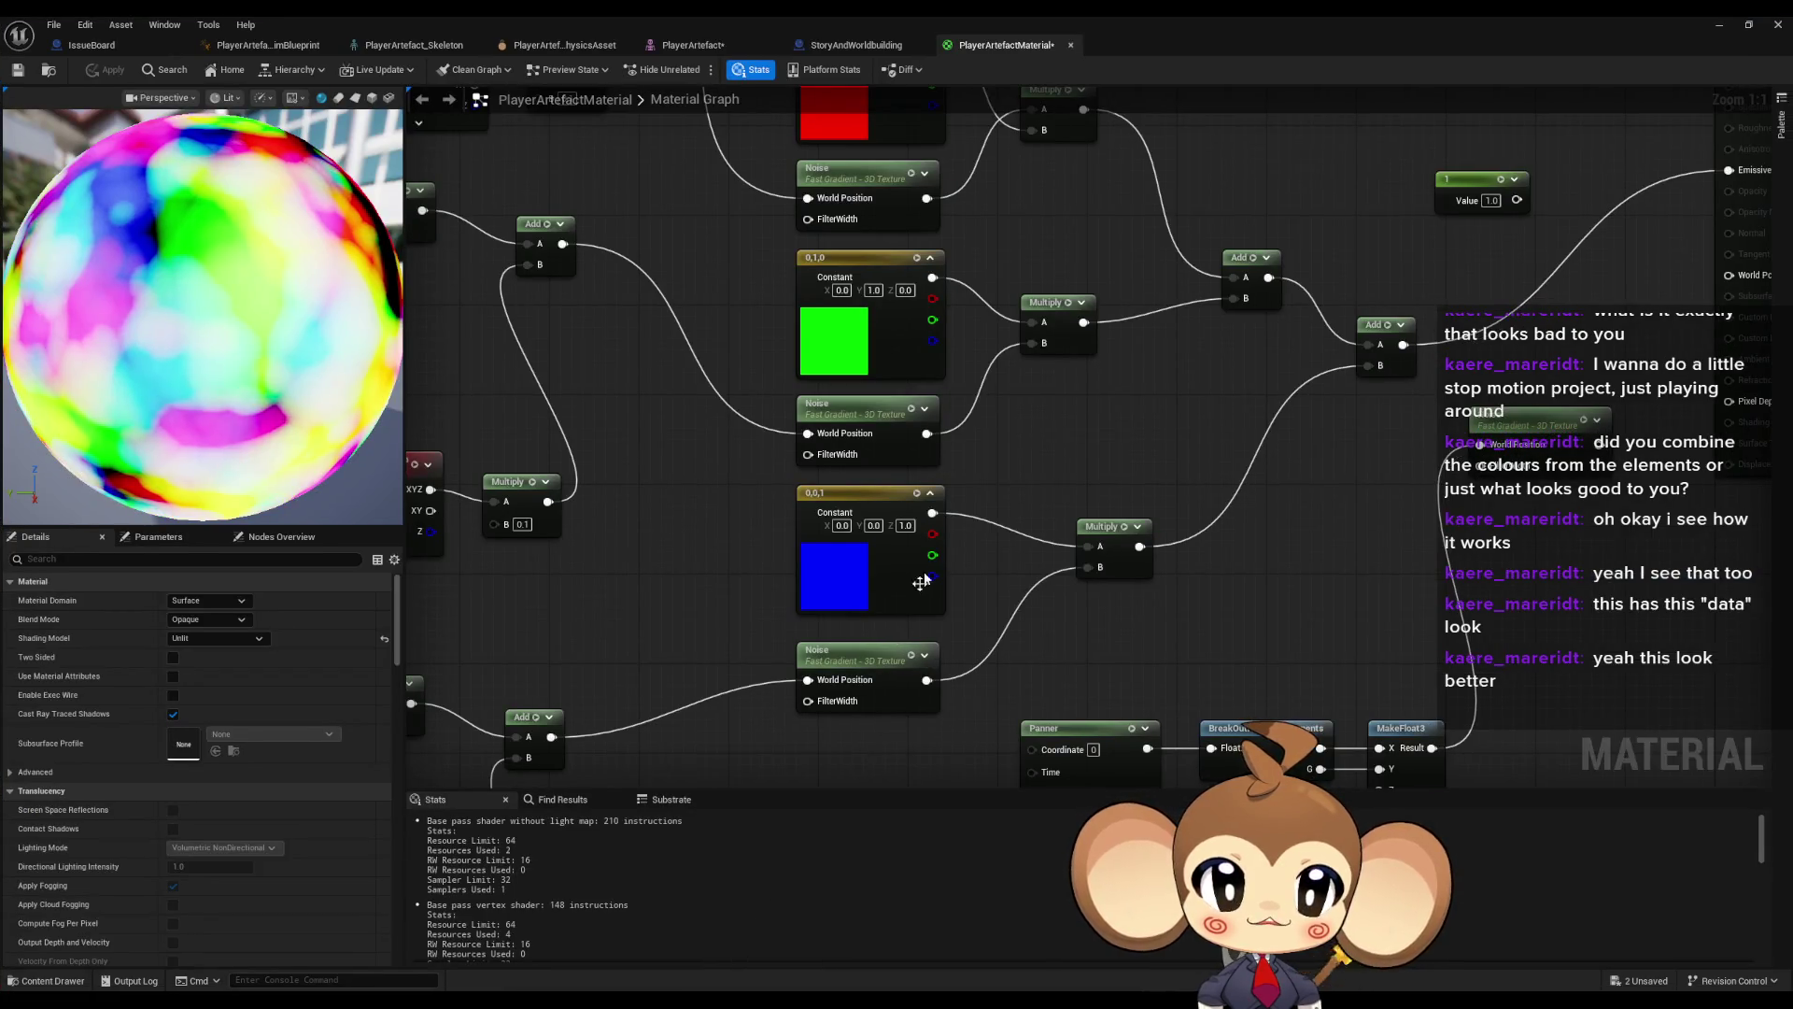
- Set Levels to 10 on the bottom, middle and top colour Noise nodes
left_click(920, 659)
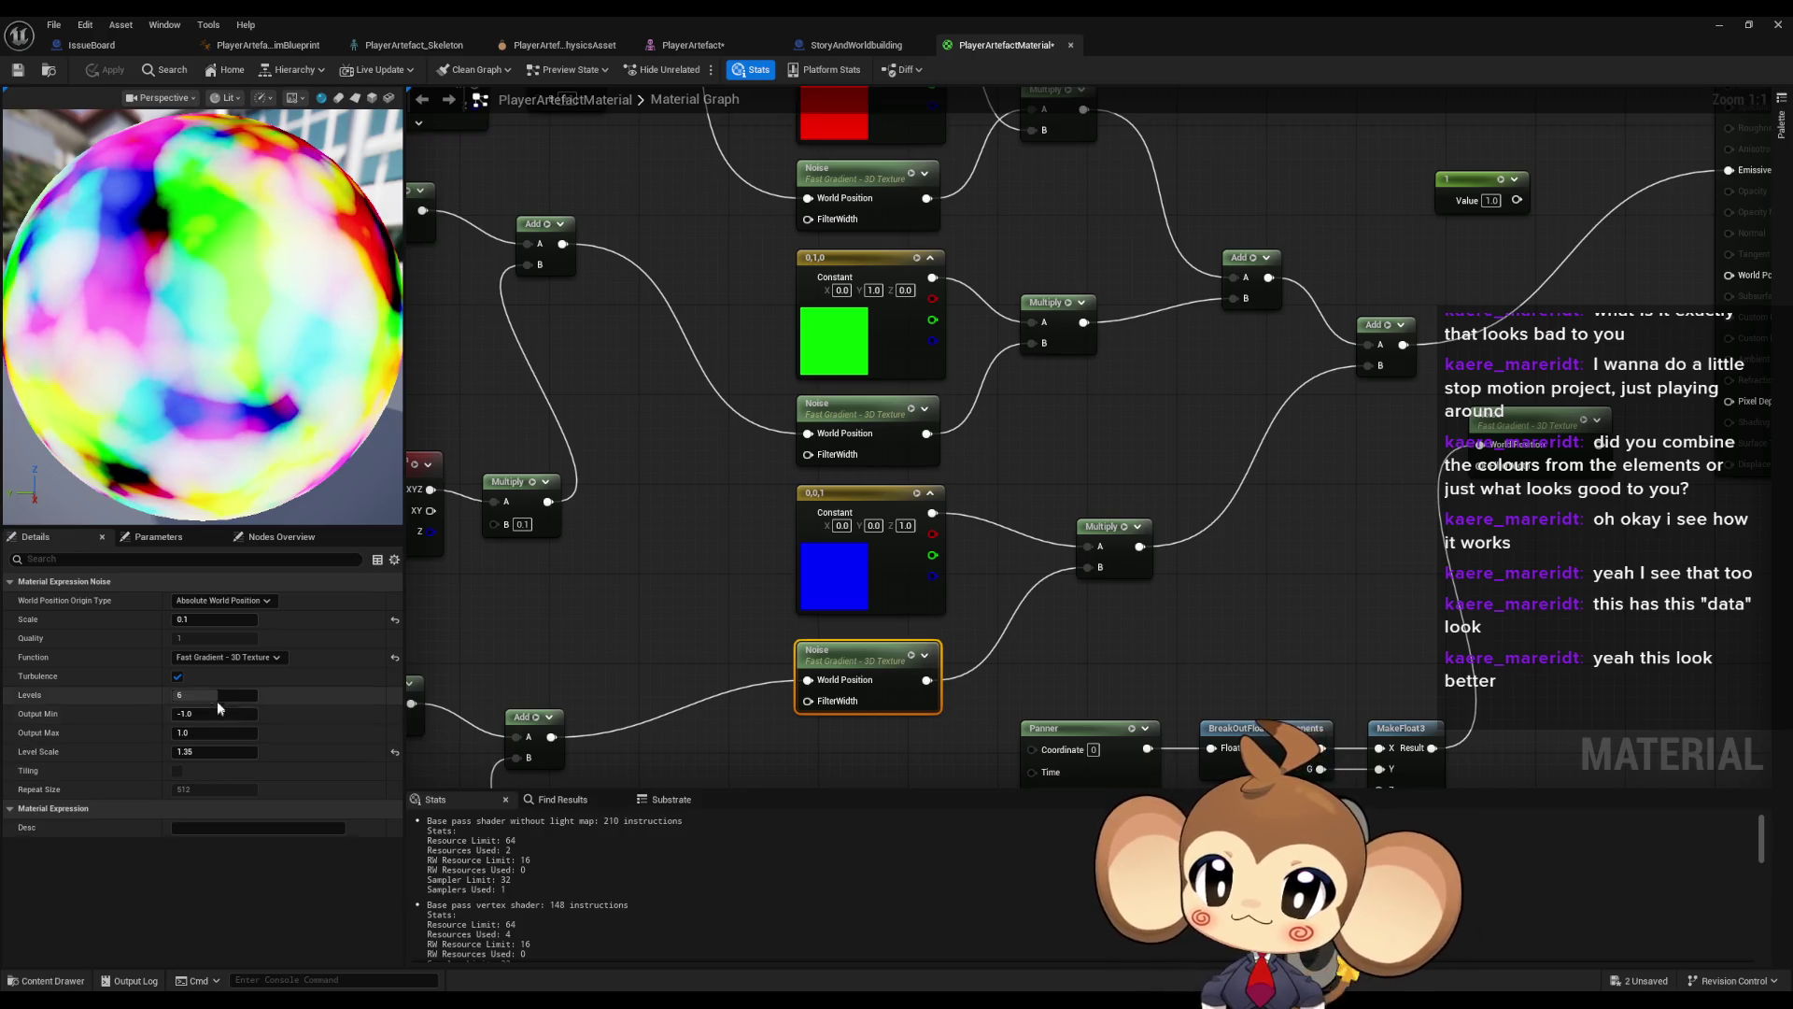
mouse_move(211, 698)
left_mouse_down()
mouse_move(271, 699)
mouse_move(213, 700)
left_mouse_up()
type("10")
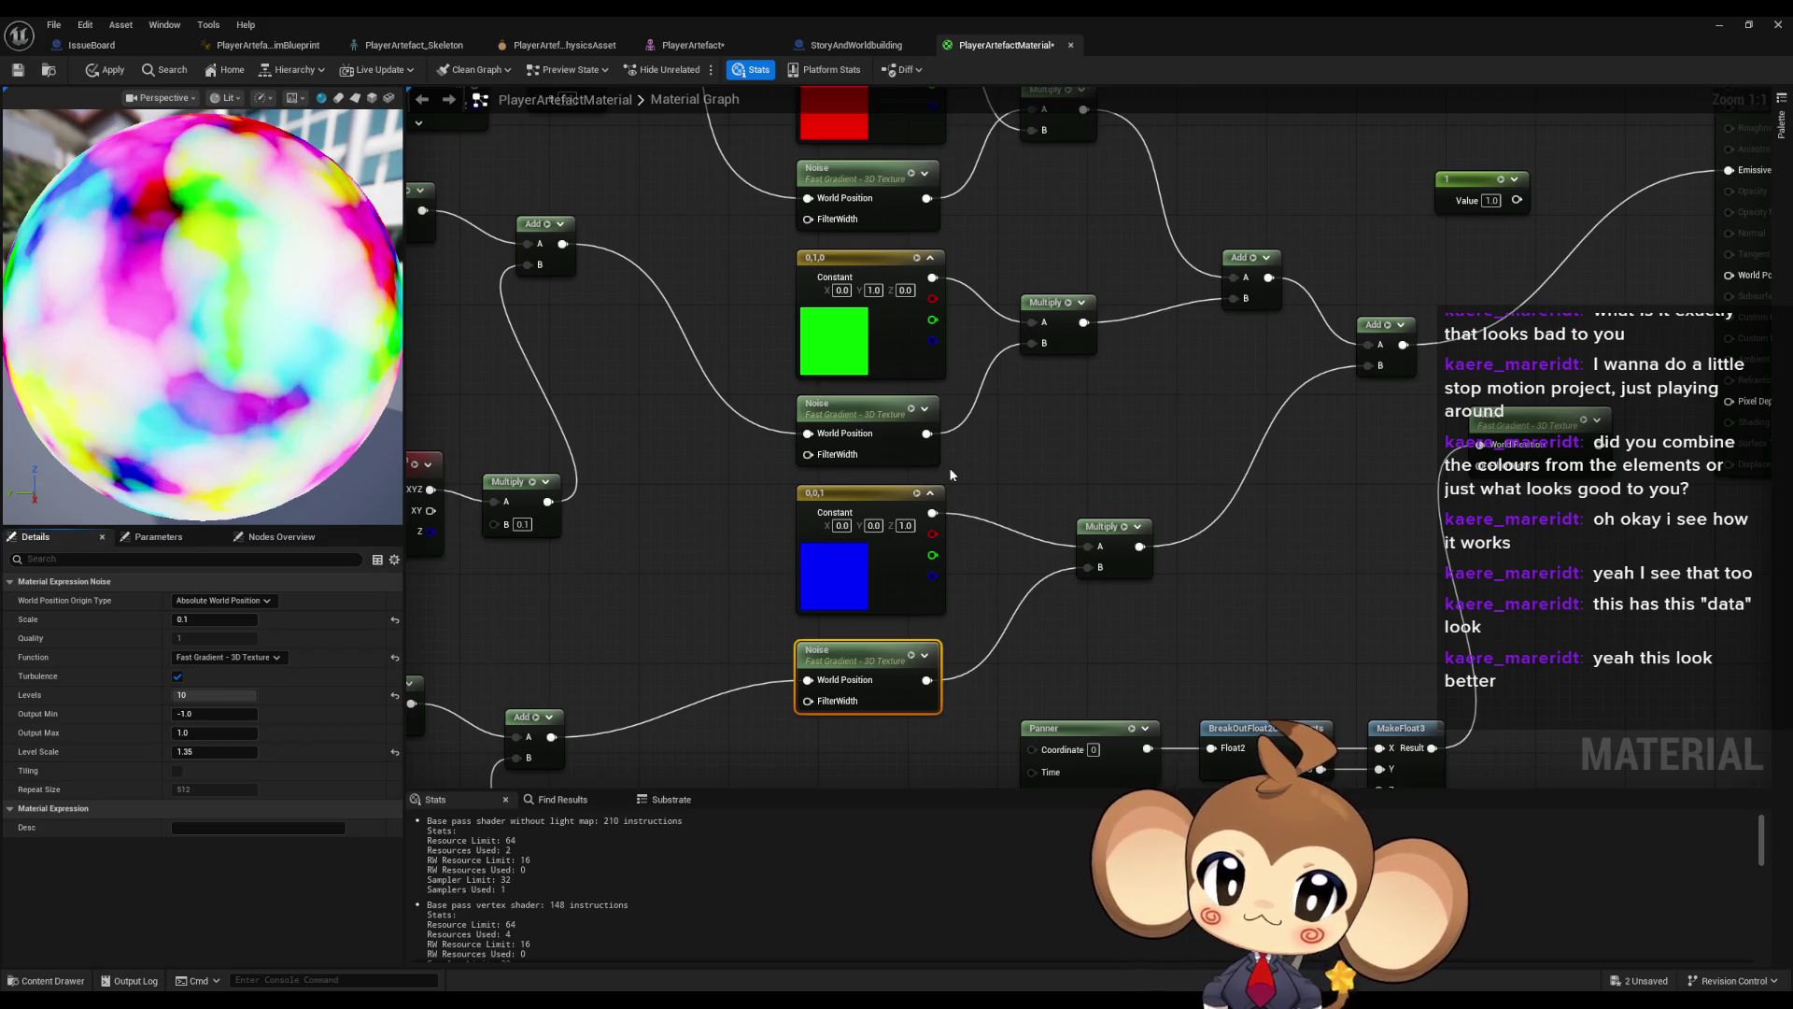
left_click(873, 448)
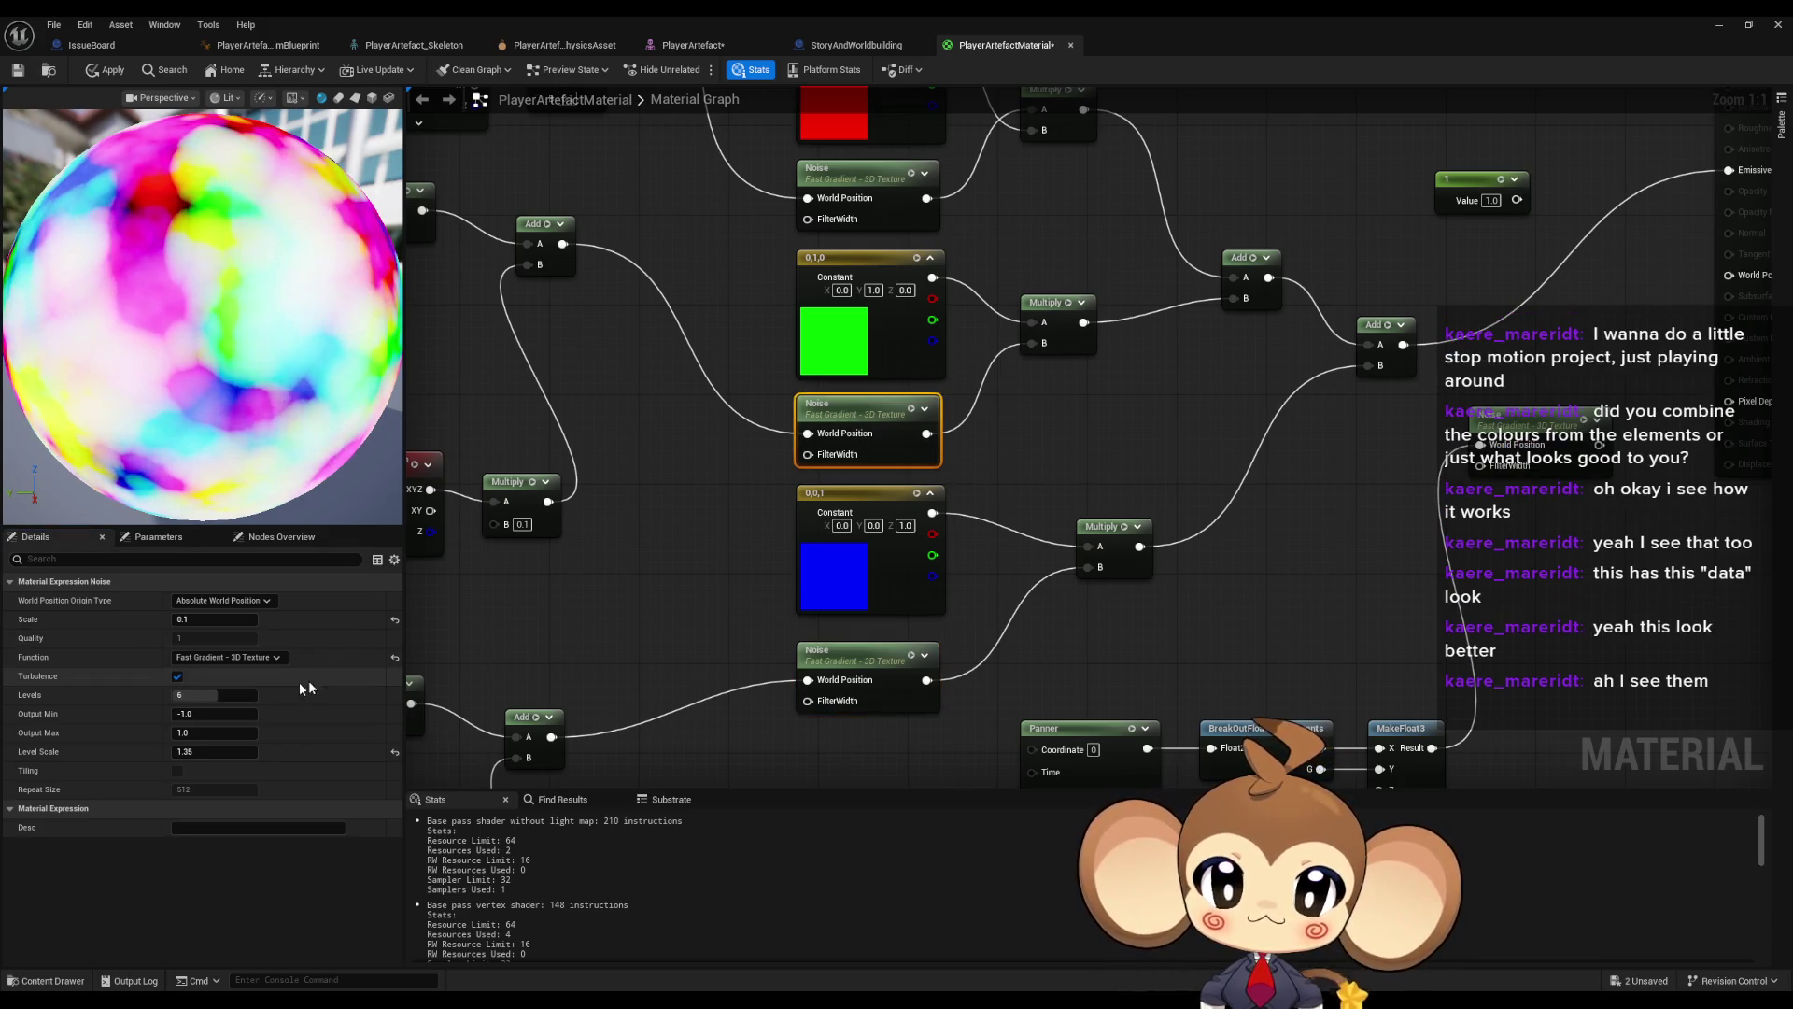
type("10")
key("Return")
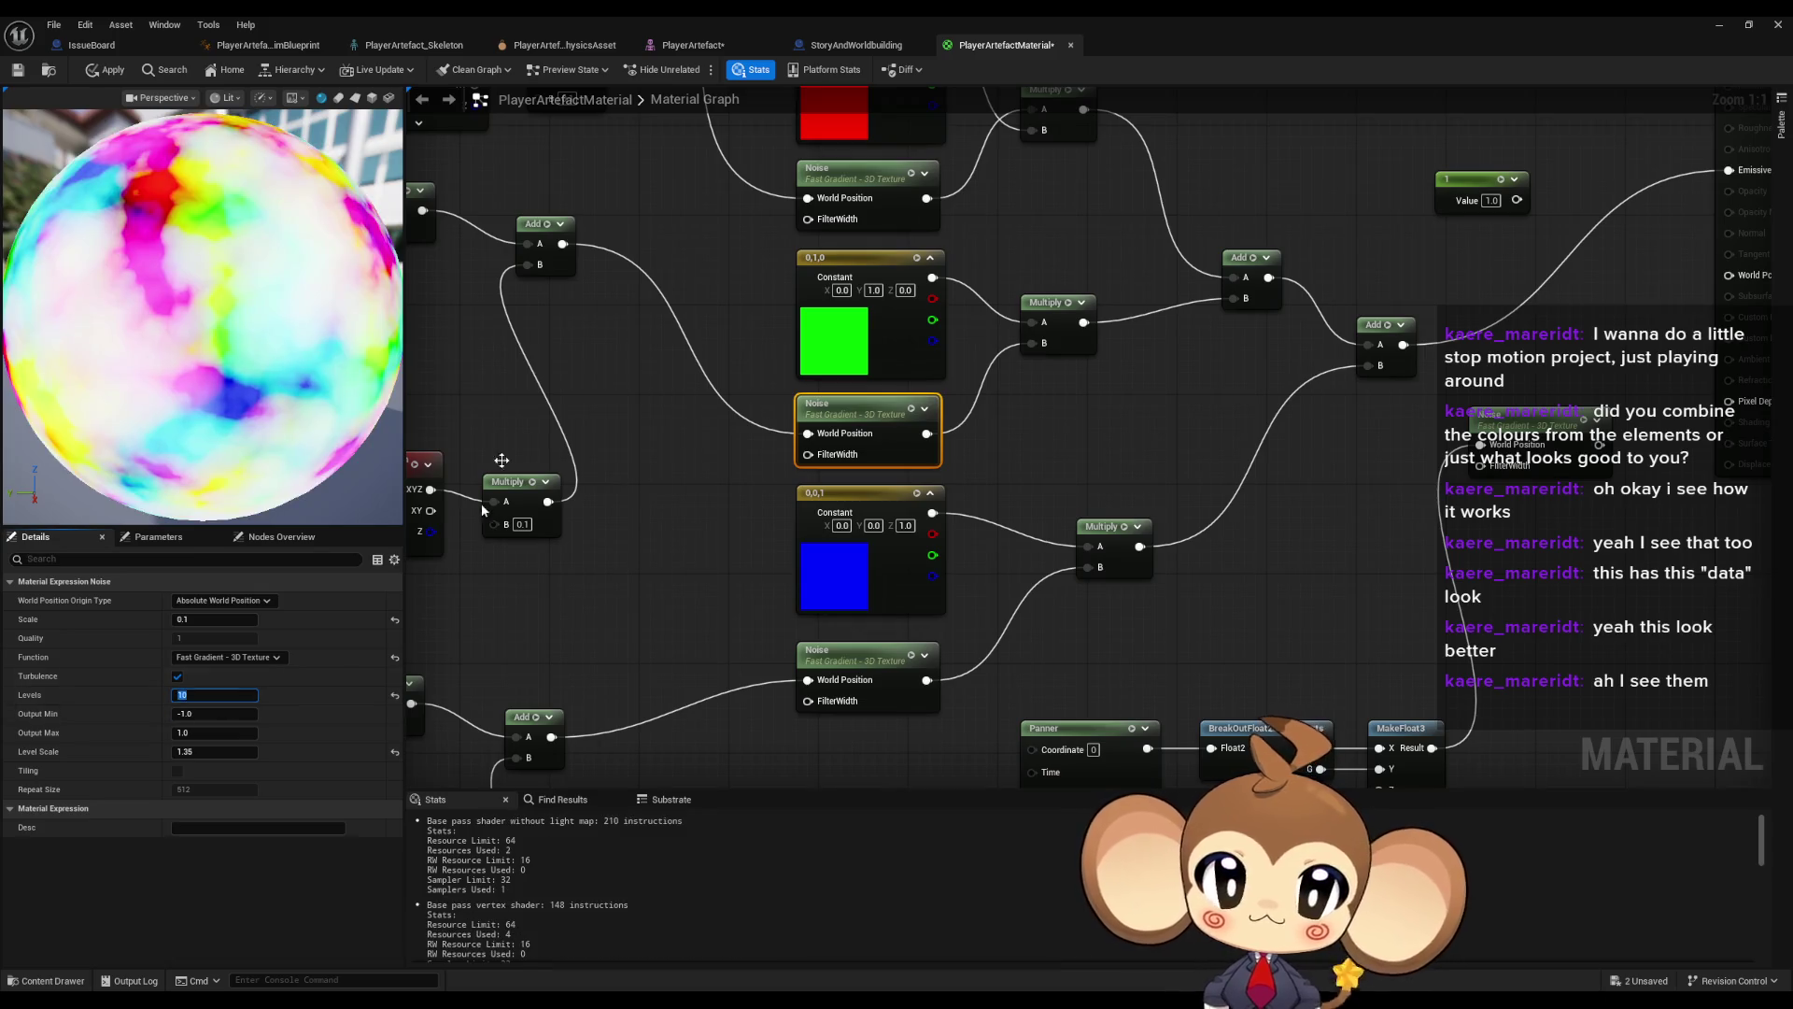
left_click(902, 165)
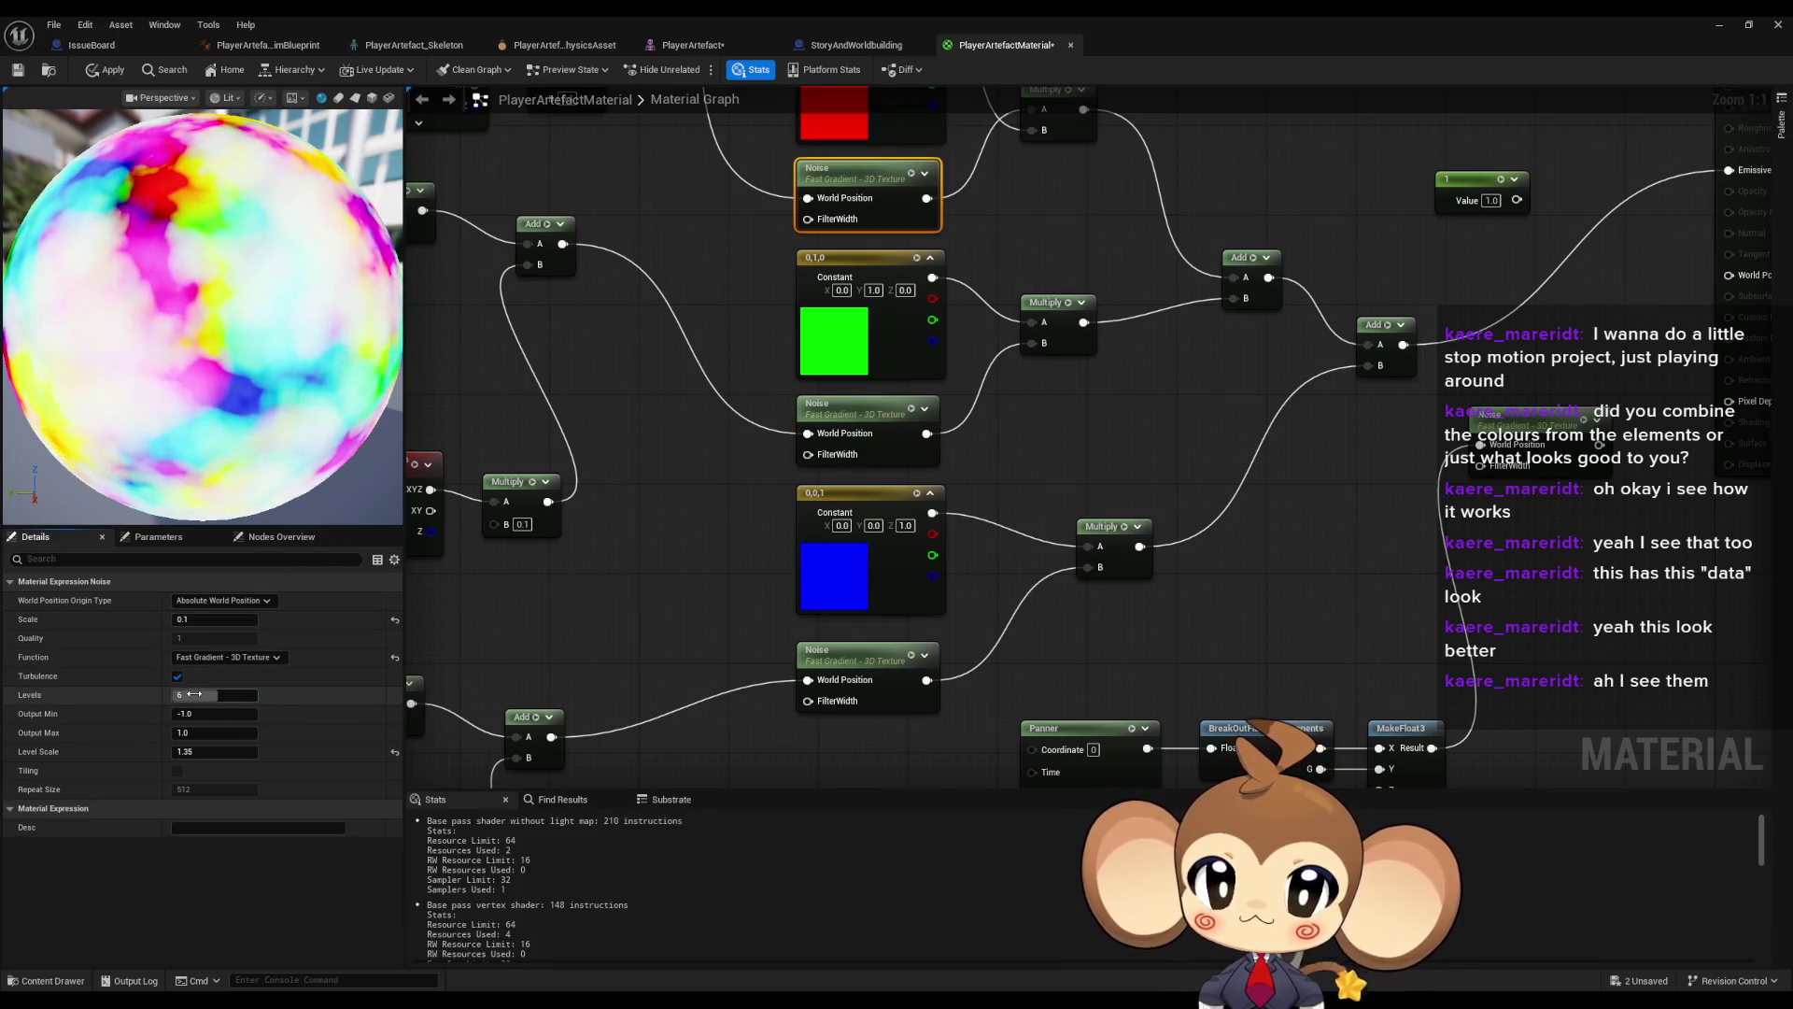
type("0")
key("Return")
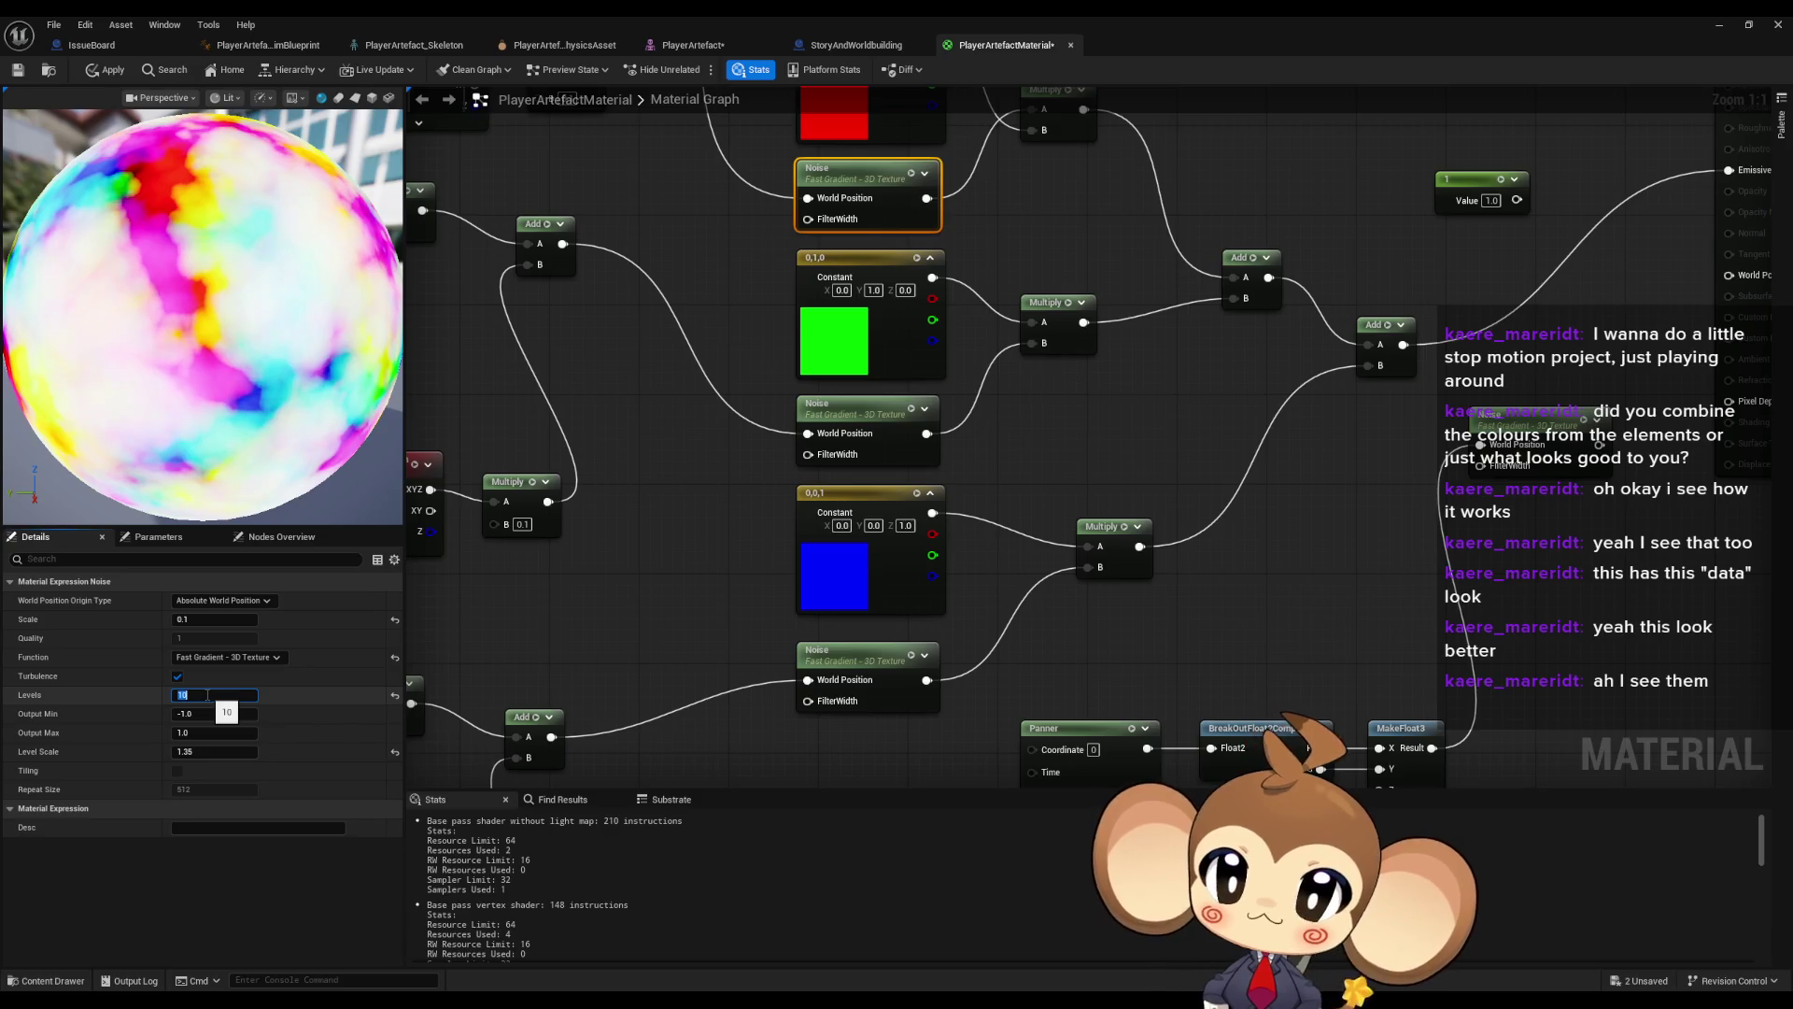
left_click(868, 408)
left_click(215, 694)
type("1")
key("Return")
left_click(733, 571)
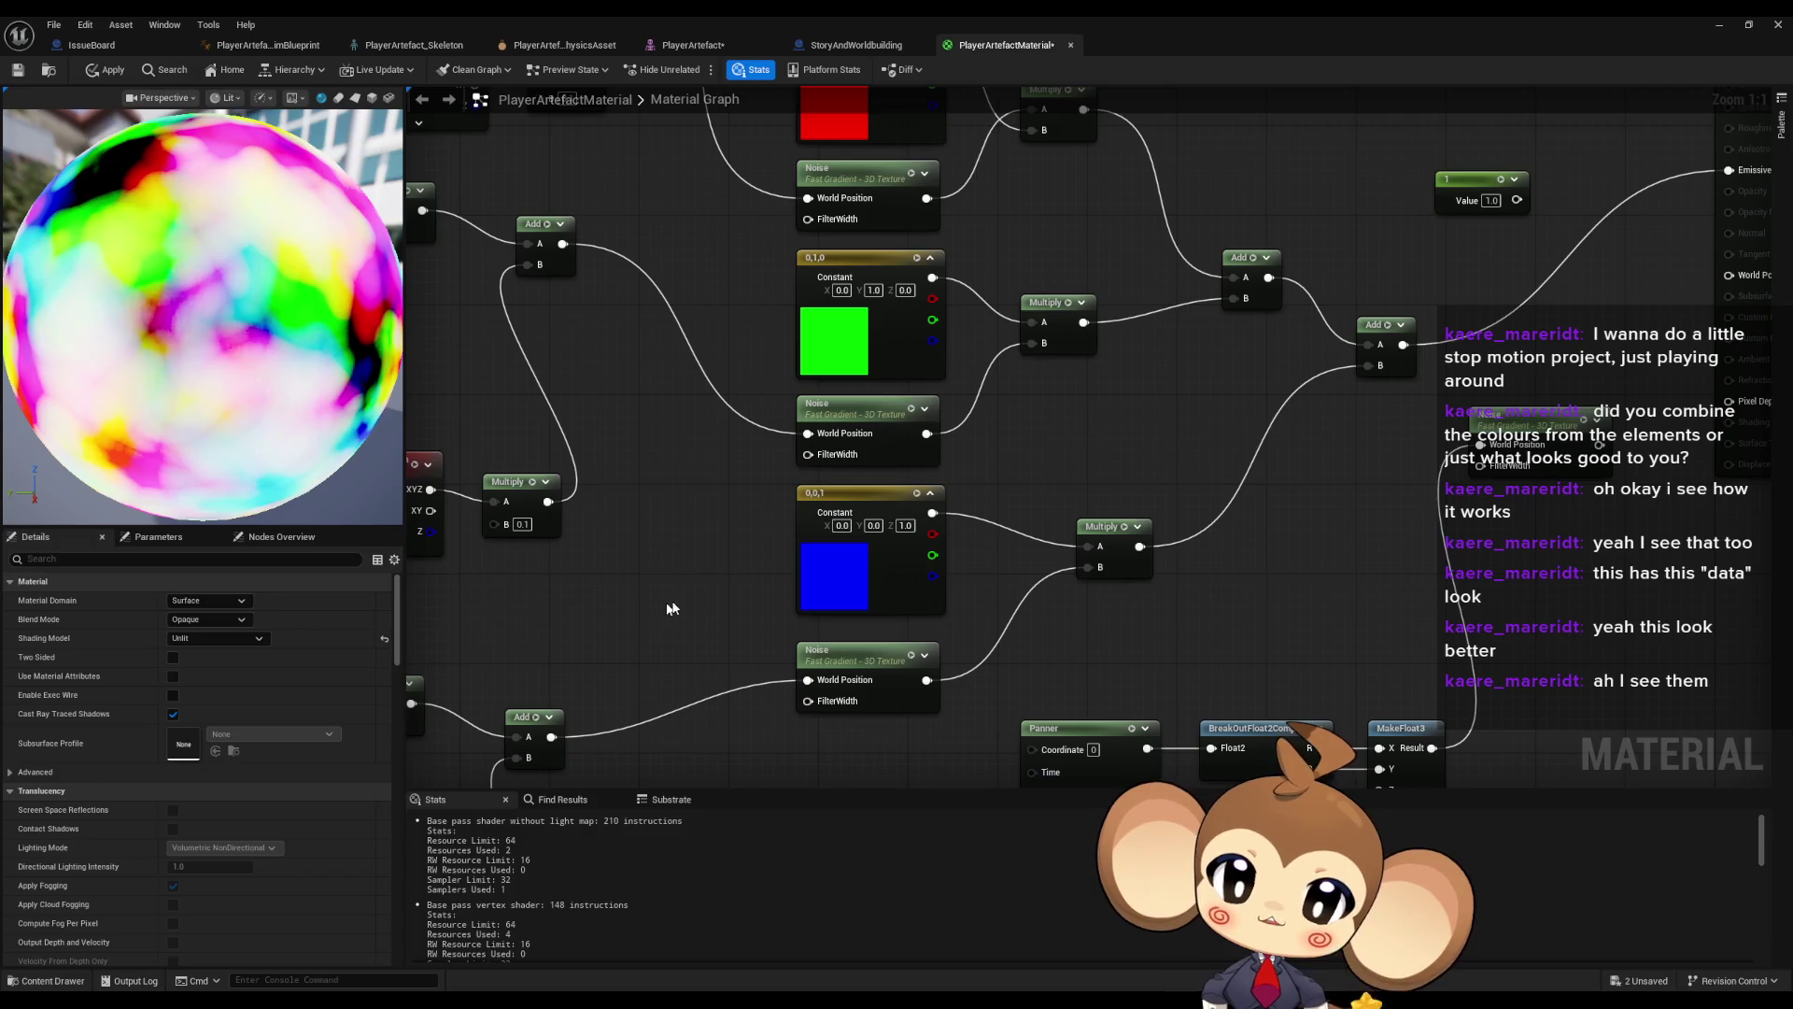
scroll(891, 580, "down", 2)
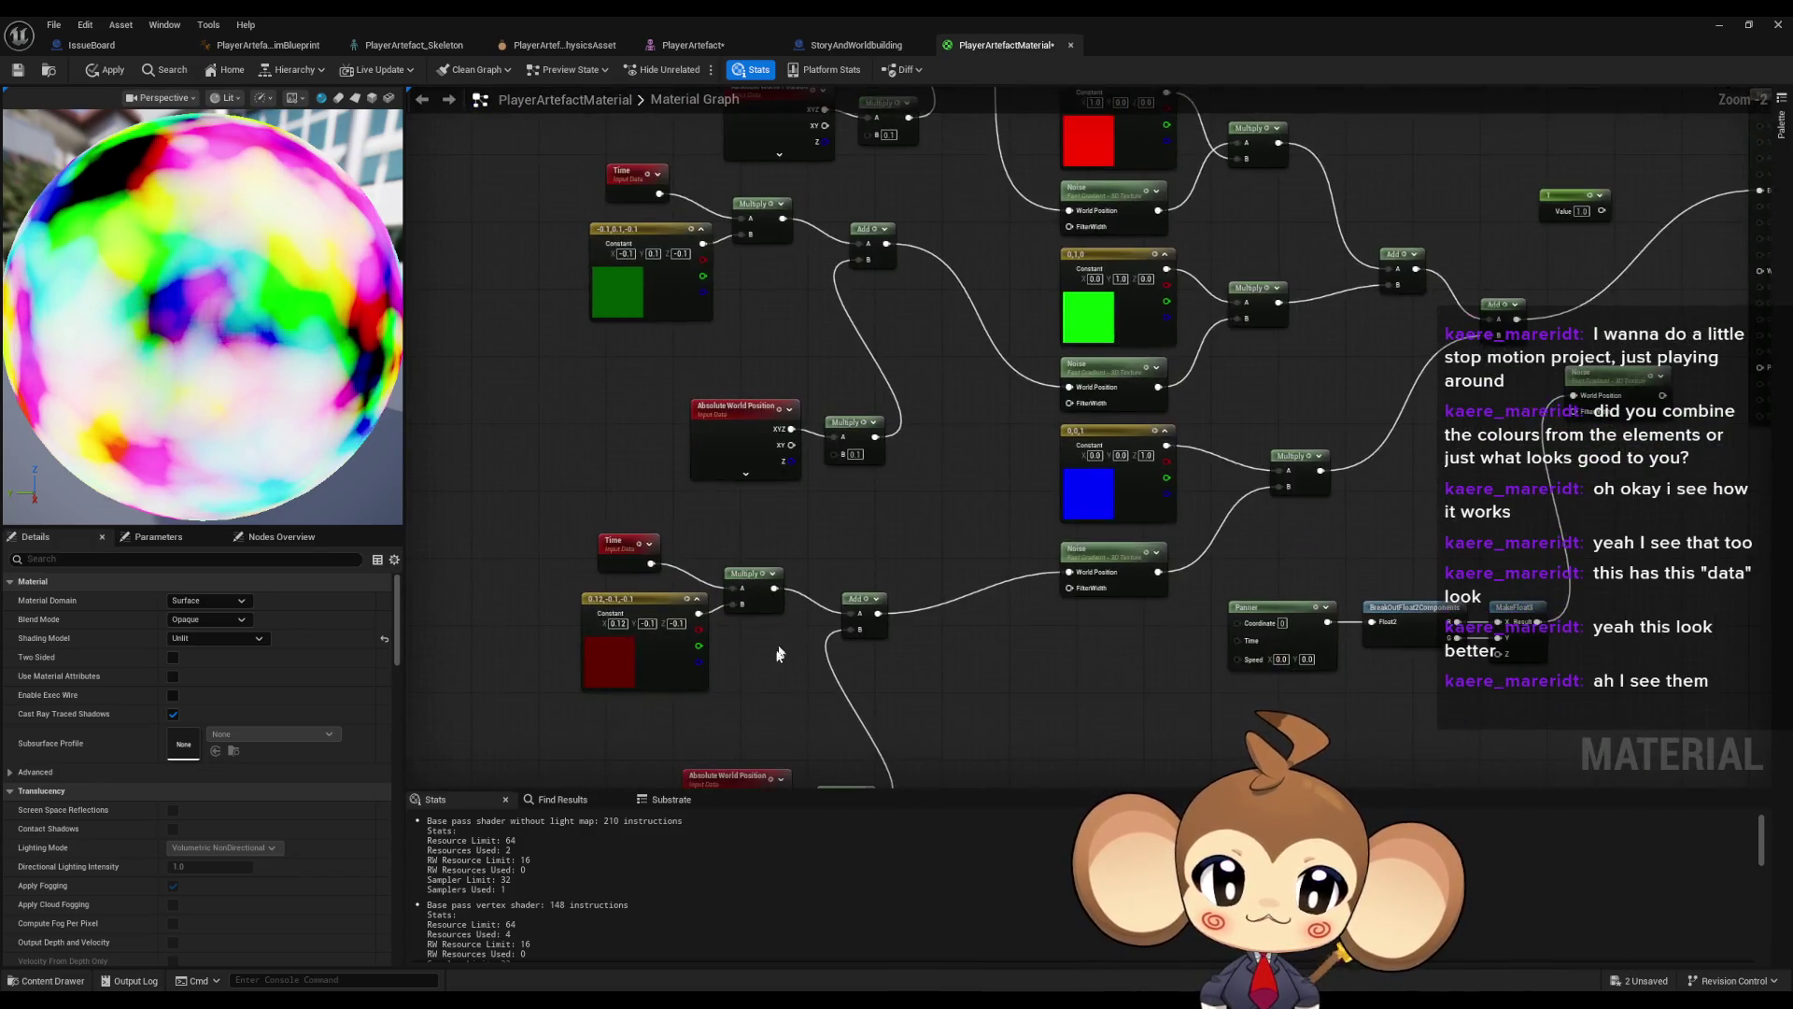
- Set the first time-offset constant's X value to 3, after trying 0.32, 1, 10 and 5
scroll(848, 593, "up", 2)
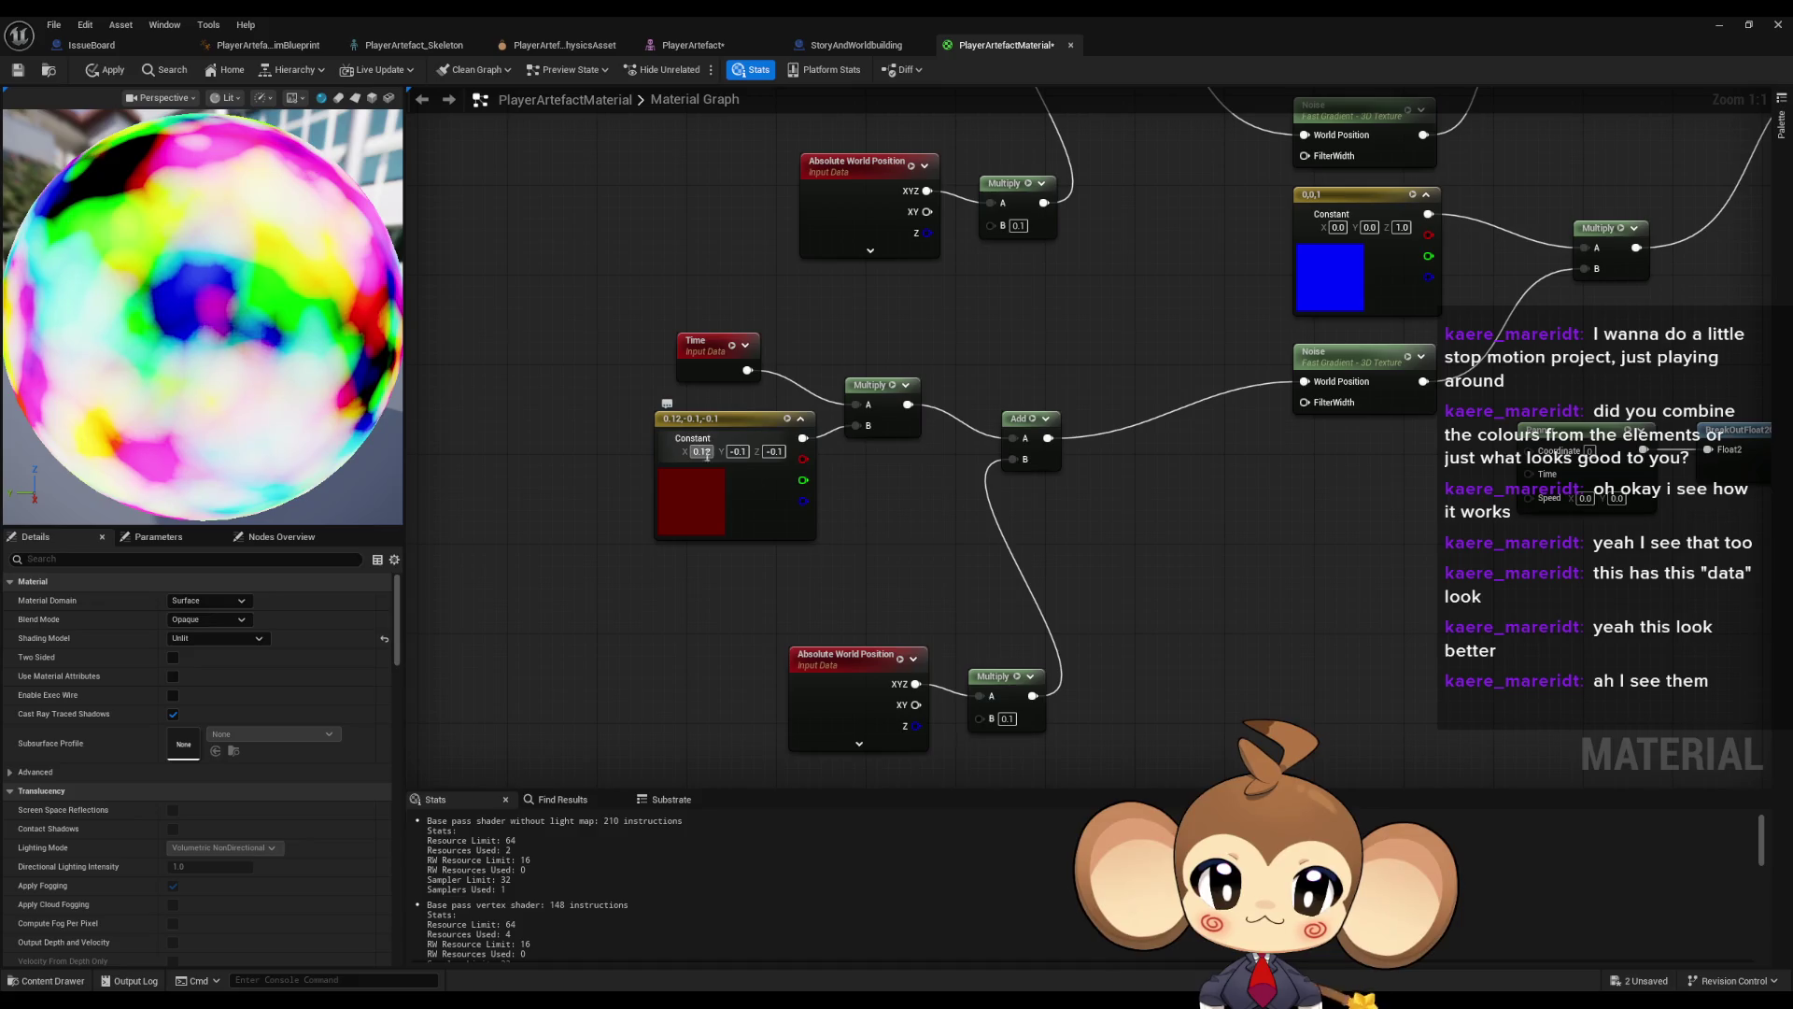
left_click_drag(917, 513, 1007, 566)
left_click(809, 502)
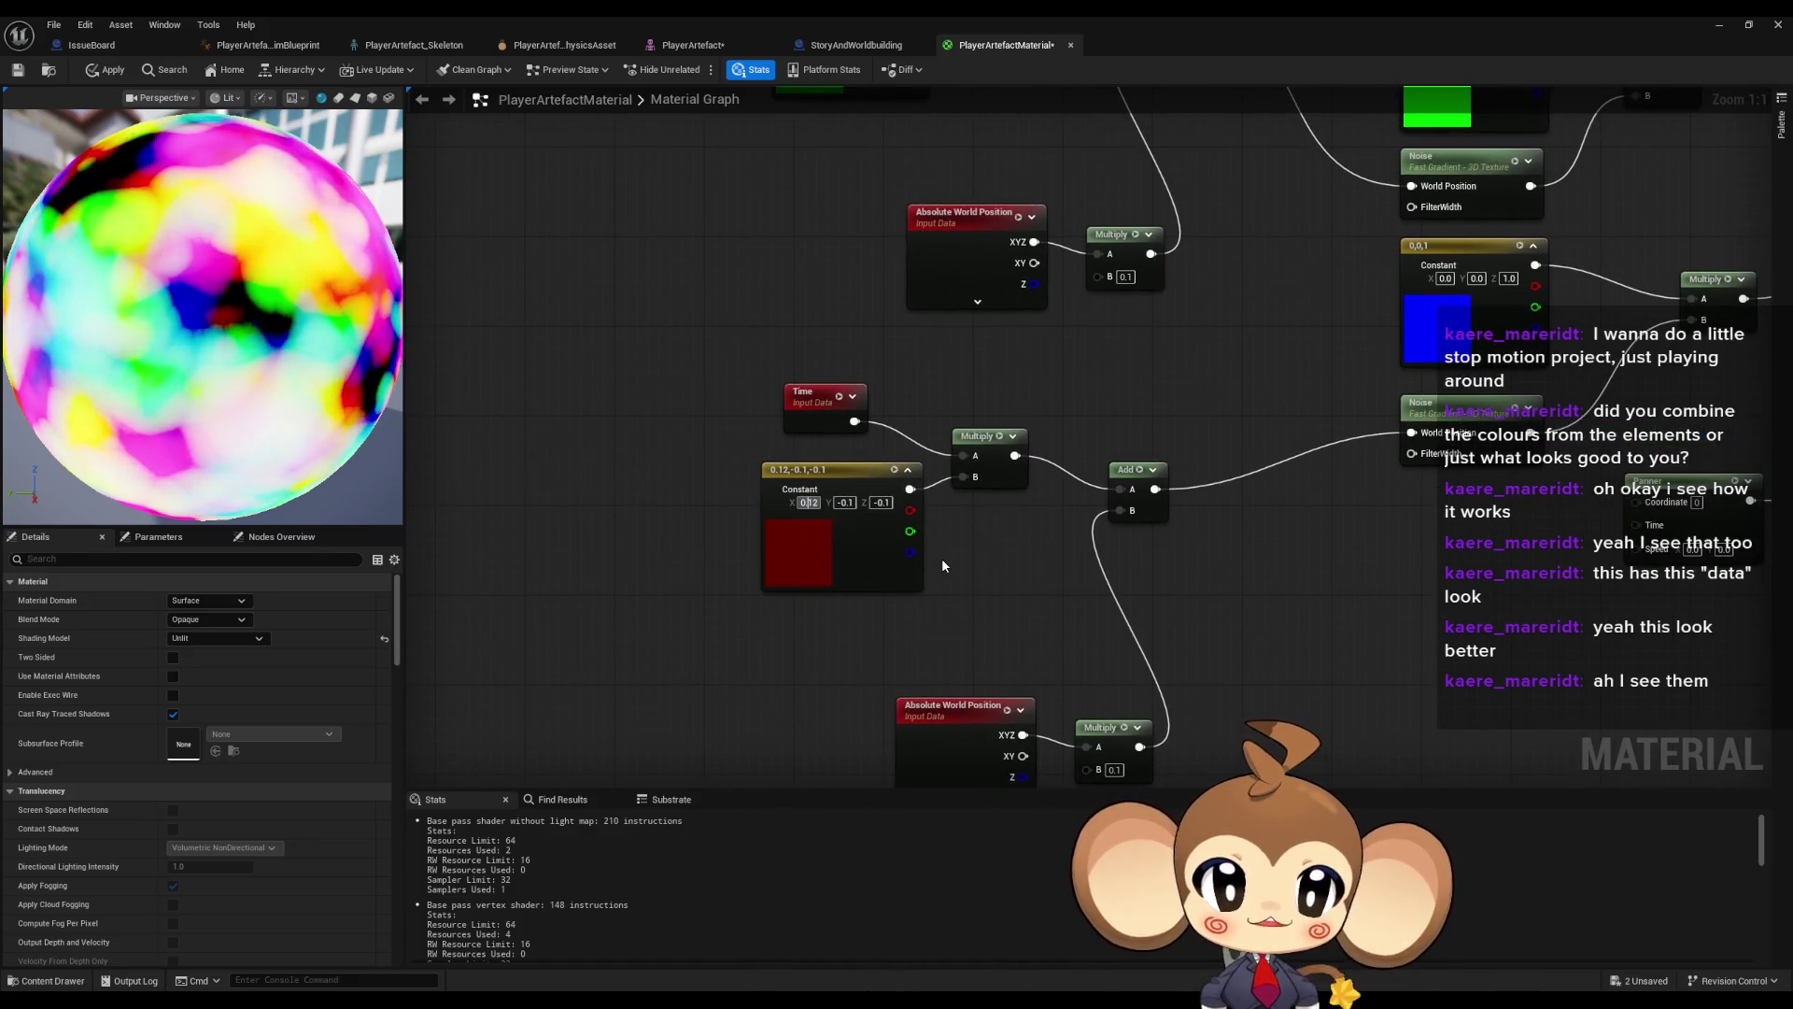
type("0.32")
key("Return")
type("1")
key("Return")
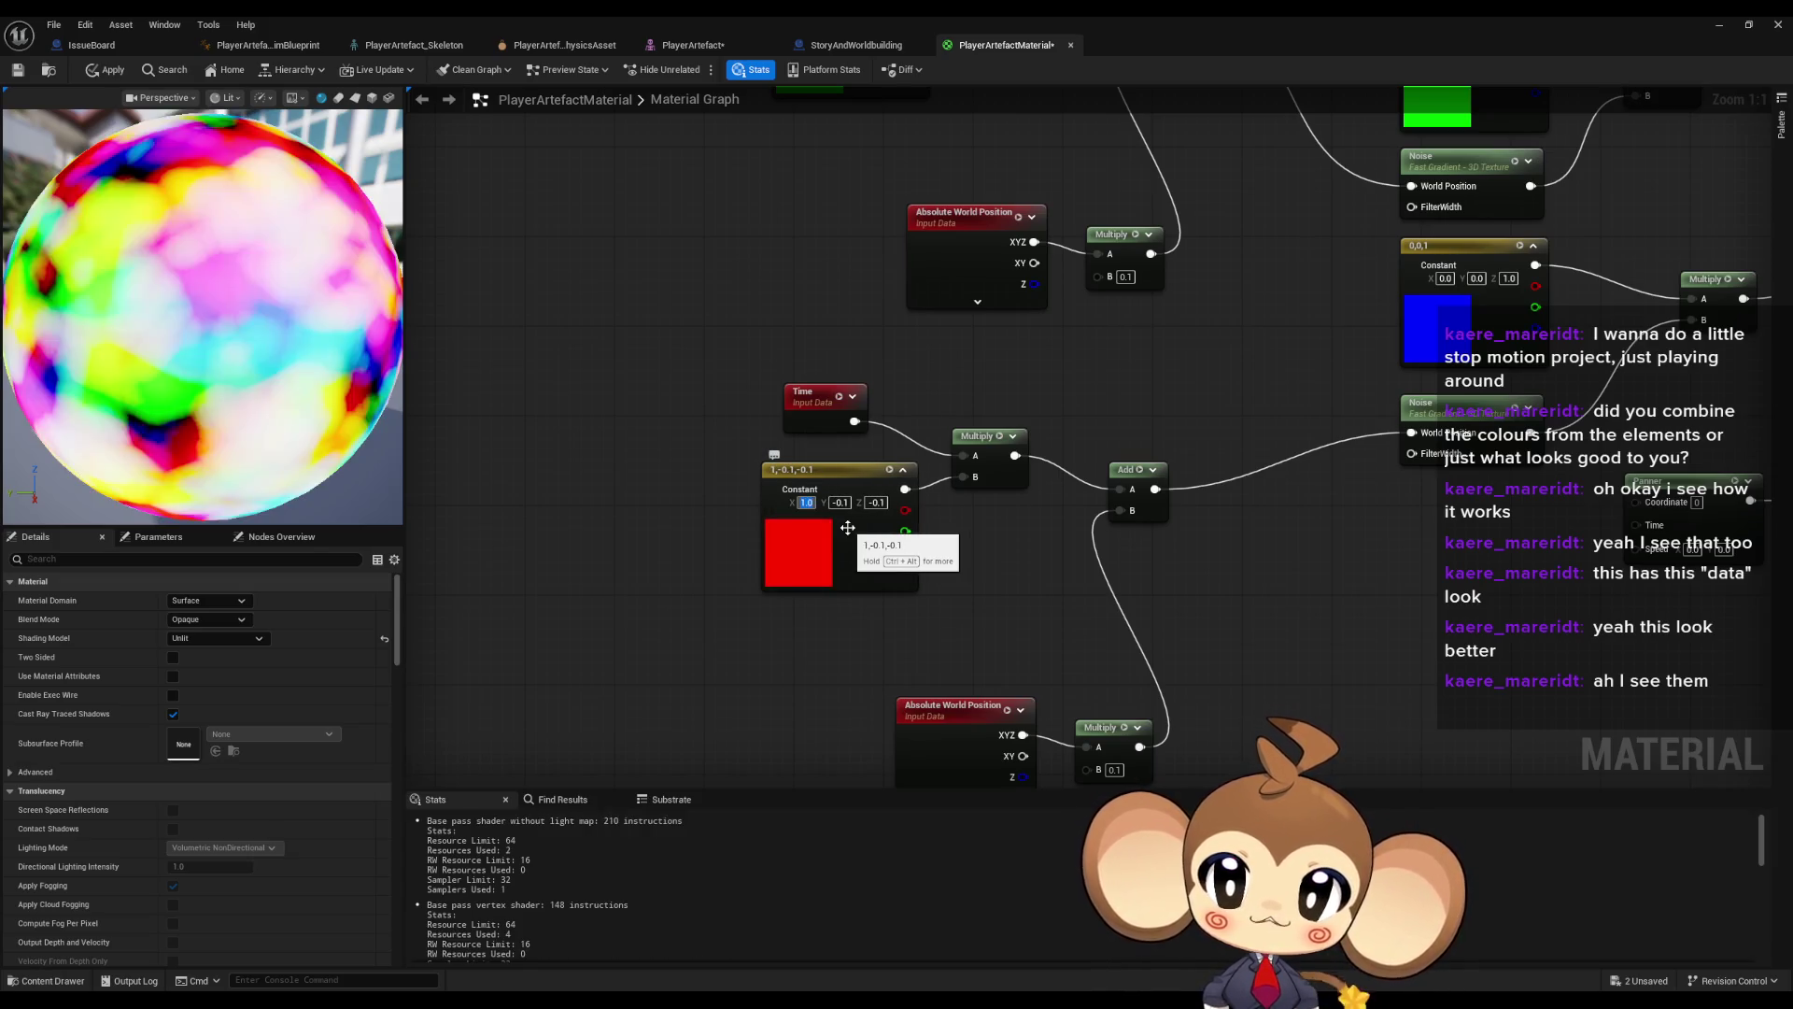
type("10")
key("Return")
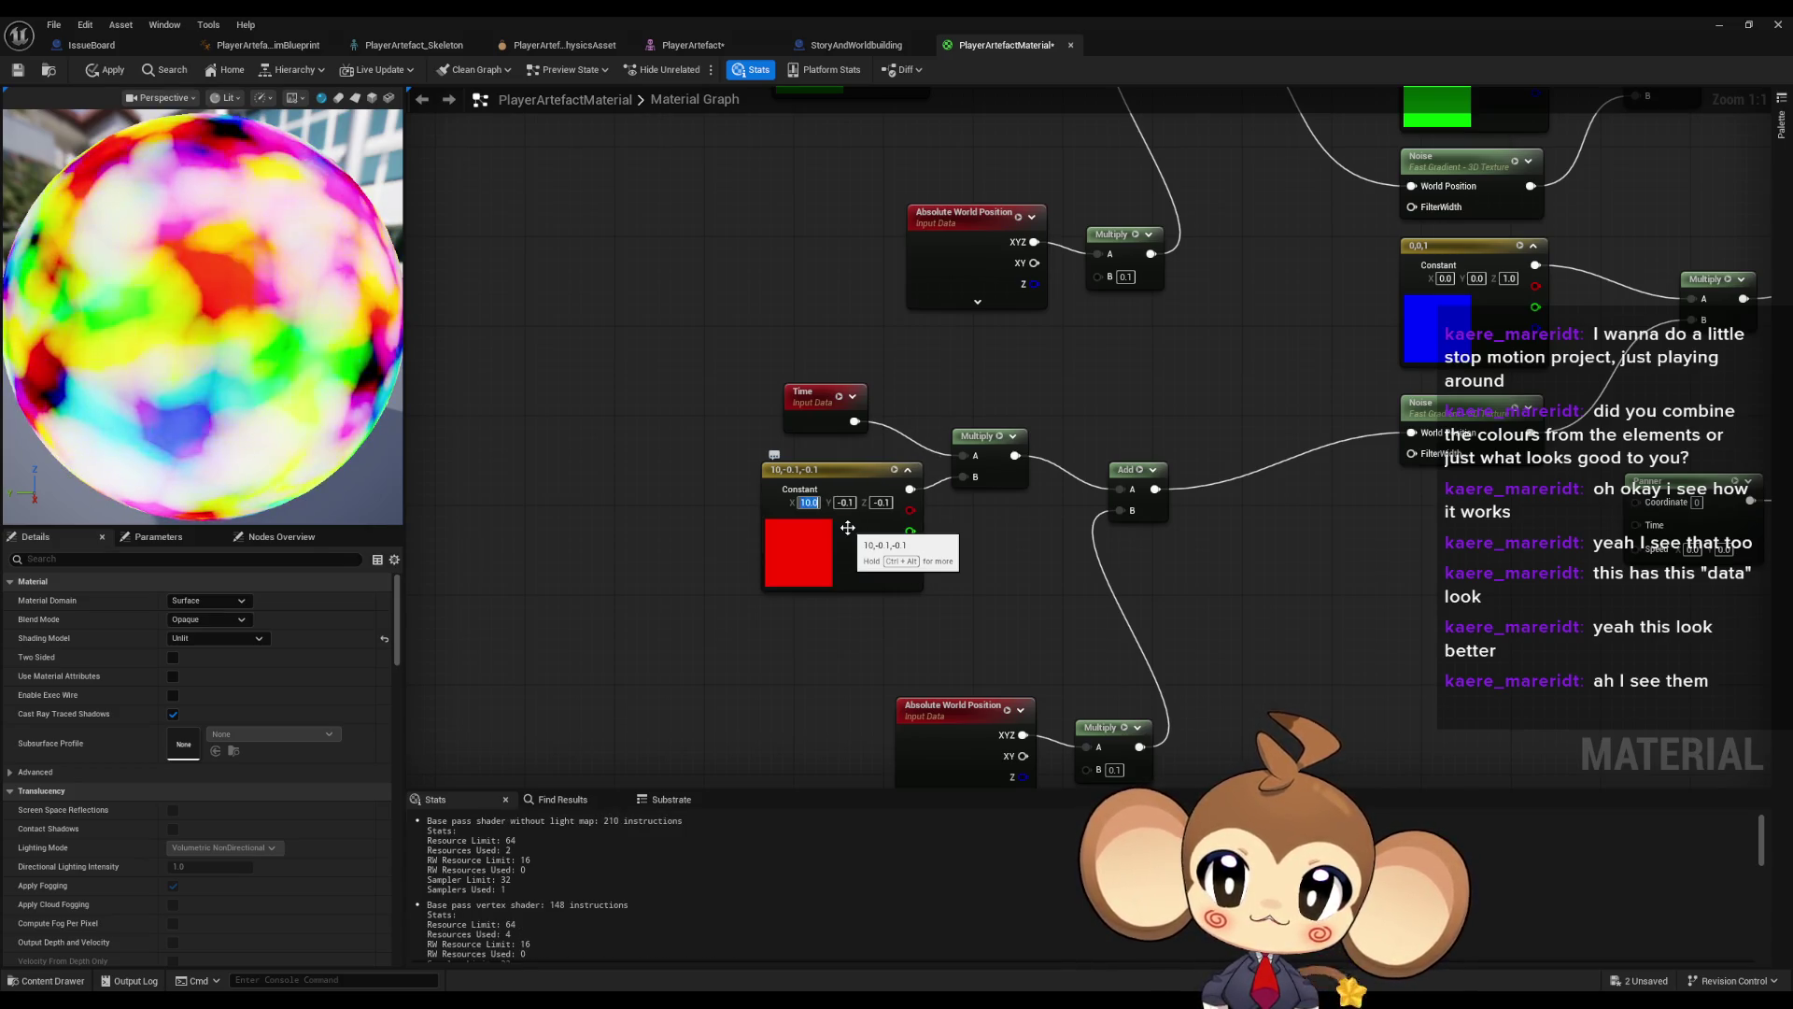
type("5")
key("Return")
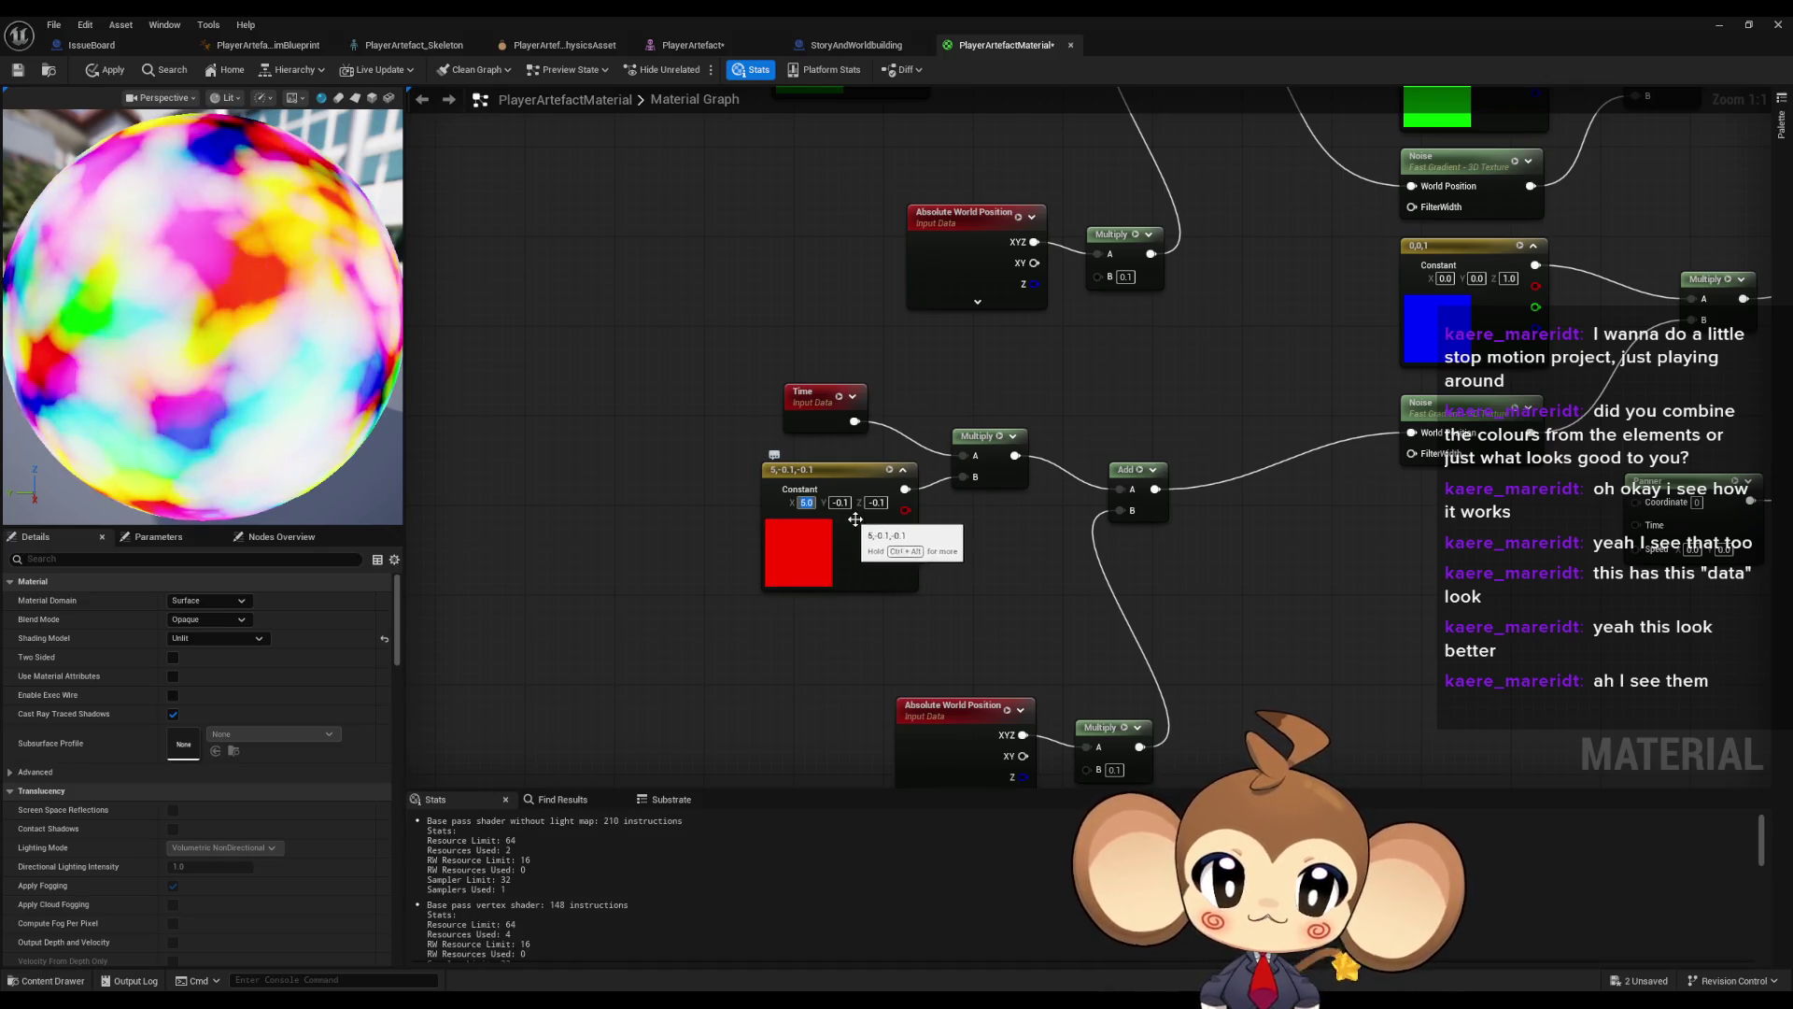
type("3")
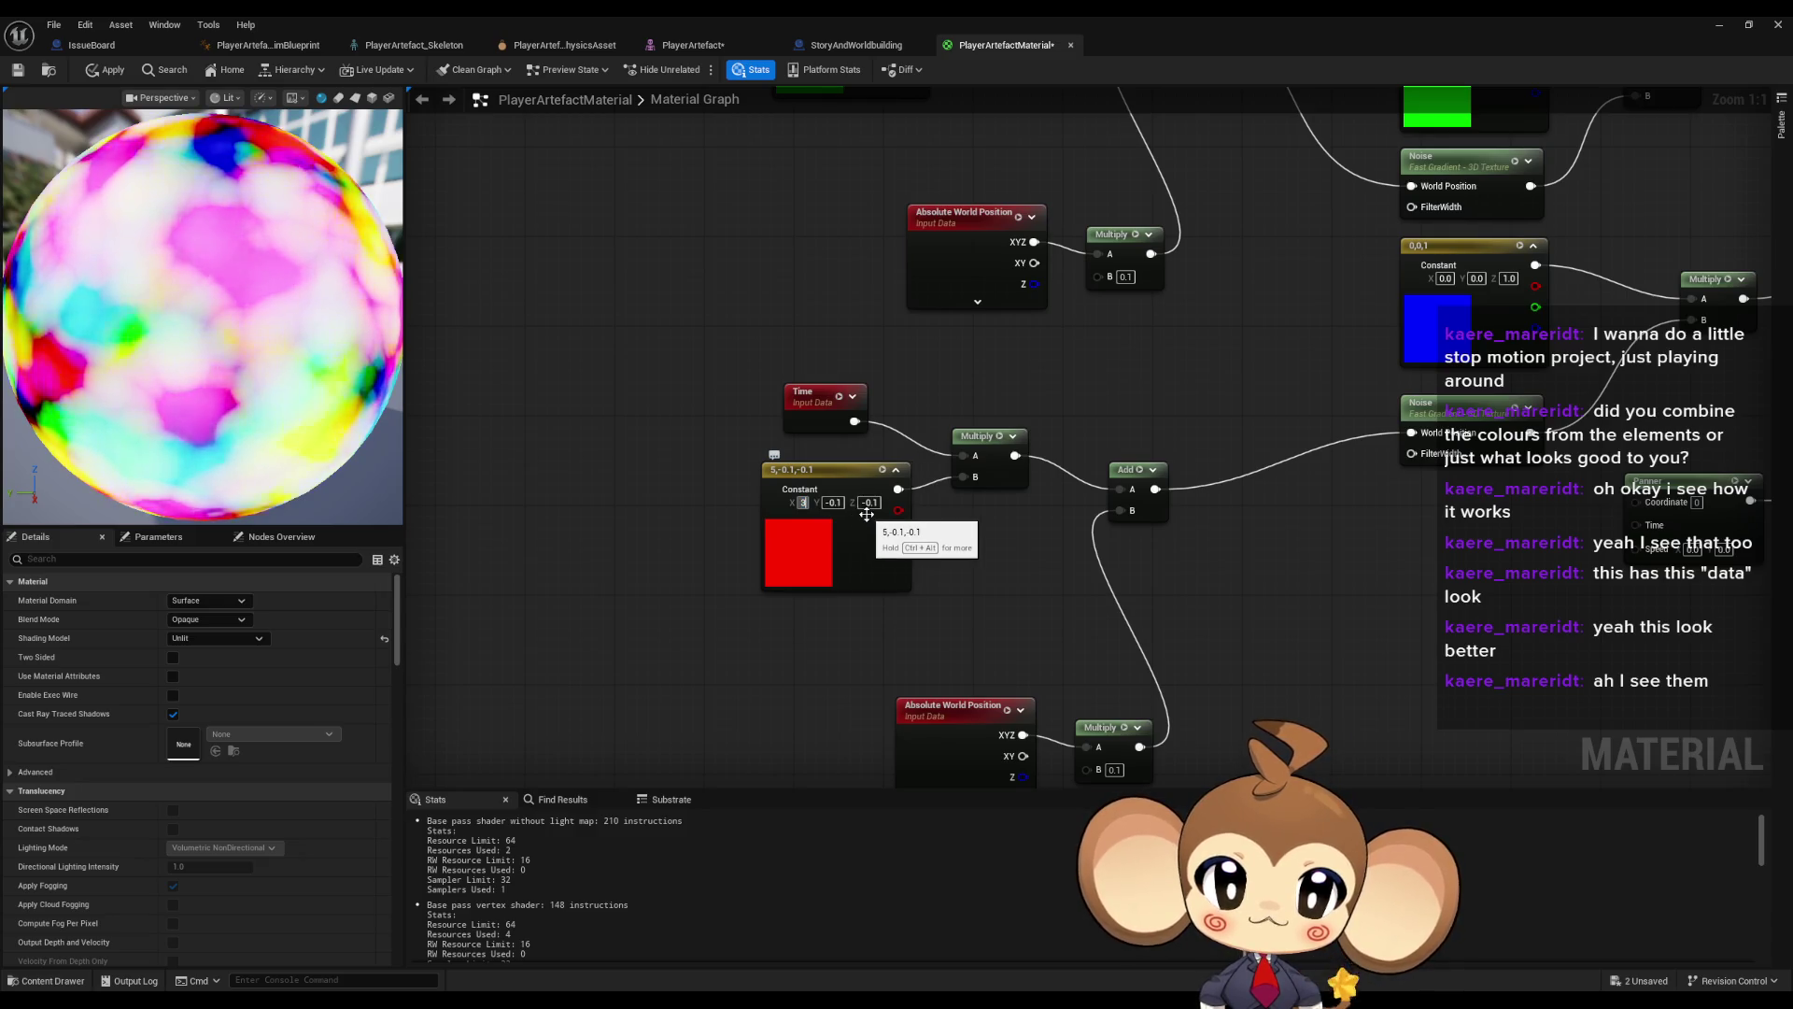
key("Return")
- Change another Time-driven constant to 2, -2.5, 1.8
mouse_move(923, 486)
left_mouse_down()
mouse_move(872, 508)
mouse_move(851, 488)
left_mouse_up()
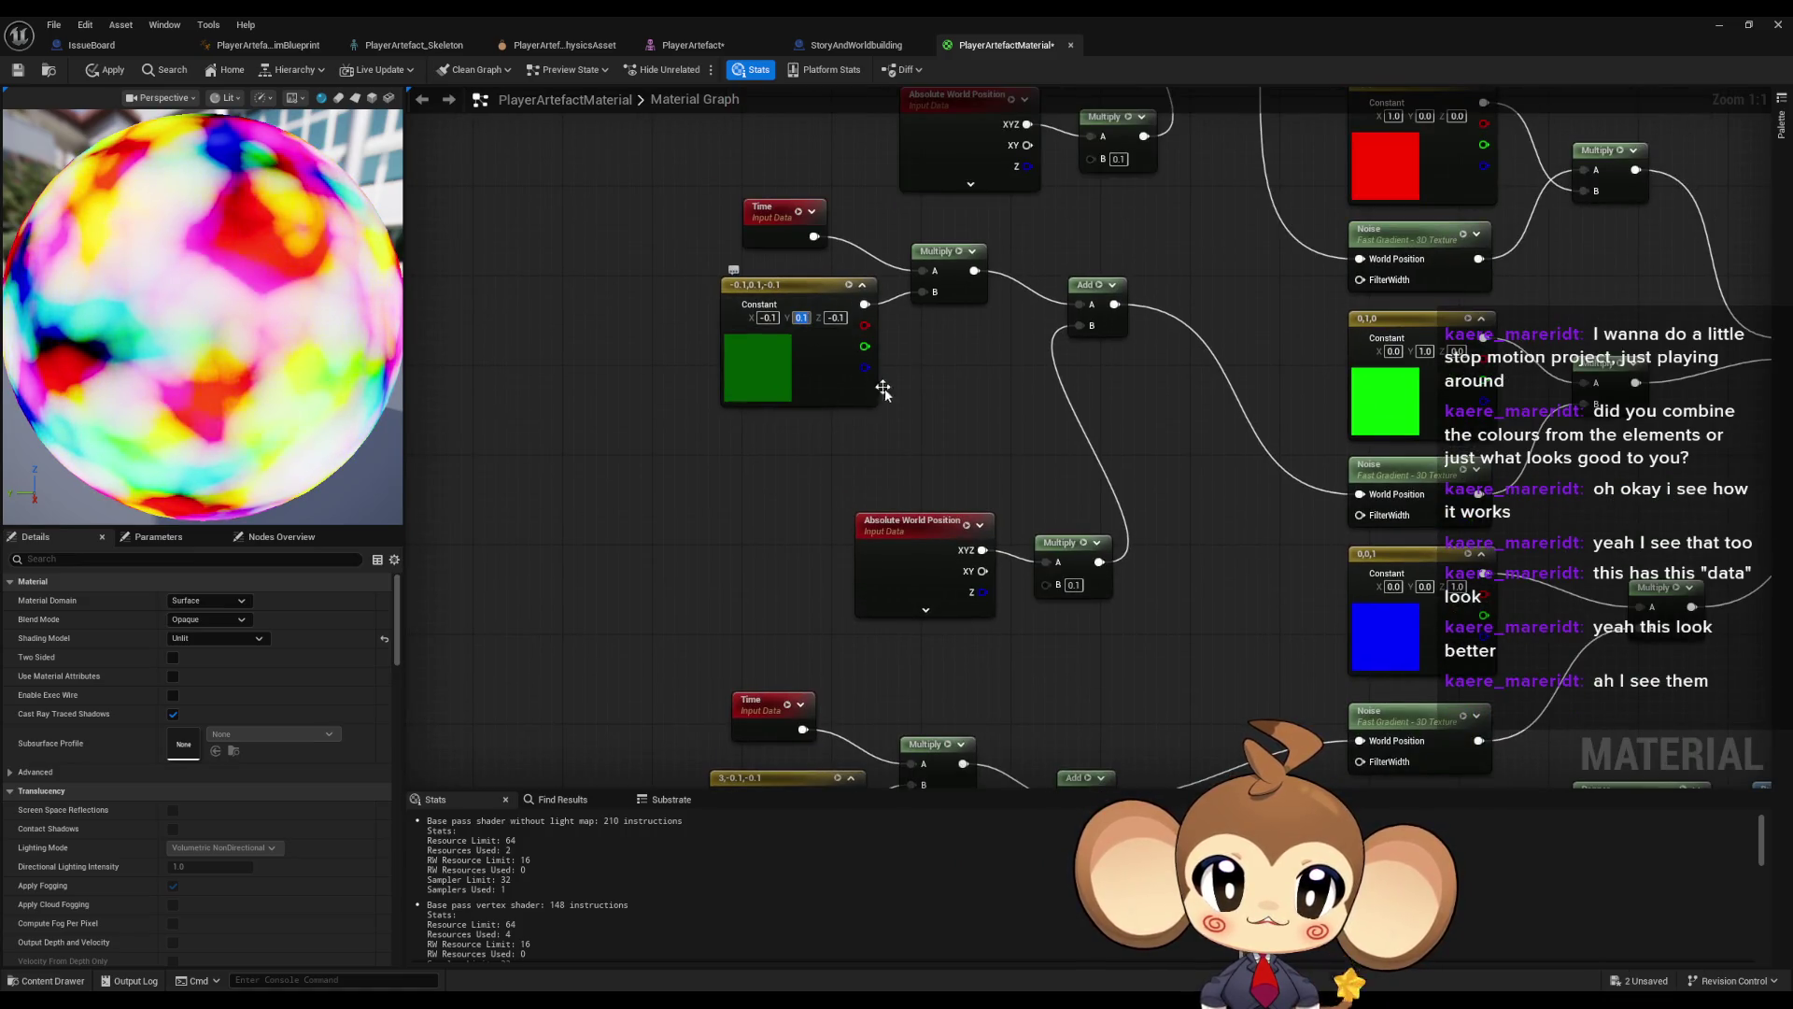
mouse_move(908, 435)
left_mouse_down()
mouse_move(936, 305)
mouse_move(883, 348)
left_mouse_up()
type("-2")
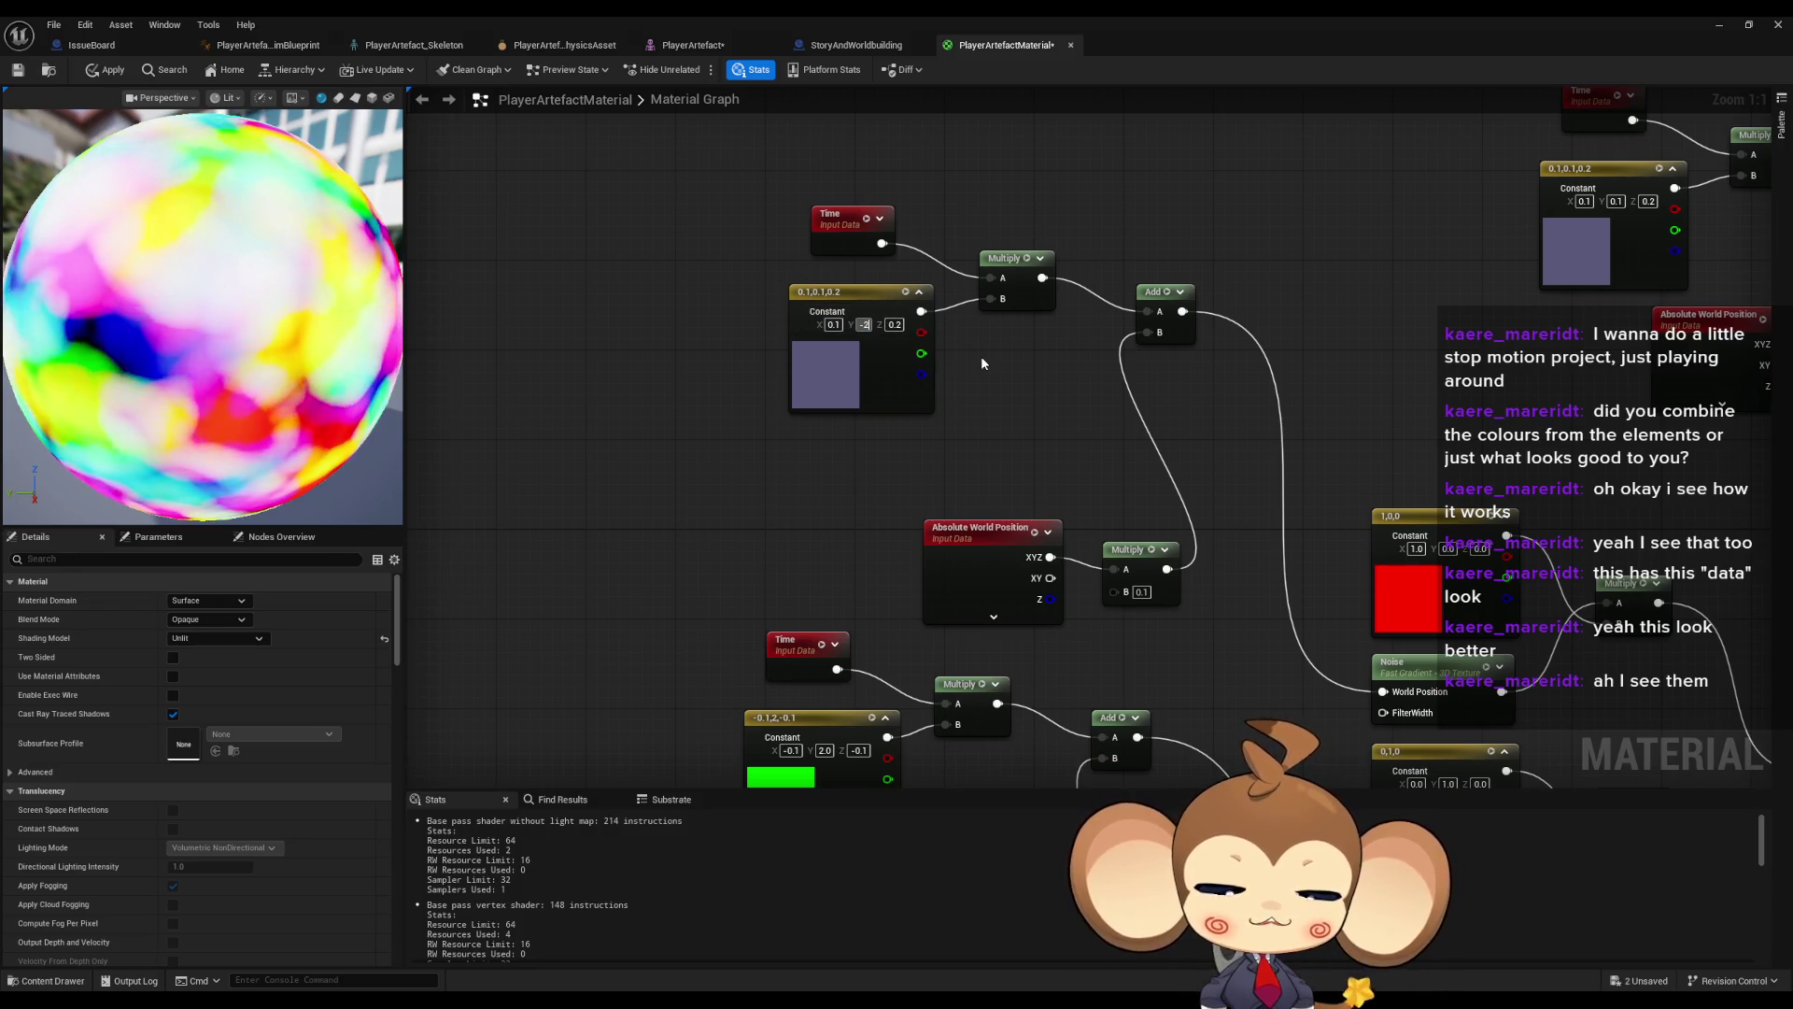
key("Return")
type(".5")
key("Return")
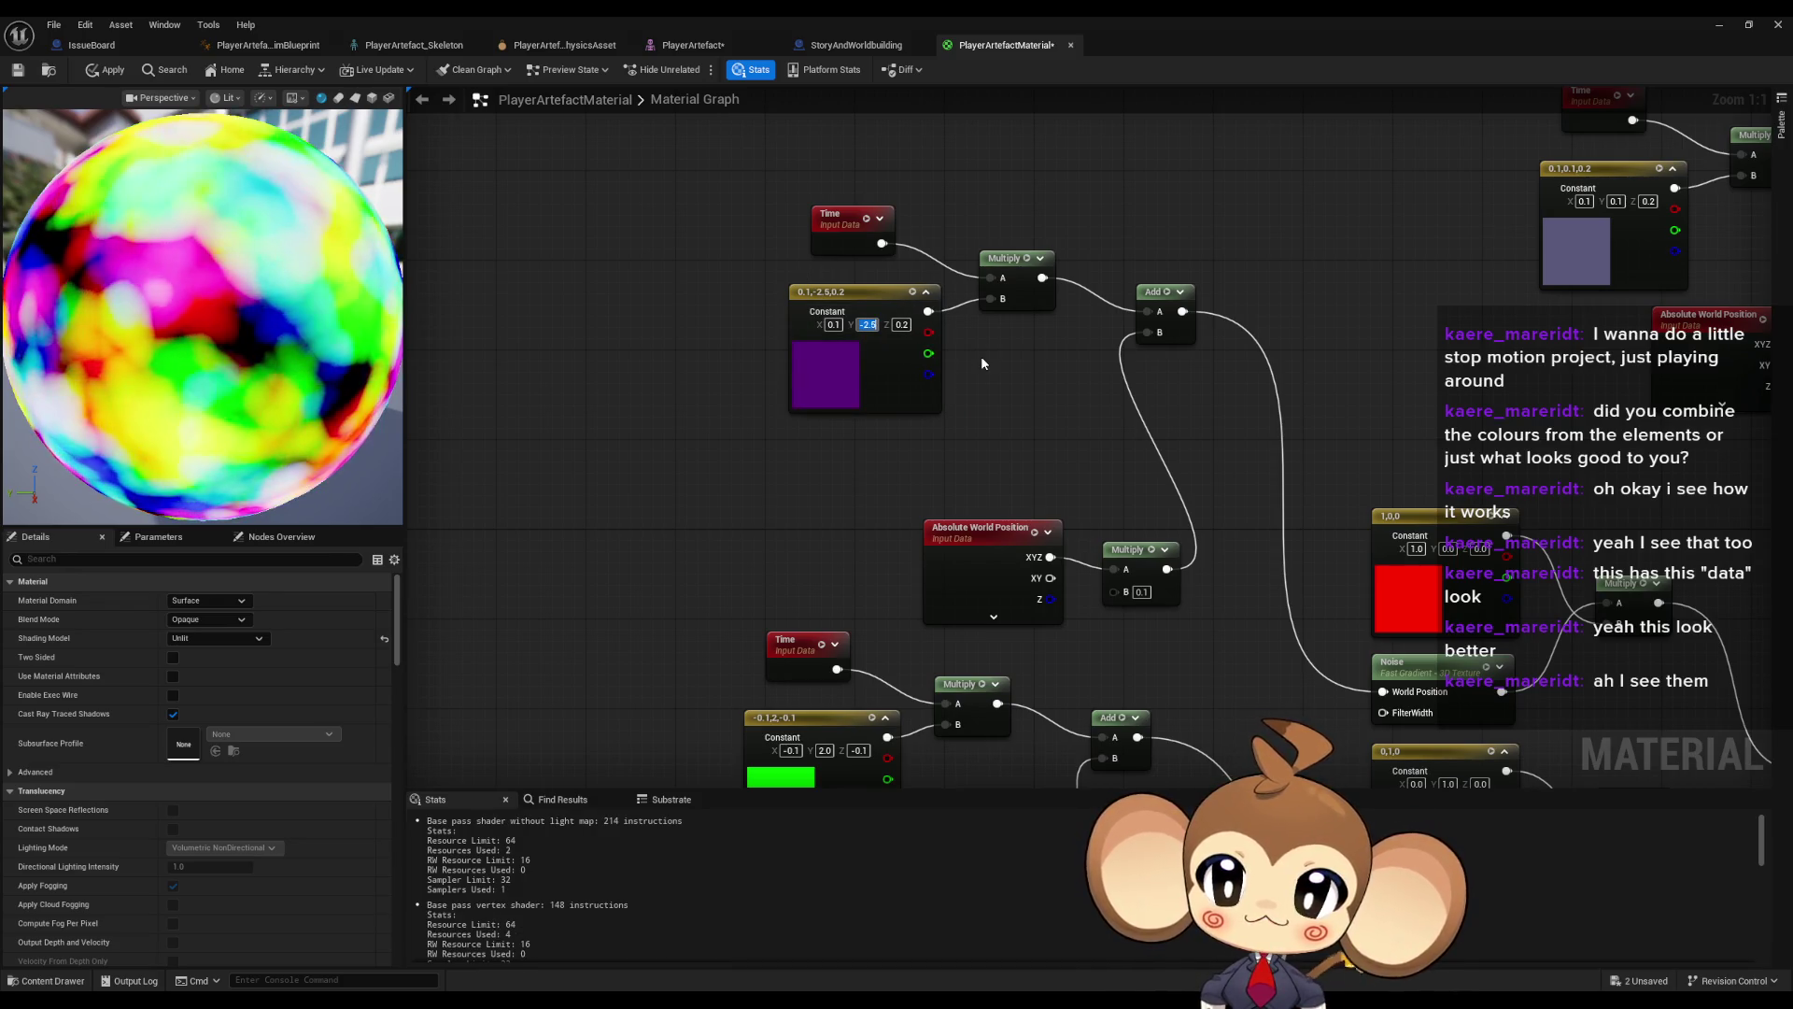
key("shift+Tab")
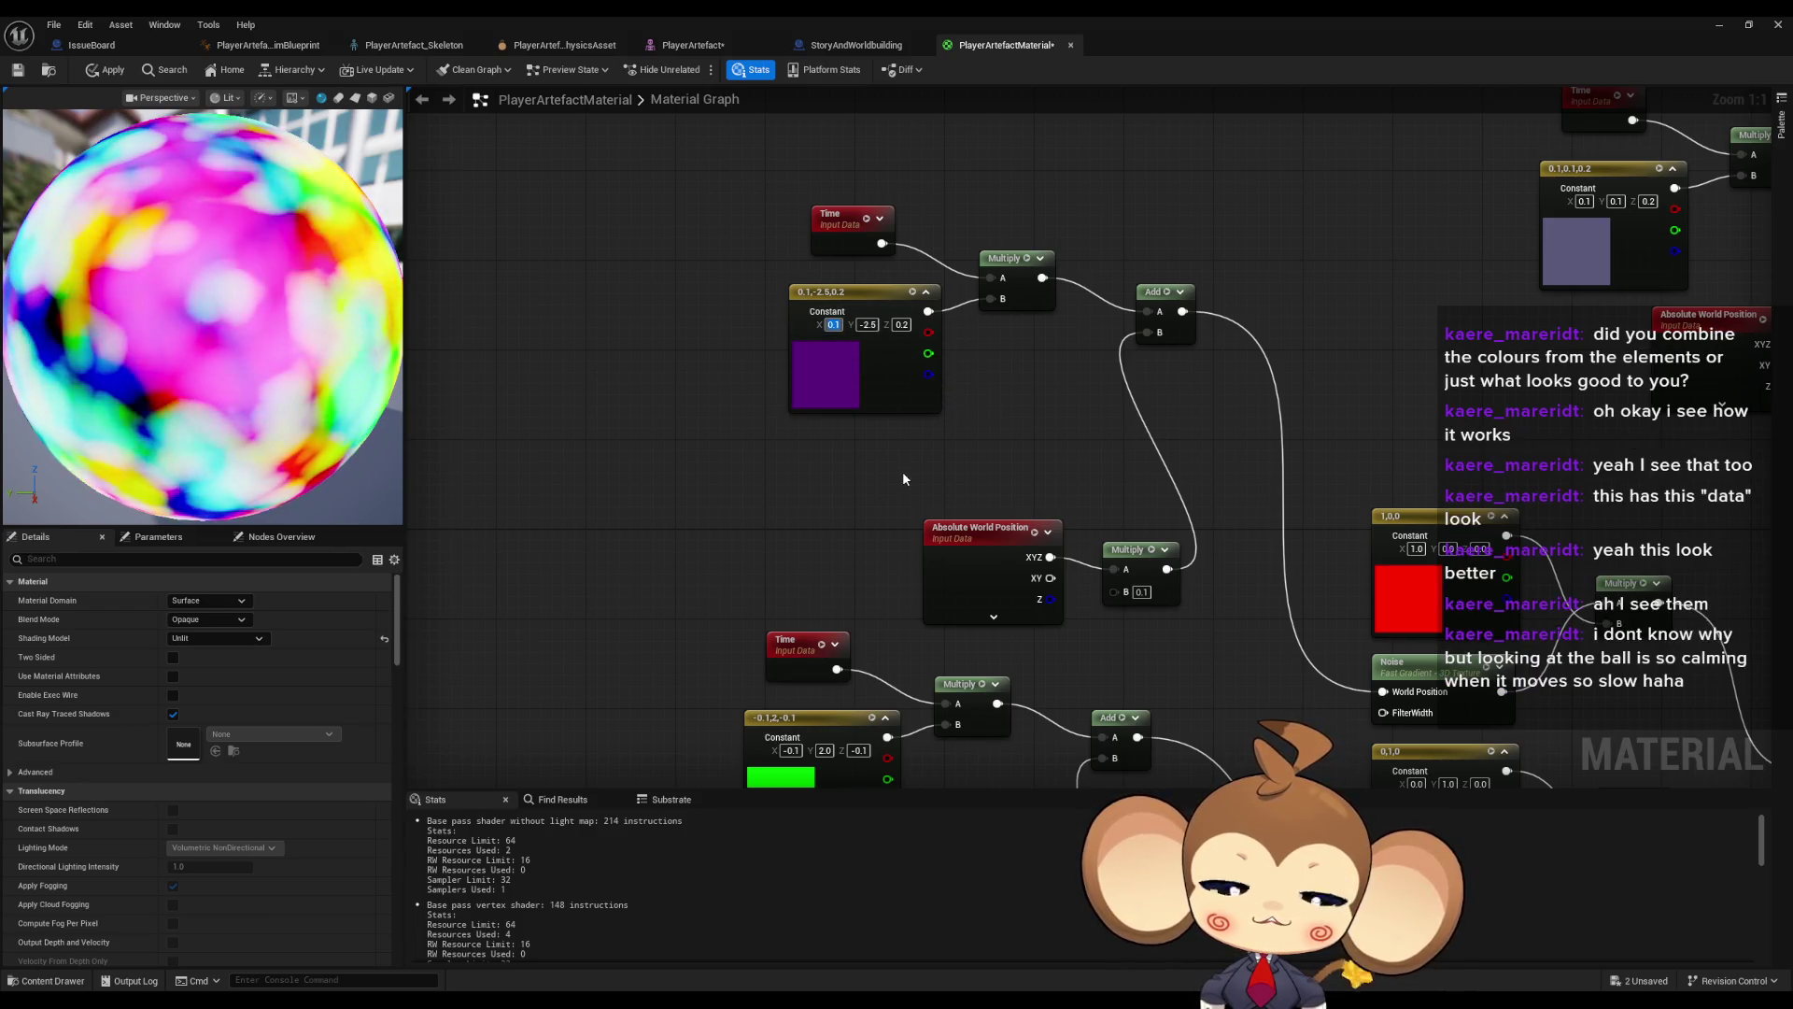
type("2")
key("Tab")
key("Tab")
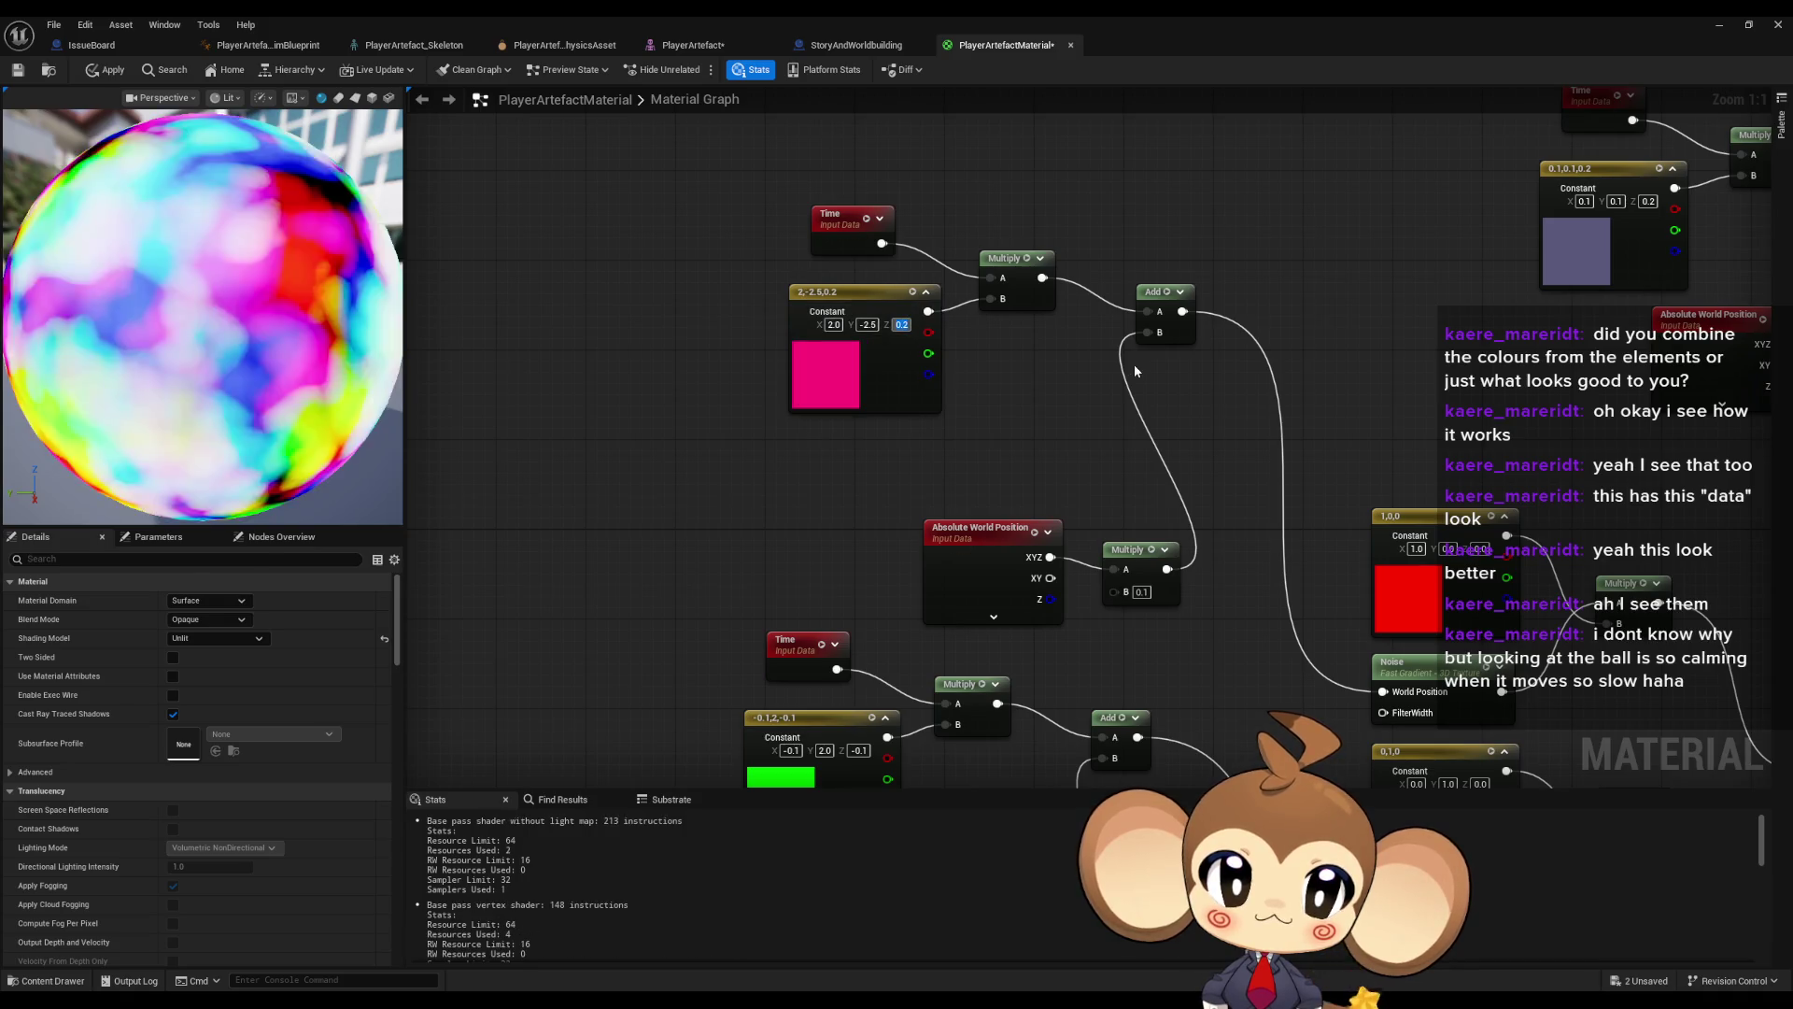
key("BackSpace")
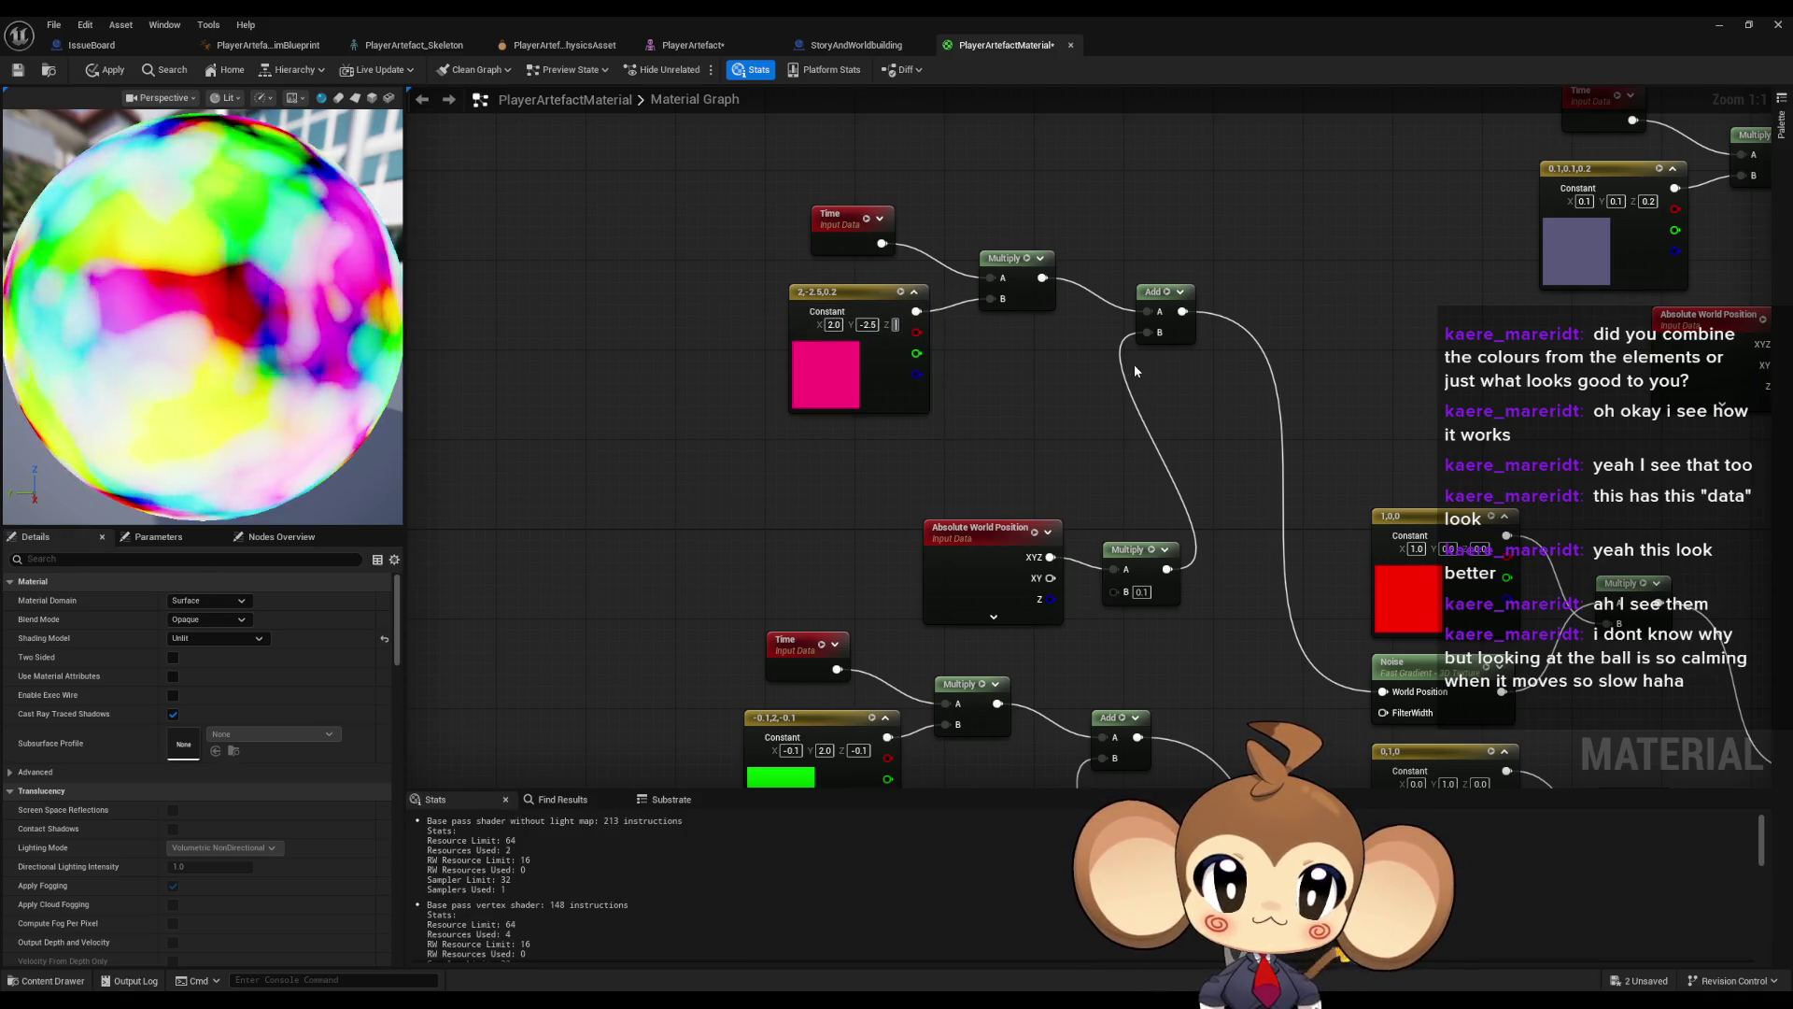
type("1.8")
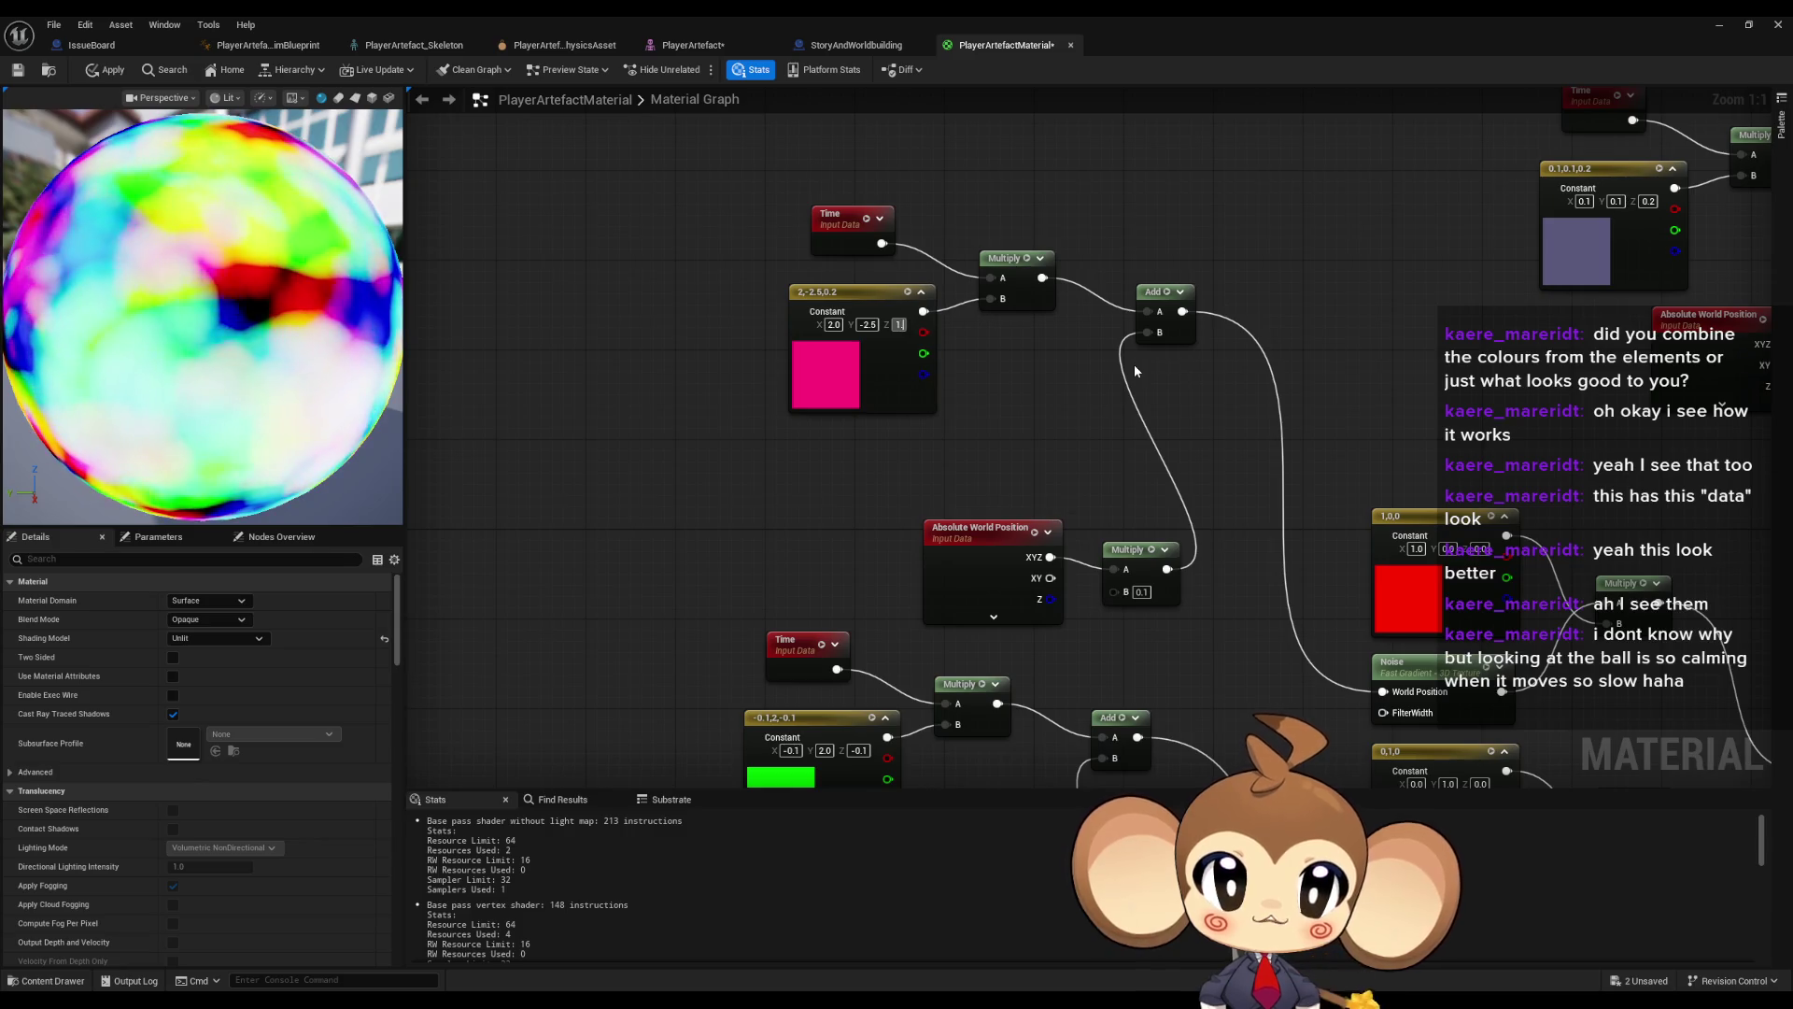
key("Return")
- Adjust the next Time-driven constant to X -3.3 and Z 2.7
left_click_drag(850, 783, 836, 585)
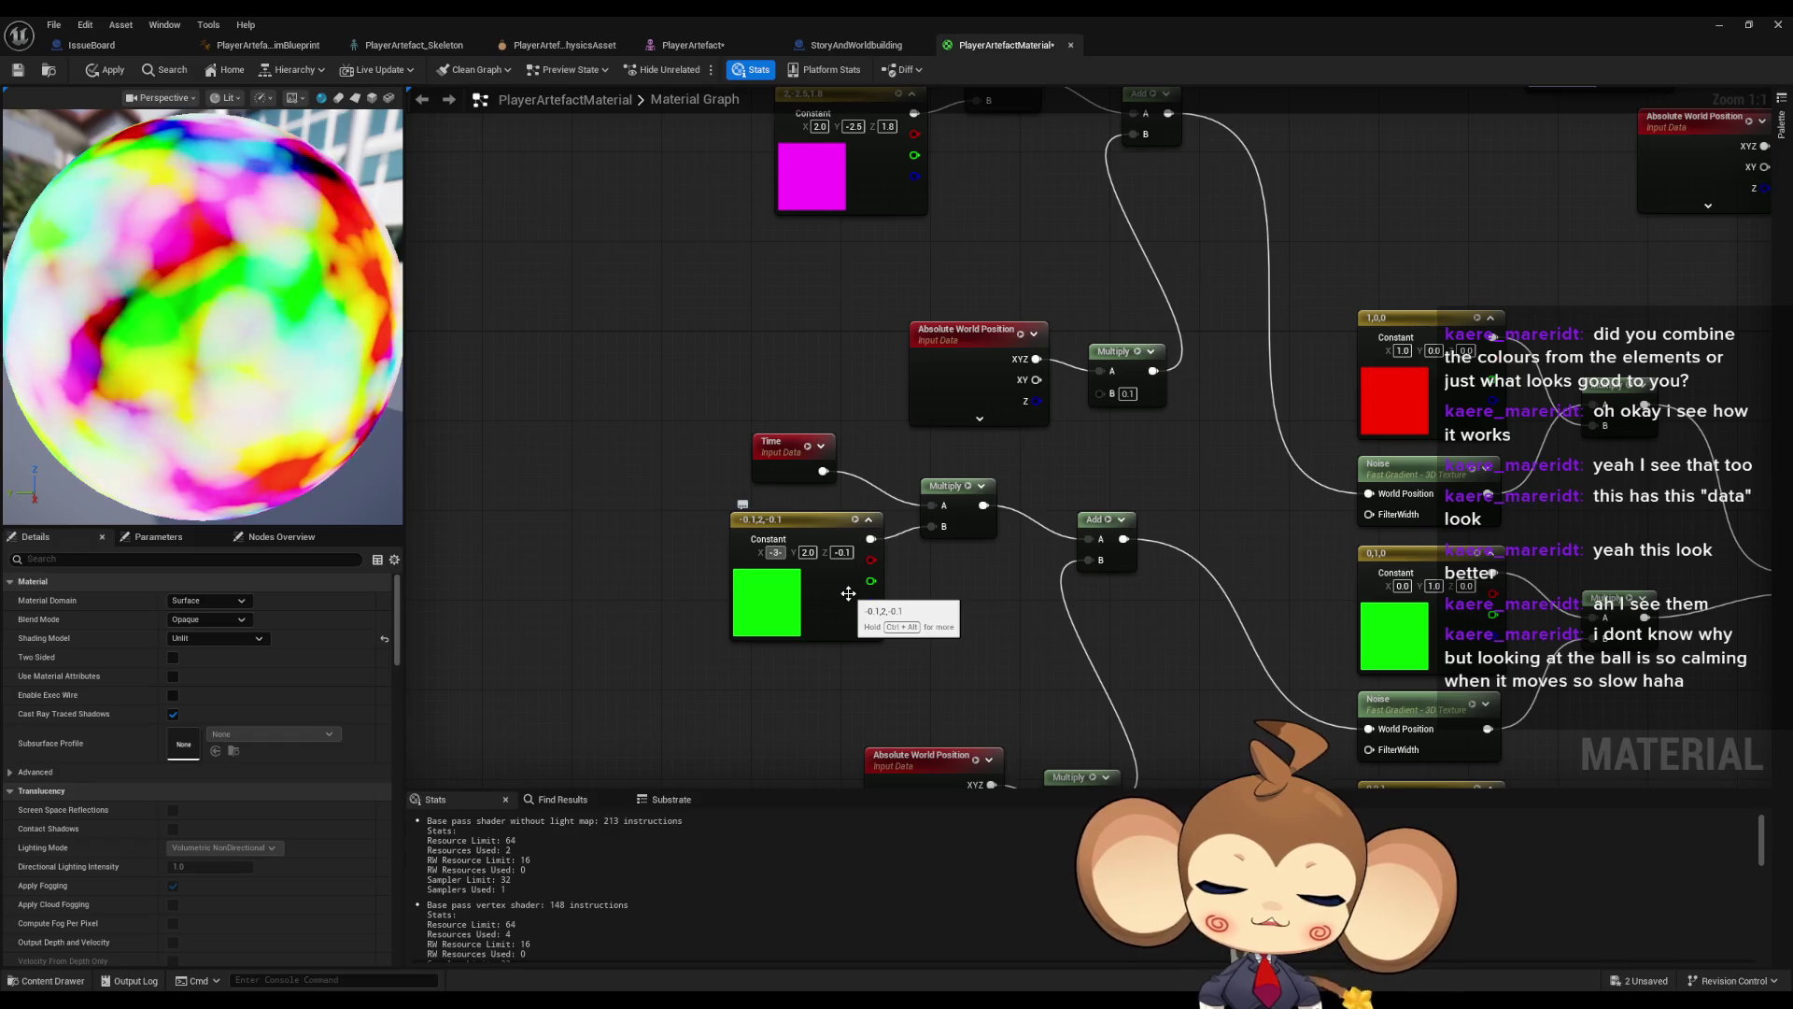
type(".3")
key("Return")
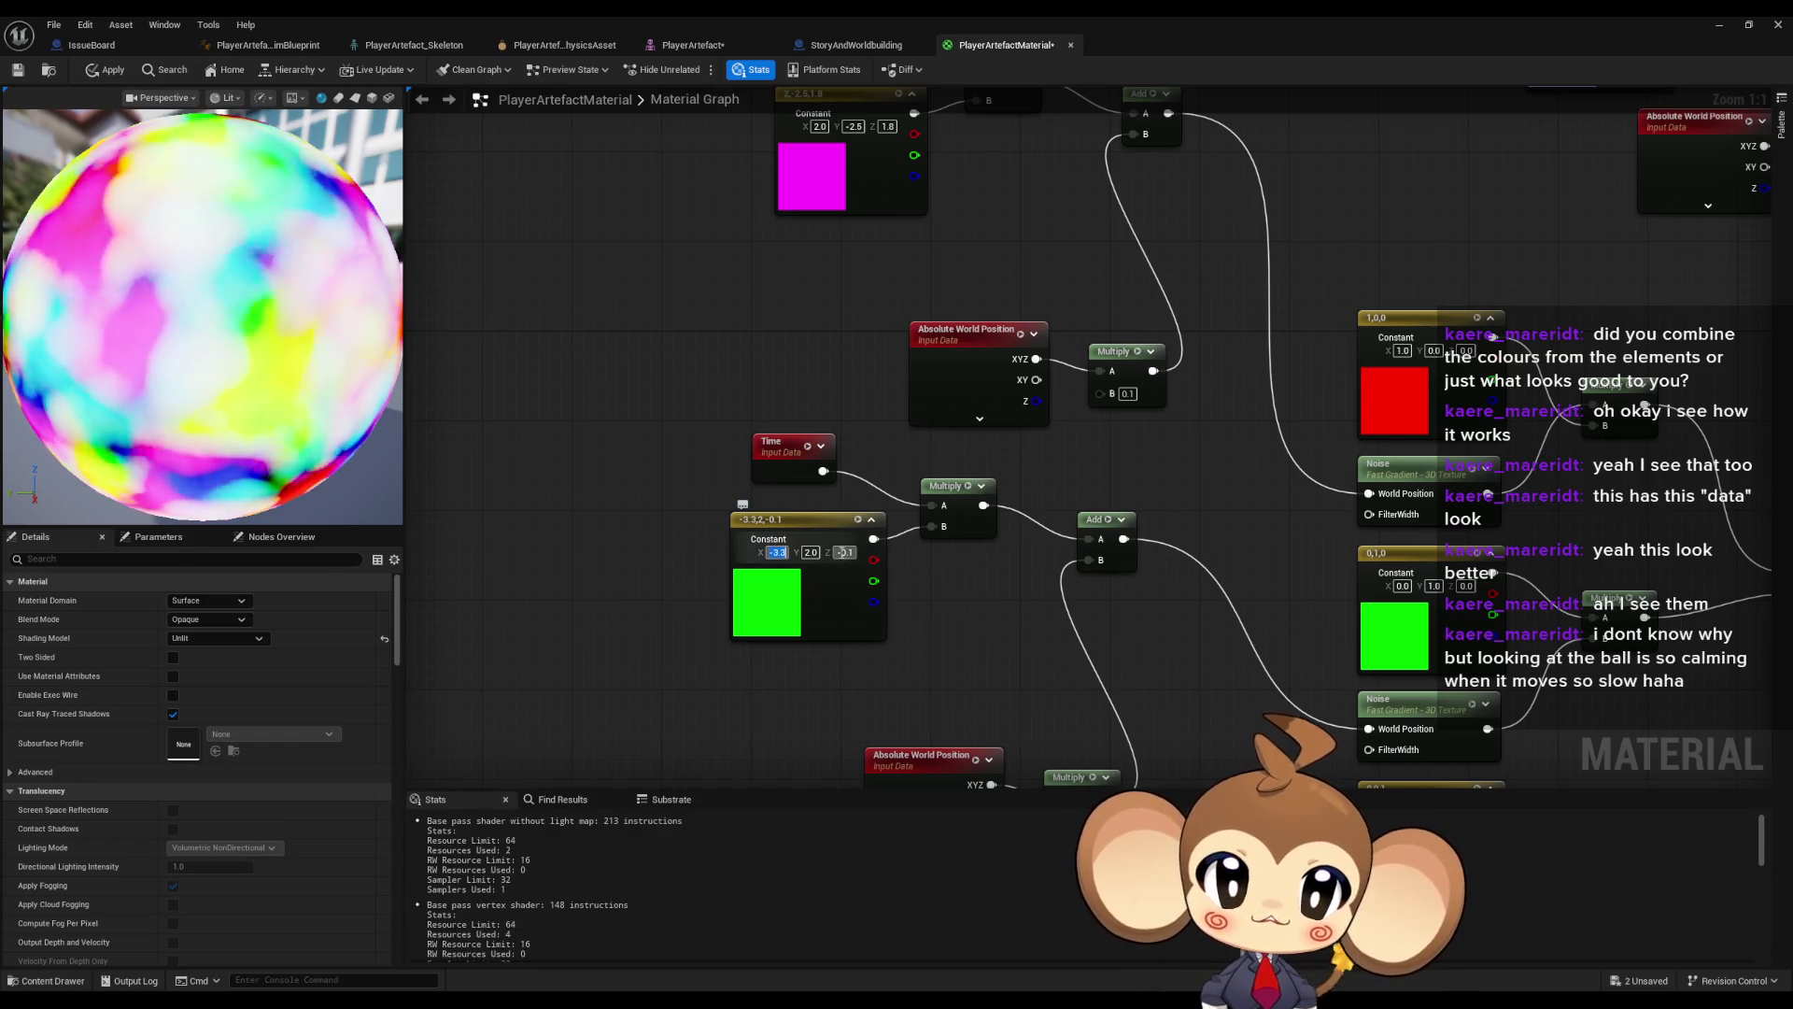
type("2.7")
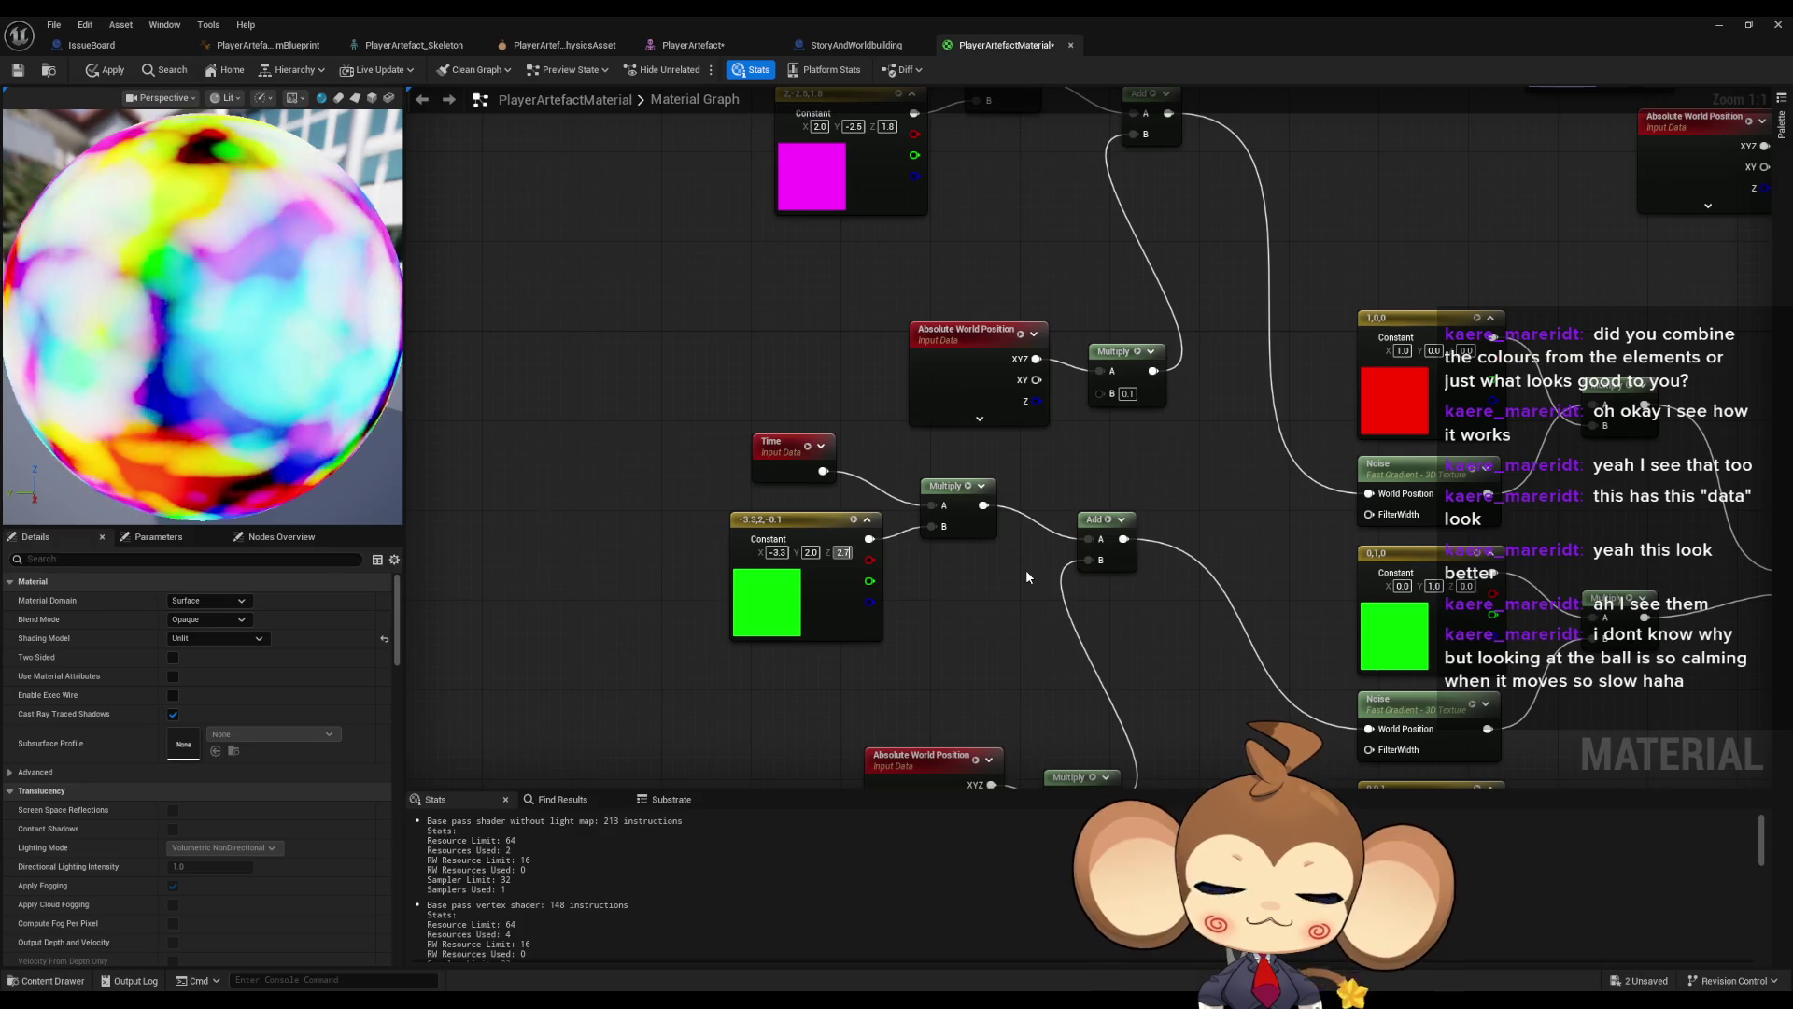
key("Return")
- Give the red constant Y 2.2 and Z -3.8, making it yellow, and apply the material
mouse_move(1025, 577)
left_mouse_down()
mouse_move(1004, 697)
mouse_move(977, 434)
left_mouse_up()
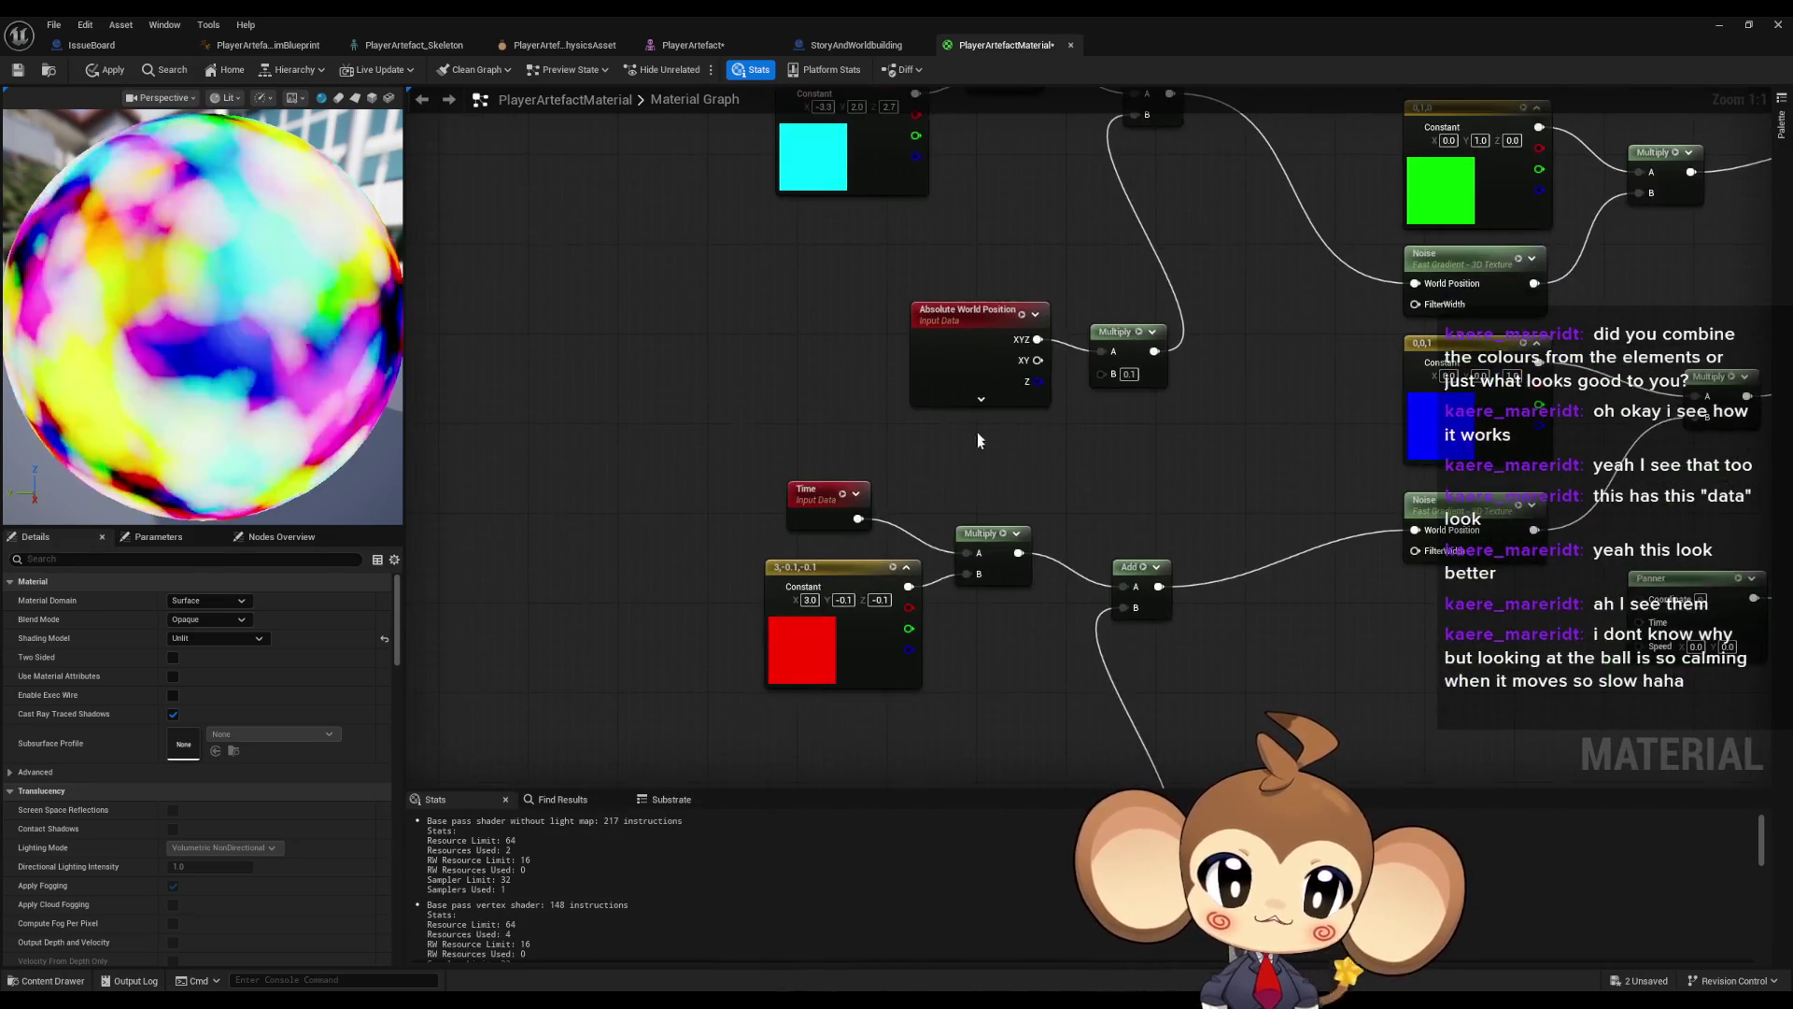
left_click_drag(977, 248, 976, 434)
left_click_drag(962, 131, 961, 430)
left_click_drag(874, 197, 870, 269)
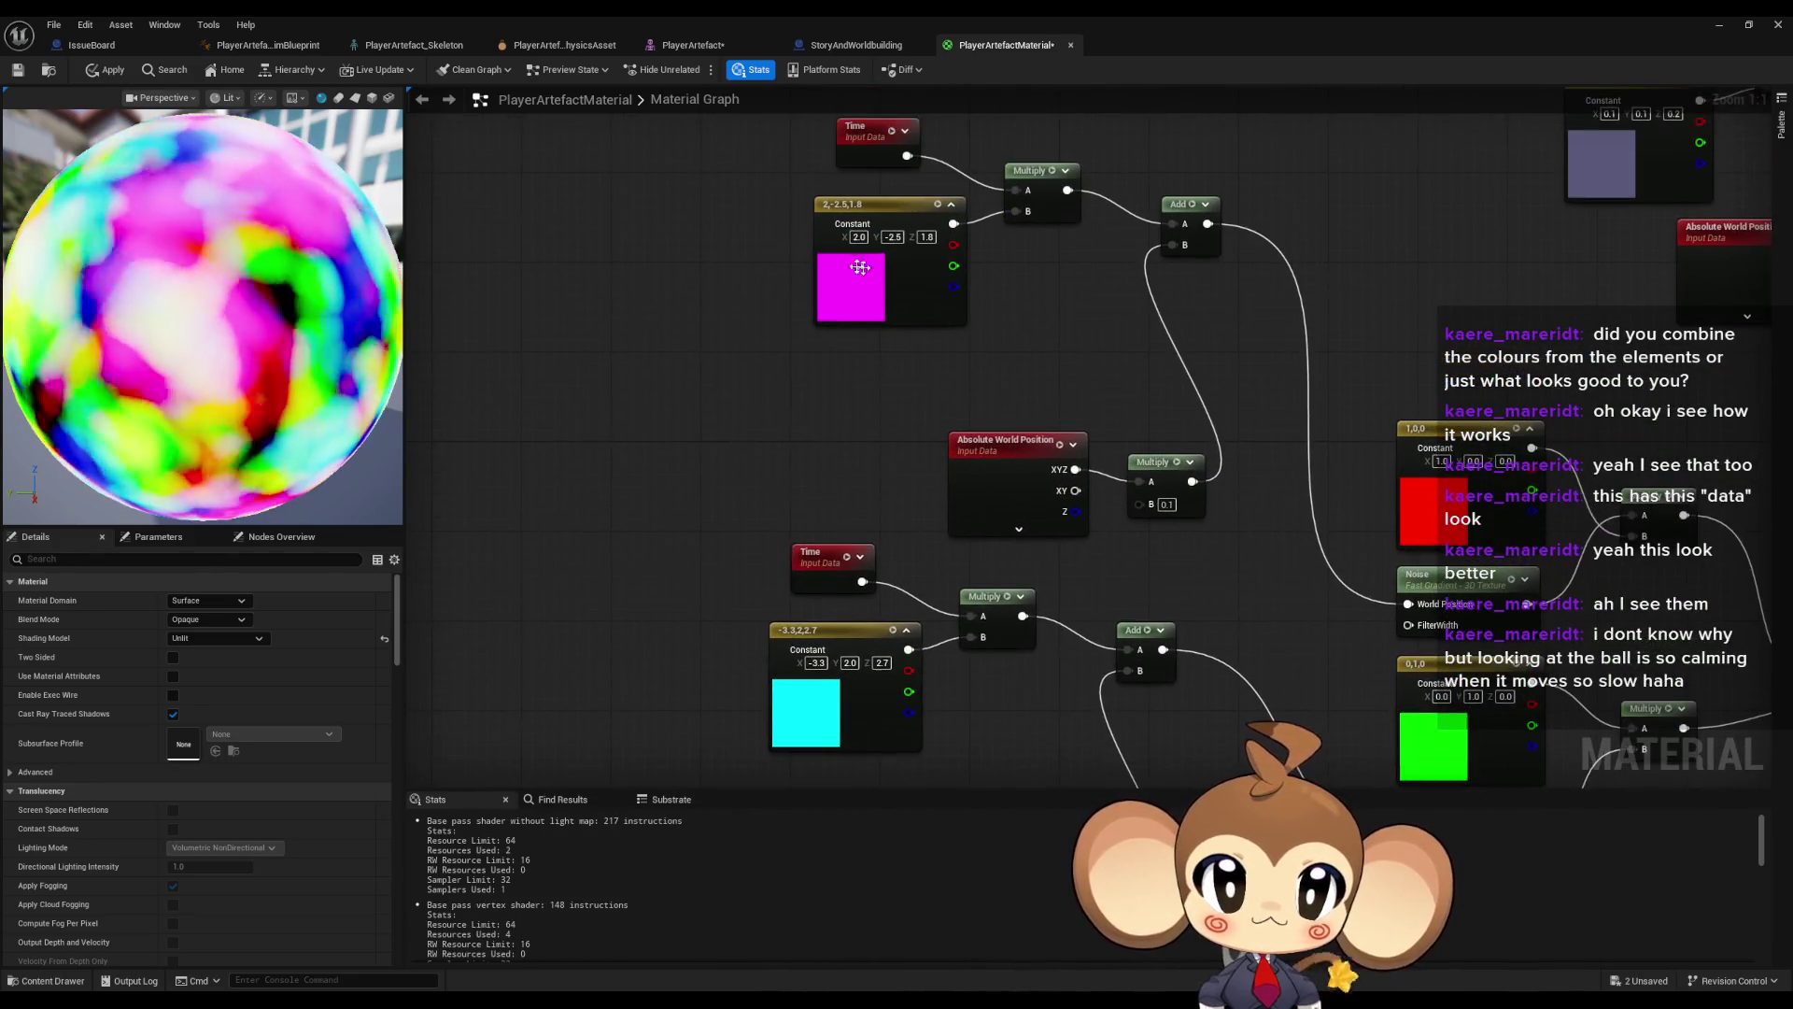
left_click_drag(871, 536, 875, 425)
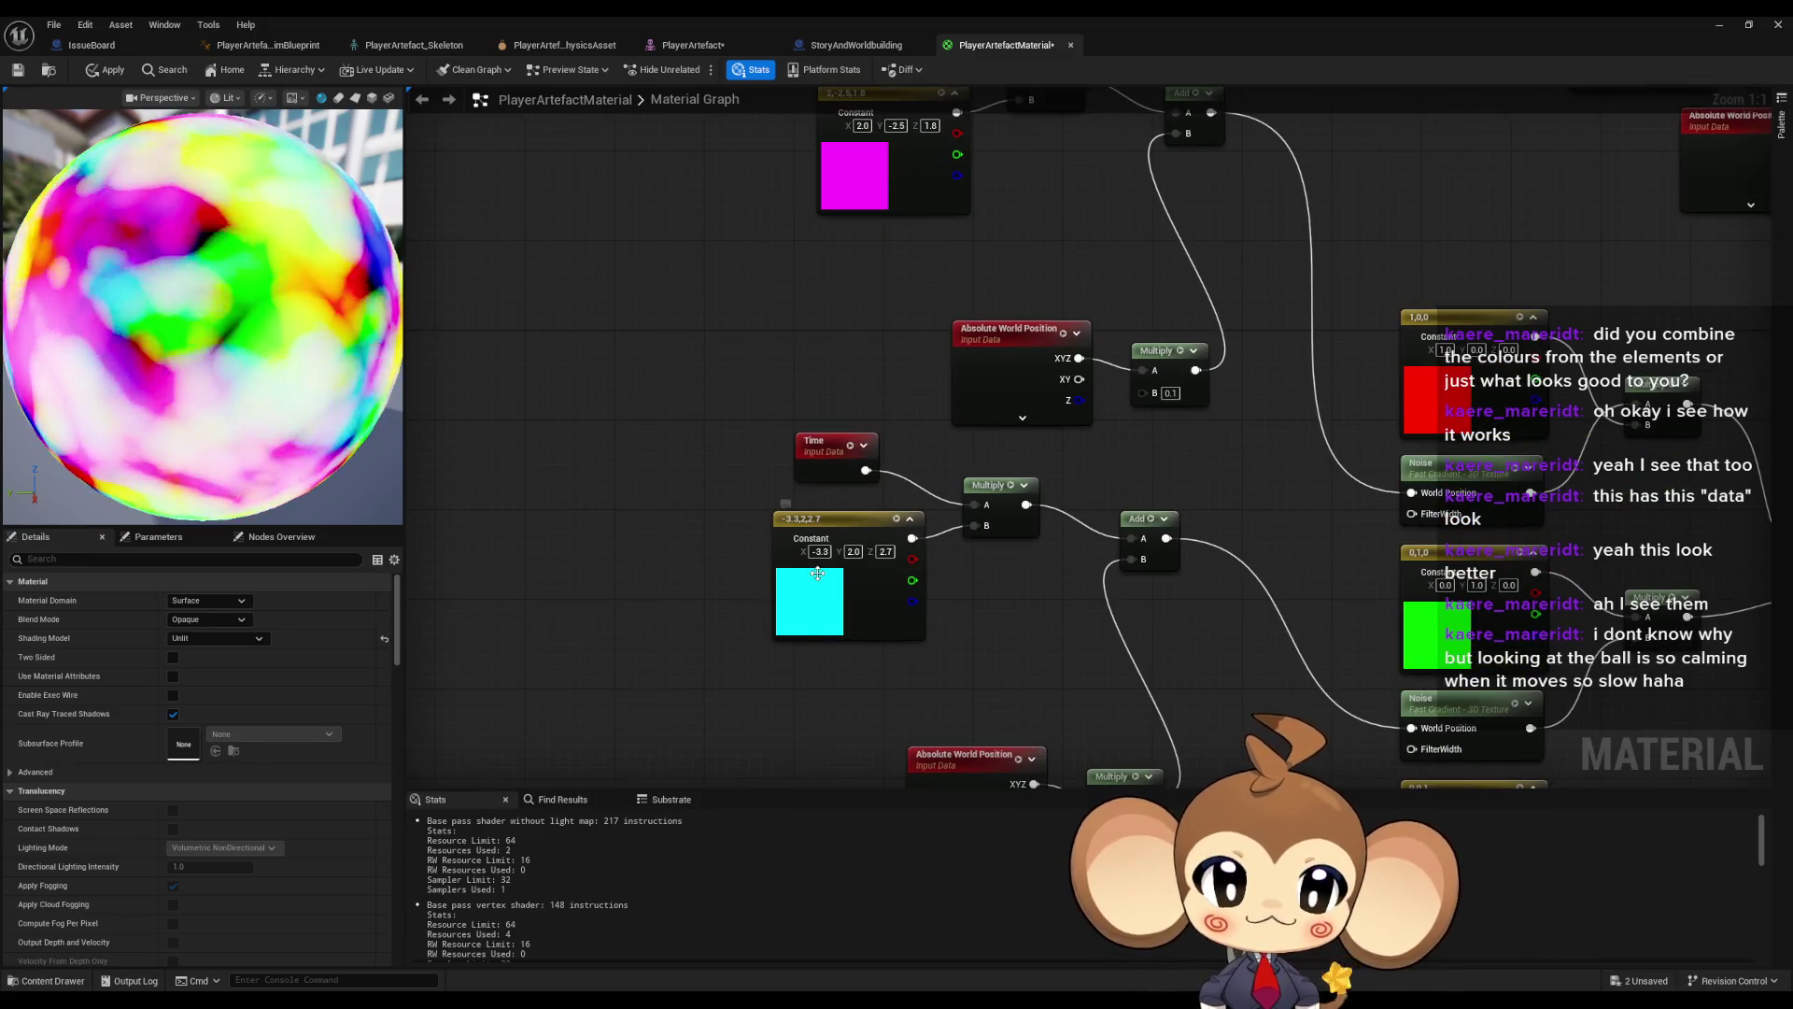
left_click_drag(817, 574, 812, 494)
left_click_drag(897, 613, 901, 280)
left_click_drag(852, 549, 850, 537)
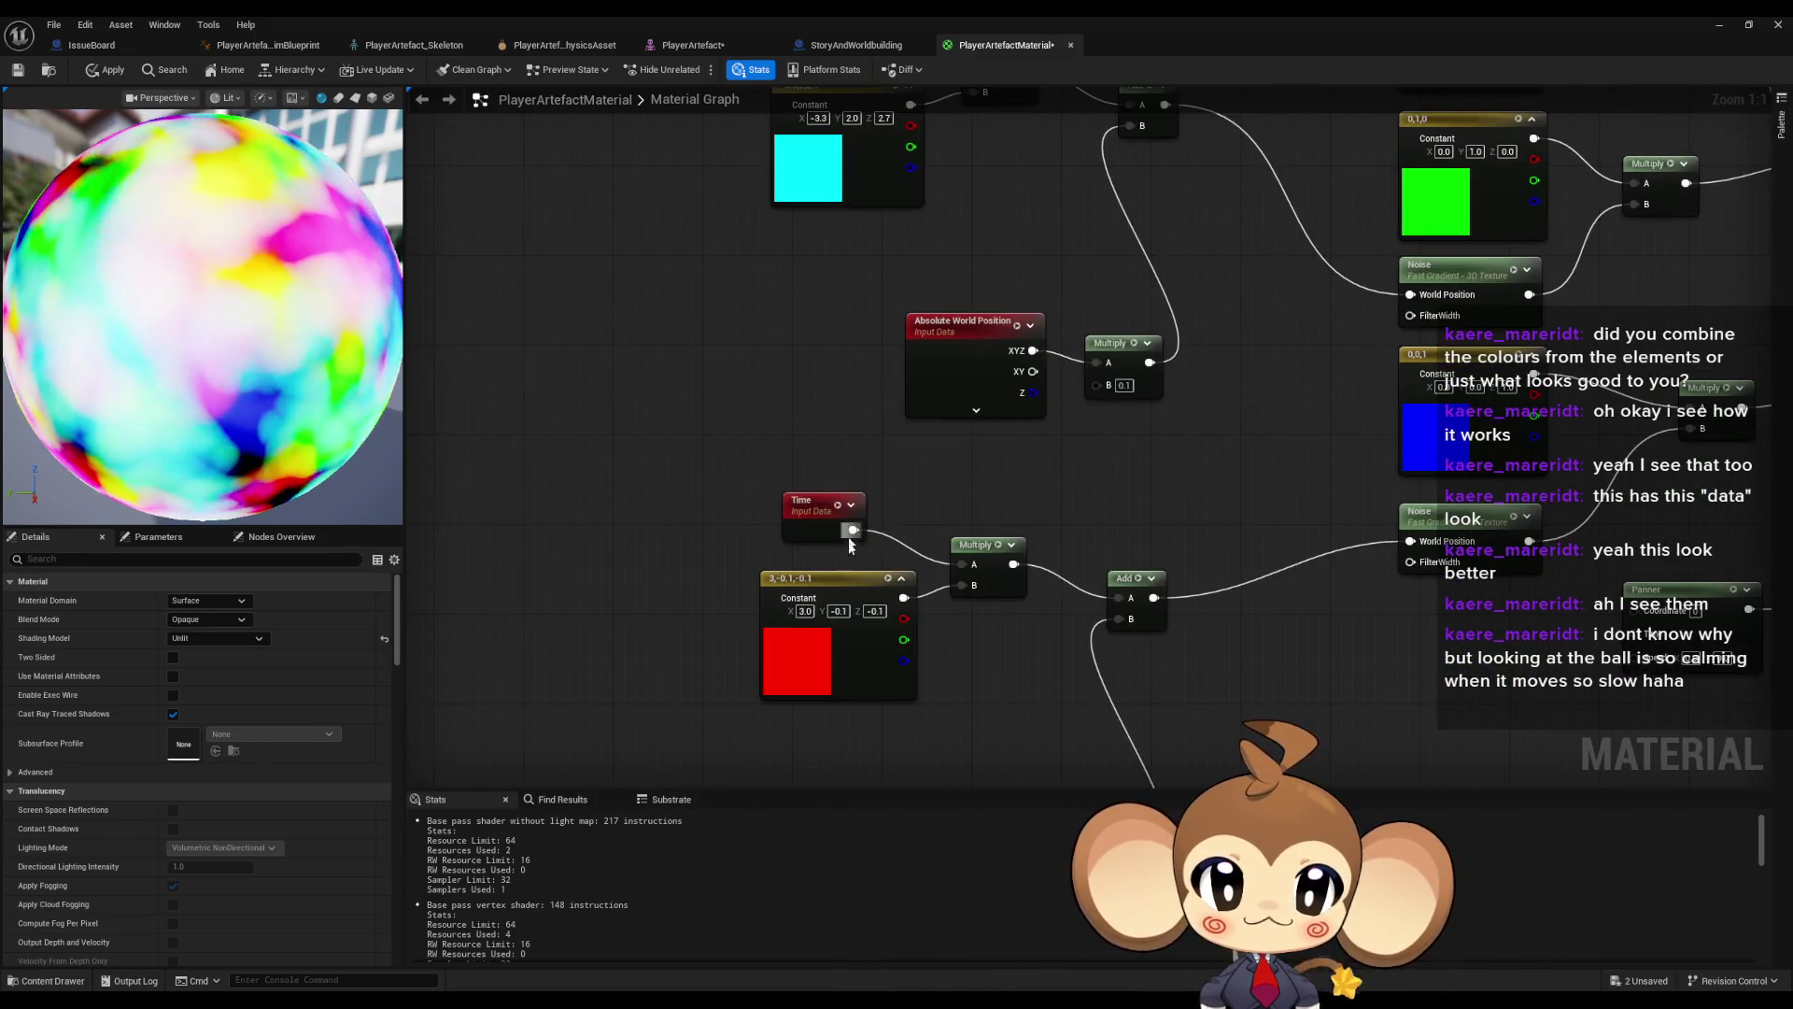
left_click_drag(885, 458, 941, 726)
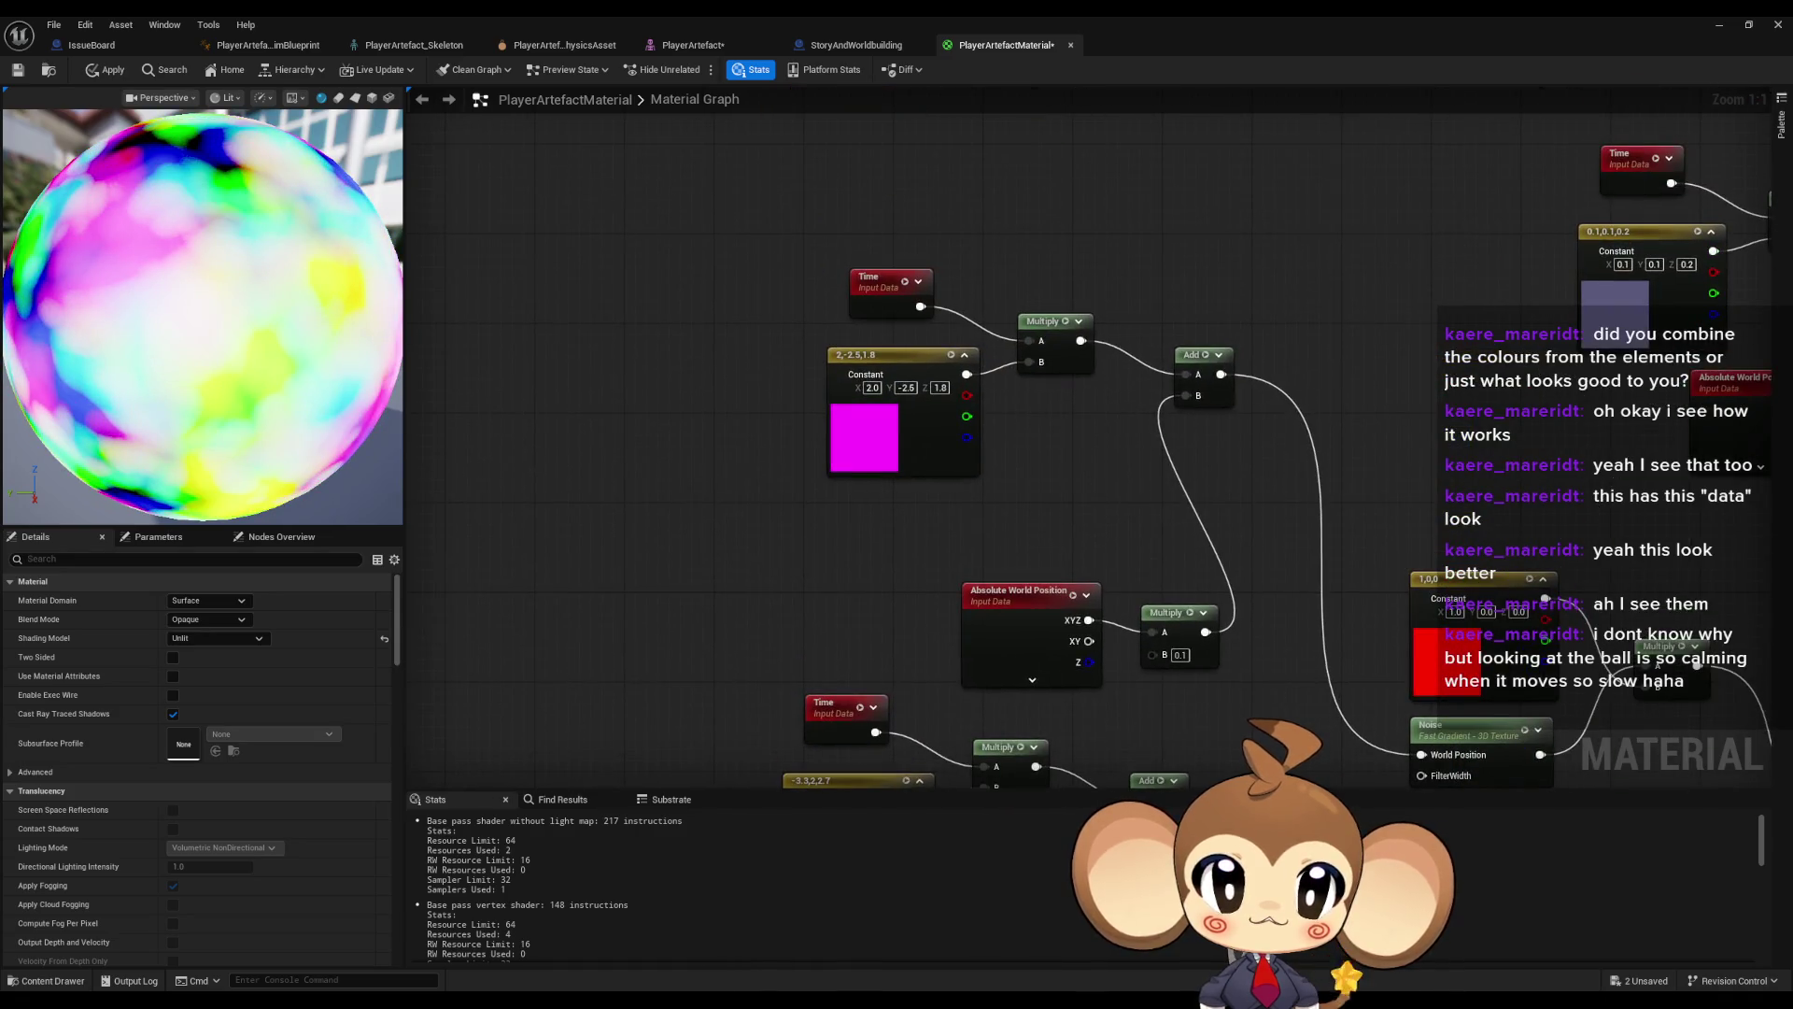
mouse_move(969, 714)
left_mouse_down()
mouse_move(986, 208)
mouse_move(912, 323)
left_mouse_up()
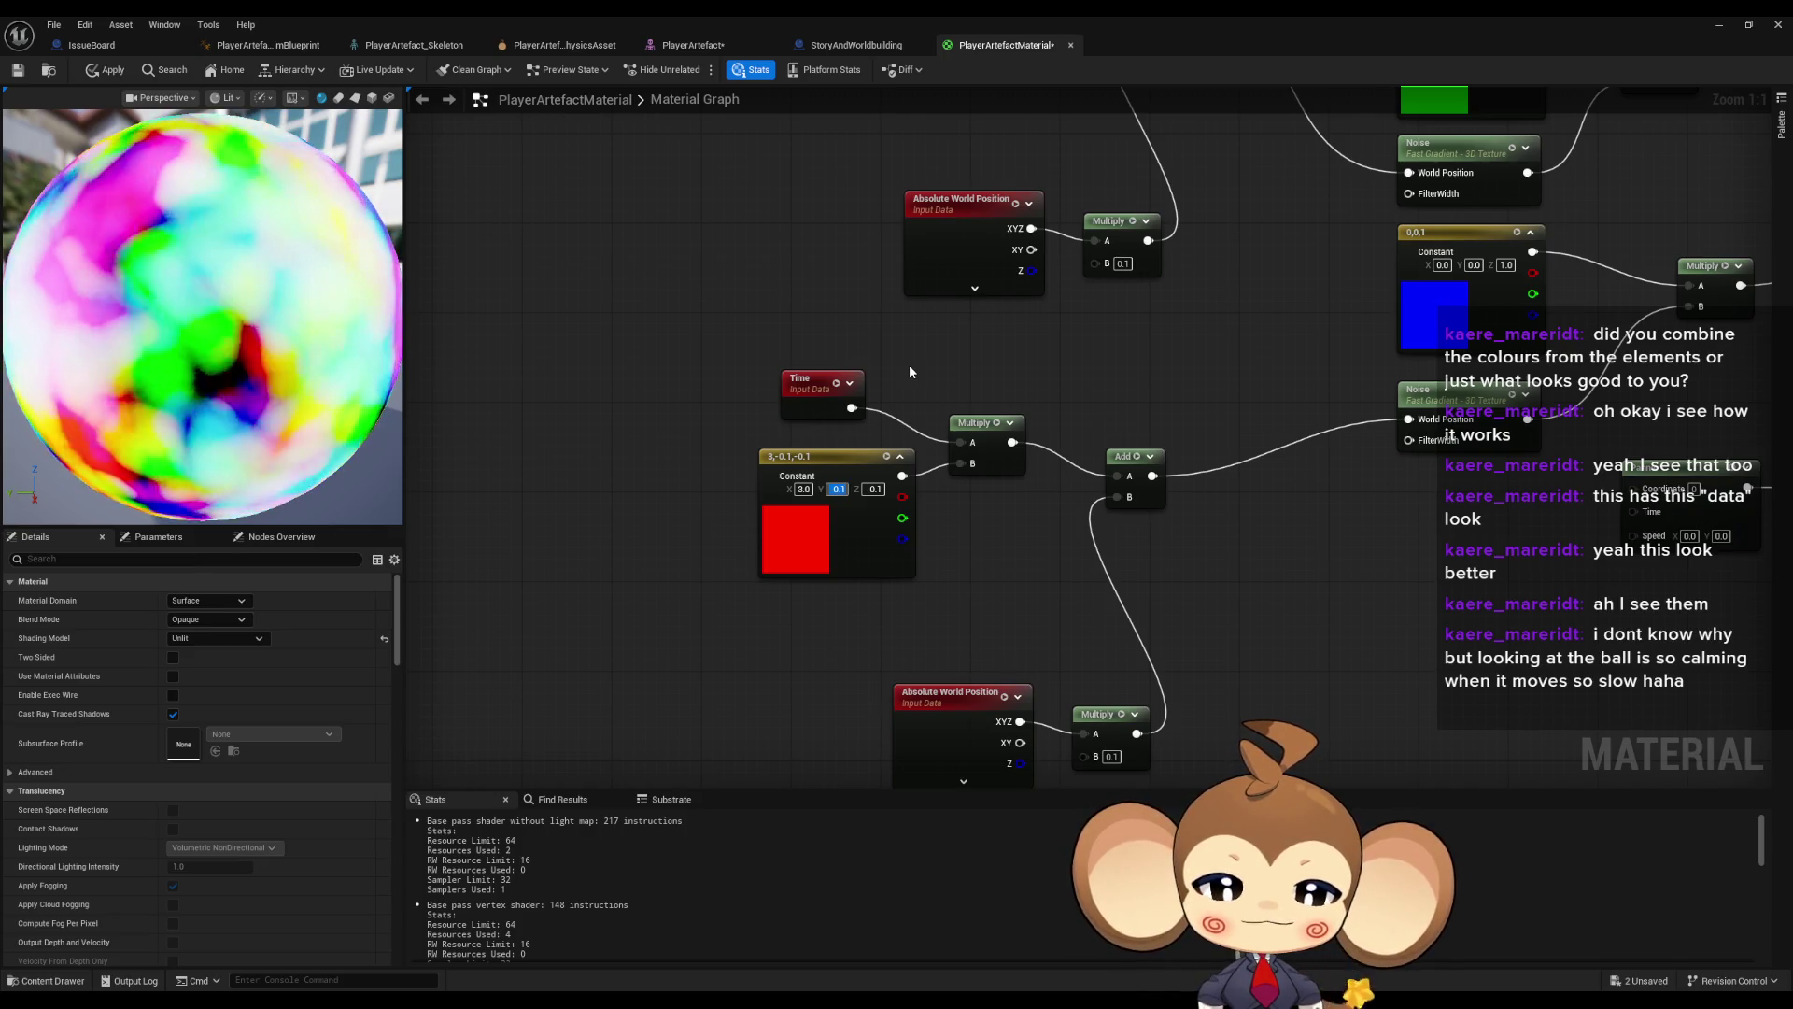
type("2.2")
key("Return")
key("Tab")
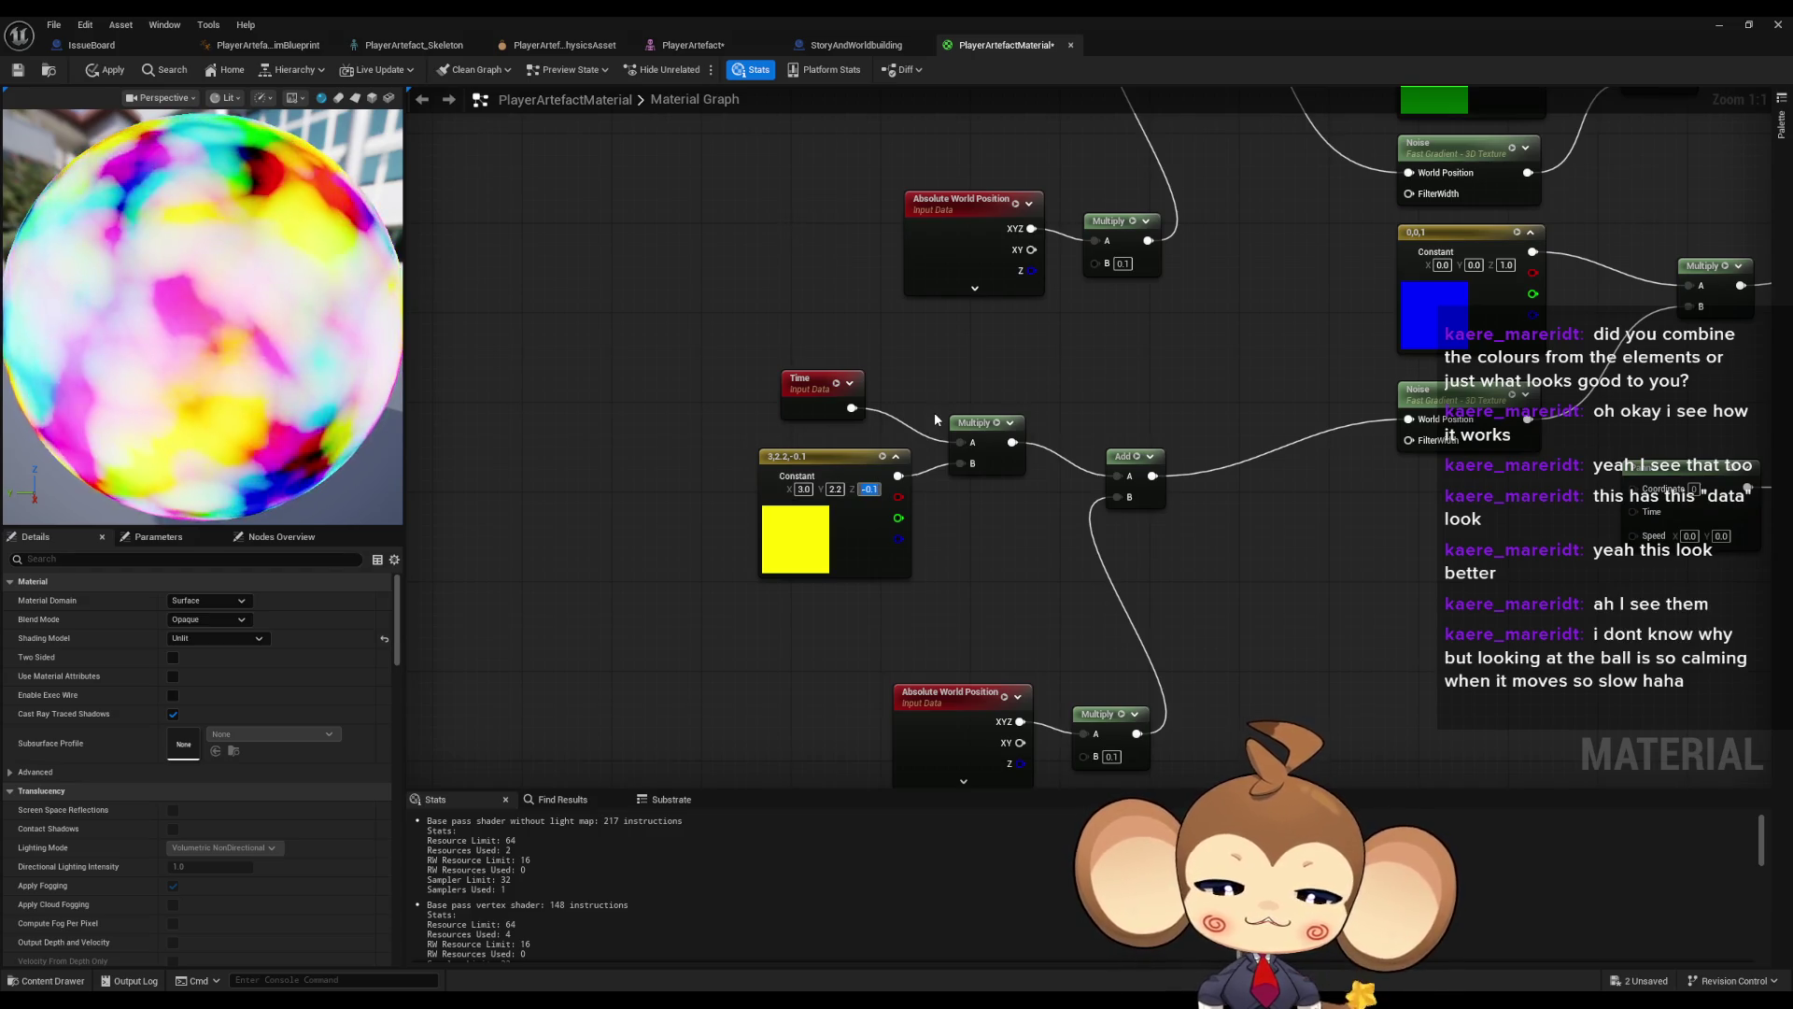
type("3.8")
key("Return")
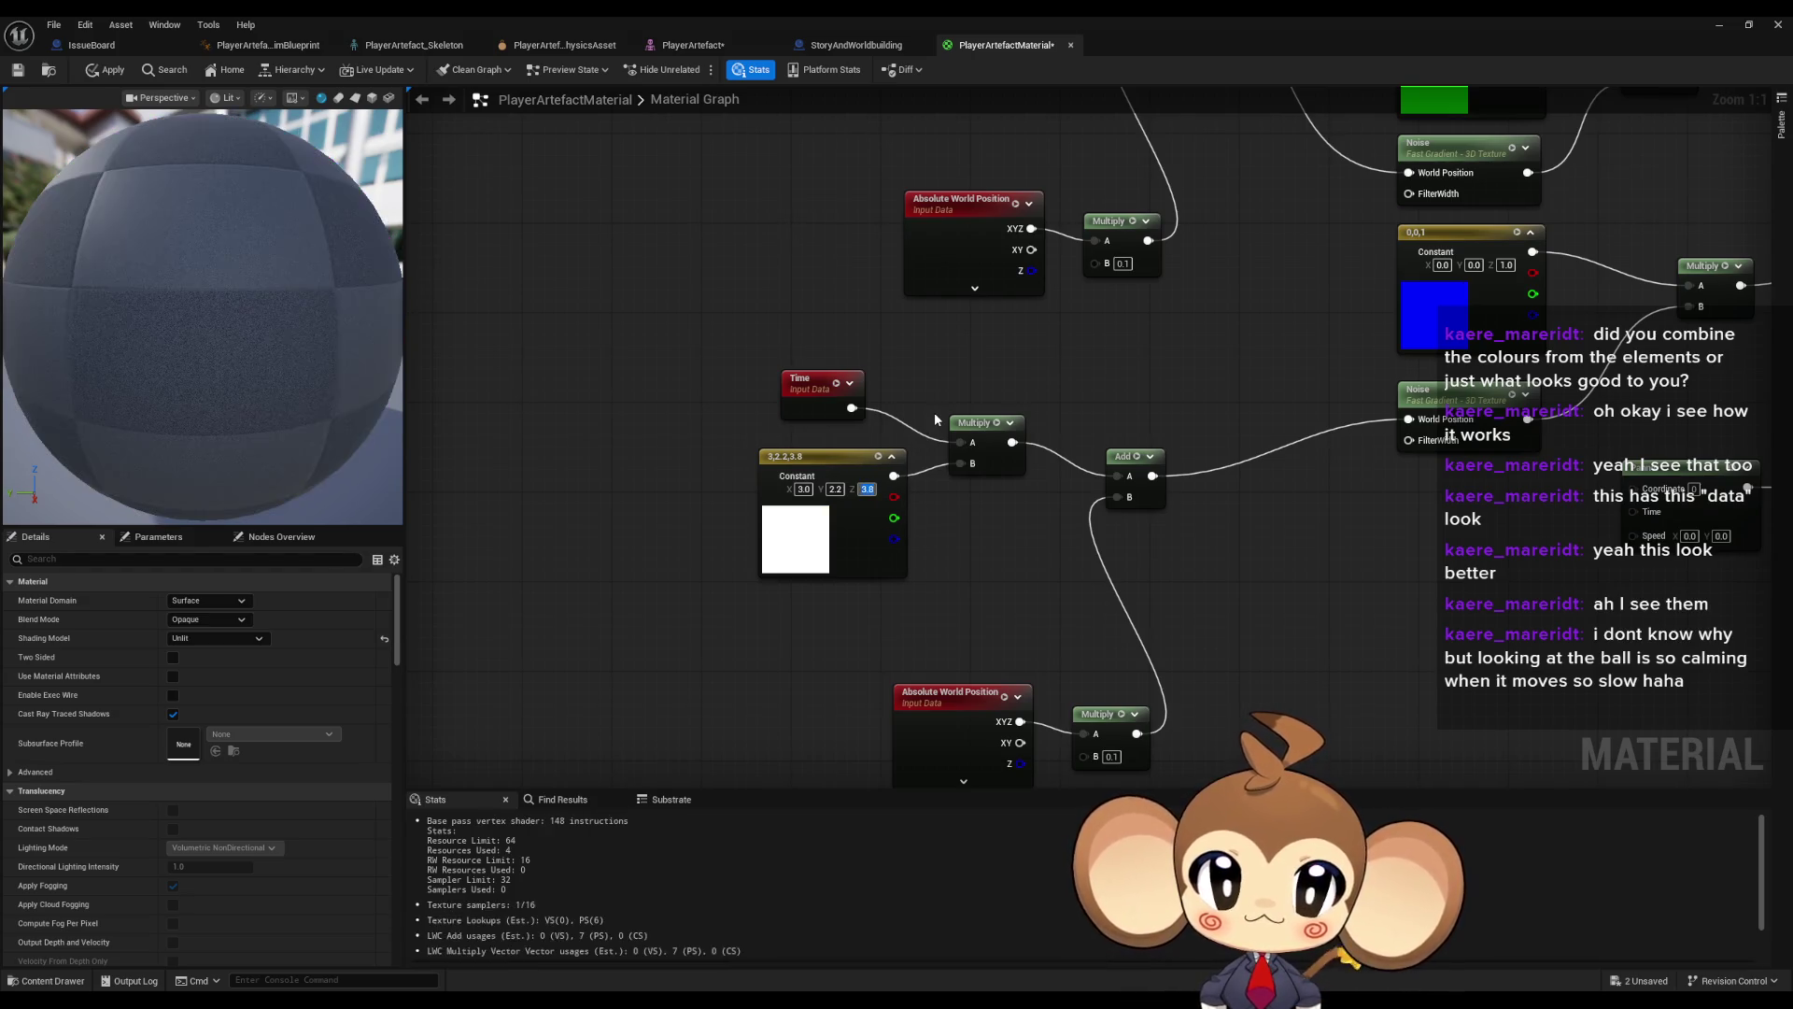
type("-3.8")
key("Return")
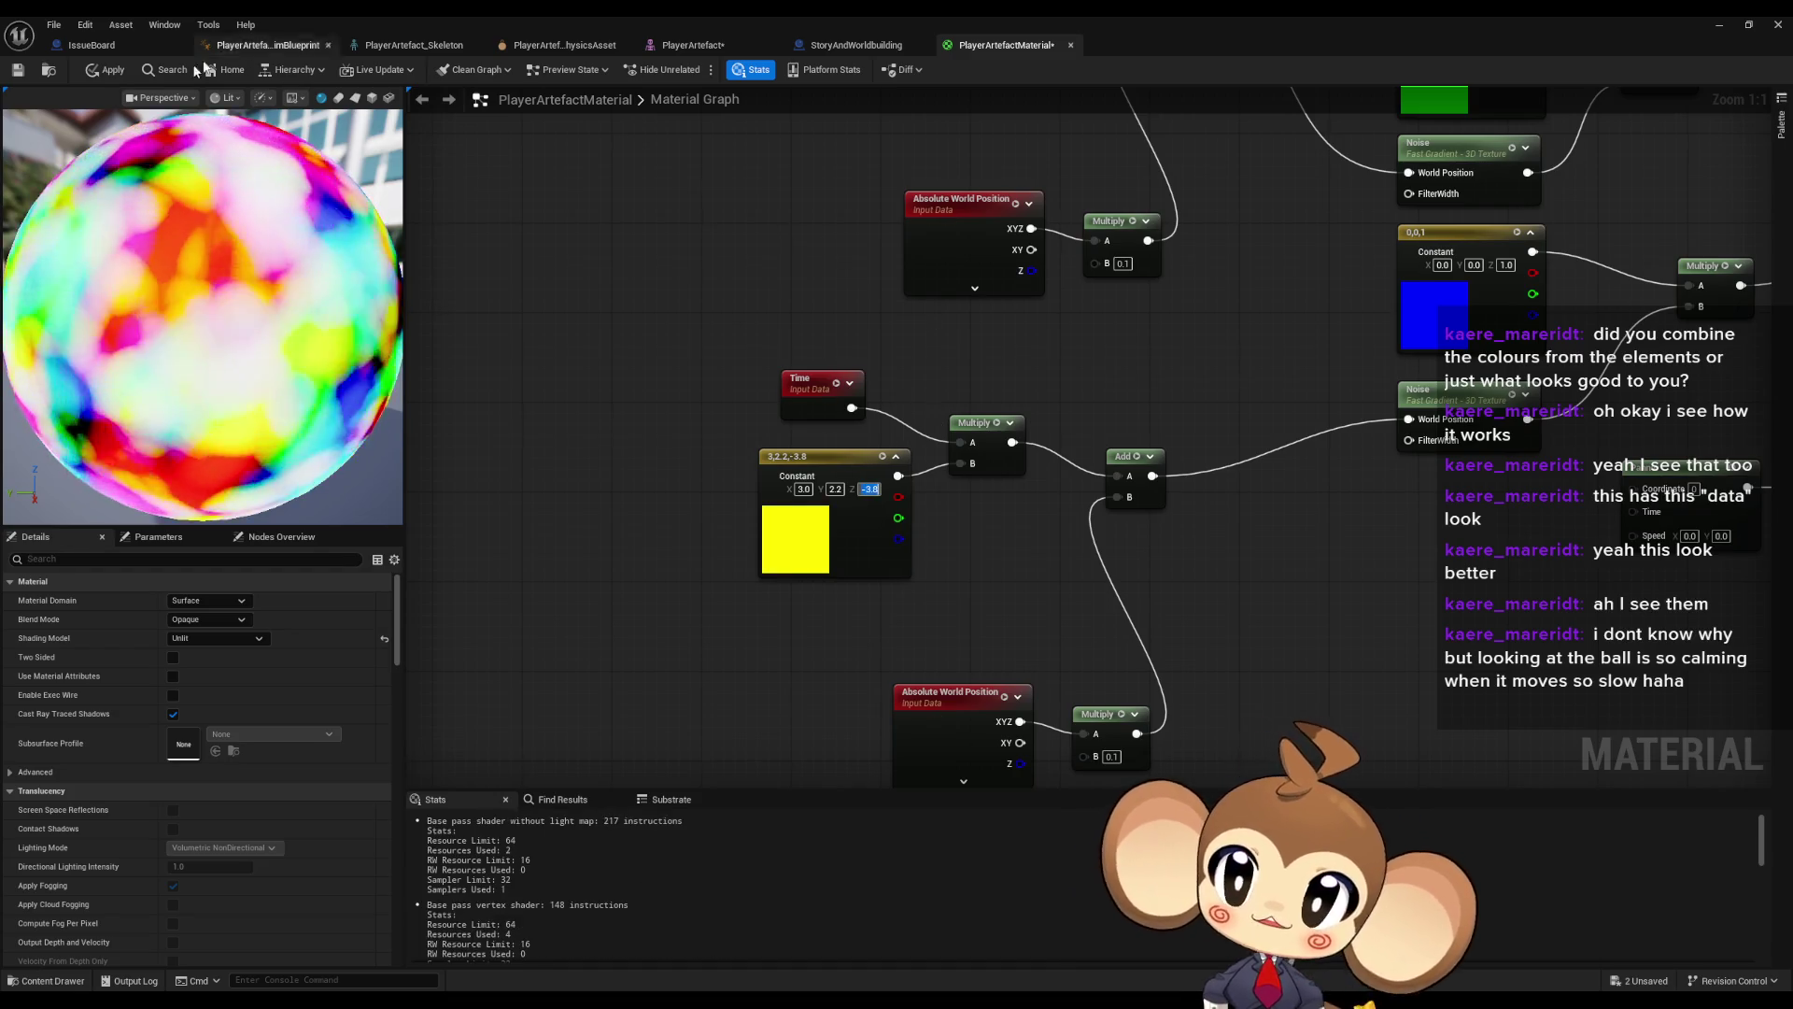
left_click(104, 69)
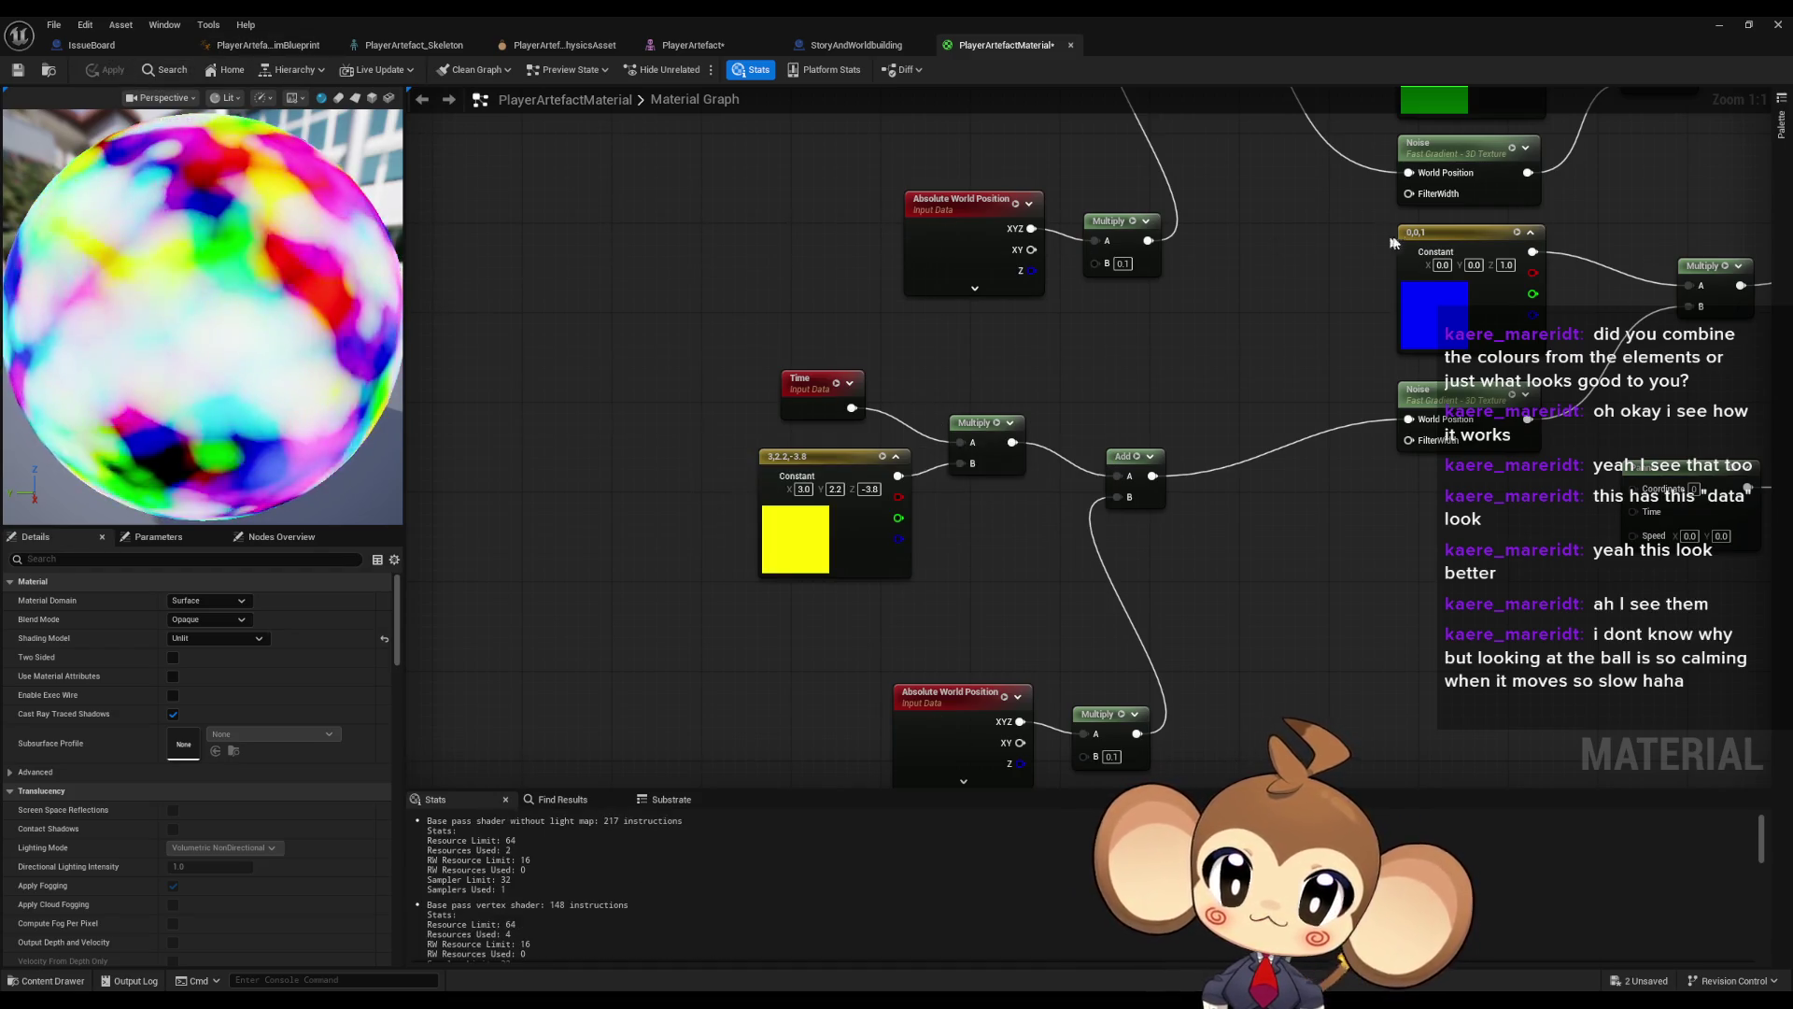
- Watch the crystal's drifting rainbow colours in the running game, then stop the session
left_click(1719, 24)
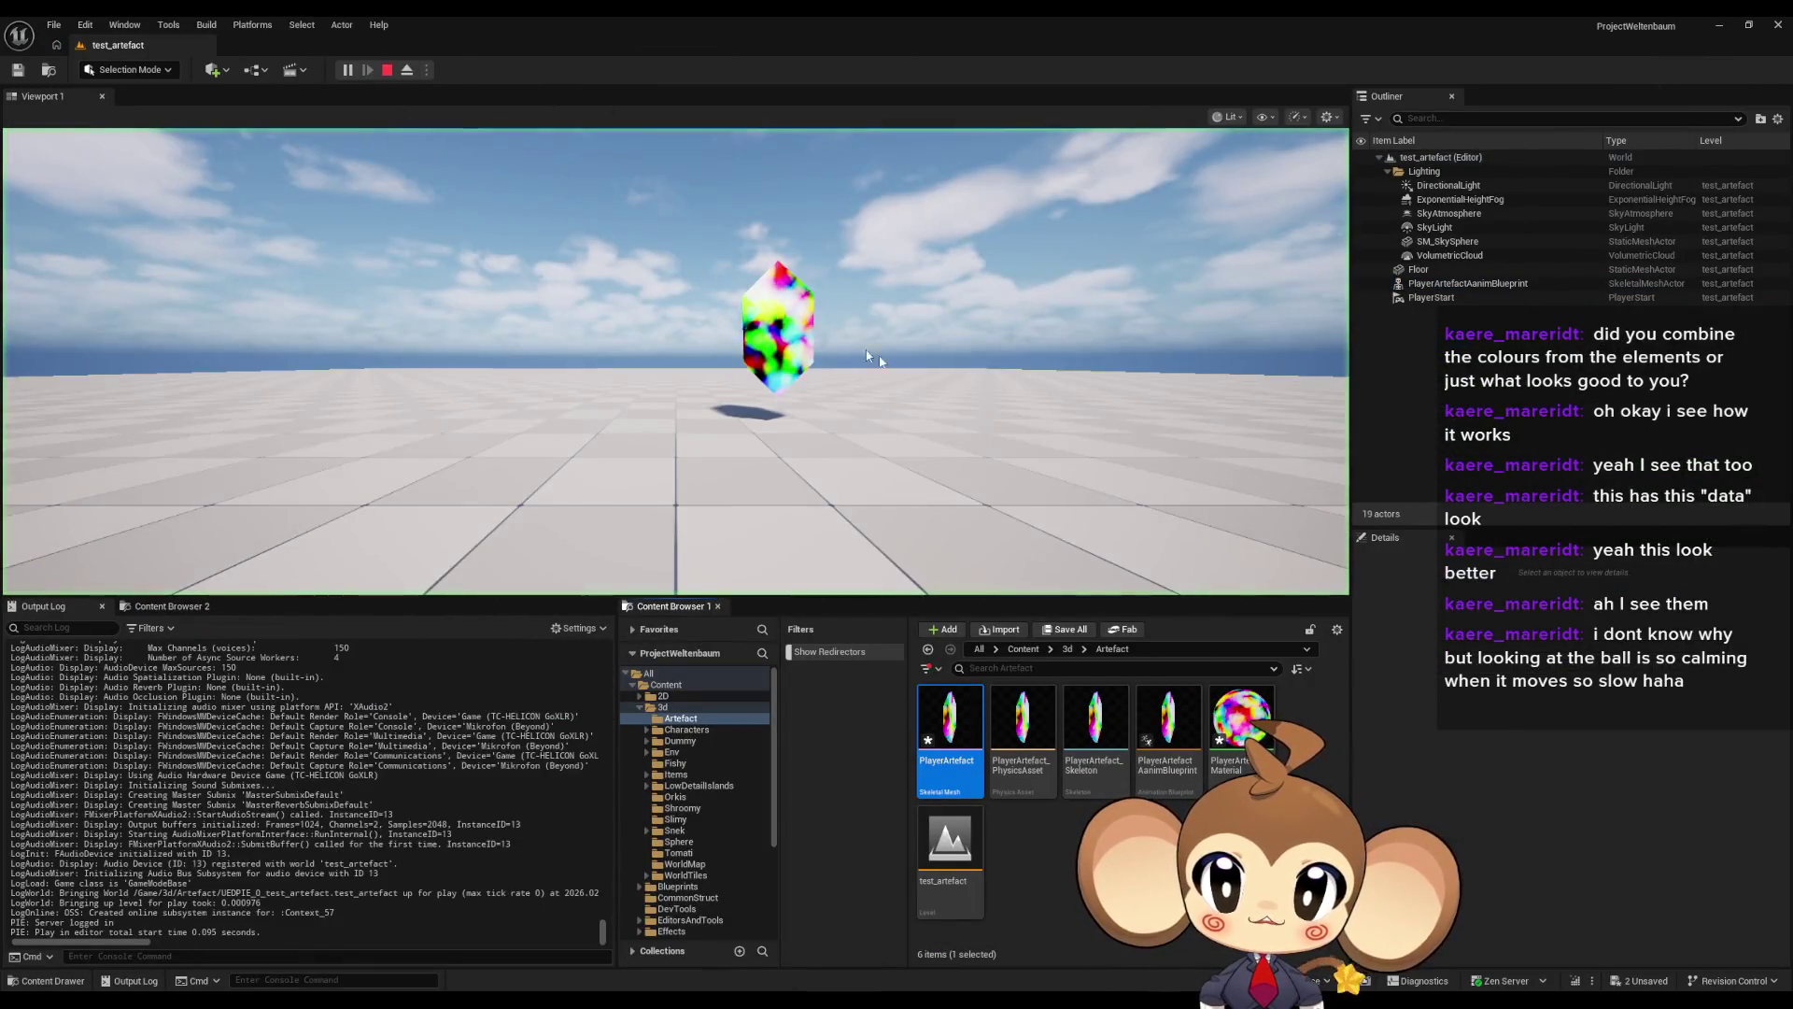
left_click(866, 356)
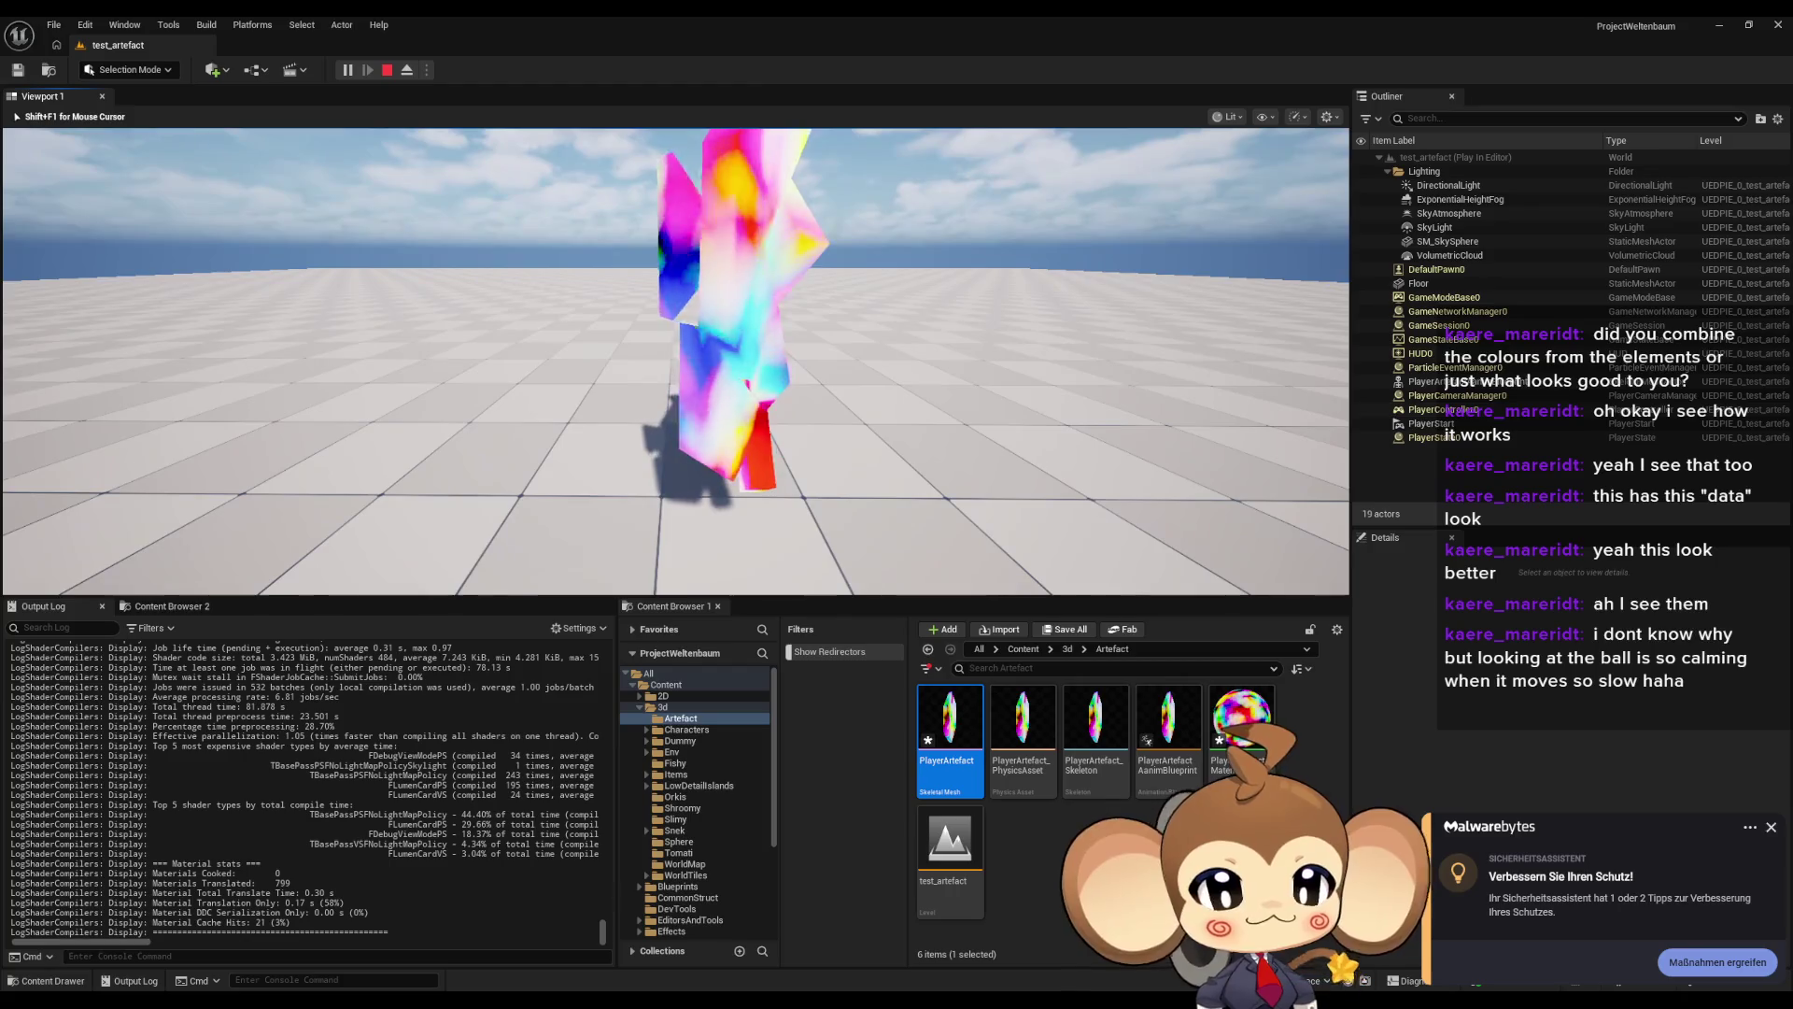
key("Left")
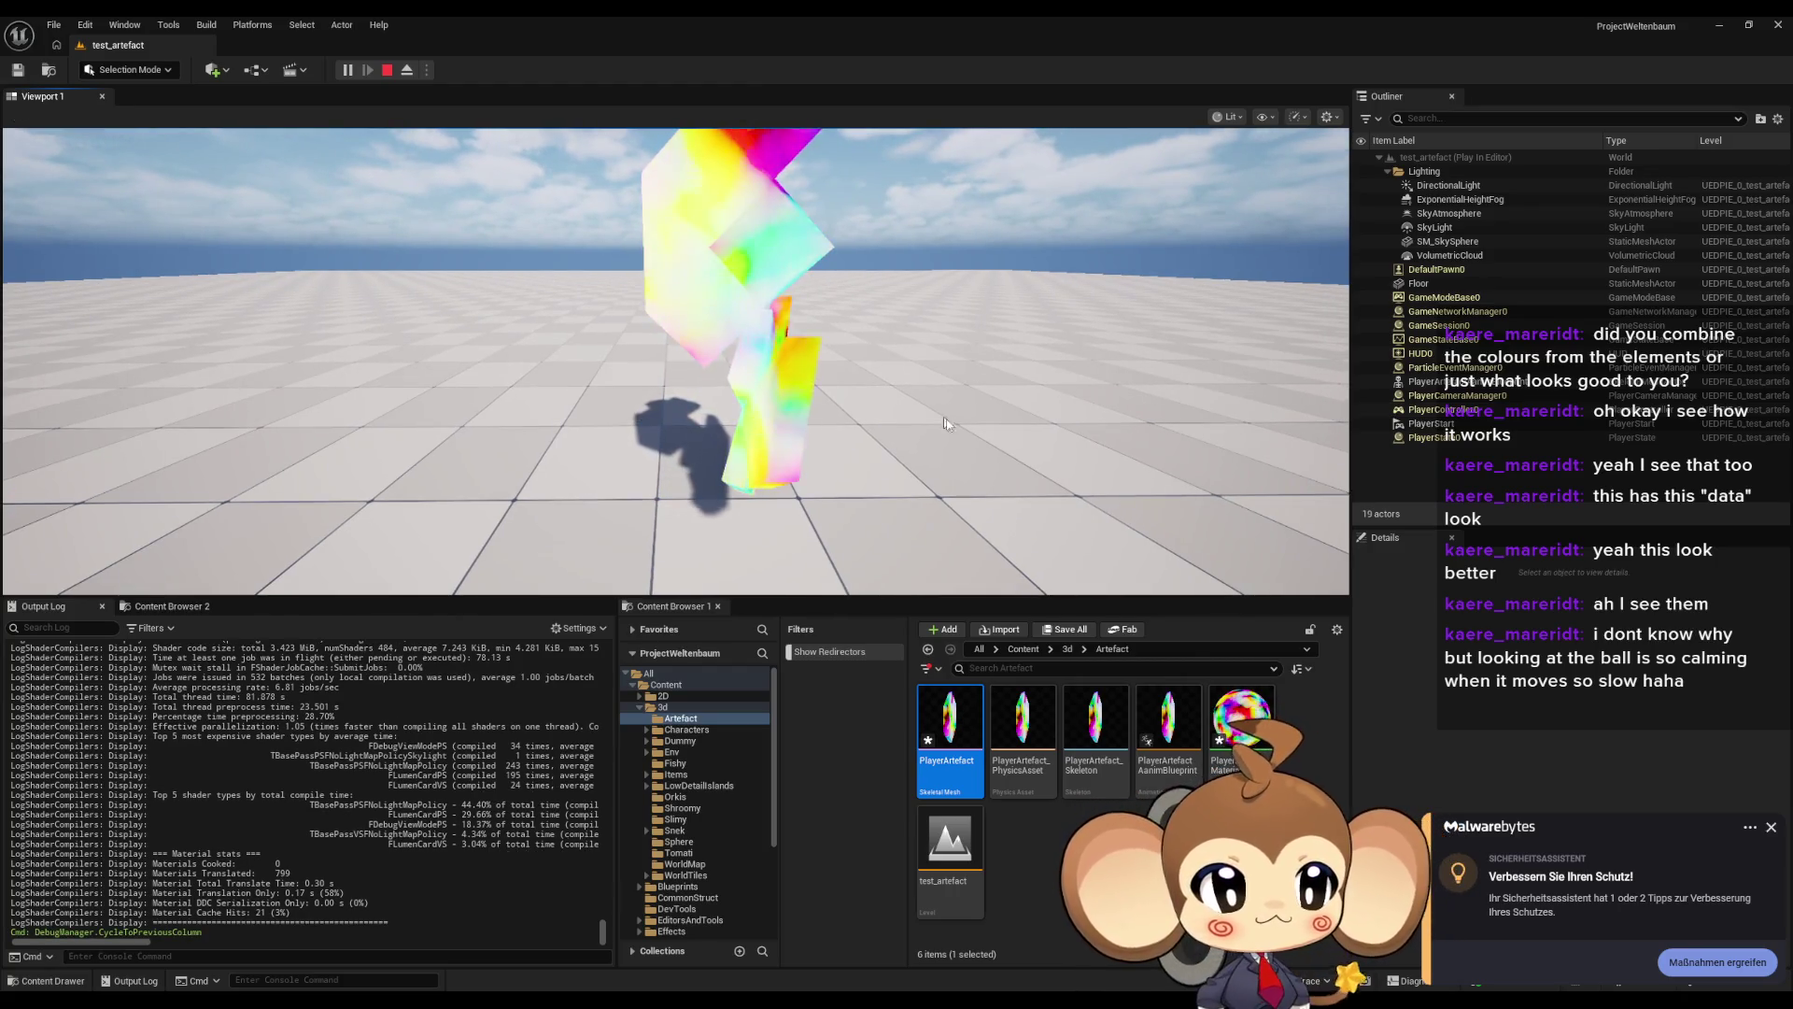
left_click(941, 421)
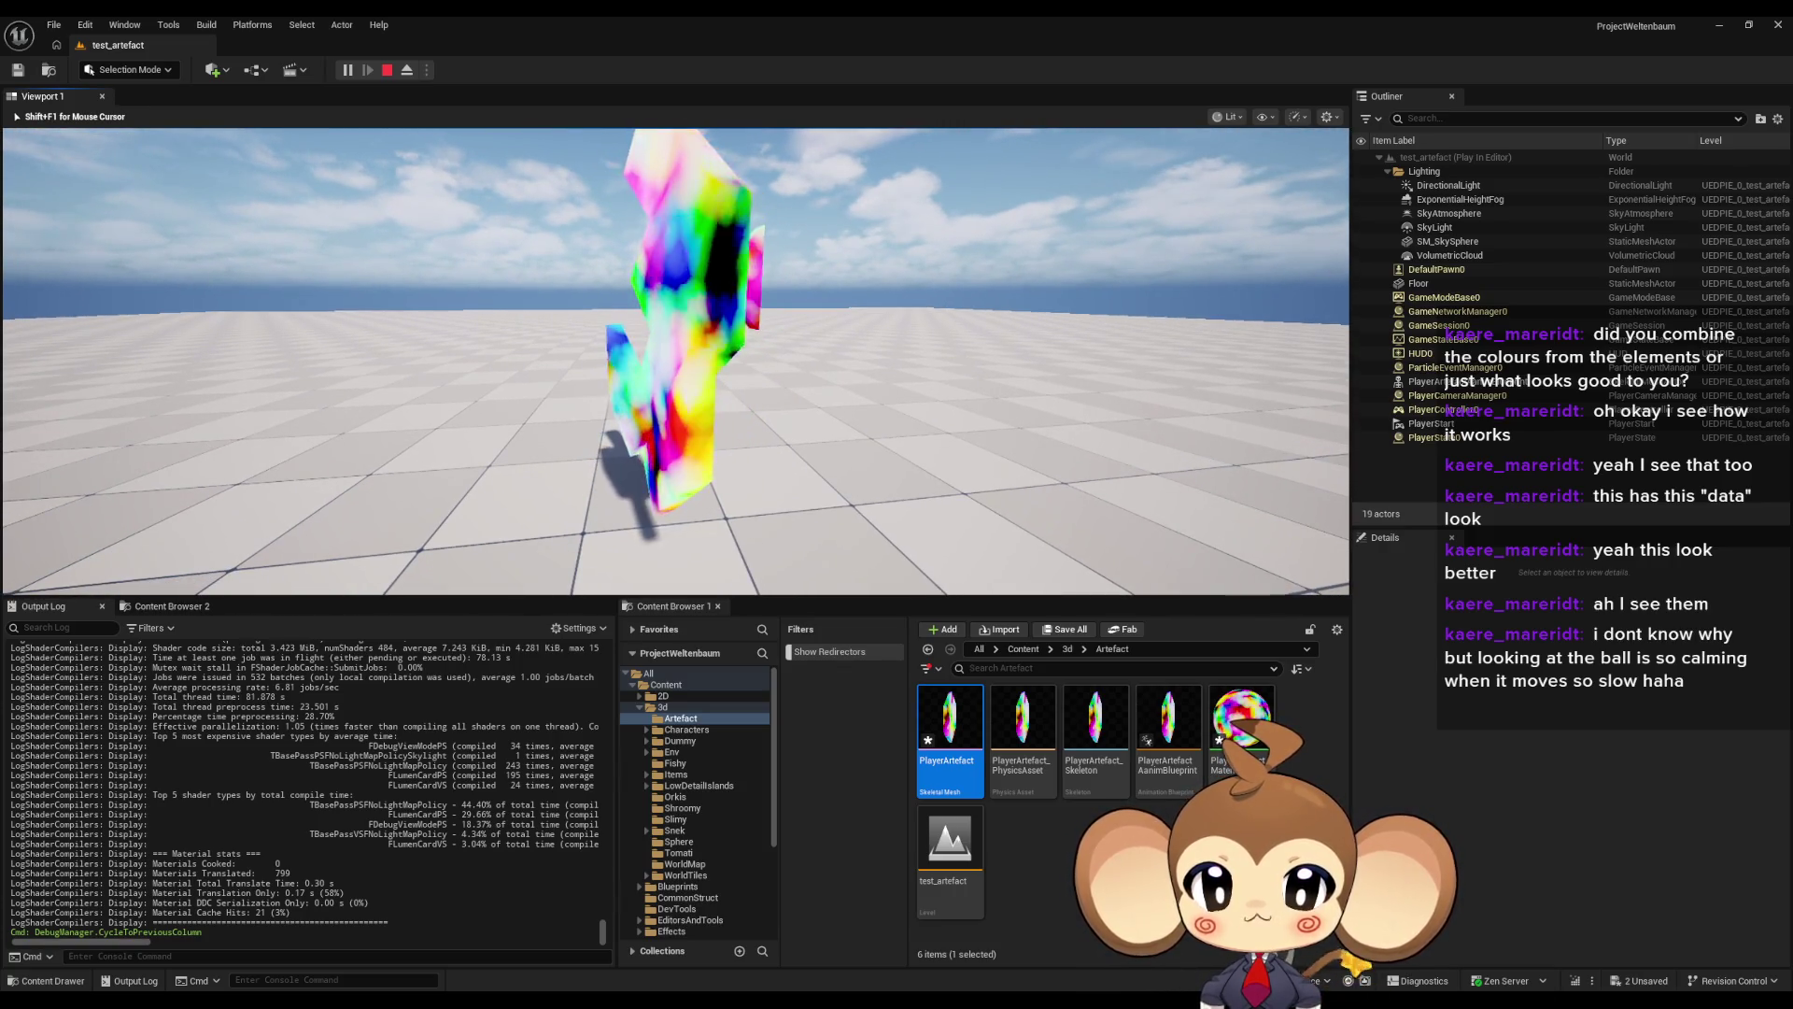
key("Left")
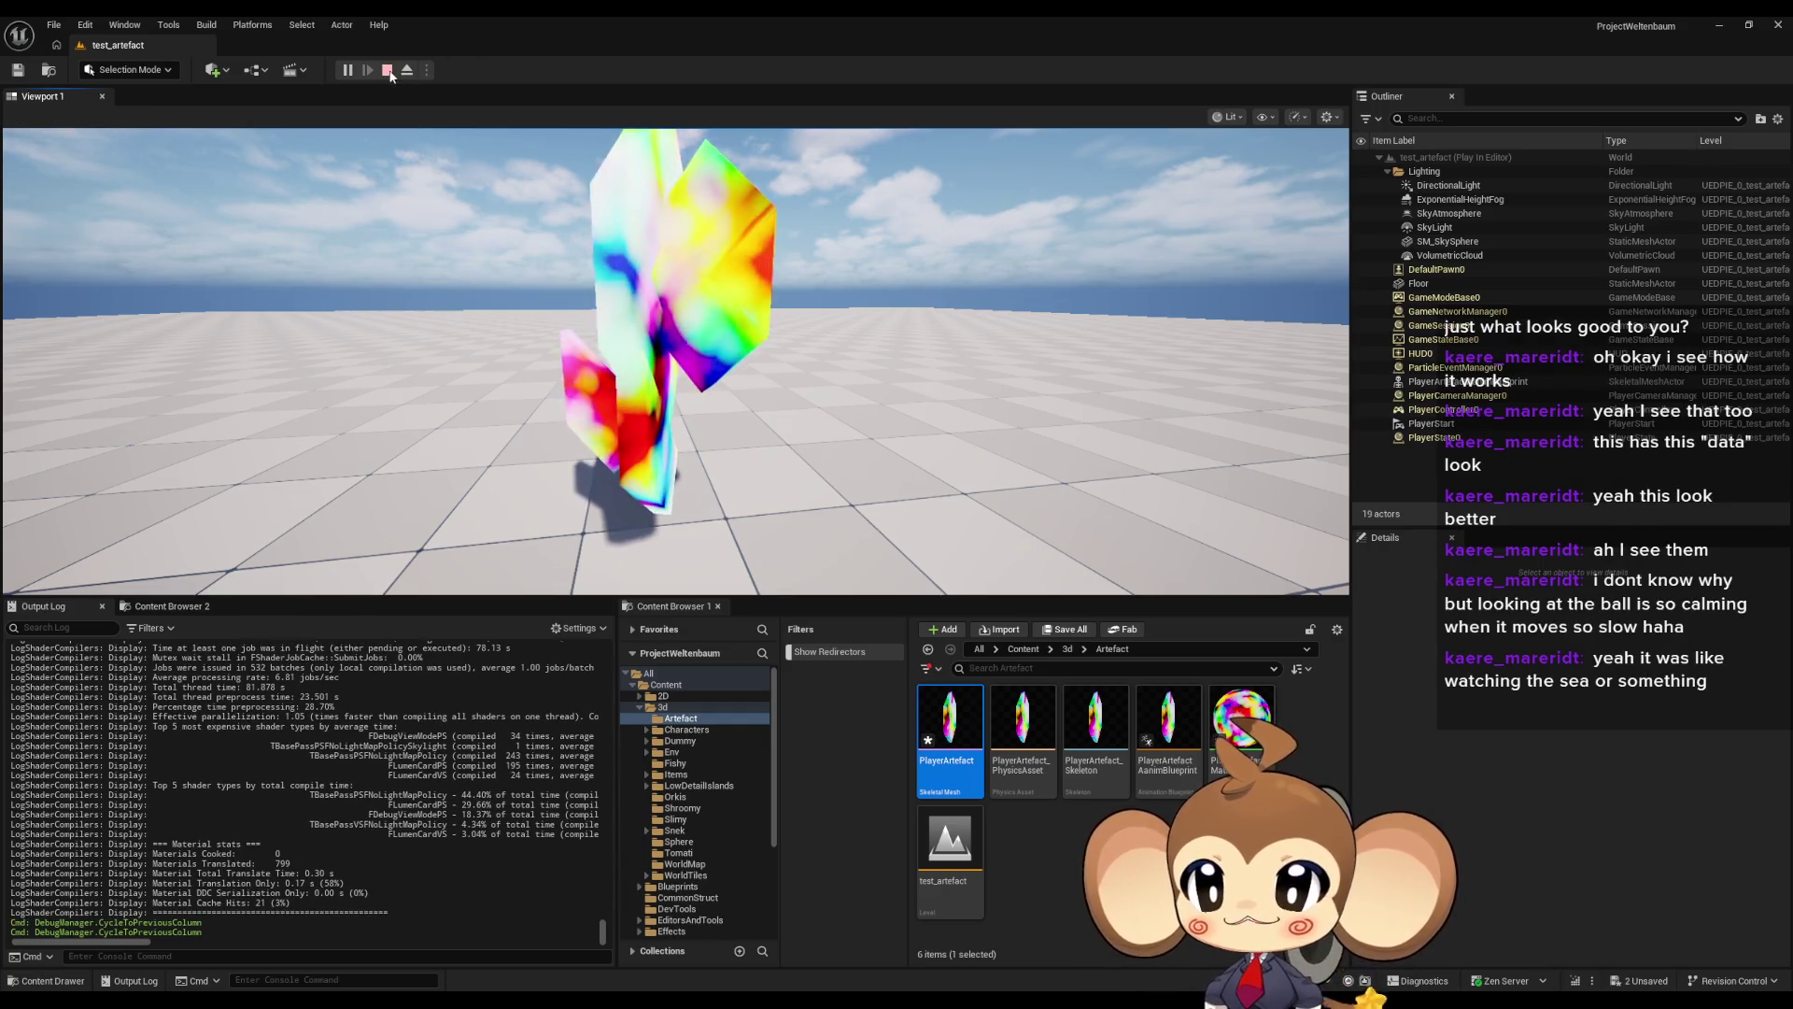
left_click(387, 70)
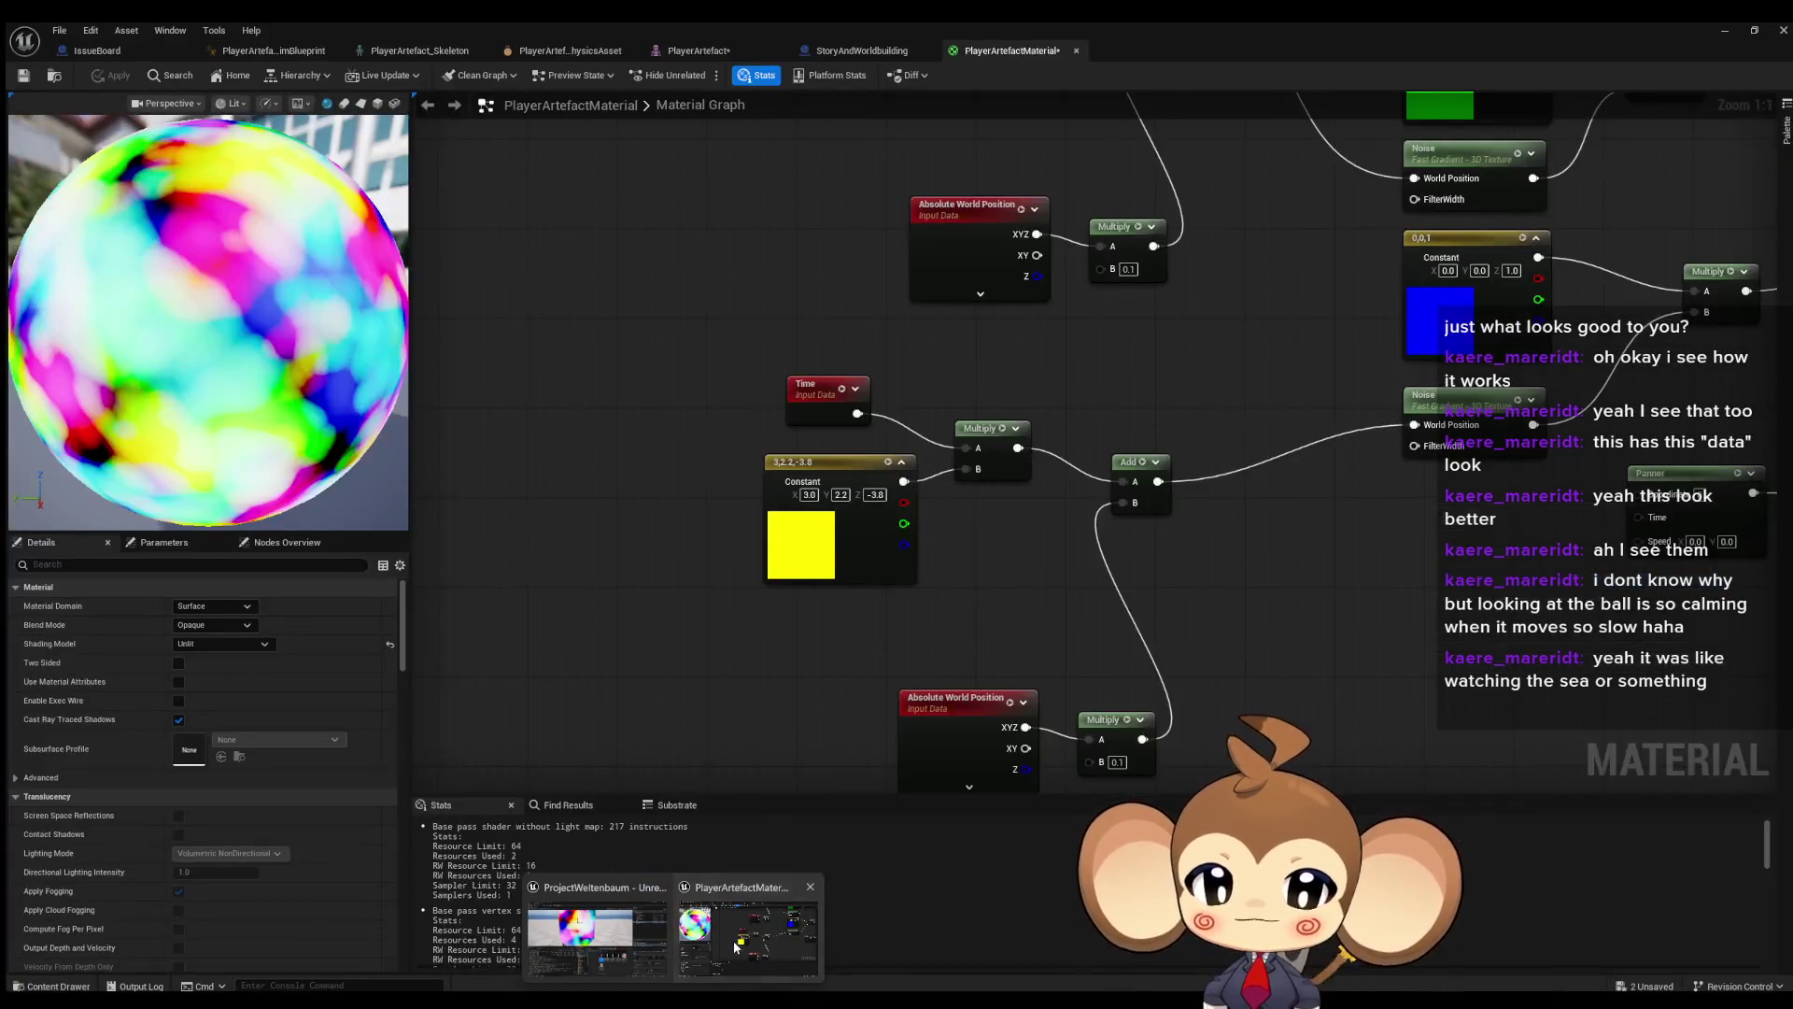
- Set the bottom Noise node's Scale to 0.15 after trying 1, 0.5, 0.2, 0.23 and 0.3
left_click(736, 946)
scroll(896, 529, "down", 2)
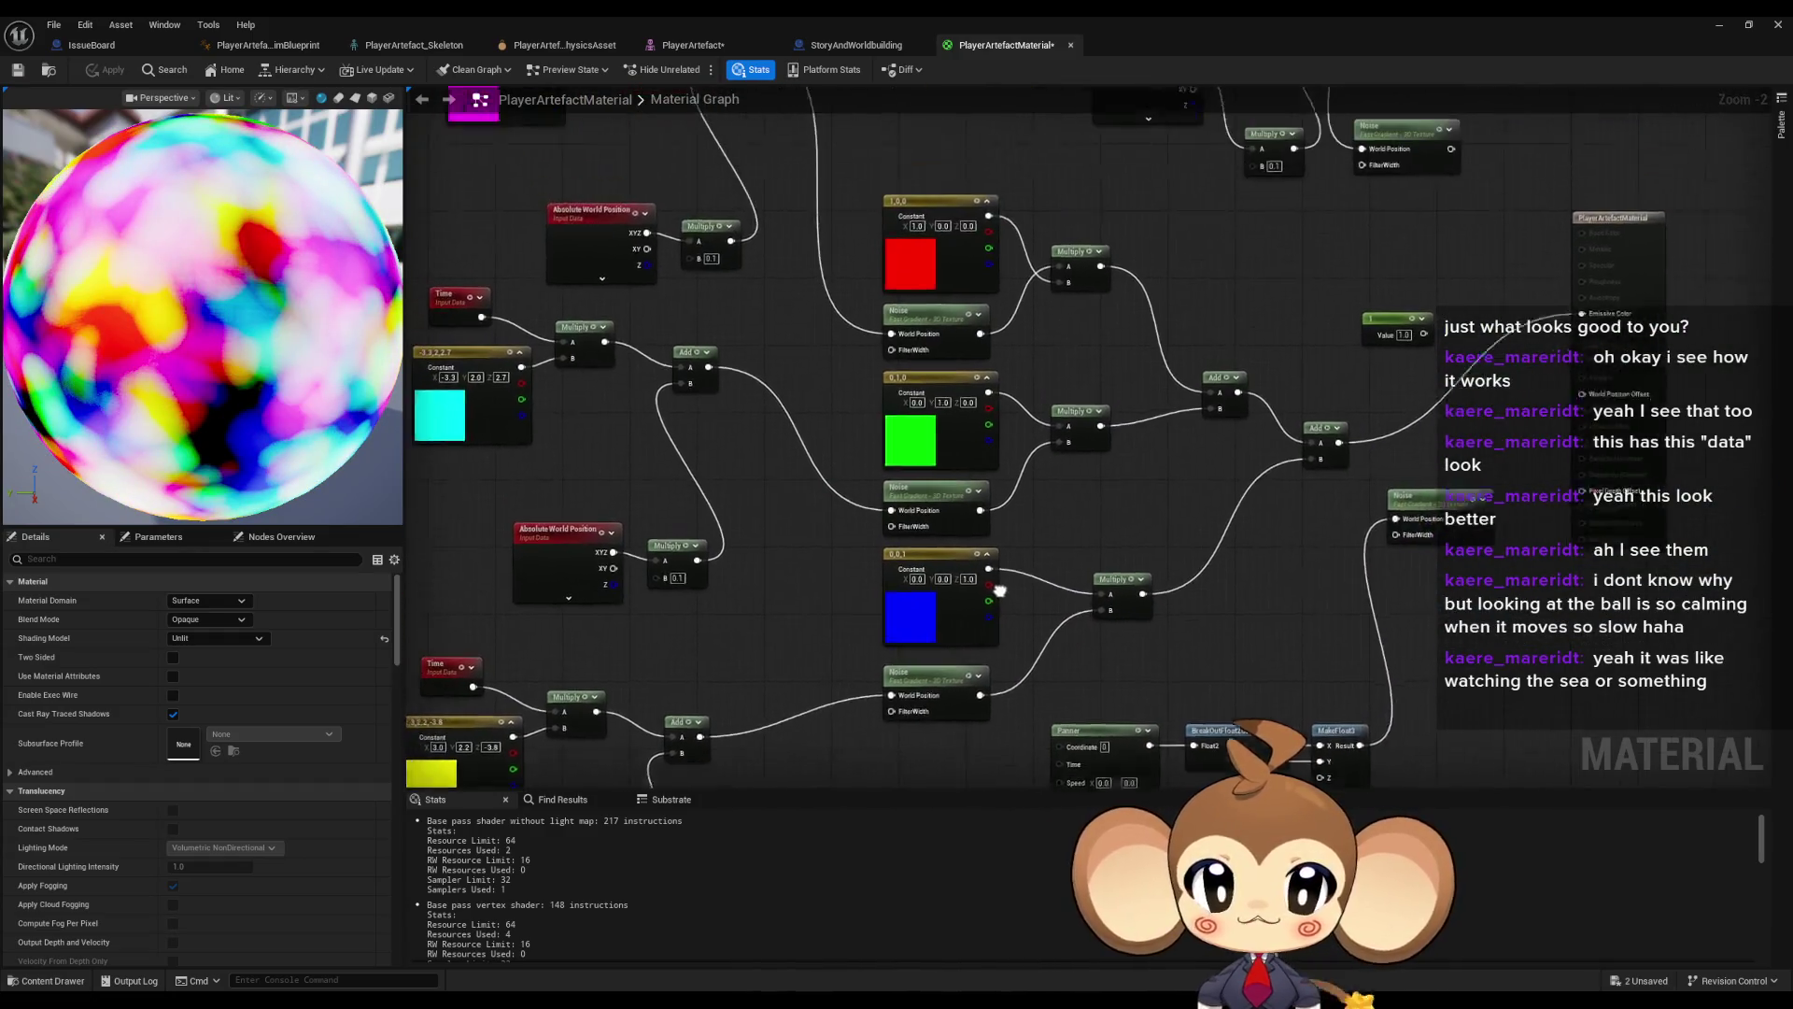
left_click(924, 707)
left_click(214, 621)
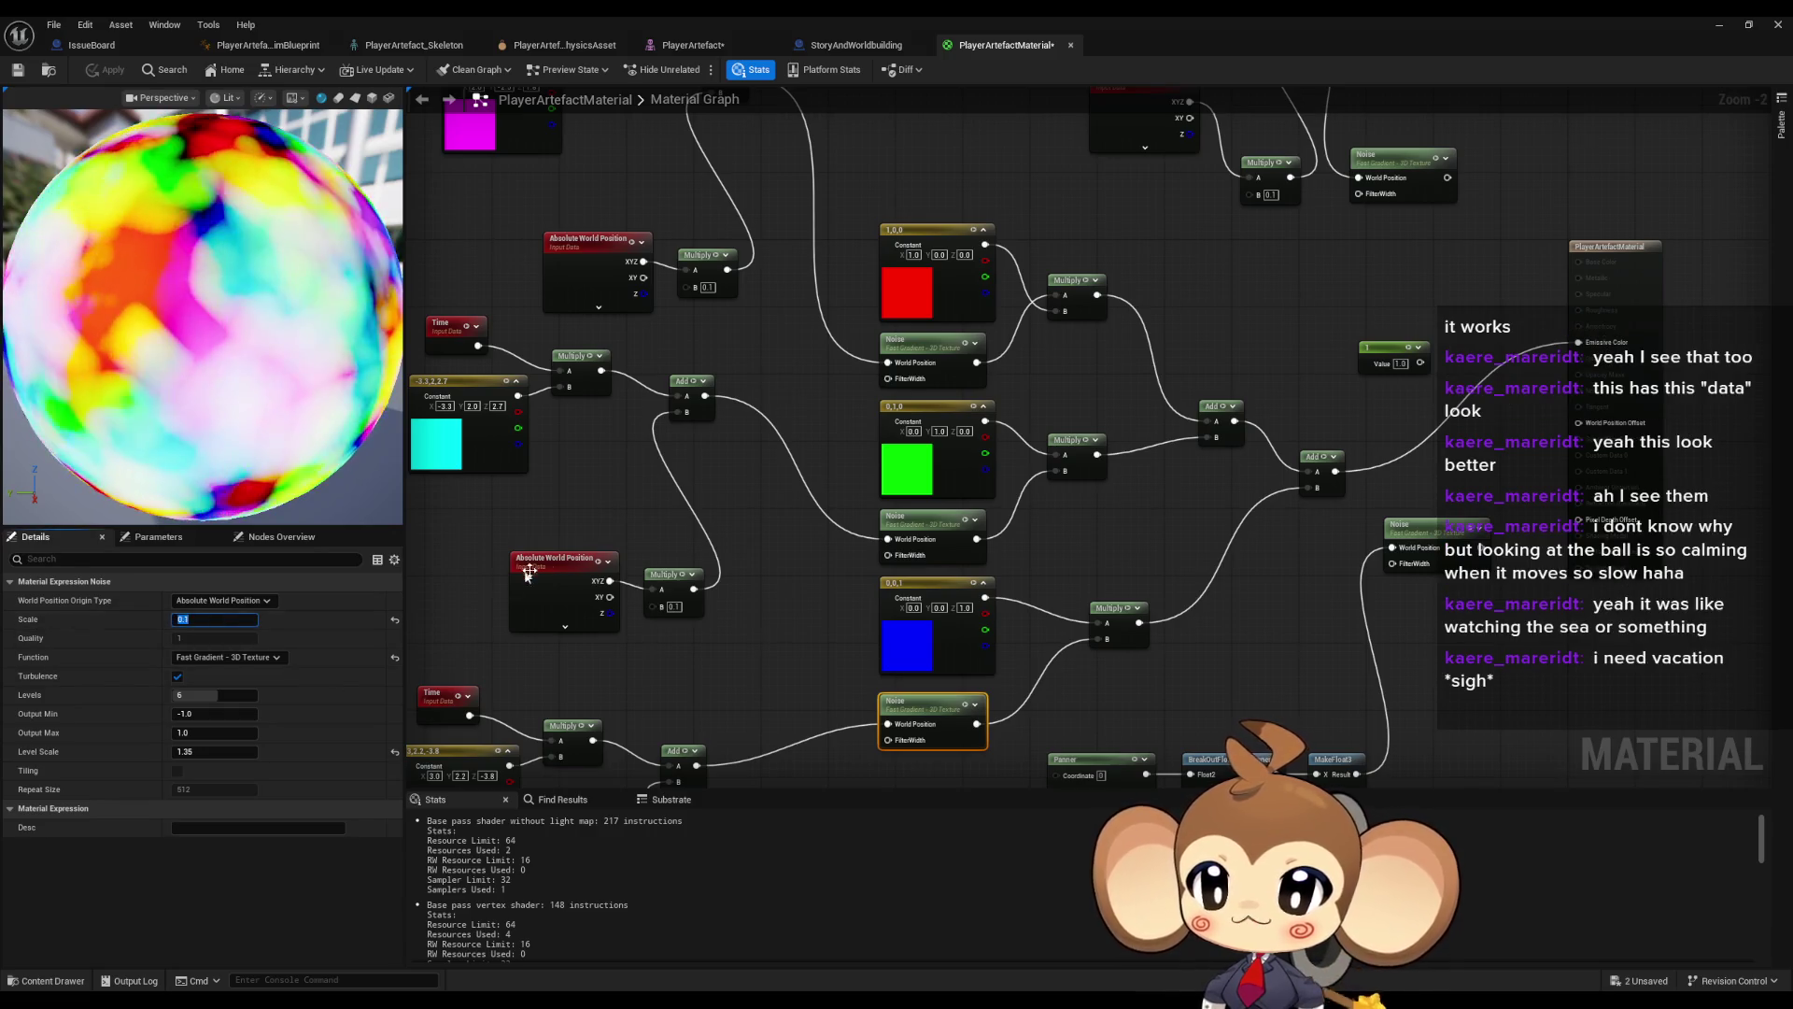
type("1")
key("Return")
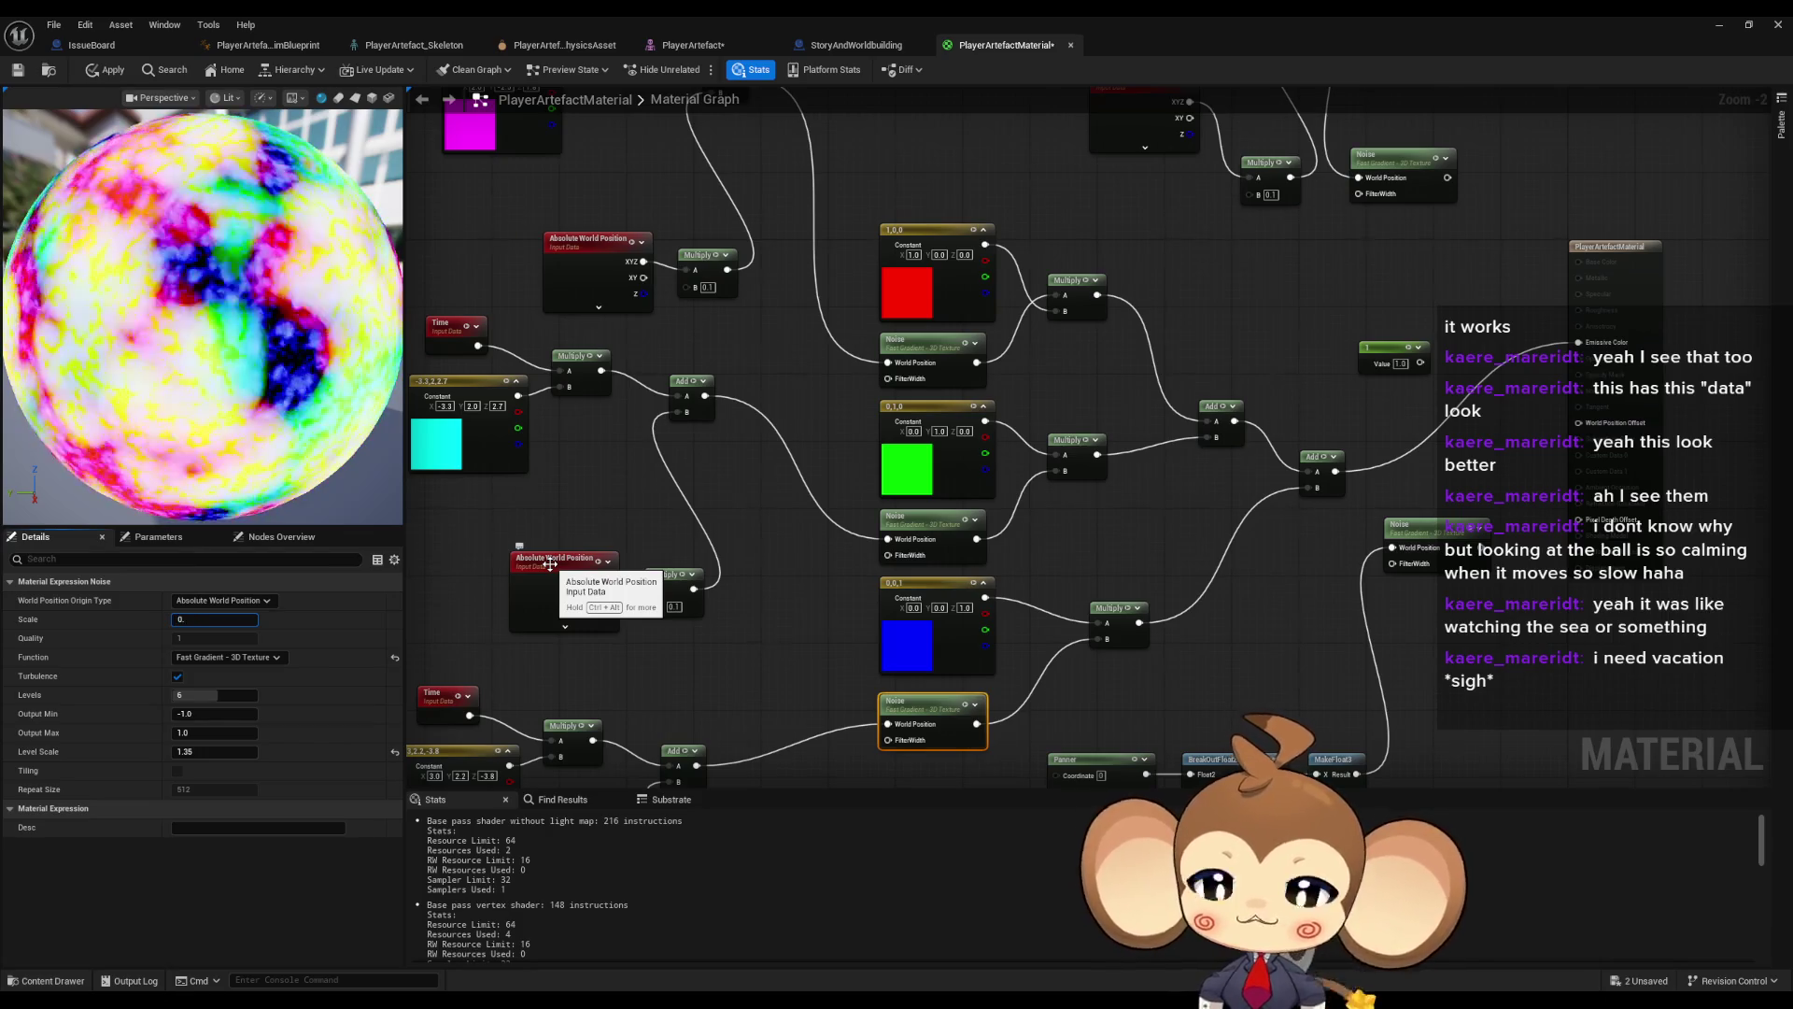
type(".5")
key("Return")
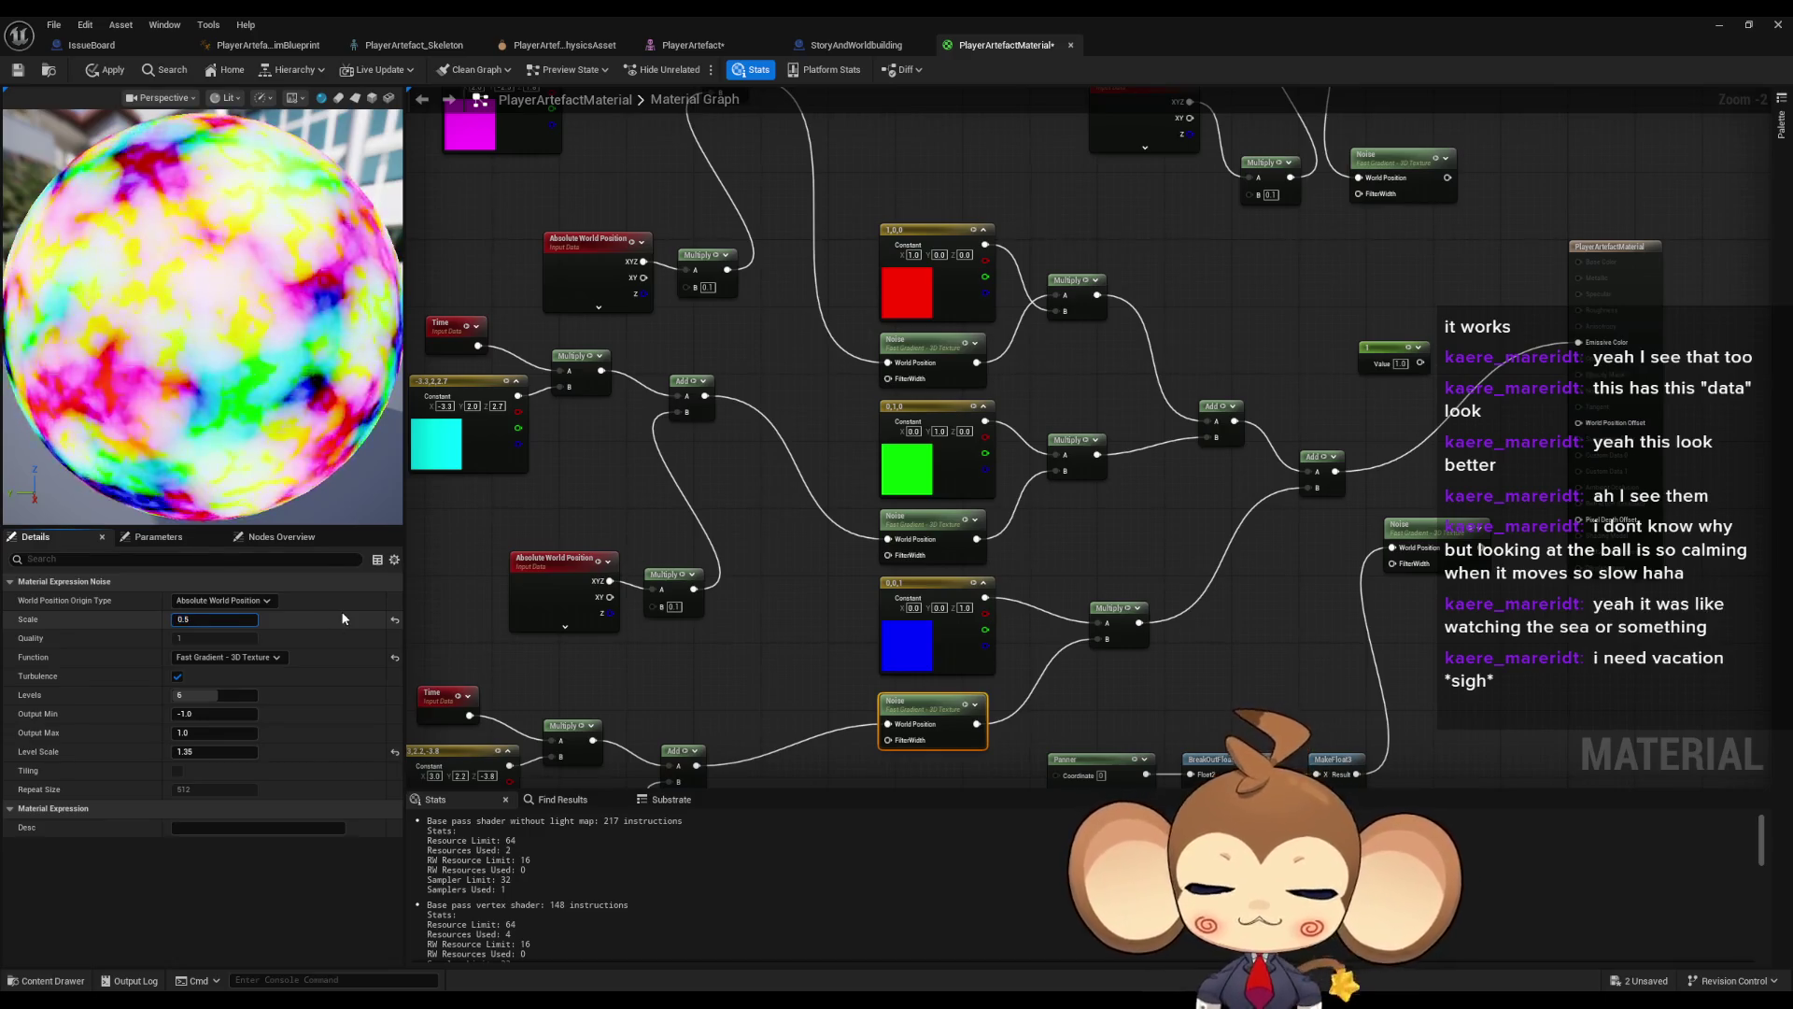
type(".2")
key("Return")
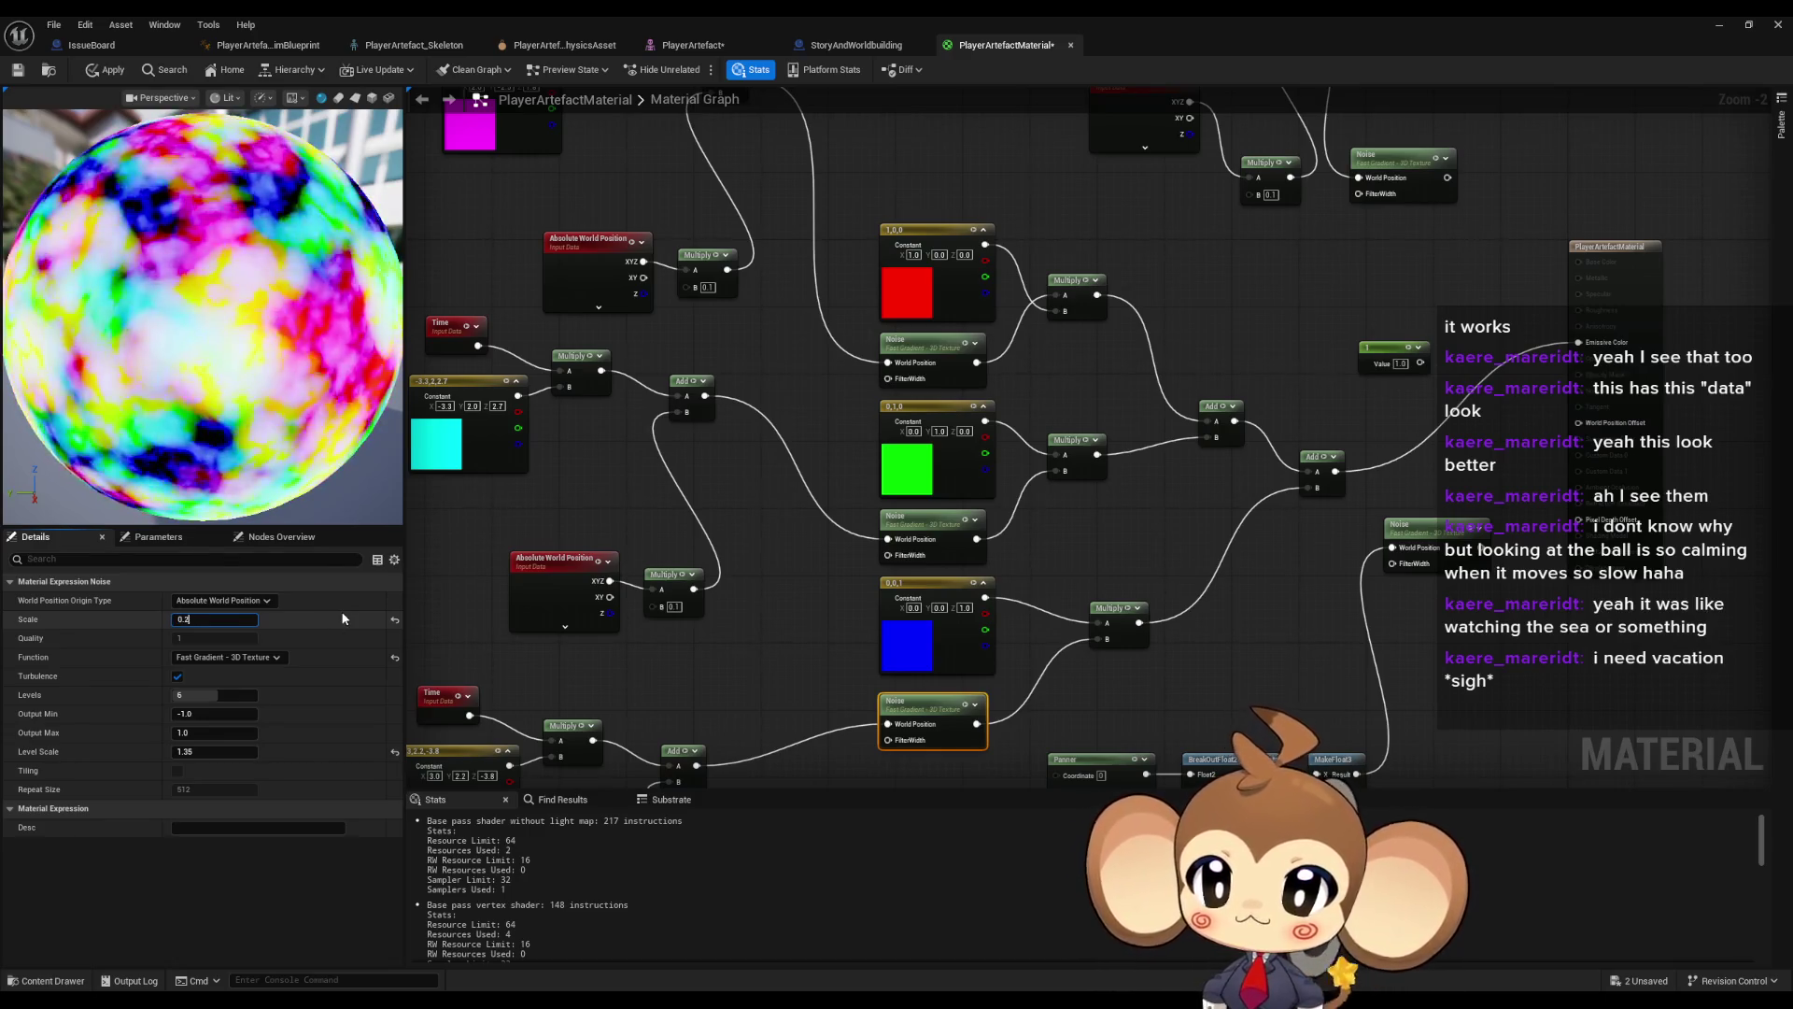
type("0.23")
key("Return")
type("0.3")
key("Return")
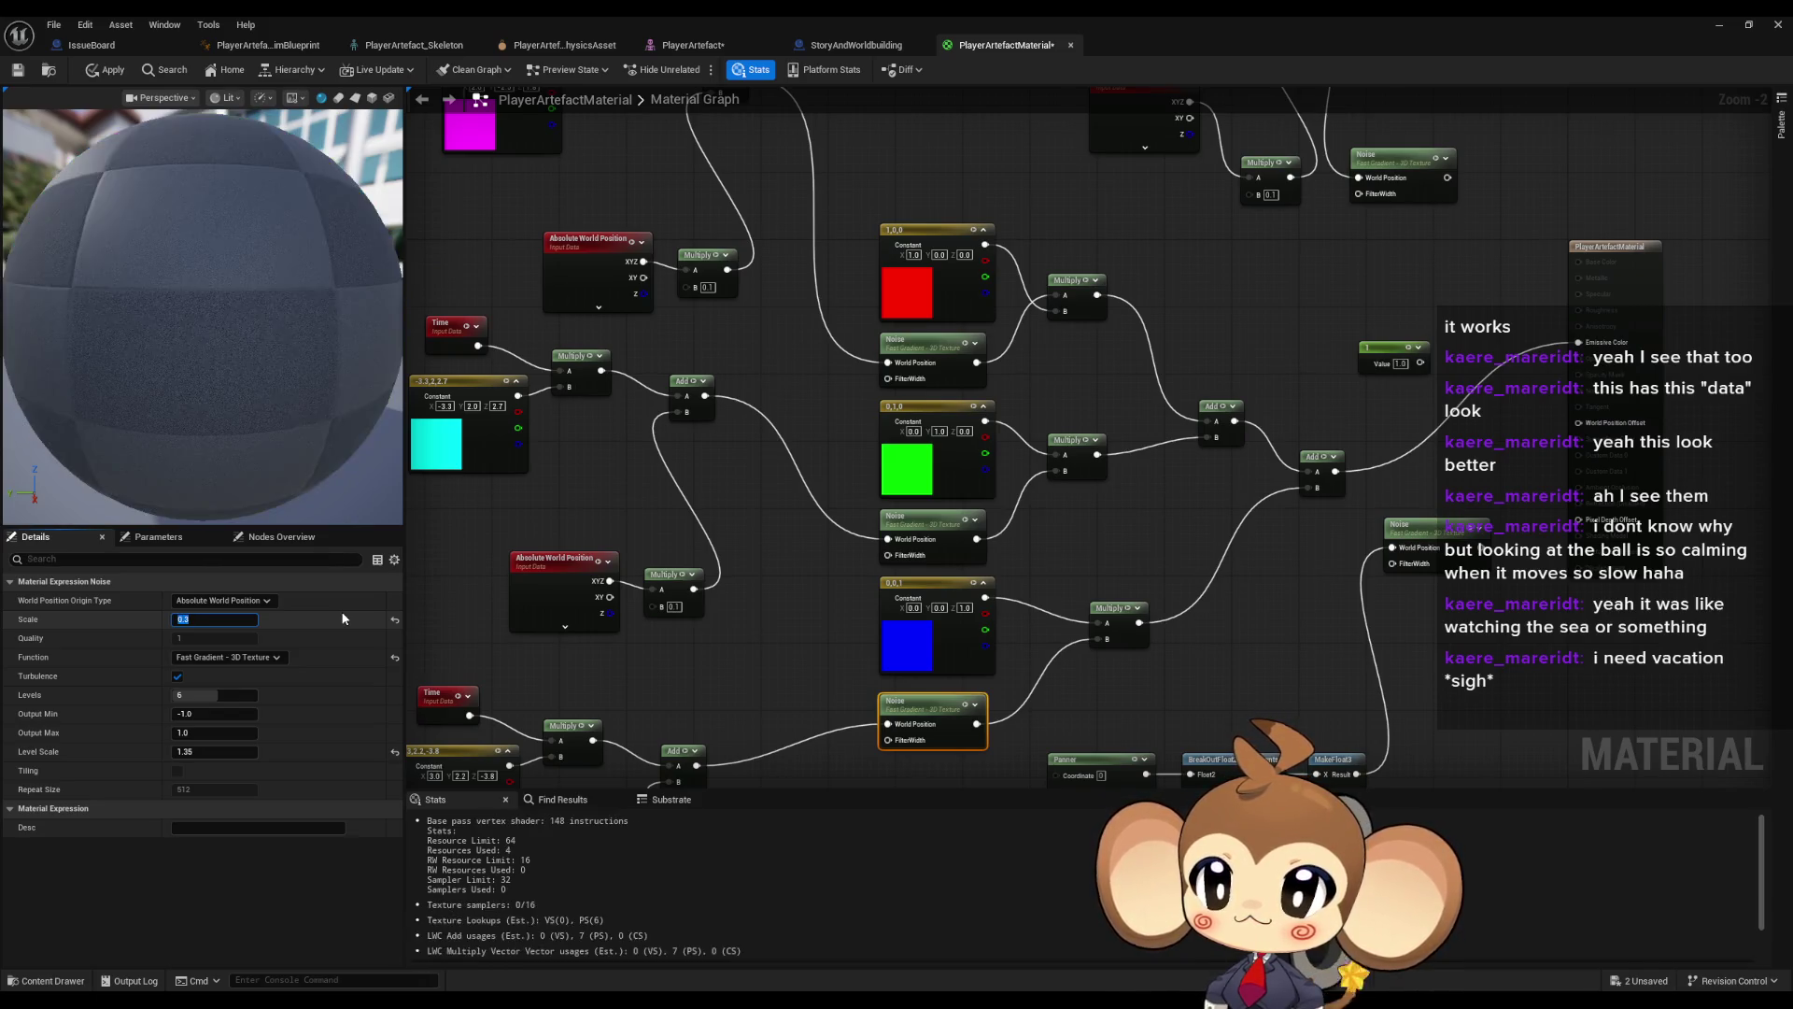
type("0.")
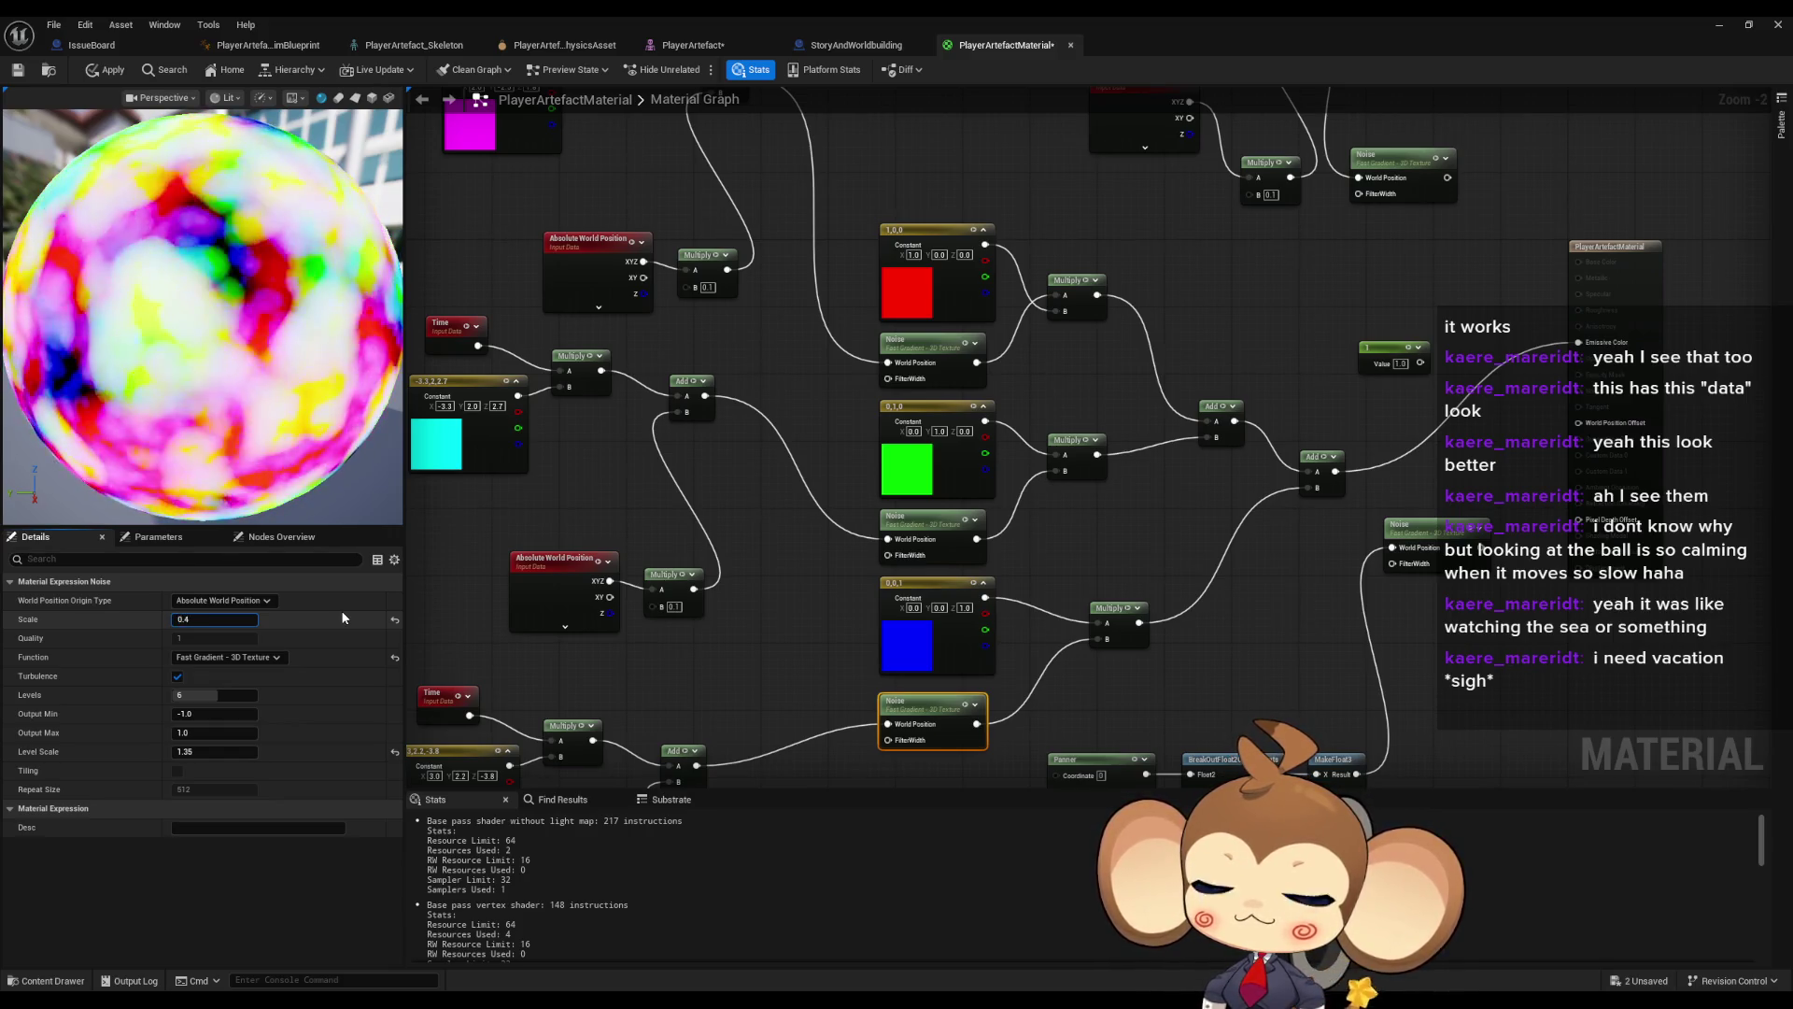
type("1")
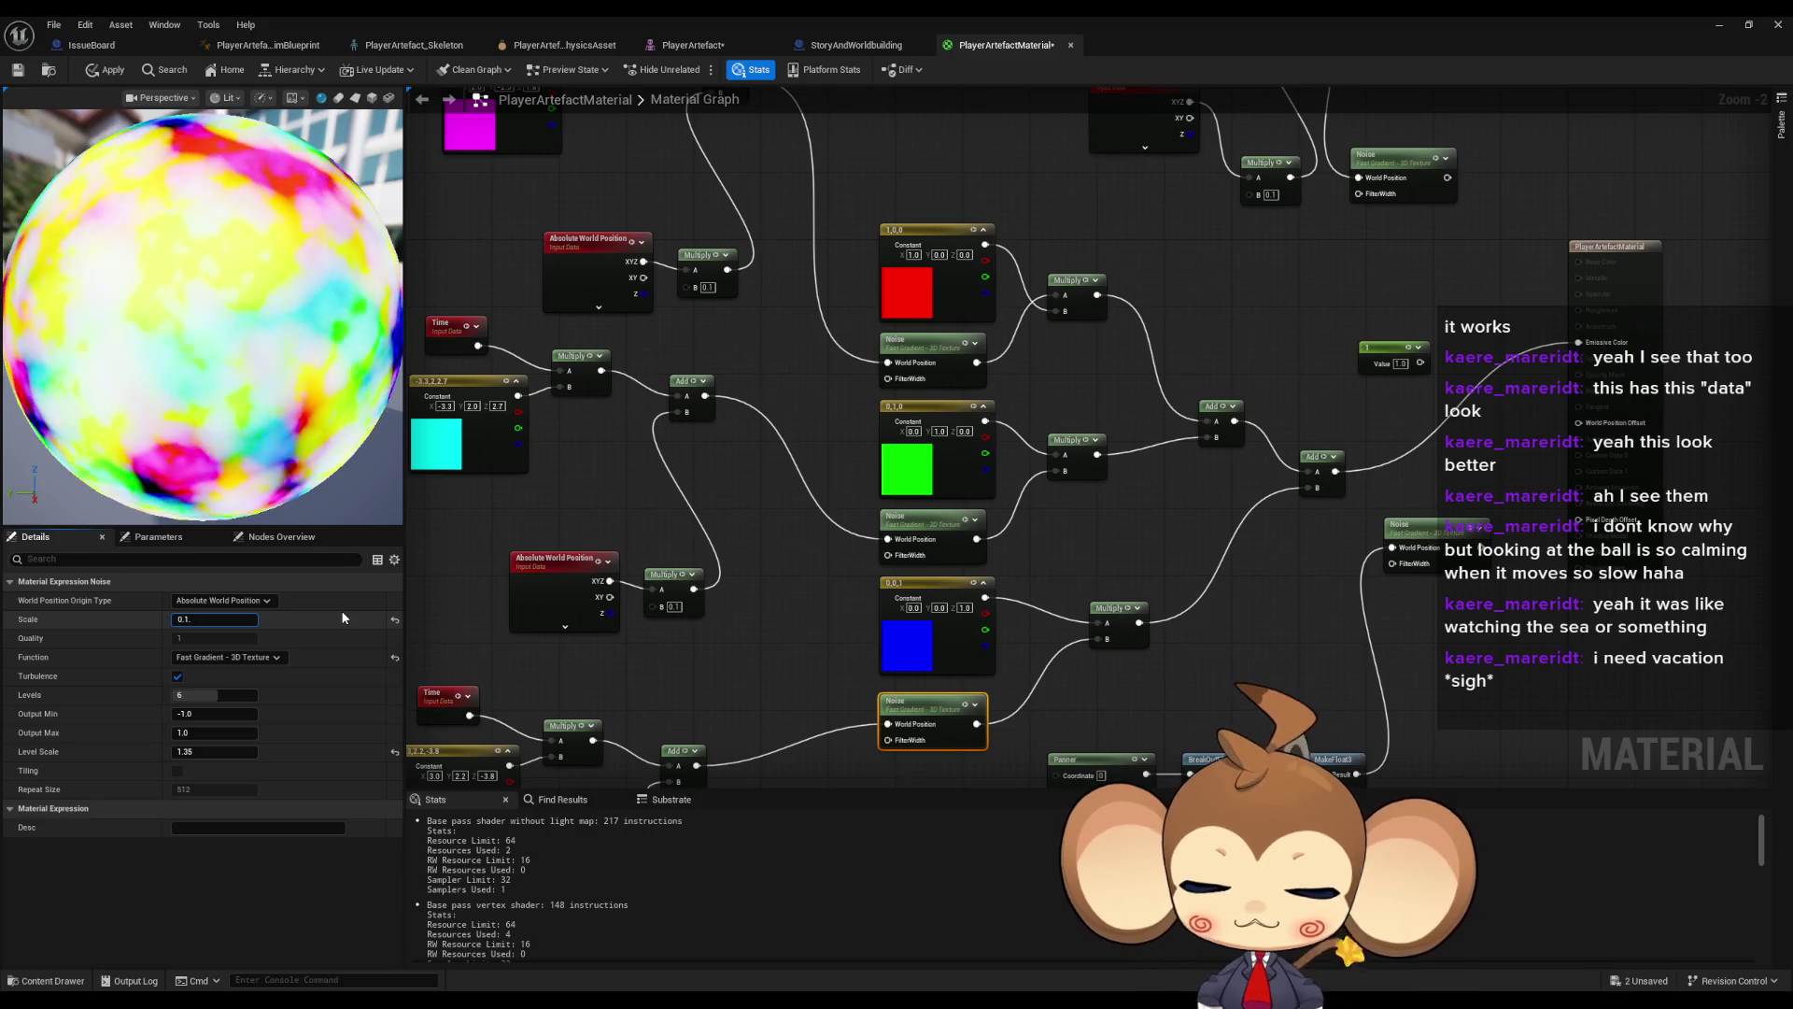
type("5")
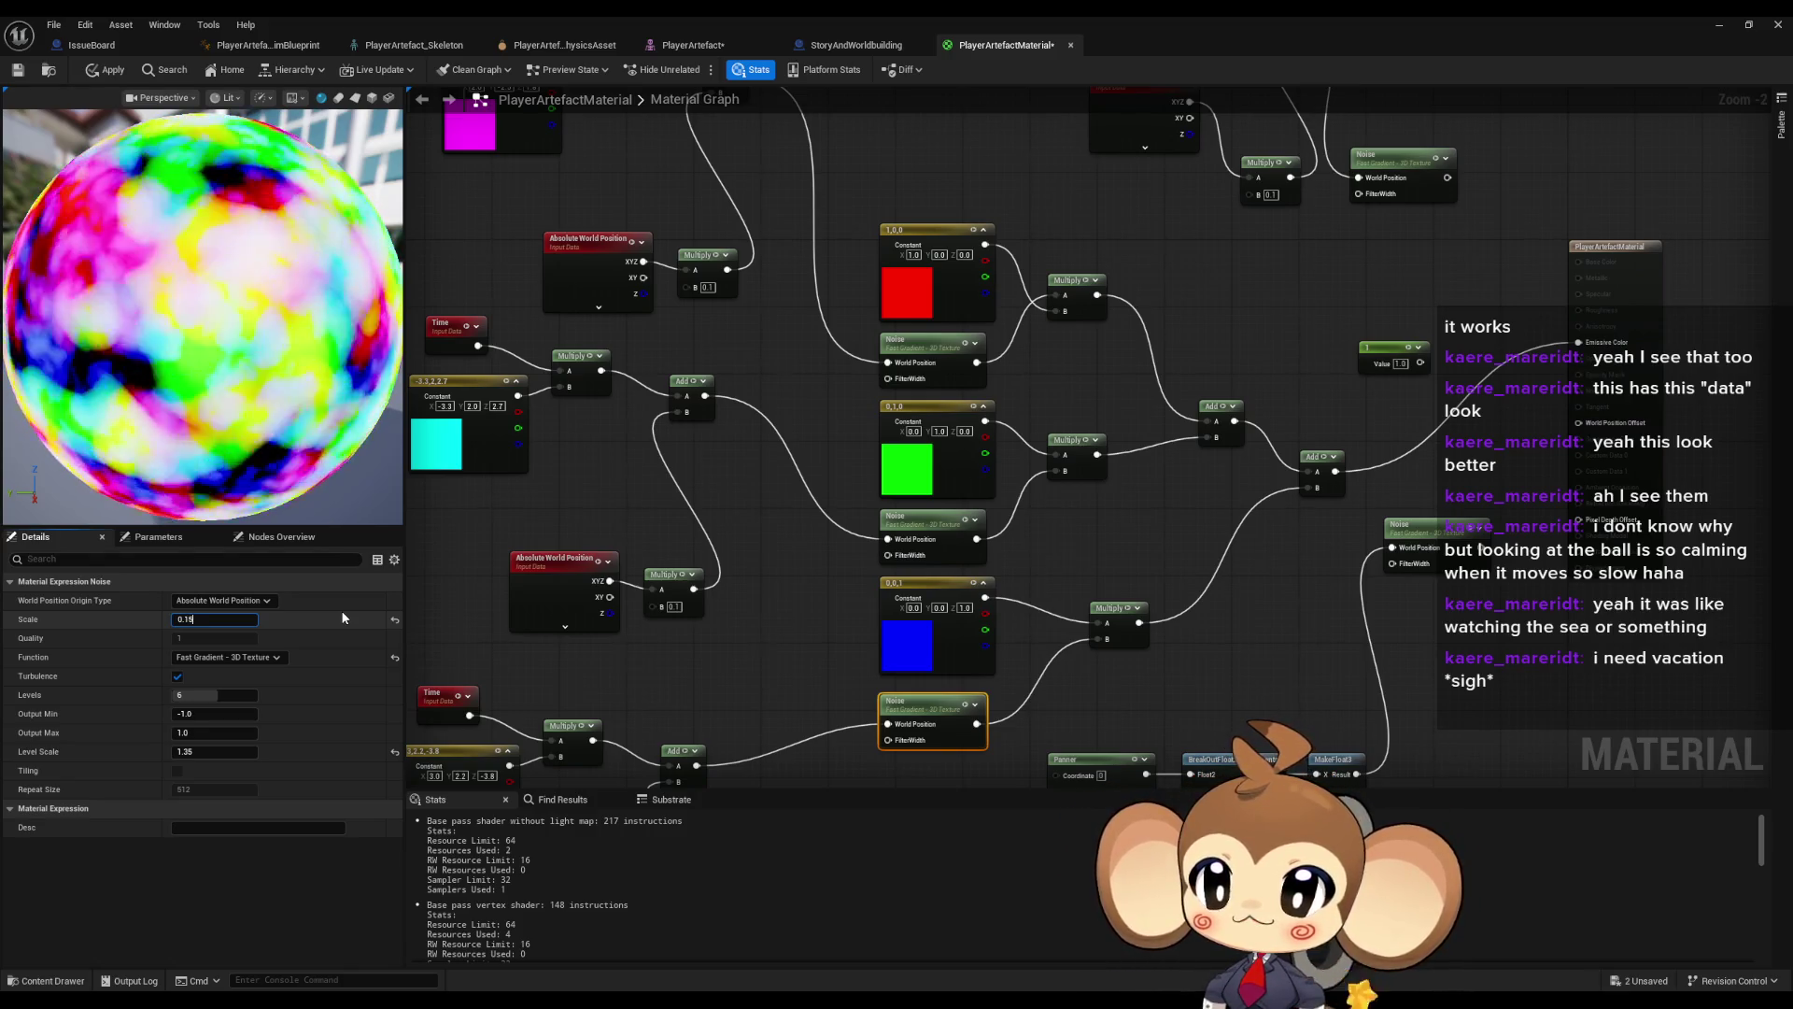
key("Return")
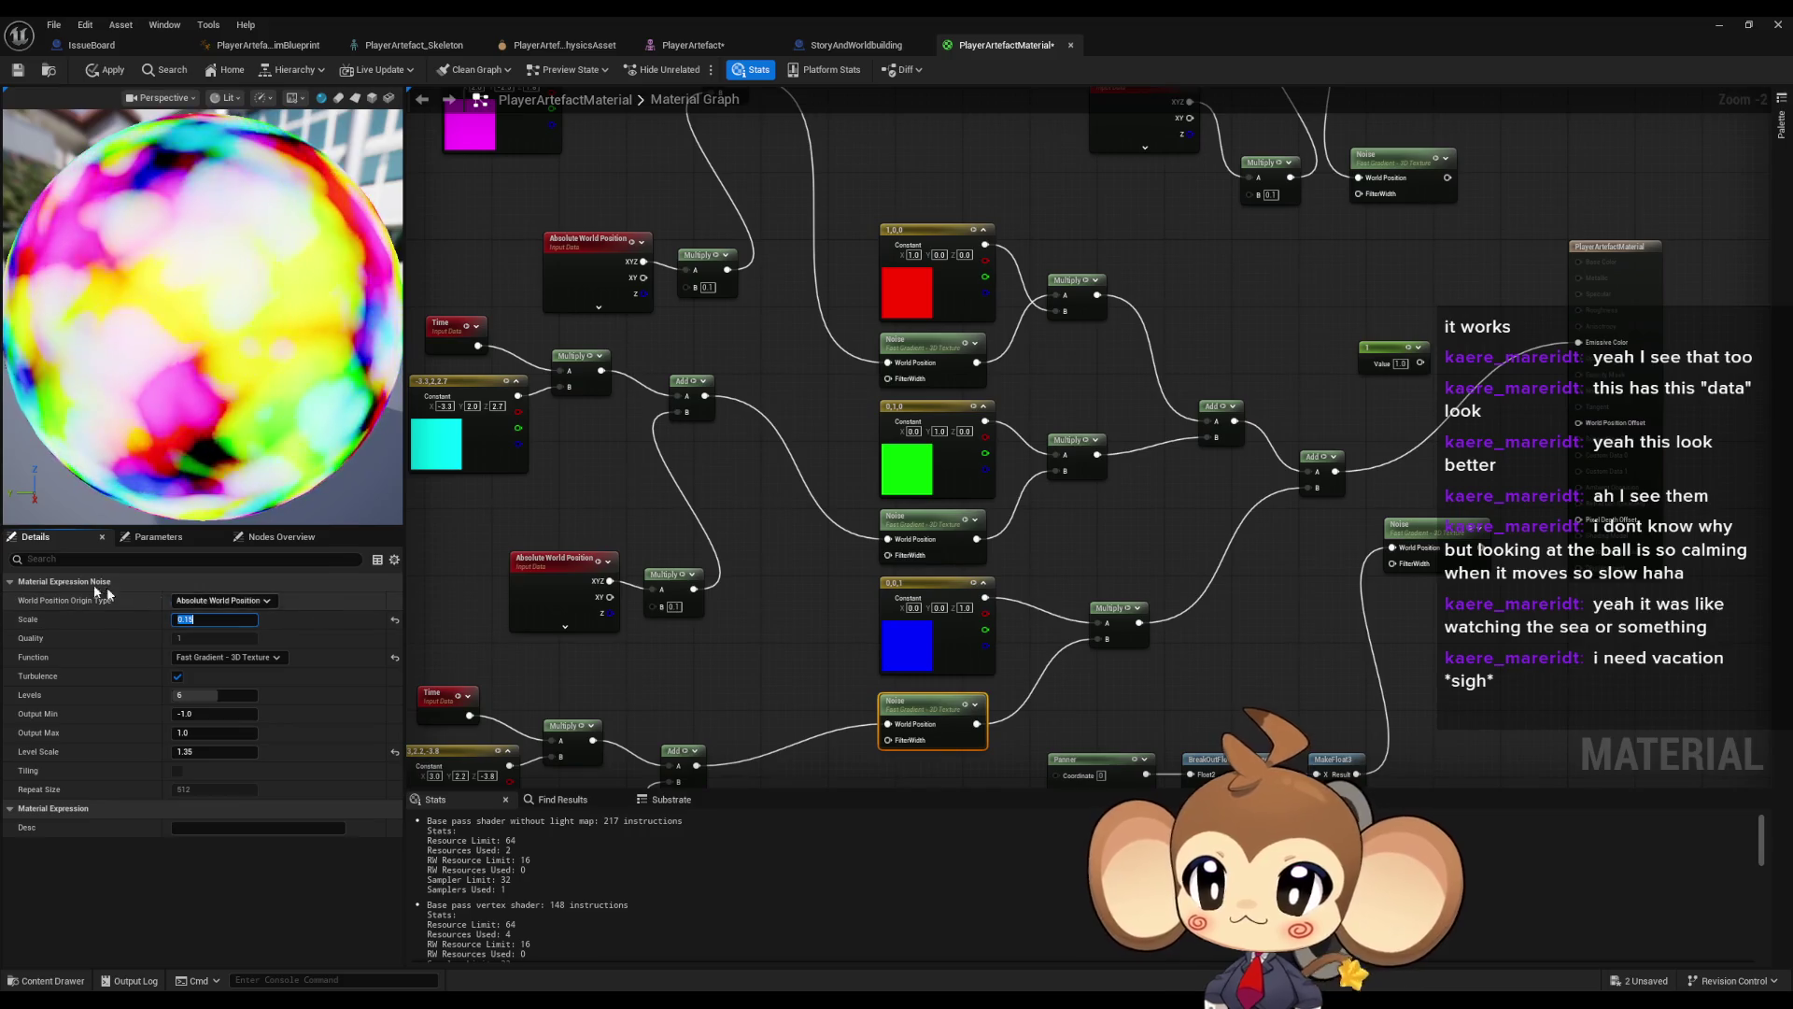
- Check the upper Noise scale, apply the material, and focus the level view on the crystal
left_click(925, 343)
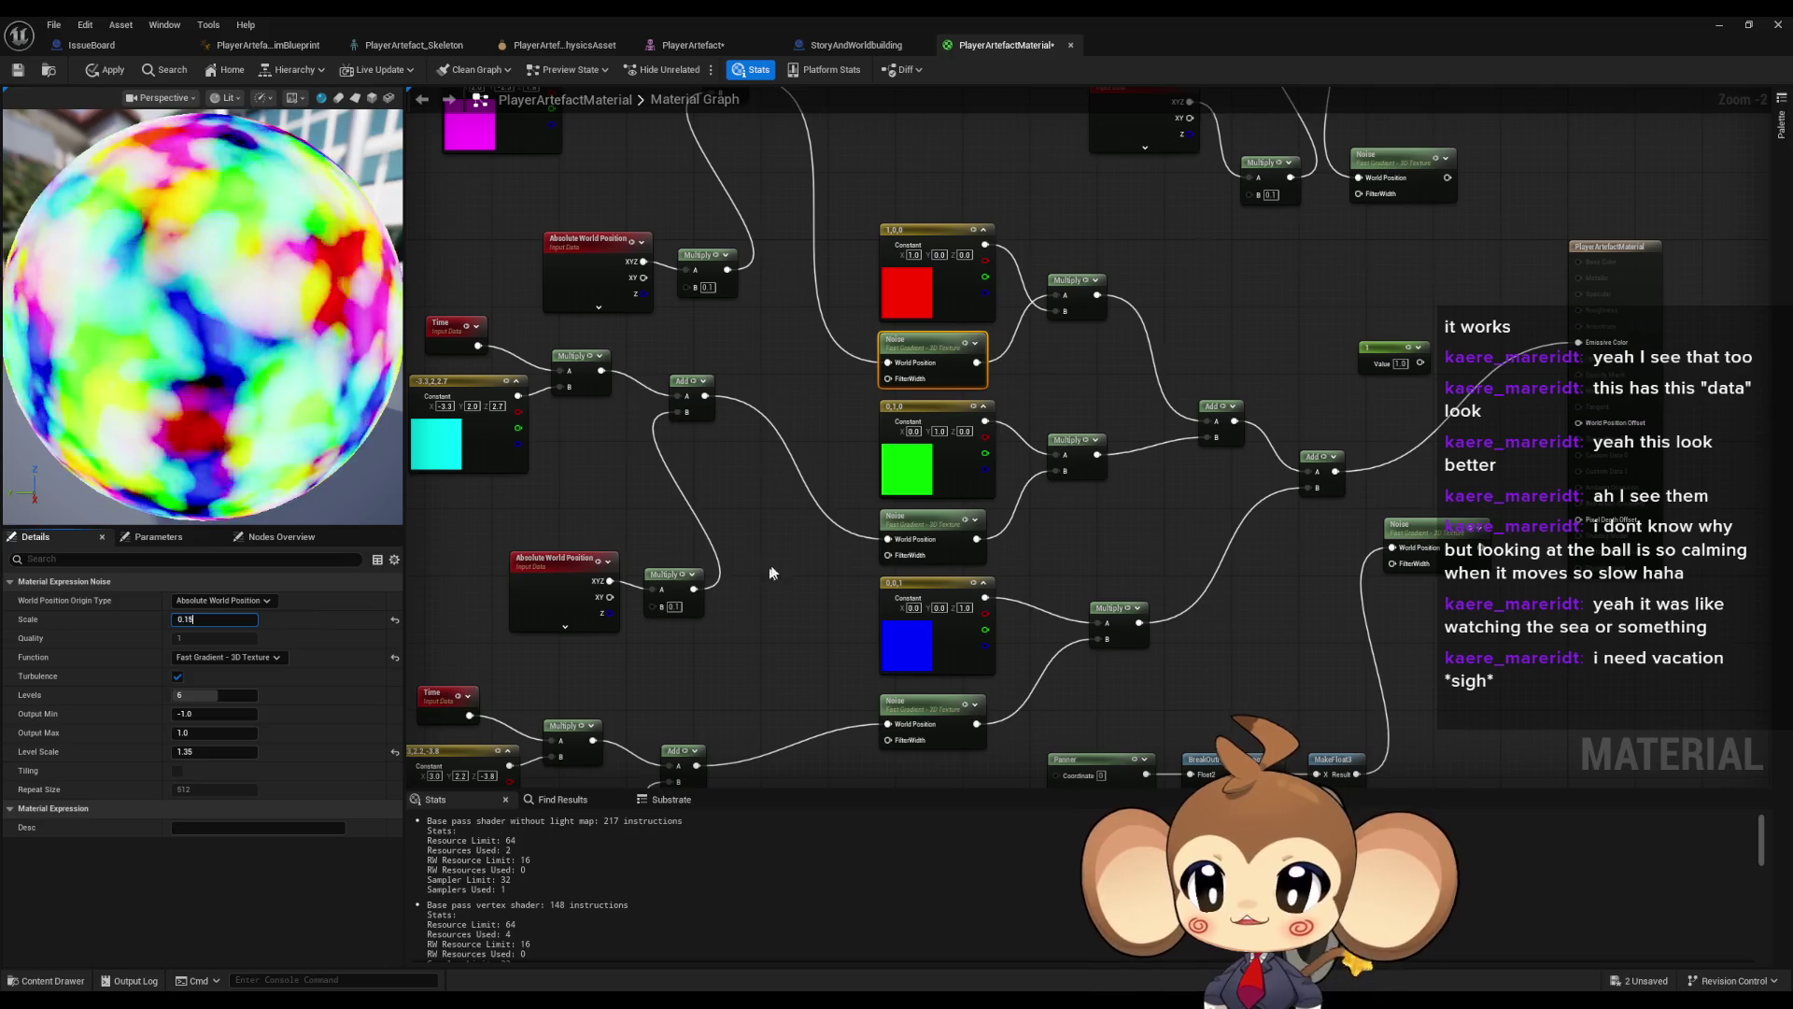
left_click(734, 416)
left_click(106, 69)
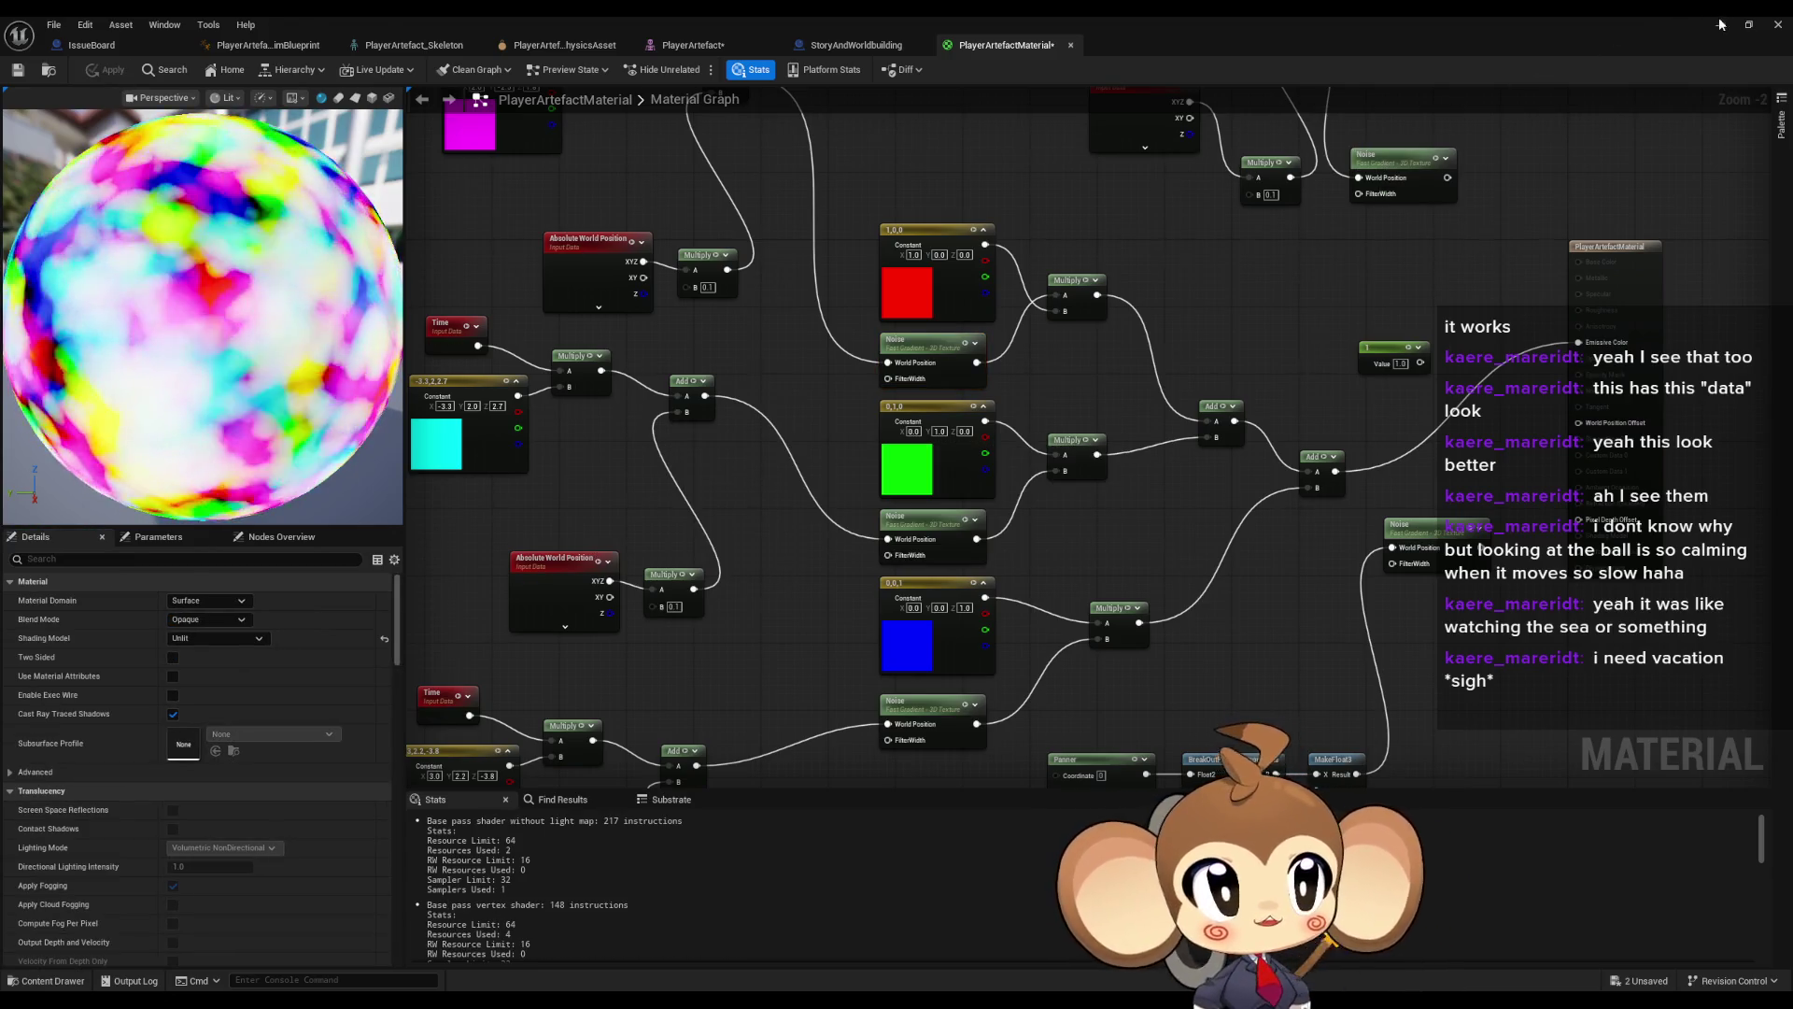
key("alt+Tab")
key("f")
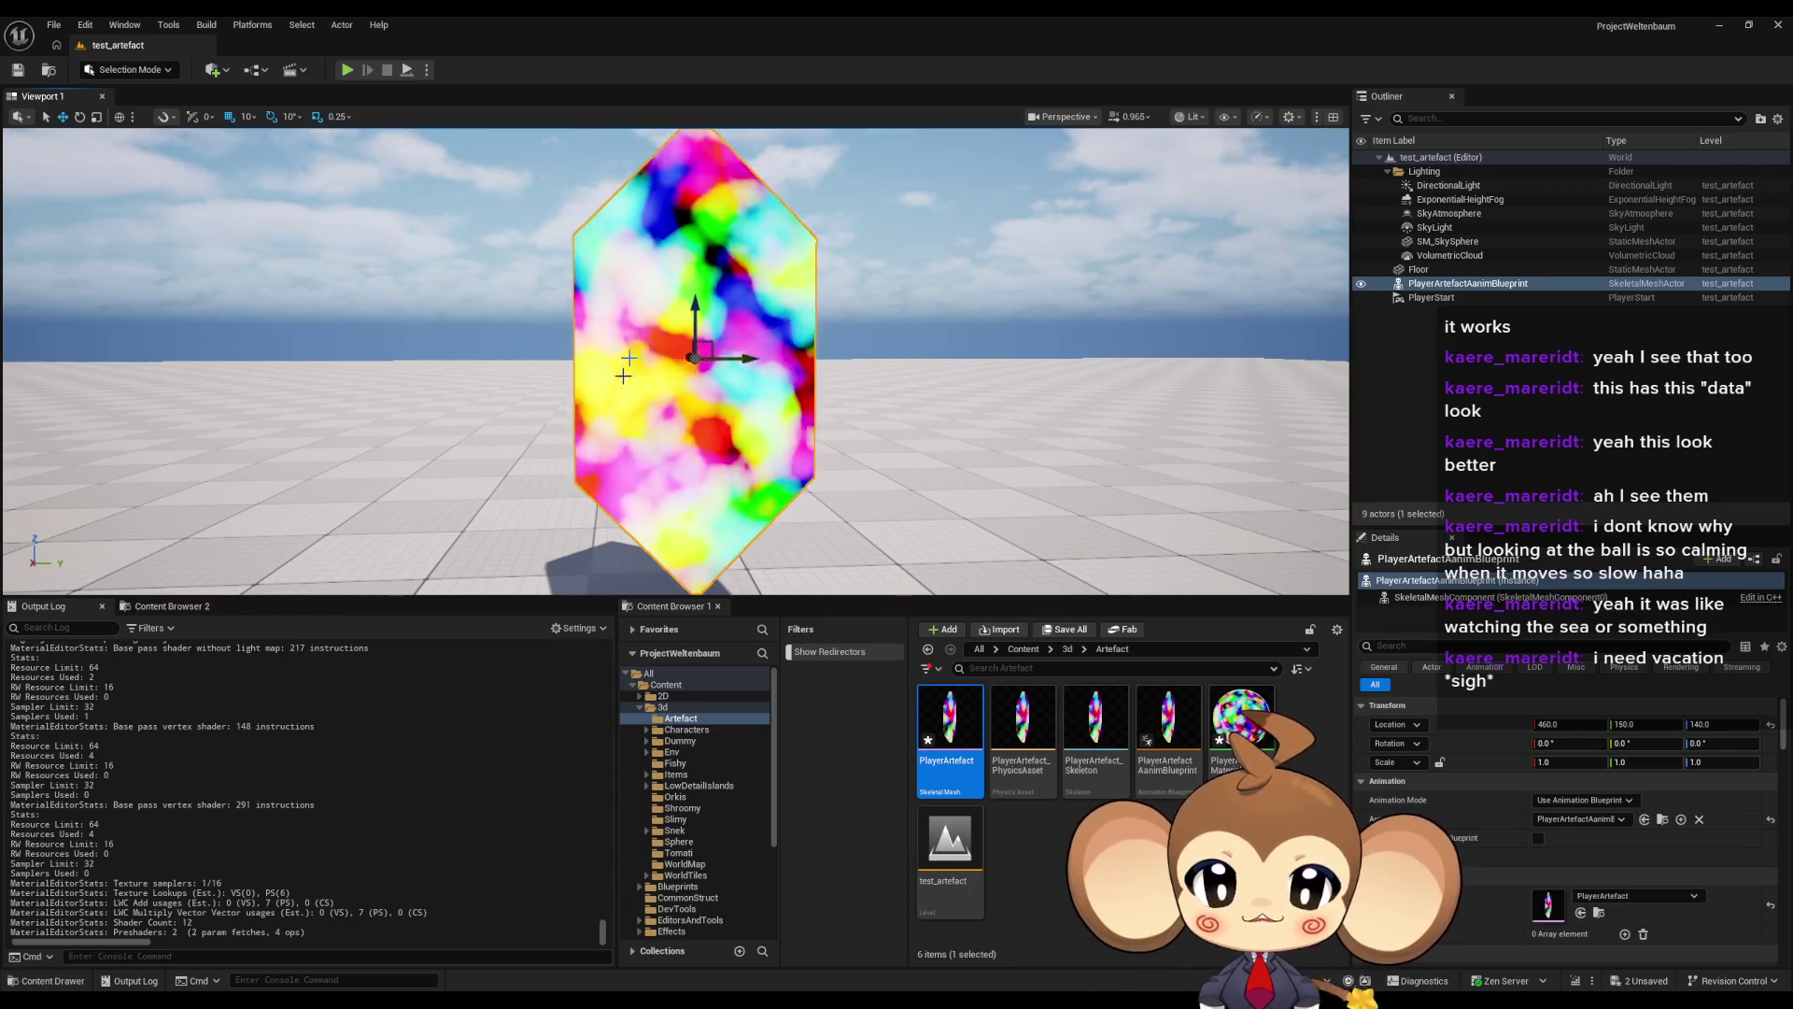
- Run a play test to view the updated crystal pattern, stop it, and restore the material editor
left_click(347, 71)
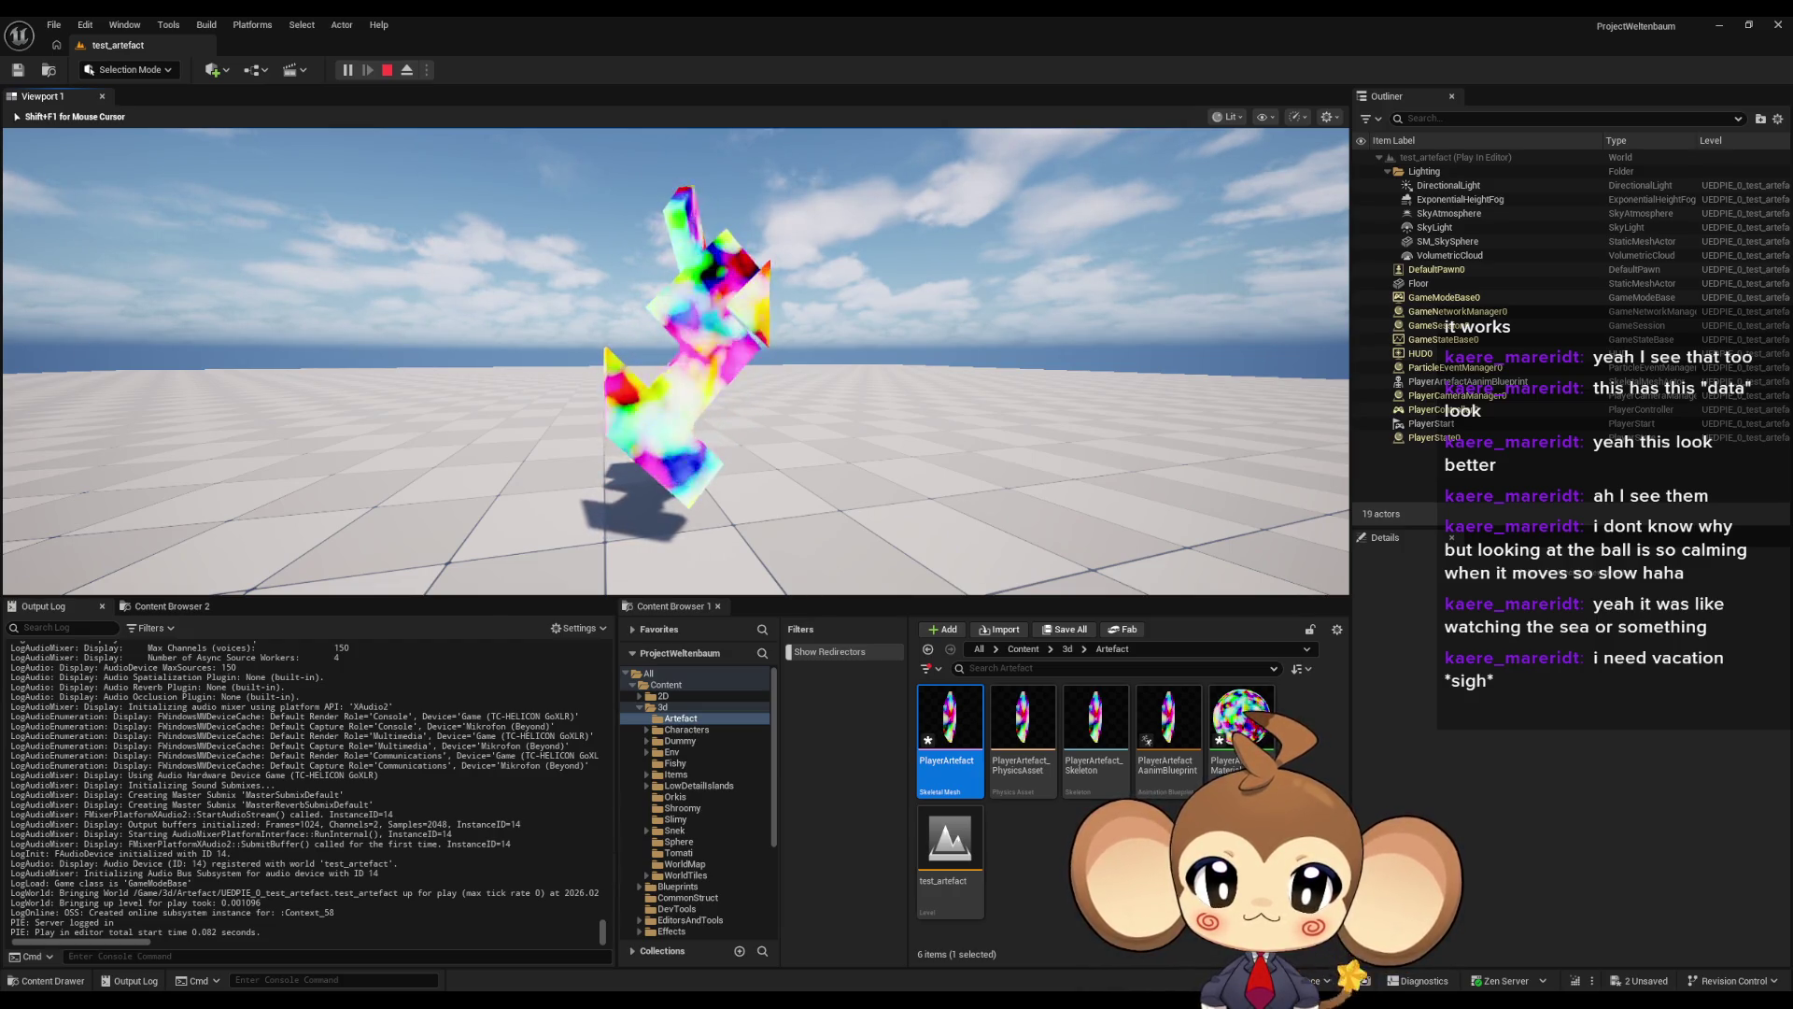
key("shift+F1")
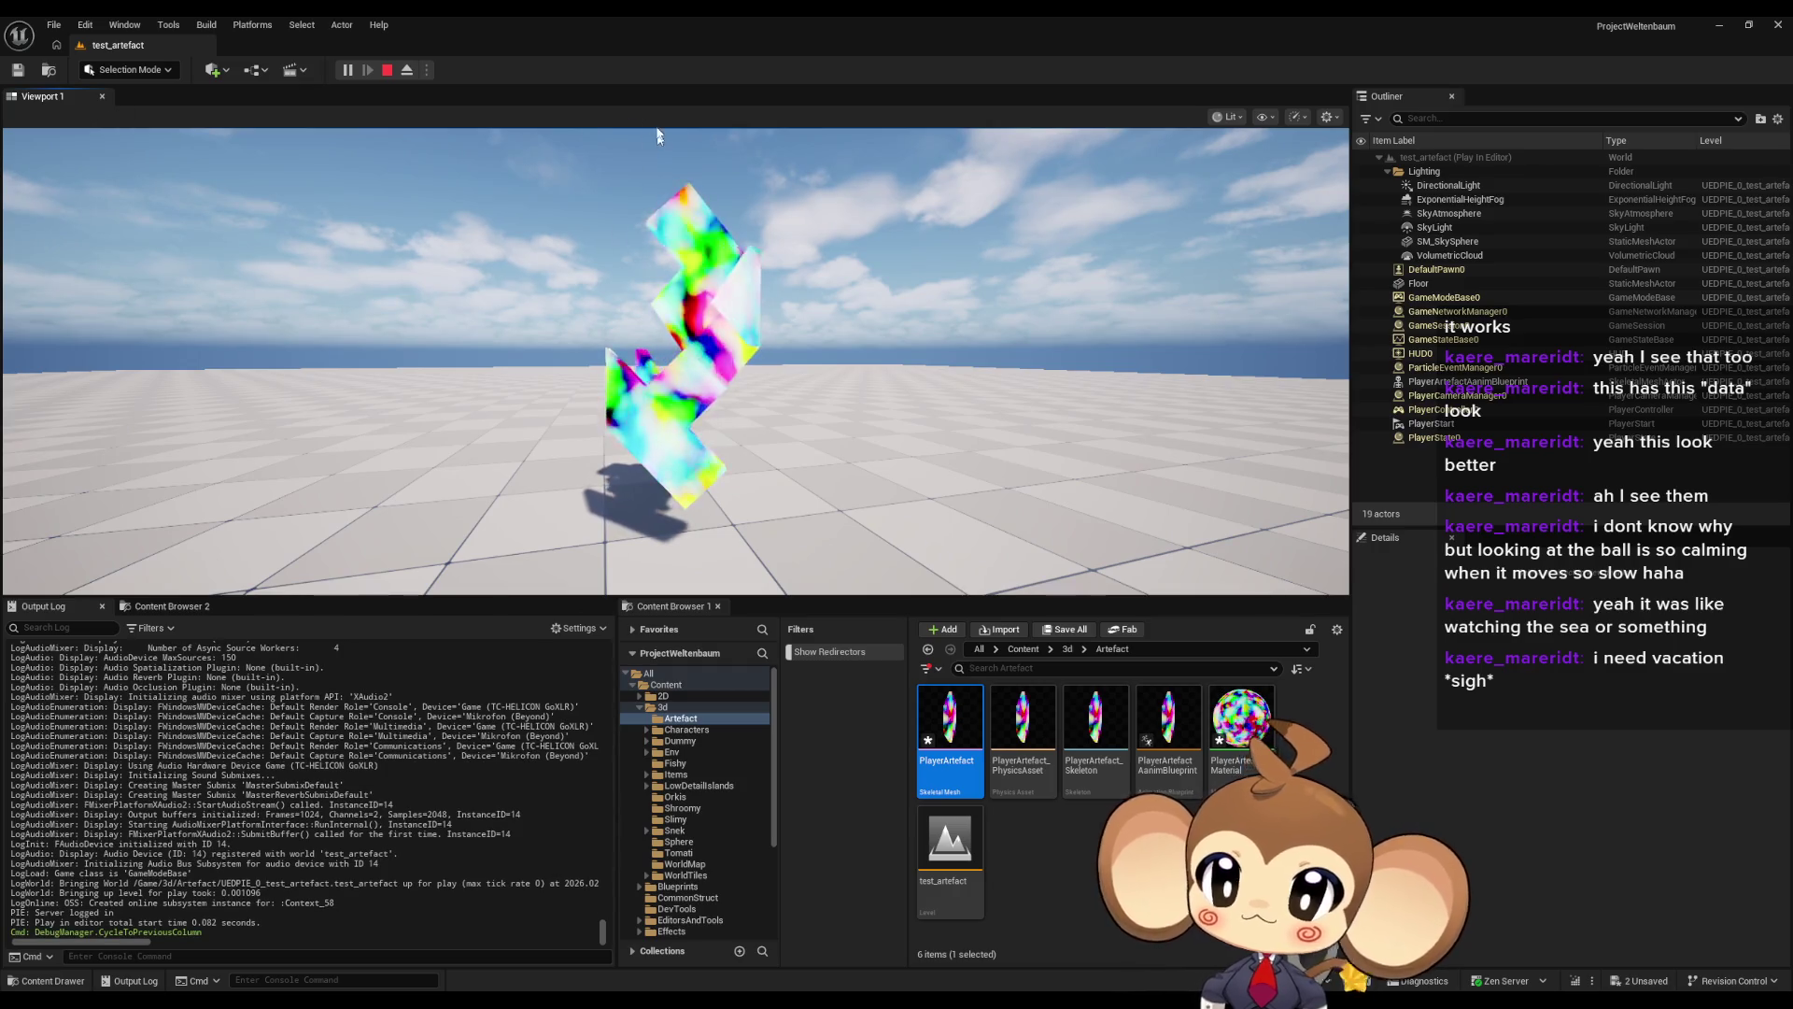
left_click(387, 70)
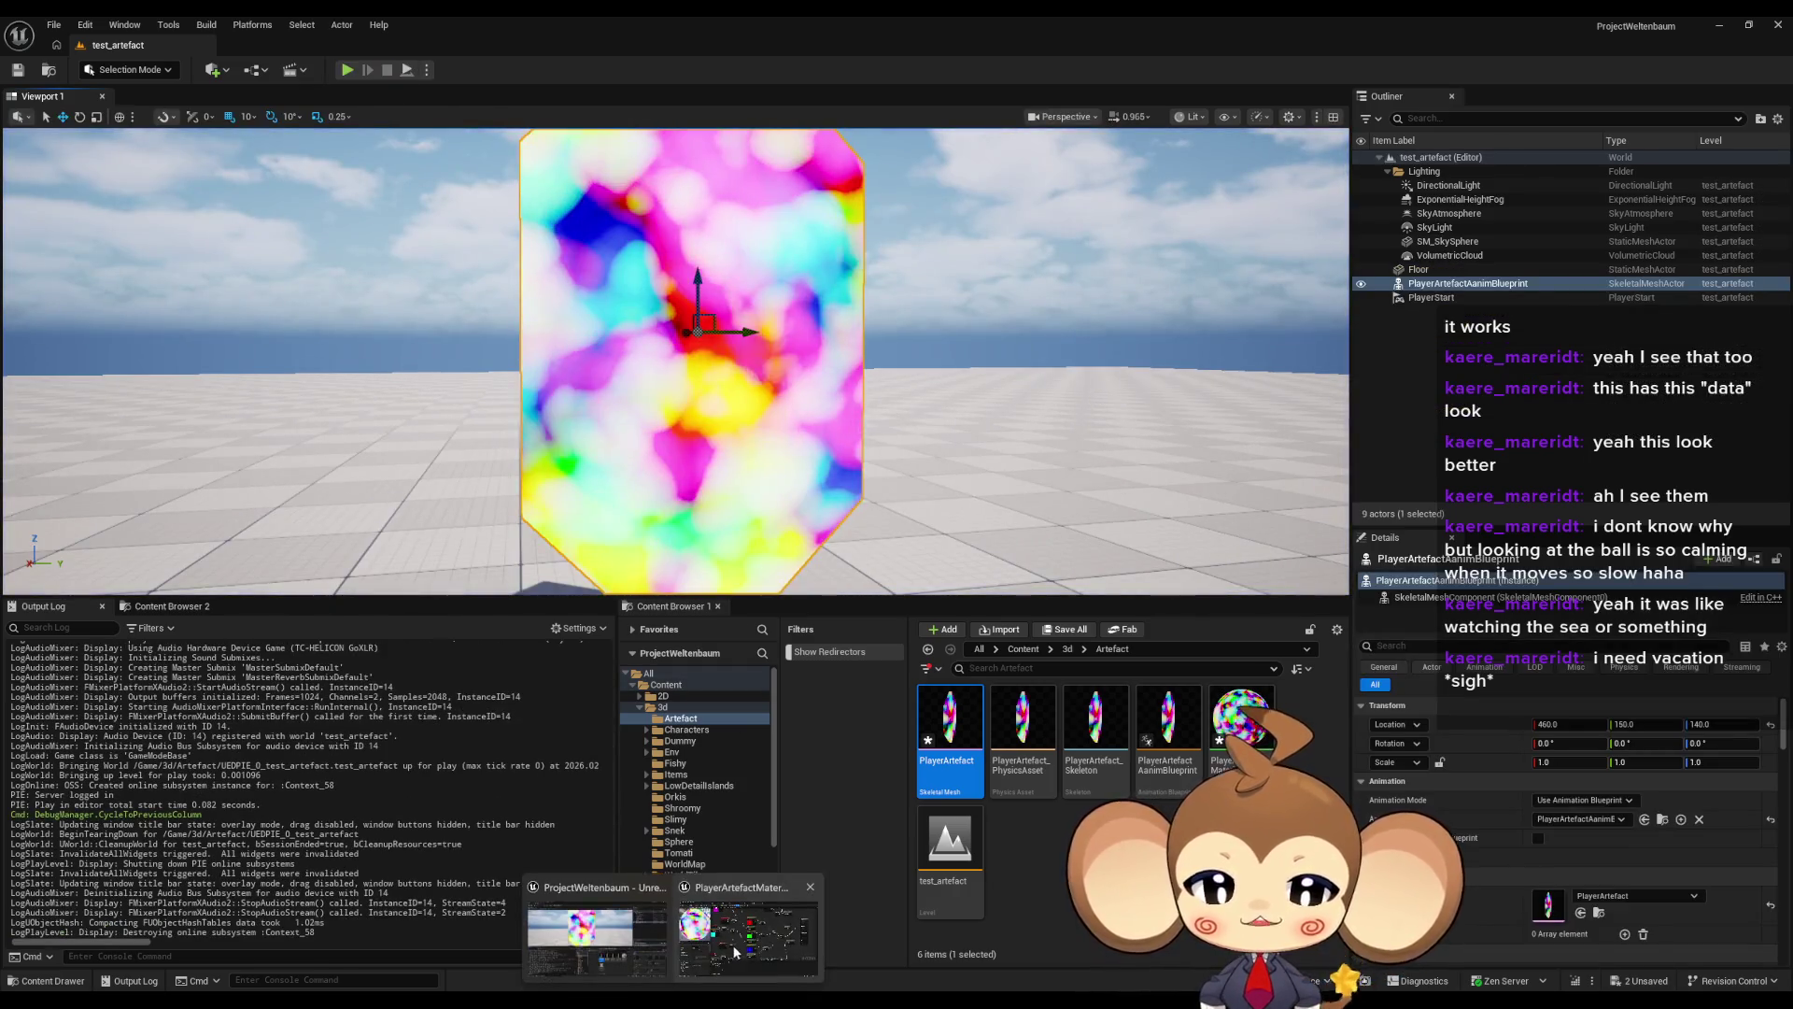
left_click(731, 934)
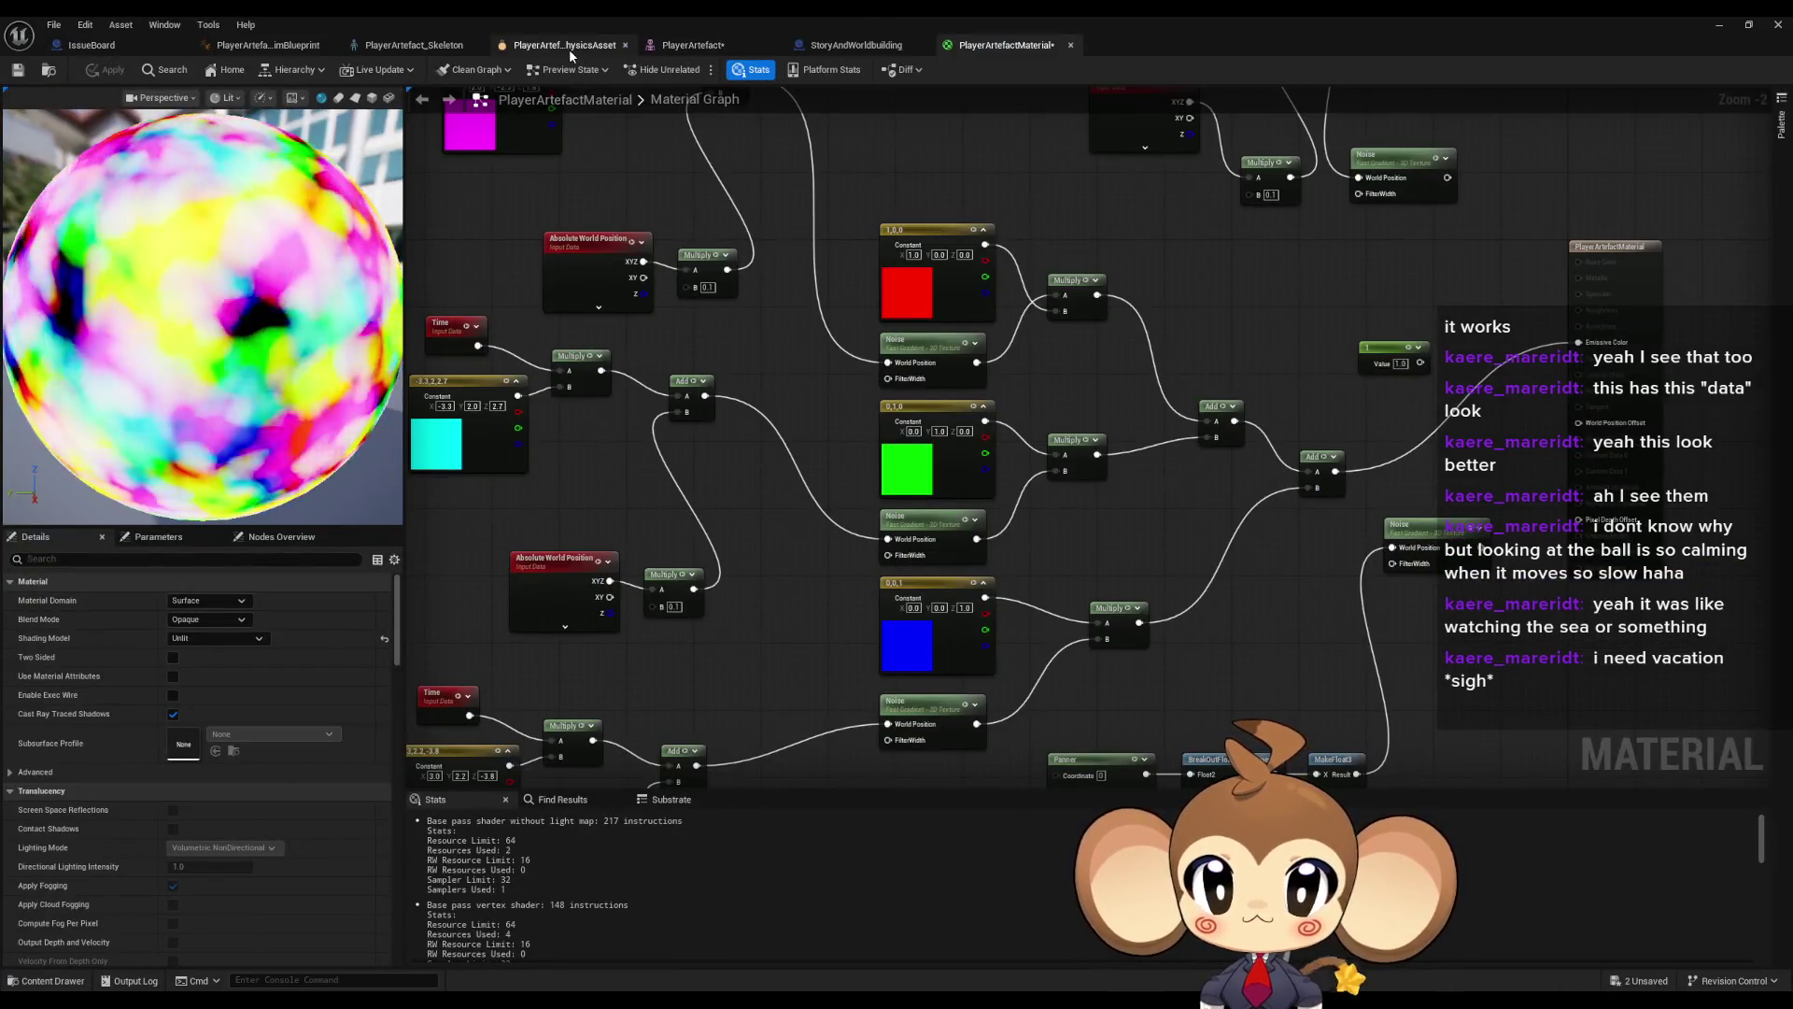
- In the animation blueprint graph, line the Timer and Add nodes up in a row
left_click(568, 51)
left_click(708, 51)
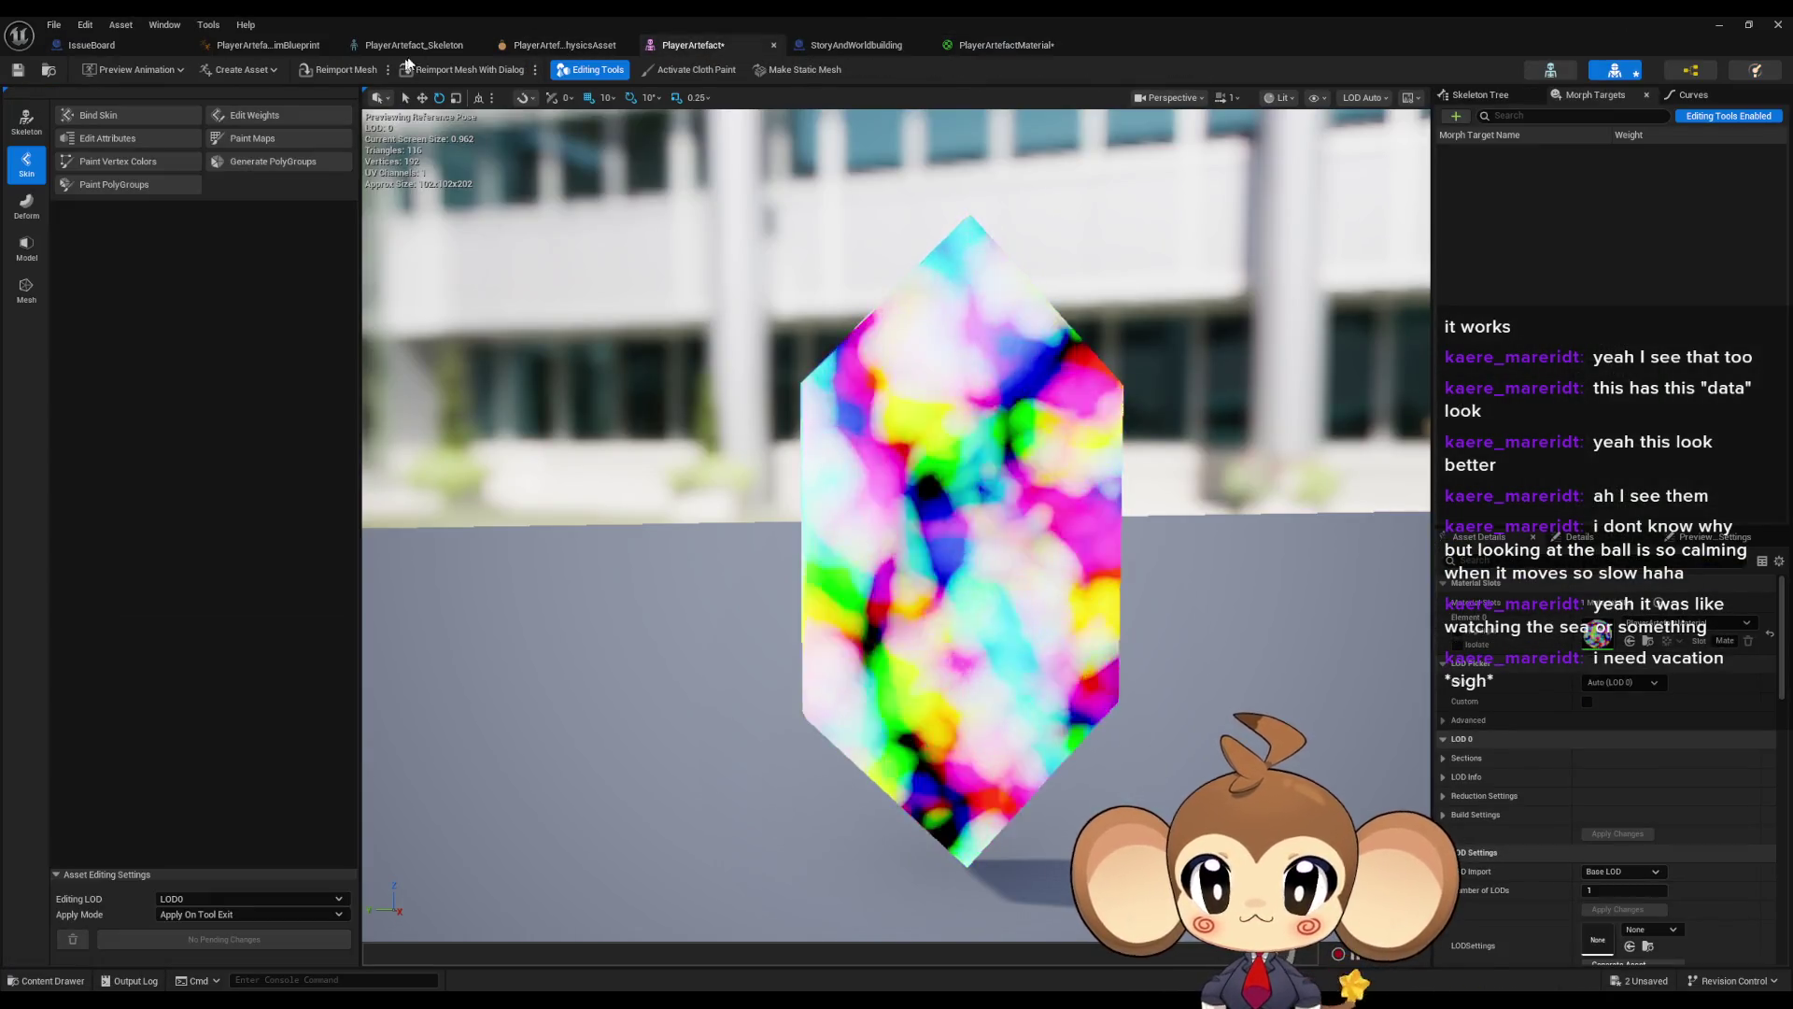
left_click(386, 51)
left_click(278, 47)
scroll(824, 469, "down", 2)
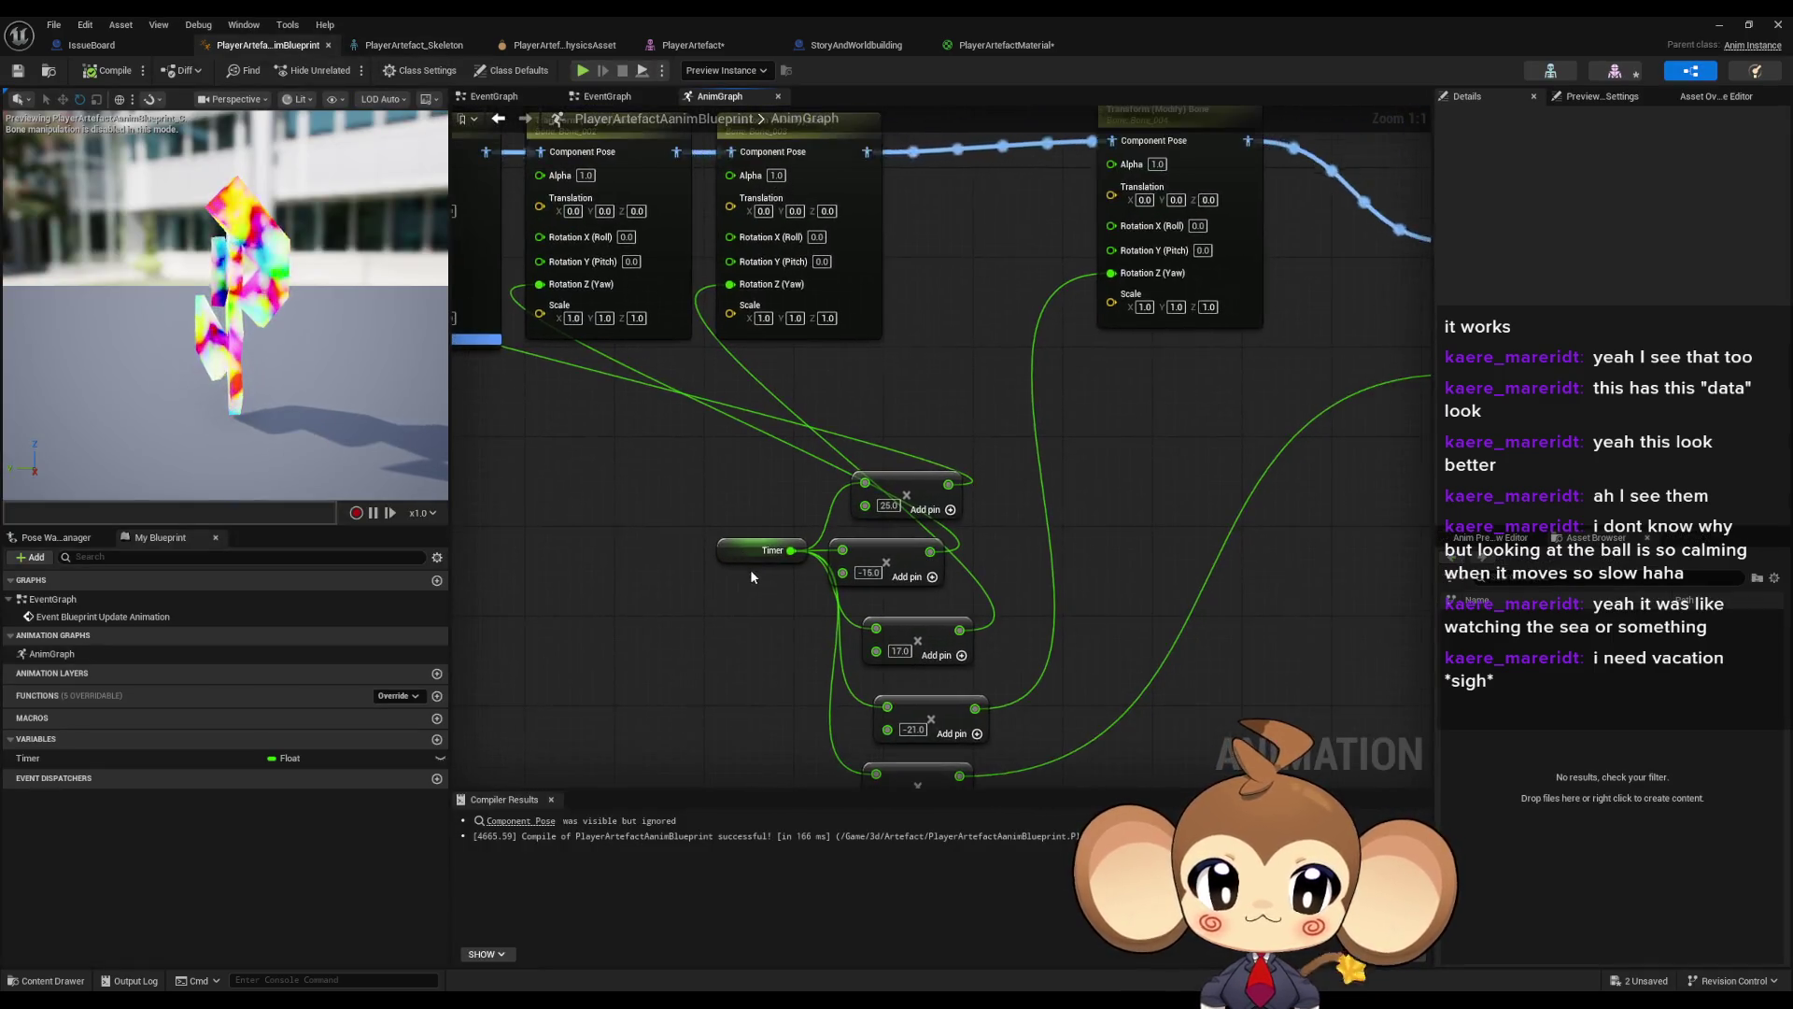
scroll(912, 488, "up", 1)
left_click_drag(926, 528, 505, 617)
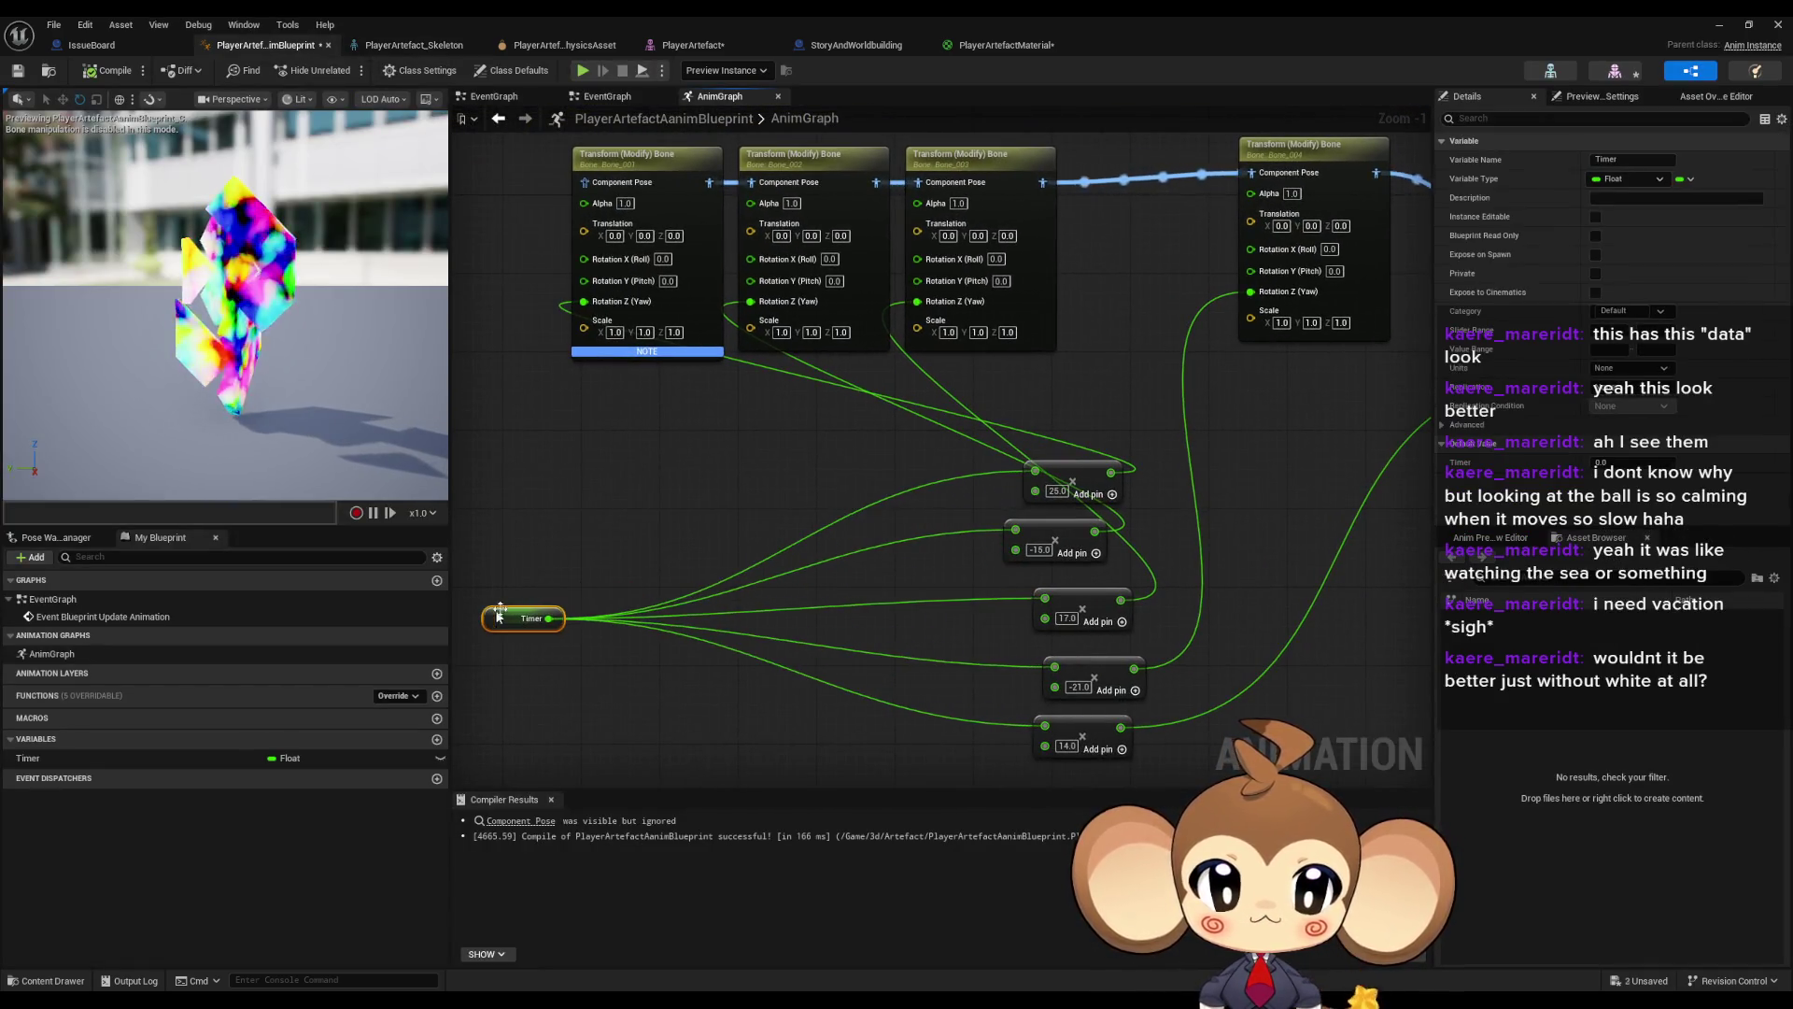
left_click_drag(1055, 472, 515, 464)
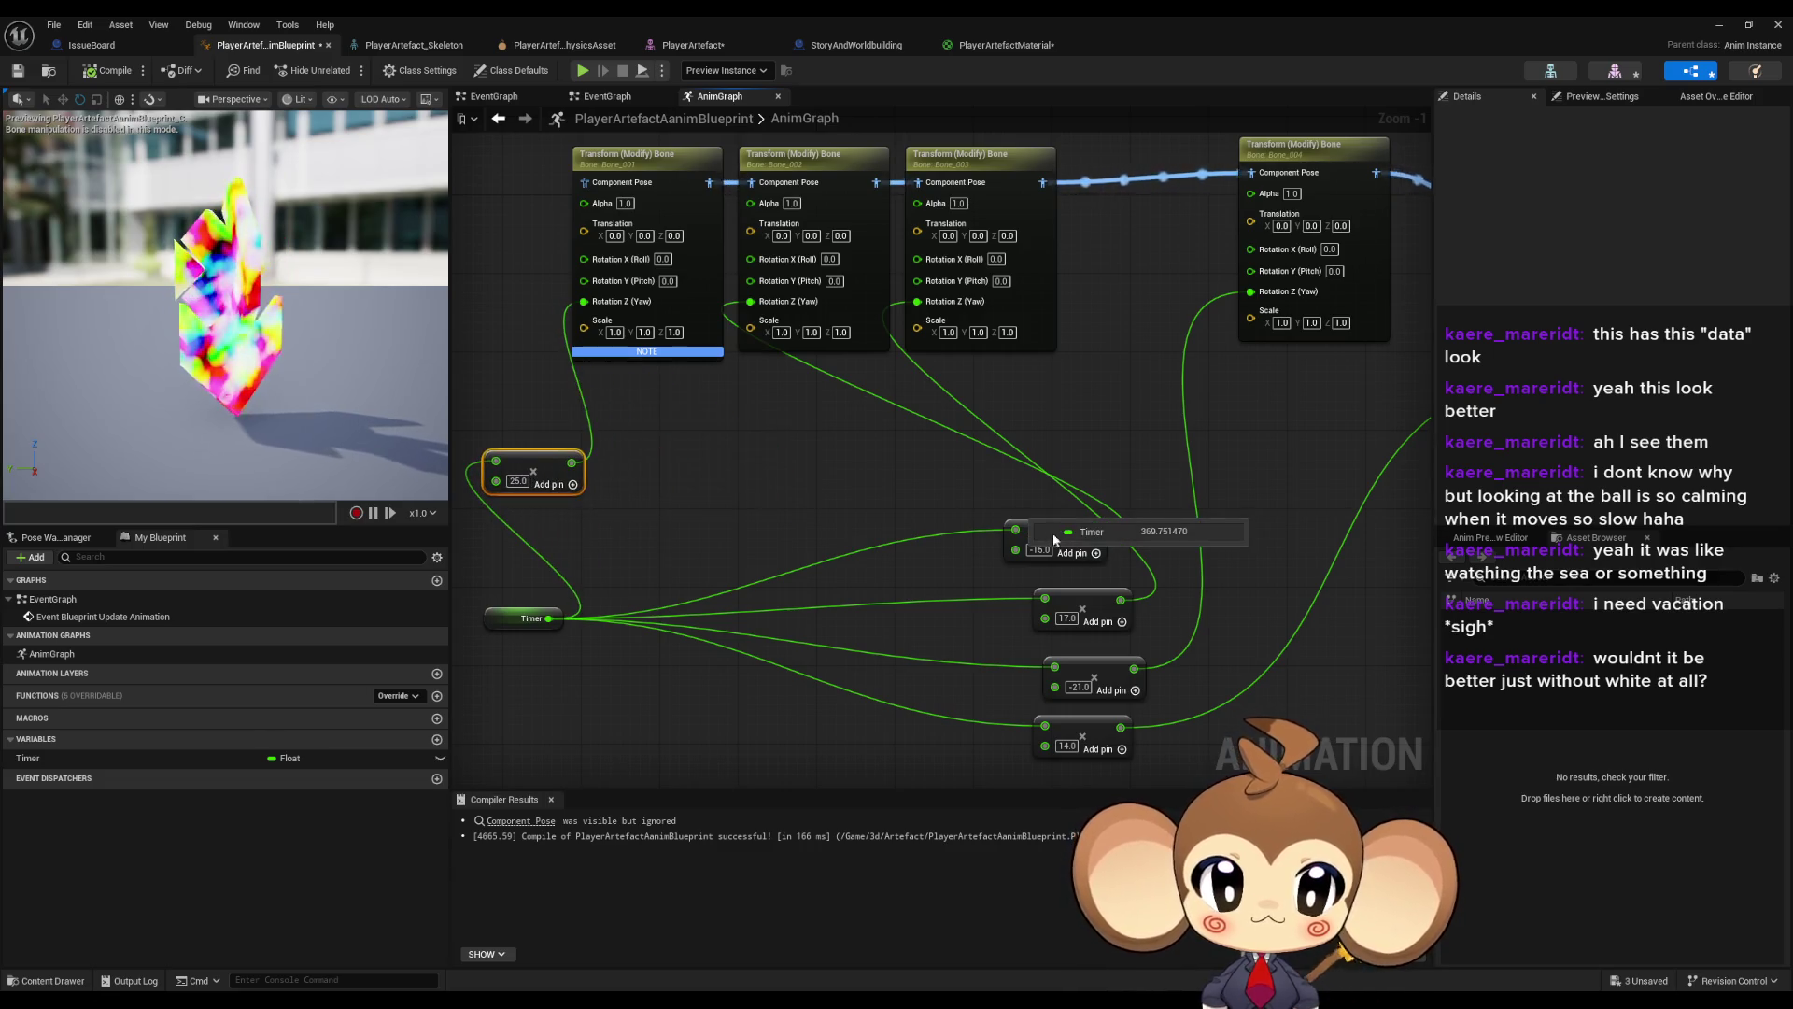
left_click_drag(1045, 530, 730, 450)
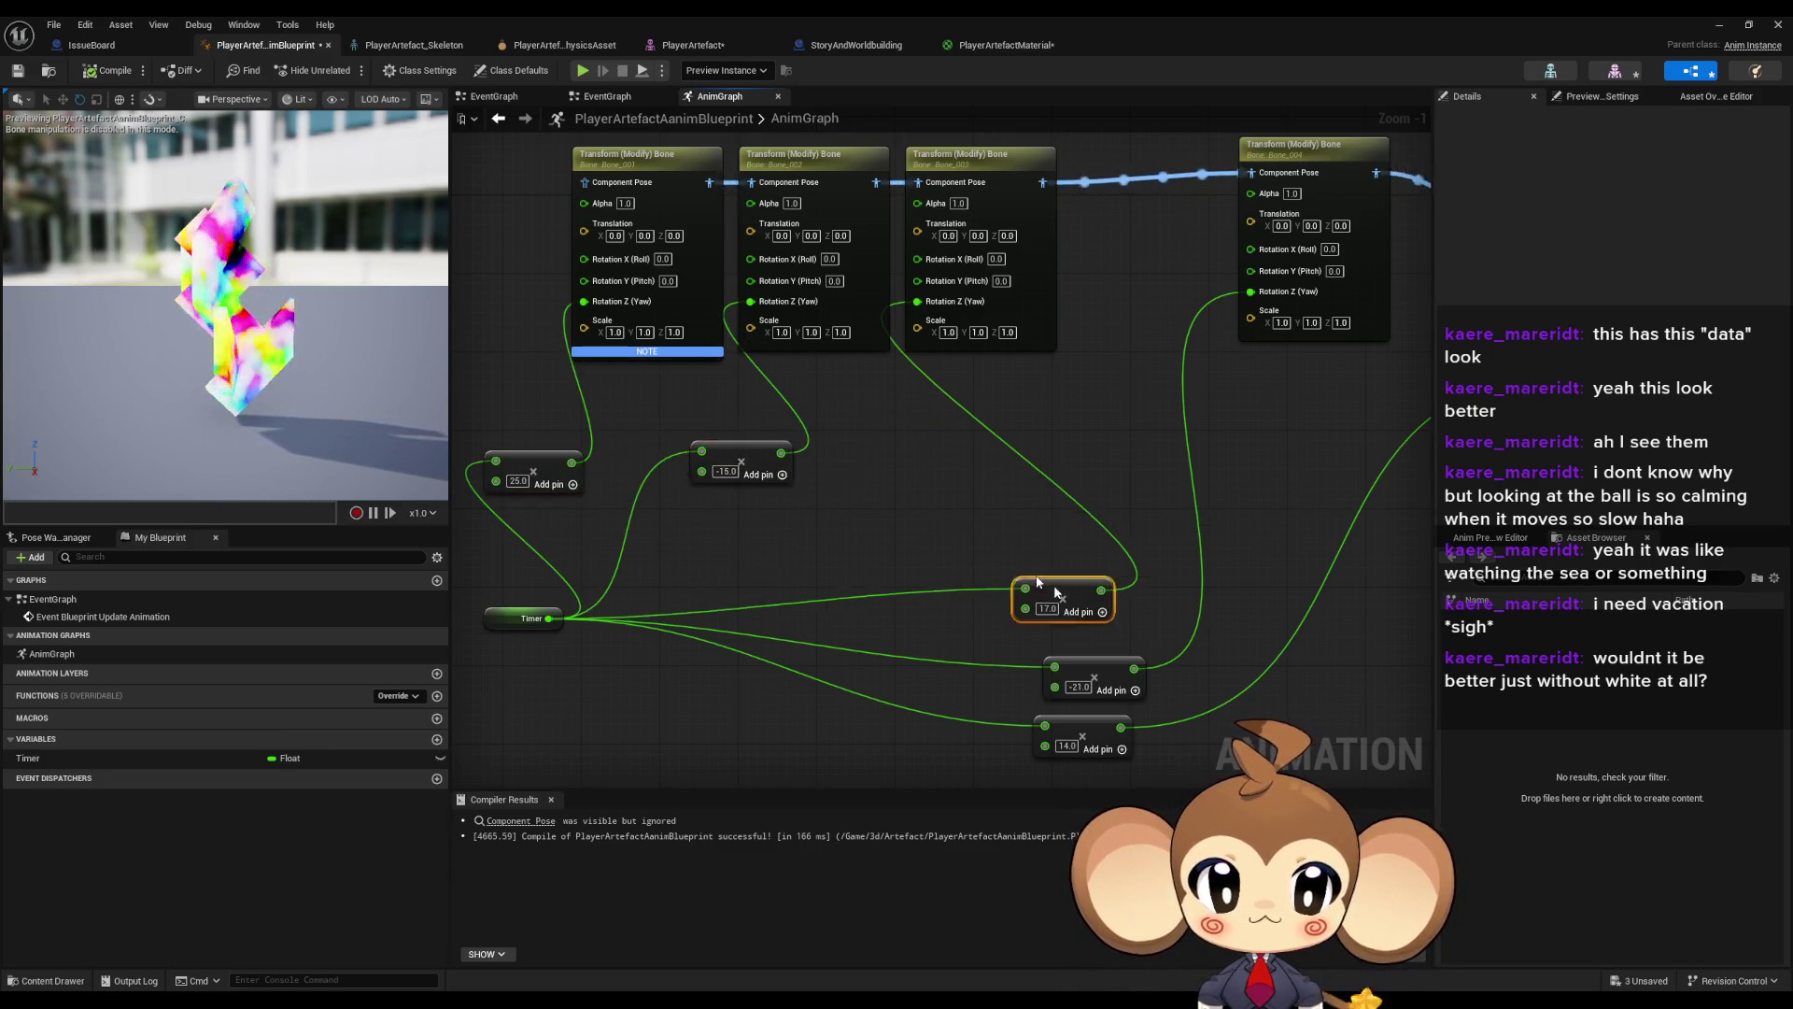
left_click_drag(1054, 591, 857, 445)
left_click_drag(1095, 663, 1055, 458)
left_click_drag(1093, 714, 1276, 500)
- Try offsets of 50 and then 100 on the first Add node, recompiling each time
left_click(650, 487)
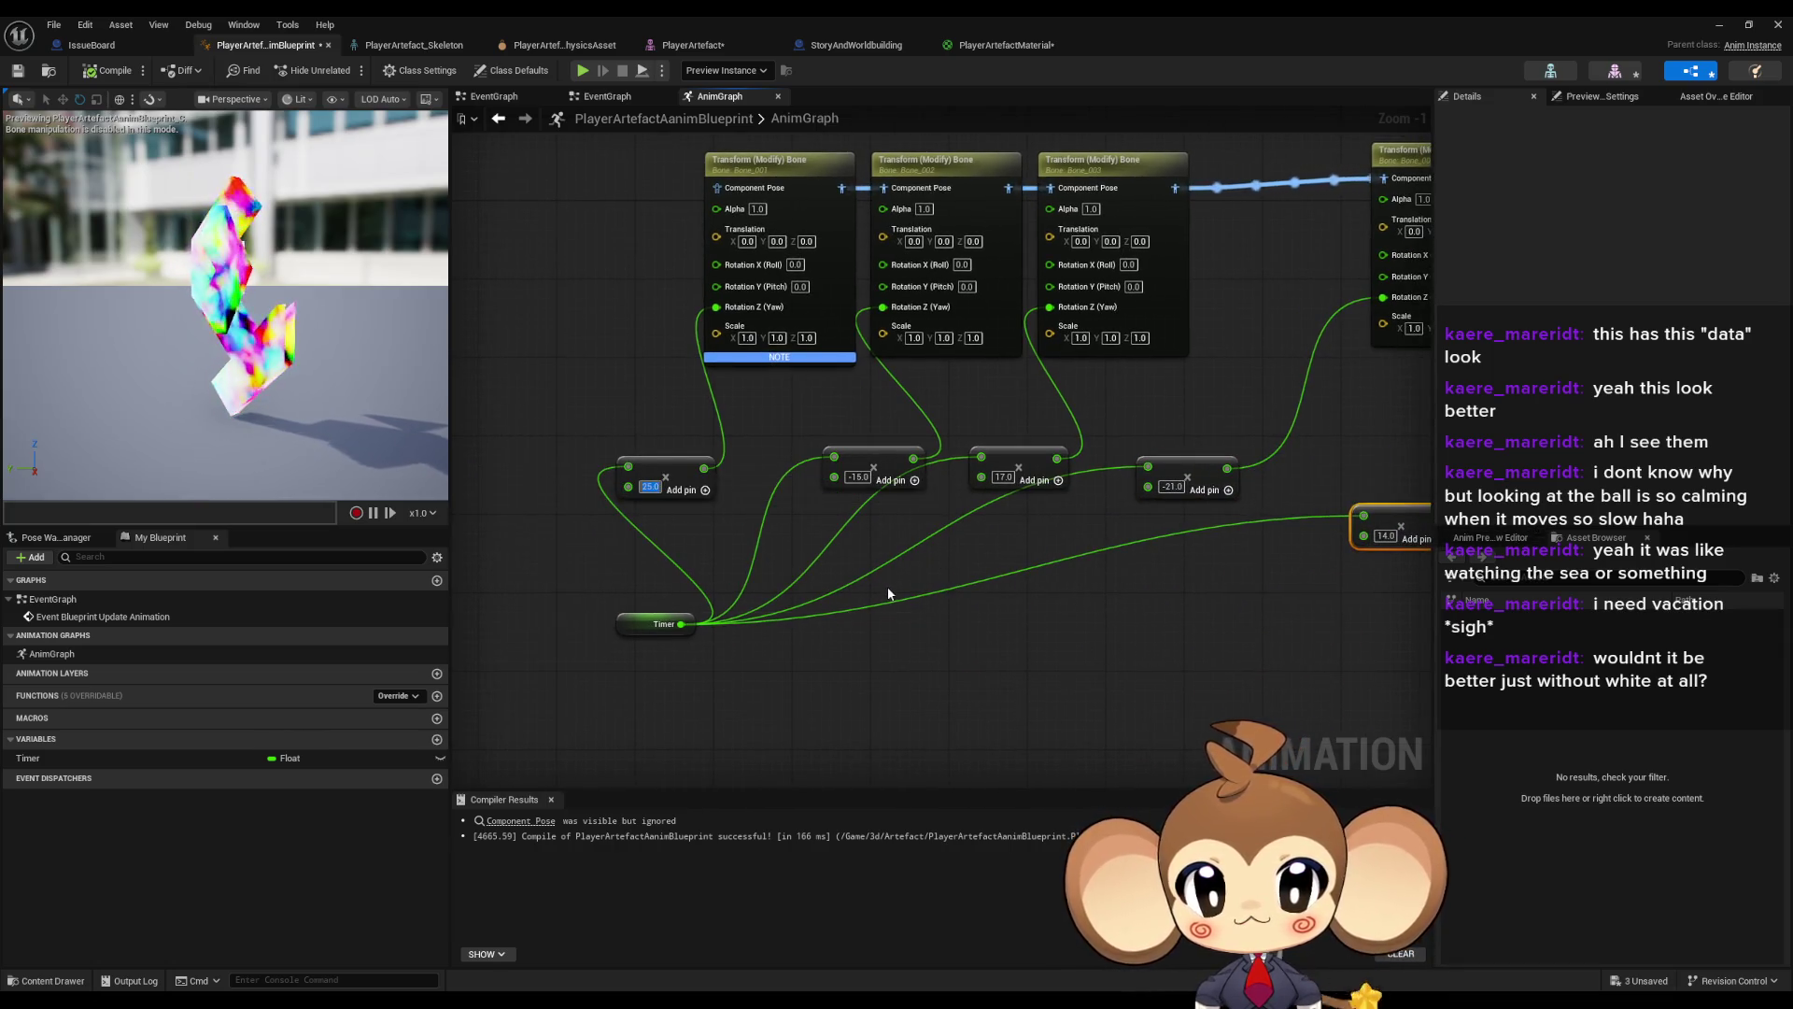
type("50")
key("Return")
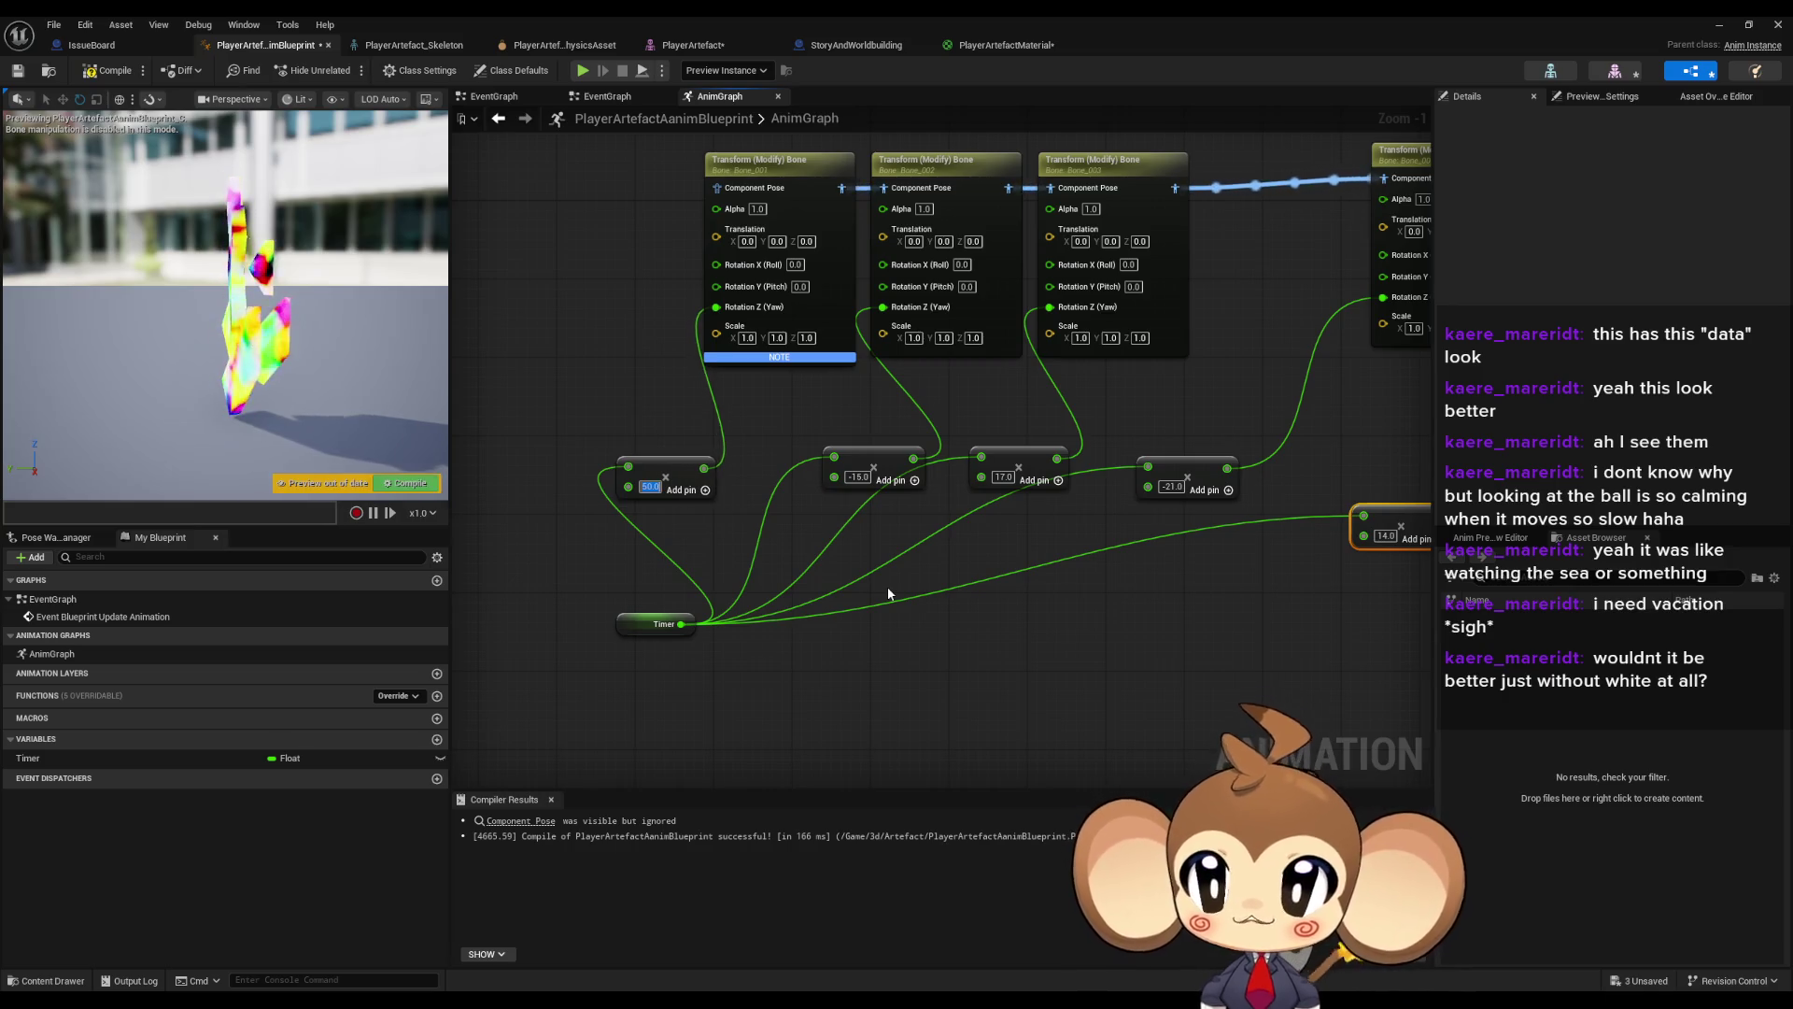
left_click(97, 70)
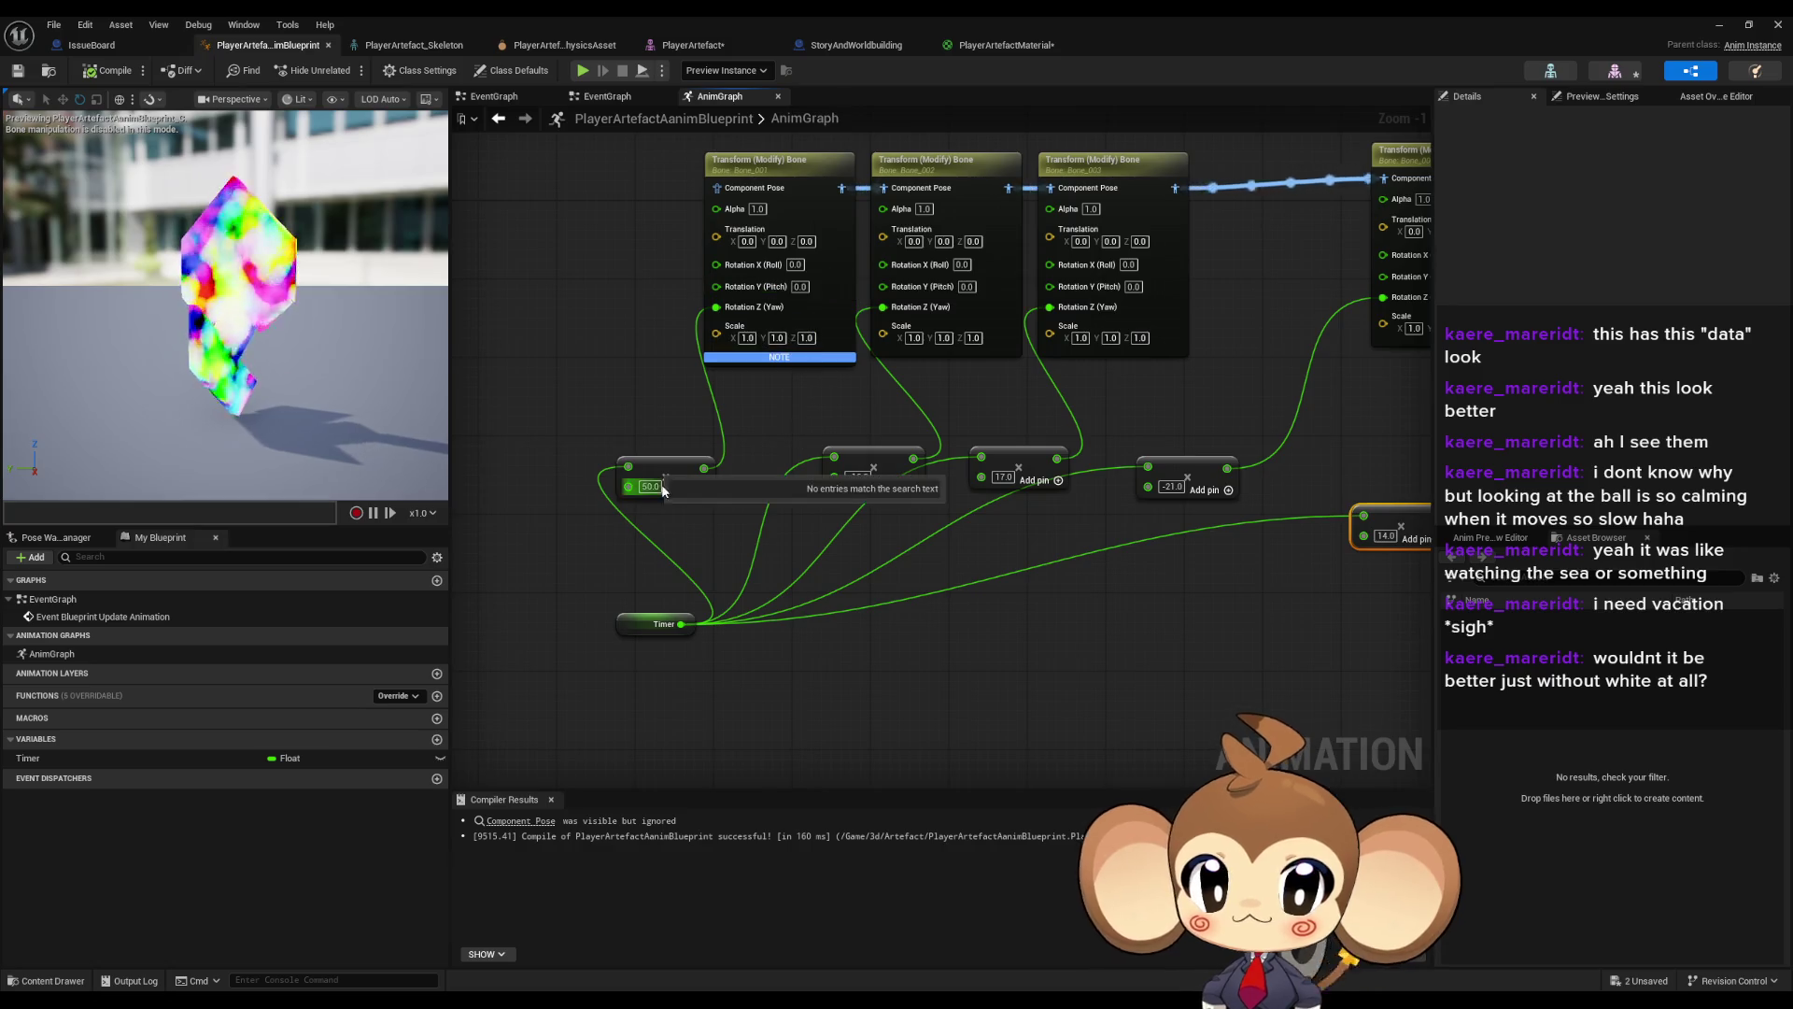
type("100")
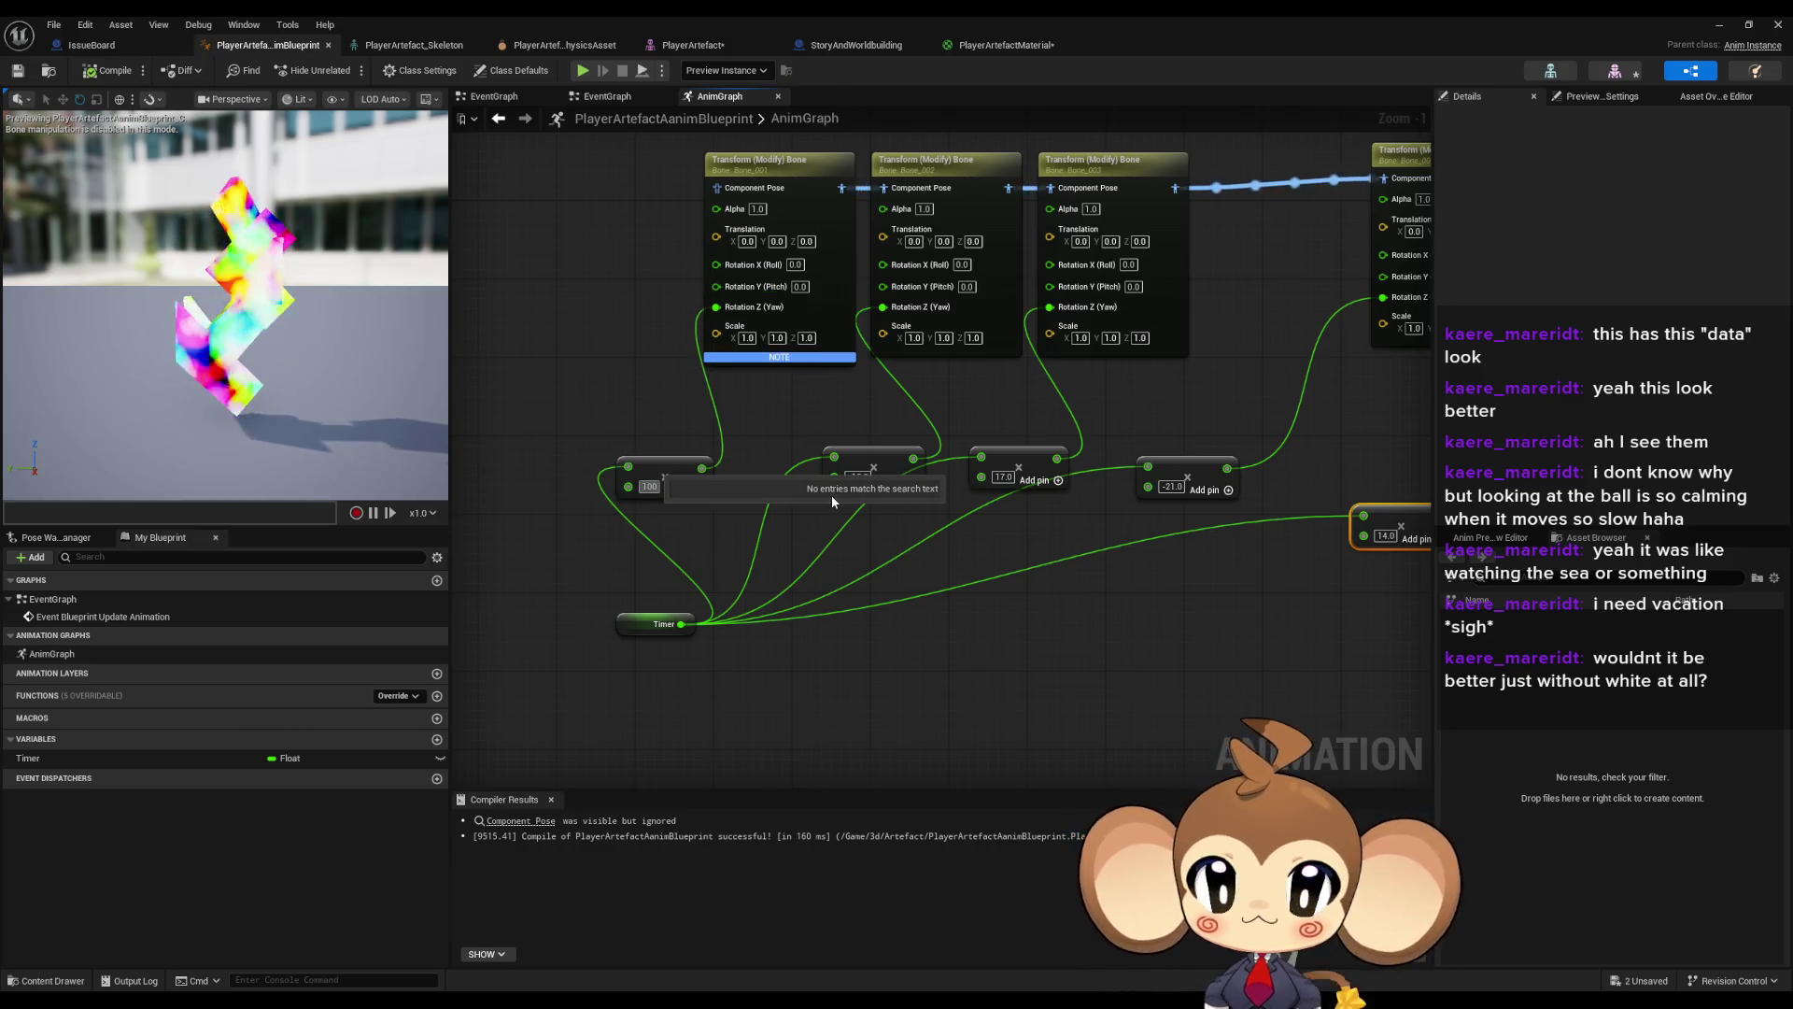
key("Return")
left_click(96, 70)
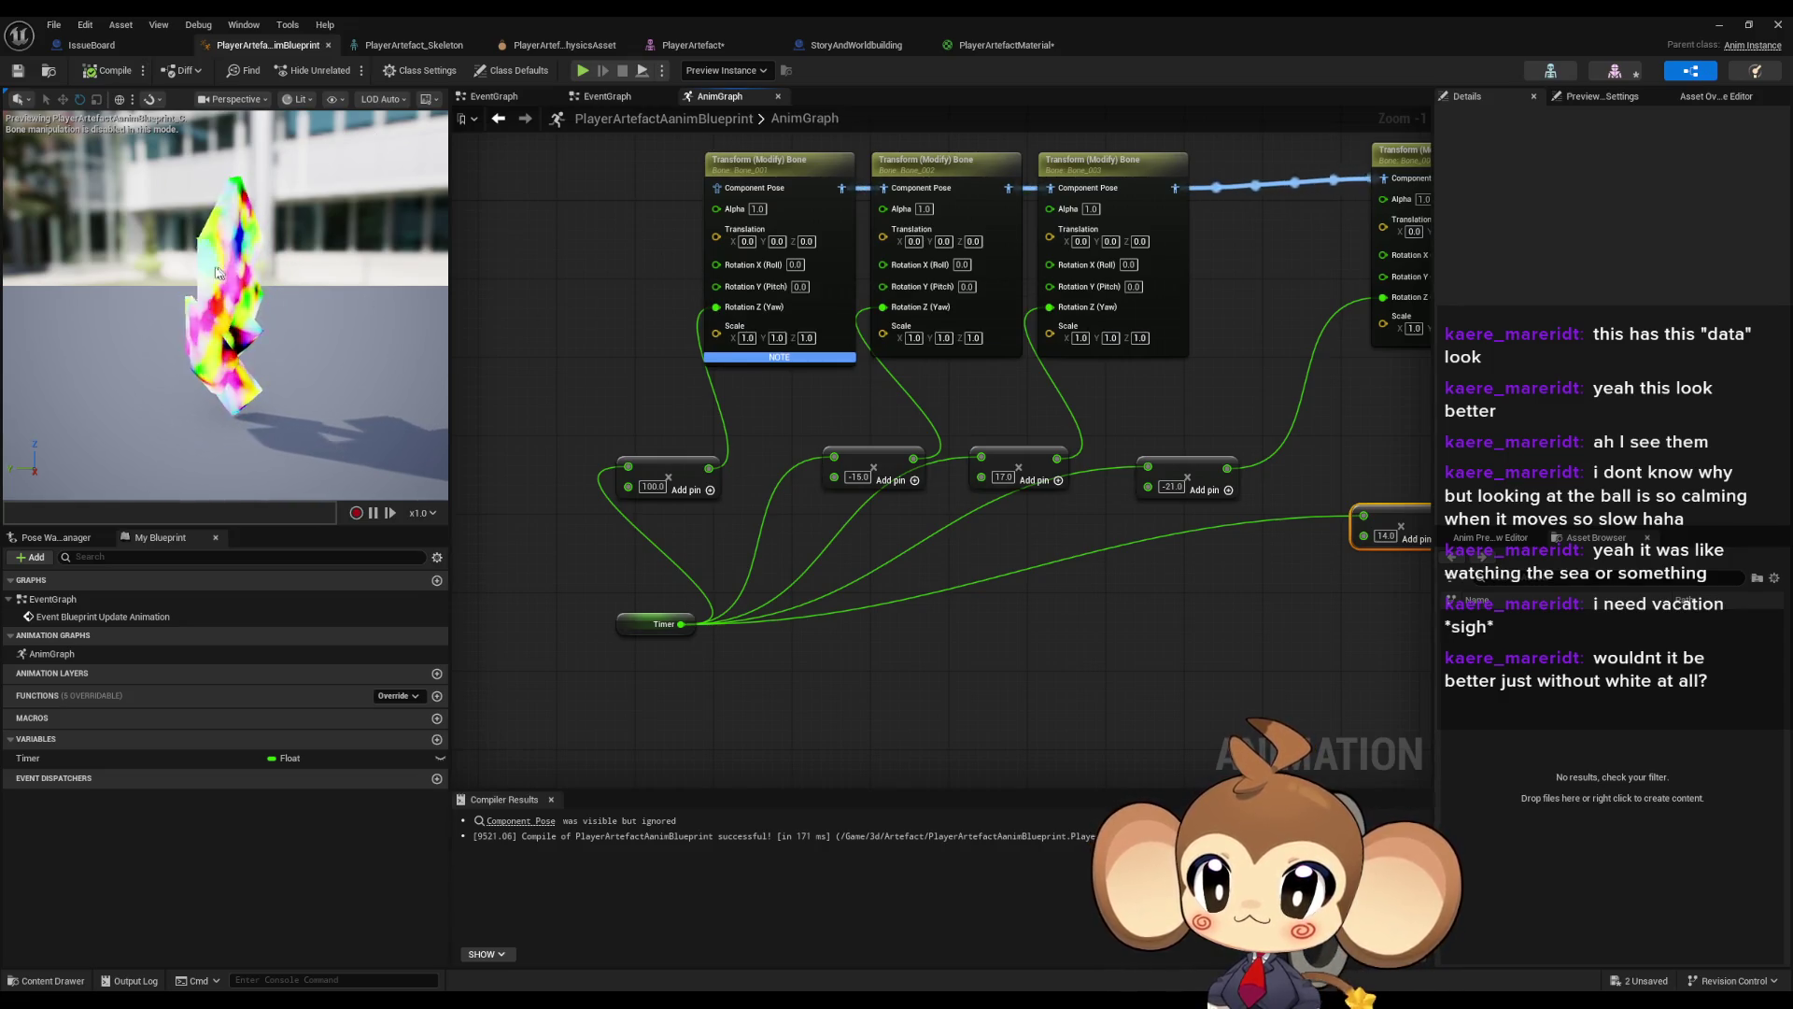
- Set the second Add node to -50 and the third to 78, recompiling in between
left_click(653, 486)
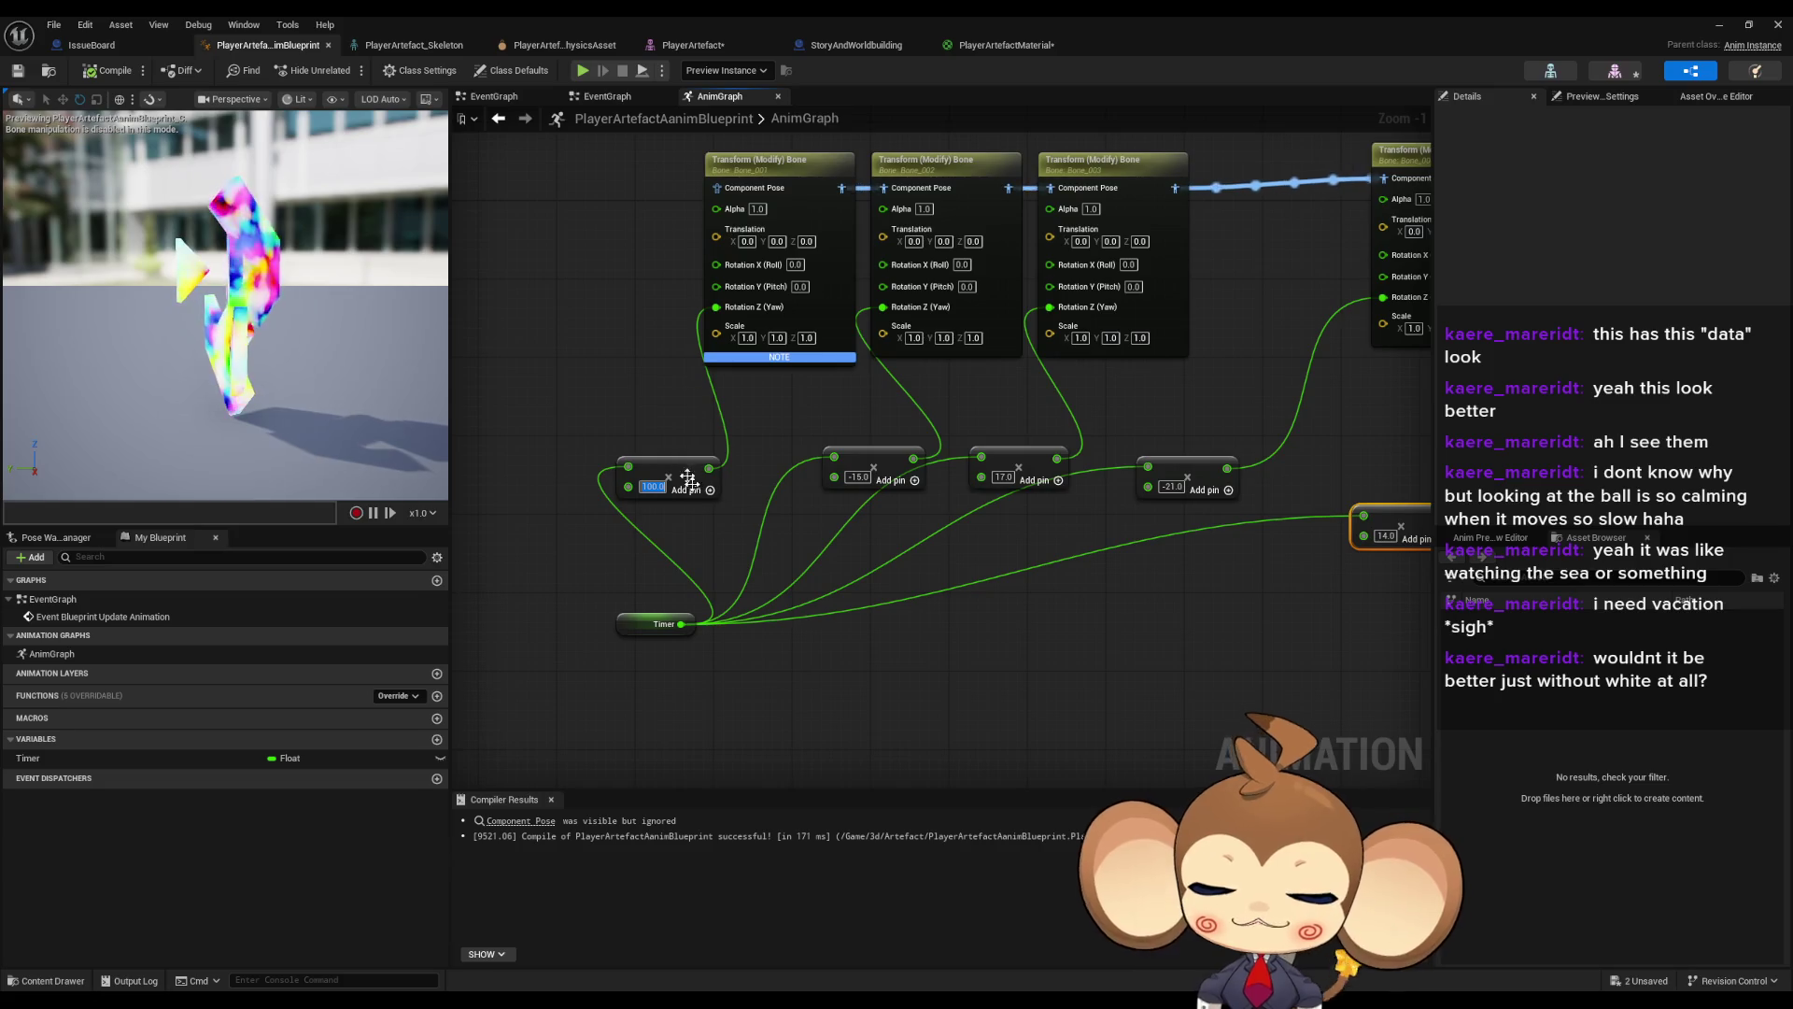
type("35")
left_click(857, 477)
type("-50")
key("Return")
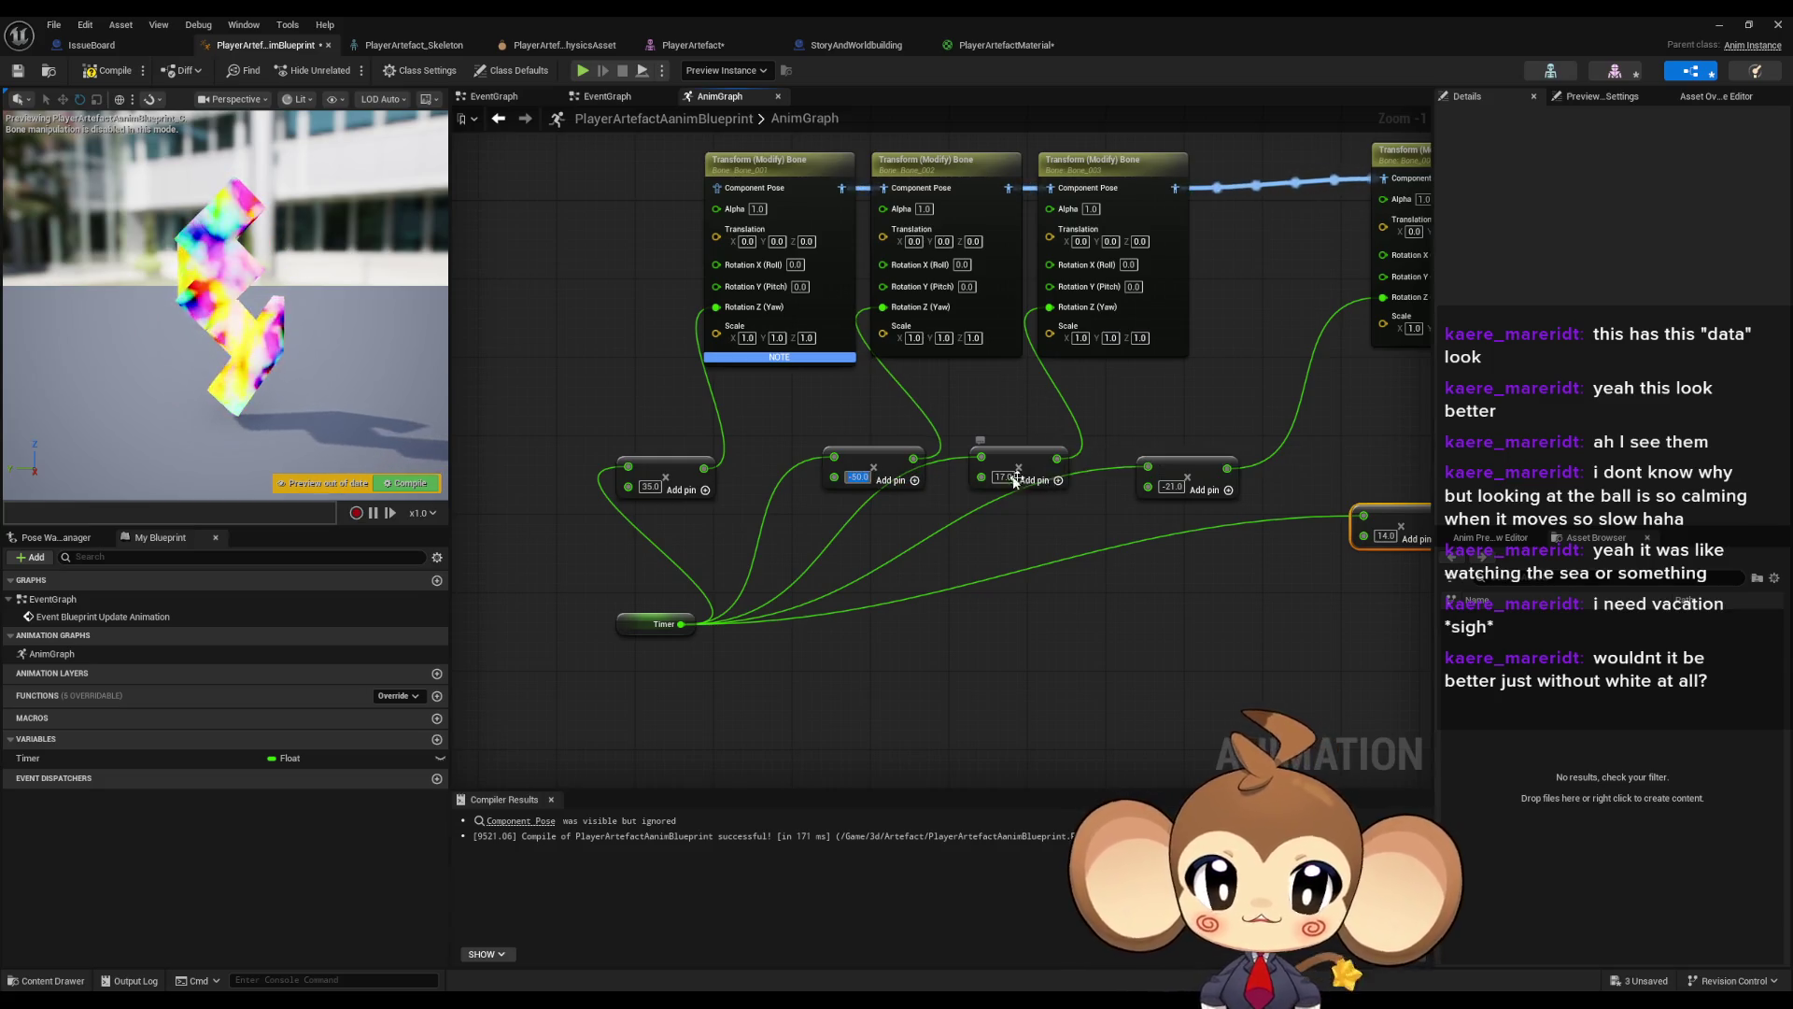
left_click(1002, 476)
key("Escape")
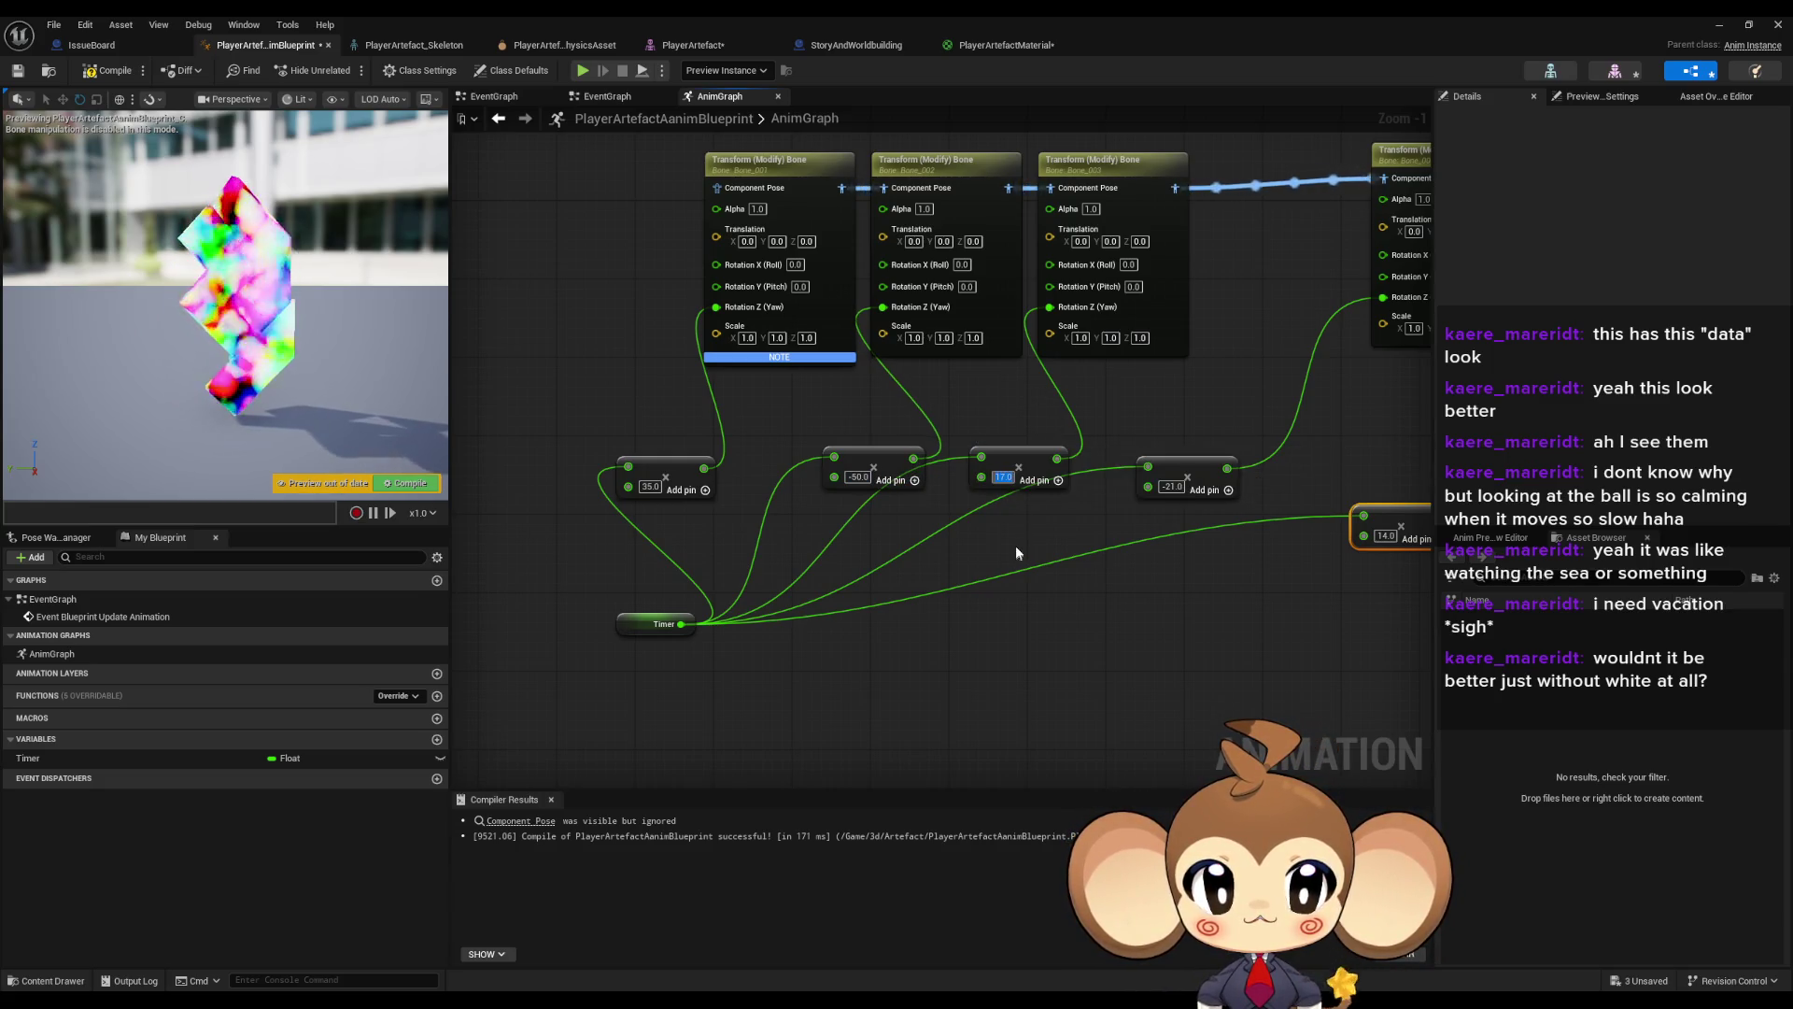
left_click(135, 74)
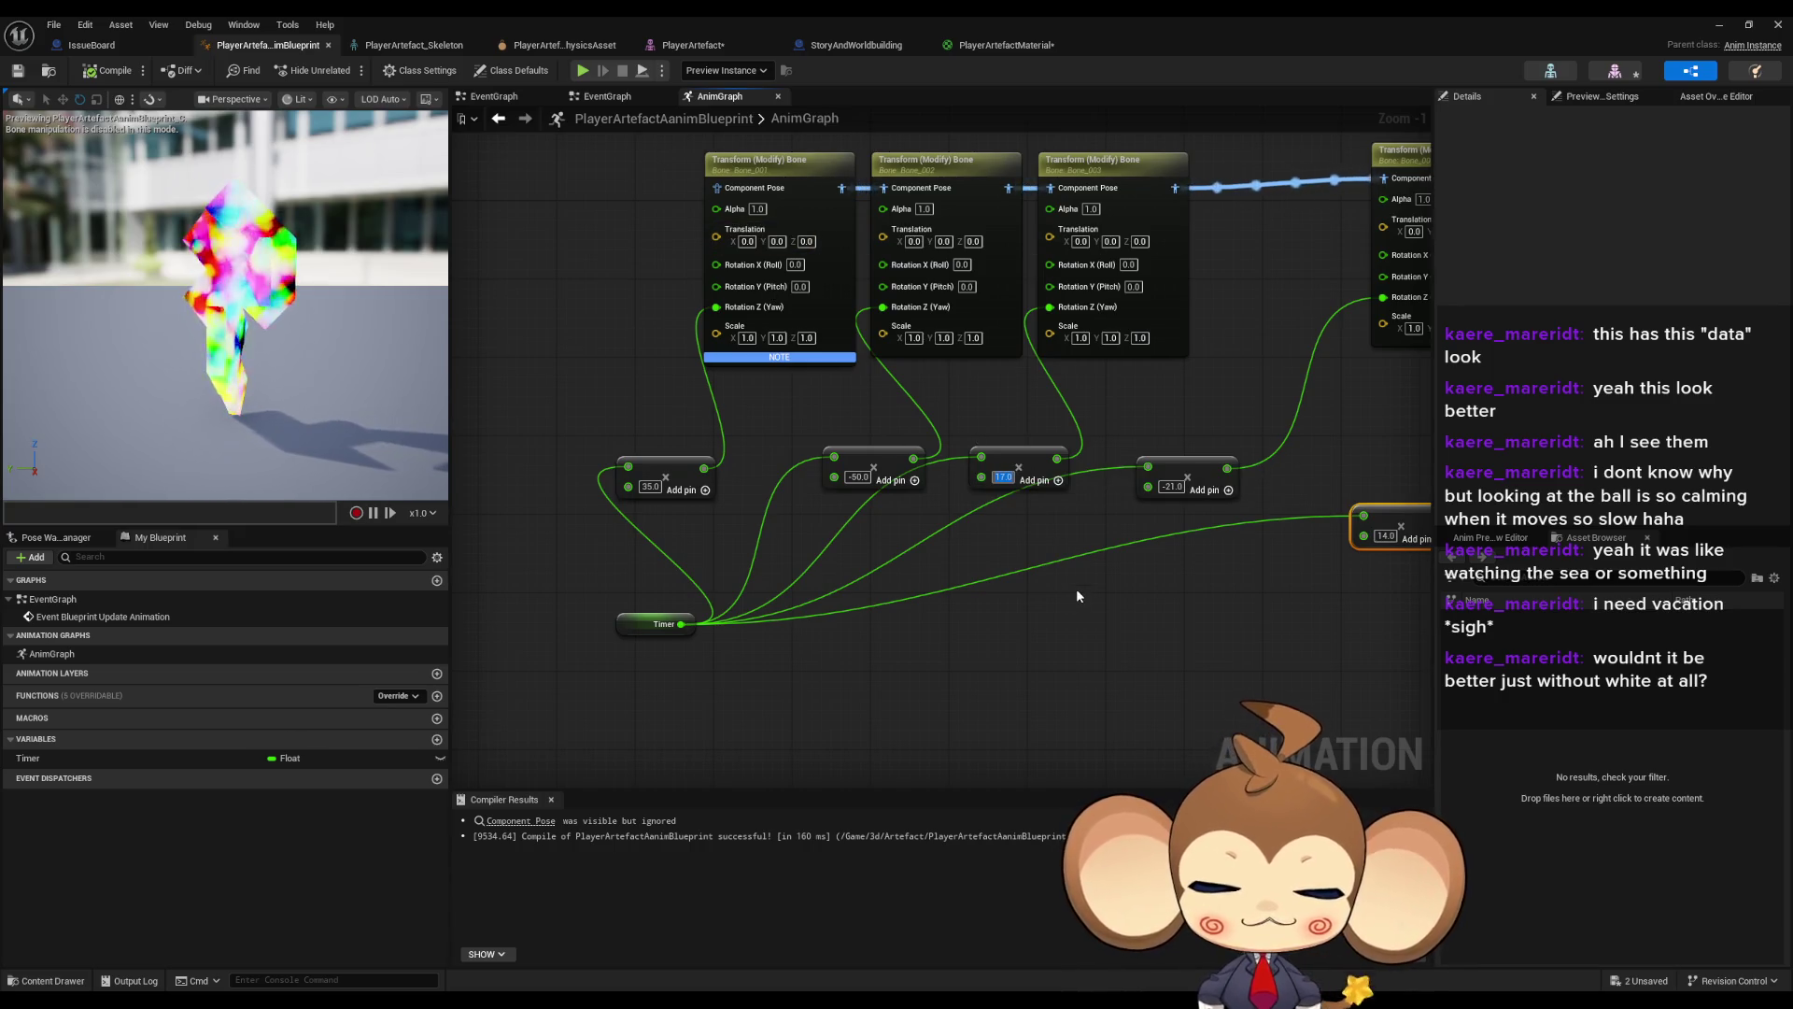
type("78")
key("Return")
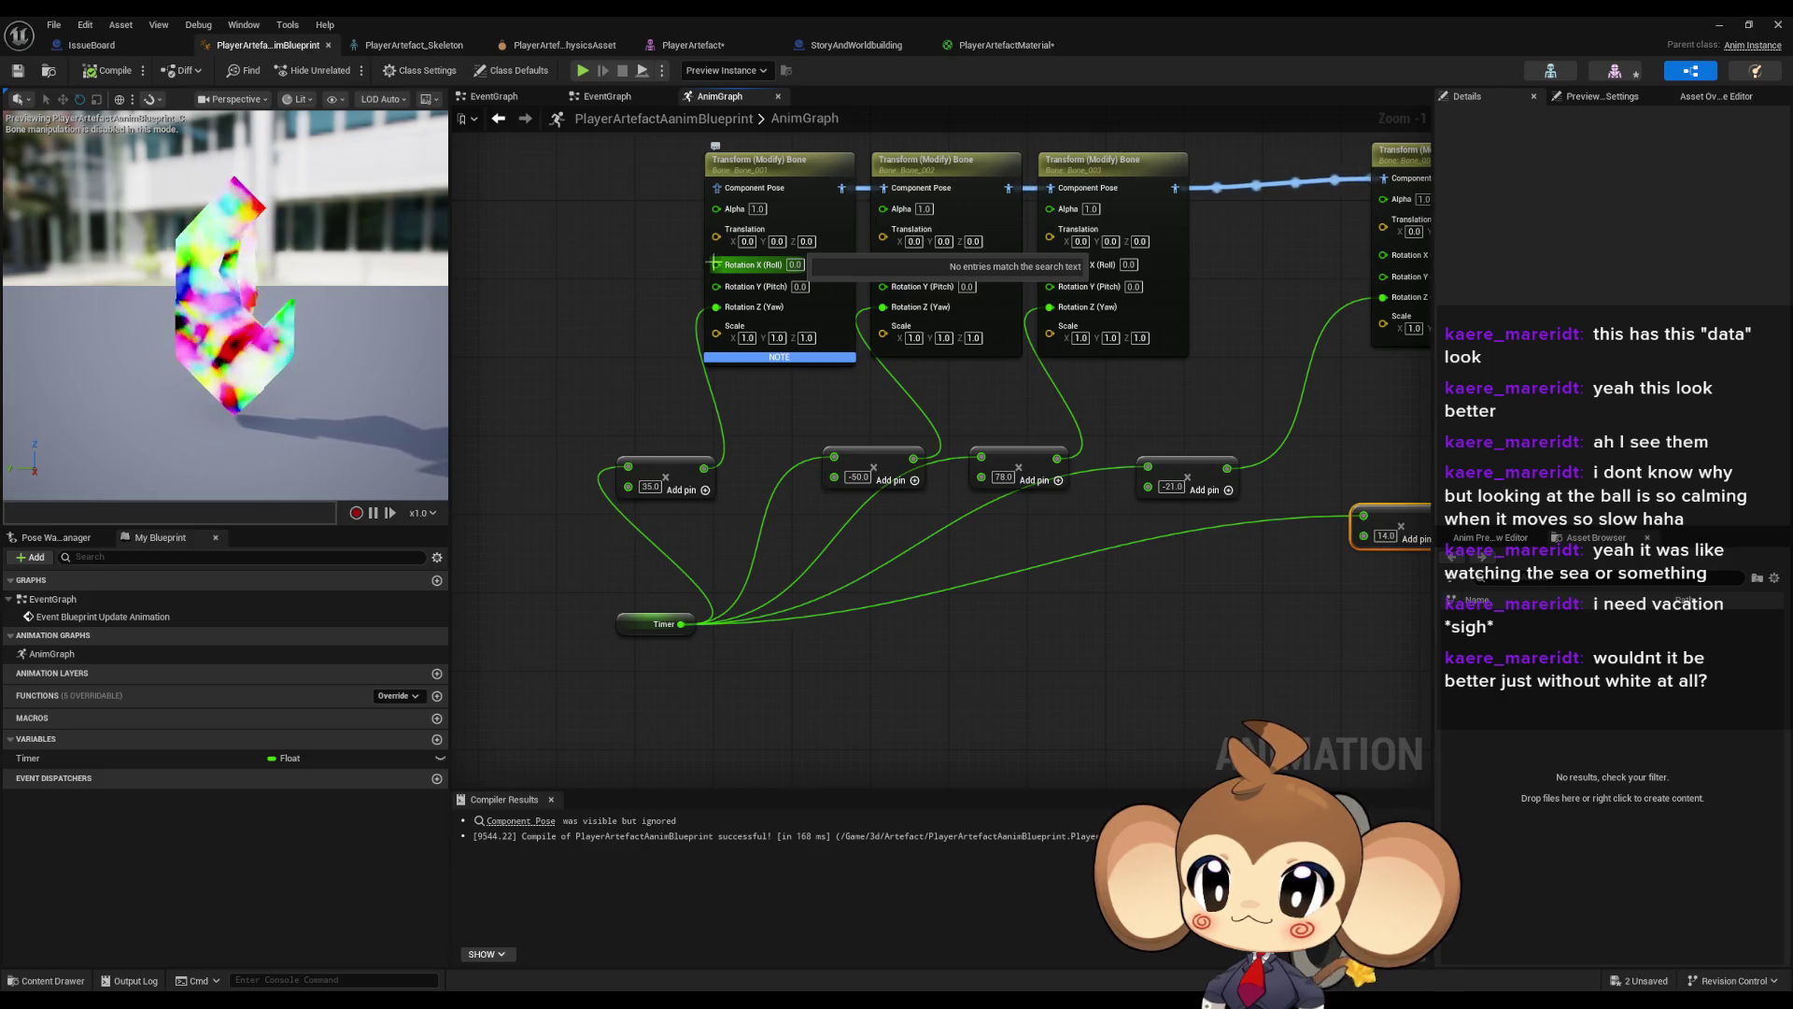
- Set the first Add node back to 25 and the fourth to -68
left_click(650, 487)
type("25")
left_click(788, 552)
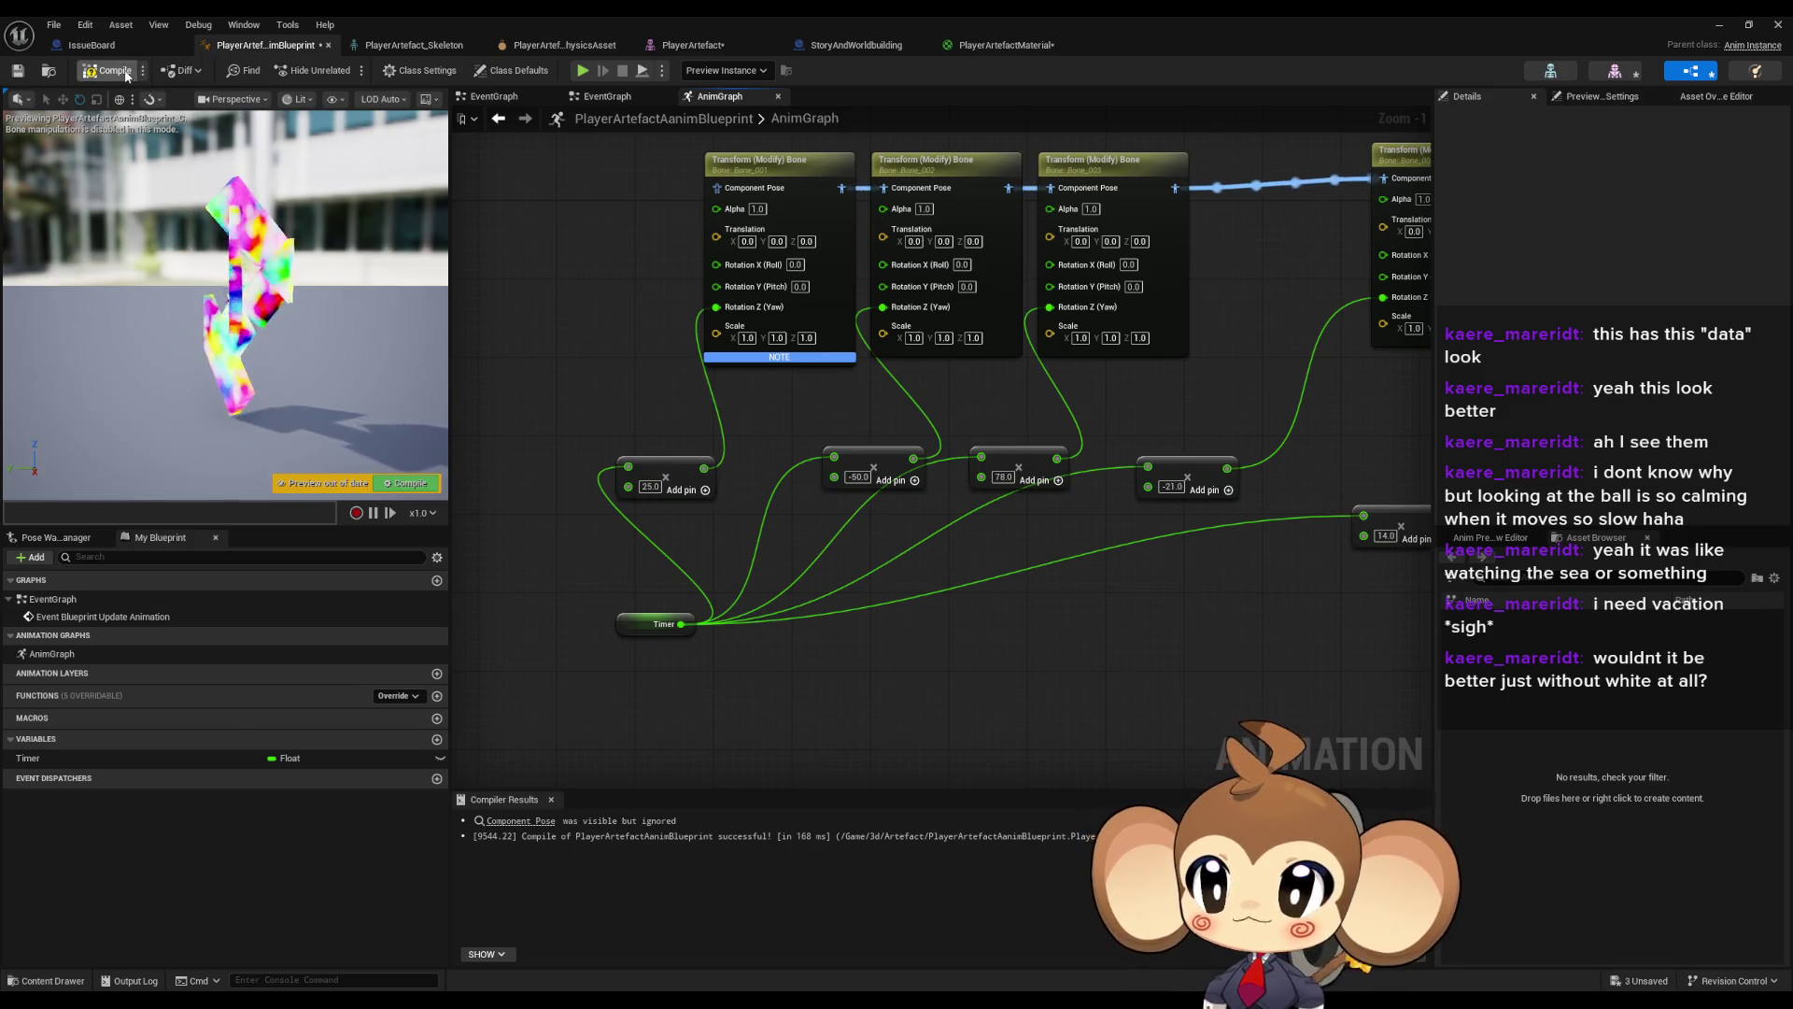
left_click_drag(1173, 488, 809, 477)
left_click(808, 476)
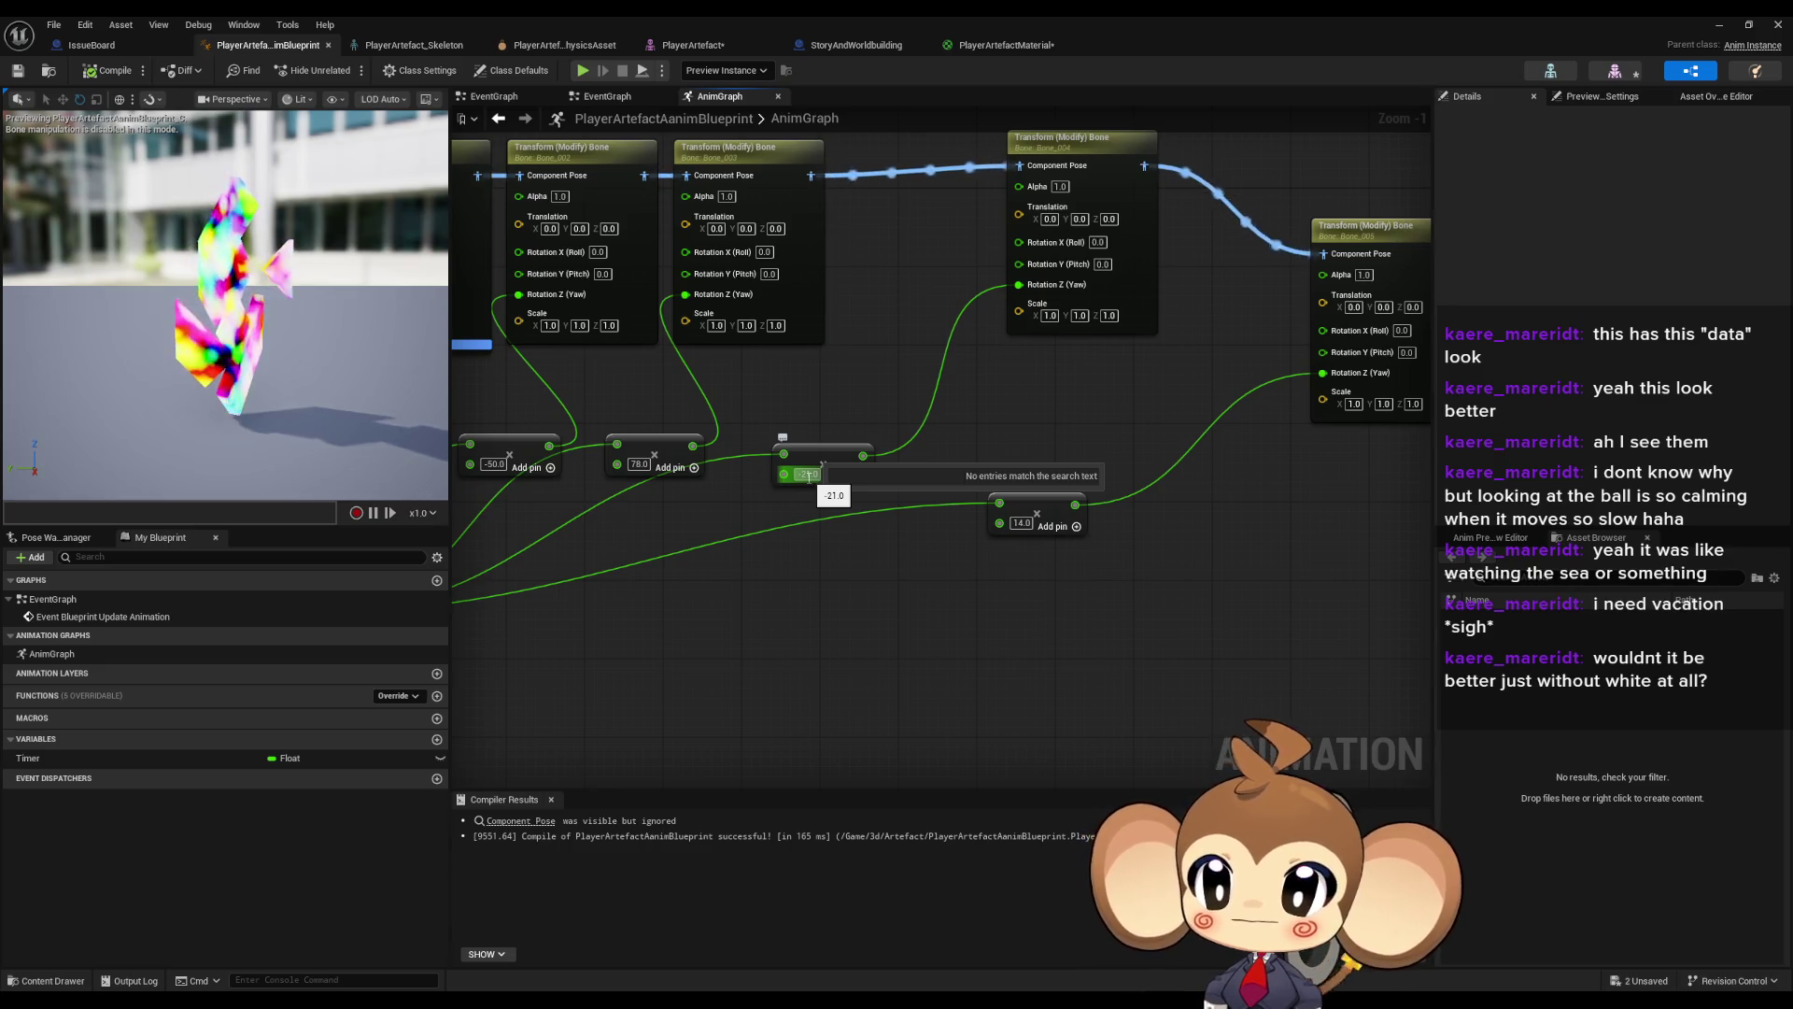
key("BackSpace")
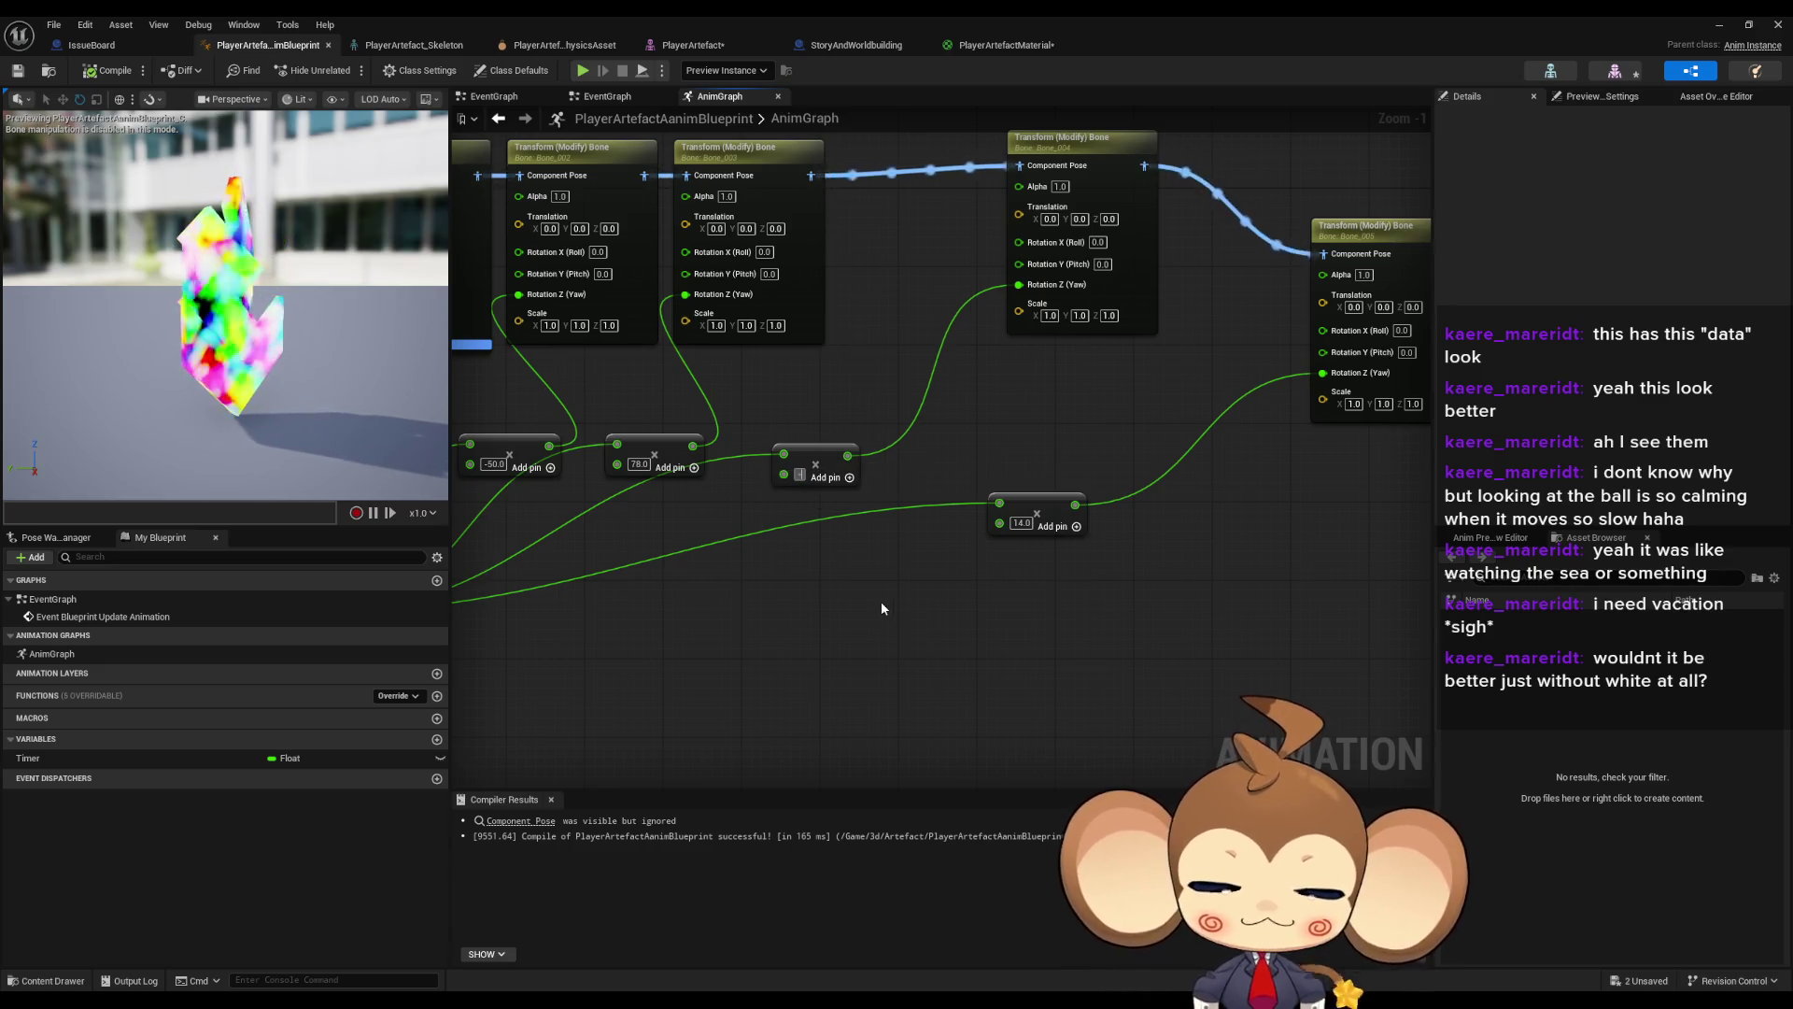
type("-68")
key("Return")
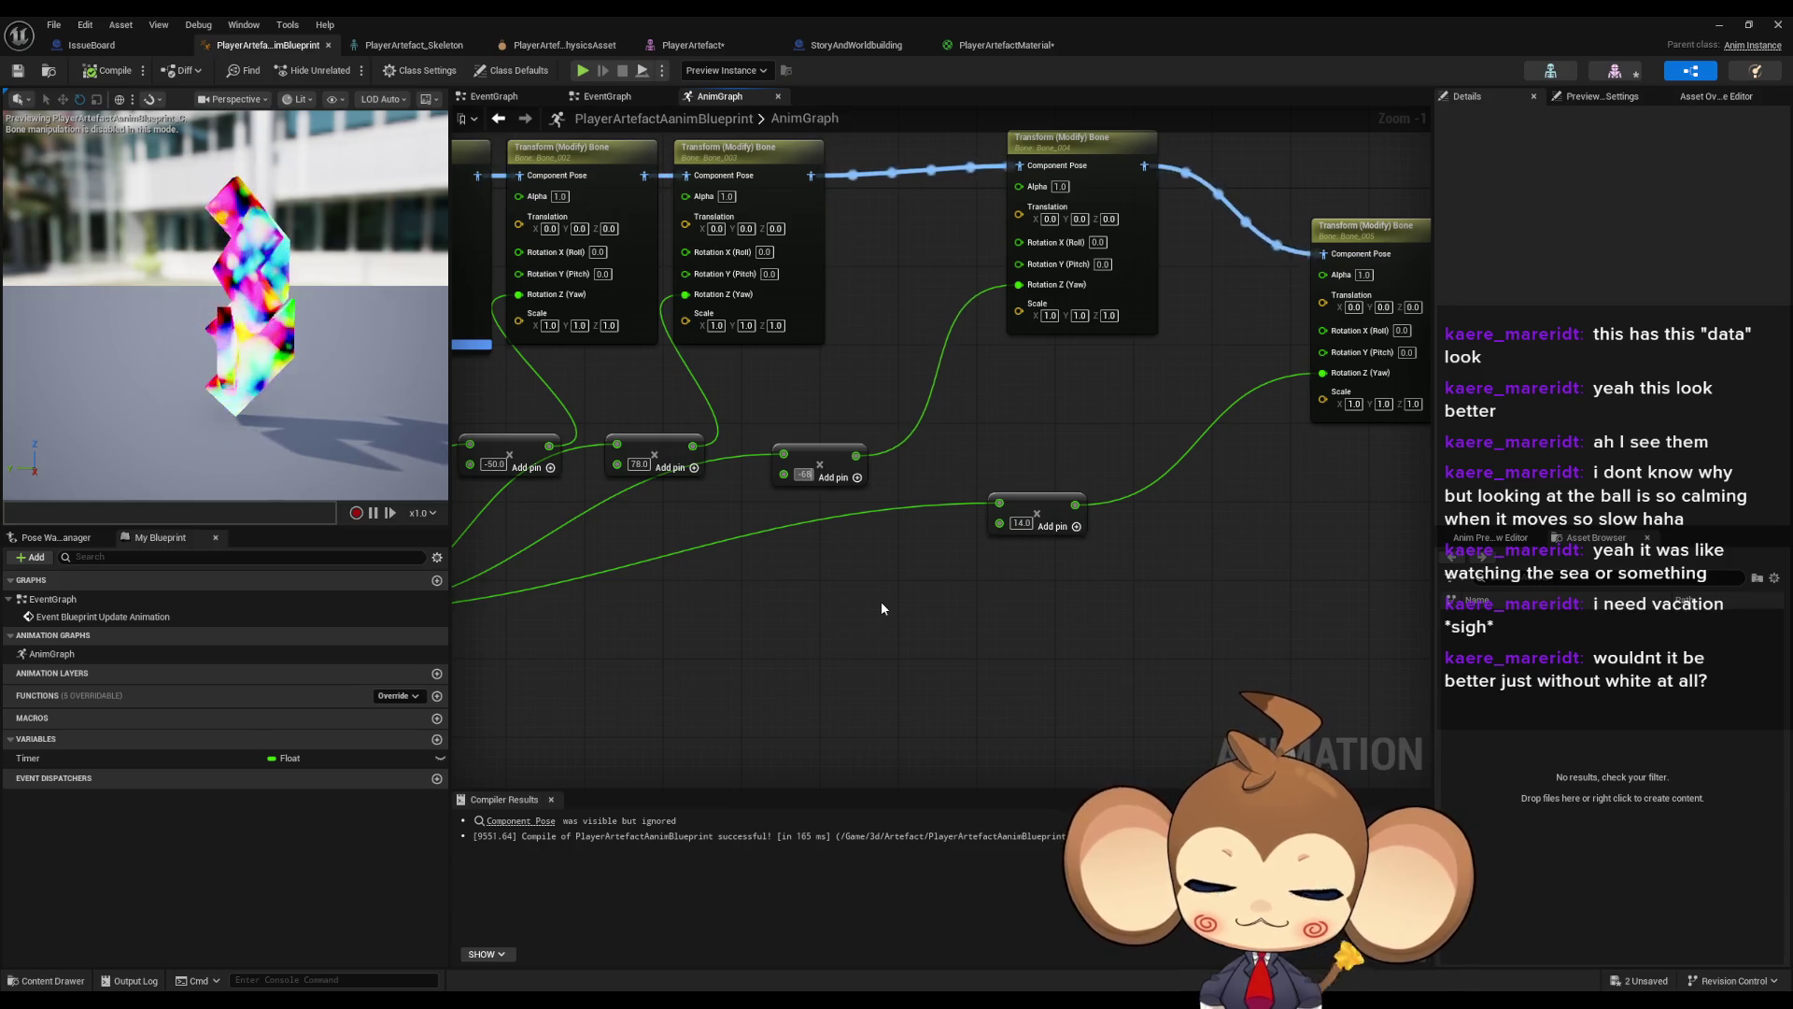
- Set the last Add node to 37, recompile the blueprint, and show the level
left_click(1033, 605)
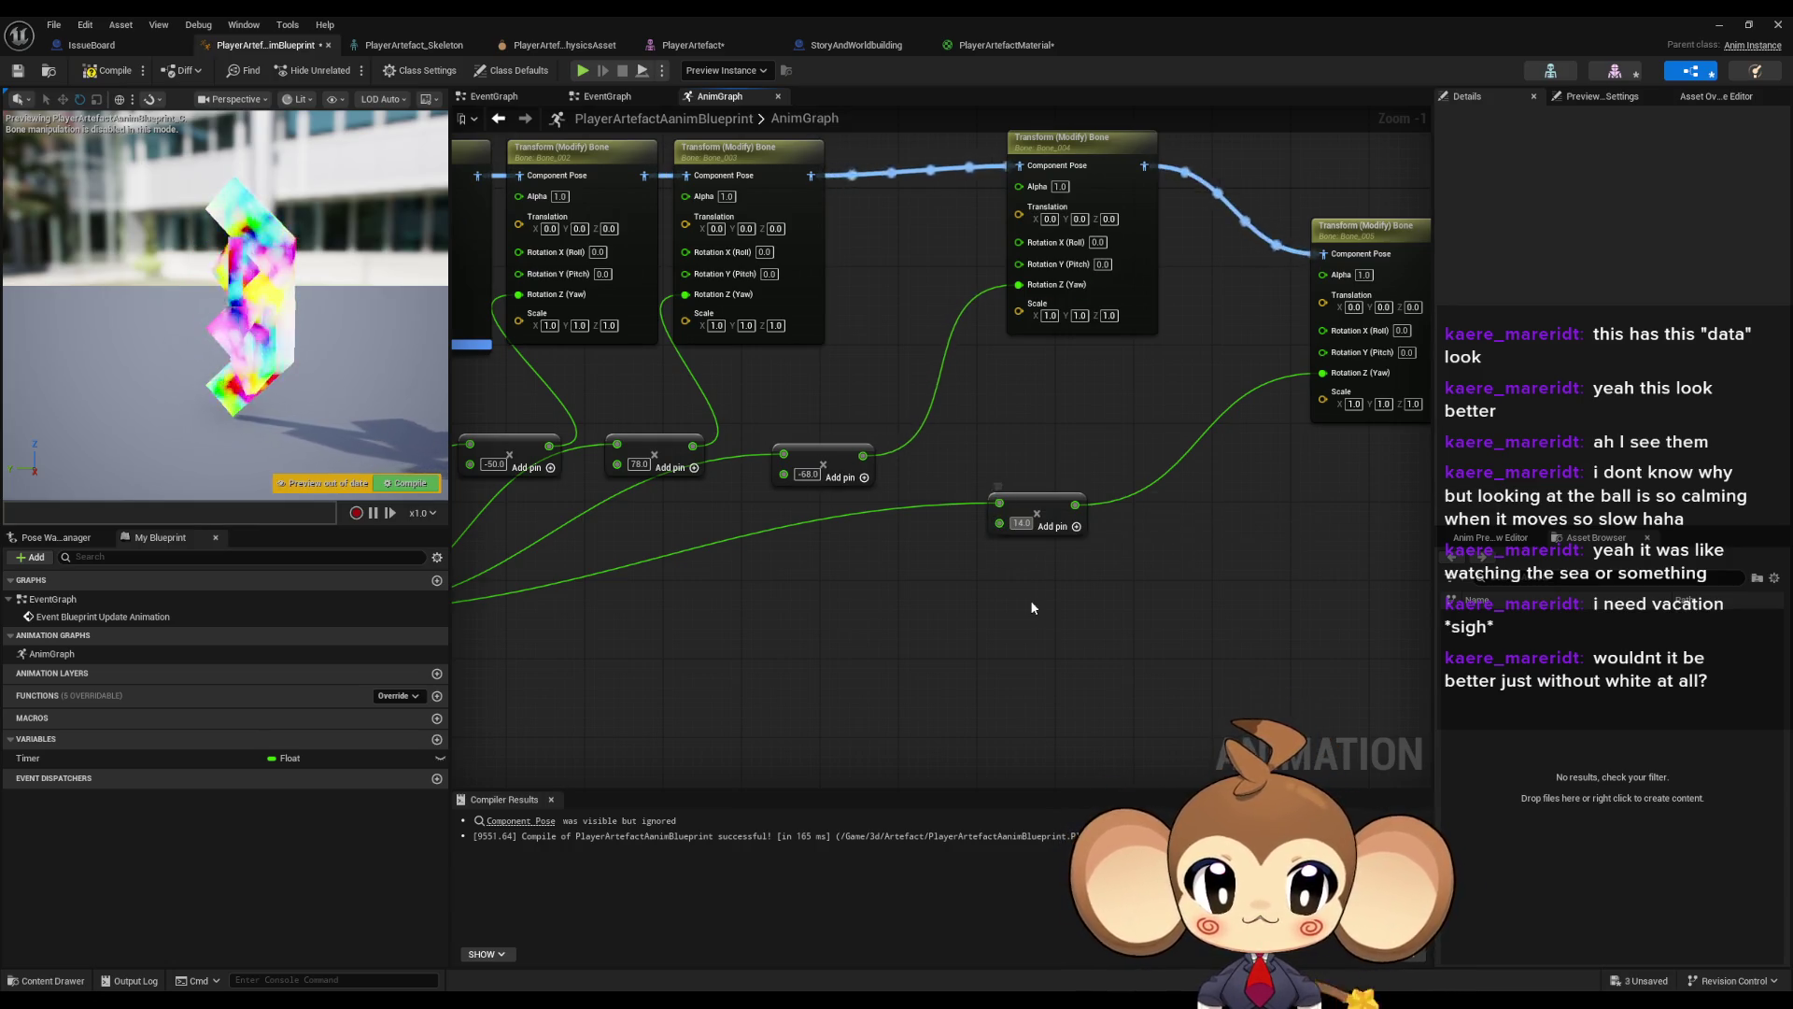
type("37")
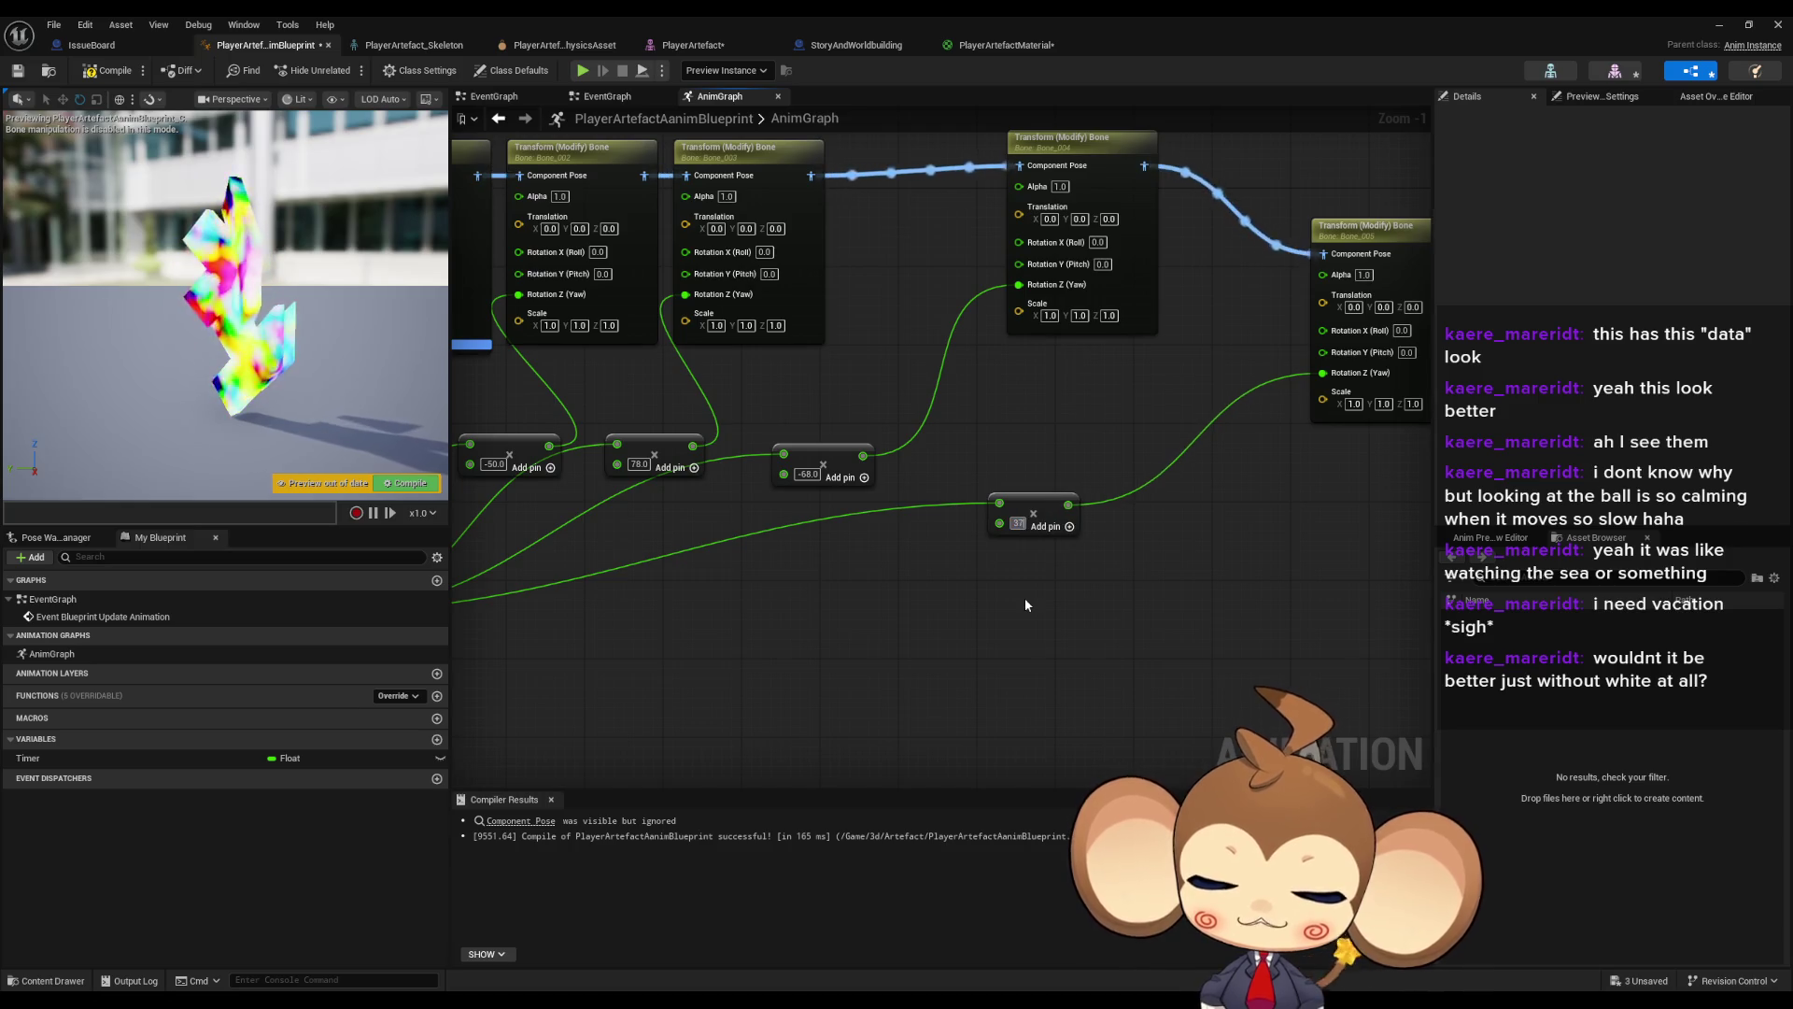
key("Return")
left_click(110, 70)
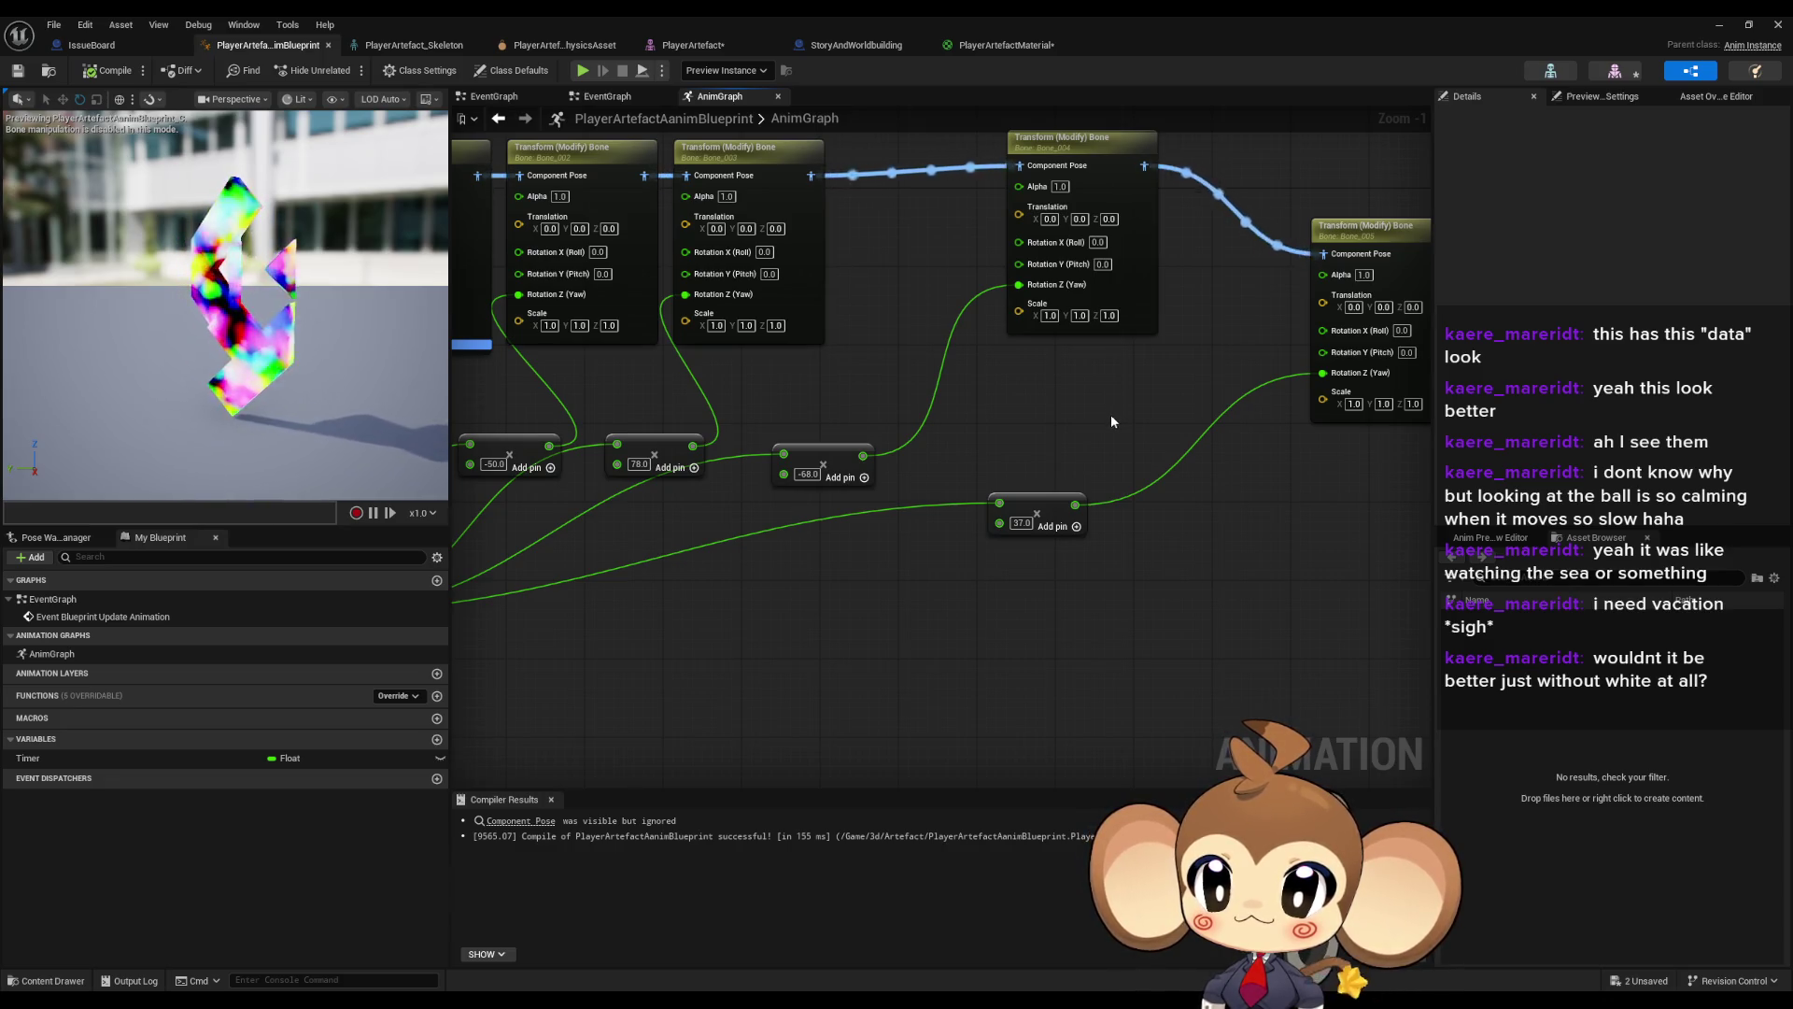
left_click(1714, 28)
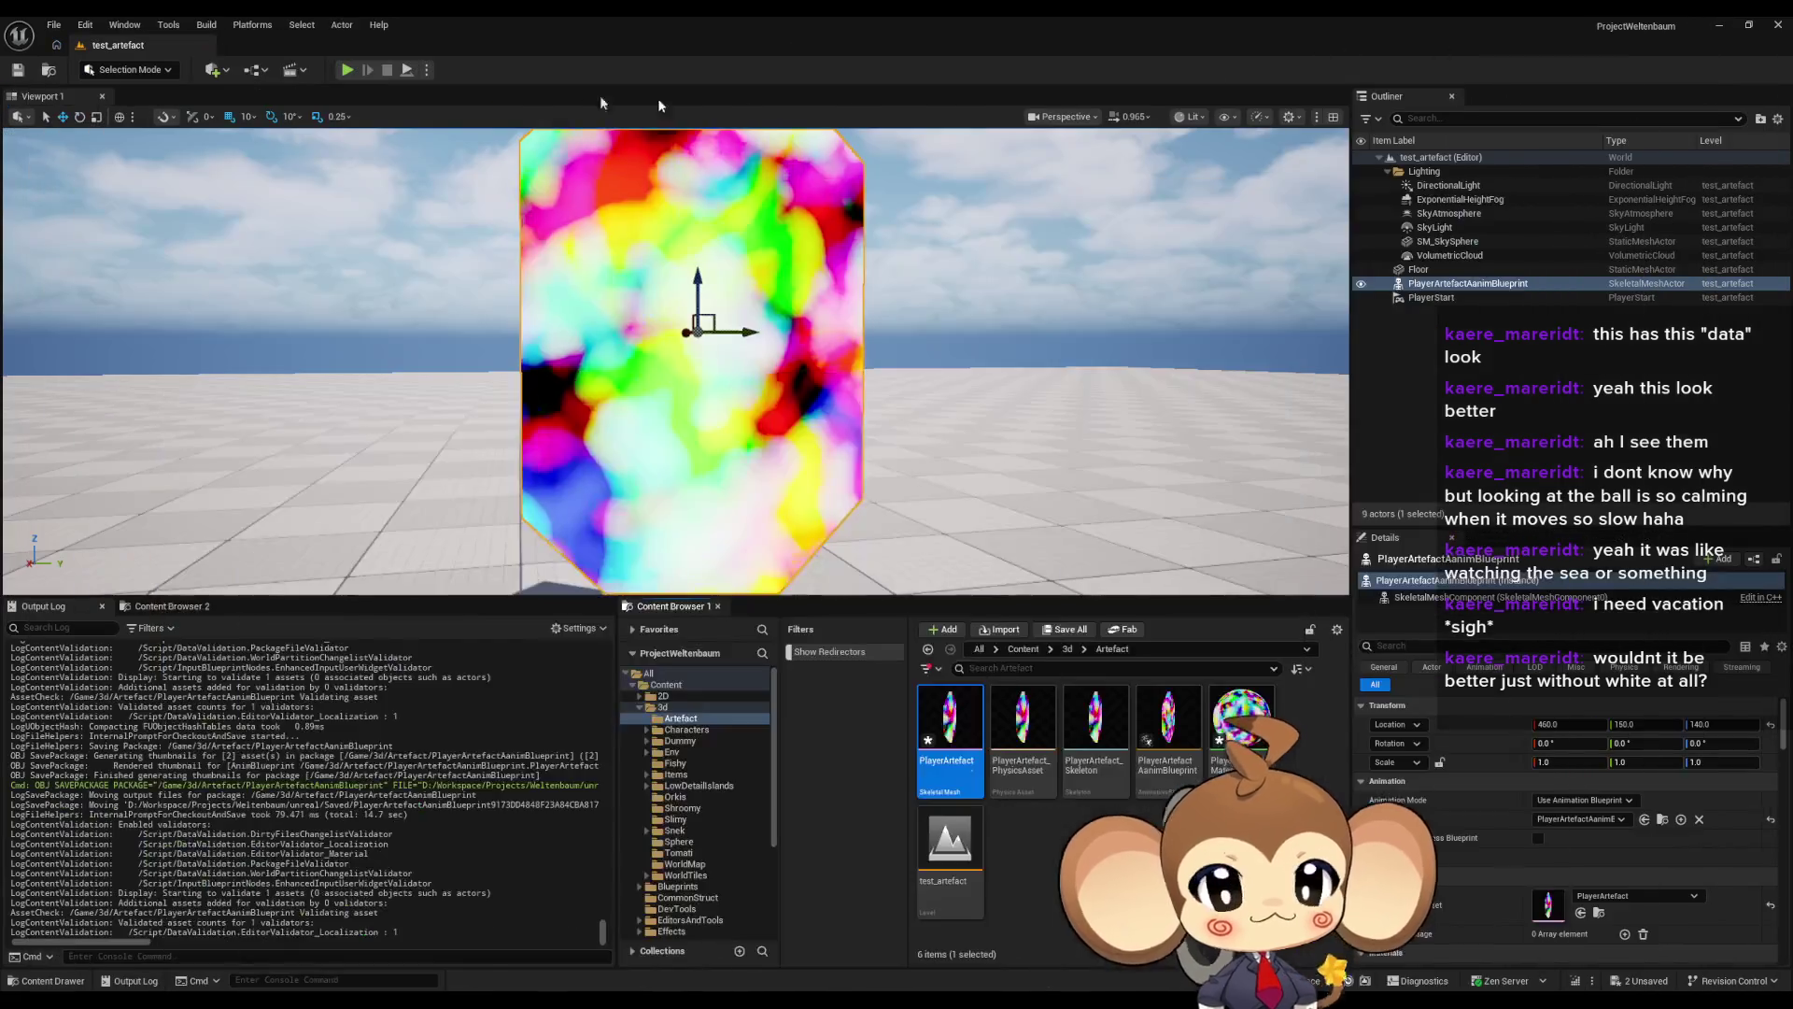
- Play-test the crystal's new rotation in full-screen game view, then stop
key("w")
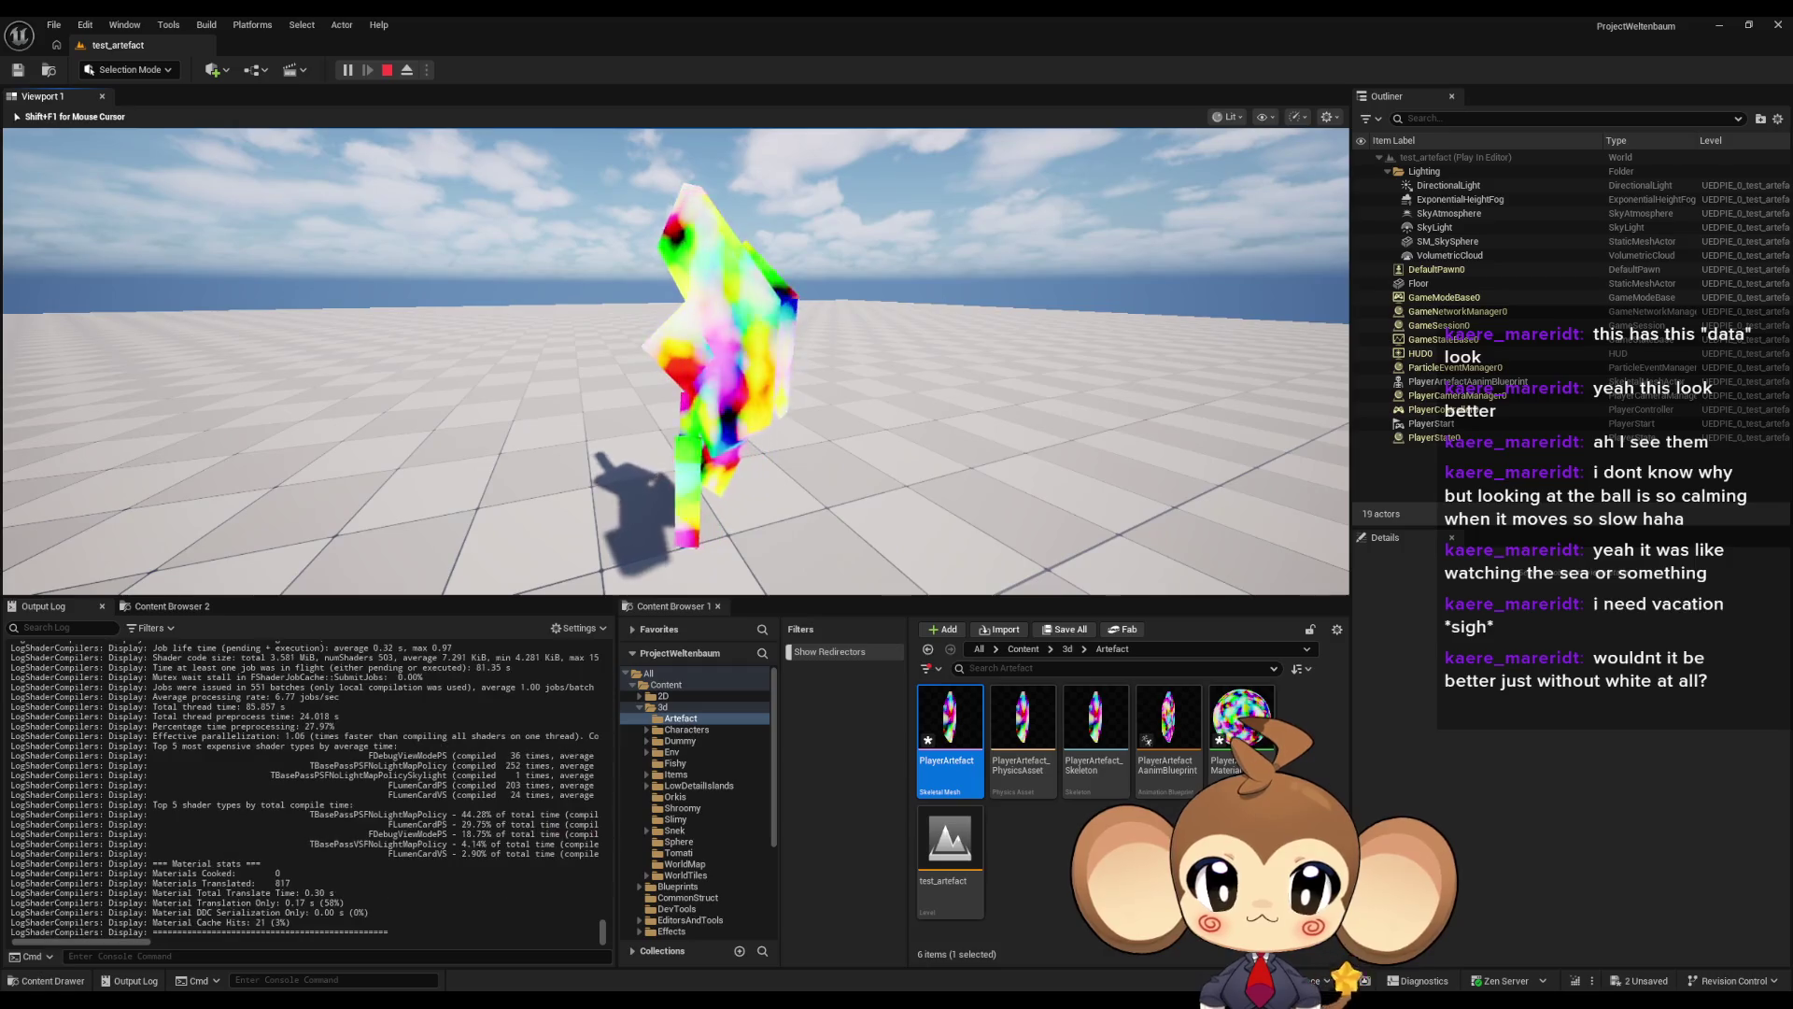
key("F11")
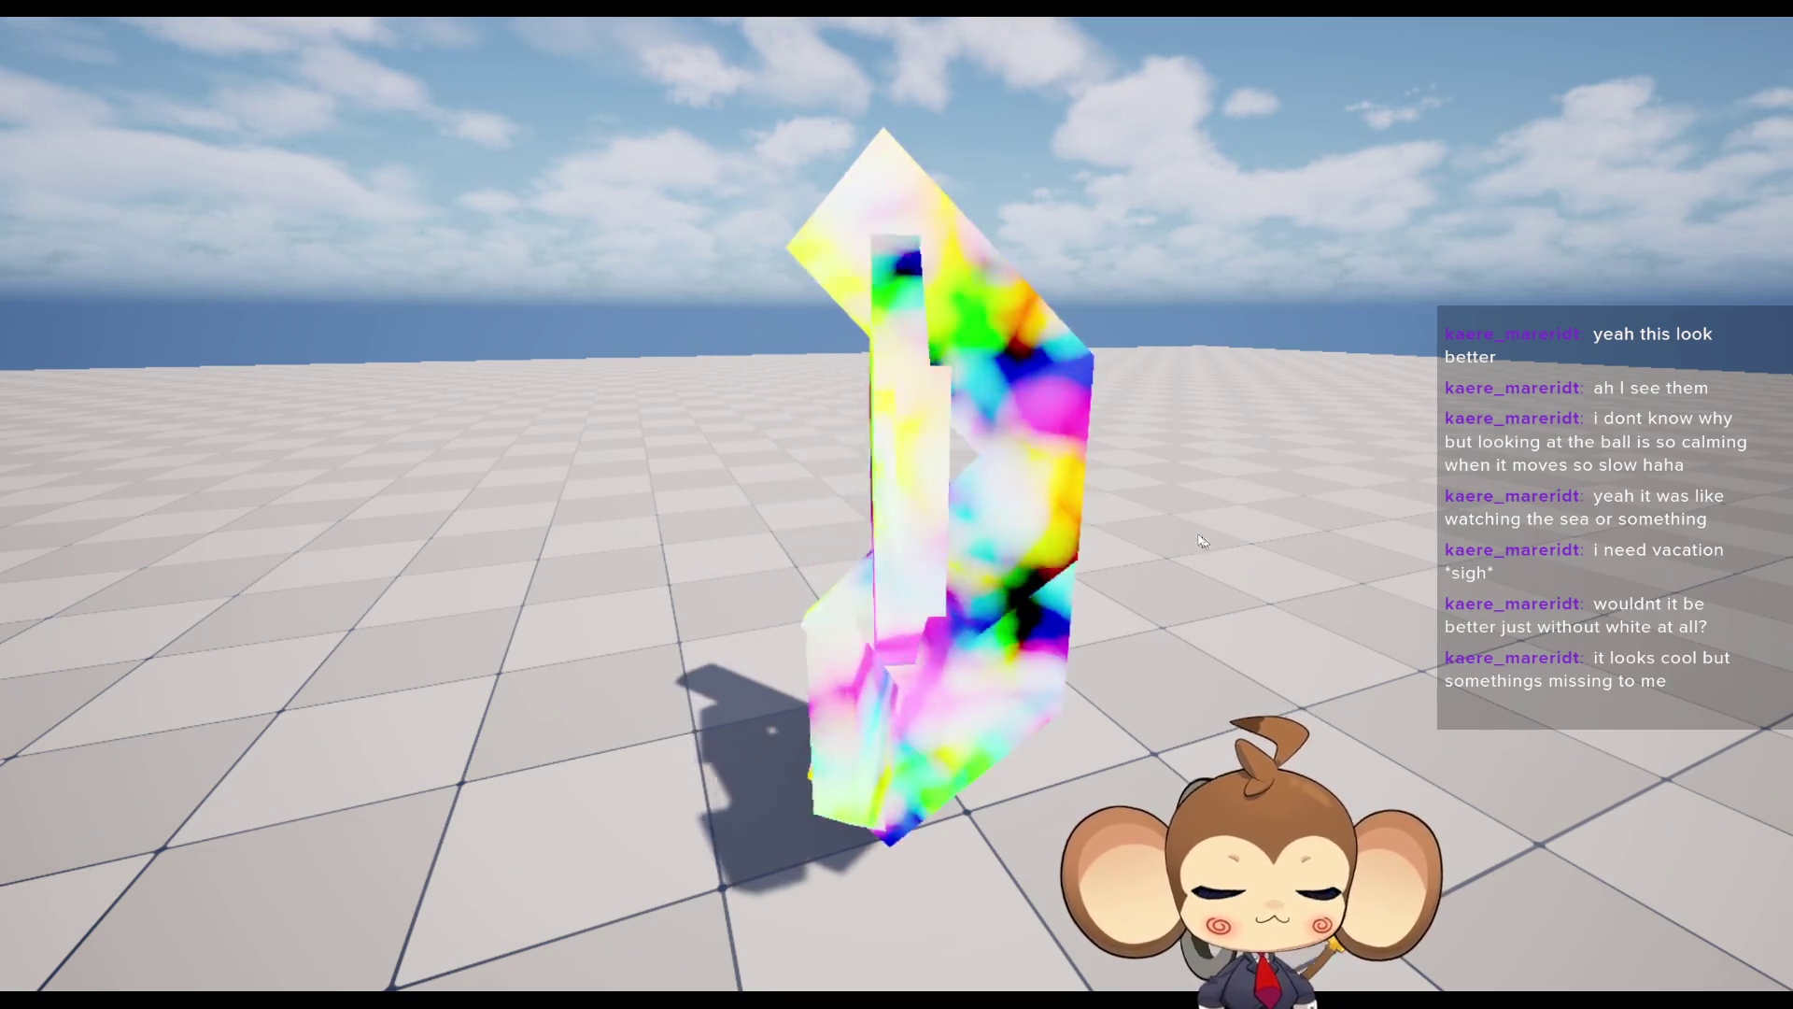
left_click_drag(812, 266, 813, 308)
key("F11")
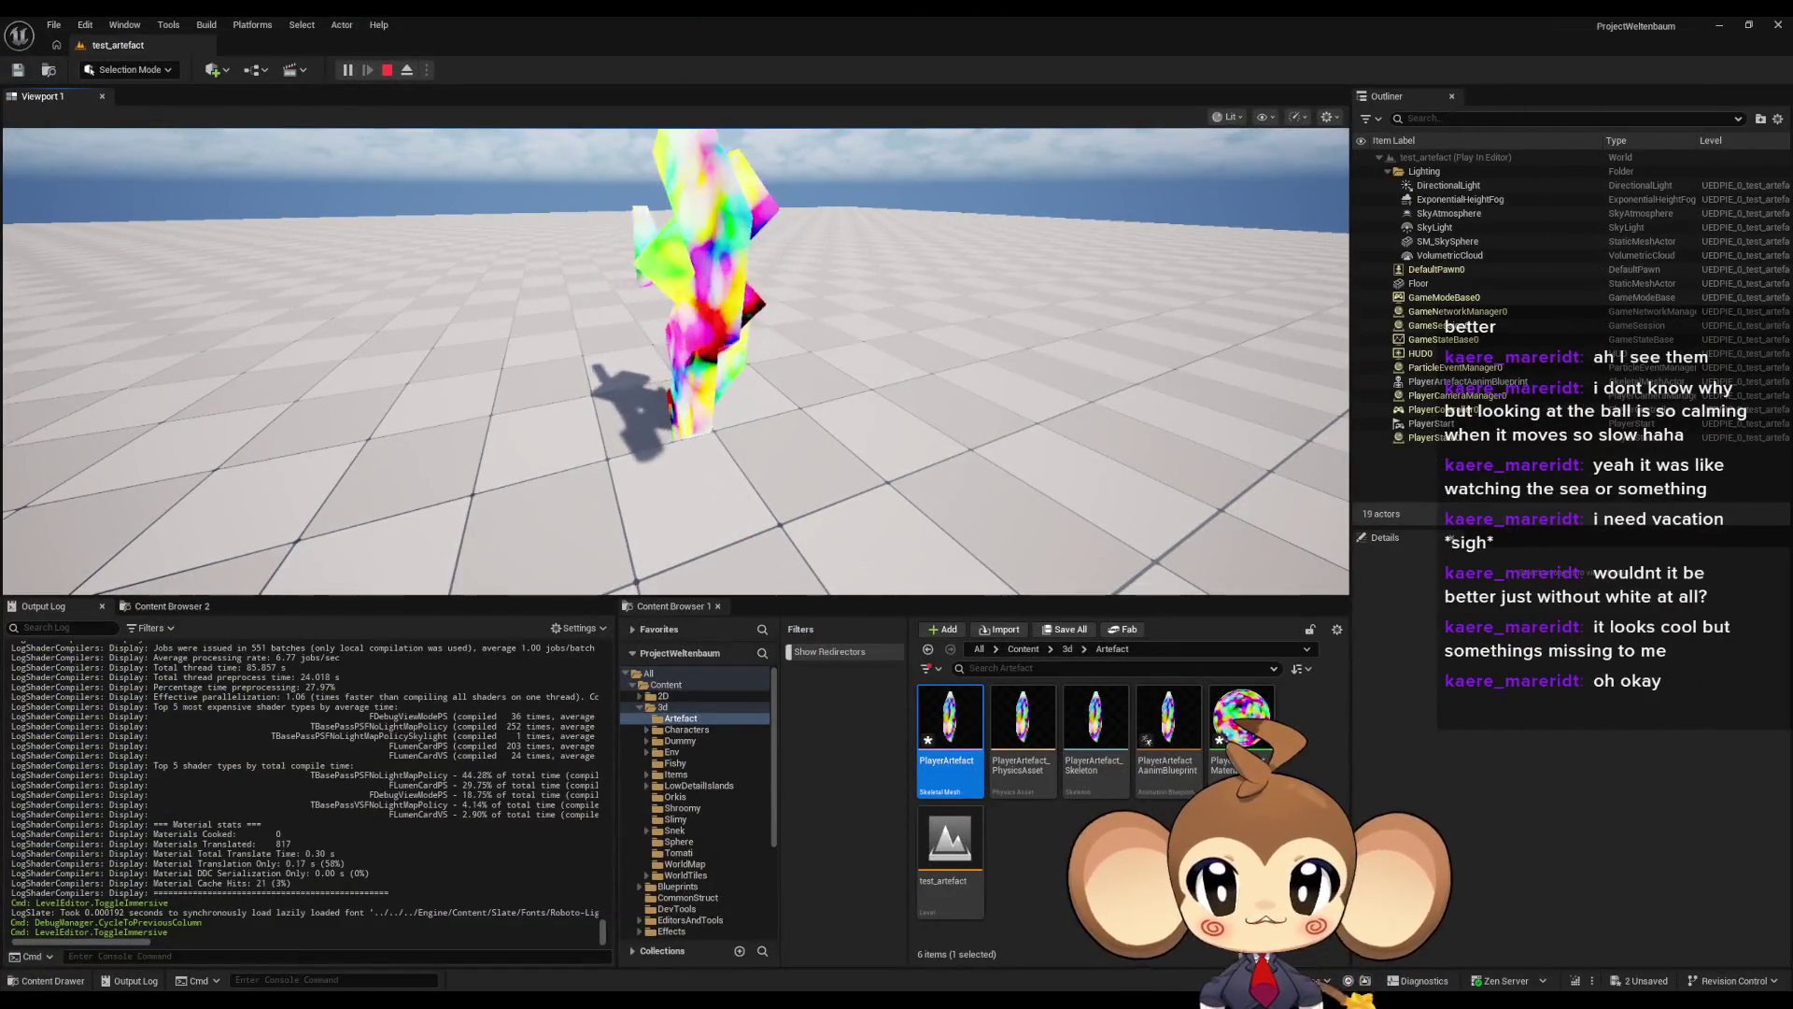
key("Escape")
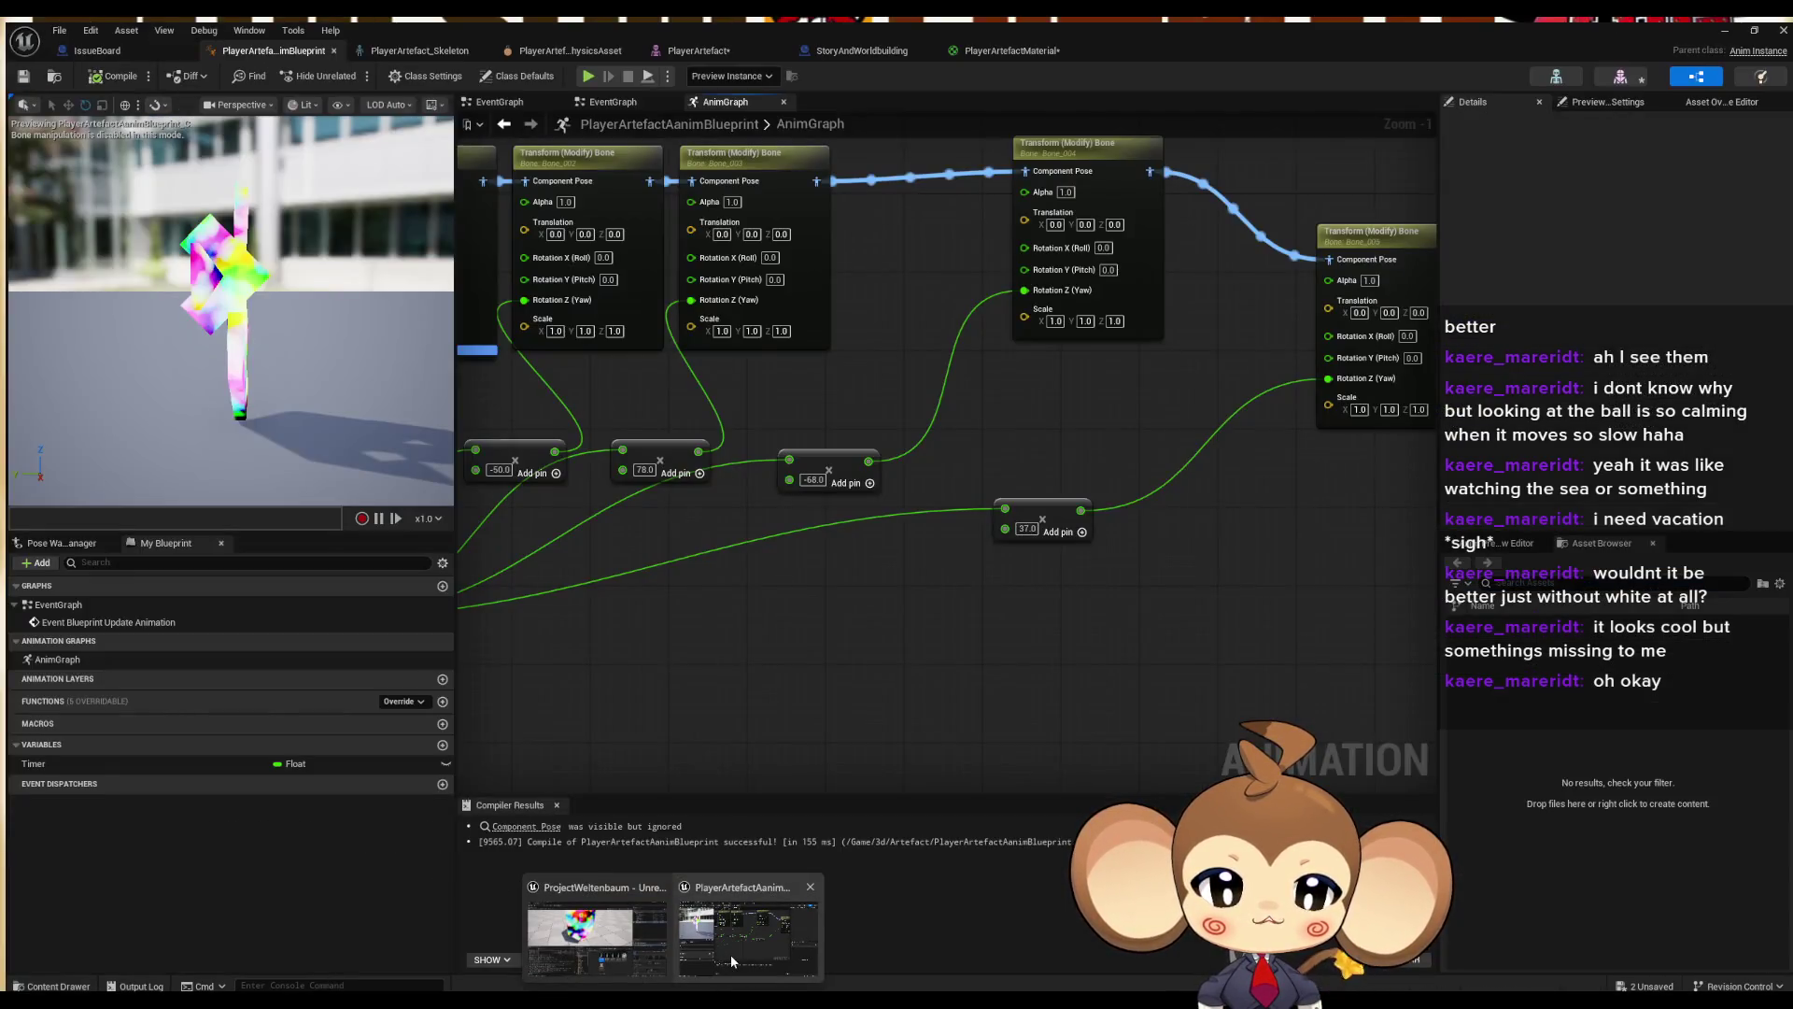
- Return to the PlayerArtefactMaterial graph in the editor
left_click(730, 954)
scroll(1083, 530, "down", 3)
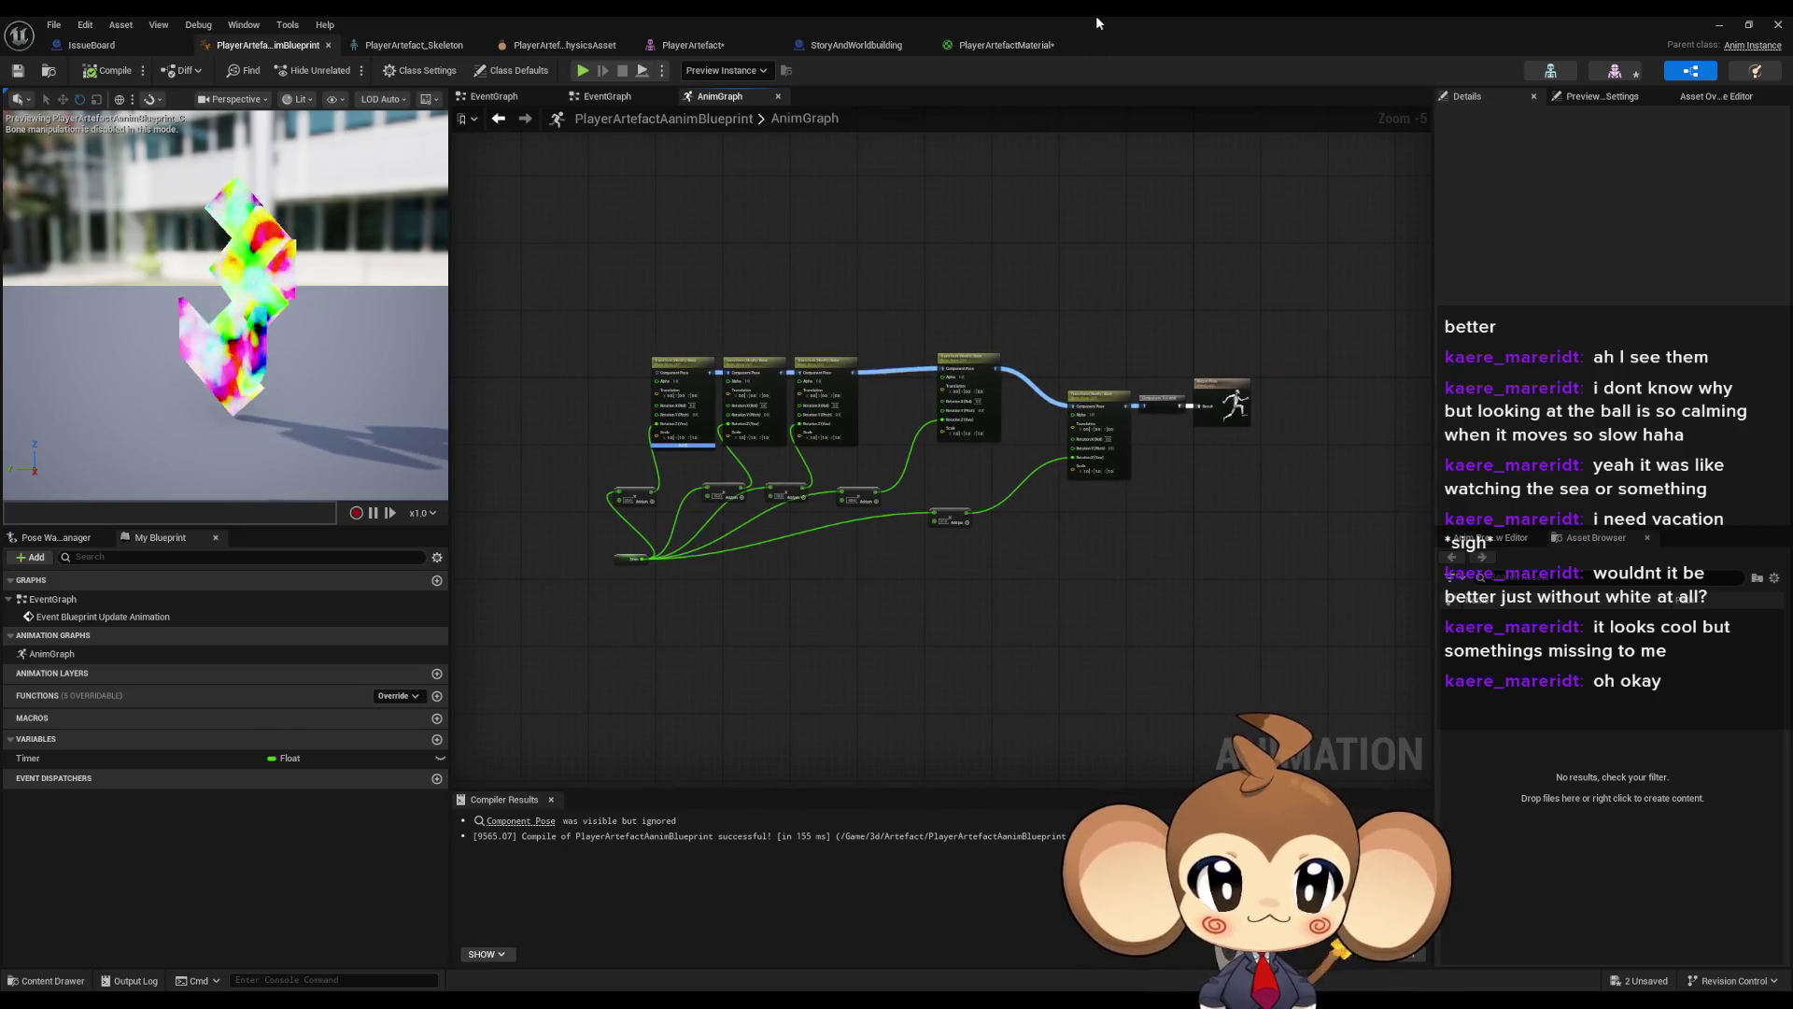
left_click(957, 44)
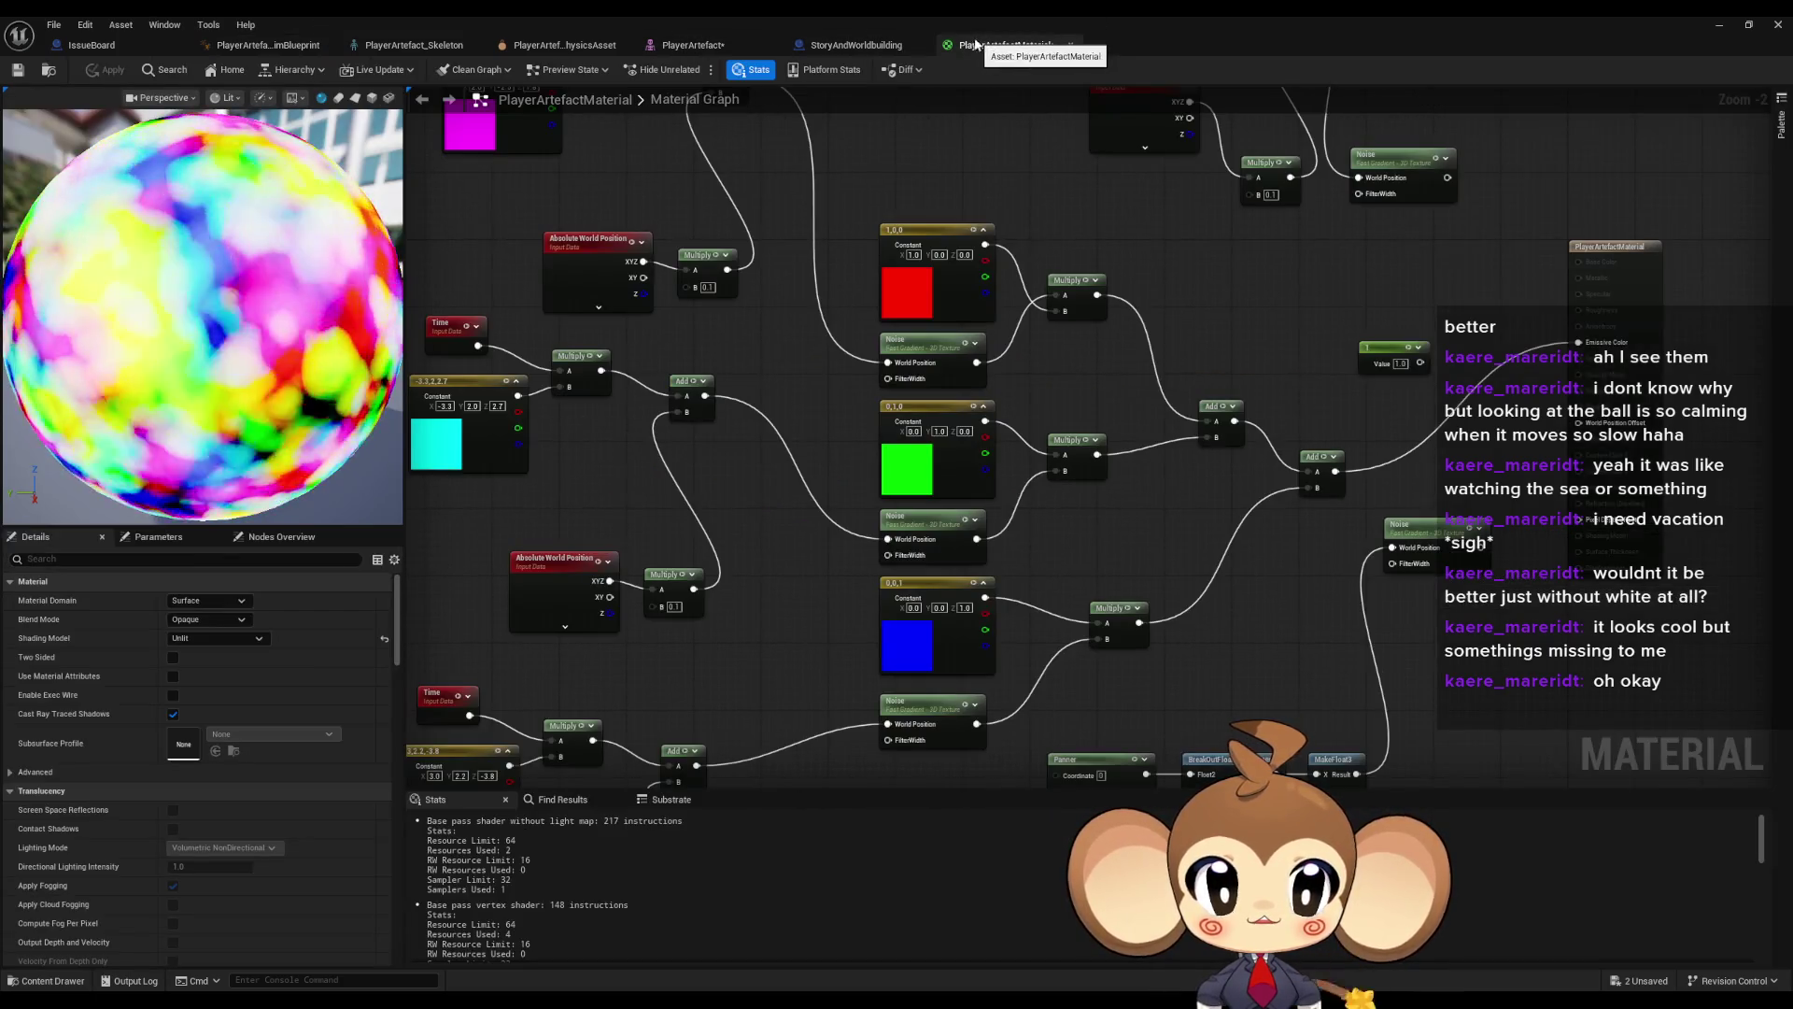
- Search the project content for 'sea' and open BG_SeaMaterial_Master in the material editor
scroll(997, 498, "down", 3)
scroll(966, 534, "up", 2)
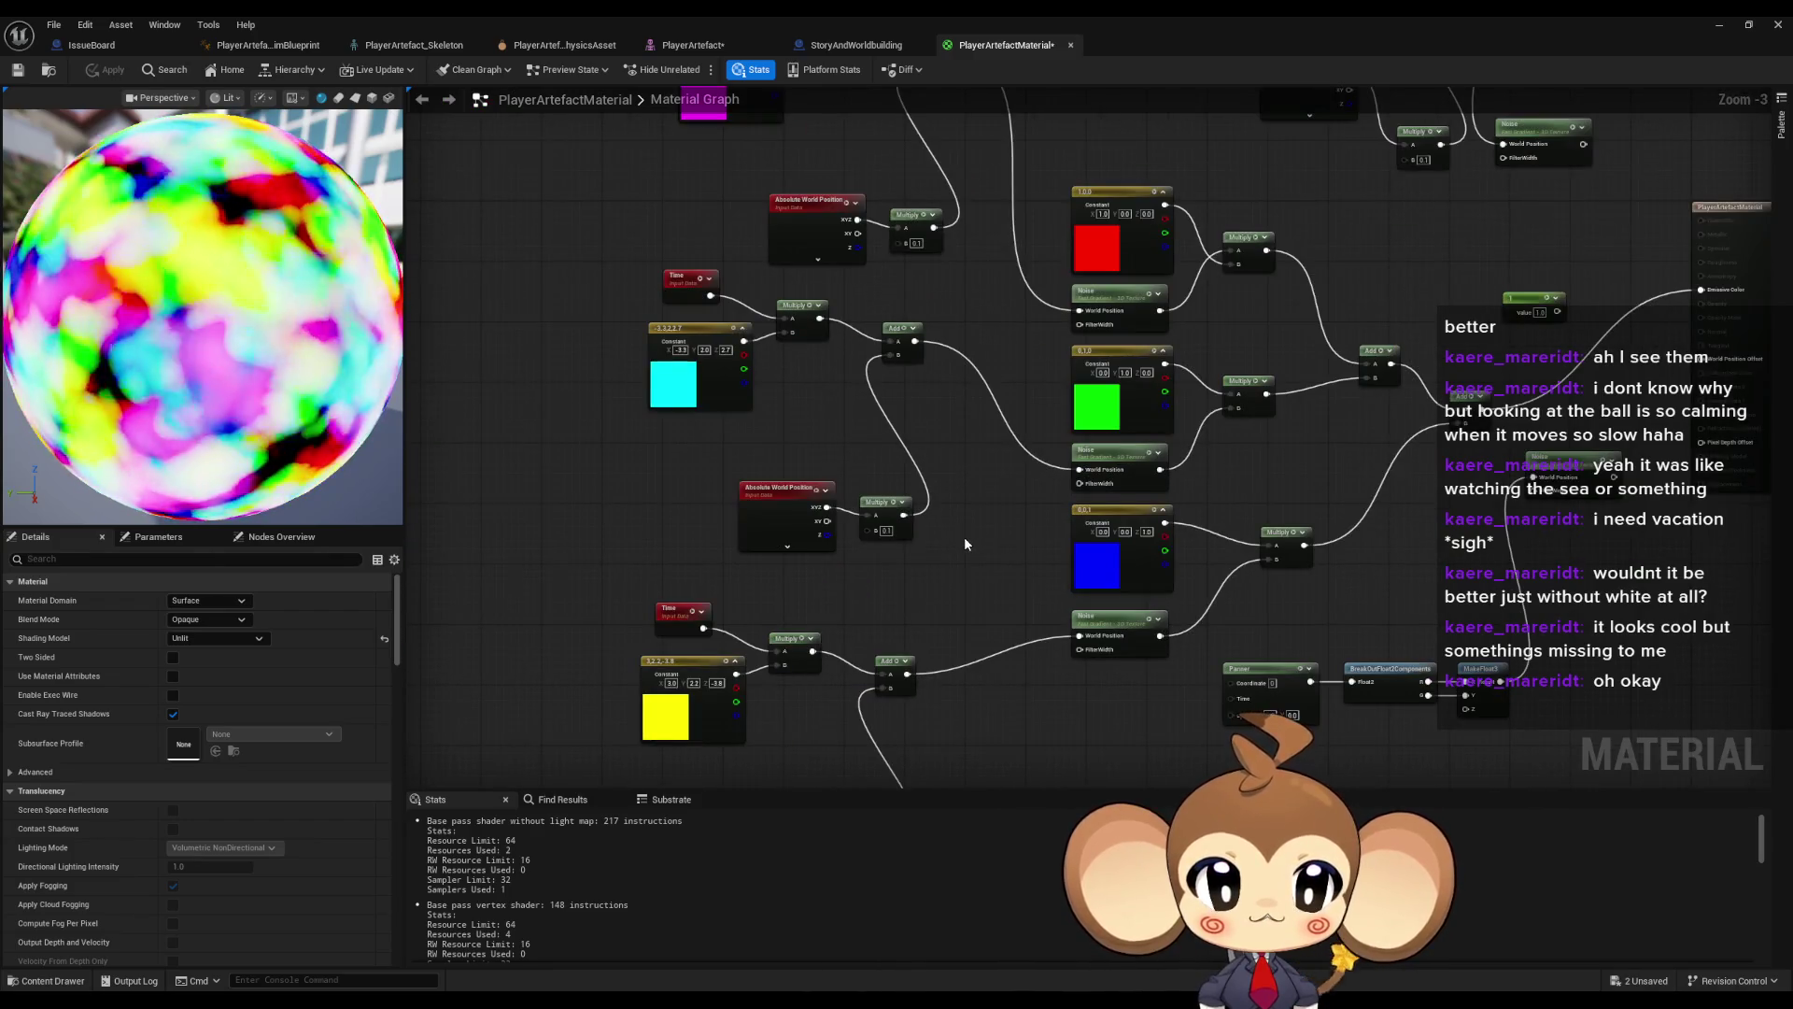
scroll(964, 536, "up", 1)
left_click_drag(962, 536, 982, 569)
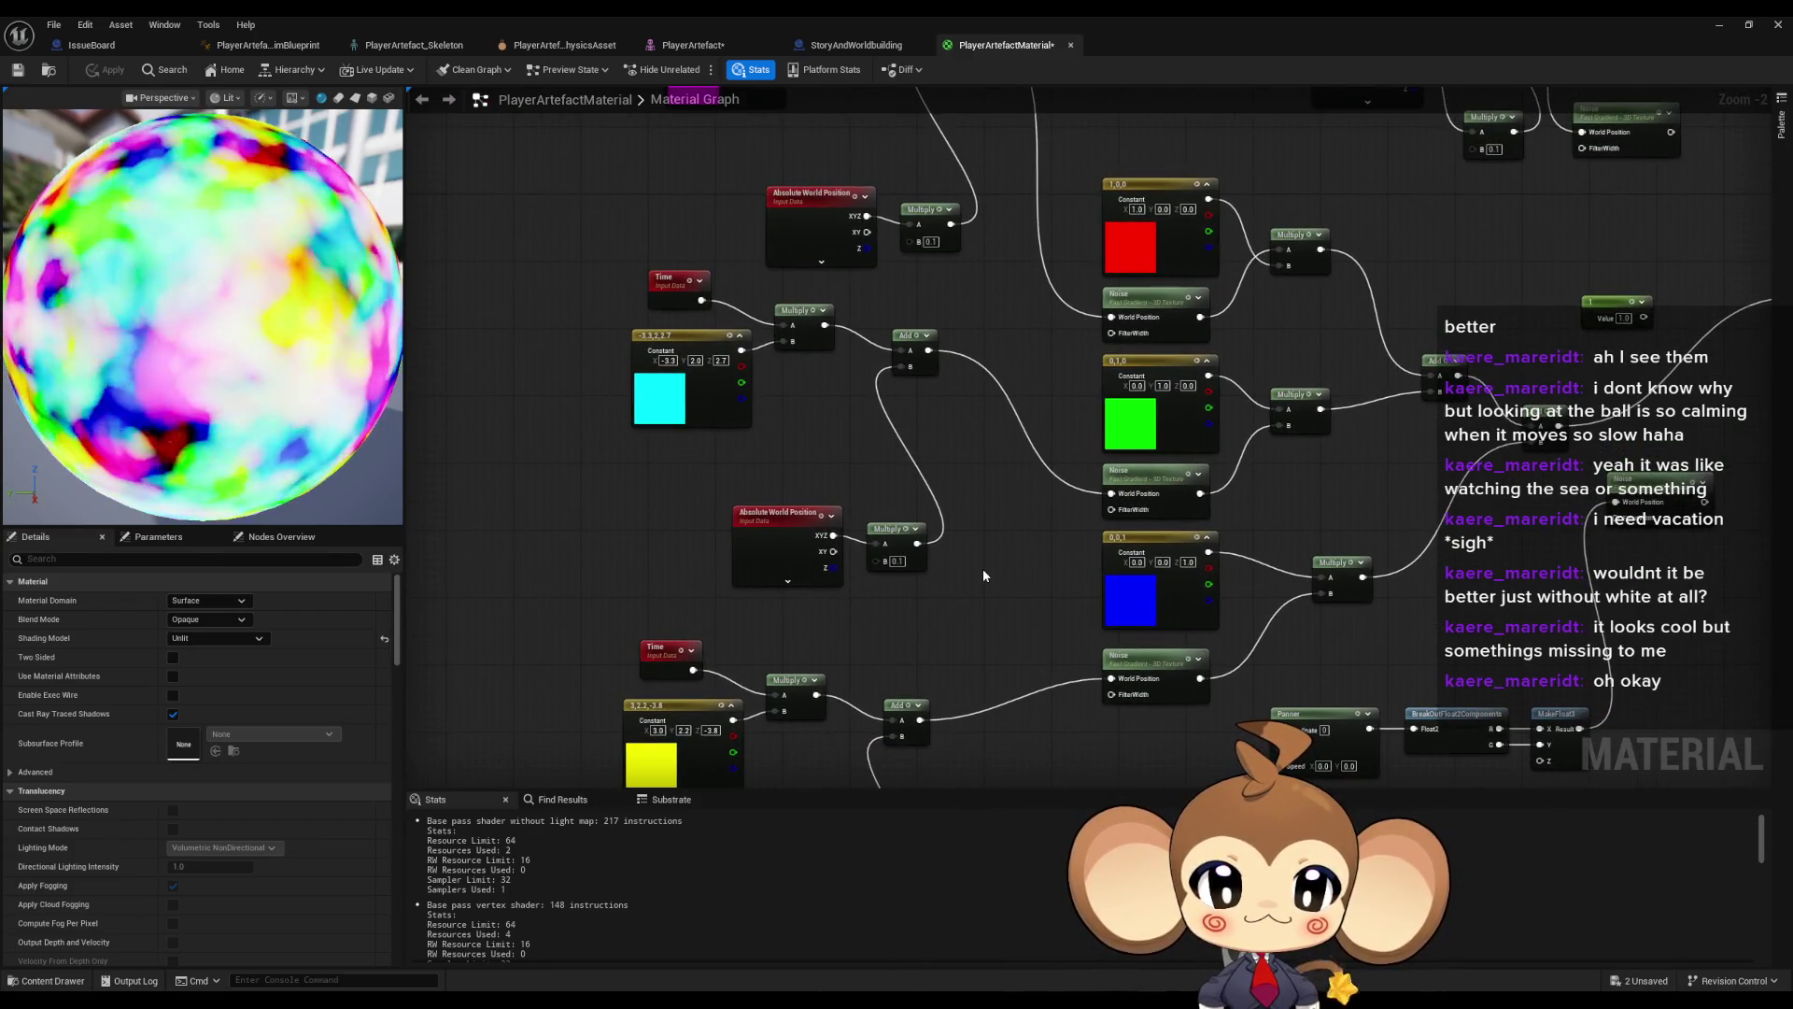
double_click(925, 15)
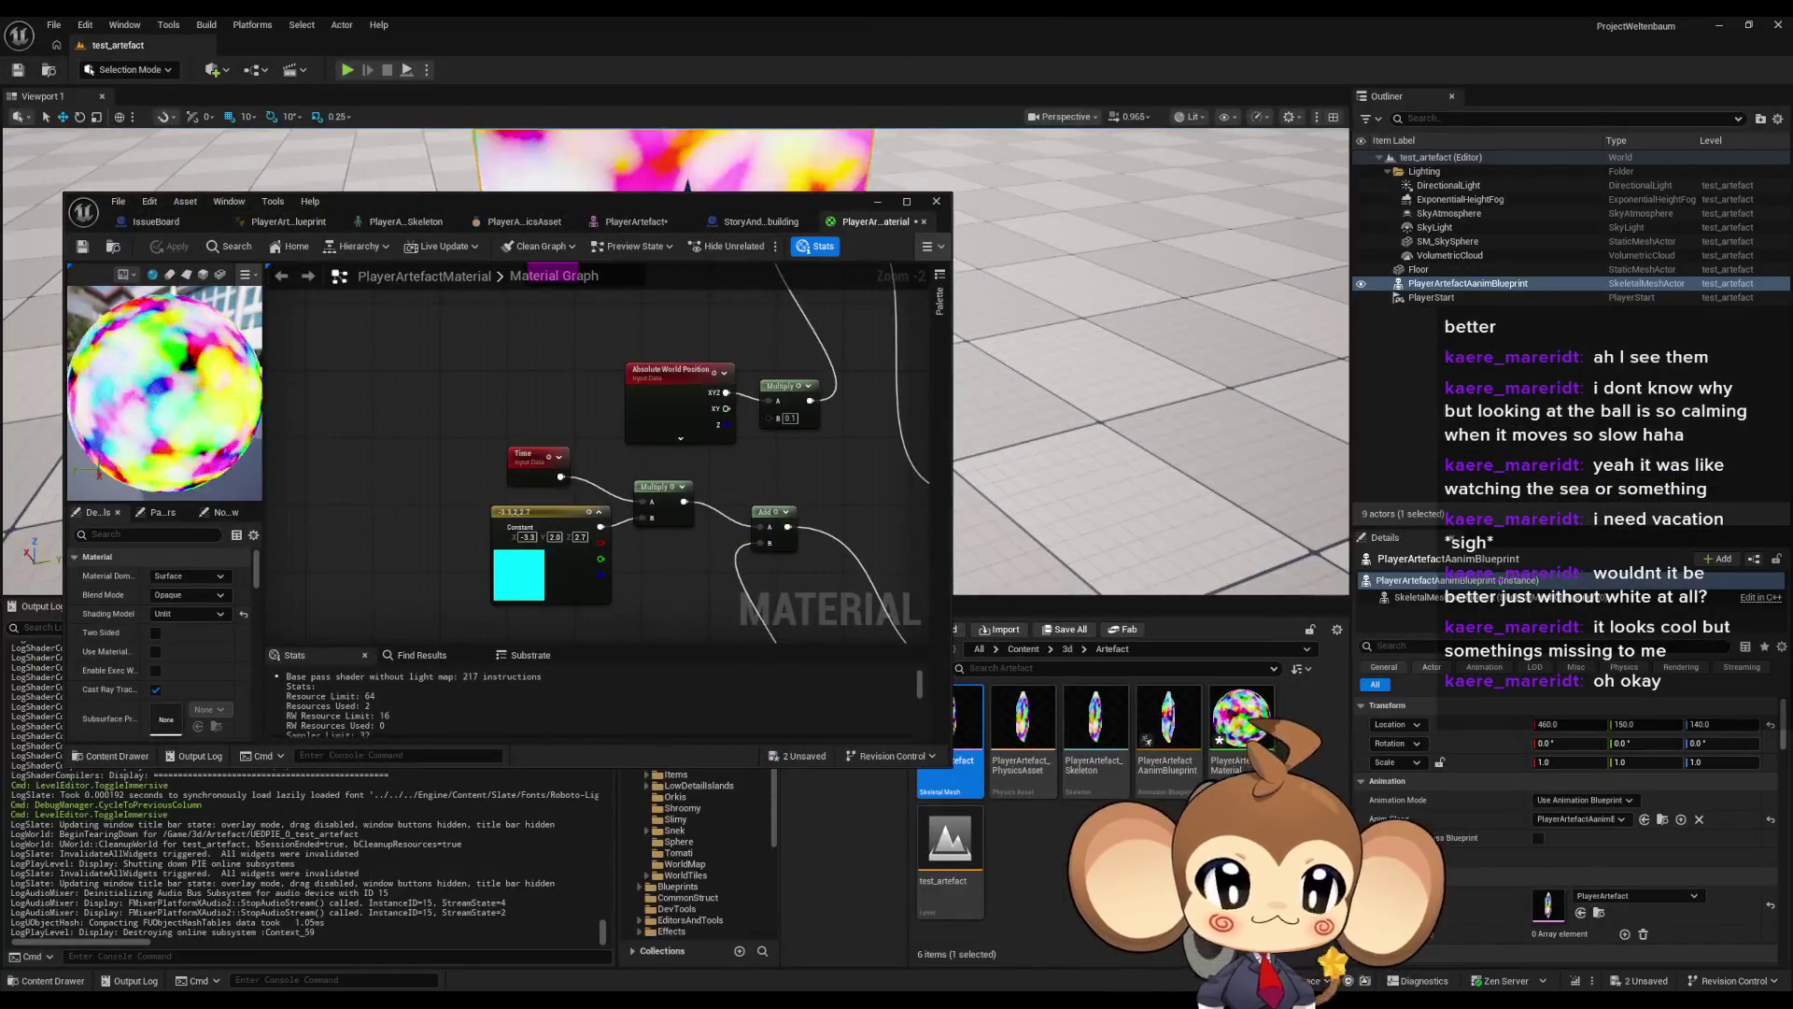
left_click(1020, 650)
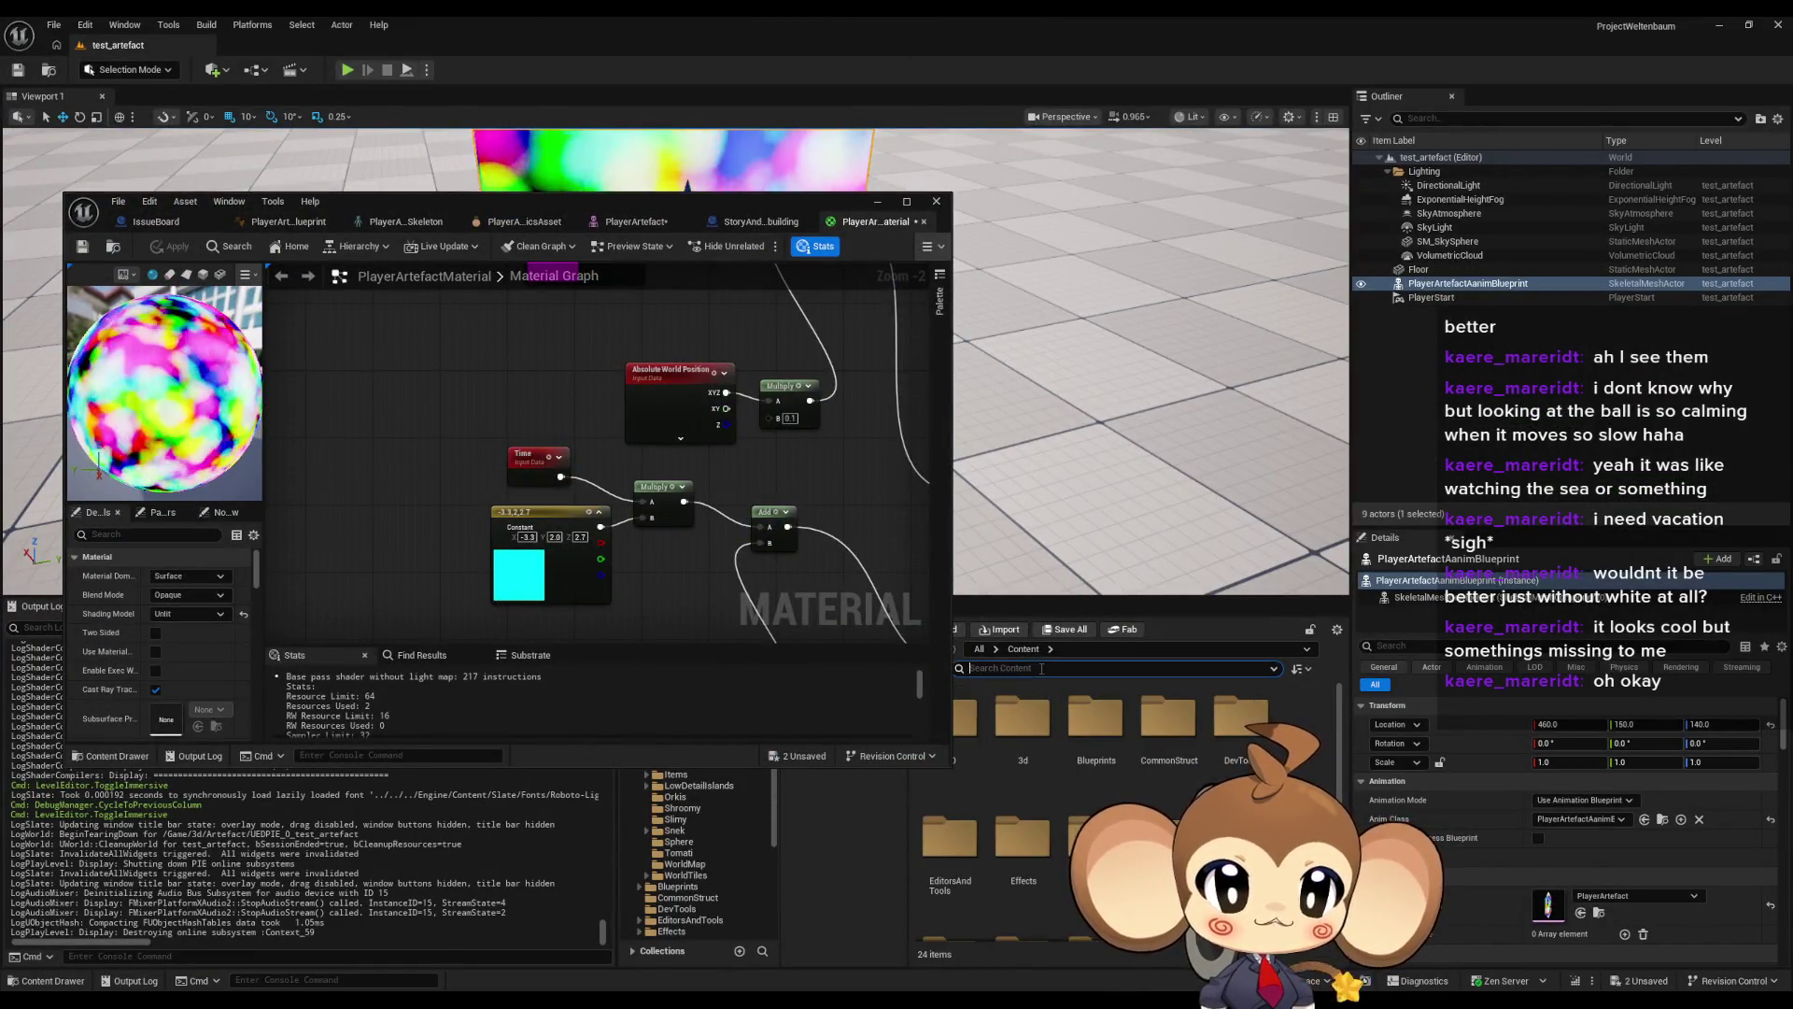
type("se")
left_click(1040, 668)
type("sea")
left_click(1023, 738)
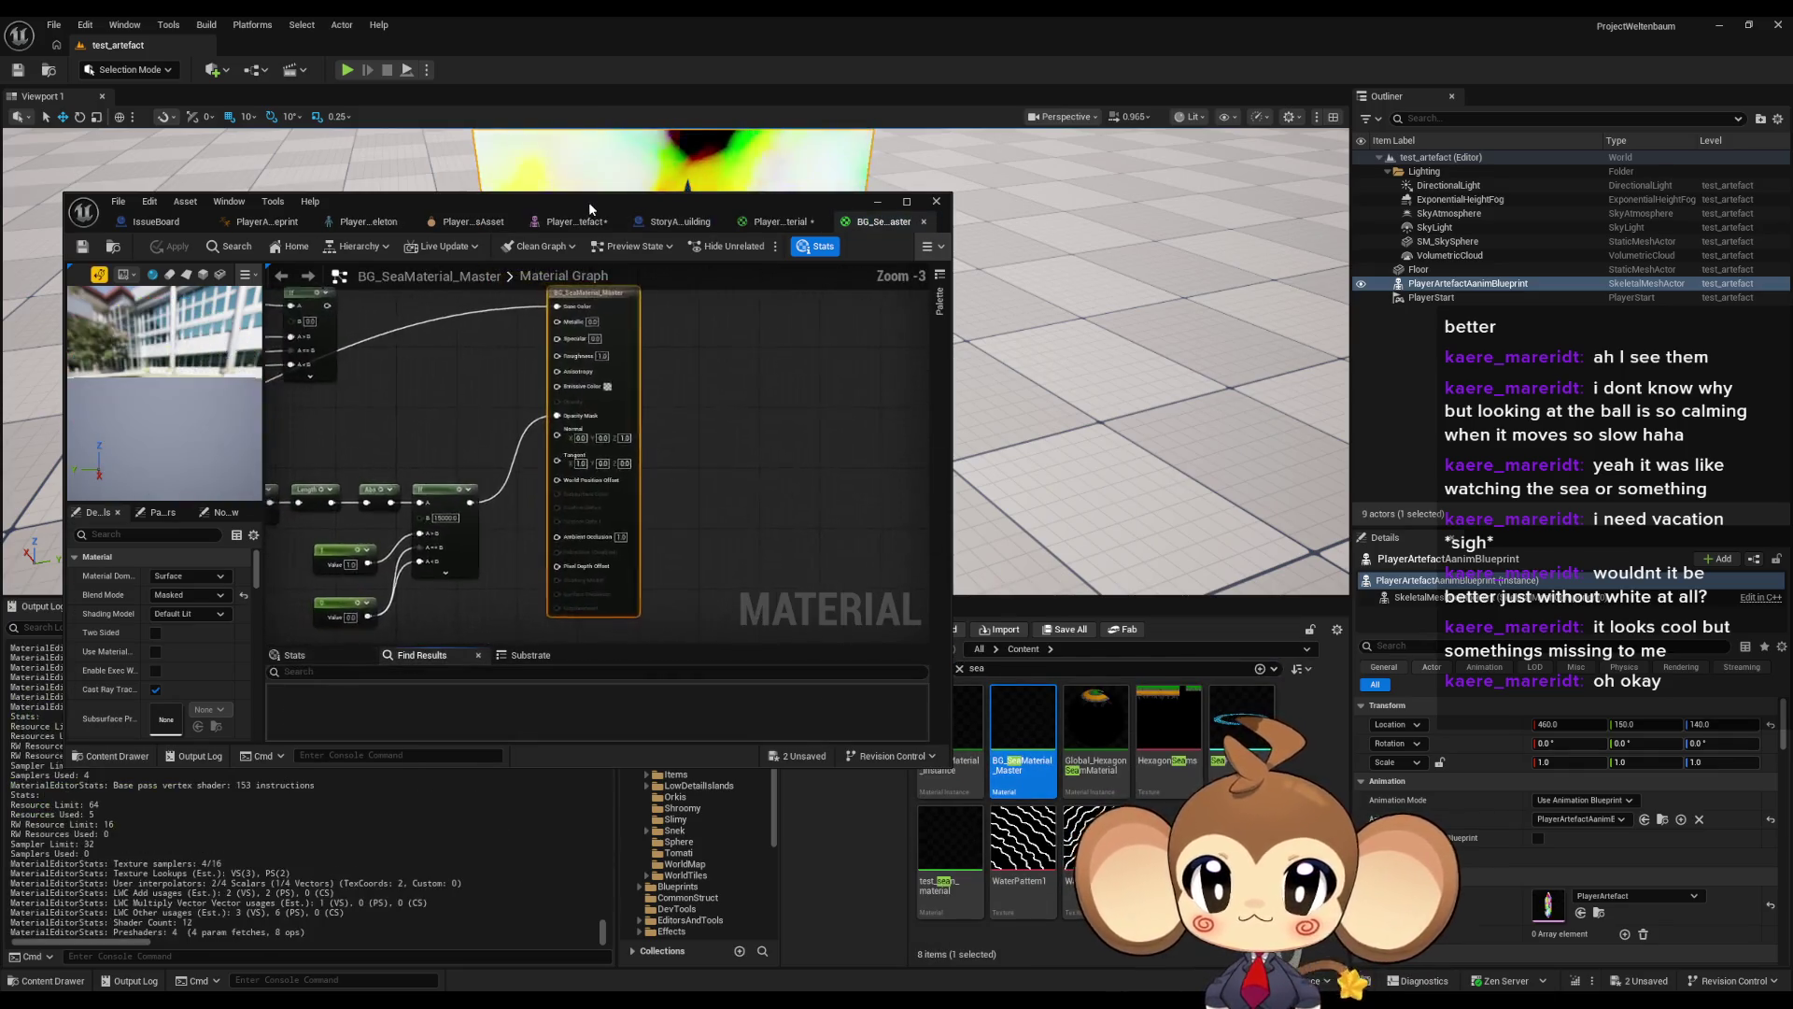
double_click(588, 202)
- Copy the sea material's 4096 constant and Multiply, Floor, Divide, Multiply chain into PlayerArtefactMaterial's graph
scroll(954, 523, "up", 2)
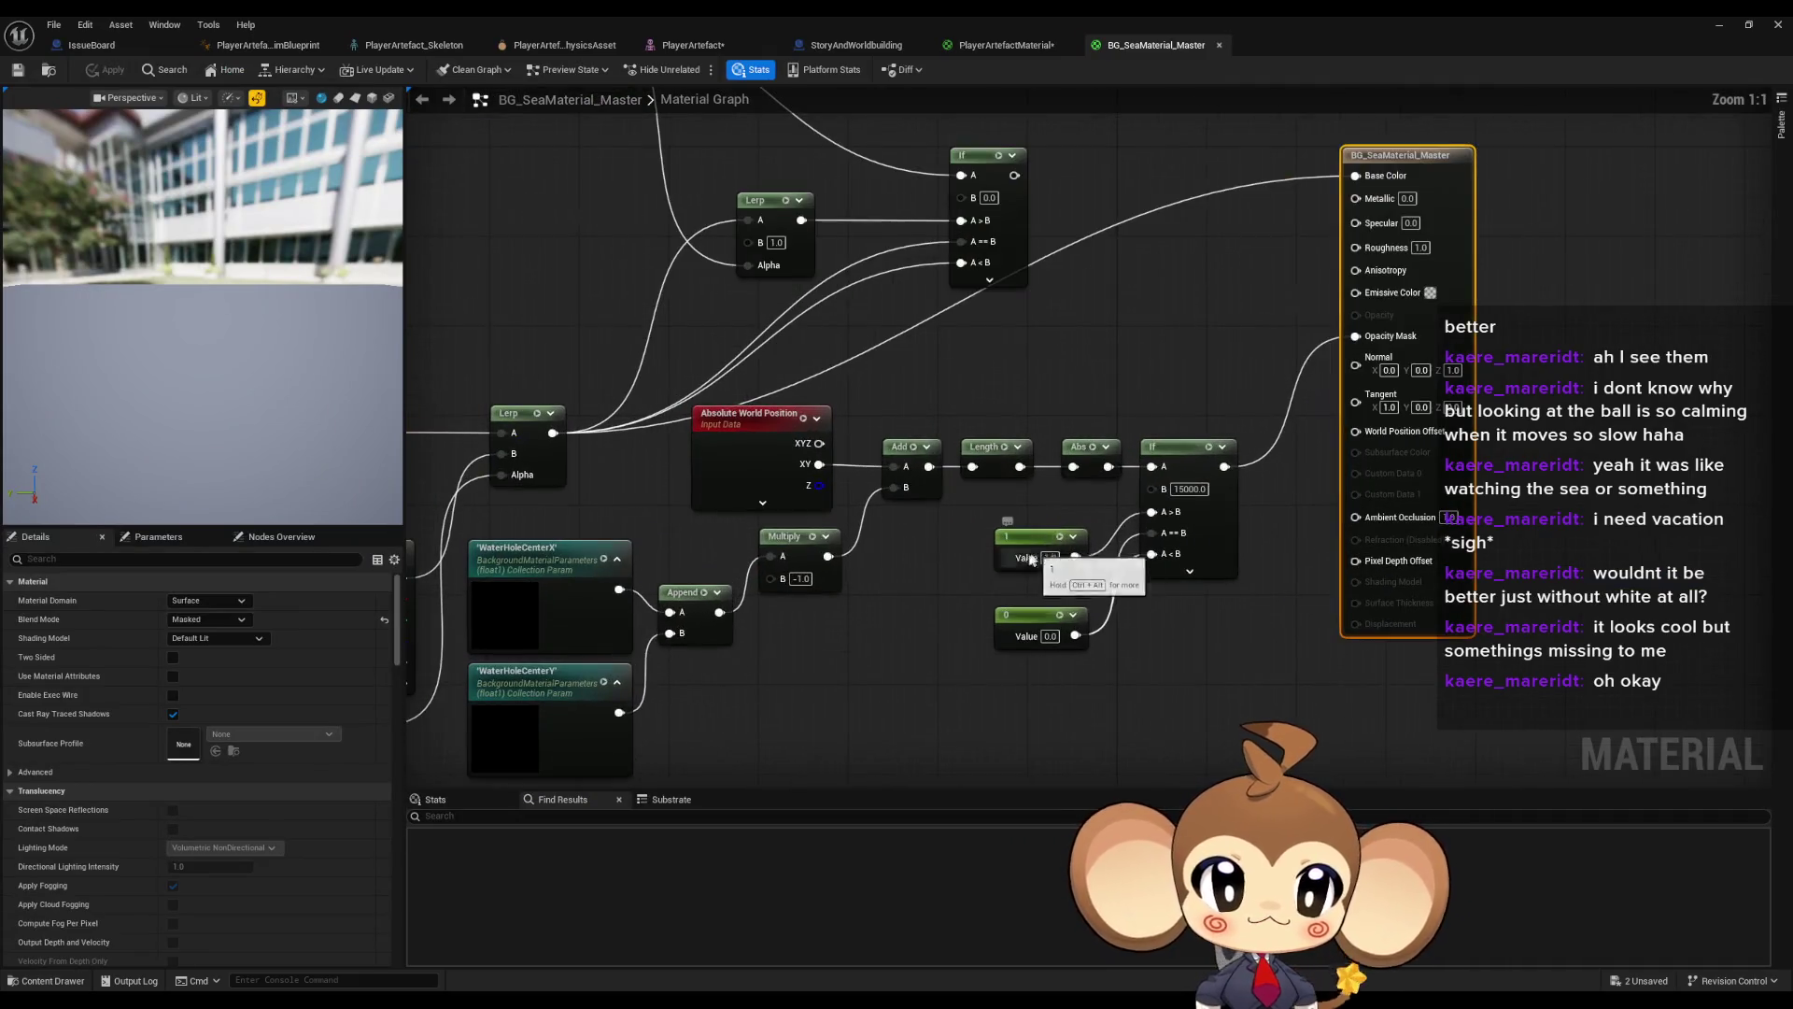
scroll(968, 549, "up", 2)
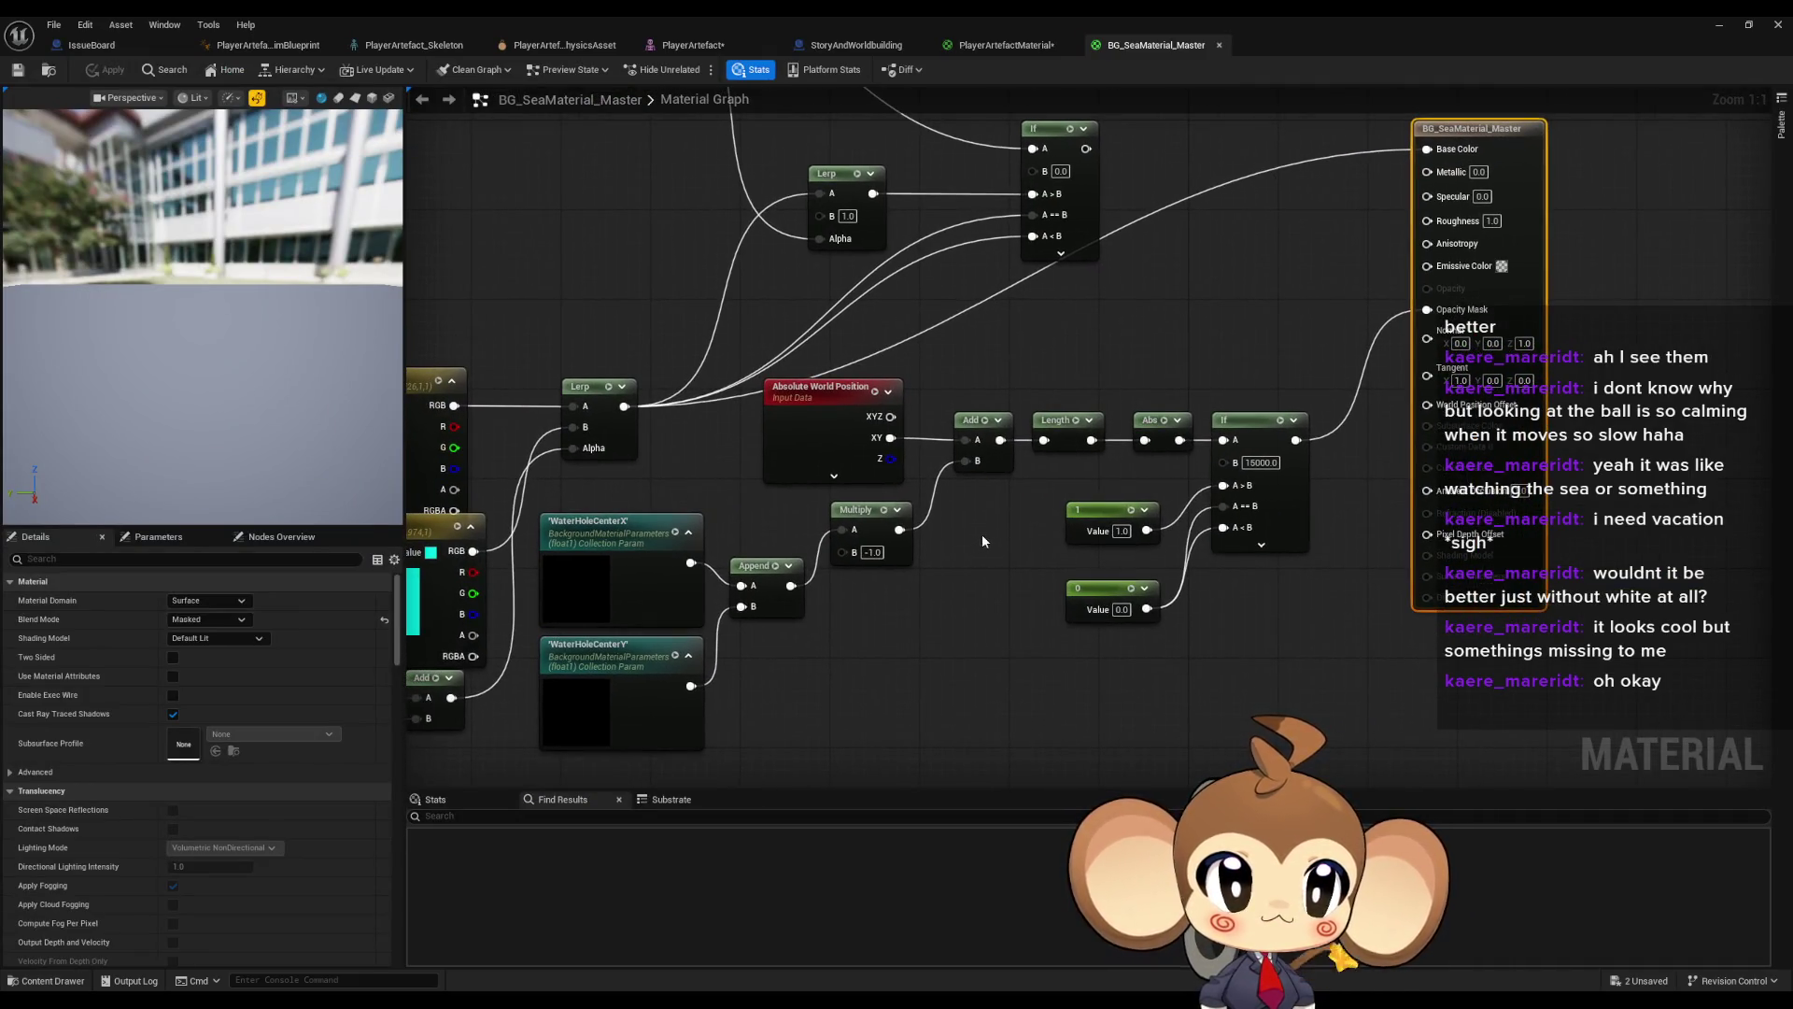
mouse_move(985, 542)
left_mouse_down()
mouse_move(1019, 504)
mouse_move(1397, 551)
mouse_move(1244, 423)
left_mouse_up()
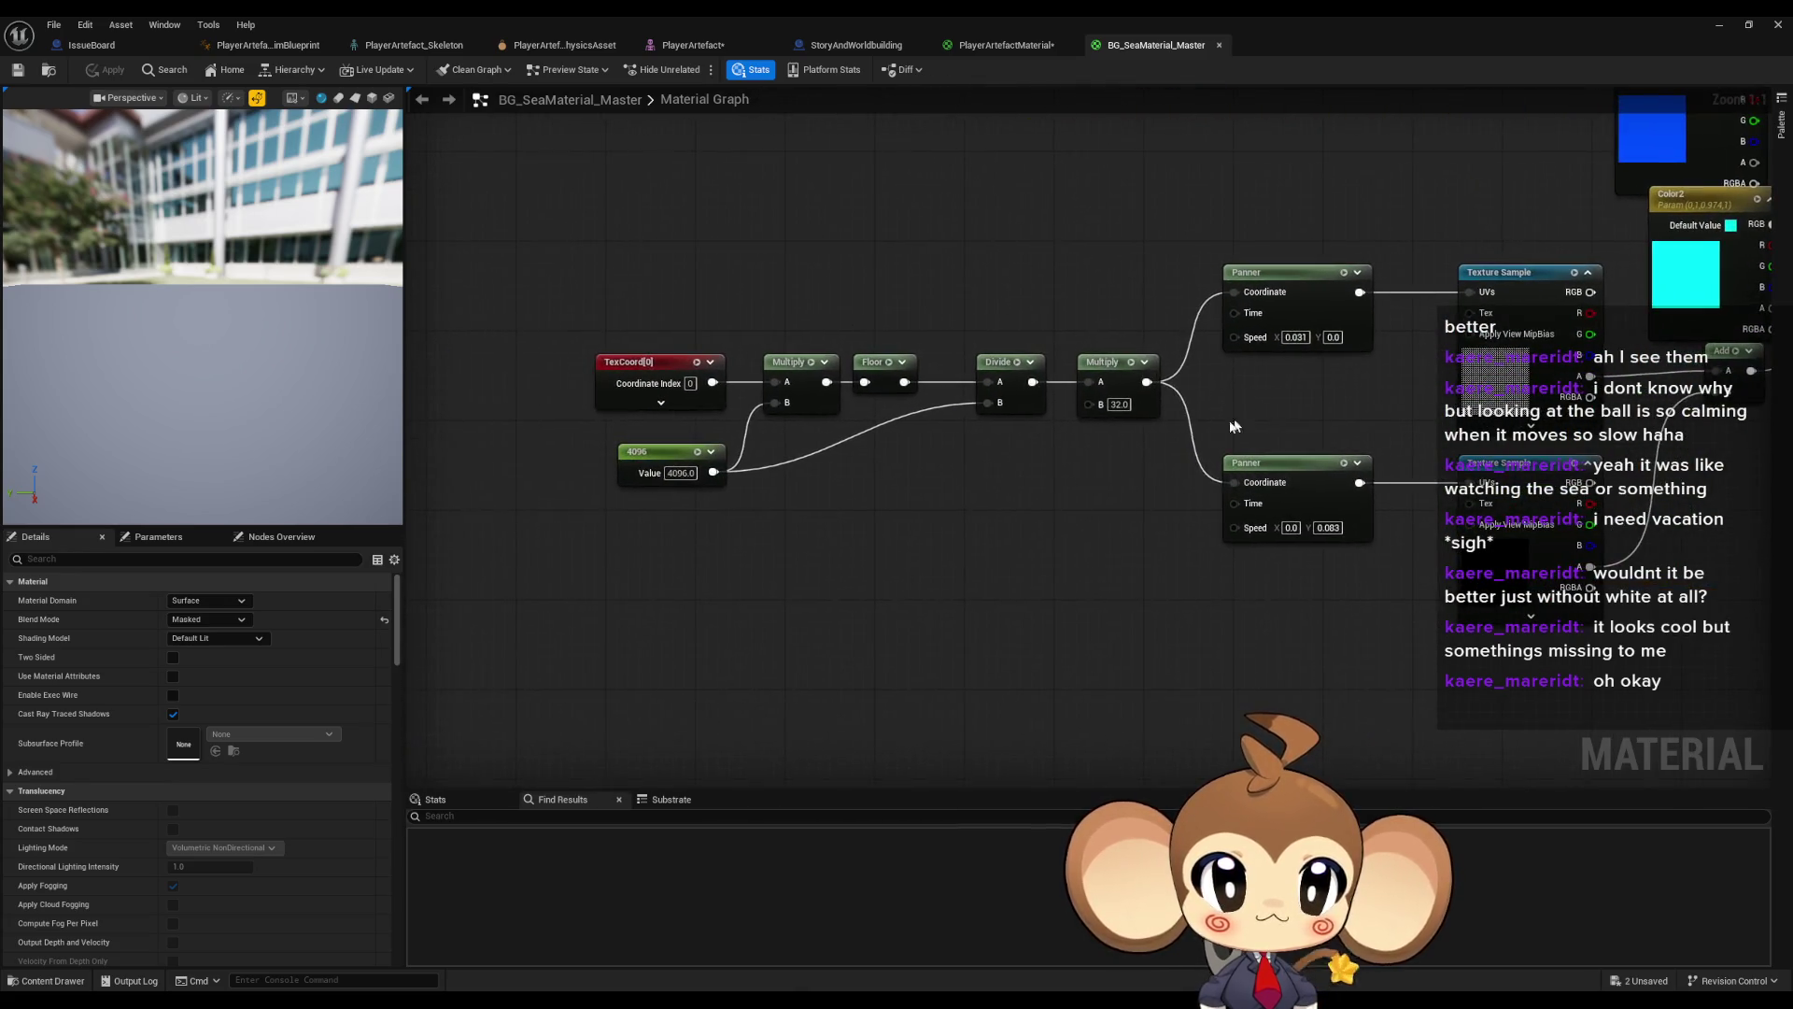
left_click_drag(651, 481, 815, 527)
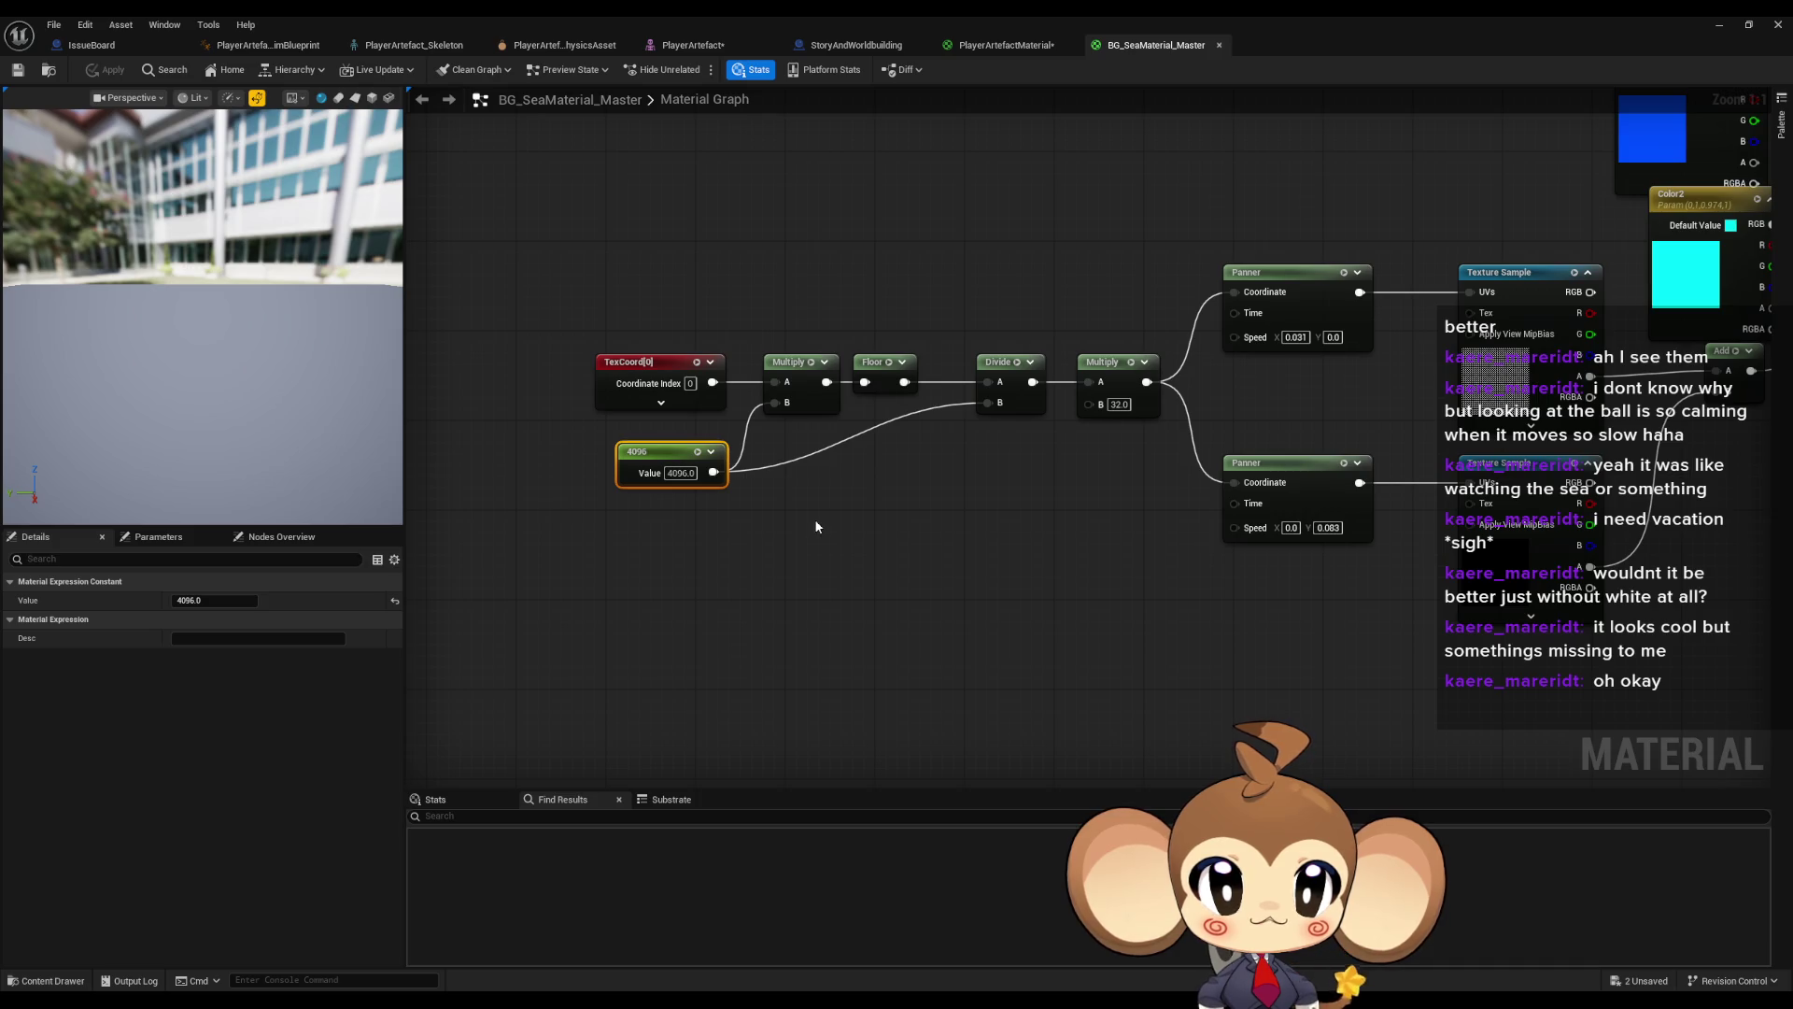
mouse_move(1303, 194)
left_mouse_down()
mouse_move(1254, 280)
mouse_move(1272, 407)
left_mouse_up()
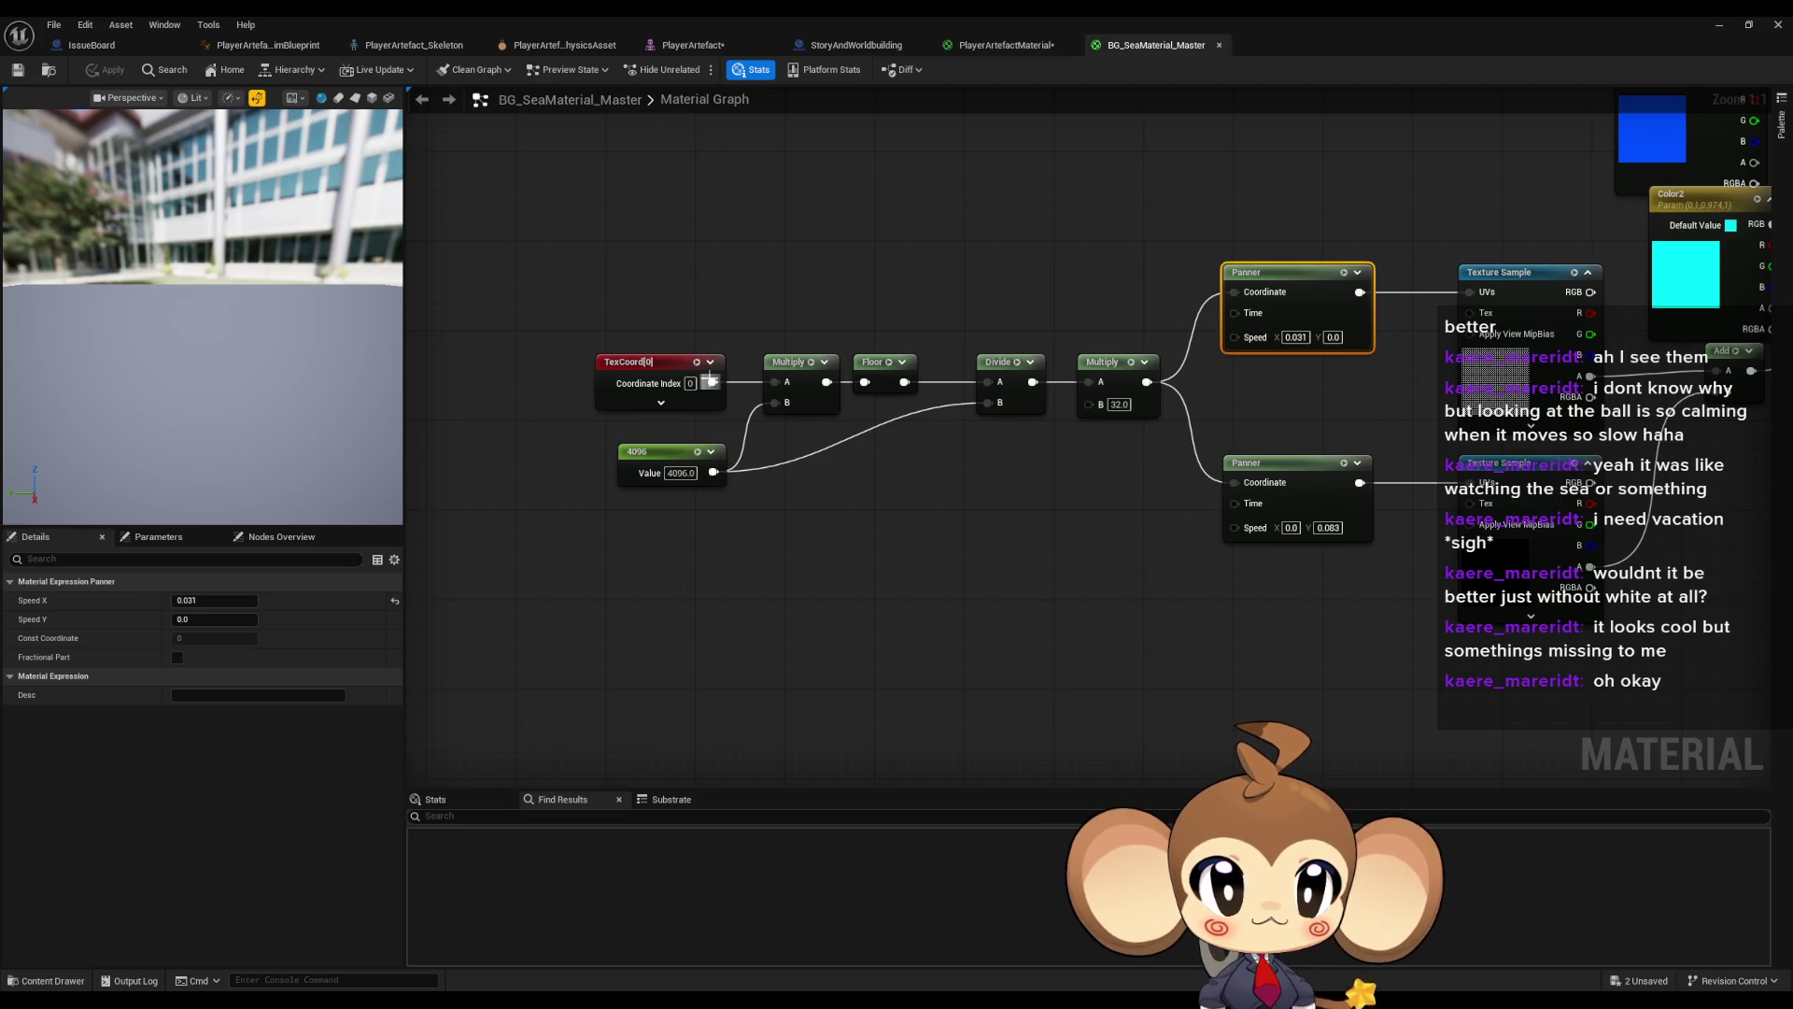
left_click(1116, 392)
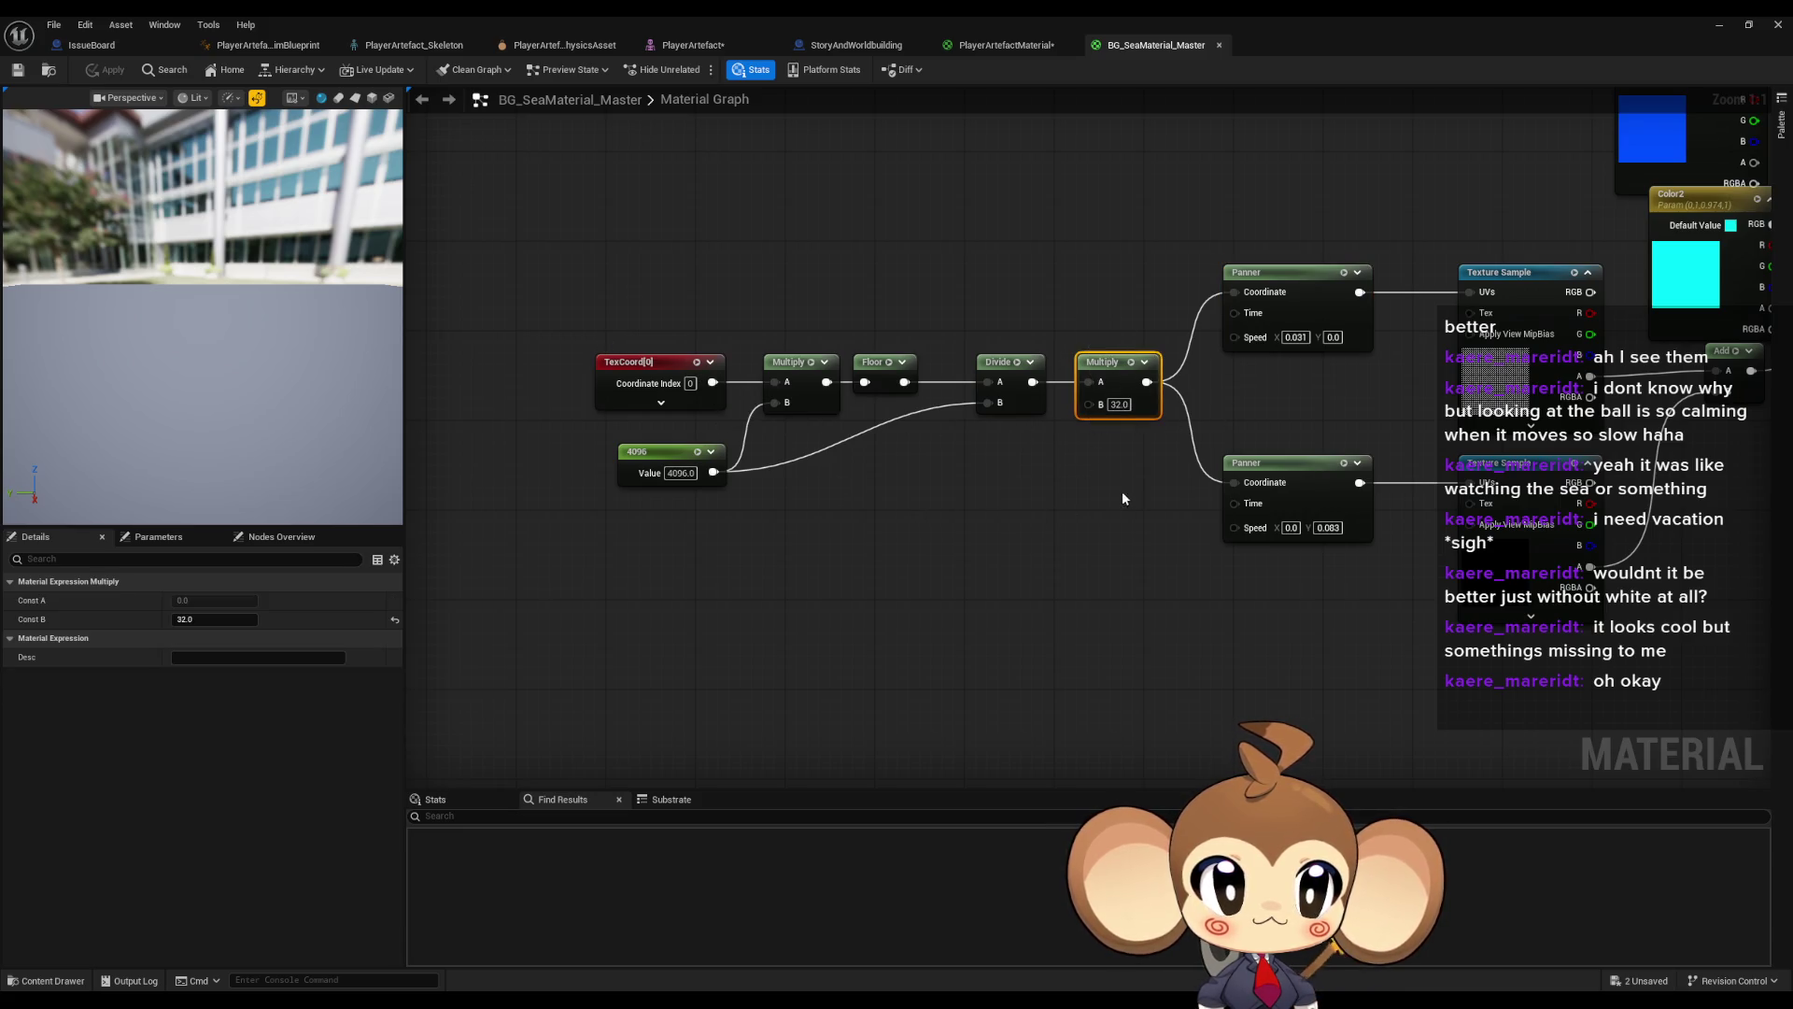
mouse_move(799, 305)
left_mouse_down()
mouse_move(1117, 459)
mouse_move(688, 508)
mouse_move(417, 641)
mouse_move(416, 570)
left_mouse_up()
left_click(649, 450, "shift")
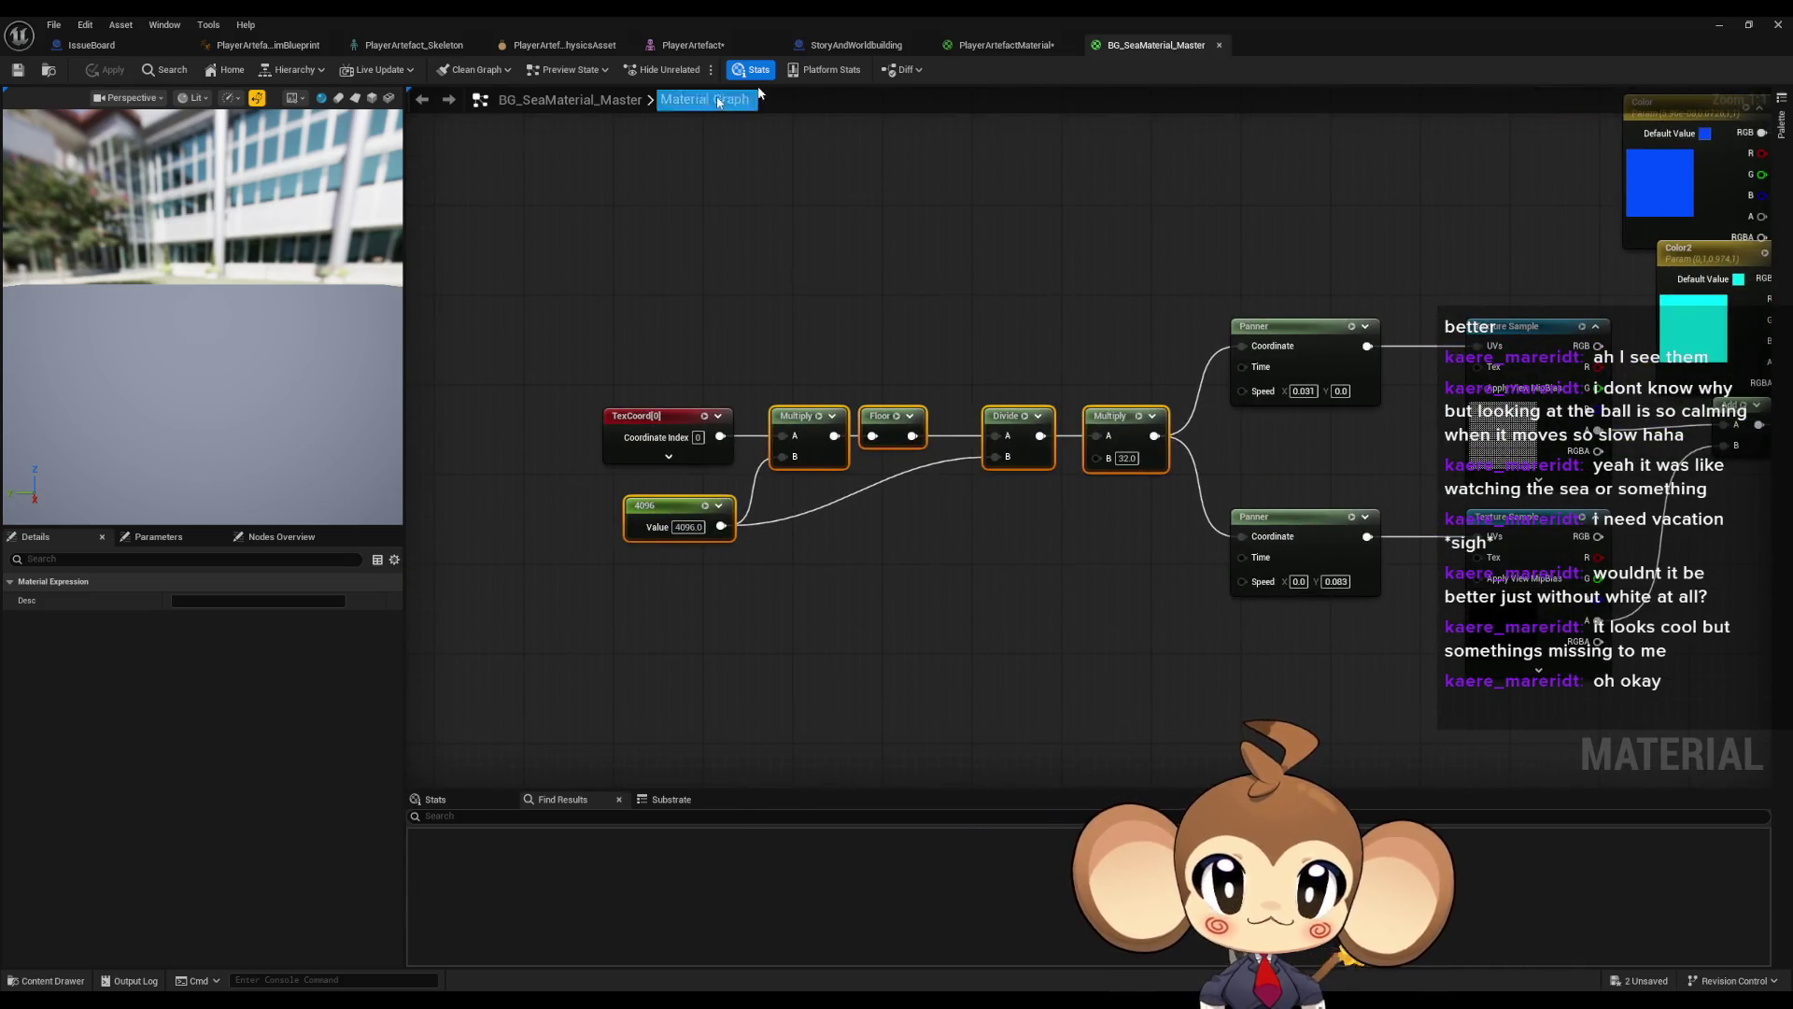
left_click(990, 47)
mouse_move(1114, 220)
left_mouse_down()
mouse_move(1171, 320)
mouse_move(956, 427)
mouse_move(1089, 463)
mouse_move(1097, 483)
mouse_move(1053, 476)
mouse_move(1064, 429)
left_mouse_up()
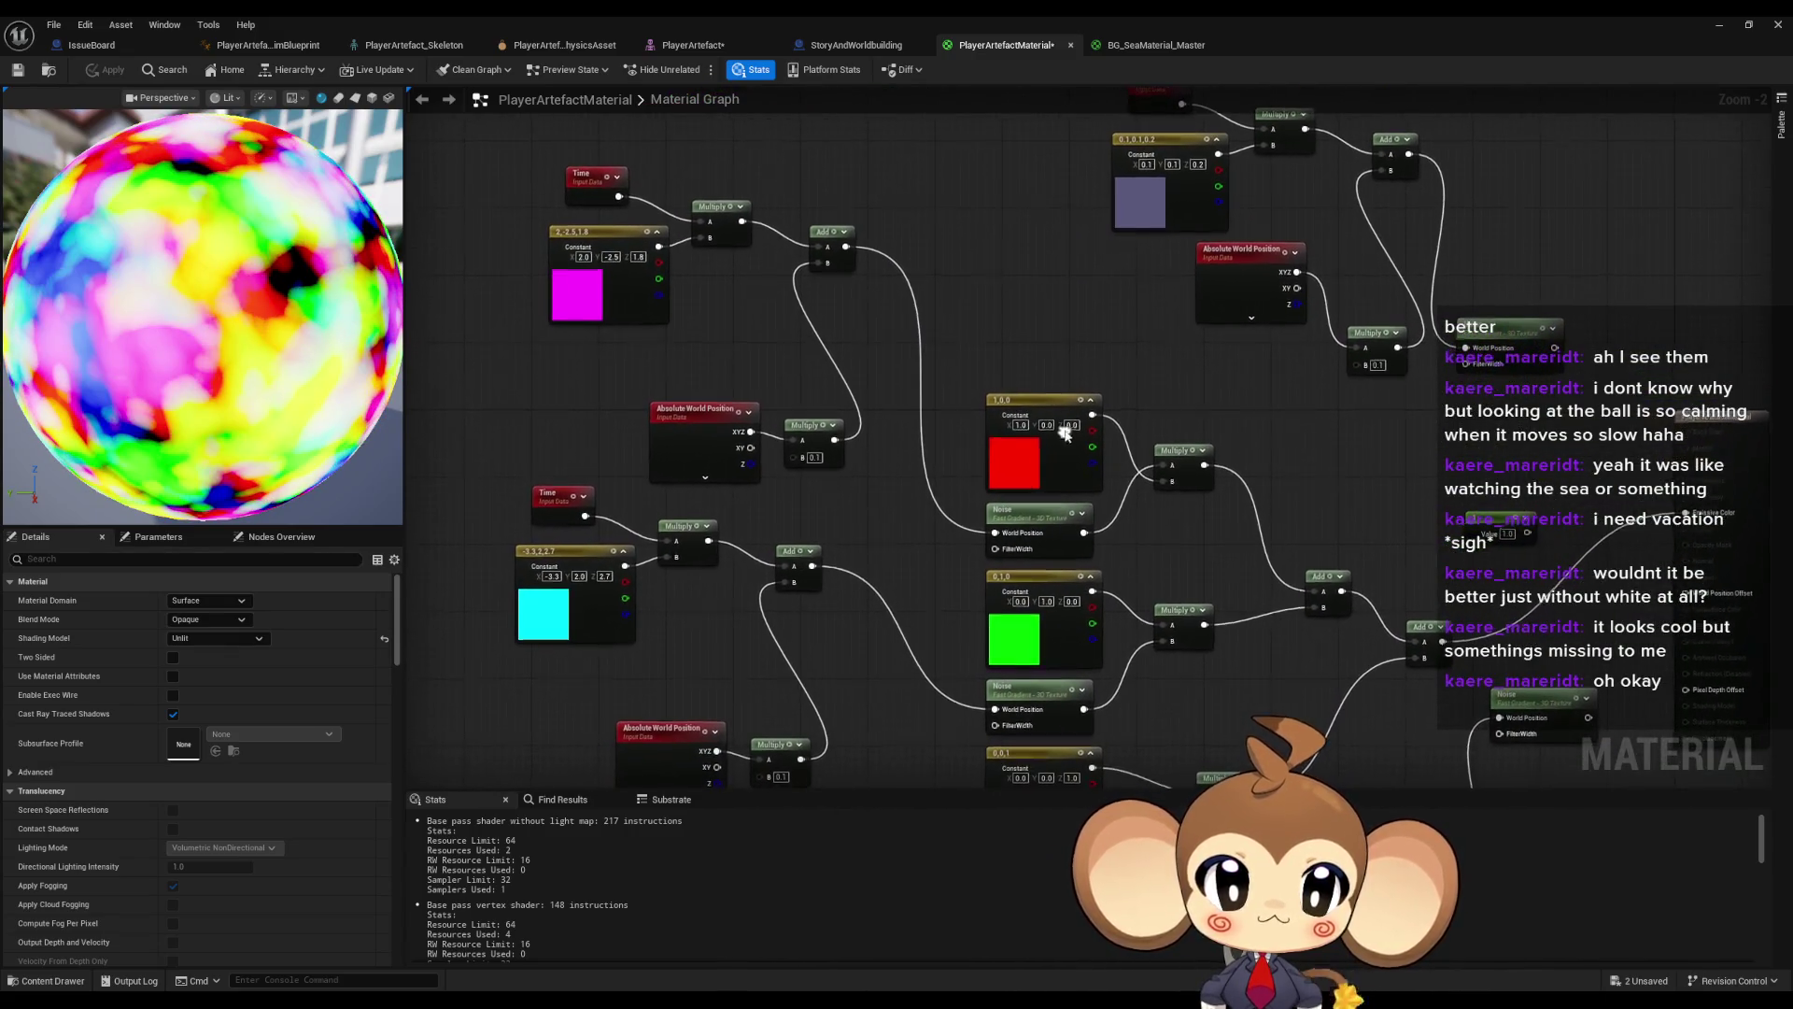
- Paste the pixelation chain, feeding it from the 0.1 Multiply and sending its output into Add's B
left_click_drag(834, 430, 1173, 490)
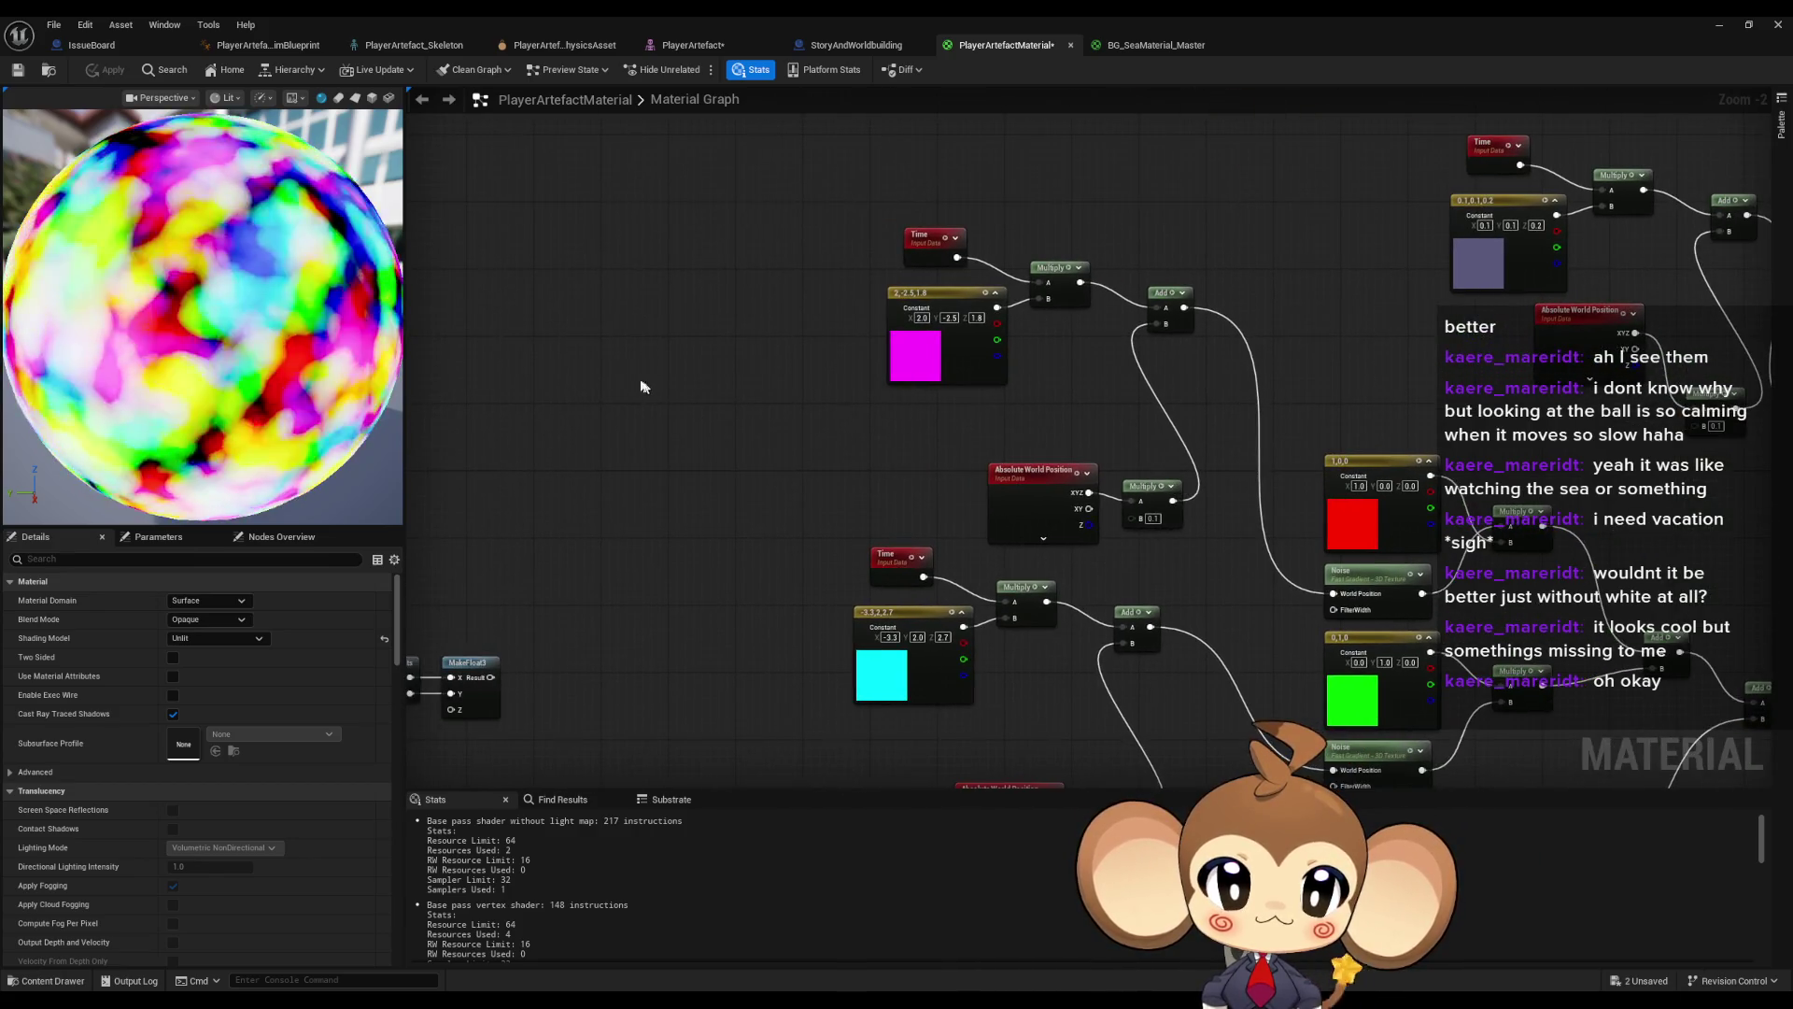
key("ctrl+v")
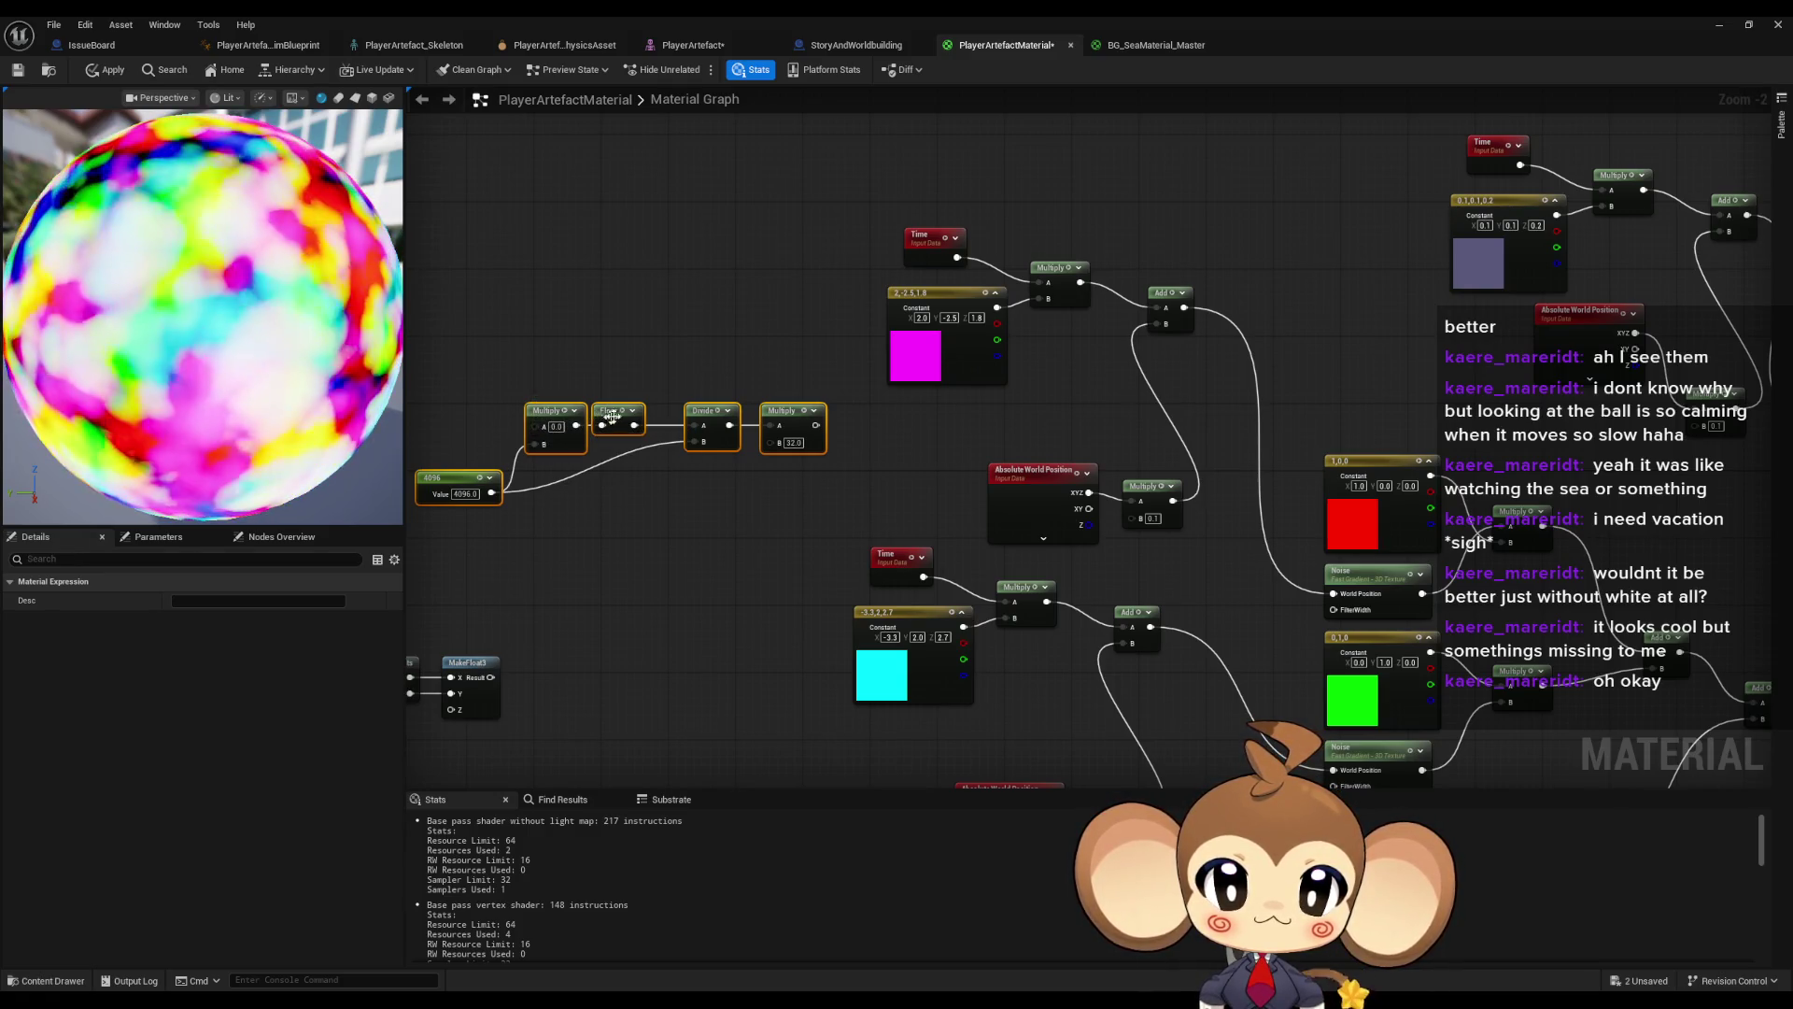
left_click_drag(608, 417, 728, 422)
mouse_move(1558, 449)
left_mouse_down()
mouse_move(1076, 507)
mouse_move(1442, 574)
mouse_move(1487, 552)
left_mouse_up()
left_click_drag(868, 458, 1125, 498)
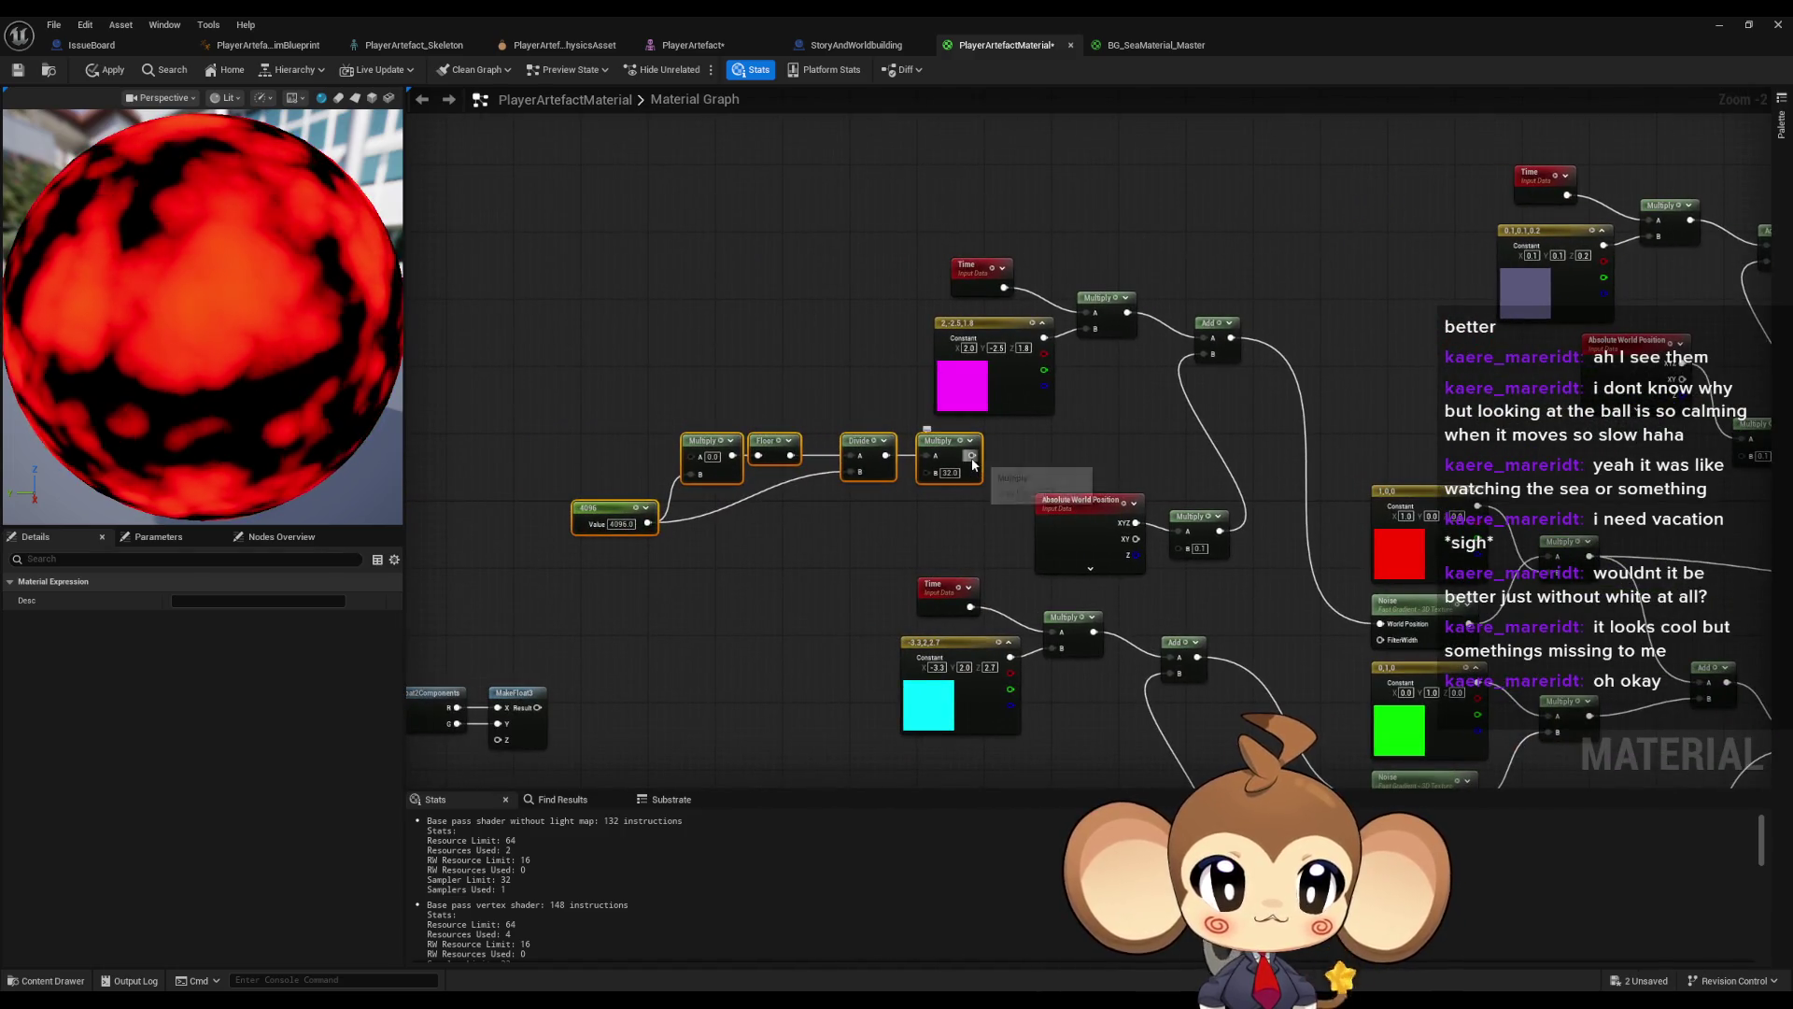
left_click_drag(973, 455, 1212, 353)
left_click_drag(689, 455, 1220, 530)
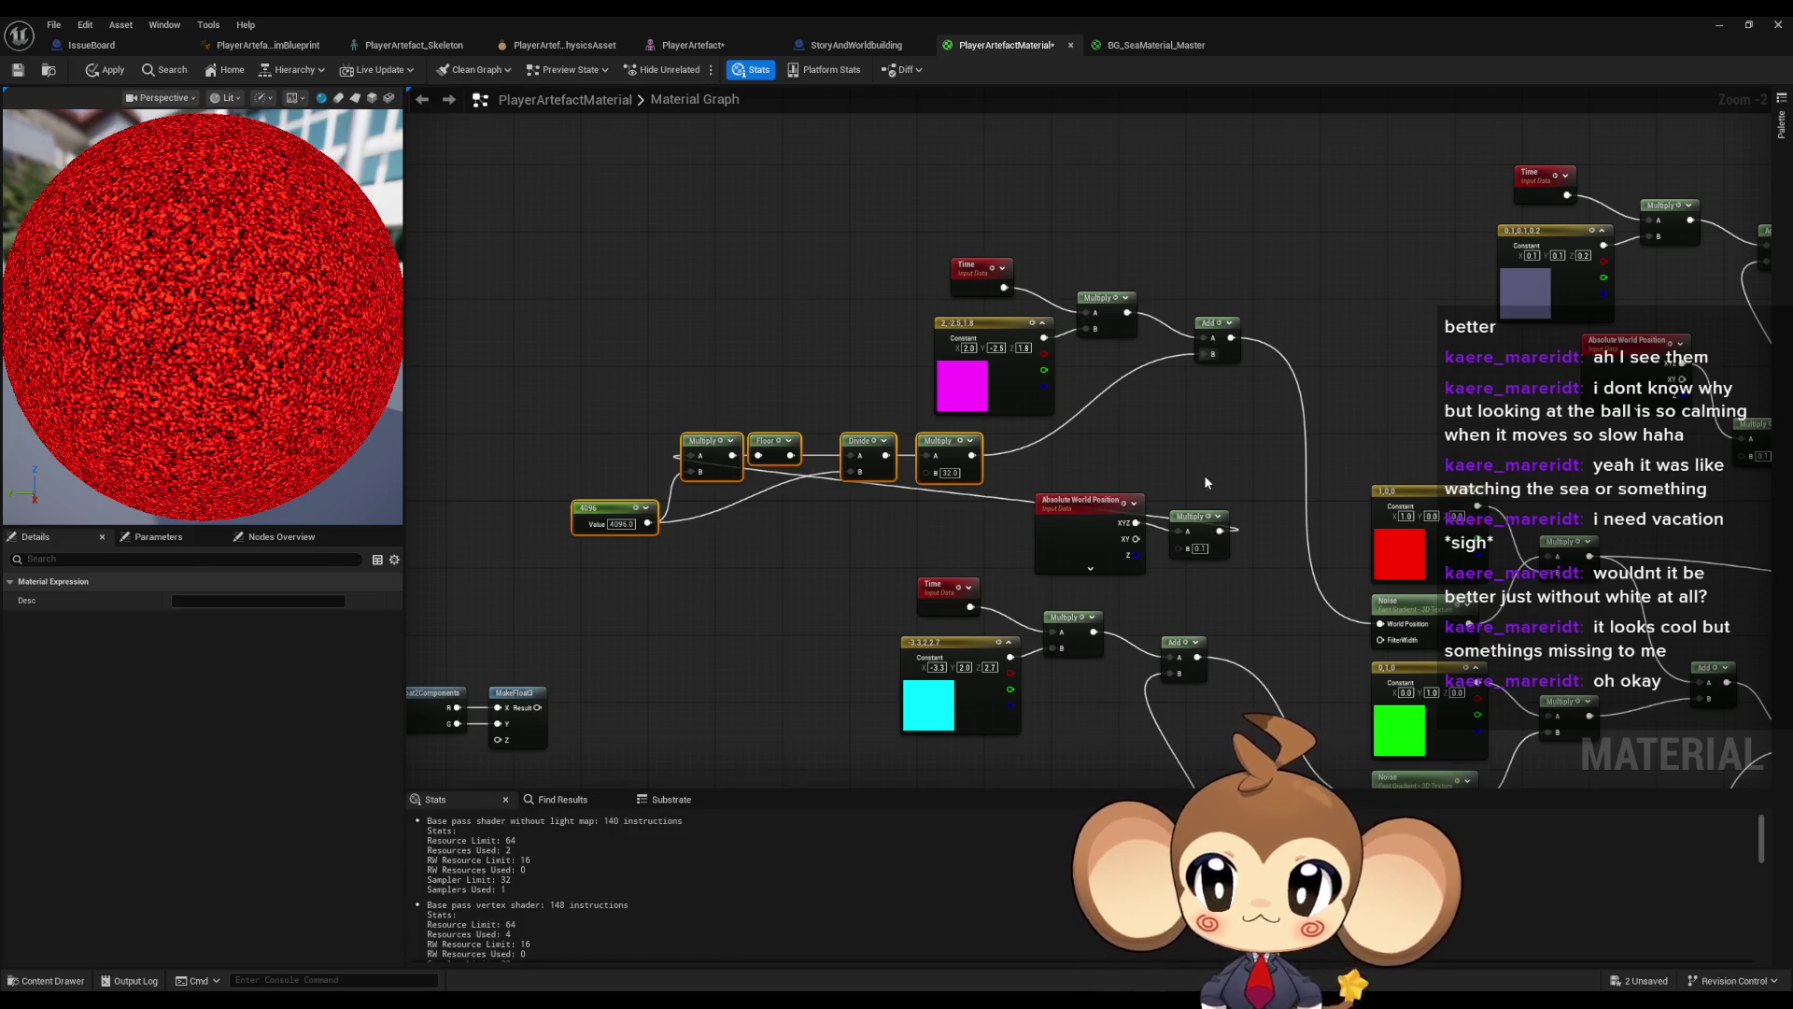
scroll(710, 524, "up", 1)
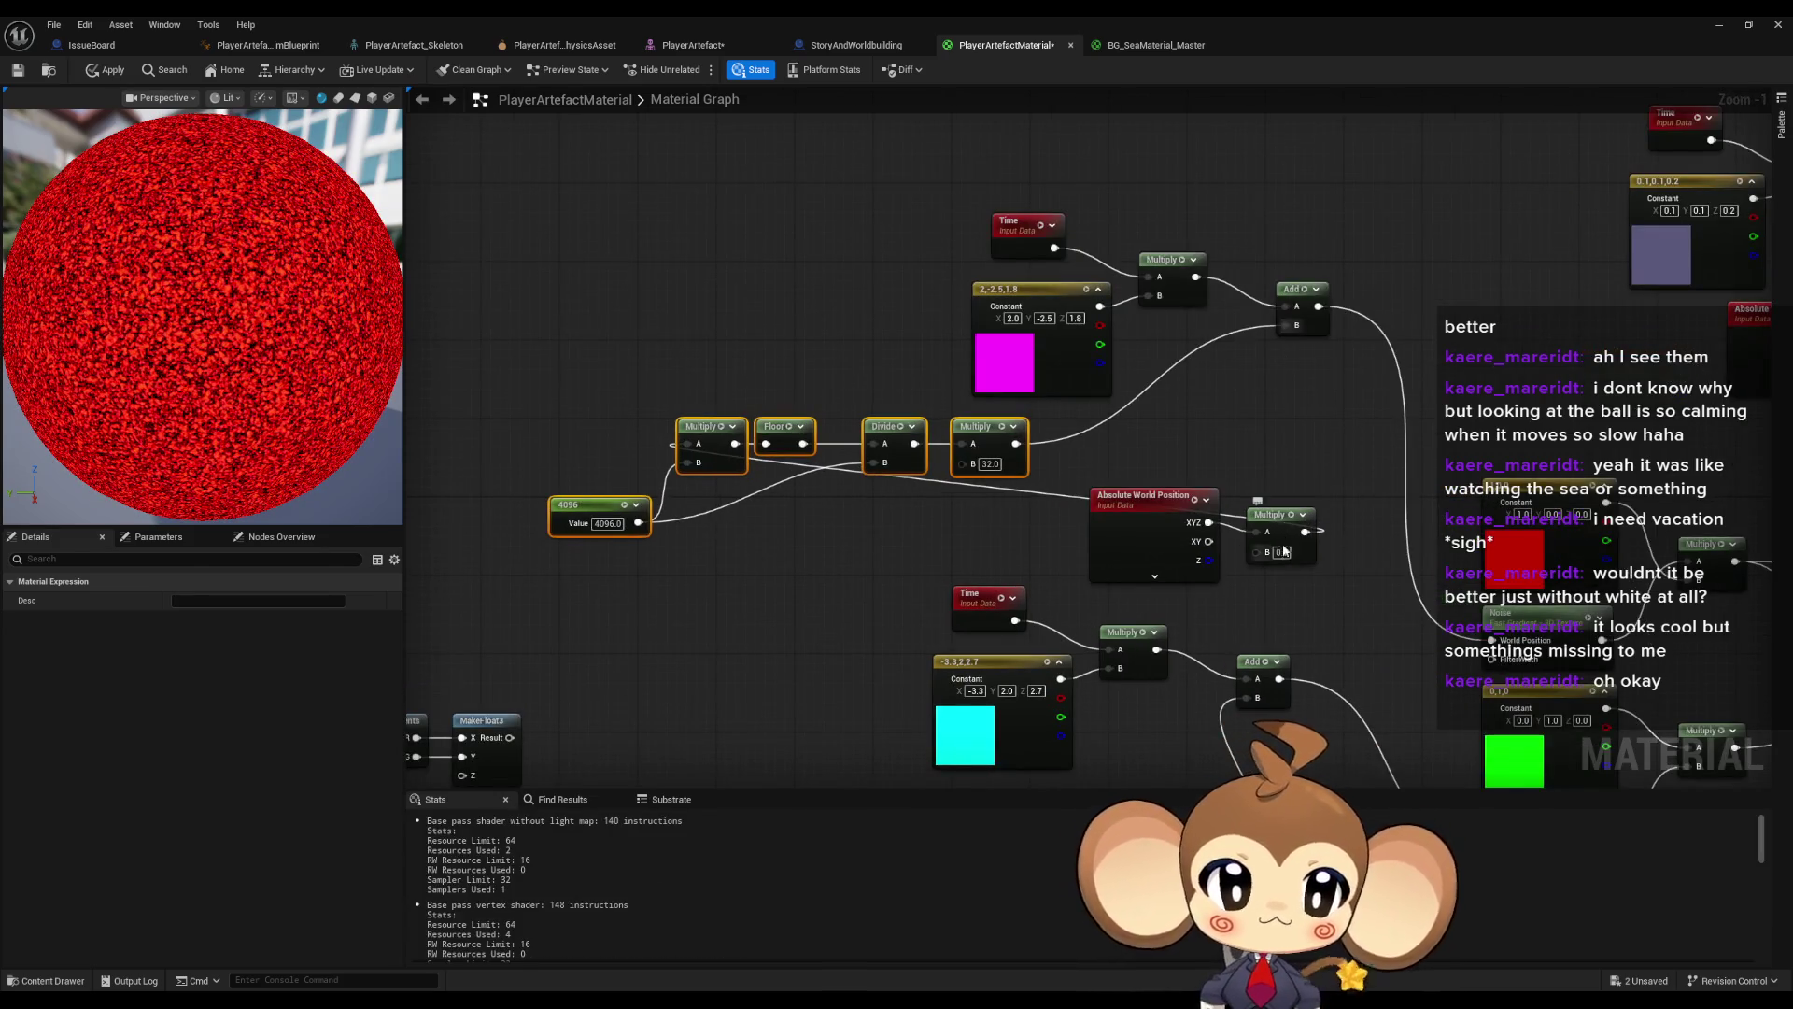
- Set the world-position Multiply B to 0.001 and the pixel grid constant to 64
type("1")
left_click(1336, 573)
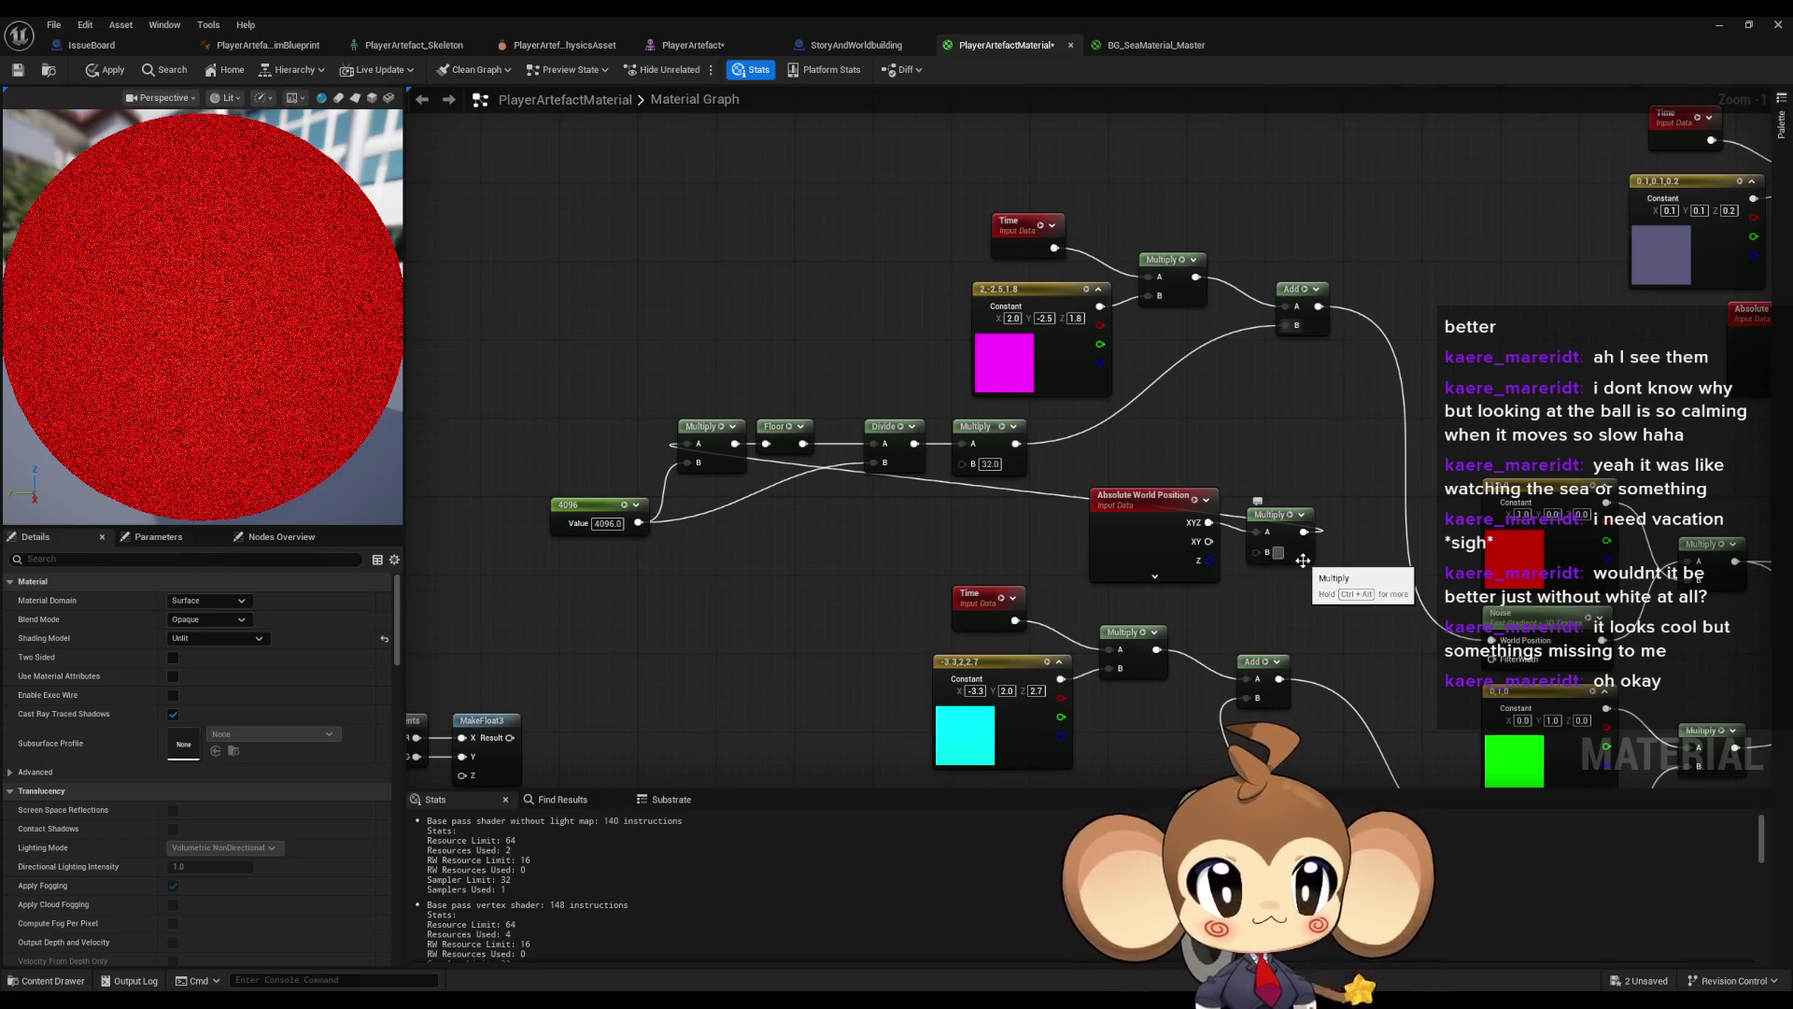
left_click(1303, 560)
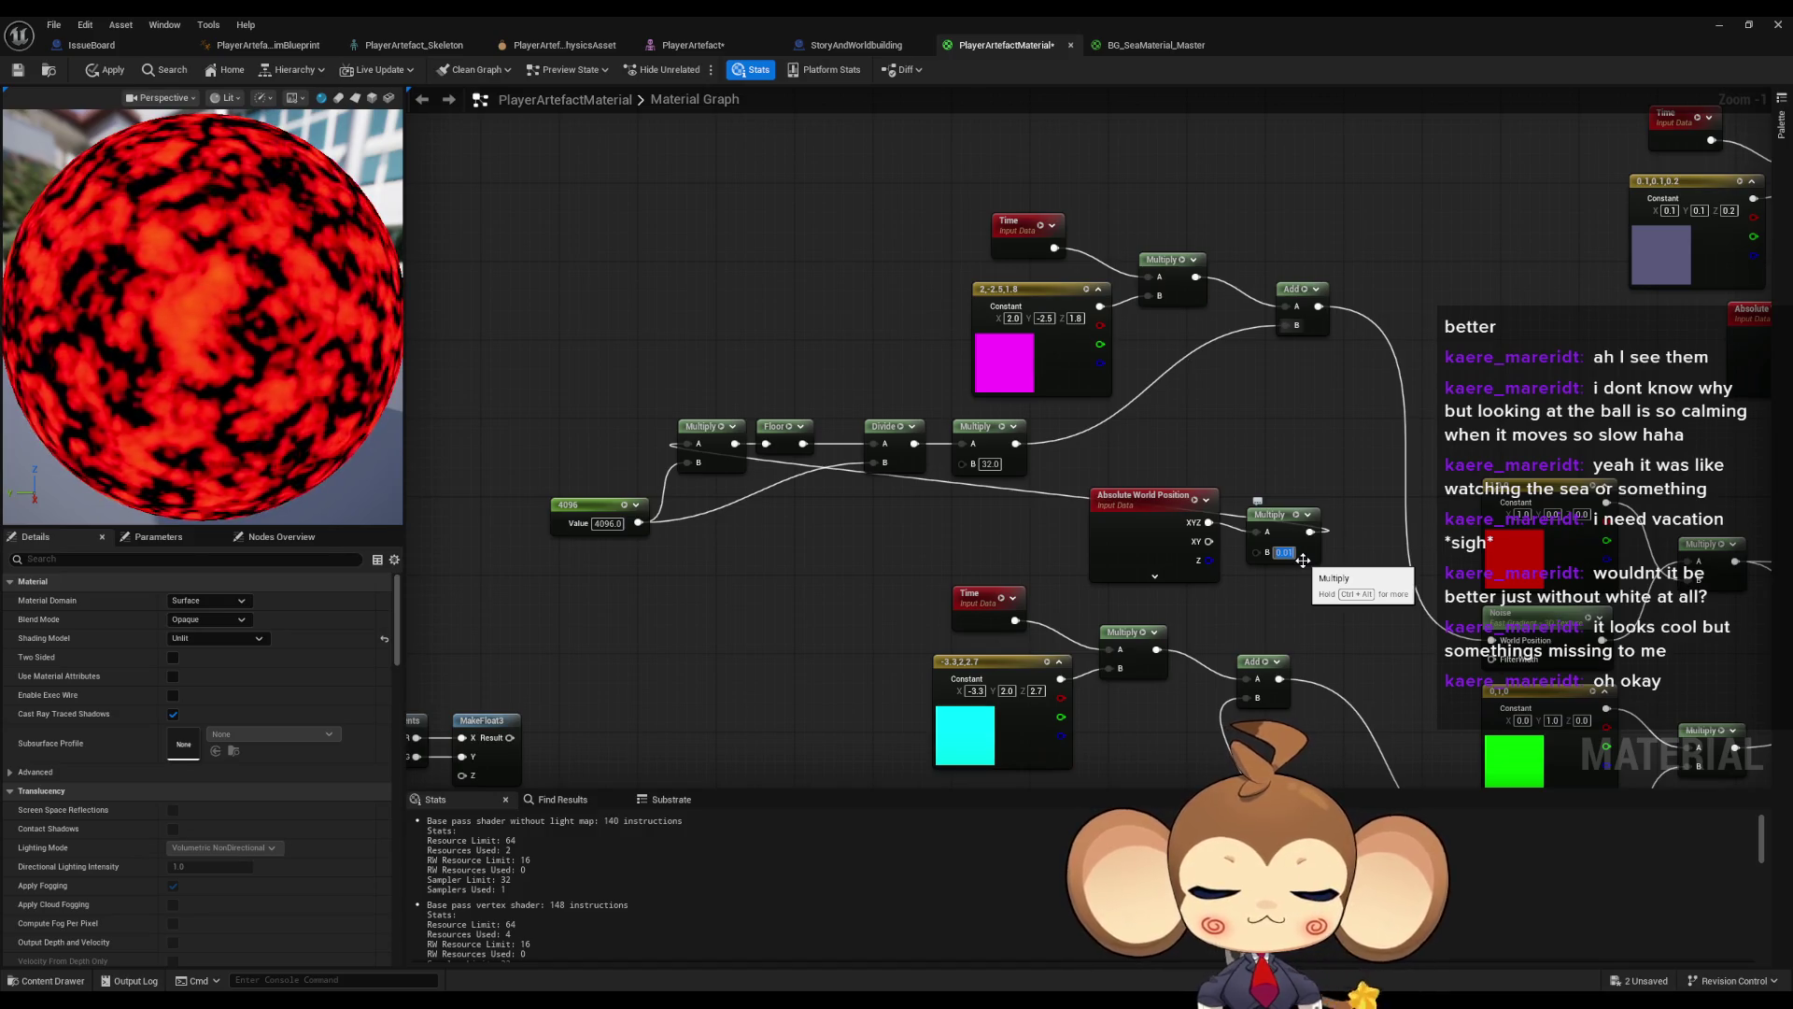
type("0.001")
key("Return")
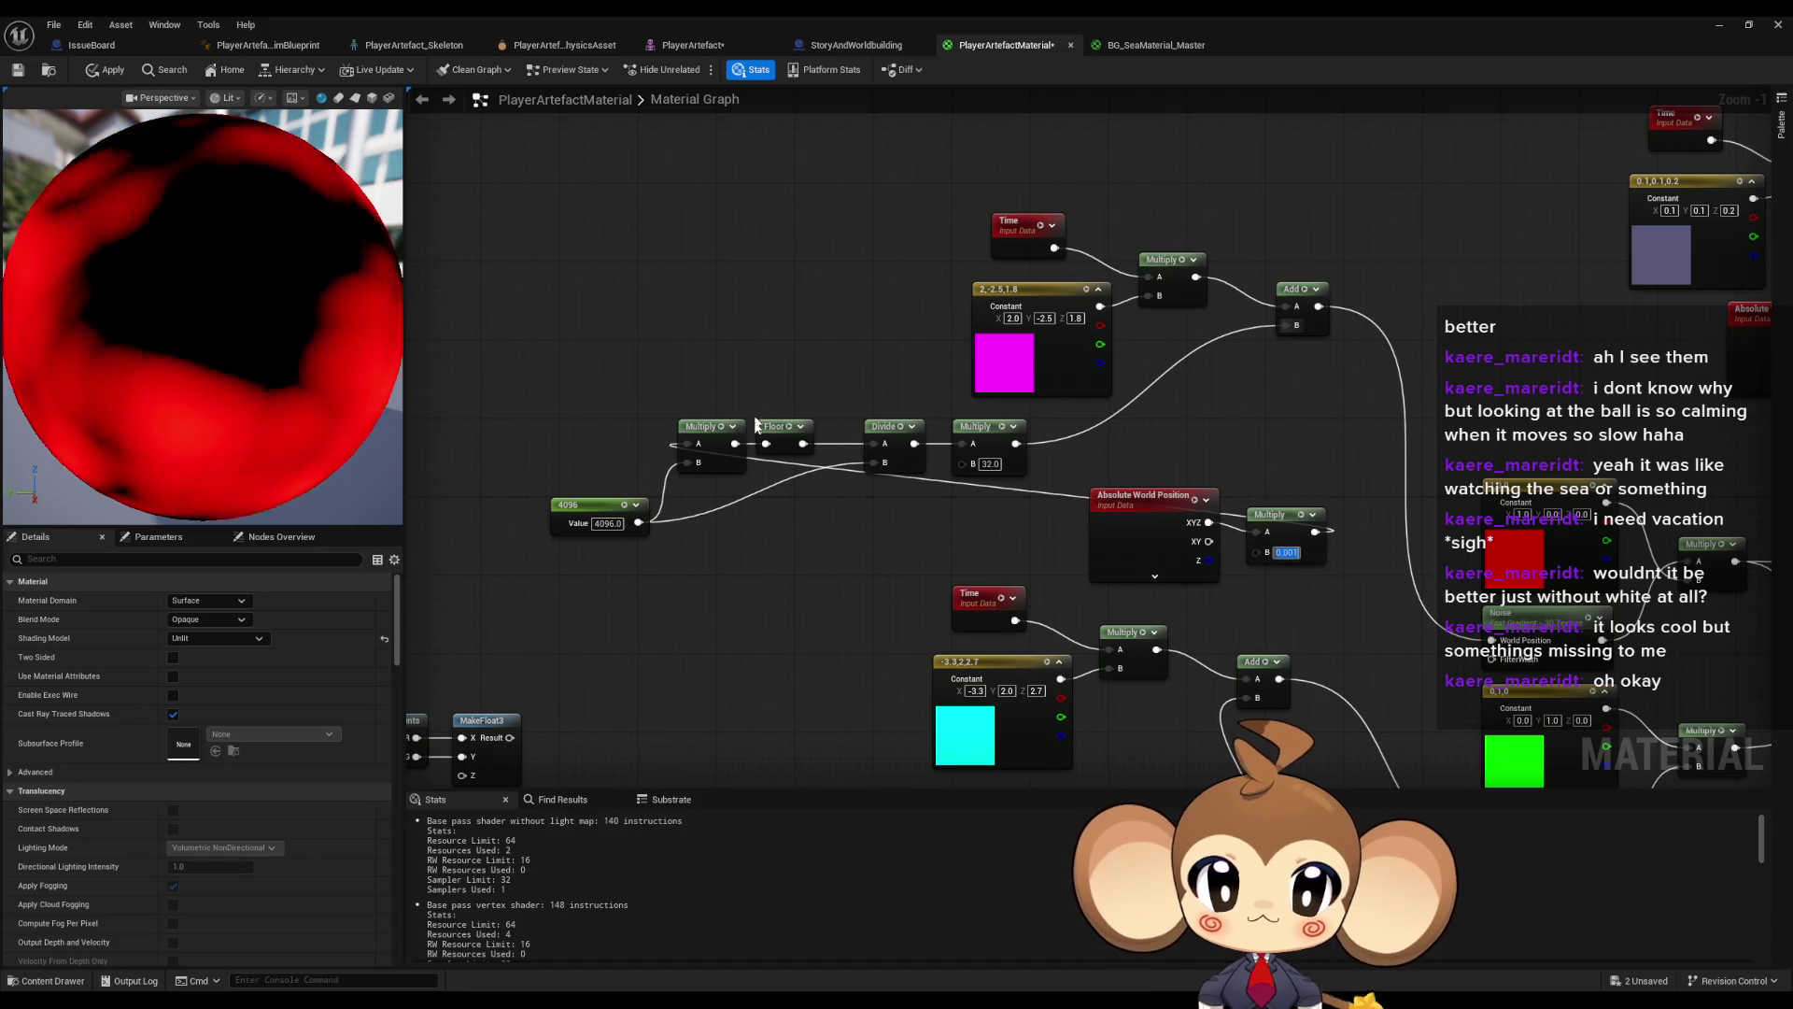
key("Tab")
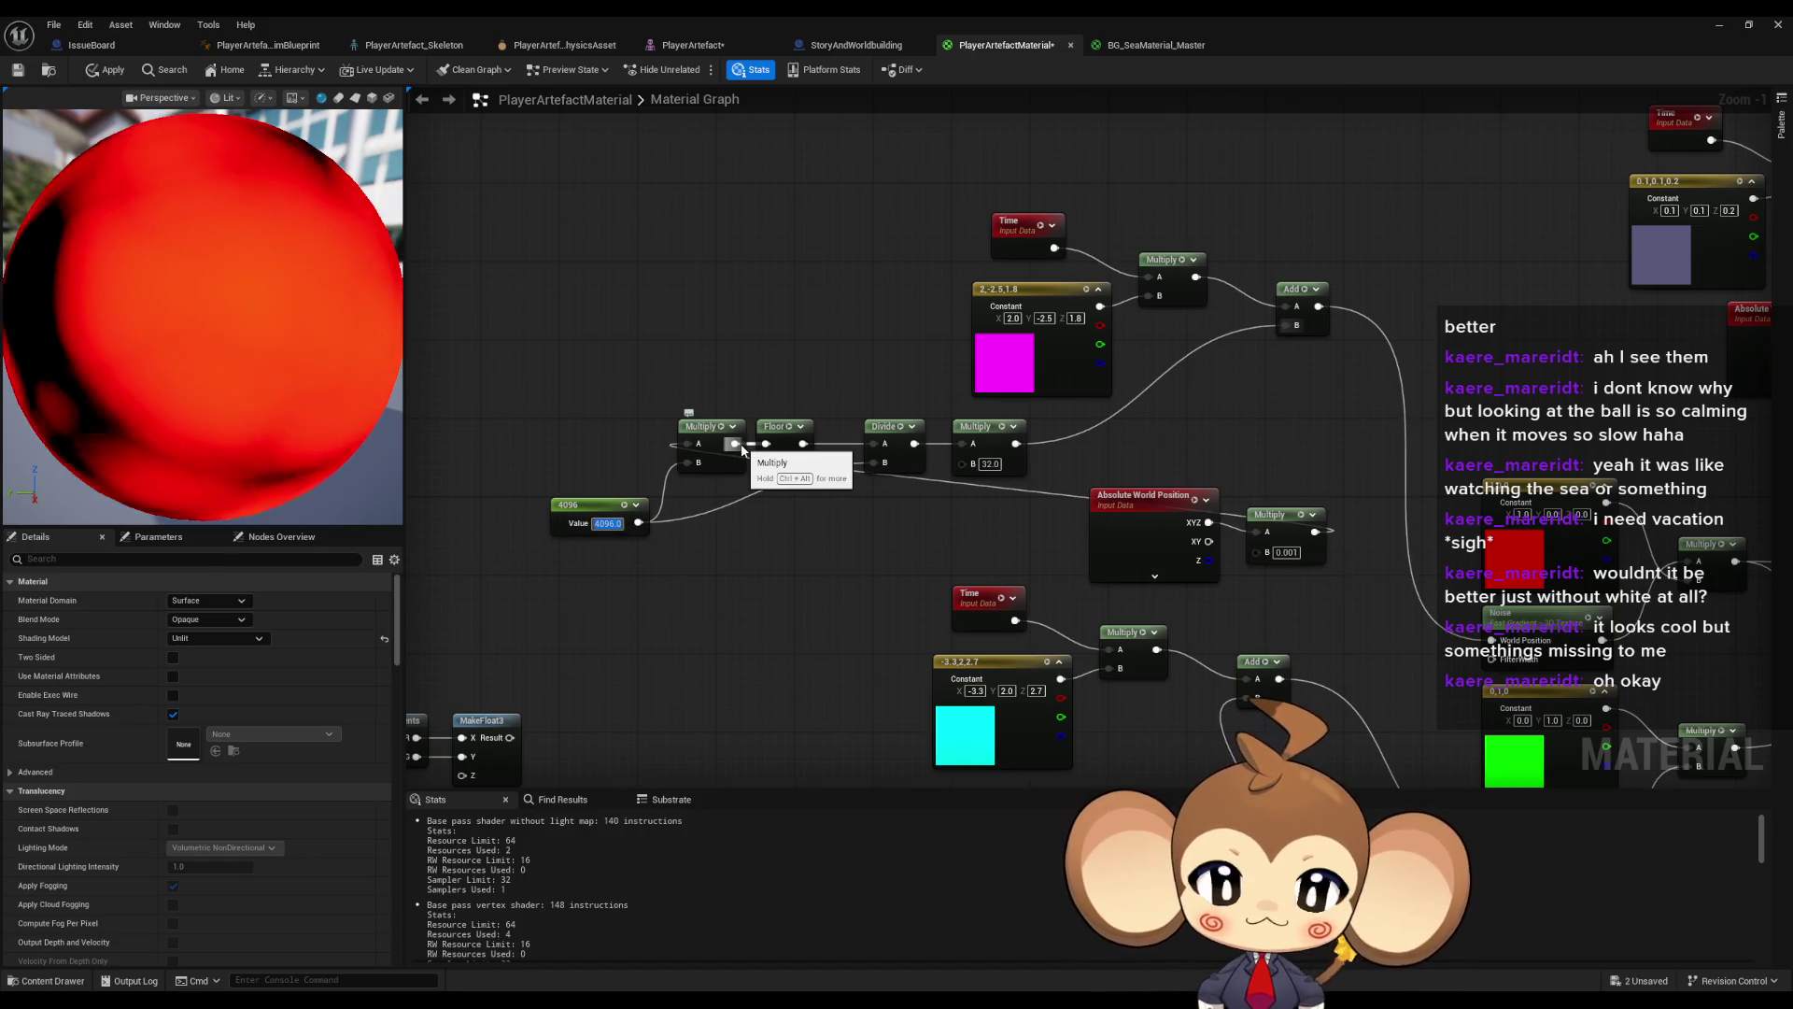
type("64")
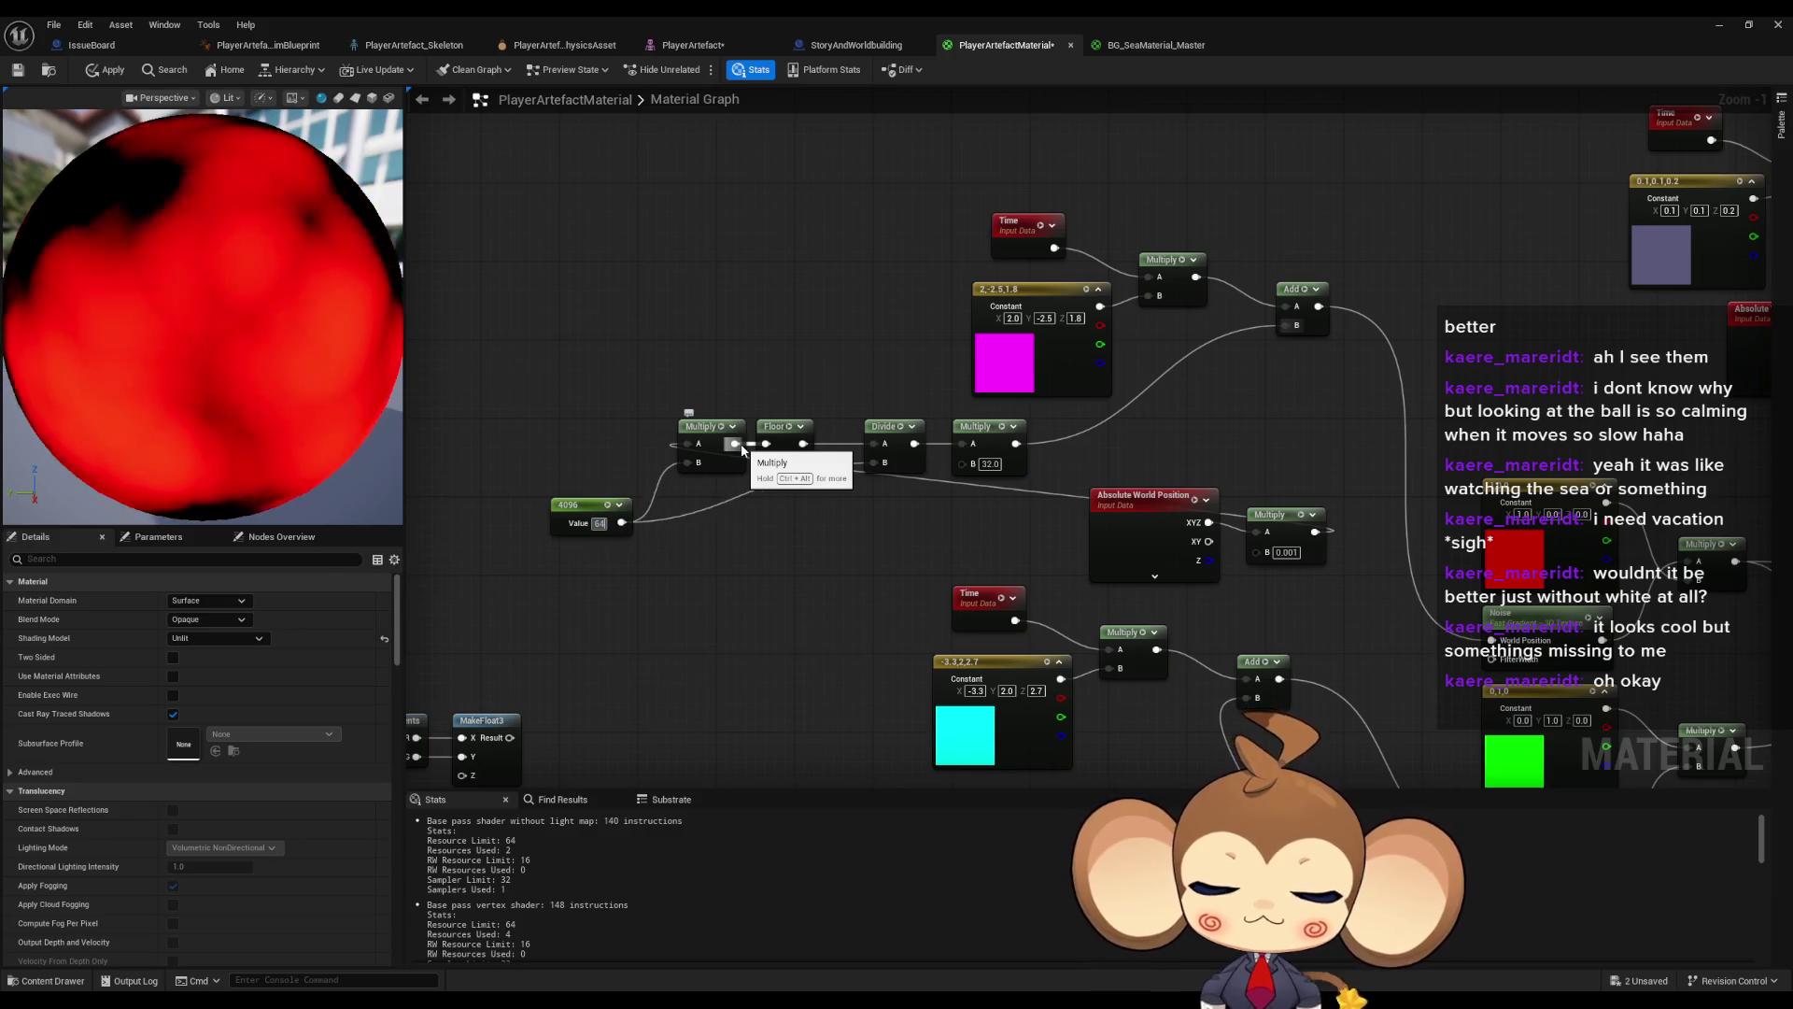
key("Return")
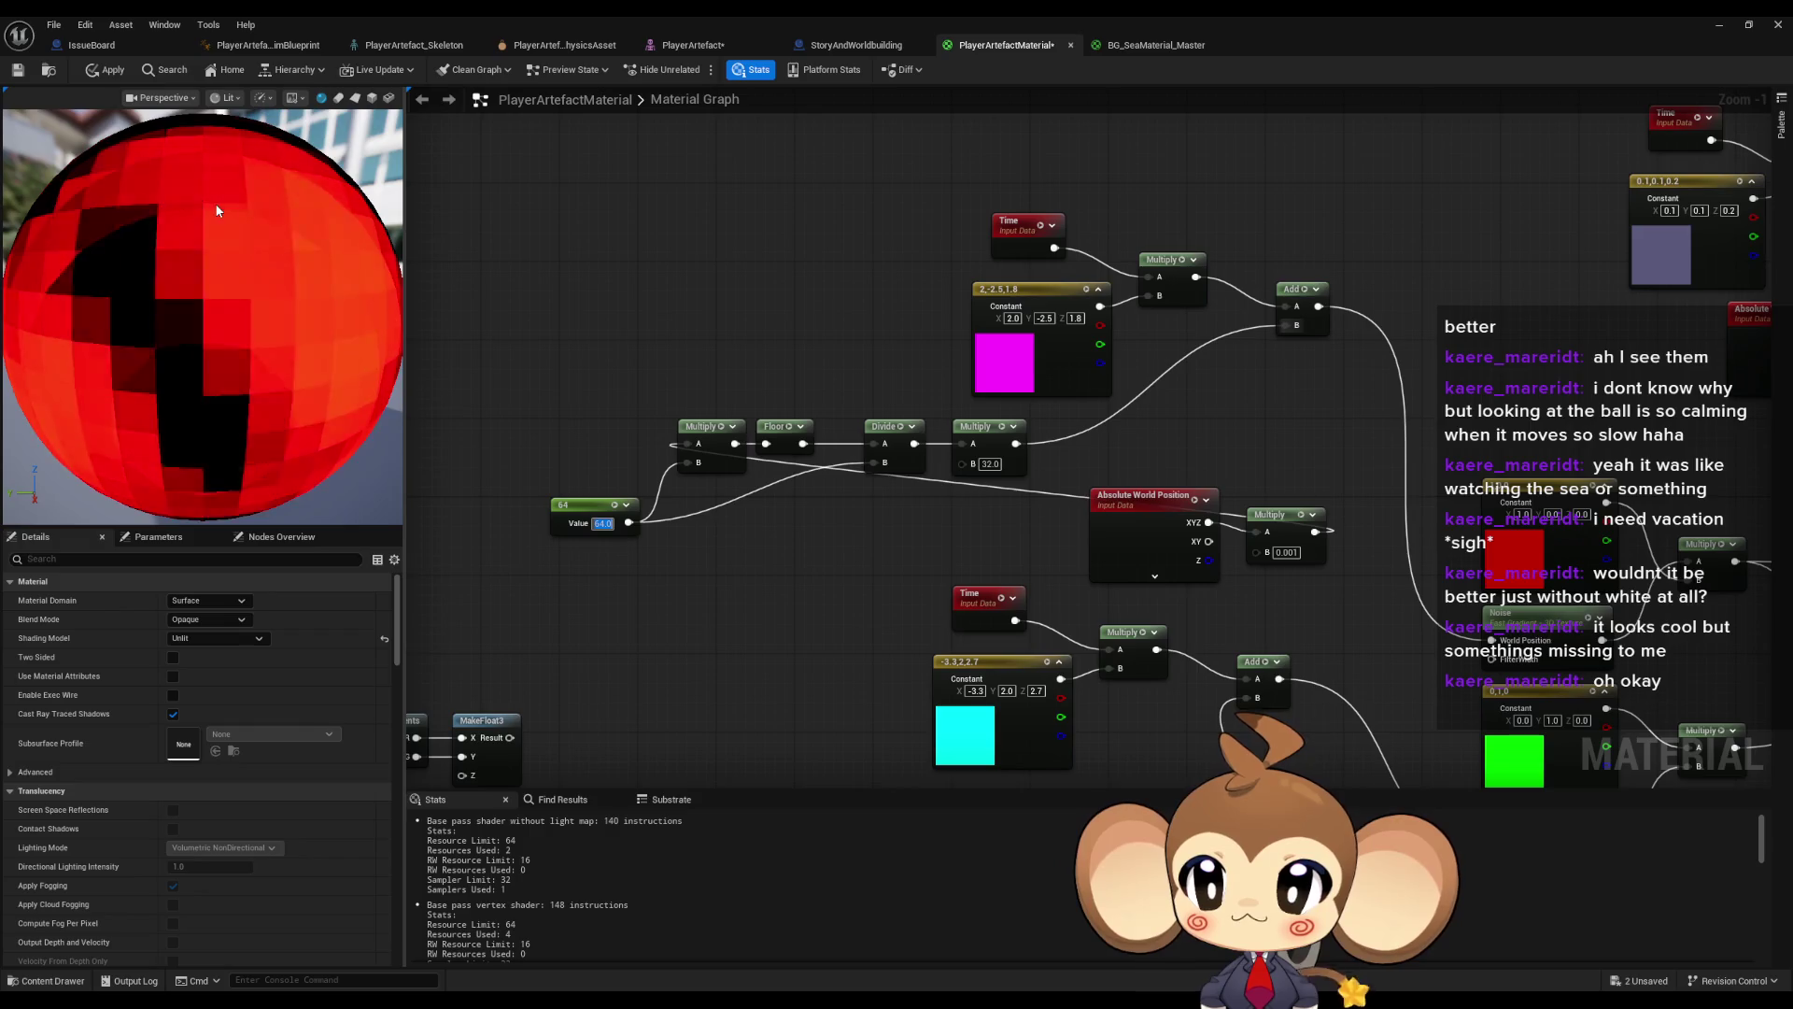
- Orbit the preview to inspect the blocky sphere, then check the Floor and Multiply nodes
left_click_drag(283, 293, 317, 270)
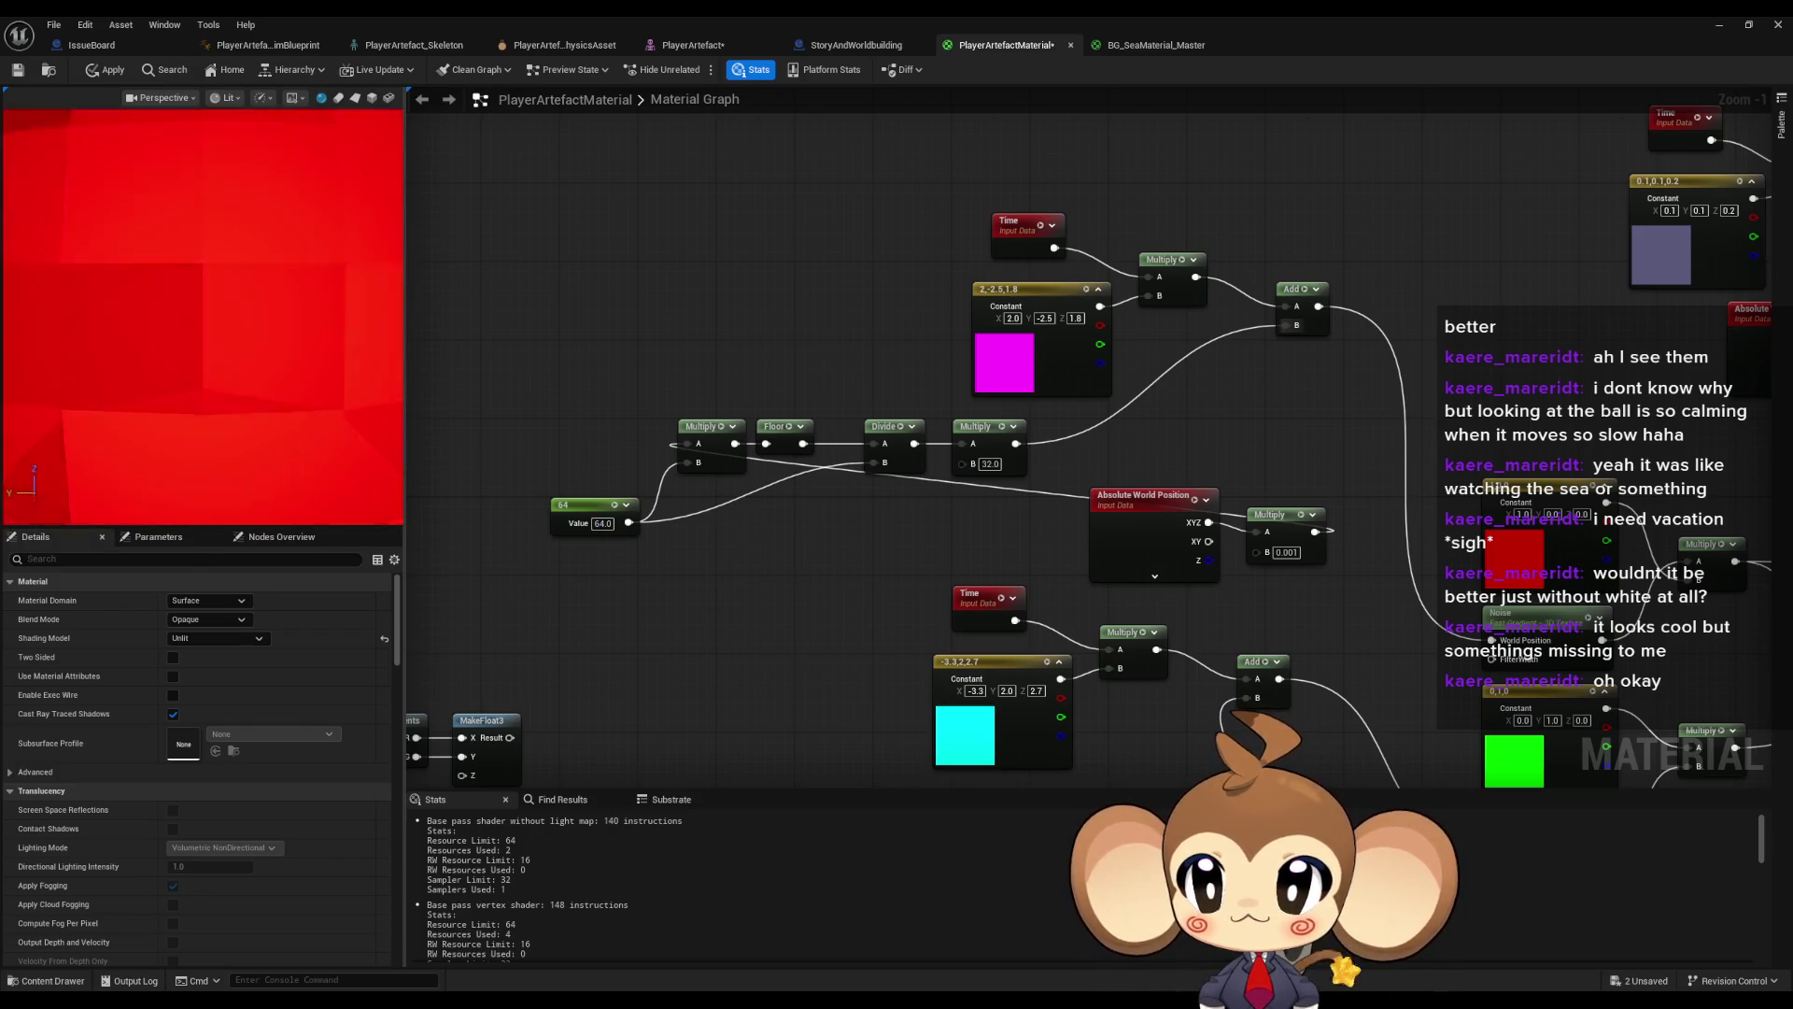
scroll(332, 288, "down", 10)
mouse_move(332, 288)
left_mouse_down()
mouse_move(332, 345)
mouse_move(332, 299)
mouse_move(435, 301)
left_mouse_up()
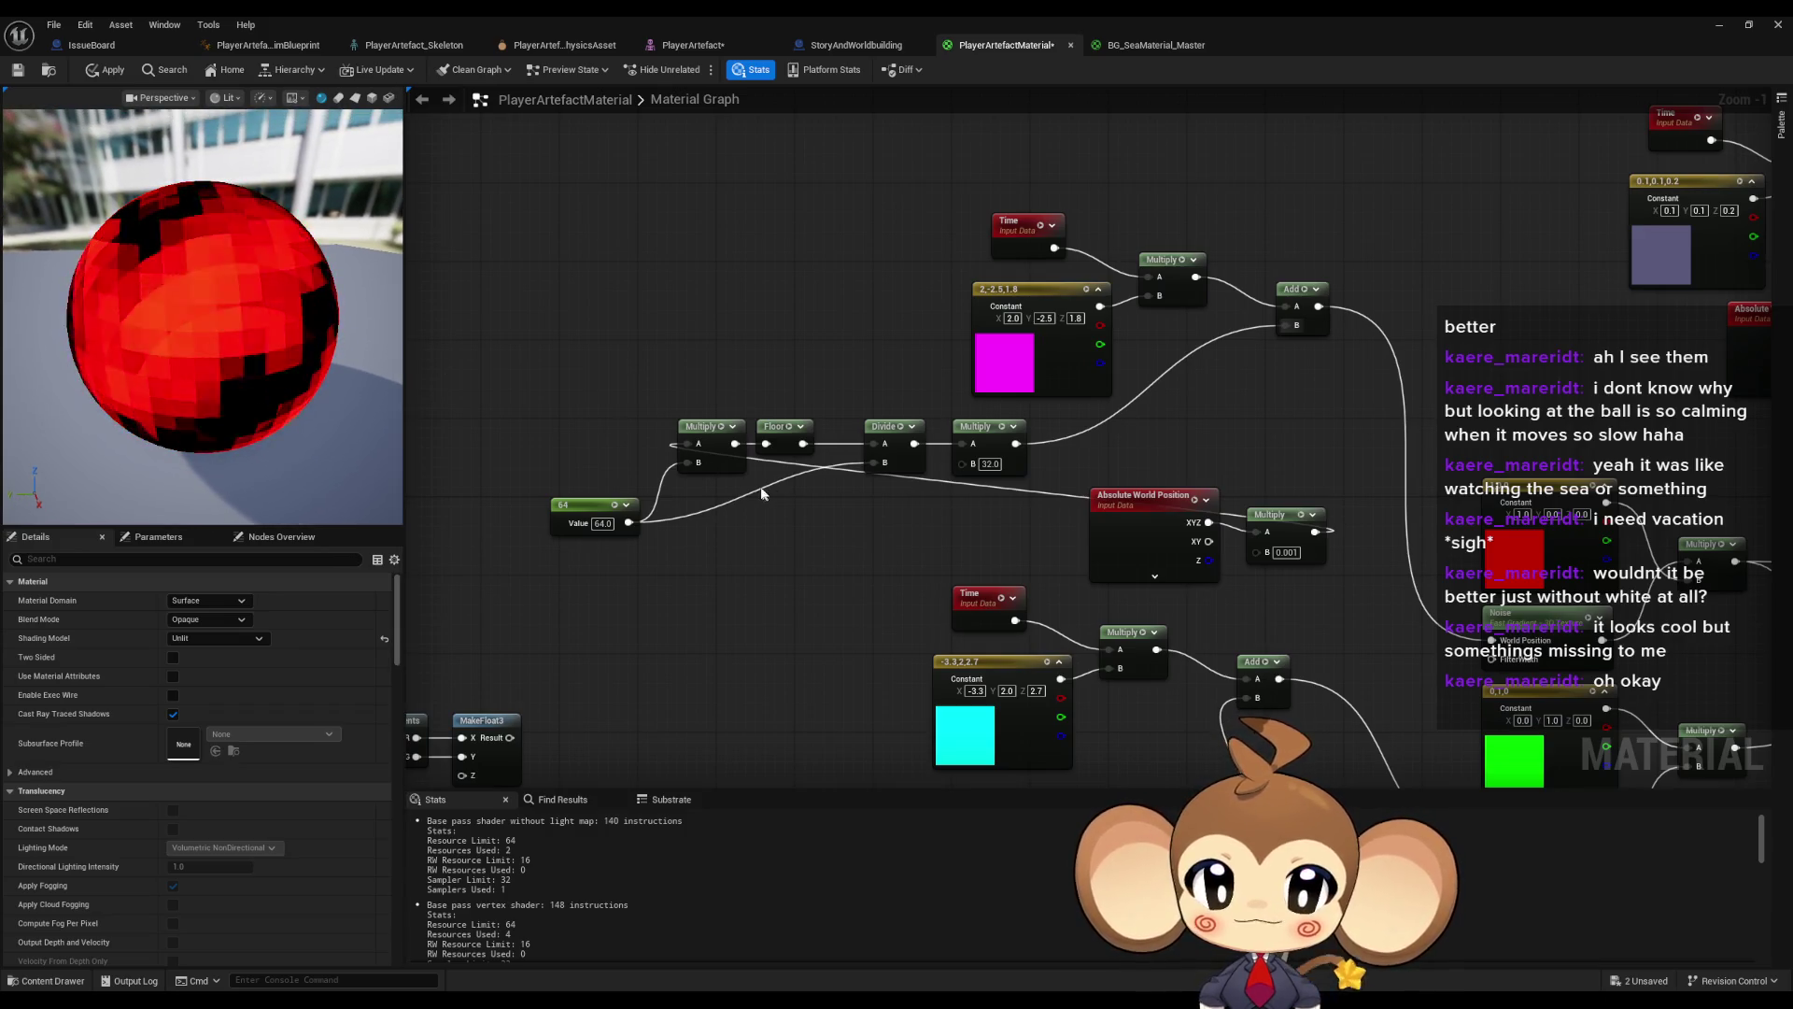
scroll(769, 485, "up", 1)
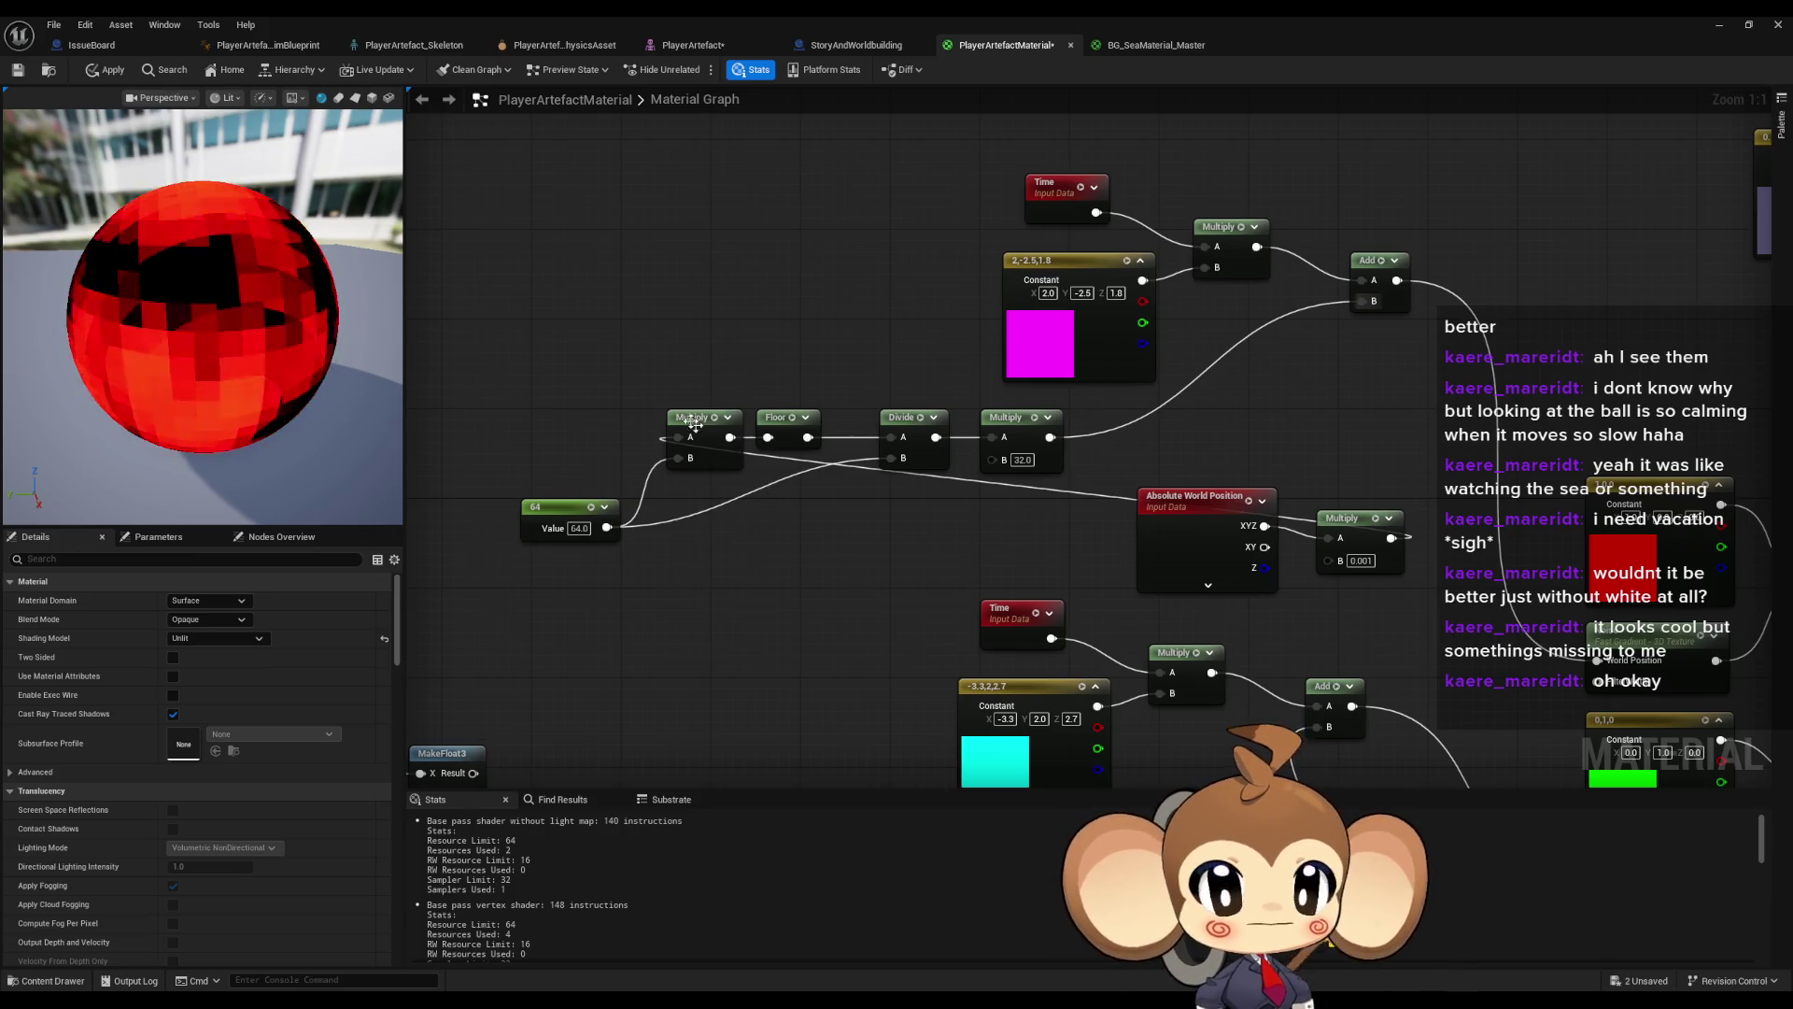
left_click(779, 417)
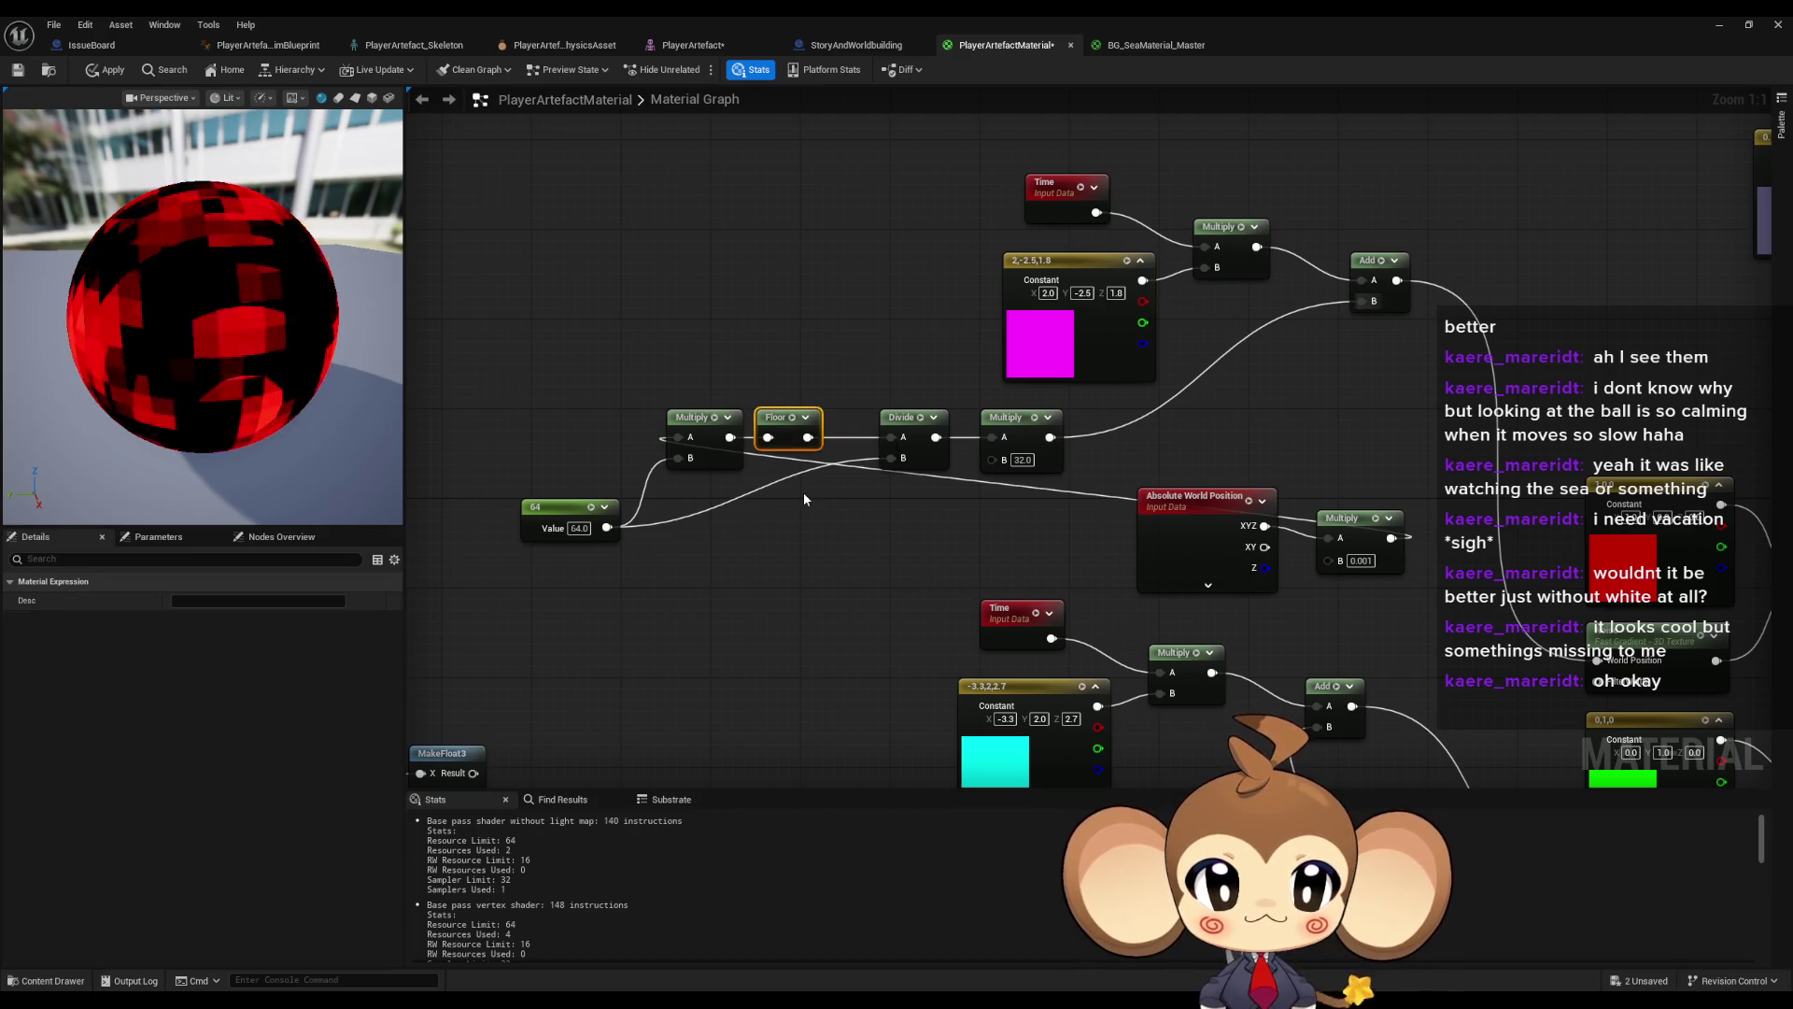
left_click(803, 498)
left_click(1013, 418)
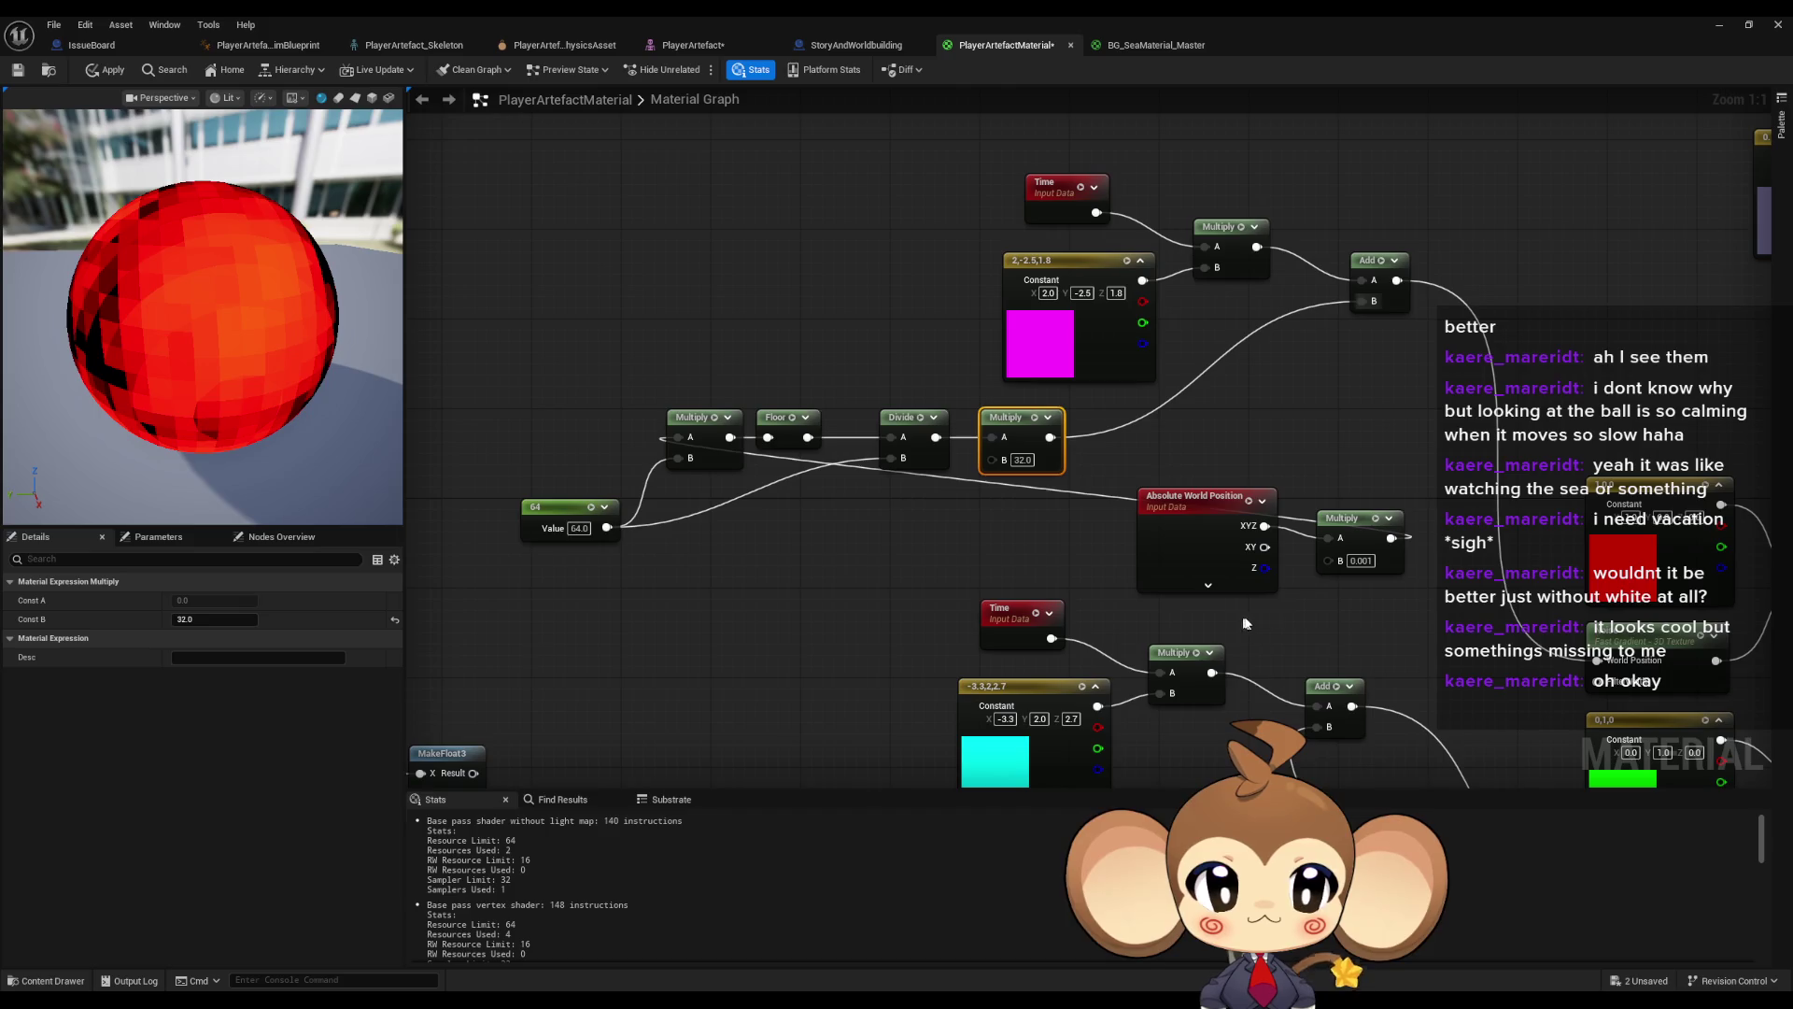
mouse_move(1336, 617)
left_mouse_down()
mouse_move(1081, 508)
mouse_move(1174, 488)
mouse_move(1194, 353)
left_mouse_up()
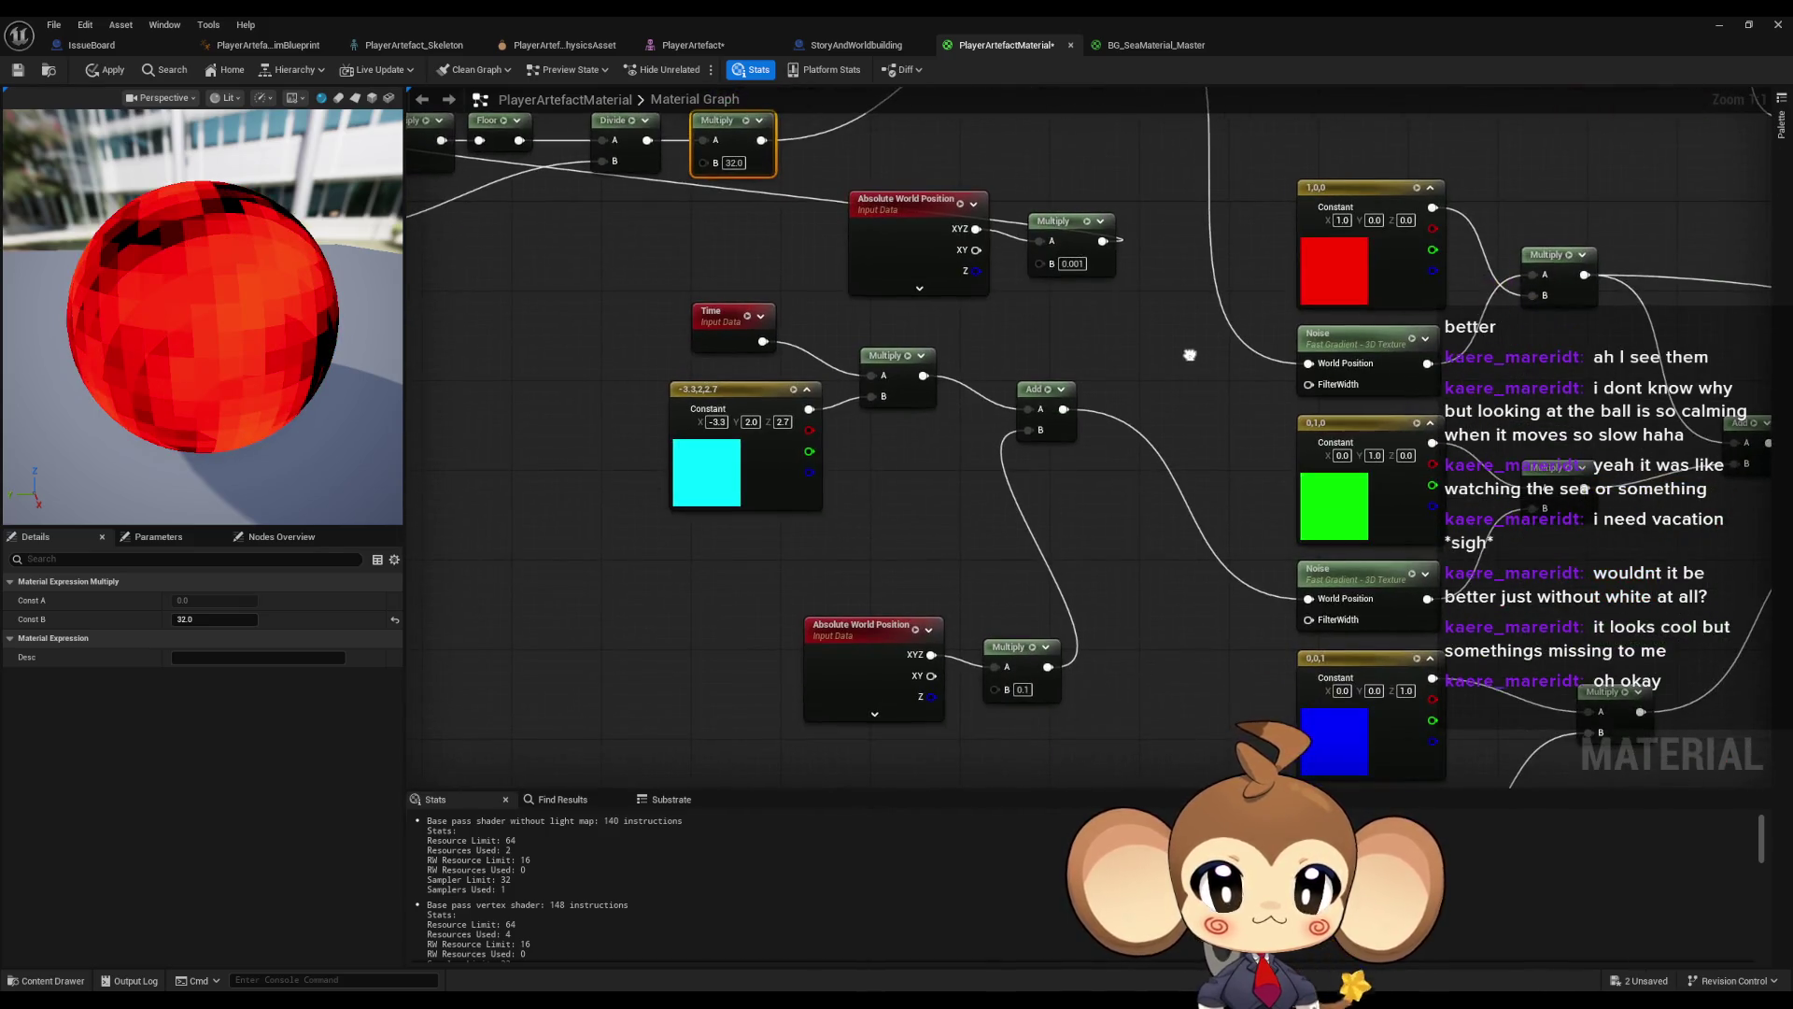
- Move the Absolute World Position and 0.001 Multiply nodes beside the 64 constant
scroll(1193, 353, "down", 1)
left_click_drag(1050, 342, 1160, 480)
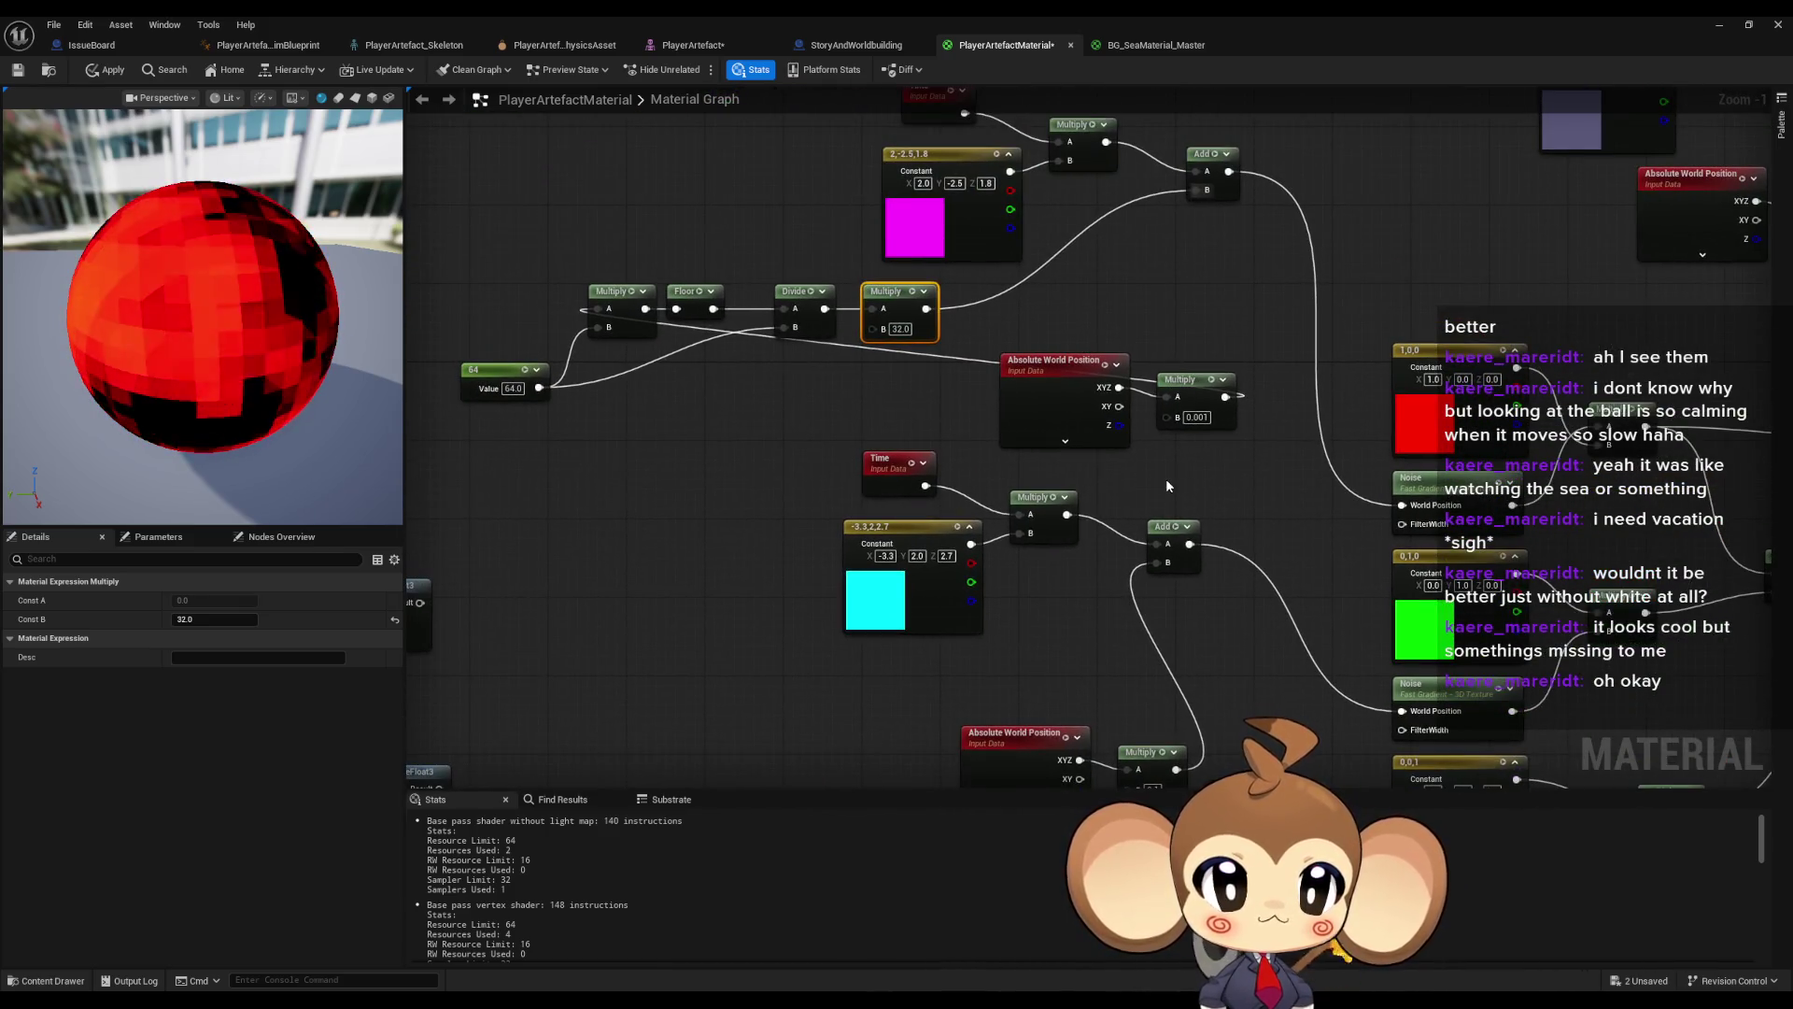
left_click_drag(902, 350, 1241, 451)
mouse_move(1196, 384)
left_mouse_down()
mouse_move(648, 461)
mouse_move(992, 512)
mouse_move(912, 448)
mouse_move(816, 324)
mouse_move(834, 317)
left_mouse_up()
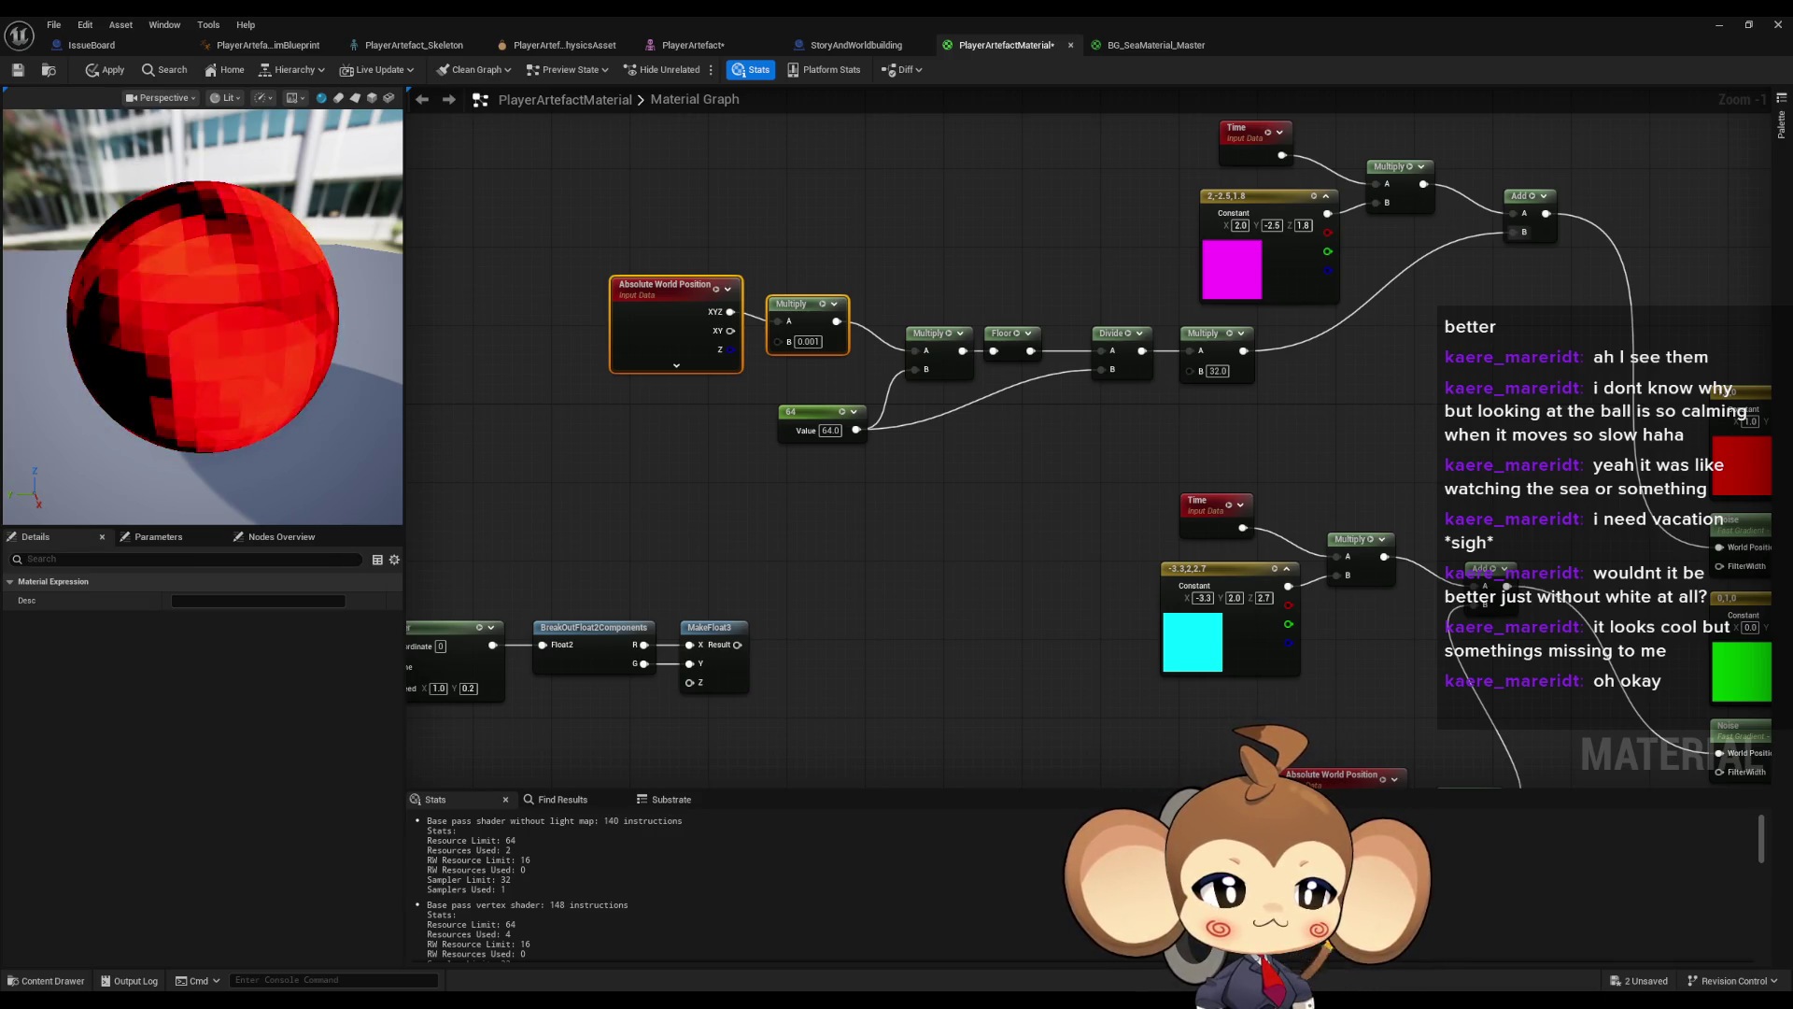
- Add a new Constant node and set its value to 1
left_click(955, 446)
left_click(686, 233)
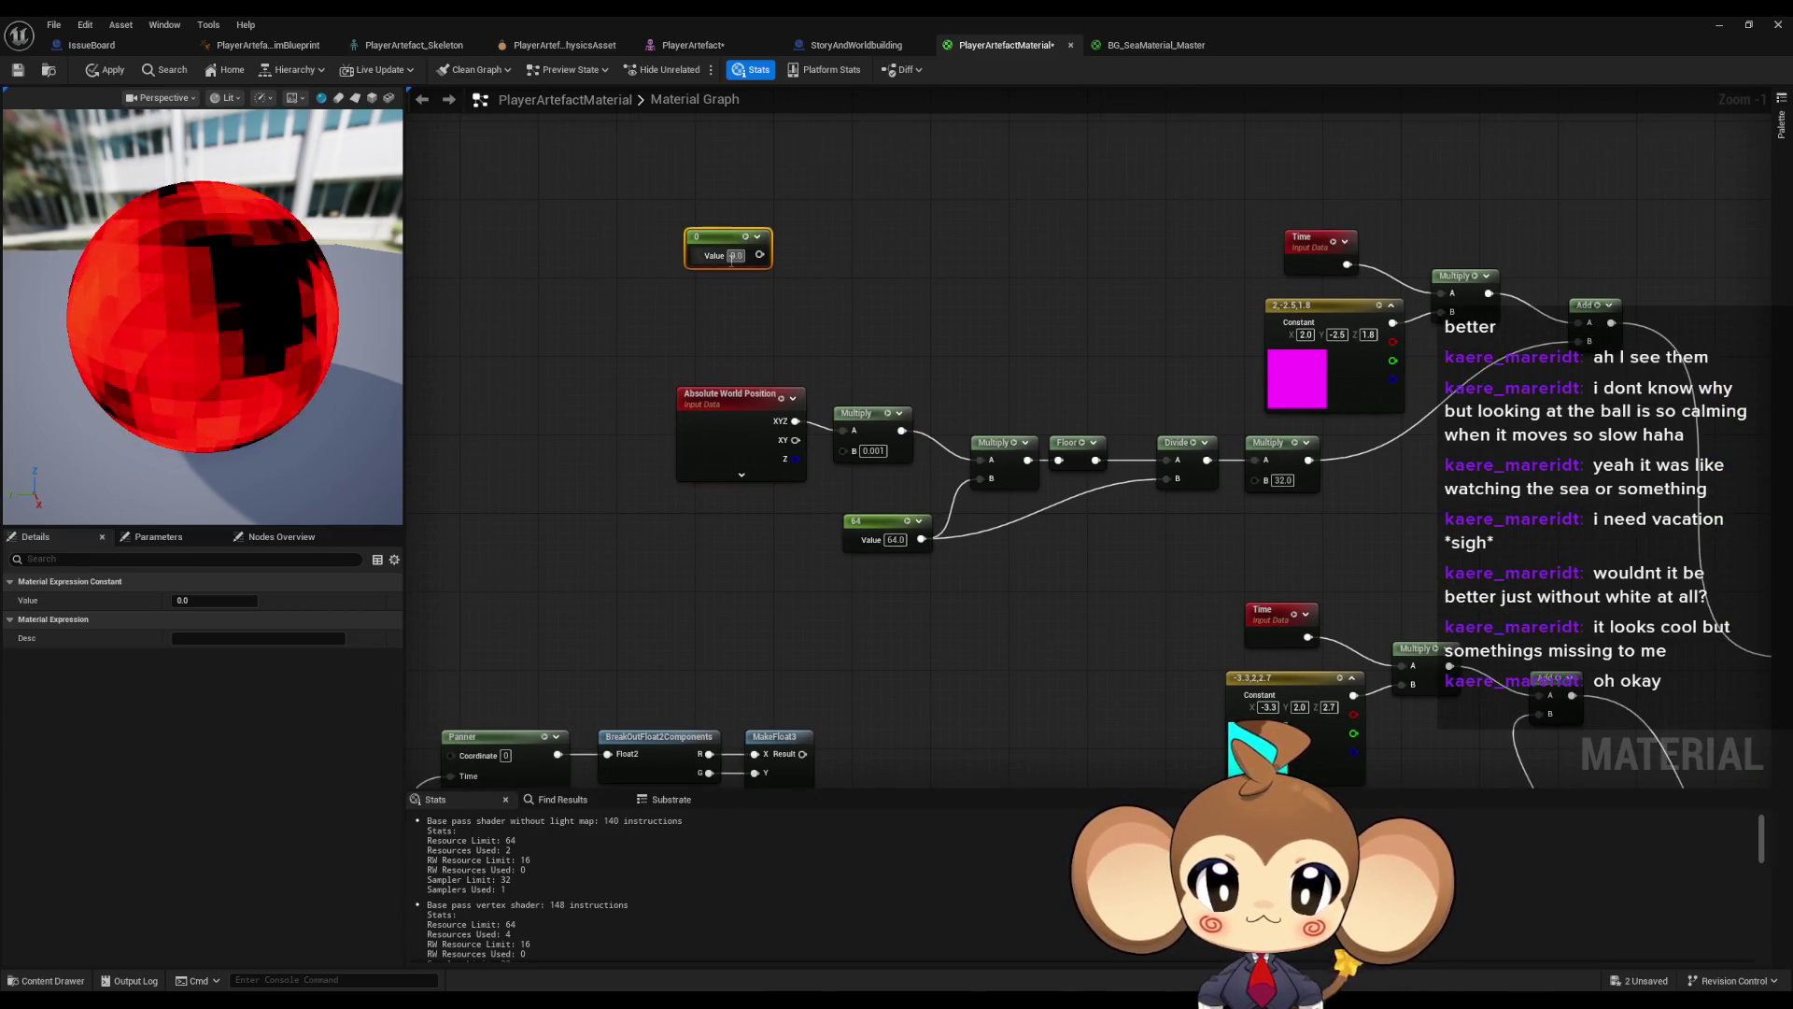
left_click(734, 255)
type("50")
key("Return")
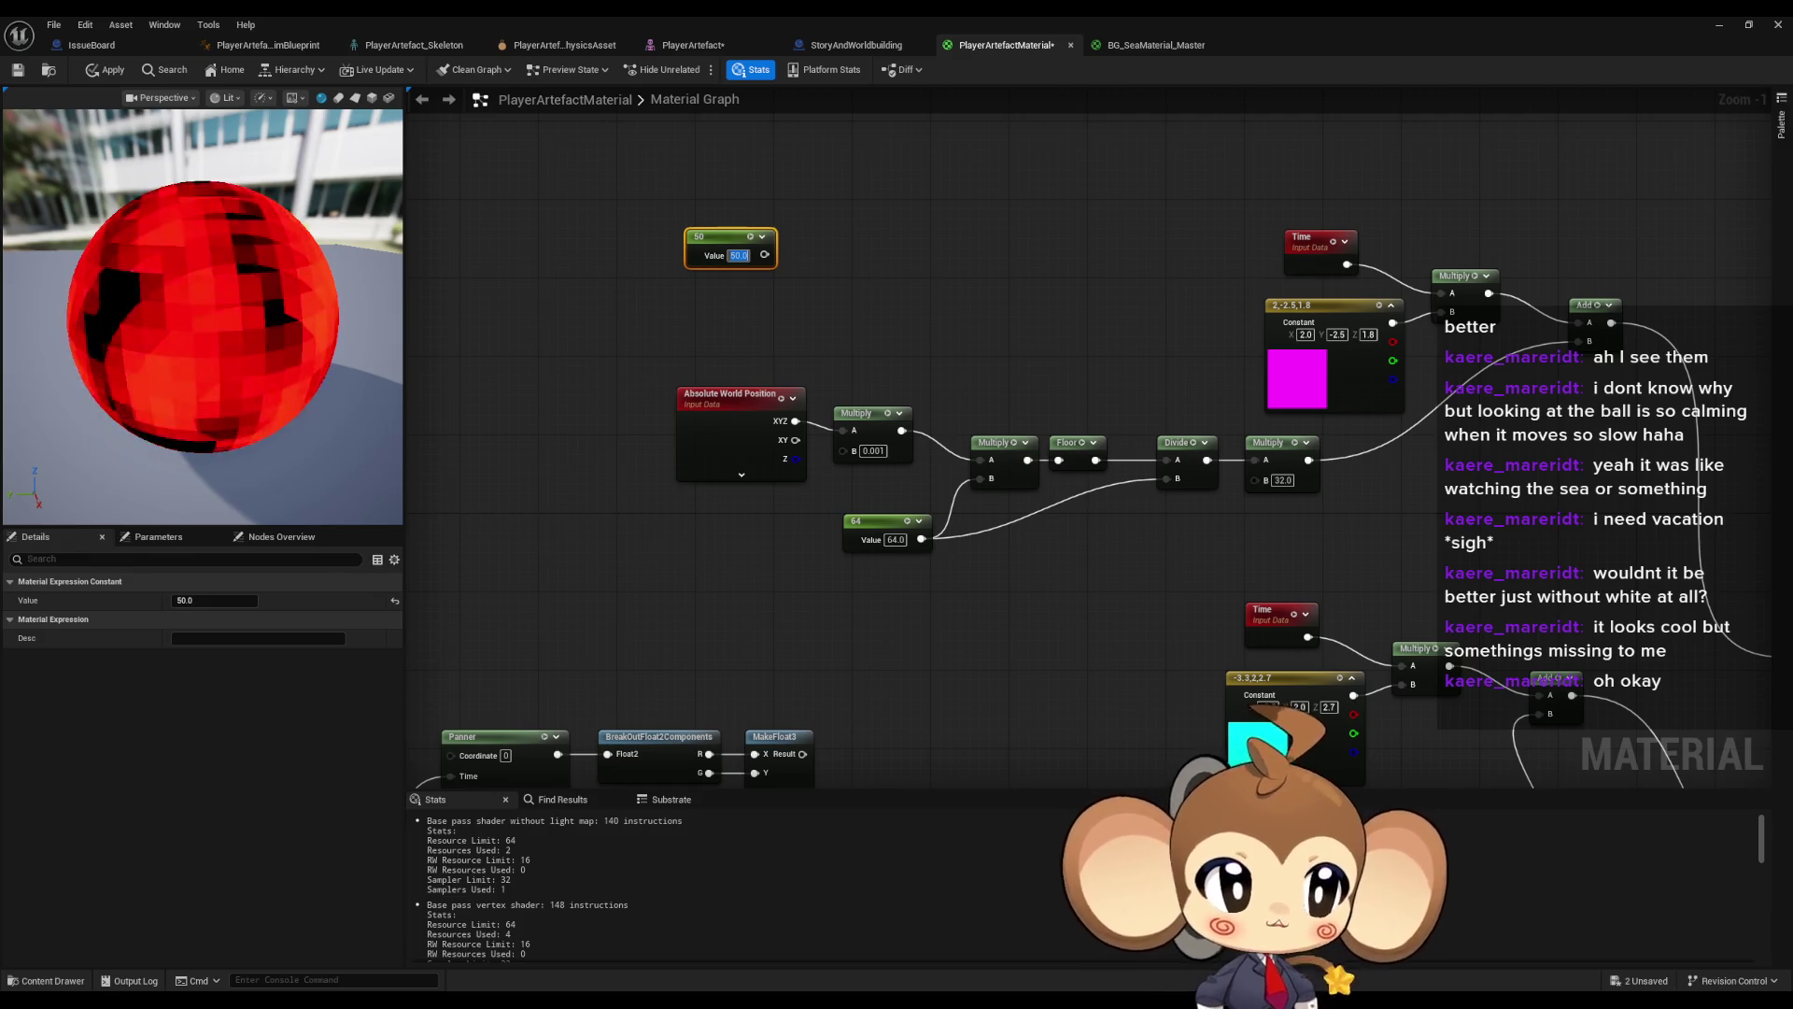
type("1")
left_click(768, 323)
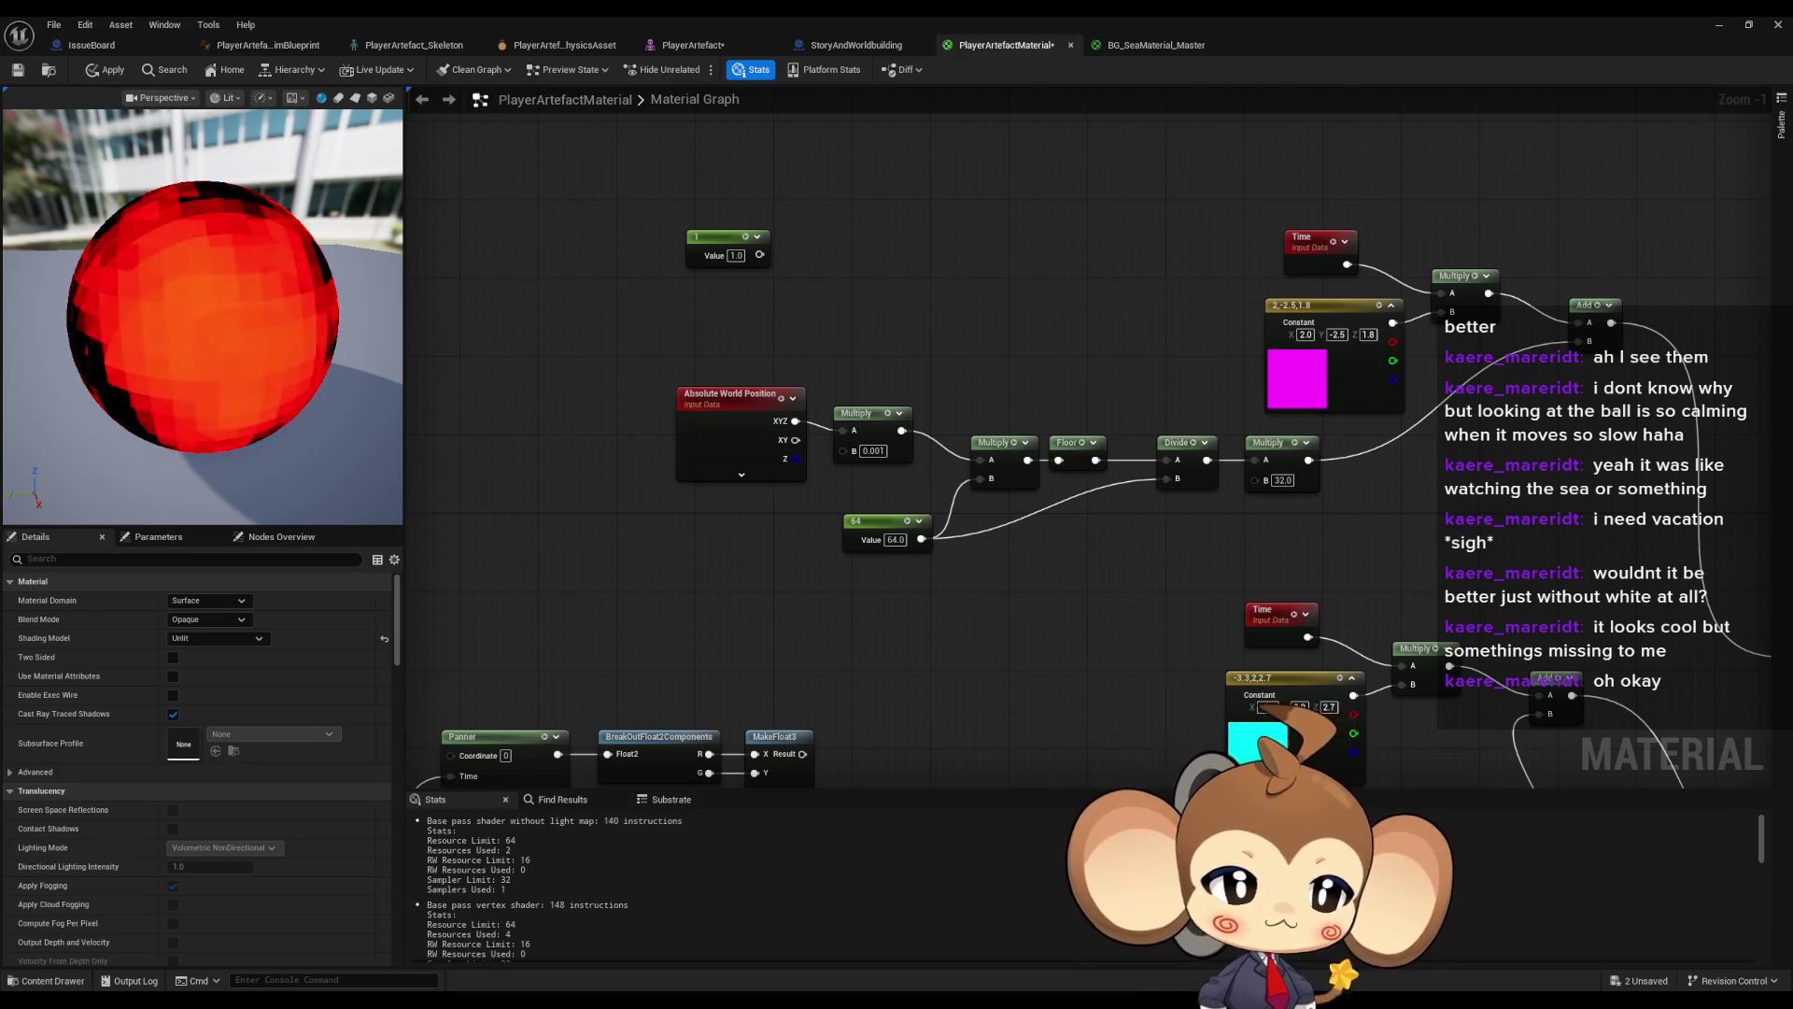
left_click(693, 411)
- Duplicate Absolute World Position and feed its XYZ into a new Divide node
key("ctrl+w")
left_click_drag(763, 271, 854, 273)
type("divide")
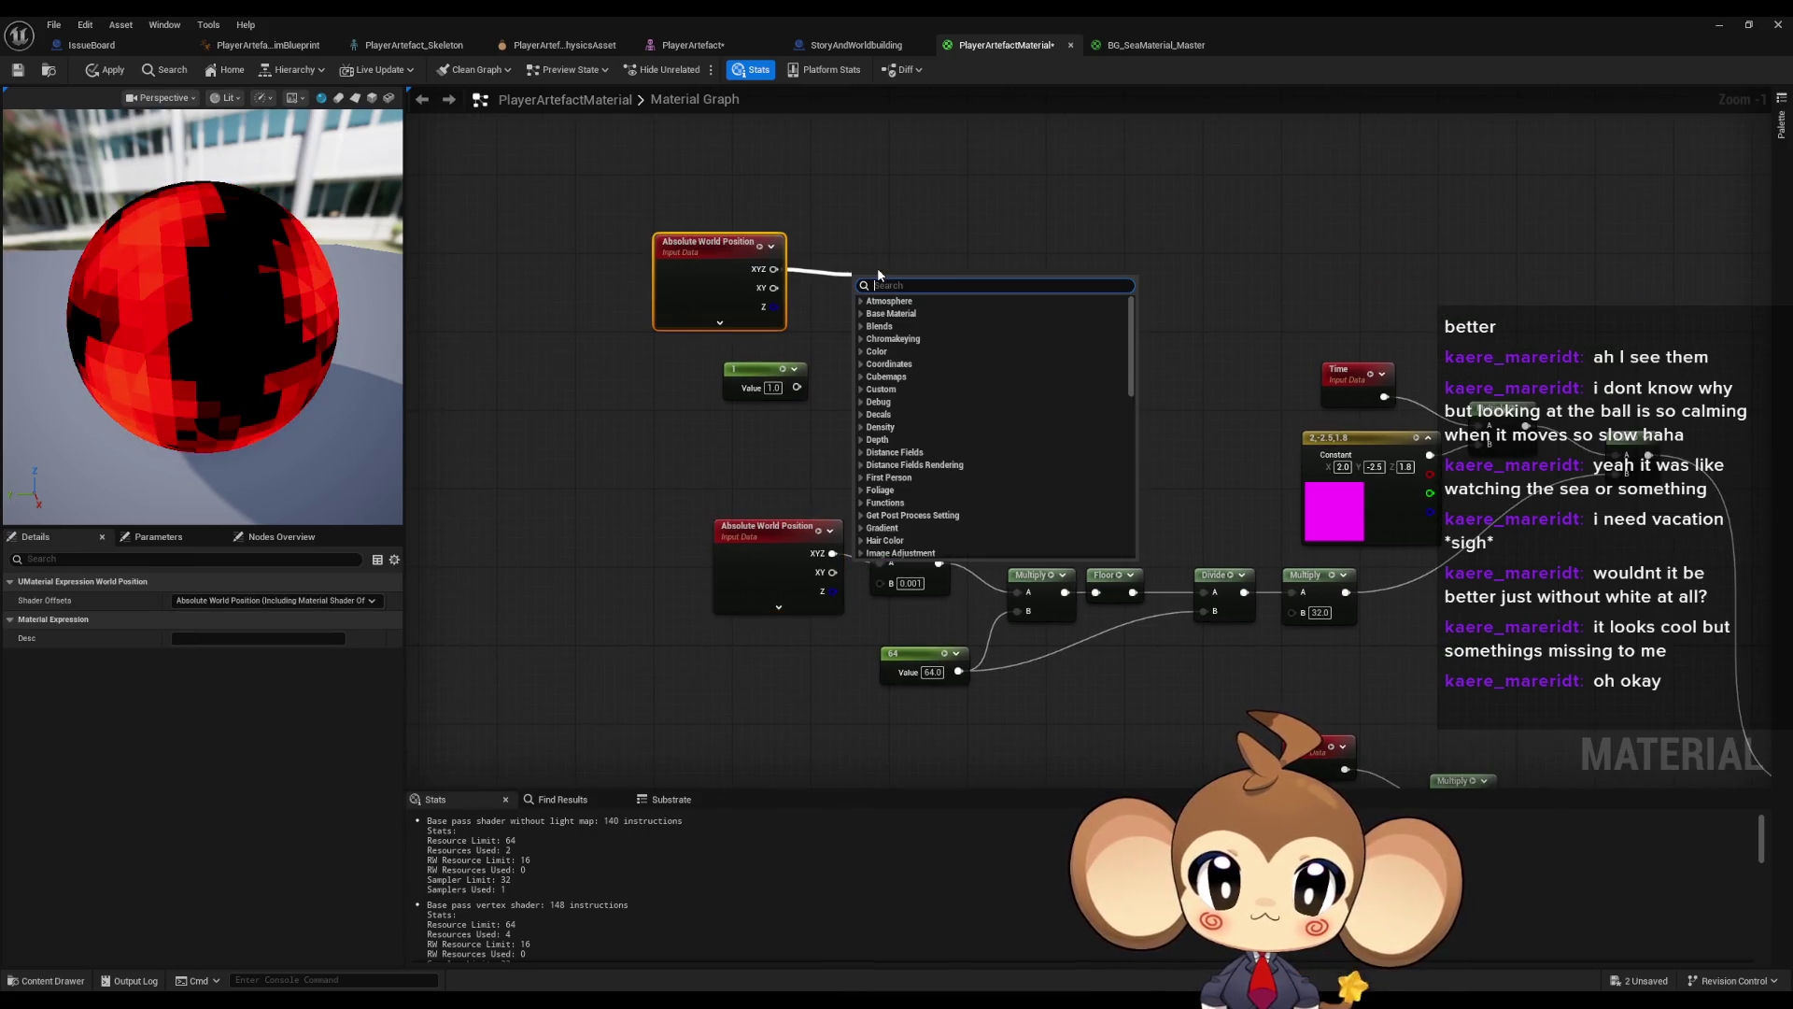
key("Return")
left_click(884, 319)
type("1")
left_click(918, 385)
left_click_drag(883, 280, 892, 320)
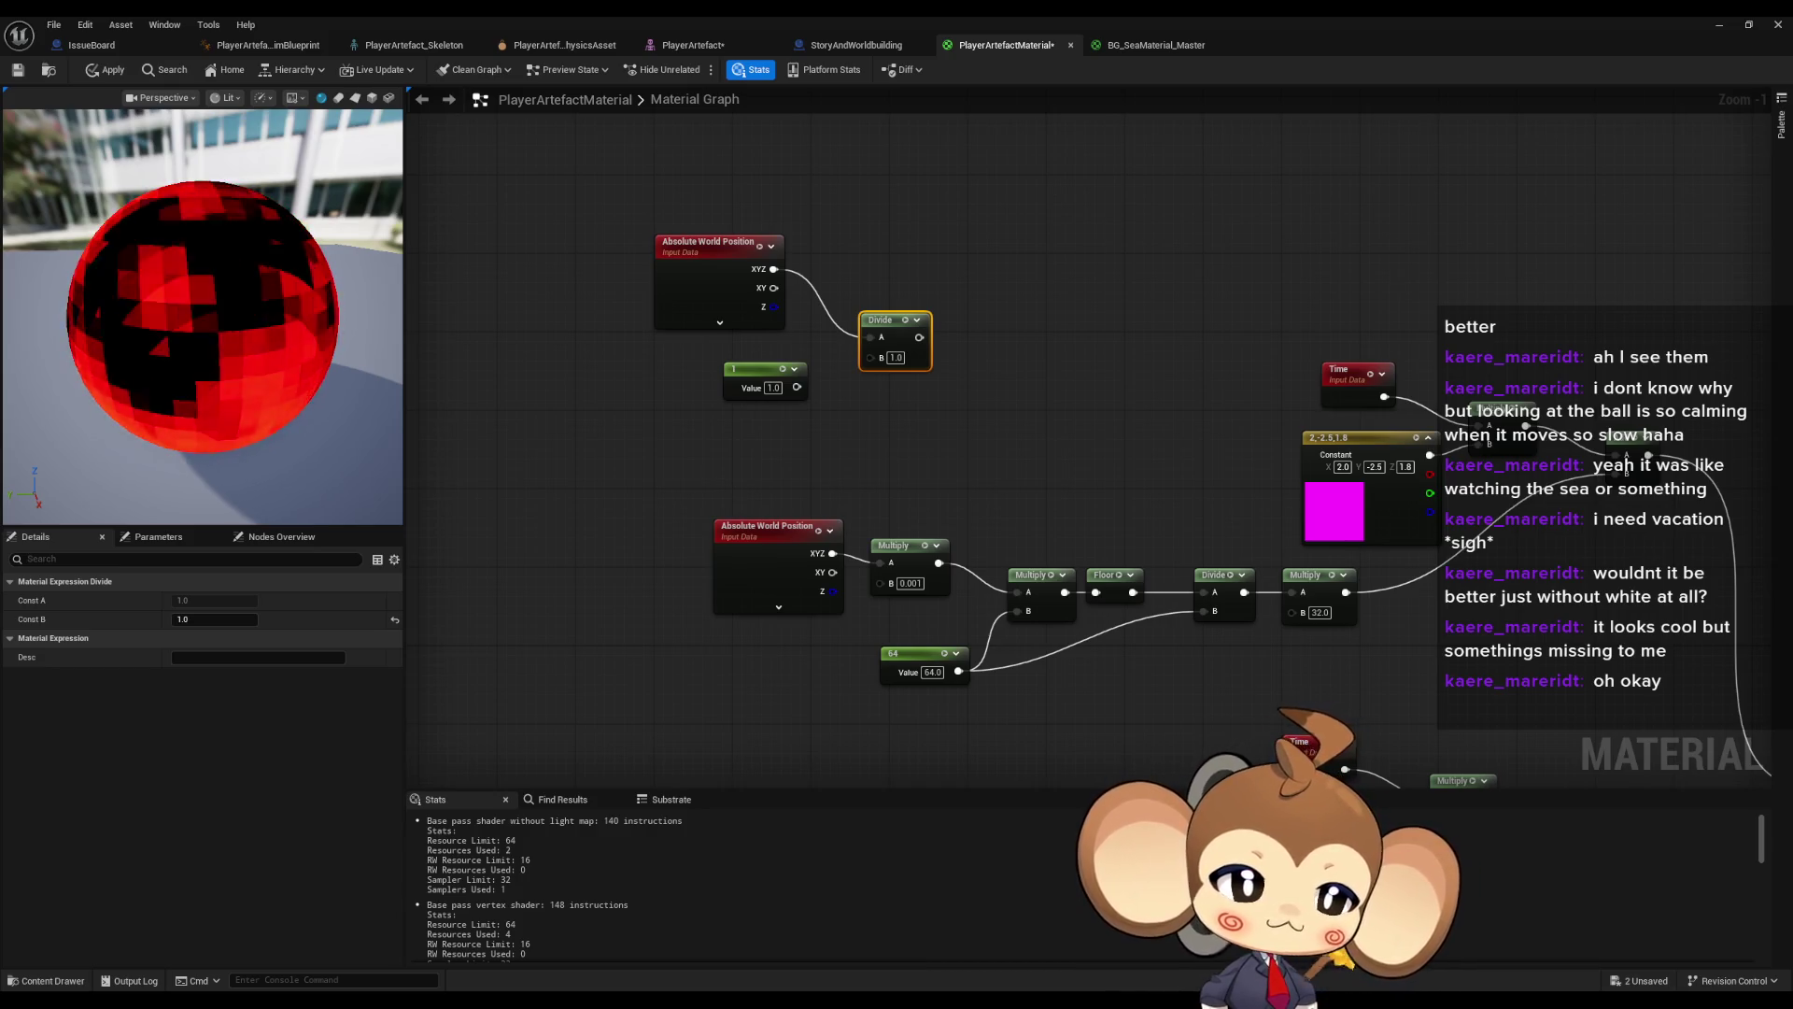
- Add a copy of the Floor node after the new Divide node
left_click(1121, 587)
key("ctrl+c")
key("ctrl+v")
mouse_move(919, 337)
left_mouse_down()
mouse_move(1036, 401)
mouse_move(993, 369)
mouse_move(1020, 329)
left_mouse_up()
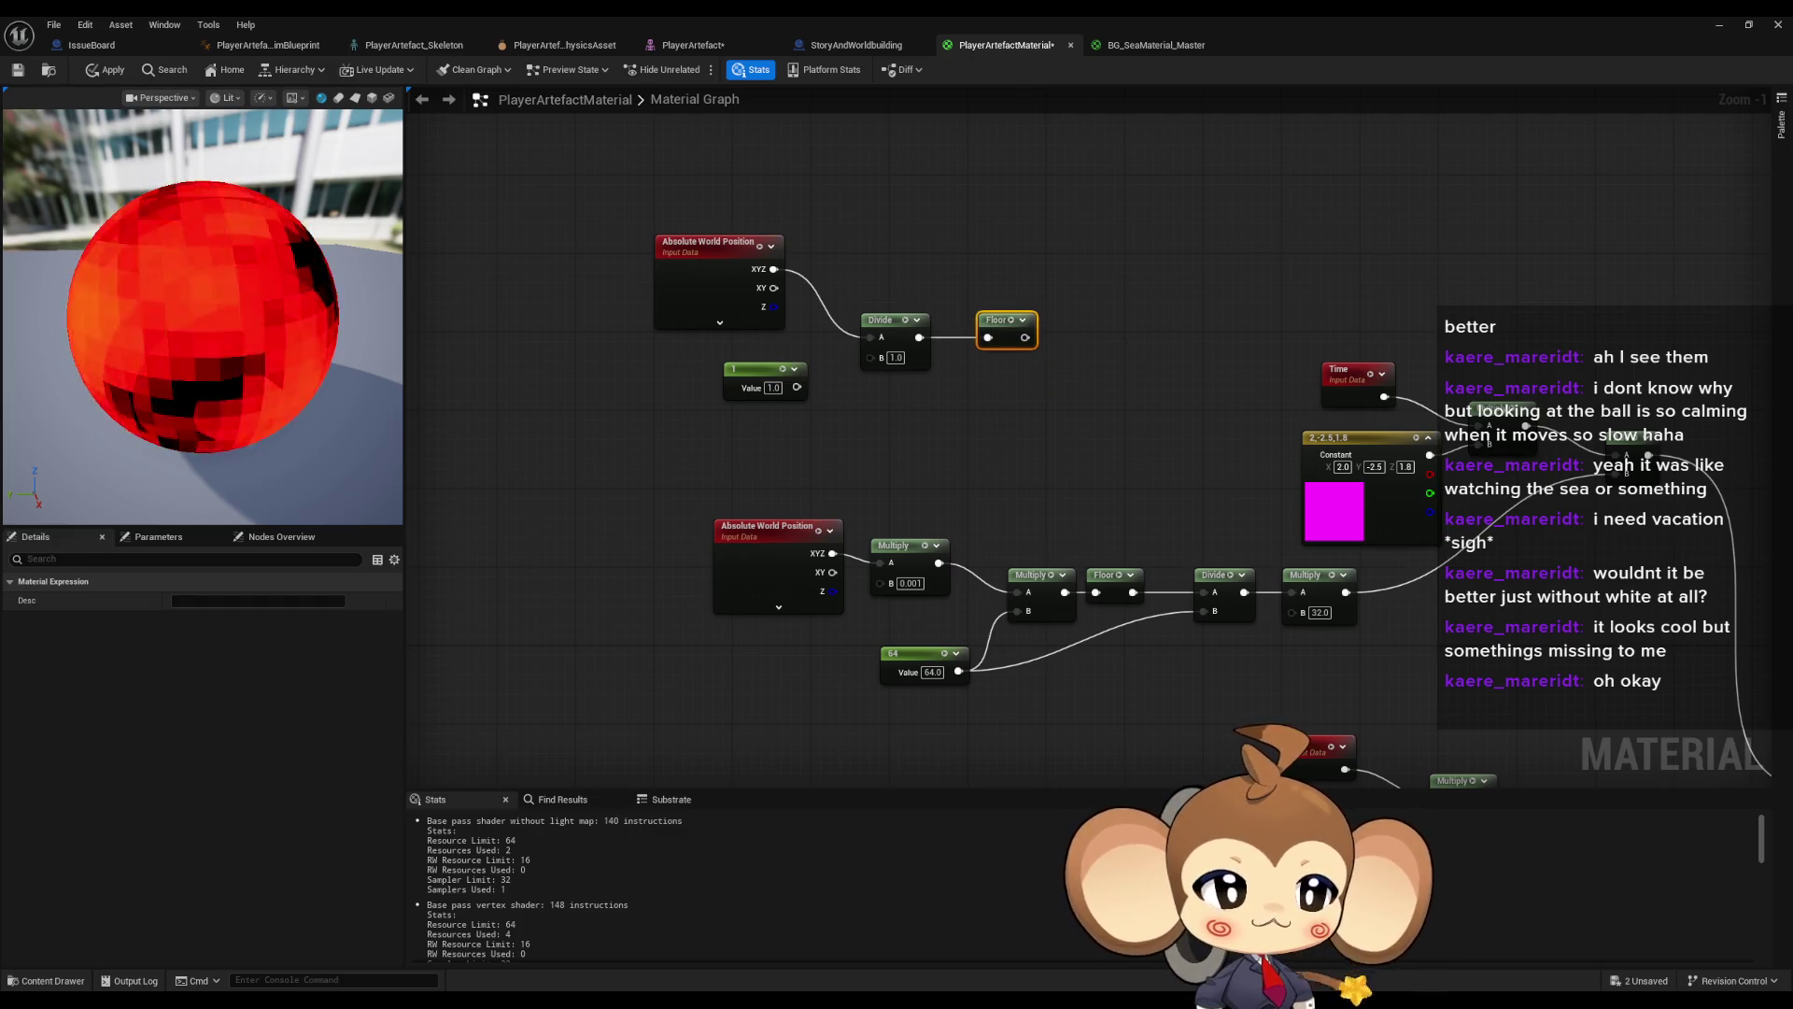
mouse_move(1106, 415)
left_mouse_down()
mouse_move(1016, 416)
mouse_move(1018, 385)
mouse_move(915, 305)
mouse_move(1432, 413)
left_mouse_up()
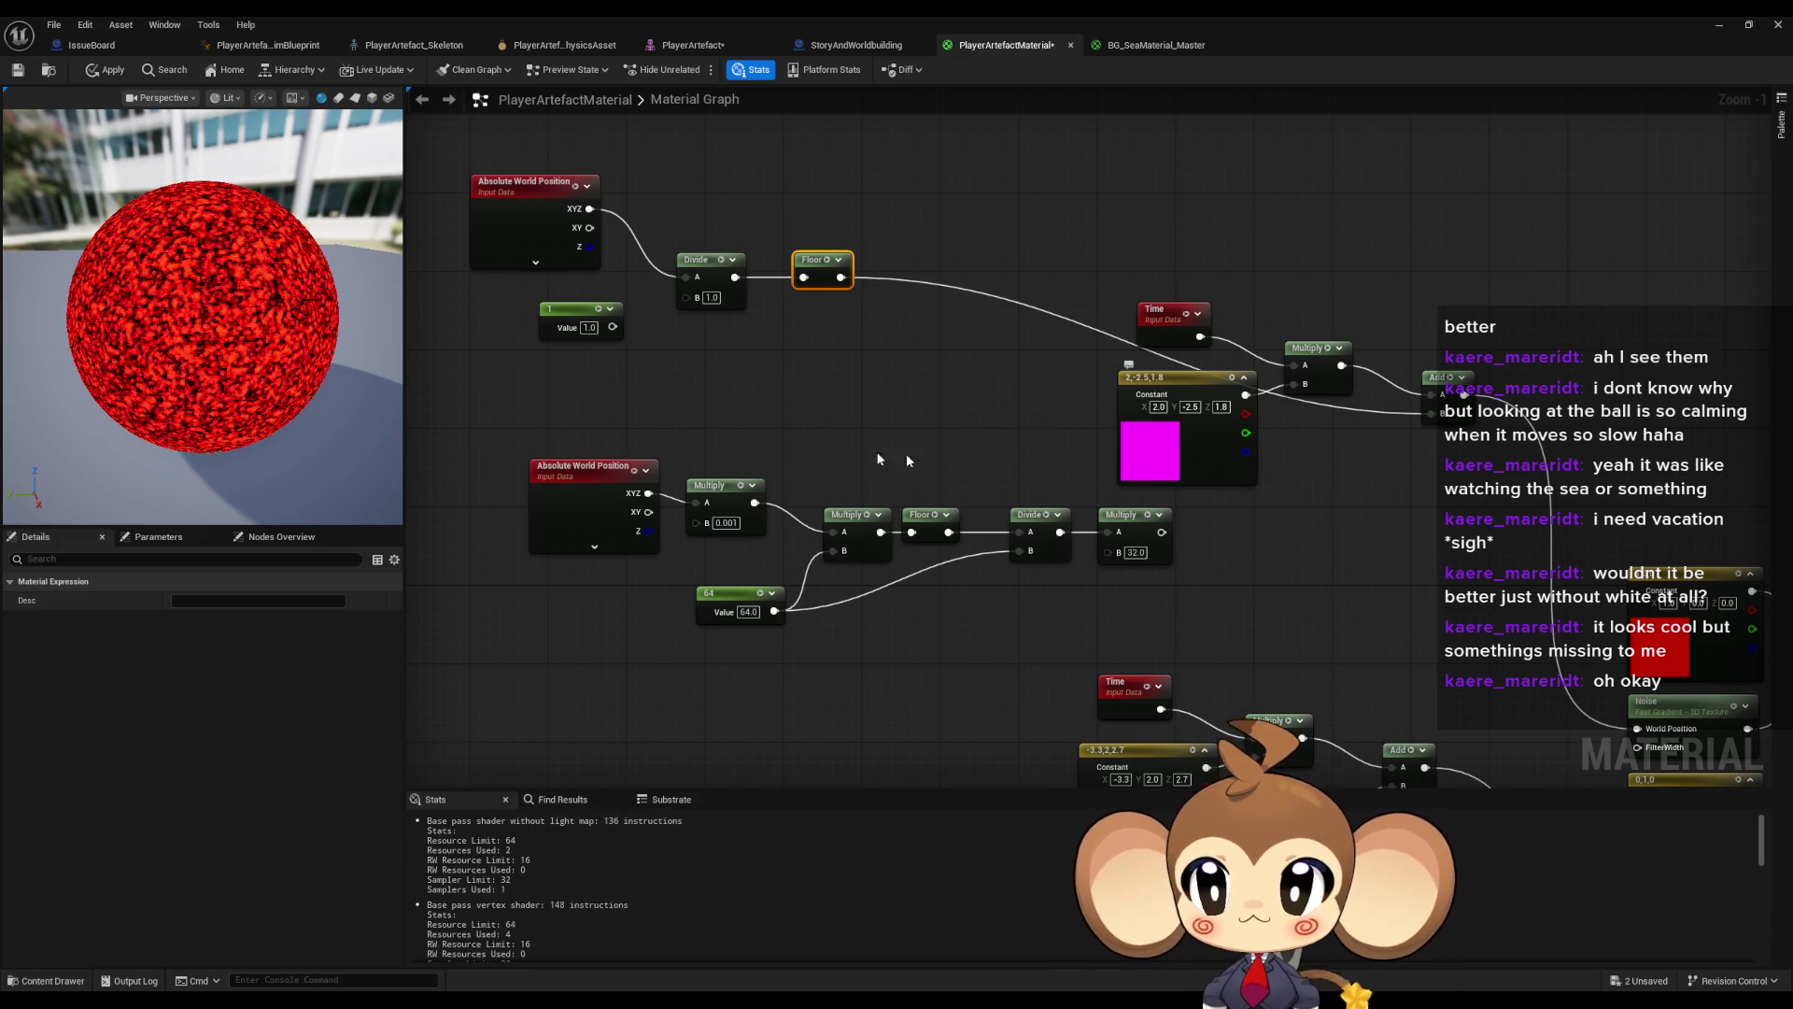
left_click_drag(672, 383, 889, 425)
- Try Divide divisors 50, 30, 1 and 2, settle on 3.0, and preview on a cube
left_click(924, 339)
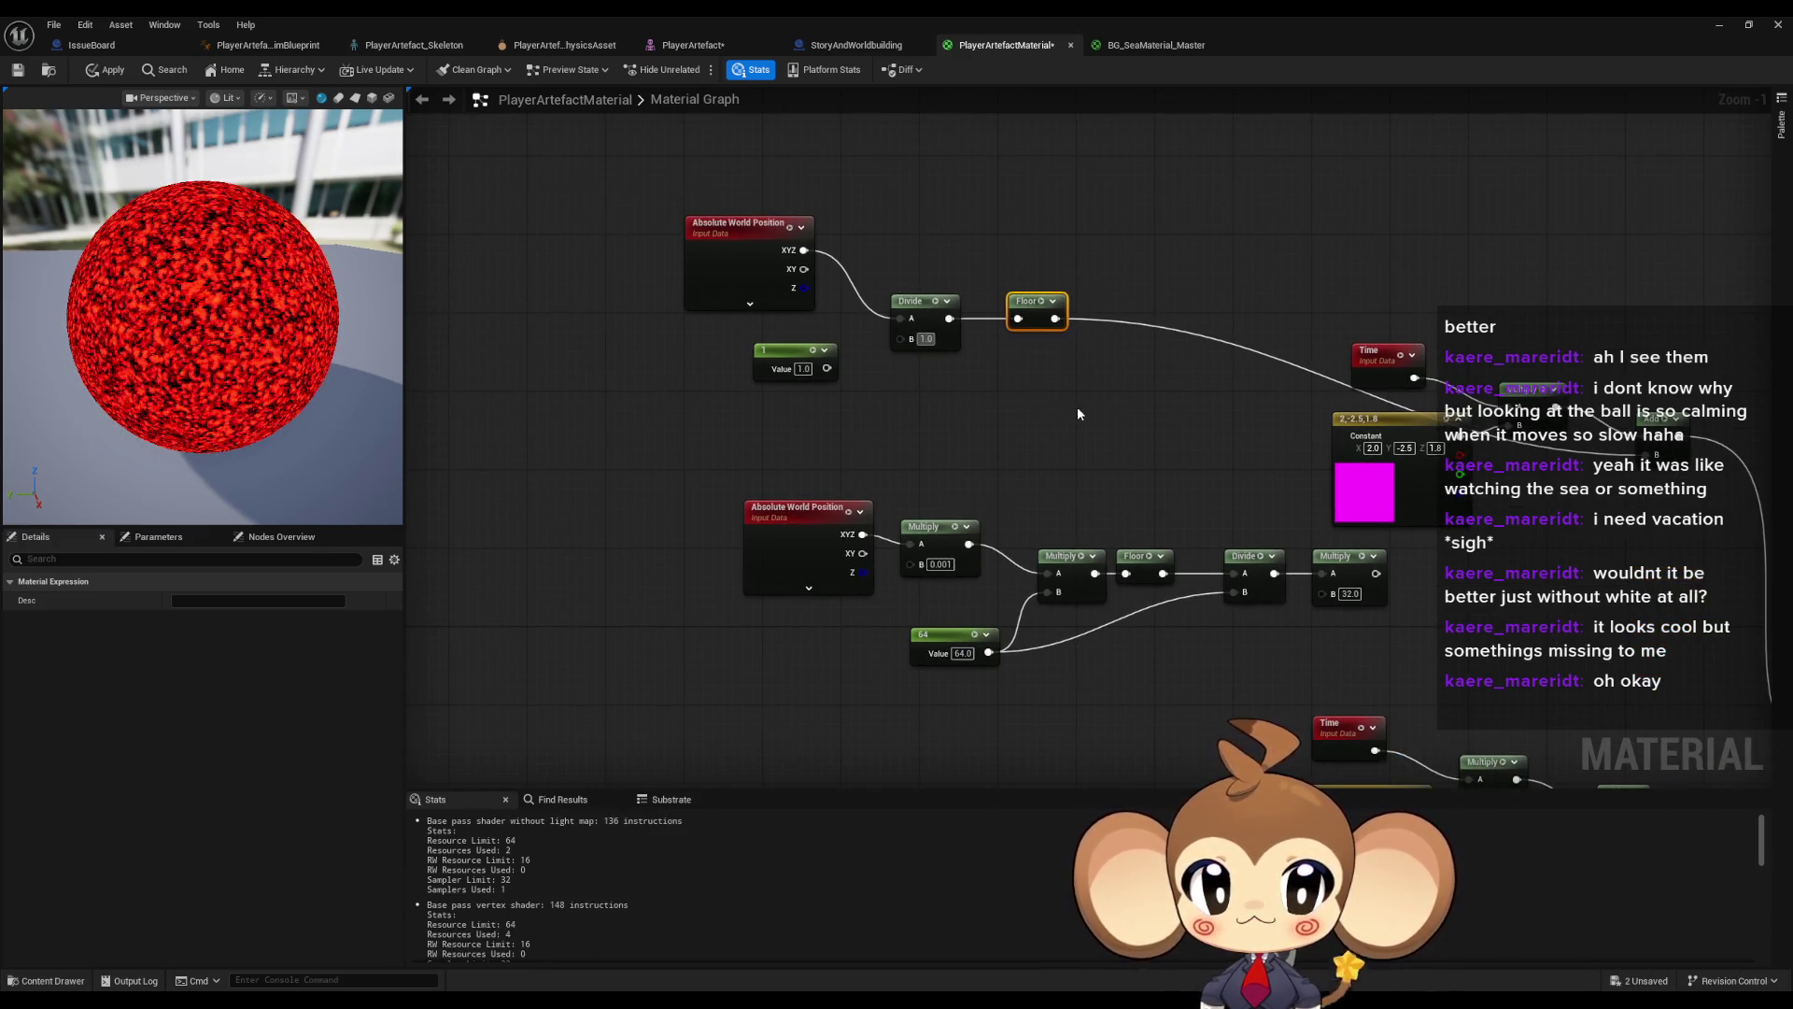
type("50")
key("Return")
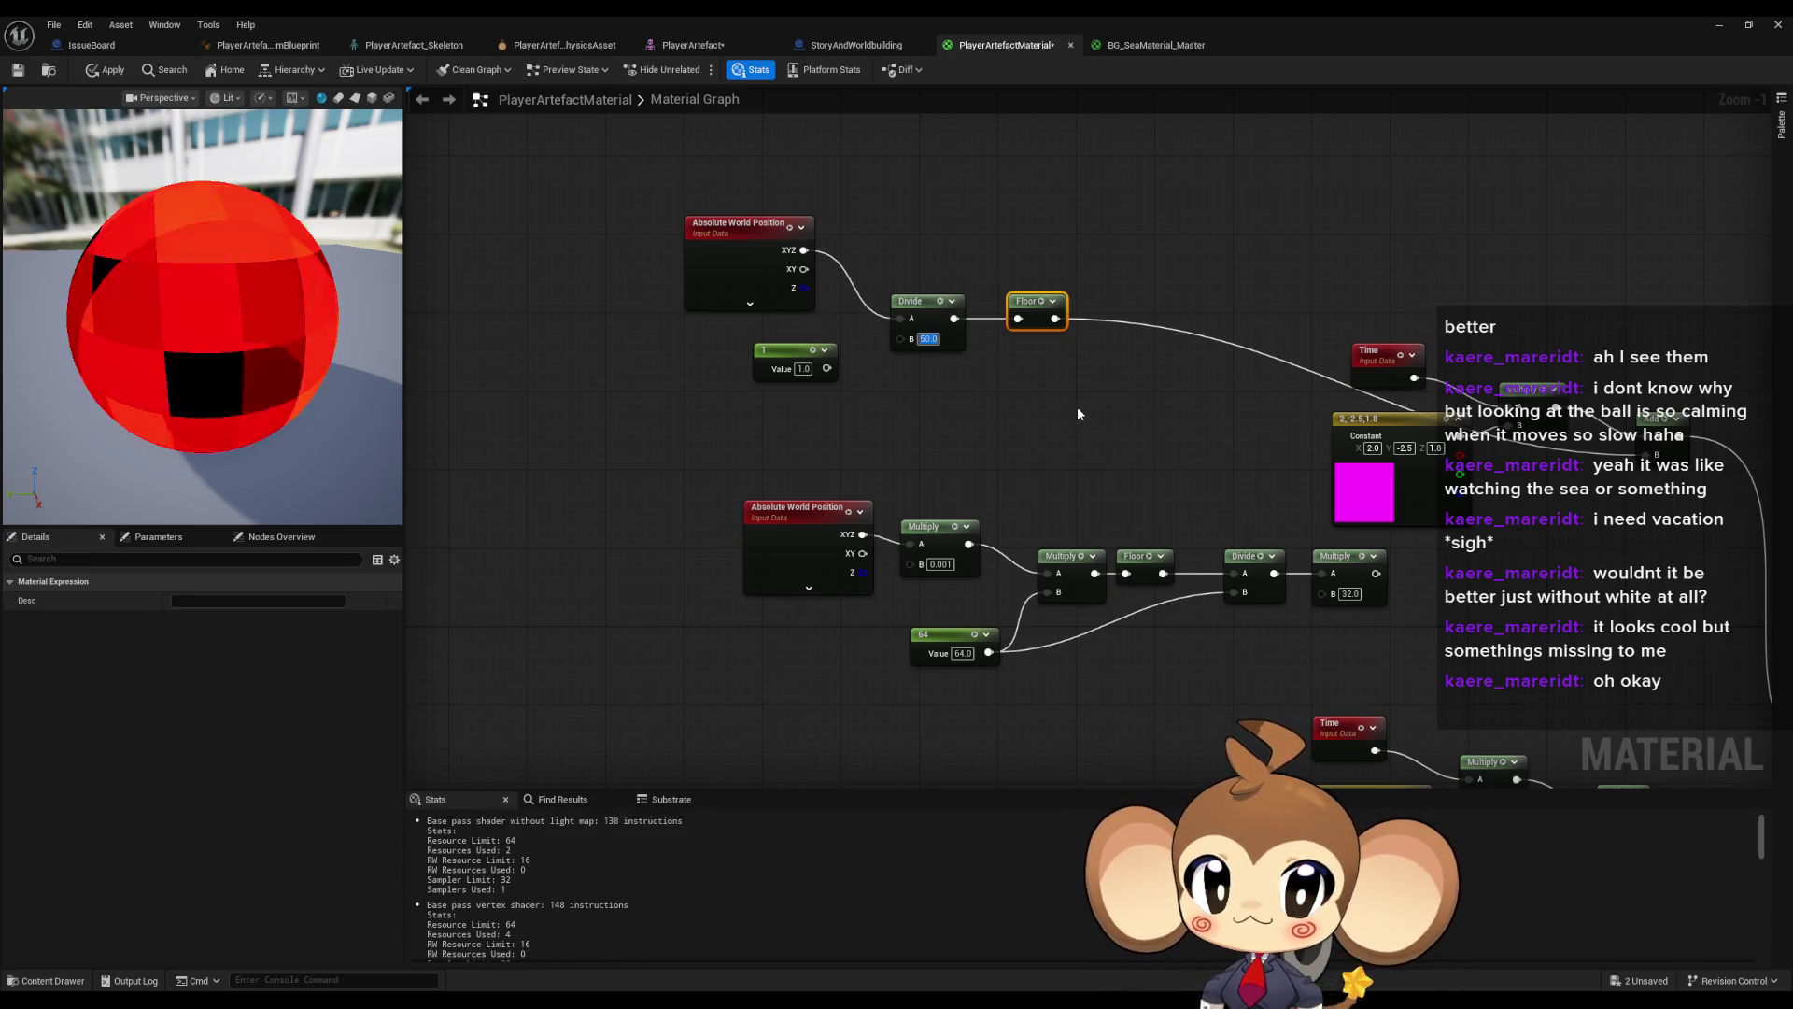
type("30")
key("Return")
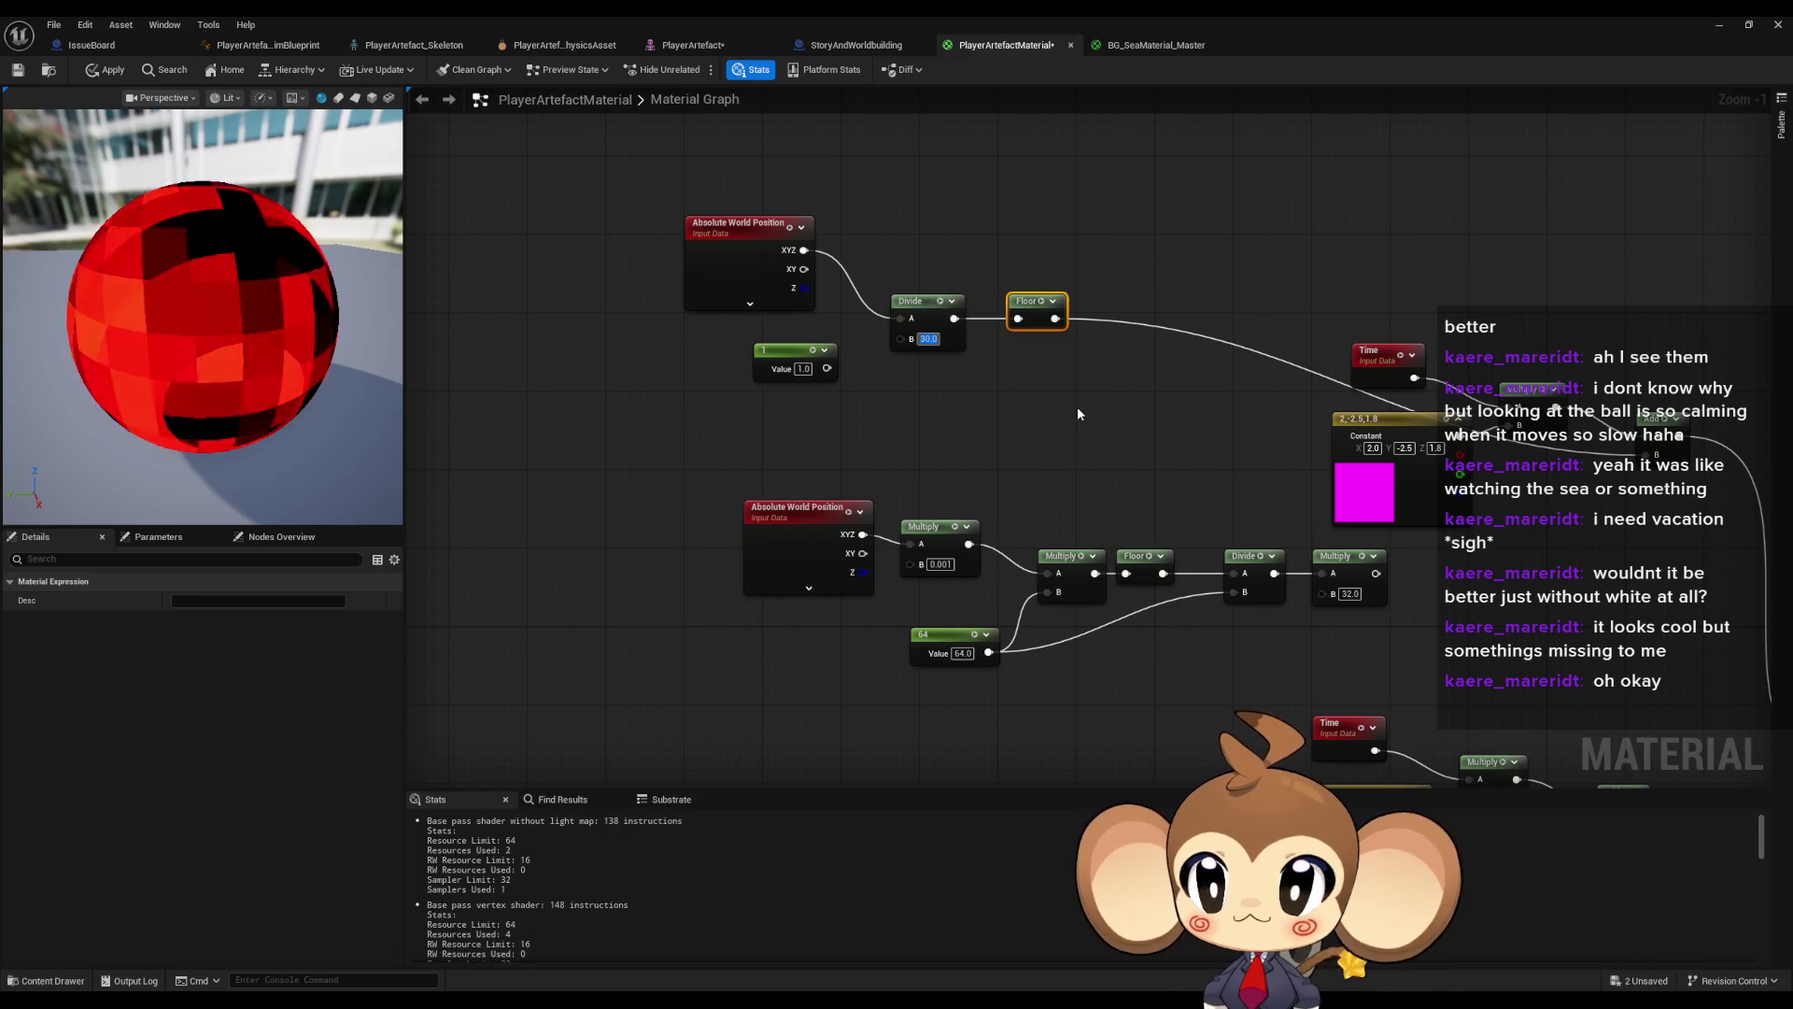
type("1")
key("Return")
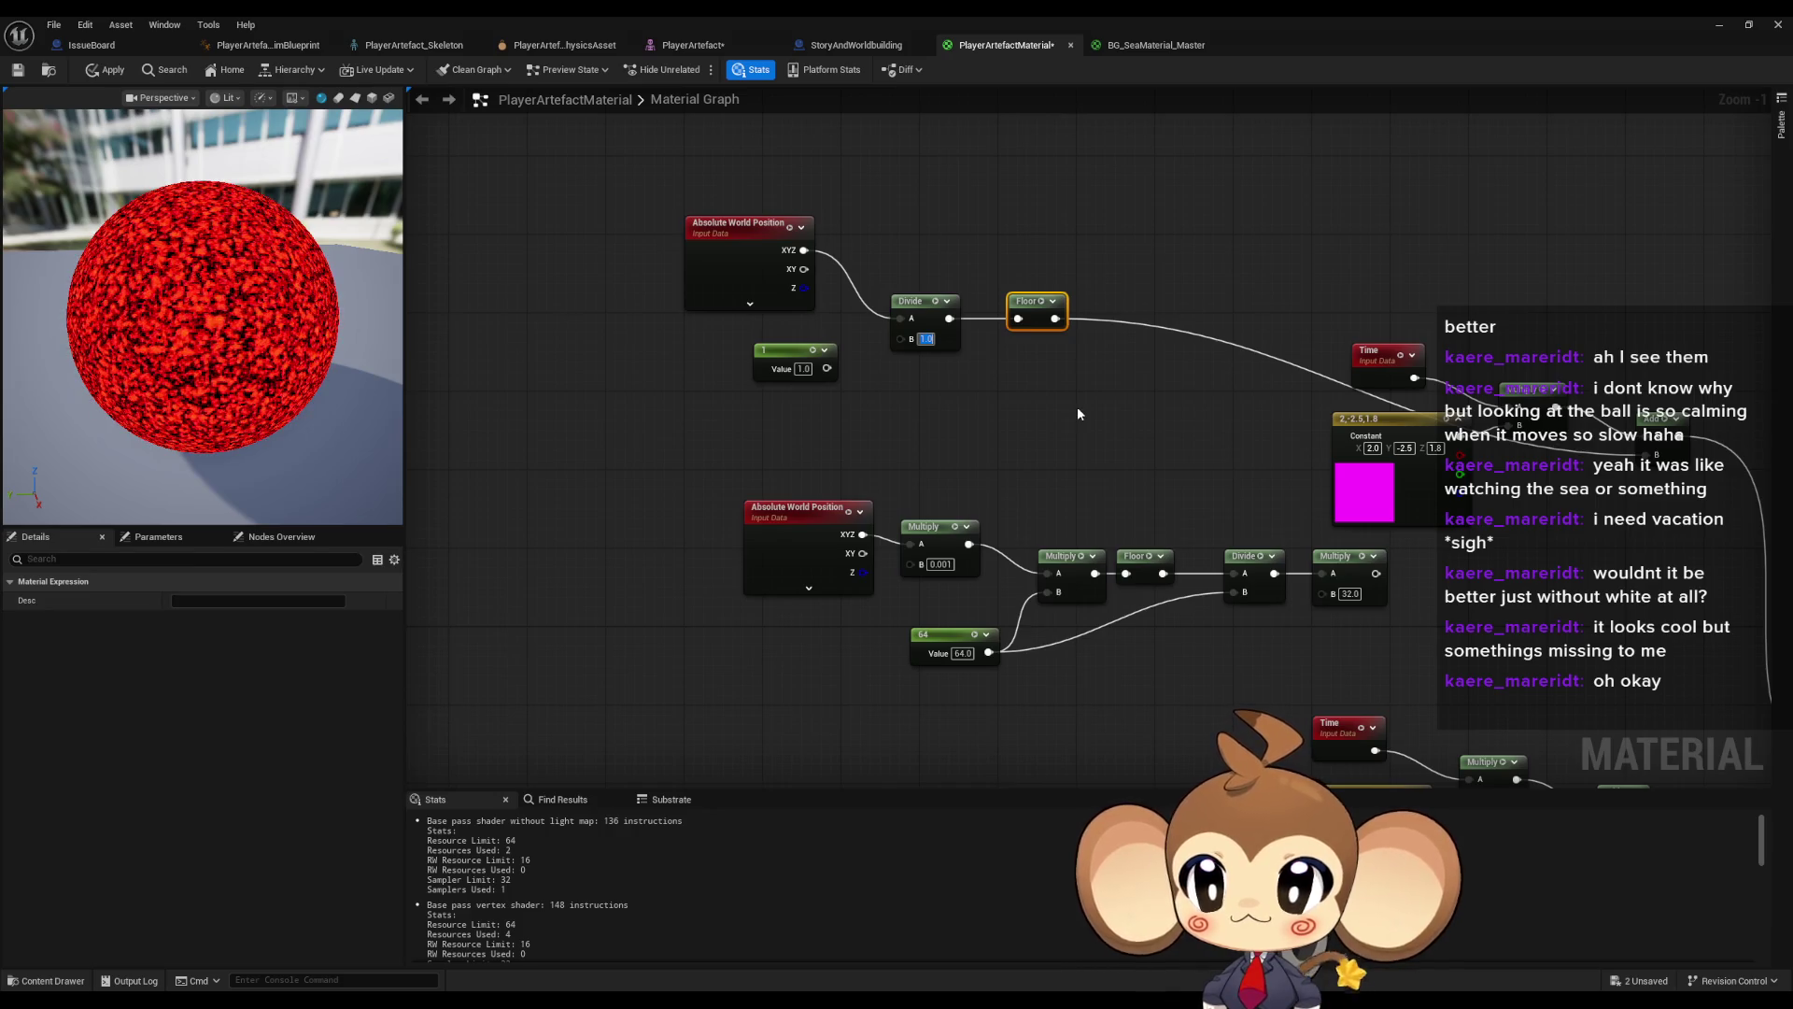
type("2")
key("Return")
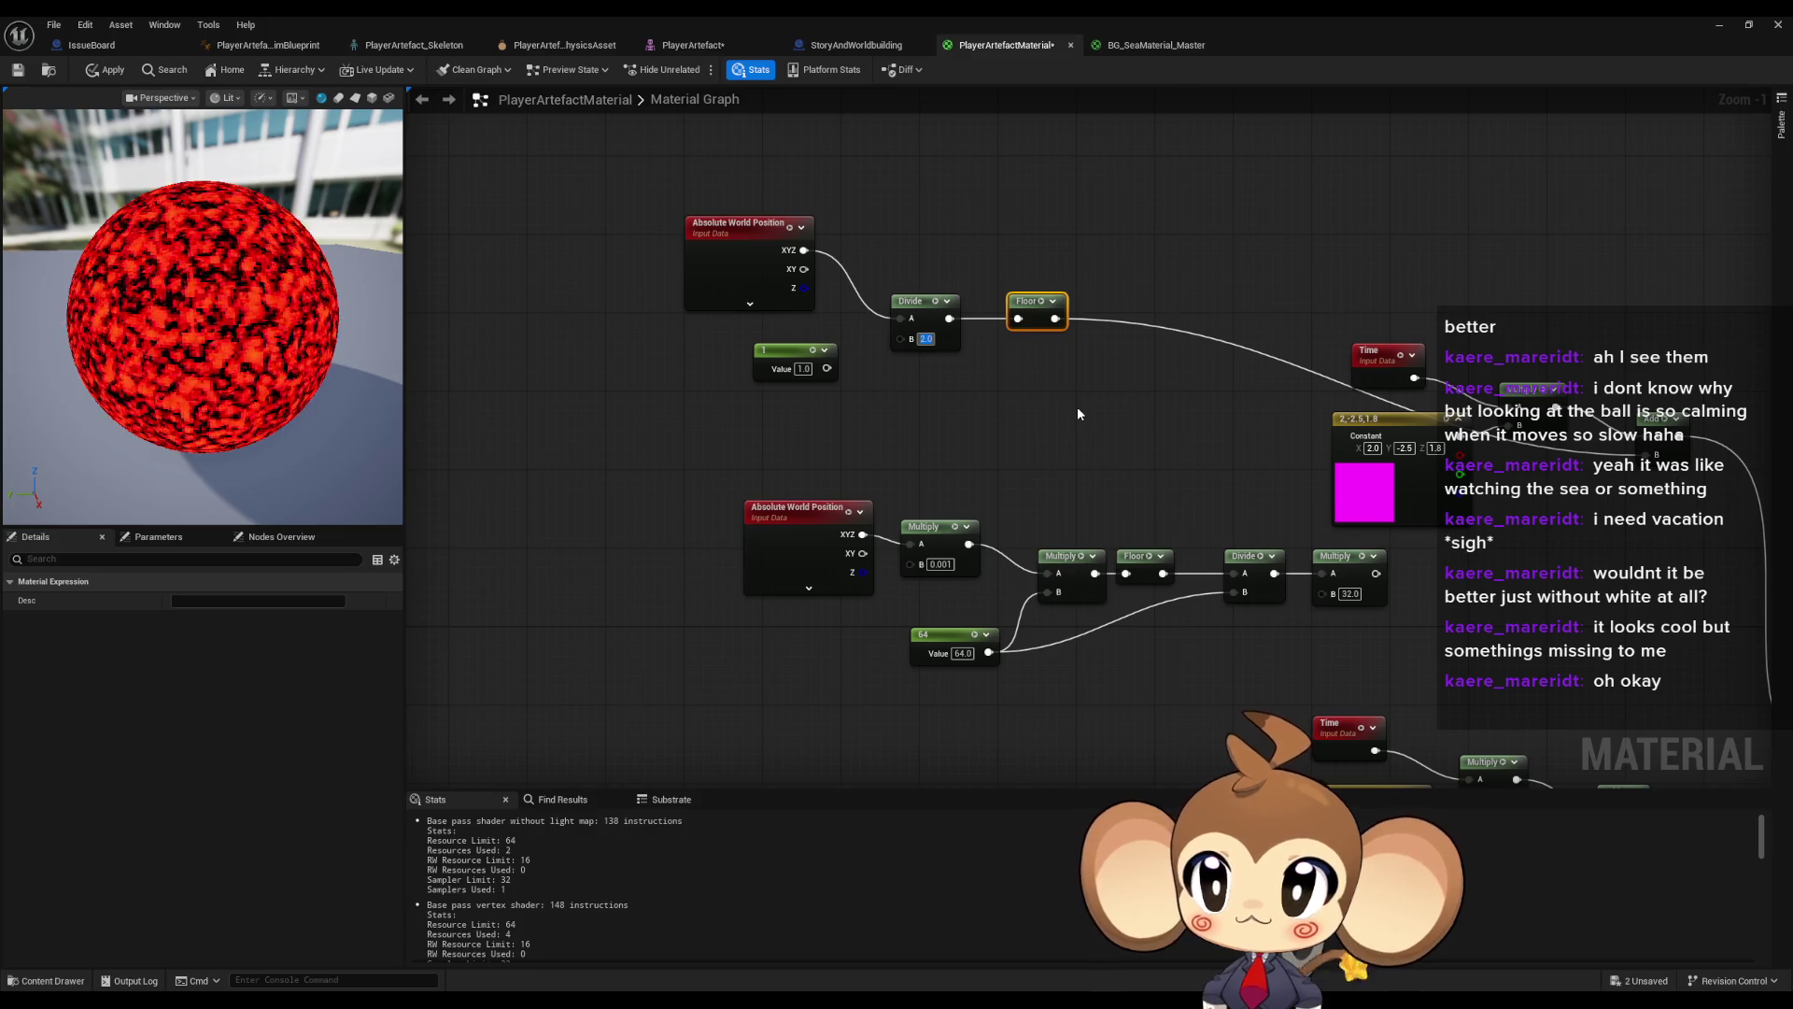
type("3")
key("Return")
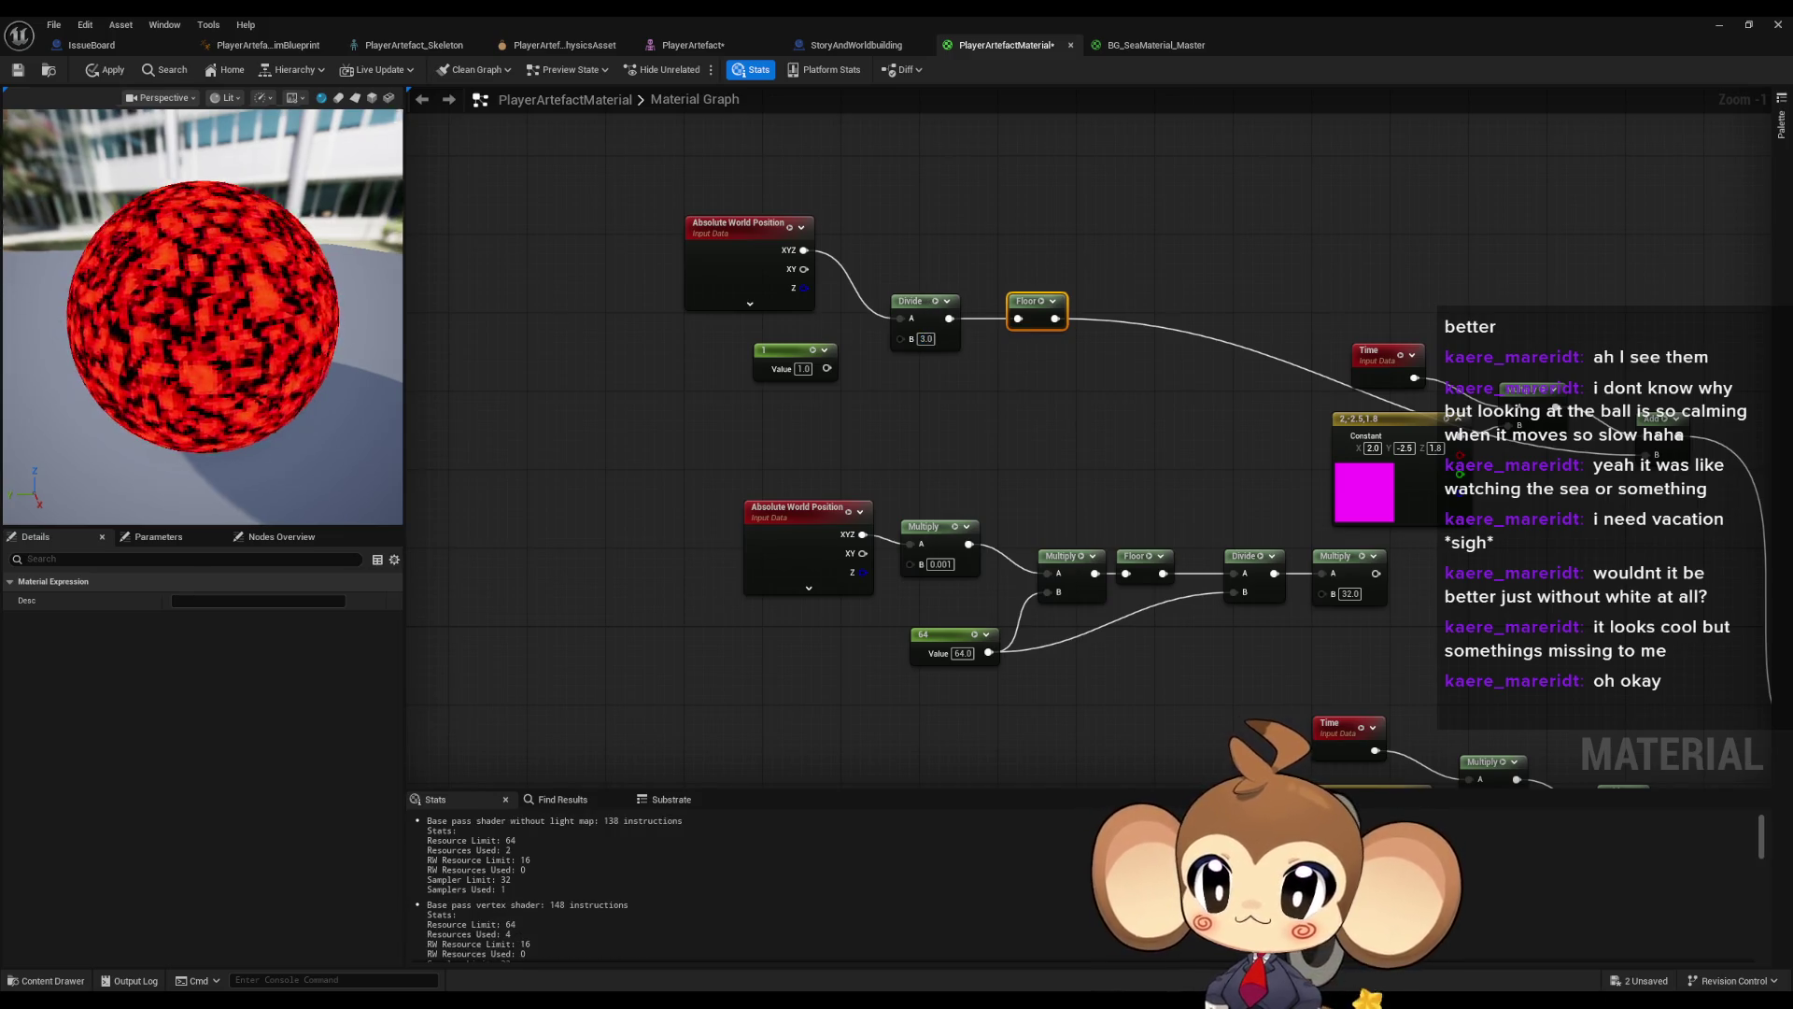
scroll(203, 318, "up", 5)
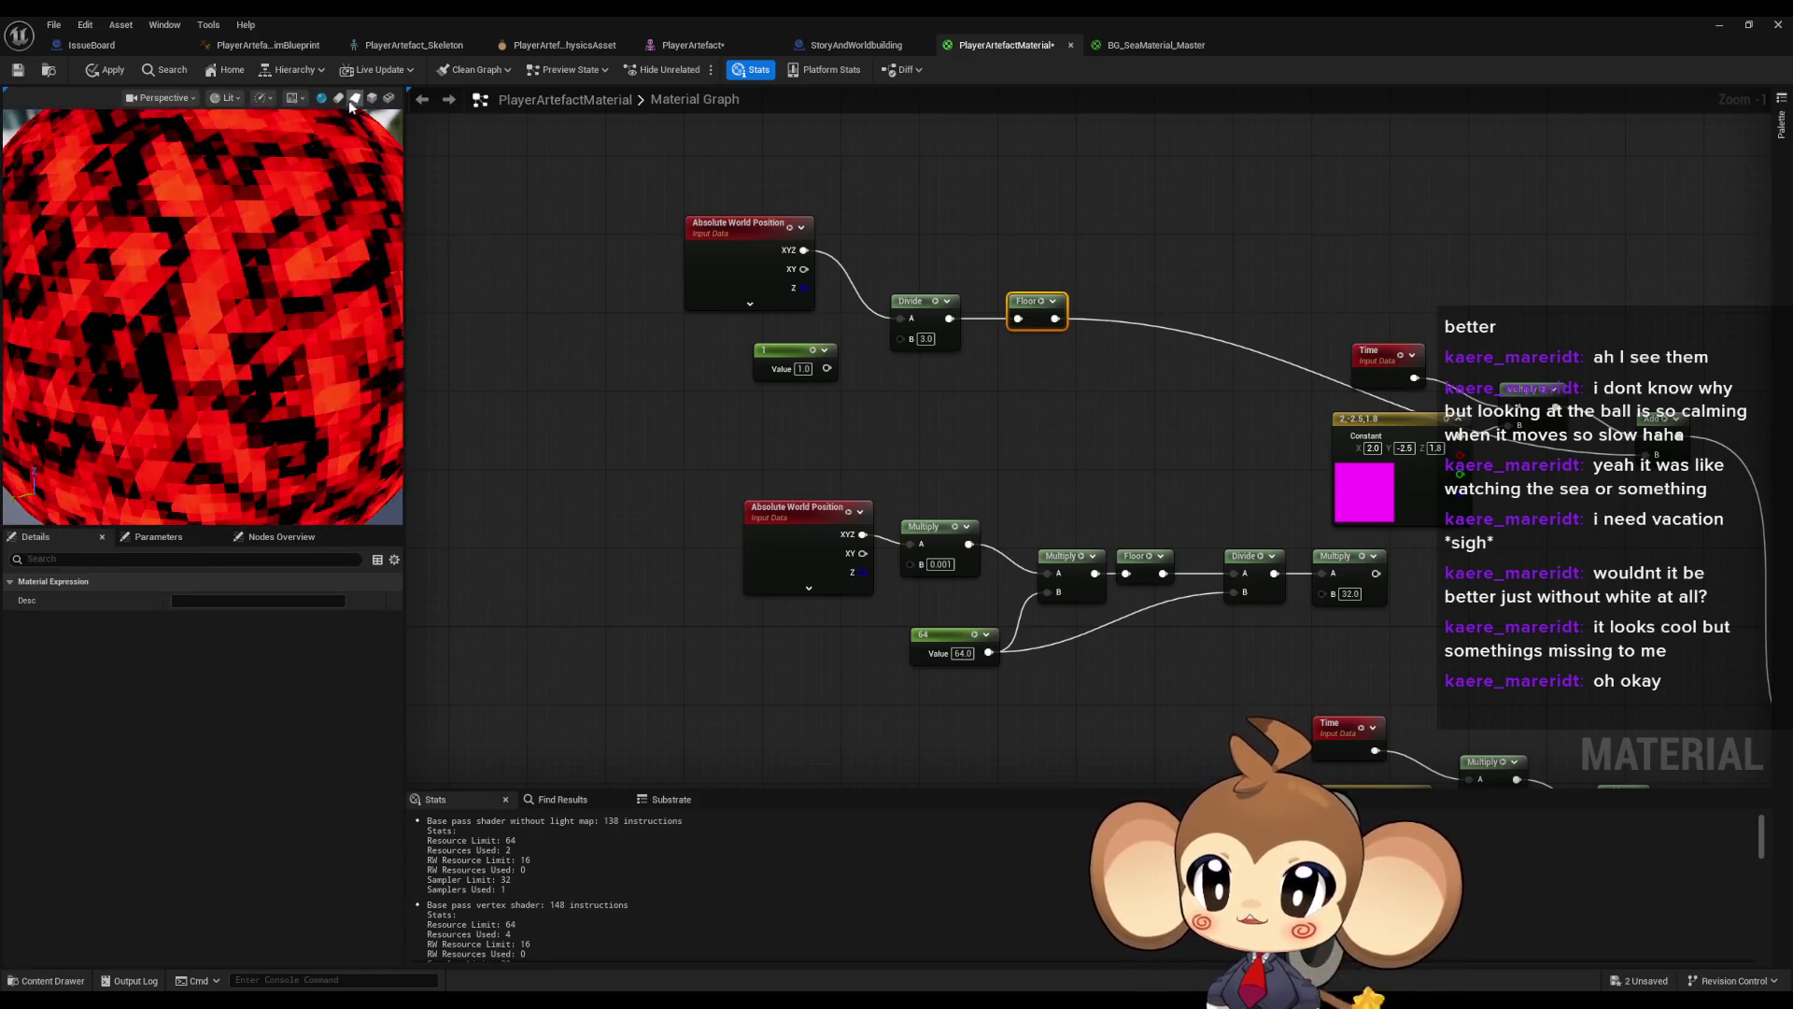
left_click(372, 97)
scroll(316, 292, "down", 5)
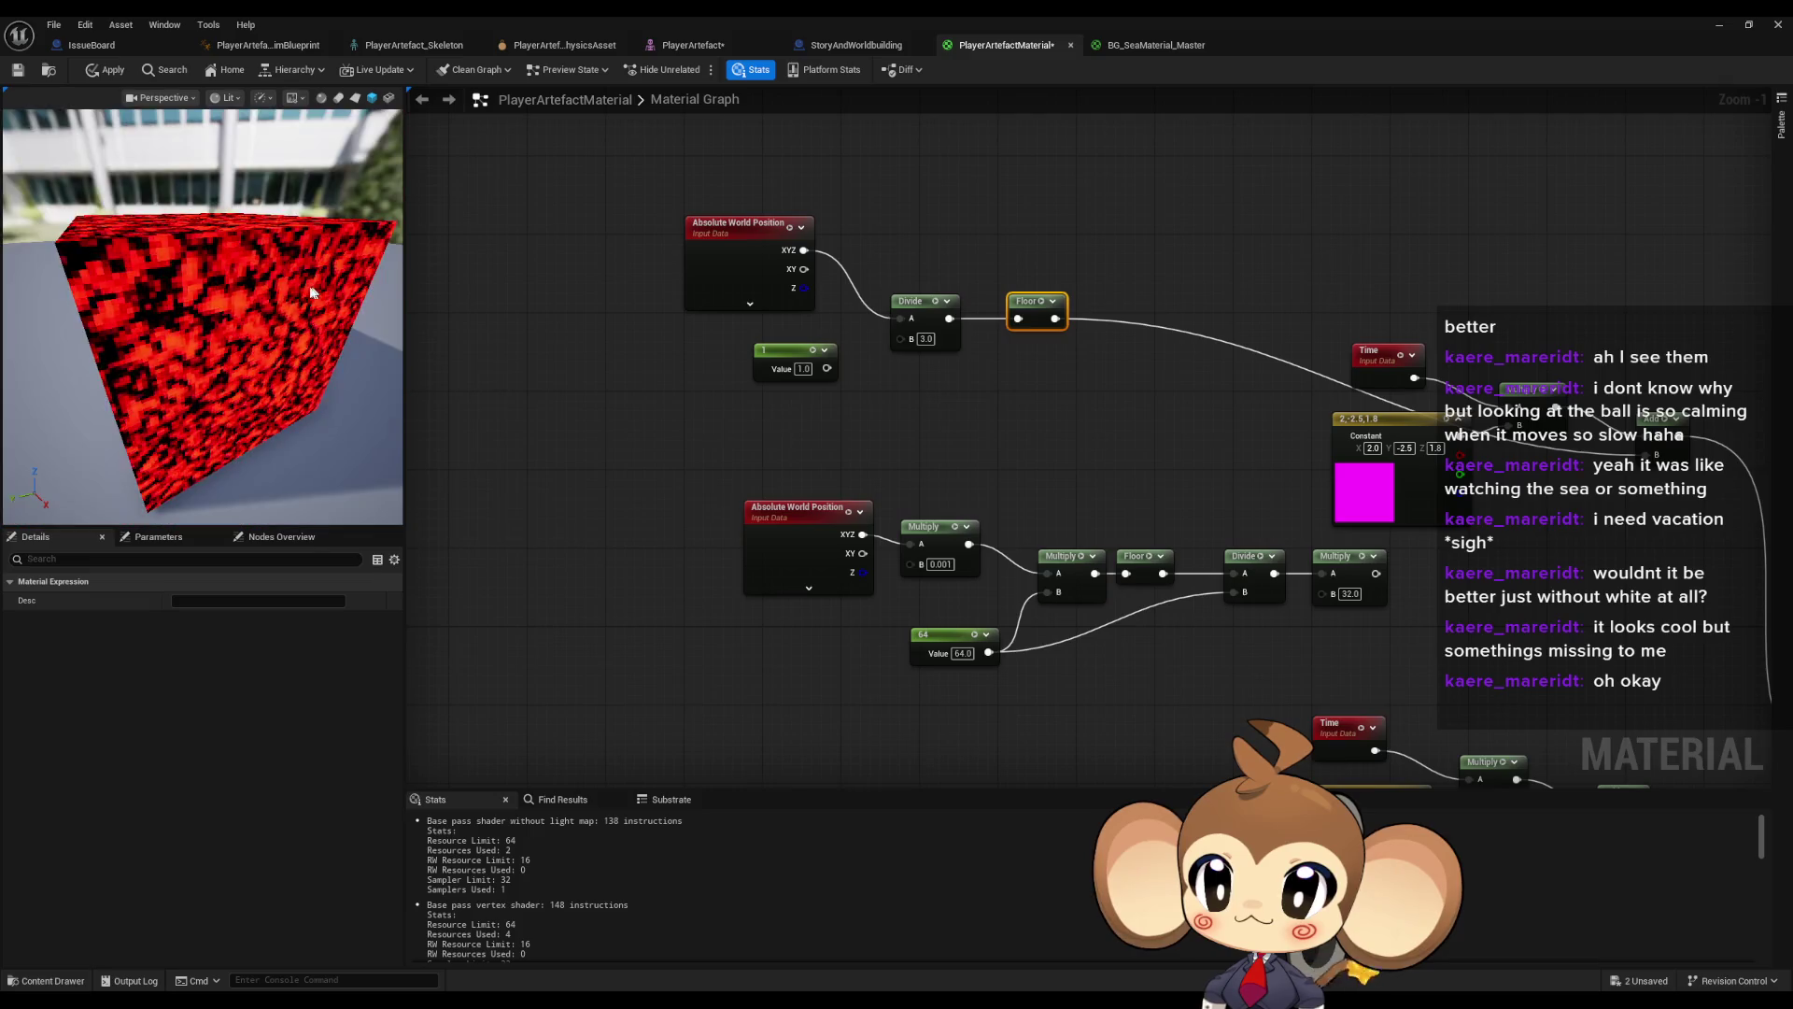
scroll(315, 291, "up", 3)
left_click_drag(316, 291, 275, 297)
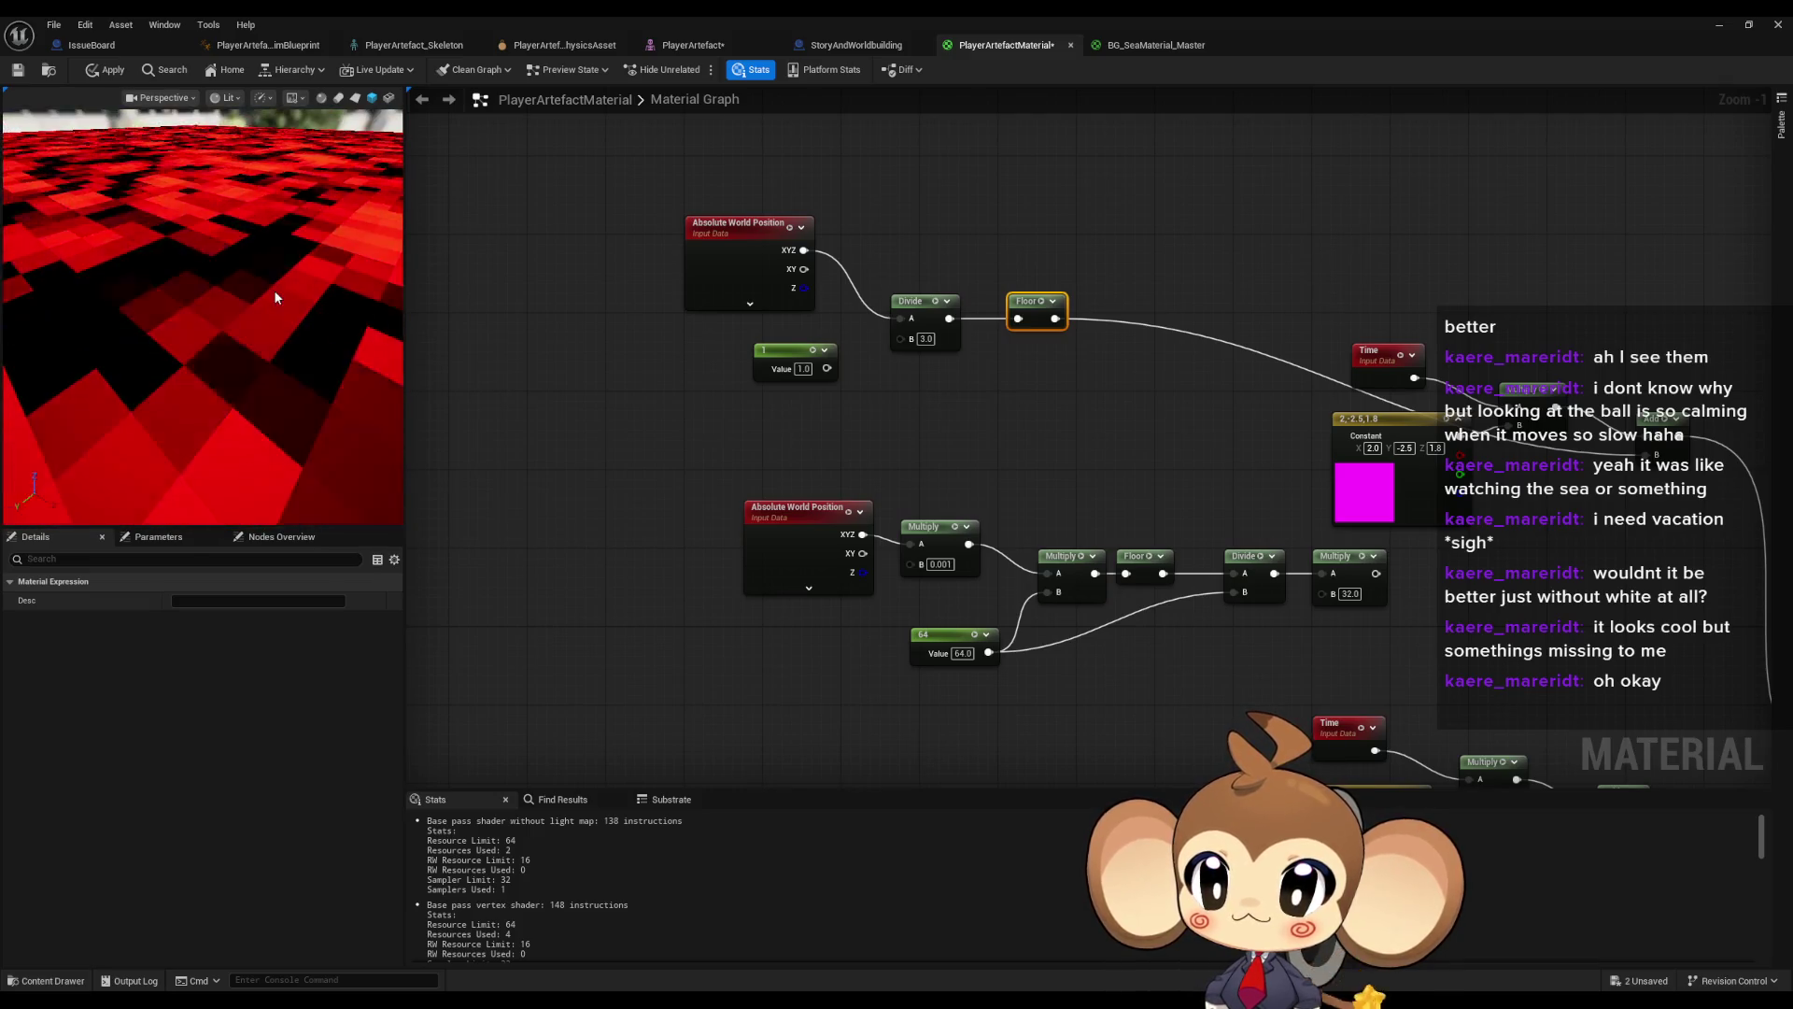
scroll(276, 297, "down", 5)
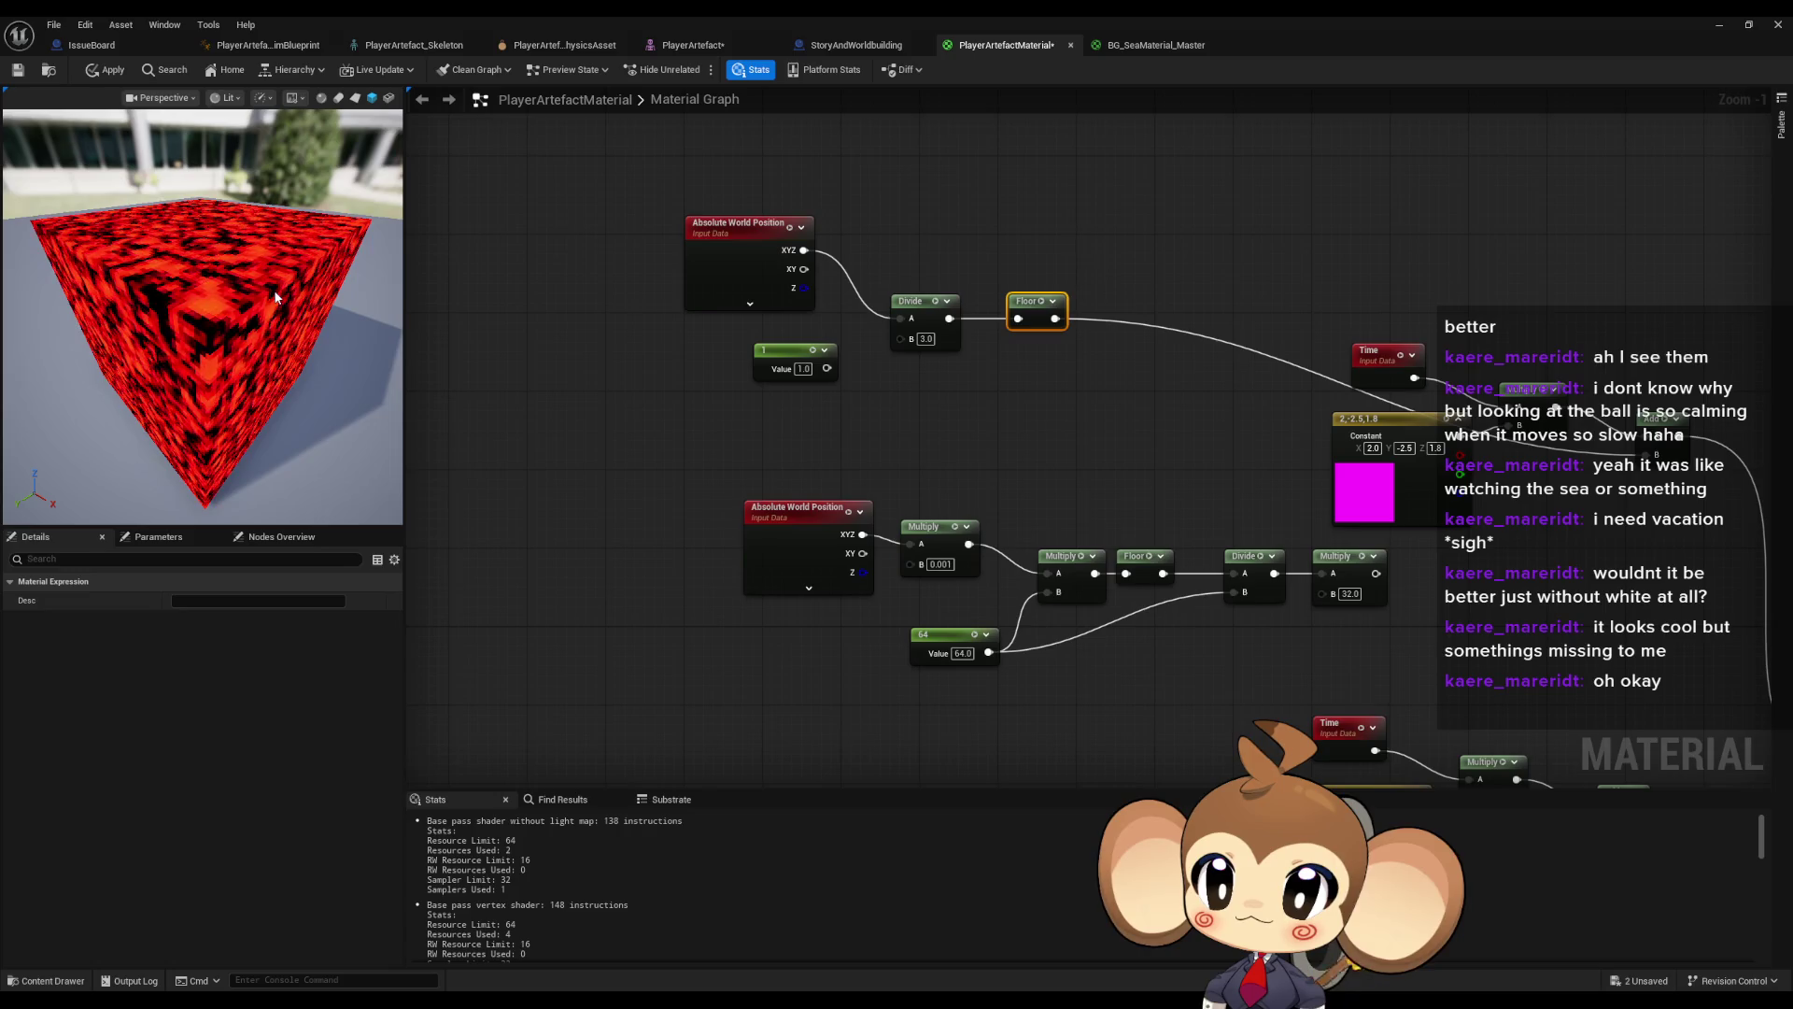
left_click(355, 105)
left_click(342, 107)
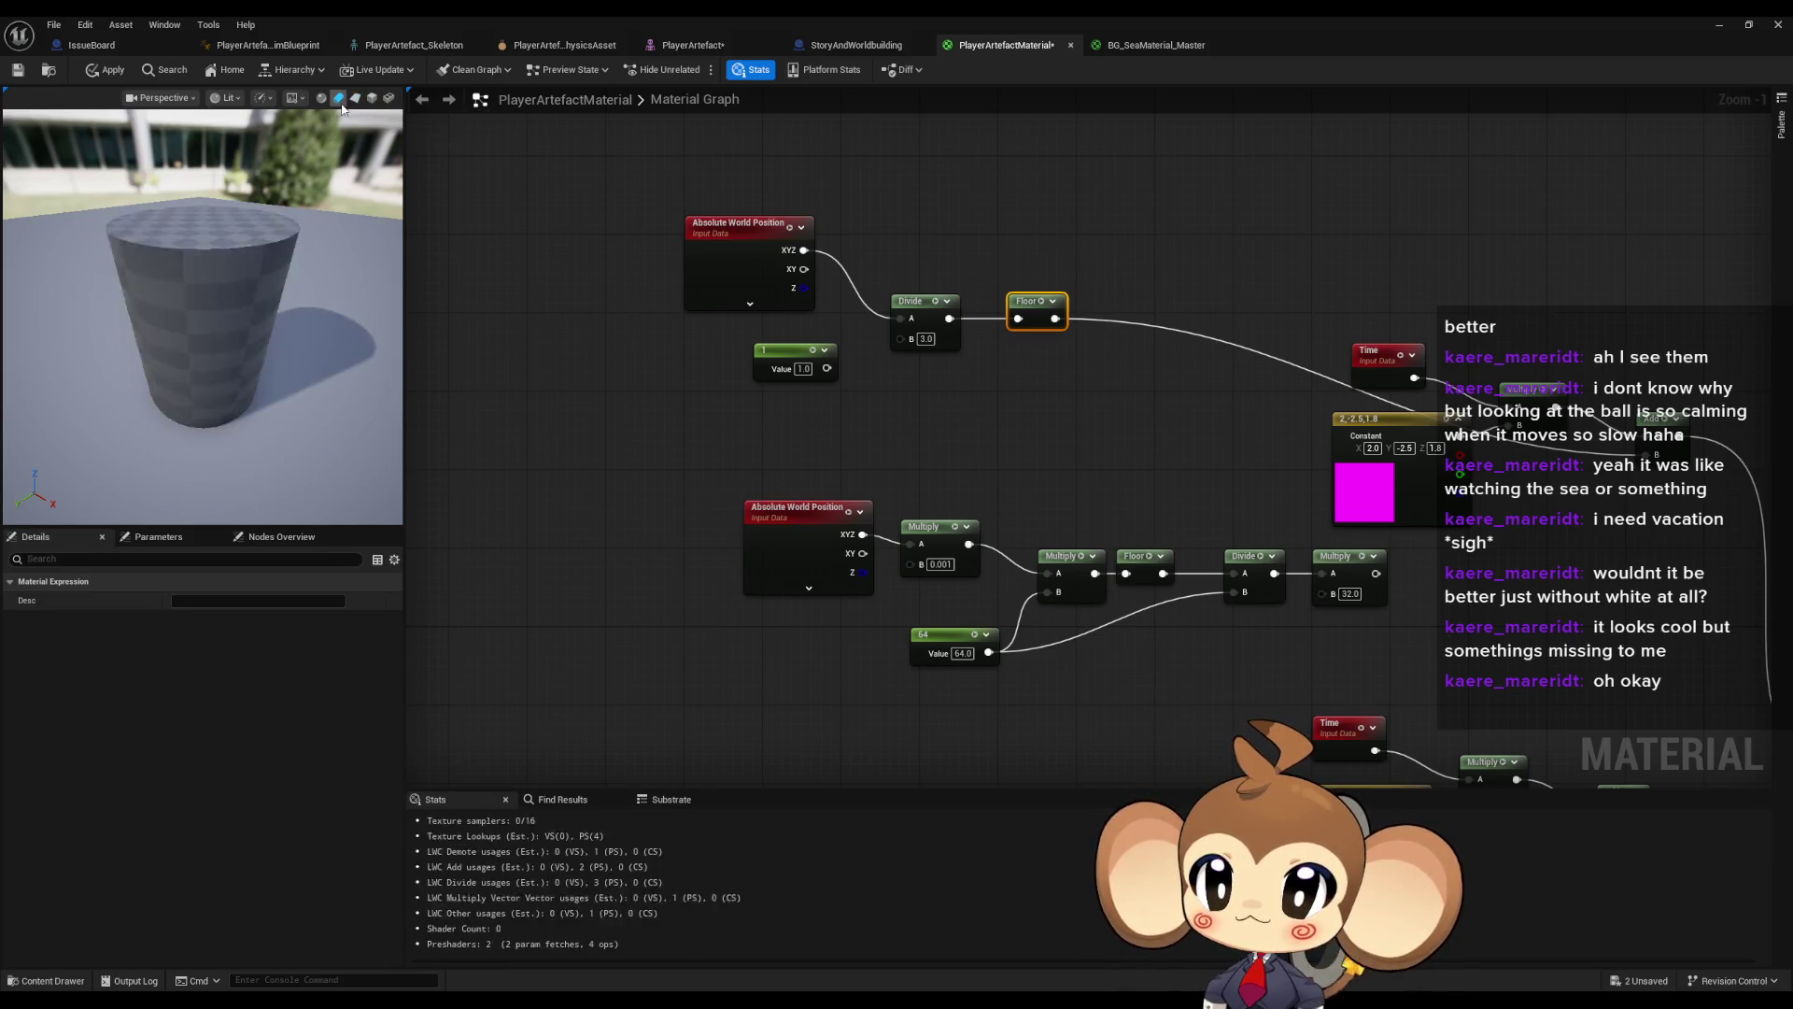
left_click(322, 97)
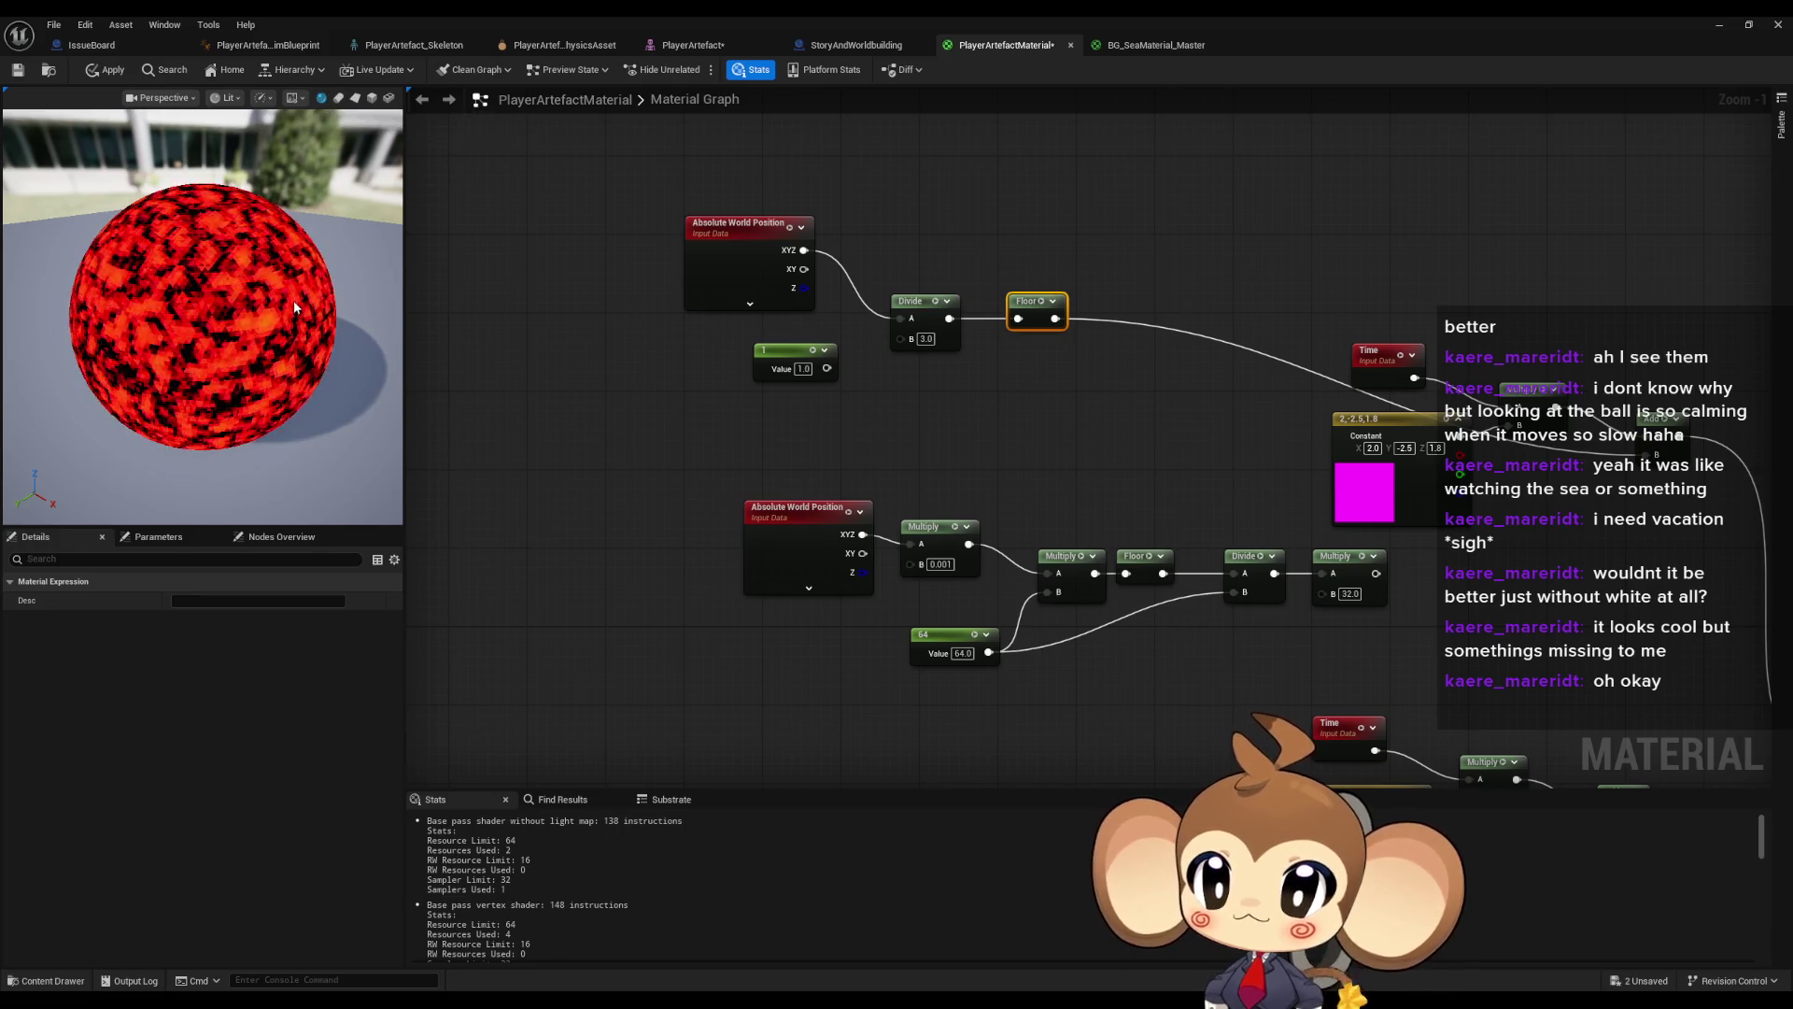
scroll(295, 309, "up", 5)
scroll(299, 292, "down", 5)
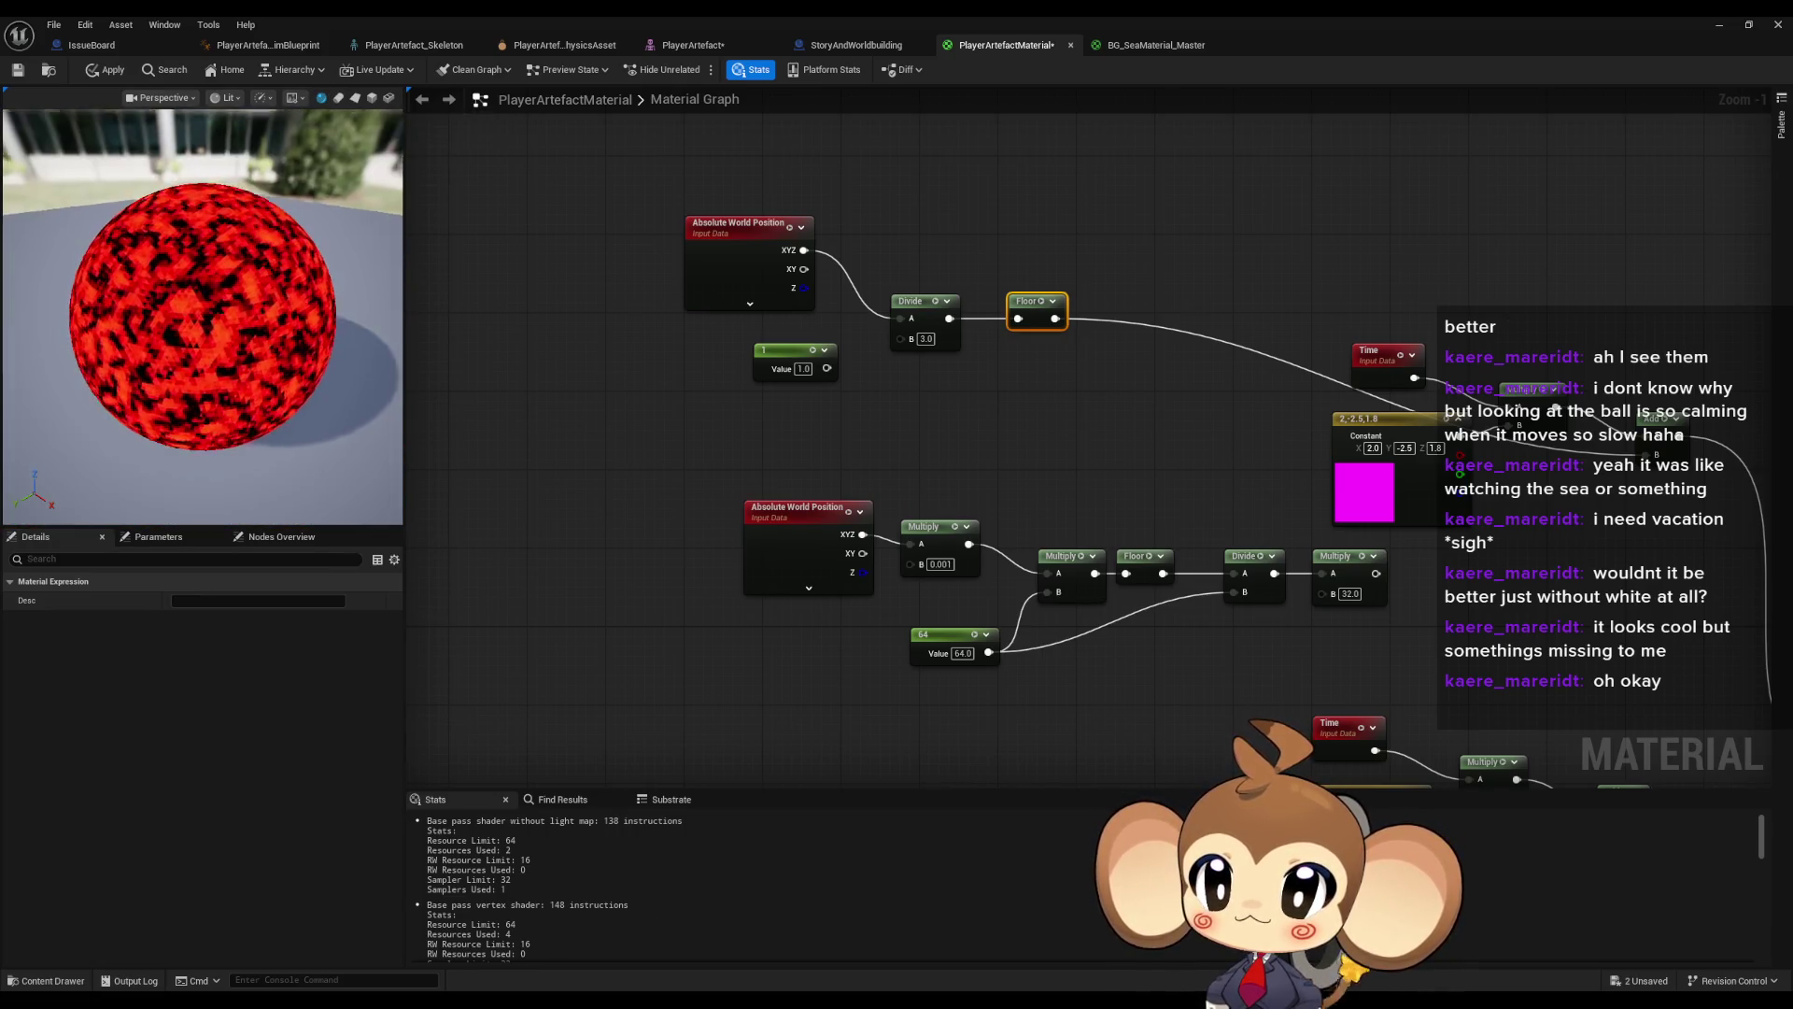
scroll(203, 317, "up", 6)
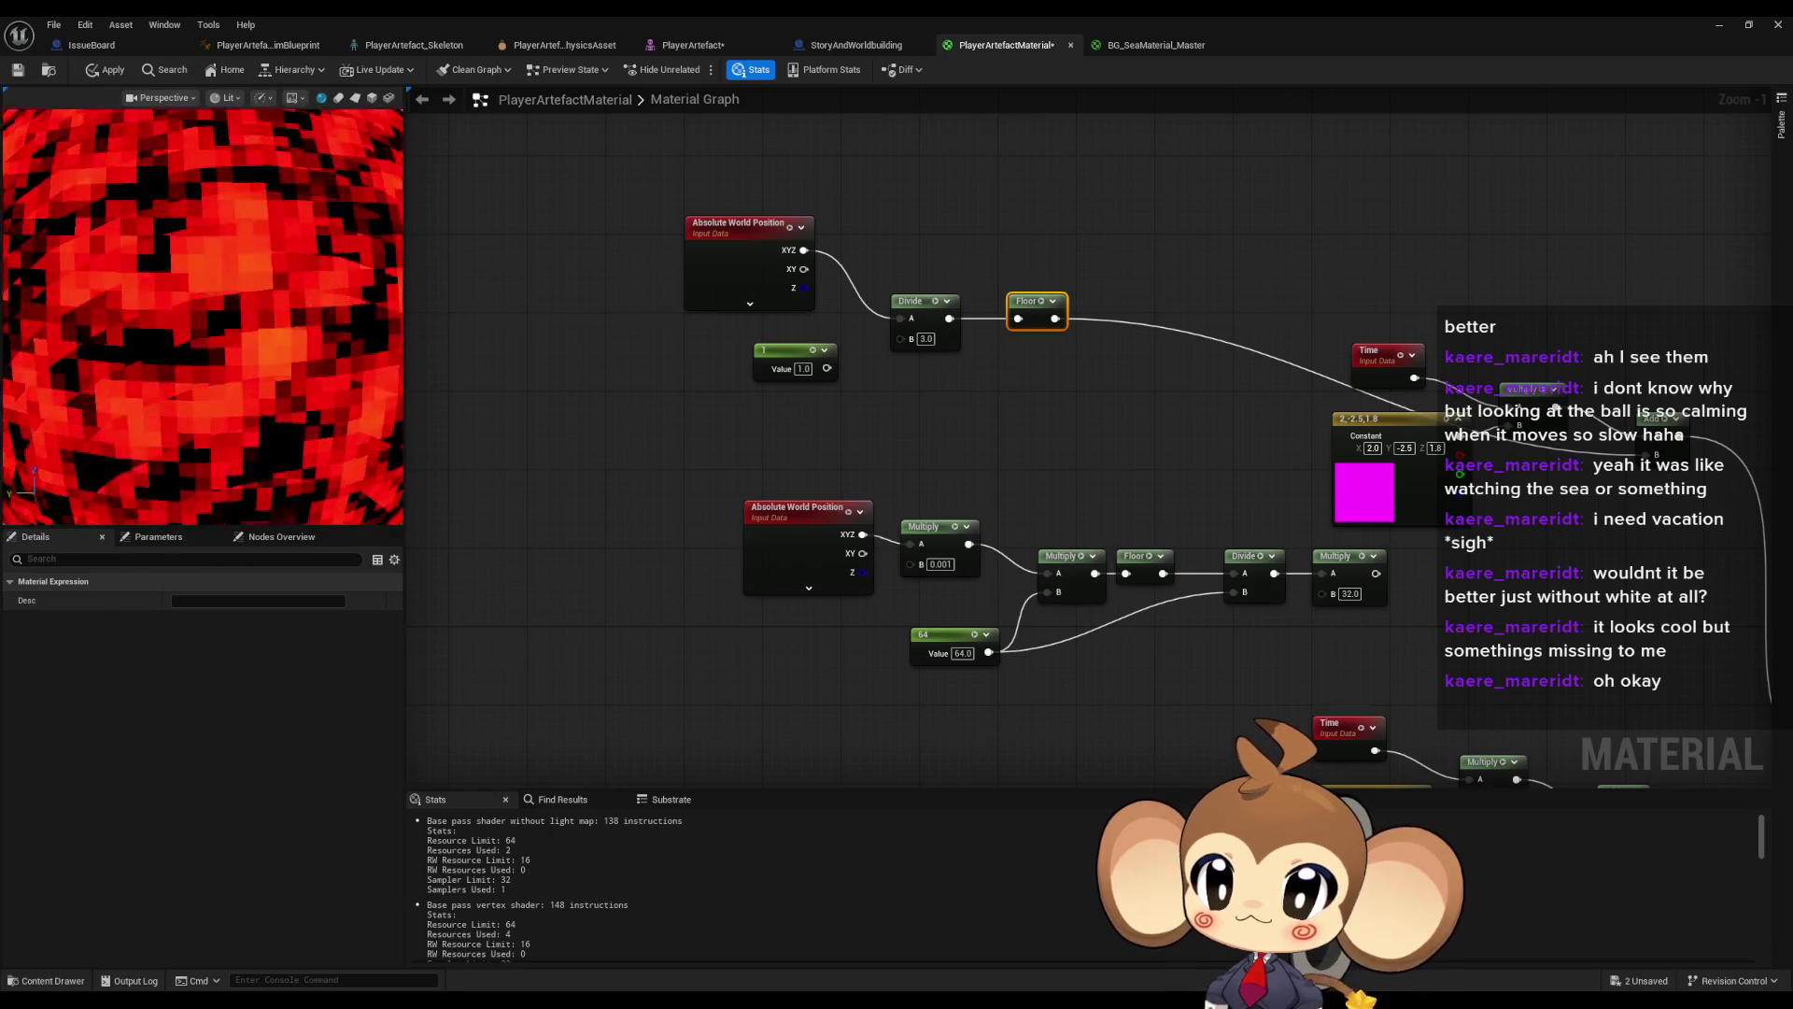
scroll(309, 304, "down", 6)
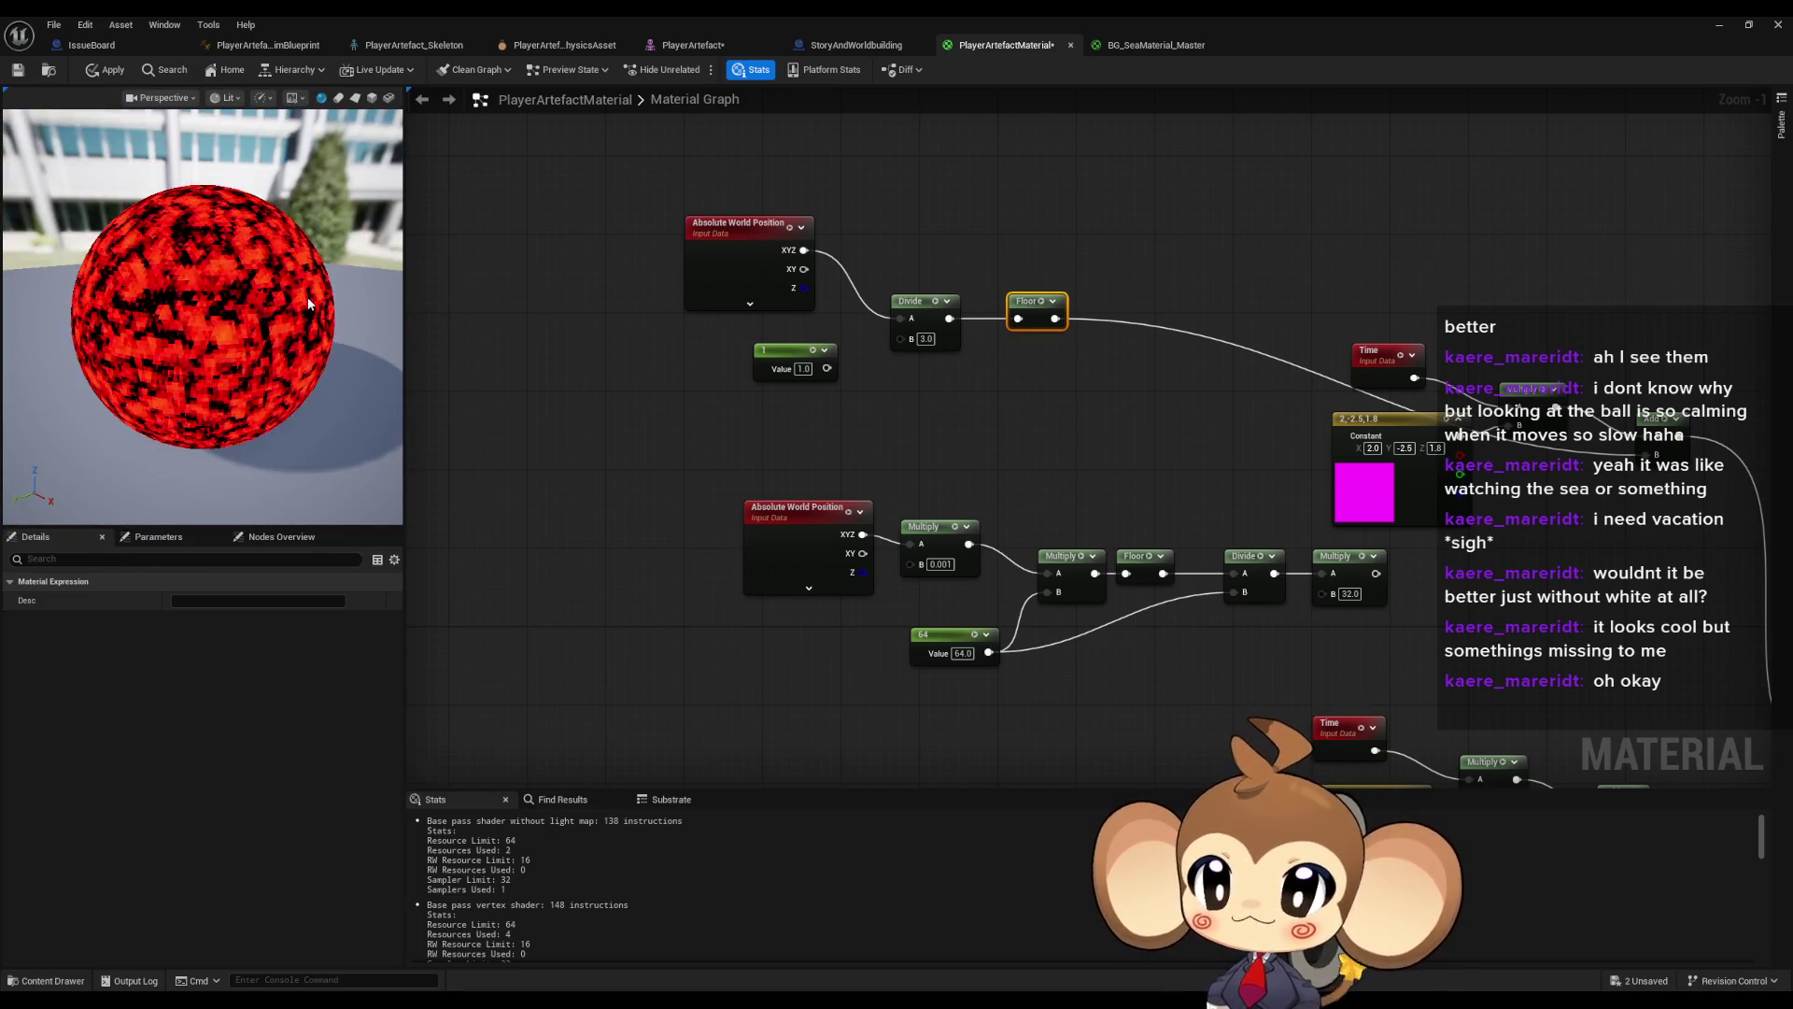
left_click_drag(308, 304, 346, 304)
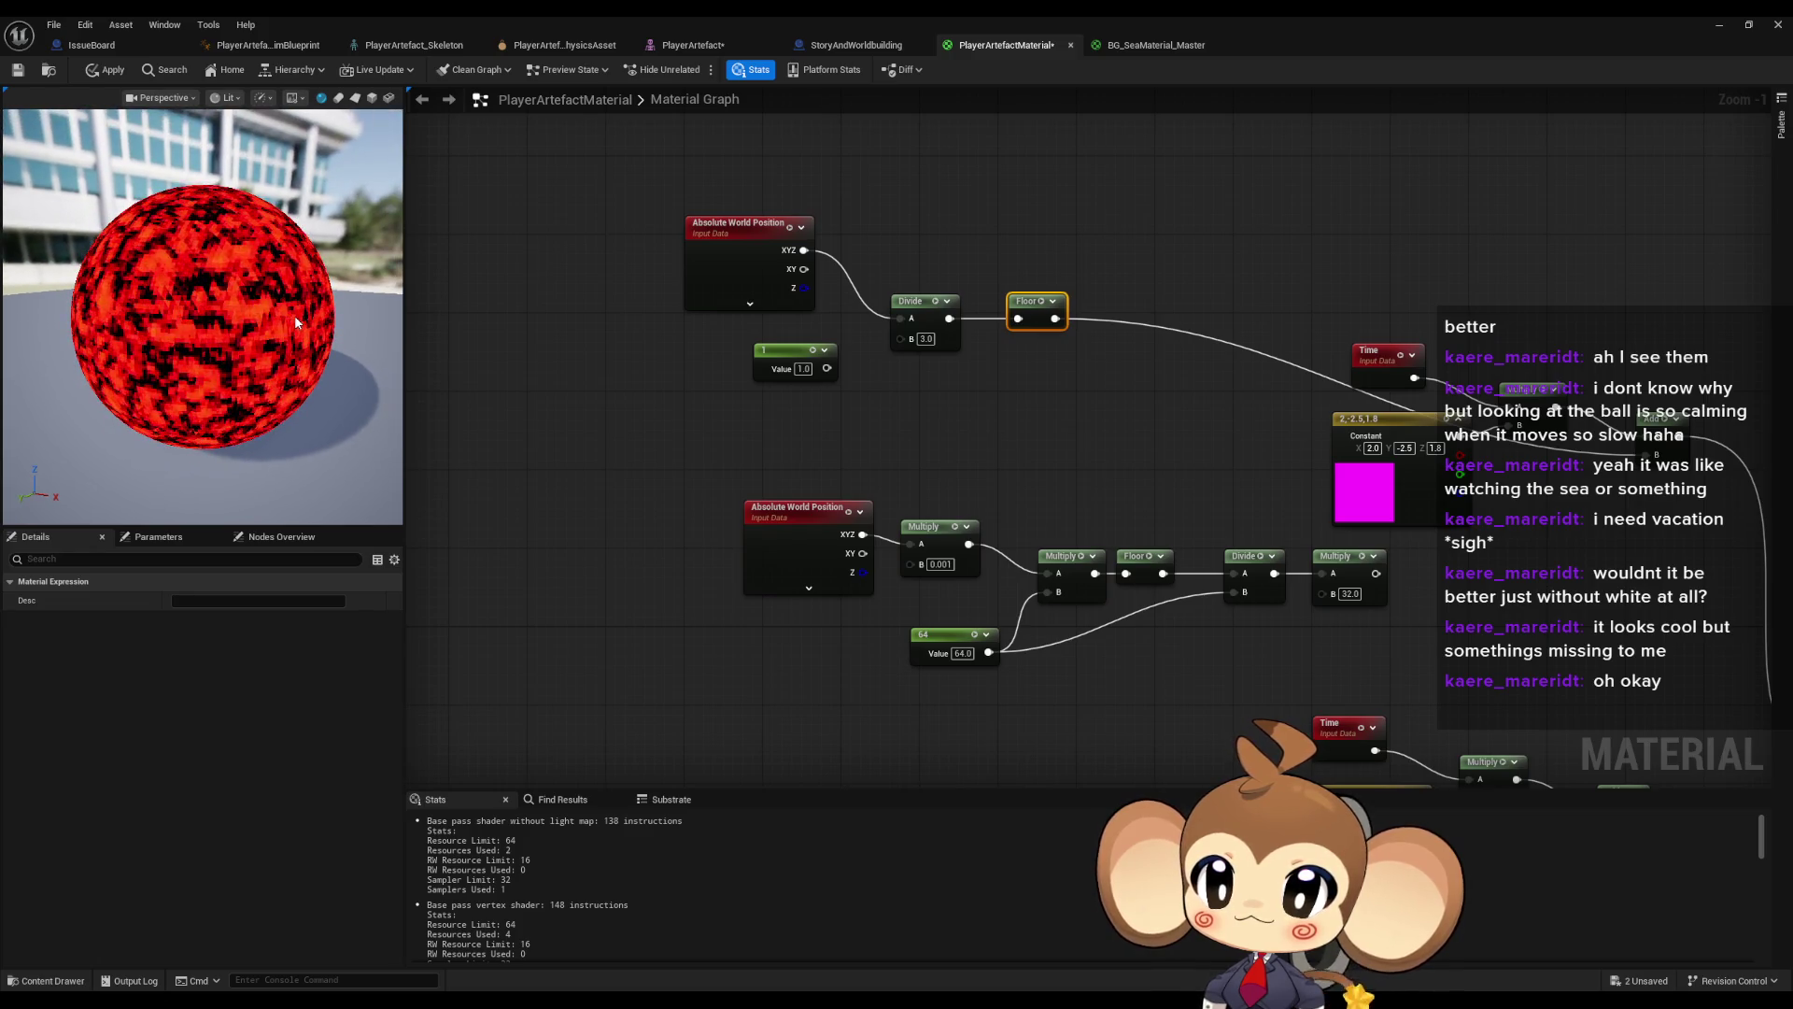
scroll(1164, 333, "down", 1)
mouse_move(1164, 332)
left_mouse_down()
mouse_move(883, 379)
mouse_move(1026, 347)
mouse_move(853, 280)
mouse_move(803, 174)
mouse_move(965, 272)
mouse_move(1201, 643)
mouse_move(1241, 567)
left_mouse_up()
scroll(1011, 349, "down", 1)
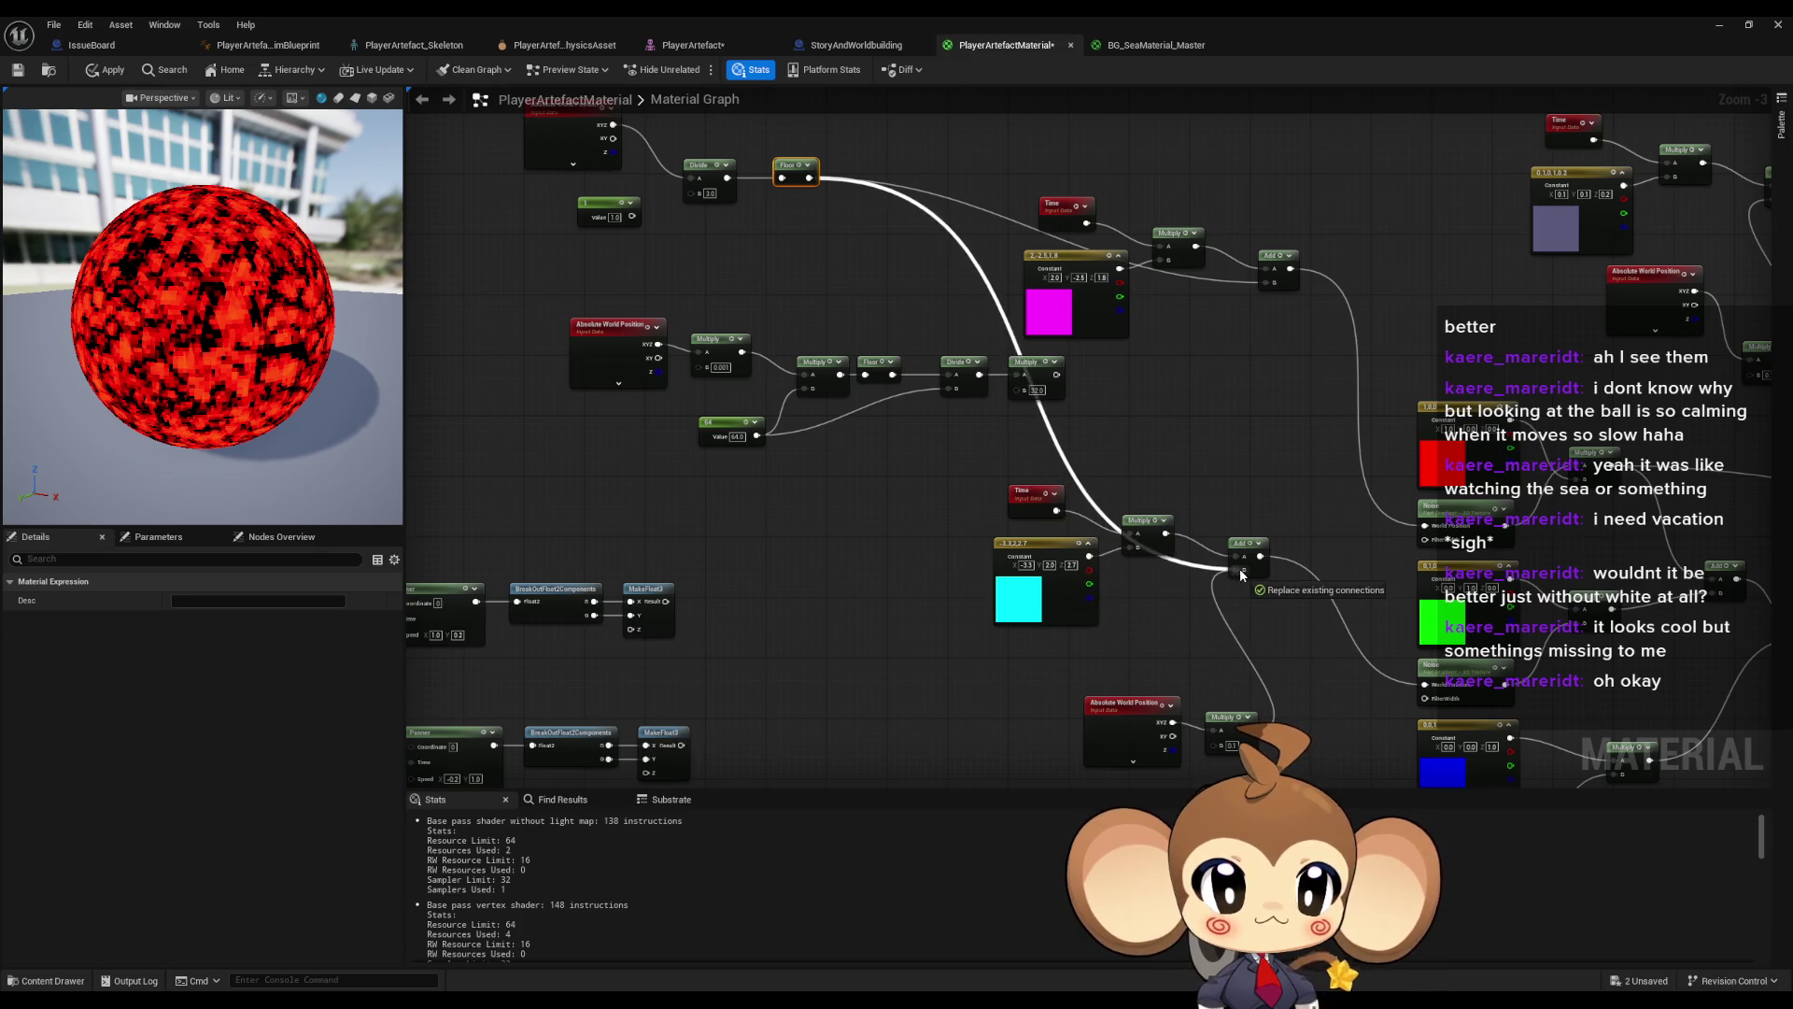
- Wire Floor into the lower Add node and the Add result into Emissive Color
mouse_move(808, 183)
left_mouse_down()
mouse_move(980, 713)
mouse_move(1161, 632)
mouse_move(1240, 691)
mouse_move(1228, 680)
left_mouse_up()
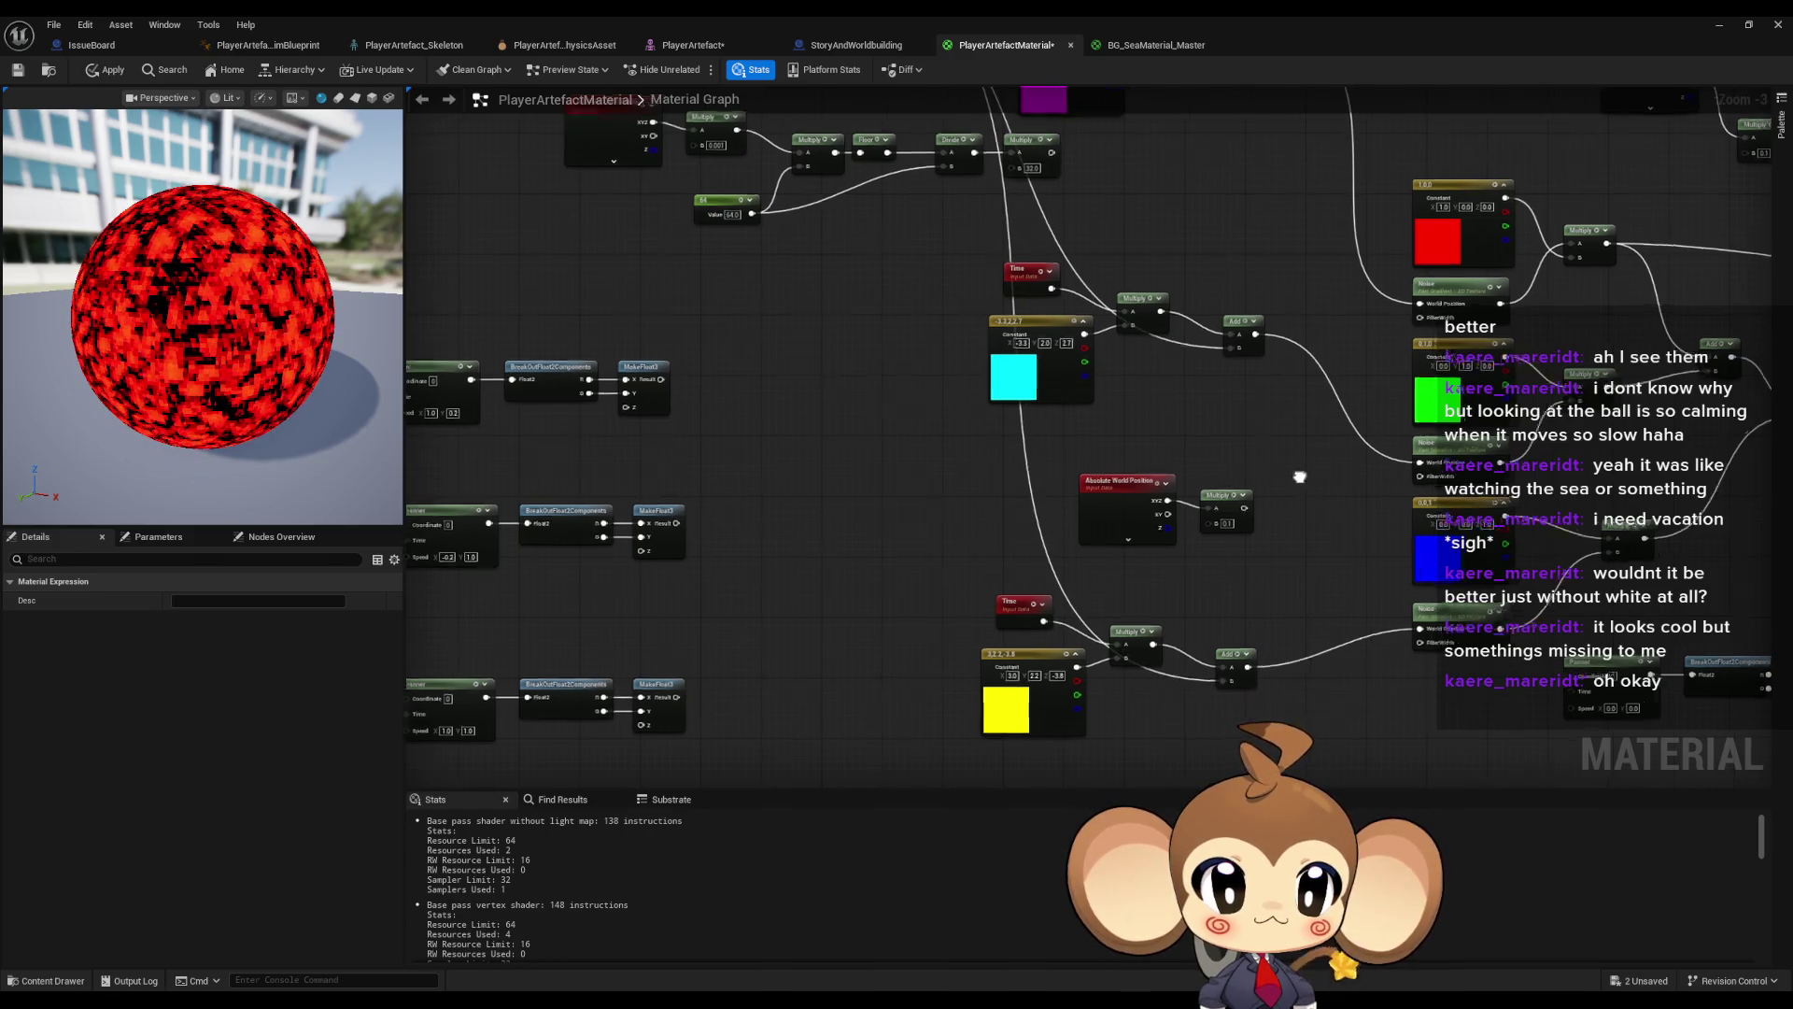
mouse_move(1272, 534)
left_mouse_down()
mouse_move(1382, 505)
mouse_move(1497, 422)
left_mouse_up()
left_click_drag(243, 322, 169, 324)
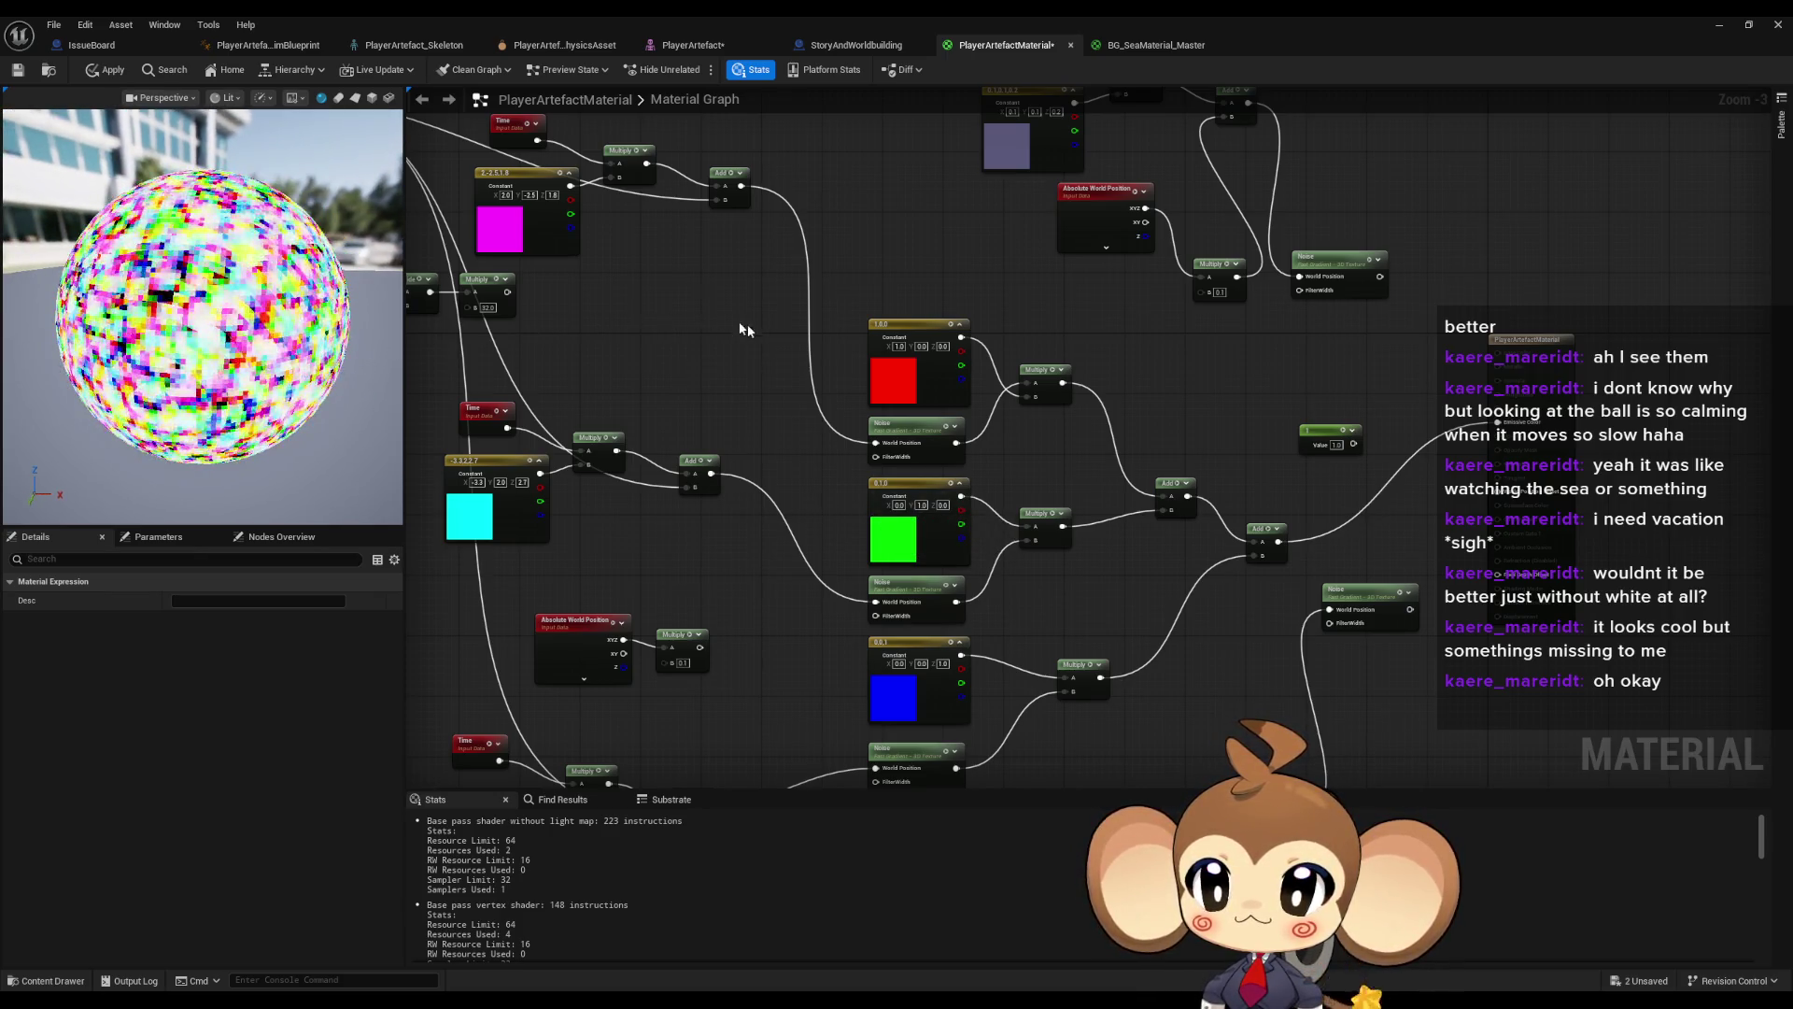
key("f")
- Set the Divide divisor to 4.0, apply the material, and minimise the Material Editor
left_click(813, 367)
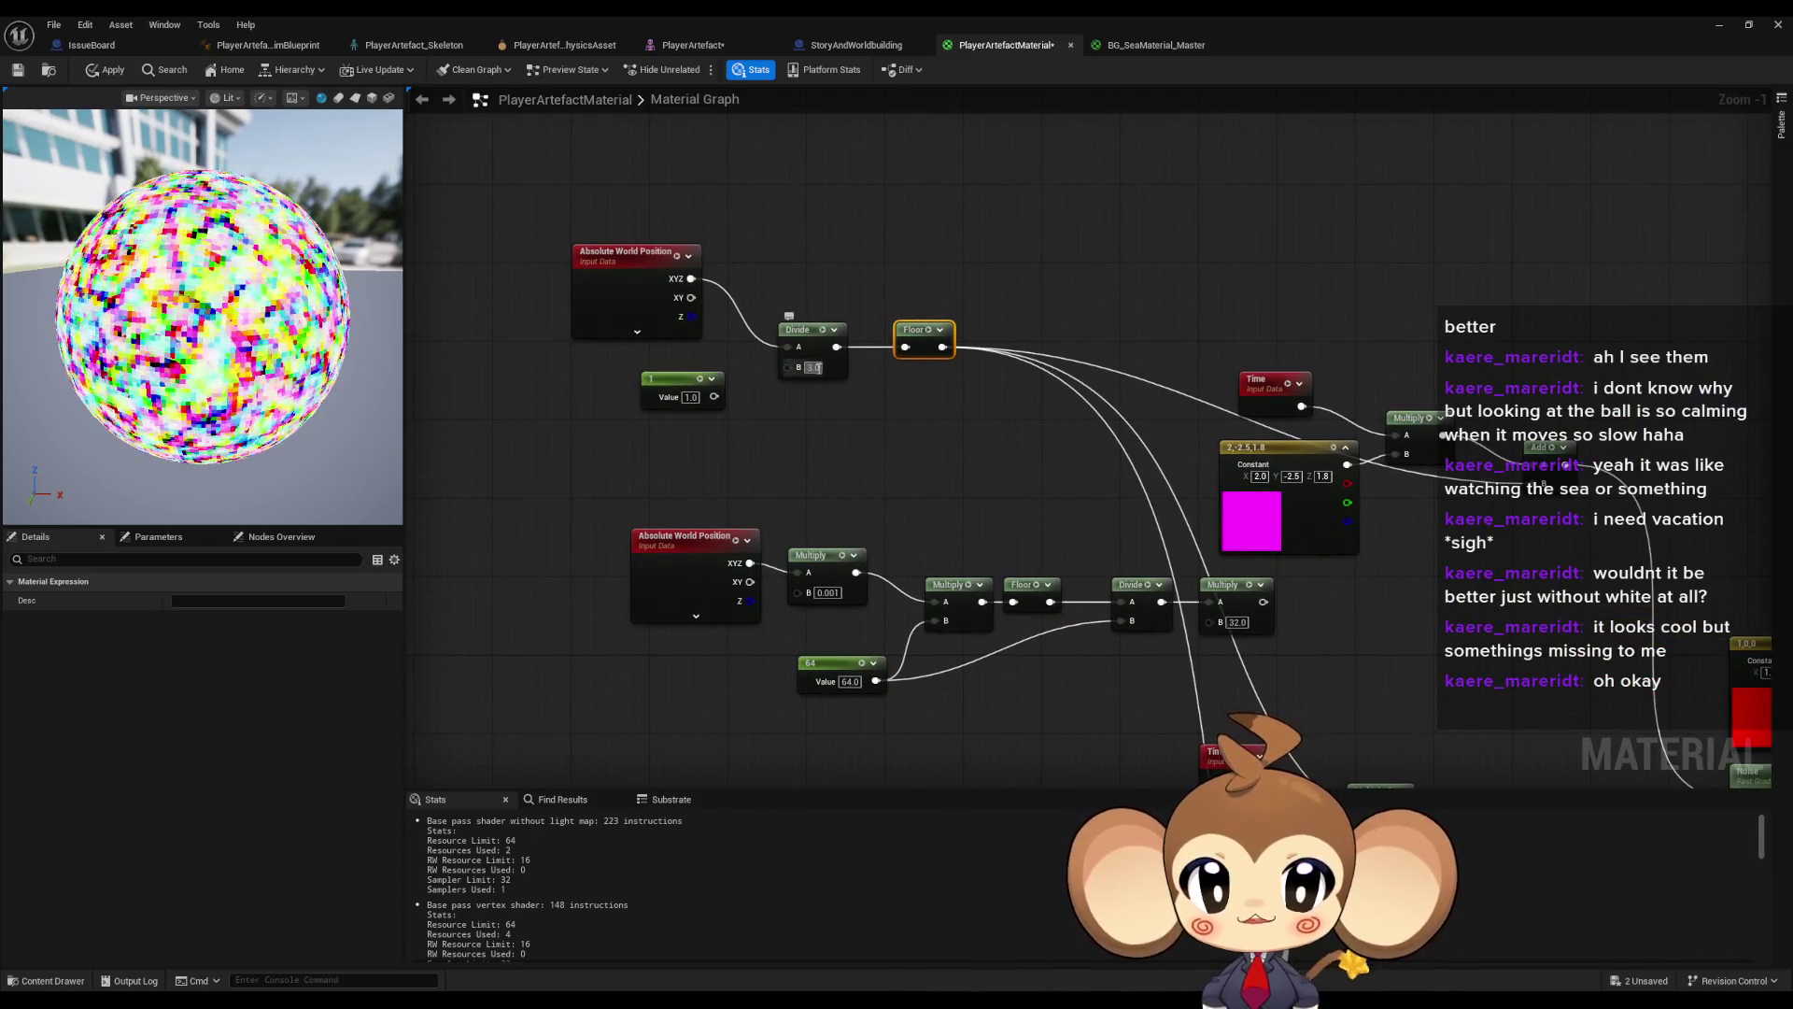
type("1")
left_click(921, 415)
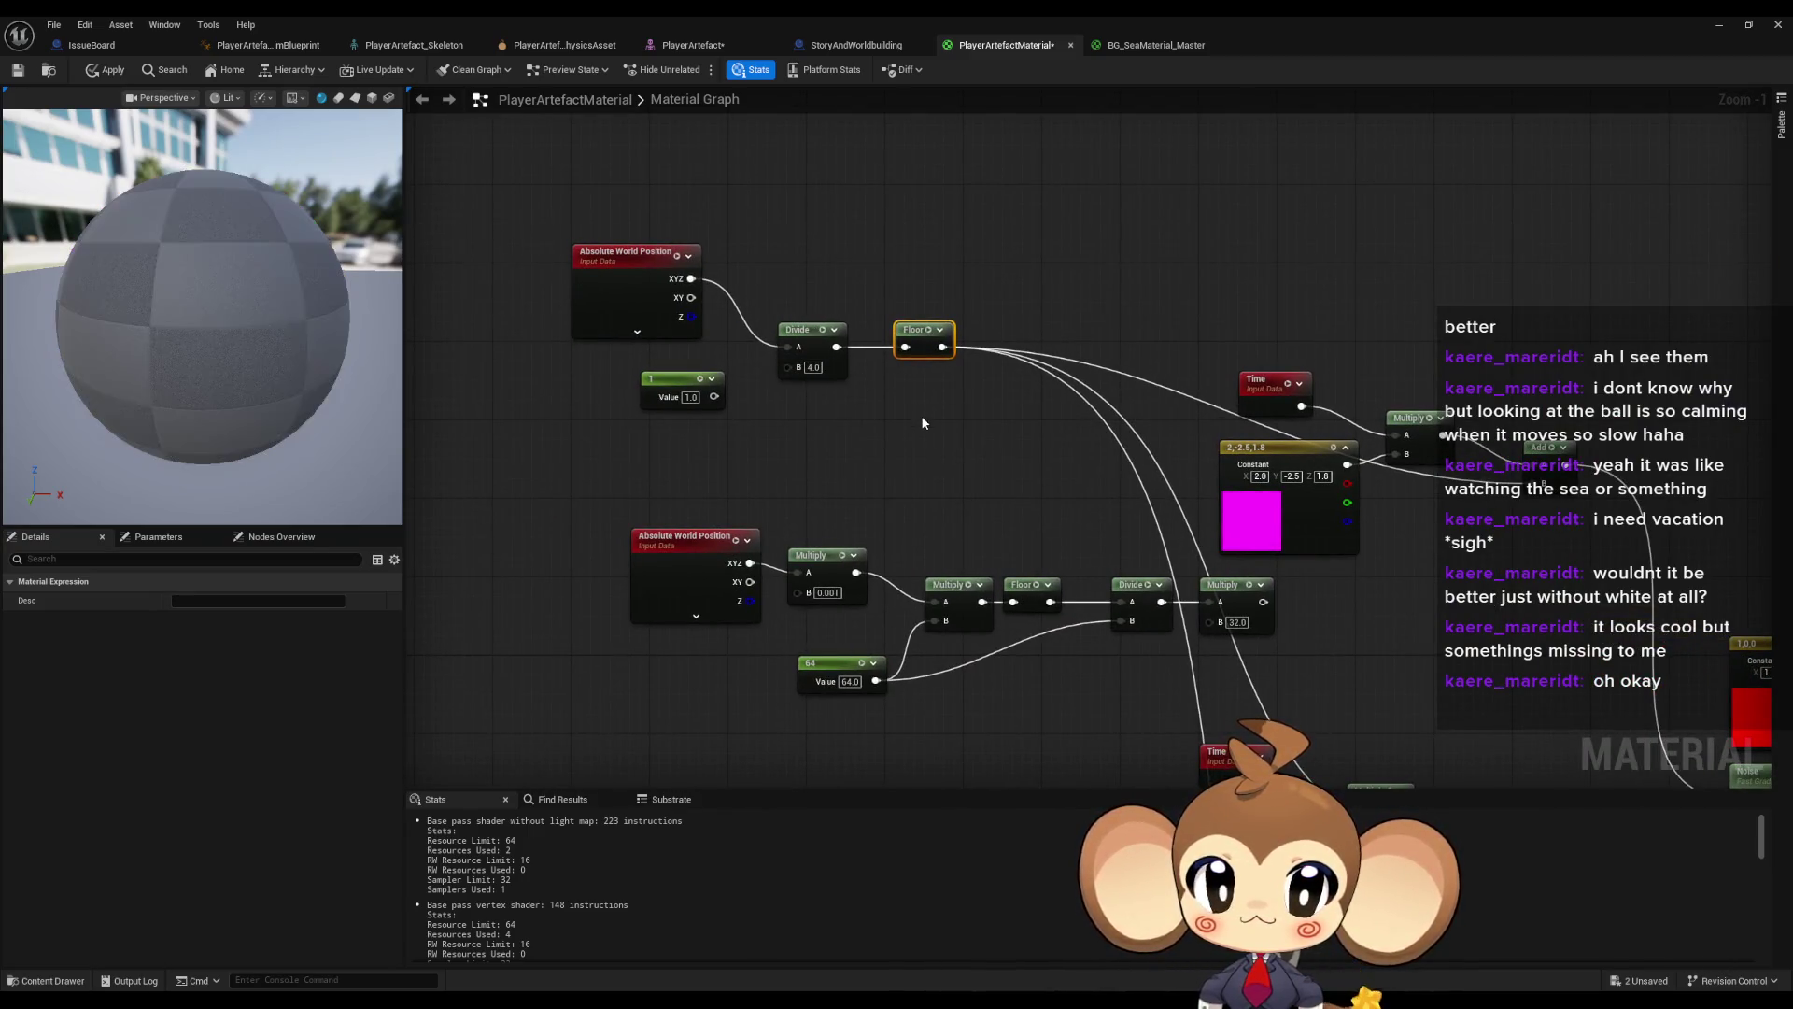
type("4")
key("Return")
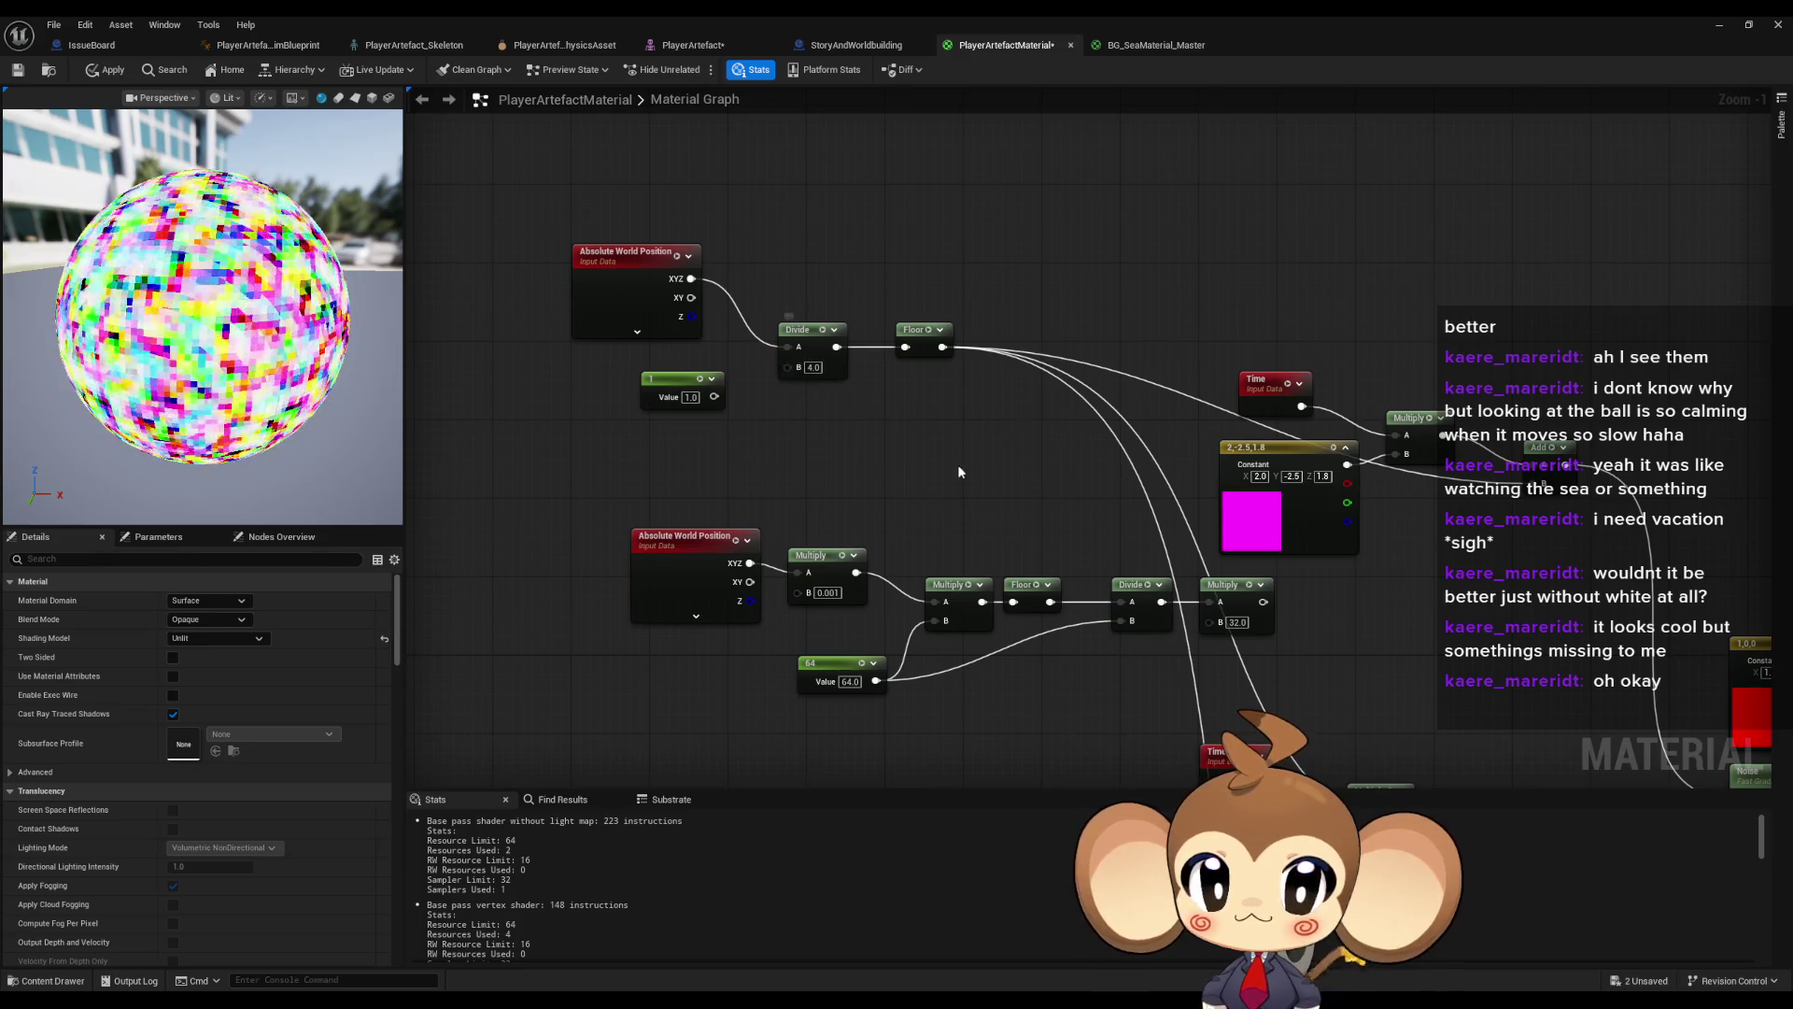
left_click(105, 69)
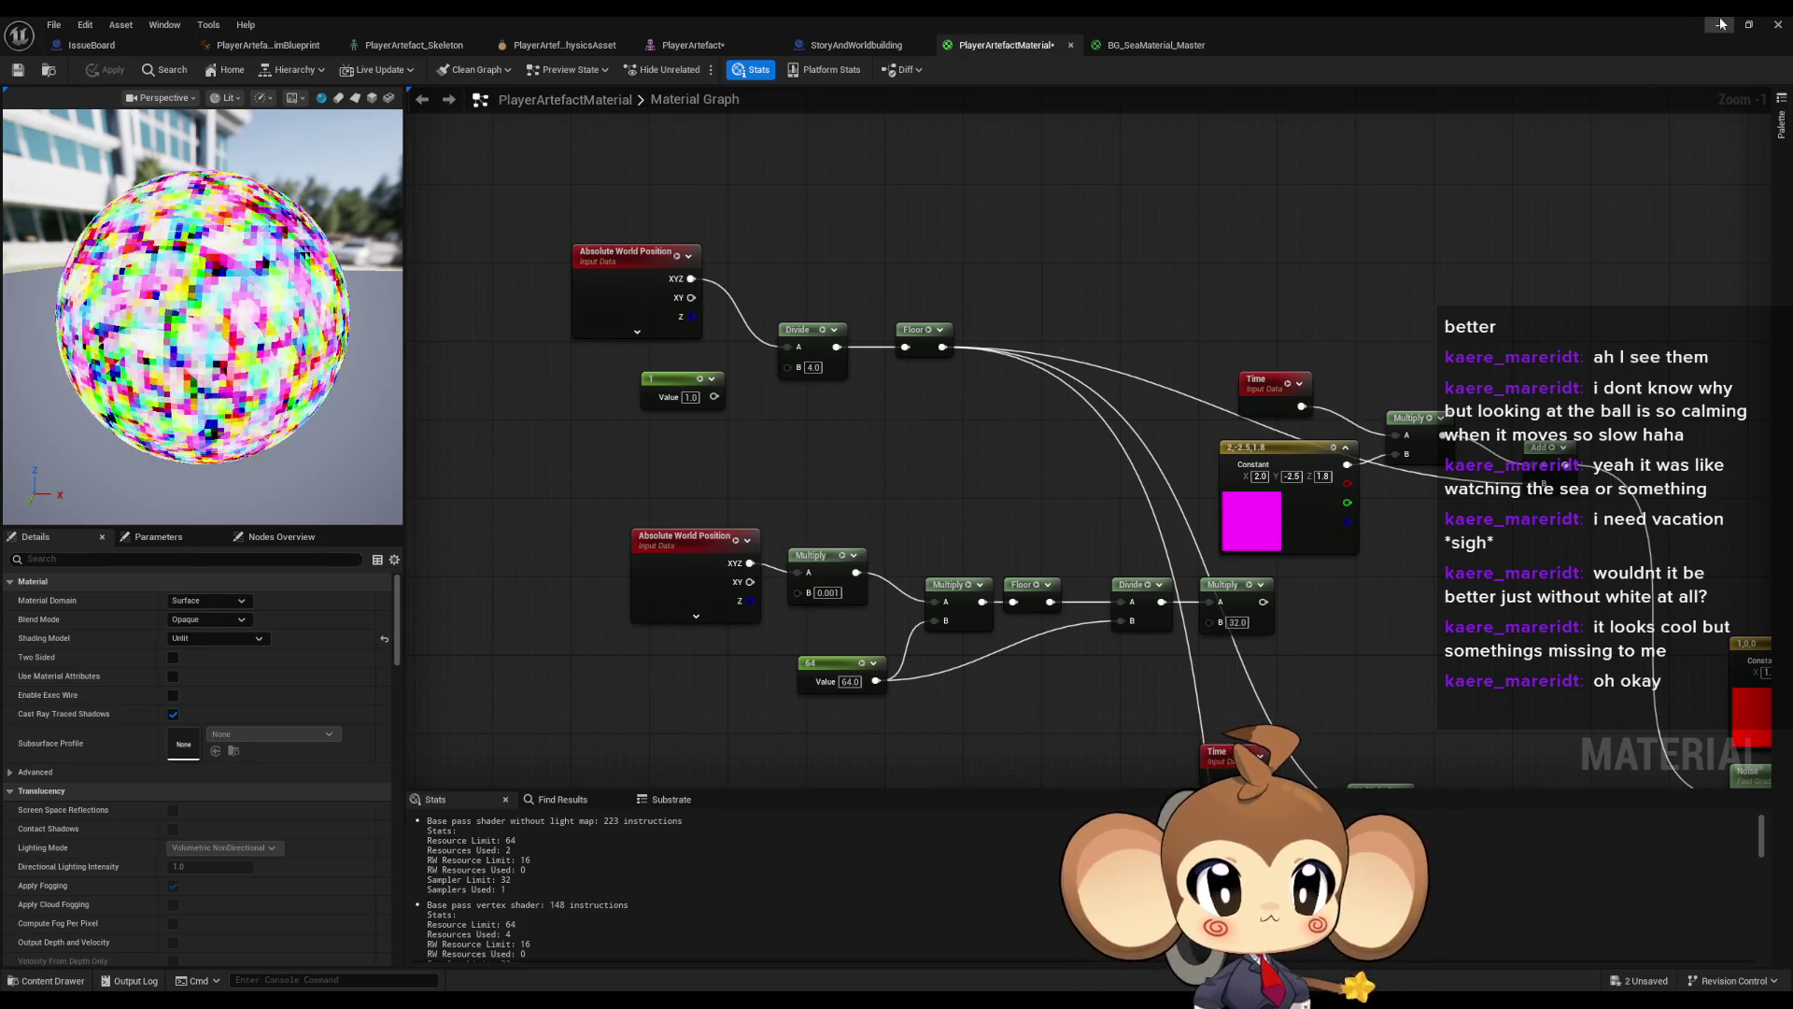
left_click(1718, 25)
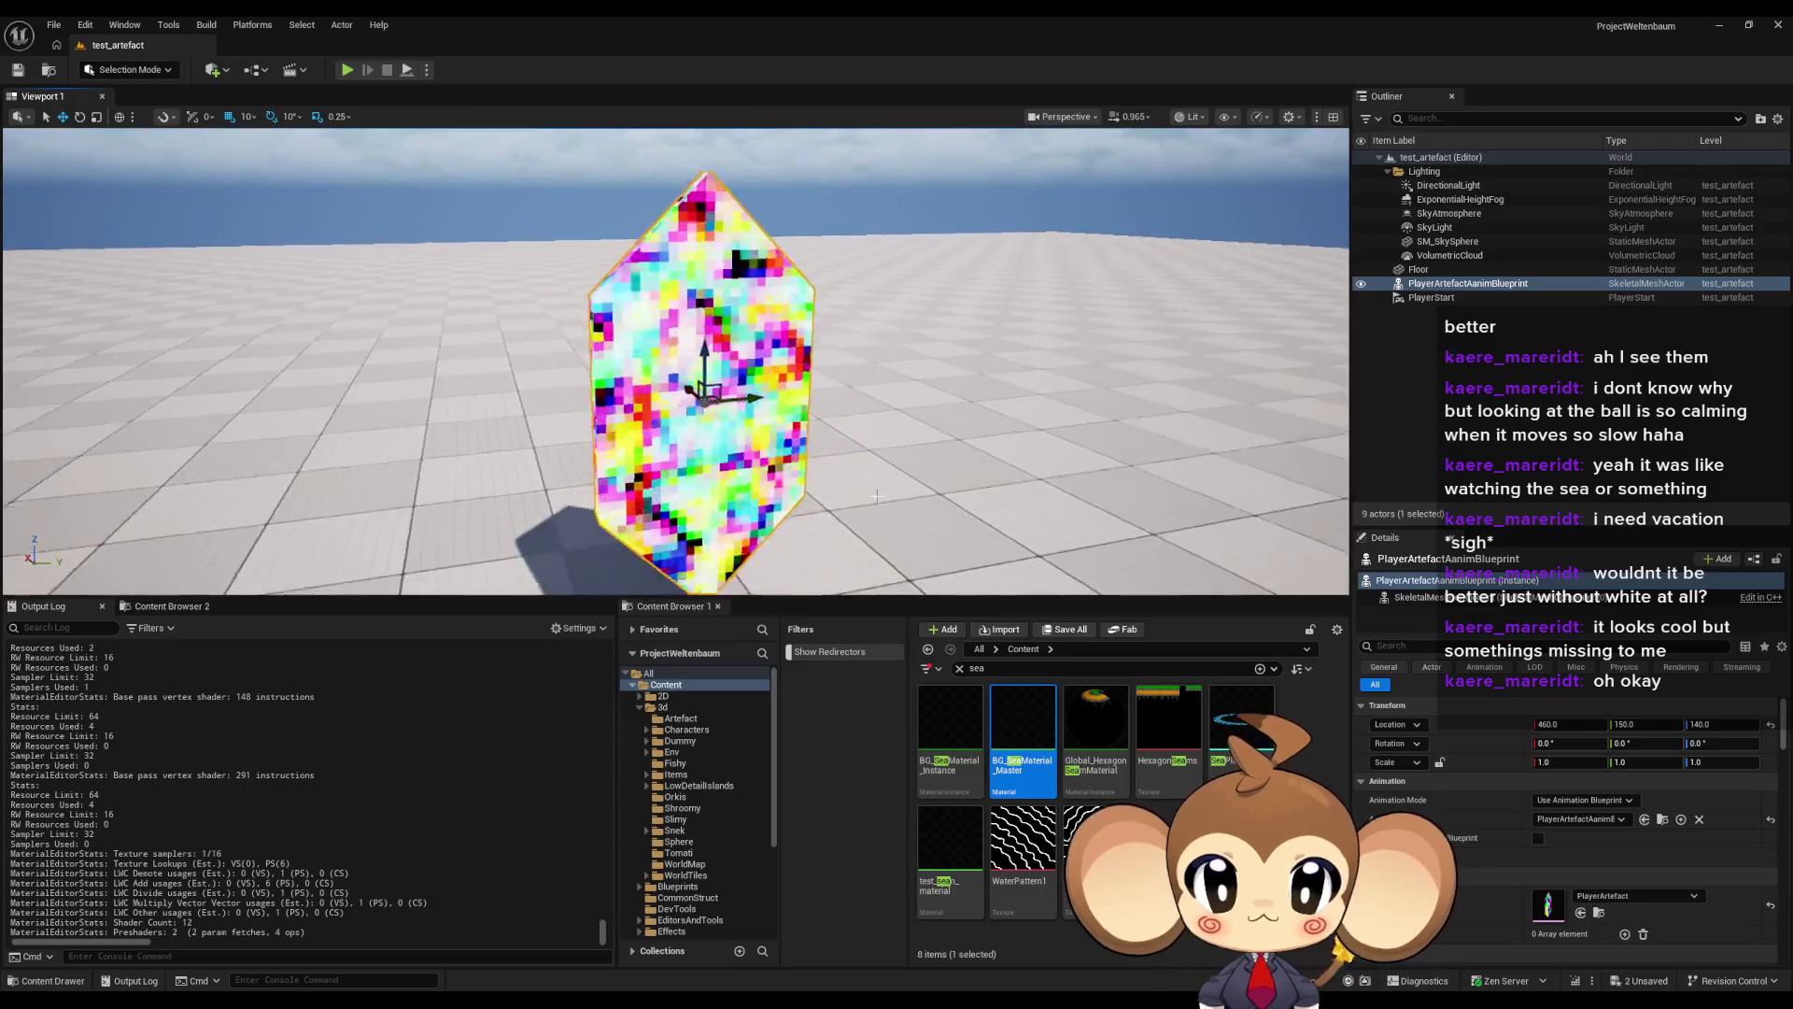
- Play-test the level, walking toward and away from the crystal, then free the mouse with Shift+F1
key("alt+p")
key("w")
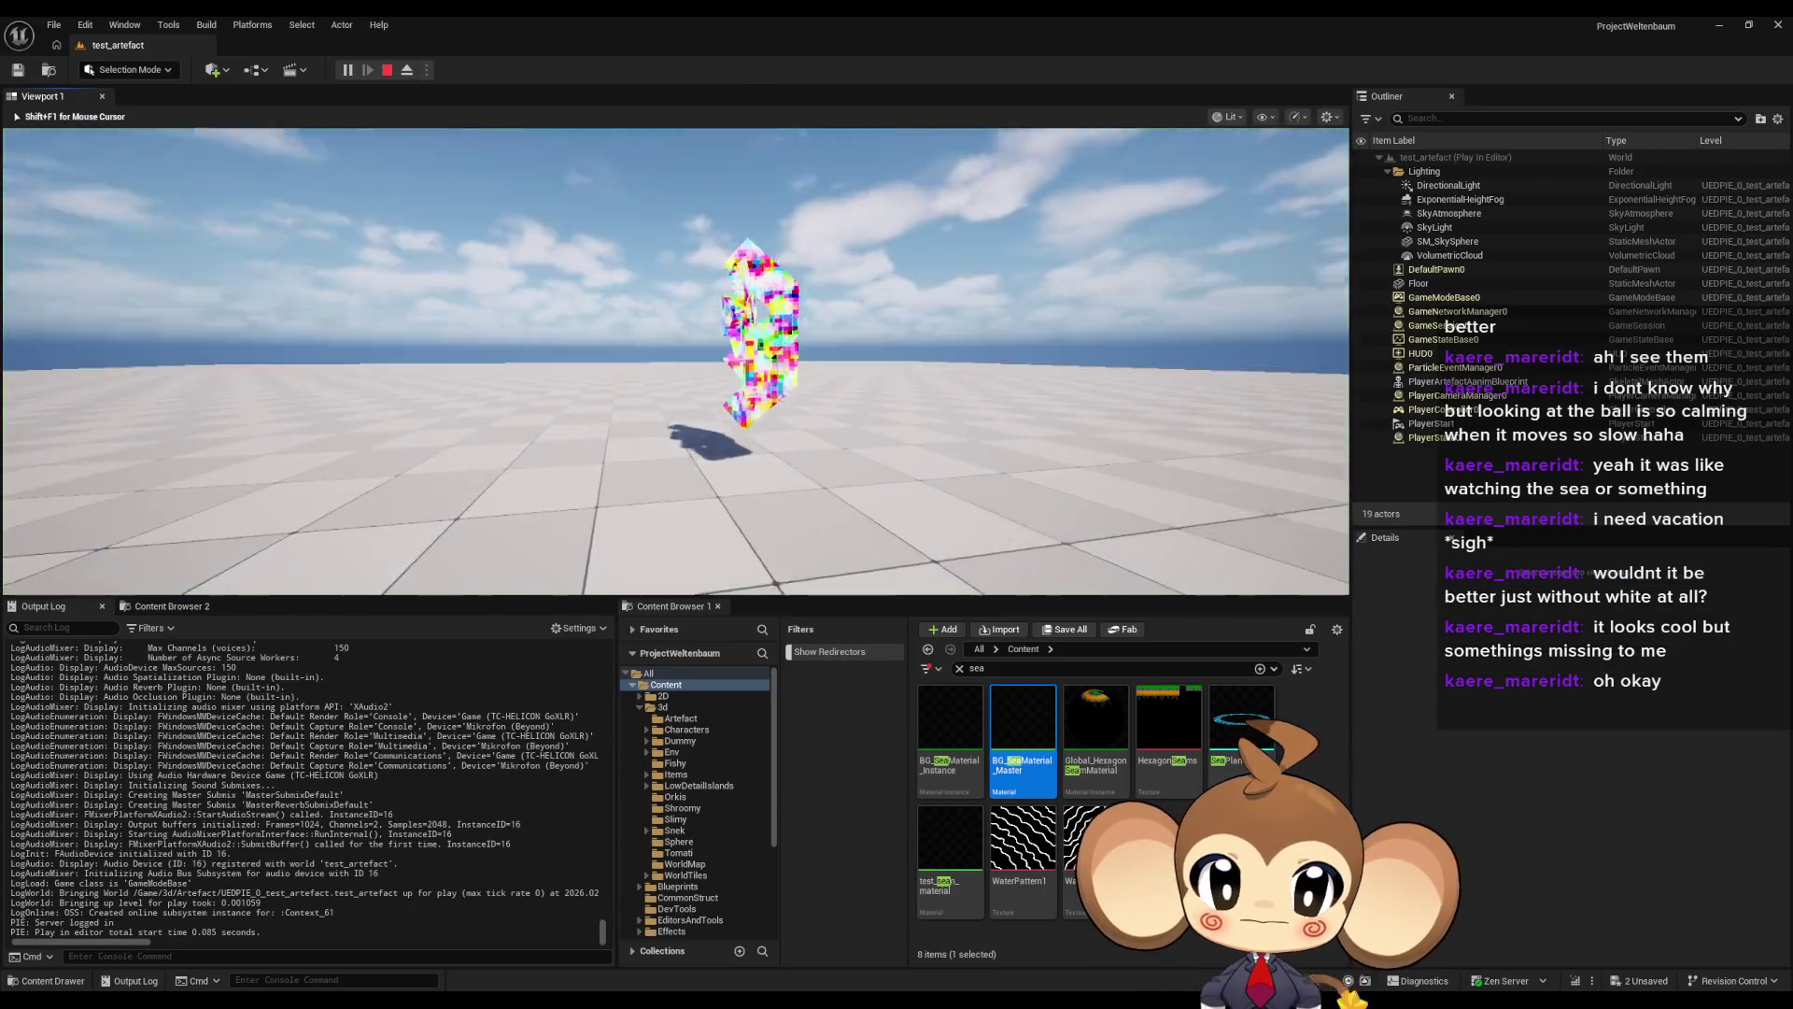
key("s")
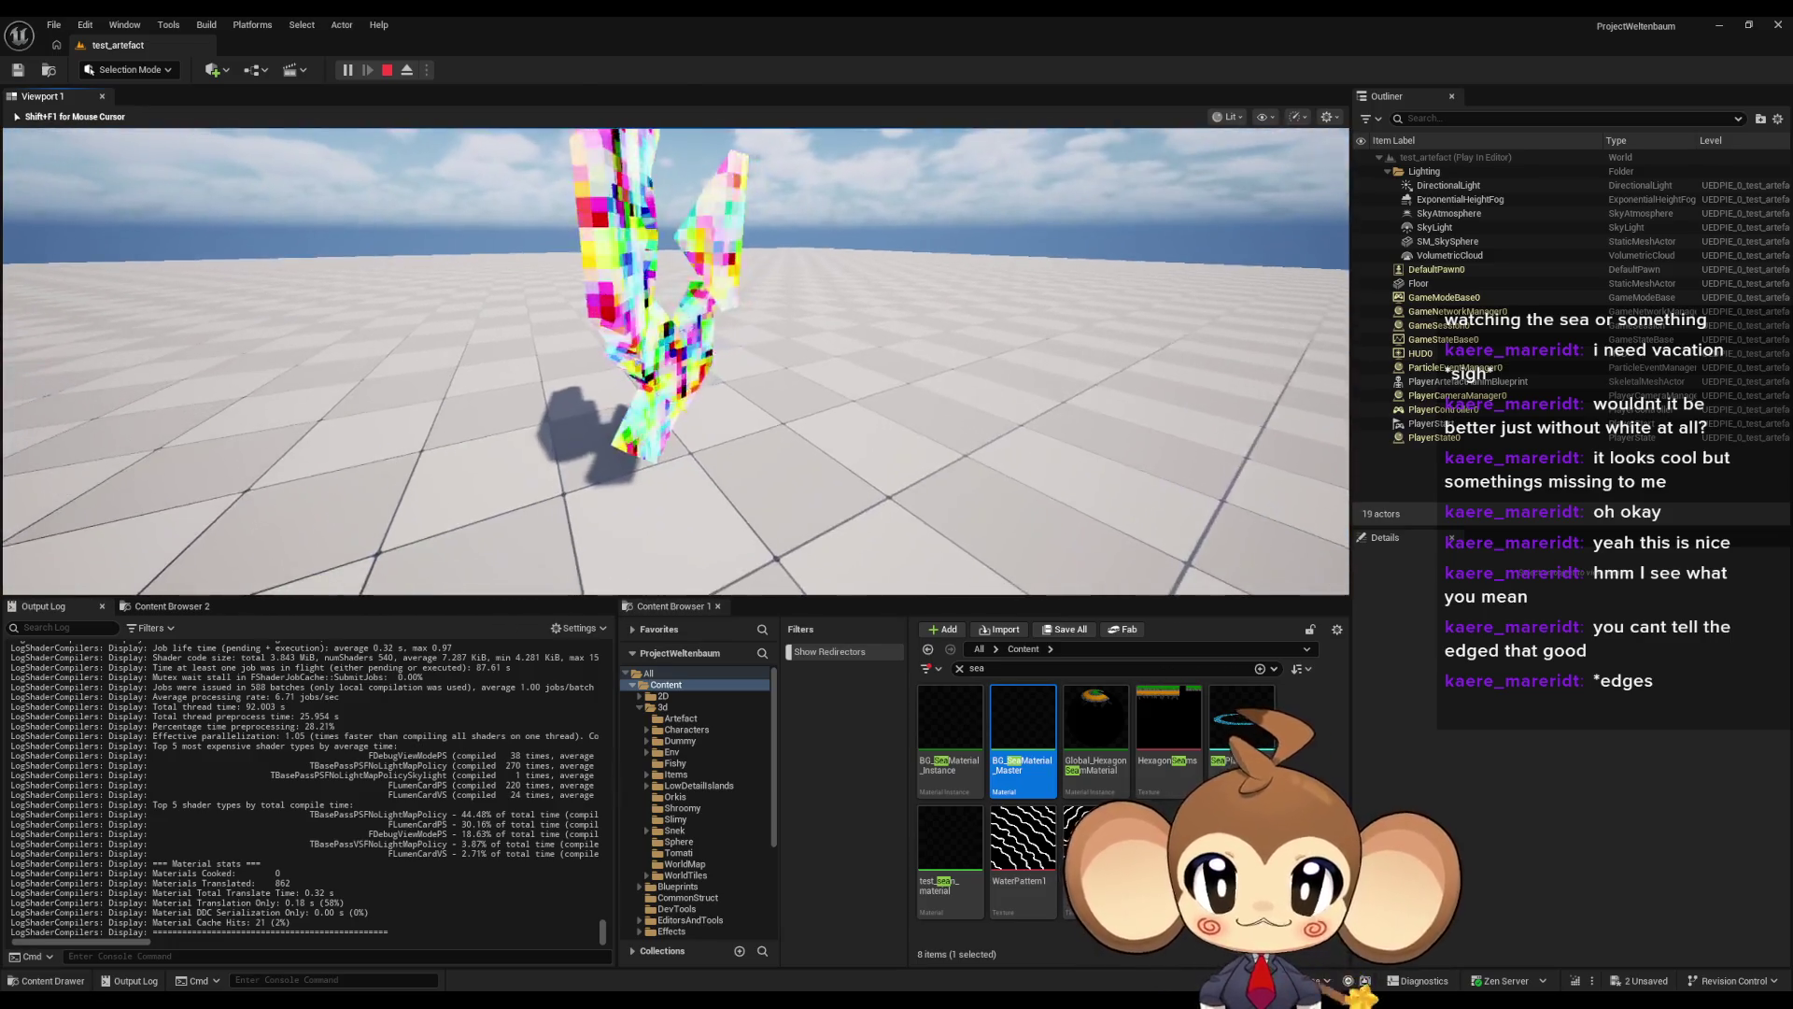
key("shift+F1")
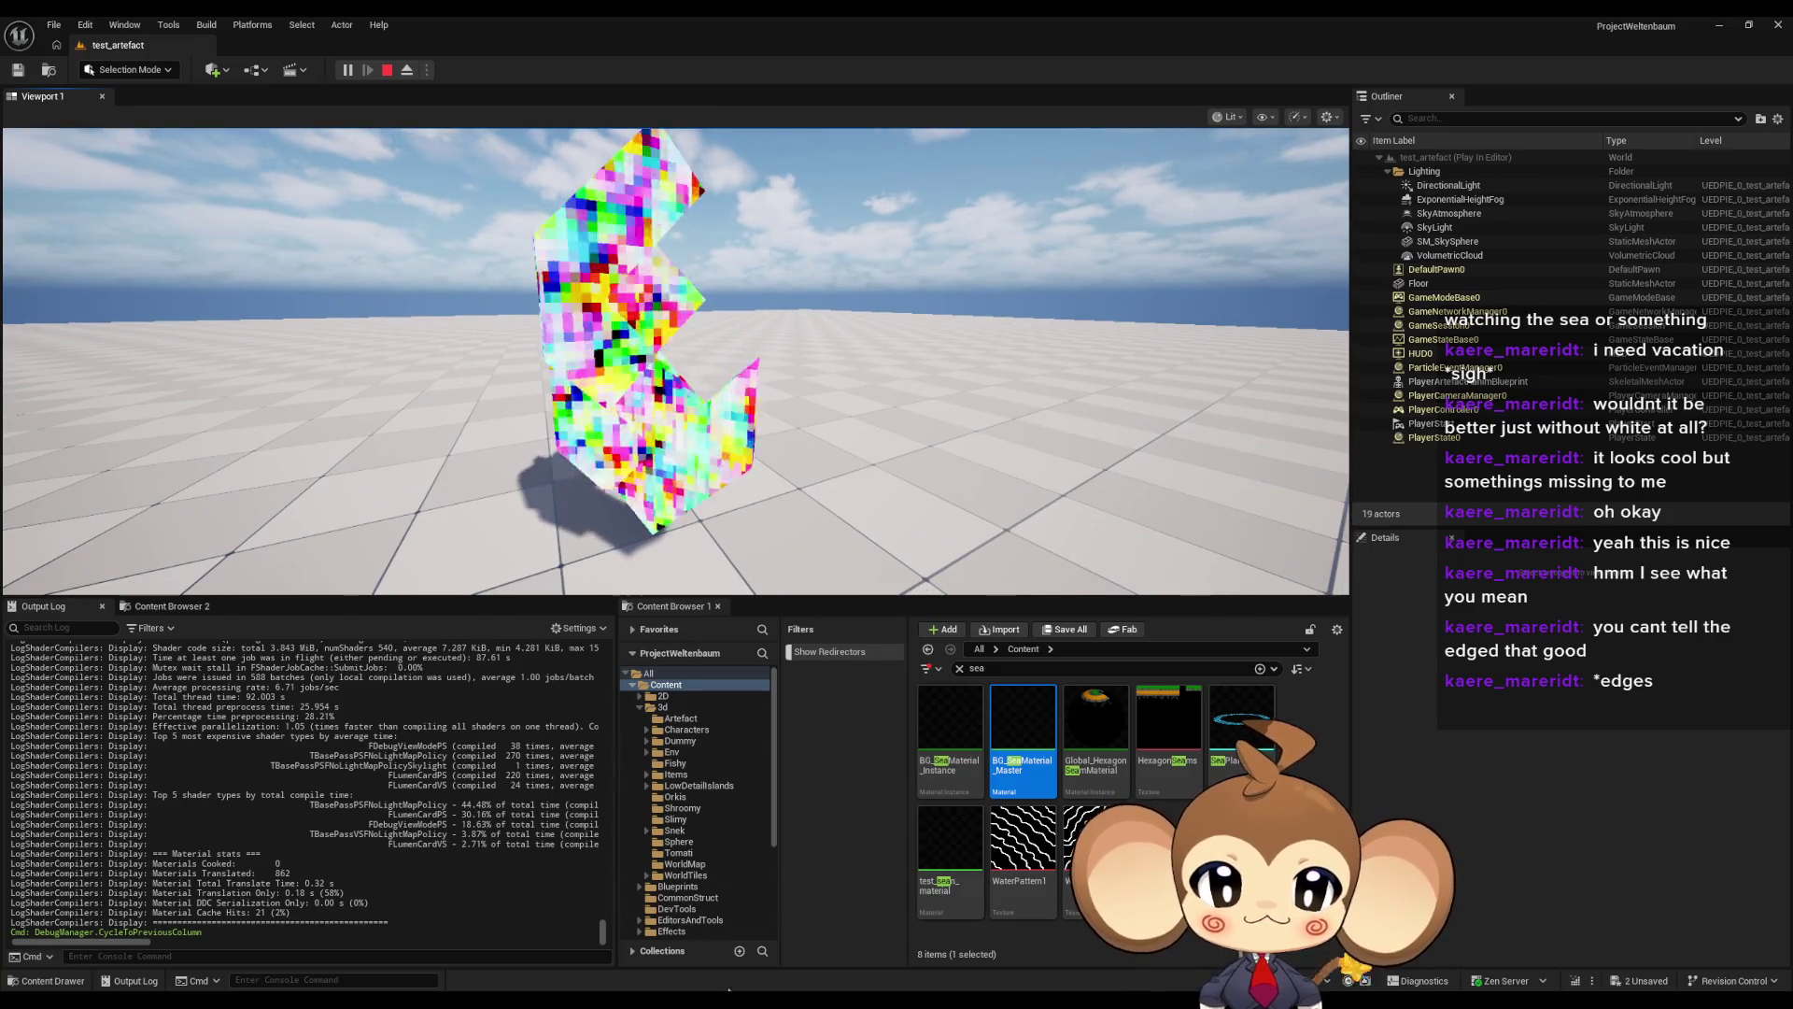
- Raise the Divide divisor to 10.0 in the material editor, then hide the editor
mouse_move(727, 987)
left_click(738, 944)
left_click(816, 366)
type("10")
key("Return")
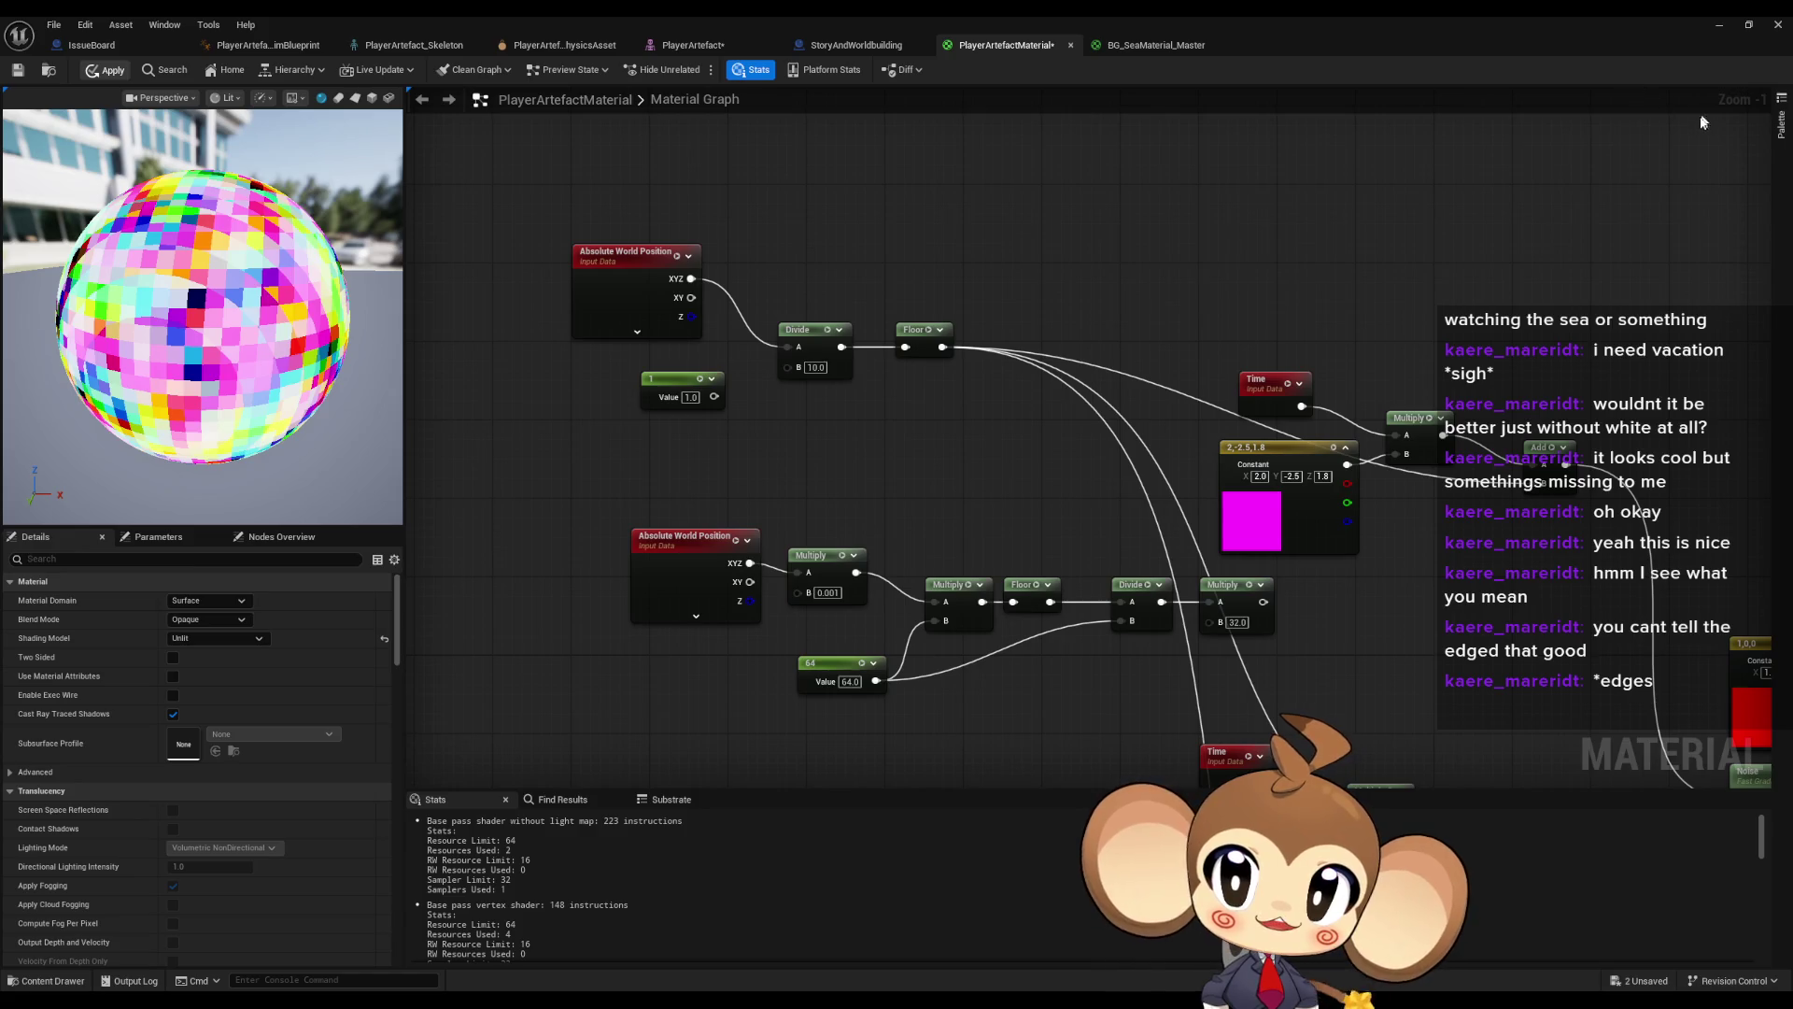
left_click(1719, 26)
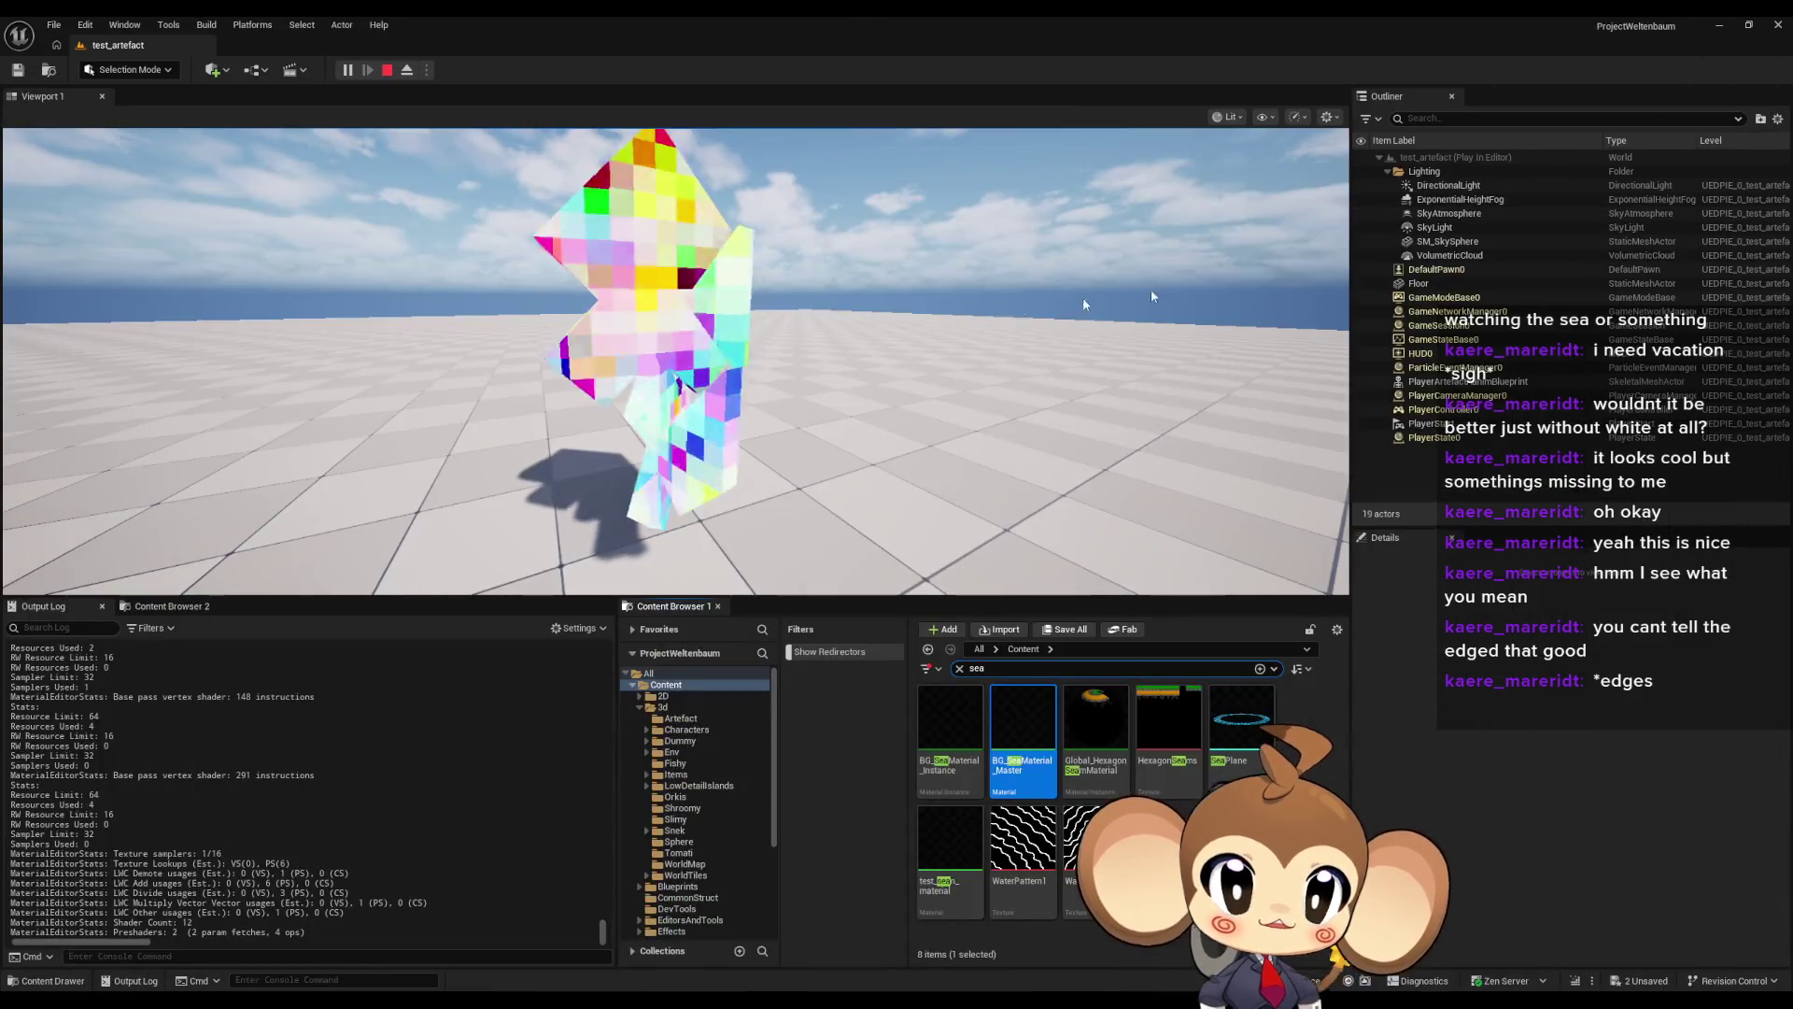
- Watch the running game, release the mouse, and stop the play session
left_click(901, 309)
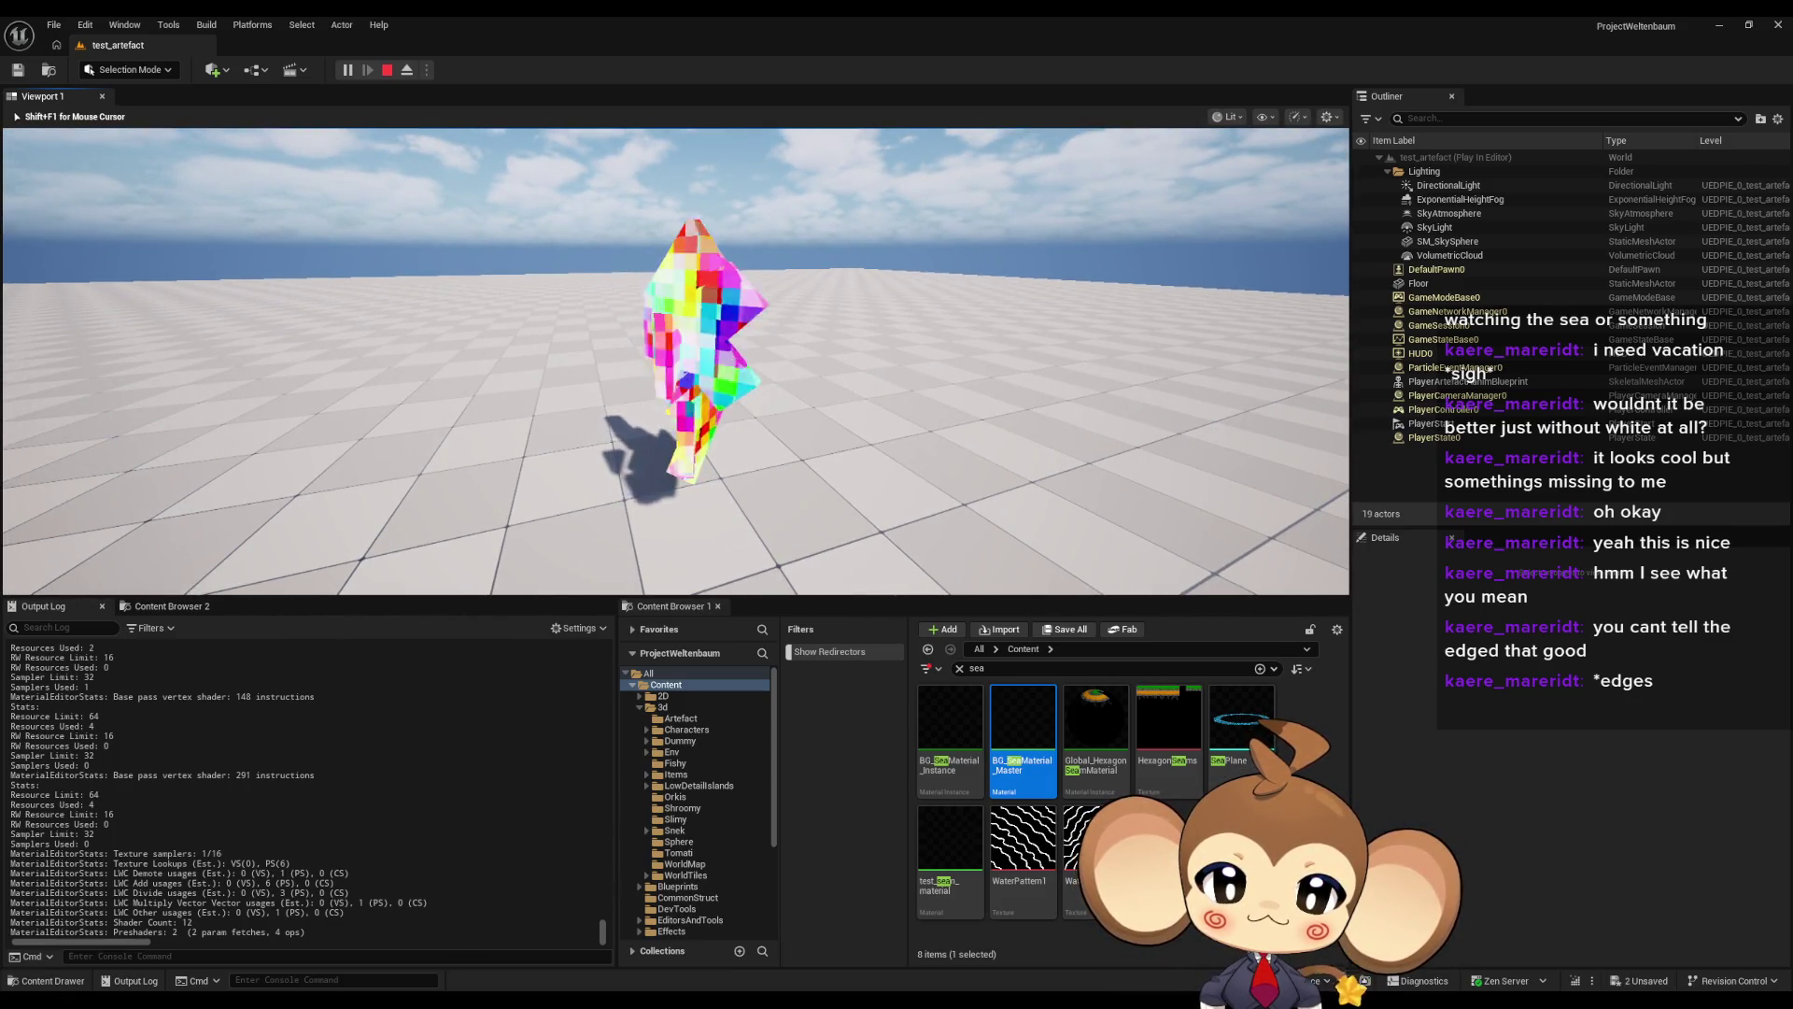
key("shift+F1")
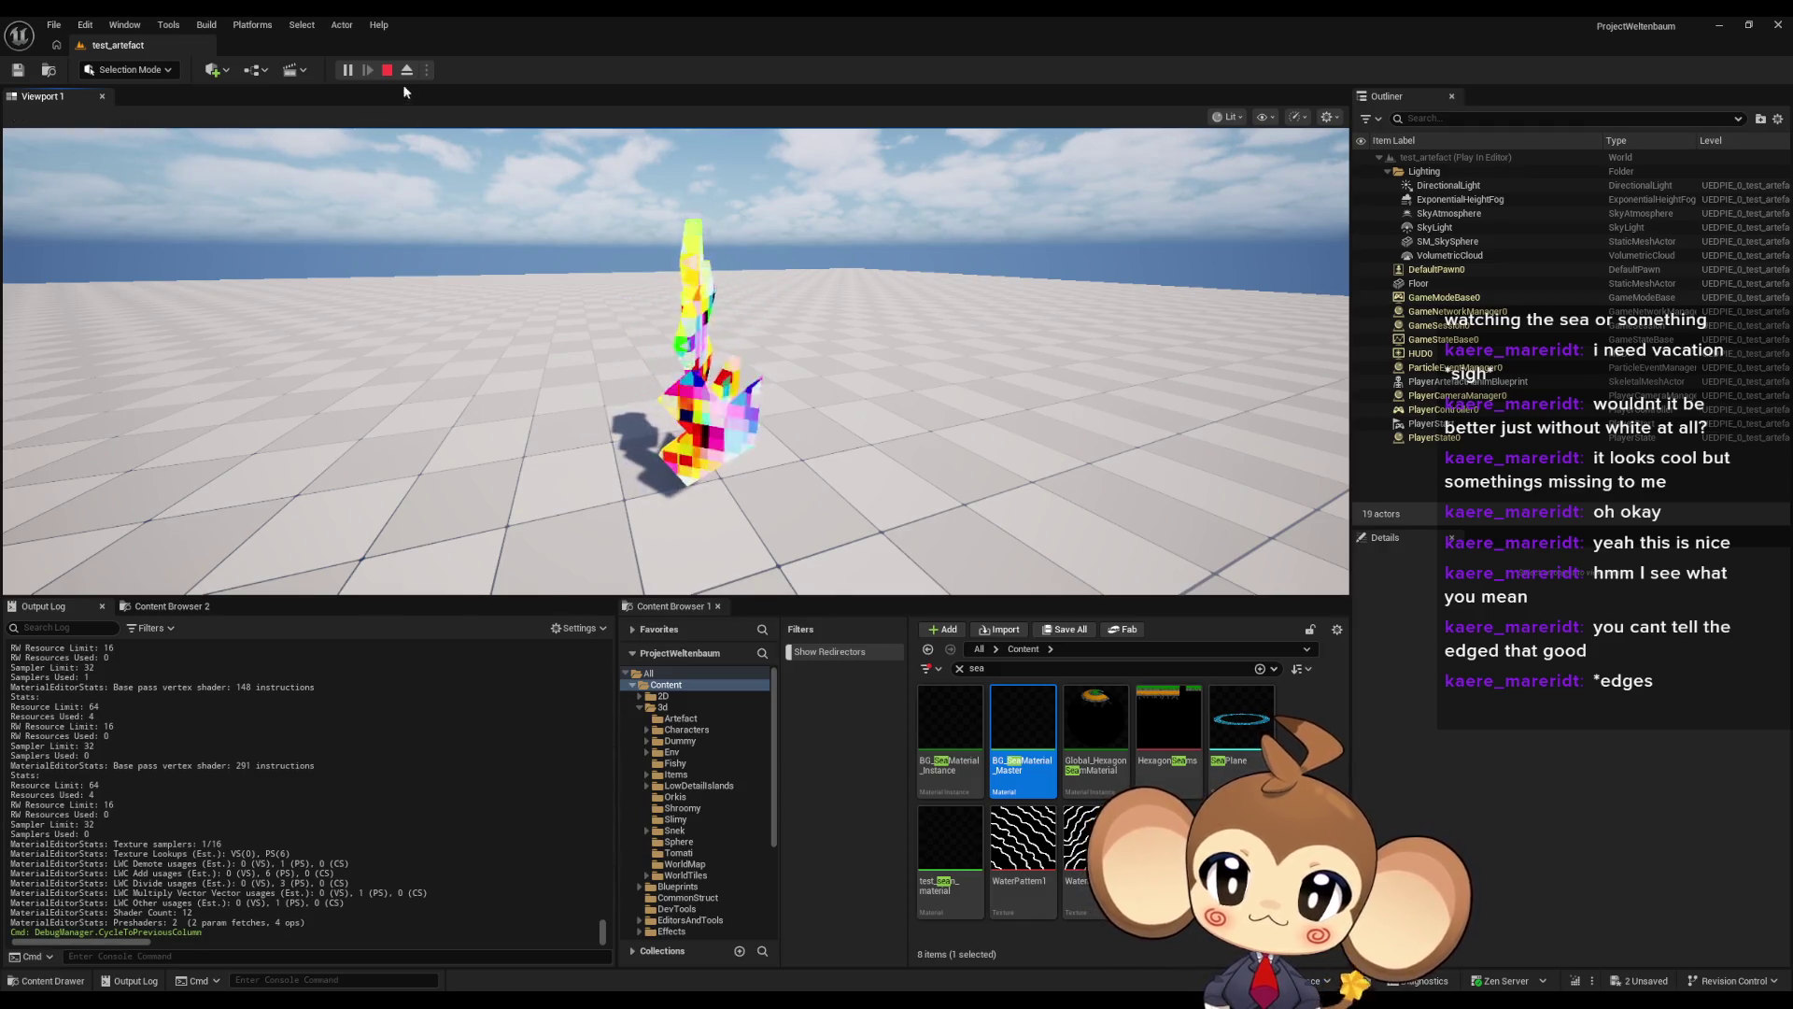
left_click(386, 70)
- Clear the old sea search and place the Mira_V14 character into the level
key("f")
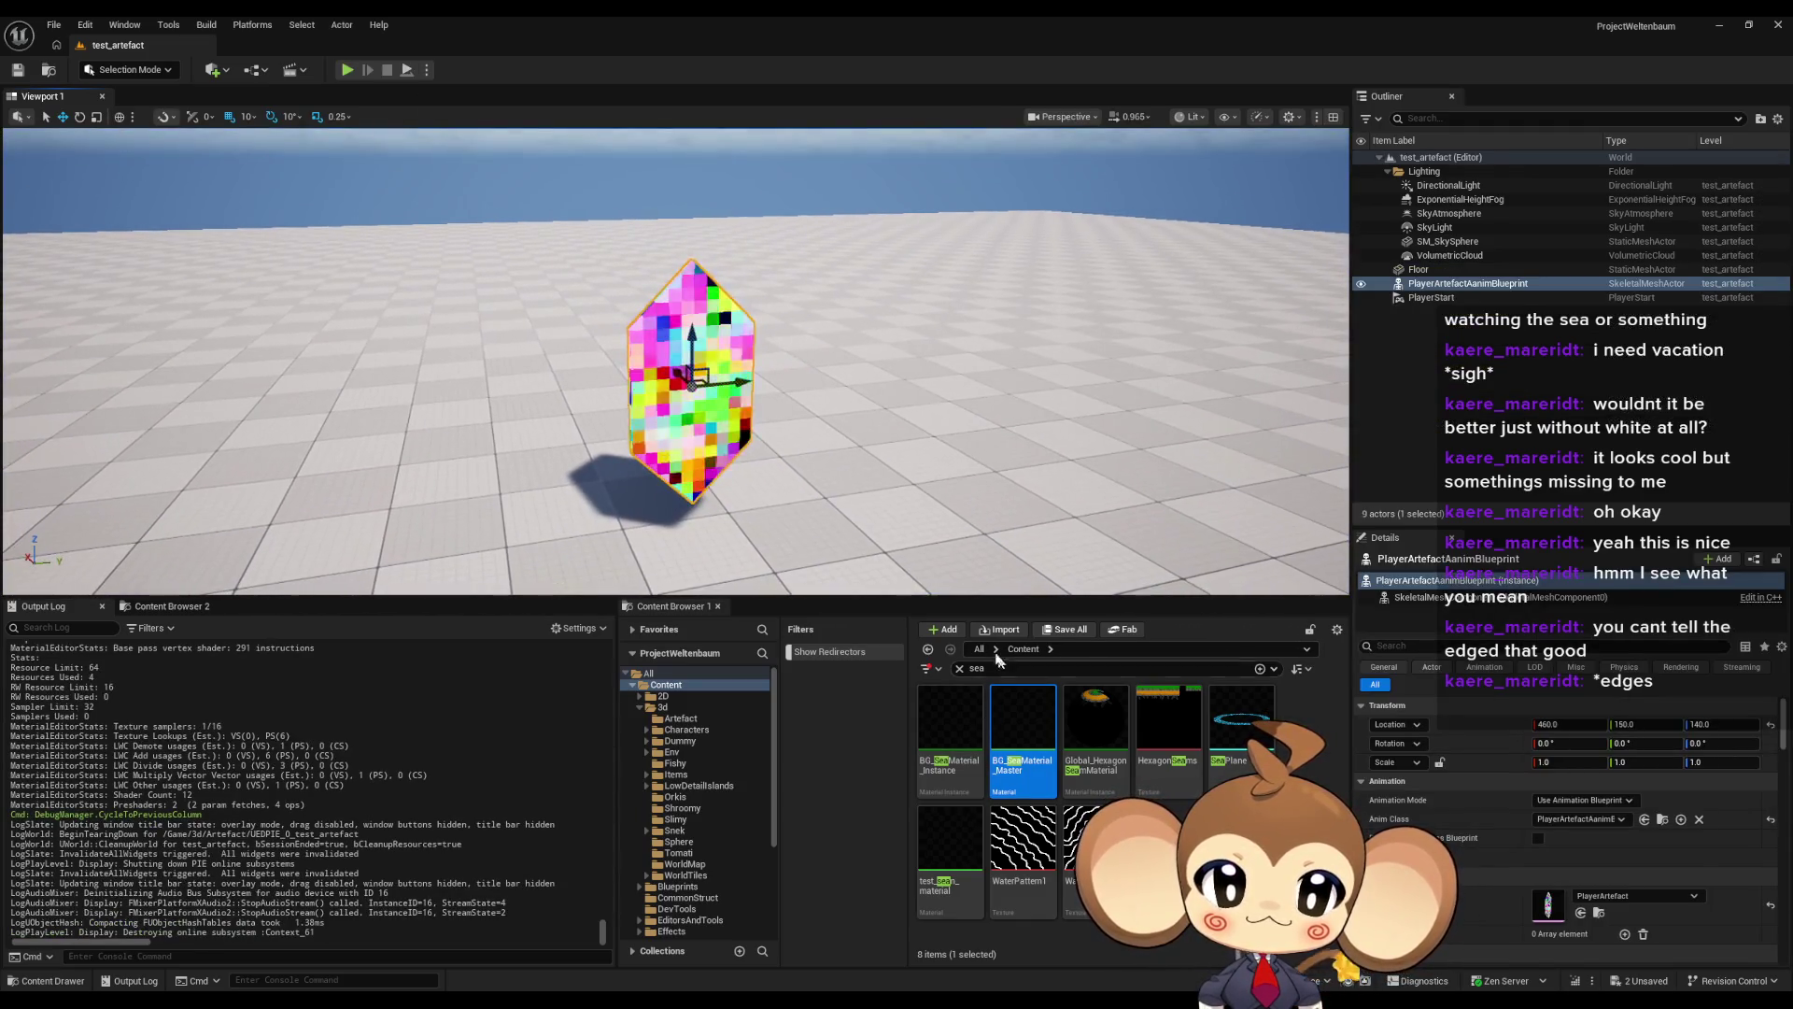
double_click(973, 668)
key("BackSpace")
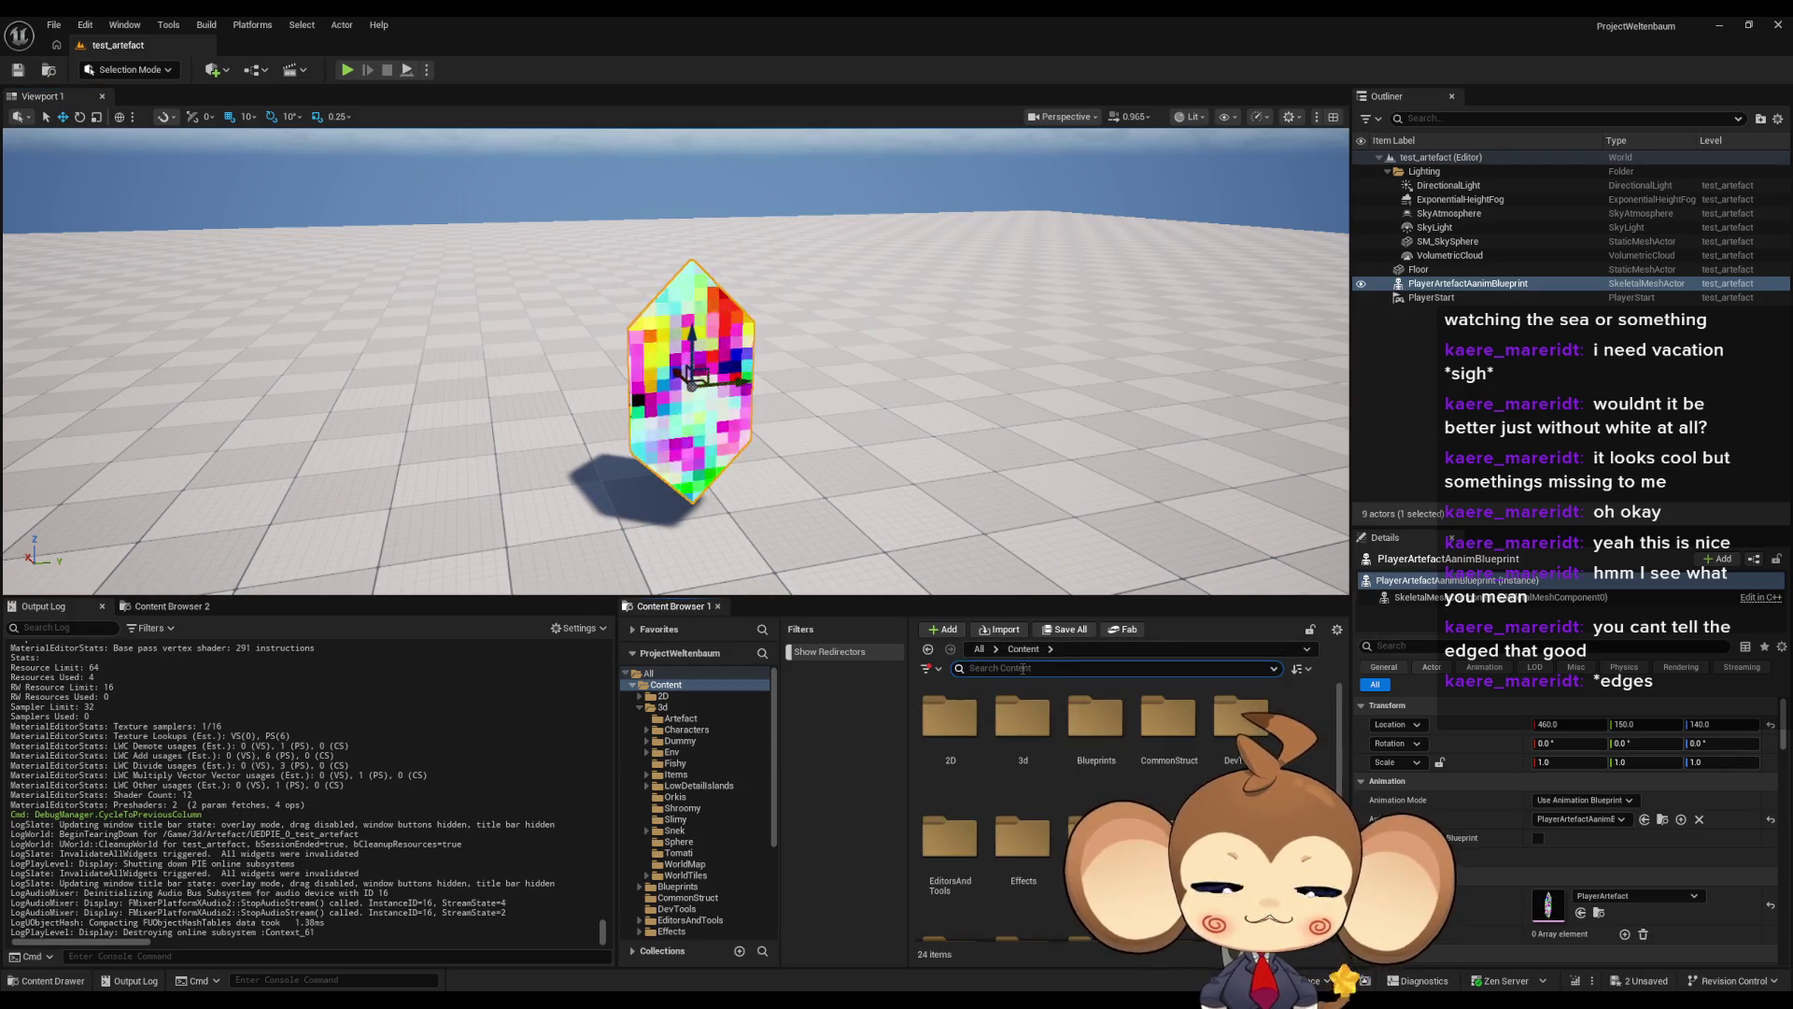
type("mira")
mouse_move(950, 729)
left_mouse_down()
mouse_move(839, 419)
mouse_move(883, 449)
left_mouse_up()
key("f")
- Lock the artefact's scale axes and scale it uniformly to 0.2
left_click(606, 383)
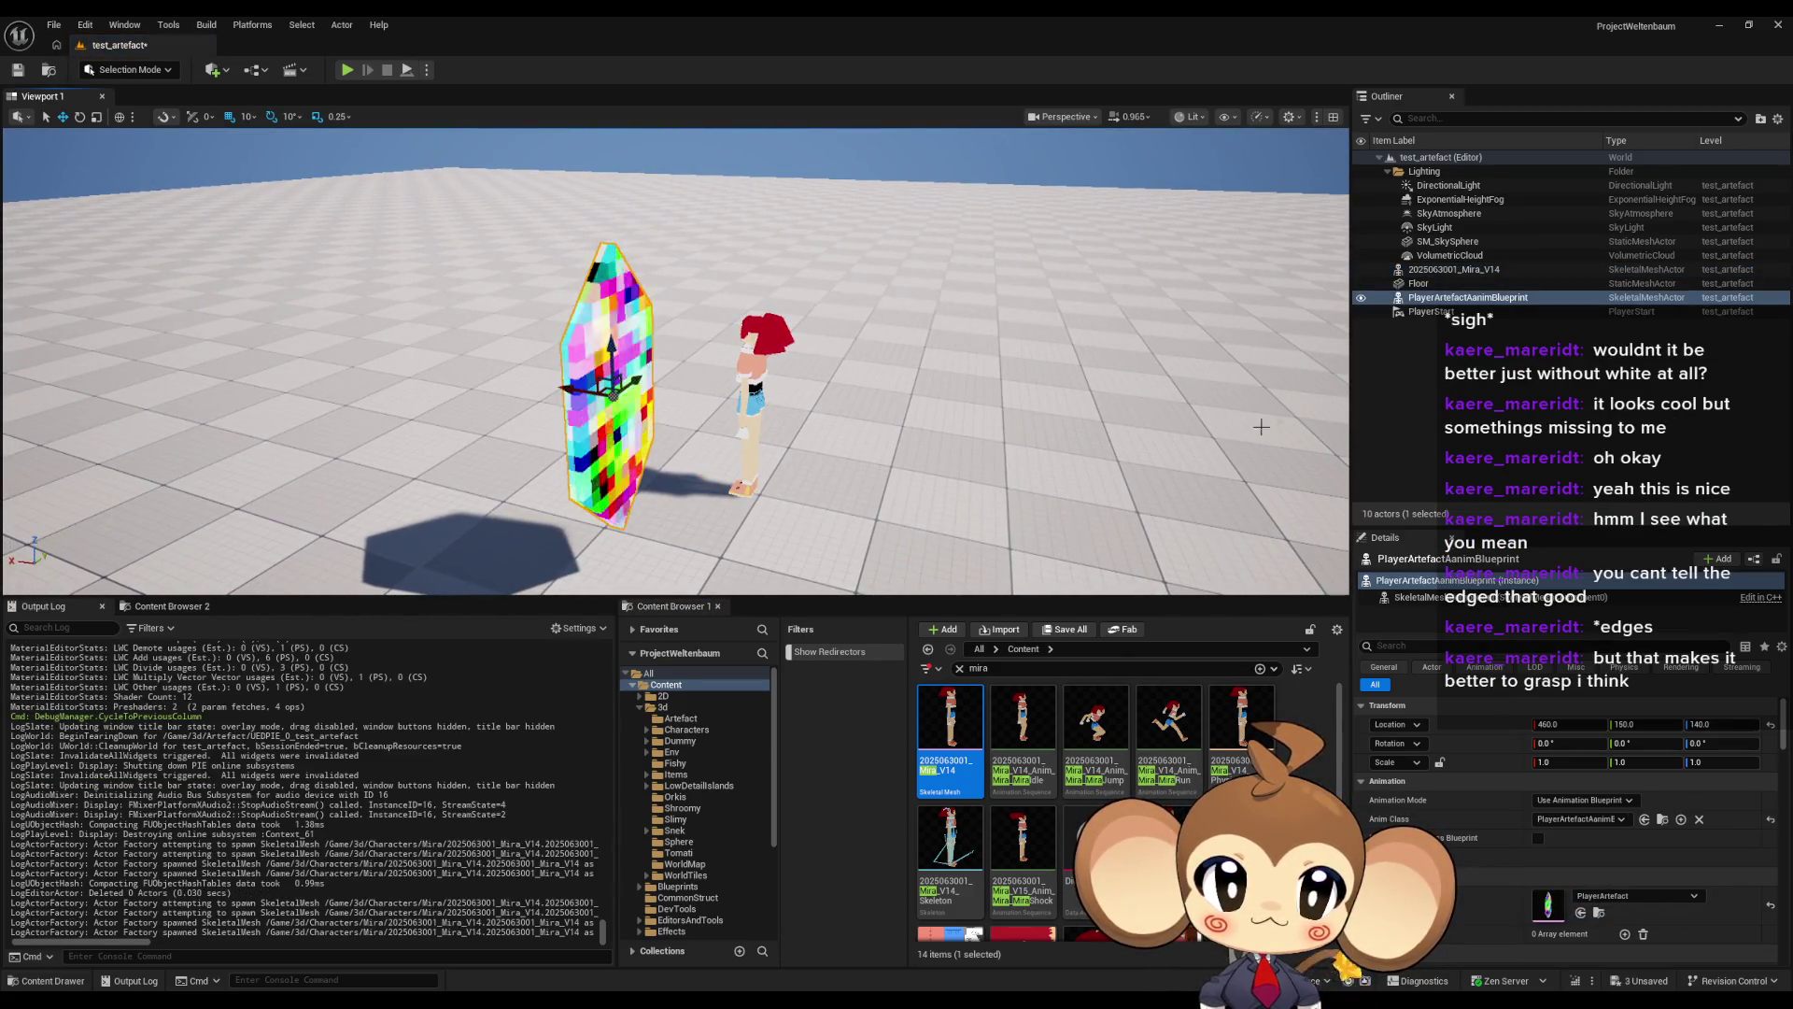
left_click(1560, 763)
type("0.2")
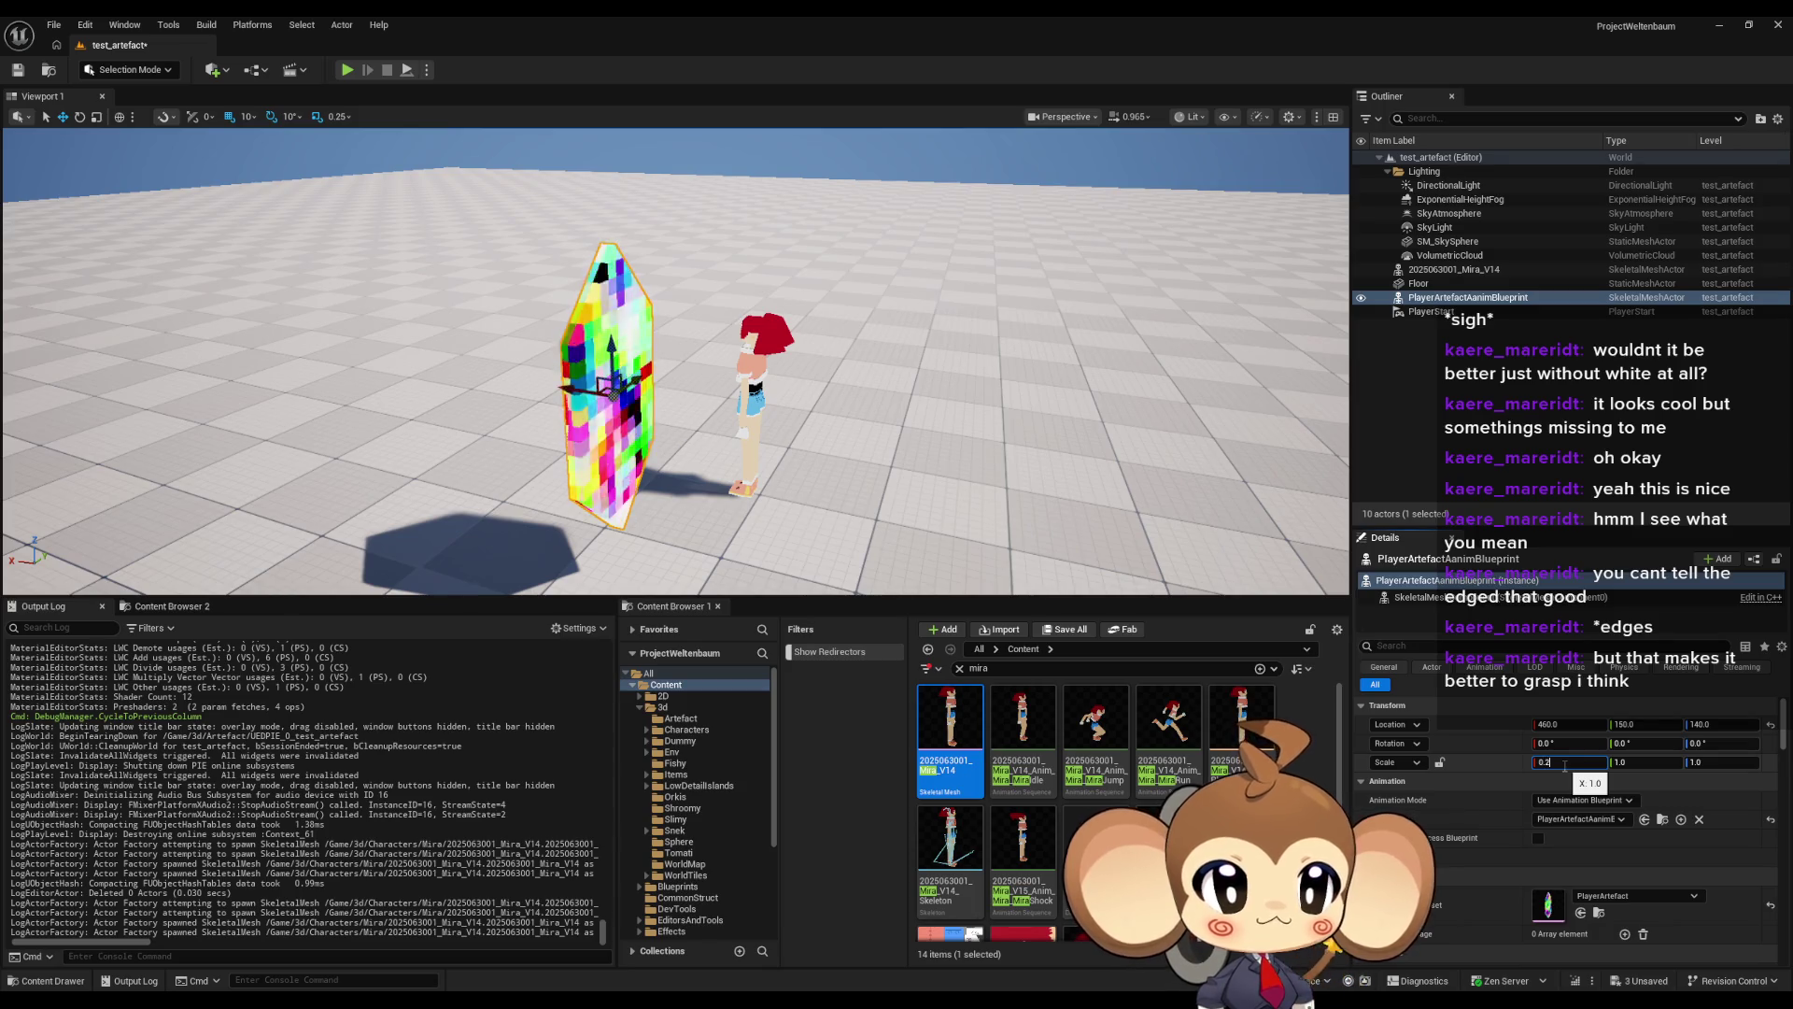
key("Return")
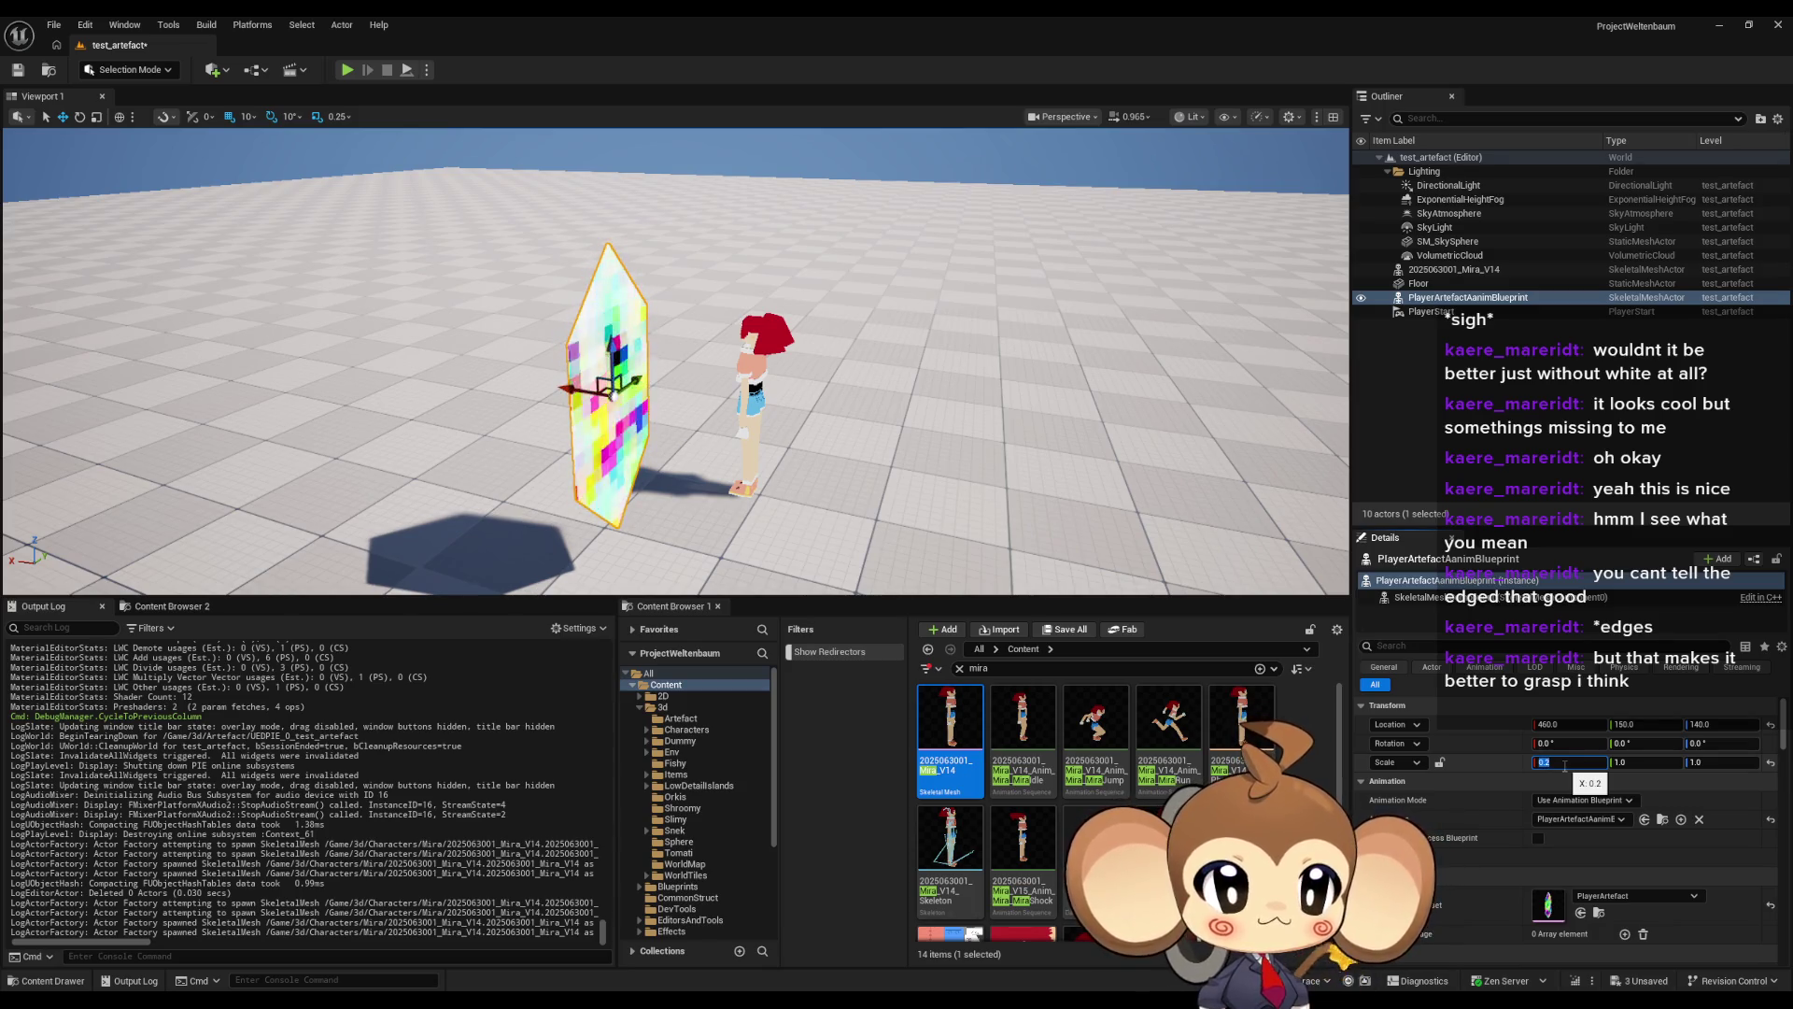
key("Return")
left_click(1439, 762)
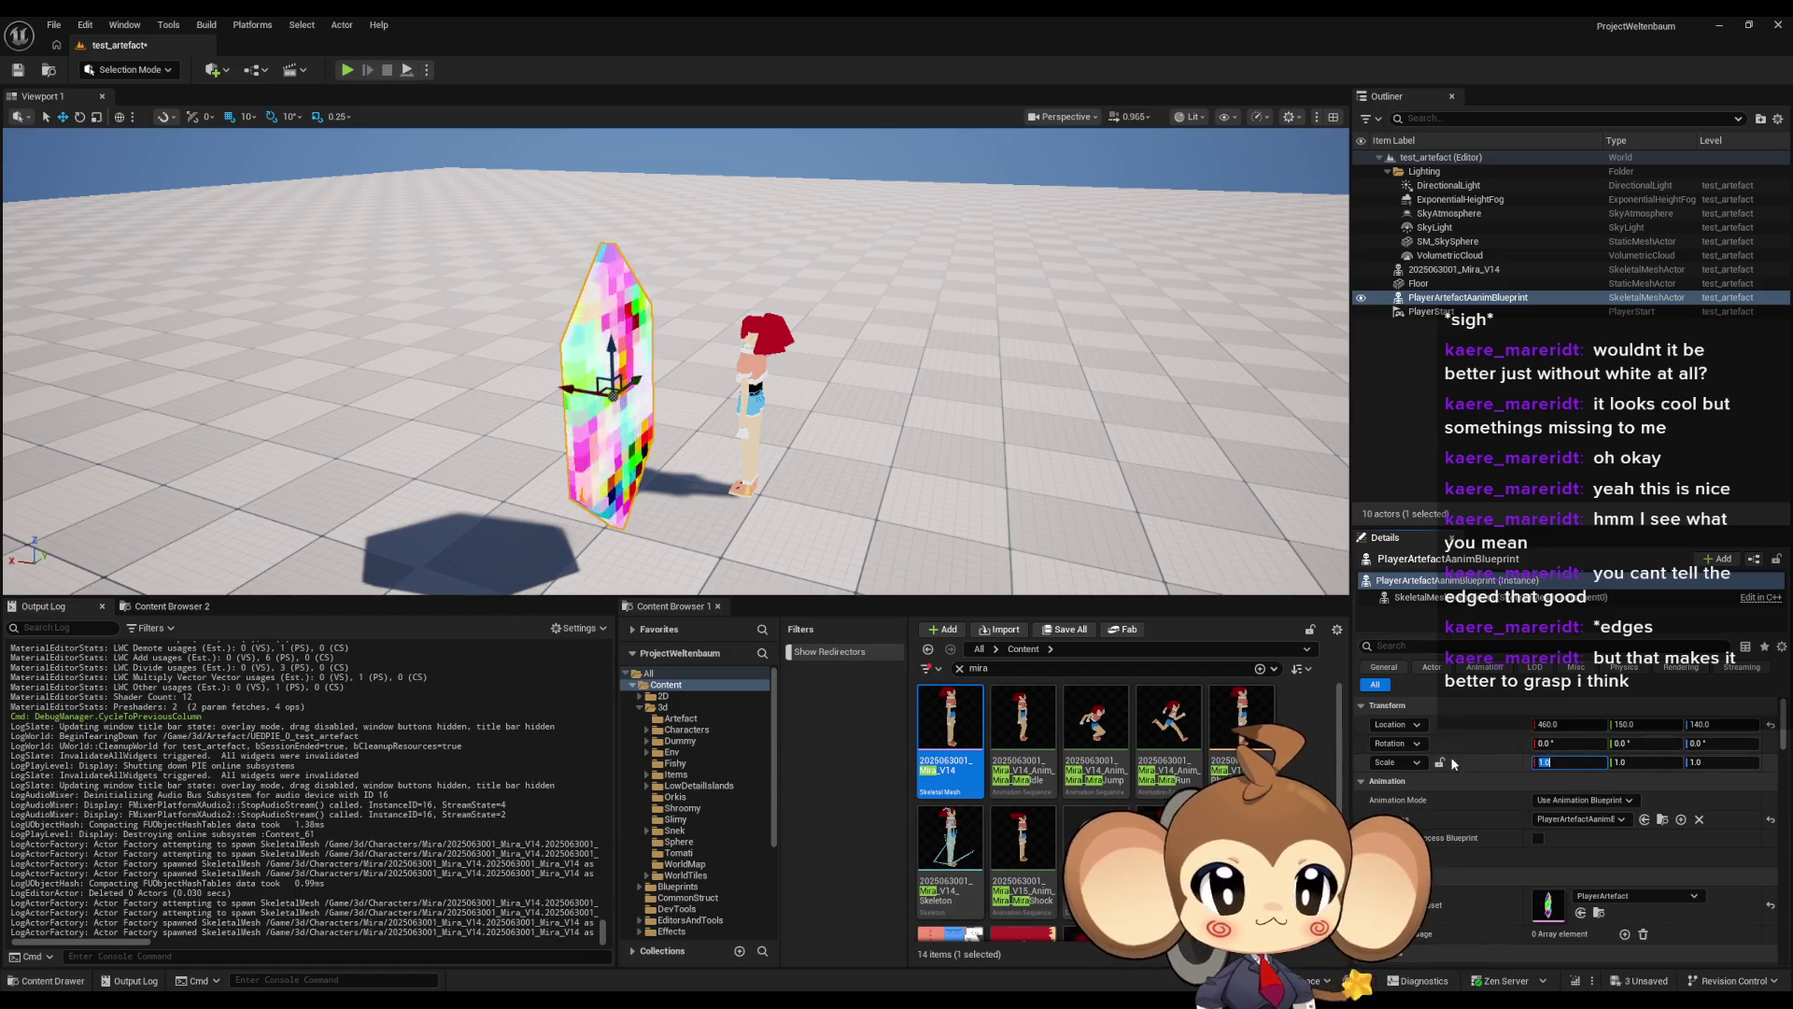
type("0.2")
key("Return")
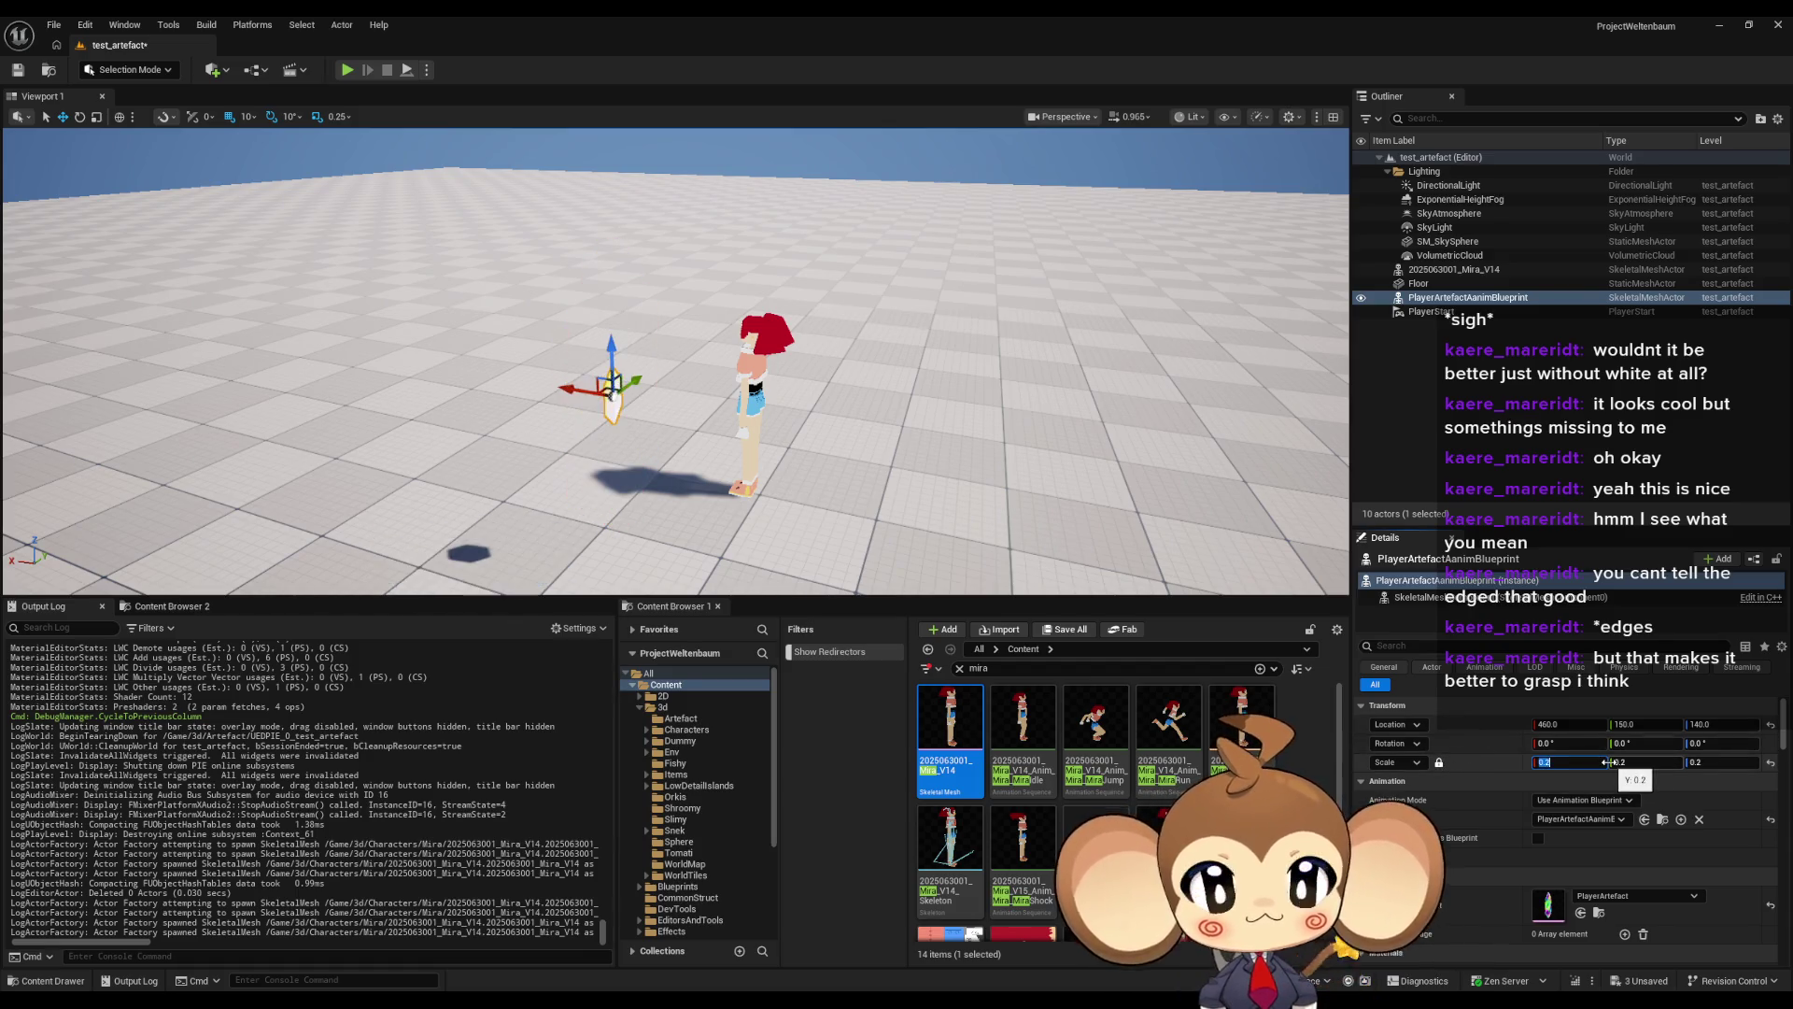
- Move the artefact down and across to the character's chest height
mouse_move(611, 357)
left_mouse_down()
mouse_move(611, 397)
mouse_move(747, 338)
mouse_move(729, 364)
mouse_move(501, 435)
left_mouse_up()
mouse_move(640, 452)
left_mouse_down()
mouse_move(747, 401)
mouse_move(1121, 364)
mouse_move(1025, 338)
left_mouse_up()
left_click_drag(976, 281, 981, 149)
left_click_drag(840, 374, 765, 355)
- Shrink the artefact's uniform scale to 0.05
left_click(1569, 762)
type("0.1")
key("Return")
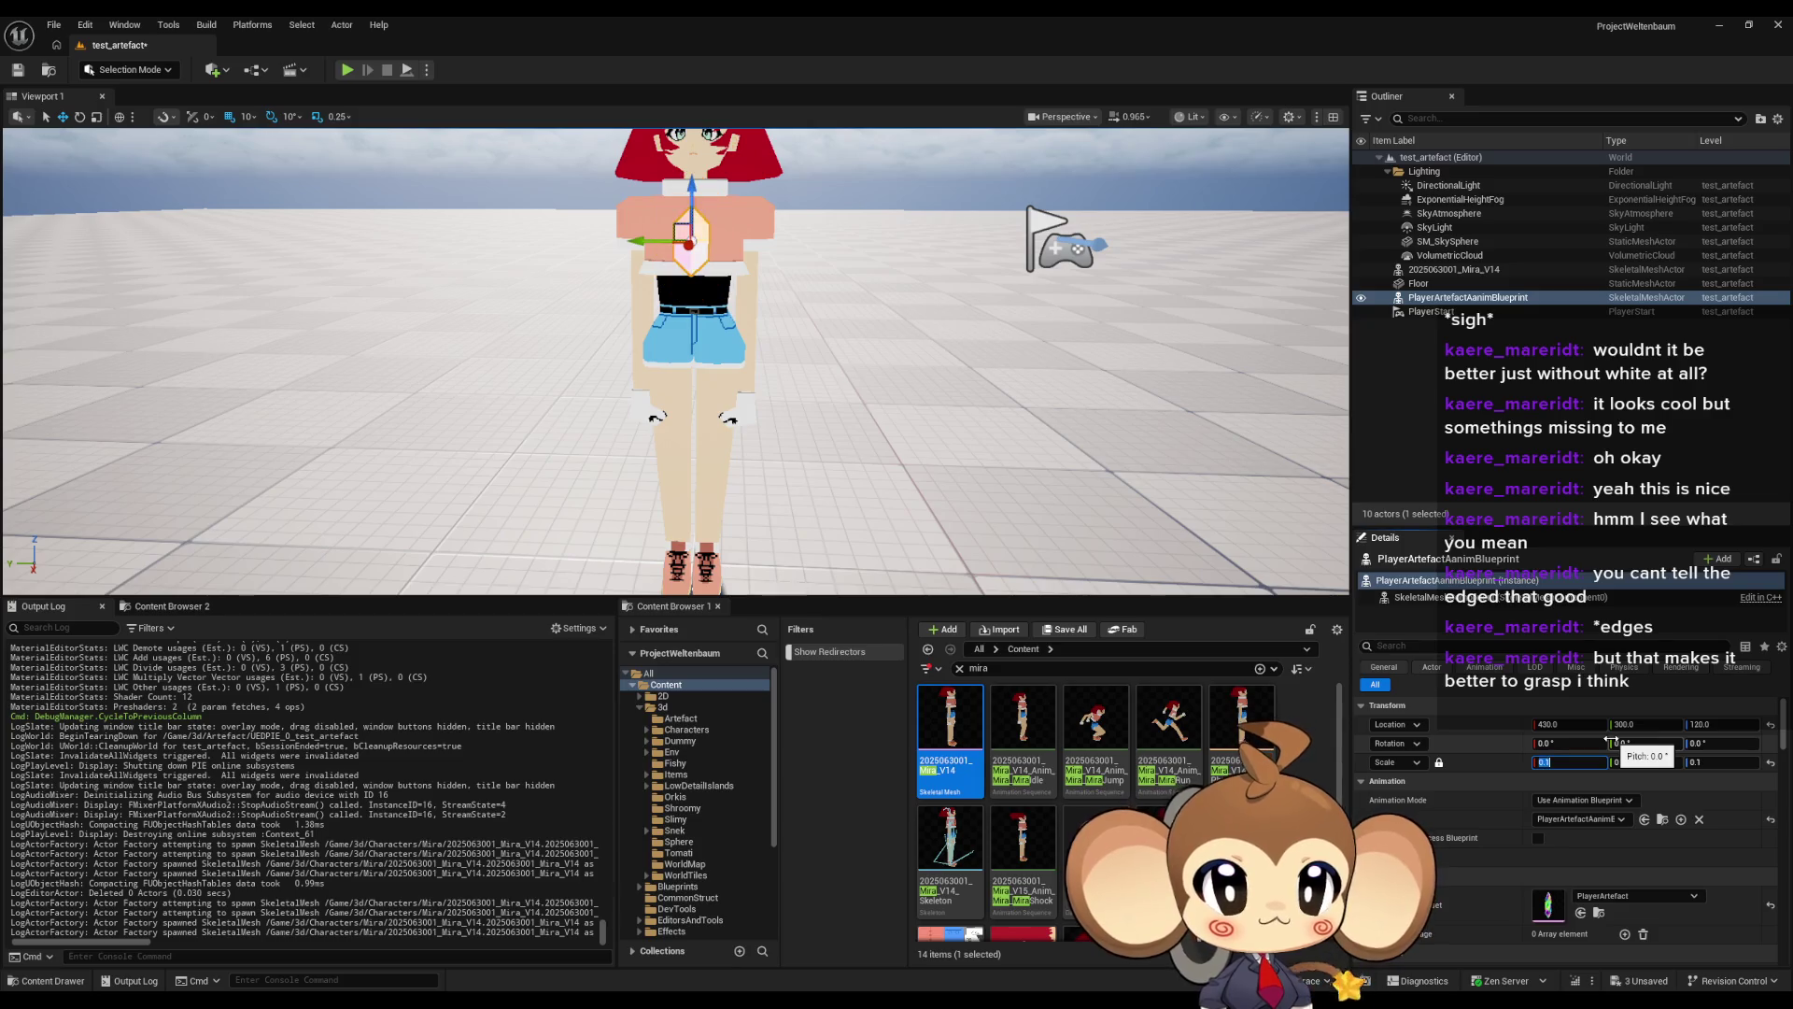
type("0.0")
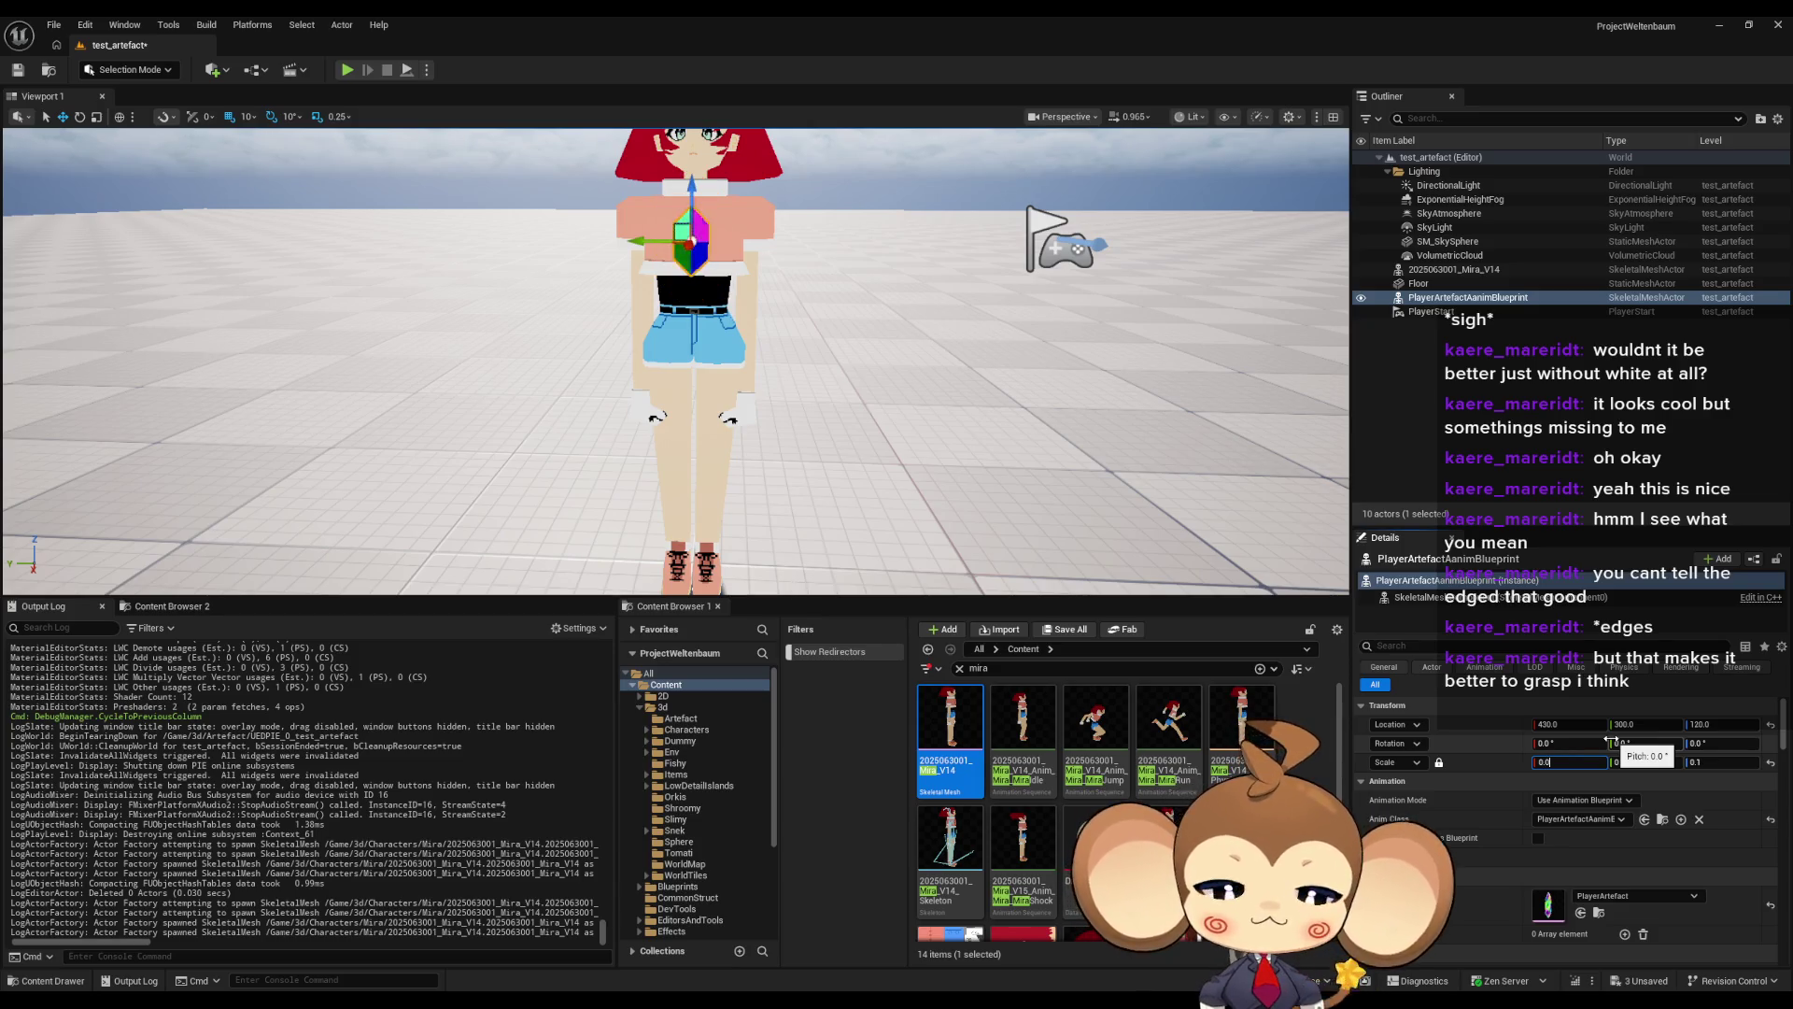
key("Return")
- Turn off grid snapping and nudge the artefact onto Mira's chest
left_click_drag(905, 335, 885, 331)
left_click_drag(662, 308, 662, 285)
mouse_move(709, 374)
left_mouse_down()
mouse_move(677, 322)
mouse_move(820, 530)
mouse_move(691, 439)
left_mouse_up()
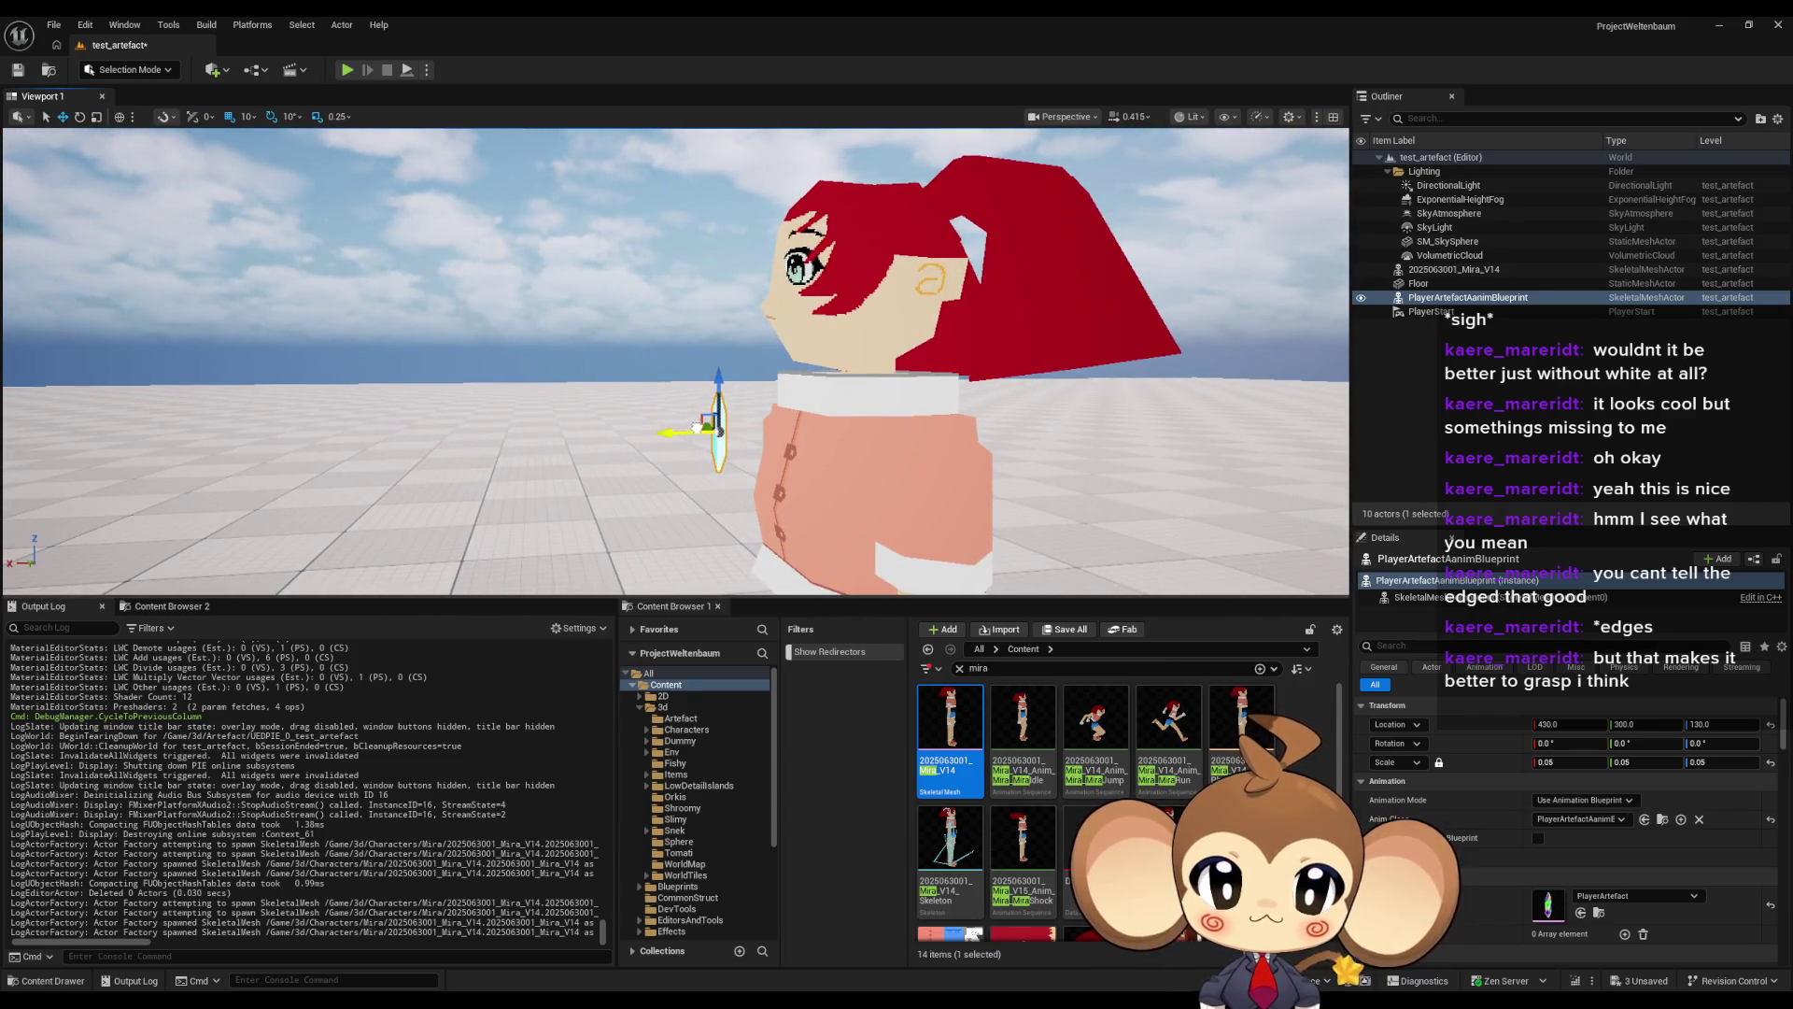
left_click(234, 117)
mouse_move(672, 432)
left_mouse_down()
mouse_move(719, 432)
mouse_move(700, 467)
left_mouse_up()
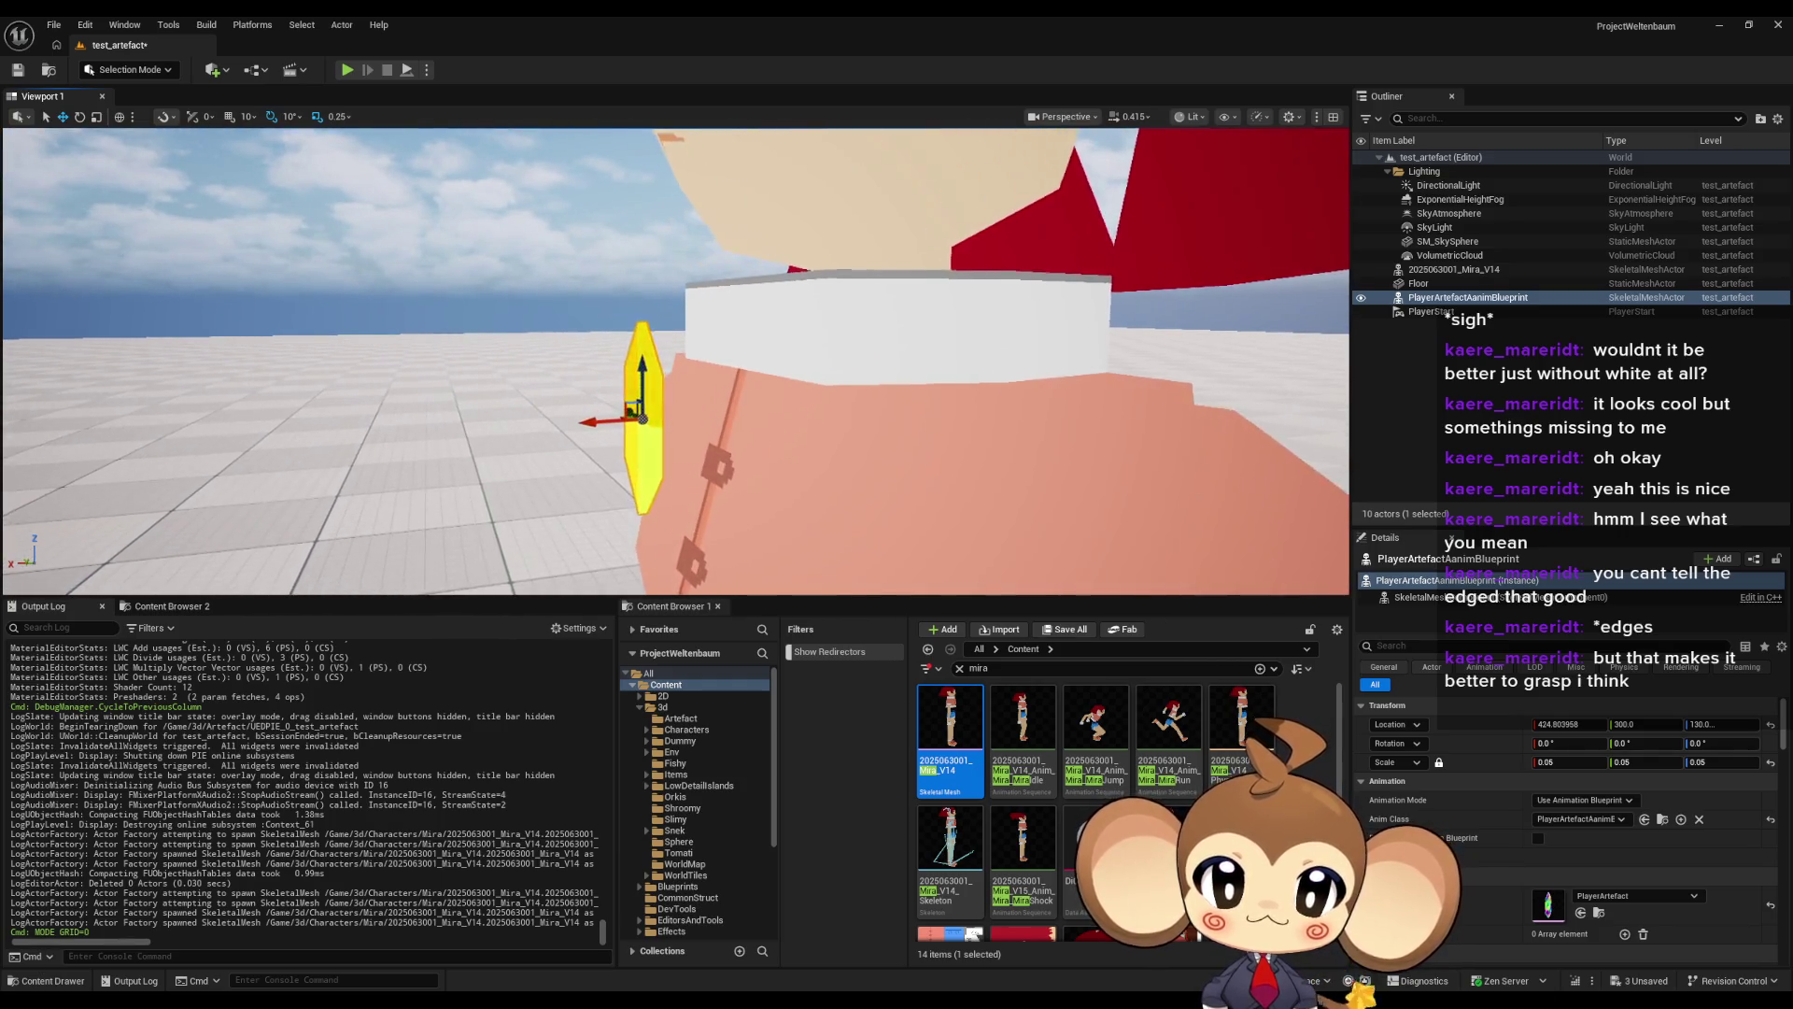
- Apply the PlayerArtefactMaterial changes and return to the level
mouse_move(756, 986)
left_click(757, 939)
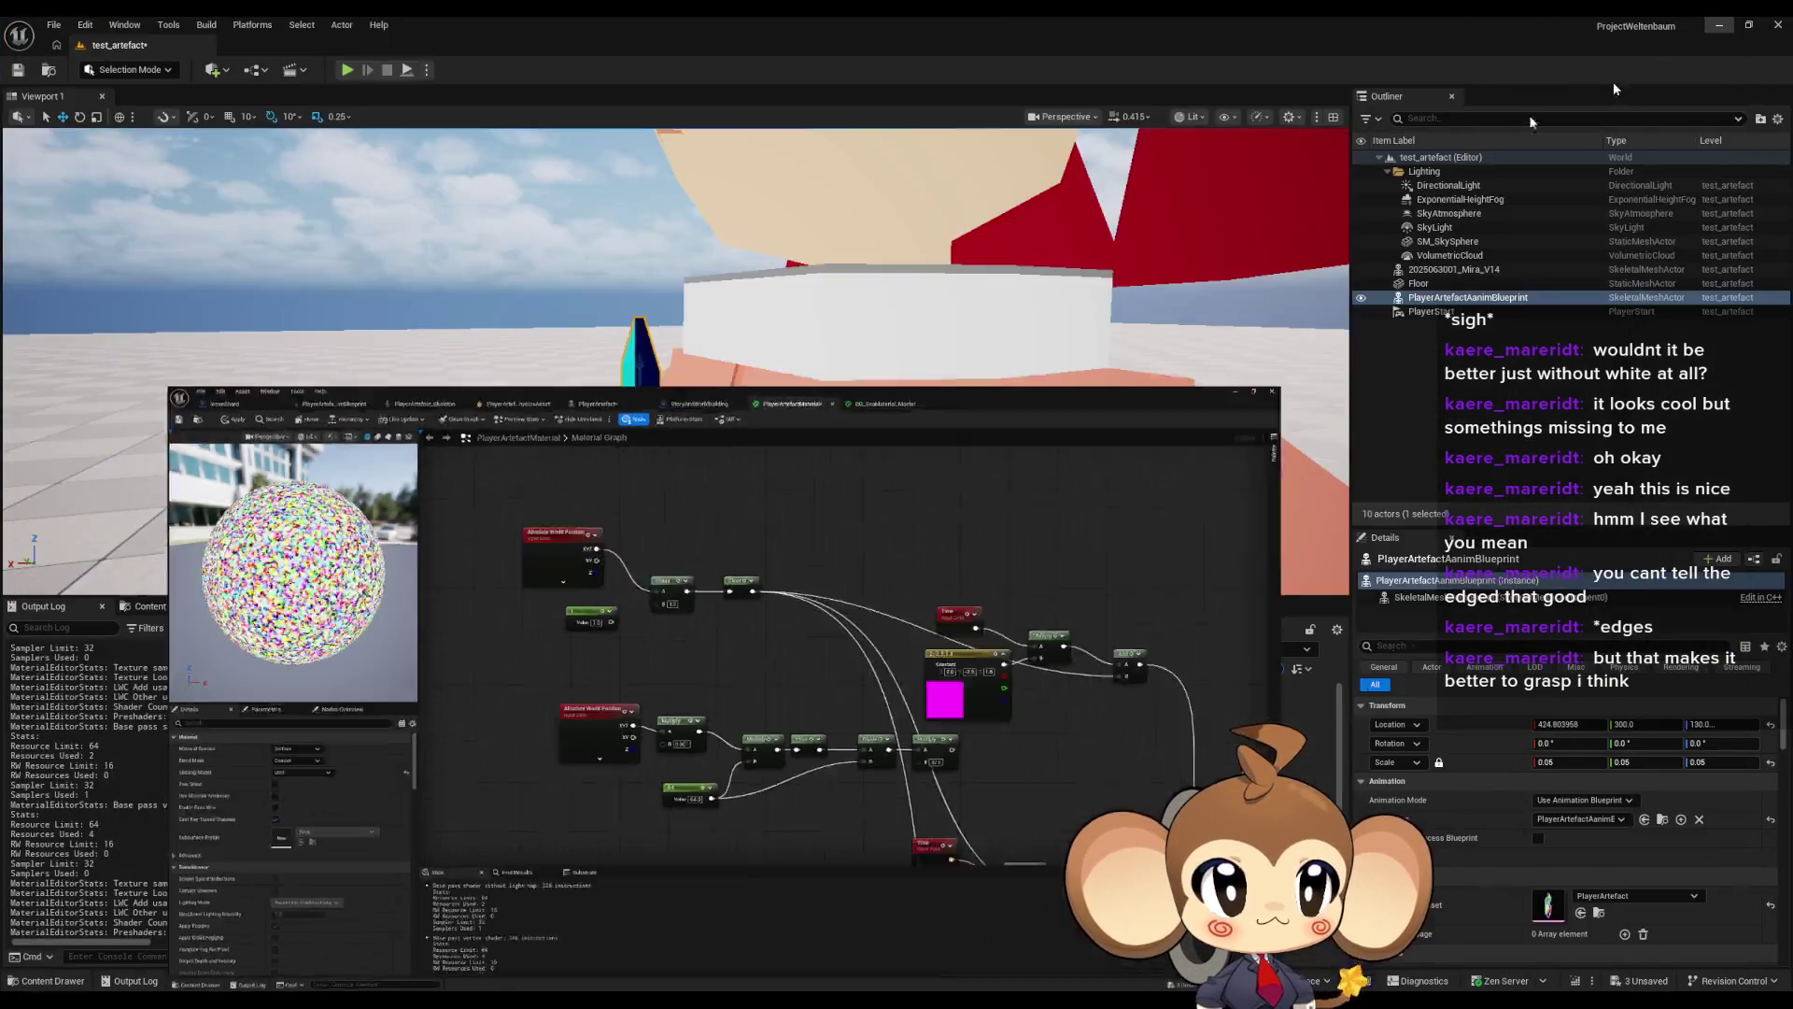
left_click(1720, 25)
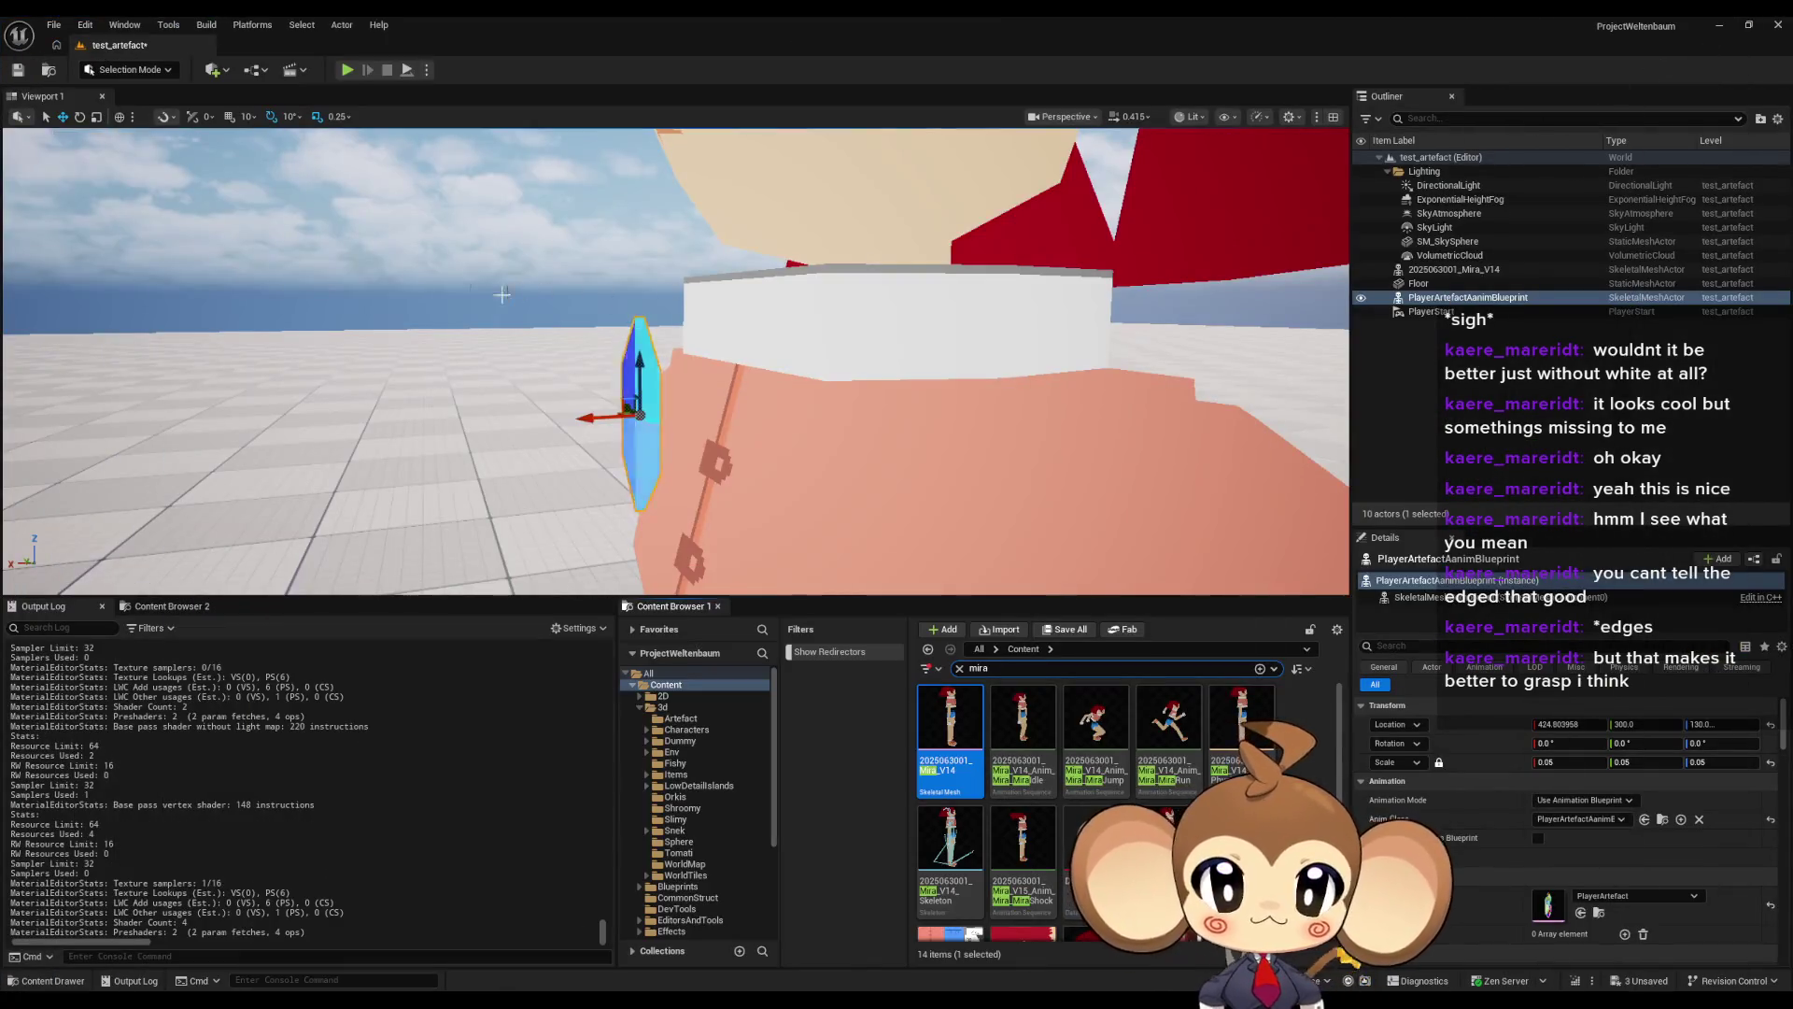
mouse_move(728, 985)
left_click(725, 938)
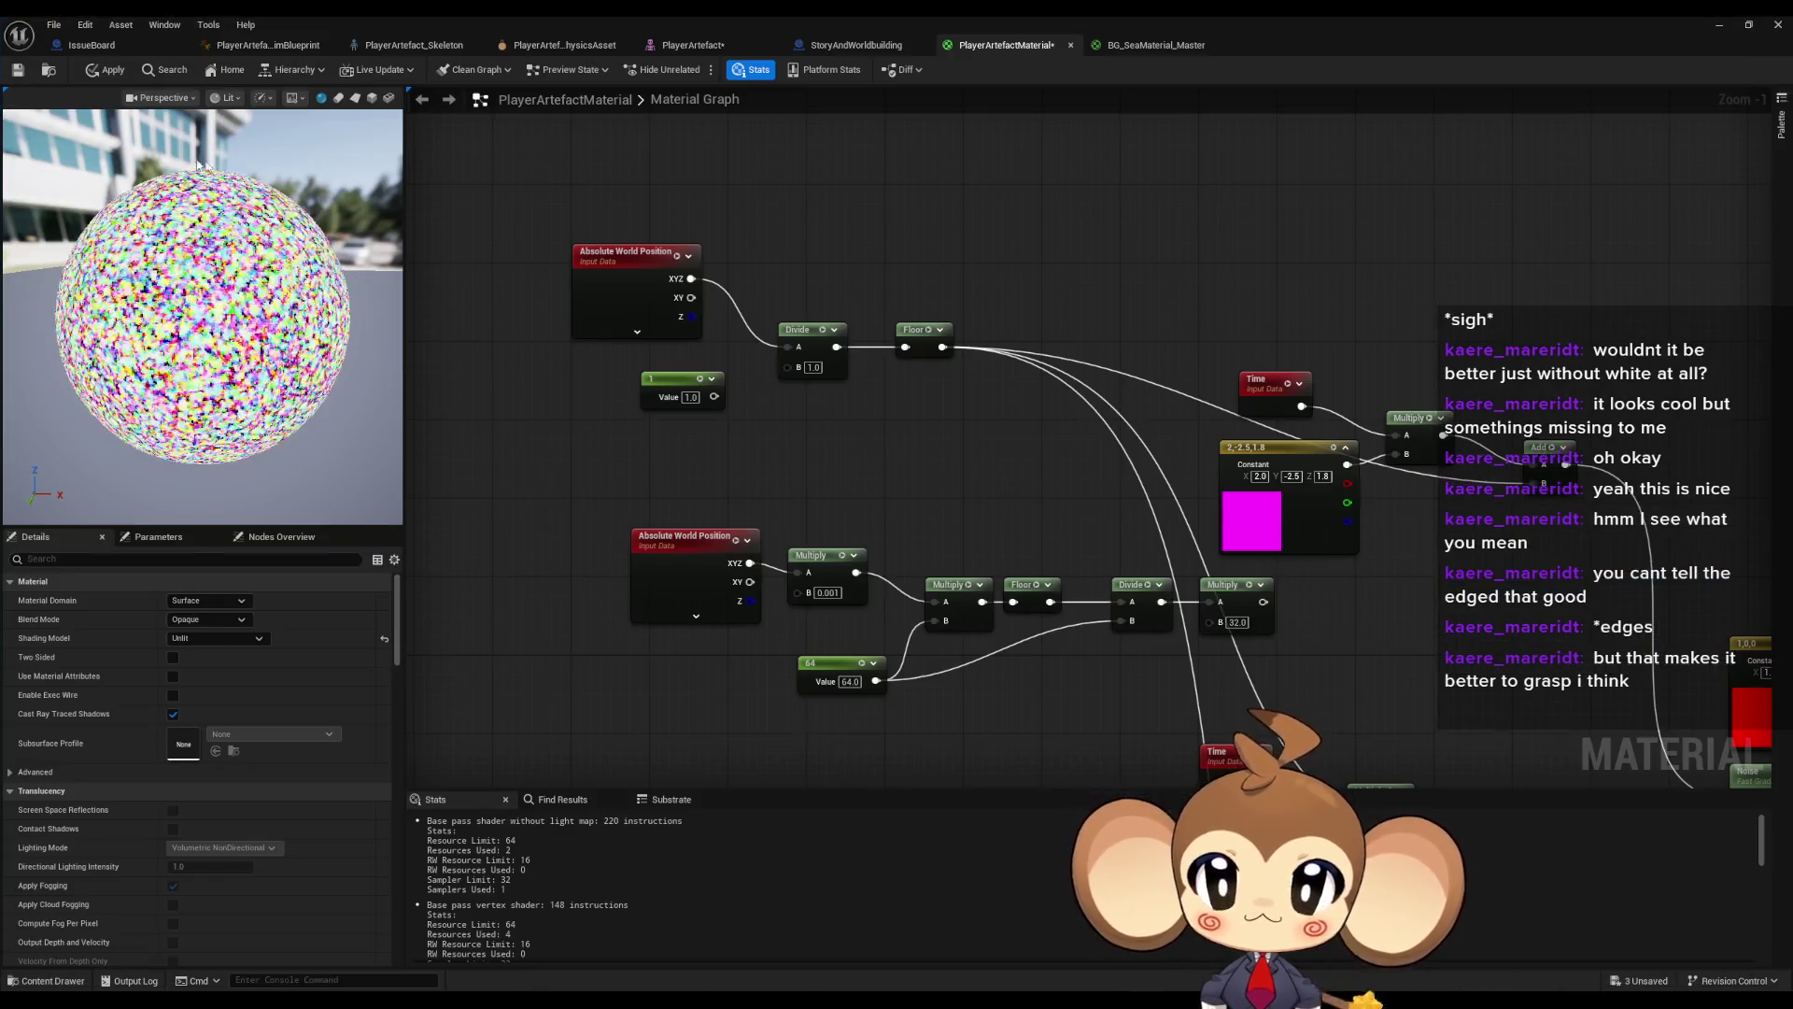
left_click(107, 70)
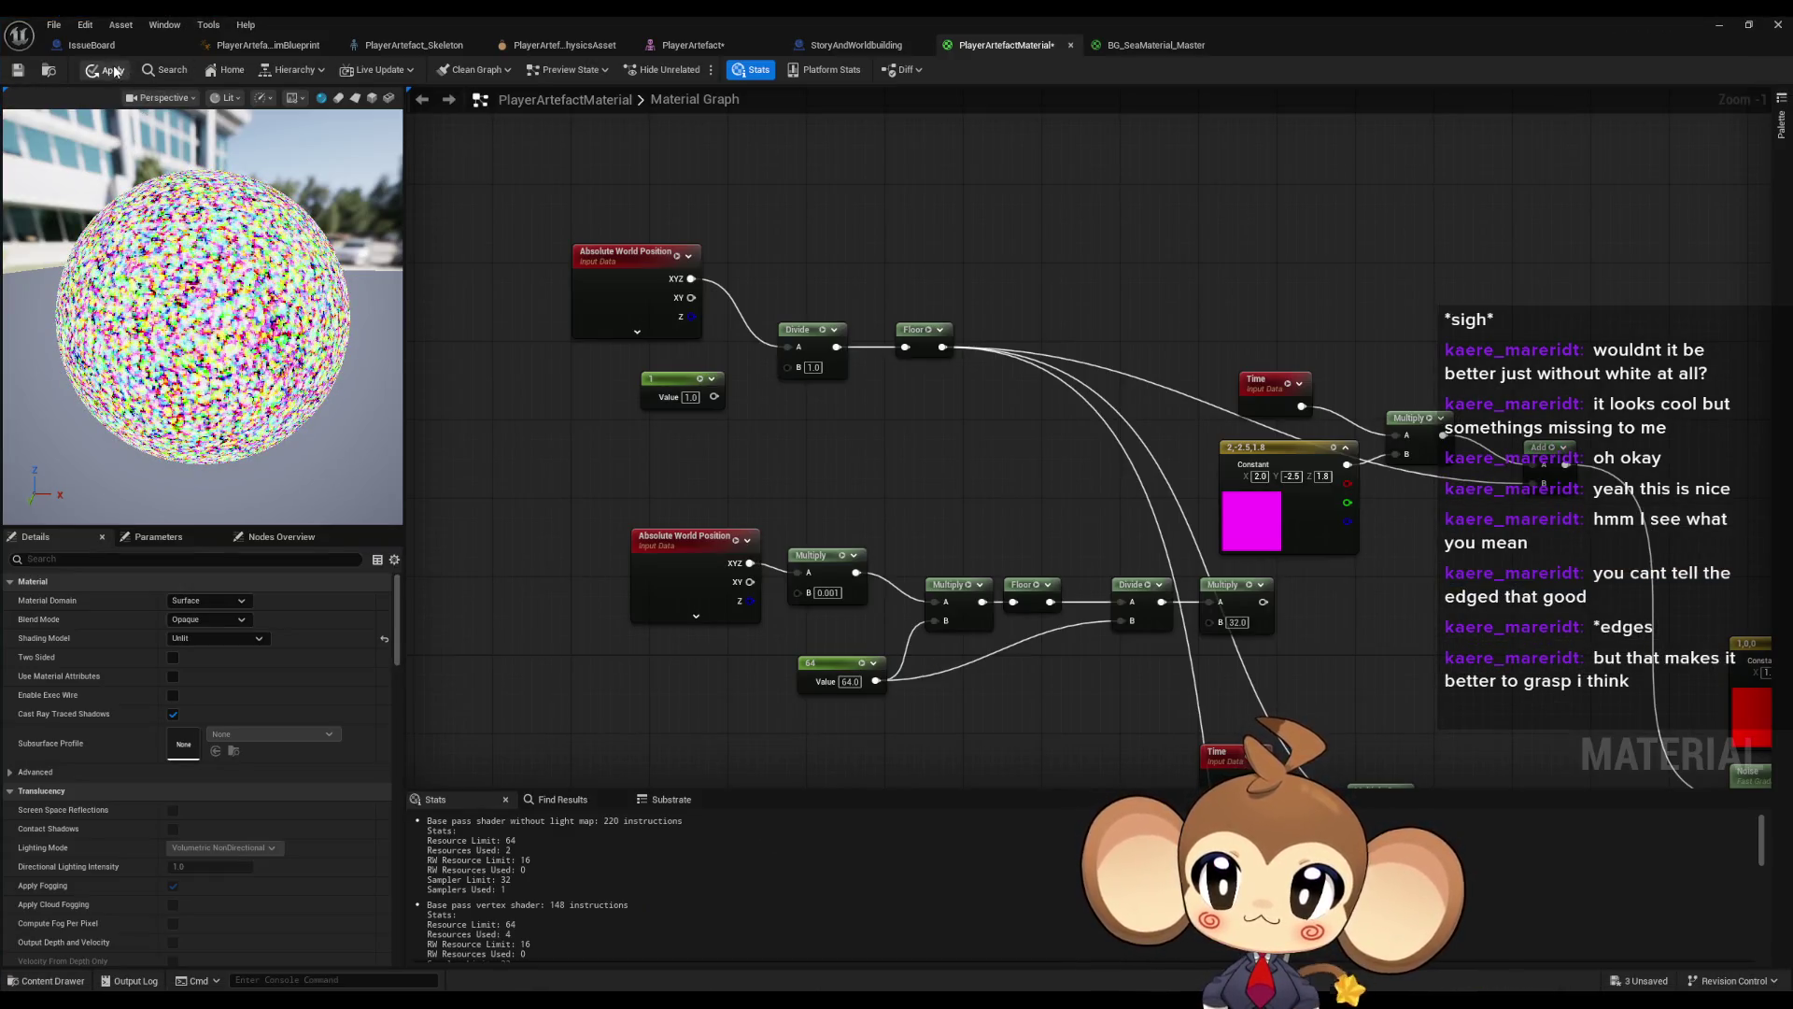
left_click(1720, 25)
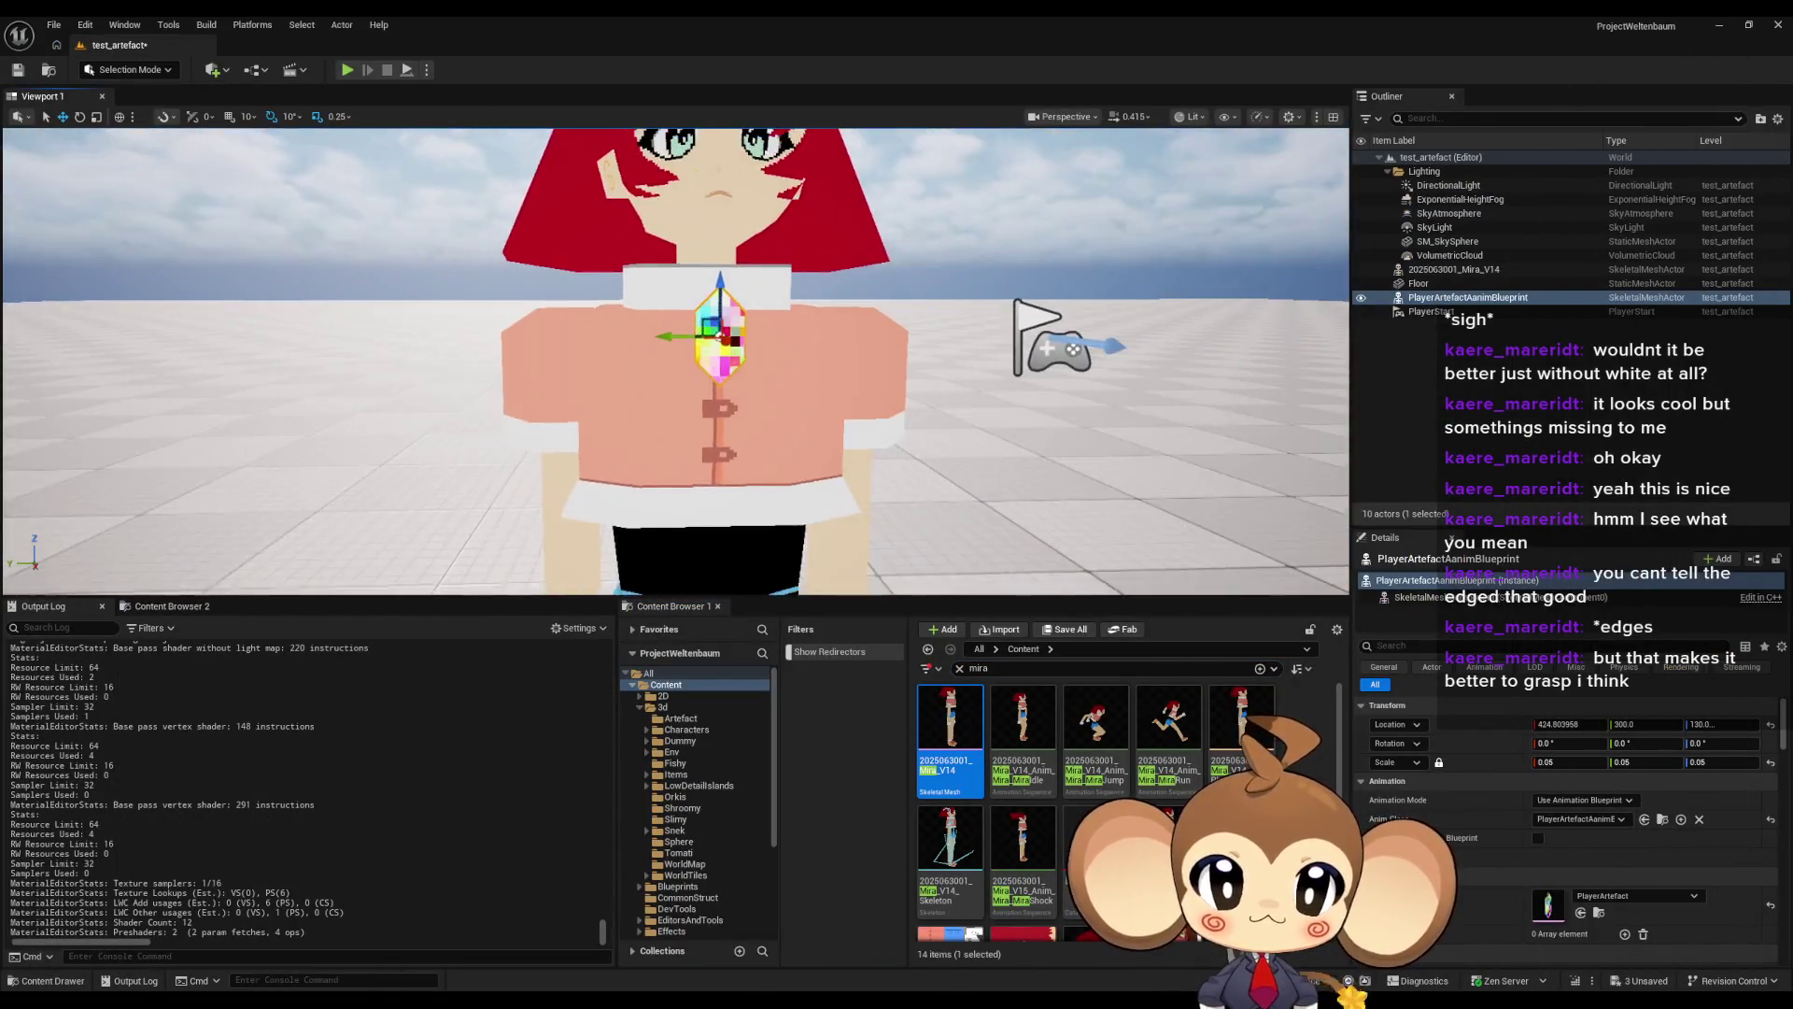
- Play-test the level and expand the game view to fullscreen with F11
left_click(346, 71)
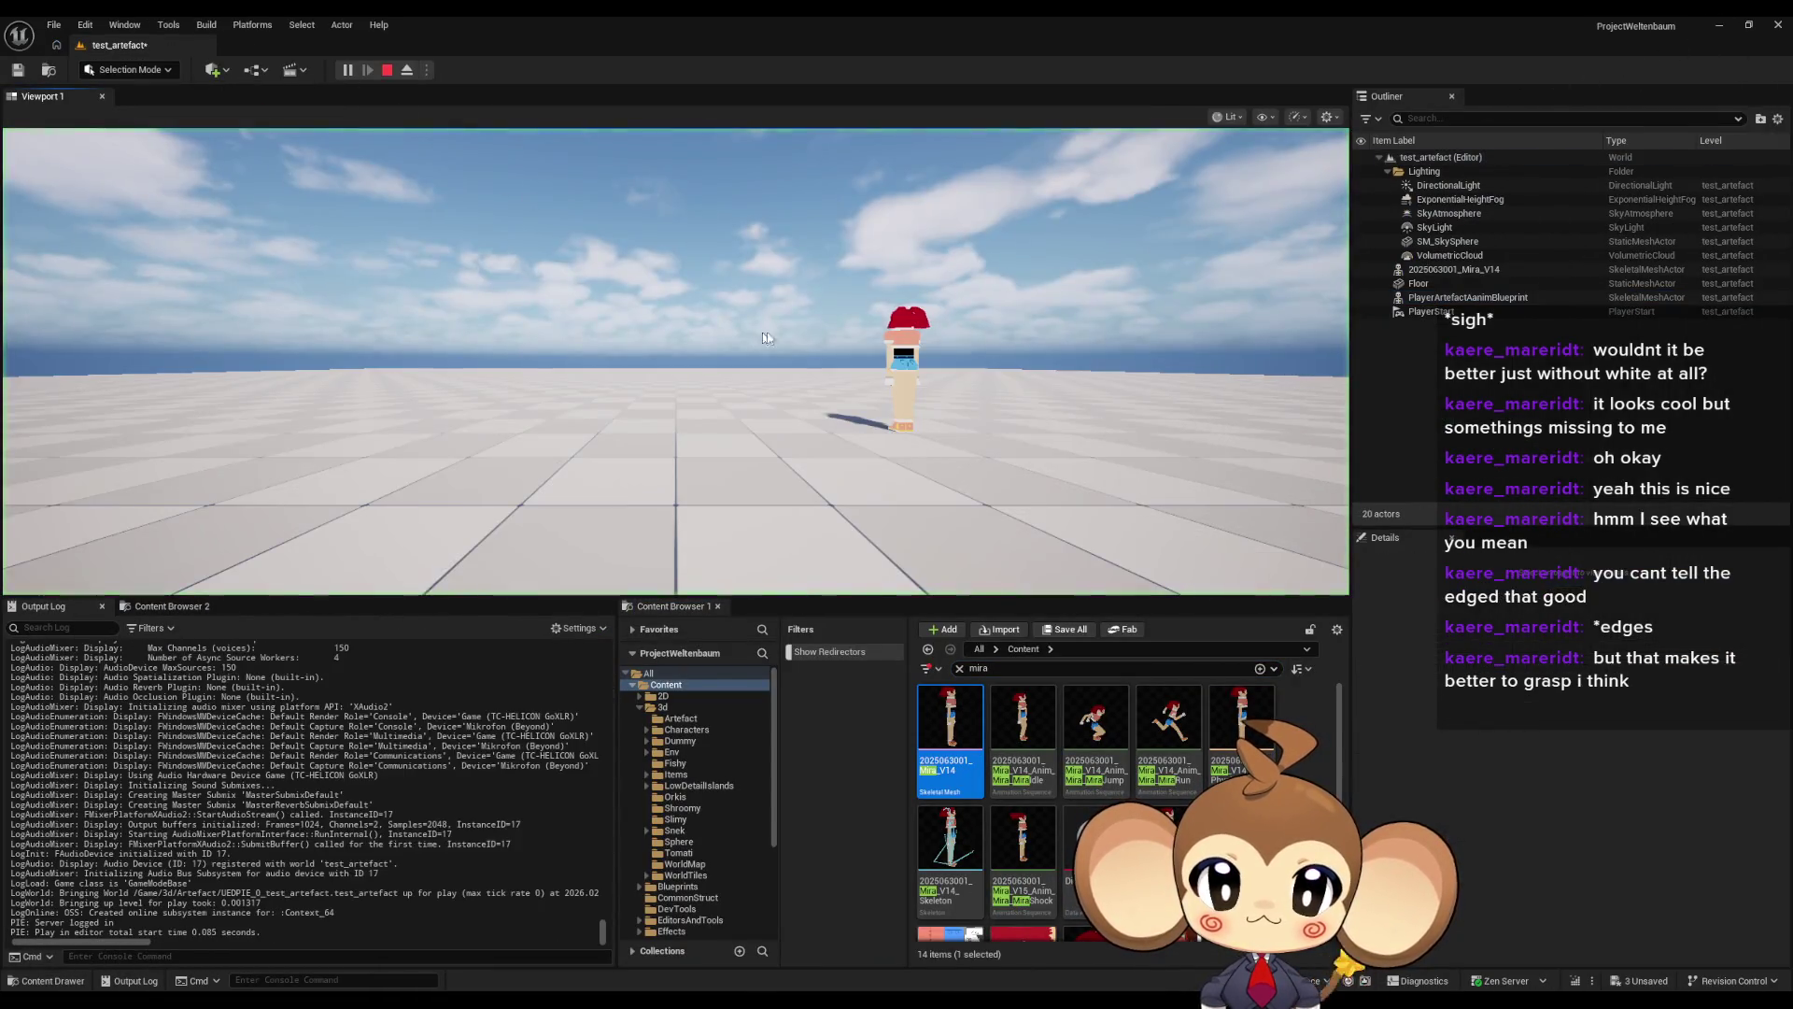
left_click(756, 337)
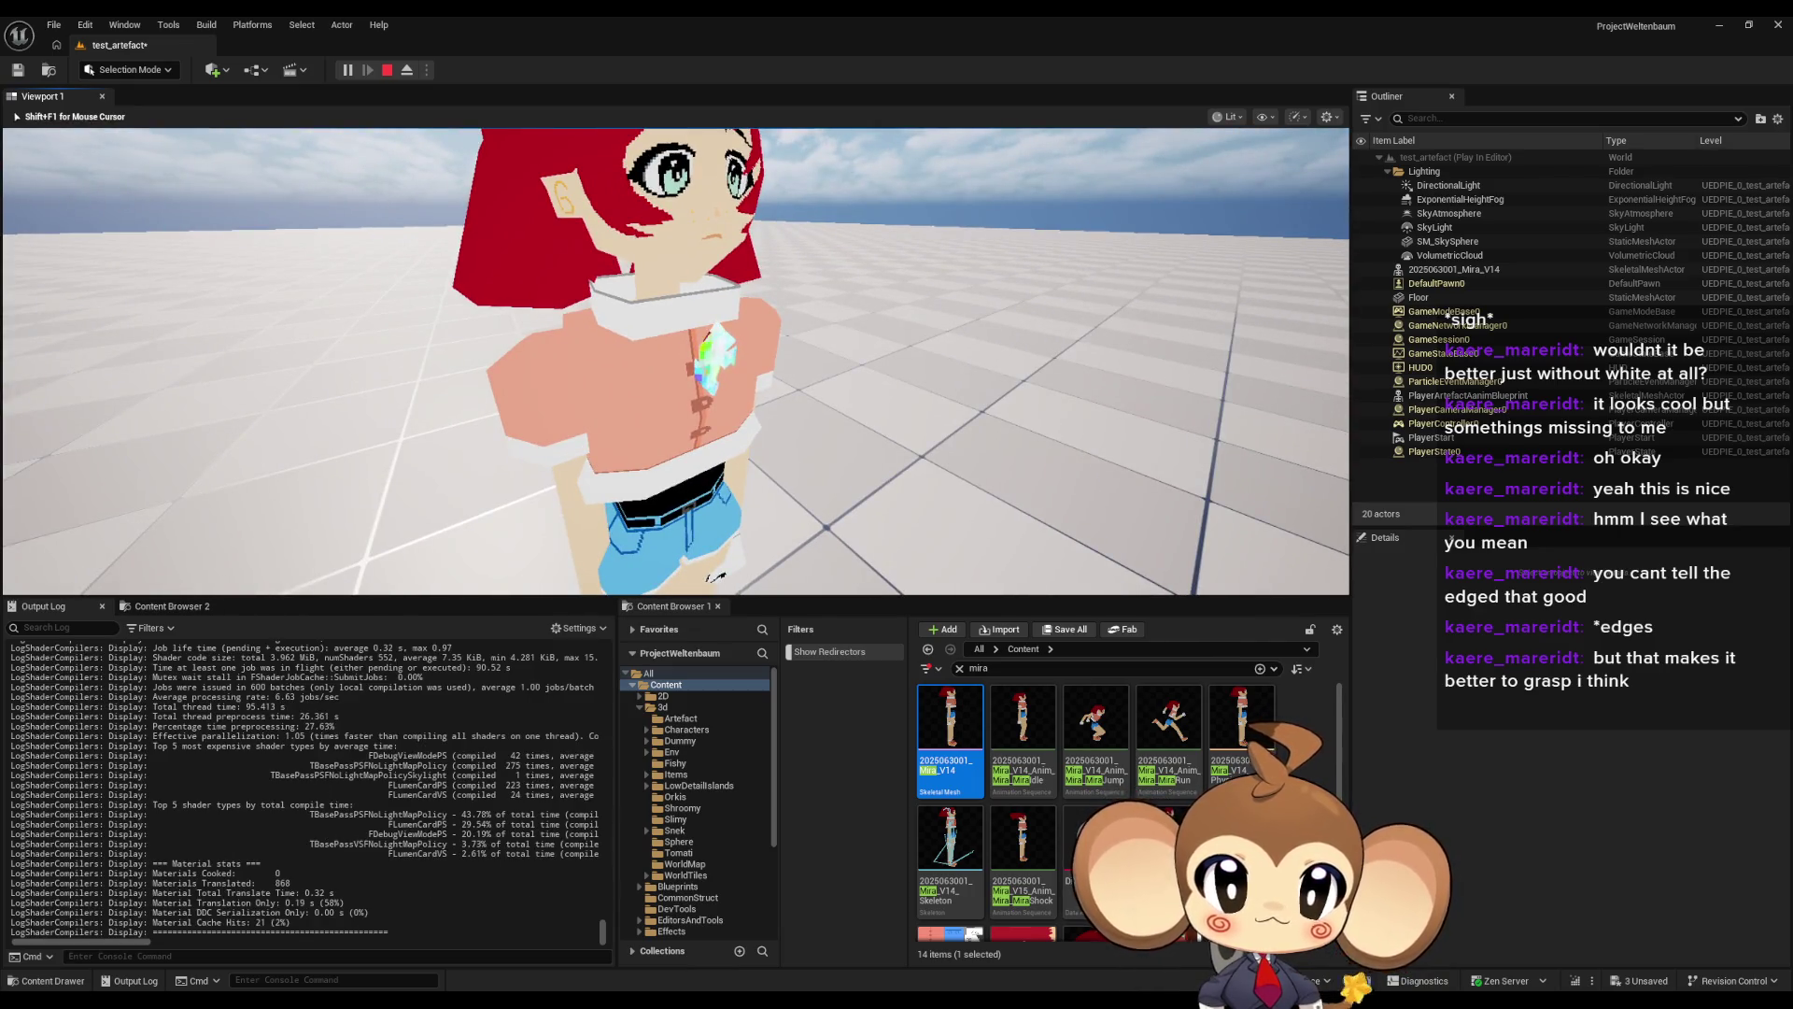
key("F11")
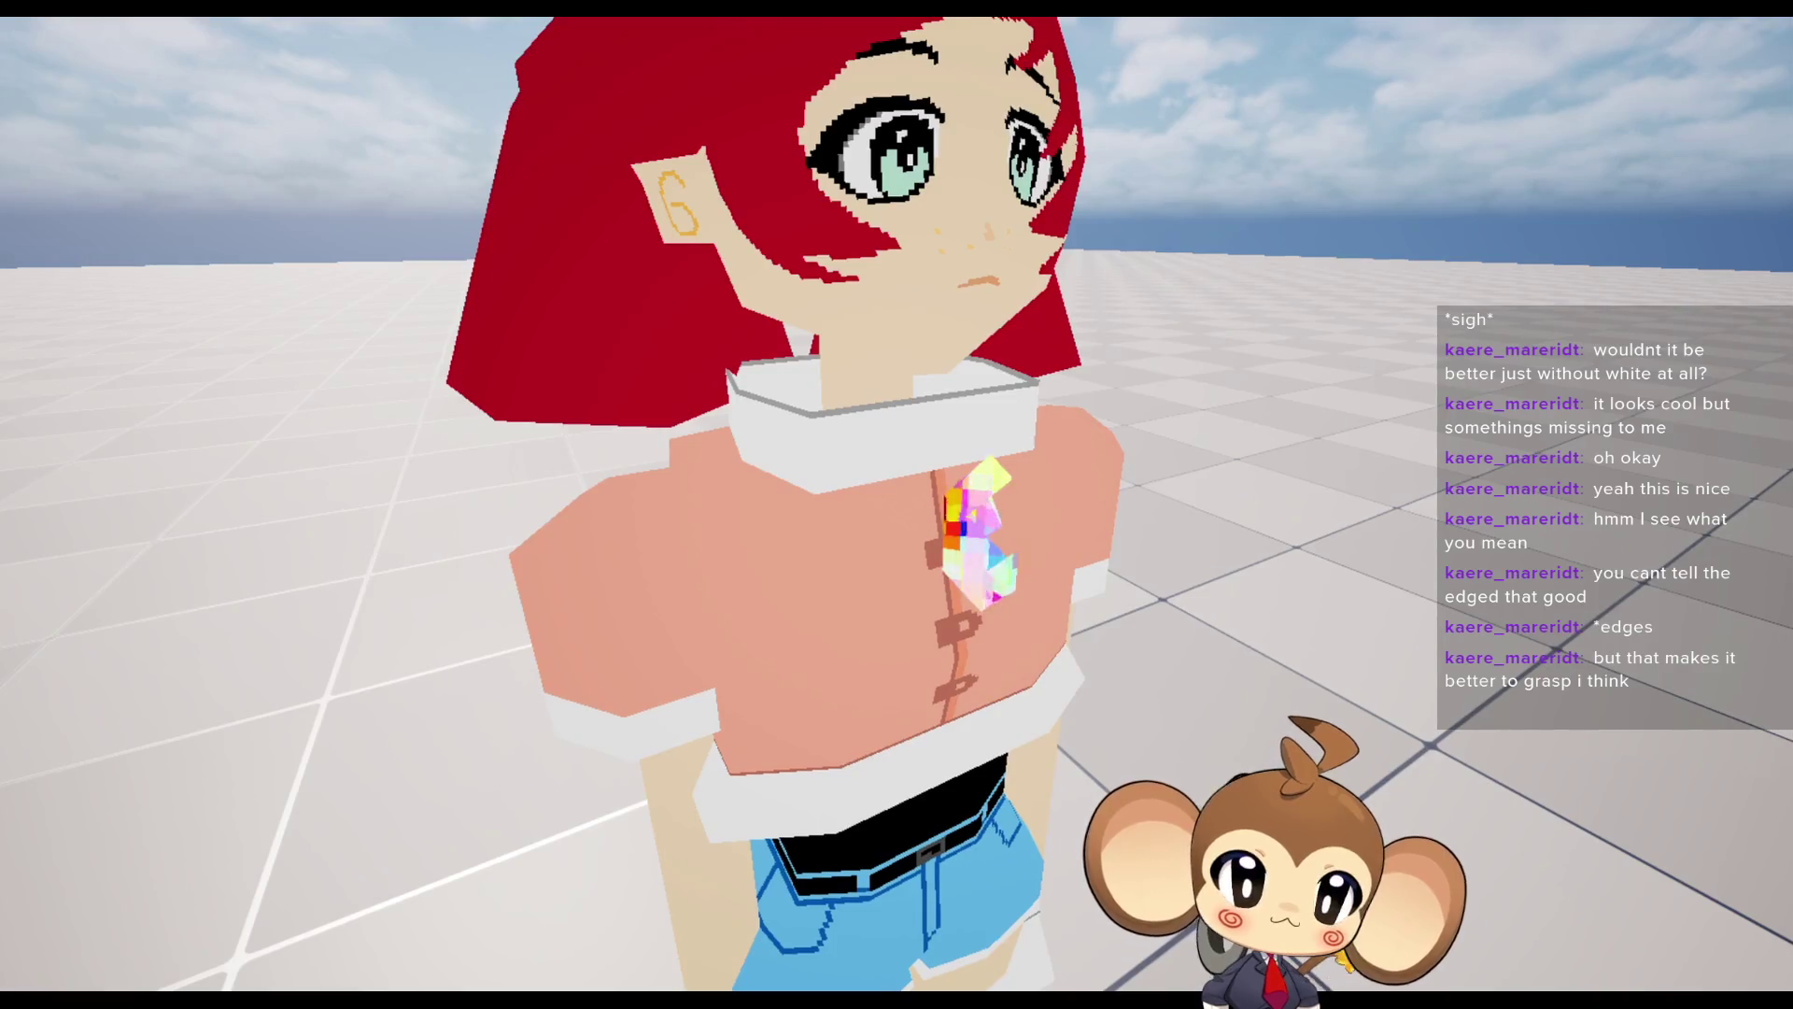
scroll(897, 505, "down", 5)
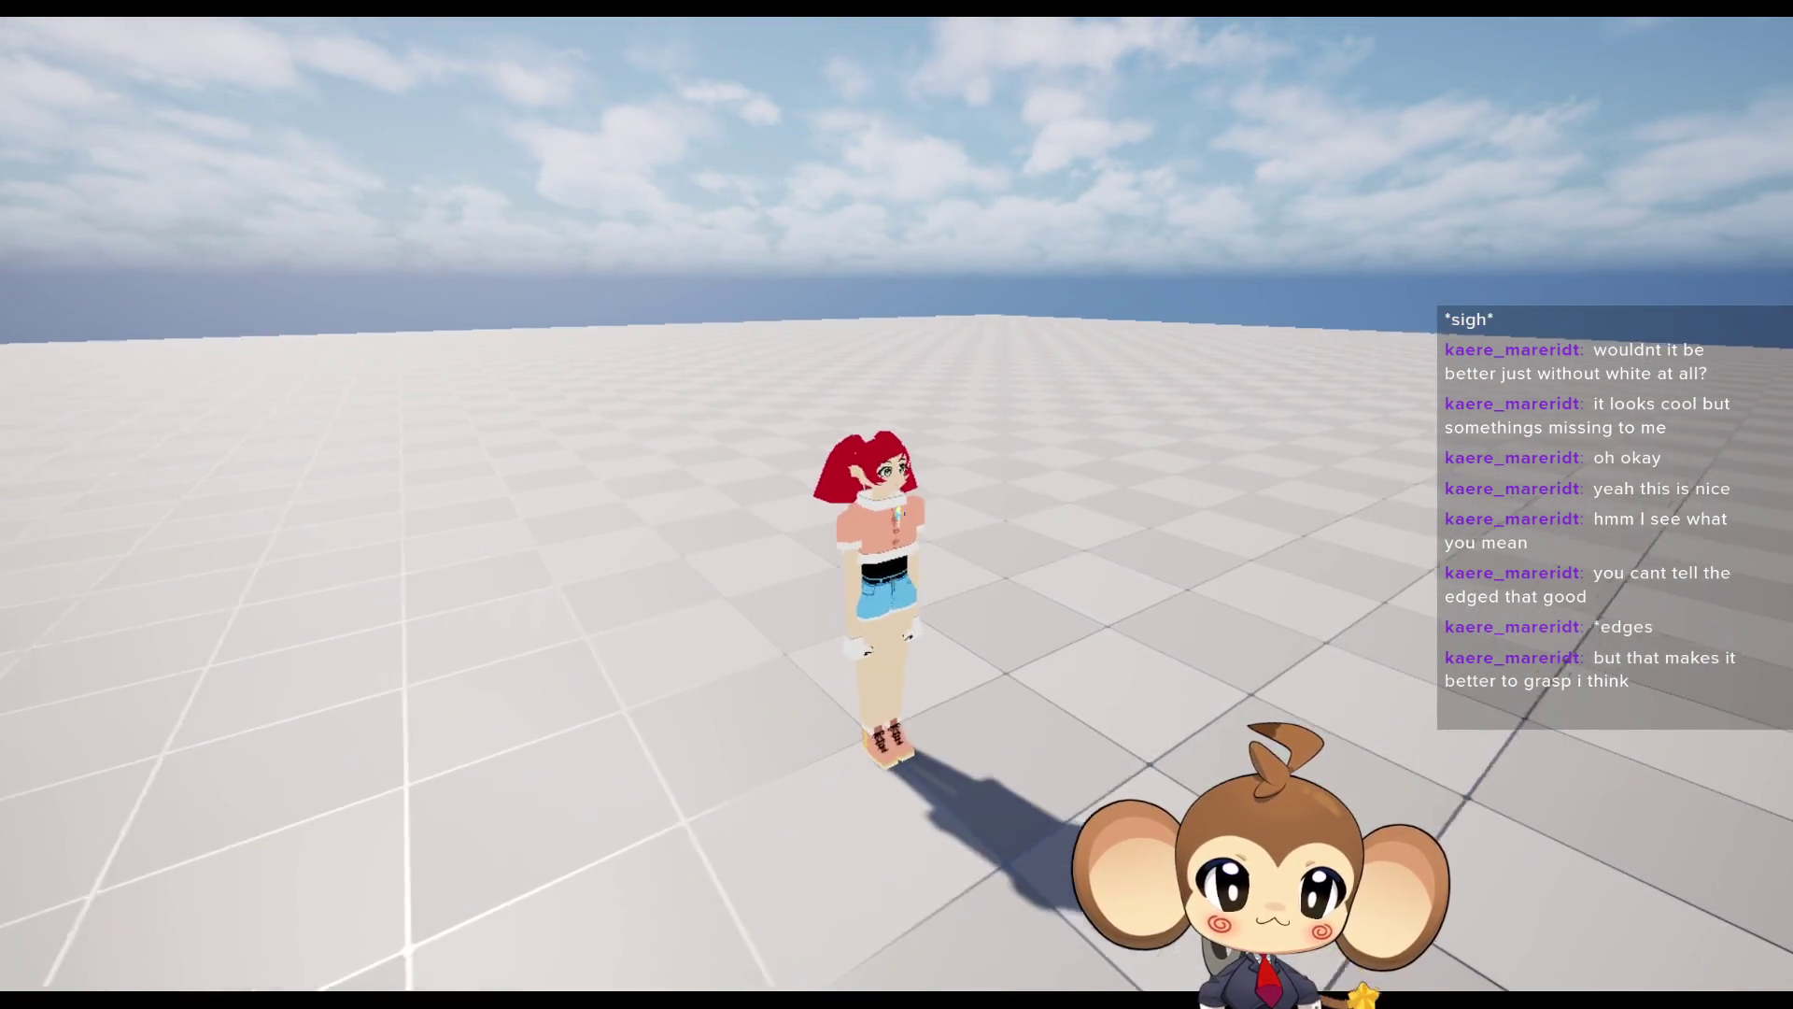
scroll(897, 504, "down", 3)
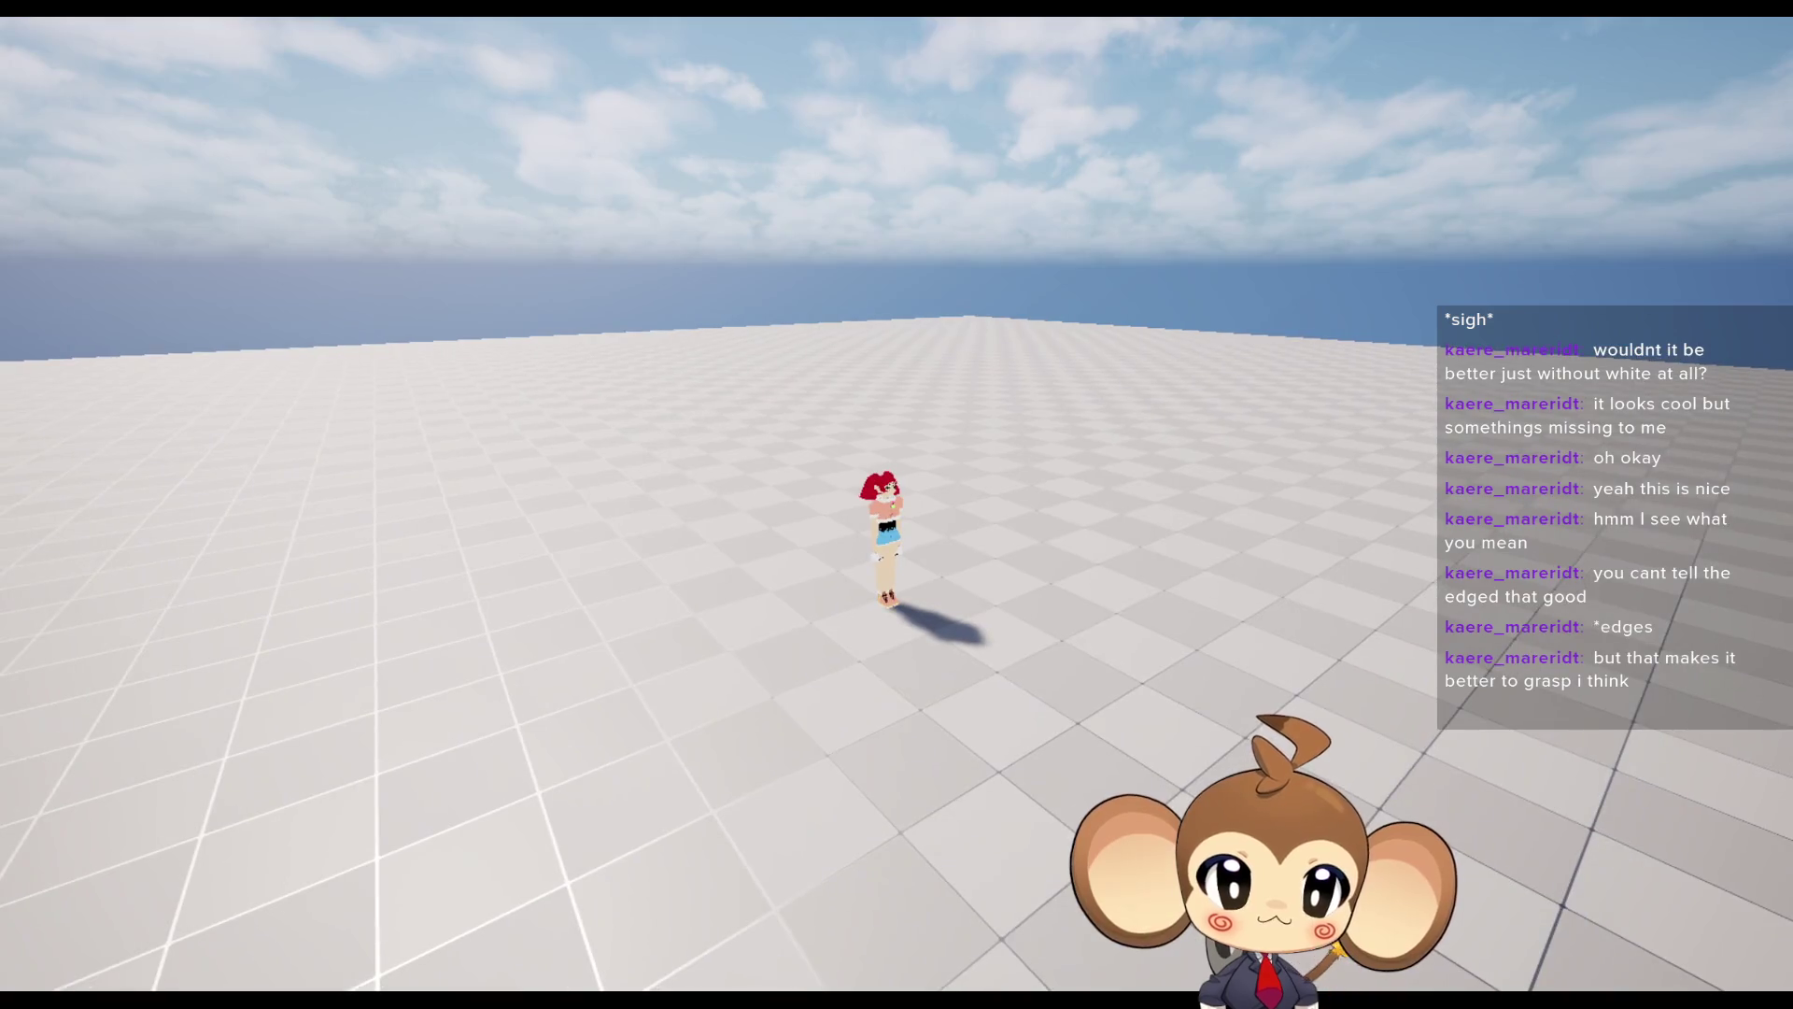